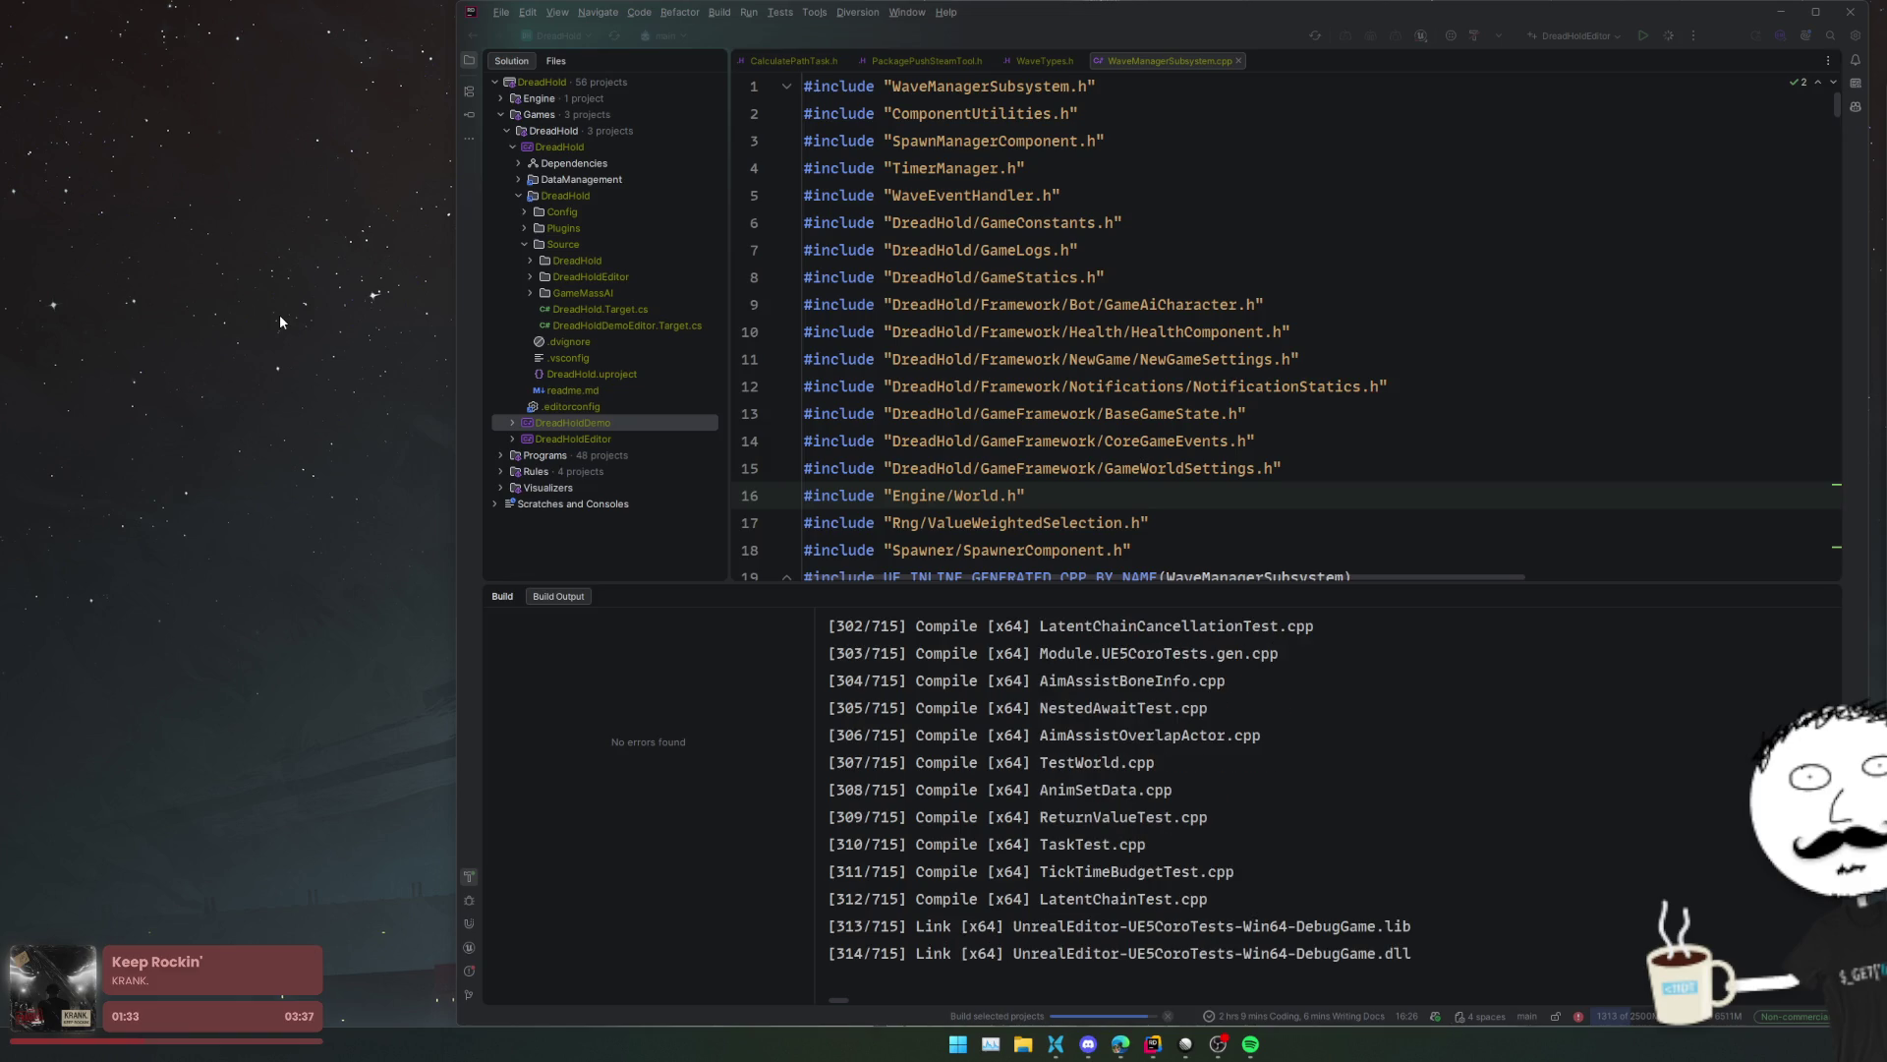
- Review the WaveManagerSubsystem constructor and the OnWorldInitialized body
scroll(1081, 311, down, 4)
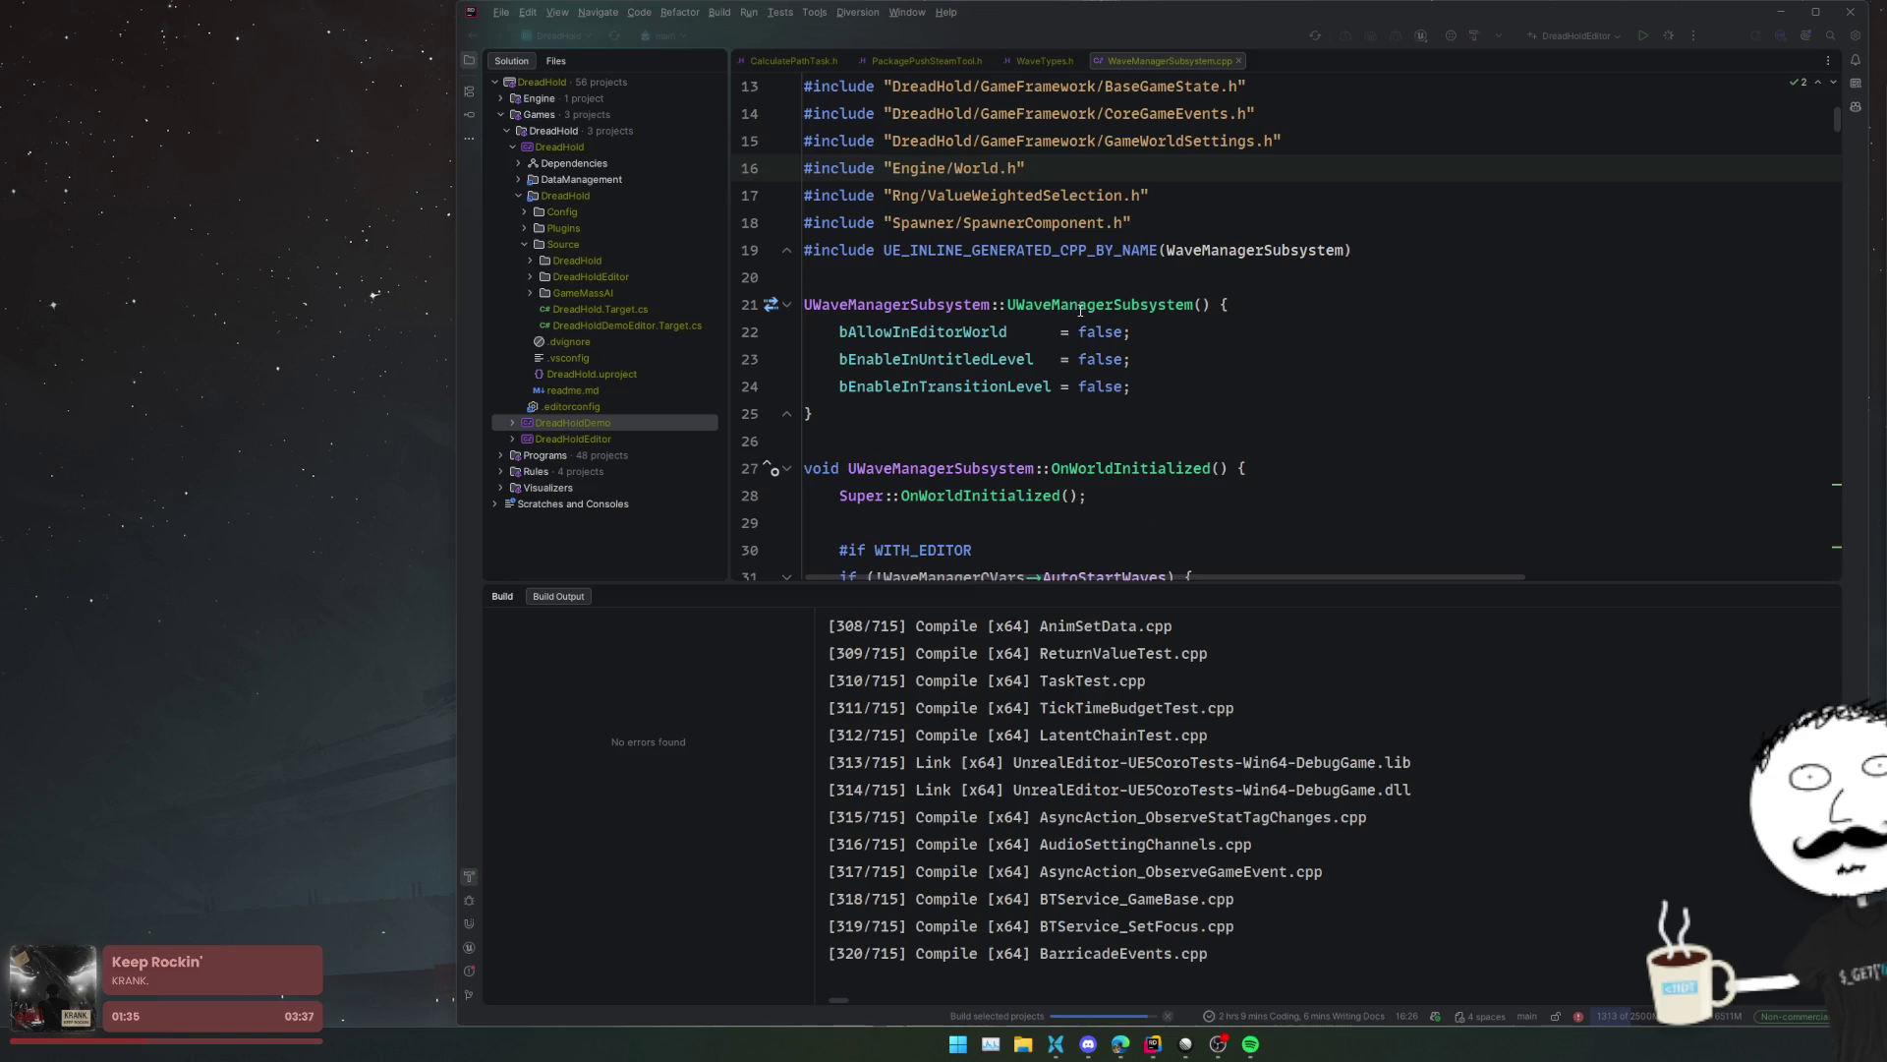
click(1213, 372)
key(Up)
key(Up)
scroll(1199, 344, down, 3)
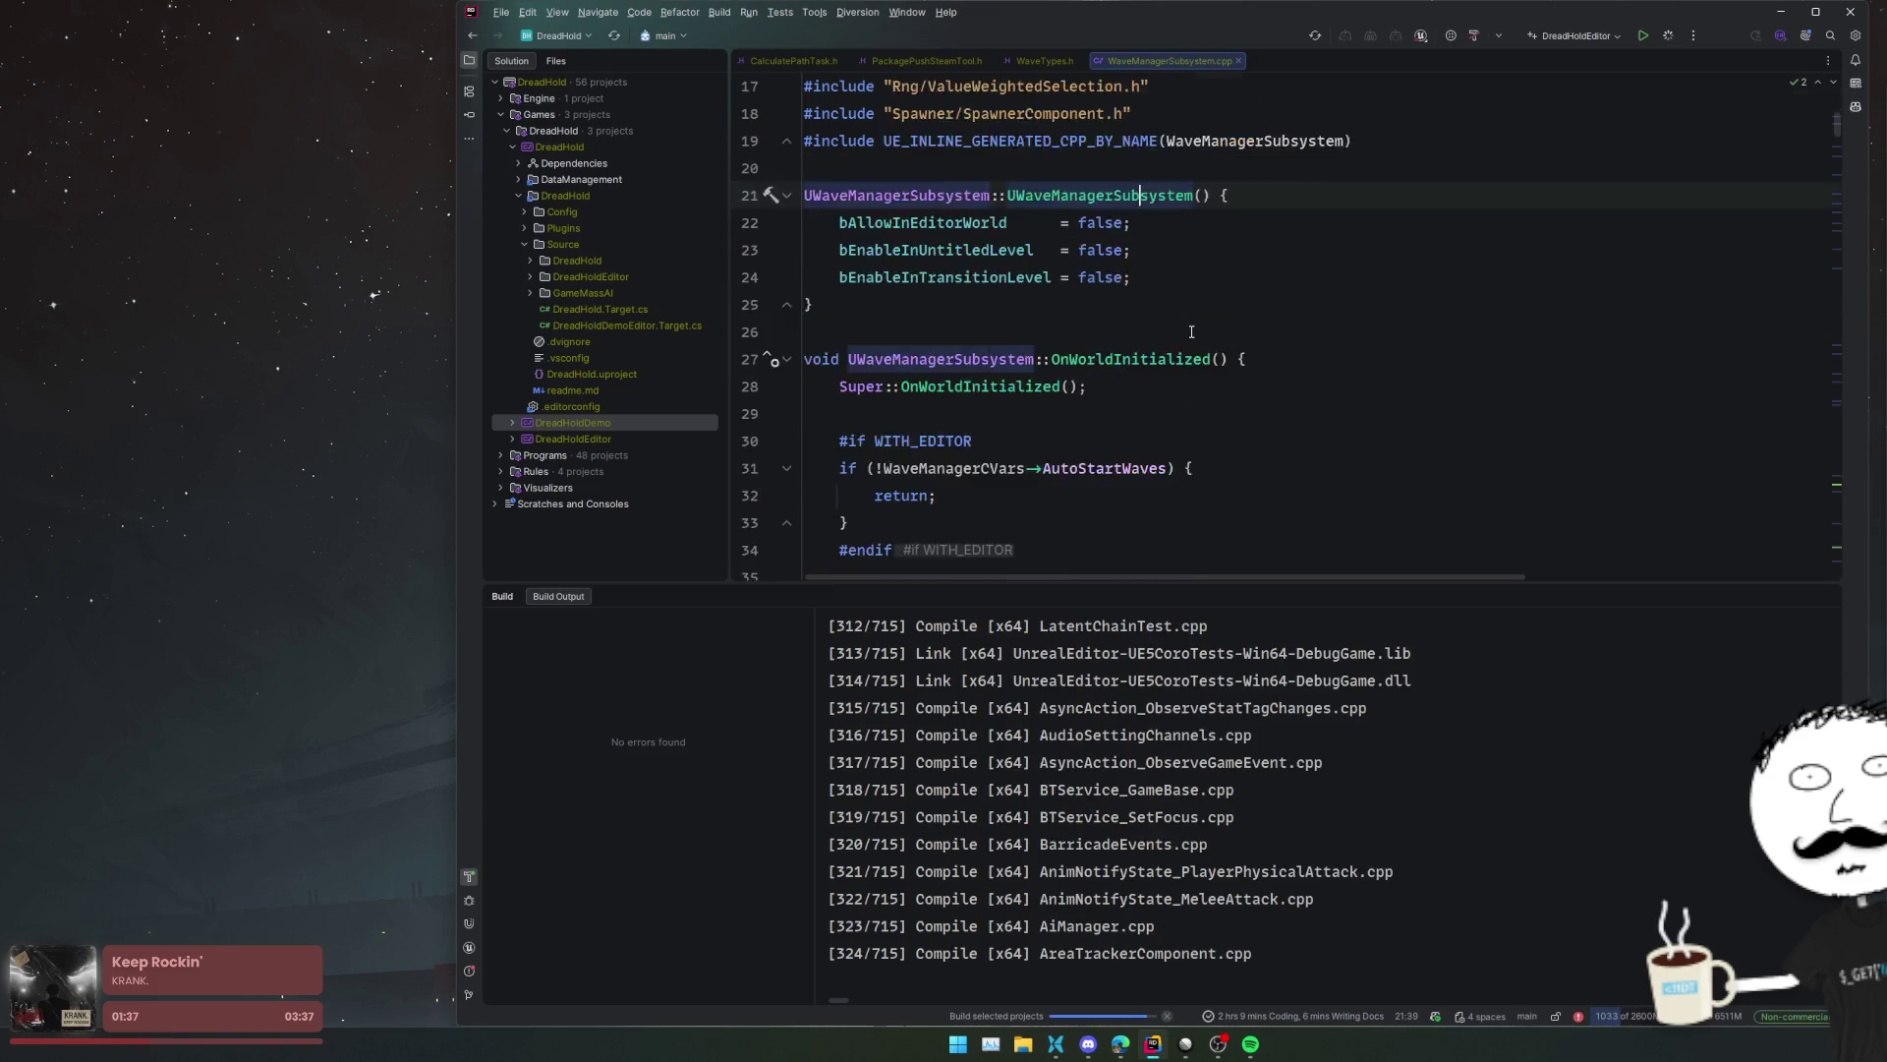
click(1192, 332)
scroll(1191, 332, down, 2)
click(1191, 333)
click(1238, 355)
scroll(1277, 352, down, 2)
click(1284, 357)
key(Up)
key(Up)
key(Up)
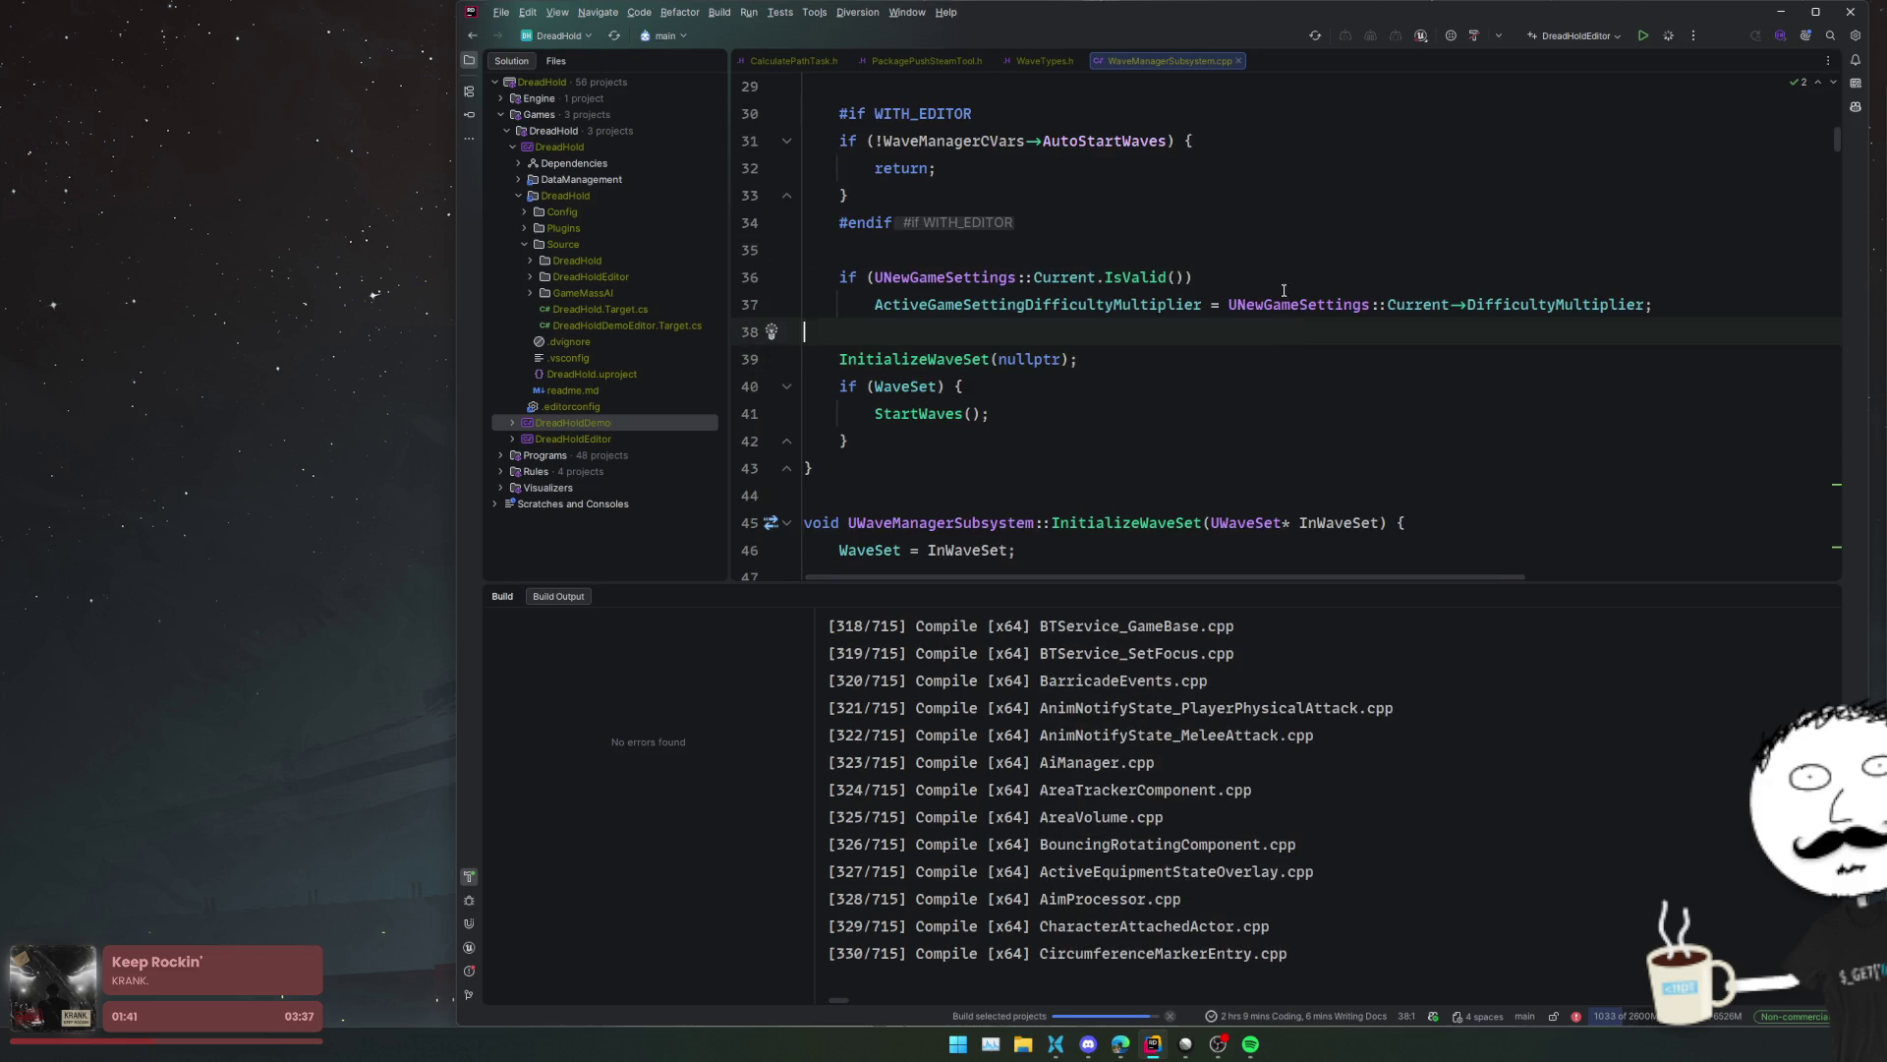
scroll(1268, 244, up, 4)
scroll(1194, 349, down, 2)
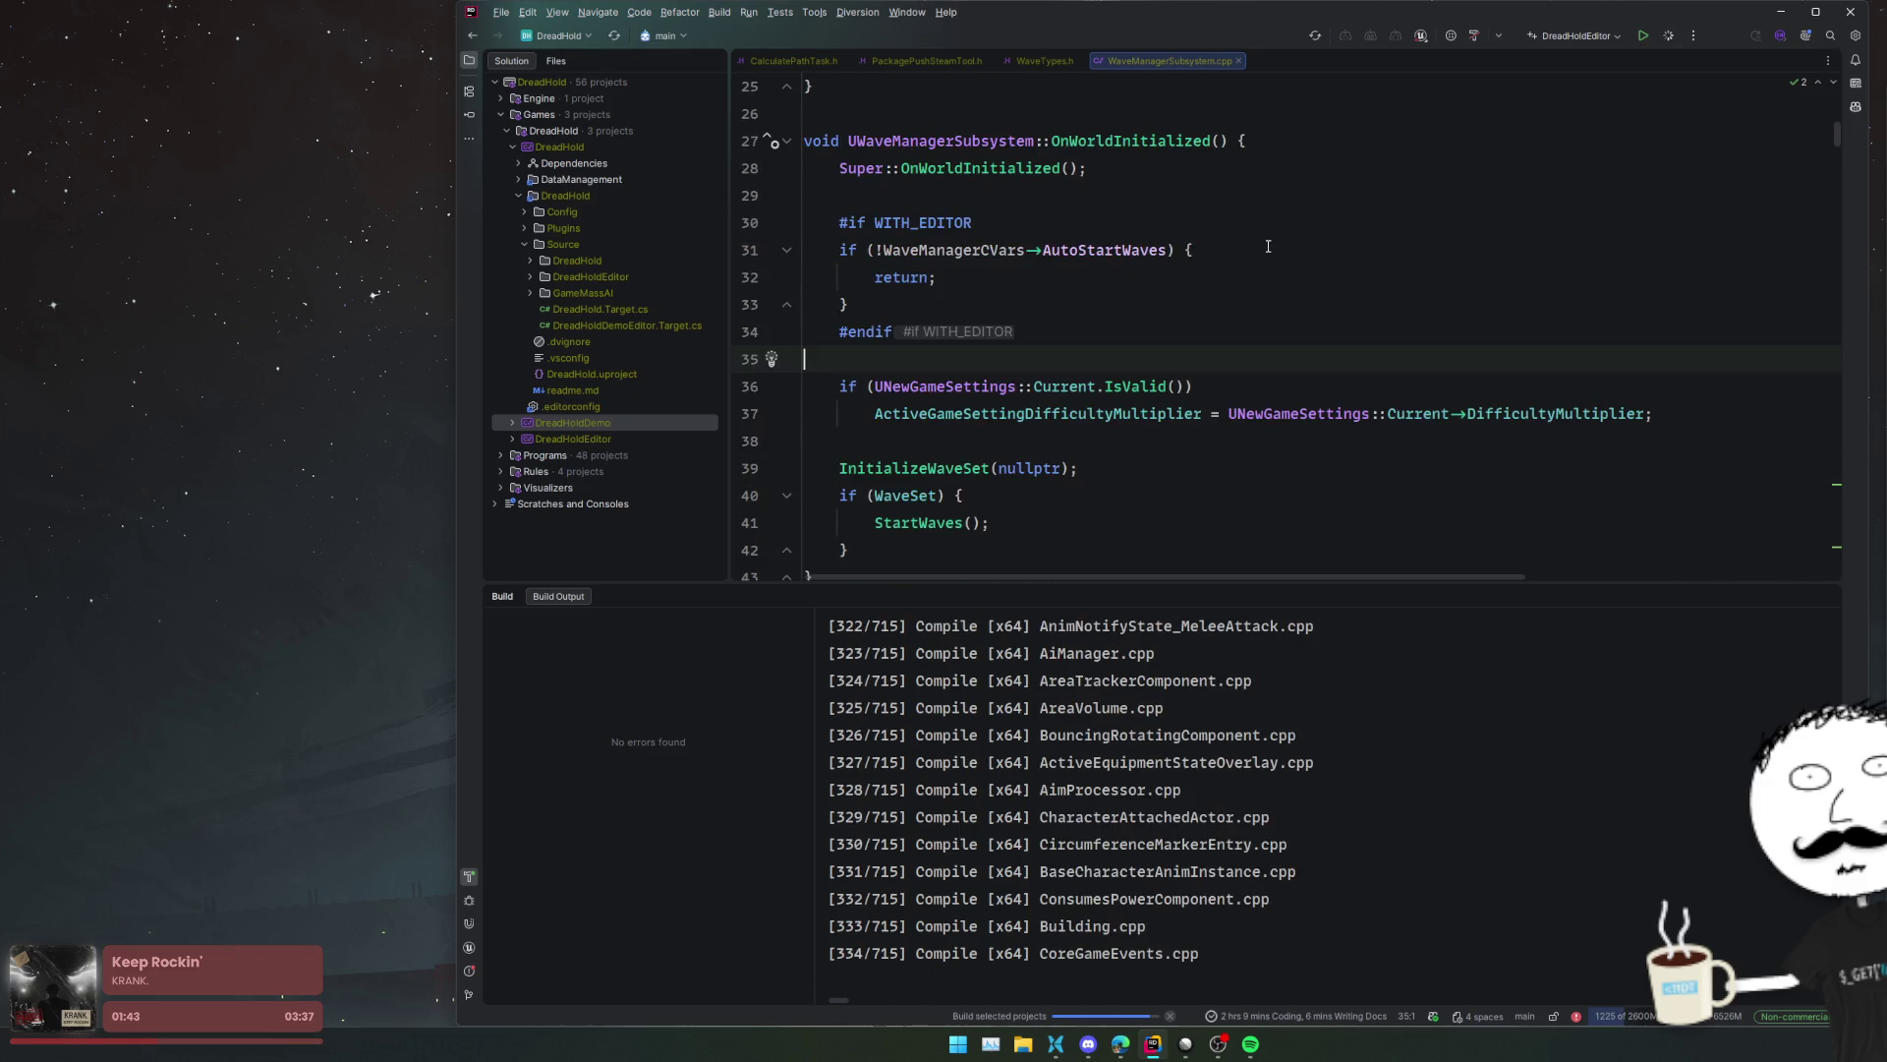
key(Down)
key(Down)
key(Down)
scroll(1104, 344, down, 2)
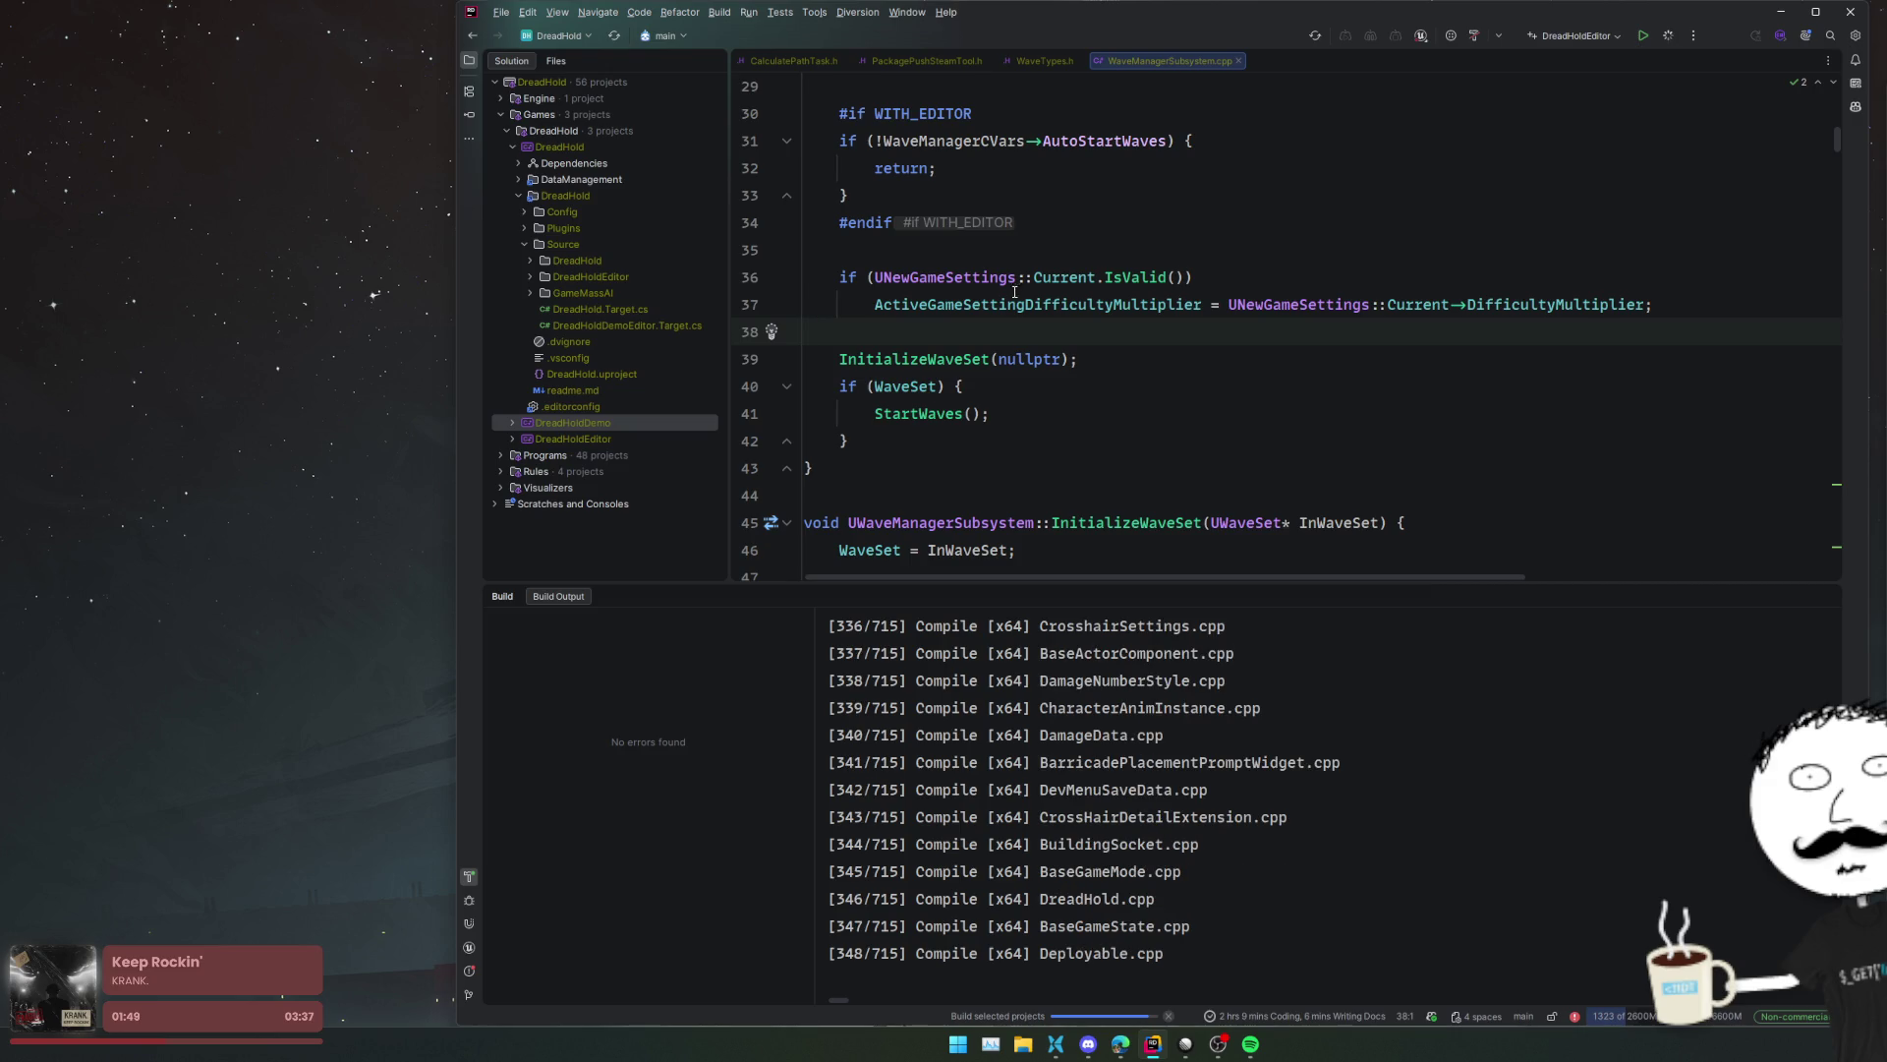
- Inspect InitializeWaveSet, highlighting WaveSet usages and its null fallback line
scroll(1016, 291, down, 3)
click(1058, 347)
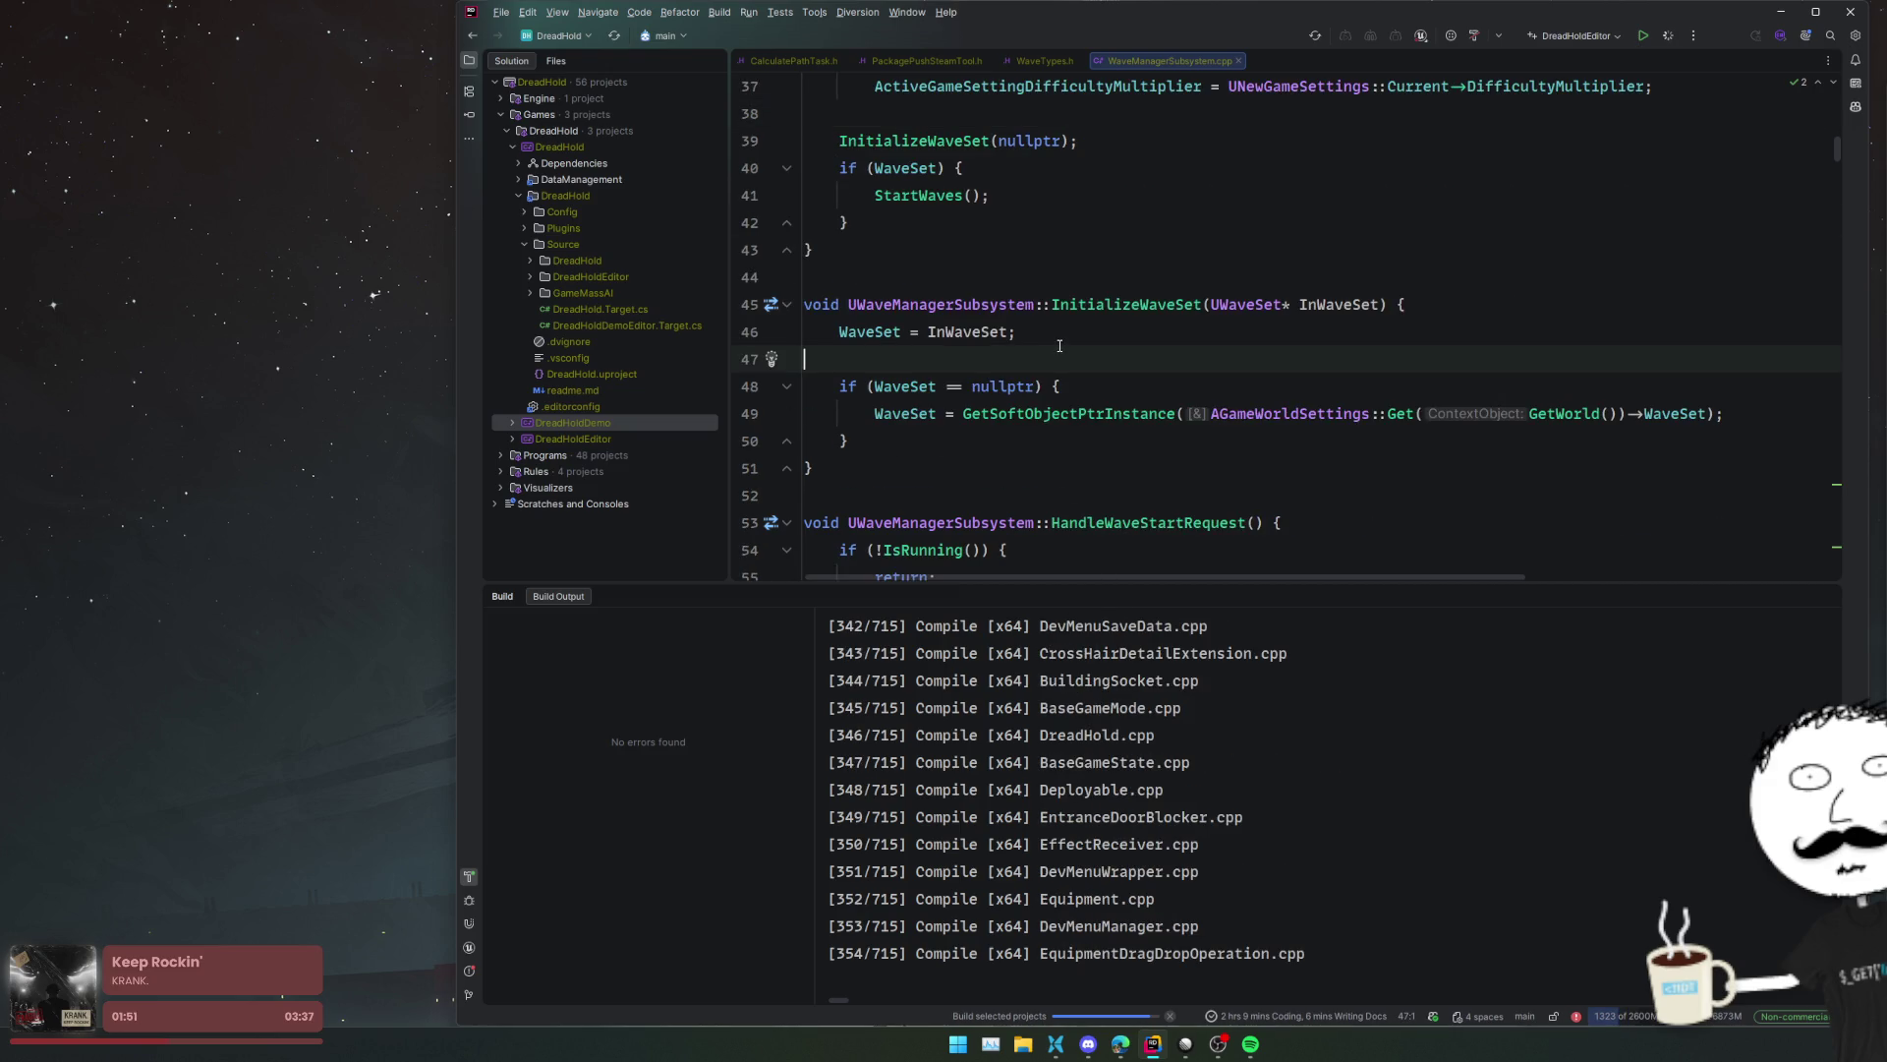
click(1058, 275)
click(983, 359)
click(905, 413)
click(919, 465)
scroll(919, 464, down, 2)
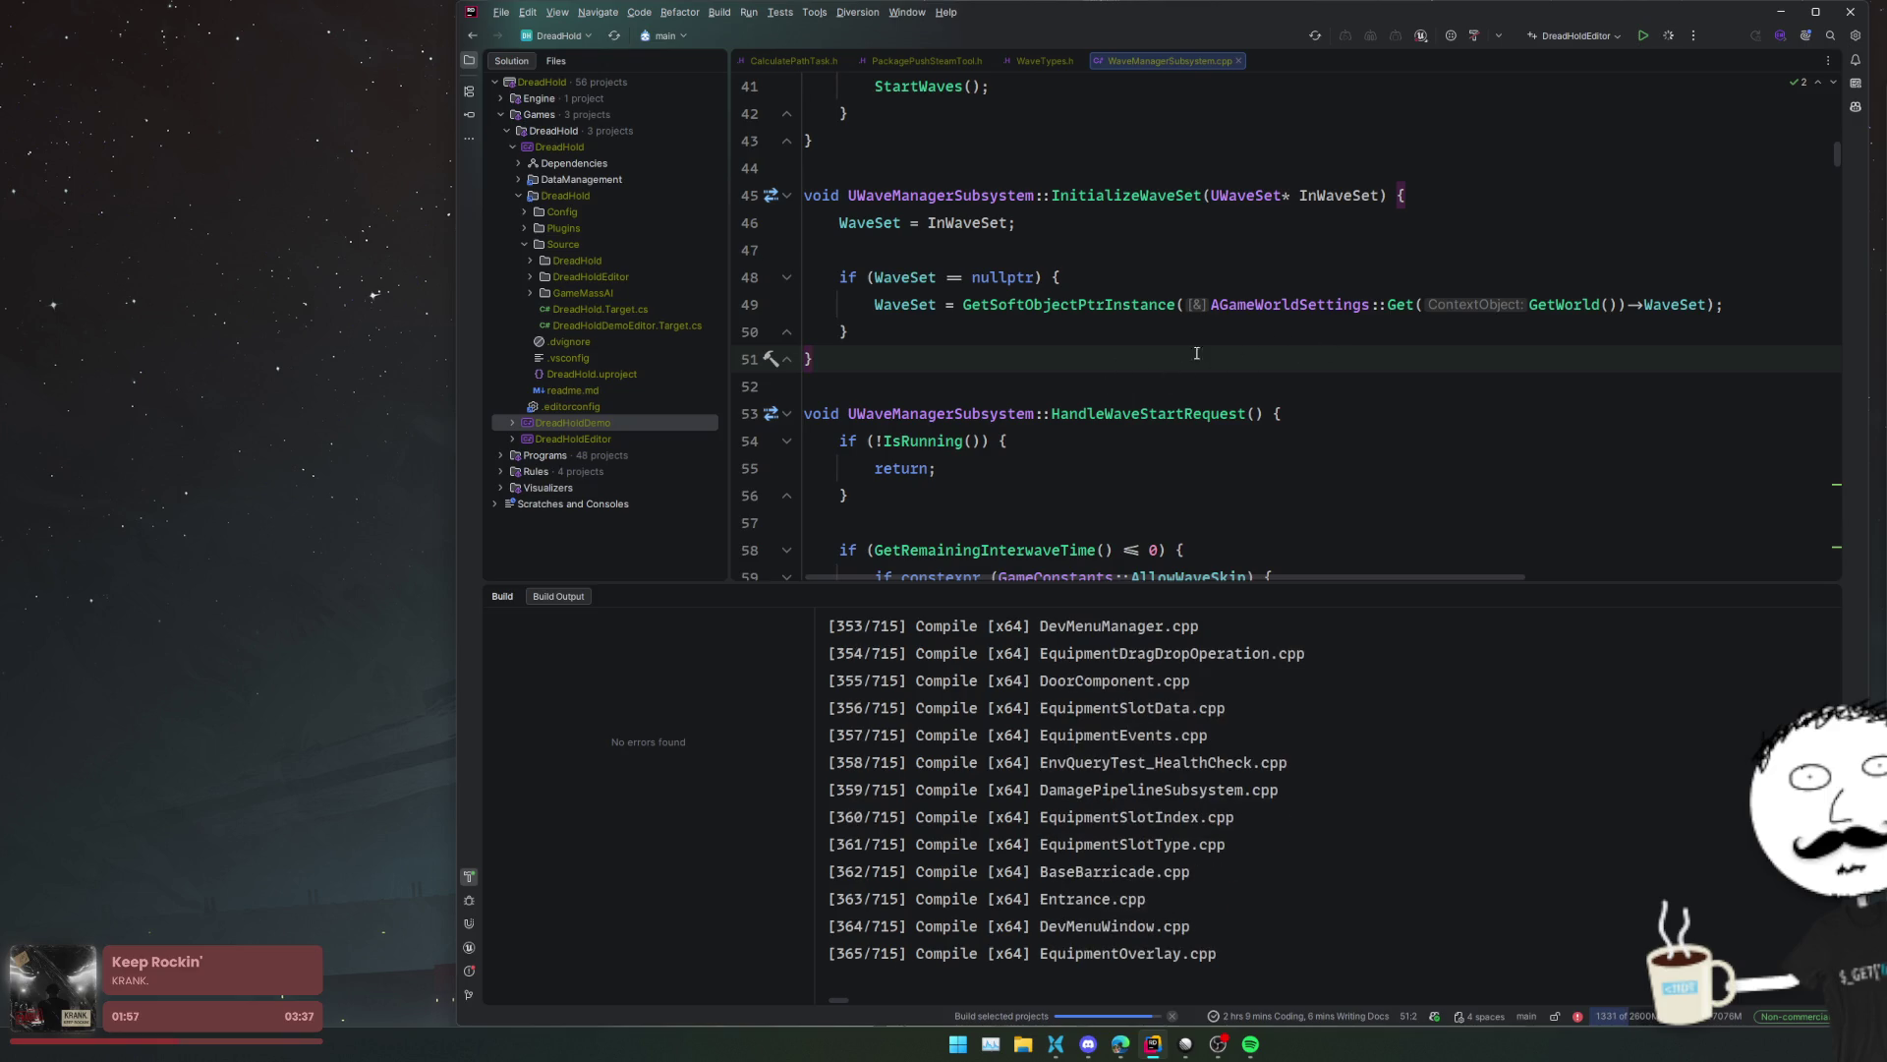
scroll(1318, 387, down, 2)
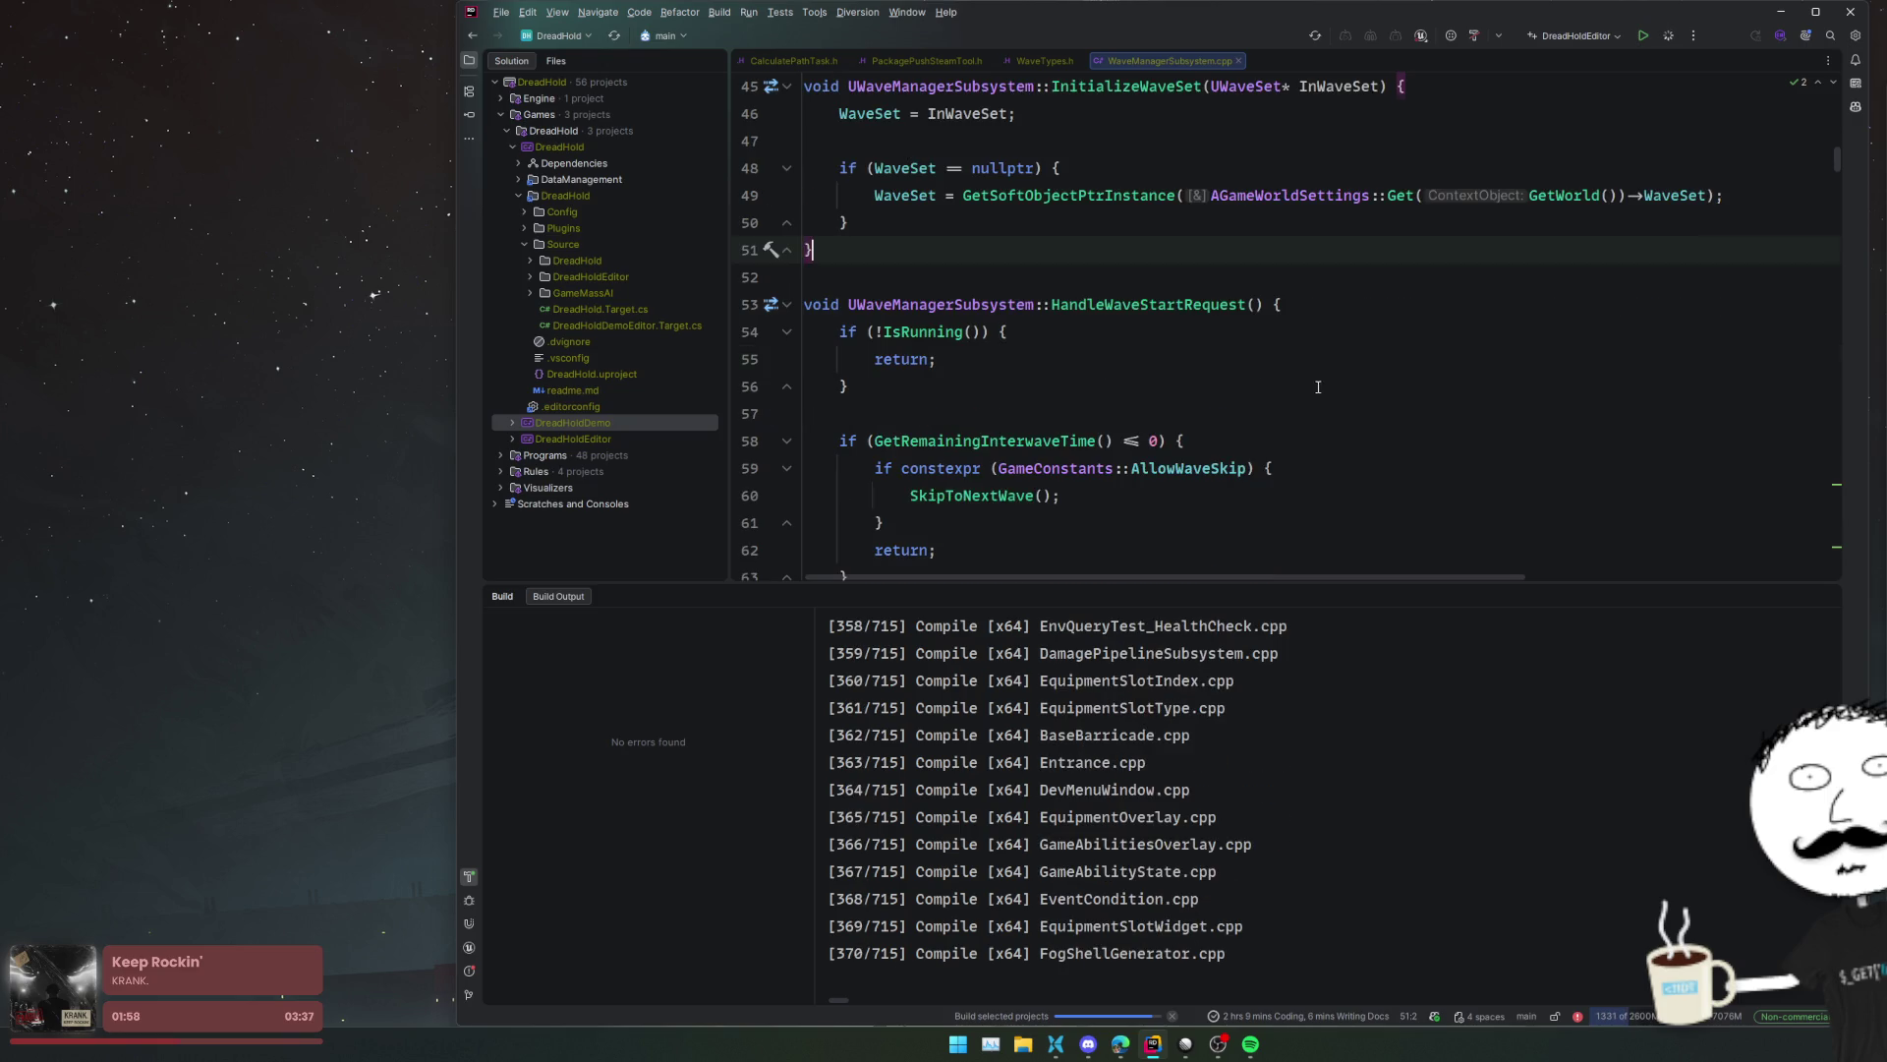
- Check HandleWaveStartRequest, the GetWaveIndexCapped definition and the DREADHOLD_DEMO macro
click(1268, 385)
scroll(1241, 371, down, 7)
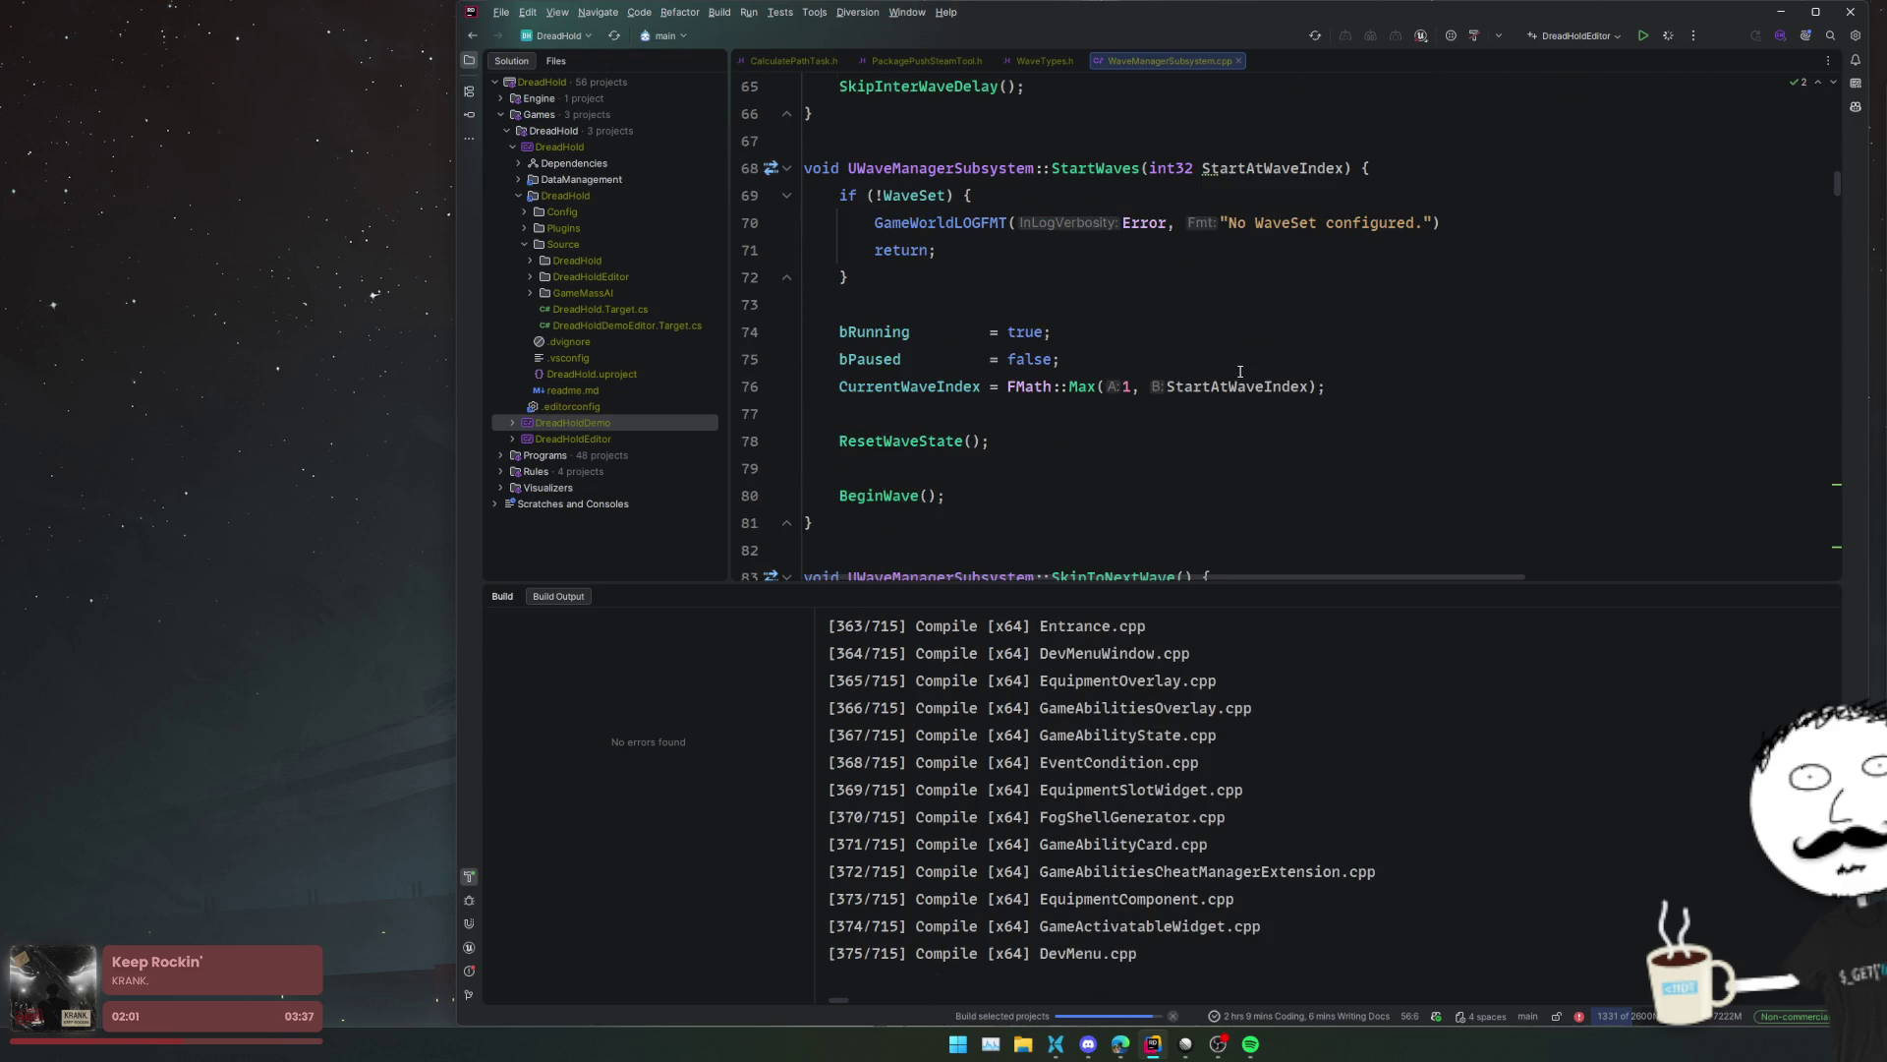
scroll(1240, 372, down, 4)
scroll(1241, 372, down, 11)
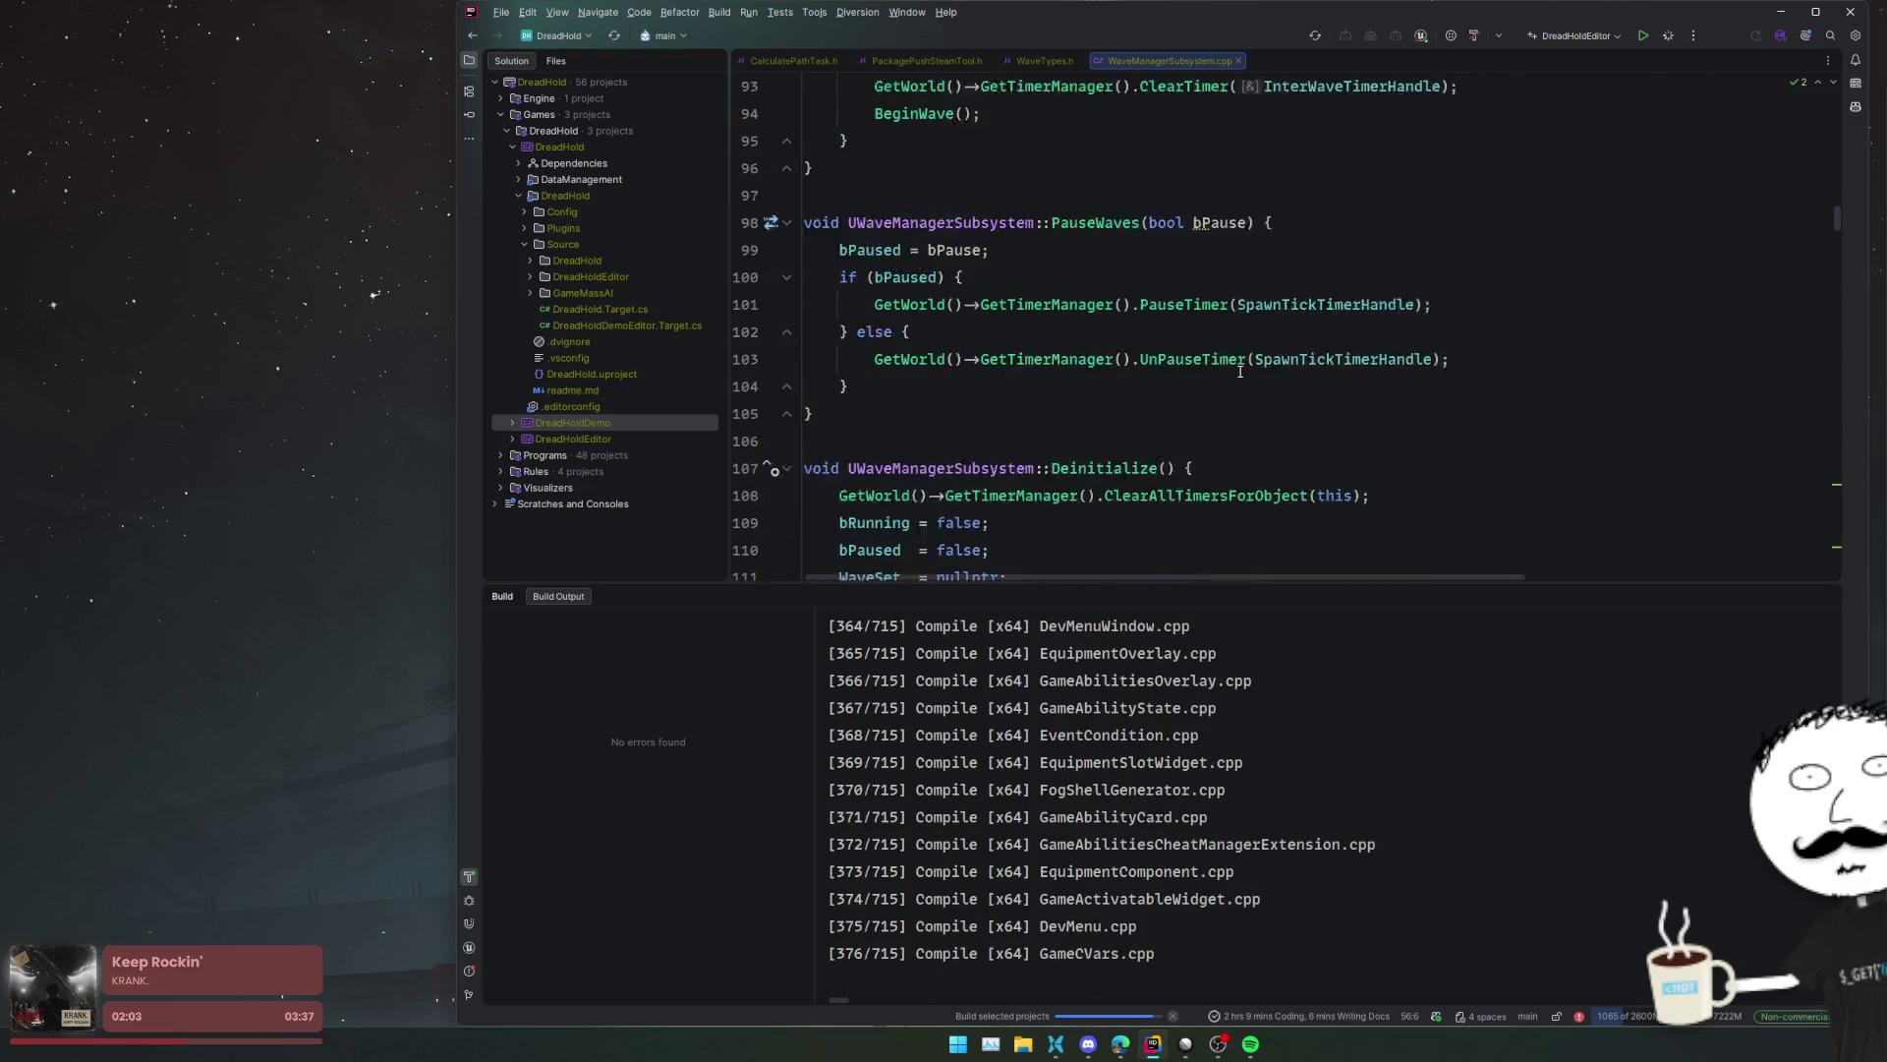
scroll(1240, 371, down, 9)
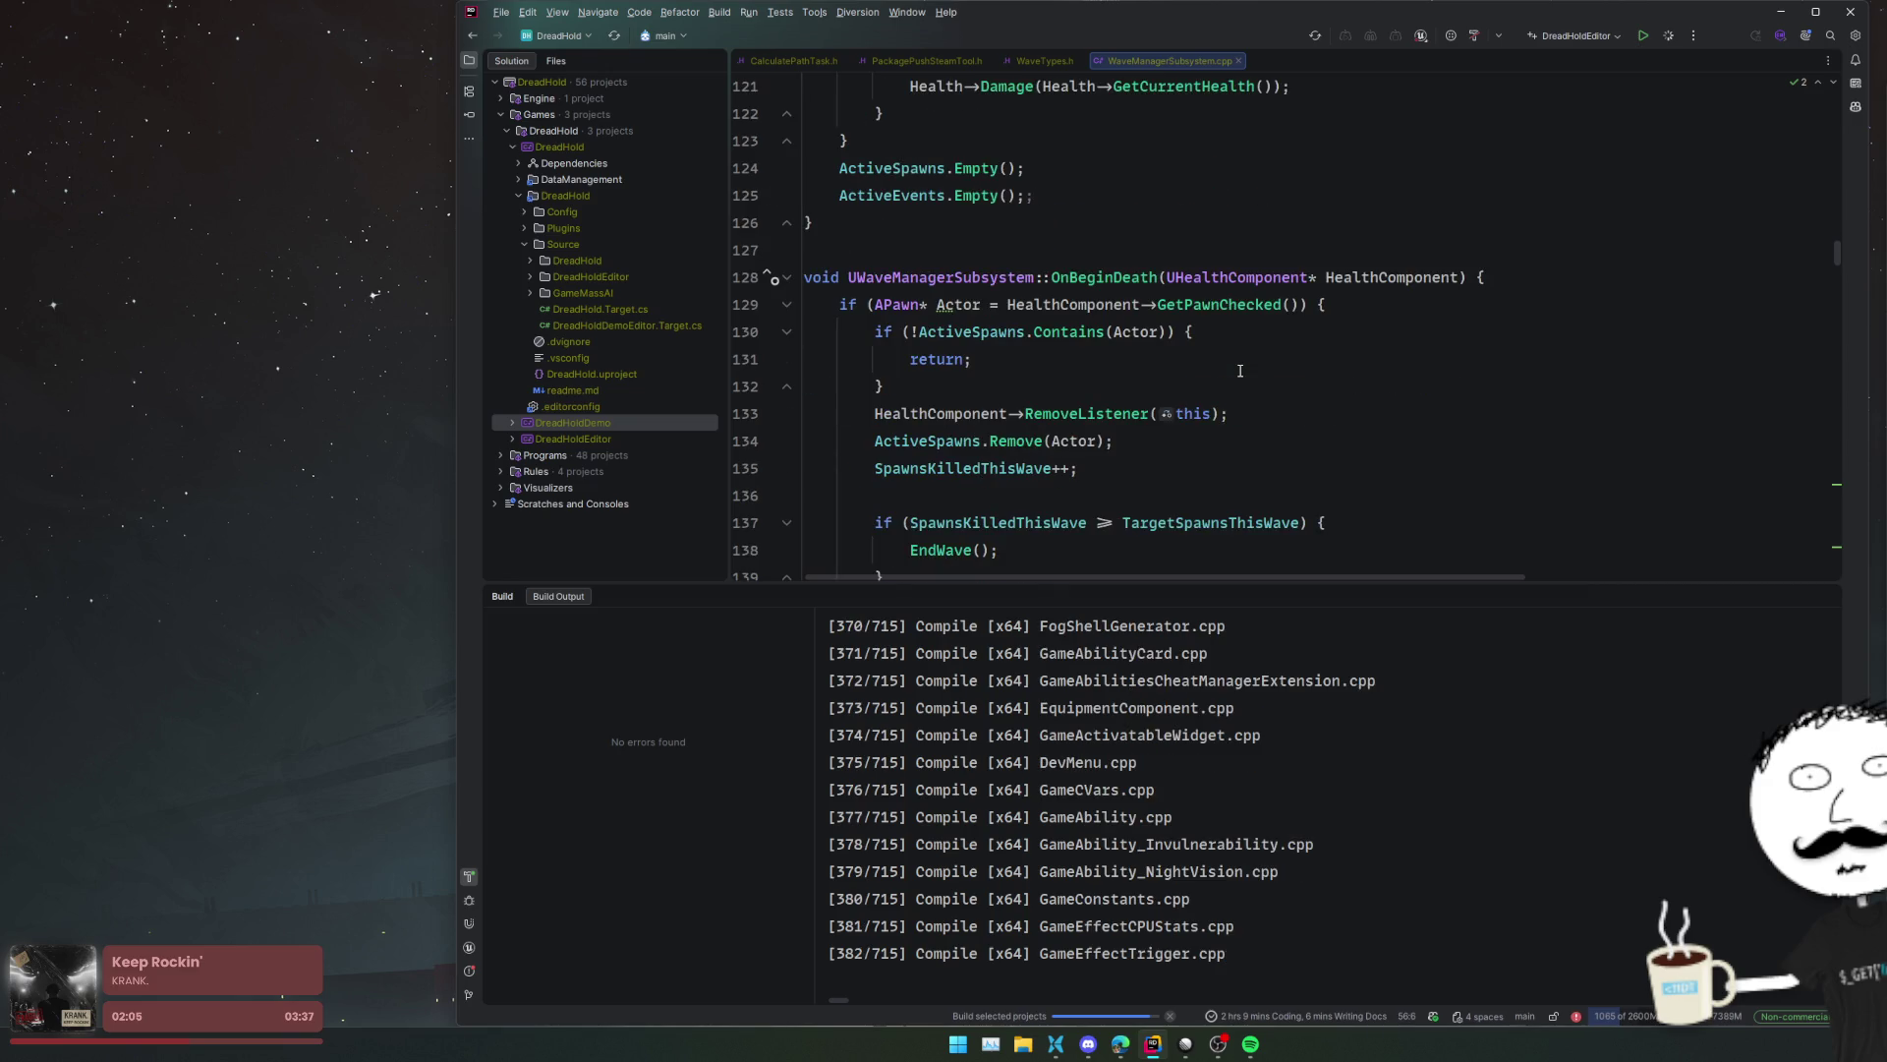
scroll(1240, 371, down, 3)
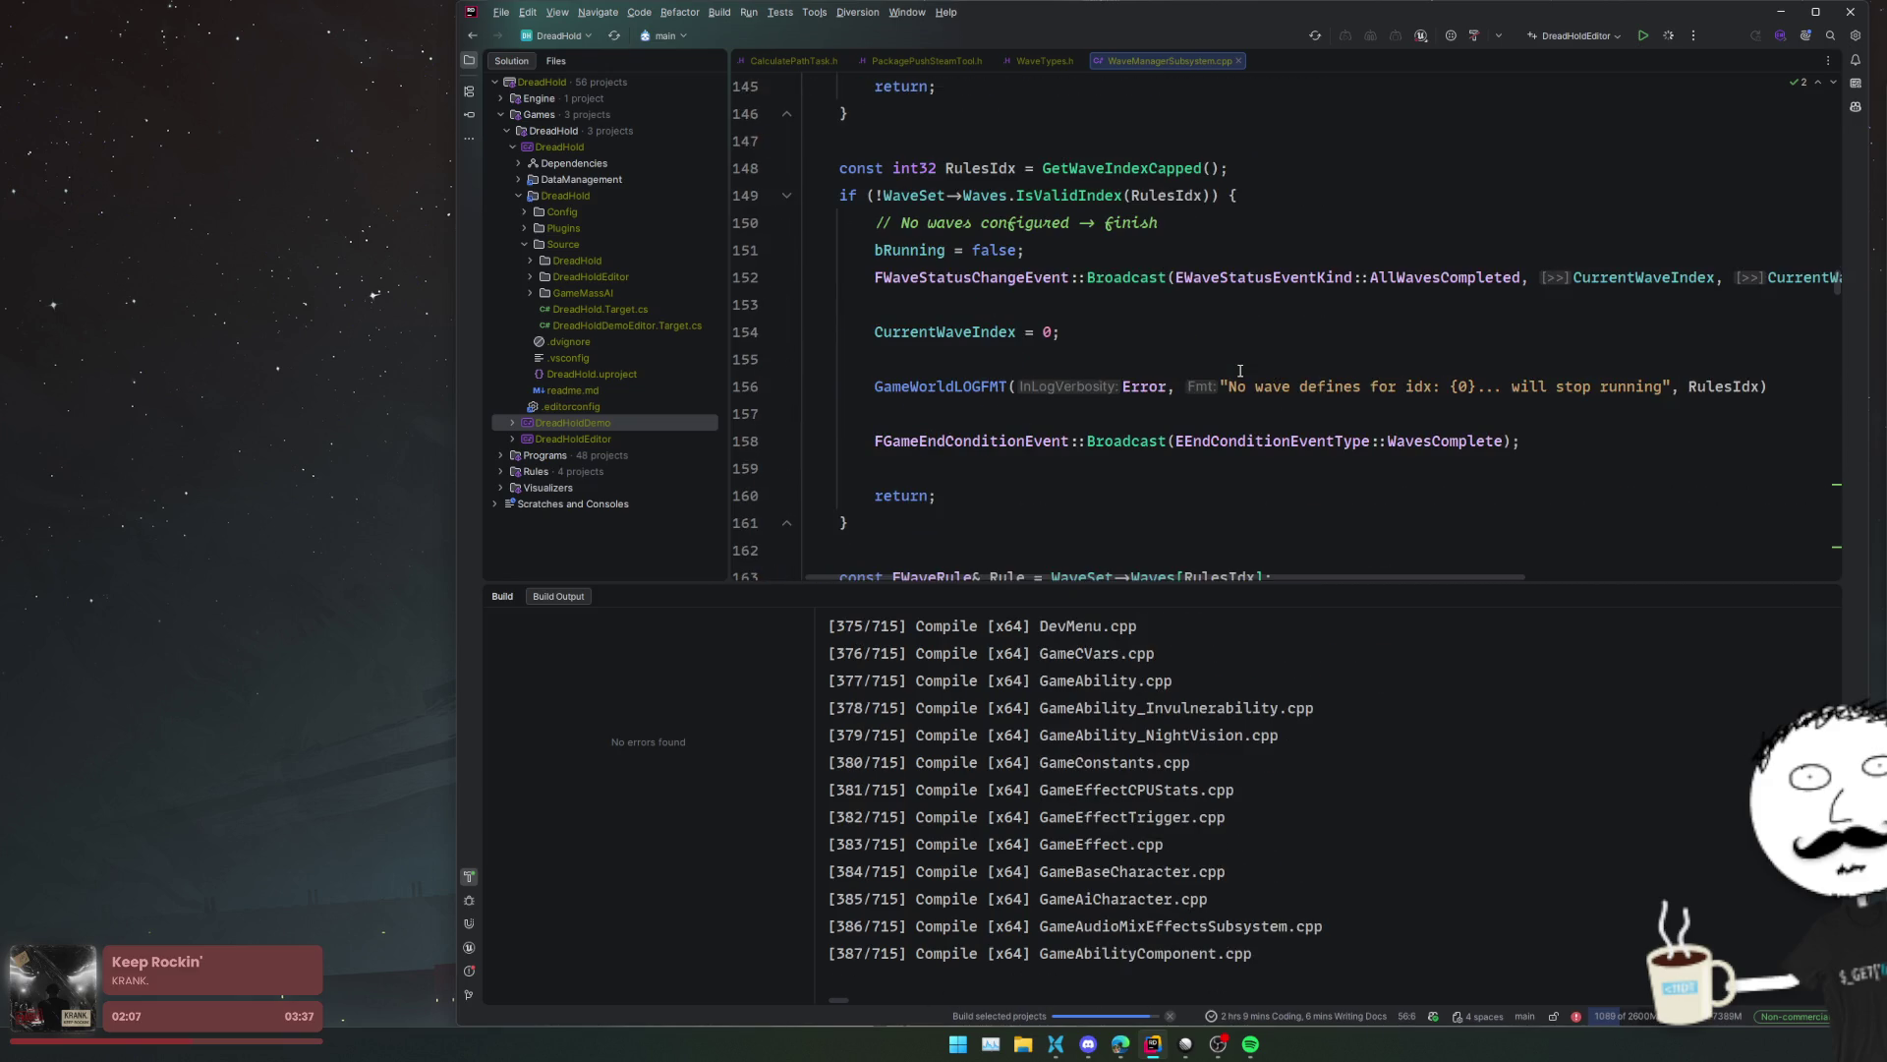
scroll(1192, 315, up, 2)
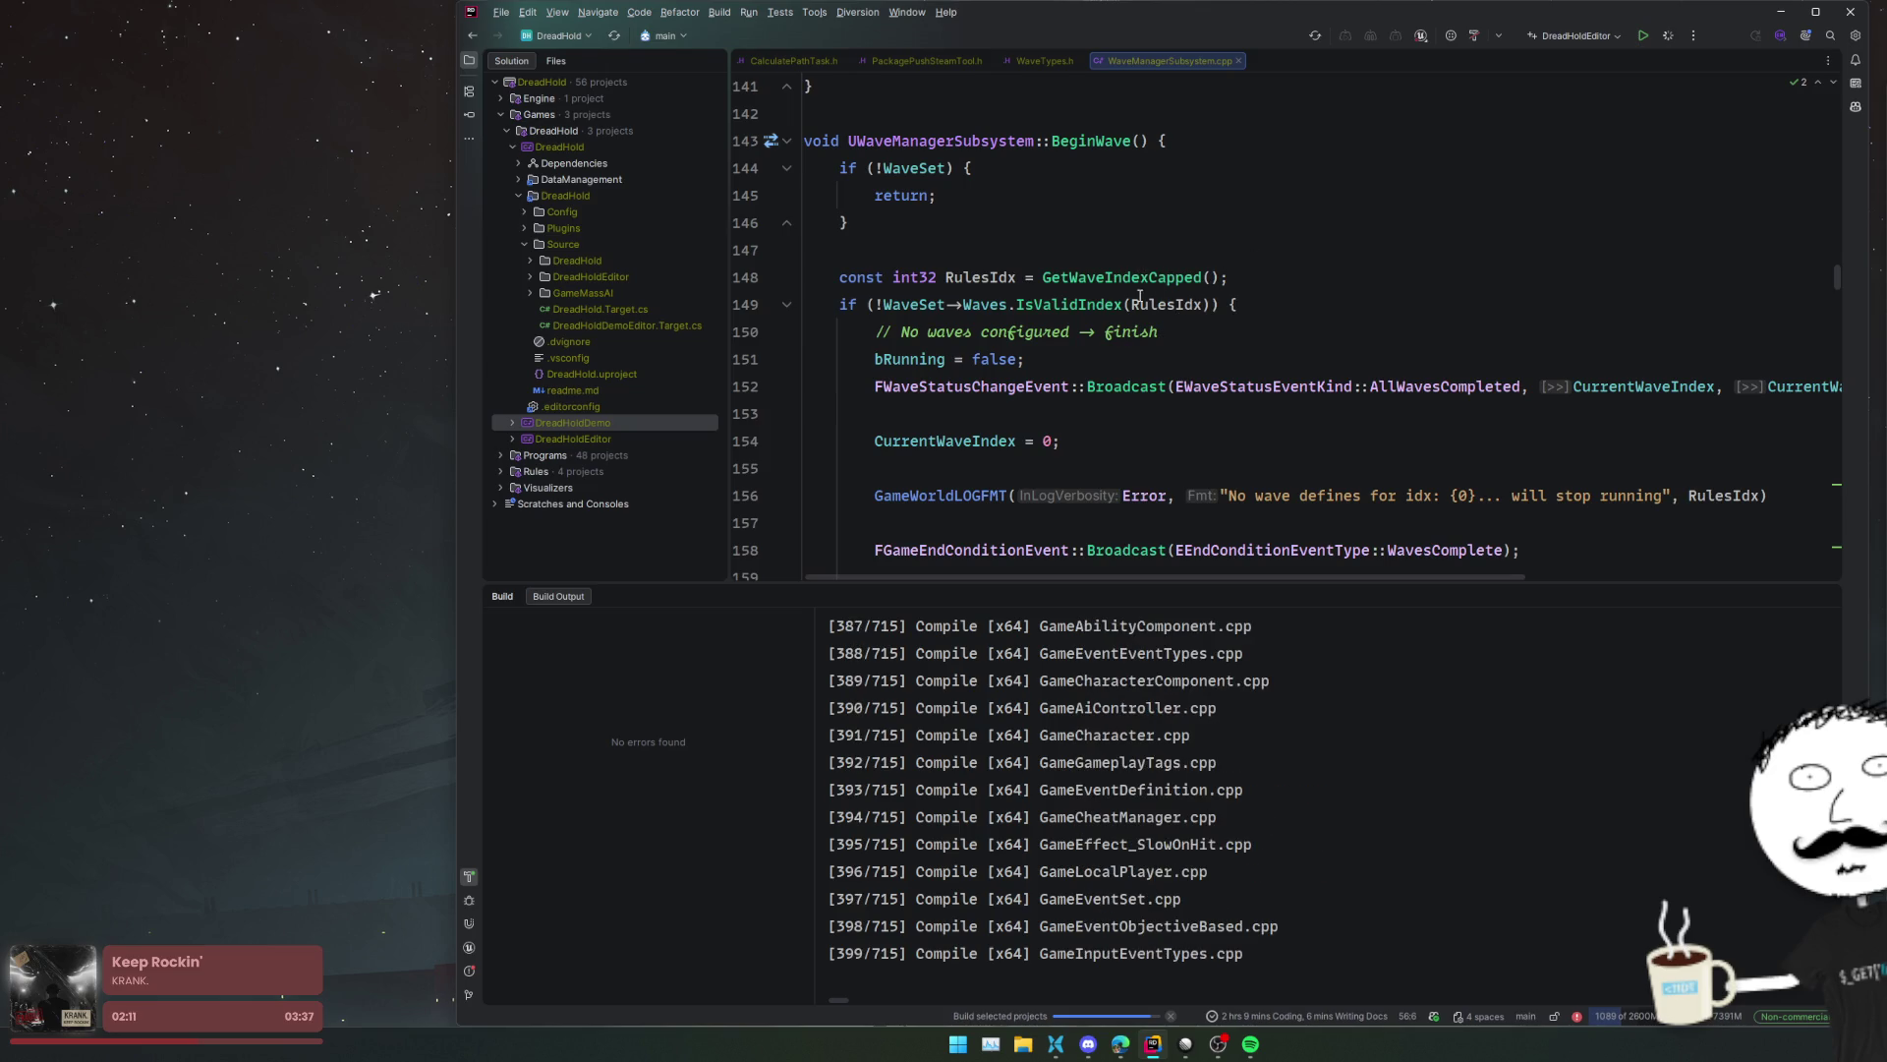
ctrl+click(1160, 277)
click(1242, 317)
click(1243, 337)
click(970, 314)
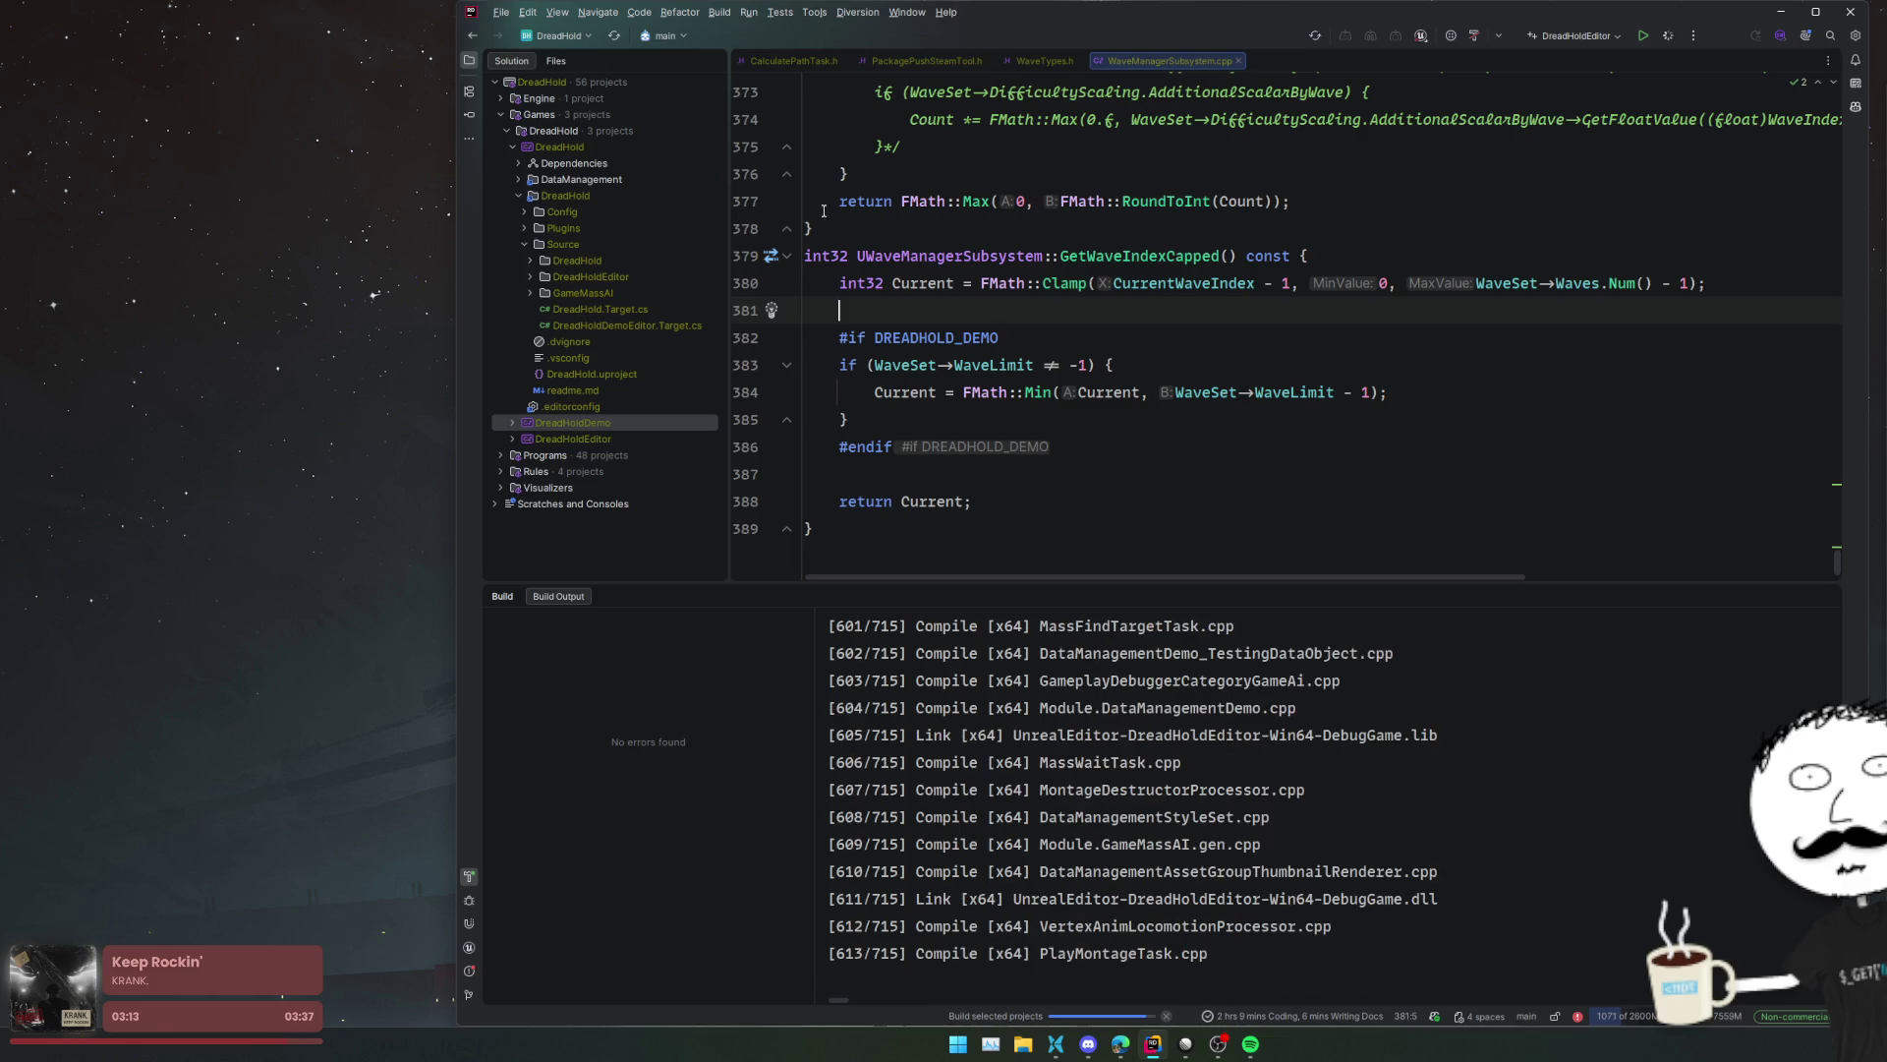
- Cancel the running build and open DreadHold.Build.cs from the DreadHold source folder
click(600, 599)
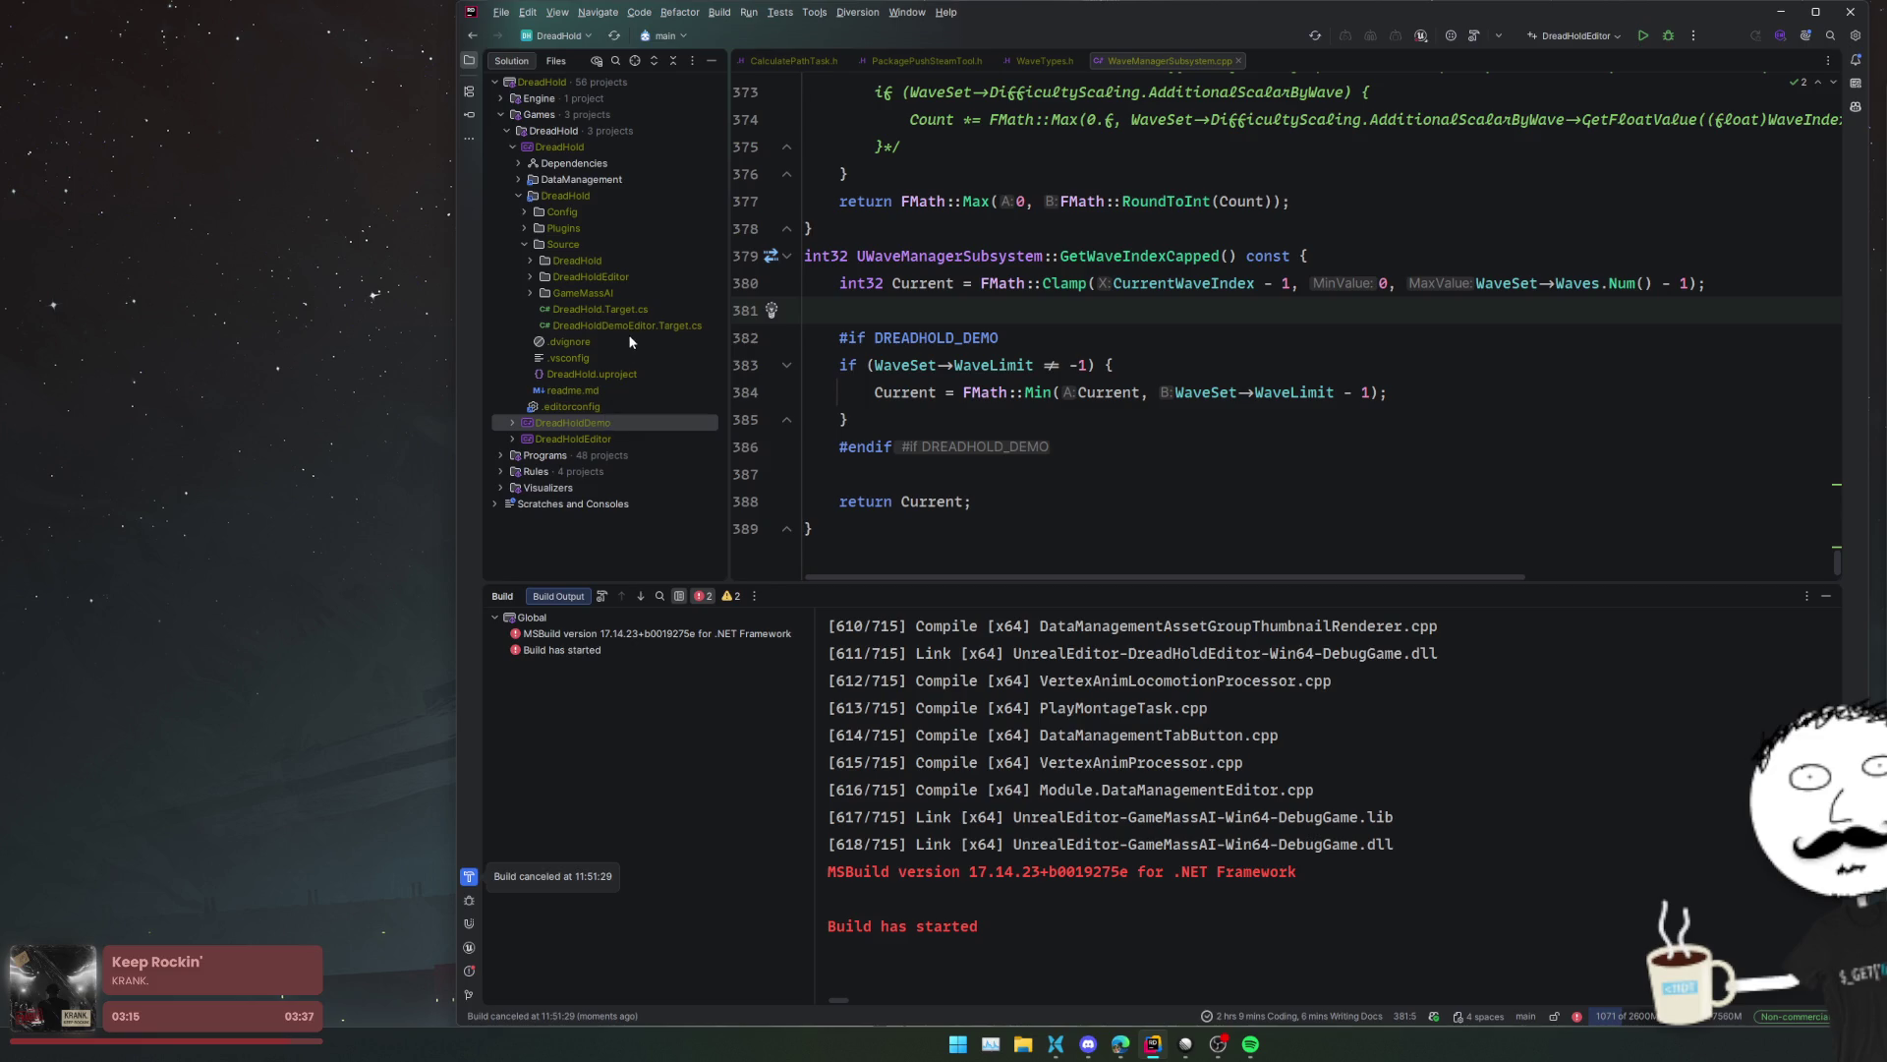
double_click(594, 259)
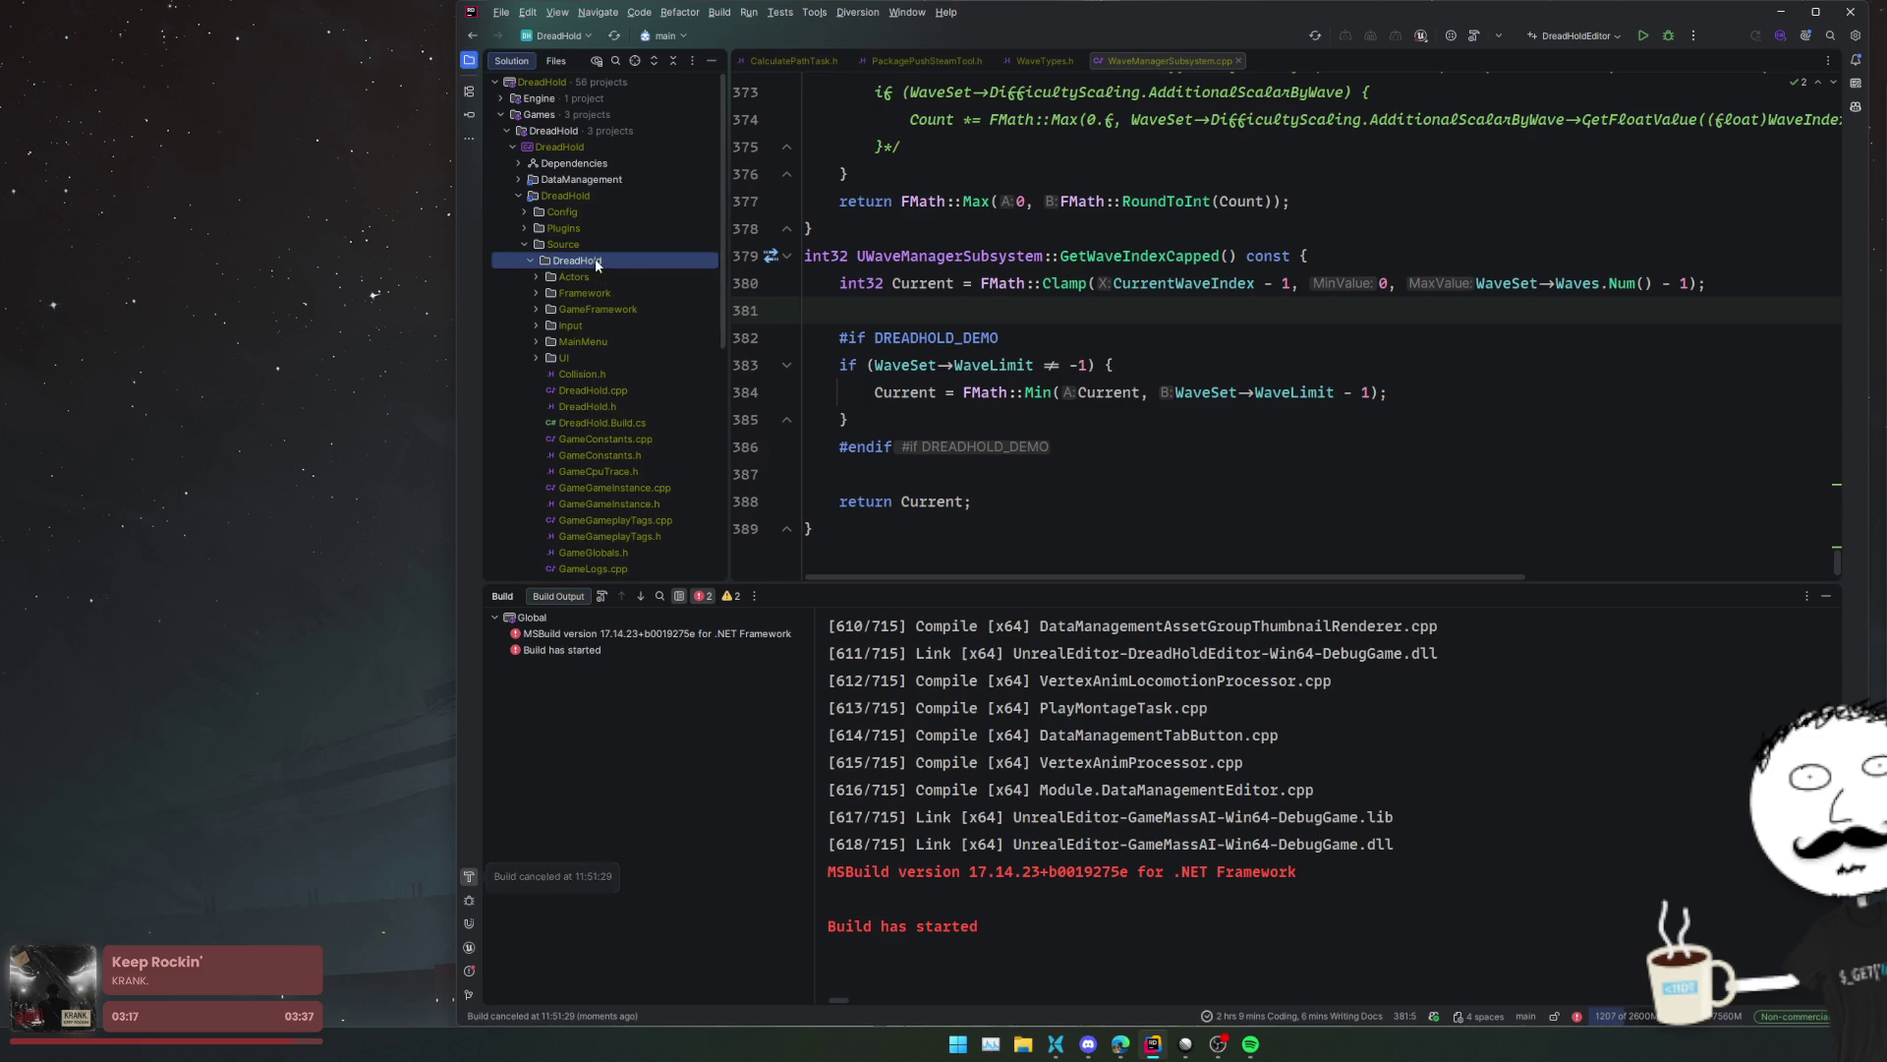
double_click(609, 422)
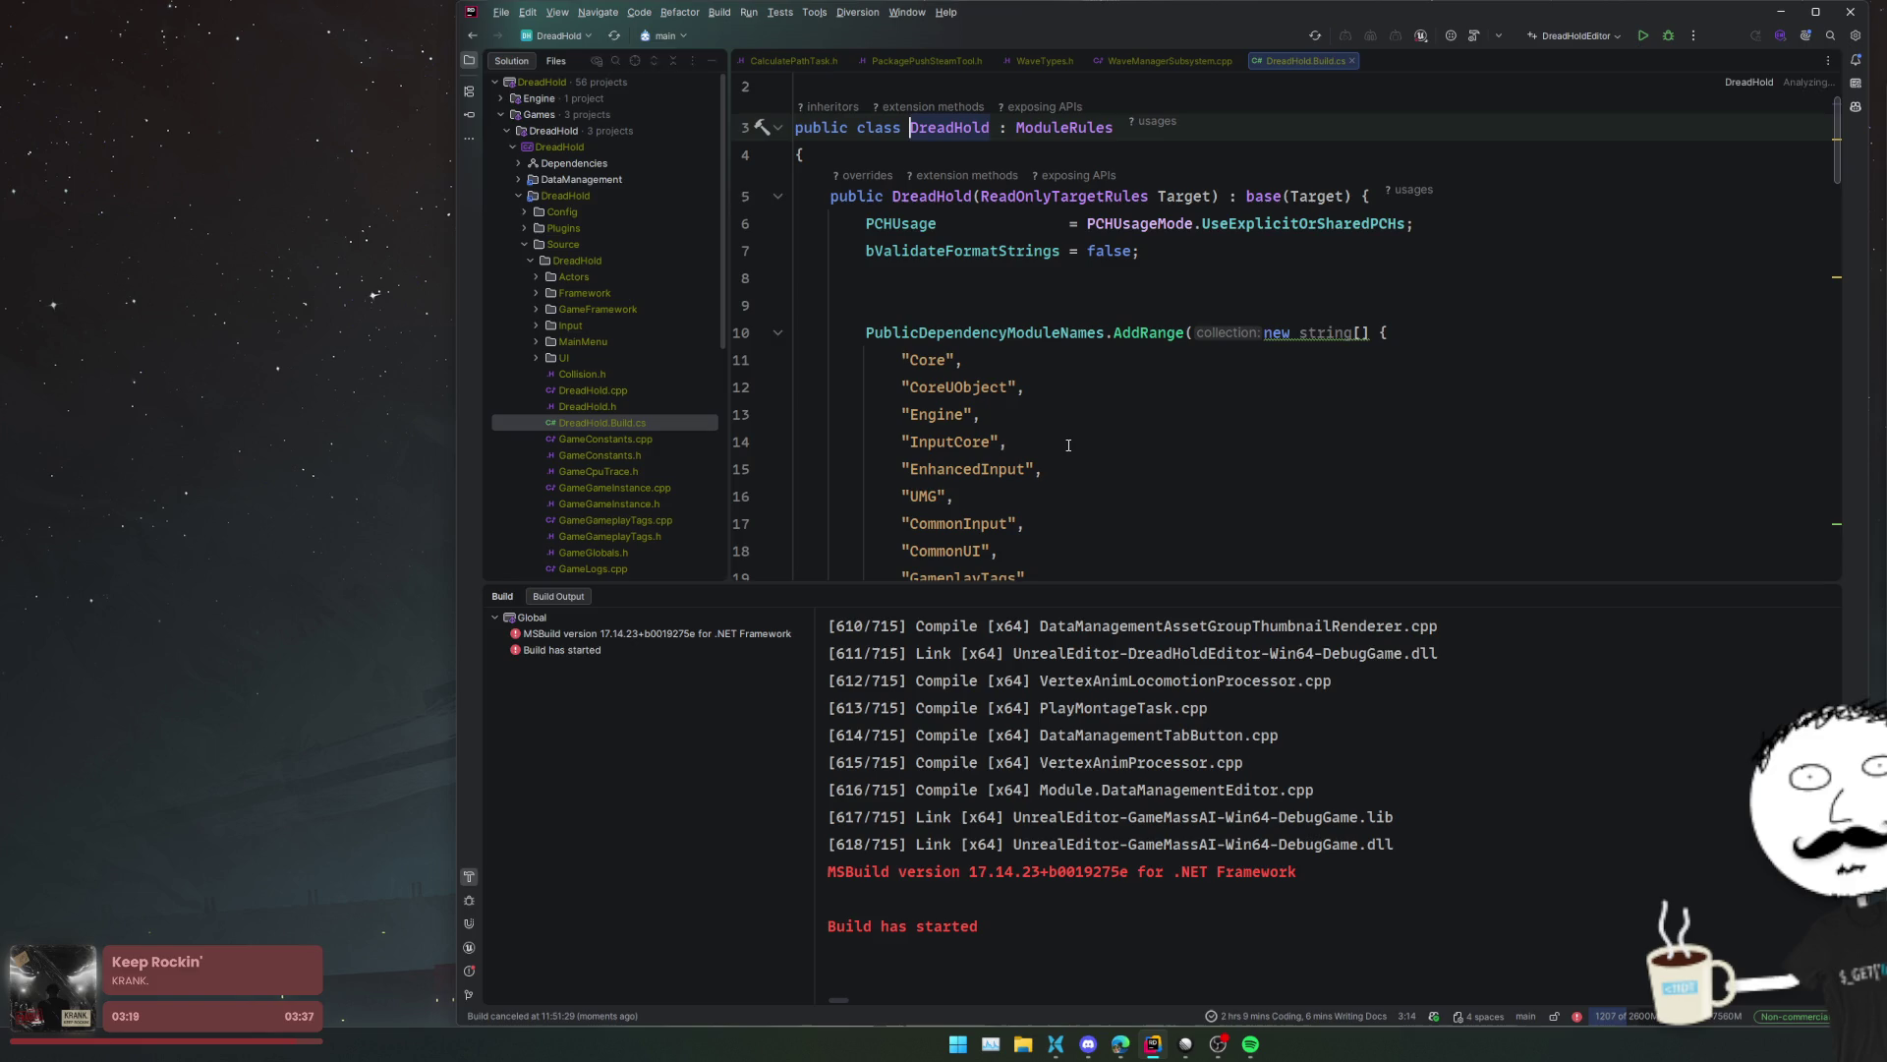
scroll(1102, 451, down, 12)
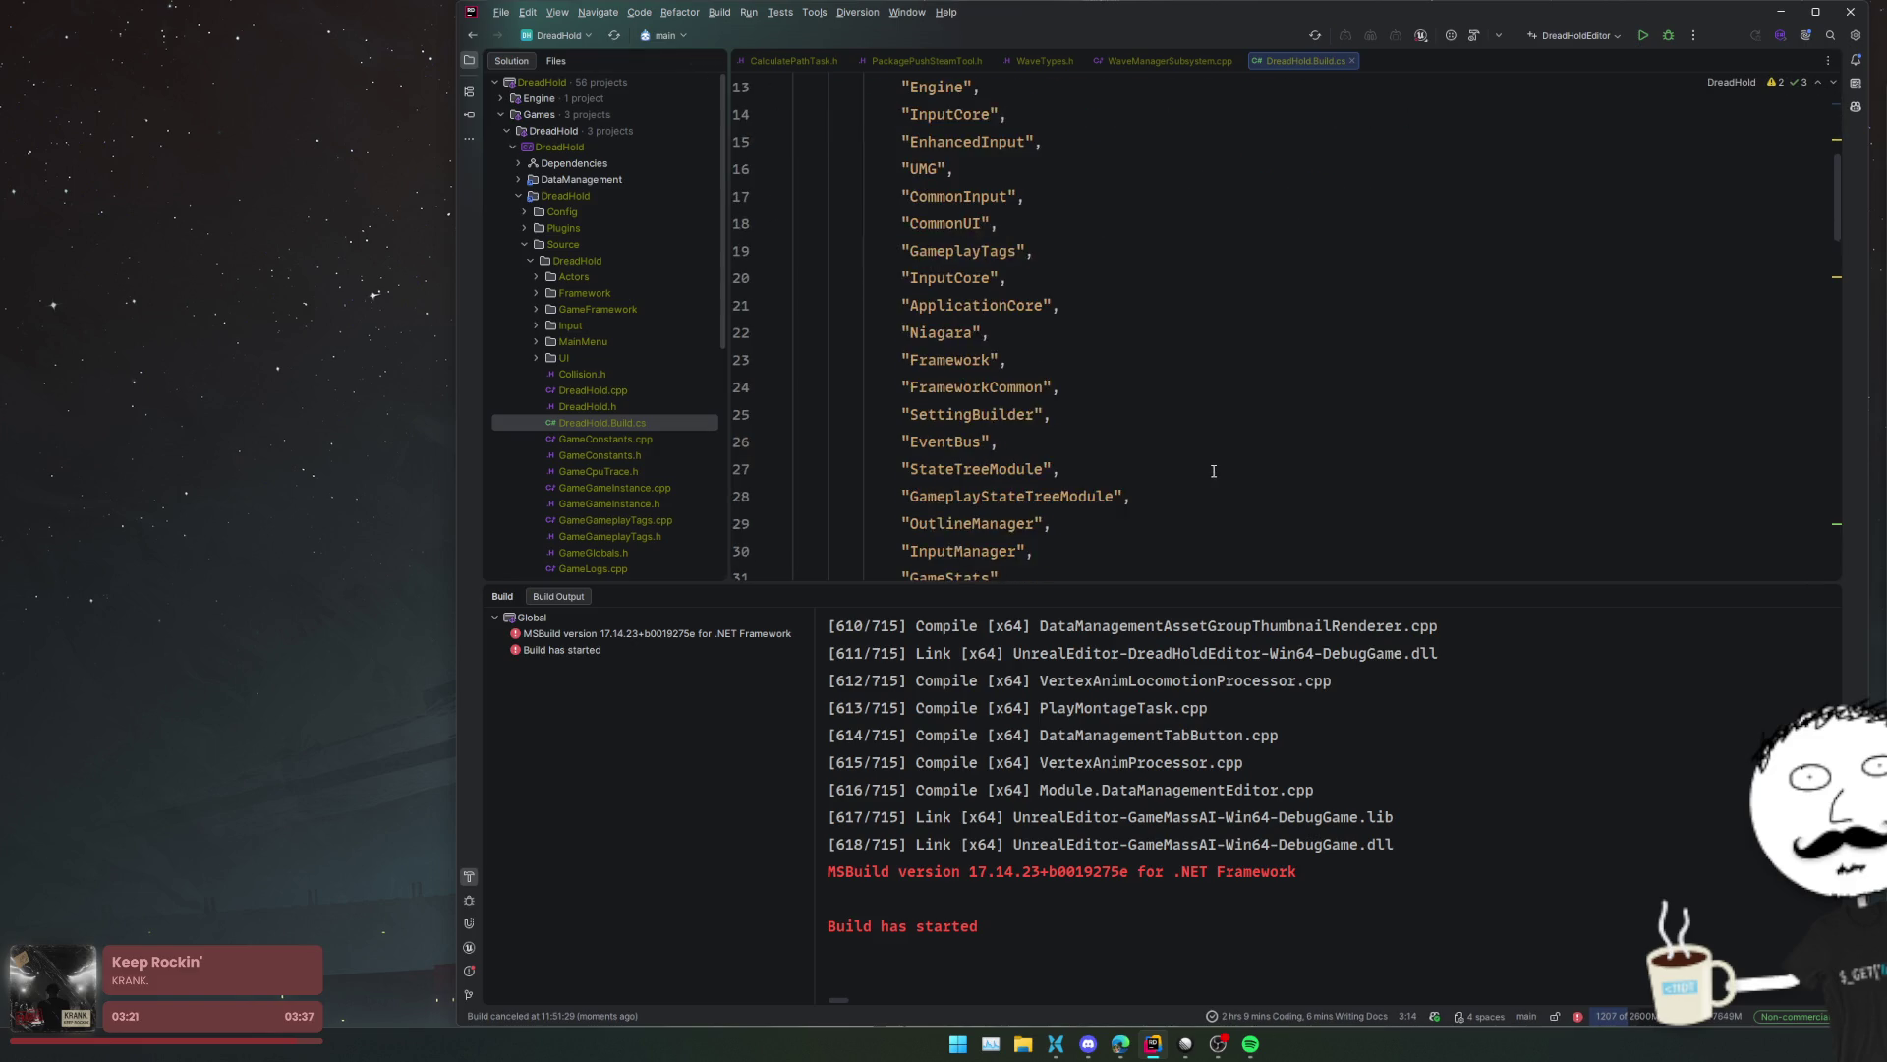
scroll(1082, 610, down, 10)
scroll(1130, 629, up, 2)
- Add an "OnlineSubsystem" entry below the existing module list
click(1173, 650)
key(Up)
key(Up)
key(Up)
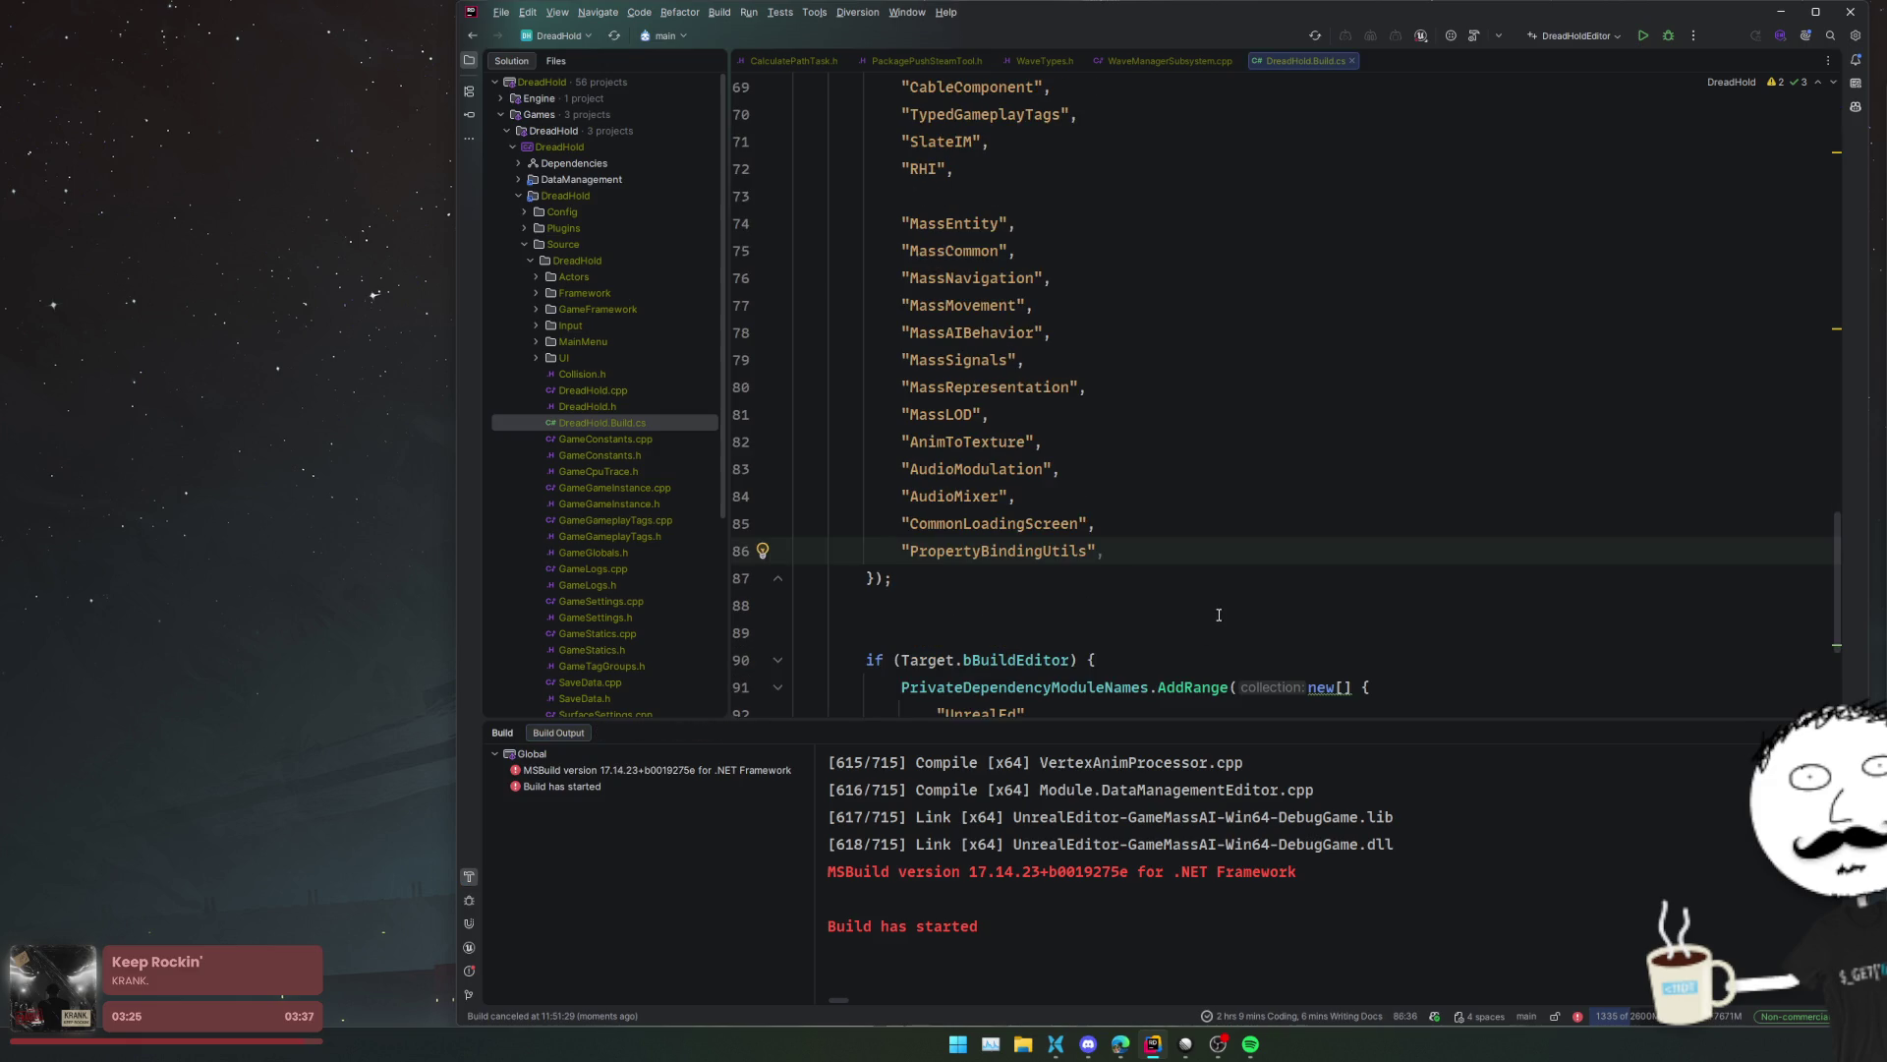
key(Return)
key(Return)
text("Online)
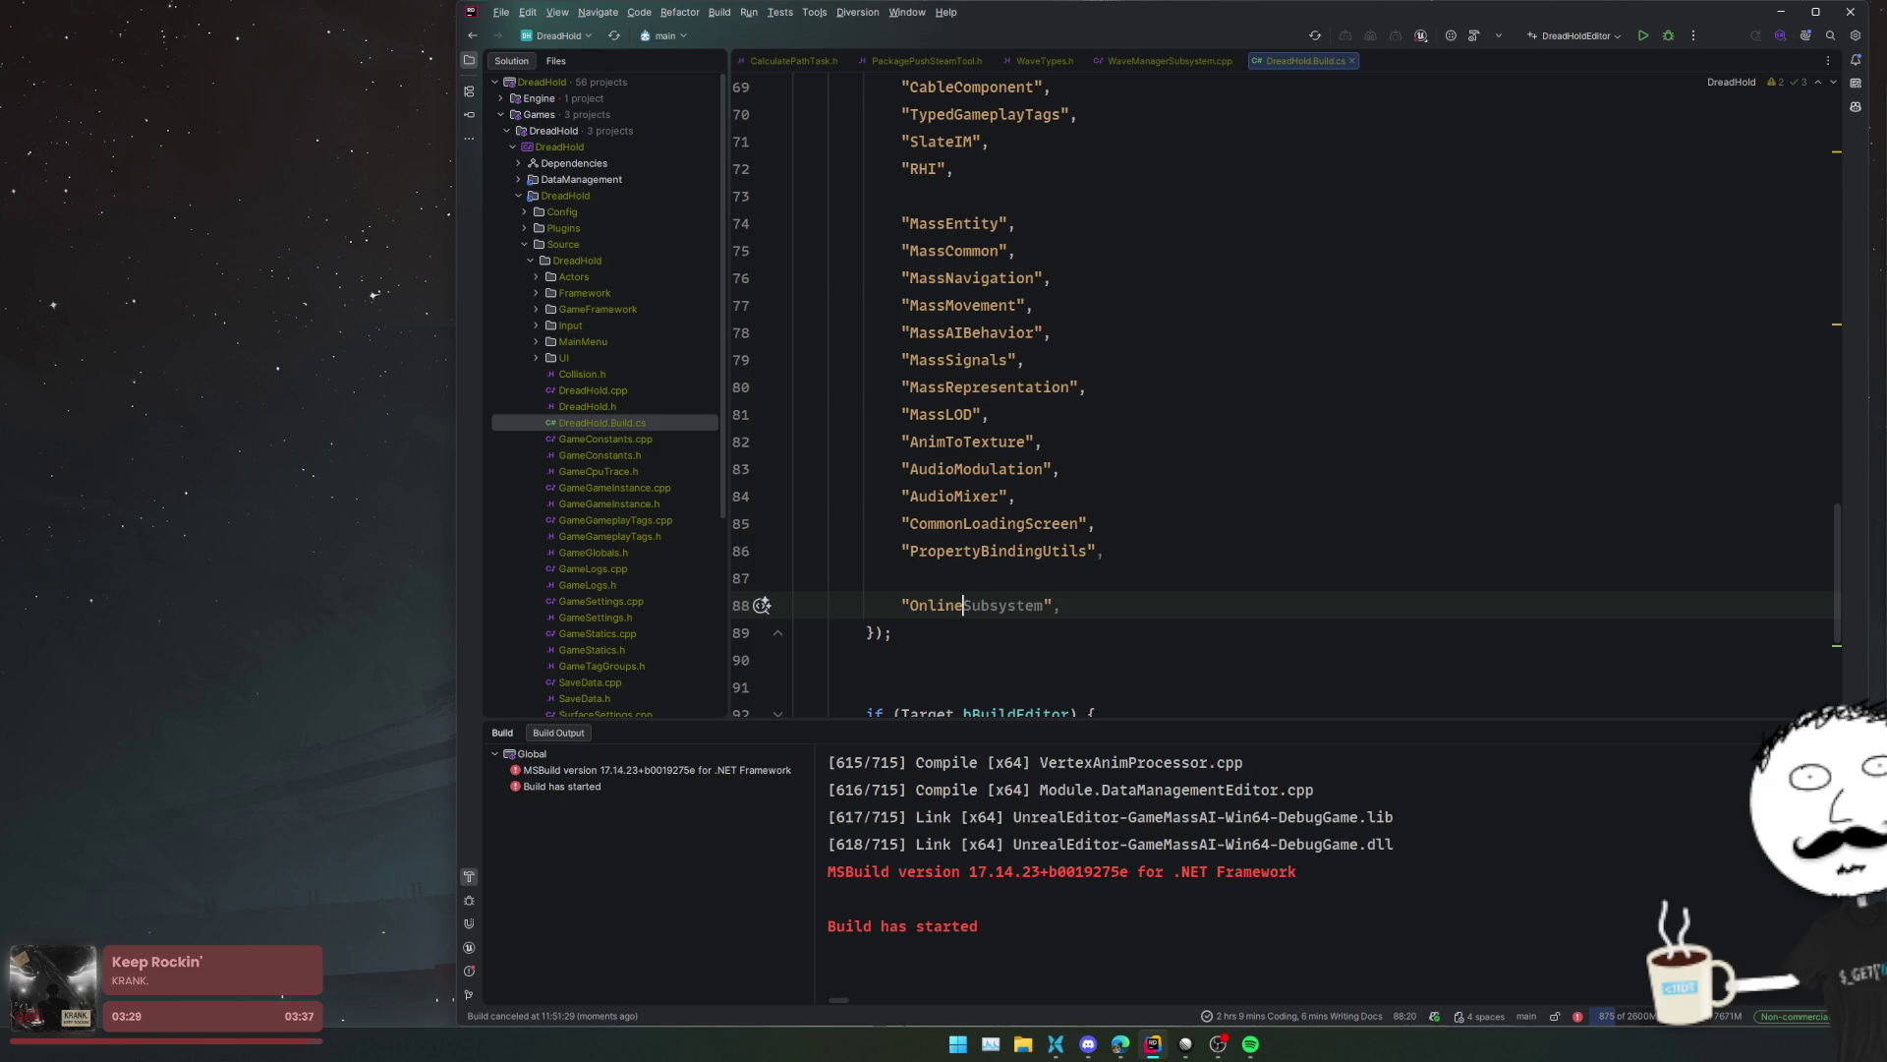
text(Subsystem)
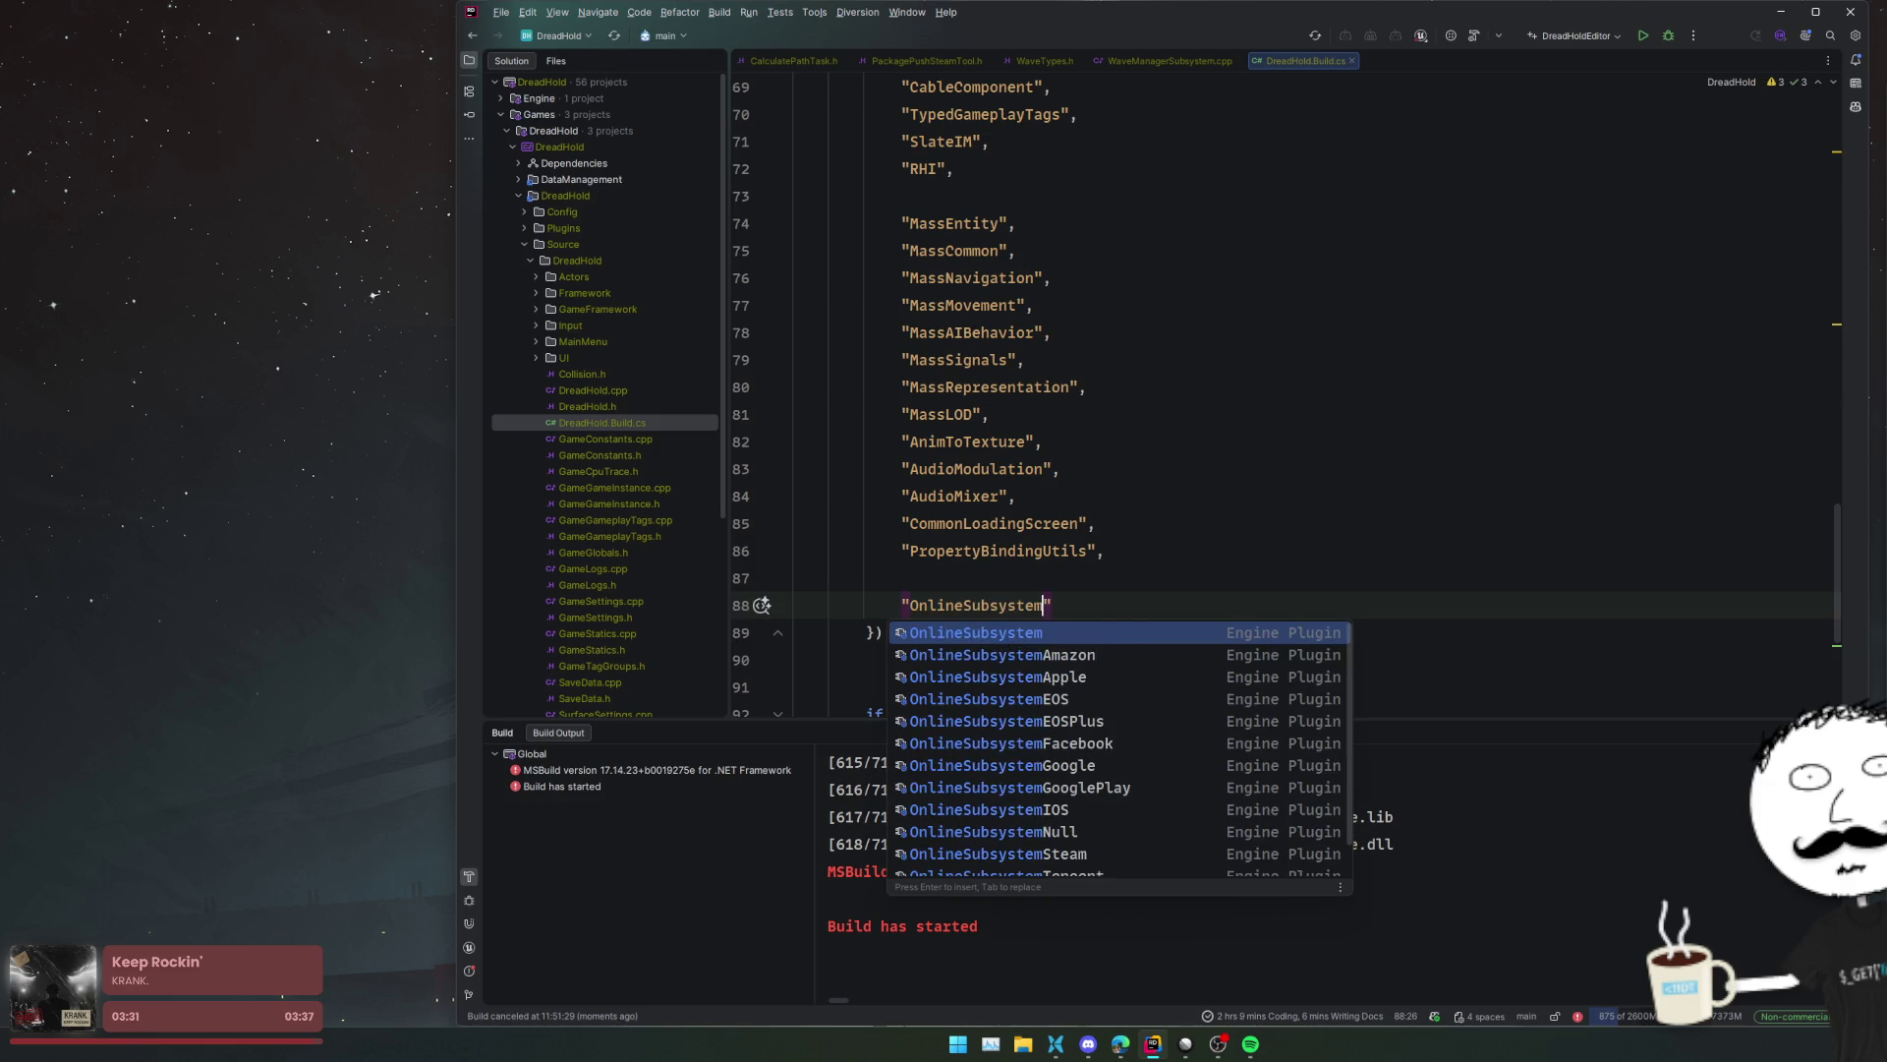
key(Return)
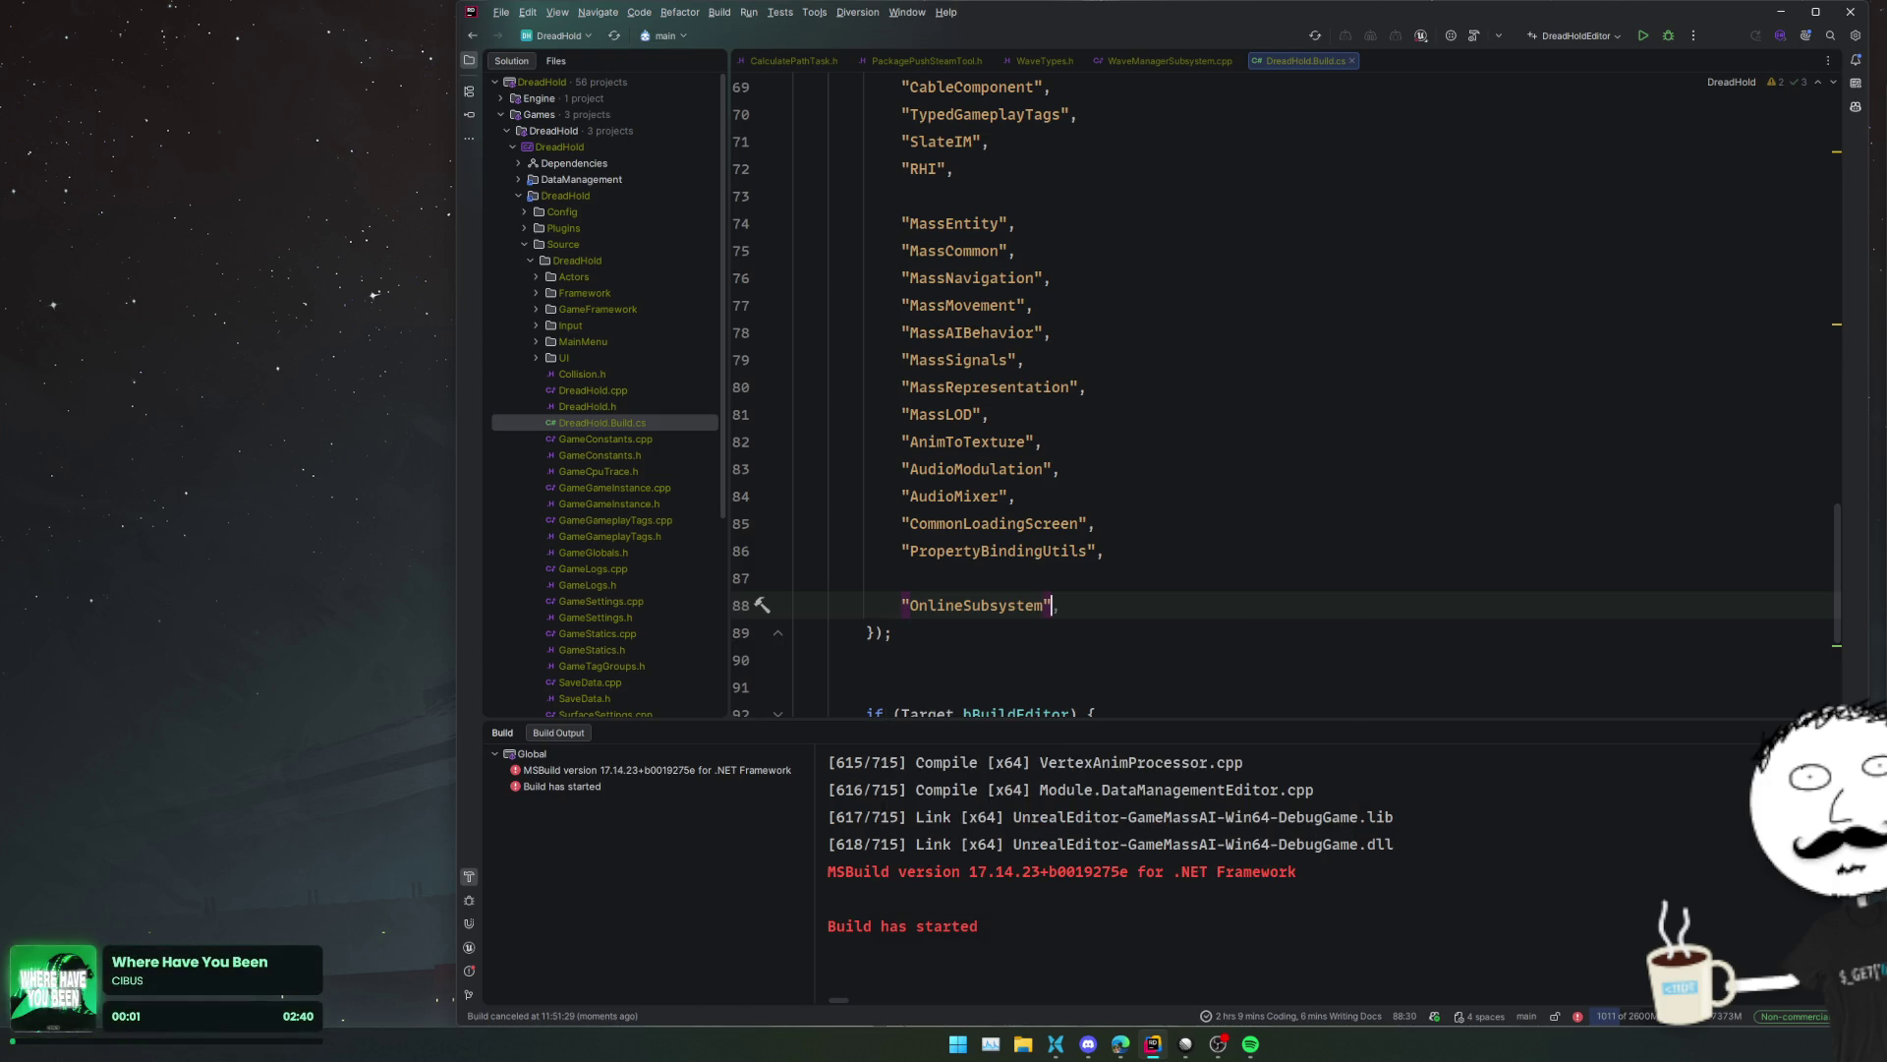
- Add "OnlineSubsystemUtils" and "OnlineSubsystemSteam" entries below it
key(ctrl+d)
text(Utils",)
key(End)
key(Return)
text("OnlineSub)
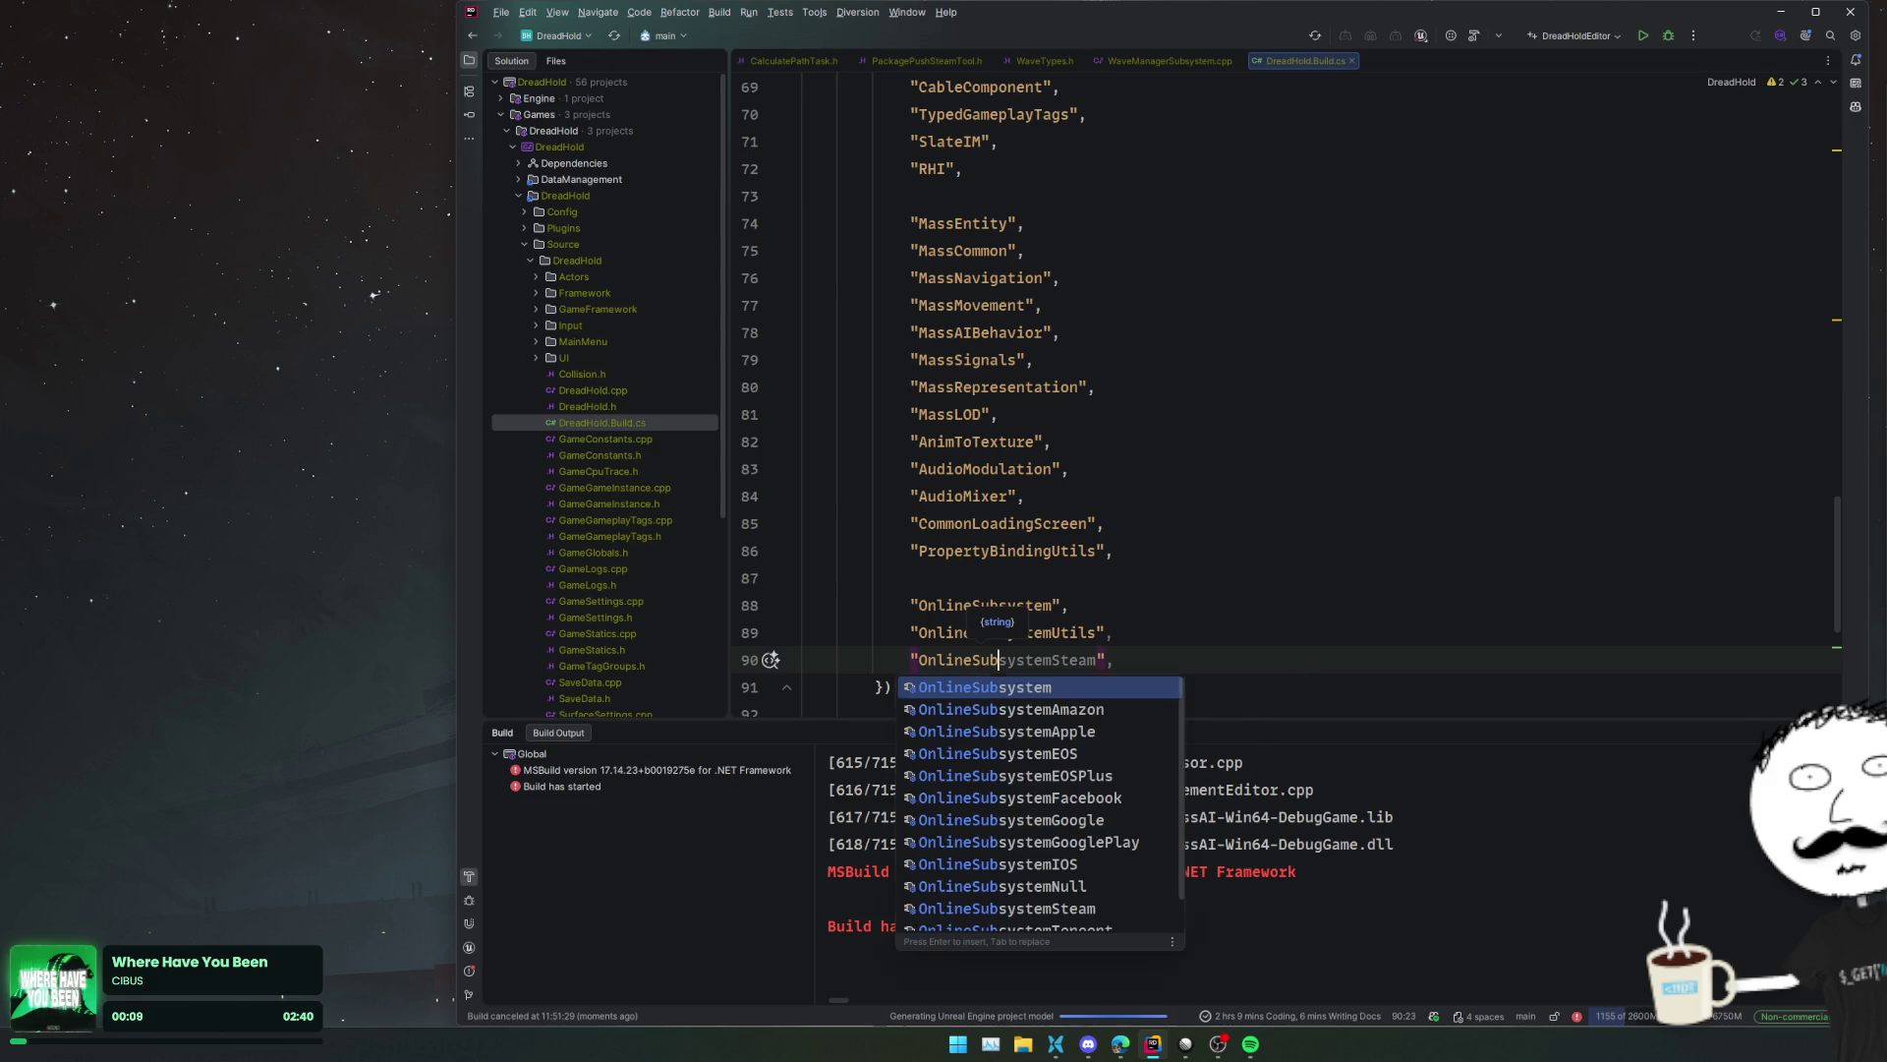
key(Down)
key(Down)
key(Down)
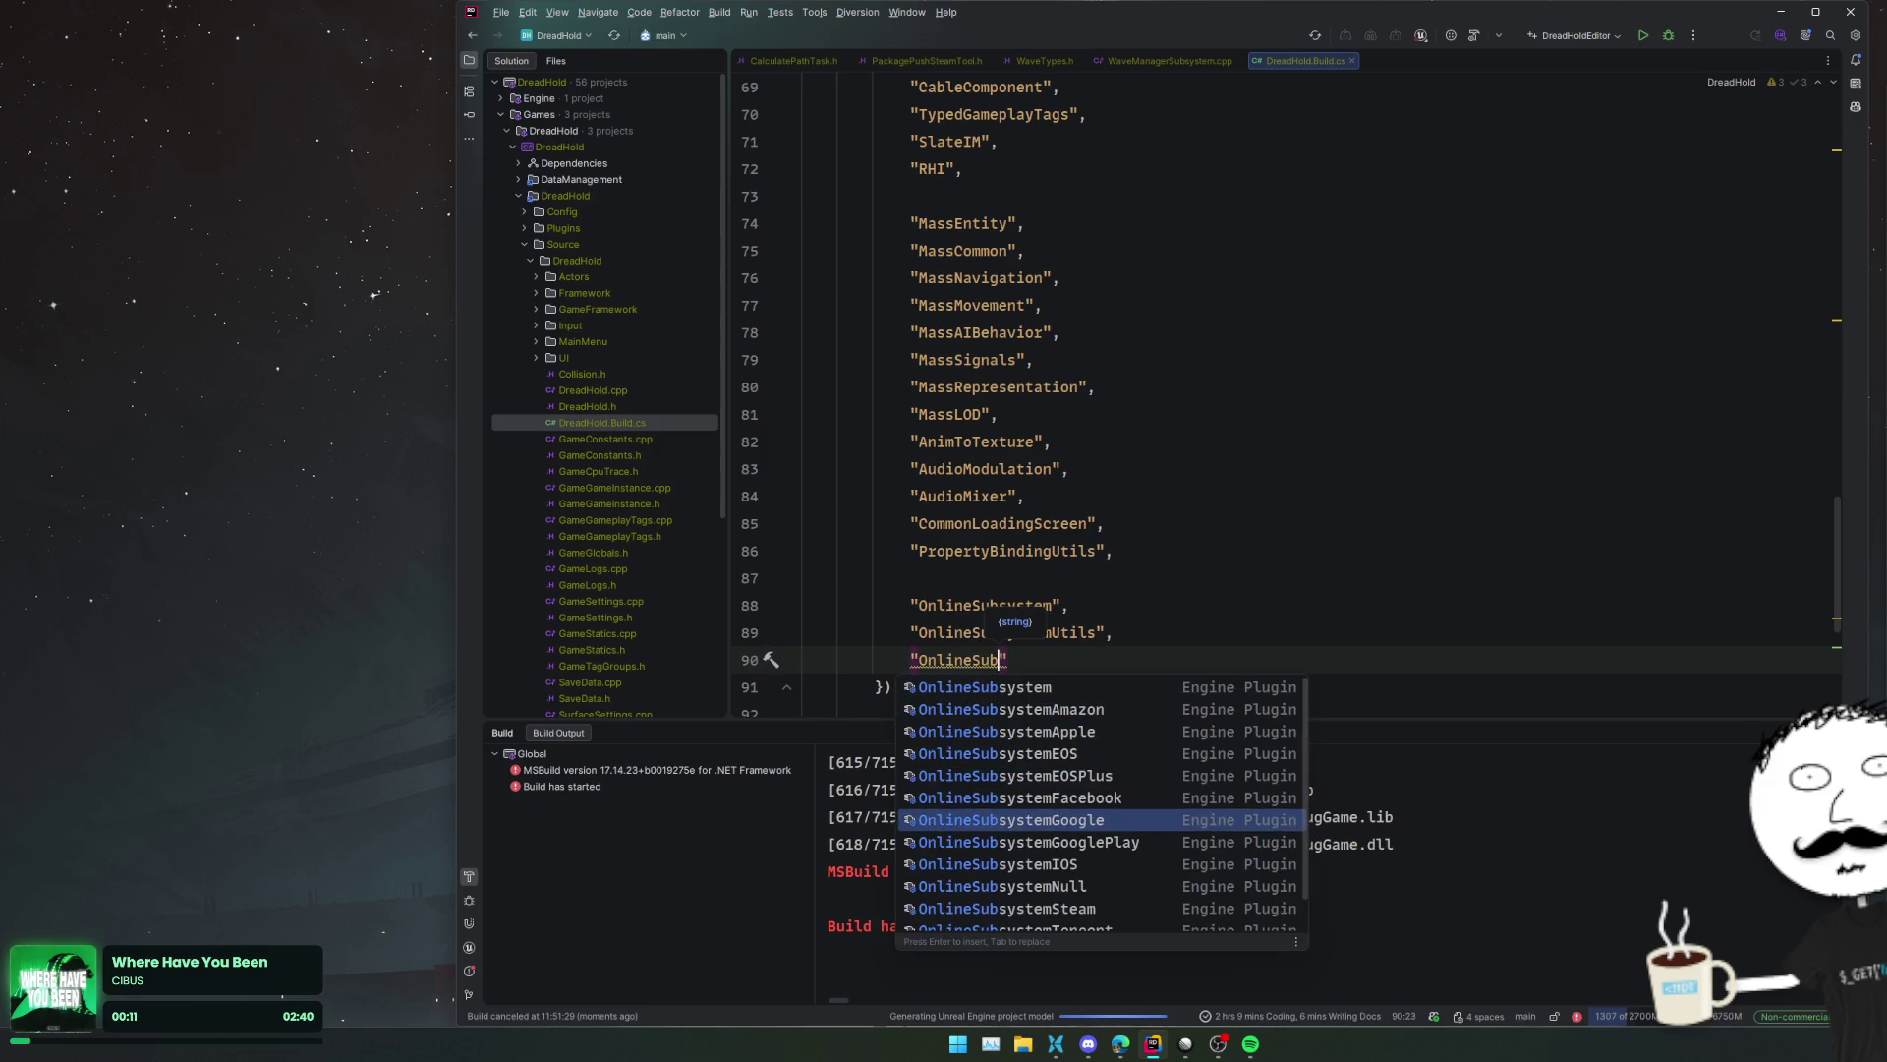
key(Down)
key(Down)
key(Down)
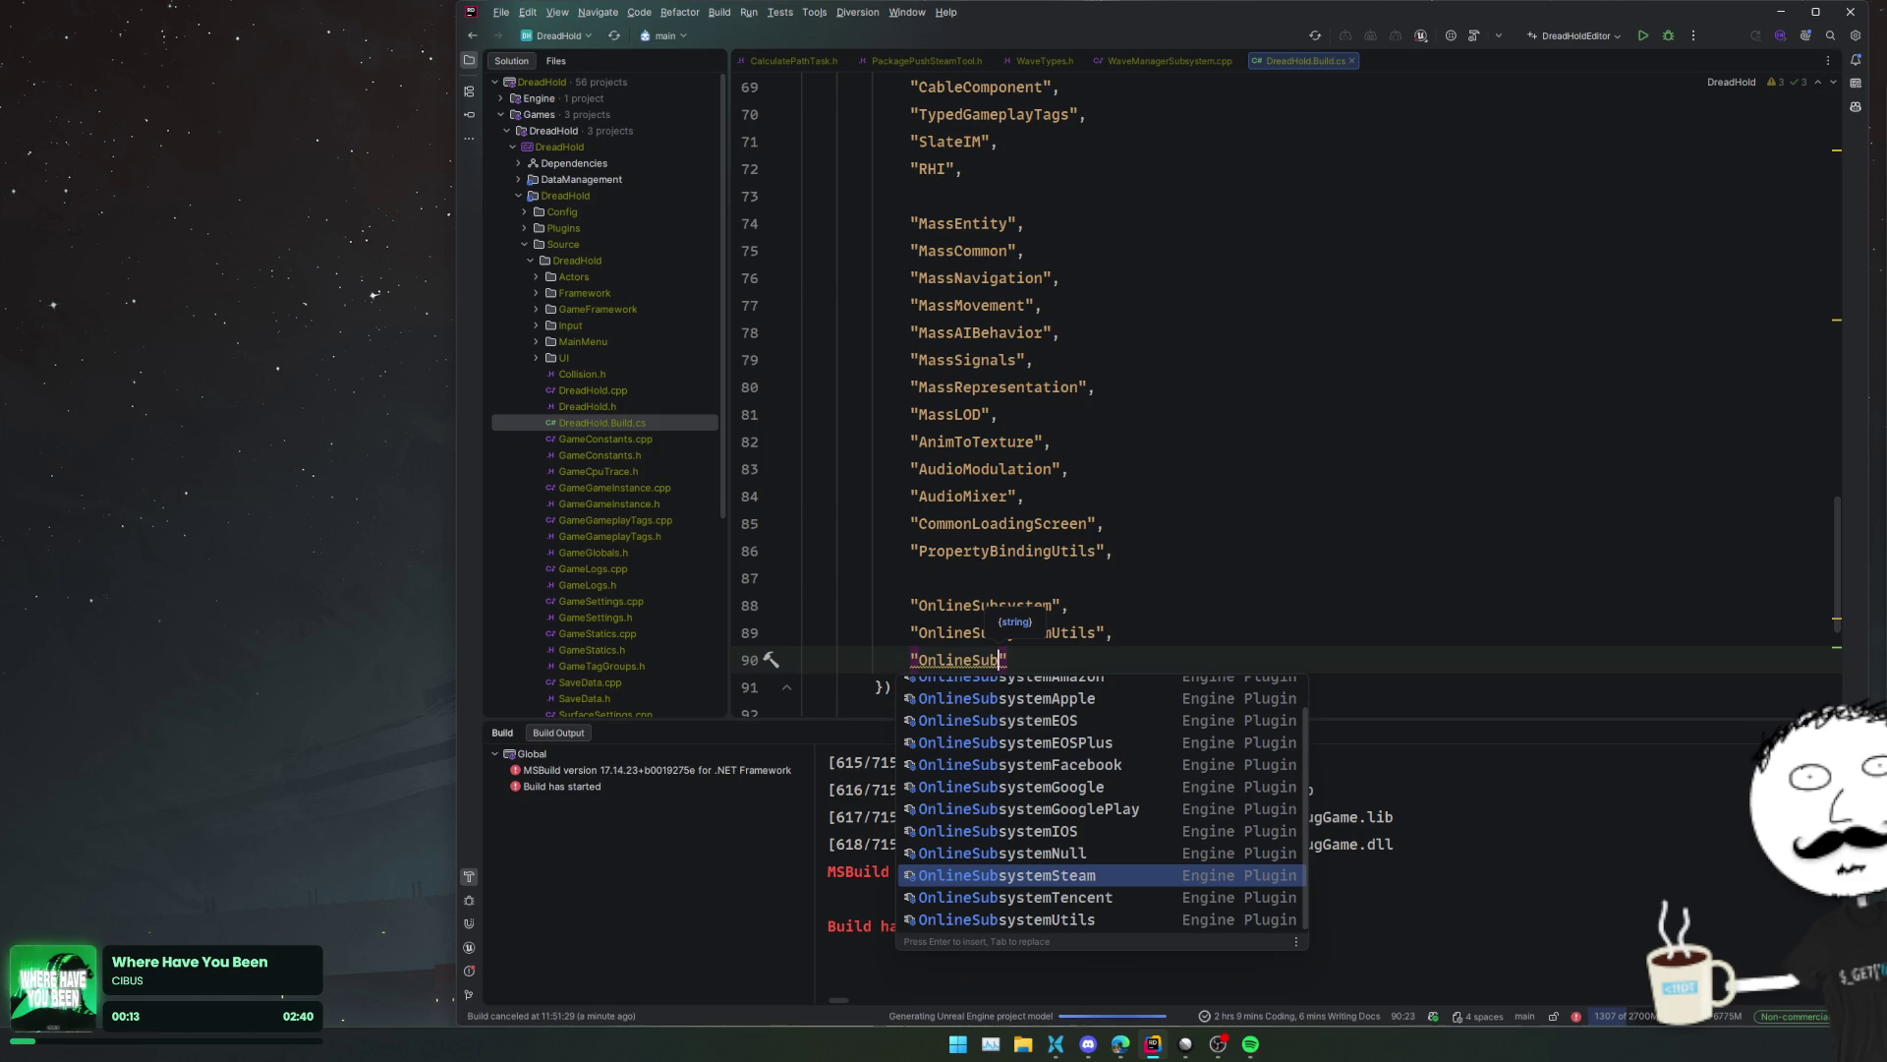
key(Down)
key(Down)
key(Down)
key(Up)
key(Up)
key(Up)
key(Return)
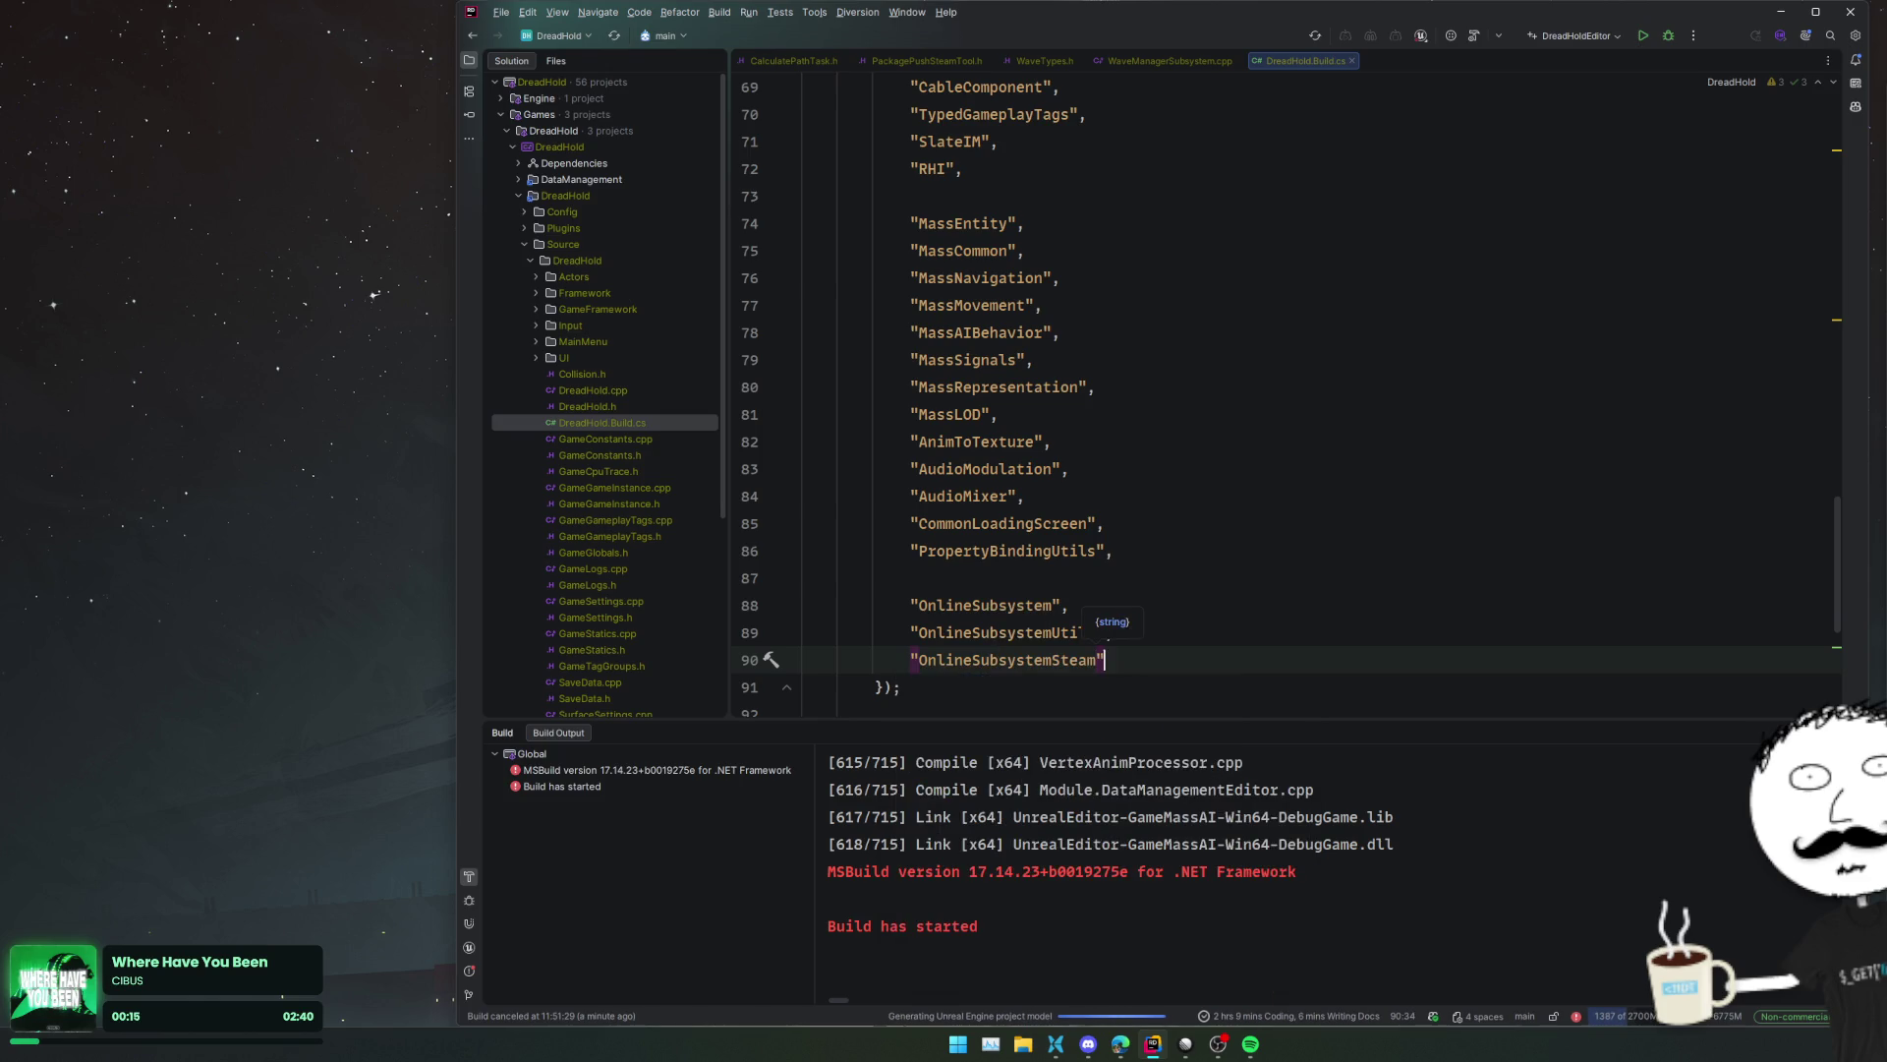
text(,)
- Move the three online subsystem entries into the public list after AudioModulation
key(shift+Up)
key(shift+Up)
key(shift+Up)
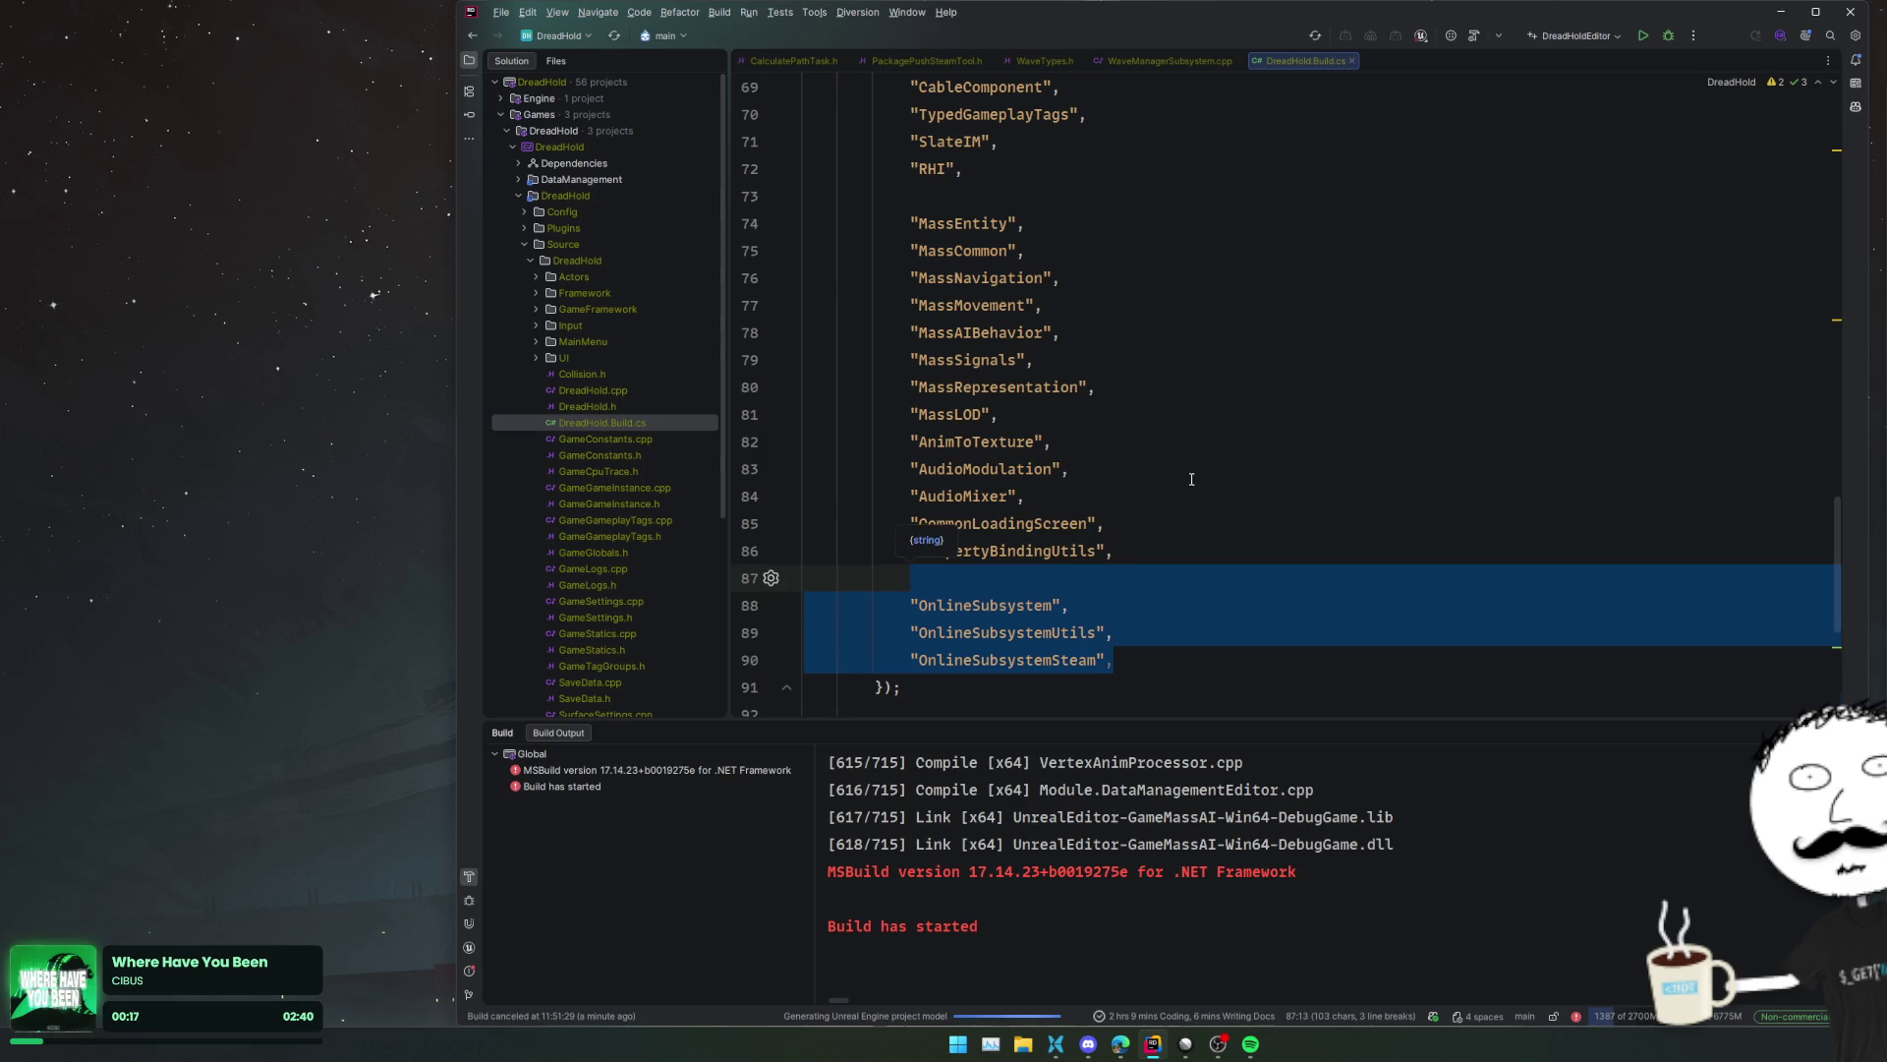
scroll(1193, 481, up, 10)
click(1173, 272)
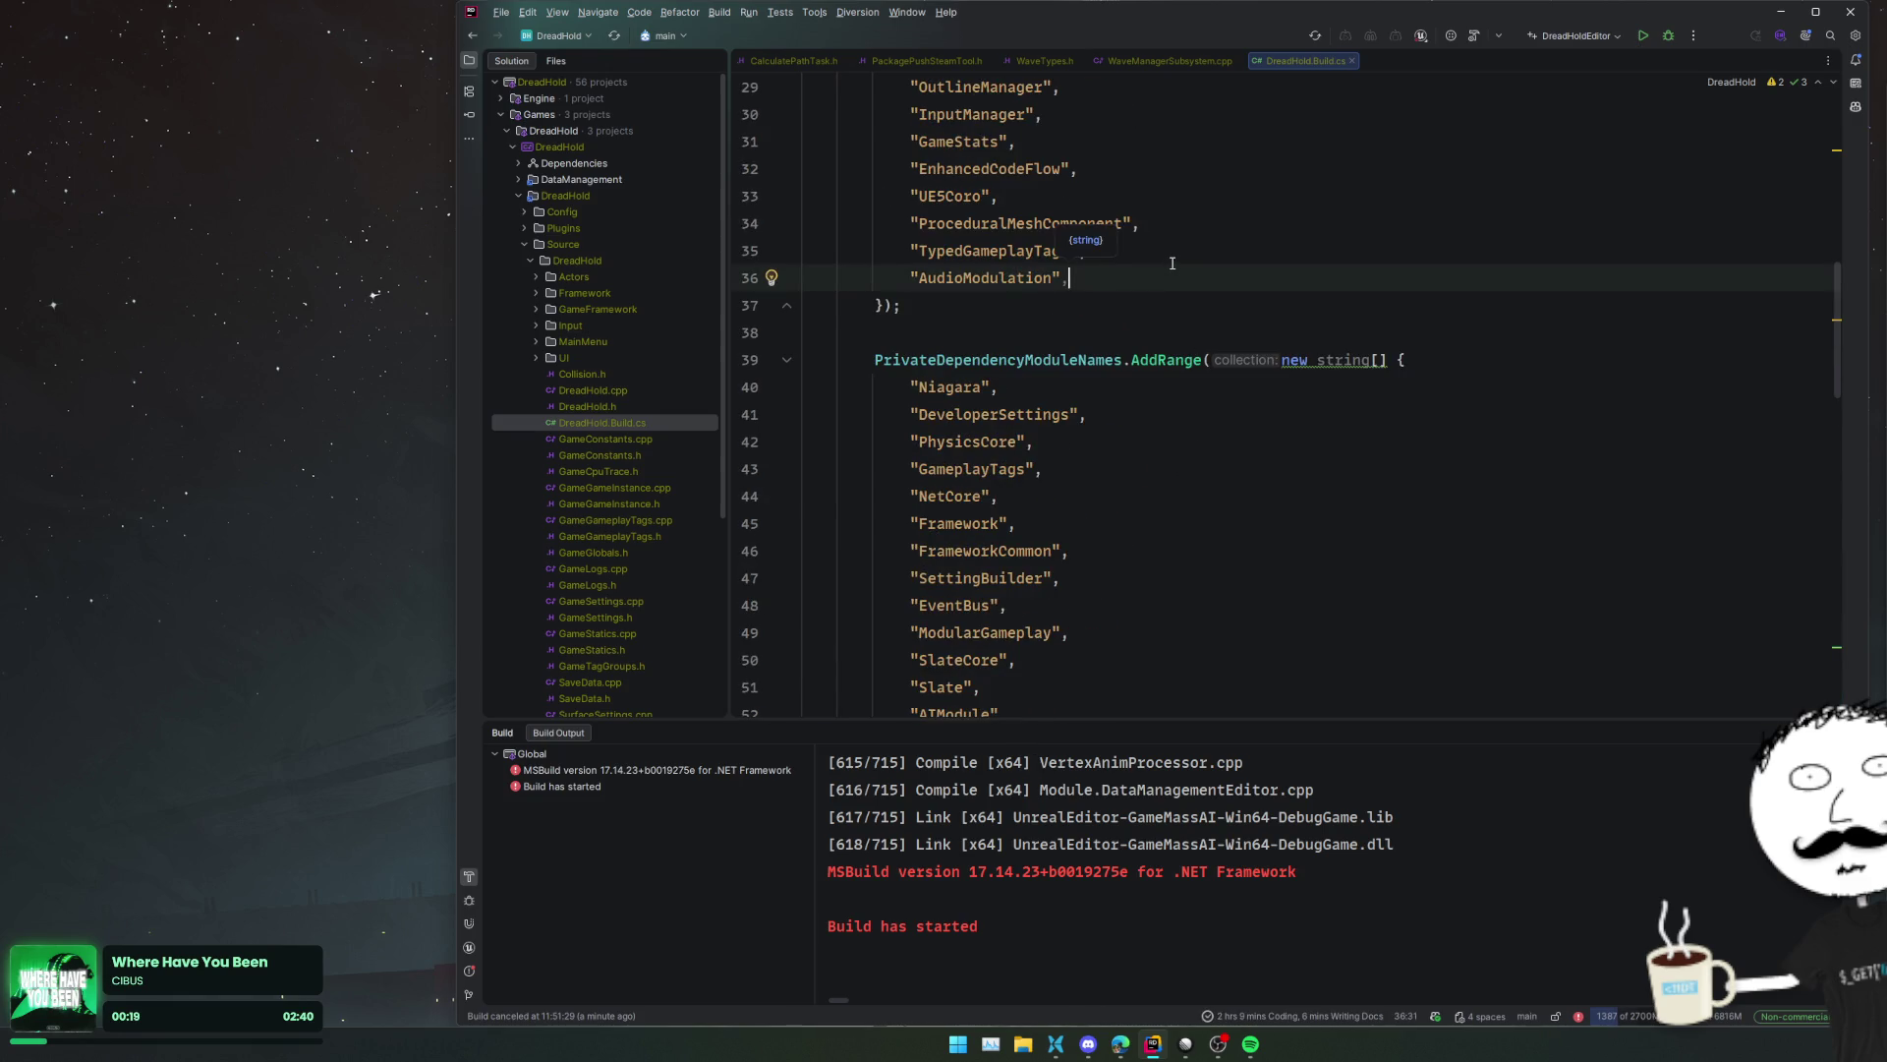
key(Return)
text("OnlineSubsystem", "OnlineSubsystemUtils", "OnlineSubsystemSteam",)
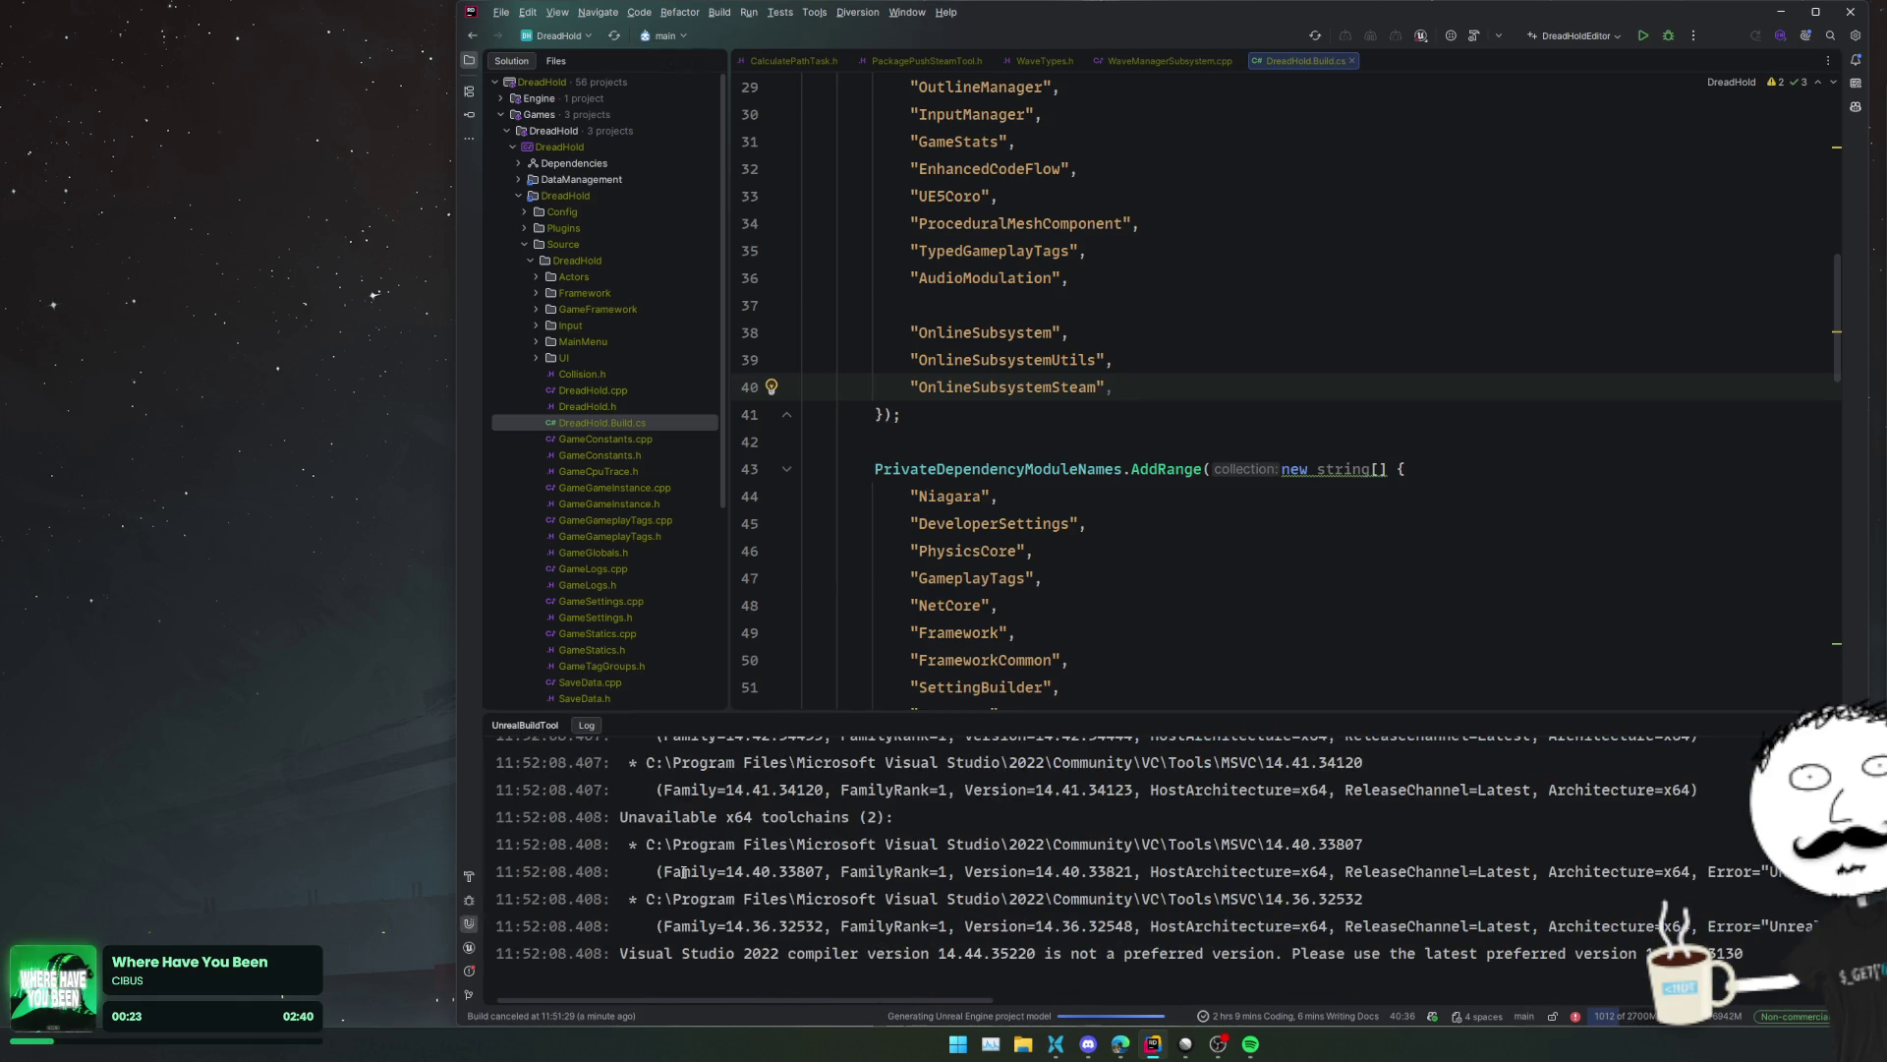
click(1246, 603)
scroll(1091, 550, down, 1)
- Open DreadHold.uproject and view the SteamShared plugin descriptor
click(1104, 550)
scroll(1104, 554, down, 2)
scroll(1103, 553, down, 5)
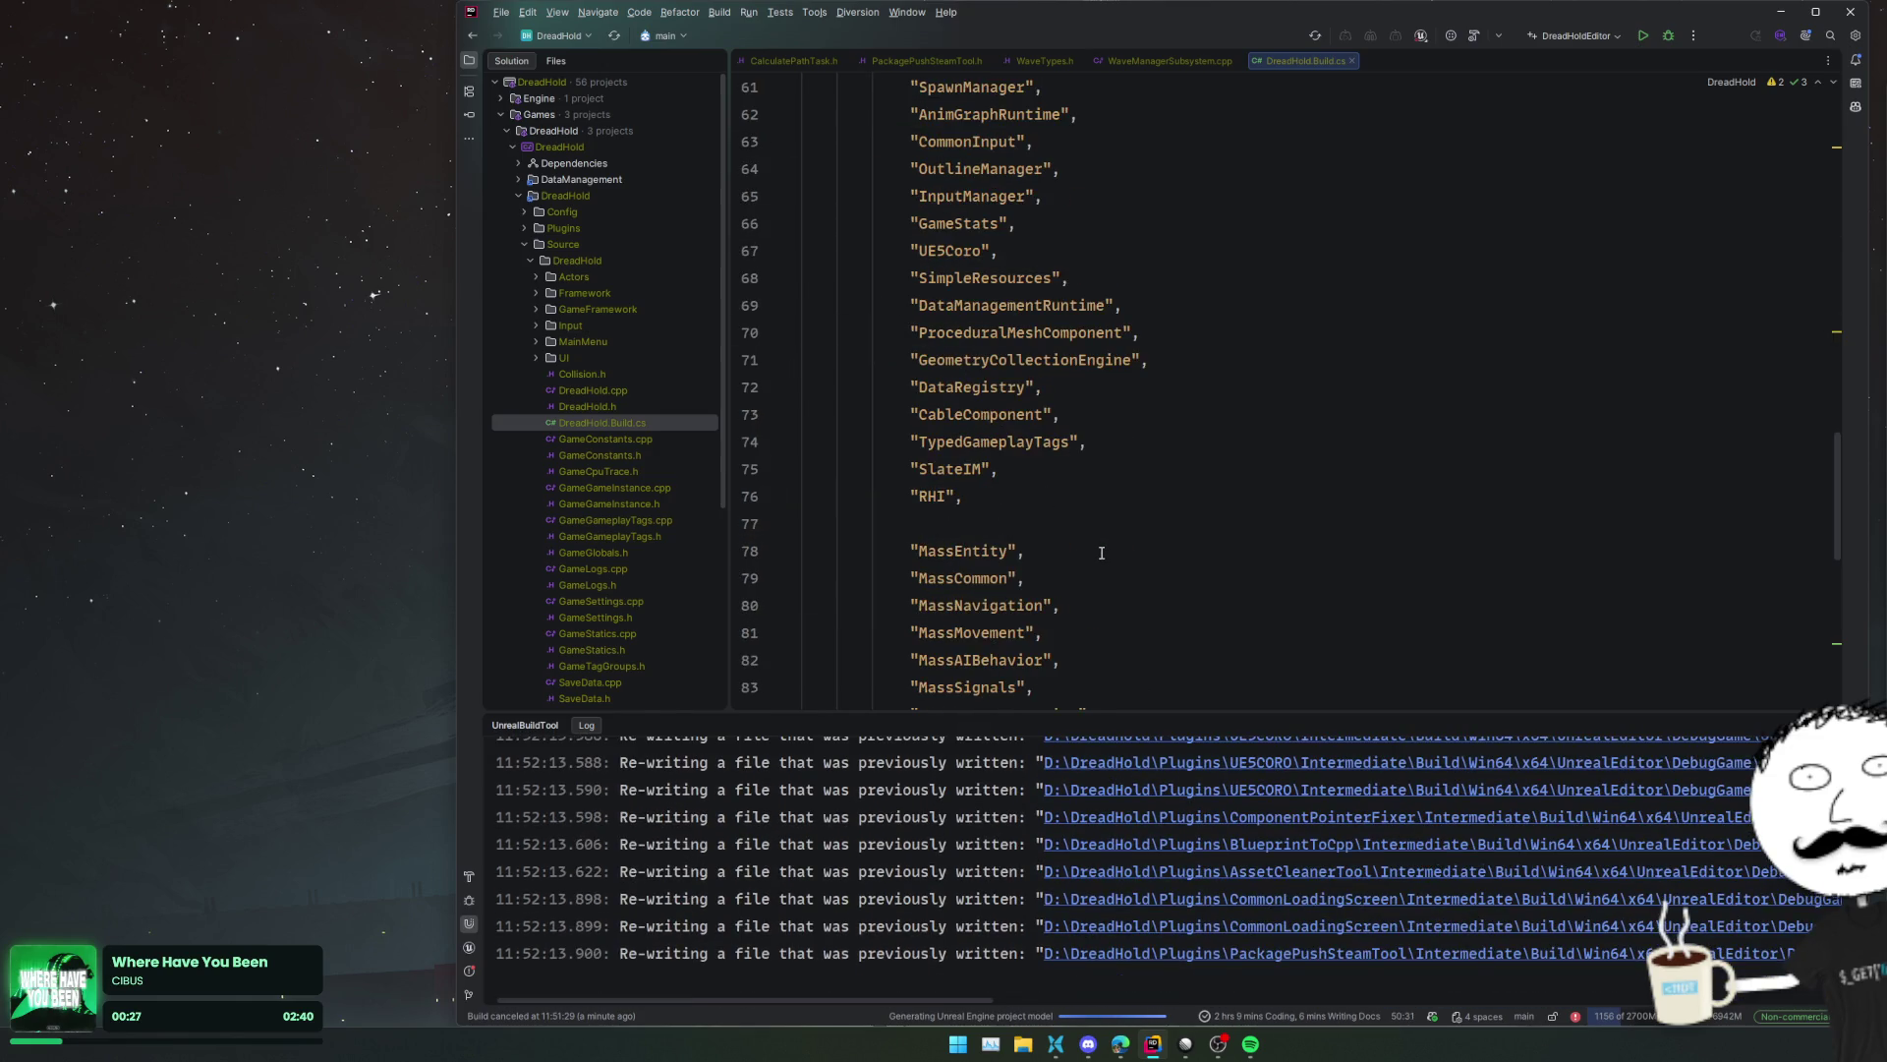
scroll(651, 554, down, 5)
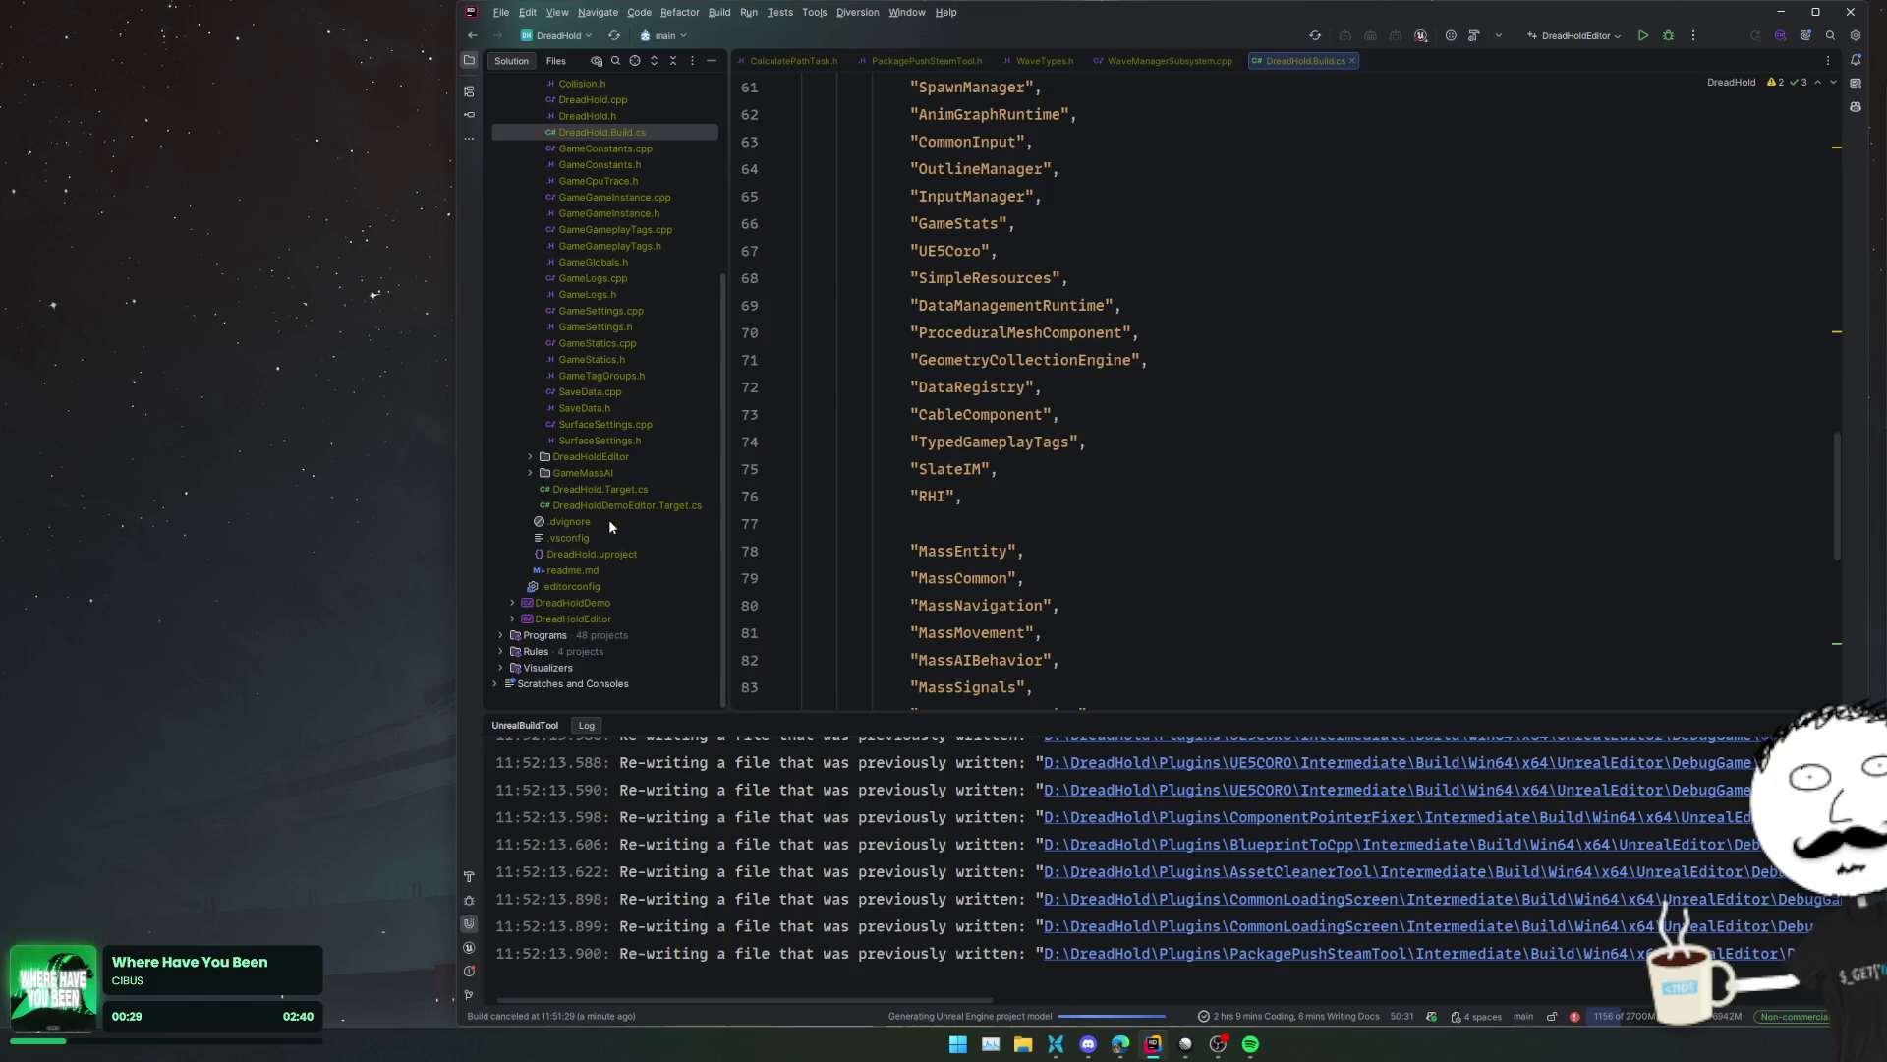
double_click(609, 555)
scroll(1036, 505, down, 5)
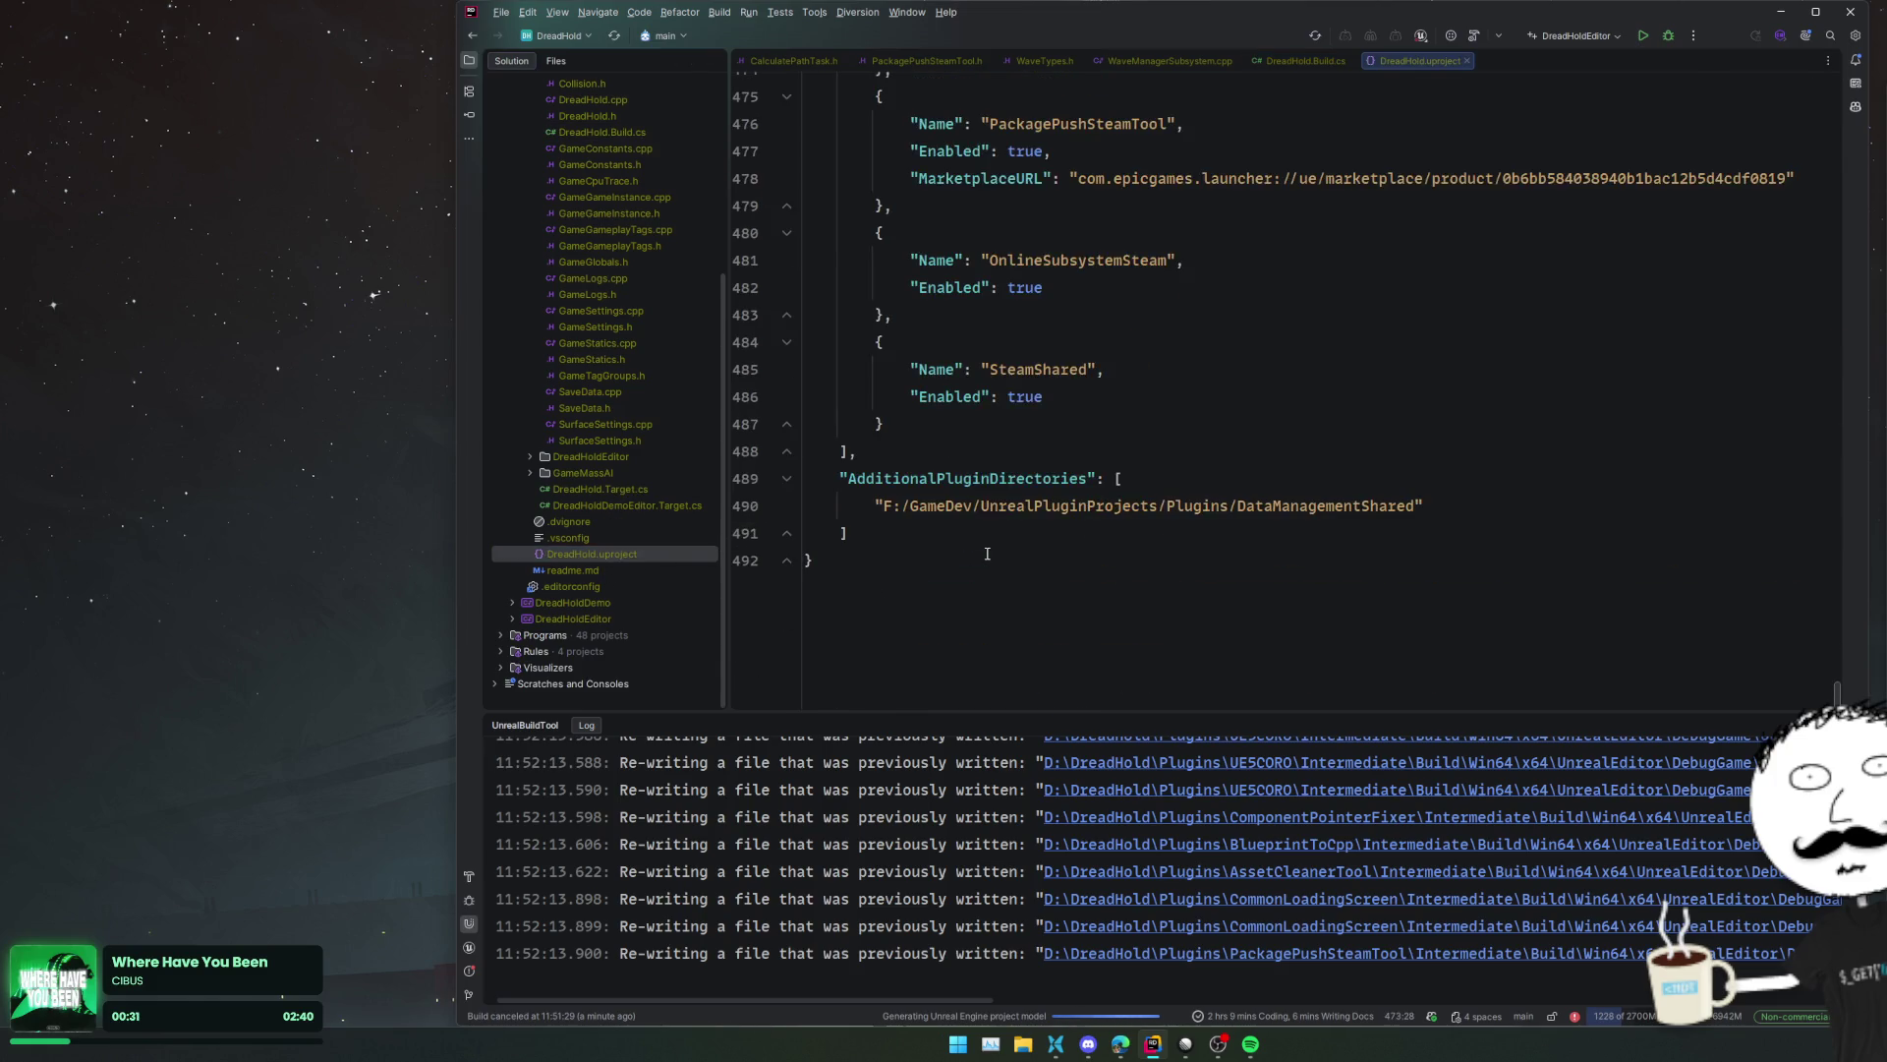
click(1076, 424)
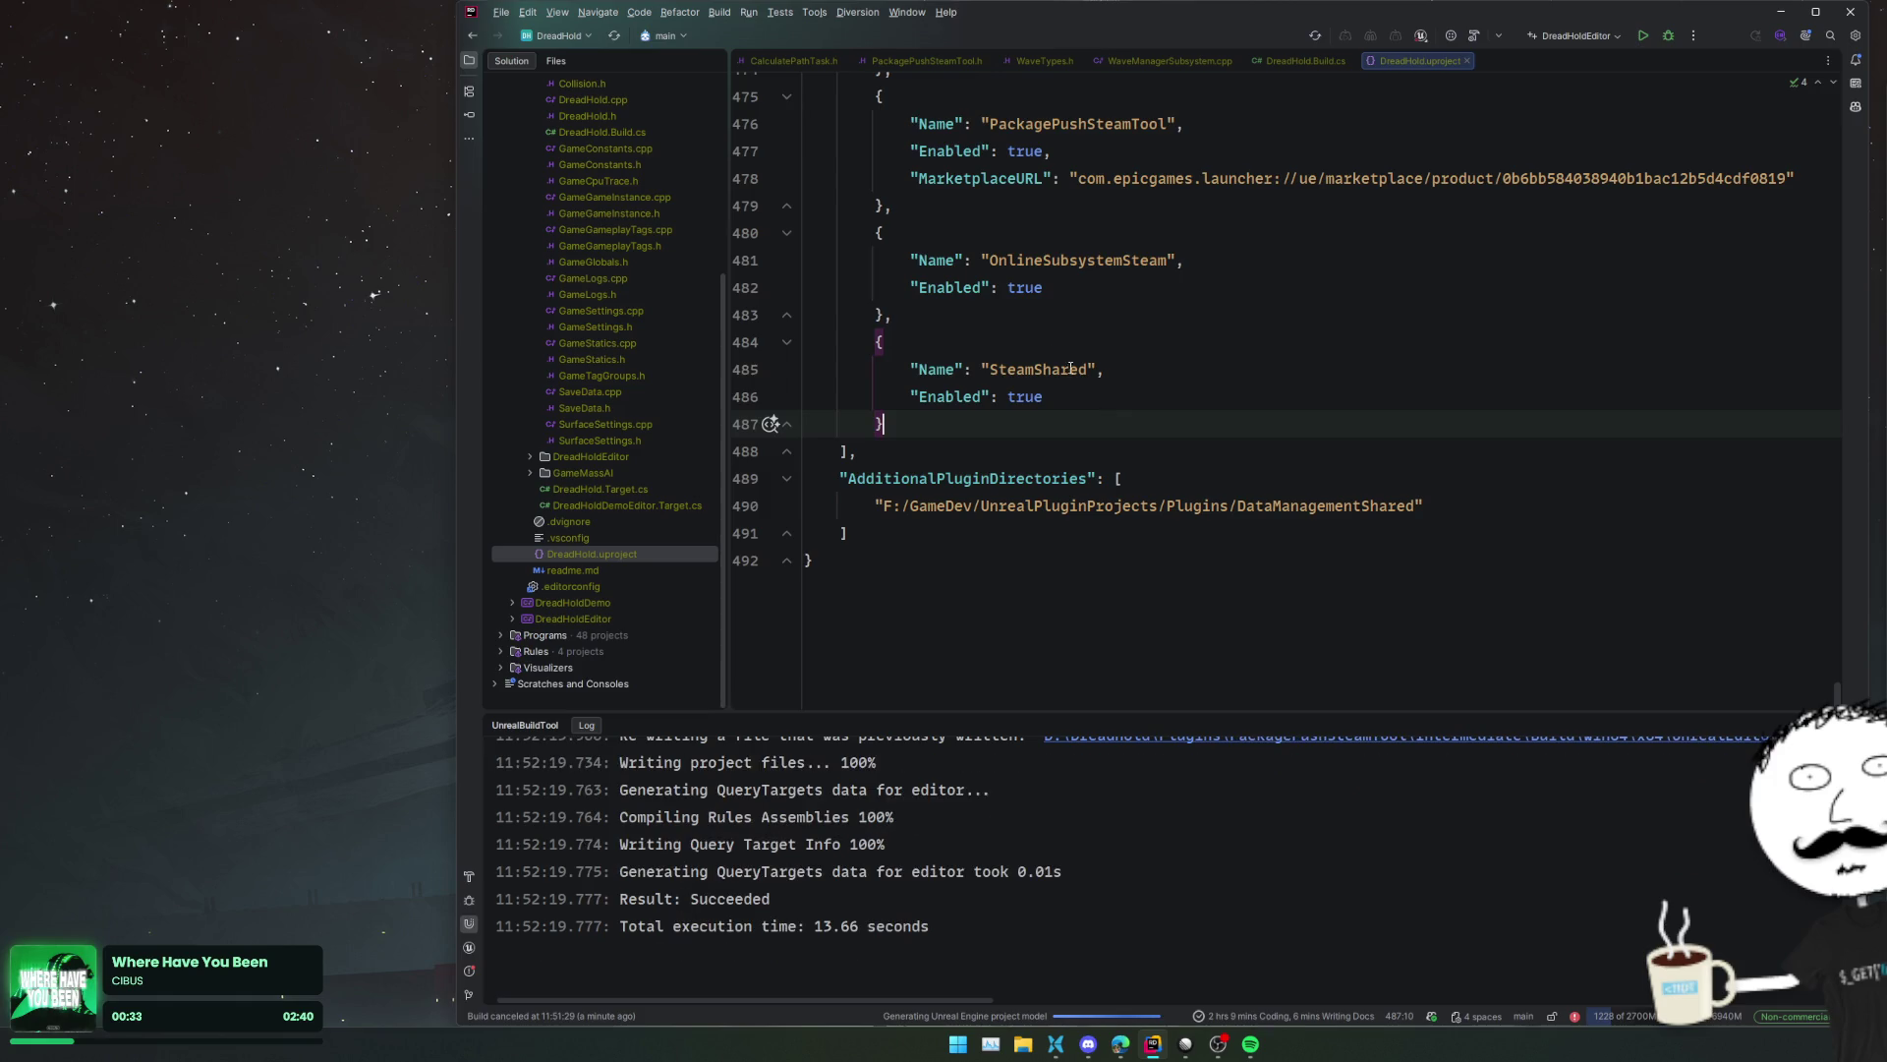
ctrl+click(1029, 369)
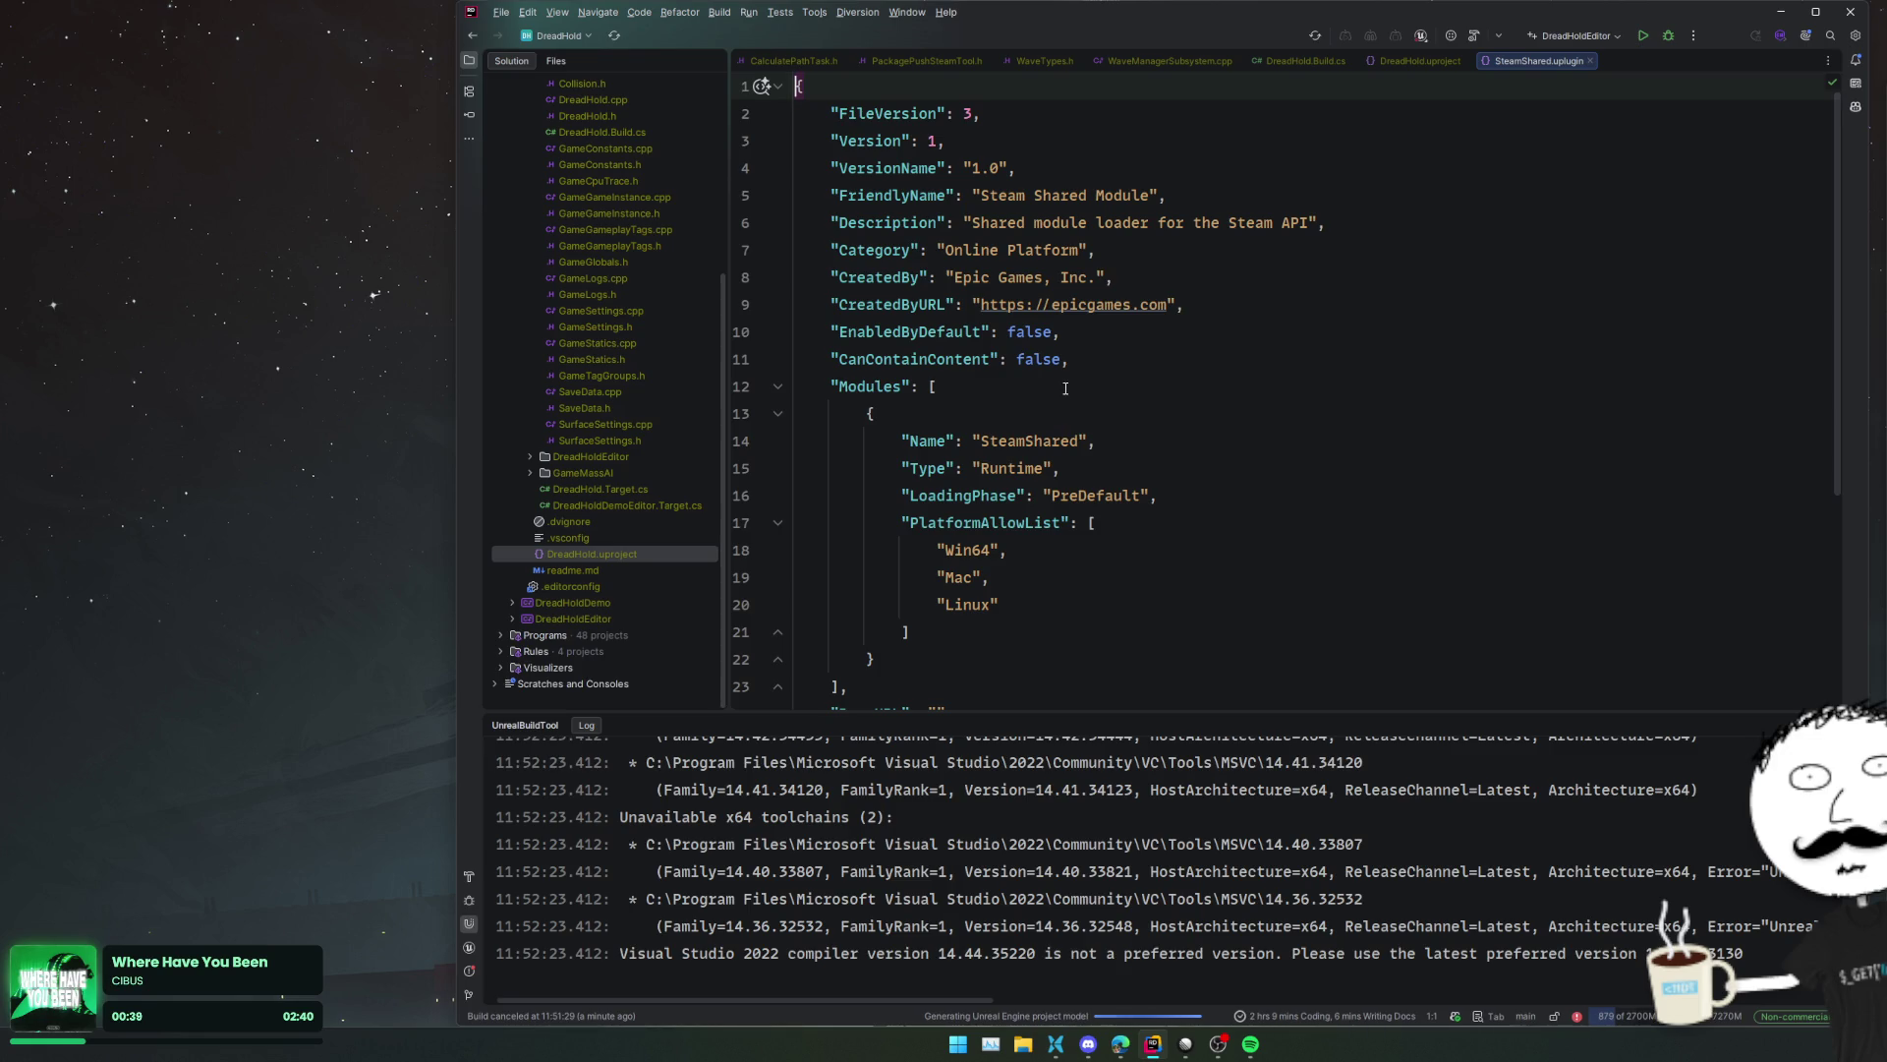
scroll(1065, 388, down, 10)
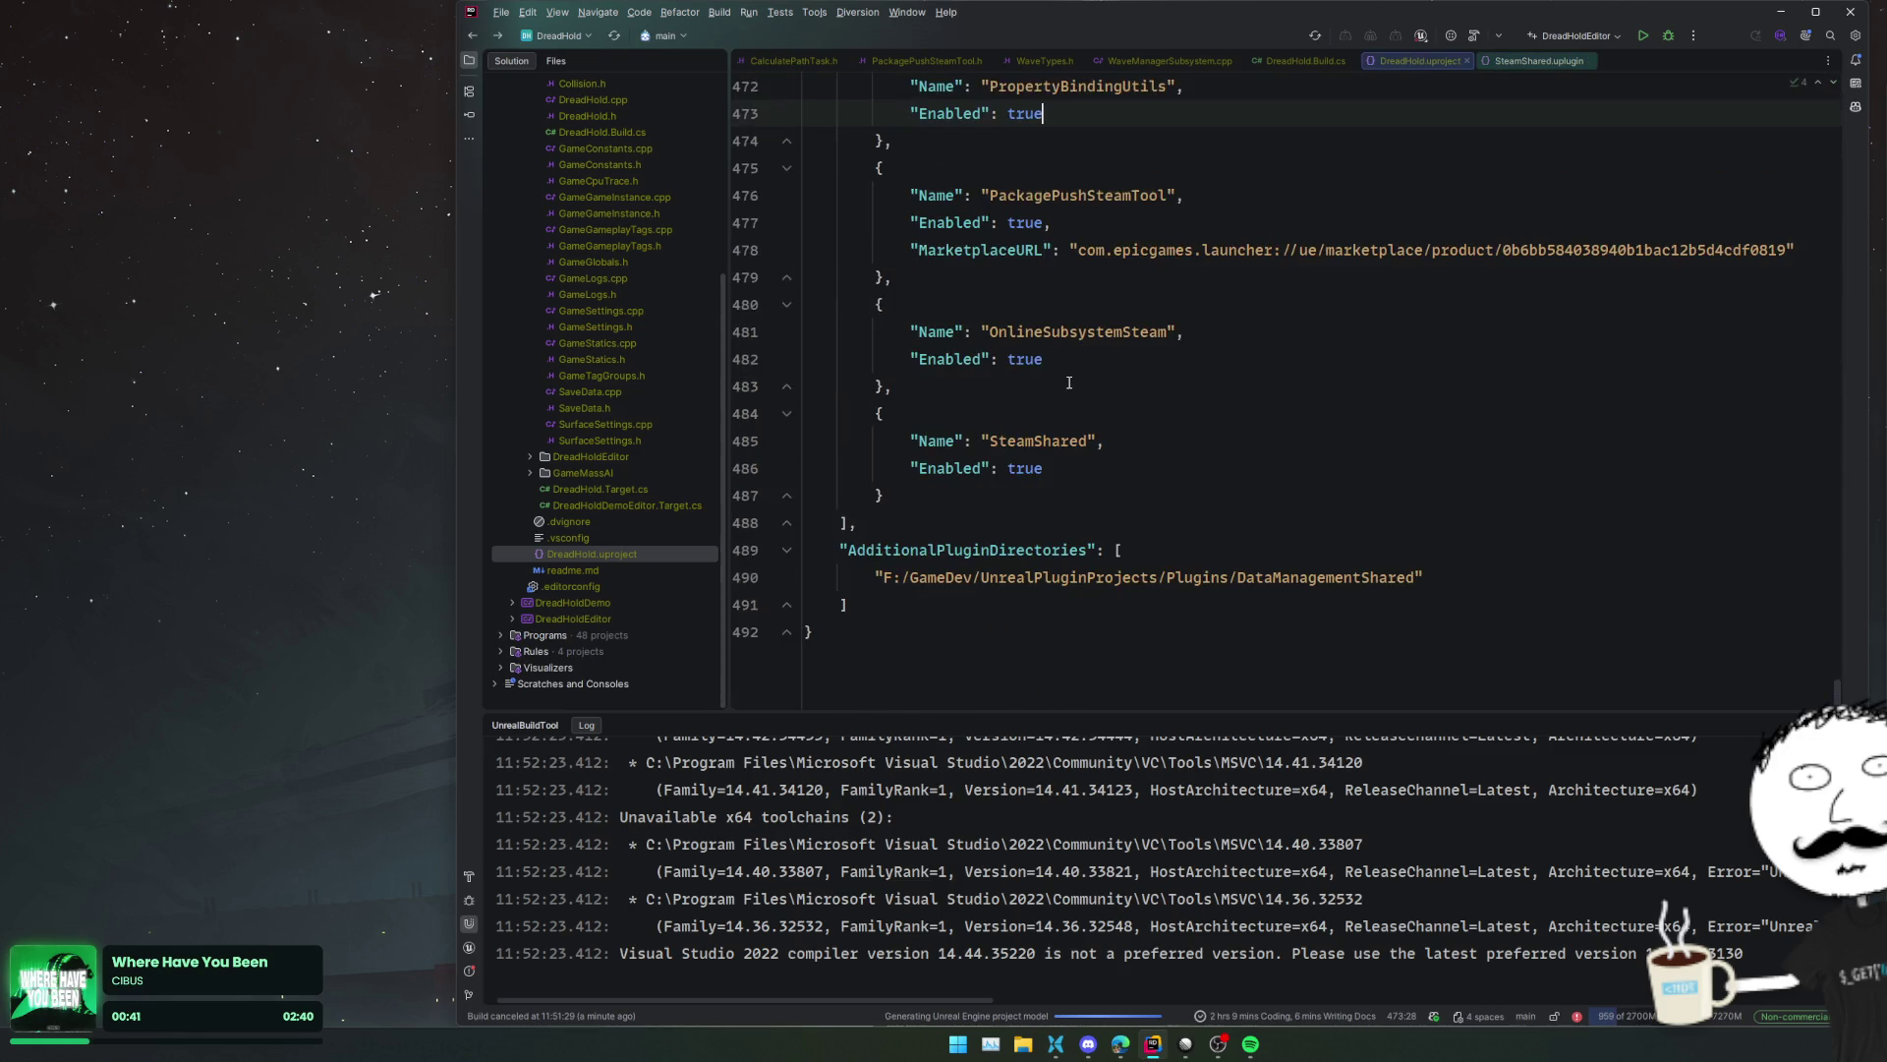
- Back in DreadHold.Build.cs, add "SteamShared" after OnlineSubsystemSteam in the first list
key(ctrl+alt+Left)
scroll(1071, 377, down, 5)
scroll(1072, 377, up, 4)
key(Return)
text("SteamShared",)
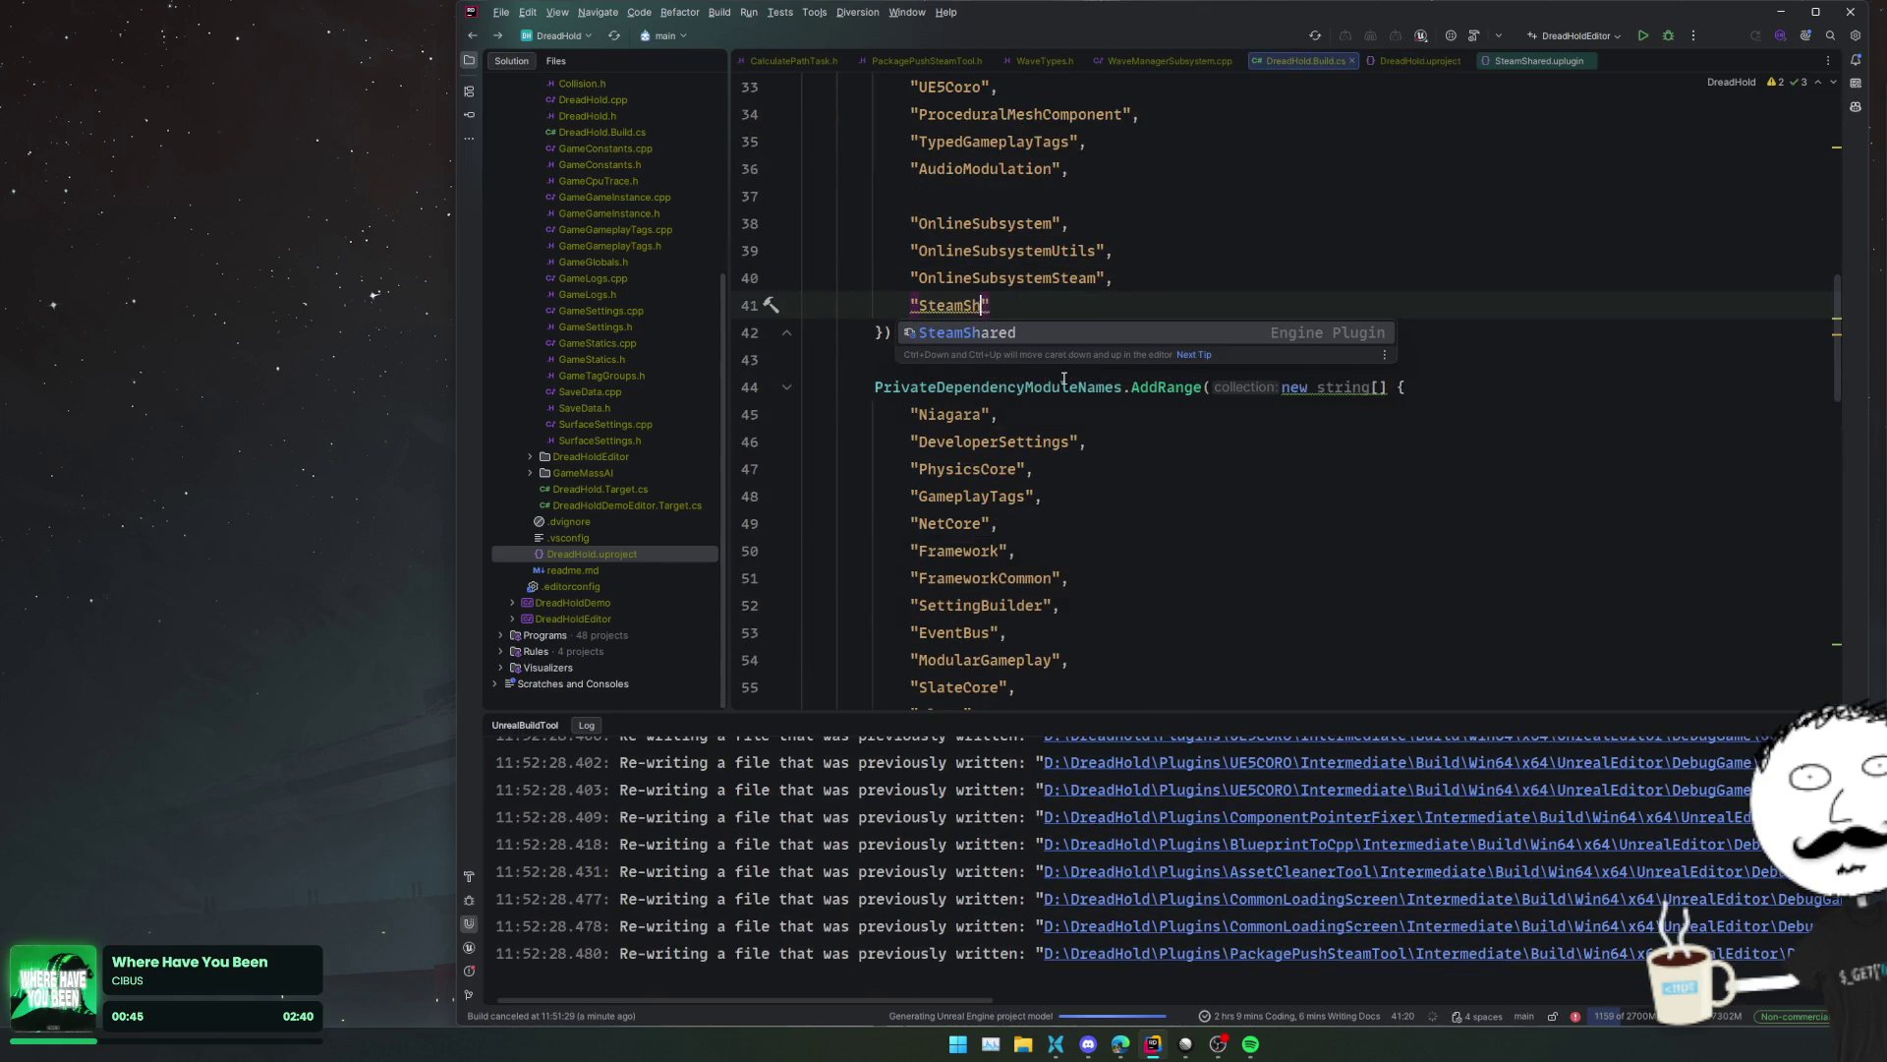
- Paste the "SteamShared" entry after OnlineSubsystemSteam in the second dependency list
drag(1033, 305, 1183, 278)
key(ctrl+c)
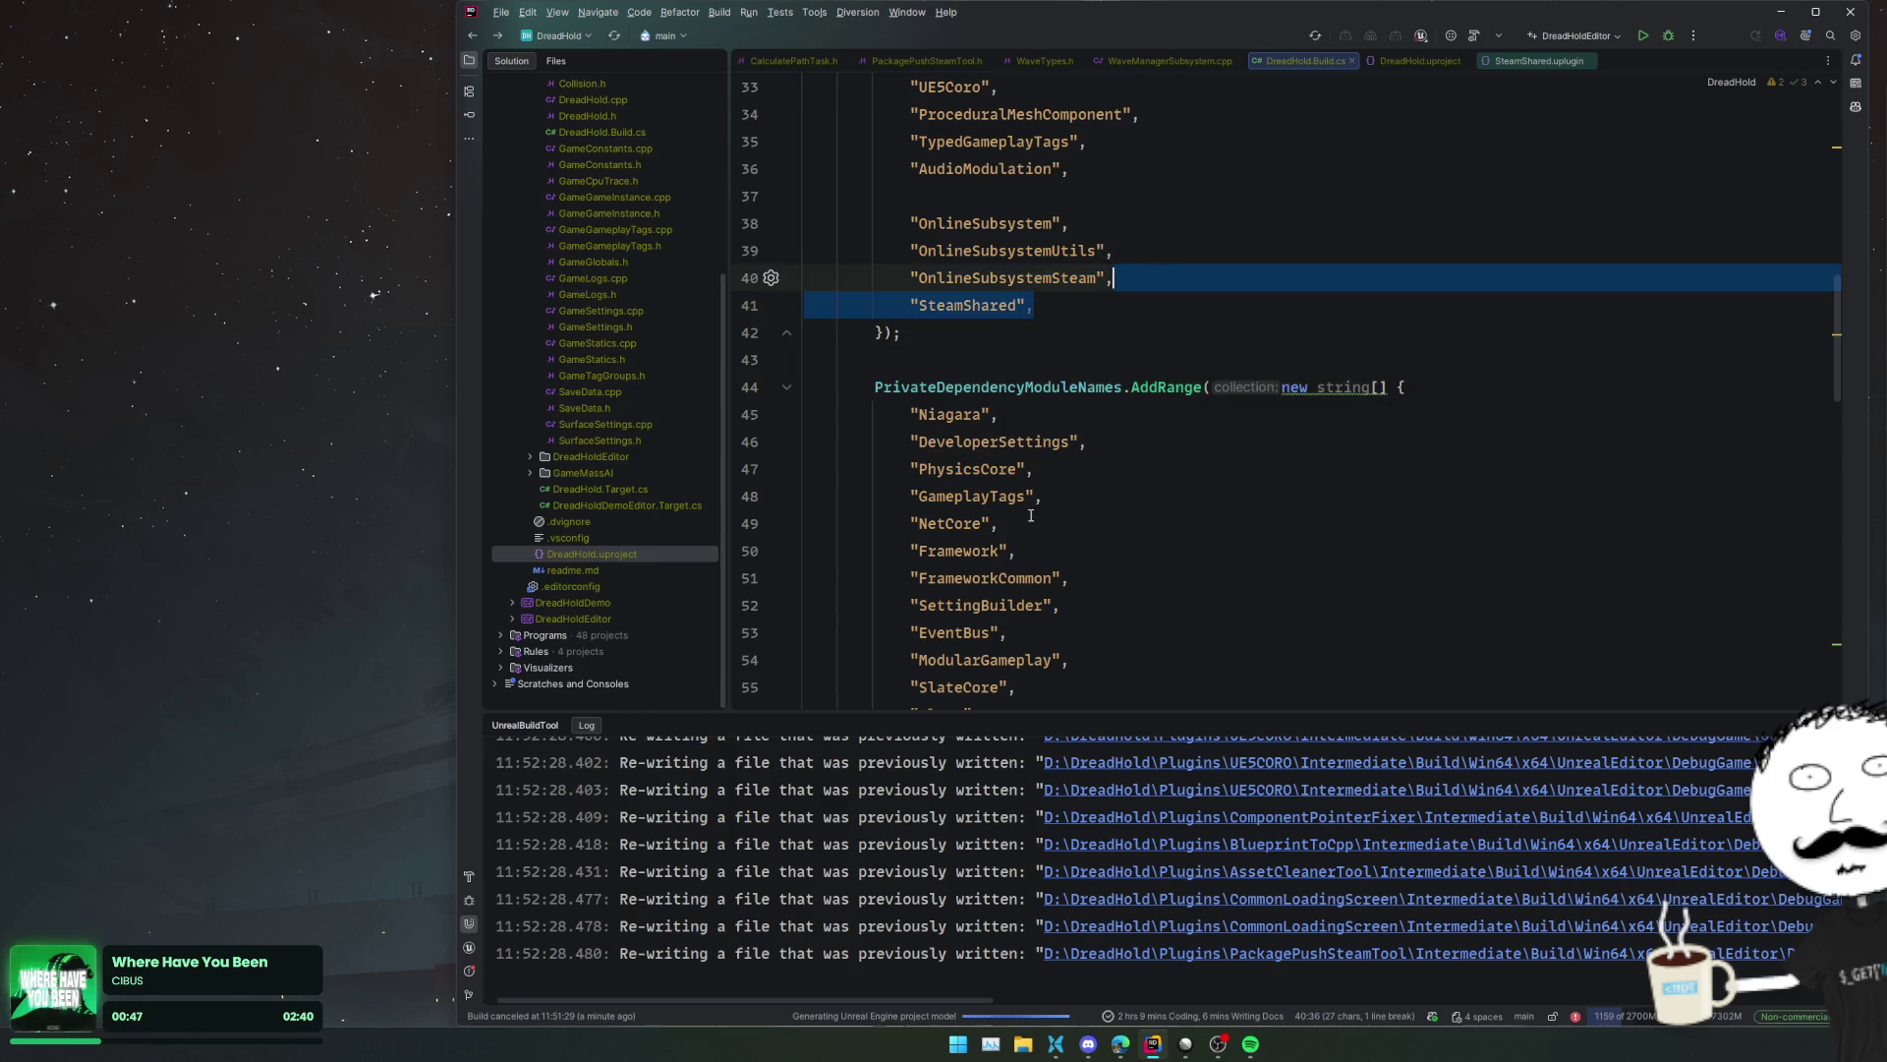
scroll(1182, 268, down, 15)
click(1183, 267)
key(ctrl+v)
click(1224, 245)
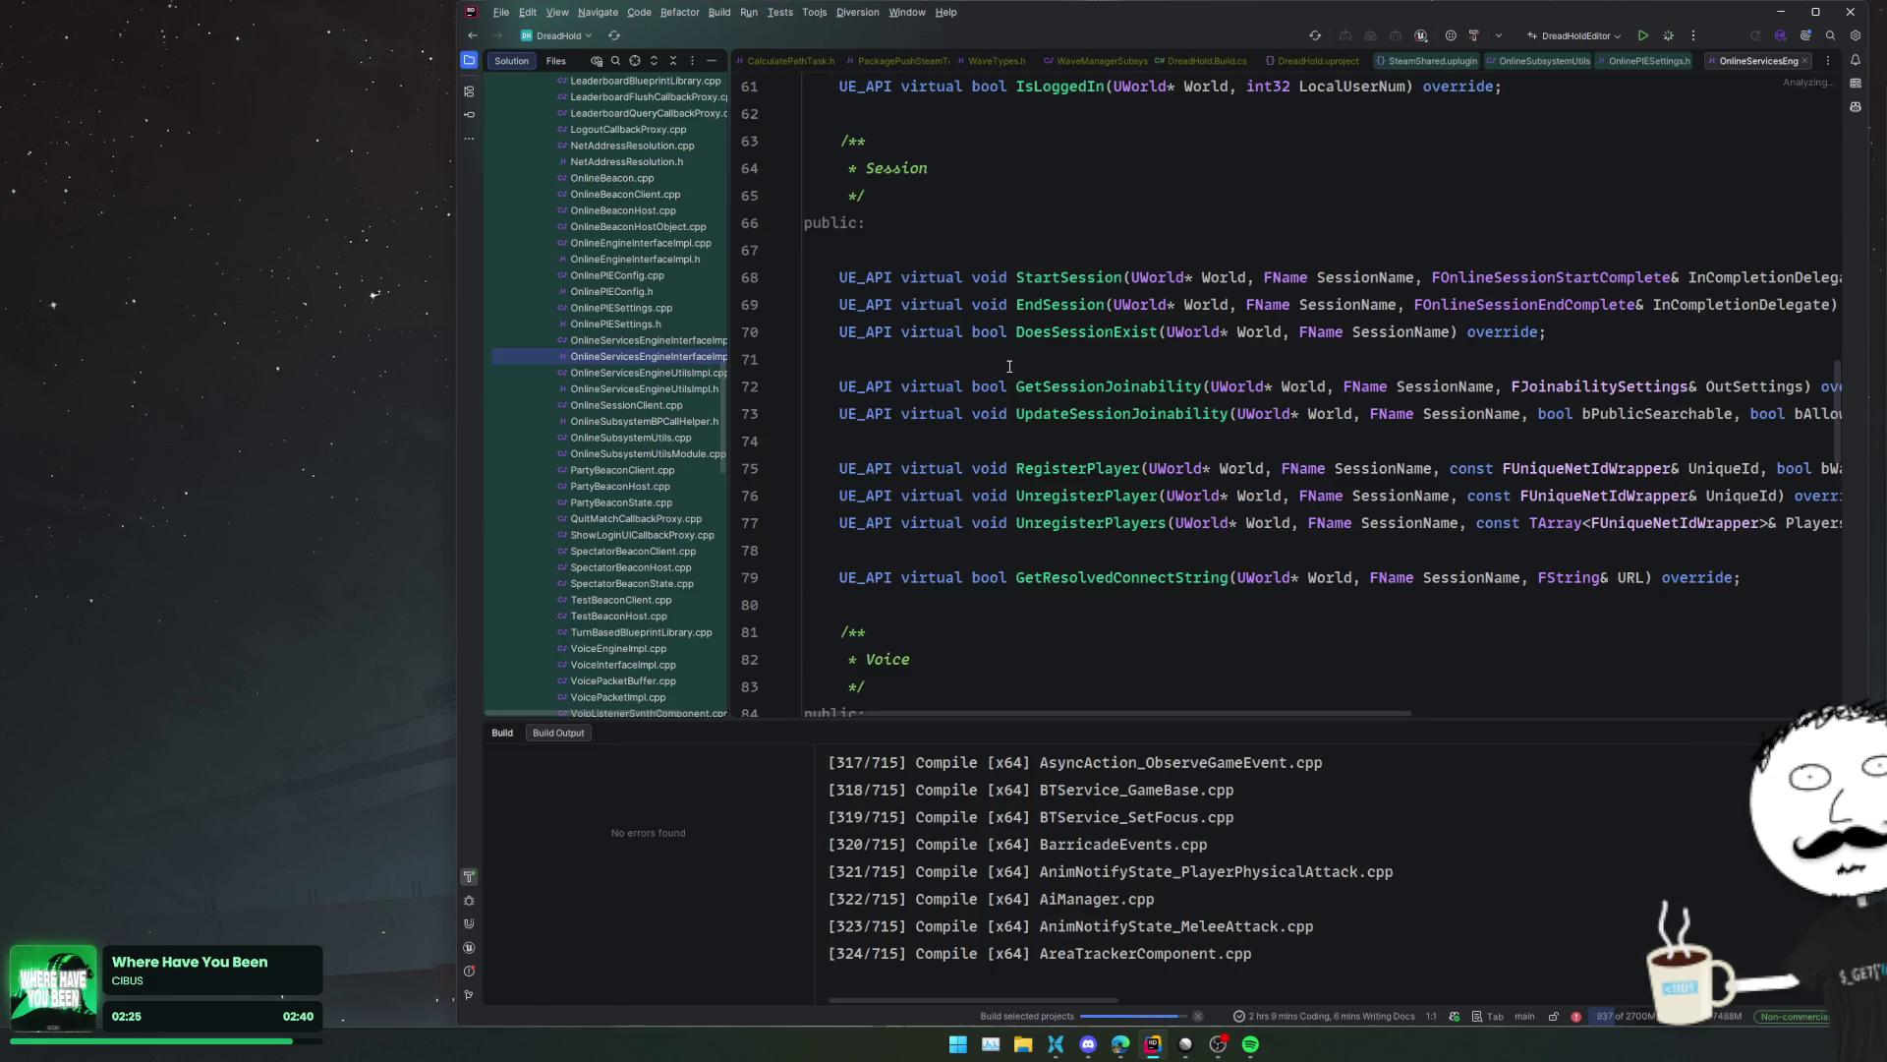
- Open the OnlineServicesEngineUtilsImpl.h header
double_click(677, 393)
scroll(1081, 393, down, 5)
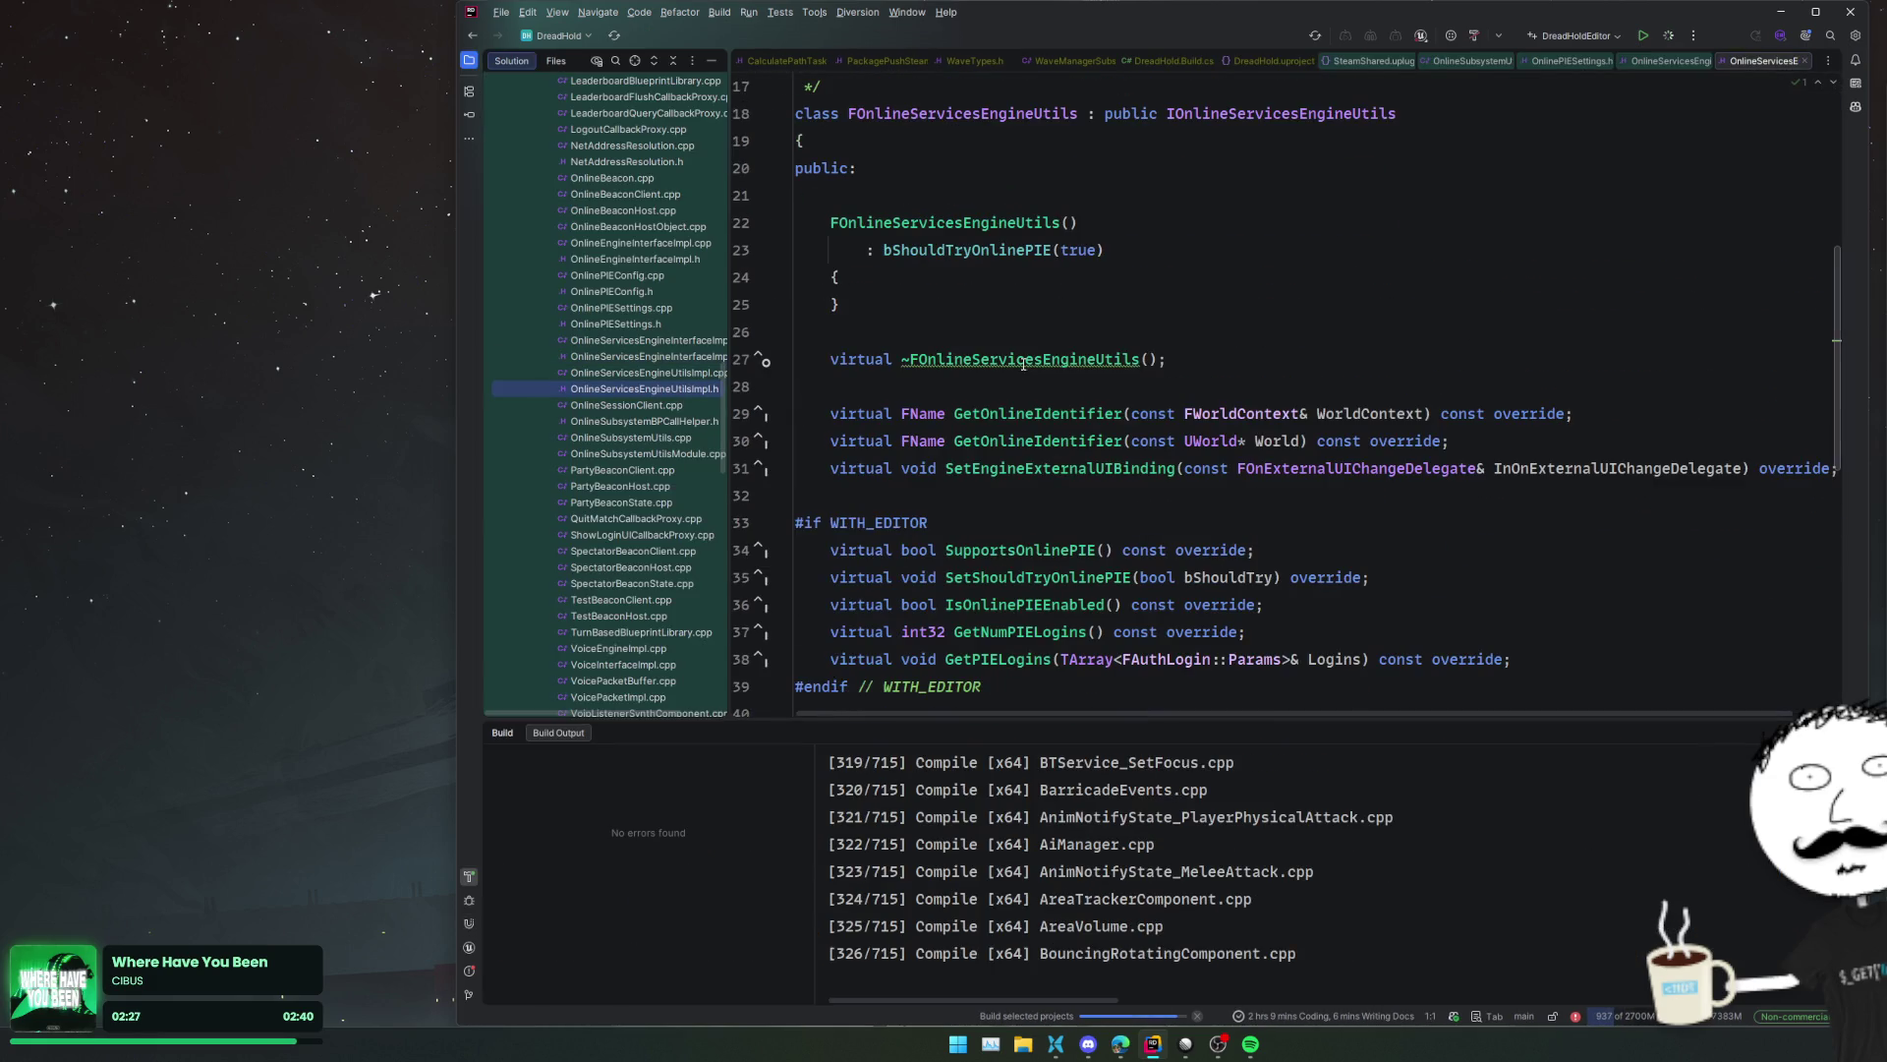
click(1159, 385)
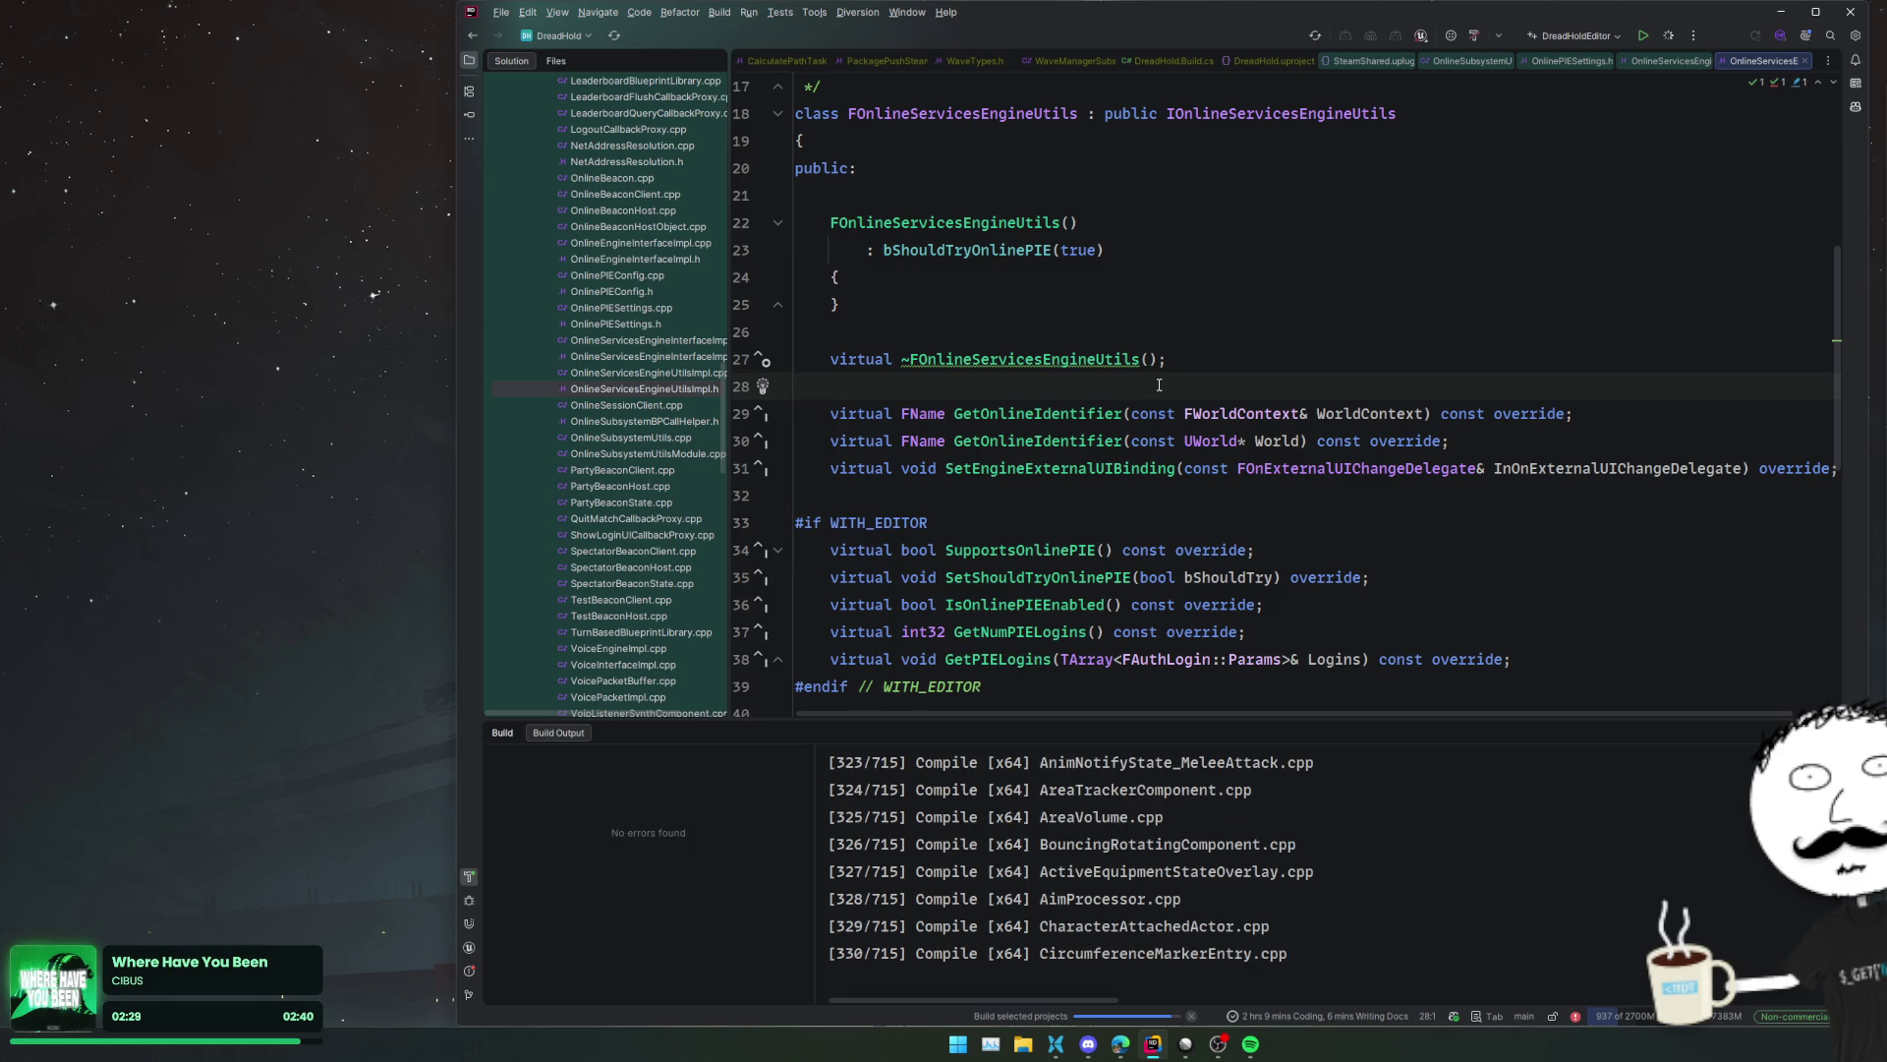
scroll(1159, 385, down, 6)
scroll(668, 399, down, 3)
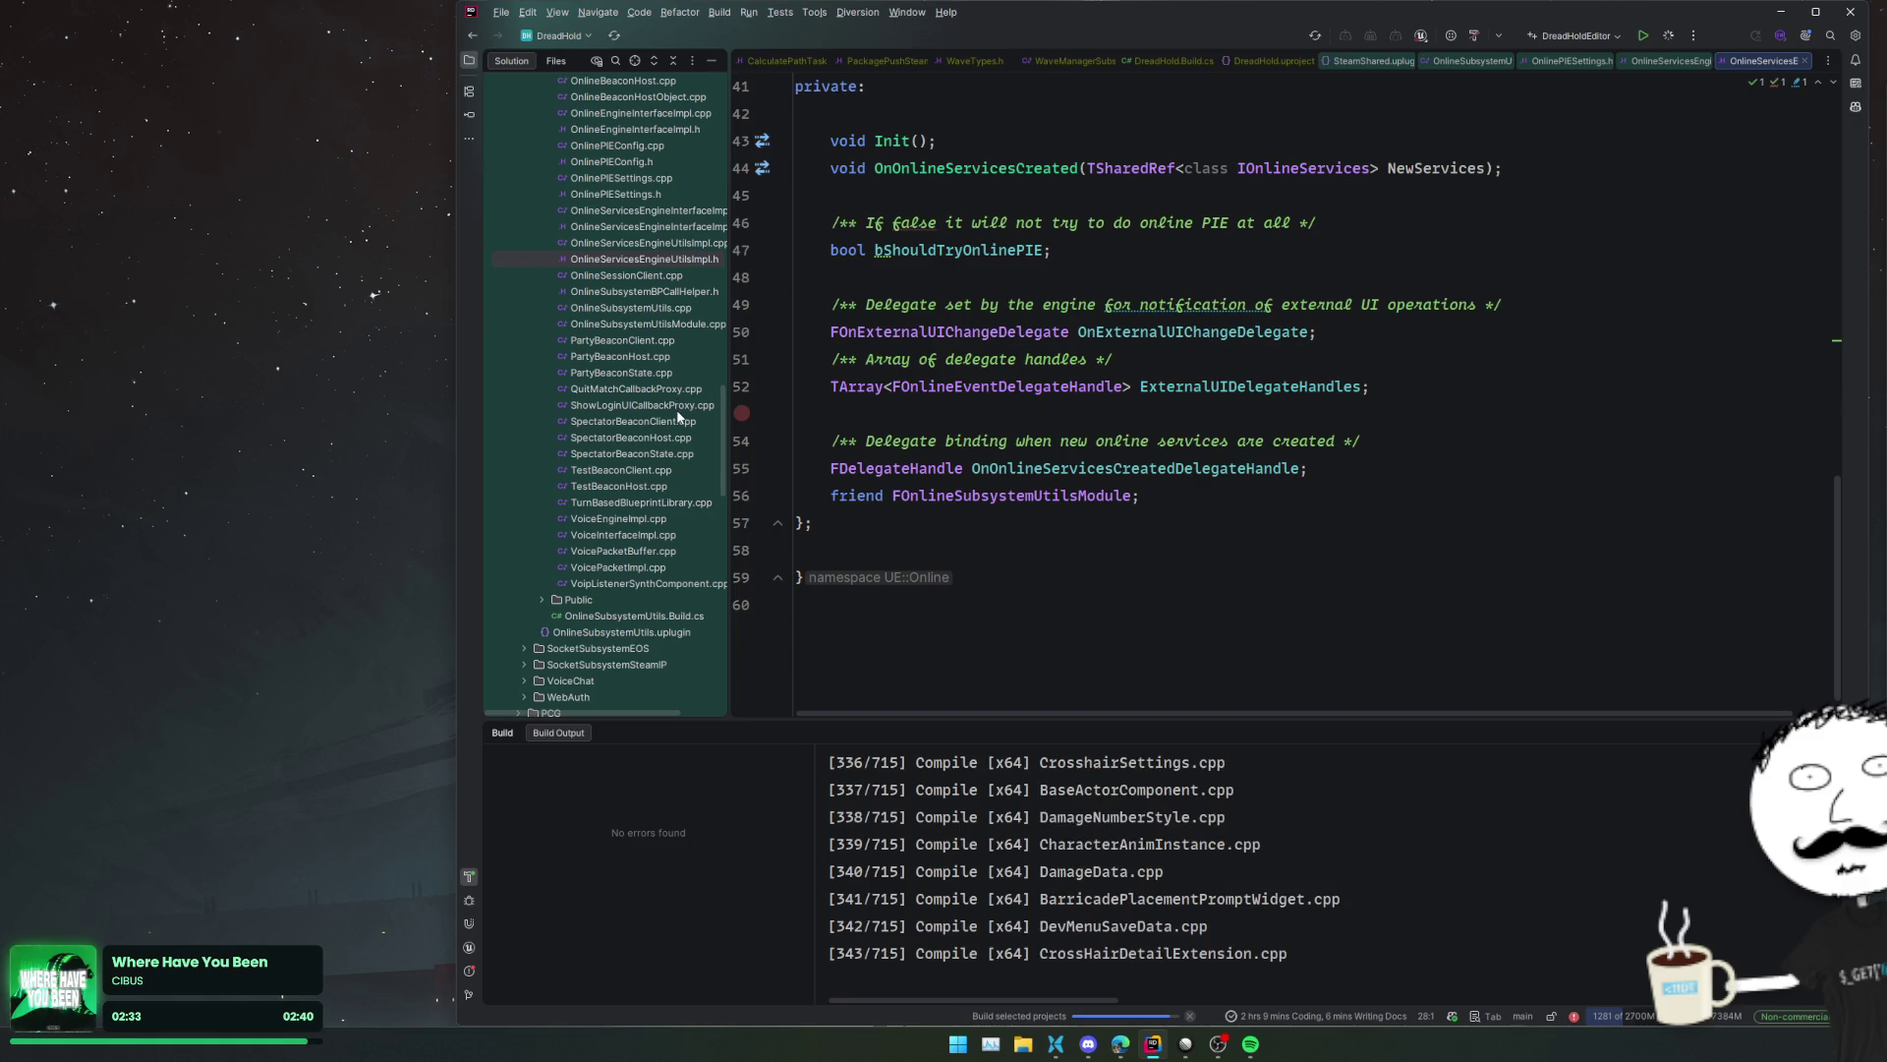
- Expand OnlineSubsystemSteam's Source, Public and Private folders in the Solution tree
double_click(612, 599)
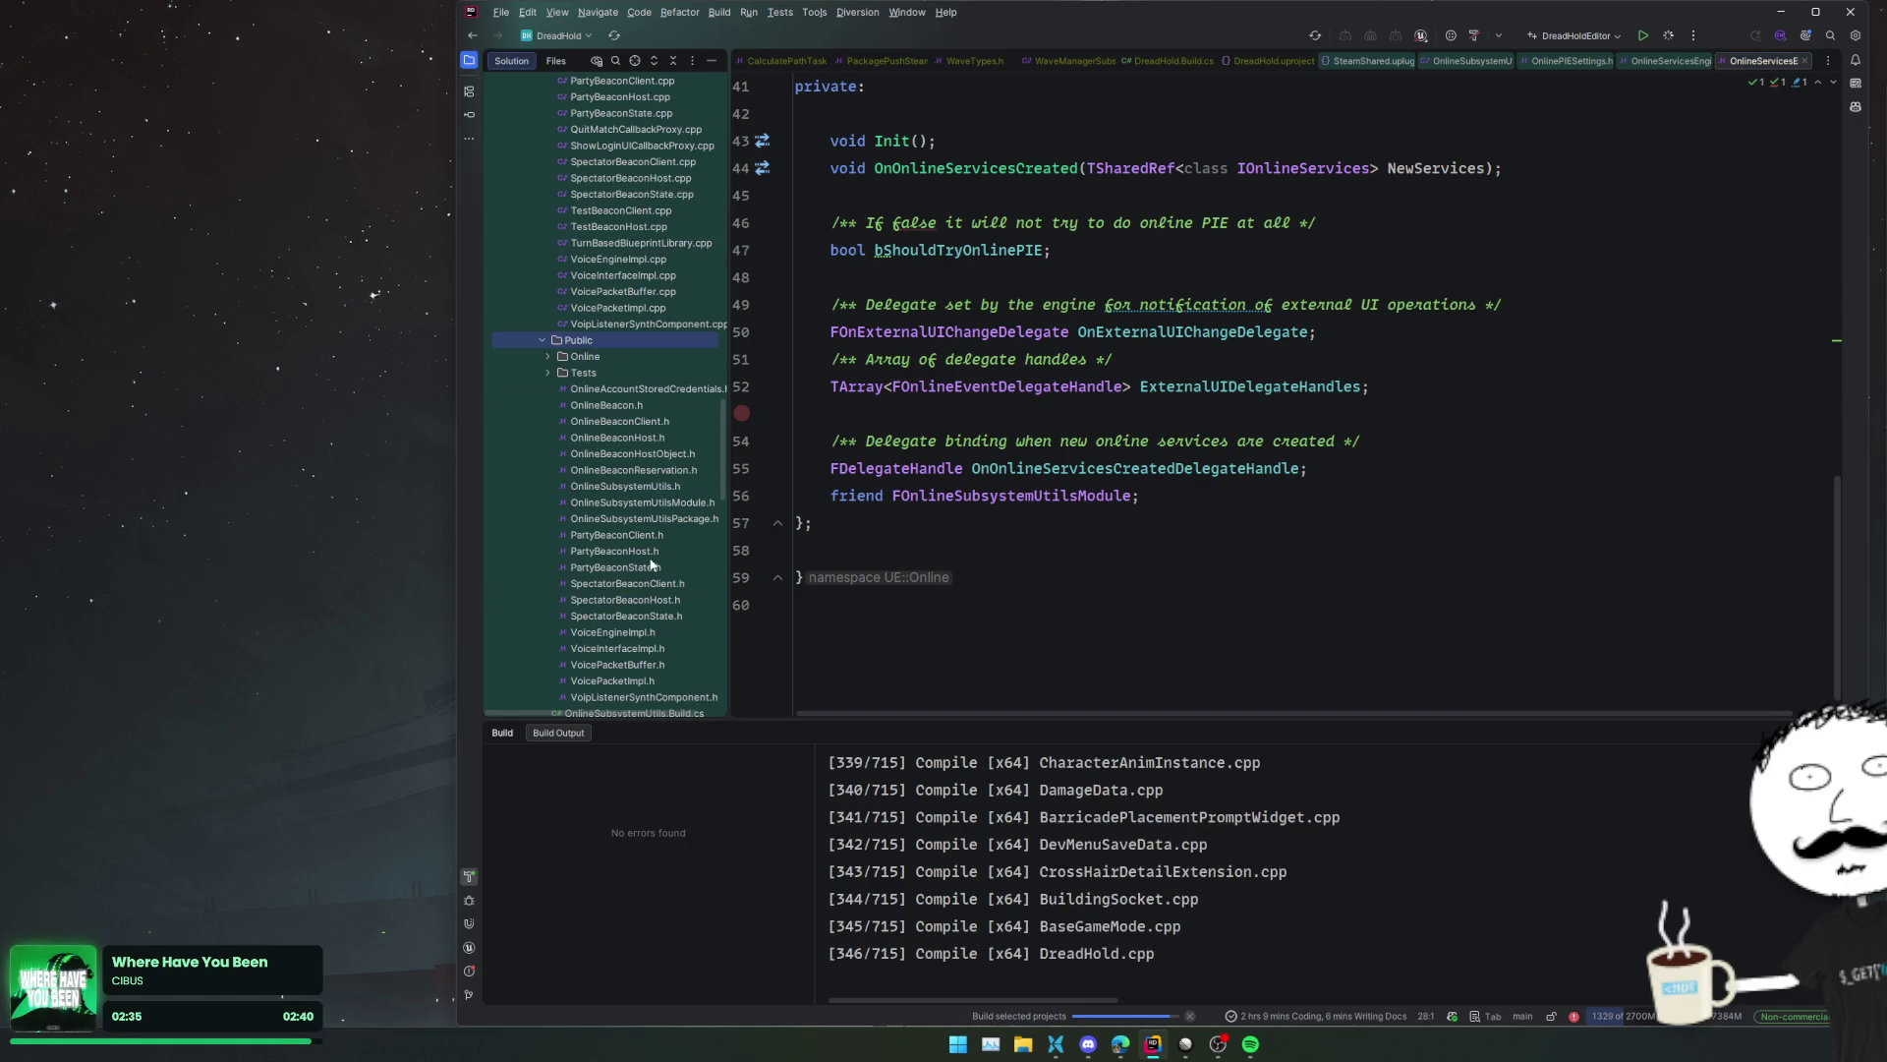
scroll(666, 557, up, 2)
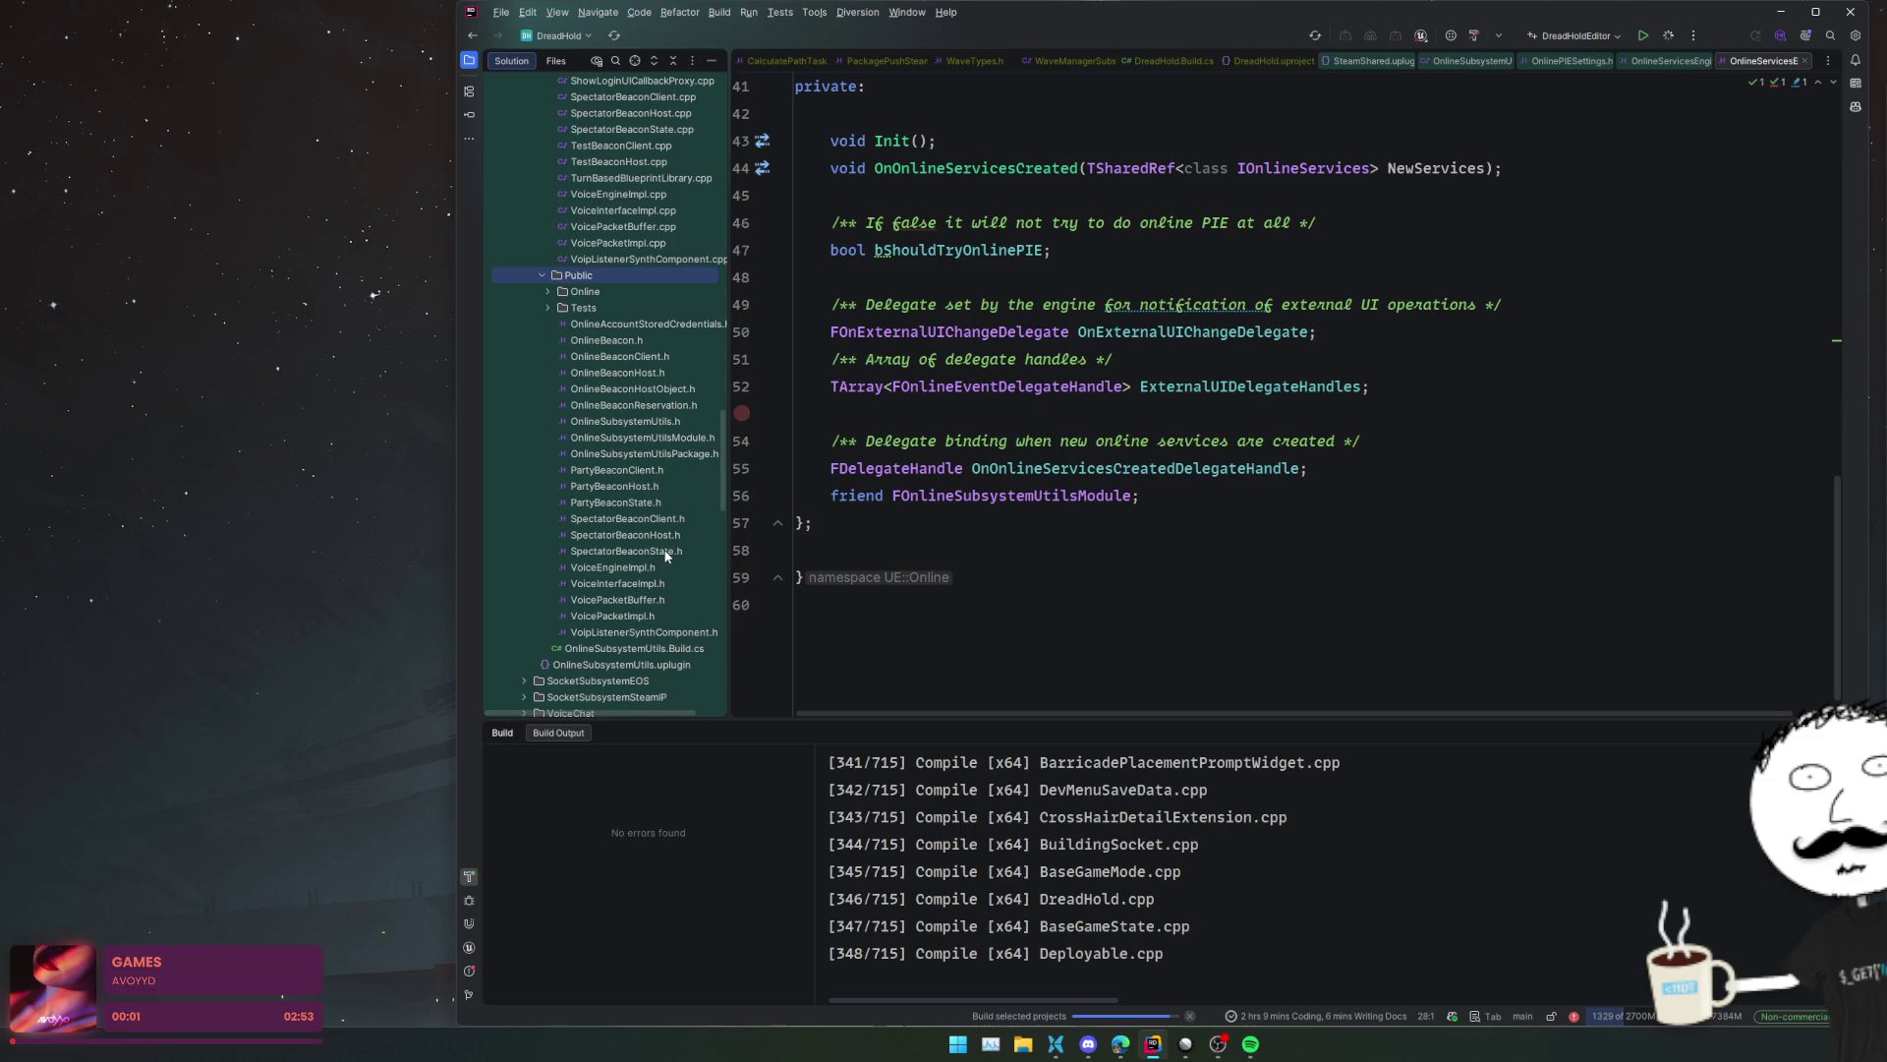
scroll(665, 557, up, 10)
scroll(666, 557, up, 15)
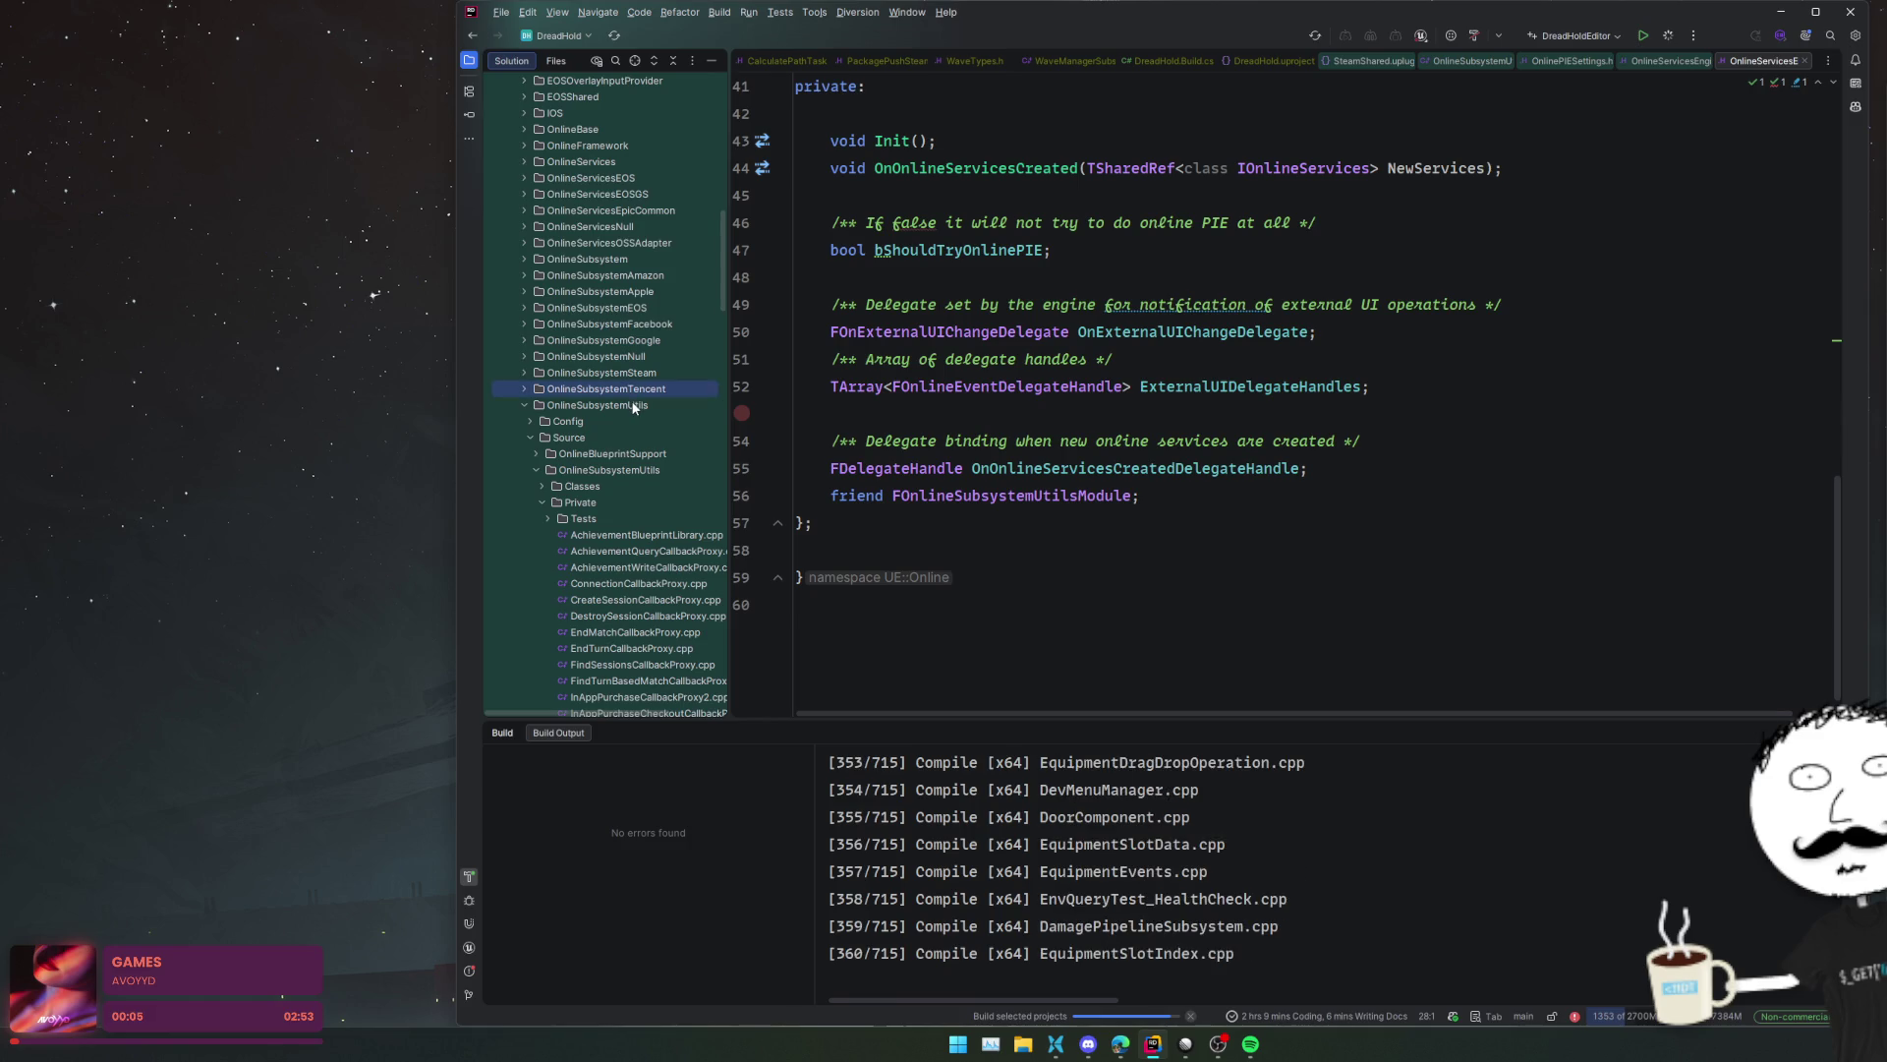
double_click(634, 405)
double_click(634, 373)
double_click(631, 405)
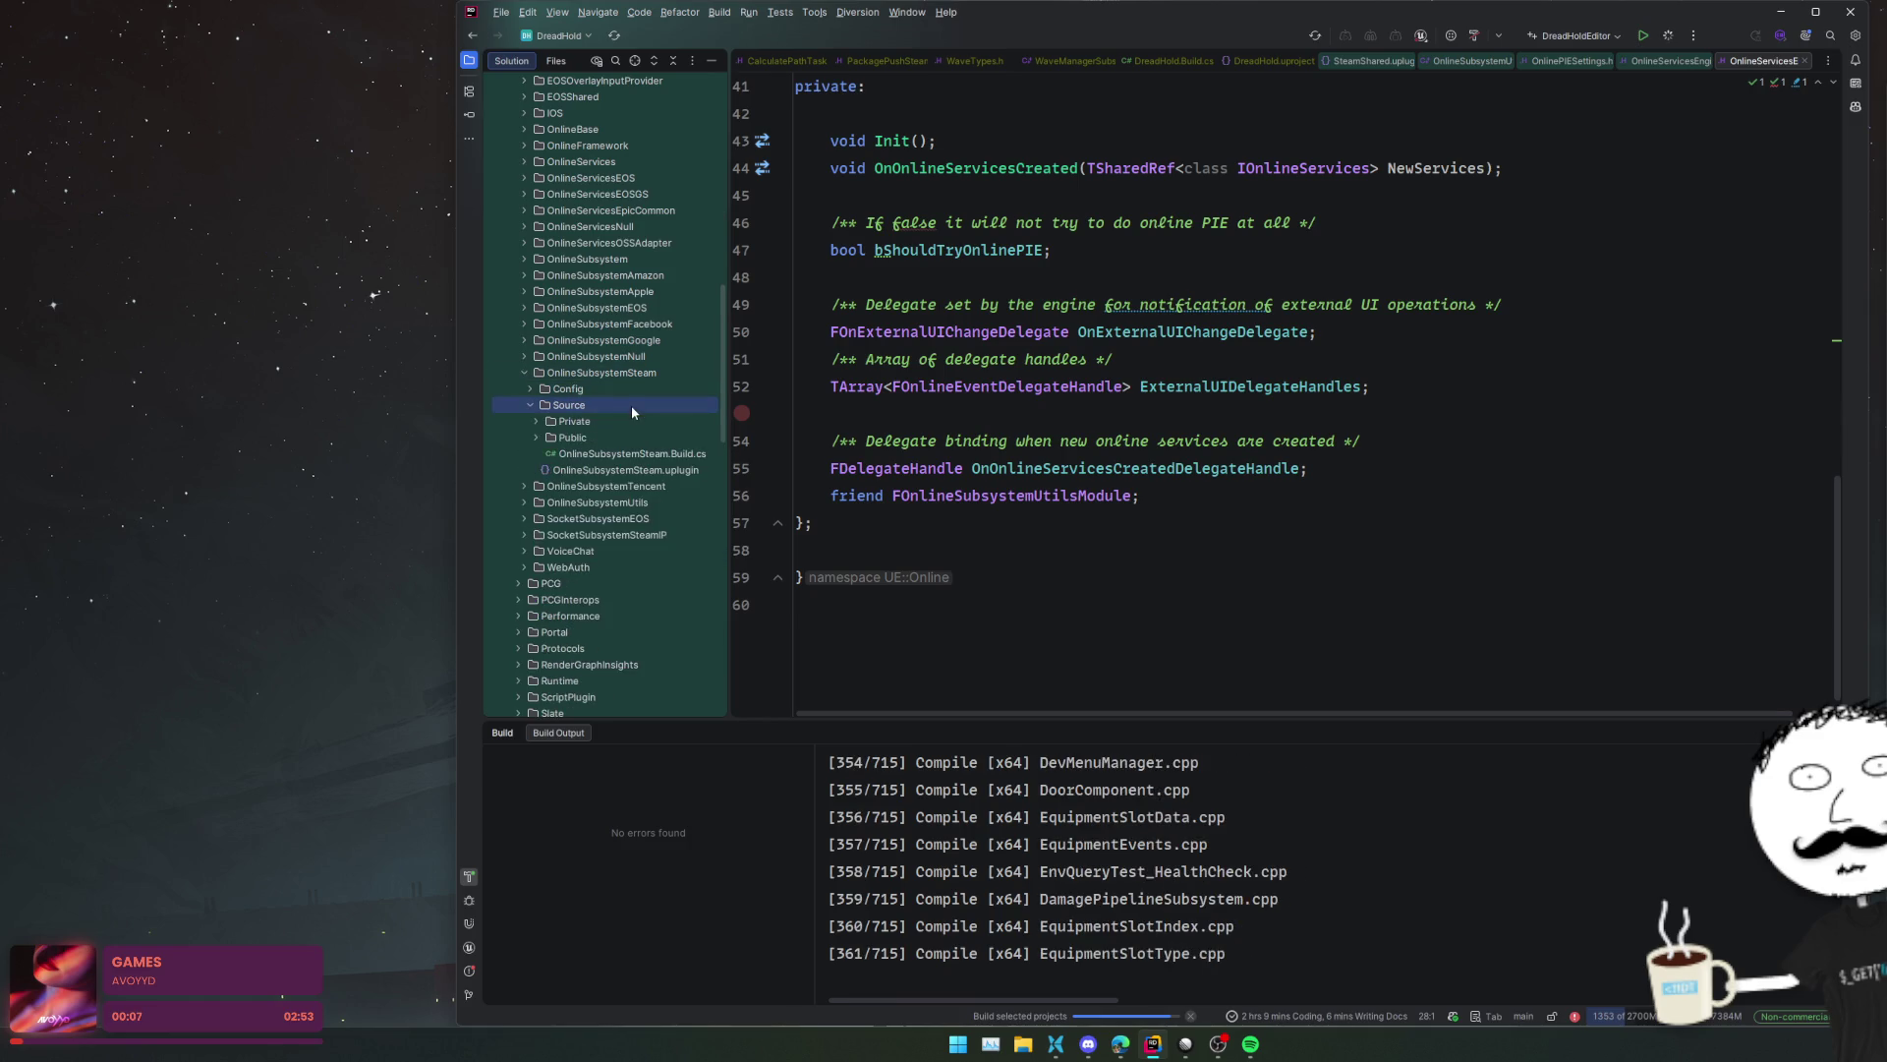
double_click(628, 434)
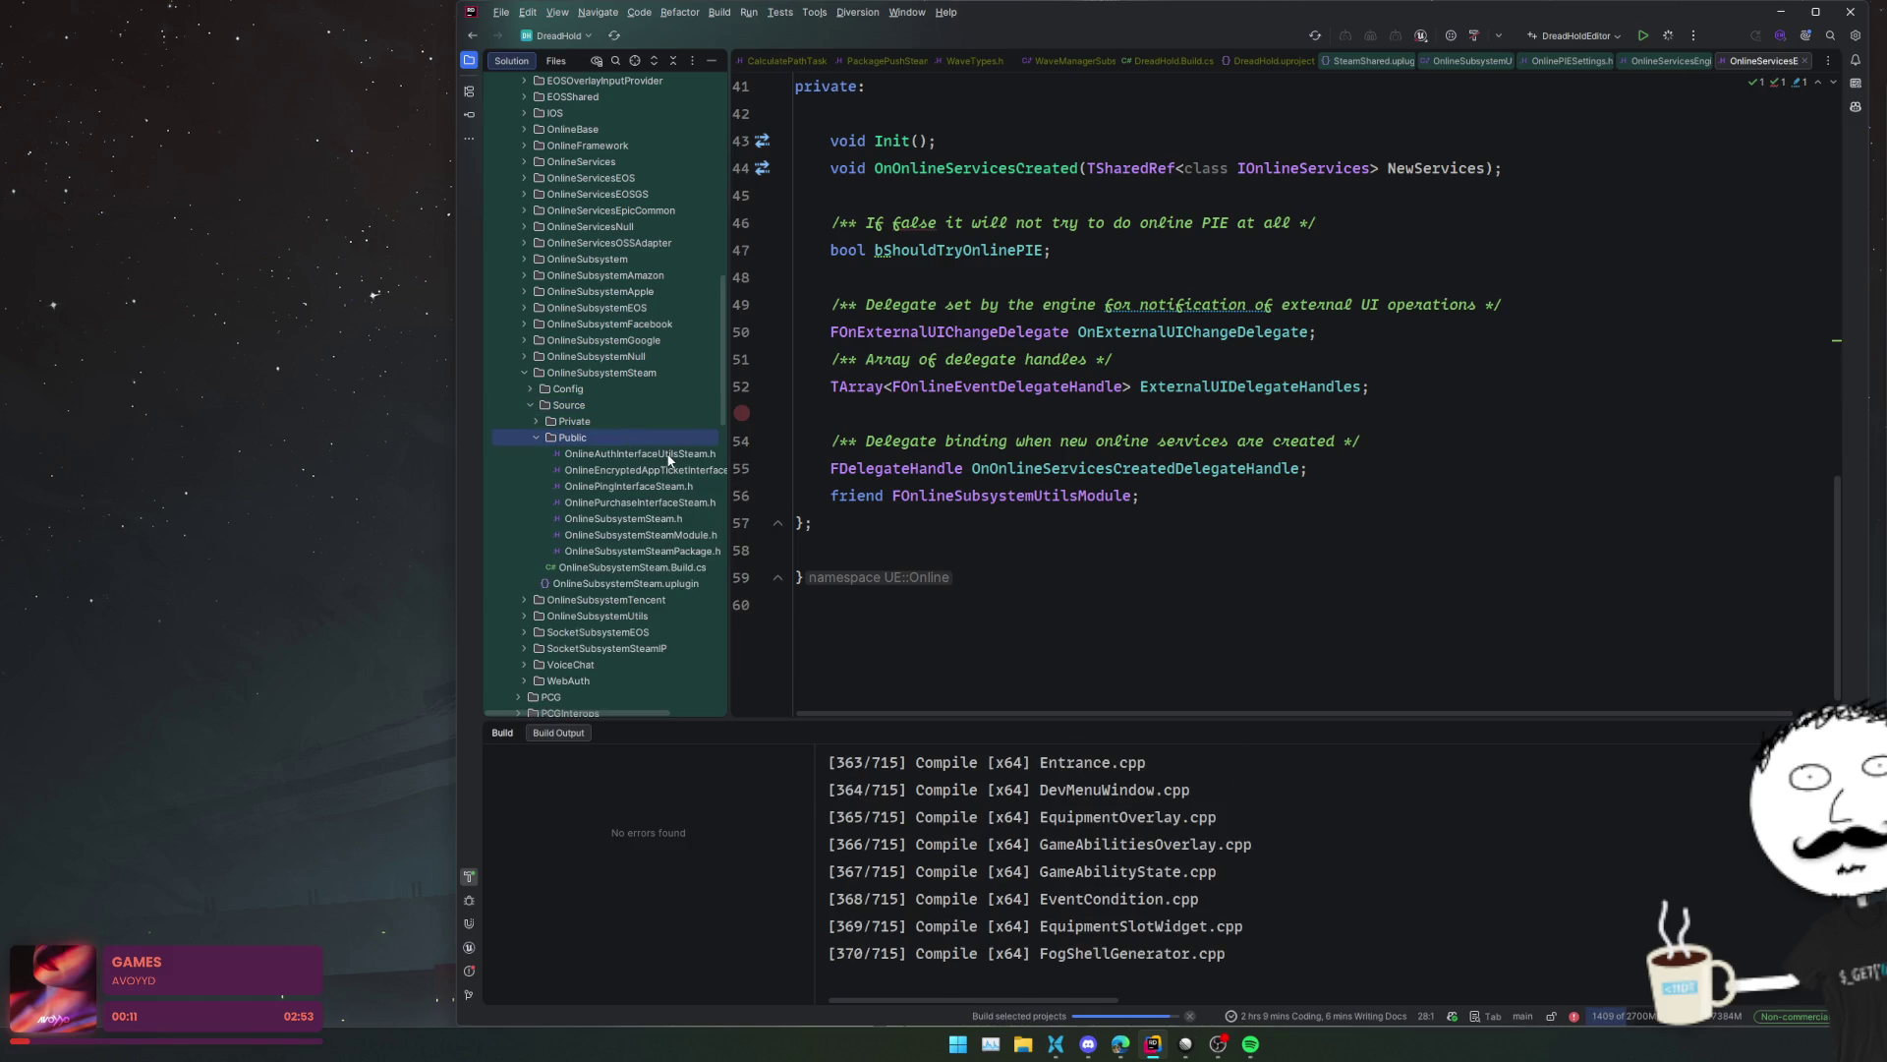
double_click(633, 421)
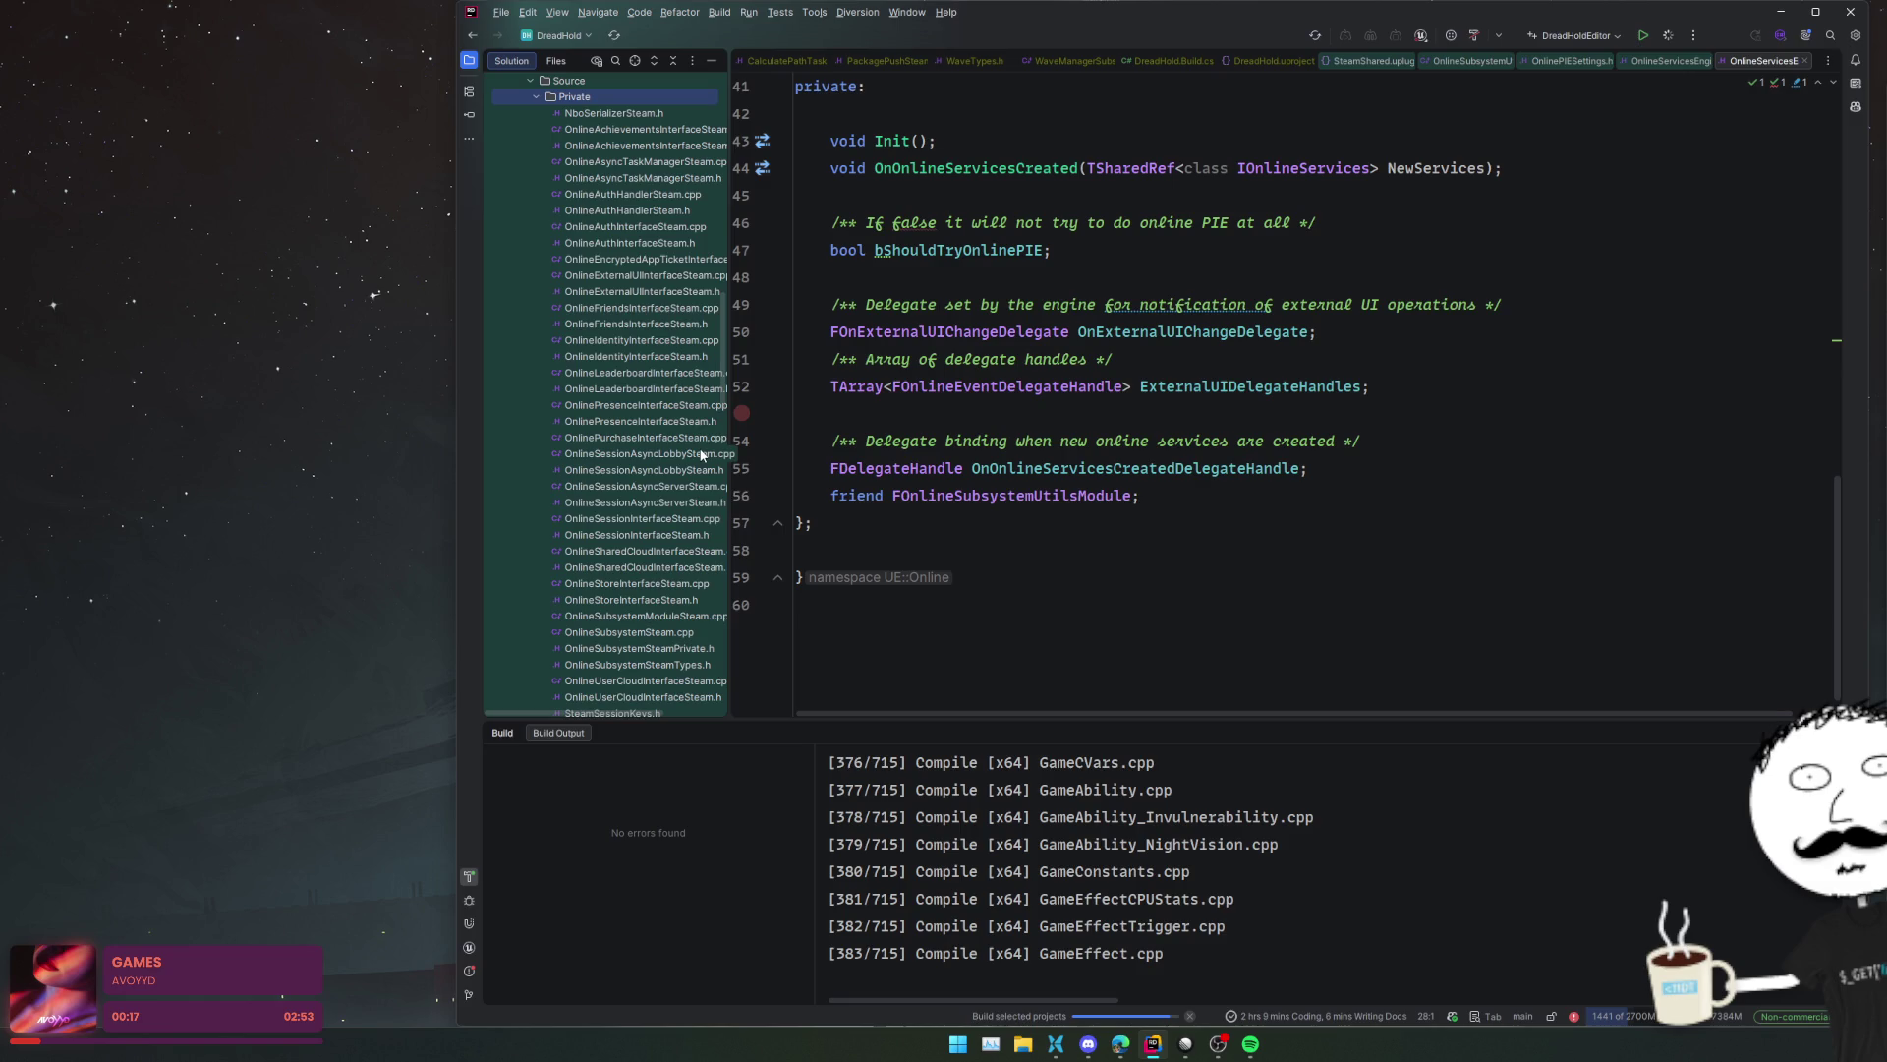
- Open SteamUtilities.h and read through its Steam result-conversion declarations
scroll(702, 493, down, 2)
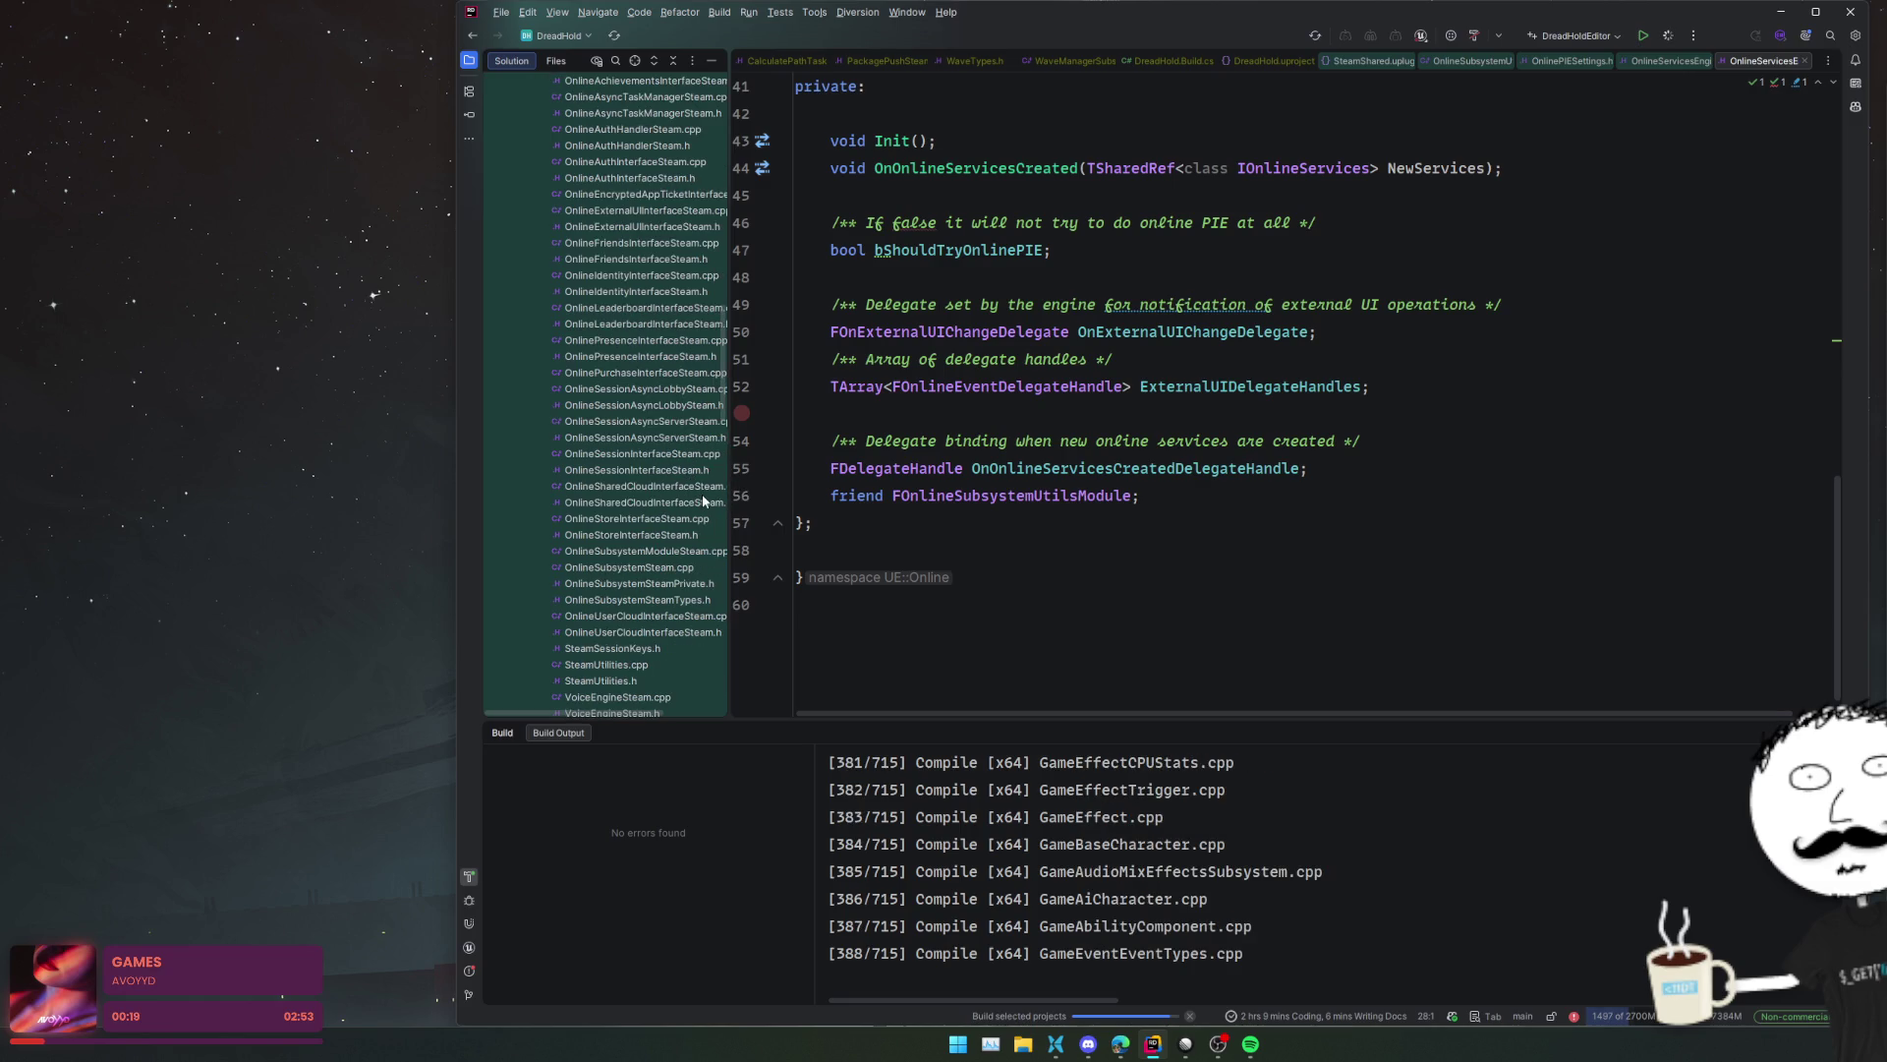
scroll(702, 493, down, 2)
scroll(699, 492, down, 2)
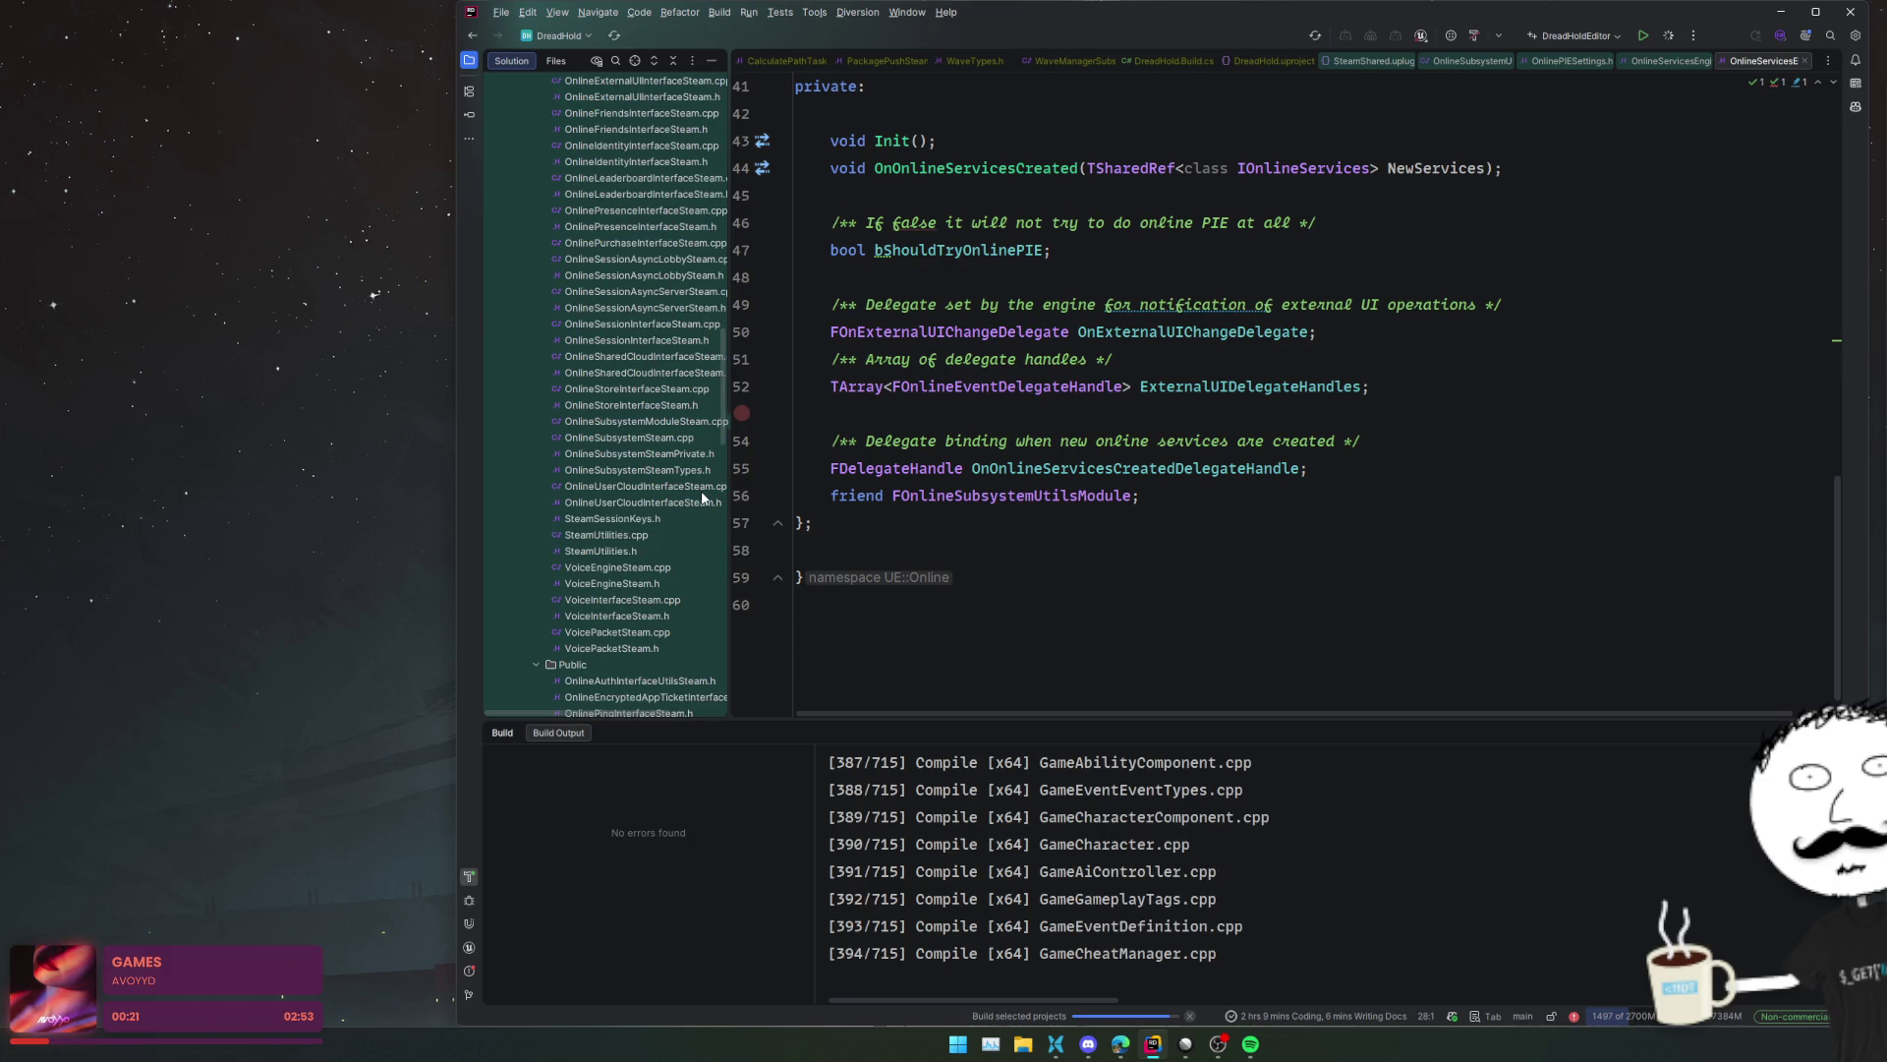
click(656, 539)
click(651, 548)
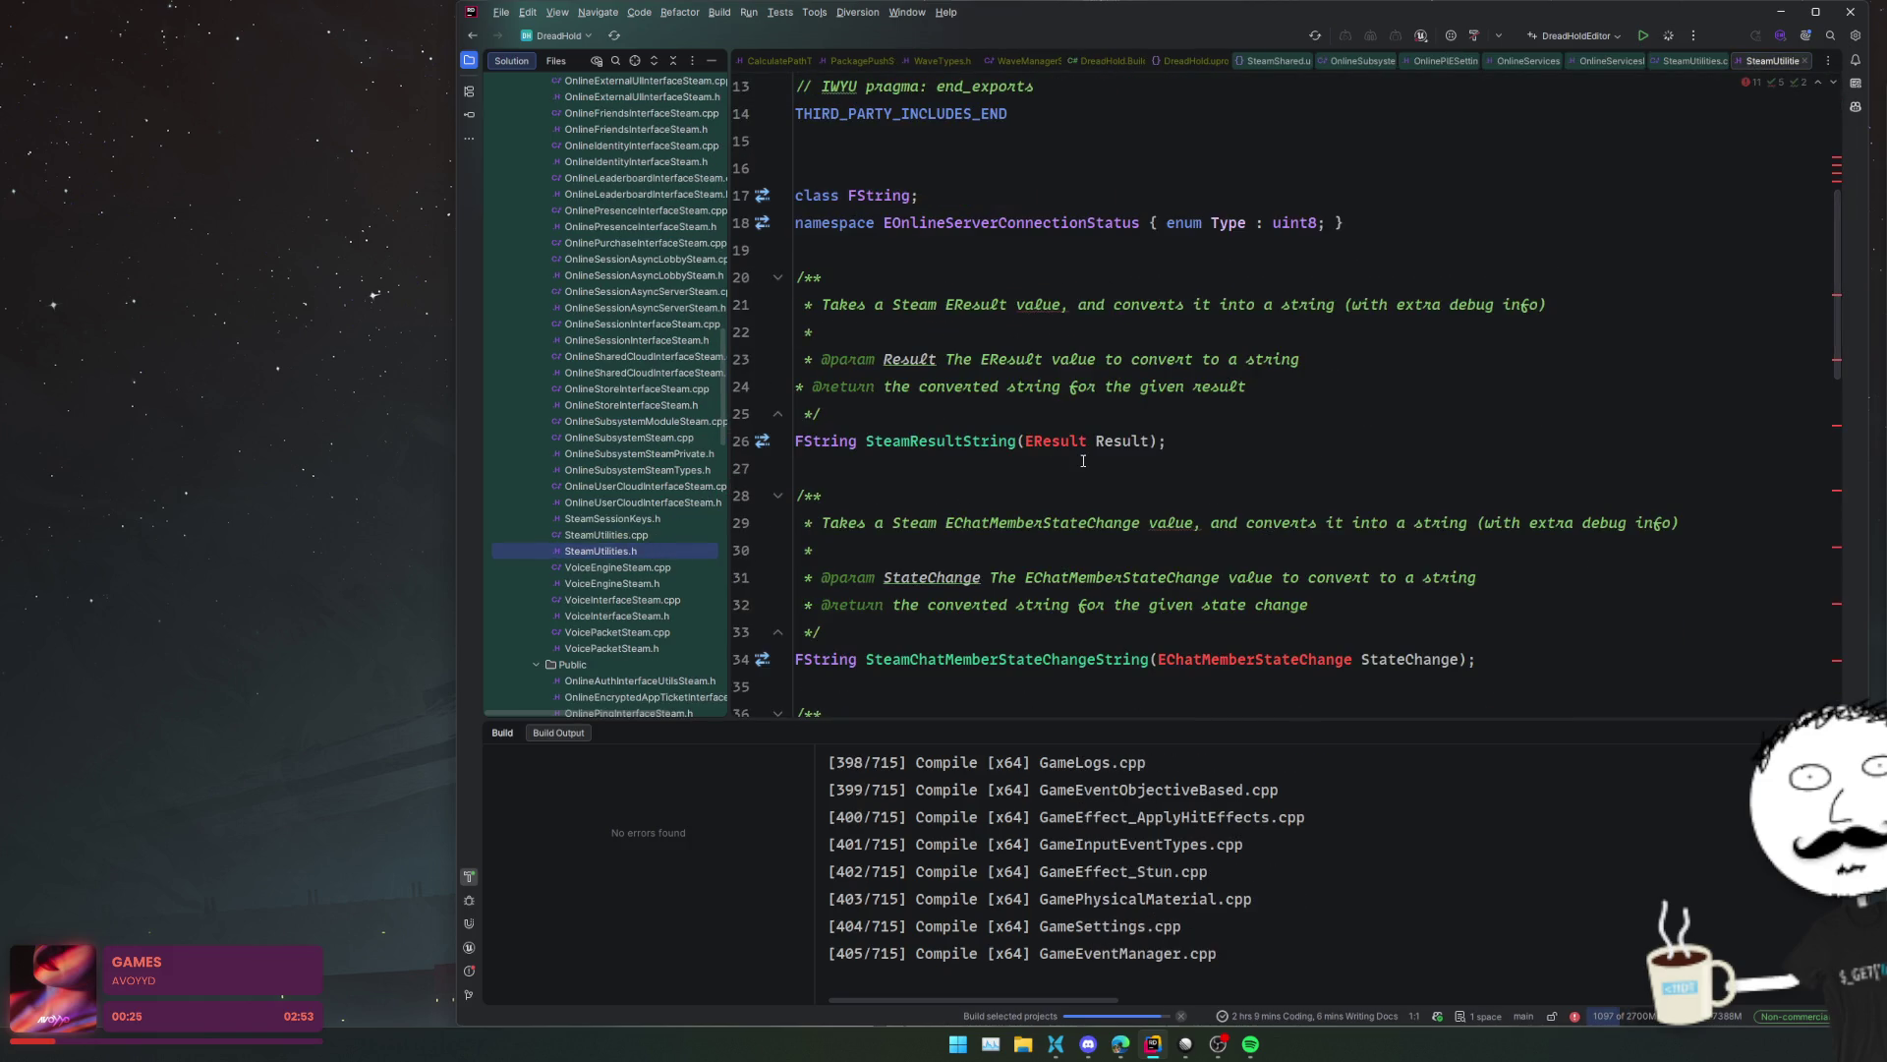
scroll(1079, 461, down, 5)
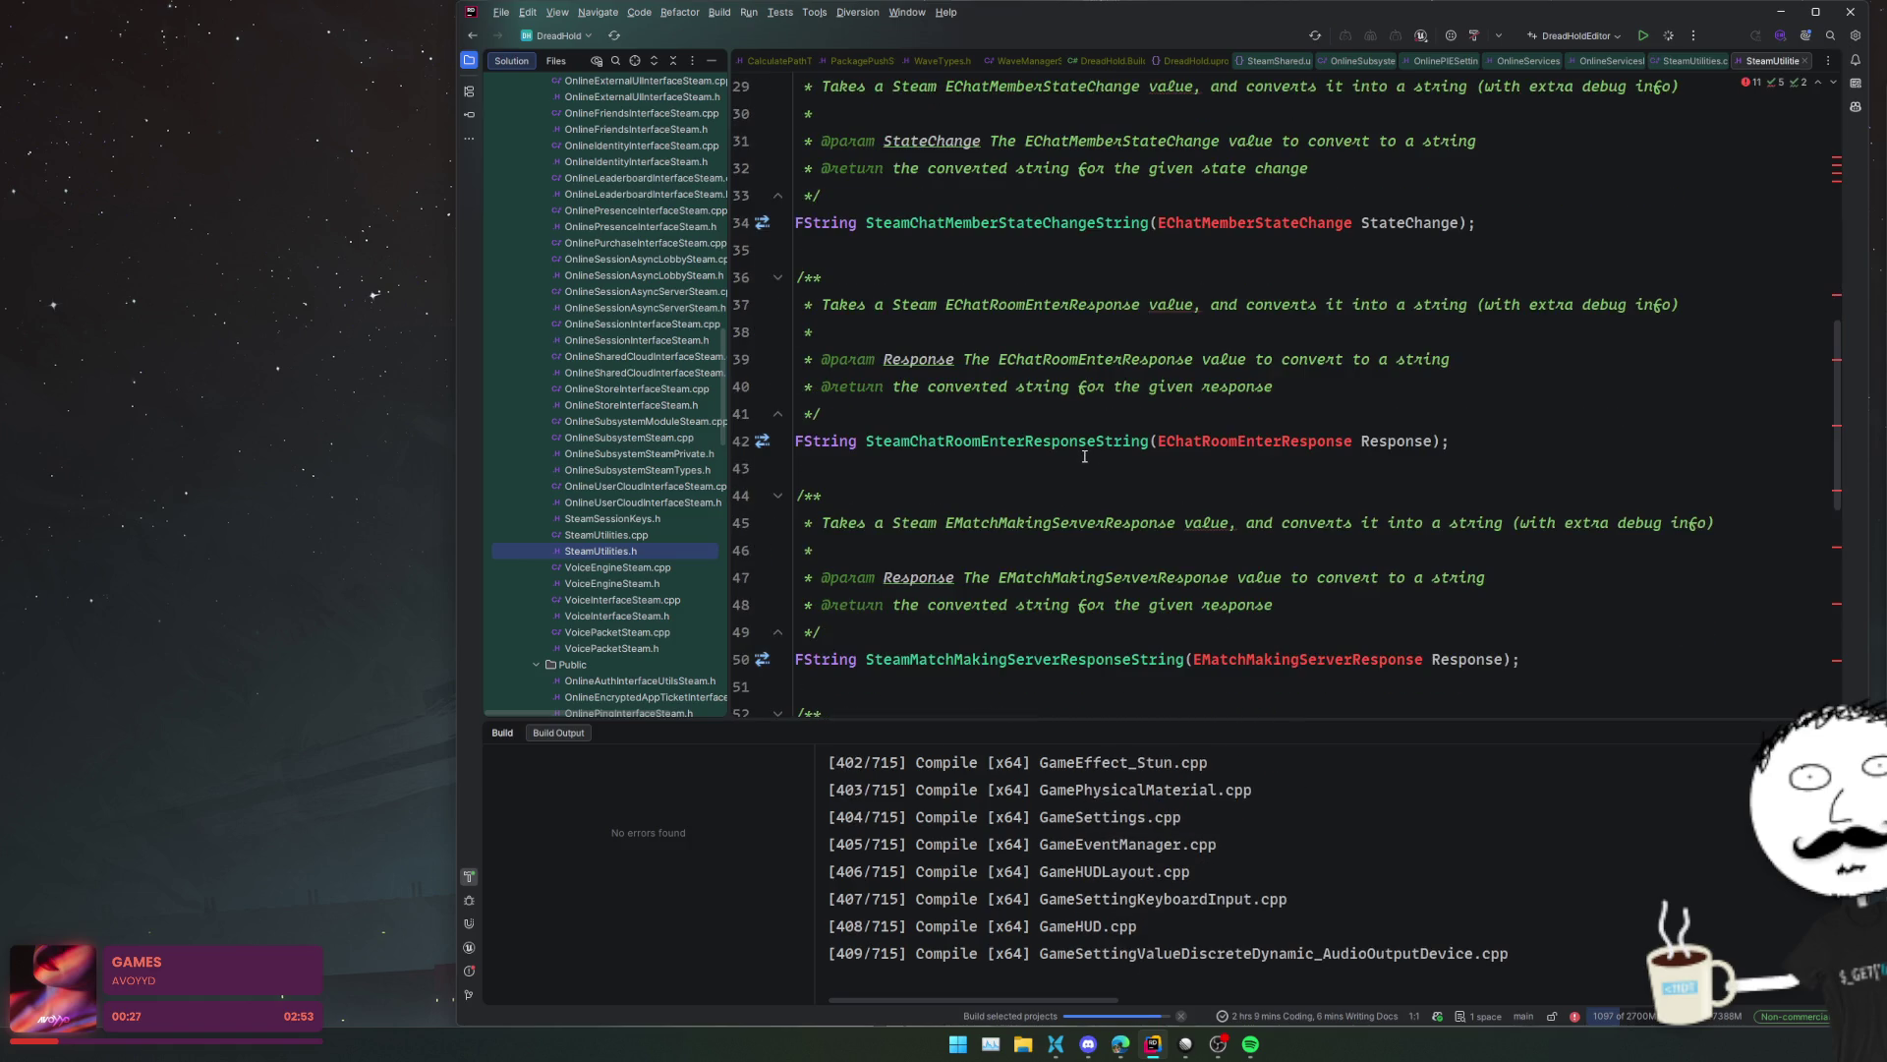
scroll(1085, 457, down, 8)
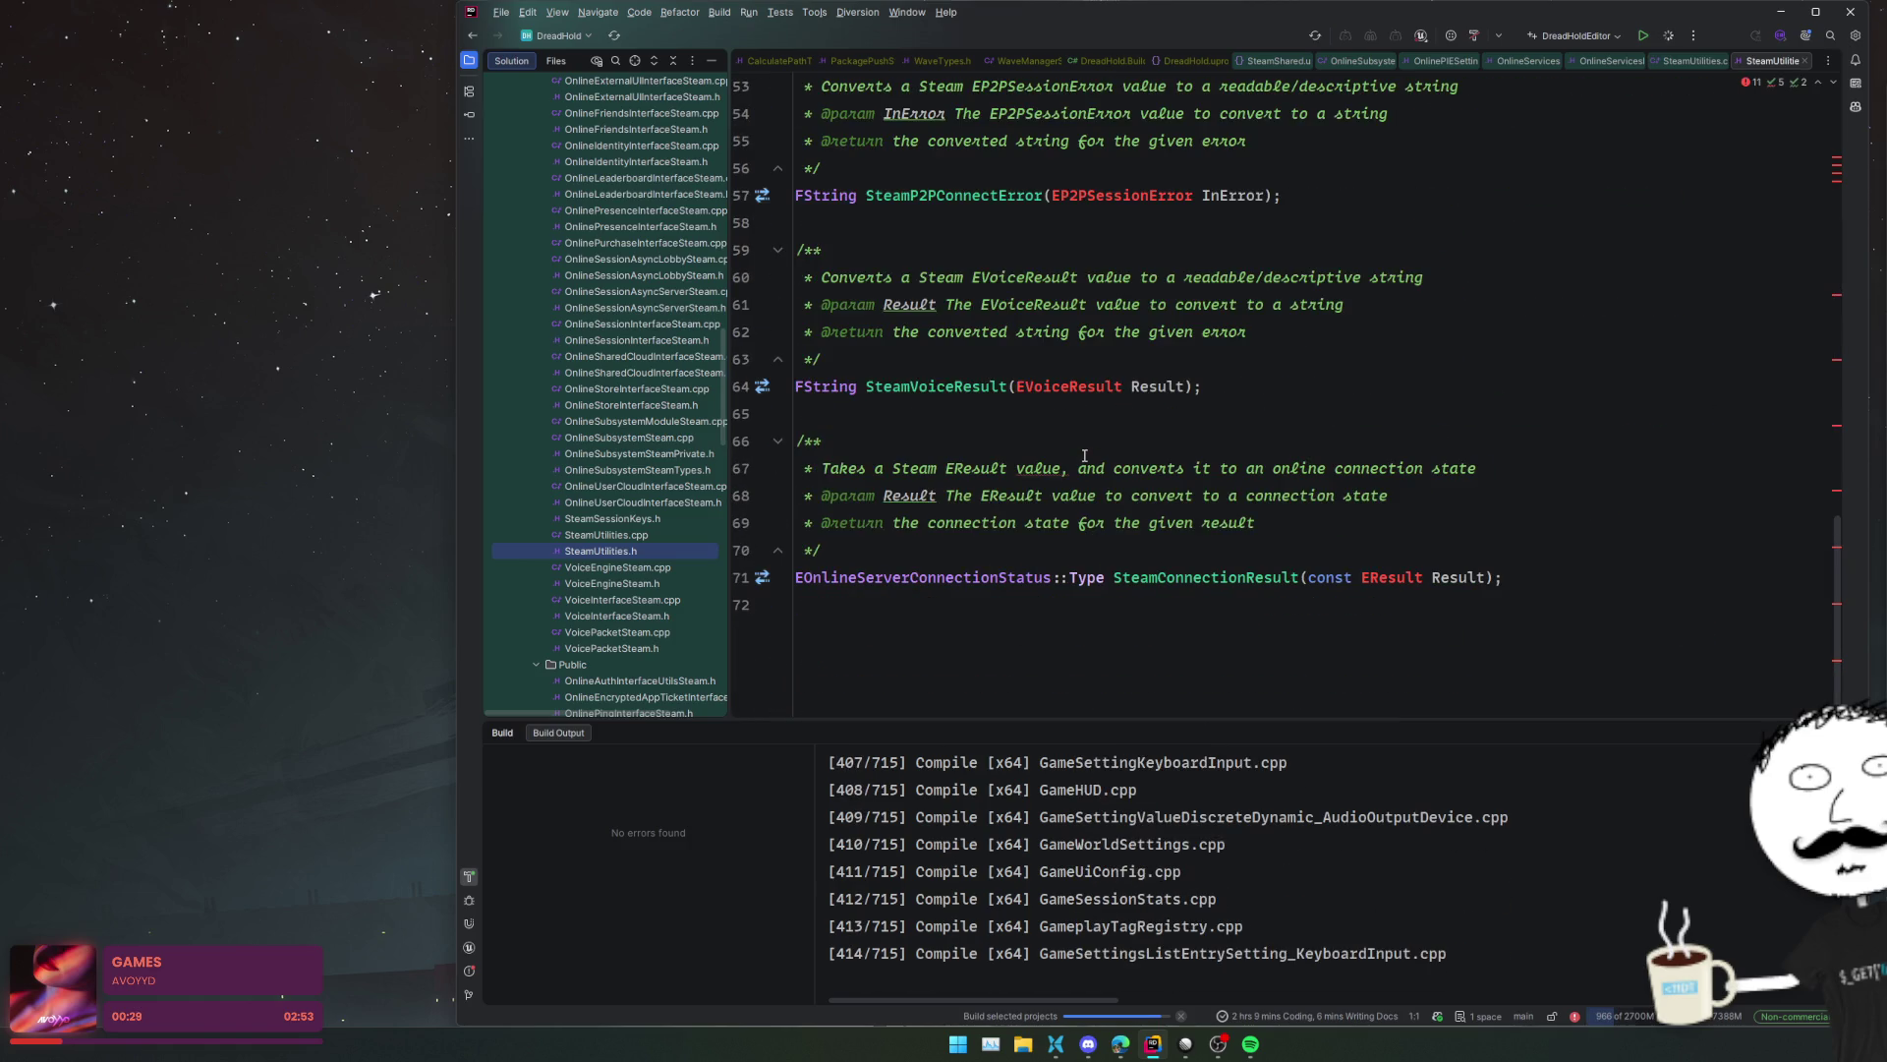
scroll(1084, 456, down, 1)
scroll(678, 490, up, 2)
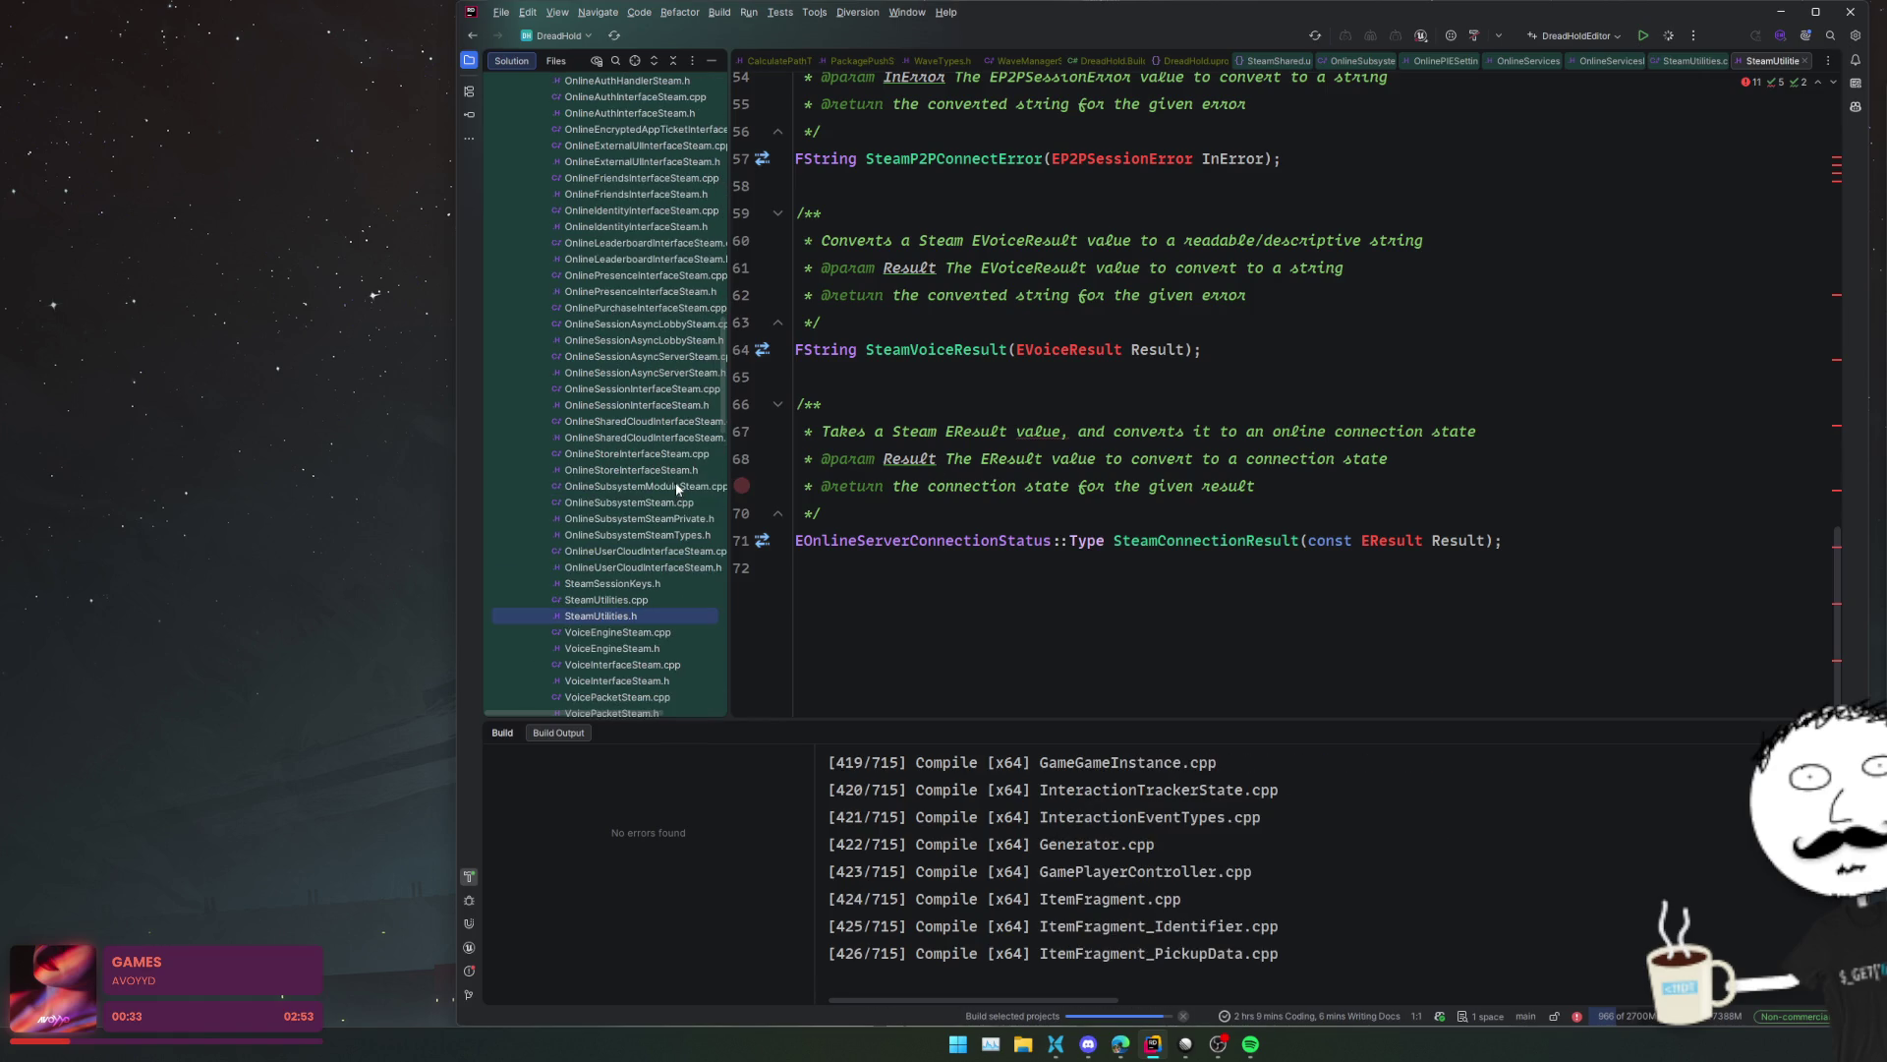
scroll(676, 482, up, 2)
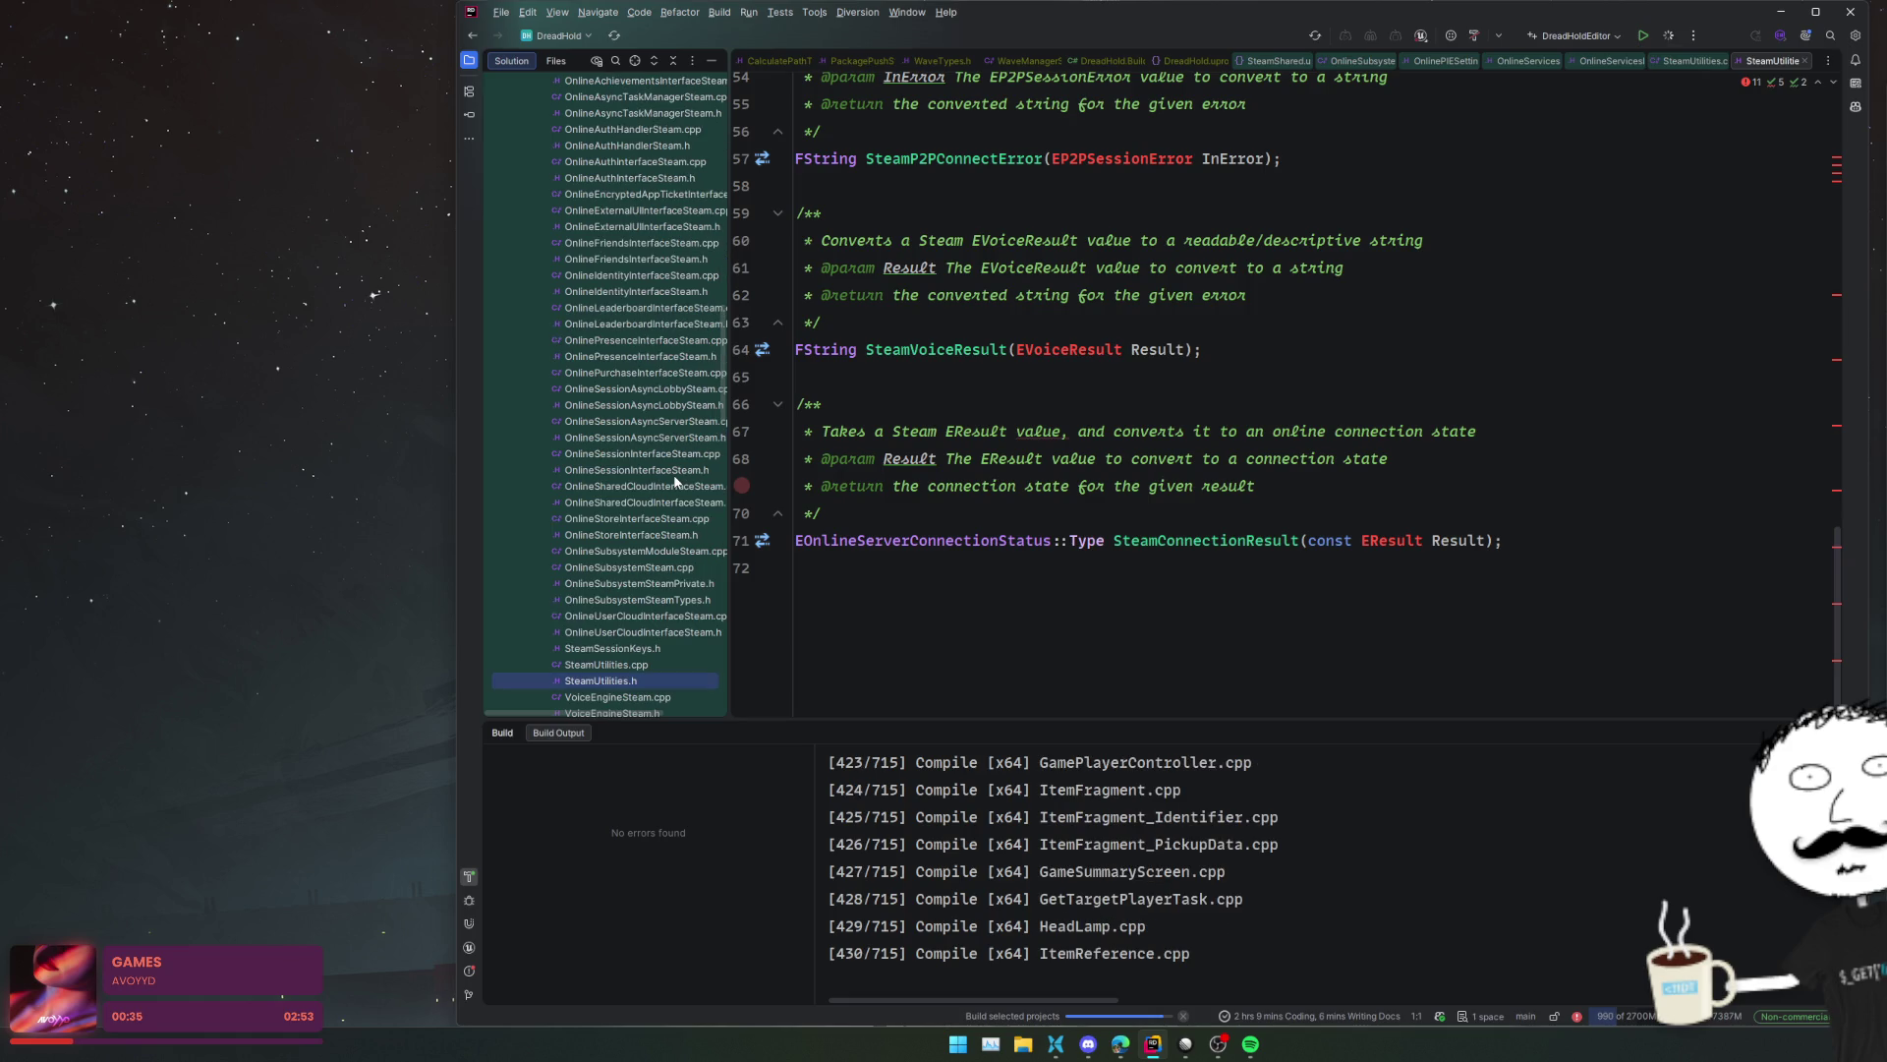
scroll(676, 481, up, 2)
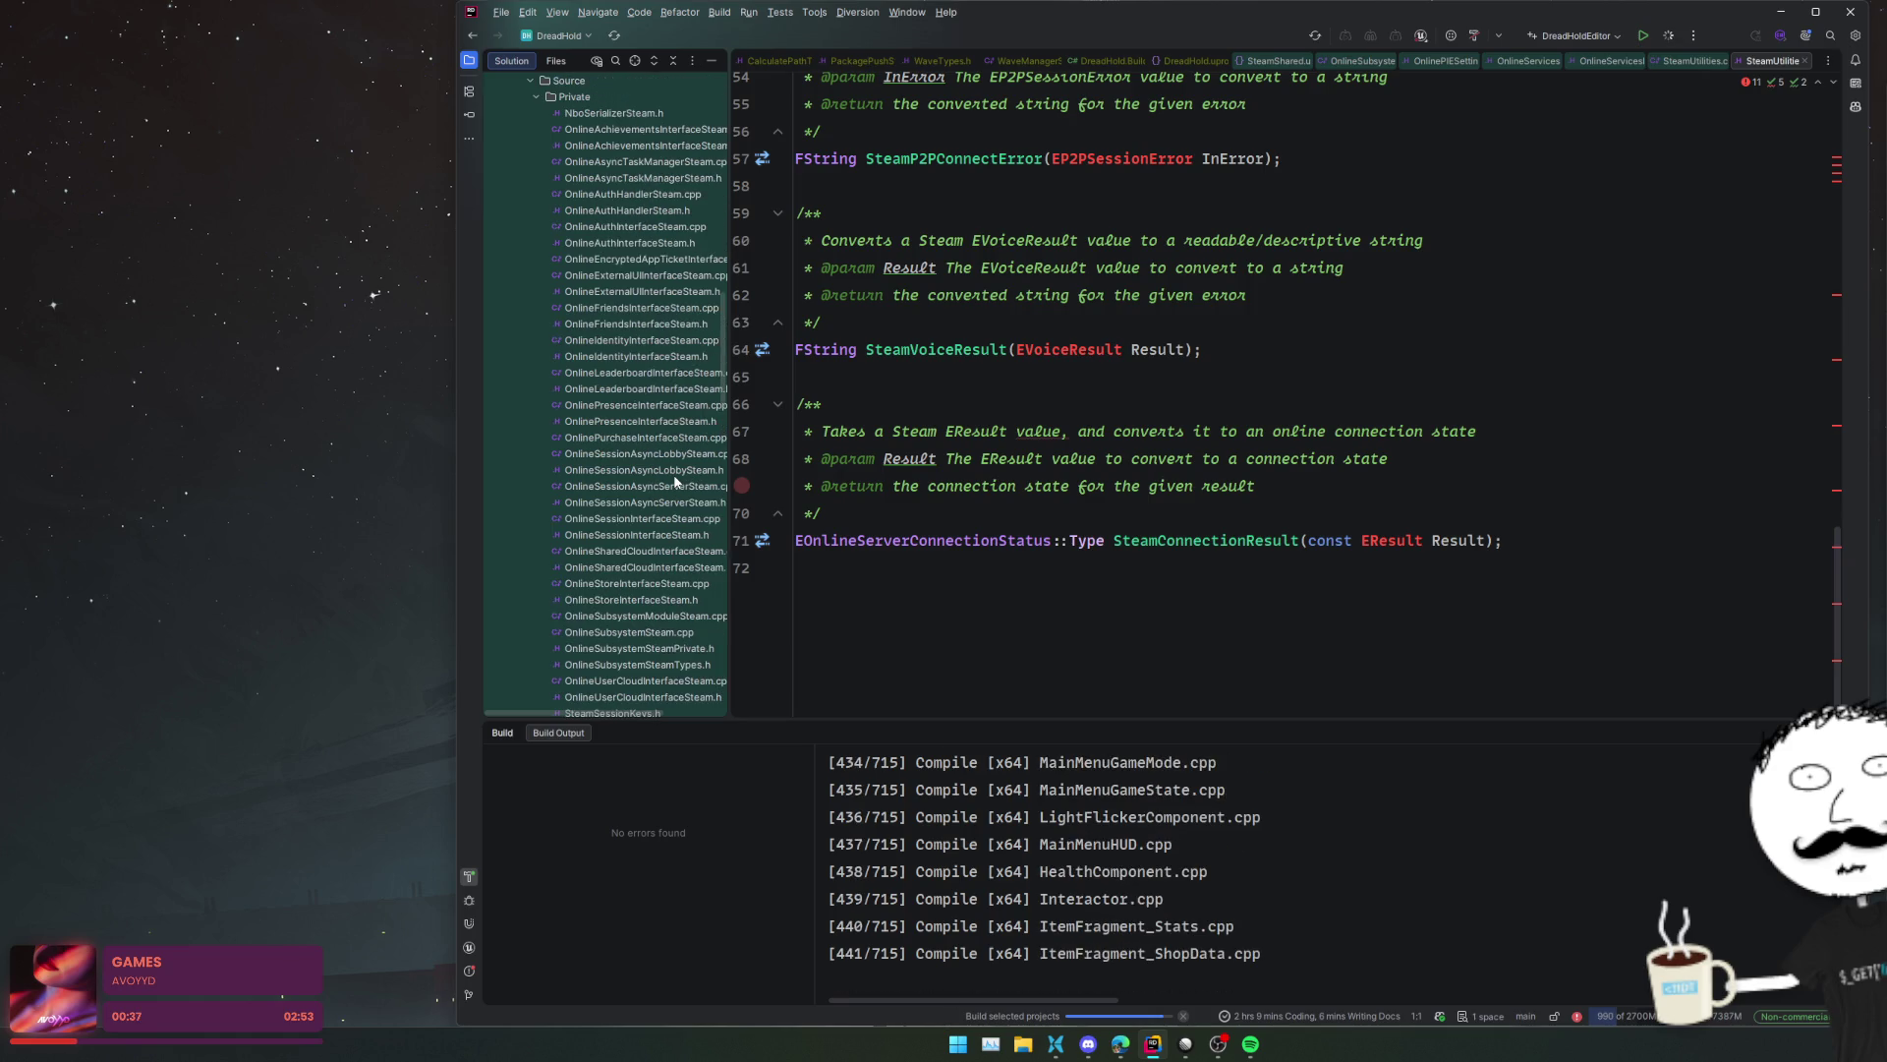
scroll(675, 481, up, 2)
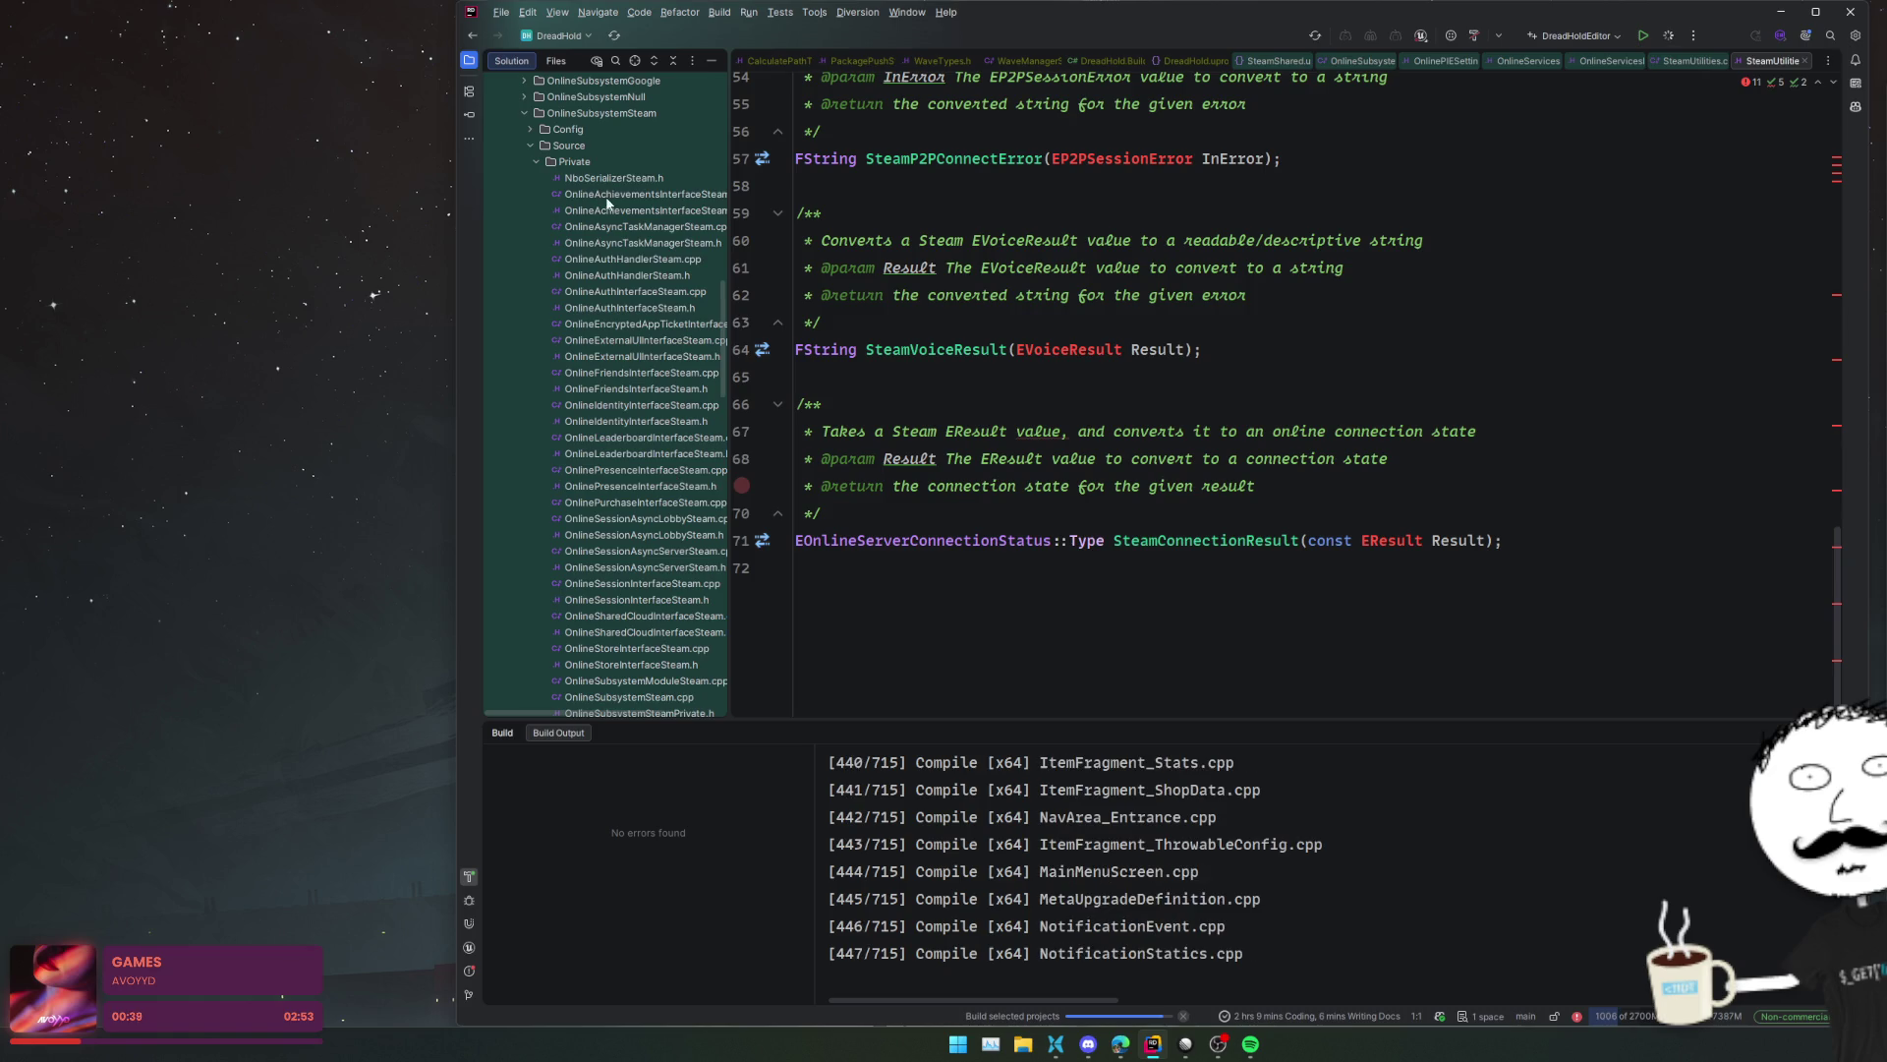
- Search the file tree for "leader" and open OnlineLeaderboardInterfaceSteam.cpp
click(601, 154)
text(lader)
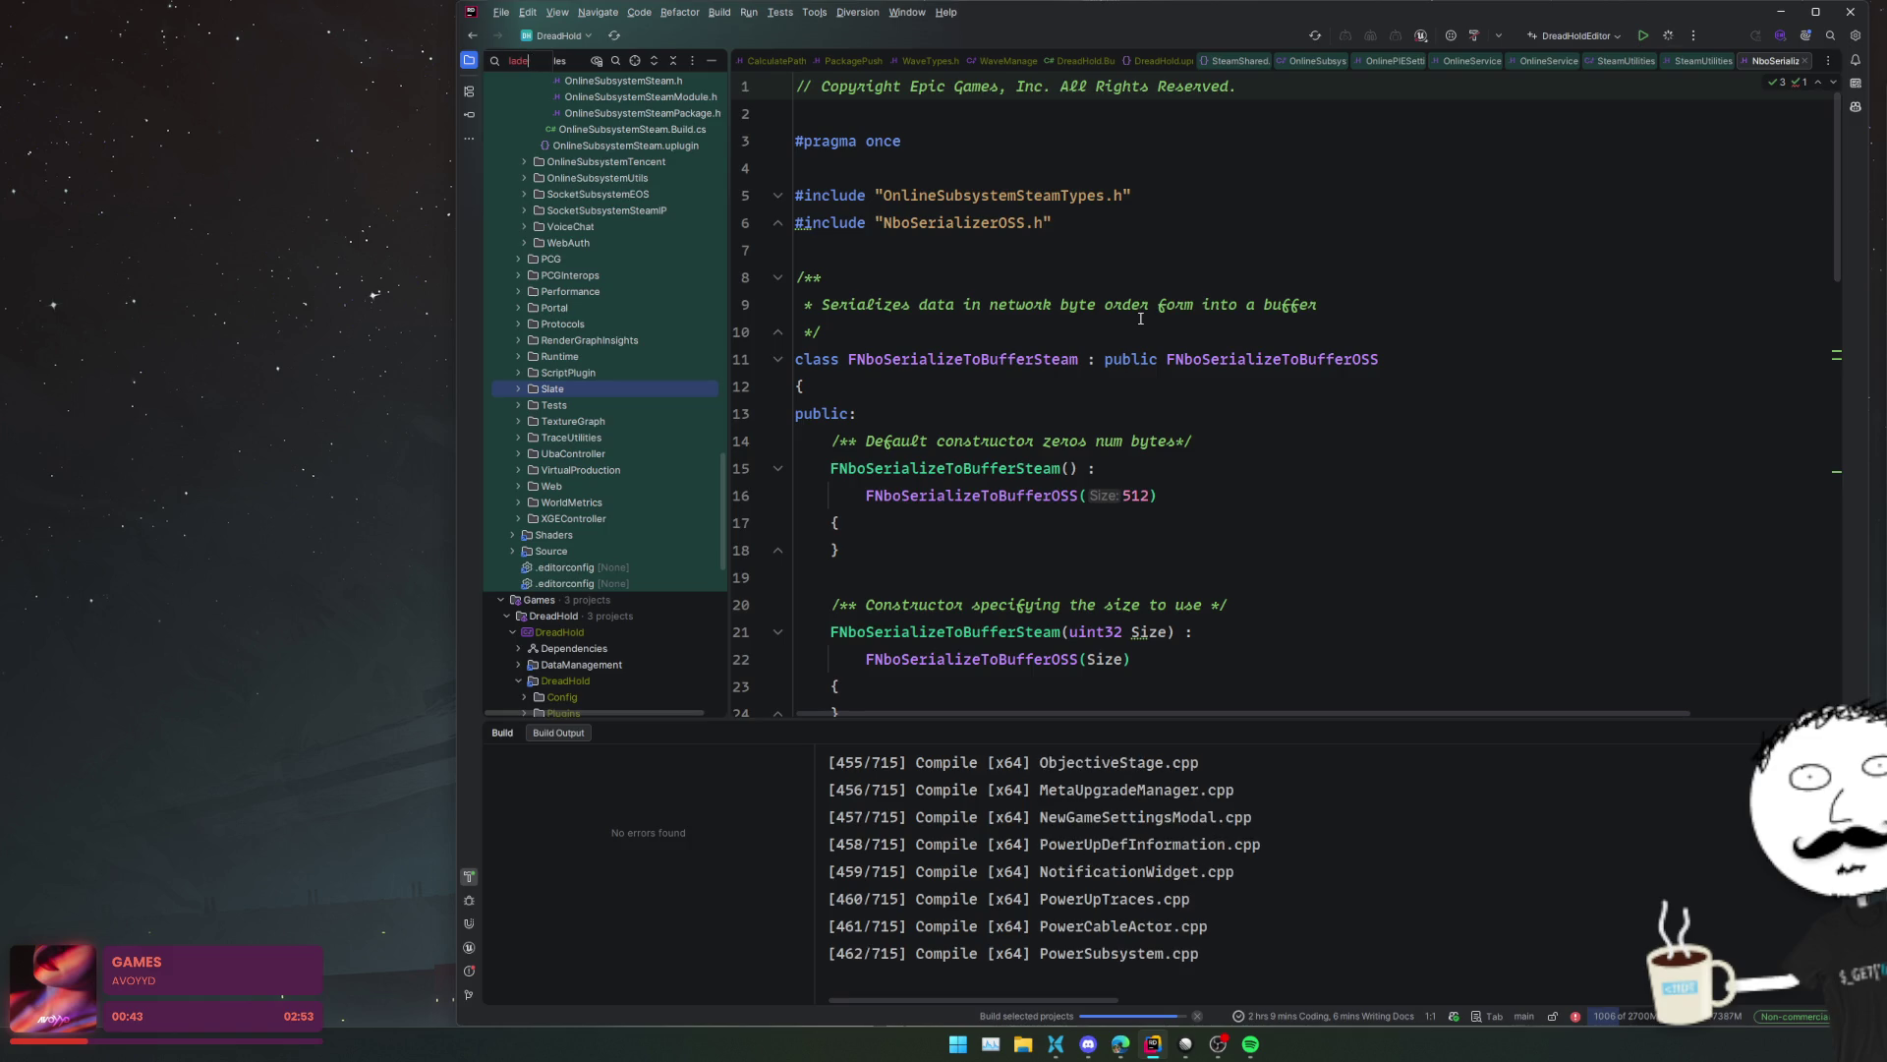
key(BackSpace)
key(BackSpace)
key(BackSpace)
text(eader)
key(Return)
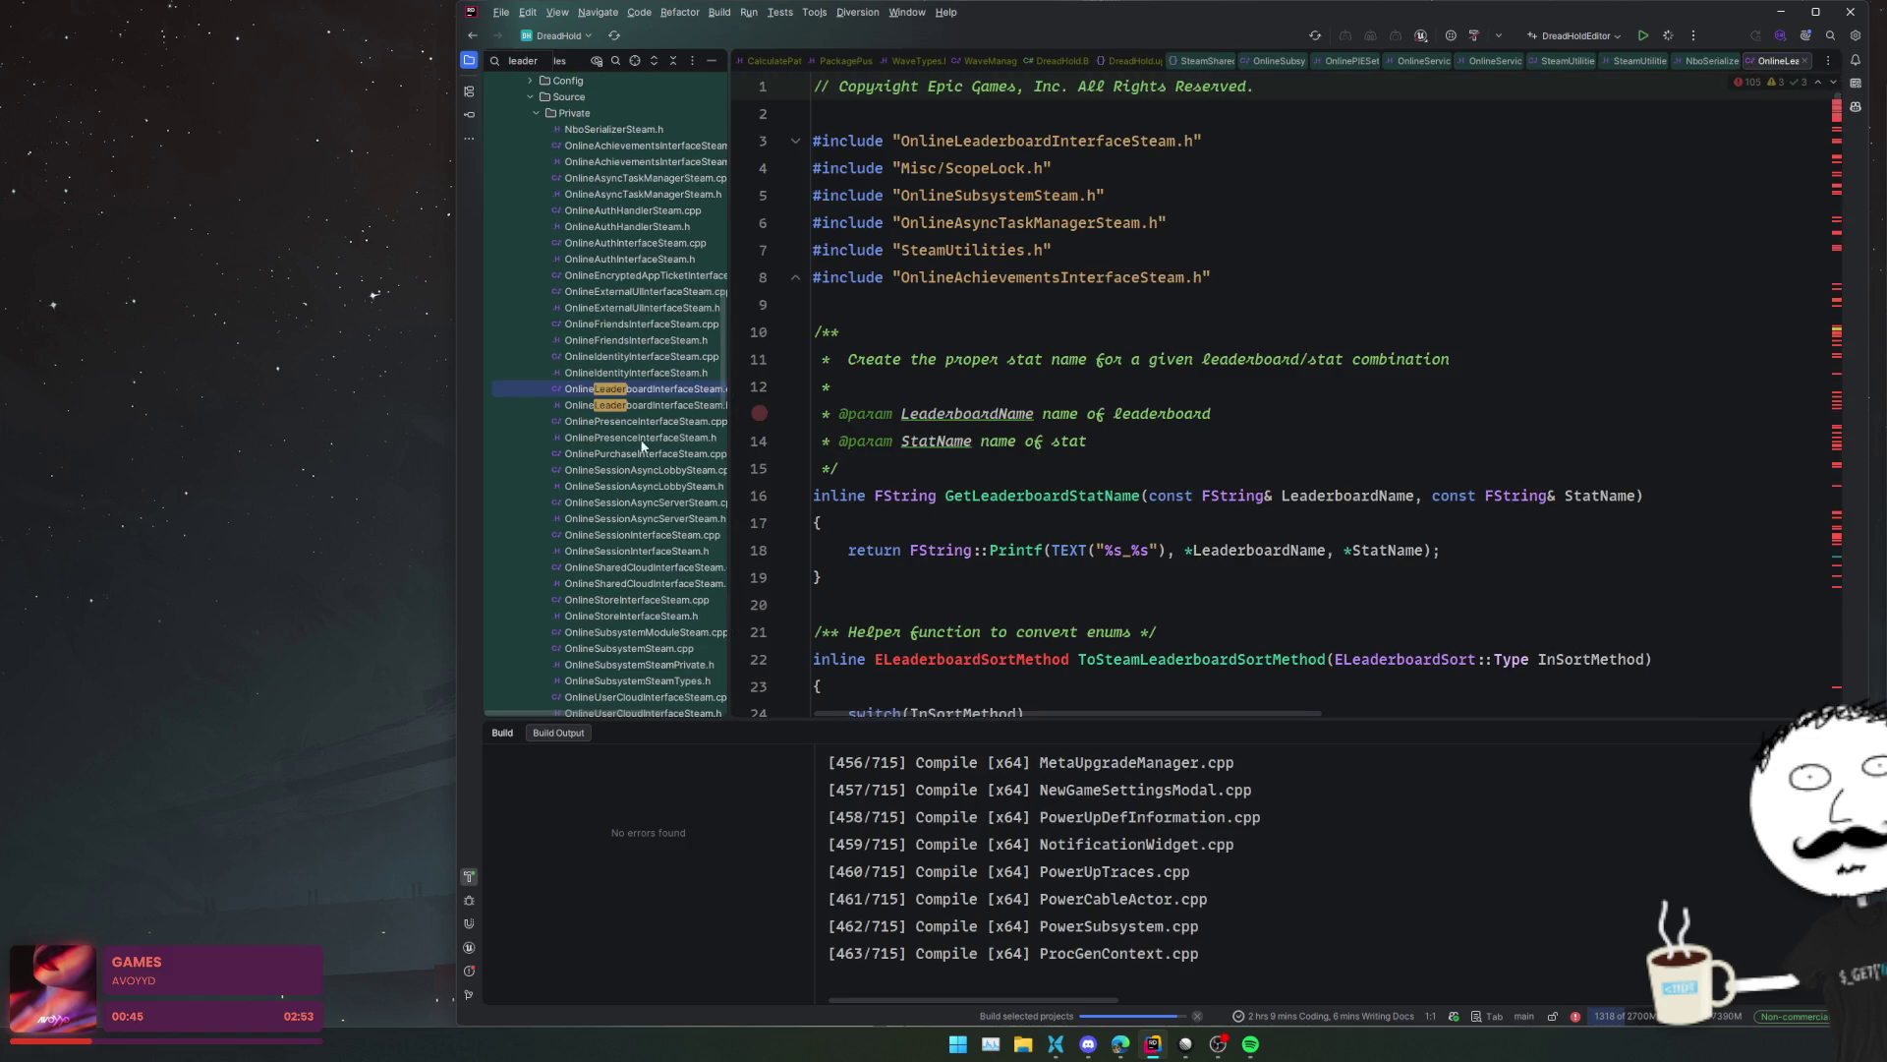
- Open OnlineLeaderboardInterfaceSteam.h and place the caret on the FOnlineLeaderboardsSteam class name
click(601, 405)
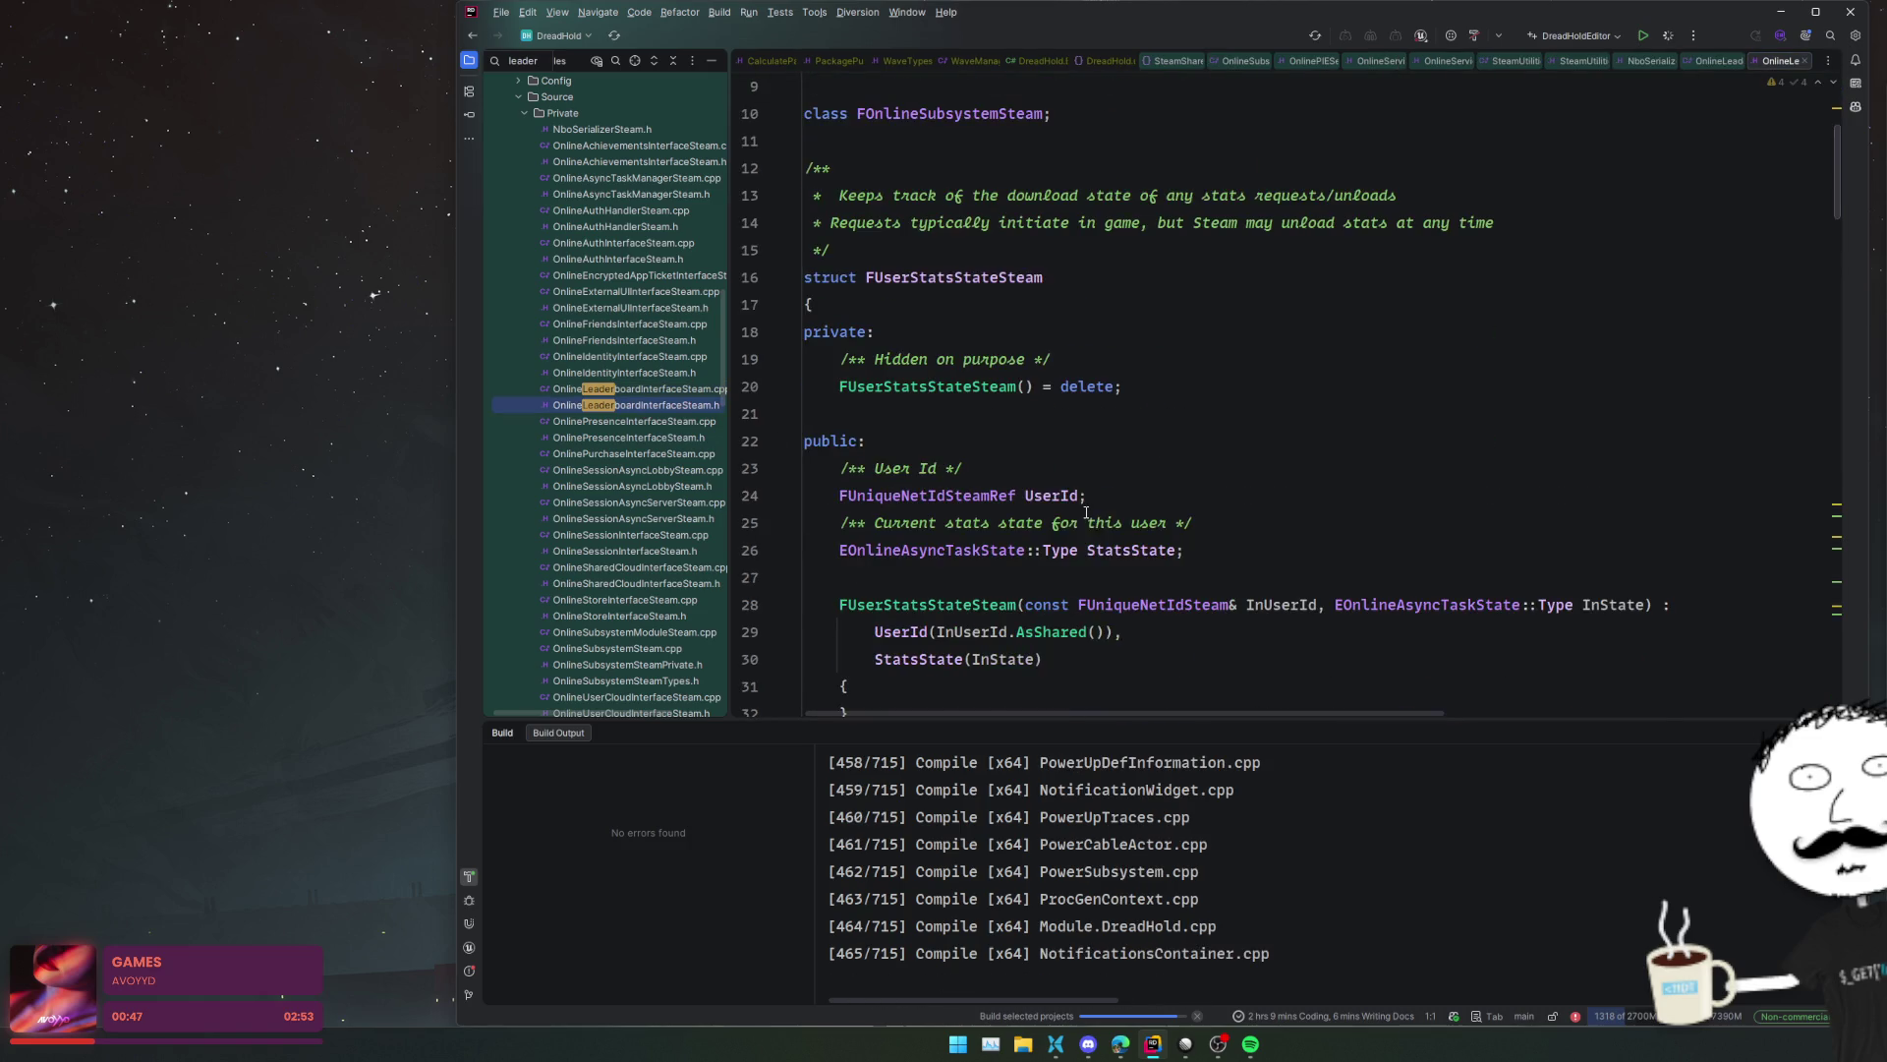
scroll(1086, 512, down, 7)
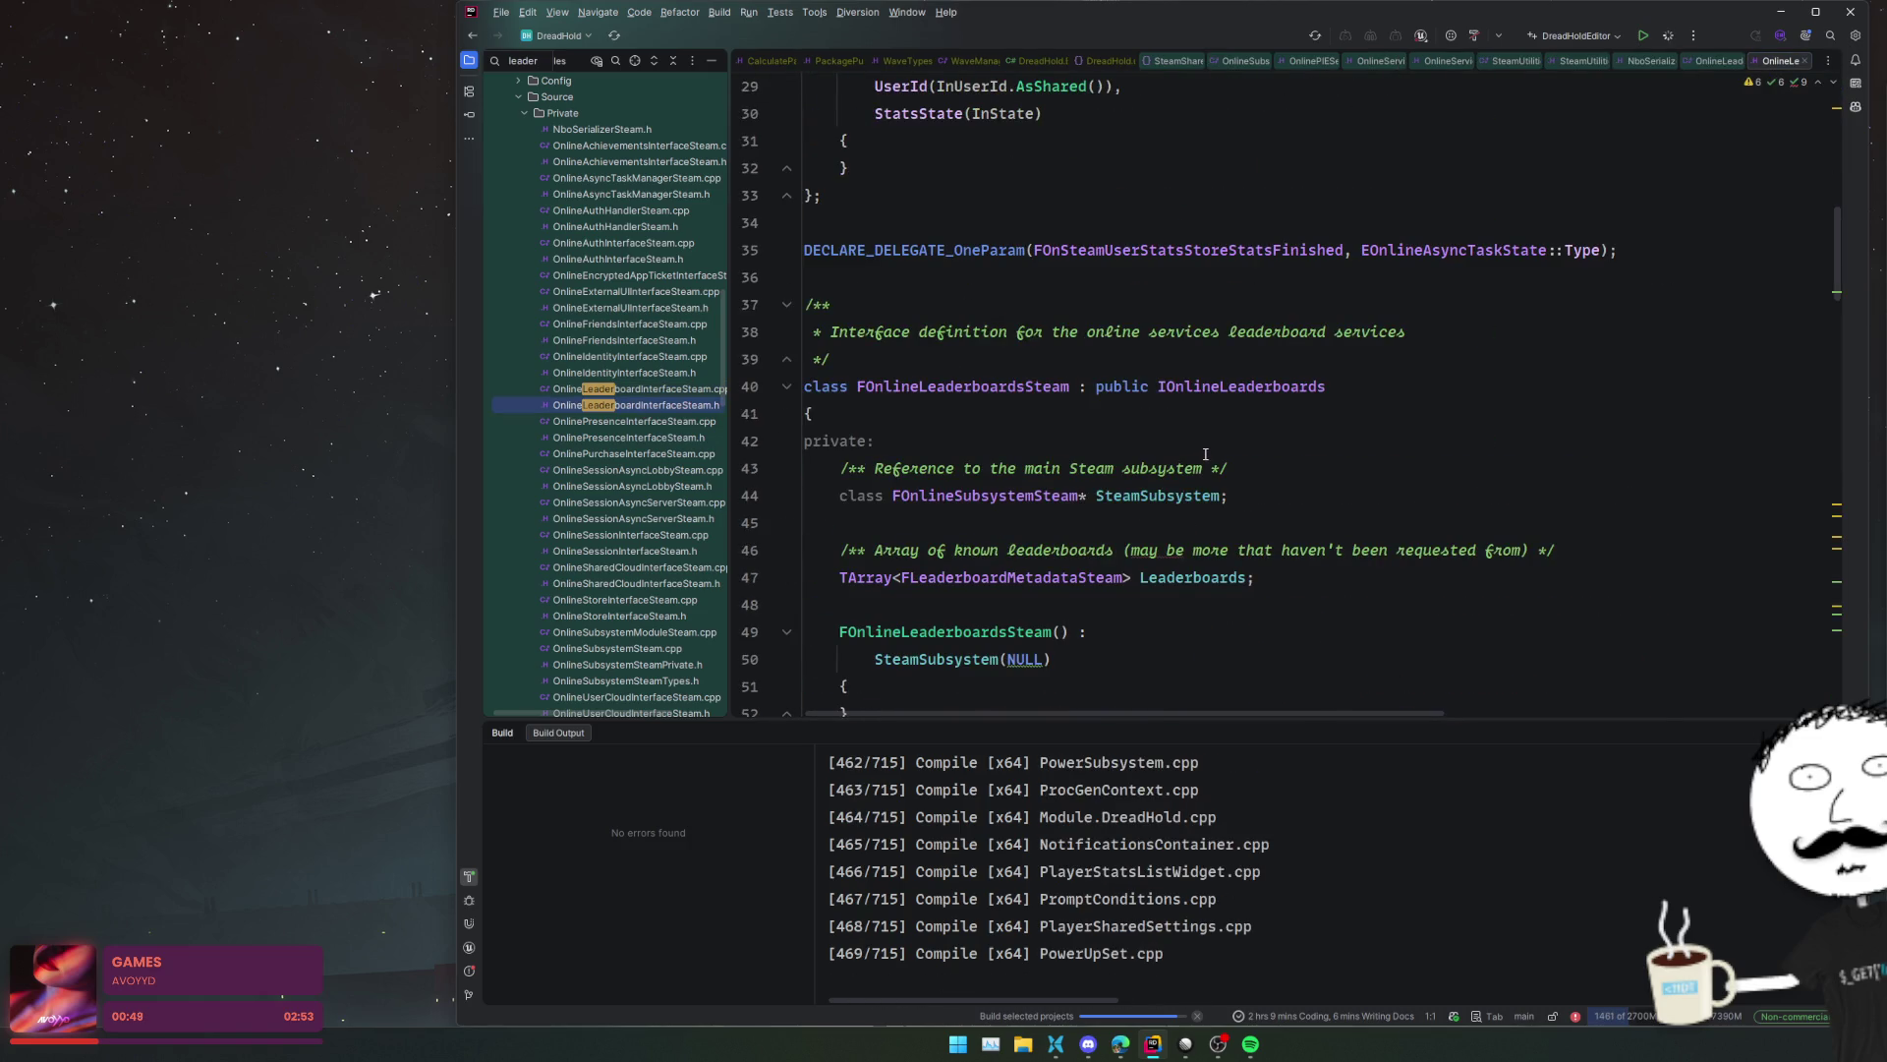
scroll(1203, 453, down, 13)
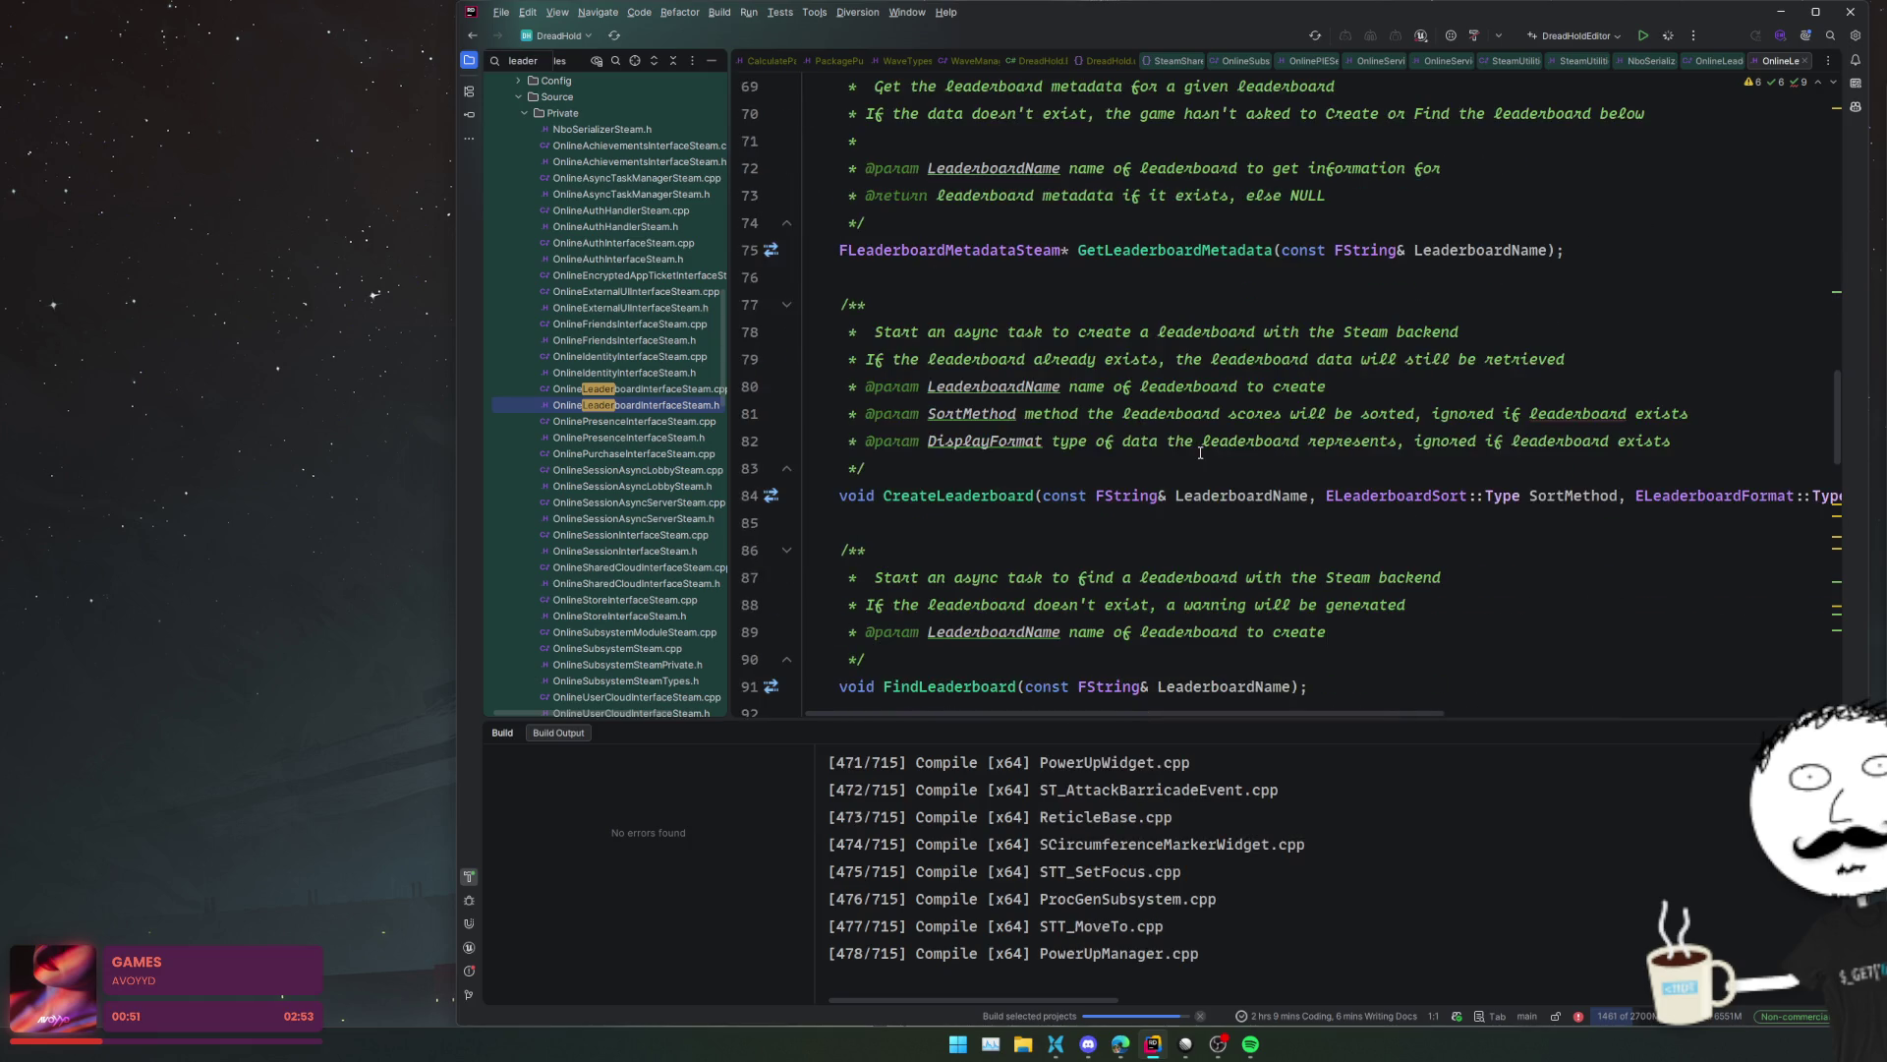
scroll(1200, 453, down, 20)
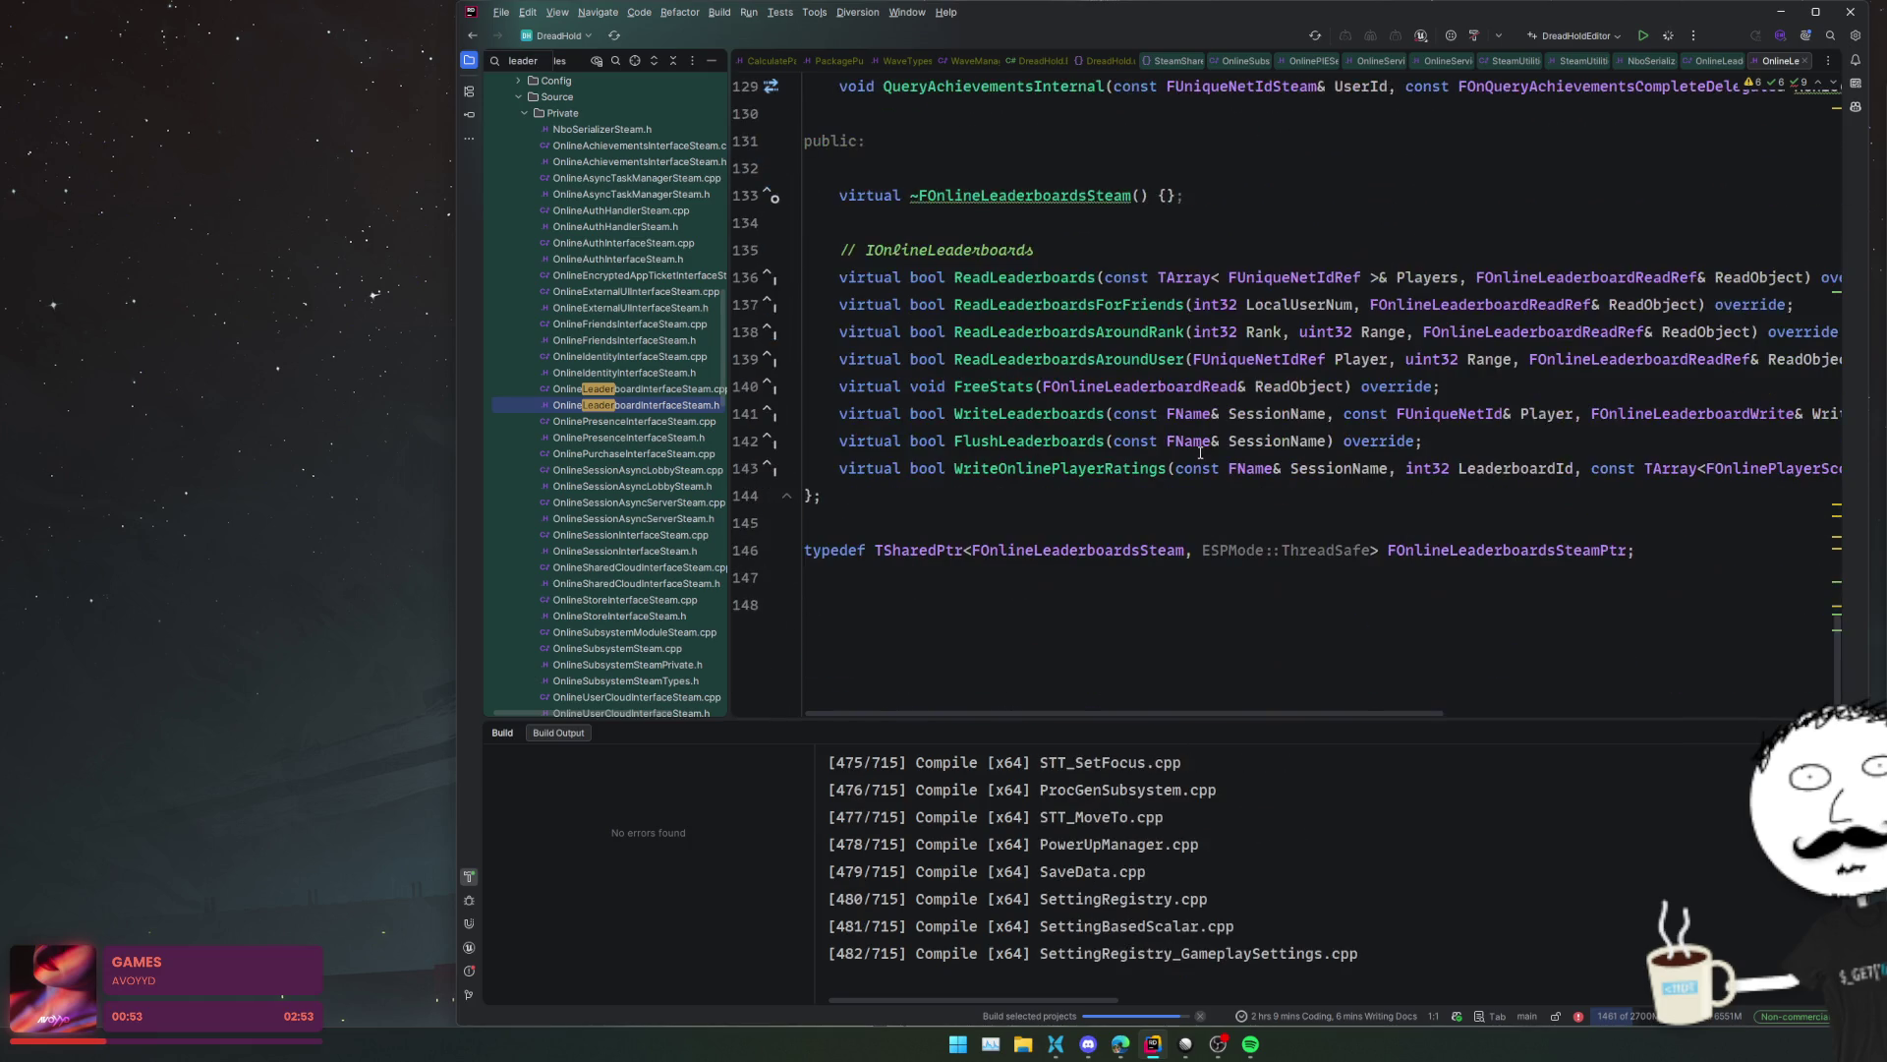
scroll(1200, 454, up, 20)
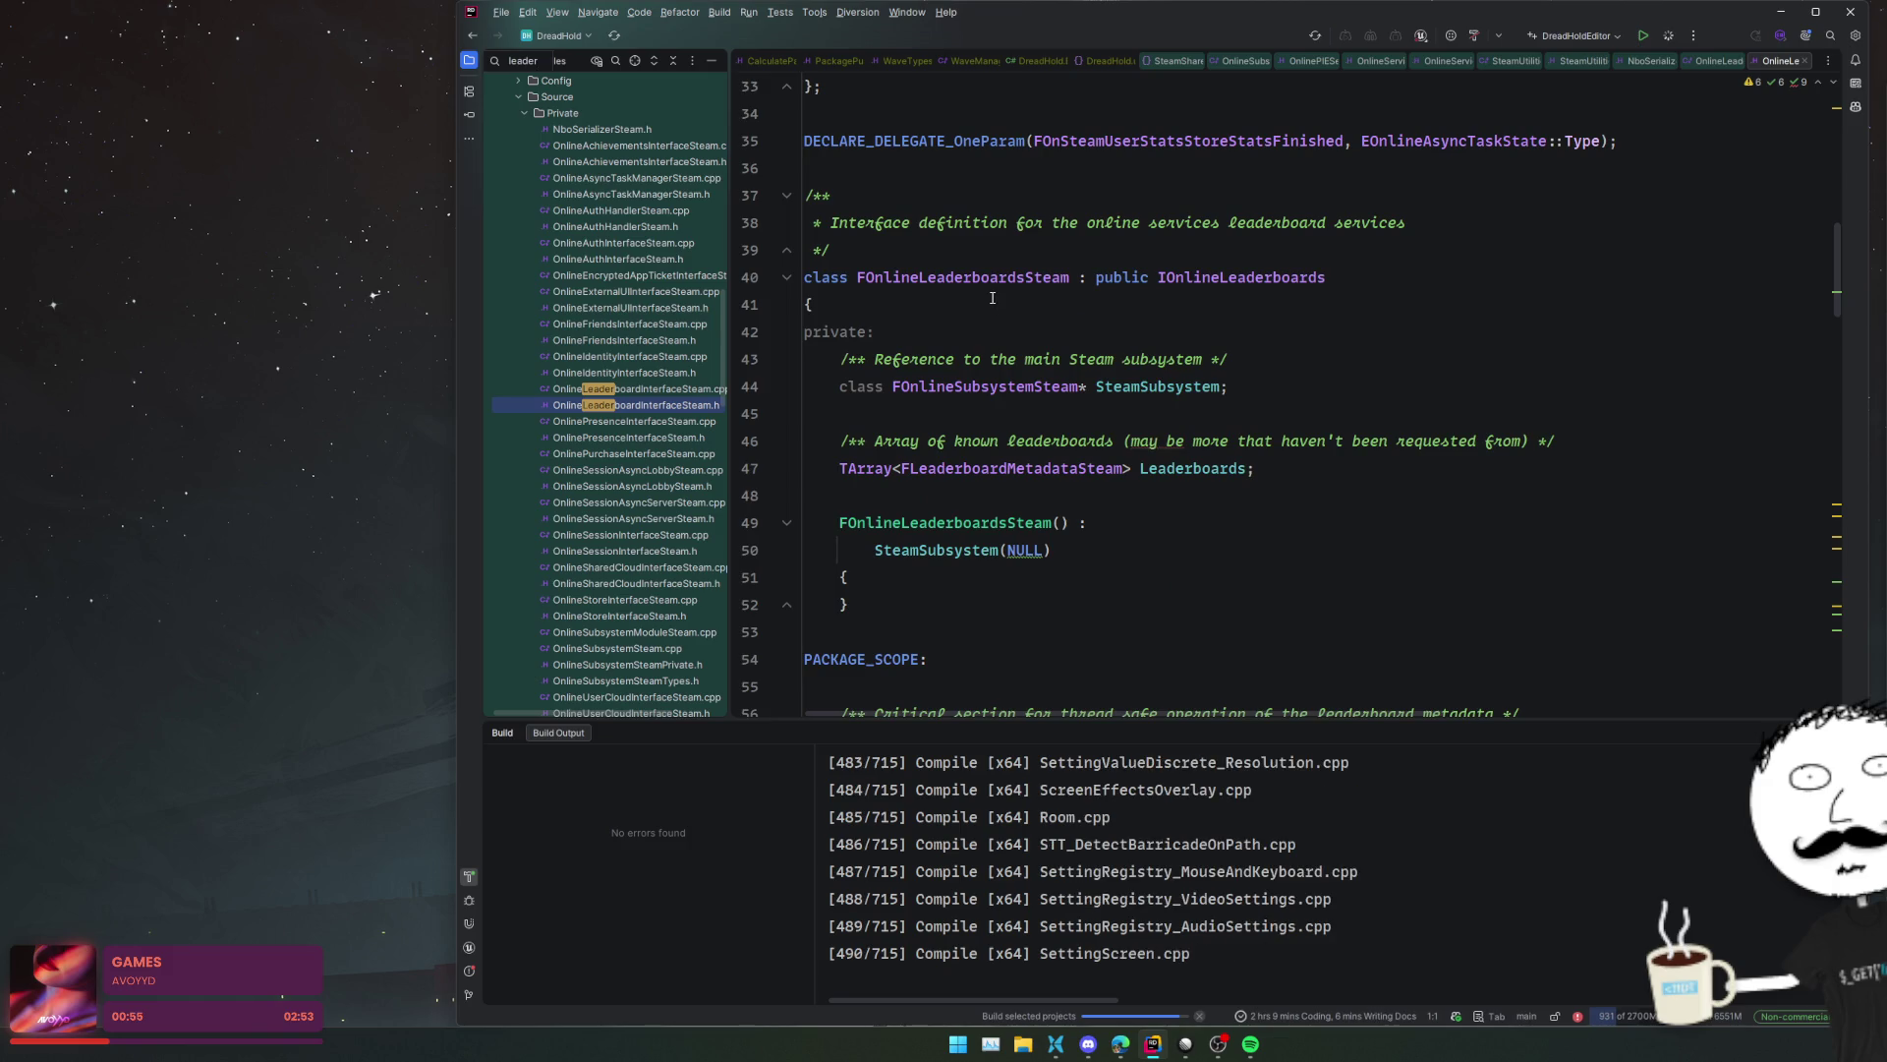
click(992, 297)
click(999, 277)
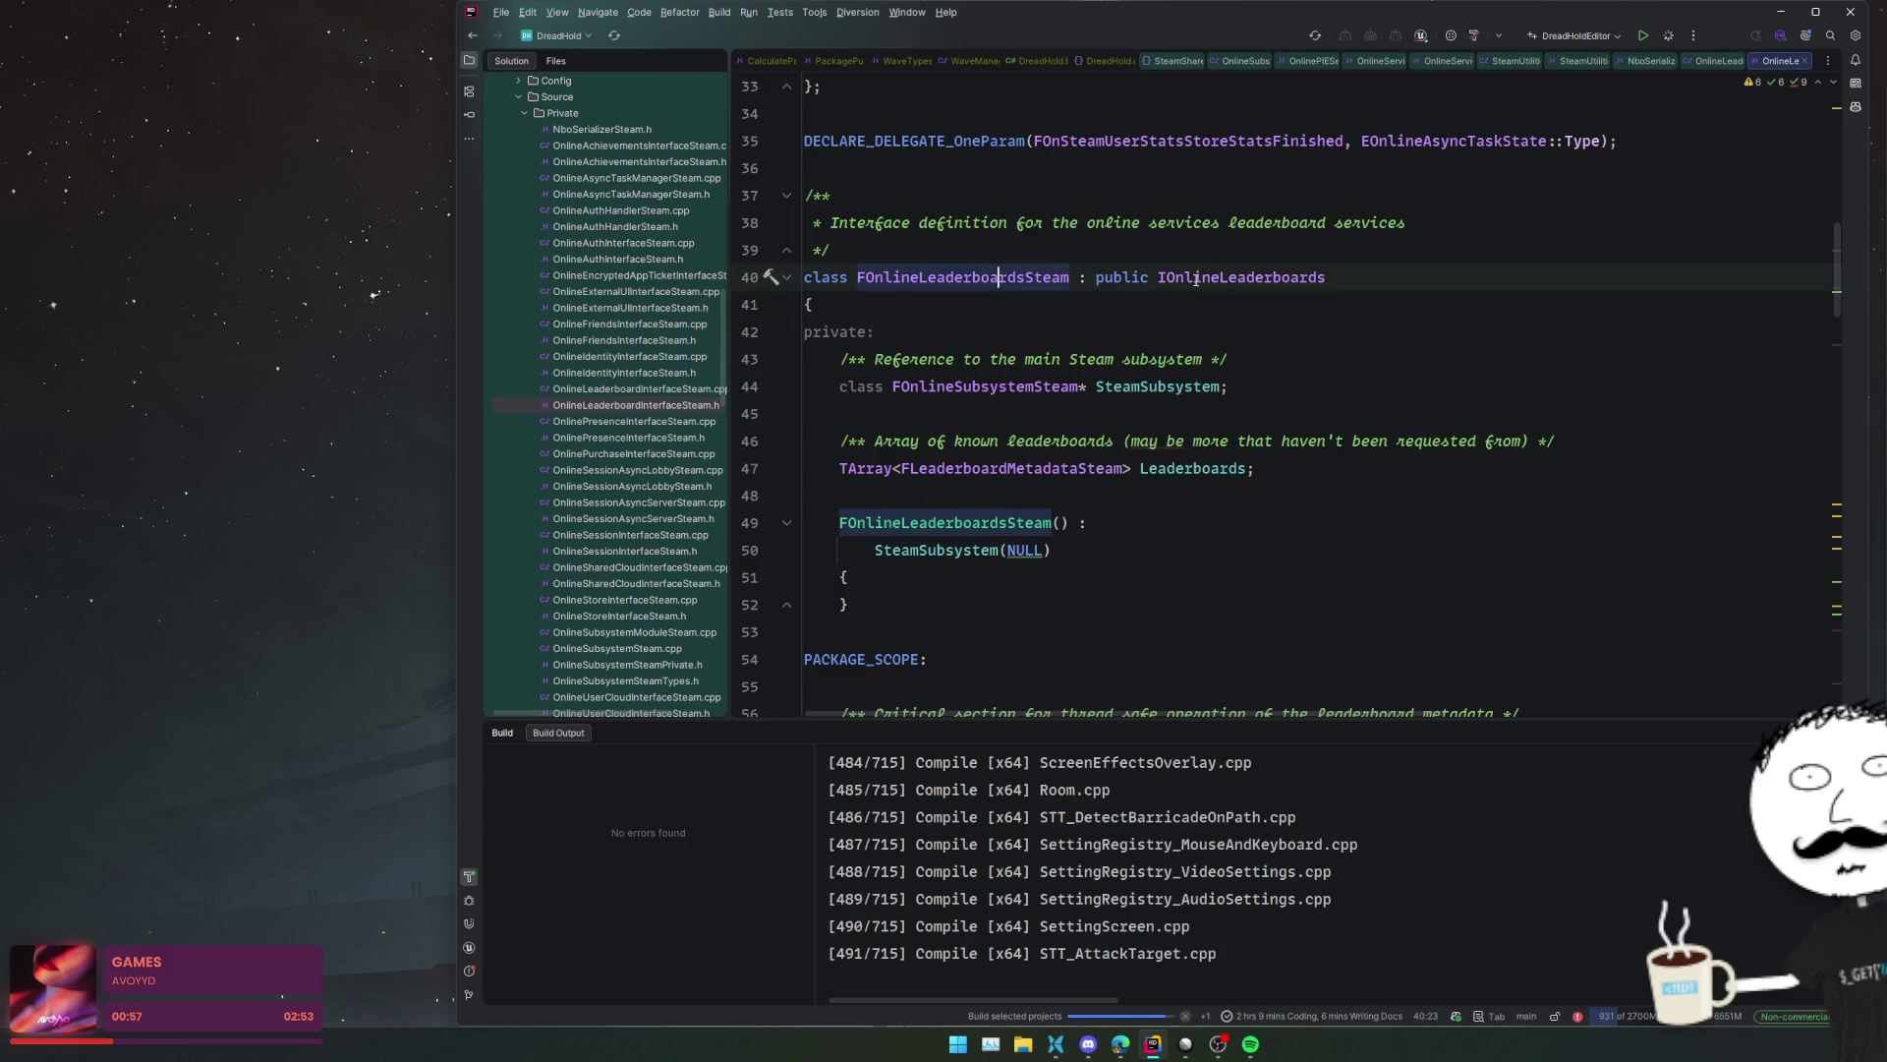
- Find usages of FOnlineLeaderboardsSteam and IOnlineLeaderboards, expanding all results
key(alt+F7)
click(1291, 276)
key(alt+F7)
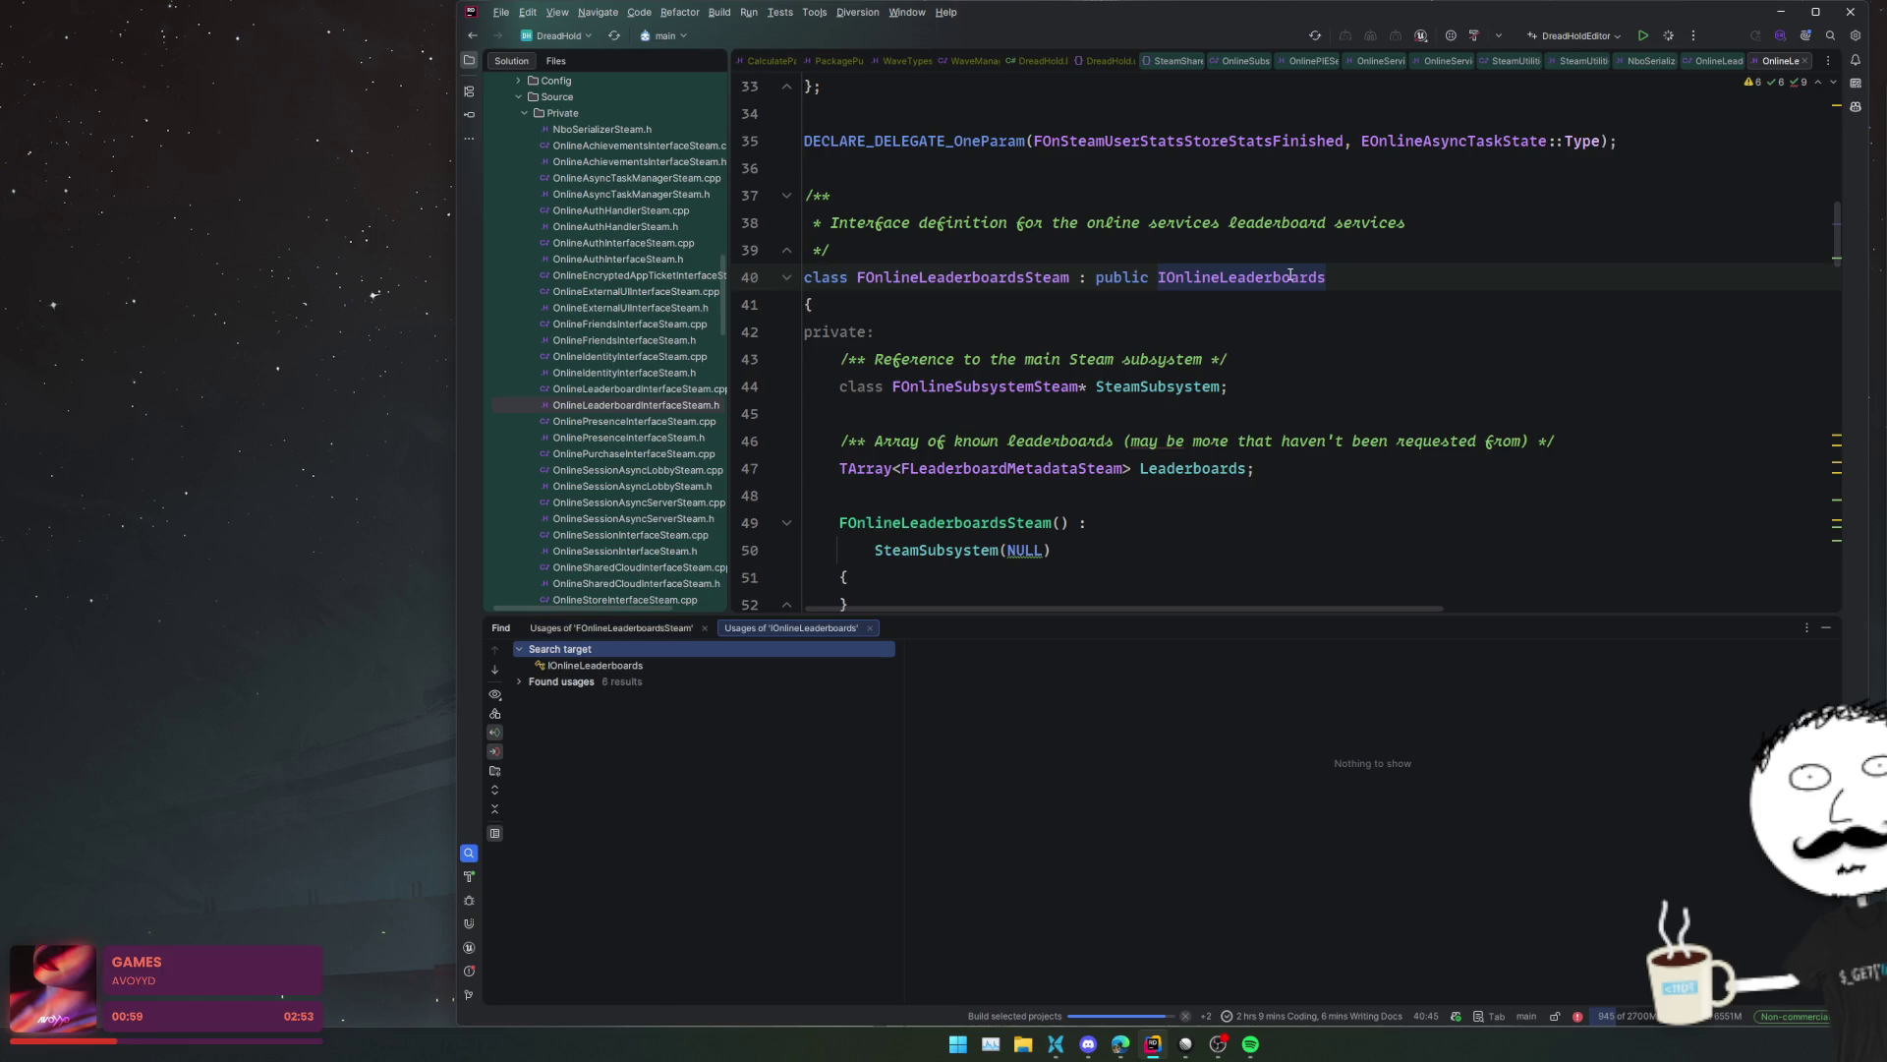
click(650, 627)
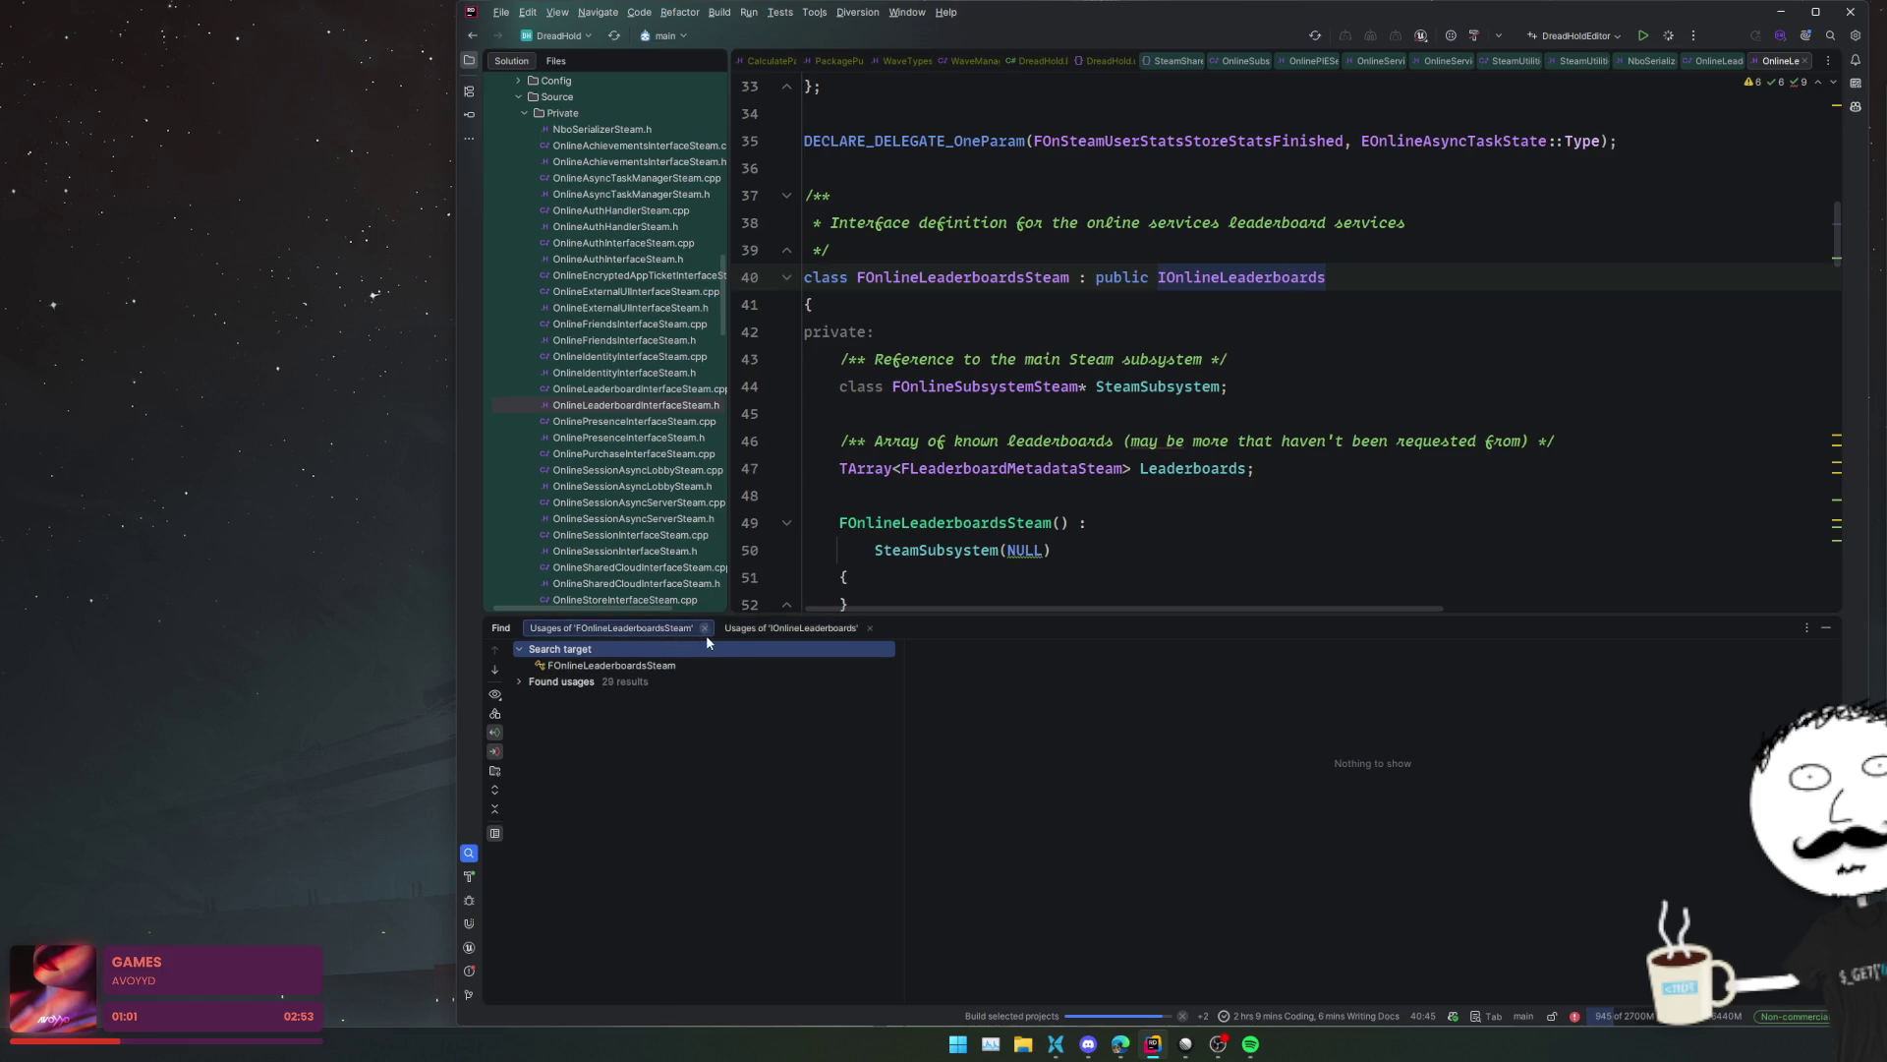
click(495, 789)
scroll(777, 747, down, 1)
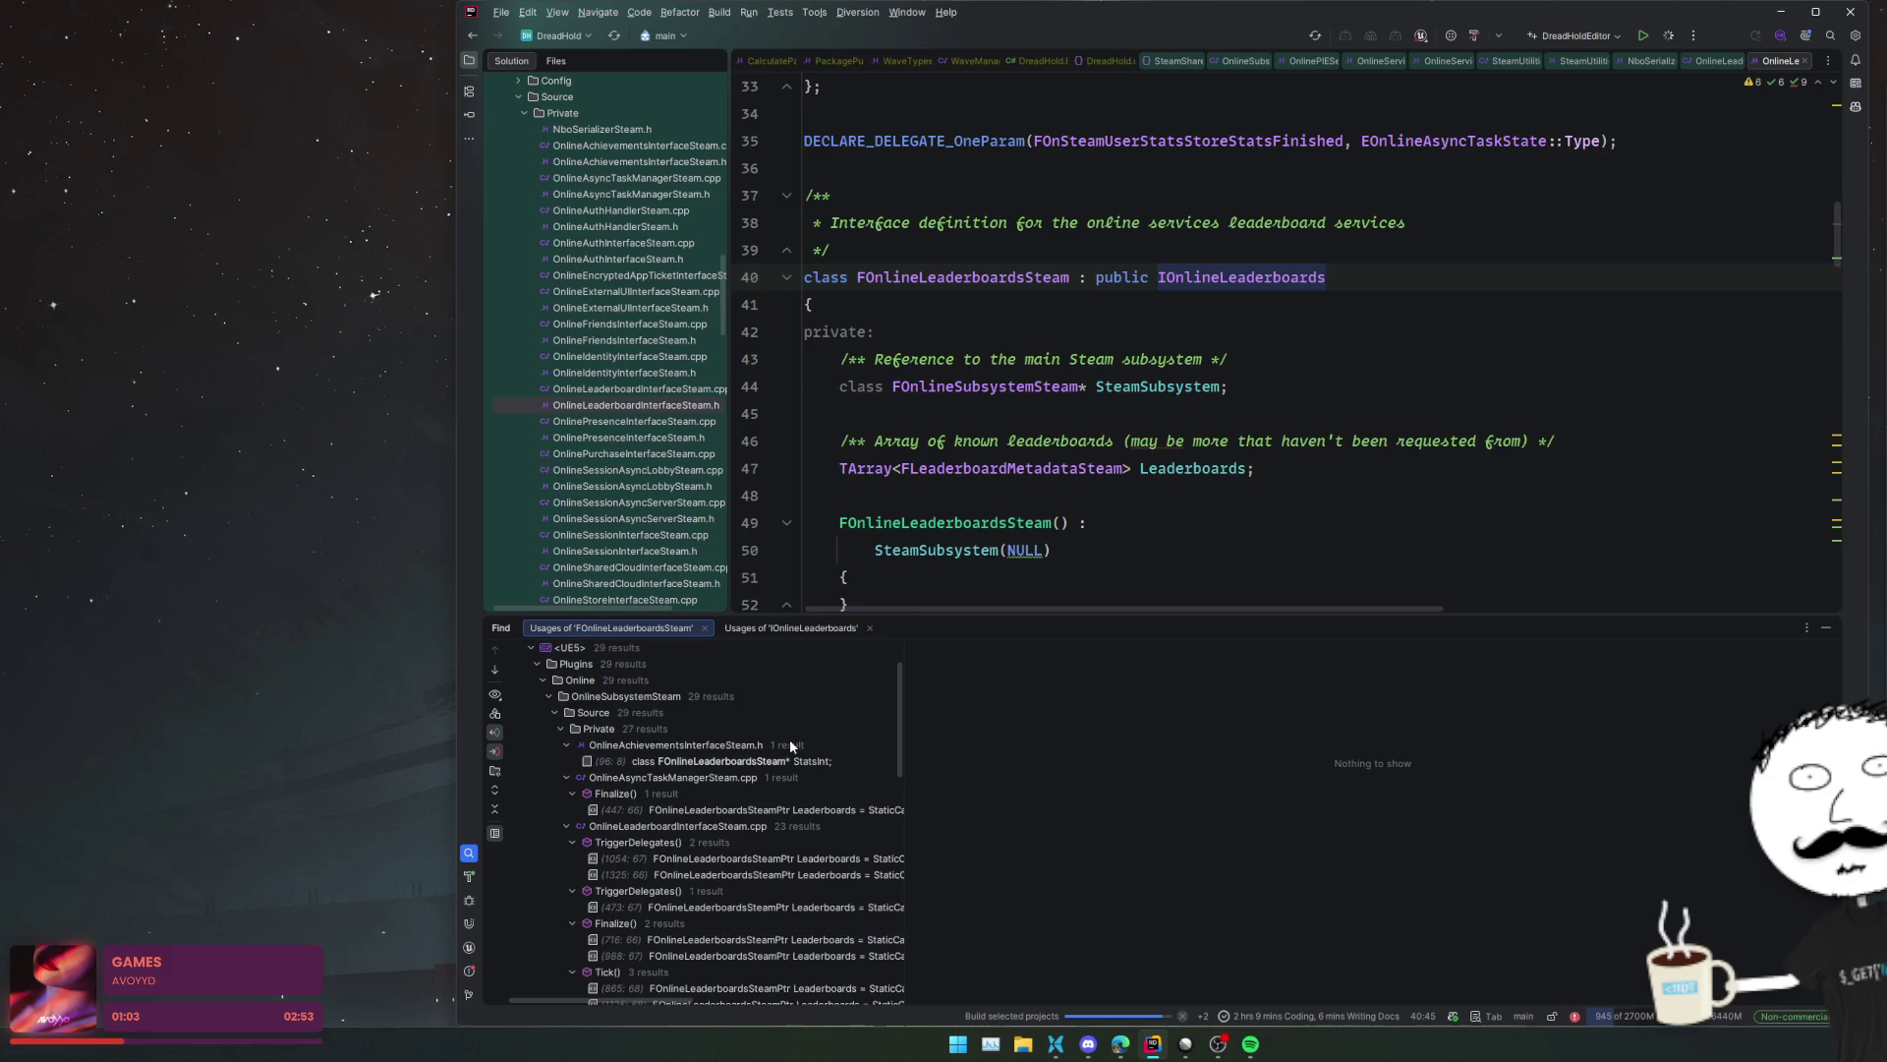
scroll(825, 745, down, 2)
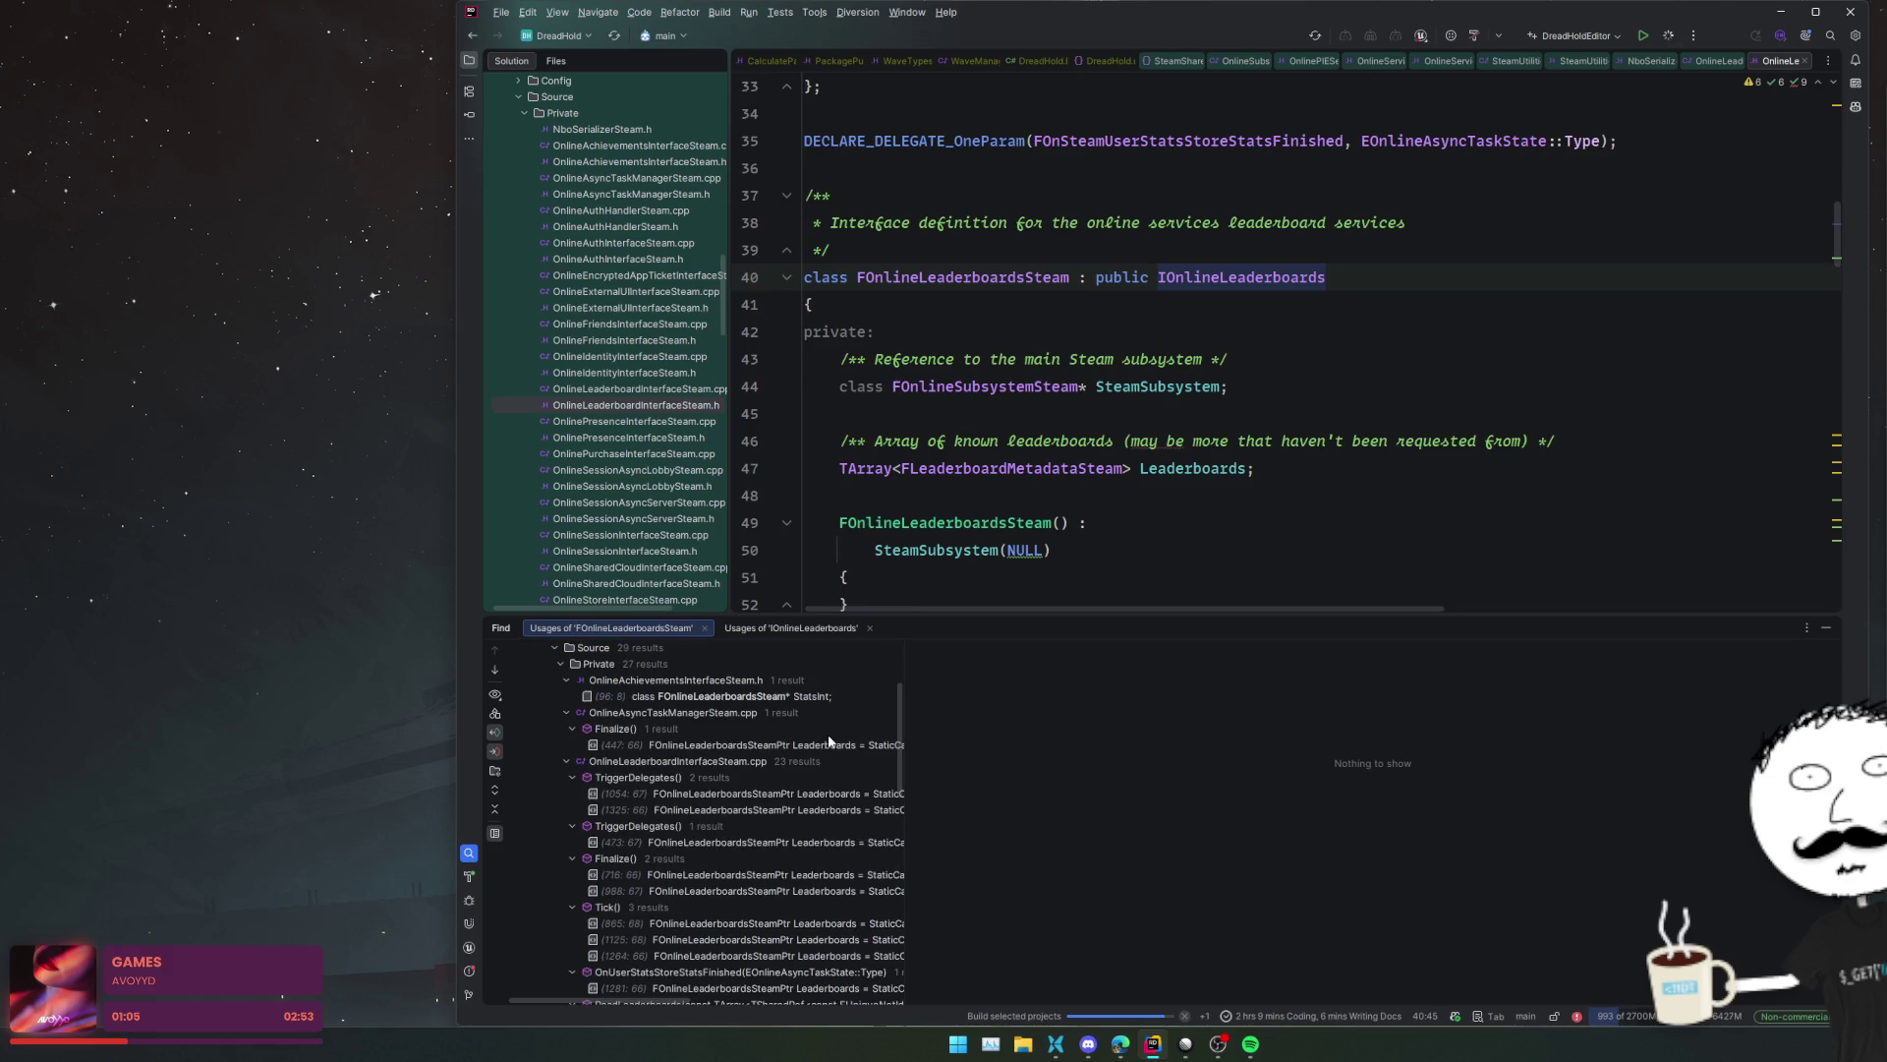
scroll(829, 740, down, 10)
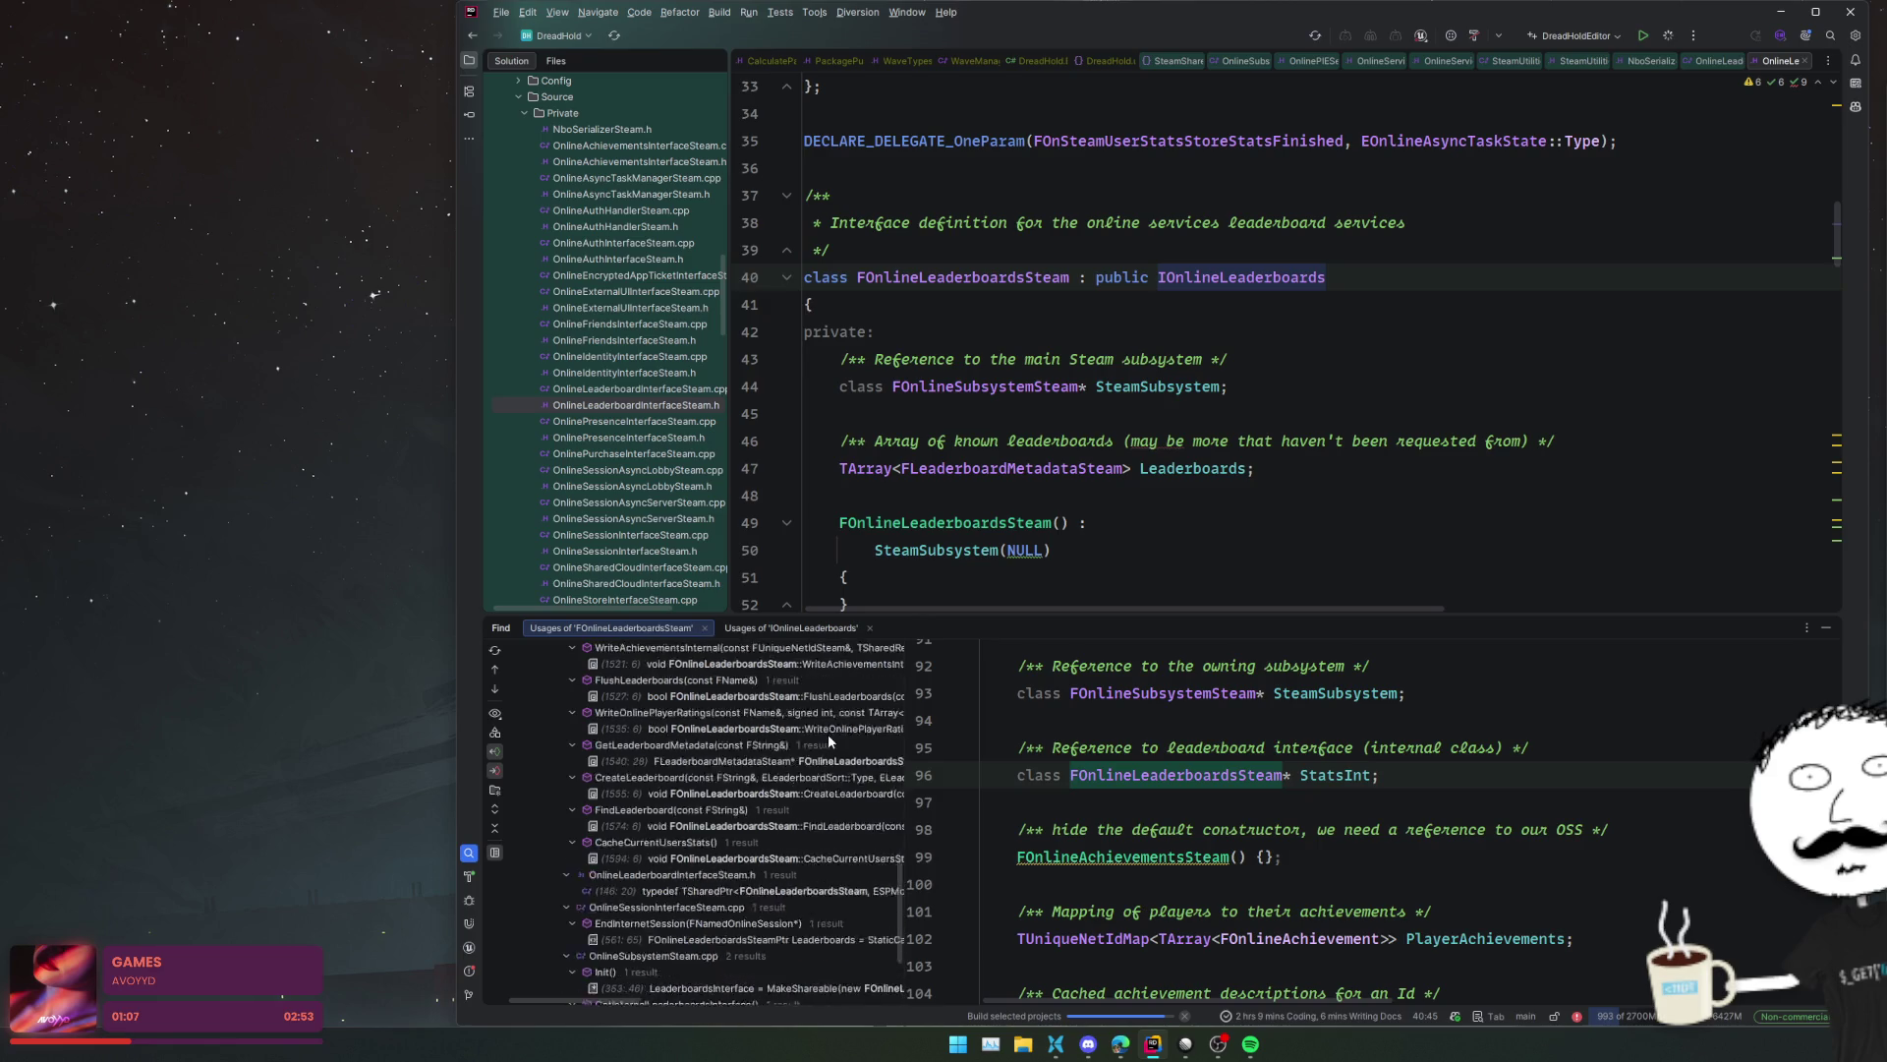
- Preview the Leaderboards usage at line 561 and open the Init() usage at line 383
click(745, 806)
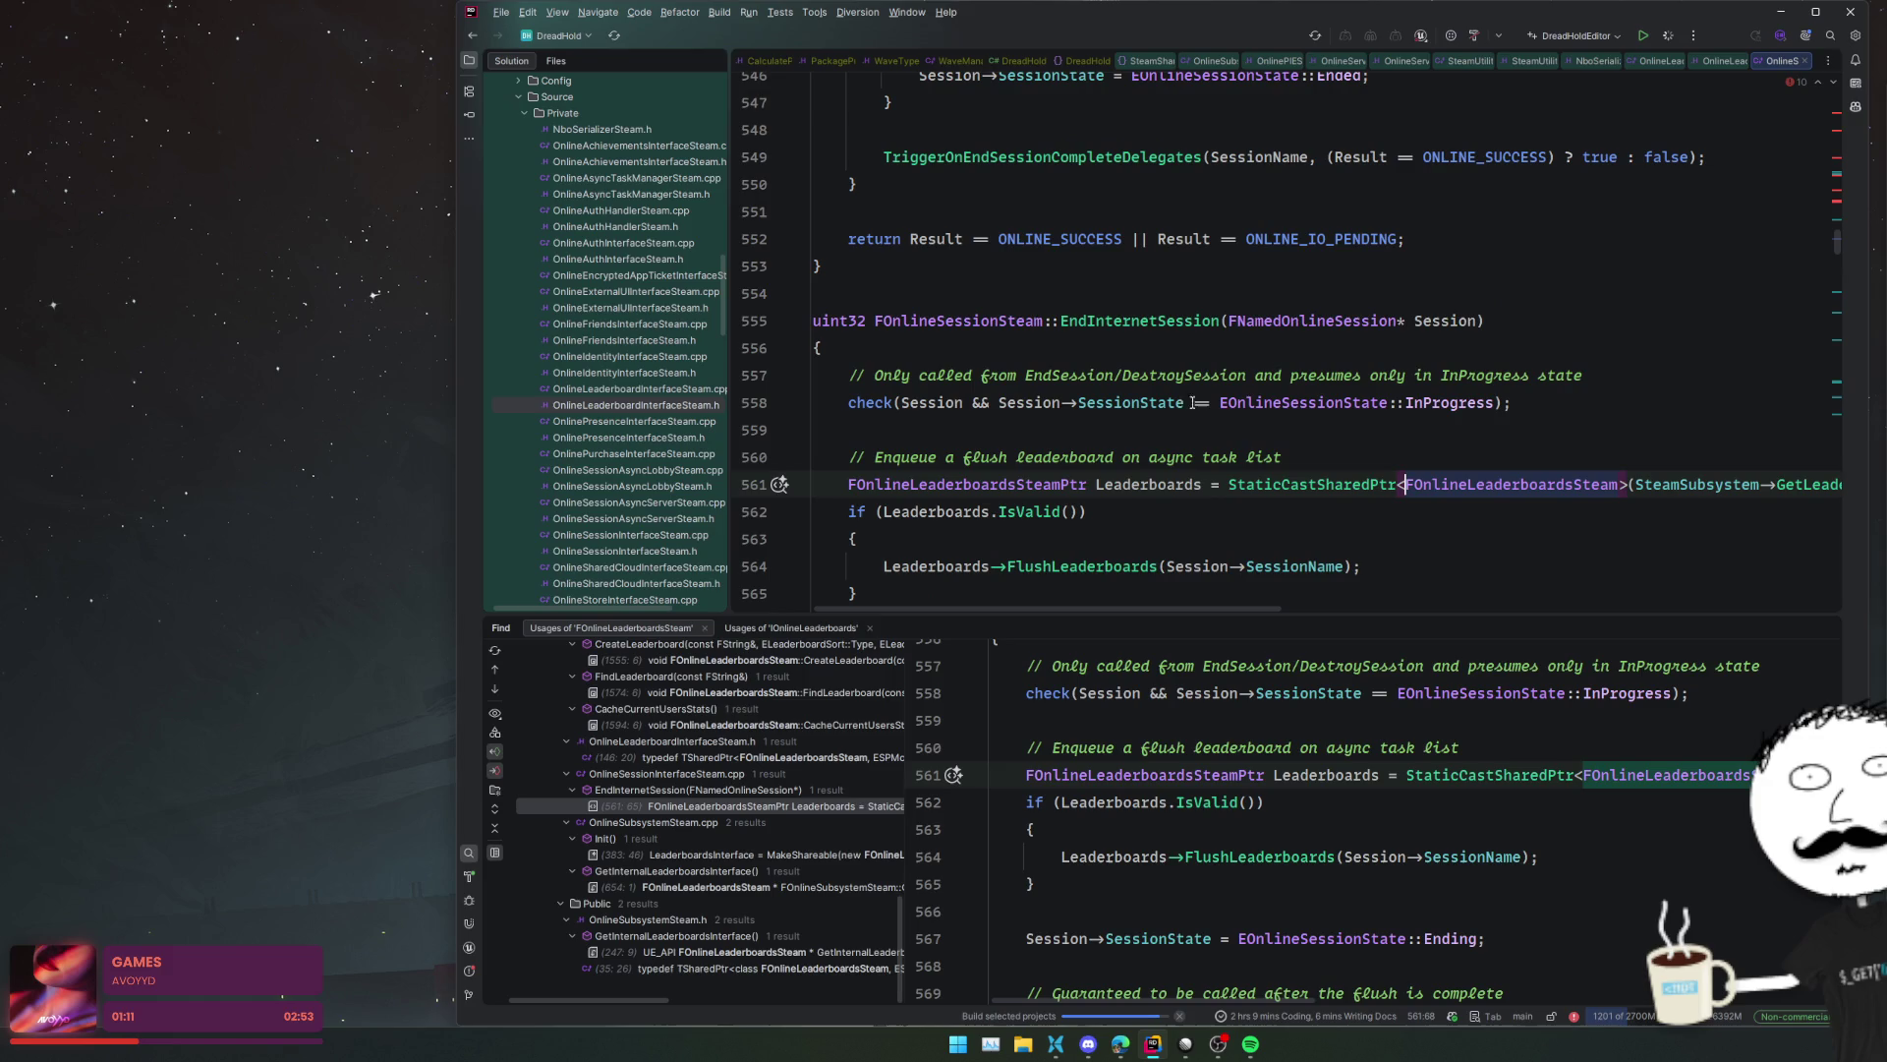
scroll(1239, 537, right, 5)
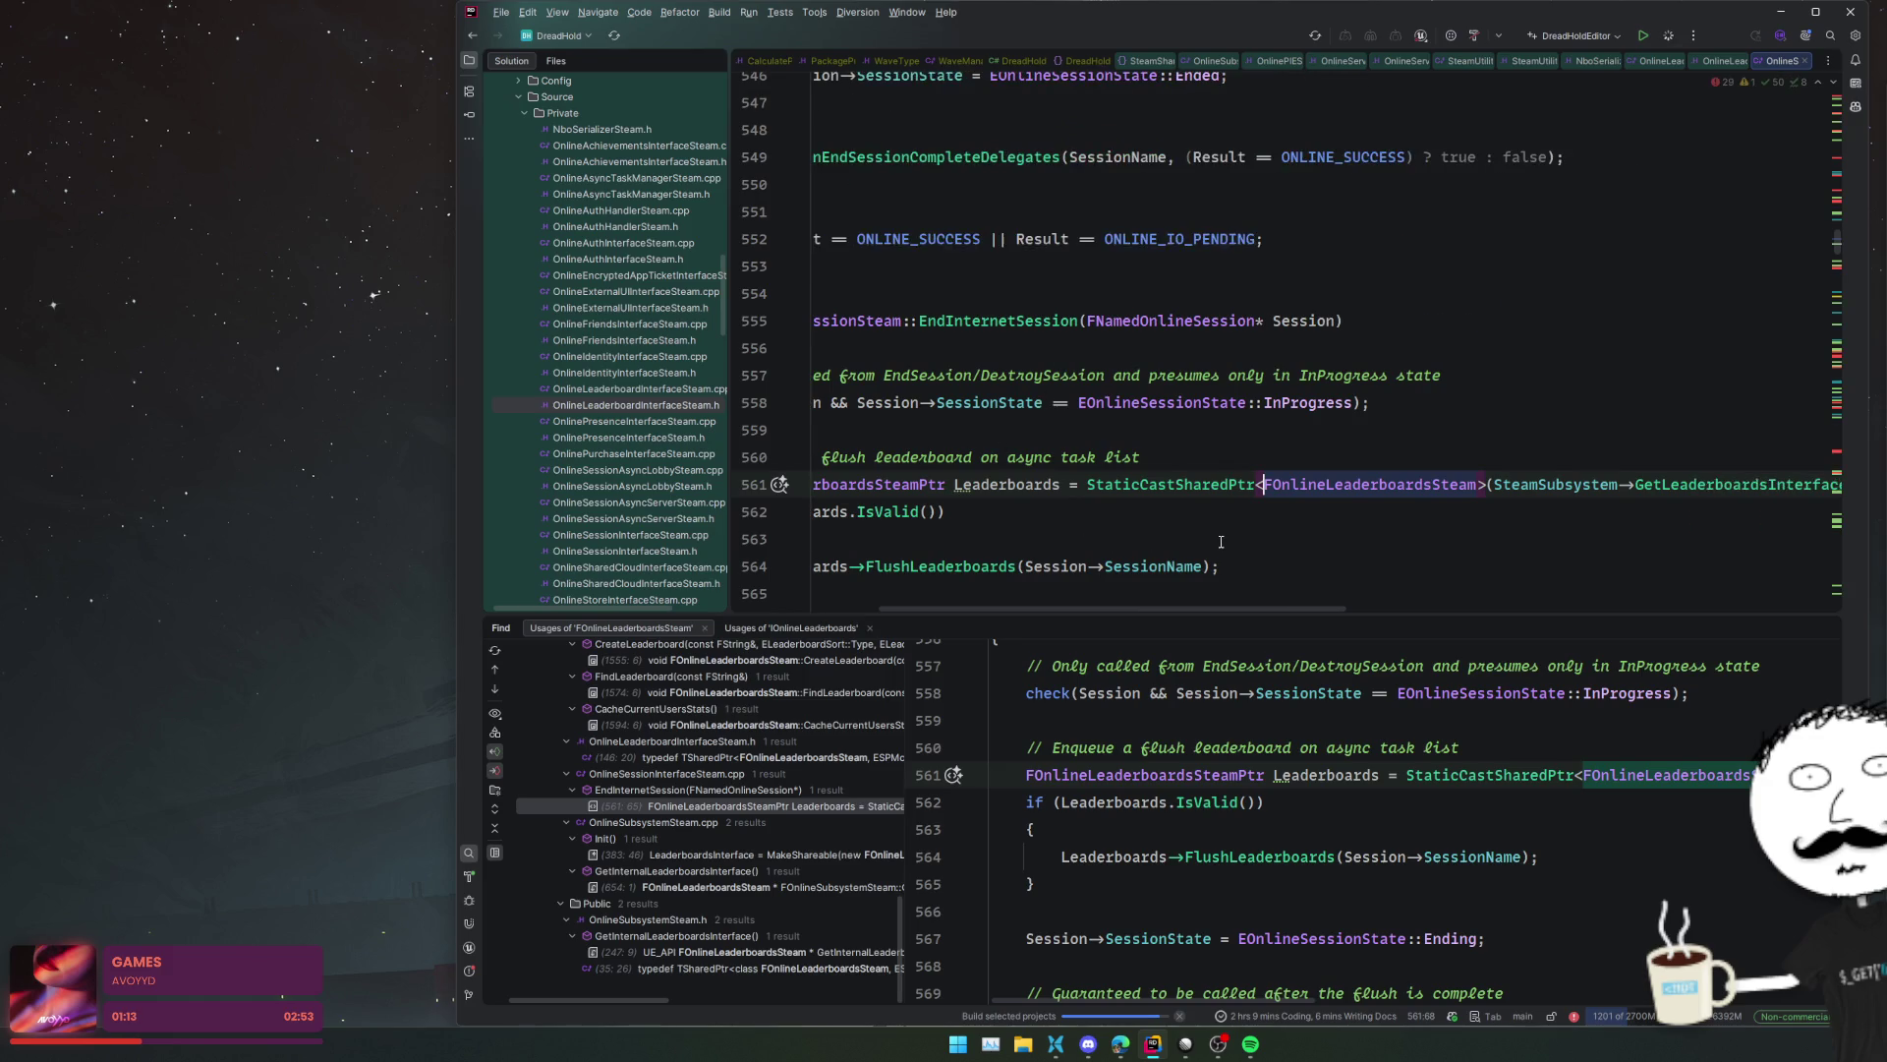
scroll(1217, 541, left, 5)
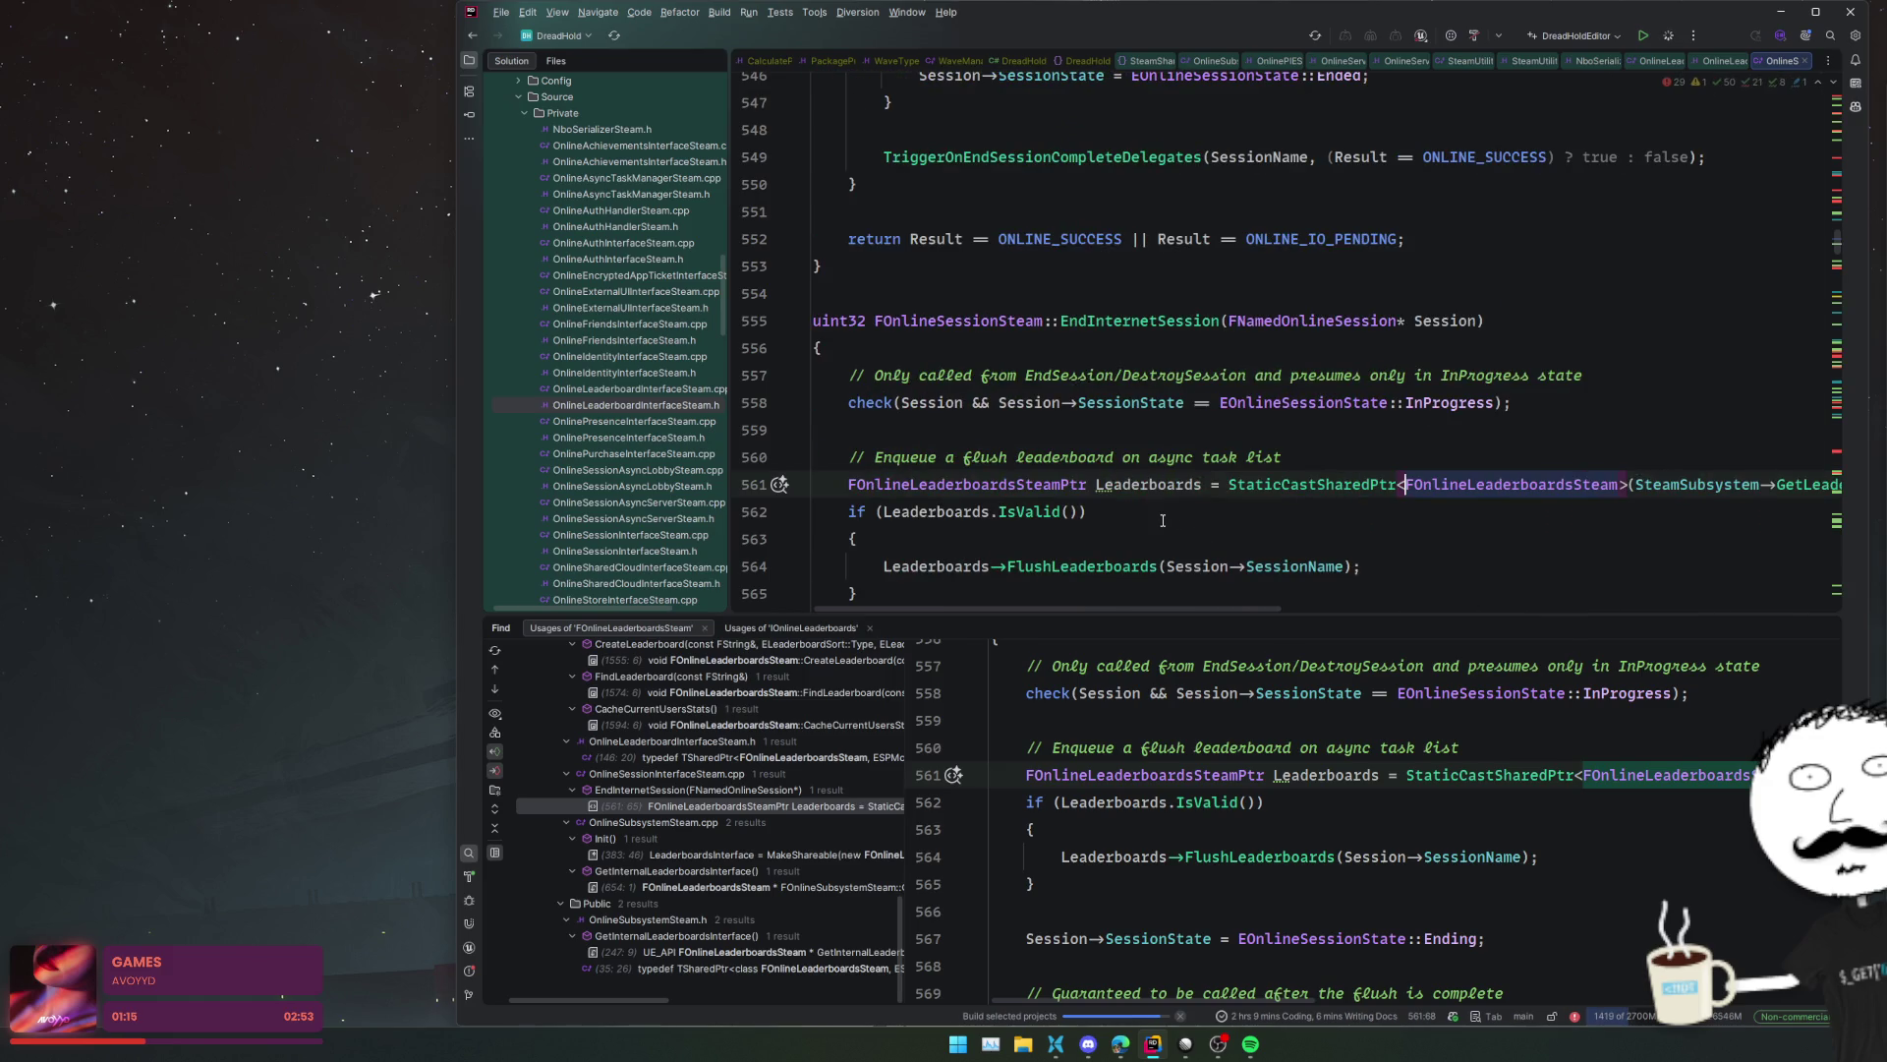
scroll(1091, 542, down, 4)
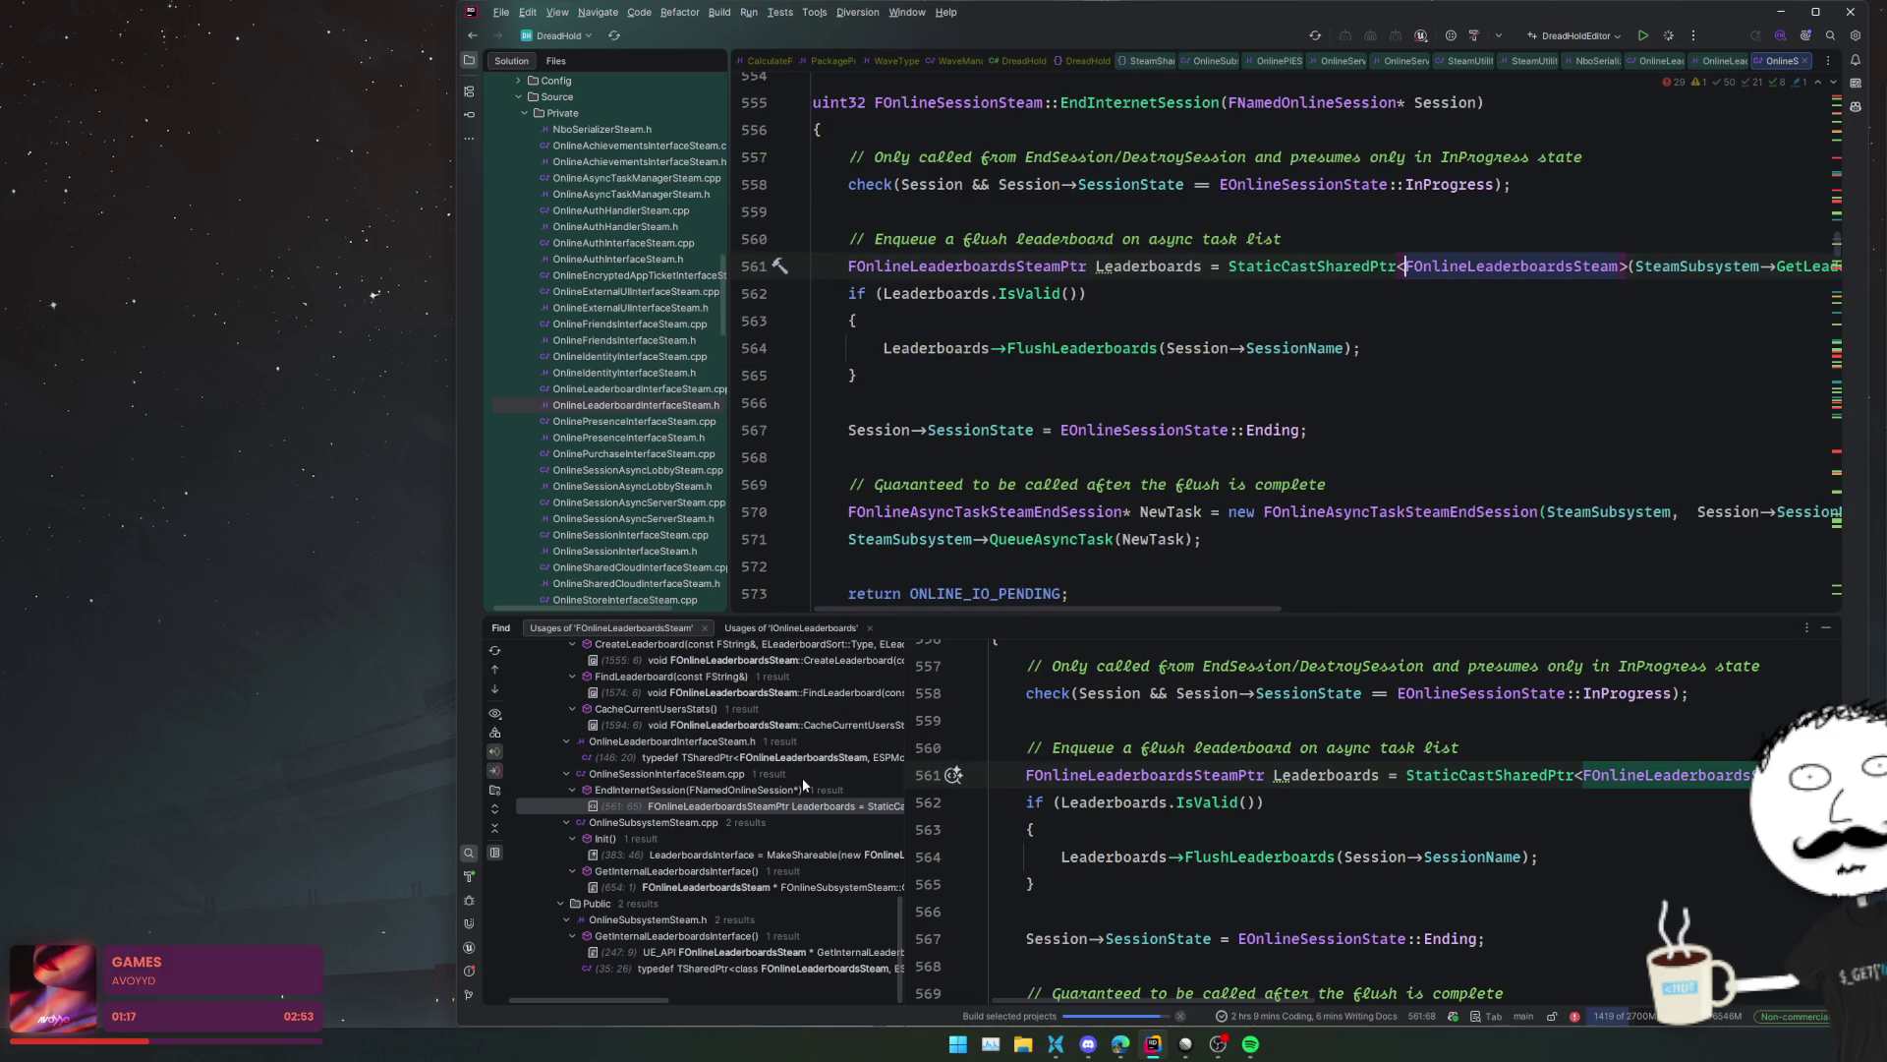
click(843, 856)
double_click(843, 858)
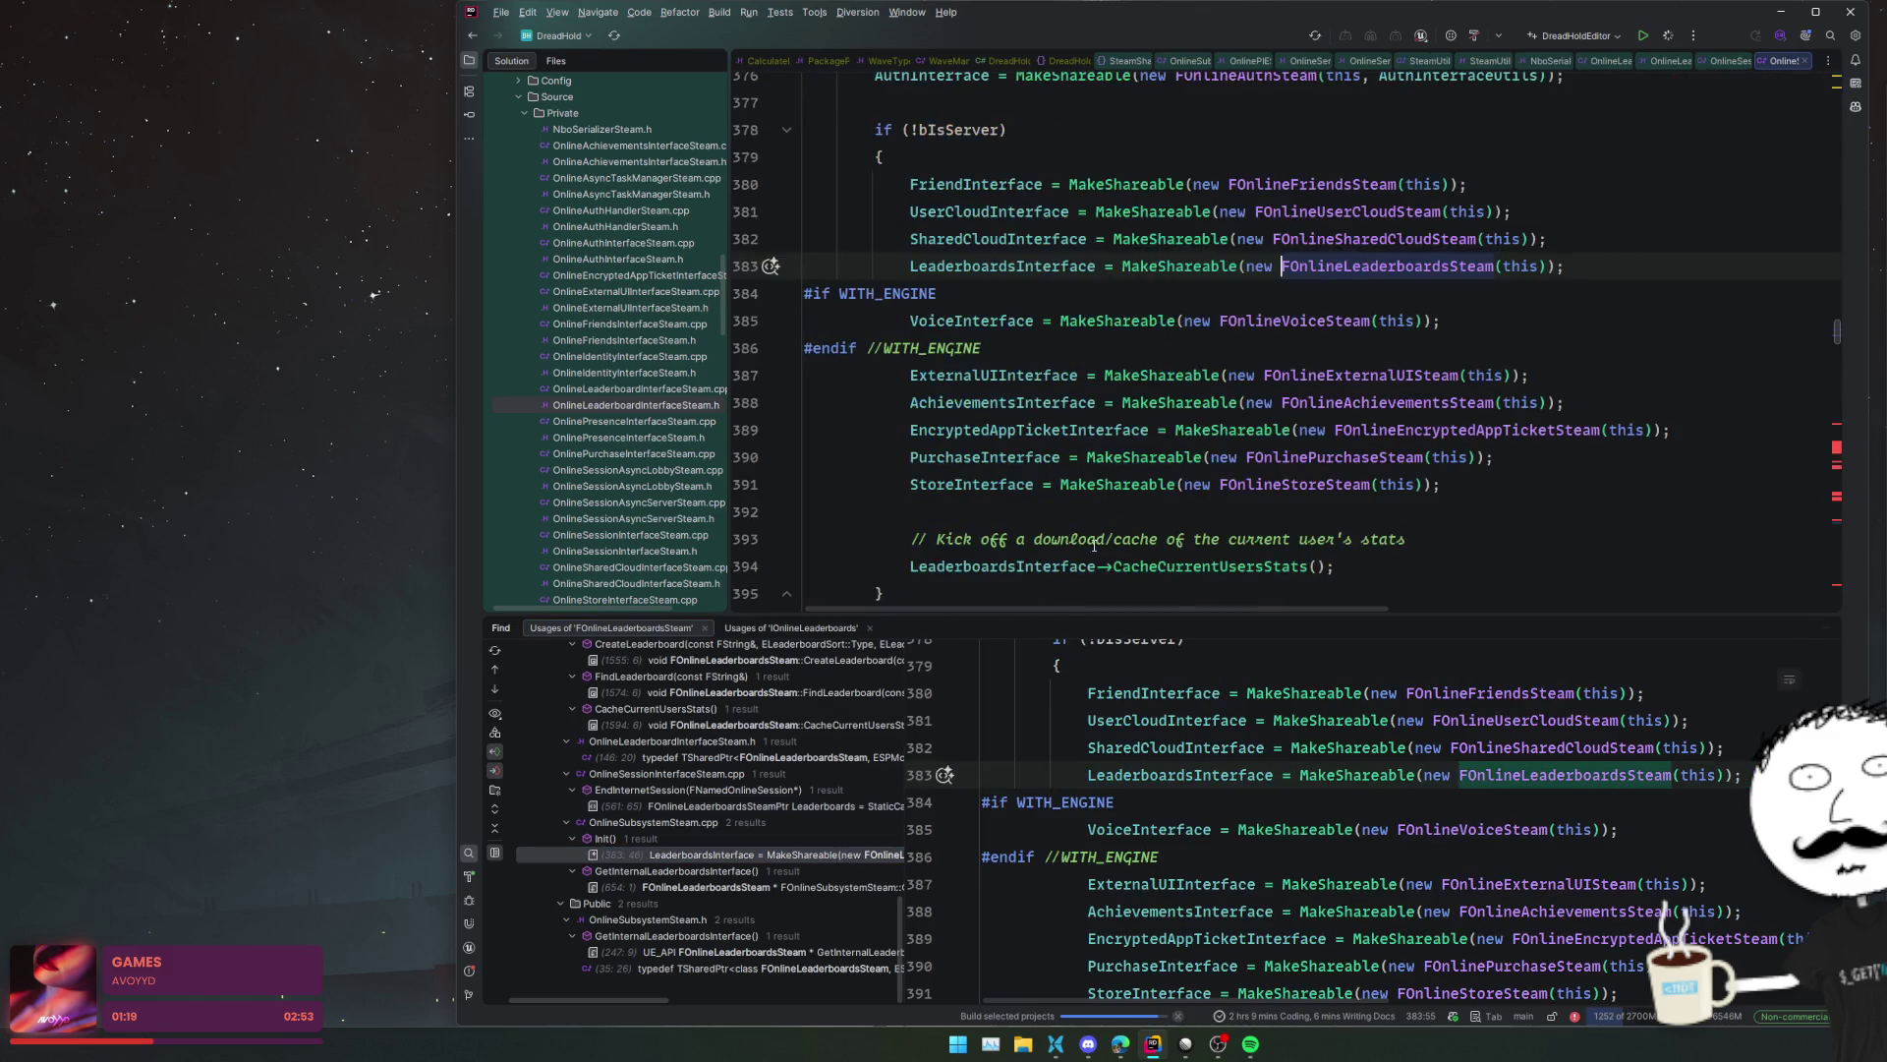
- Go to the FOnlineSubsystemSteam class declaration and list its usages
scroll(1096, 539, up, 10)
scroll(1097, 539, up, 8)
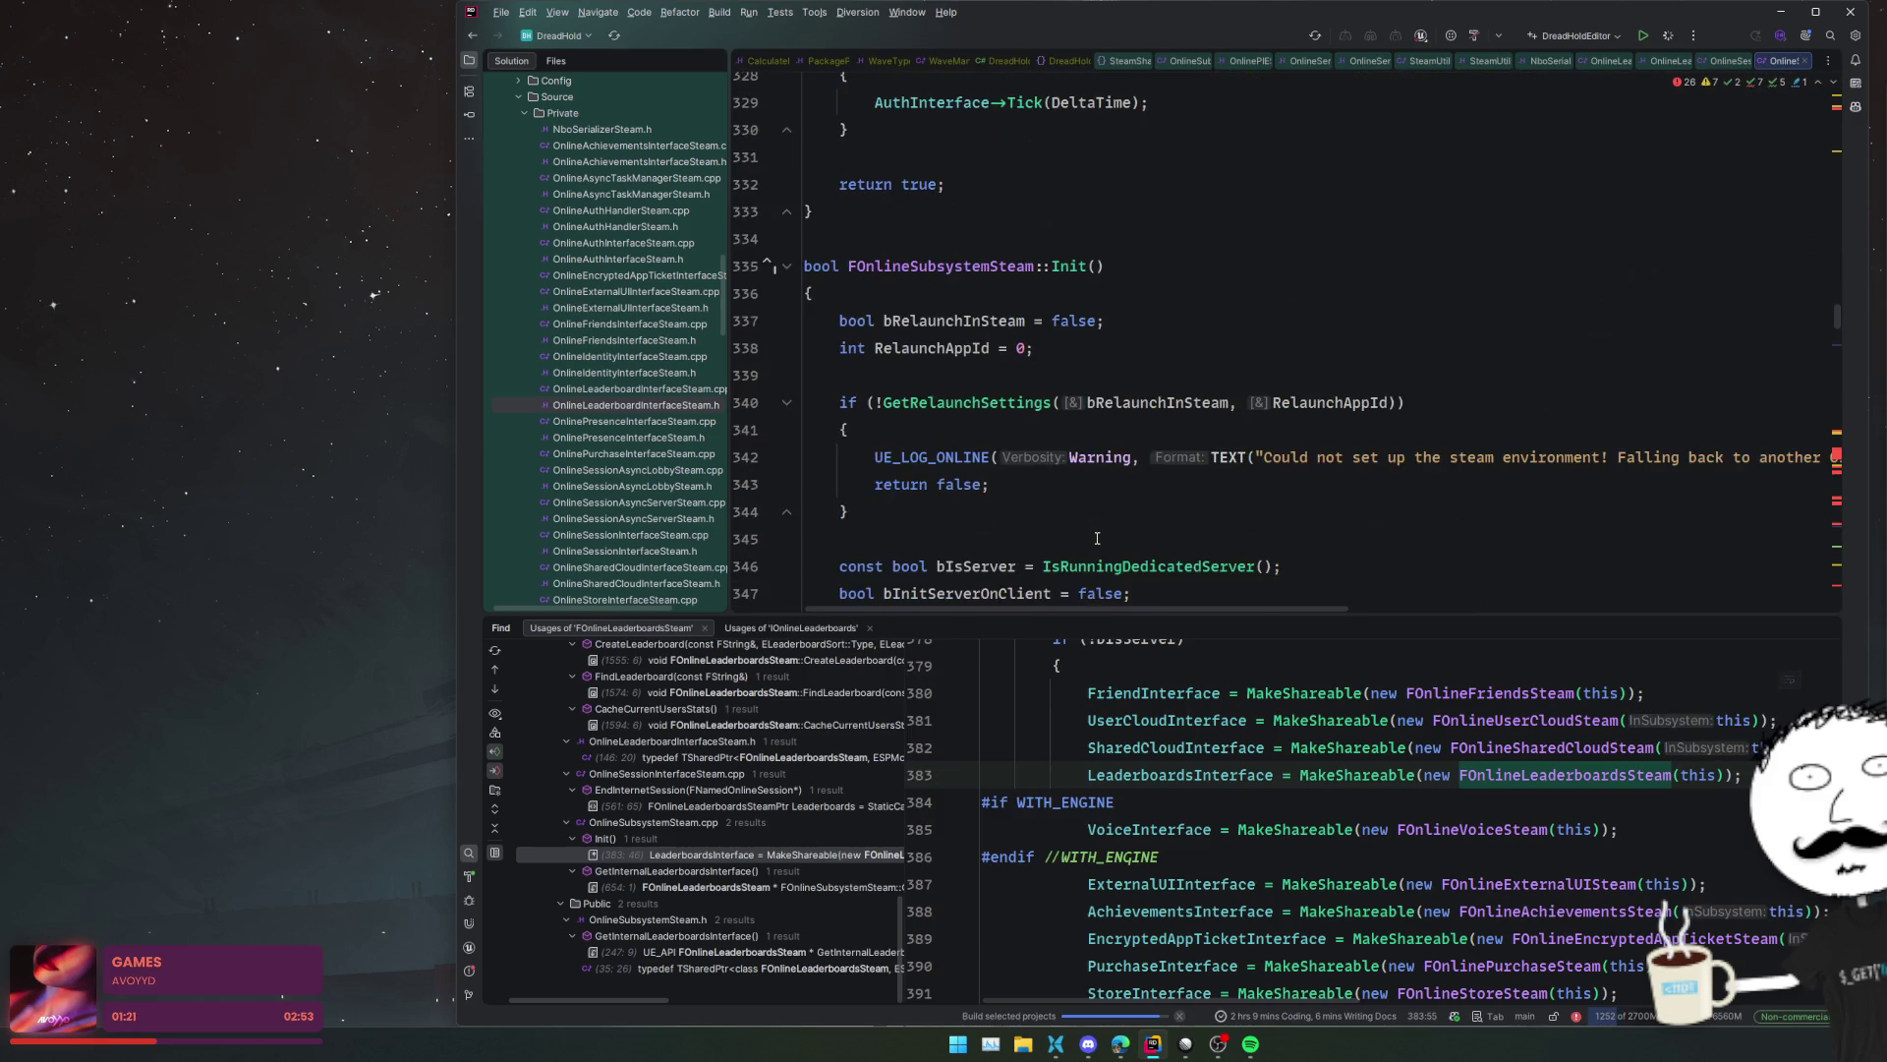
ctrl+click(981, 267)
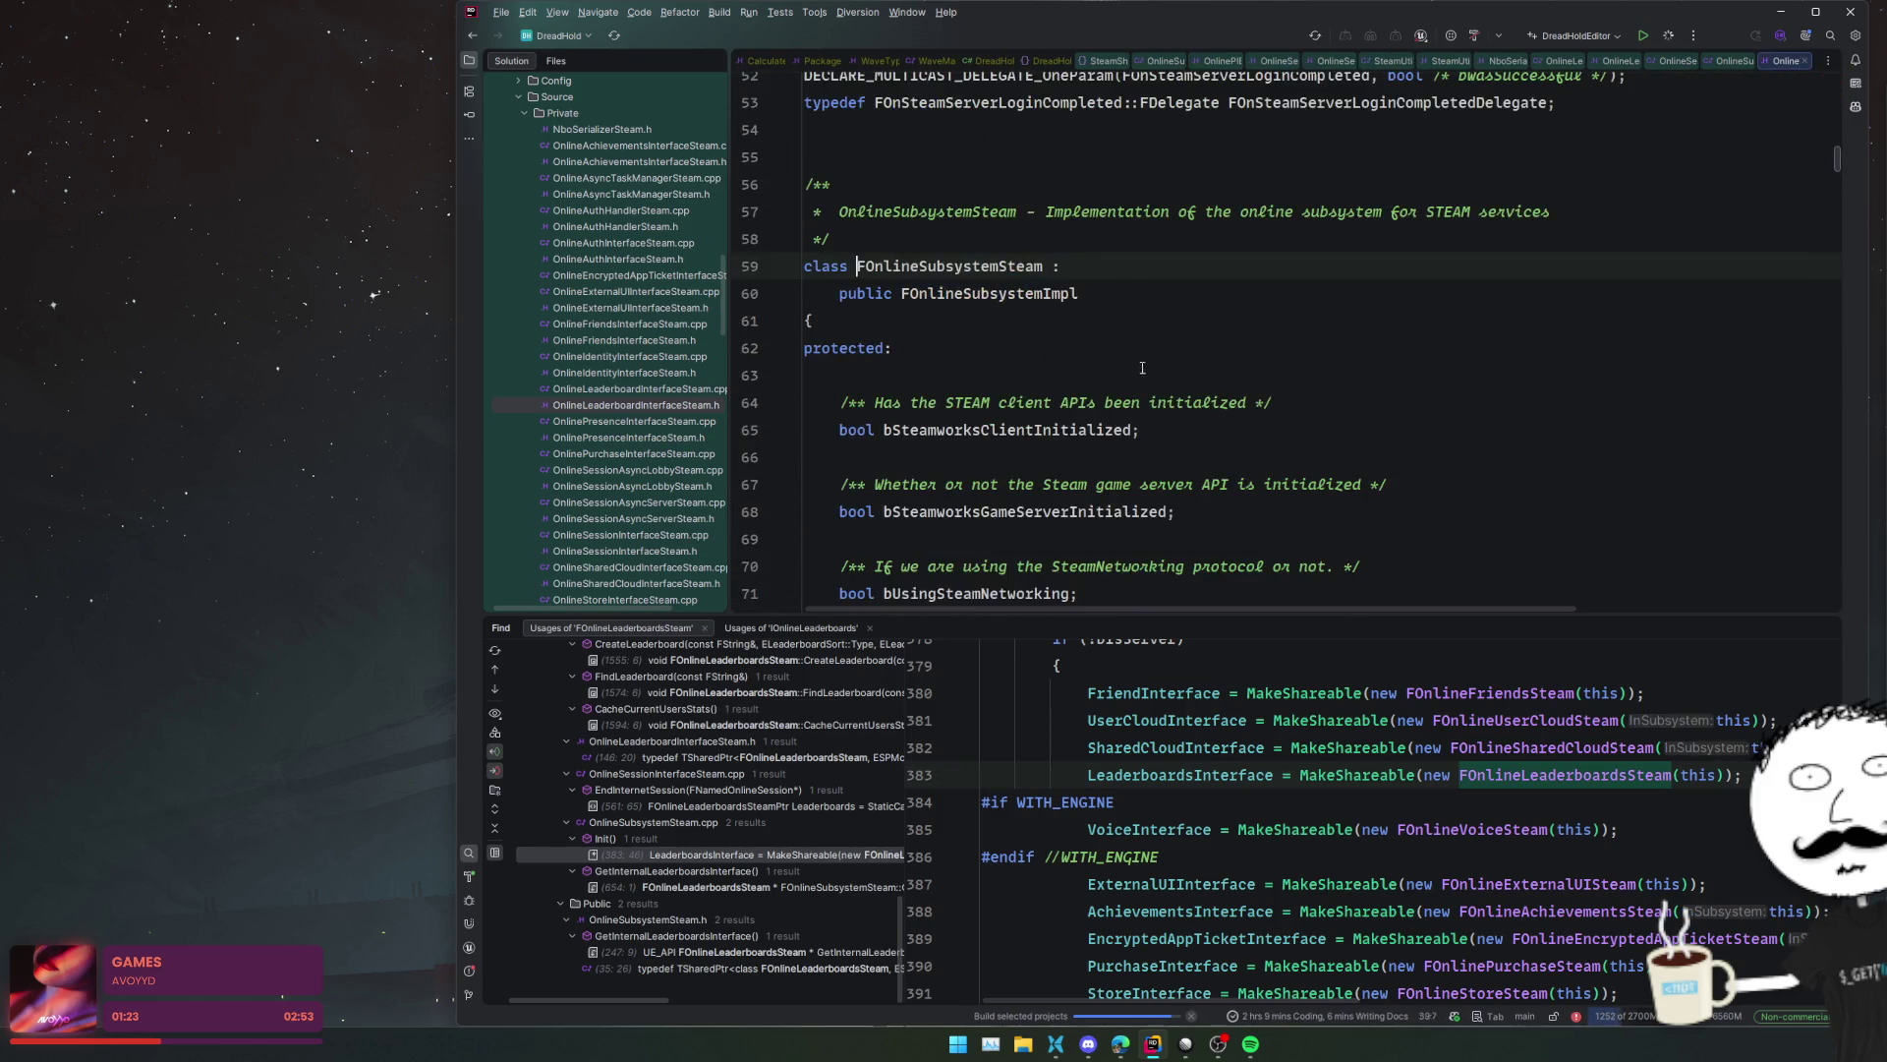
ctrl+click(1006, 268)
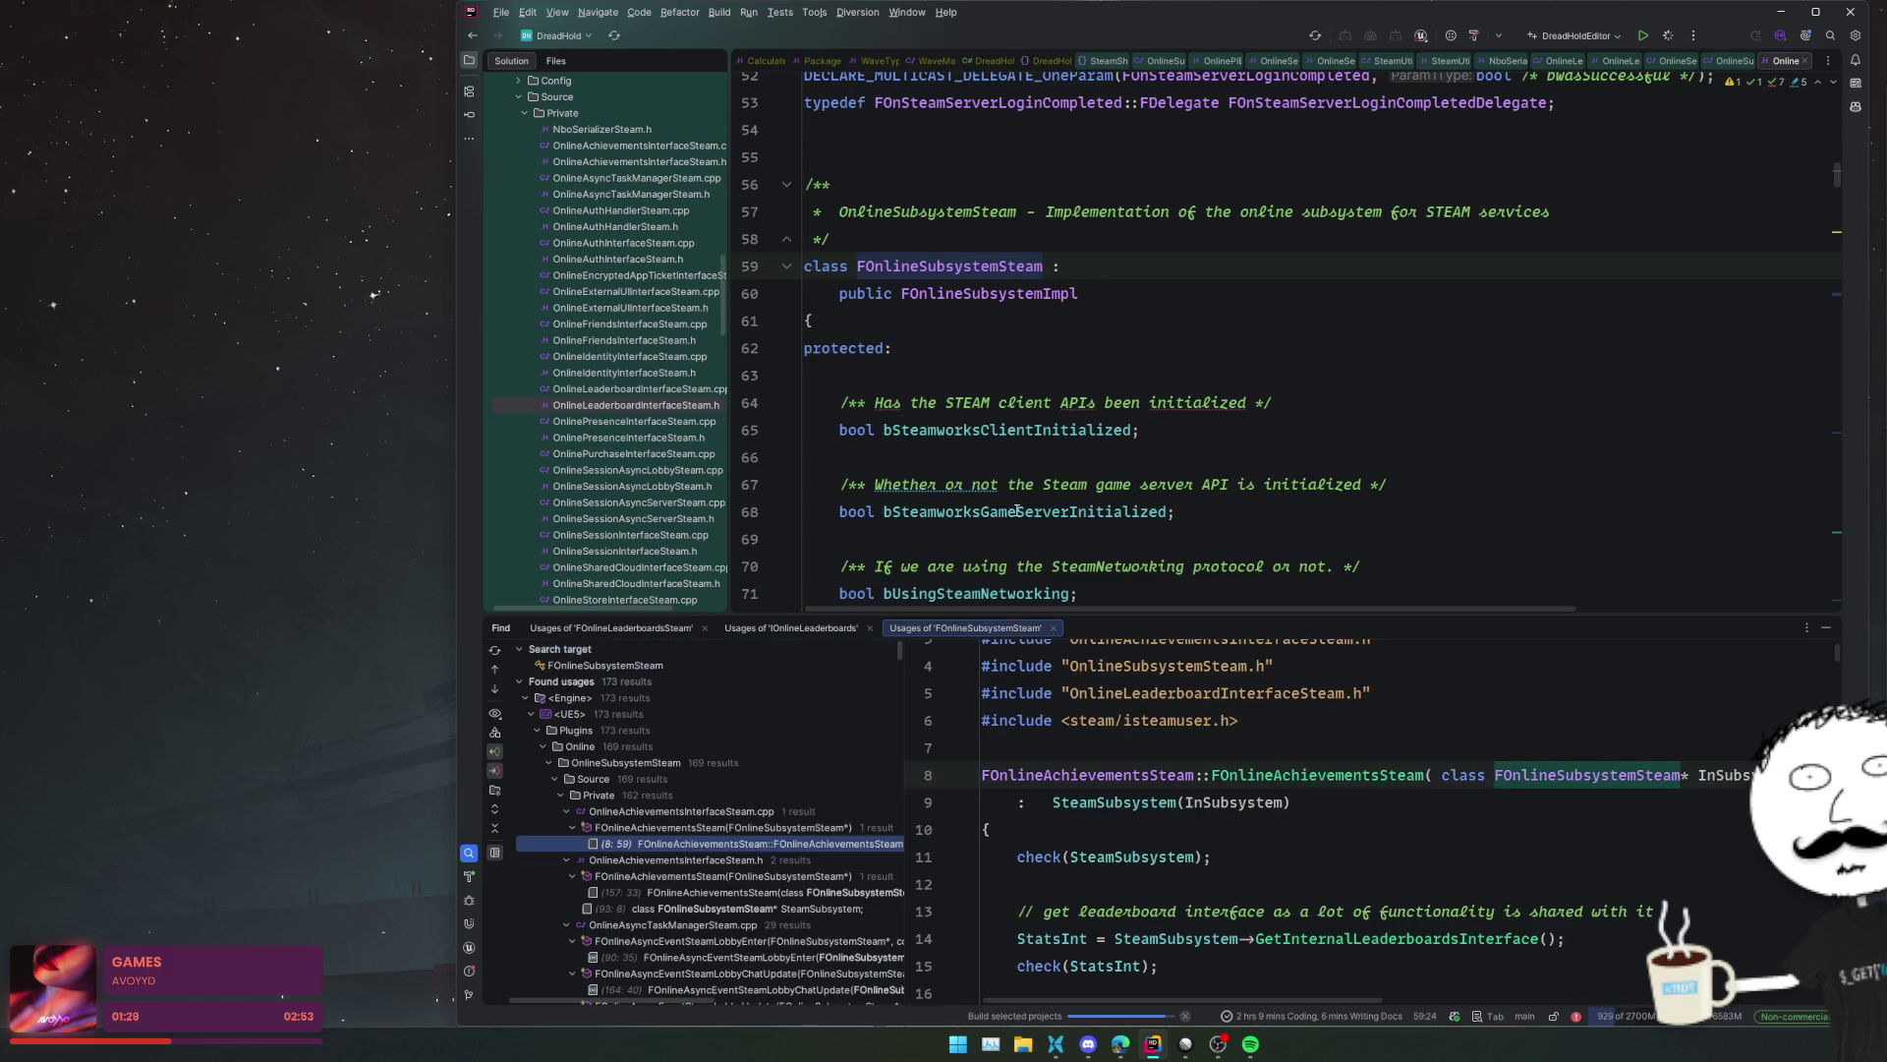
- Collapse the OnlineAsyncTaskManagerSteam .cpp and .h usages and preview the FOnlineIdentitySteam constructor usage
scroll(739, 756, down, 3)
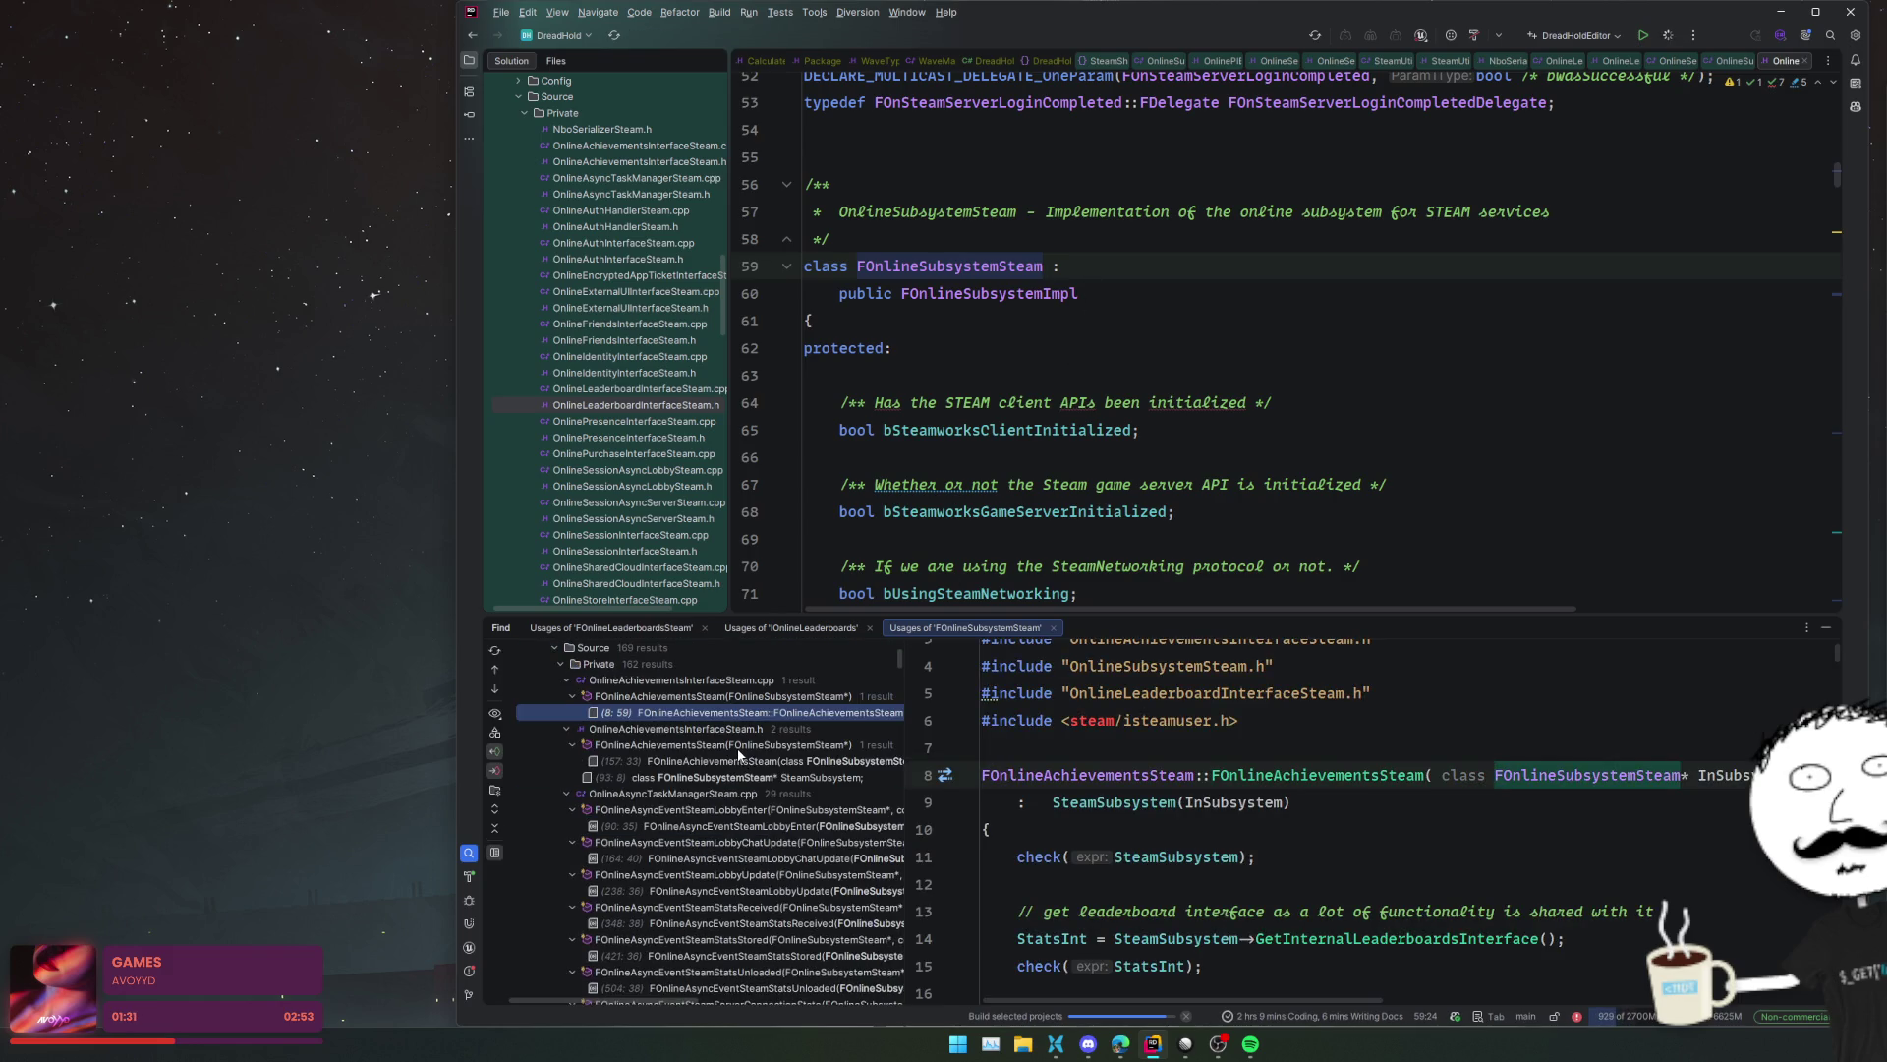
double_click(728, 795)
double_click(744, 809)
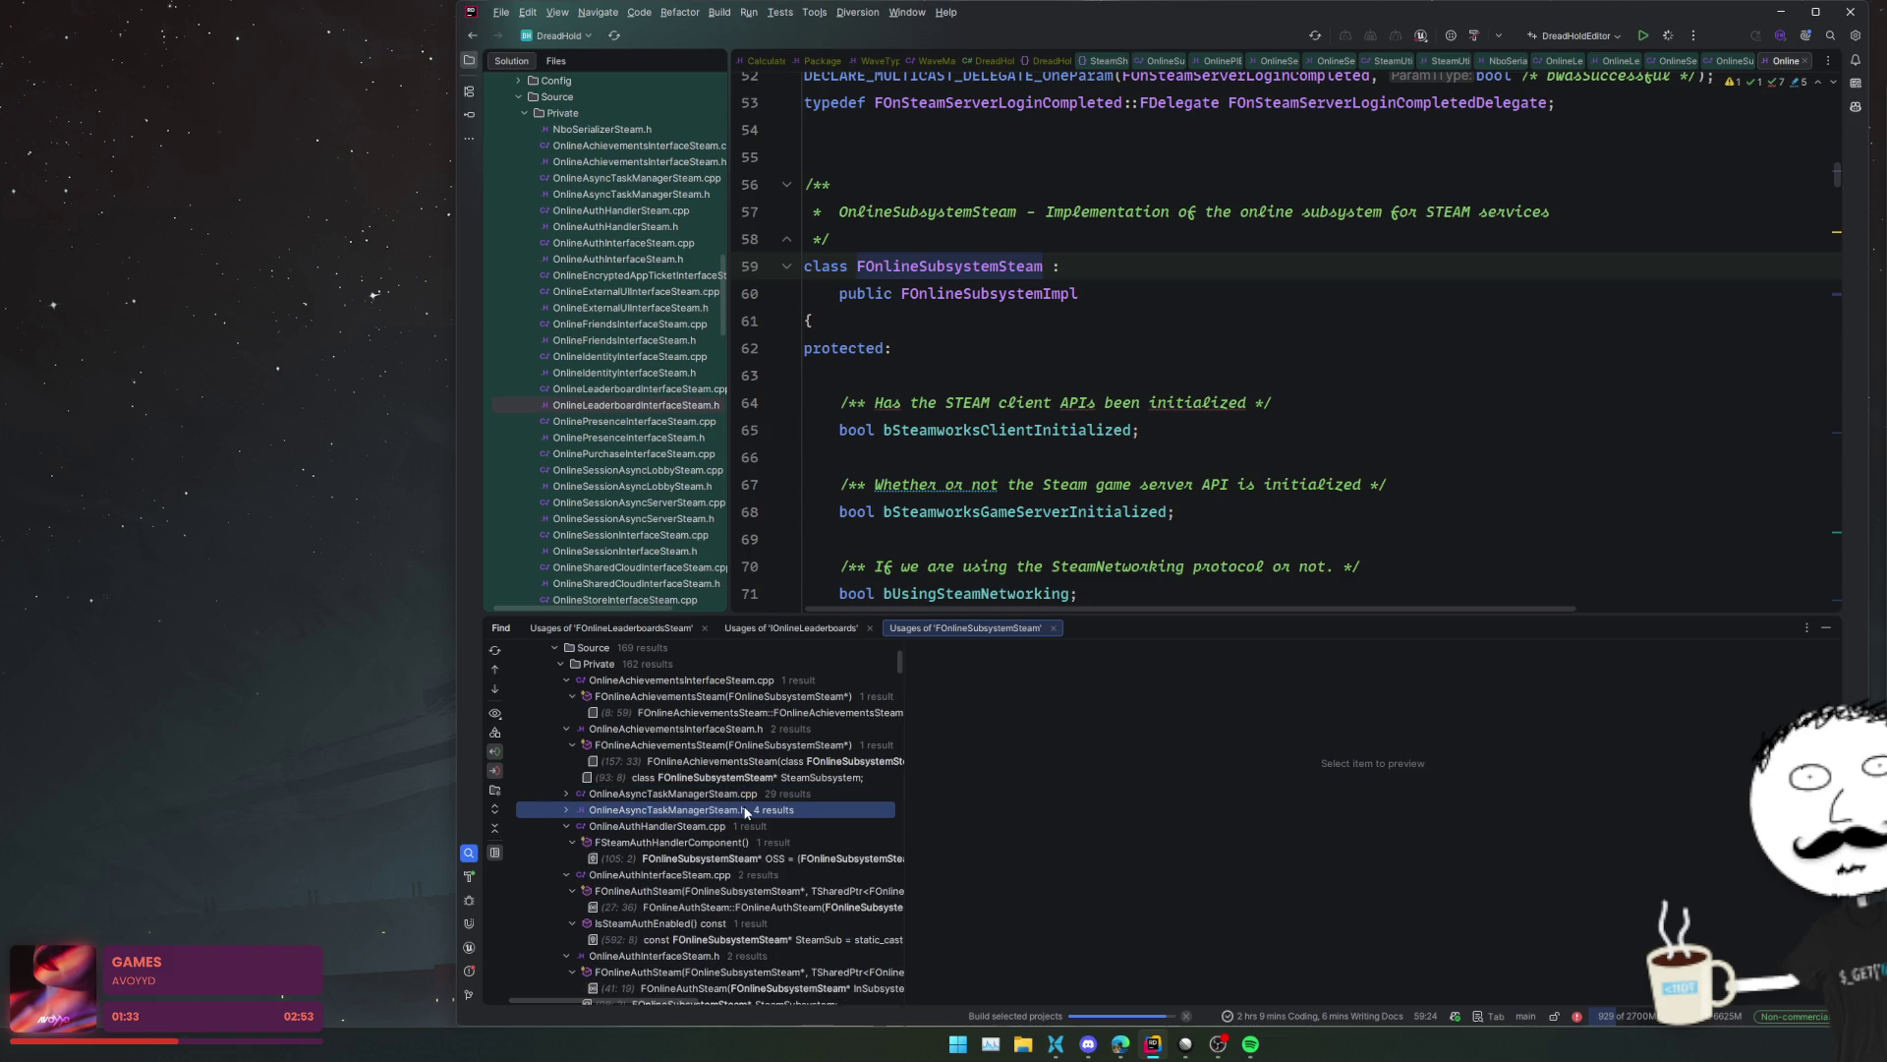
scroll(745, 806, down, 5)
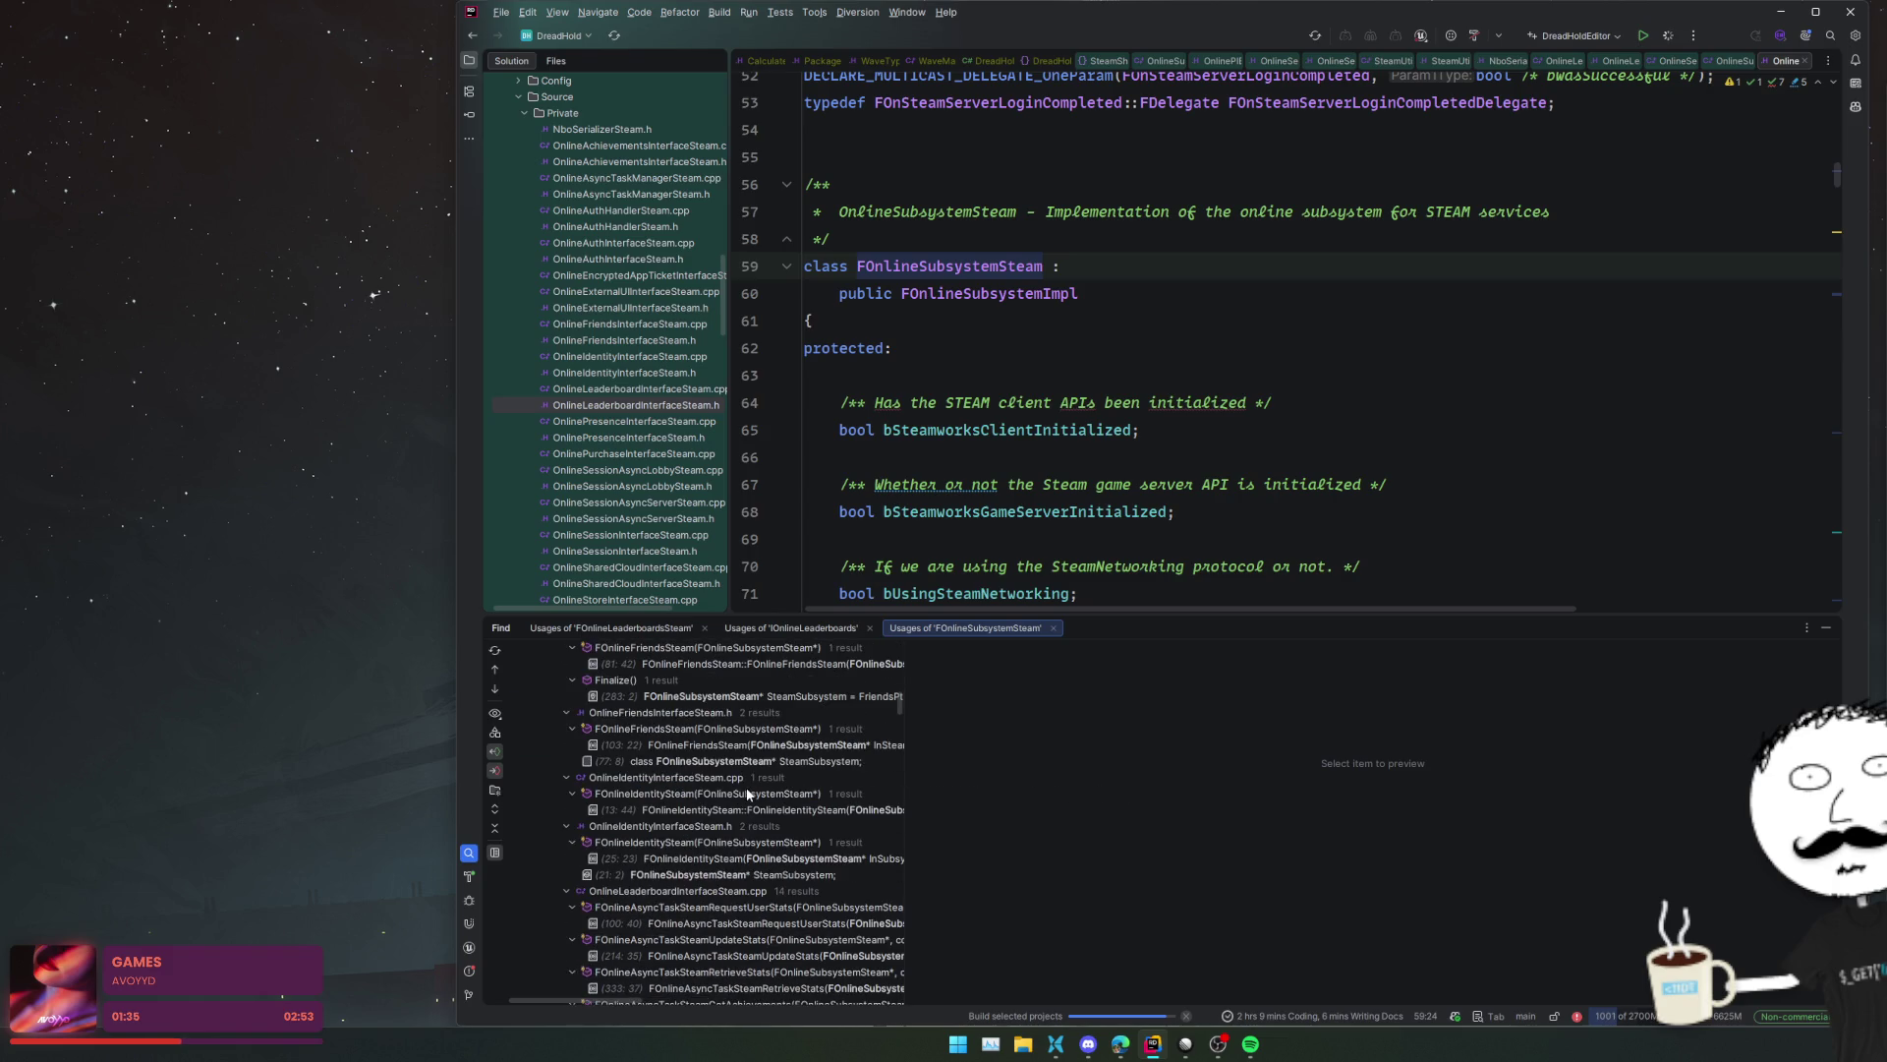
click(720, 860)
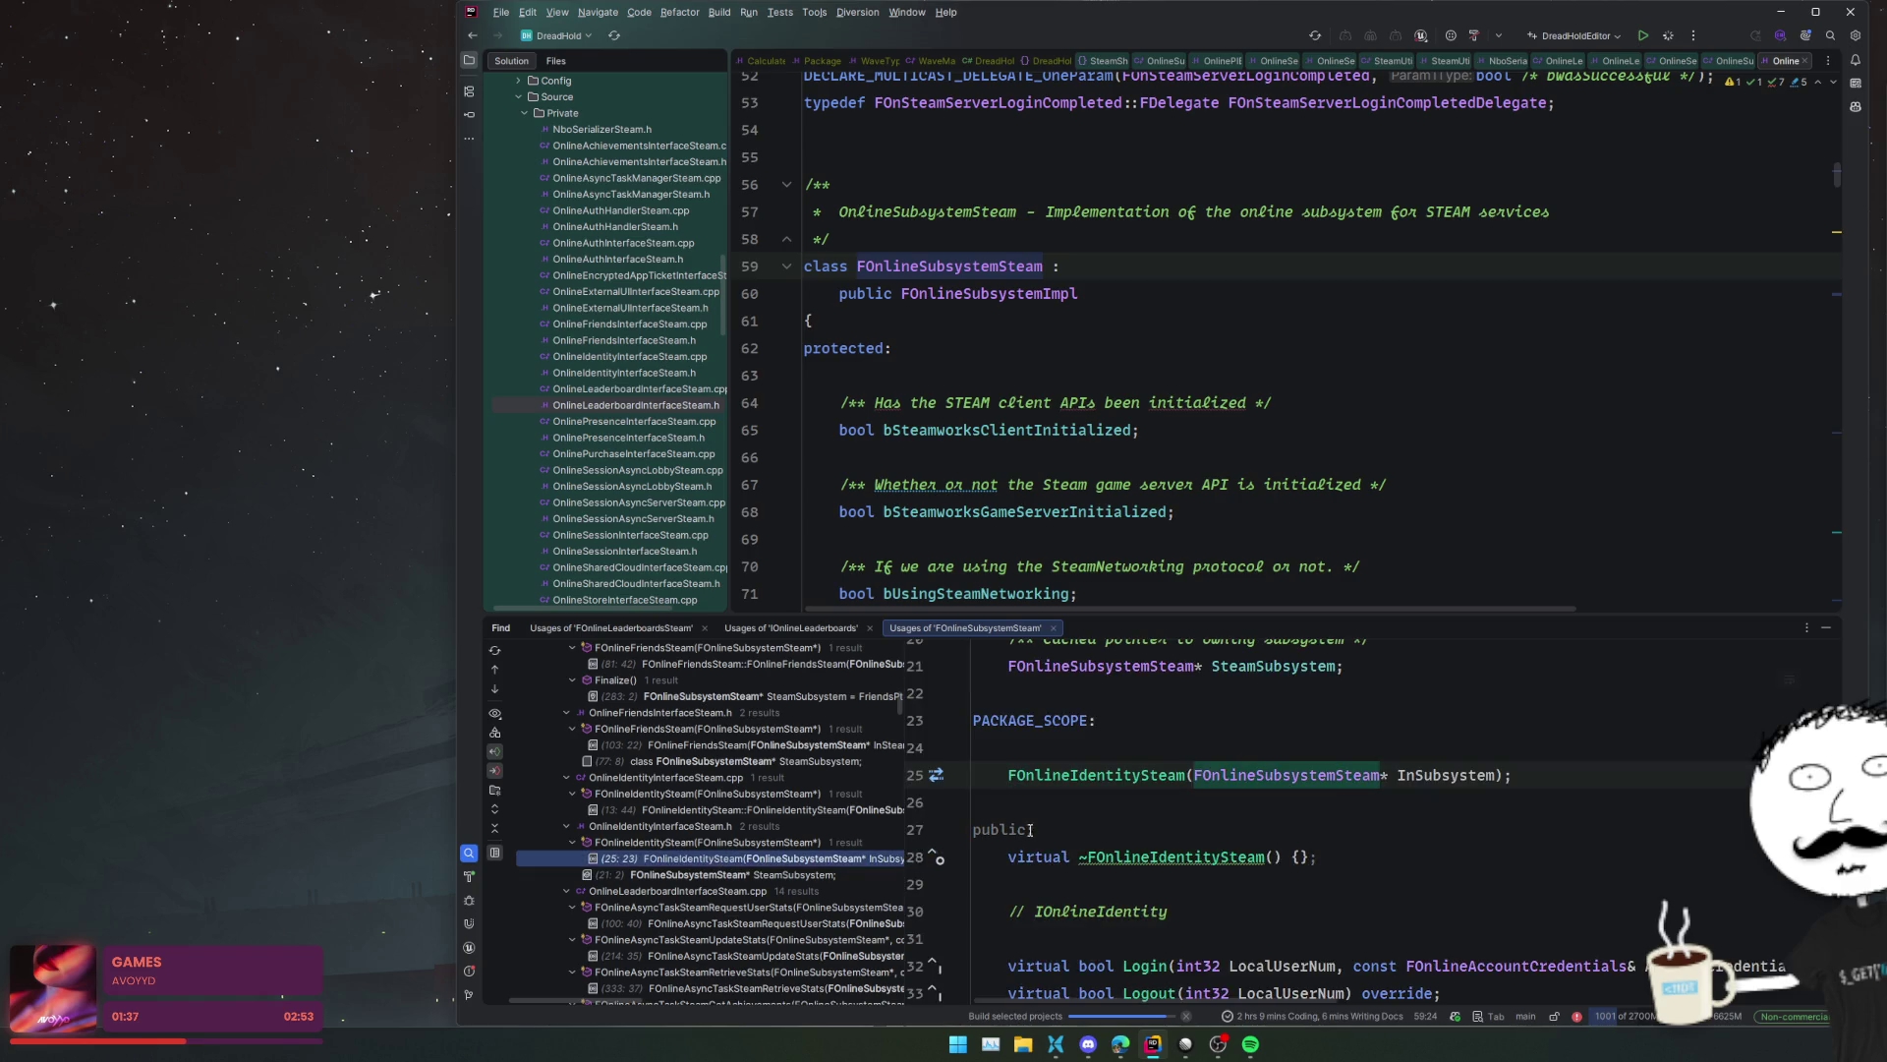
- Preview the SteamSocketsModule StartupModule usage of FOnlineSubsystemSteam
scroll(1019, 830, up, 4)
scroll(755, 817, down, 10)
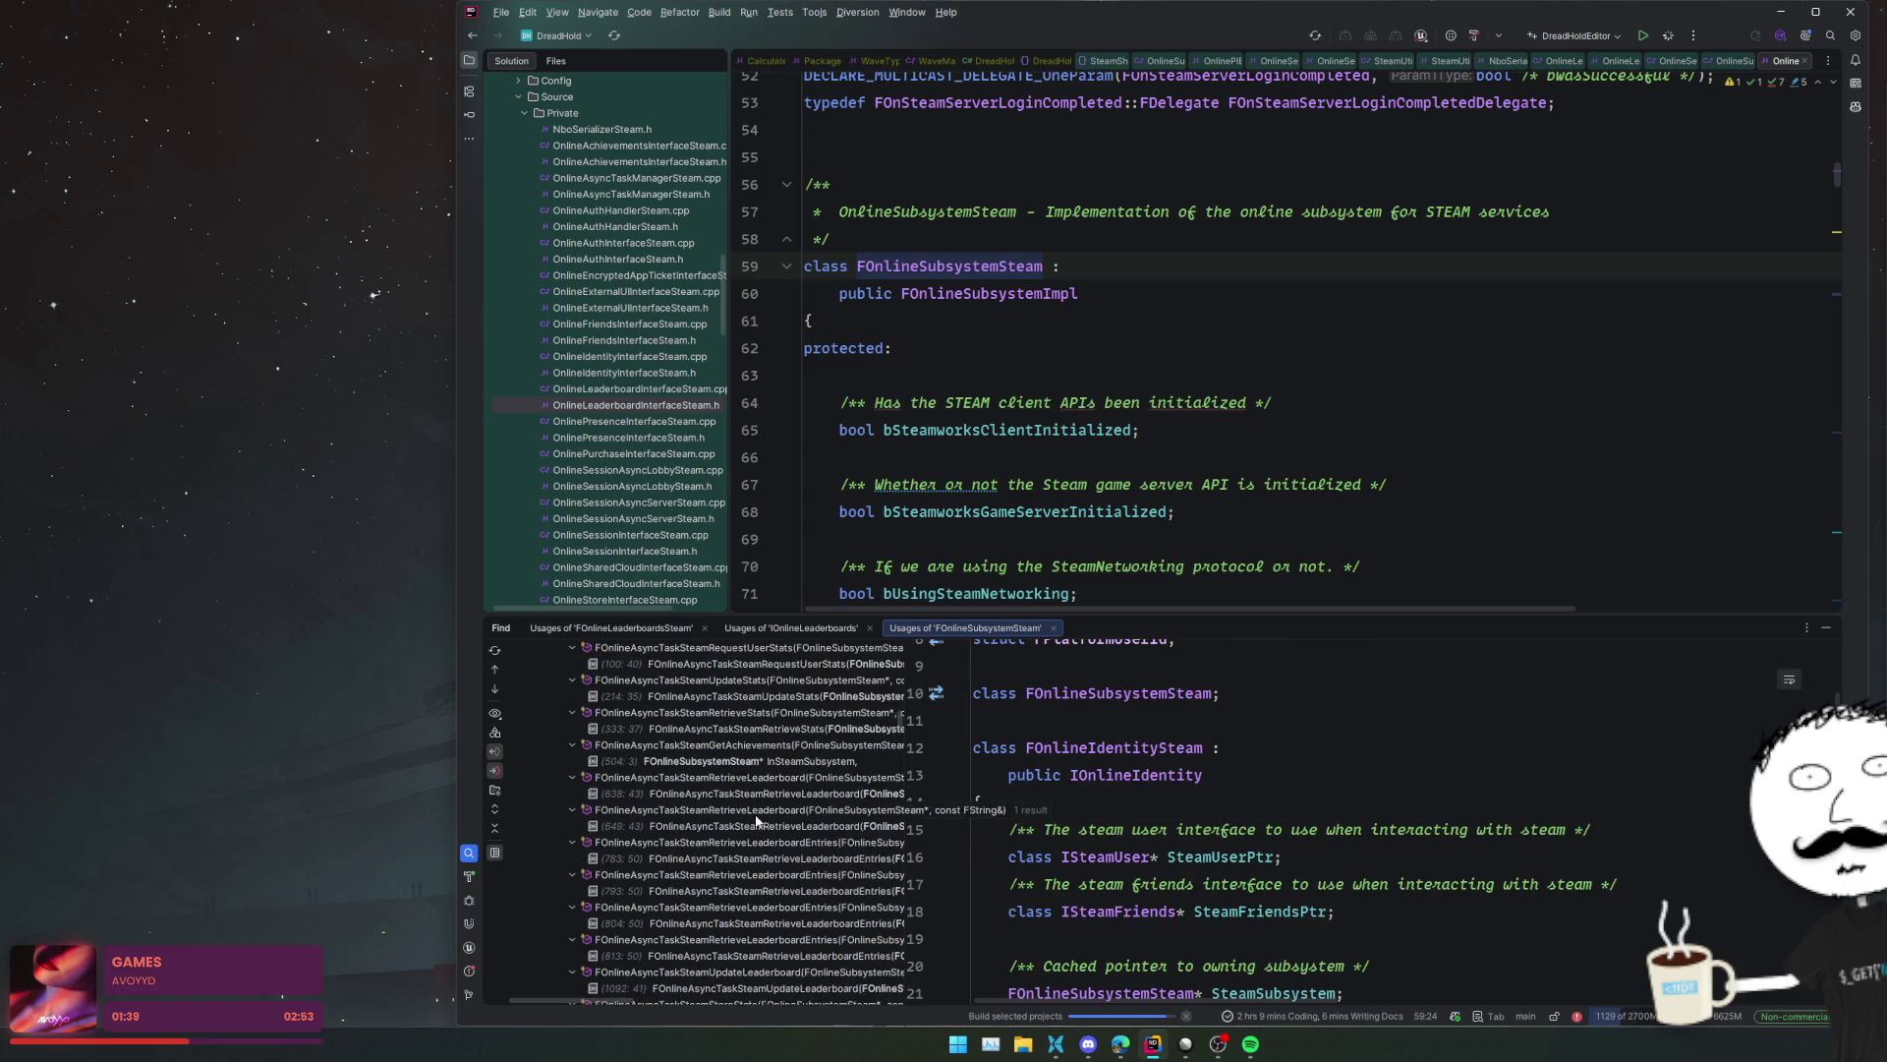
scroll(758, 813, down, 10)
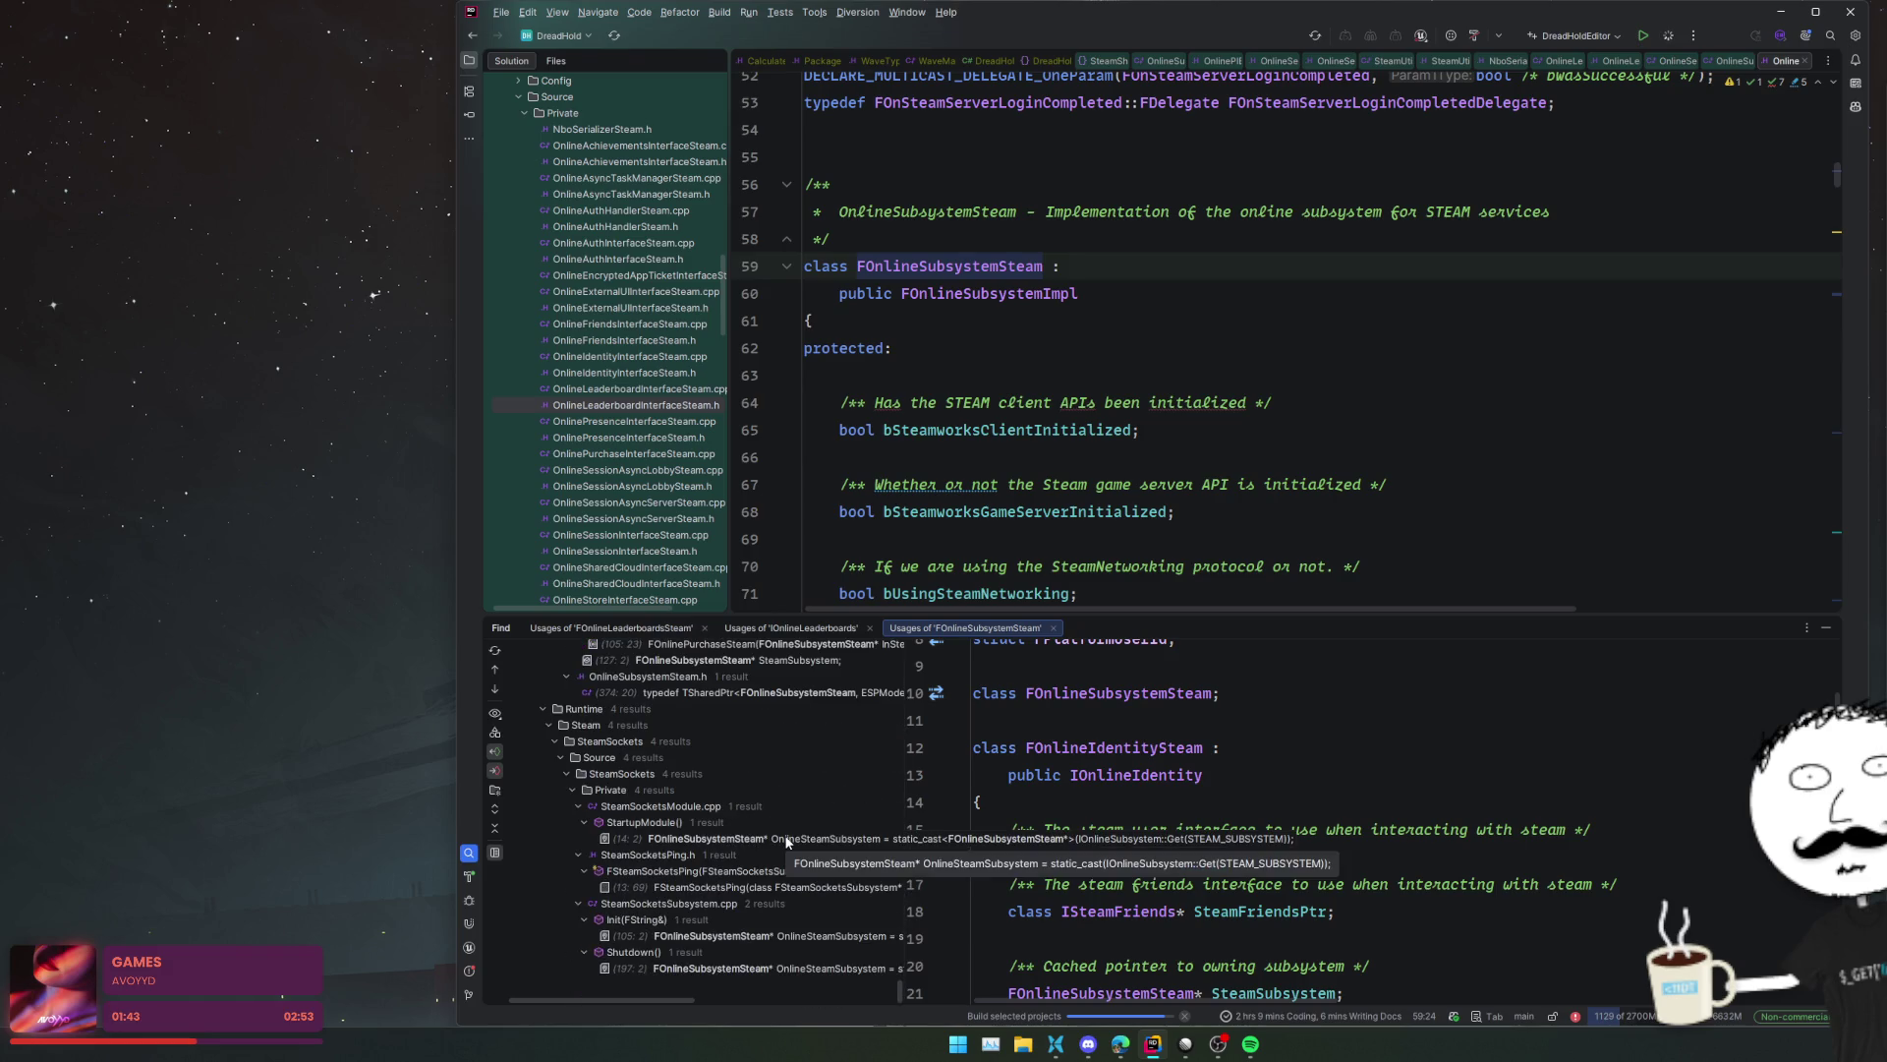
click(787, 838)
scroll(1030, 864, down, 2)
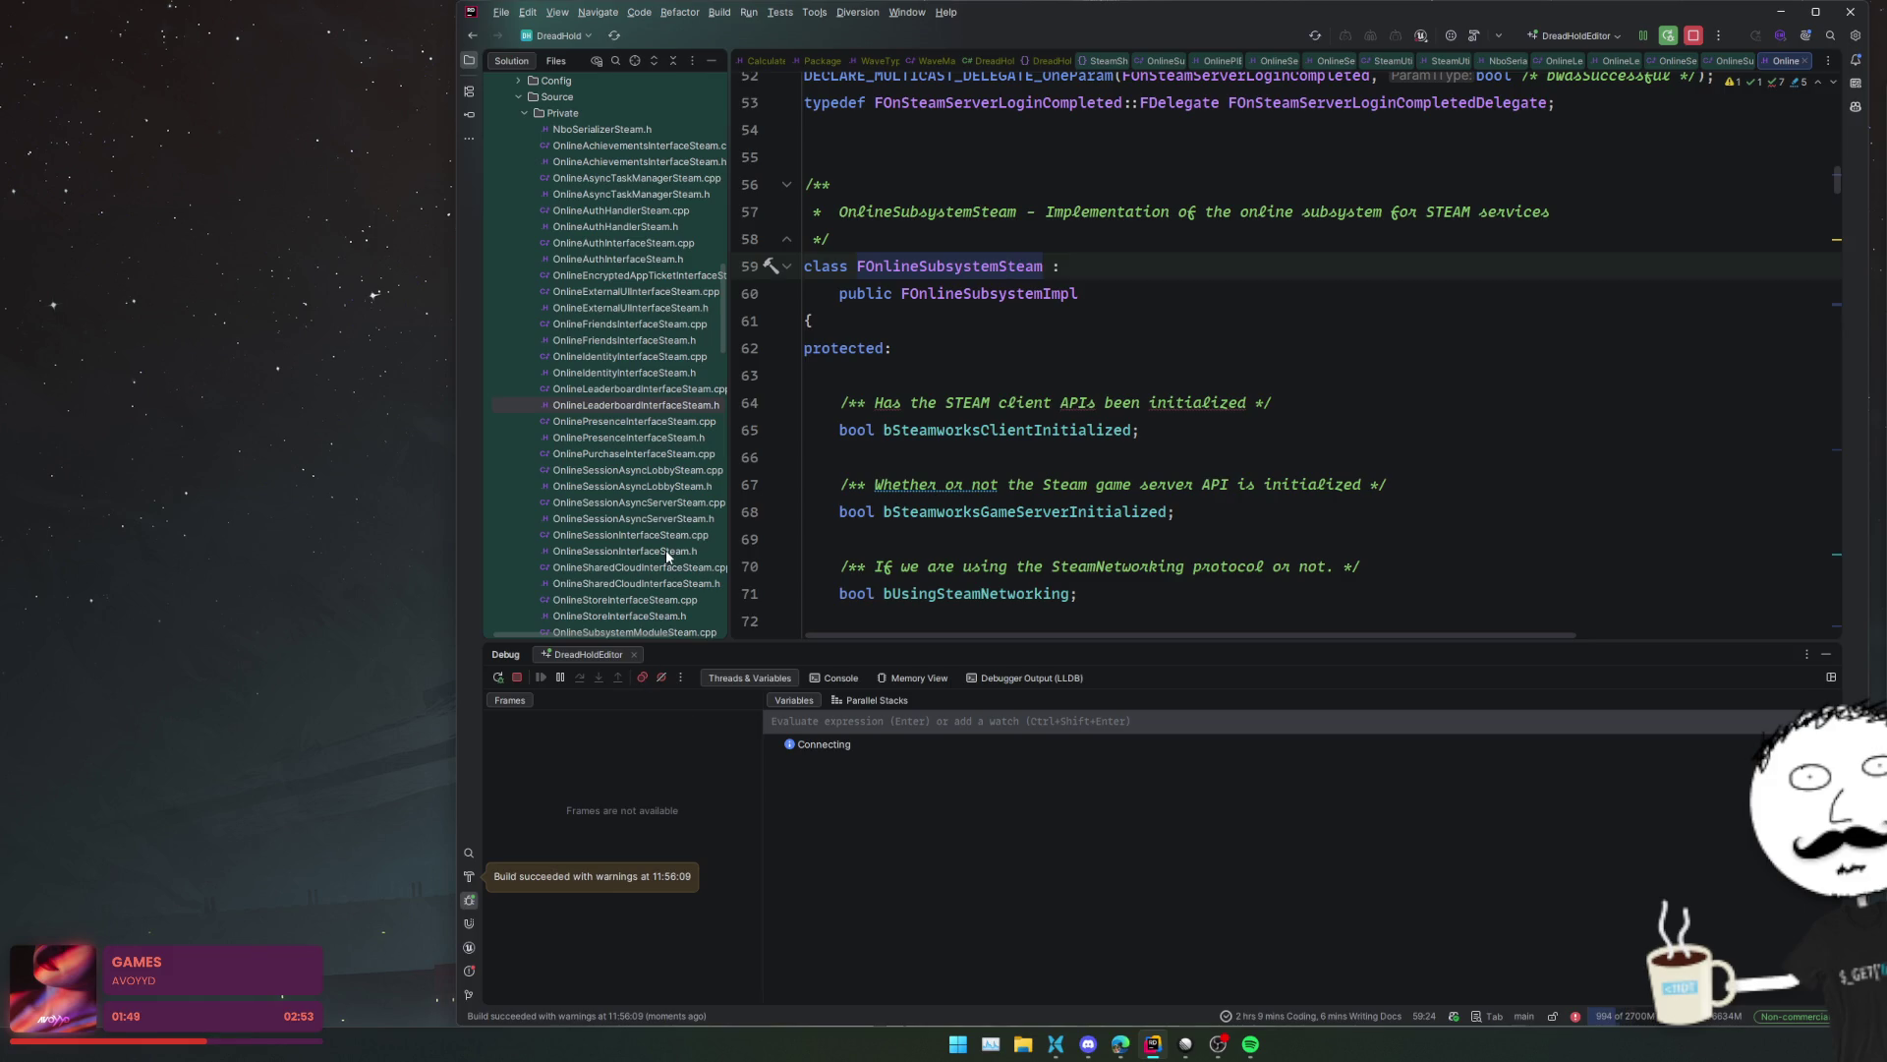
- Open OnlineSubsystemSteam.ini from the Steam plugin's Config folder, then widen the browser showing the Steam docs
scroll(621, 268, up, 4)
double_click(617, 274)
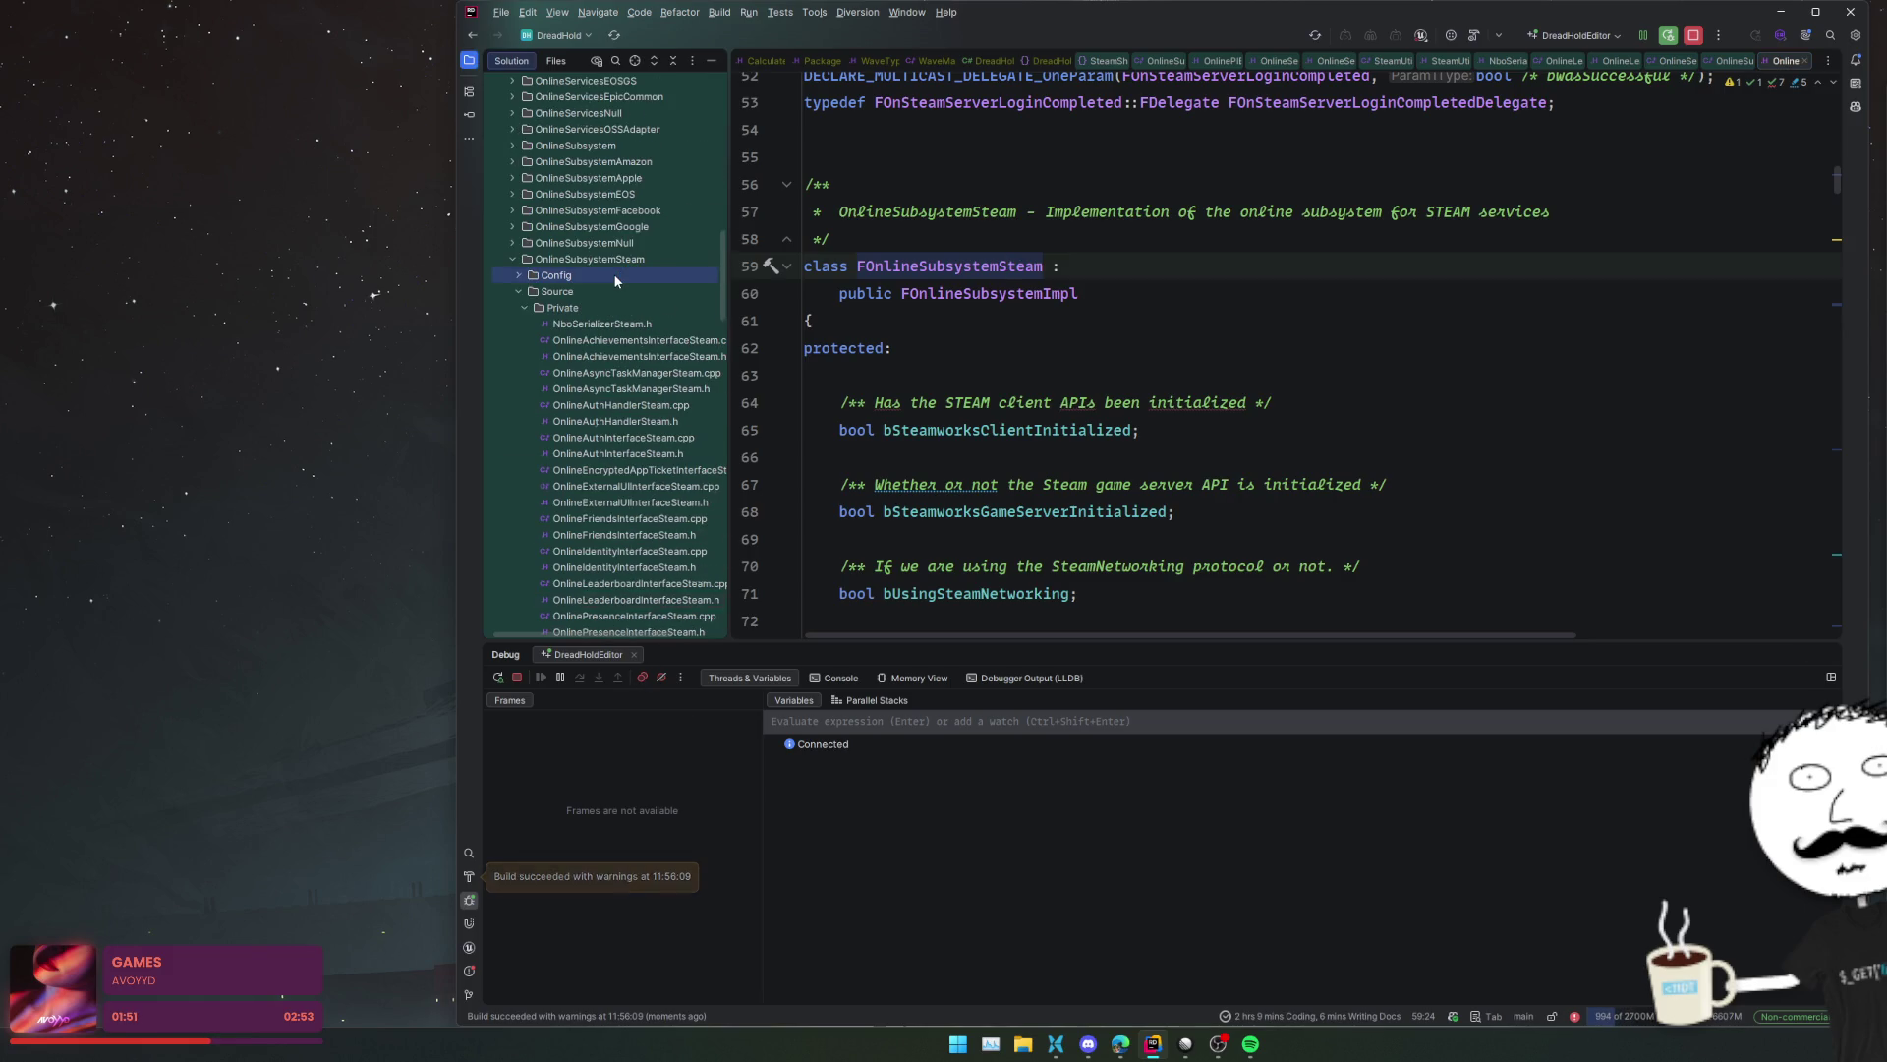
double_click(625, 306)
scroll(930, 351, down, 10)
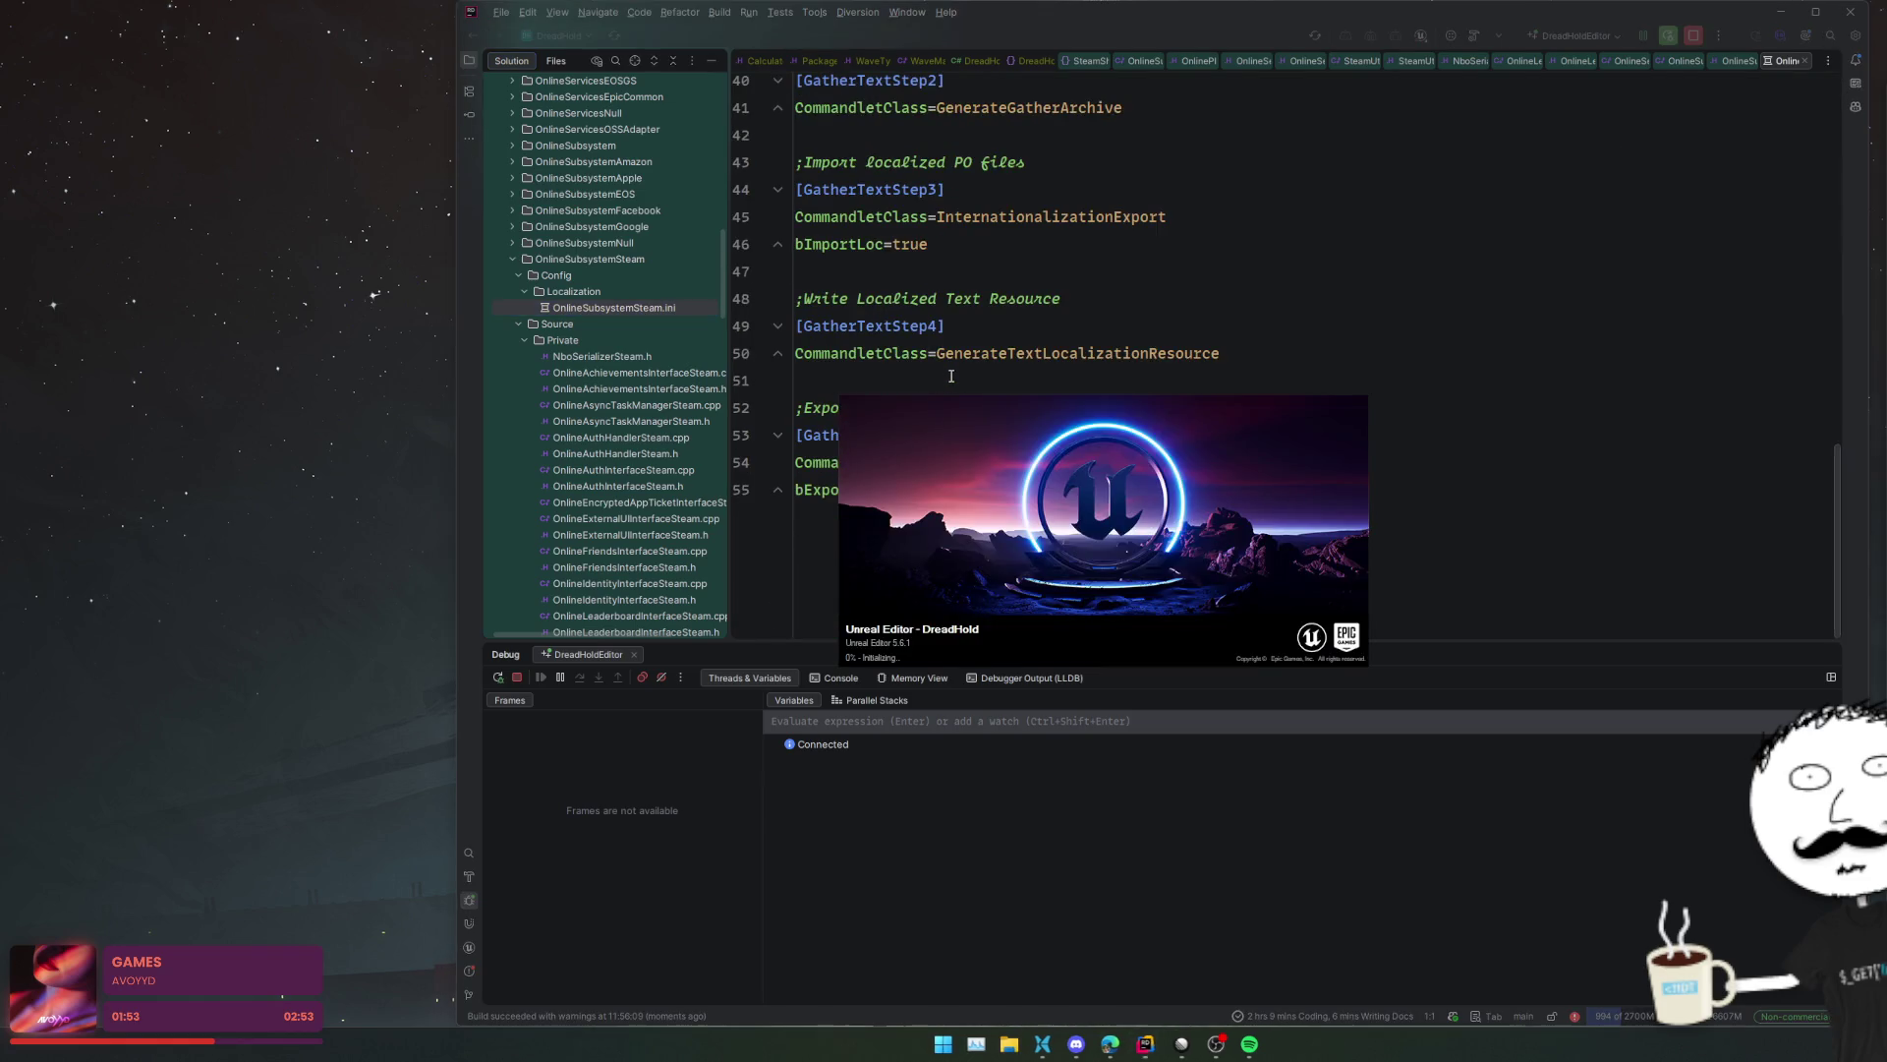
click(990, 352)
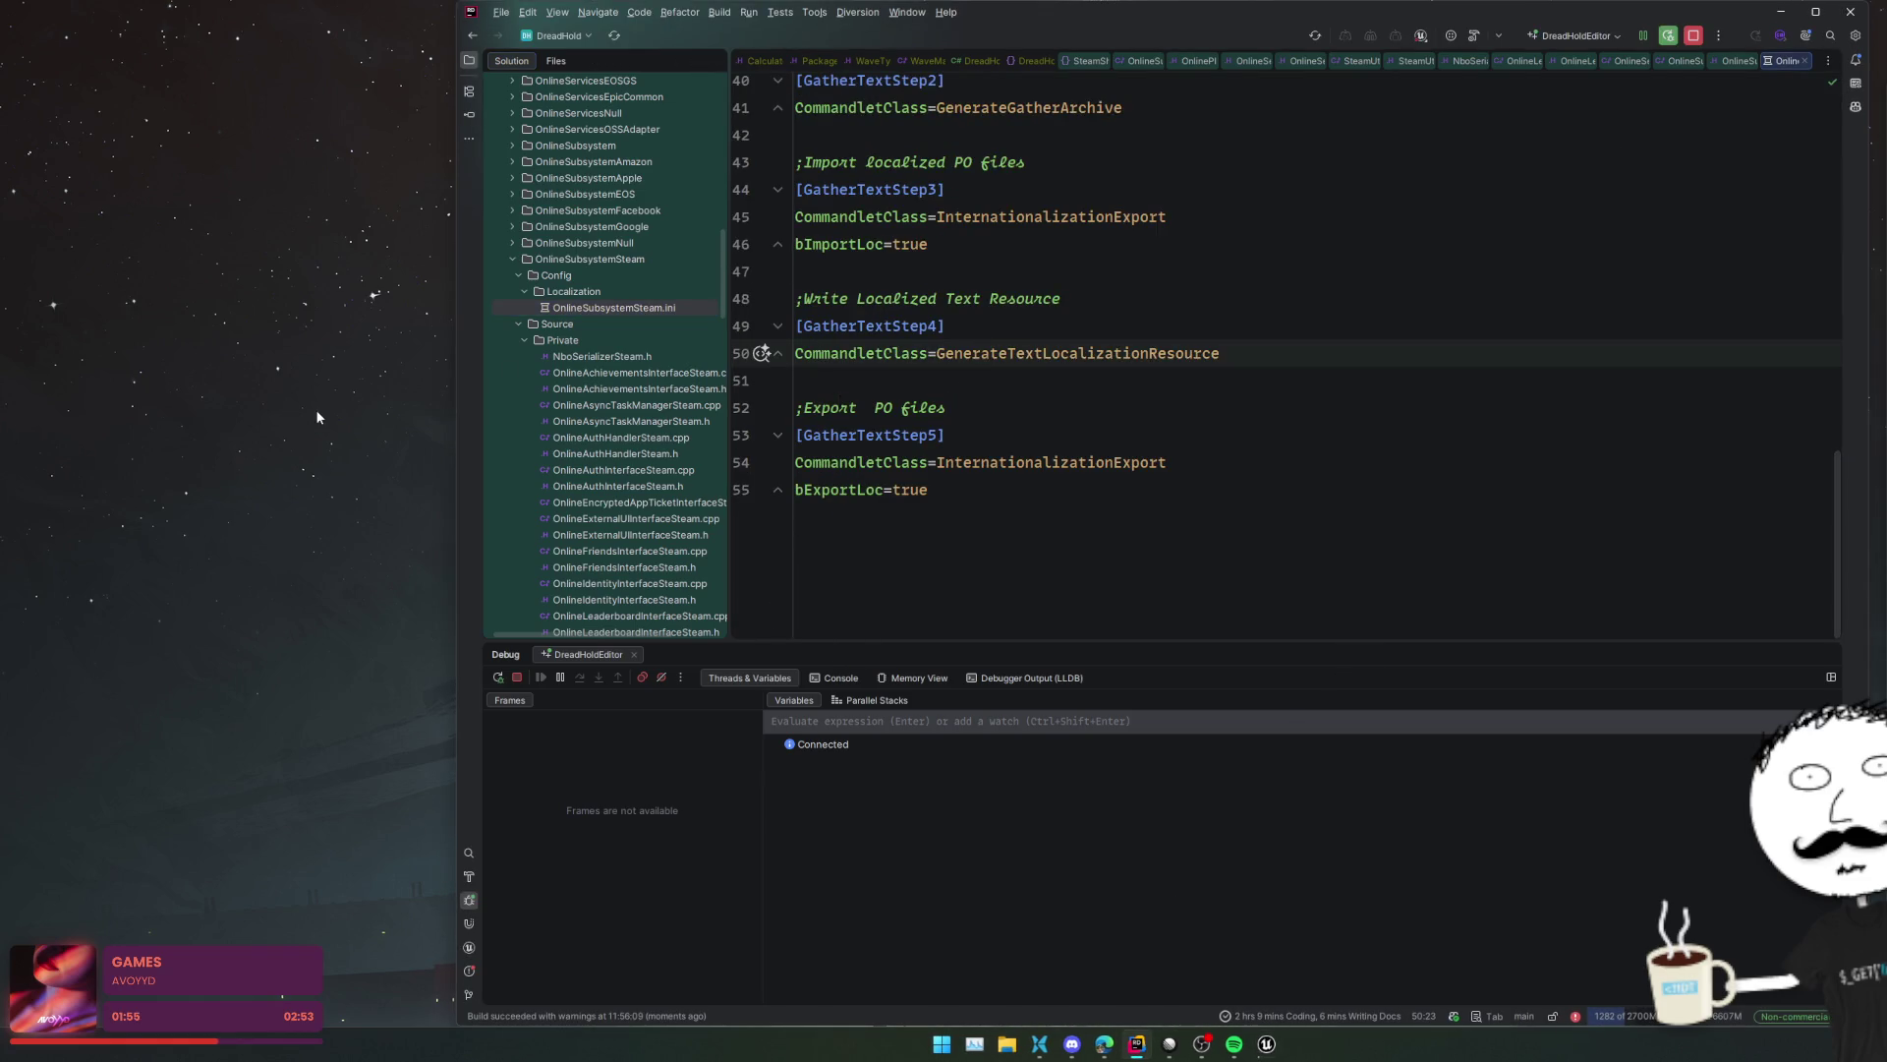
key(alt+Tab)
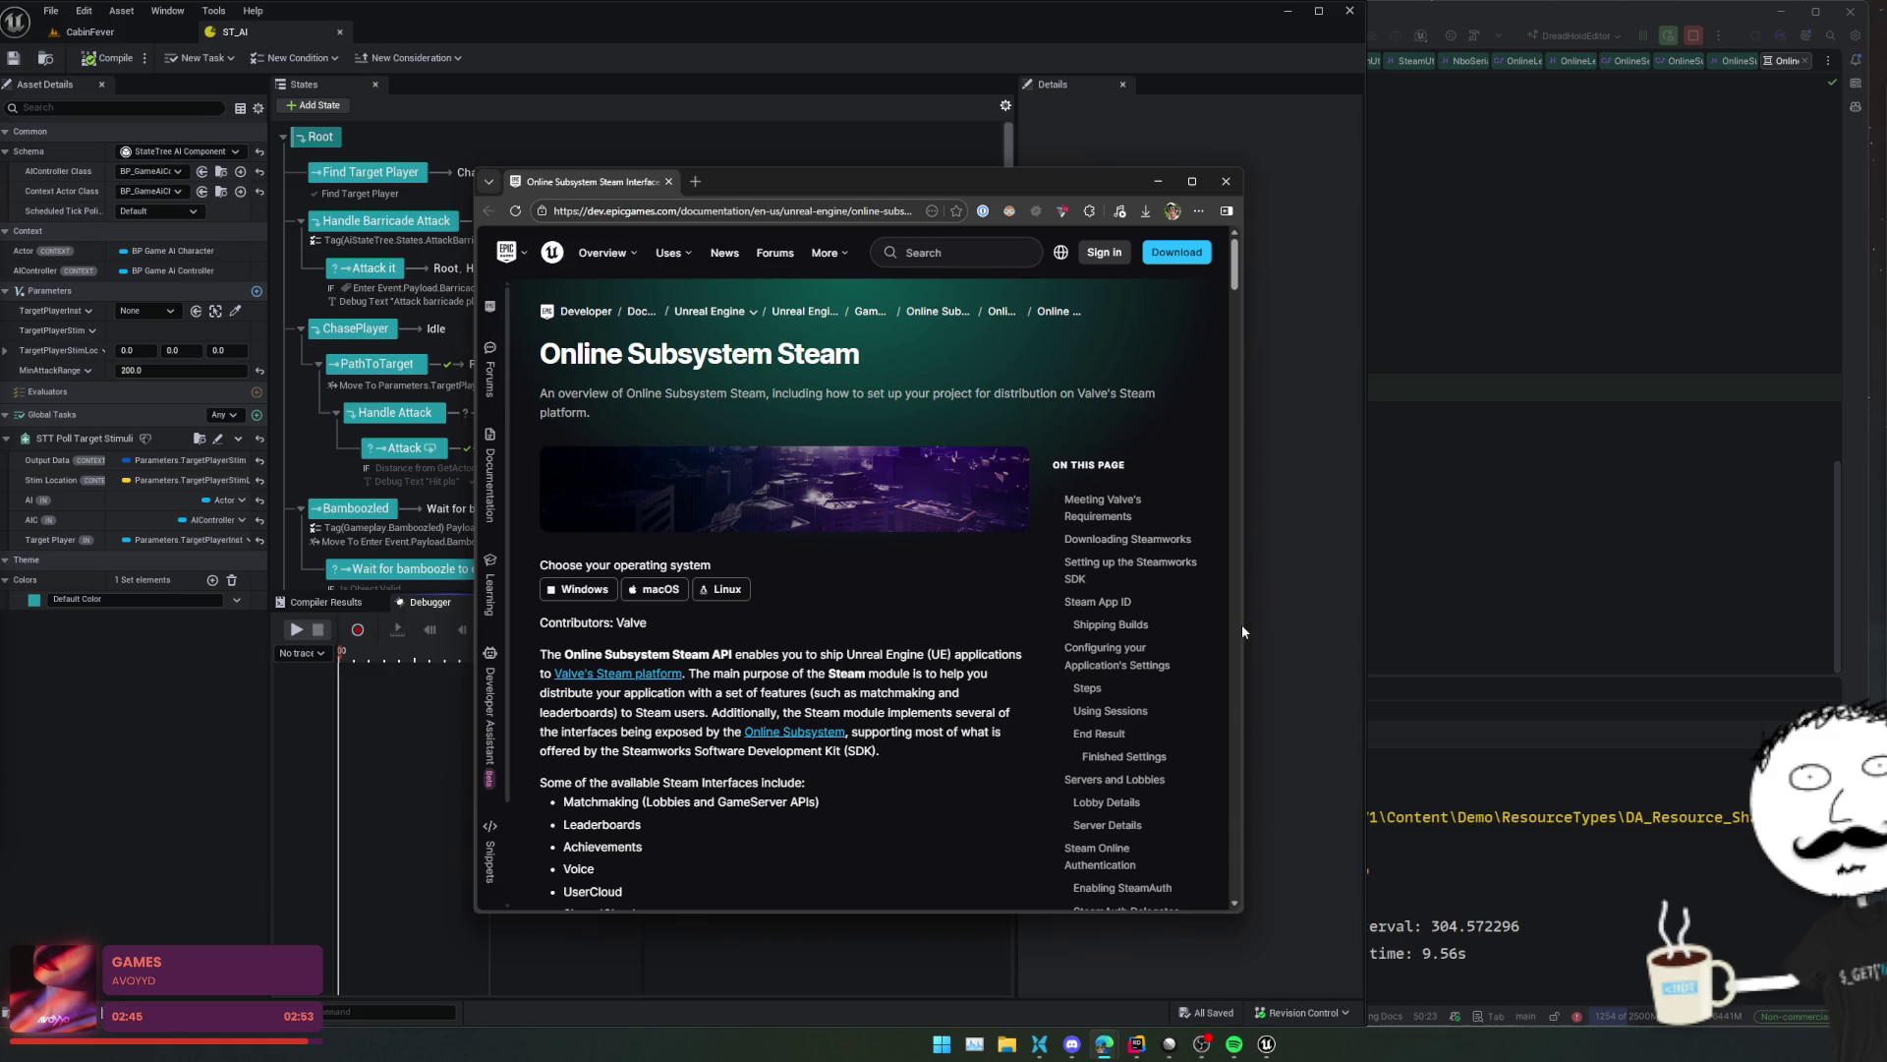
mouse_move(1244, 629)
mouse_down()
mouse_move(1809, 621)
mouse_move(1772, 621)
mouse_up()
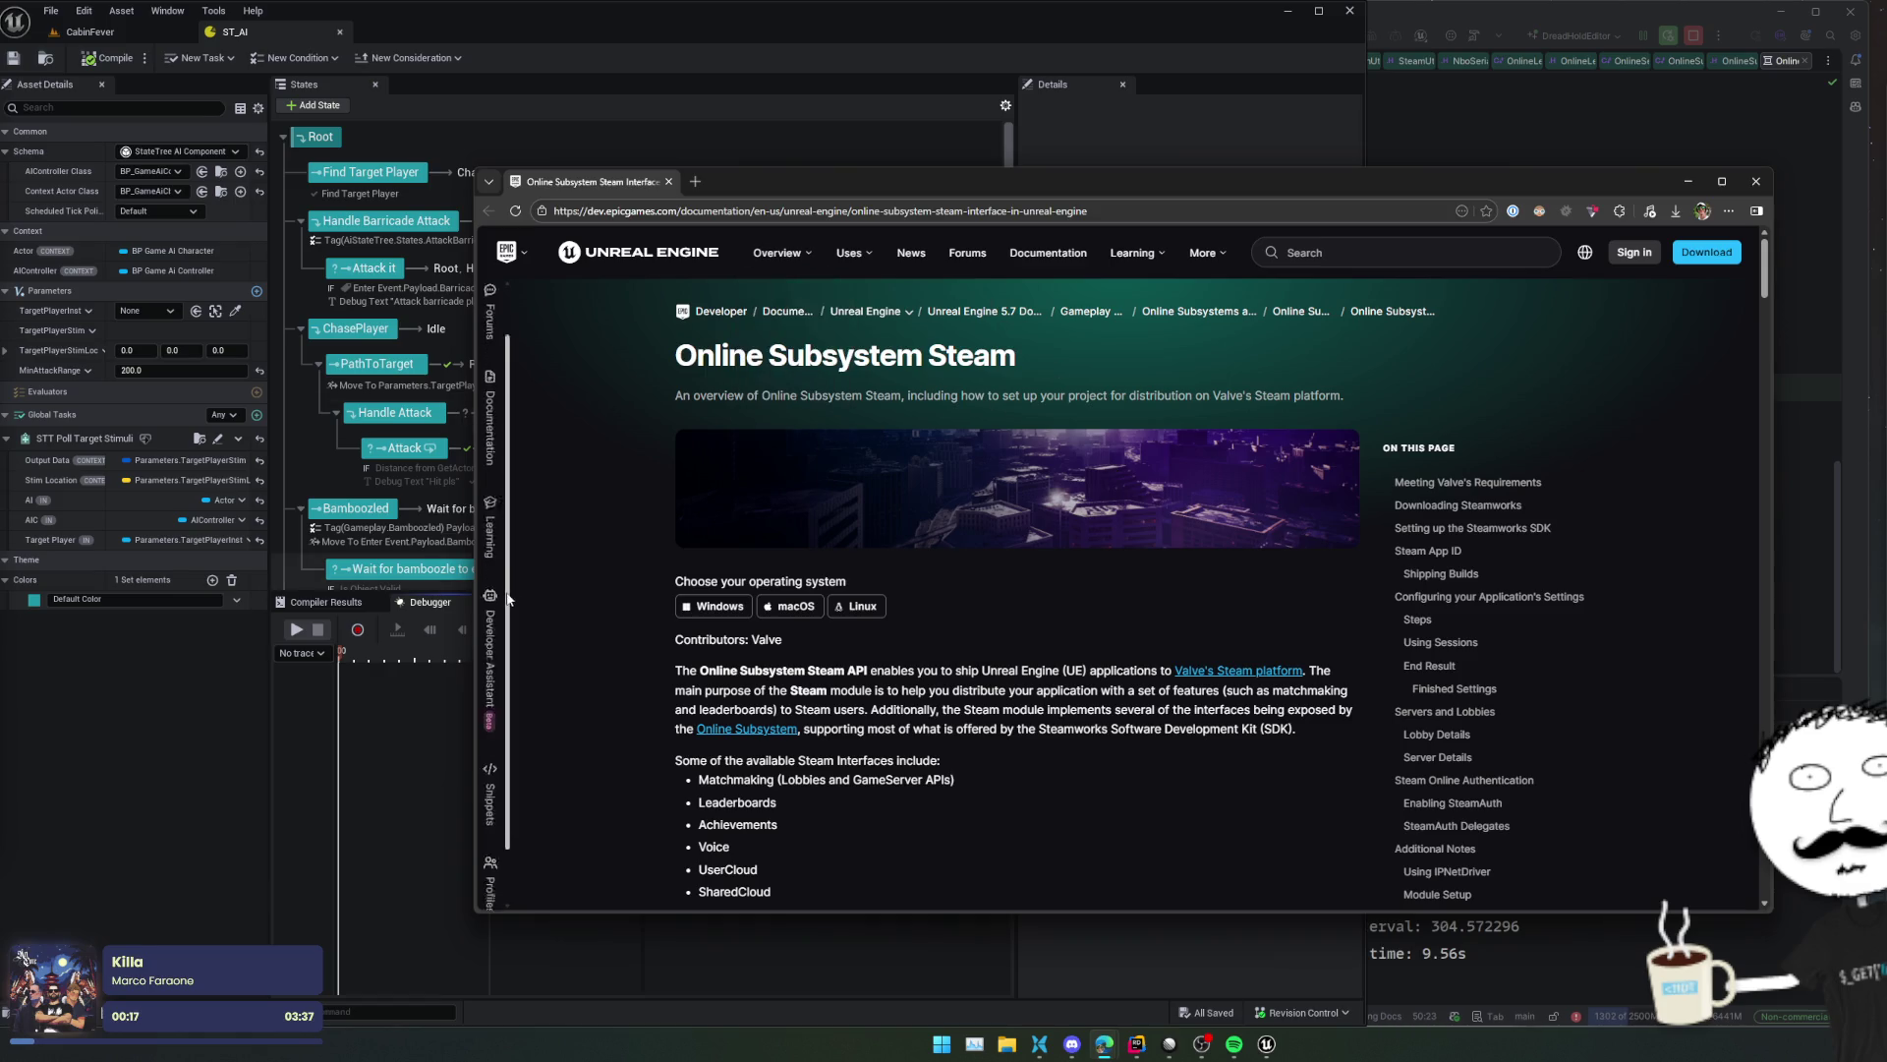
- Switch the Online Subsystem Steam docs to the Unreal Engine 5.6 version
scroll(589, 639, down, 8)
mouse_move(555, 868)
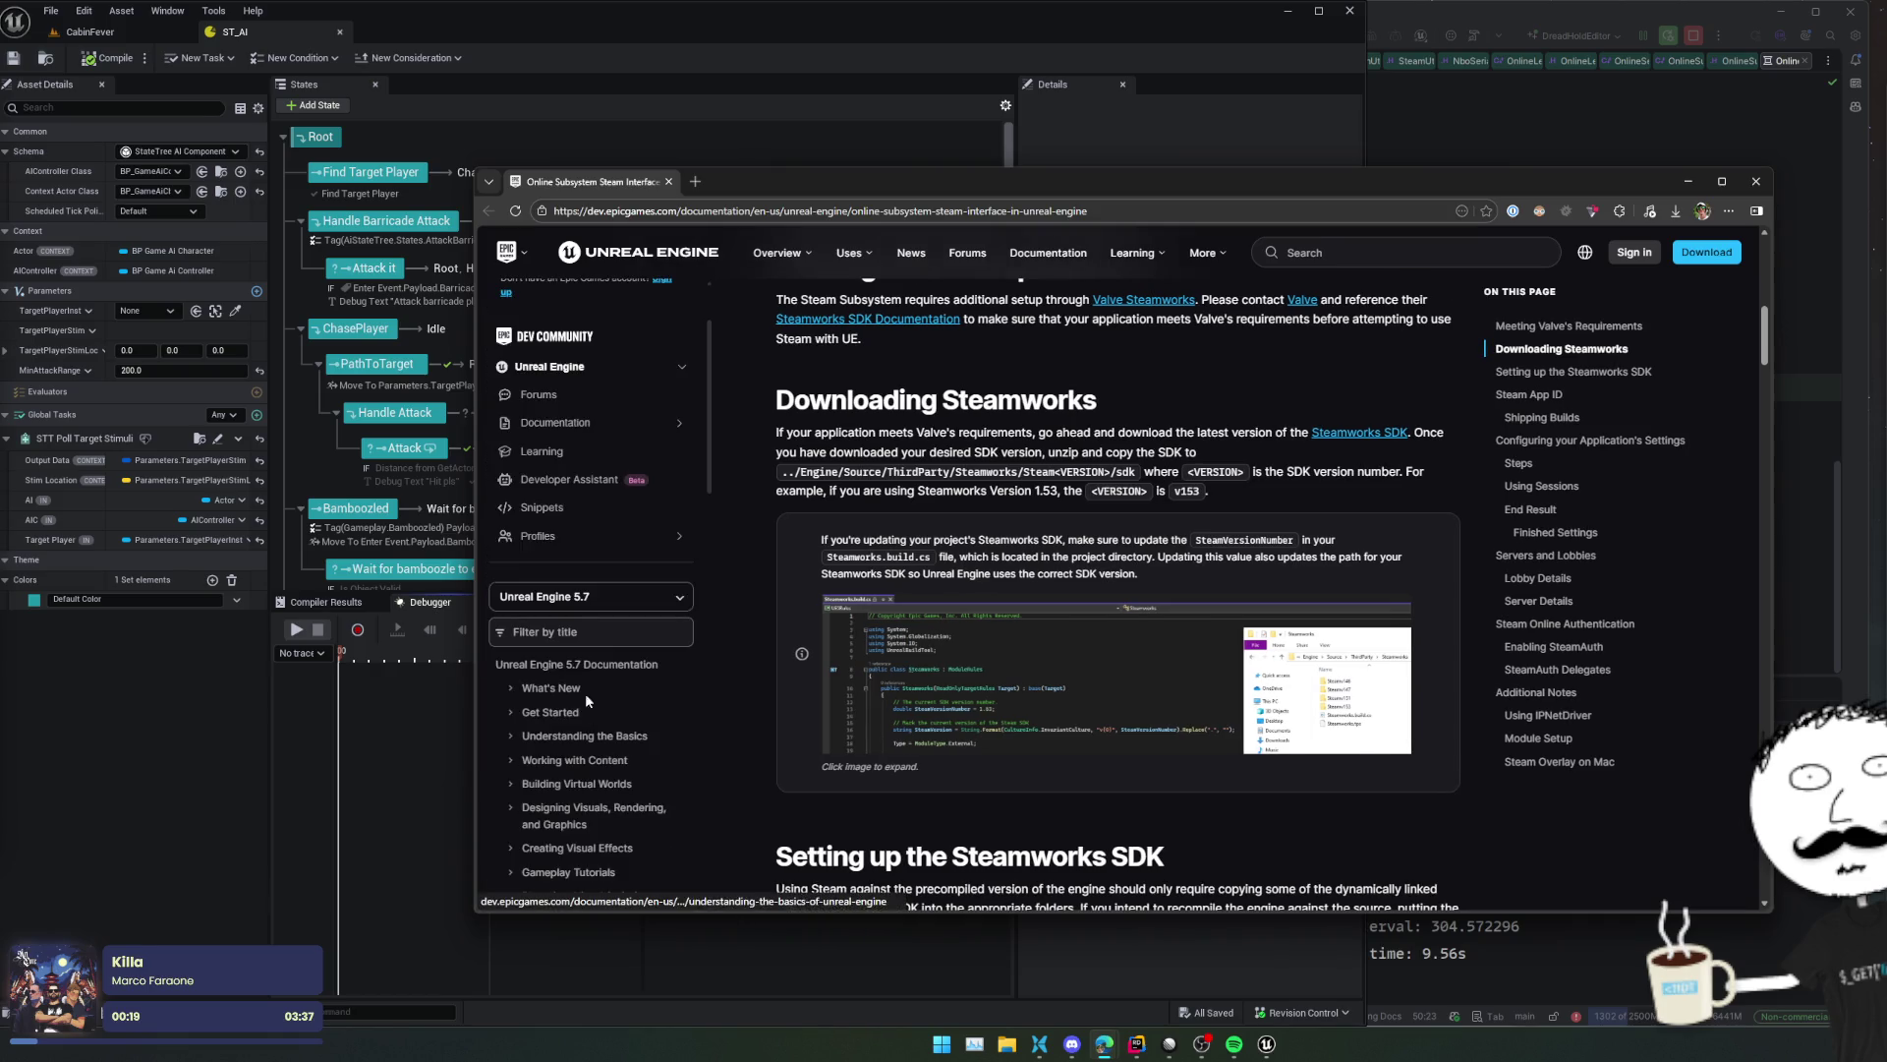
click(590, 597)
click(610, 665)
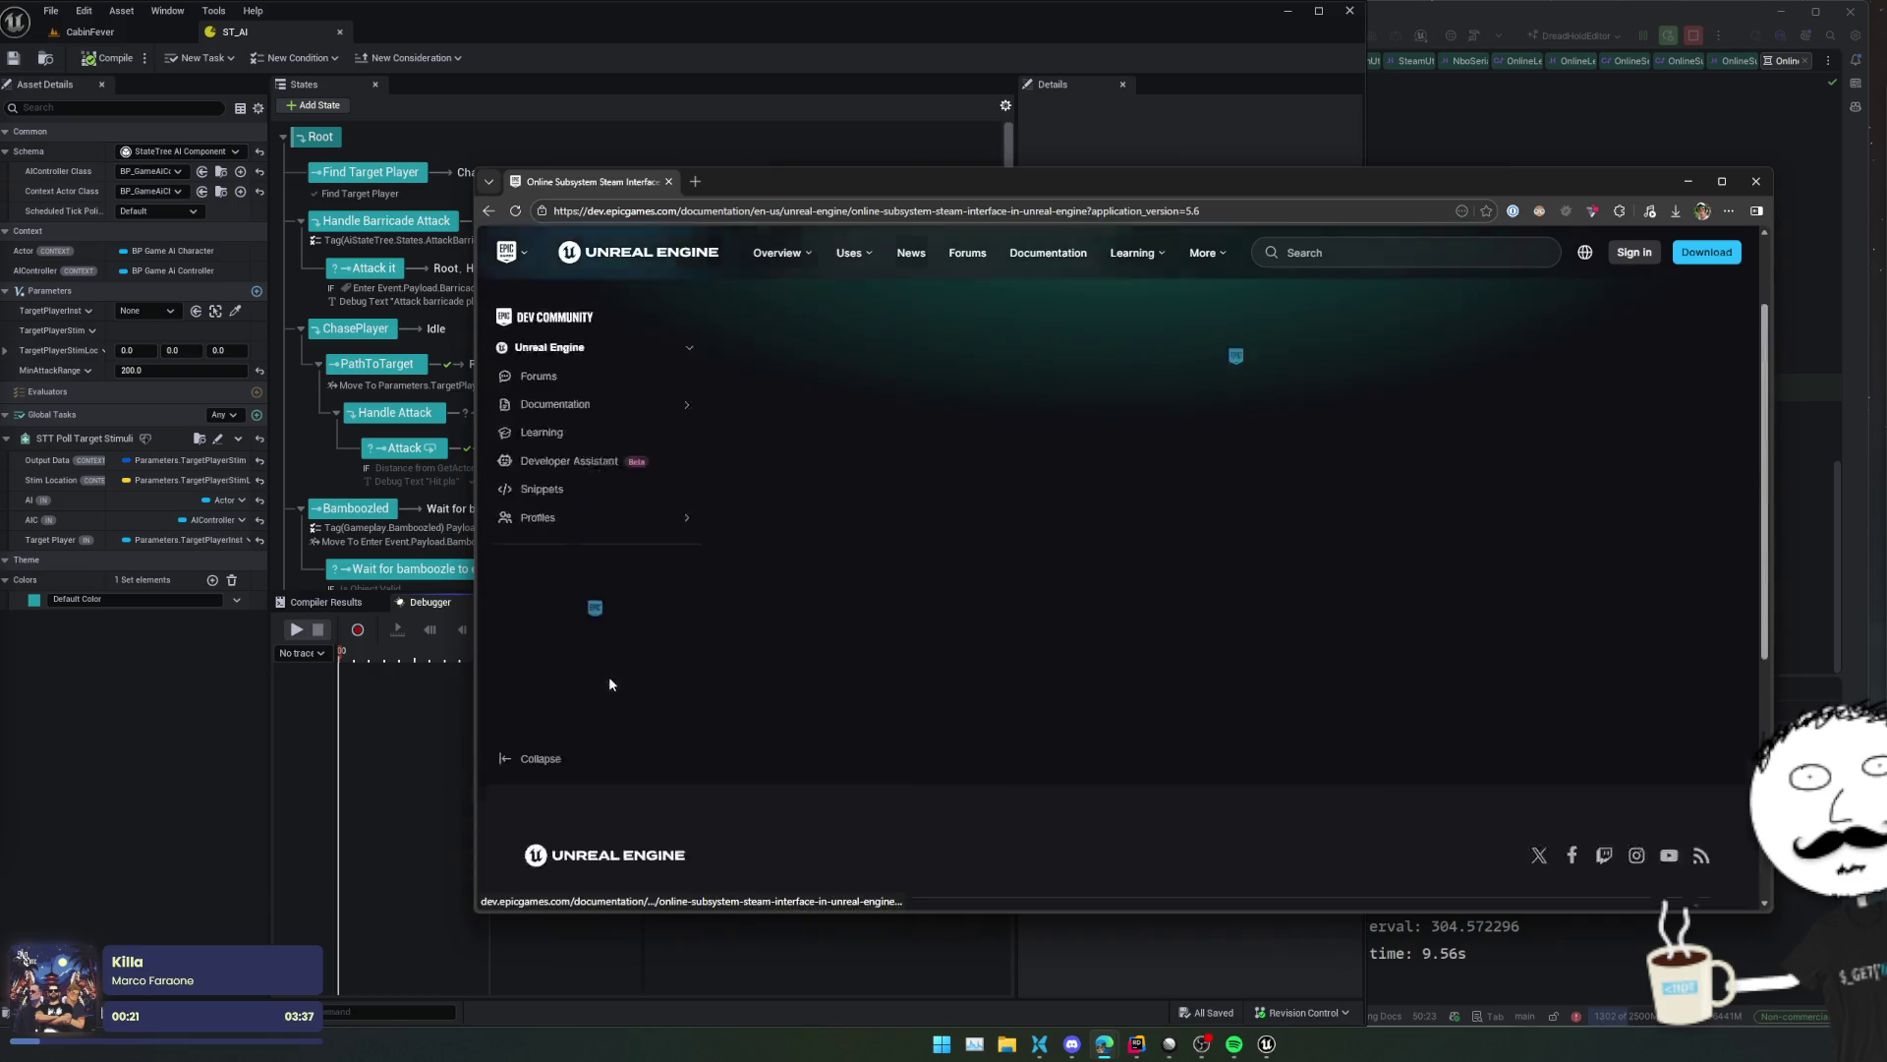
- Scroll to the DefaultEngine.ini configuration steps and move the browser aside for Rider
scroll(943, 634, down, 8)
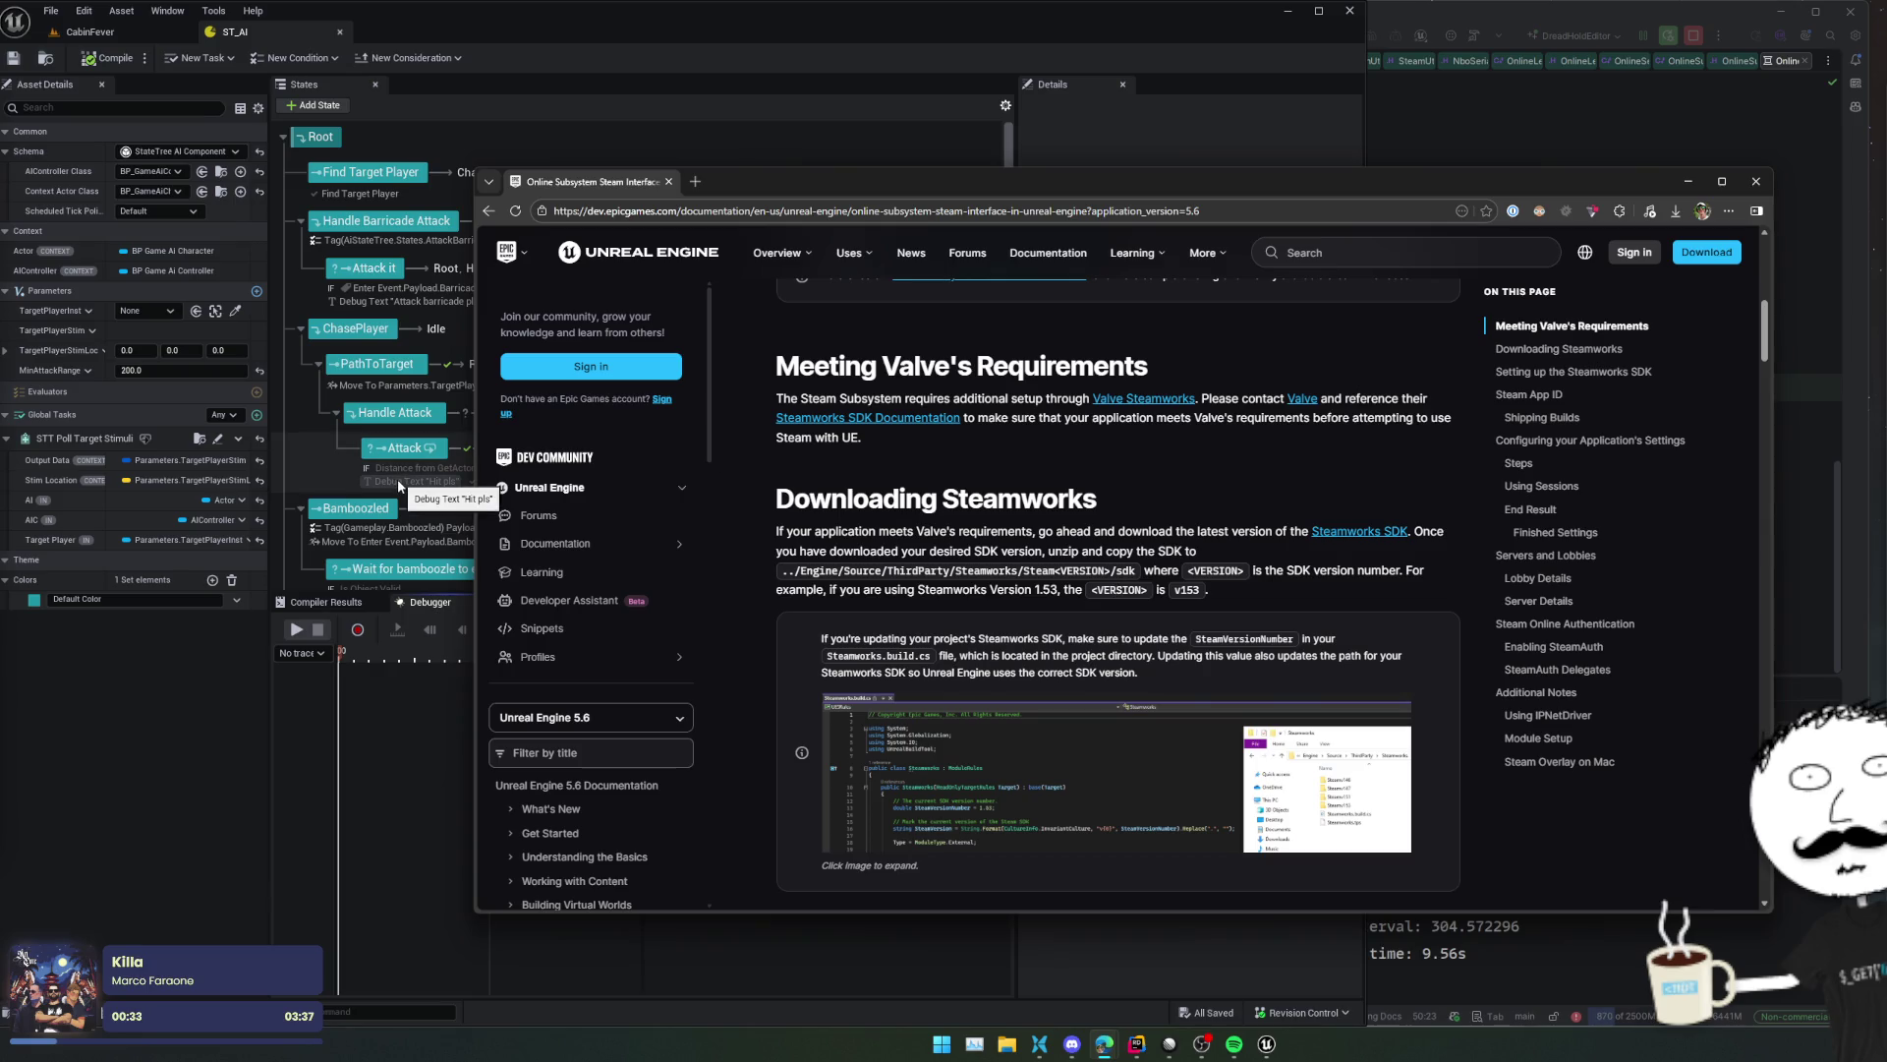
scroll(1273, 453, down, 2)
scroll(1274, 441, down, 12)
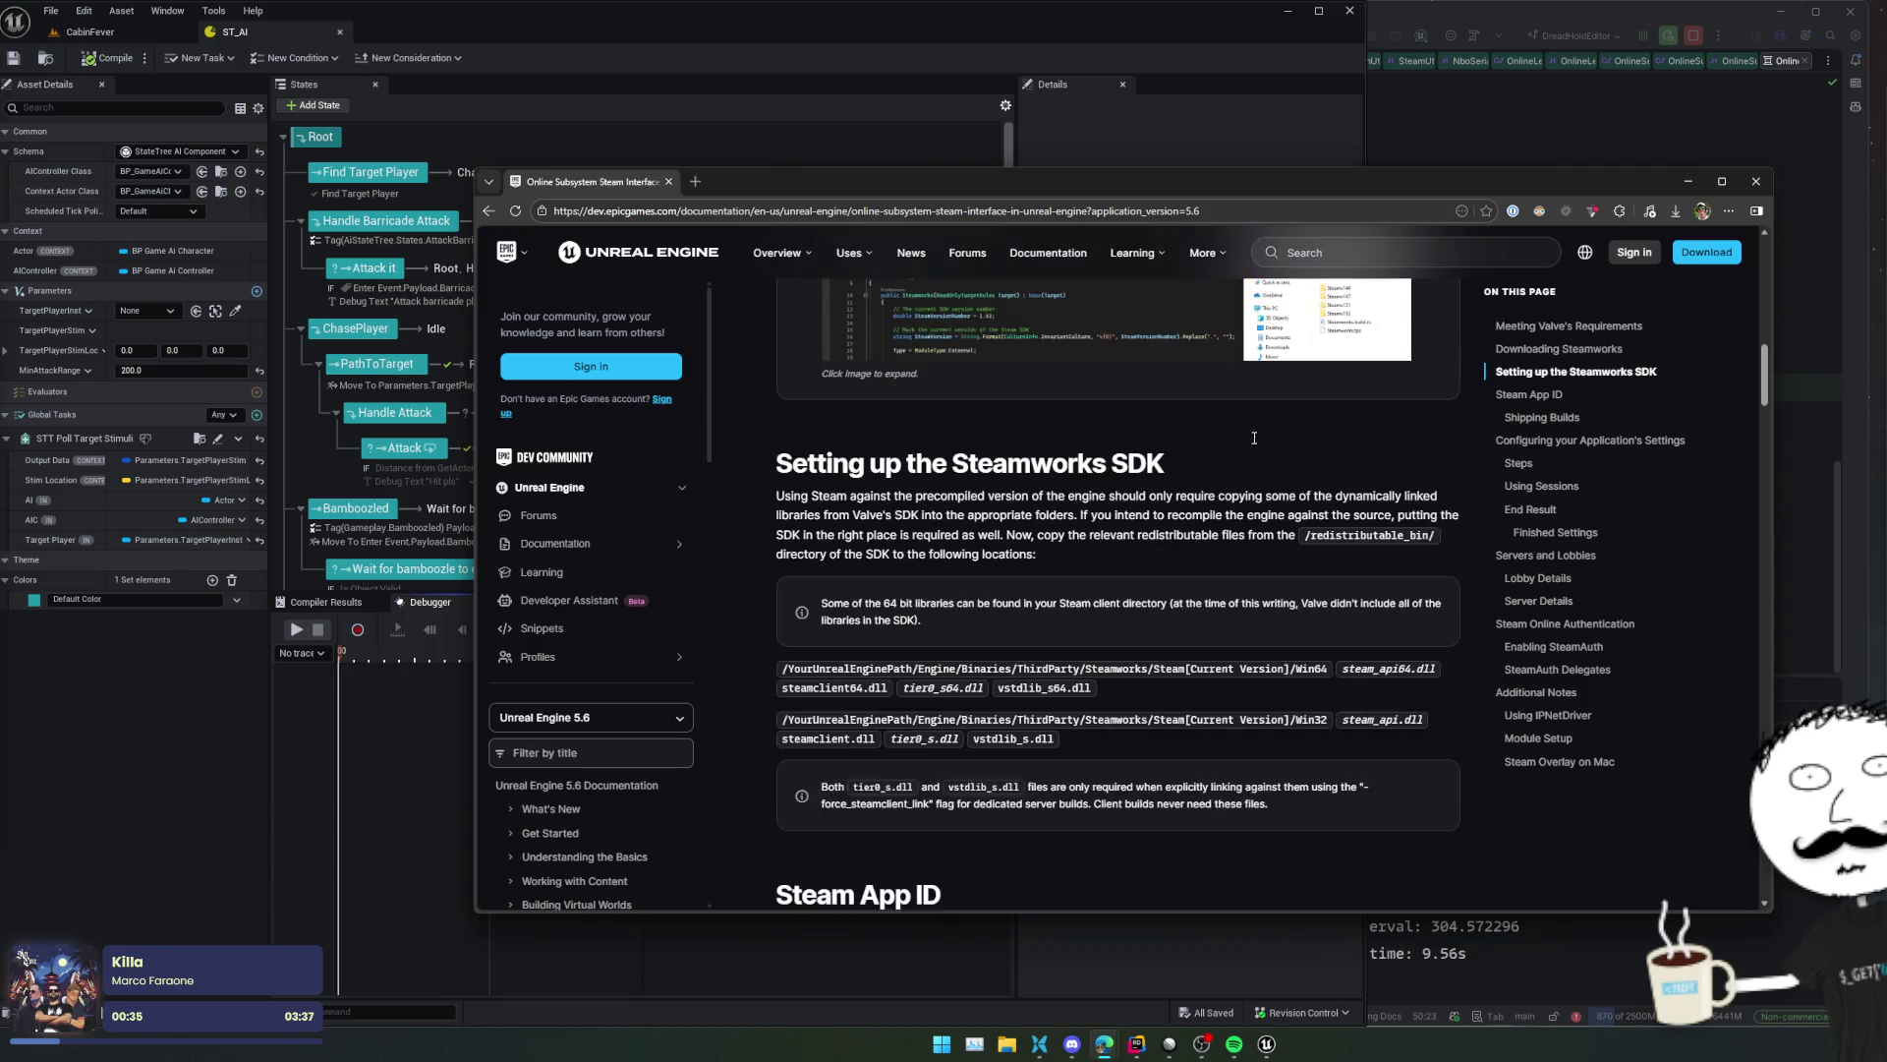
scroll(1221, 492, down, 4)
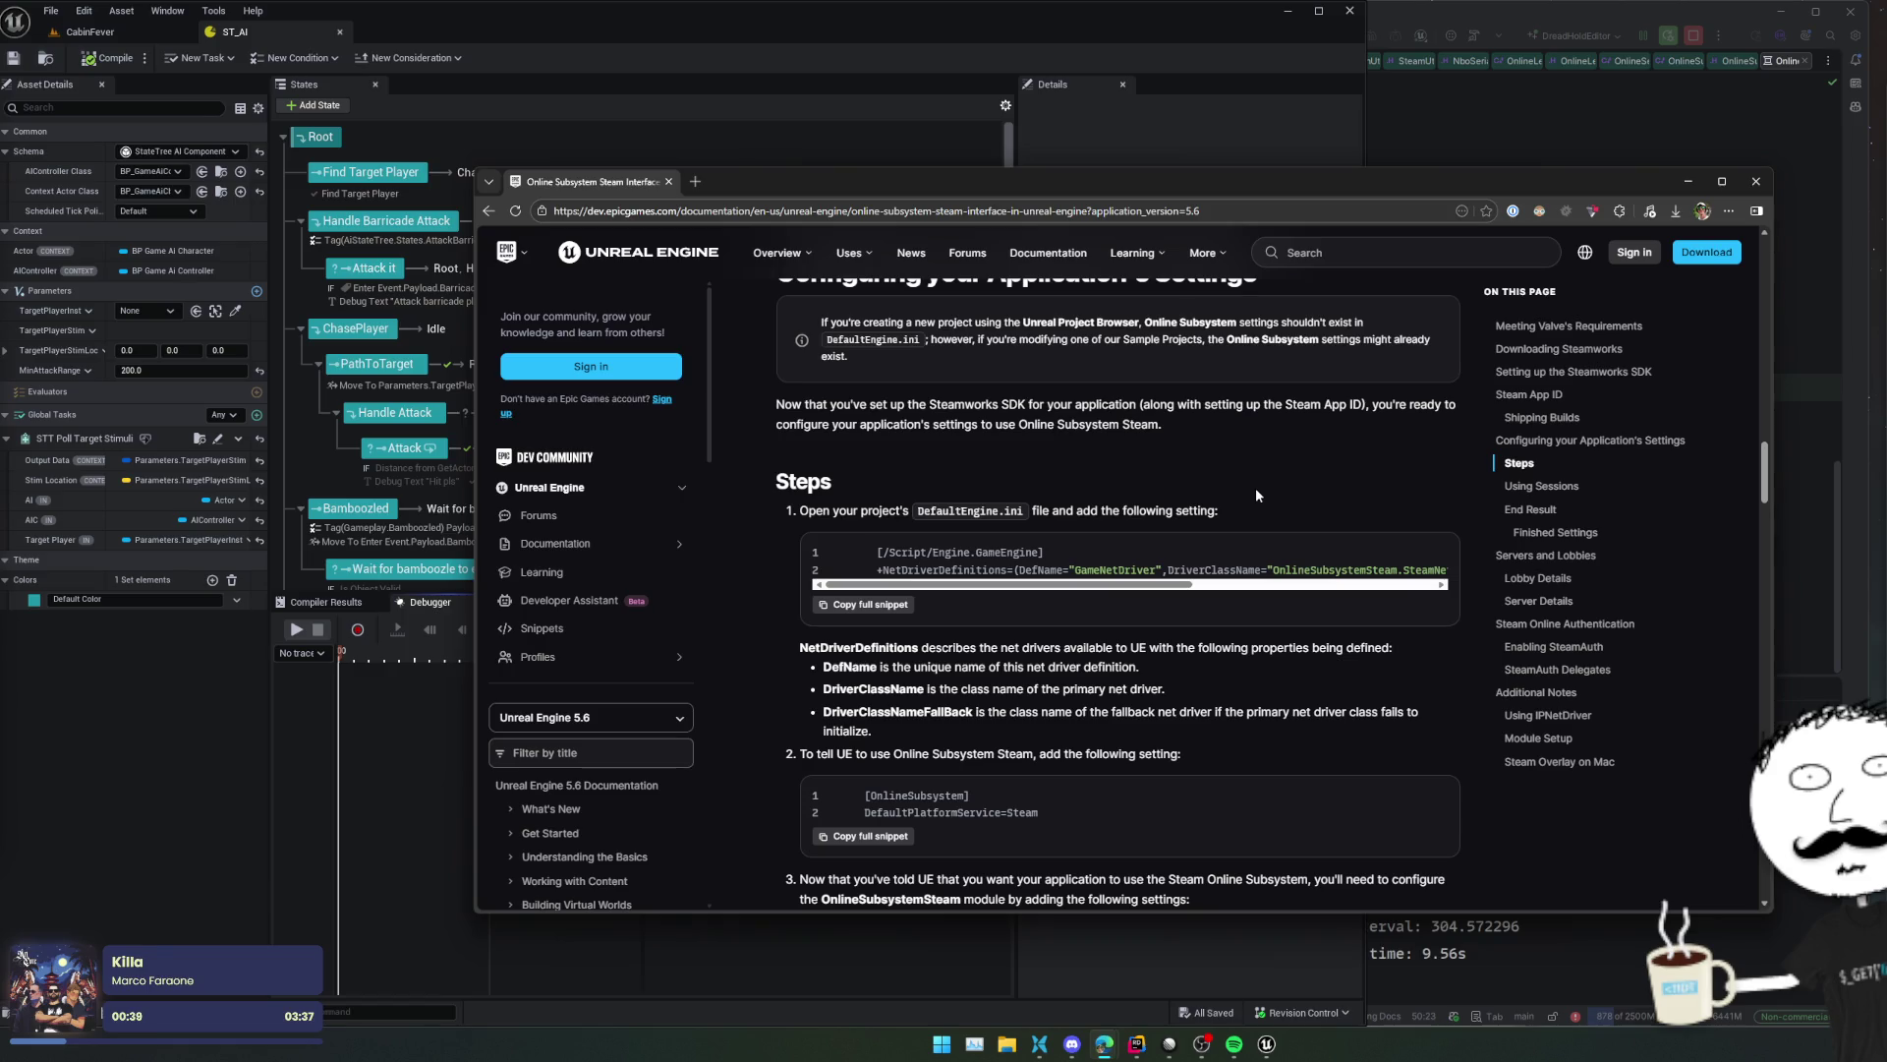
drag(1062, 583, 1288, 433)
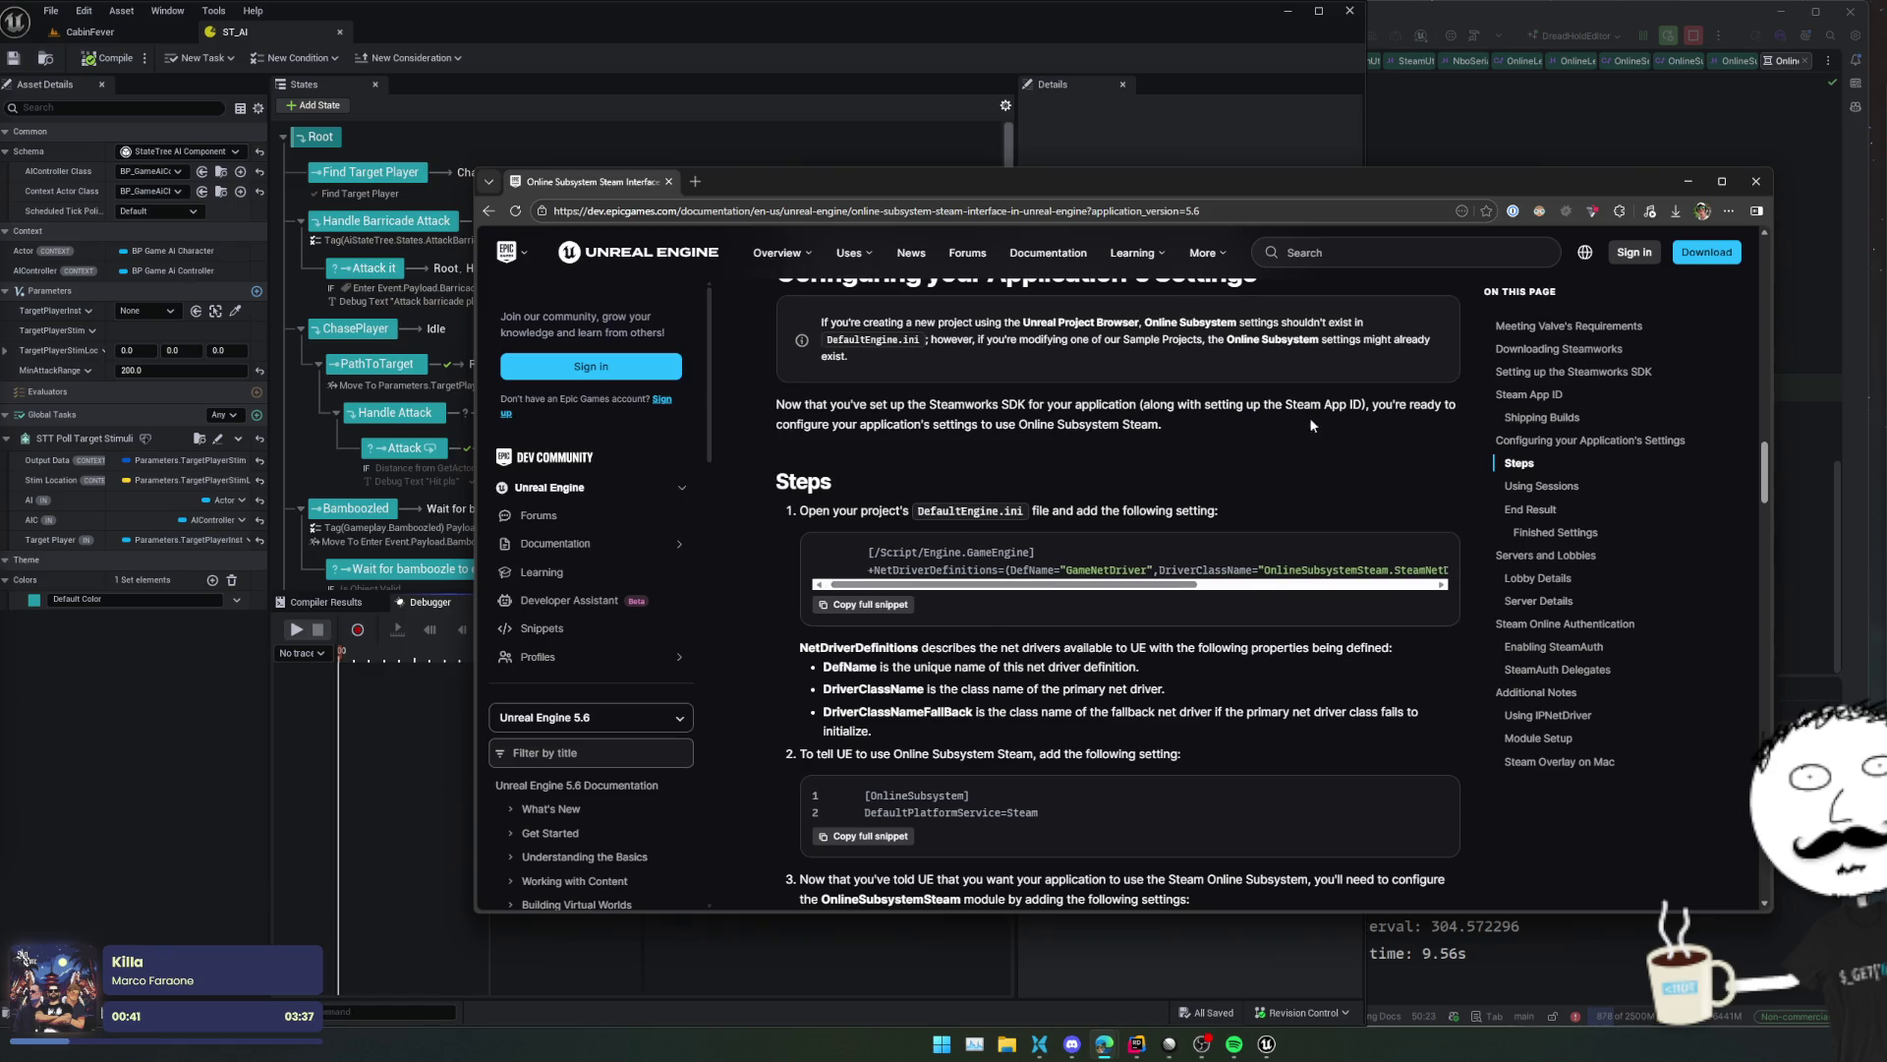
drag(1173, 199, 594, 187)
key(alt+Tab)
scroll(575, 415, up, 2)
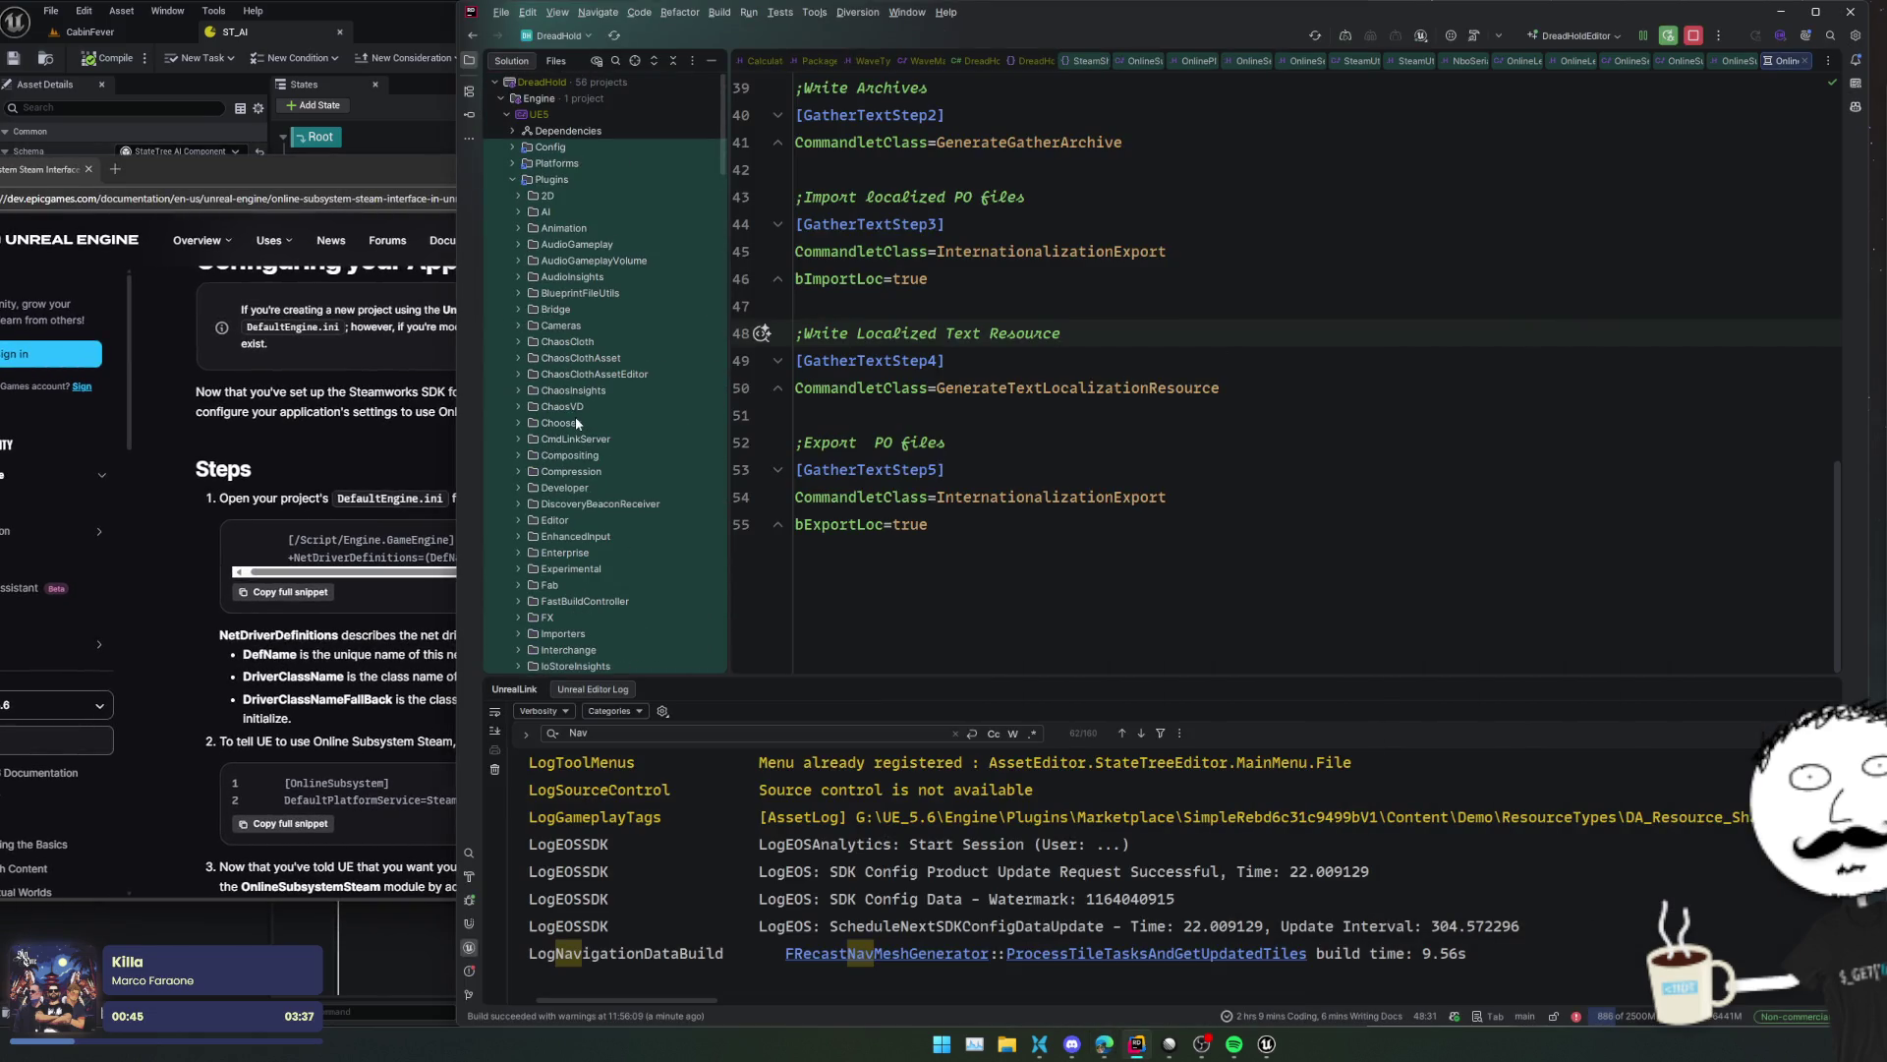
- Open DreadHold's Config/DefaultEngine.ini and scroll through its sections
double_click(562, 112)
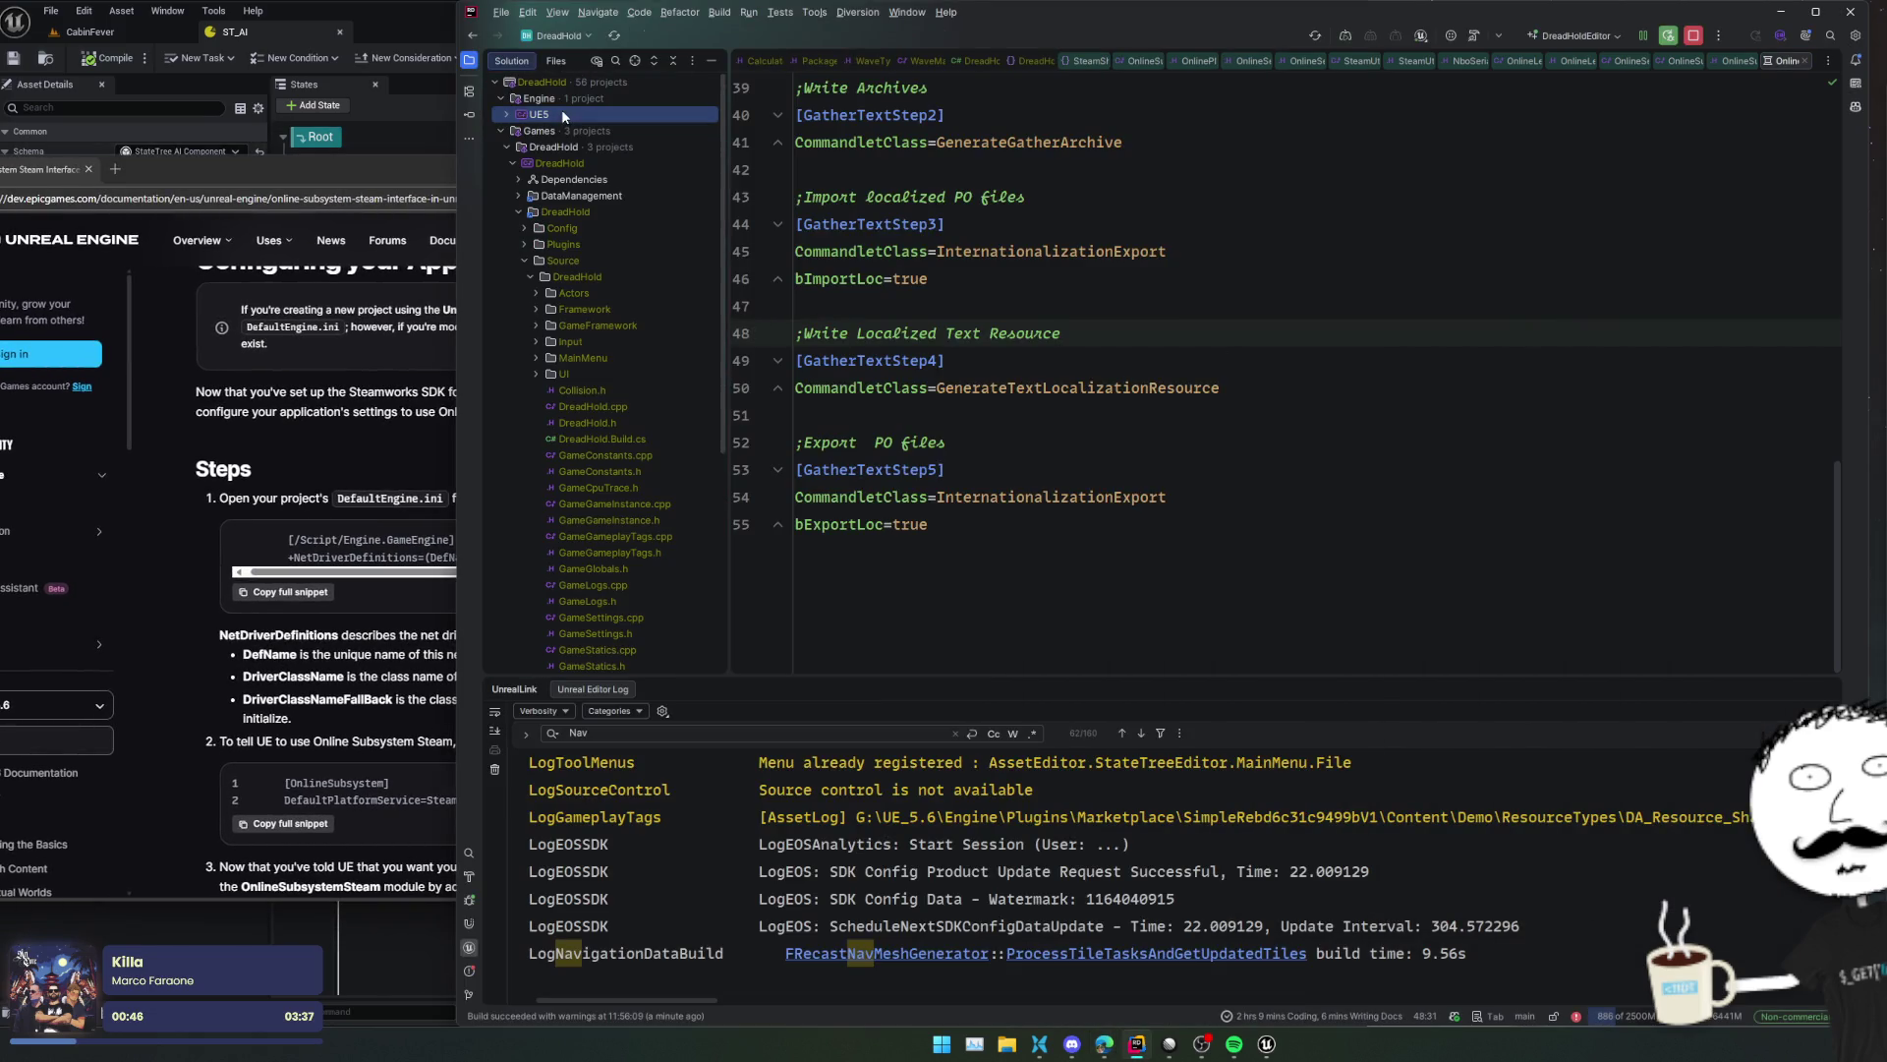
double_click(586, 228)
double_click(668, 342)
scroll(1120, 409, down, 7)
scroll(1122, 403, down, 4)
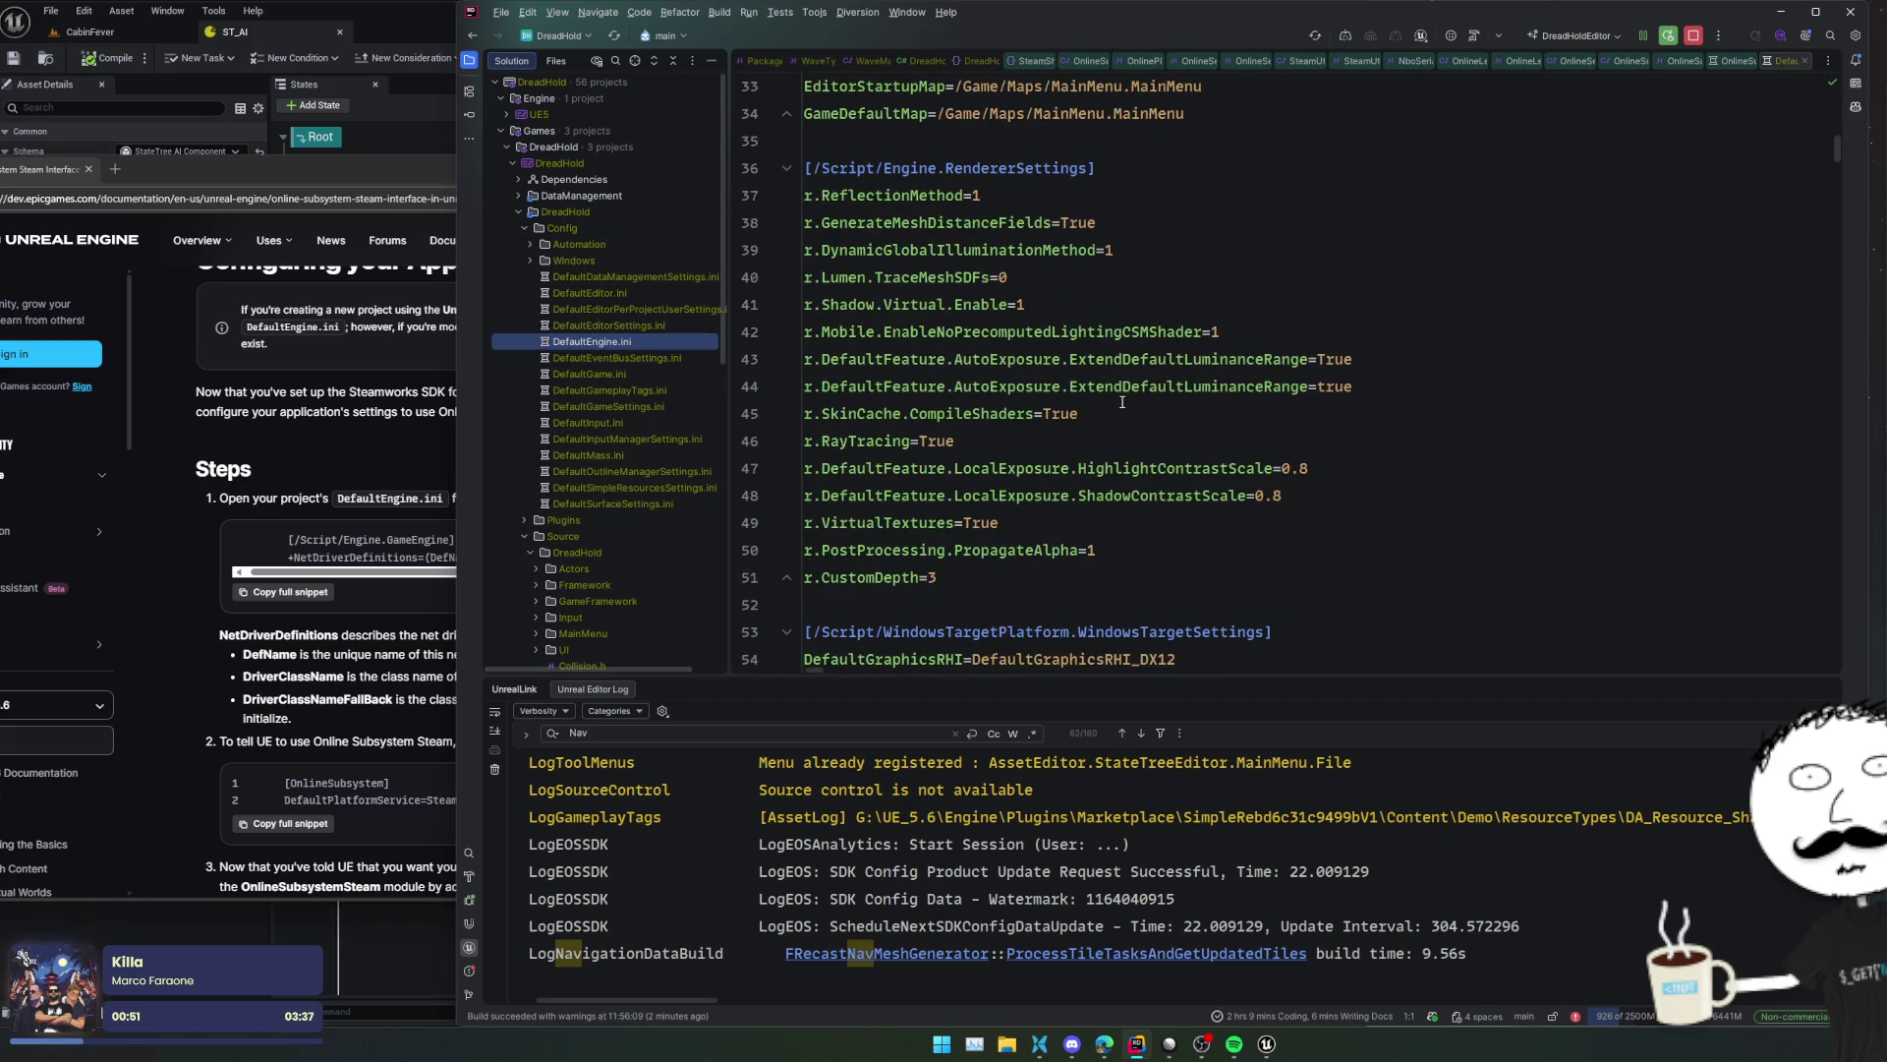
scroll(1121, 400, down, 12)
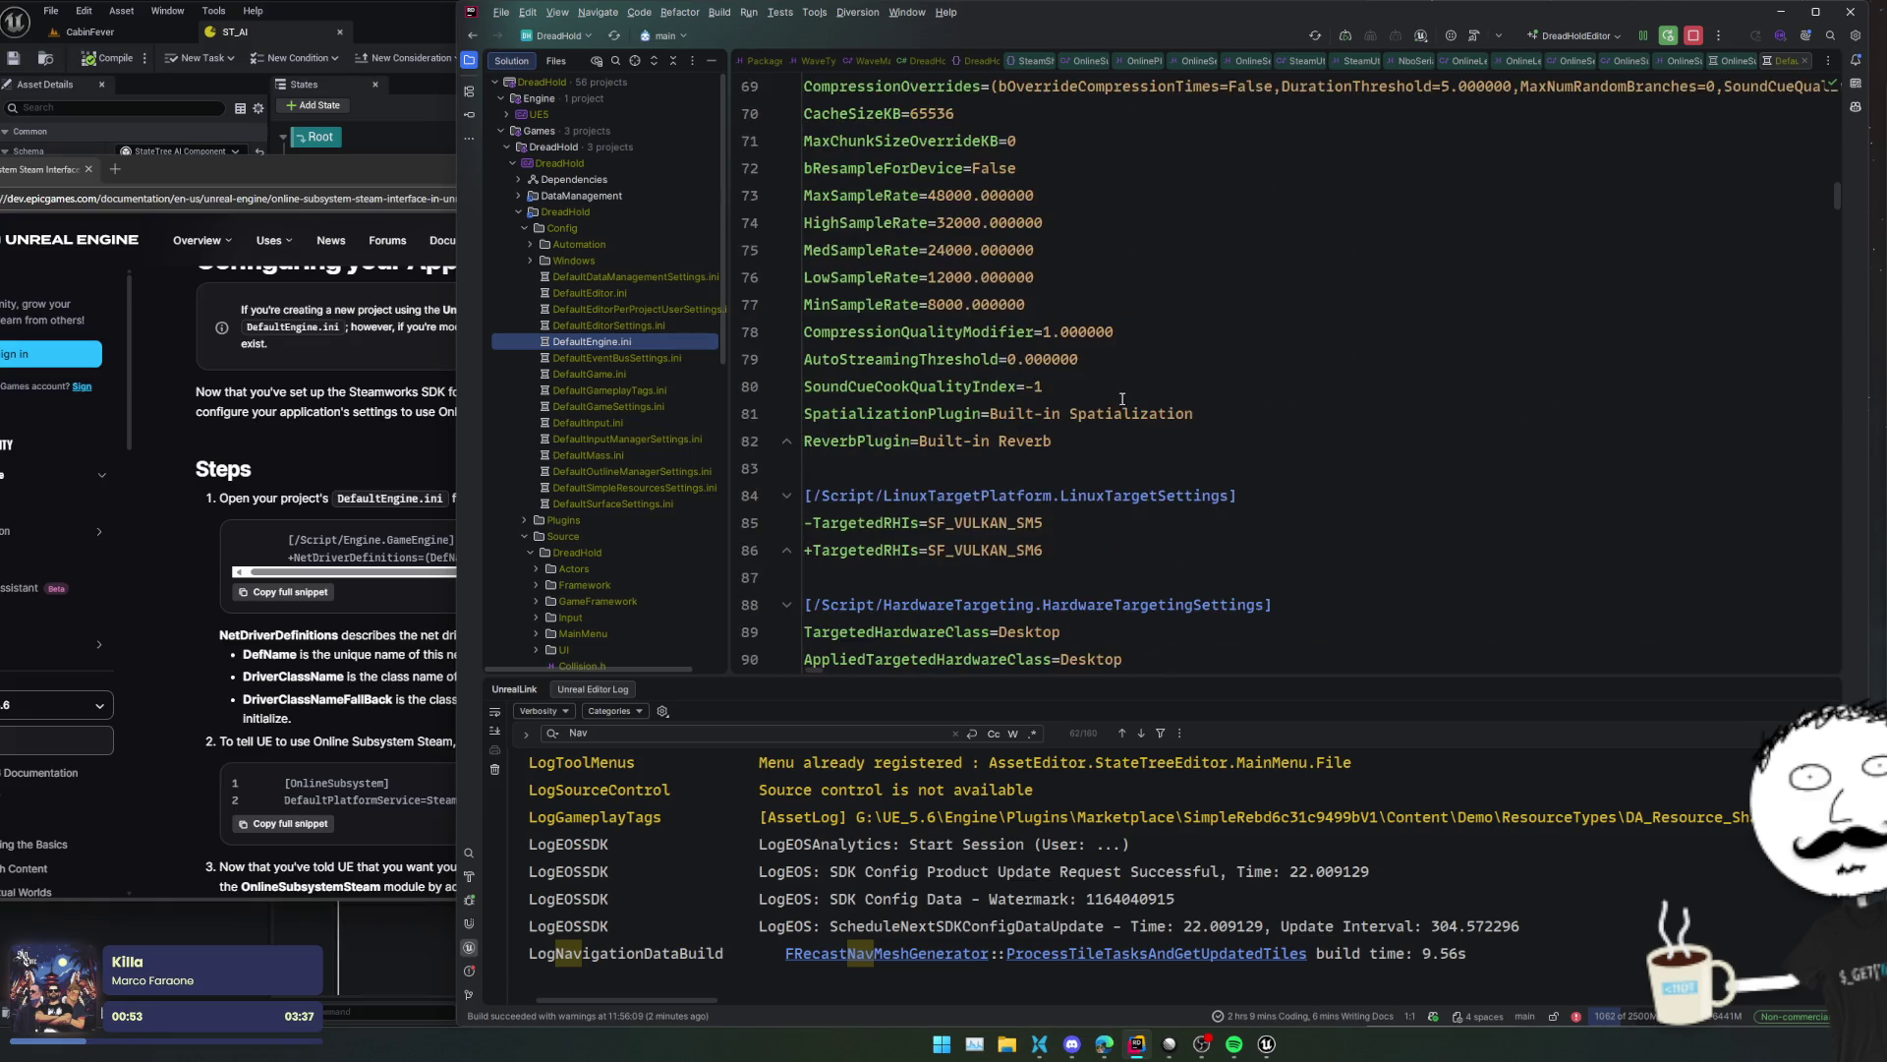
scroll(1121, 399, down, 3)
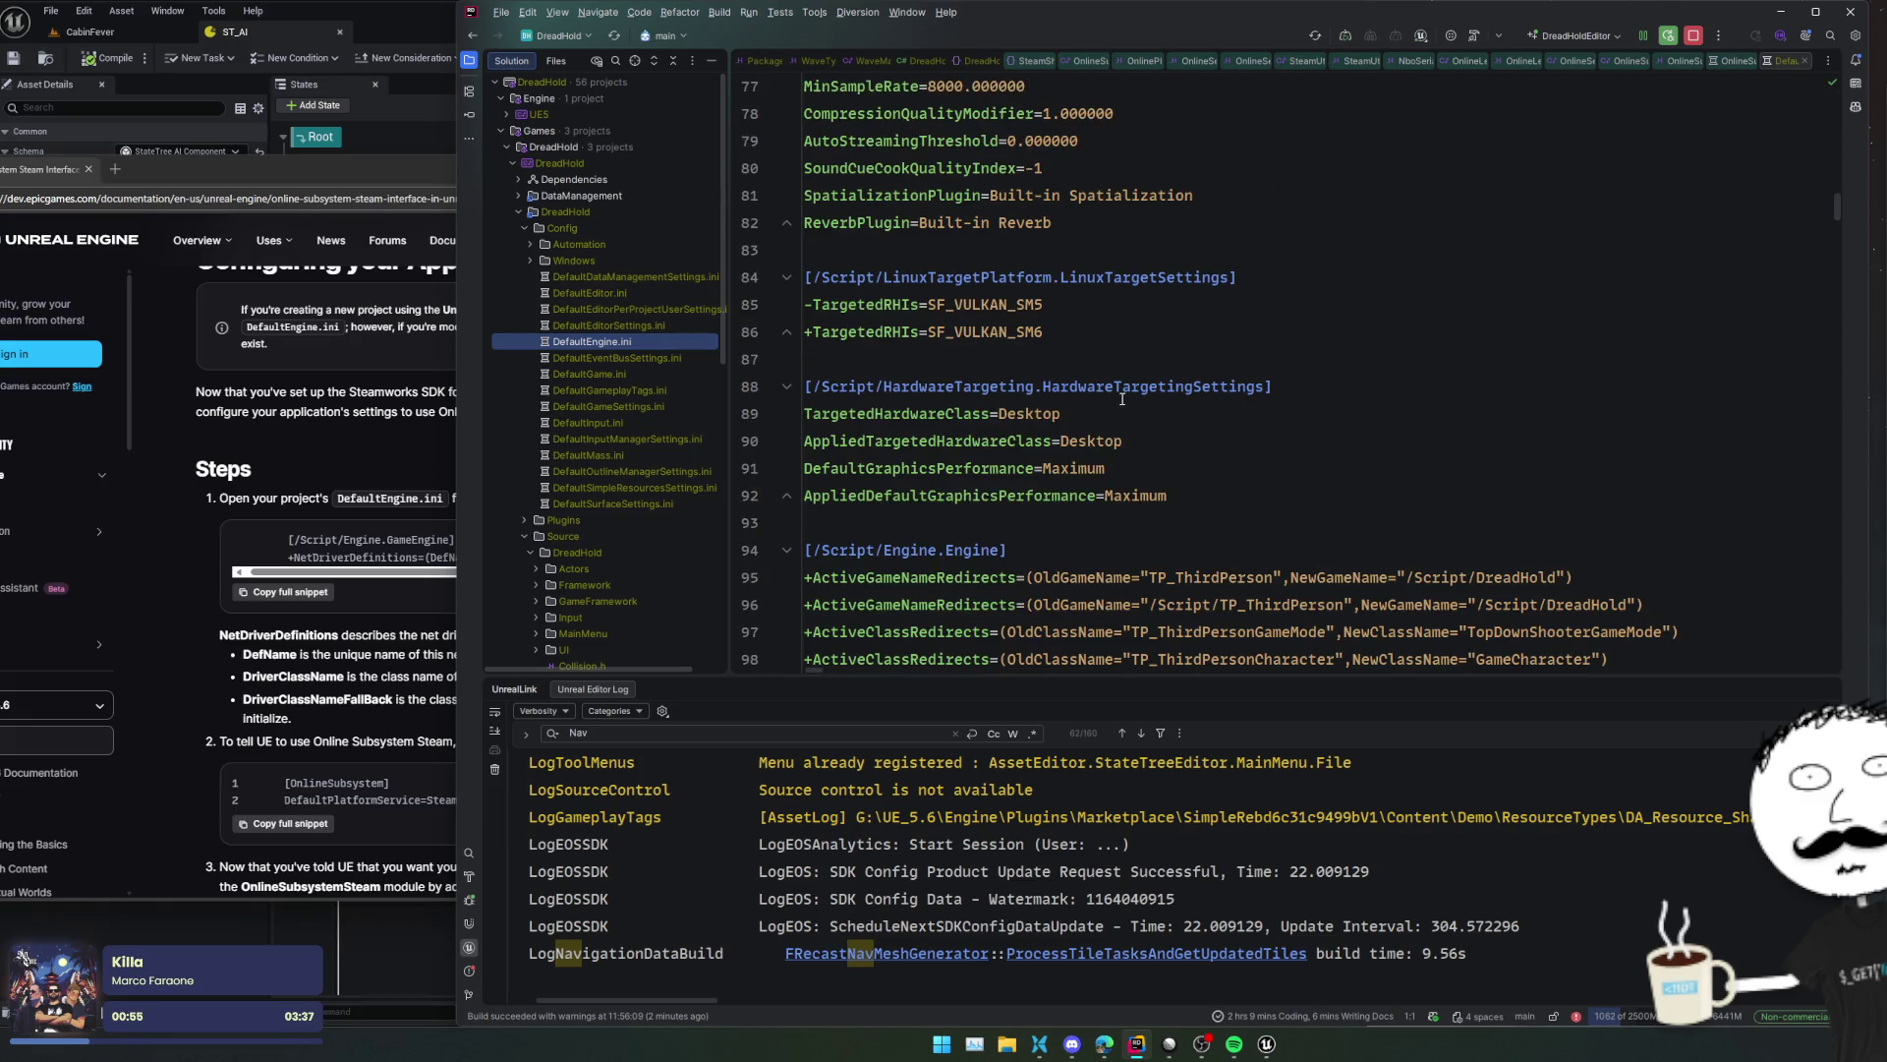
scroll(1122, 398, down, 7)
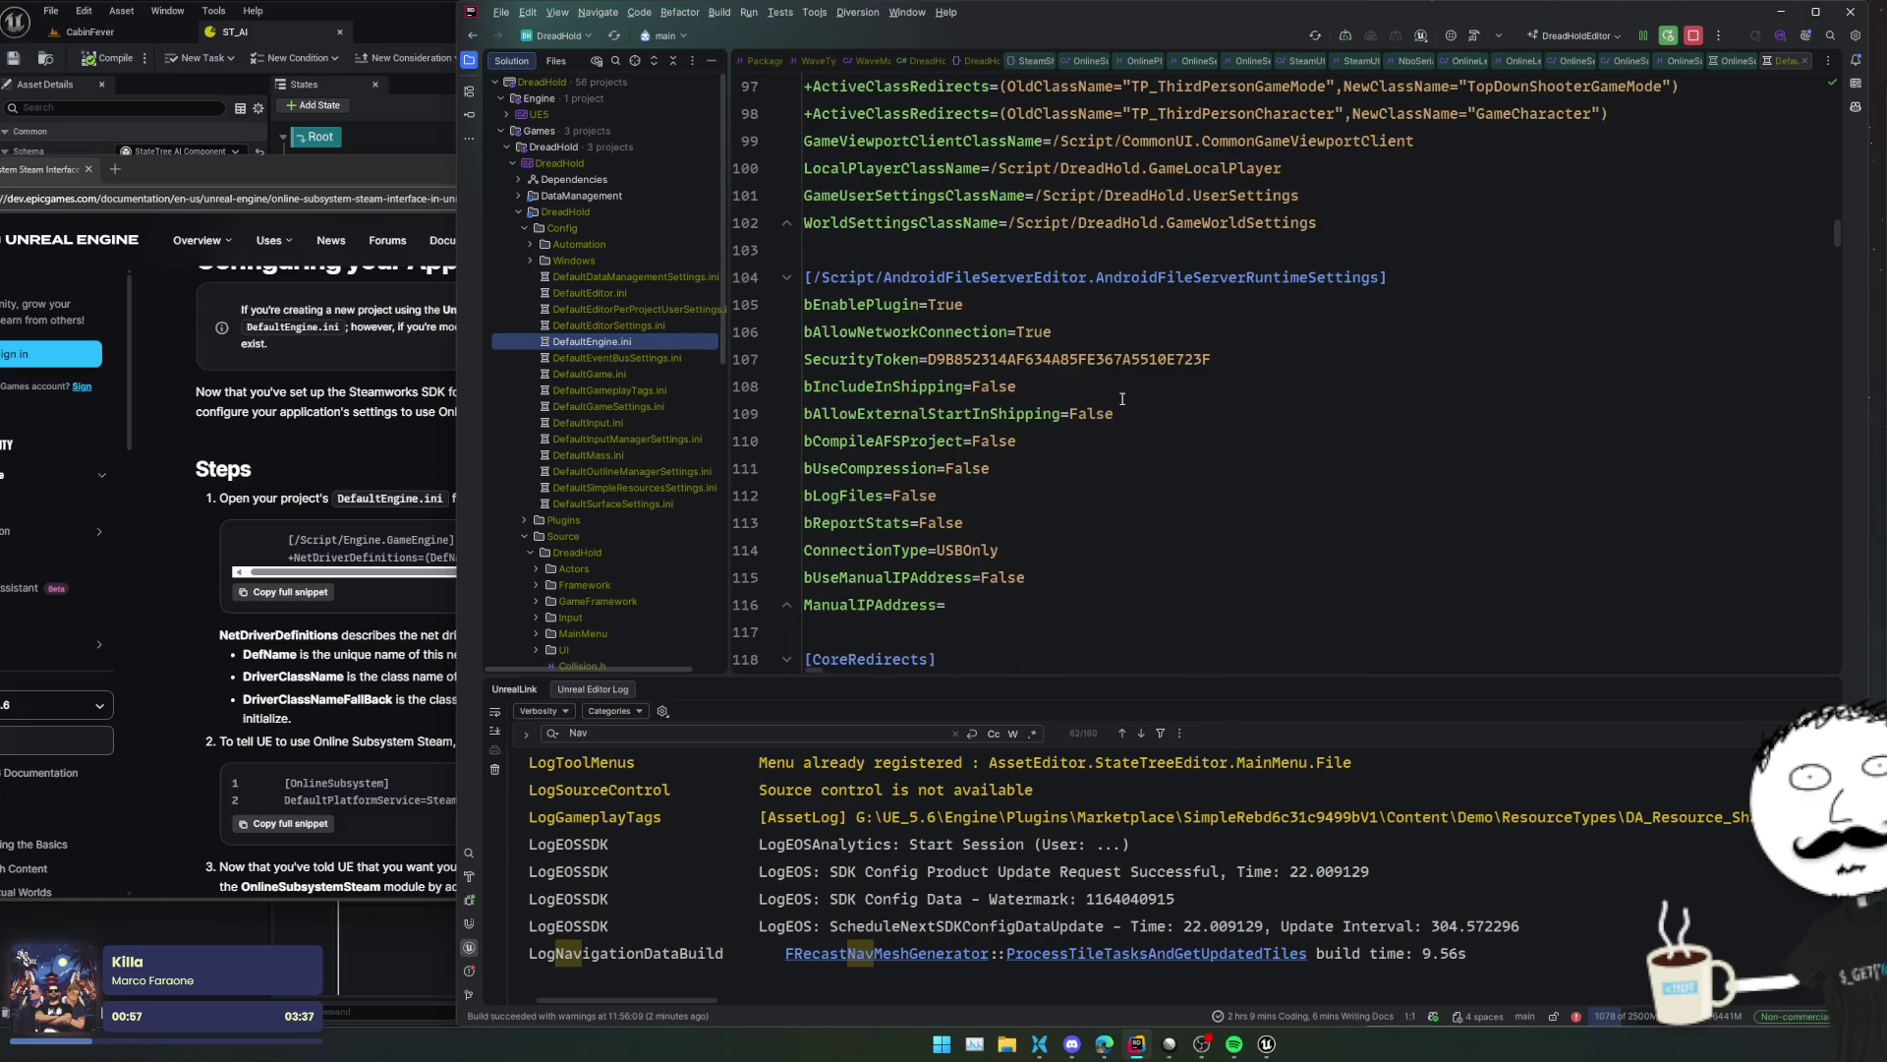
scroll(1122, 398, down, 12)
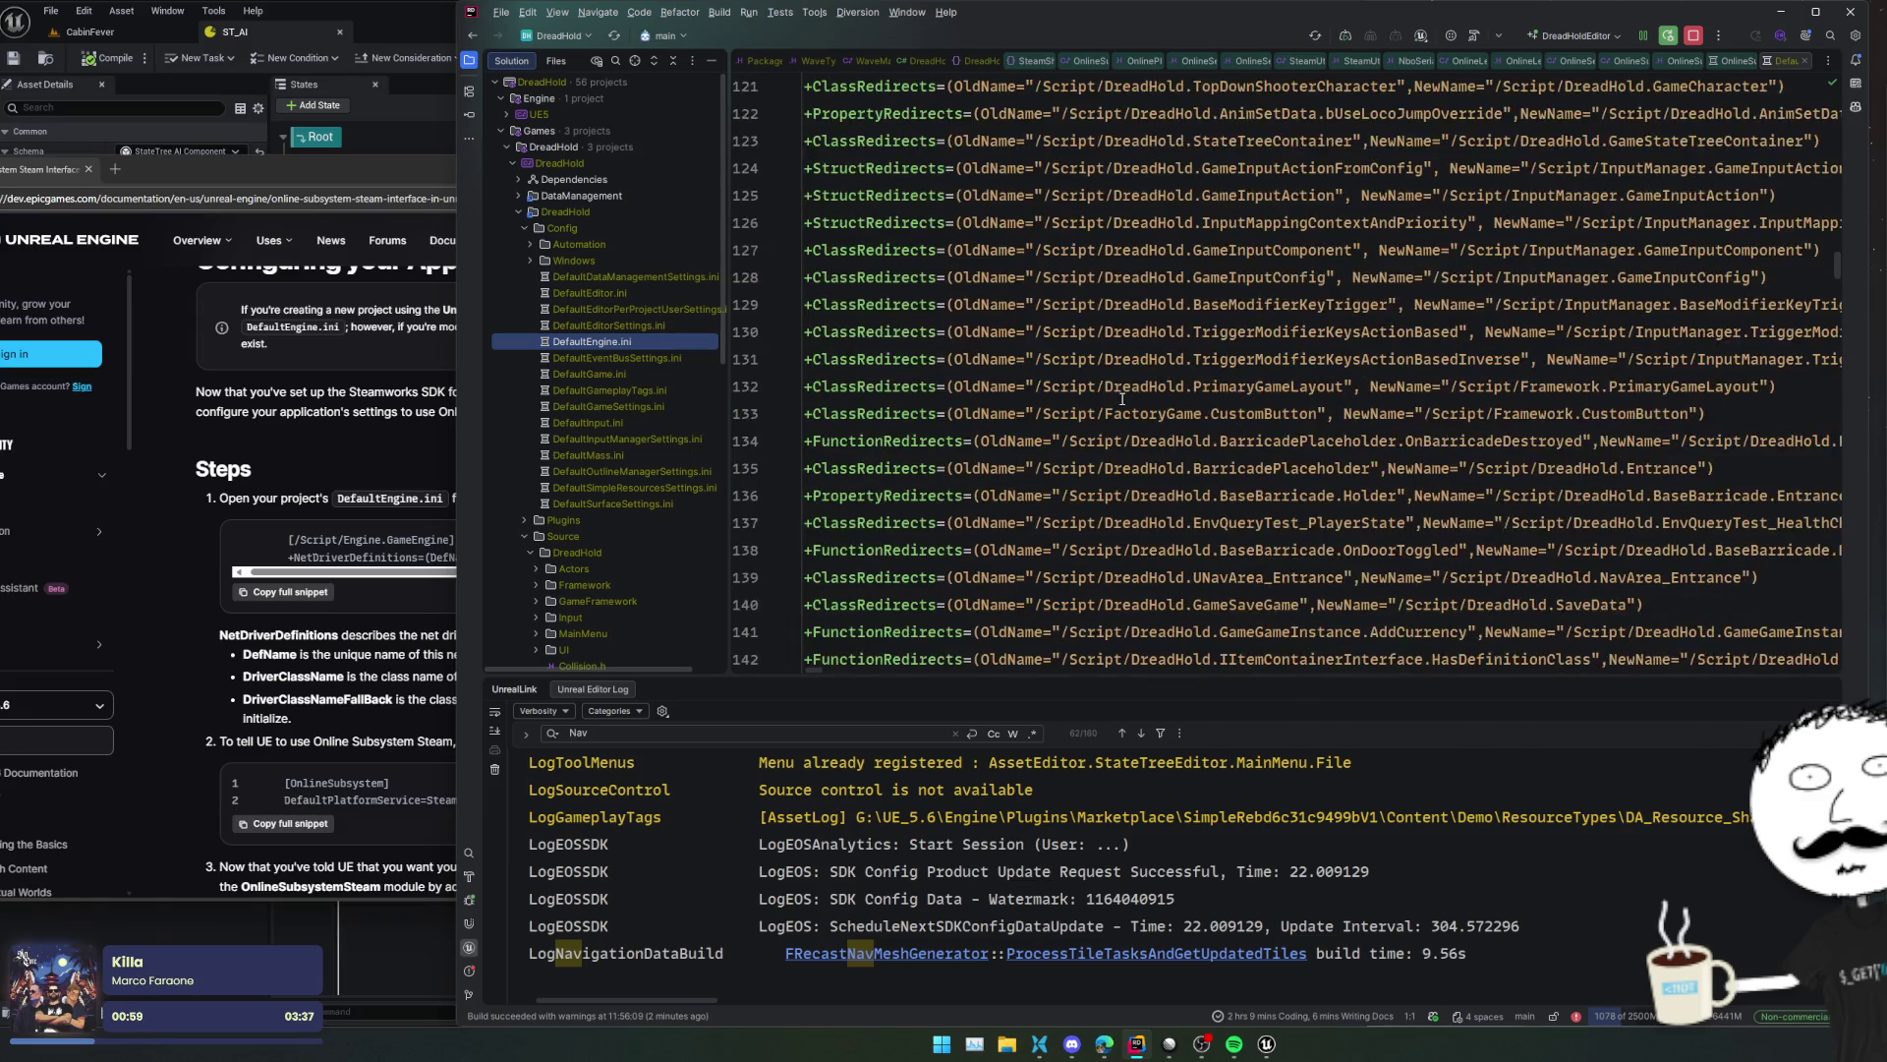
scroll(1122, 398, down, 12)
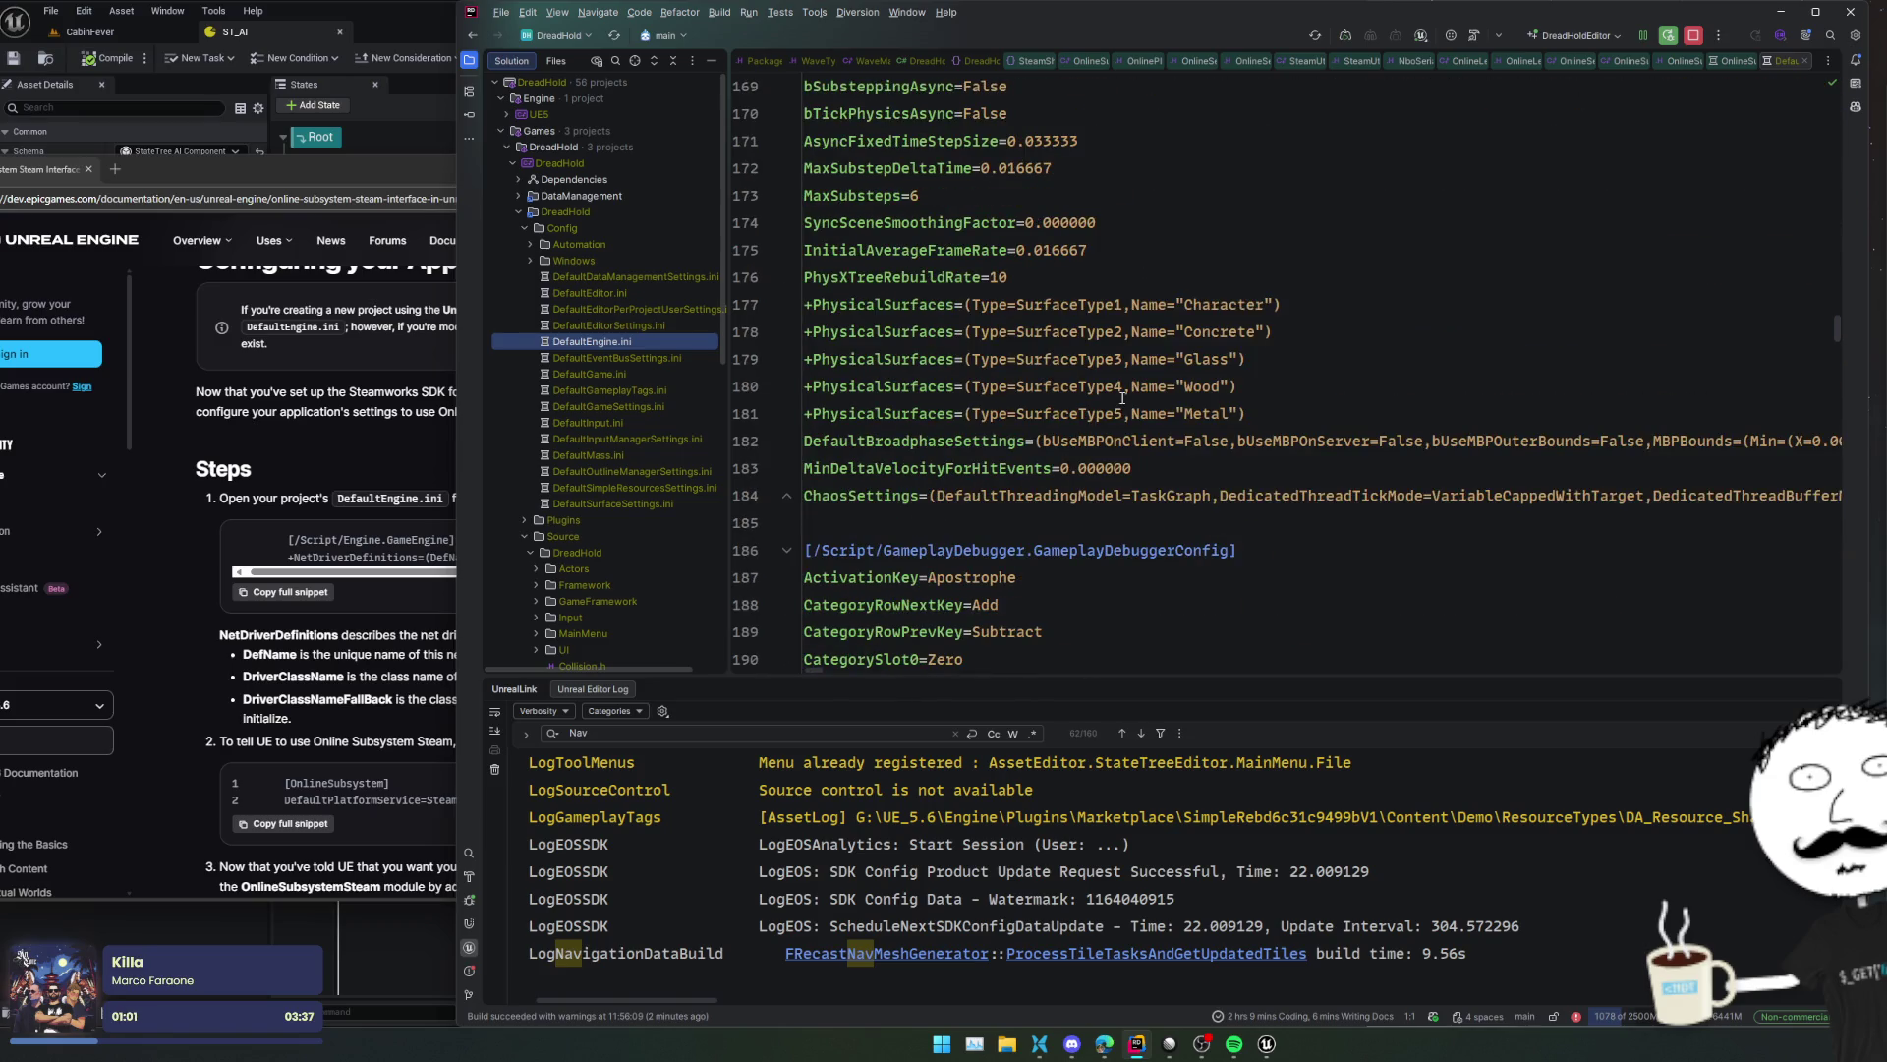
scroll(1122, 397, down, 16)
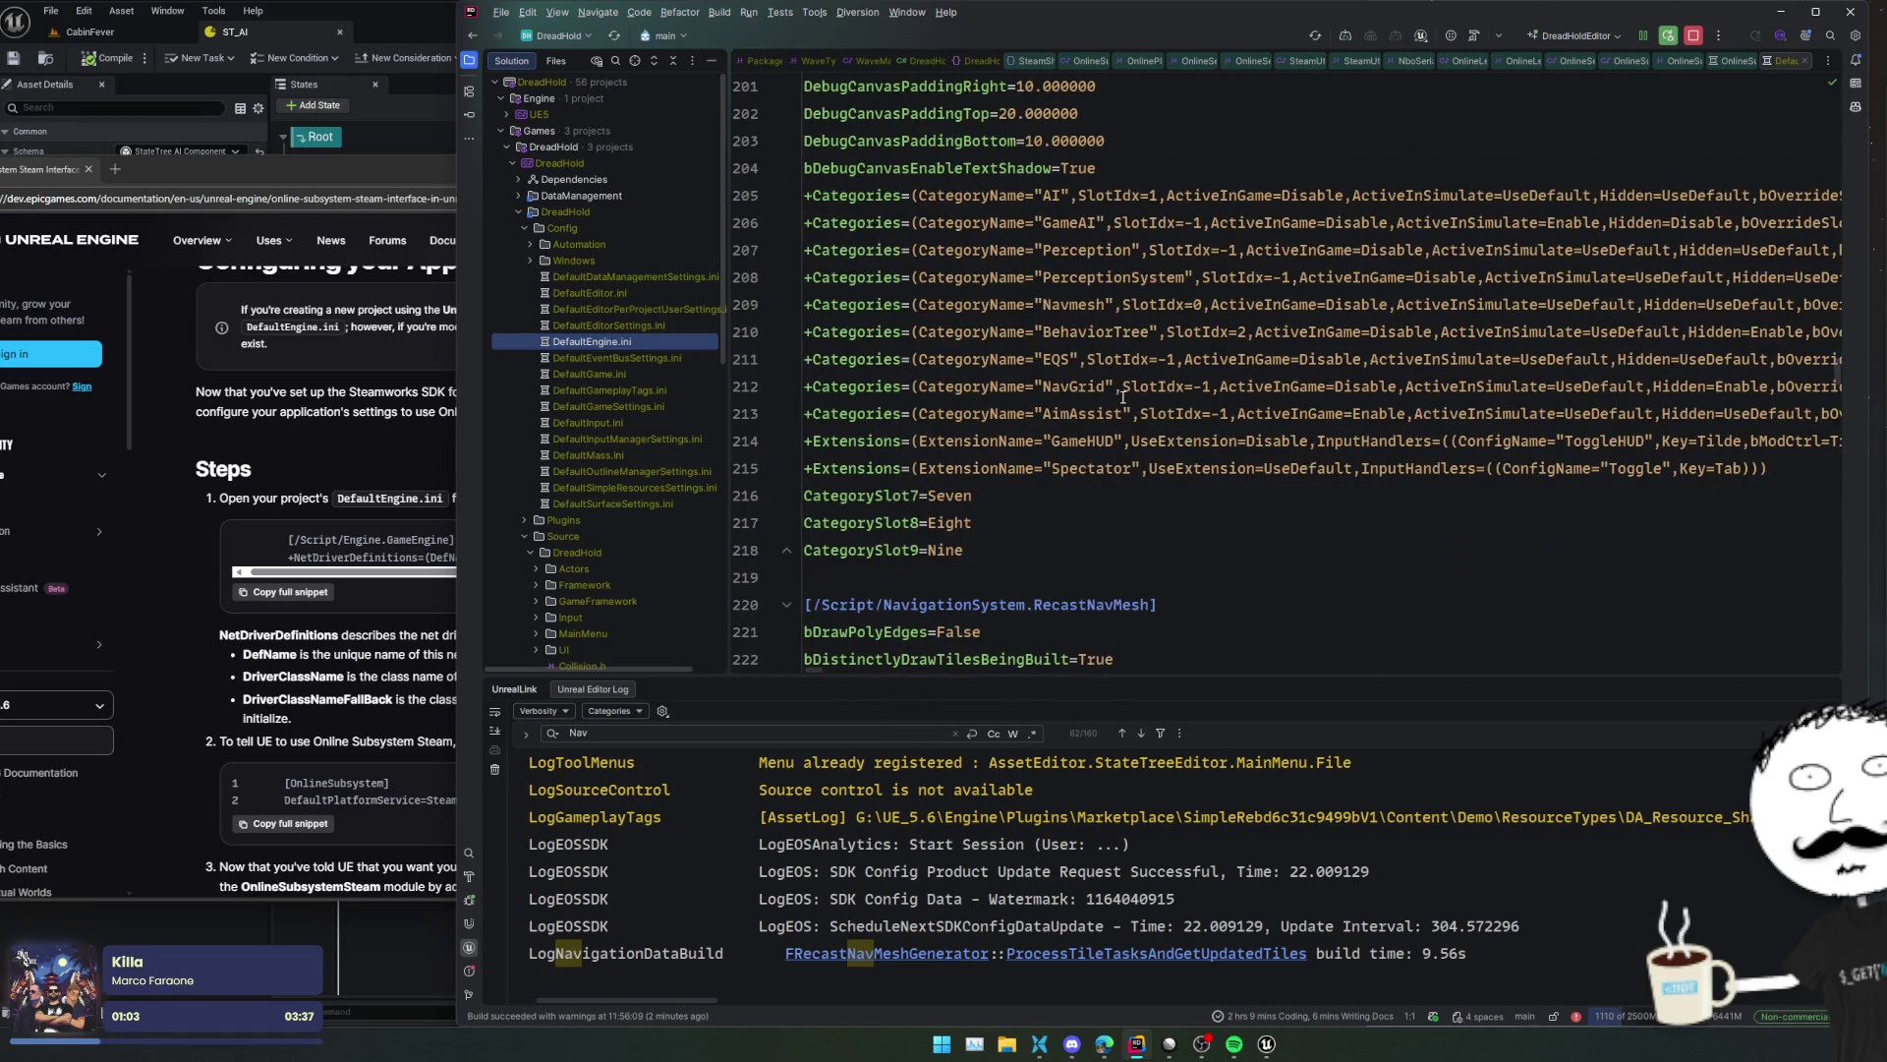
scroll(1122, 397, down, 15)
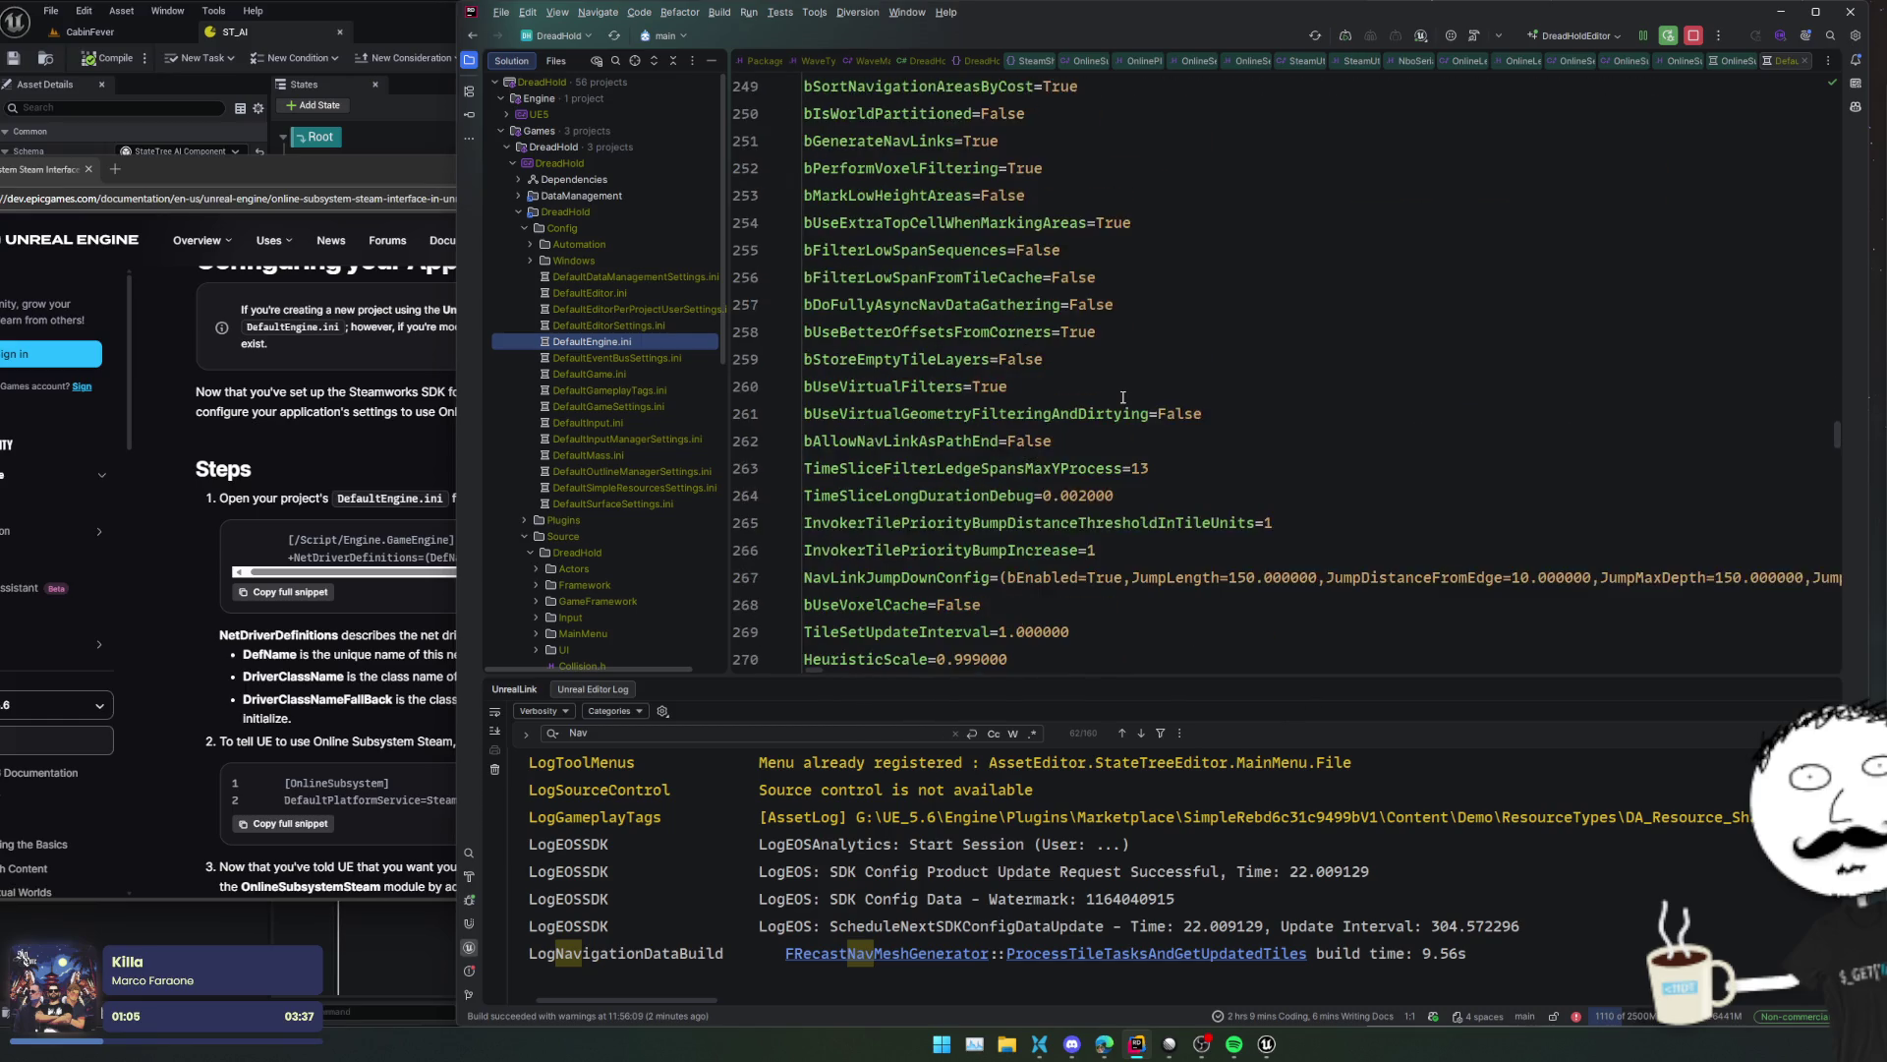
scroll(1122, 397, down, 7)
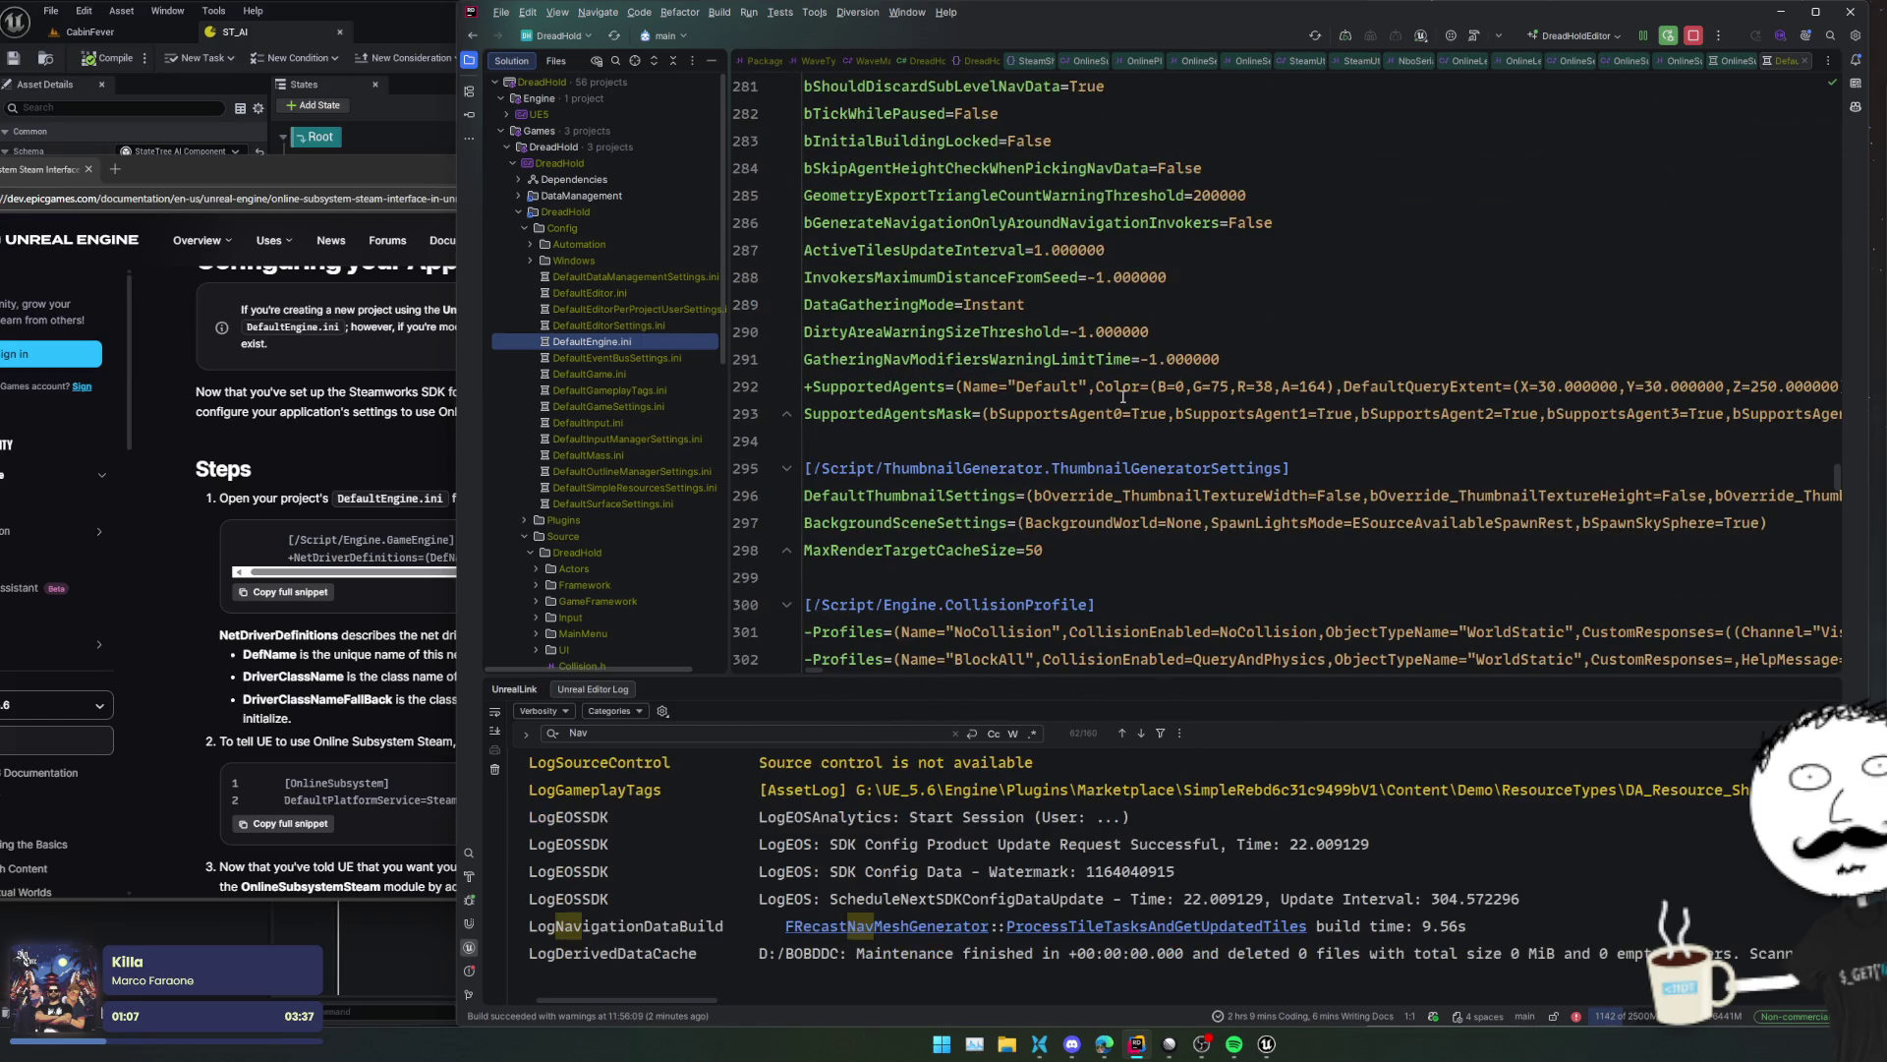
scroll(1123, 398, up, 17)
scroll(1122, 397, up, 5)
scroll(1122, 397, down, 20)
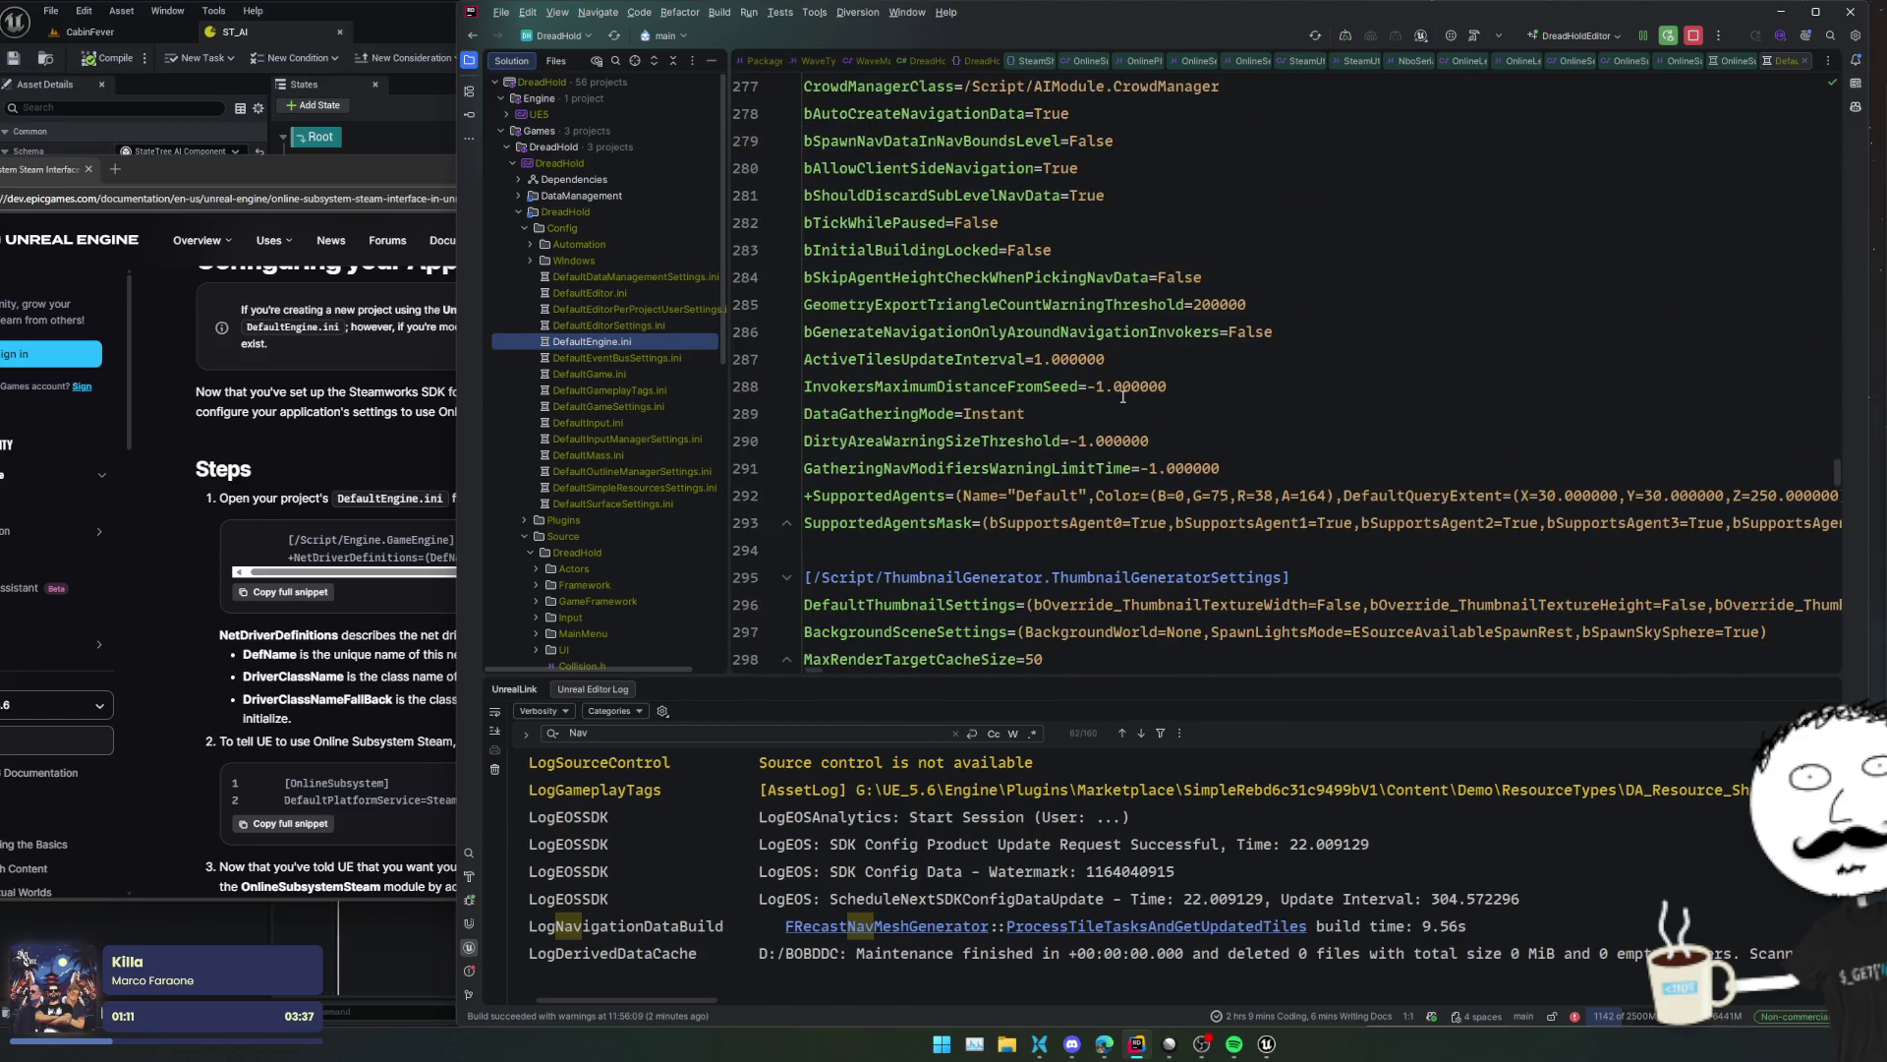
scroll(1122, 395, down, 20)
- Fold the CollisionProfile, UserInterfaceSettings and AudioSettings sections with Ctrl+Minus
click(1123, 396)
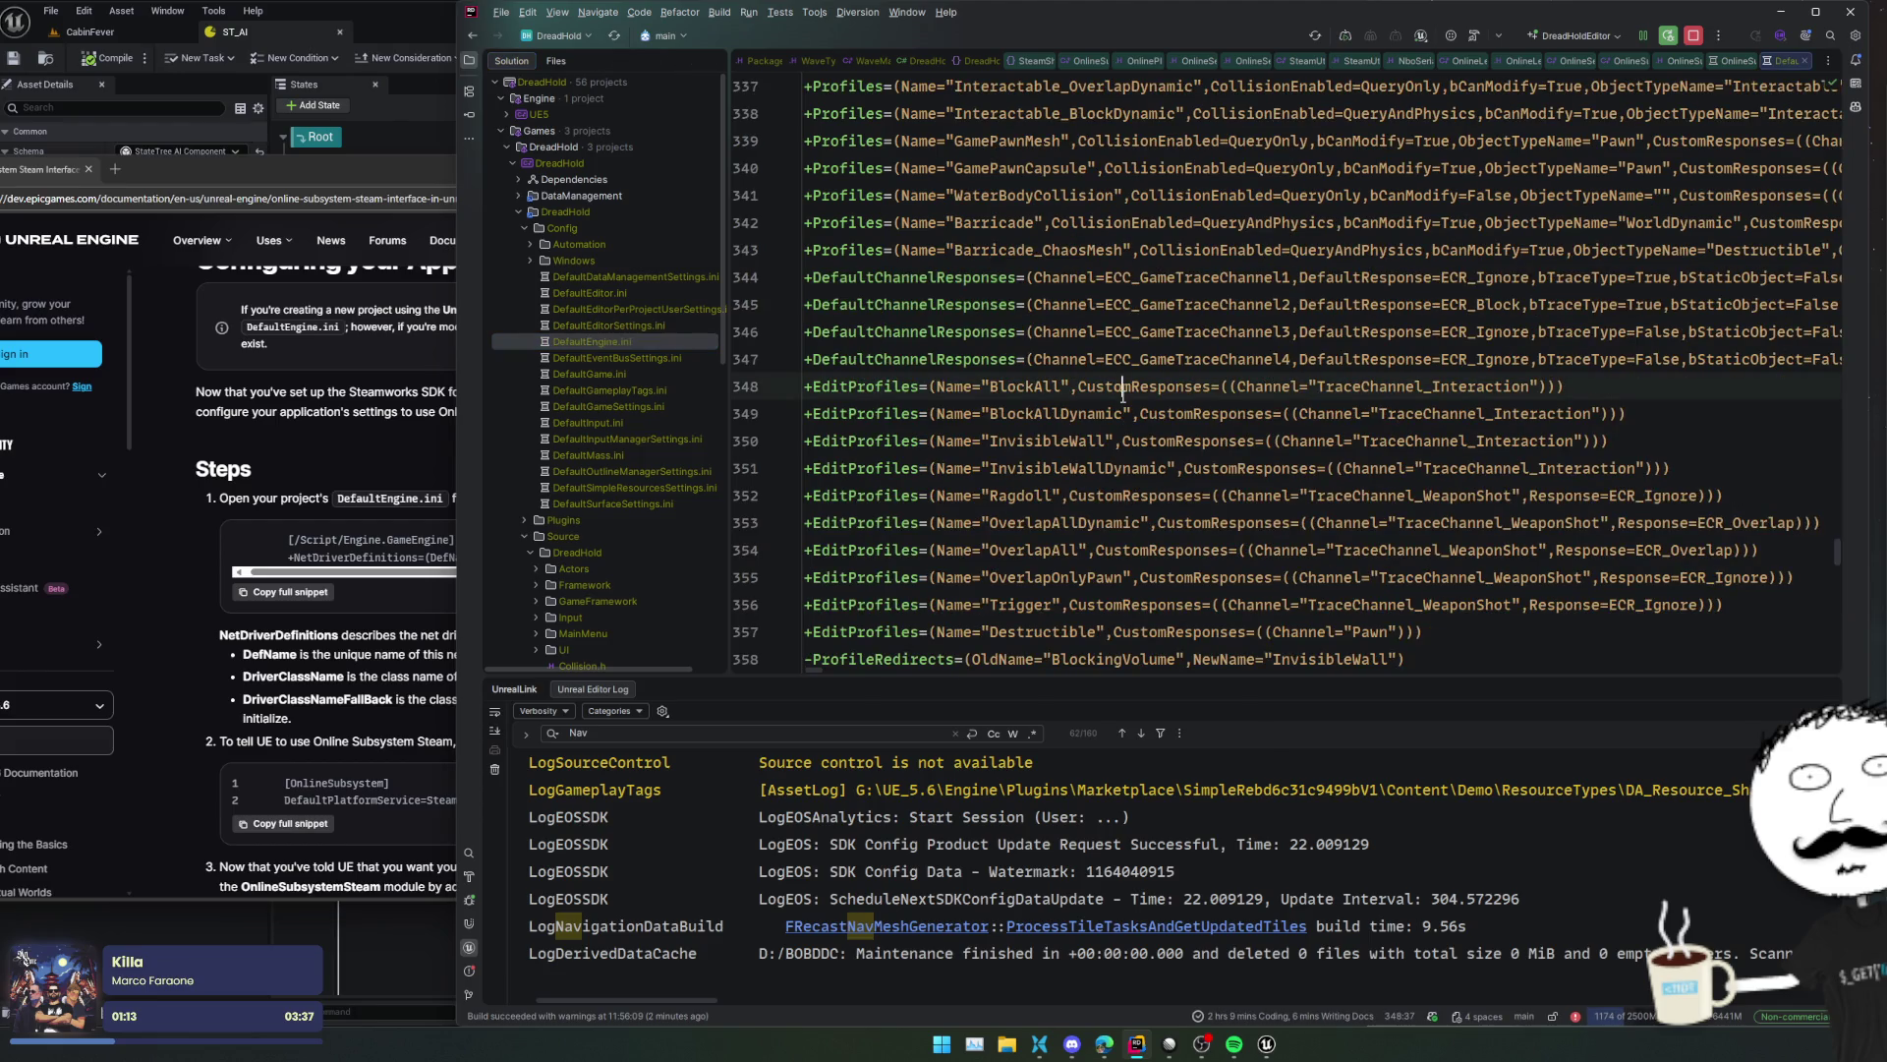
key(ctrl+minus)
click(1174, 493)
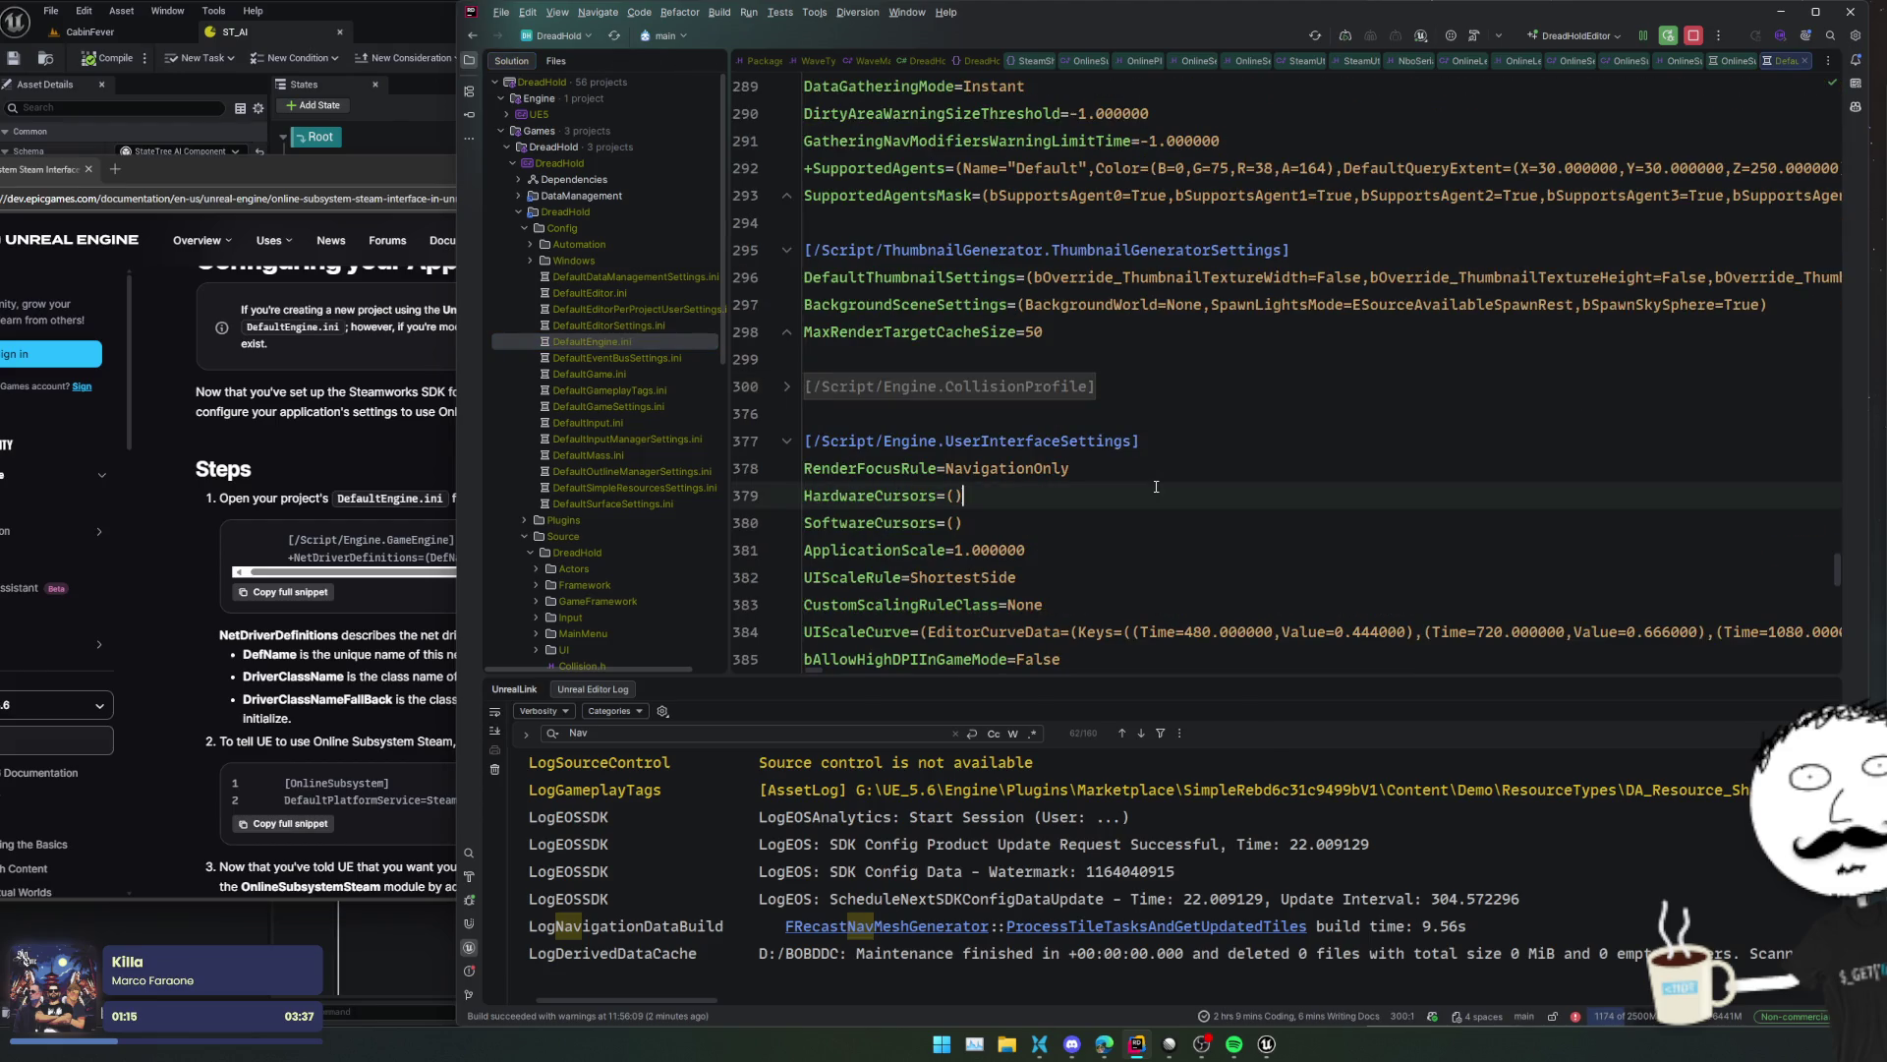
key(ctrl+minus)
scroll(1175, 490, down, 2)
click(1175, 494)
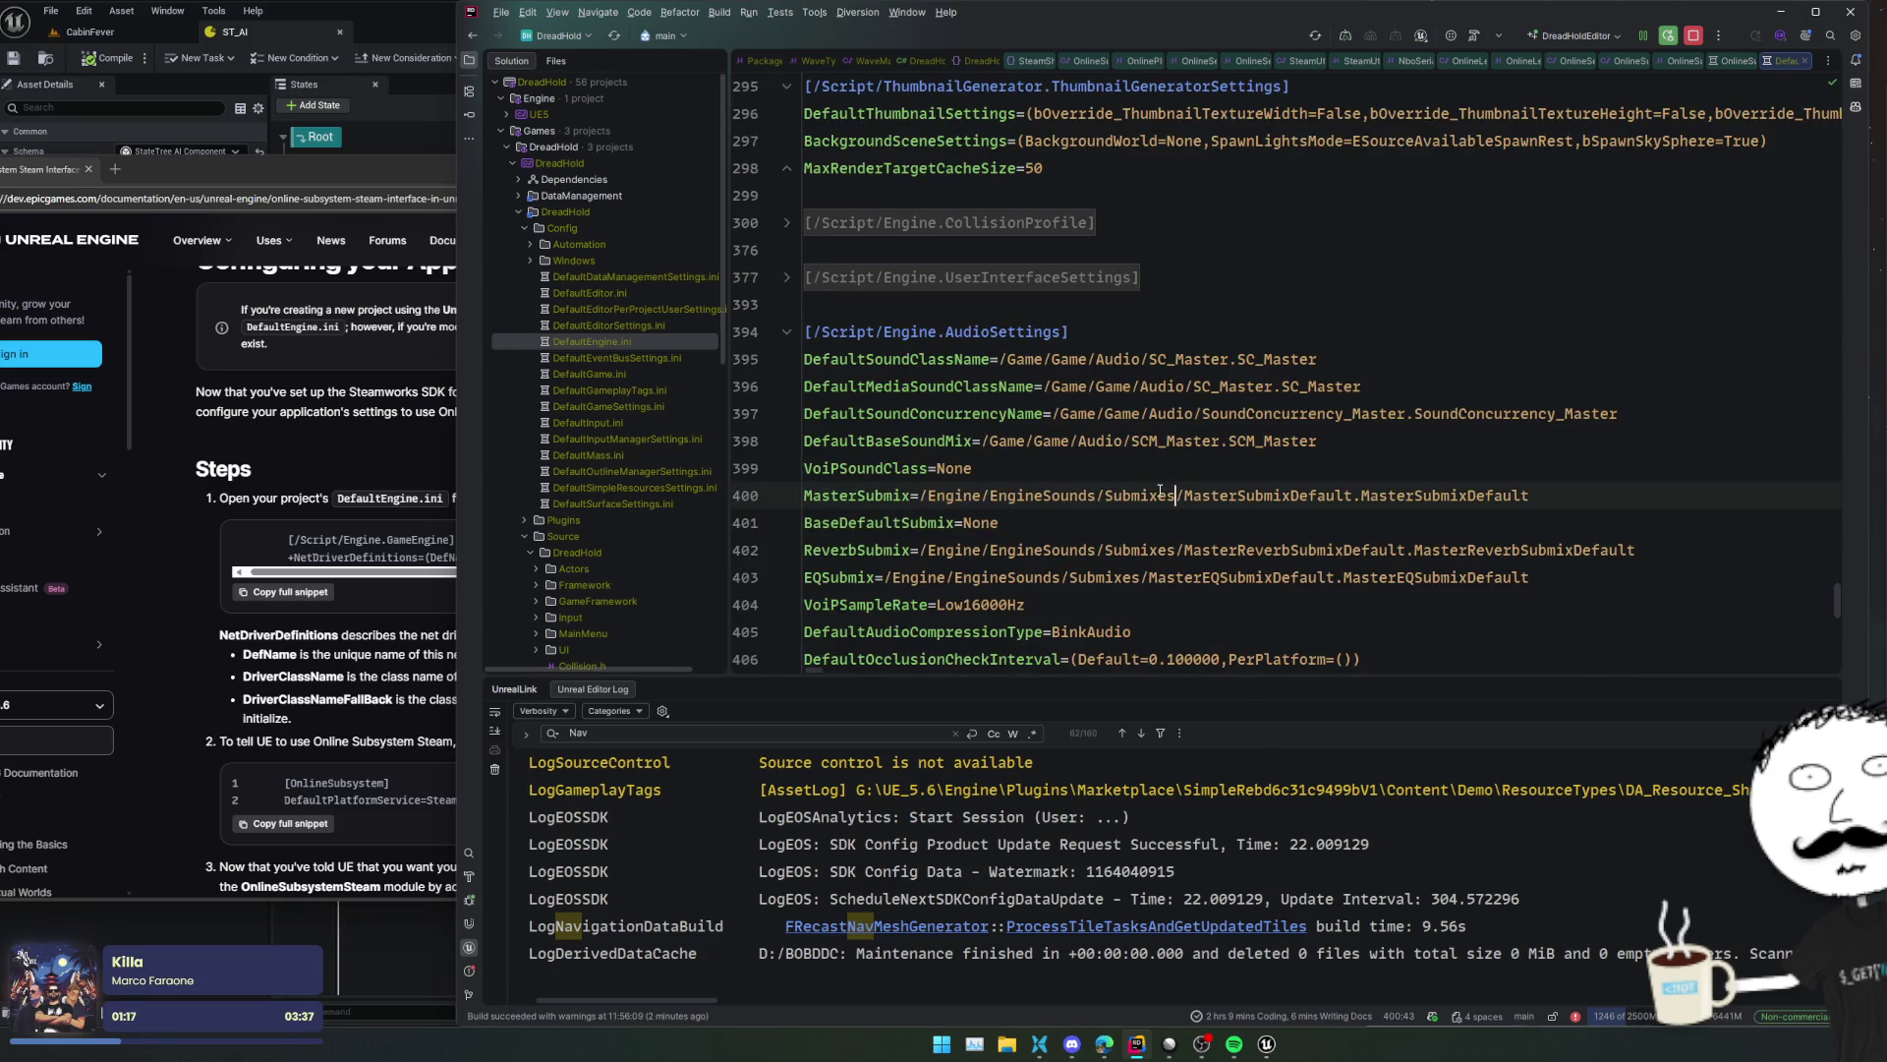
key(ctrl+minus)
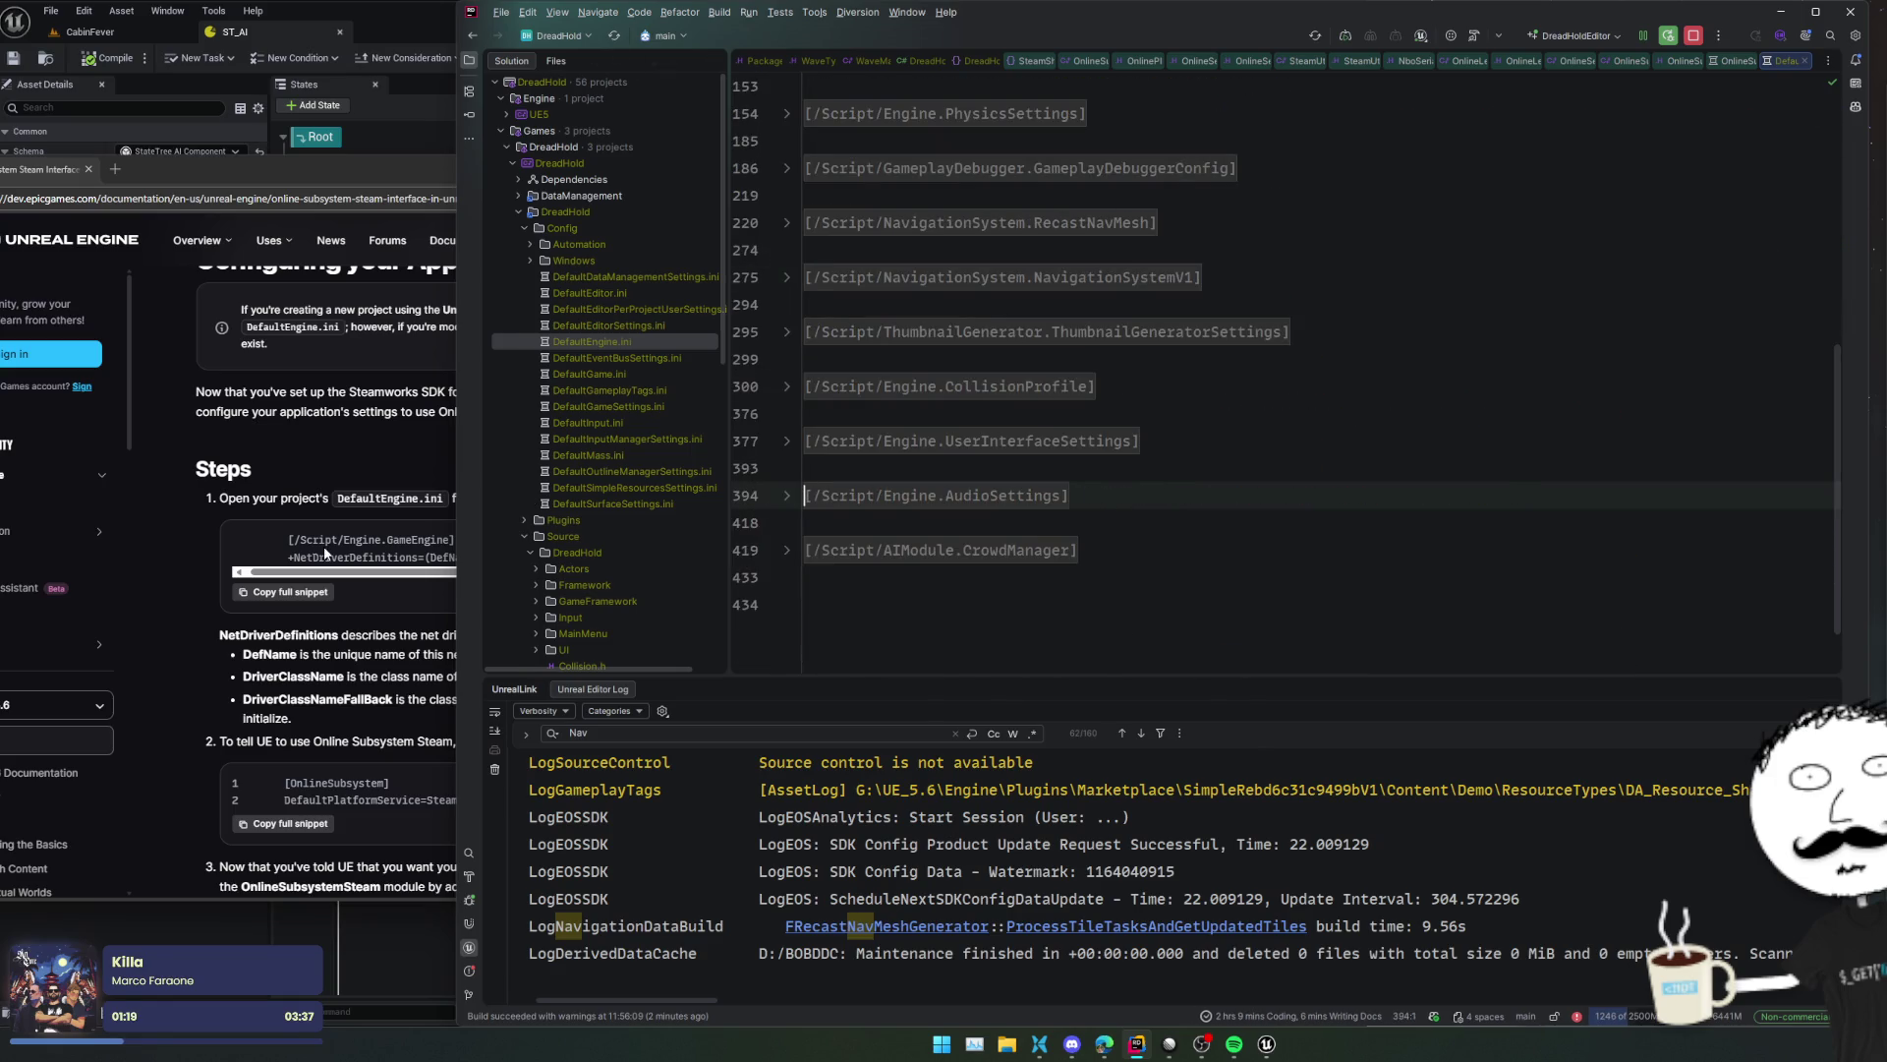
click(323, 545)
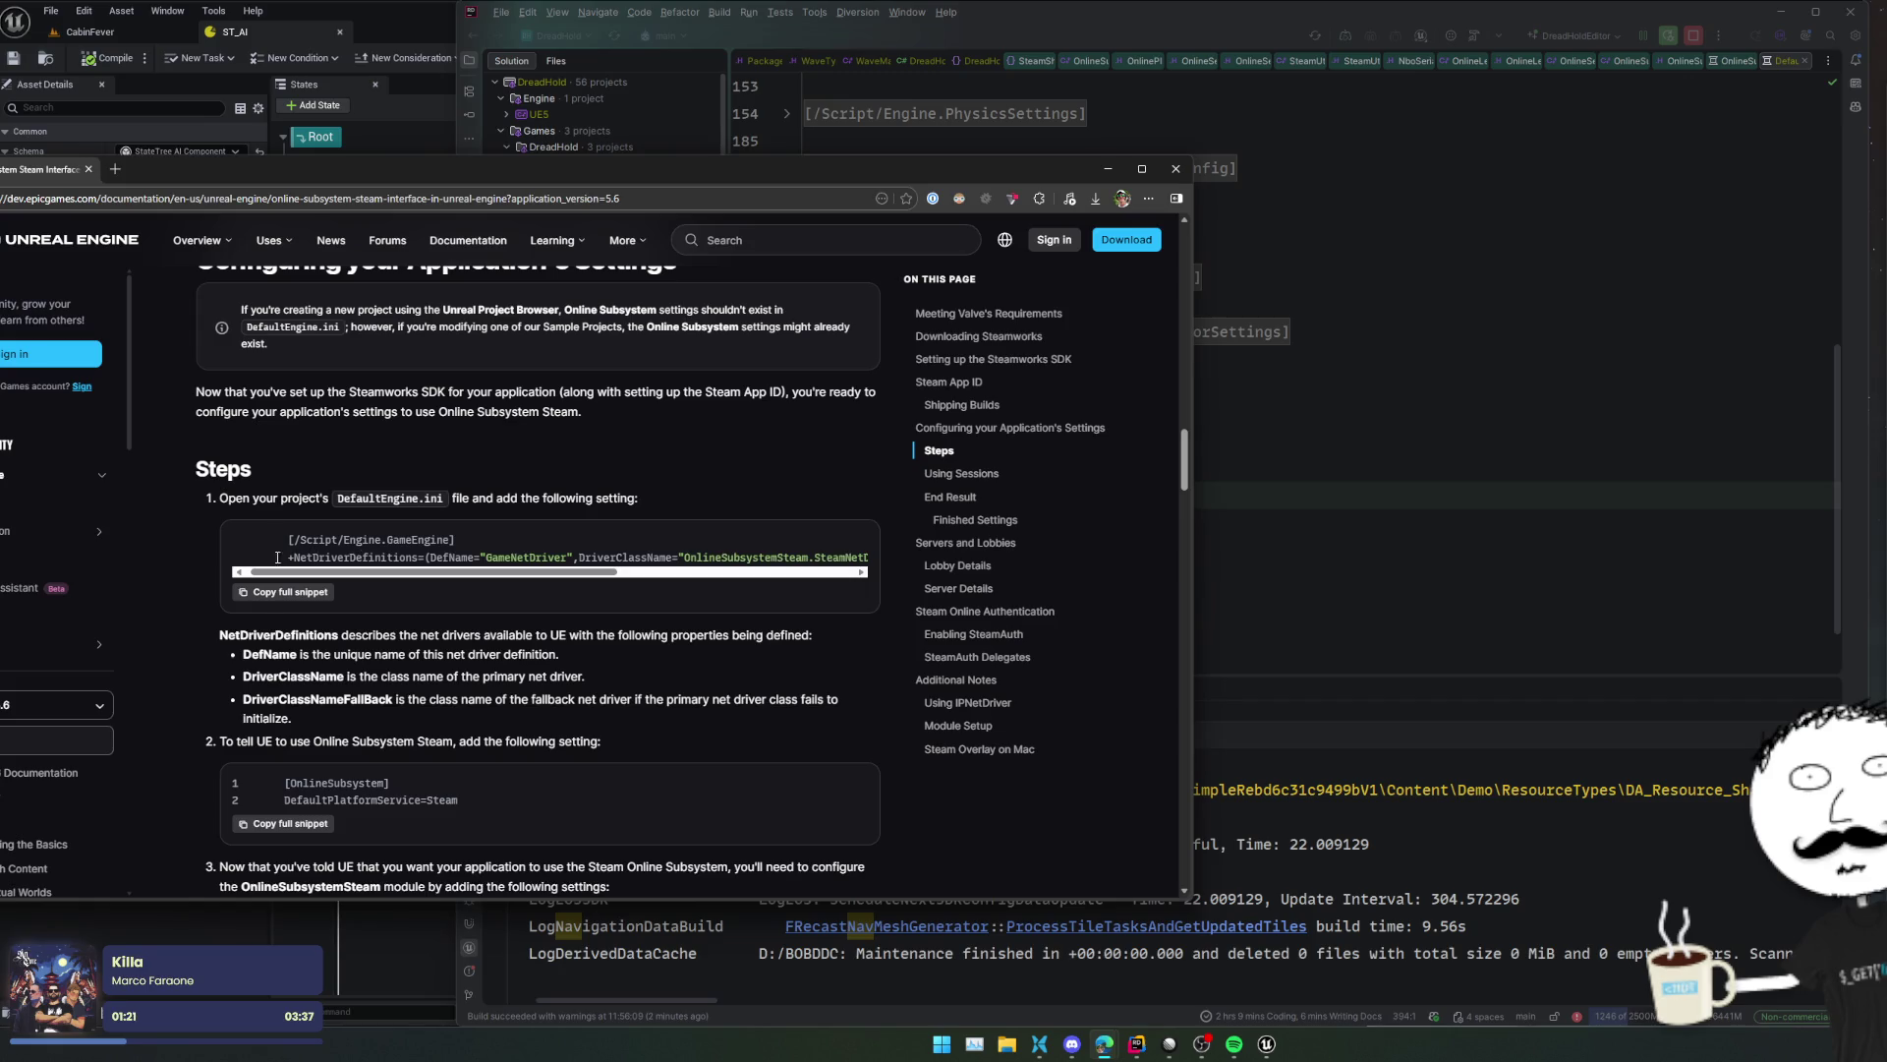
click(1238, 536)
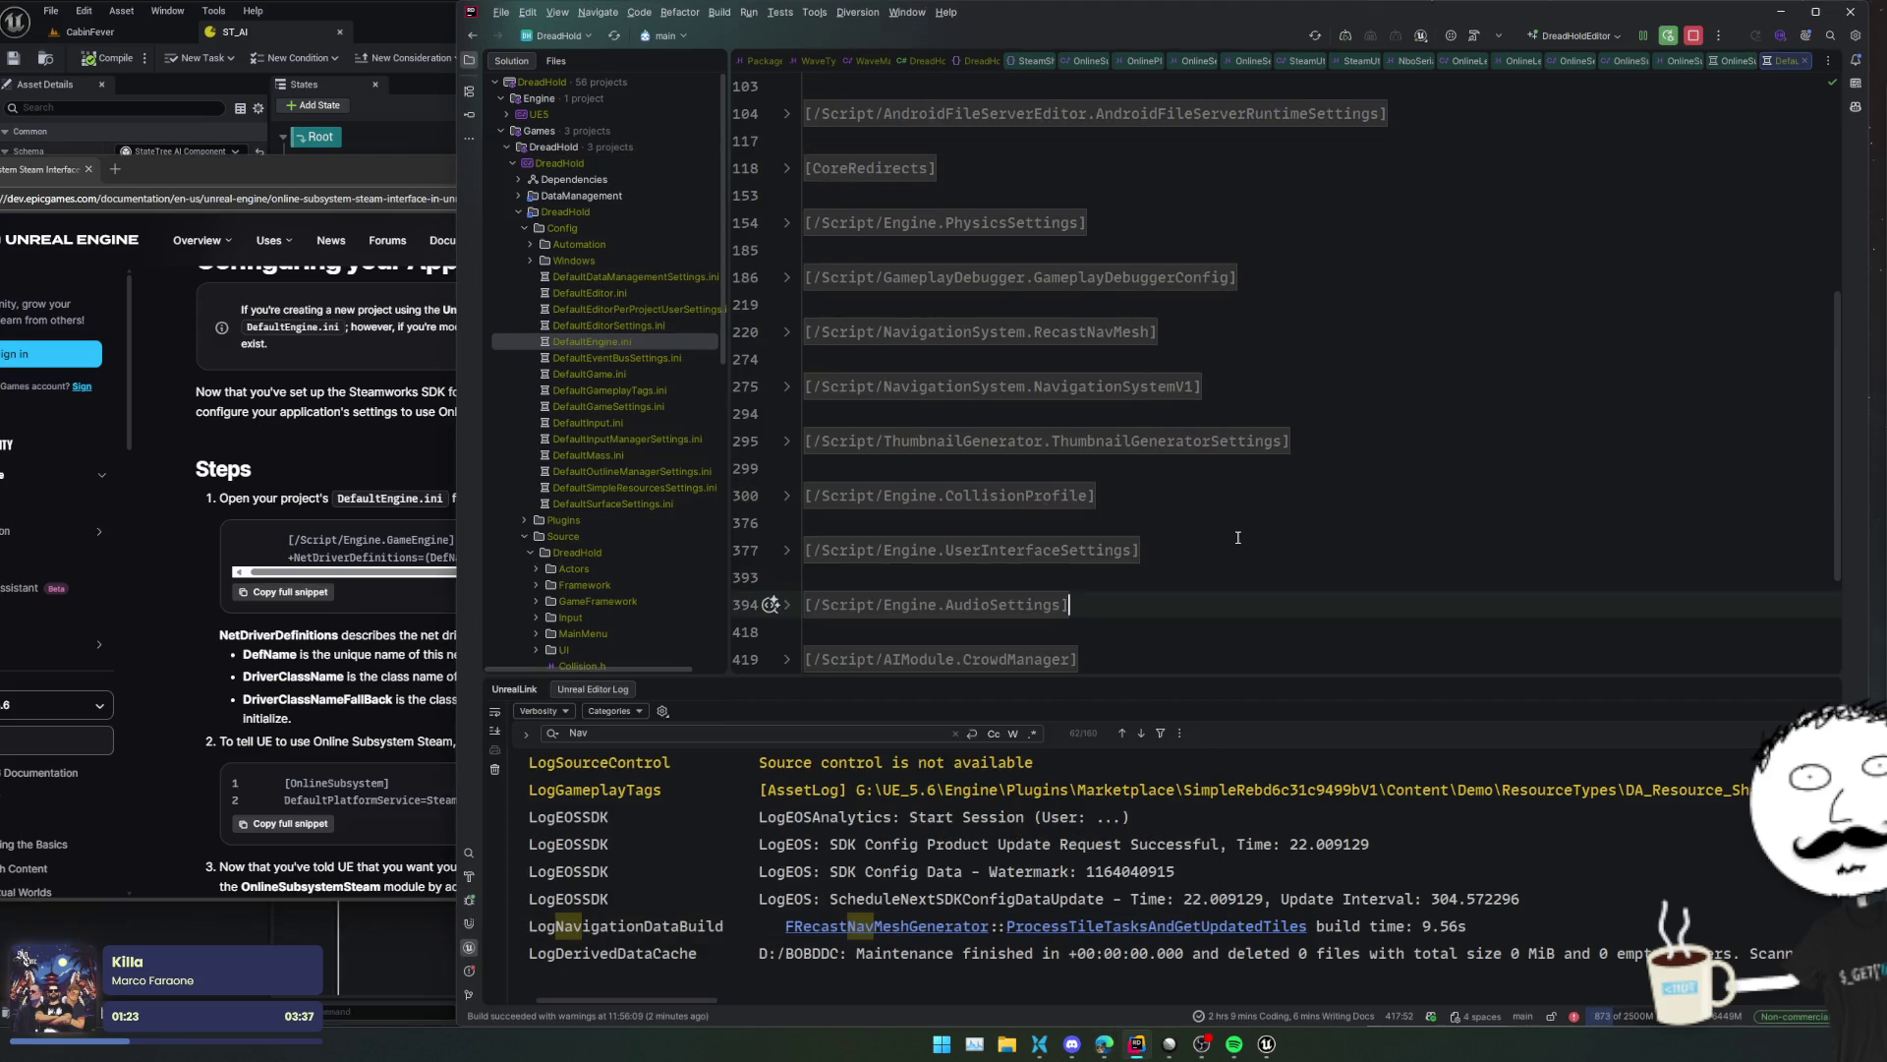
- Paste the [/Script/Engine.GameEngine] Steam NetDriverDefinitions line, unindented, at the end of DefaultEngine.ini
key(ctrl+f)
text(GameEngine)
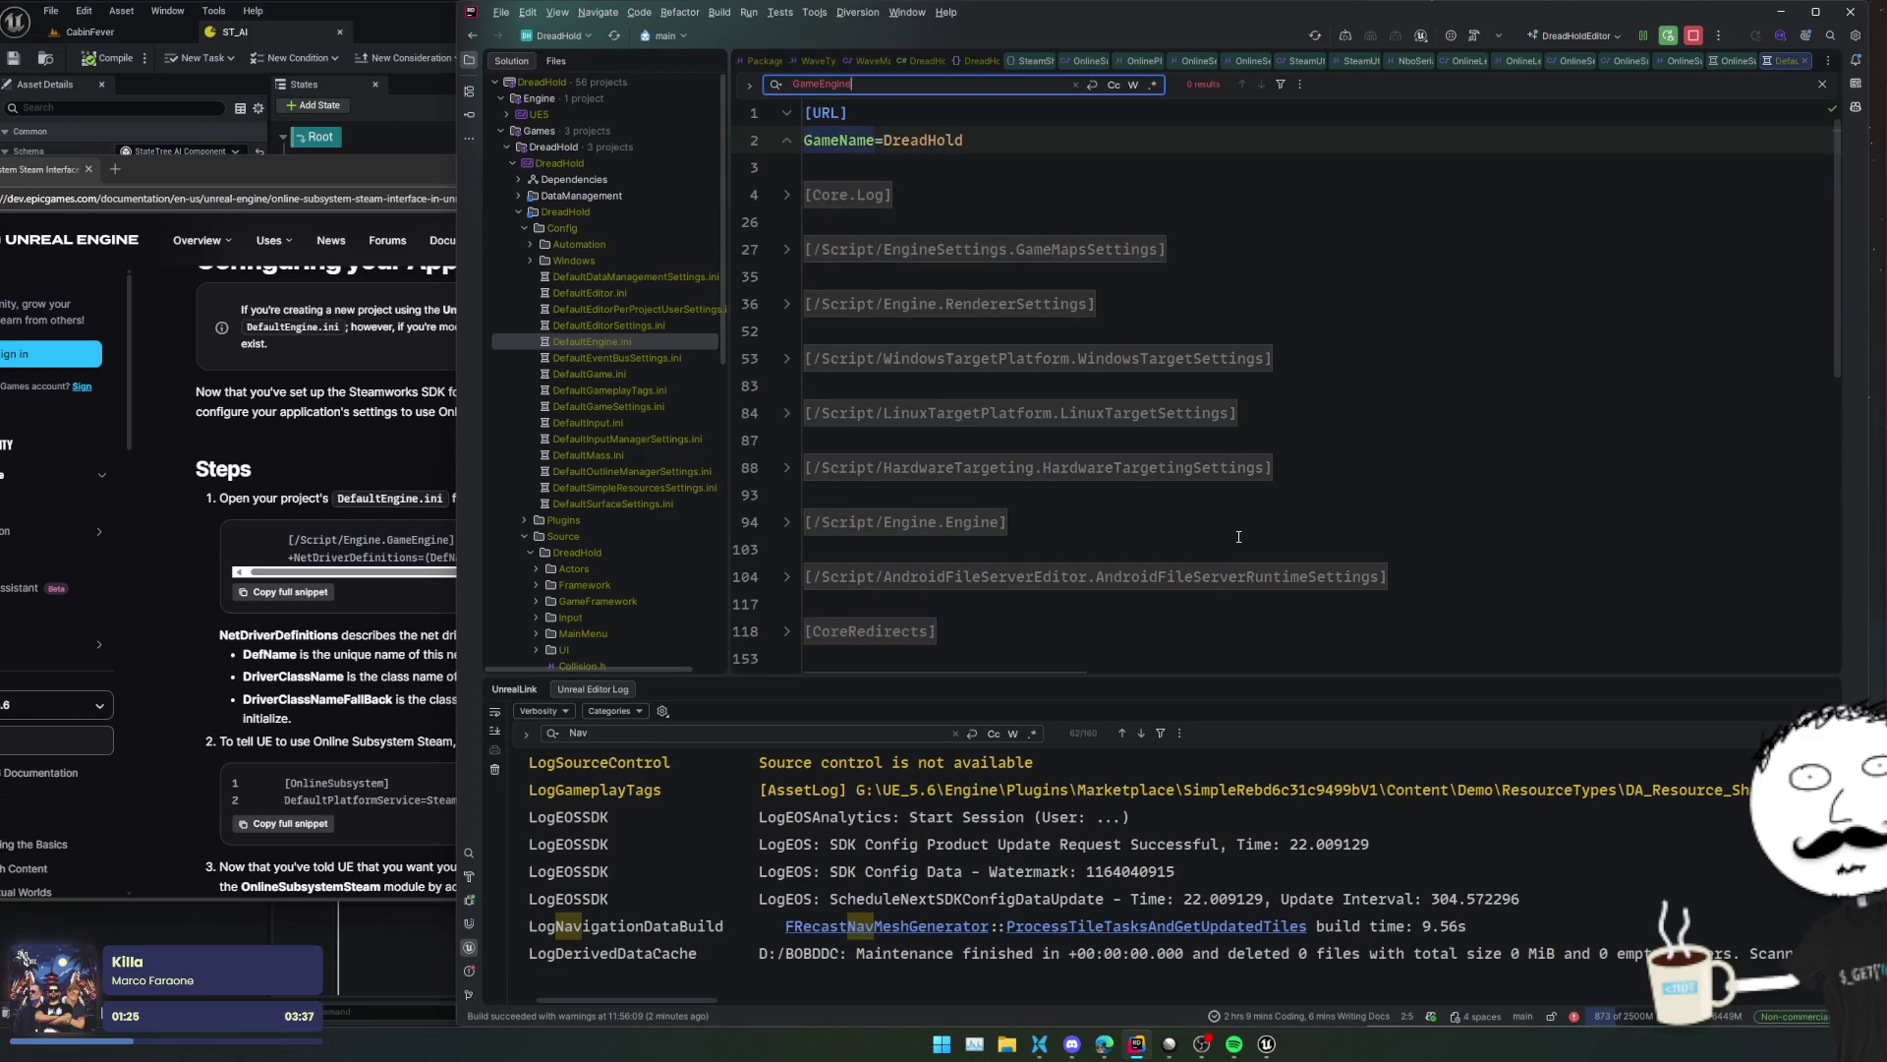
key(Escape)
key(ctrl+End)
key(Return)
key(ctrl+v)
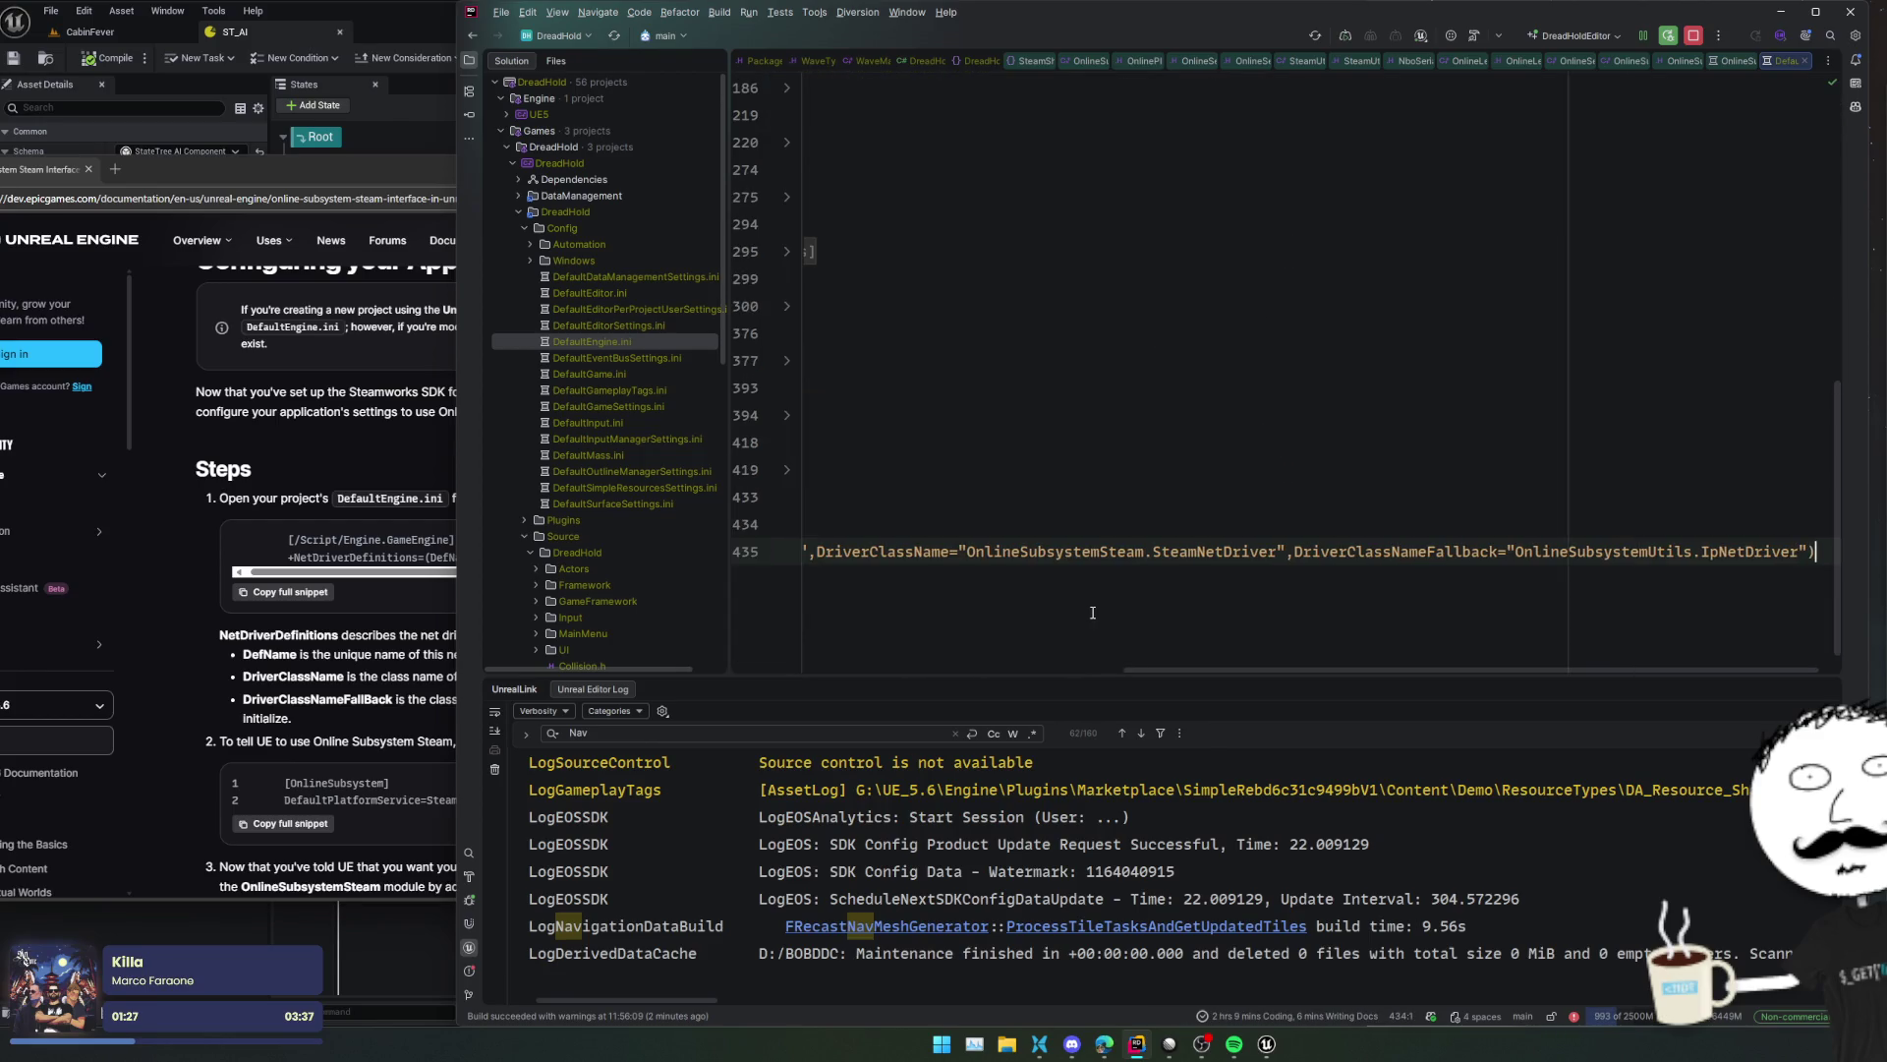
key(Home)
key(Home)
key(shift+Home)
key(BackSpace)
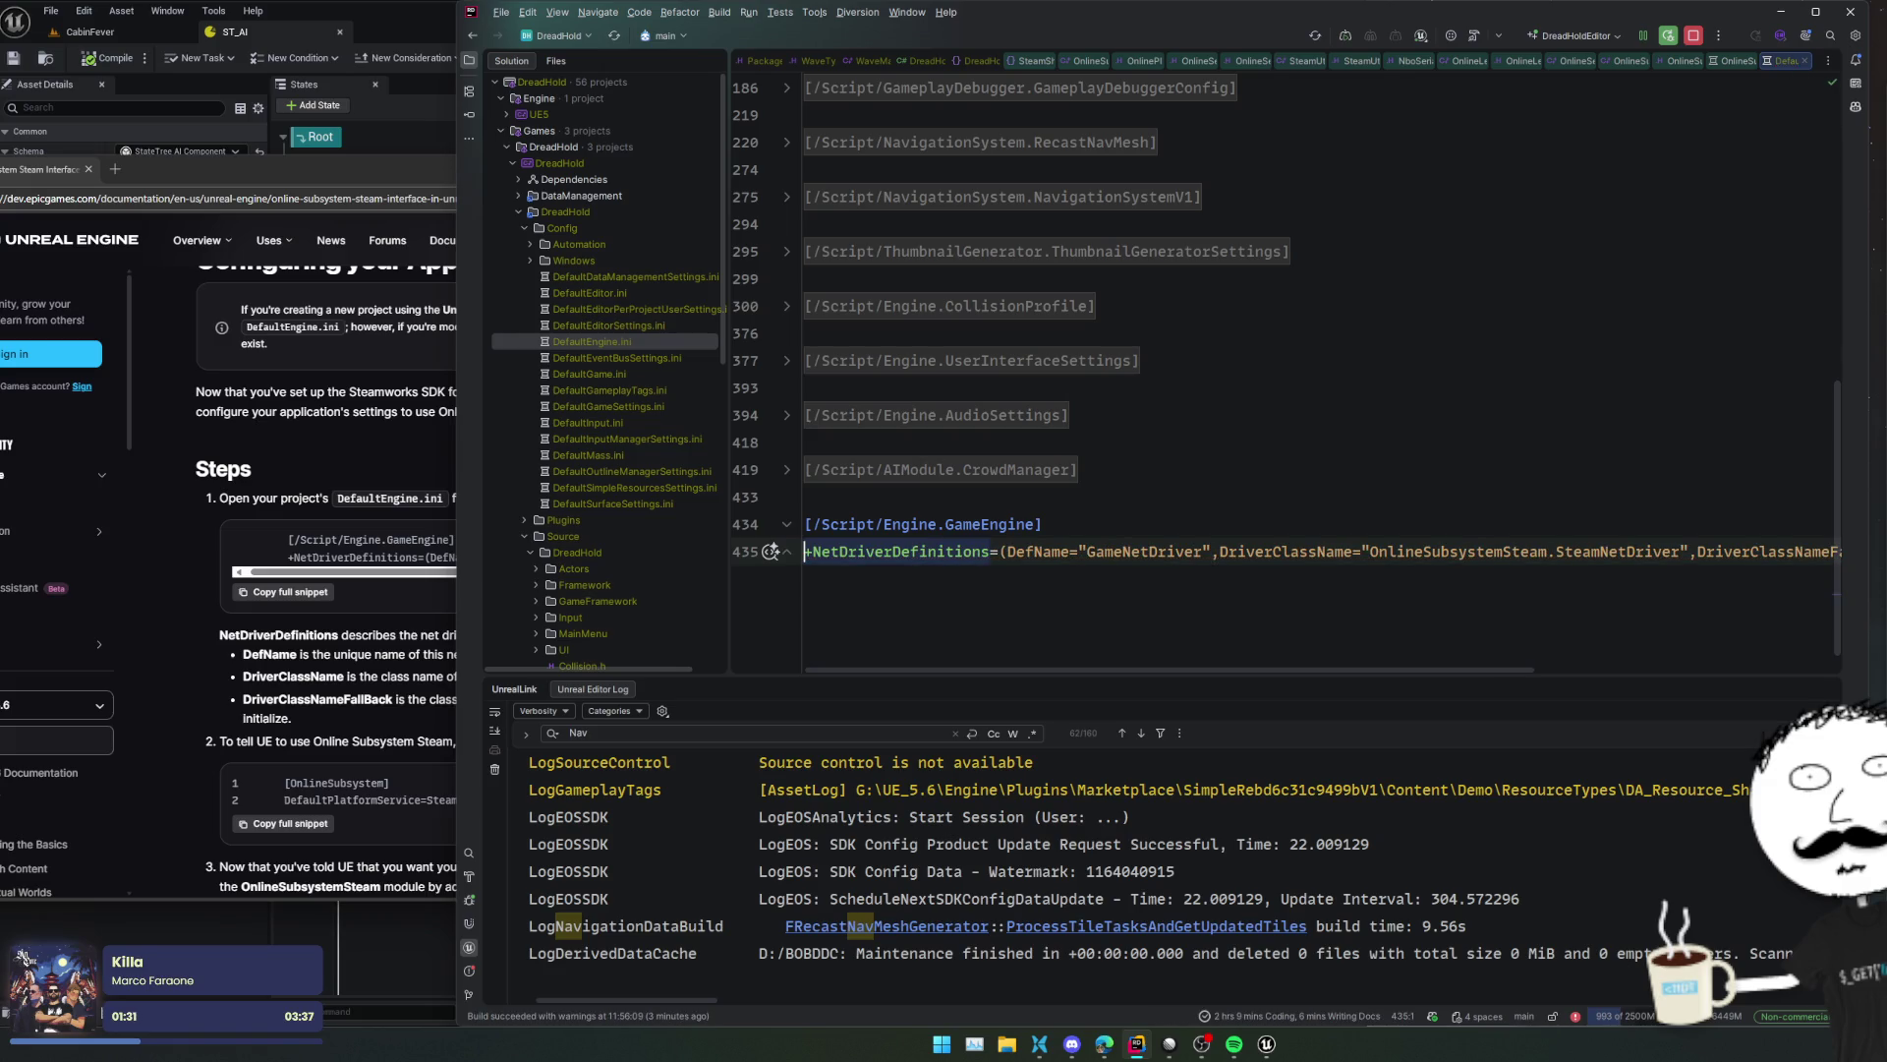
- Copy the [OnlineSubsystem] DefaultPlatformService=Steam snippet from the docs and paste it below
key(alt+Tab)
scroll(363, 656, down, 1)
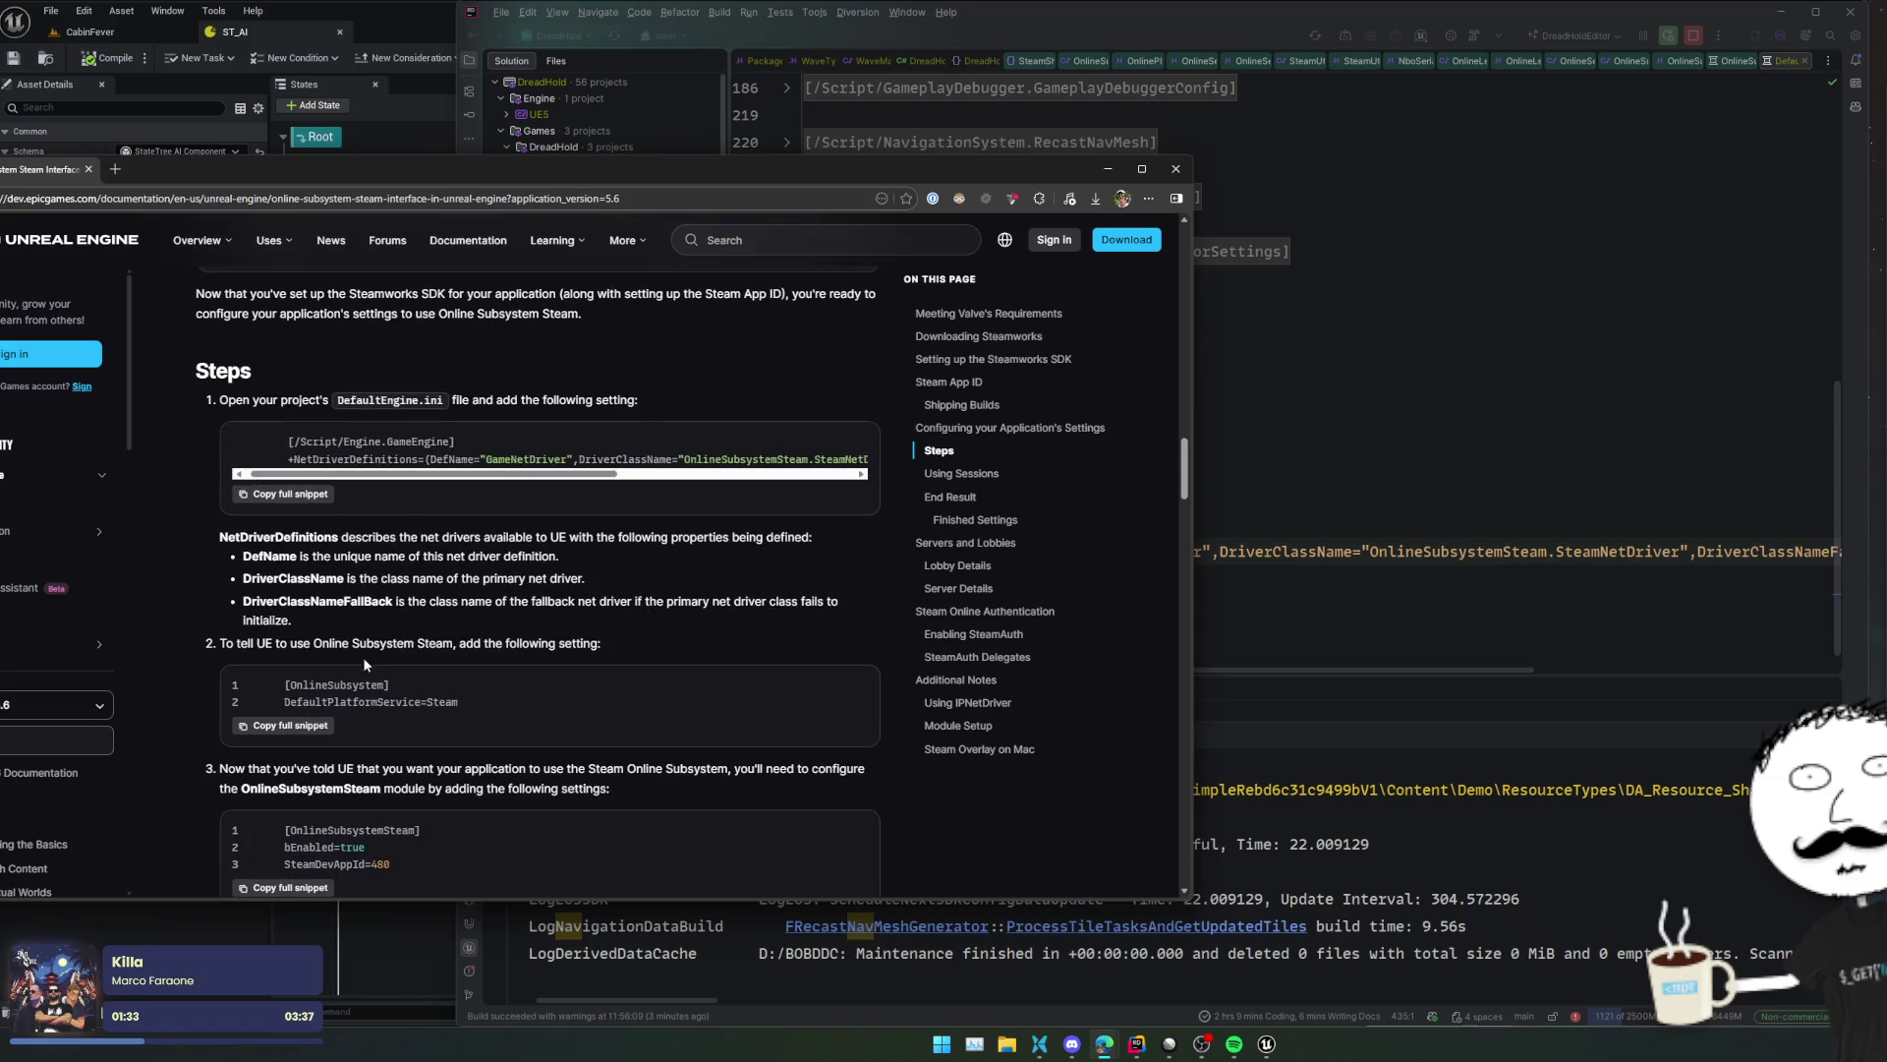
click(285, 725)
scroll(482, 690, down, 1)
key(alt+Tab)
key(End)
key(Return)
text([OnlineSubsystem]       DefaultPlatformService=Steam)
key(shift+Tab)
key(shift+Tab)
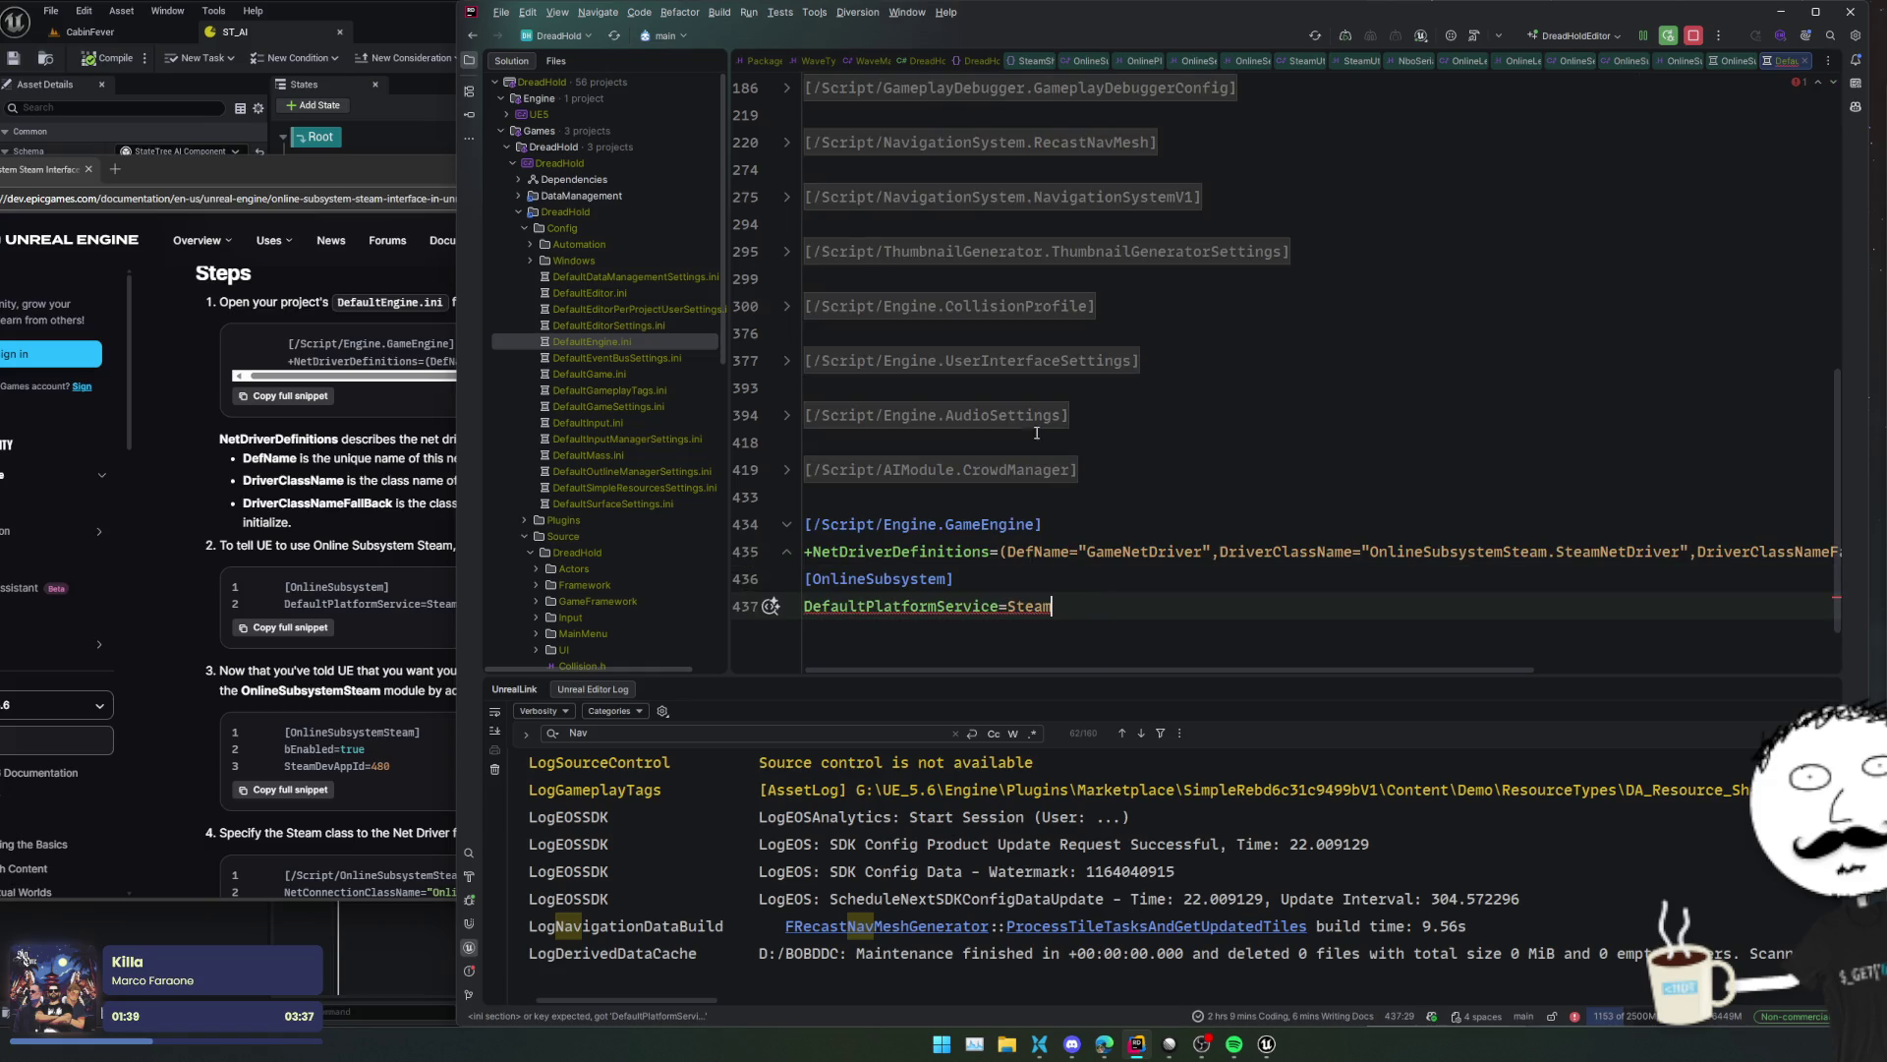
click(589, 35)
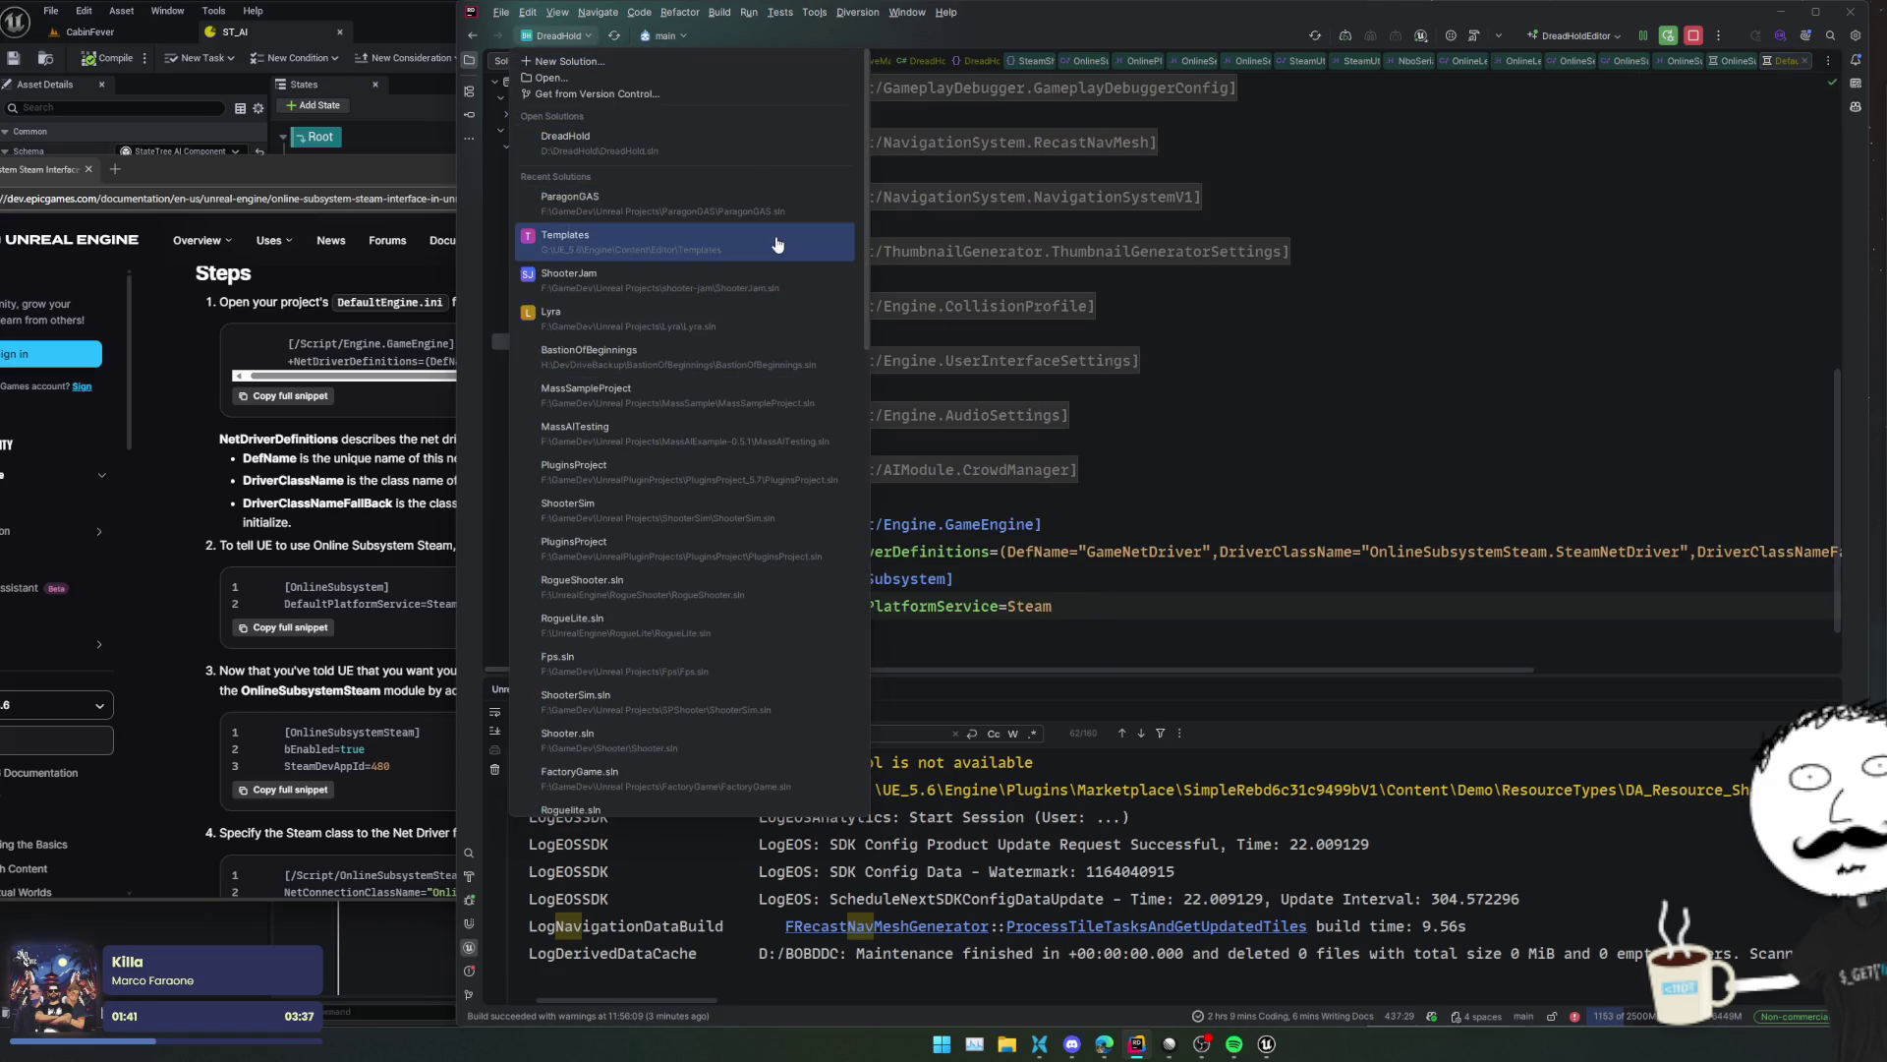
- Open ShooterSim.sln in a separate window and open its Config/DefaultEngine.ini
scroll(747, 562, down, 1)
scroll(747, 562, down, 2)
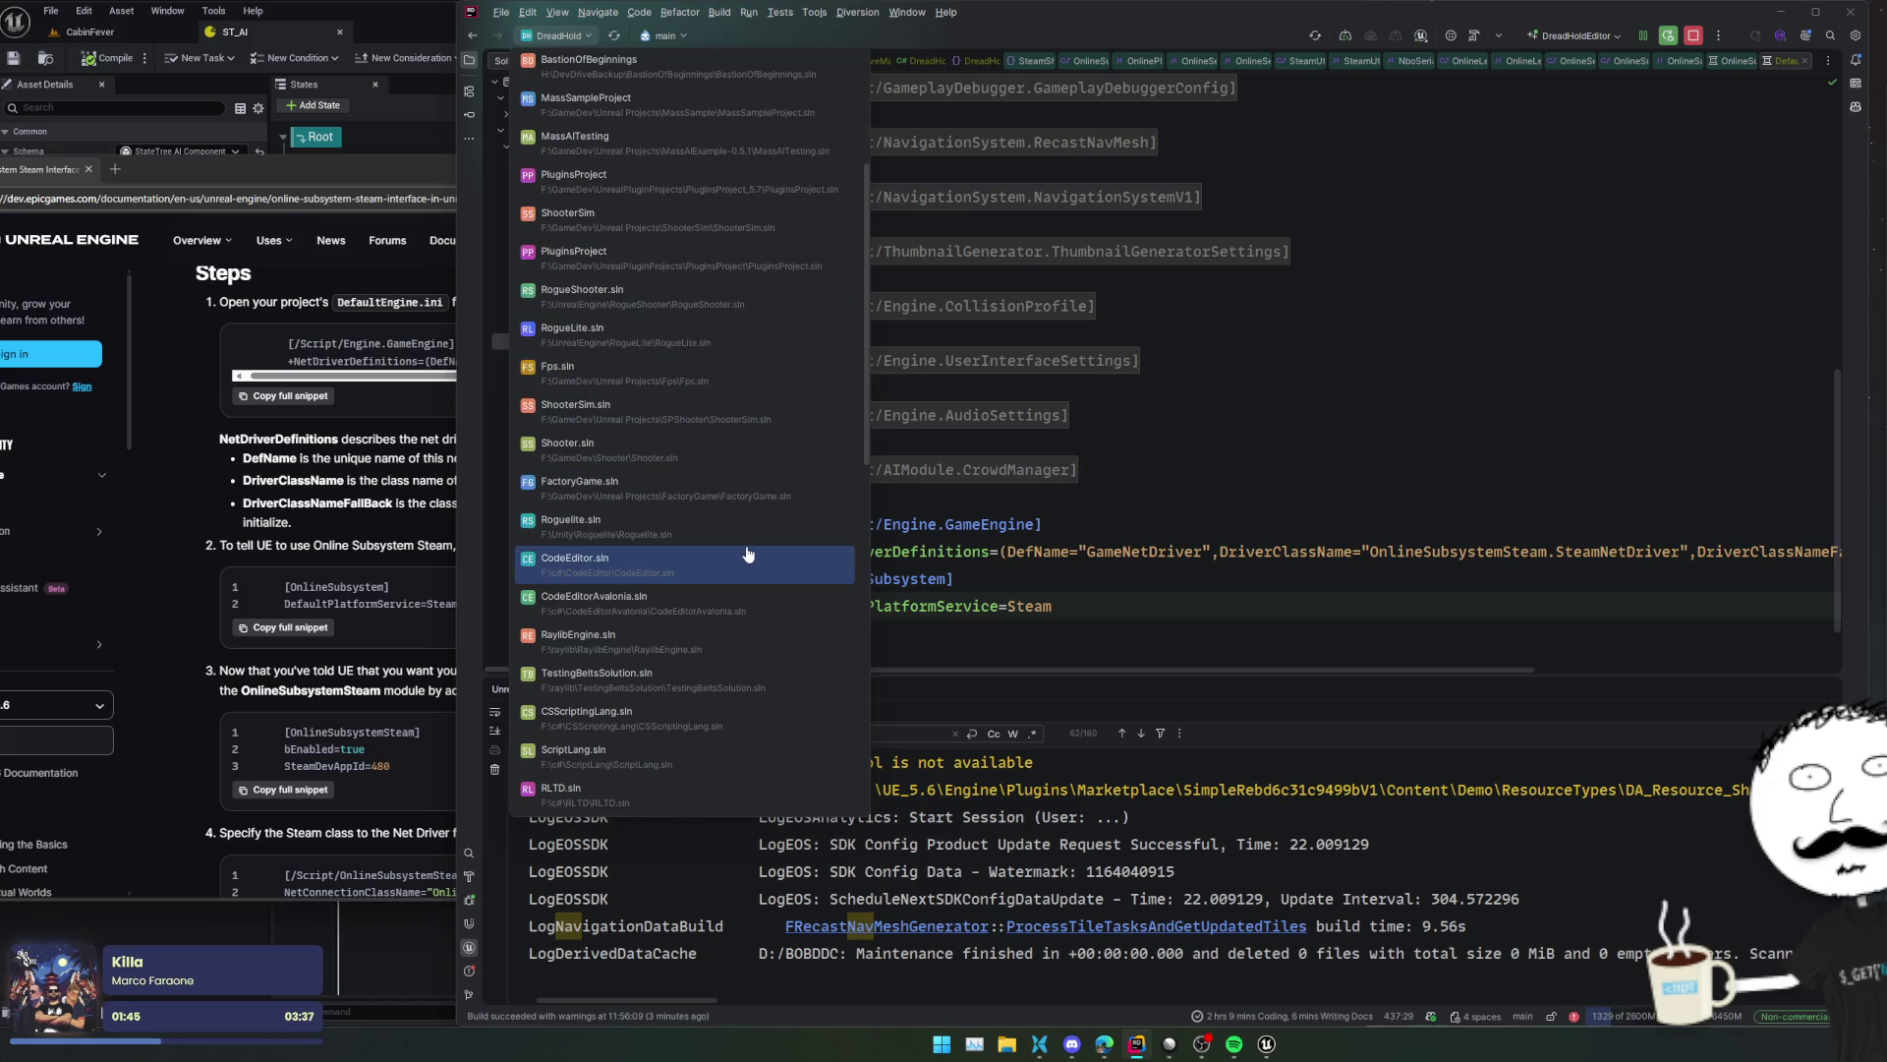
click(742, 413)
click(1174, 562)
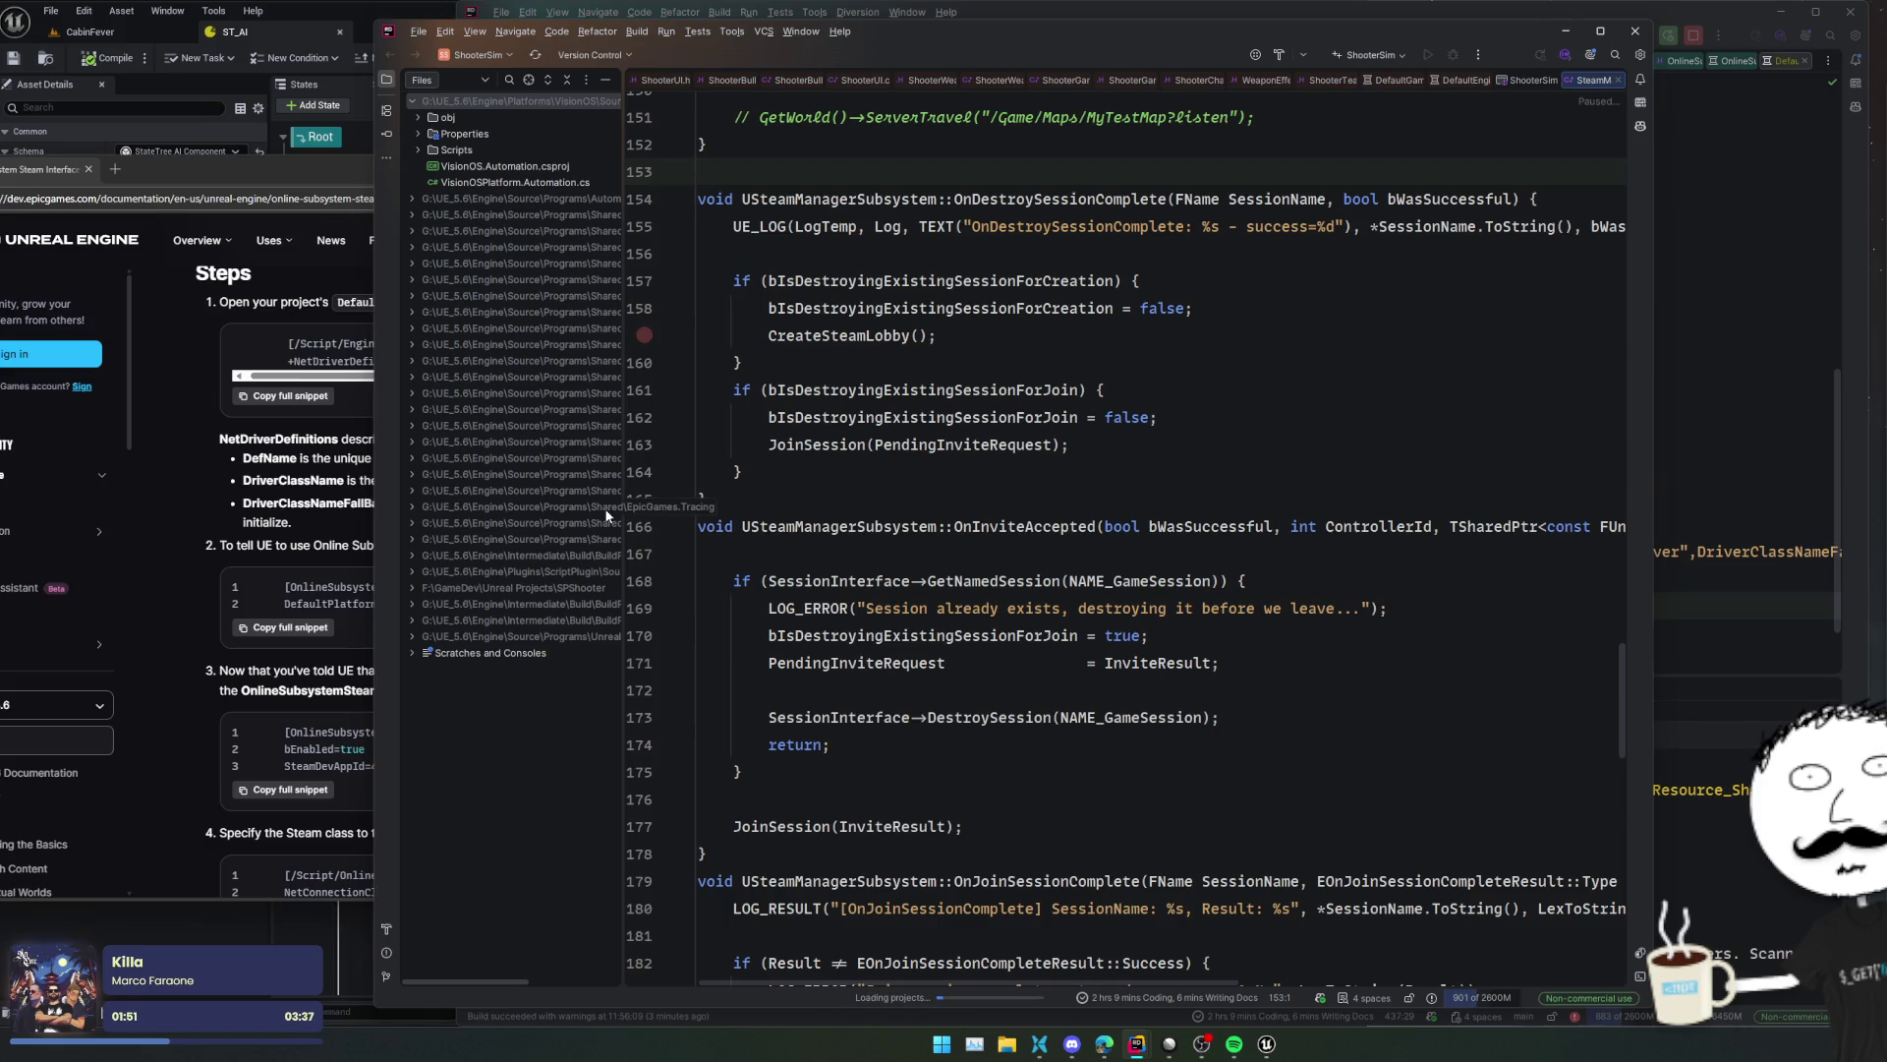
double_click(553, 588)
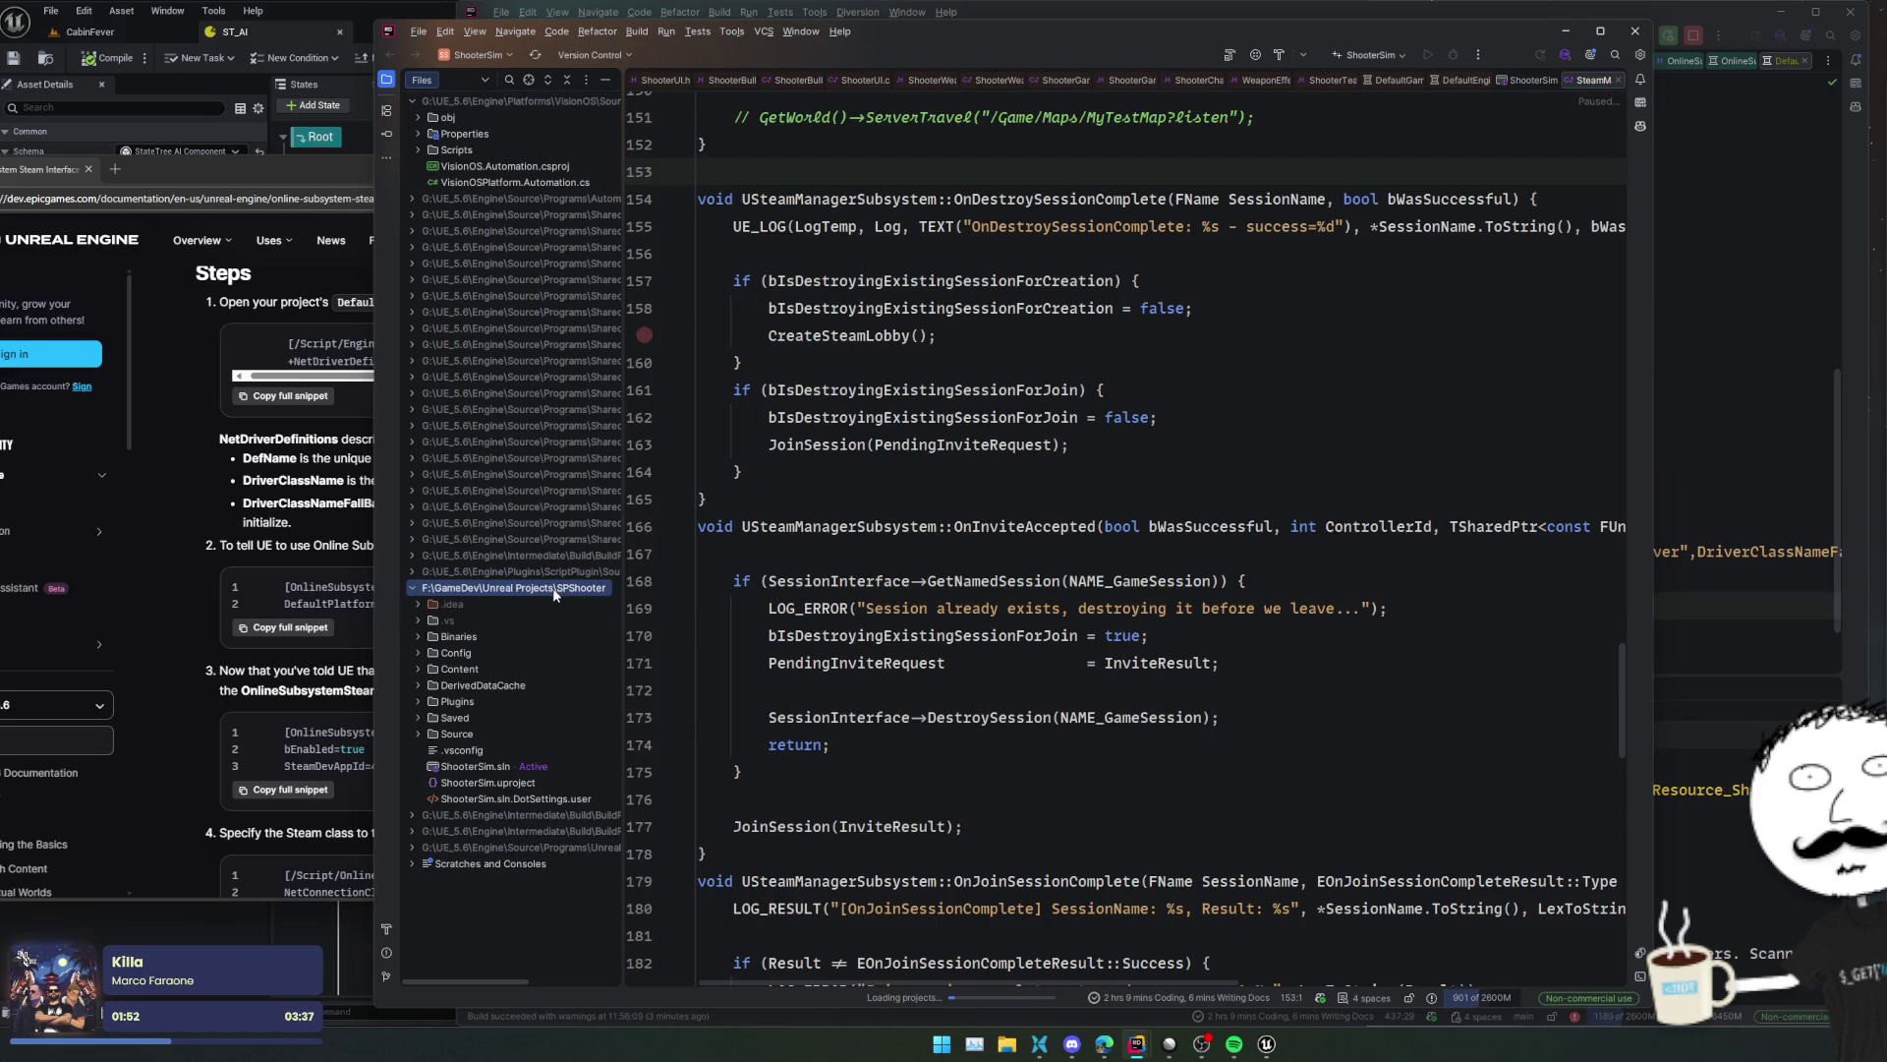
double_click(491, 654)
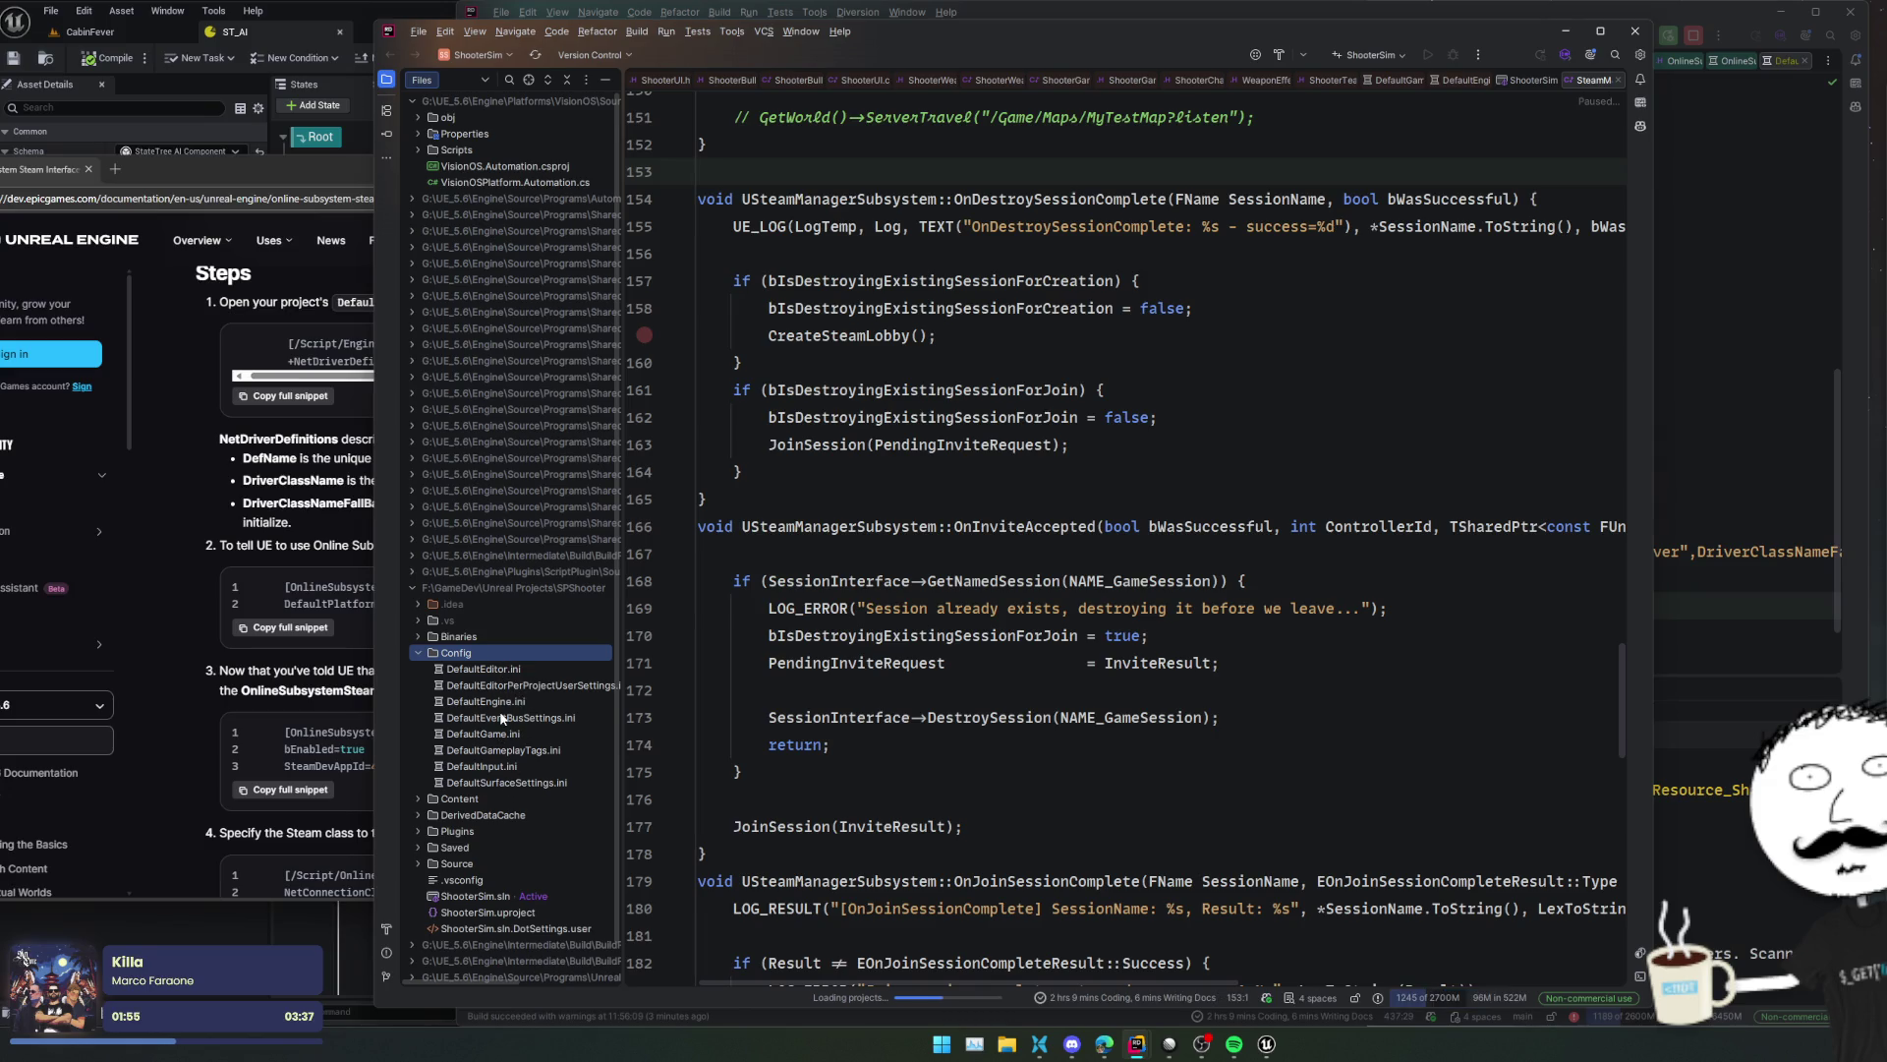
double_click(487, 701)
- Select and copy ShooterSim's OnlineSubsystem, GameEngine and OnlineSubsystemSteam settings on lines 284–305
click(832, 629)
click(999, 553)
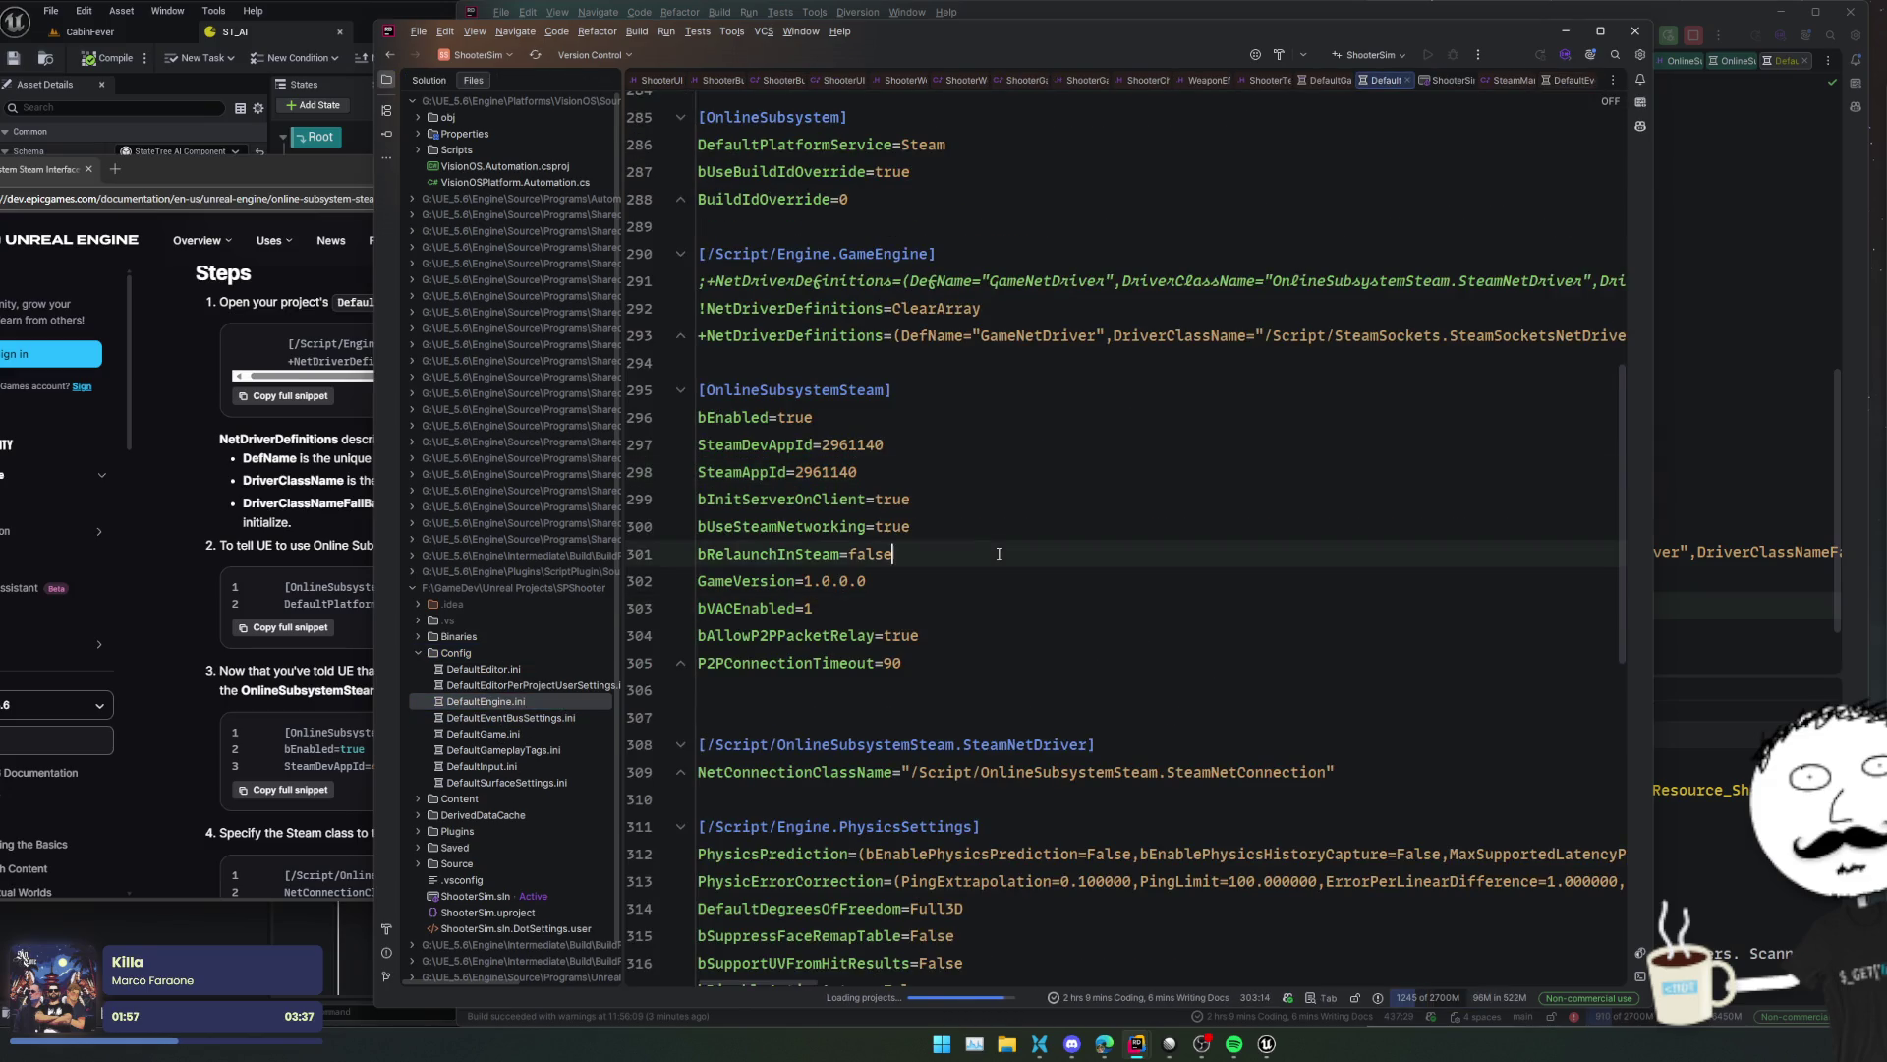
scroll(998, 553, up, 5)
click(1070, 437)
key(Down)
key(Down)
key(Down)
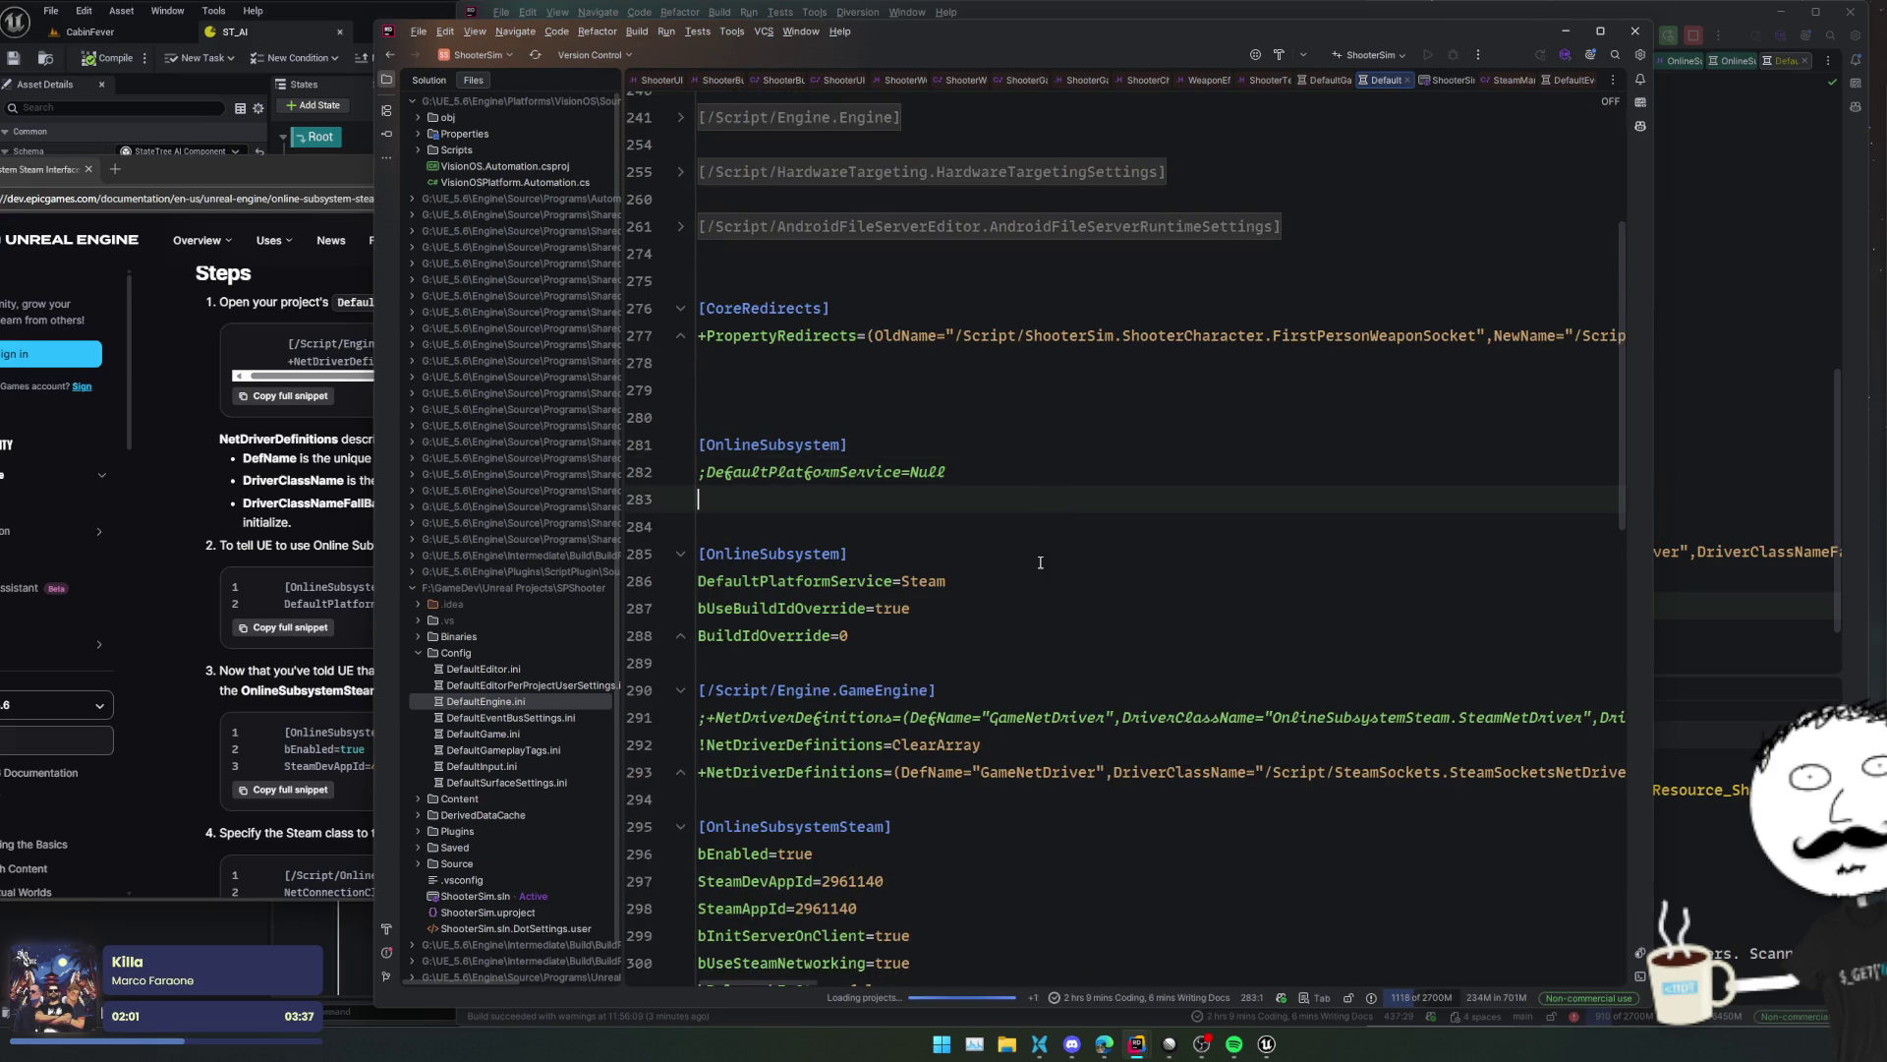
scroll(1038, 556, down, 2)
key(Up)
key(shift+Down)
key(shift+Down)
key(shift+Down)
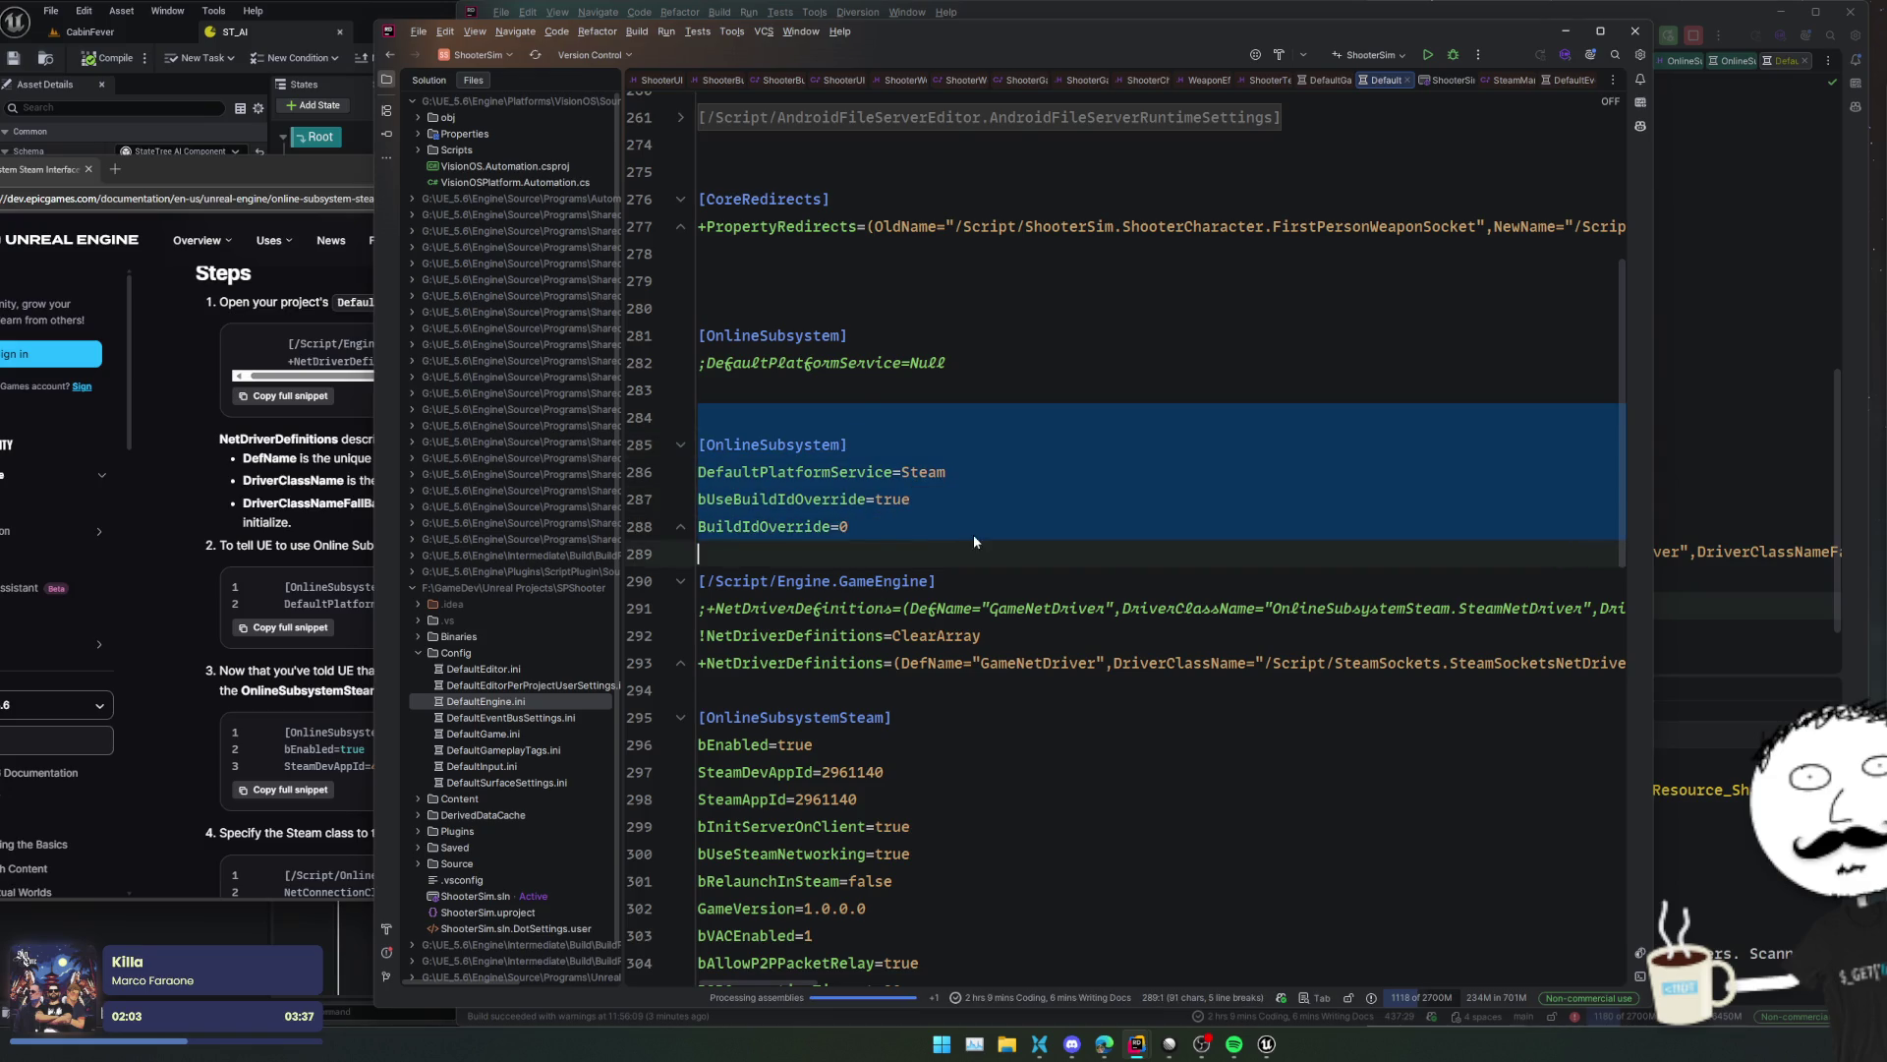
scroll(973, 535, down, 3)
click(974, 532)
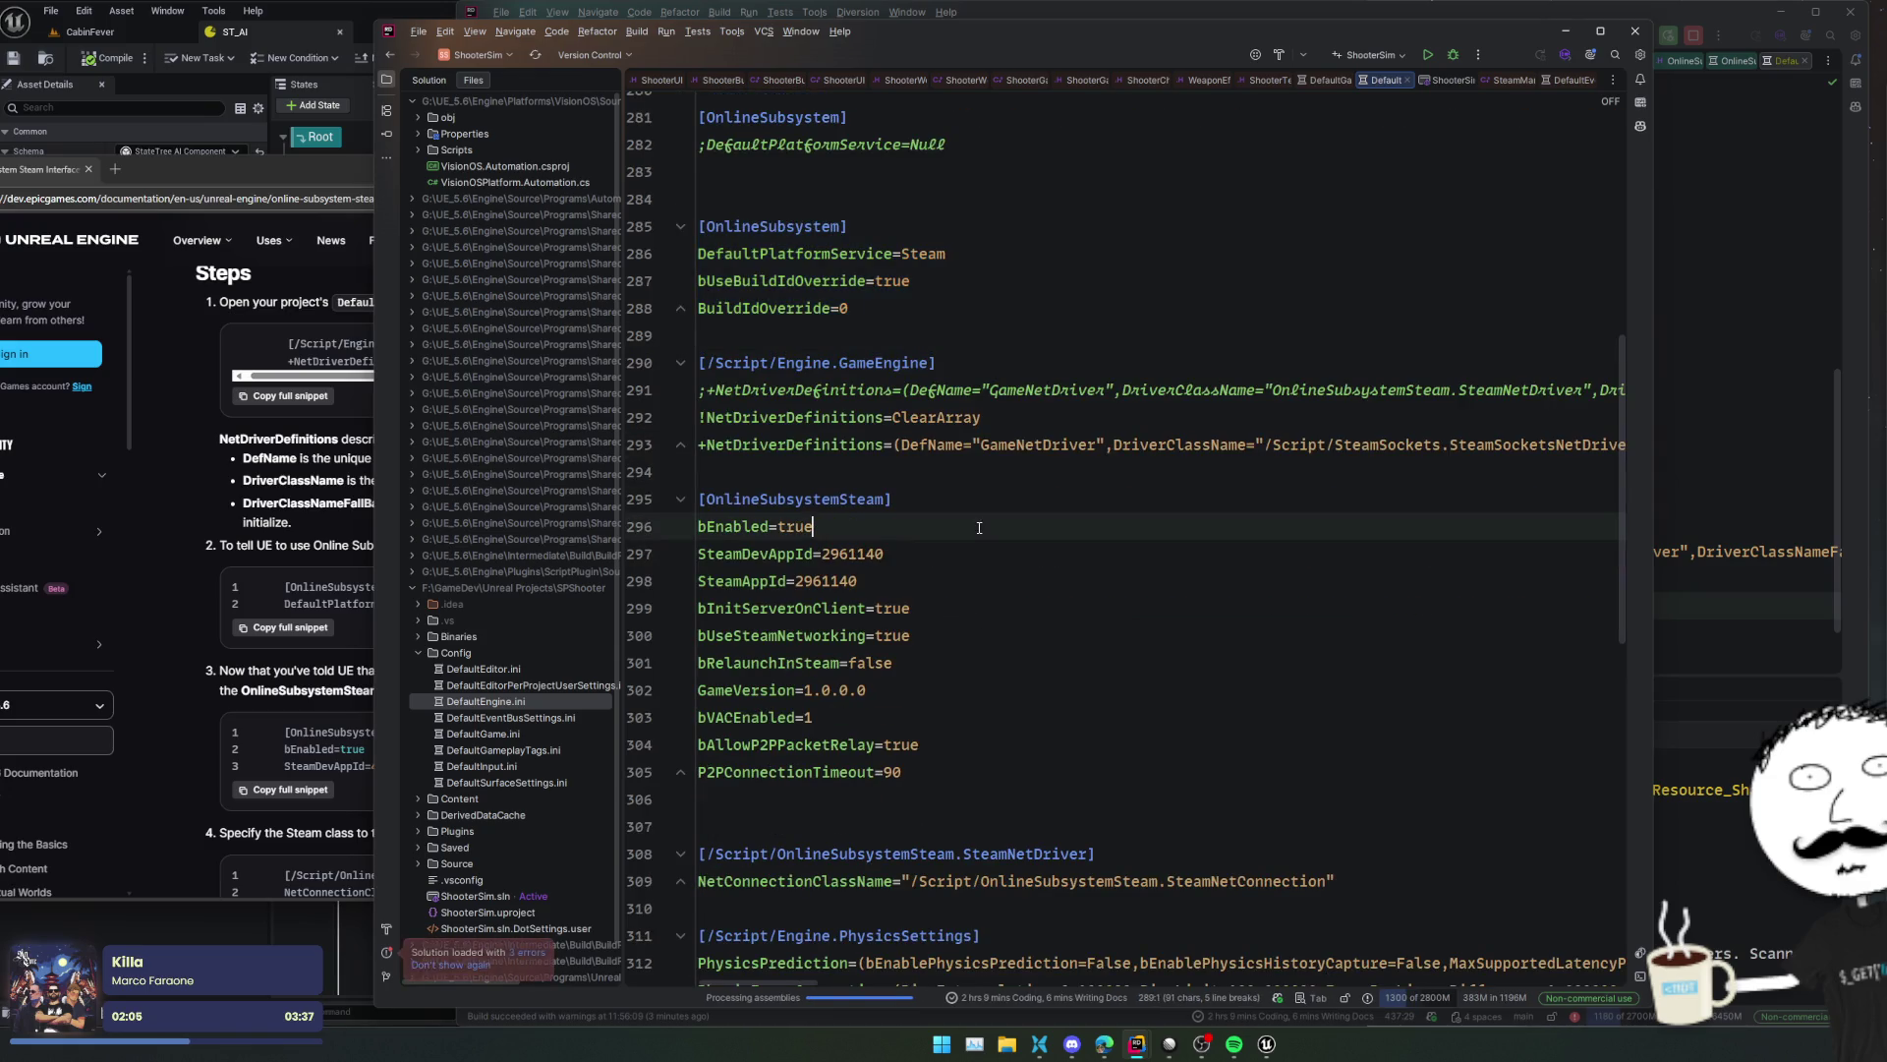
mouse_move(884, 198)
mouse_down()
mouse_move(1006, 472)
mouse_move(991, 658)
mouse_up()
scroll(1007, 472, down, 2)
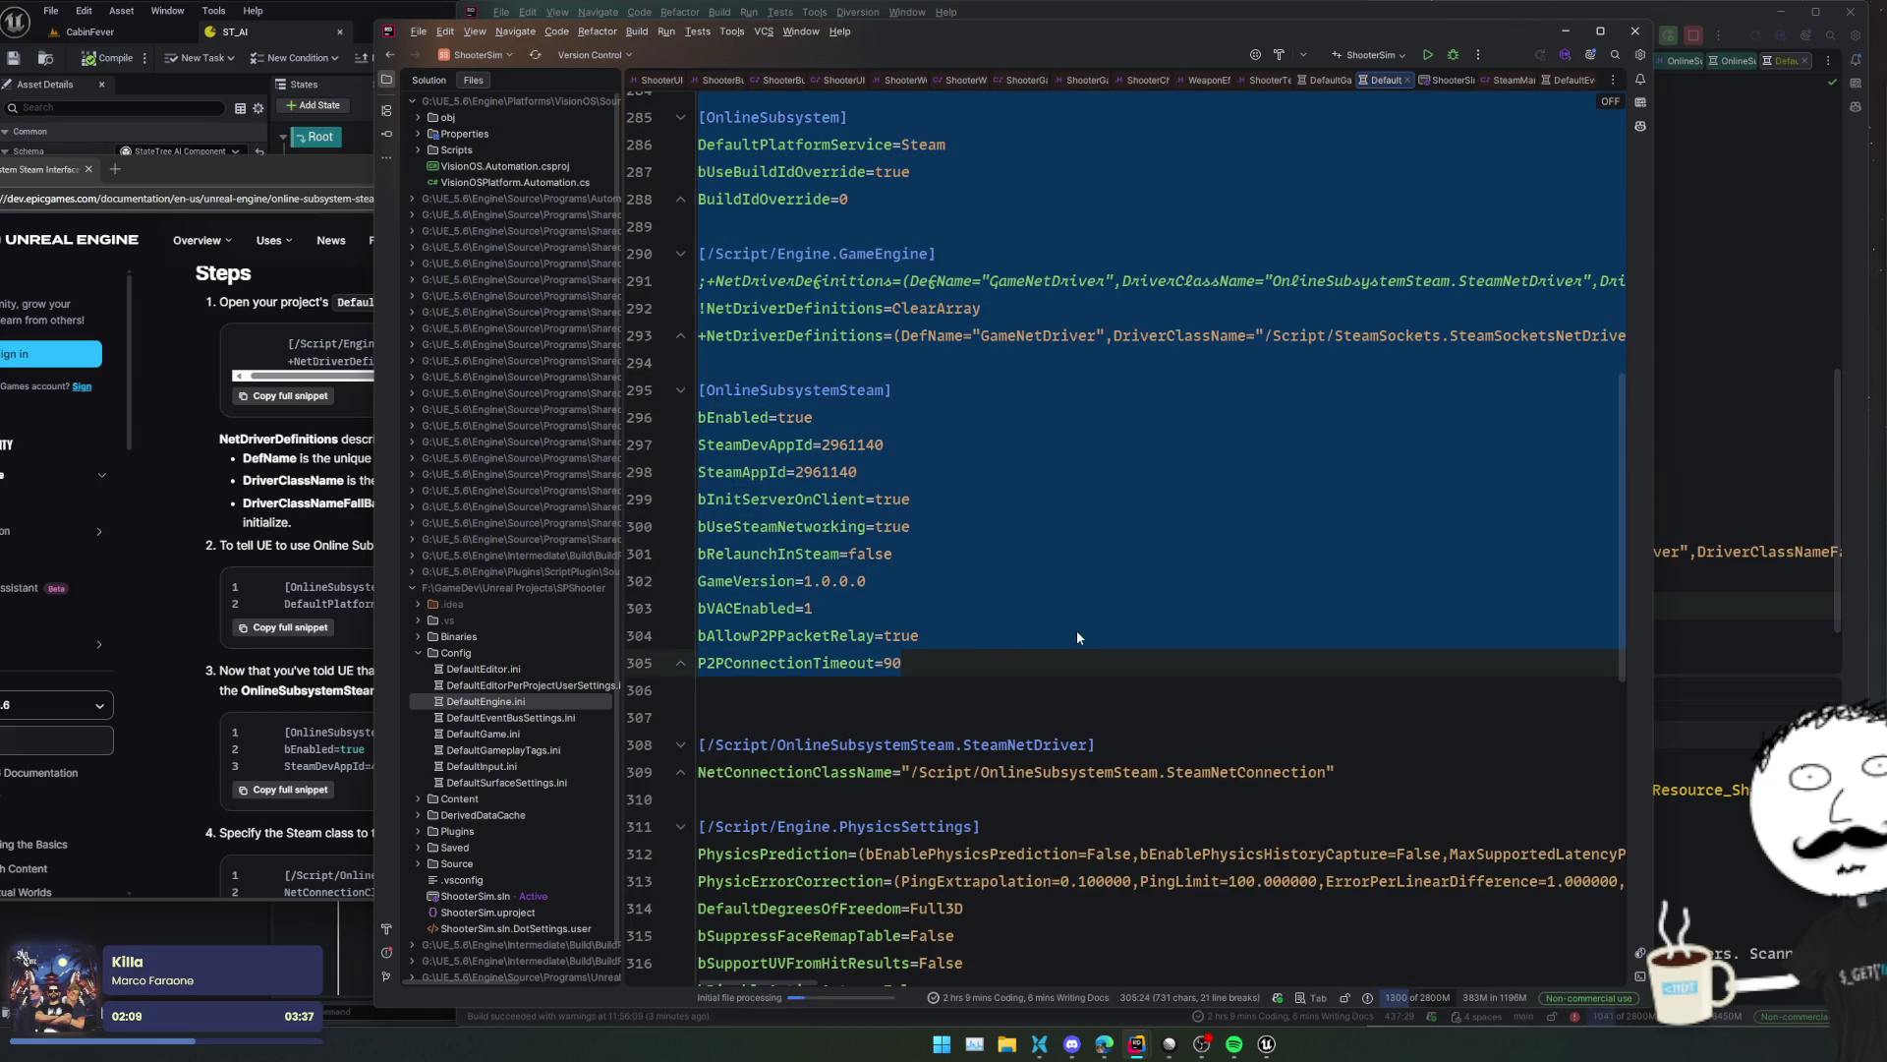
scroll(1077, 634, down, 2)
key(ctrl+c)
key(alt+Tab)
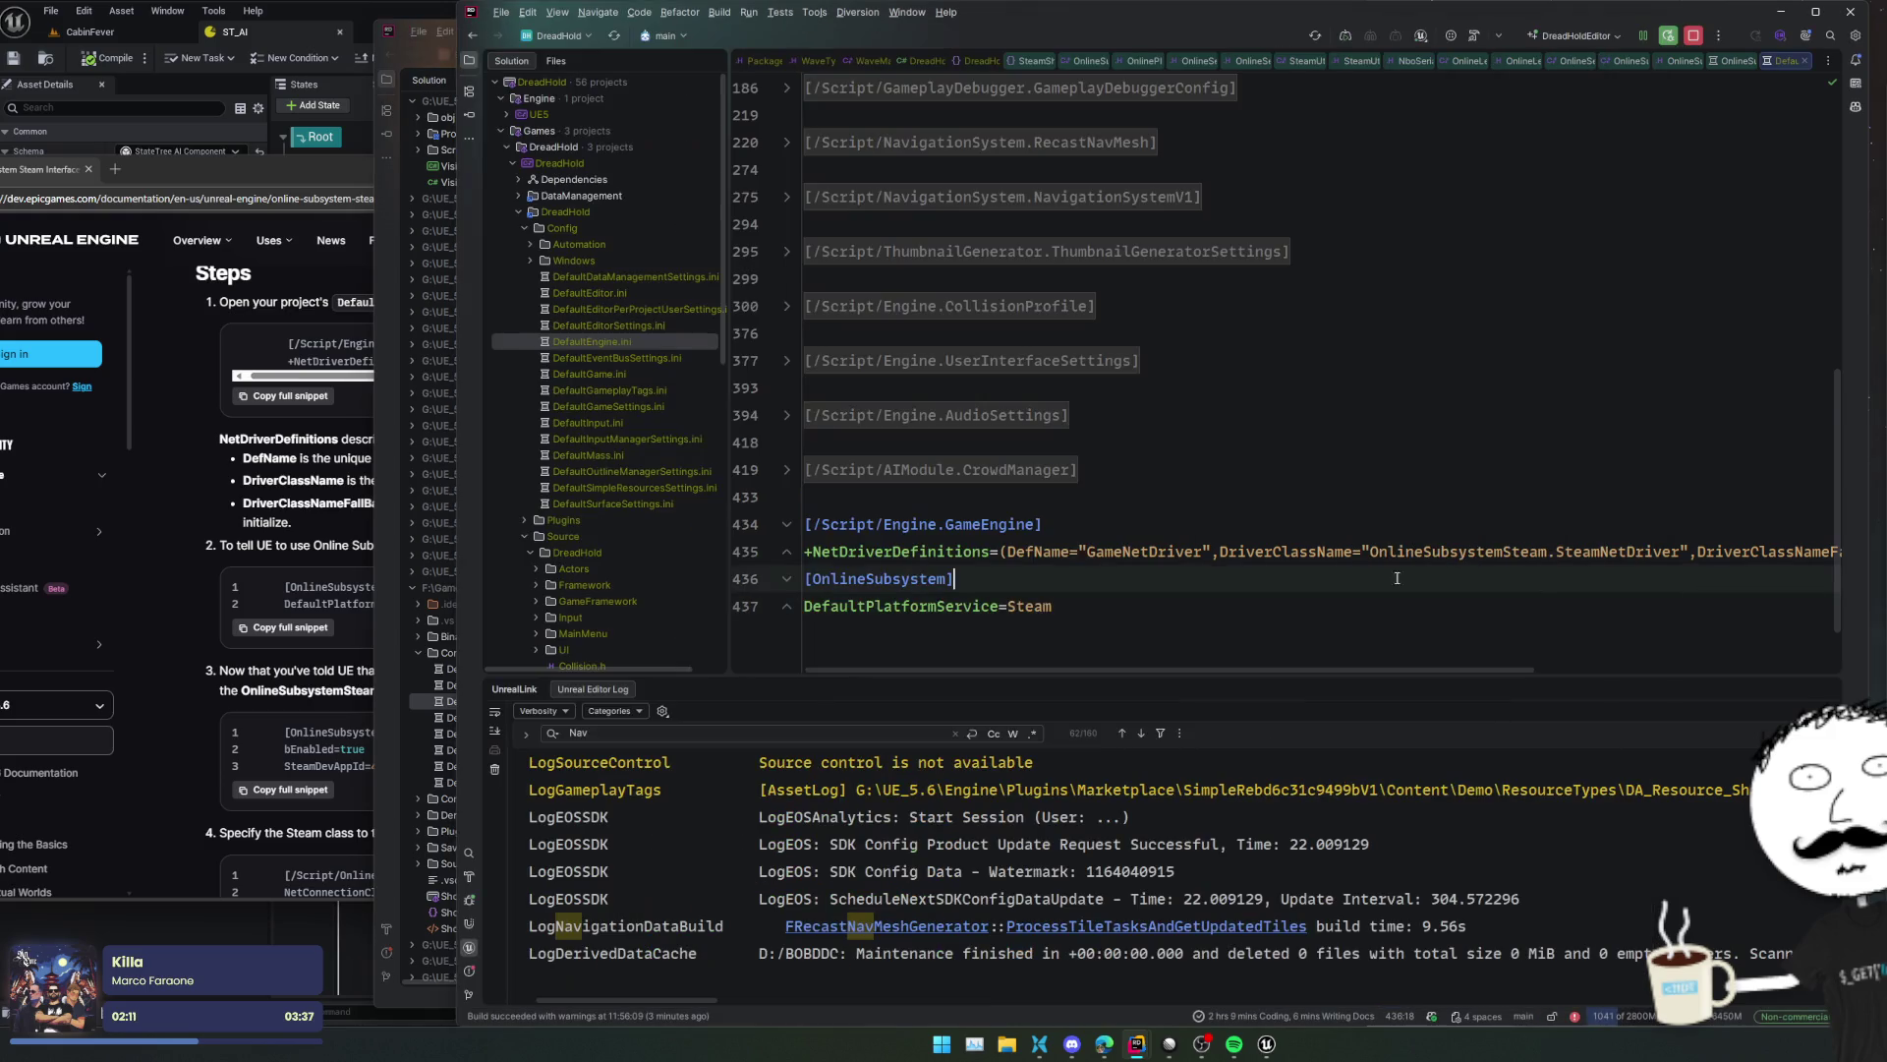
- Paste the Steam settings into DreadHold's DefaultEngine.ini and replace both 2961140 app IDs with 4240740
key(ctrl+v)
key(Up)
key(Up)
key(Up)
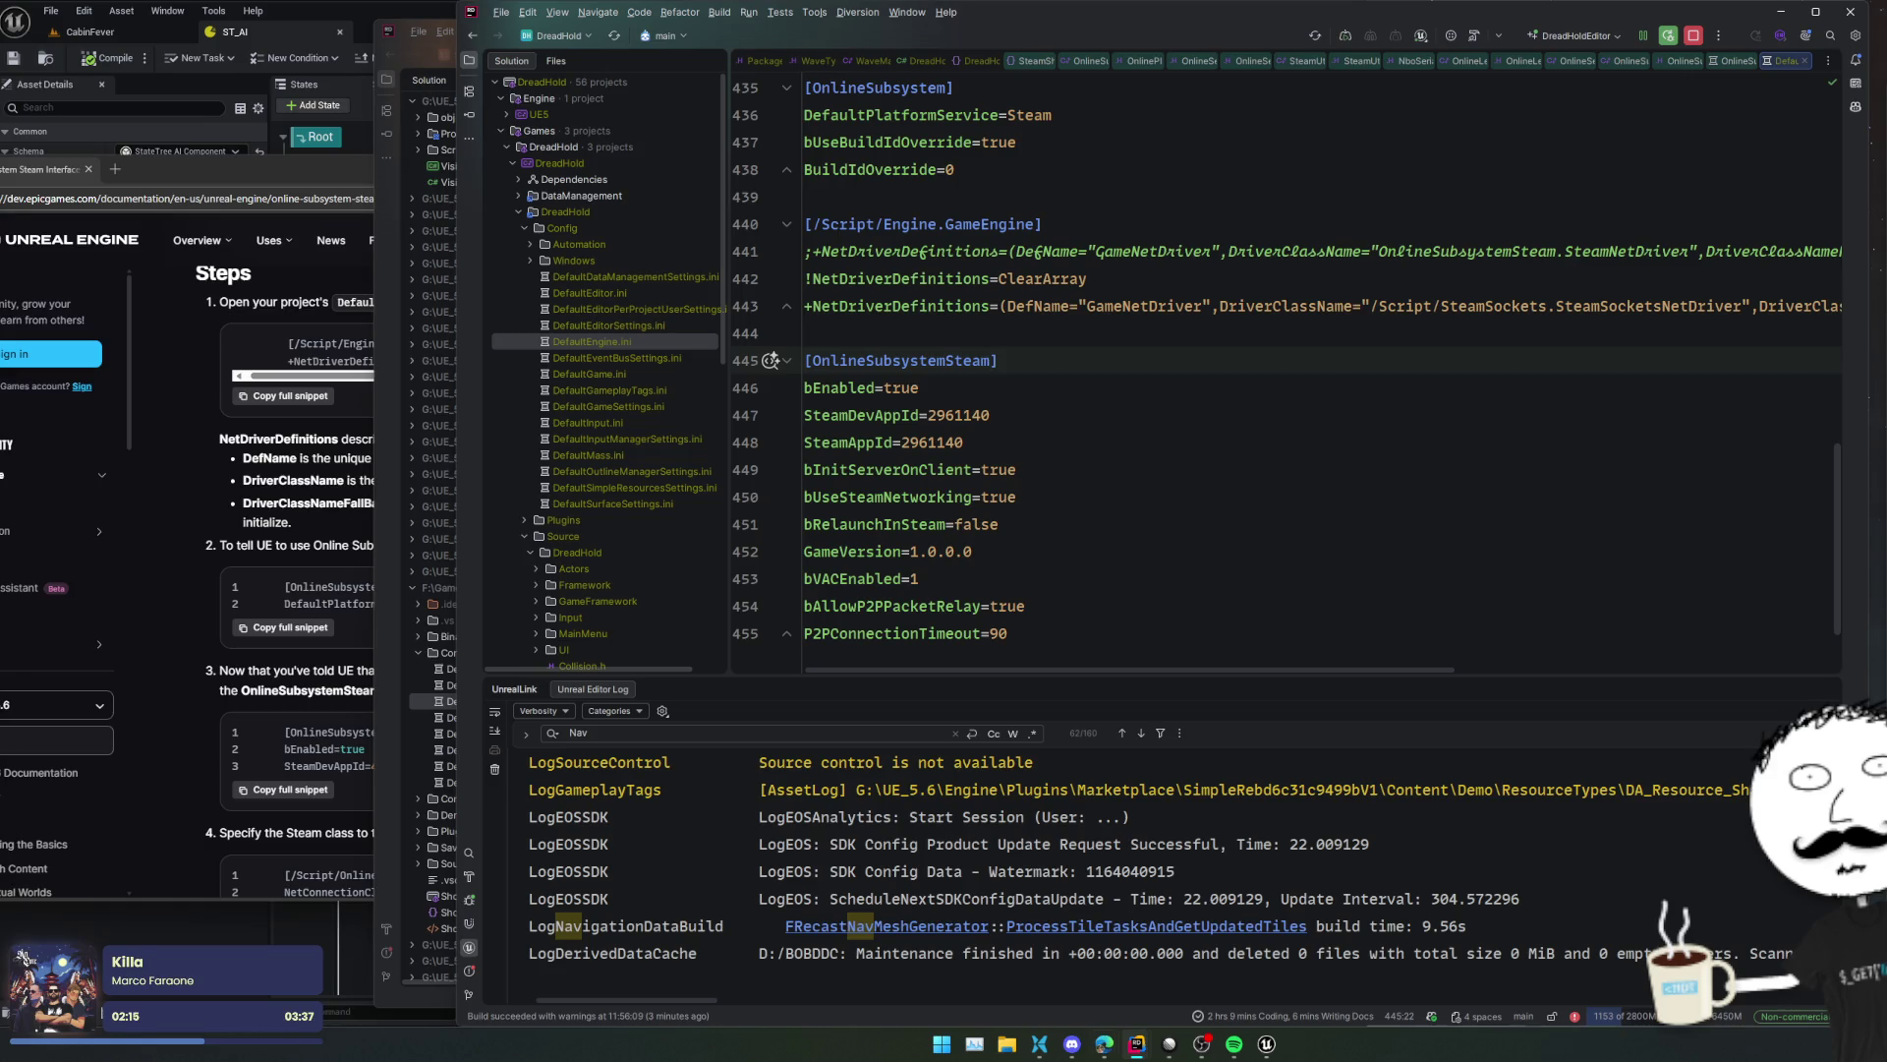
key(alt+Tab)
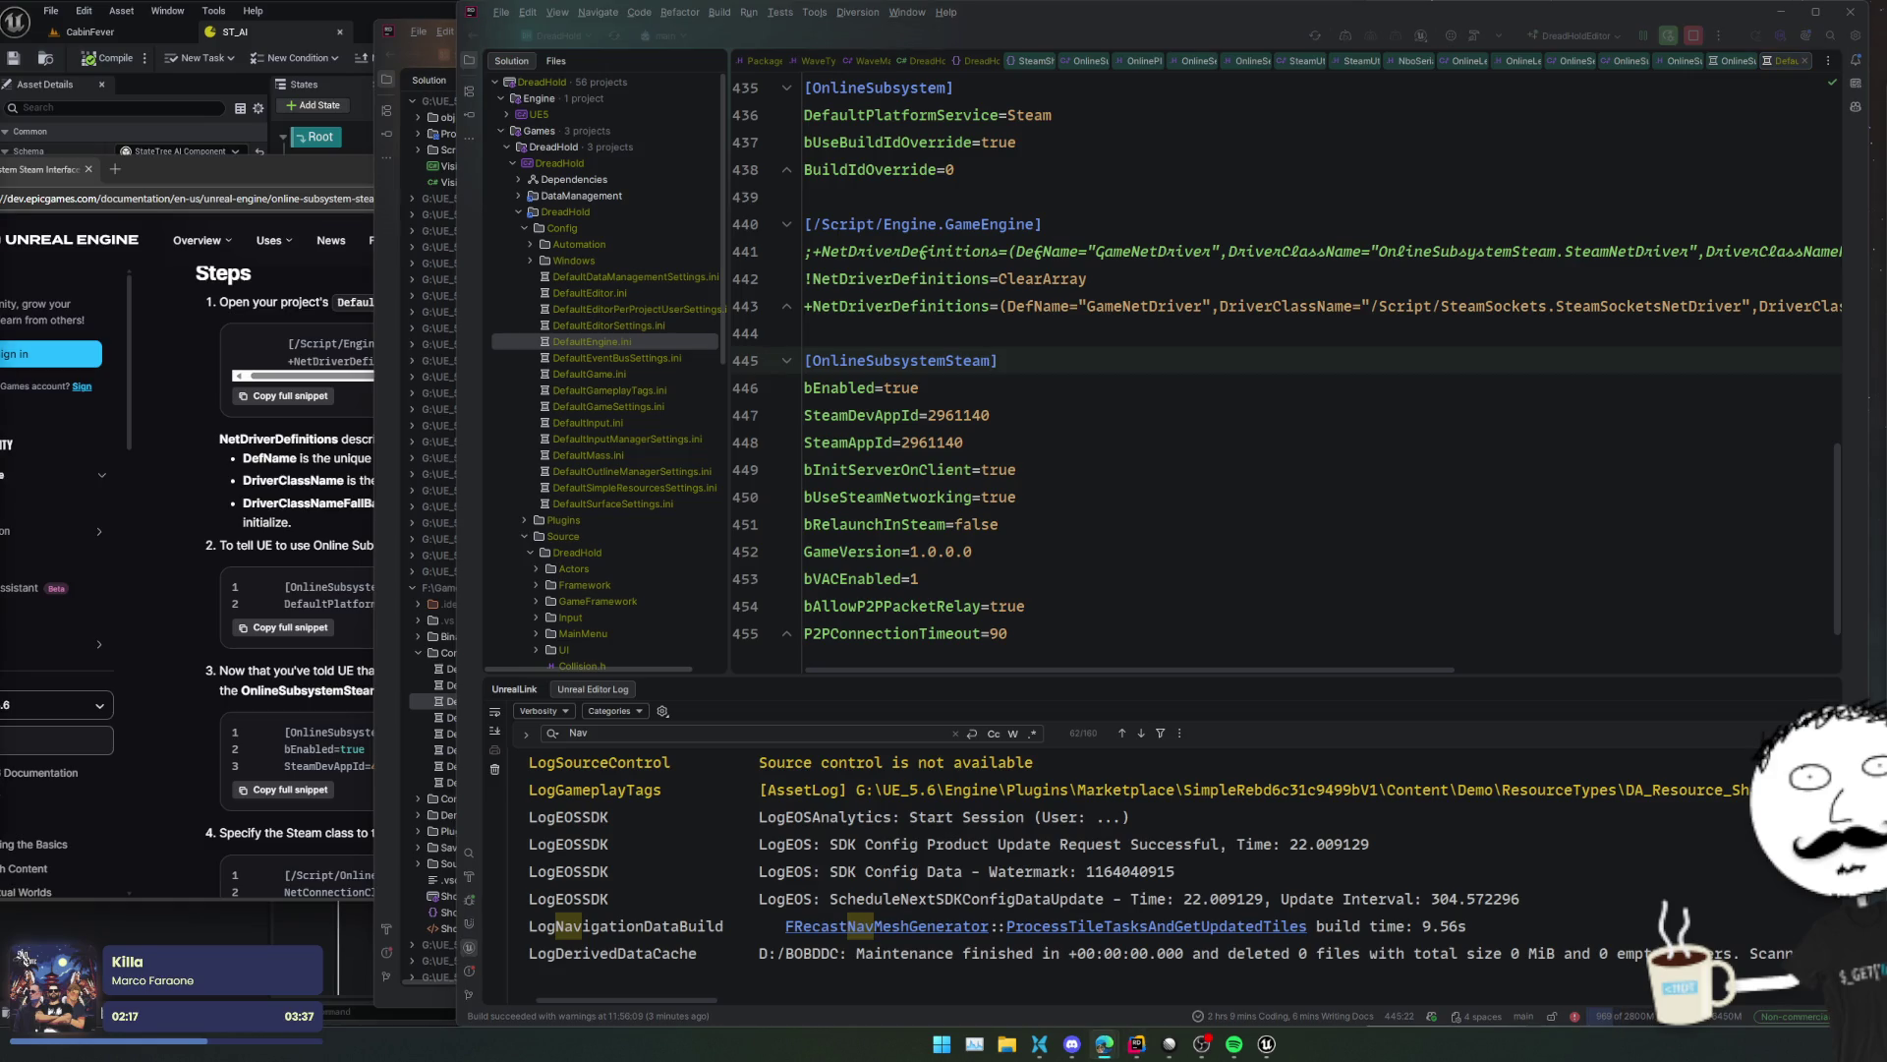
double_click(958, 414)
key(alt+j)
key(ctrl+v)
key(Escape)
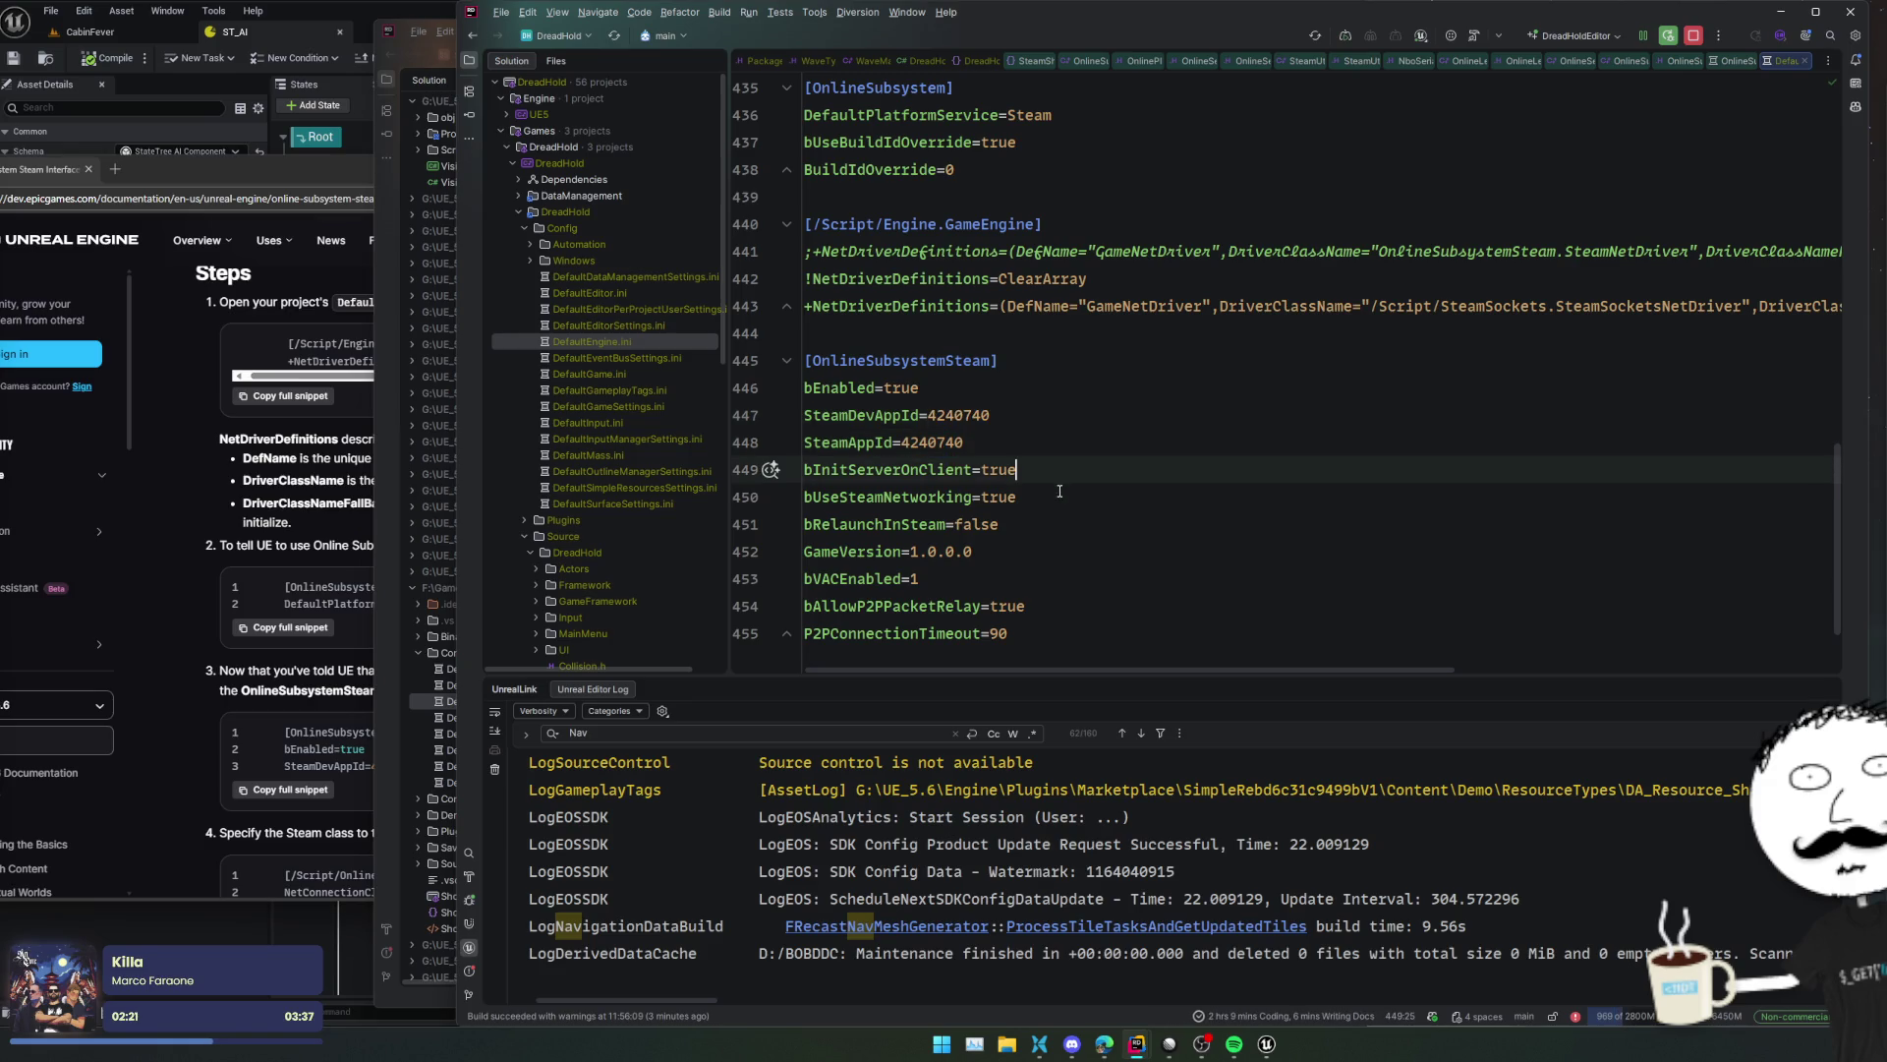
- Comment out bInitServerOnClient, bUseSteamNetworking, bAllowP2PPacketRelay, P2PConnectionTimeout and bVACEnabled
click(1081, 469)
click(1078, 496)
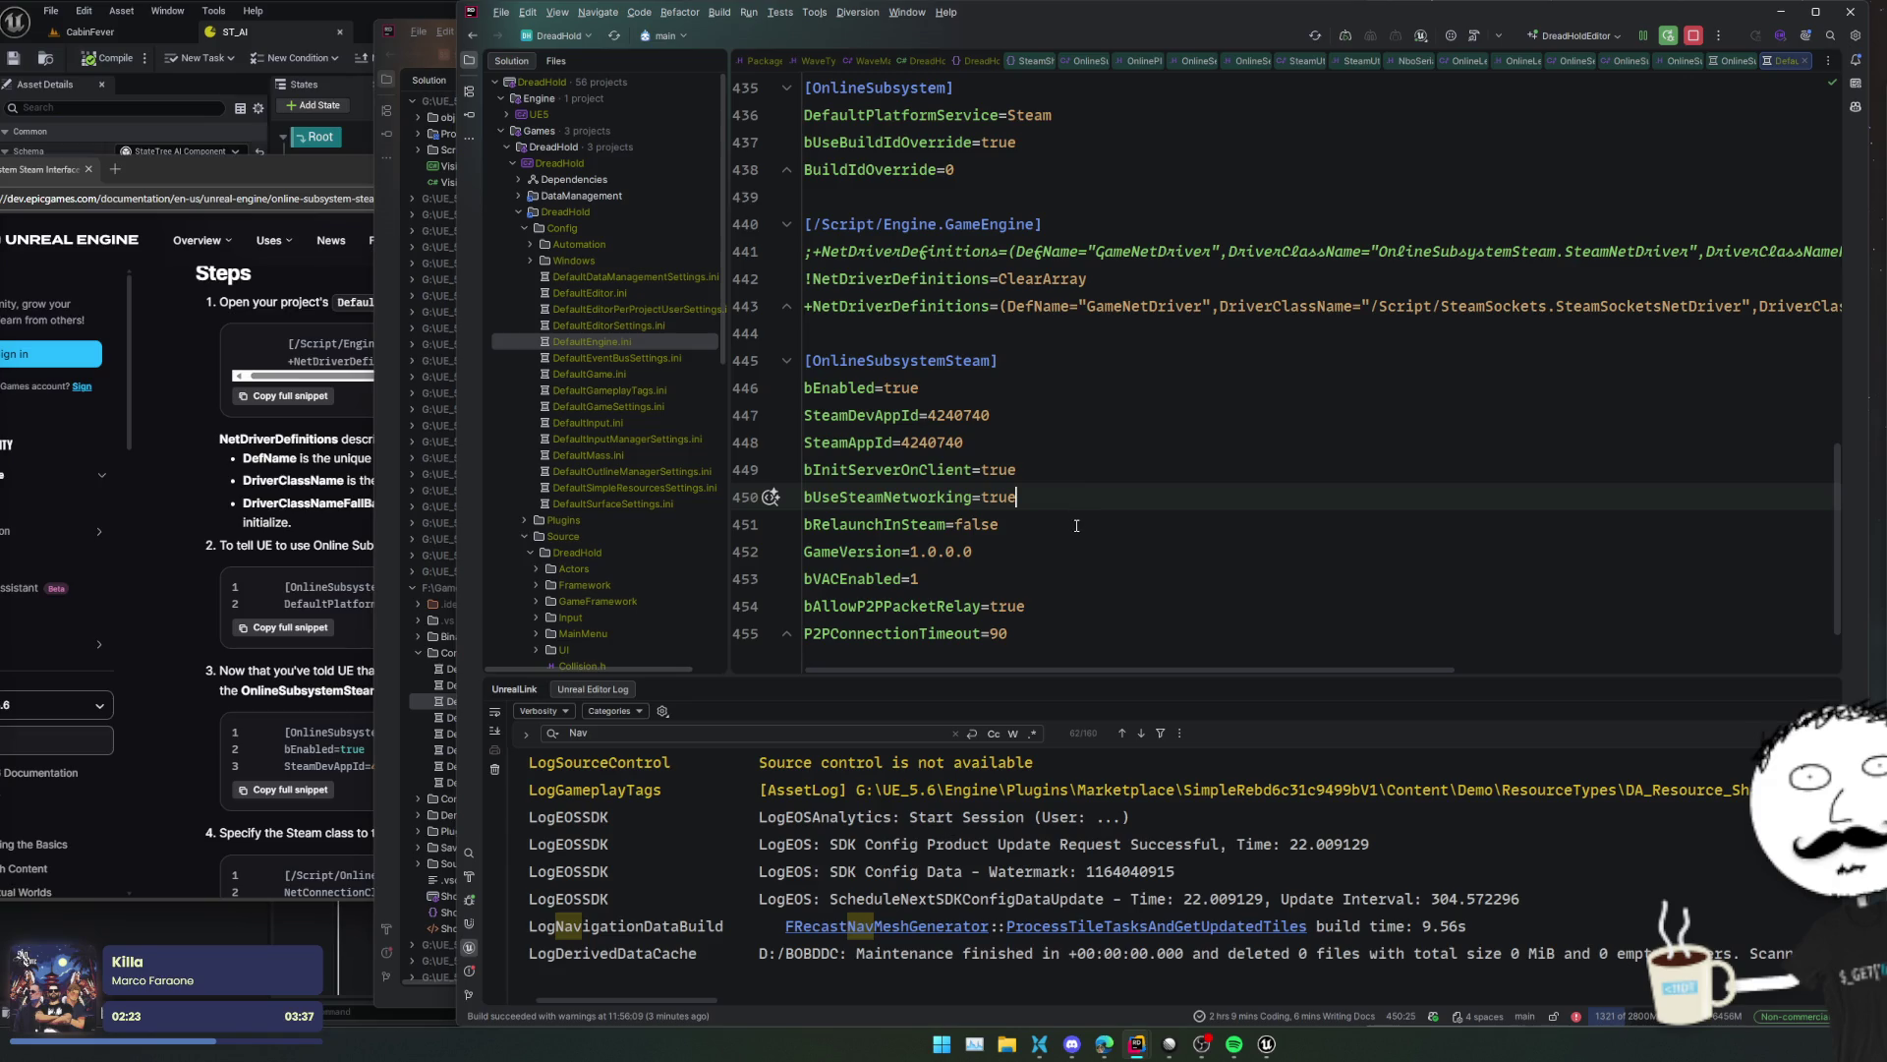
click(1088, 469)
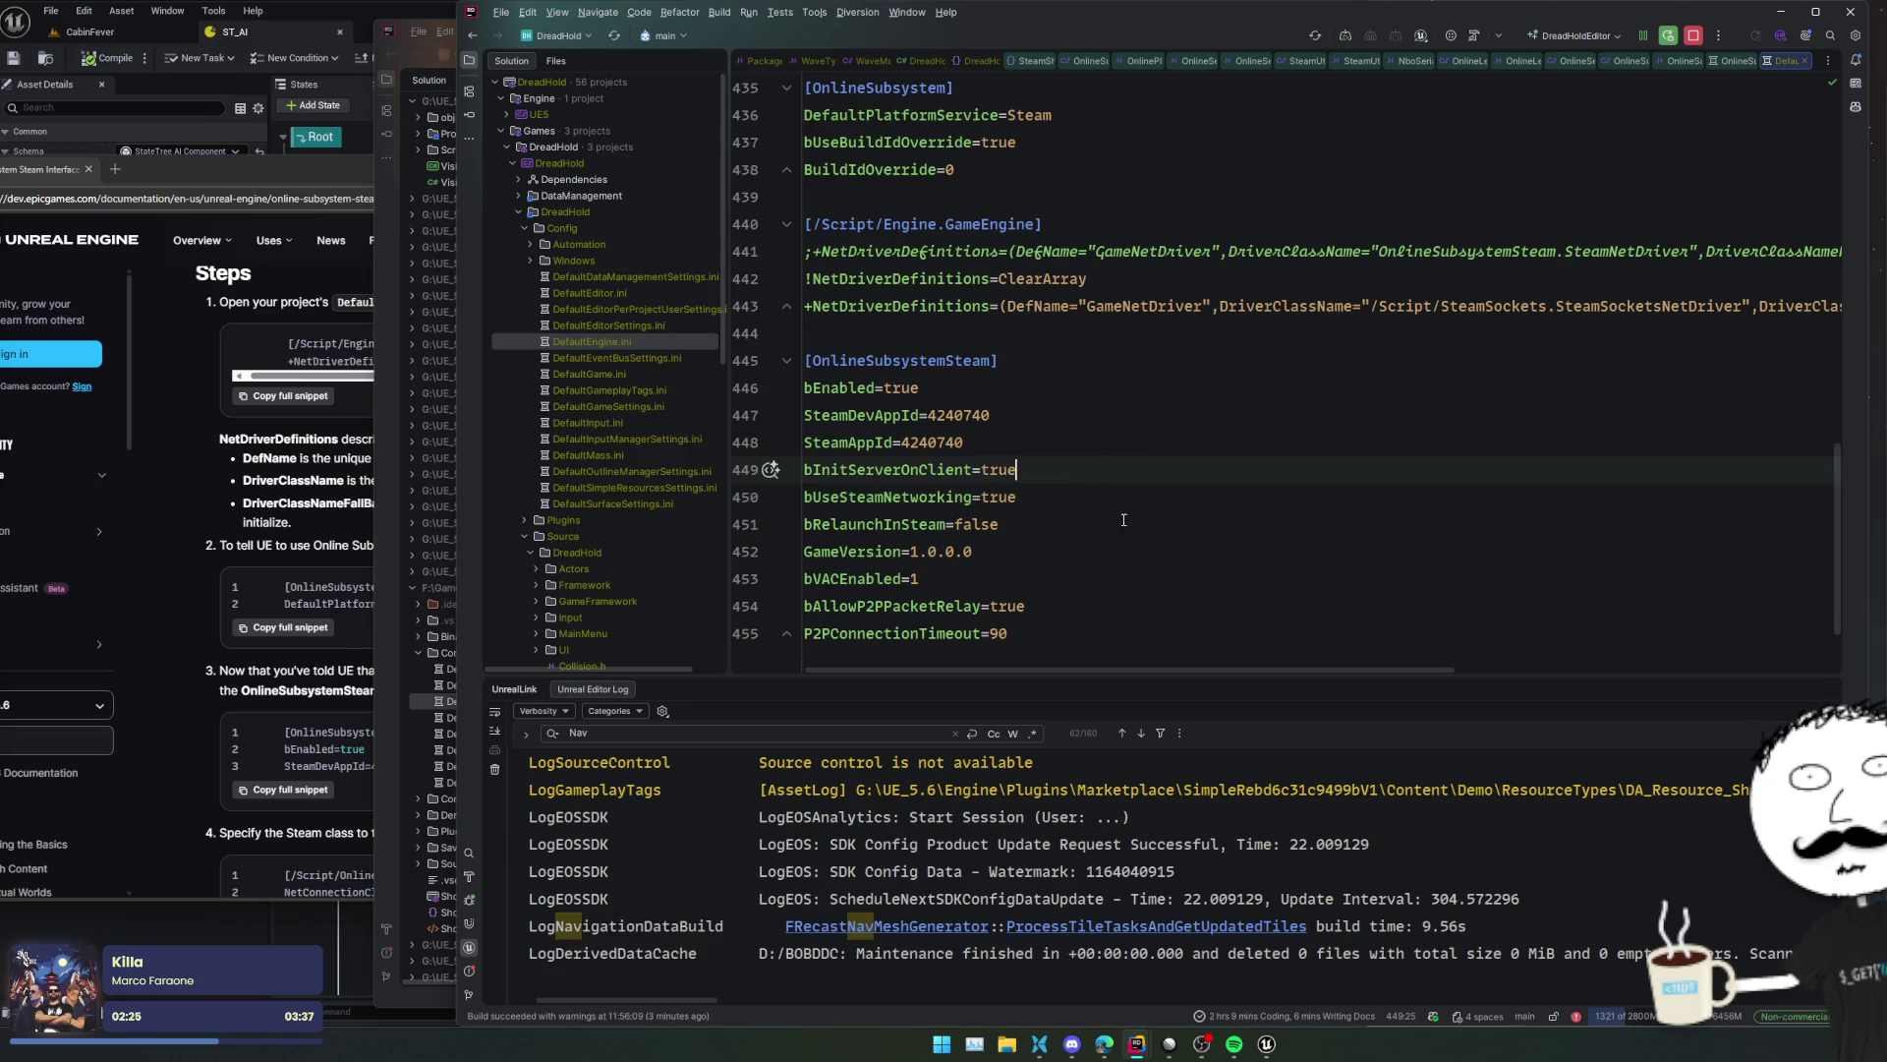
key(ctrl+slash)
key(ctrl+slash)
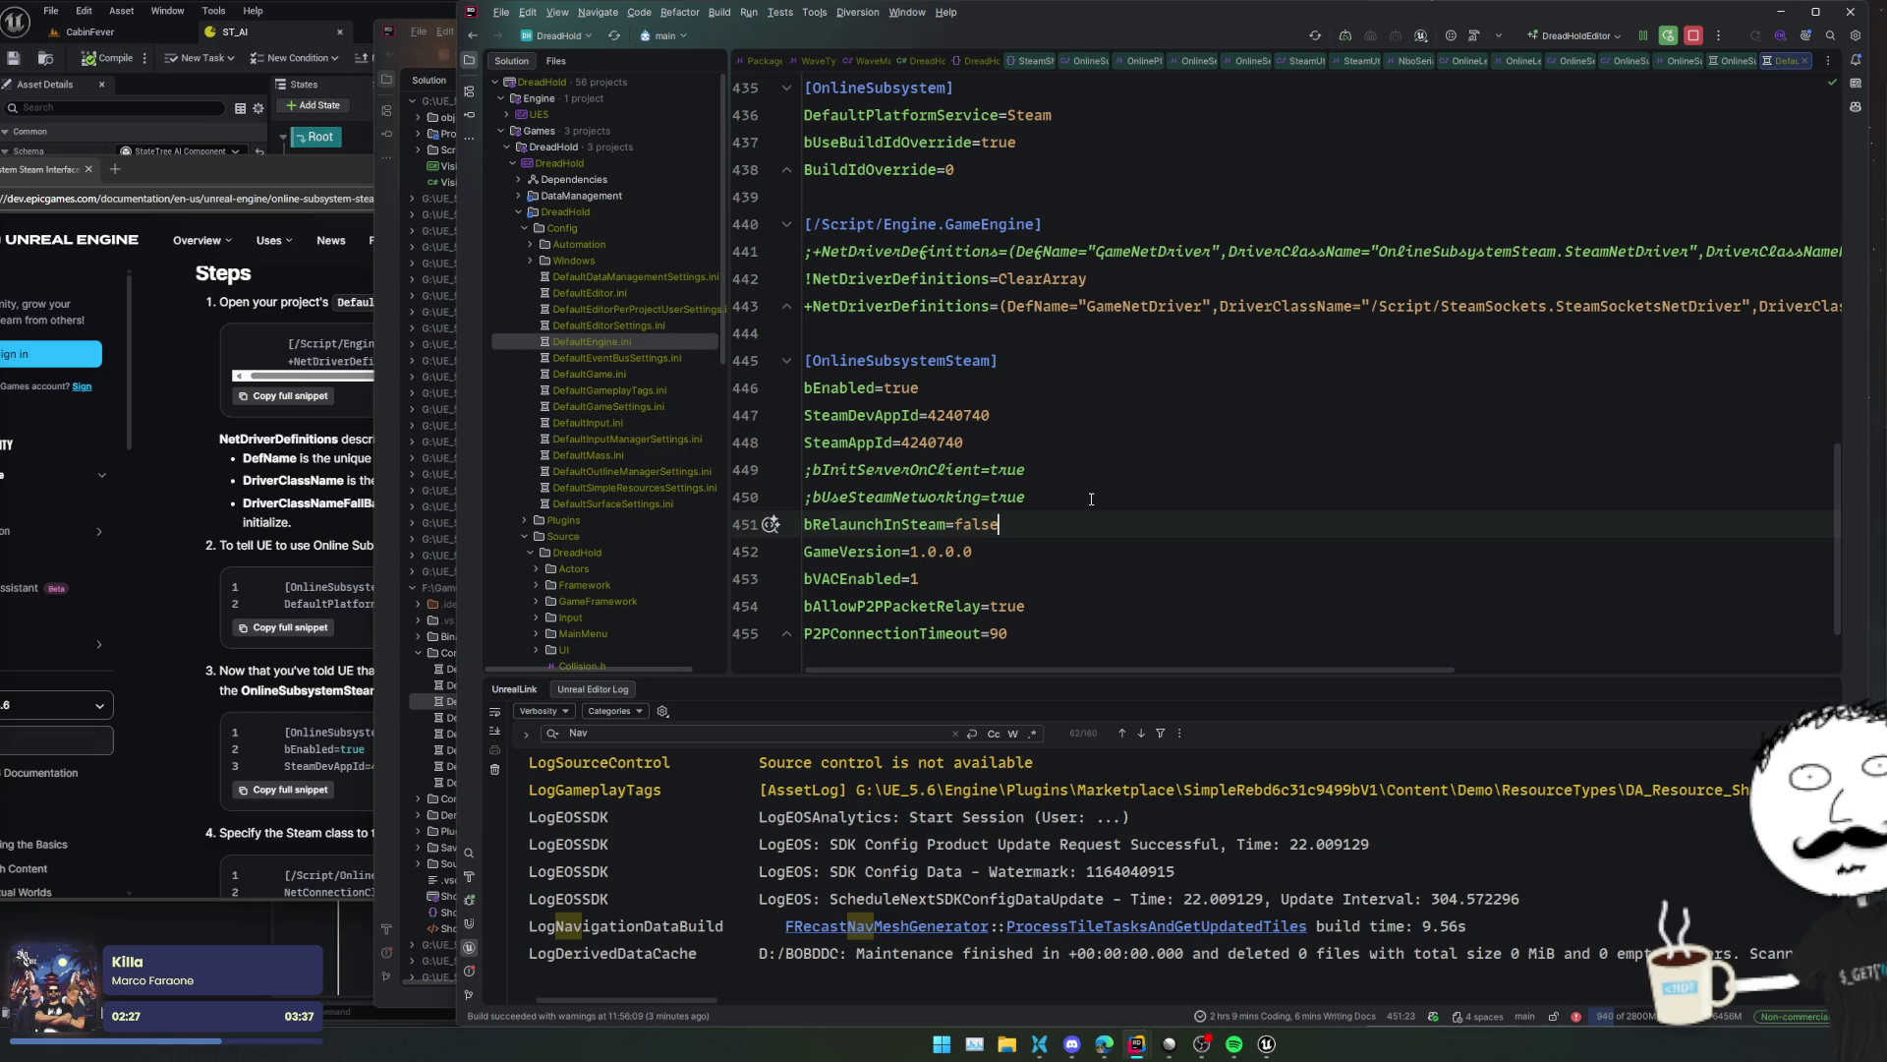
key(Down)
key(Down)
key(Down)
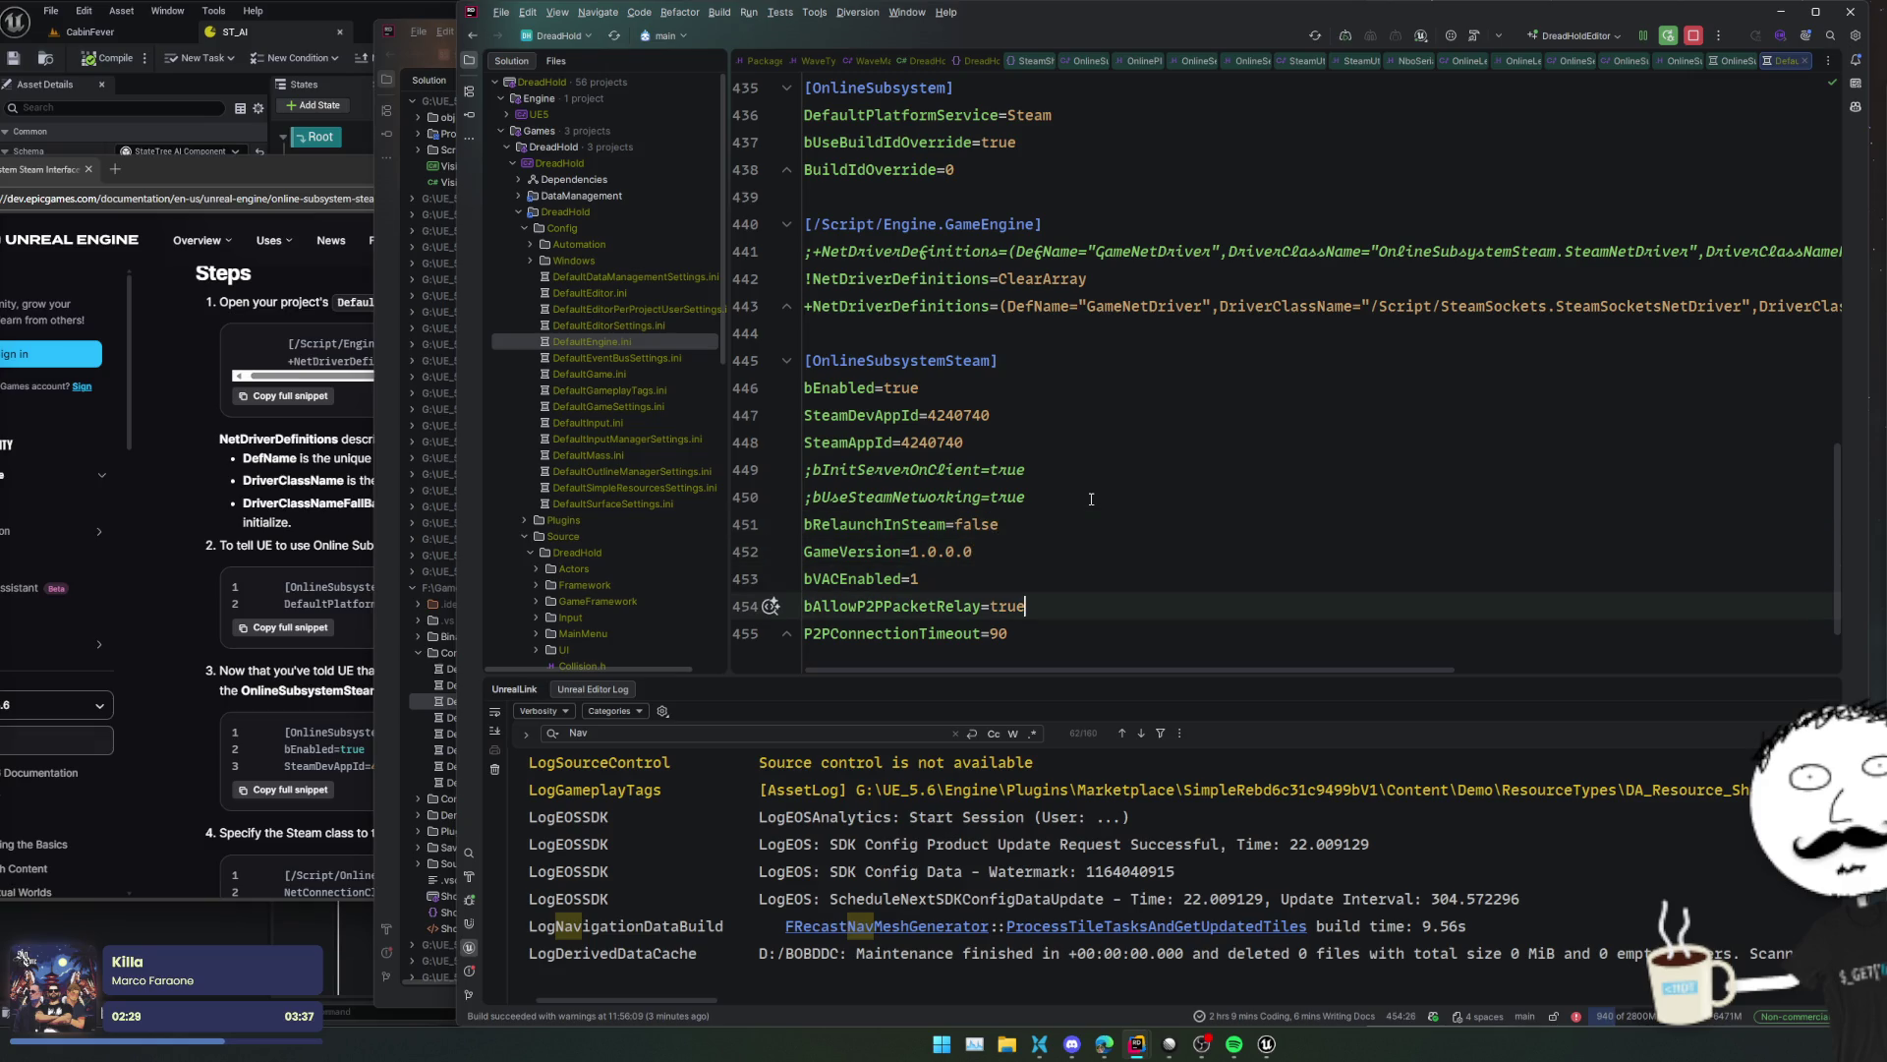
key(ctrl+slash)
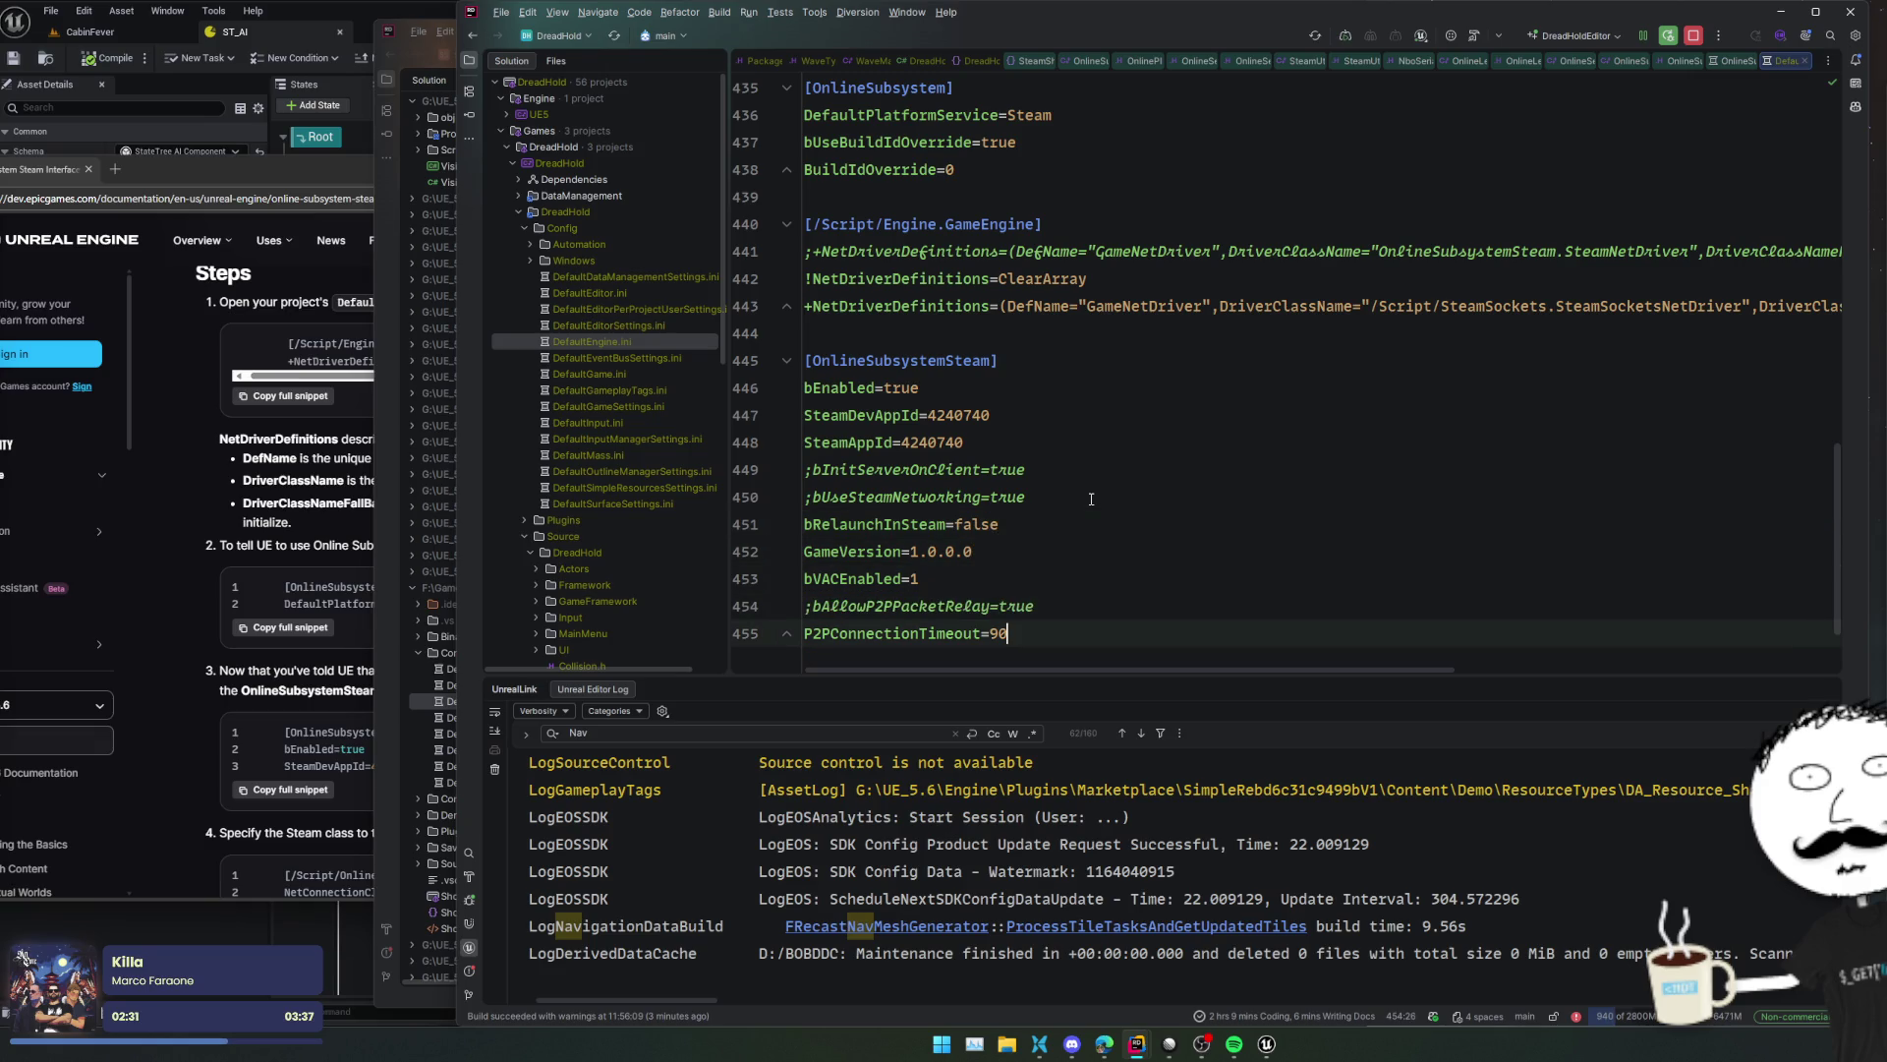
key(Home)
text(;)
key(Up)
key(Up)
key(ctrl+slash)
key(Up)
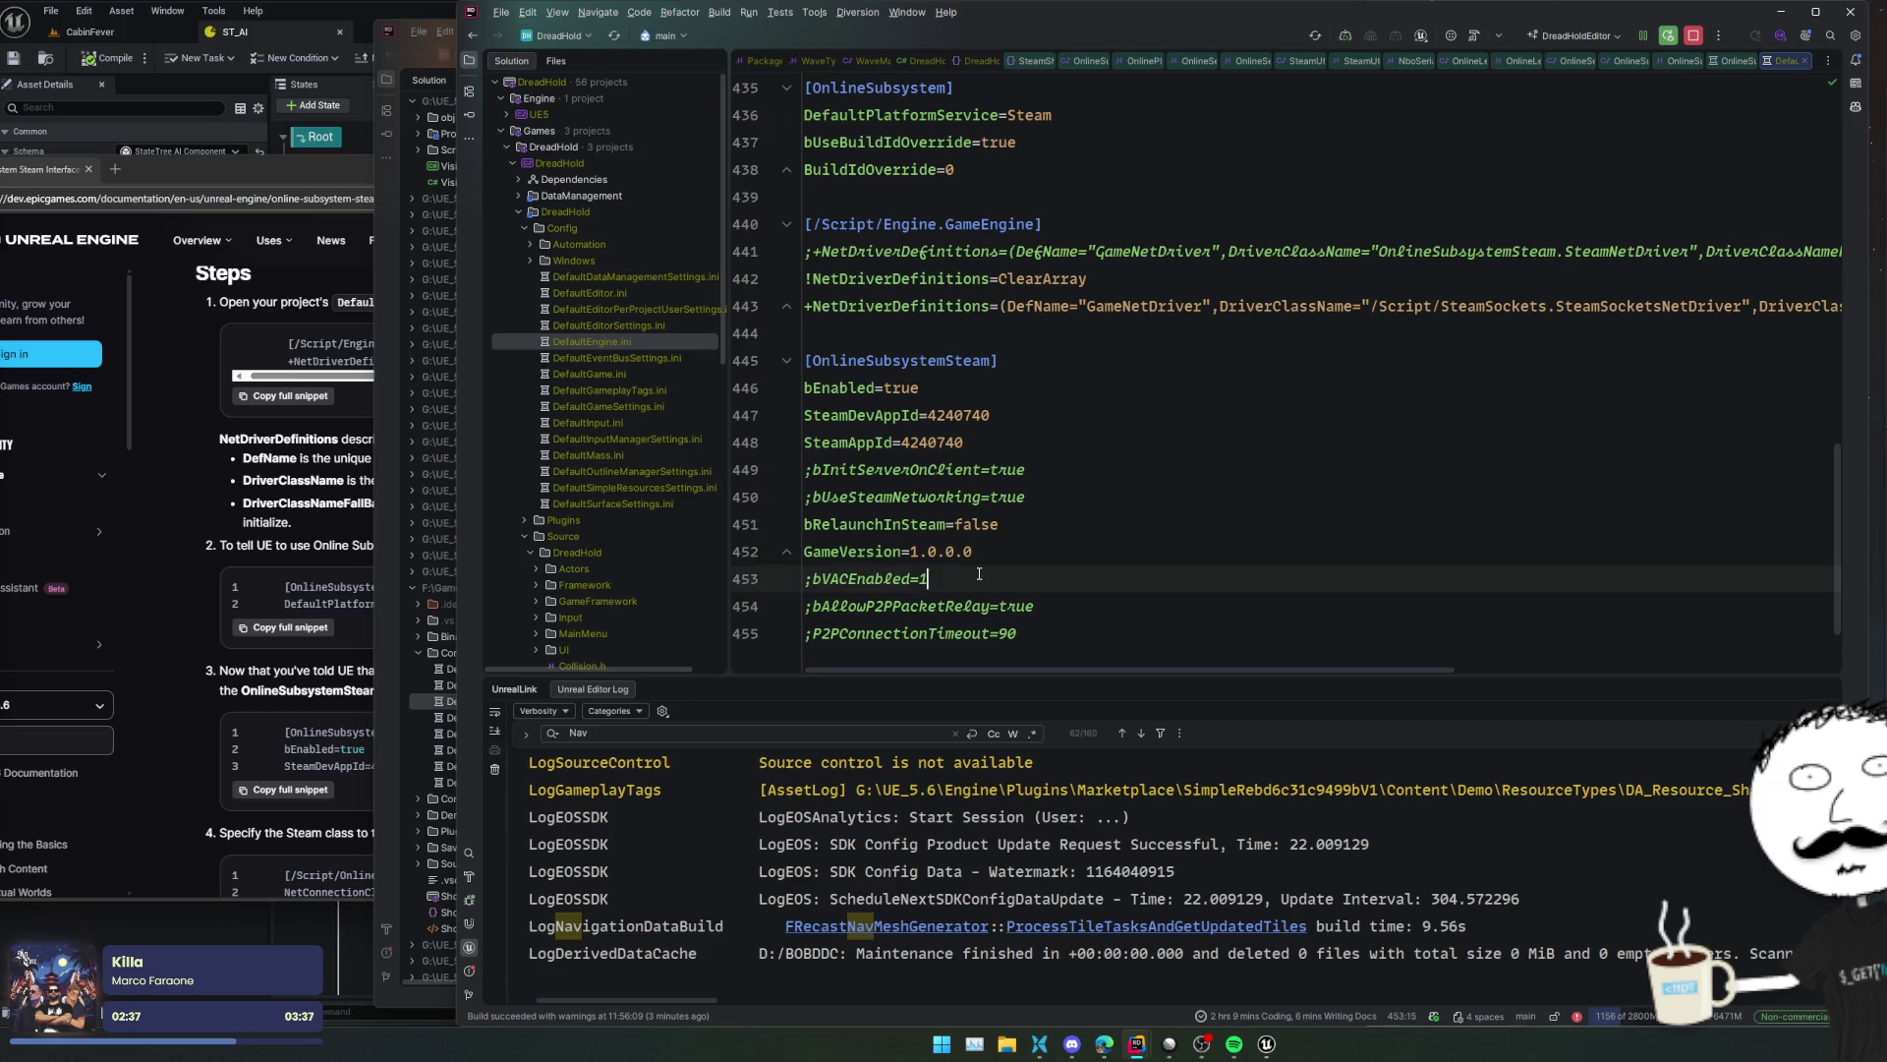
key(Up)
key(Up)
key(Up)
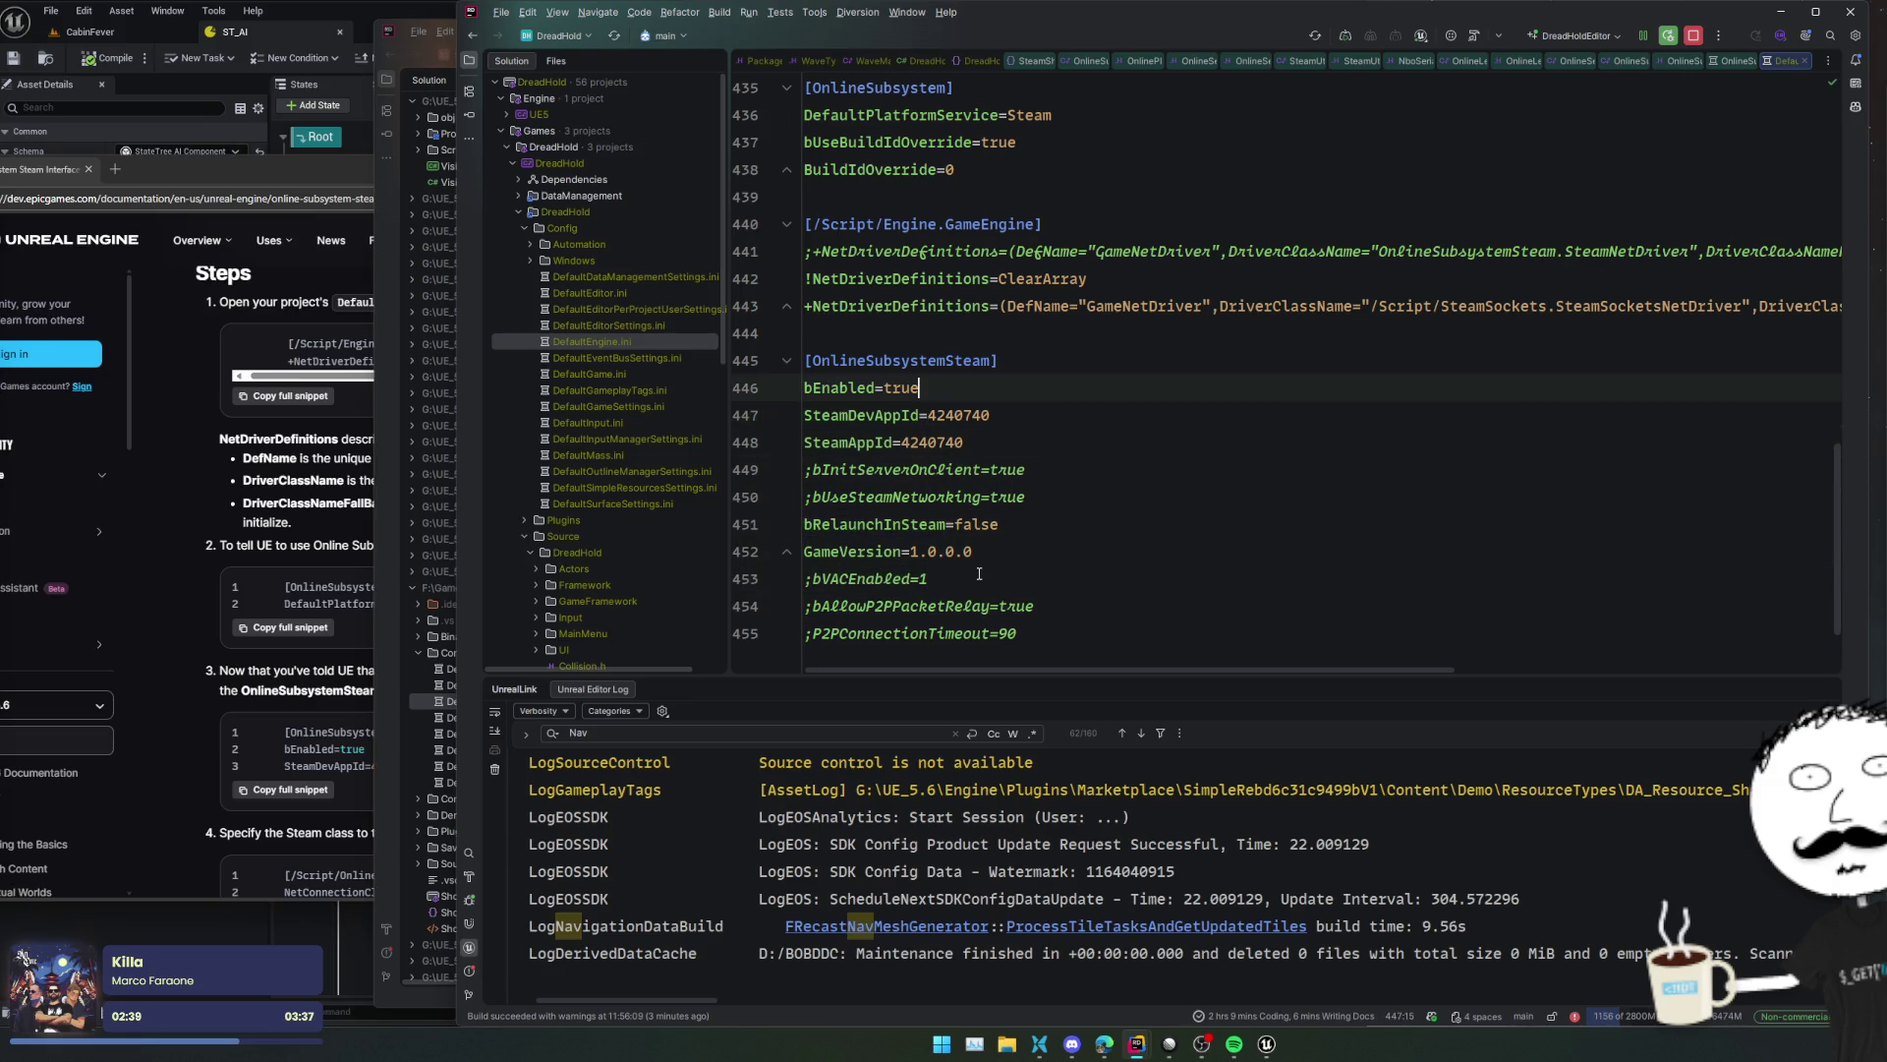
- Review the bUseBuildIdOverride, BuildIdOverride and OnlineSubsystem settings
scroll(993, 442, up, 3)
click(1000, 374)
click(1018, 362)
key(Up)
key(Down)
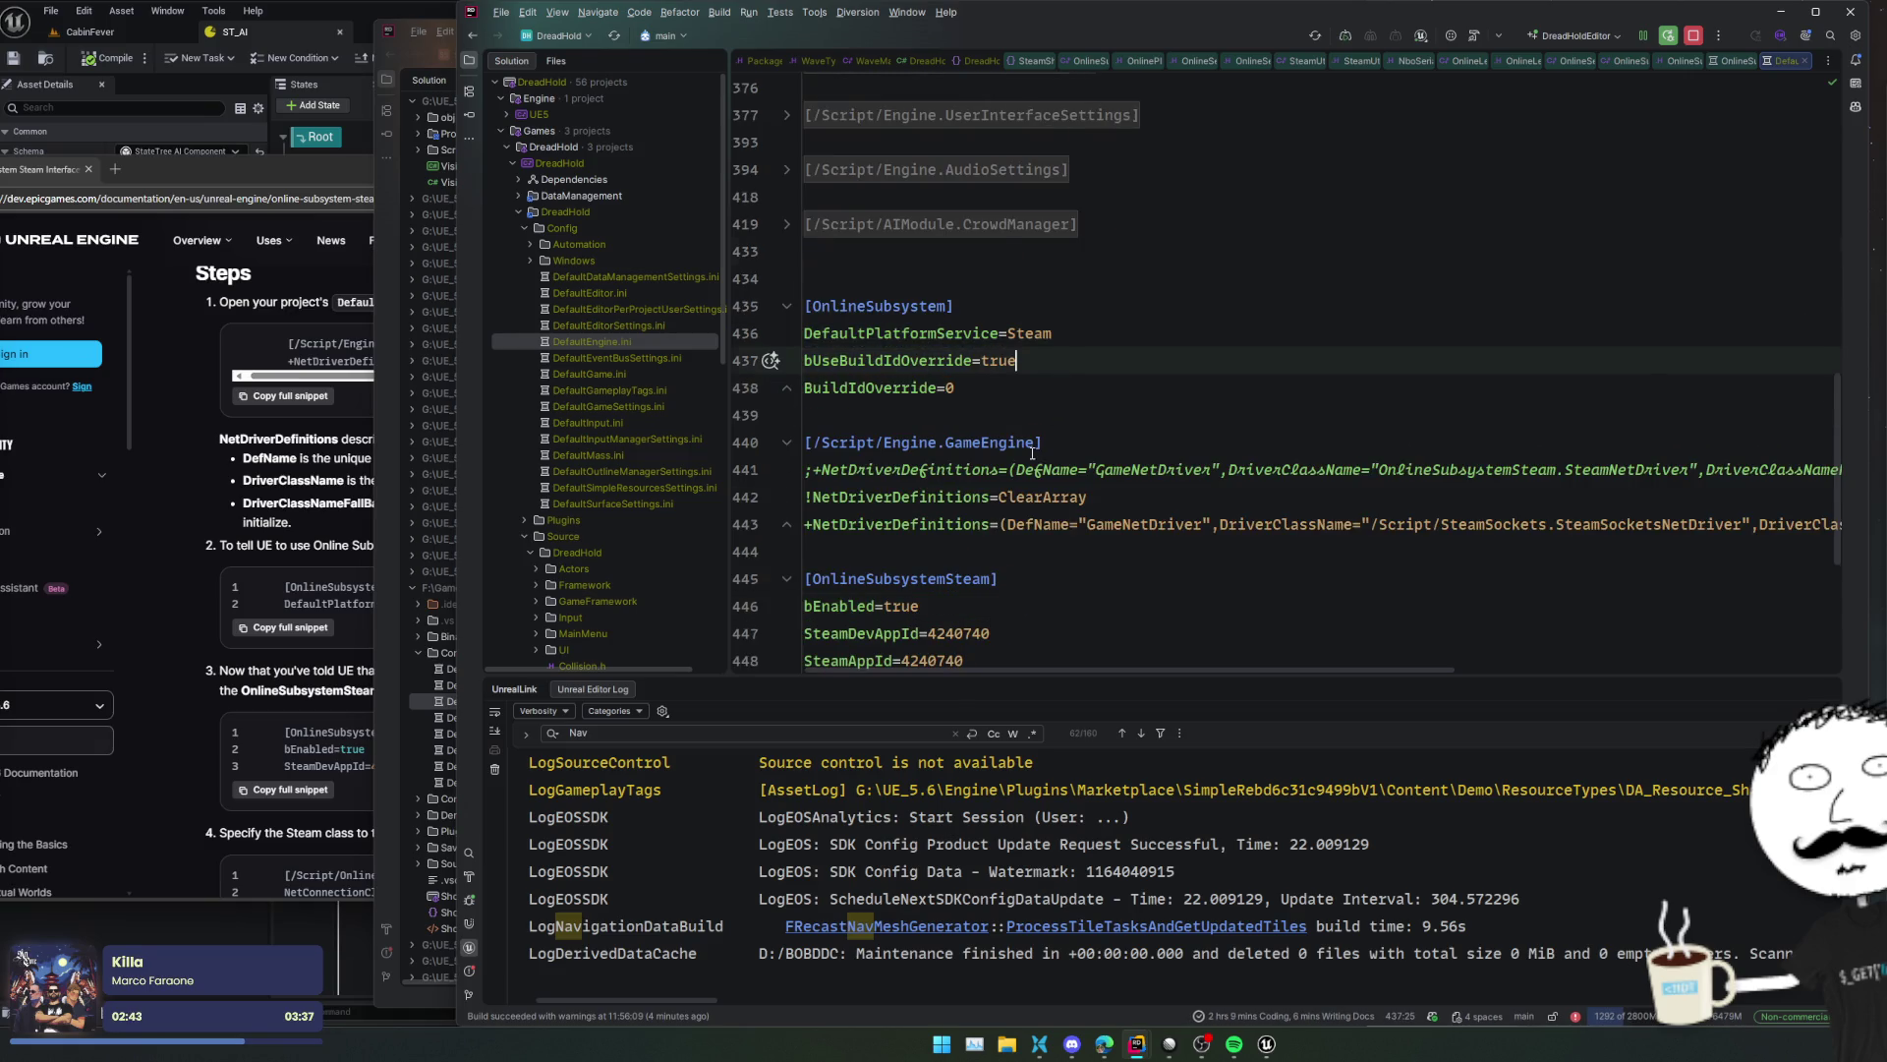
scroll(1032, 453, down, 4)
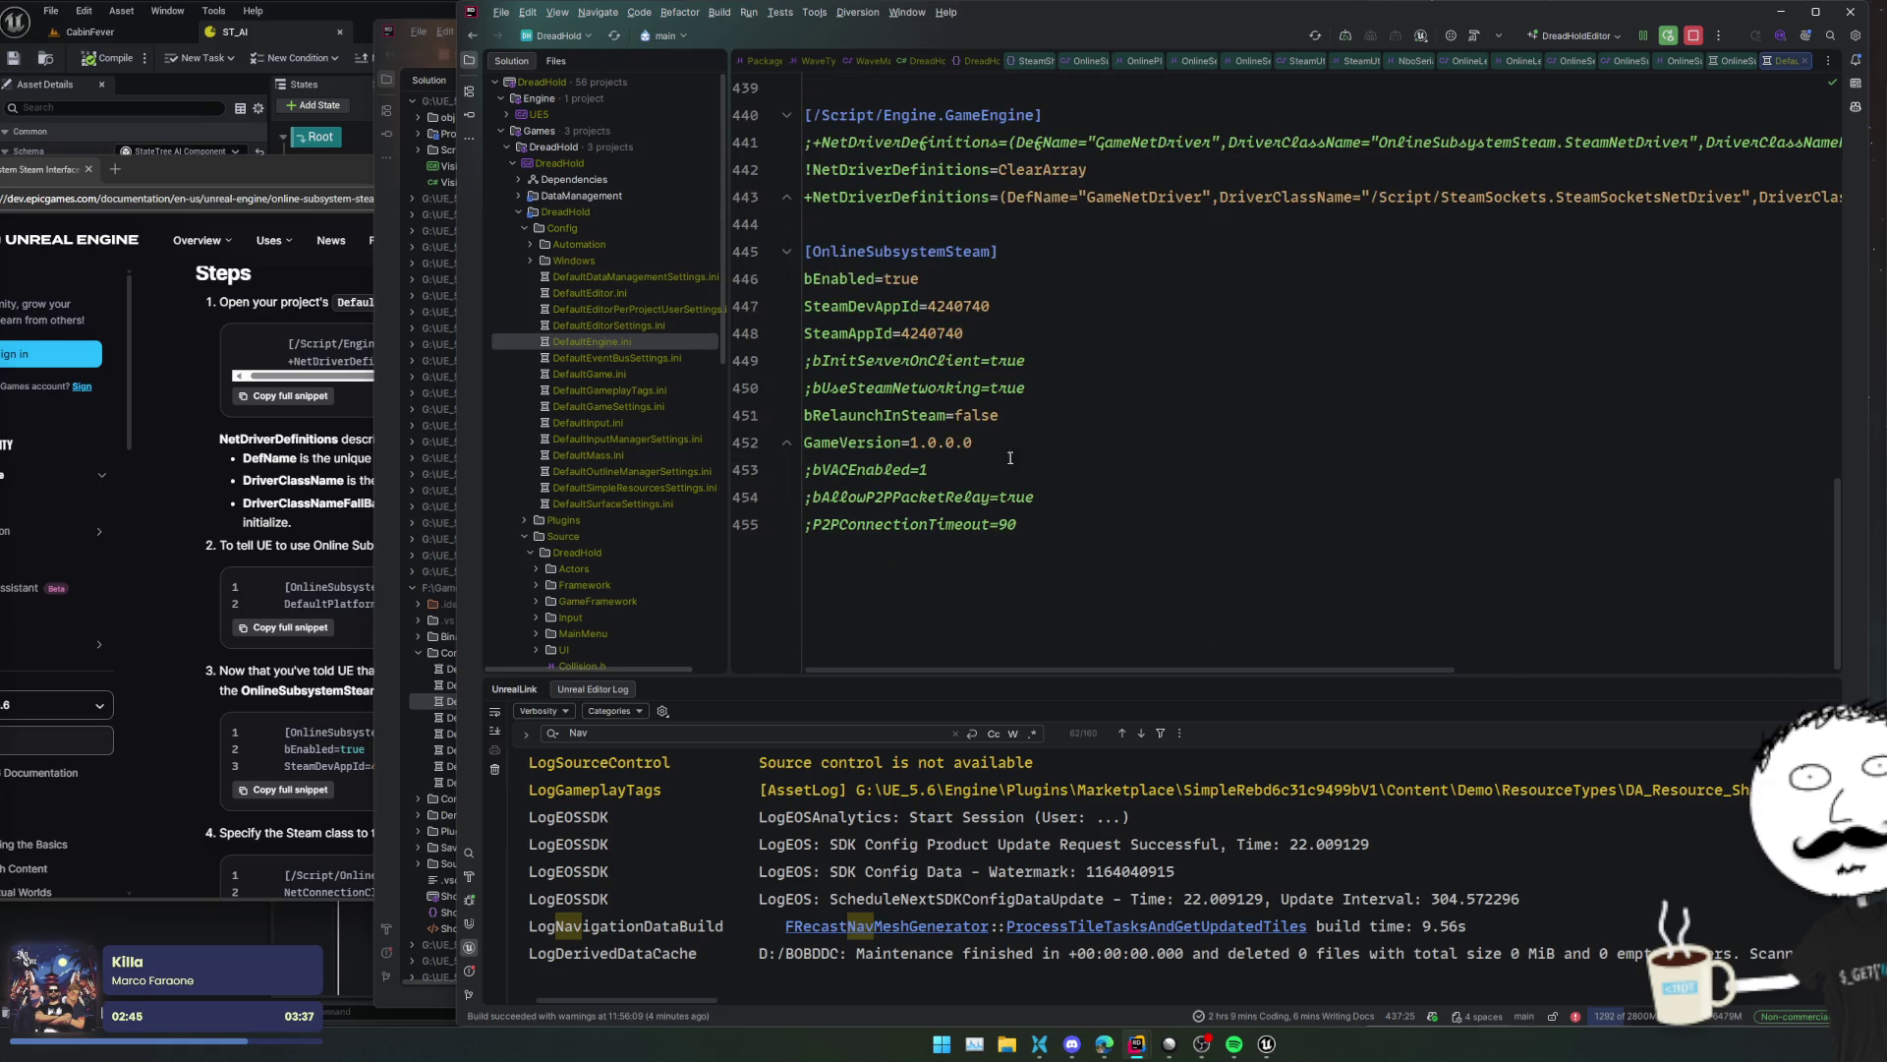
- Compare the Unreal Steam docs against DreadHold's DefaultEngine.ini
click(368, 509)
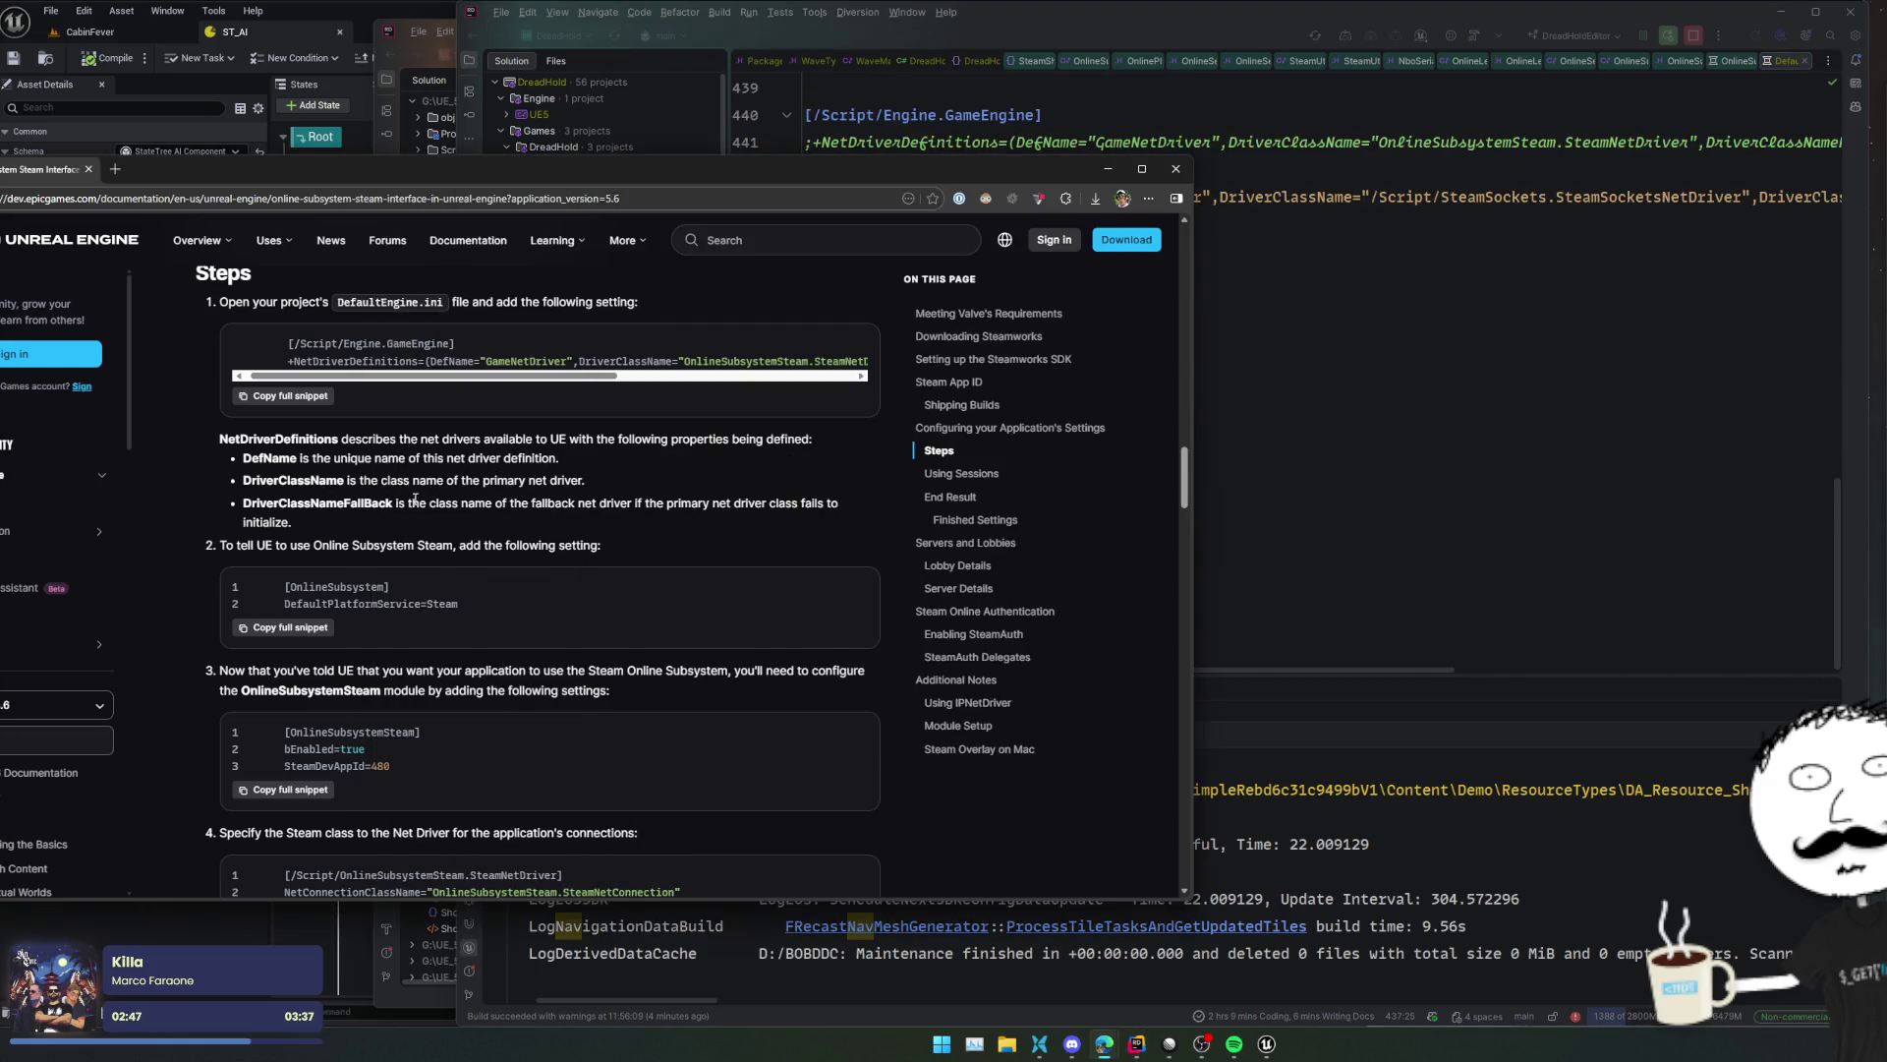
scroll(417, 498, down, 3)
scroll(421, 497, down, 1)
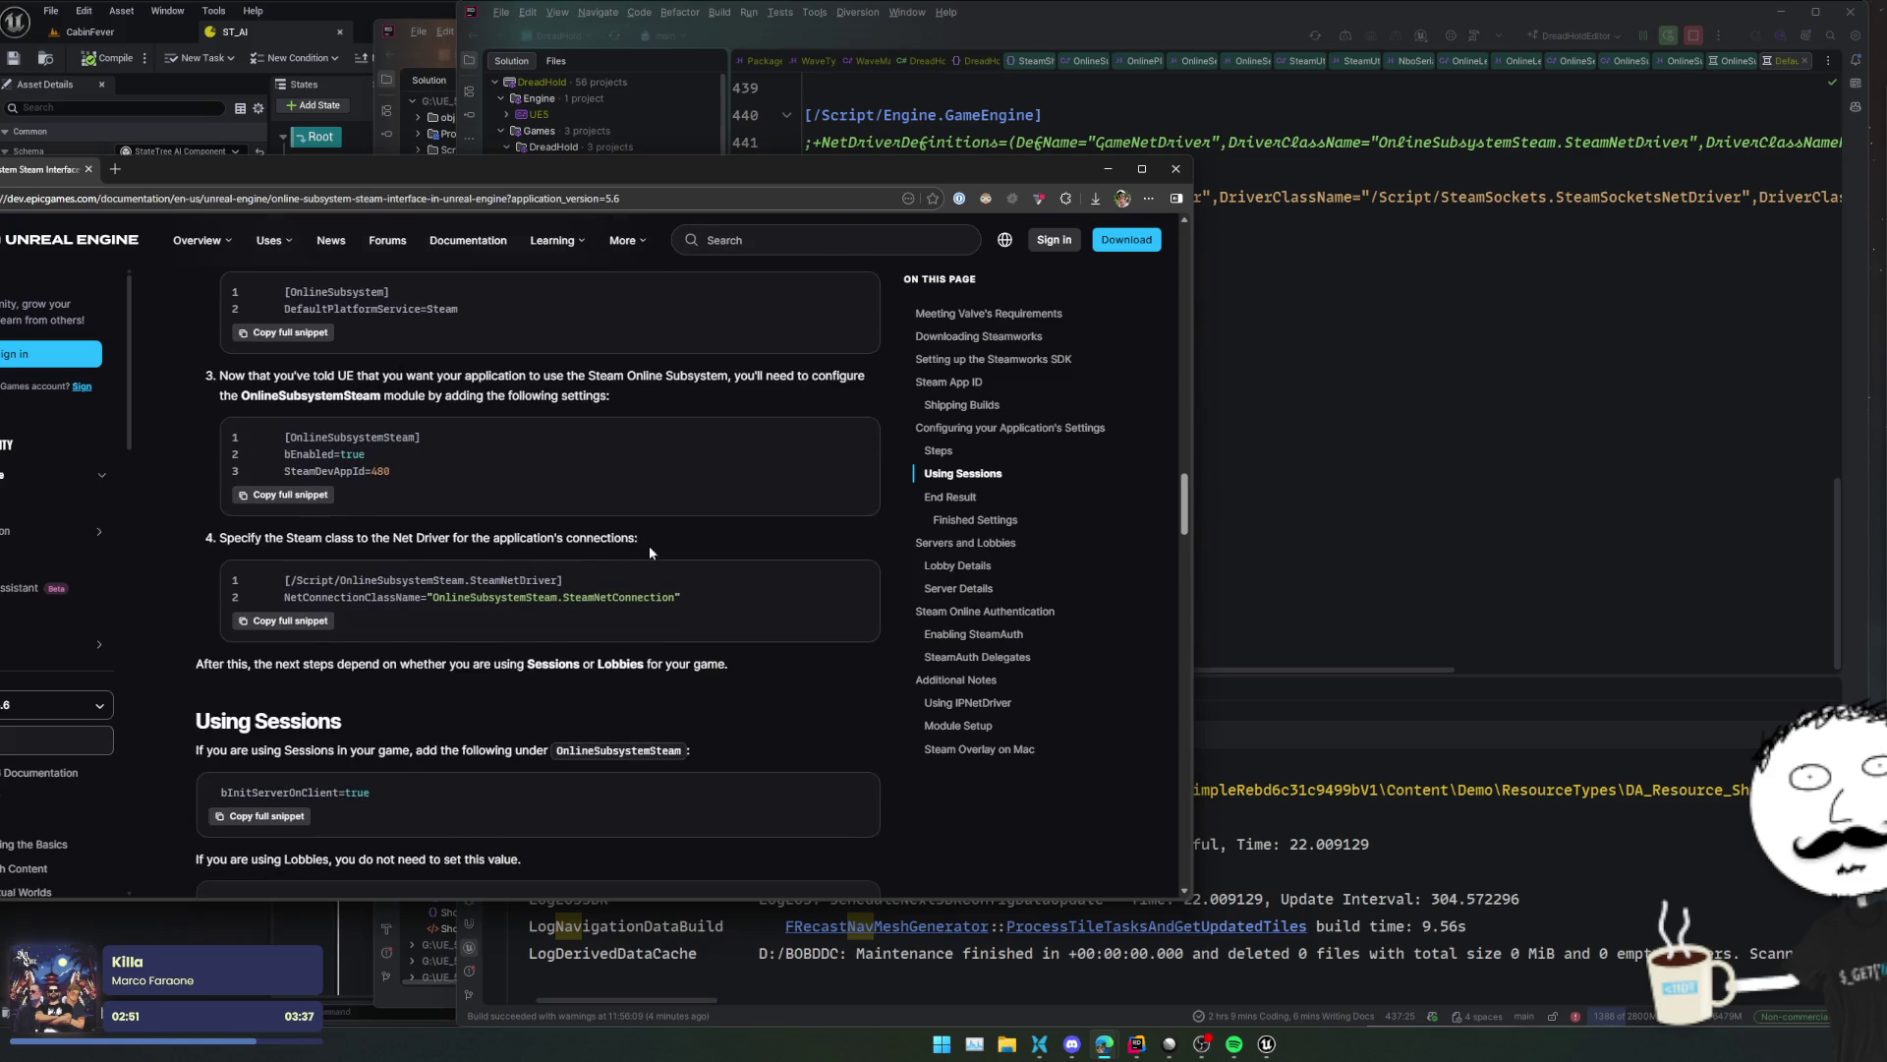
click(1329, 506)
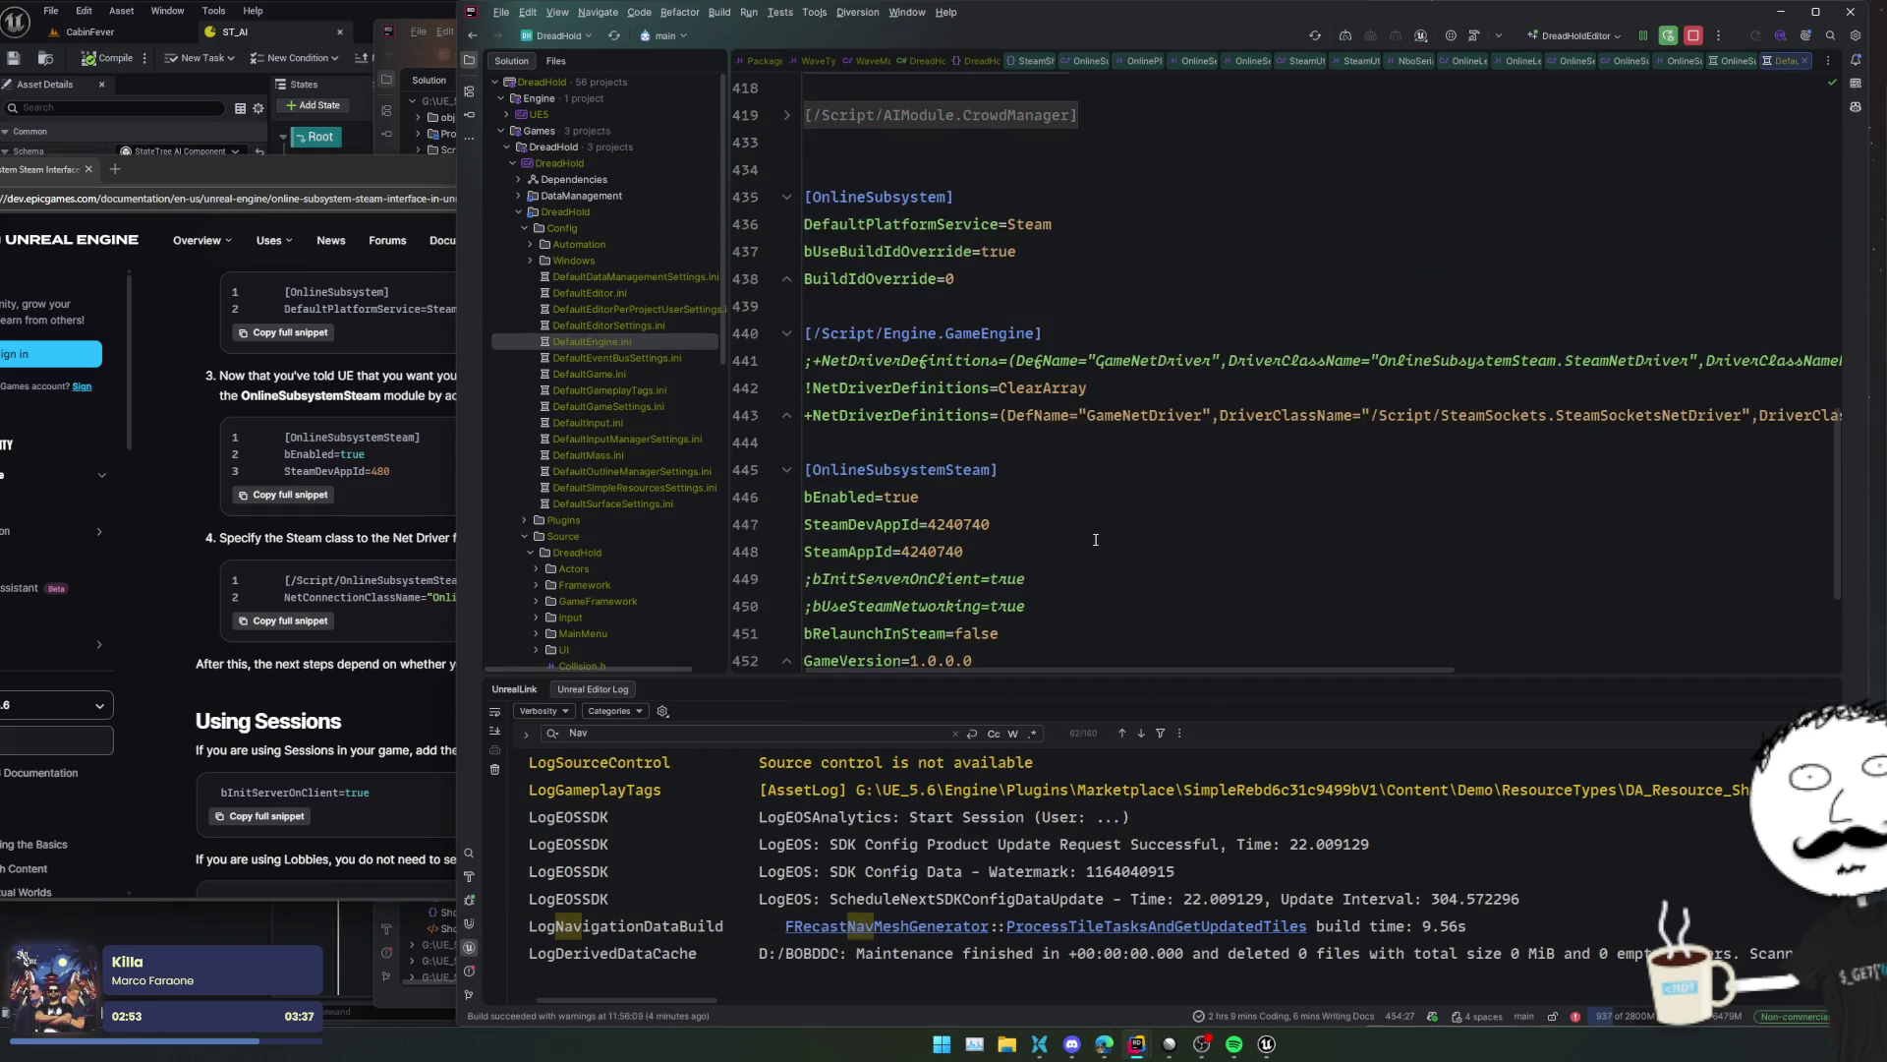
scroll(1095, 539, up, 3)
click(358, 633)
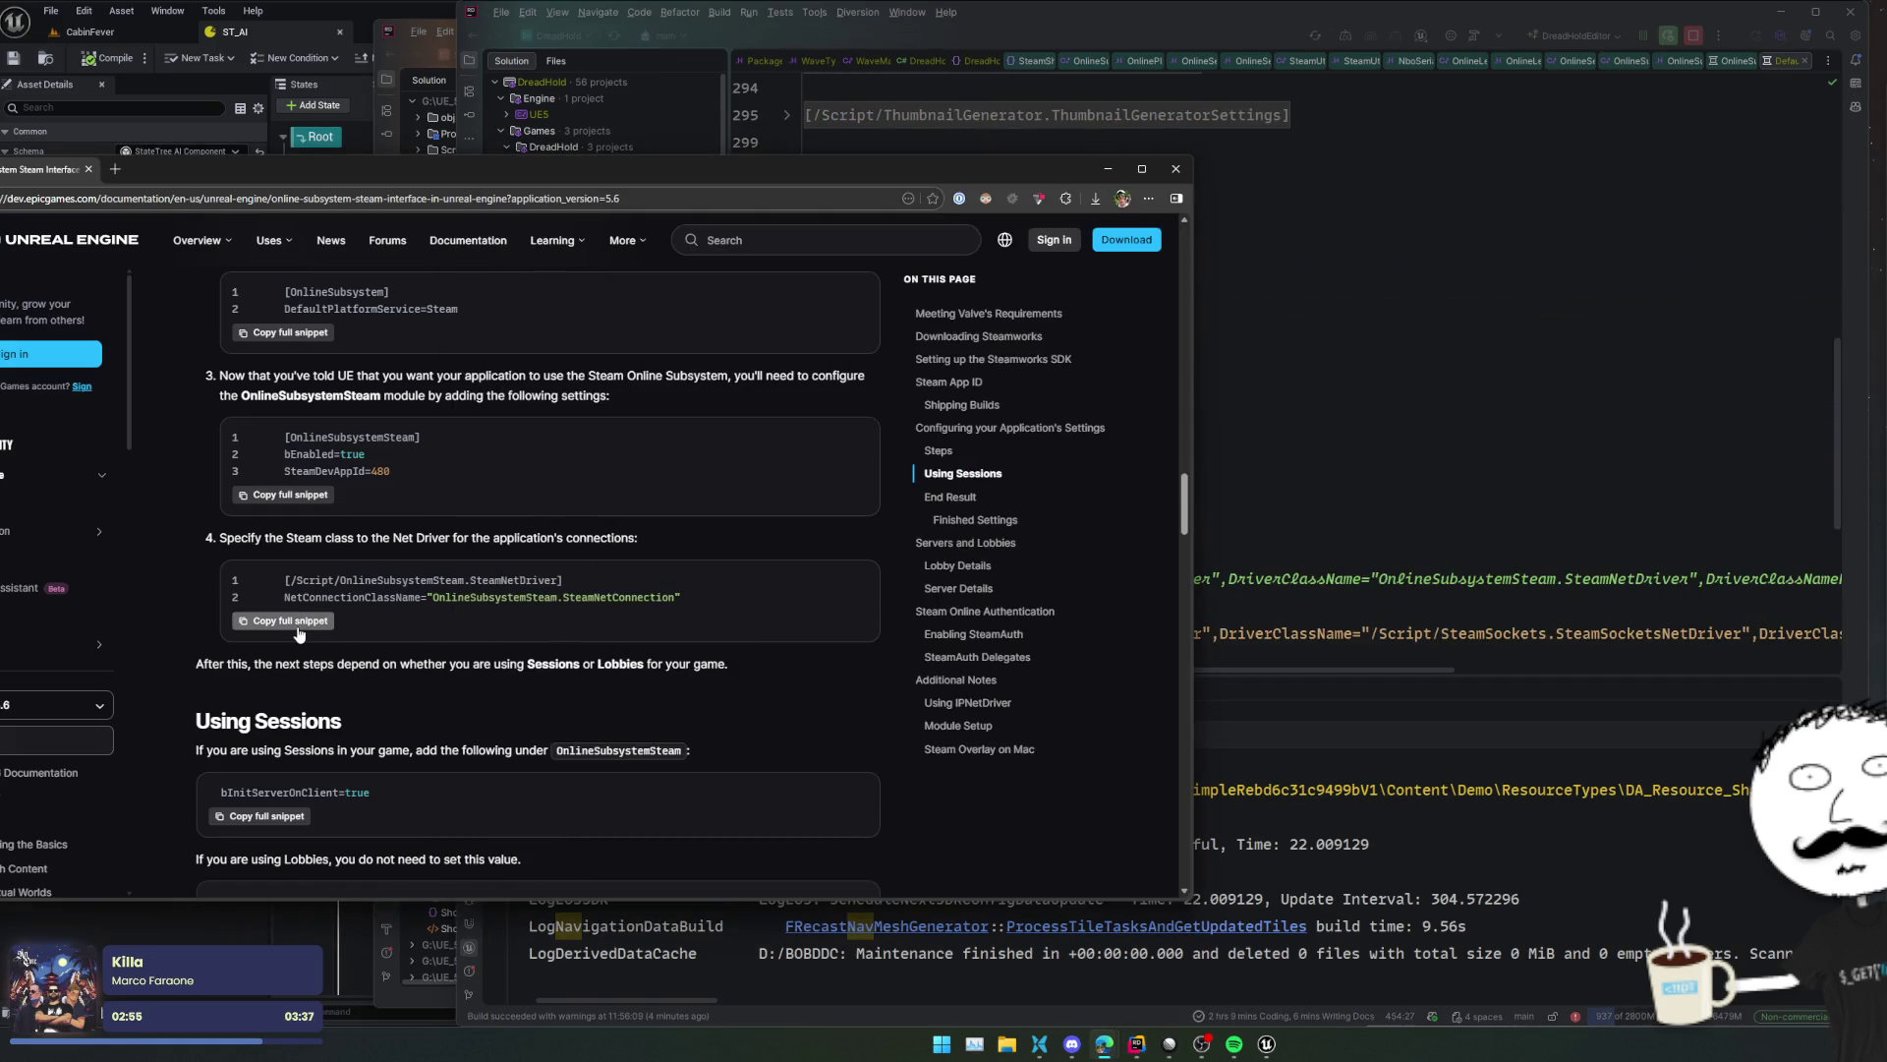
- Copy ShooterSim's [/Script/OnlineSubsystemSteam.SteamNetDriver] section to the end of DreadHold's DefaultEngine.ini
click(391, 31)
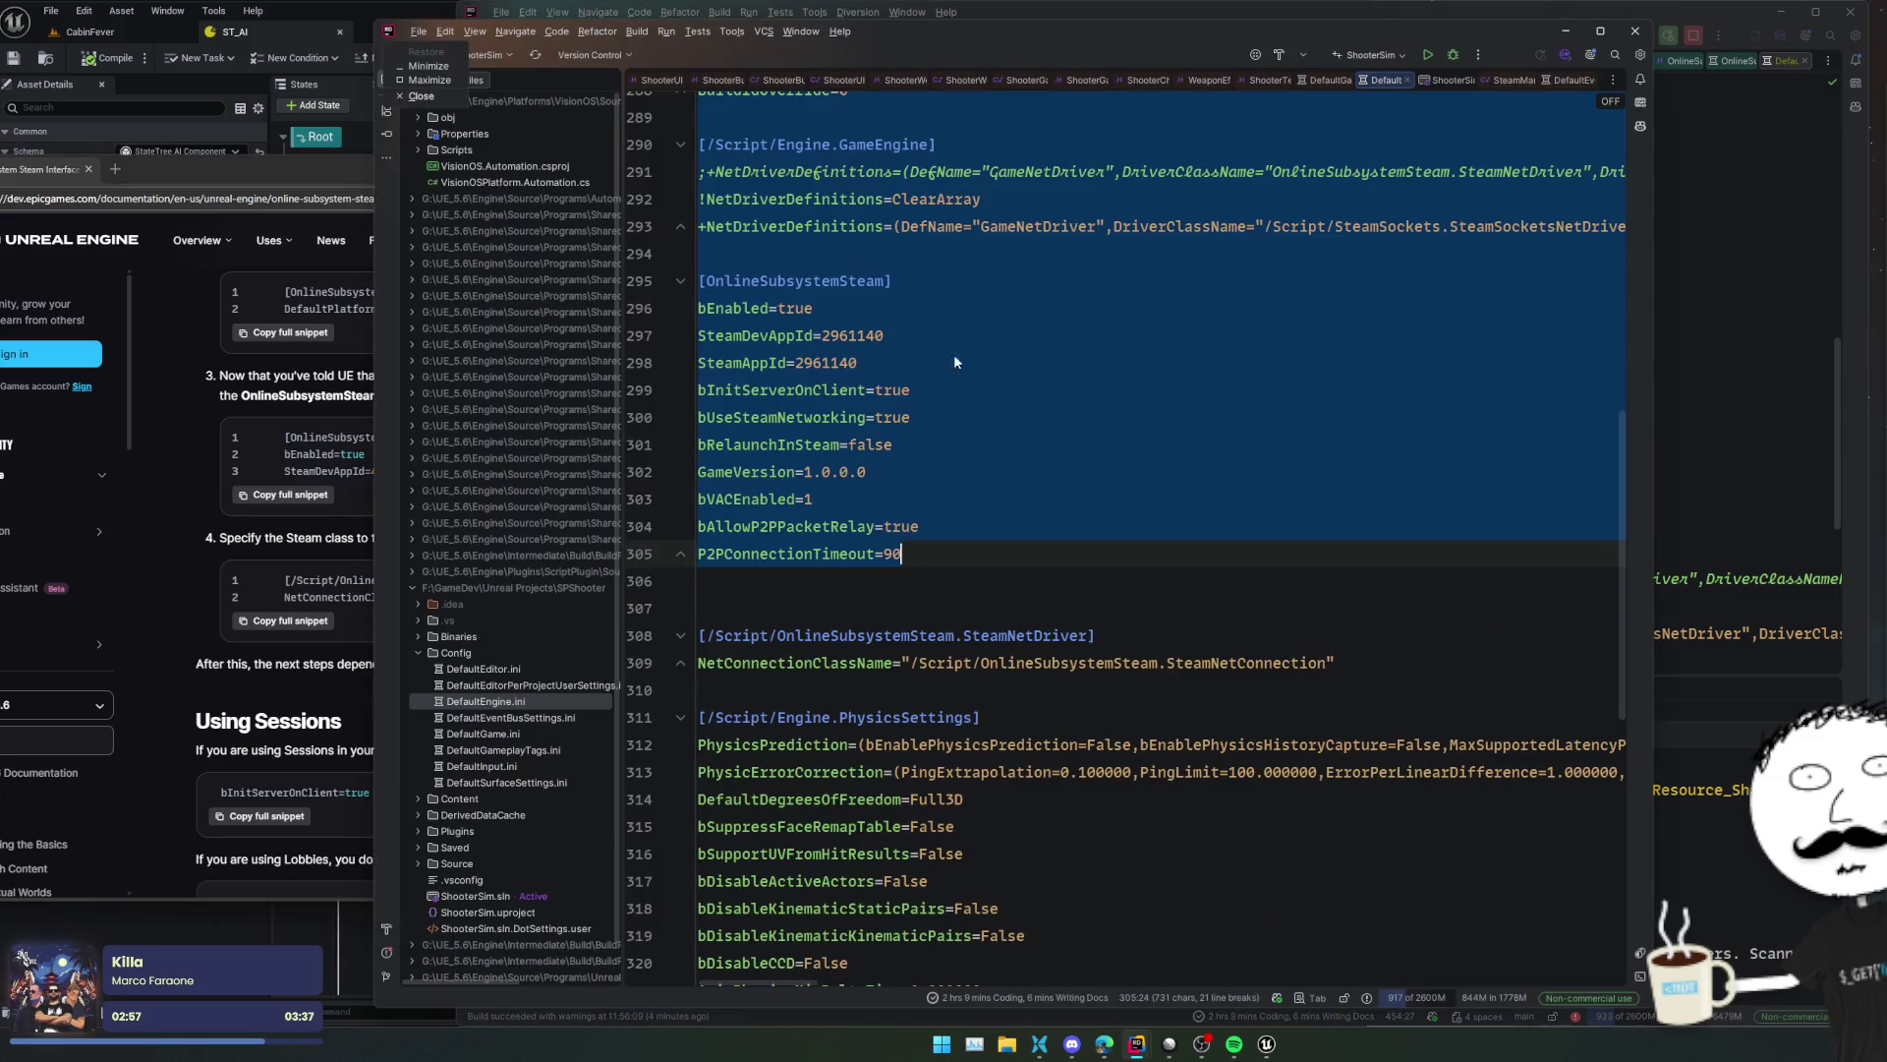
drag(1415, 664, 1417, 602)
key(ctrl+c)
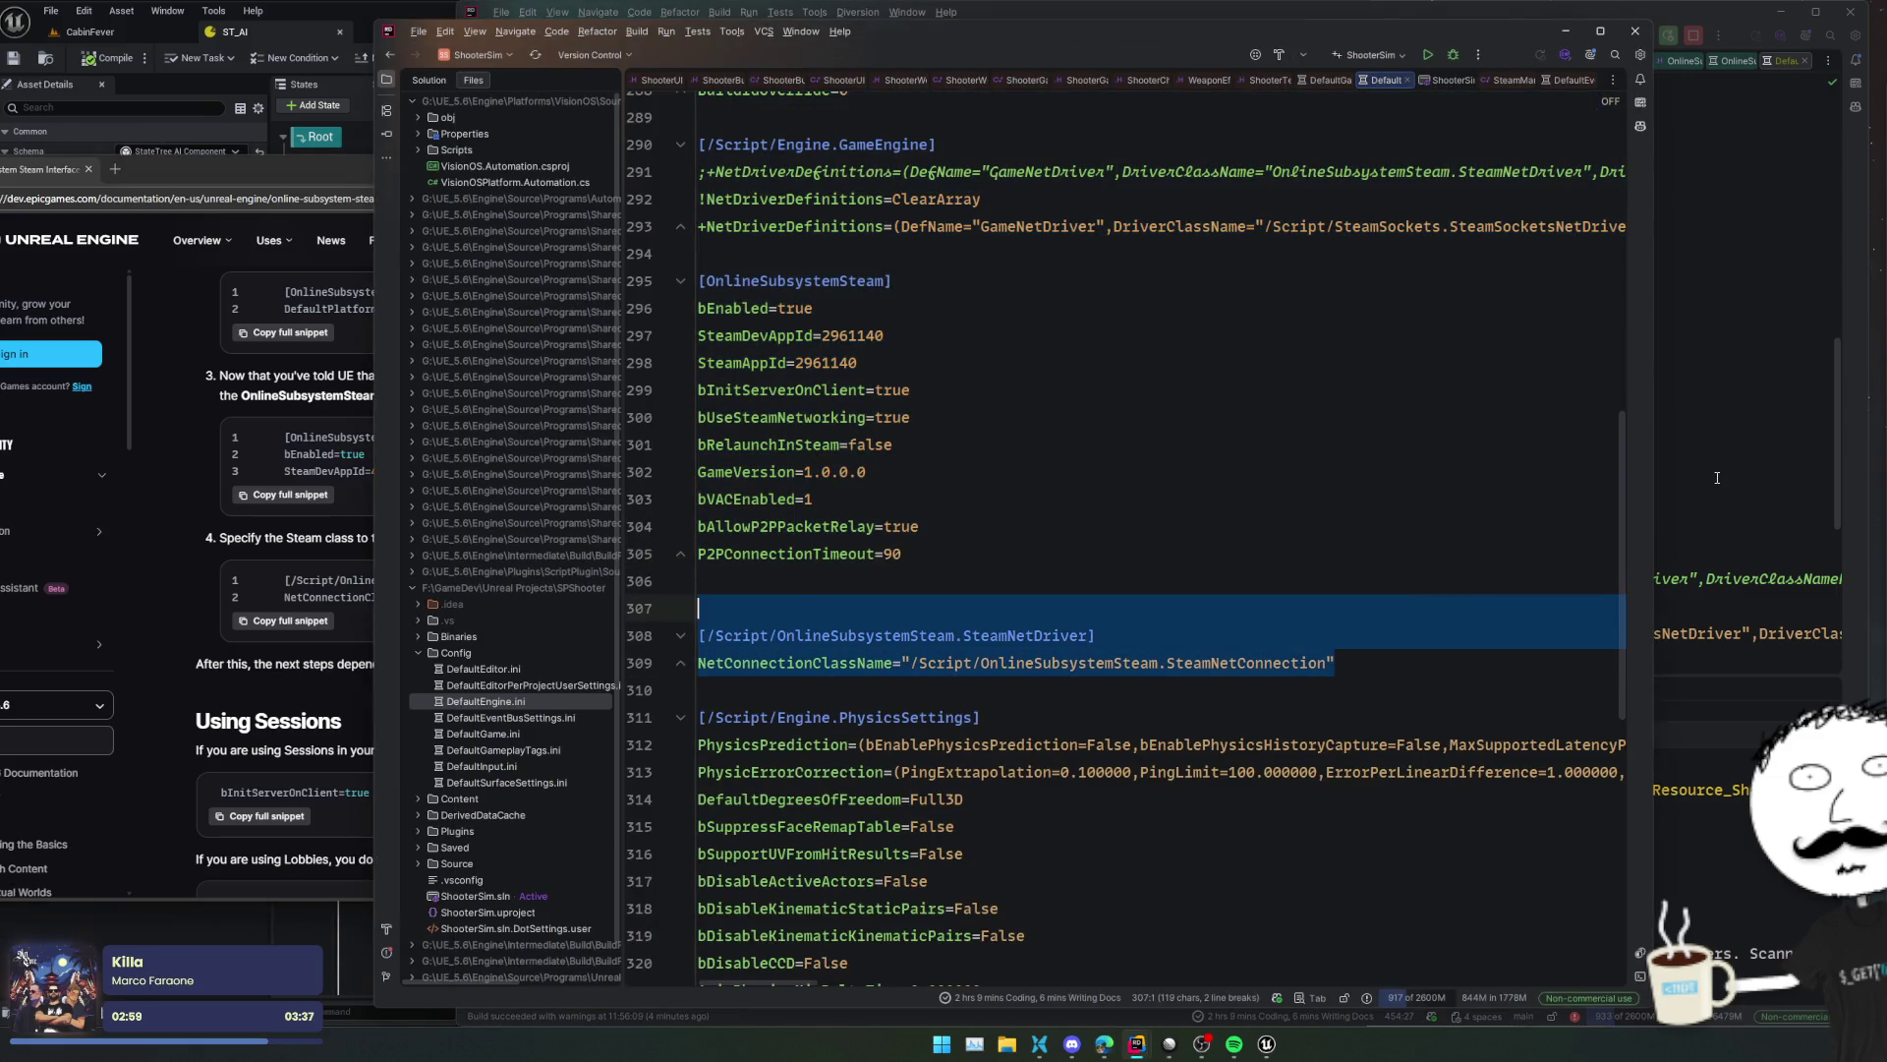
click(1717, 477)
click(1155, 977)
key(Return)
key(Return)
key(ctrl+v)
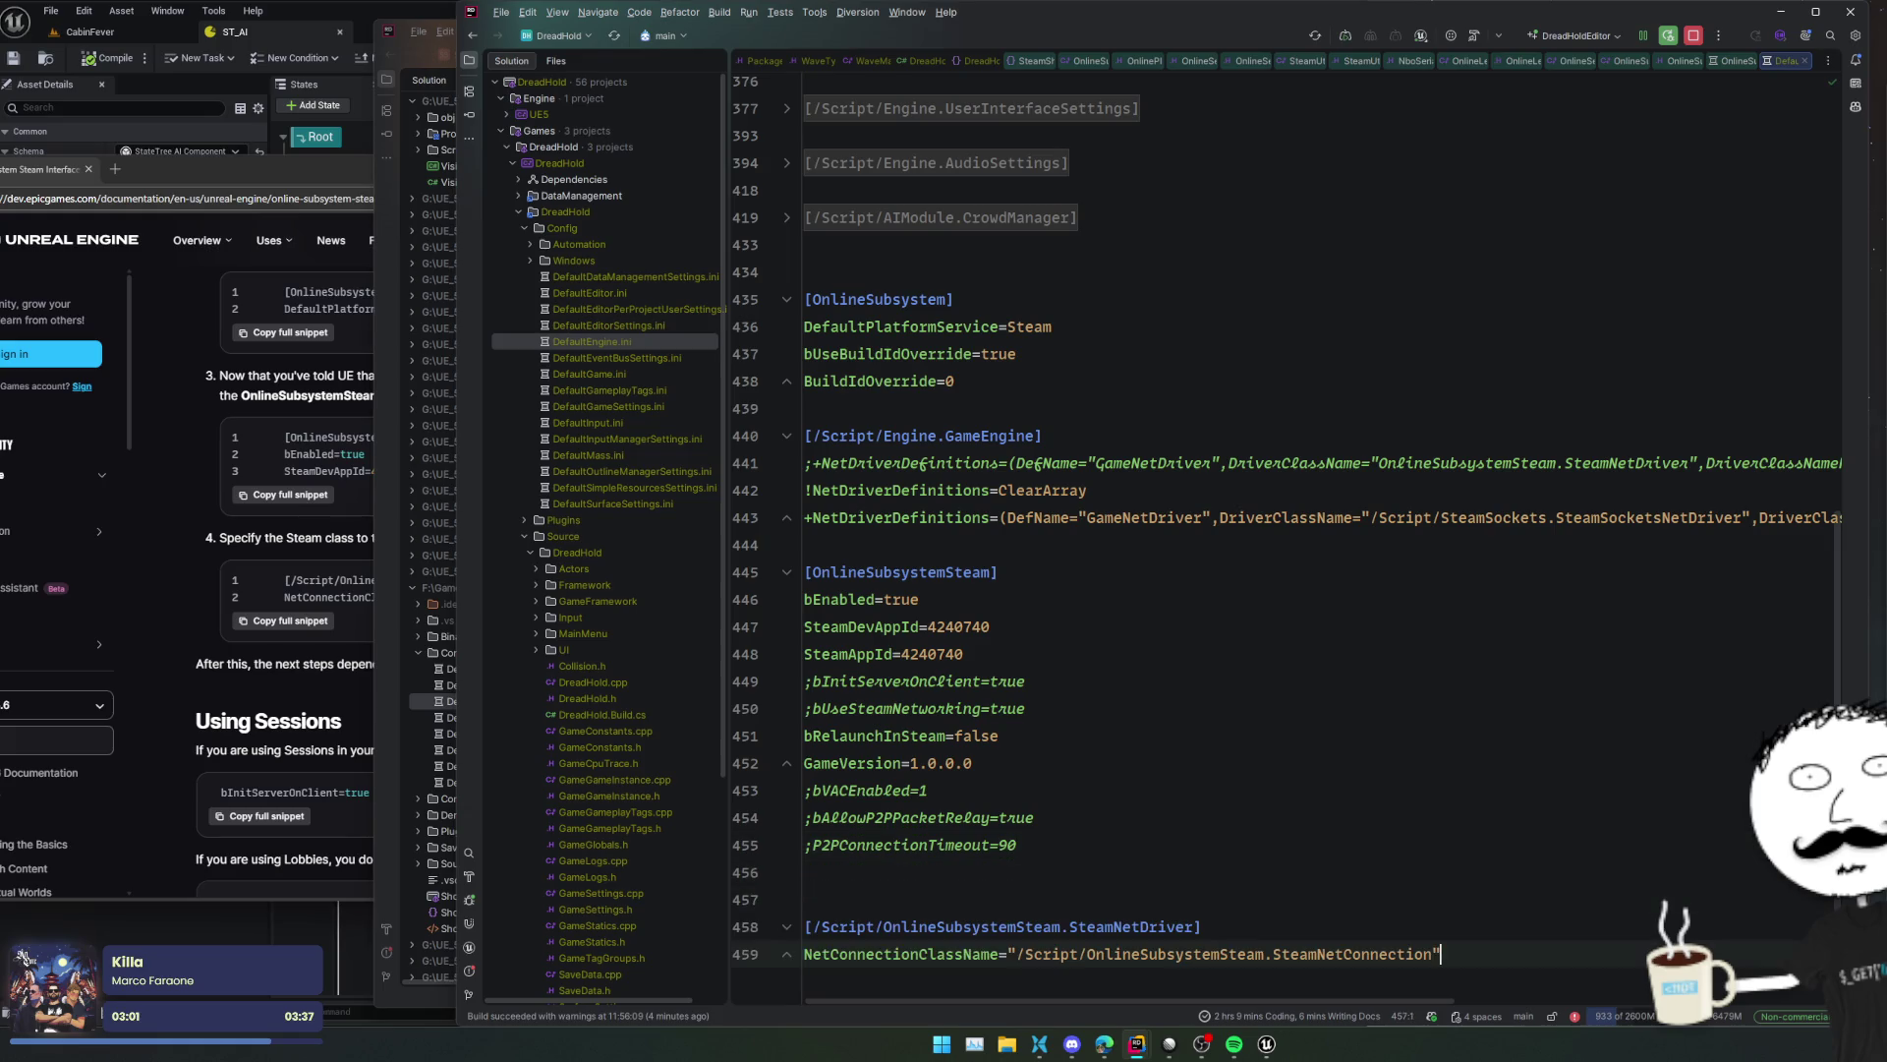
key(alt+Tab)
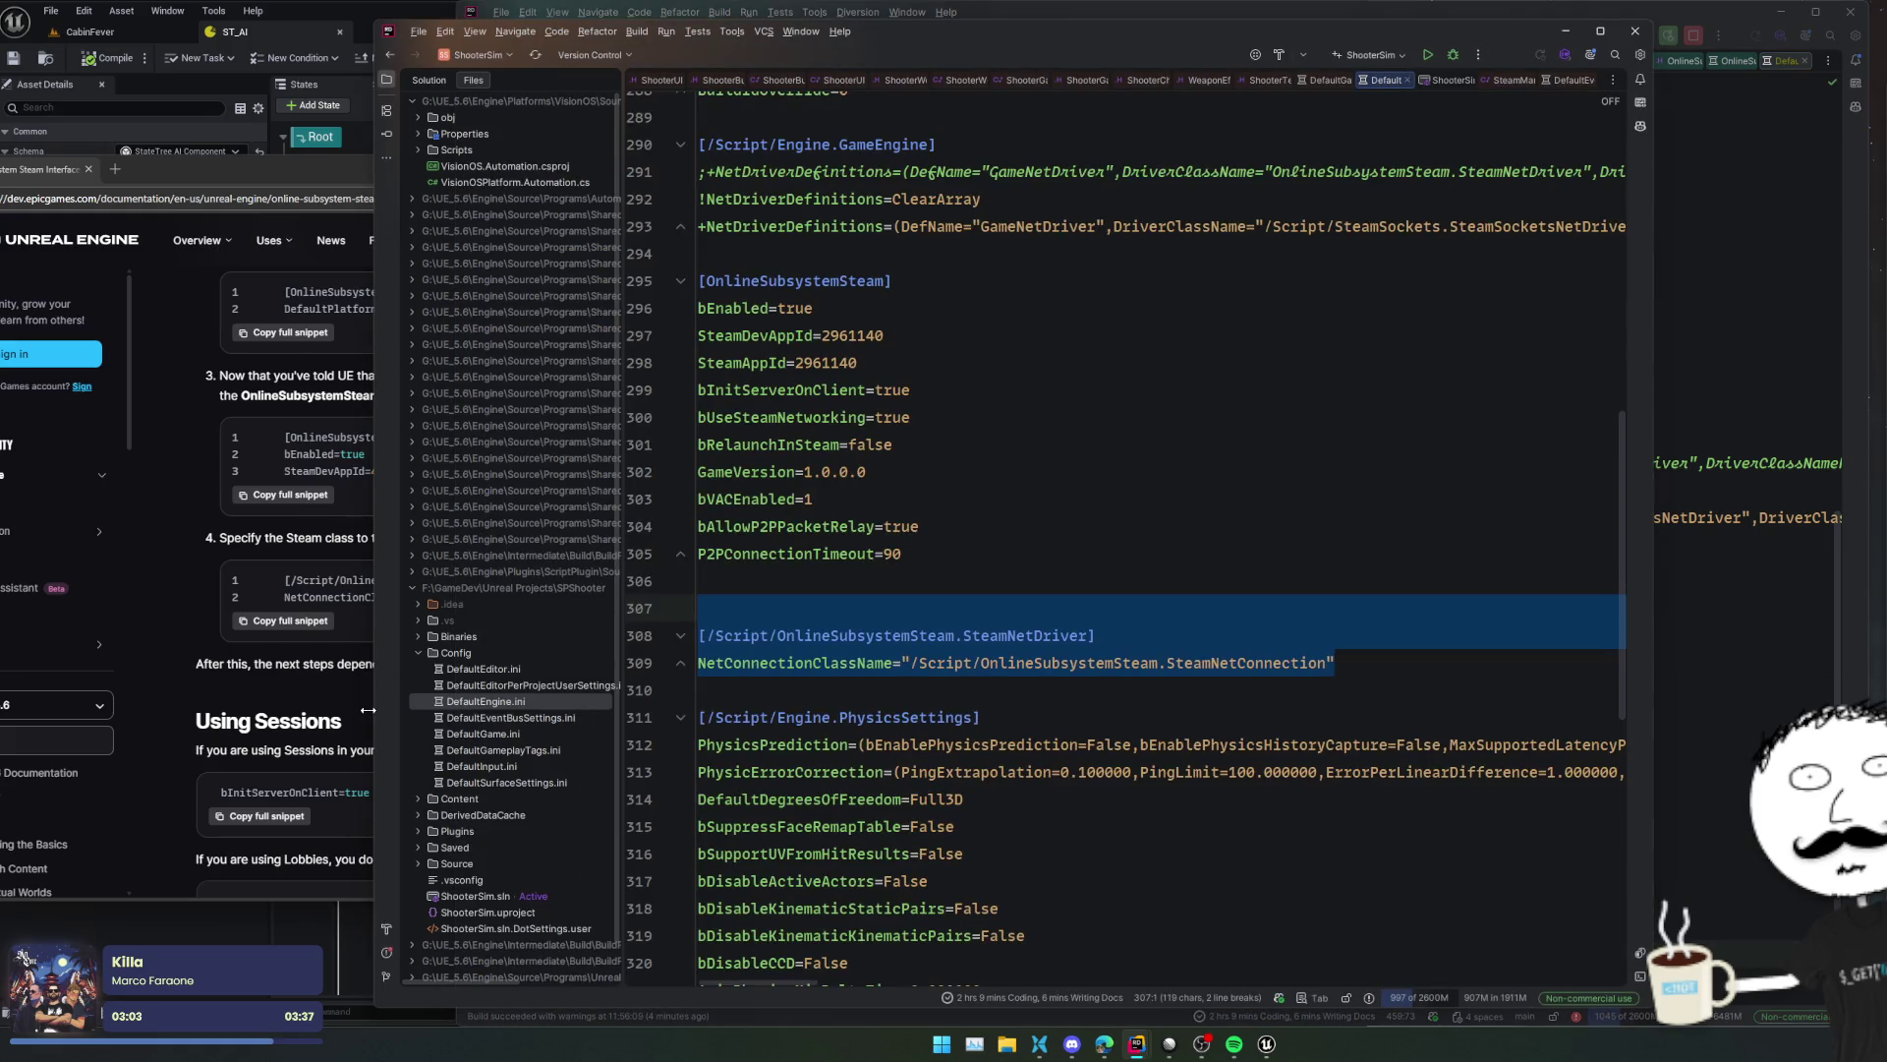
click(334, 688)
scroll(411, 705, down, 2)
- Read down the Steam docs, highlighting the GetAuthInterface paragraph and the SteamAuth player-kicking note
scroll(411, 698, down, 6)
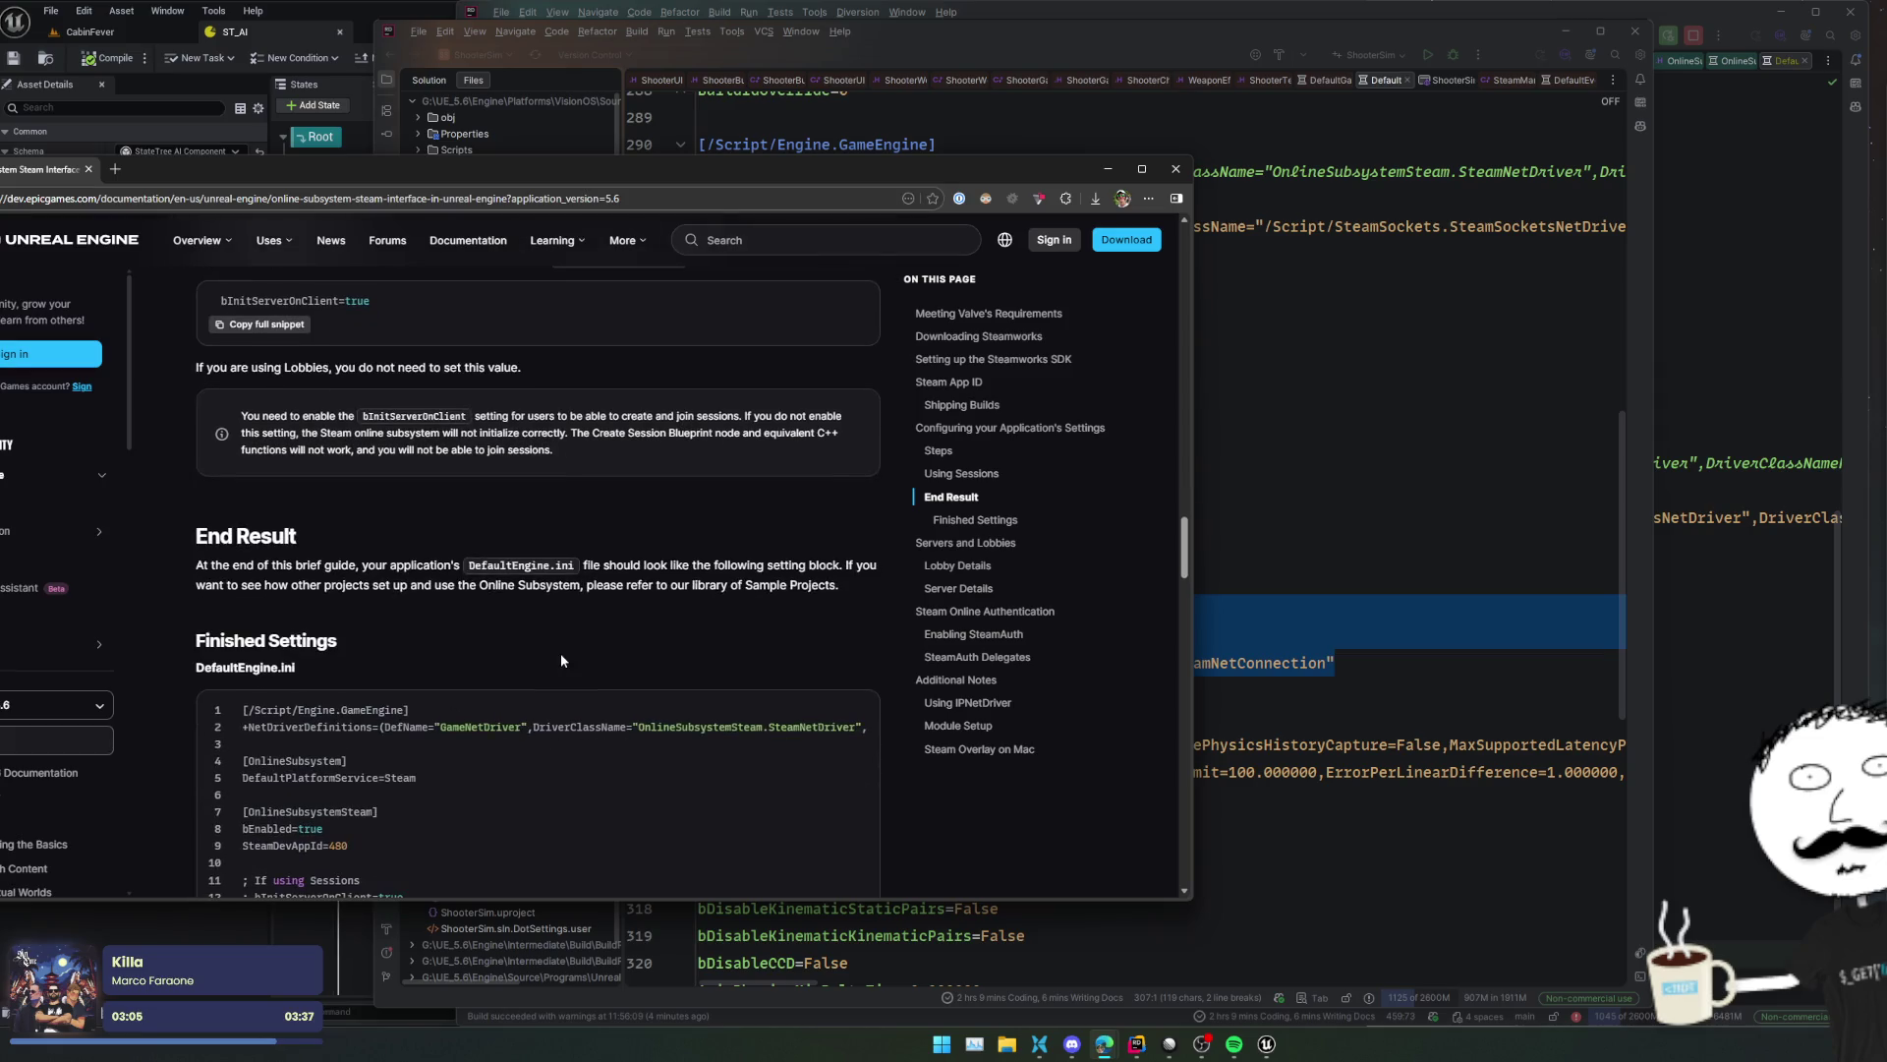
scroll(564, 661, down, 7)
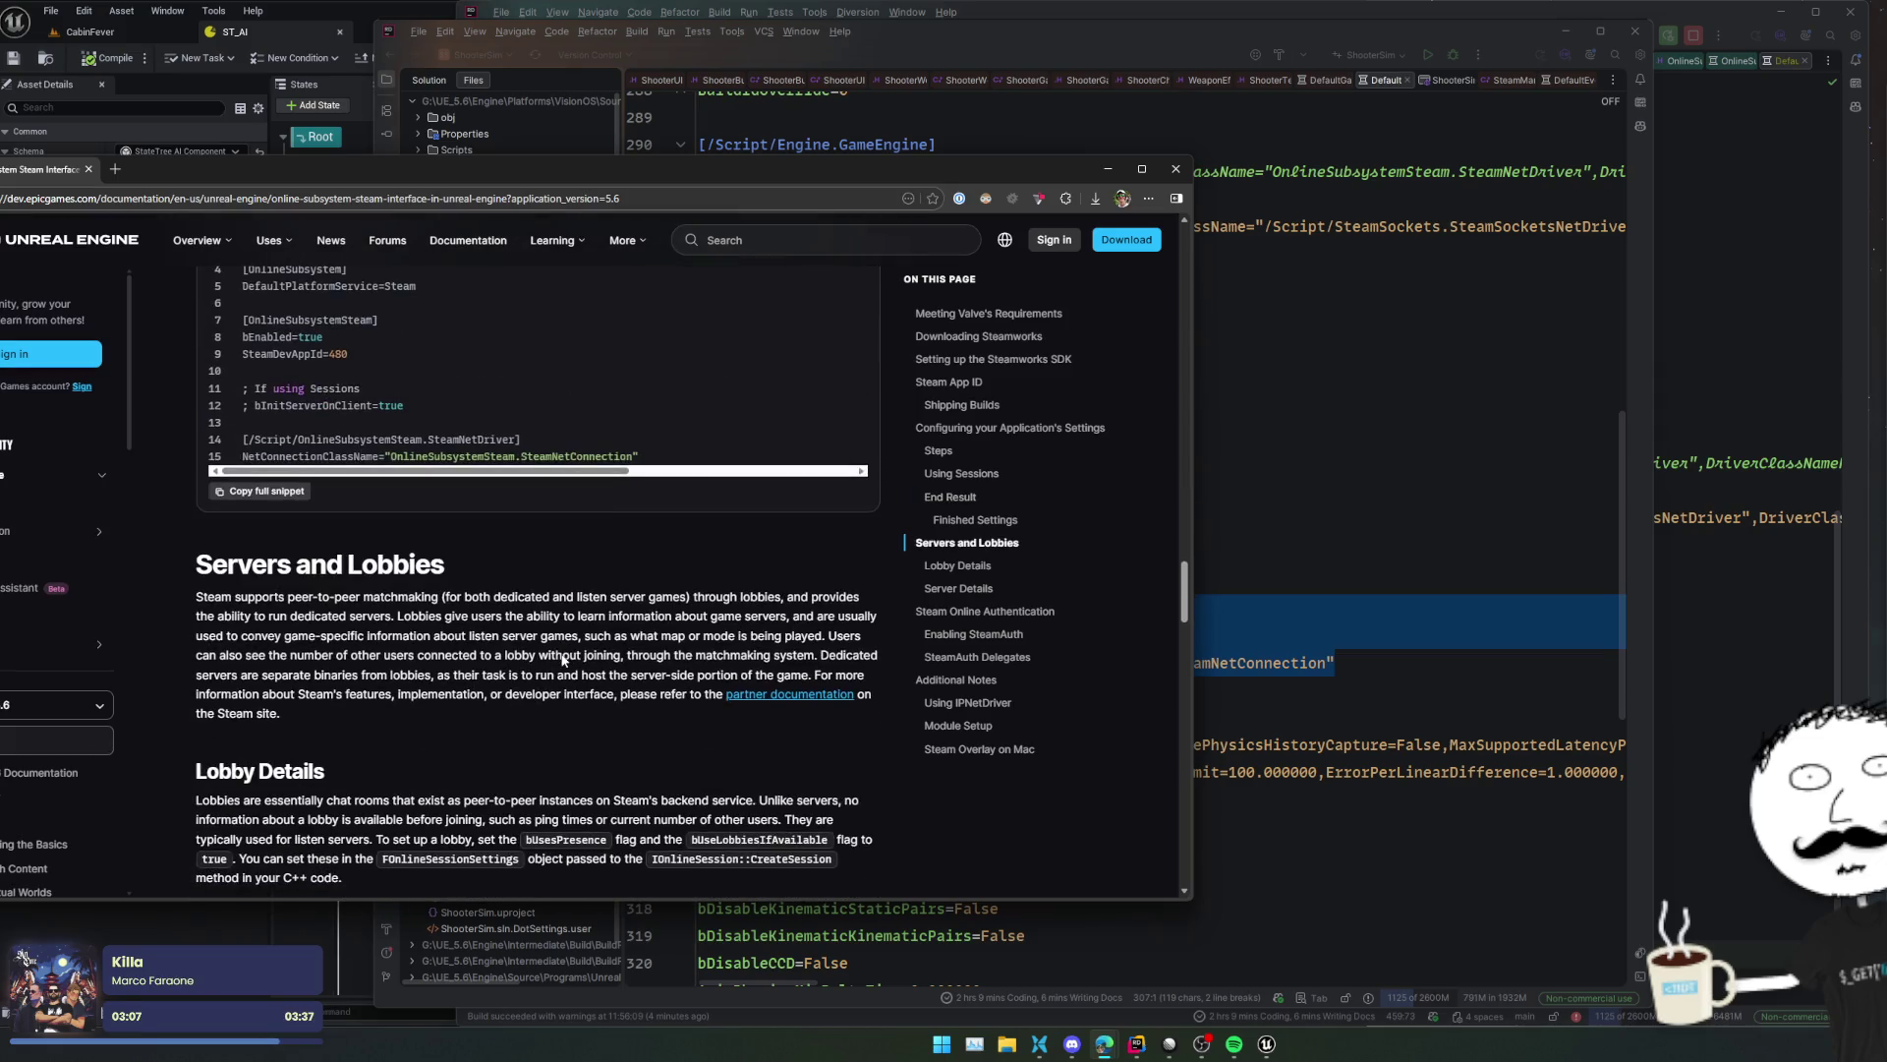
scroll(563, 655, down, 3)
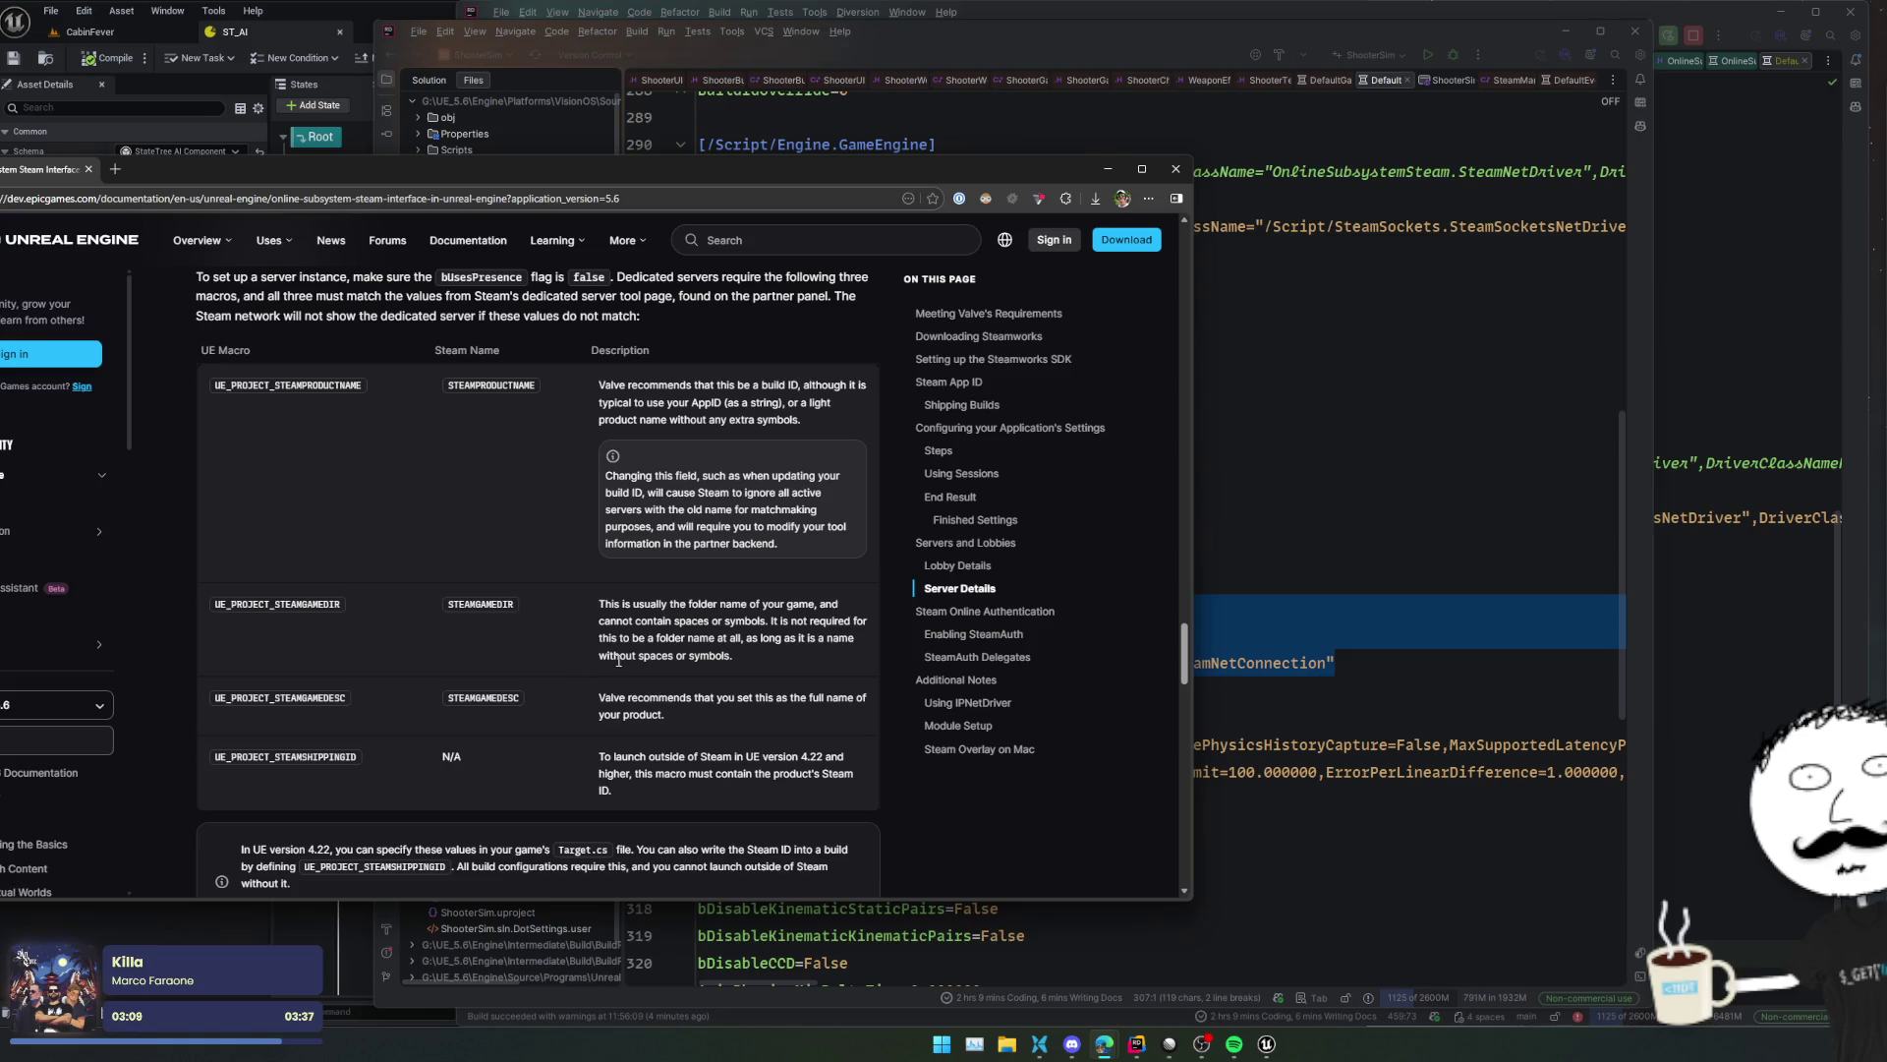
scroll(639, 618, down, 5)
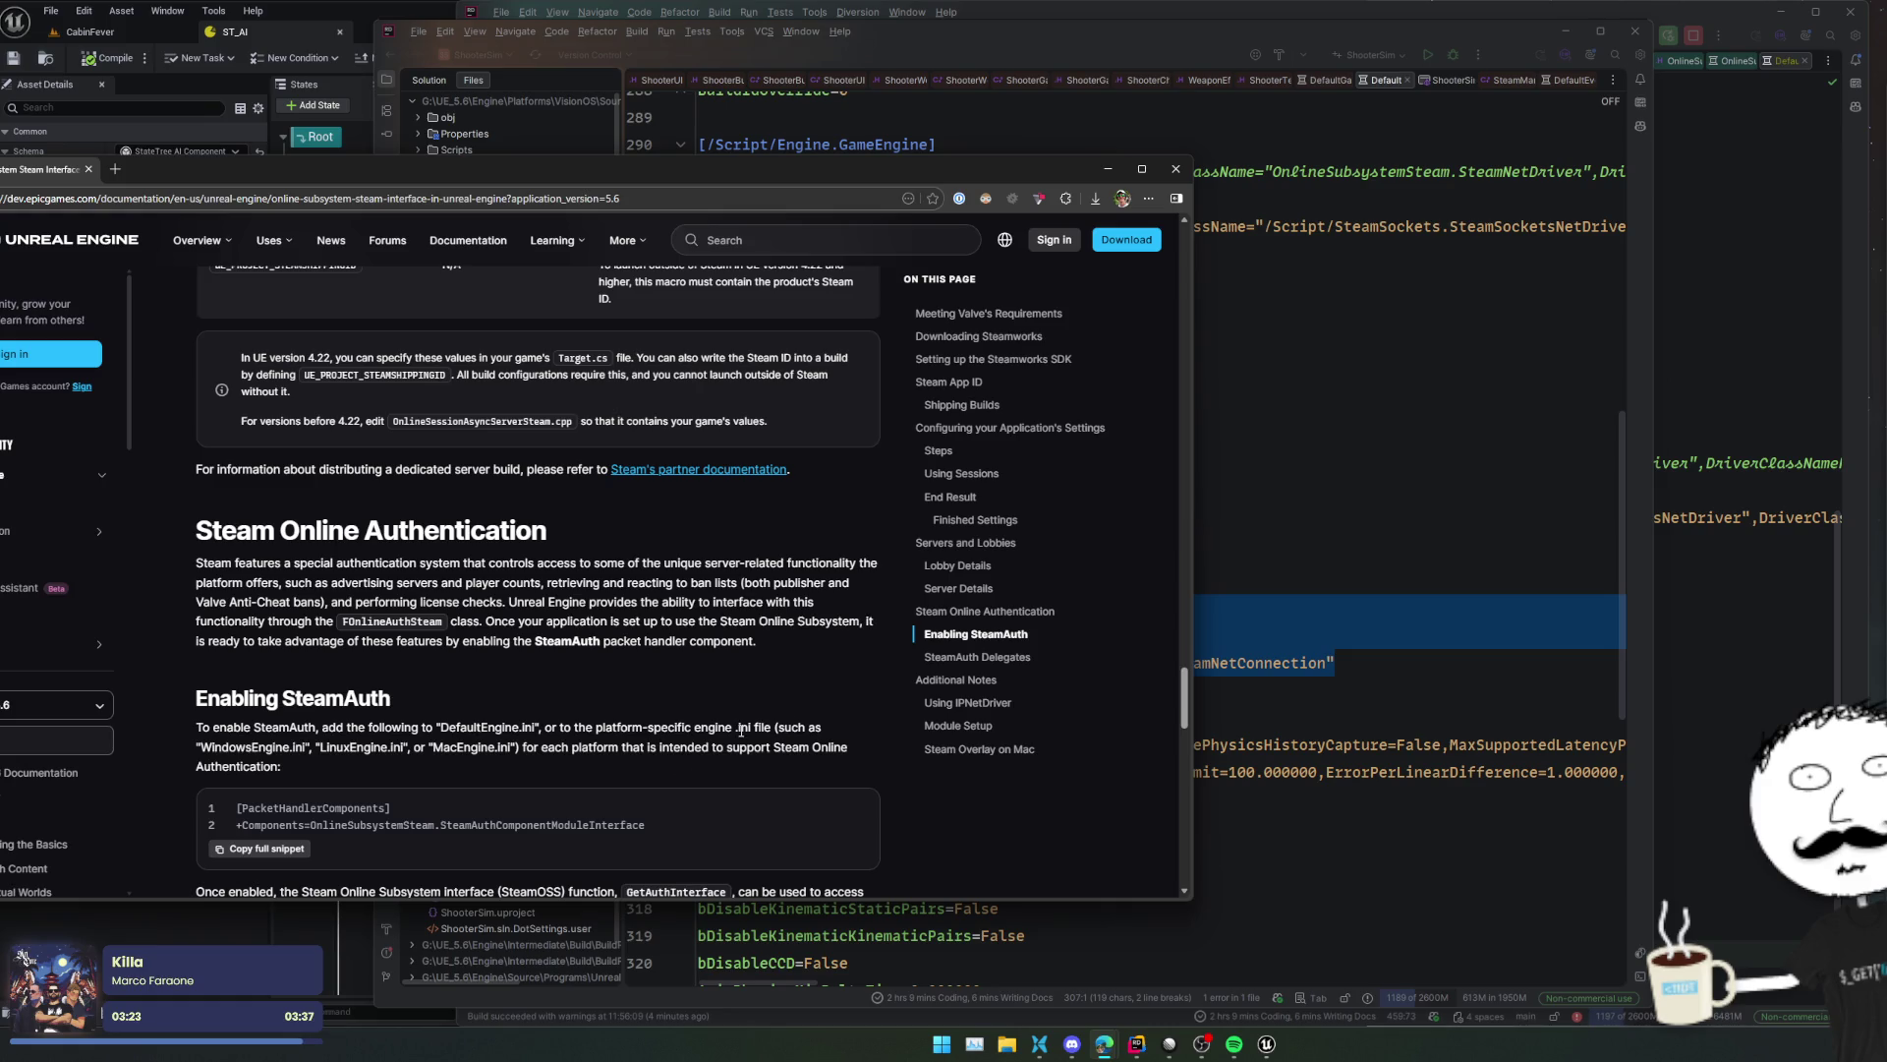
scroll(740, 730, down, 2)
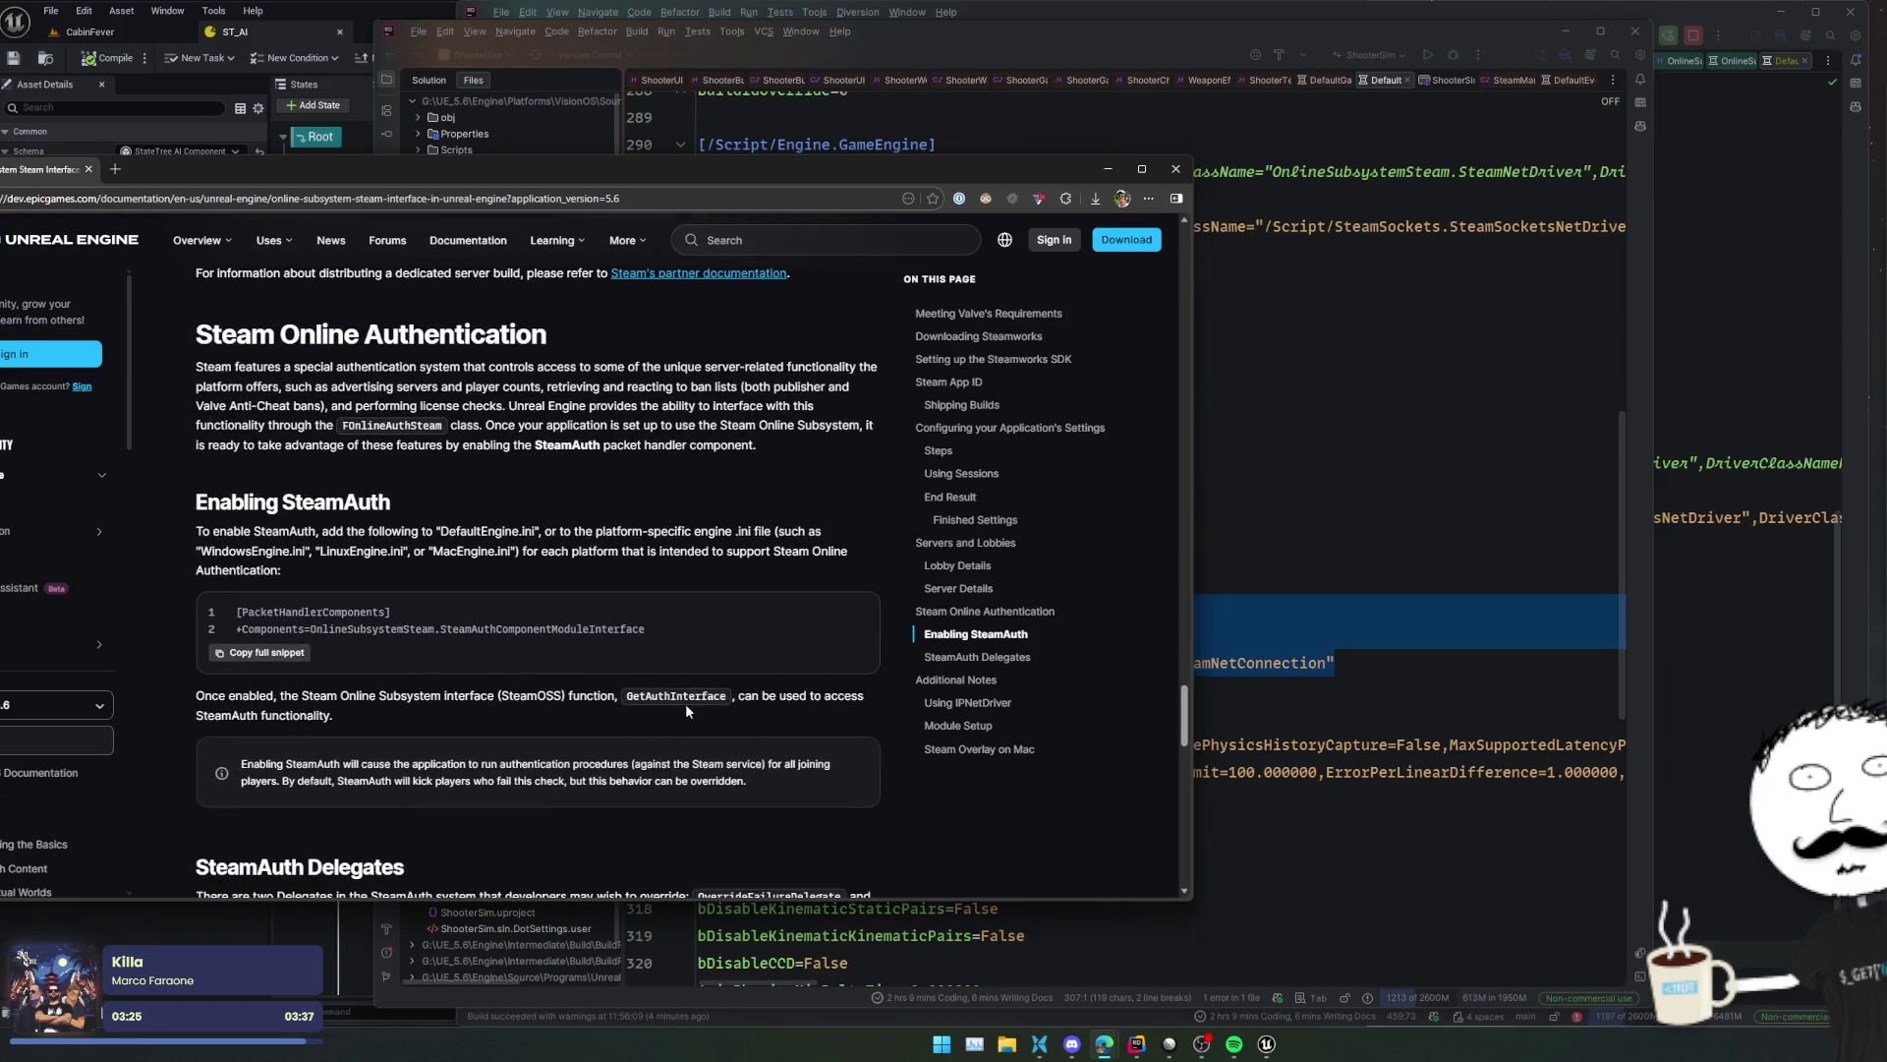
triple_click(624, 717)
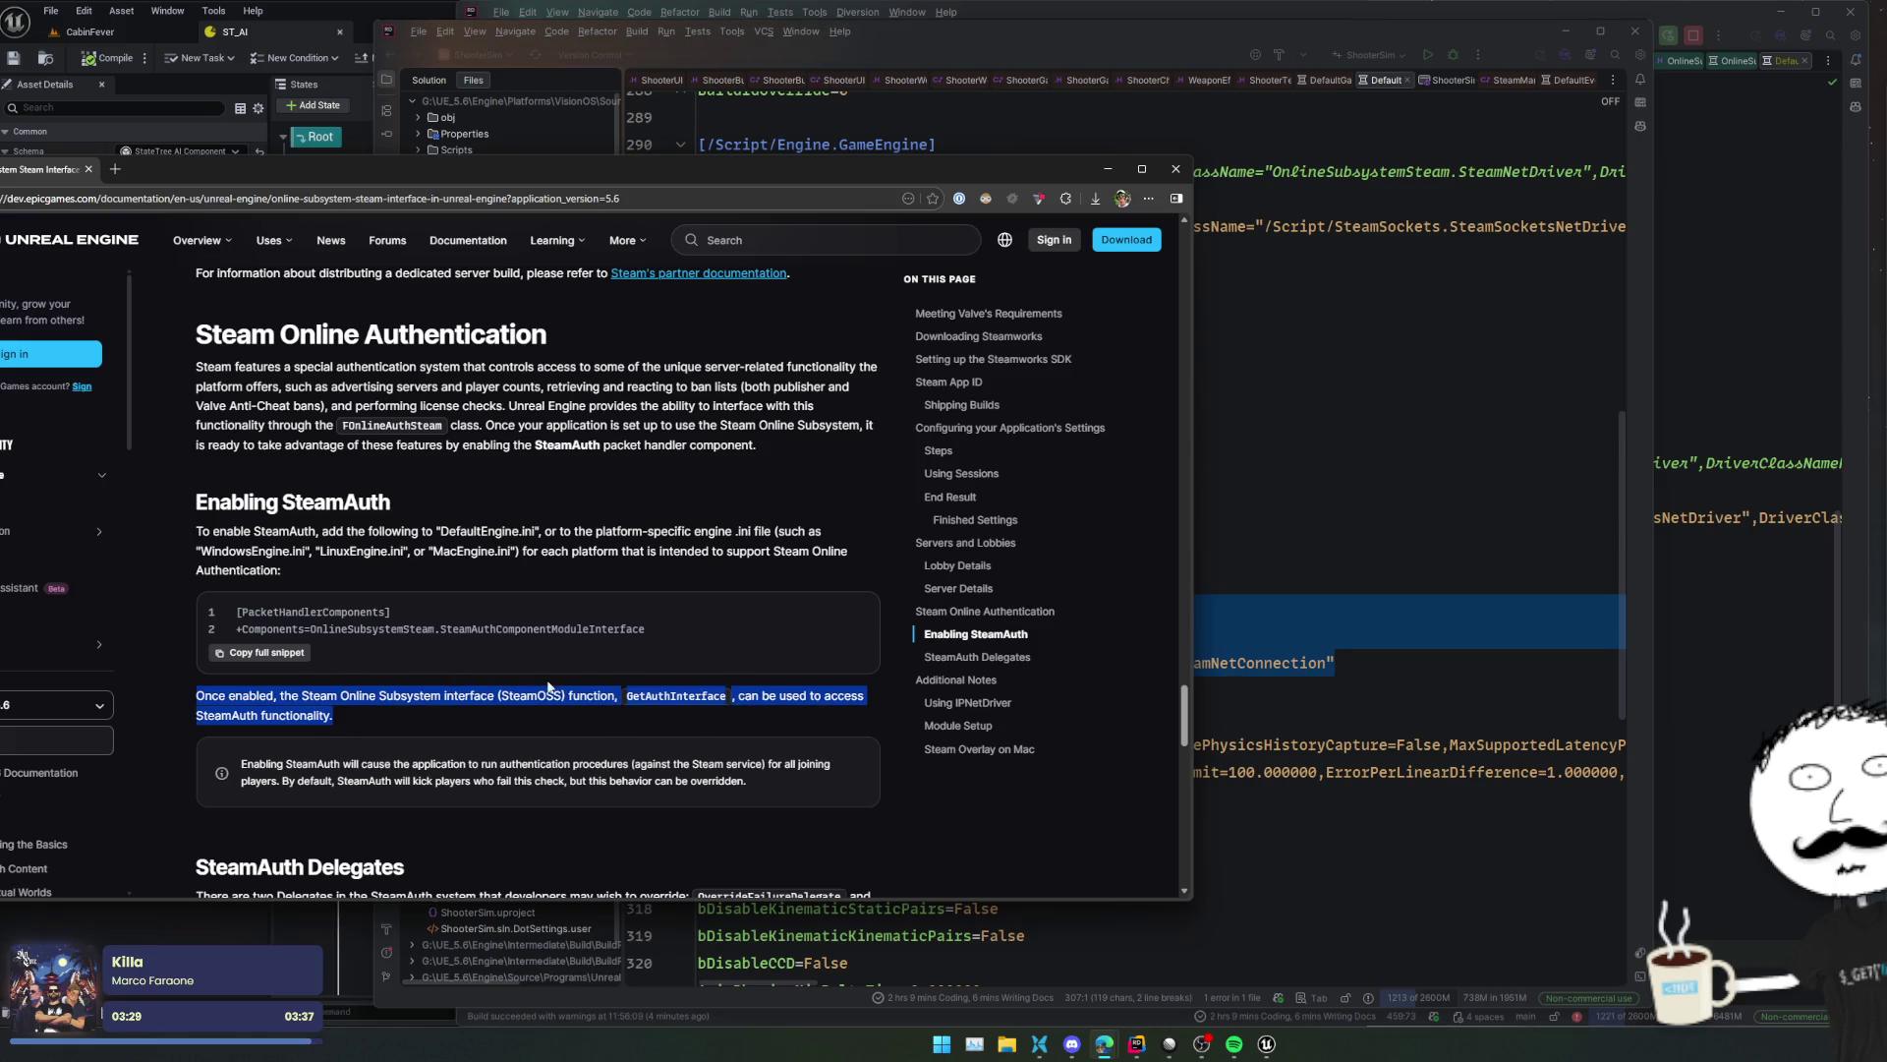
drag(481, 766, 816, 788)
triple_click(816, 788)
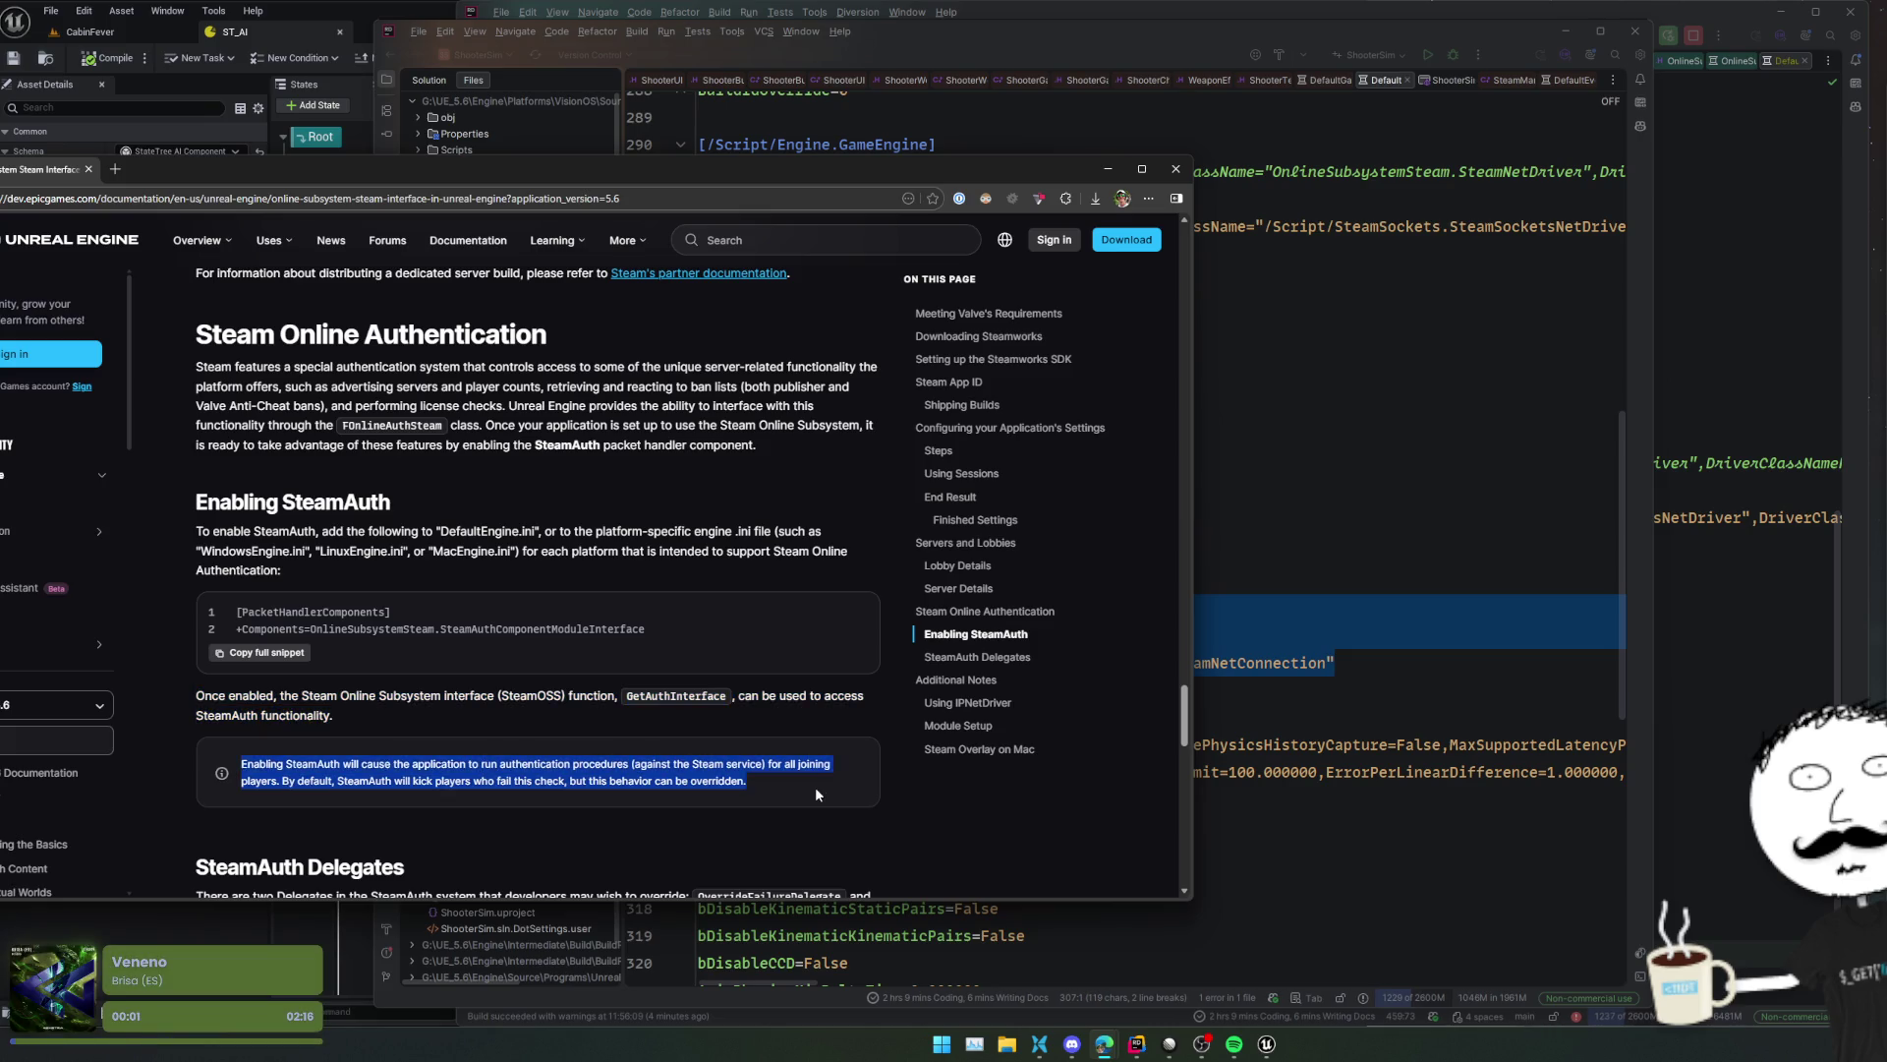
- Highlight the DynamicallyLoadedModuleNames code line, scroll back up, and close the documentation window
scroll(840, 751, down, 6)
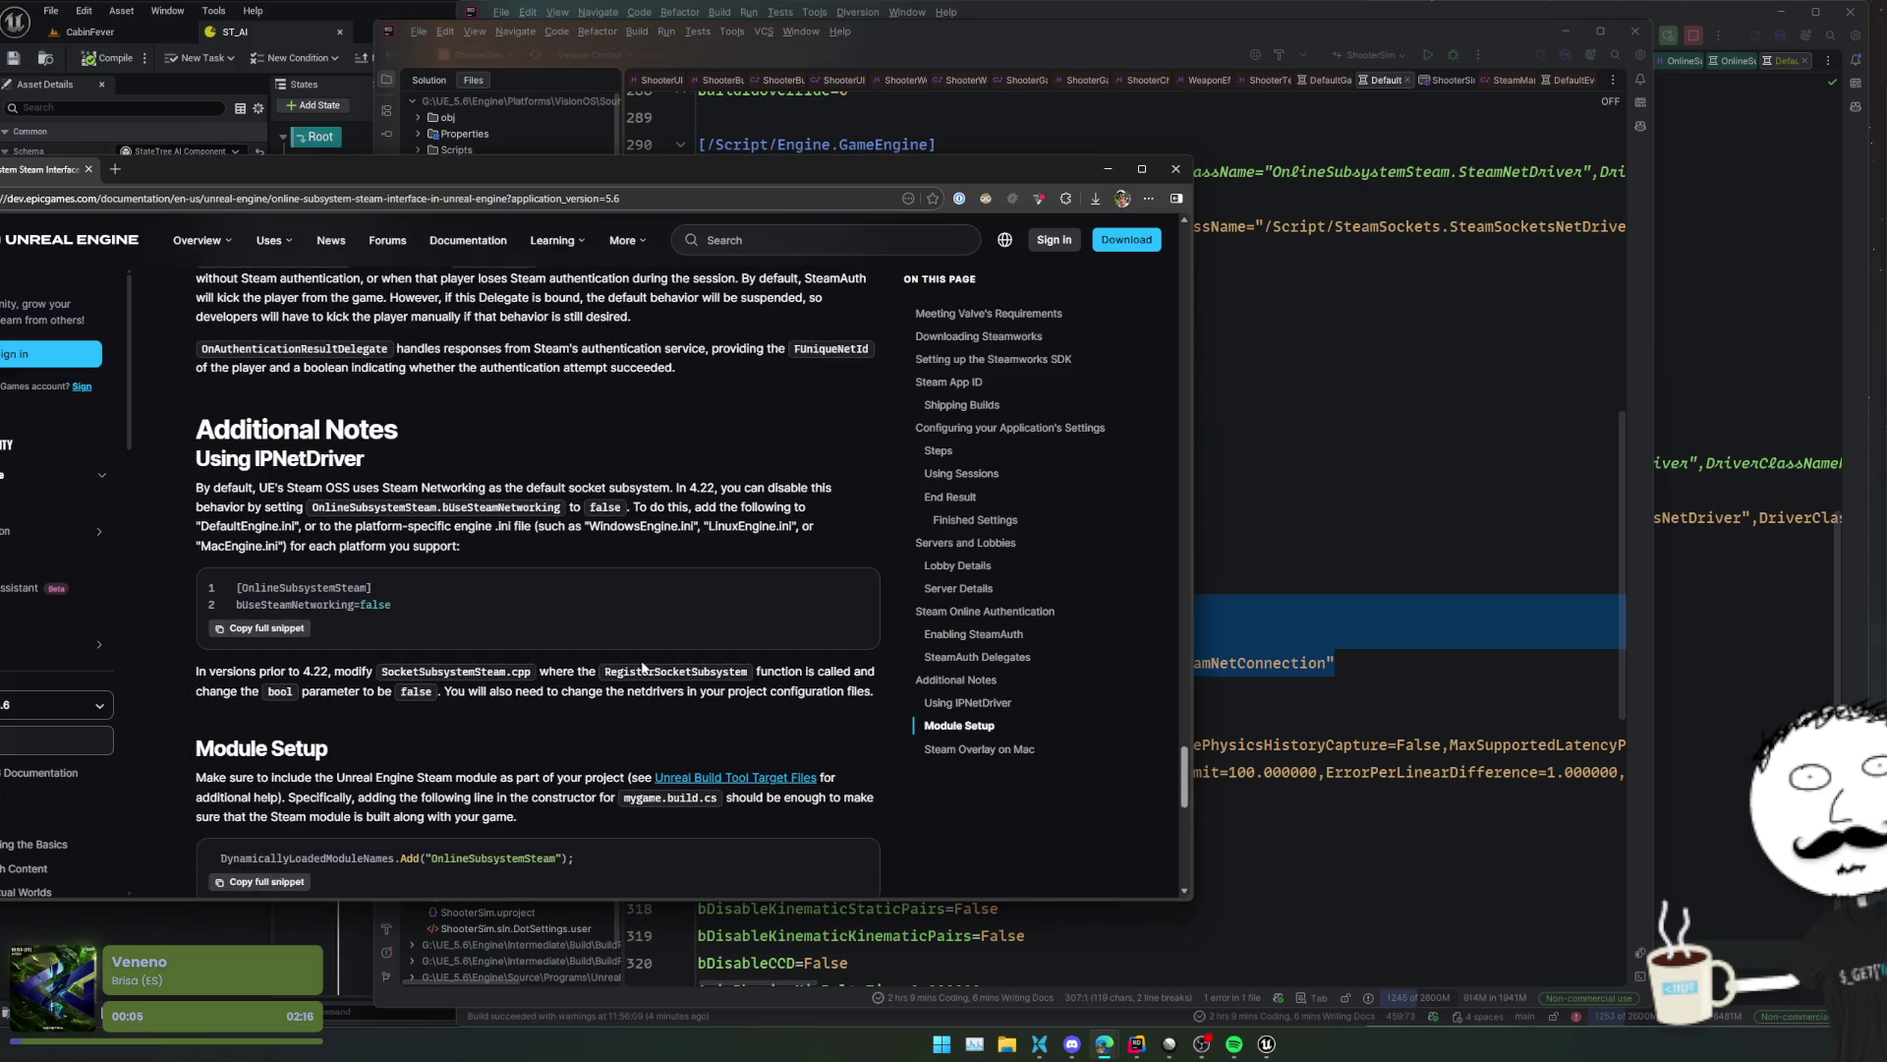
scroll(644, 662, down, 3)
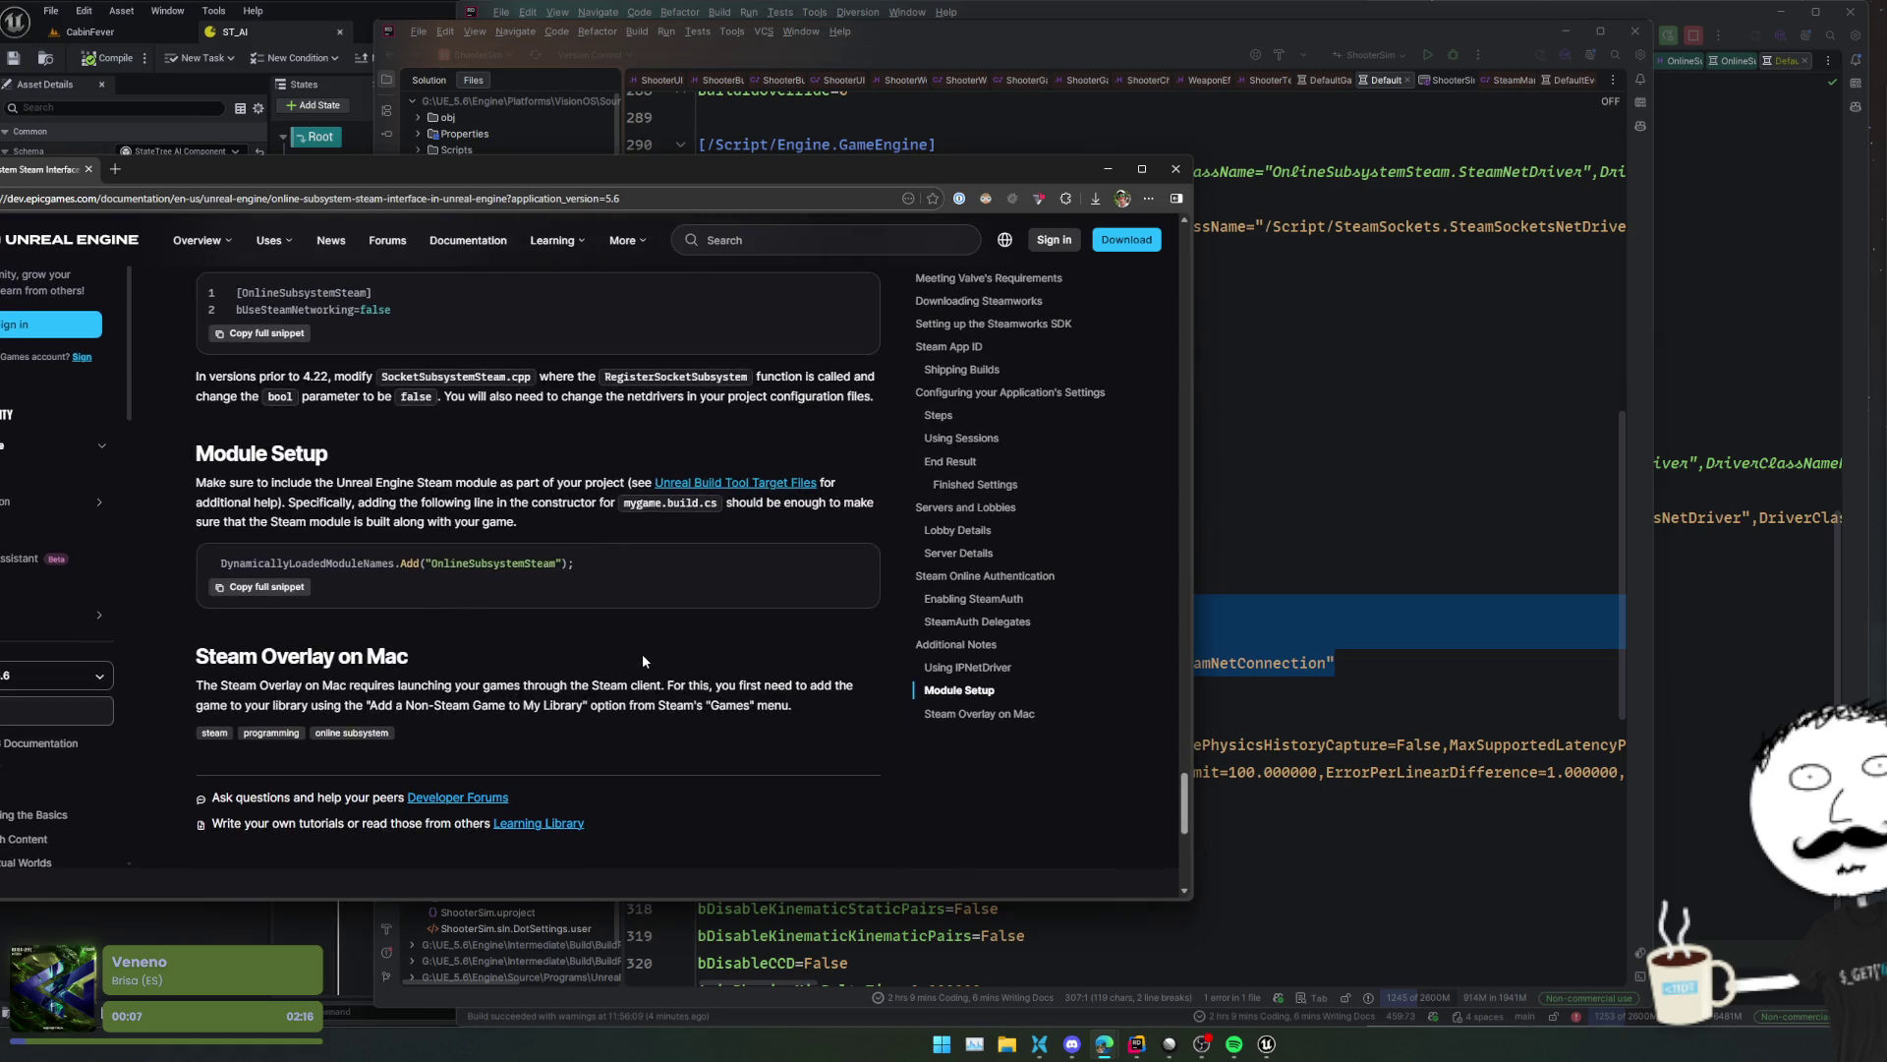
triple_click(613, 567)
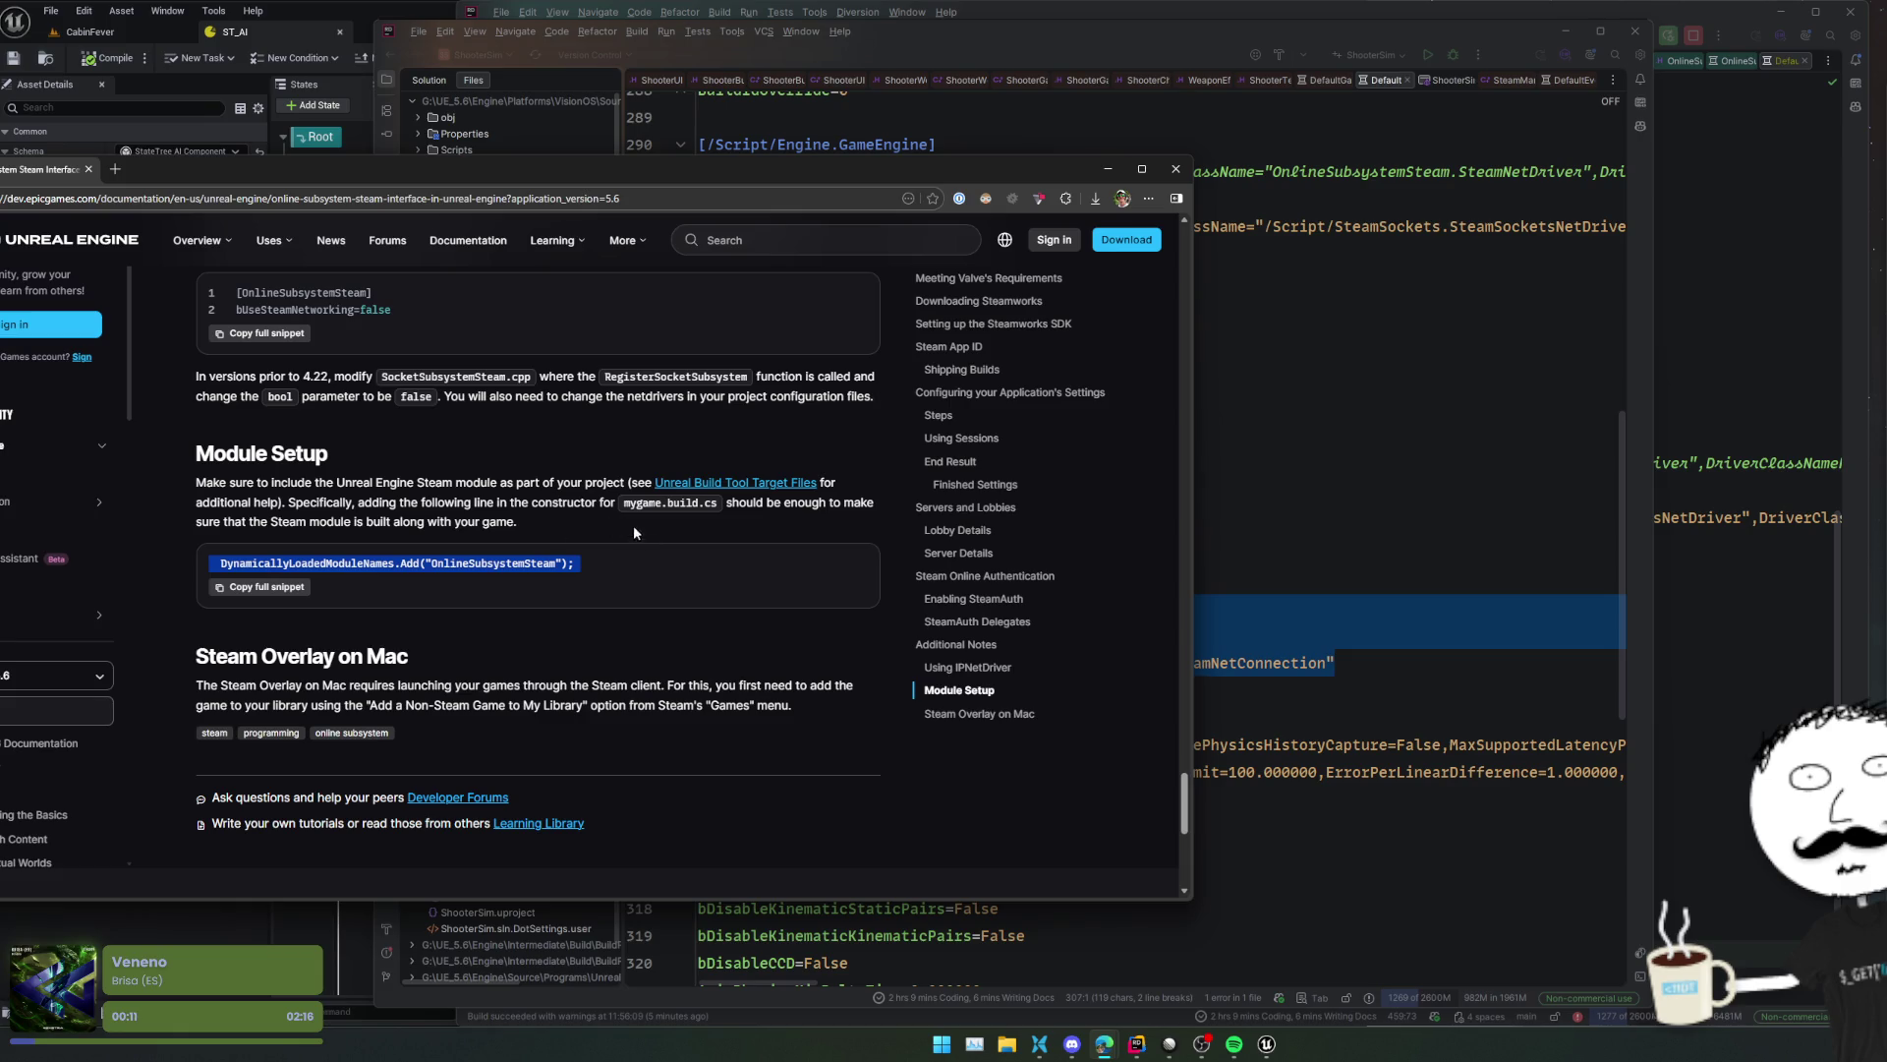
scroll(569, 613, up, 15)
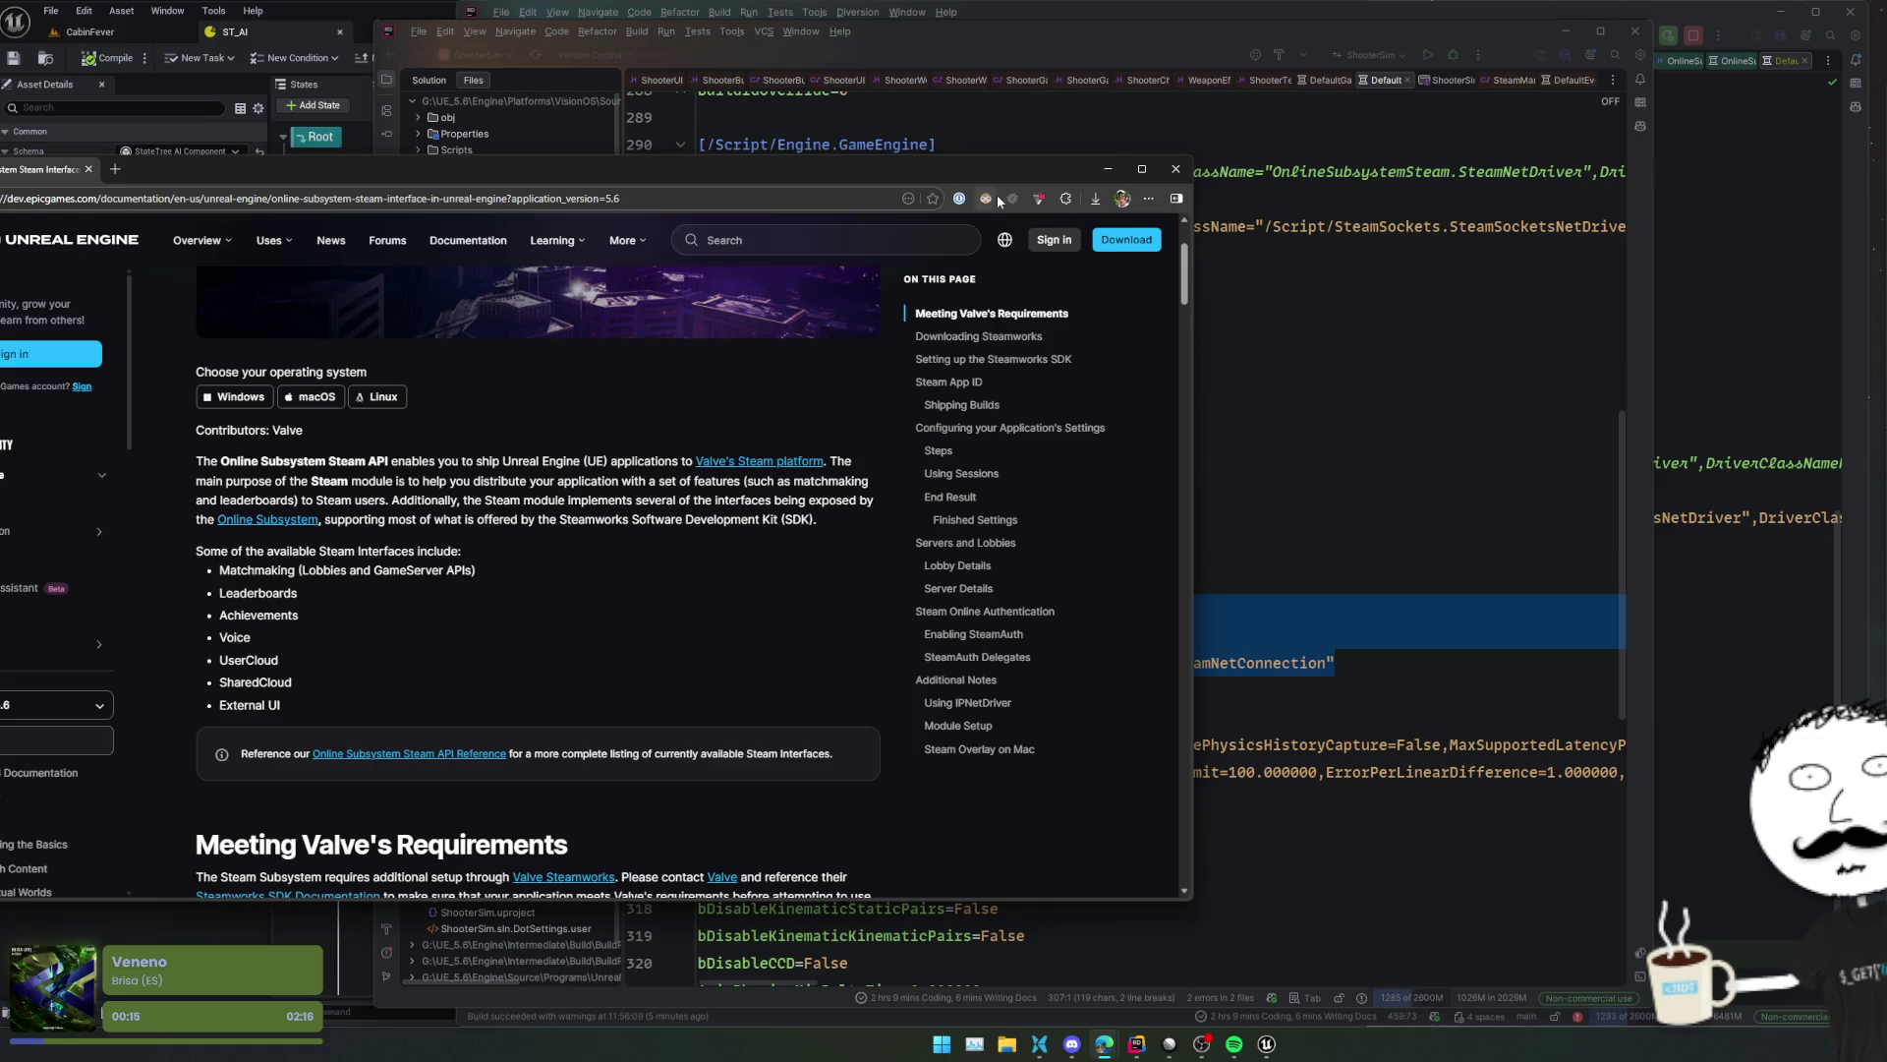
click(1176, 169)
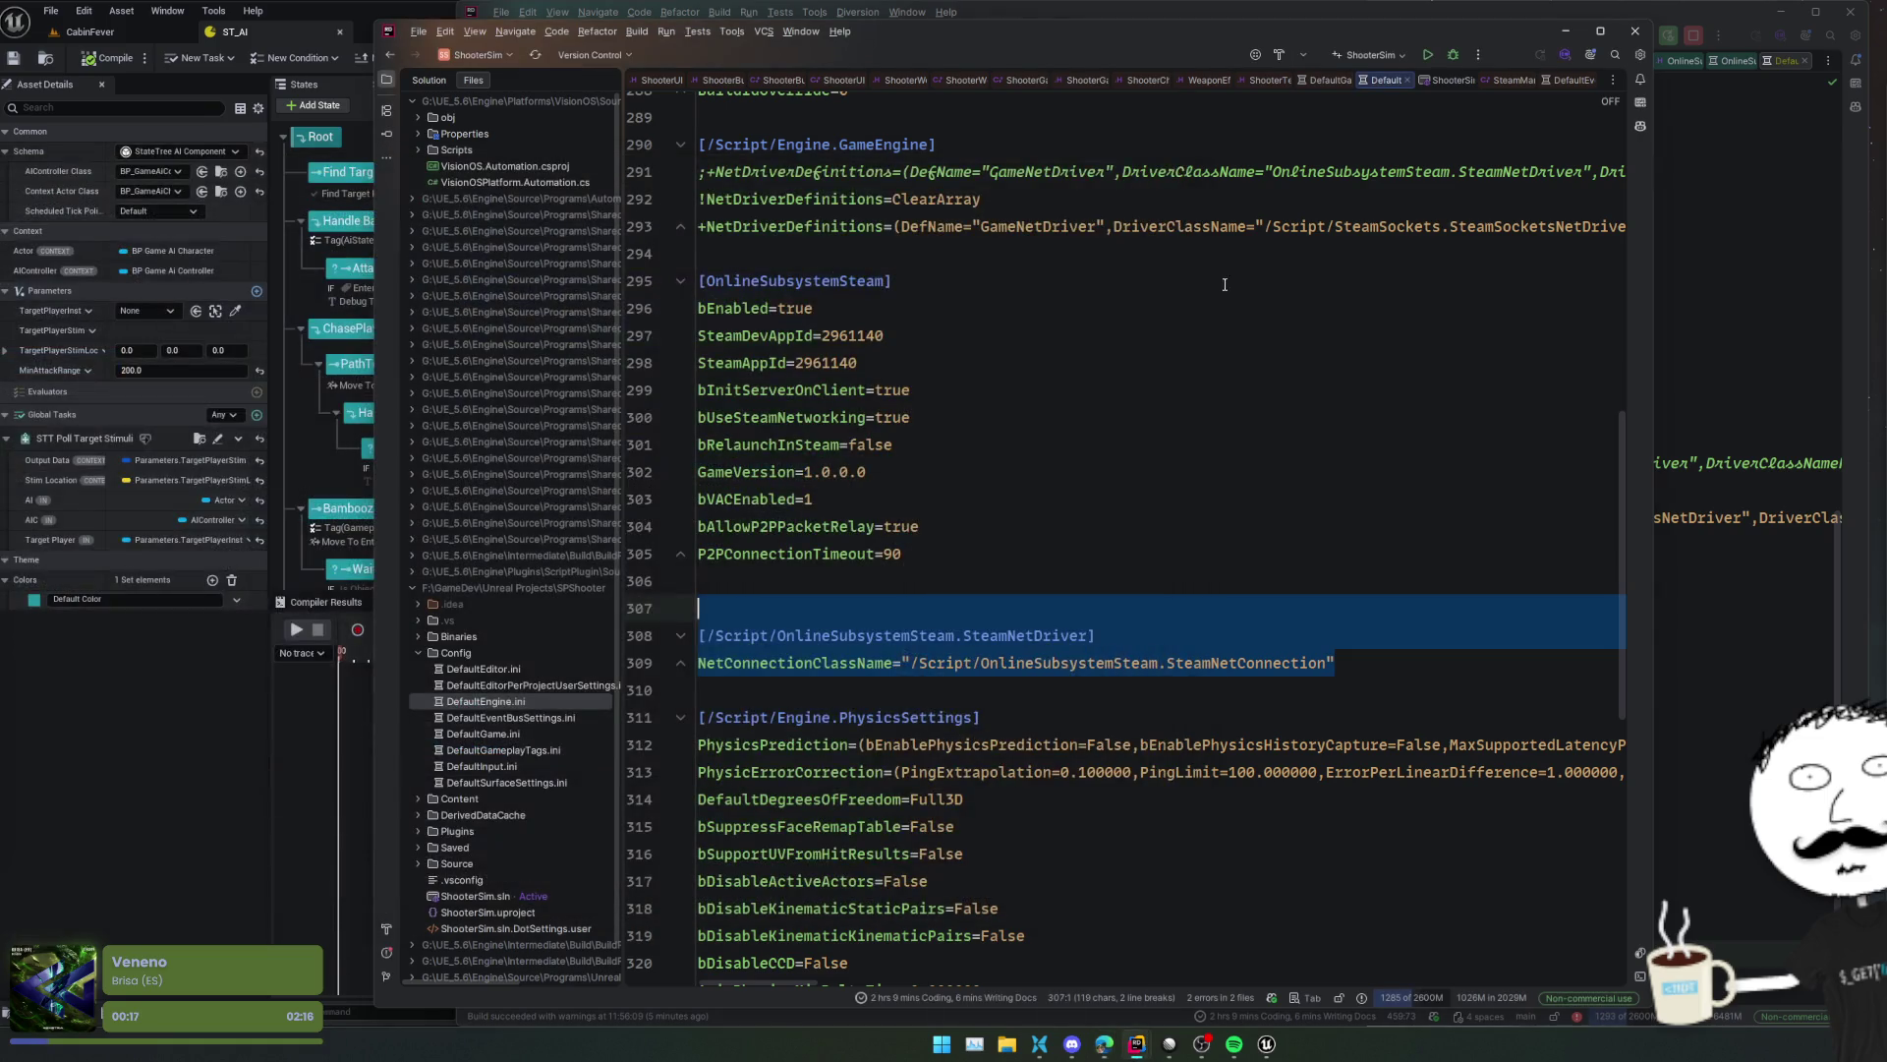
- Bring Unreal Editor forward on the CabinFever level and enlarge the level view
click(982, 281)
click(185, 733)
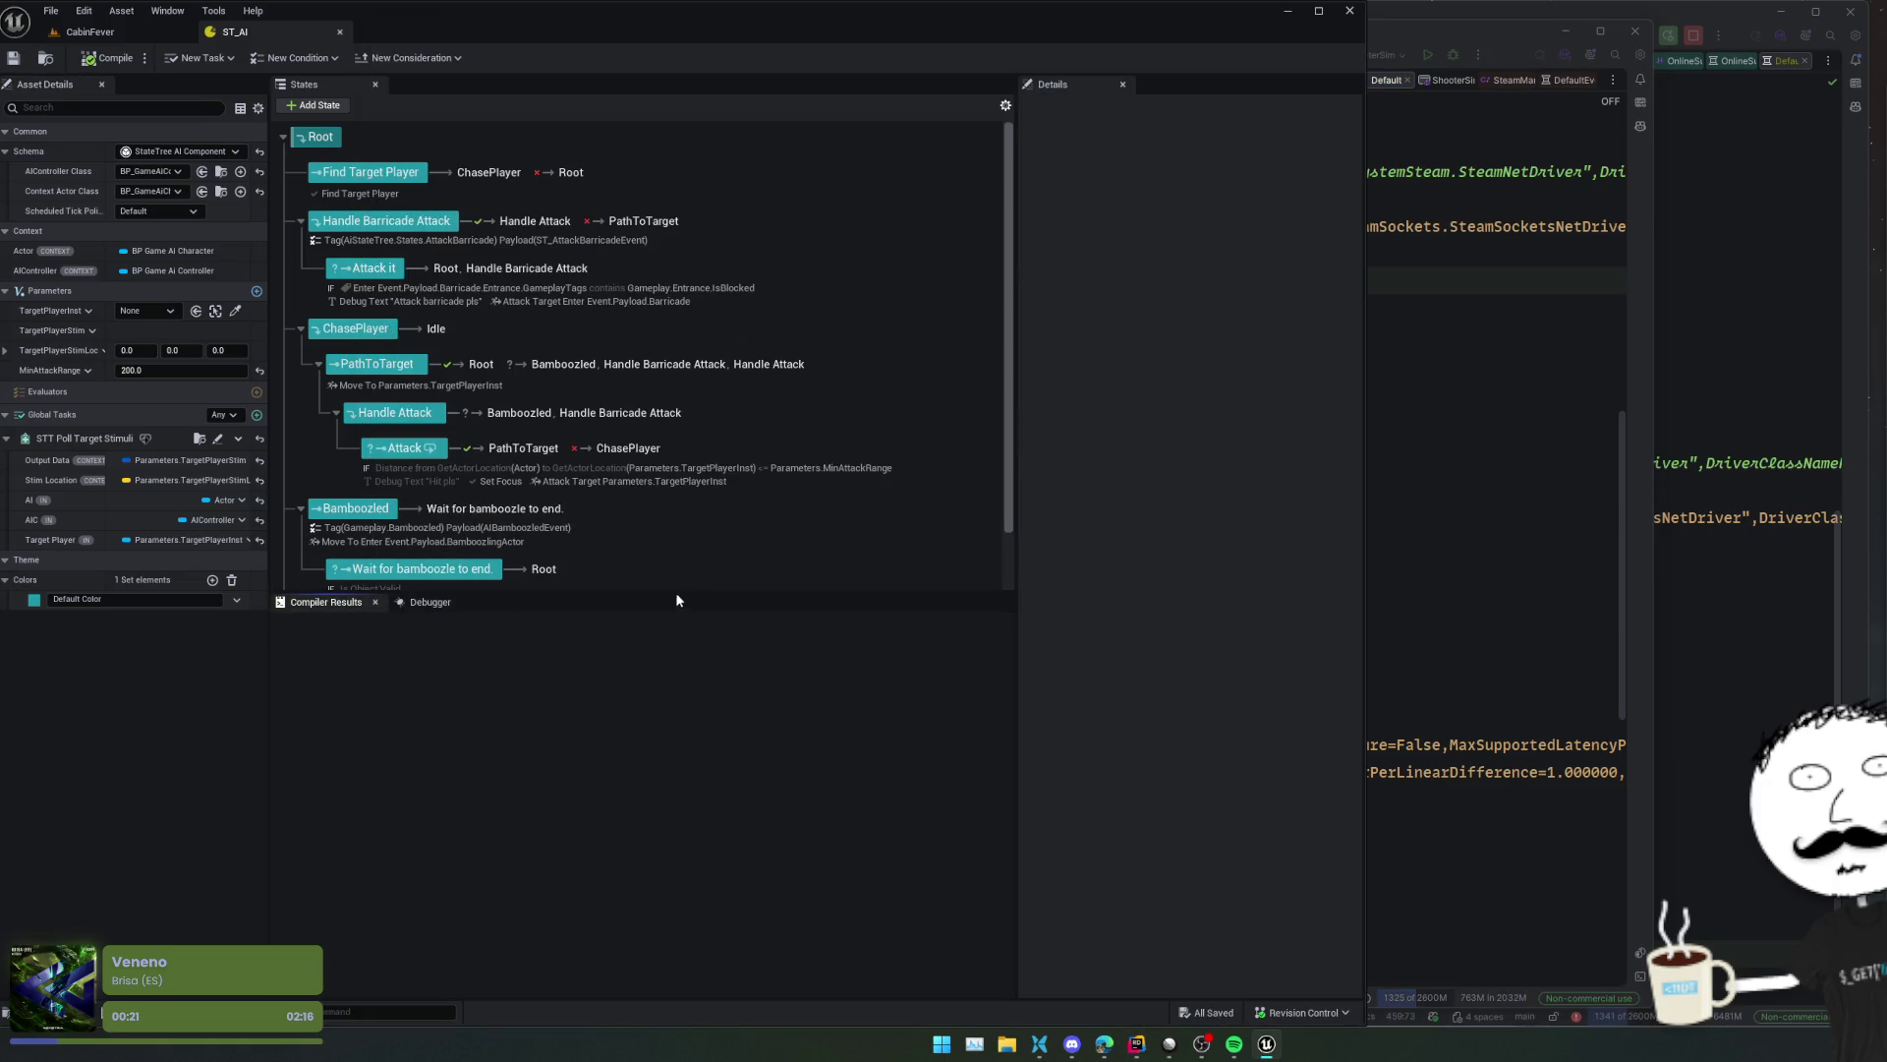
drag(695, 591, 693, 836)
click(134, 34)
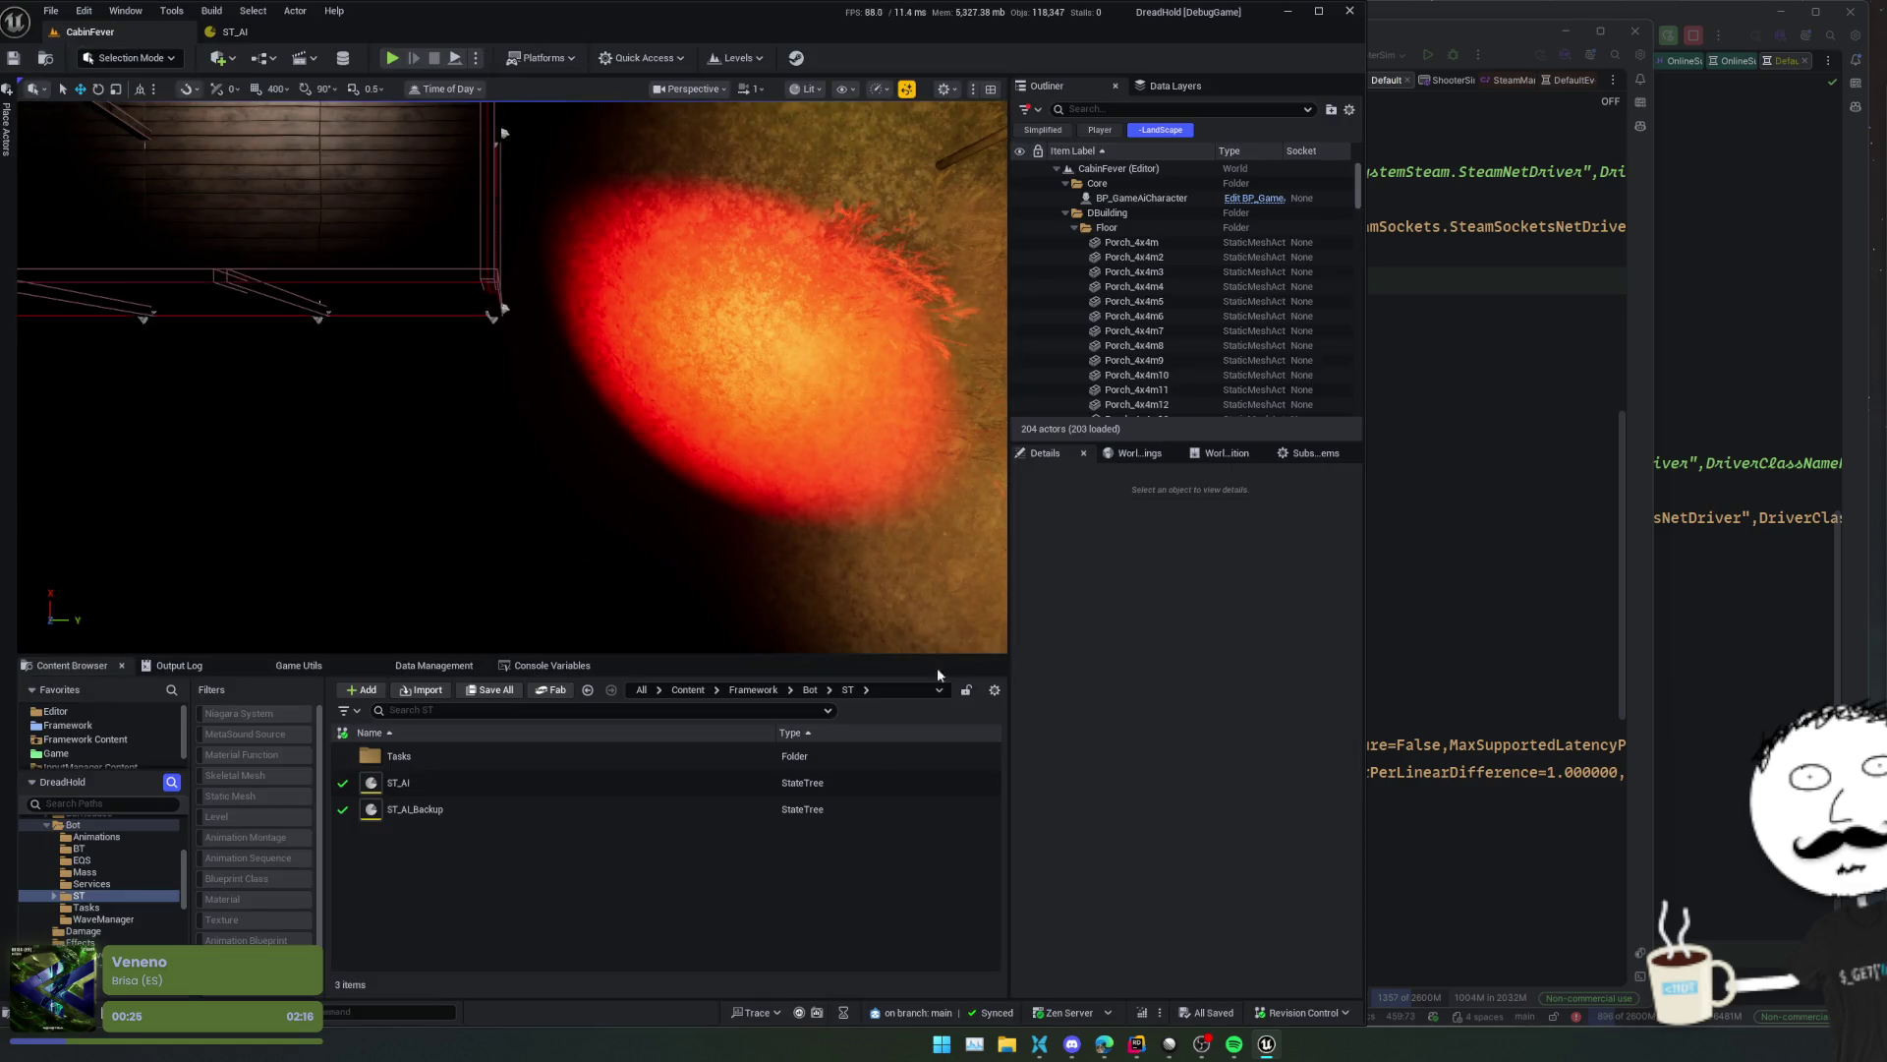
drag(552, 656, 551, 755)
- Open the console variables list and check the World Settings, World Partition and Subsystems panels
click(552, 765)
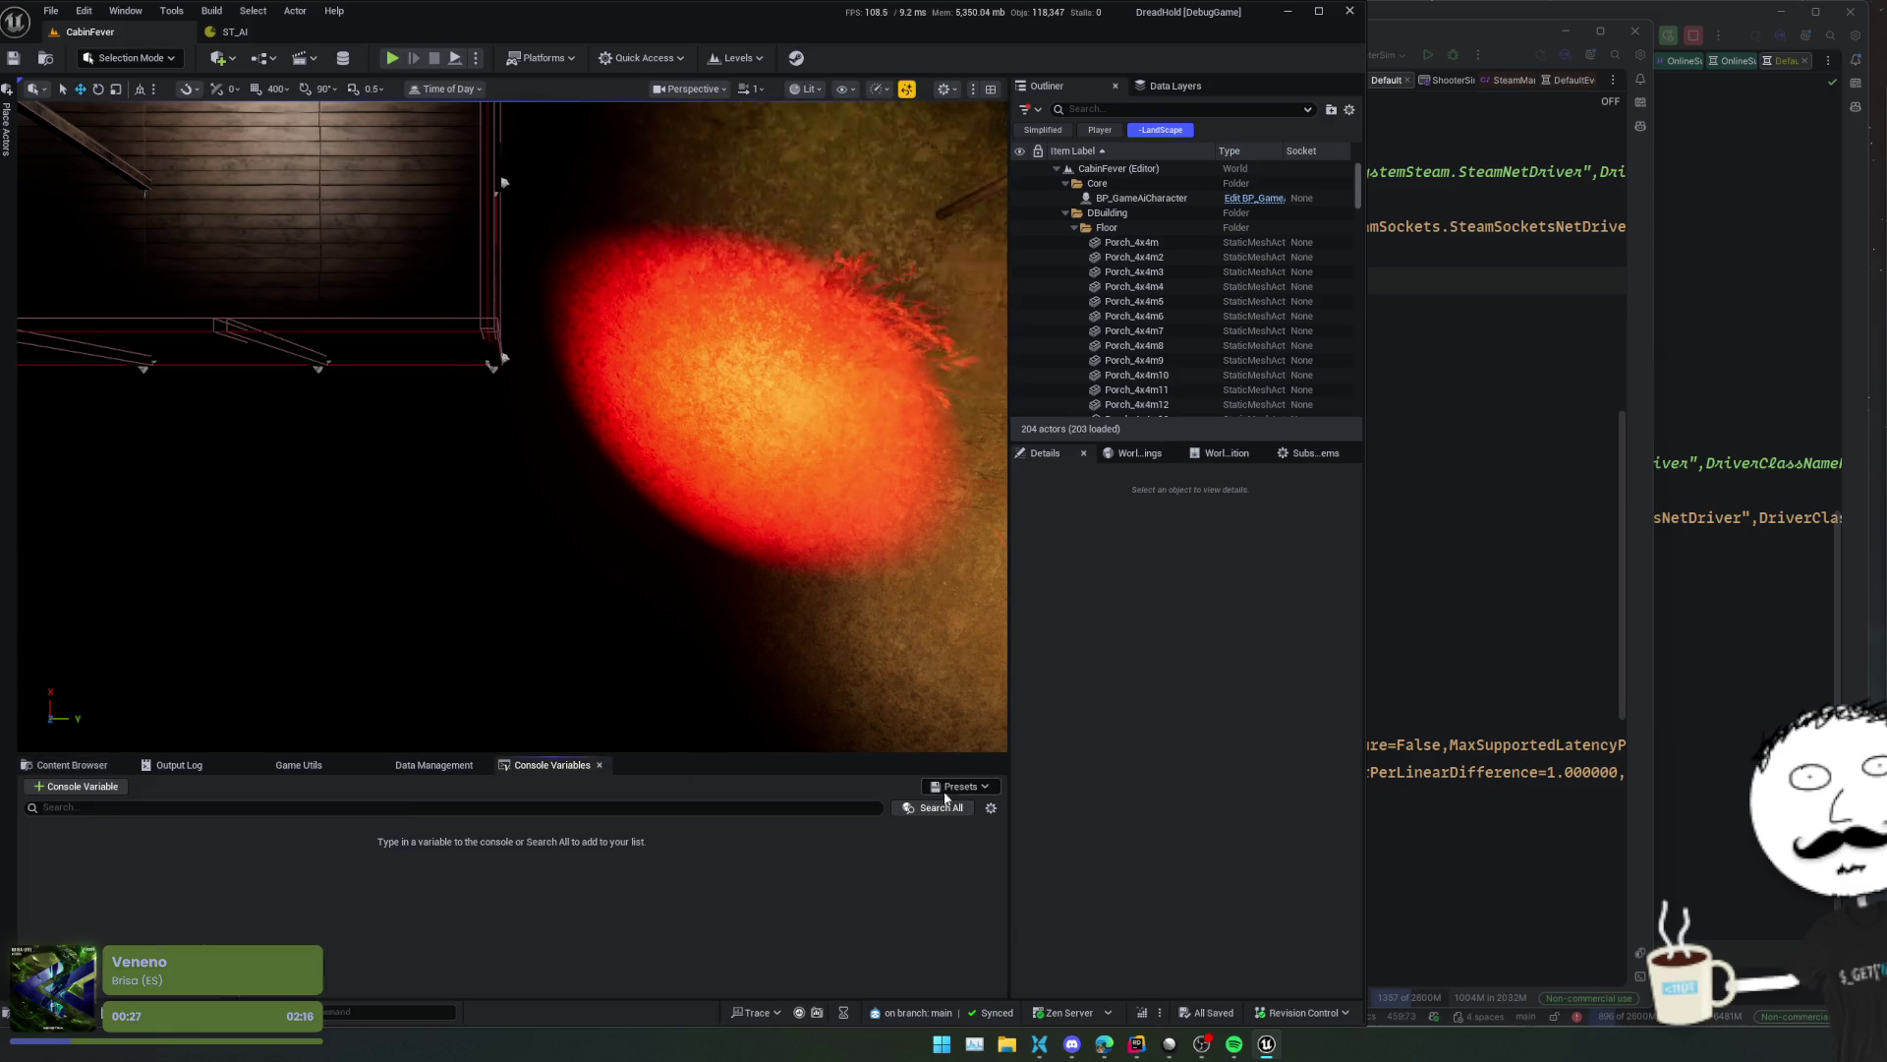
click(940, 807)
click(1019, 531)
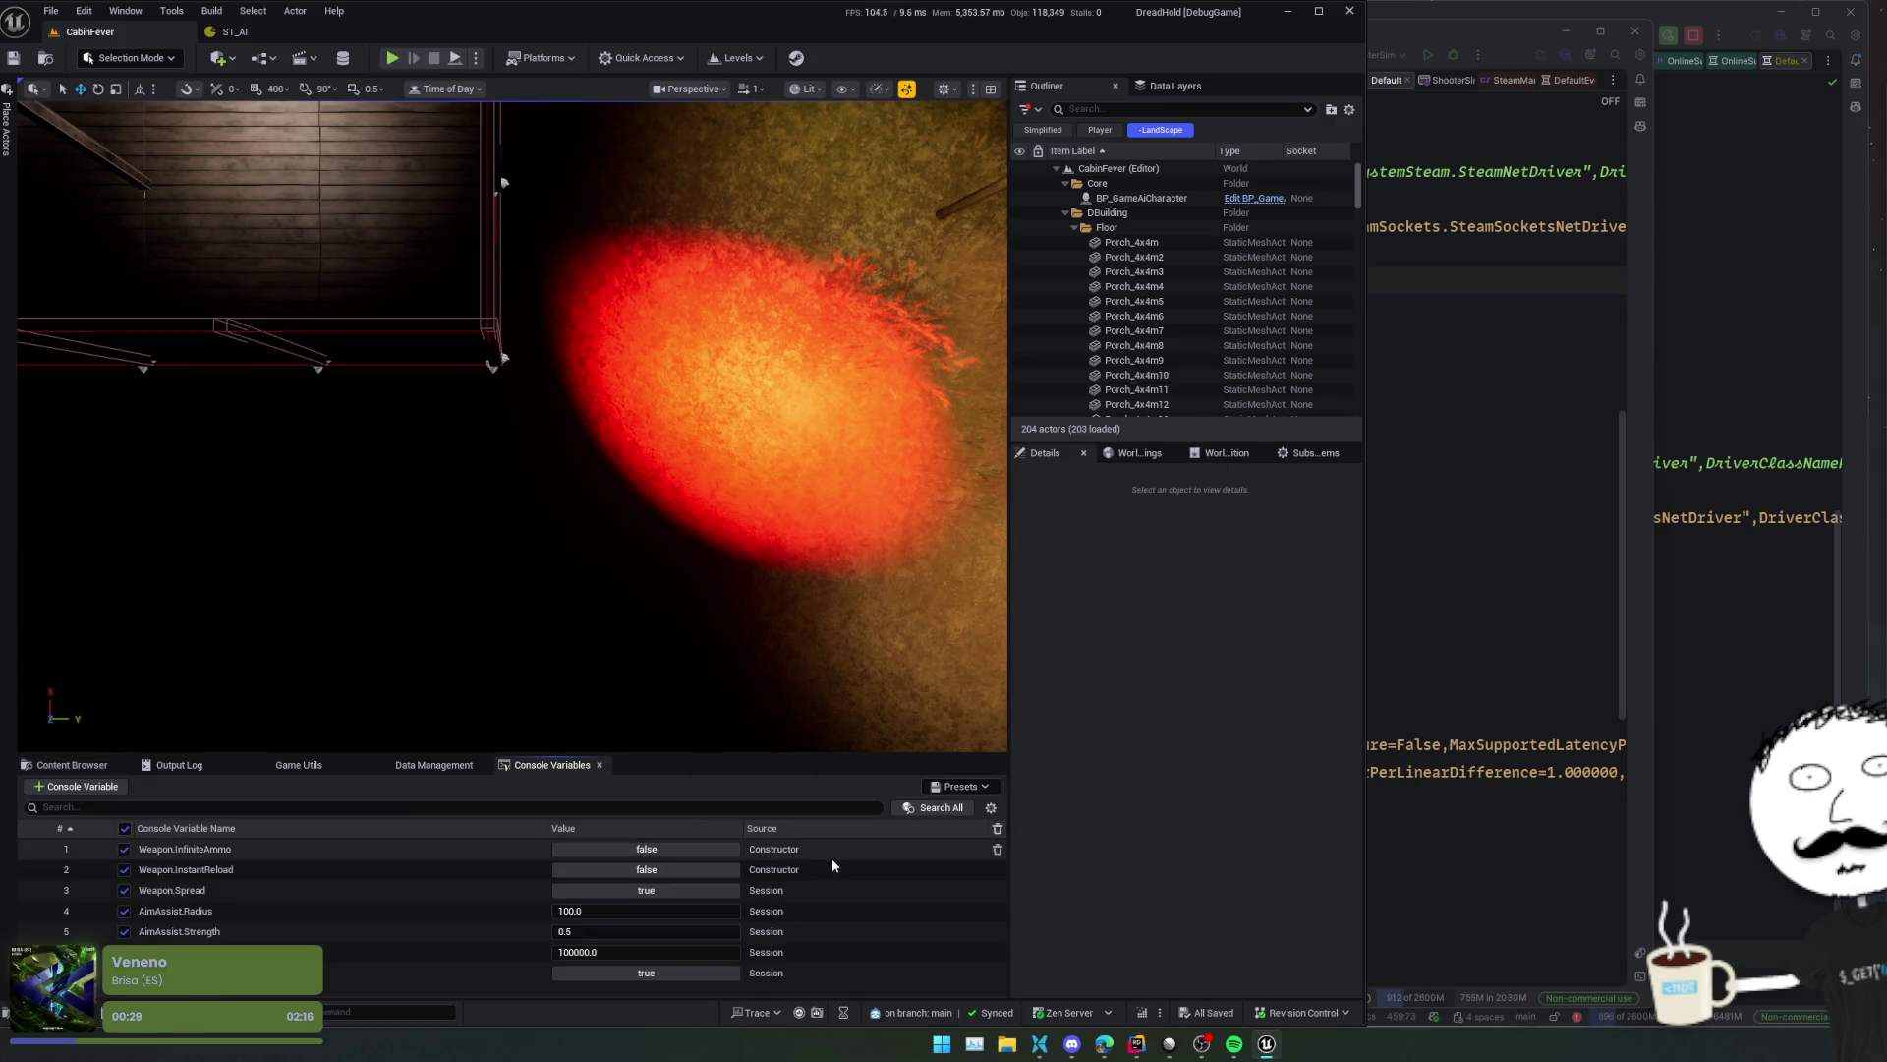
click(1138, 453)
click(1237, 455)
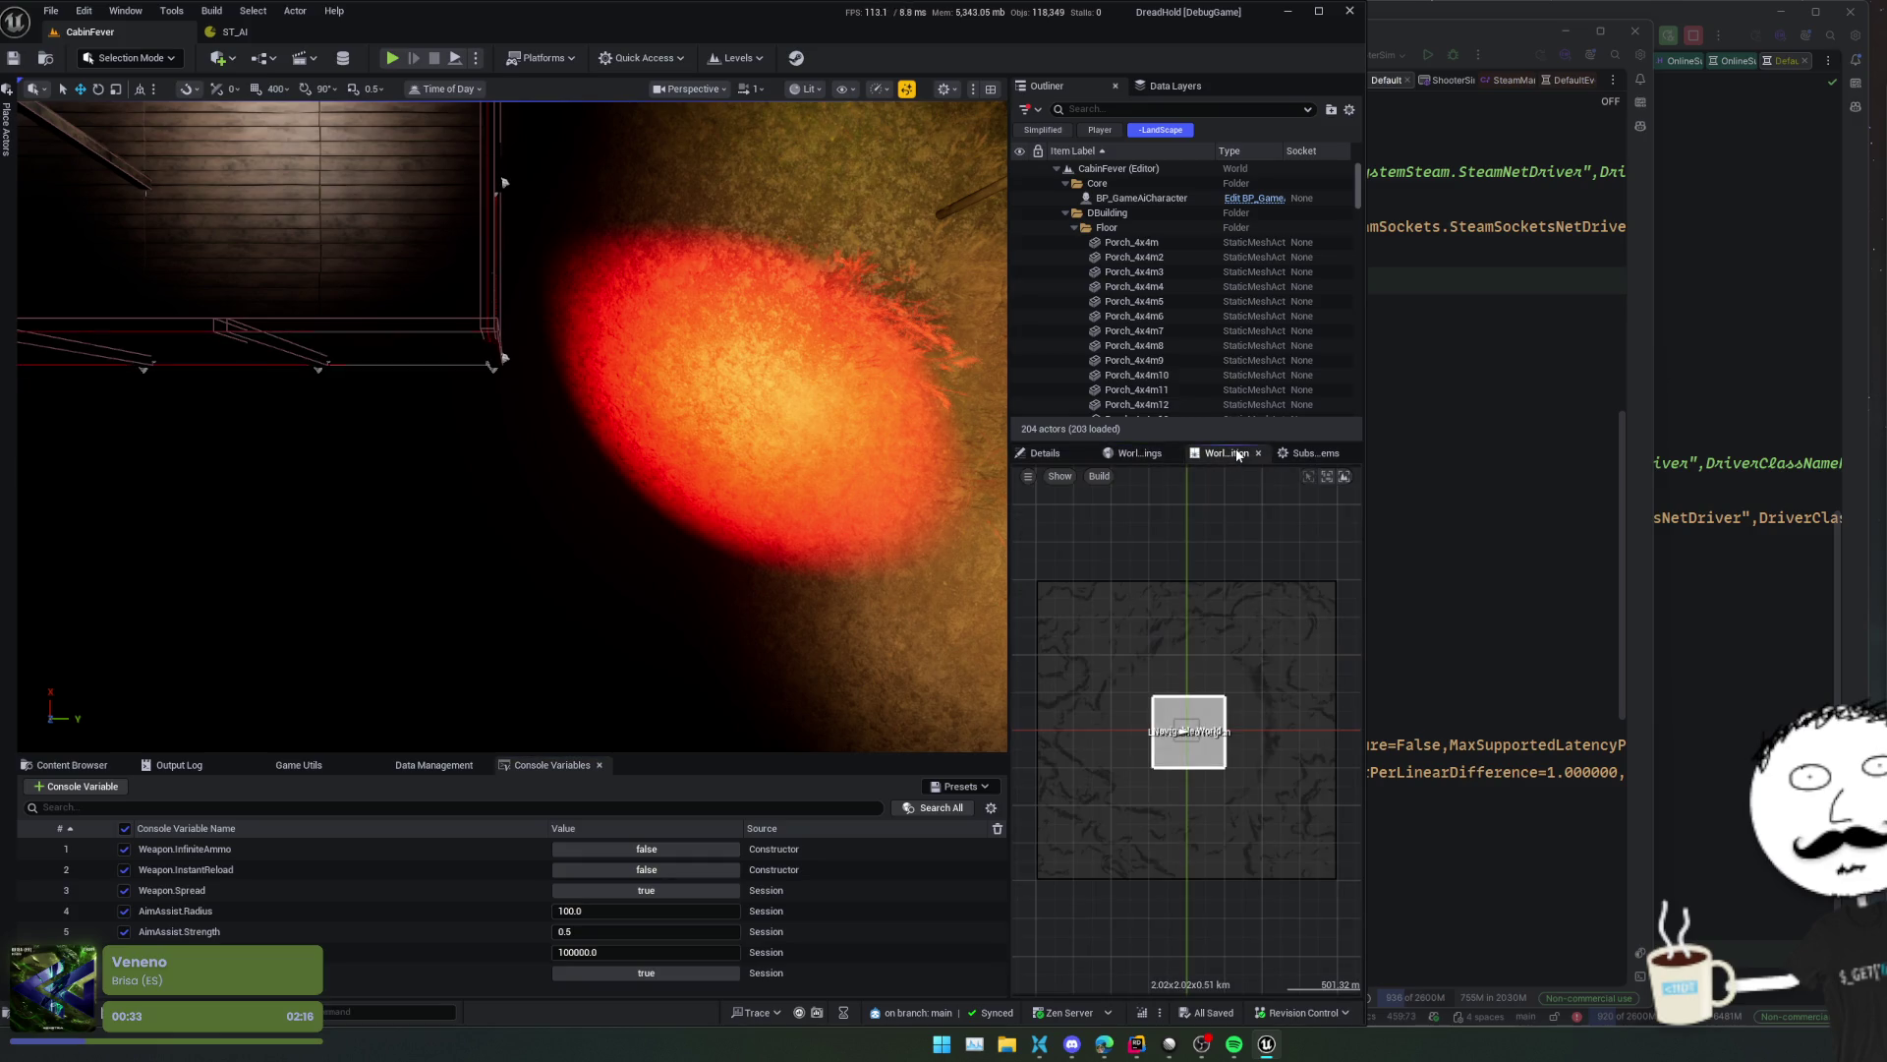
click(1312, 453)
click(1032, 456)
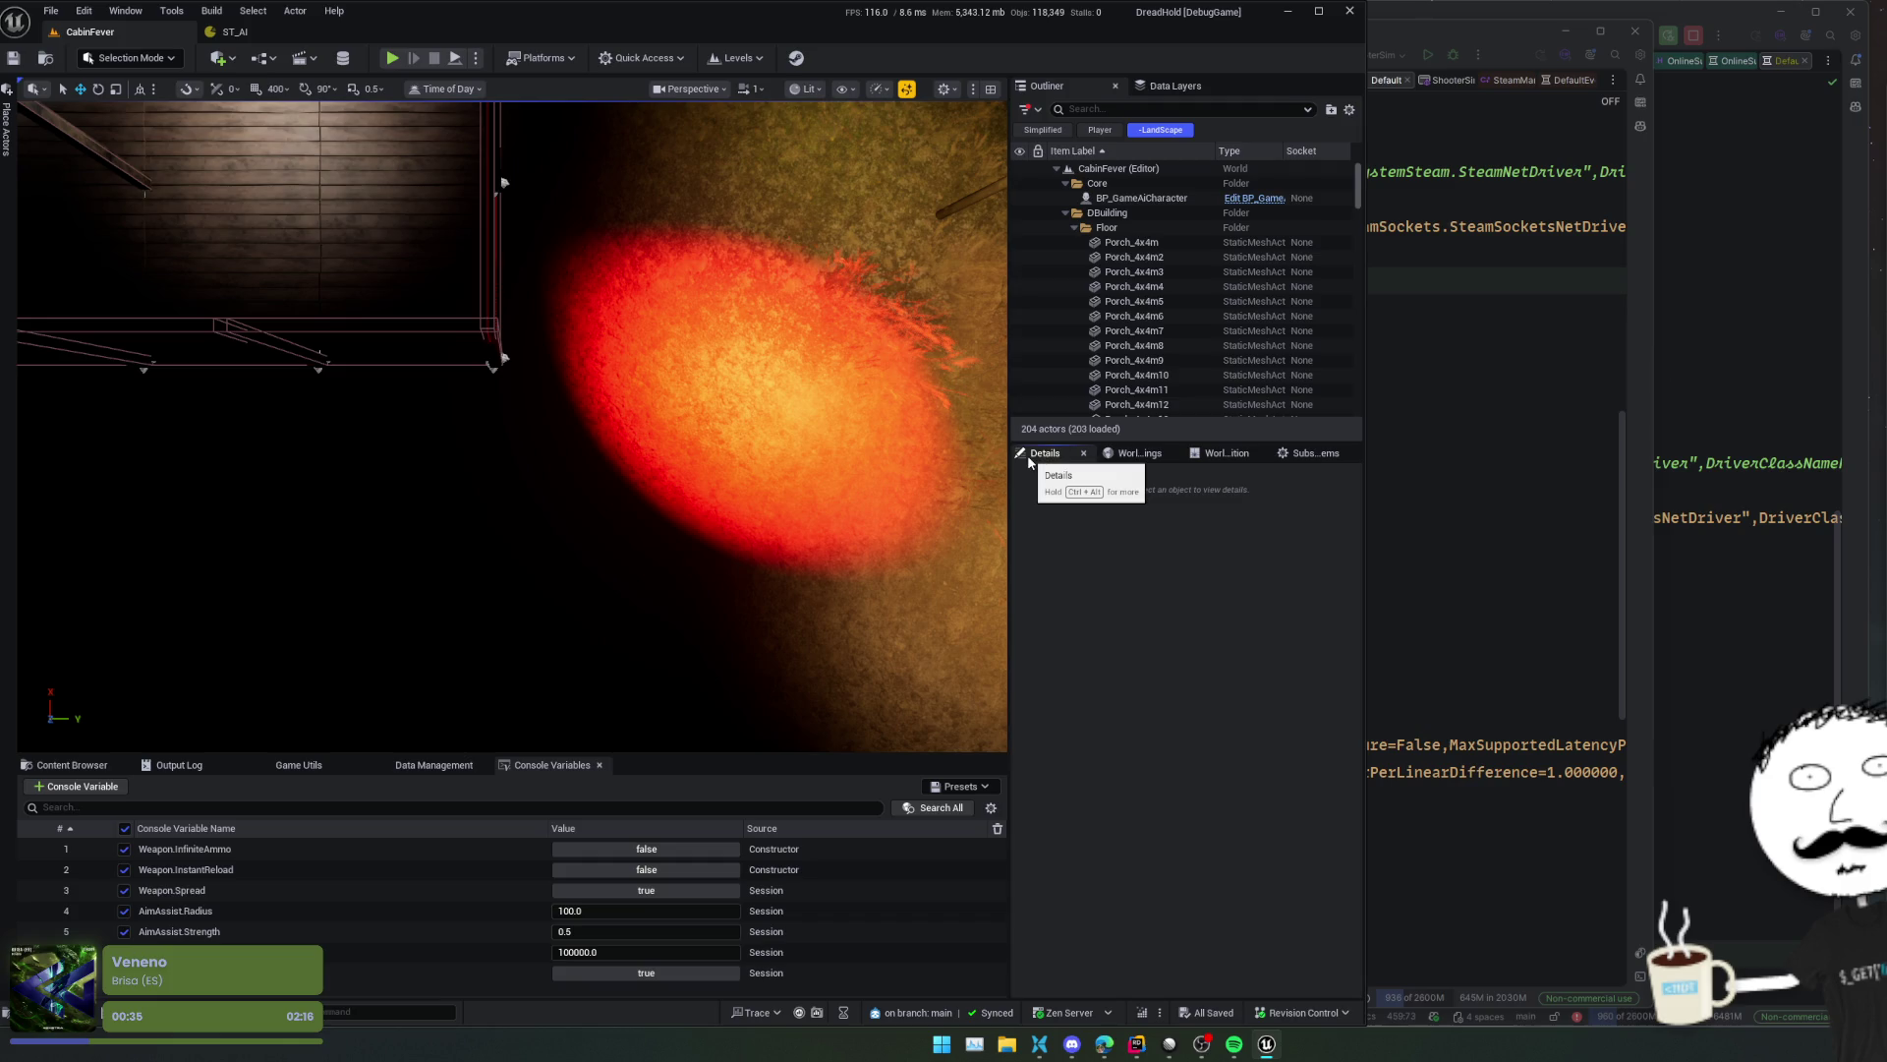
- Set the time of day to daytime and view the house from overhead
click(448, 89)
drag(492, 132, 550, 131)
drag(491, 393, 531, 354)
scroll(511, 423, down, 3)
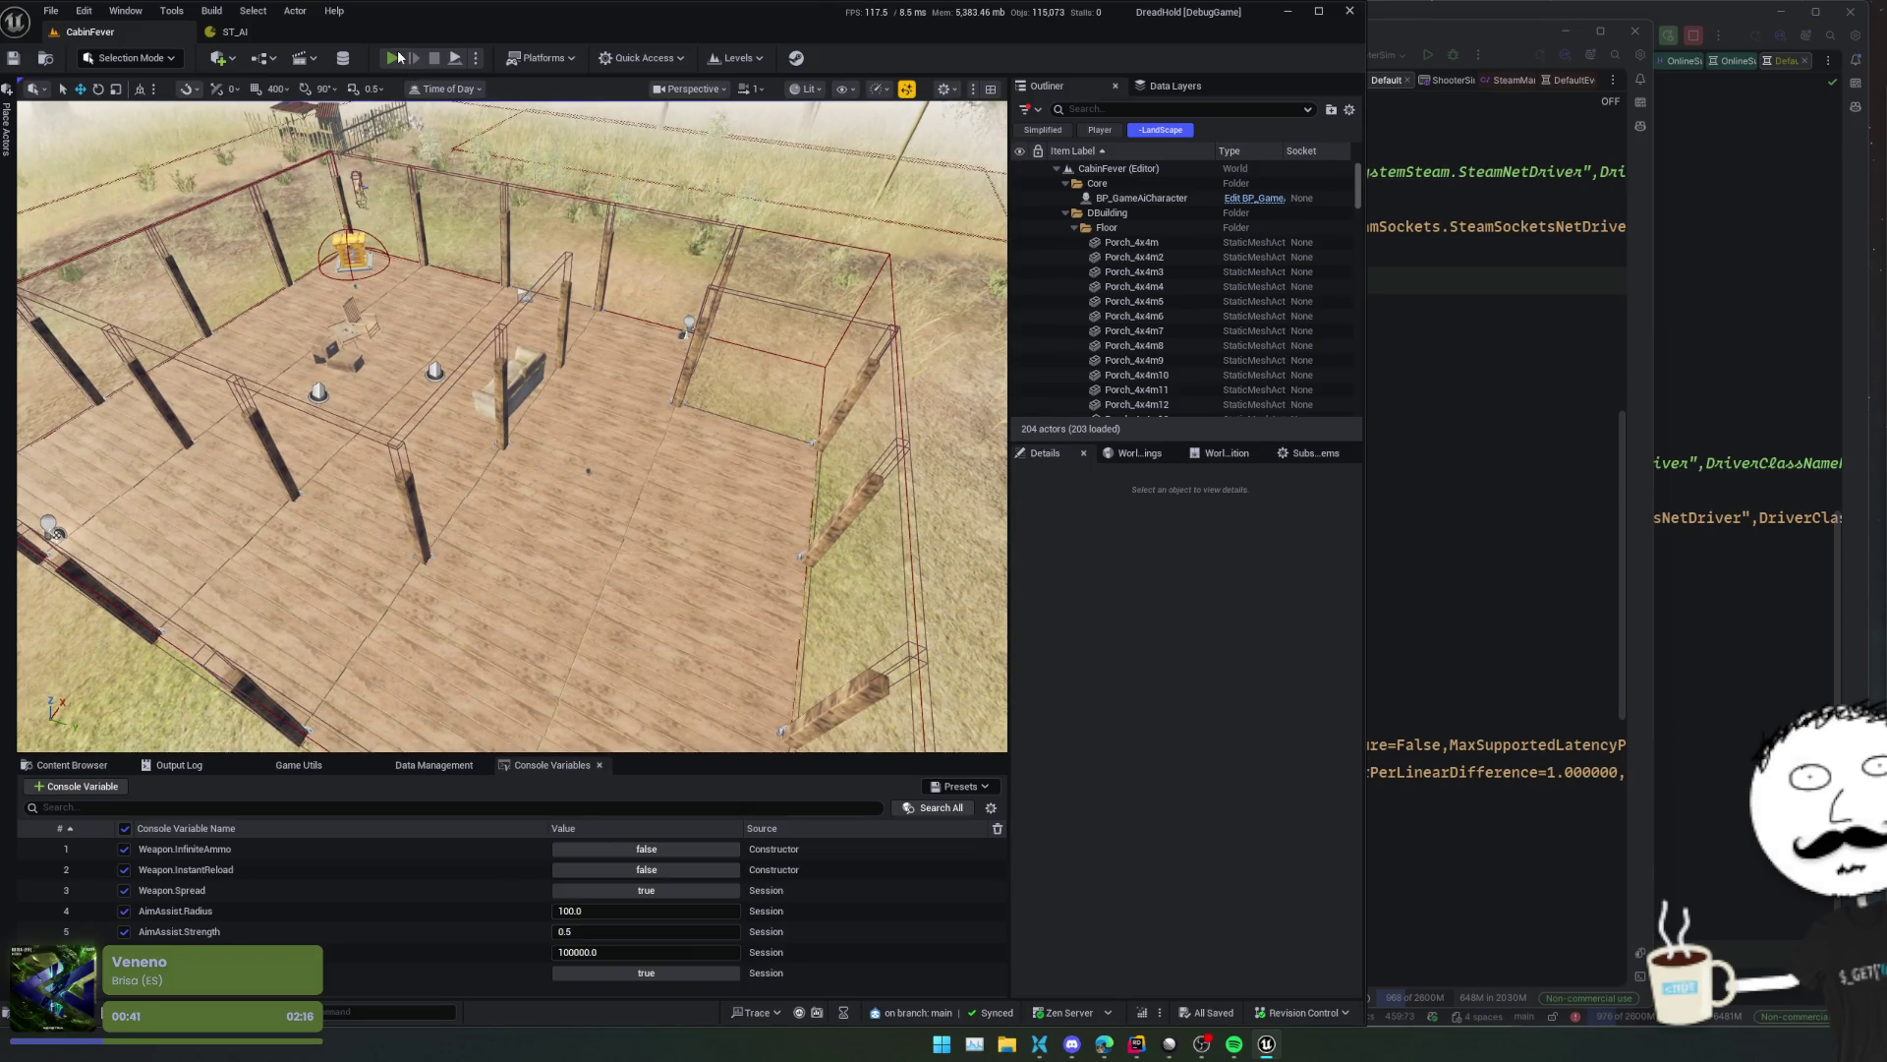
- Play CabinFever in the editor and walk the player around with A and S
click(394, 58)
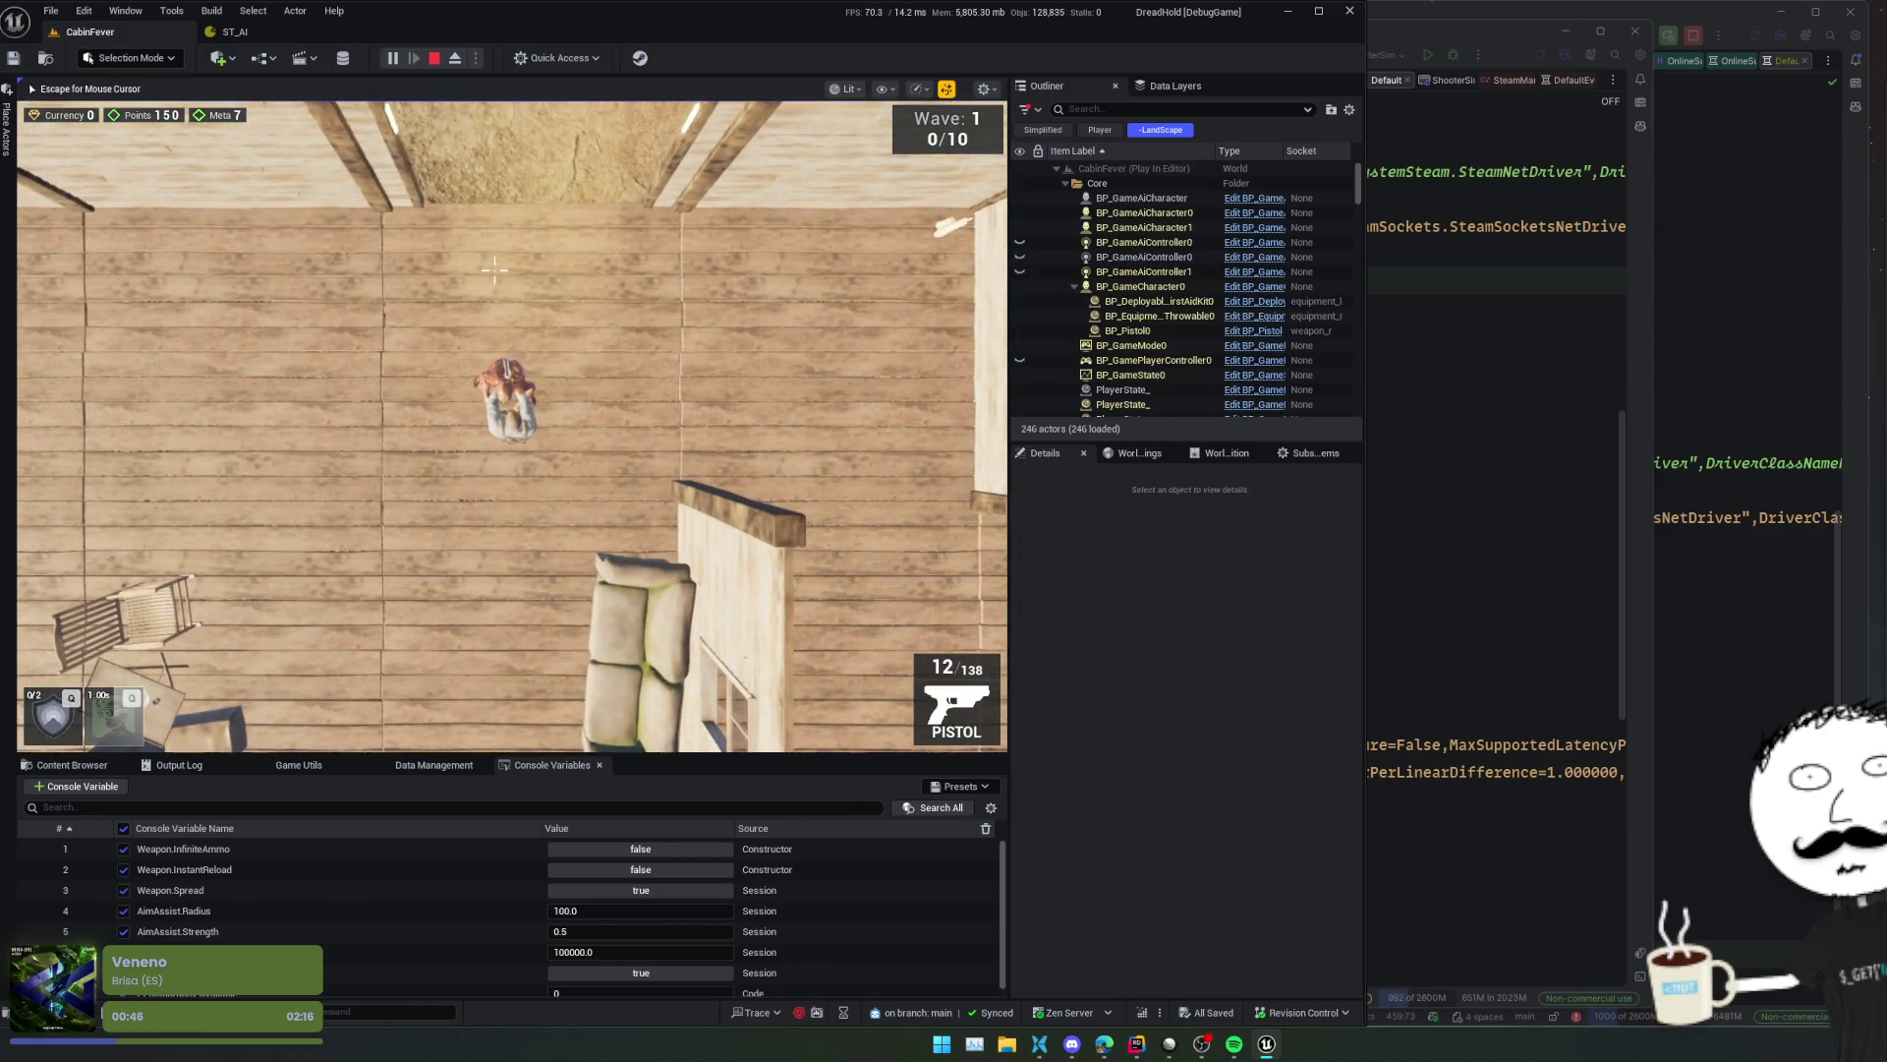
key(a)
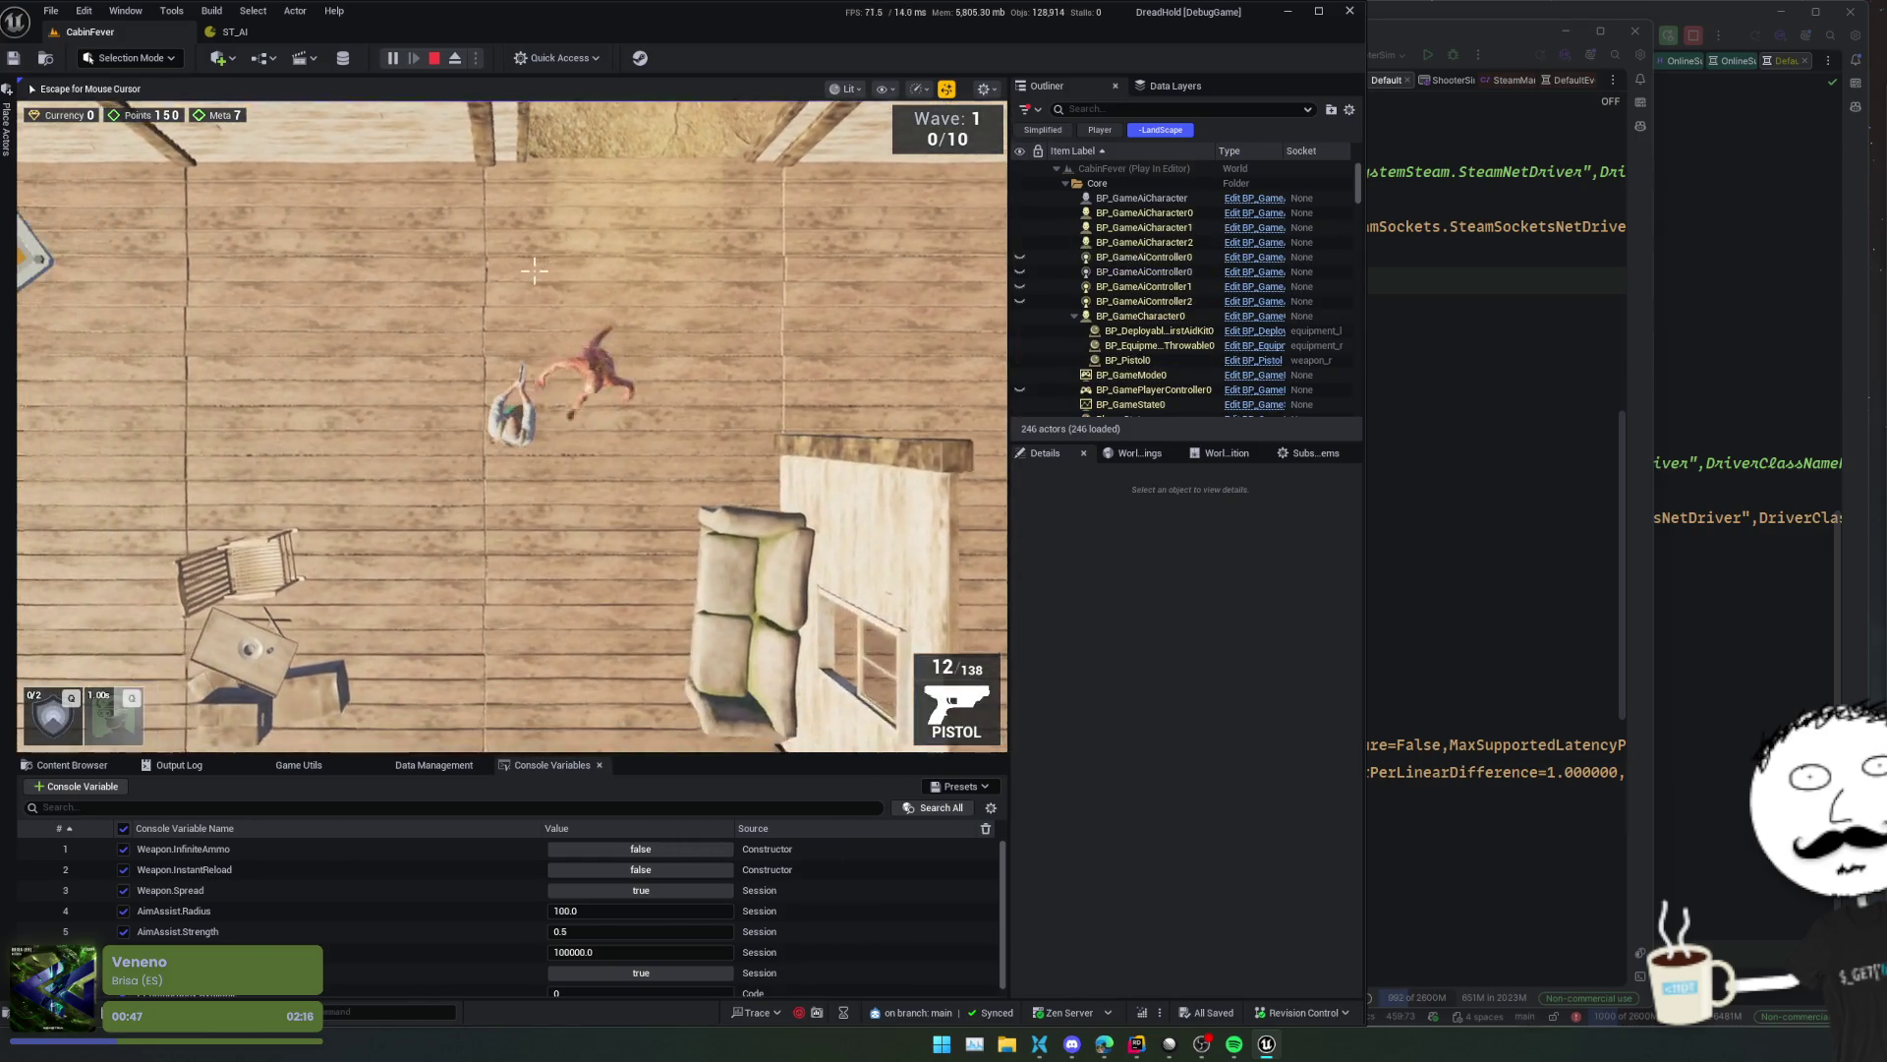
key(s)
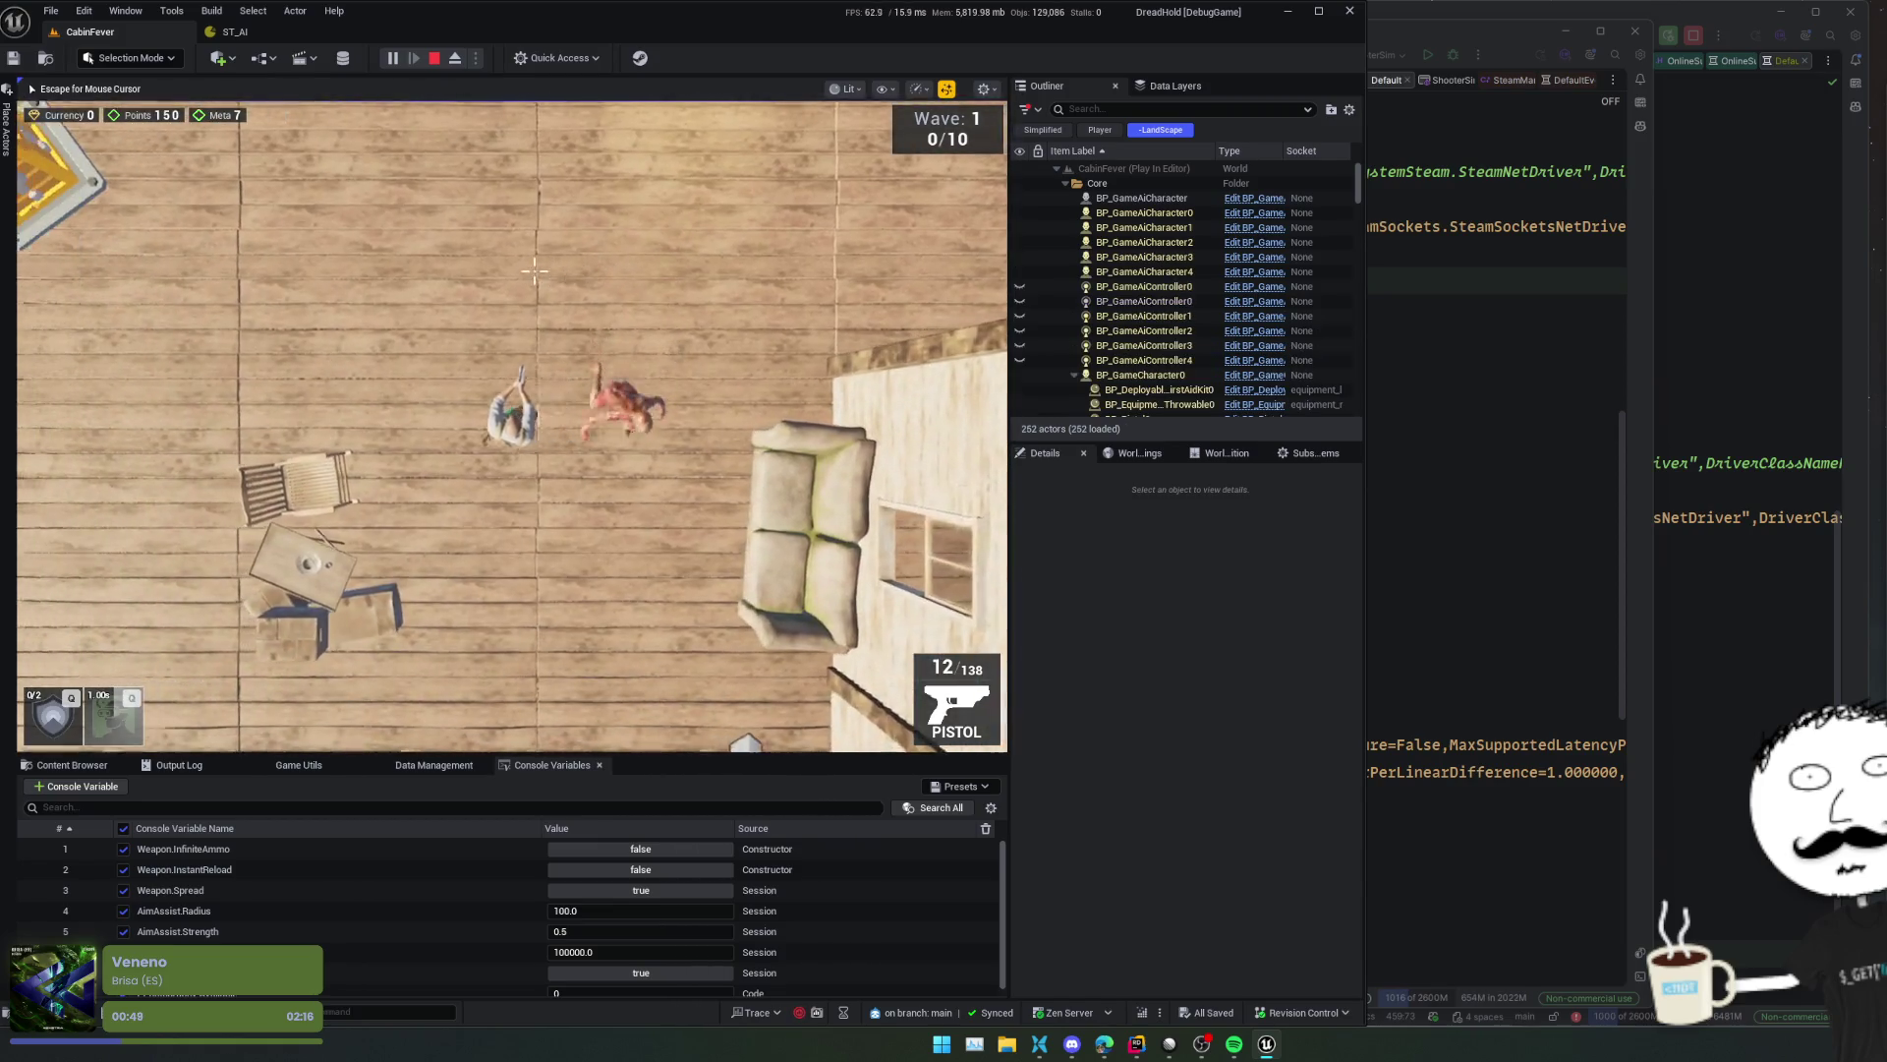
- Switch to the ST_AI StateTree and open its debugger
click(261, 28)
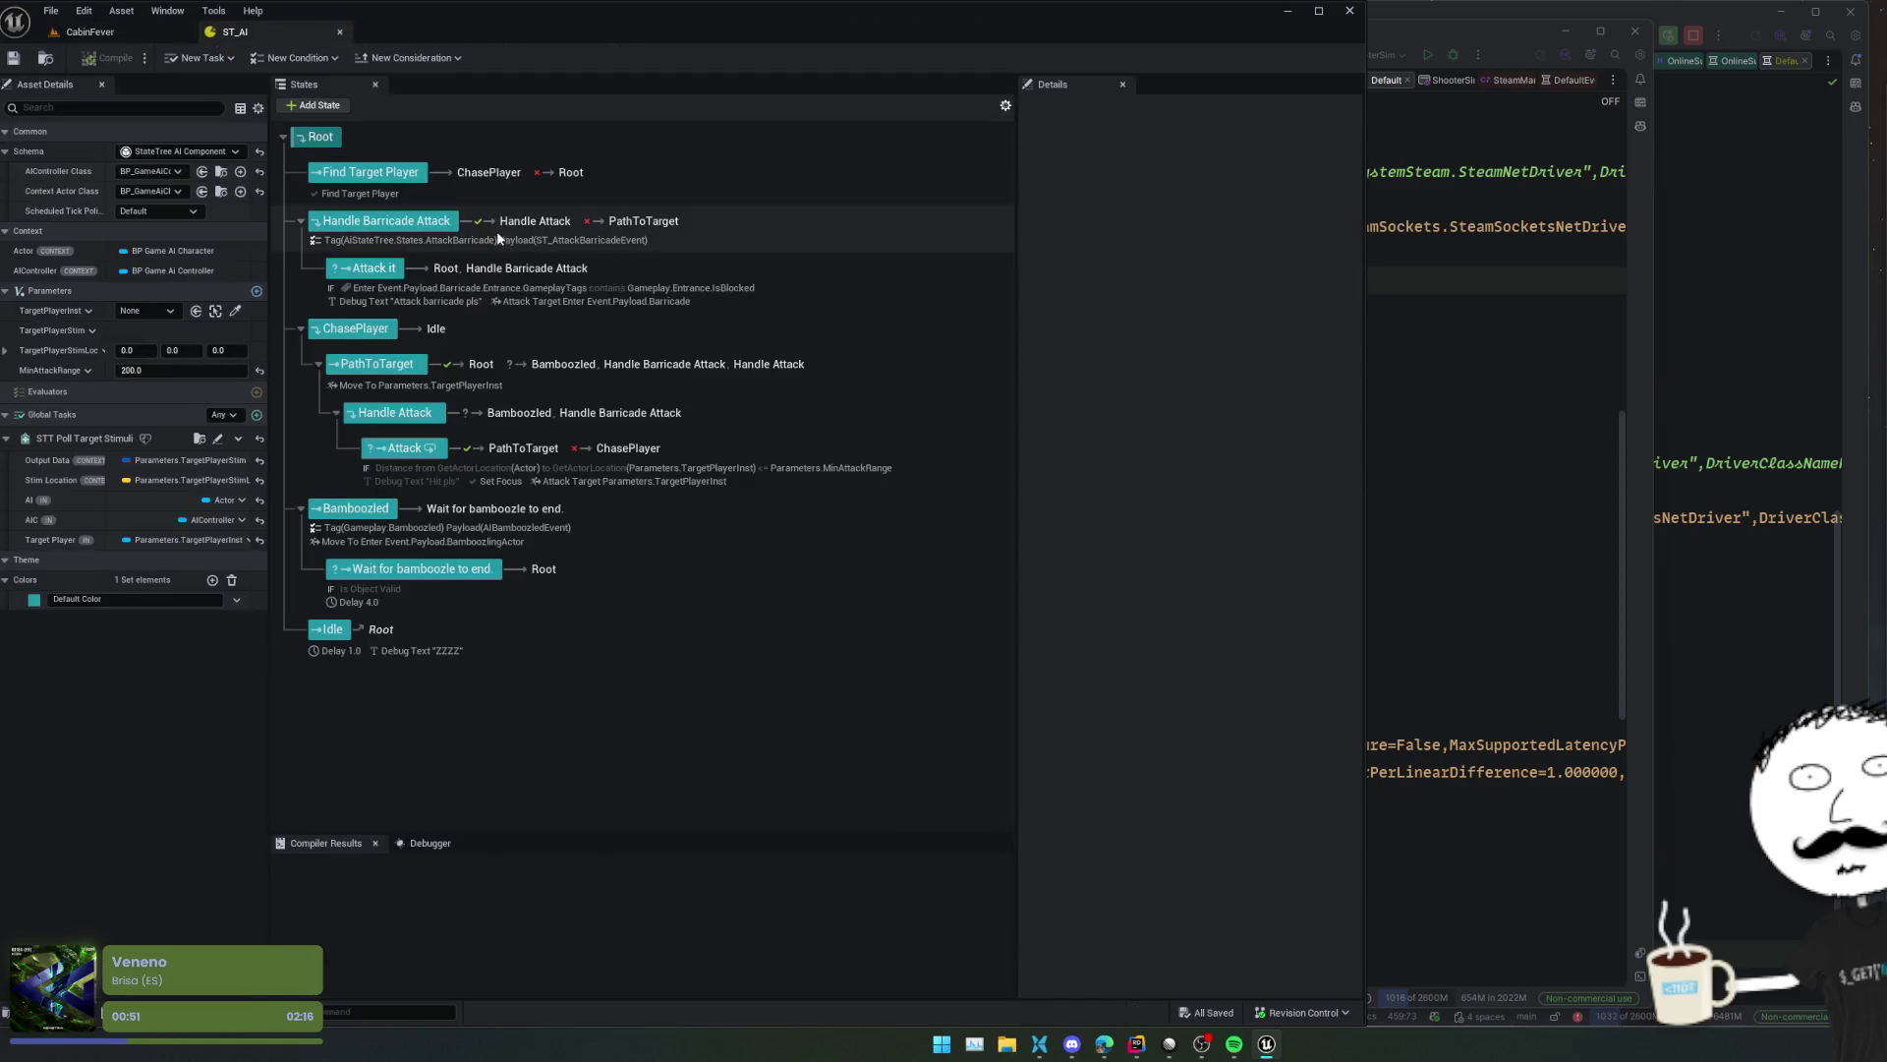
click(89, 32)
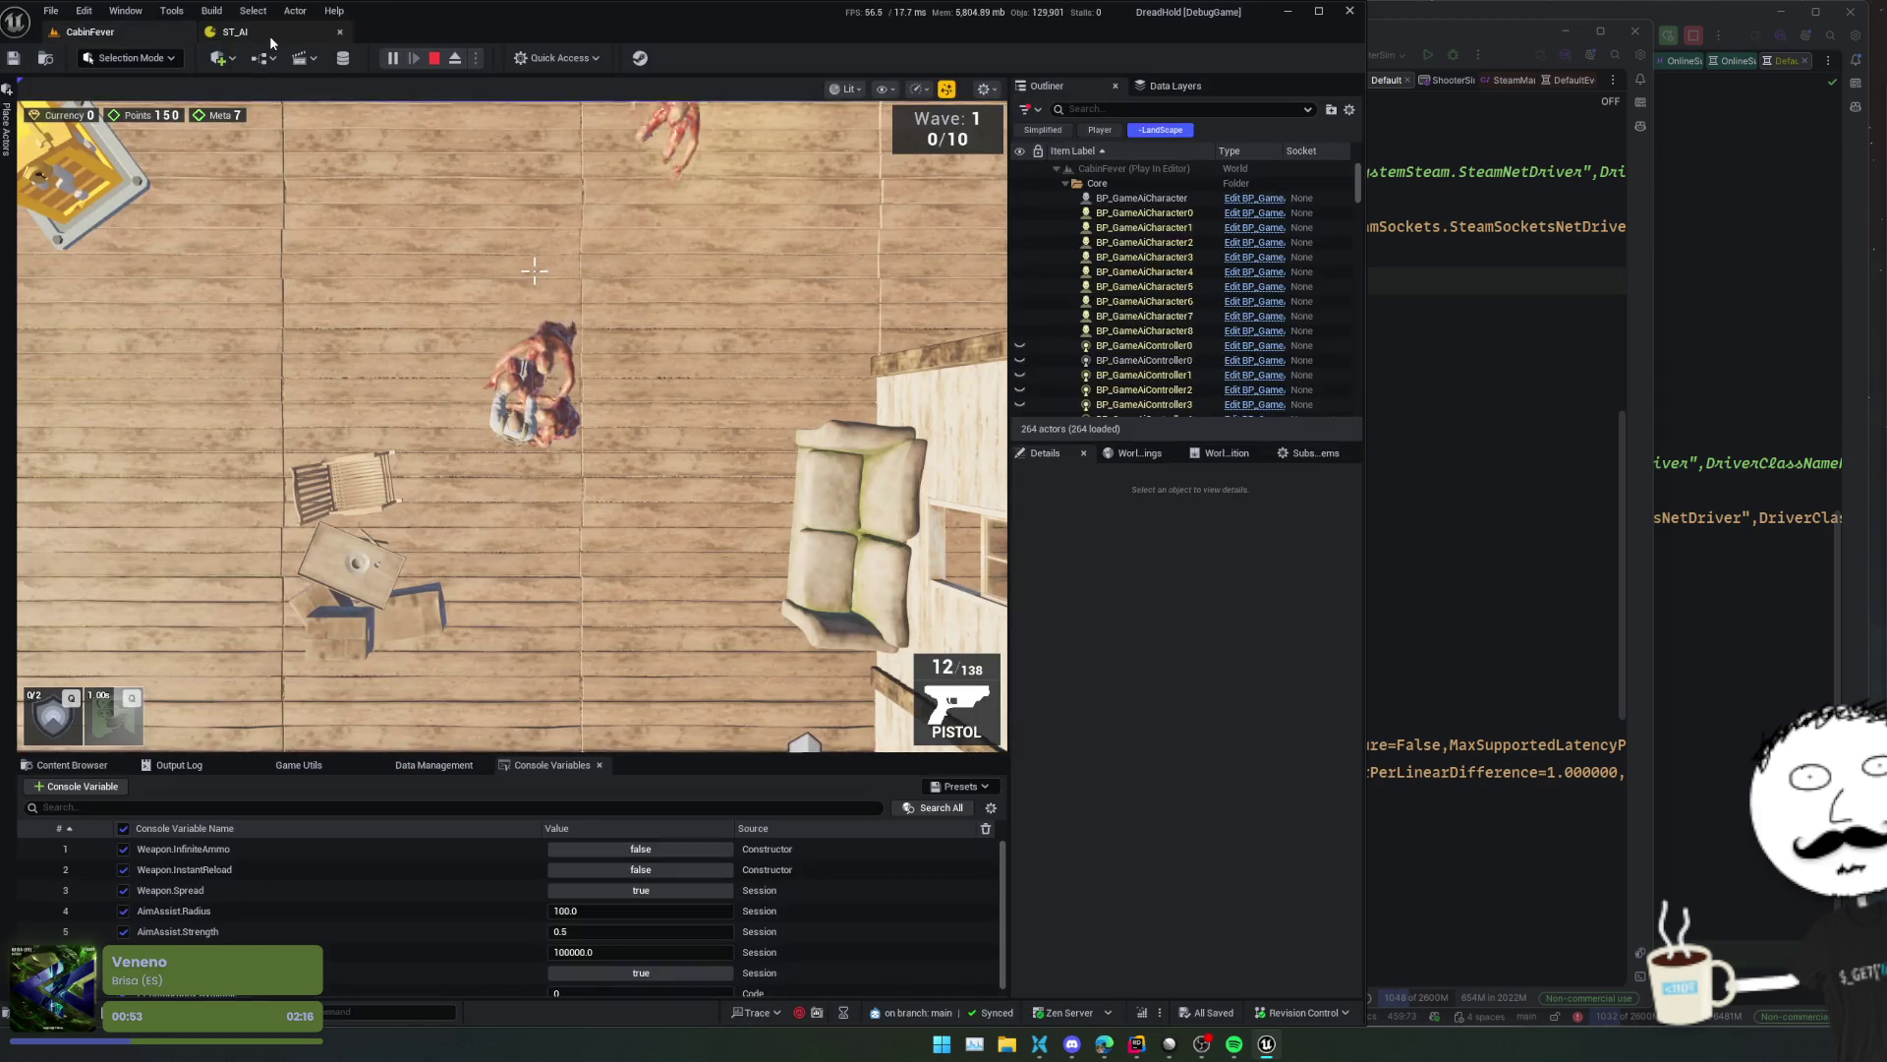
click(272, 34)
click(430, 843)
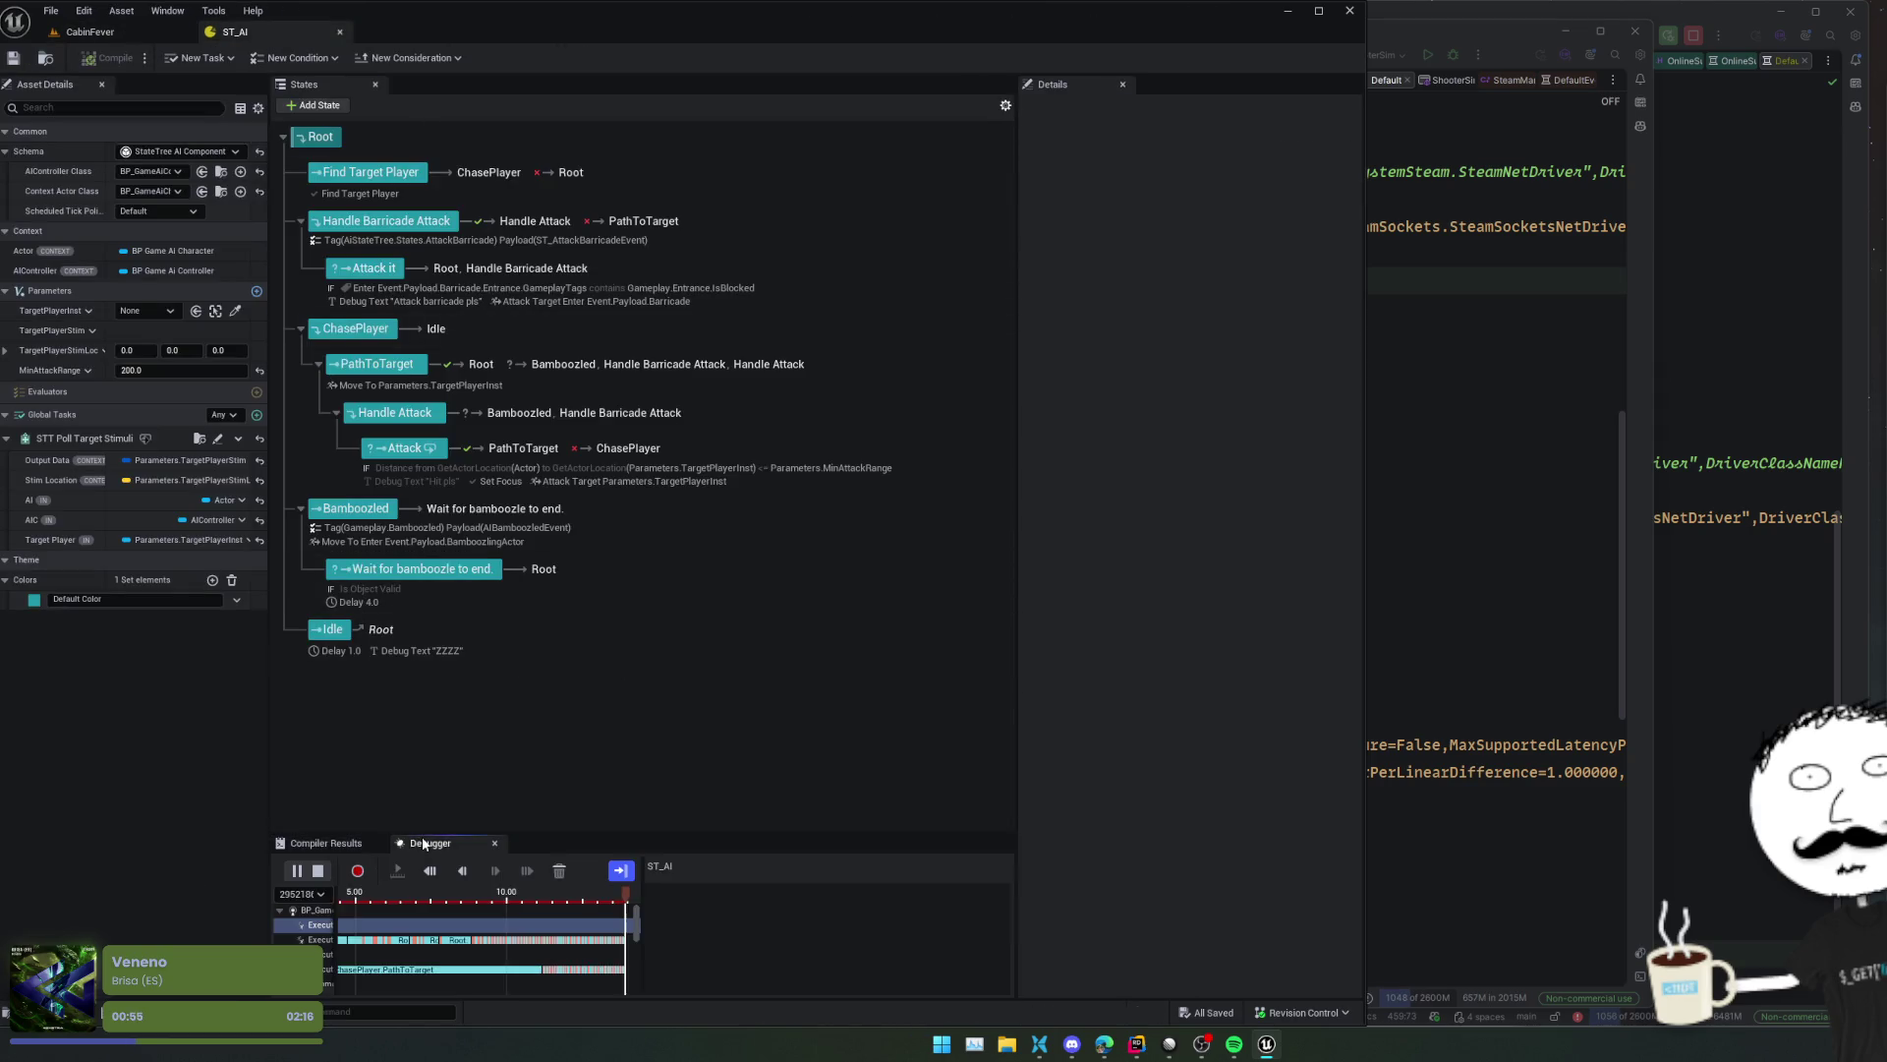
- Enlarge the debugger panel, pause recording, and step the timeline to 8.00 and 10.00
drag(603, 833, 642, 675)
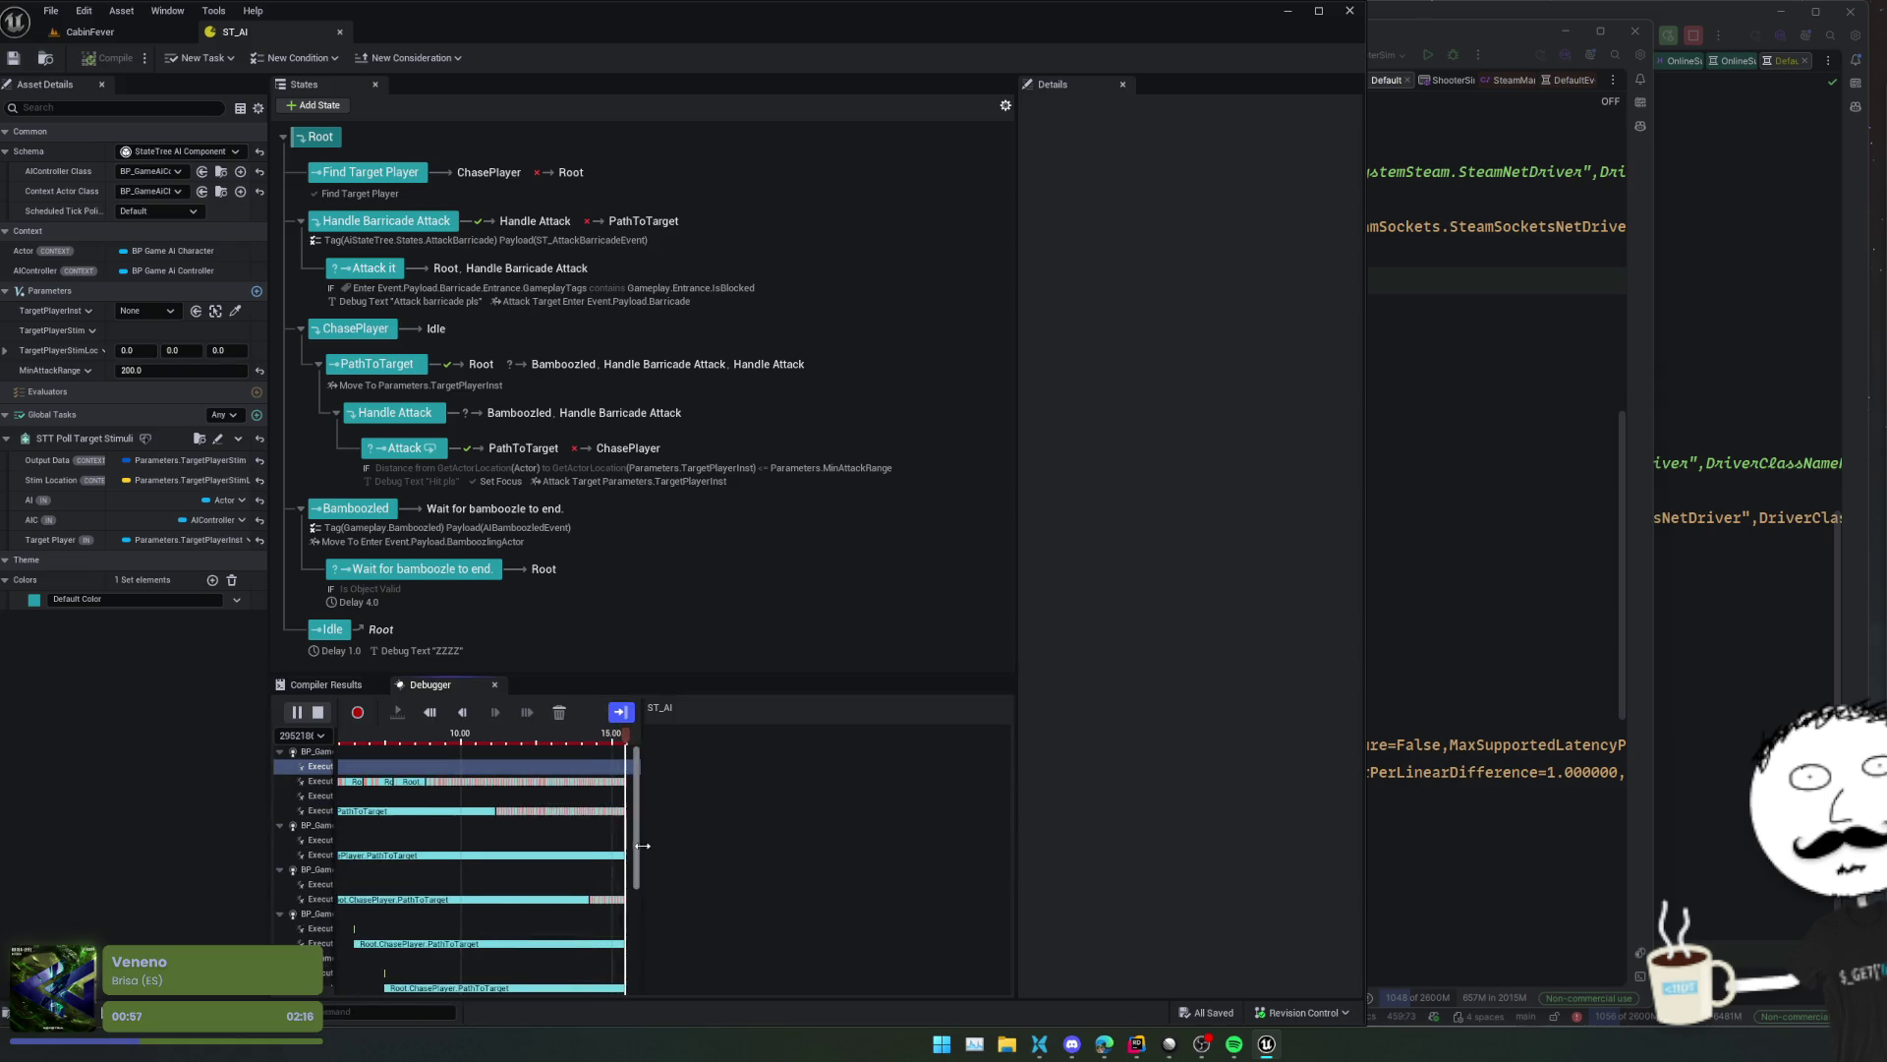
drag(640, 846, 836, 853)
click(296, 712)
click(394, 787)
click(394, 784)
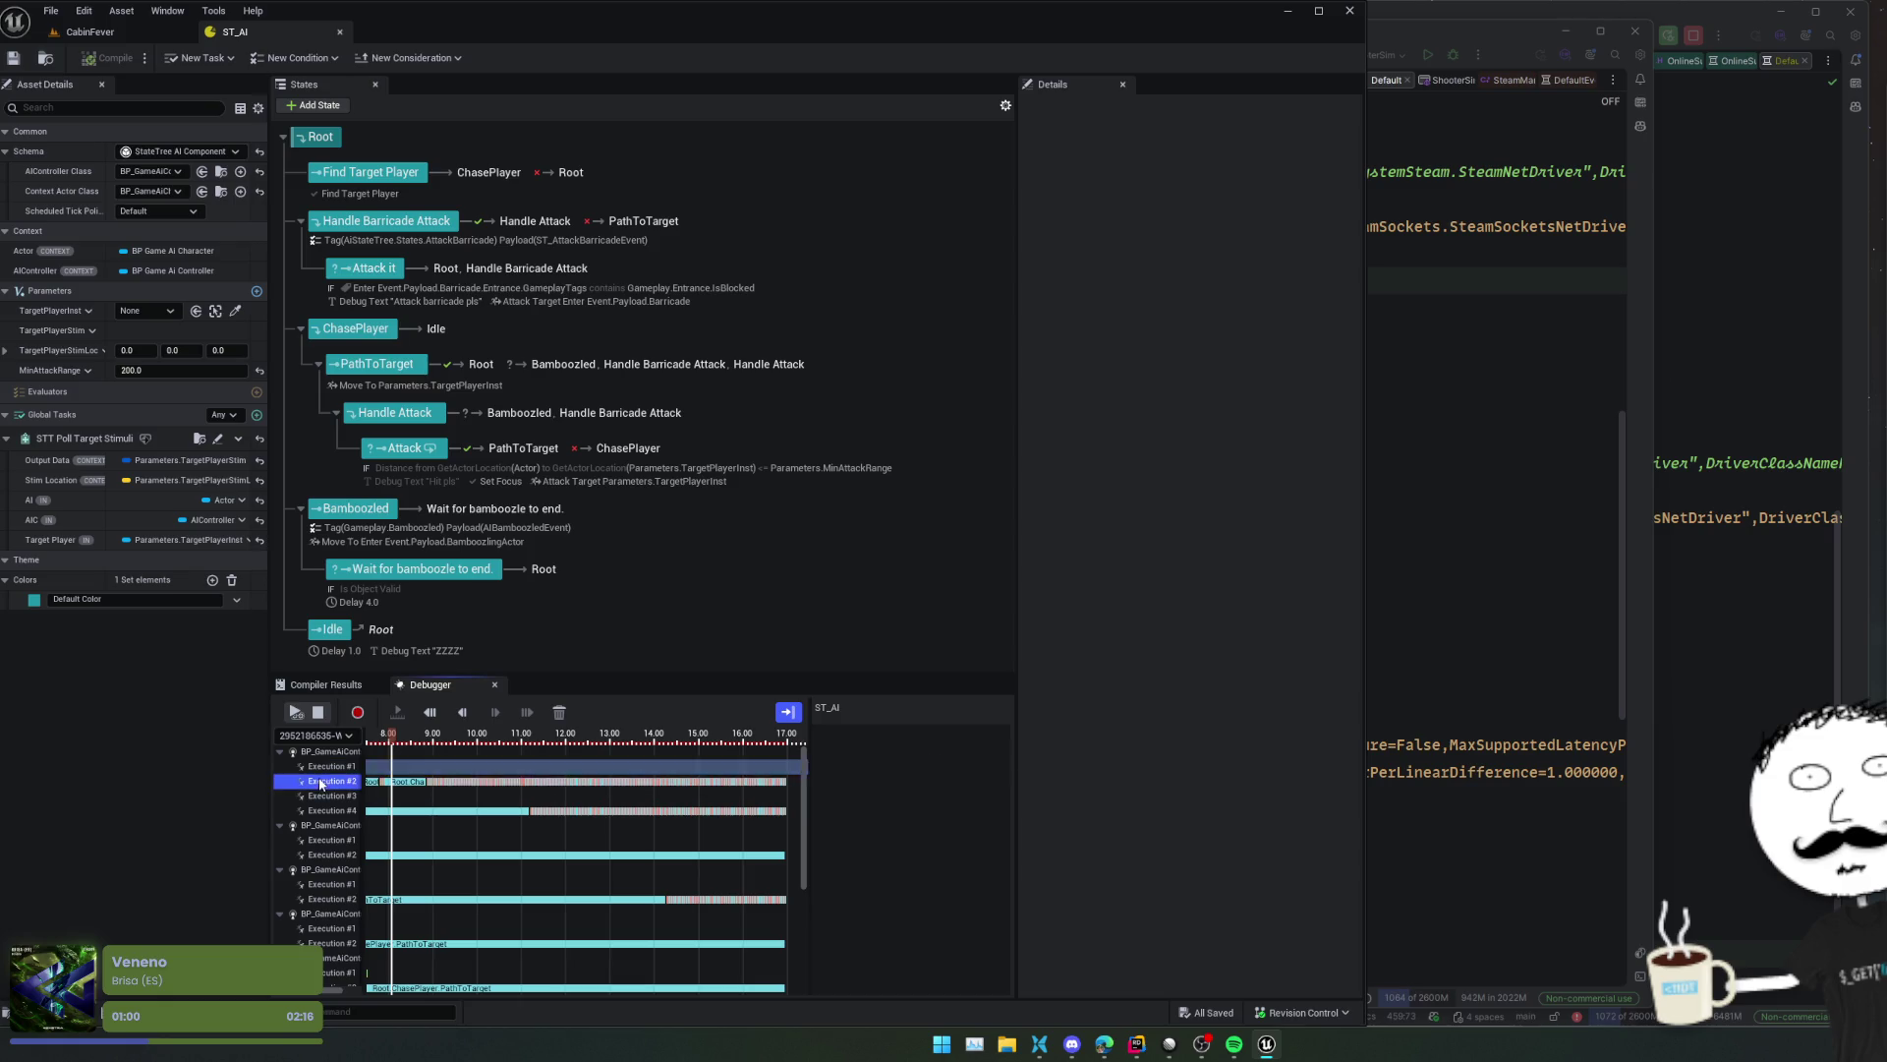
click(481, 754)
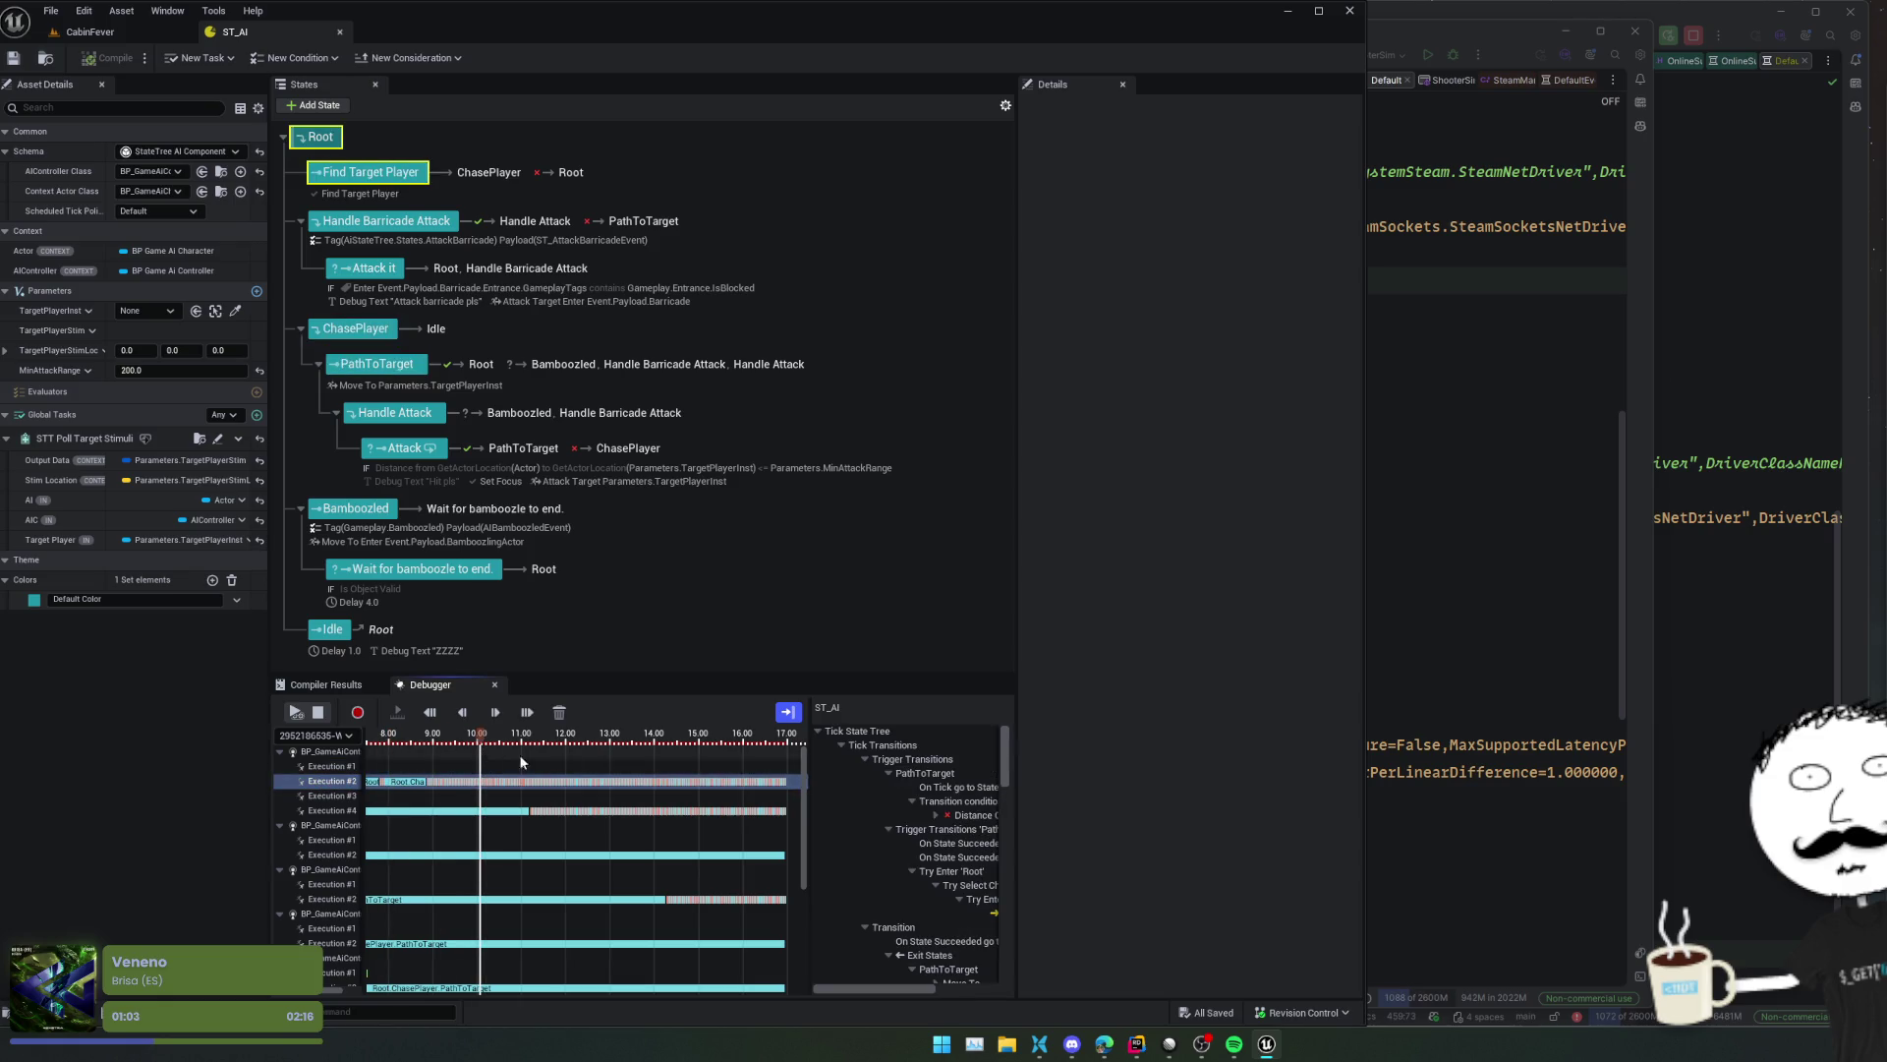
drag(807, 847, 658, 846)
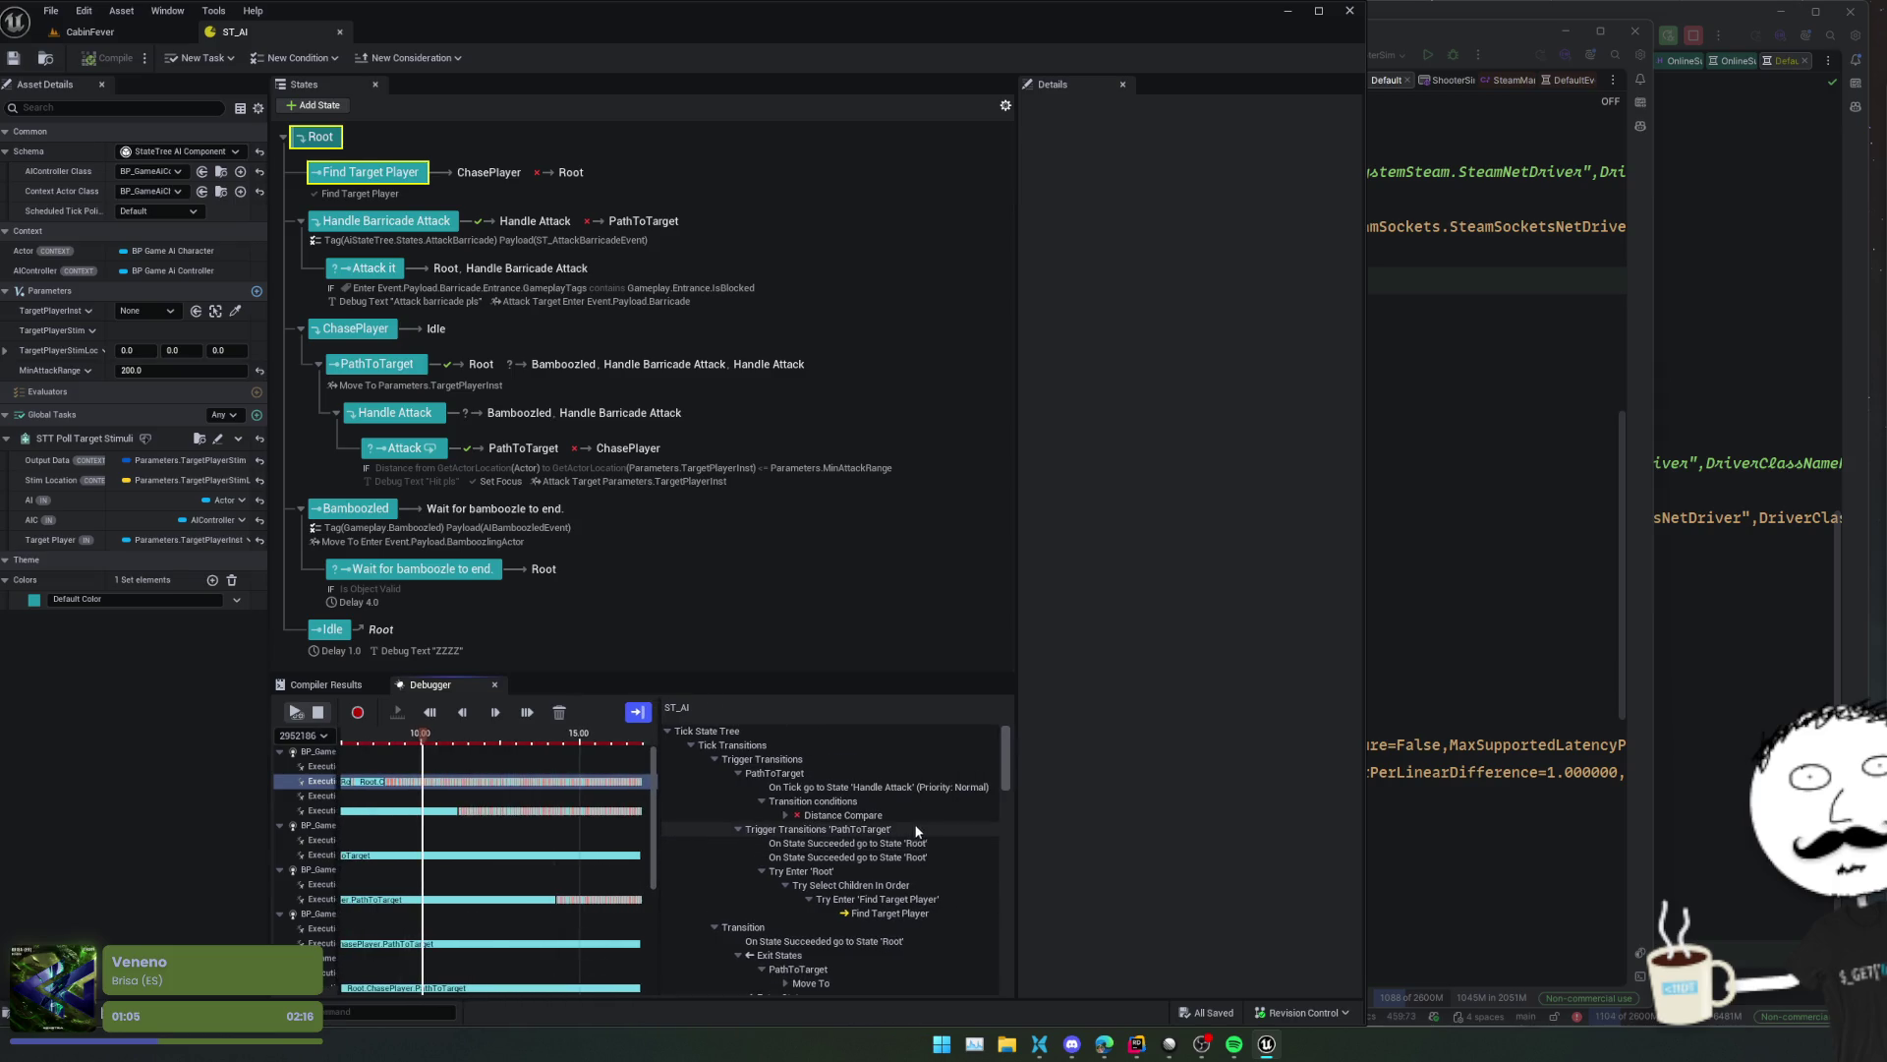
- Scrub to the run's end, expand Distance Compare's 63.16 entry, and select Find Target Player
scroll(926, 816, down, 2)
scroll(926, 810, down, 3)
scroll(926, 810, down, 5)
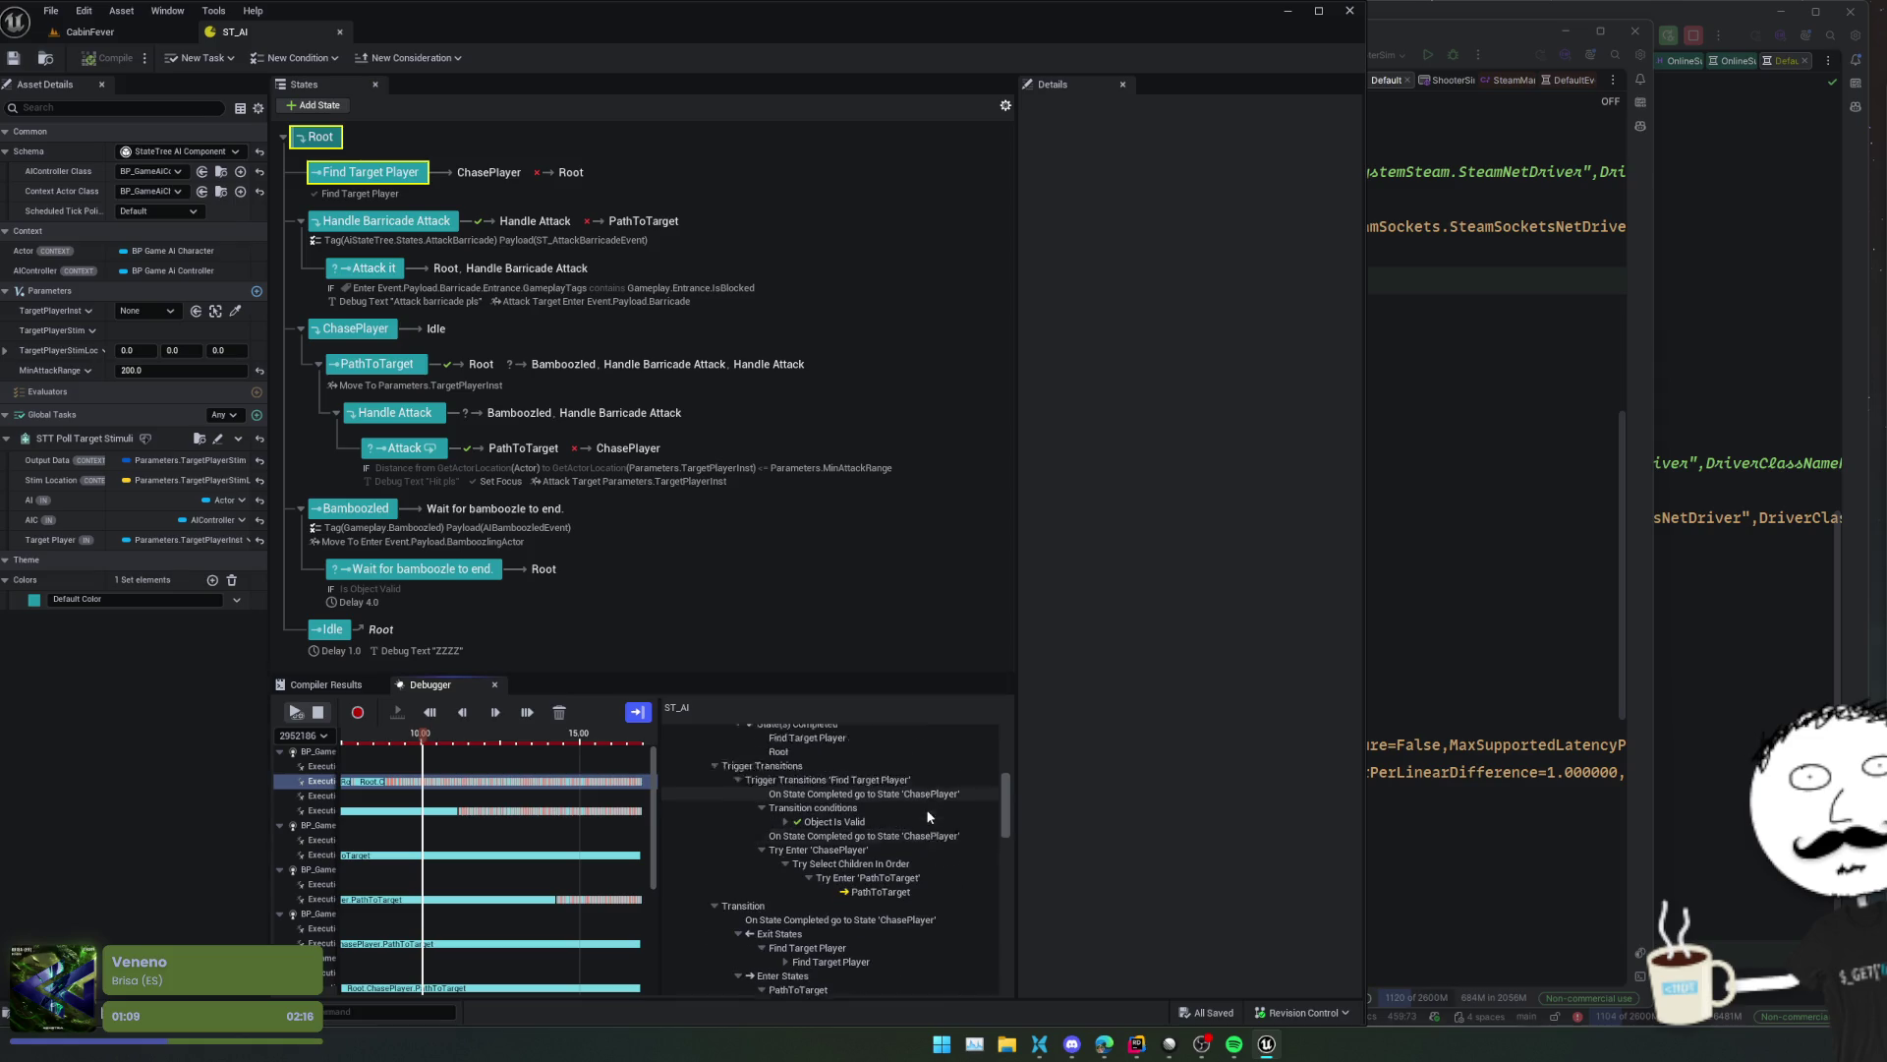
scroll(926, 808, down, 4)
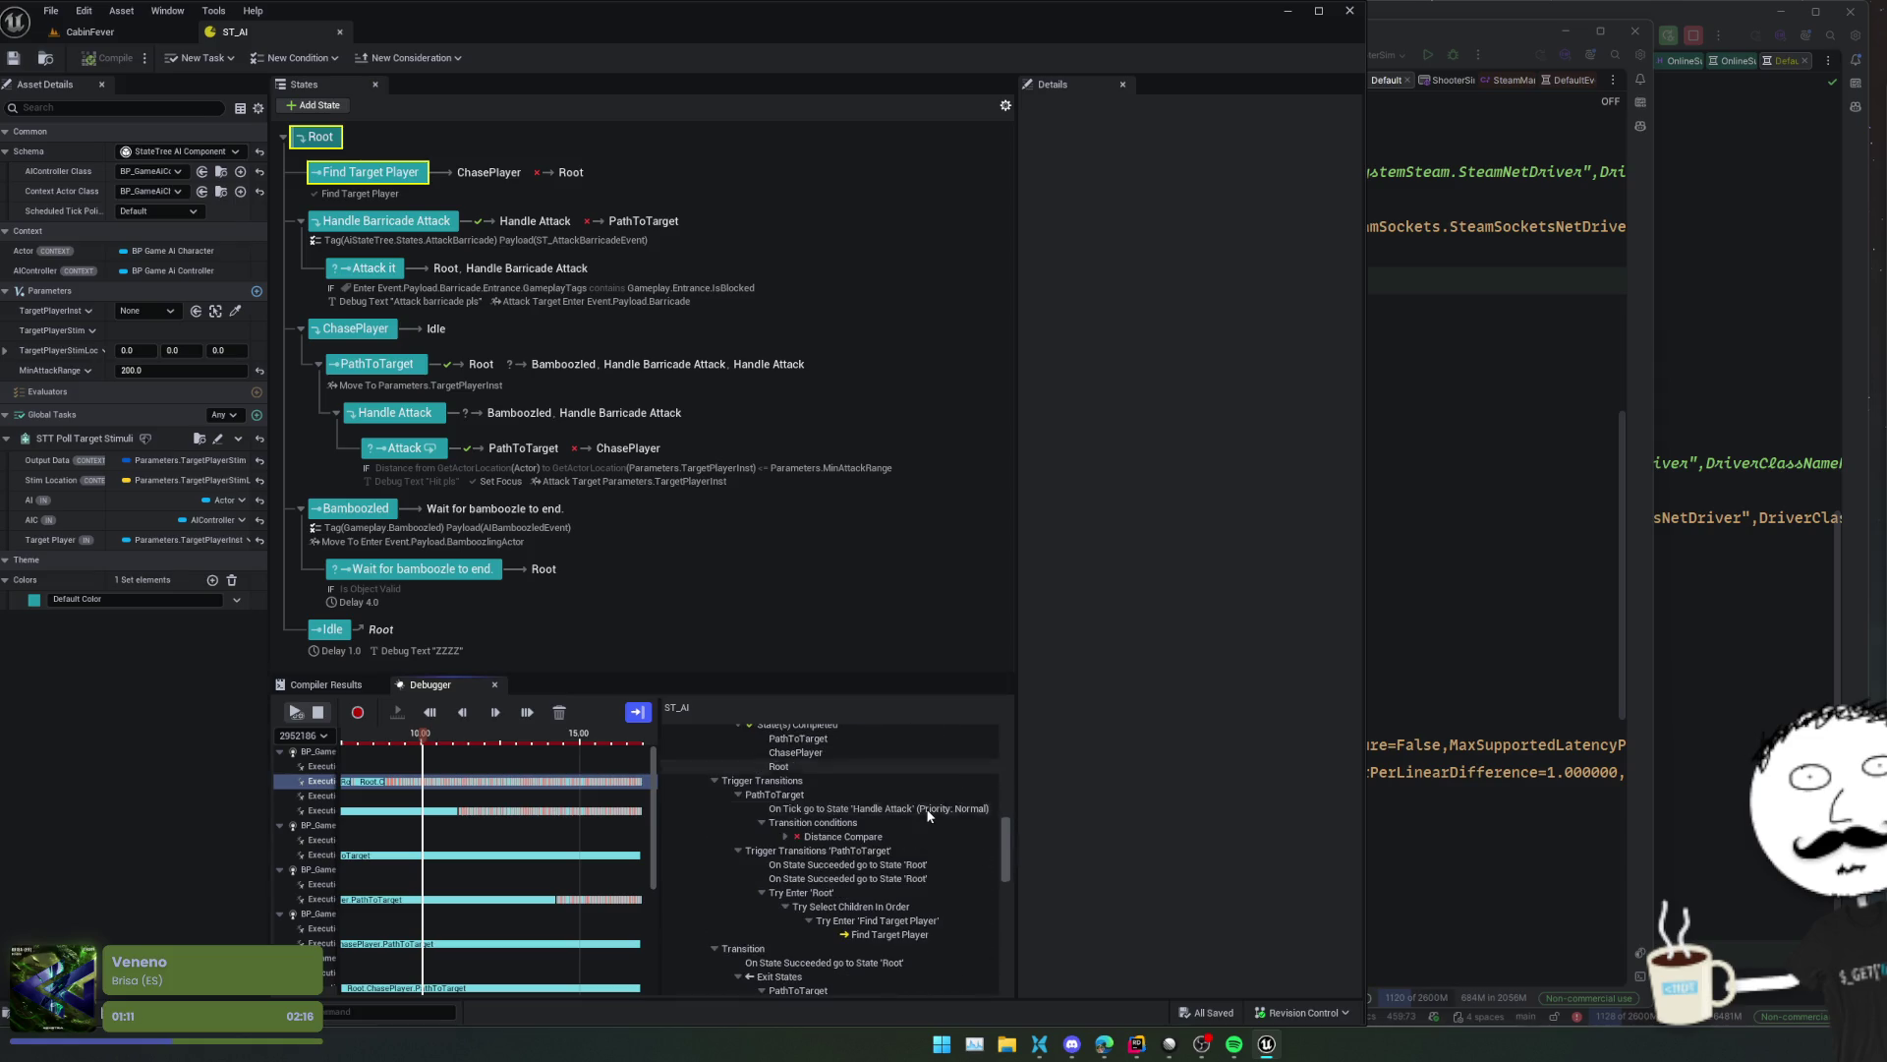
drag(424, 735, 653, 743)
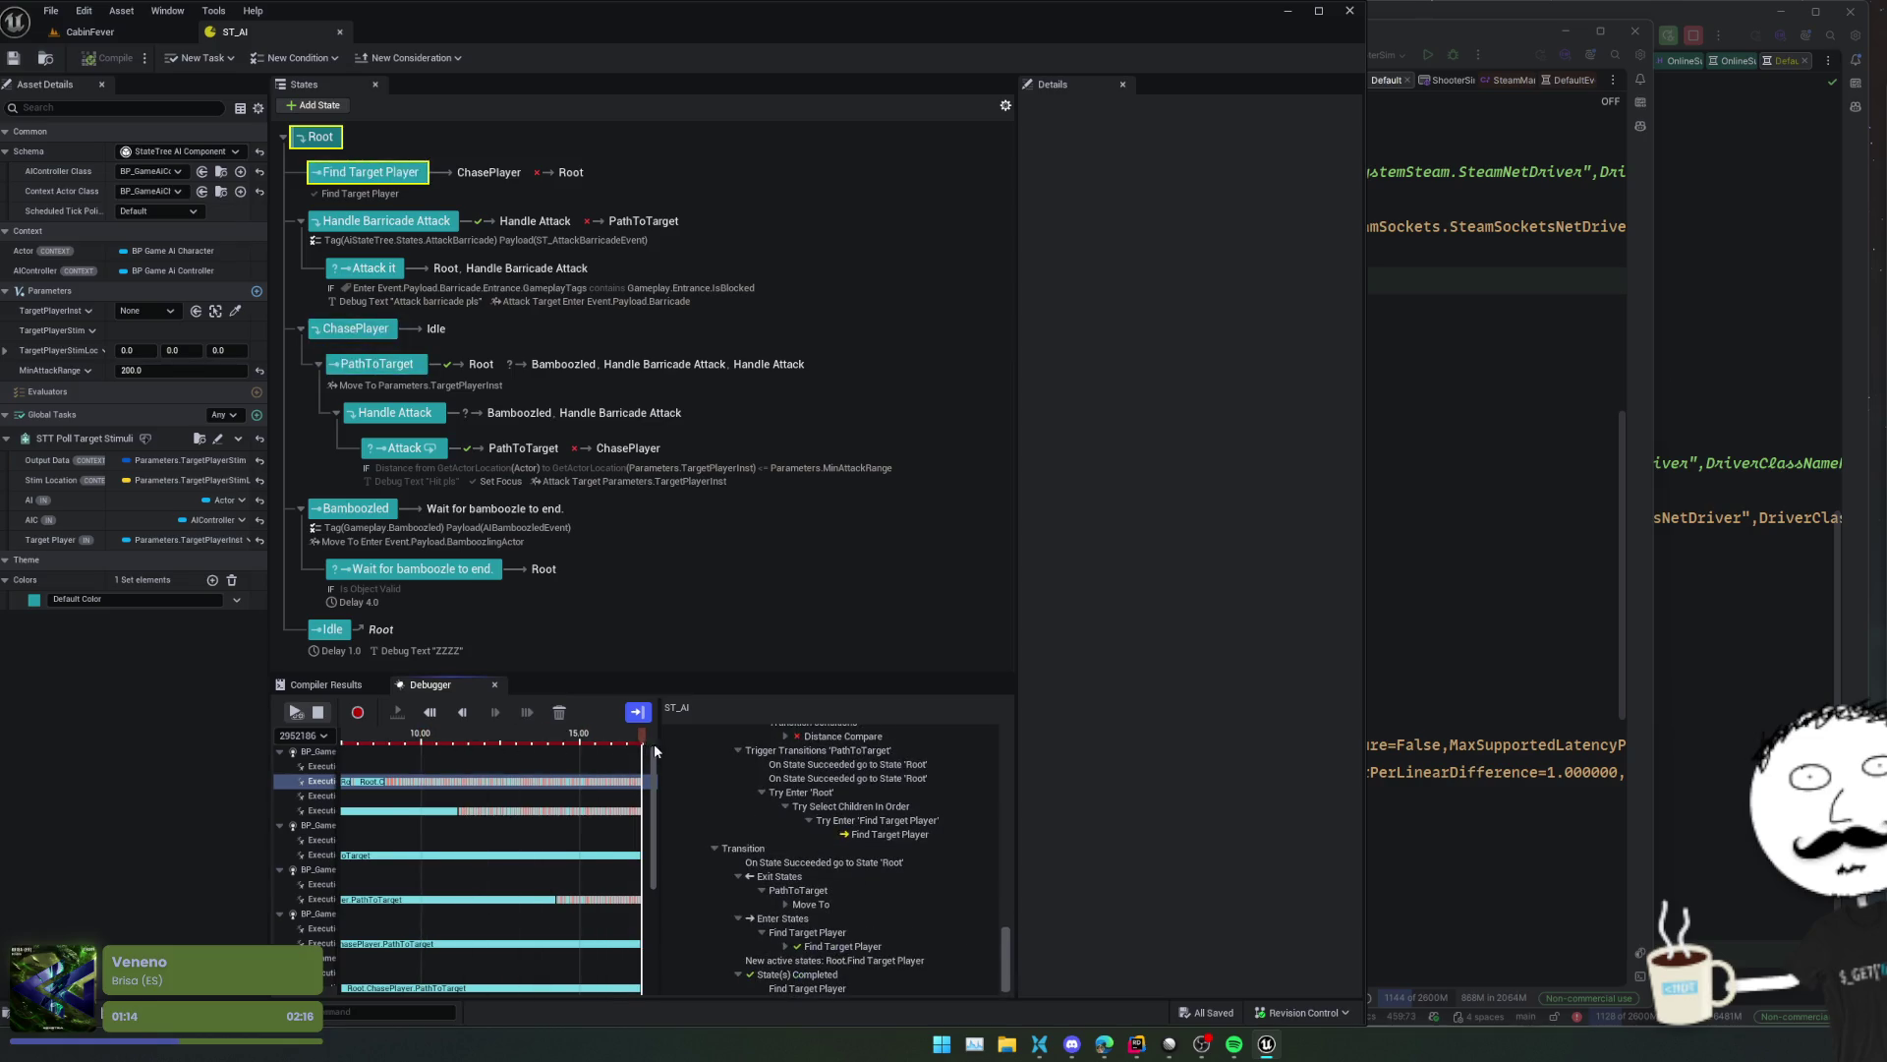
scroll(906, 825, up, 2)
double_click(906, 826)
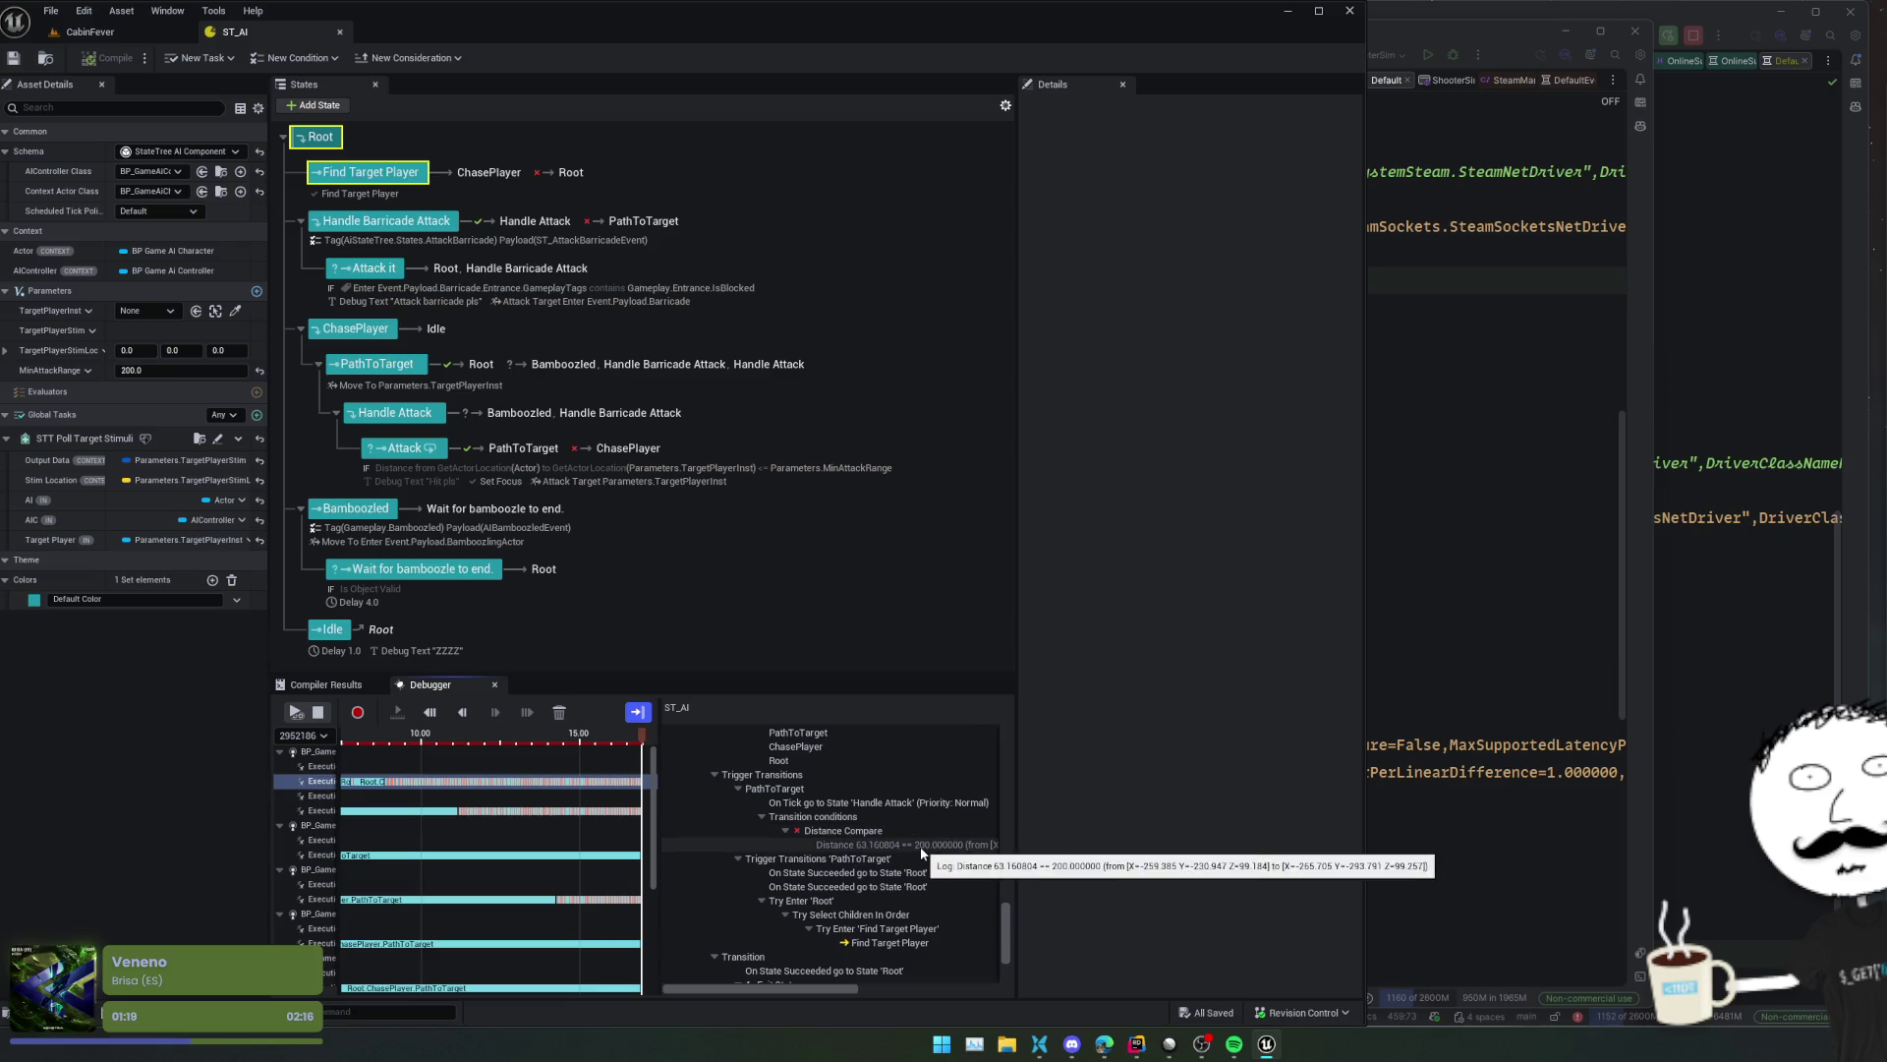
click(921, 846)
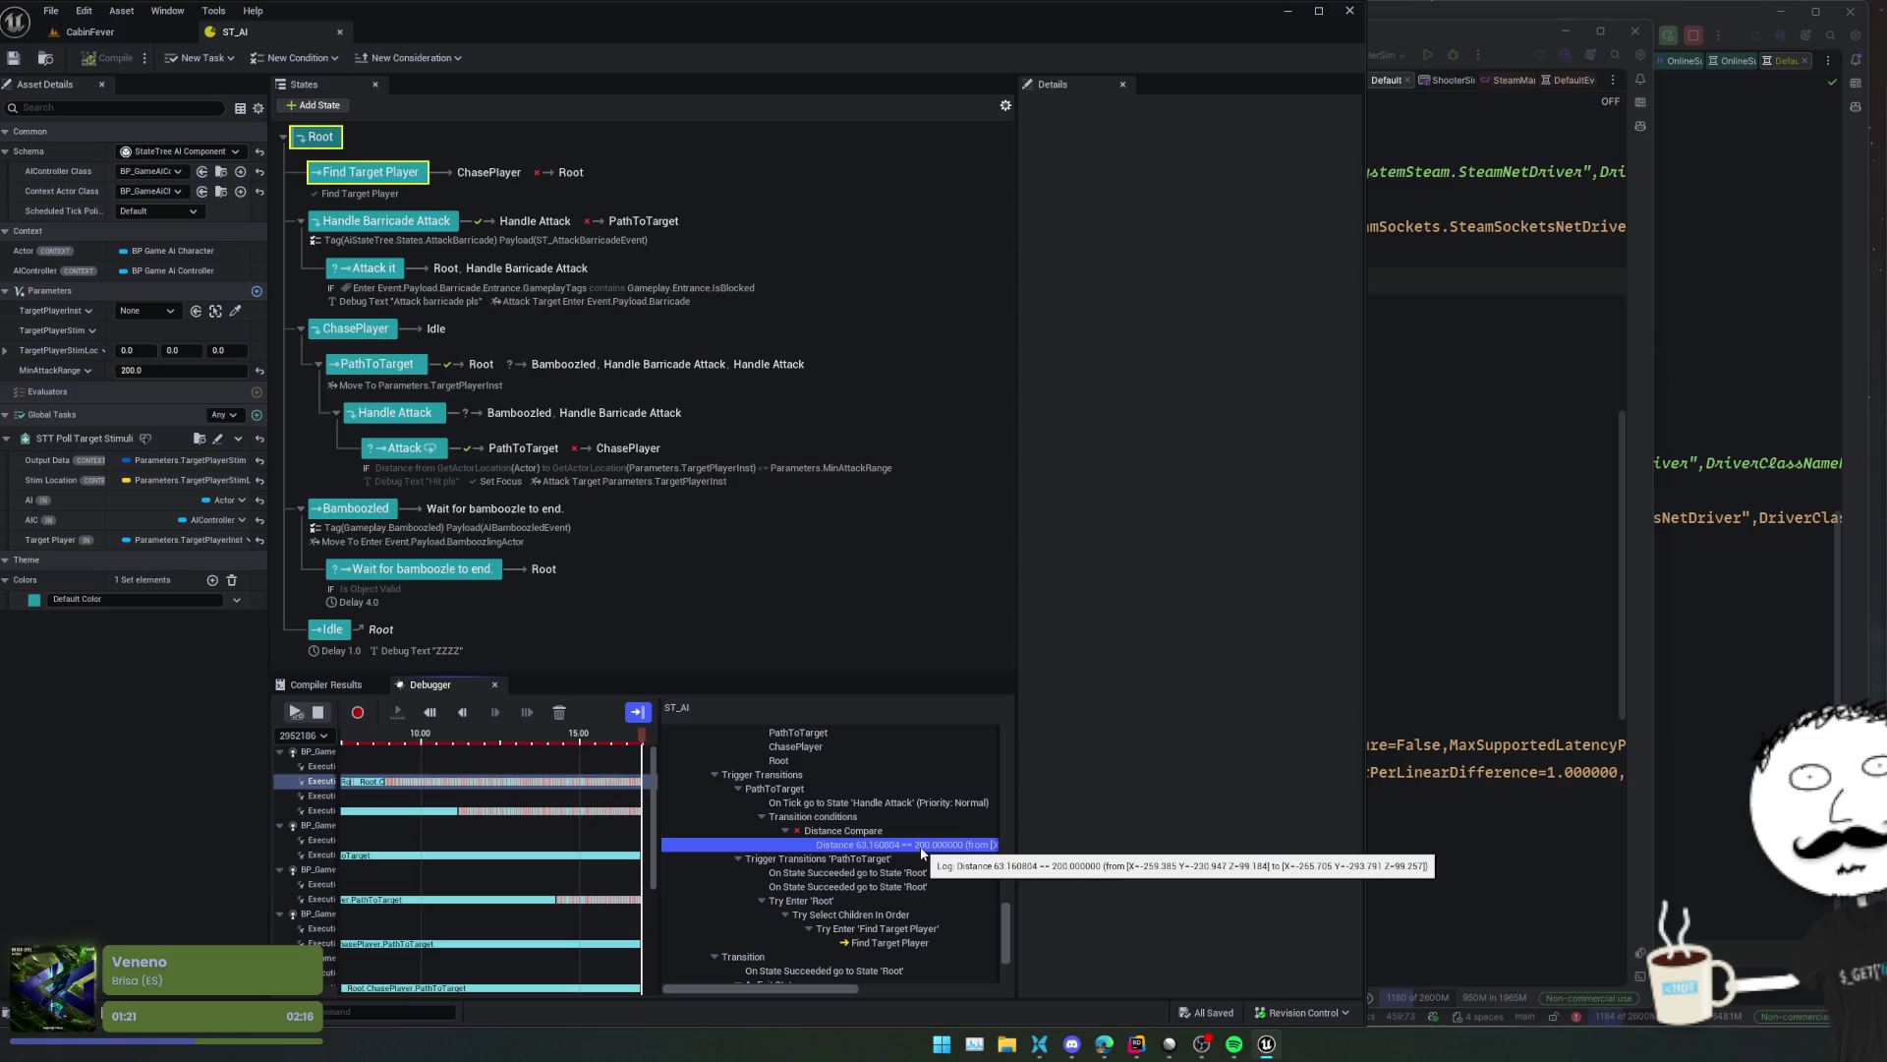
click(610, 182)
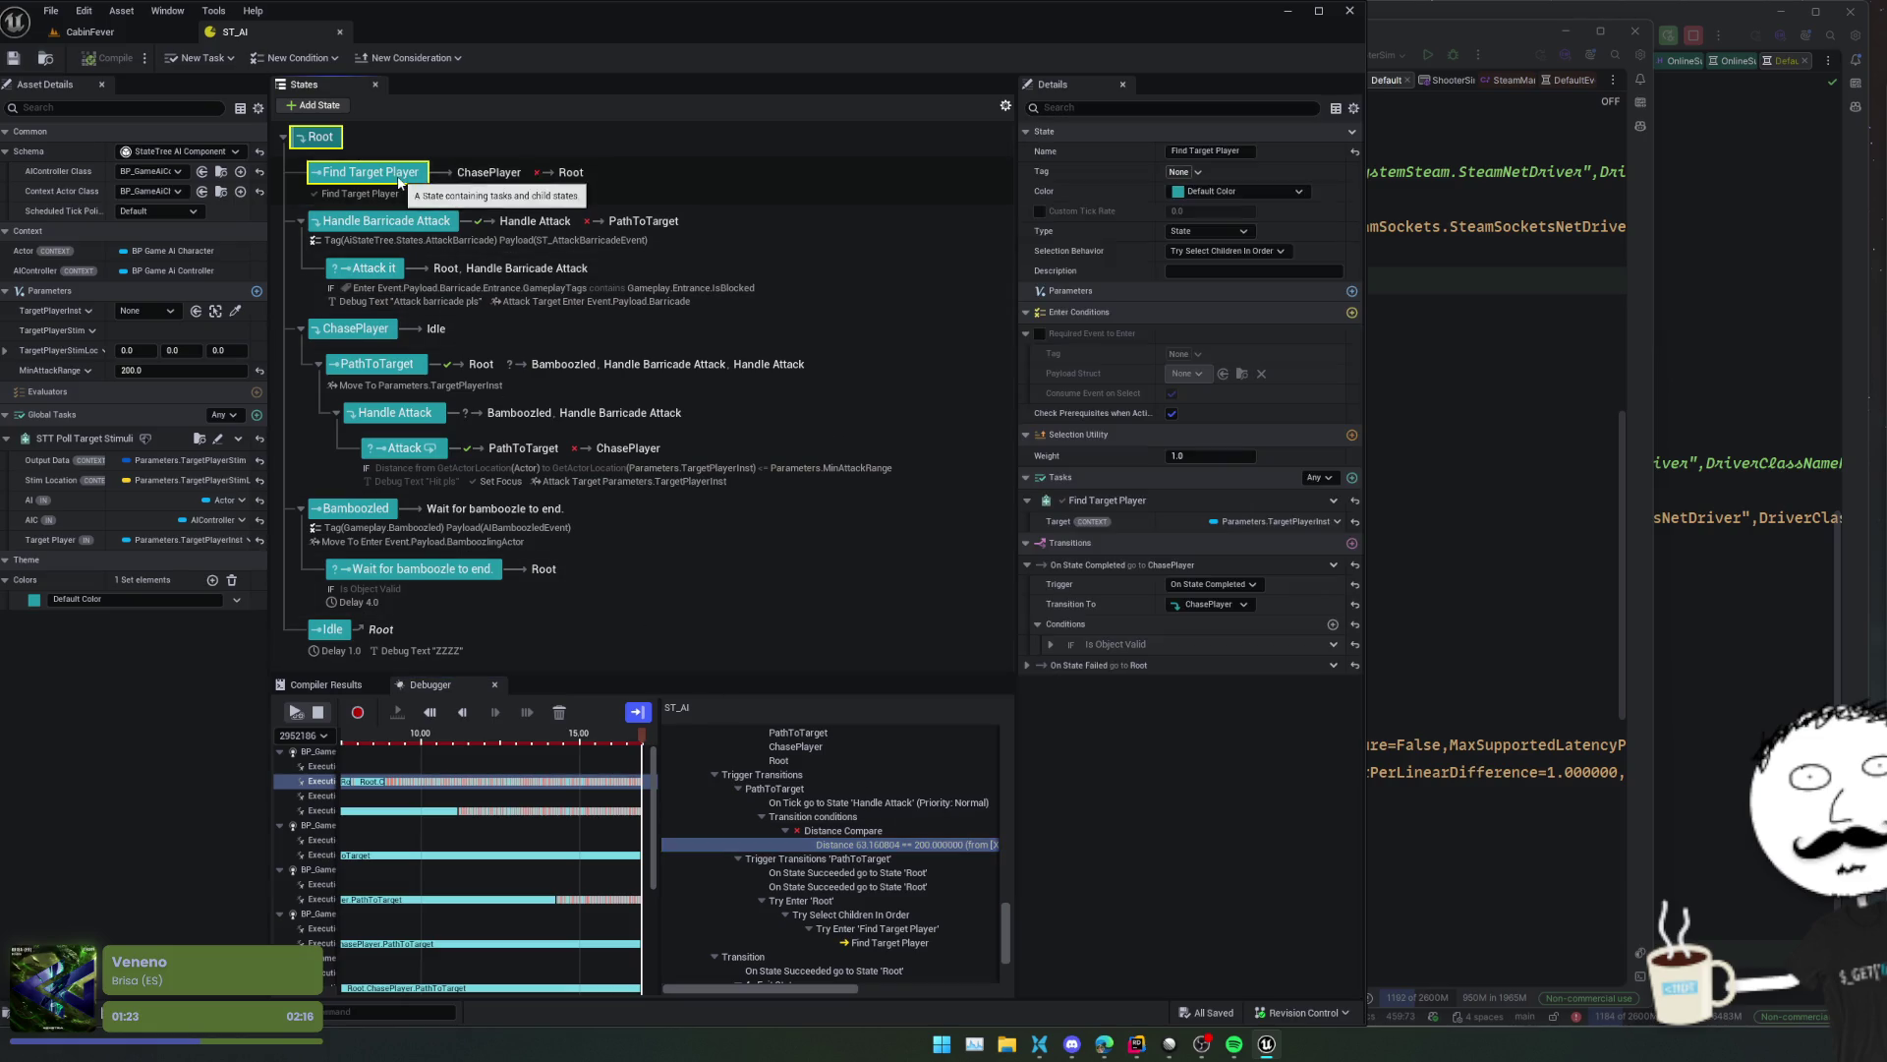
- Expand Find Target Player's Is Object Valid condition and On State Failed transition to Root
scroll(1100, 391, down, 1)
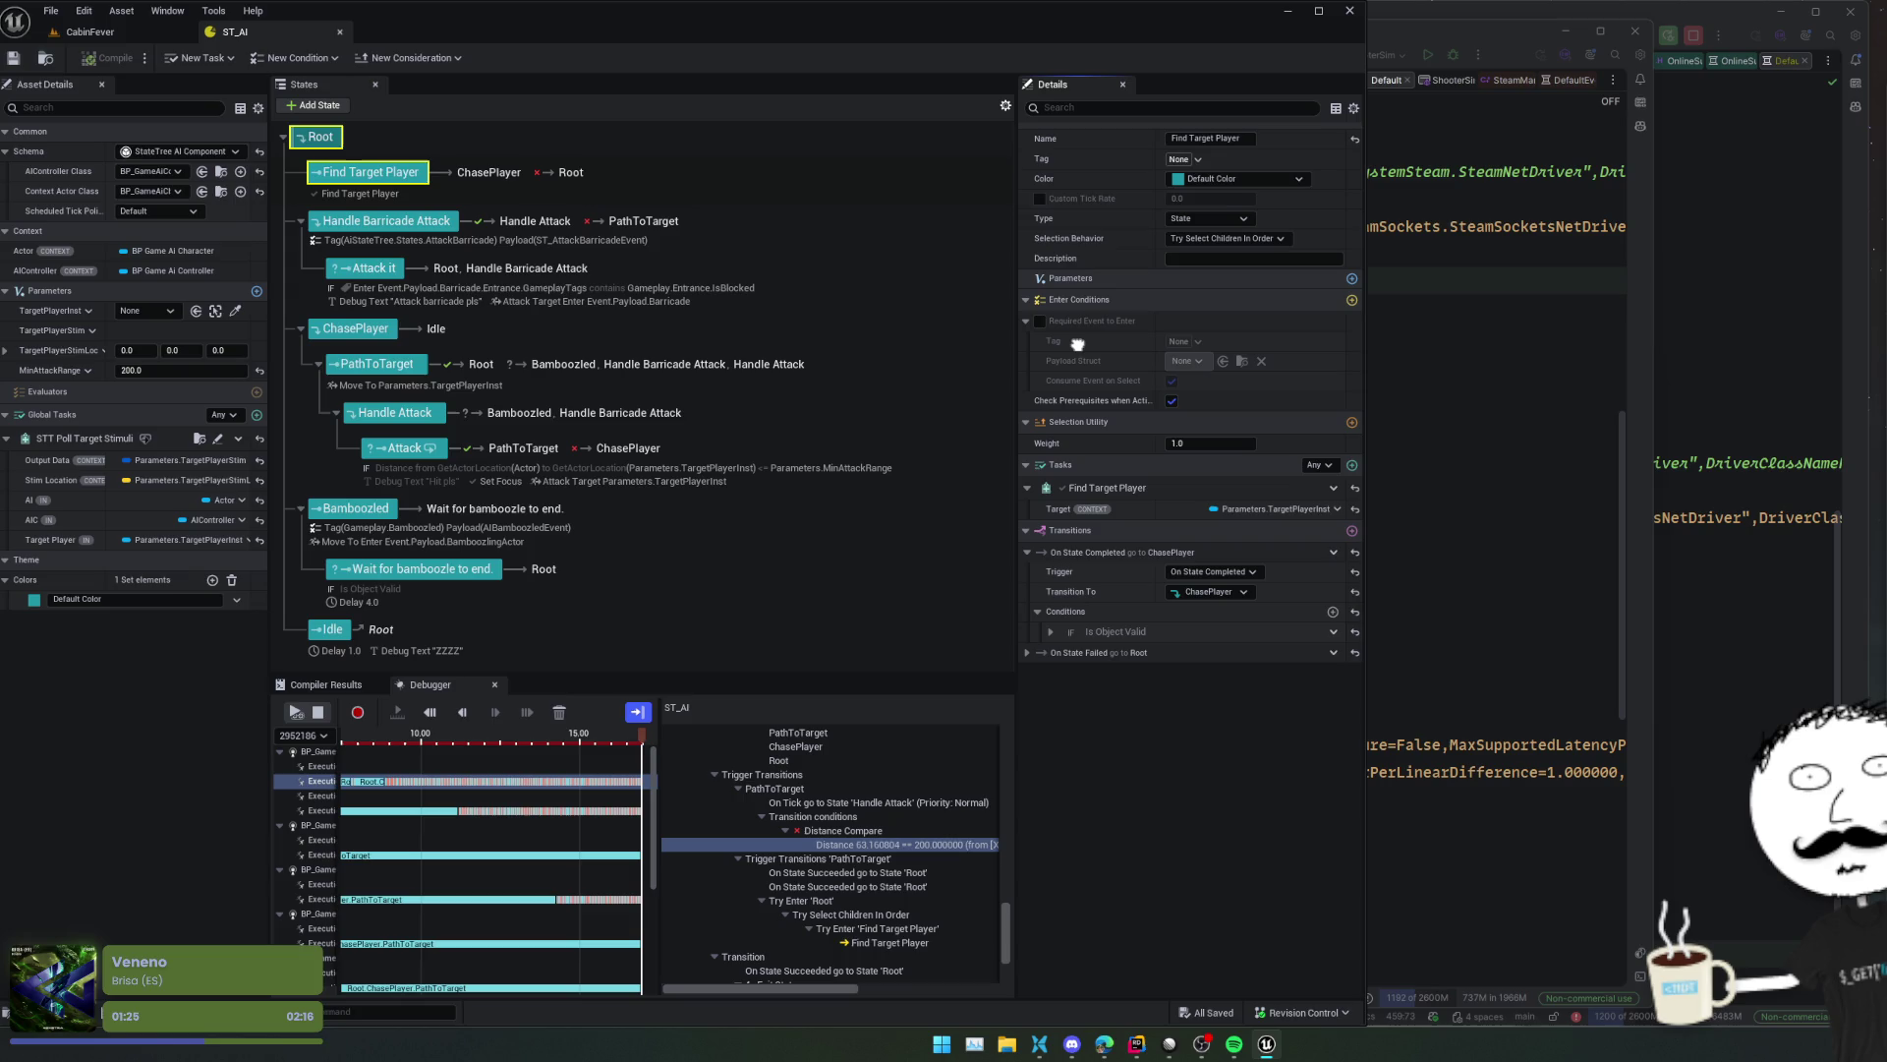
scroll(1071, 472, up, 1)
click(1051, 644)
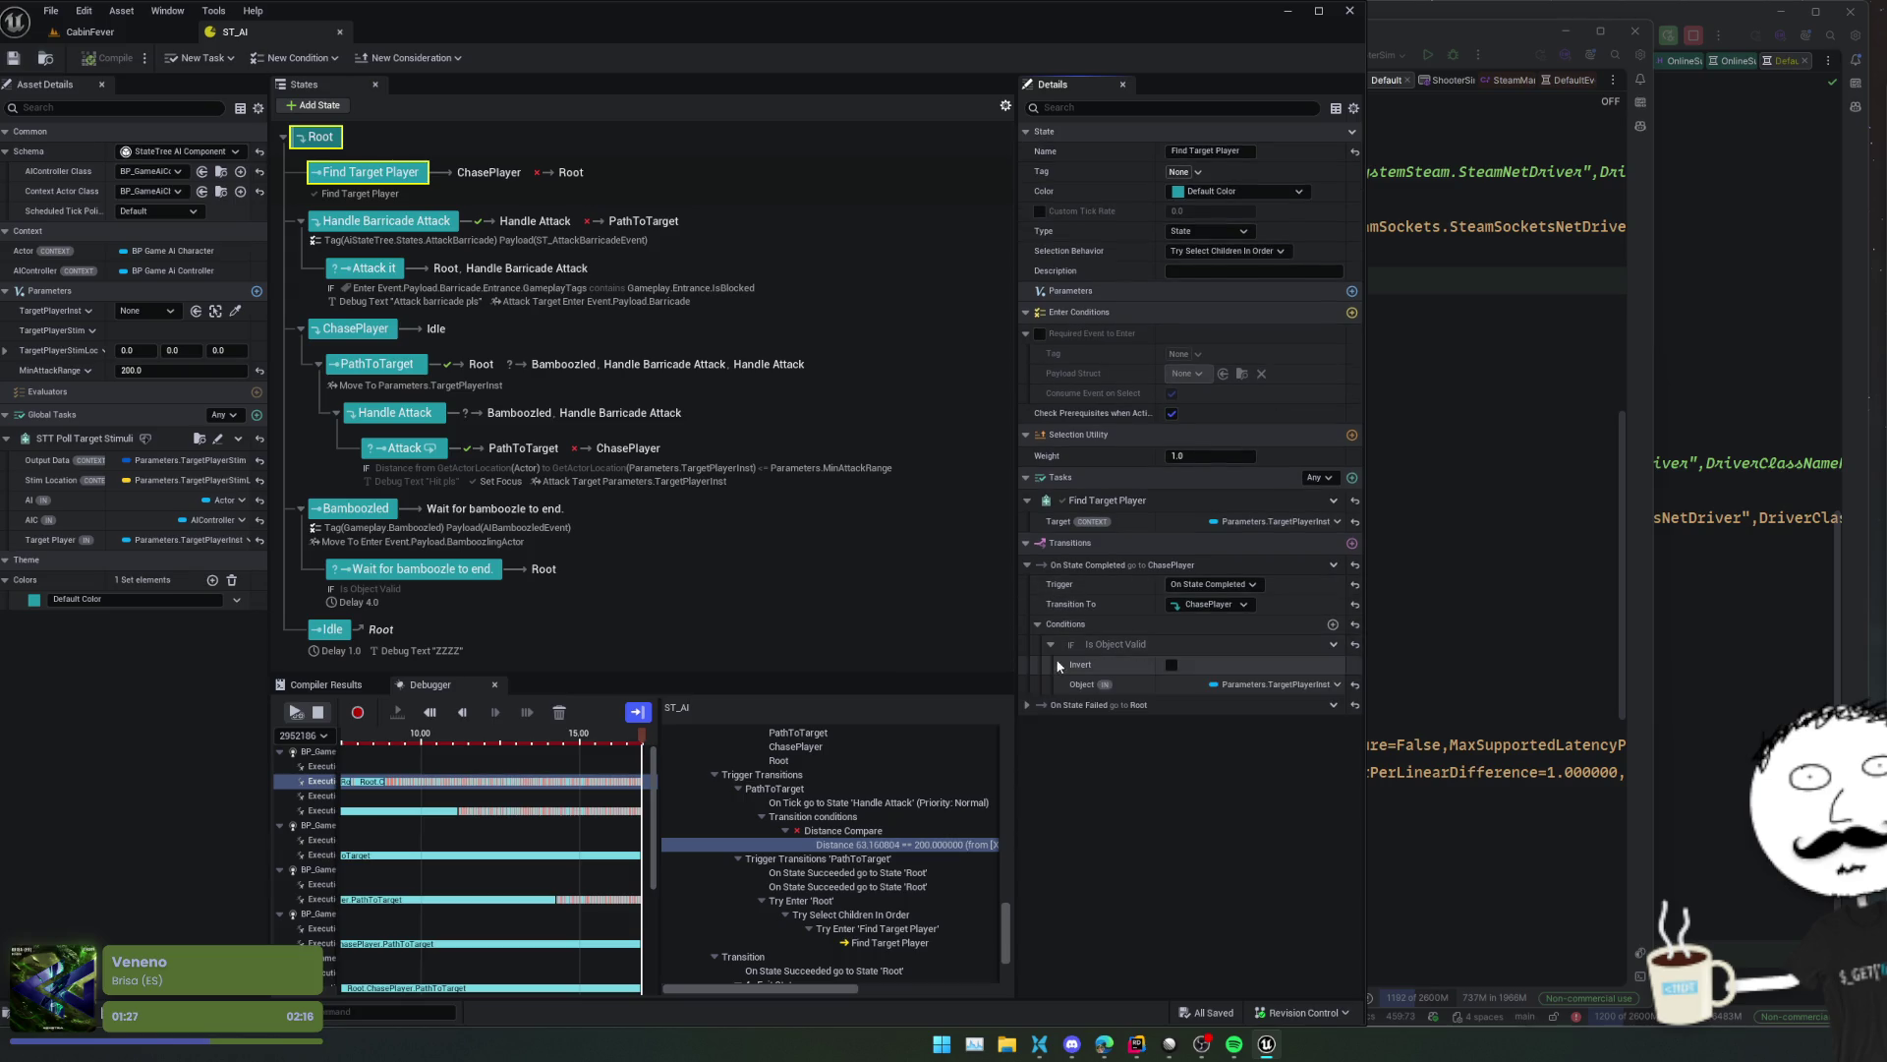
click(1028, 705)
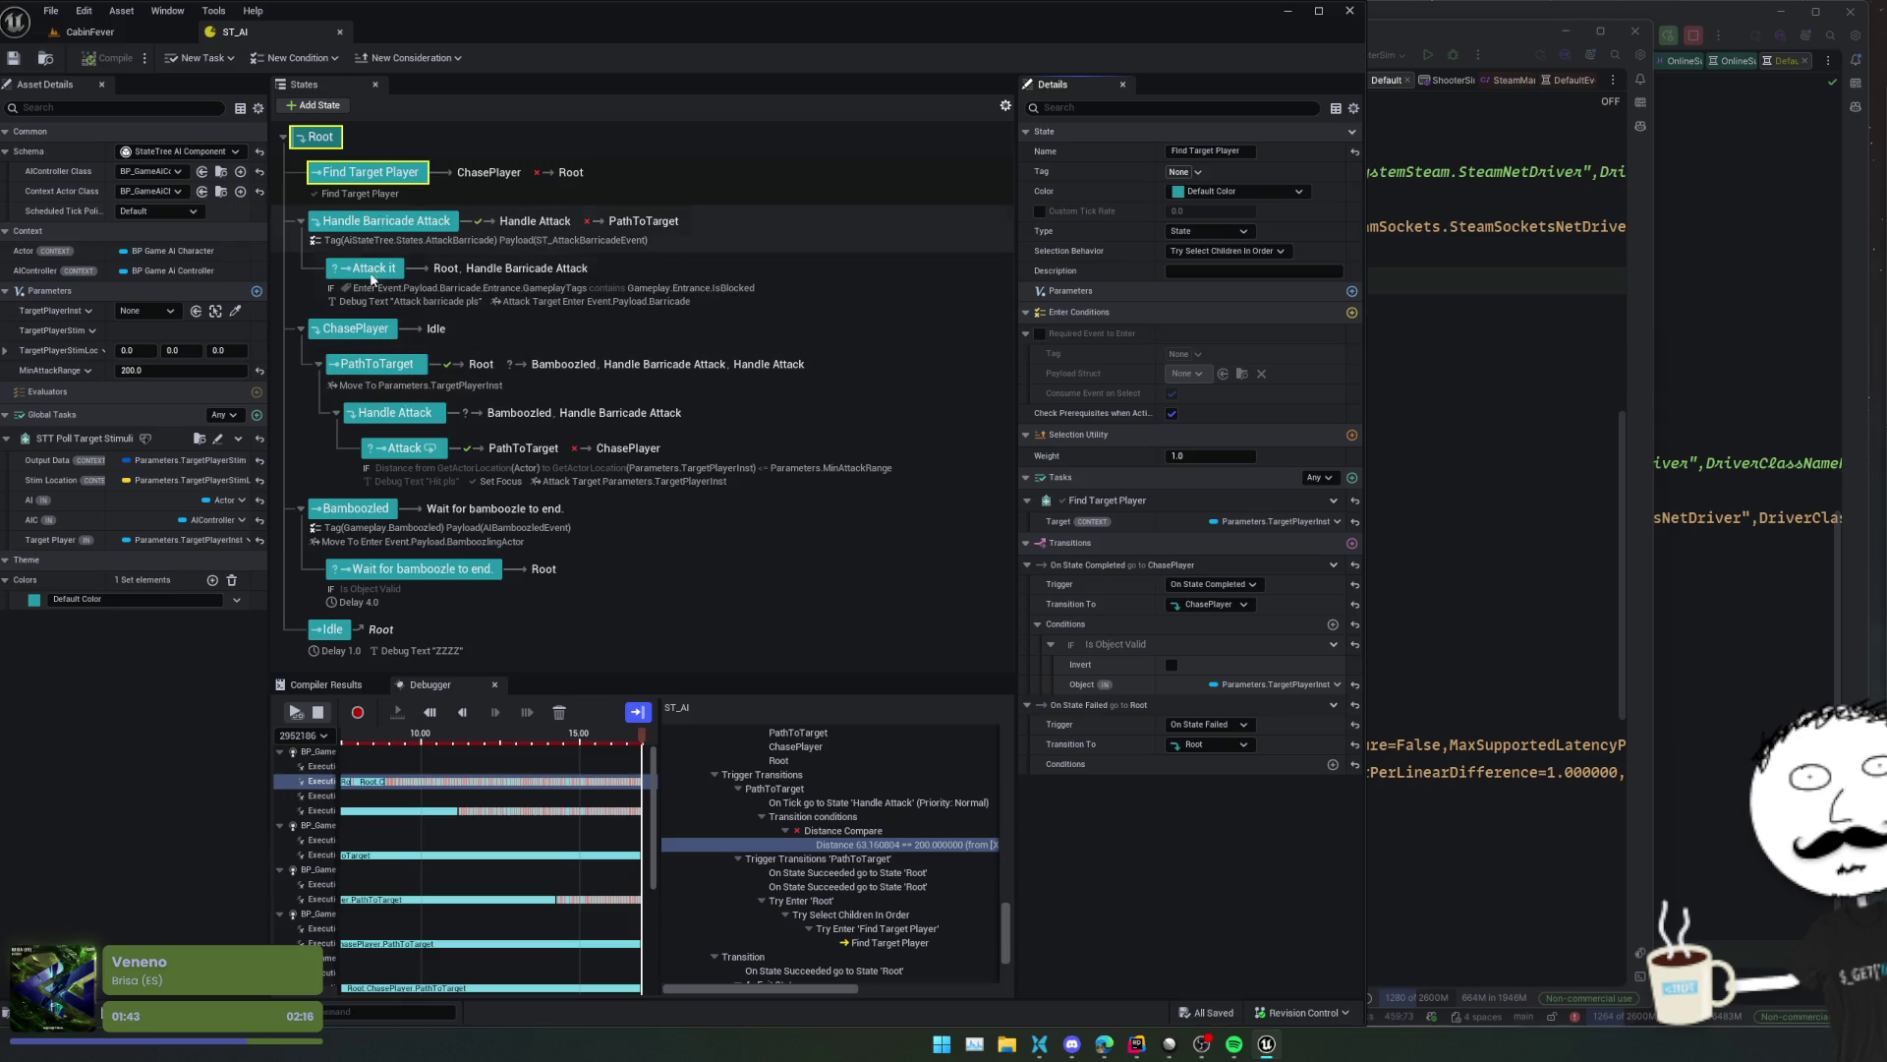
- Inspect ChasePlayer, PathToTarget, Handle Attack and Attack, expanding Attack's Distance condition Source and Target
click(365, 333)
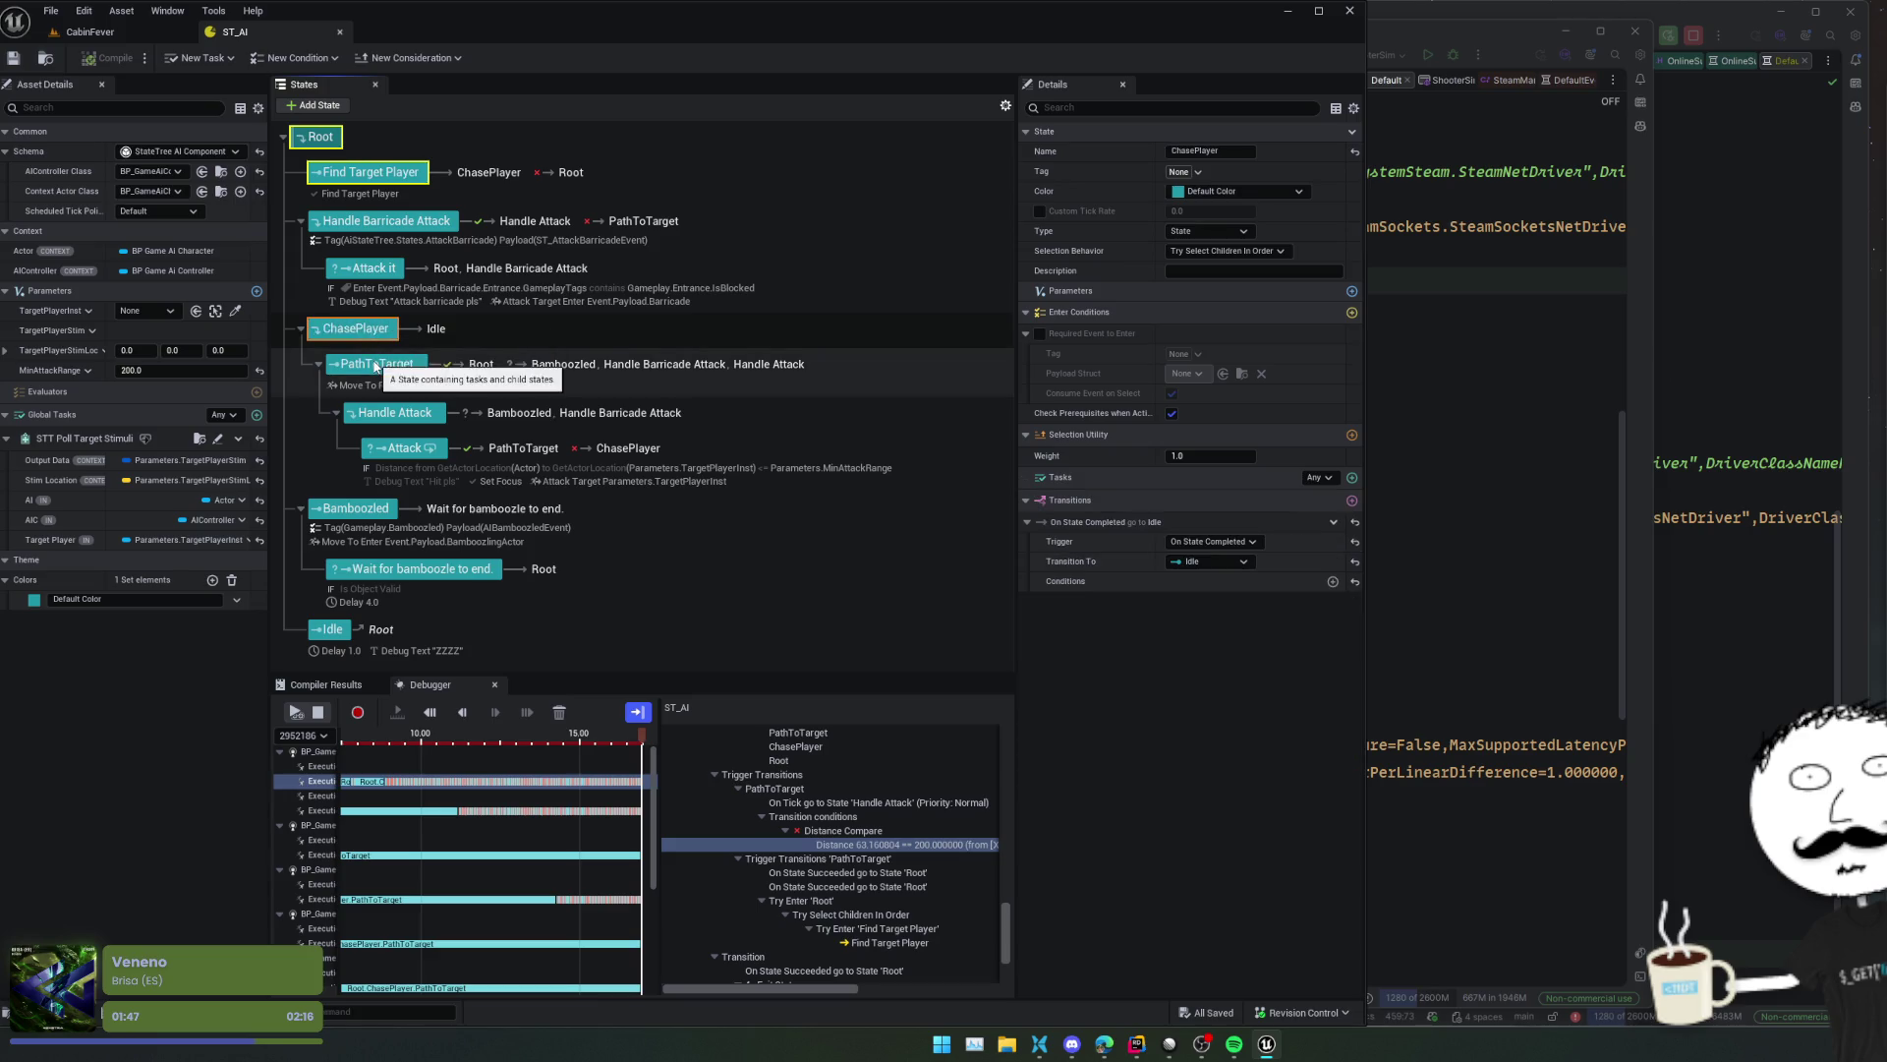
click(374, 374)
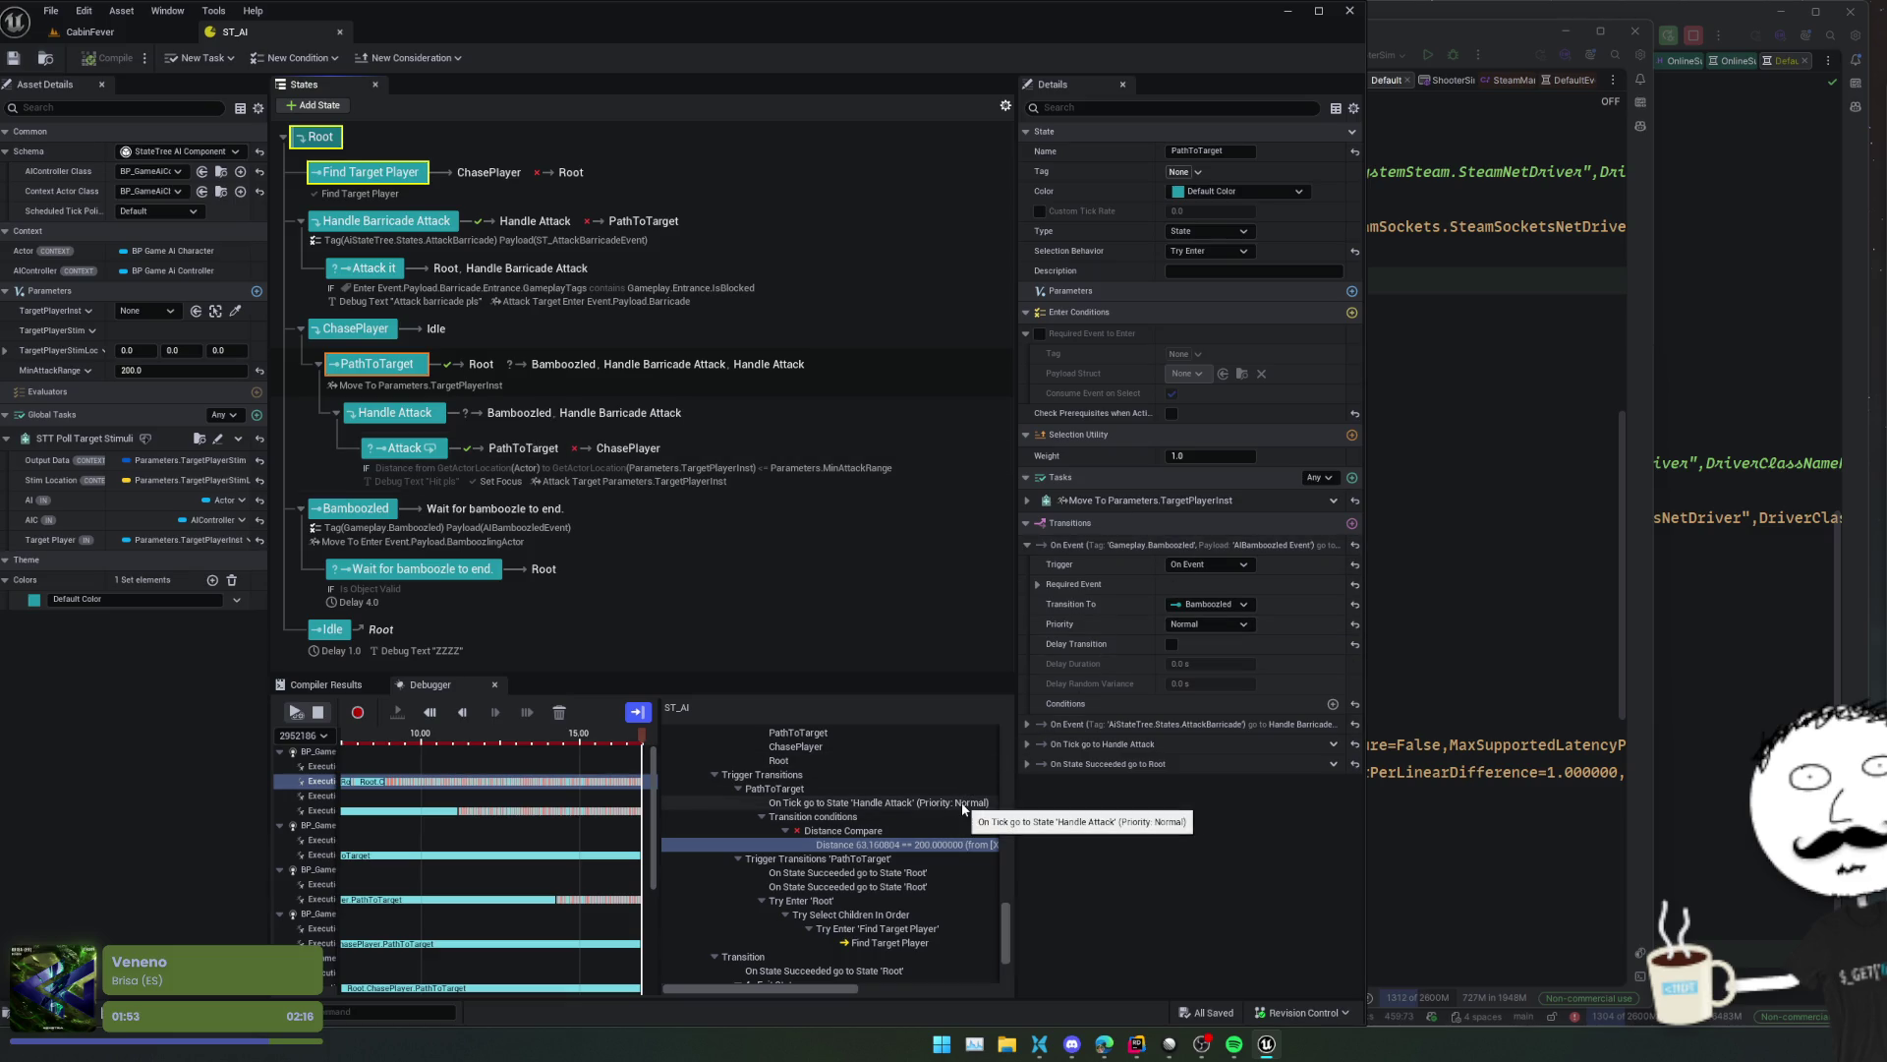
click(403, 418)
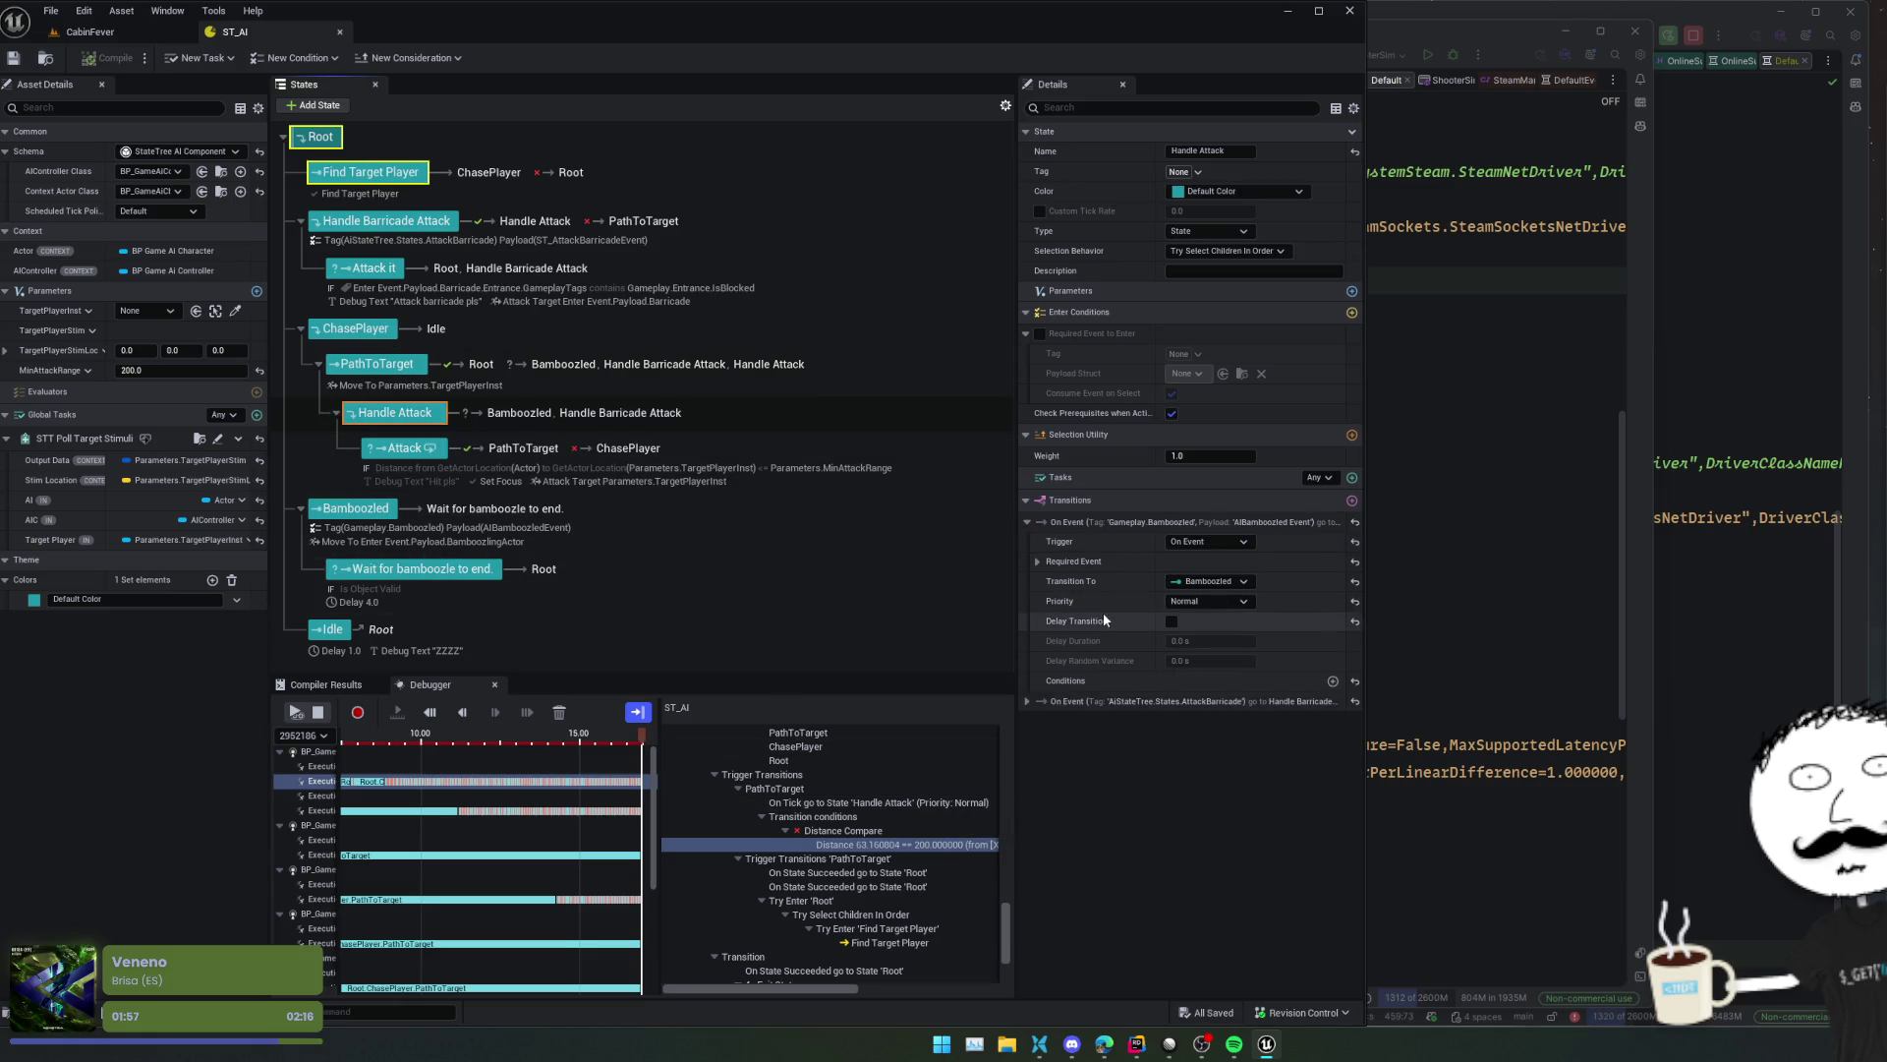
scroll(1103, 611, up, 1)
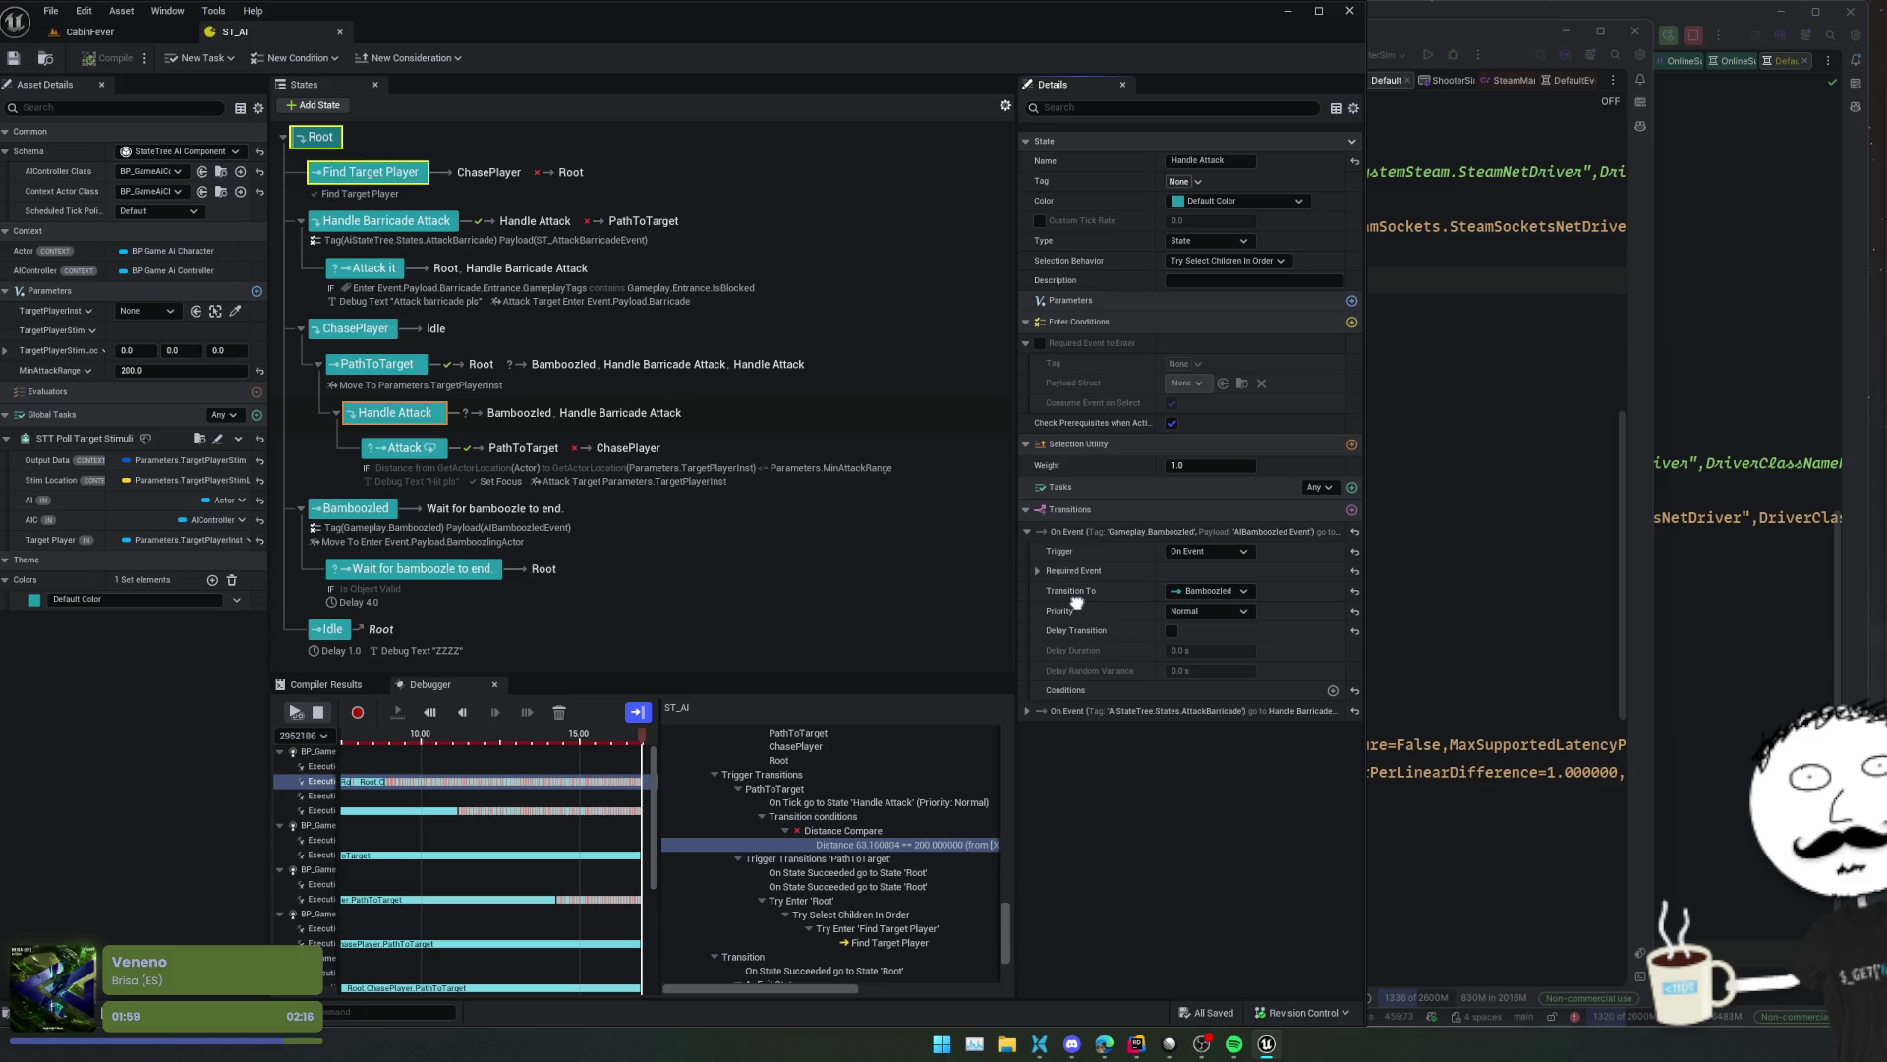
click(521, 481)
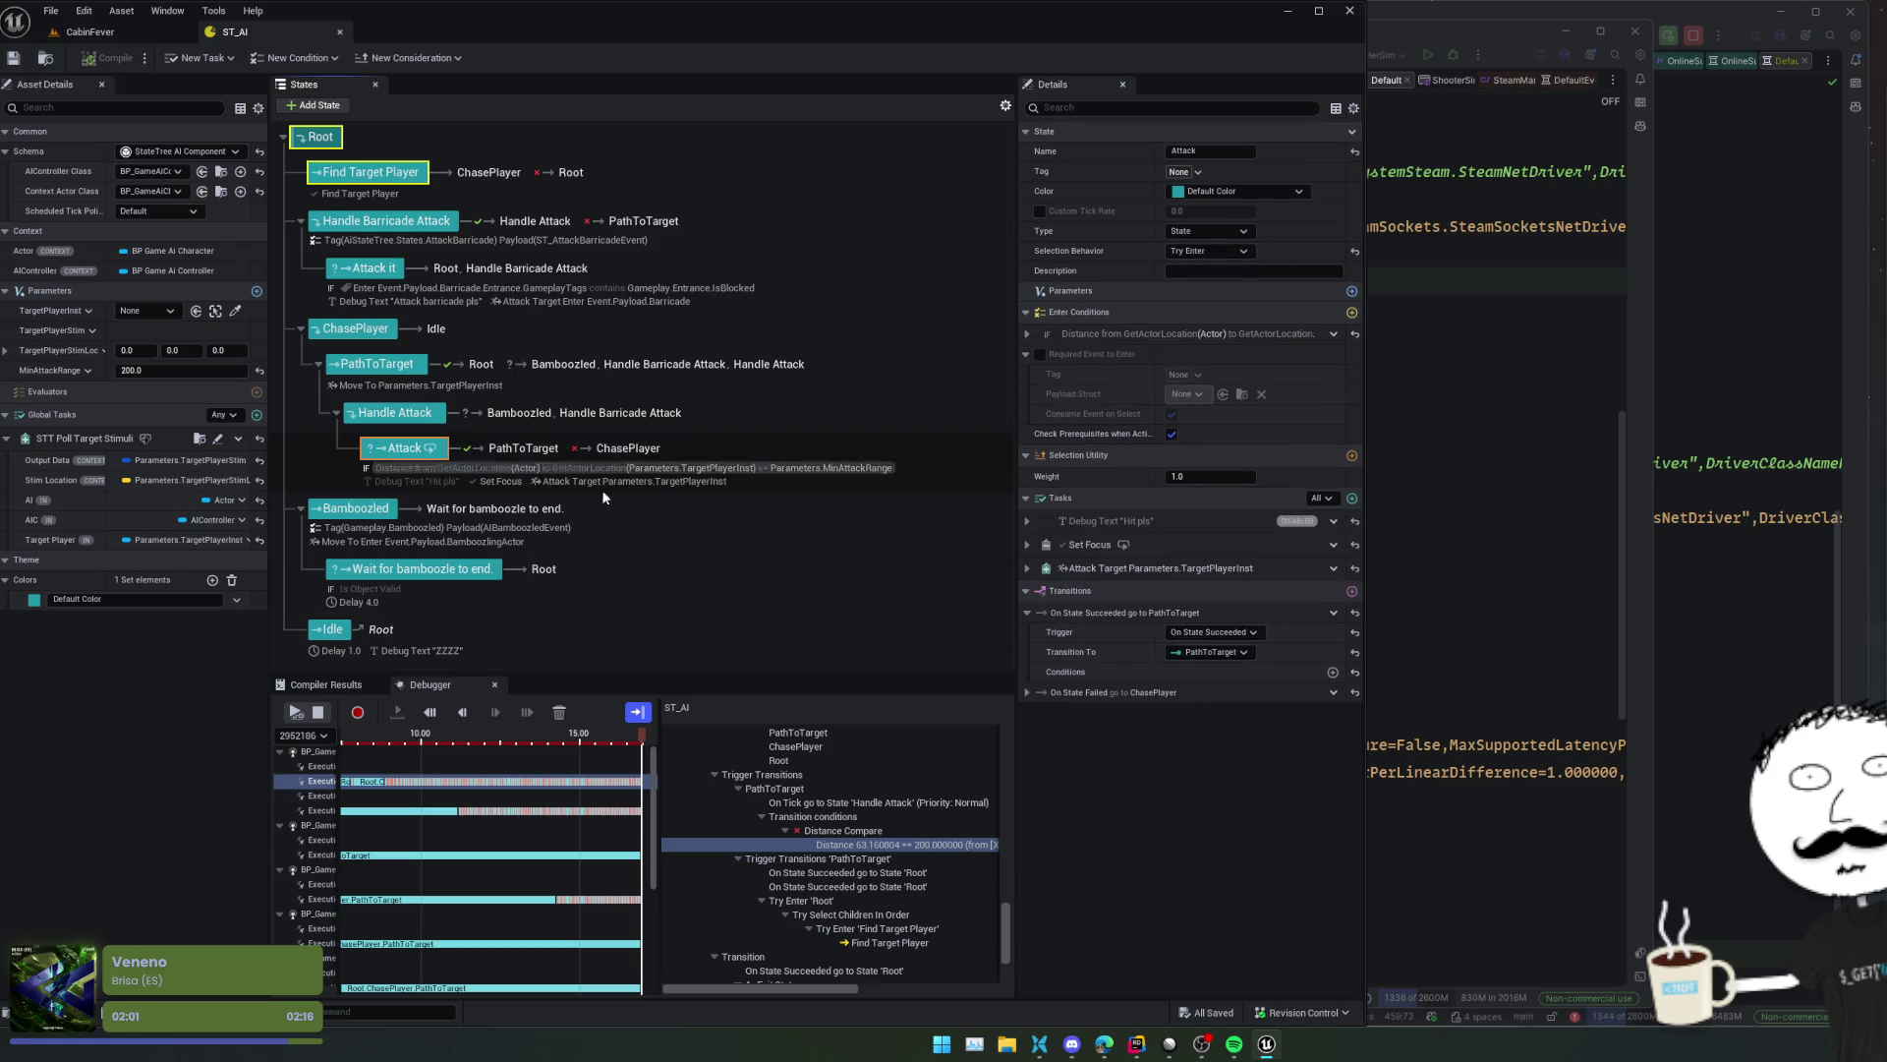
click(1027, 335)
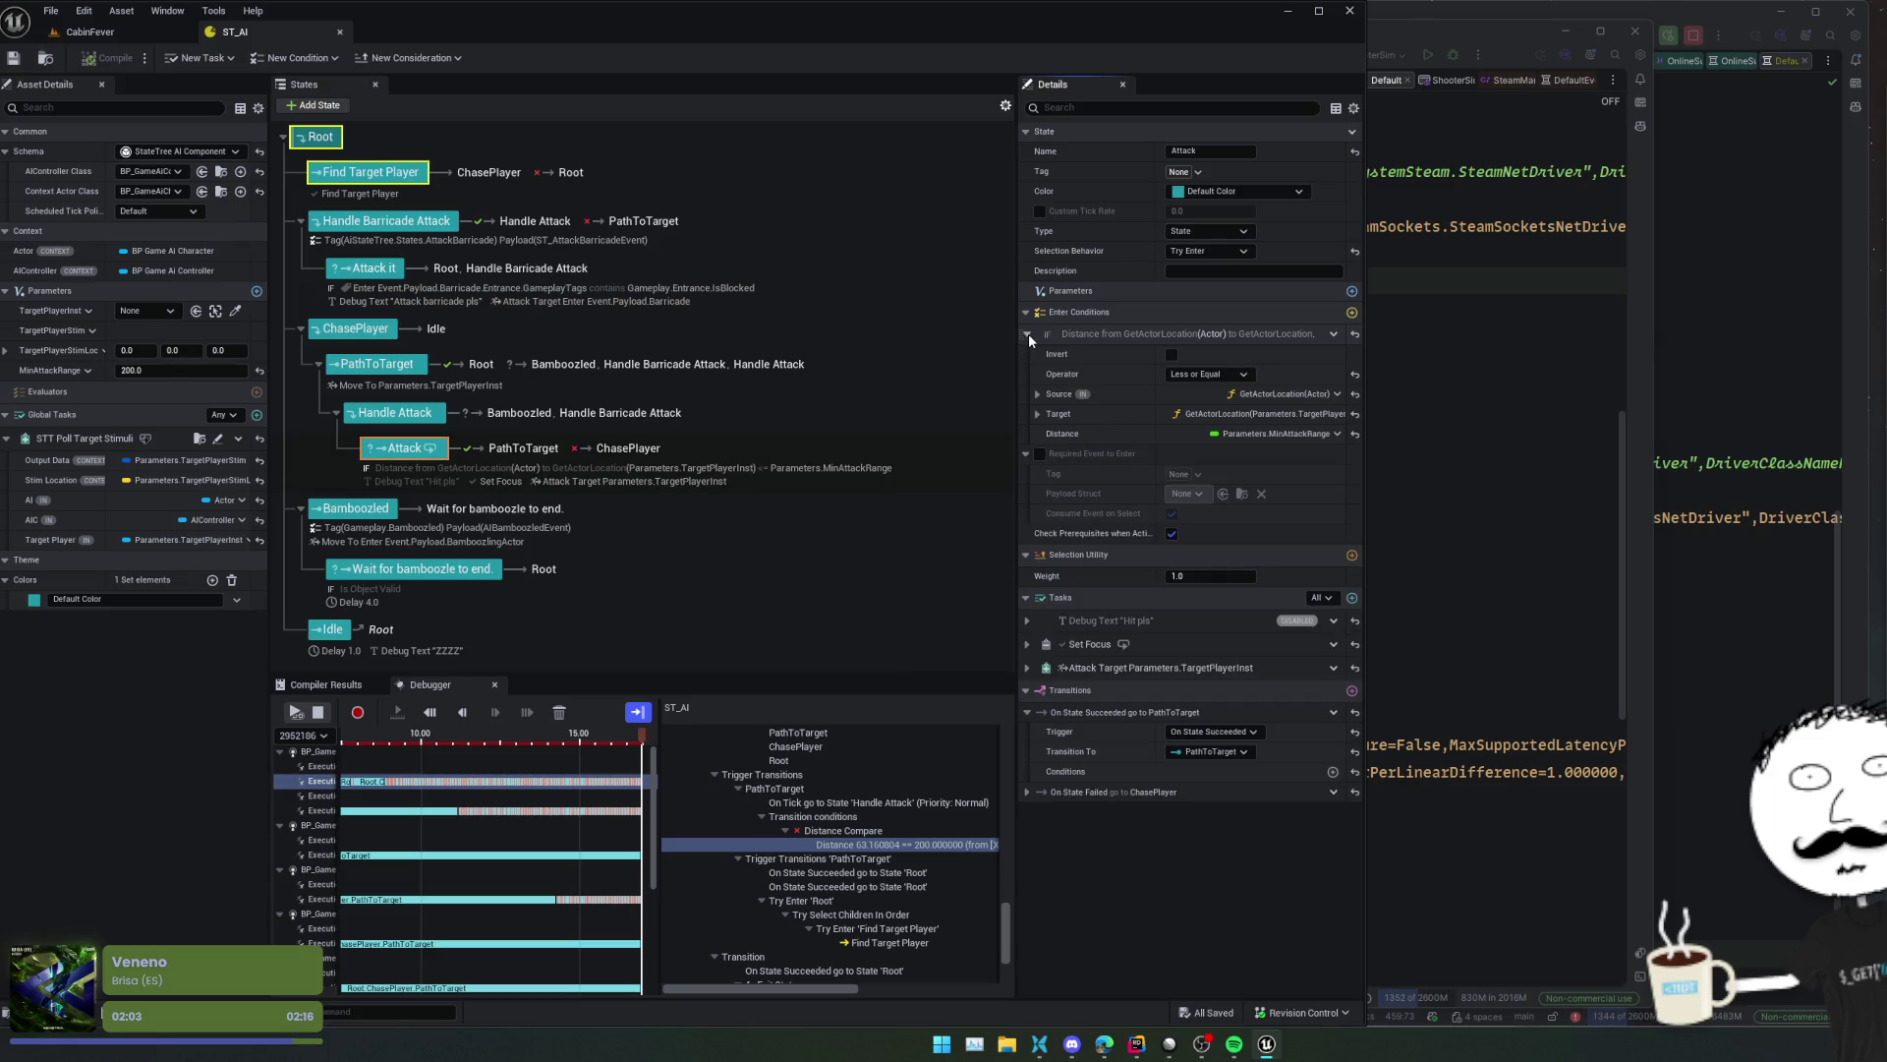
click(1037, 413)
click(1037, 394)
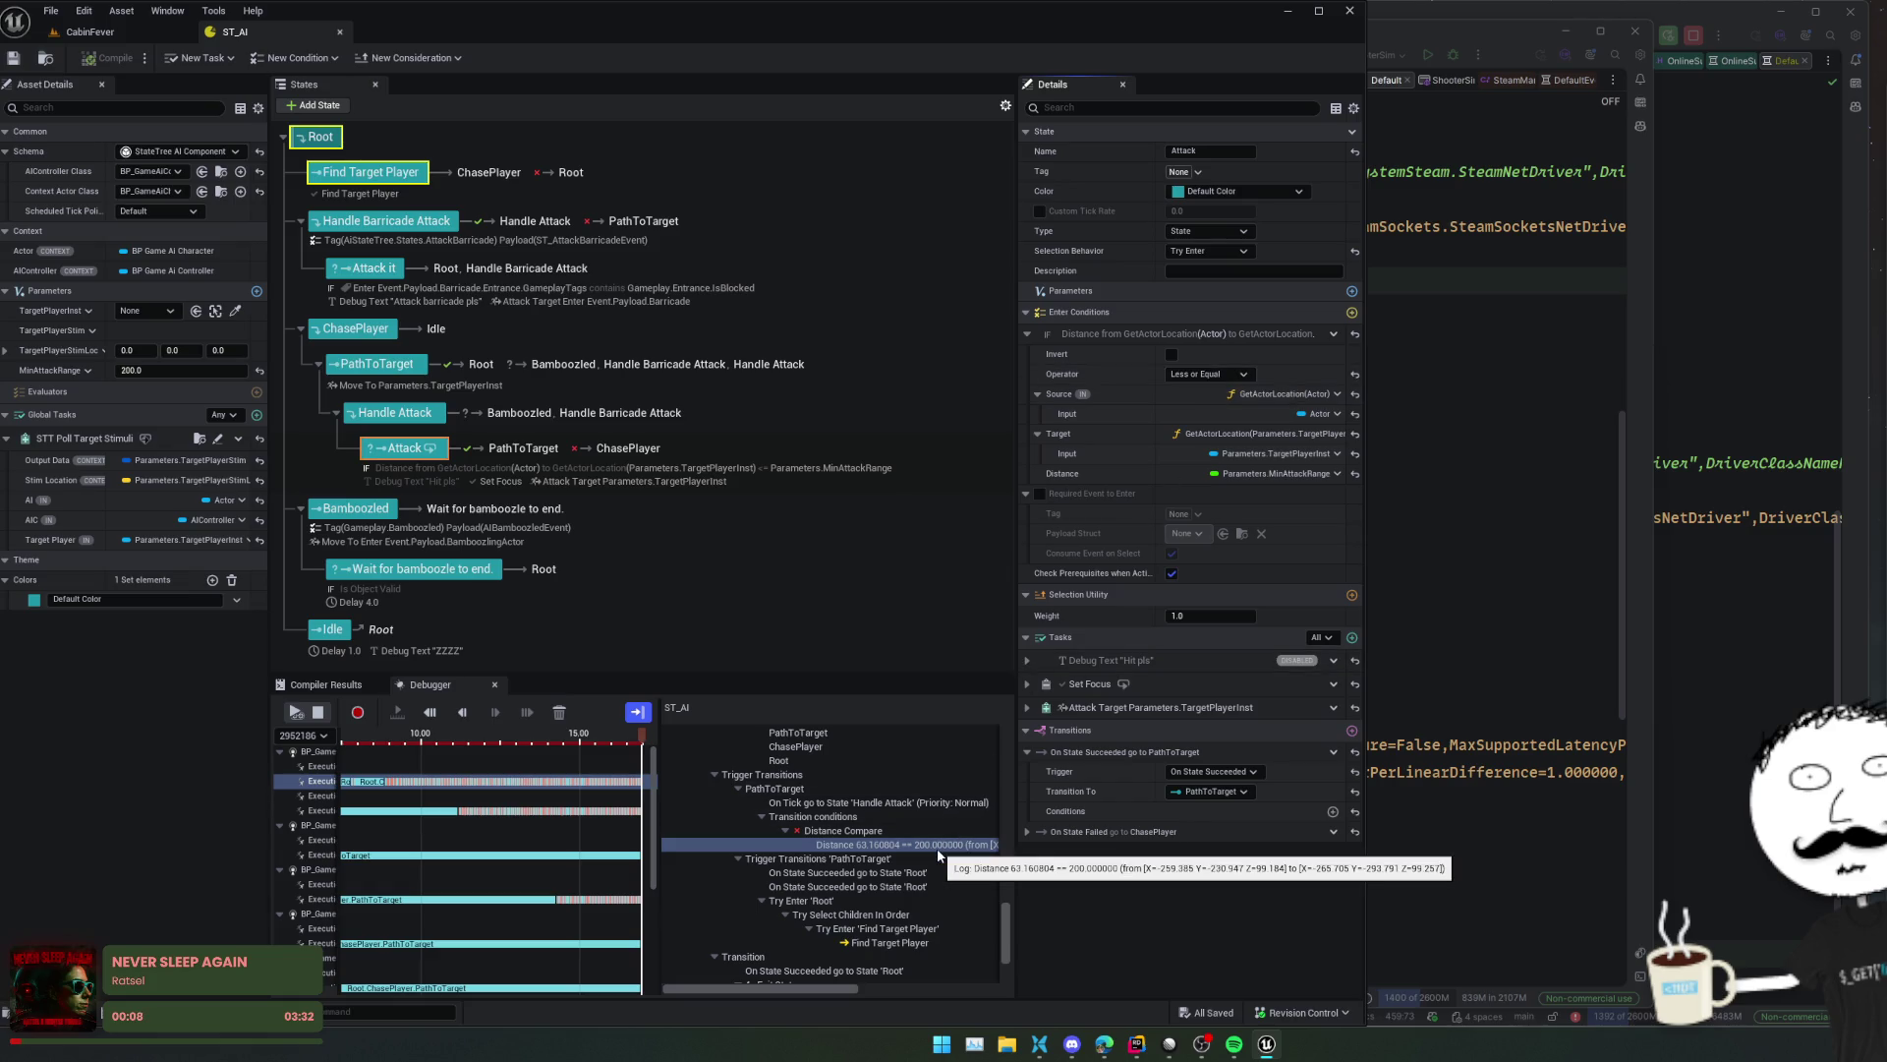
- Reselect the Distance Compare trace entries, then stop the debug recording
click(908, 829)
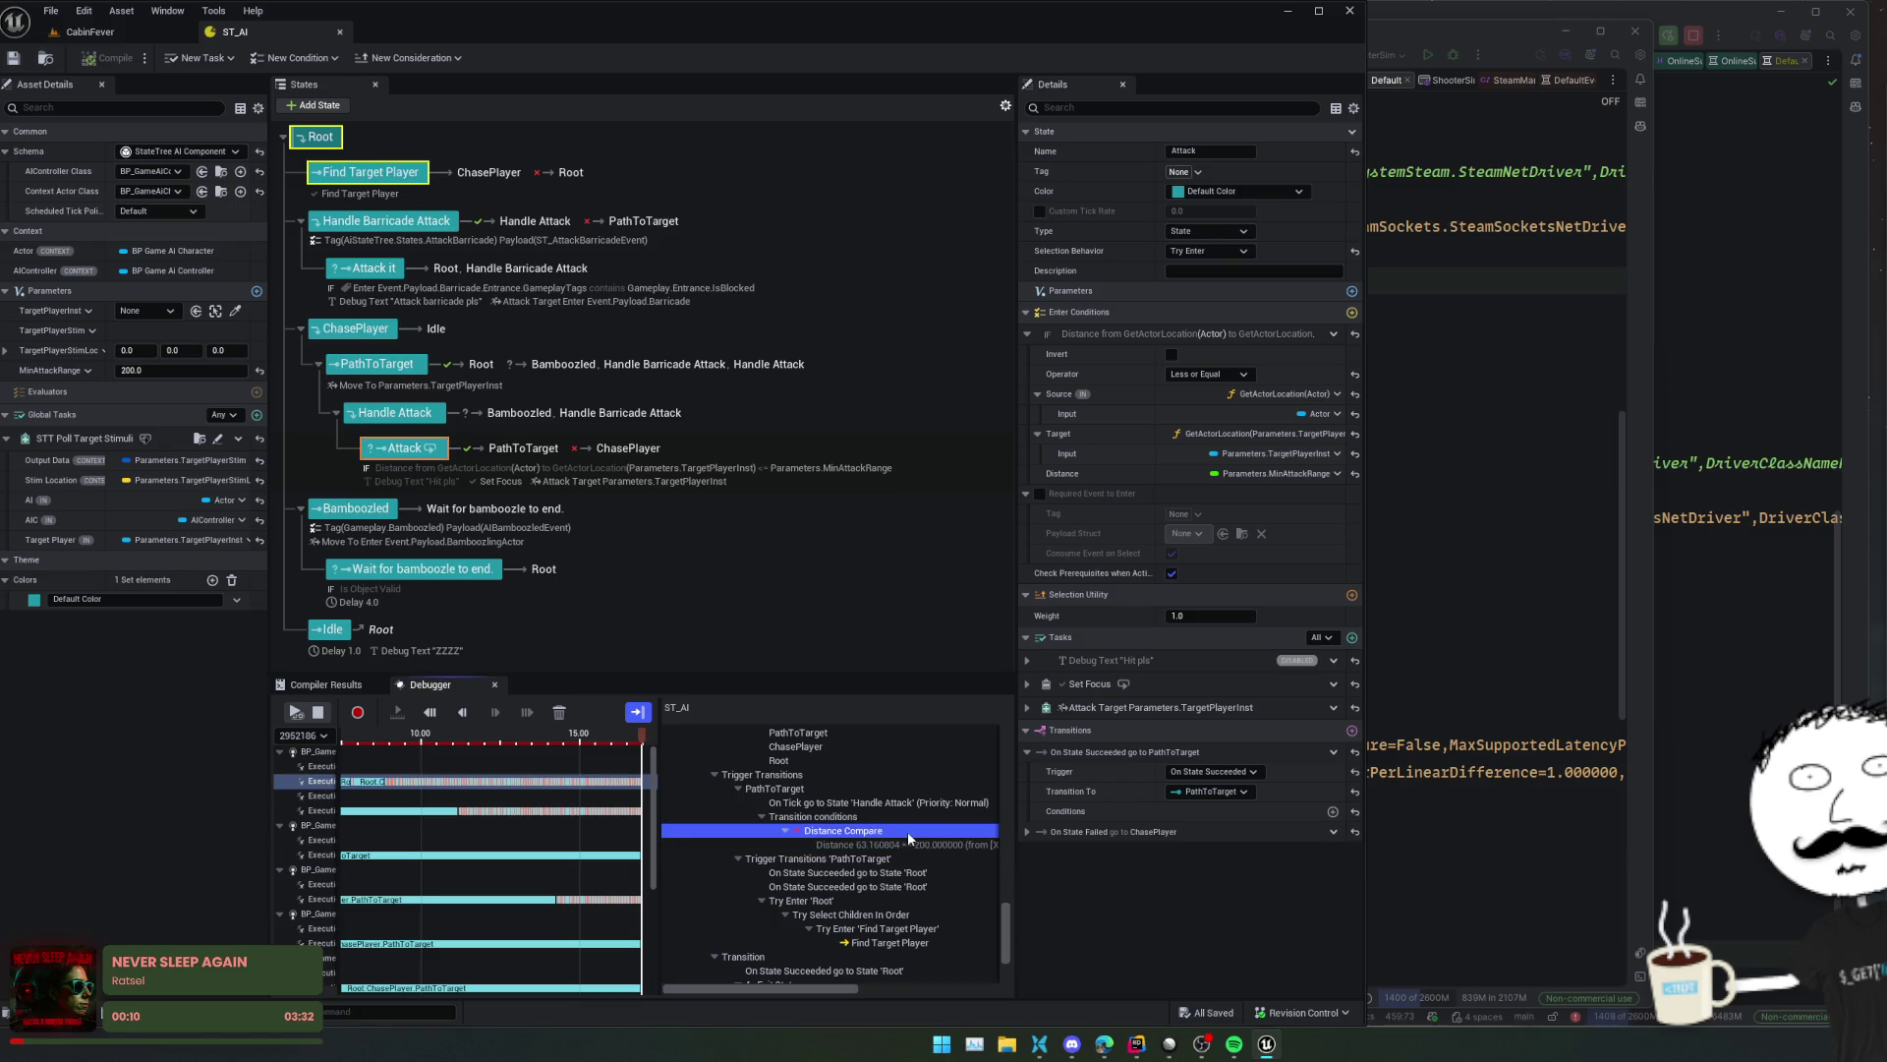
click(900, 841)
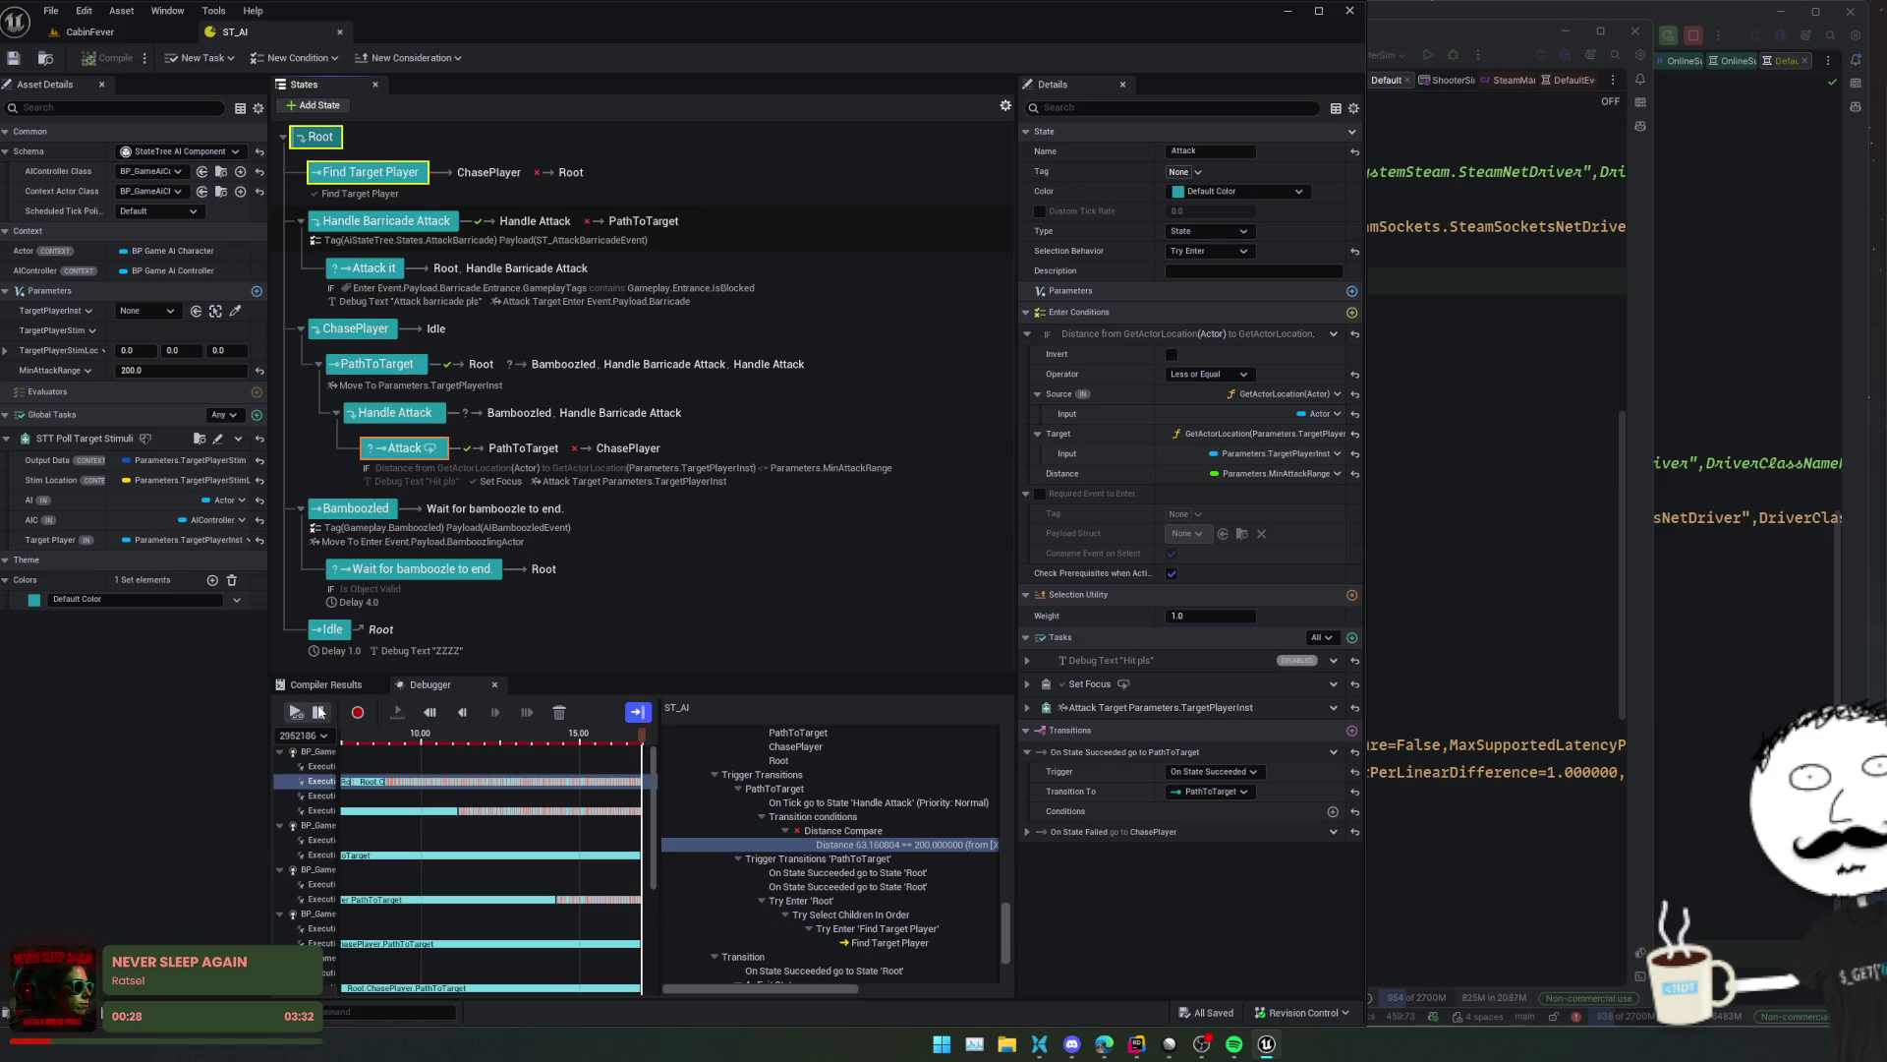
click(318, 712)
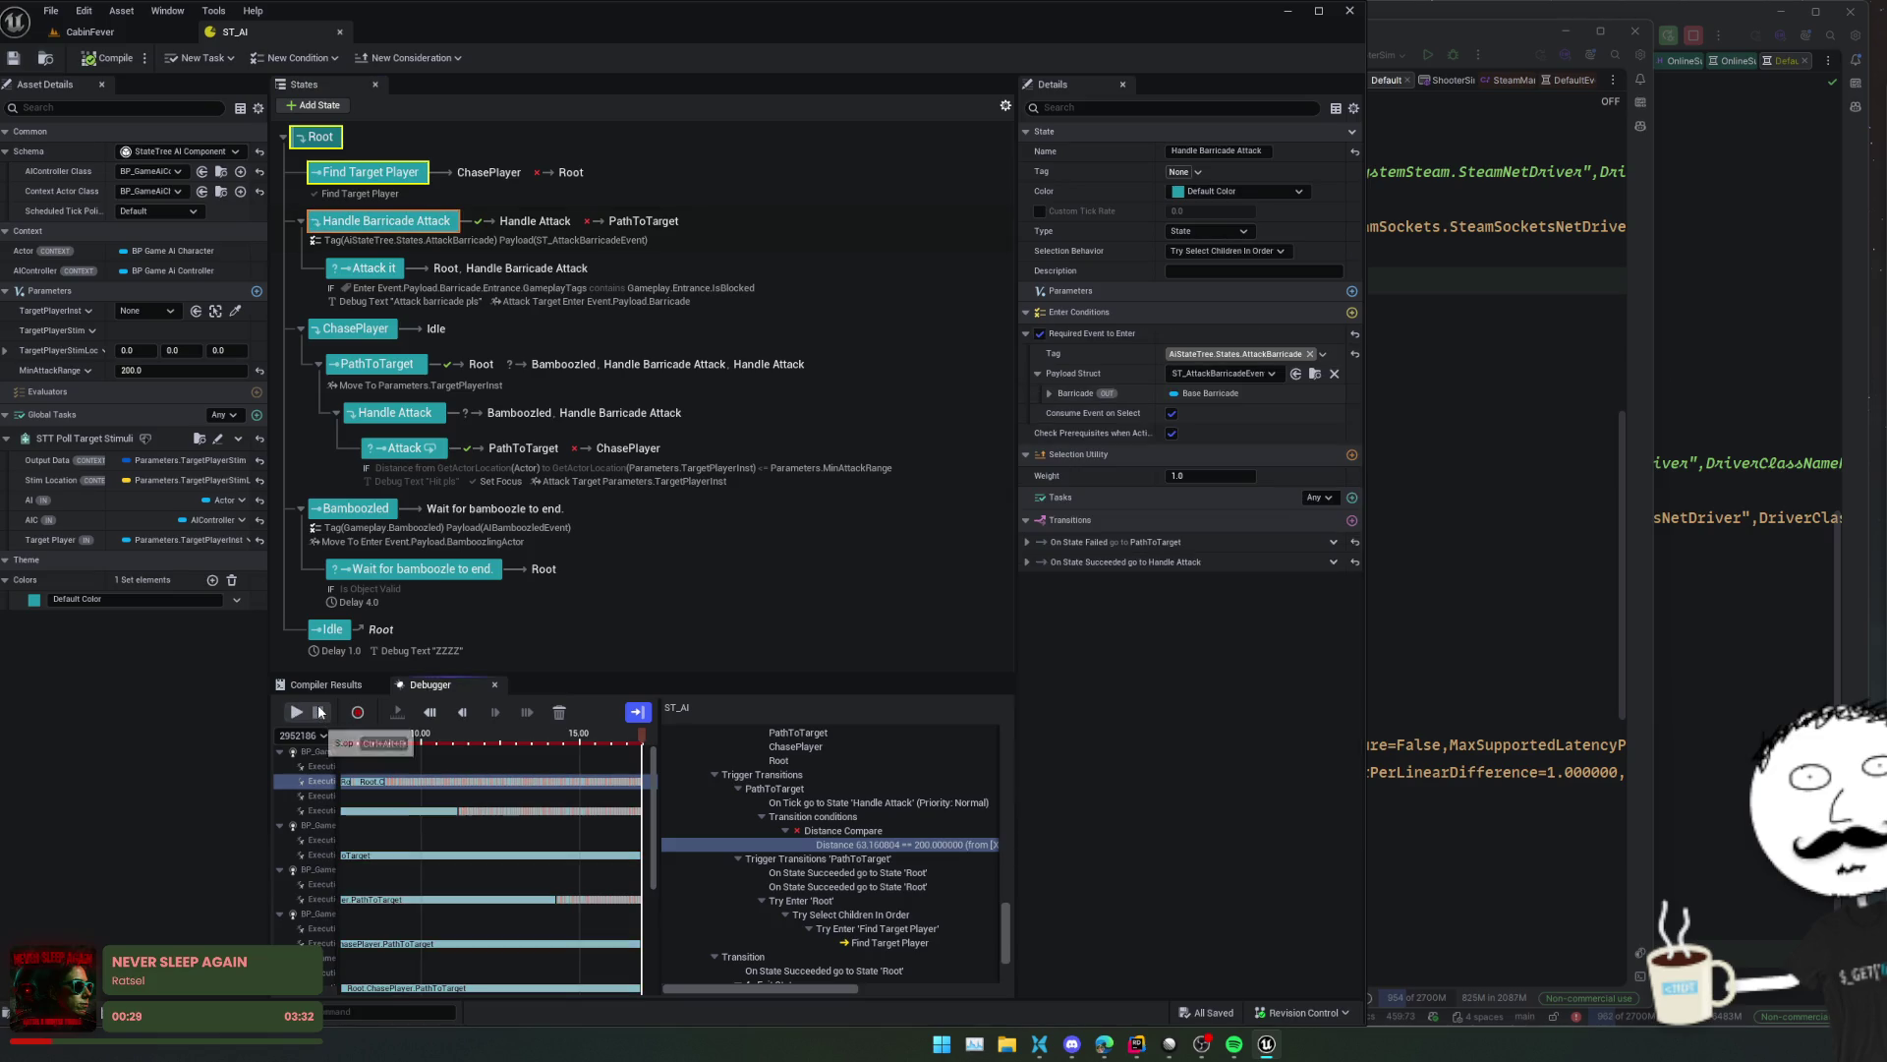
- Expand Find Target Player's On State Completed transition and Is Object Valid condition, then select PathToTarget
click(378, 175)
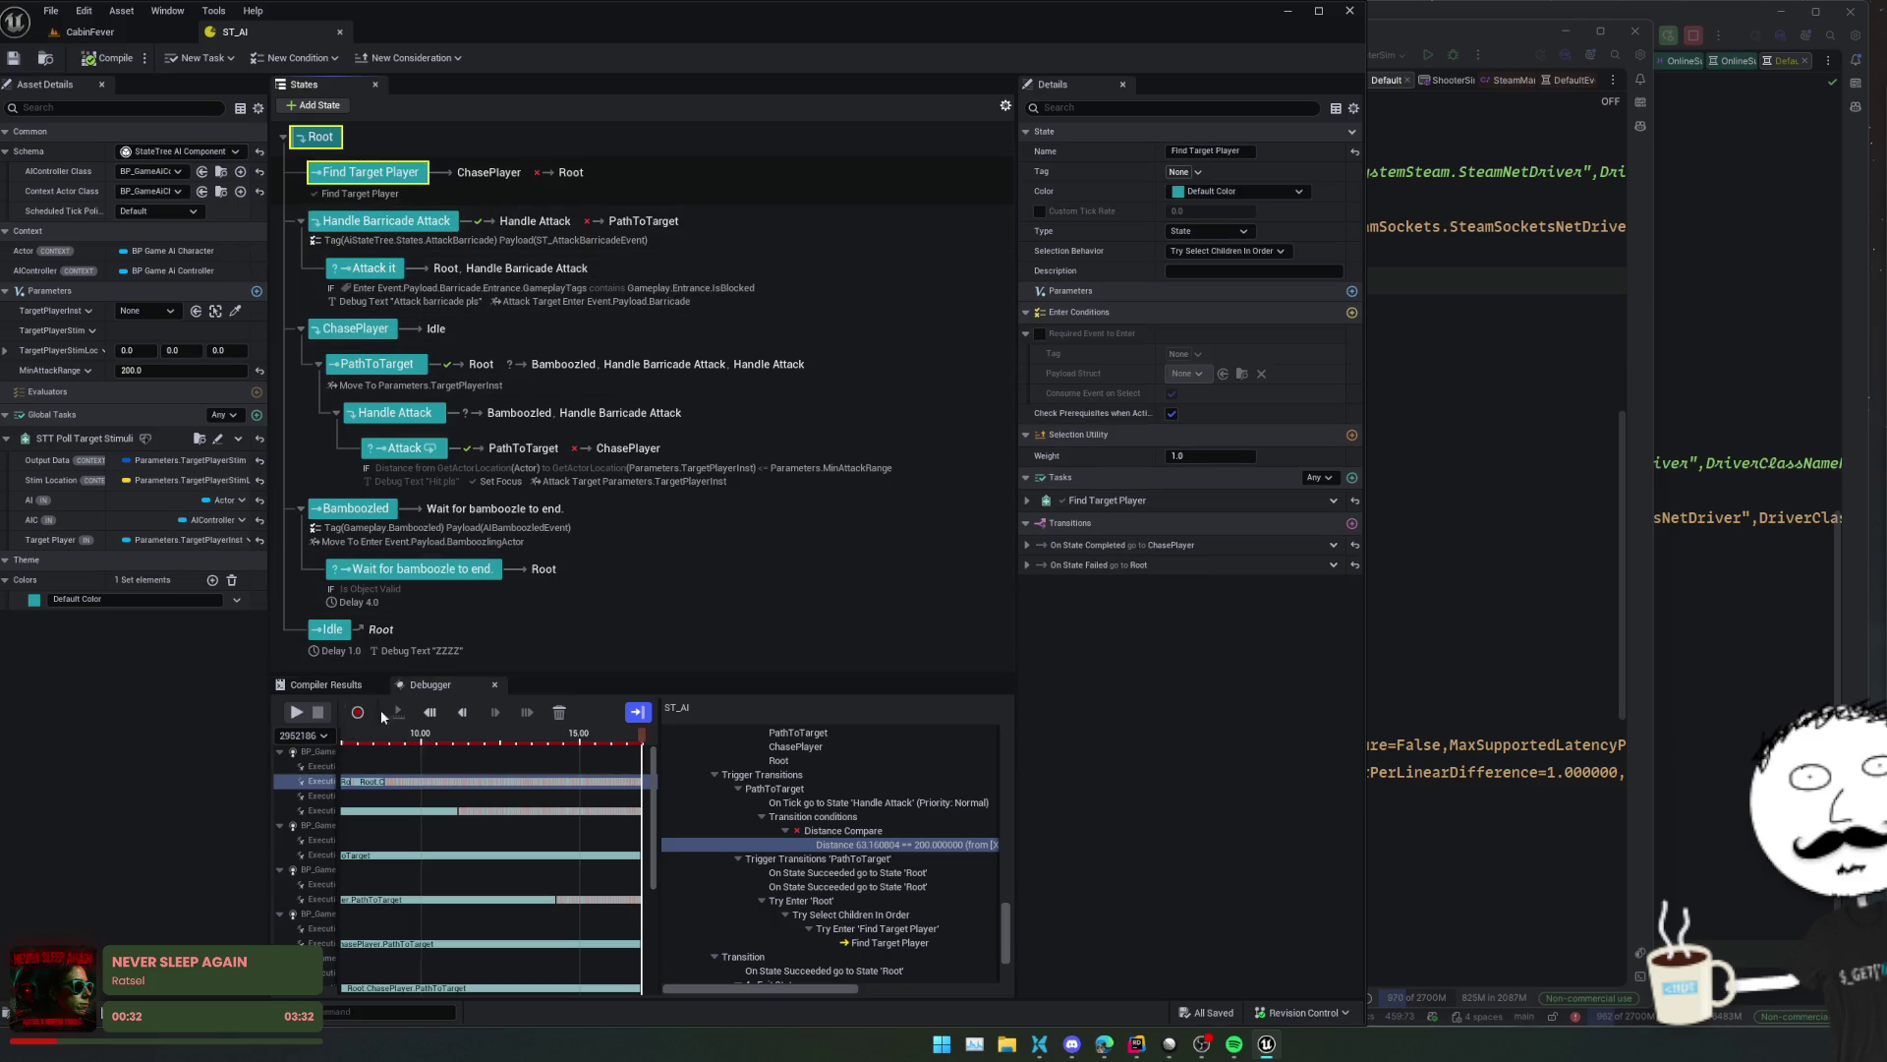
click(1028, 545)
click(1036, 604)
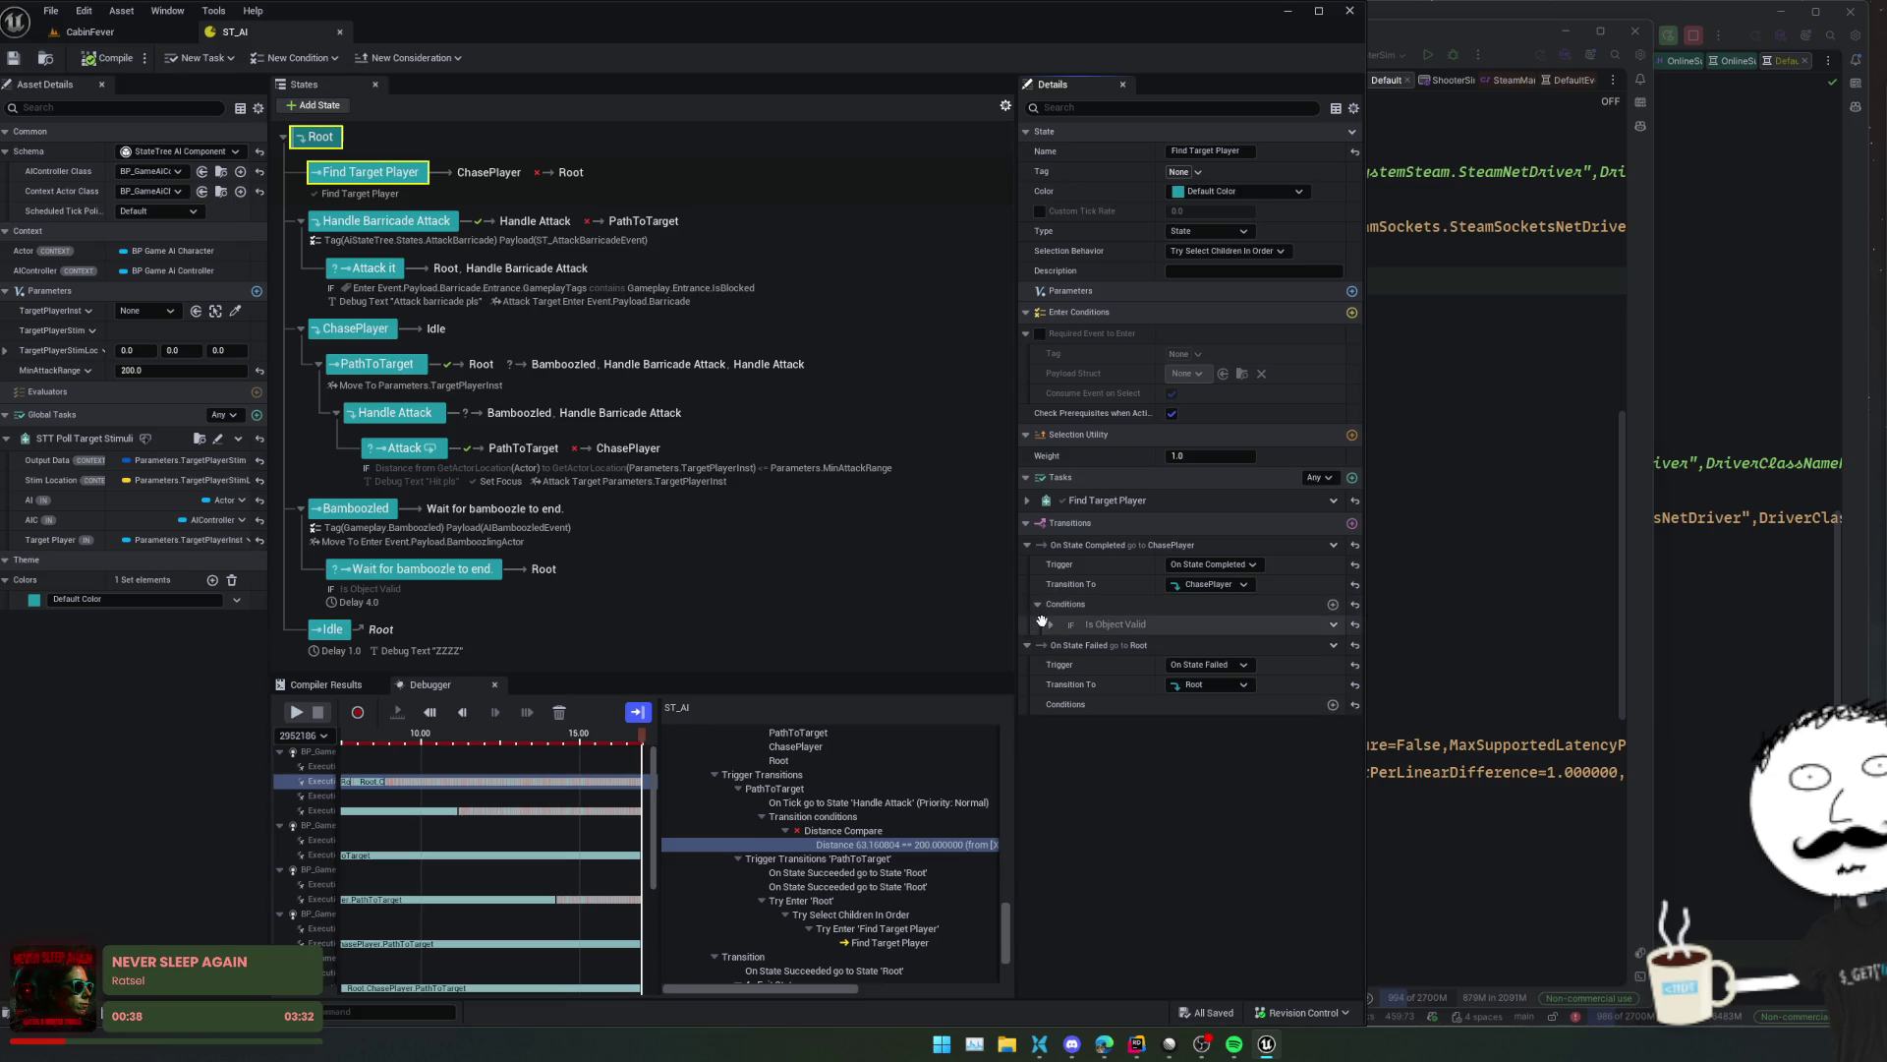
click(1049, 626)
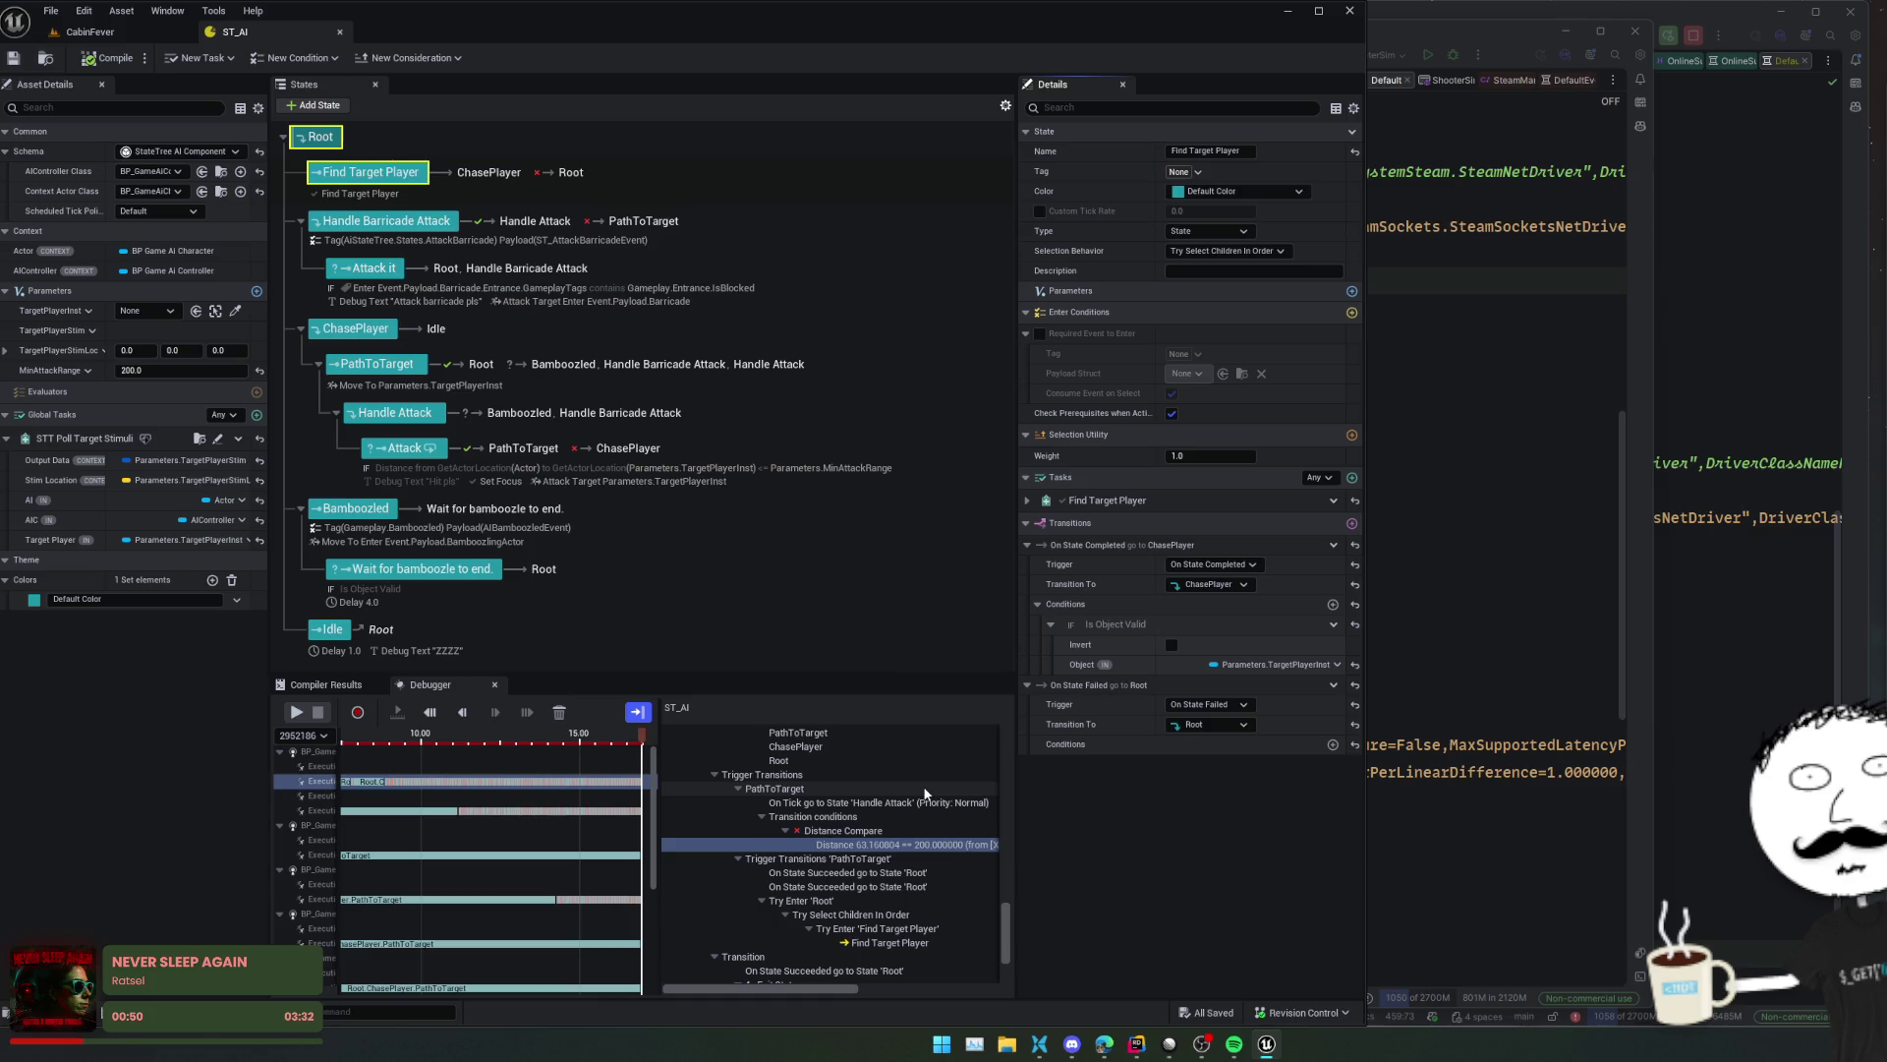
click(409, 376)
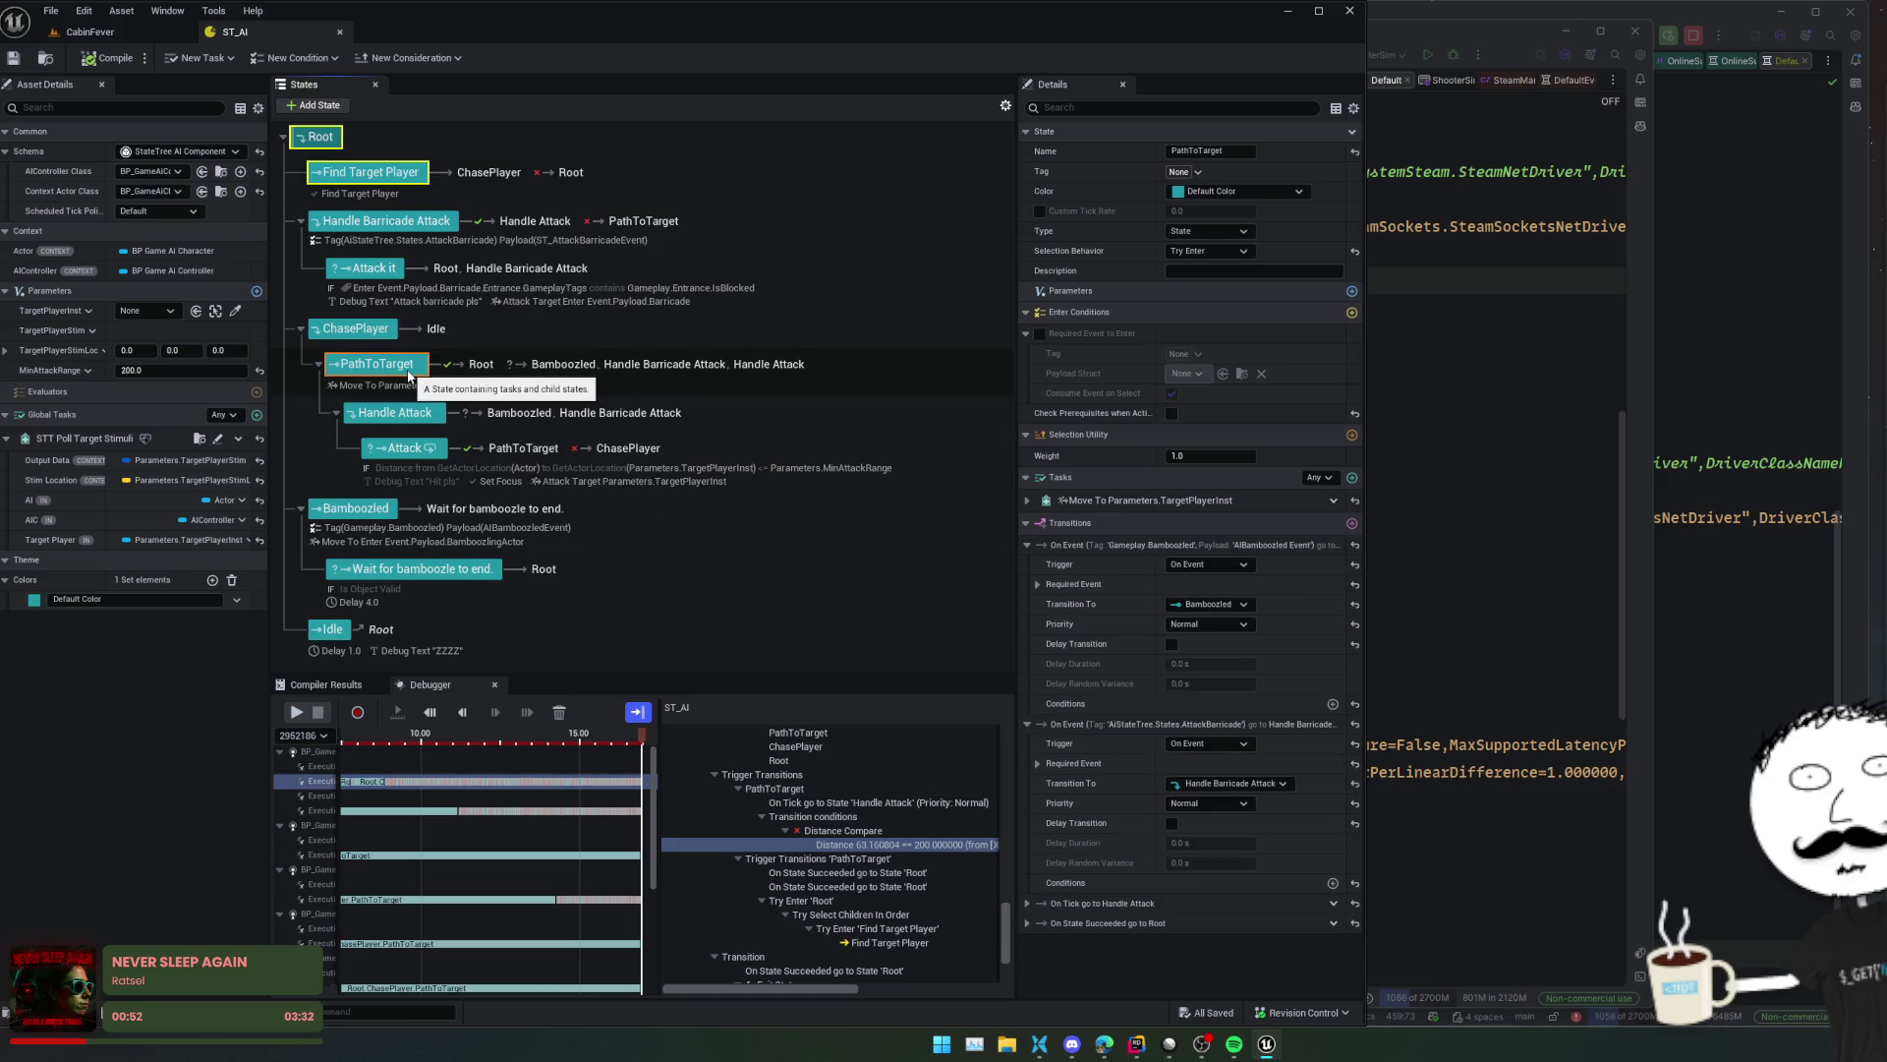
- Review the Move To task's 20.0 Acceptable Radius and navigation filter, leaving NavFilter unchanged
click(1029, 501)
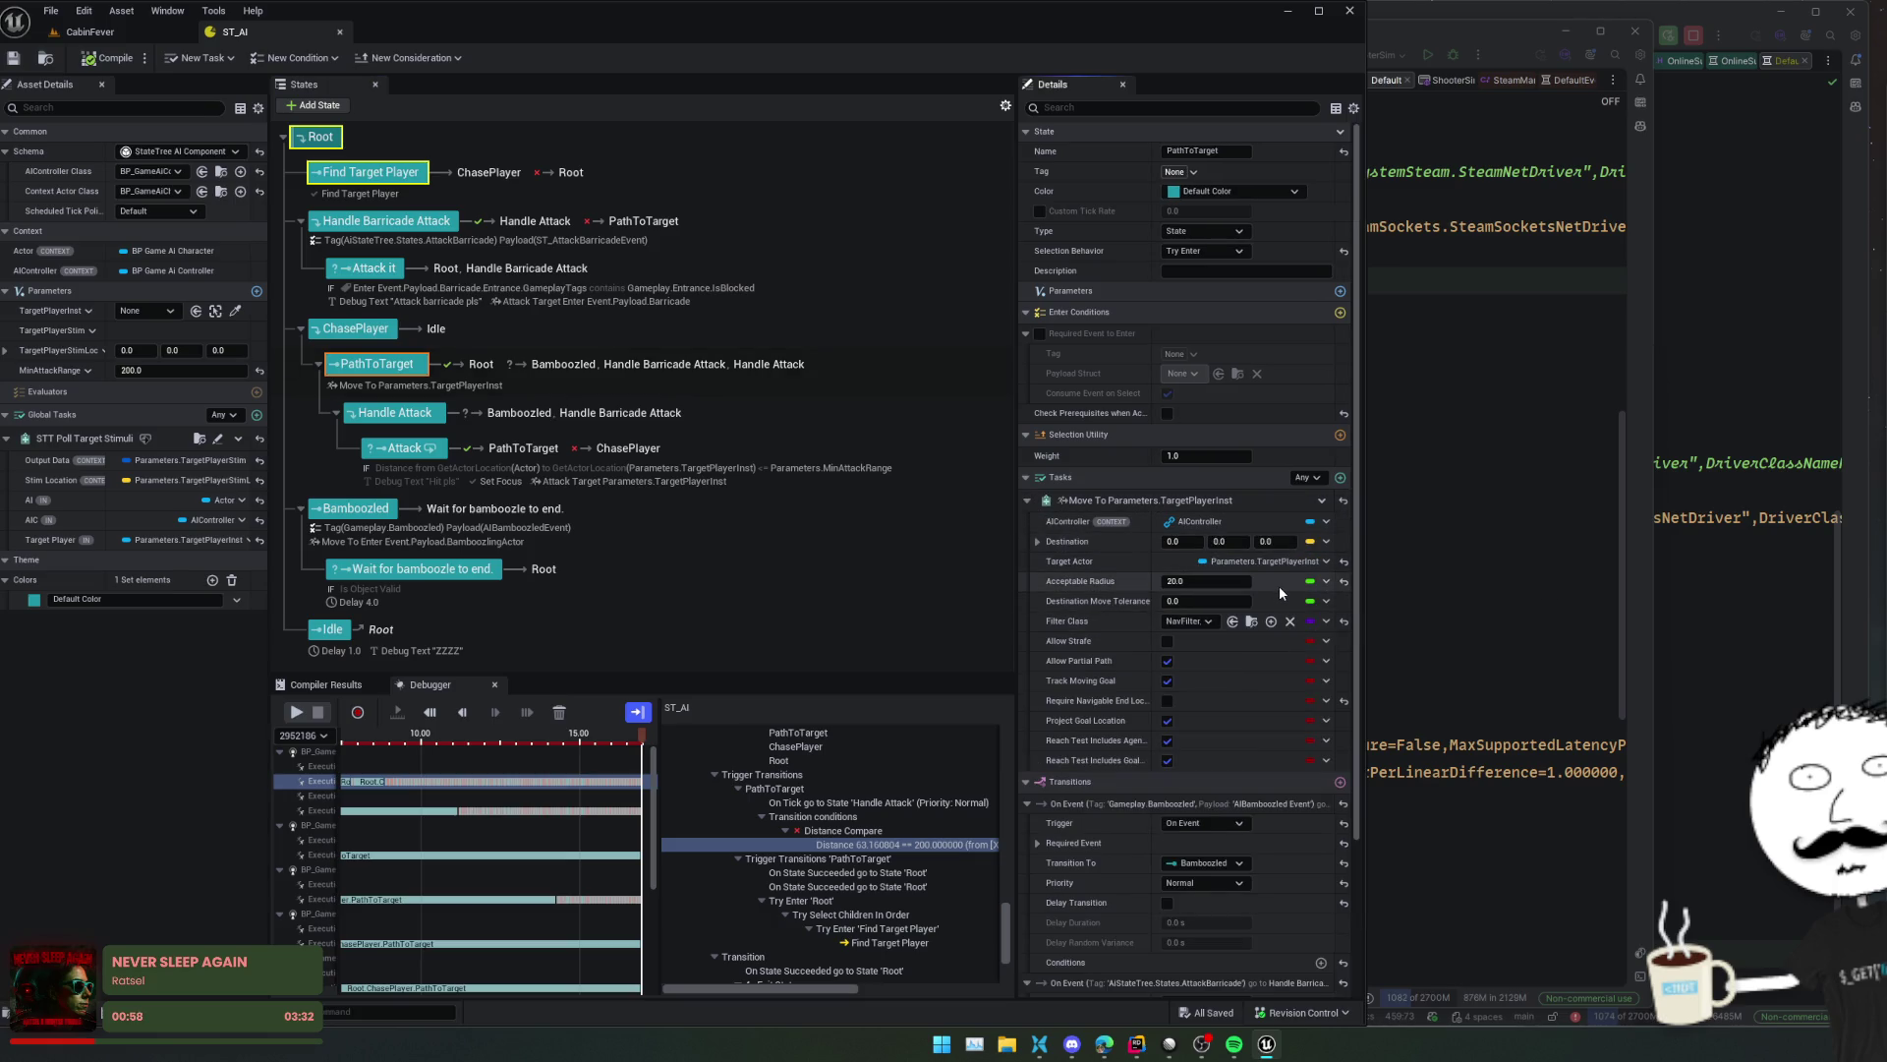
click(1245, 581)
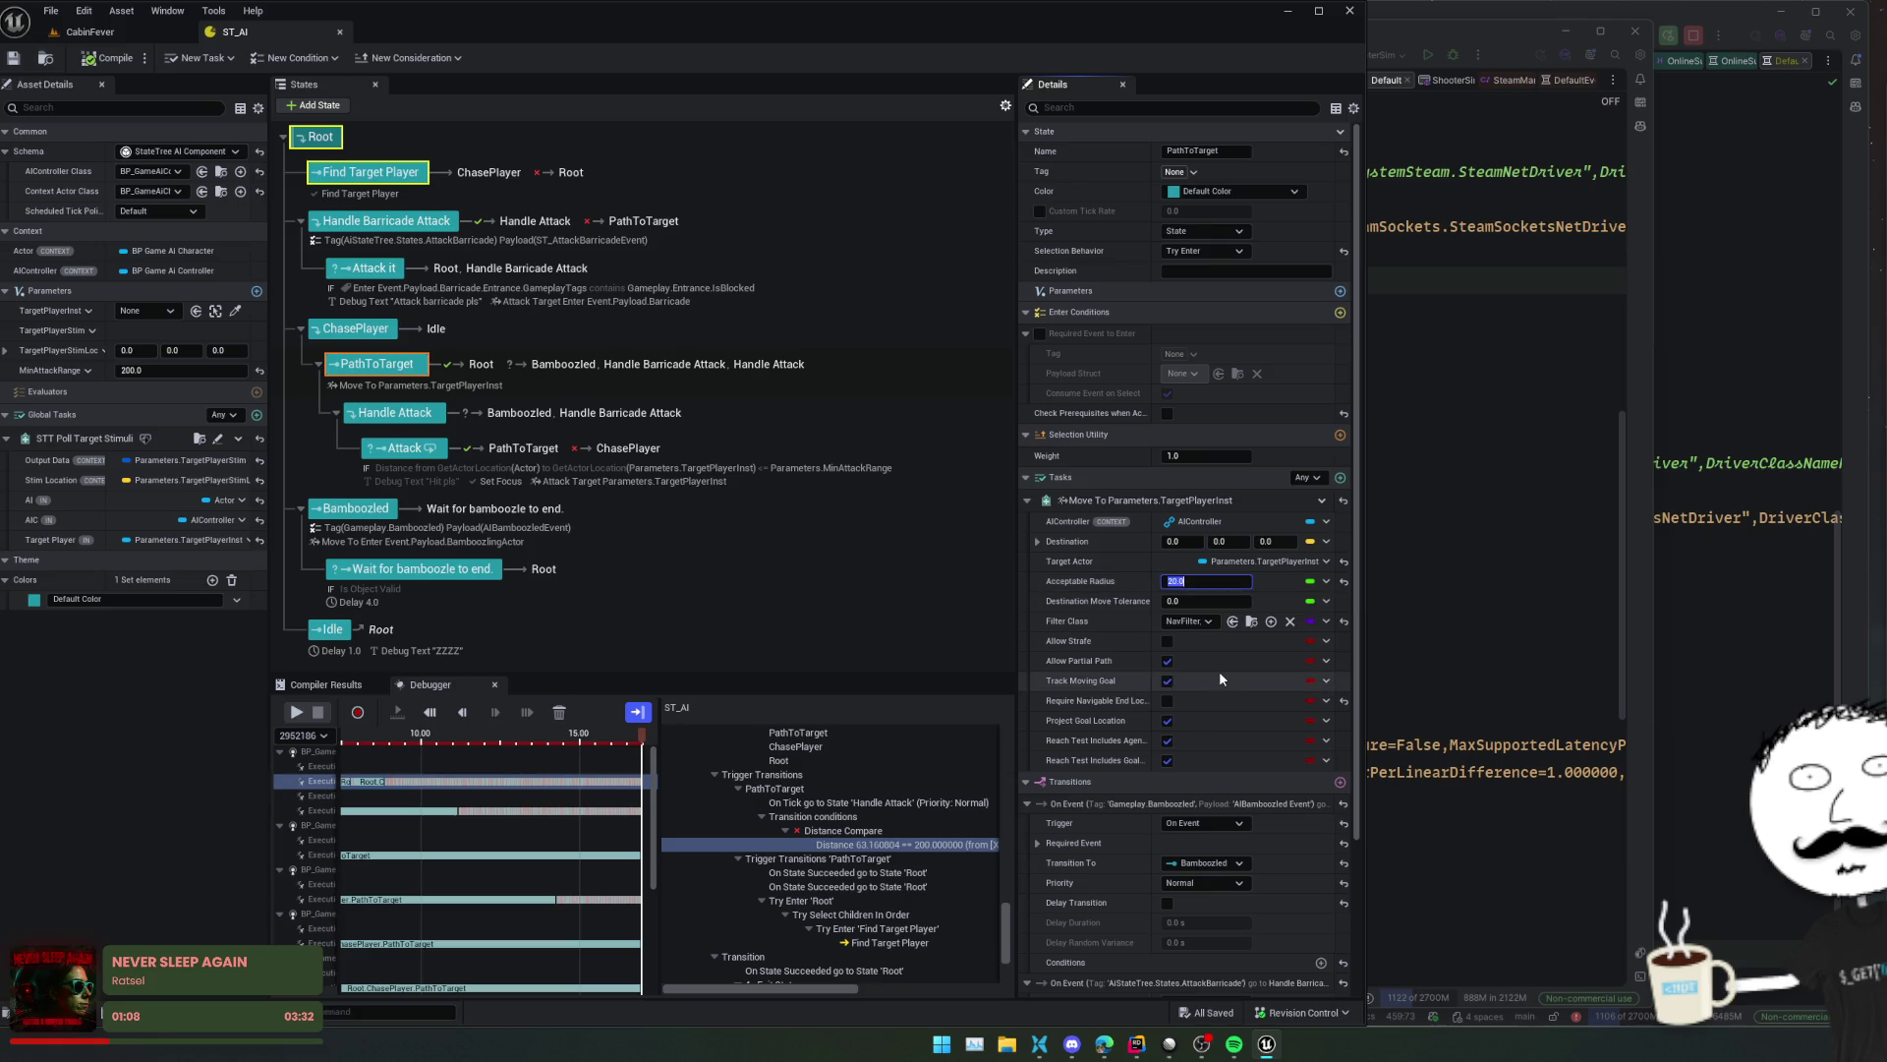
scroll(1193, 635, down, 1)
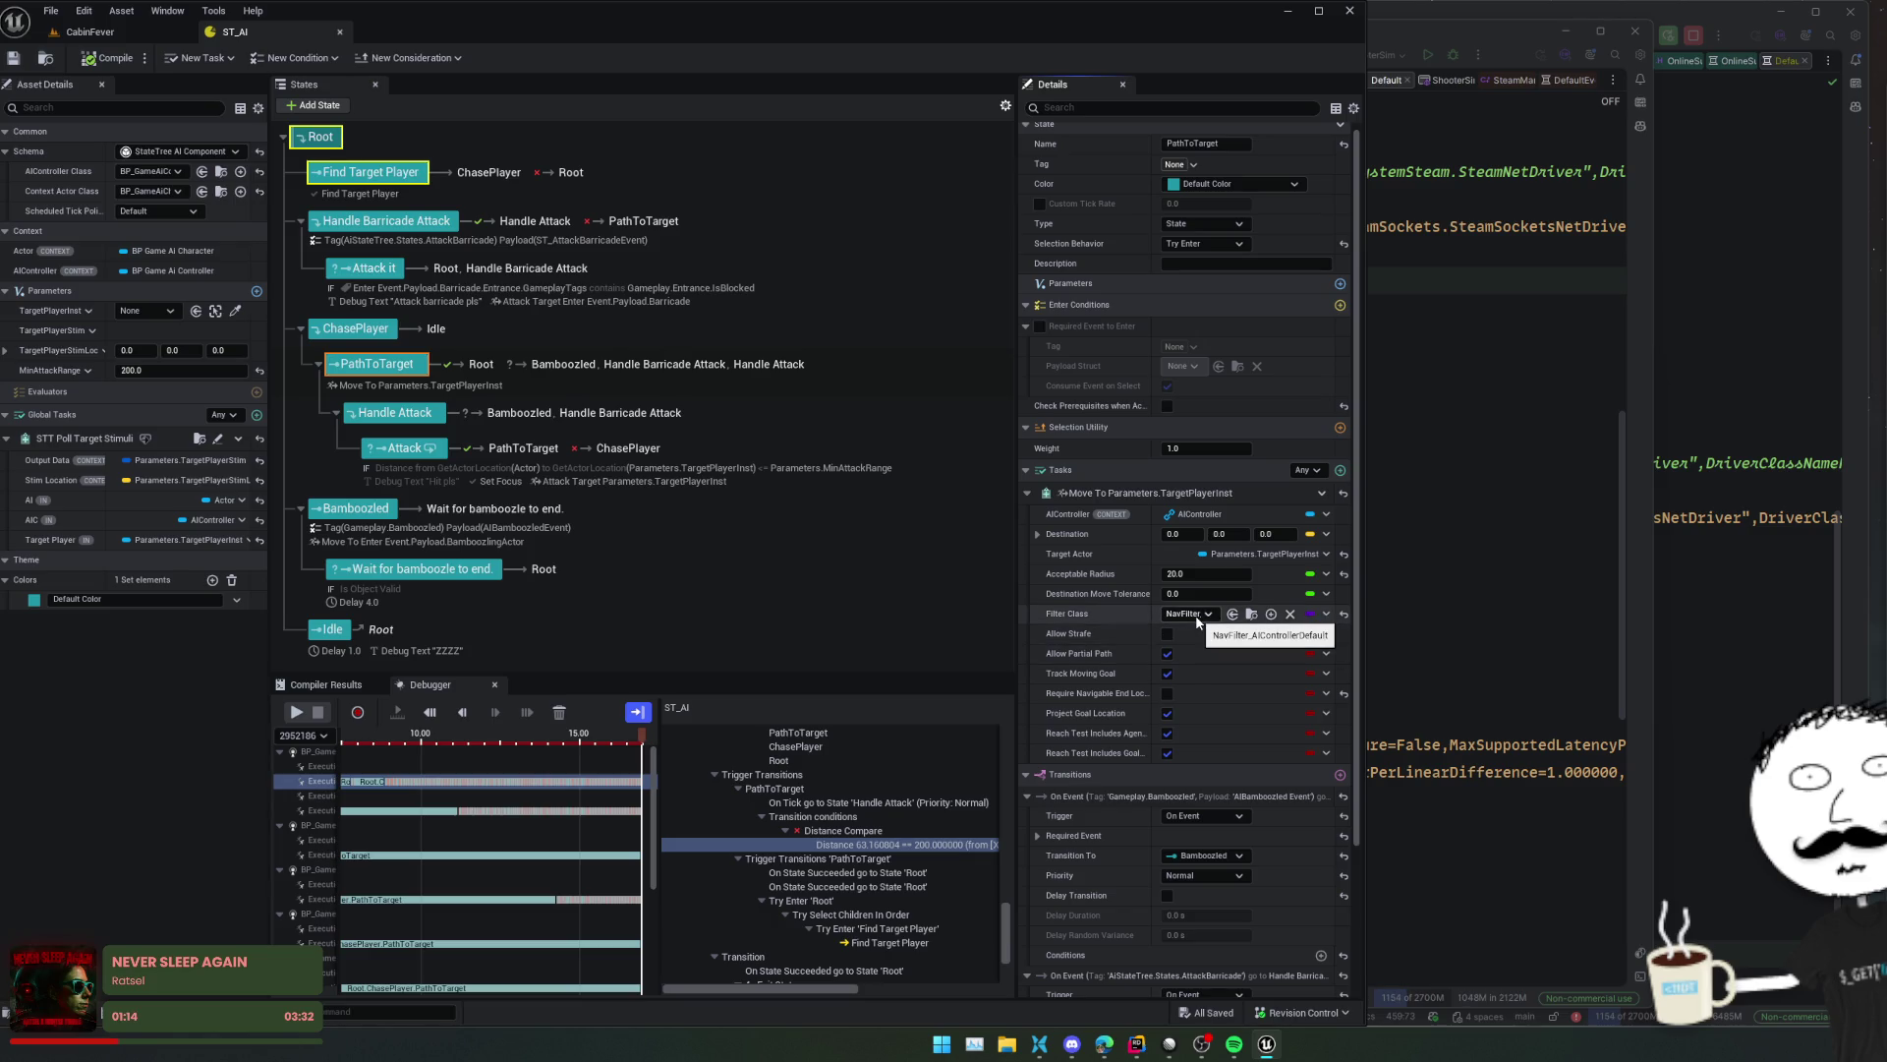
click(1197, 617)
click(1093, 633)
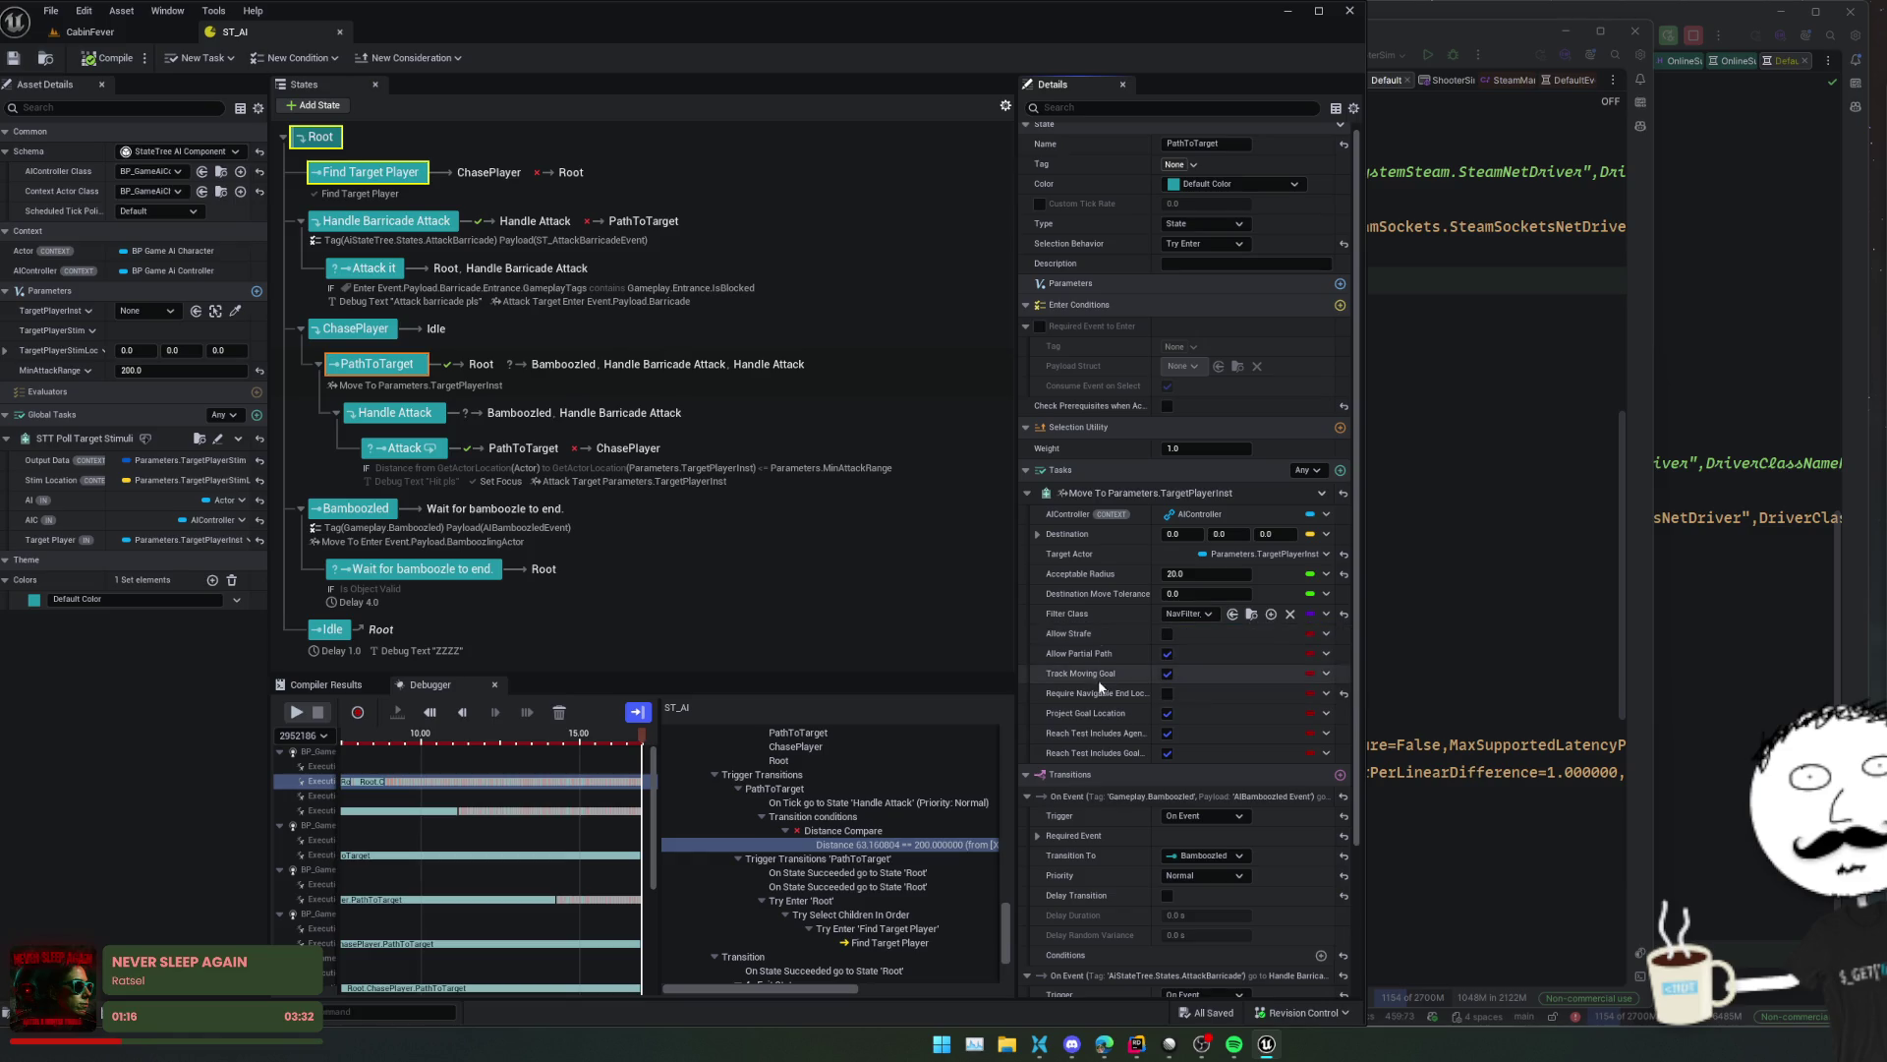
scroll(1101, 685, down, 1)
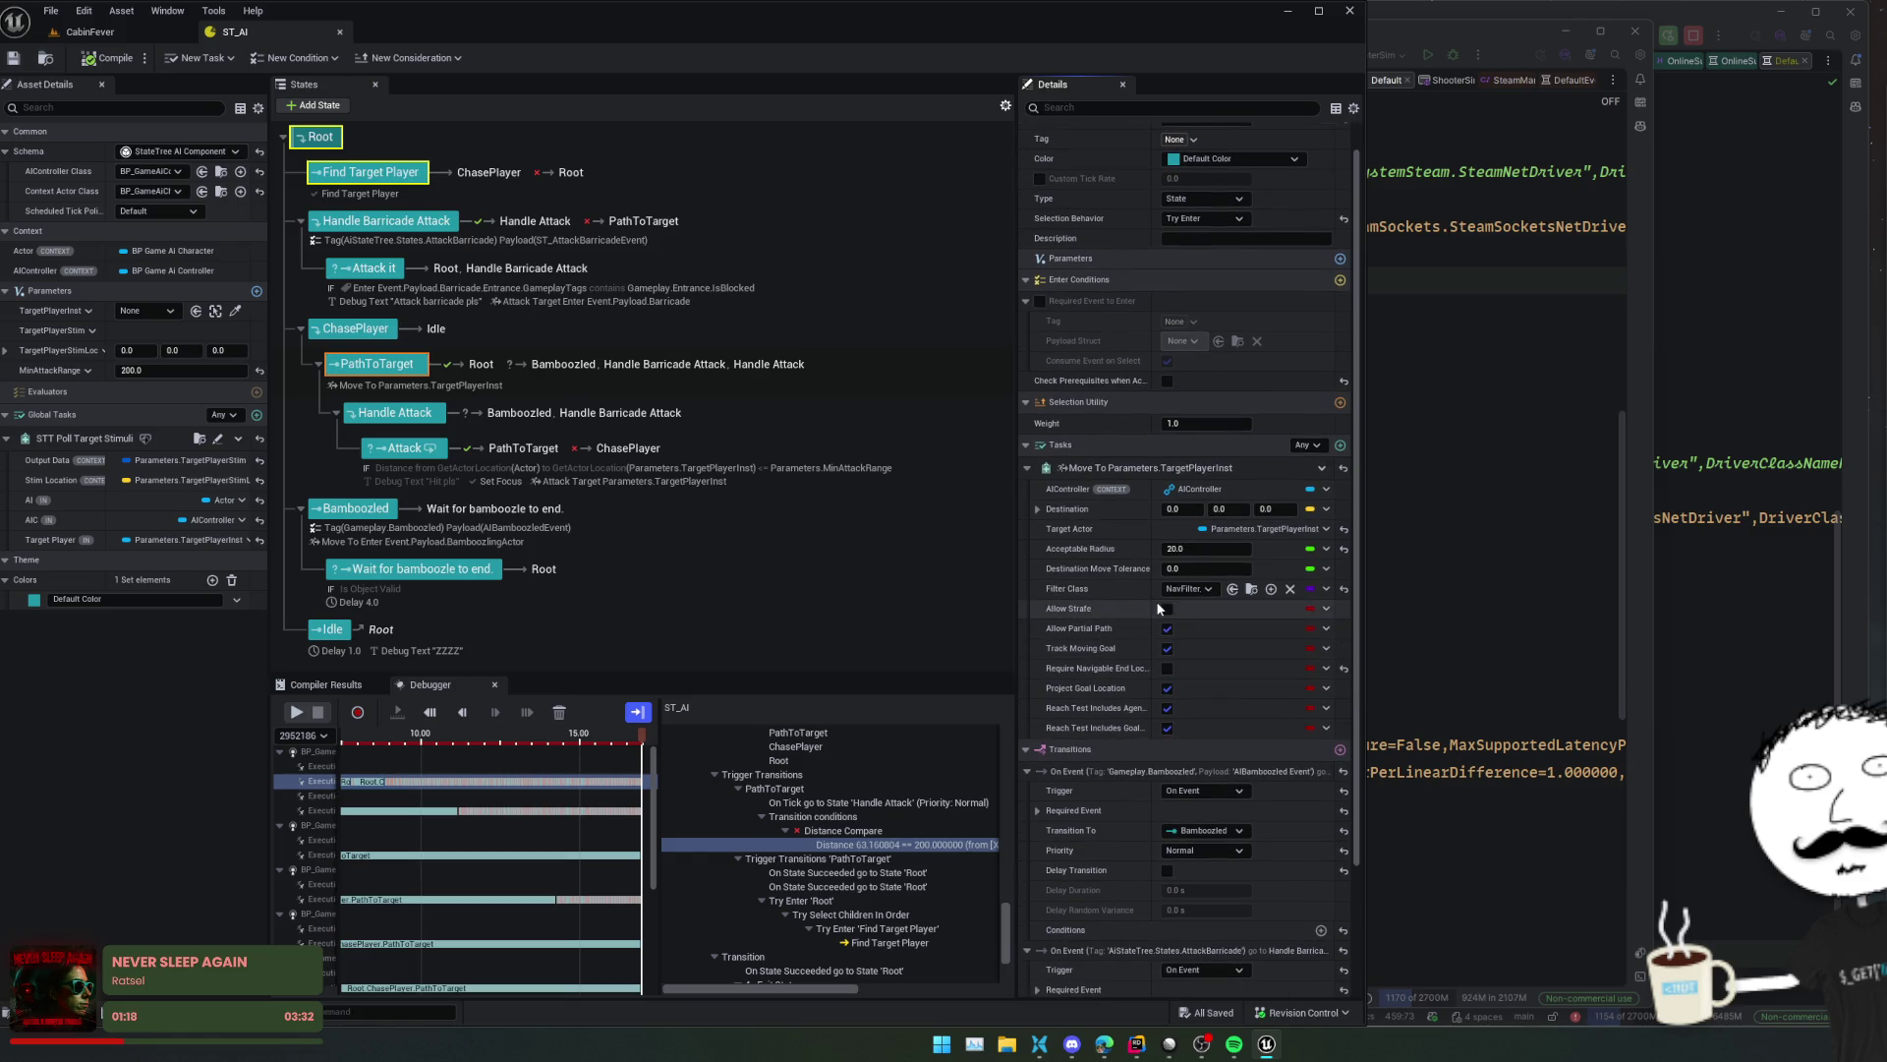
click(1186, 590)
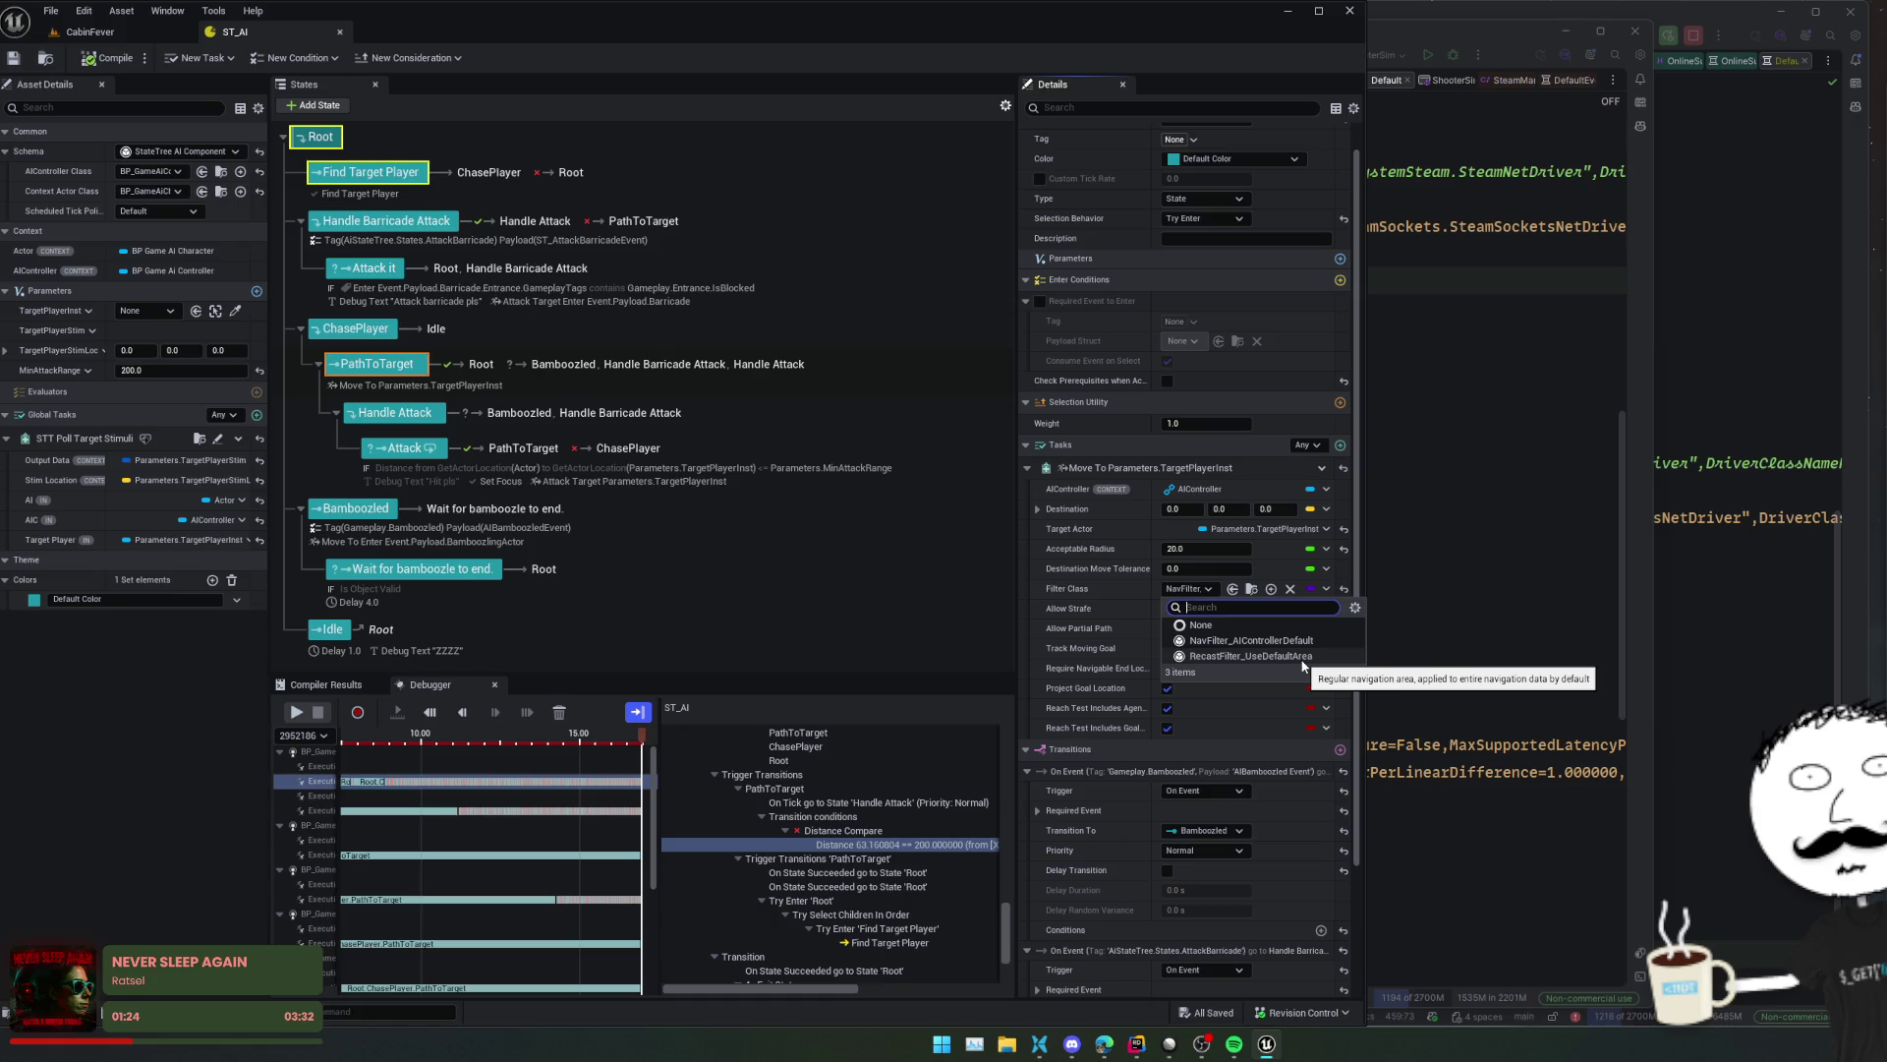
click(1093, 592)
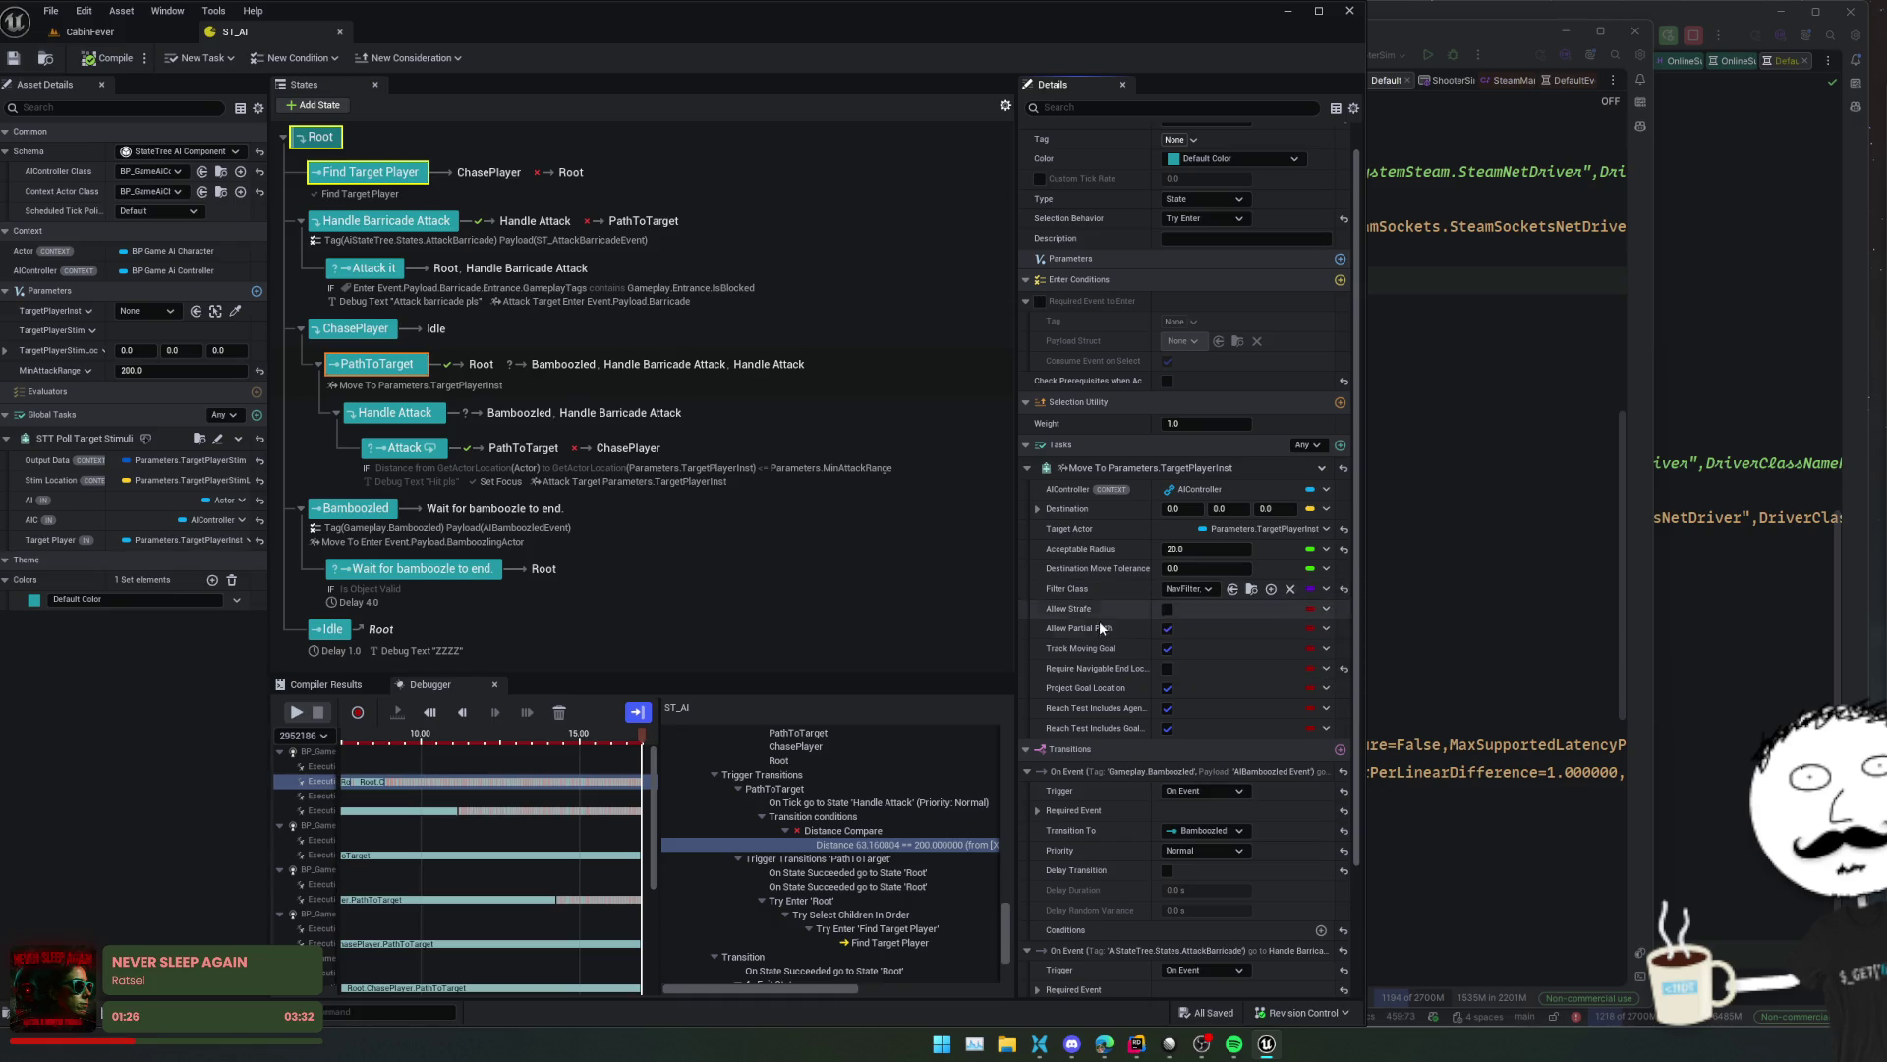
scroll(1093, 600, down, 4)
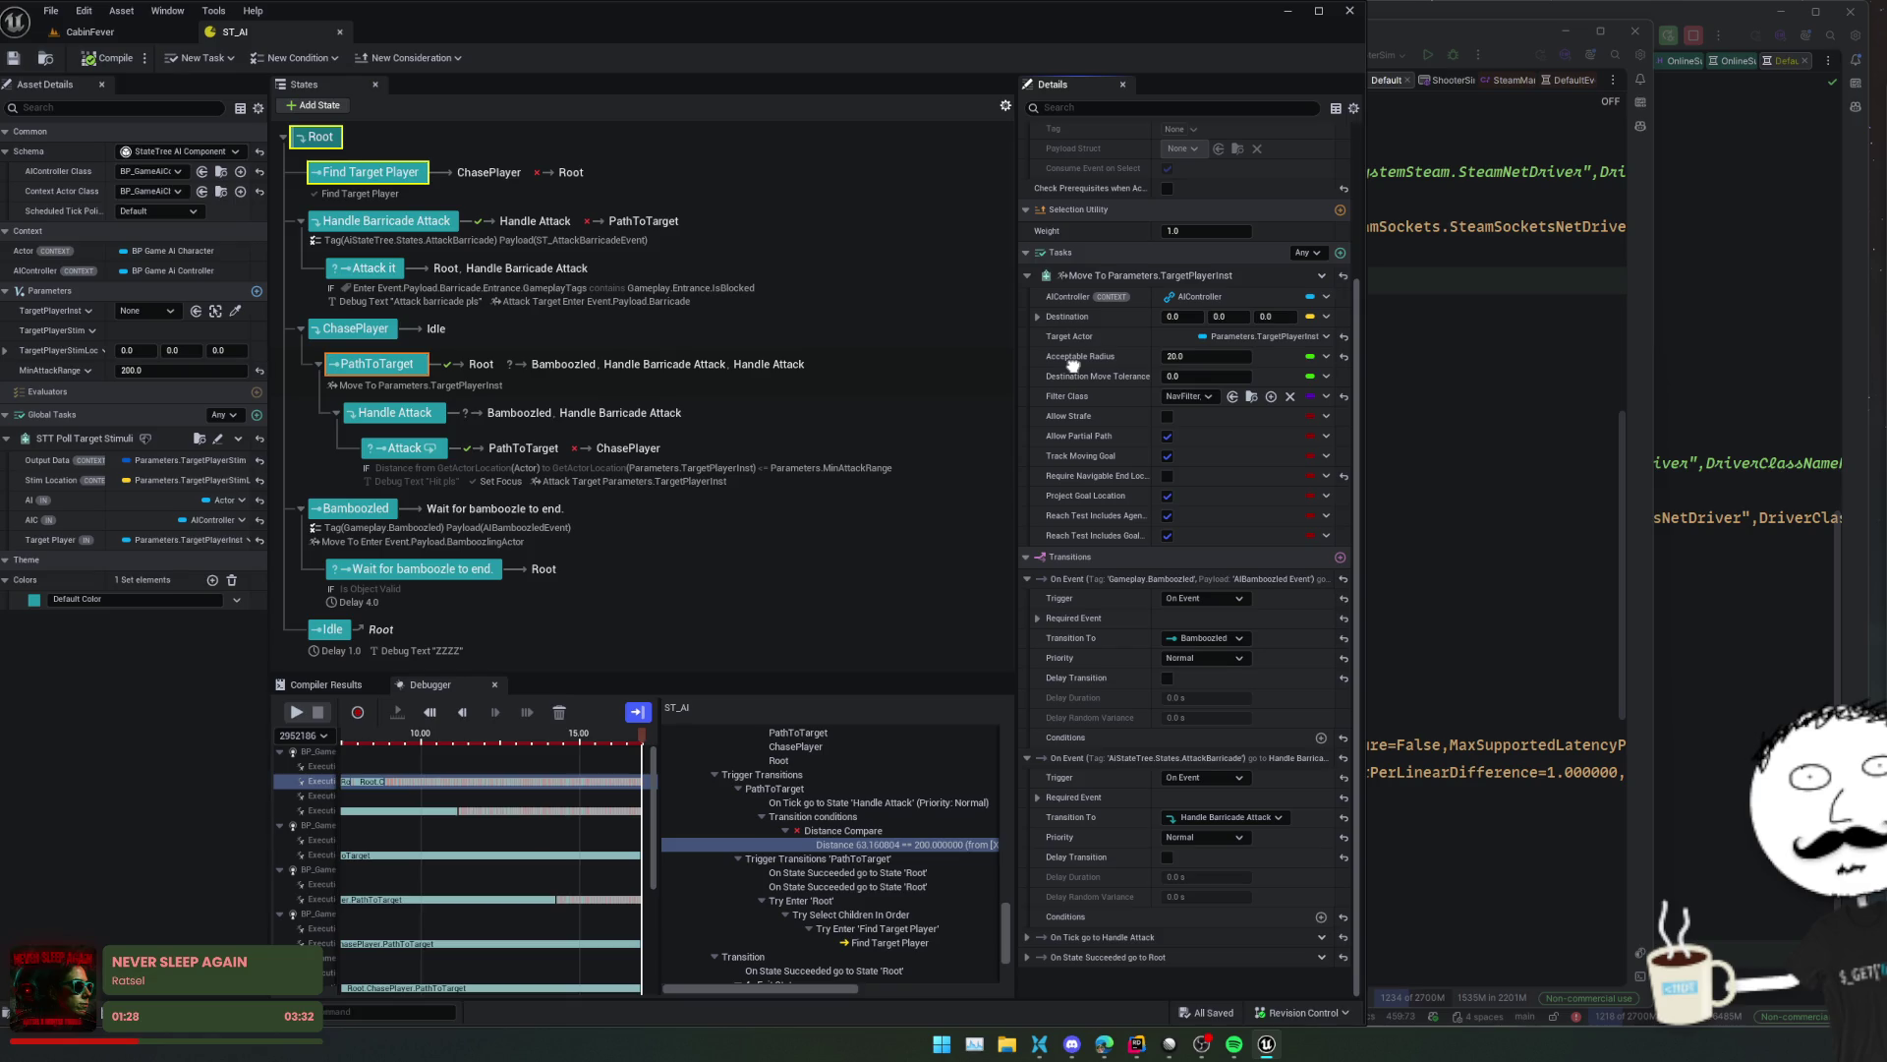
scroll(1072, 365, up, 1)
- Collapse the Bamboozled and barricade-attack transitions and expand the On Tick transition to Handle Attack
click(1026, 609)
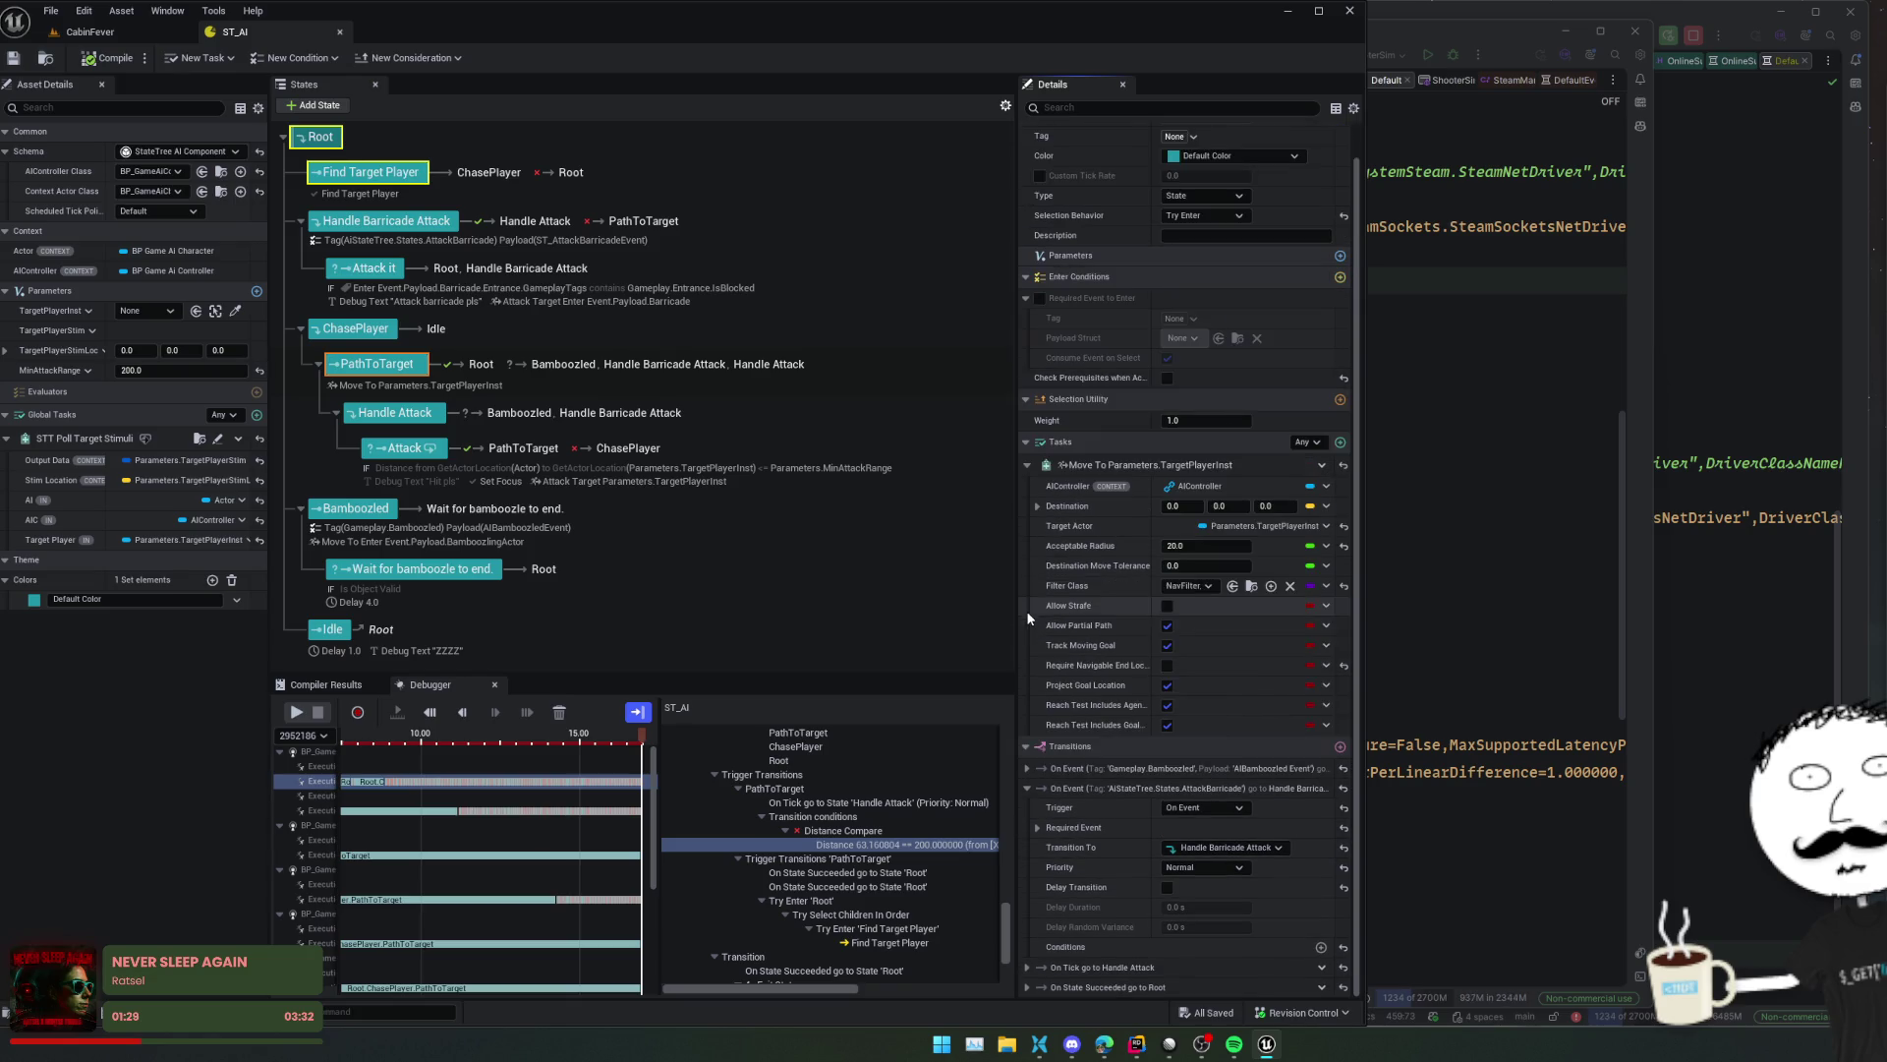
click(1026, 789)
click(1025, 861)
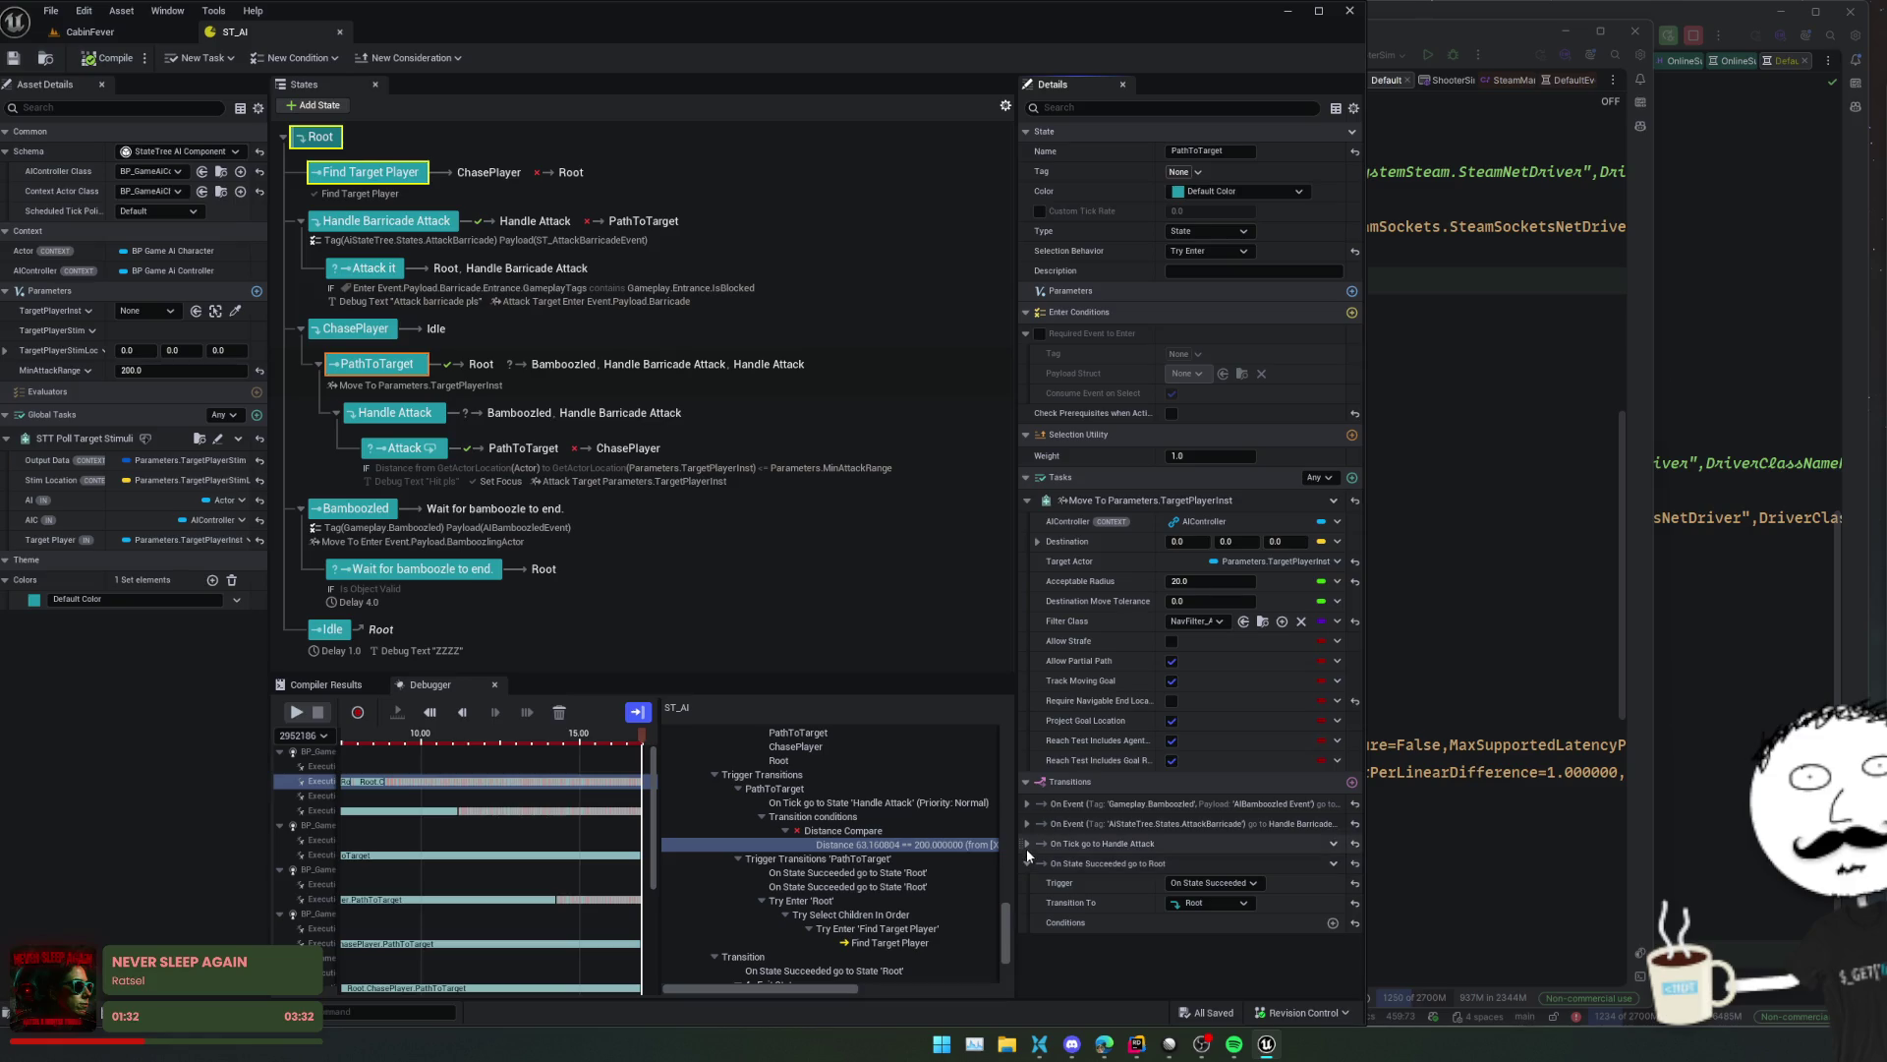
click(1026, 845)
scroll(1060, 859, down, 2)
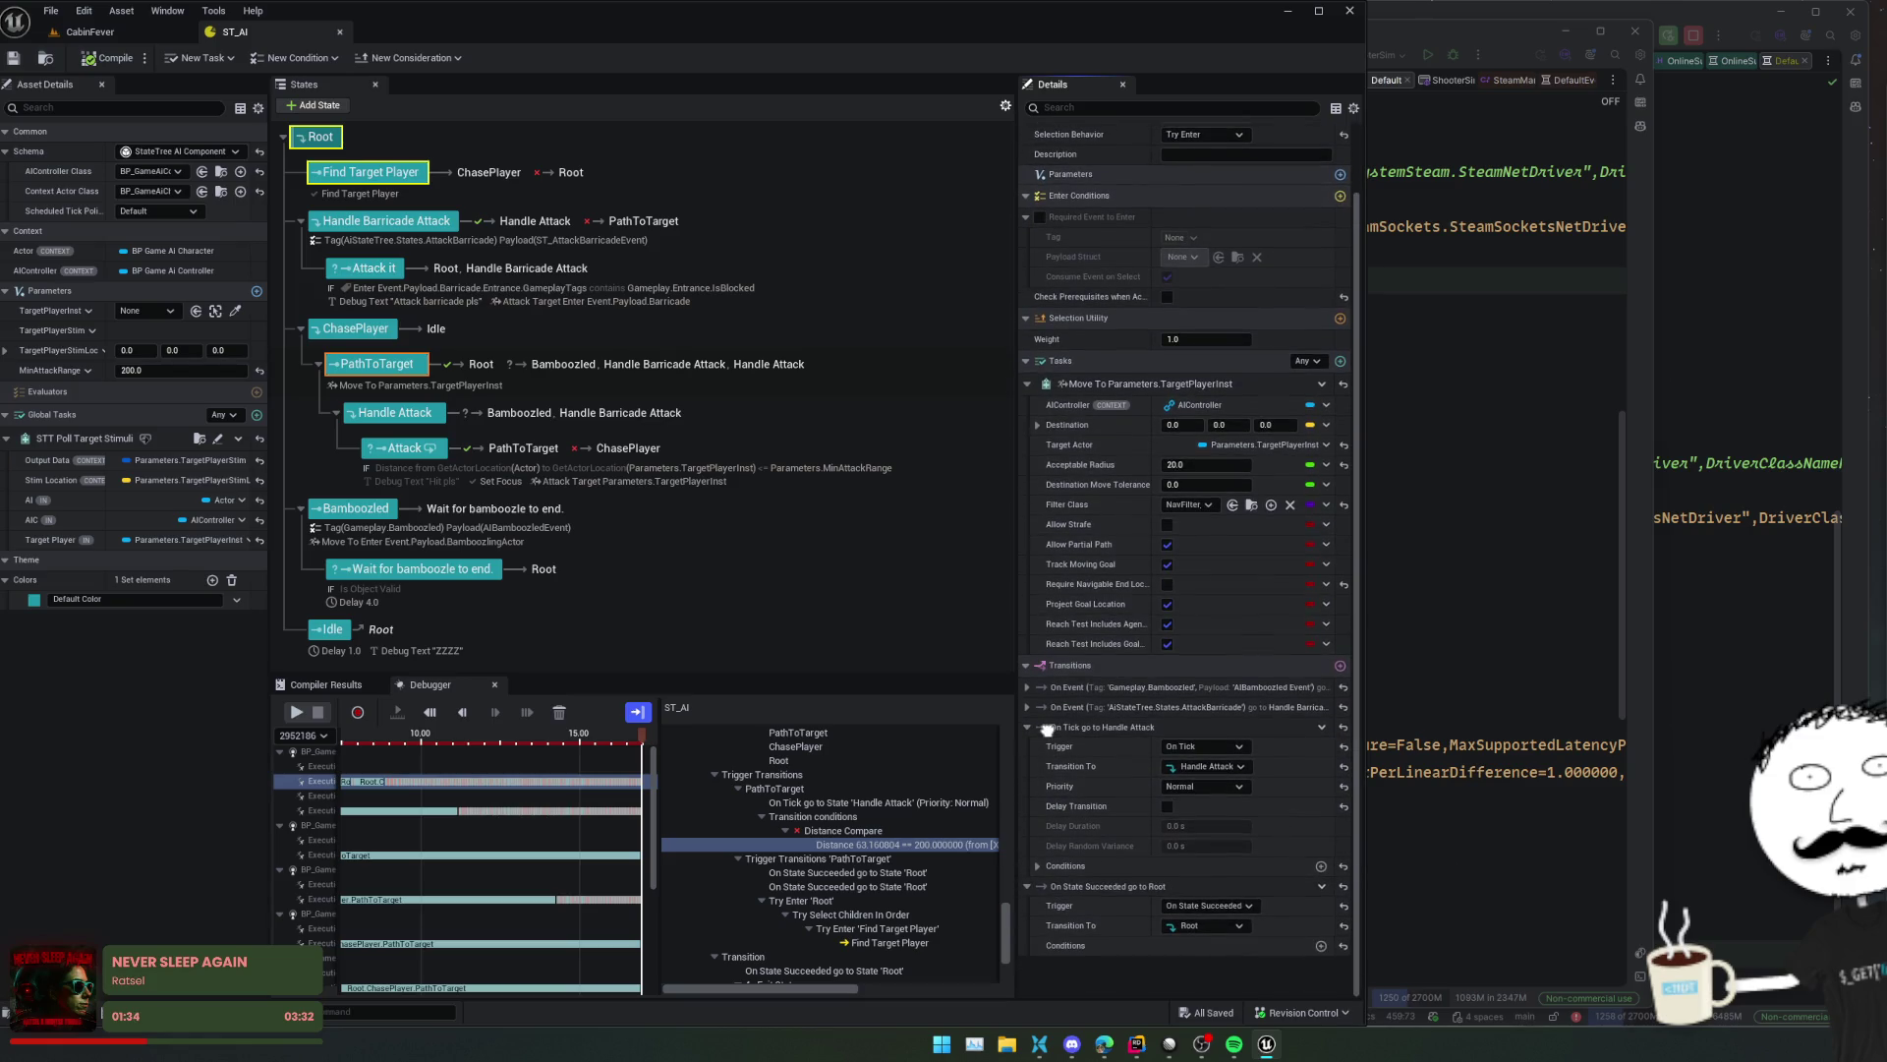
scroll(1047, 730, up, 1)
- Set the On Tick distance condition's operator to Less or Equal and save ST_AI
click(1040, 890)
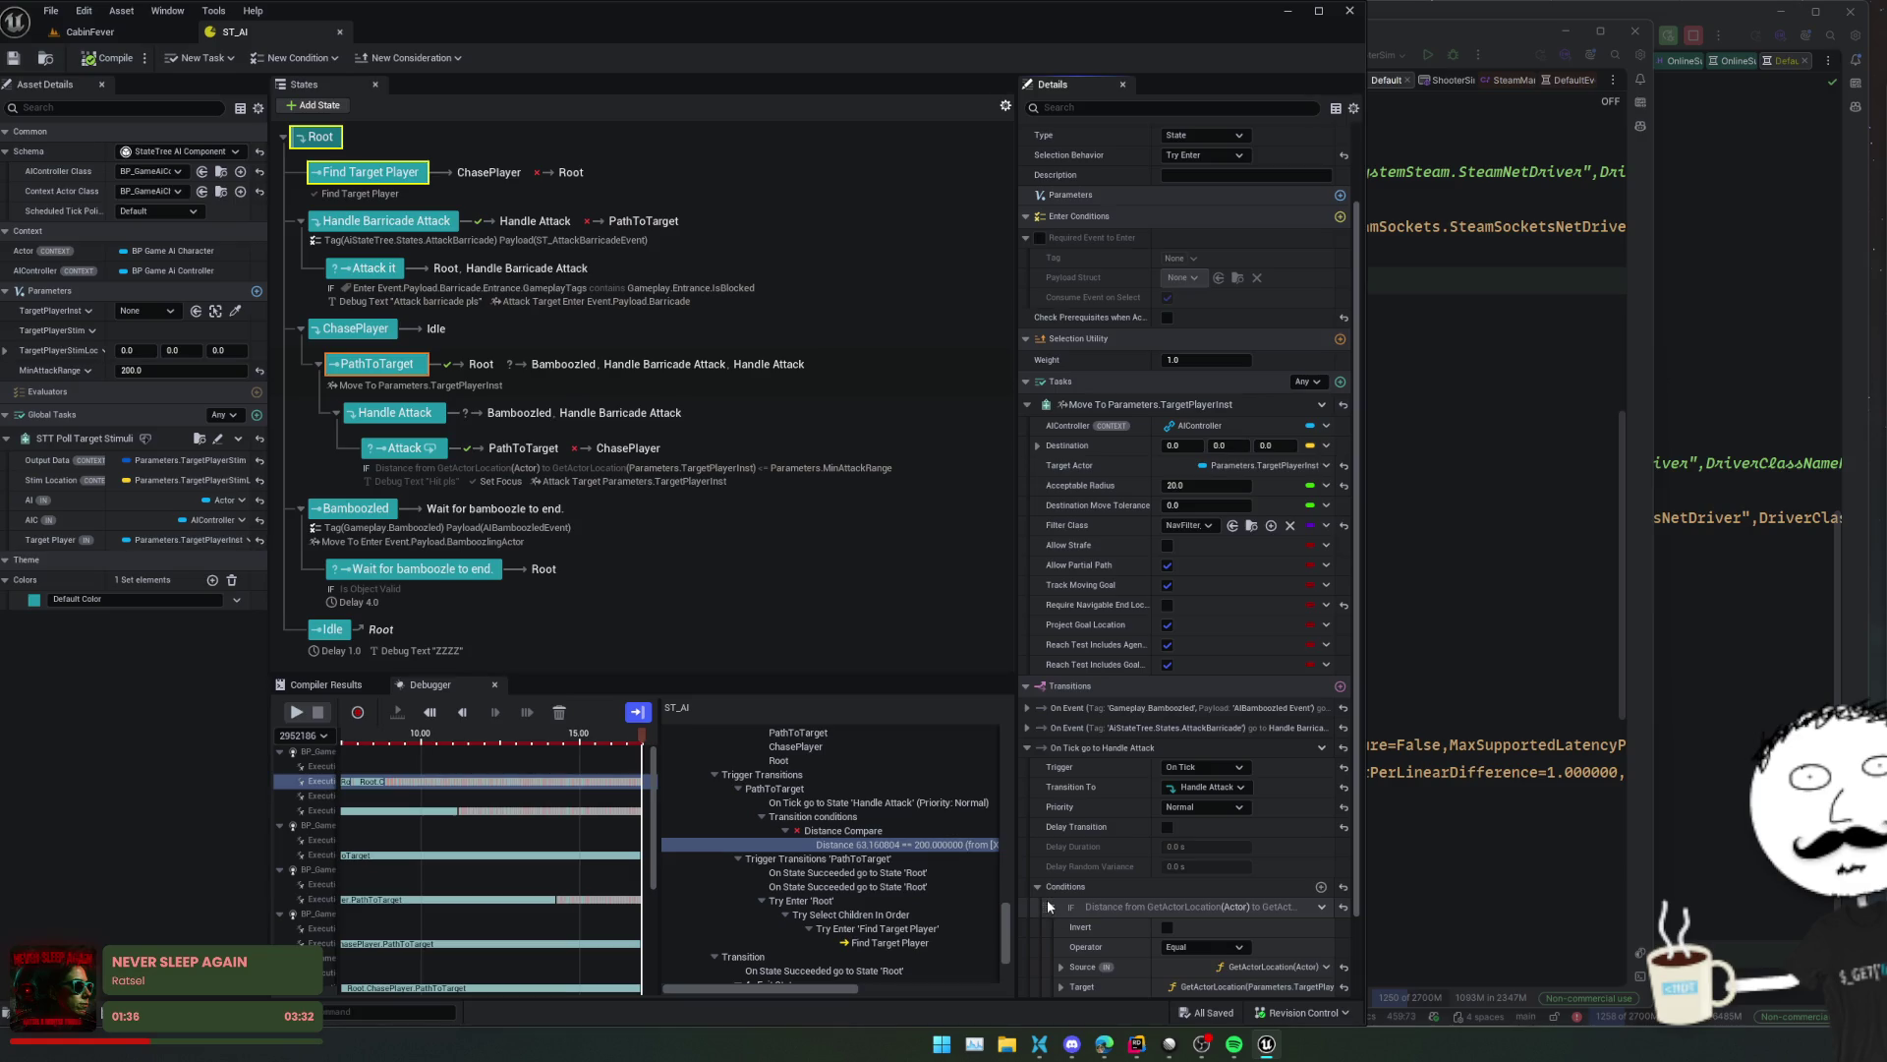
scroll(1047, 899, down, 2)
click(1061, 888)
click(1062, 868)
click(1195, 847)
click(1190, 907)
key(ctrl+s)
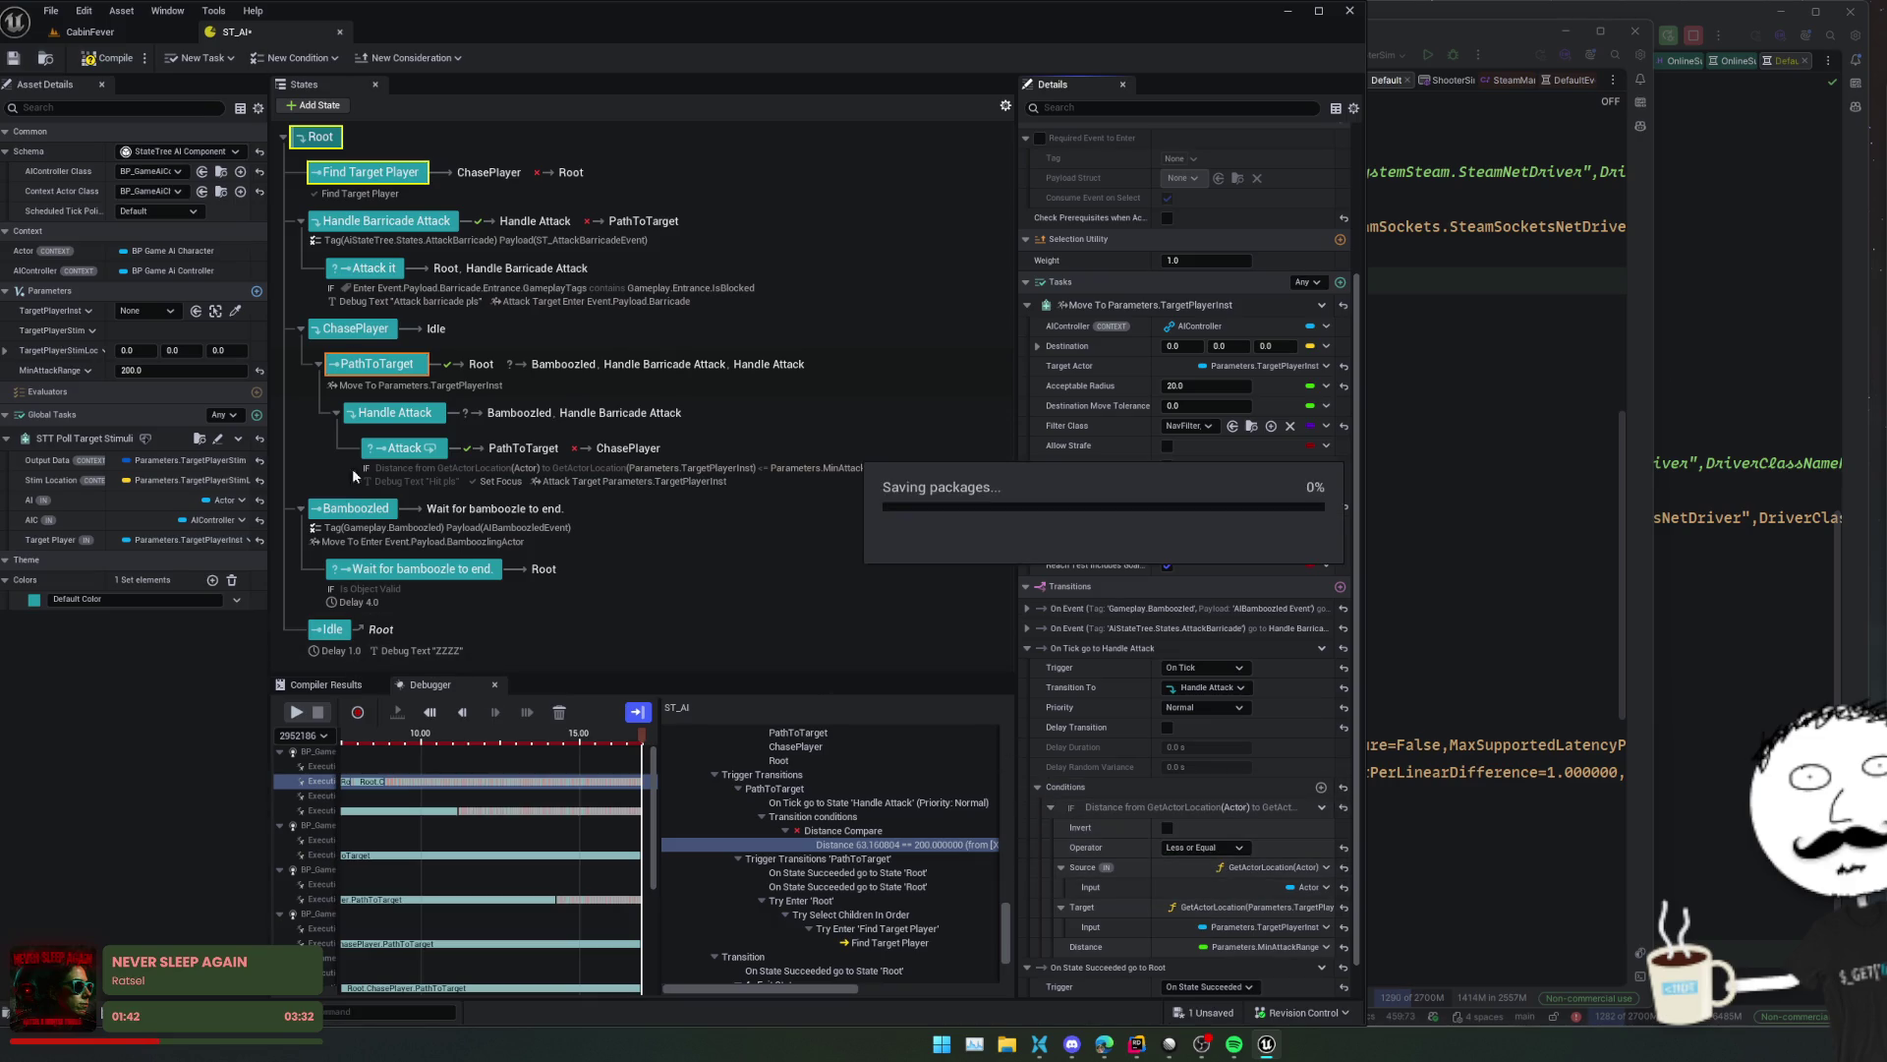
- Play the CabinFever level and walk the player around the deck and into the grass
click(71, 36)
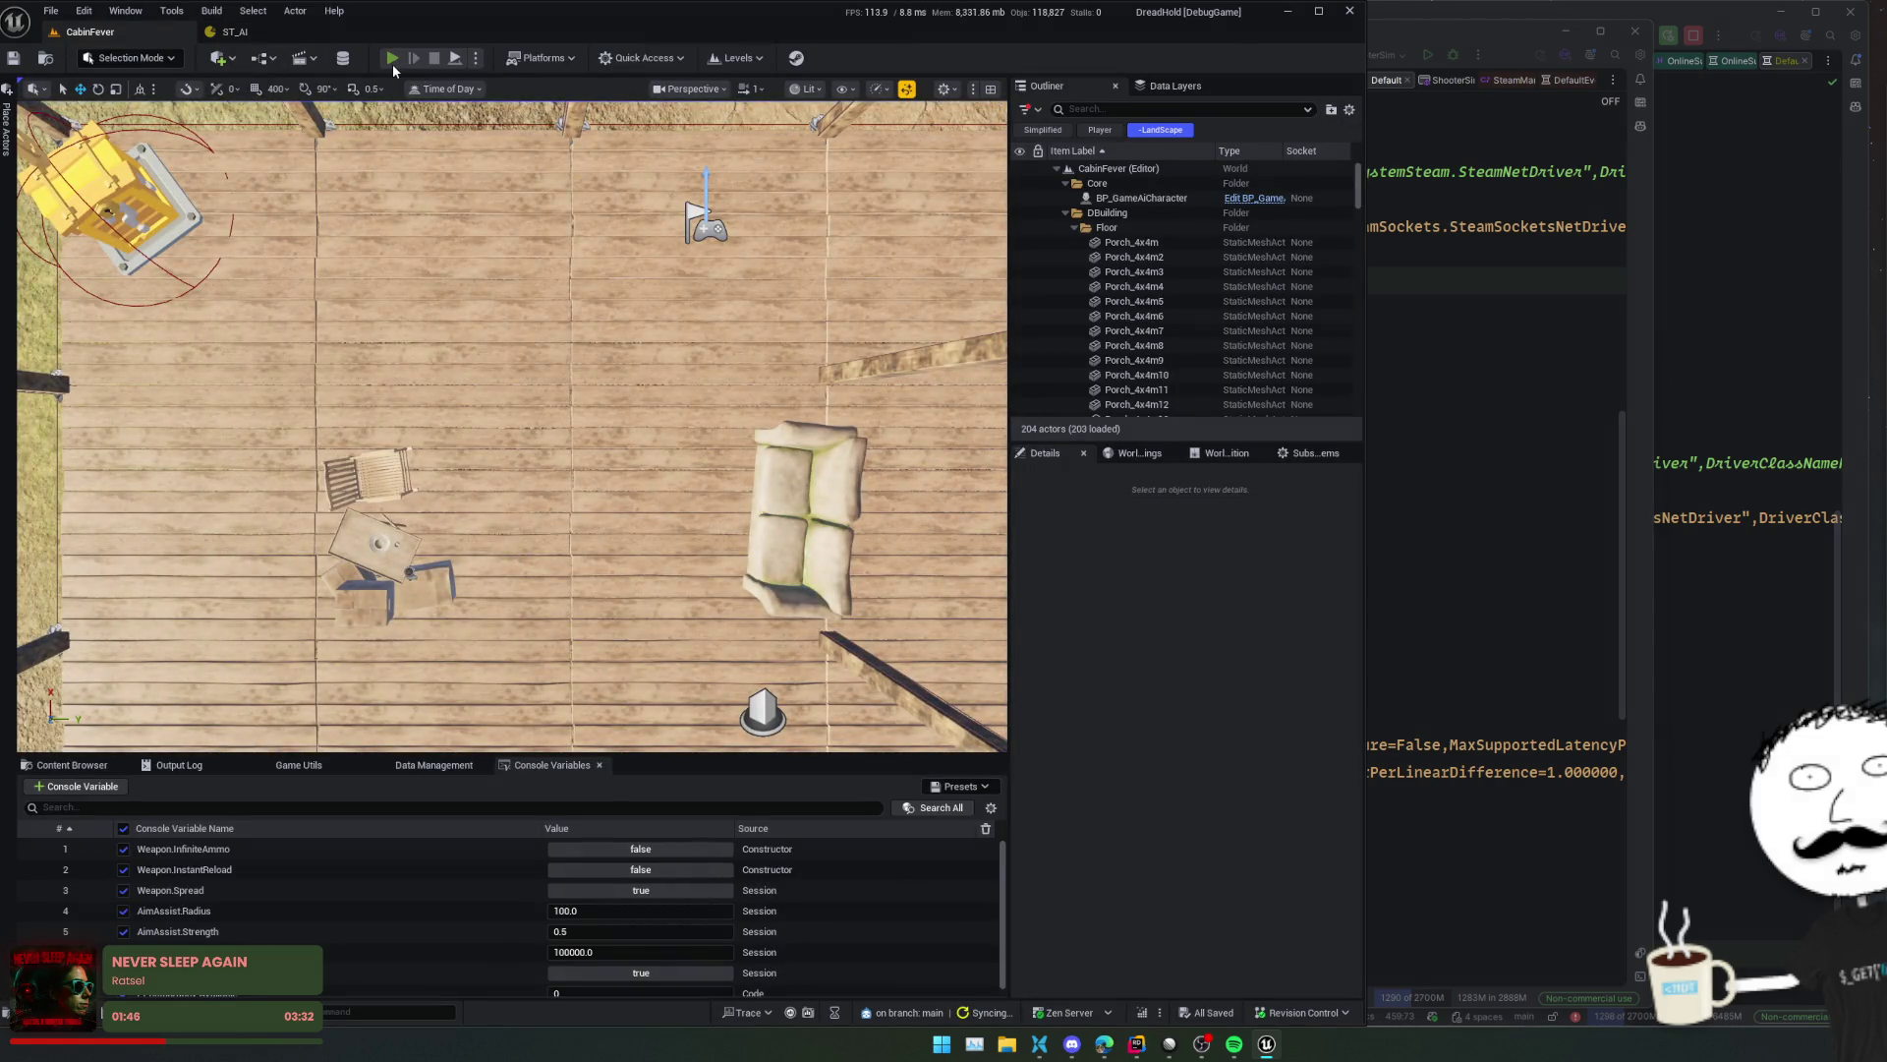
click(392, 58)
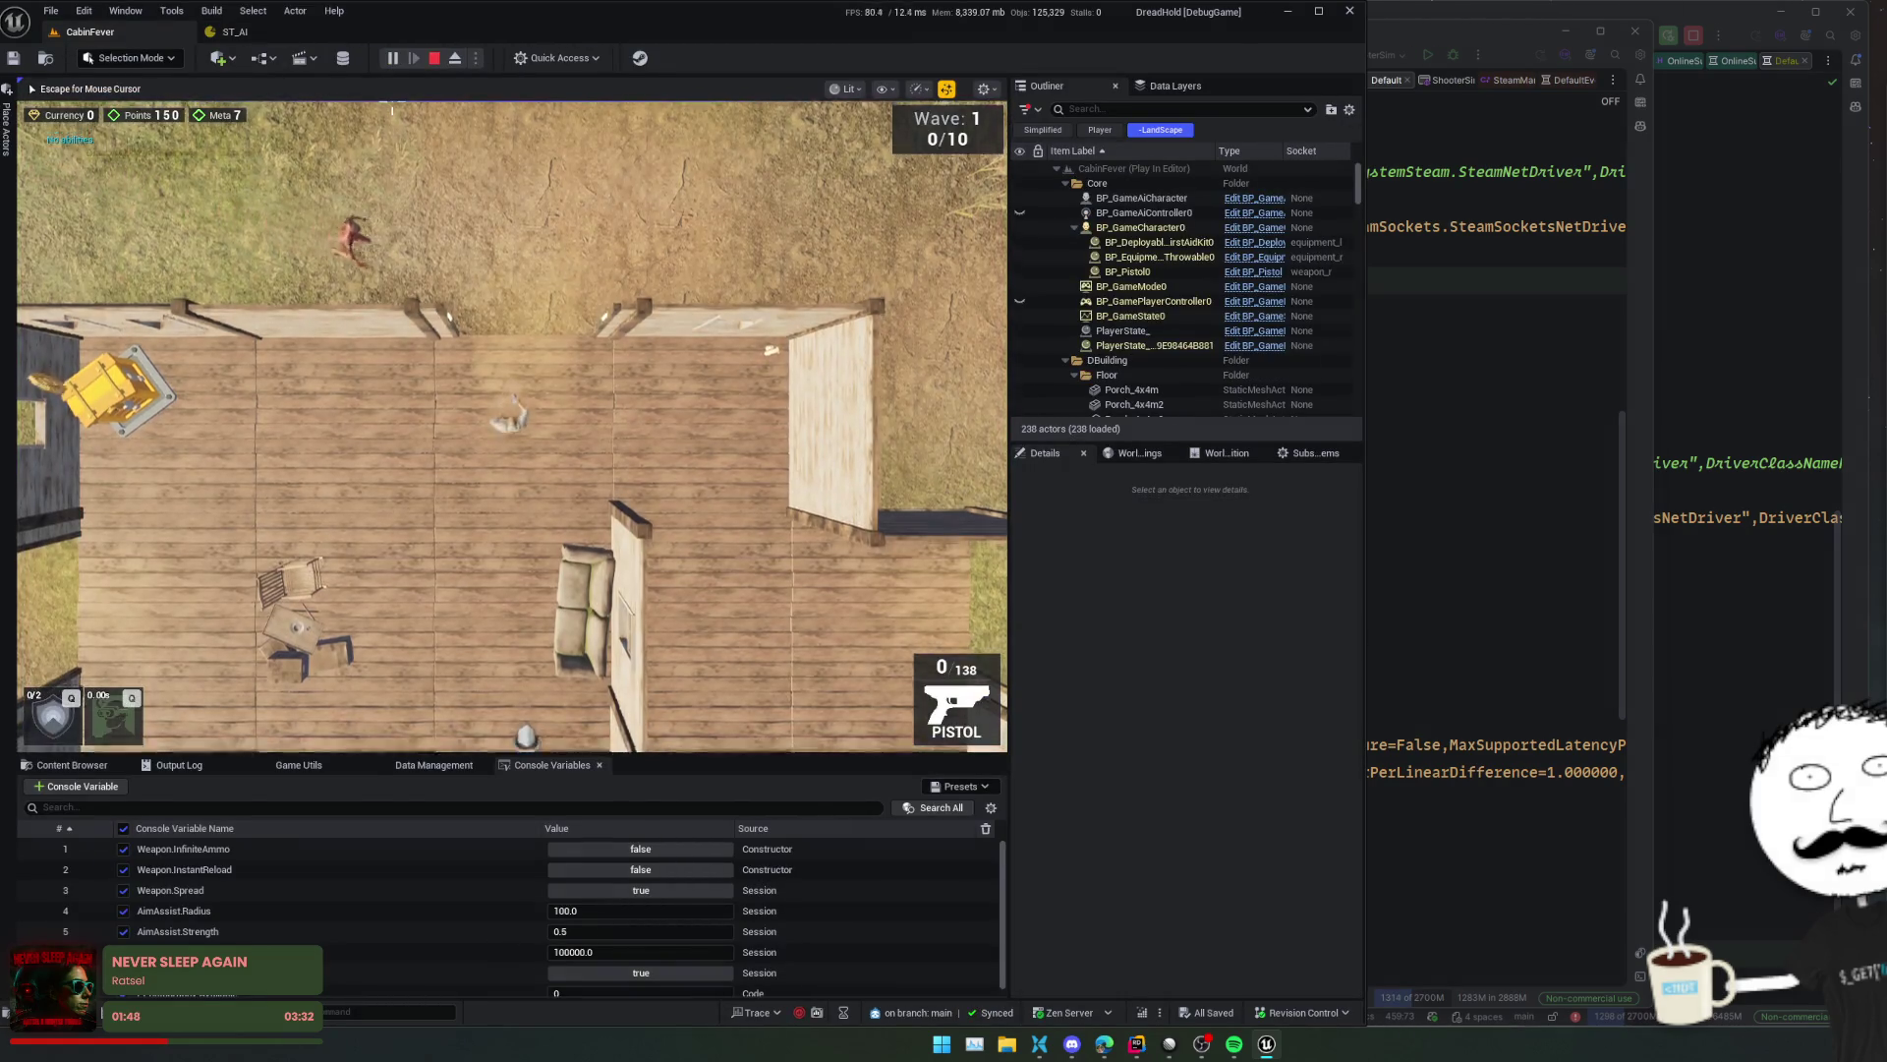
key(w)
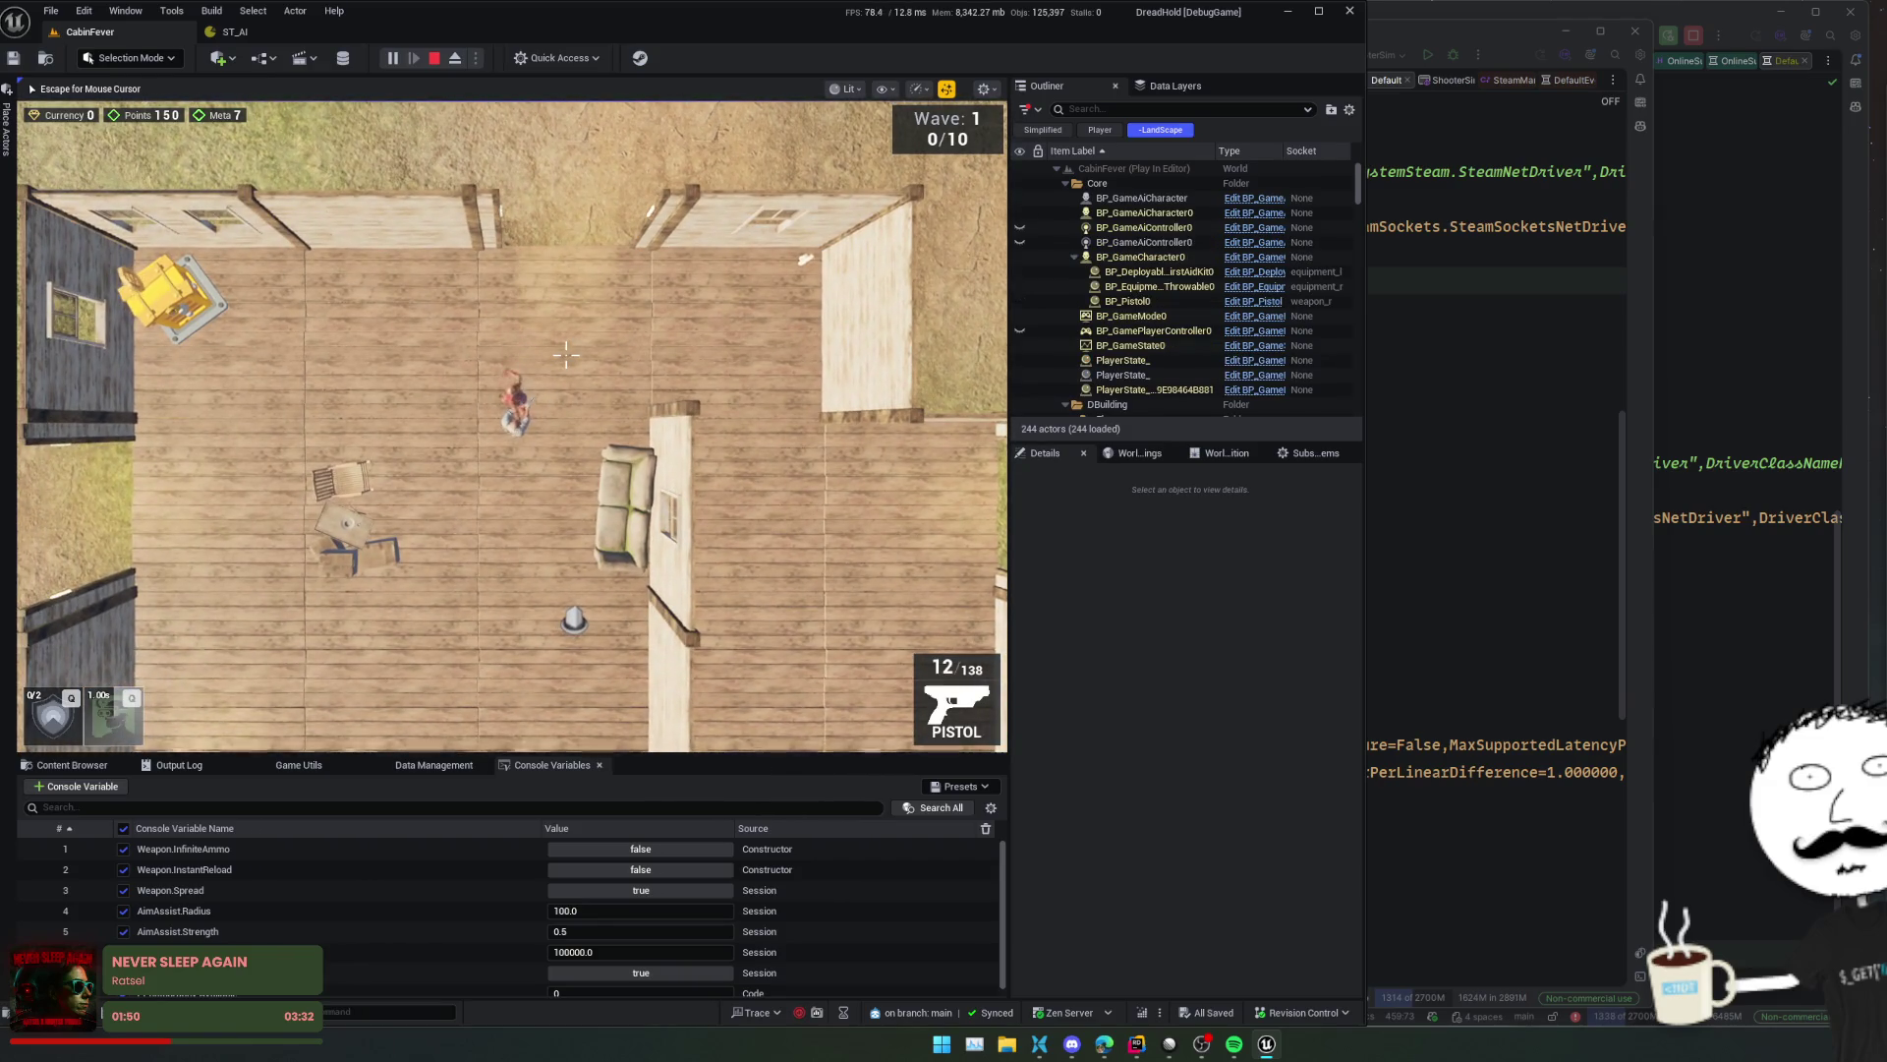
key(s)
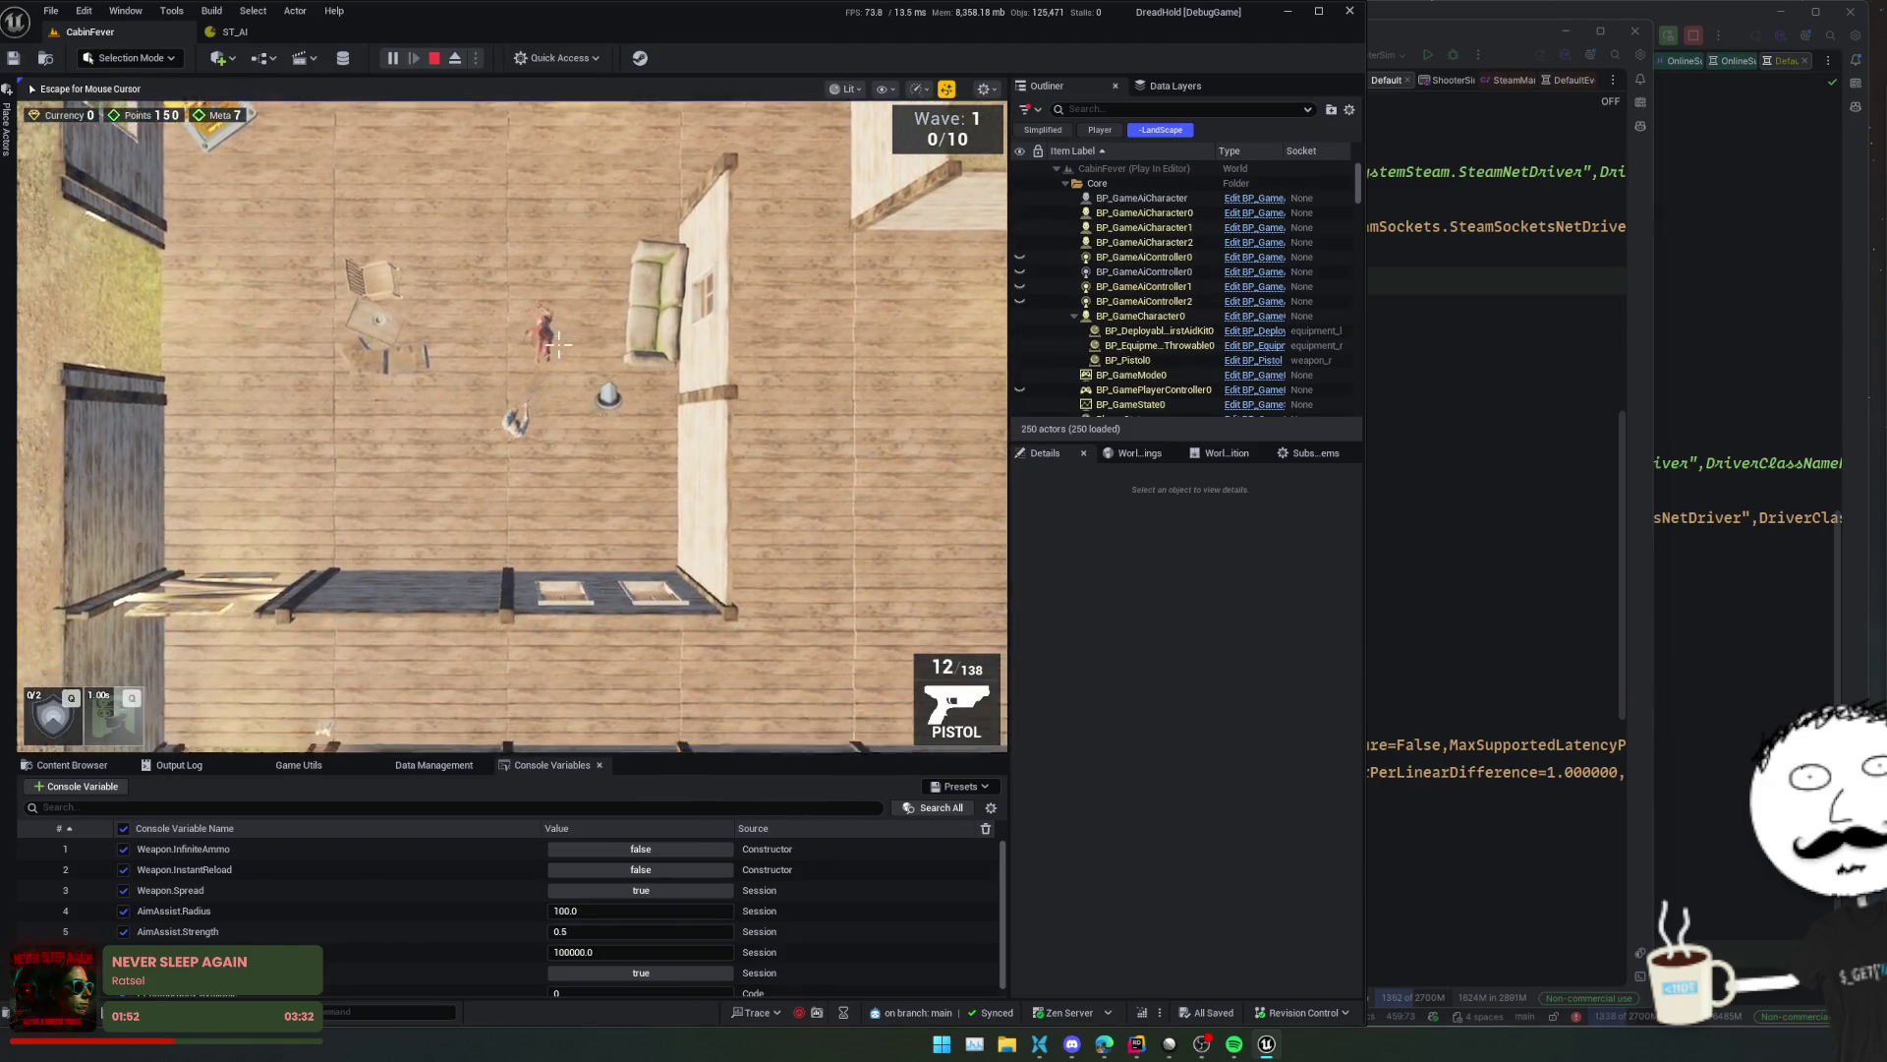
key(a)
key(w)
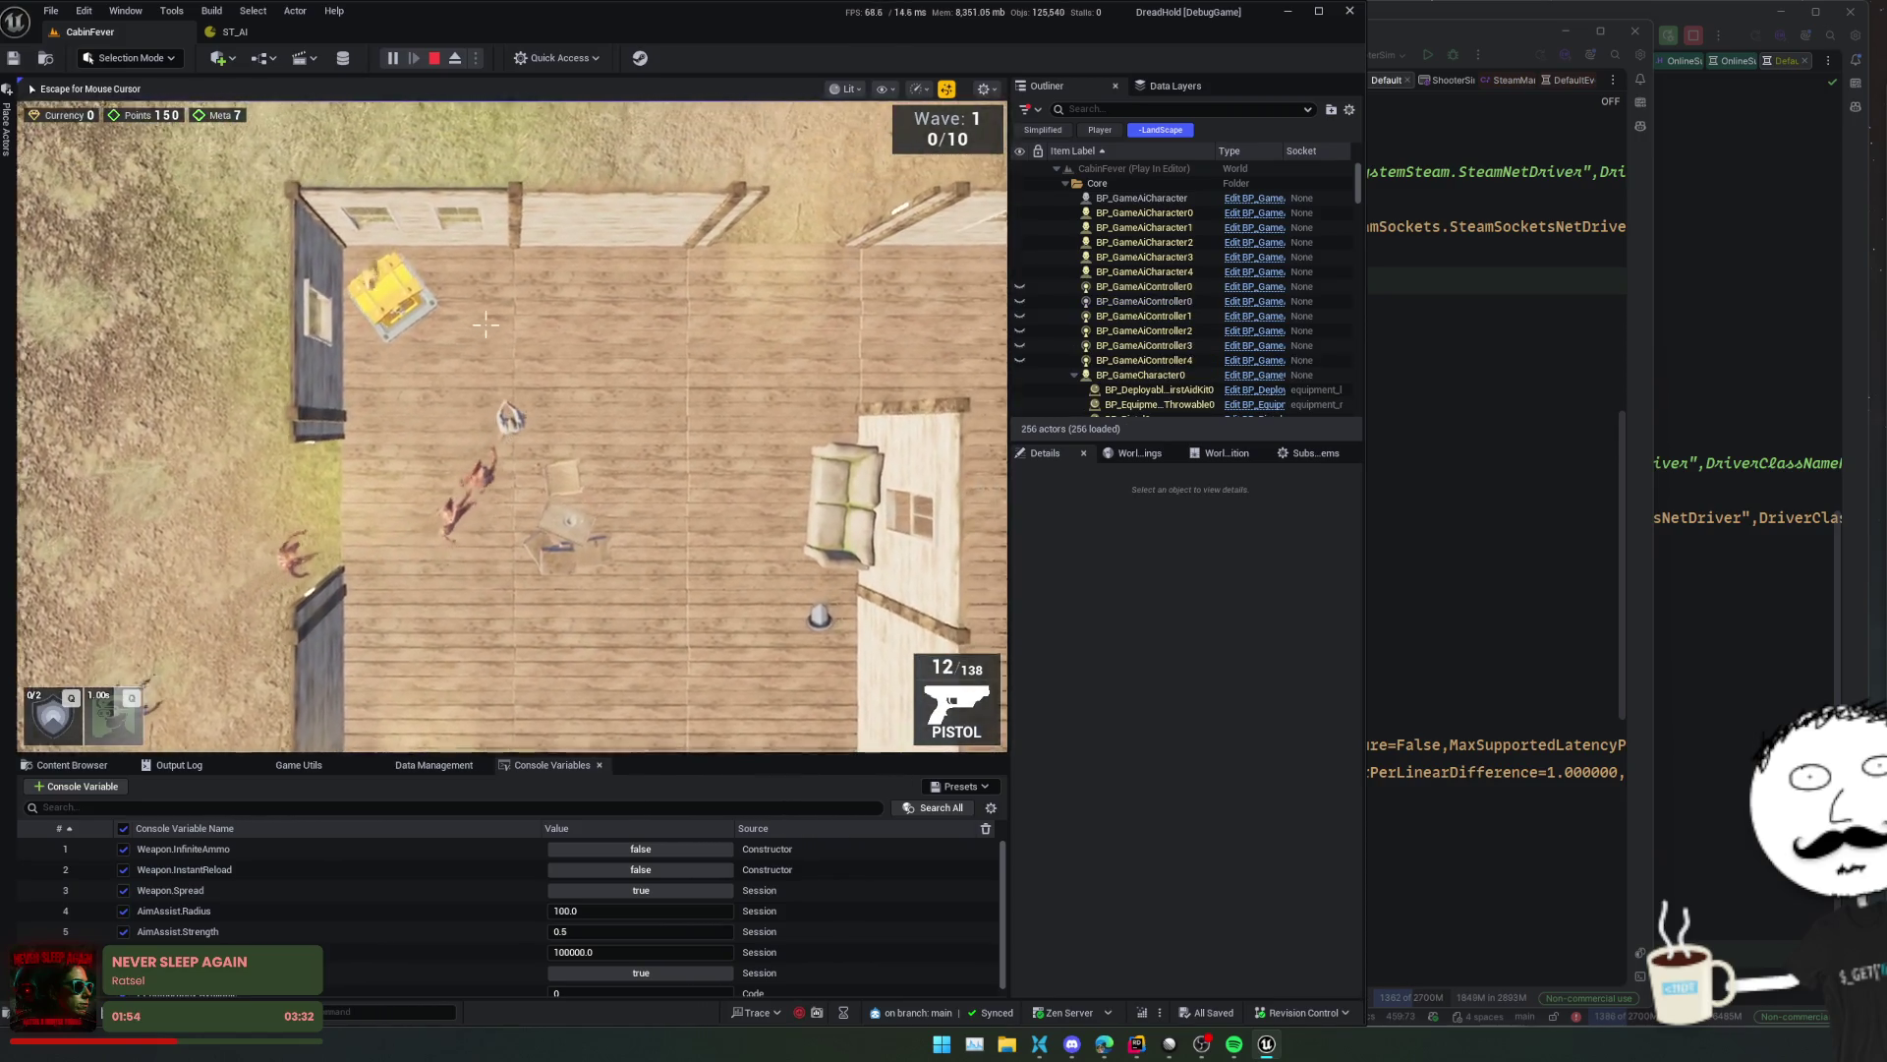
key(w)
key(d)
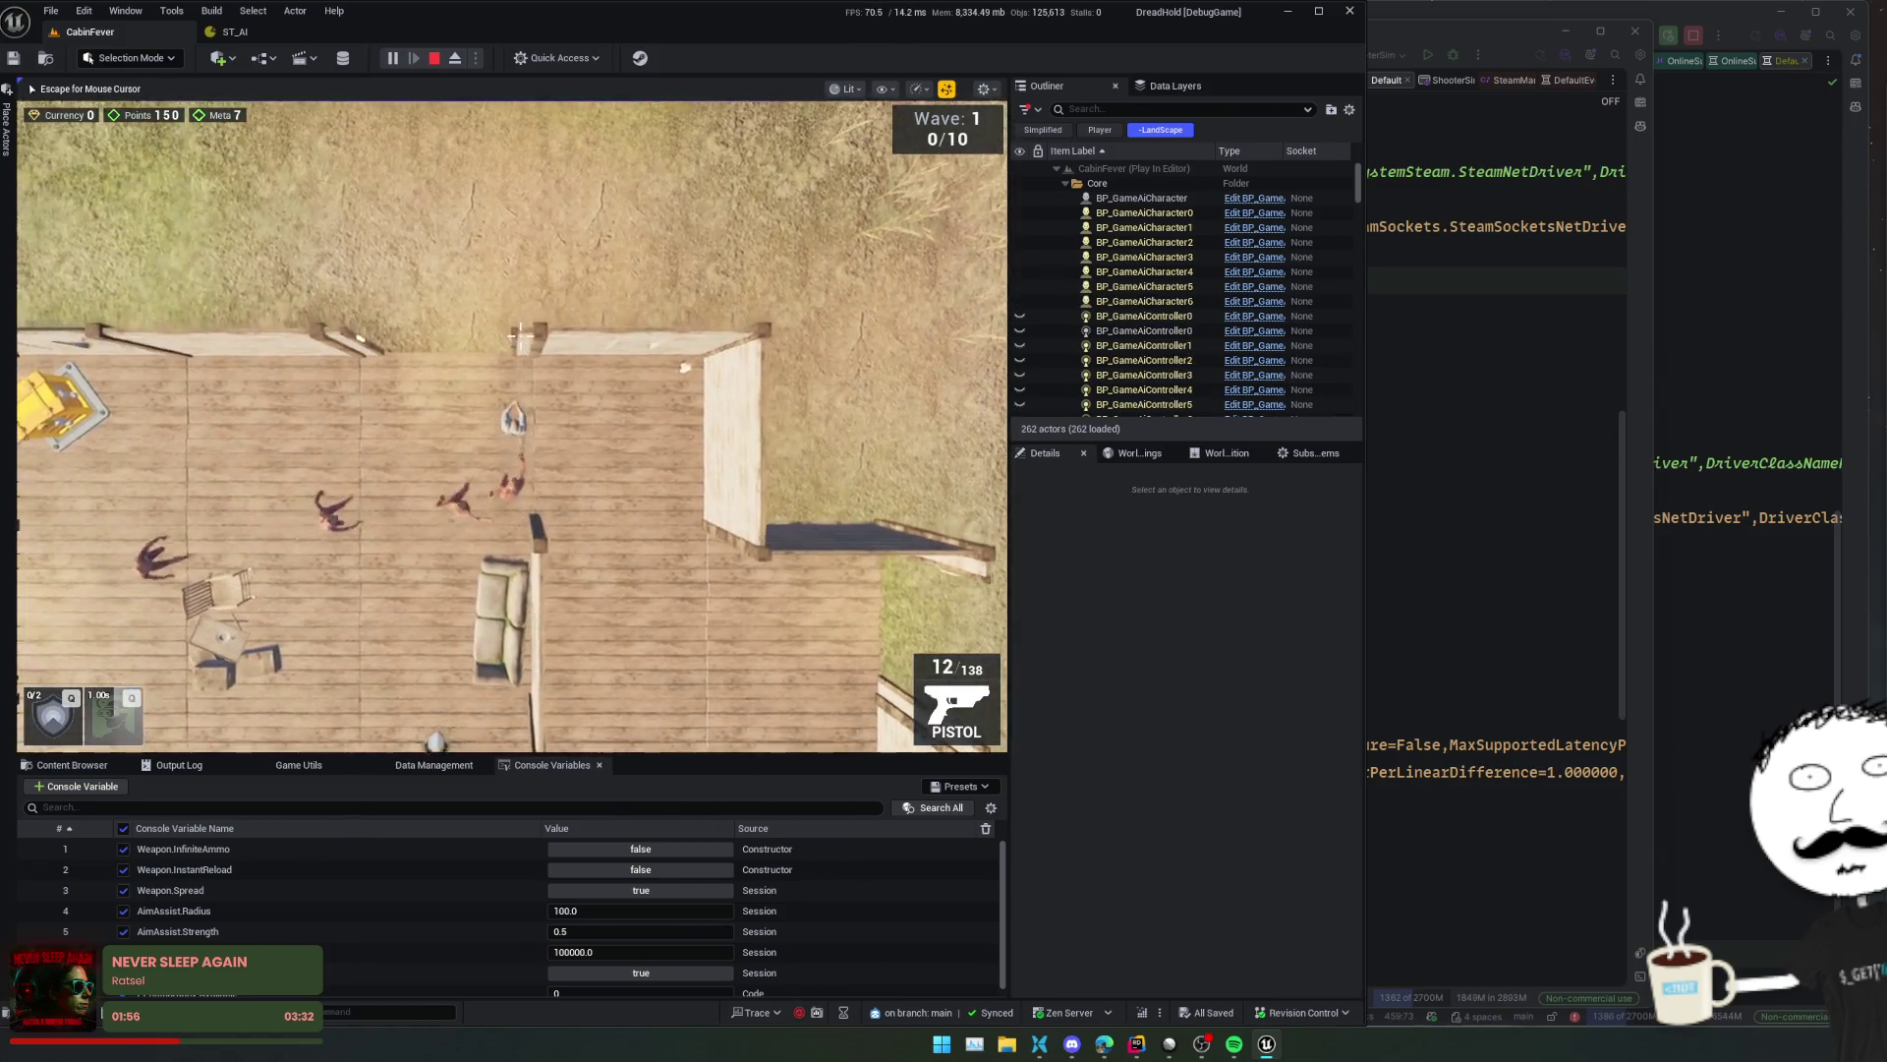
key(w)
key(a)
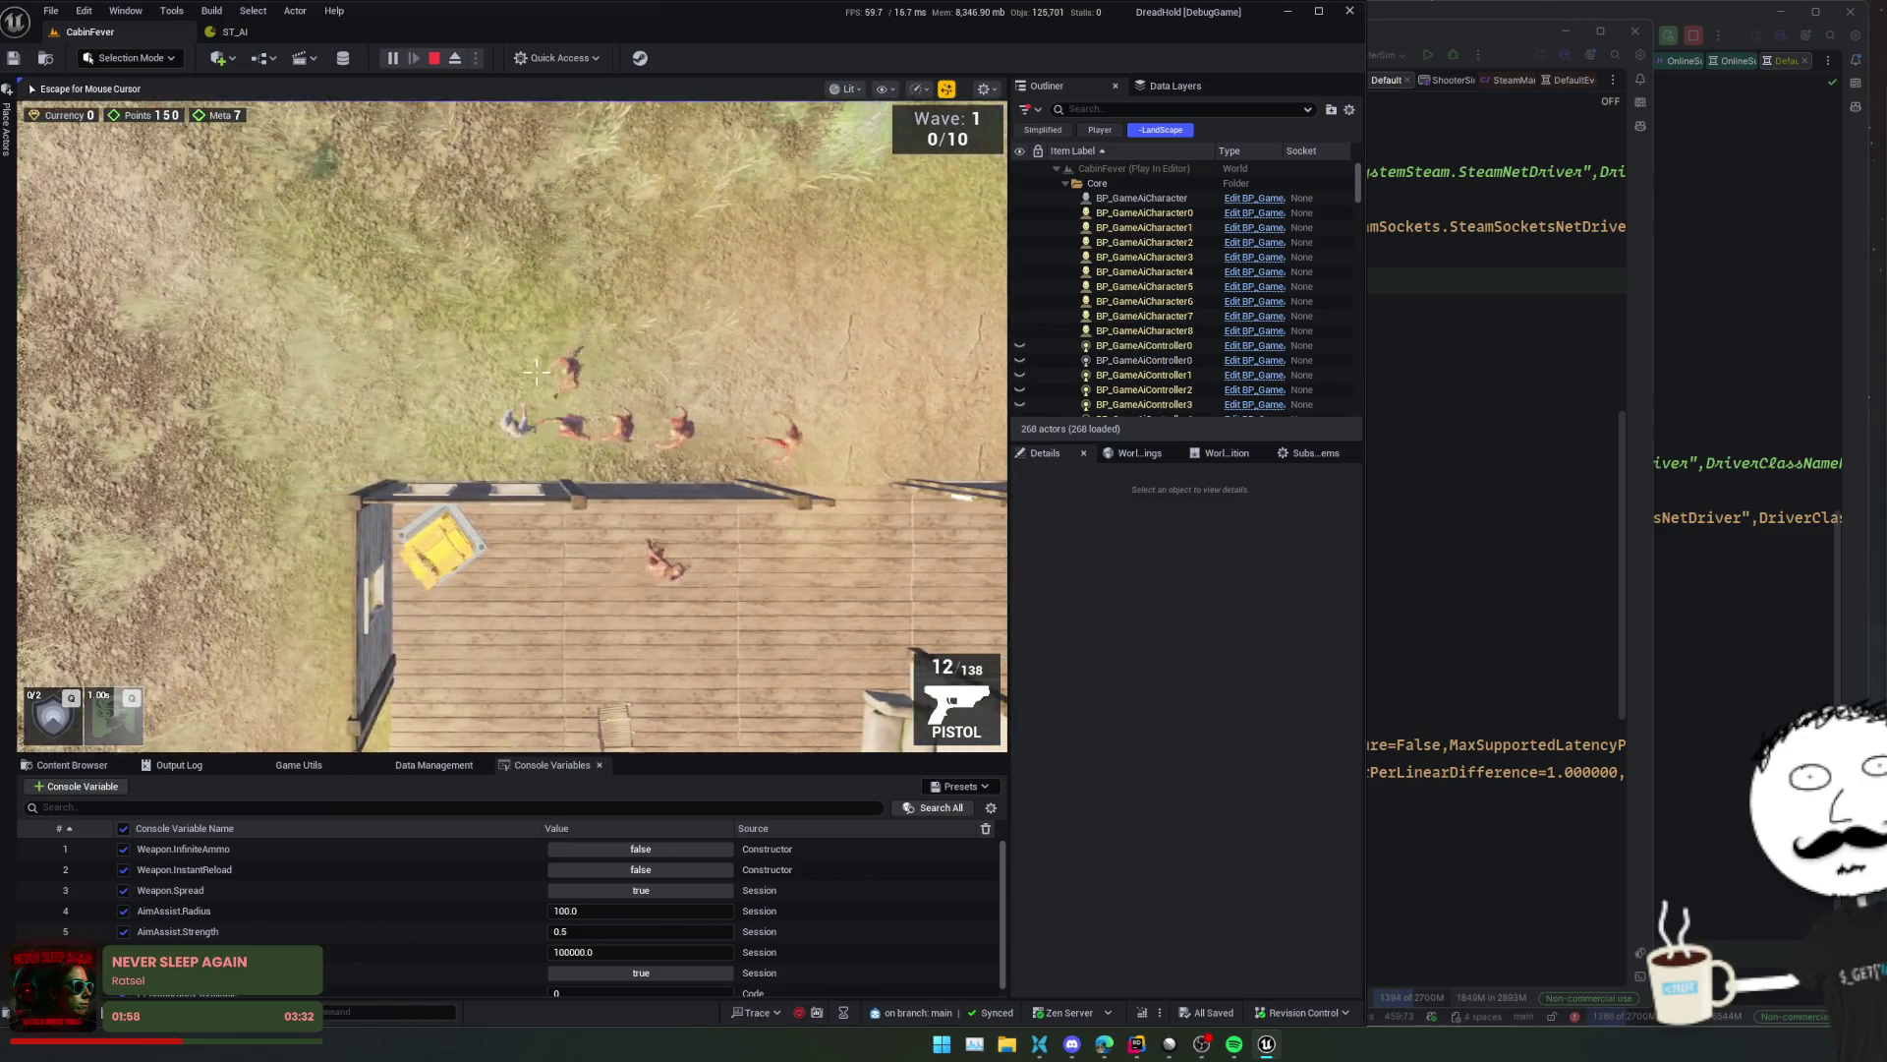
key(a)
- Lead the zombies down the deck's left wall, shooting at them, toward the cabin
key(s)
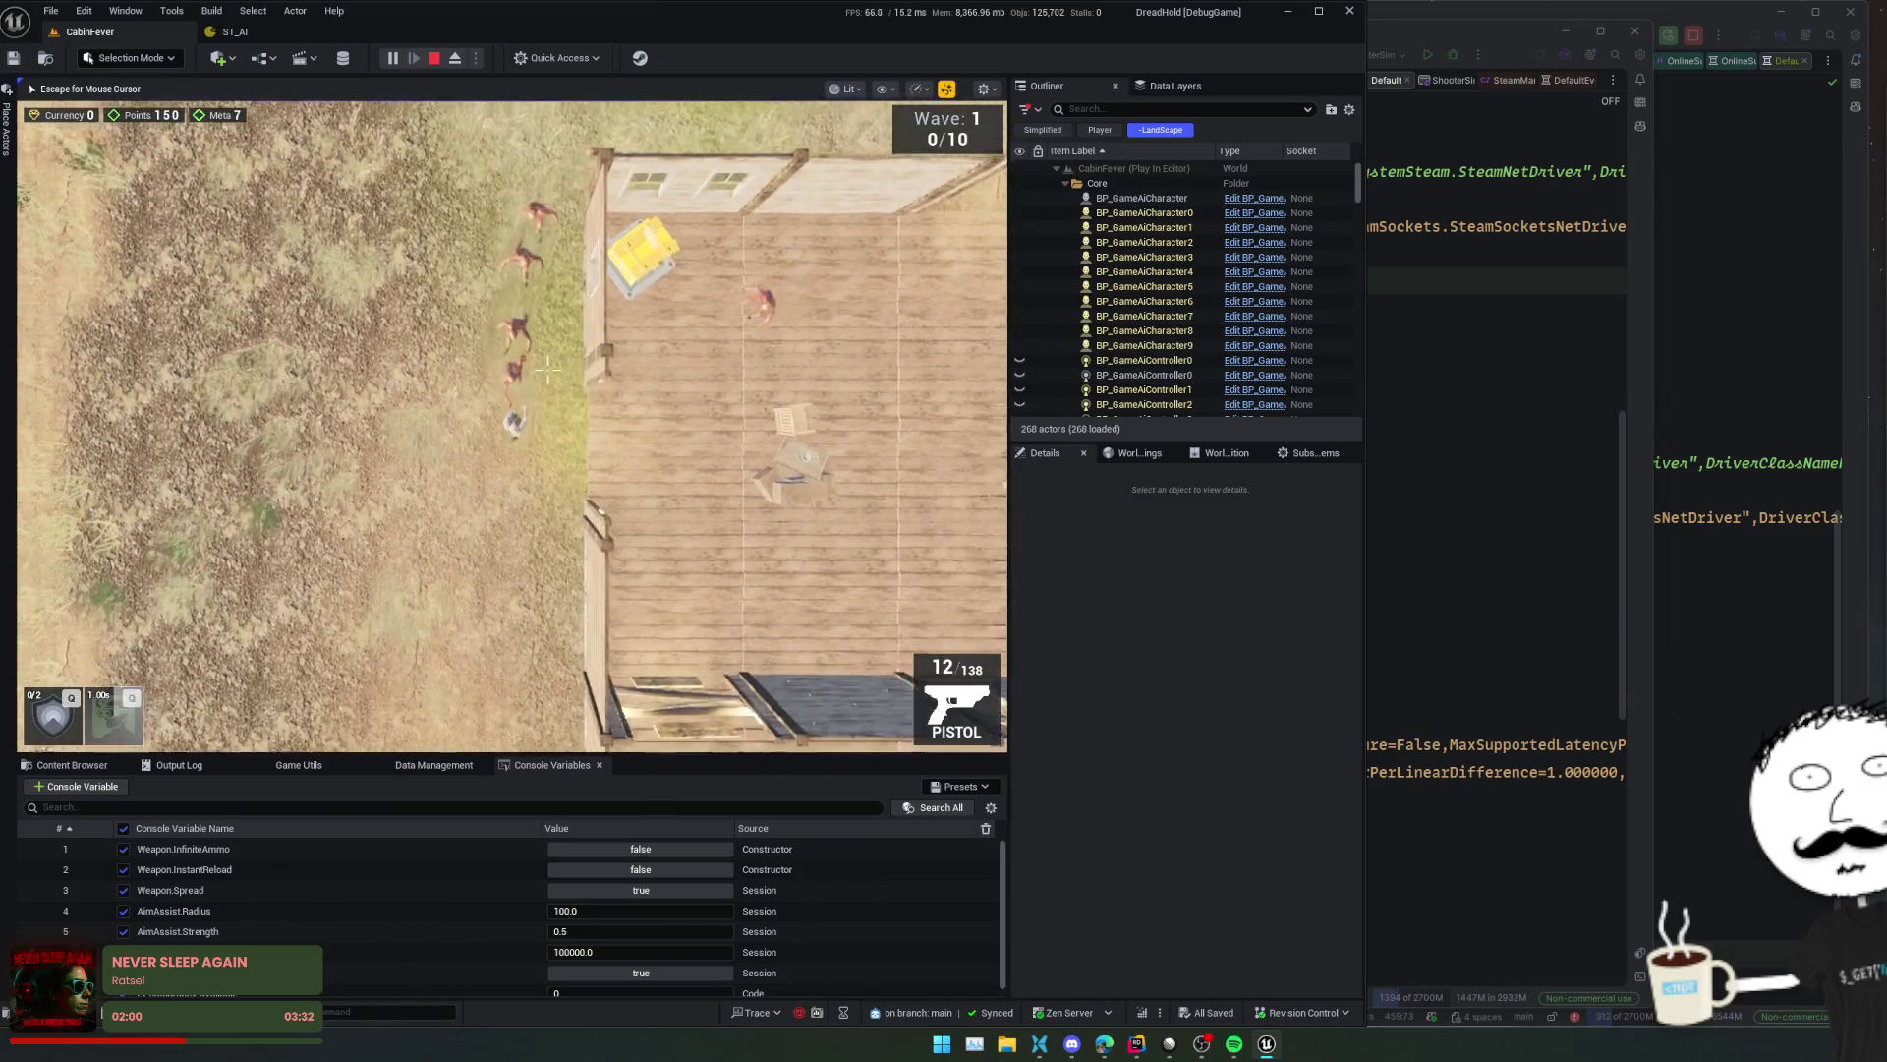
key(s)
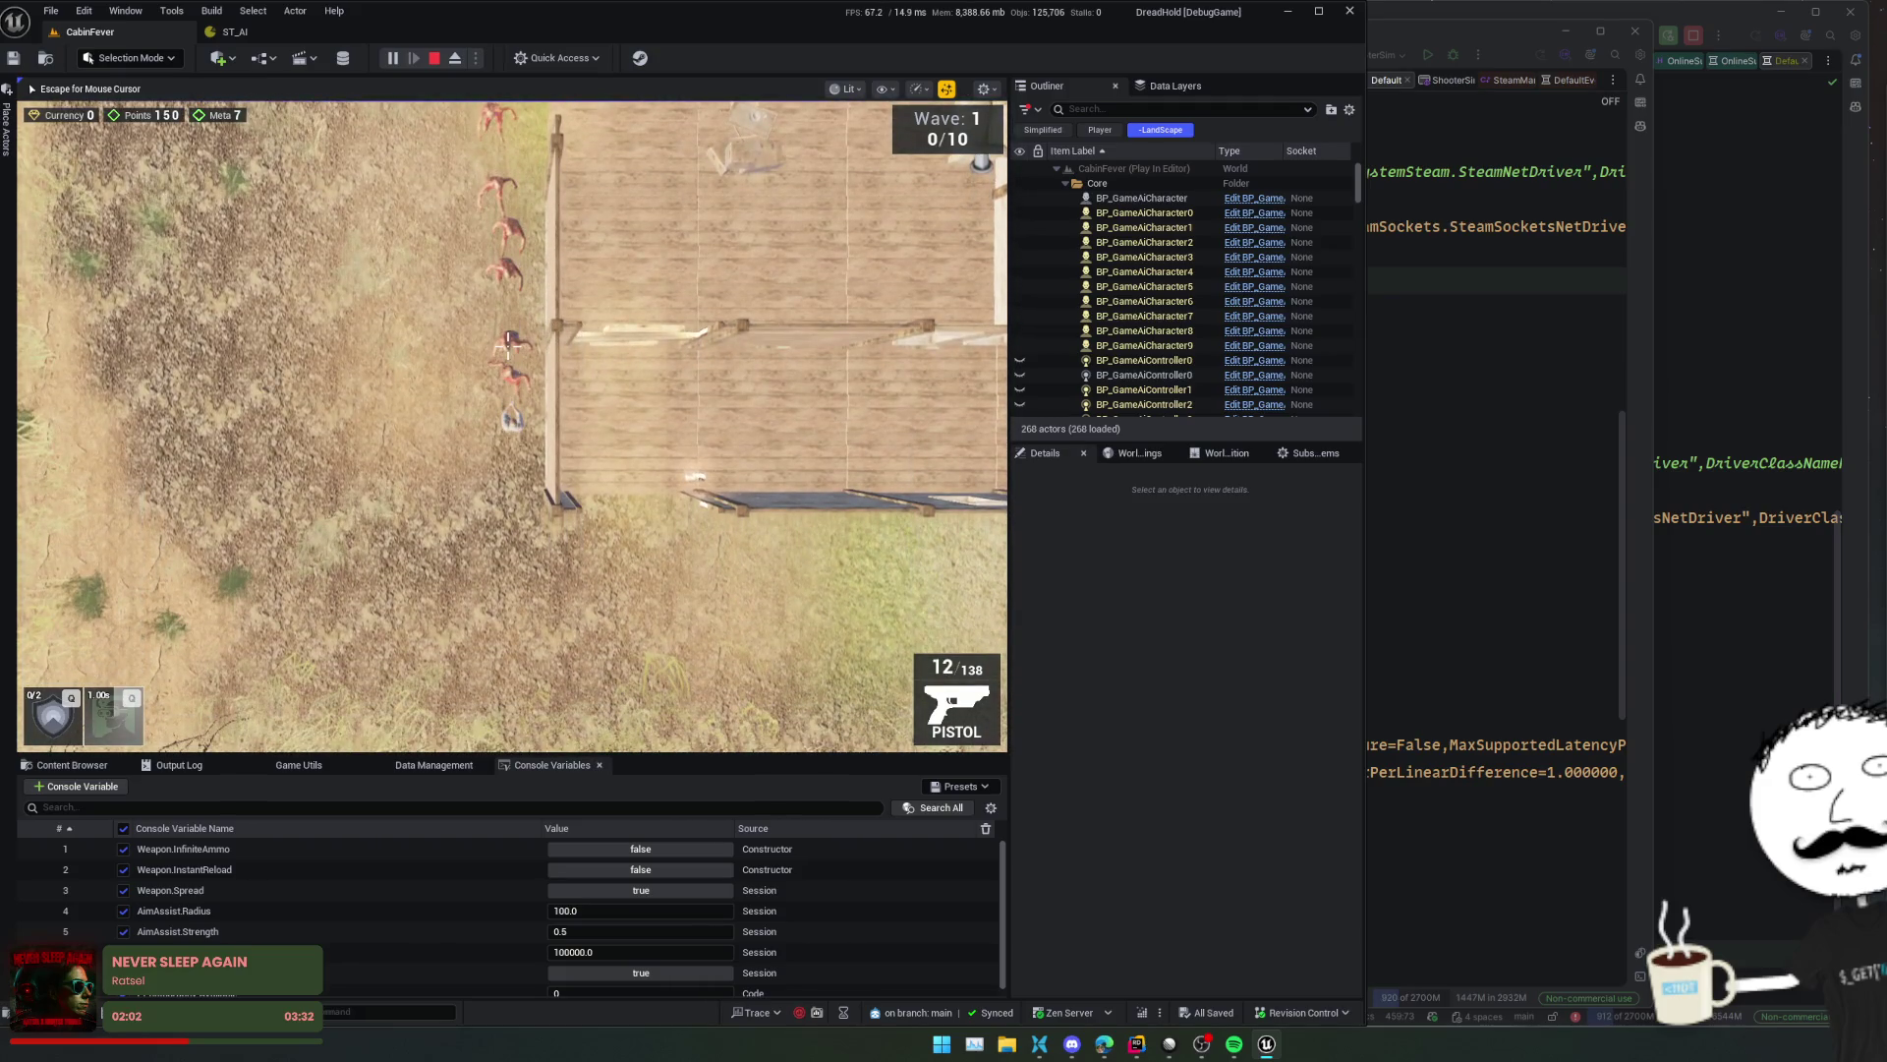
key(s)
key(d)
click(627, 354)
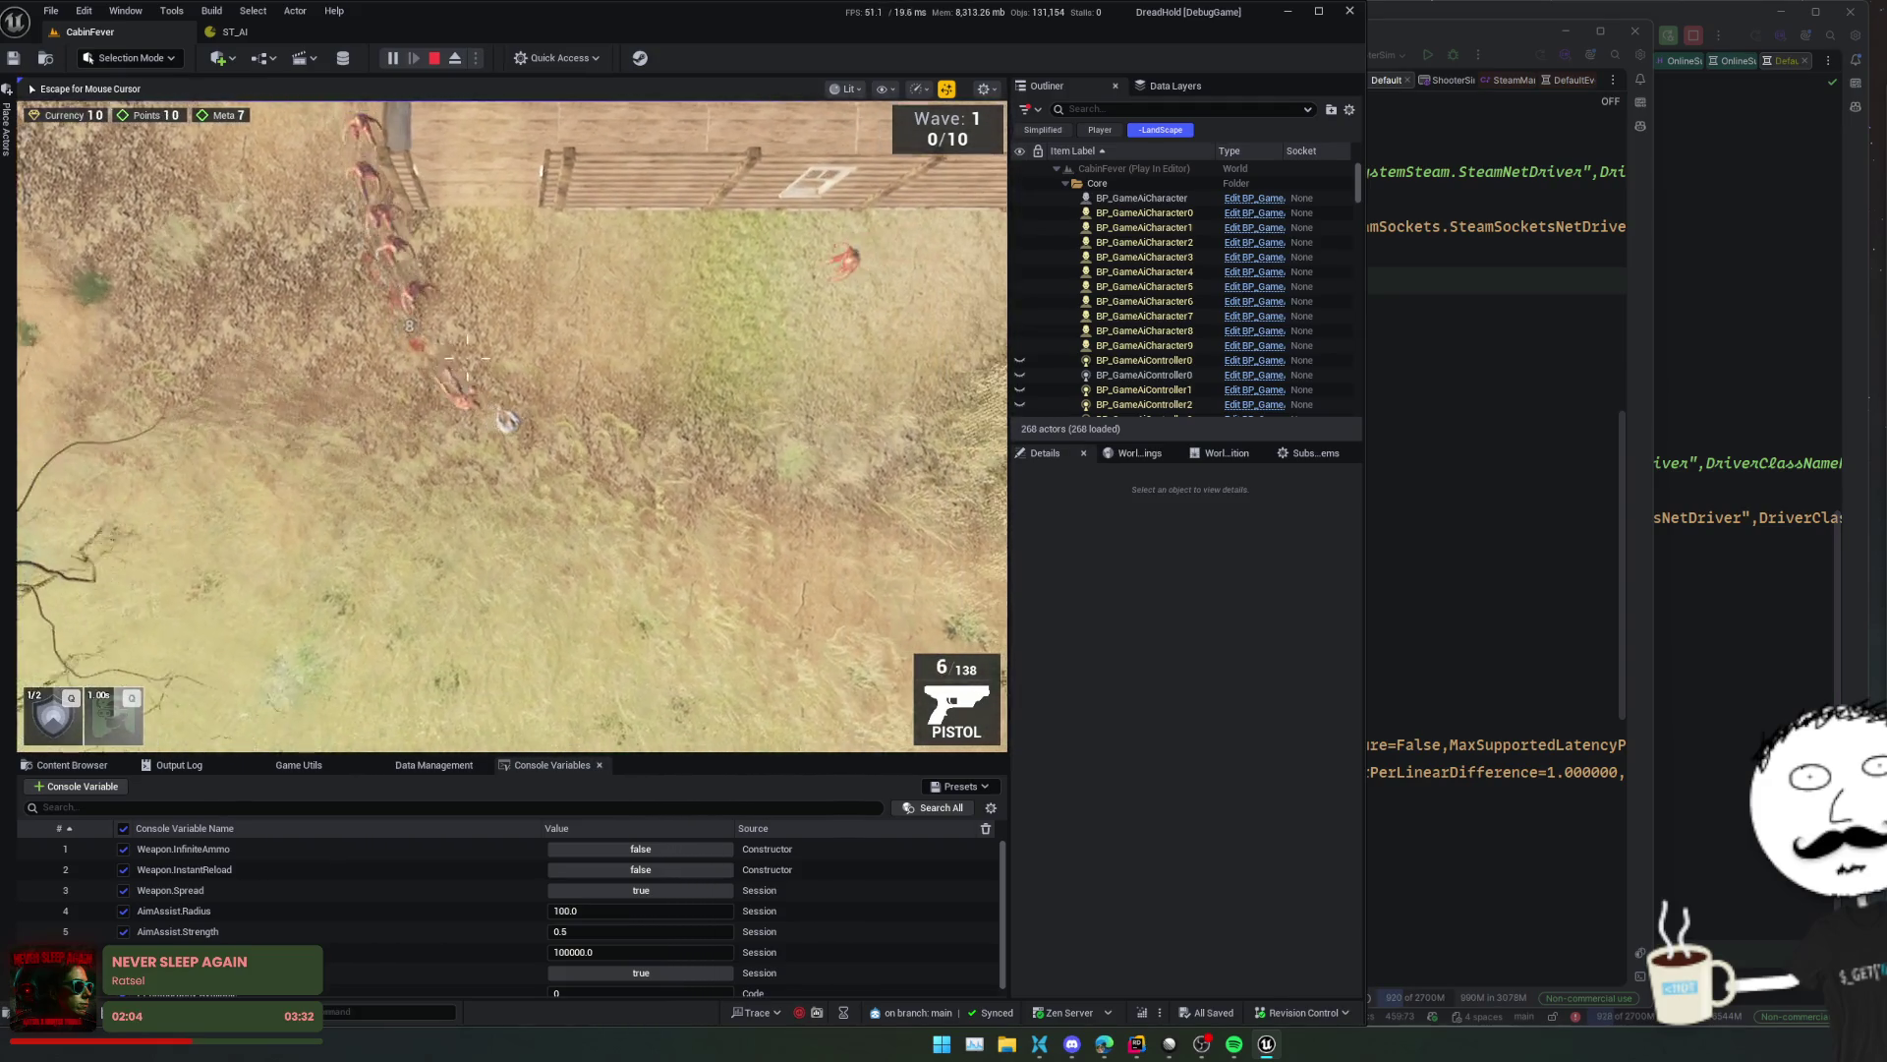
key(s)
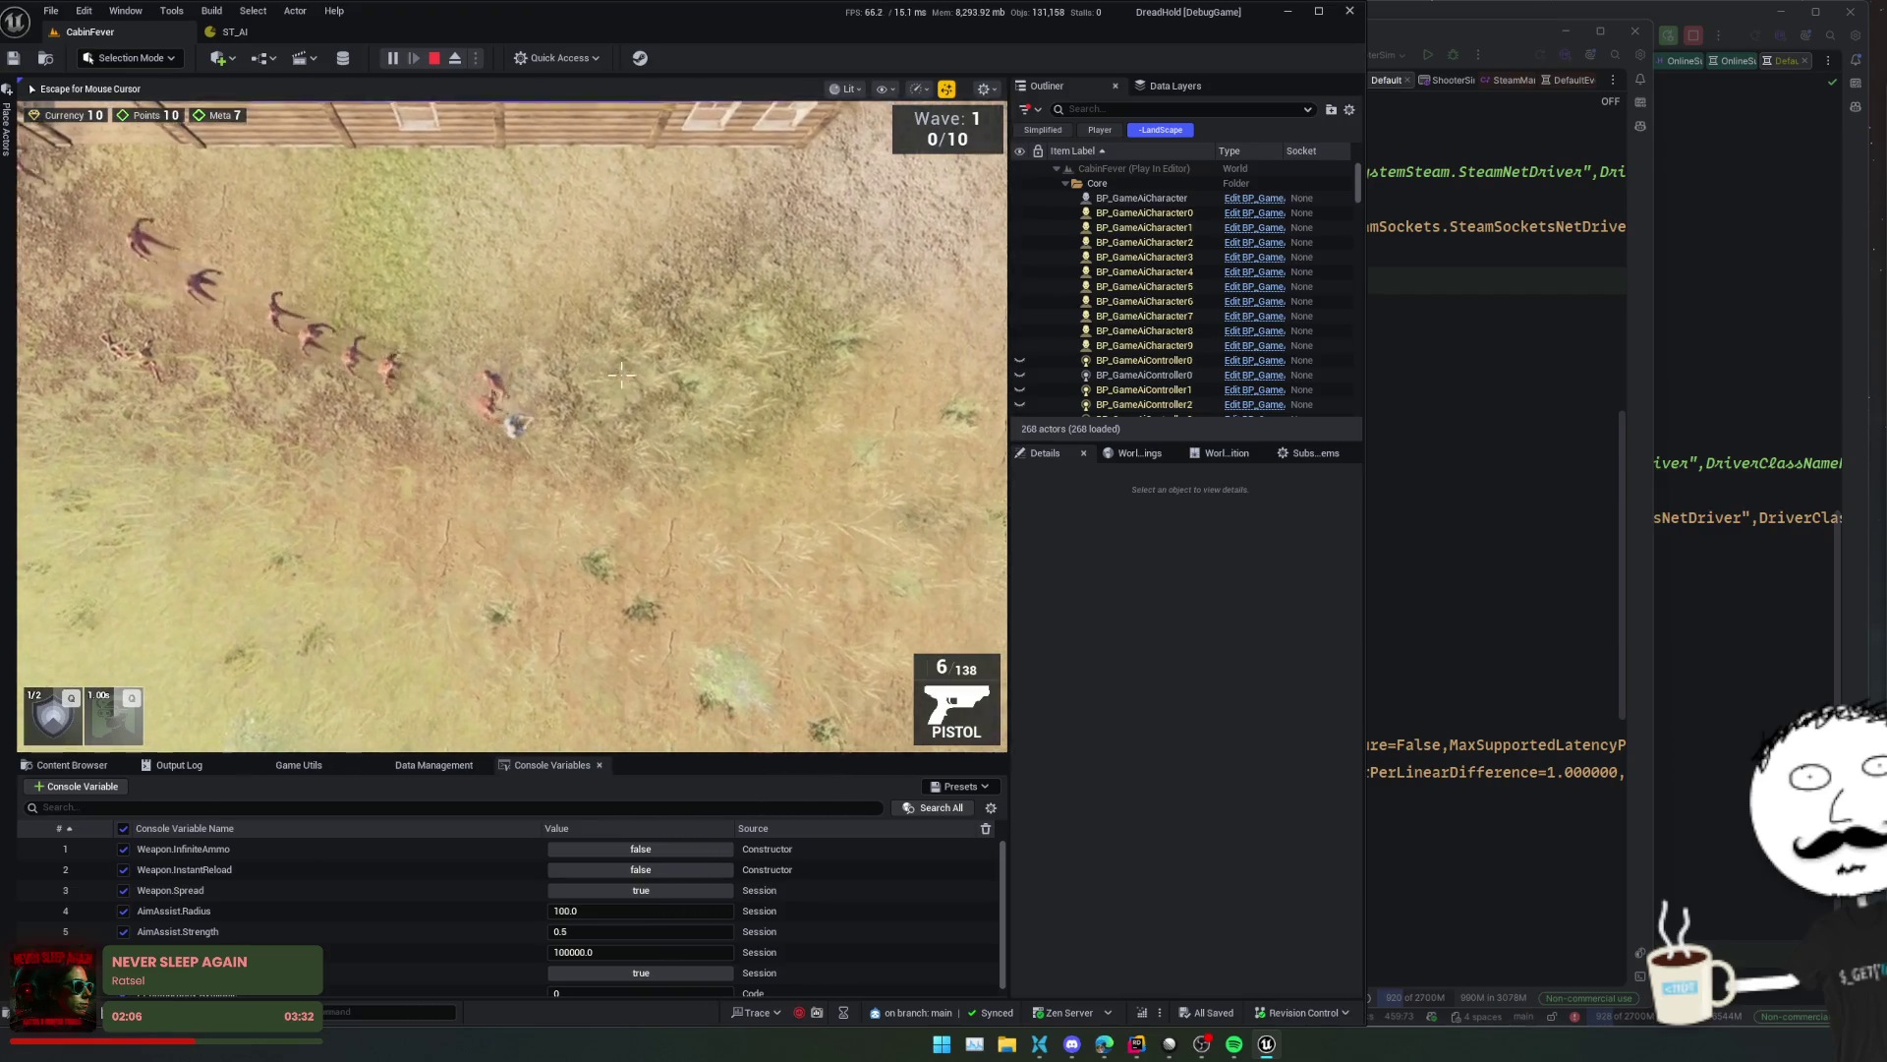
key(s)
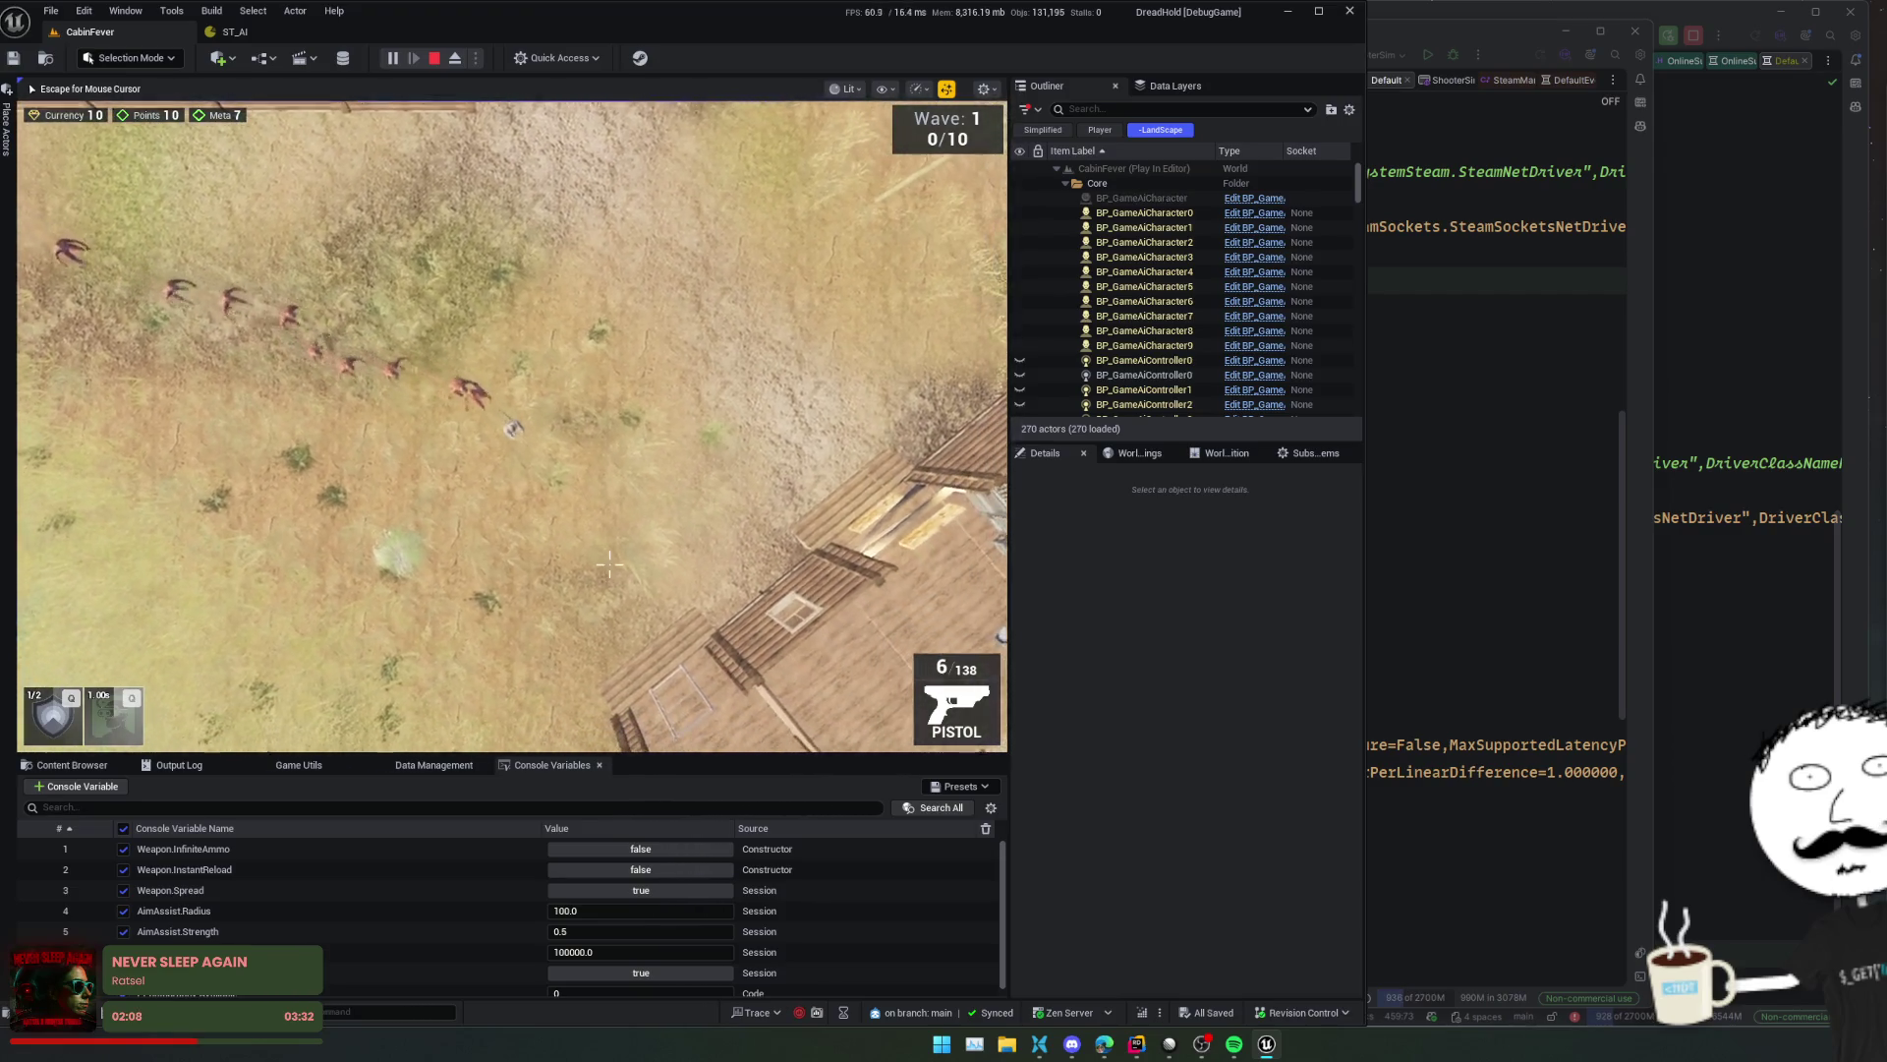
key(s)
- Show the Game Utils tools, walk onto the cabin deck, then return to DefaultEngine.ini in Rider
key(Escape)
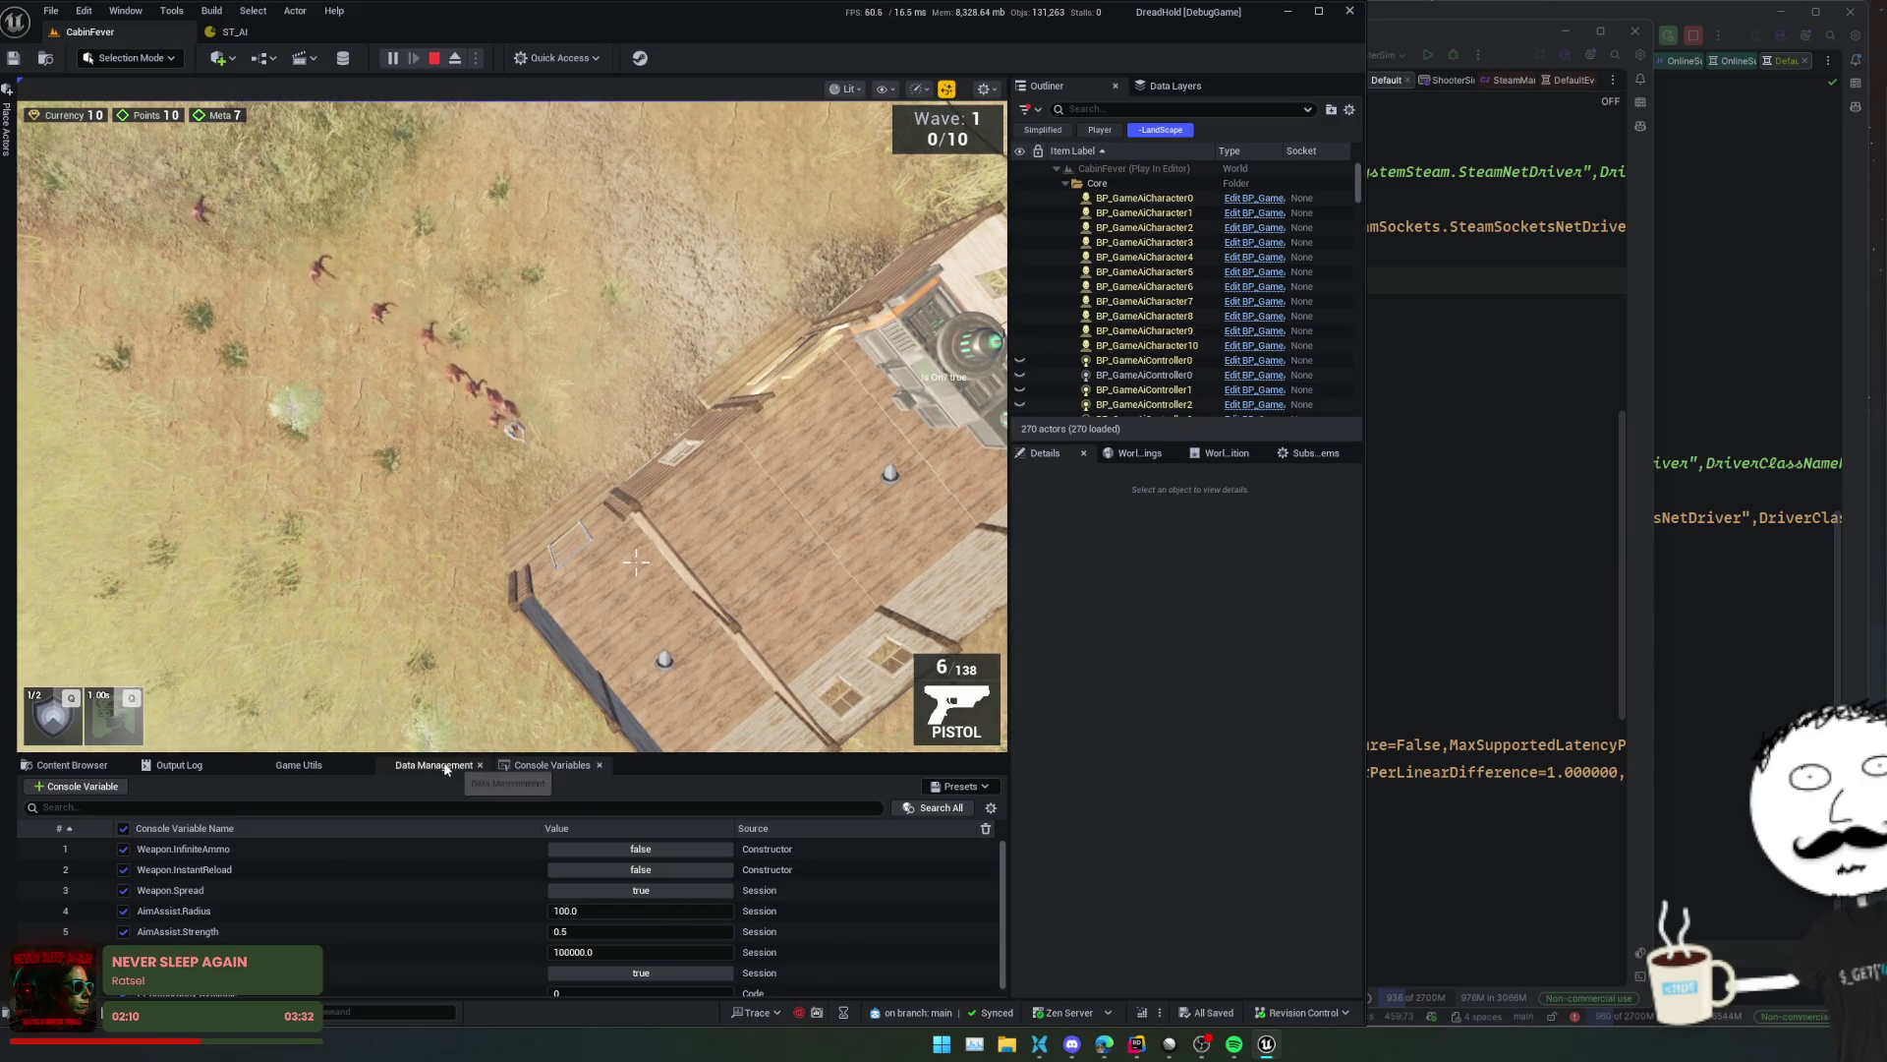
click(445, 768)
click(299, 765)
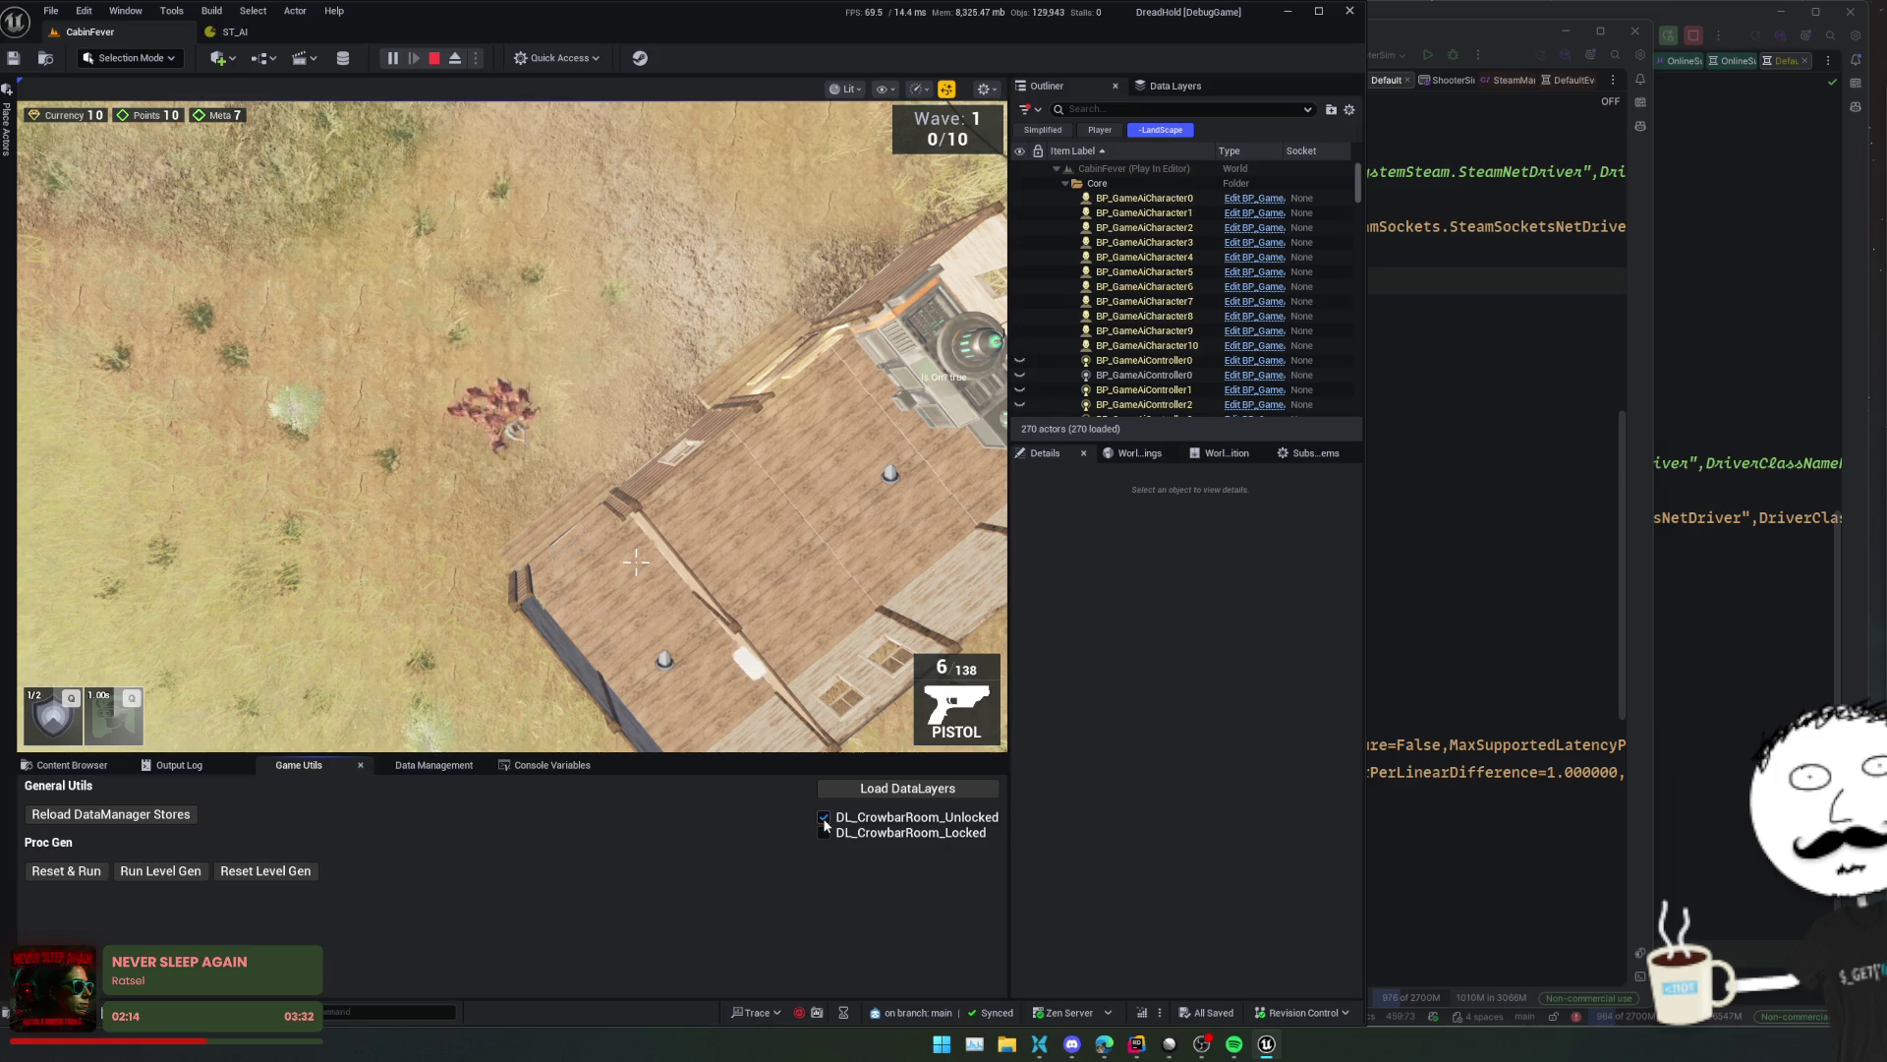
key(s)
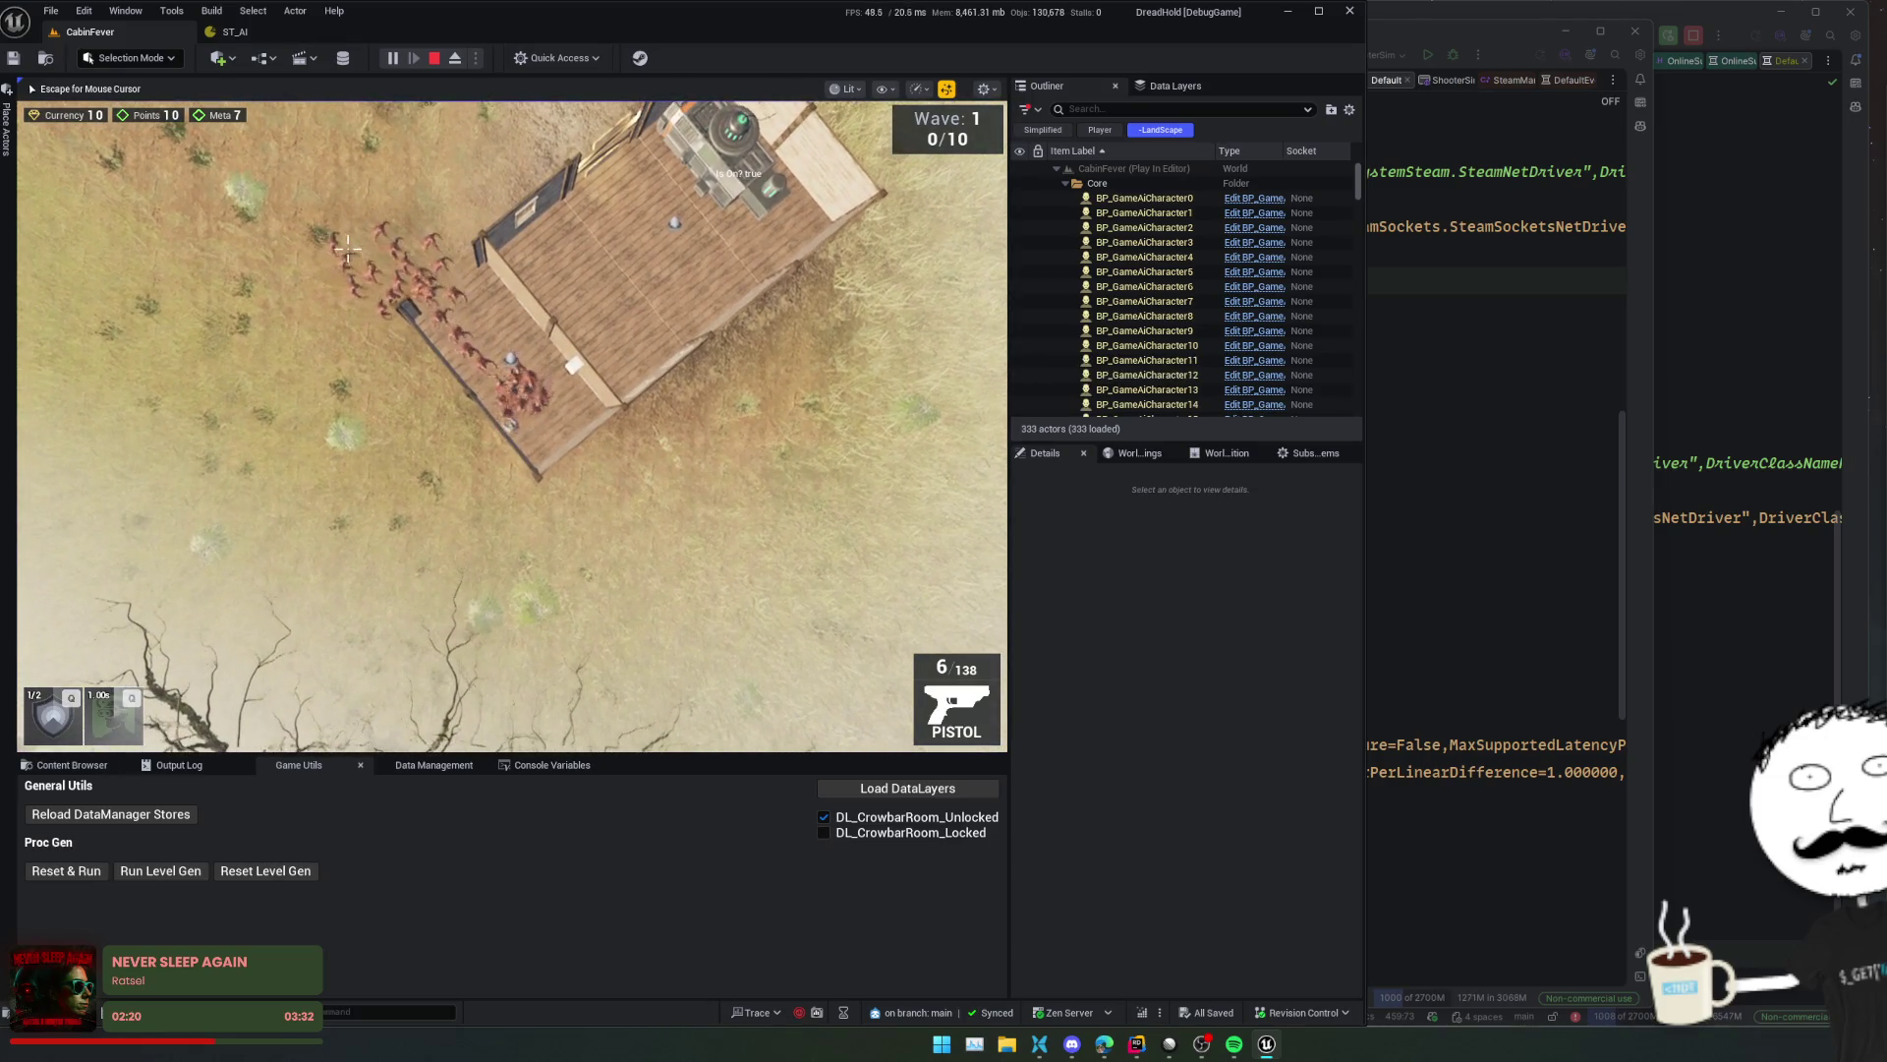
scroll(536, 327, up, 5)
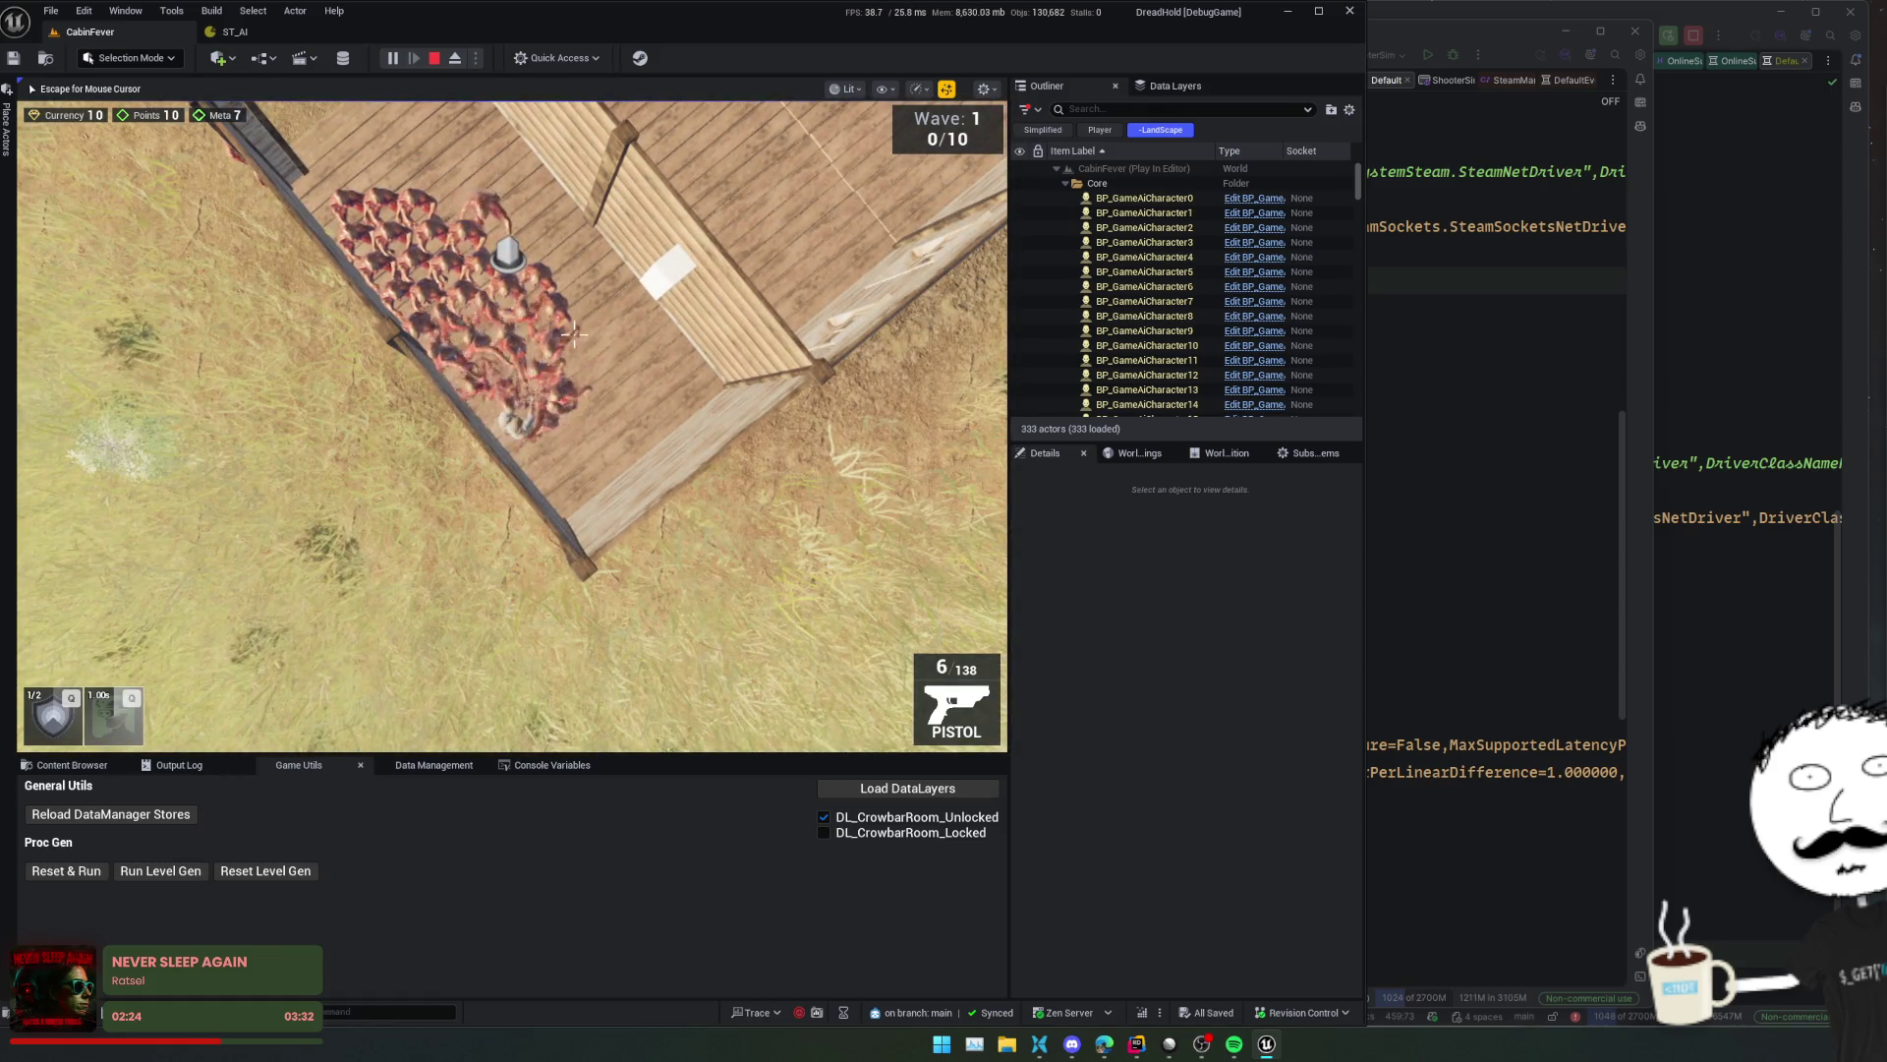
key(Escape)
click(1478, 393)
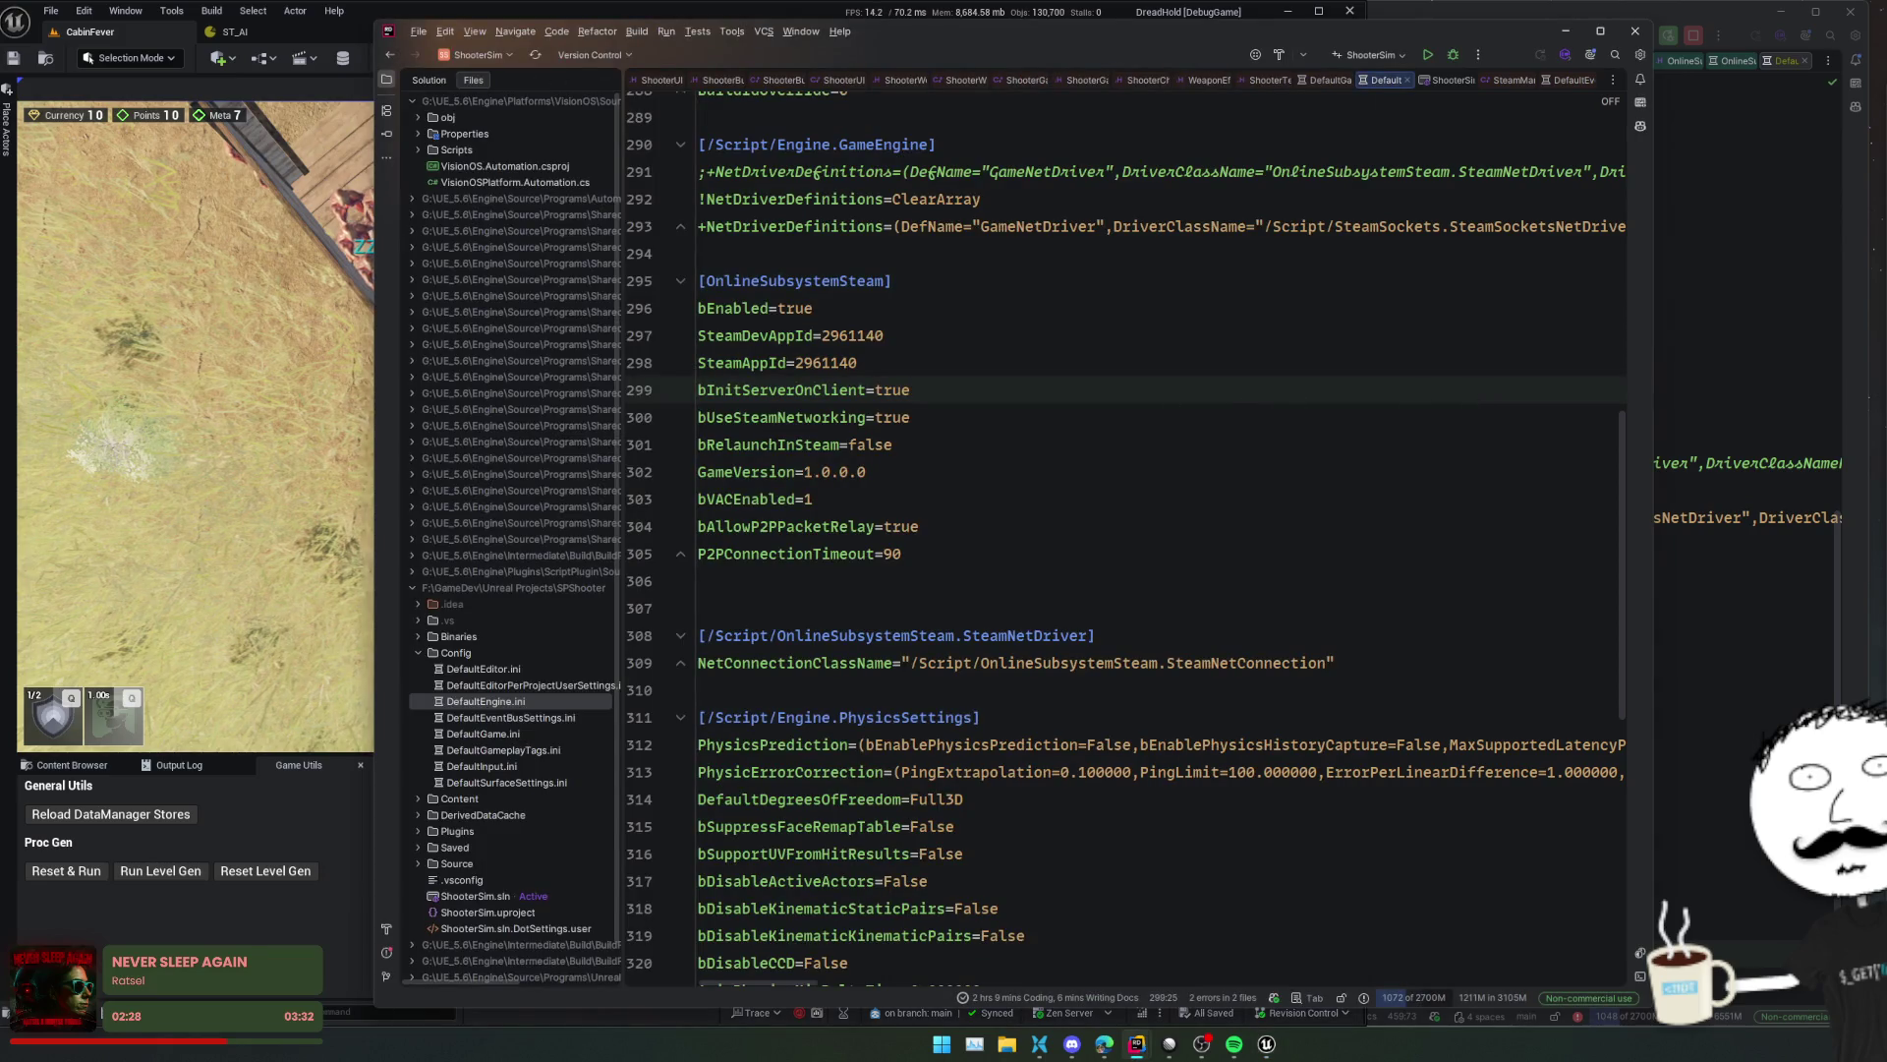
key(alt+Tab)
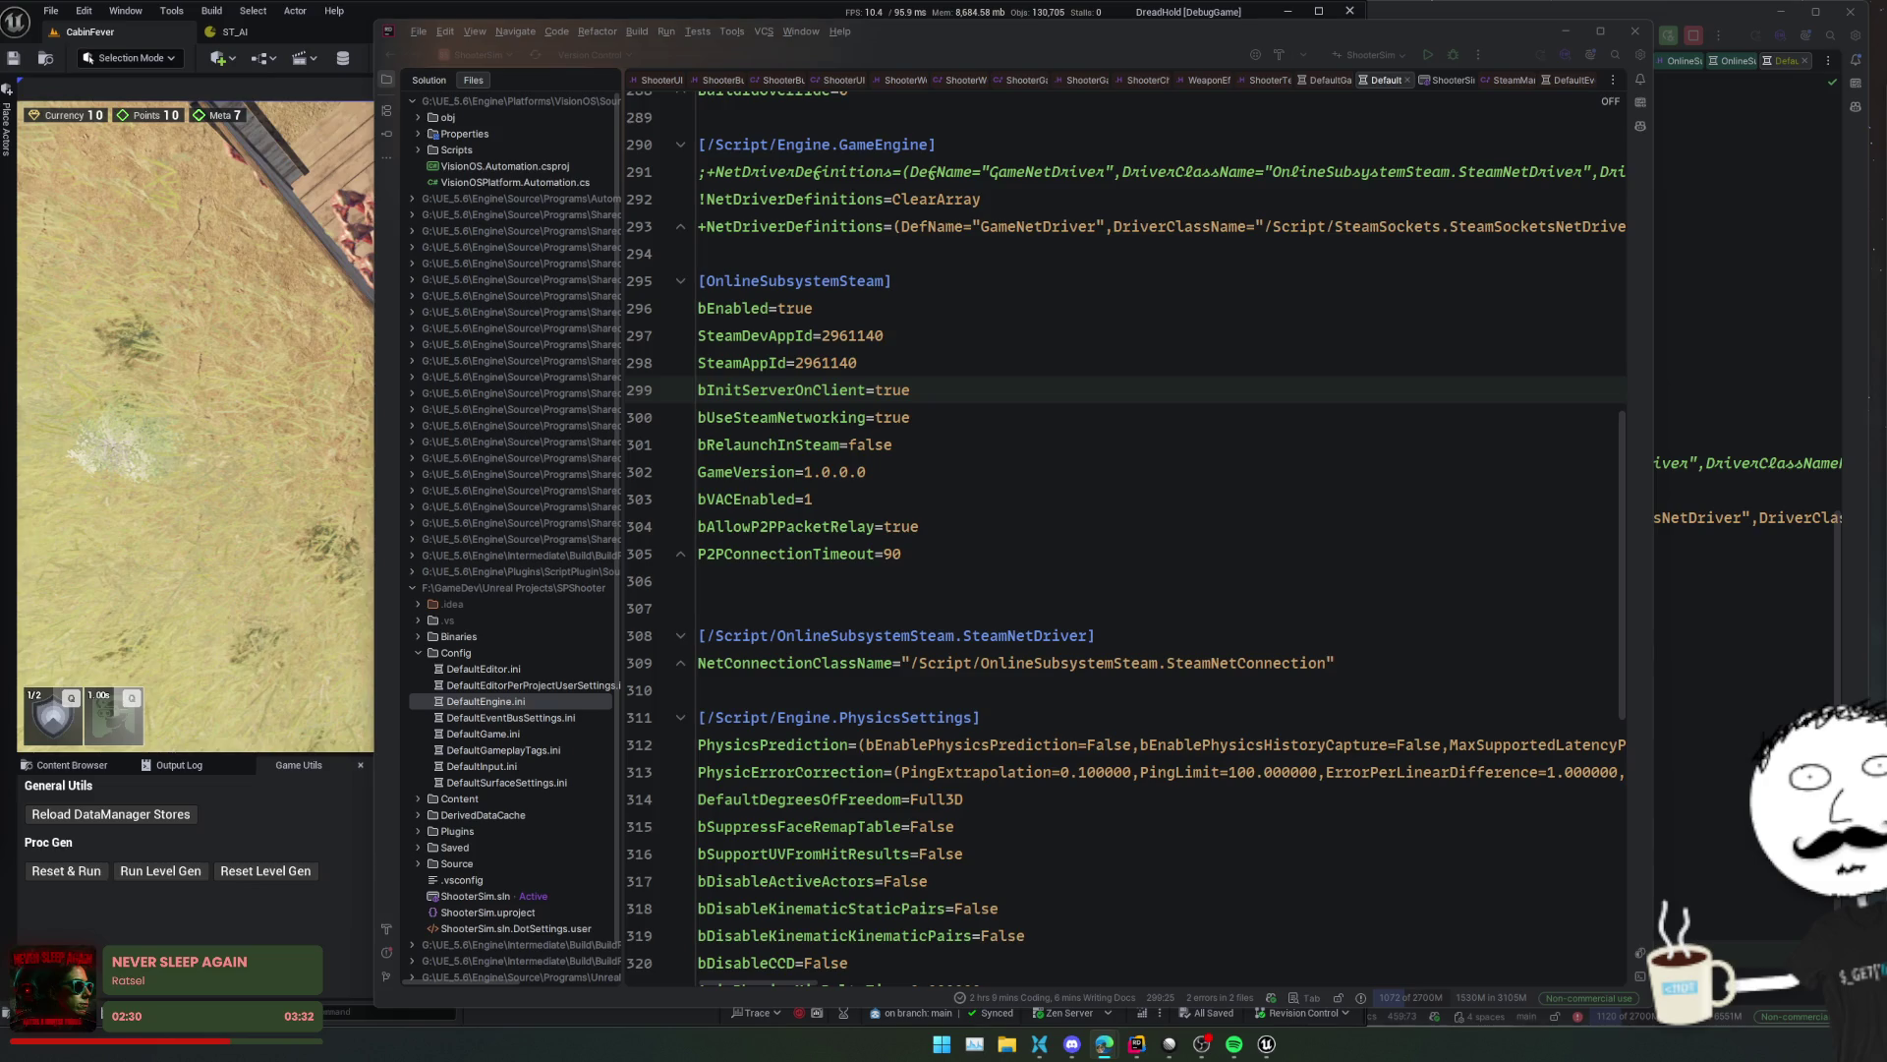
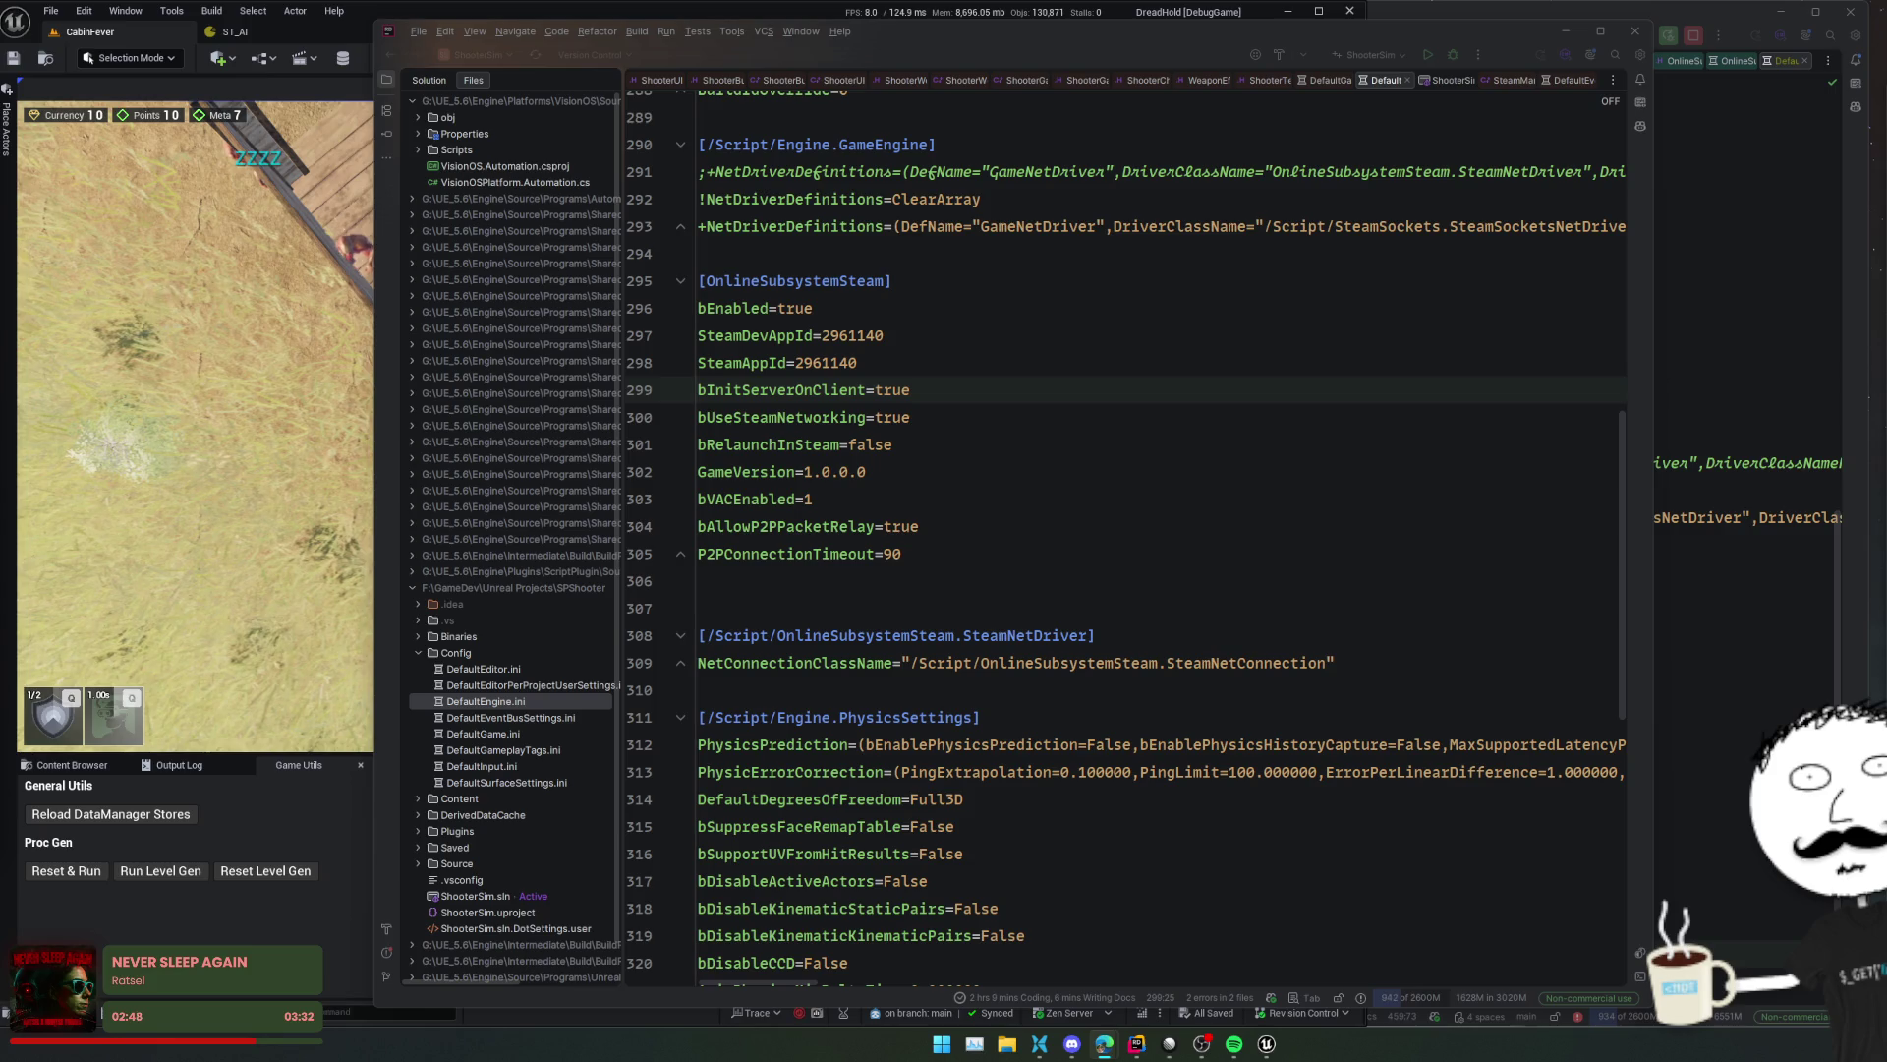
- Return from Rider to the Unreal Editor's running CabinFever play session
key(alt+Tab)
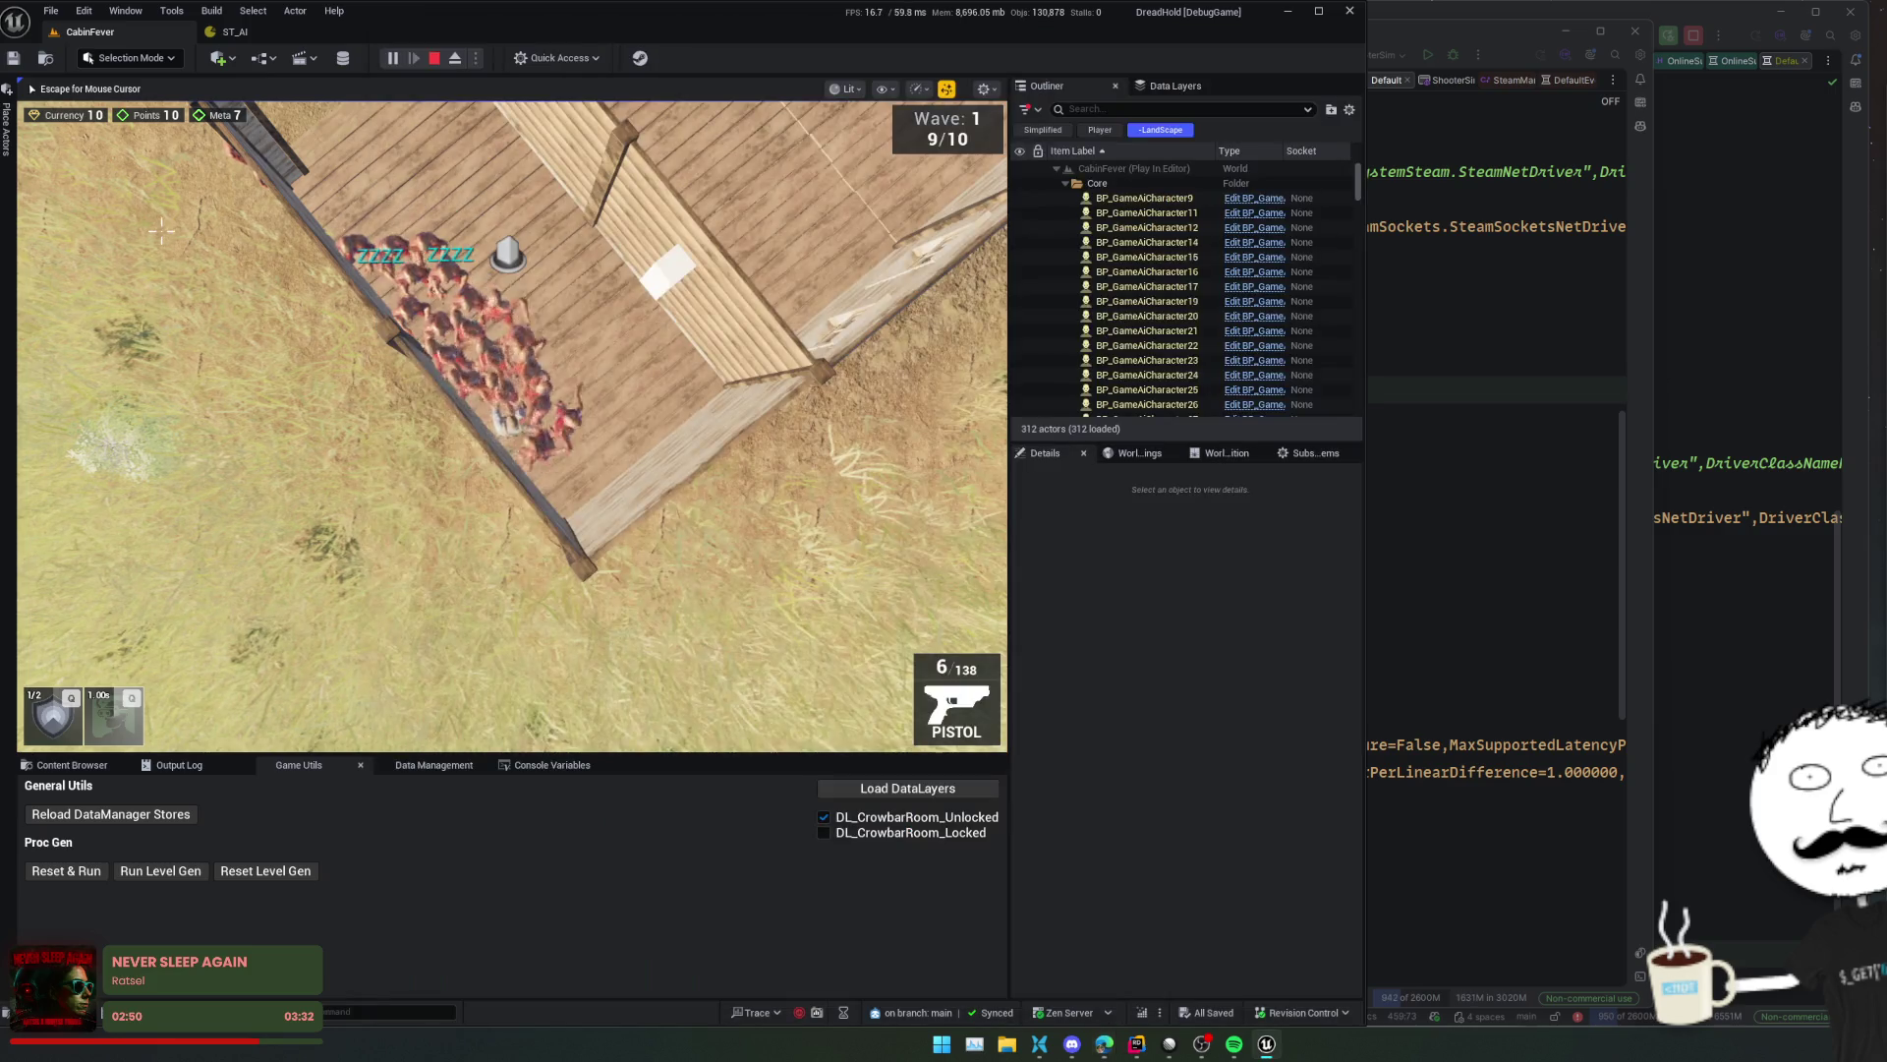
- Fire at the zombies, then open the Dev Window with the ToggleDevMenu console command
drag(584, 396, 585, 450)
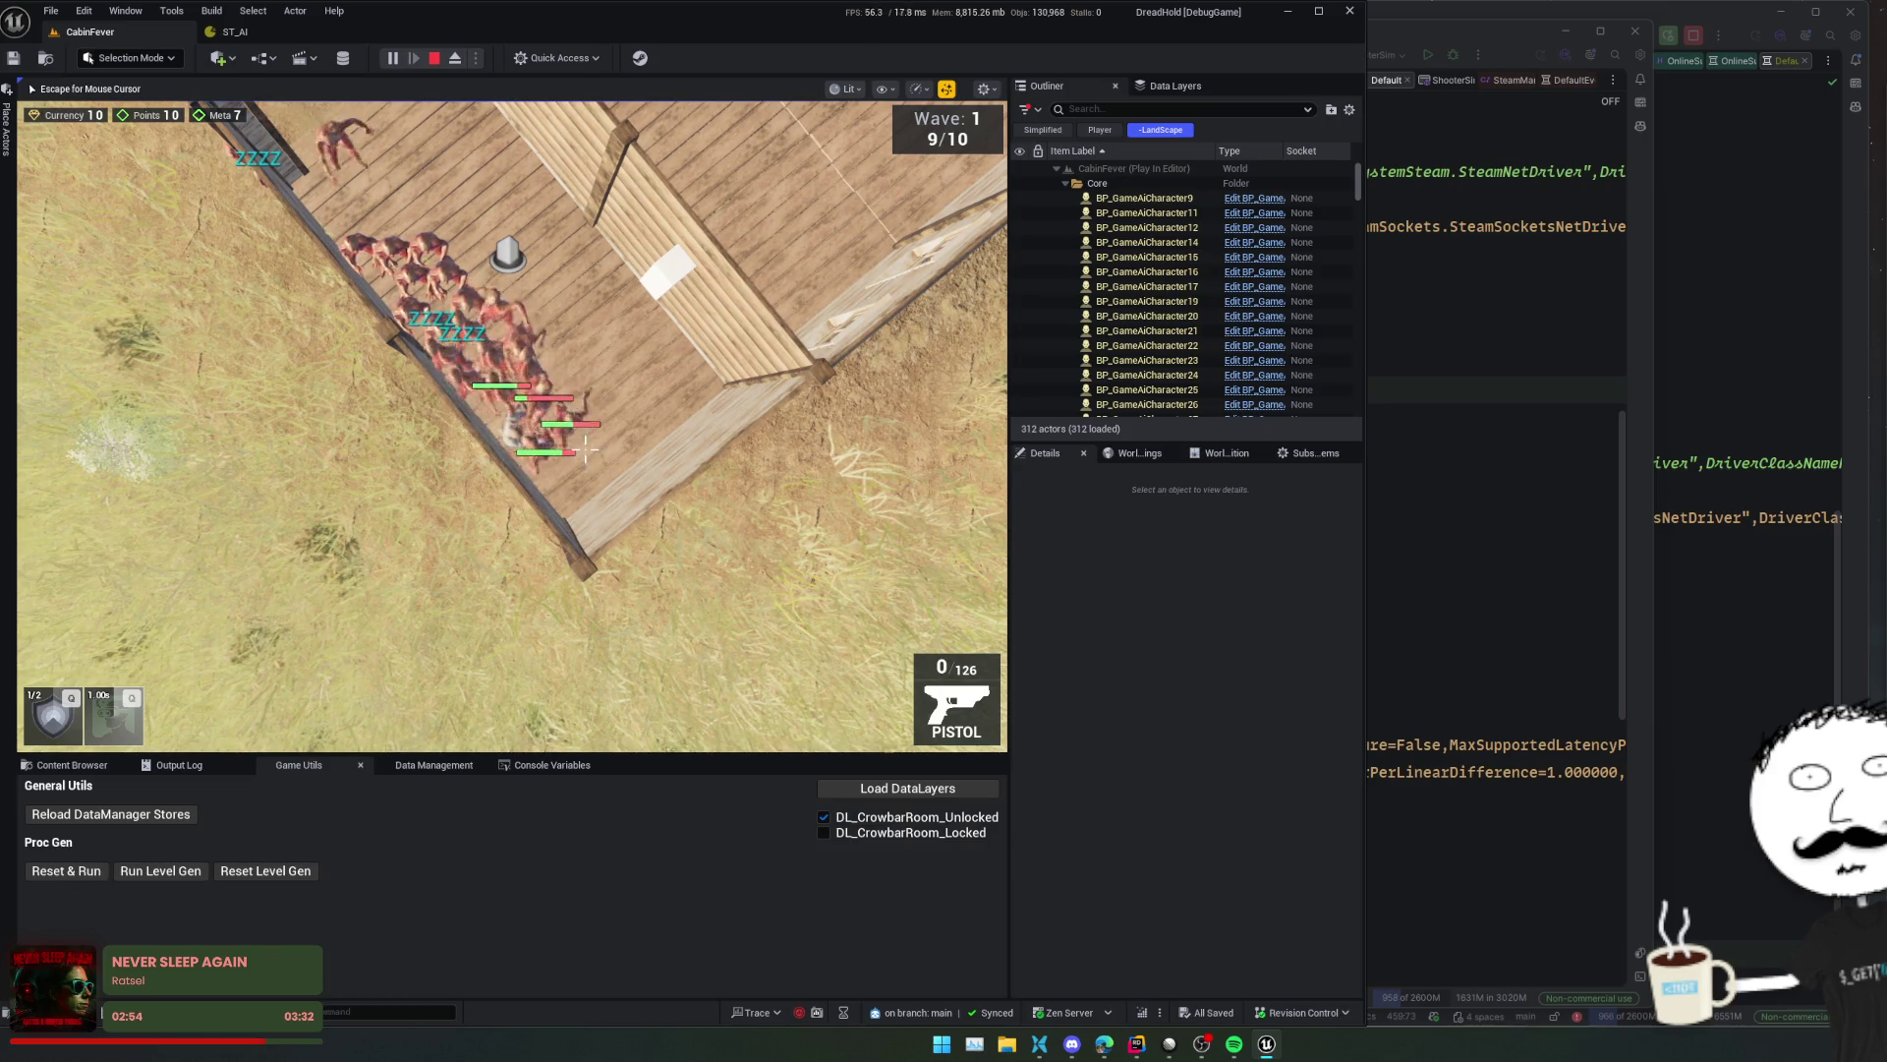
key(Escape)
click(559, 58)
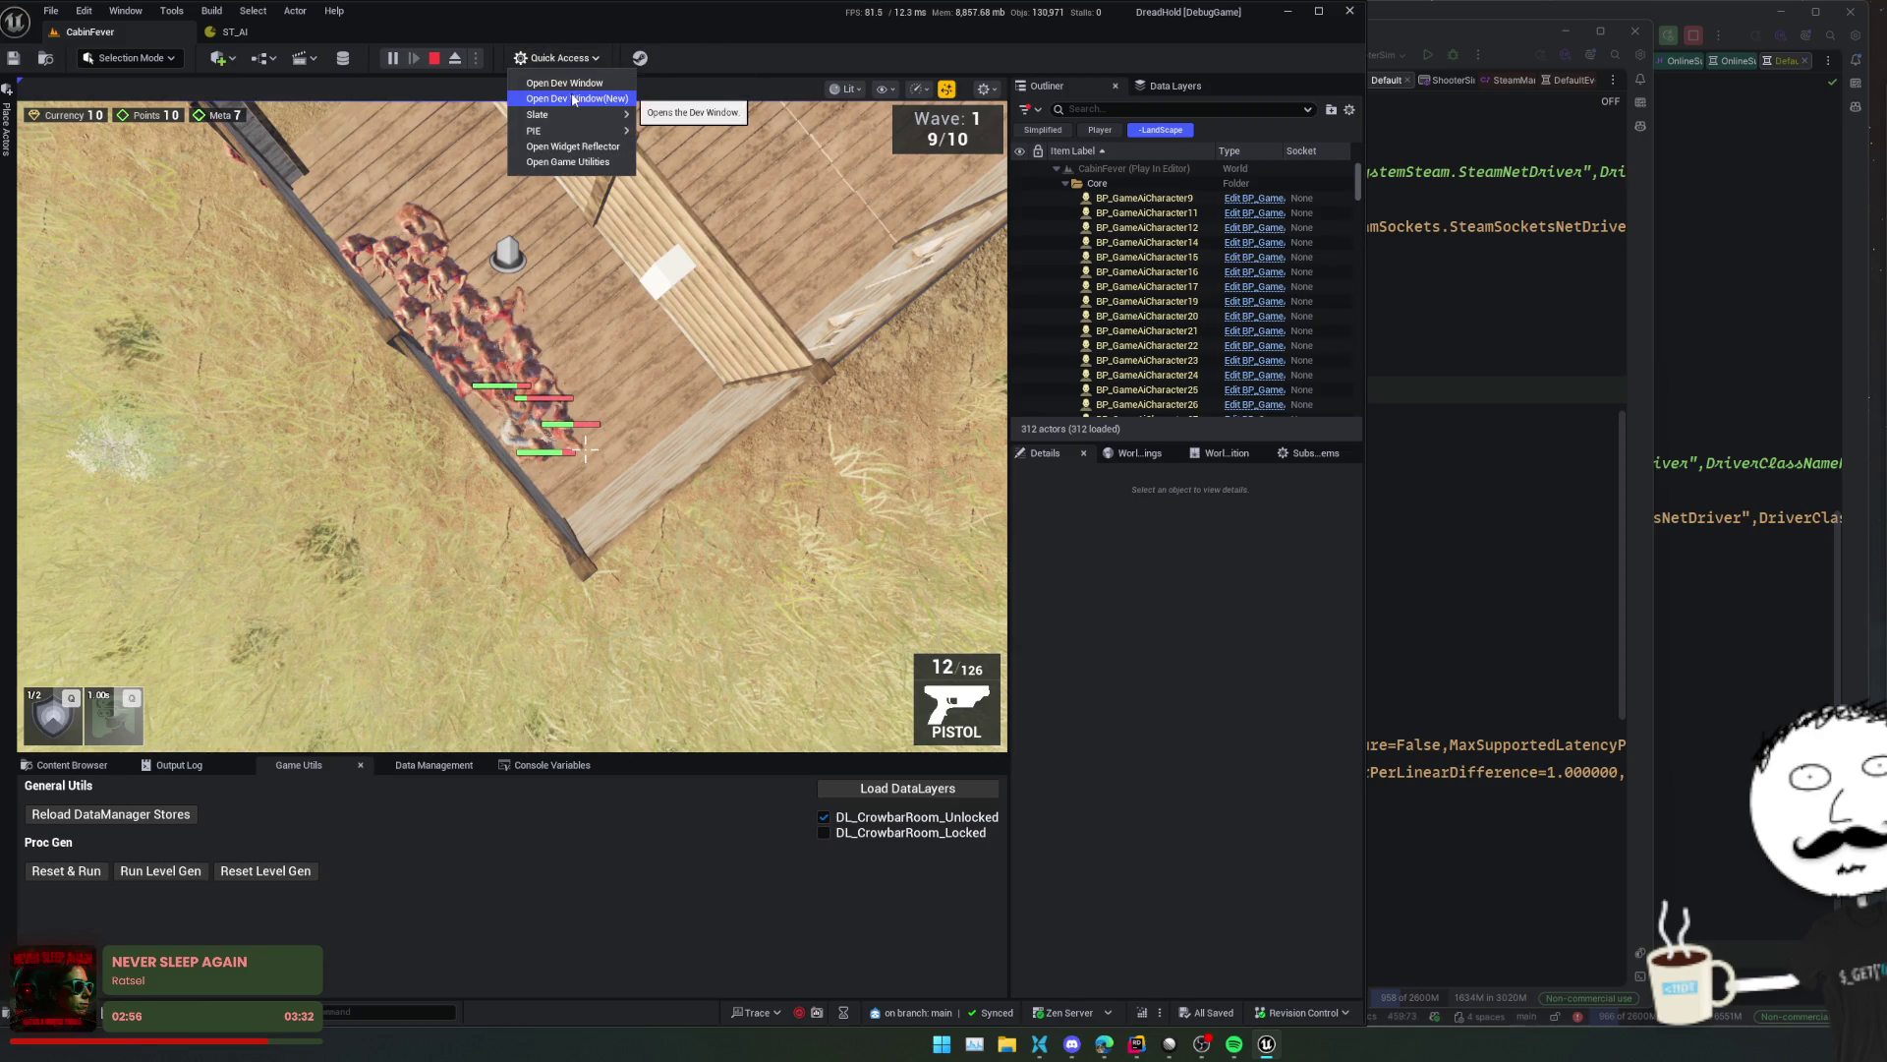
click(575, 99)
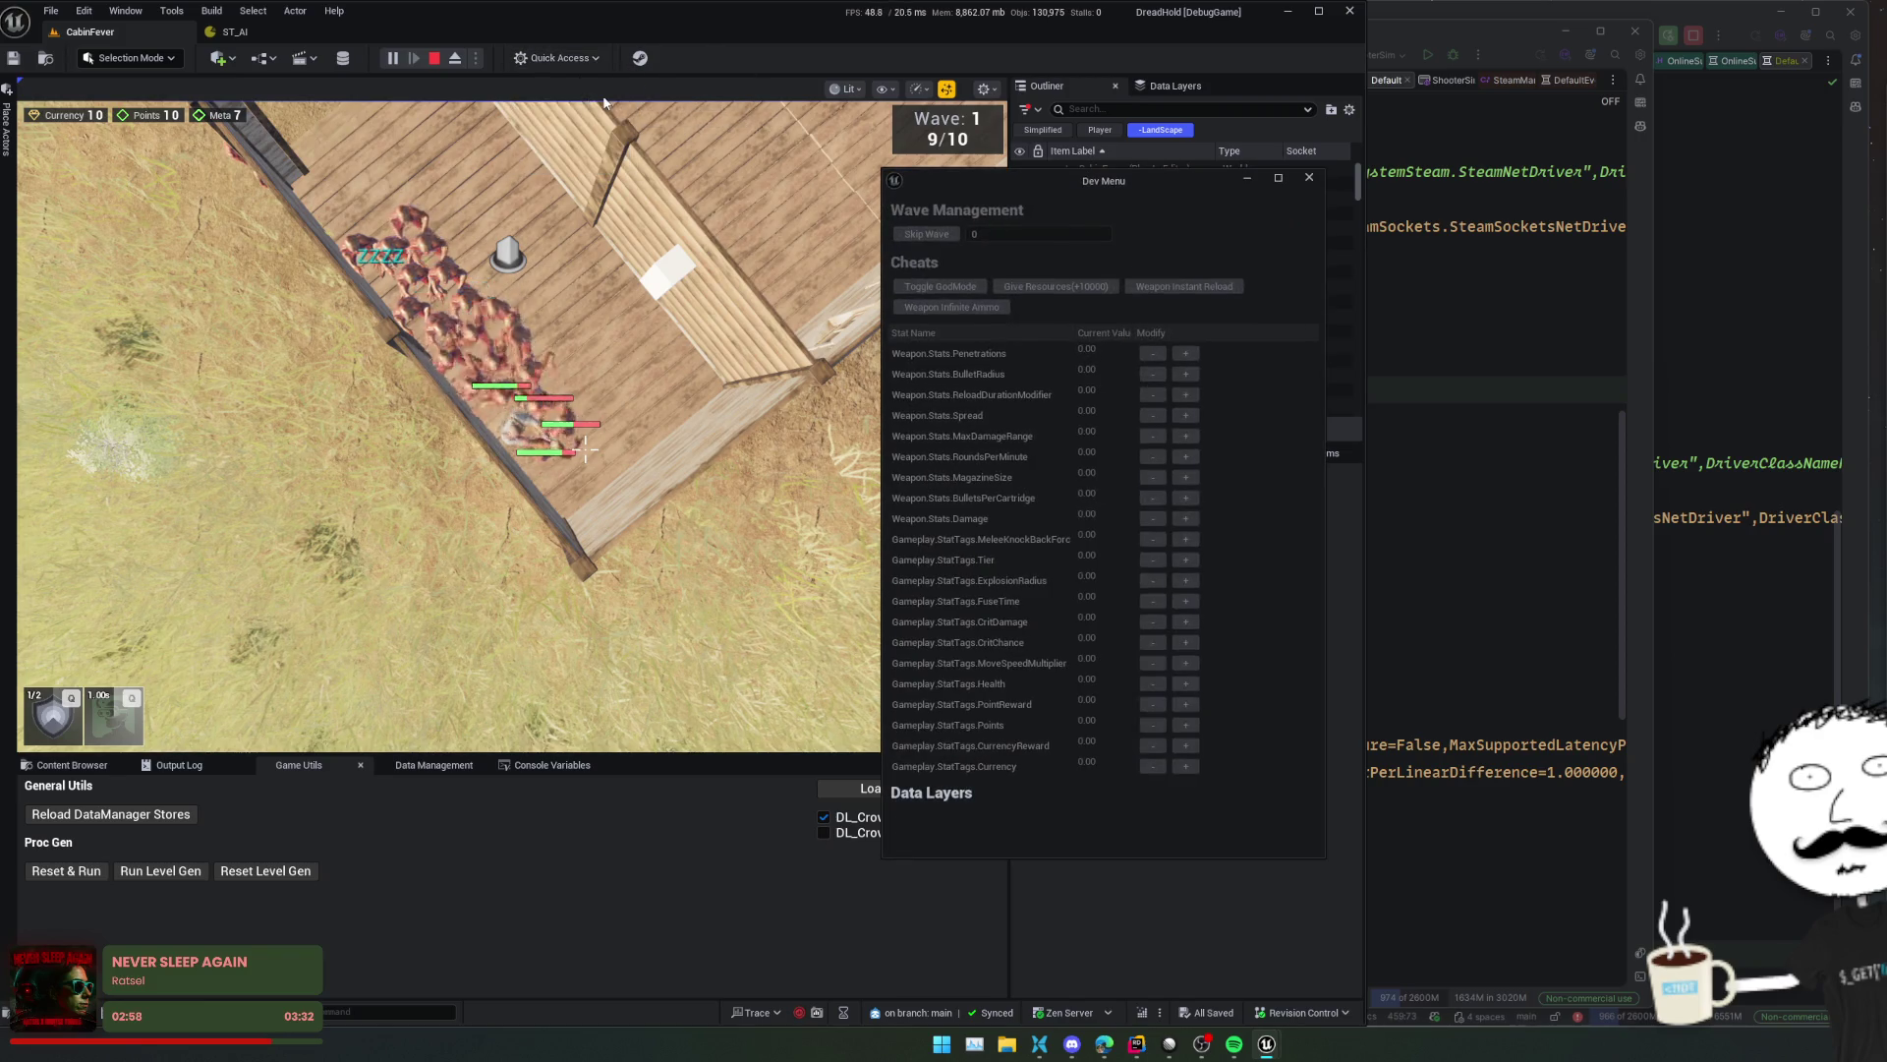
click(1310, 177)
click(558, 58)
click(558, 58)
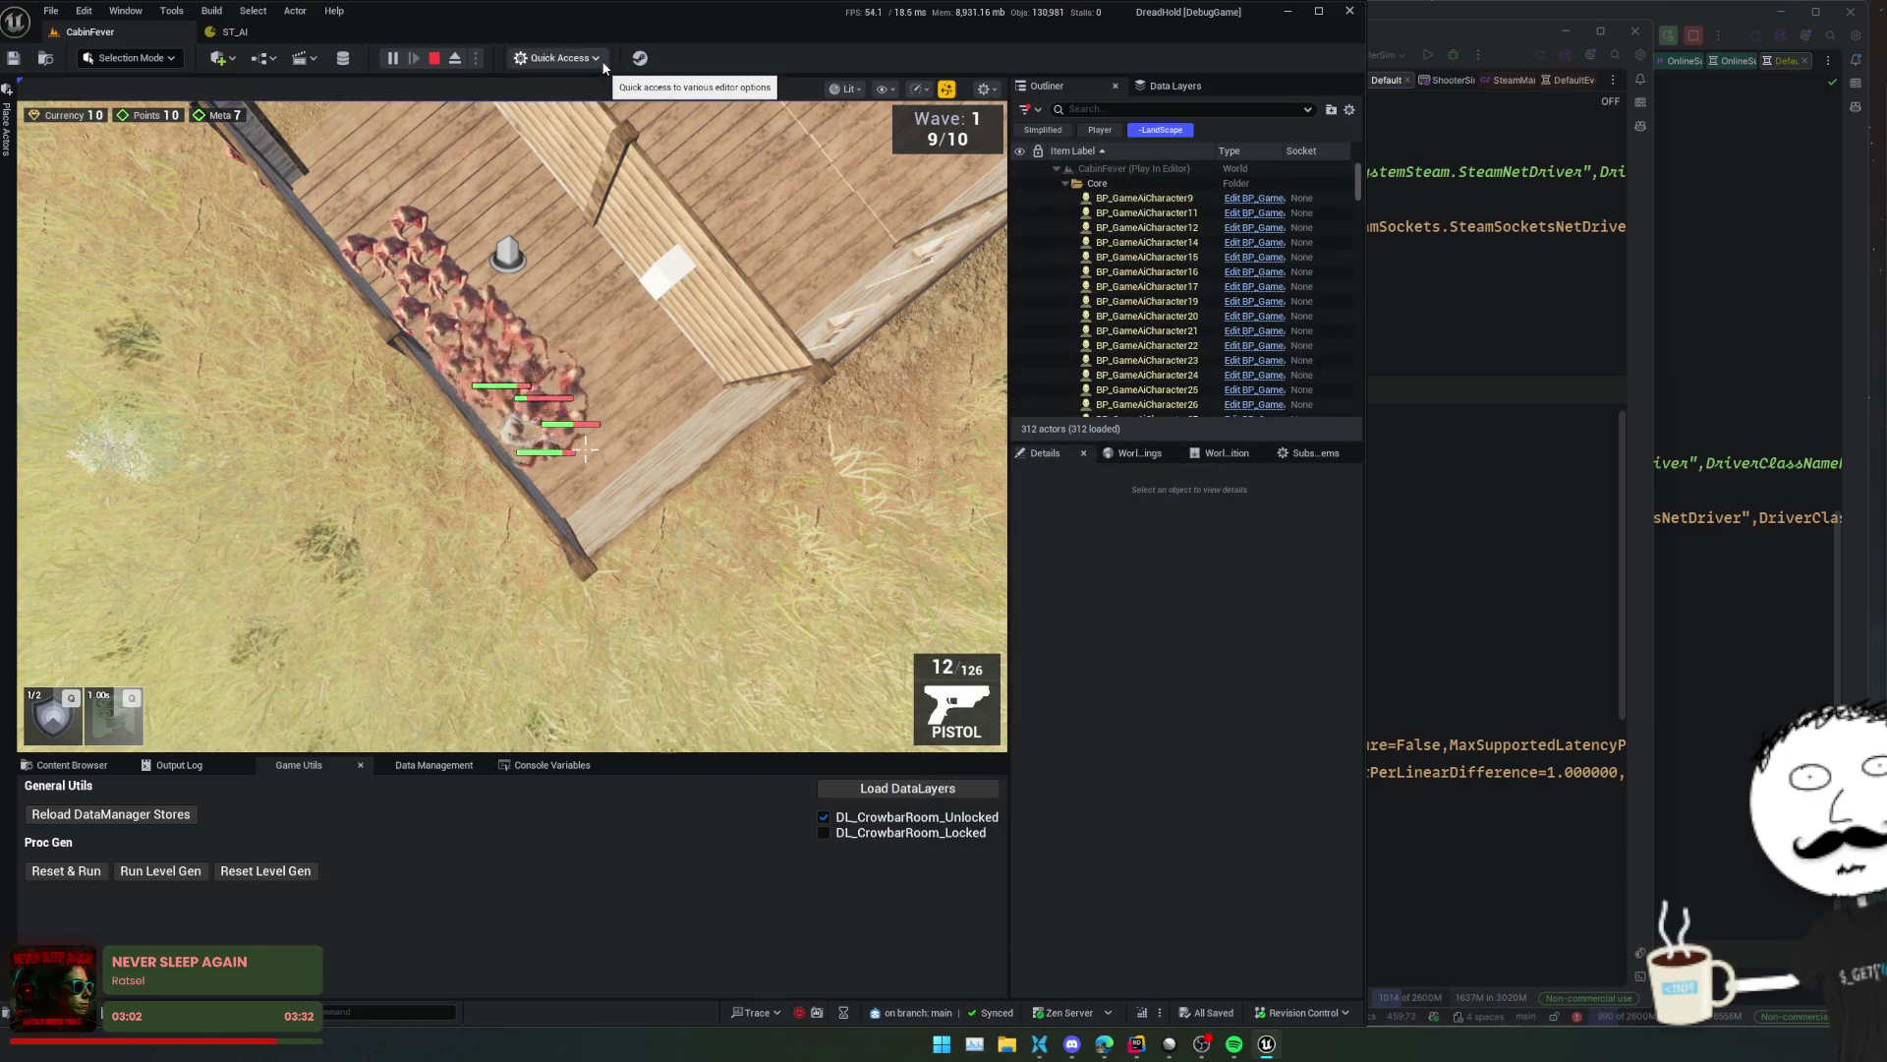
key(grave)
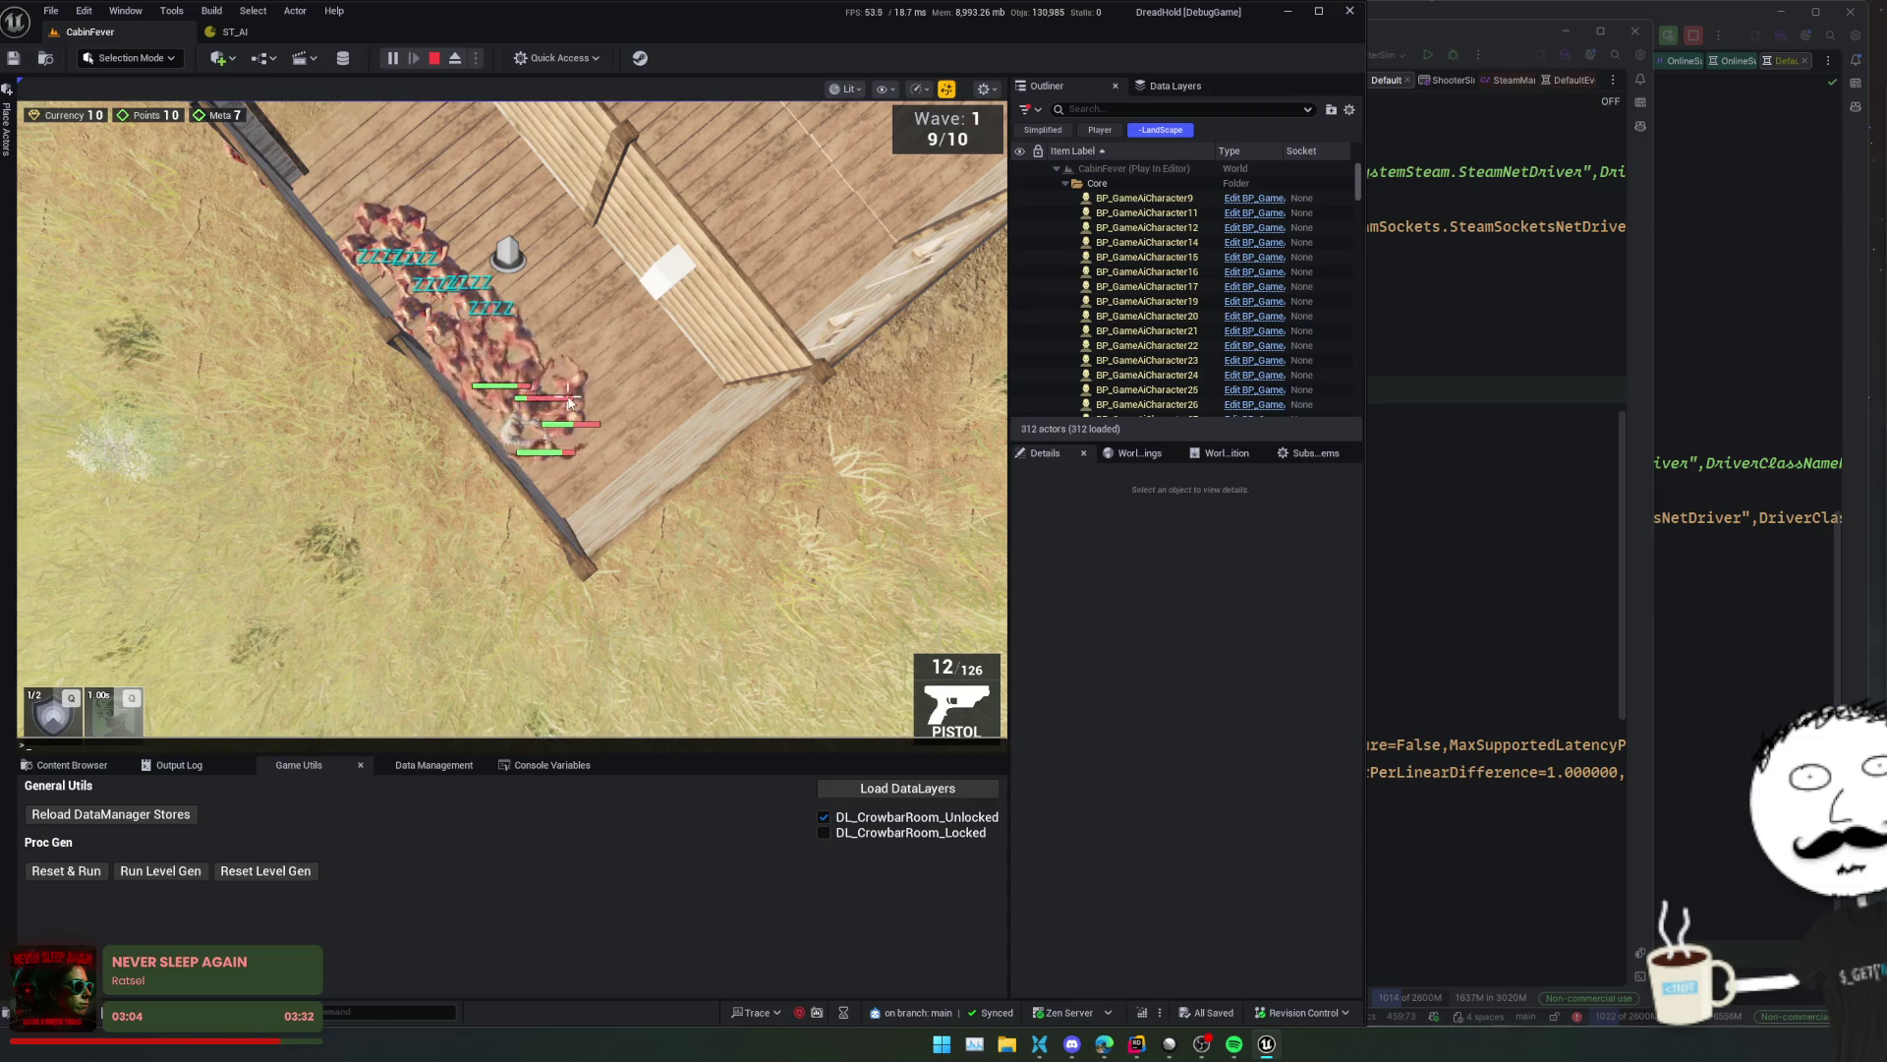
text(ToggleDevMenu)
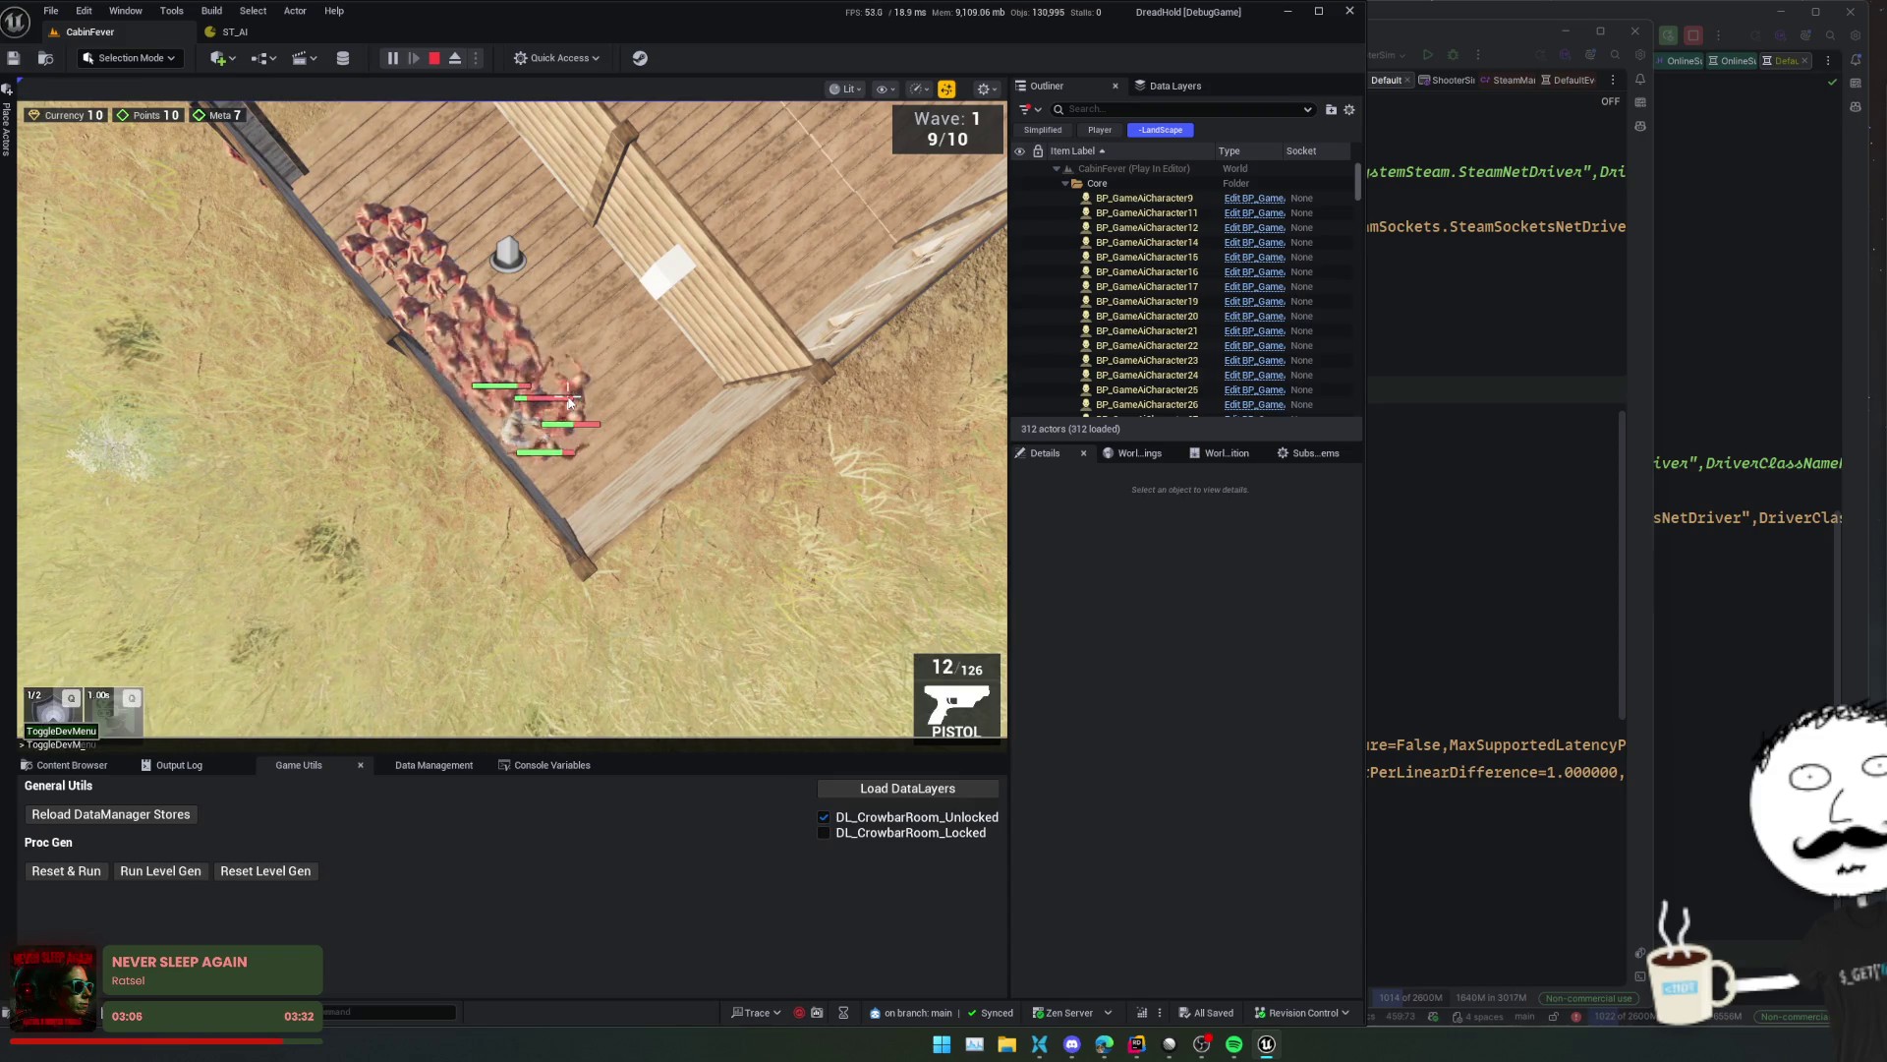
key(Return)
- In the Stats list, raise the pistol's Damage to 78–83
click(272, 343)
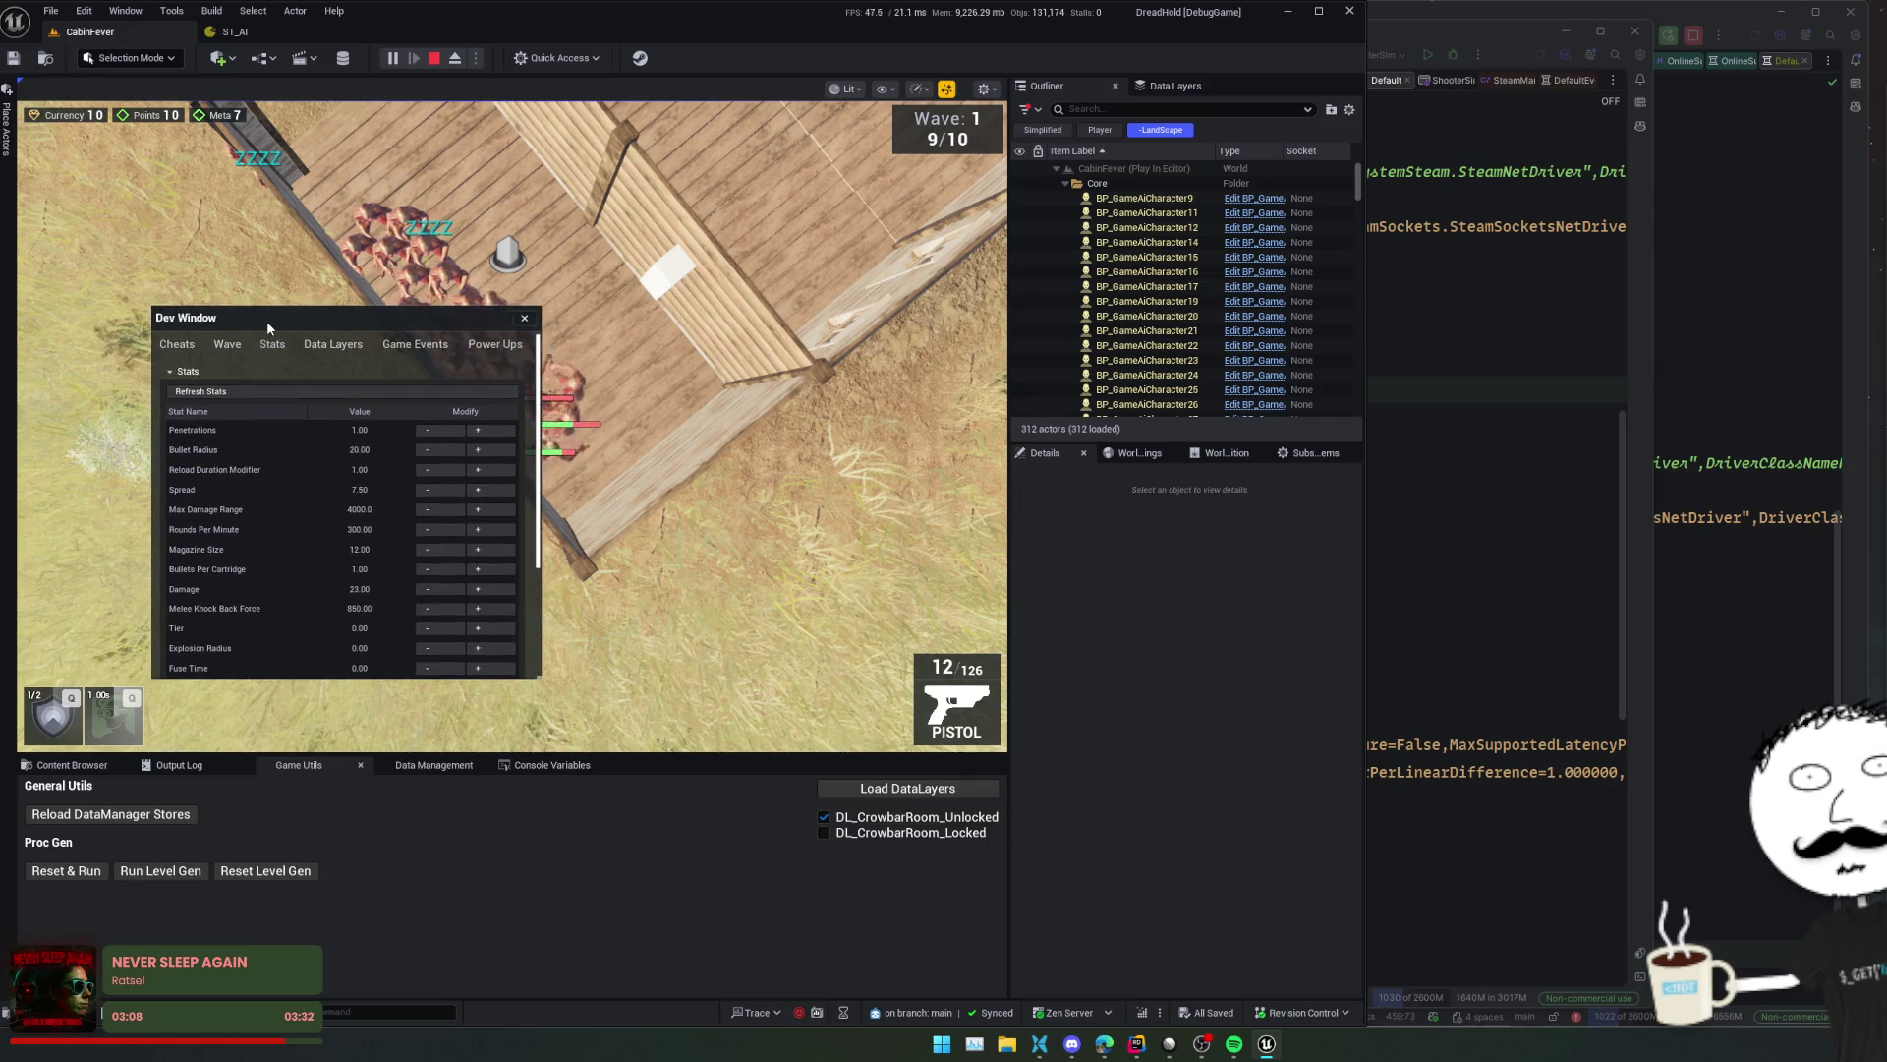
scroll(297, 437, down, 5)
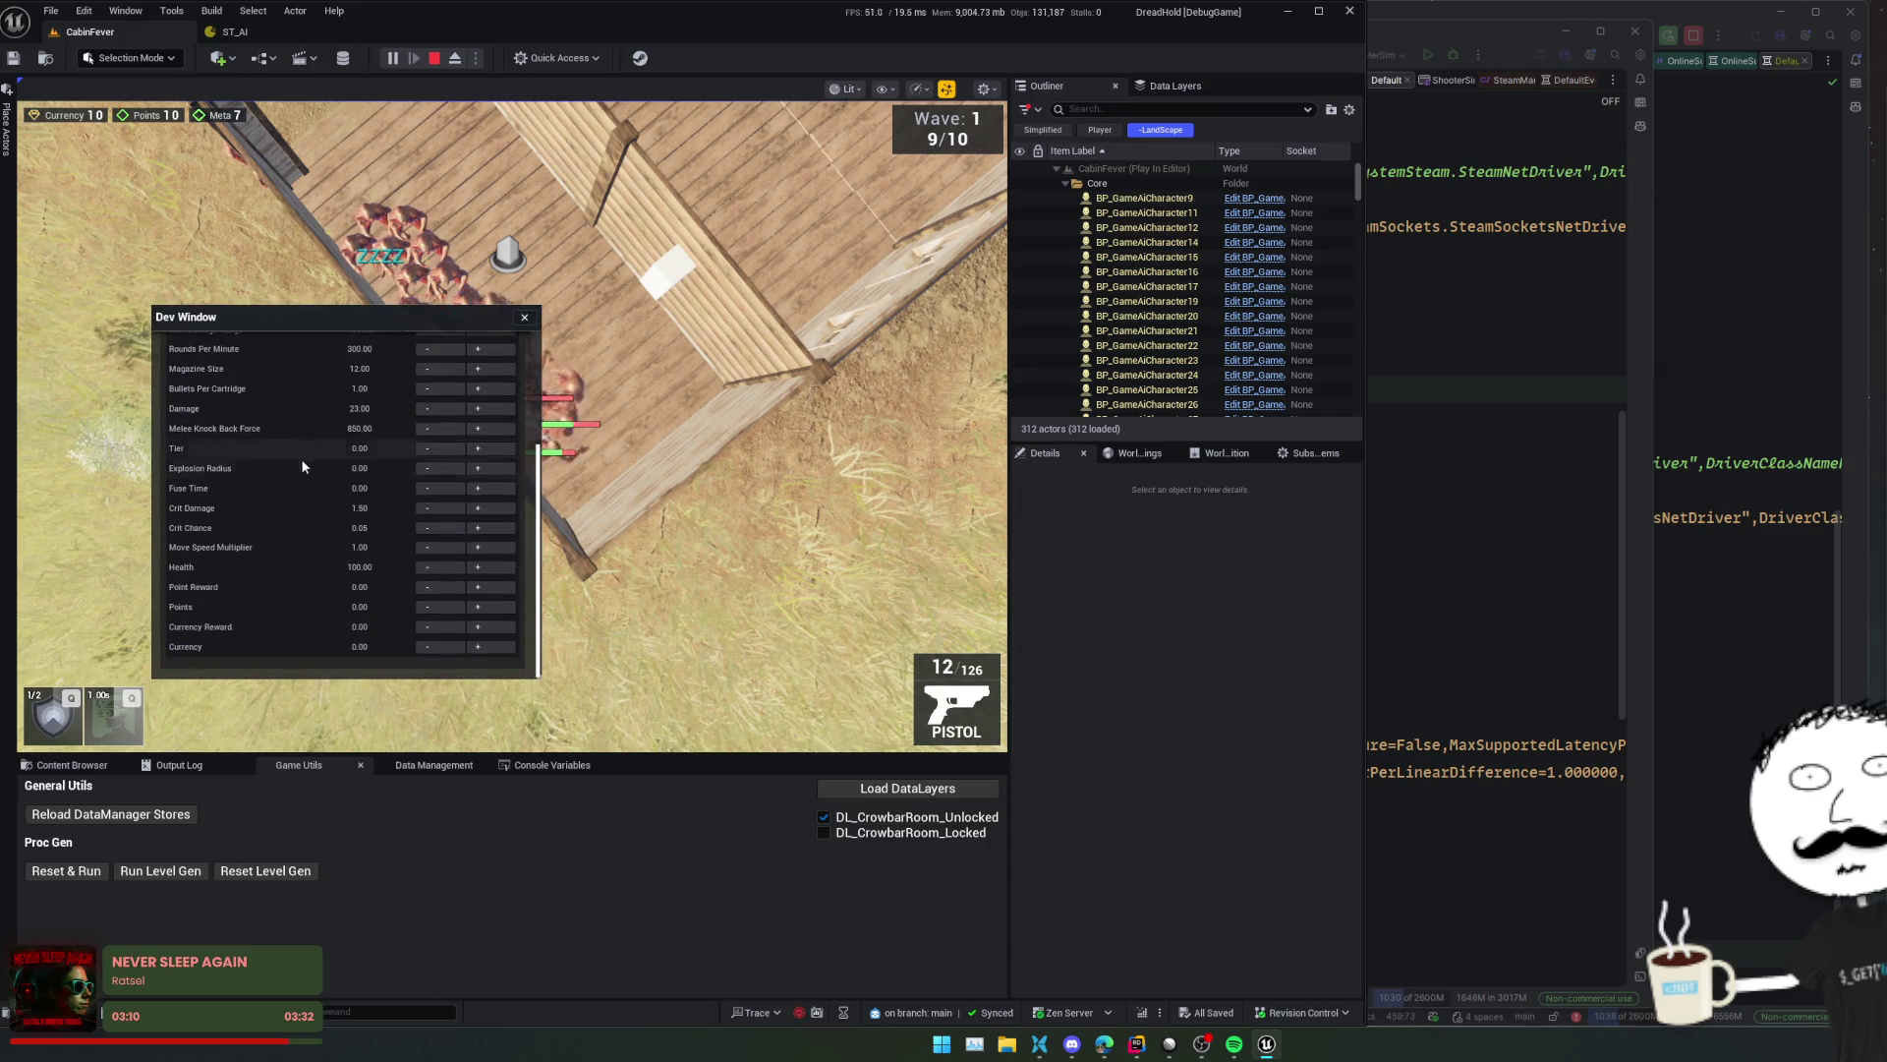
click(492, 408)
click(498, 409)
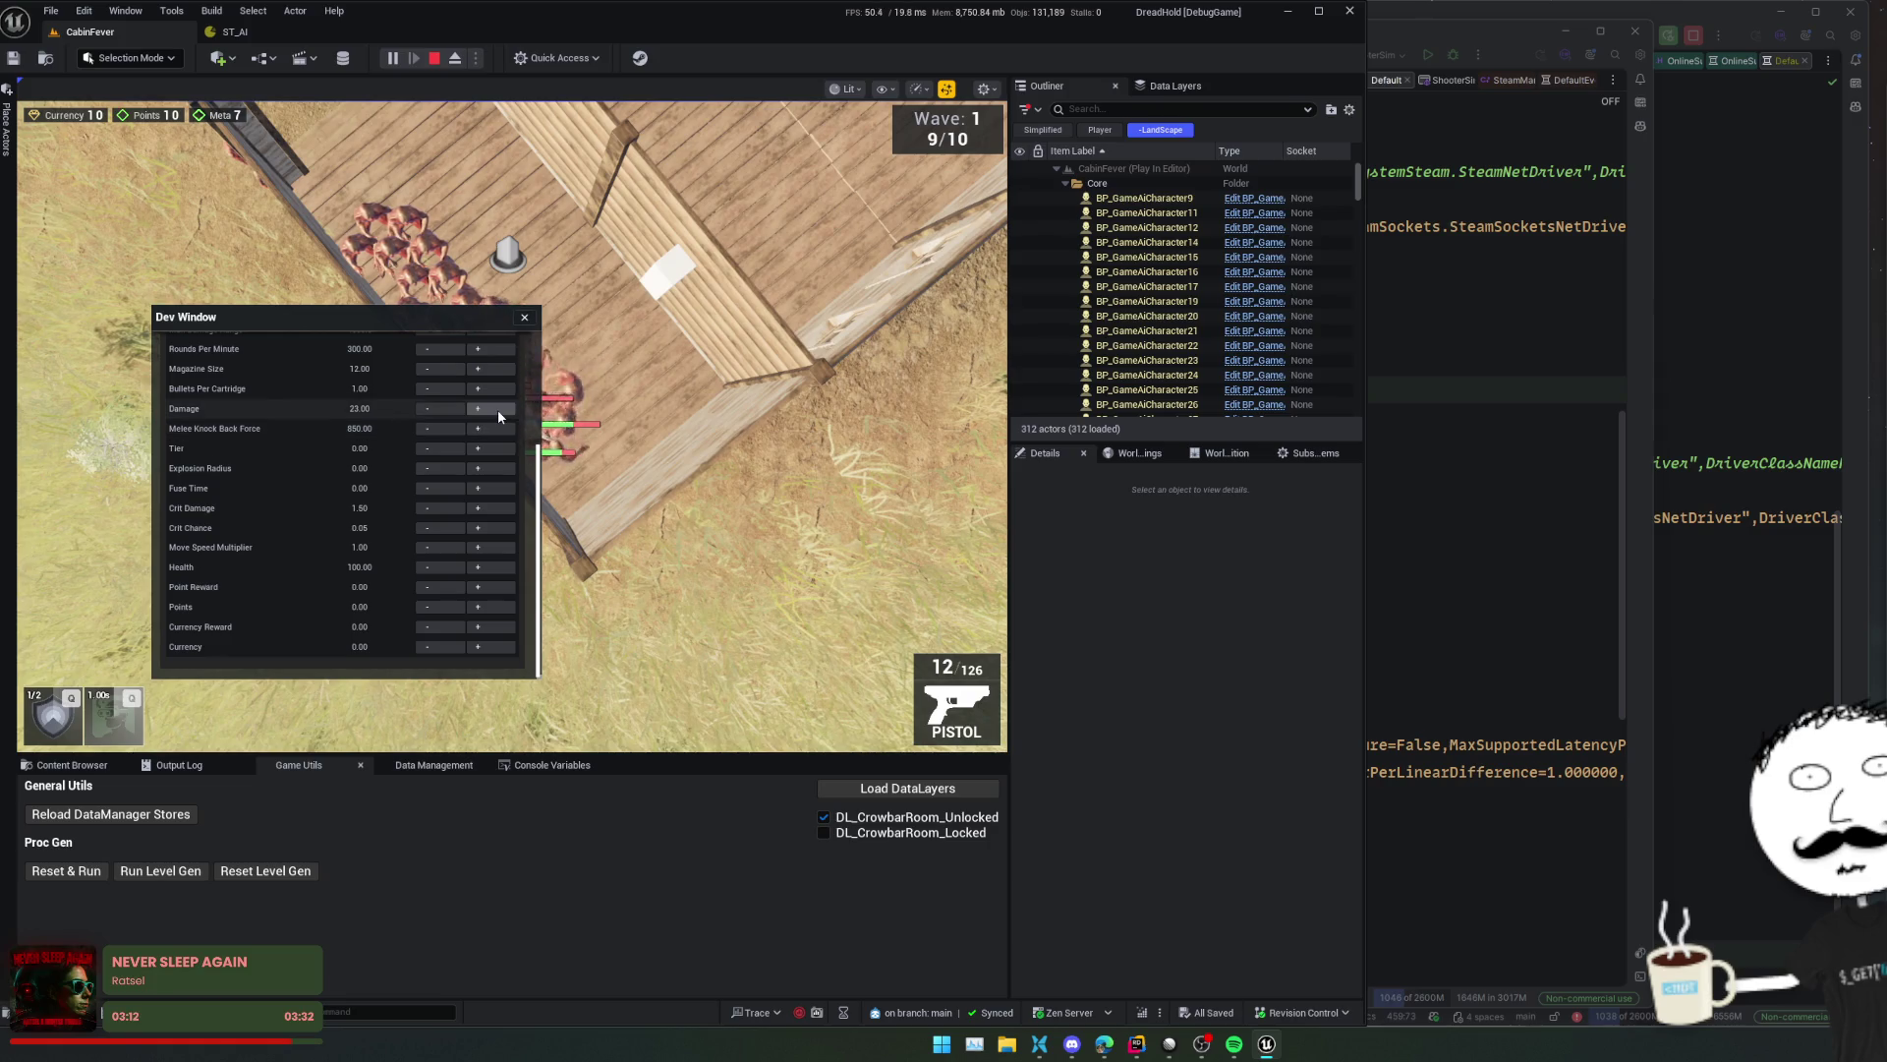
click(497, 409)
click(497, 409)
click(498, 409)
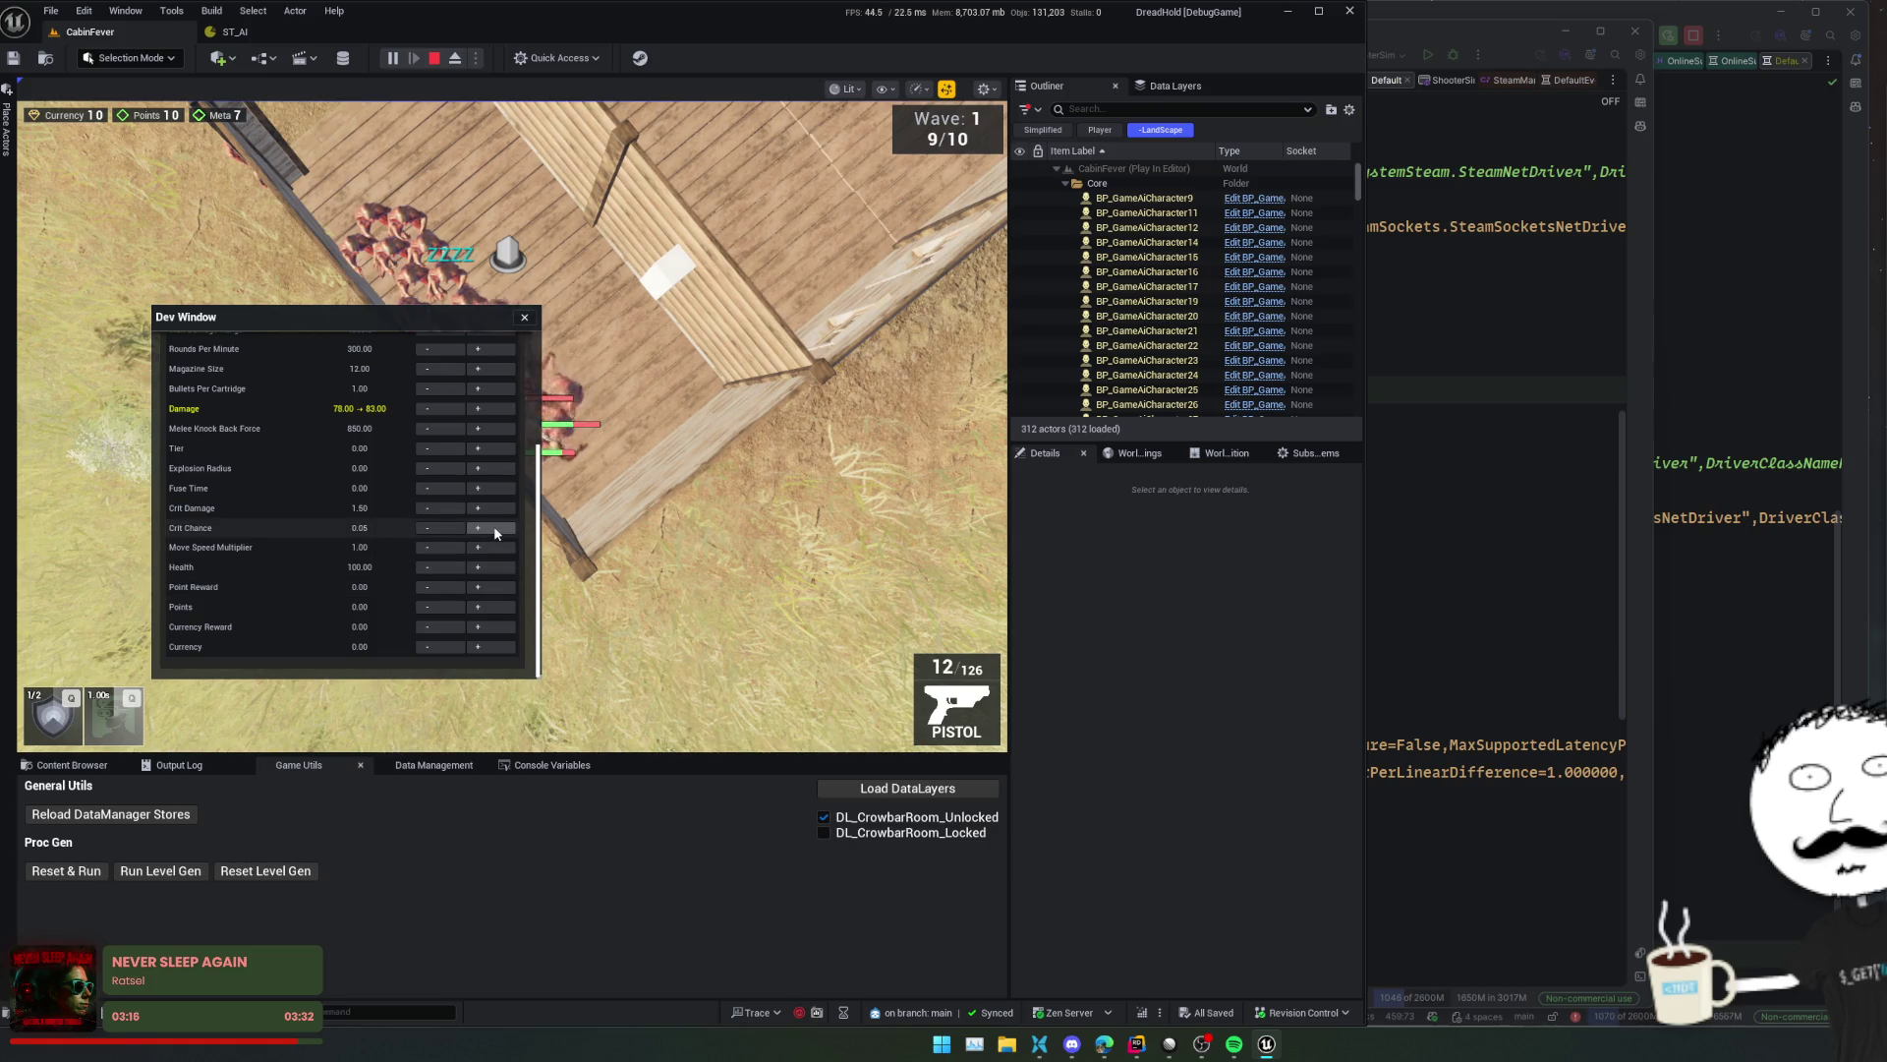
- Raise Rounds Per Minute to 1250–1300 and close the Dev Window to resume play
scroll(493, 494, up, 4)
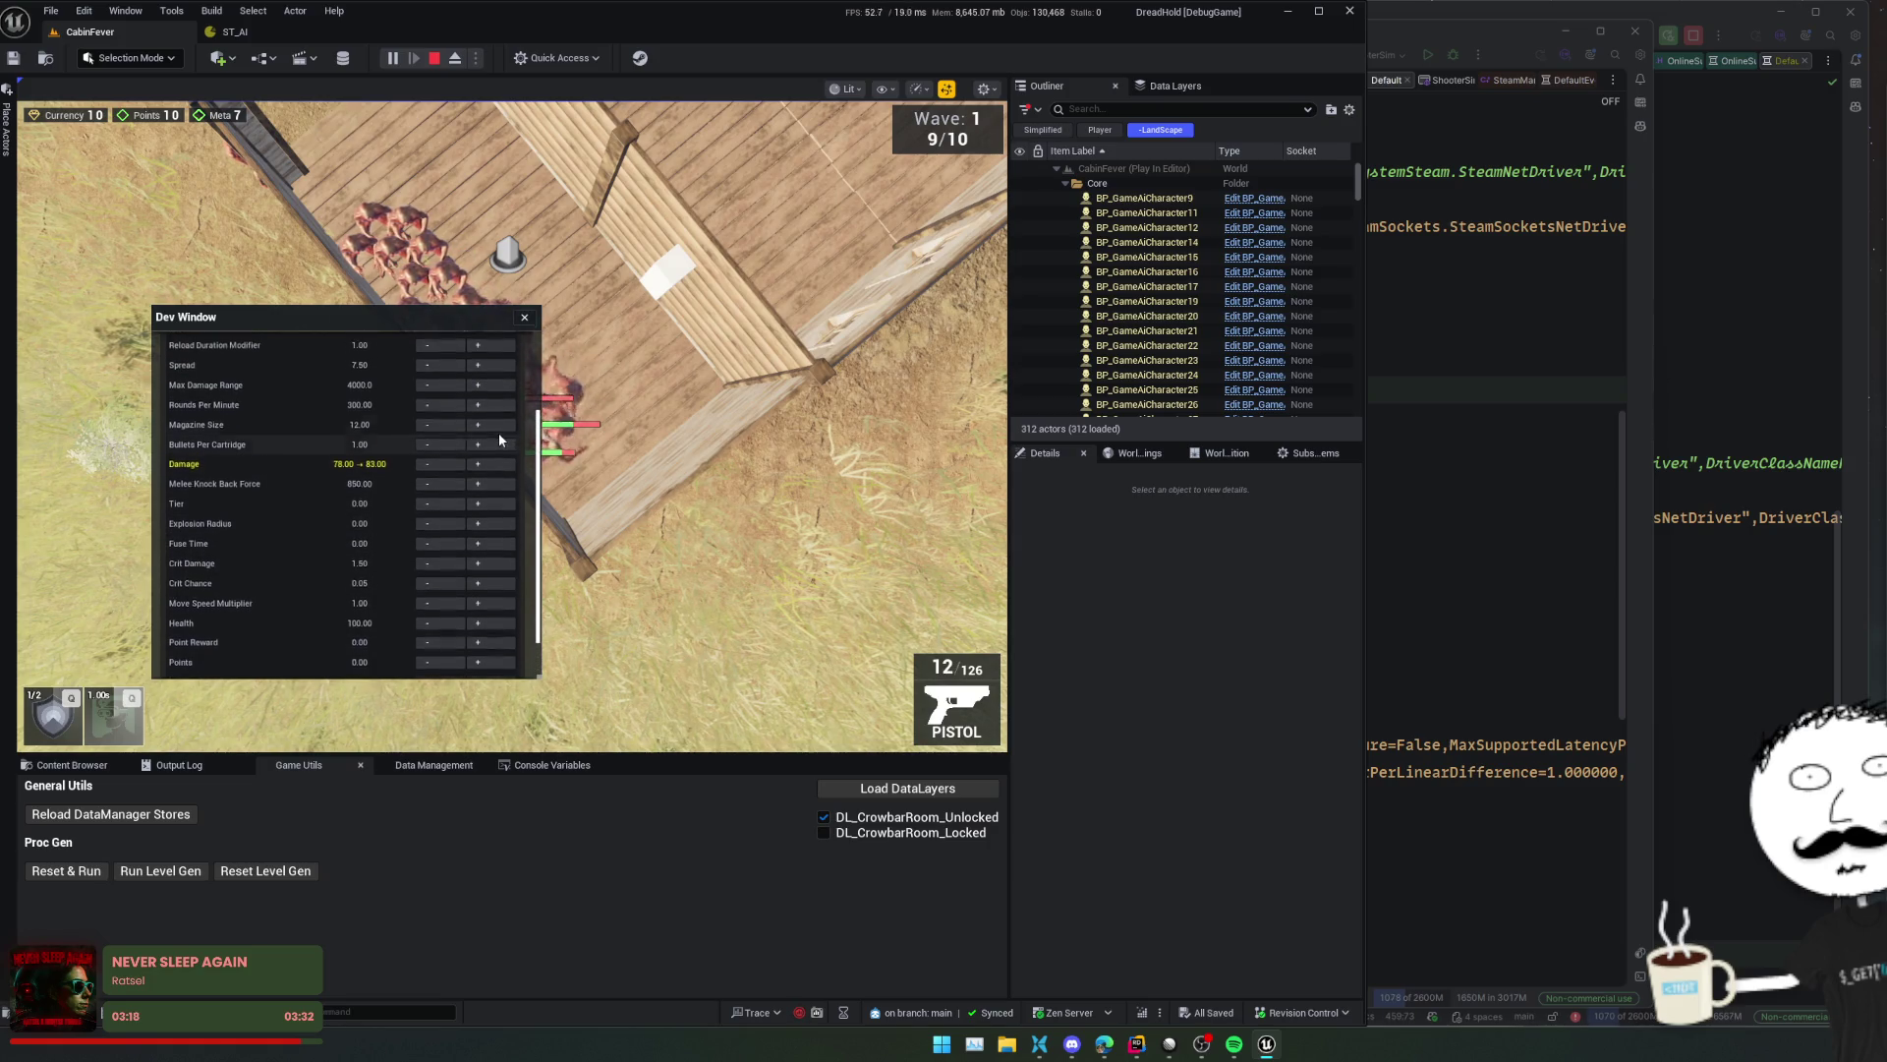
click(500, 426)
click(500, 426)
click(501, 426)
click(501, 427)
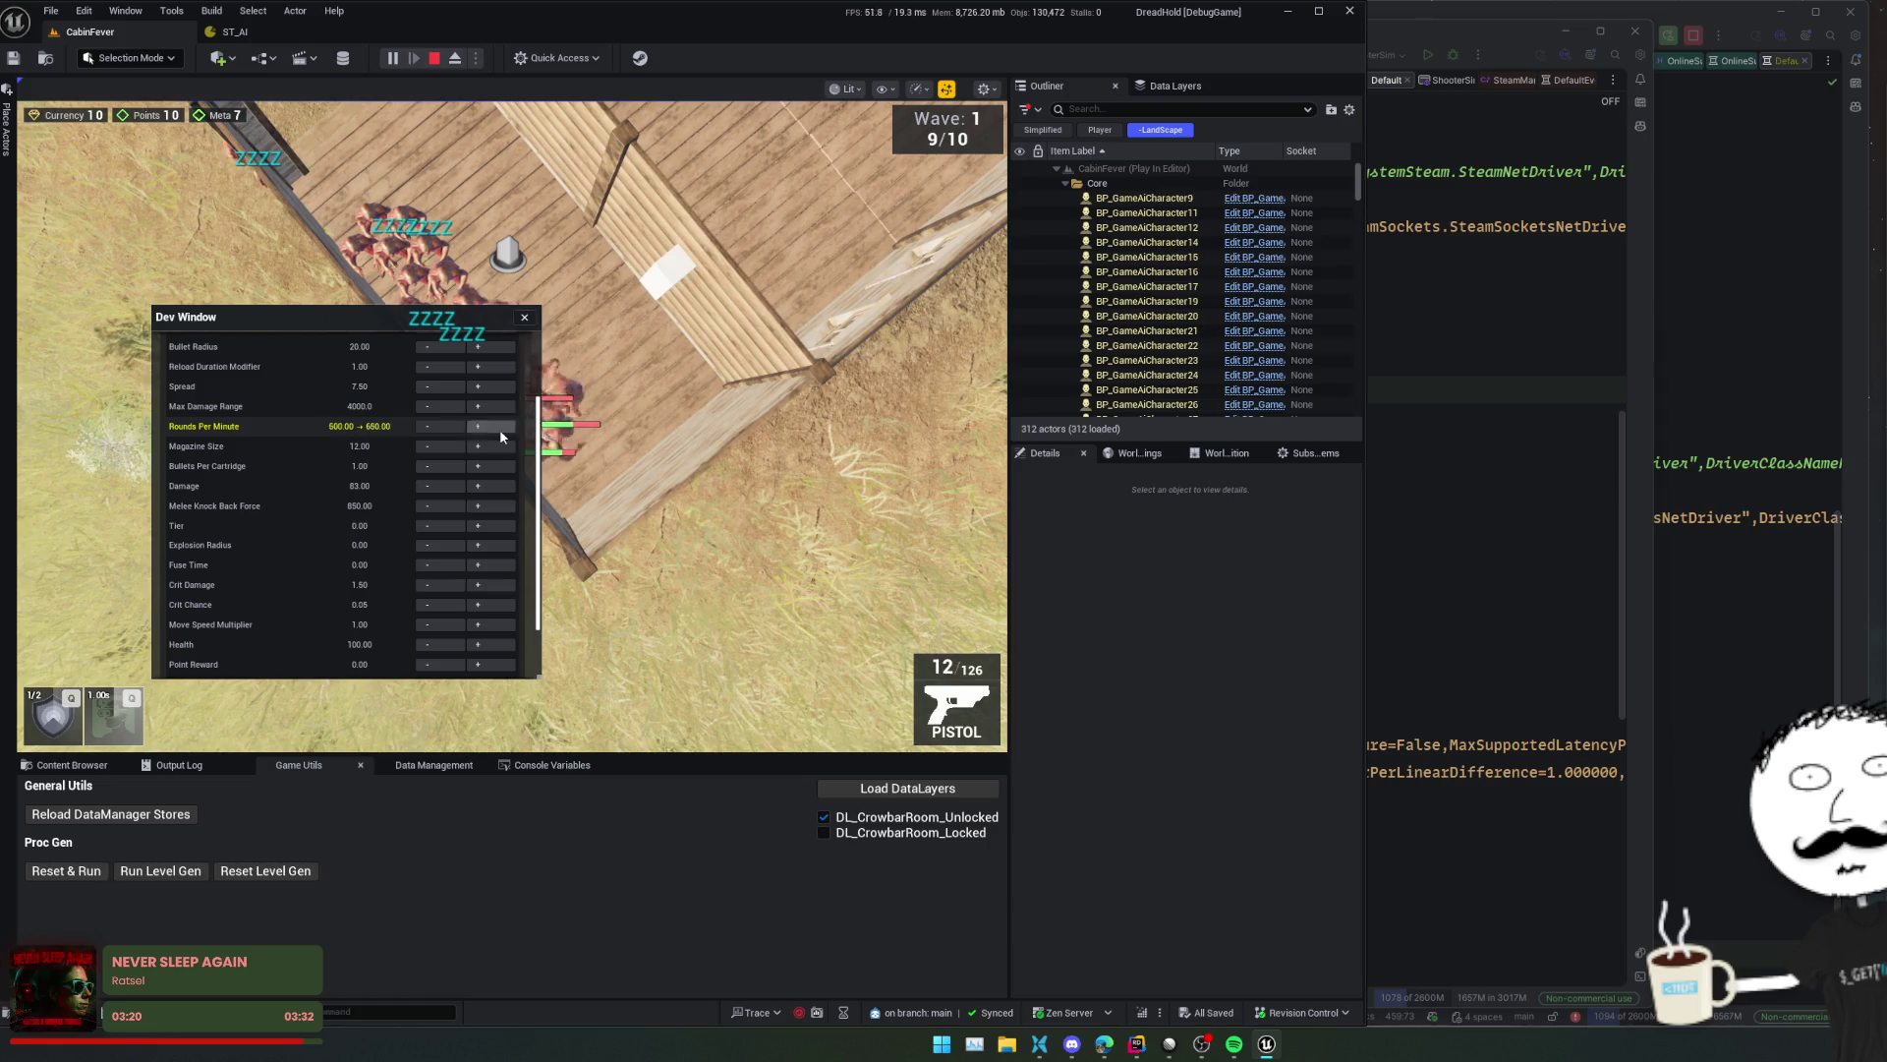
click(500, 427)
click(501, 427)
click(500, 427)
click(500, 426)
click(501, 427)
click(500, 427)
click(500, 427)
click(501, 427)
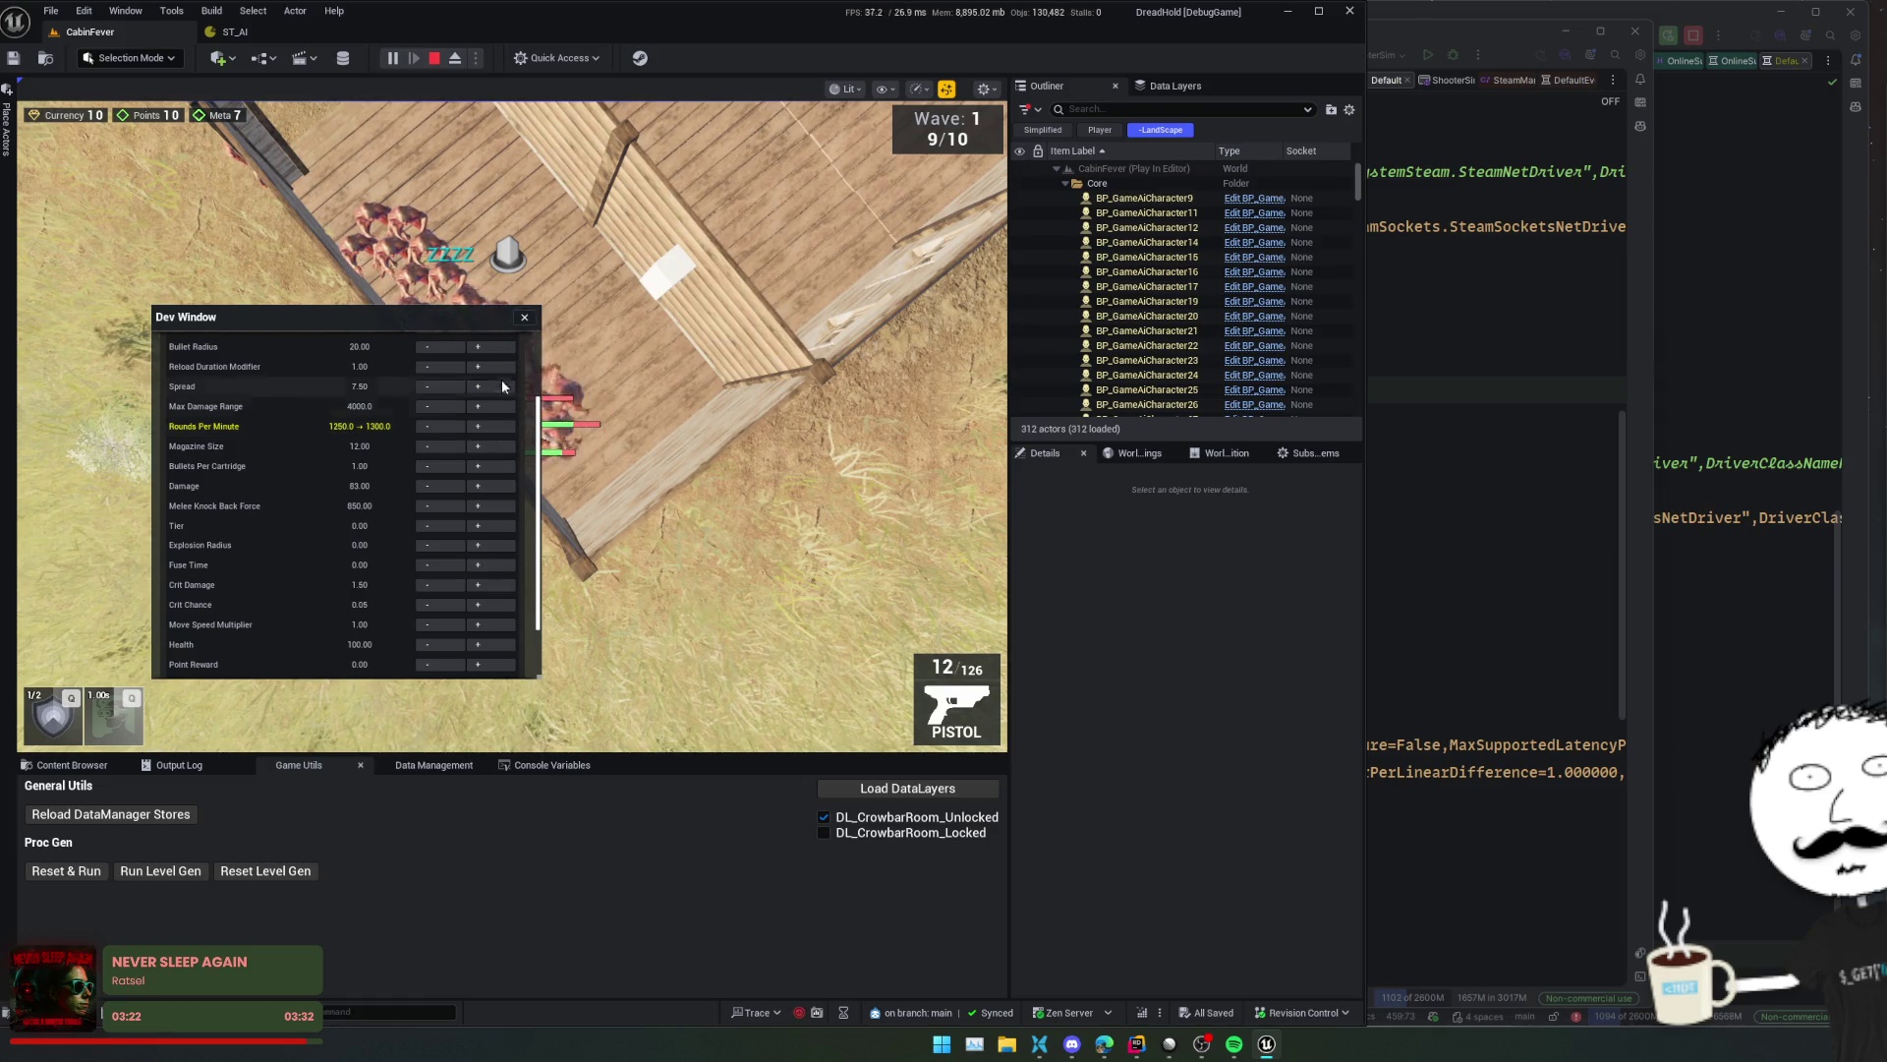
click(523, 318)
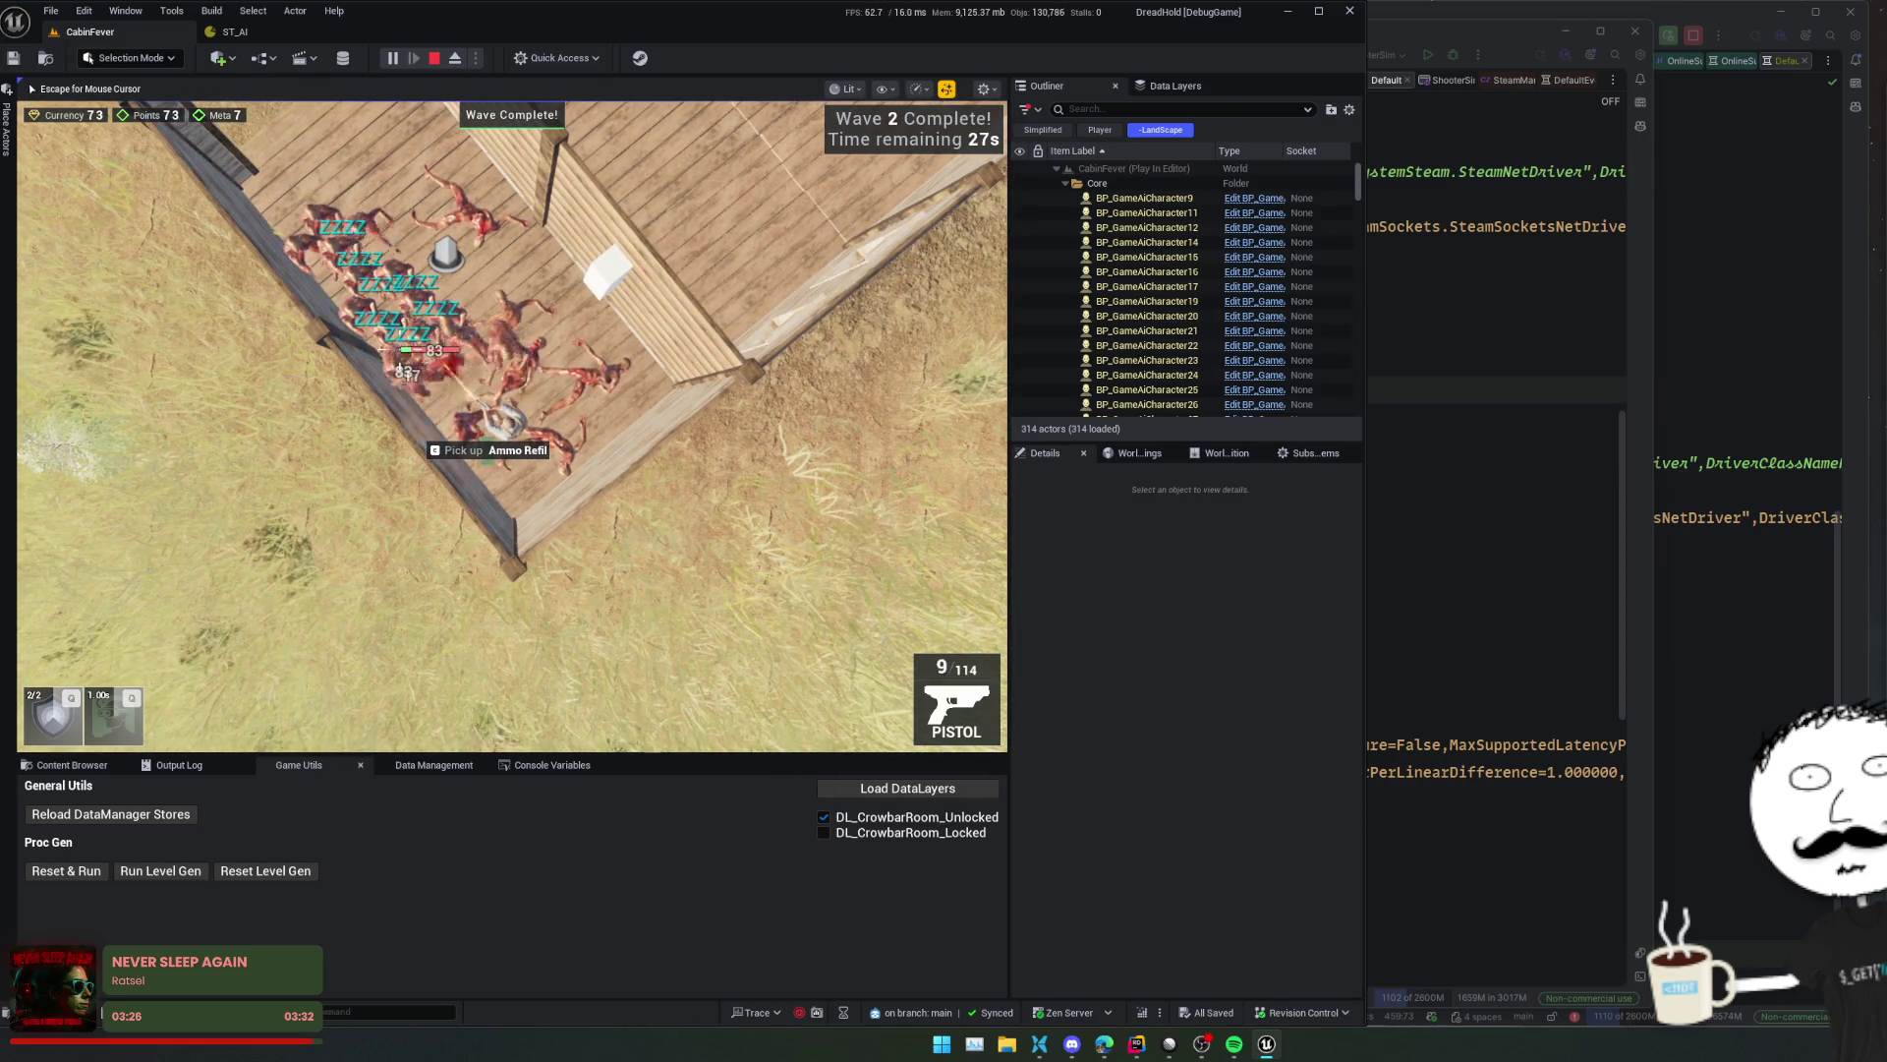
- Move around inside the cabin and shoot the approaching zombies
key(r)
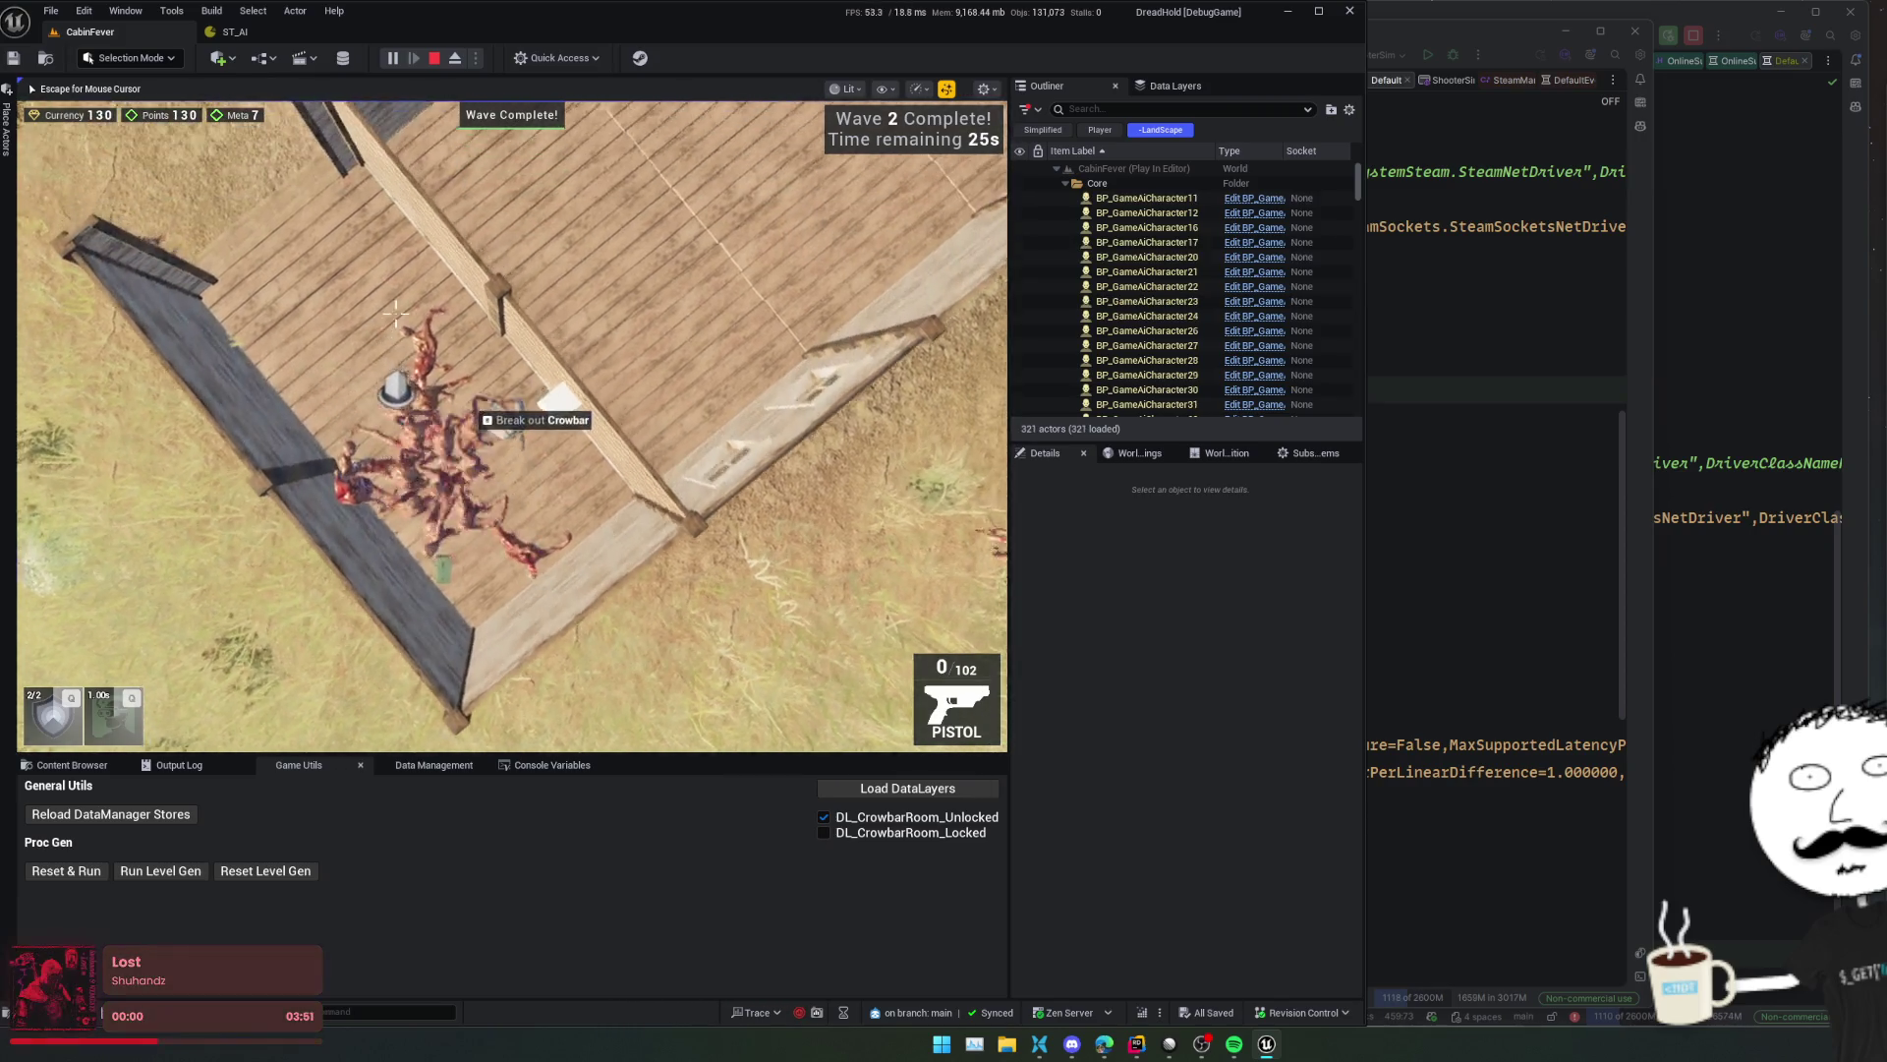
key(w+a)
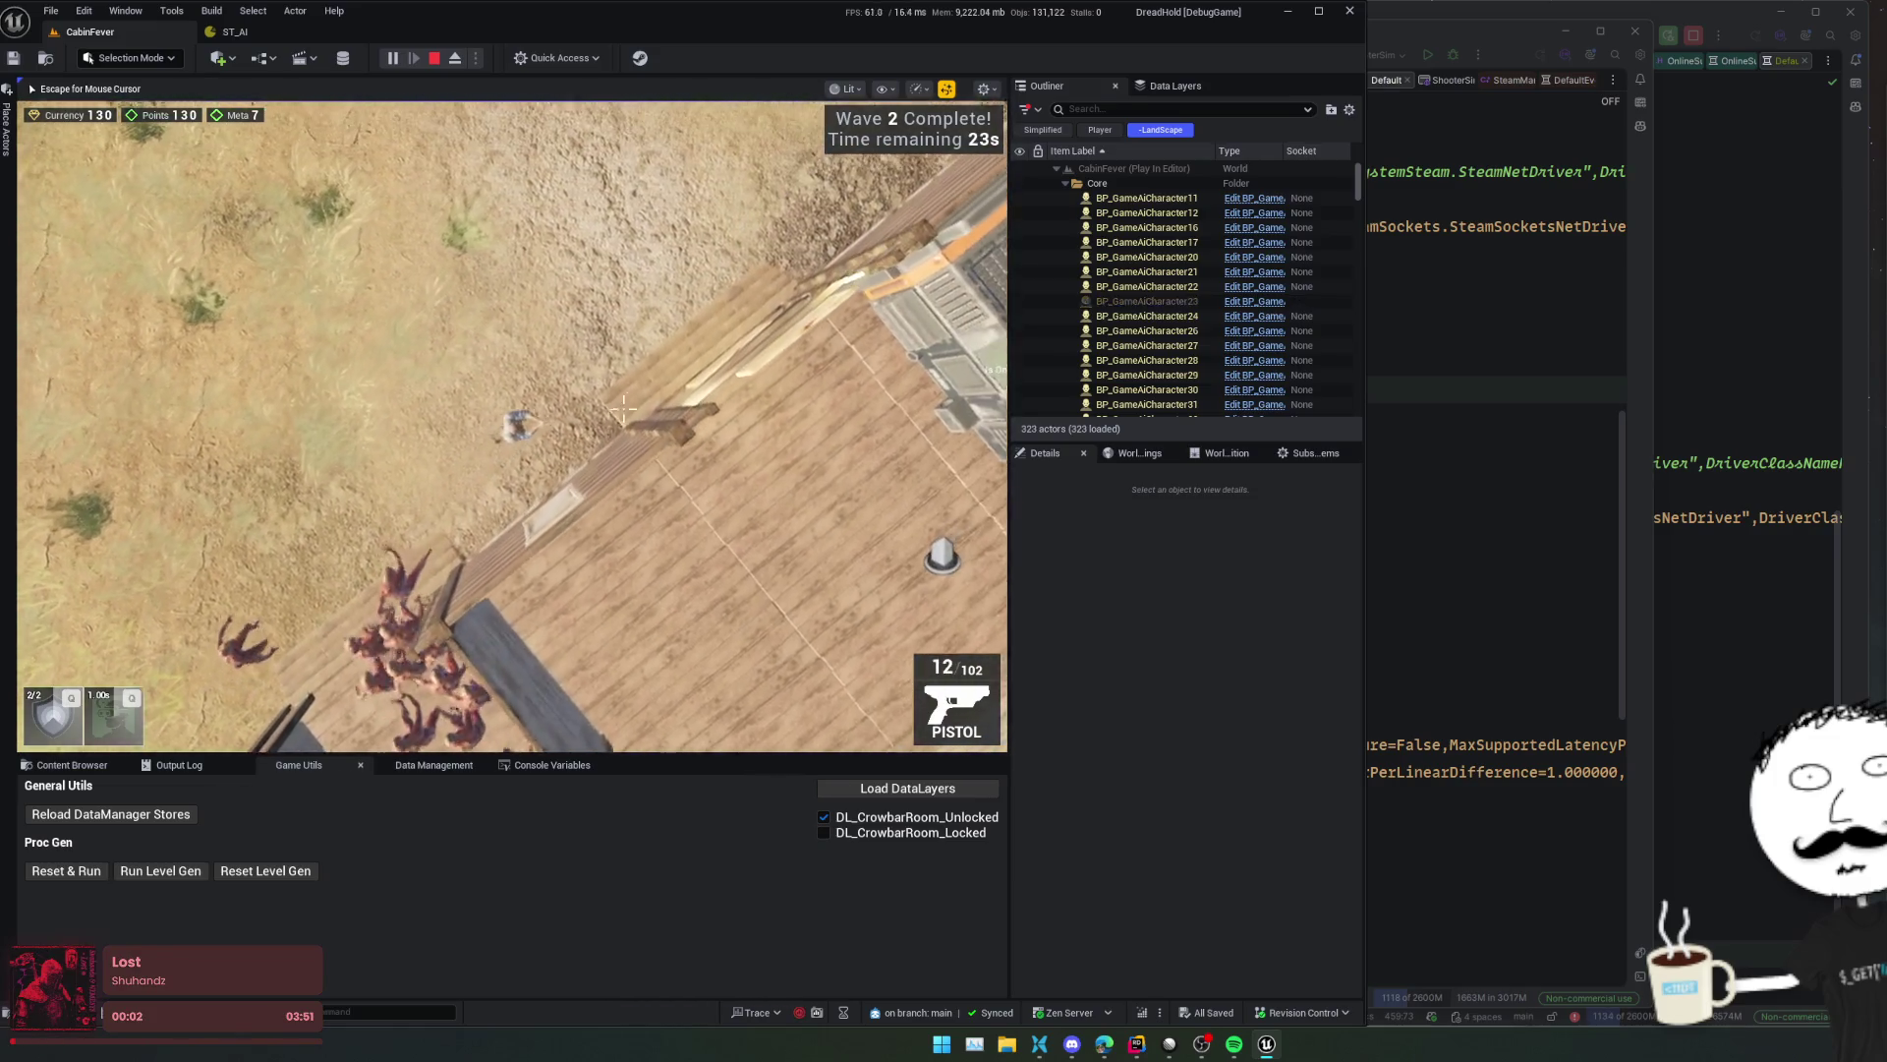
key(s+d)
click(406, 387)
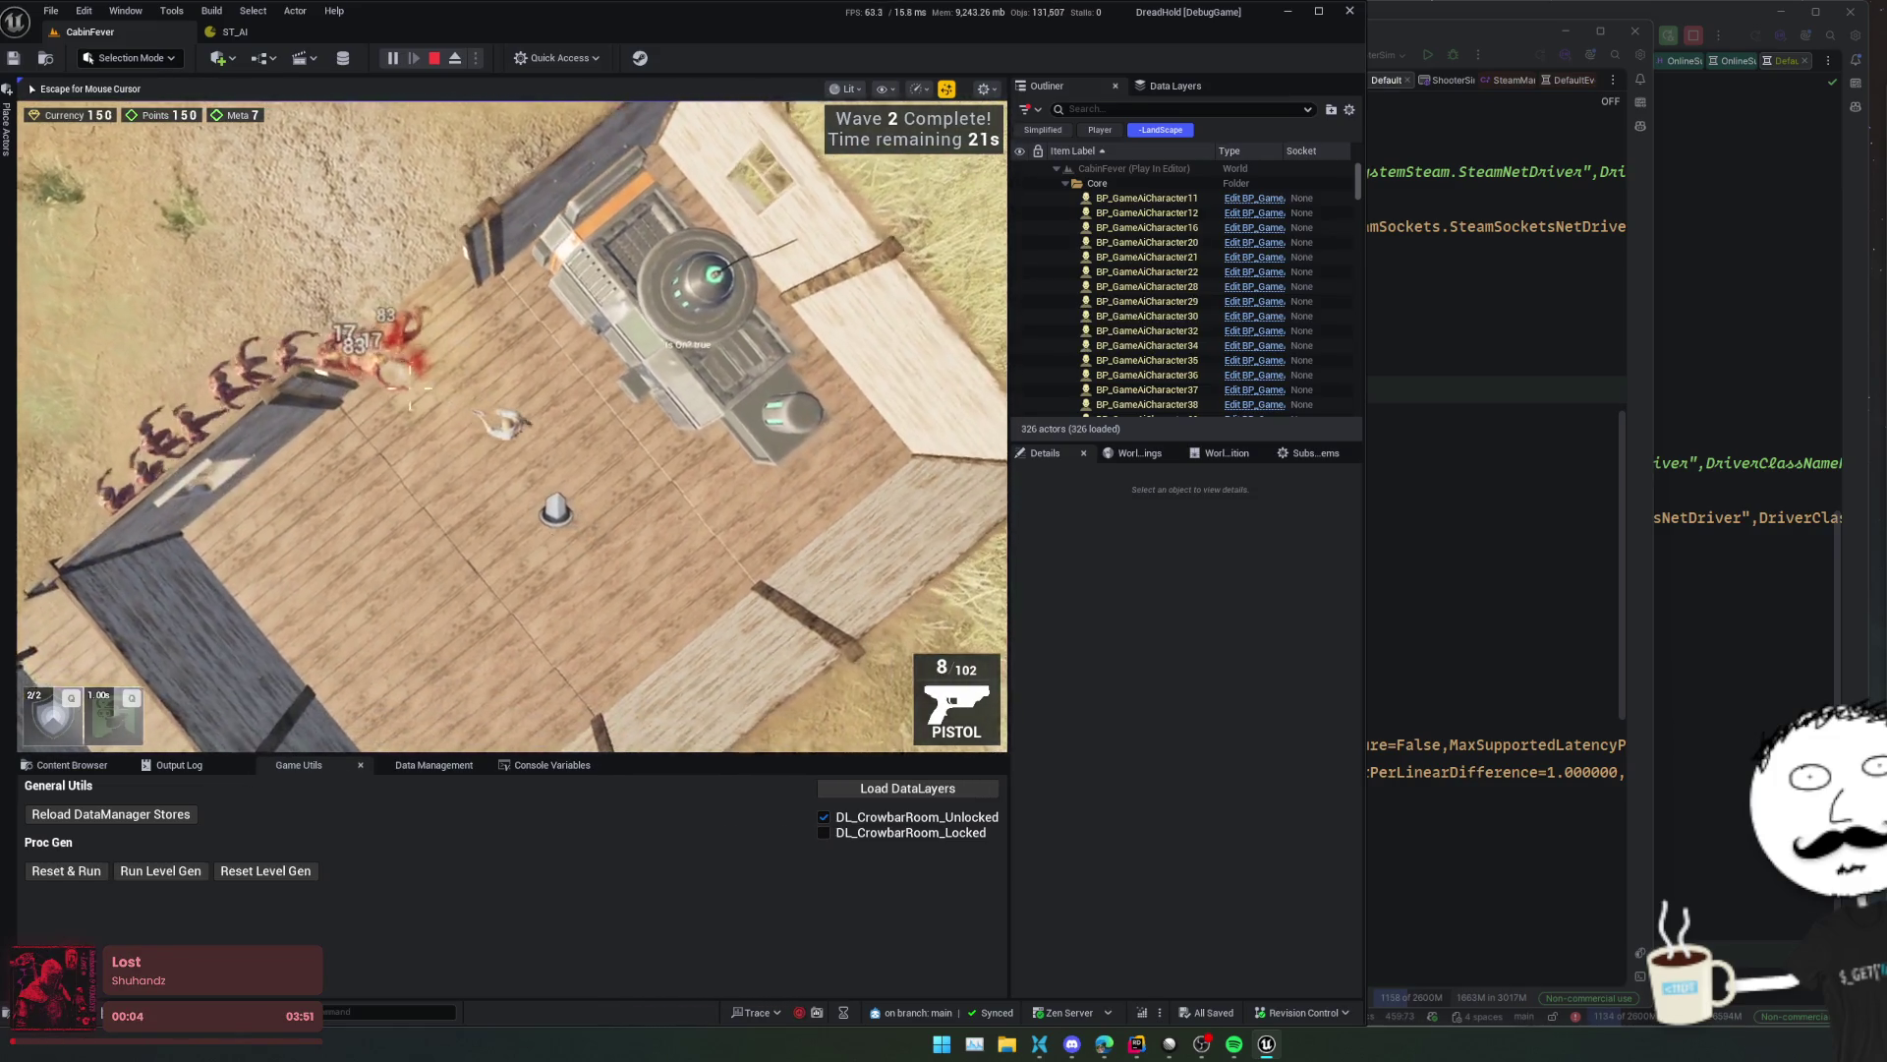
click(406, 387)
key(w+d)
click(406, 386)
click(383, 353)
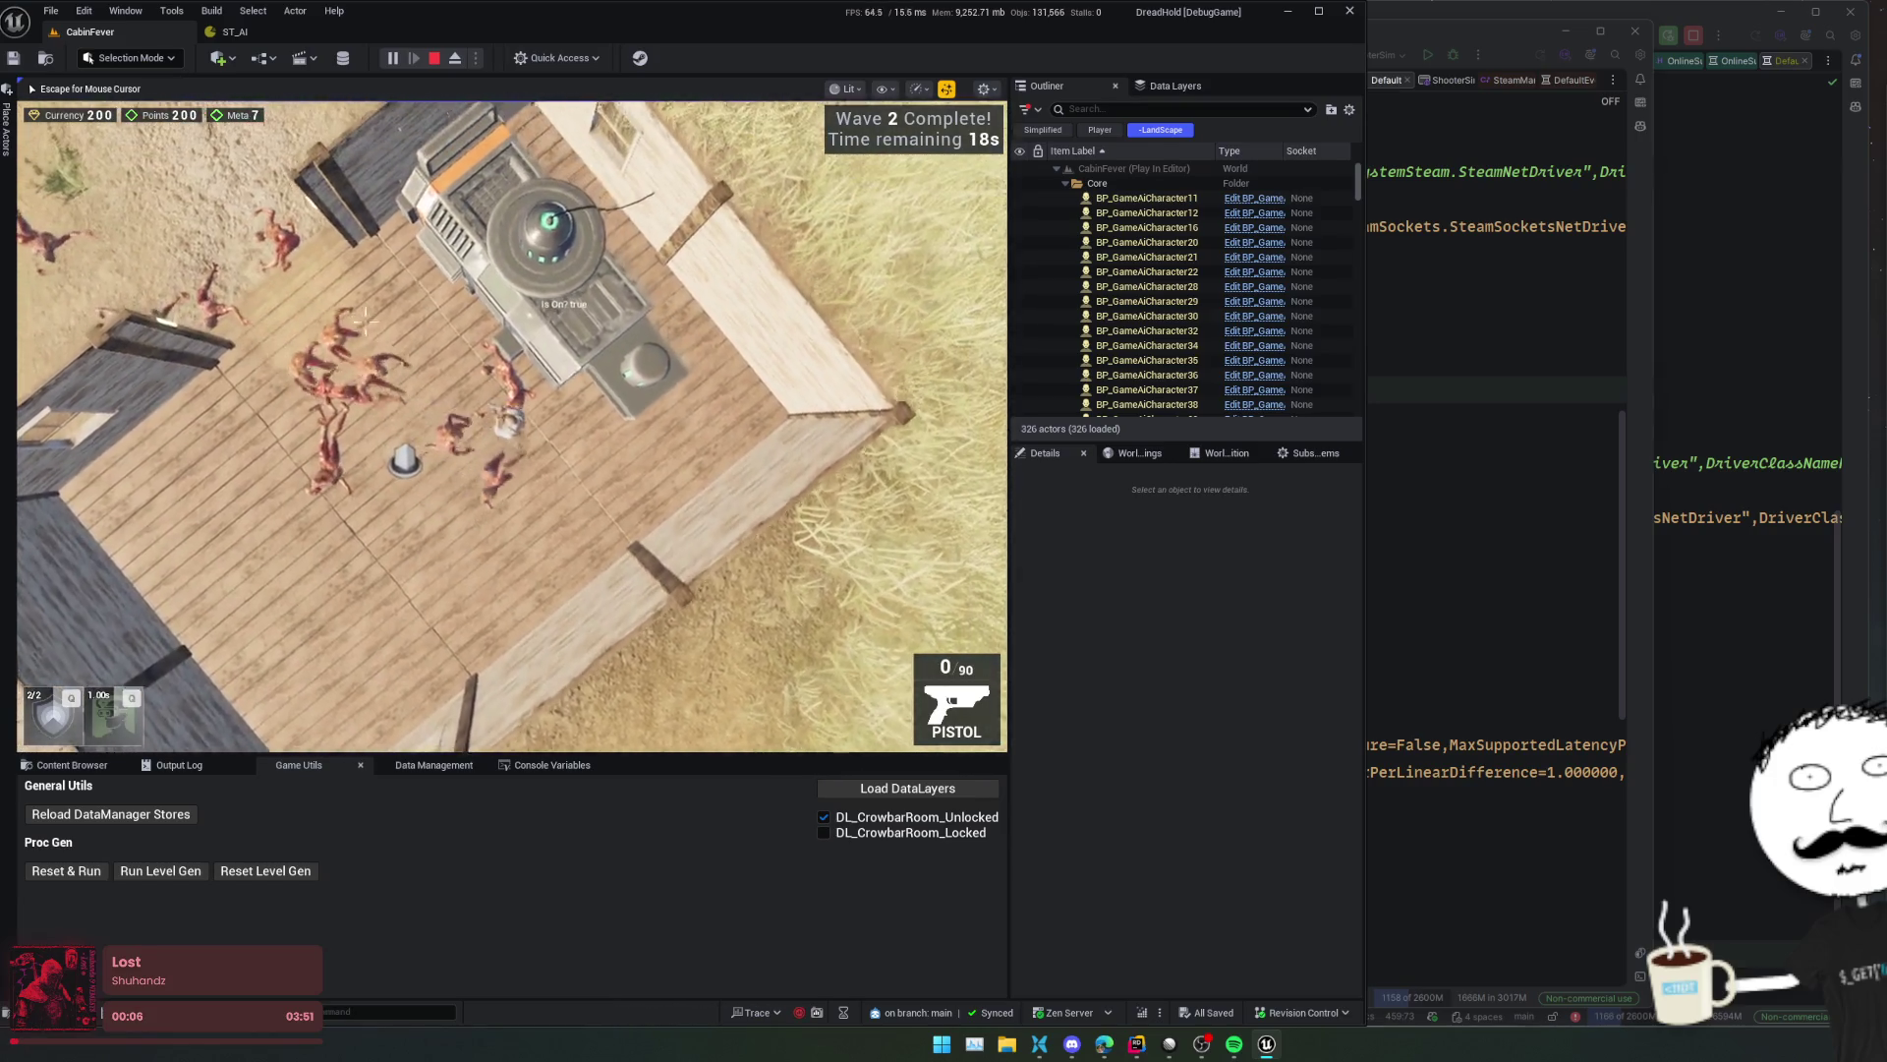
- Head out past the cabin firing at zombies, then switch to the third-person camera
key(w+a)
click(477, 426)
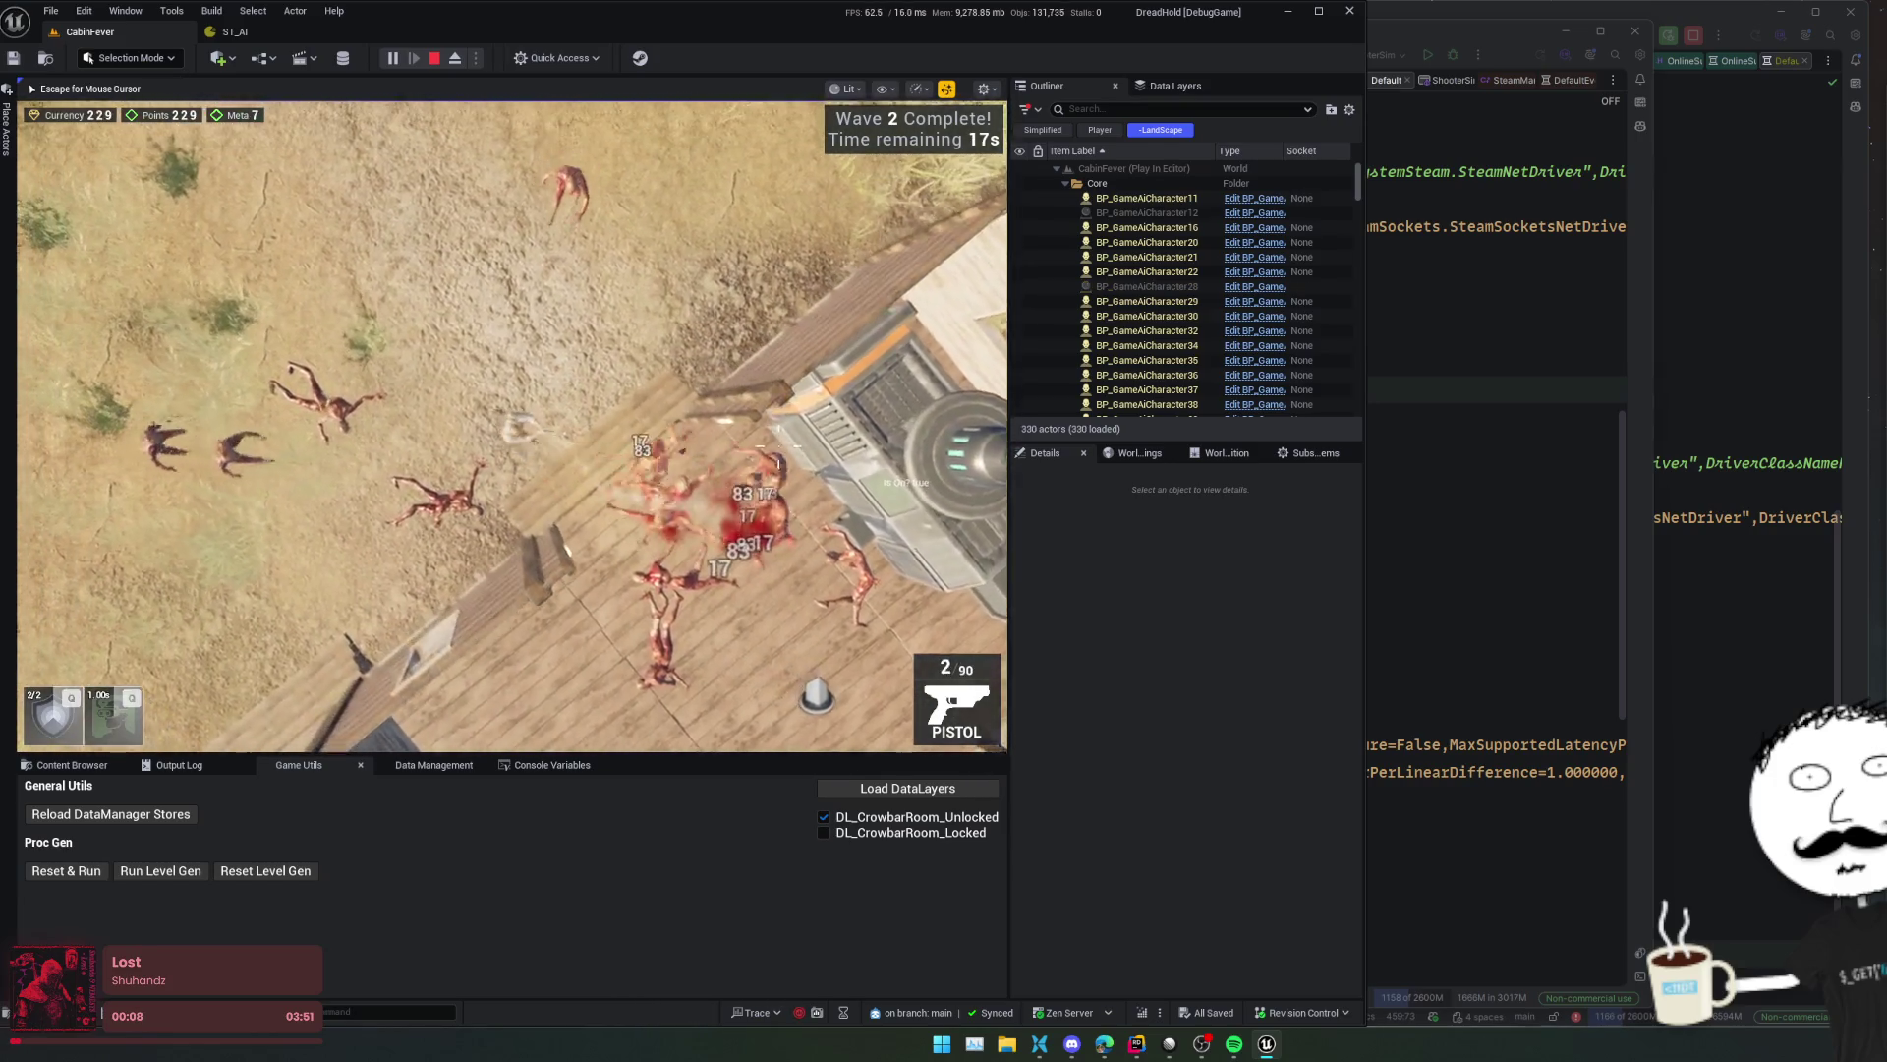
click(489, 437)
key(w+a)
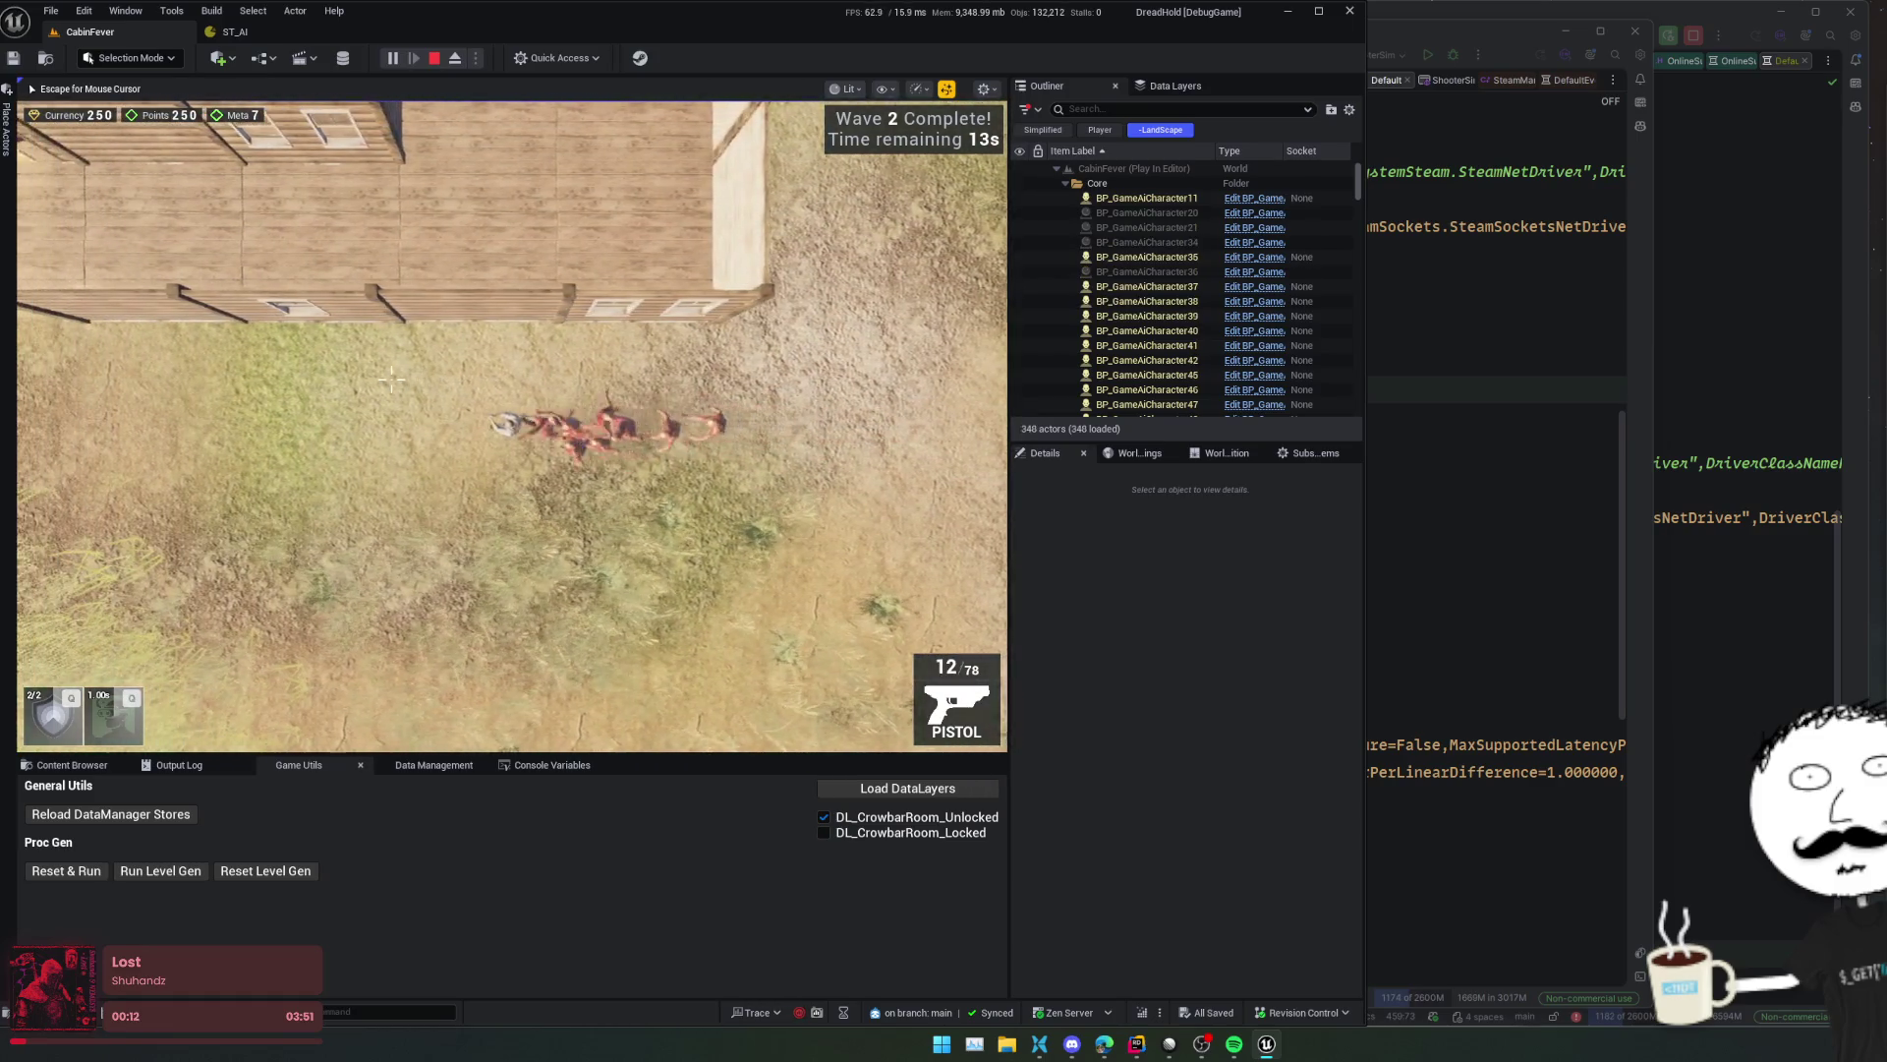
key(w+a)
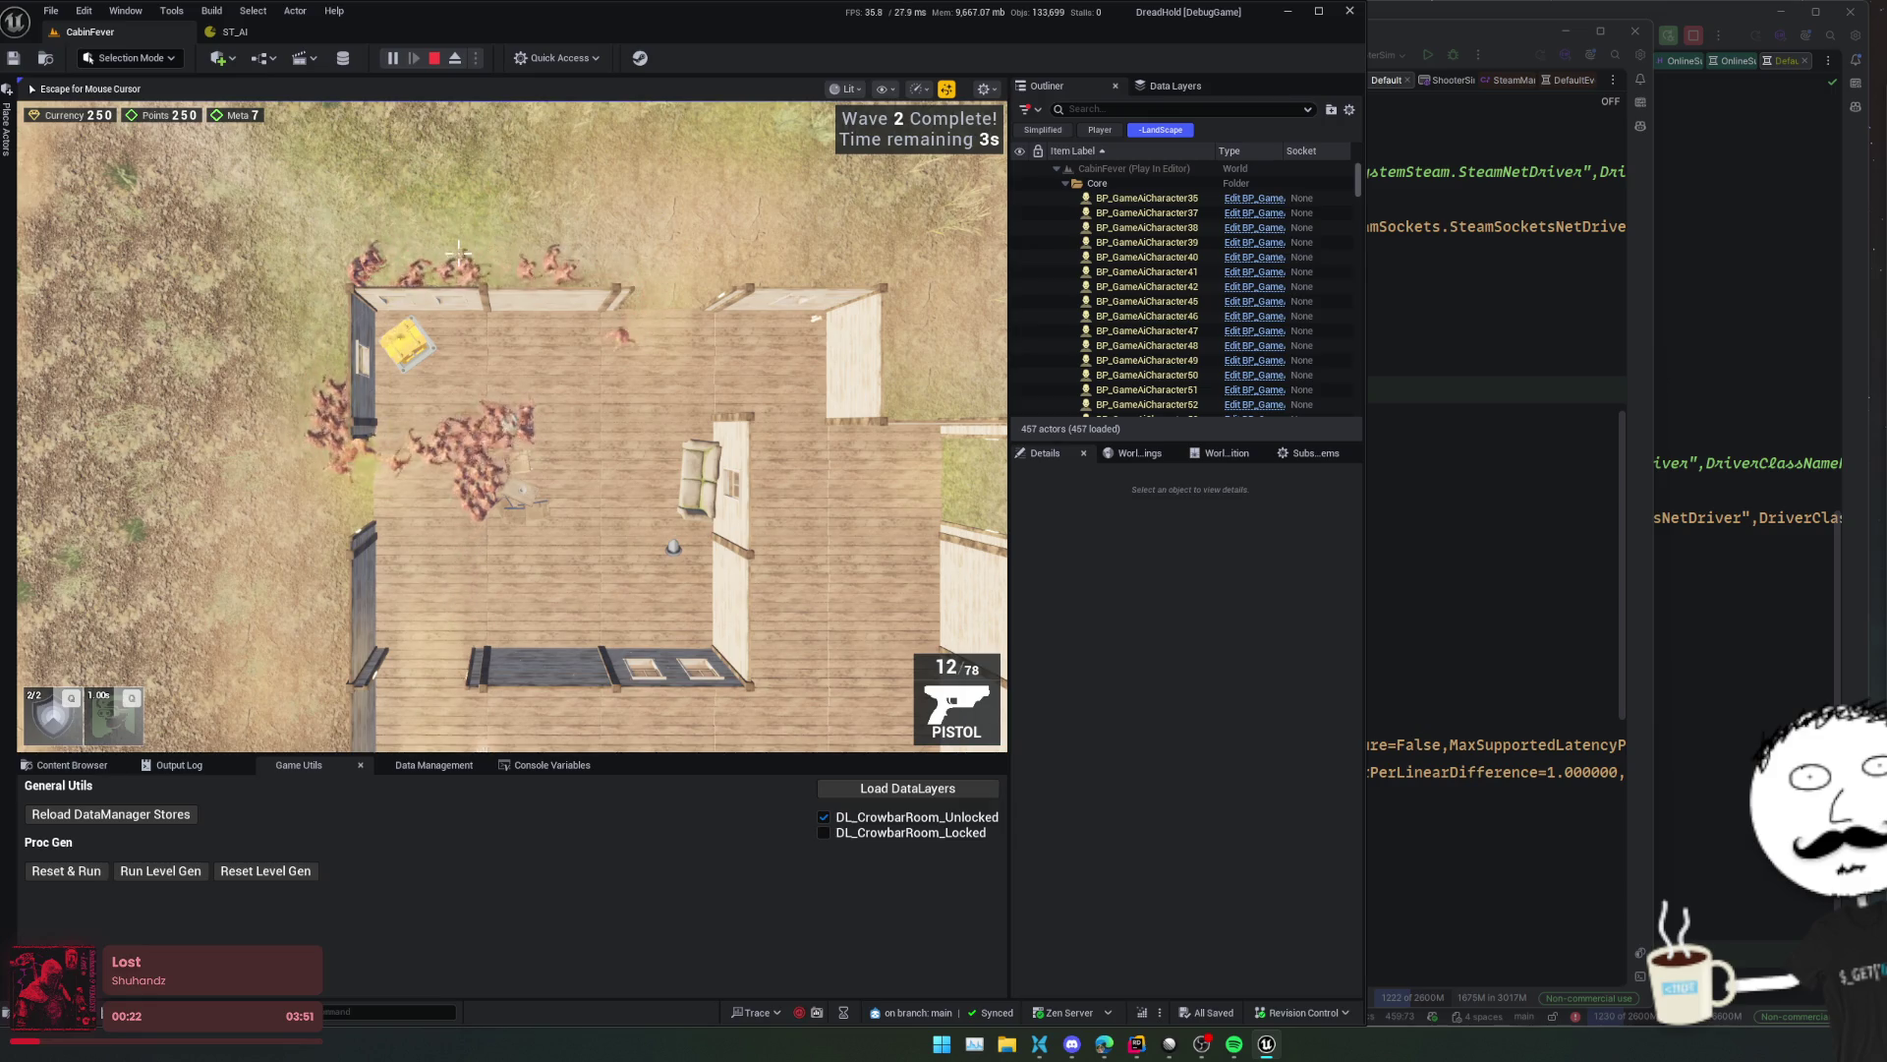
scroll(458, 252, up, 3)
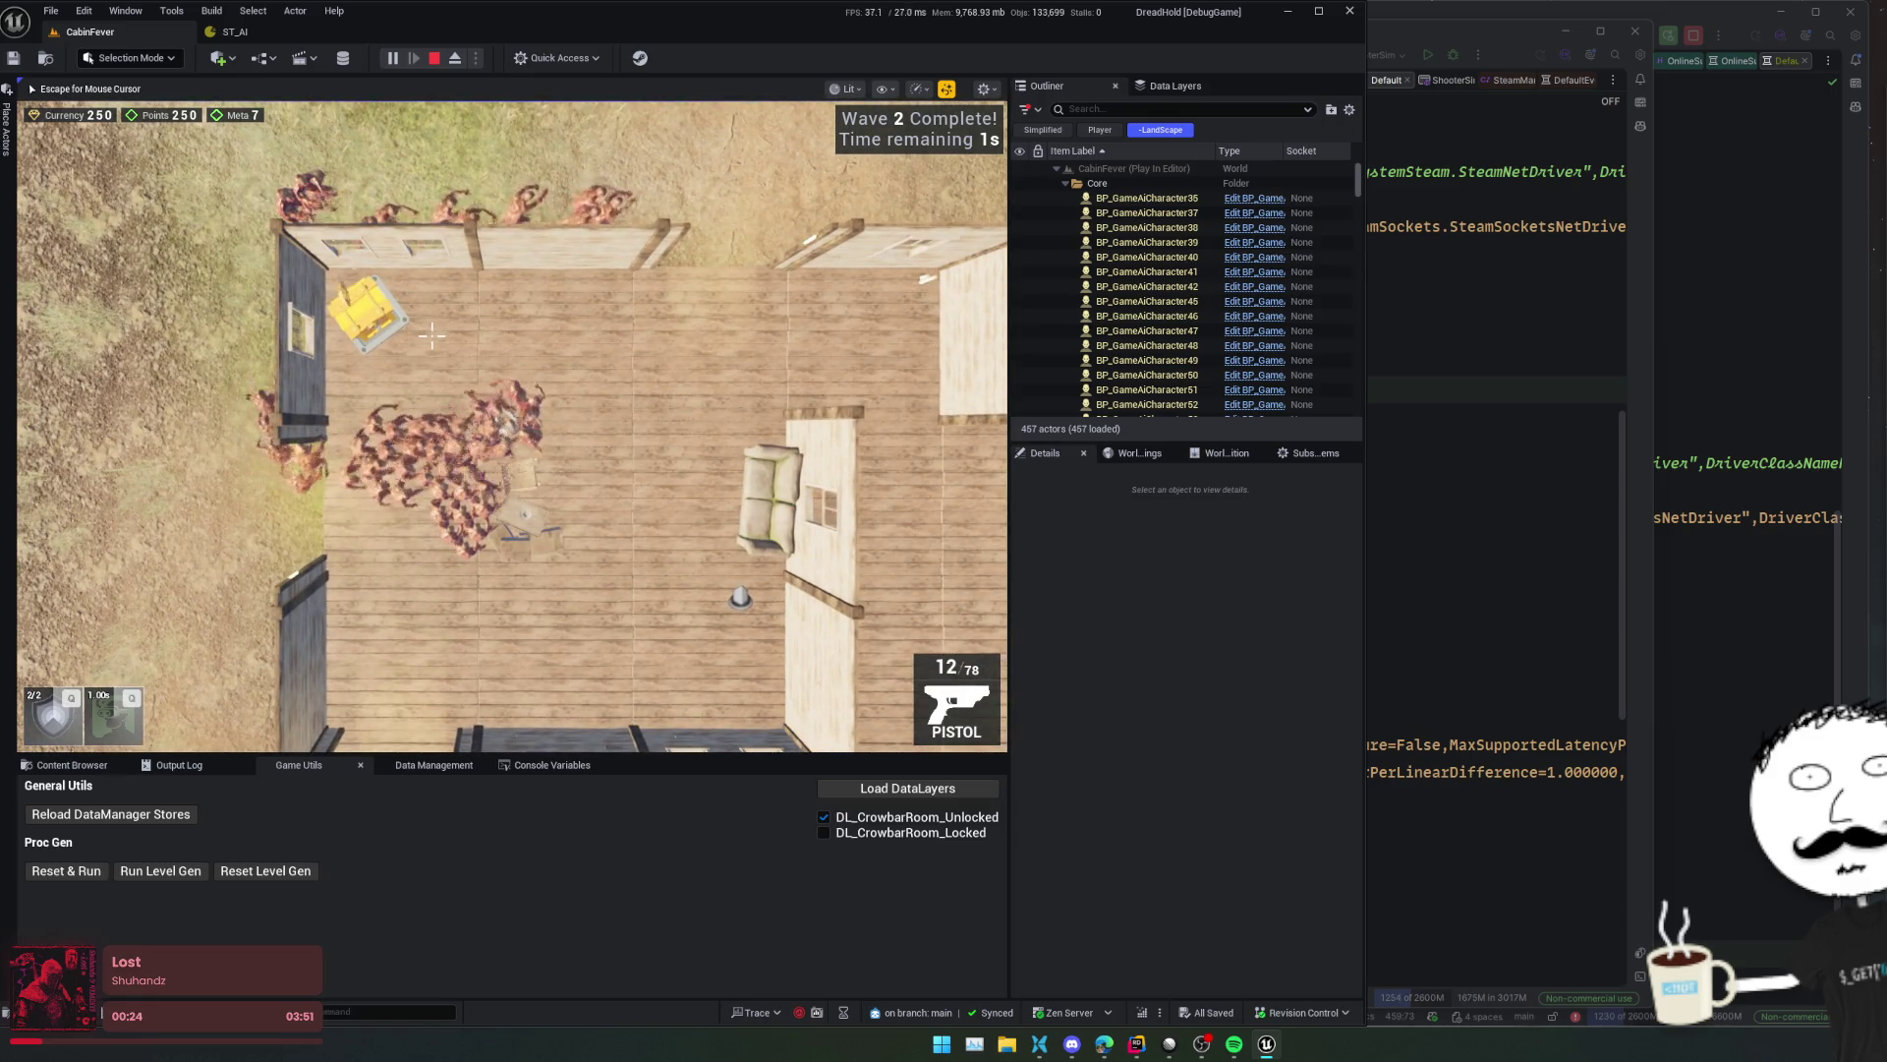
key(v)
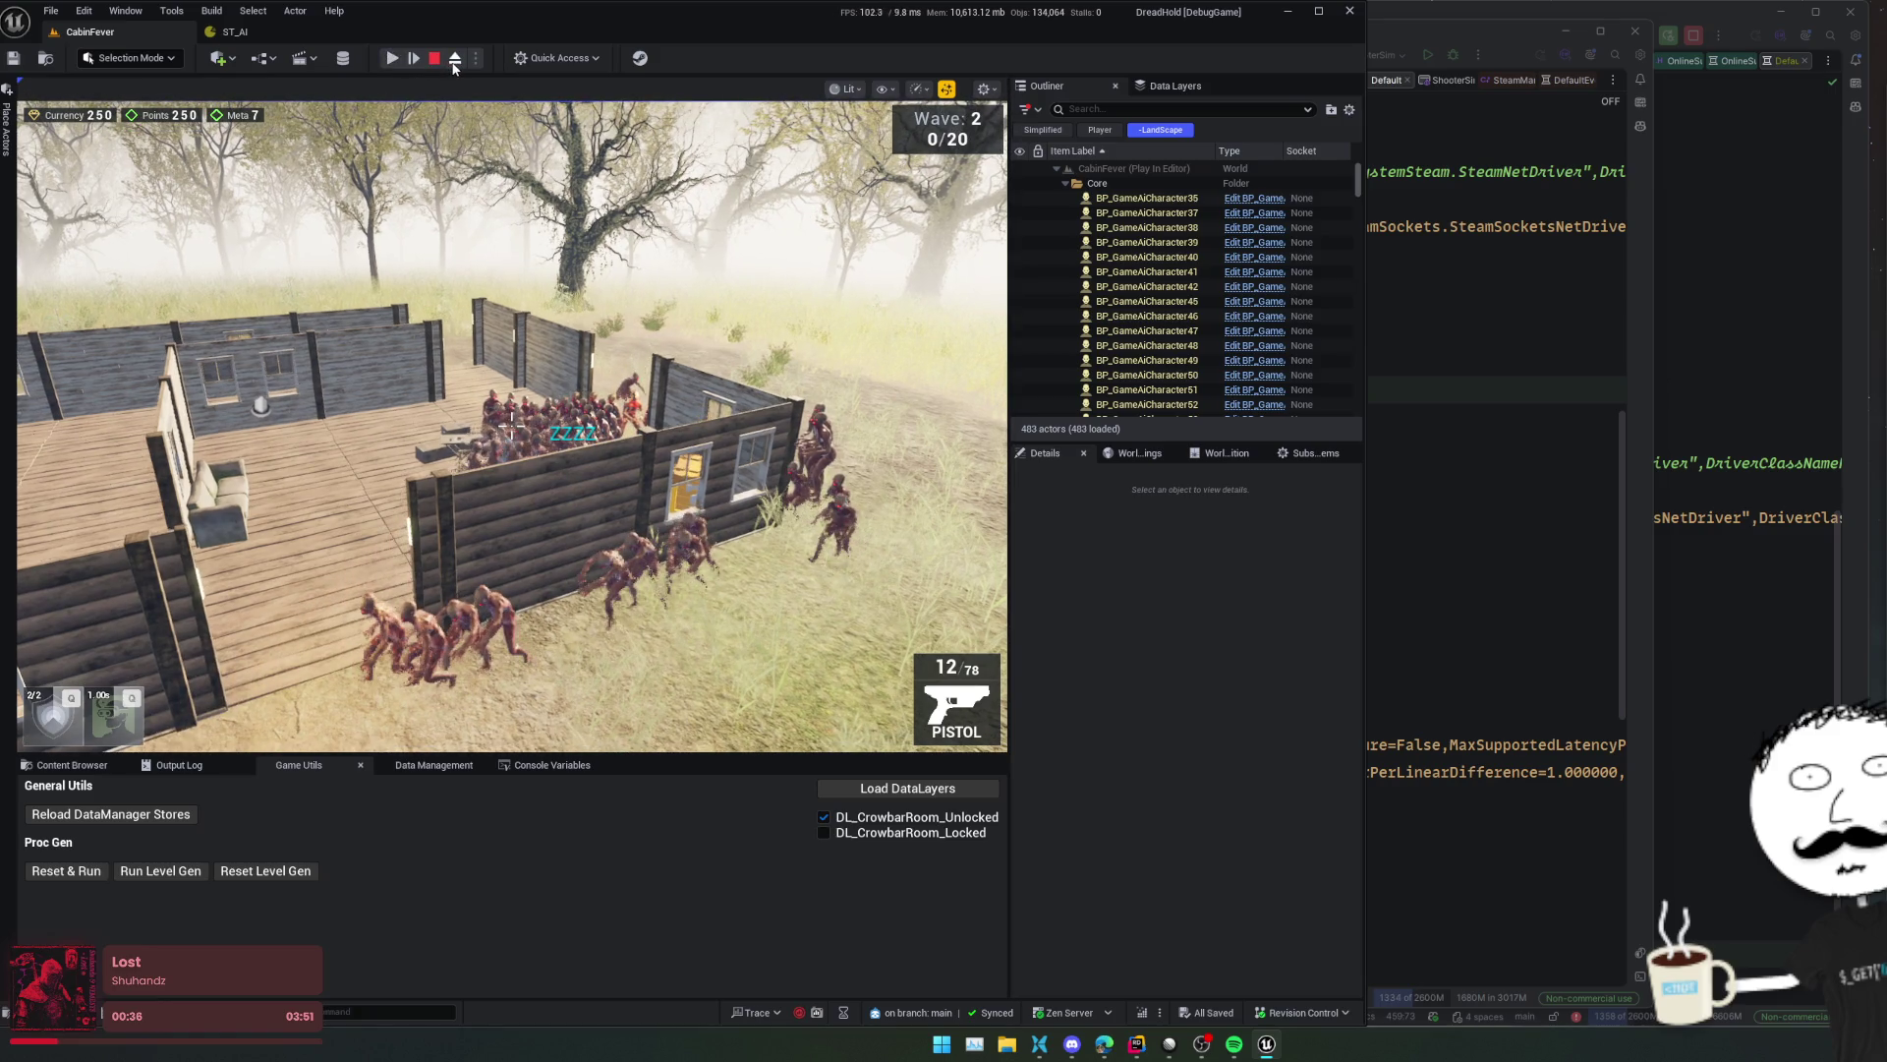
- Eject to the editor camera, show the navmesh overlay, and fly over the cabin deck's zombie crowd
click(454, 59)
scroll(610, 306, up, 5)
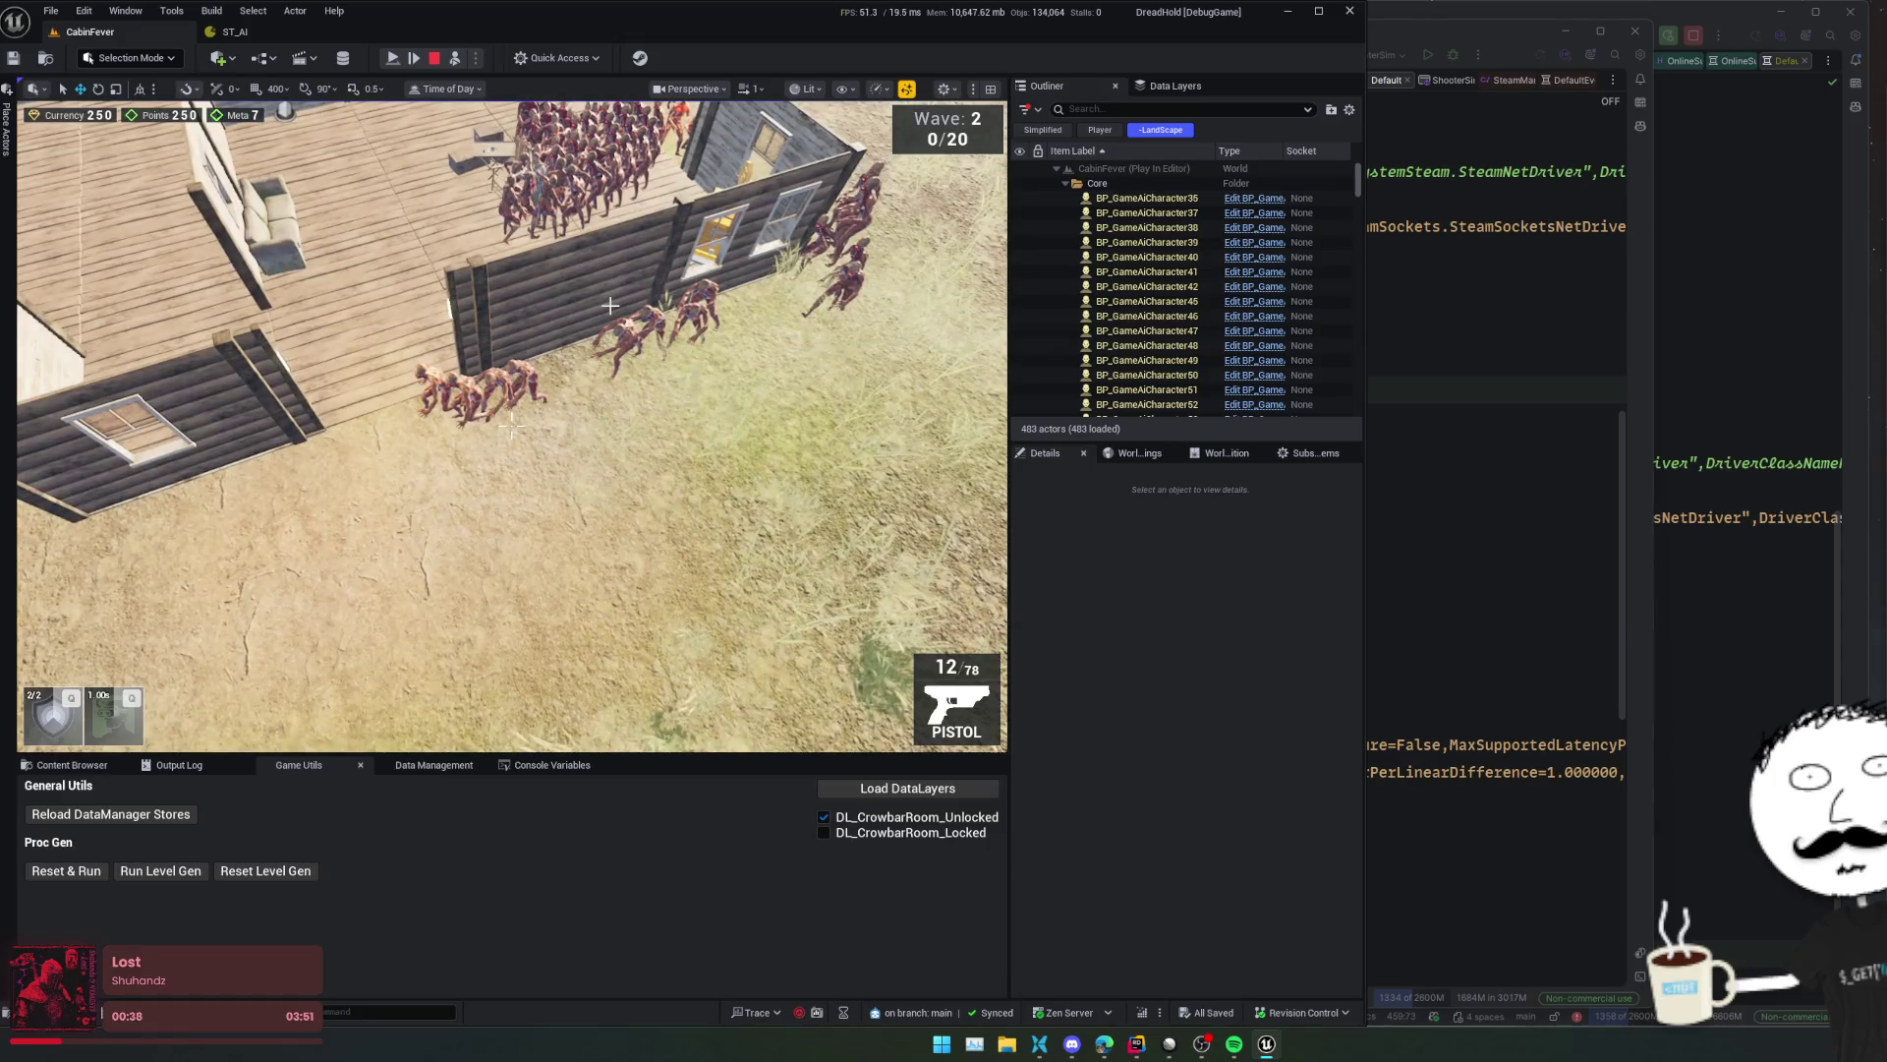
key(p)
scroll(609, 306, up, 5)
scroll(511, 425, down, 5)
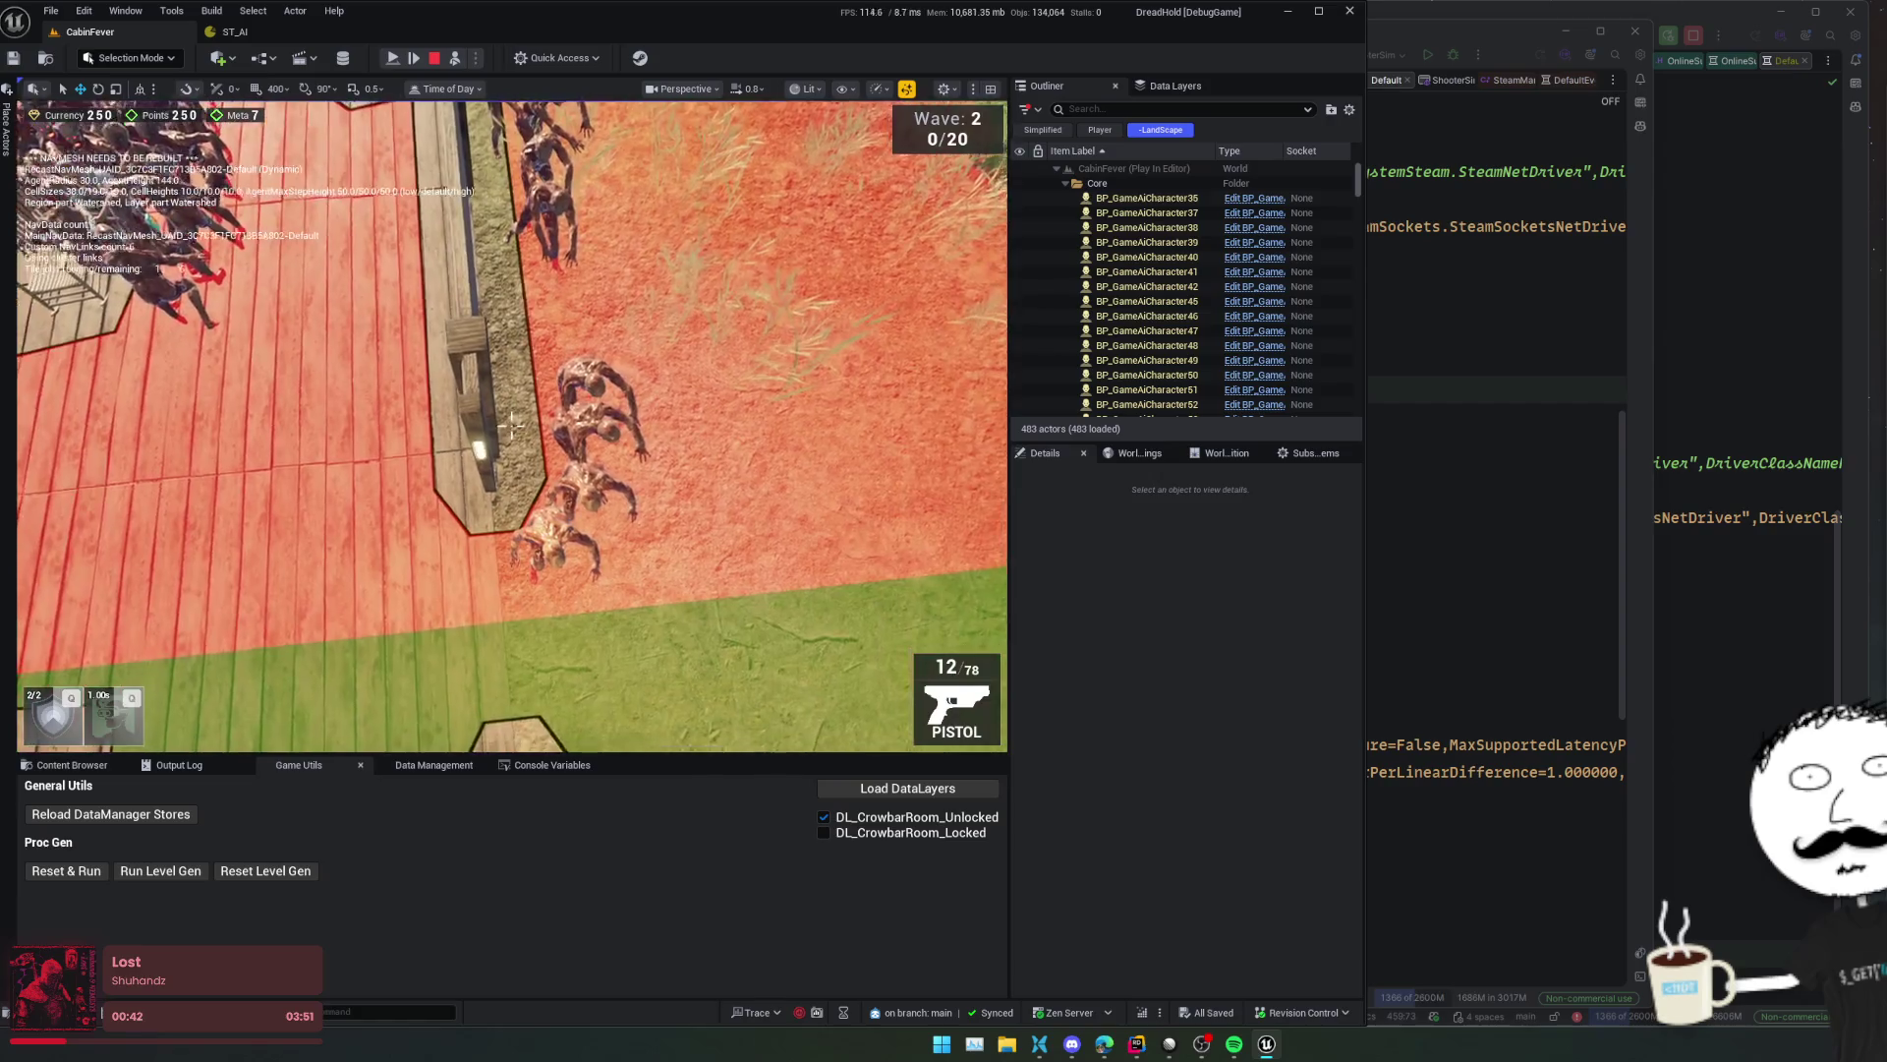
scroll(511, 425, down, 2)
key(w)
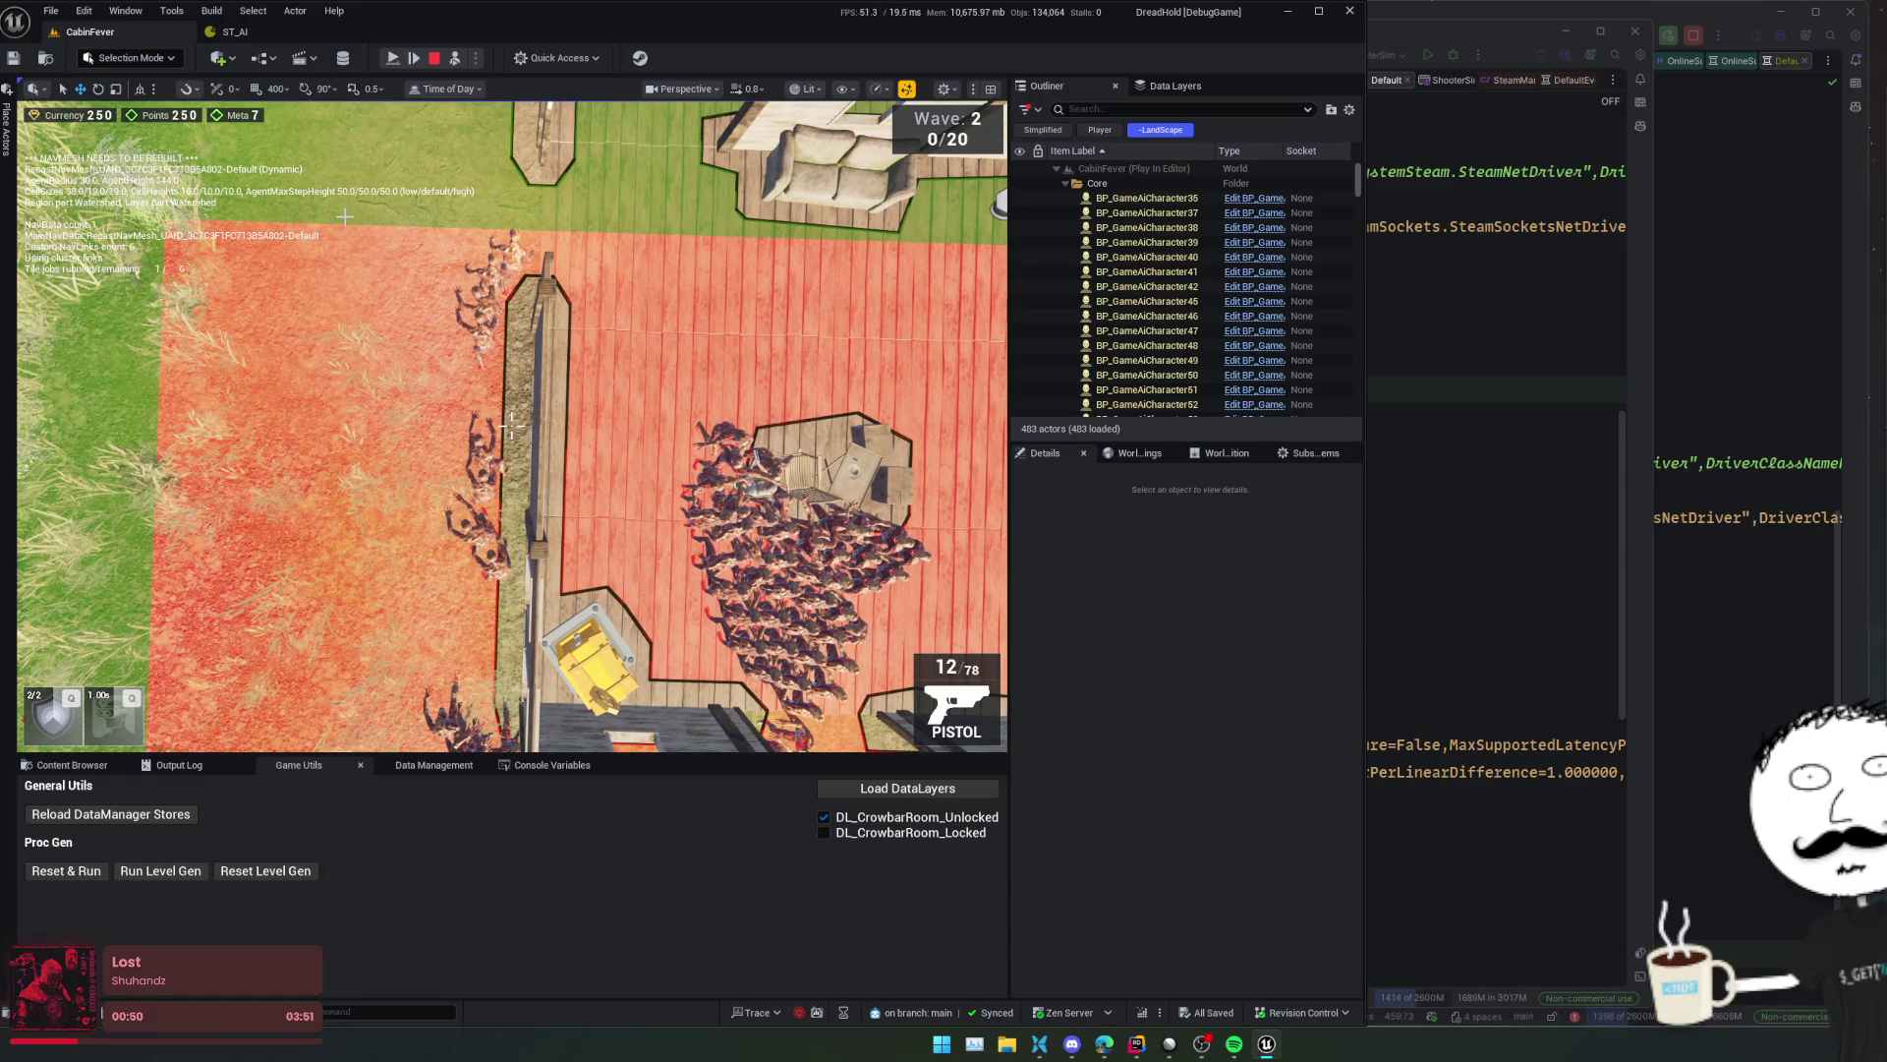
click(96, 19)
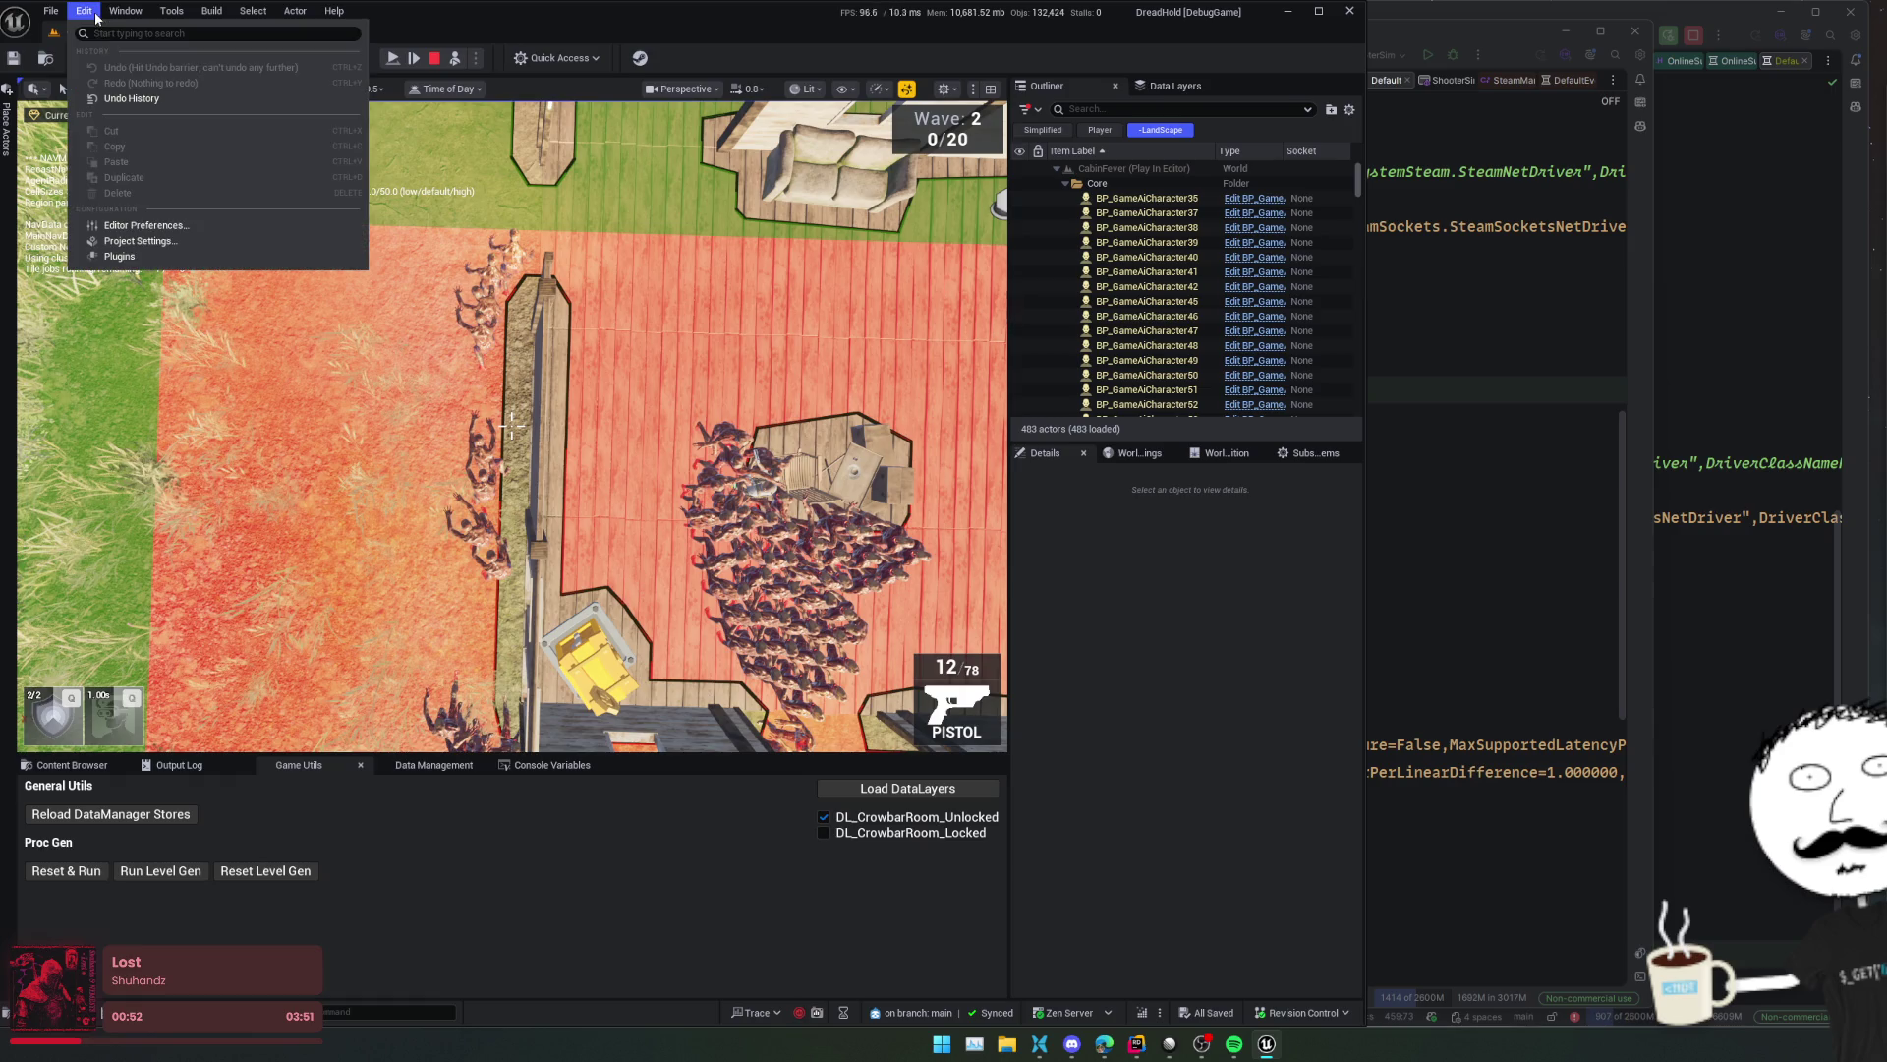
- In Project Settings > Crowd Manager, set Navmesh Check Interval to 1.0
click(119, 256)
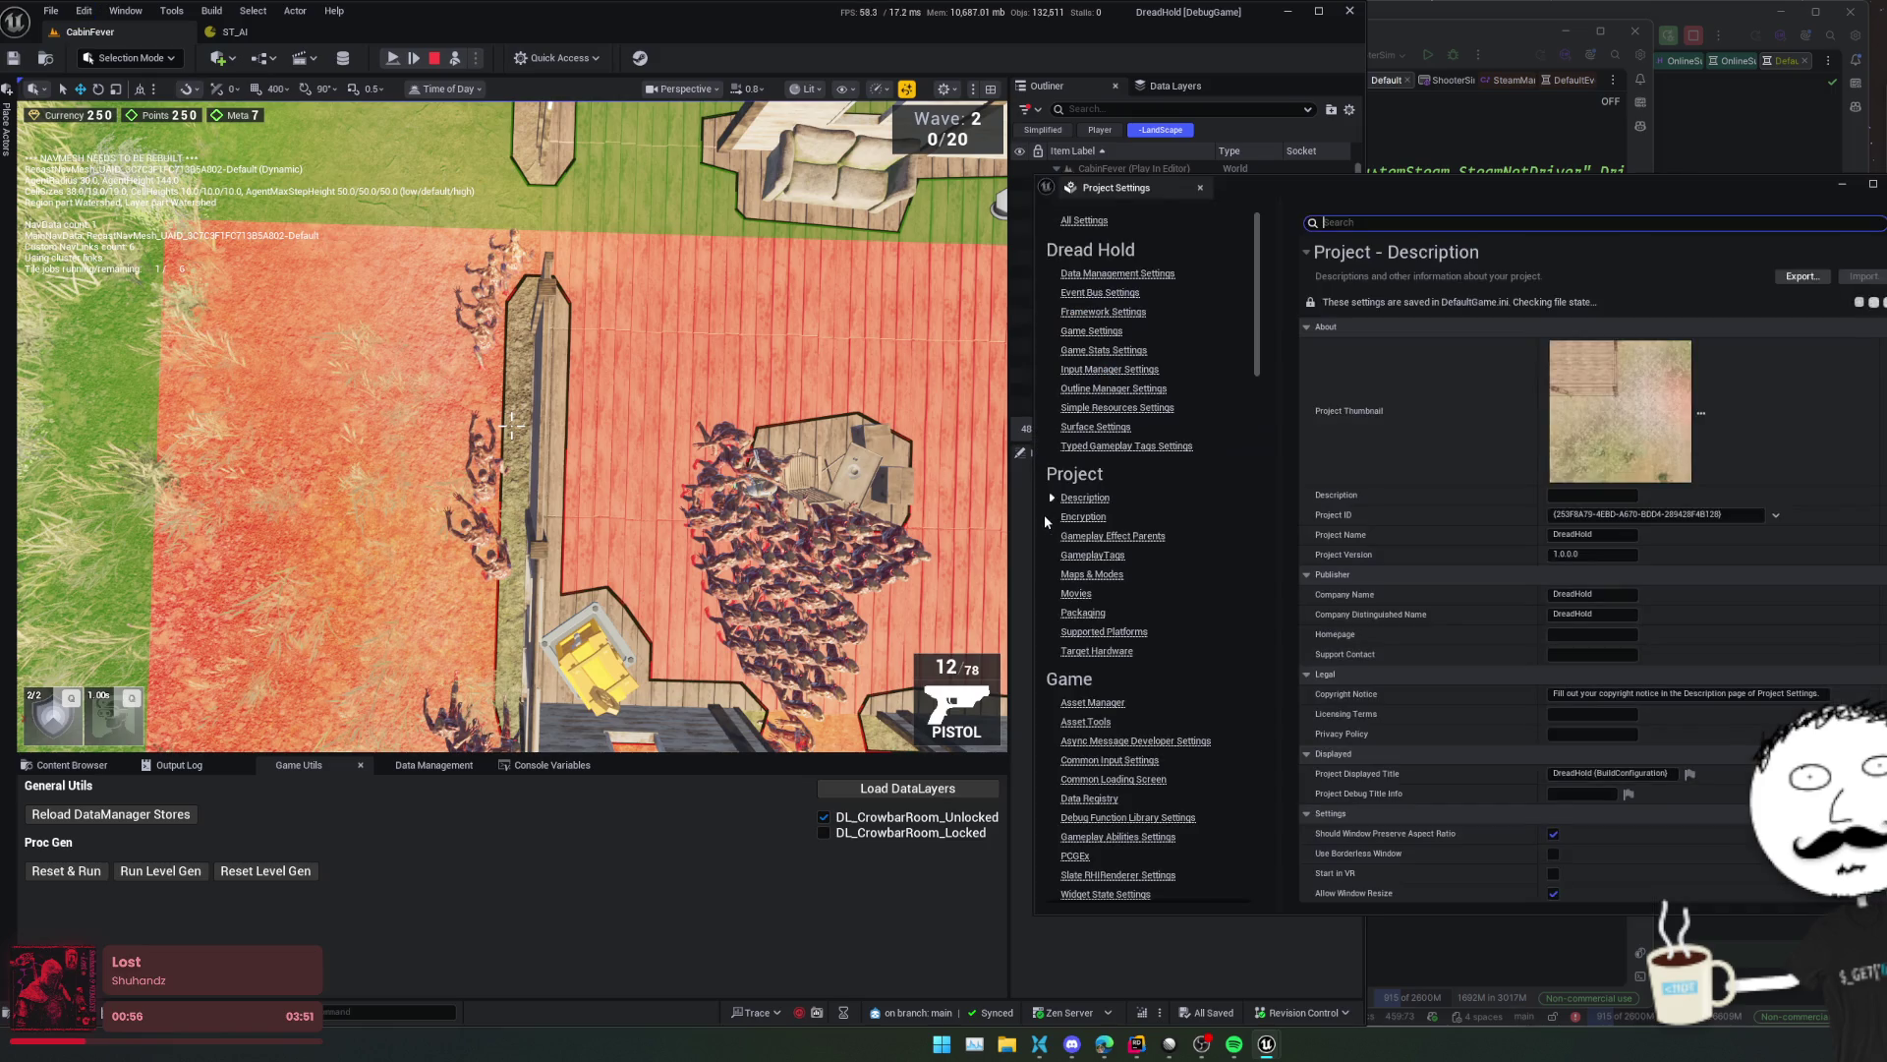
scroll(1200, 570, down, 10)
scroll(1190, 442, down, 4)
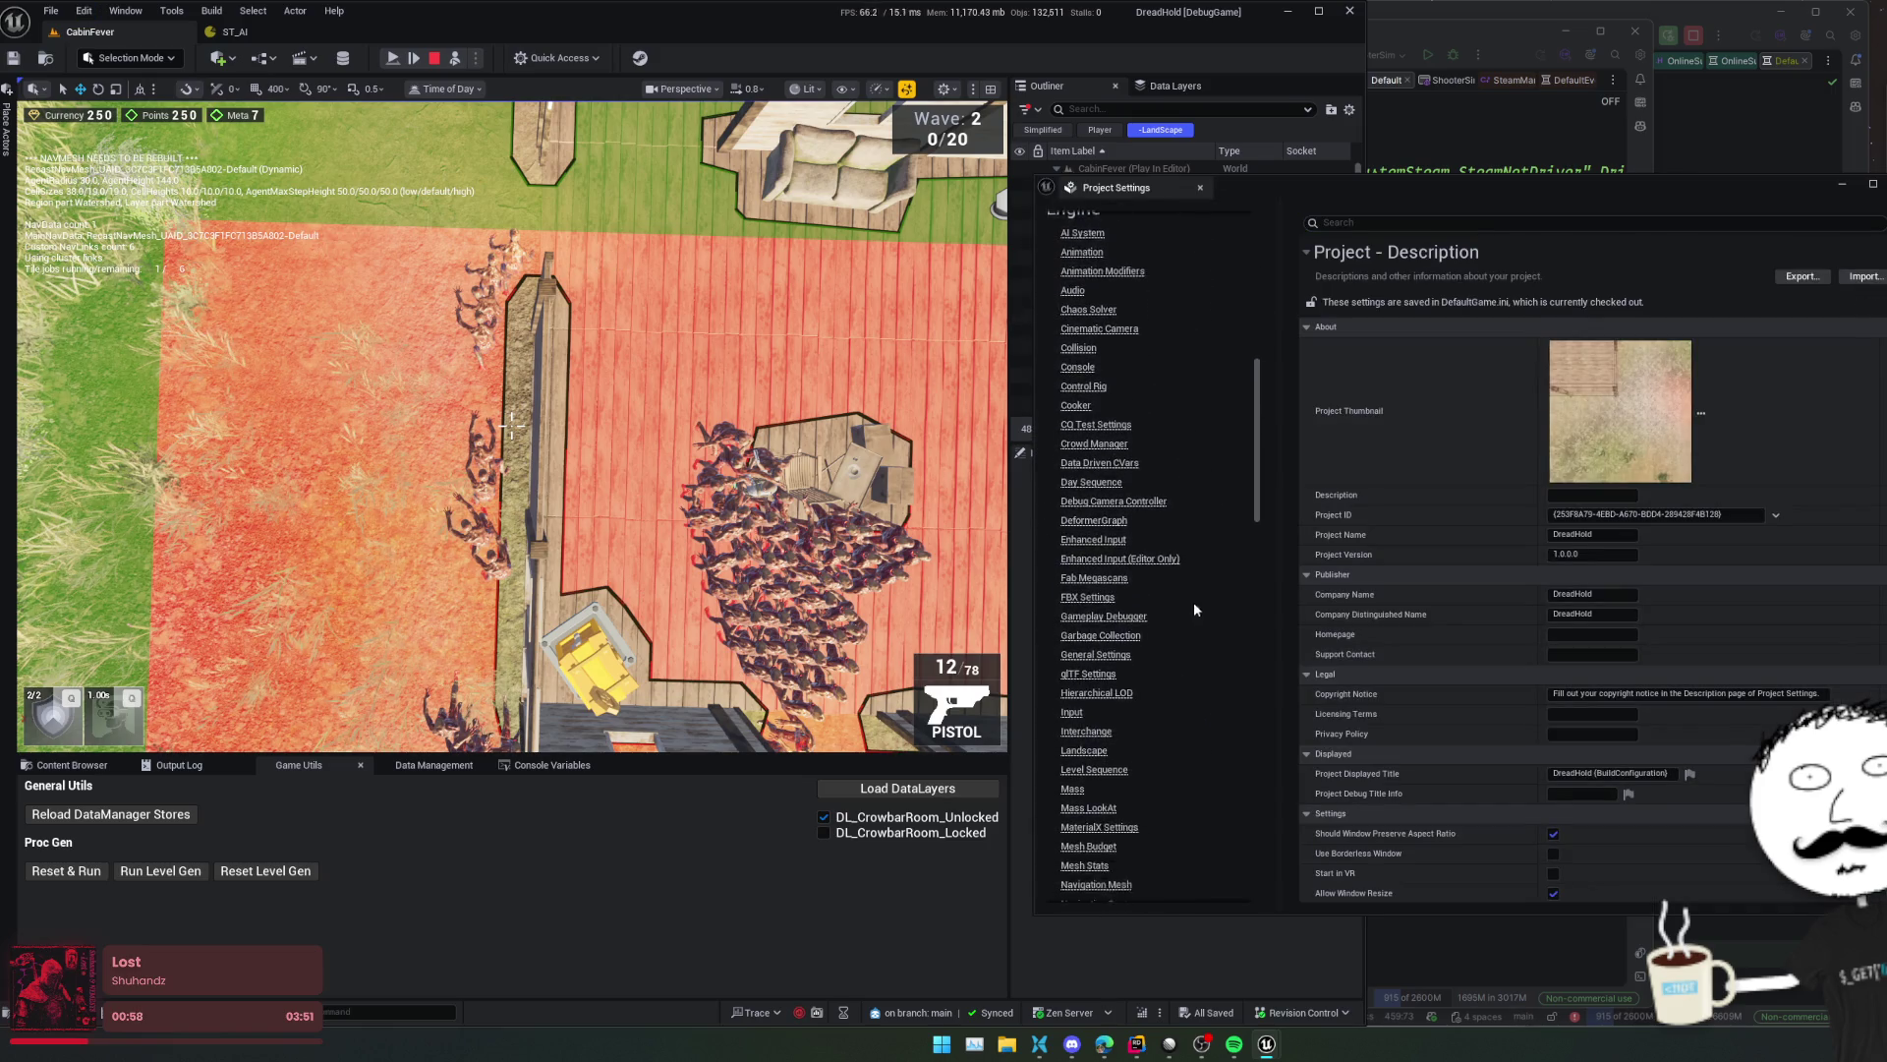
click(1094, 425)
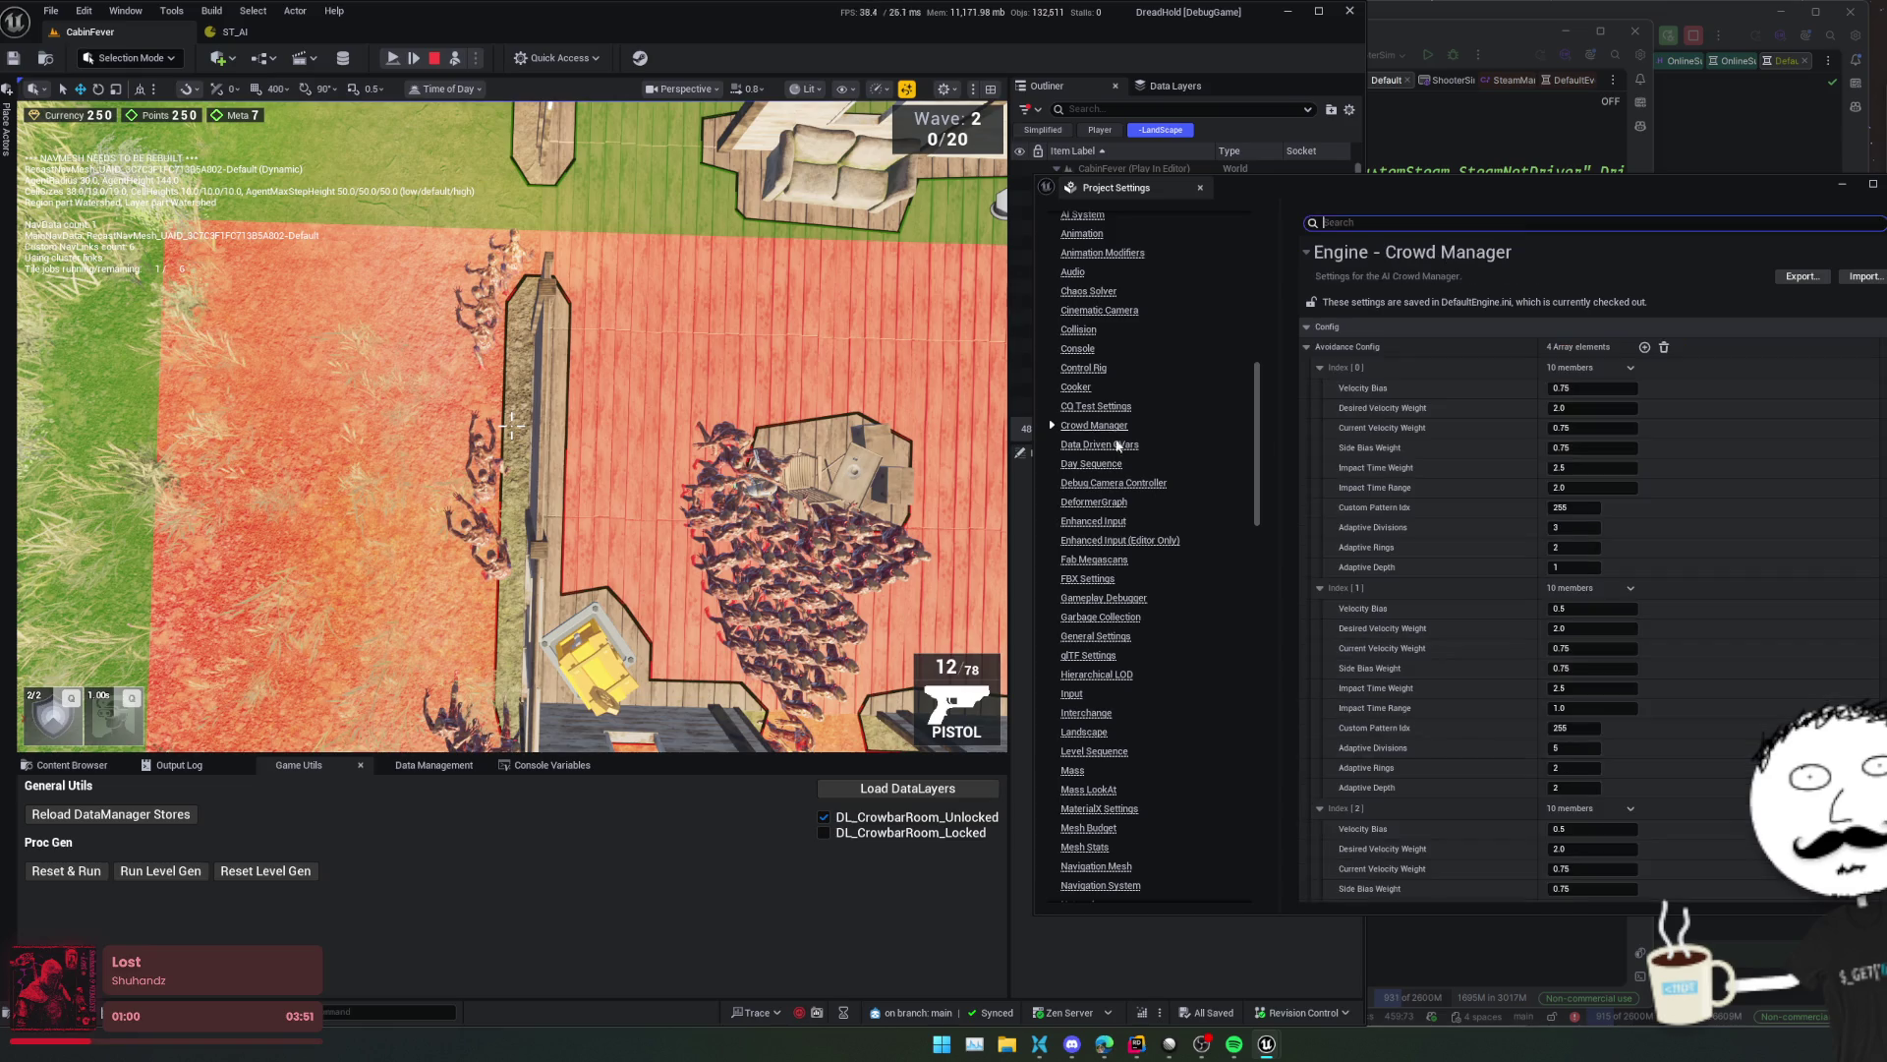
scroll(1377, 669, down, 5)
scroll(1347, 460, down, 1)
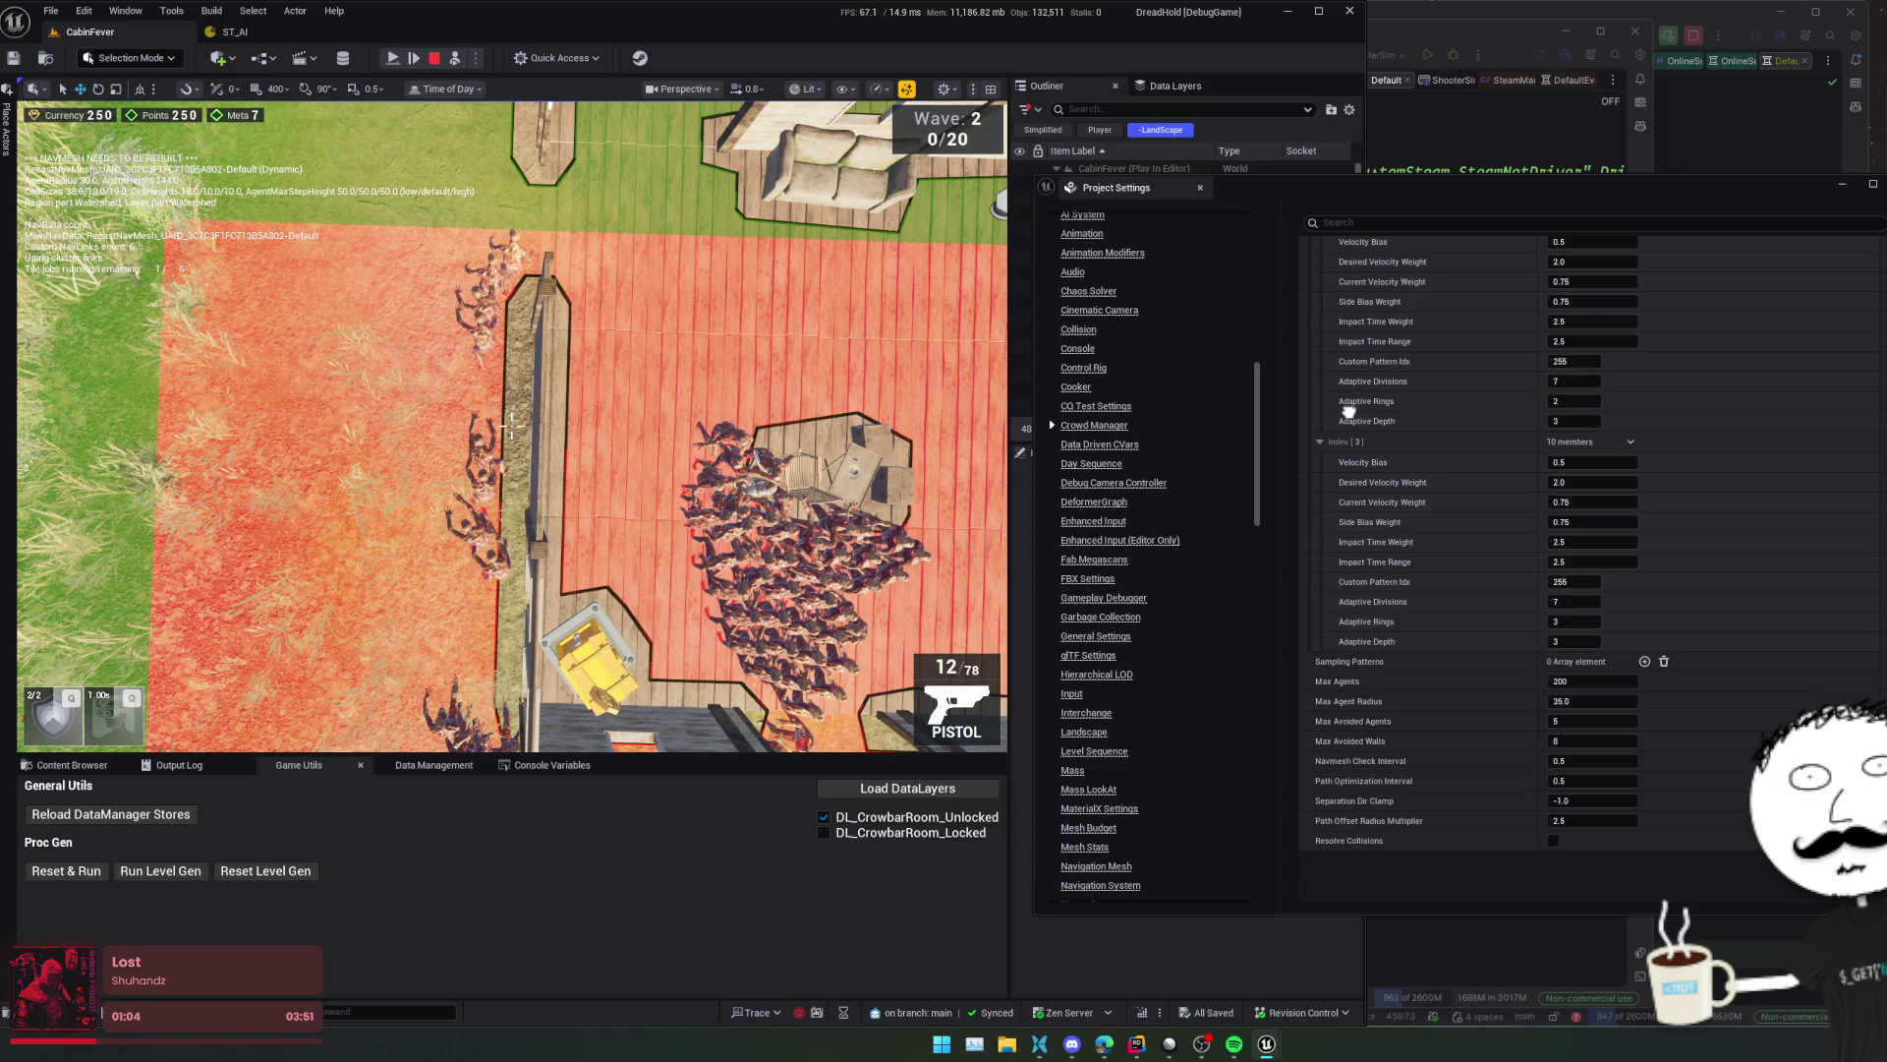
scroll(1361, 427, up, 1)
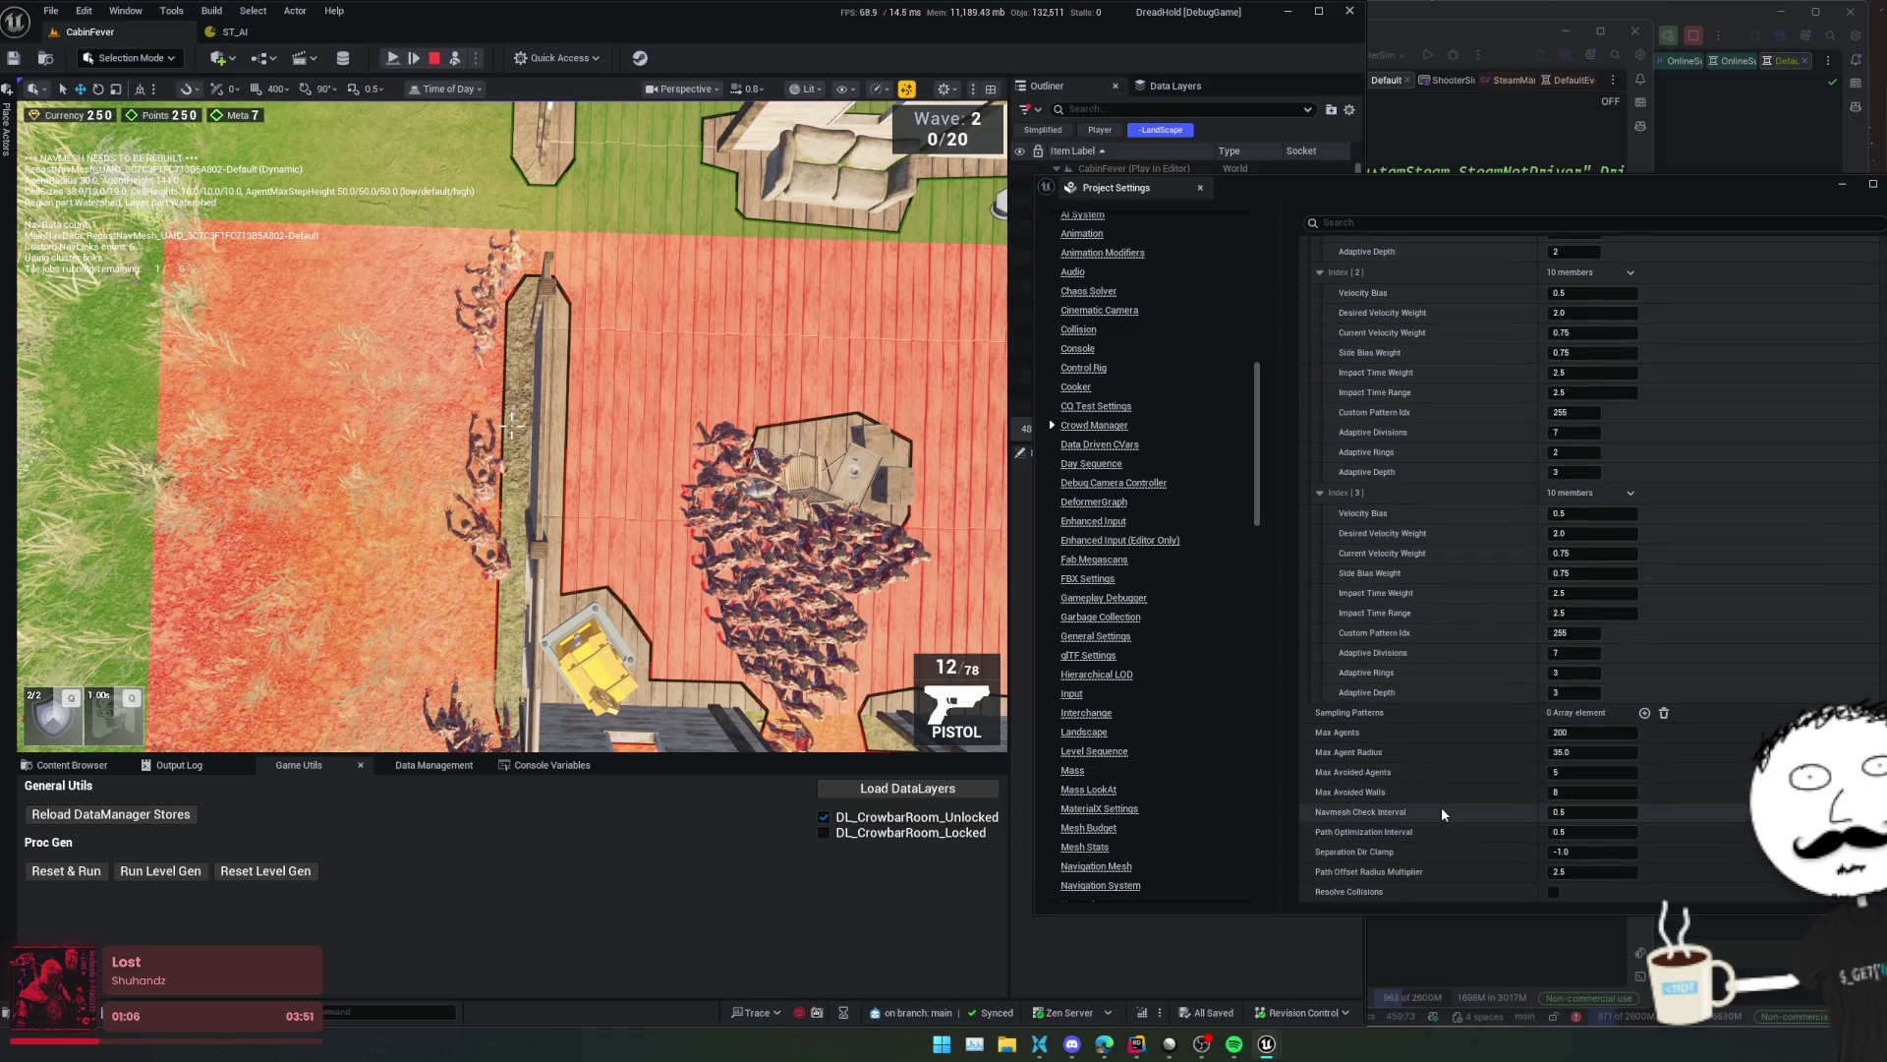
text(1)
key(Return)
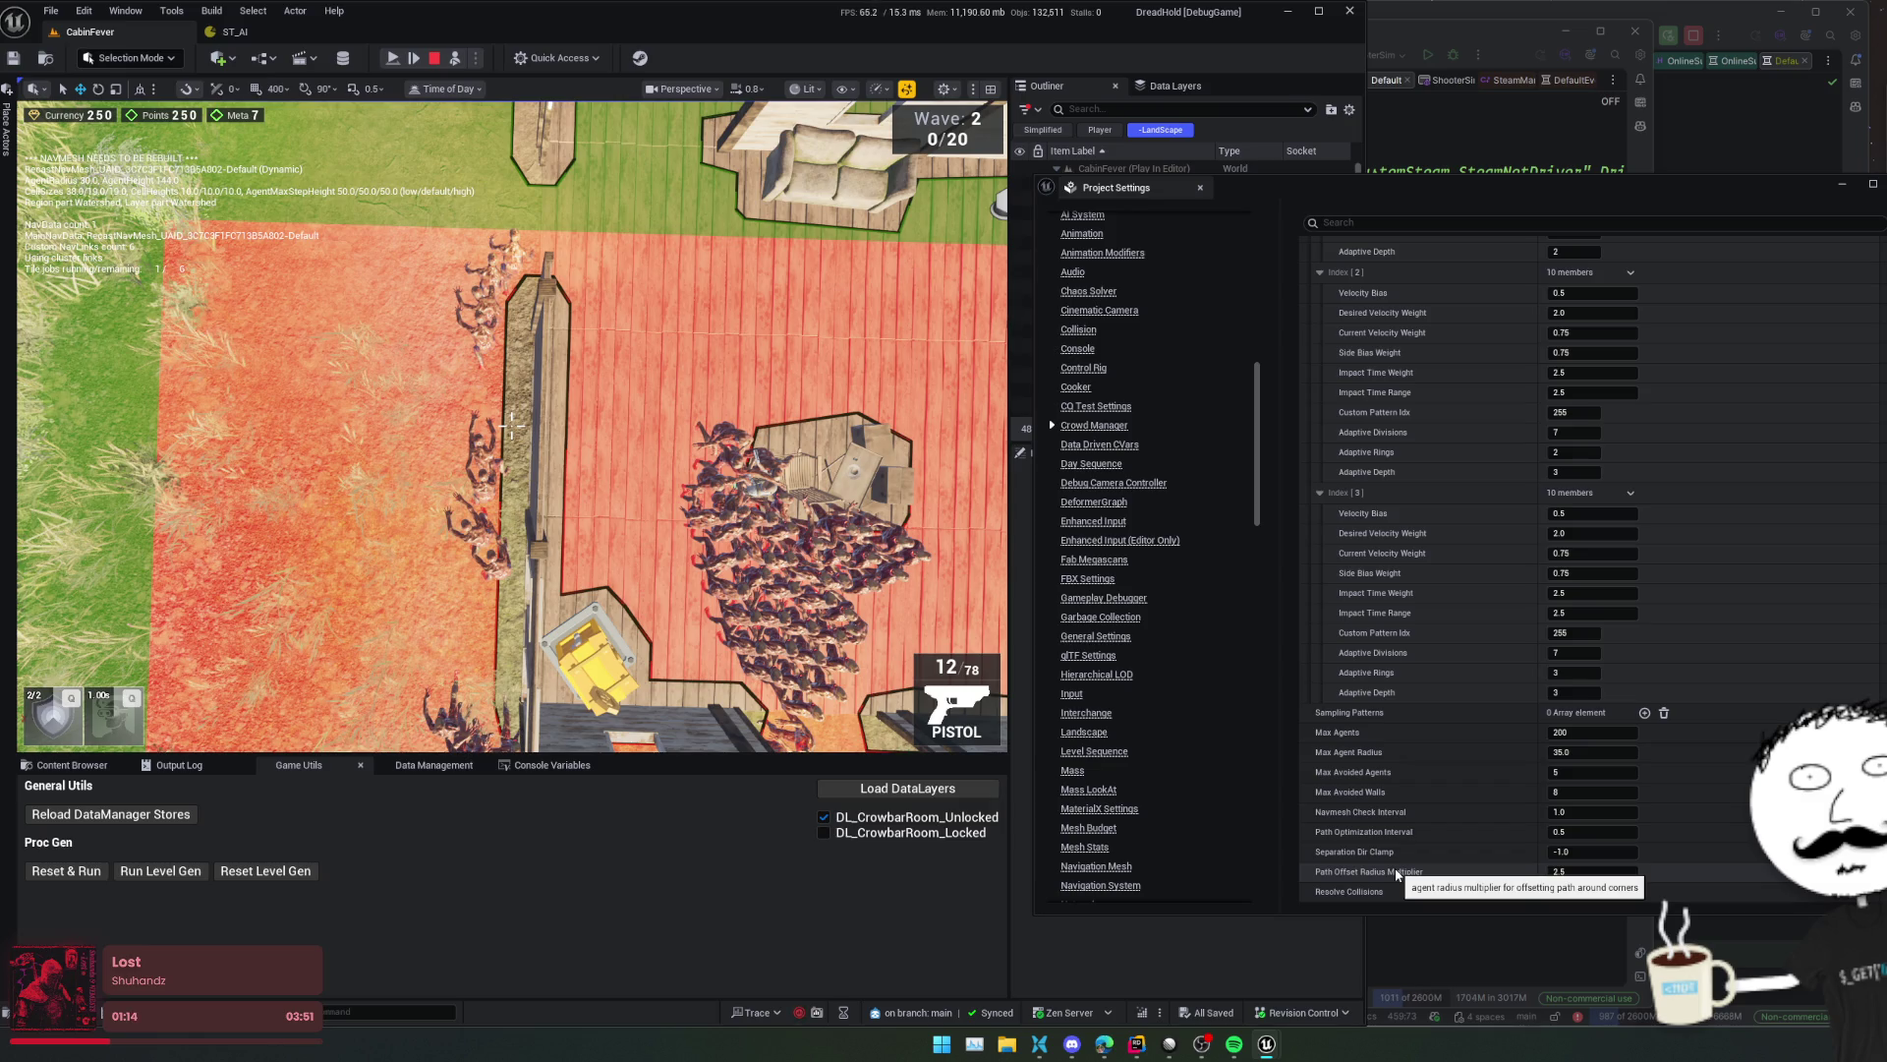
- Lower Path Offset Radius Multiplier to 1.0 and bring up the Navigation Mesh settings
drag(1574, 868, 1358, 901)
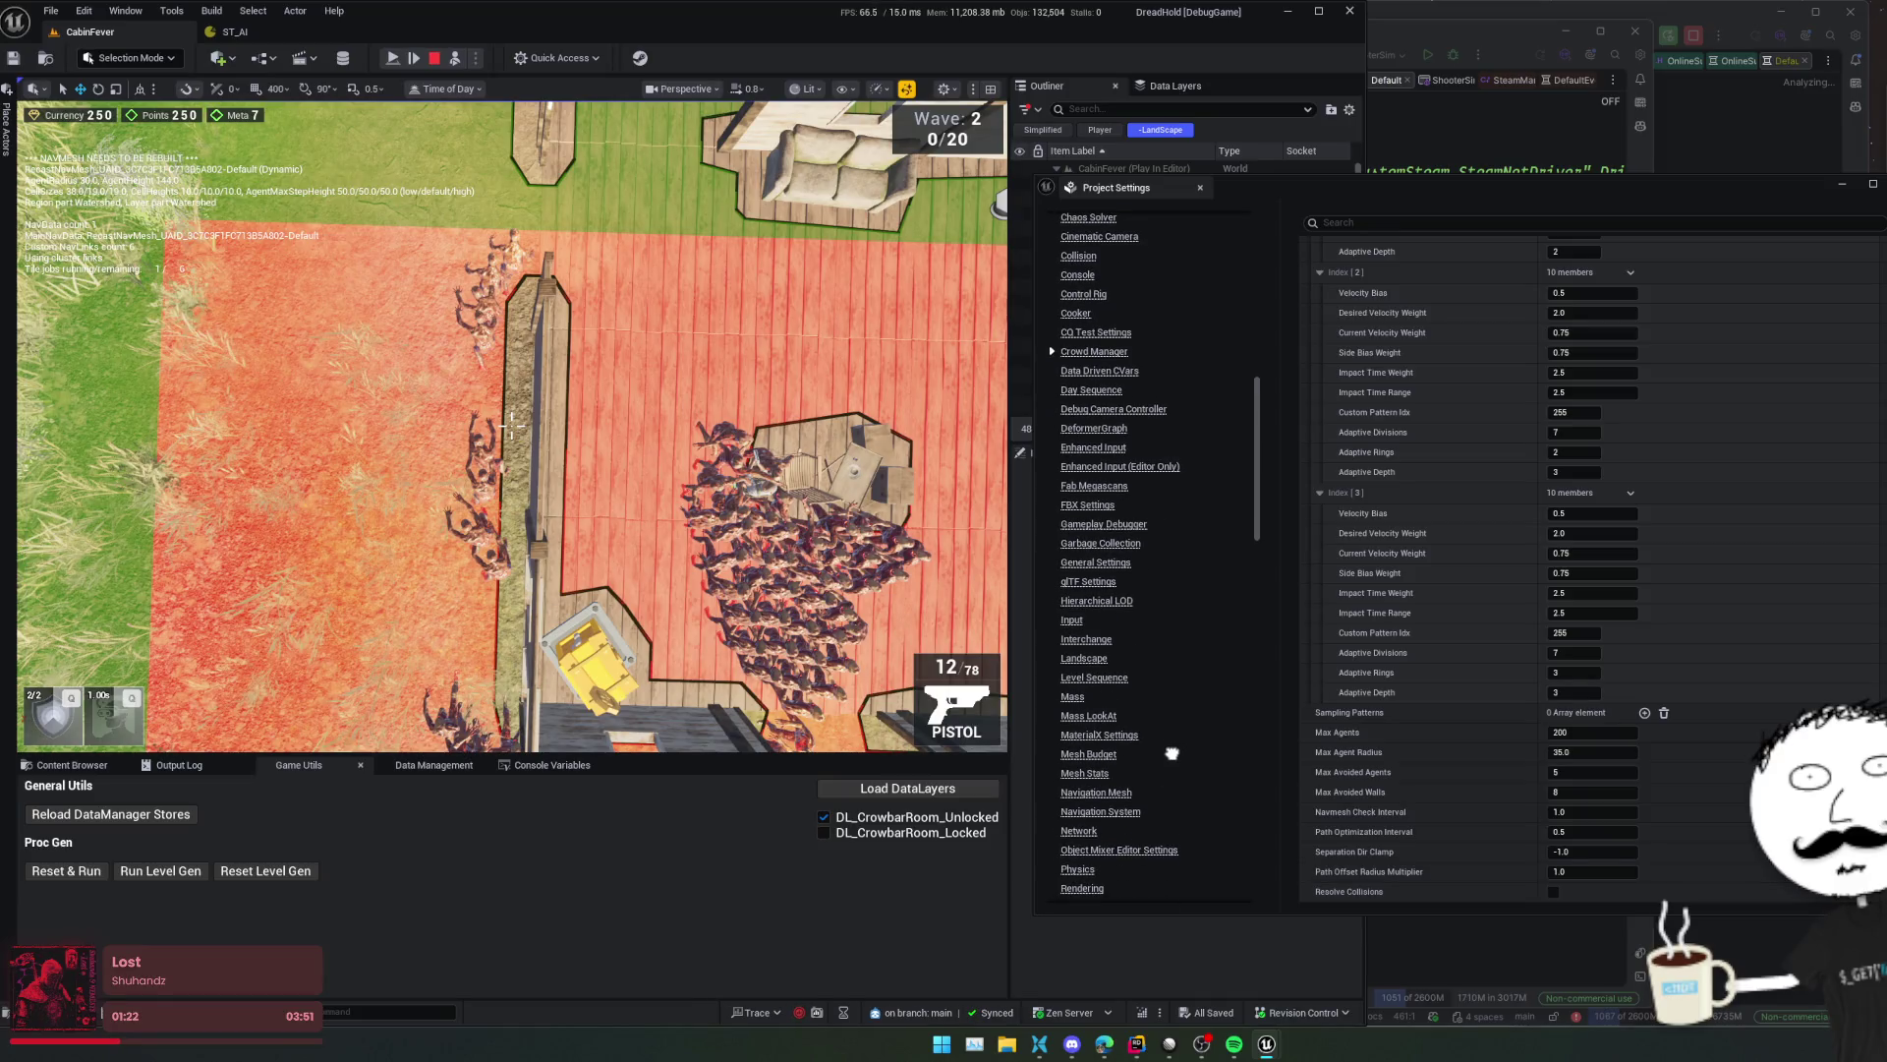
scroll(1172, 656, down, 5)
scroll(1172, 655, down, 2)
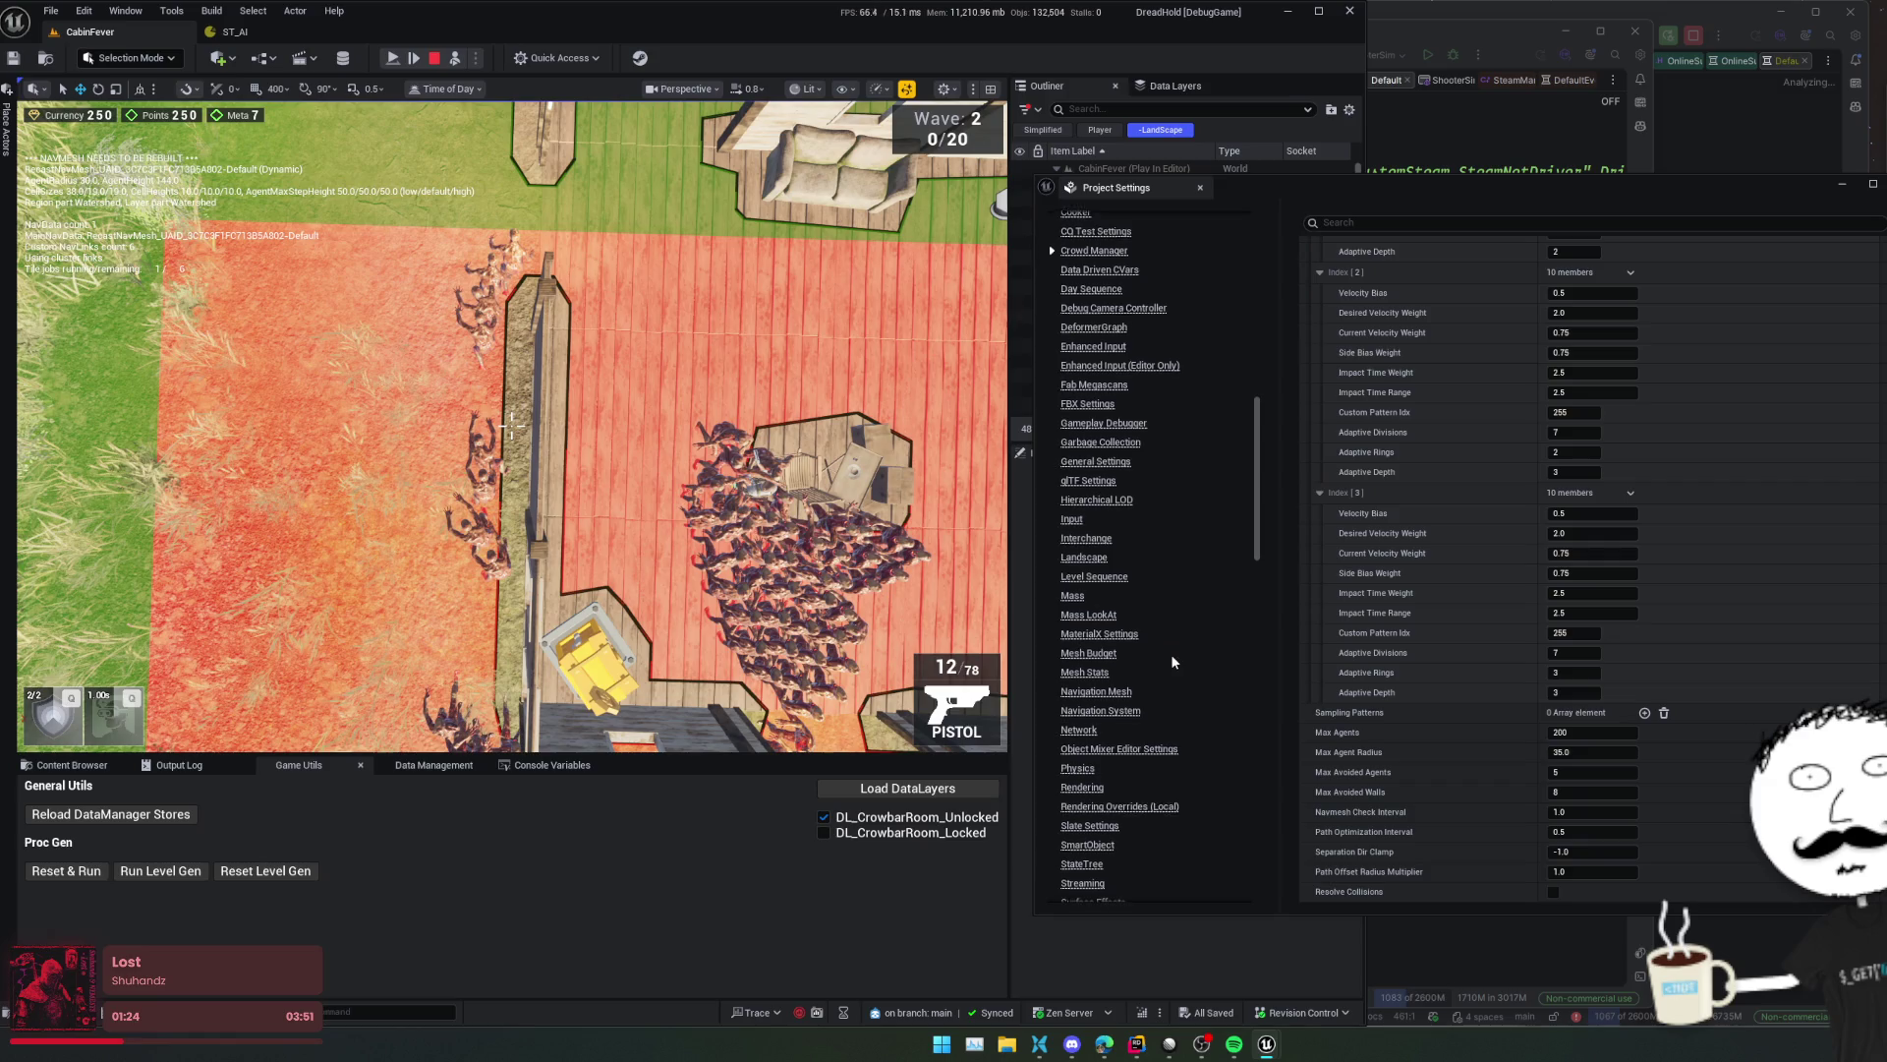
click(1108, 651)
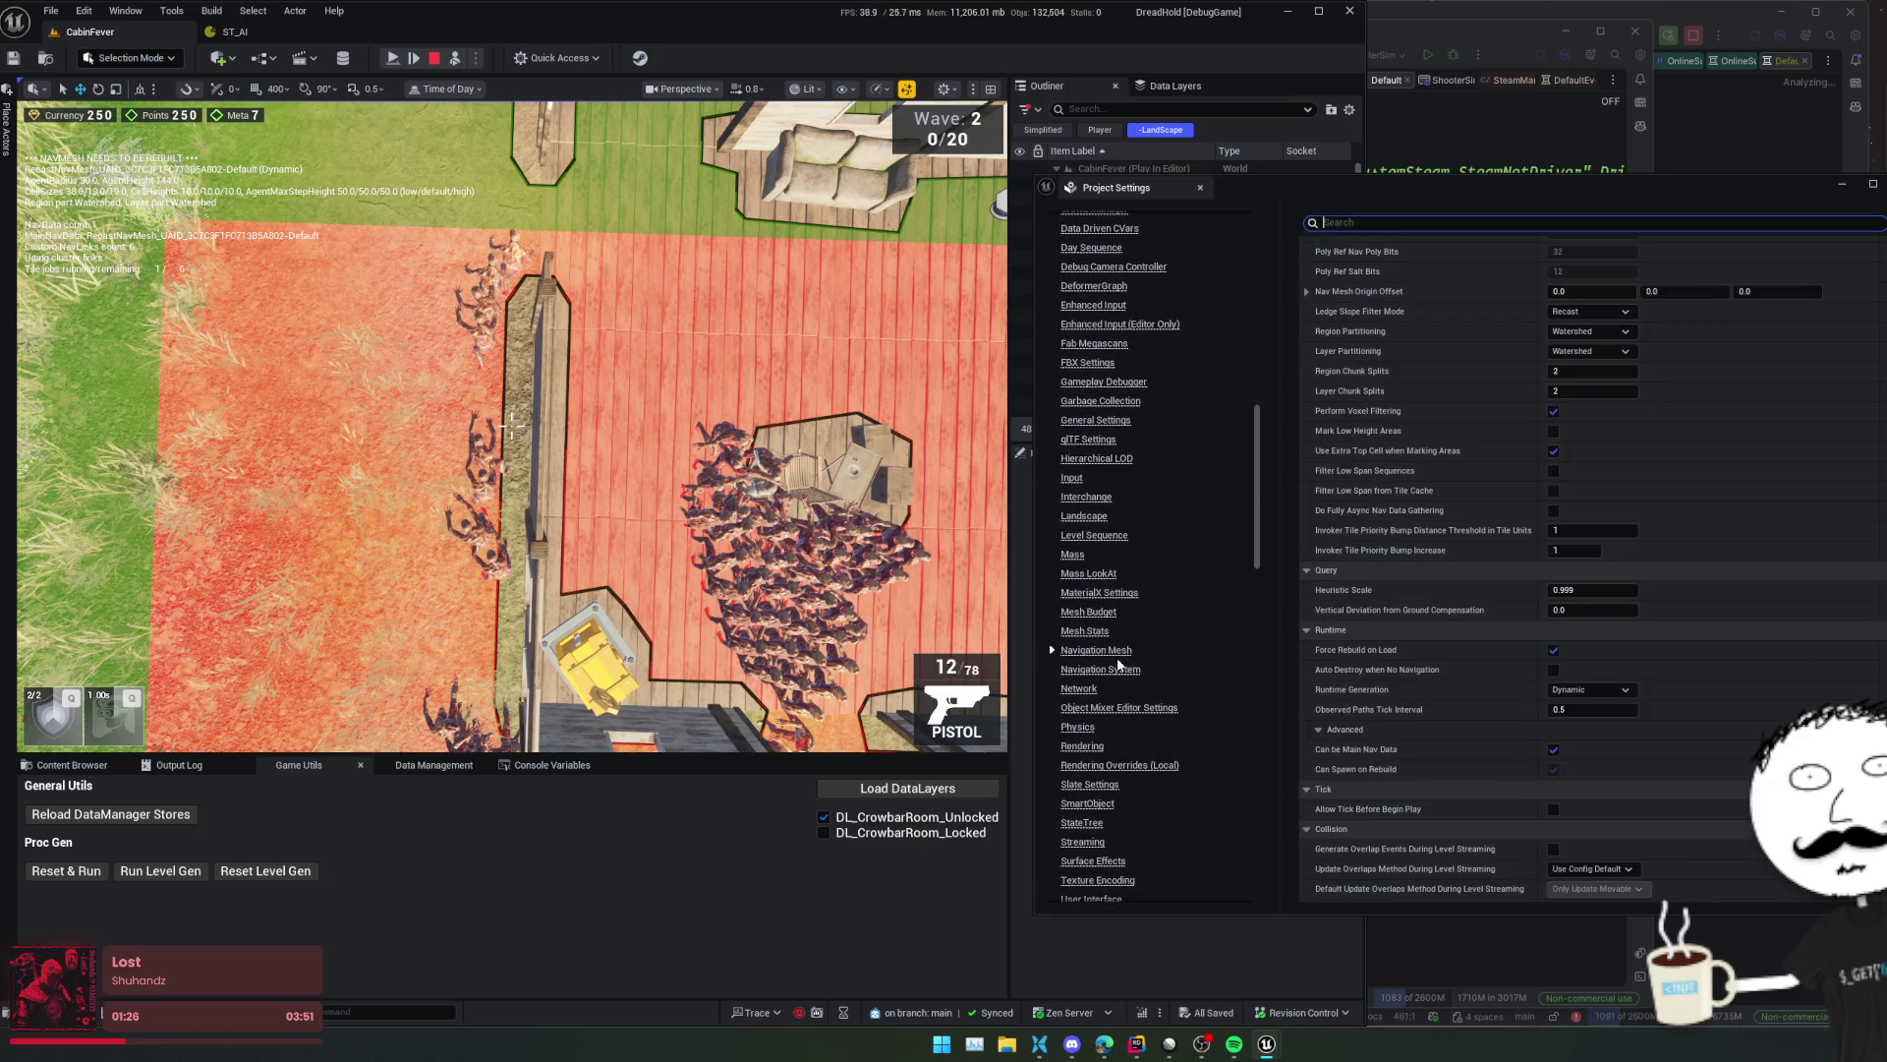
- In Navigation System settings, enter 40 as Supported Agents Index 0's Nav Agent Radius
scroll(1362, 831, down, 10)
scroll(1361, 831, up, 5)
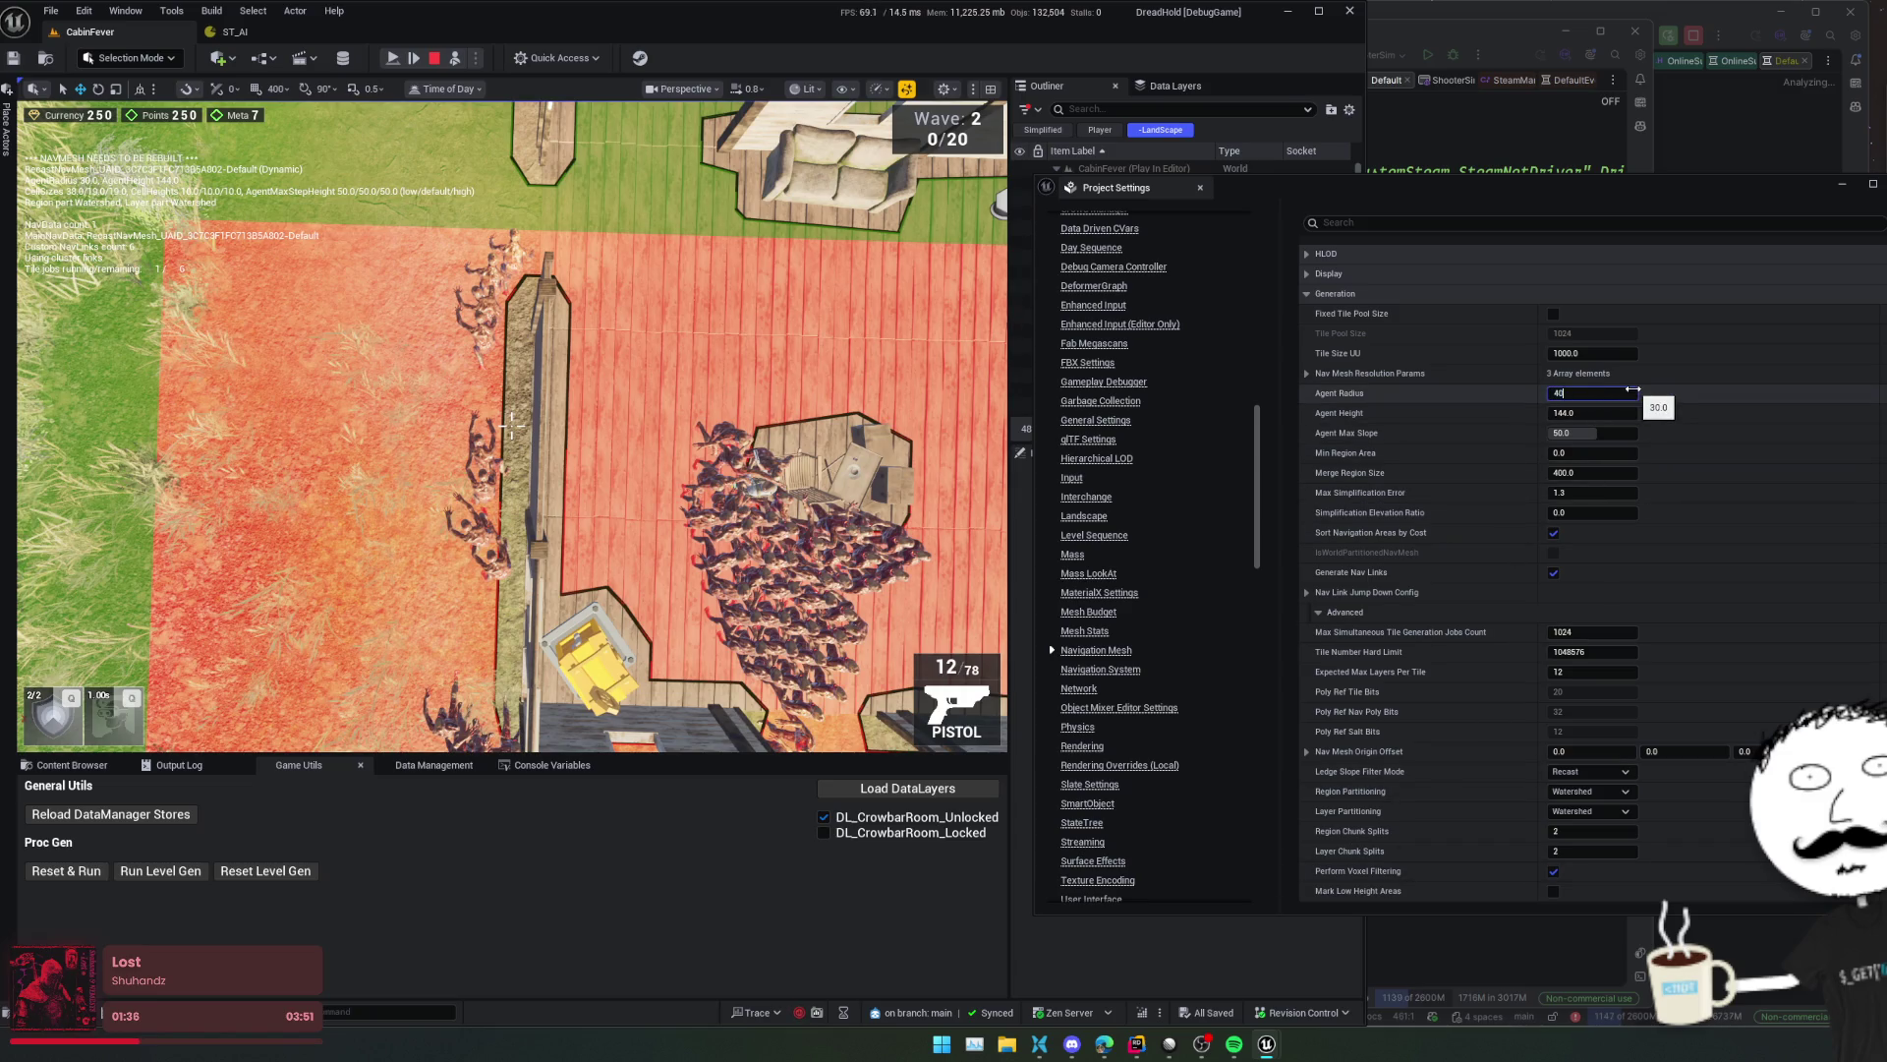
scroll(1381, 577, down, 5)
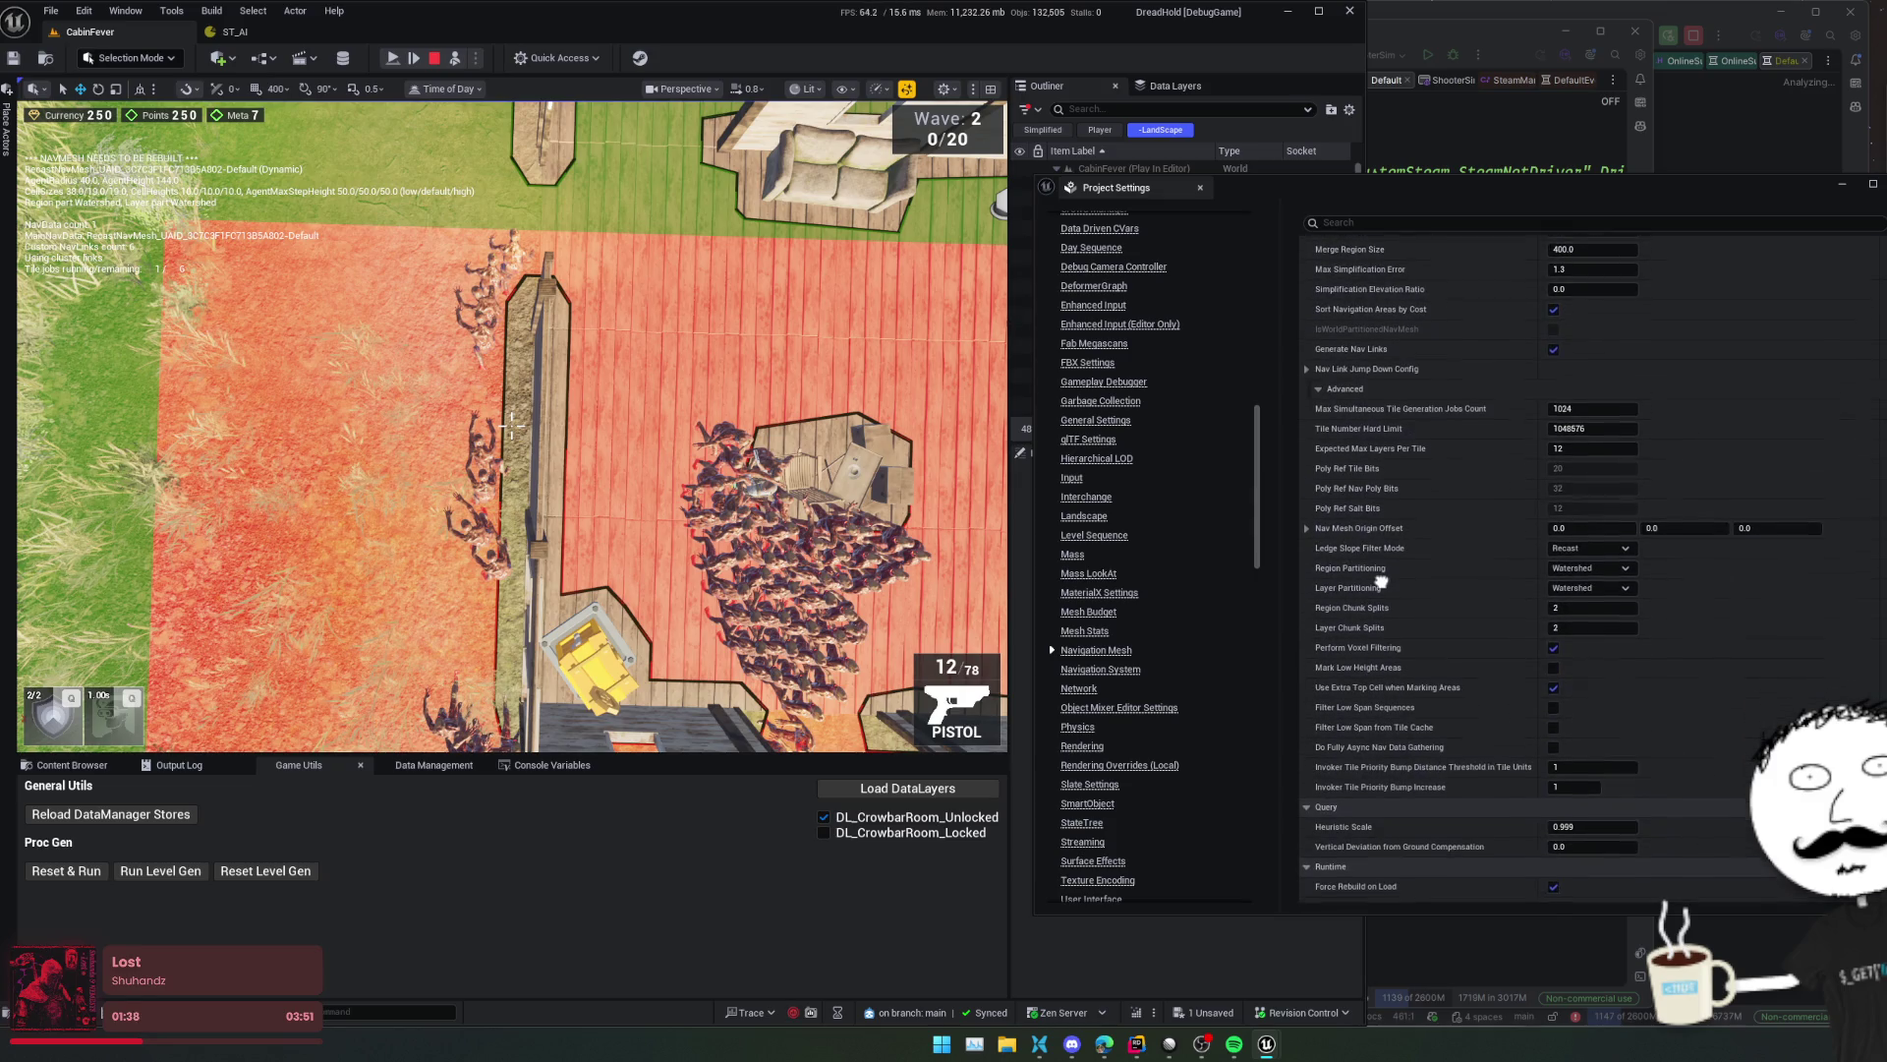
scroll(1381, 577, down, 8)
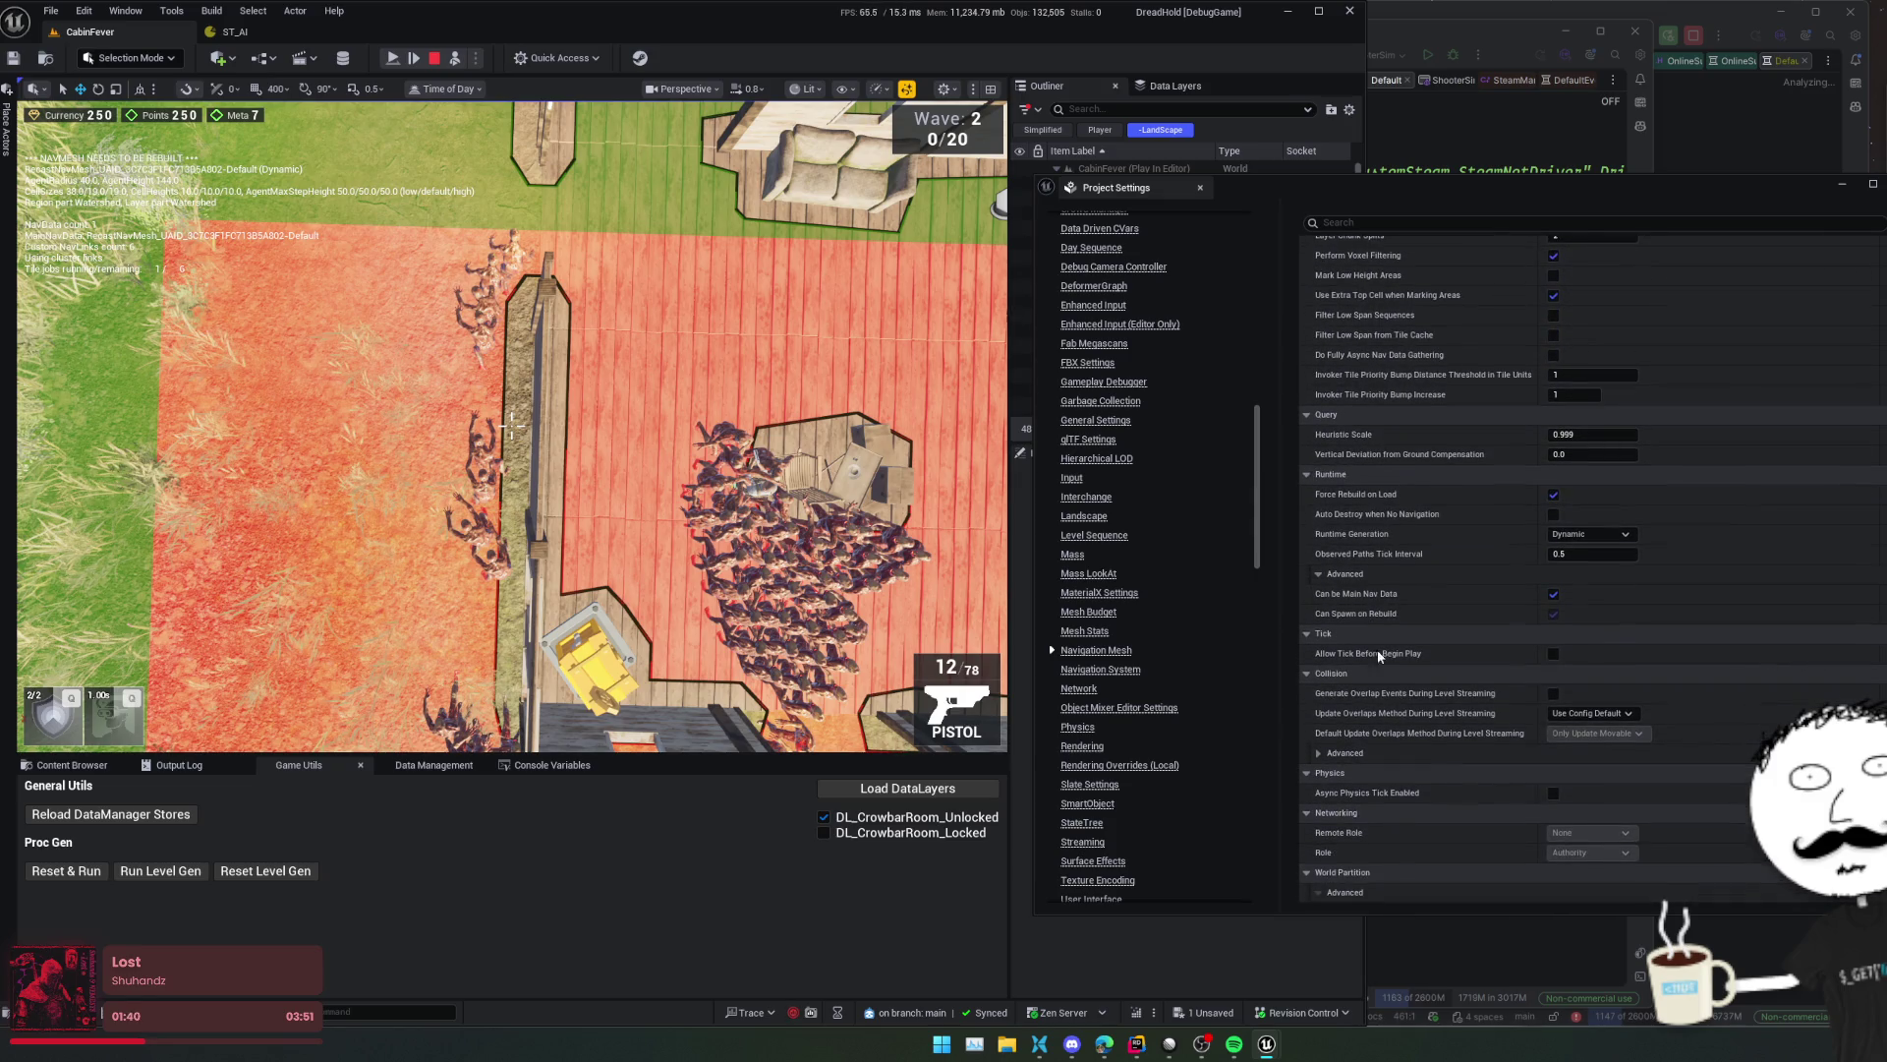
click(1100, 669)
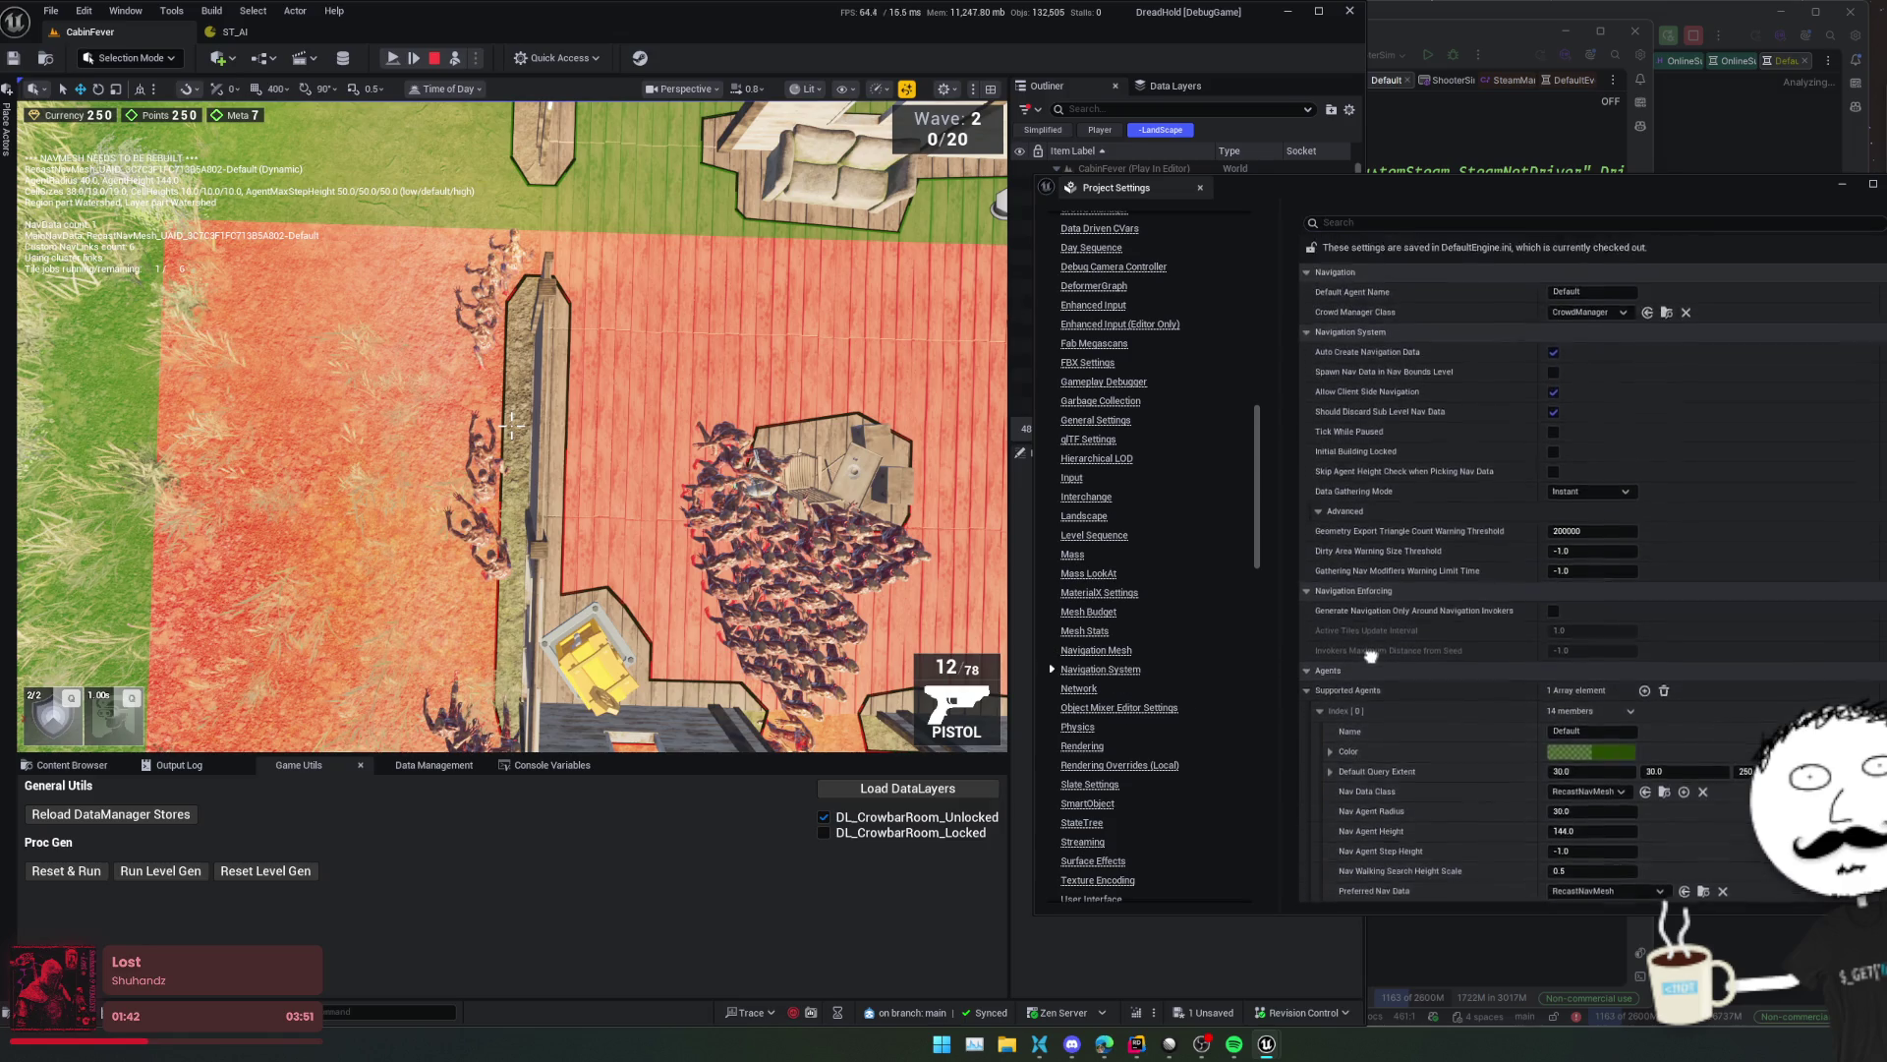
scroll(1371, 784, down, 4)
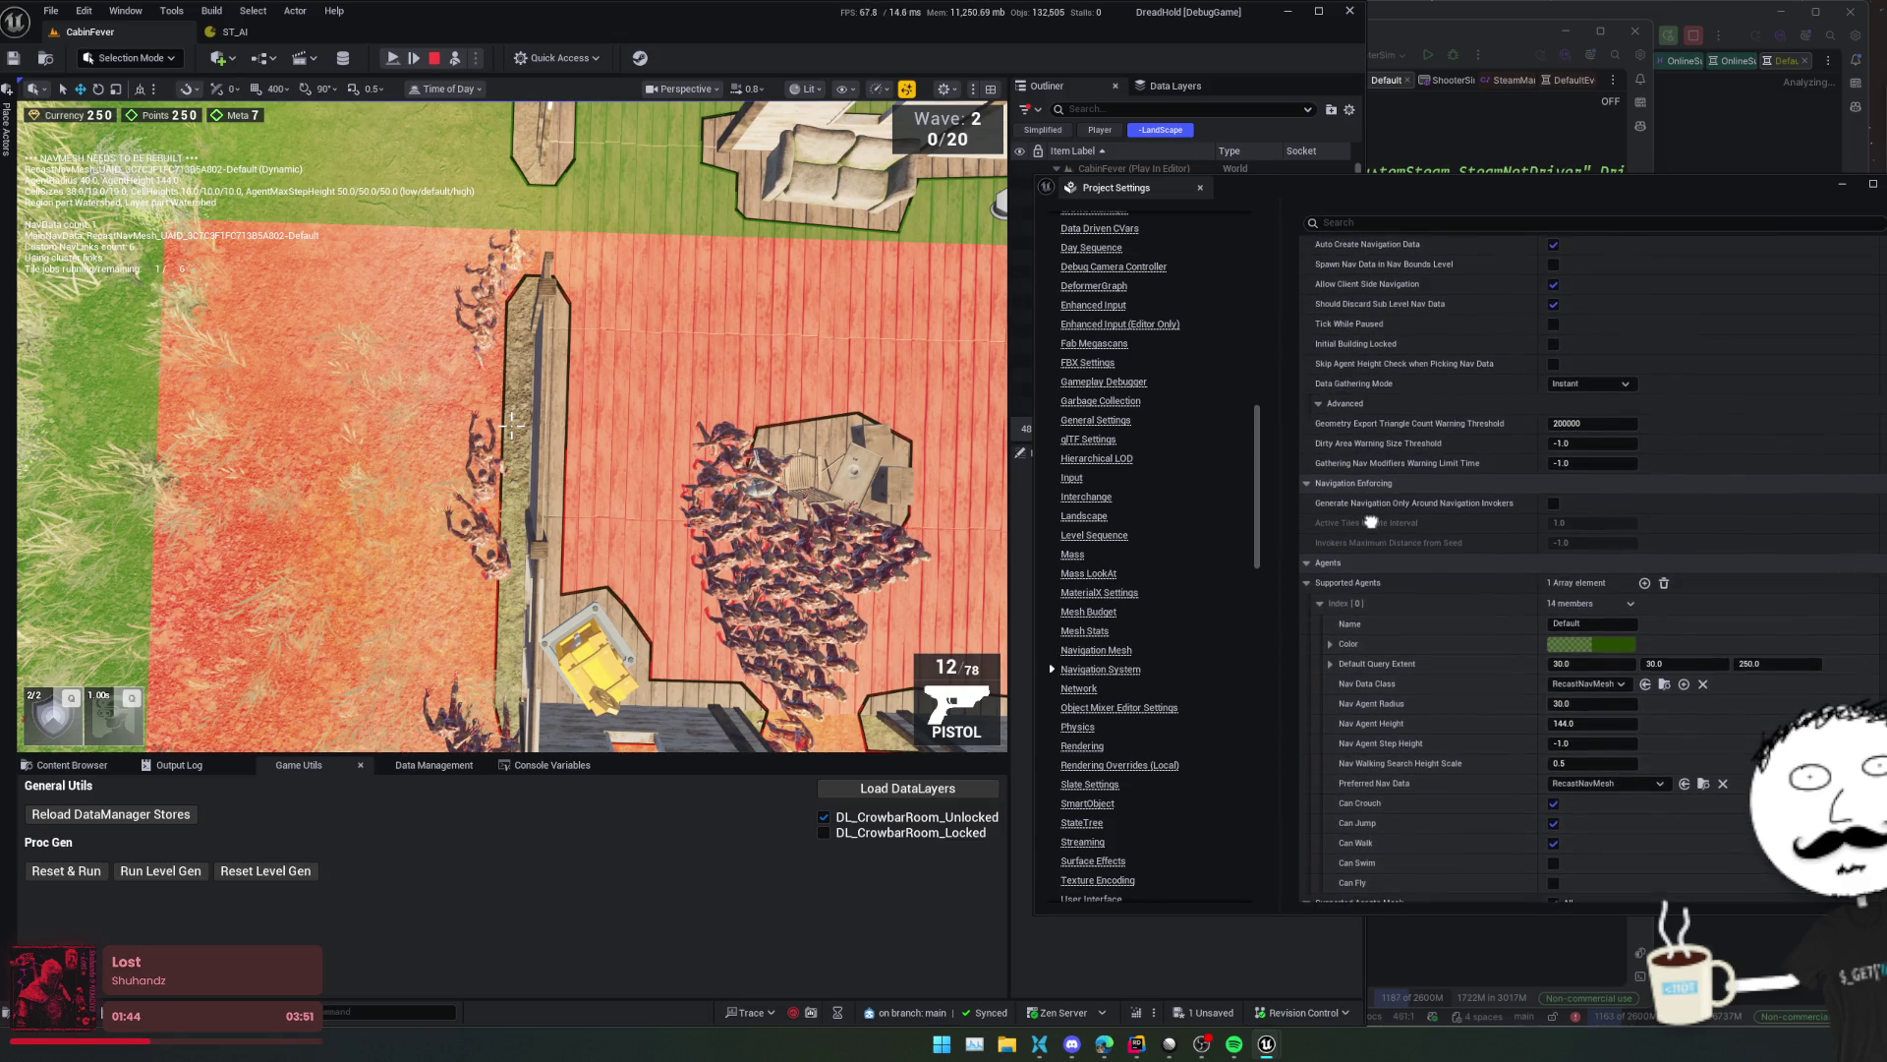
scroll(1388, 719, down, 2)
scroll(1363, 457, up, 1)
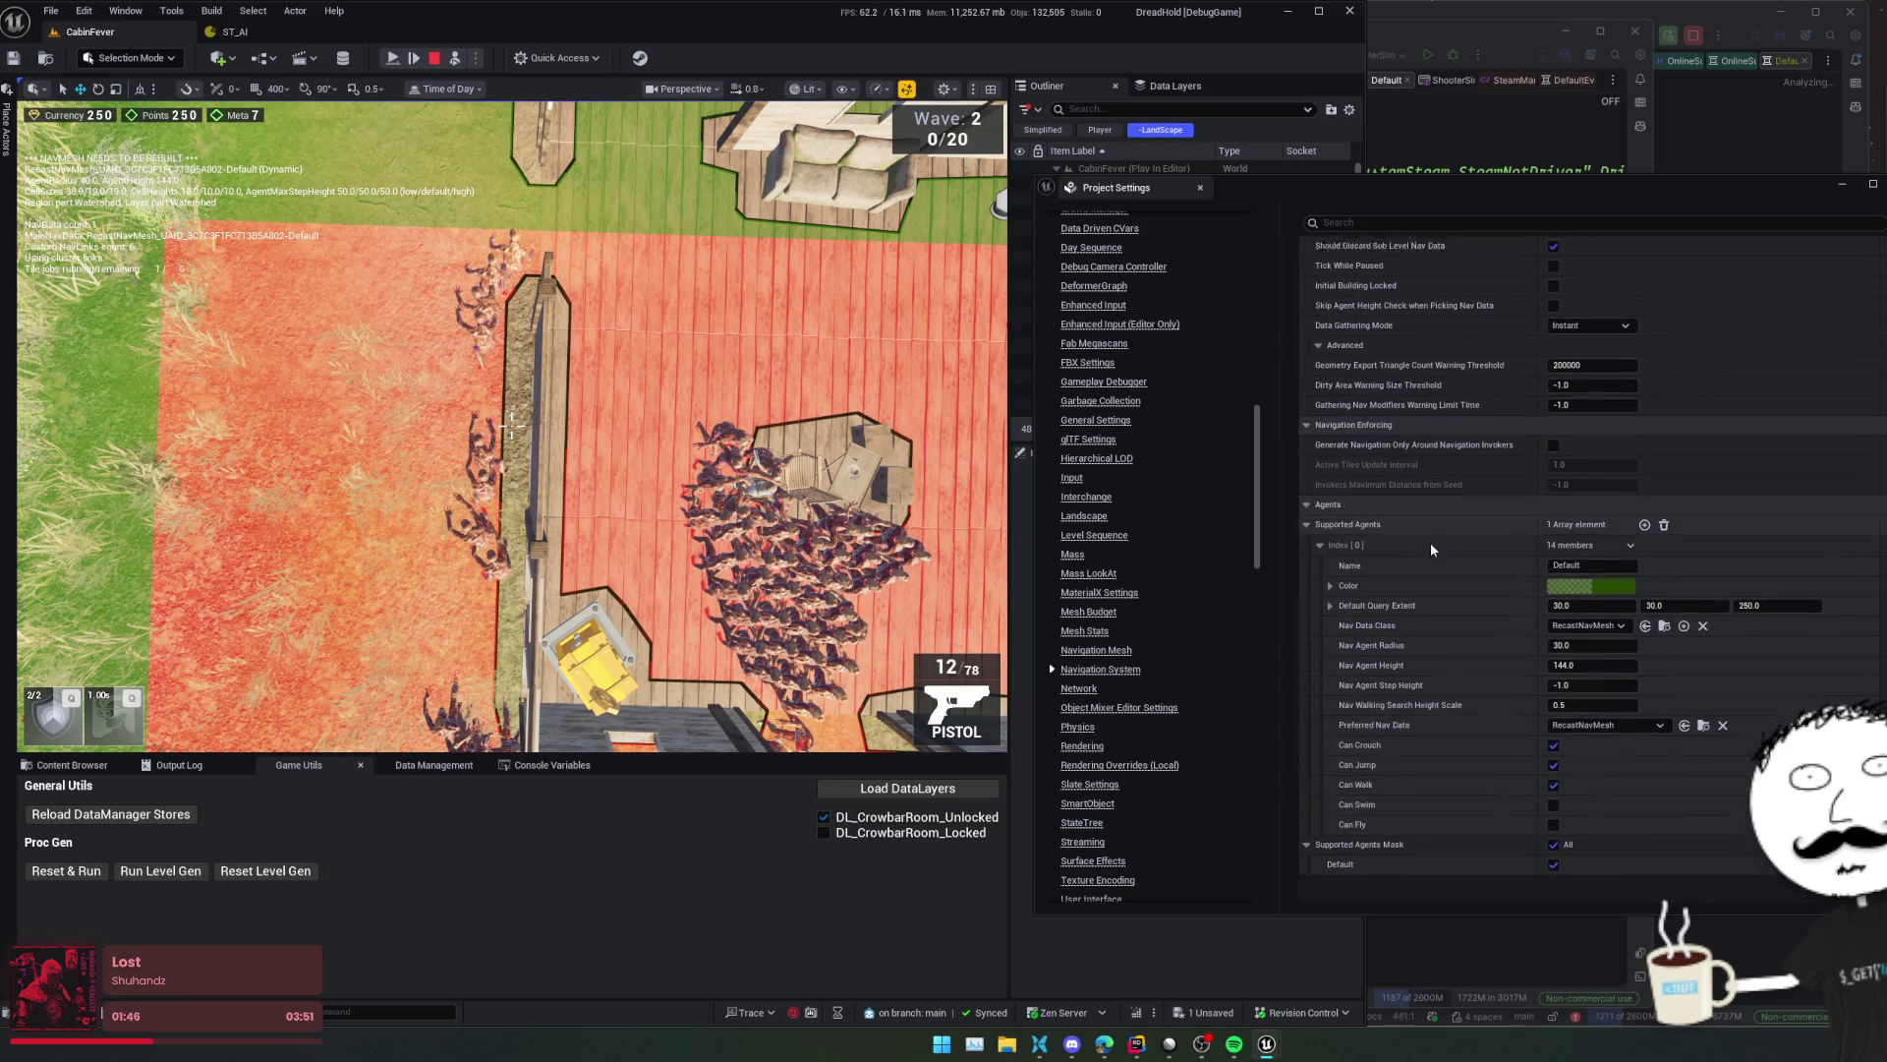
text(40)
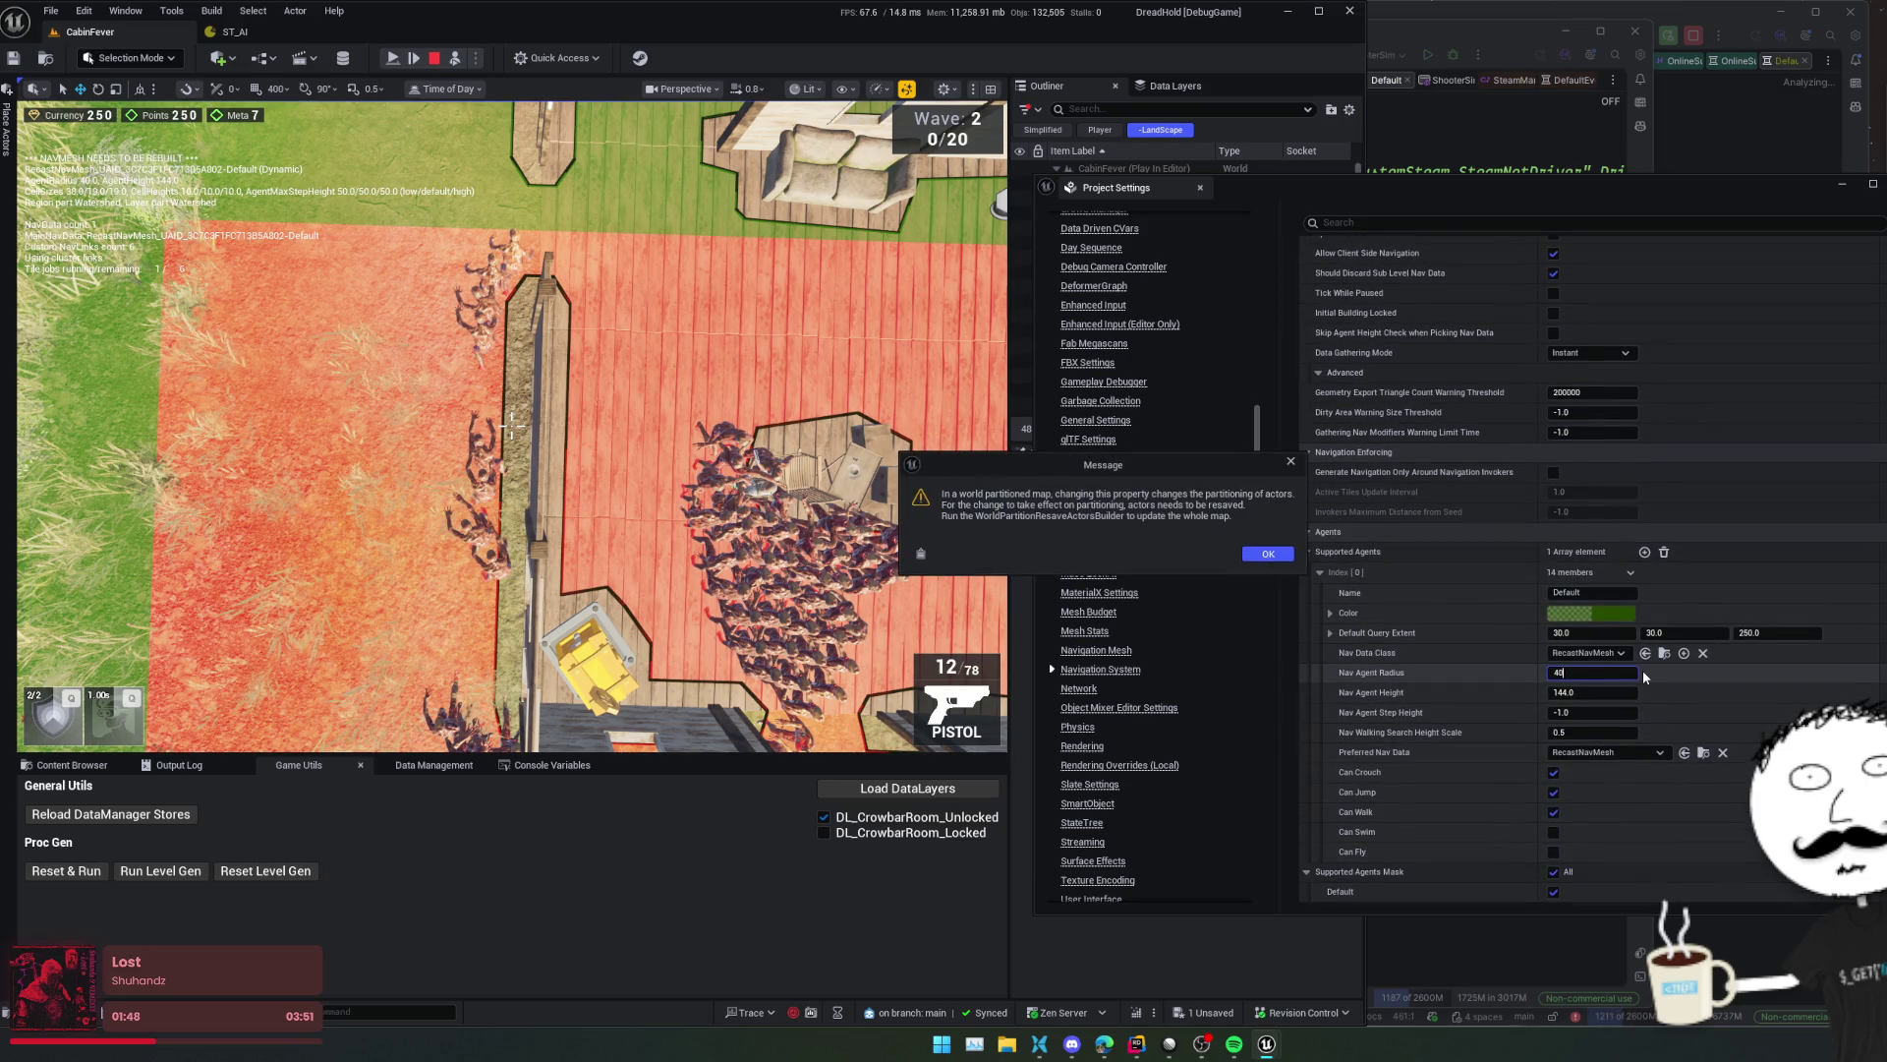
- Keep Nav Agent Radius at 40.0, set Crowd Manager's Max Agent Radius to 40.0, and stop play
click(1267, 553)
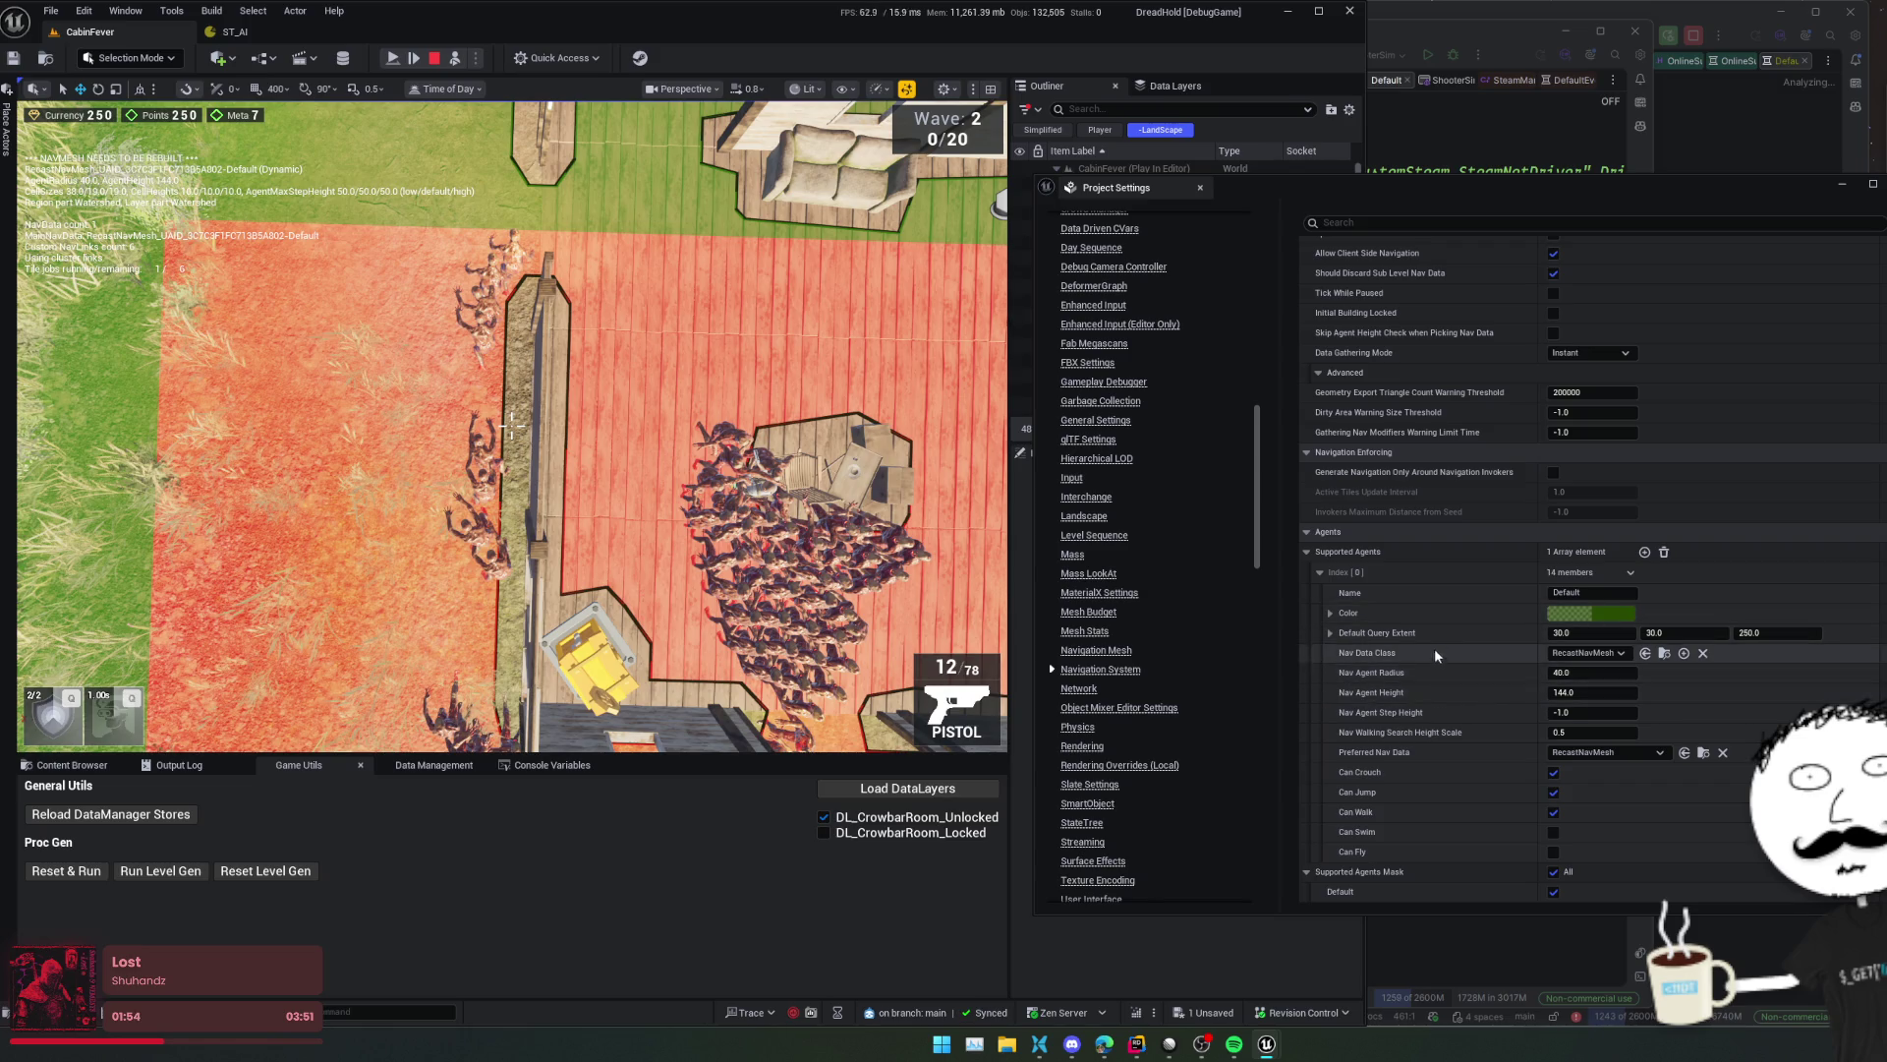
scroll(1140, 669, down, 1)
scroll(1183, 662, up, 5)
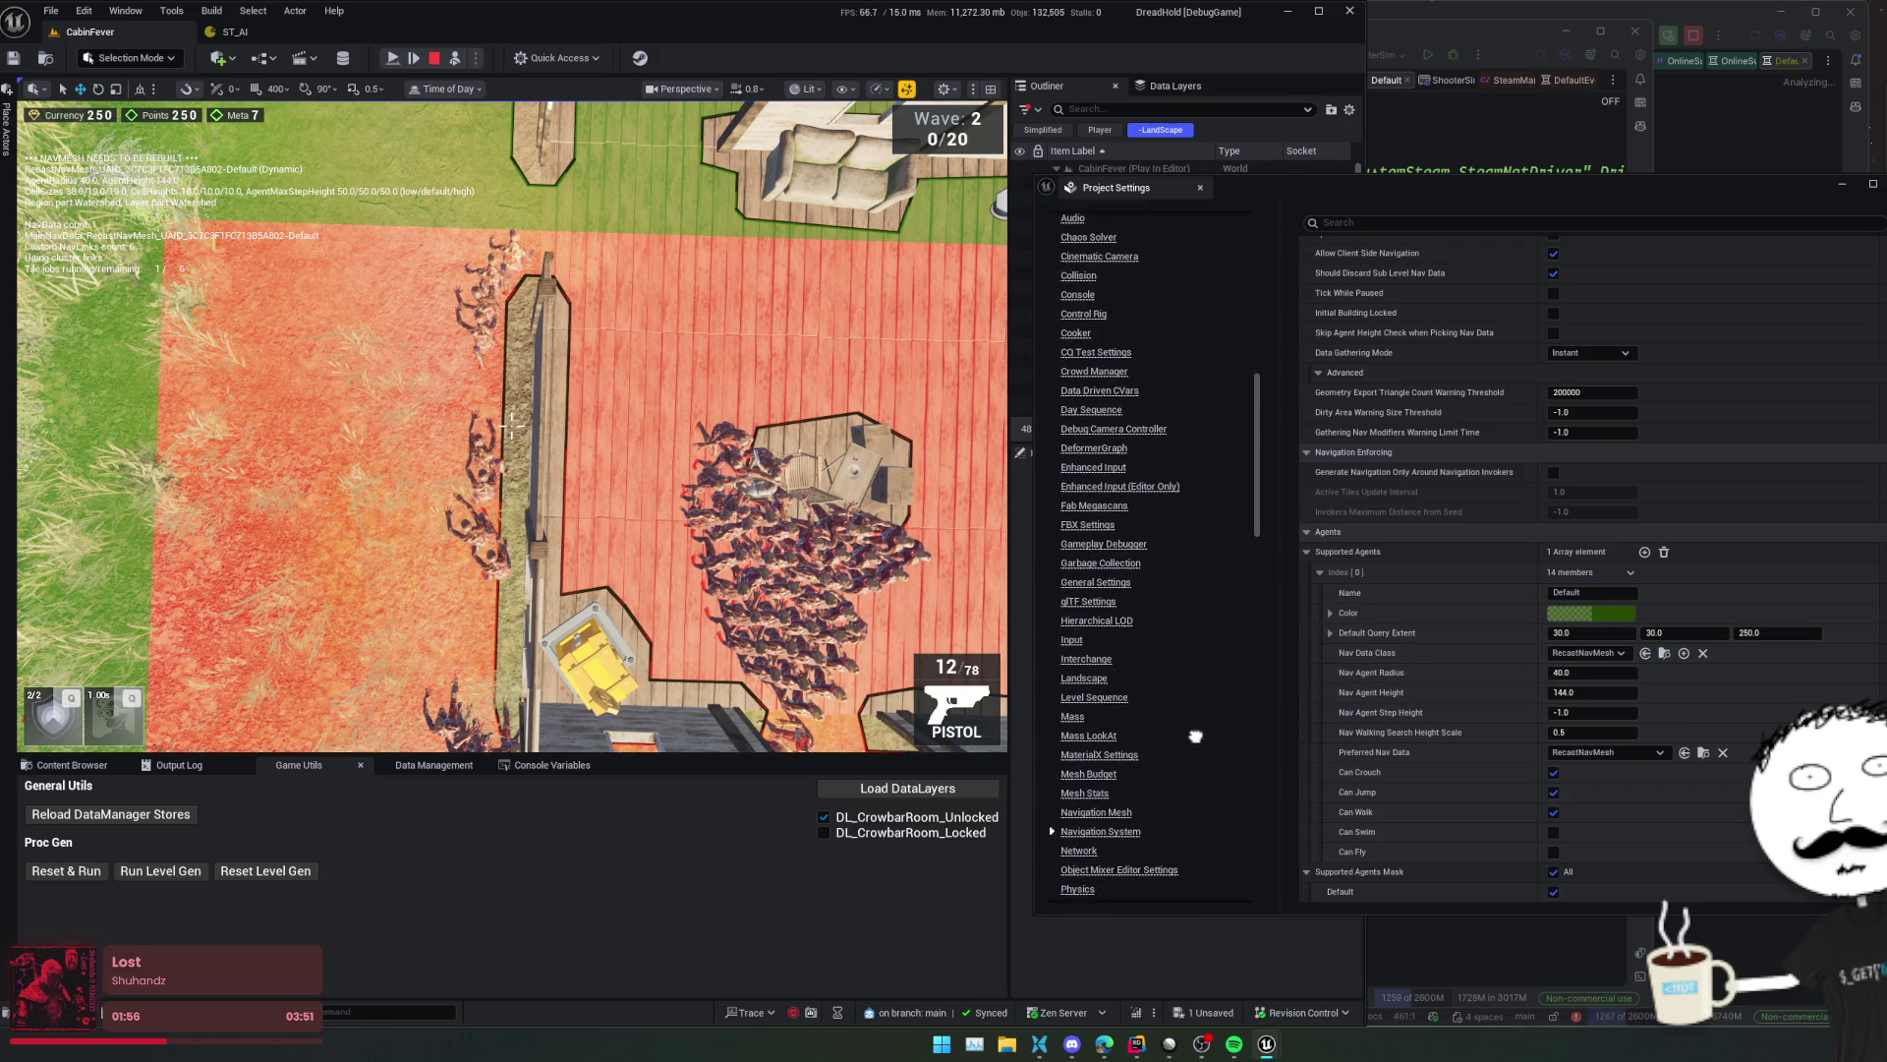
scroll(1196, 736, up, 3)
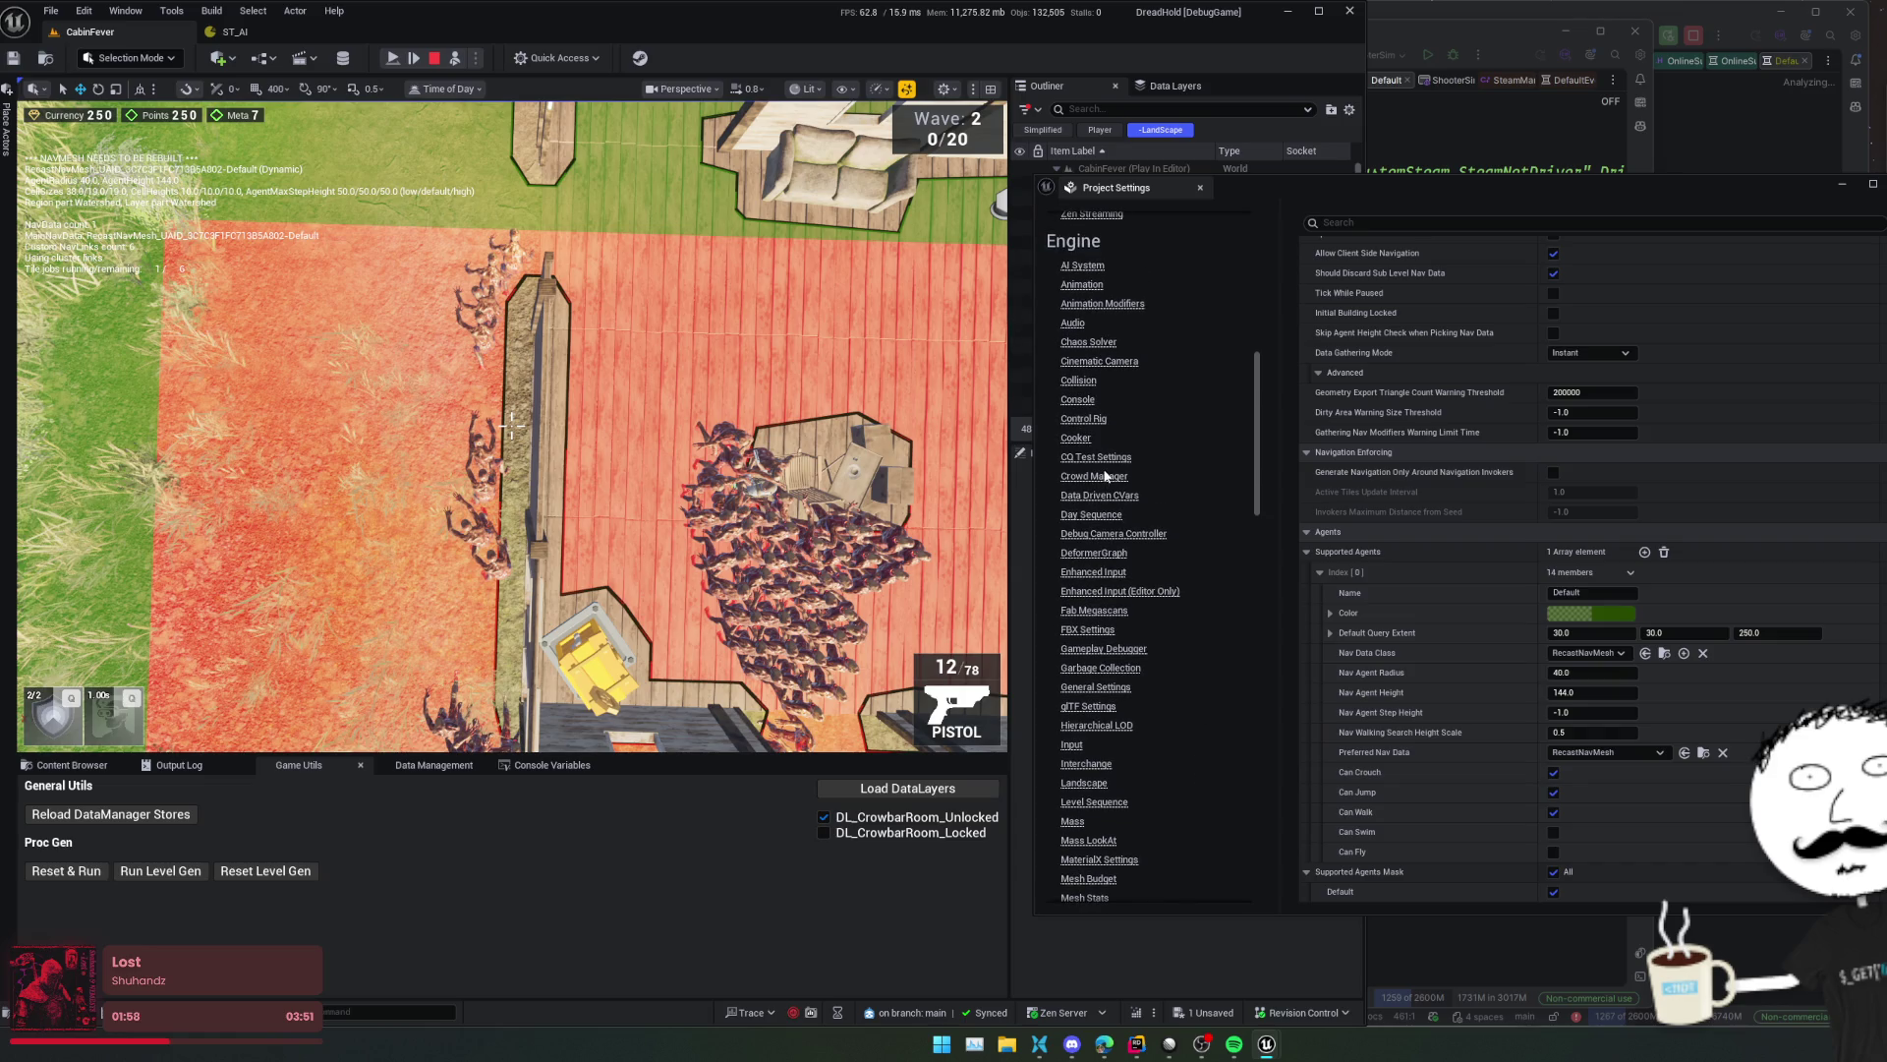
click(1094, 476)
scroll(1474, 688, down, 10)
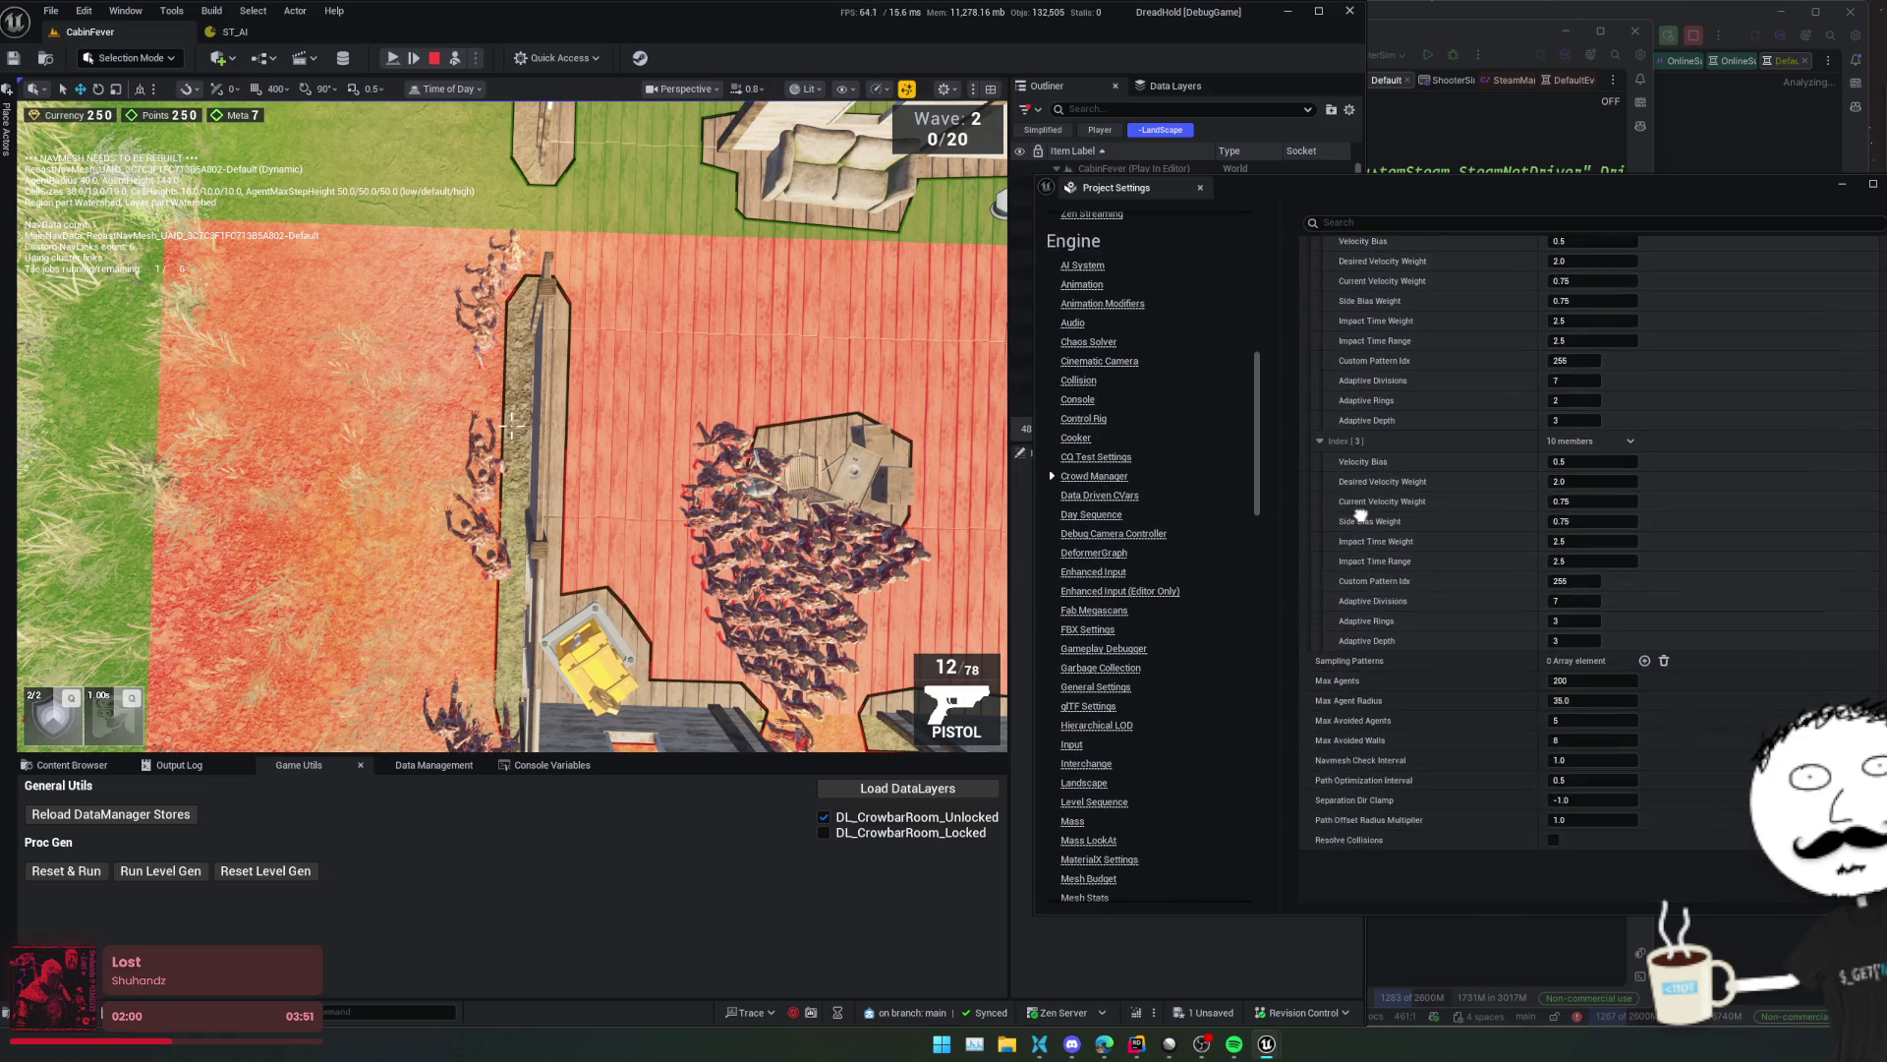
key(Return)
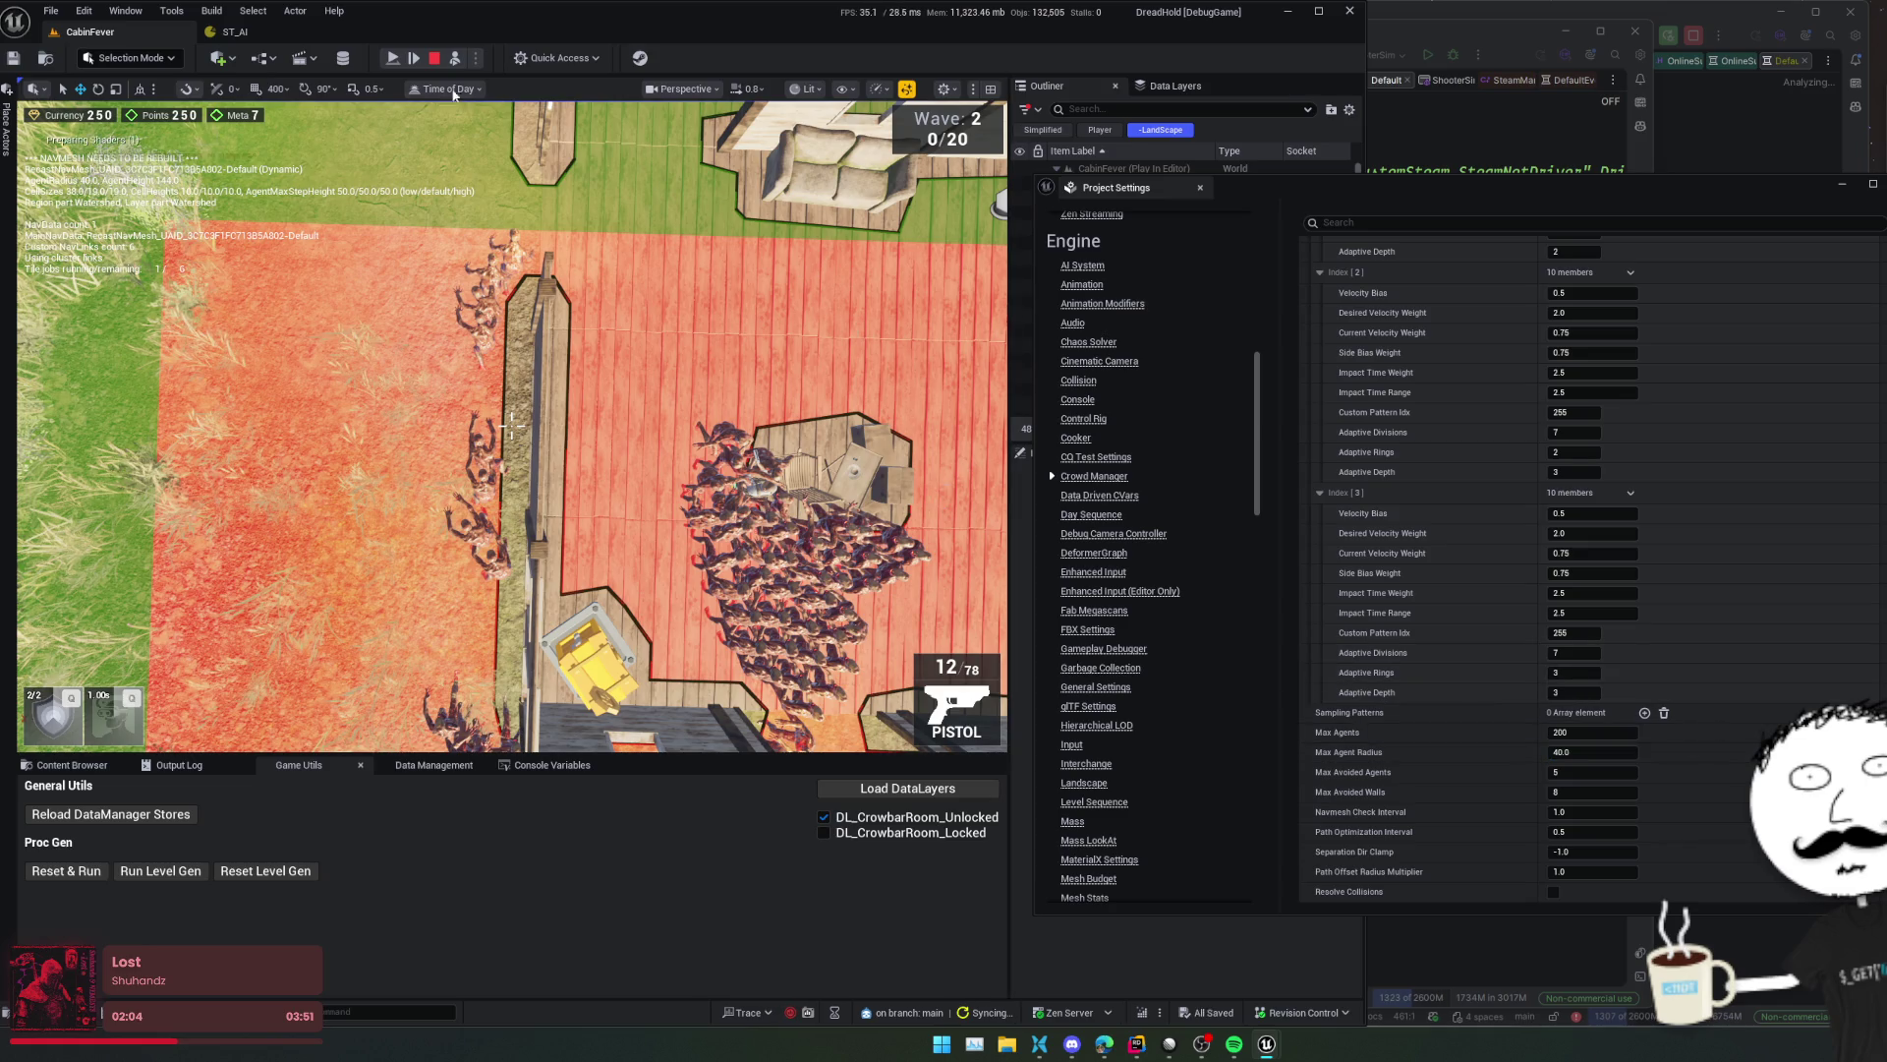
key(Escape)
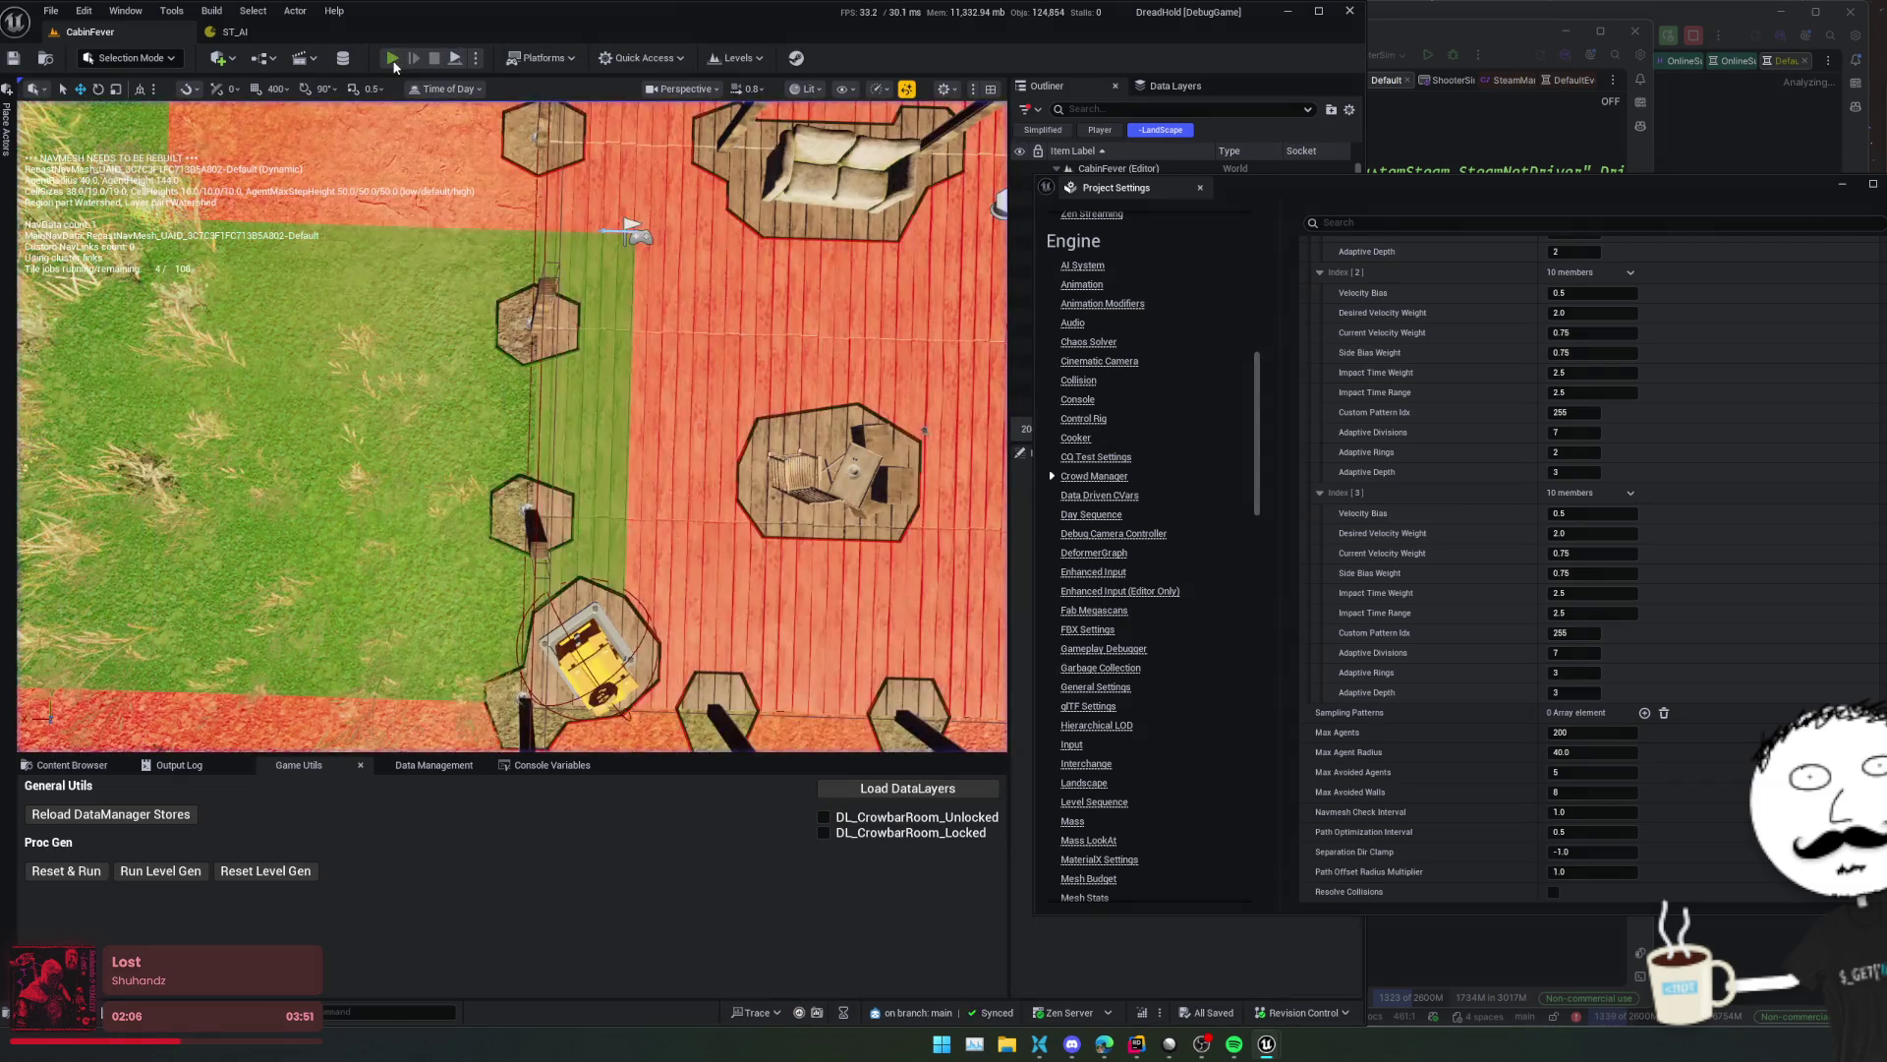
key(alt+p)
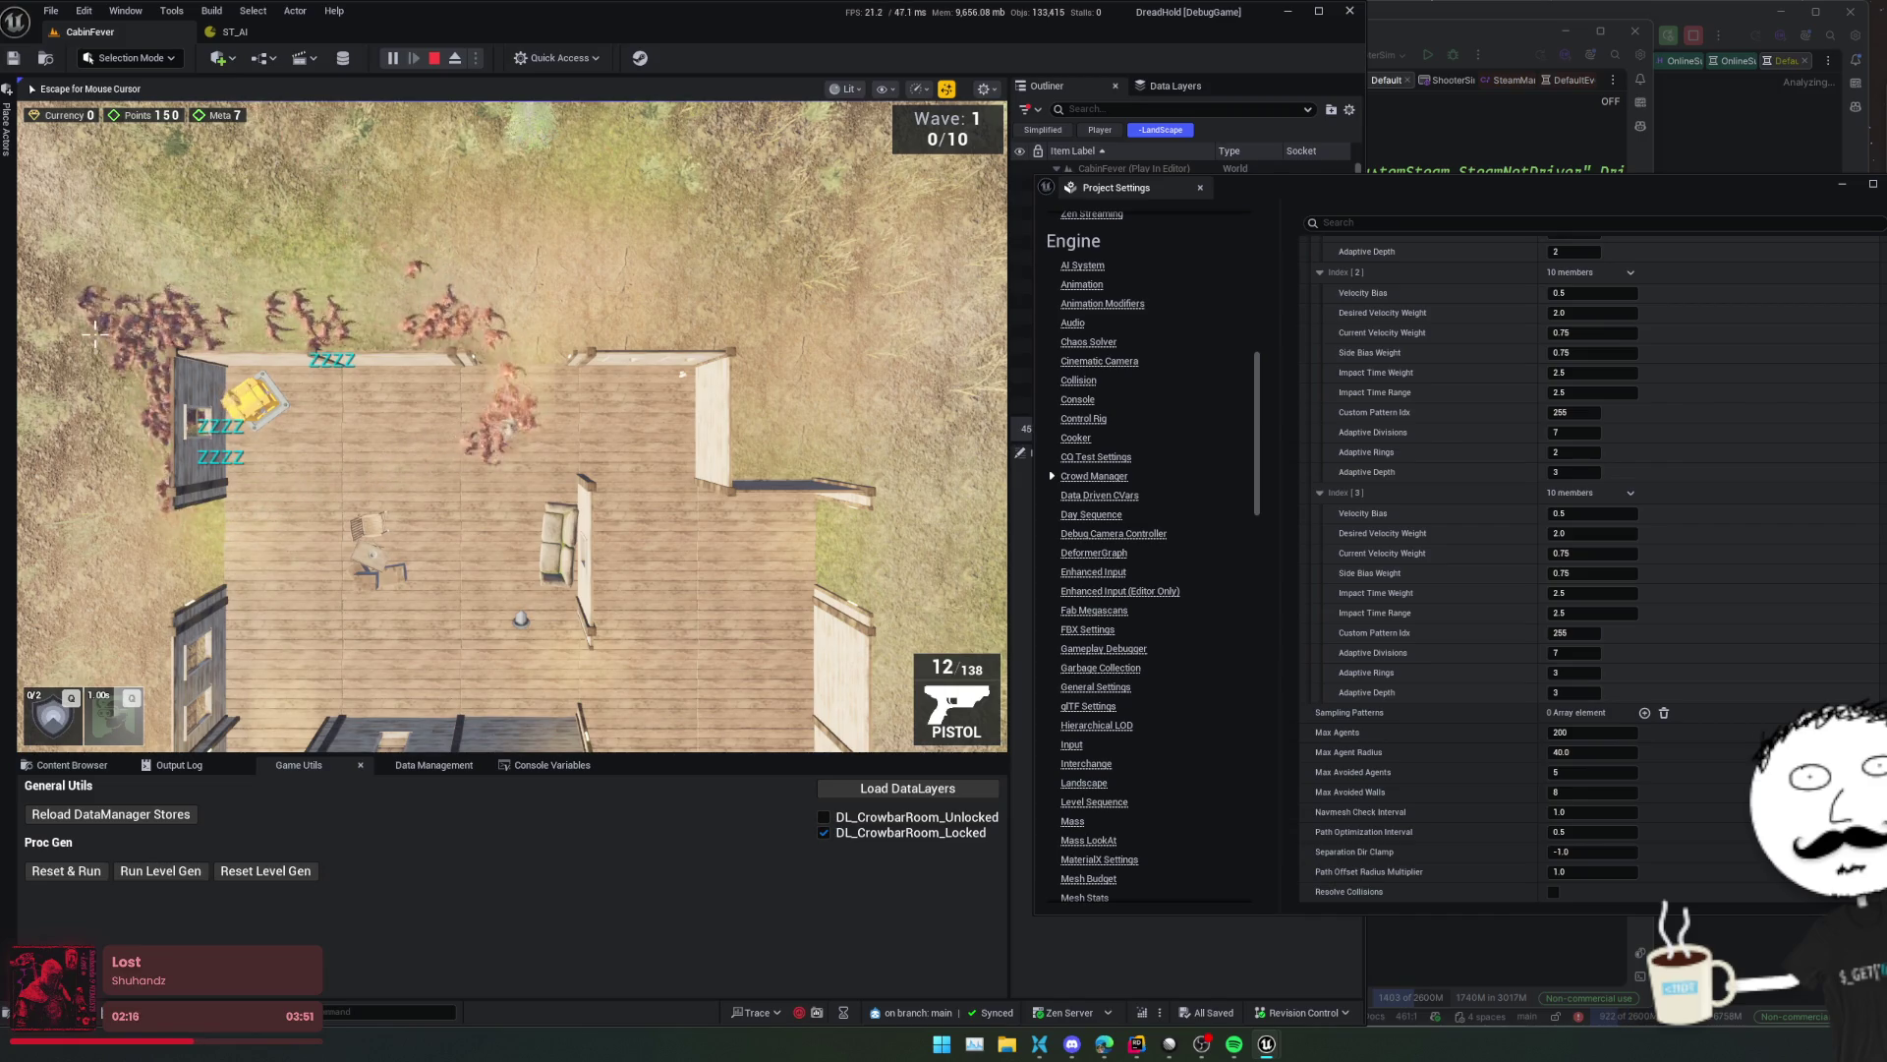
key(v)
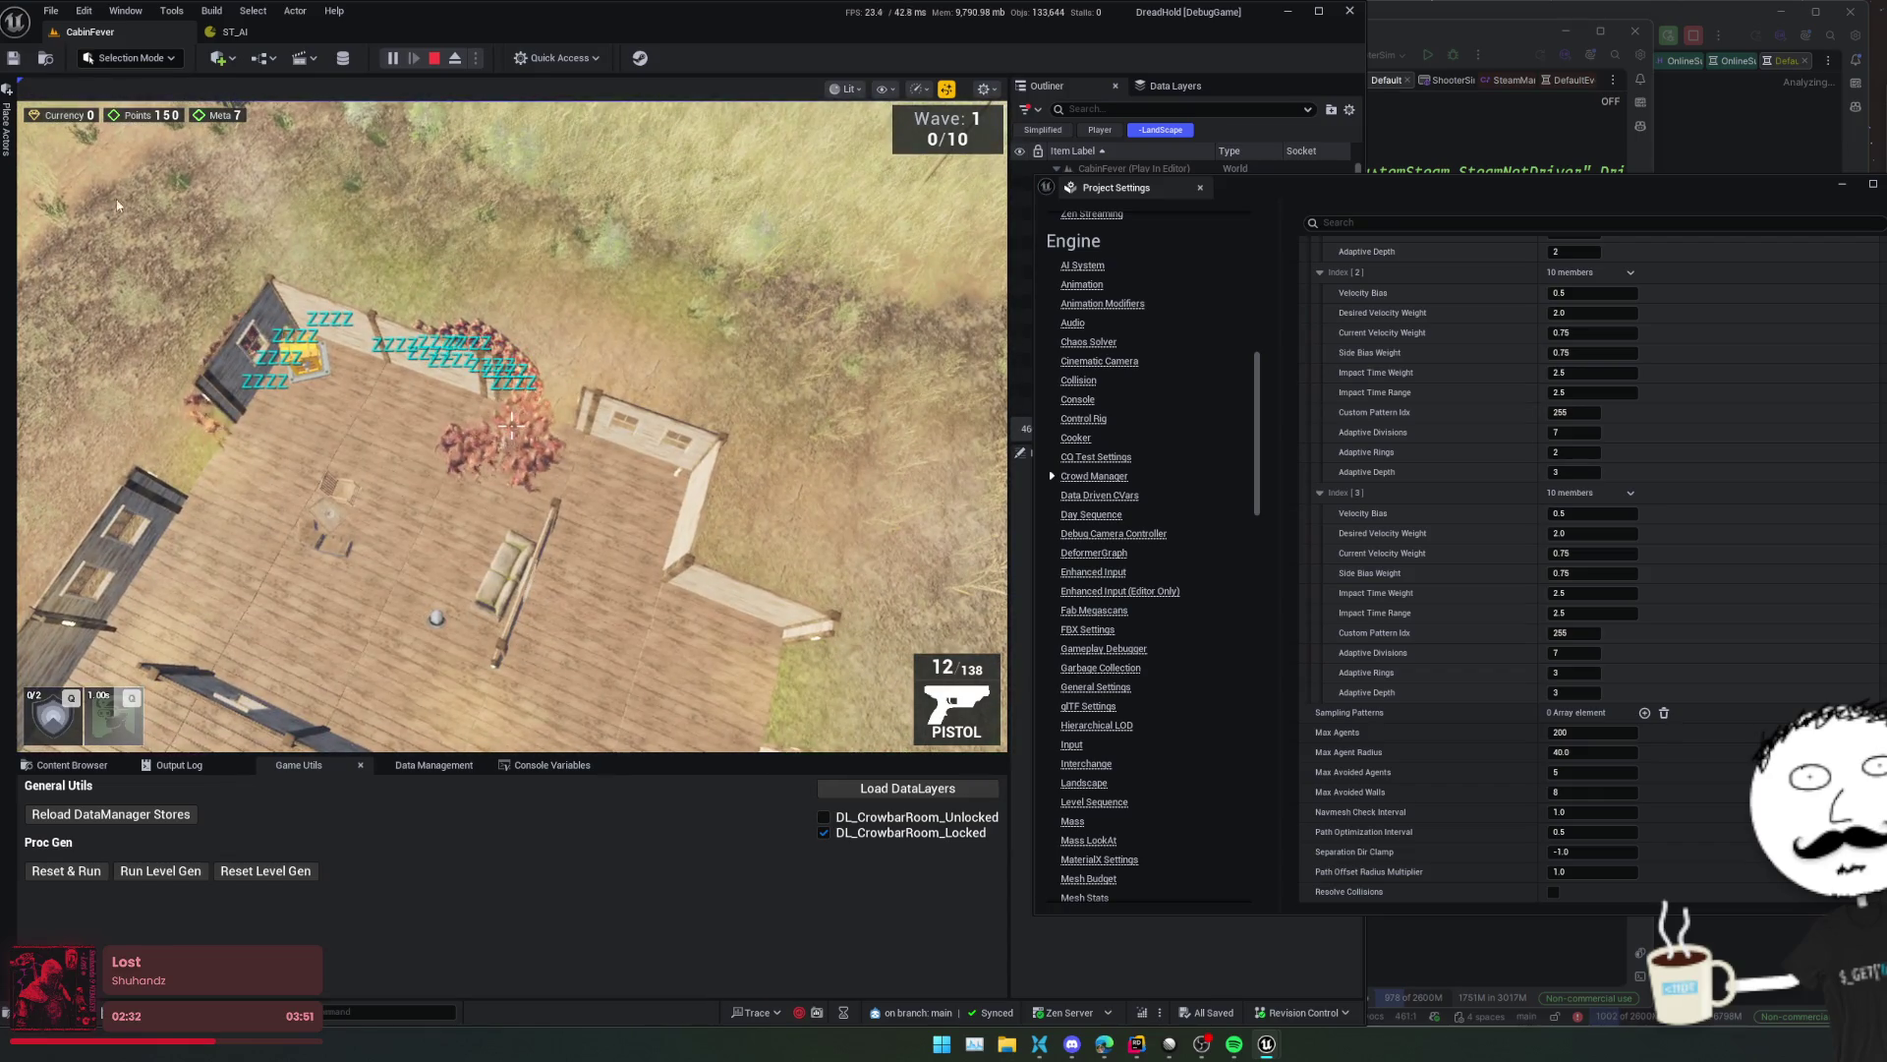
click(435, 59)
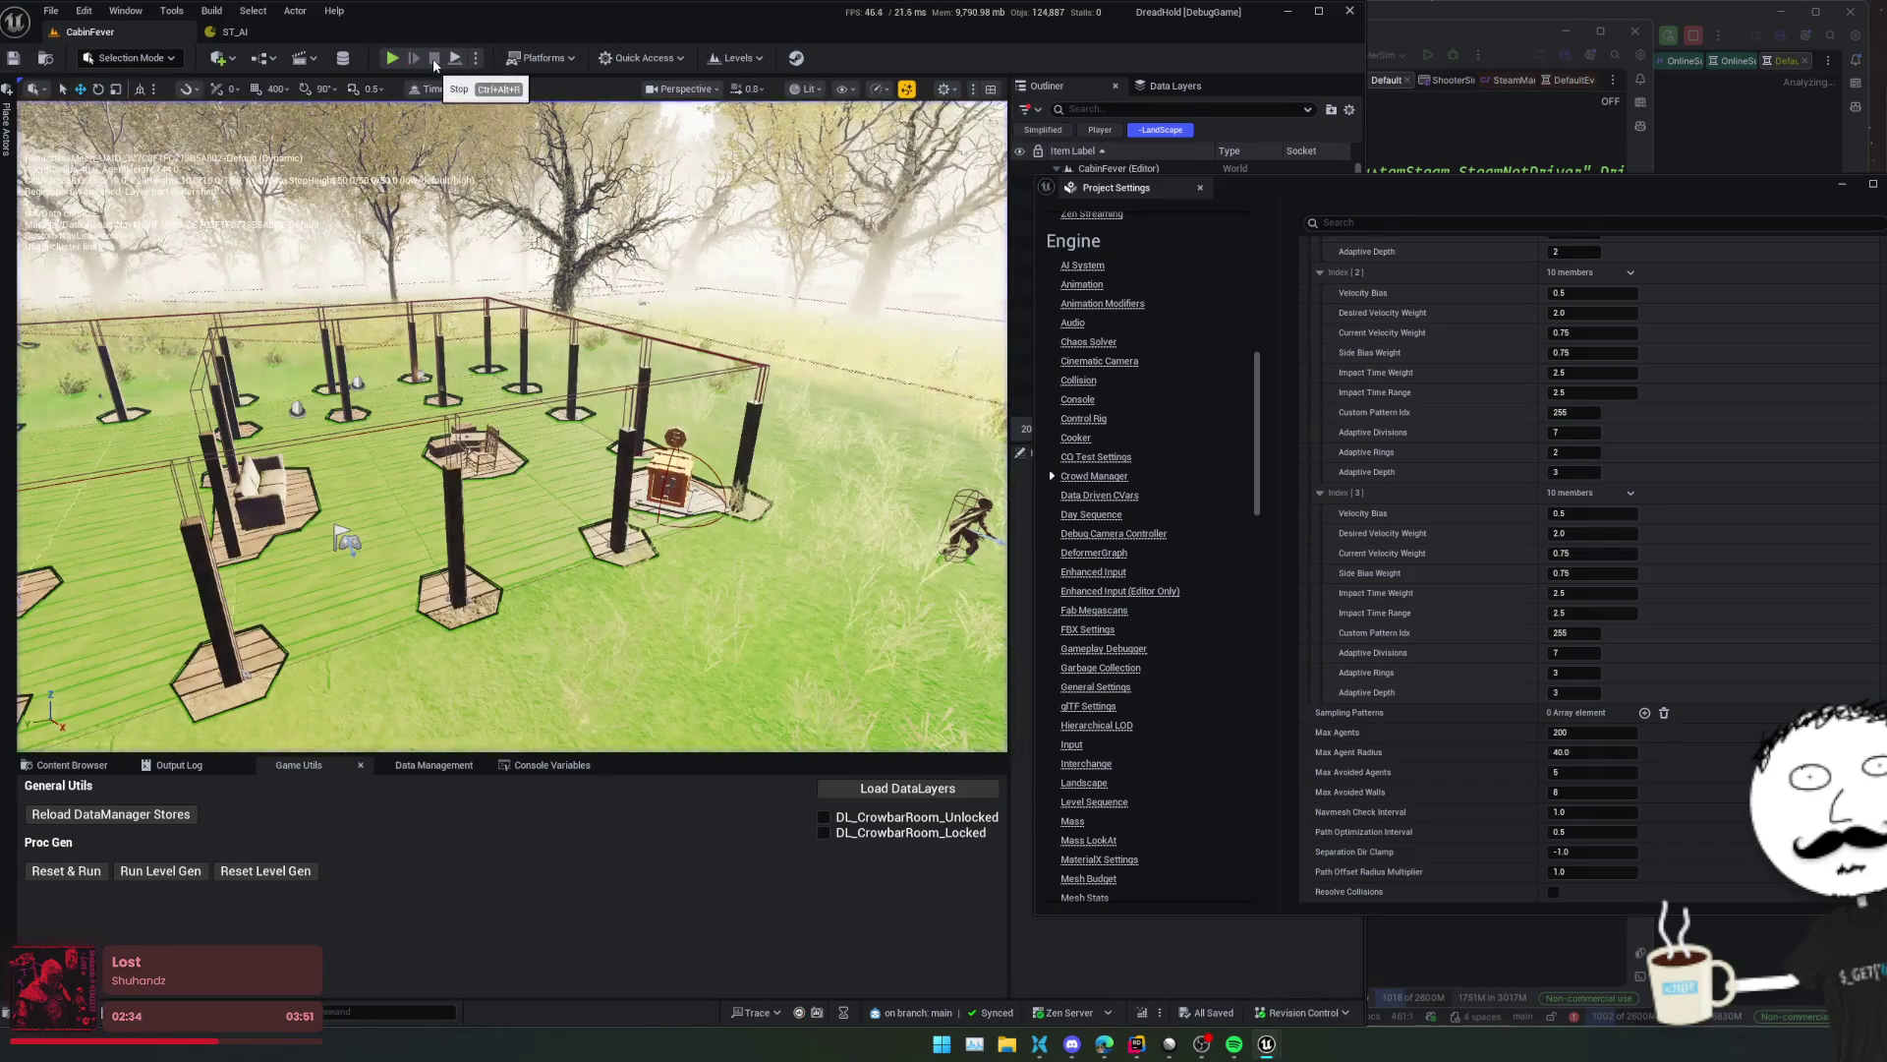
- In Rider, close the ShooterSim project window and the unneeded file tabs, including PackagePushSteamTool.h
click(1572, 147)
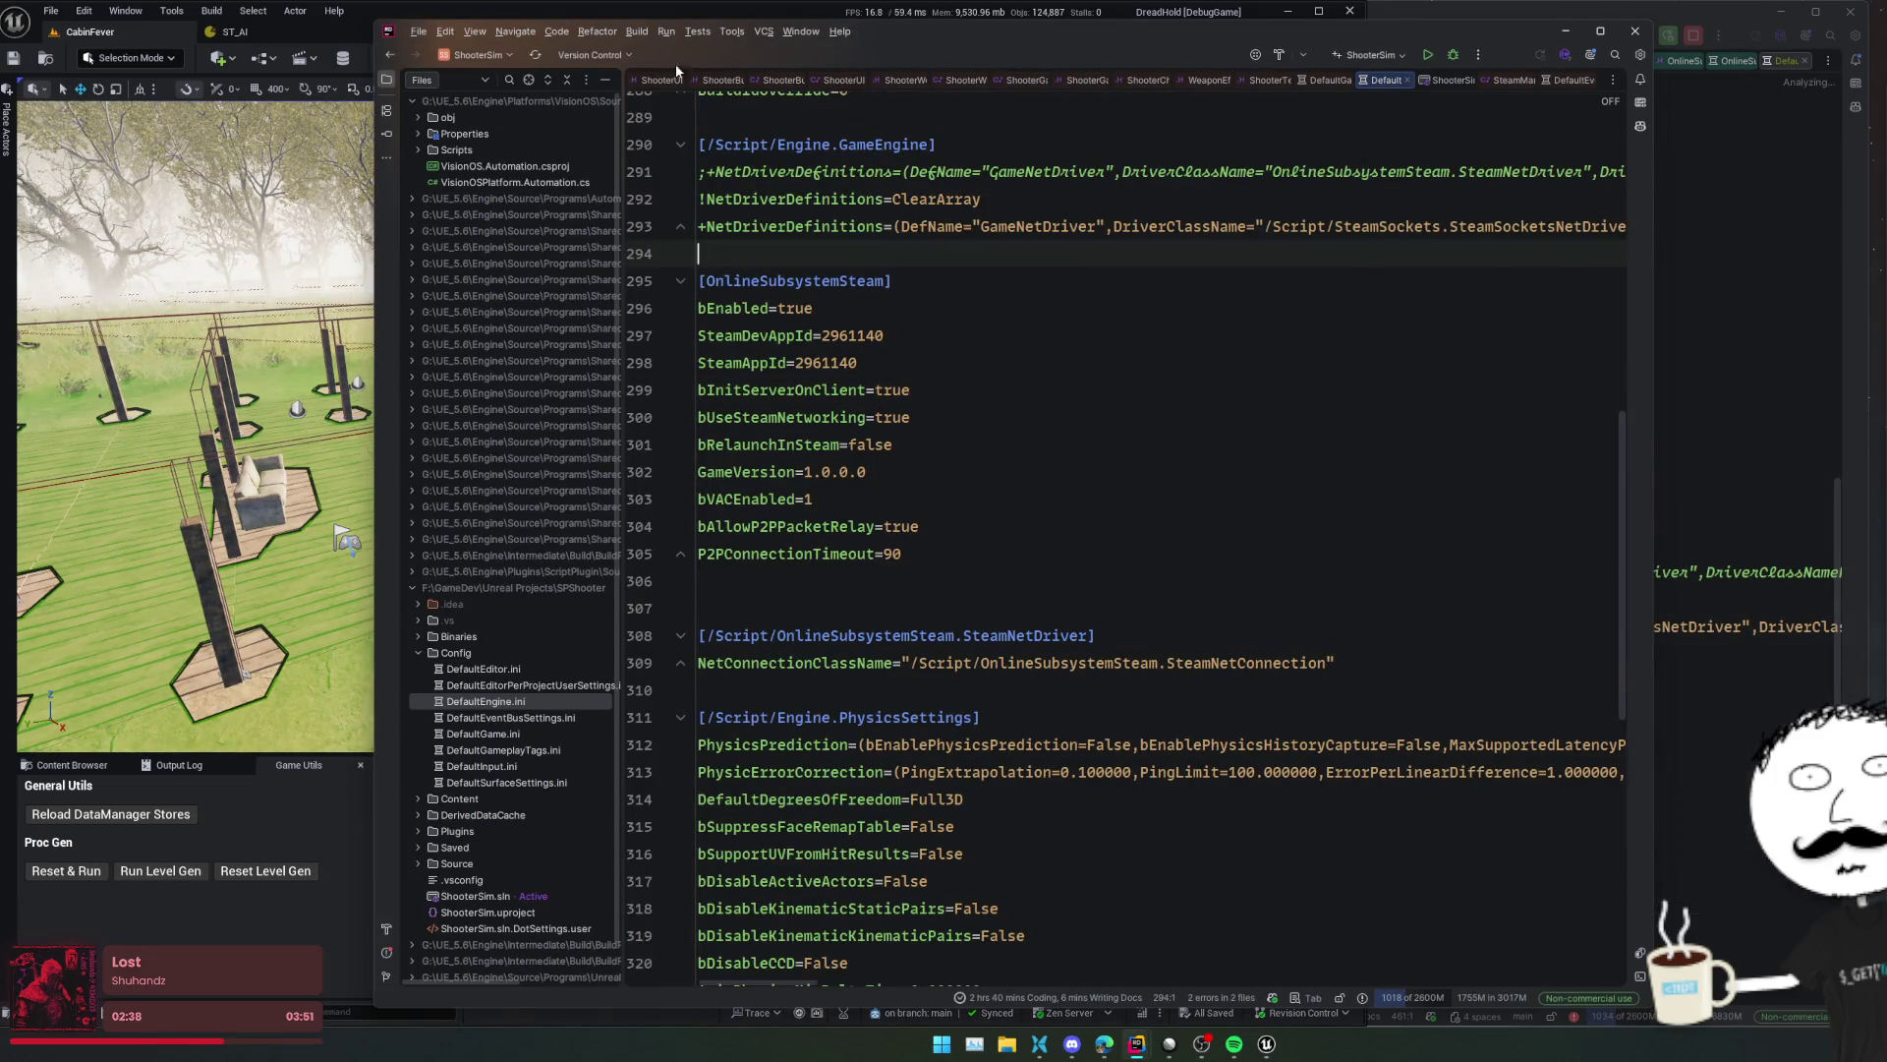
click(1647, 31)
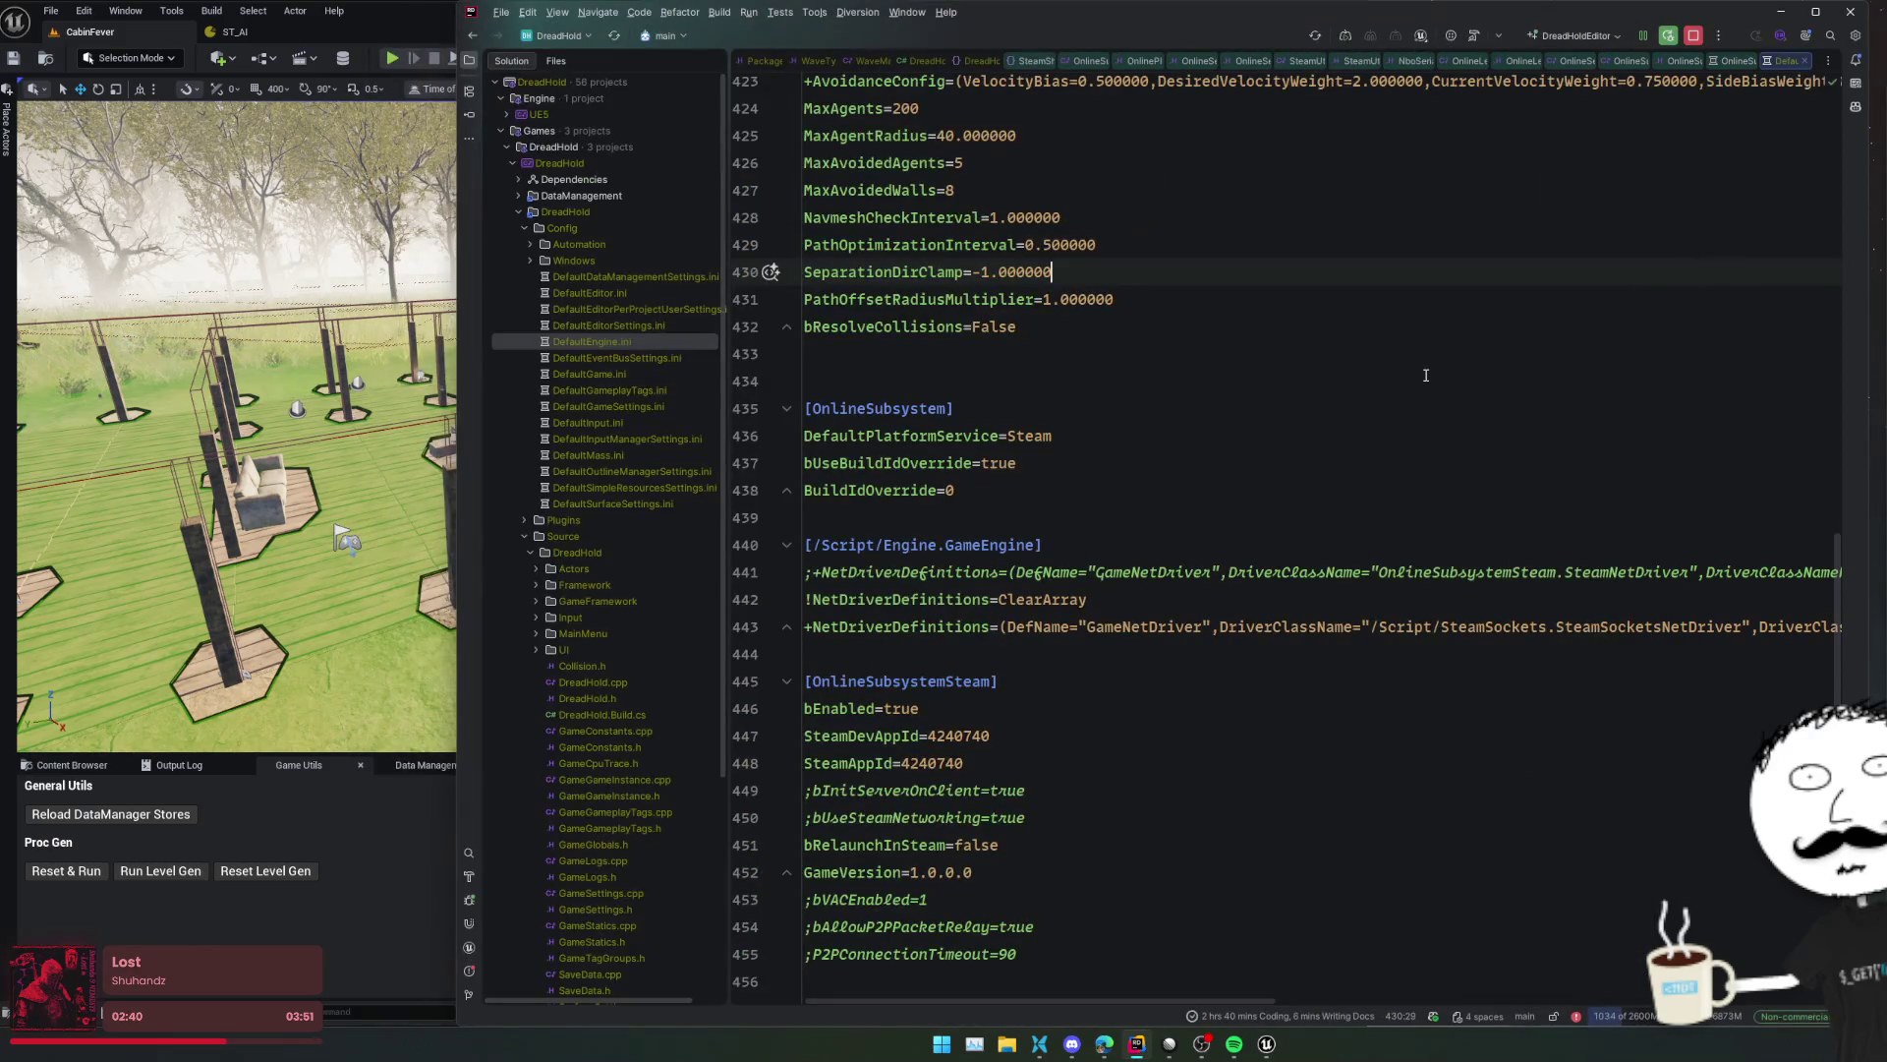
click(1048, 61)
click(1109, 61)
click(1110, 61)
click(1111, 61)
click(1110, 61)
click(1110, 61)
click(1111, 61)
click(1111, 61)
click(1110, 60)
click(1111, 61)
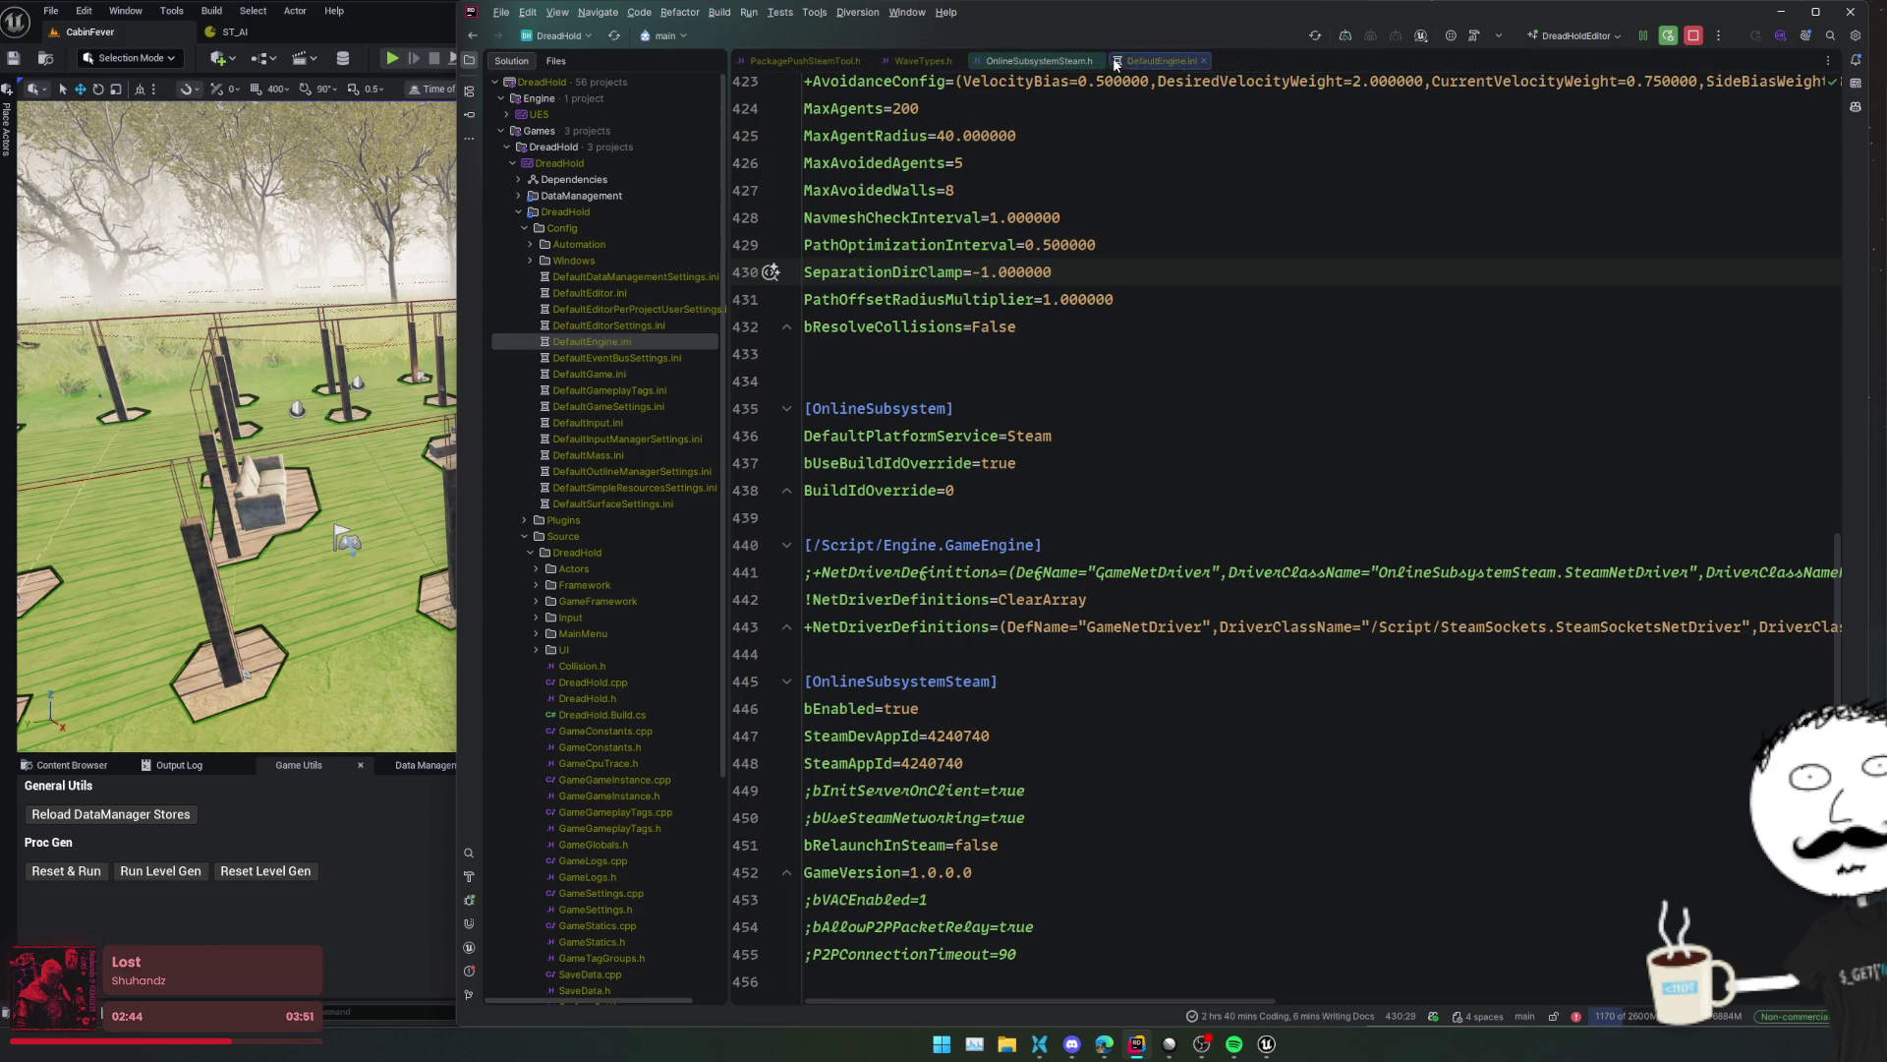
click(1111, 61)
click(1110, 61)
click(1111, 61)
click(1110, 60)
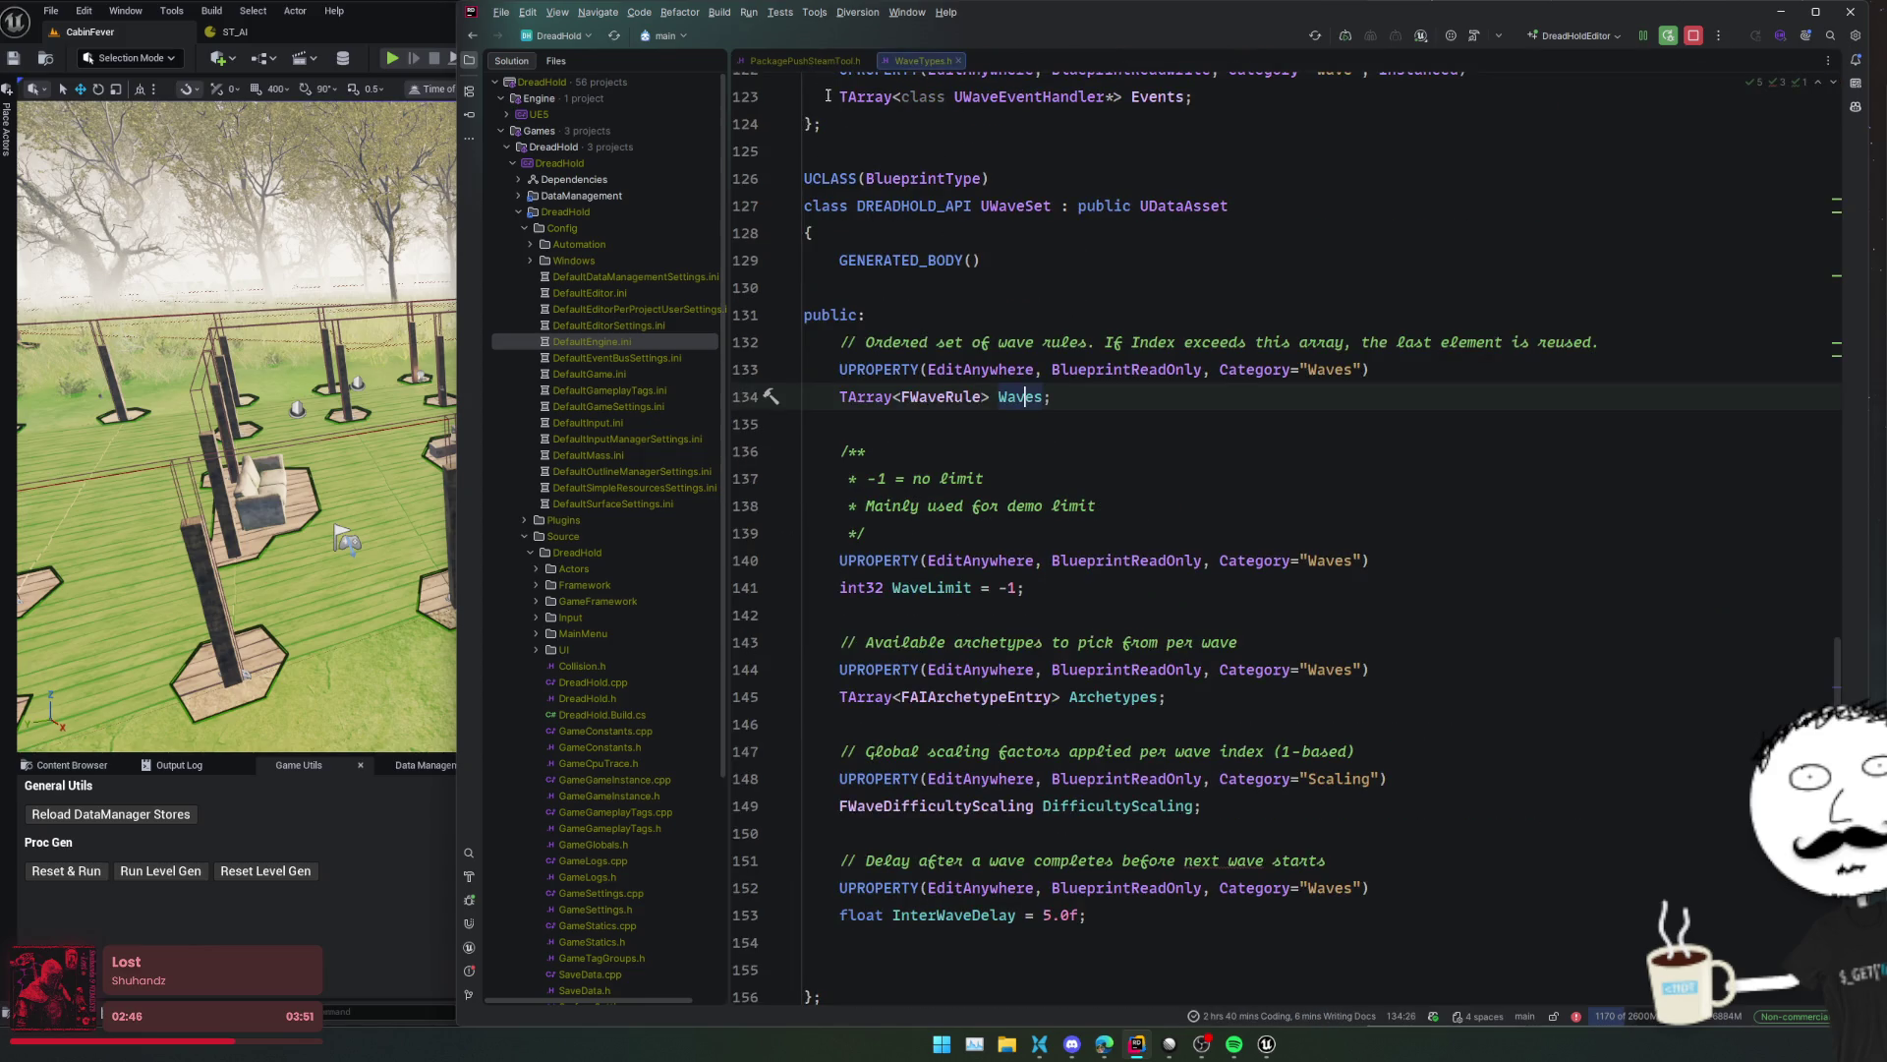
middle_click(824, 63)
- Expand the DreadHold Source folders, open GameAiController.cpp via search, and return to Unreal
double_click(576, 215)
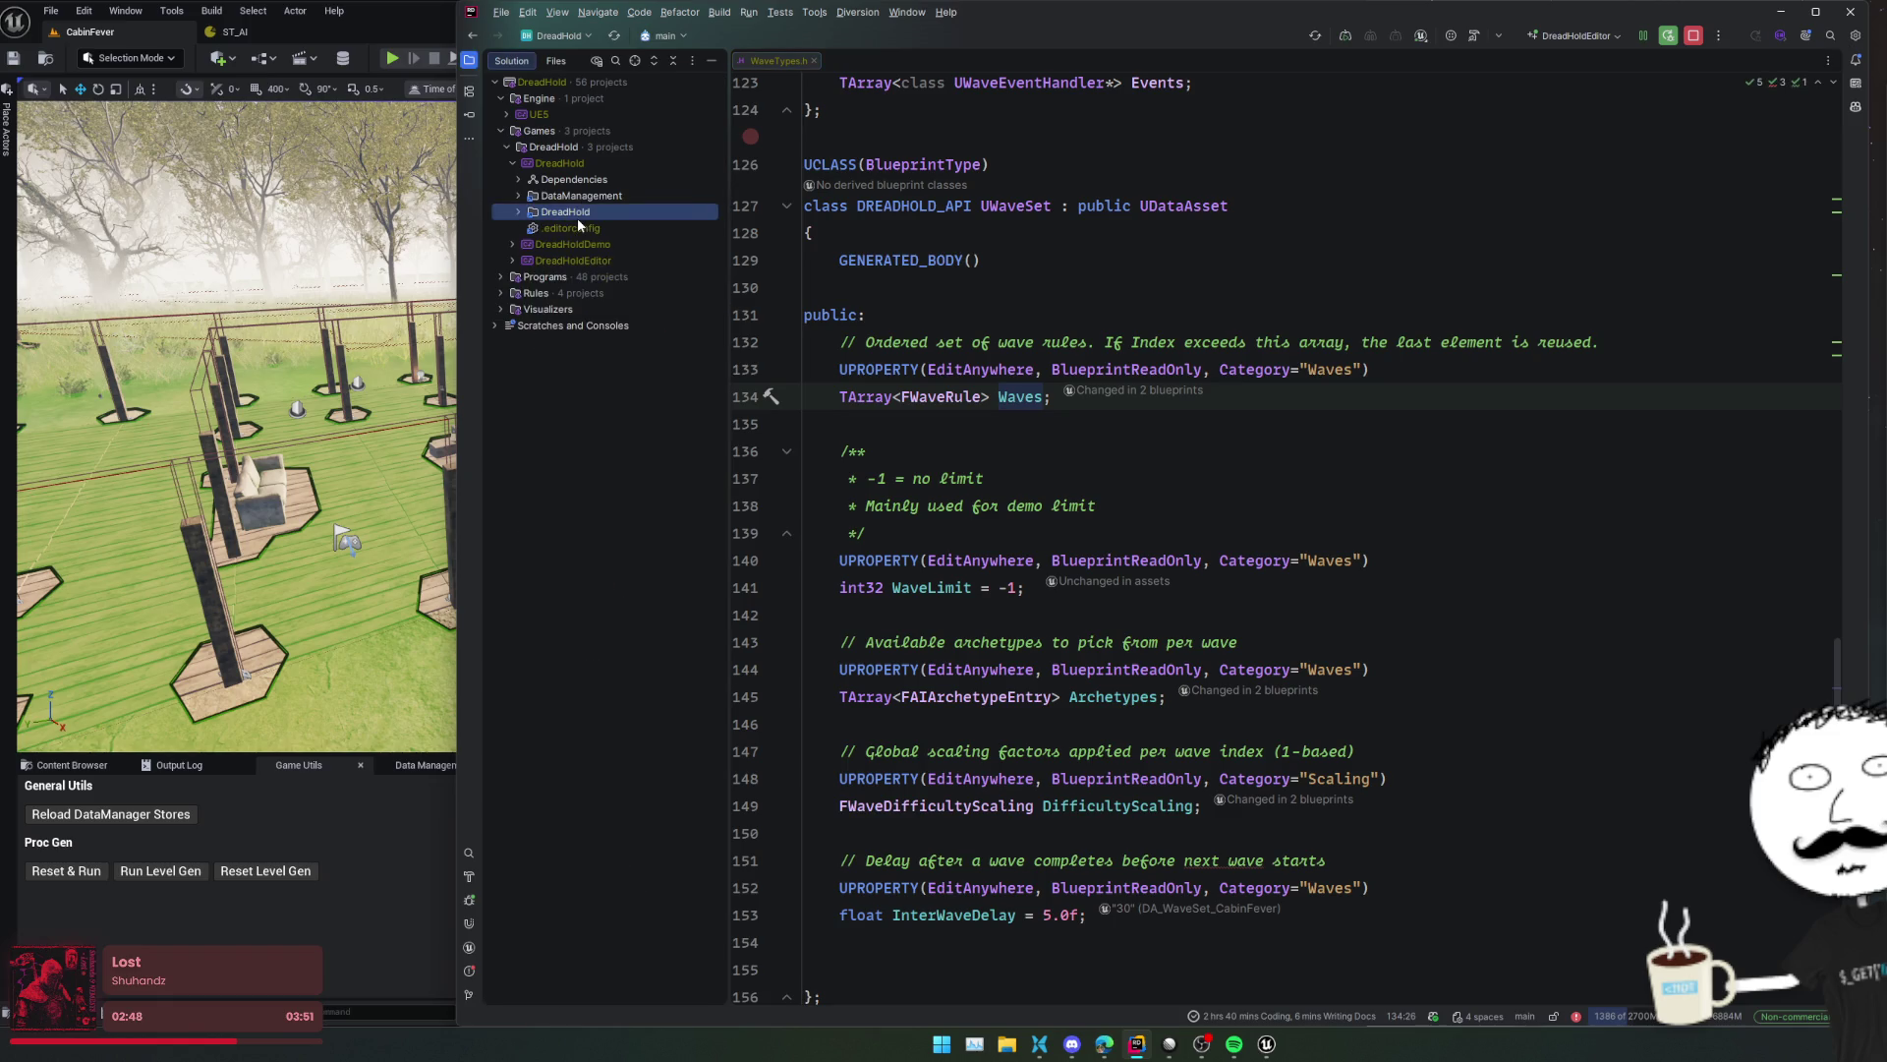
double_click(583, 214)
double_click(586, 257)
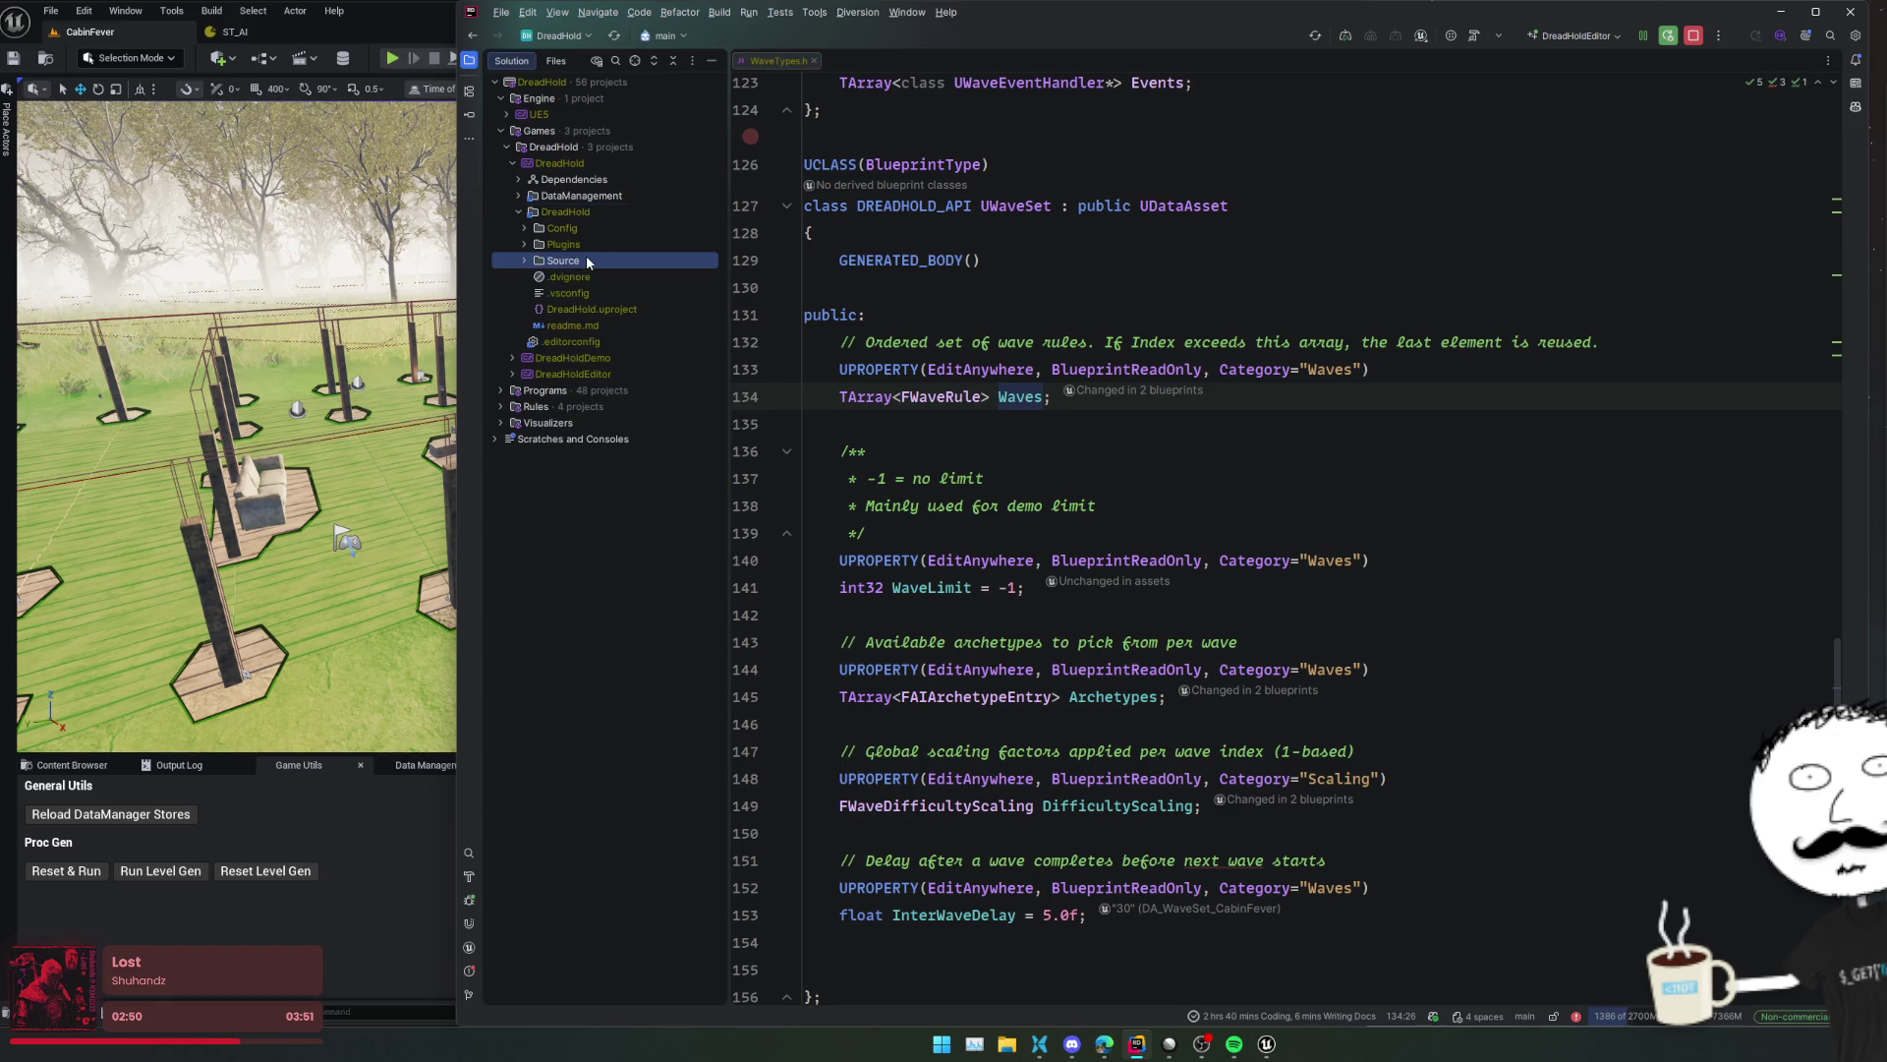
double_click(593, 276)
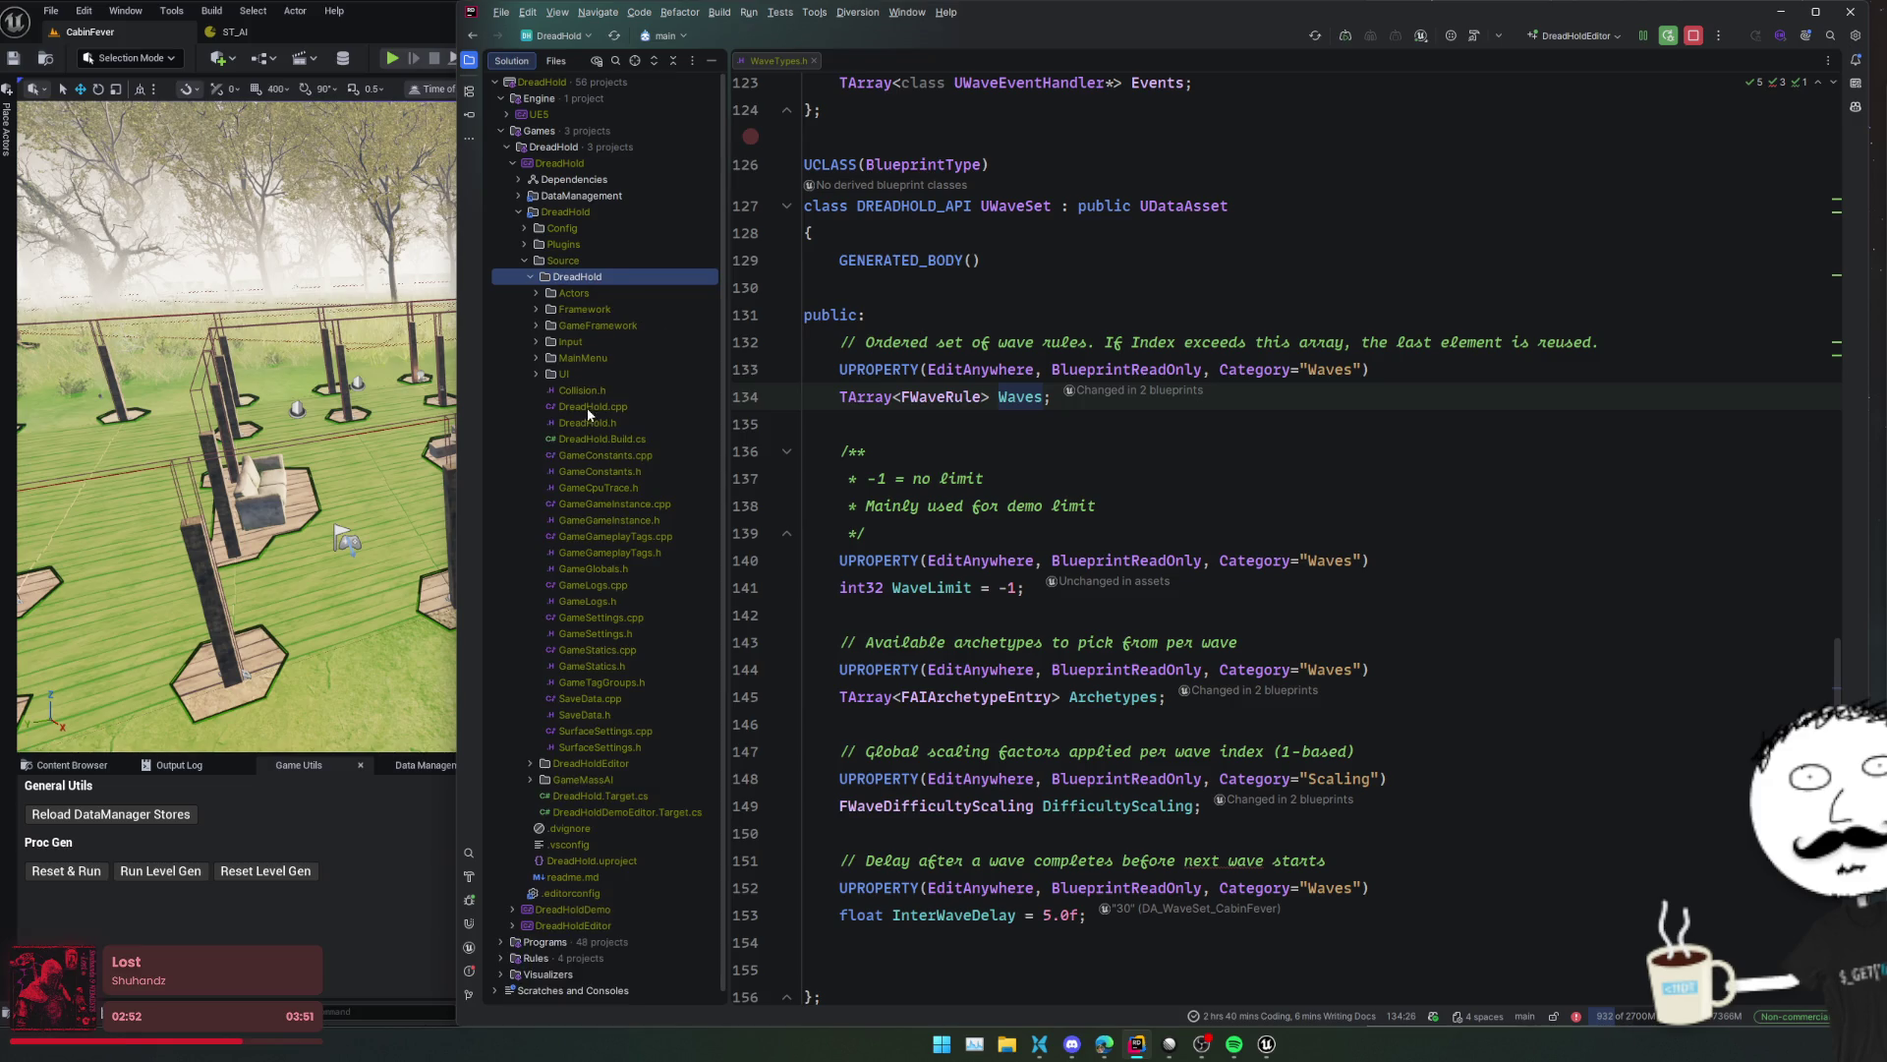
click(1044, 326)
key(ctrl+t)
text(GameAiCon)
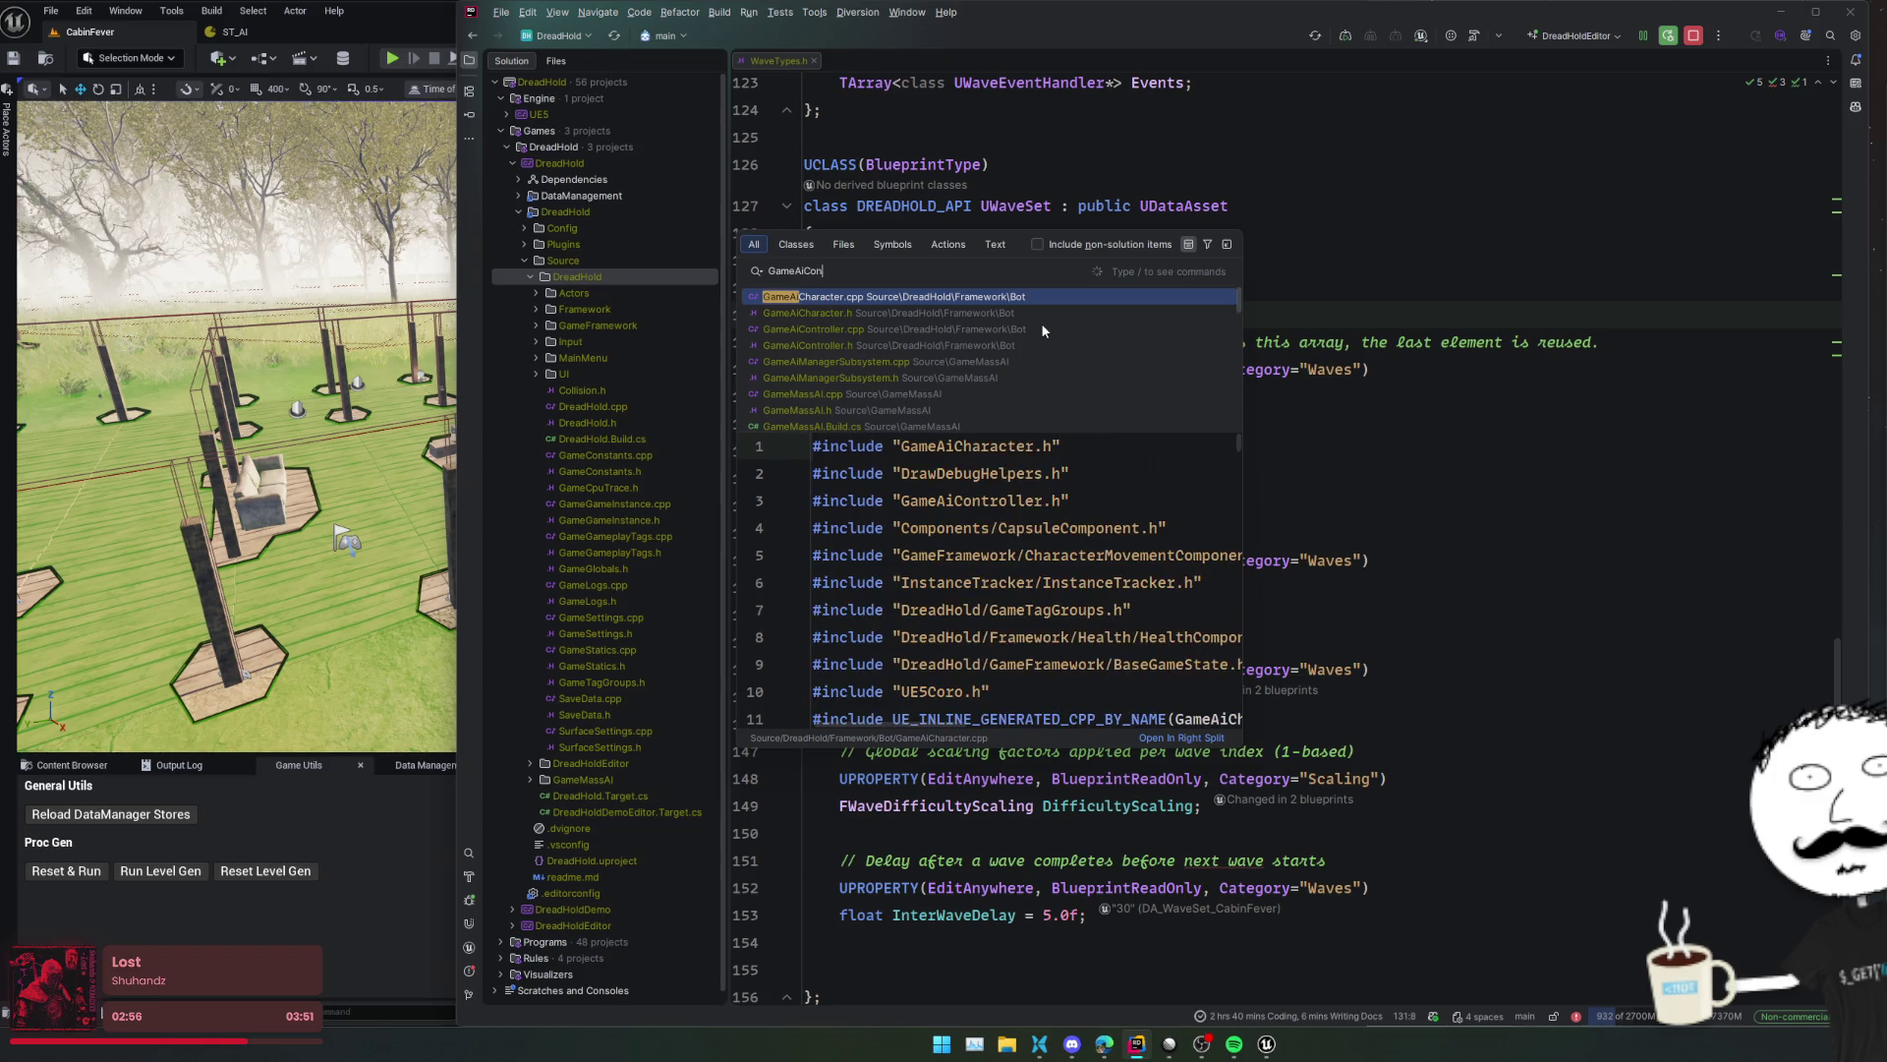
key(Return)
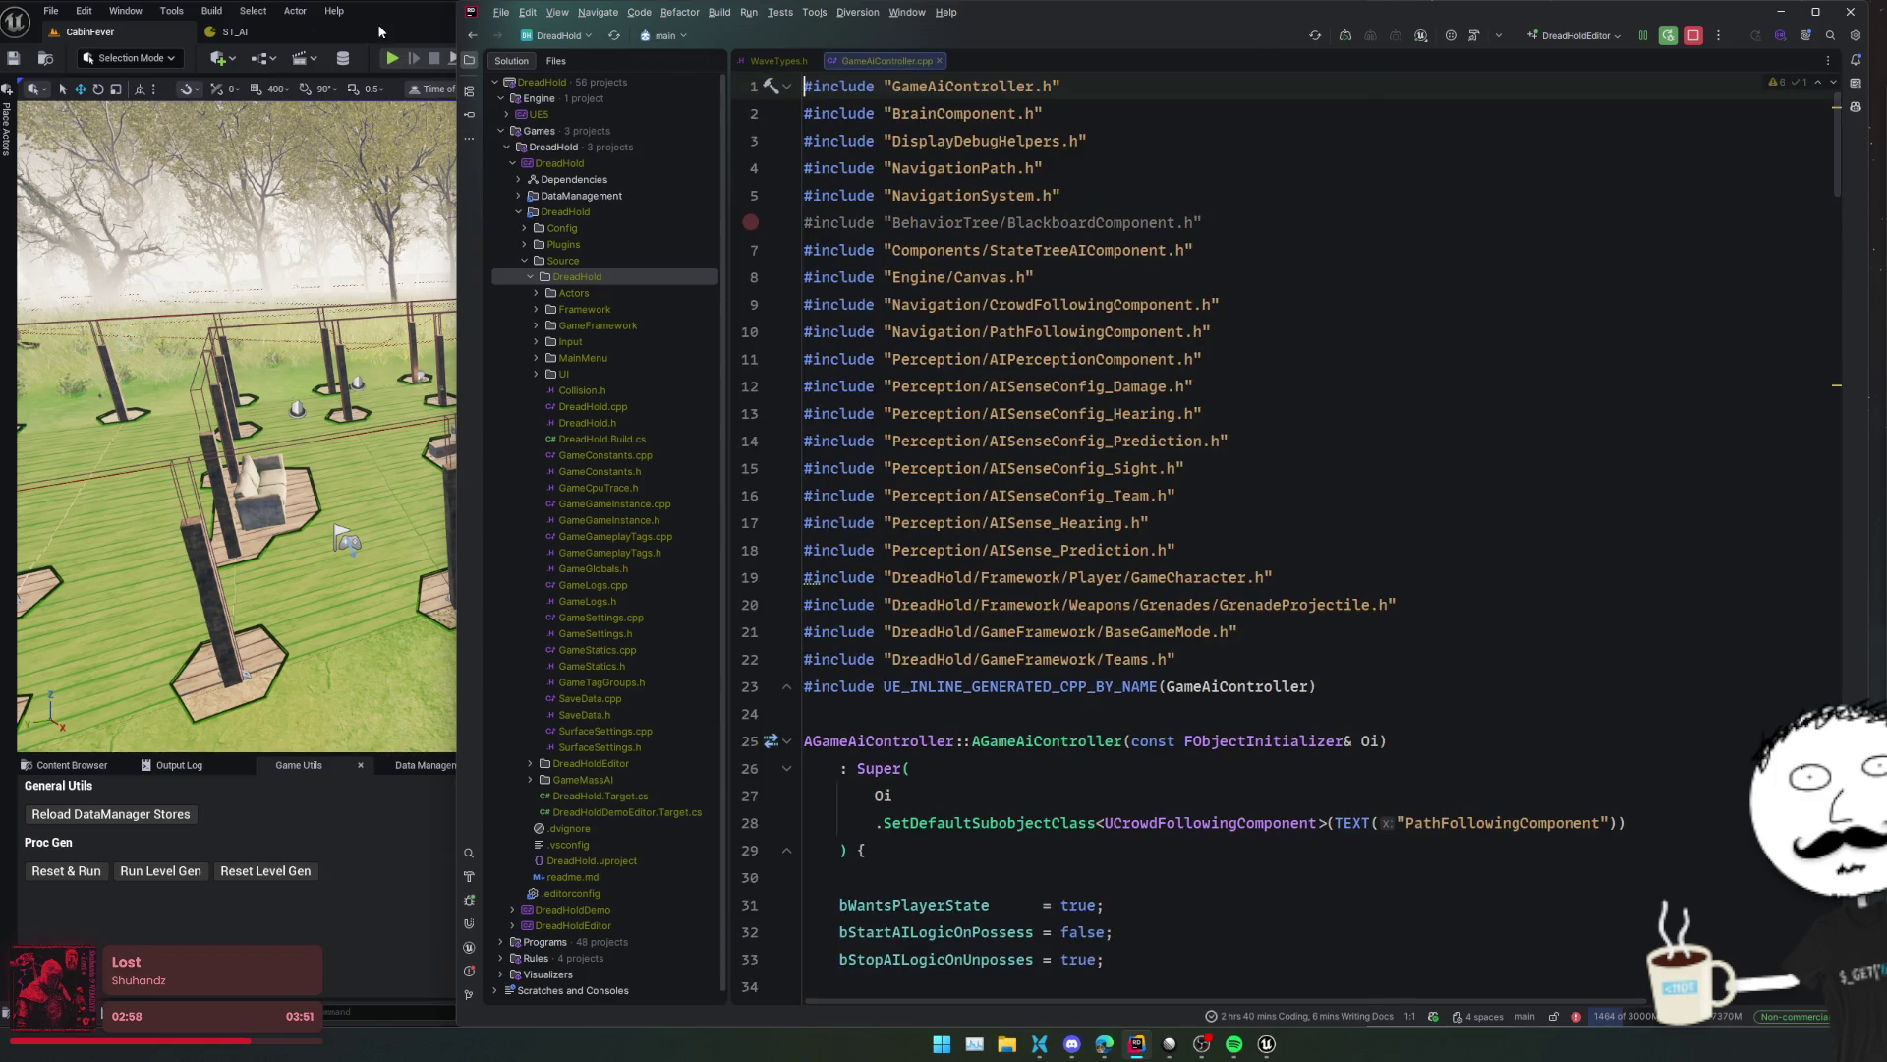
click(379, 32)
key(ctrl+p)
- Open BP_GameAiCharacter, select Character Movement, and collapse its walking, falling, swimming and other categories
text(GameAiCha)
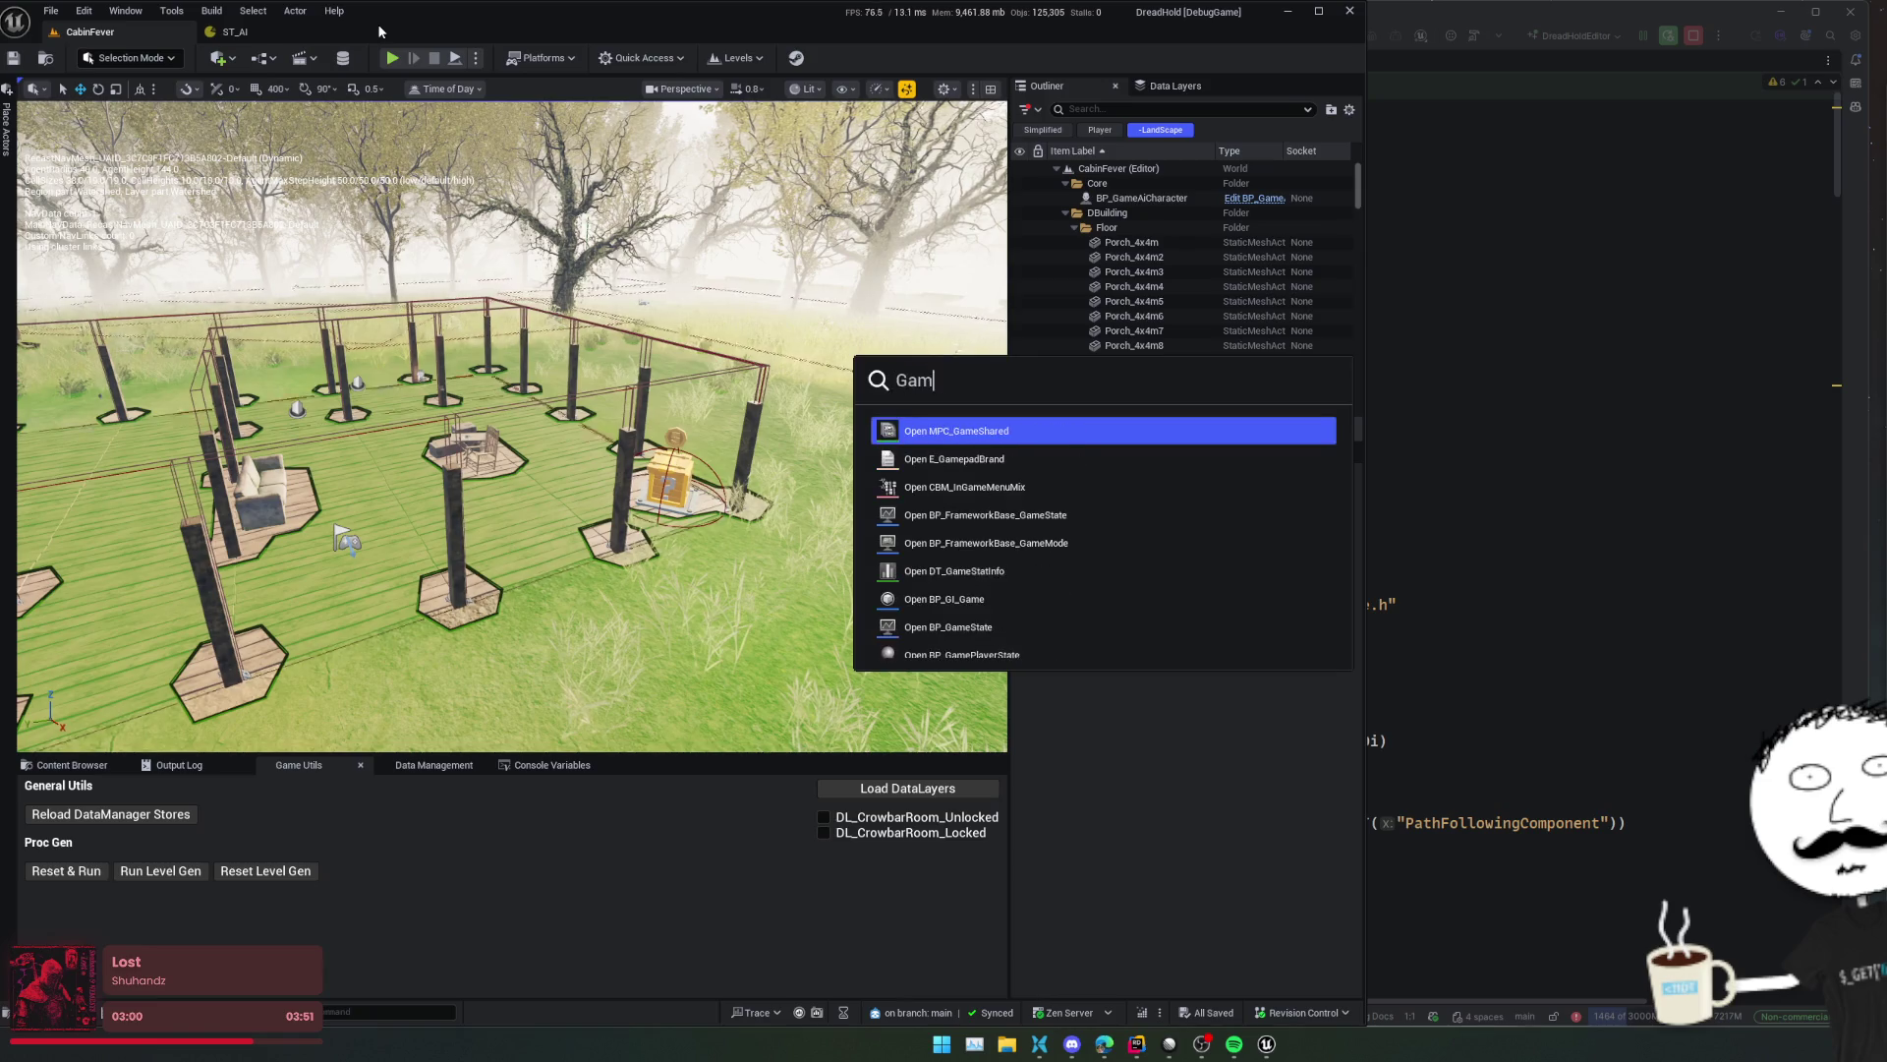
key(Return)
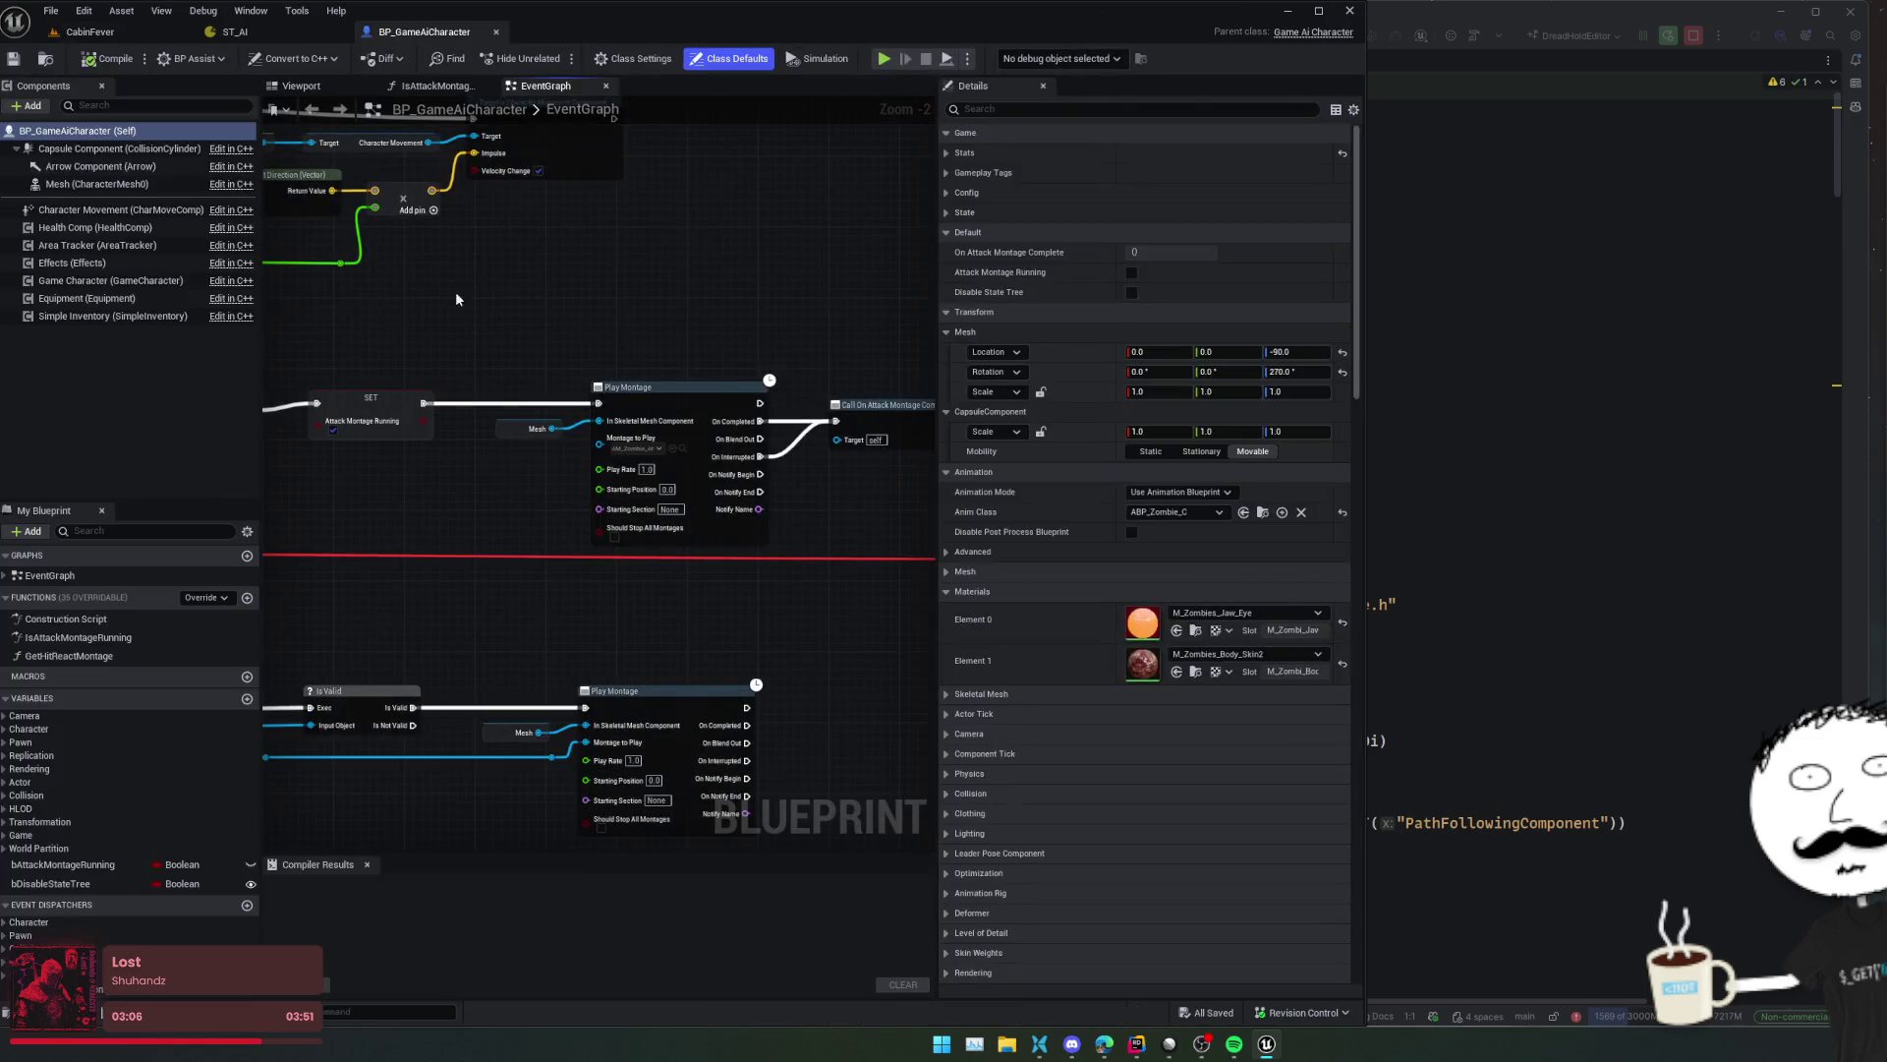
click(118, 209)
scroll(985, 236, down, 5)
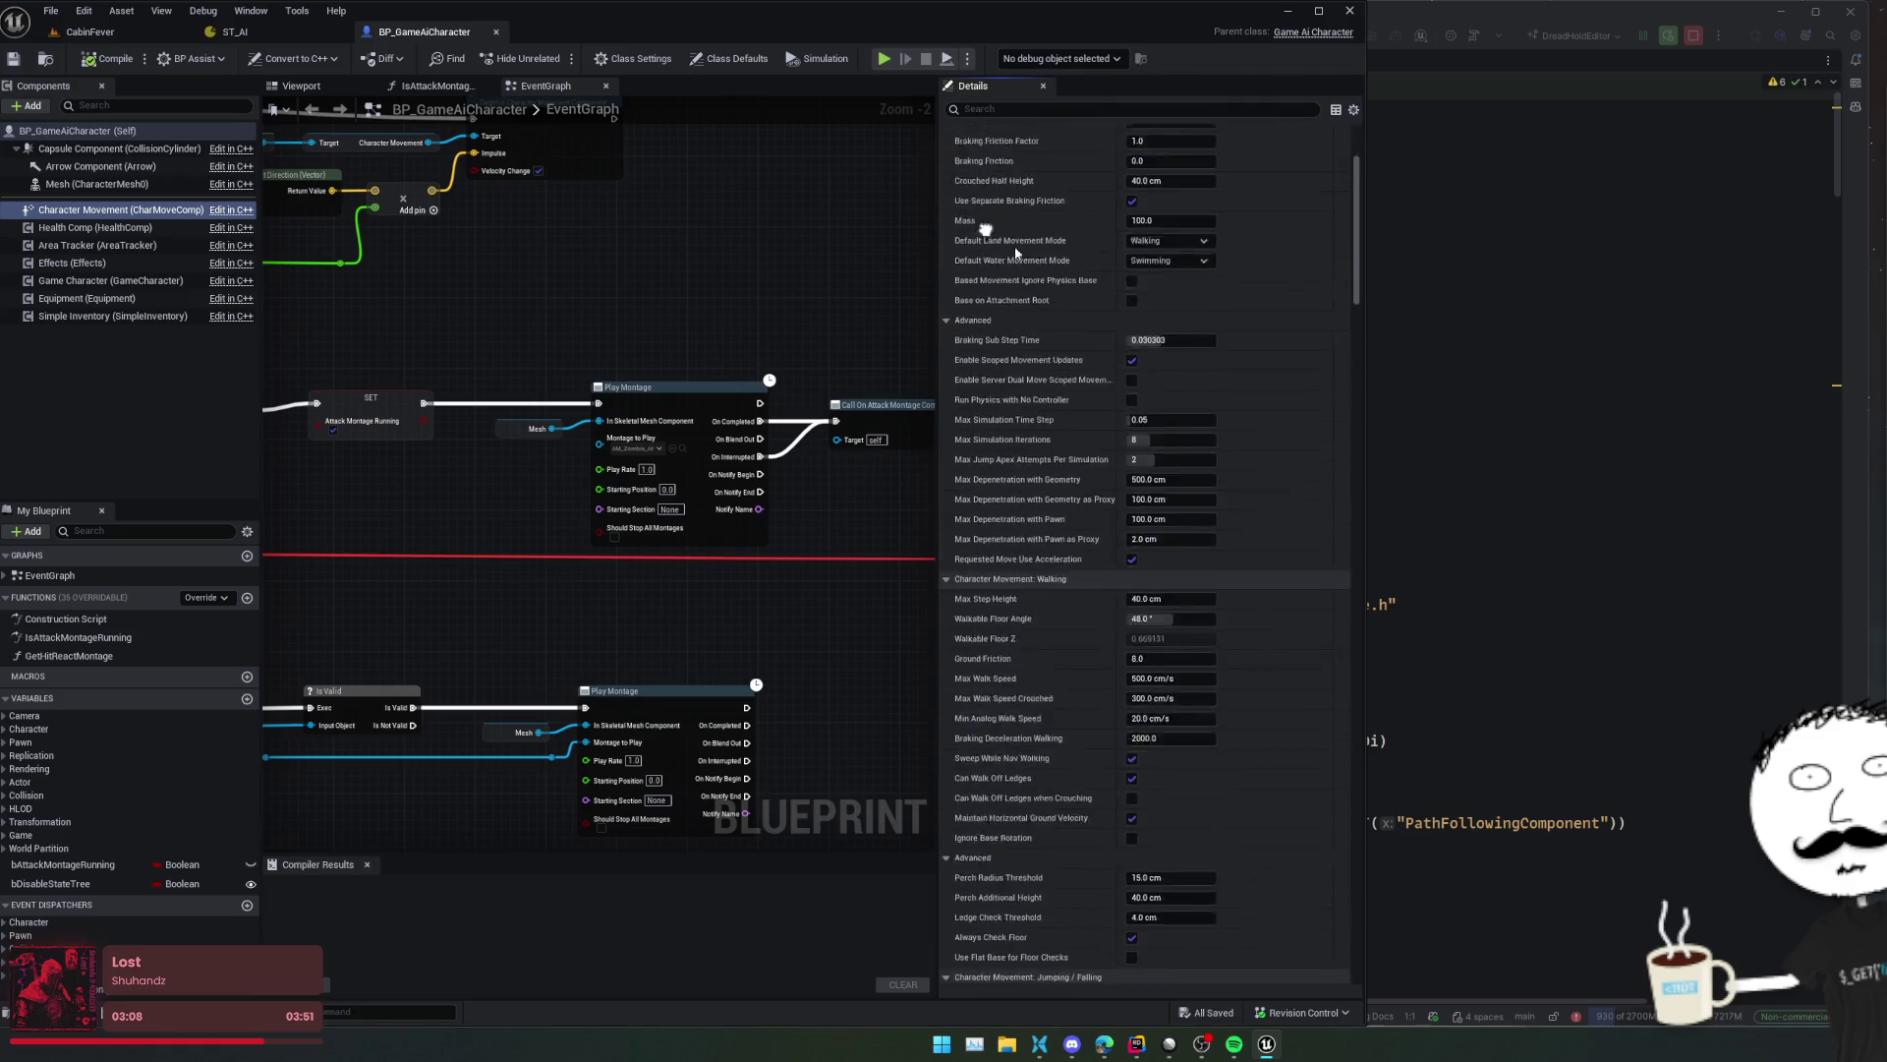
scroll(985, 236, down, 5)
click(1022, 255)
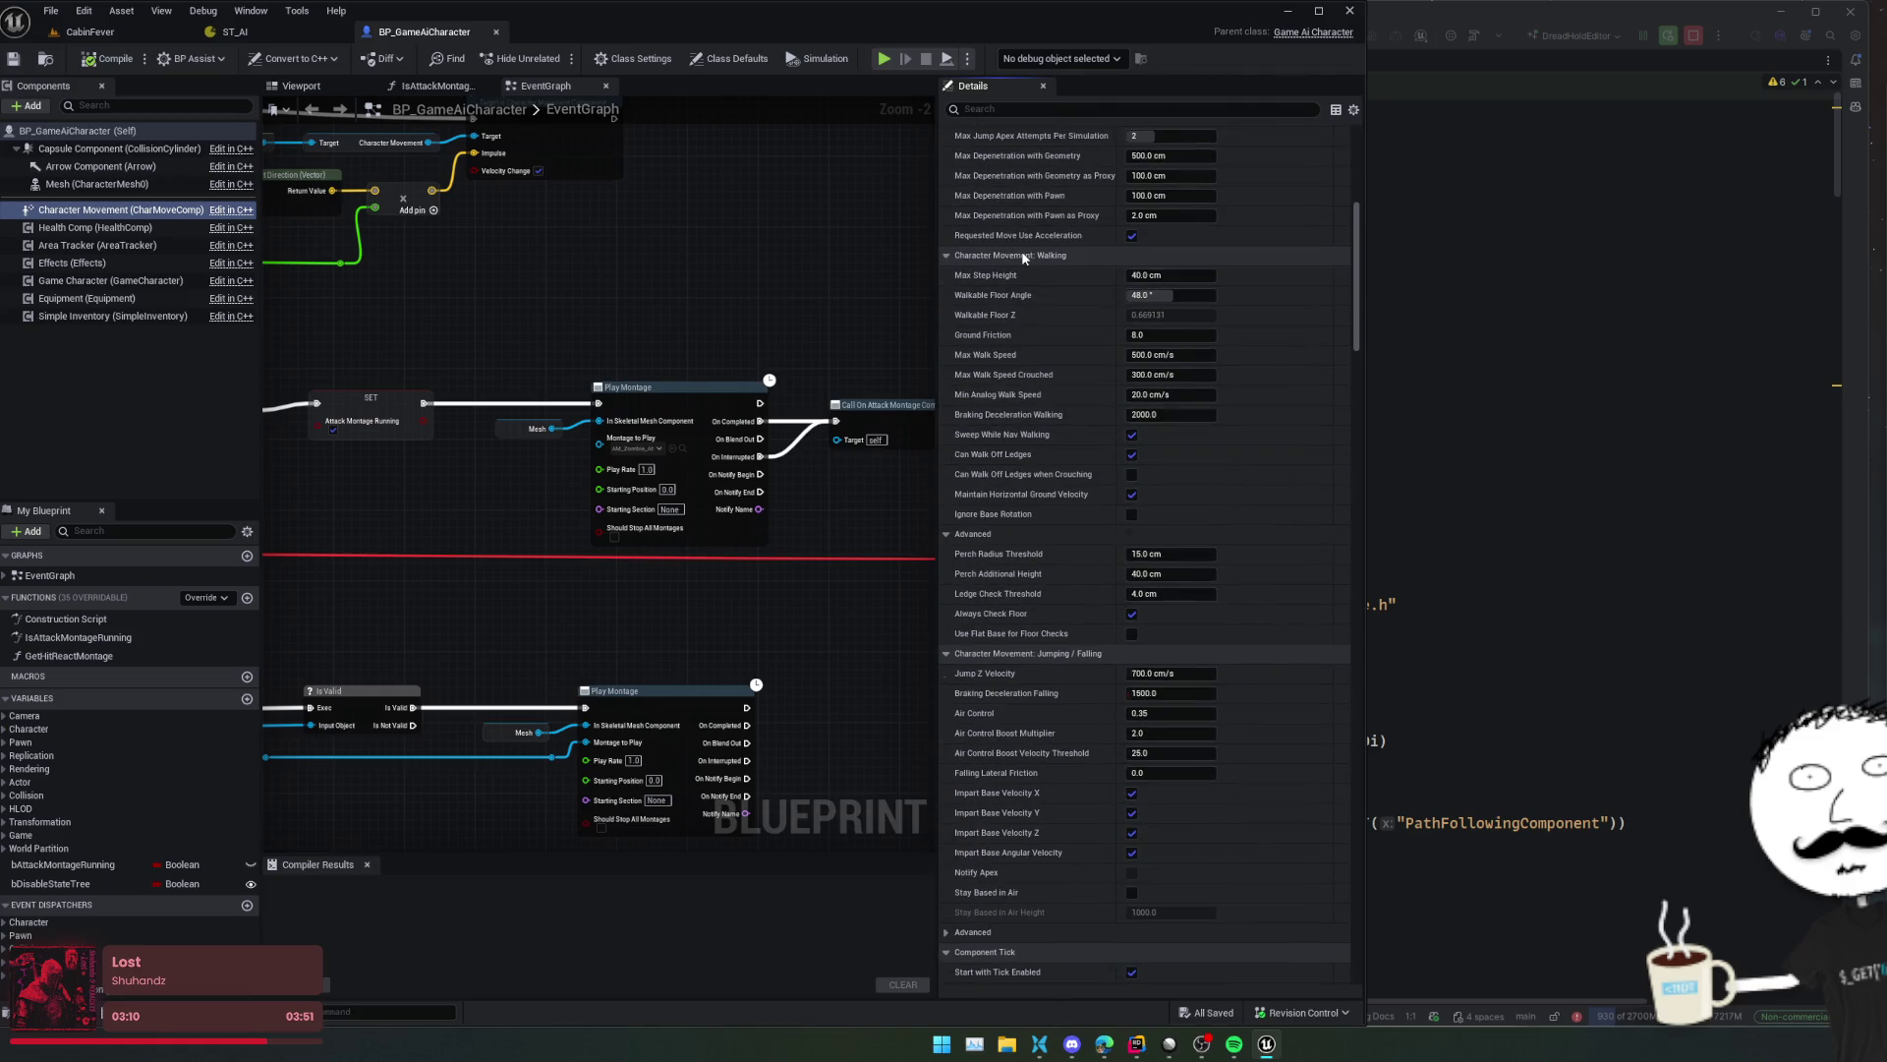
click(1020, 276)
click(1023, 295)
click(1022, 314)
click(1019, 334)
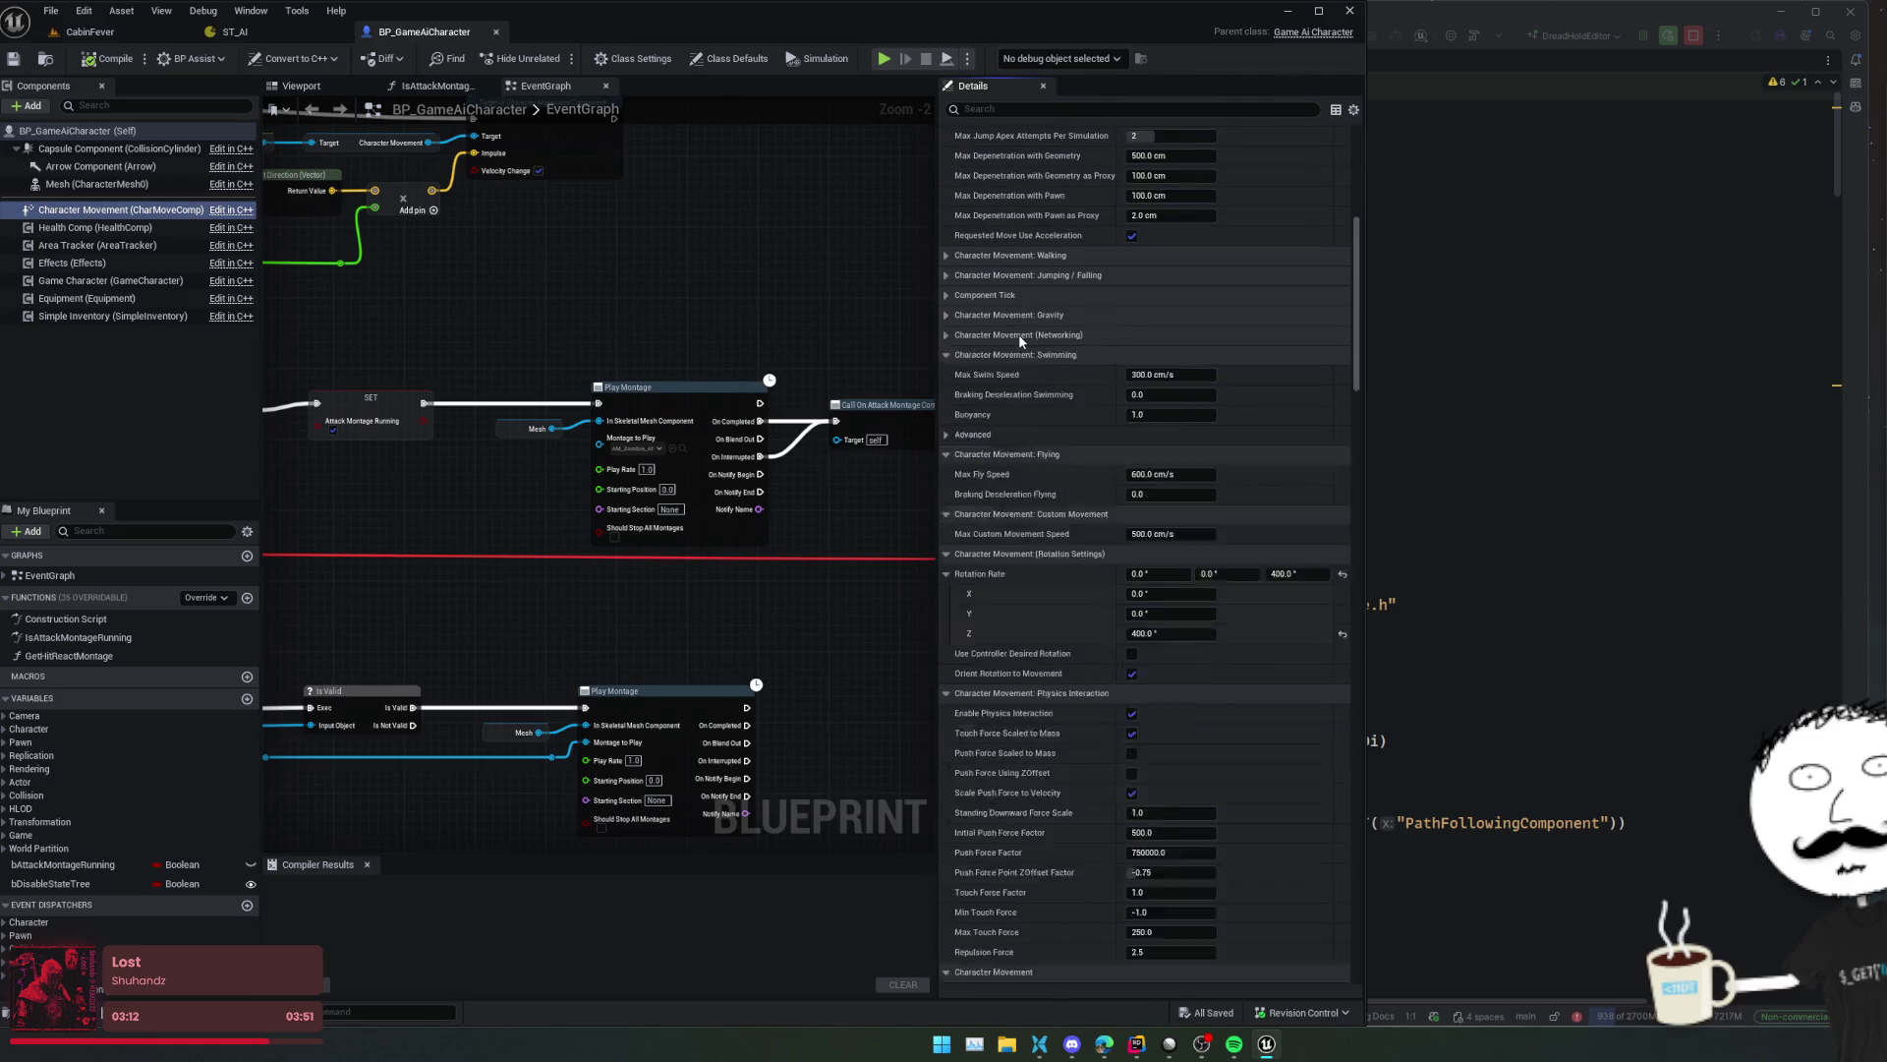
click(1027, 354)
click(1038, 374)
click(1032, 395)
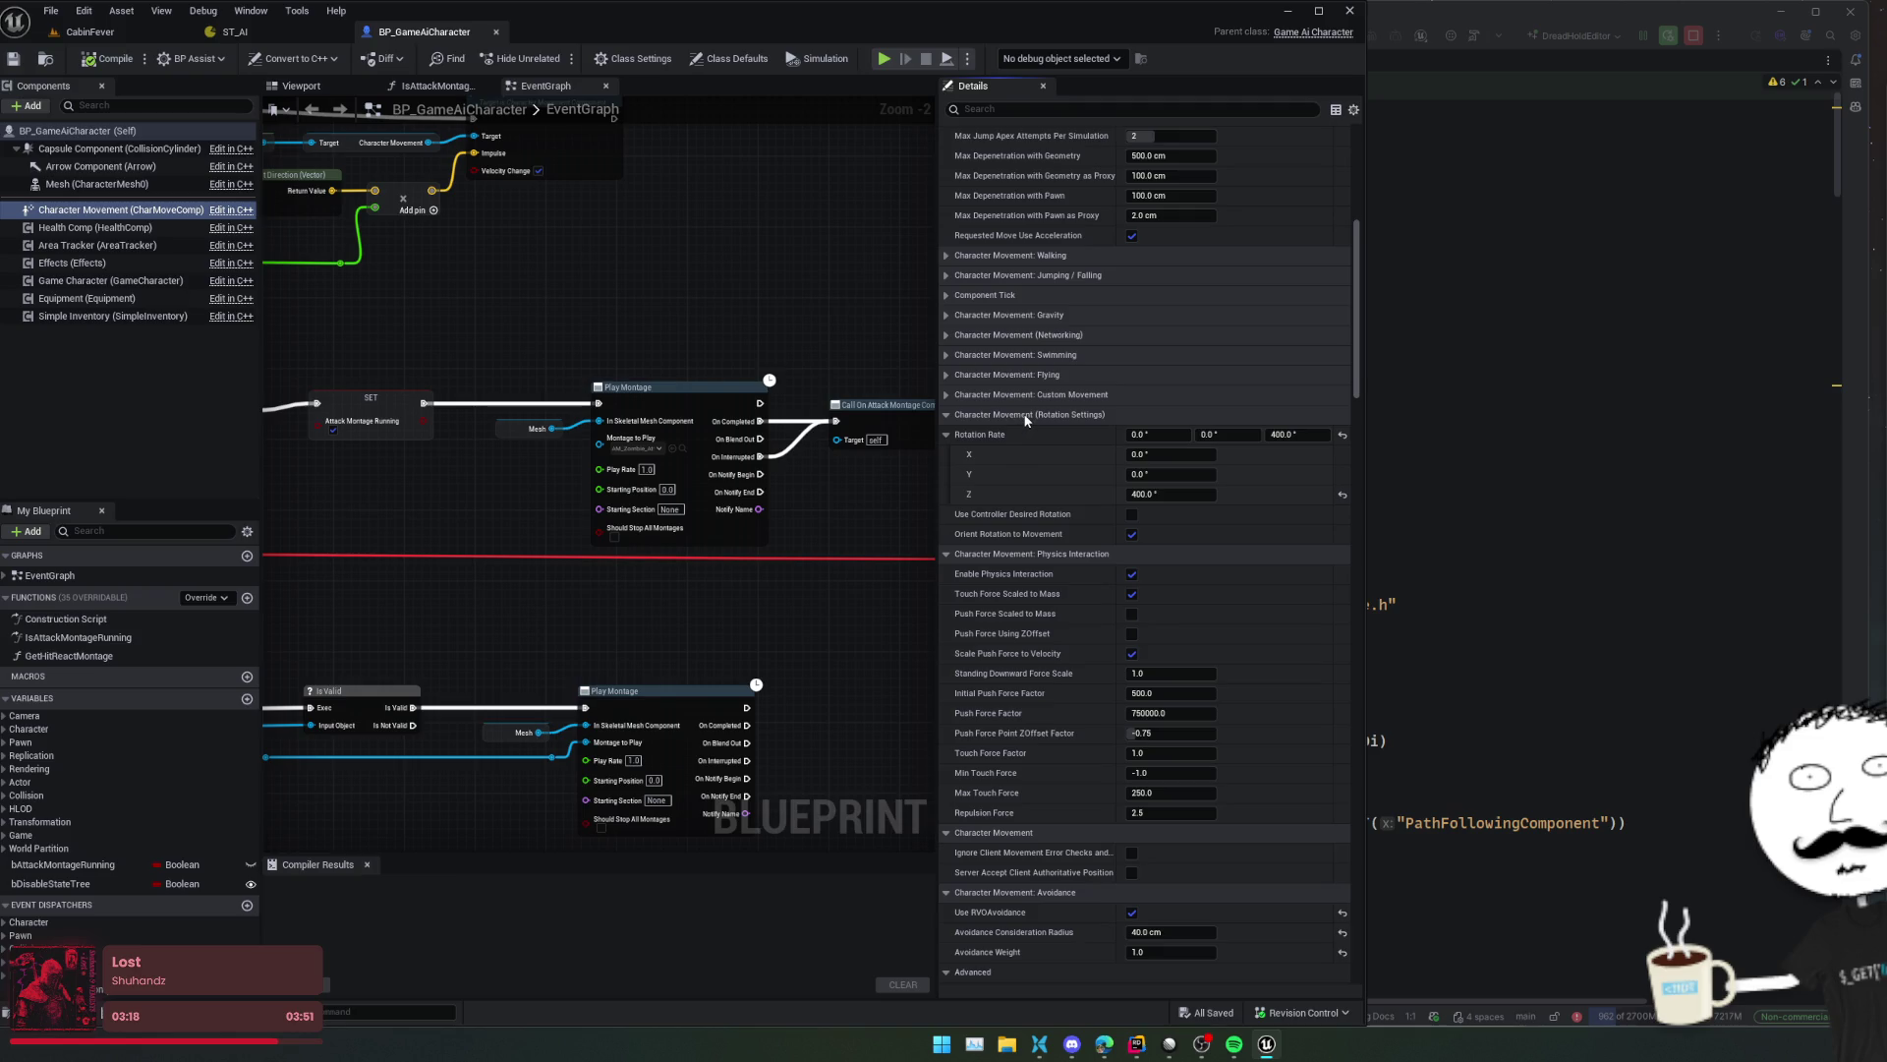
click(1025, 417)
- Turn off Use RVOAvoidance, set Nav Agent Radius to 40.0, and save the blueprint
scroll(1026, 439, down, 5)
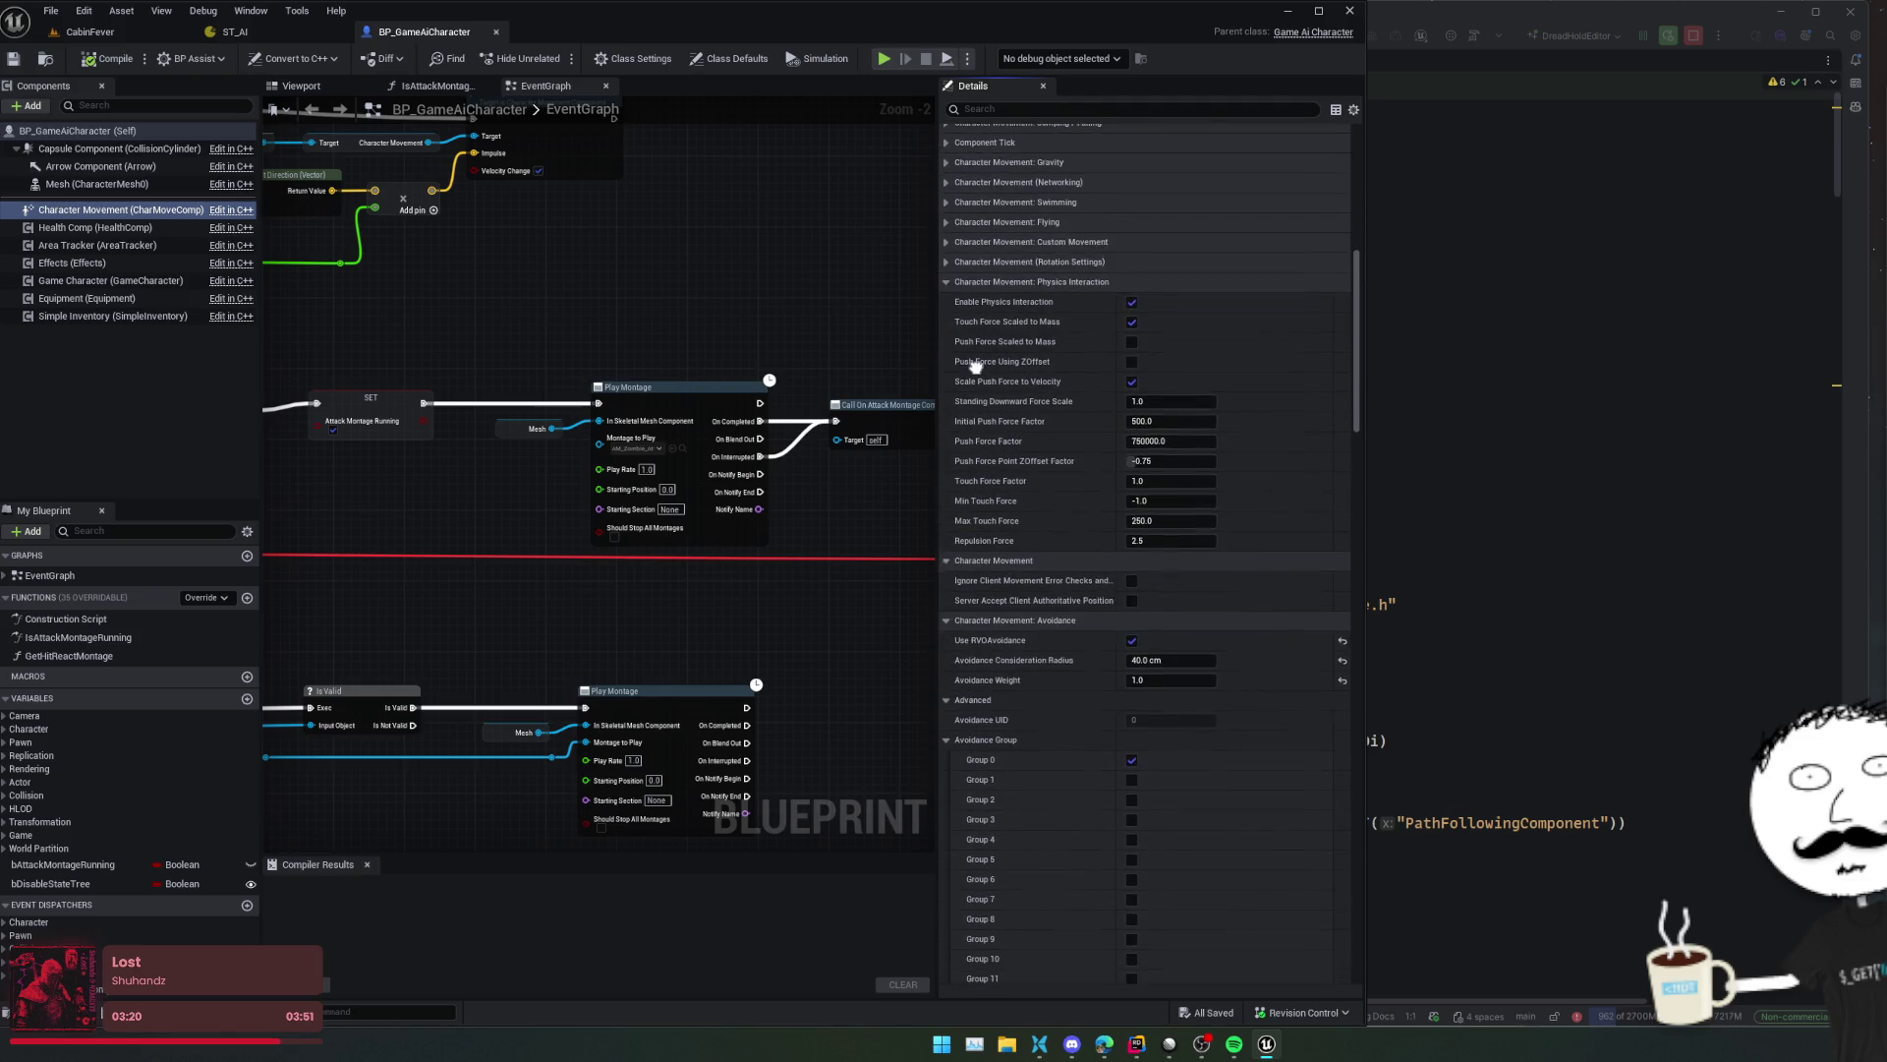
scroll(986, 459, down, 1)
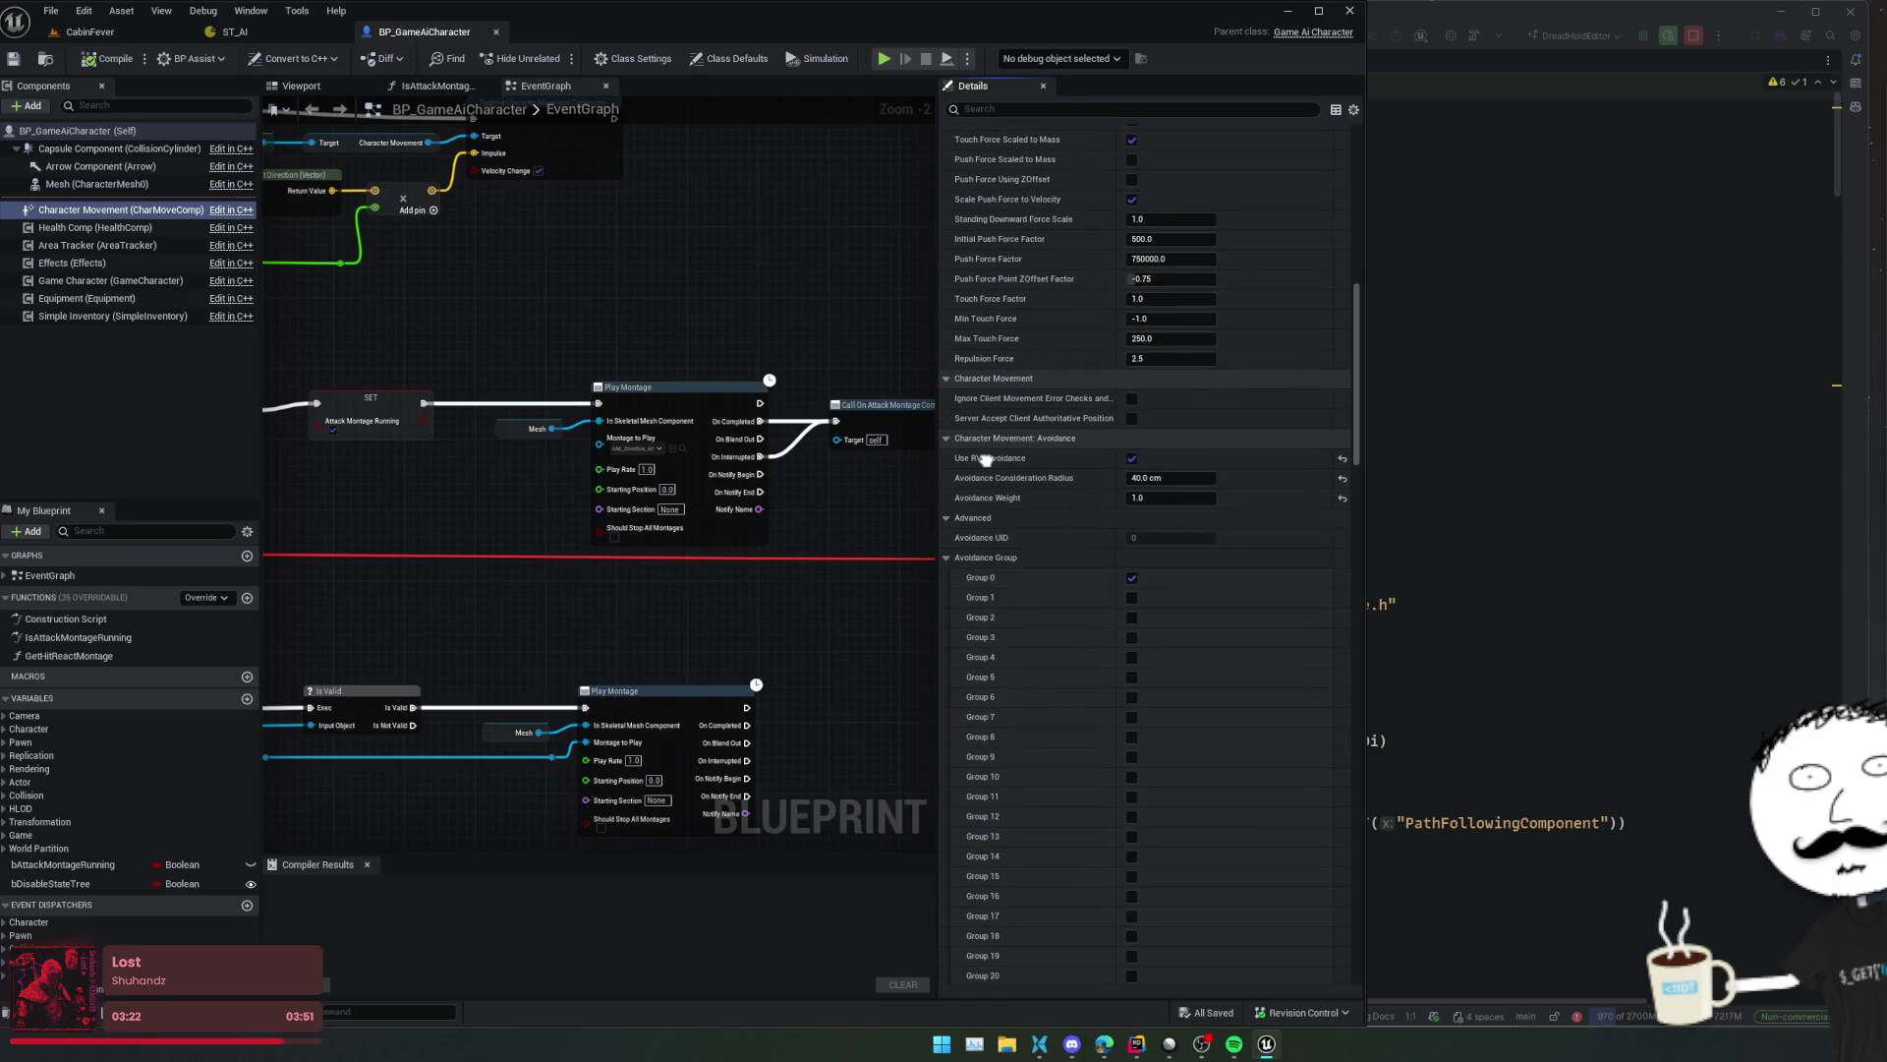
click(1131, 458)
click(947, 557)
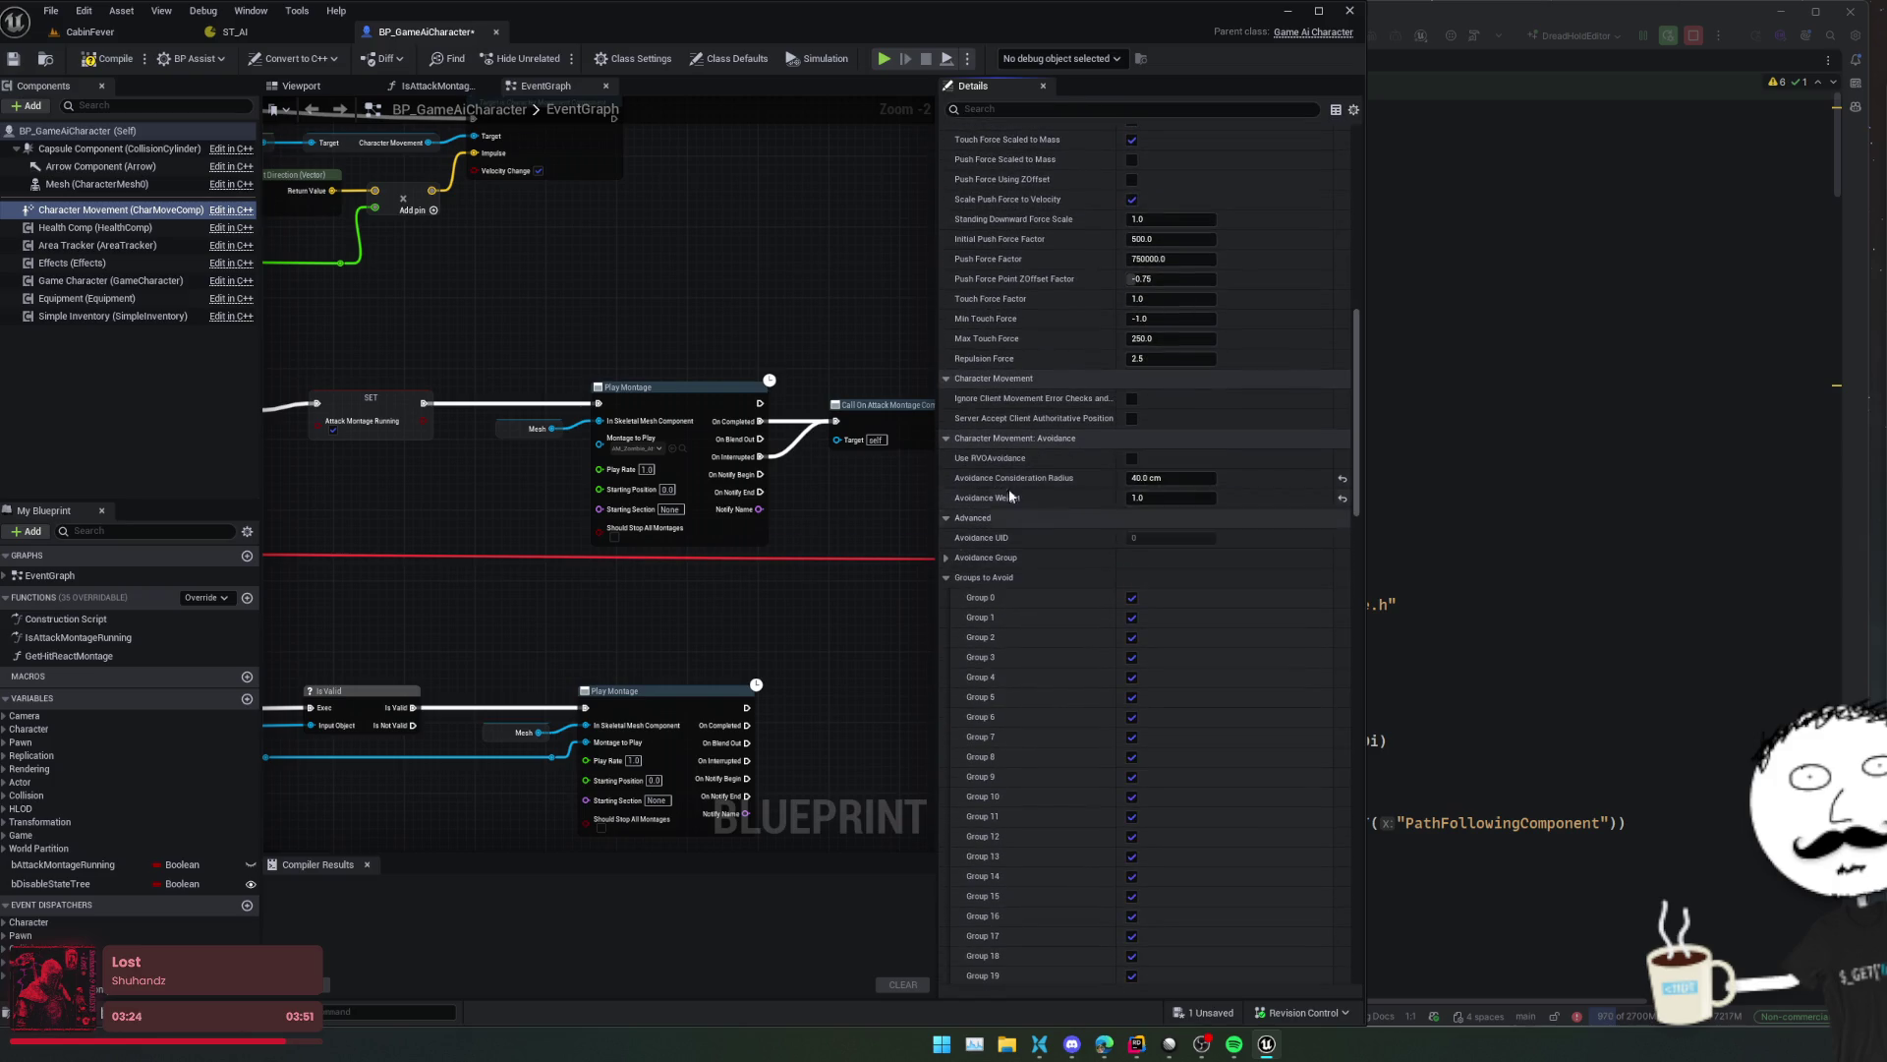
click(1018, 442)
click(1022, 458)
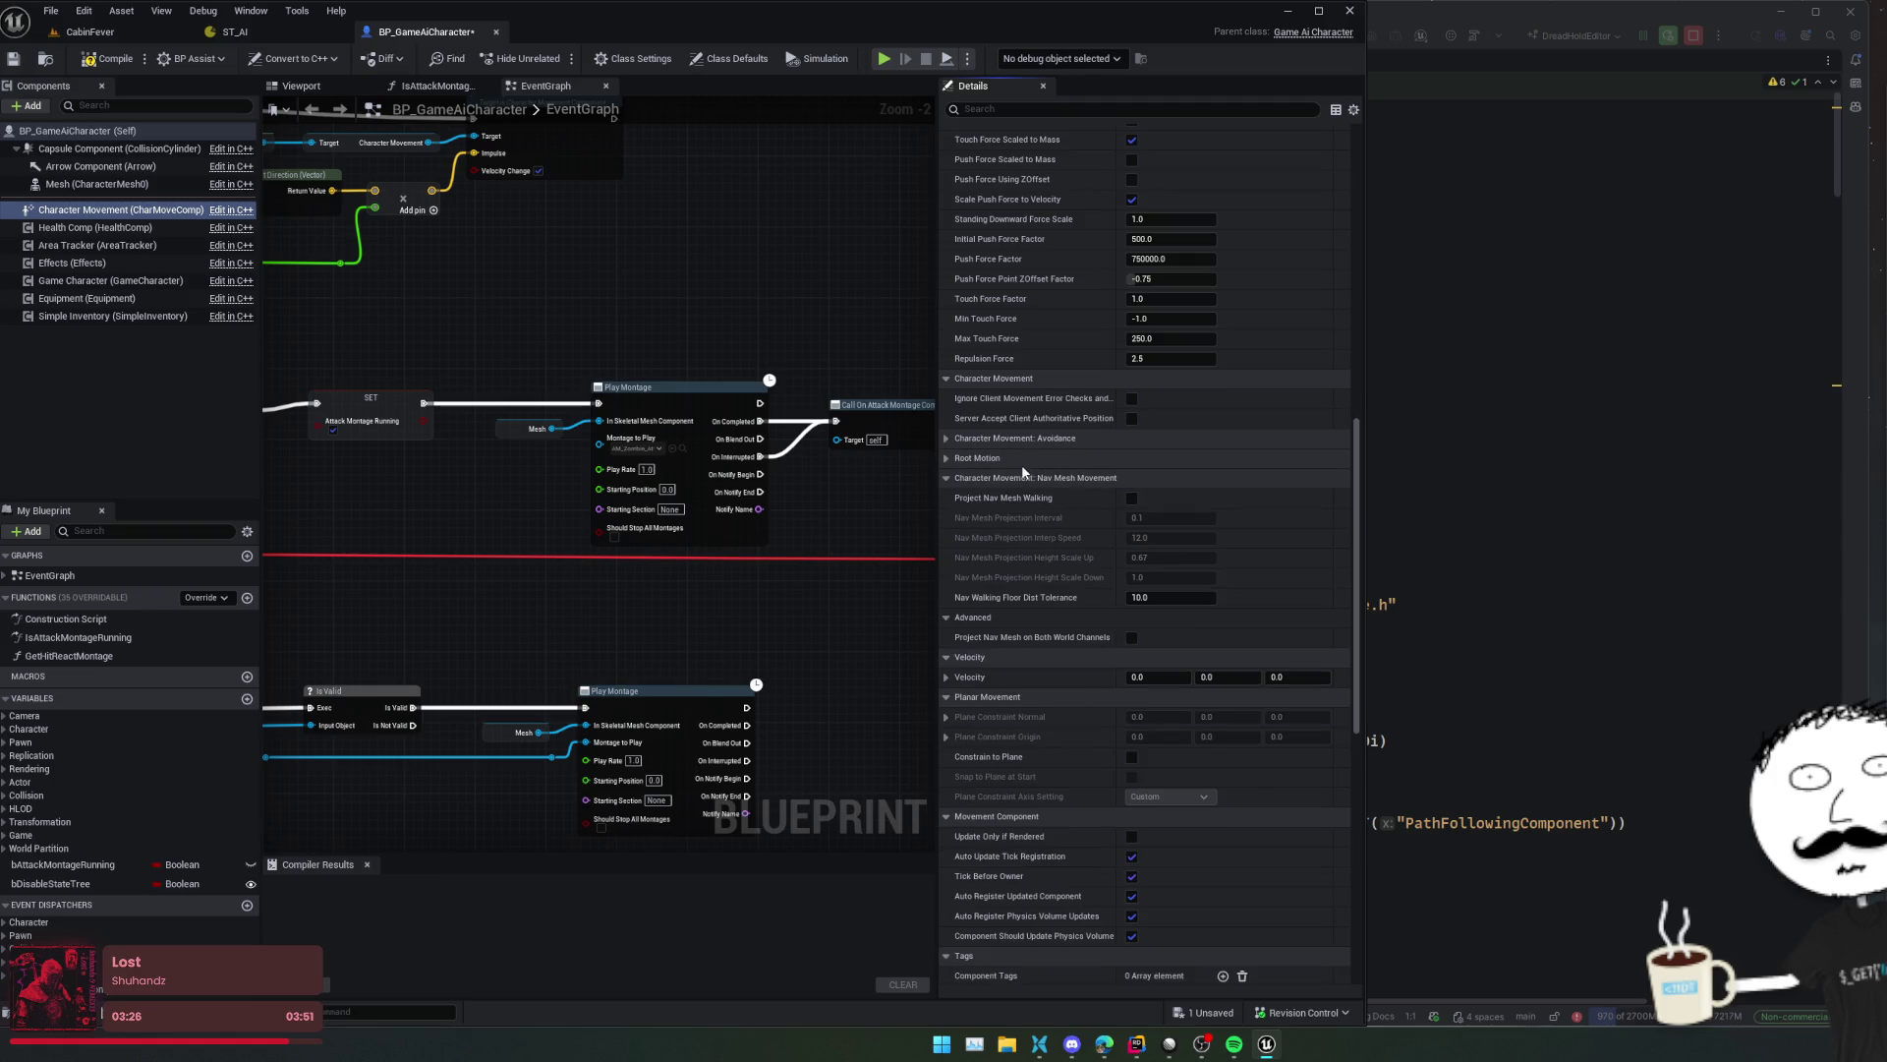
scroll(1024, 485, down, 5)
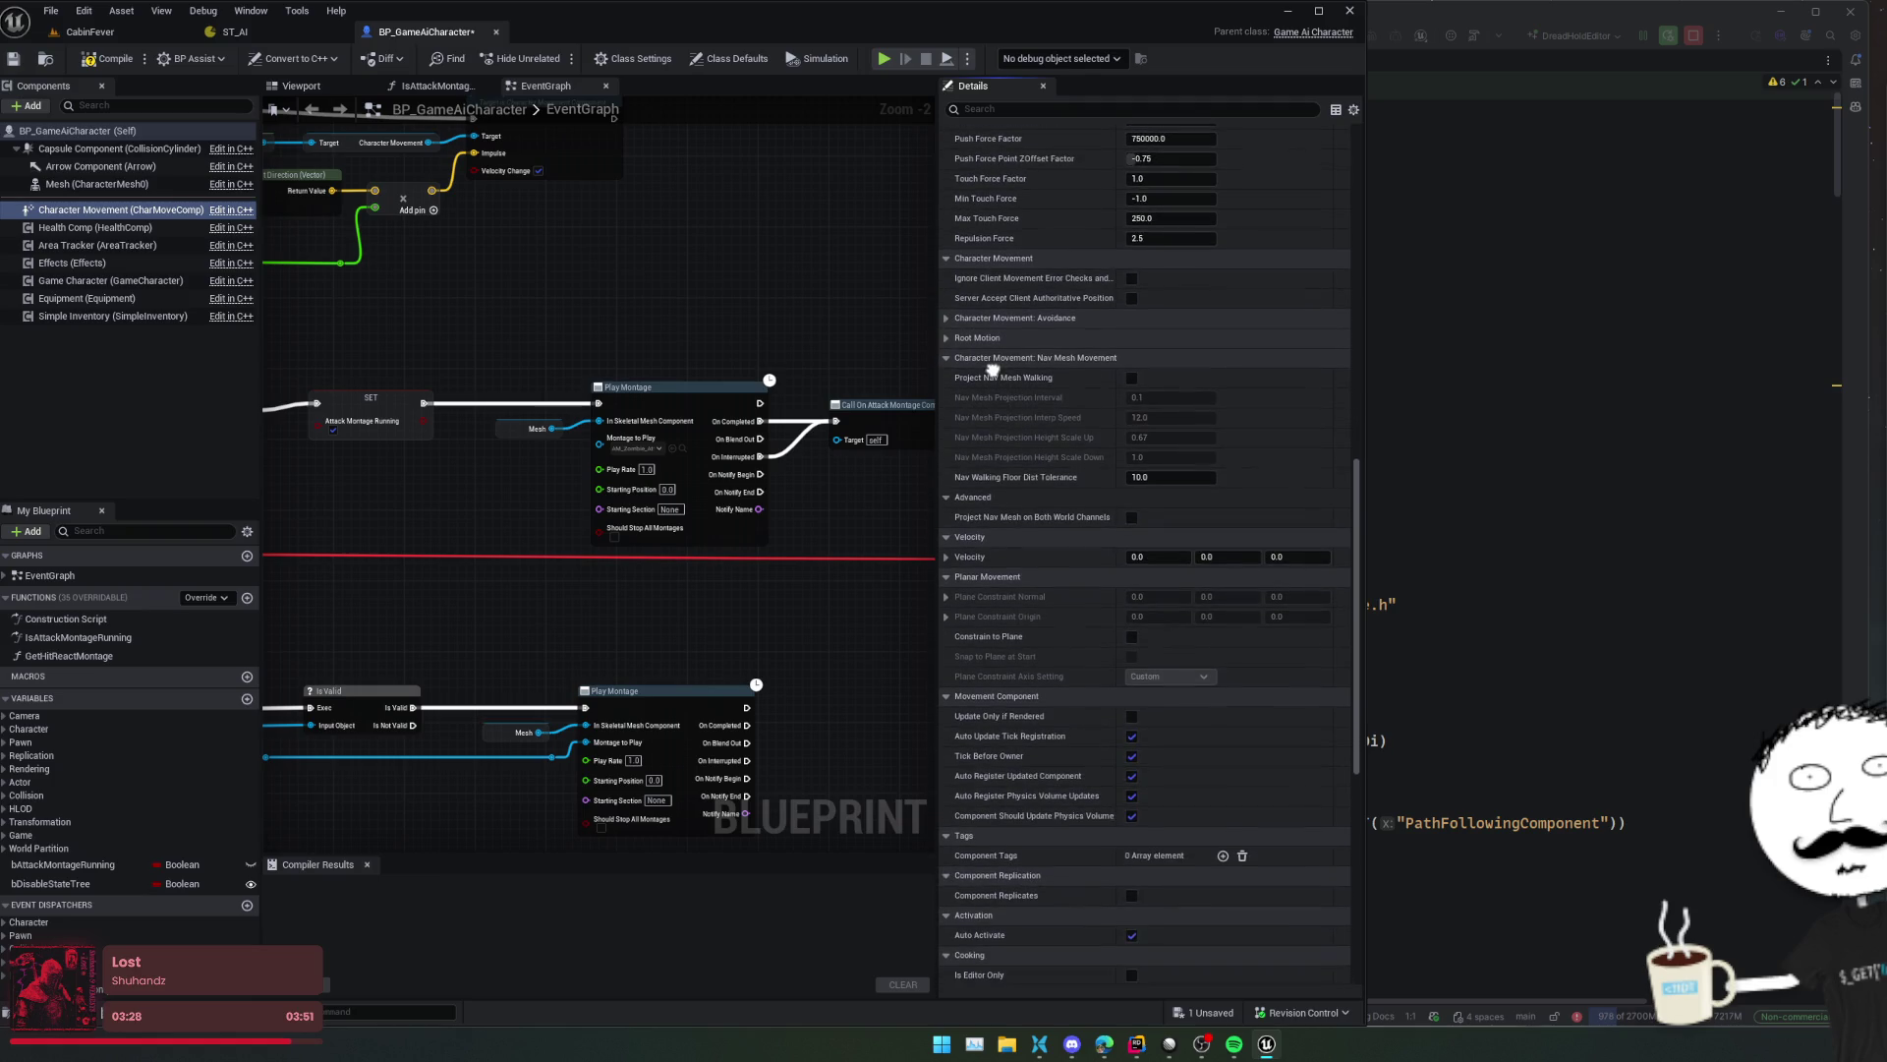
scroll(1025, 313, down, 6)
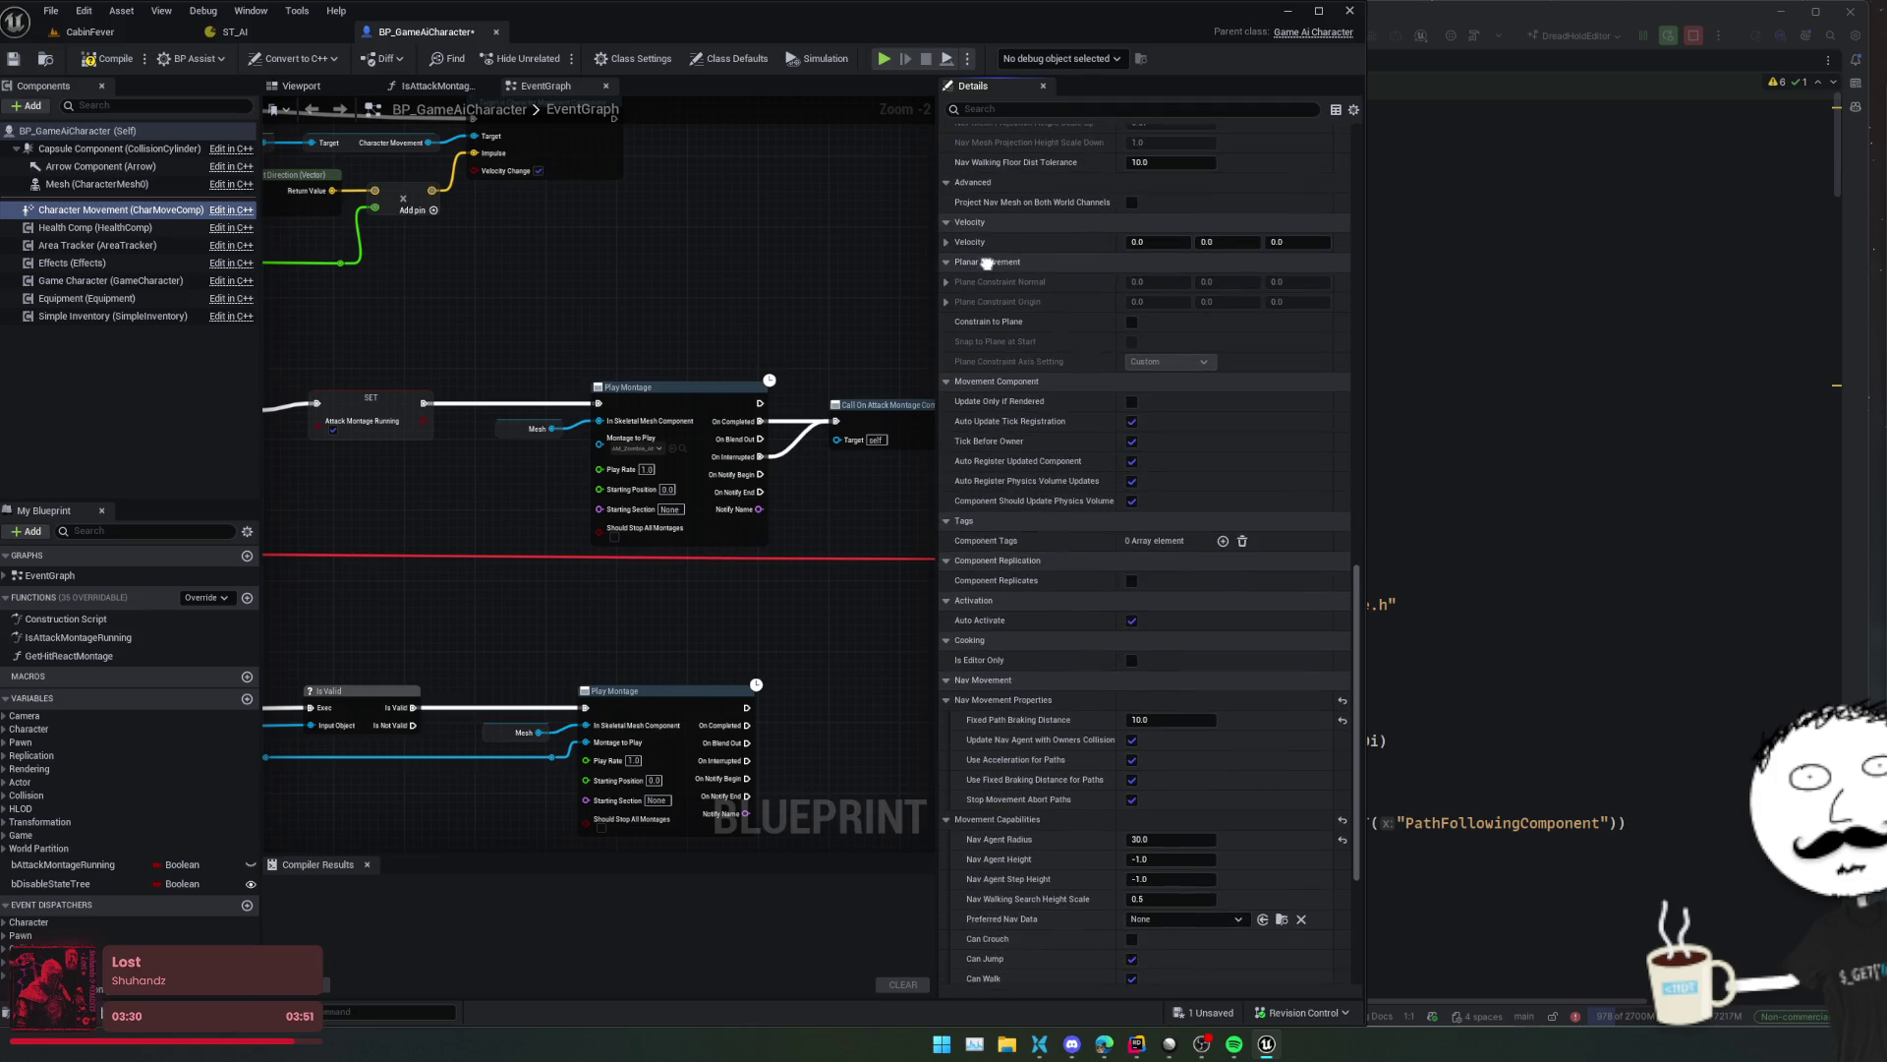
scroll(983, 388, down, 3)
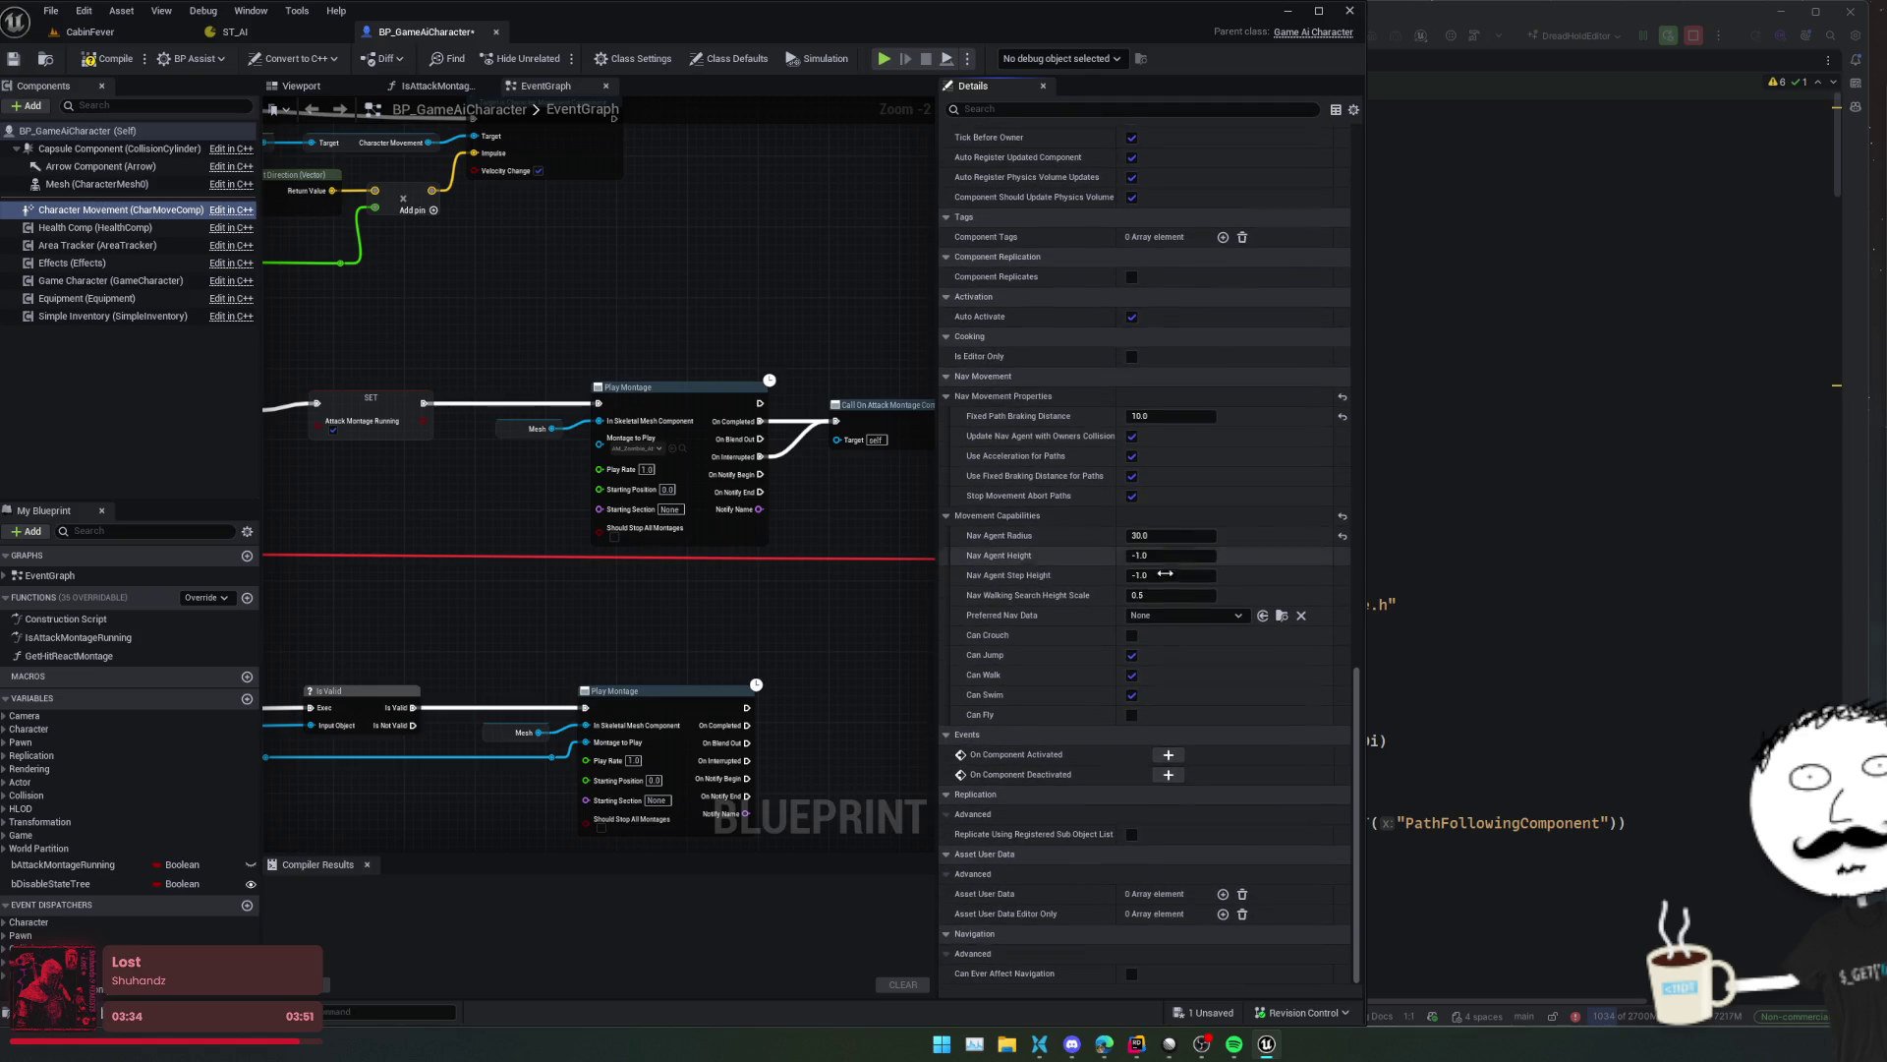
text(40)
key(Return)
key(ctrl+s)
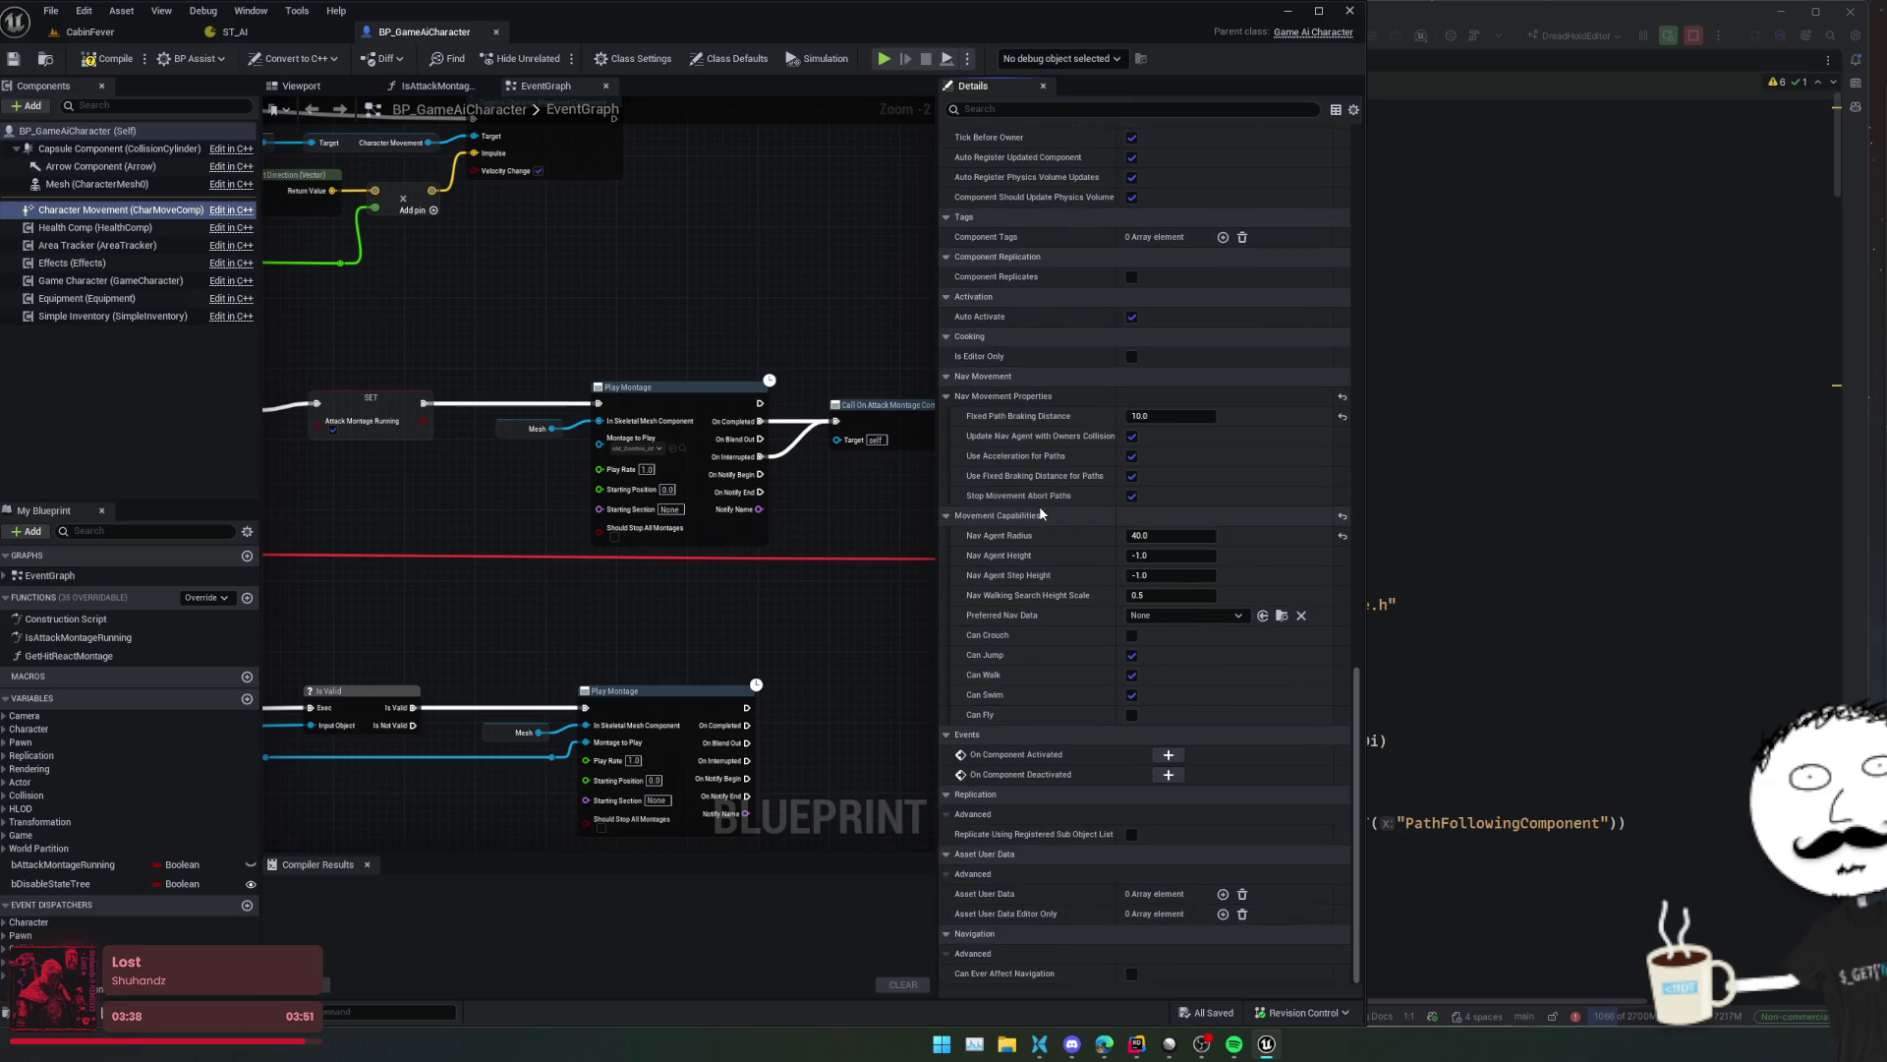
- Set Default Land Movement Mode to Navmesh Walking, compile and save, then return to CabinFever
scroll(1056, 609, up, 12)
scroll(1033, 626, up, 8)
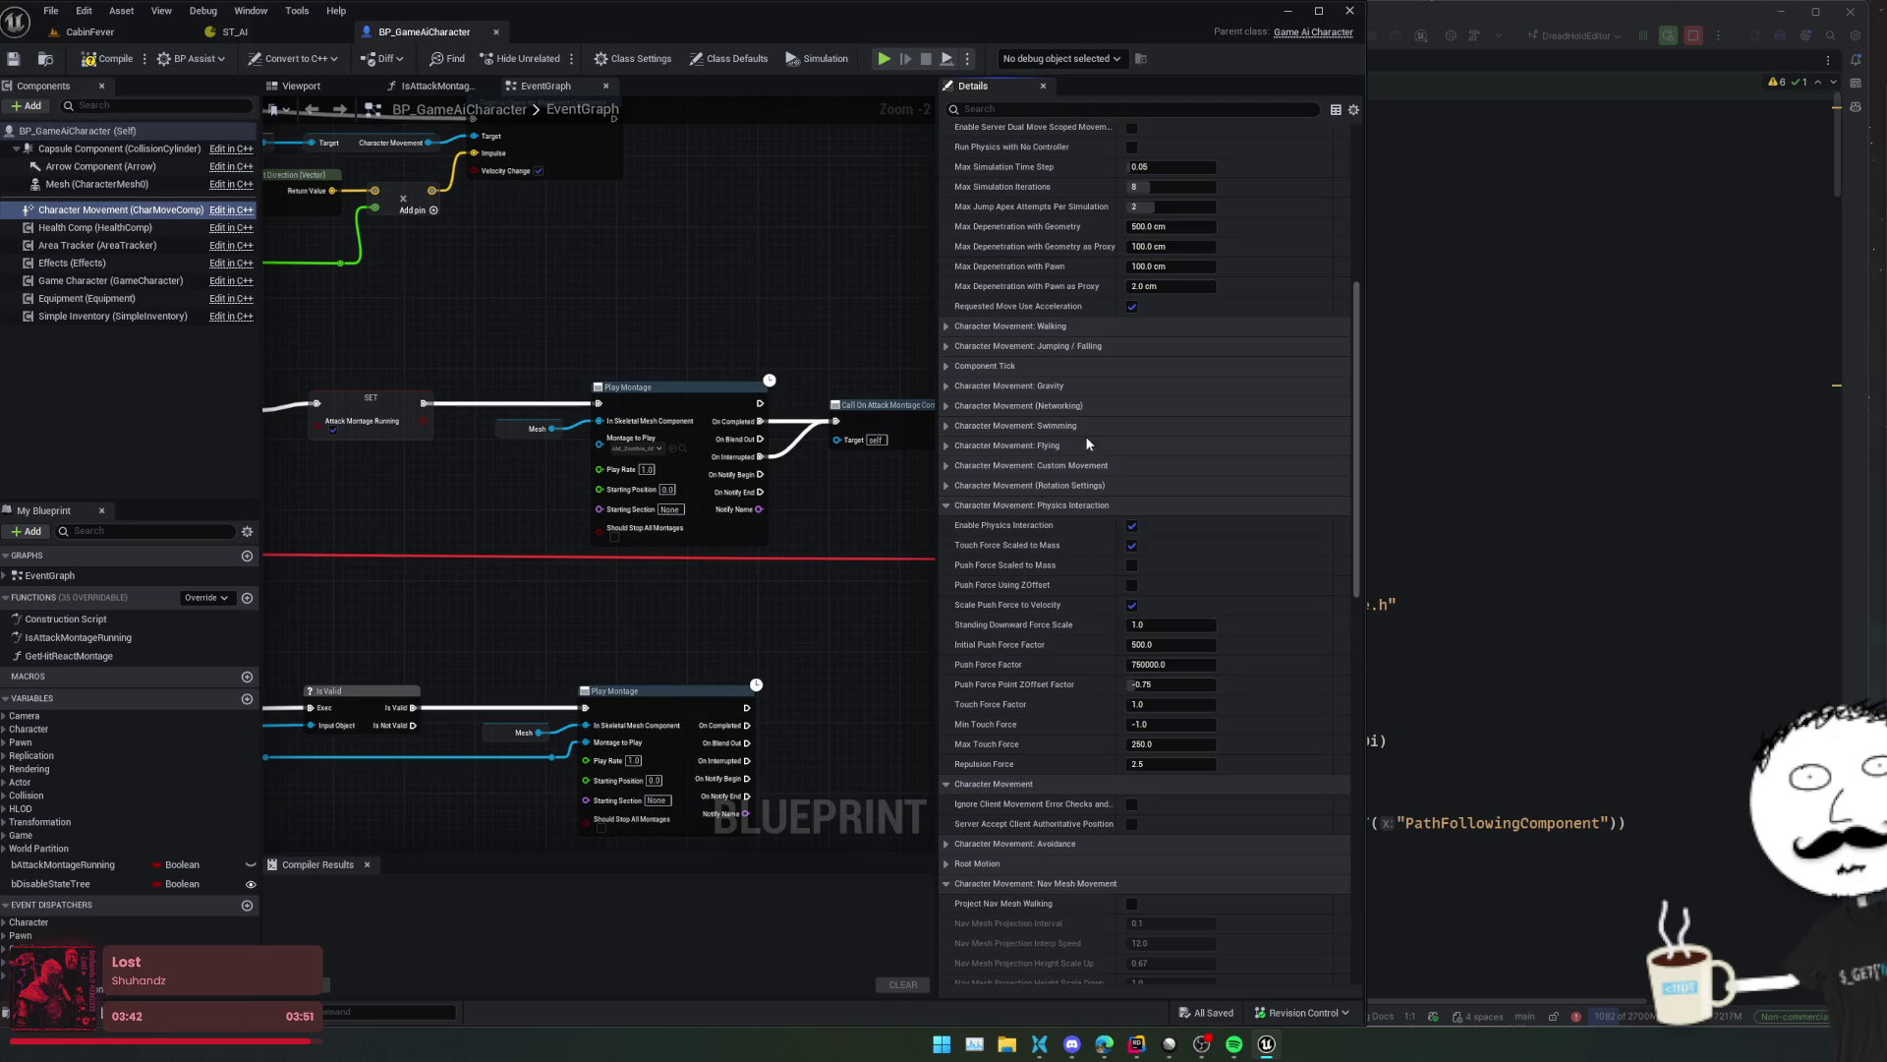
scroll(1087, 445, up, 9)
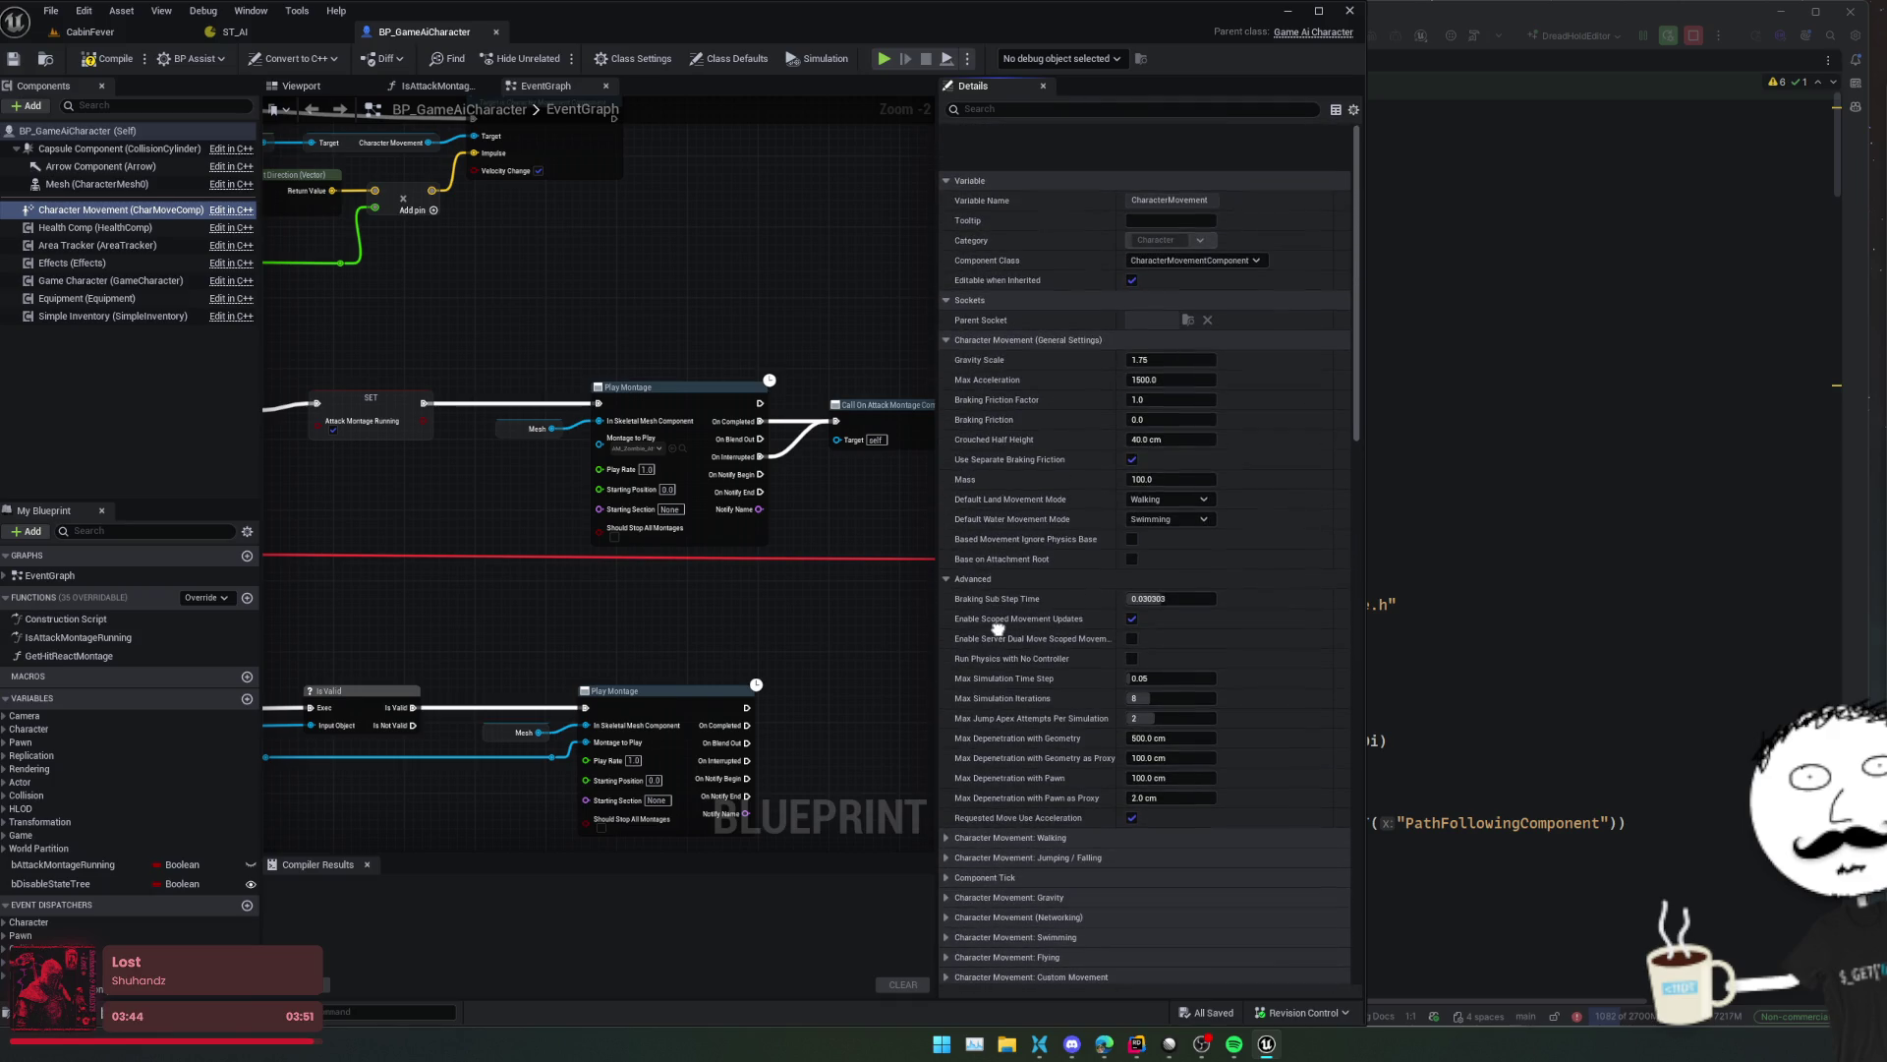
scroll(998, 627, down, 1)
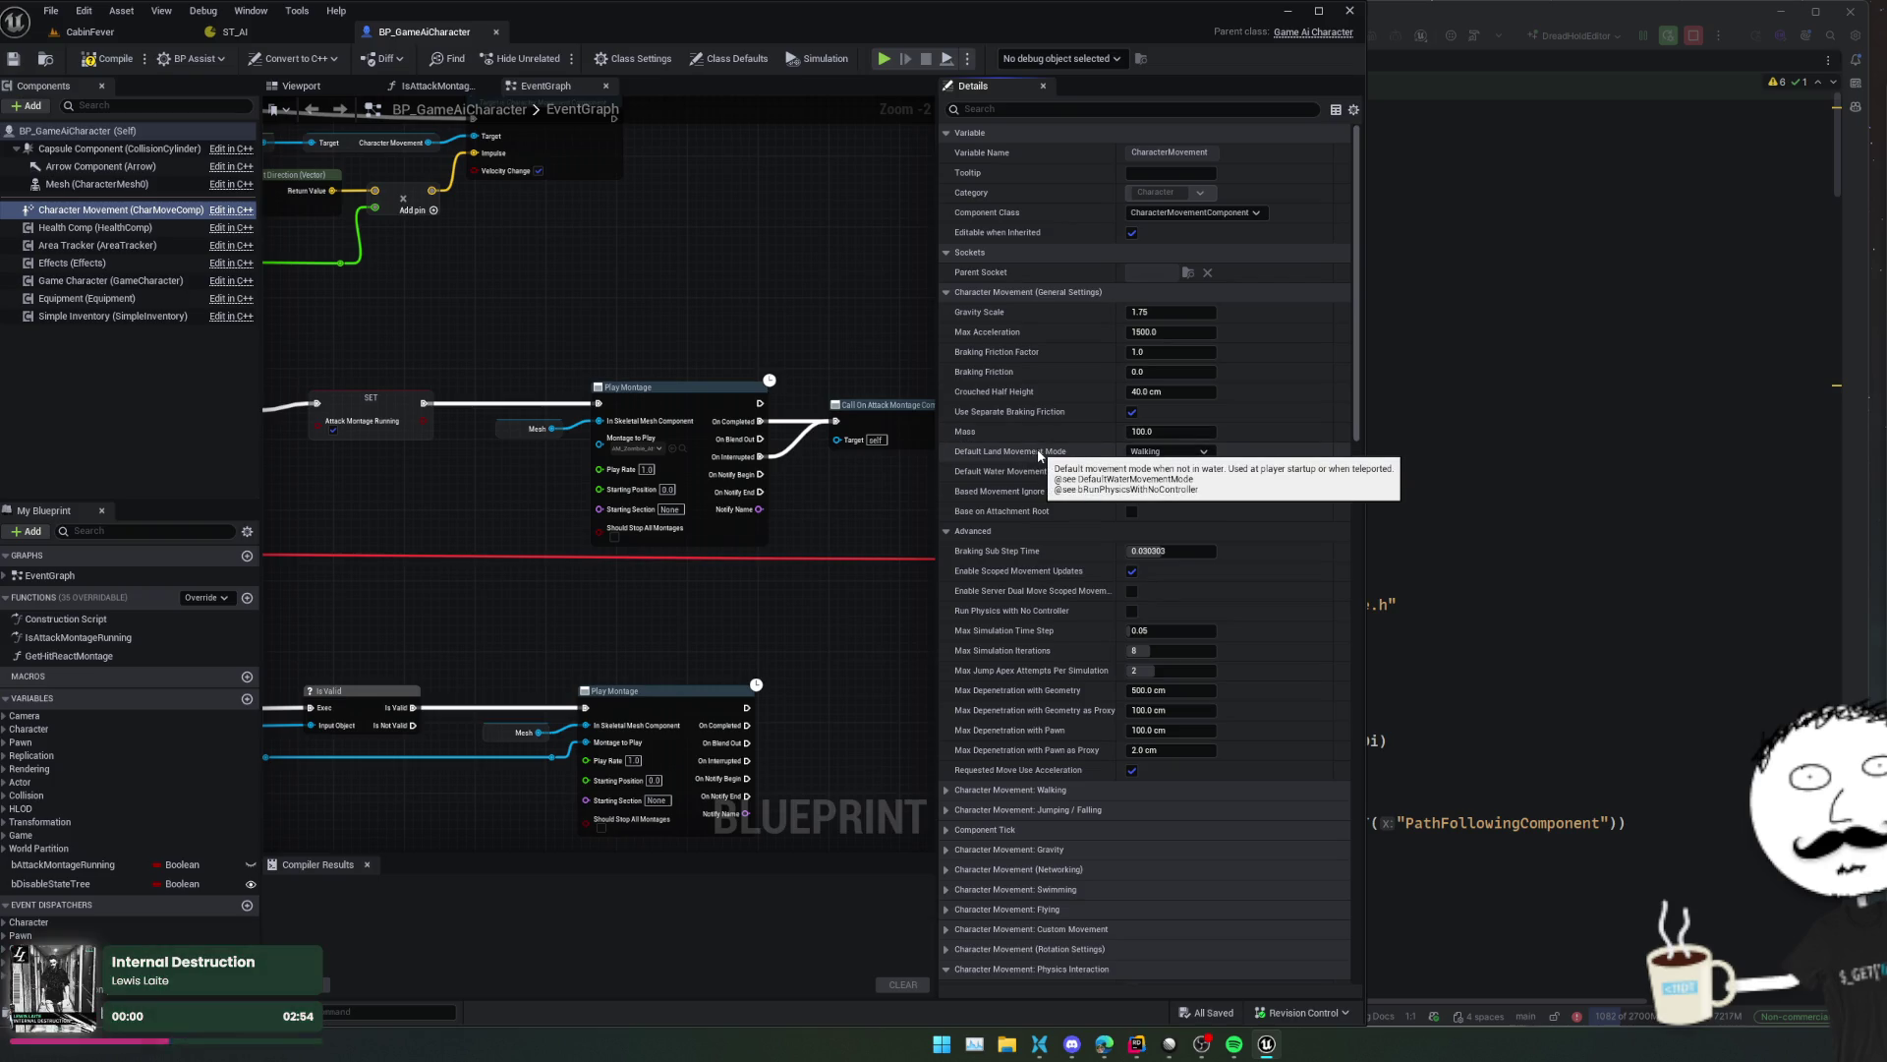
click(1179, 451)
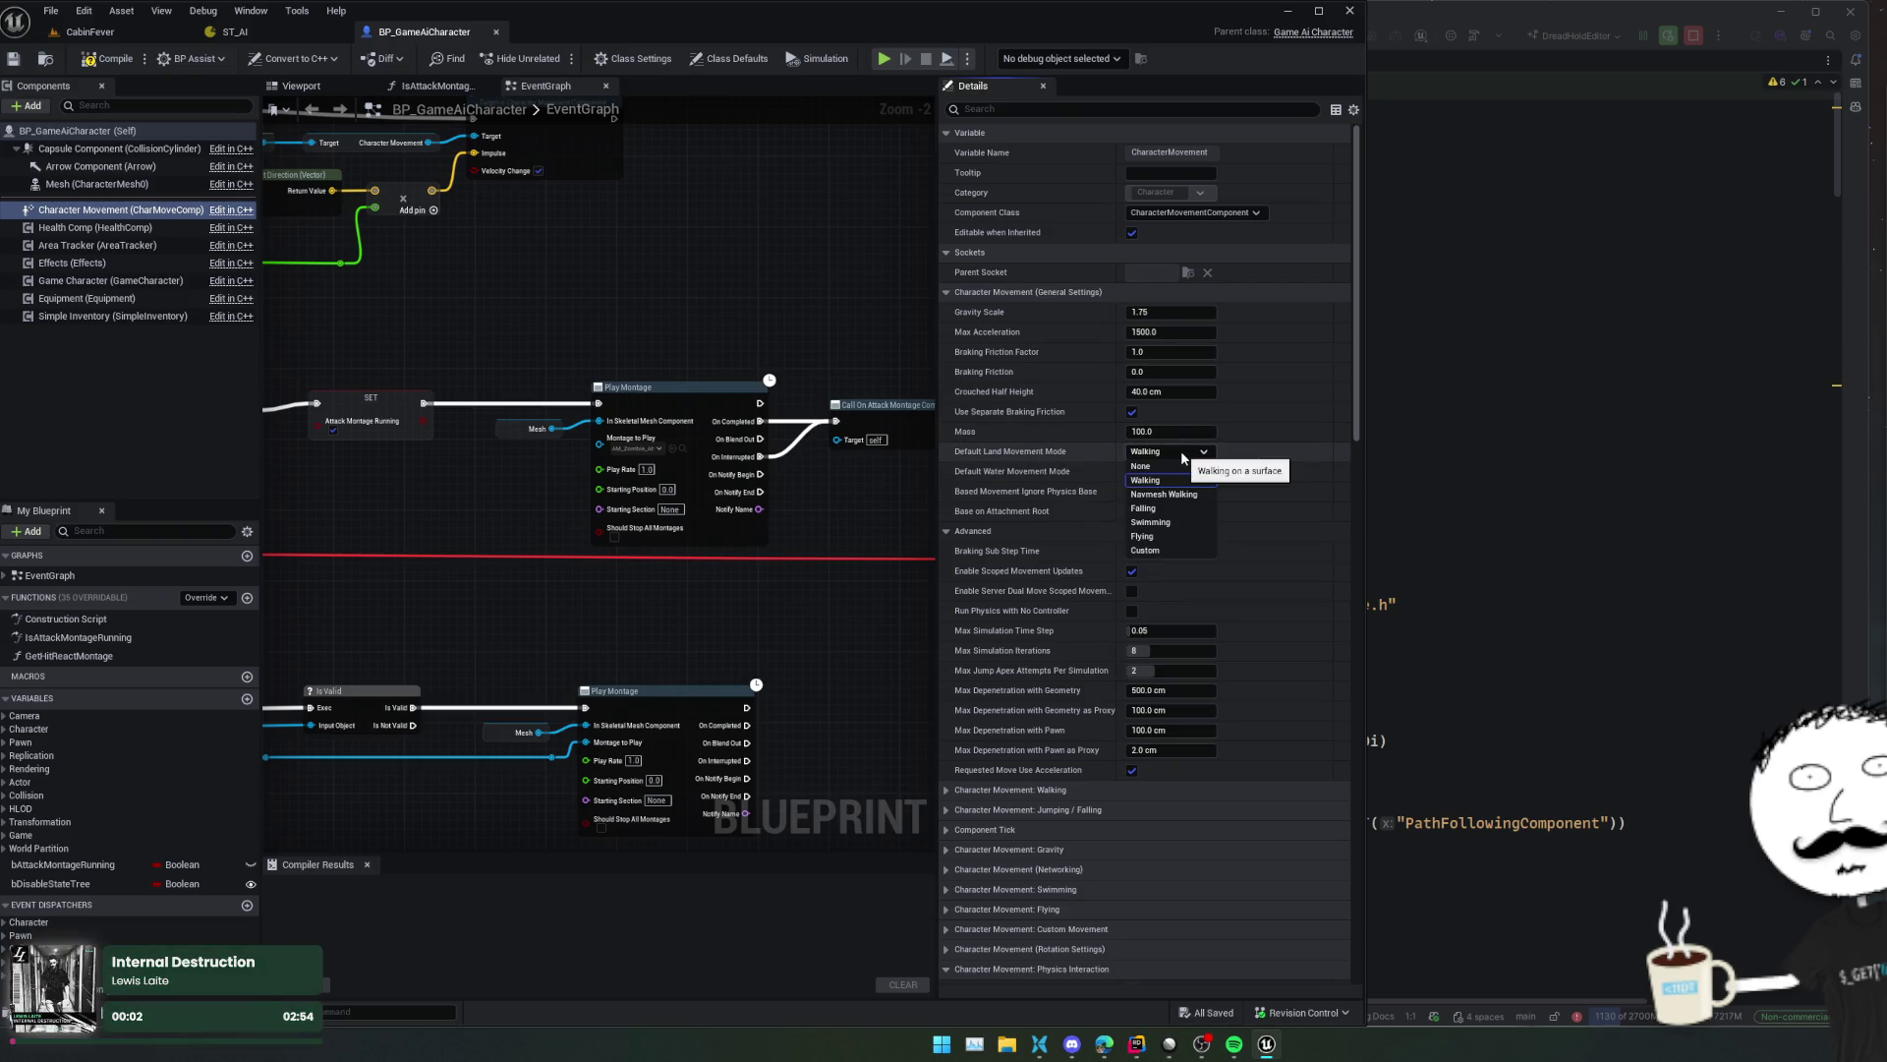
click(1180, 492)
key(ctrl+s)
click(103, 59)
click(15, 61)
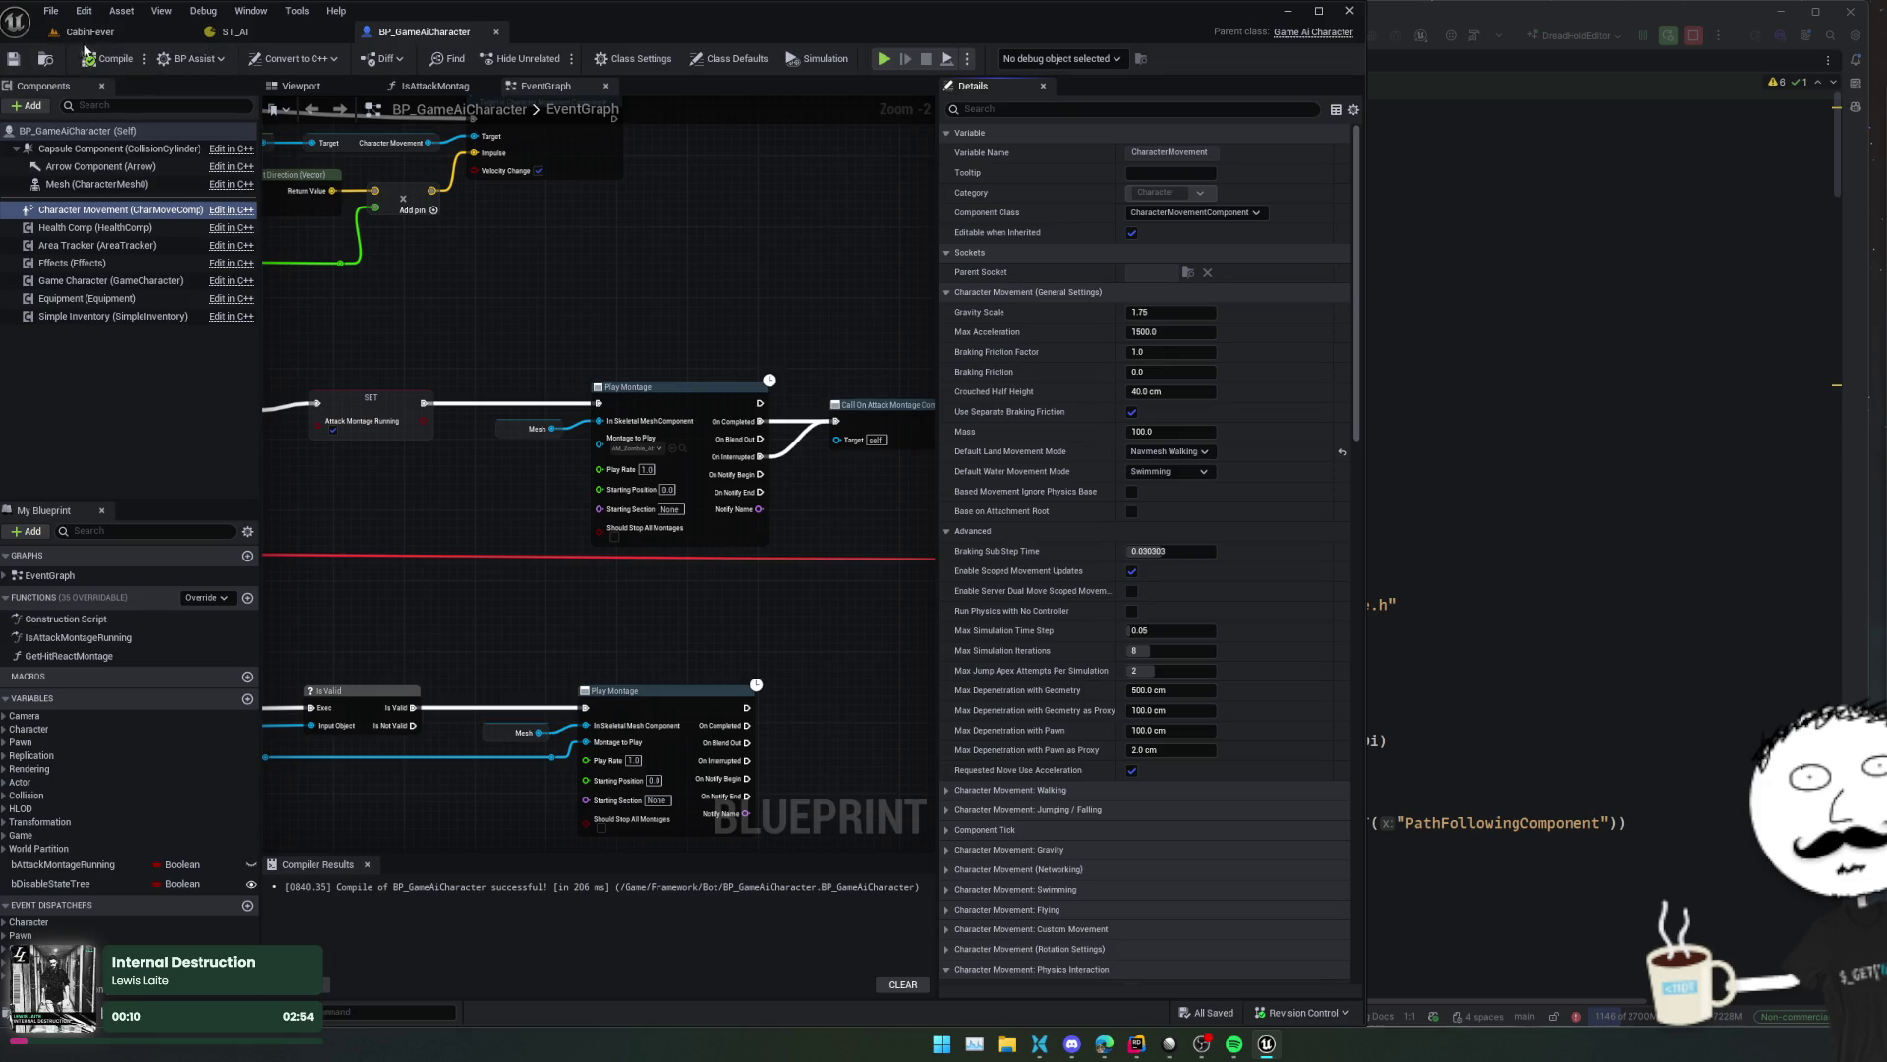
click(86, 32)
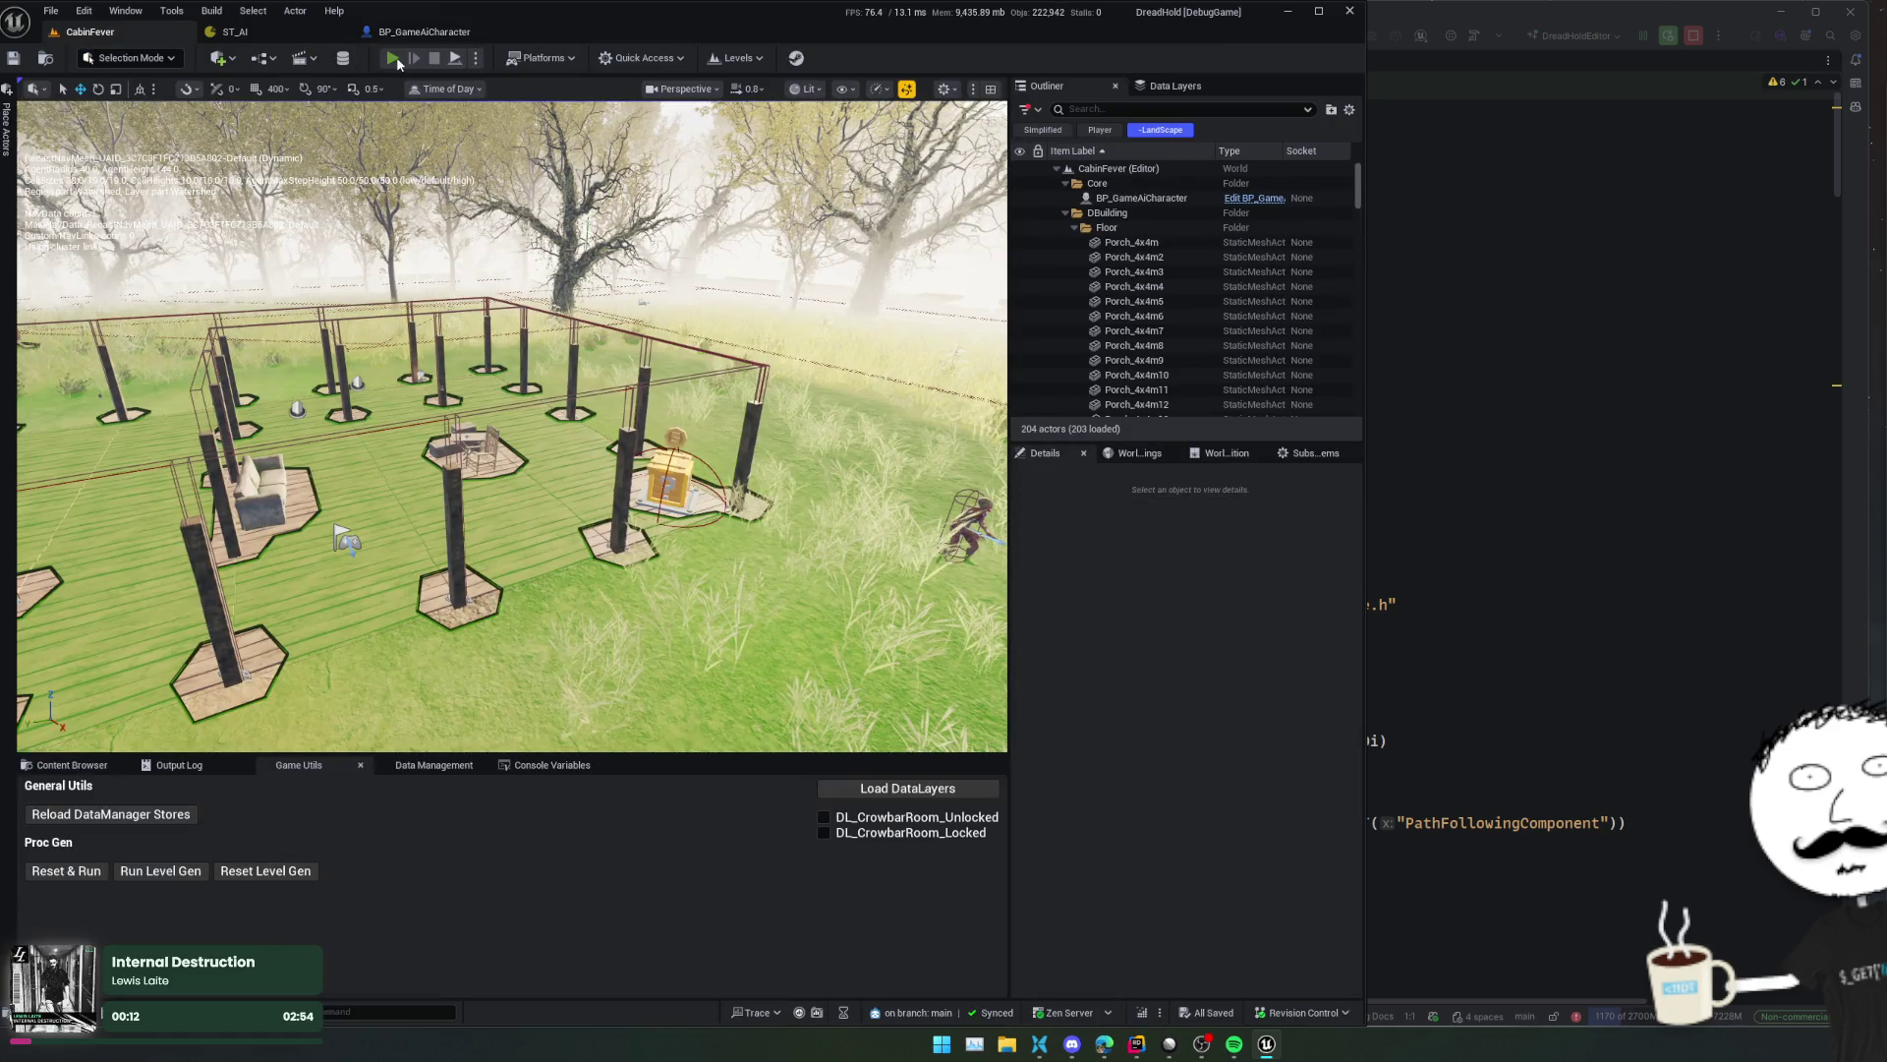
- Play the CabinFever level, walk through the cabin in third-person view, then free the cursor
click(393, 59)
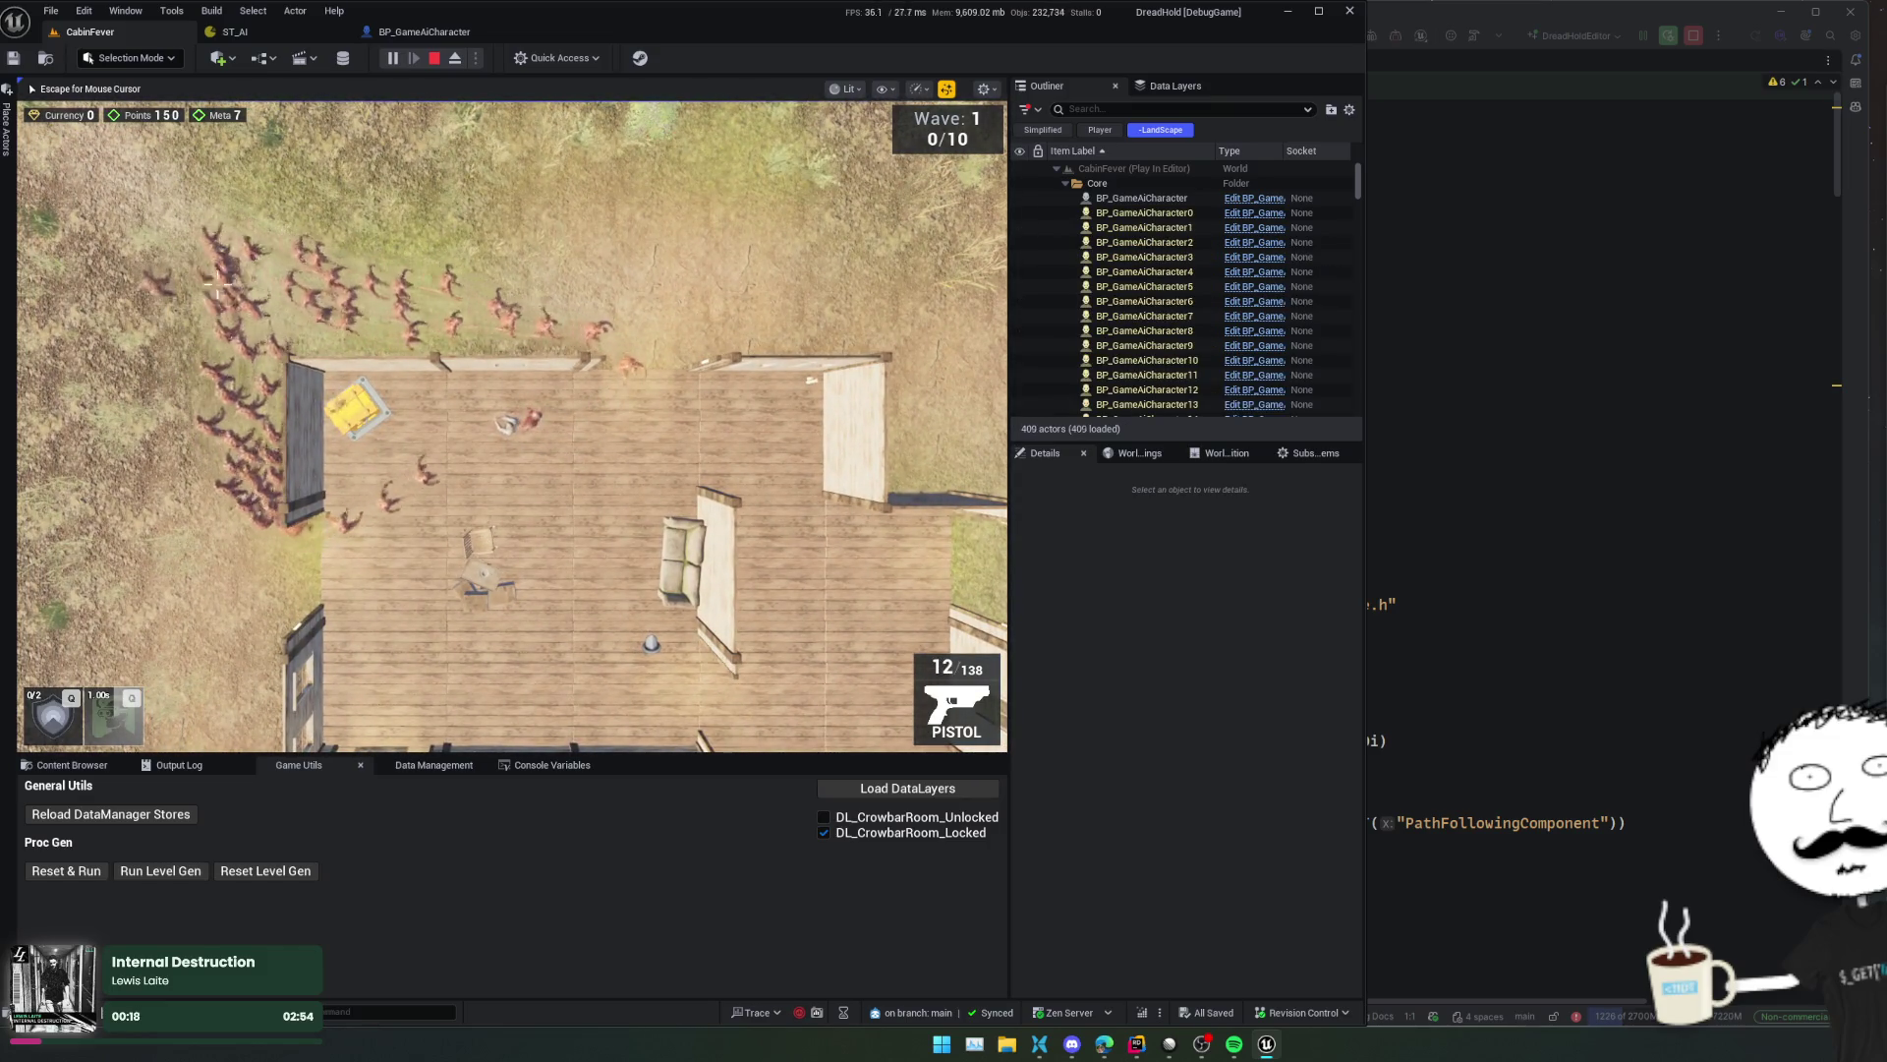
key(s)
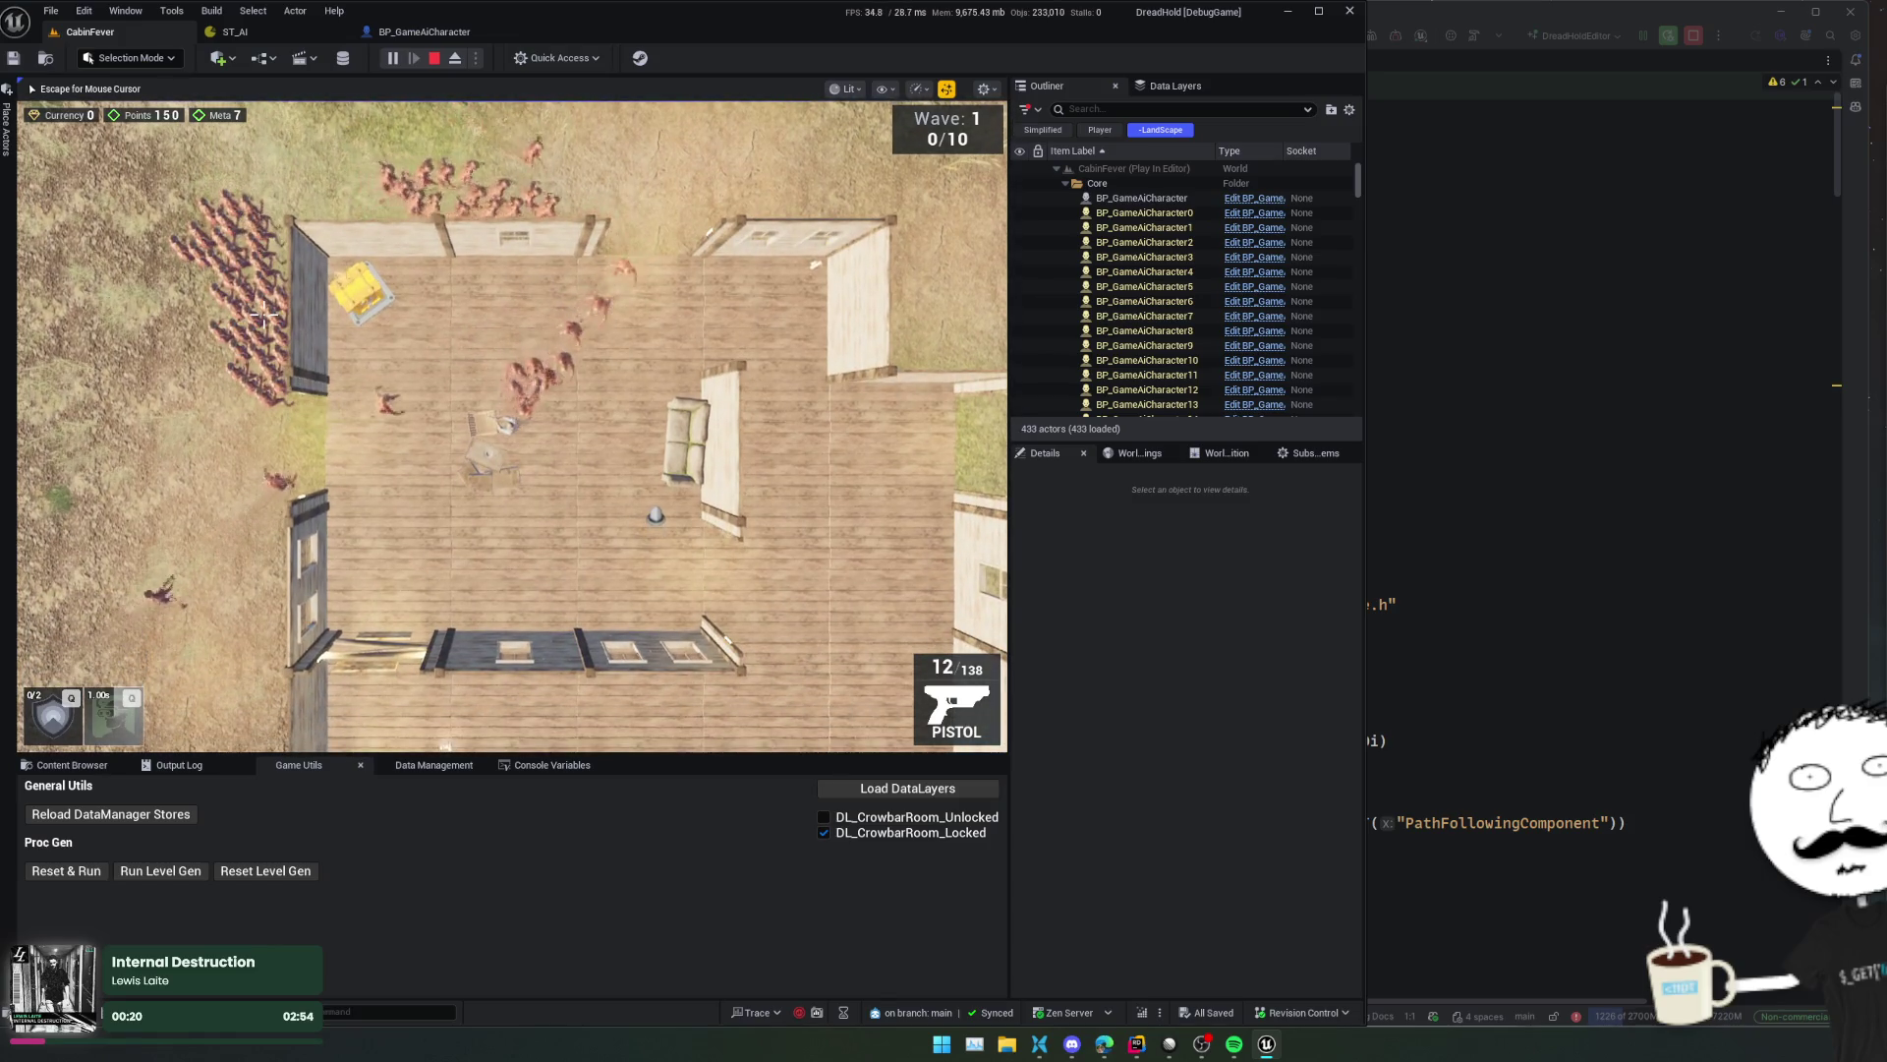
key(v)
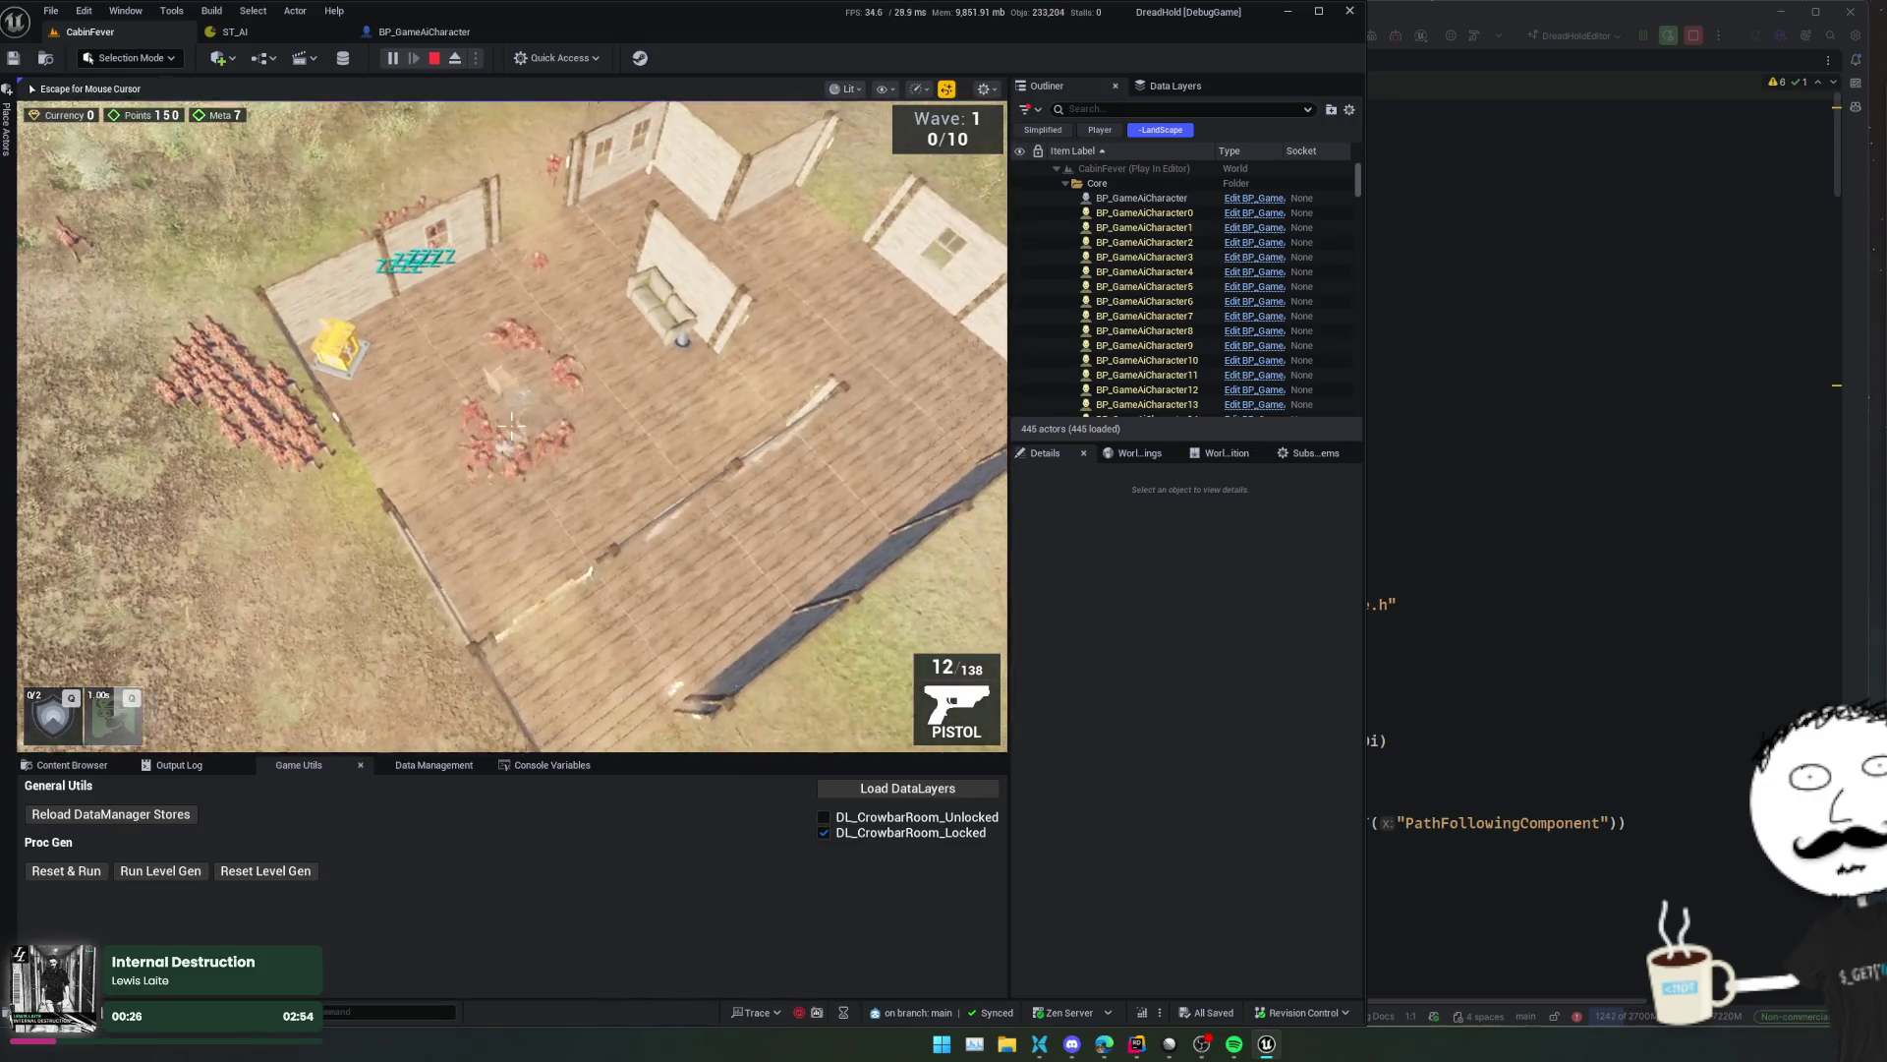
key(Escape)
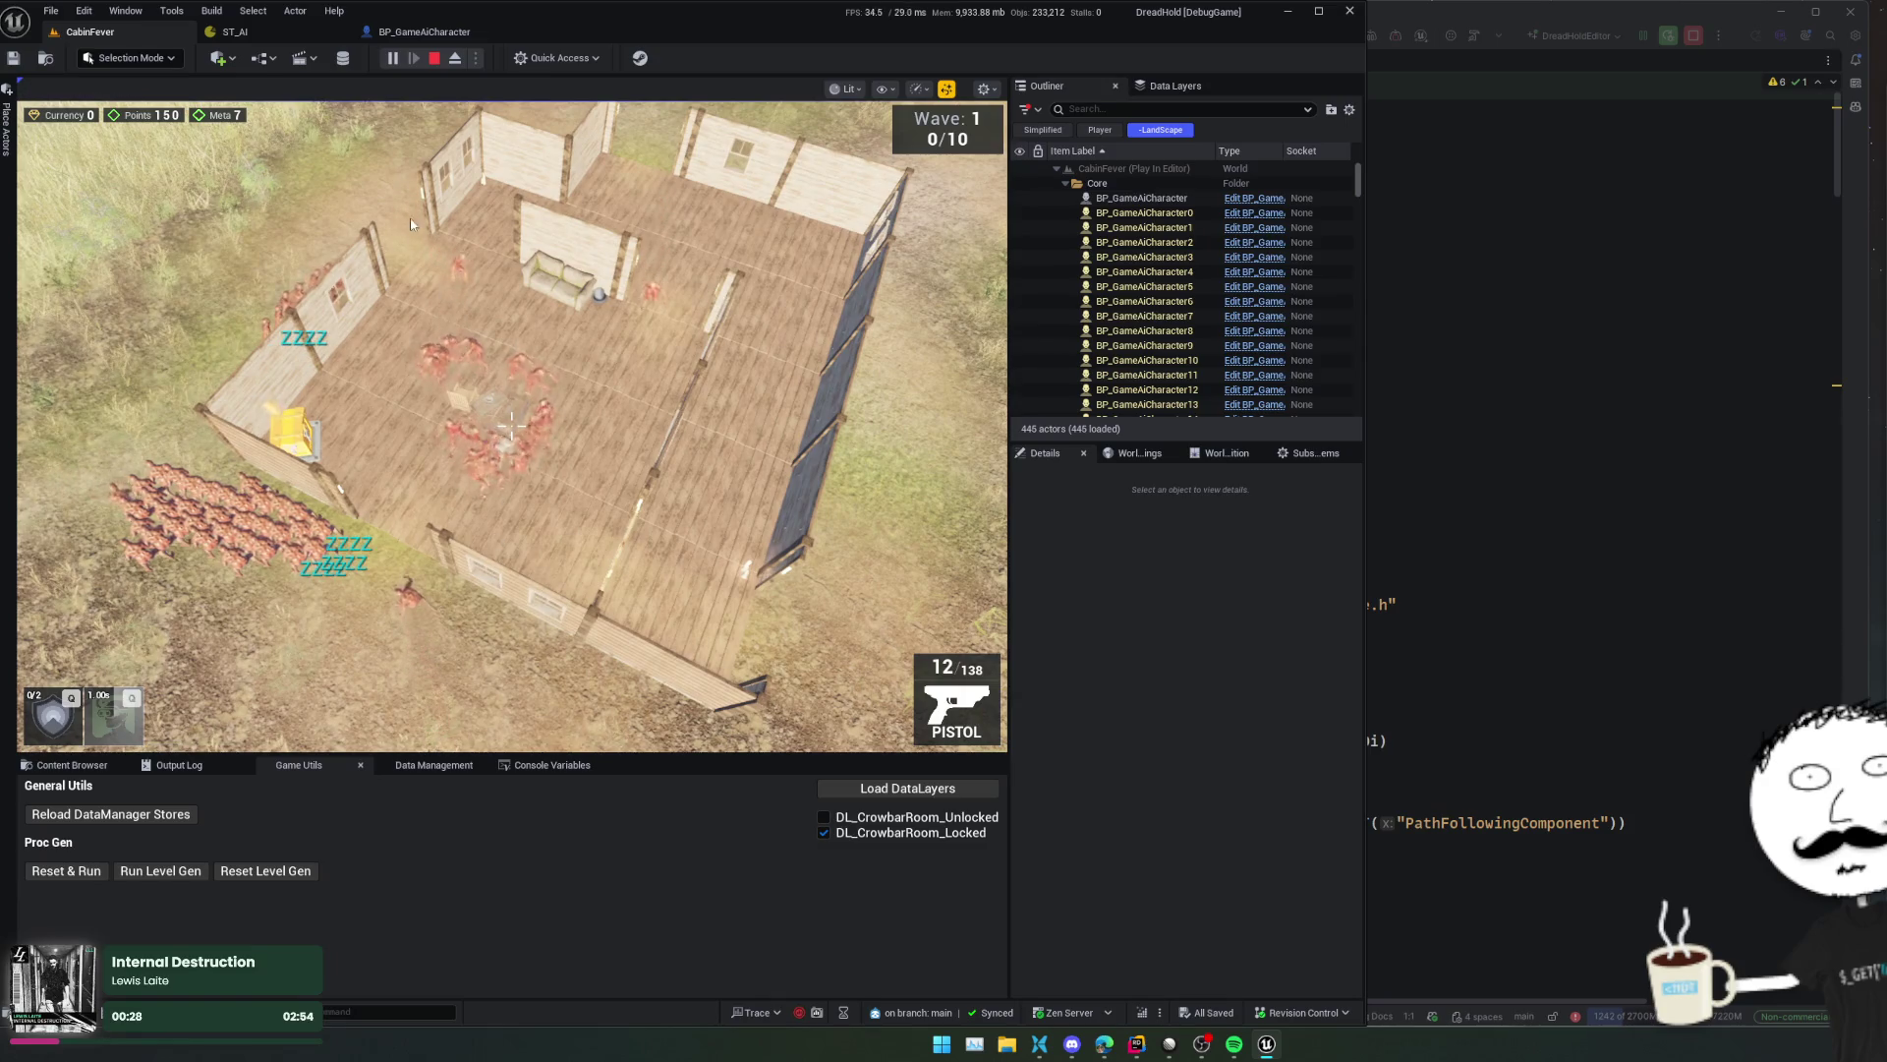
- Launch the Visual Logger from the command palette and start recording AI activity
key(ctrl+shift+p)
text(Visual Log)
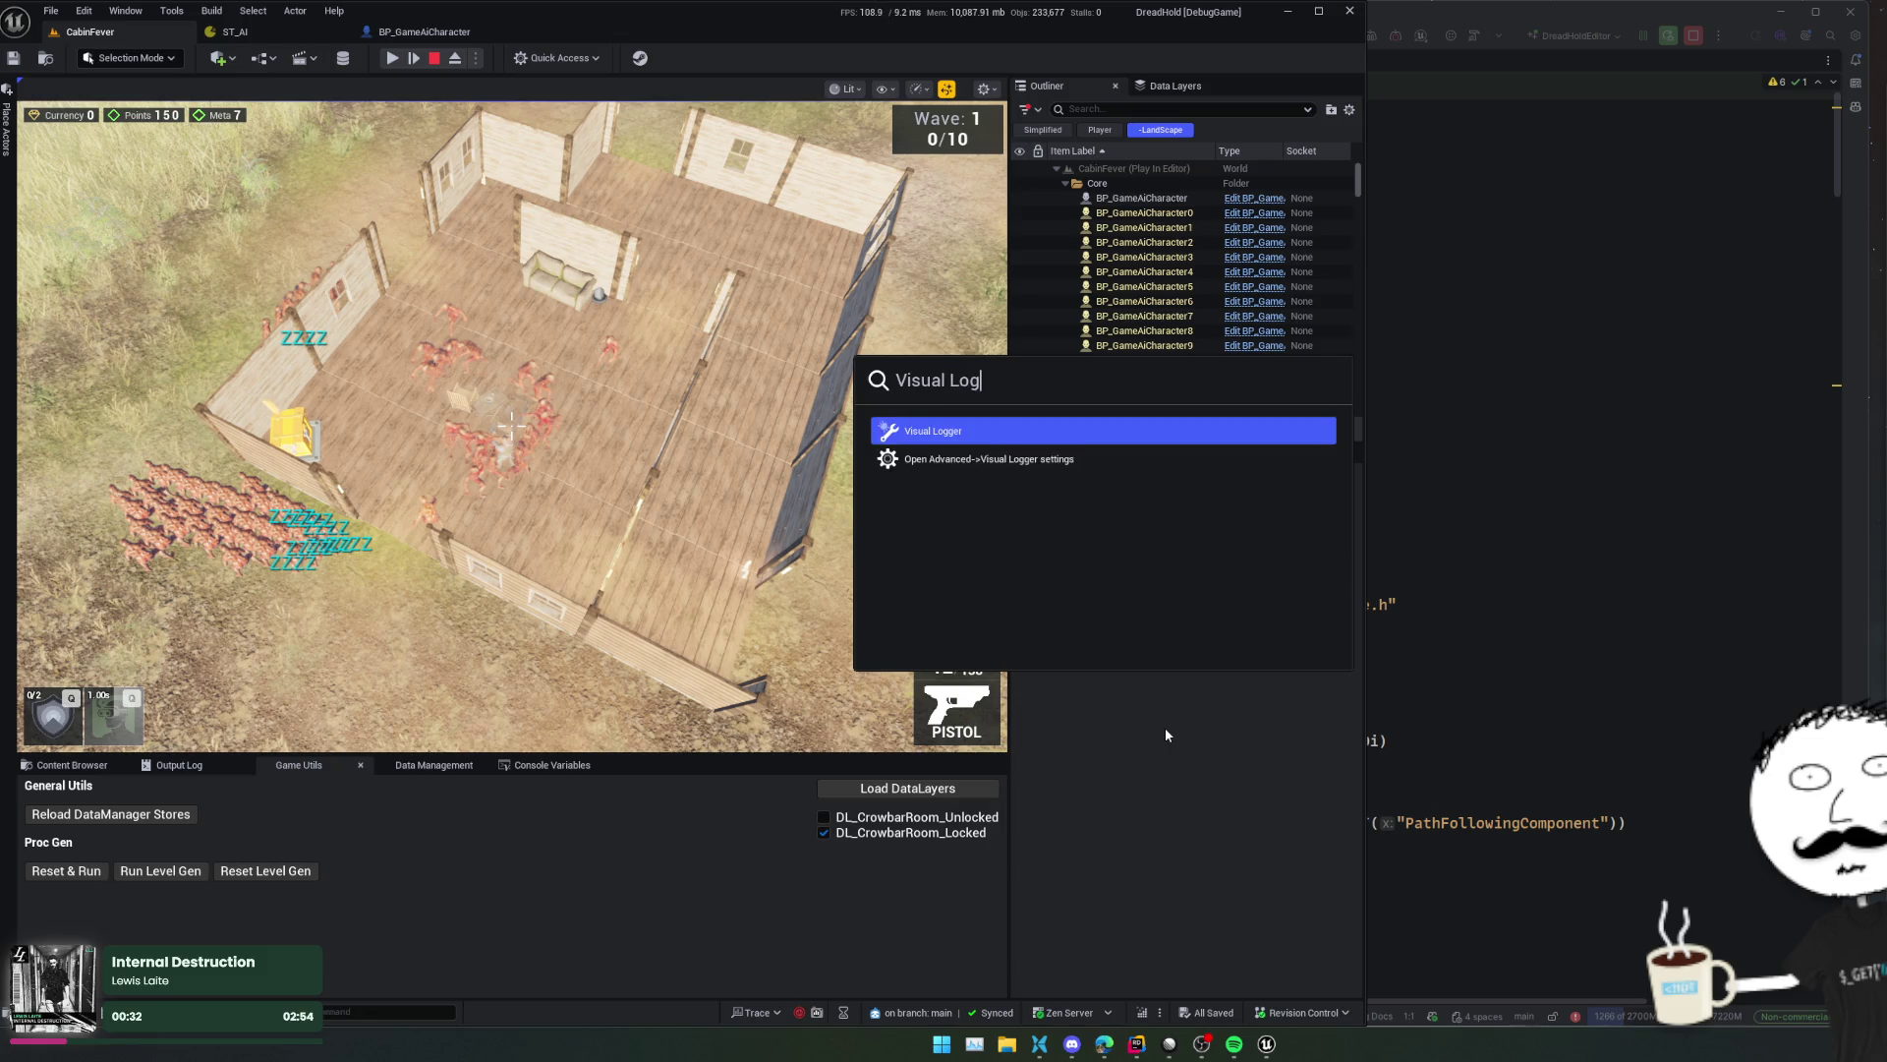
key(Return)
click(910, 407)
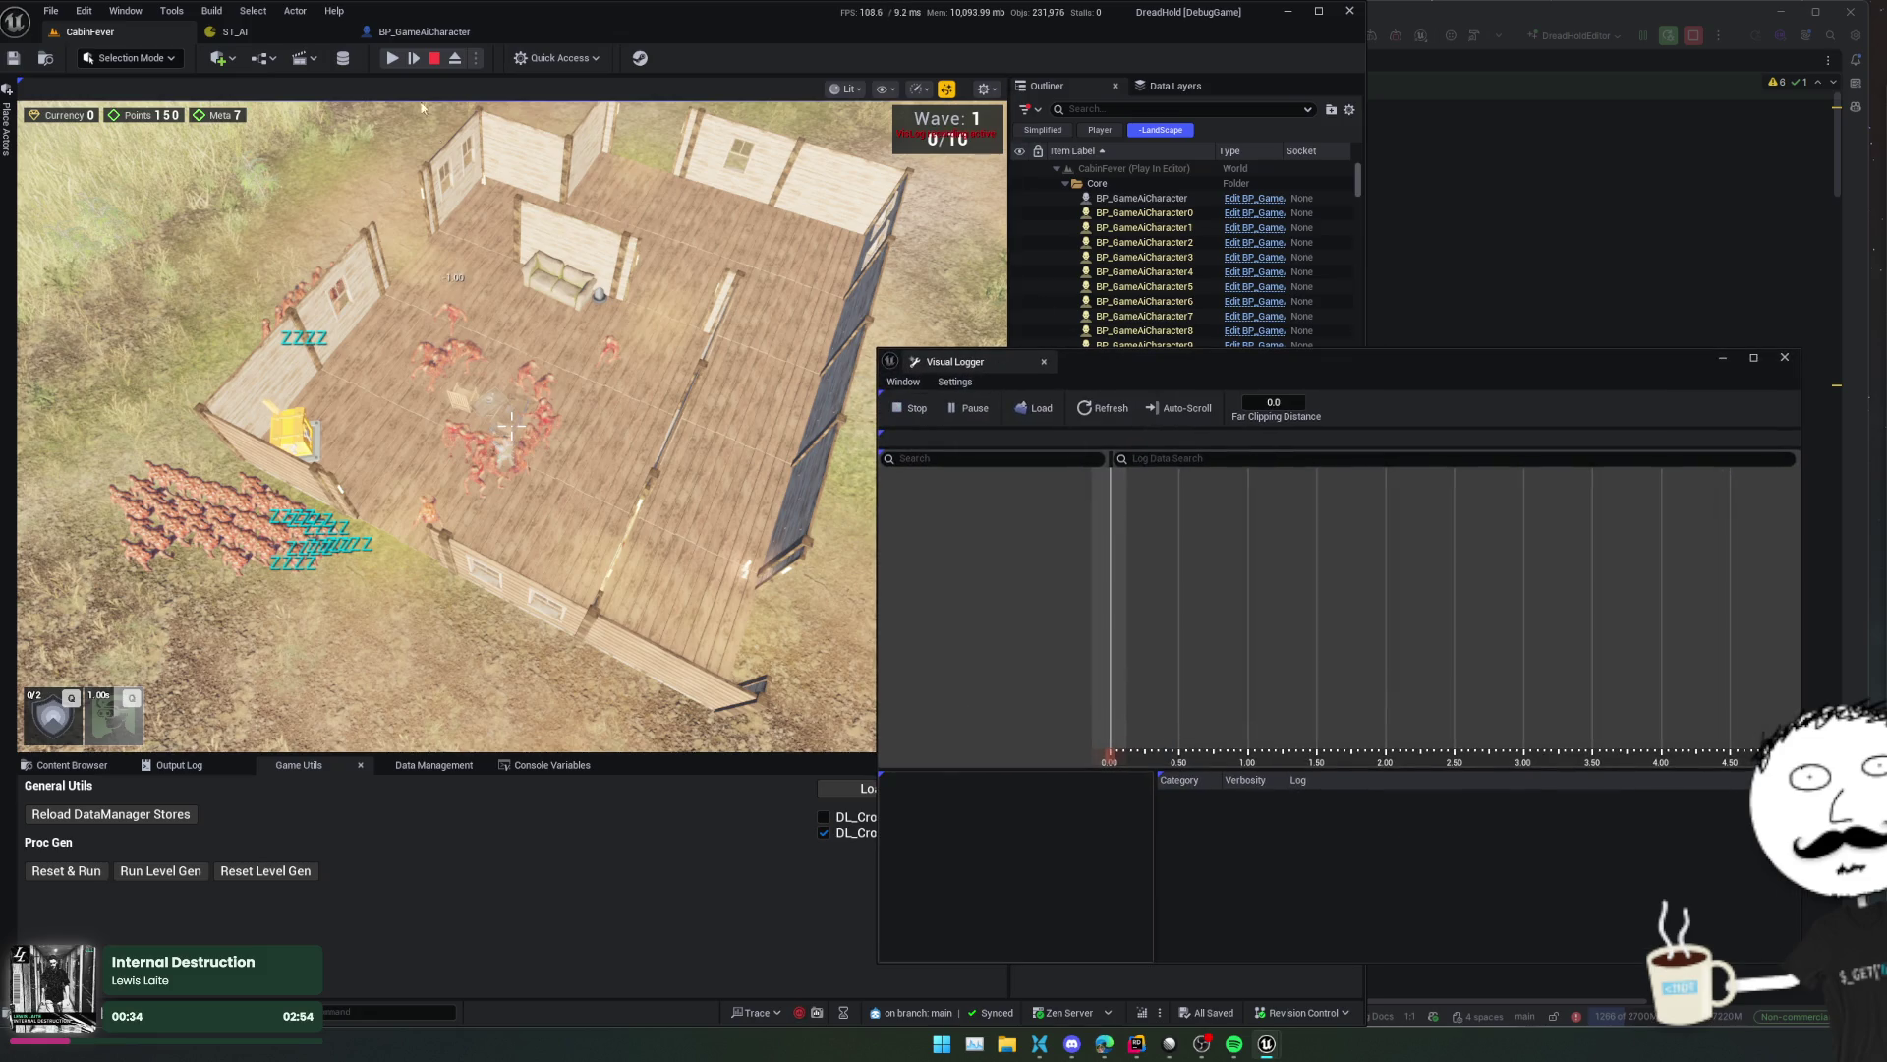
- Resume and then pause the game, eject to a free camera, and select a zombie
click(391, 59)
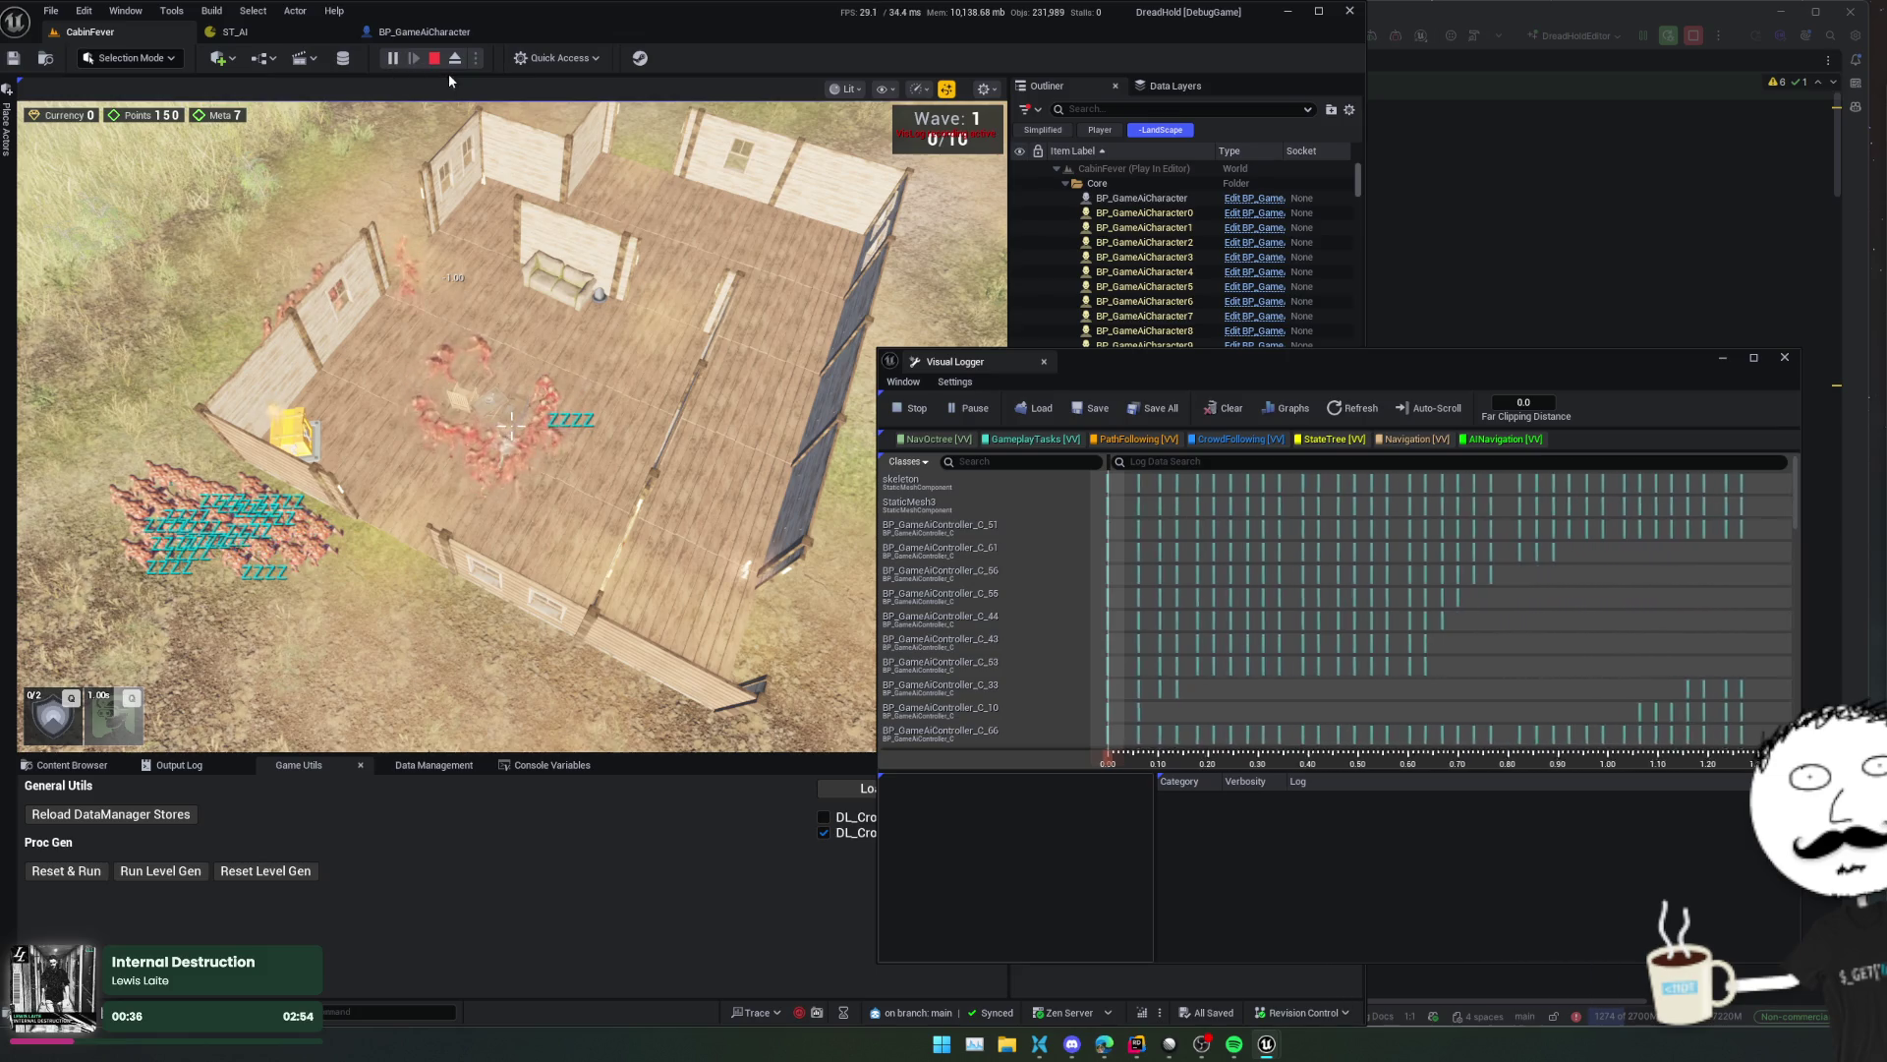
click(393, 58)
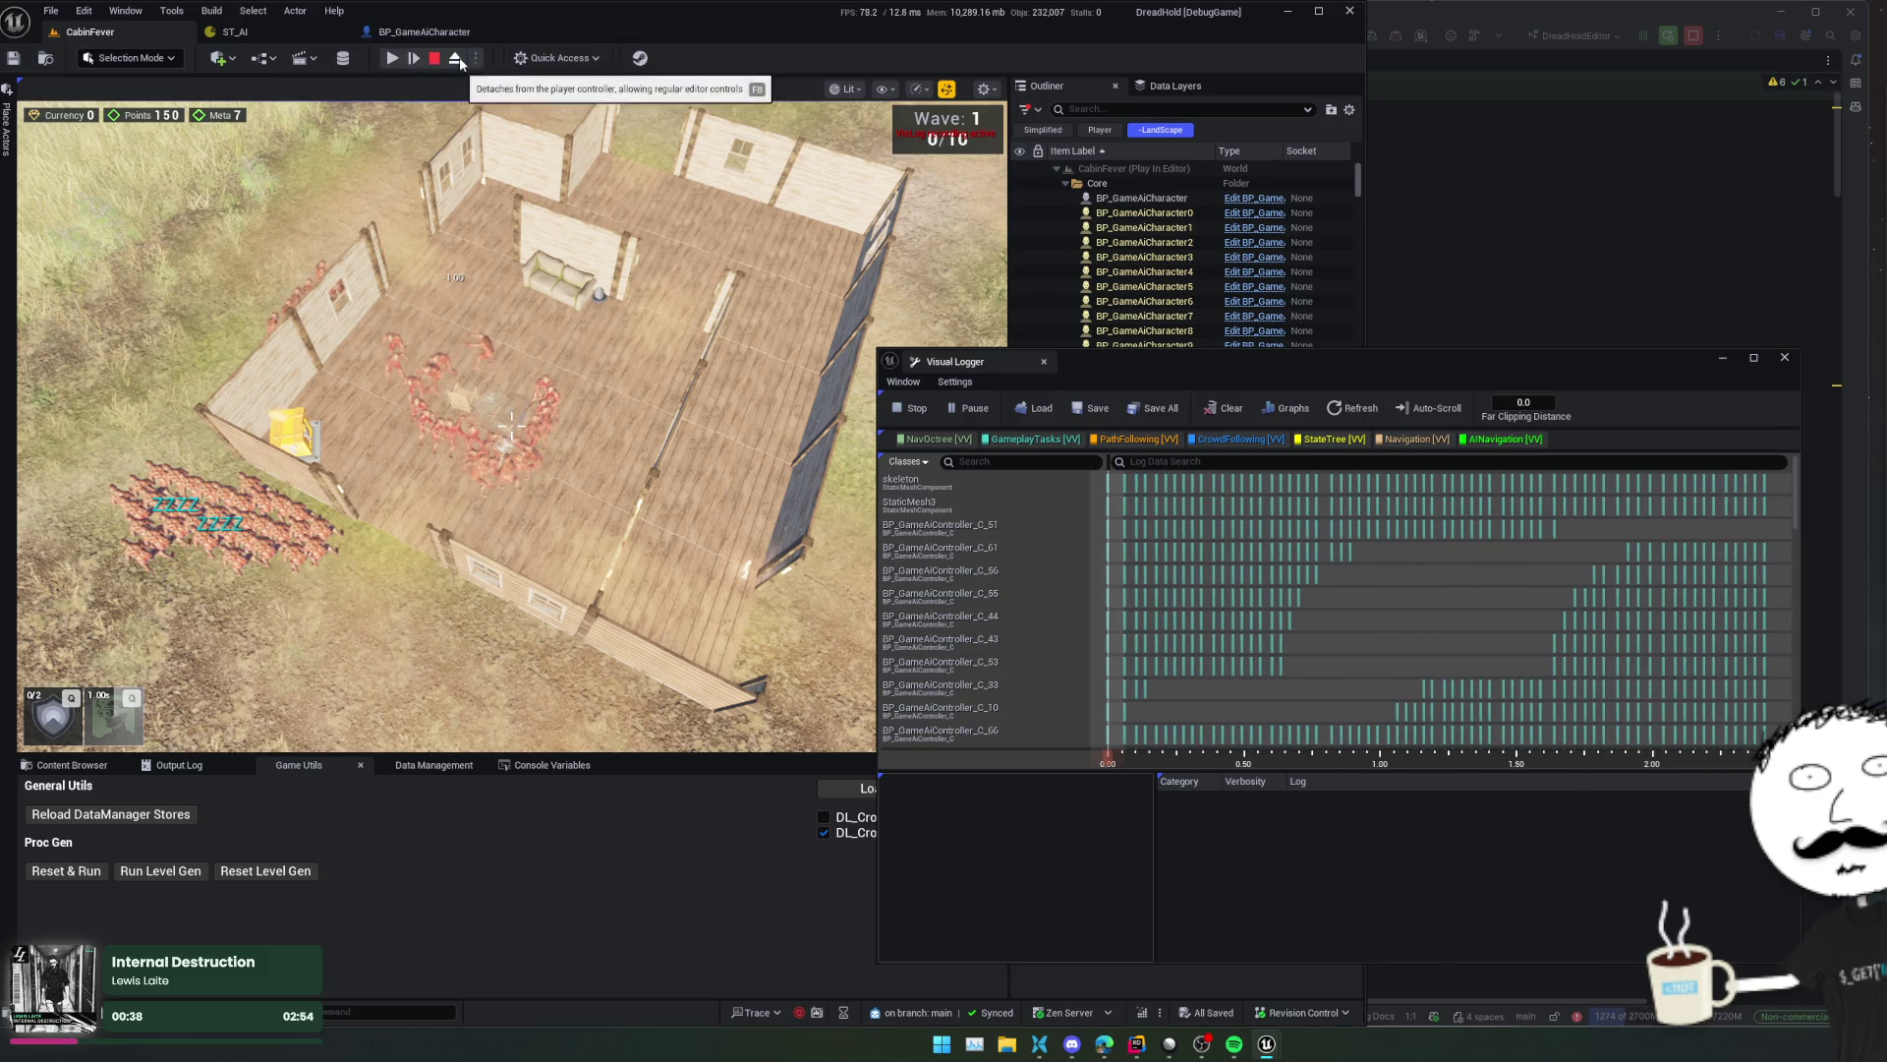
click(455, 59)
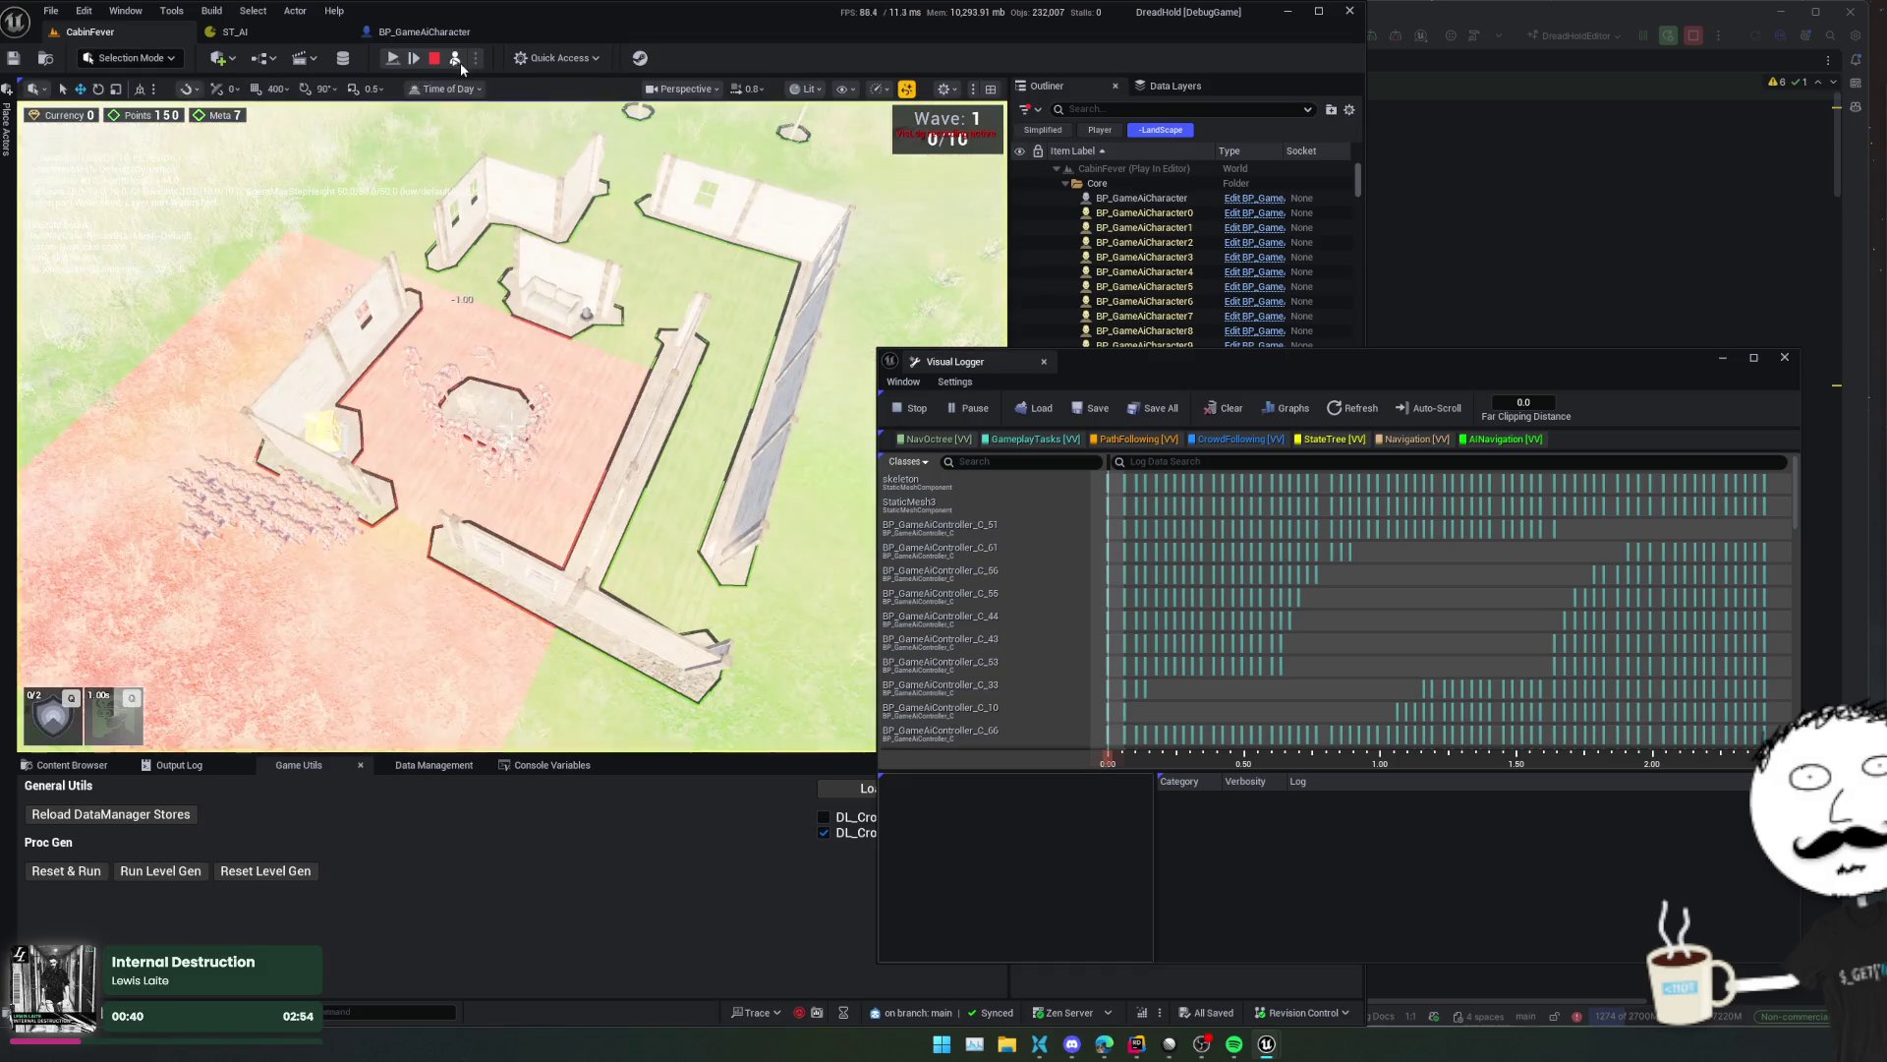
click(345, 527)
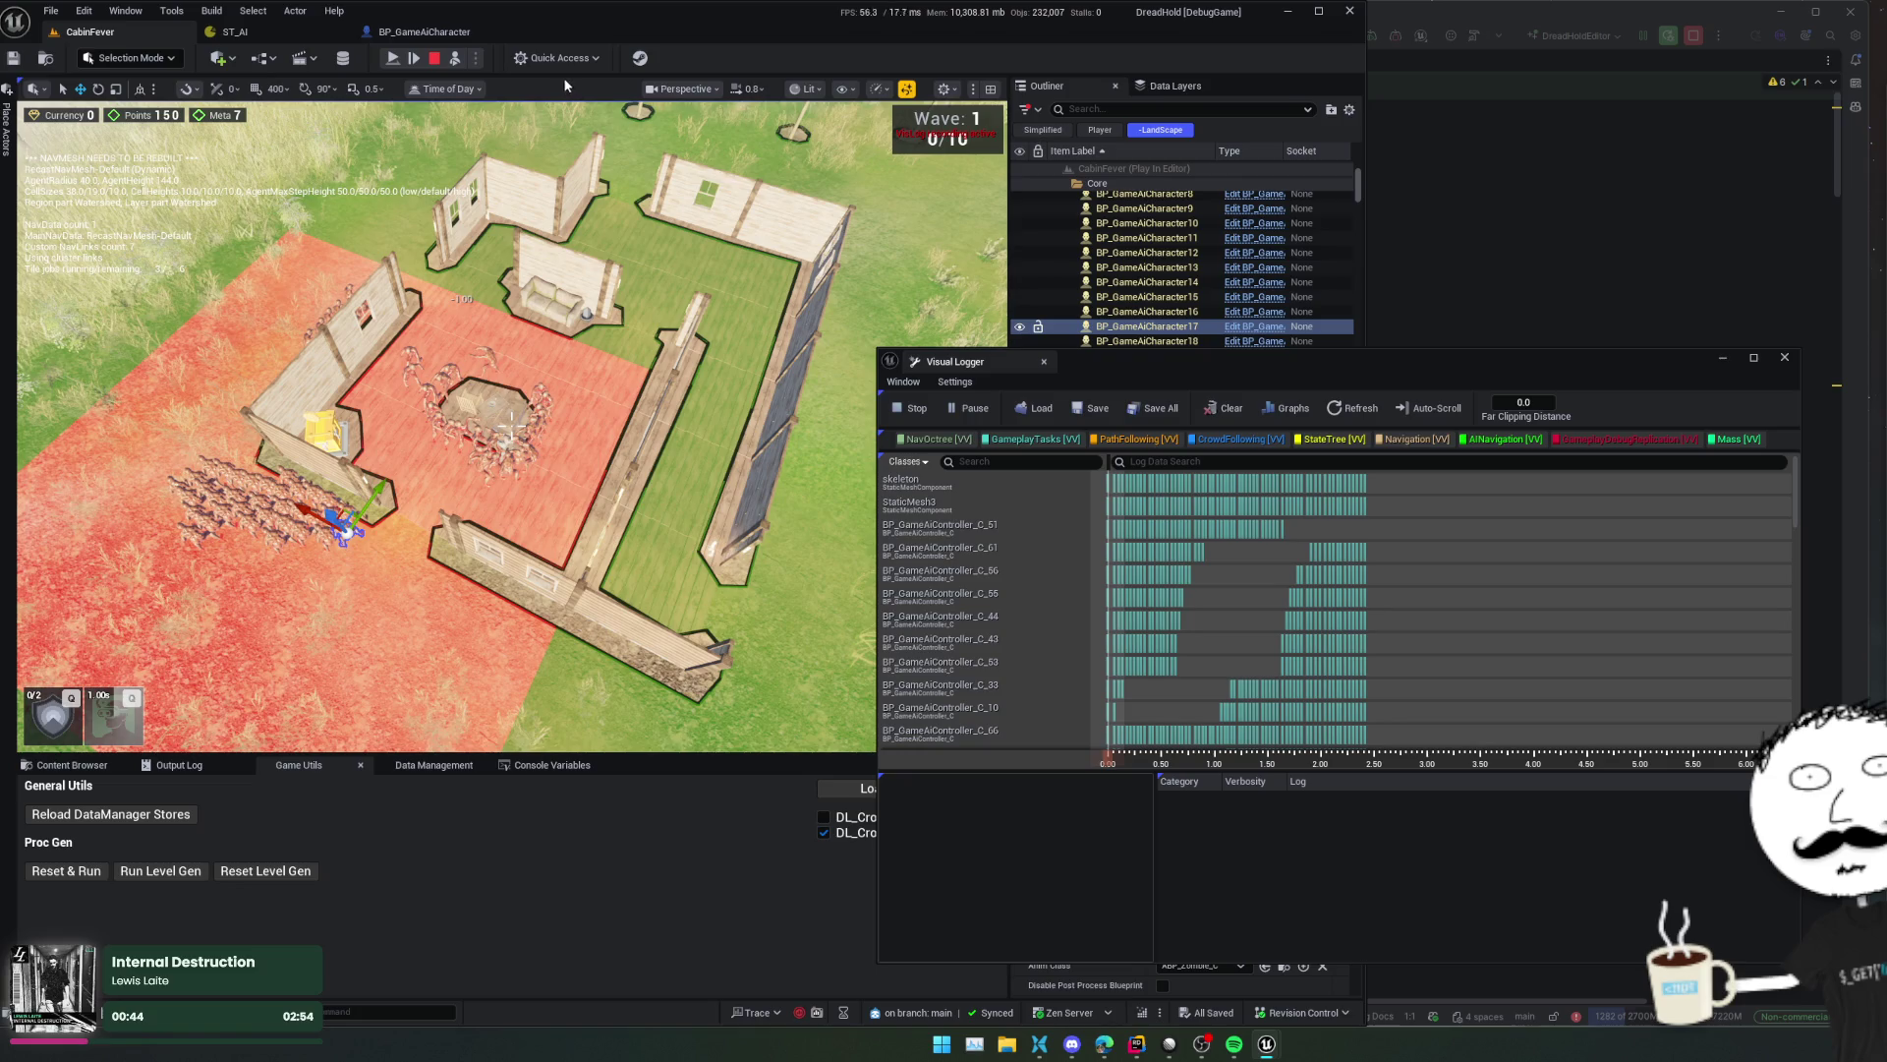
- Filter Visual Logger classes to '17' and show BP_GameAiController_C_17's log
scroll(1012, 551, down, 5)
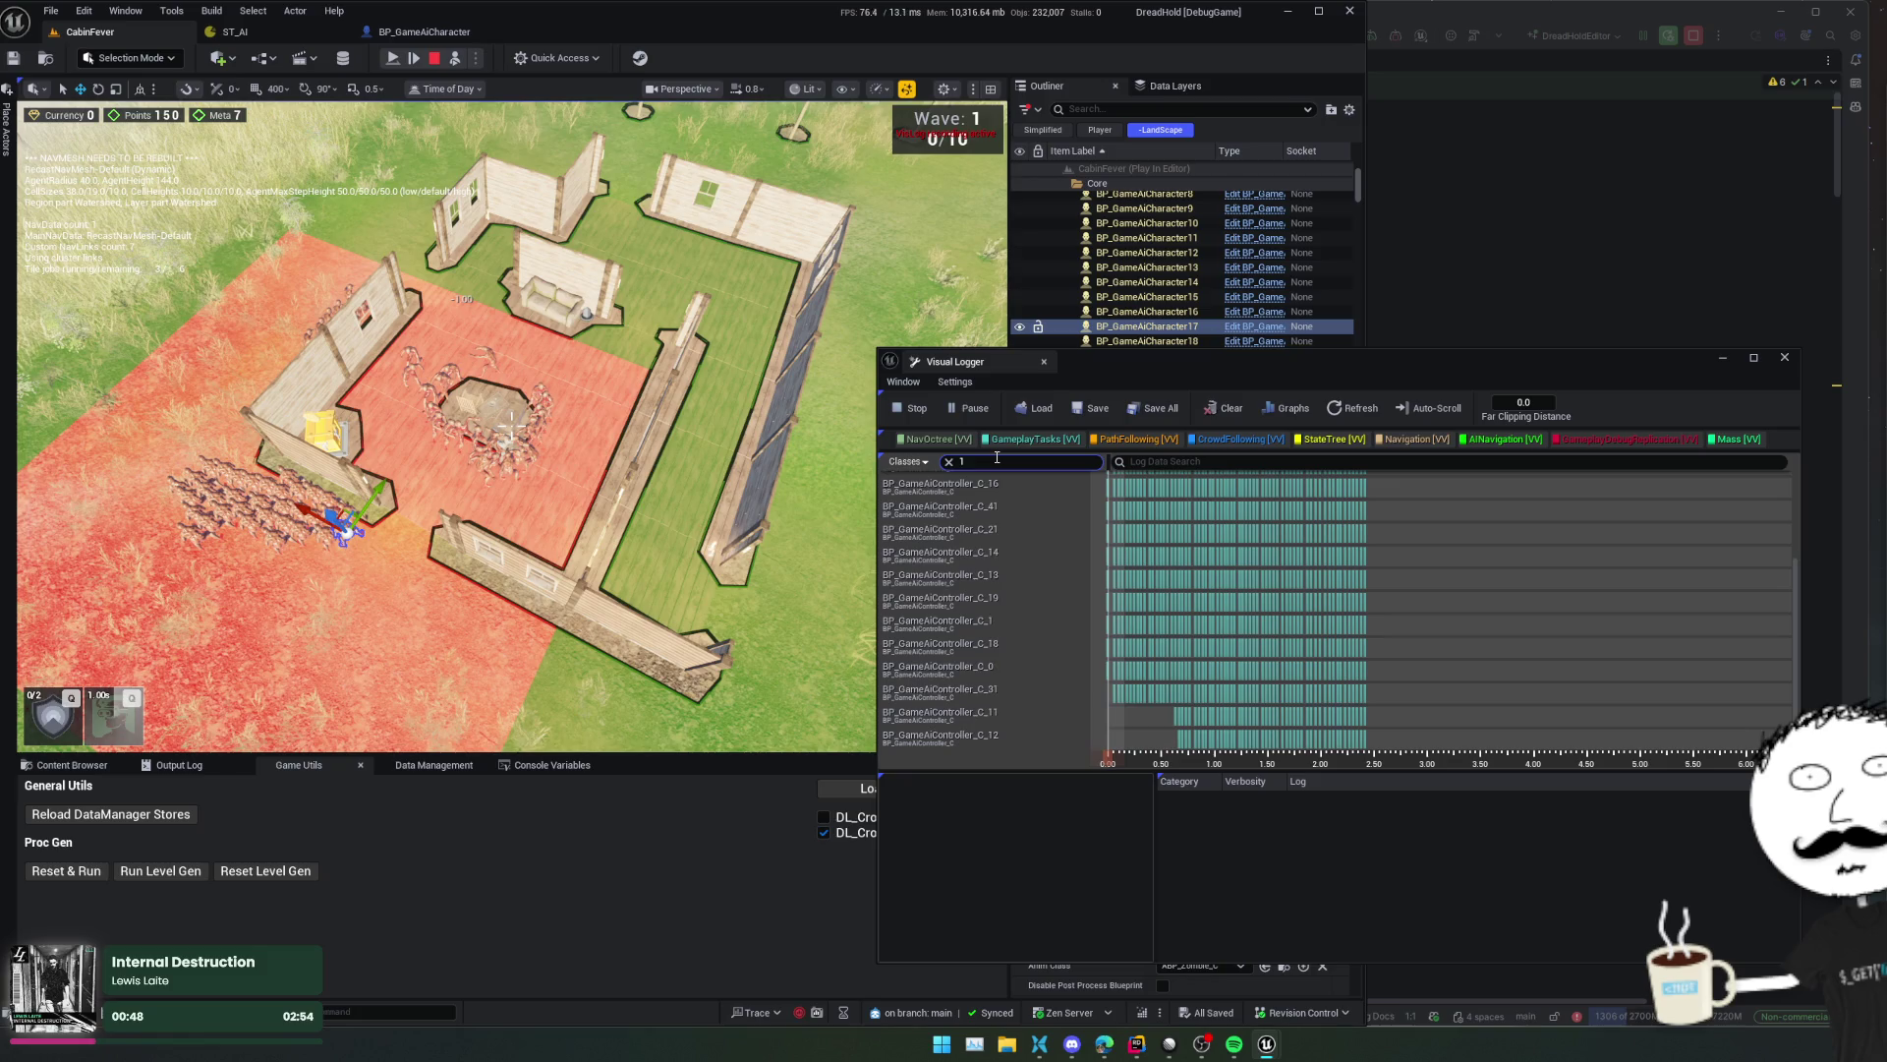
text(7)
click(986, 488)
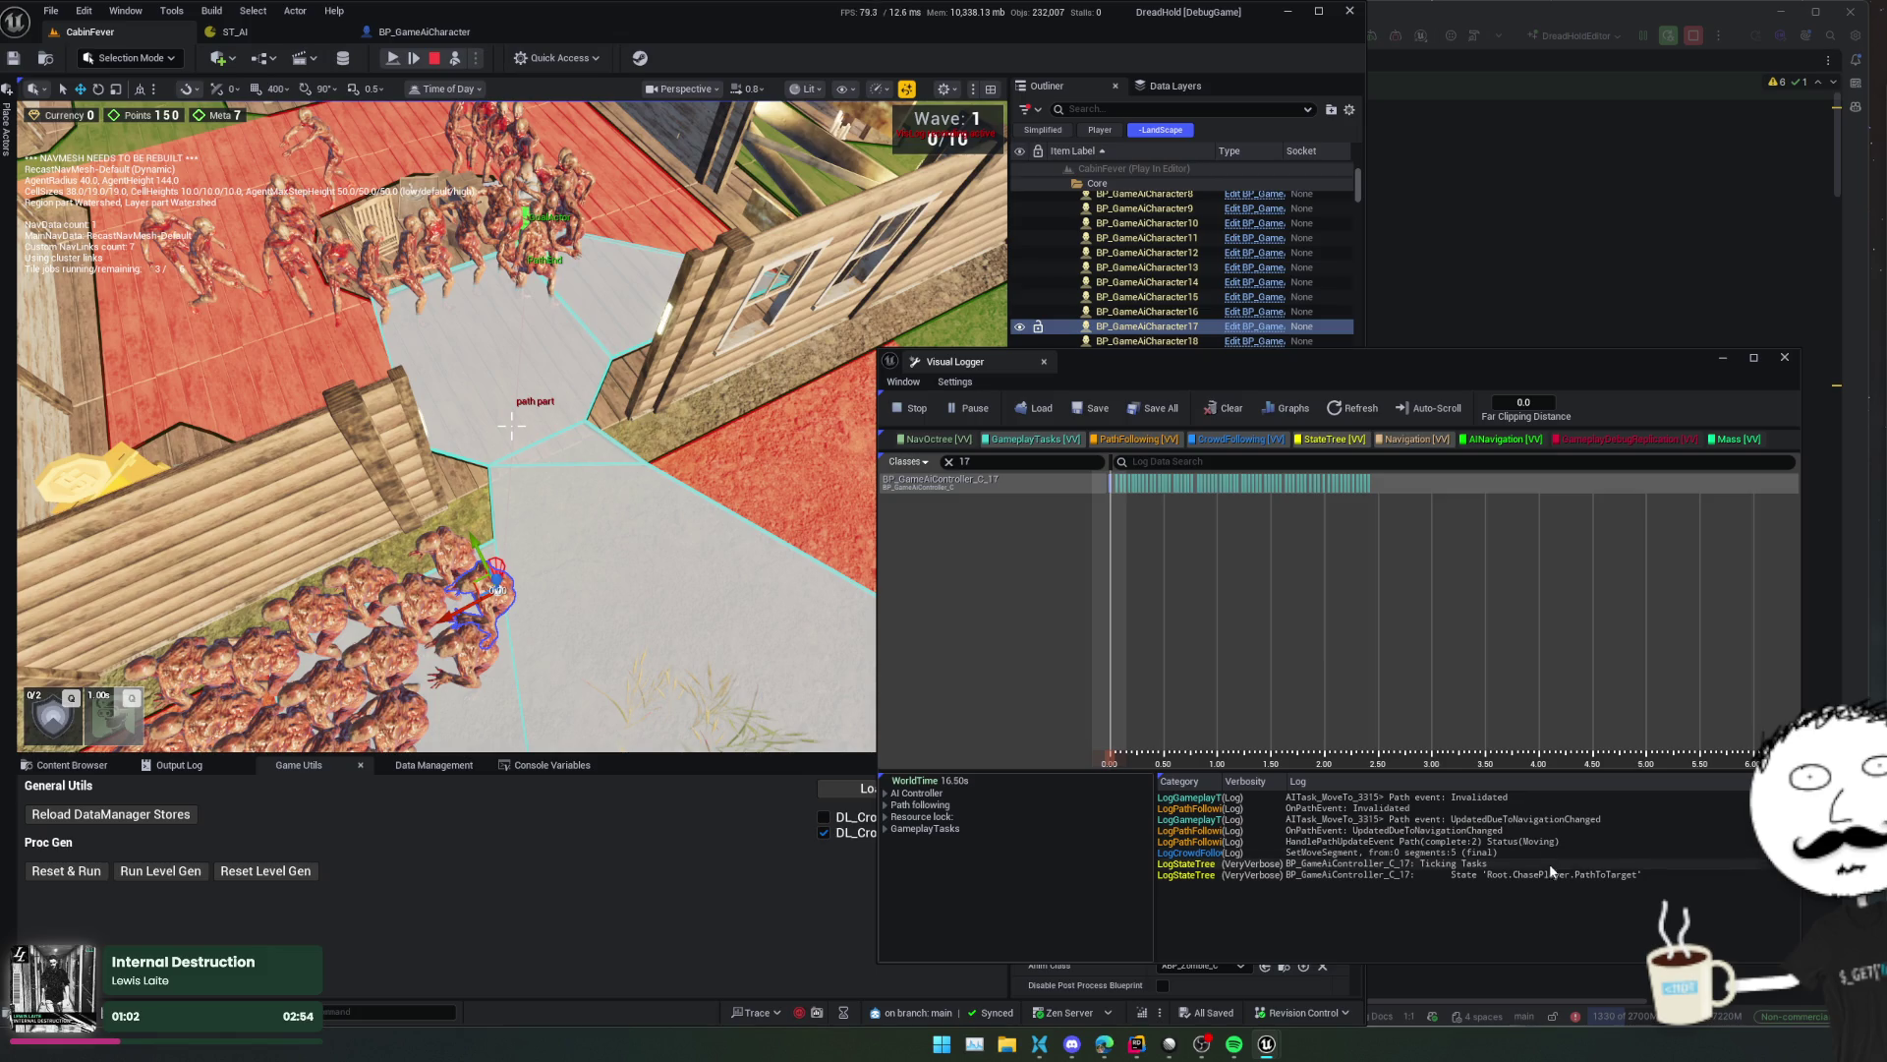
- Step through controller 17's logged events five forward and one back
scroll(1111, 506, up, 3)
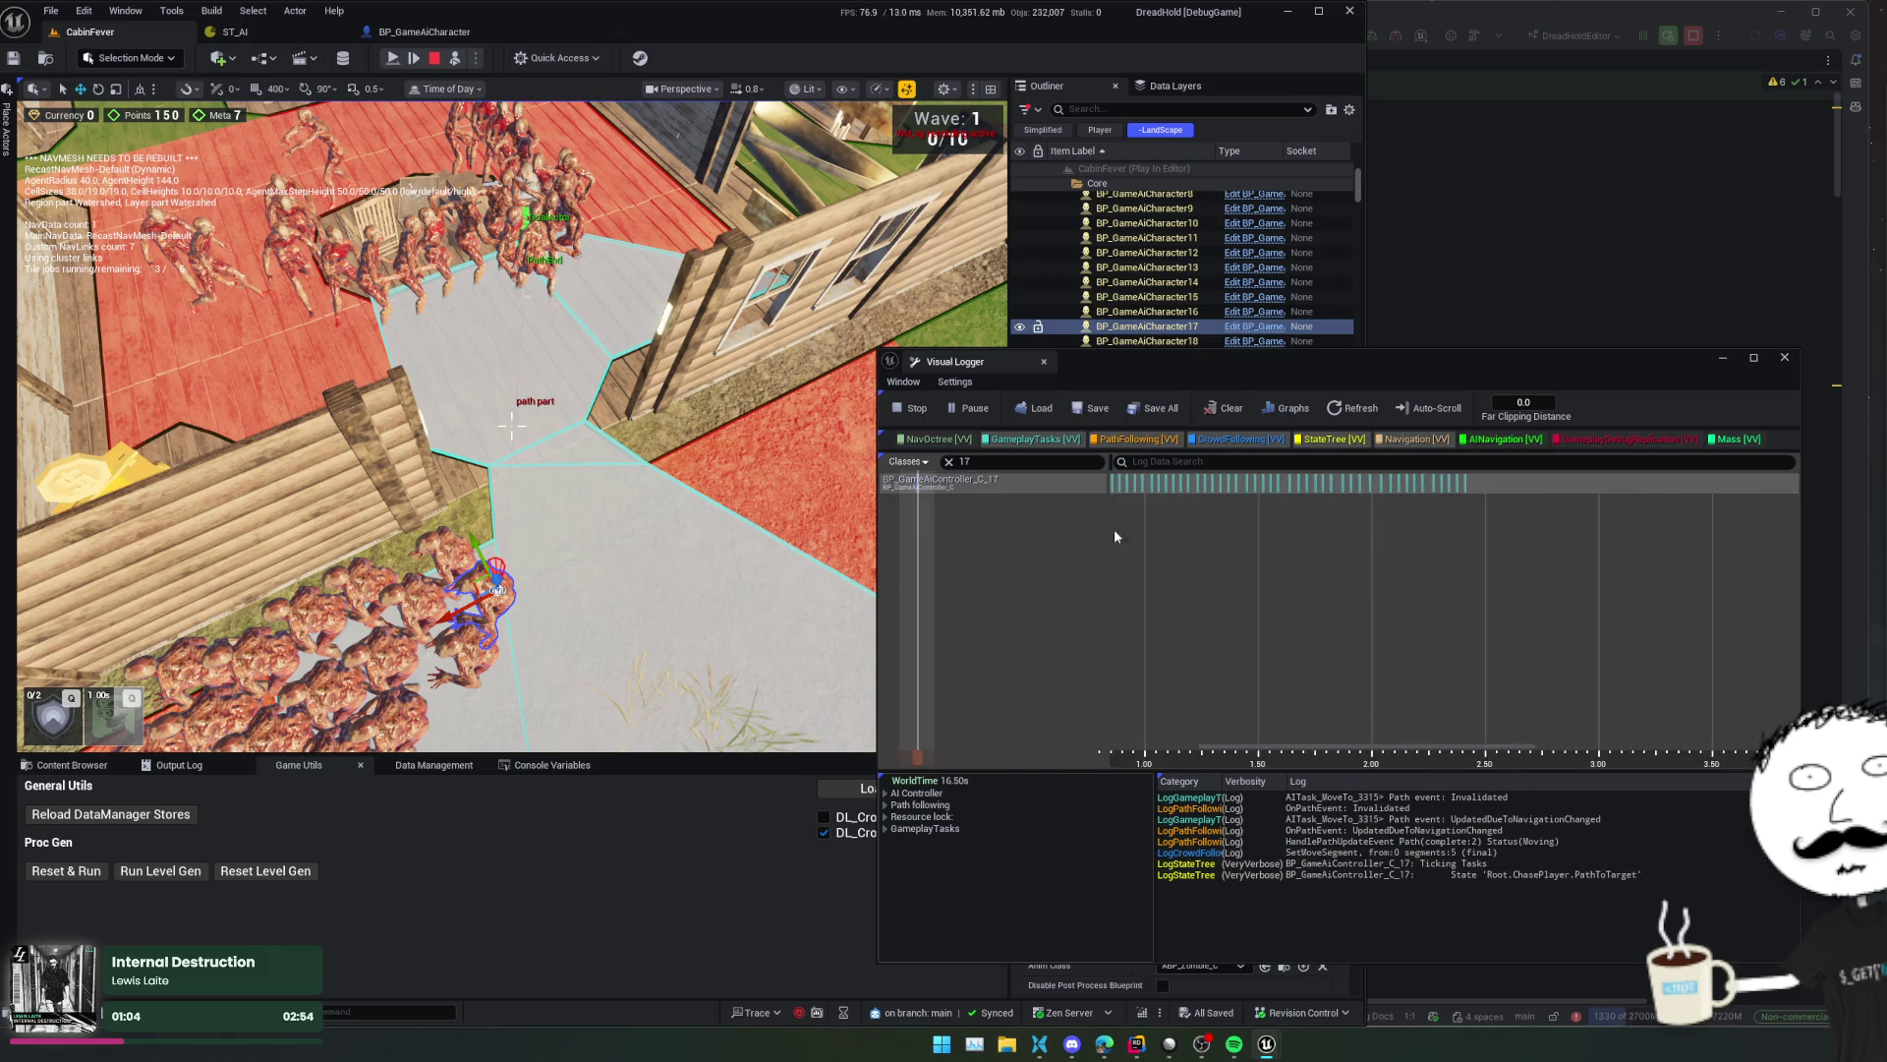
key(Right)
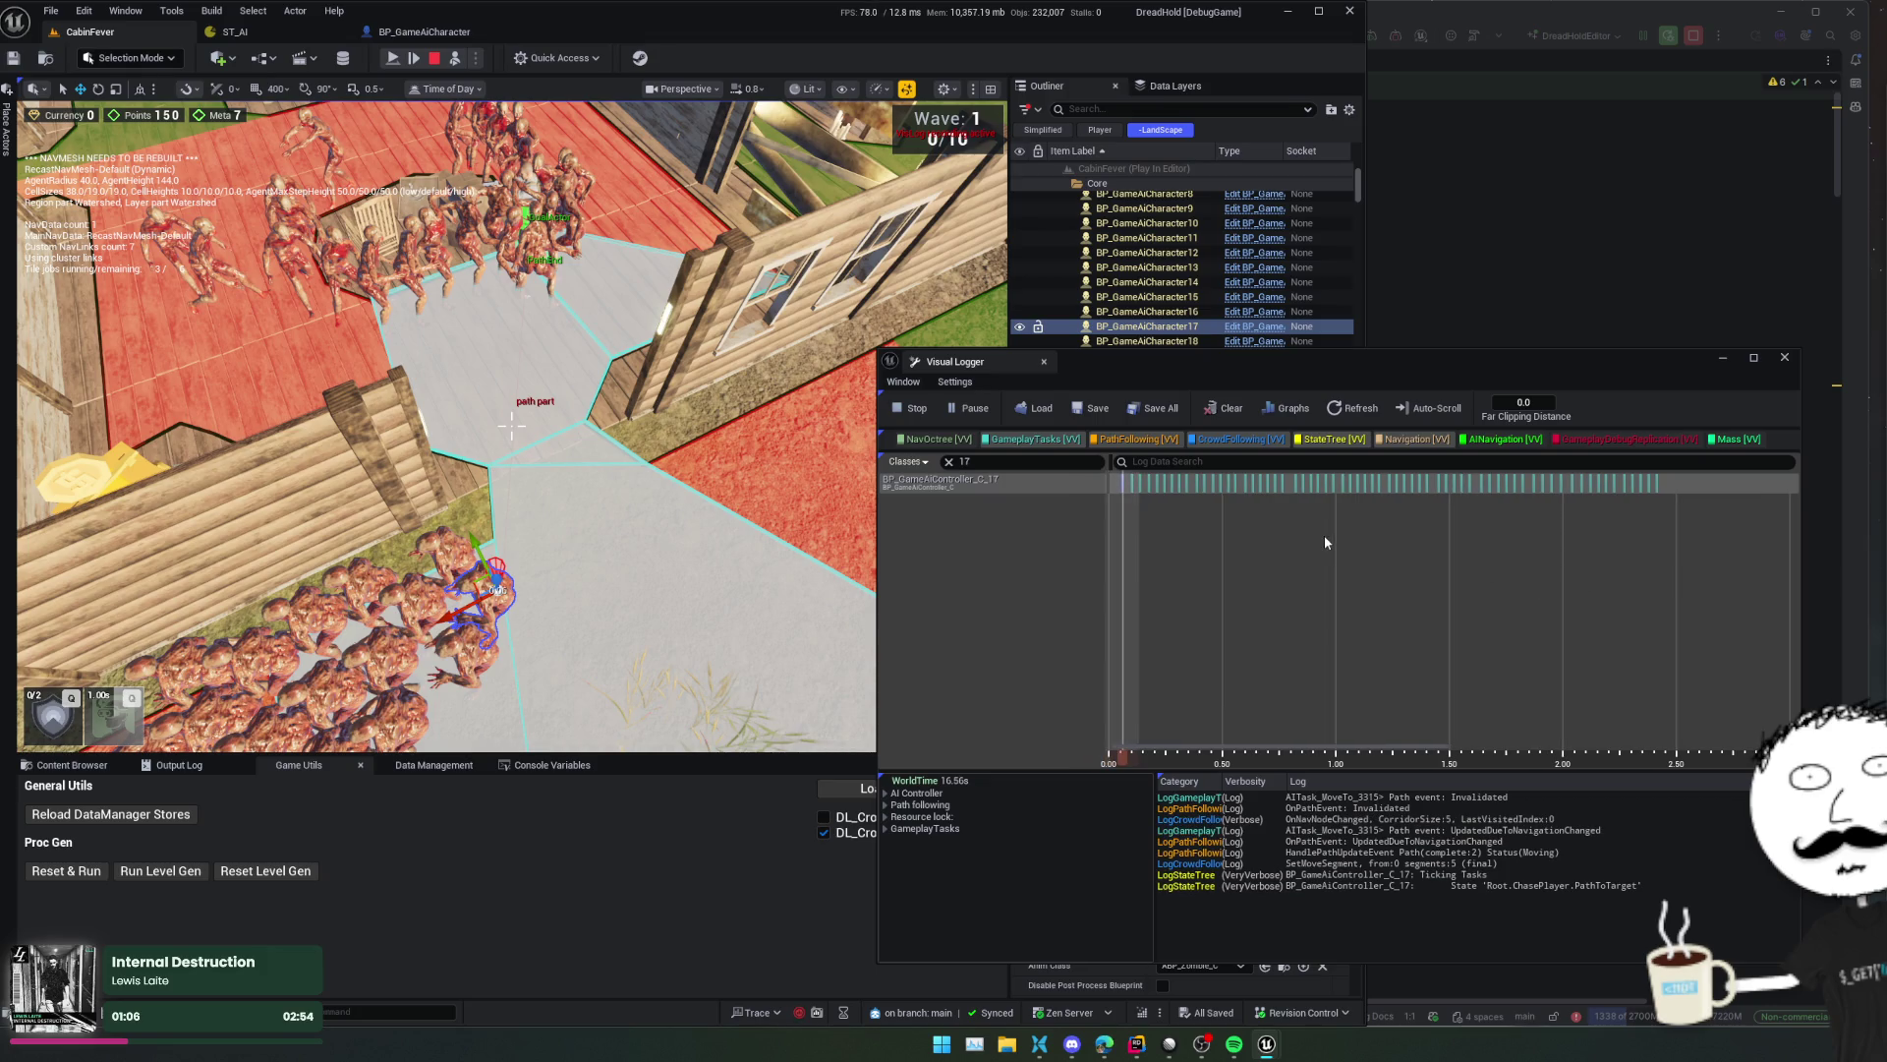
key(Right)
key(Right)
key(Right)
key(Right)
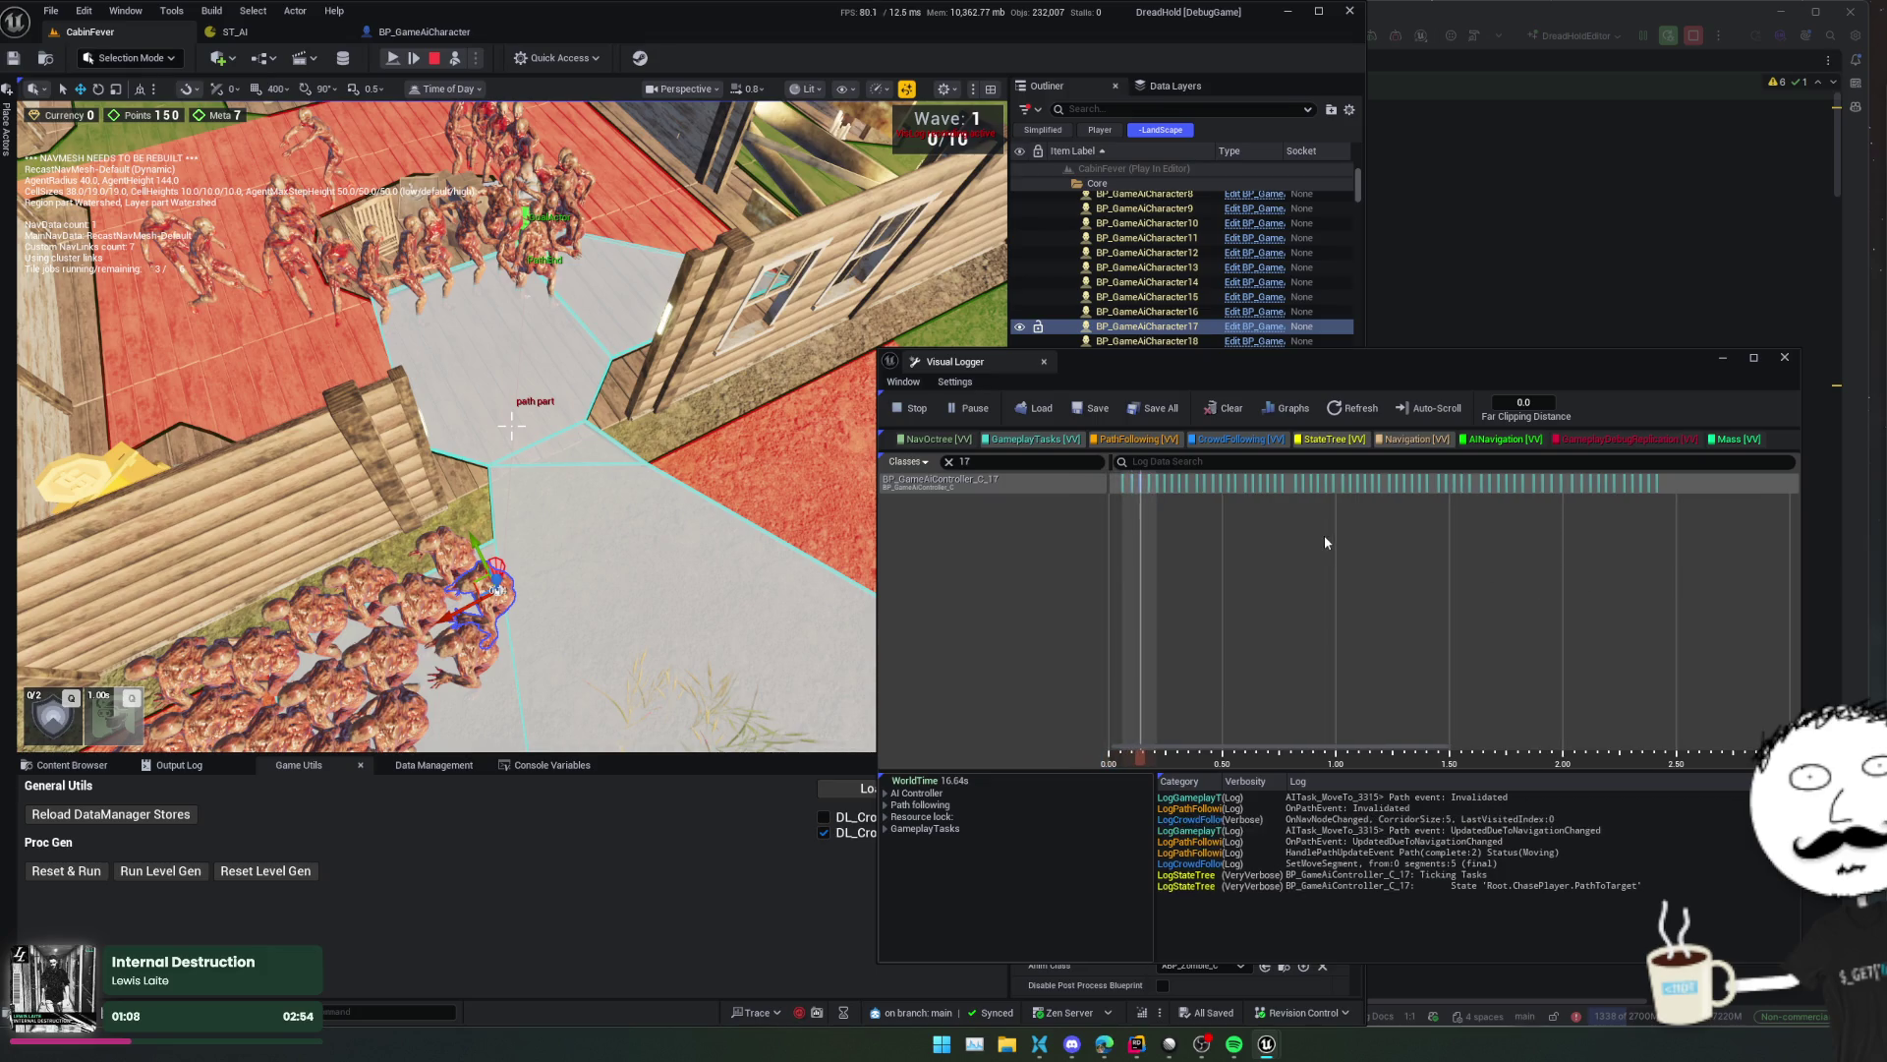
key(Right)
key(Right)
key(Right)
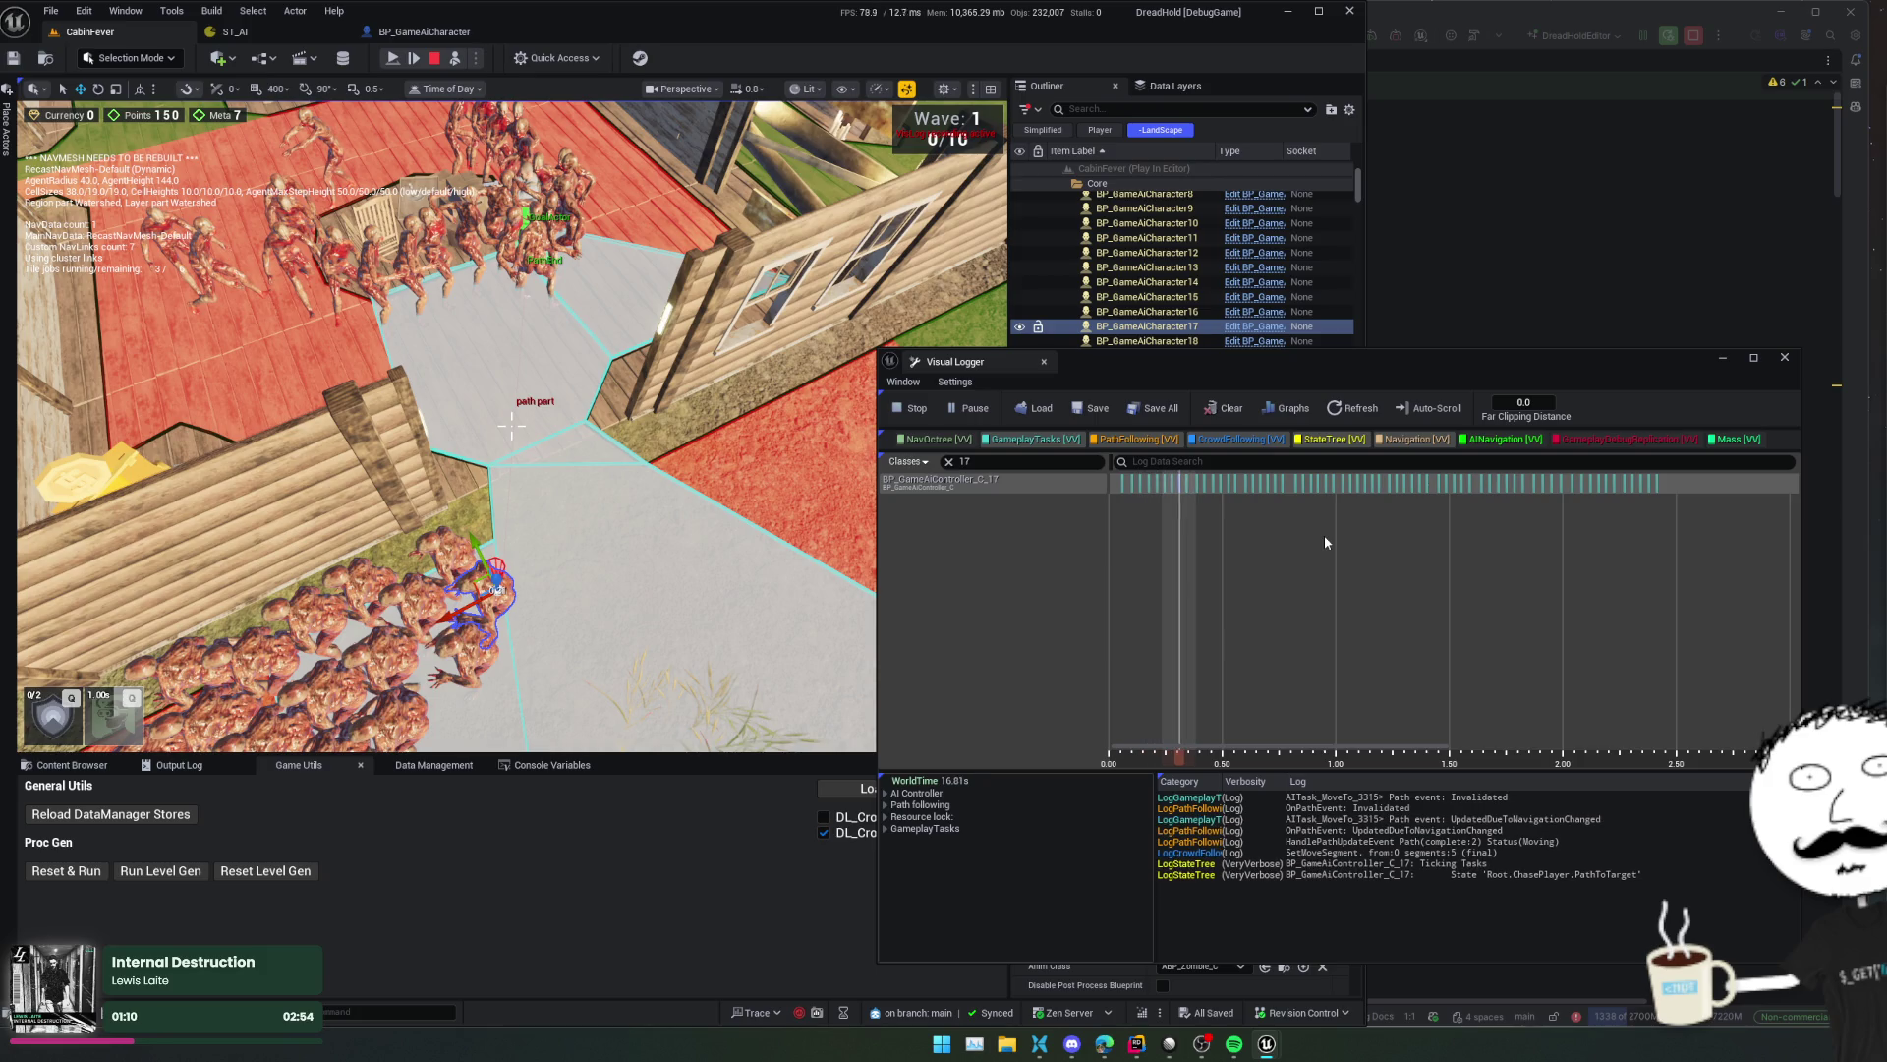
key(Right)
key(Right)
key(Right)
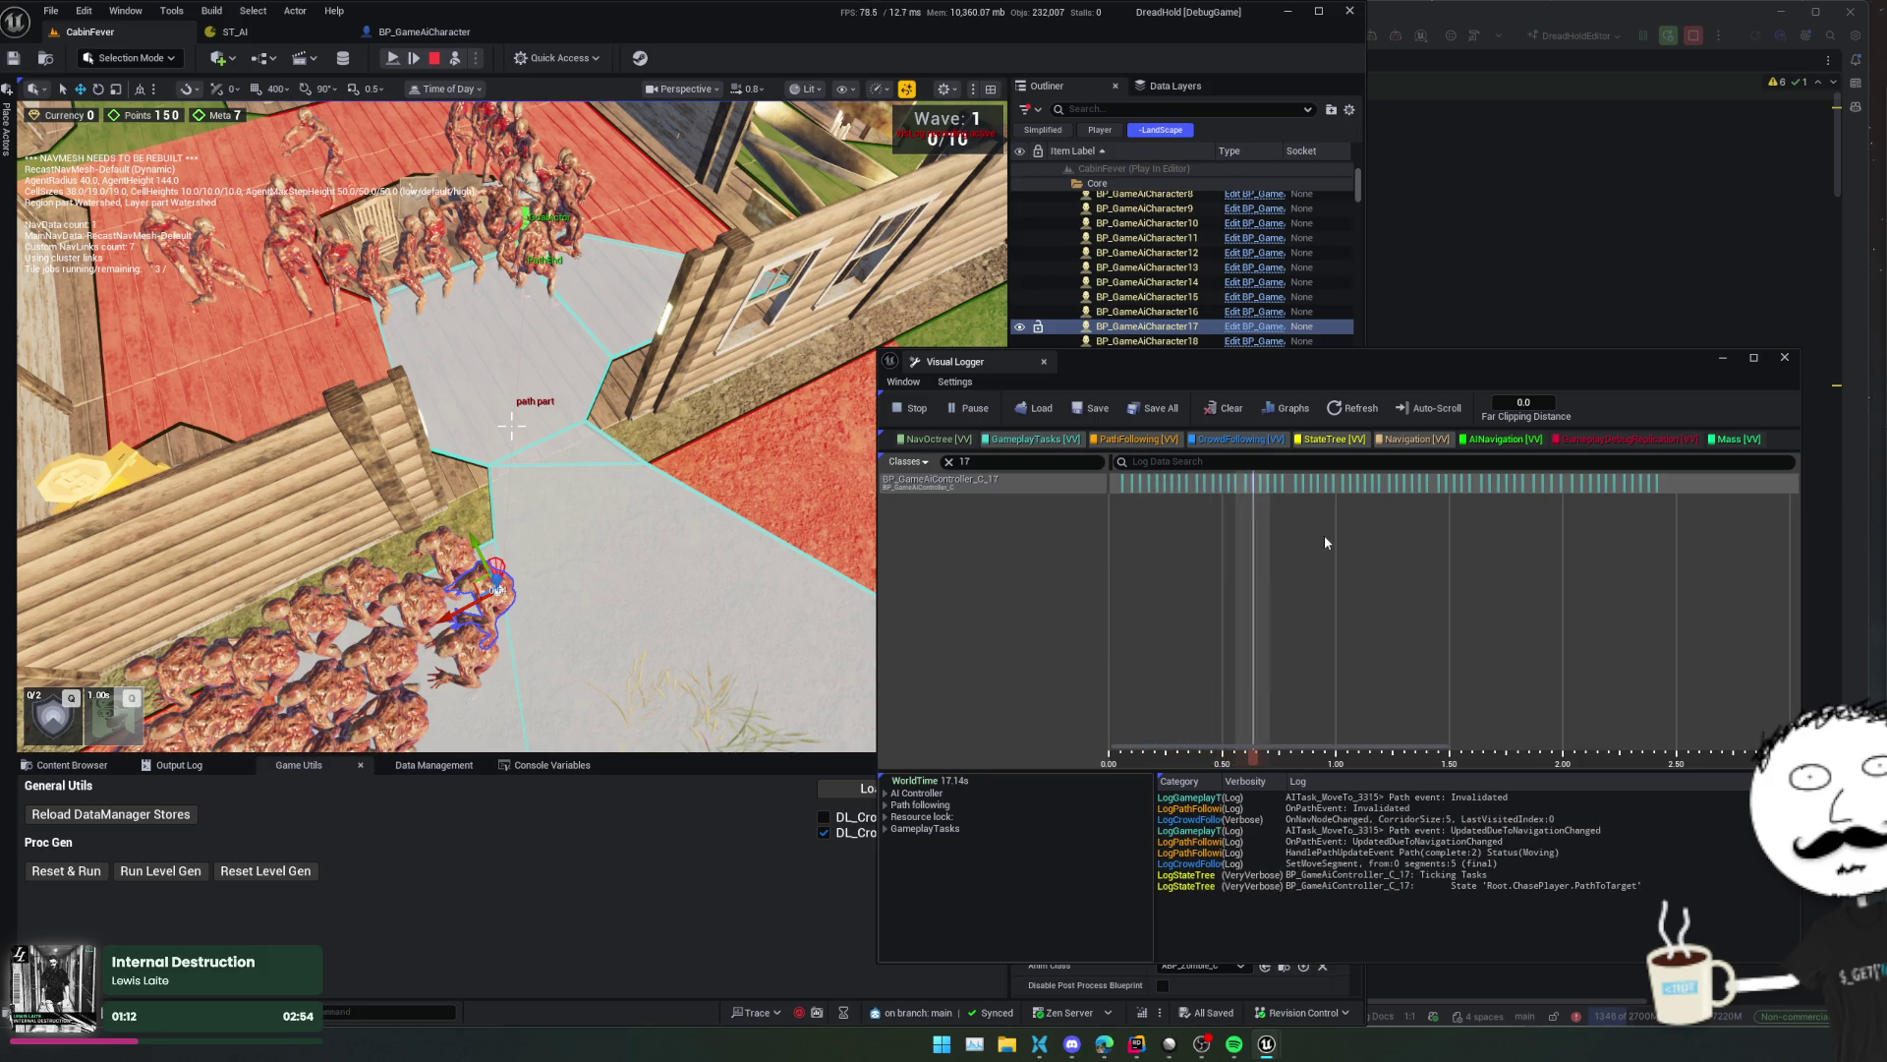
key(Right)
key(Right)
key(Right)
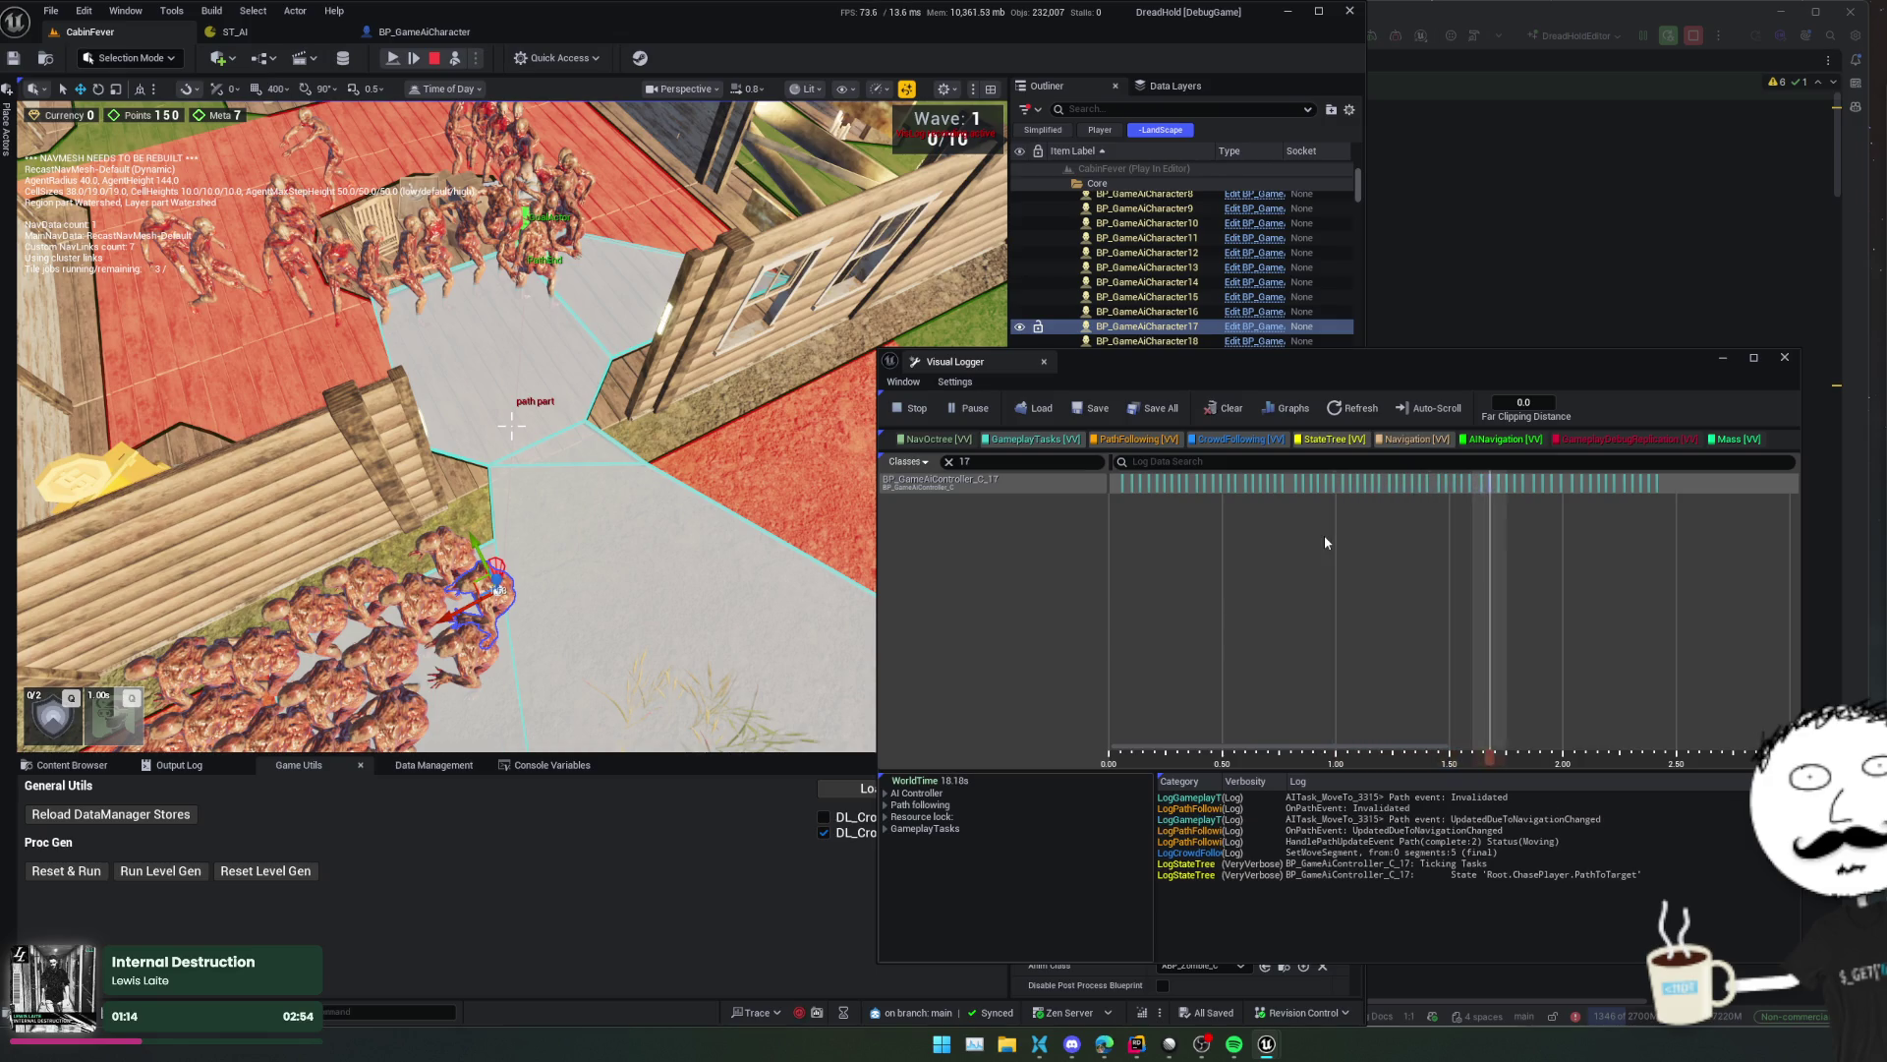
key(Left)
key(Left)
key(Left)
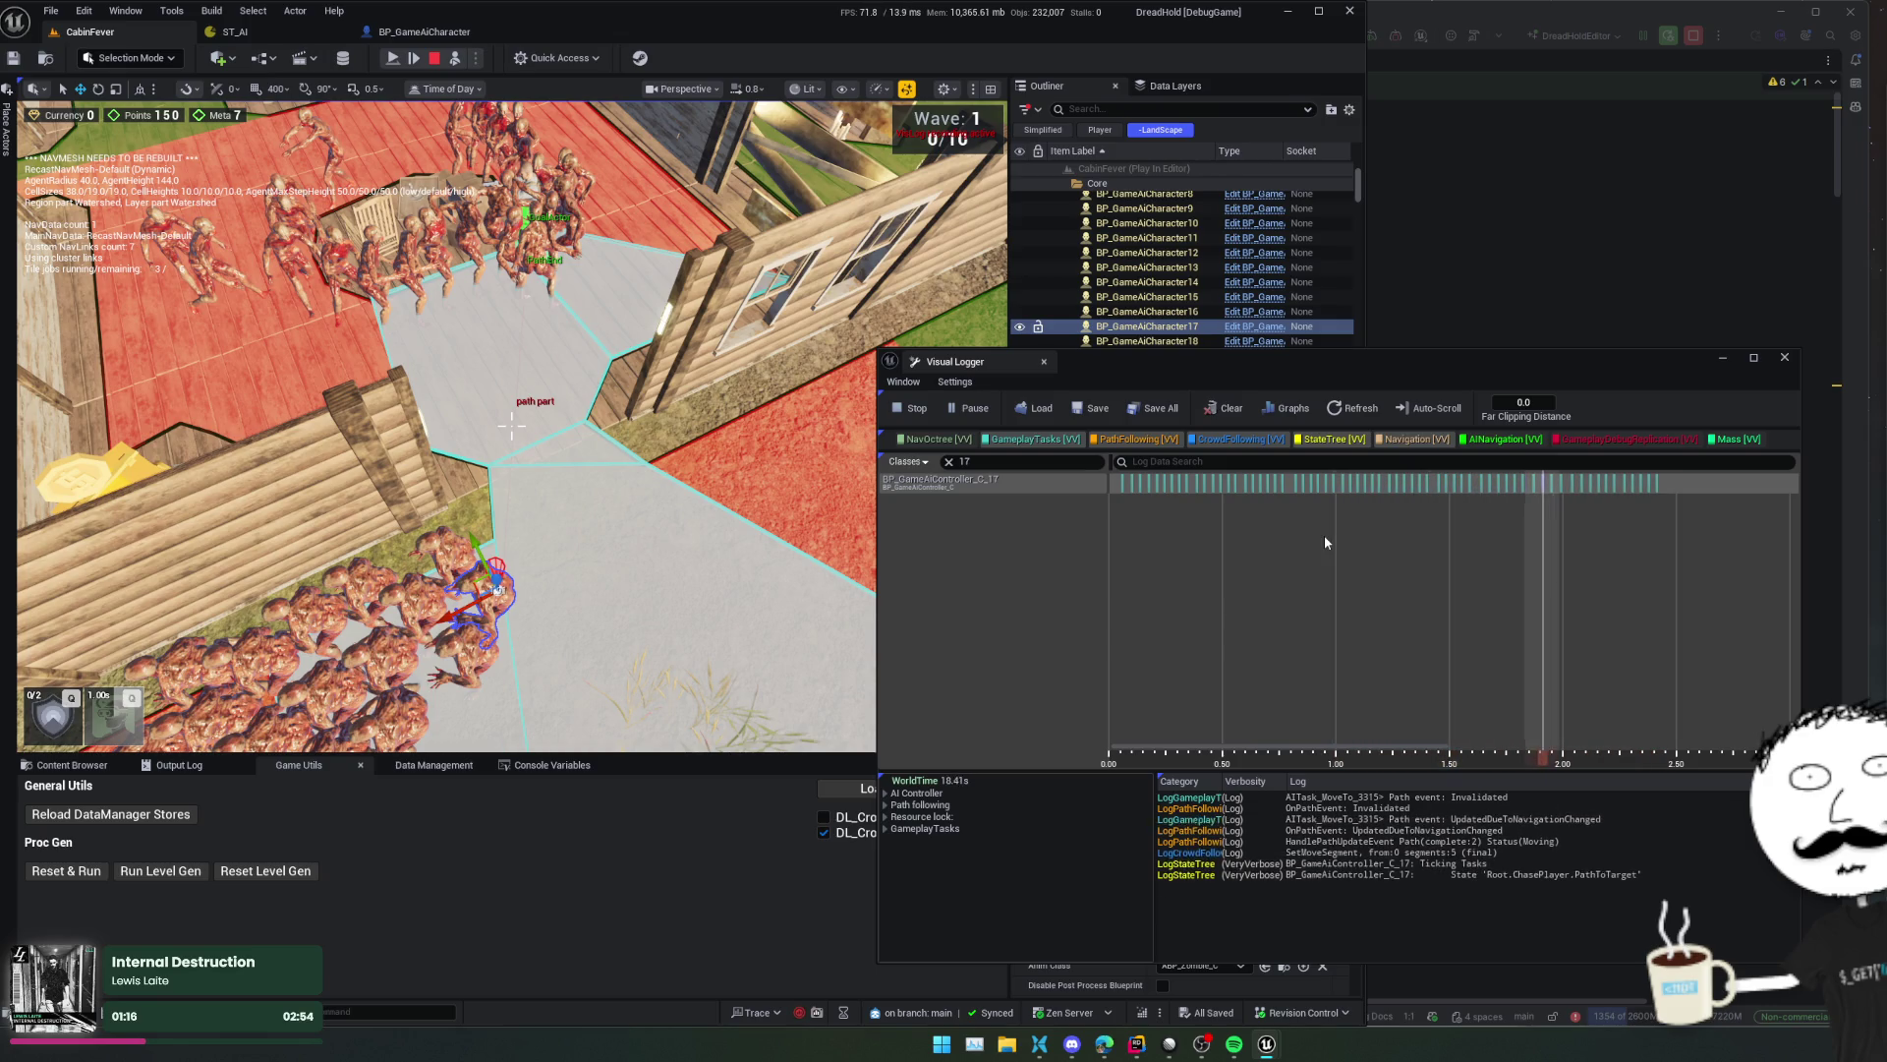
- Clear the '17' class filter and select the C_62 controller's timeline
click(947, 462)
scroll(1030, 533, down, 1)
click(1144, 653)
scroll(1144, 653, down, 2)
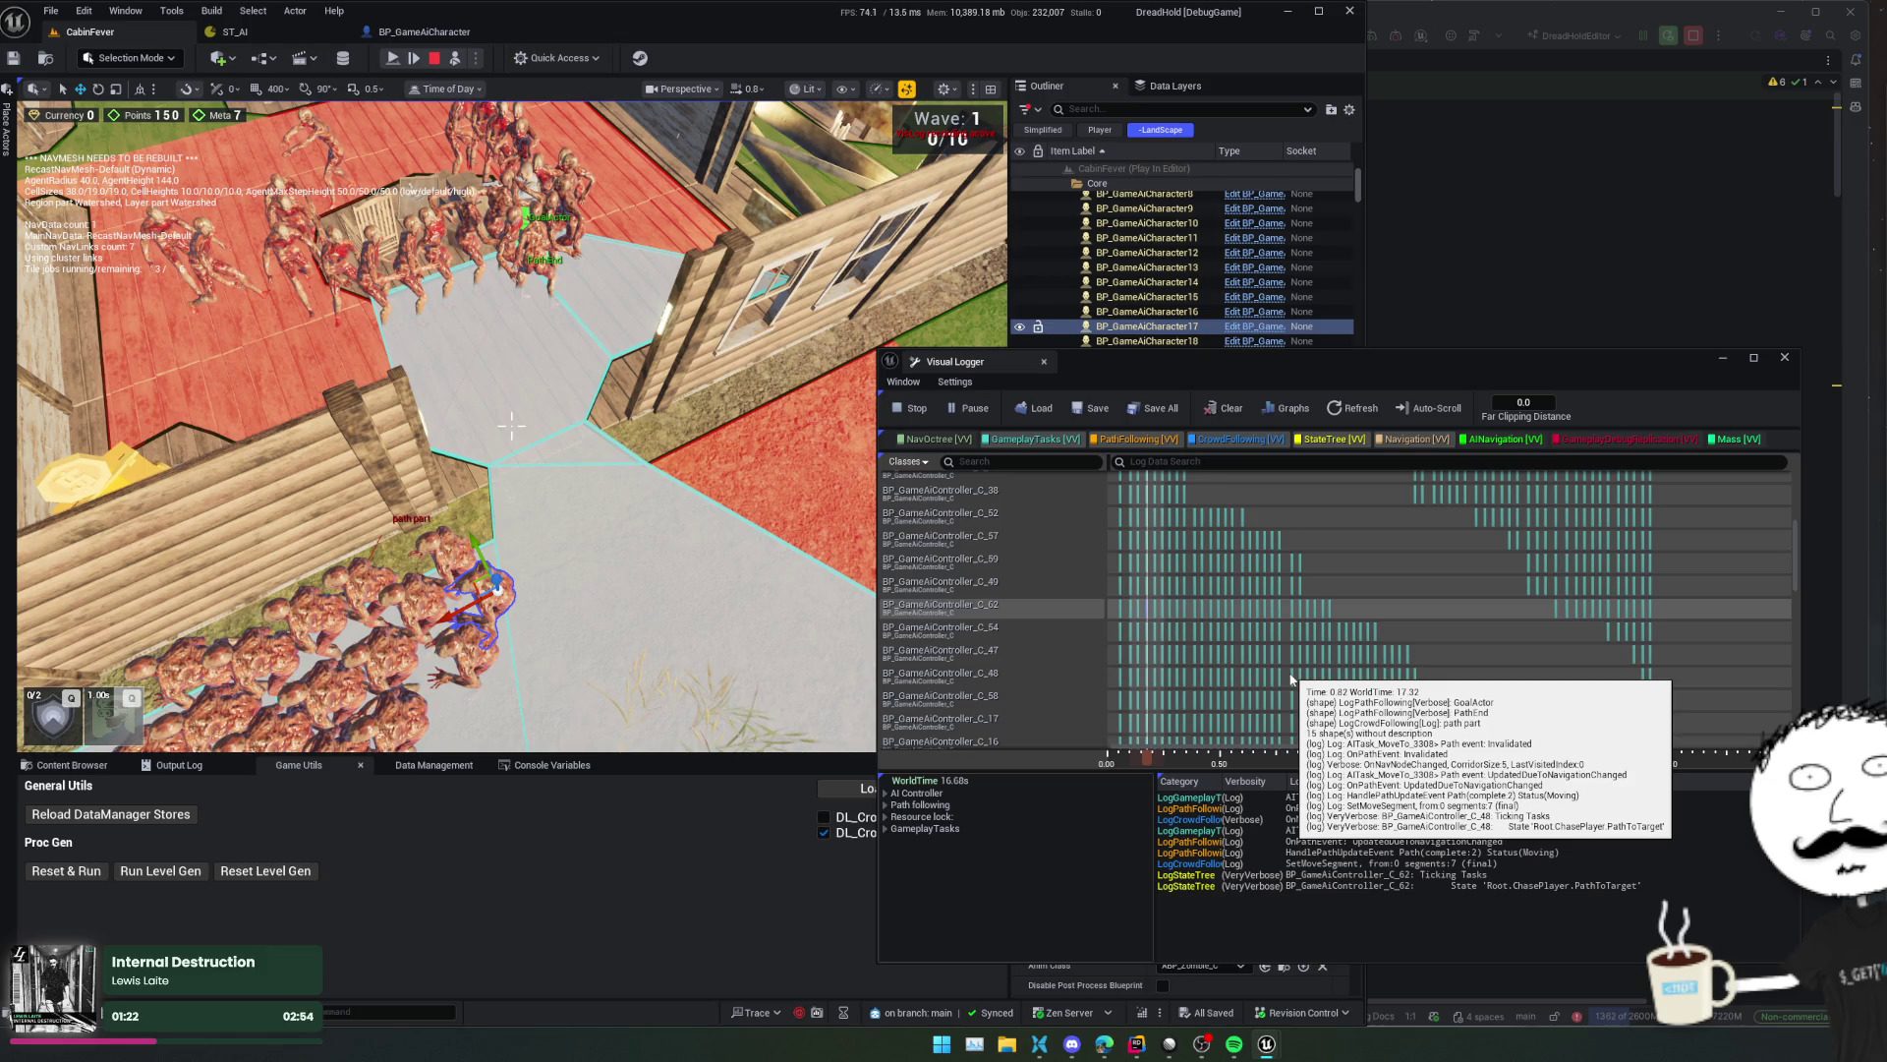
key(Right)
key(Right)
key(Right)
key(Right)
key(Right)
key(Right)
scroll(1288, 653, down, 4)
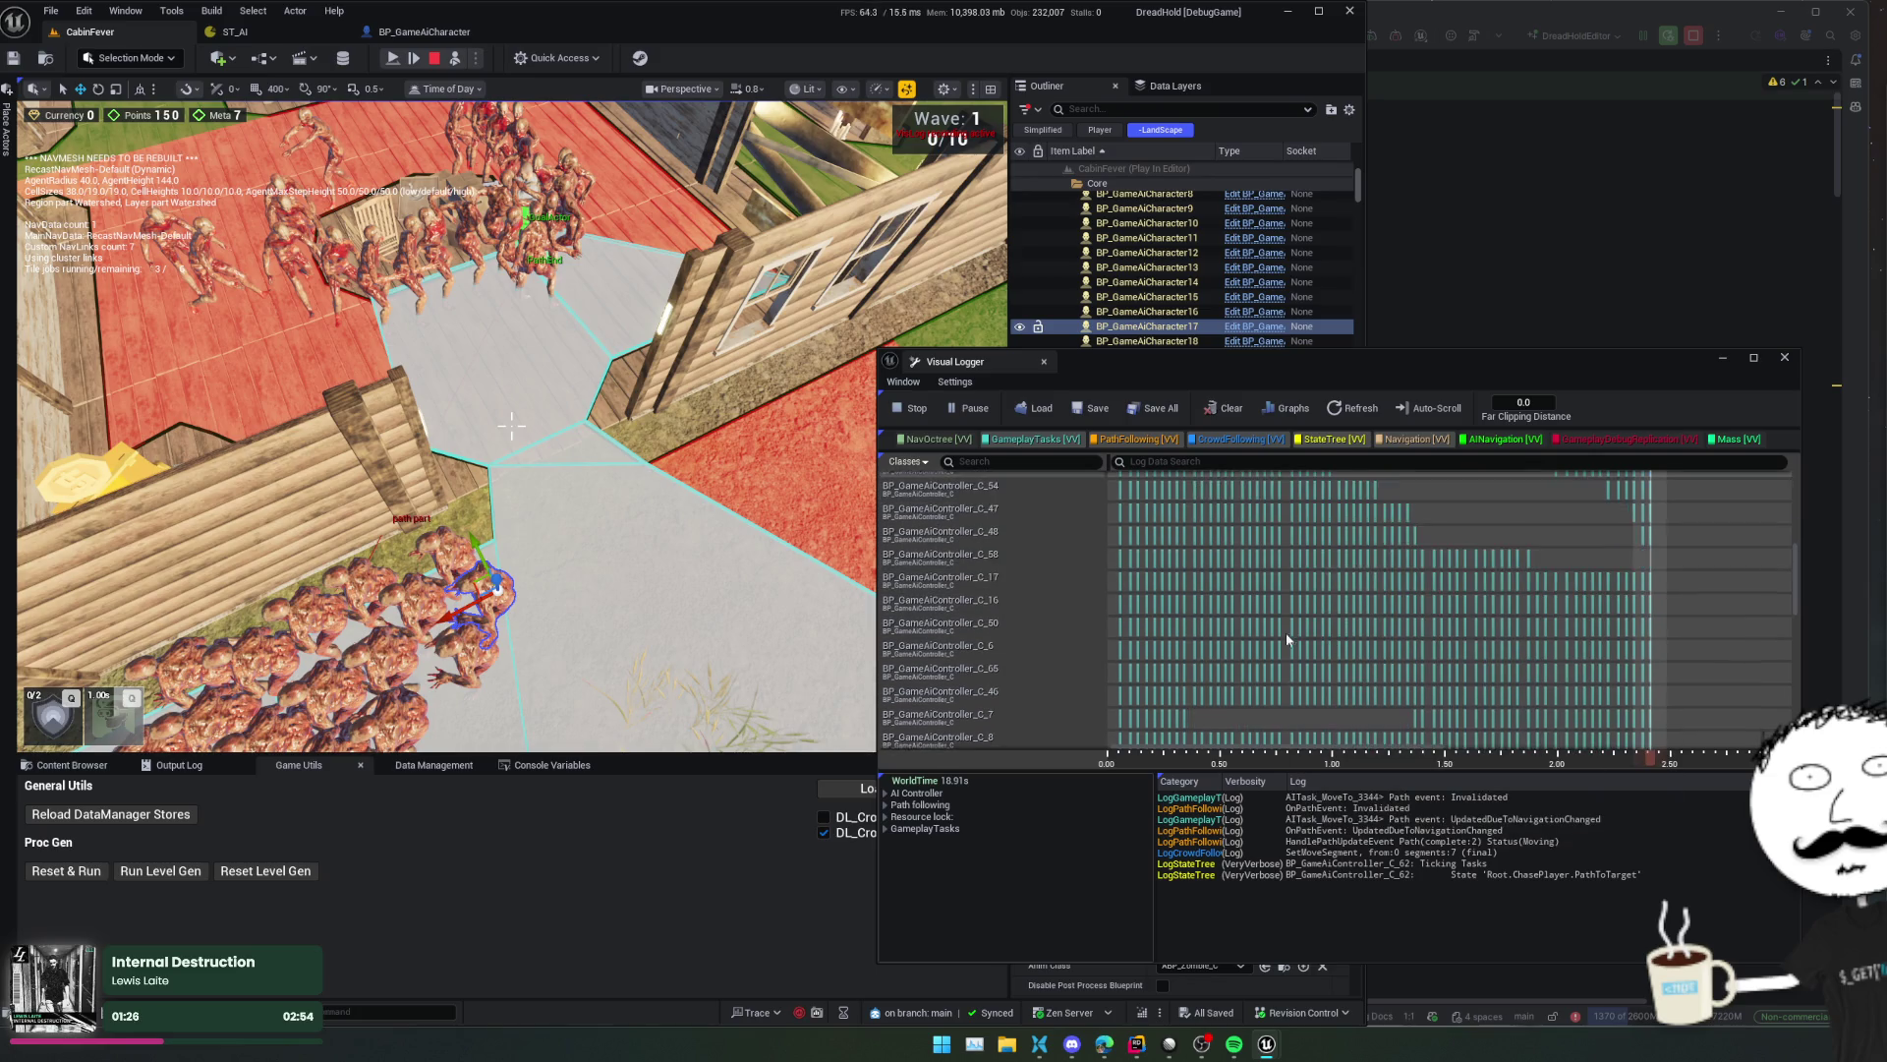
click(1234, 632)
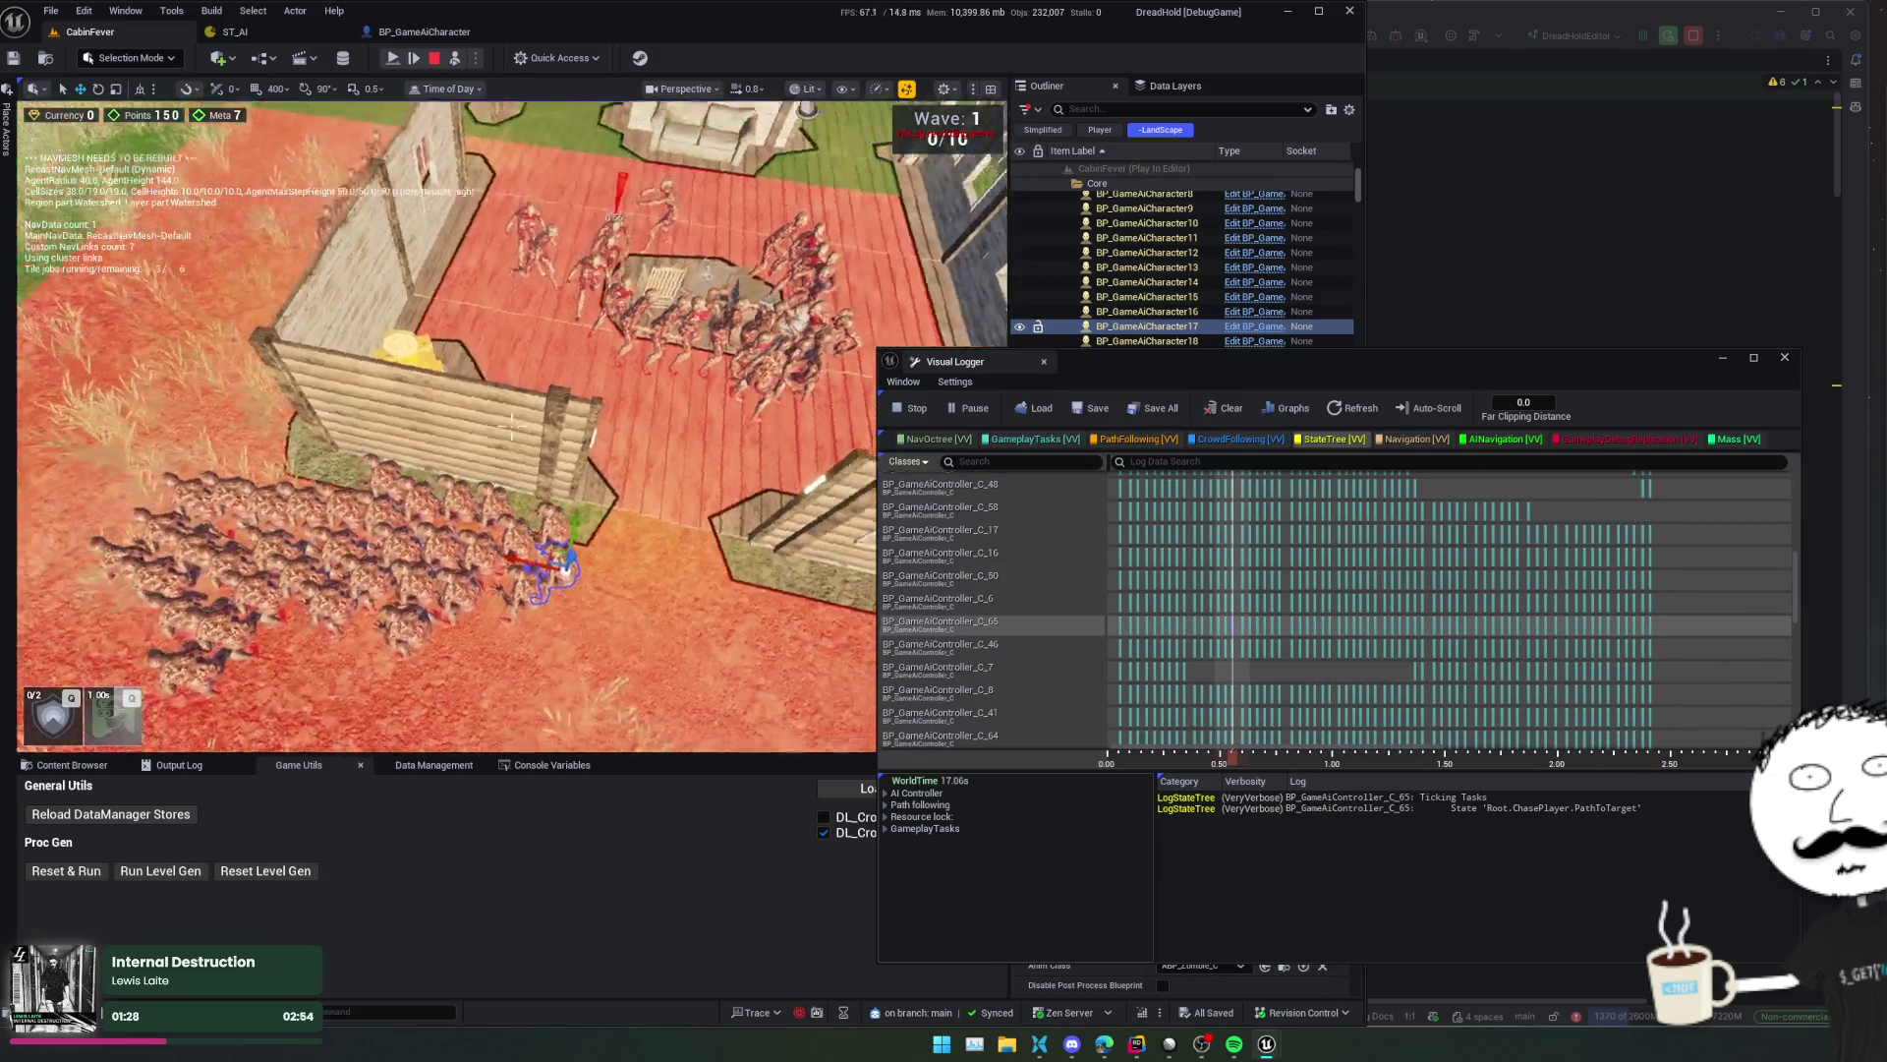
scroll(1206, 693, down, 3)
click(1155, 683)
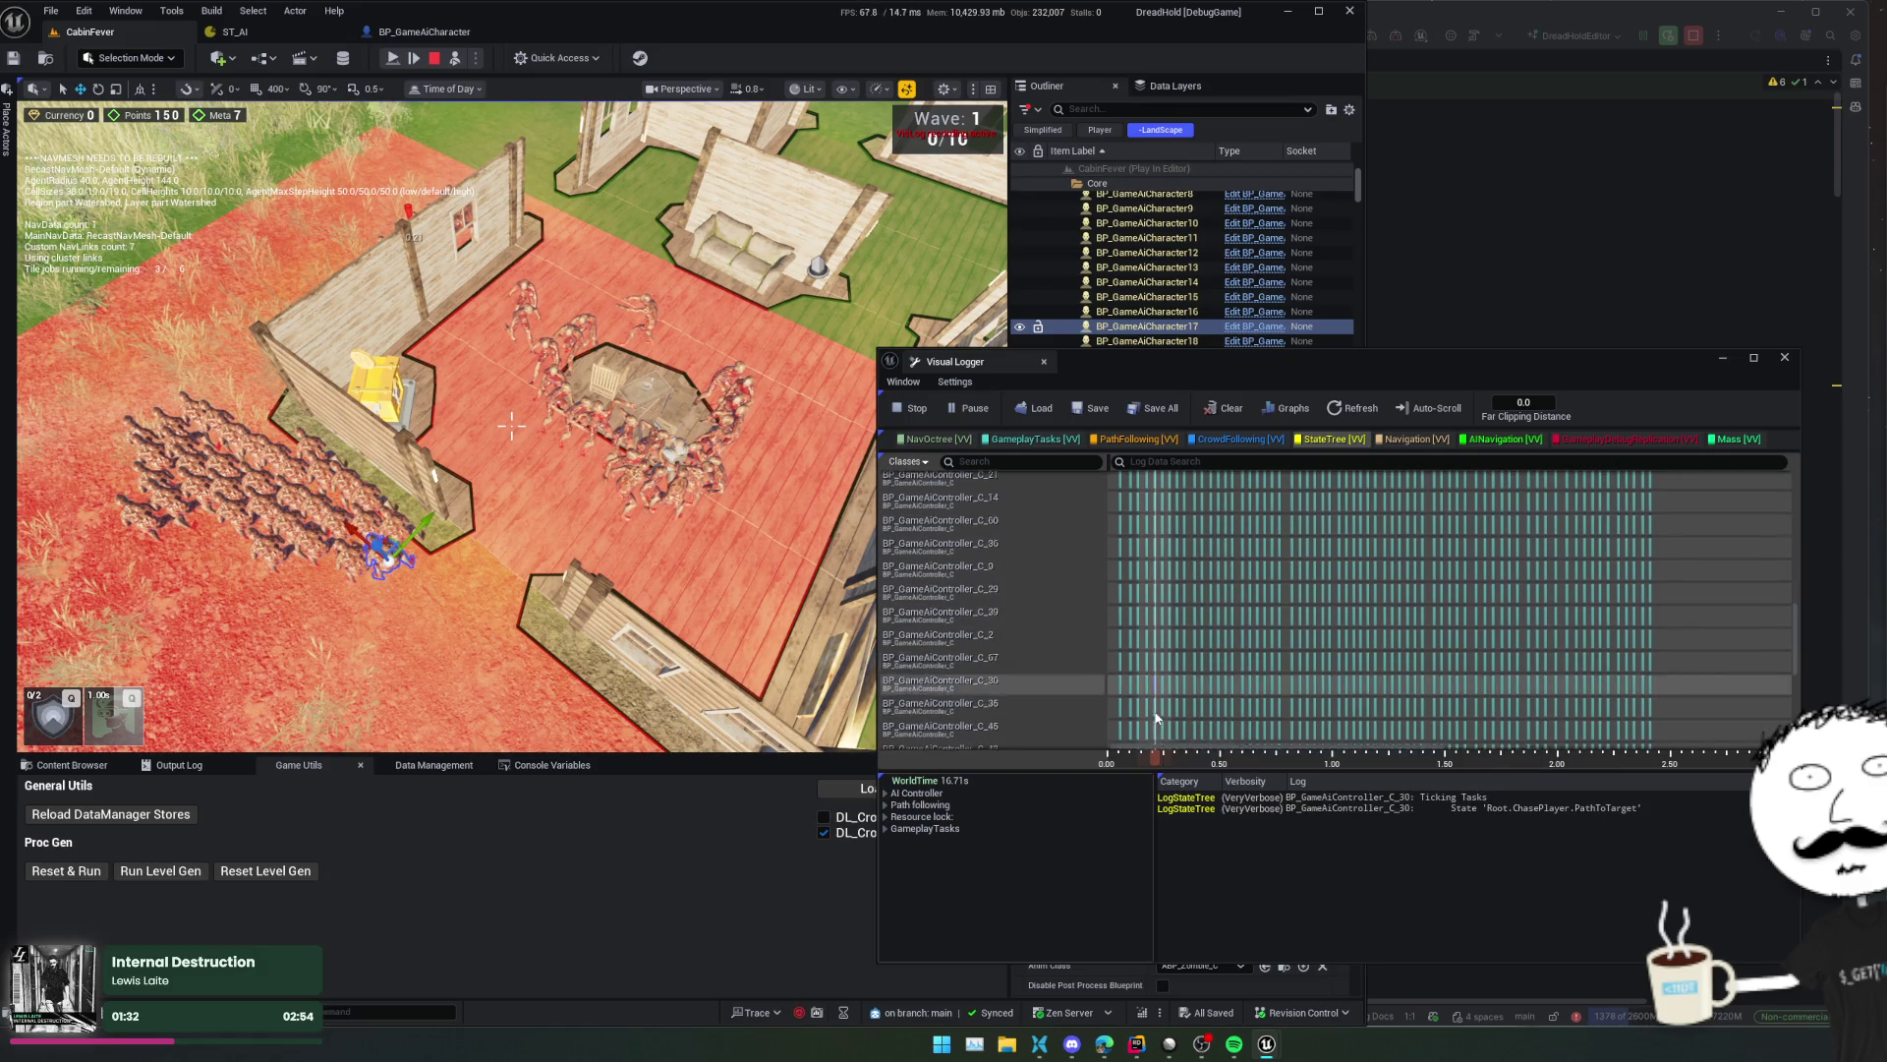
scroll(1140, 698, down, 1)
click(1119, 658)
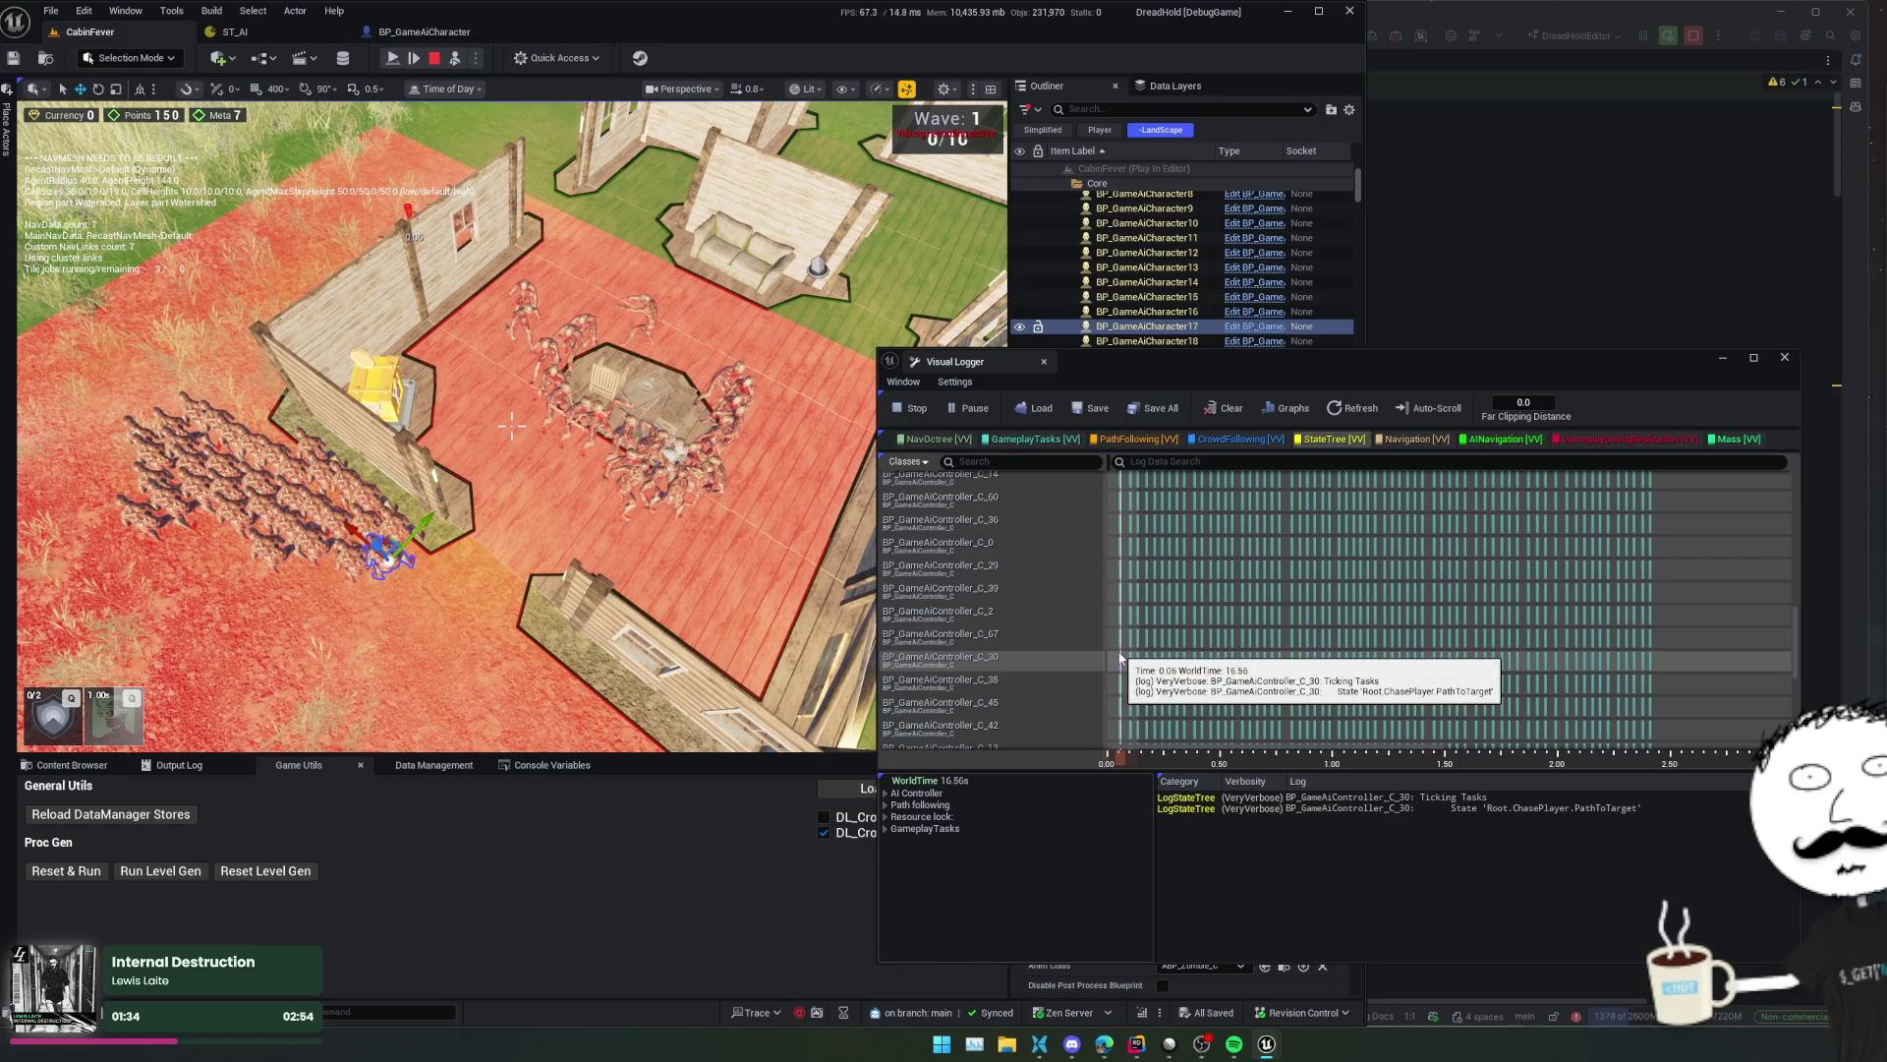
key(Down)
key(Down)
key(Down)
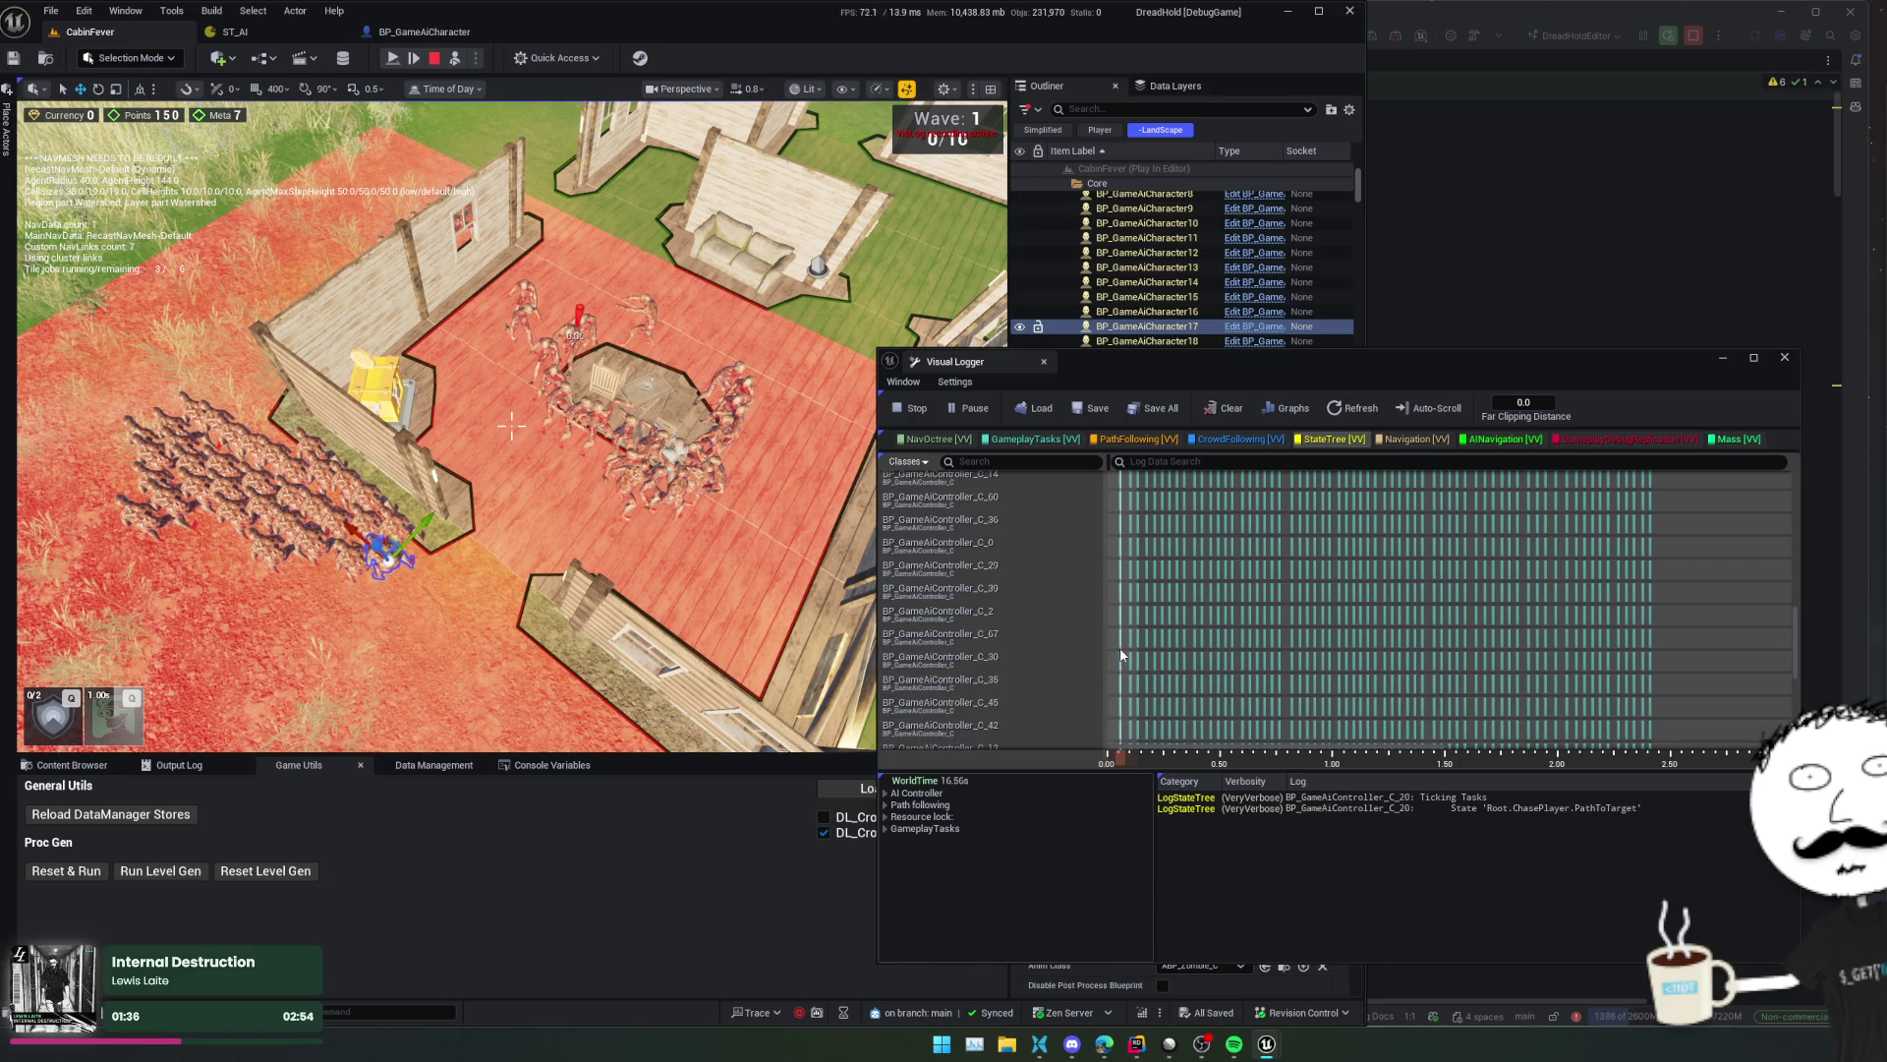
key(Down)
key(Down)
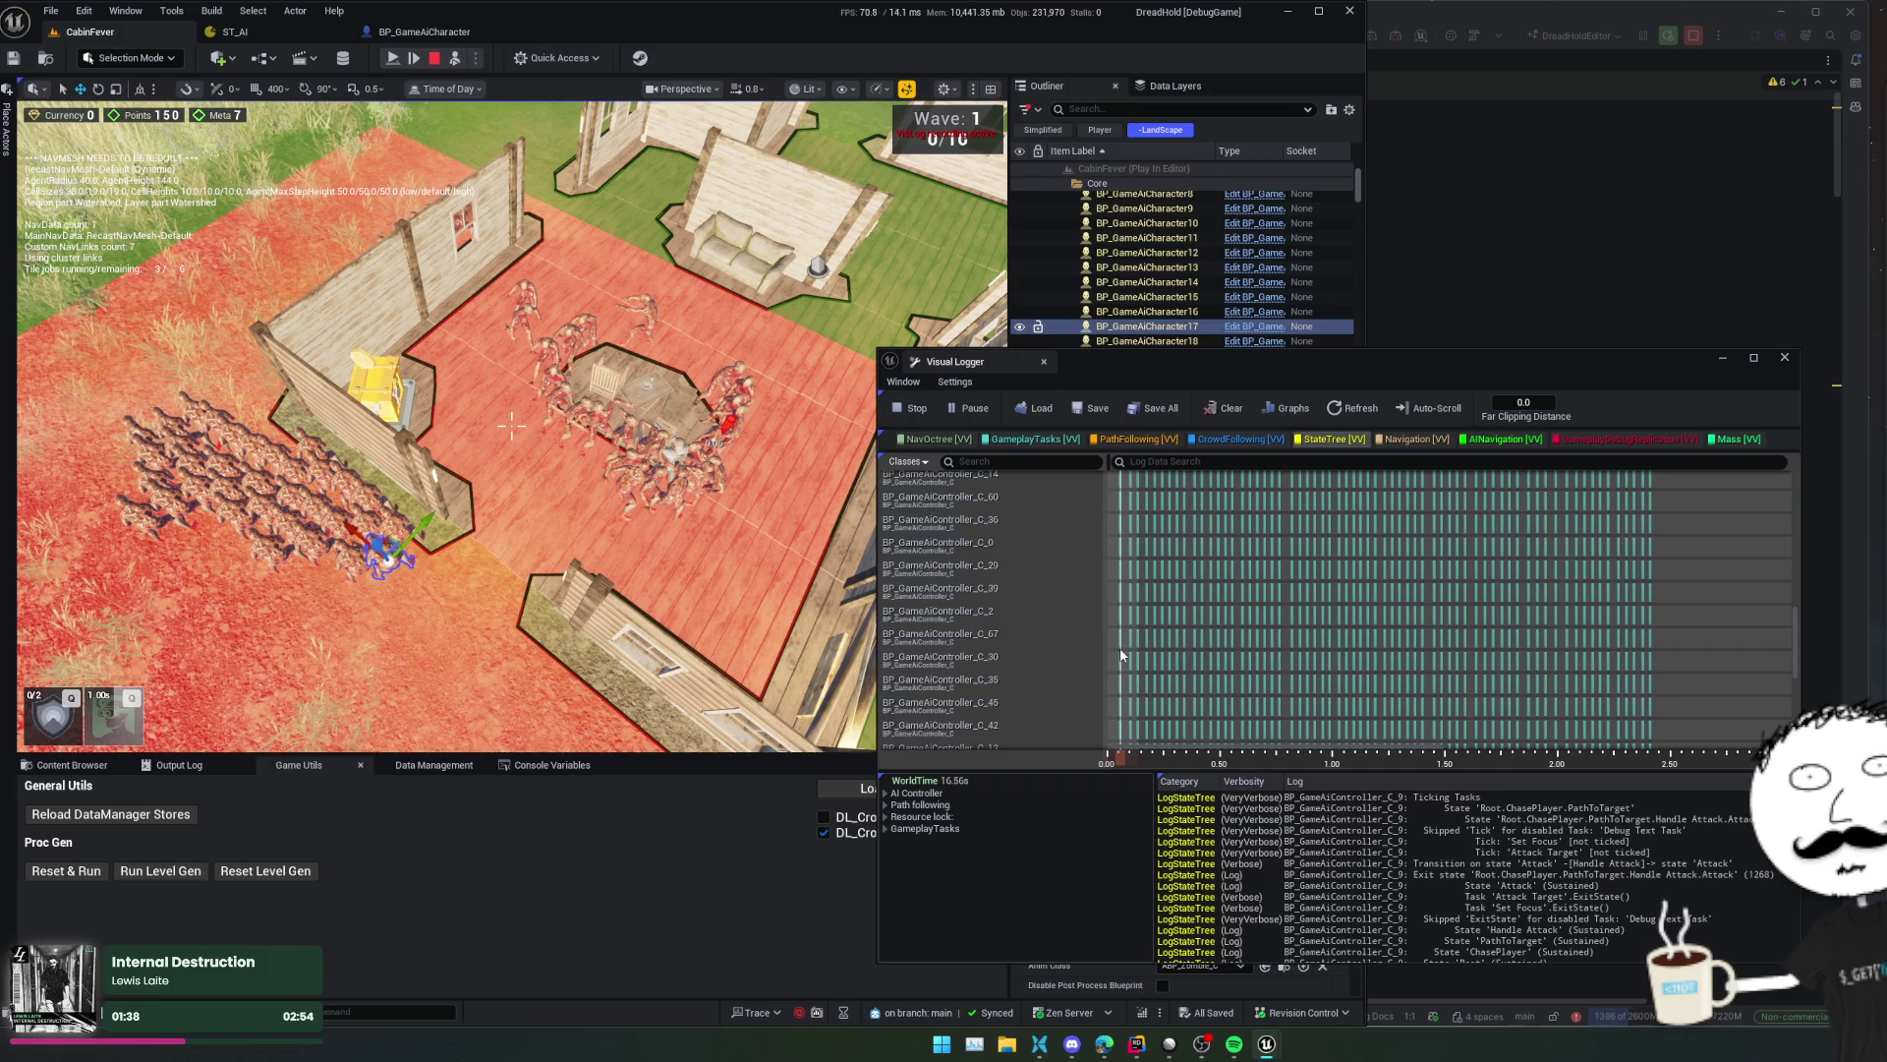
key(Down)
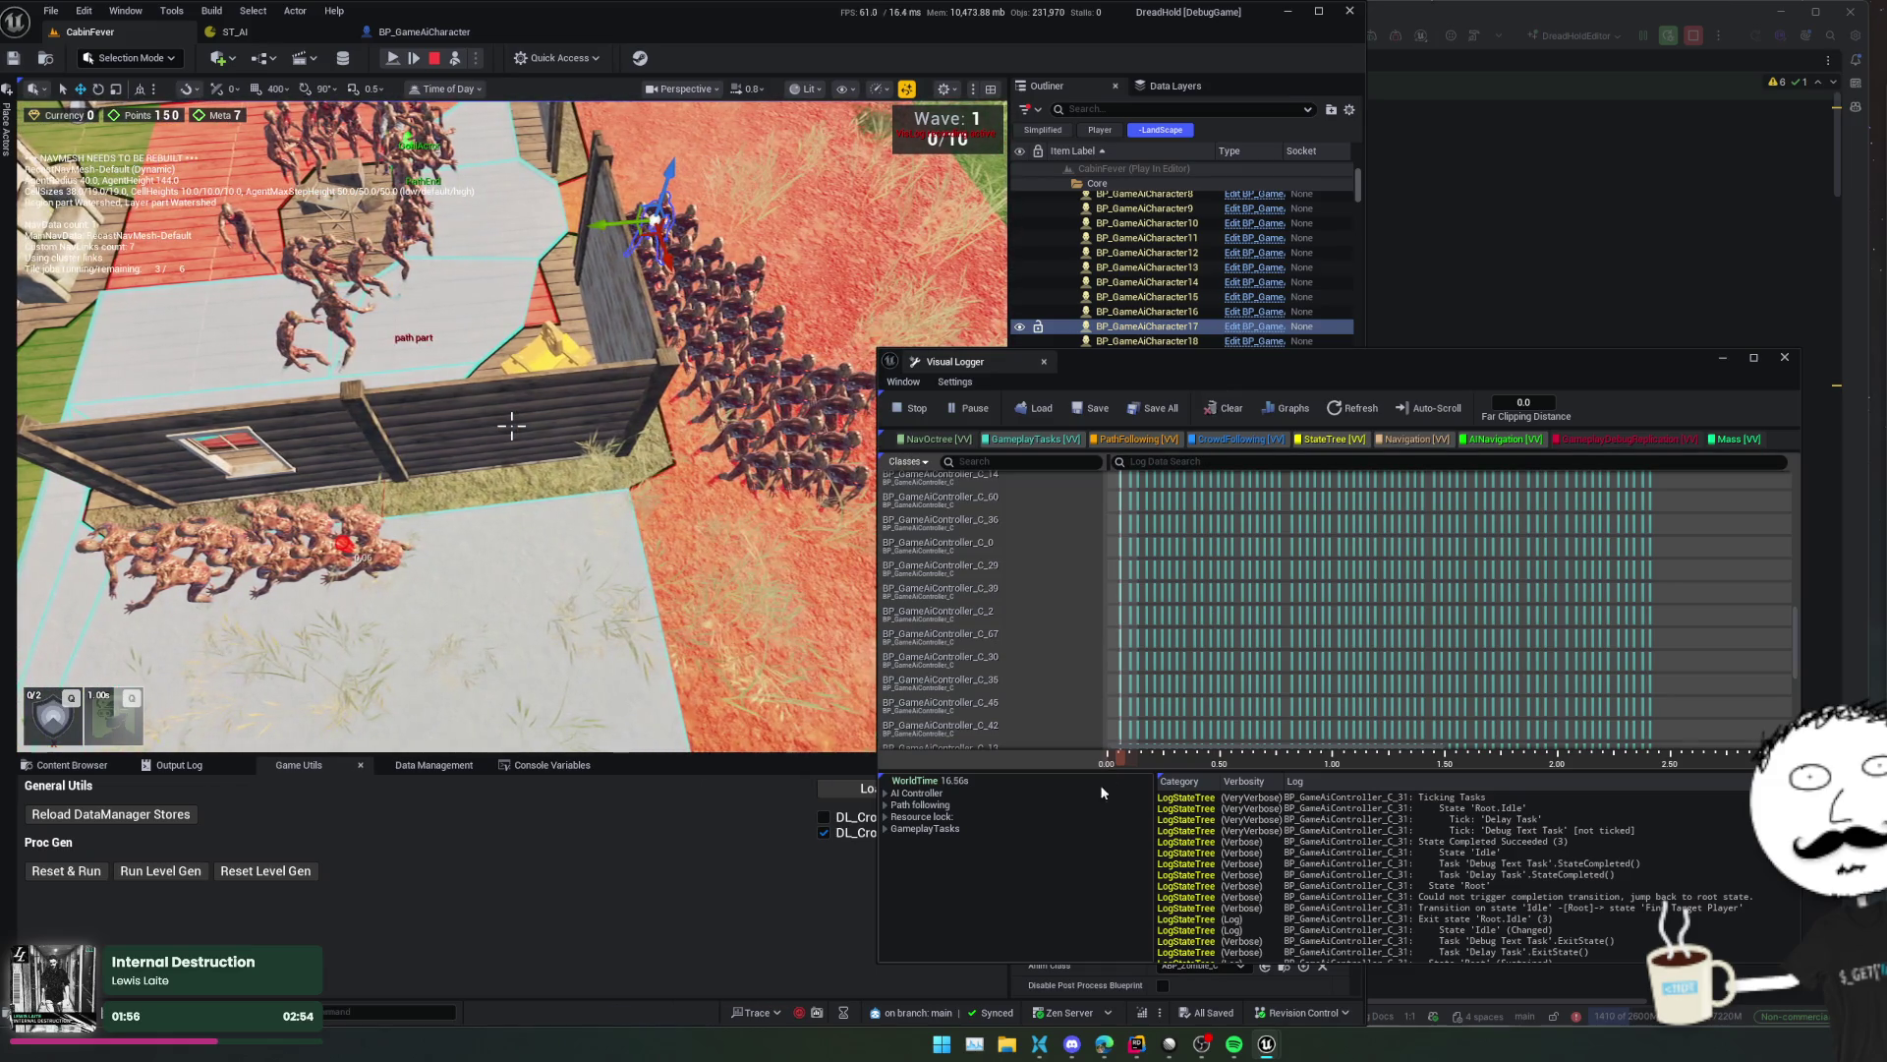
mouse_move(1158, 661)
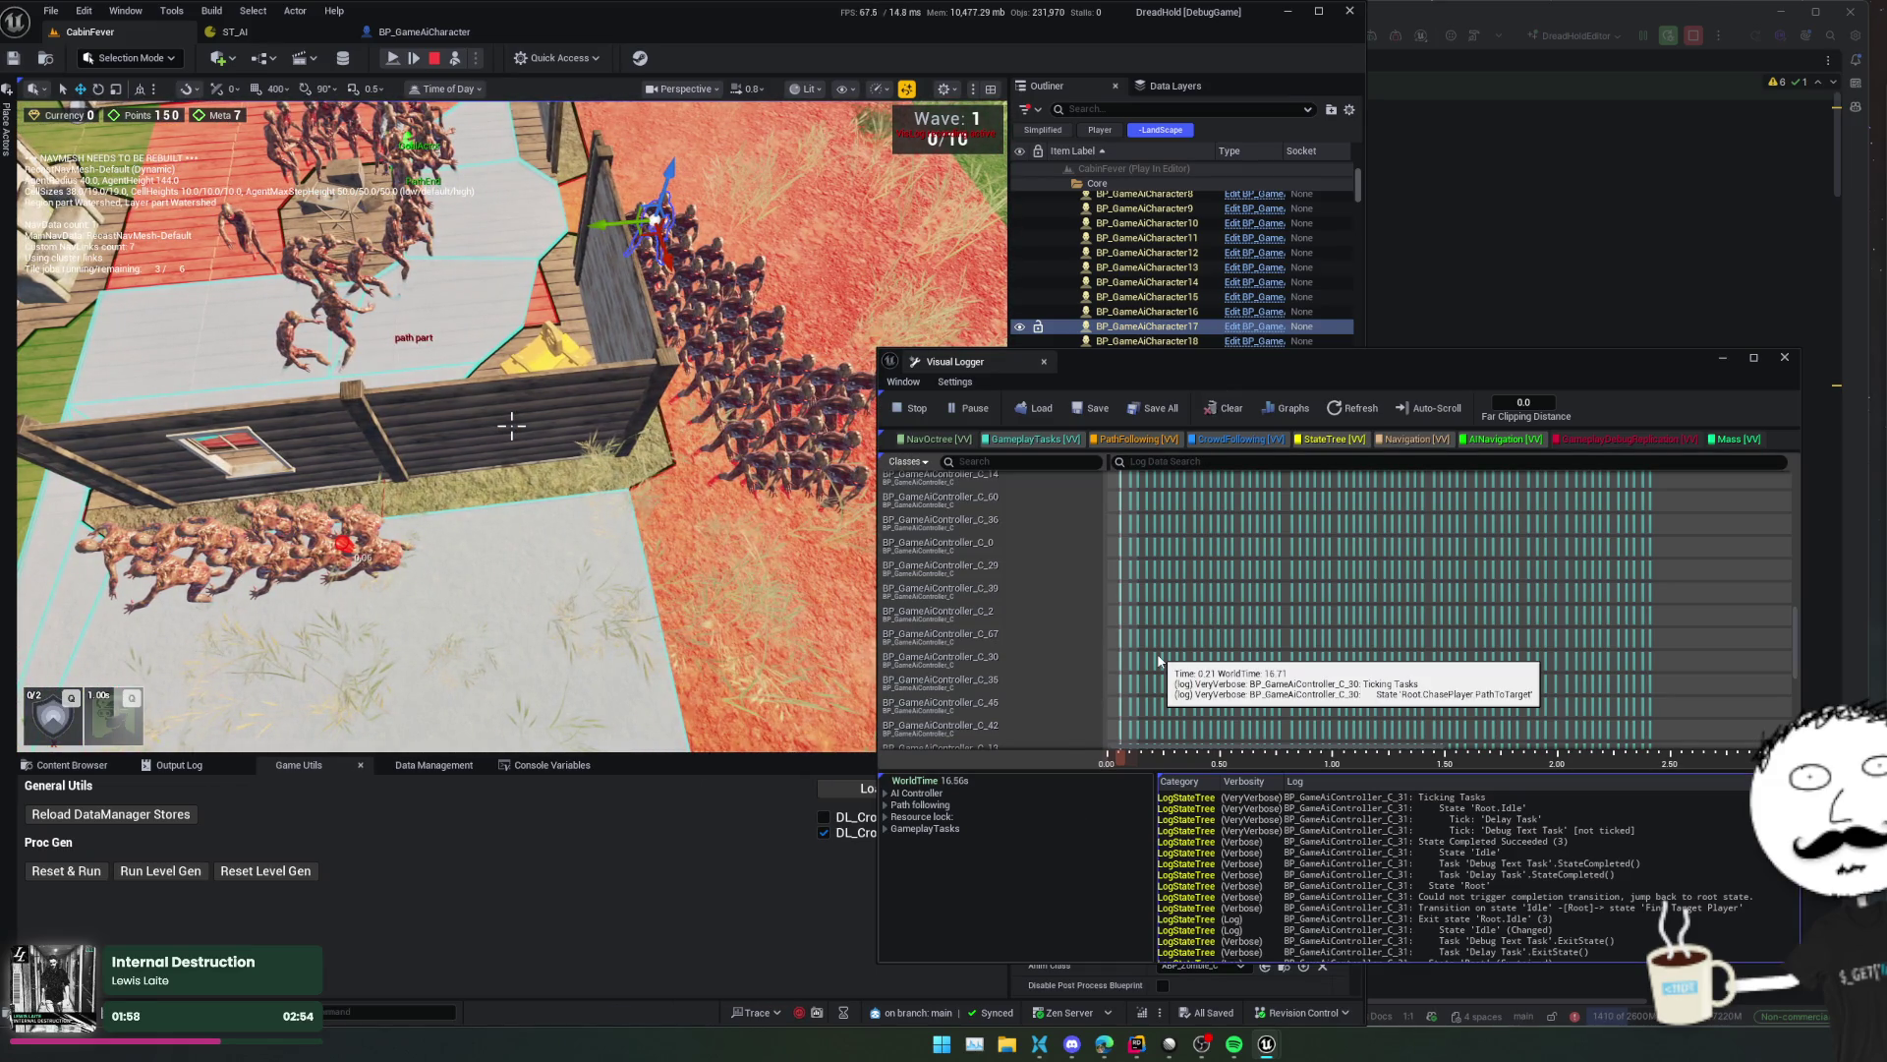
scroll(1064, 741, up, 5)
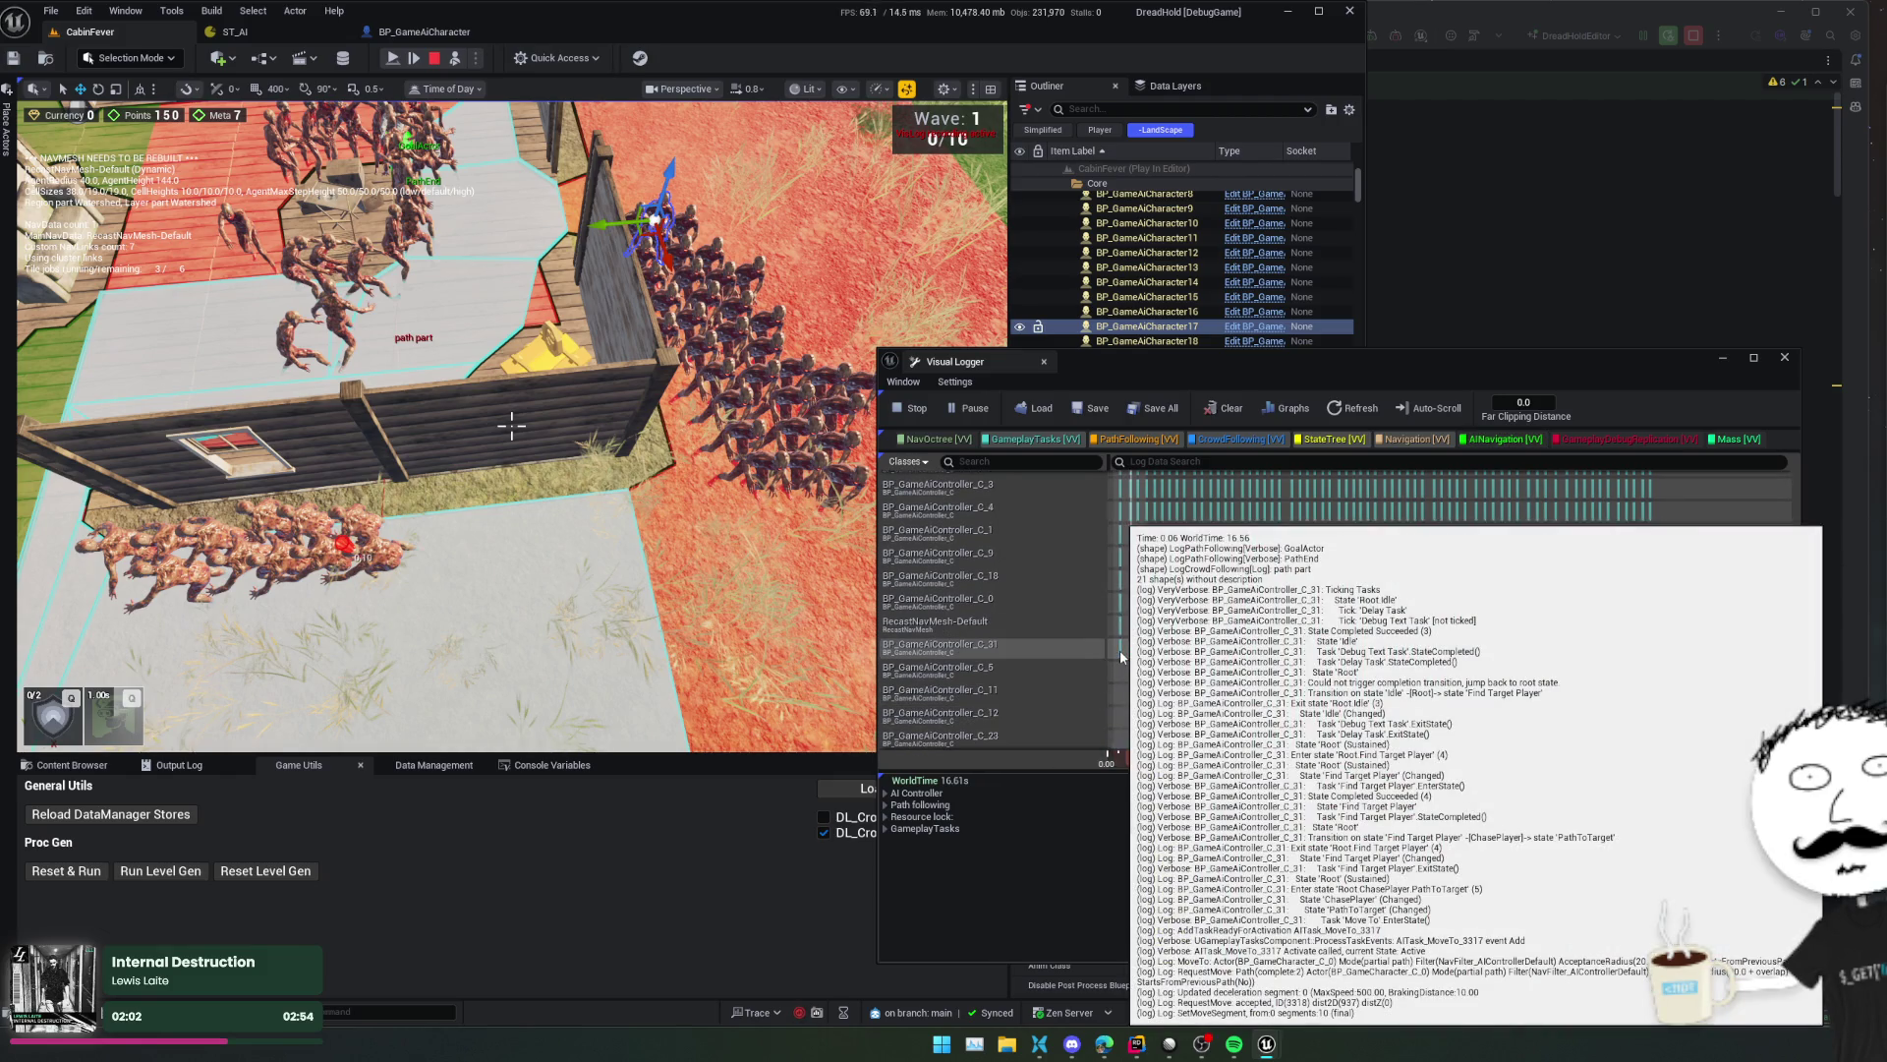
click(1136, 722)
mouse_move(1135, 723)
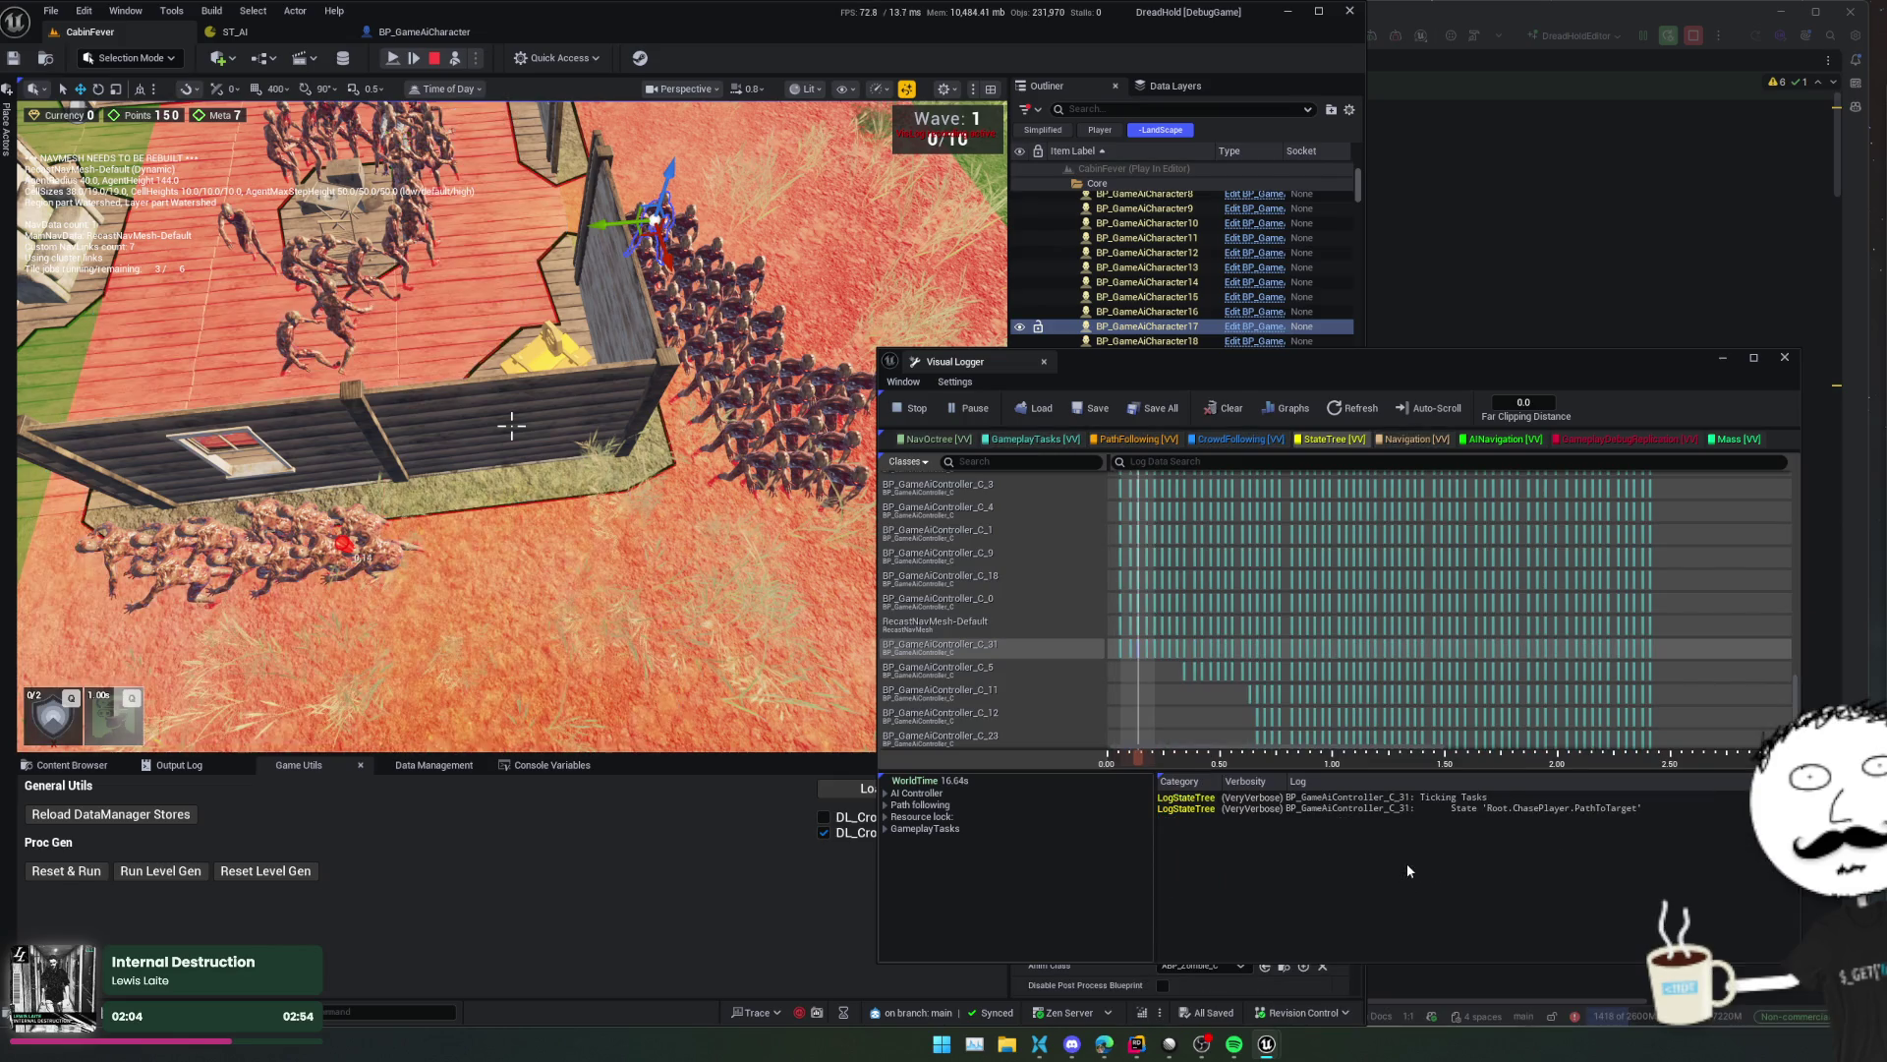
key(Right)
key(Right)
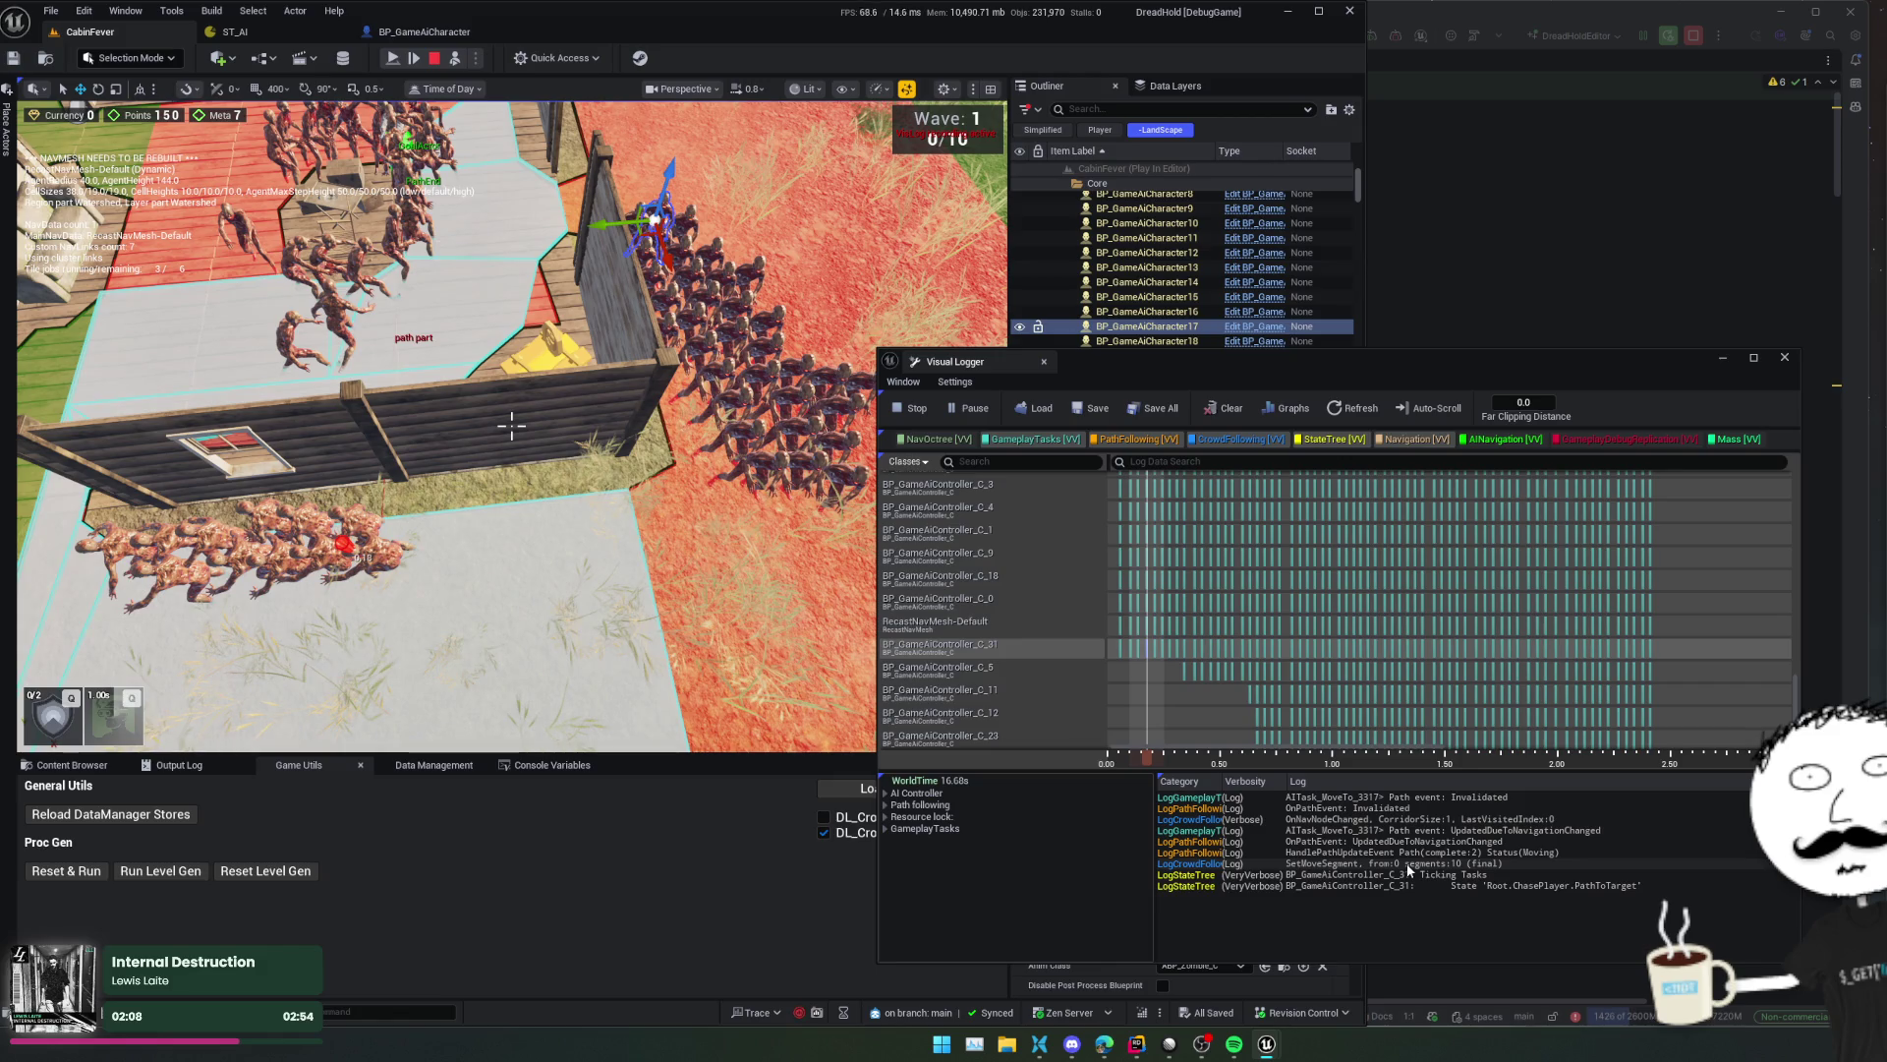
key(Right)
key(Right)
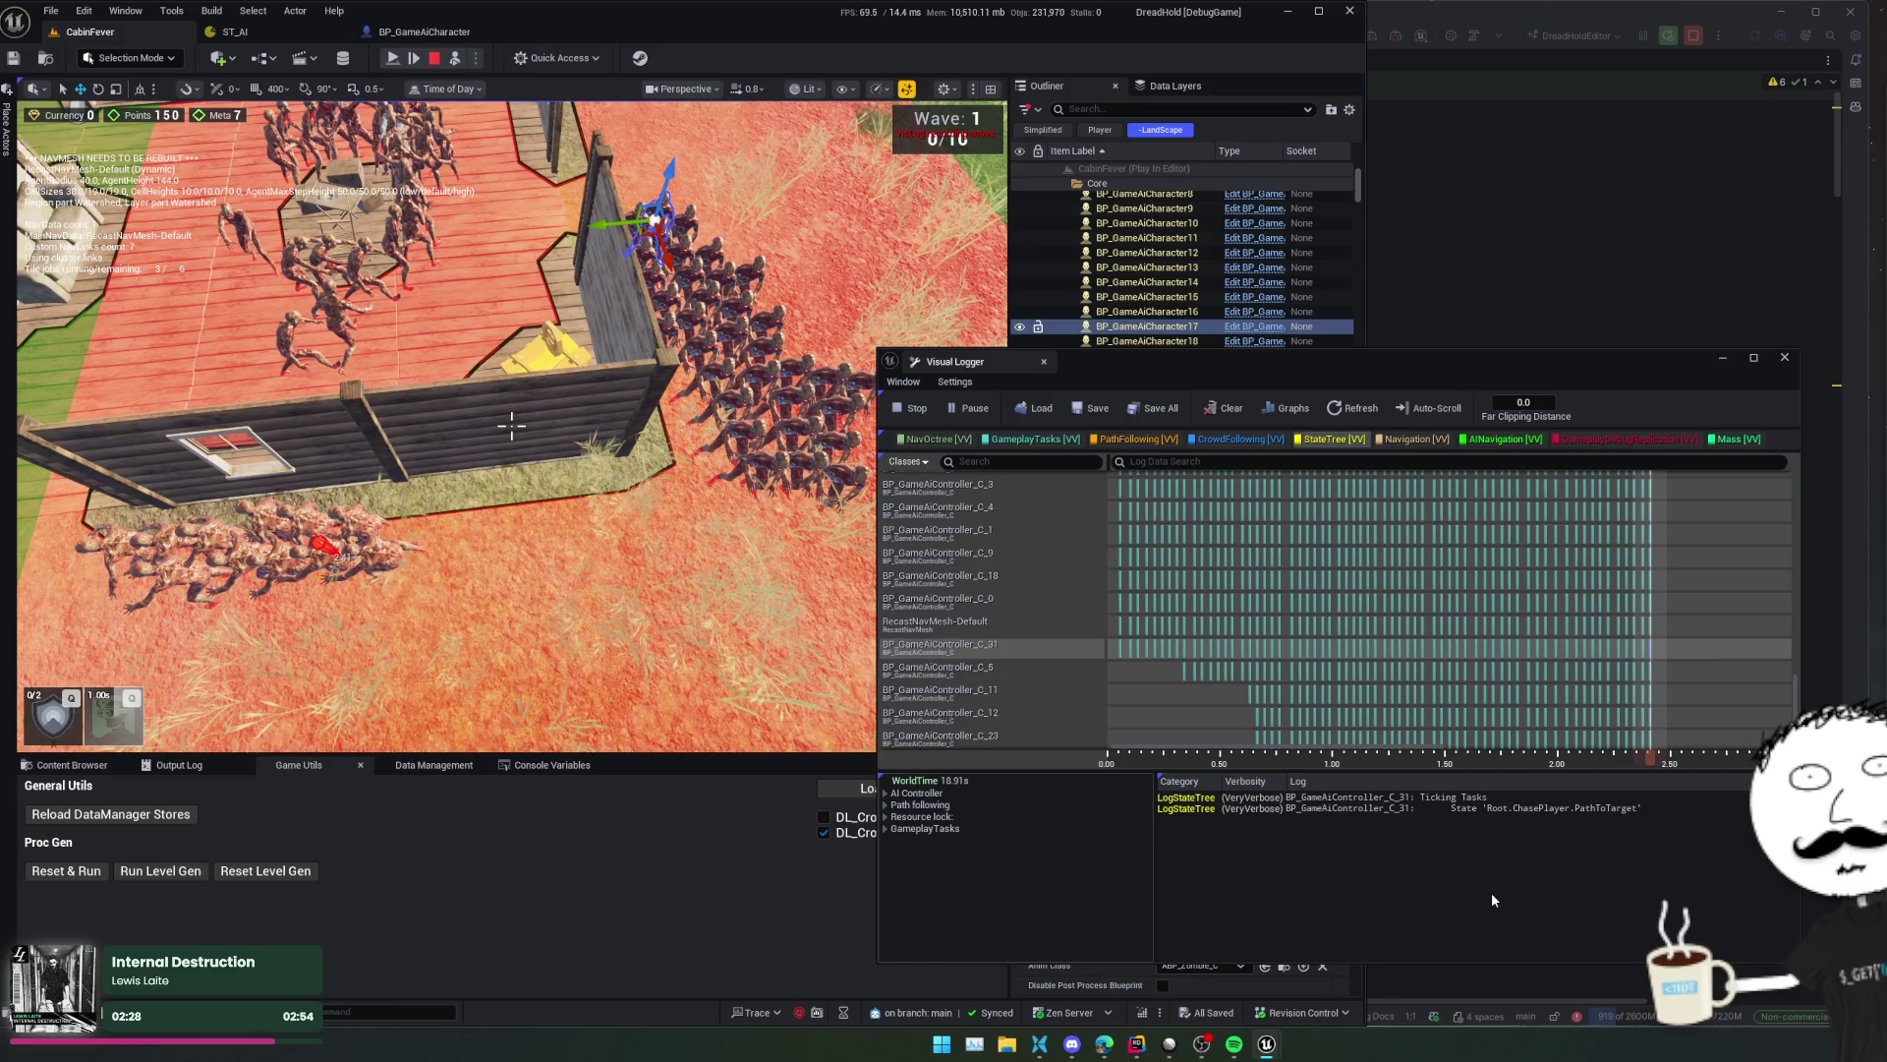
- Close the Visual Logger and stop the play session
click(1785, 357)
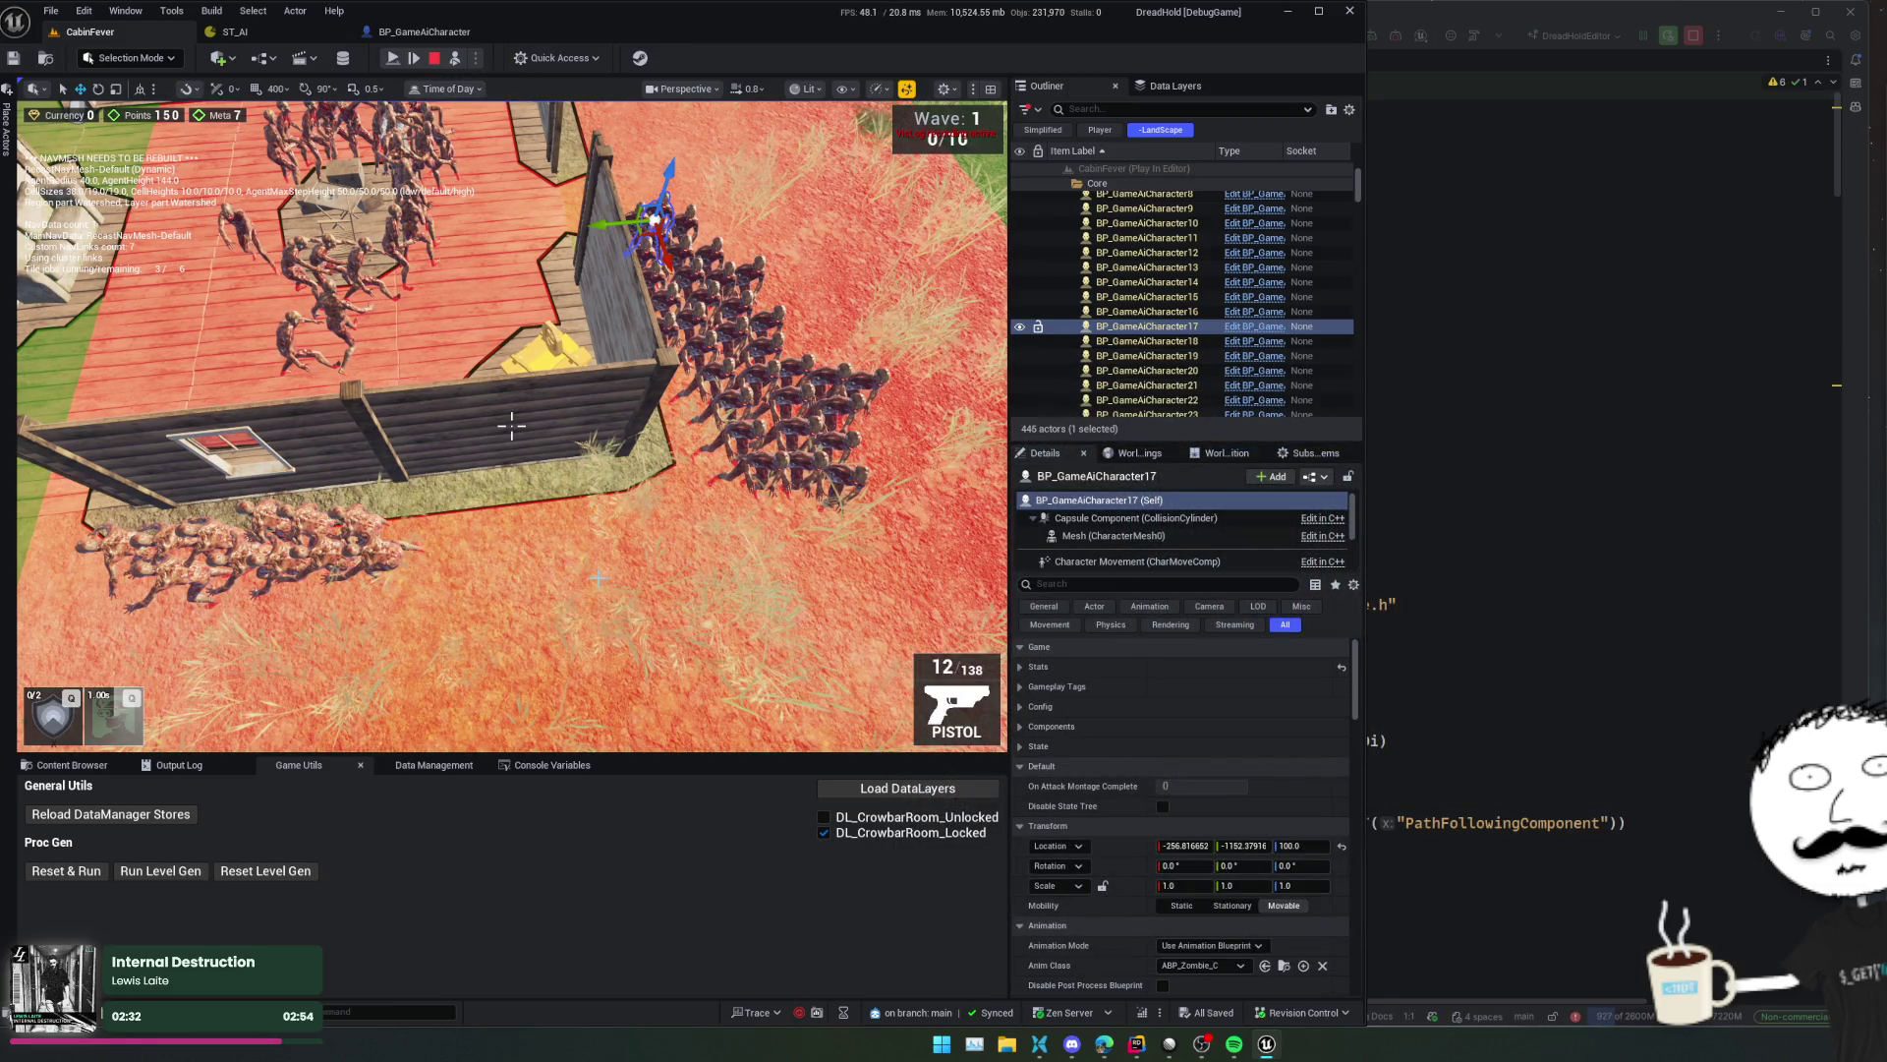
key(ctrl+shift+p)
key(Return)
click(435, 63)
- Show BP_GameAiCharacter's Capsule Component collision: Custom preset, Pawn object type, Query Only
click(433, 39)
mouse_move(639, 535)
mouse_down()
mouse_move(644, 605)
mouse_move(700, 452)
mouse_move(794, 519)
mouse_up()
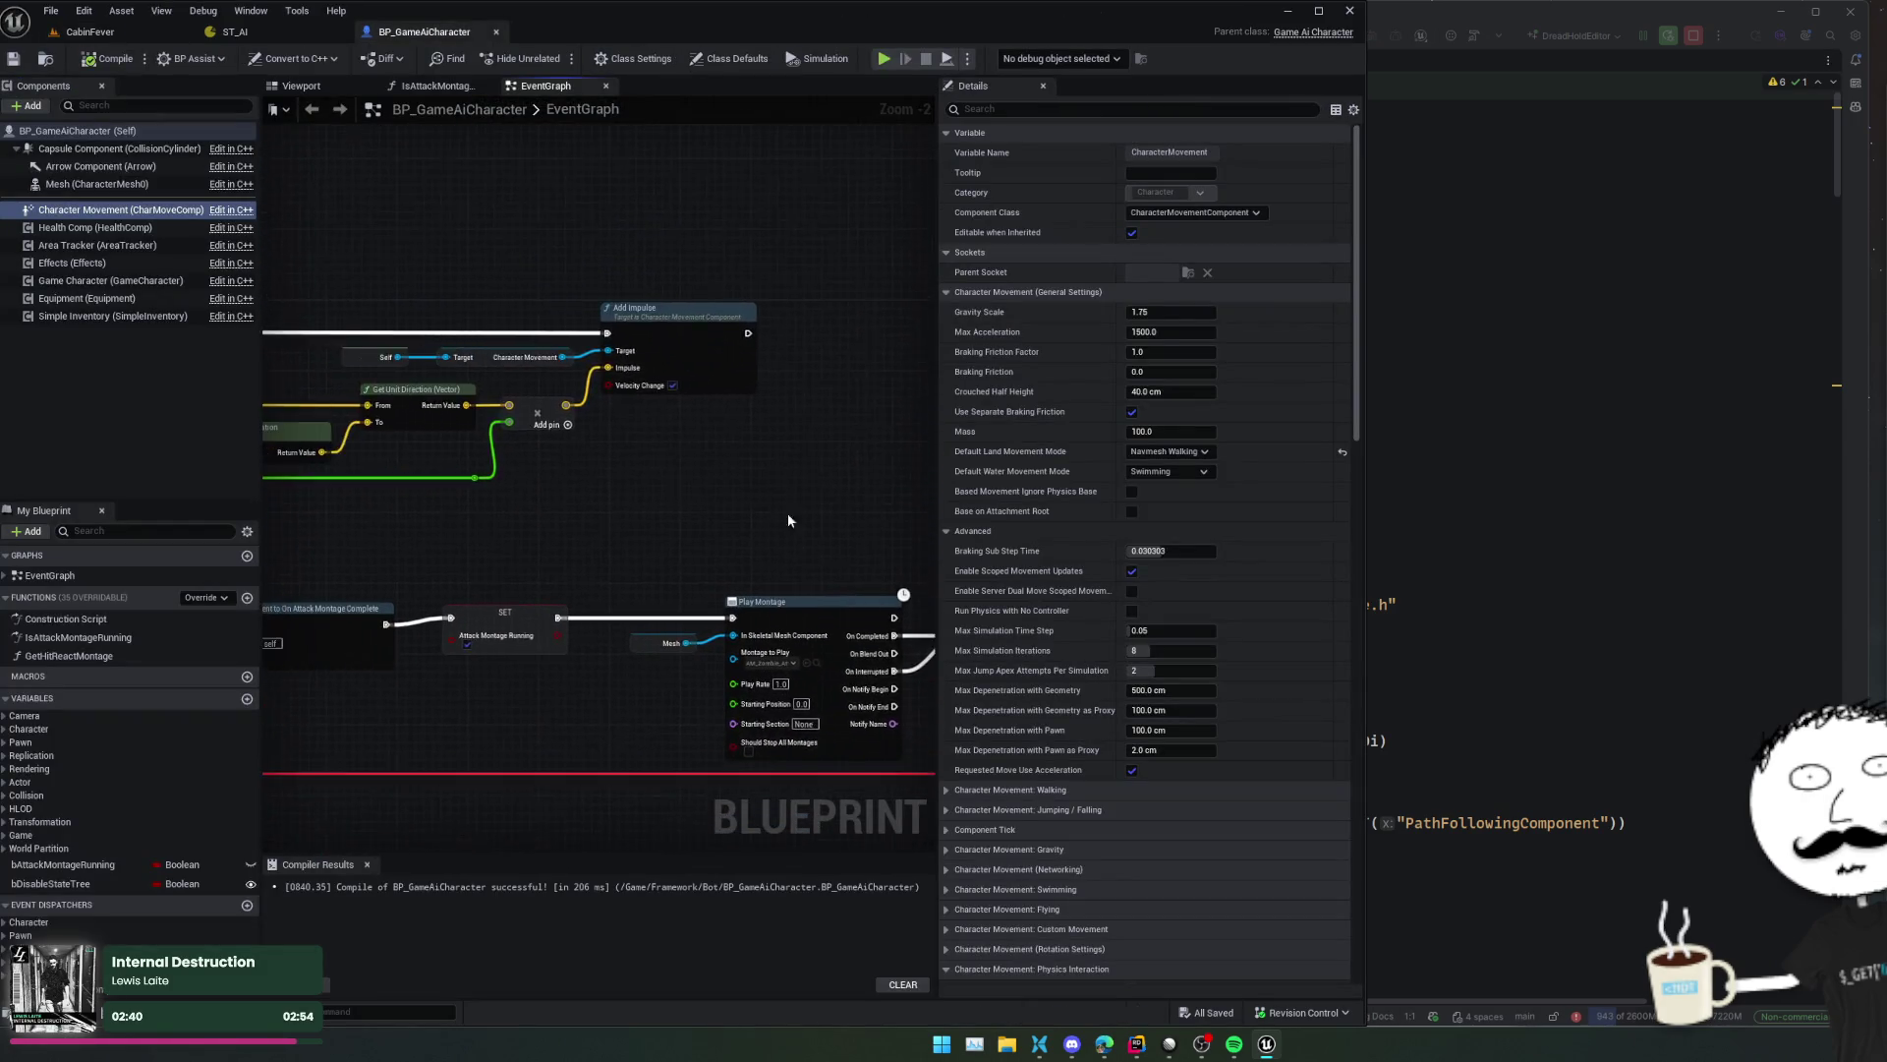
click(301, 86)
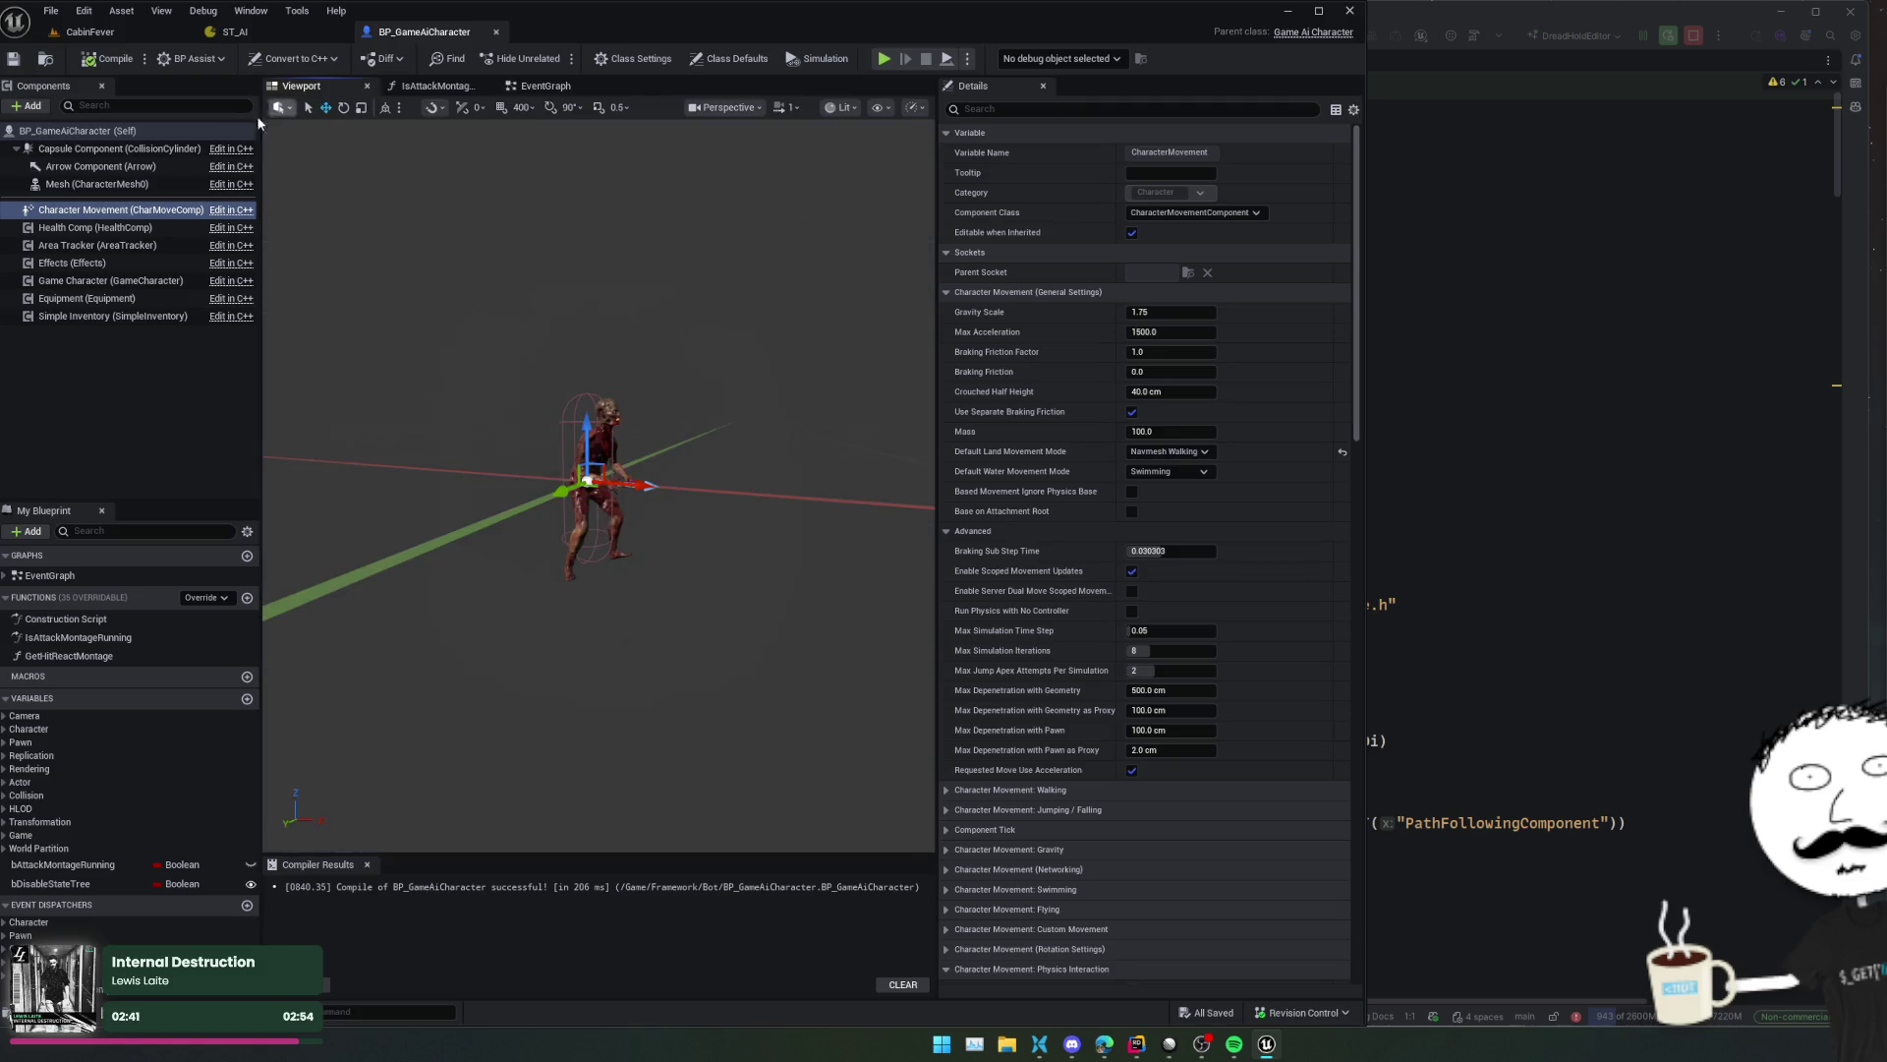
click(88, 149)
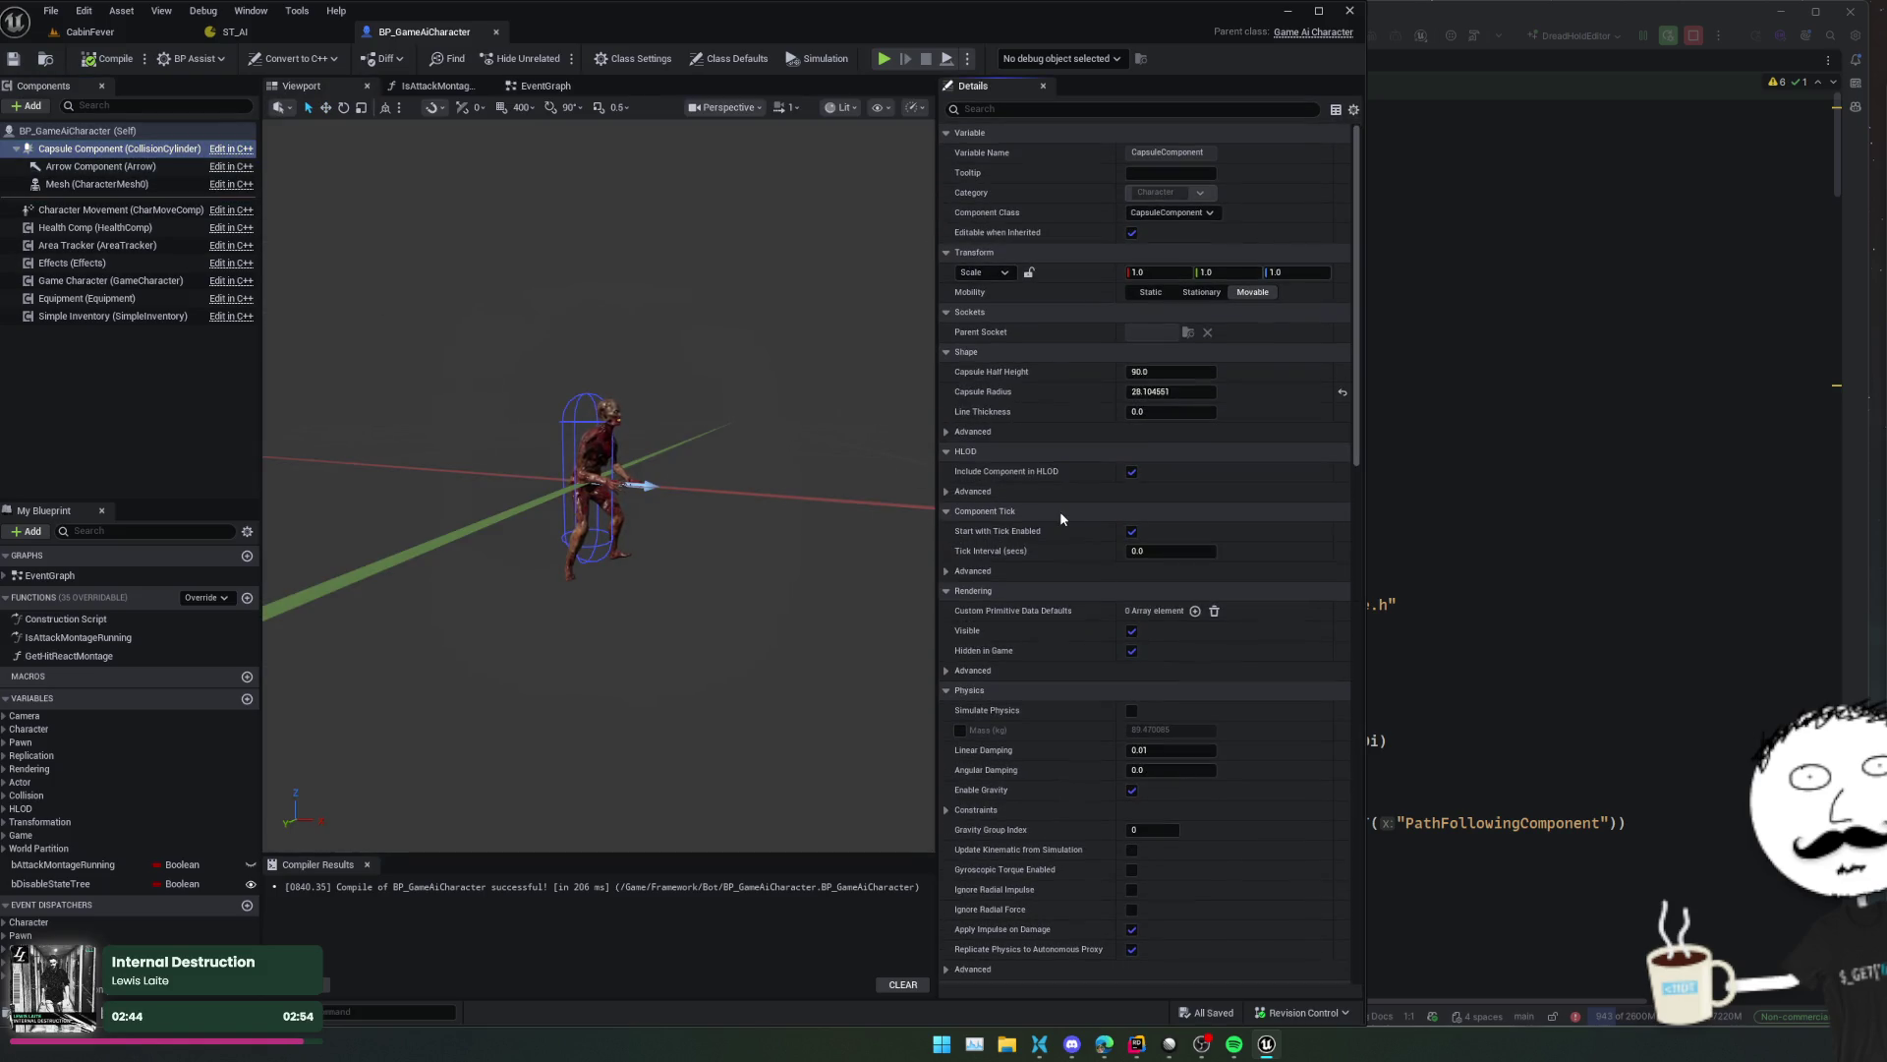
scroll(1059, 513, down, 1)
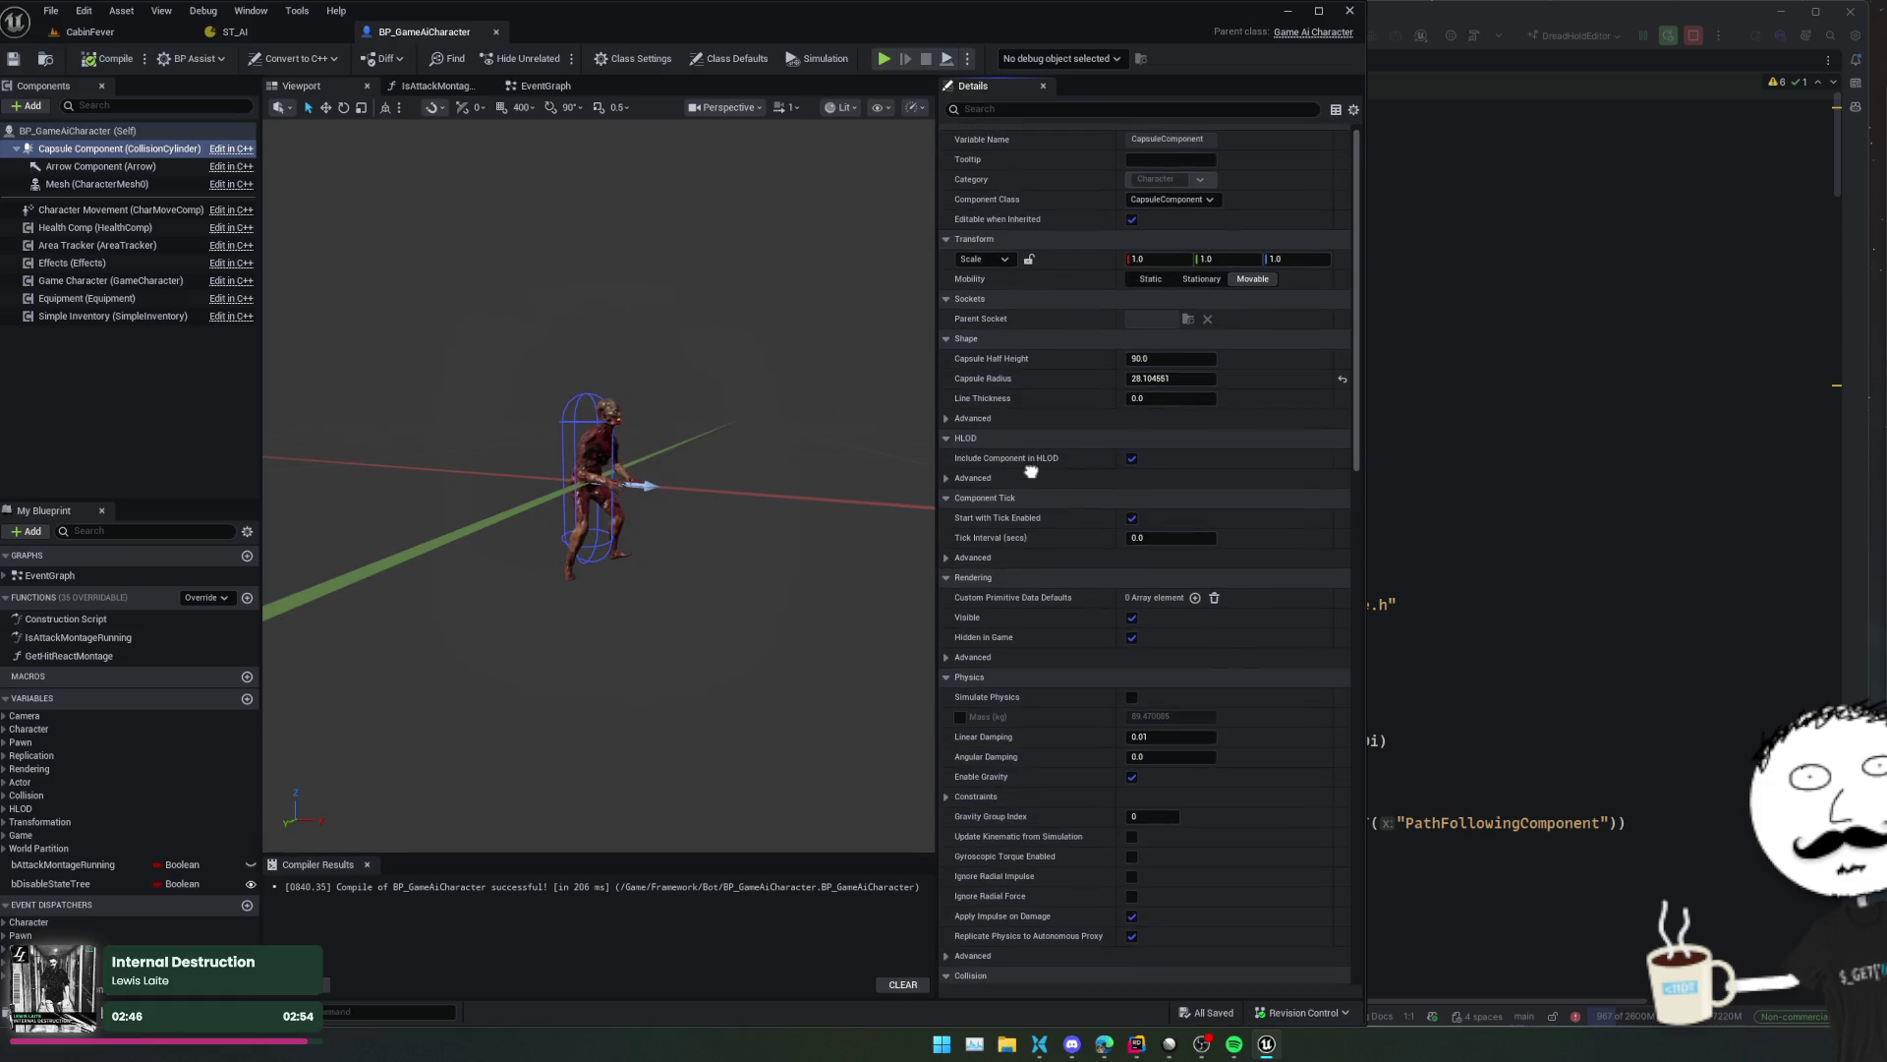
mouse_move(1031, 463)
mouse_down()
mouse_move(1032, 307)
mouse_move(1031, 350)
mouse_up()
scroll(1031, 350, down, 10)
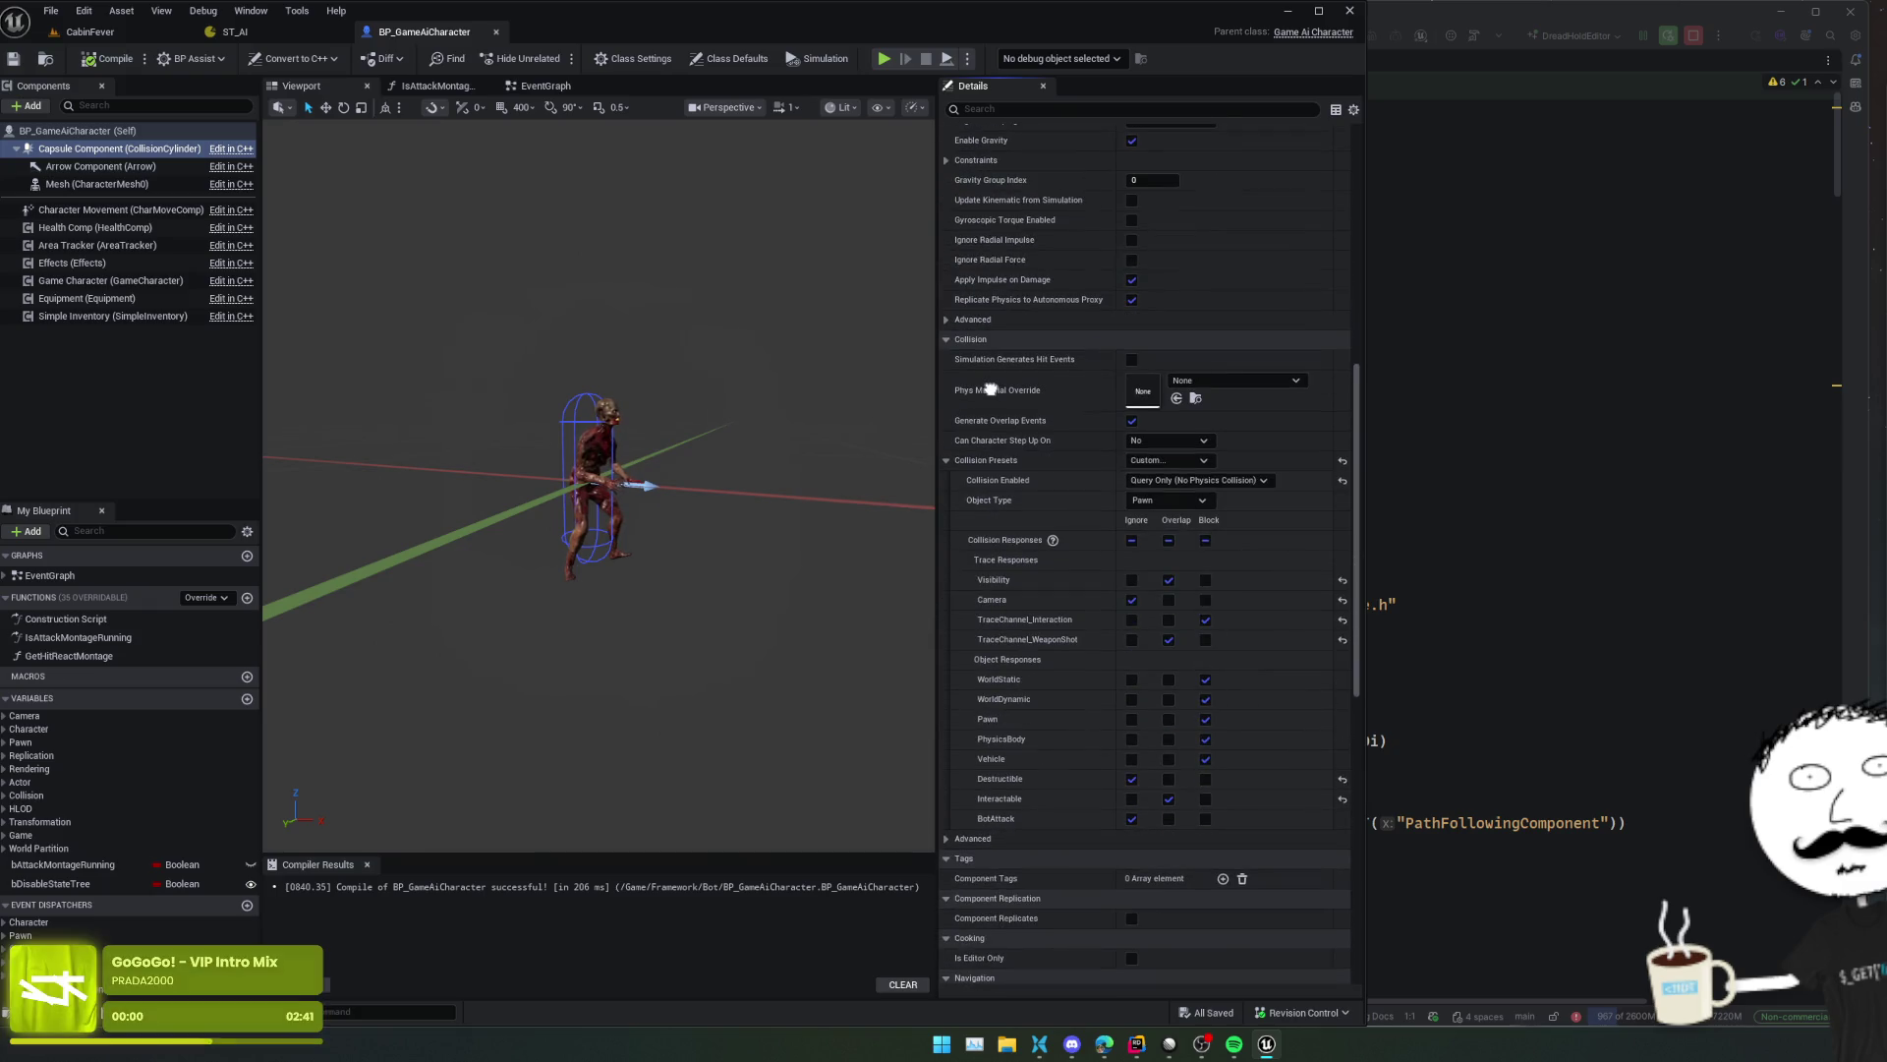
scroll(1072, 418, down, 1)
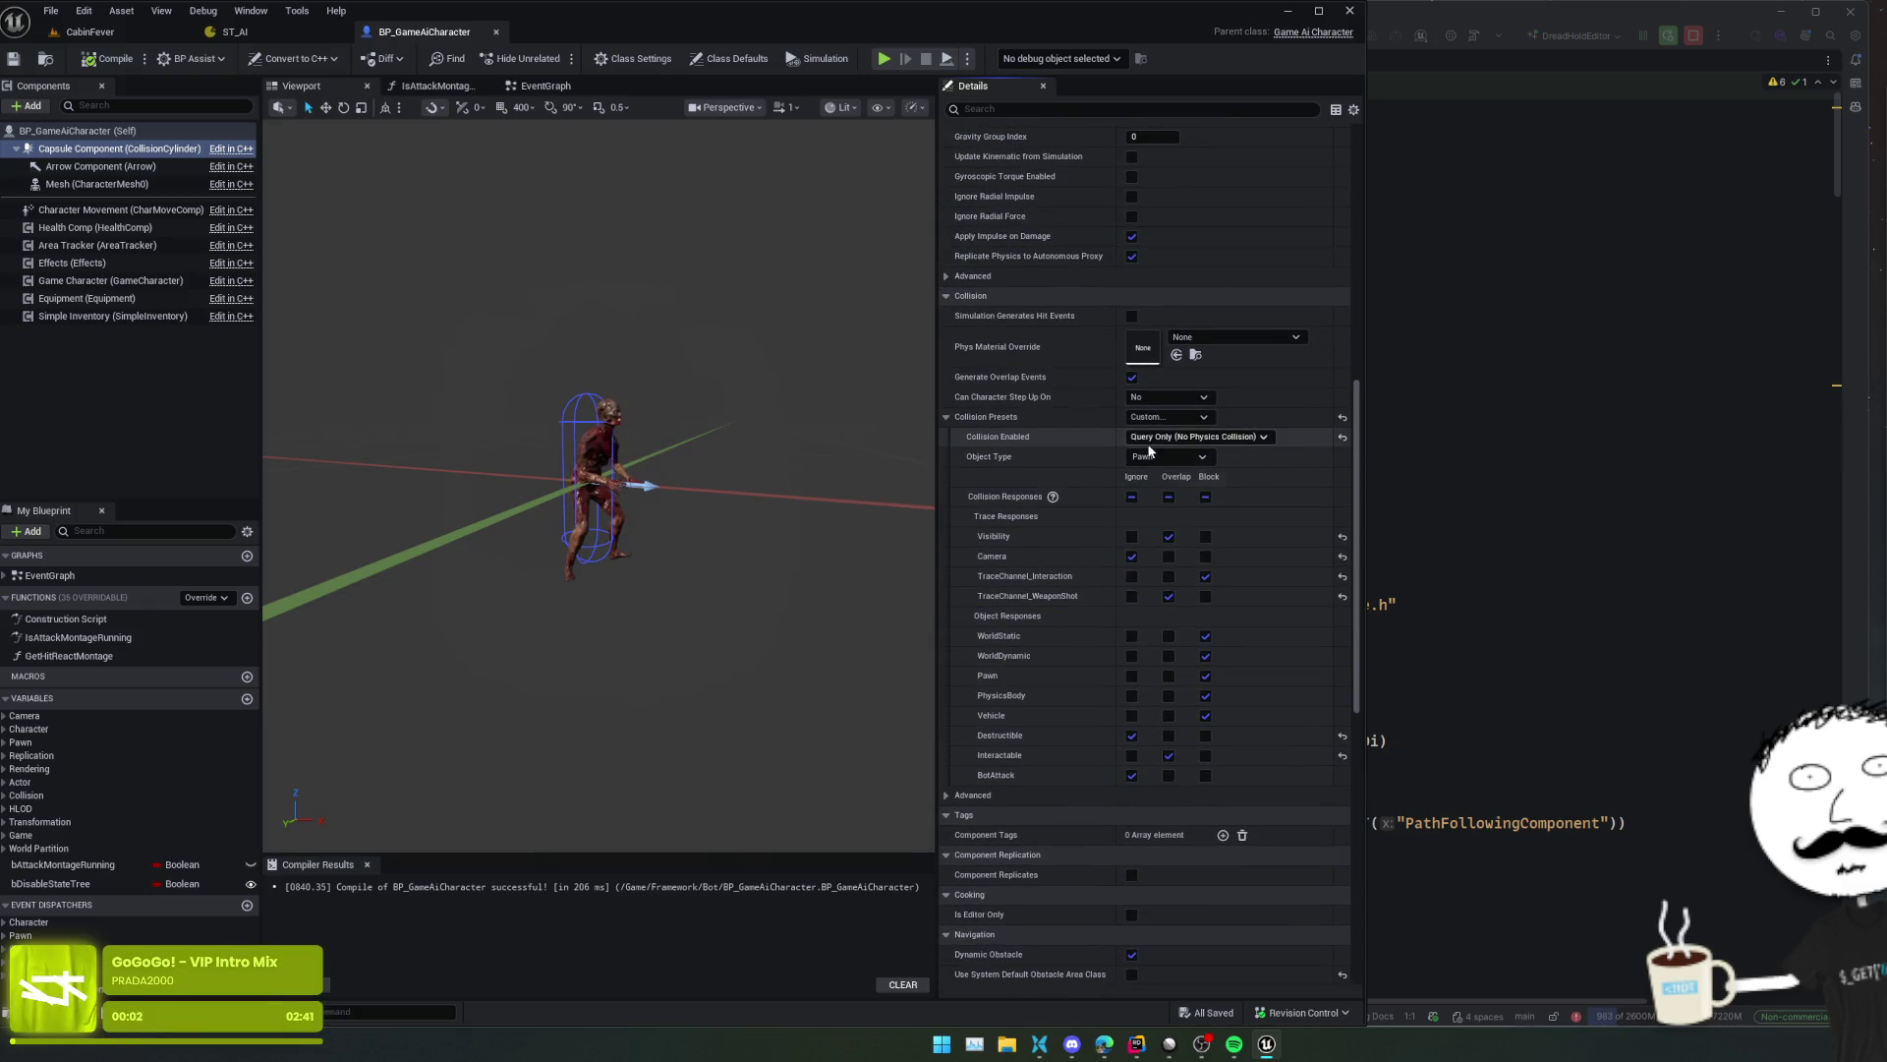
click(88, 13)
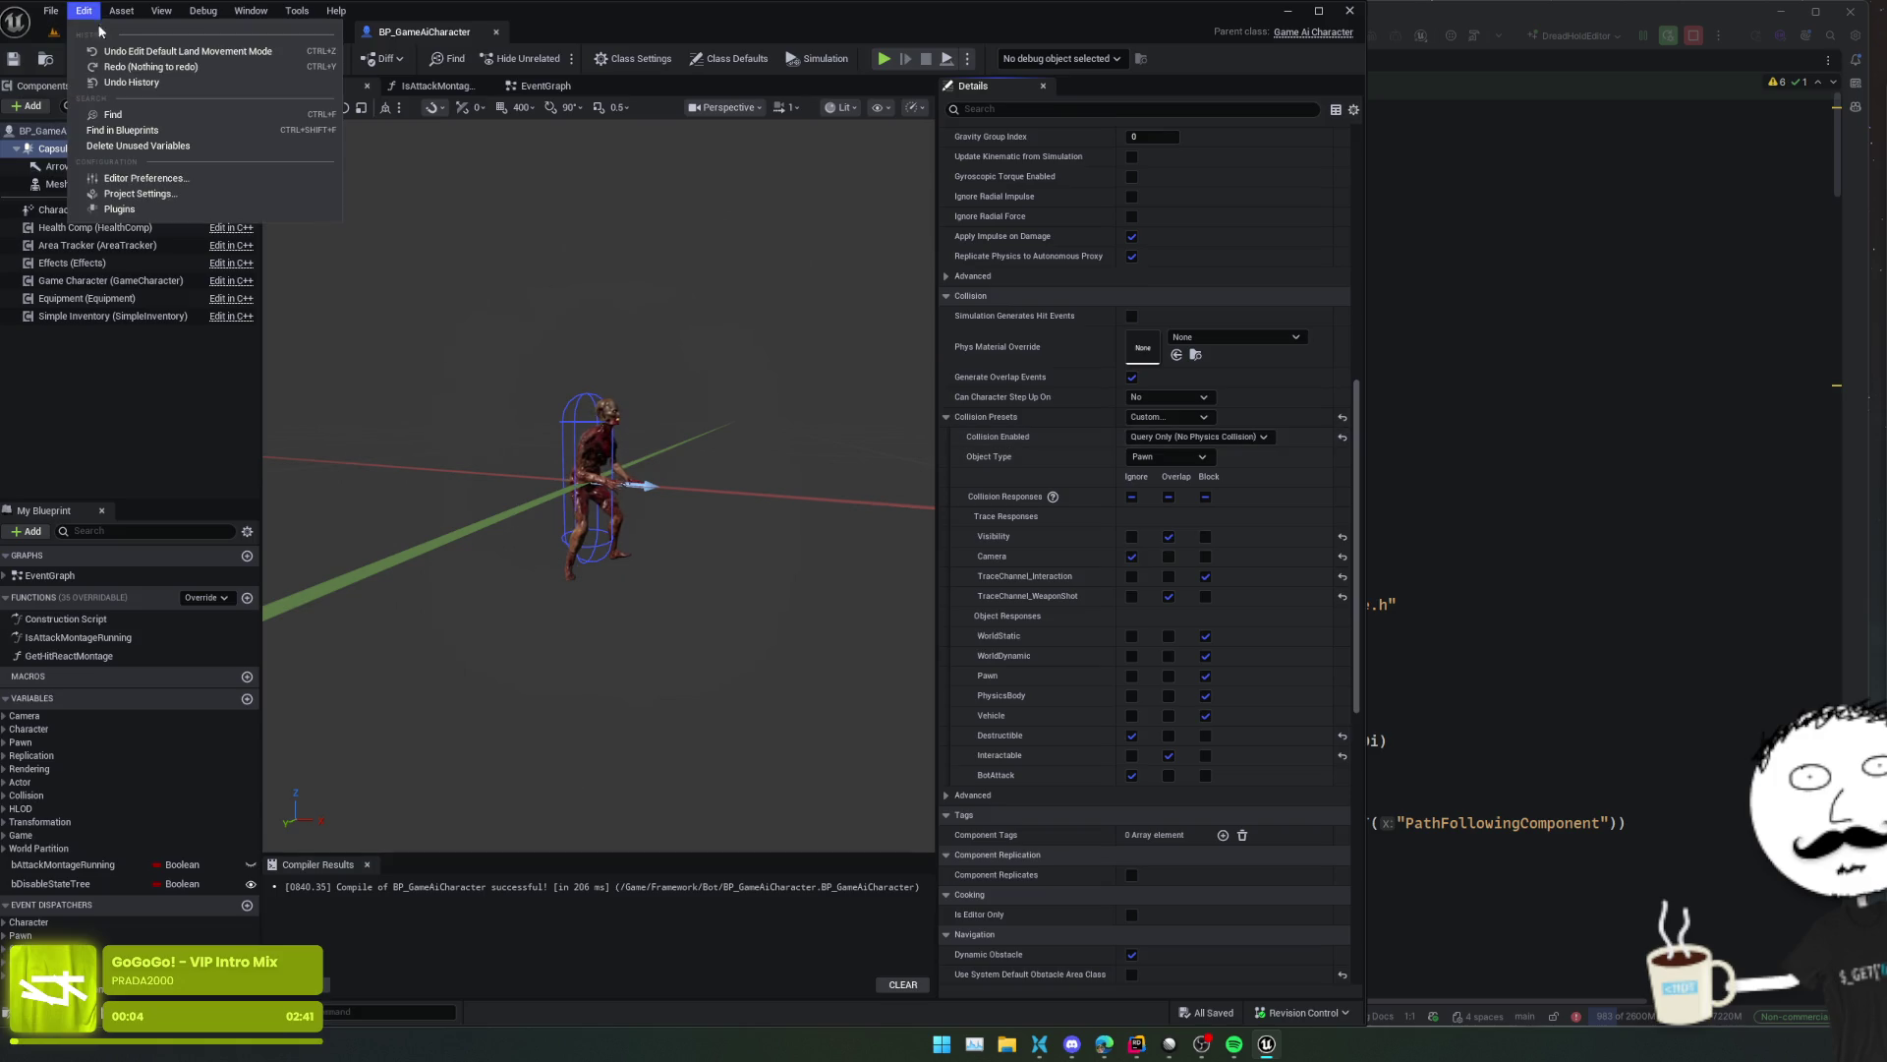
- Open Project Settings > Engine - Collision and expand the presets, object channels and trace channels
click(226, 210)
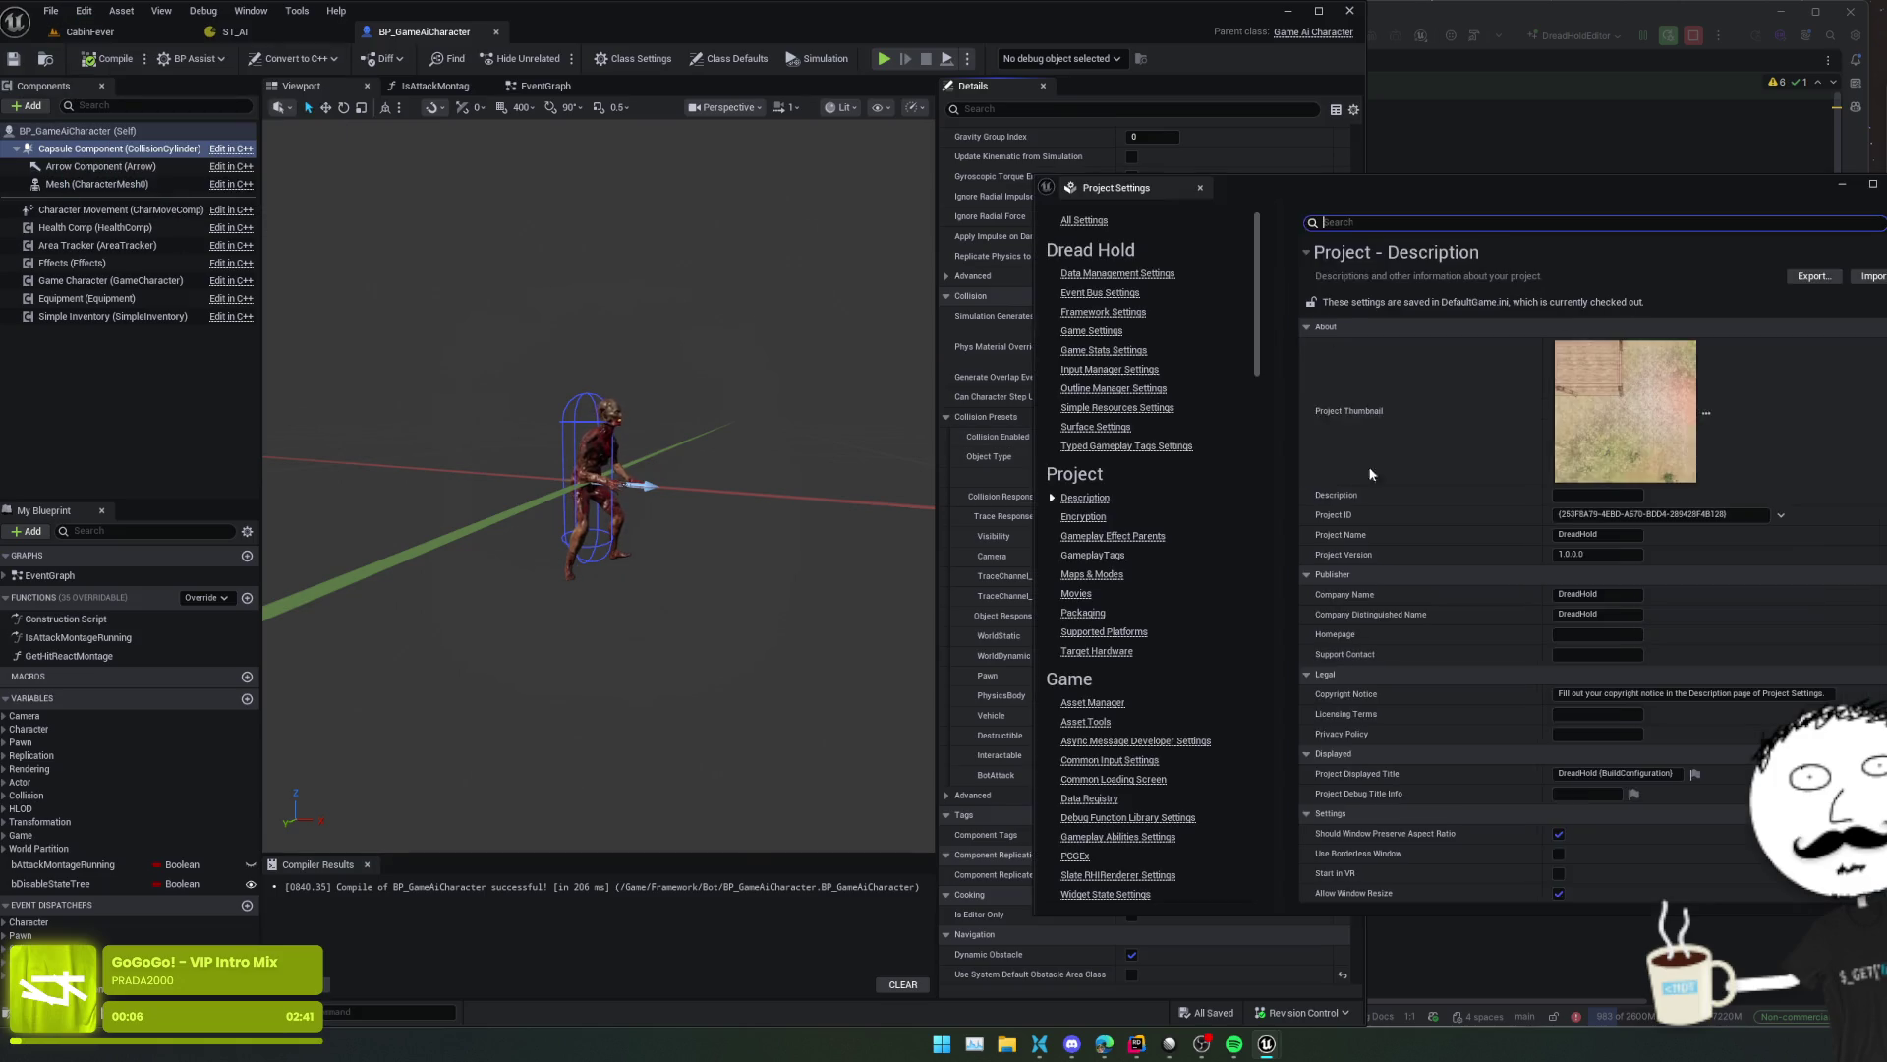
scroll(1196, 527, down, 4)
scroll(1195, 528, down, 8)
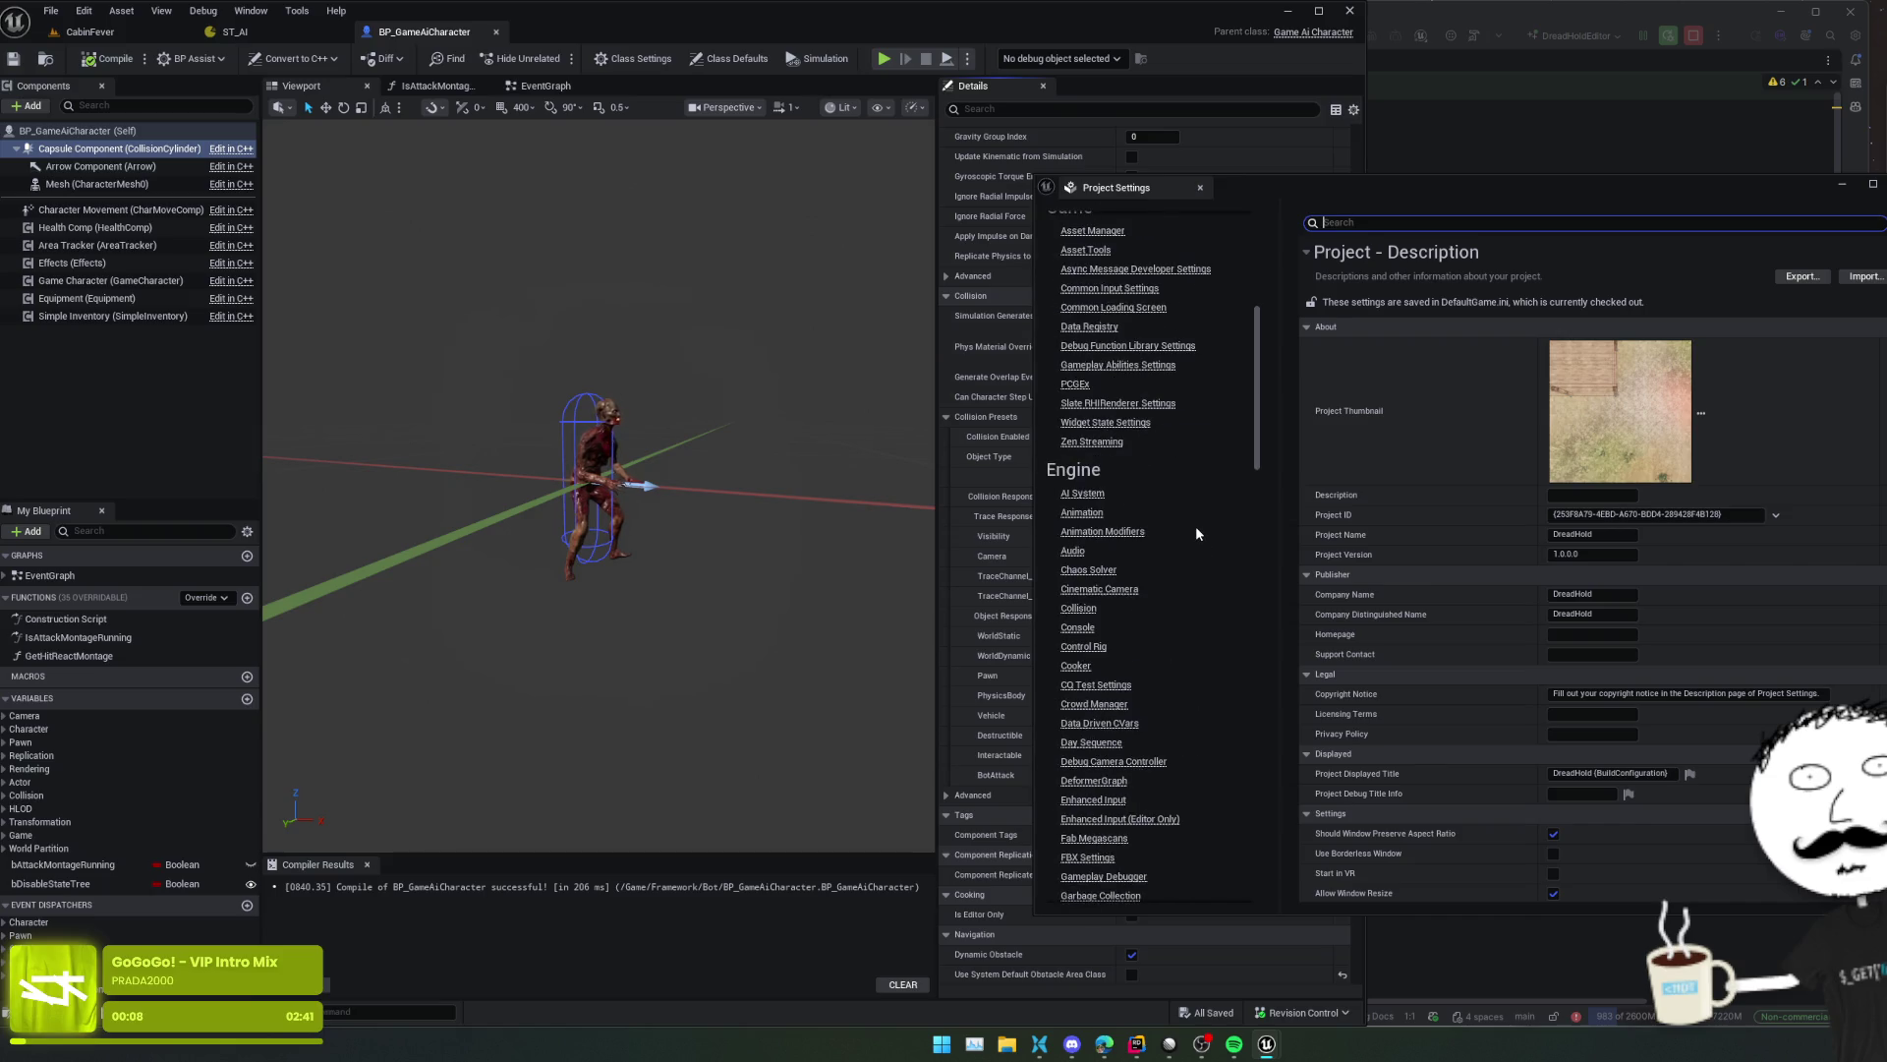
click(1078, 481)
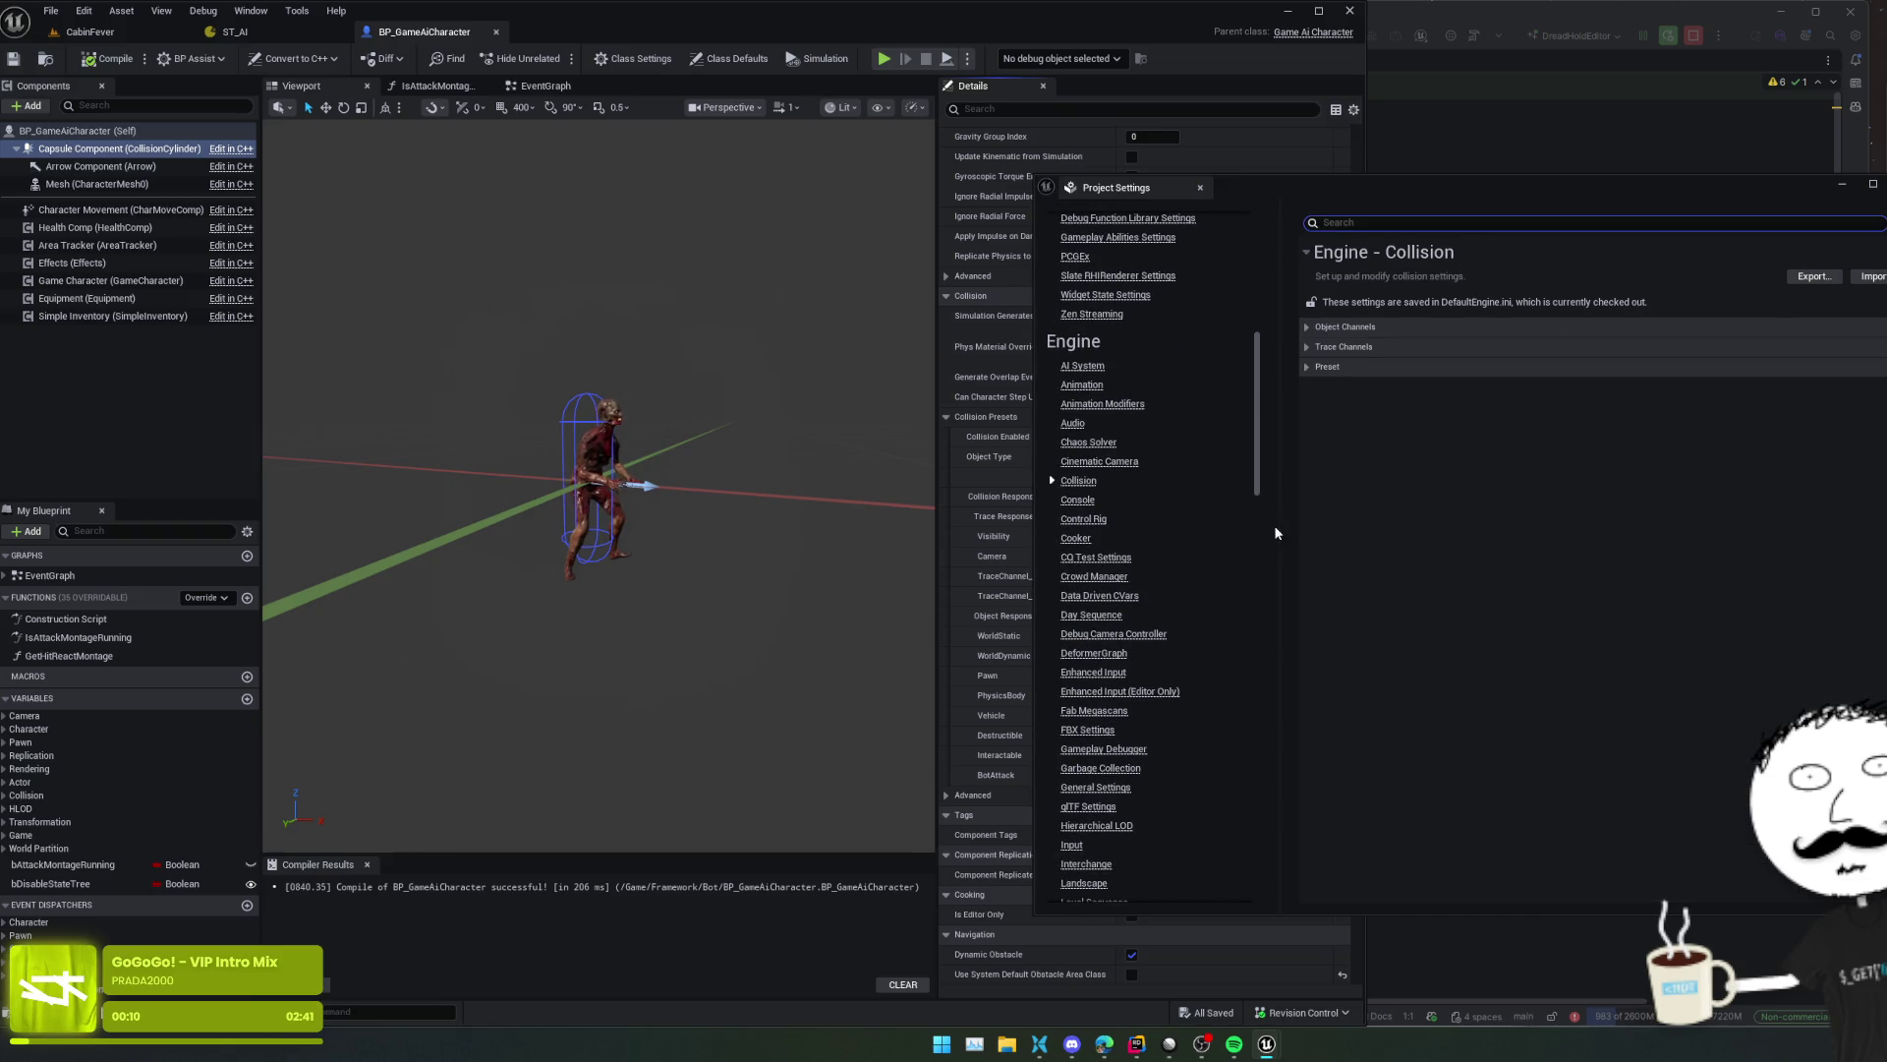
click(1362, 368)
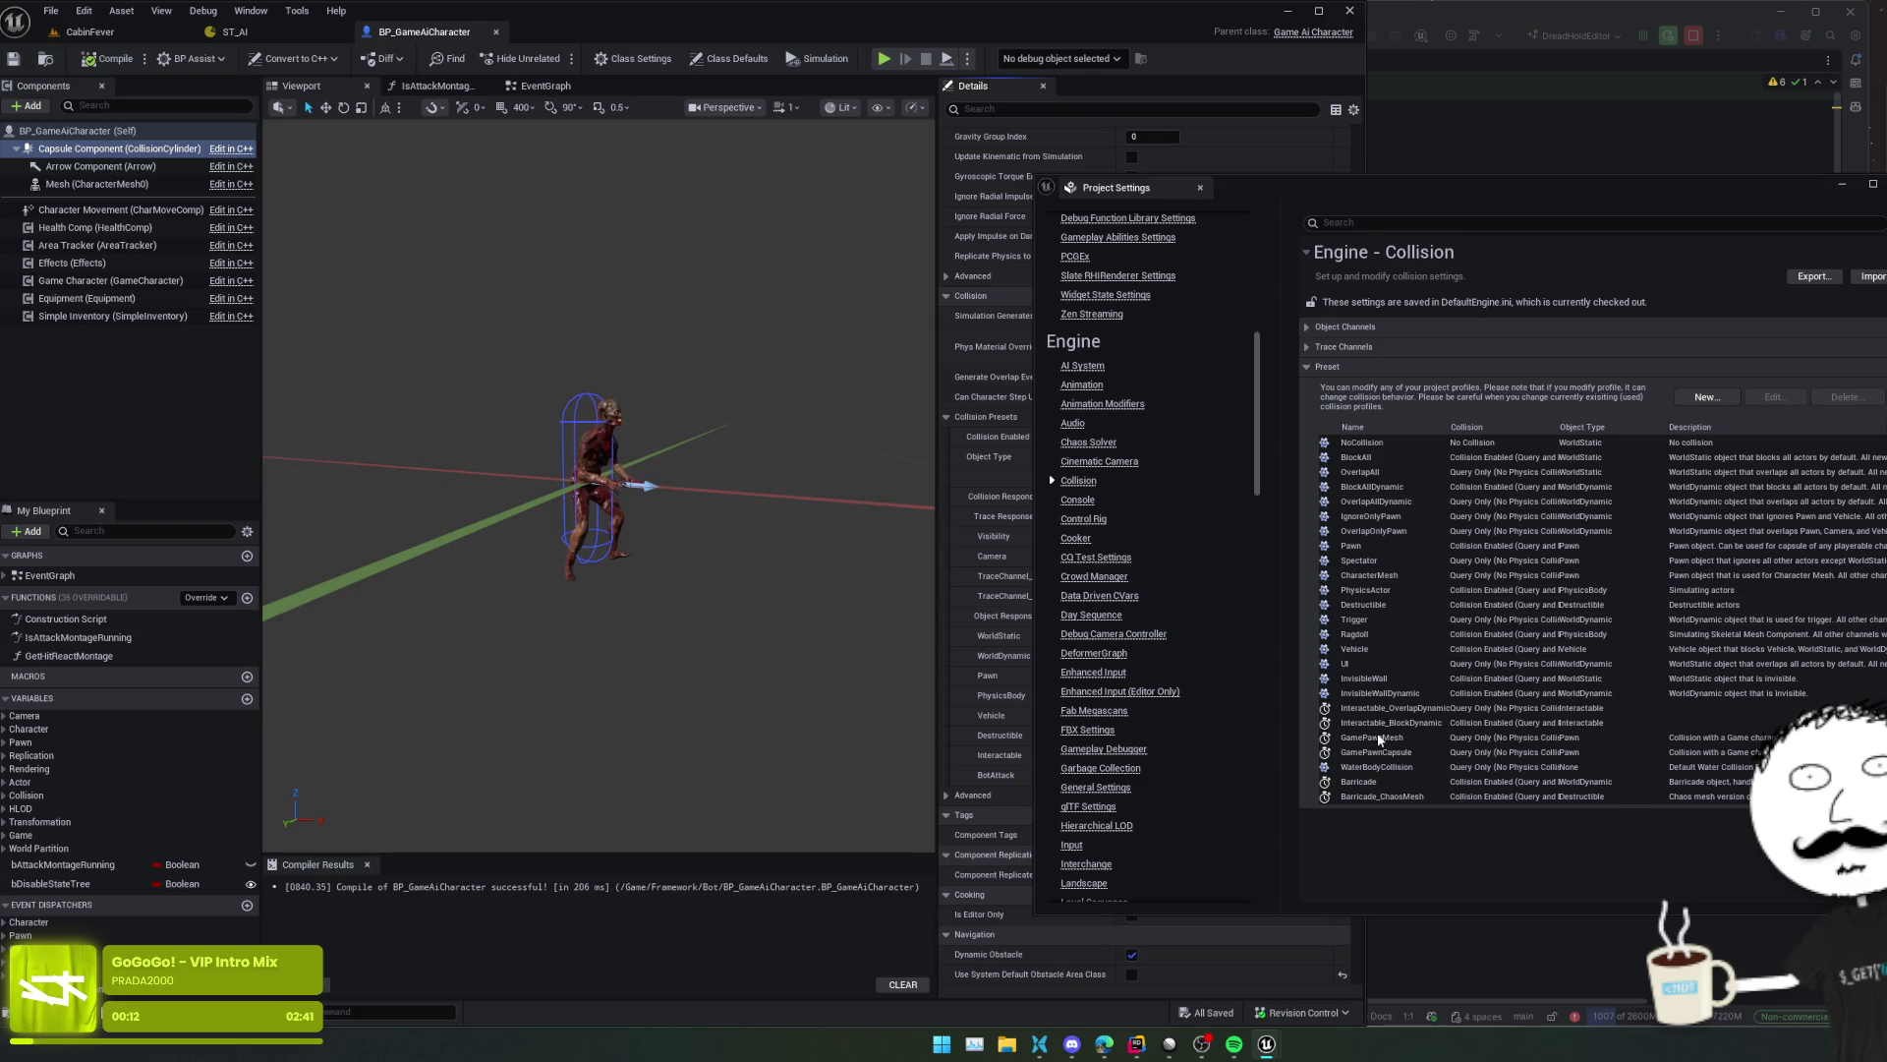
click(1389, 346)
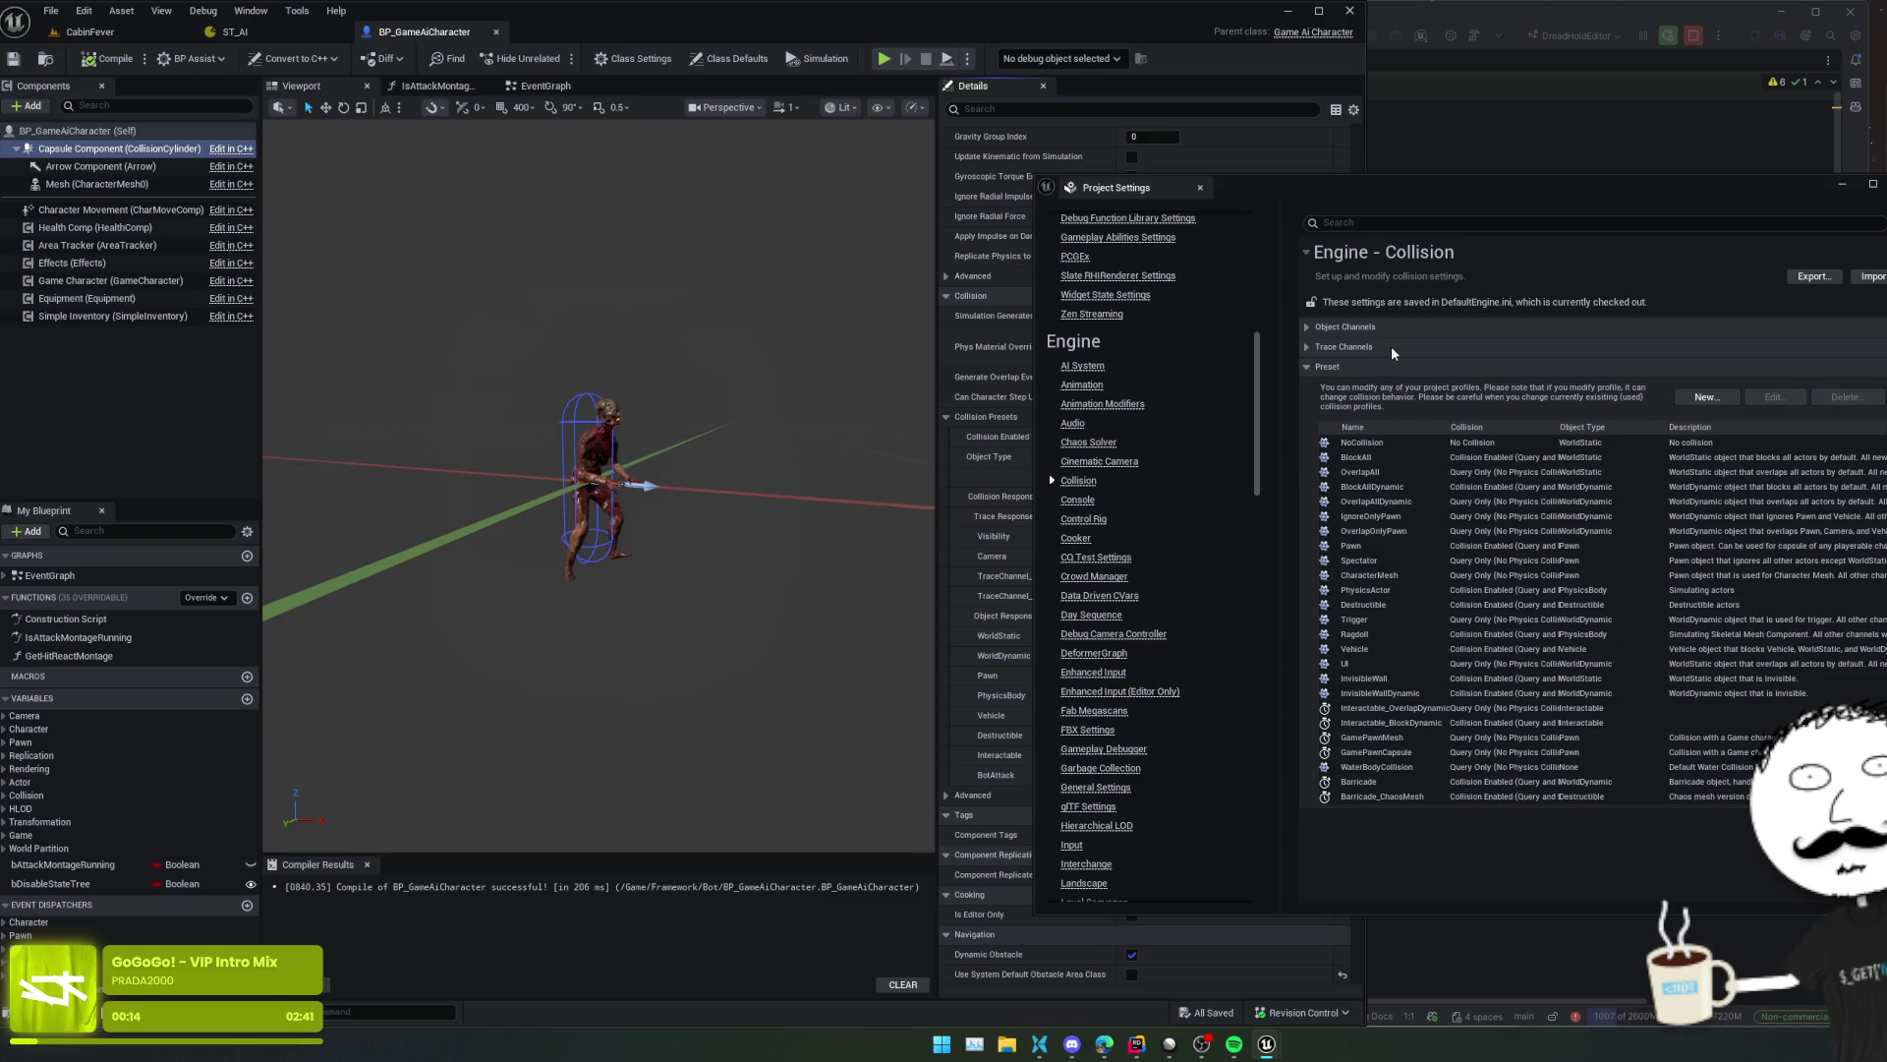
click(1389, 324)
- Move the Project Settings window aside, scroll the collision lists, and bring Rider forward
drag(1437, 197, 1756, 197)
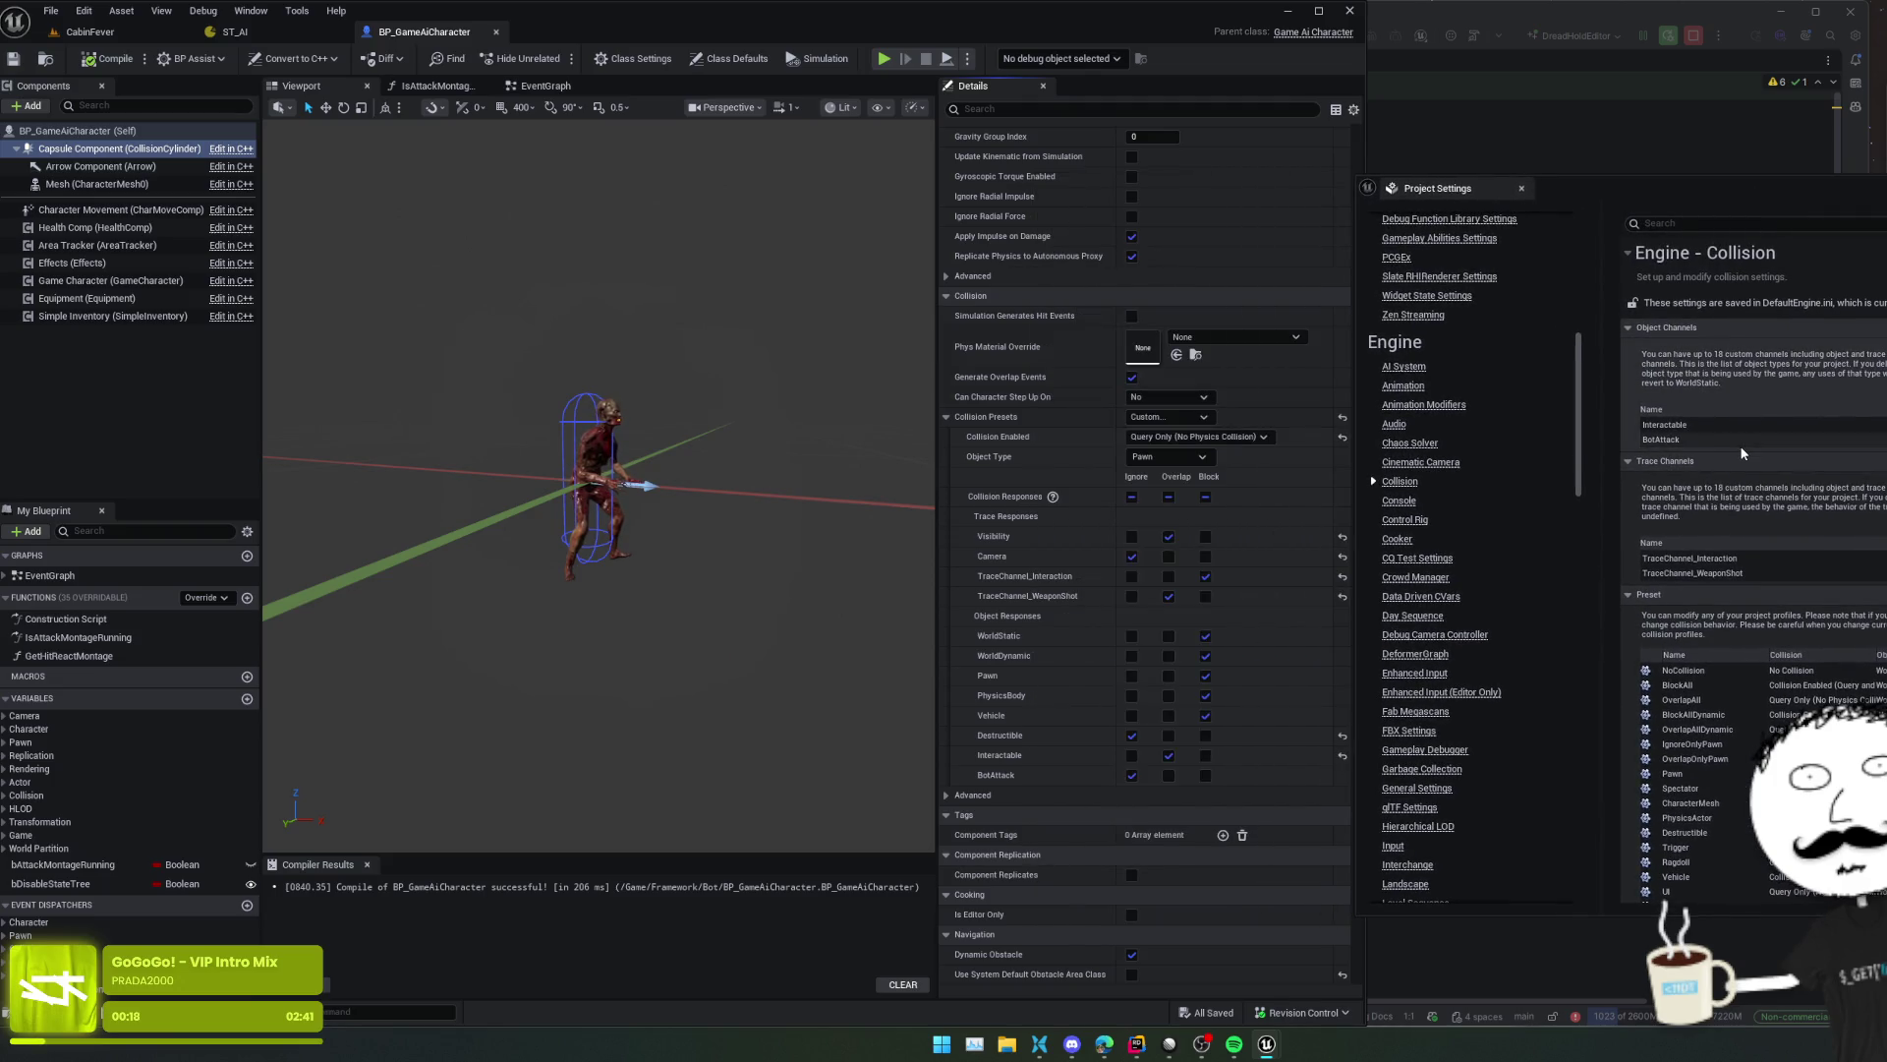
scroll(1758, 589, down, 3)
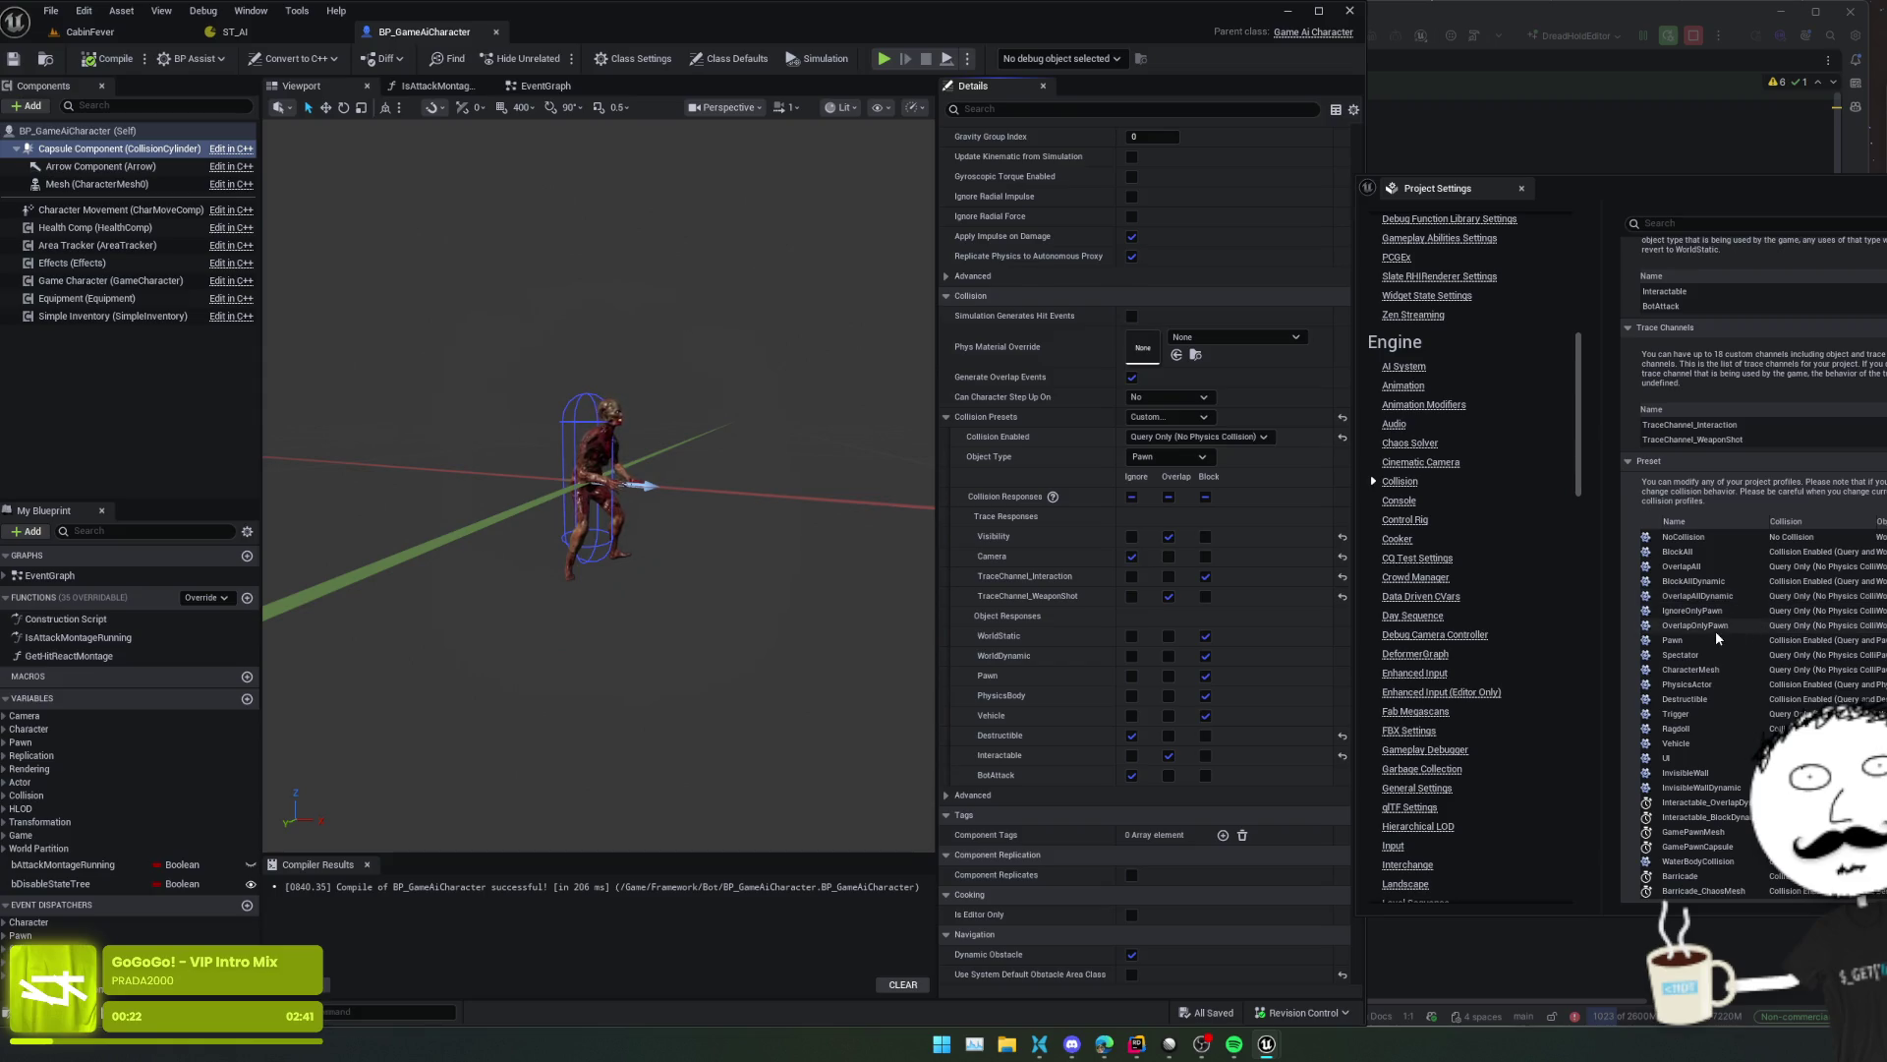
scroll(1717, 639, up, 3)
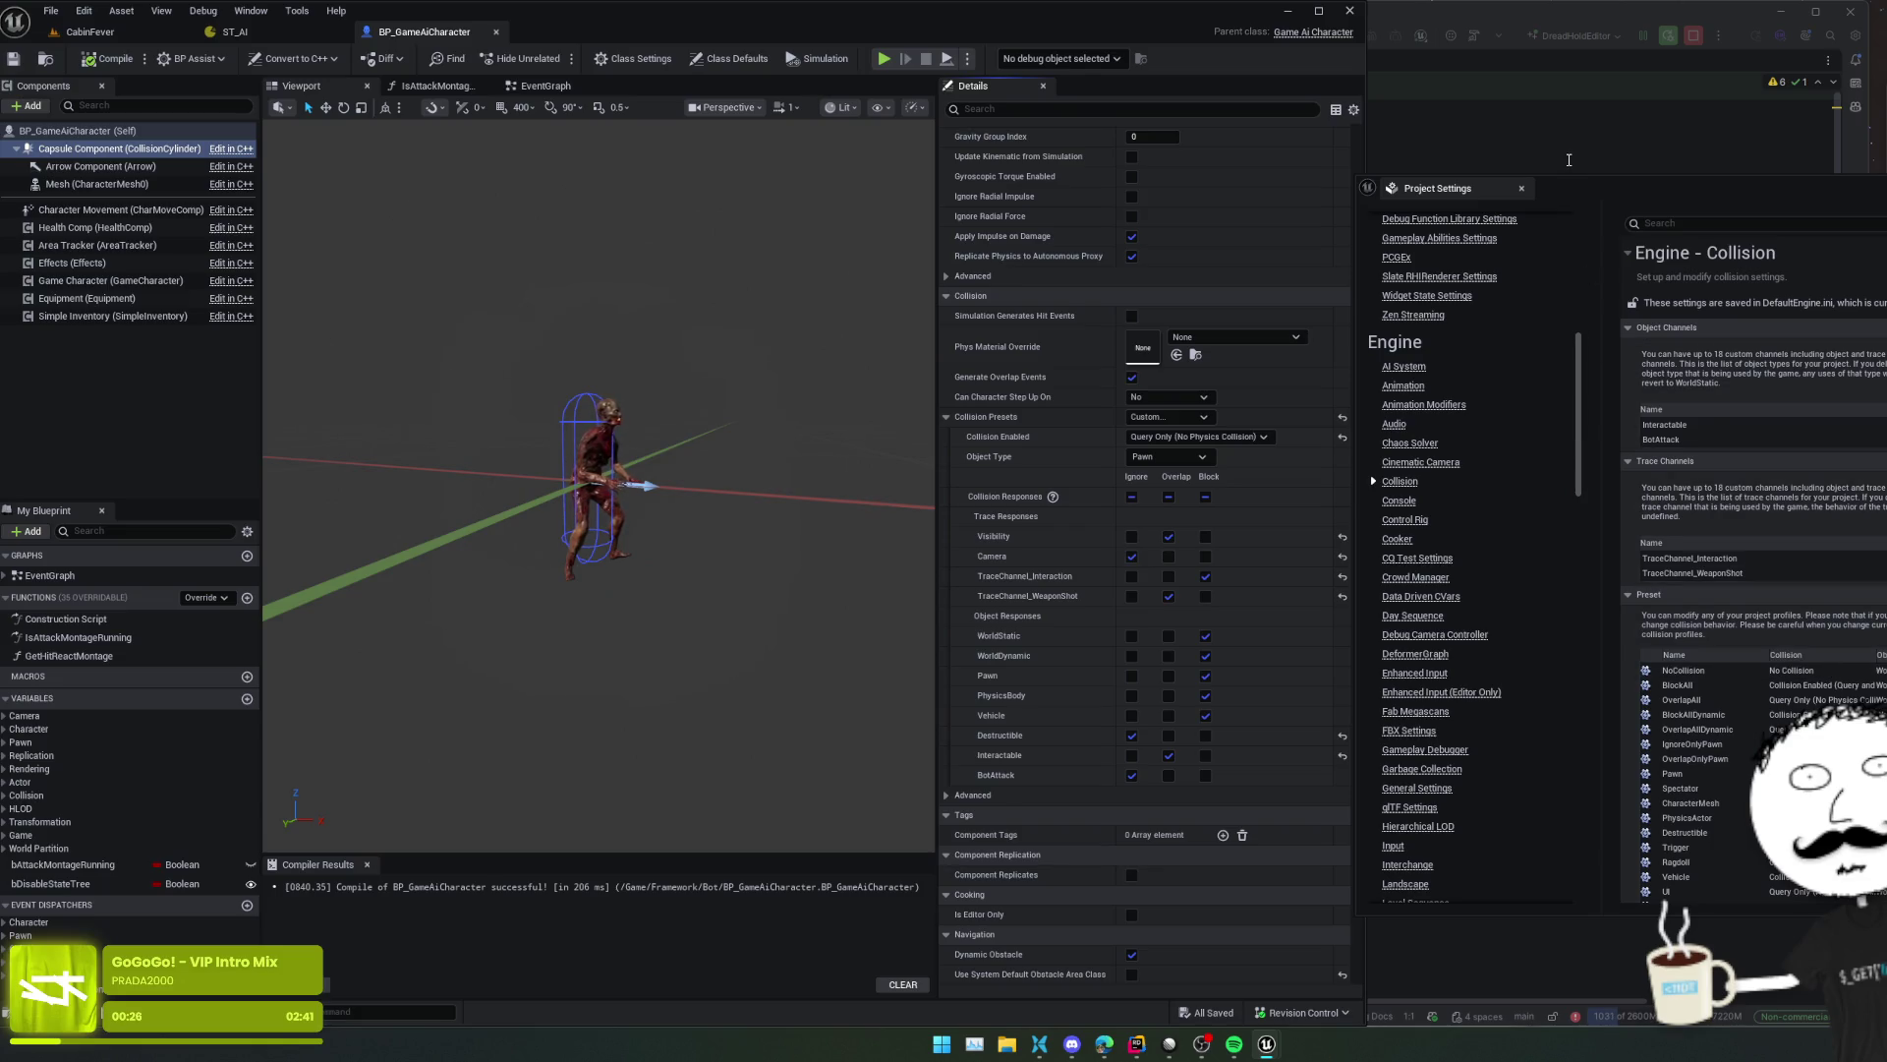
click(1569, 159)
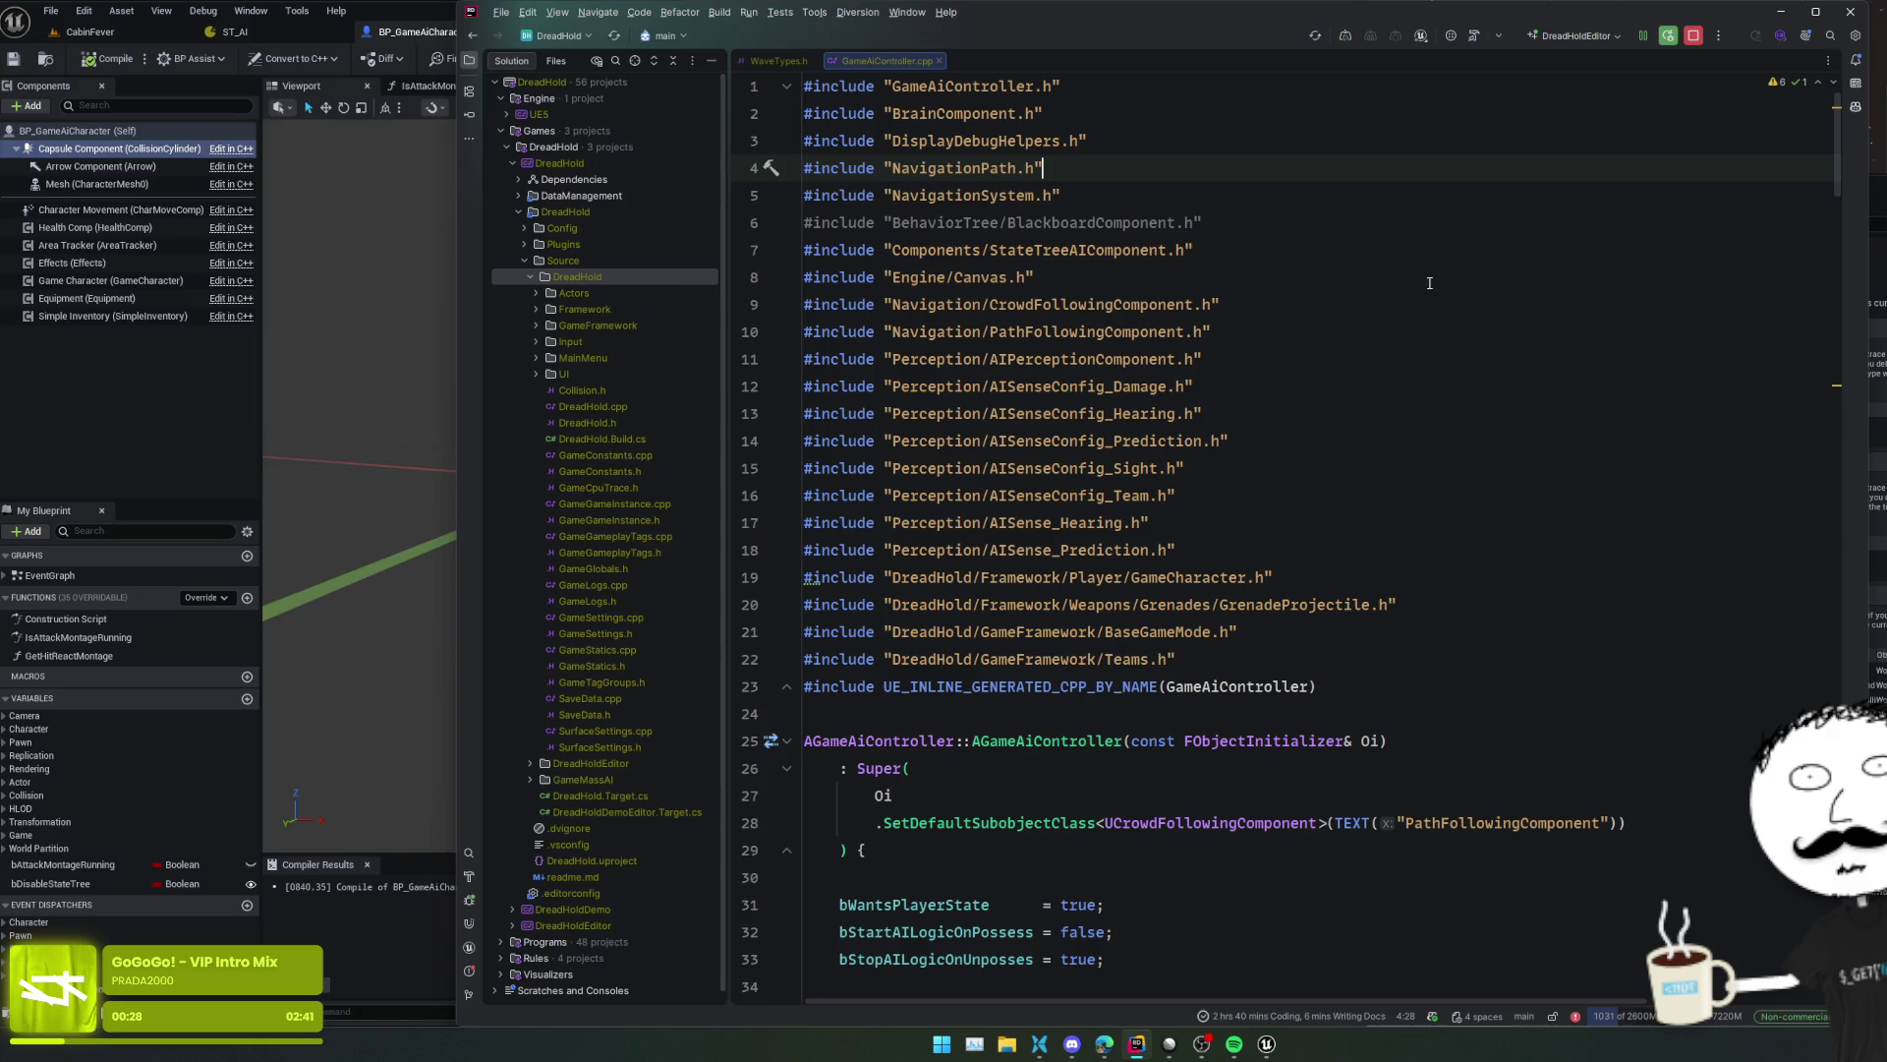
- Open Config/DefaultEngine.ini in Rider and search it for 'Pawn'
key(alt+Tab)
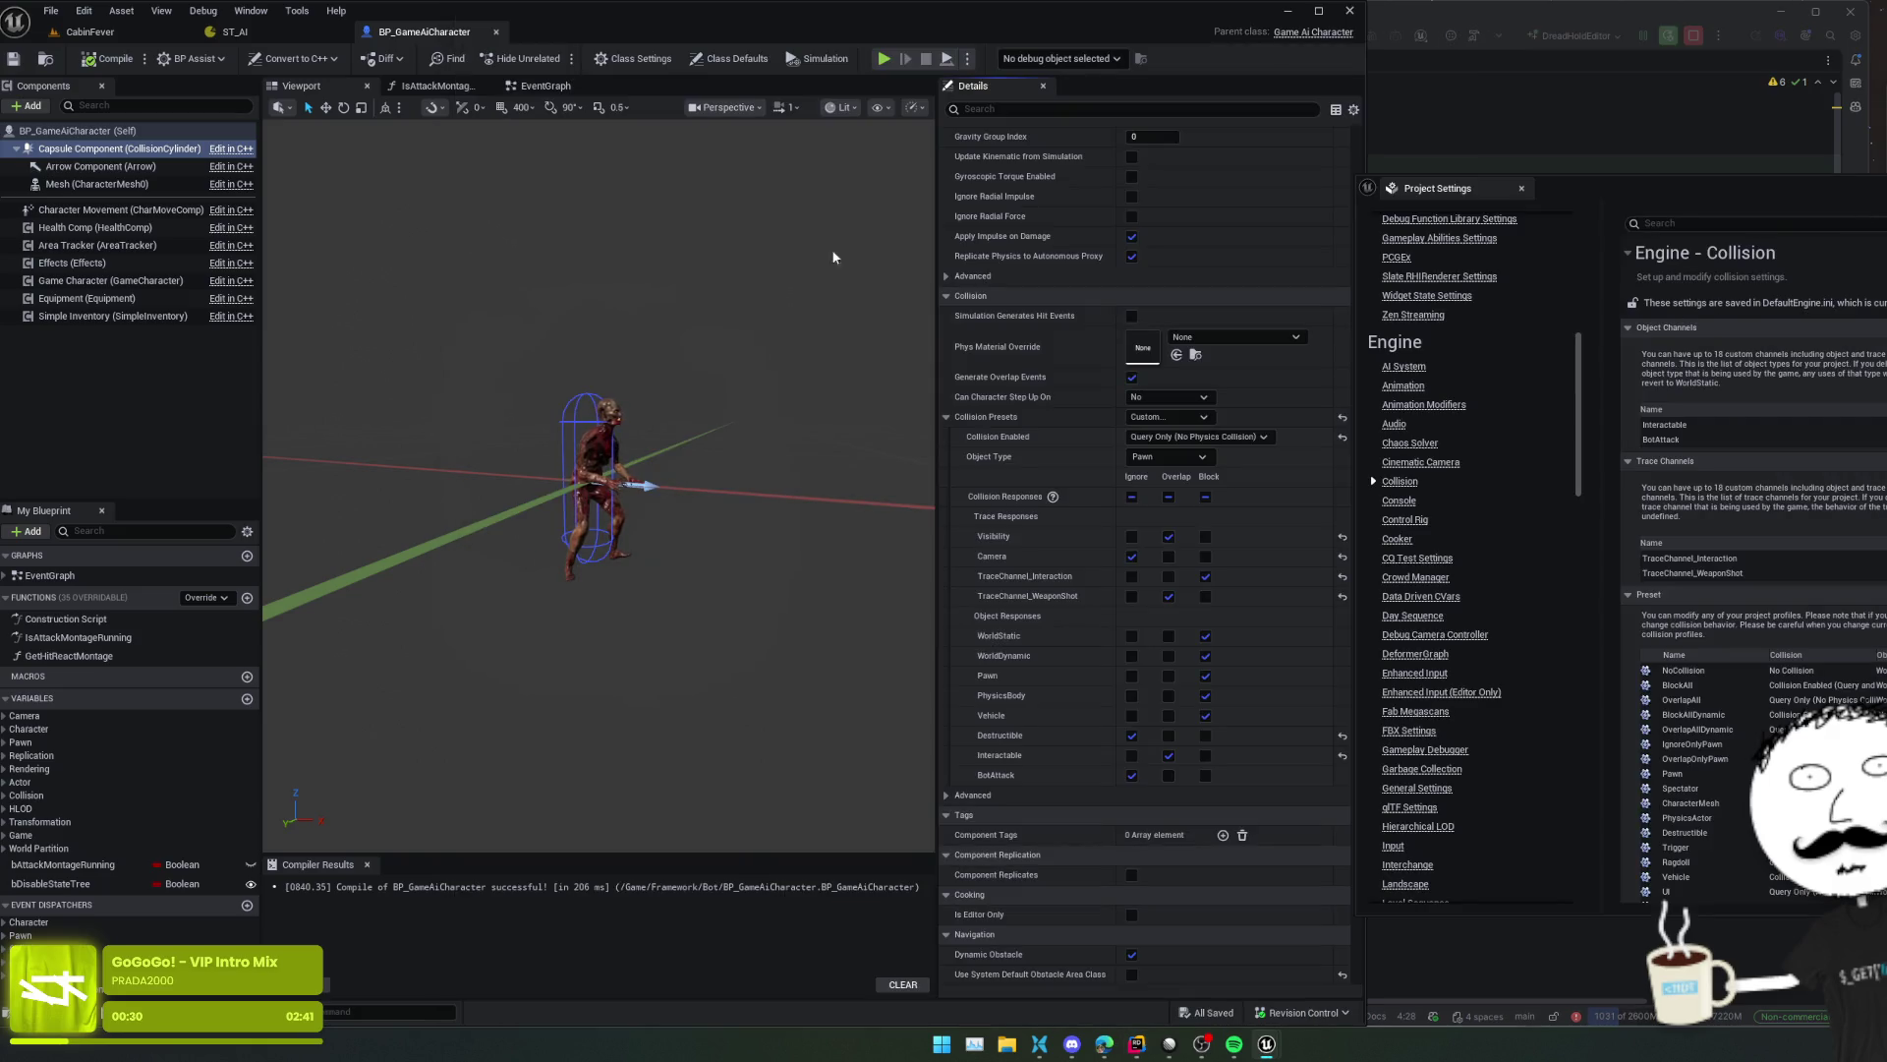
key(alt+Tab)
click(578, 227)
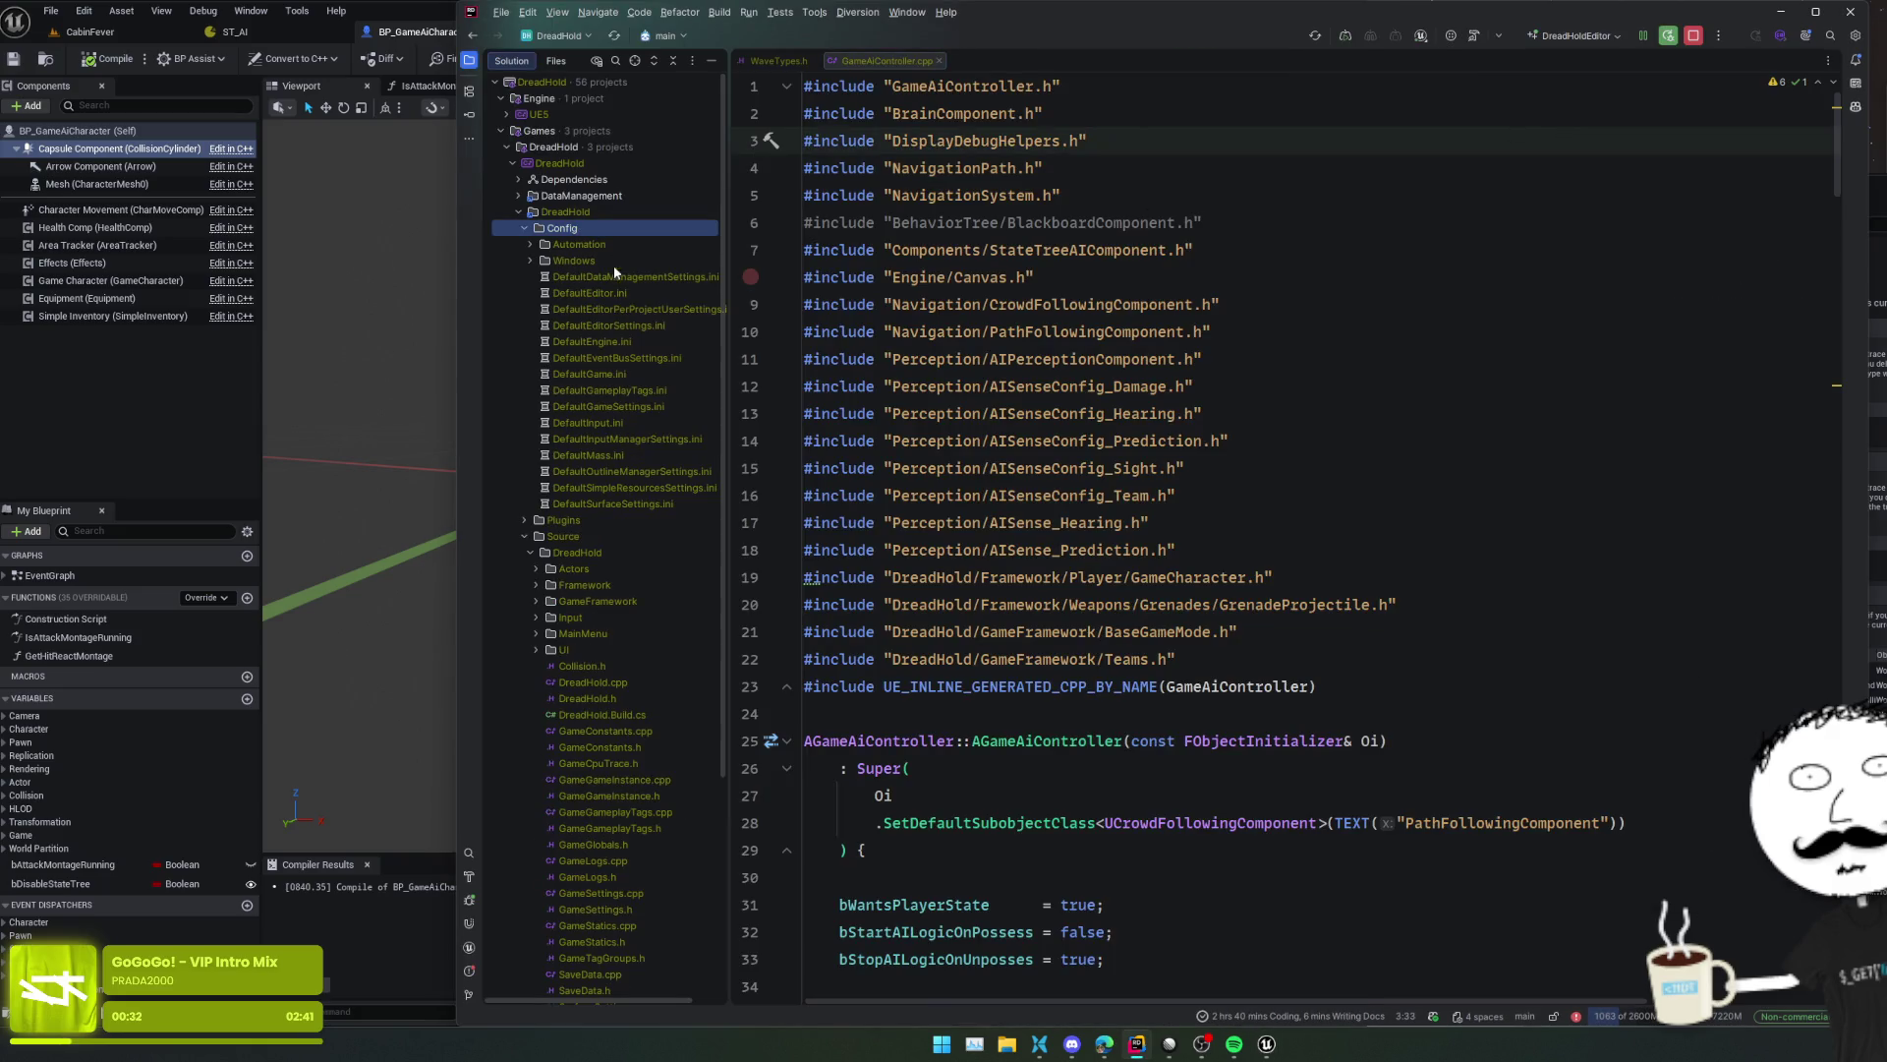
double_click(637, 346)
scroll(1141, 432, down, 3)
key(ctrl+f)
text(PAwn)
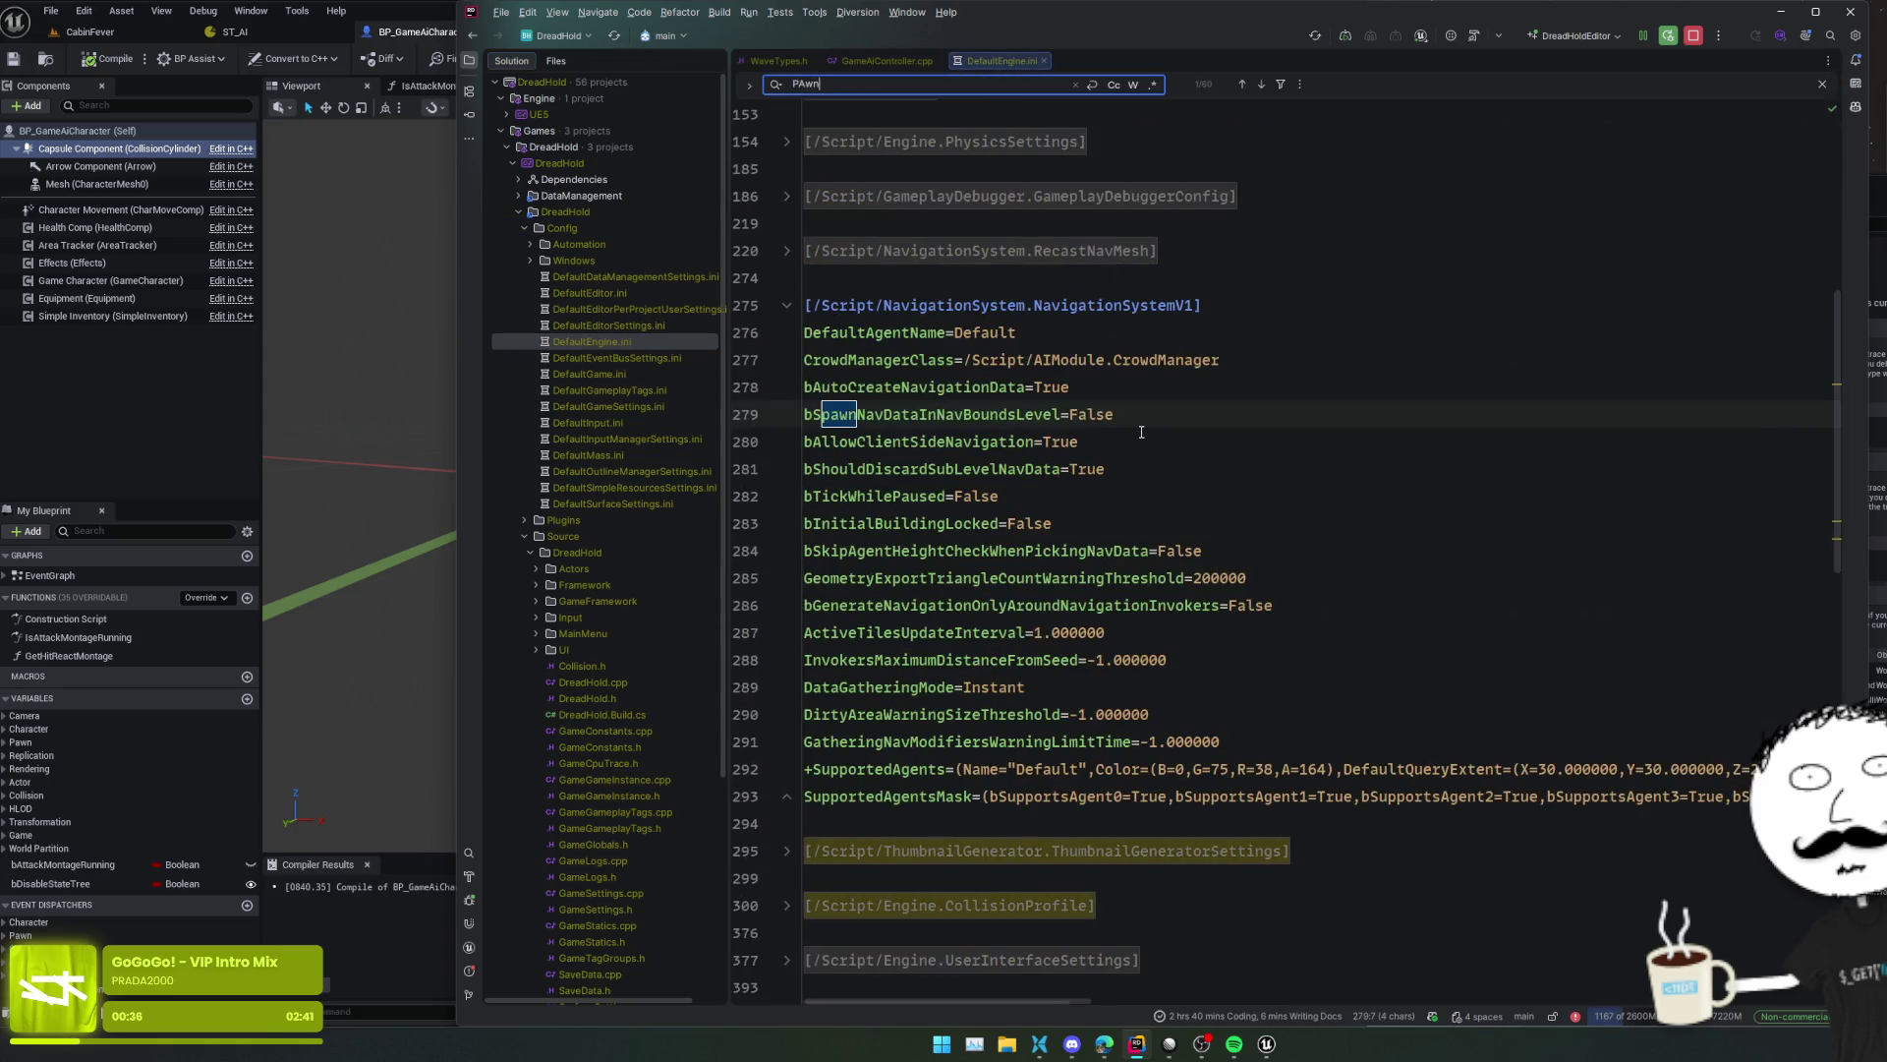
key(Return)
key(Return)
key(Return)
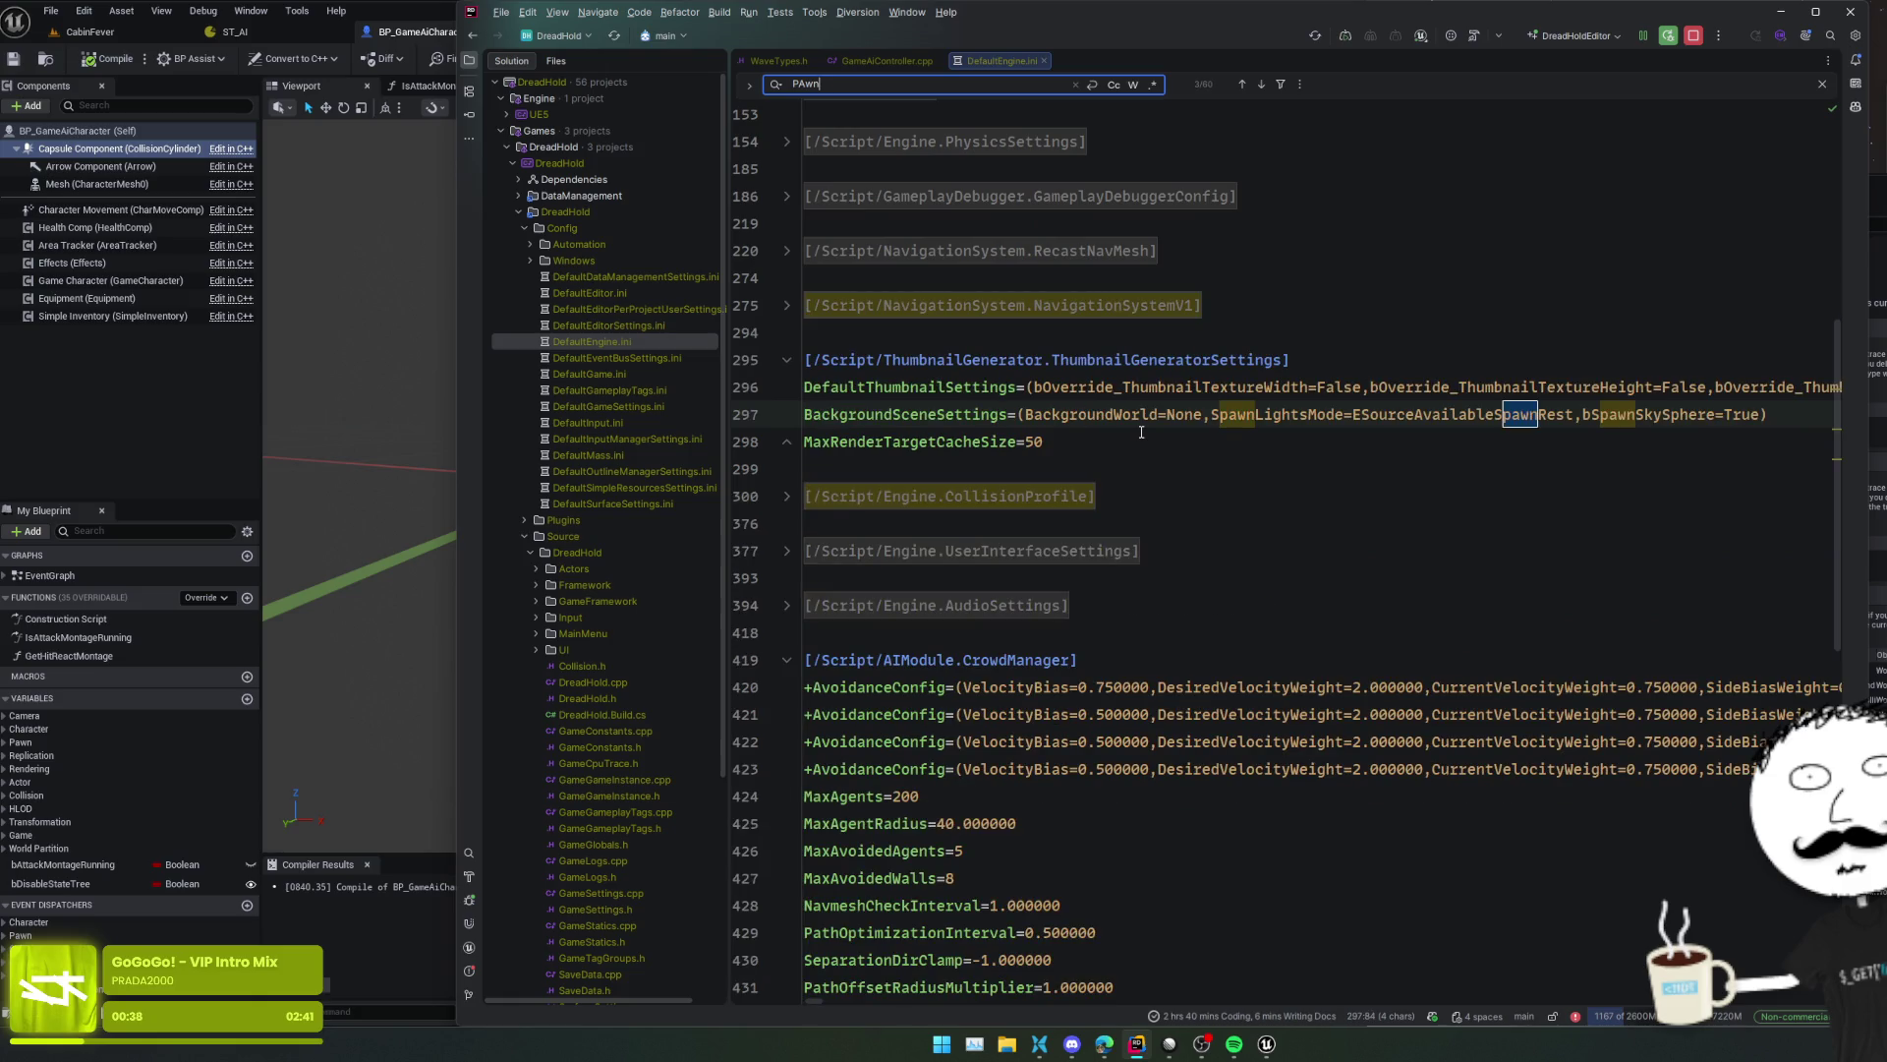
- Read through the Pawn CollisionProfile entries, placing the caret on line 325's profile
scroll(1141, 432, left, 10)
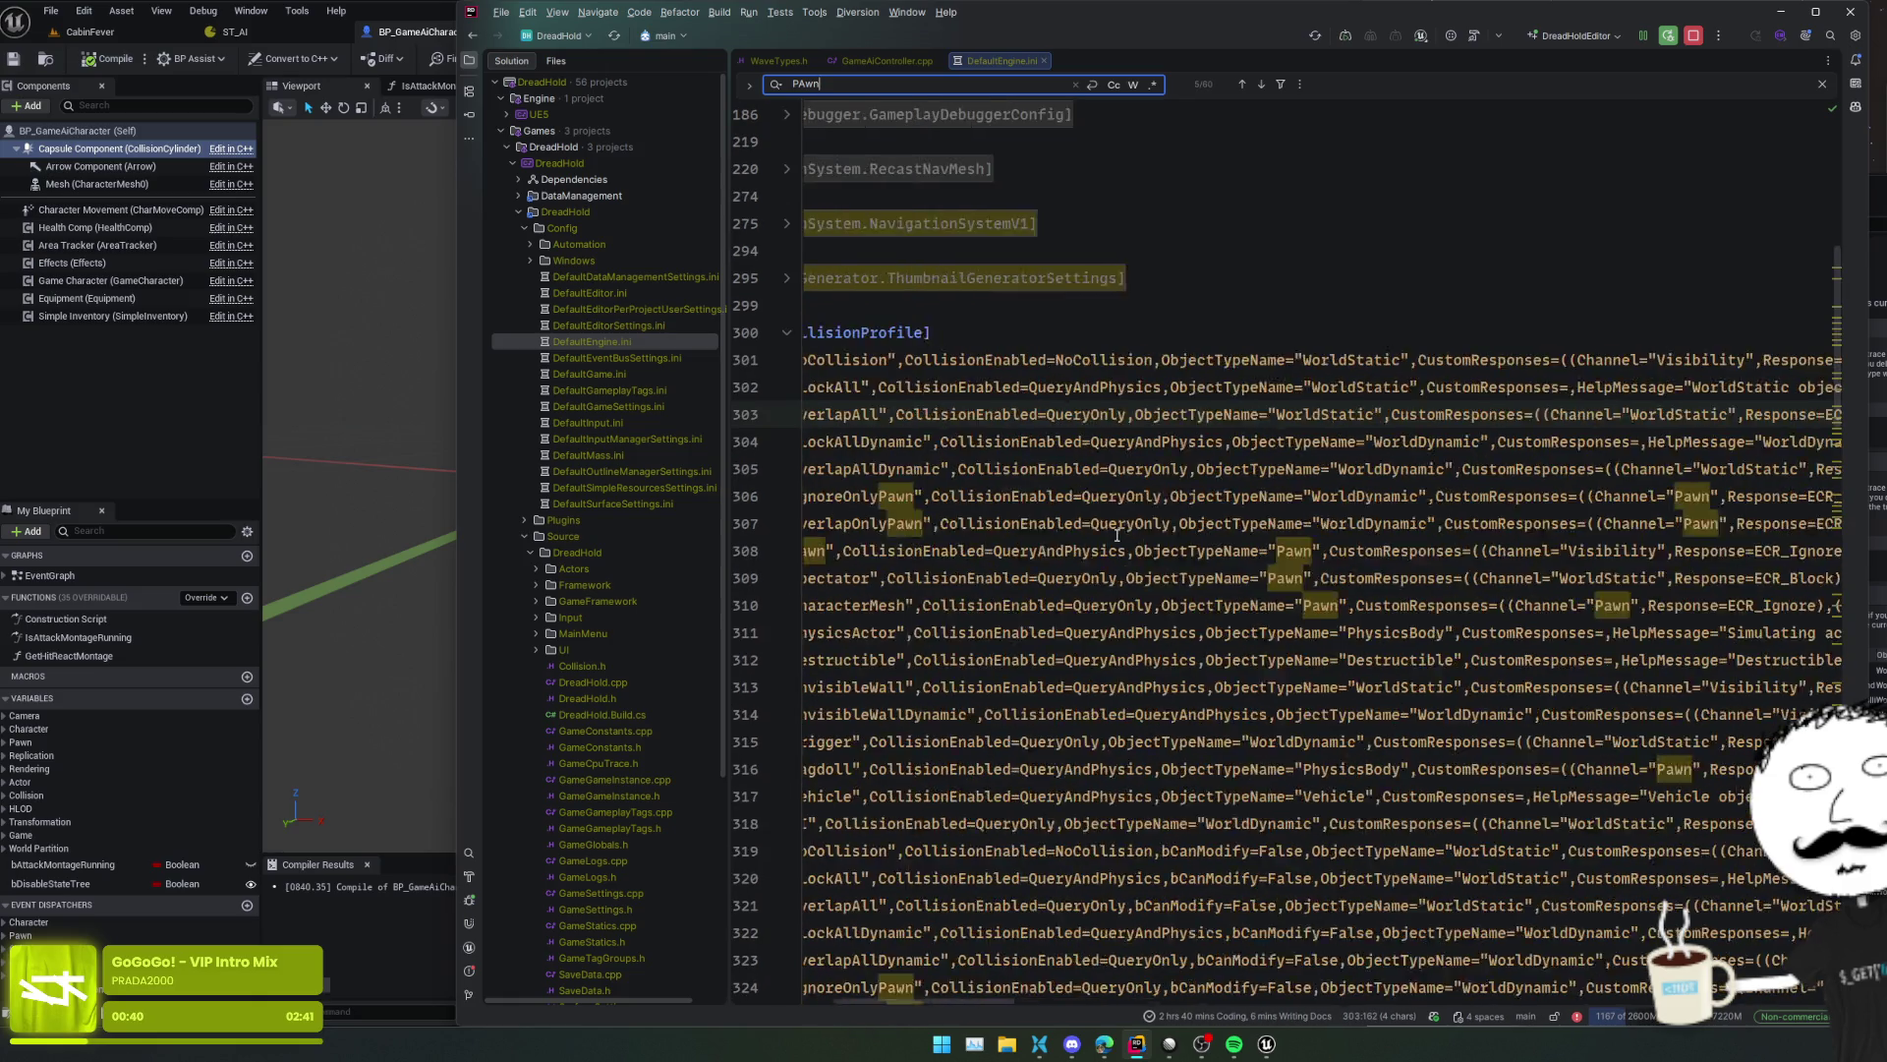
scroll(1106, 540, down, 10)
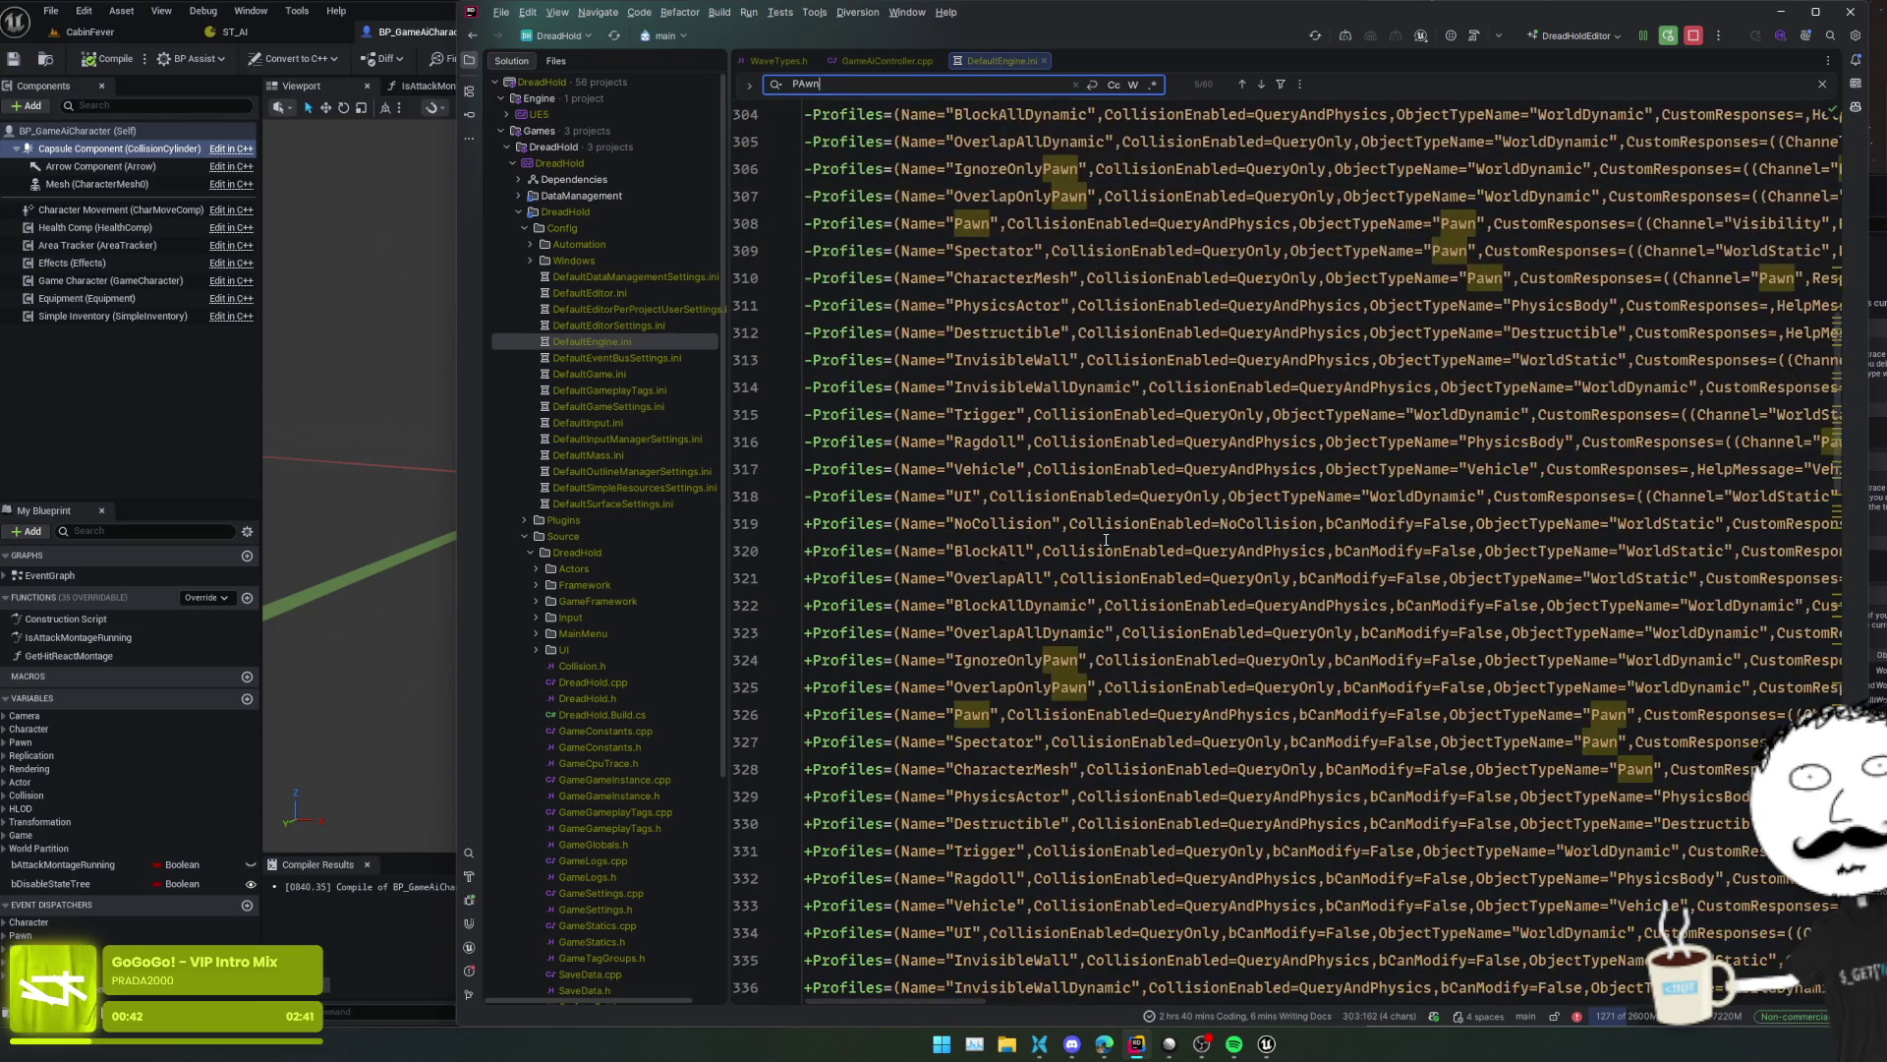
scroll(1106, 540, down, 3)
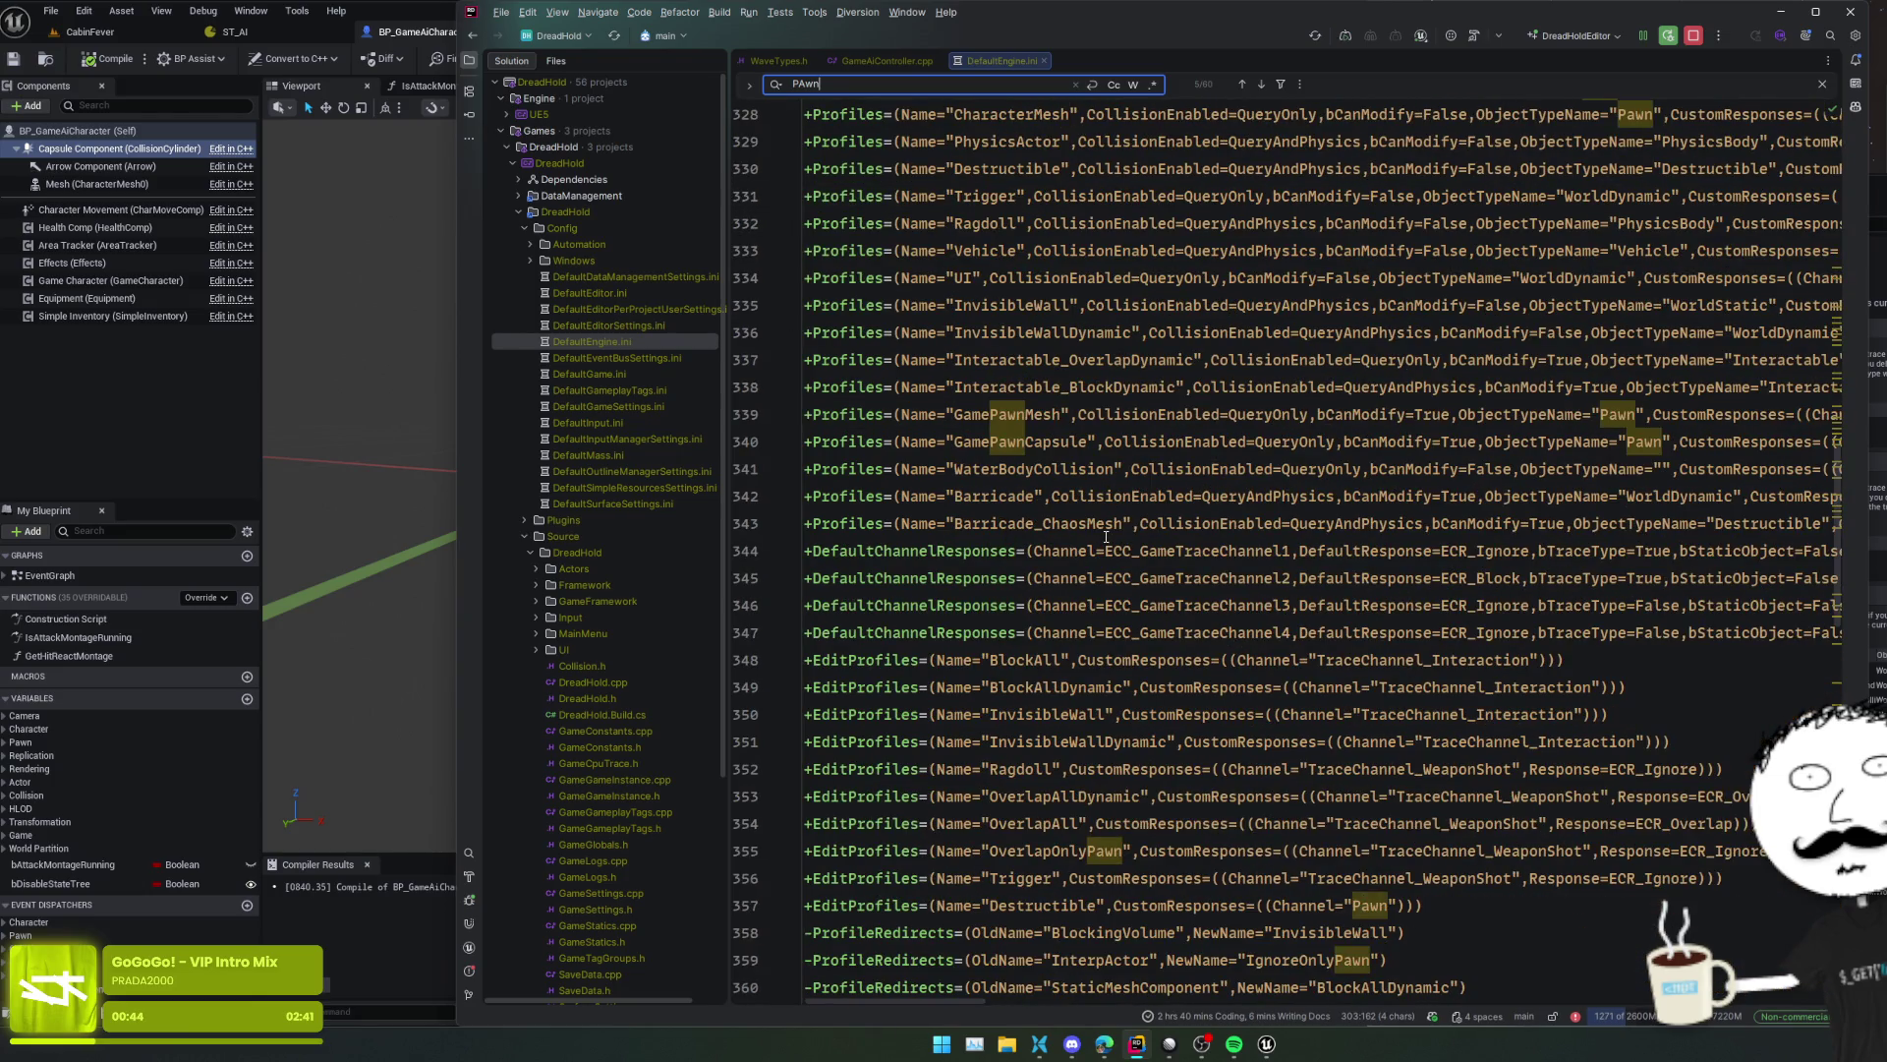
scroll(1106, 537, down, 4)
scroll(1106, 537, down, 4)
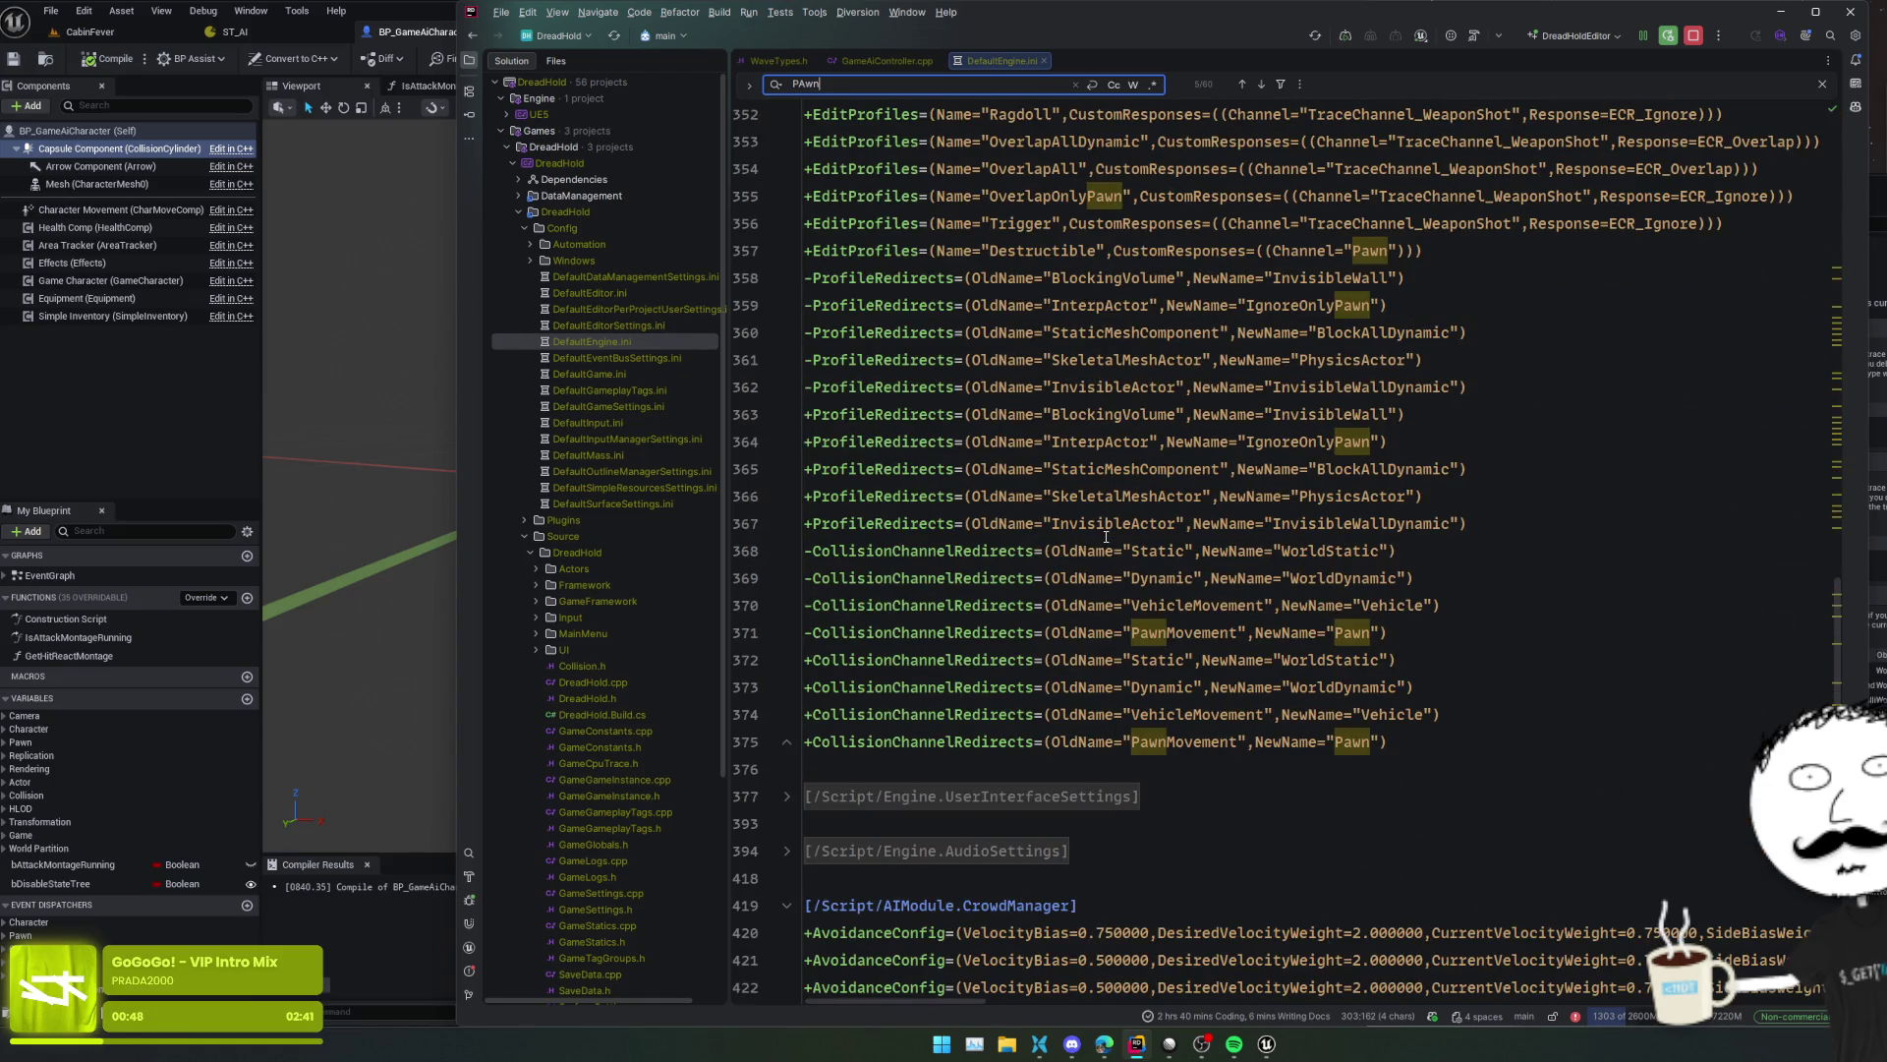
scroll(1106, 537, up, 20)
scroll(1105, 537, down, 3)
mouse_move(1114, 217)
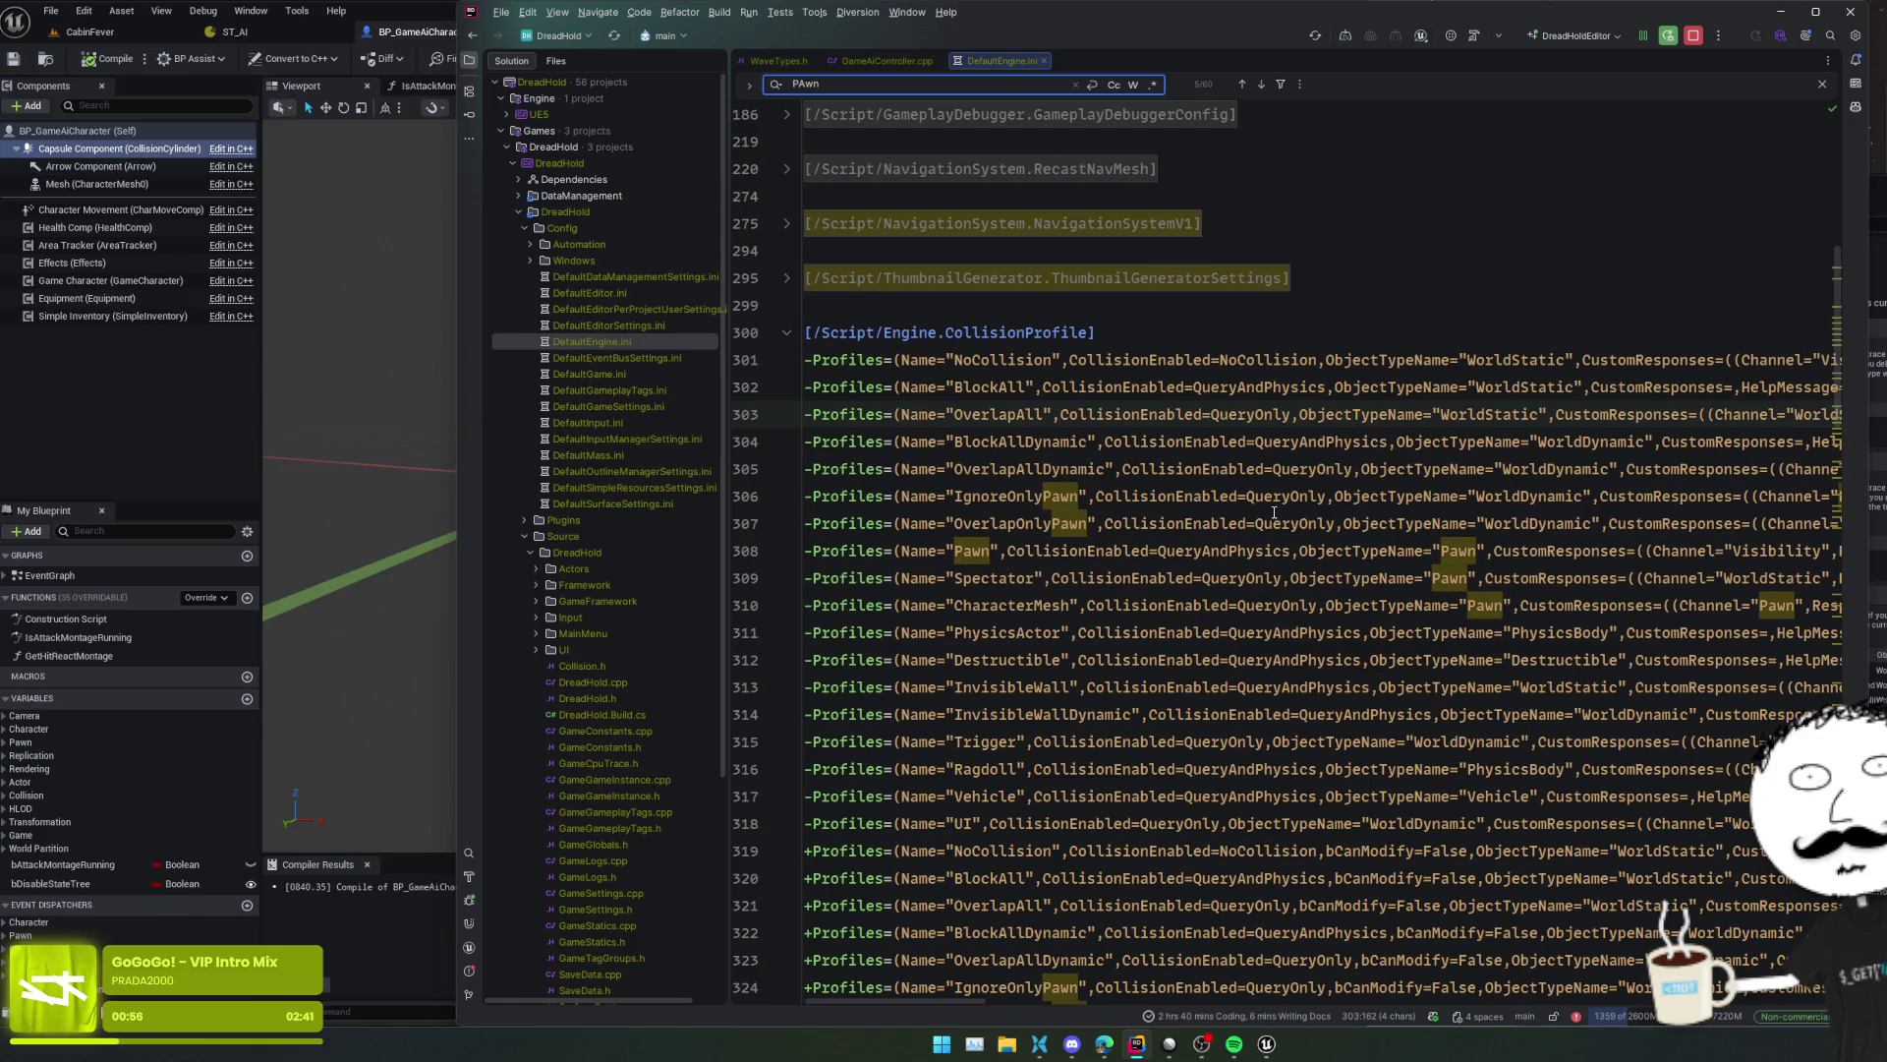
scroll(1274, 512, down, 10)
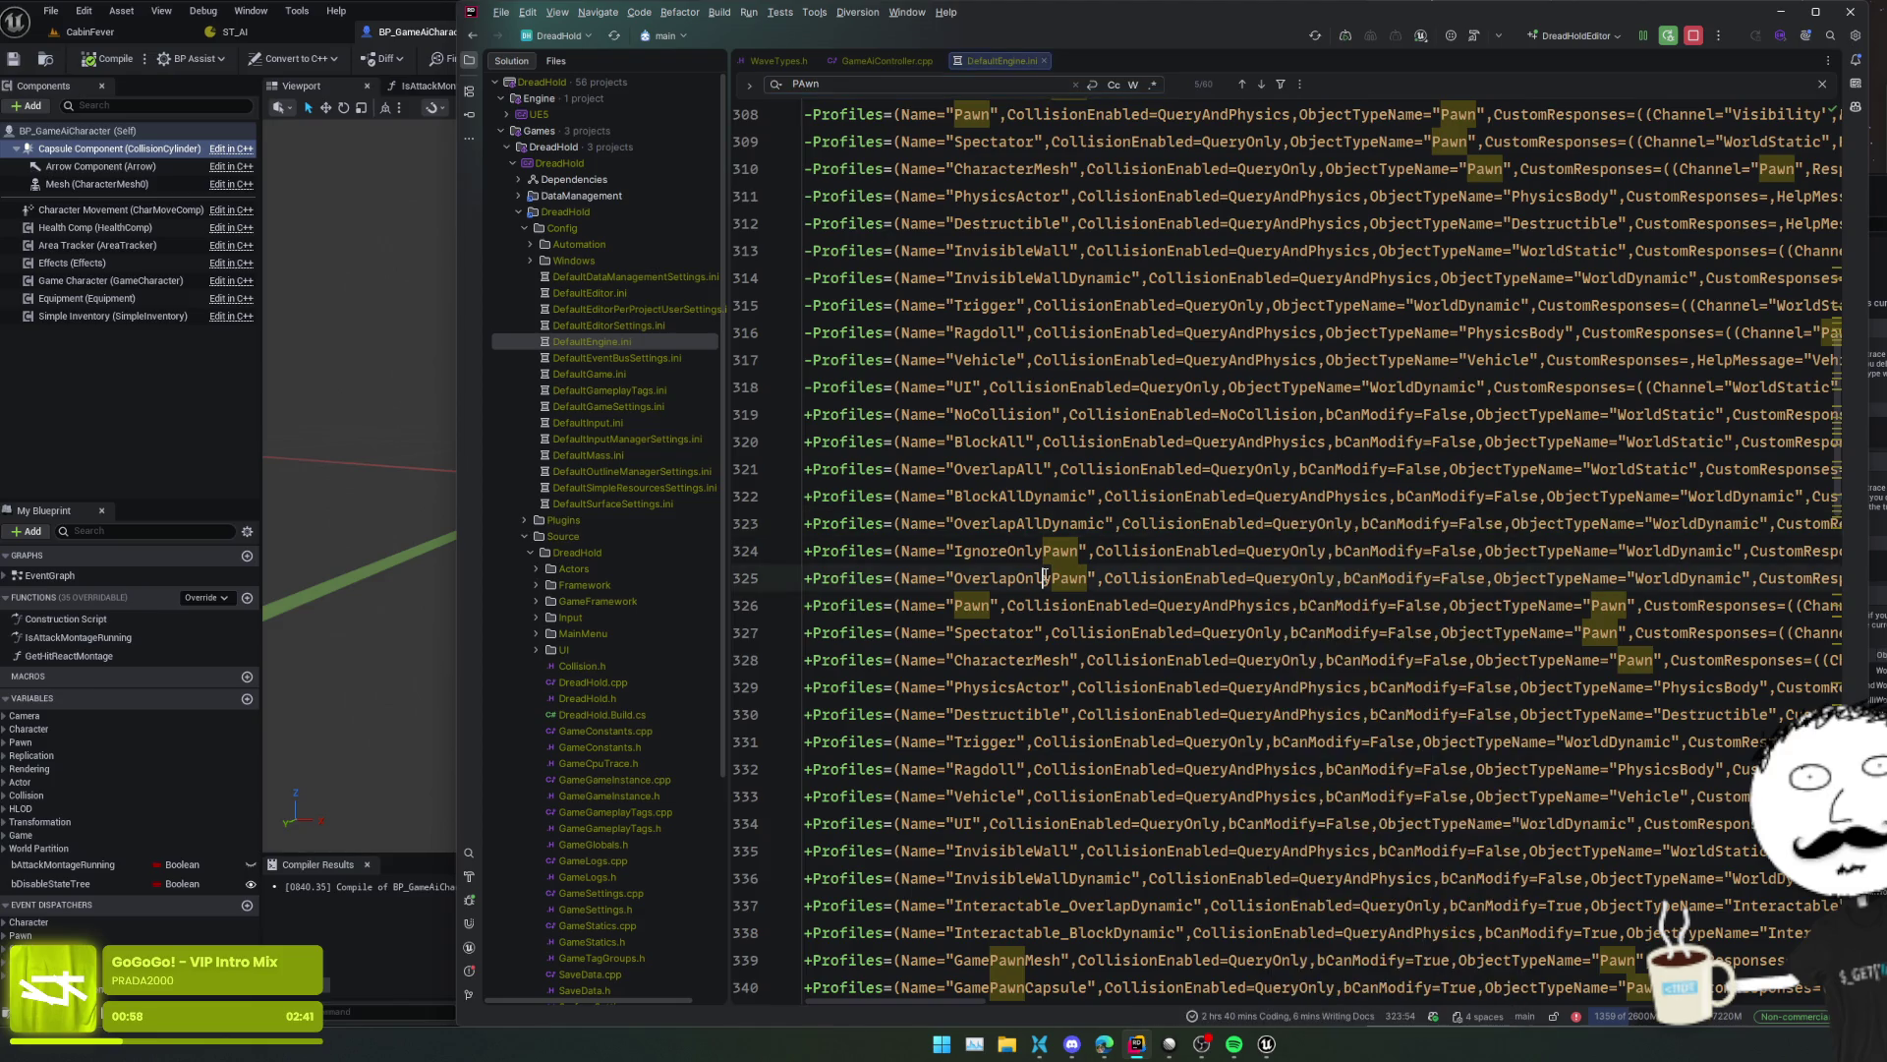
click(1044, 251)
scroll(1046, 560, down, 3)
- Select ECC_GameTraceChannel1 on the first trace channel line, then drag Unreal's Collision settings window left
click(1176, 551)
double_click(1176, 550)
scroll(1150, 565, right, 2)
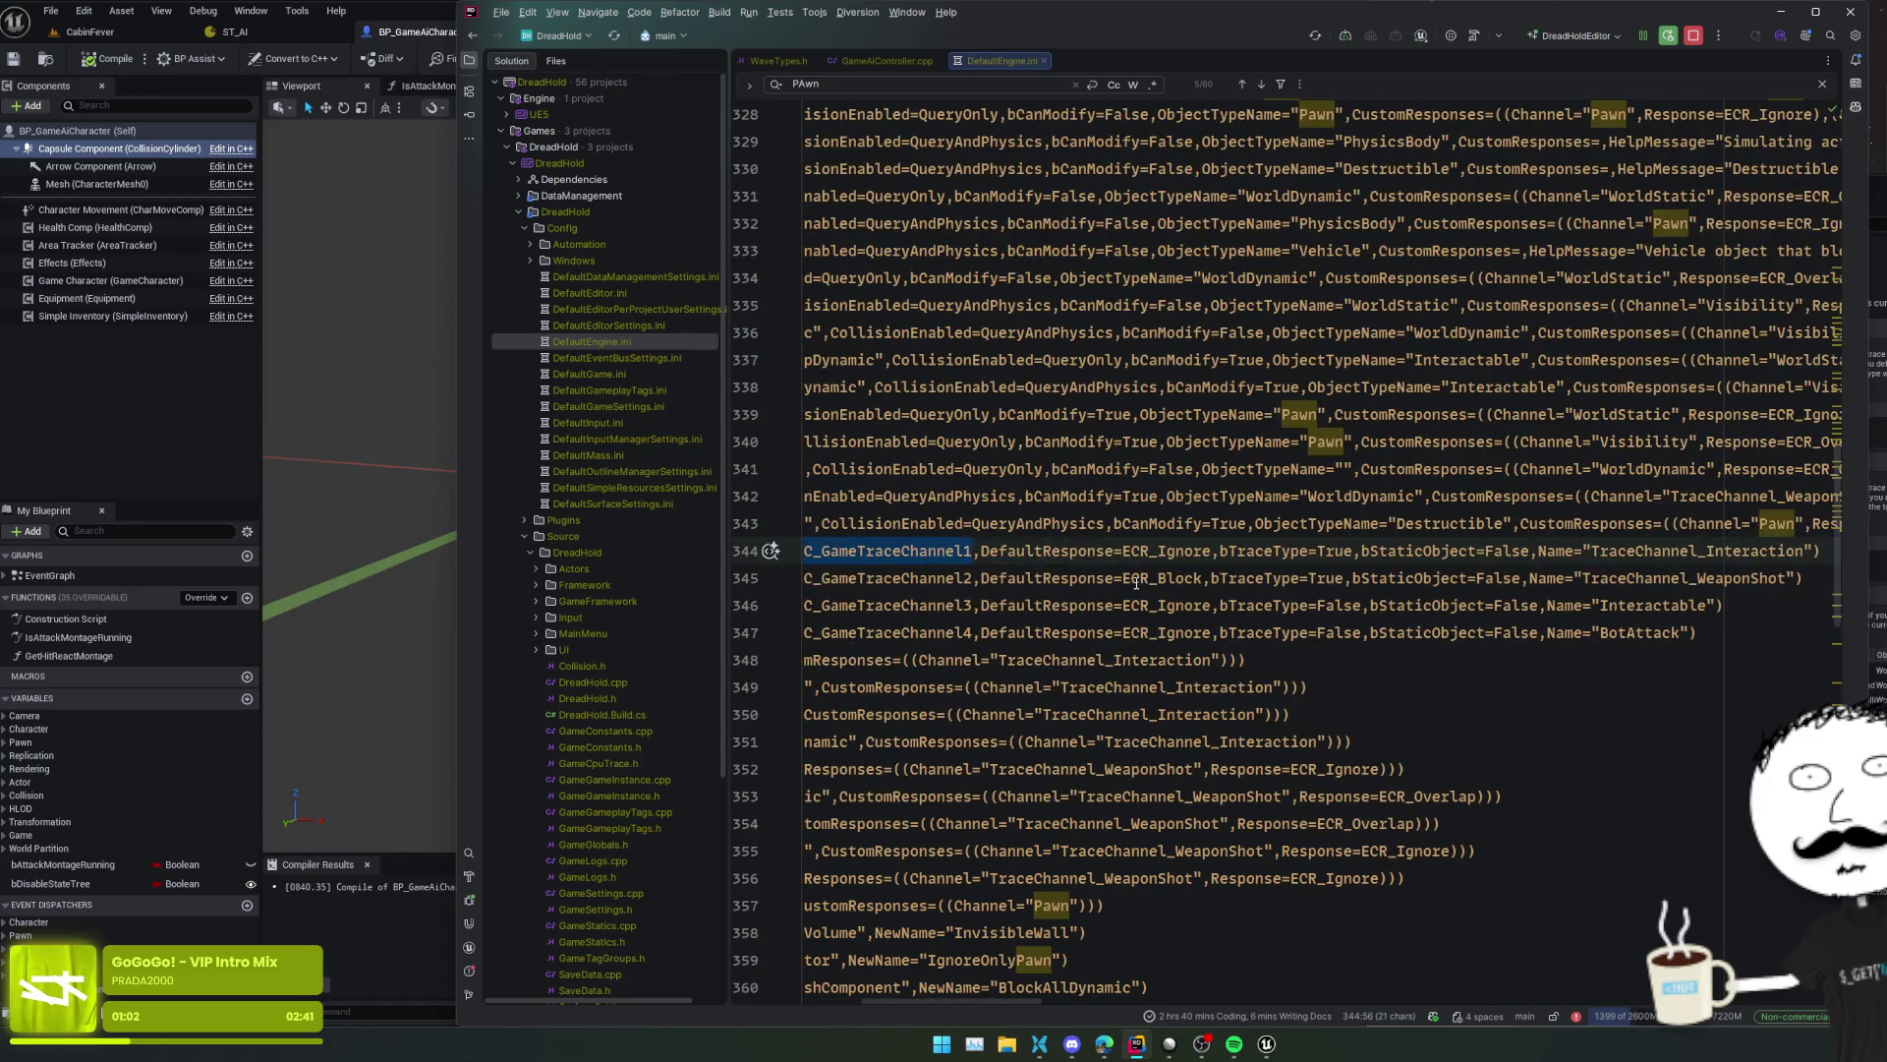
scroll(1133, 575, right, 4)
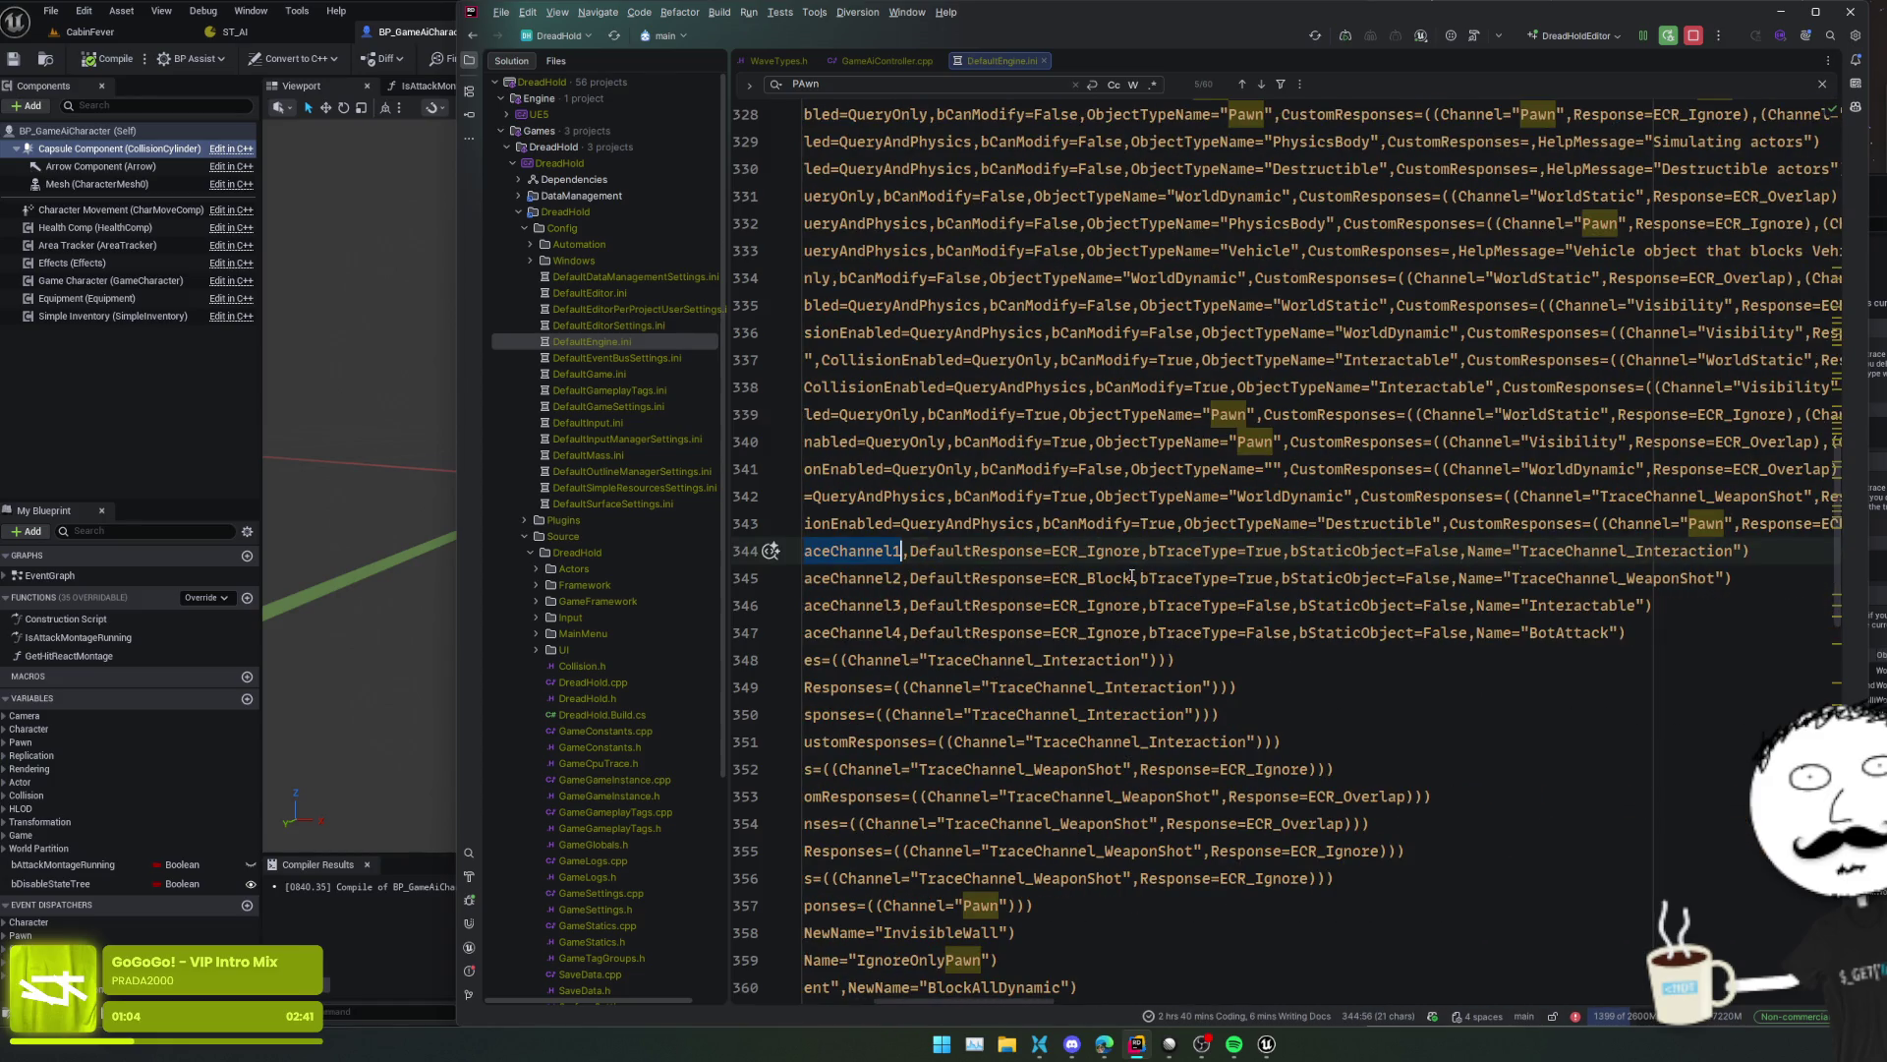
scroll(1132, 570, left, 4)
scroll(1131, 566, down, 3)
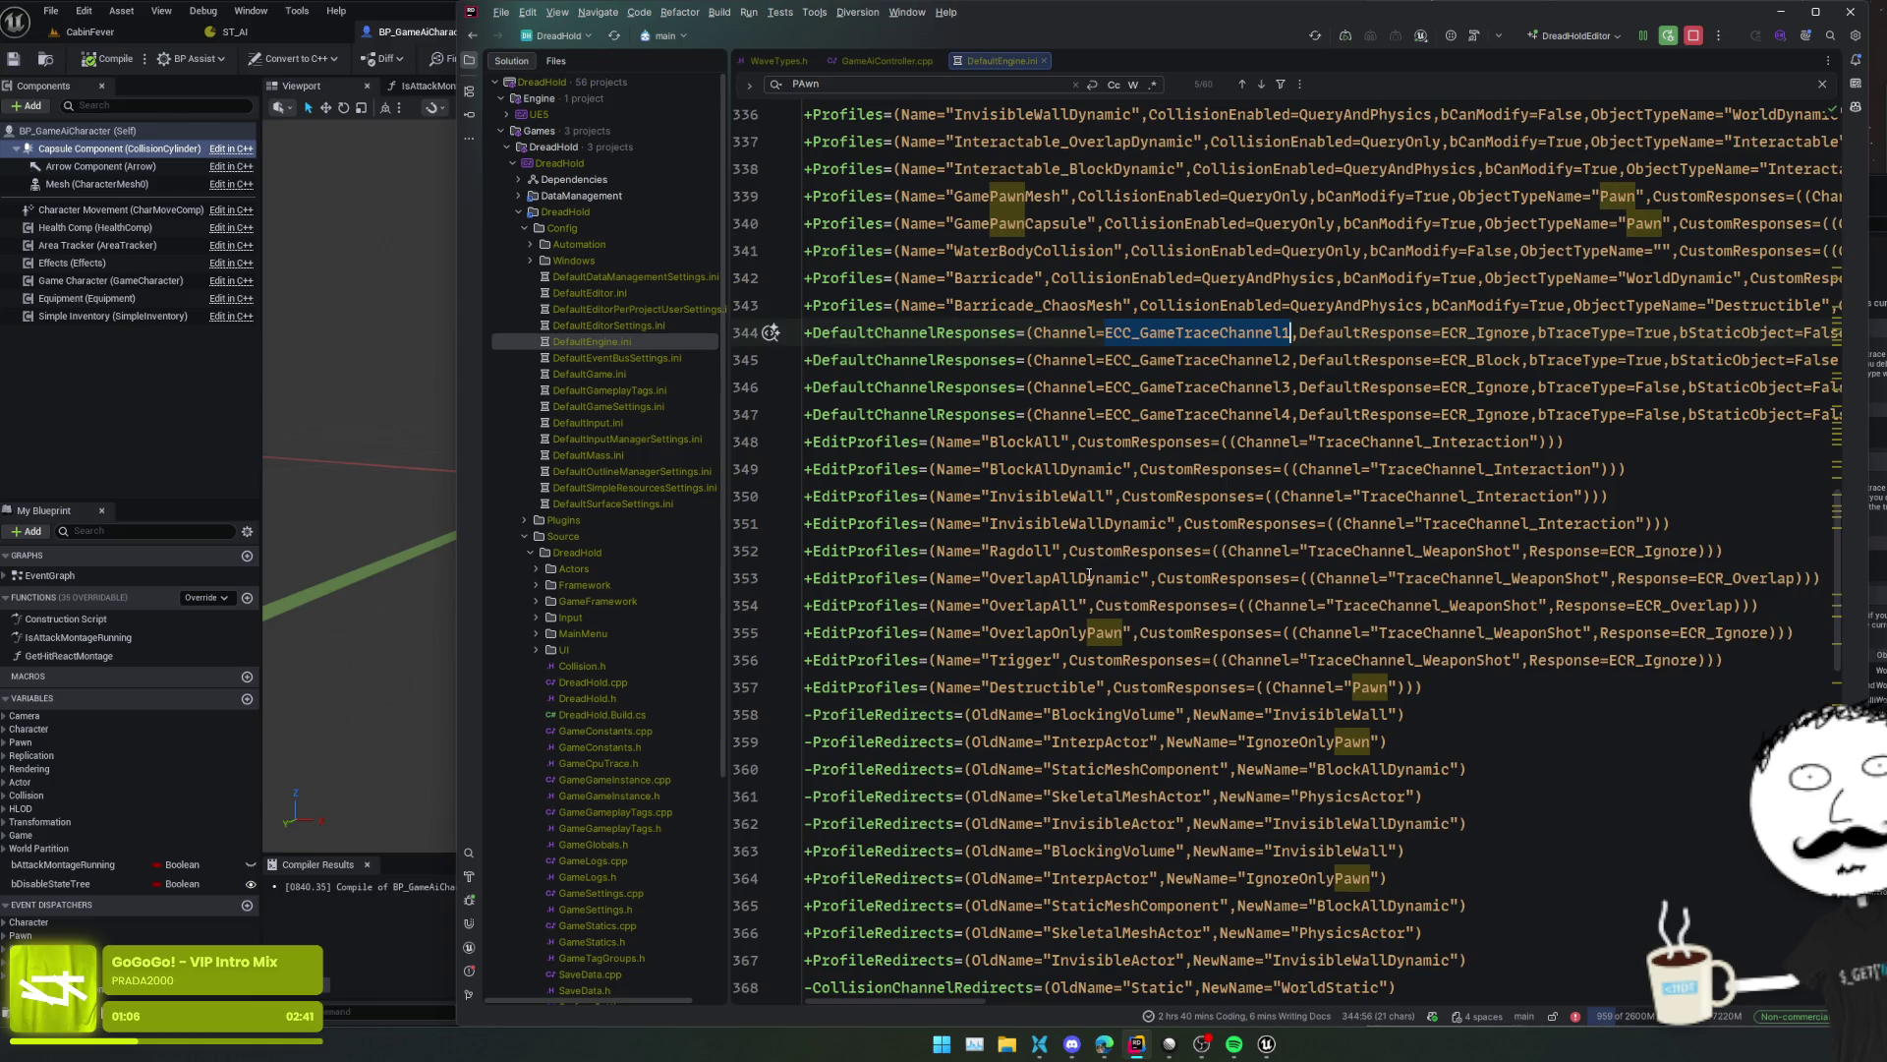
scroll(1089, 577, down, 4)
drag(1865, 208, 1435, 218)
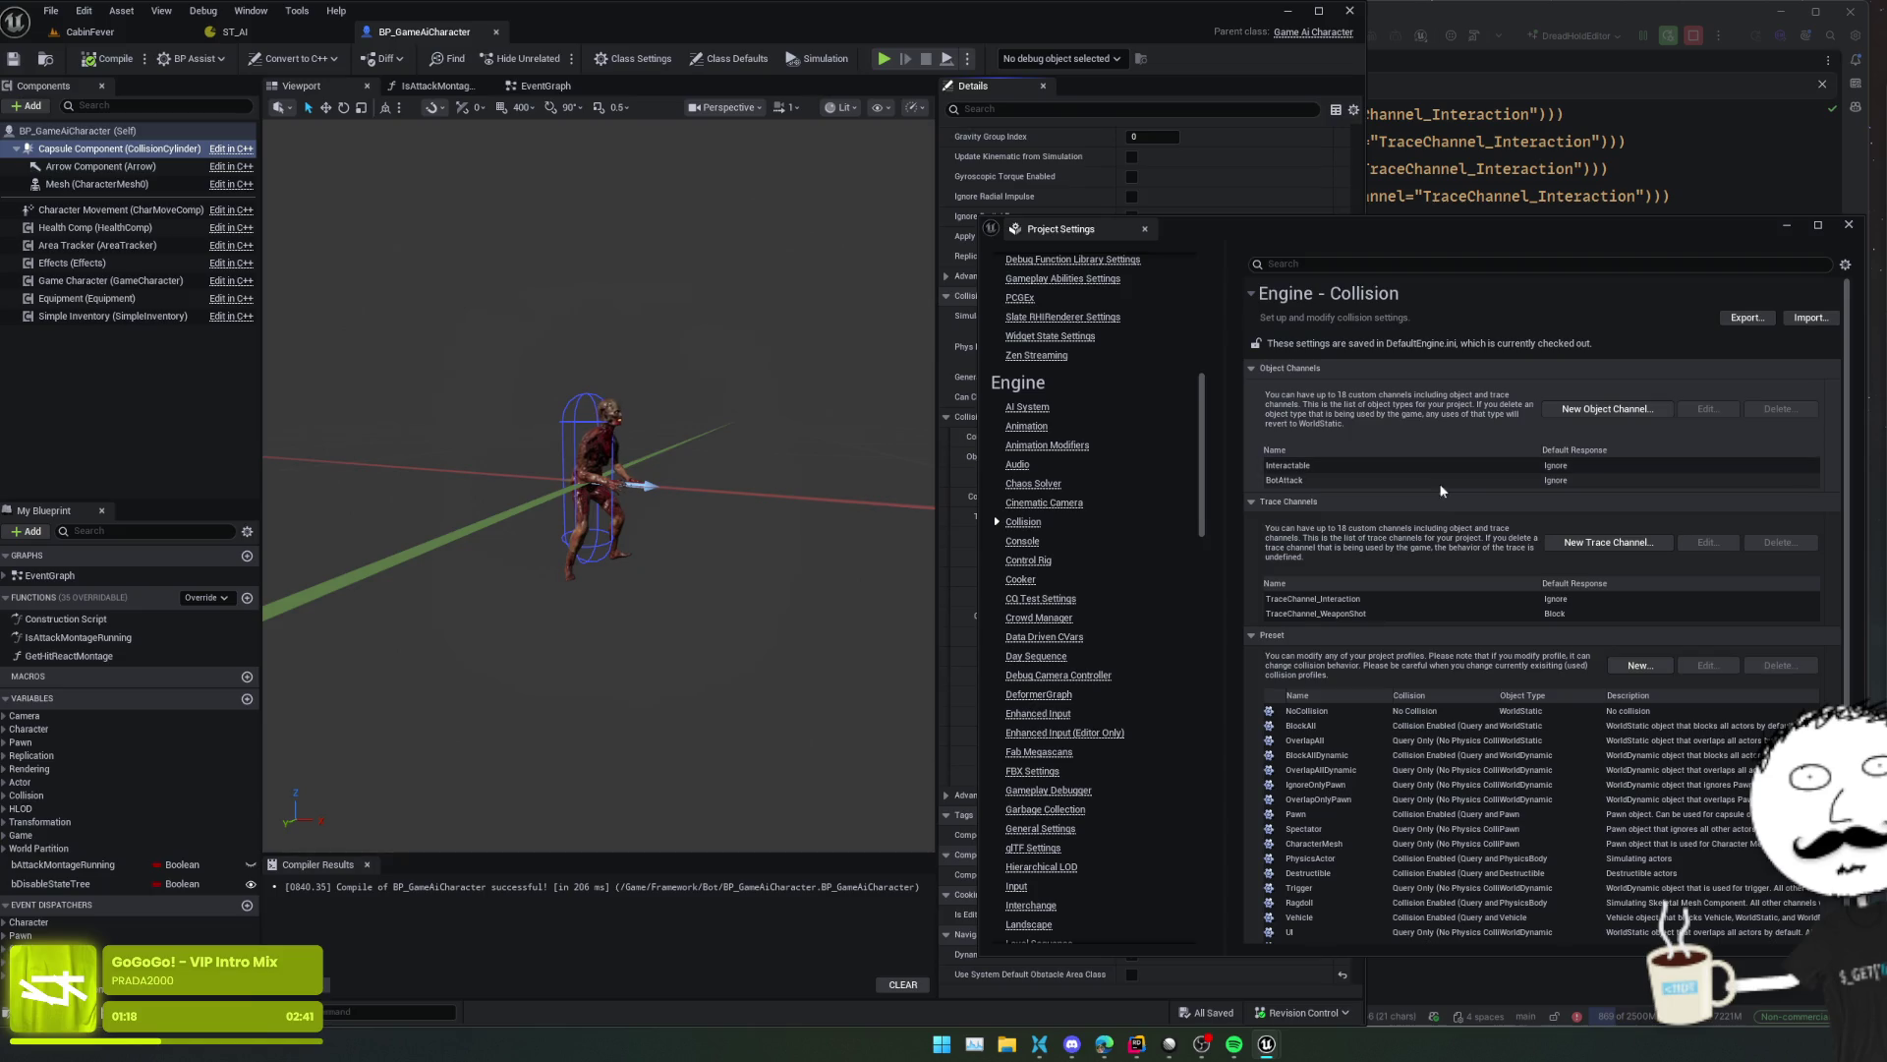
- Scroll the collision Preset table to GamePawnMesh and GamePawnCapsule, select BlockAllDynamic, then return to Rider
scroll(1447, 491, down, 2)
scroll(1447, 499, down, 2)
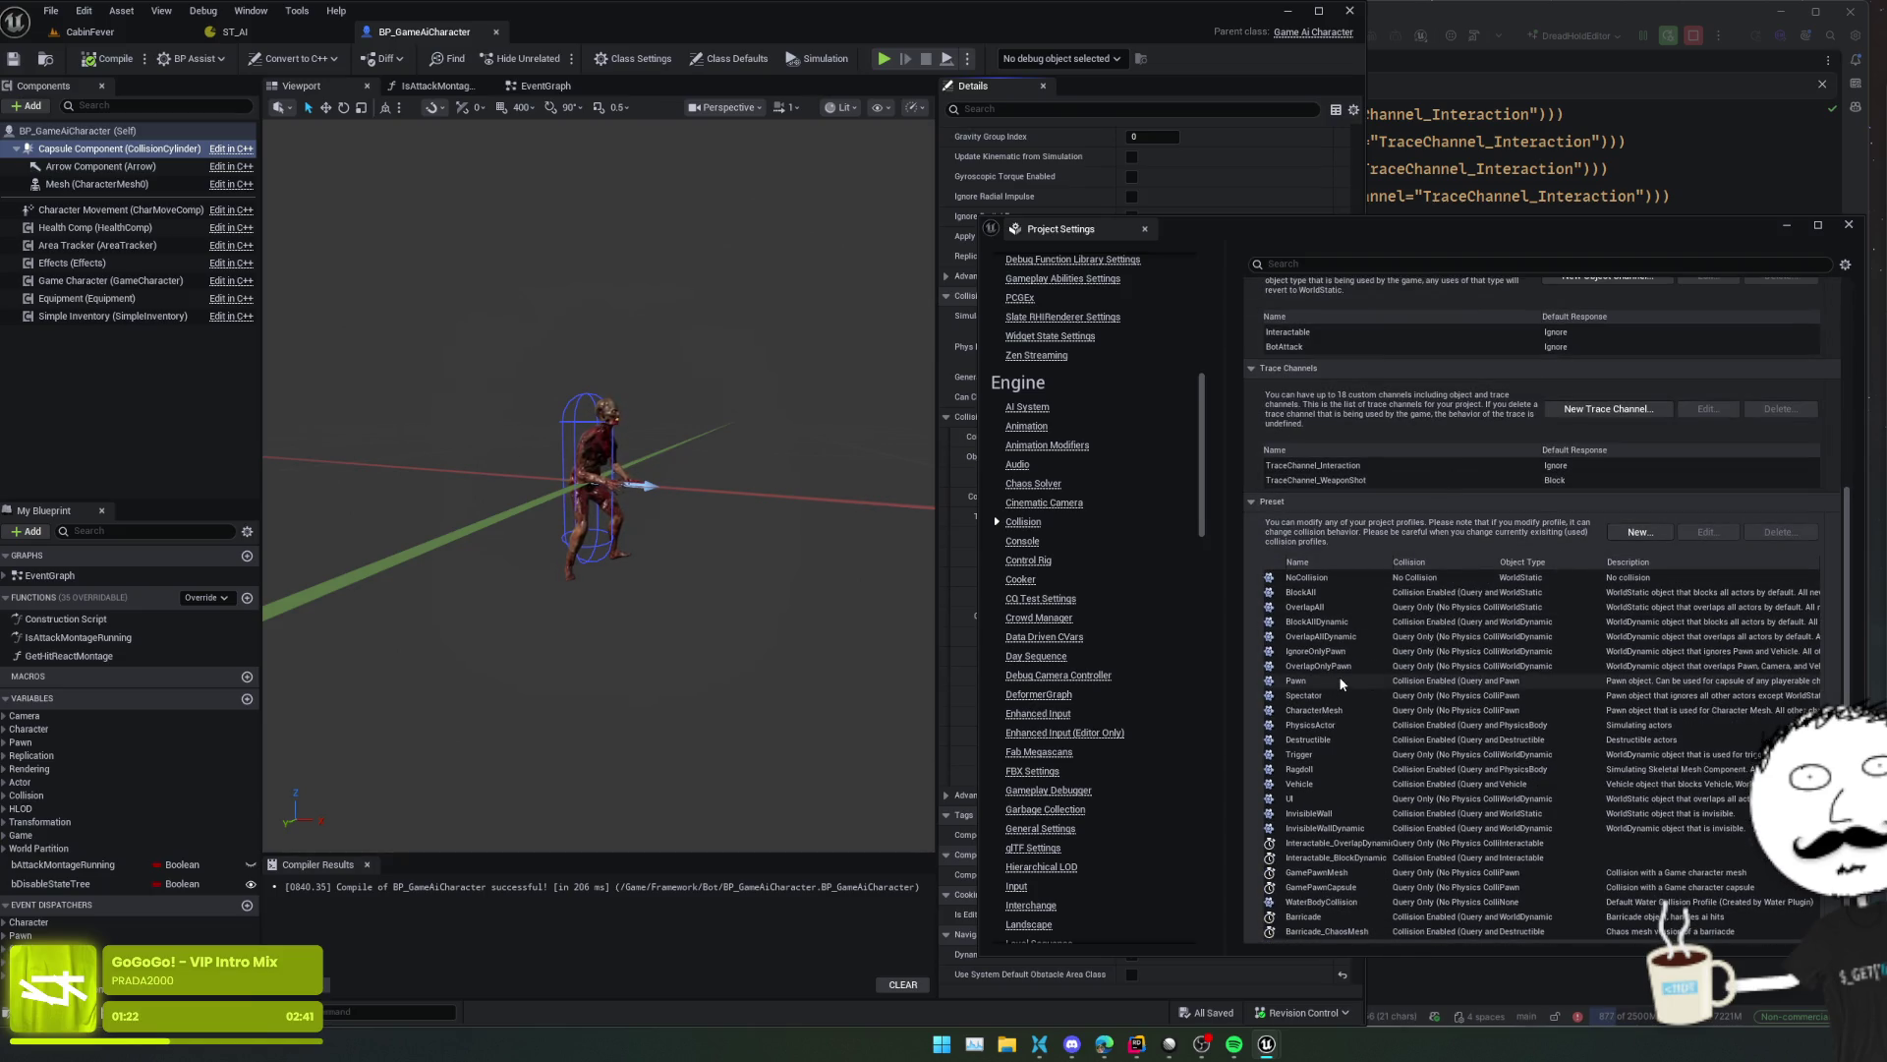
click(1328, 622)
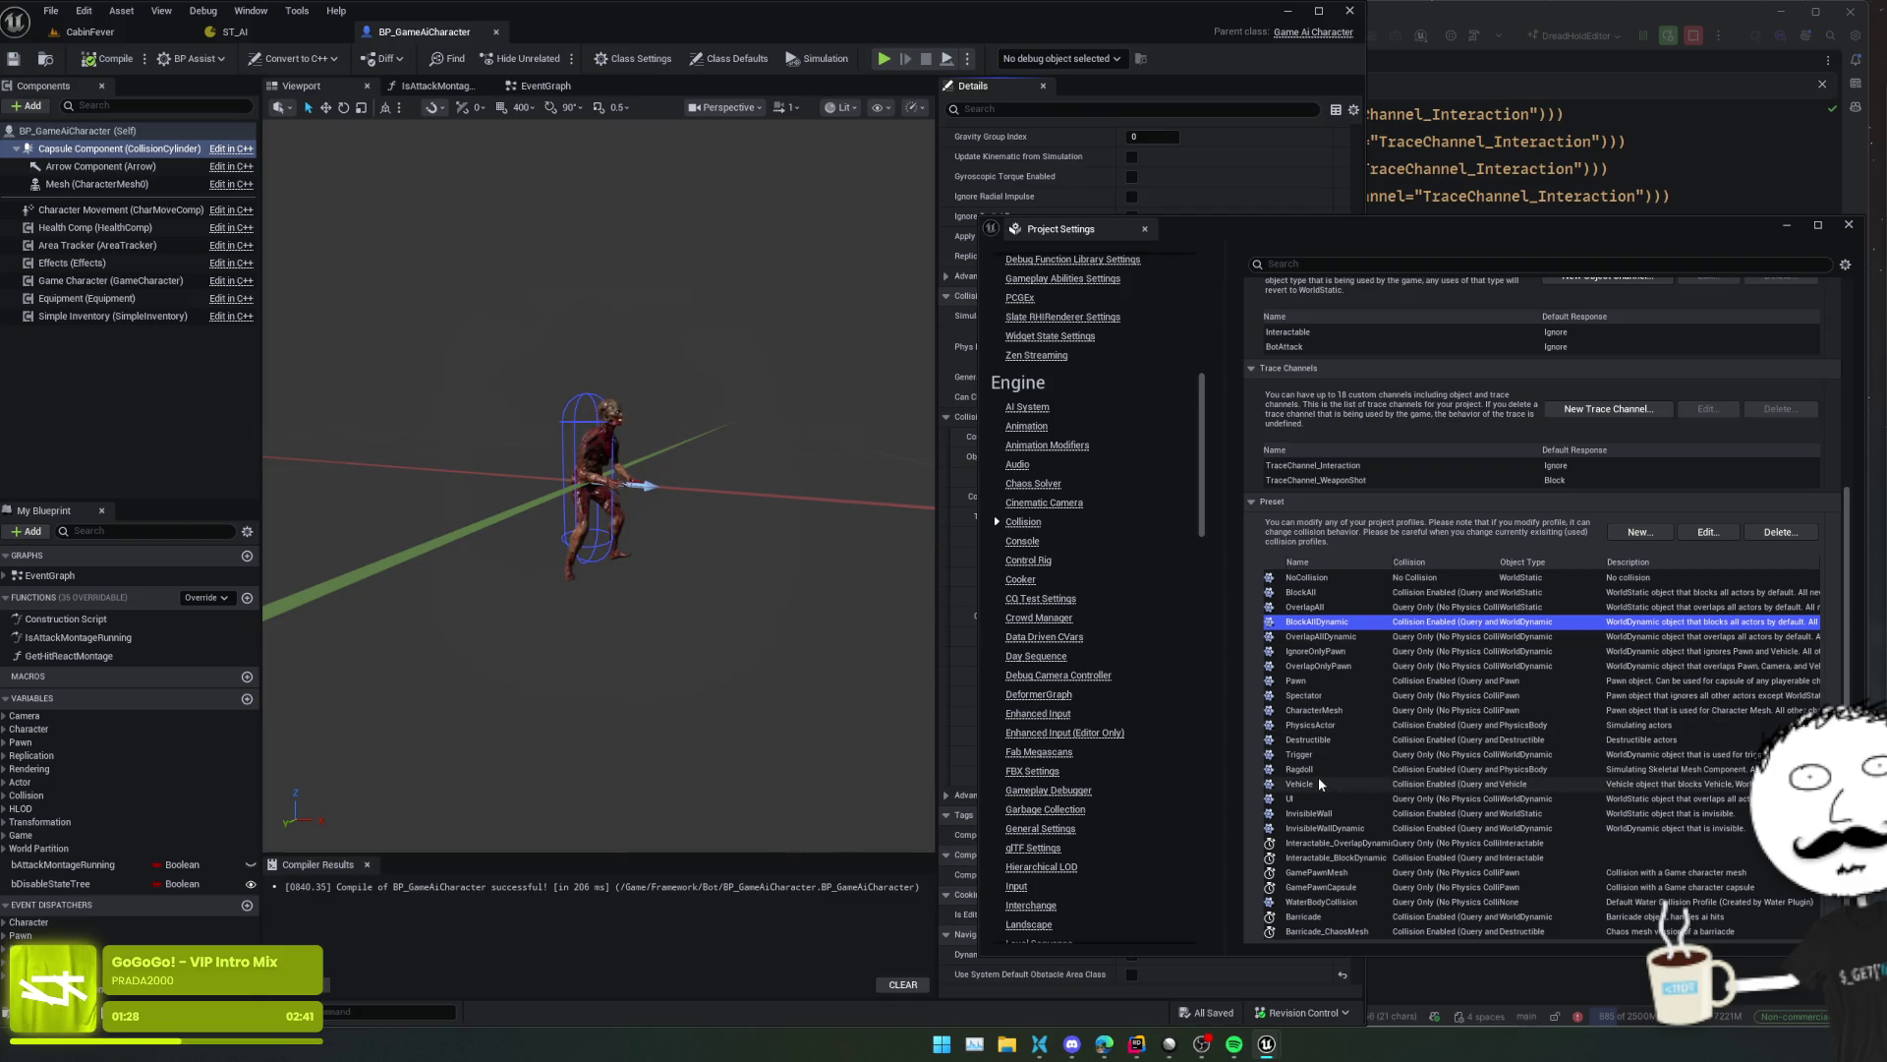
scroll(1319, 782, up, 3)
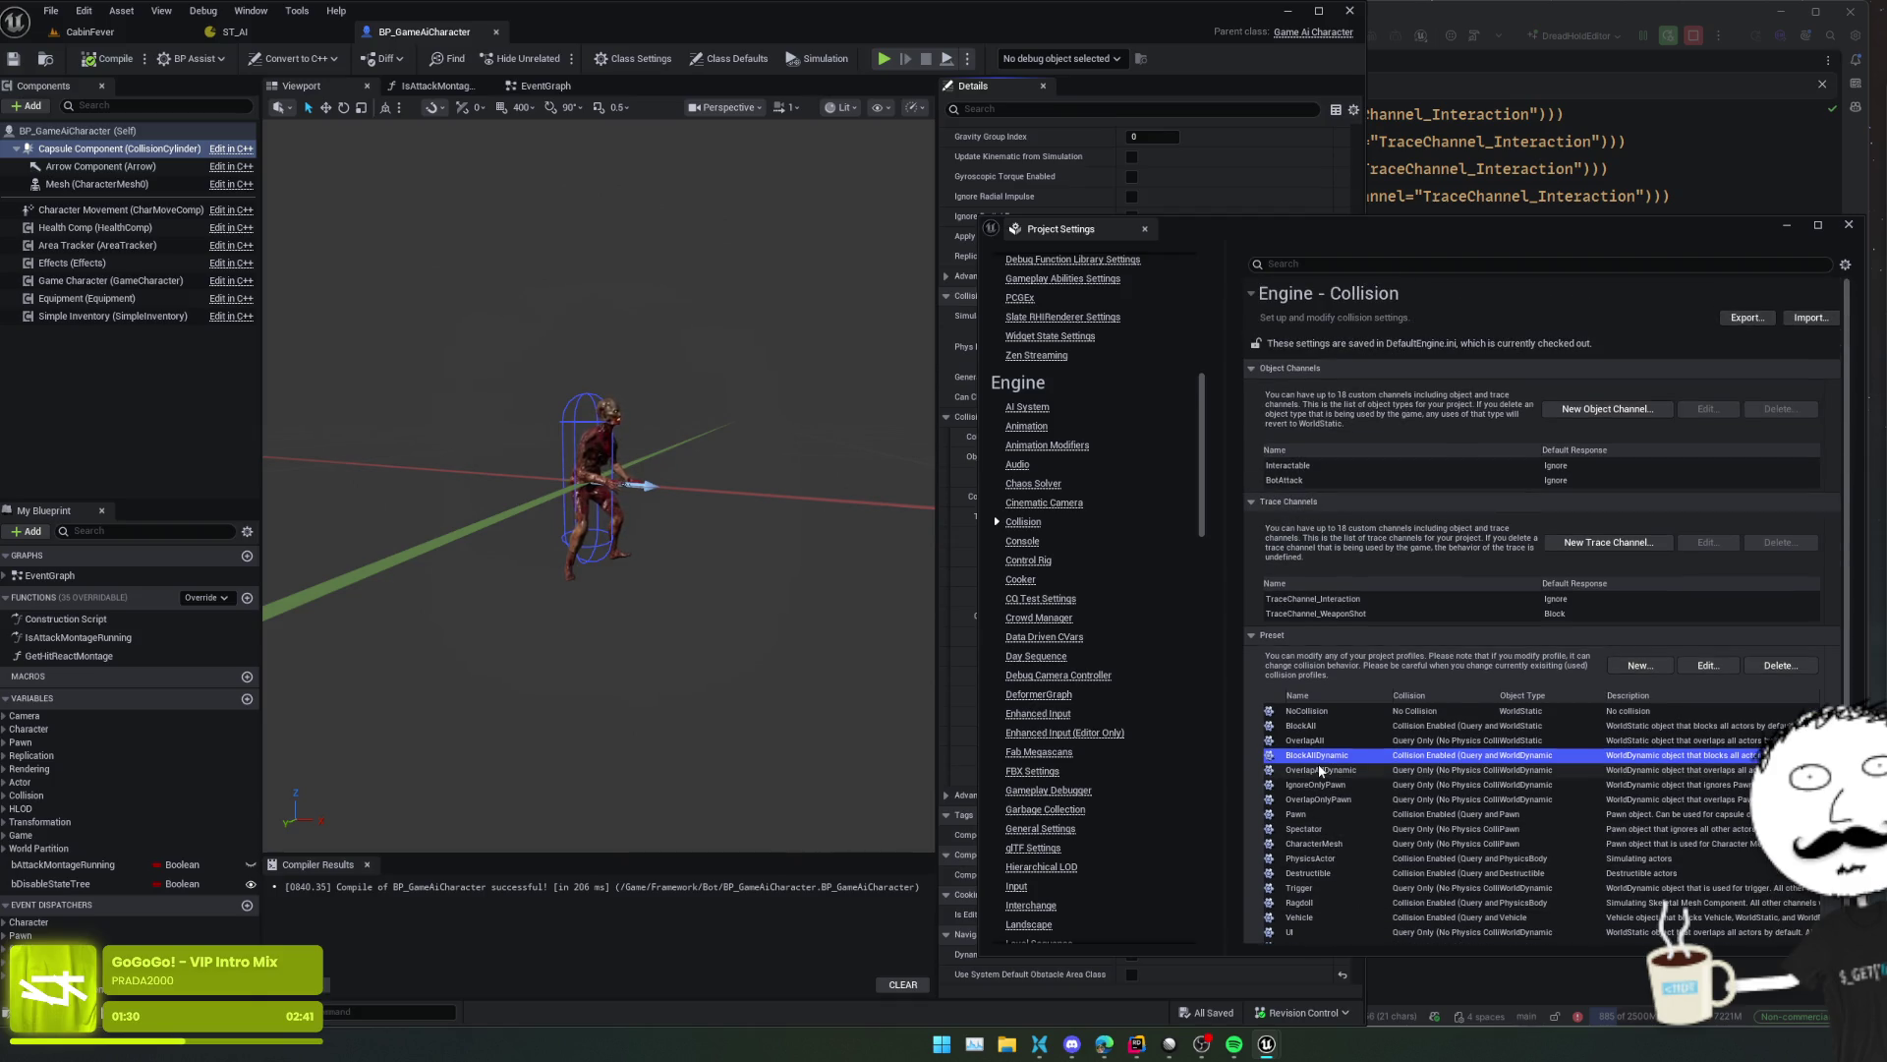
click(1498, 143)
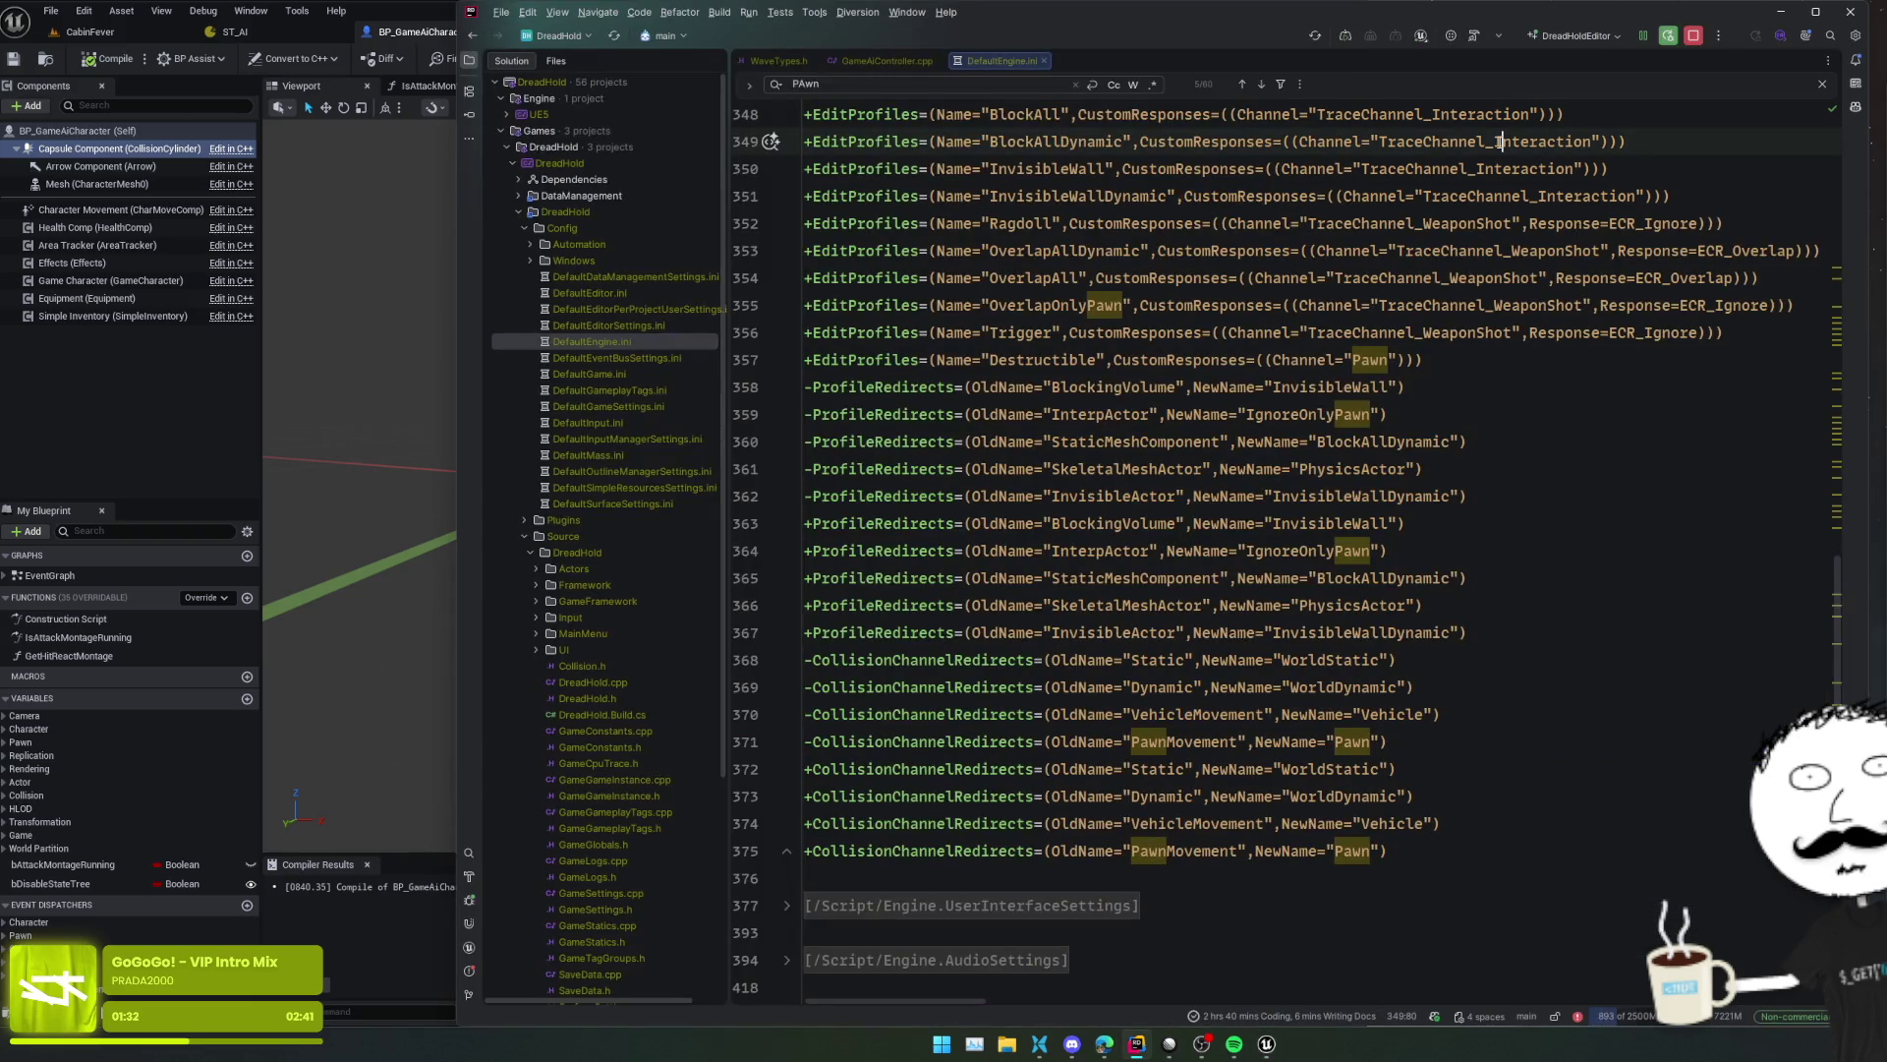
- Search 'ObjectType', then 'LineTraceByOb', opening LineTraceMultiByObjectType in World.h at line 2074
key(ctrl+t)
text(ObjectType)
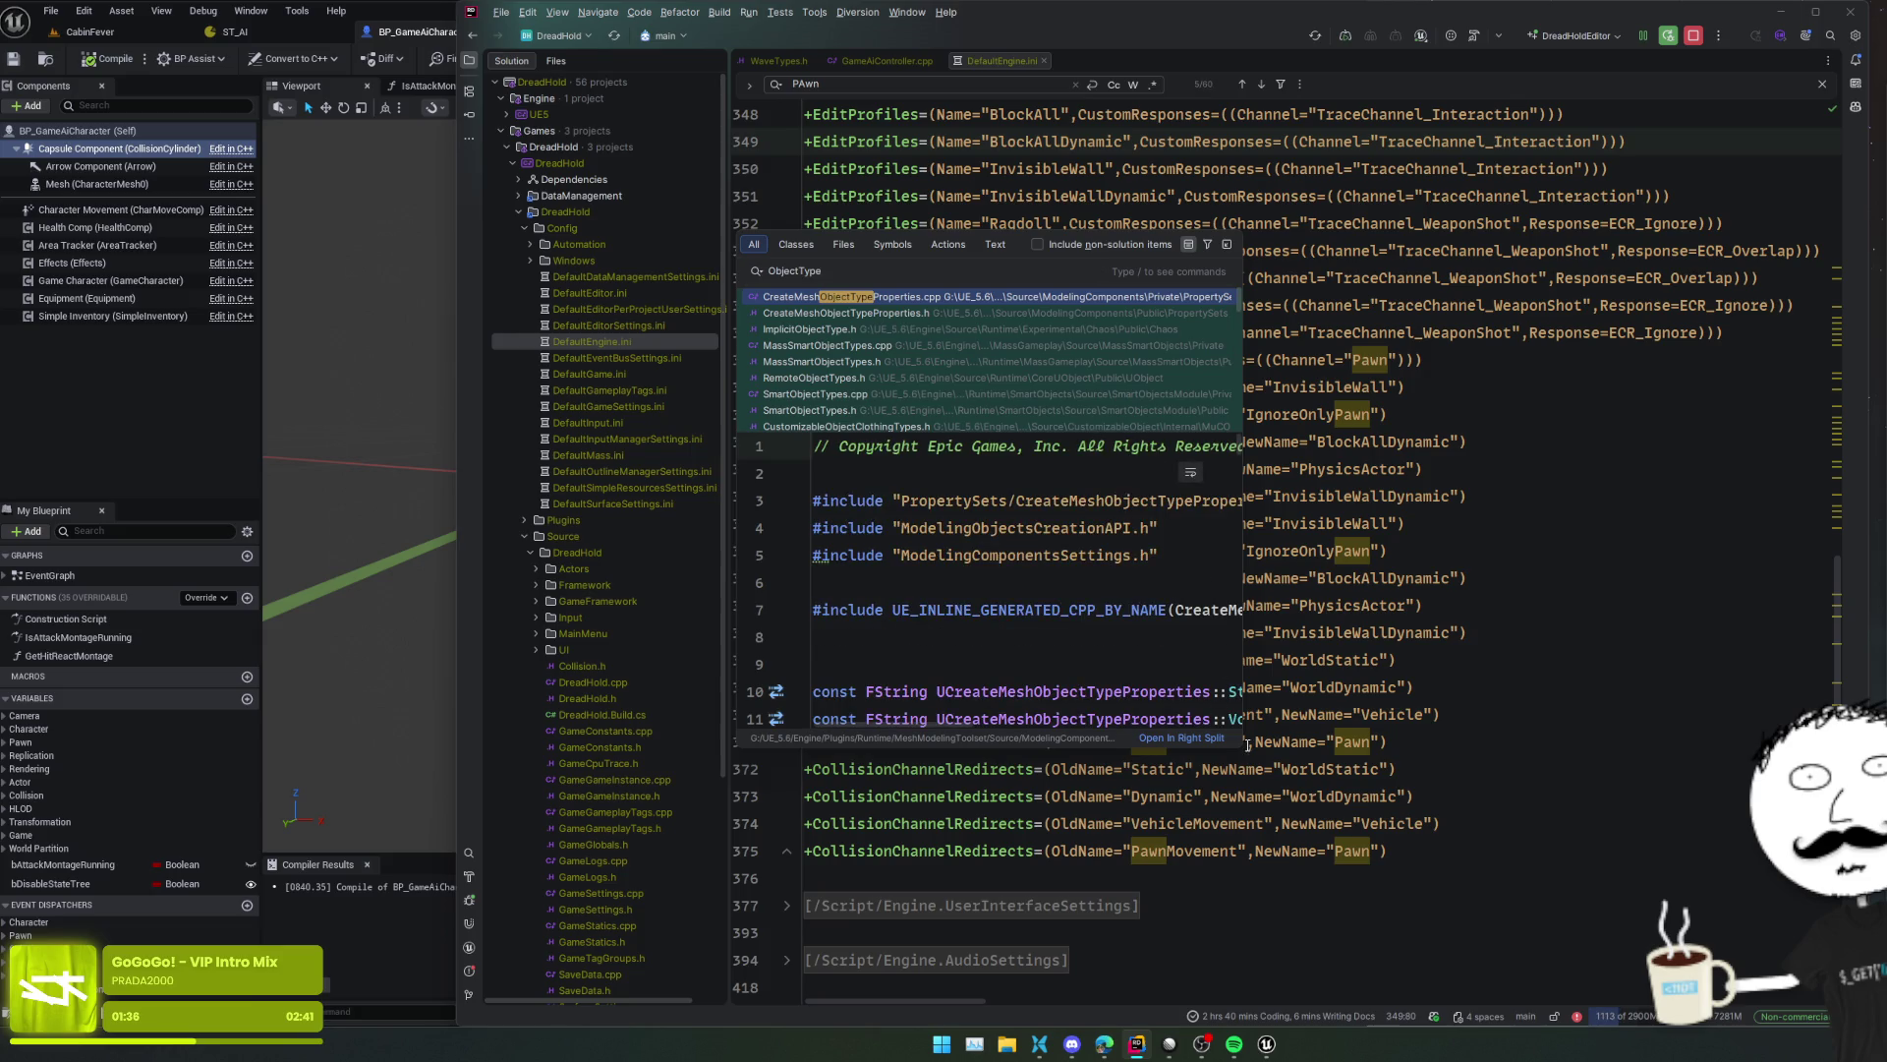
scroll(888, 398, down, 5)
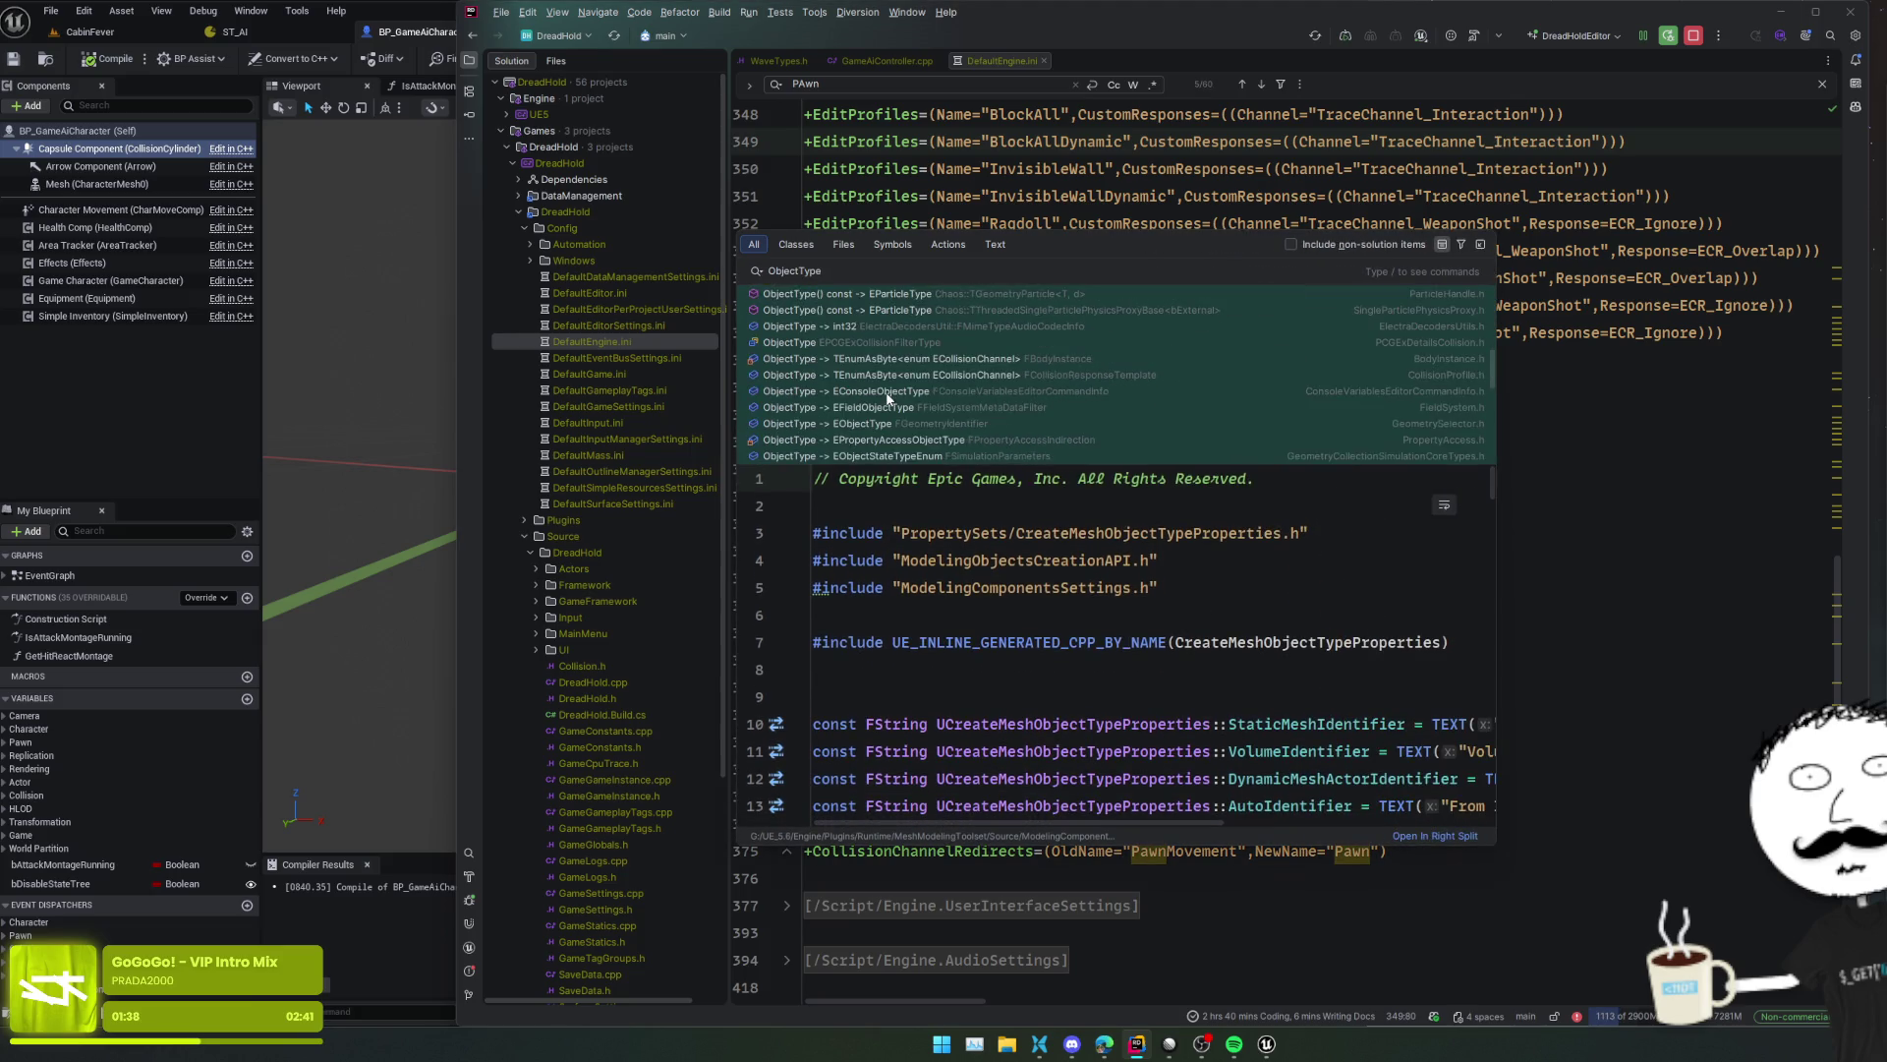
scroll(1012, 388, down, 5)
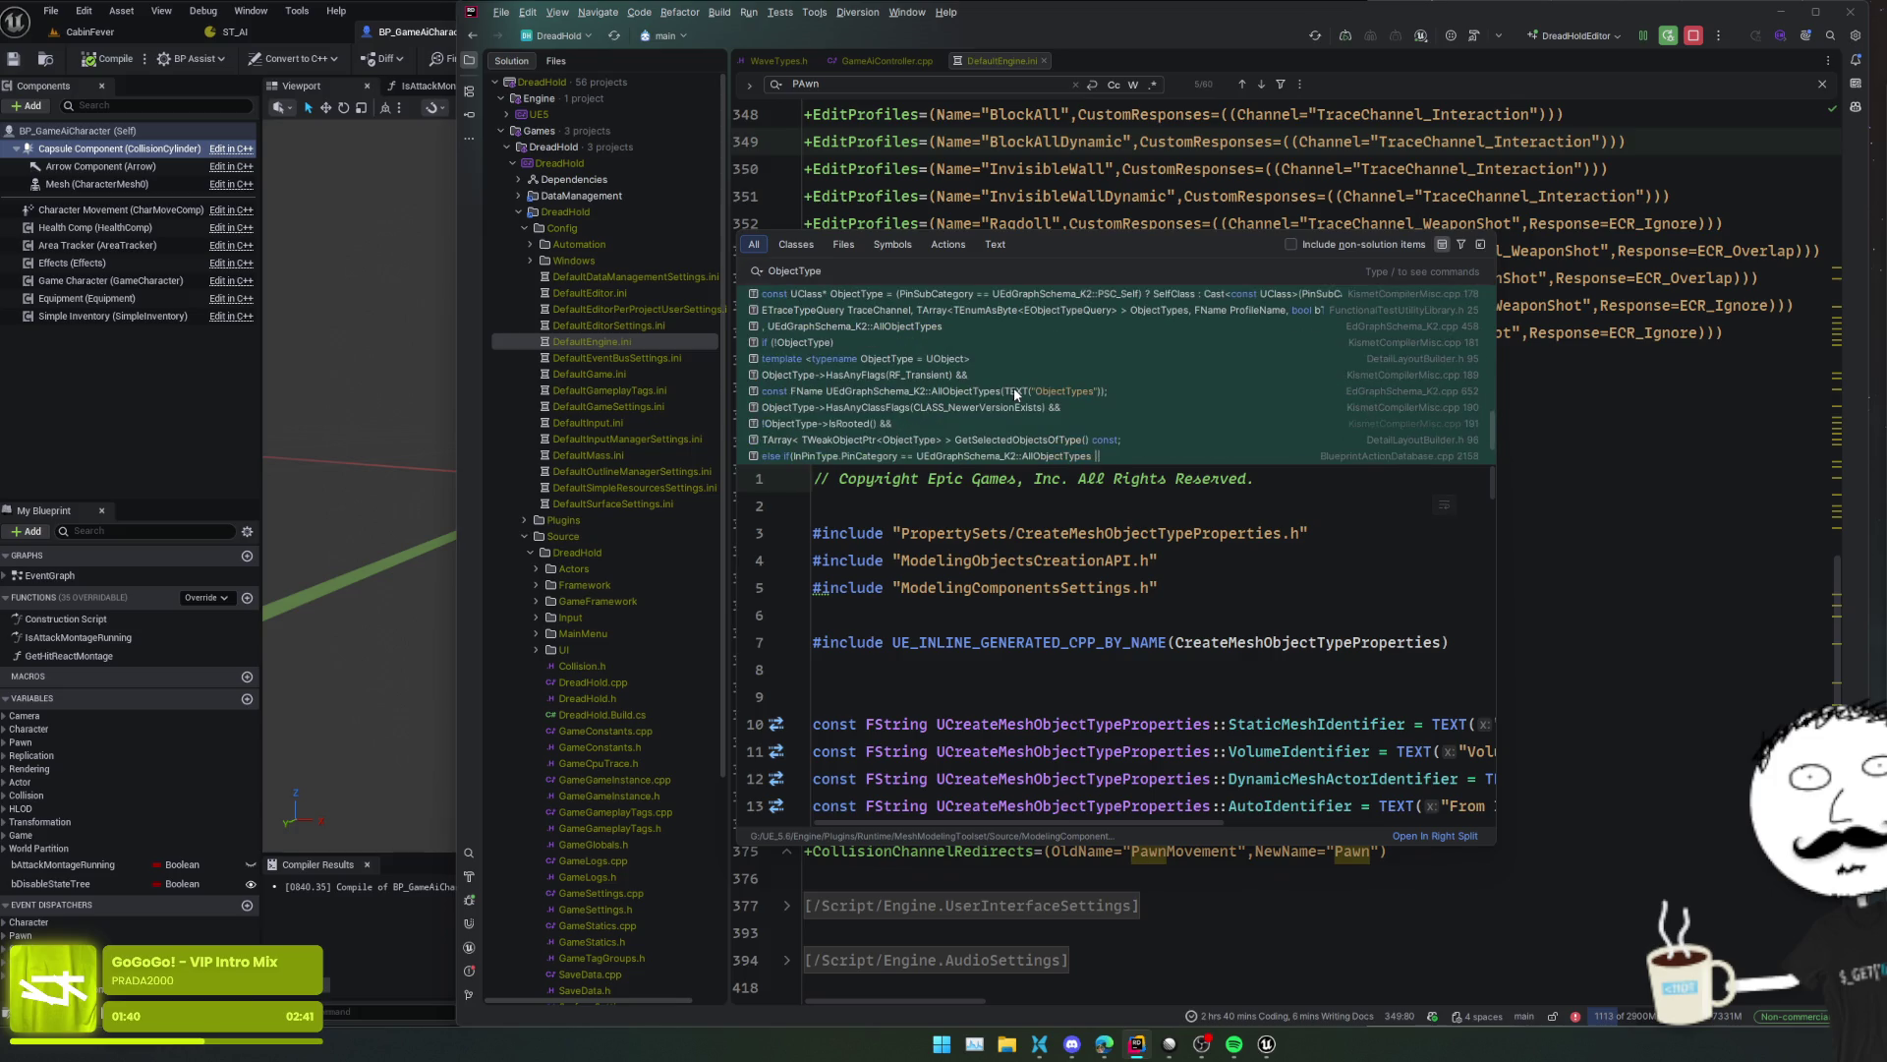
scroll(1221, 381, down, 2)
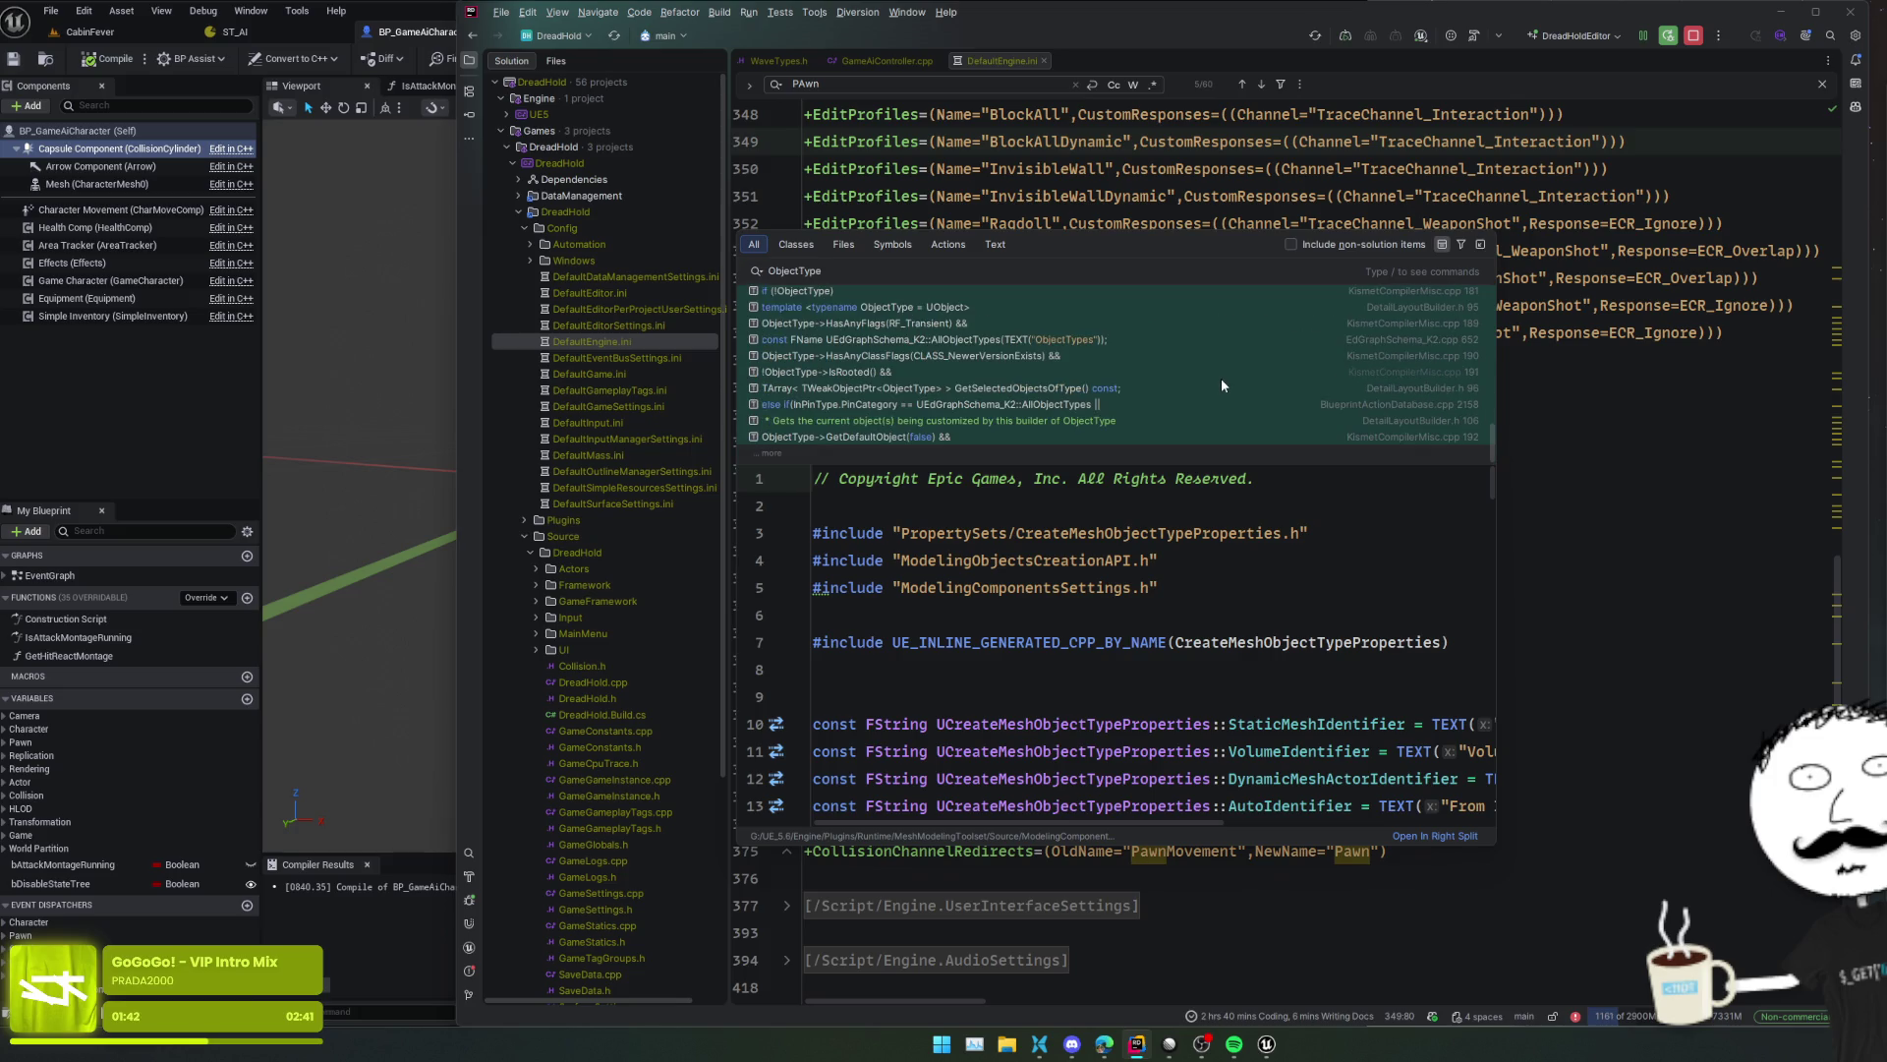
scroll(1221, 377, up, 3)
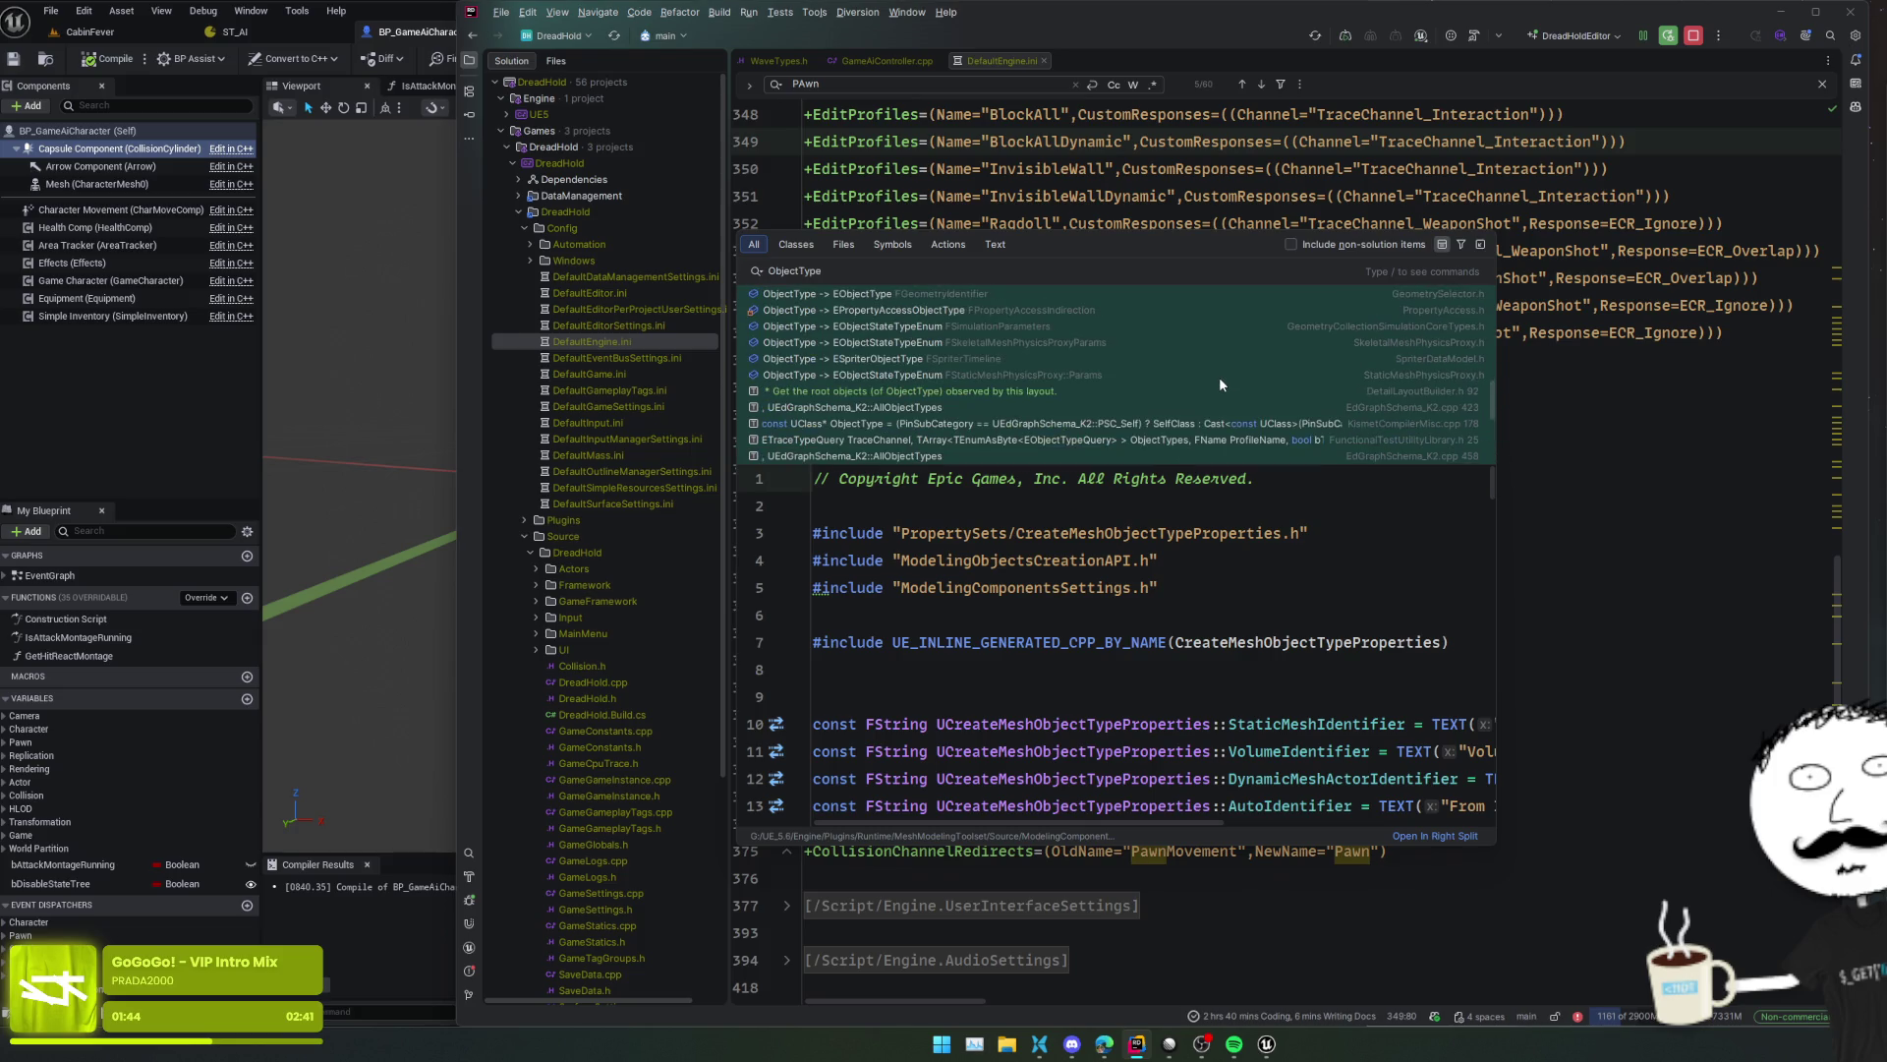
key(ctrl+a)
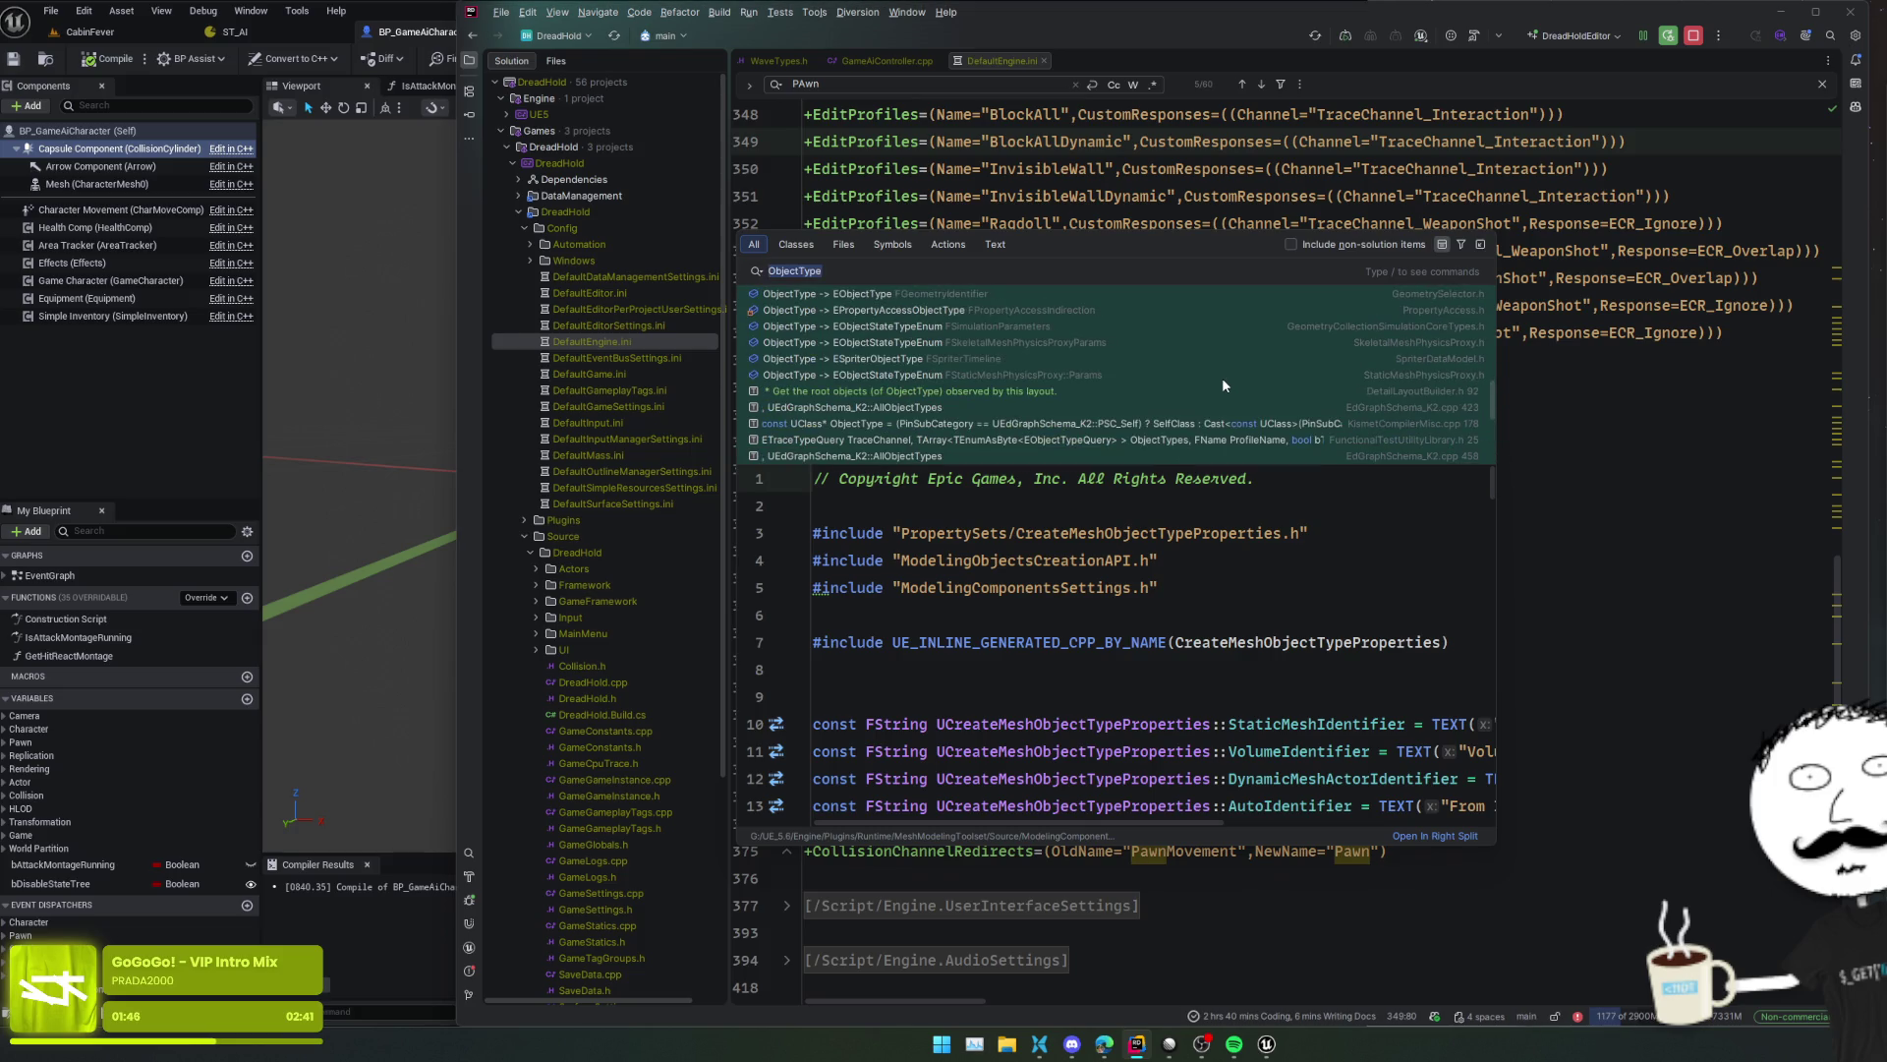
text(L)
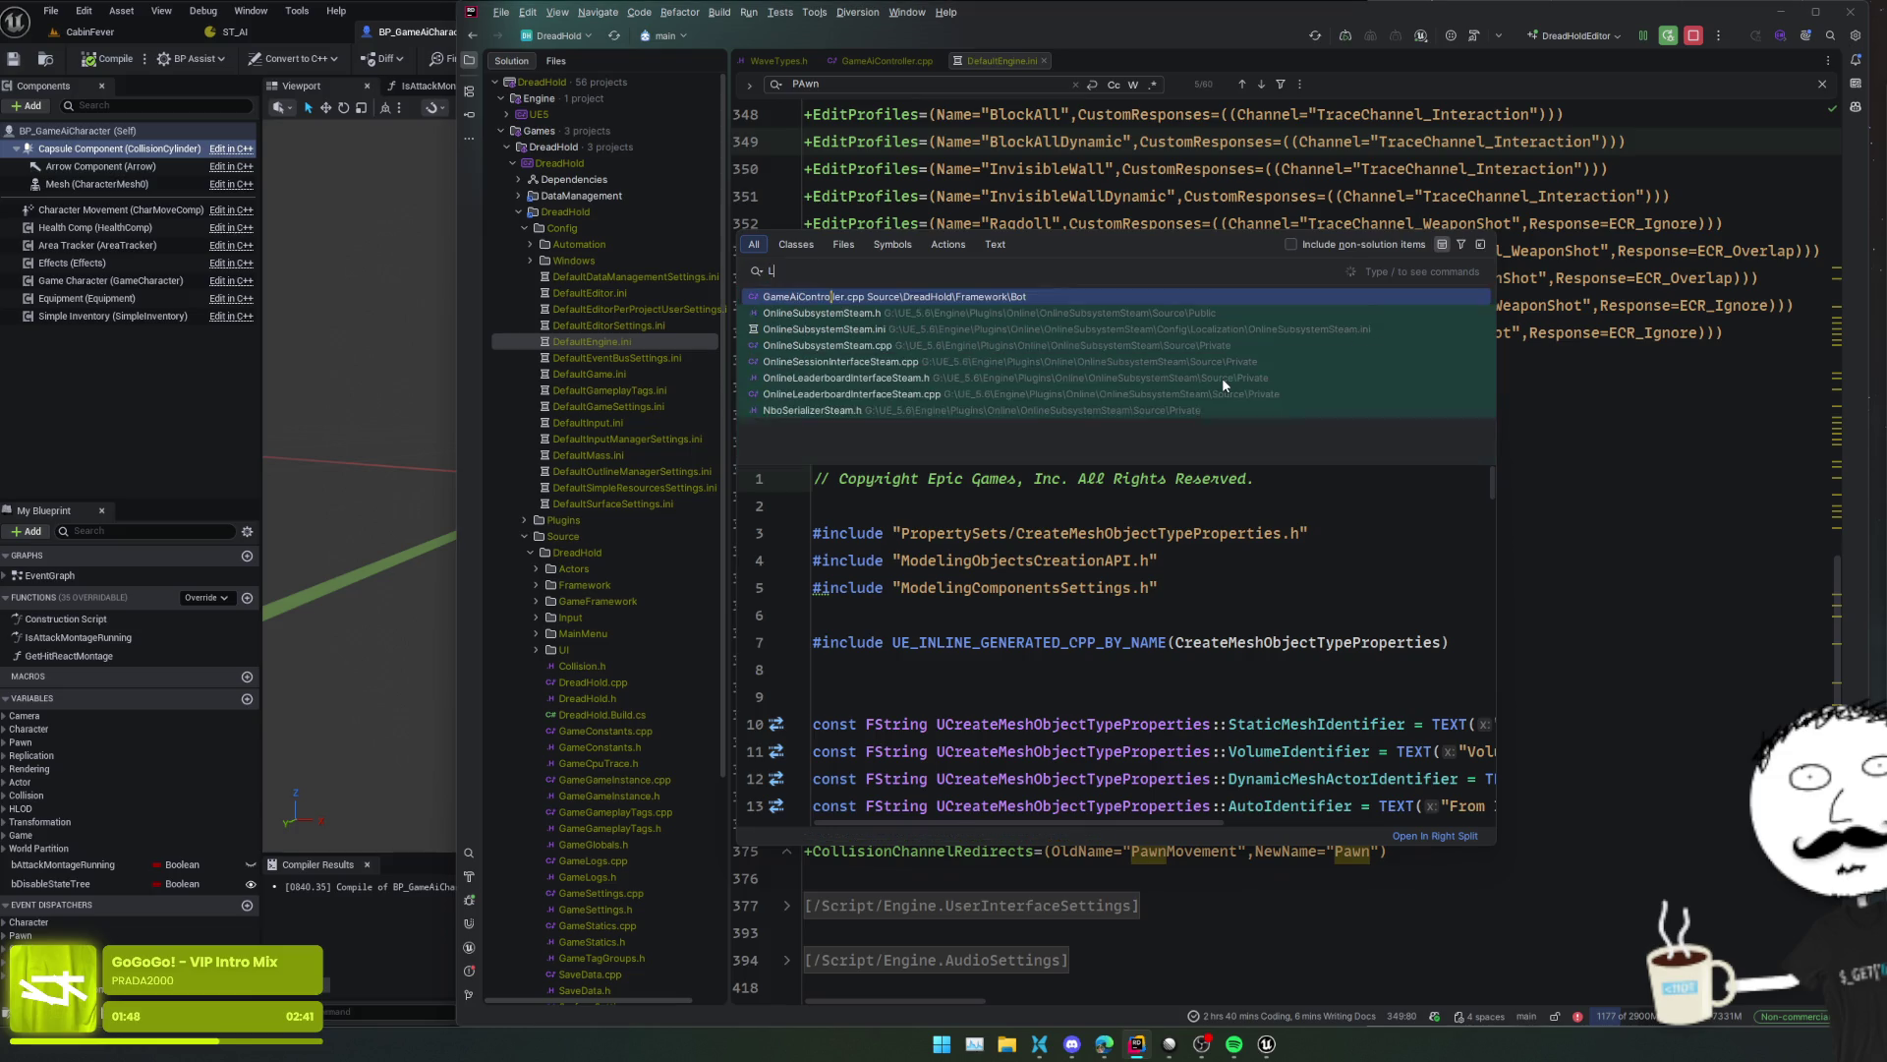
text(ineTraceByOb)
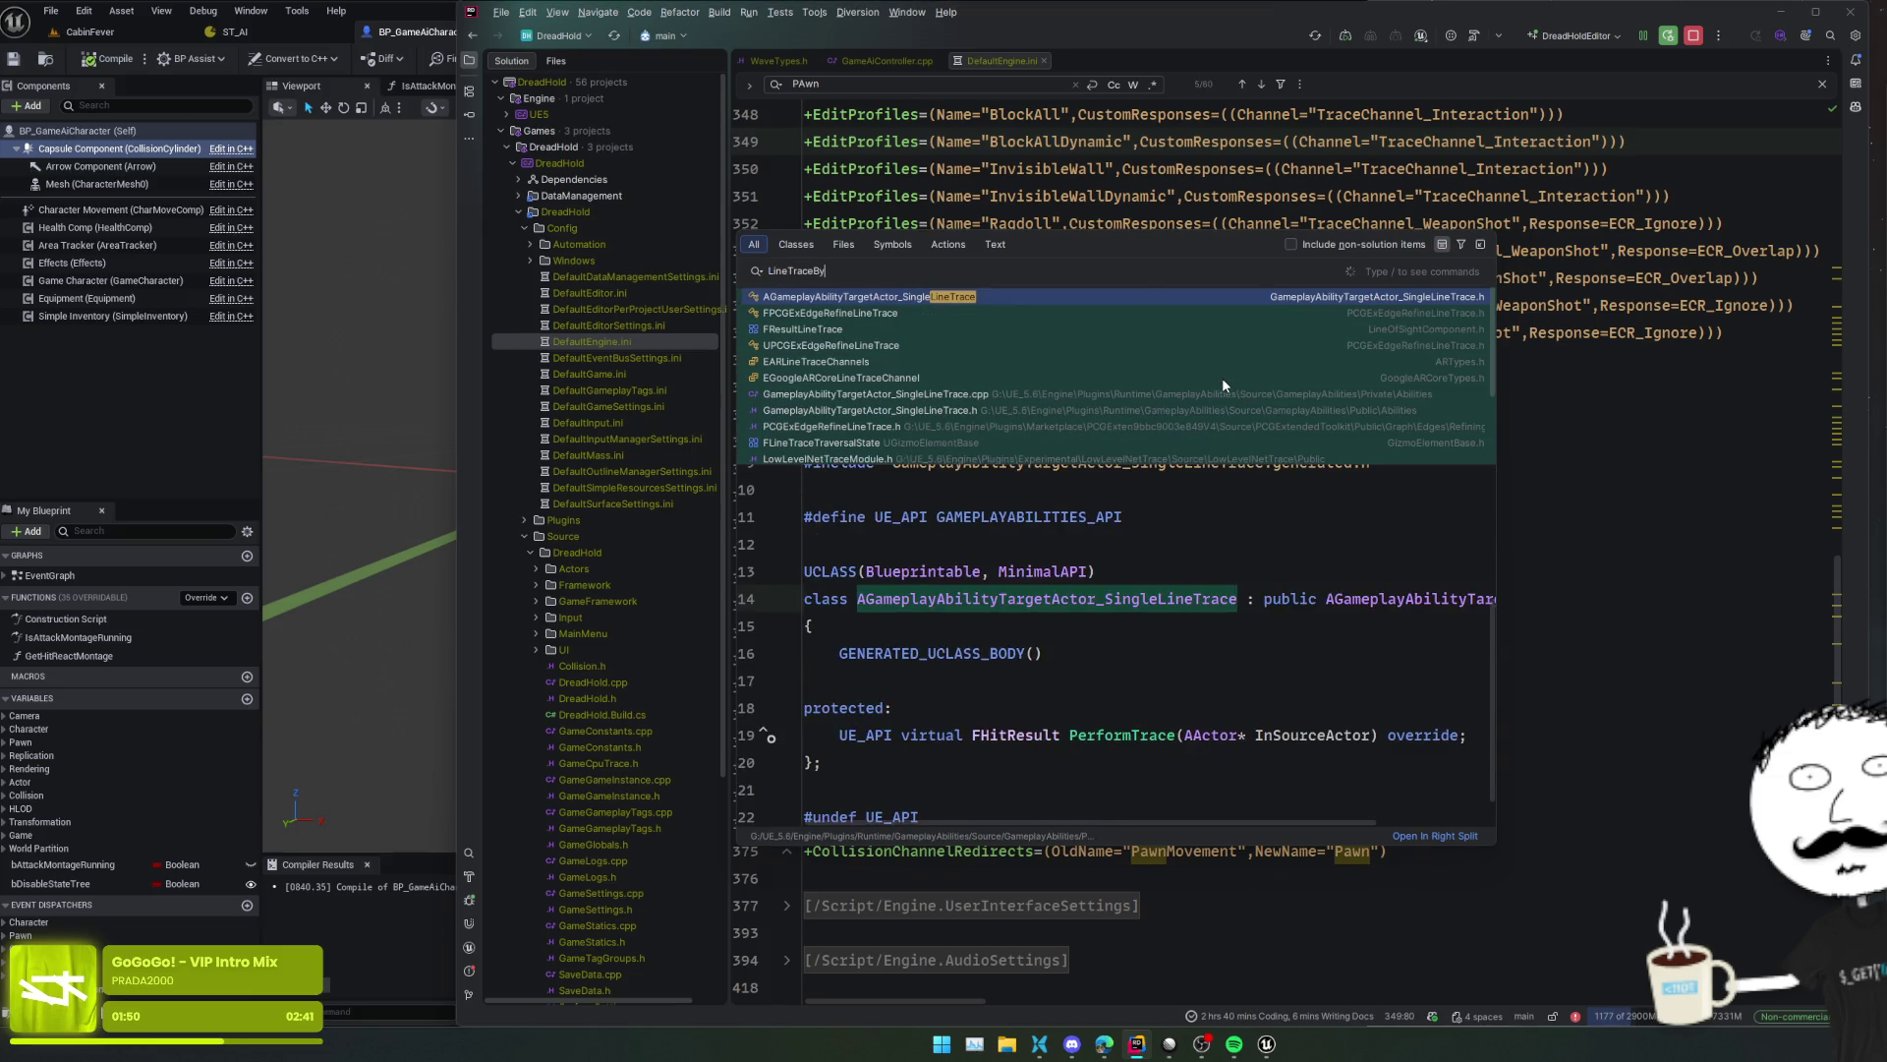
key(Return)
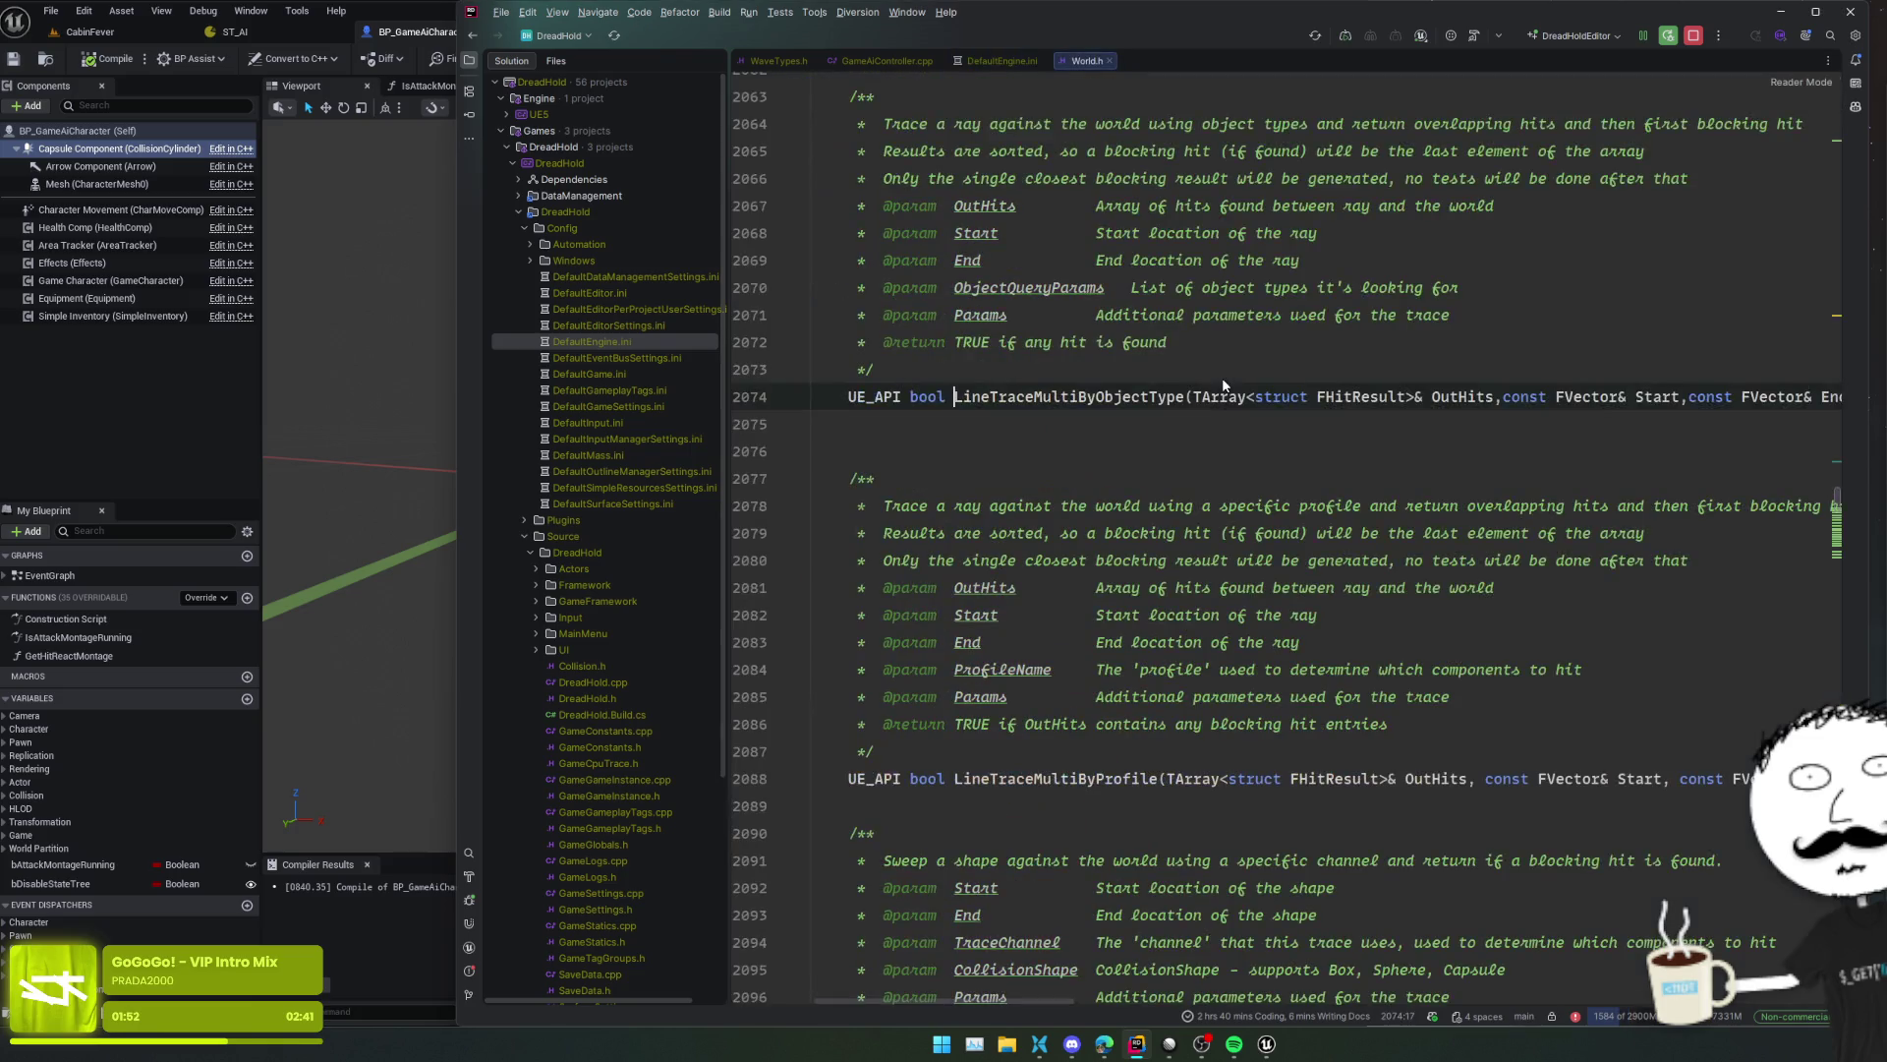
- Go to FCollisionObjectQueryParams' declaration and inspect its InitType and ECollisionChannel constructors
scroll(1285, 414, right, 10)
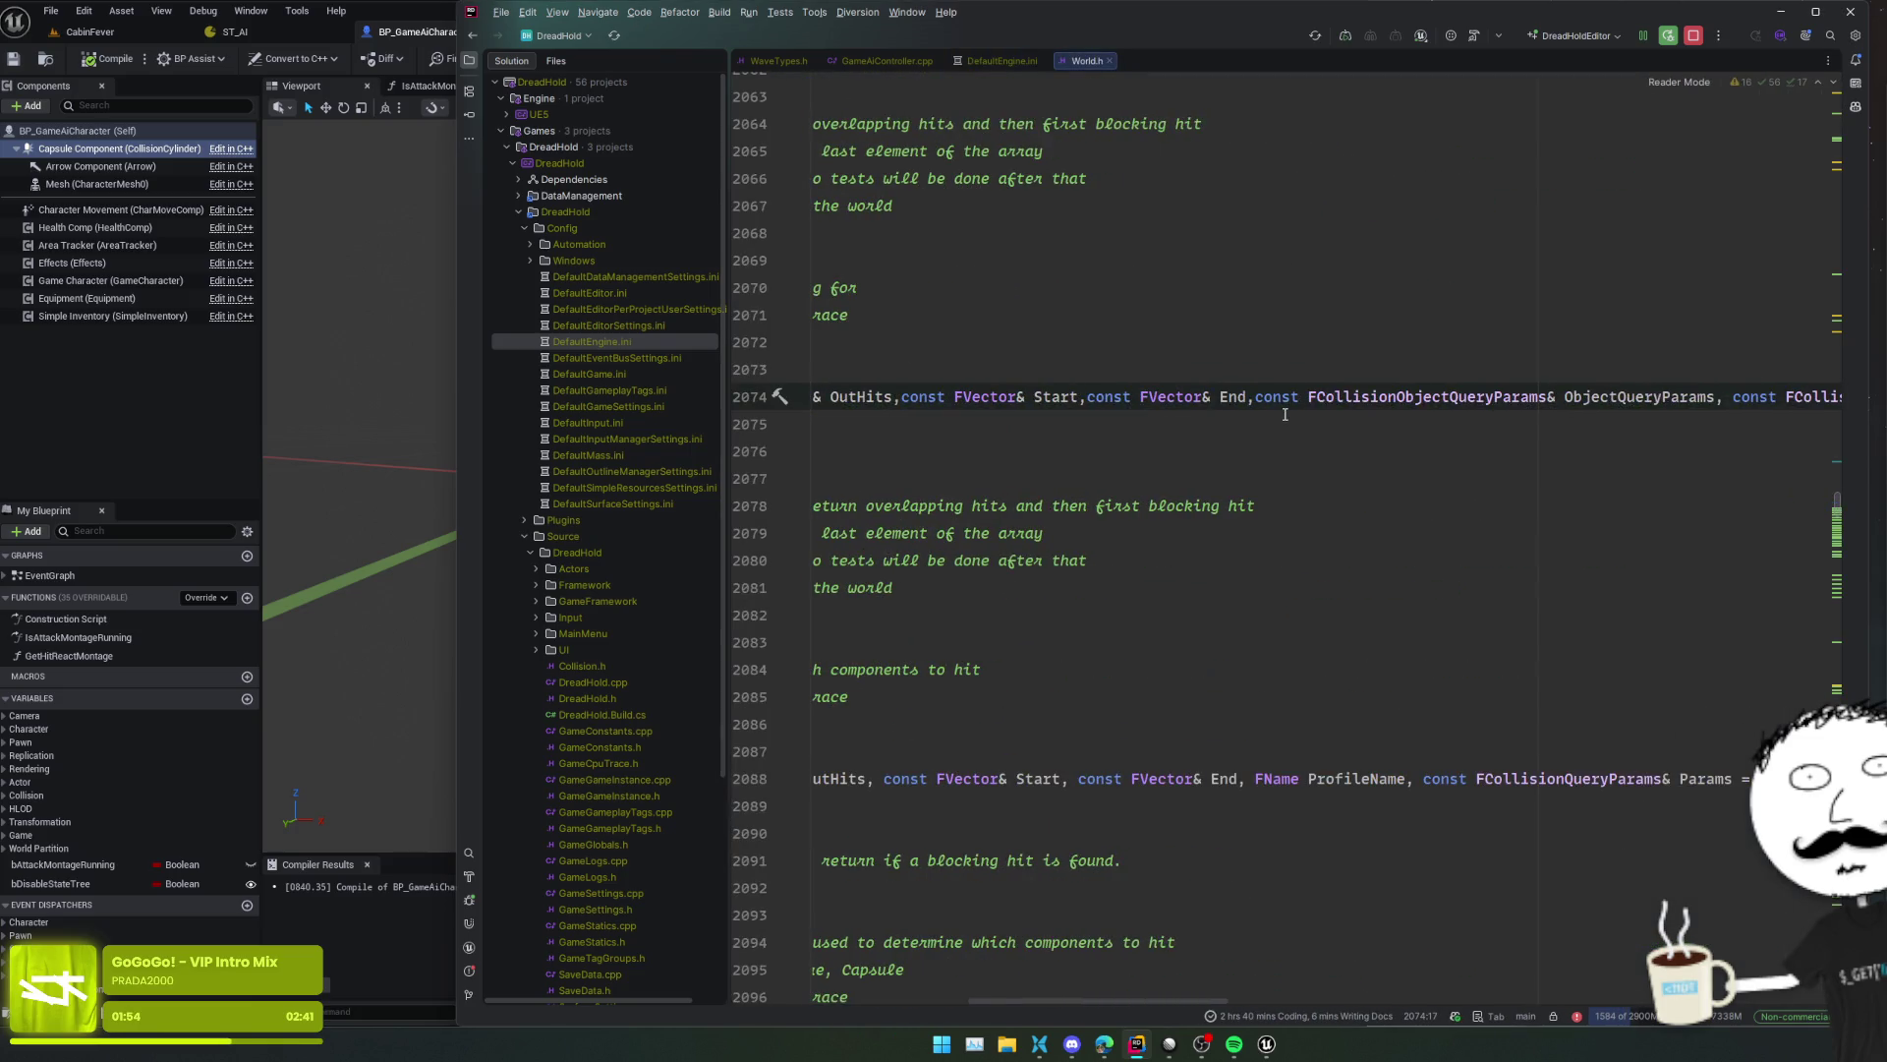
scroll(1285, 414, left, 2)
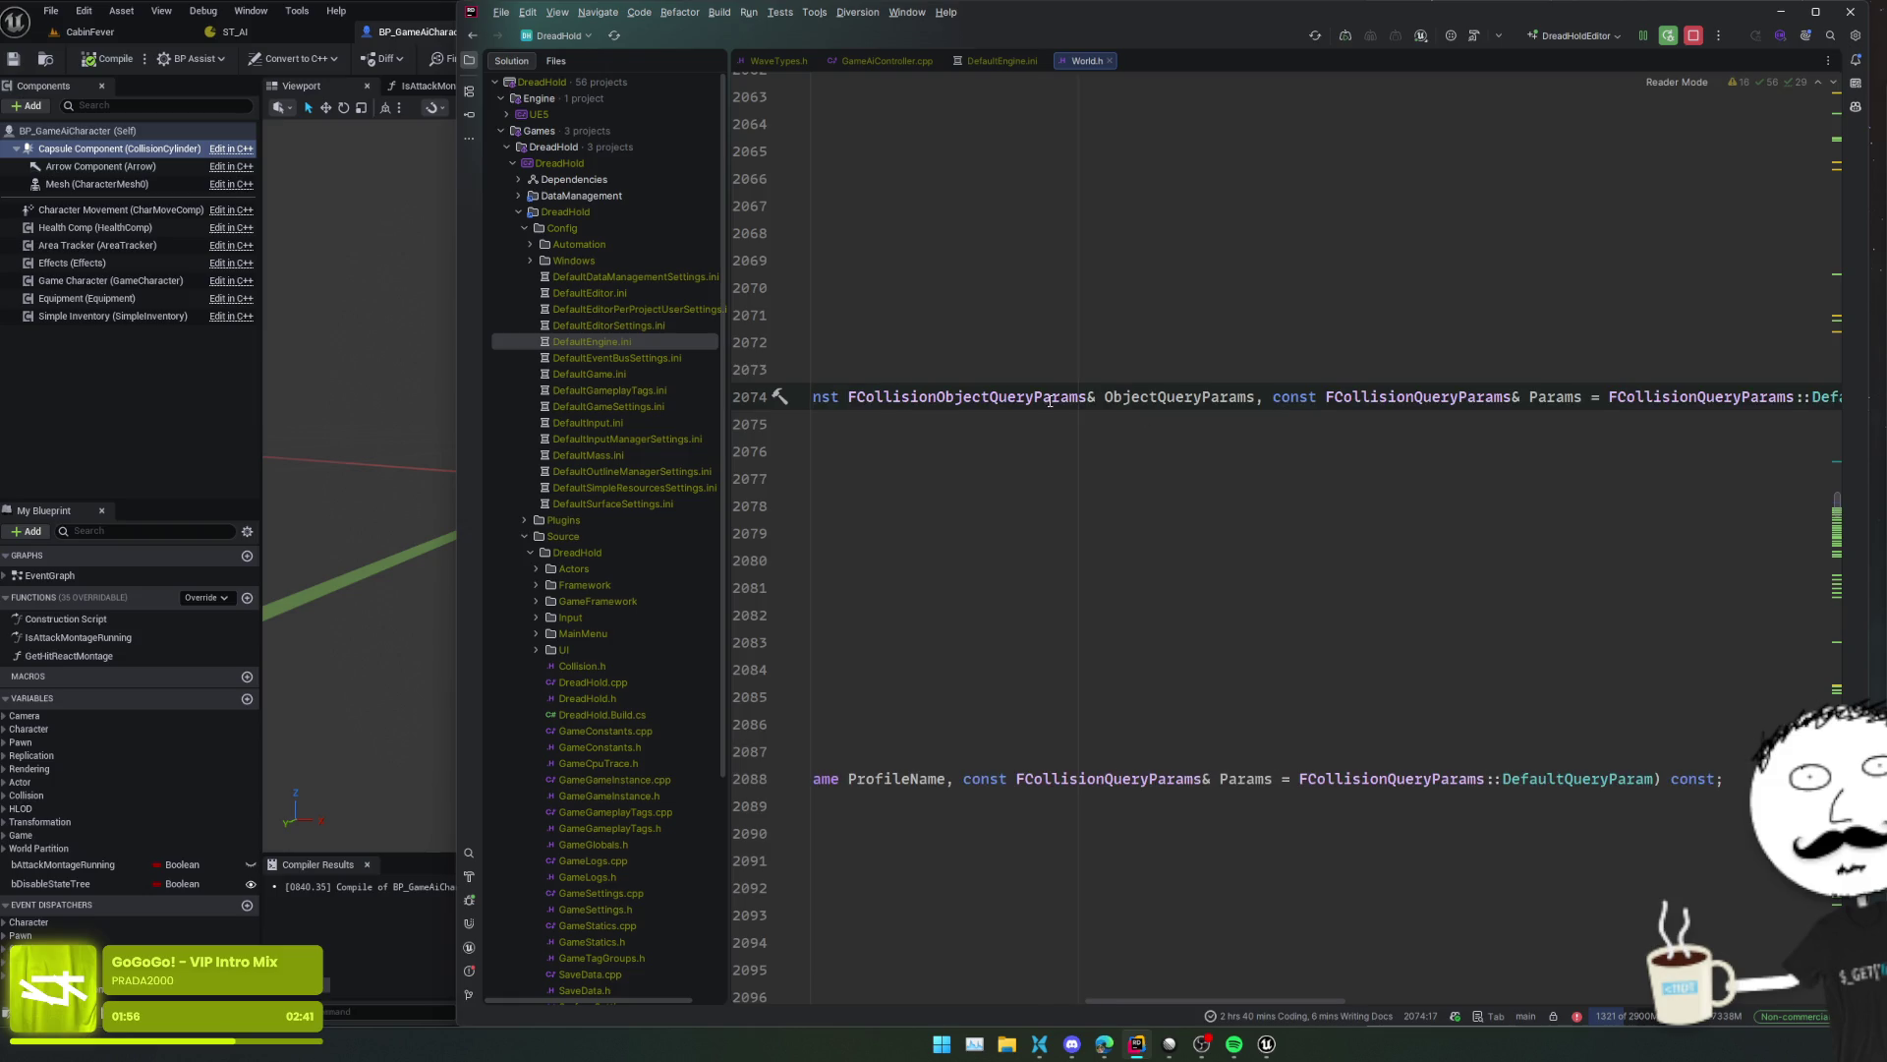
ctrl+click(1101, 397)
scroll(1164, 428, down, 2)
click(1168, 431)
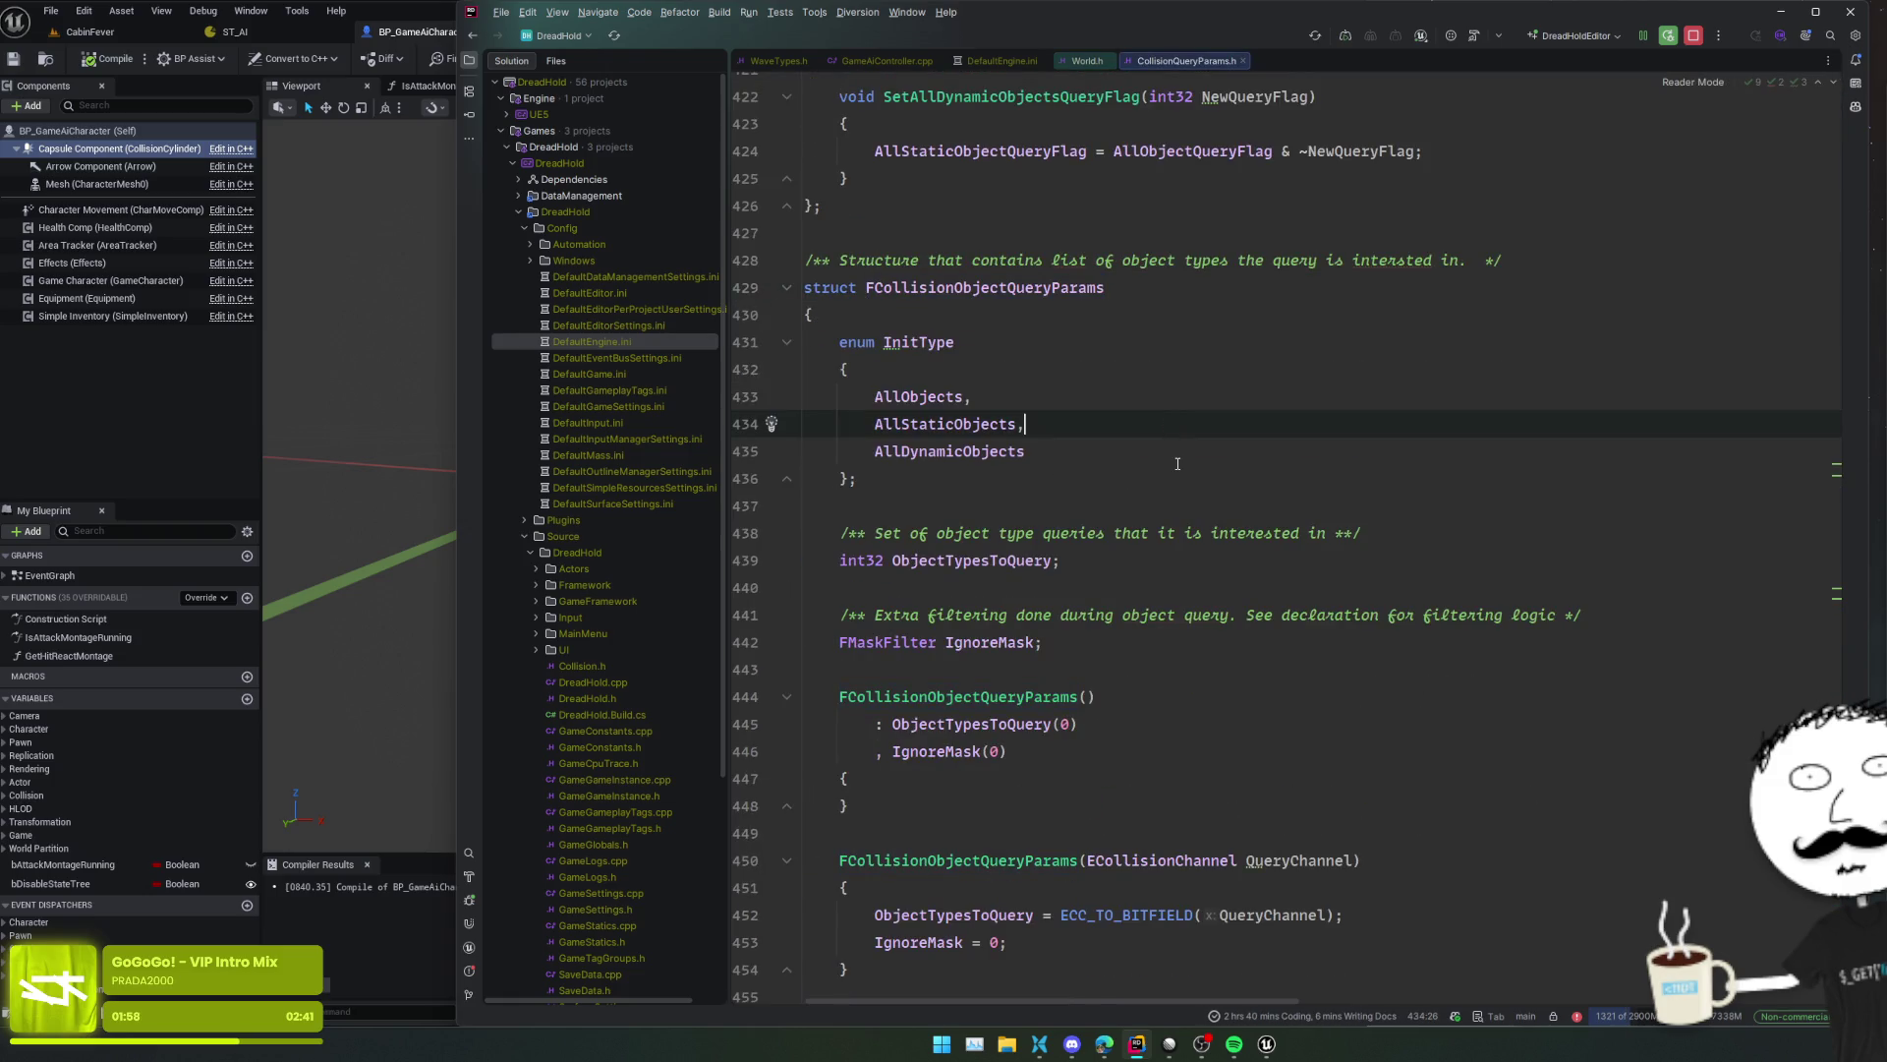
click(1175, 436)
scroll(1180, 438, down, 3)
click(1183, 439)
scroll(1182, 440, down, 1)
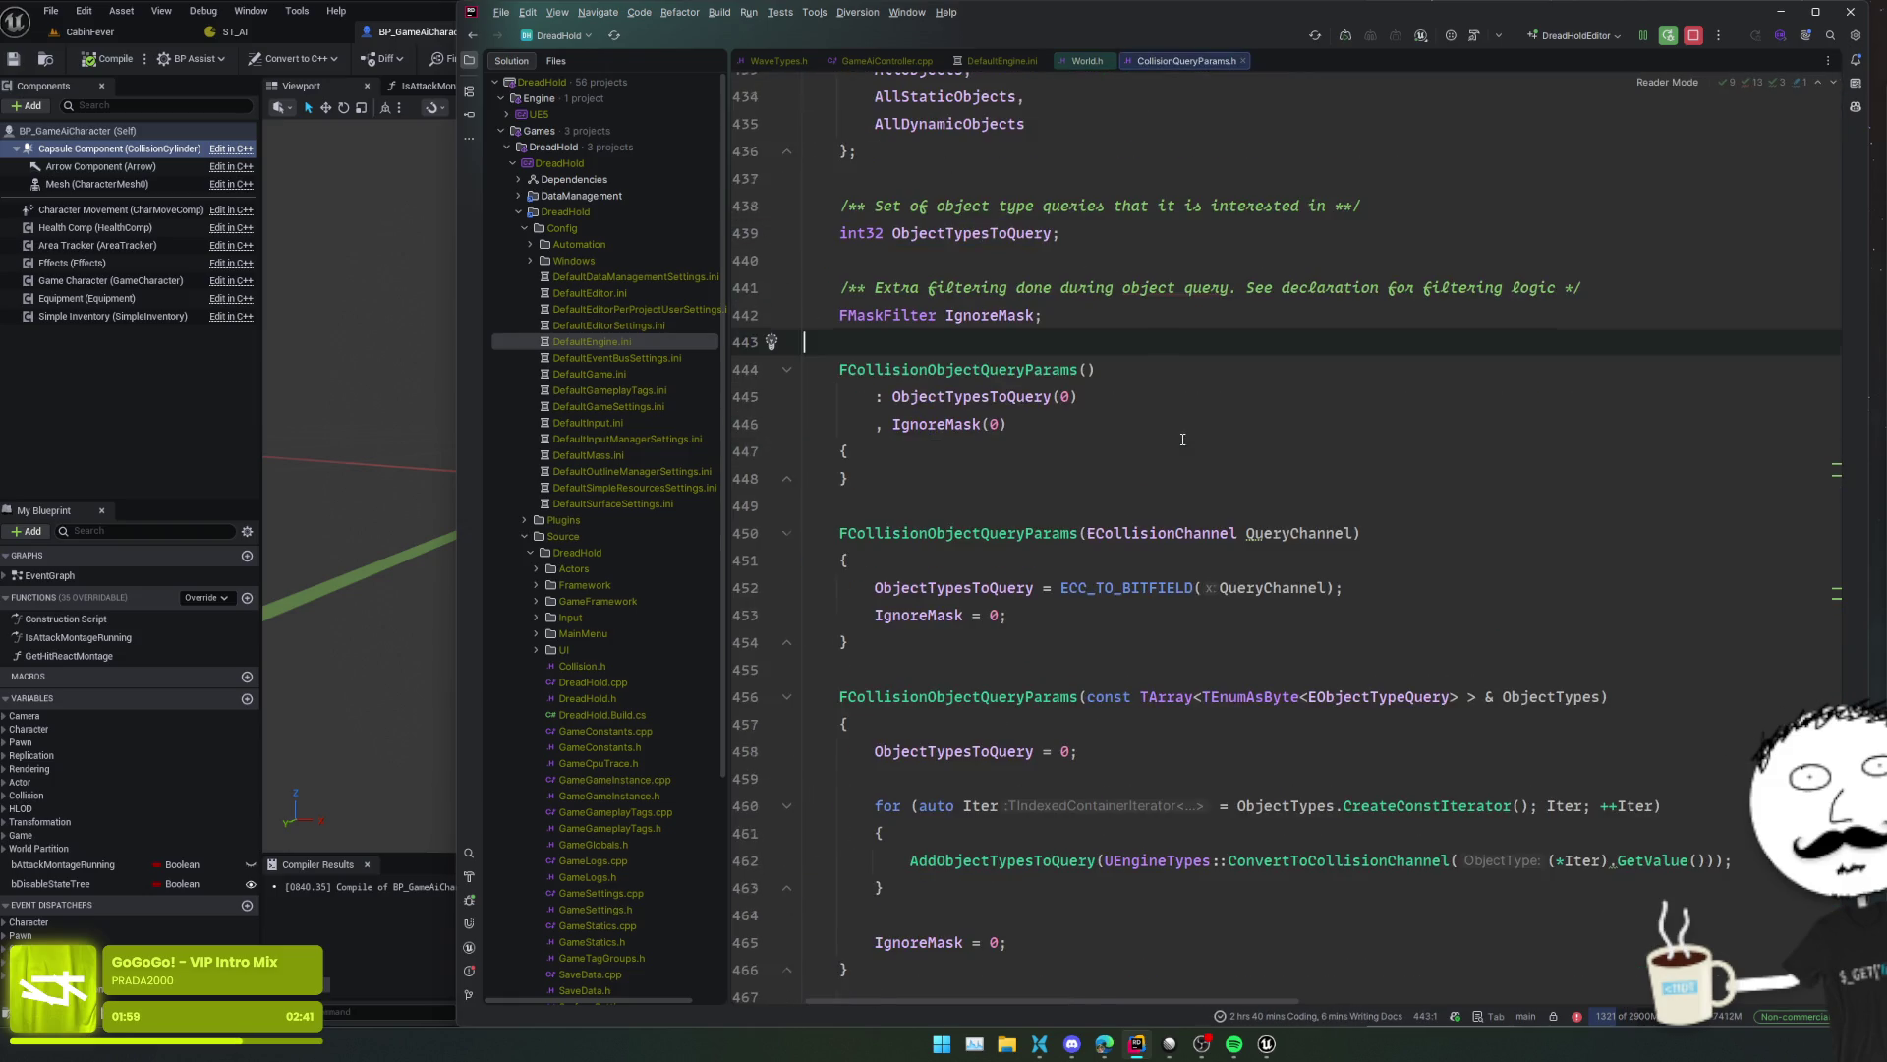
click(1194, 506)
click(1168, 533)
scroll(1404, 581, down, 2)
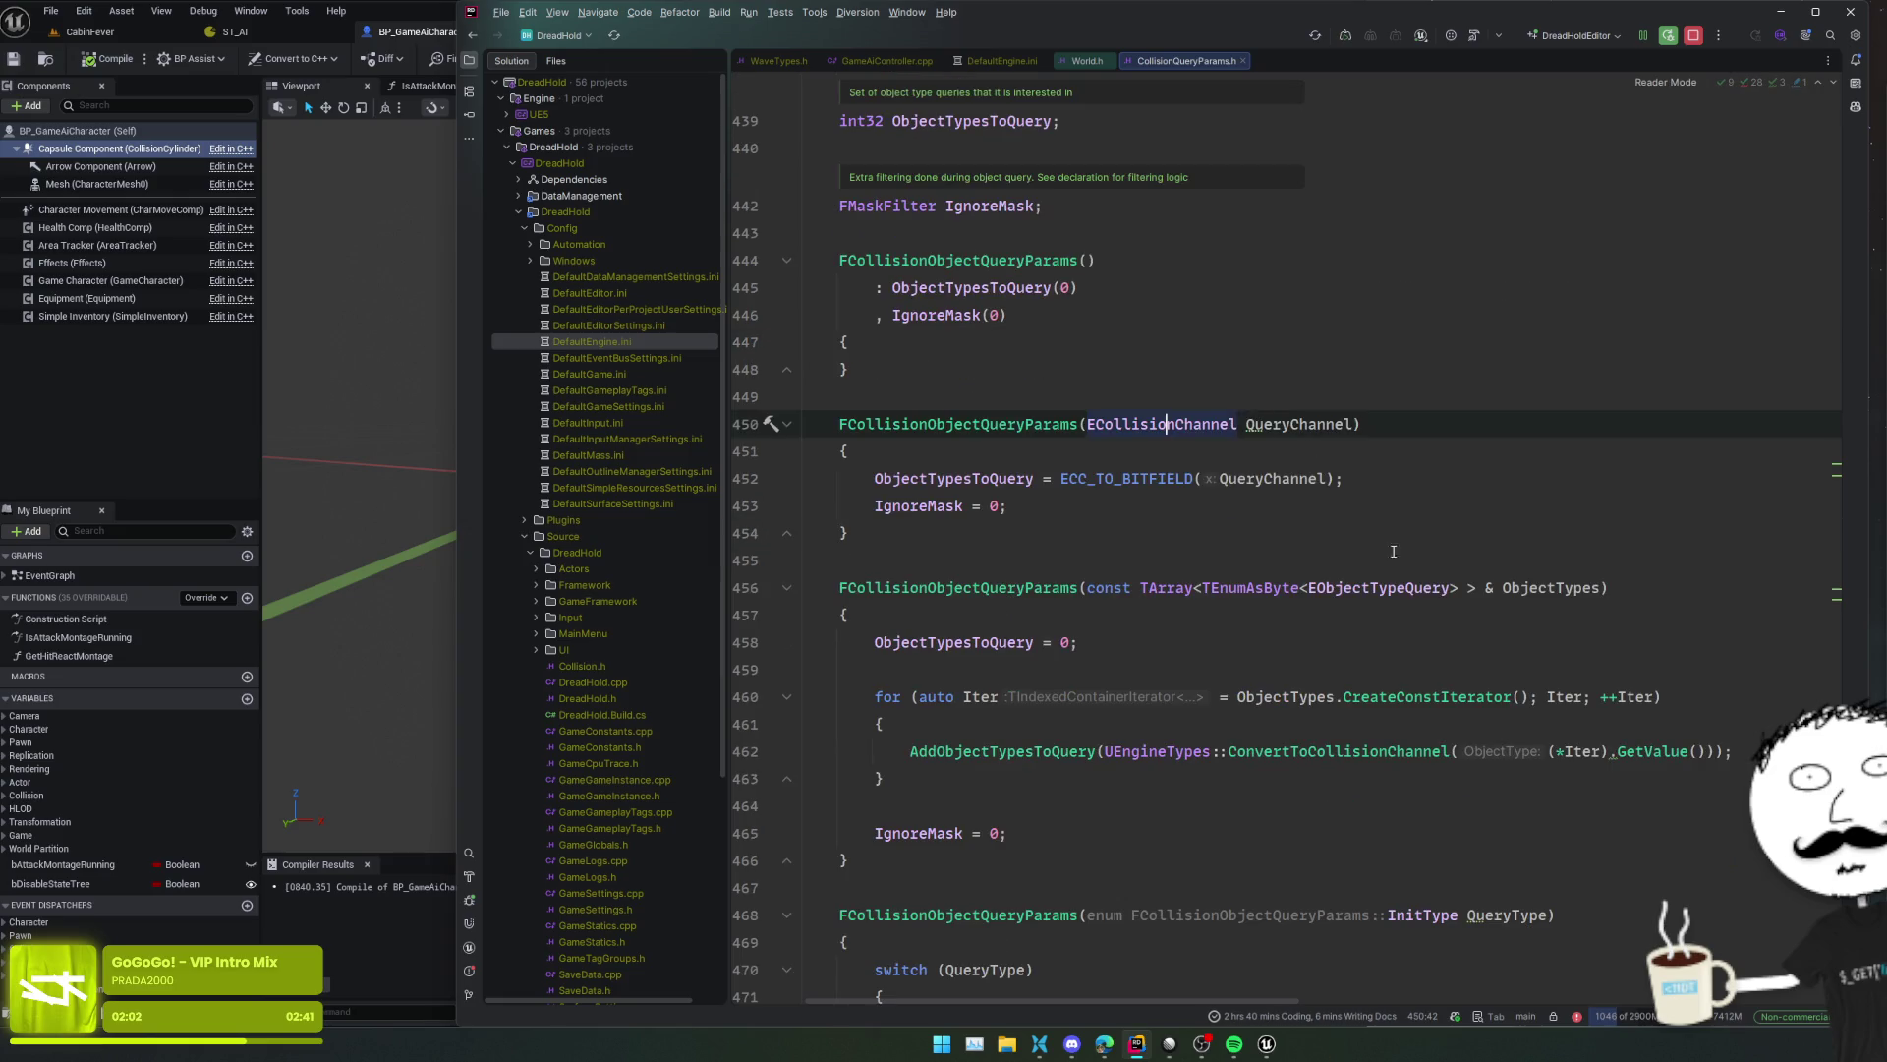
- Go to EObjectTypeQuery's declaration and browse the ECollisionChannel enum in EngineTypes.h
ctrl+click(1404, 581)
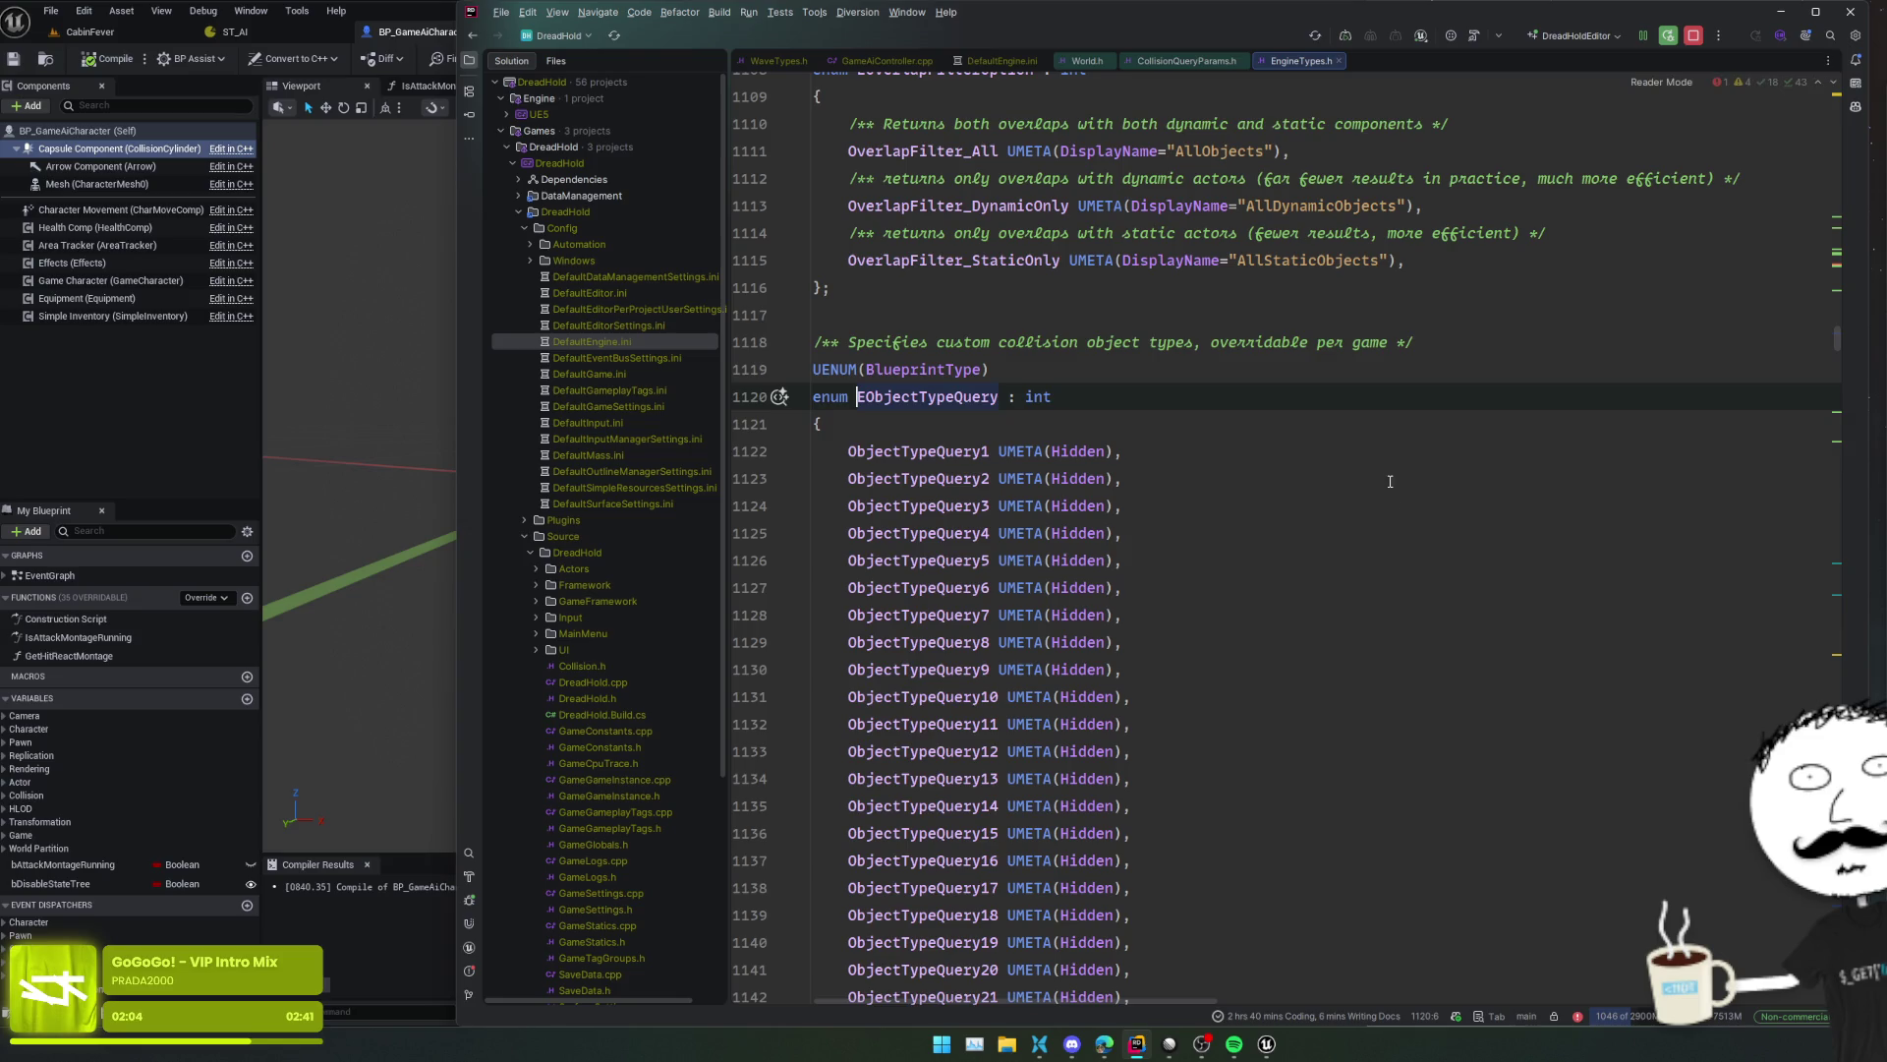
scroll(1256, 473, up, 3)
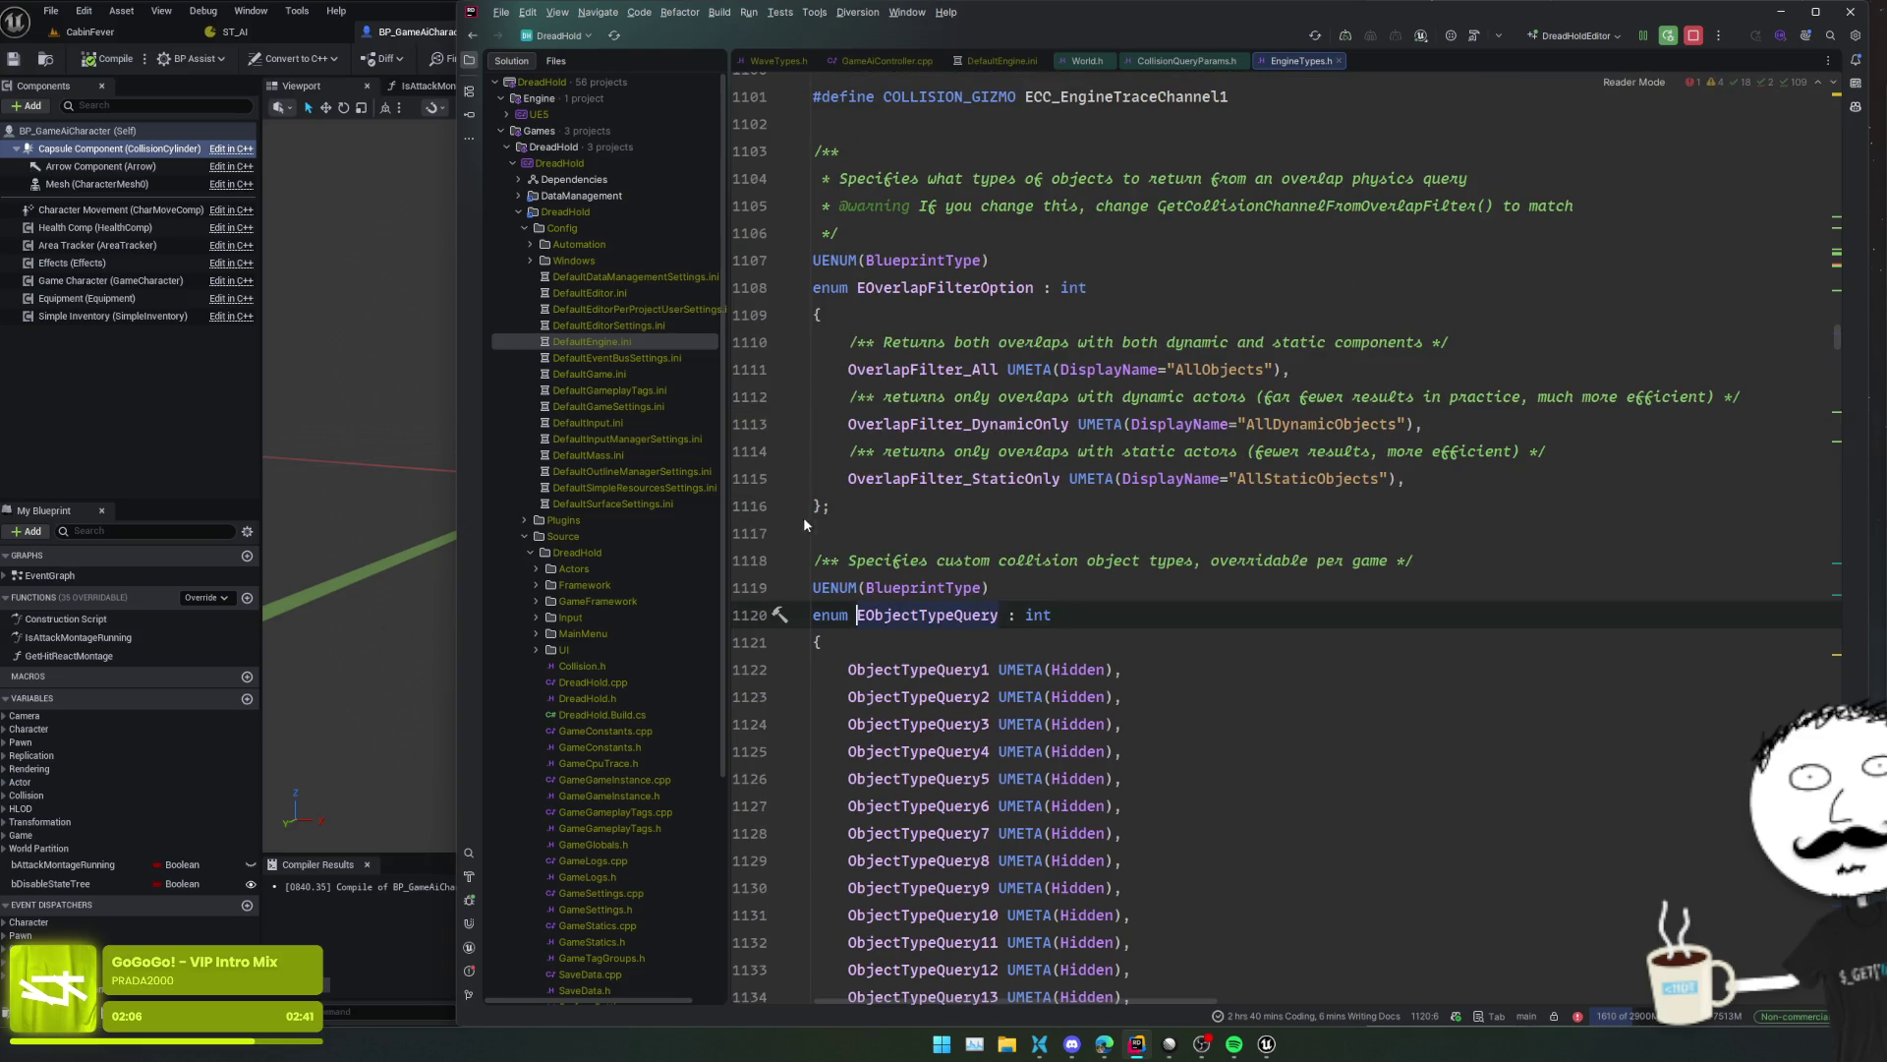
scroll(900, 513, up, 8)
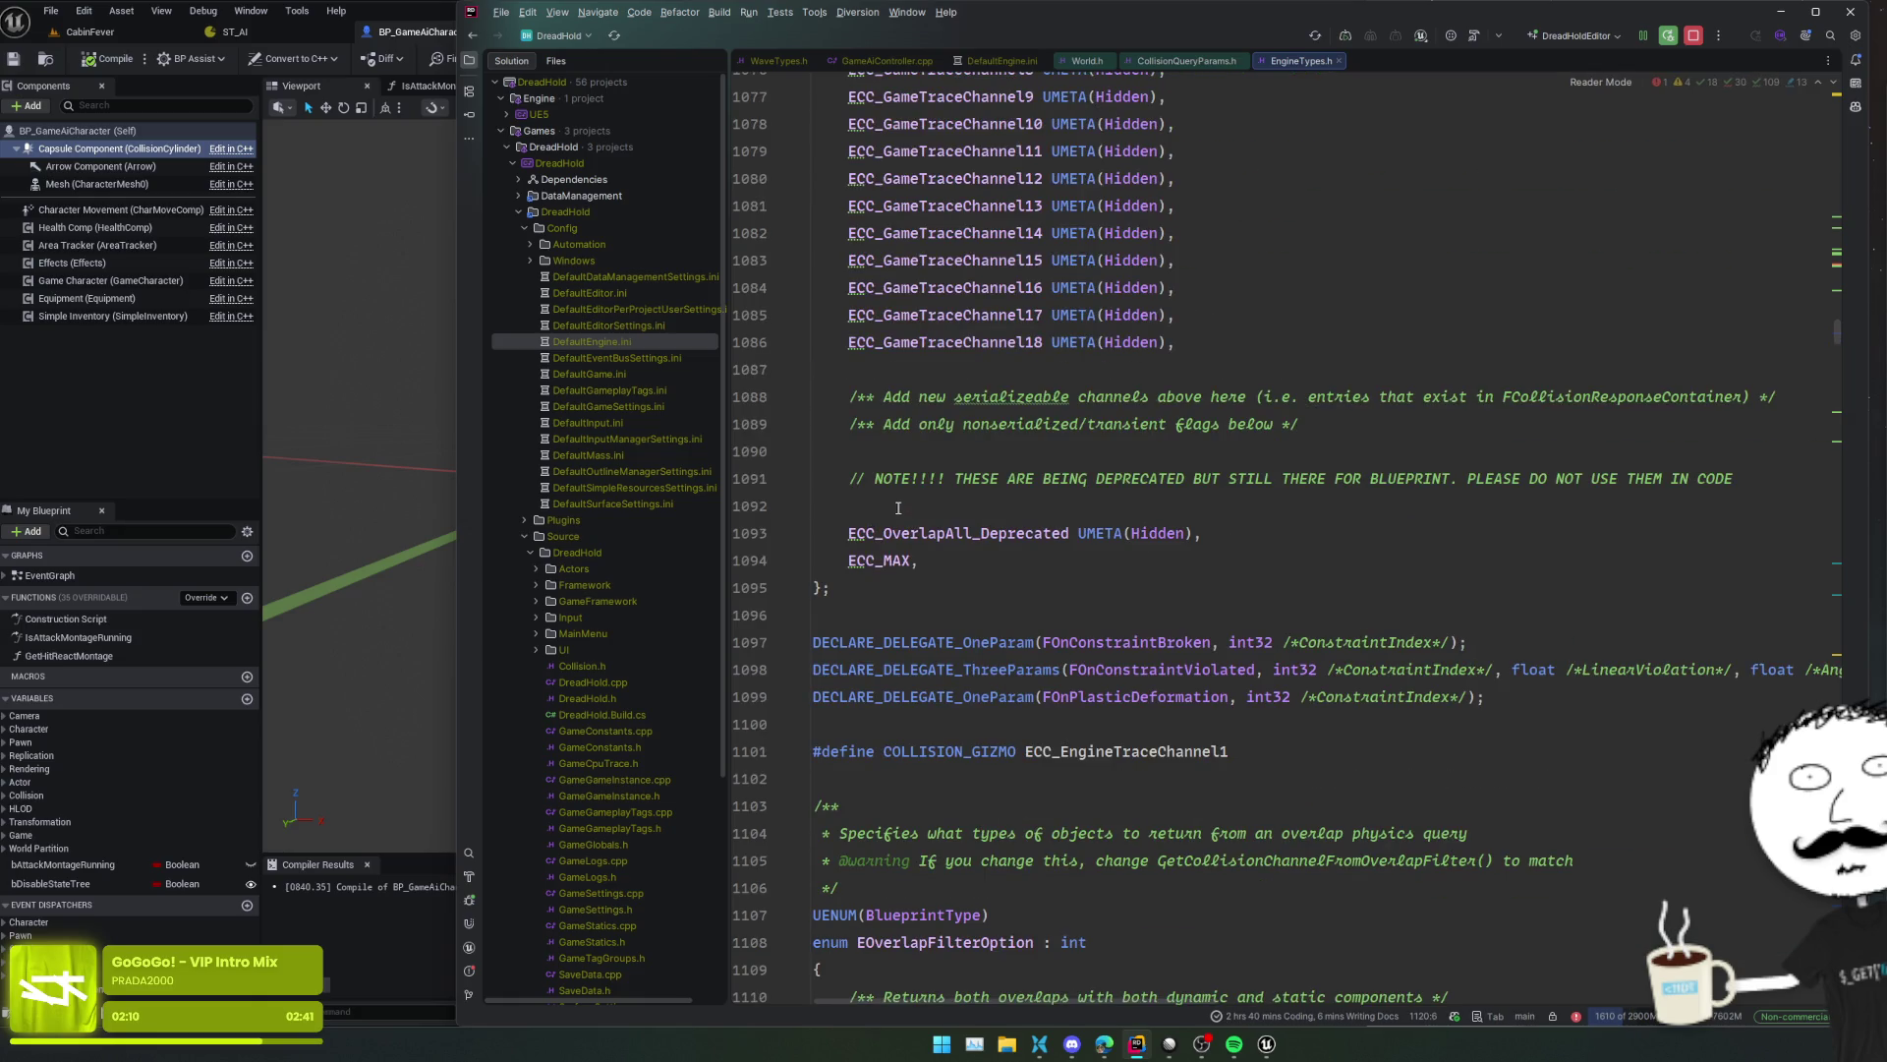
scroll(801, 605, up, 18)
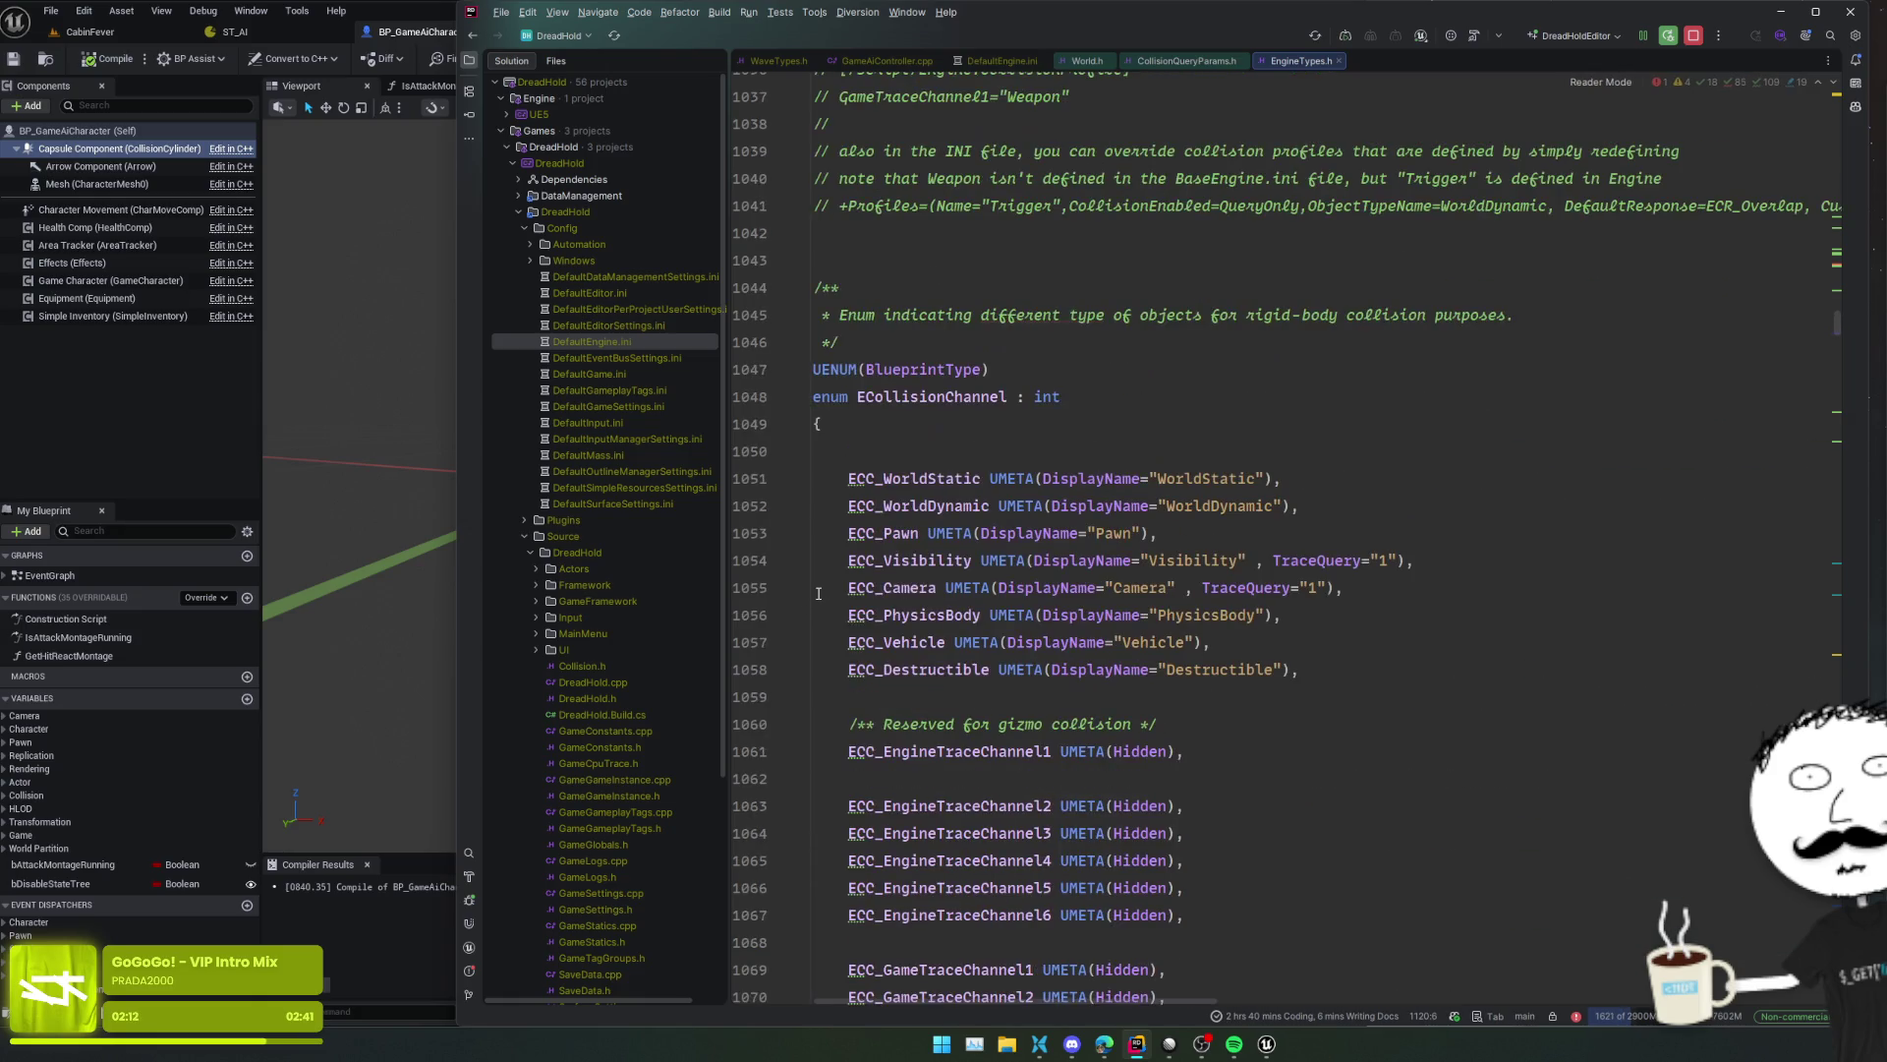
scroll(818, 594, up, 4)
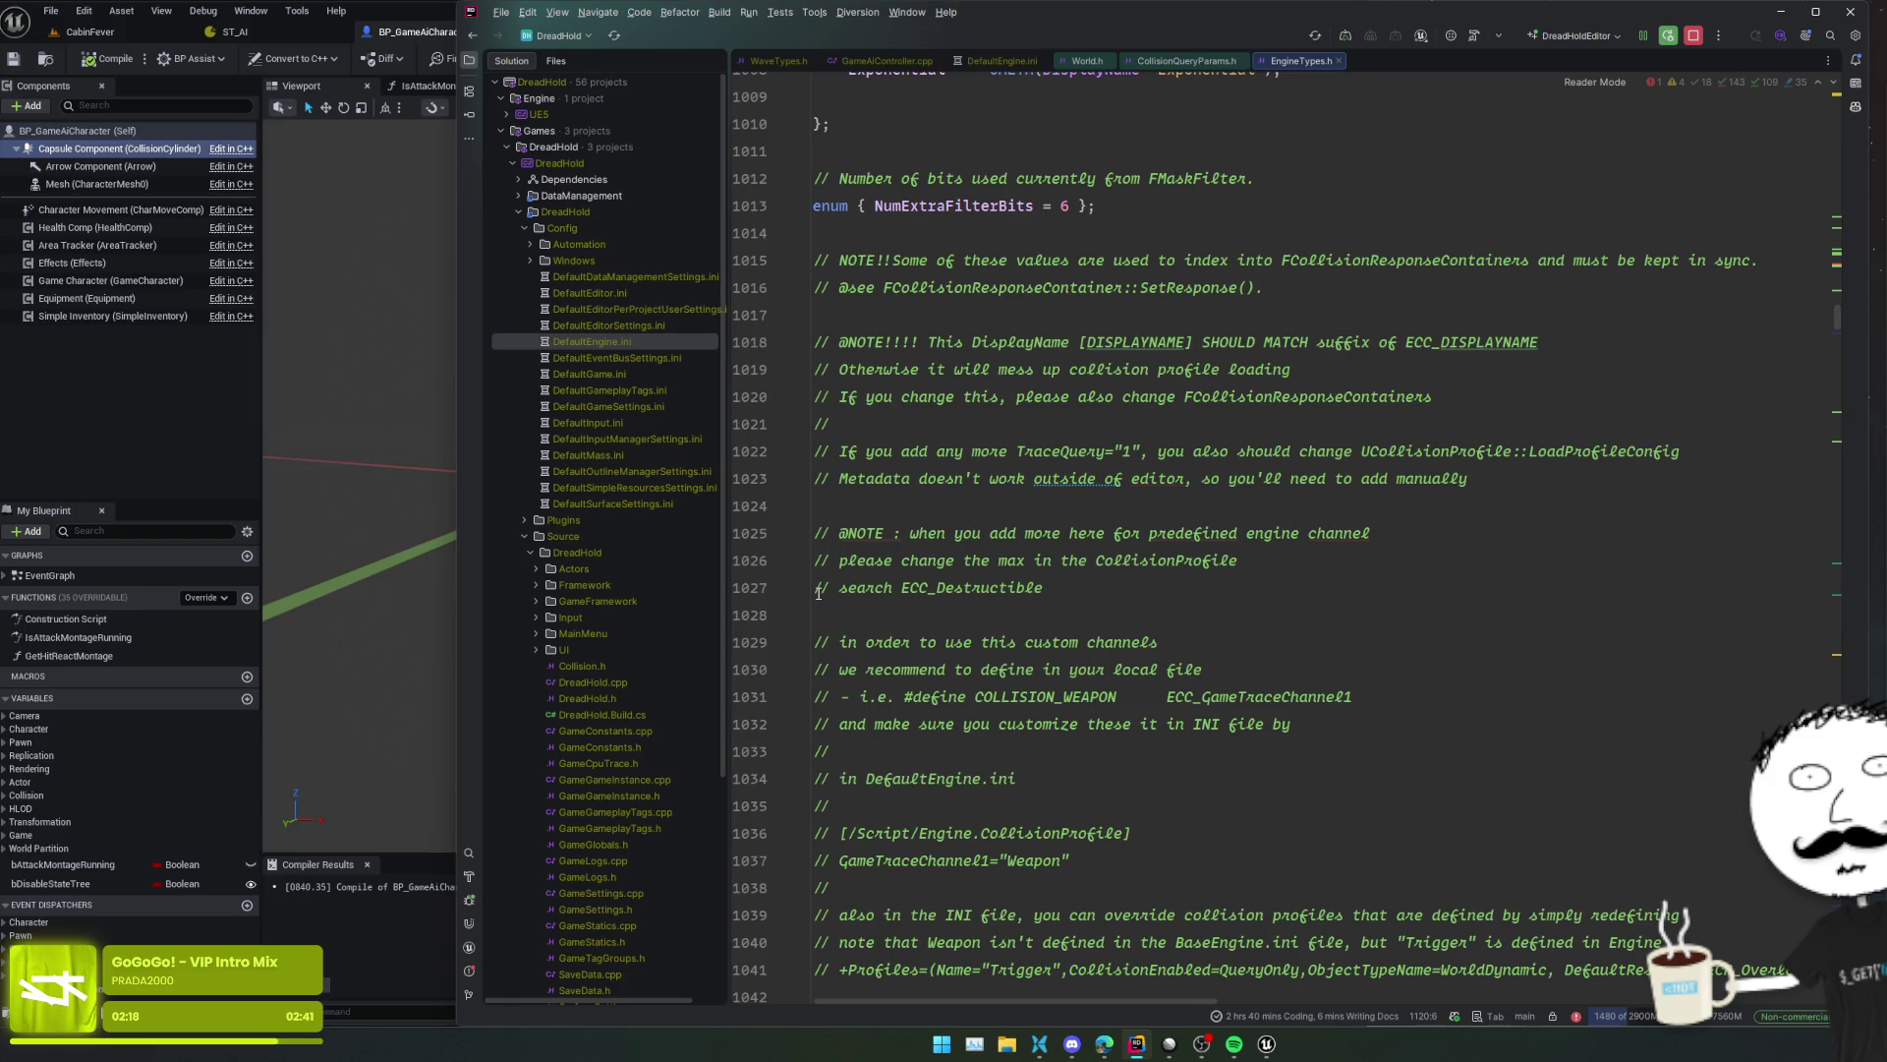
scroll(818, 594, down, 20)
scroll(819, 590, down, 20)
scroll(819, 590, down, 20)
- Navigate back to the EObjectTypeQuery constructor in CollisionQueryParams.h, then return to Unreal
key(ctrl+minus)
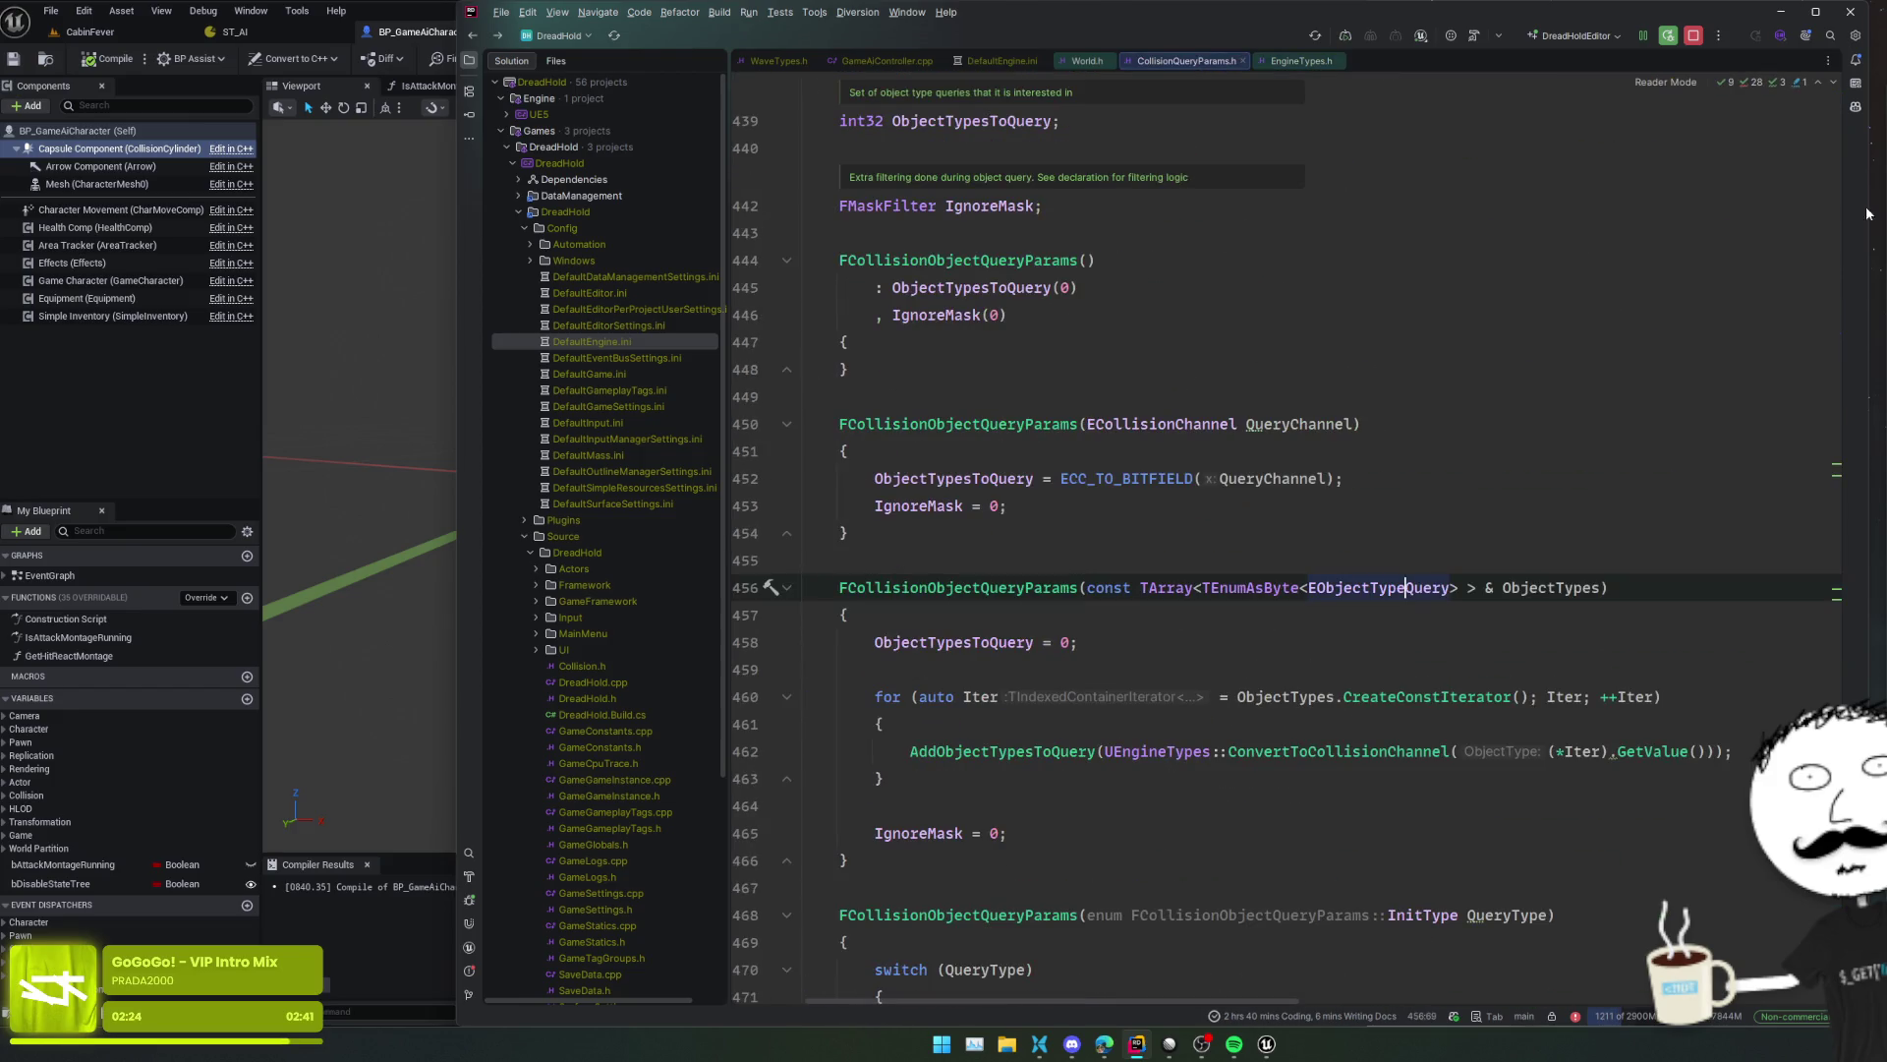
key(alt+Tab)
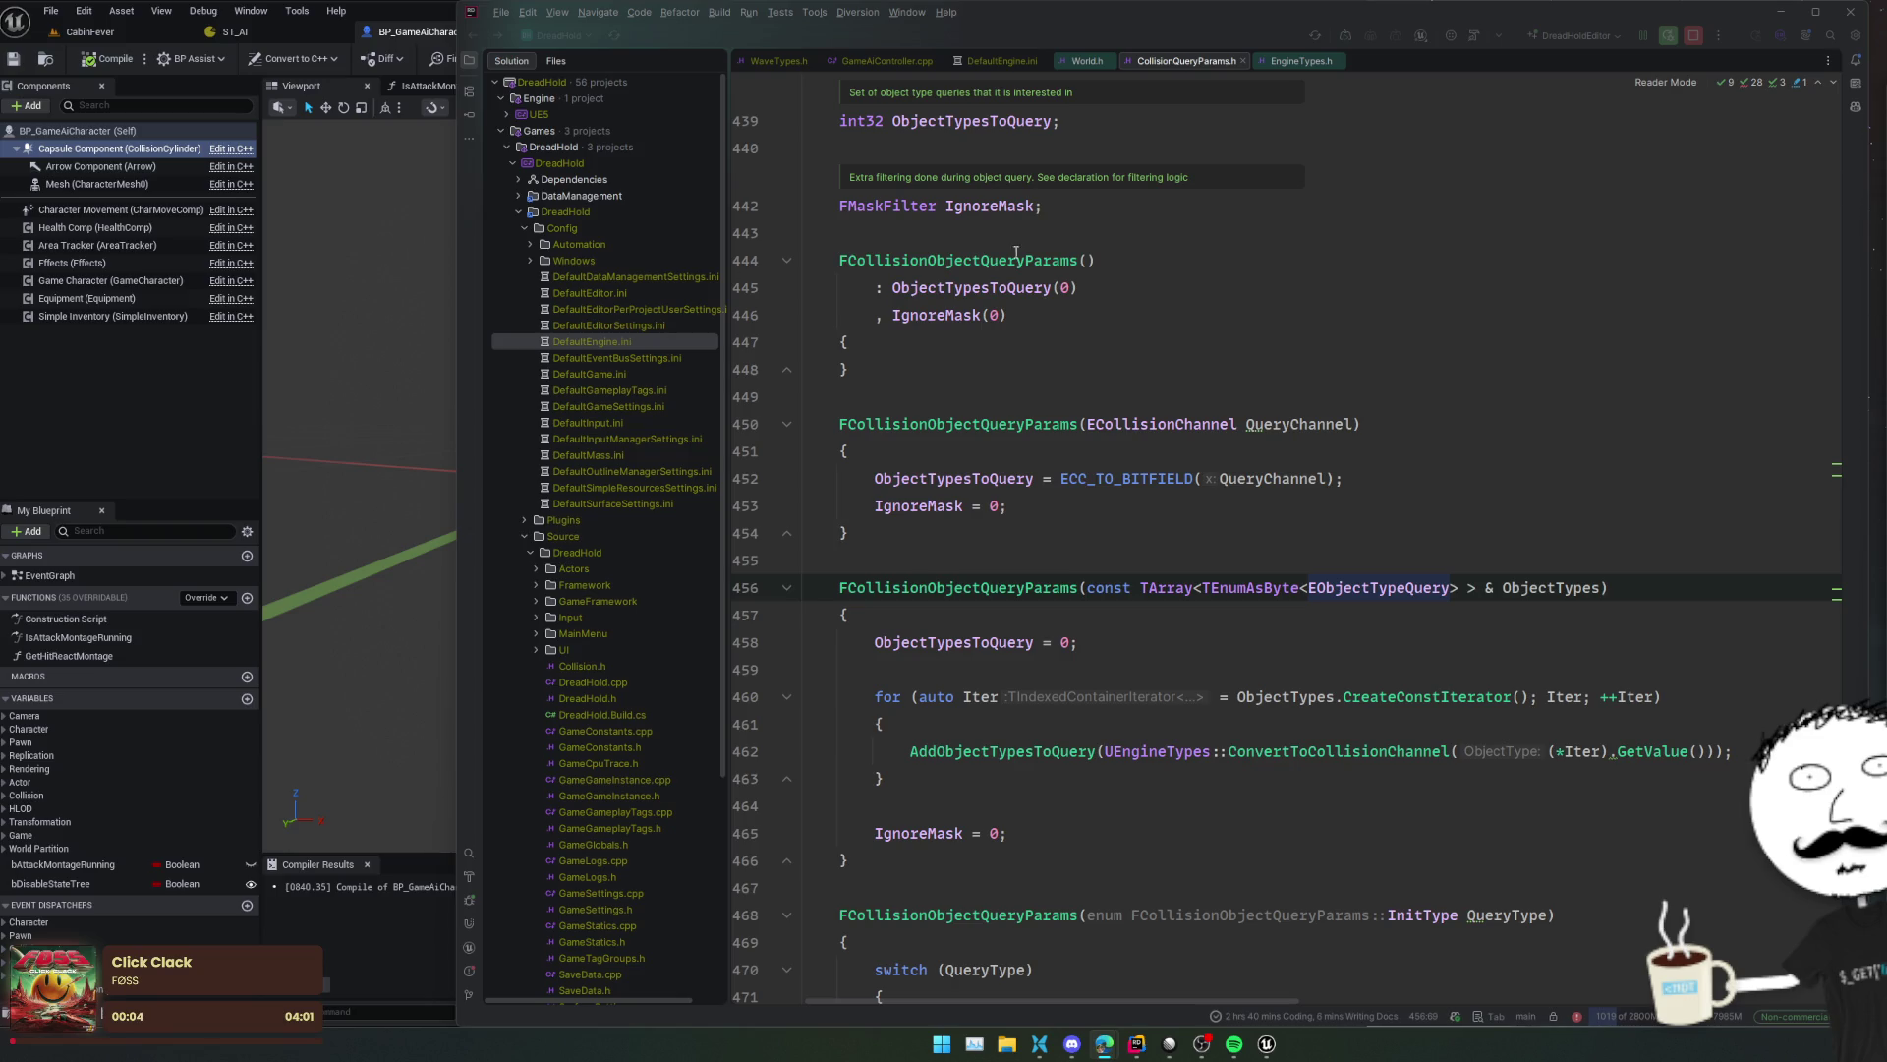
key(alt+Tab)
- Create a new object channel named GameAI with default response Block, then collapse trace channels
click(1348, 406)
text(GameAI)
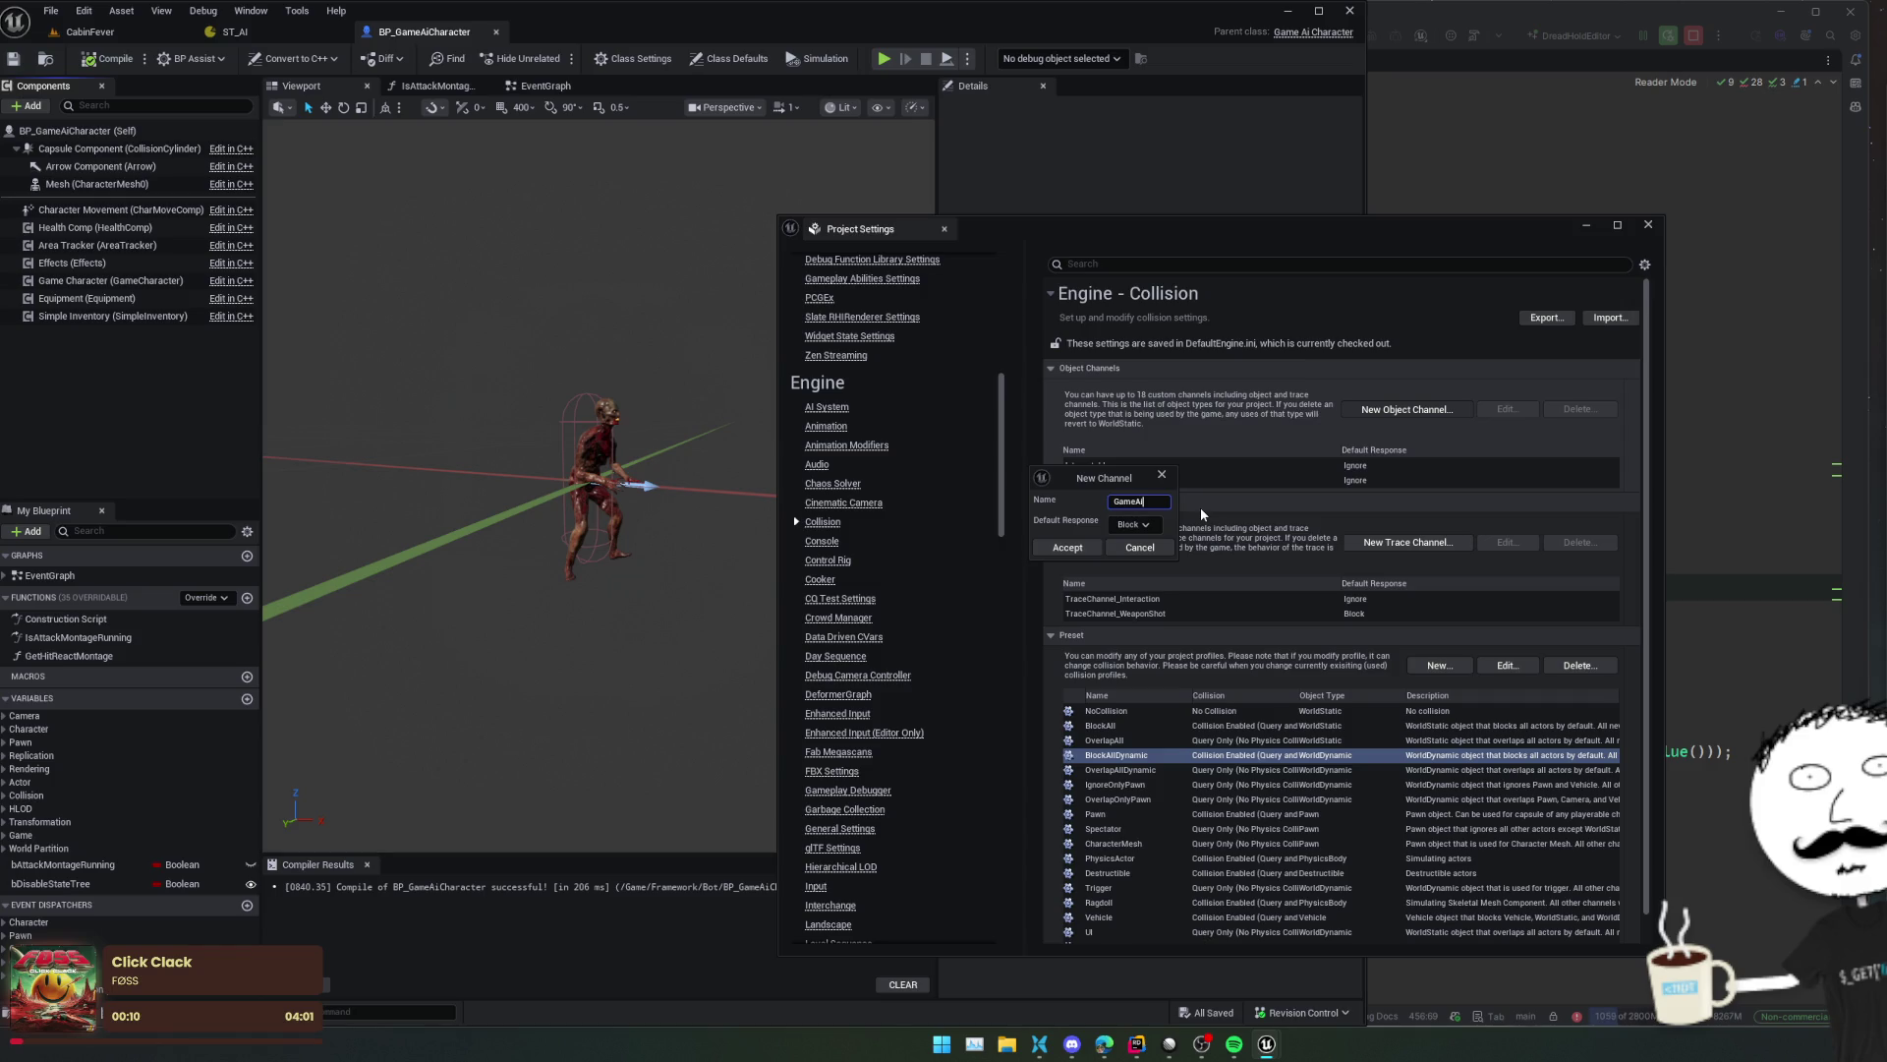
click(1144, 526)
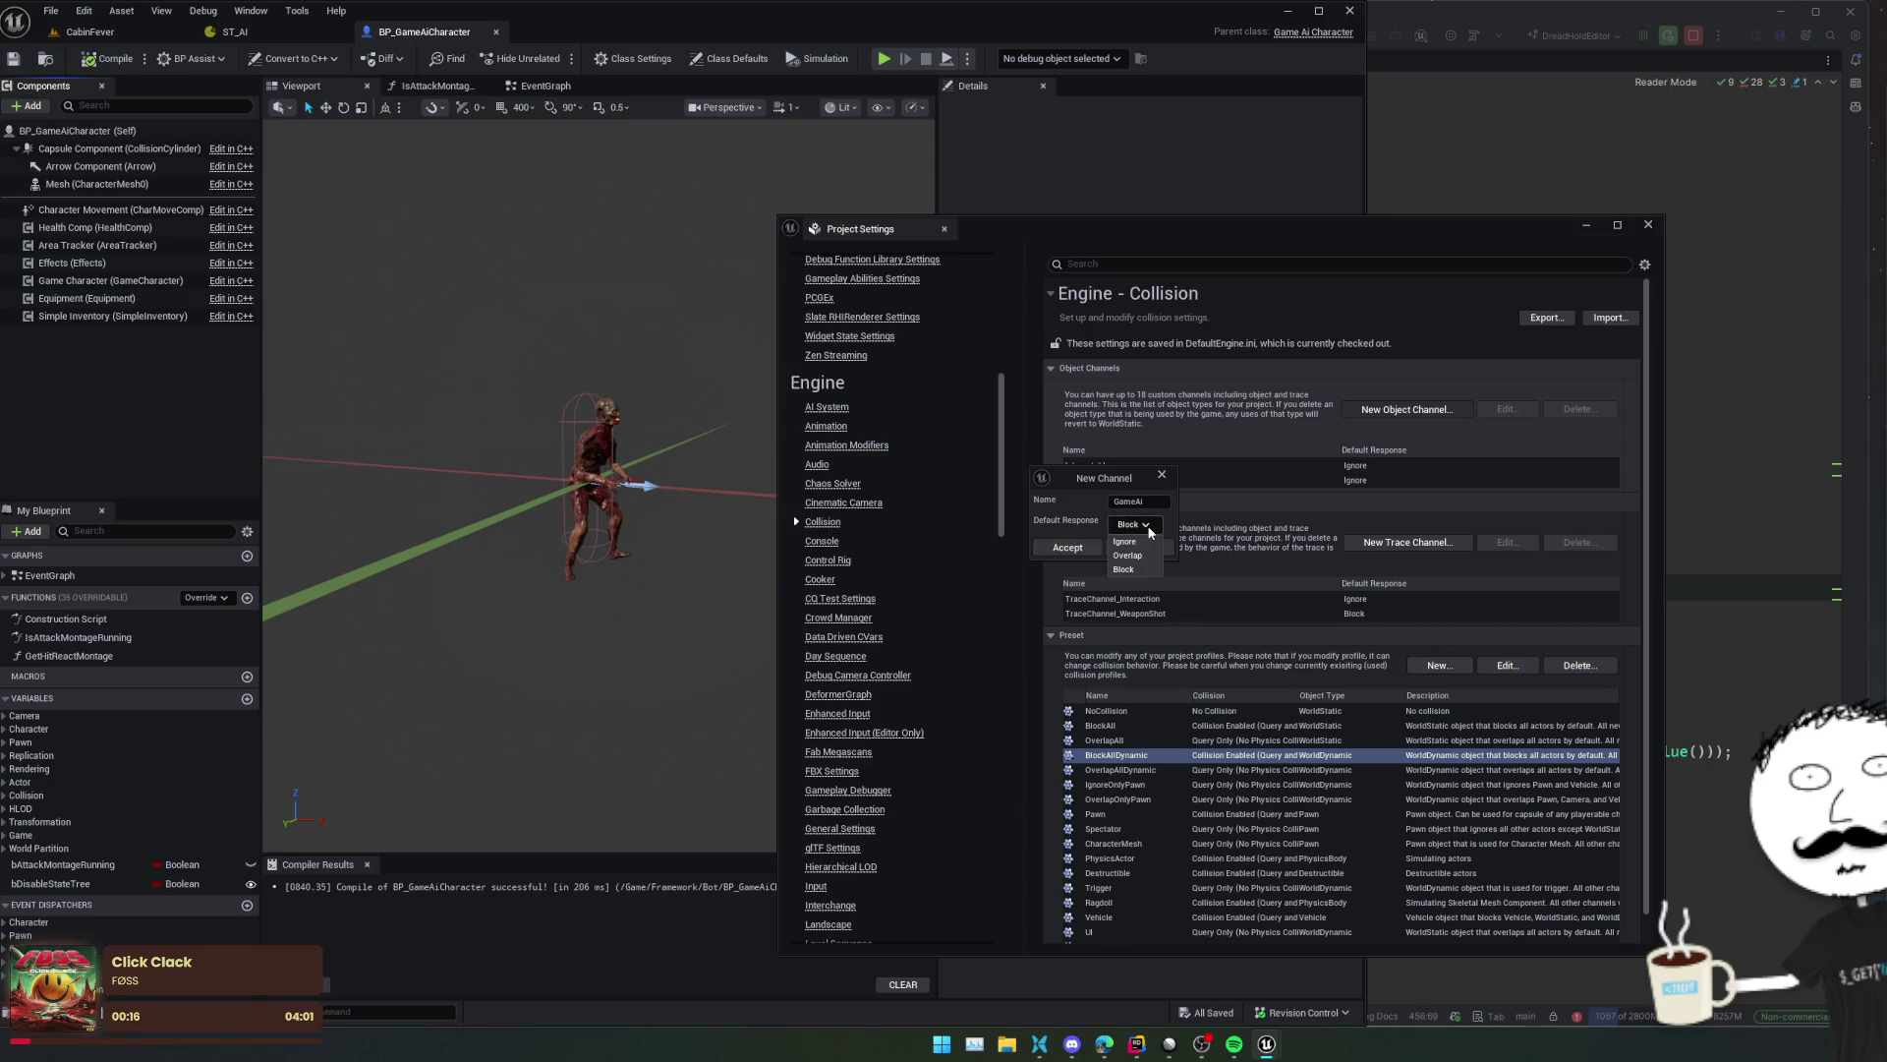
click(1108, 483)
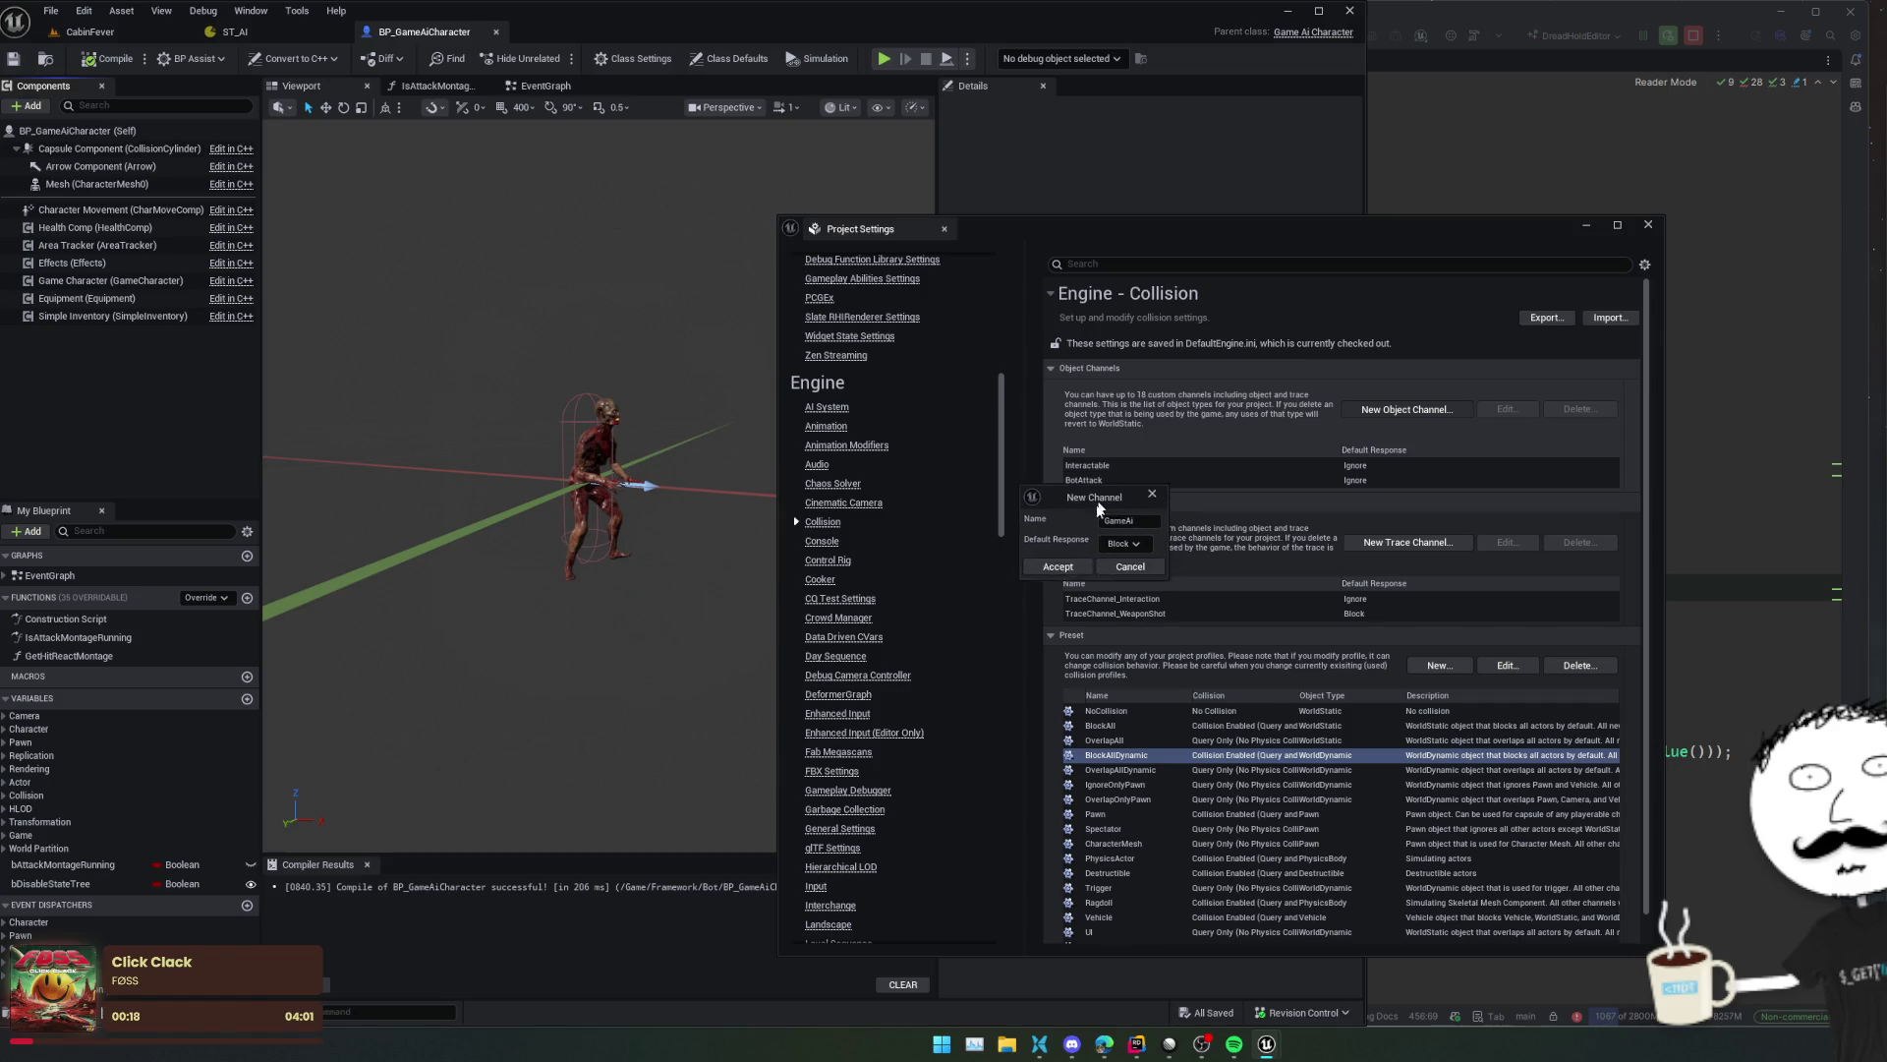
drag(1108, 482, 1089, 525)
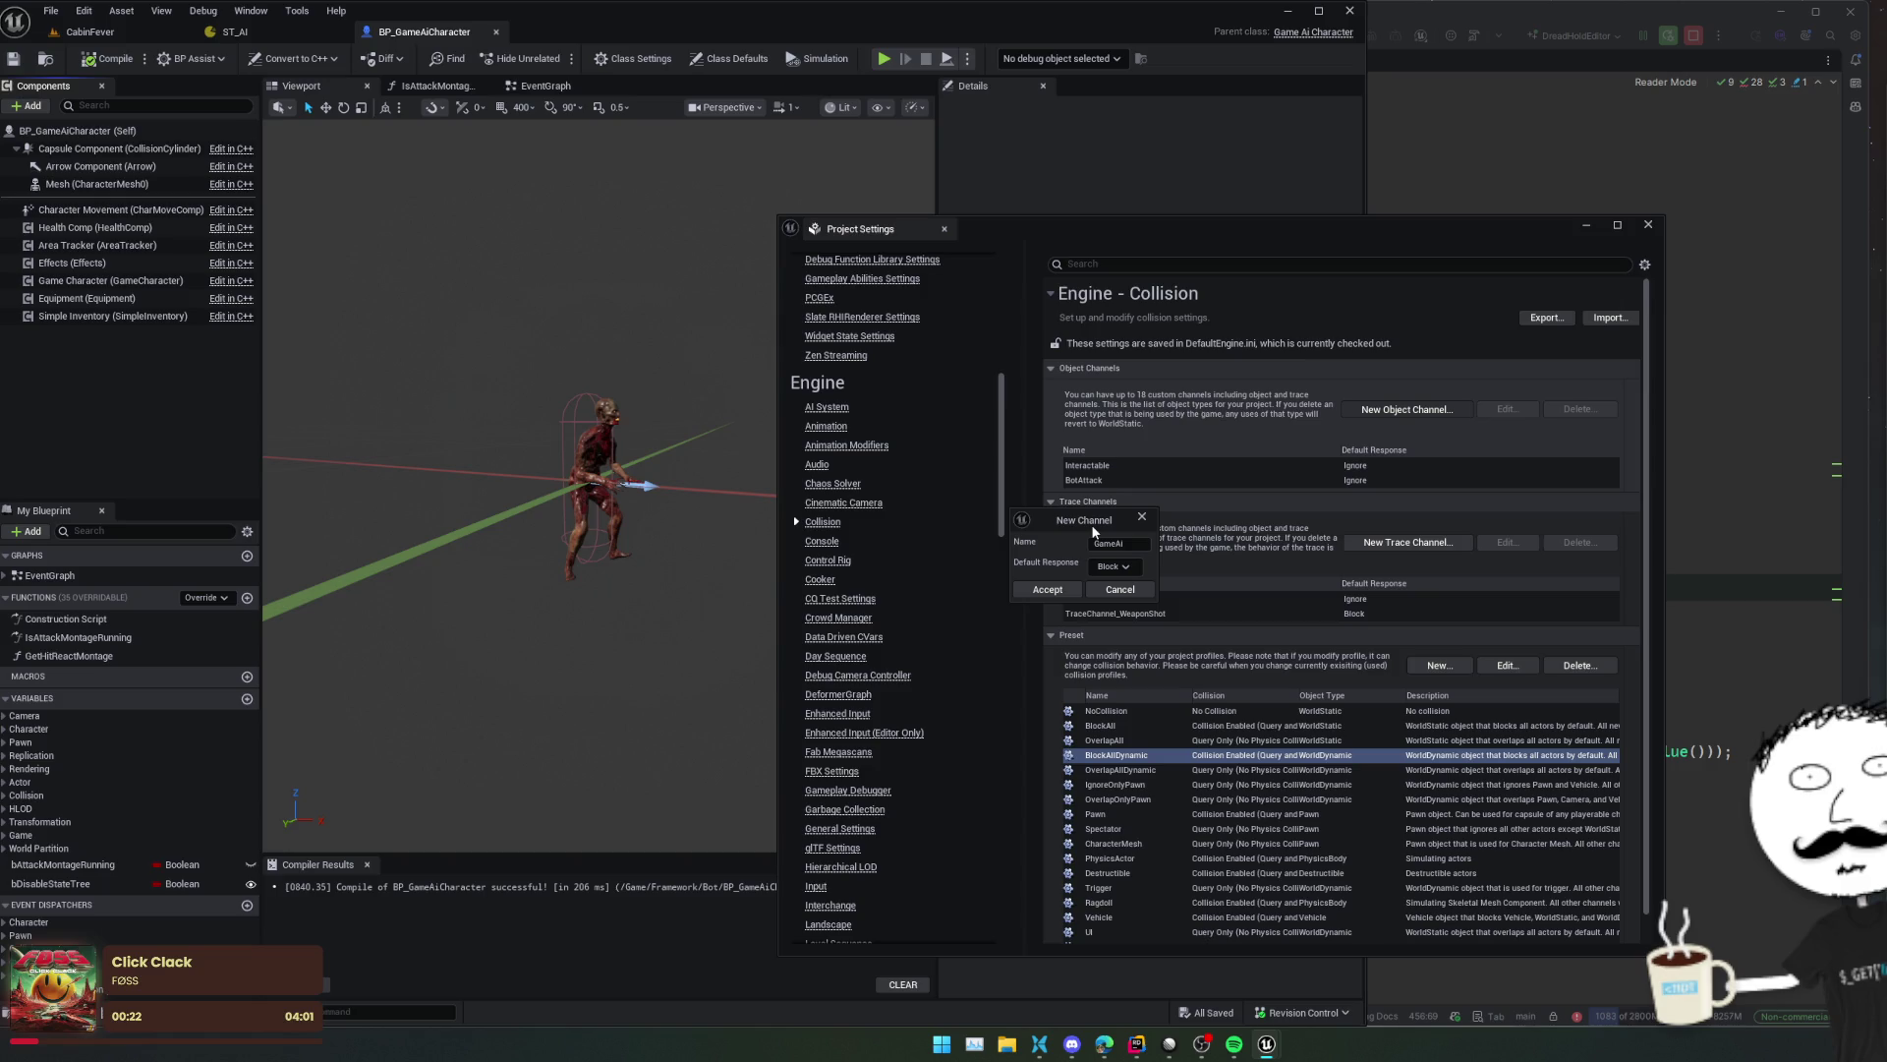
click(1047, 589)
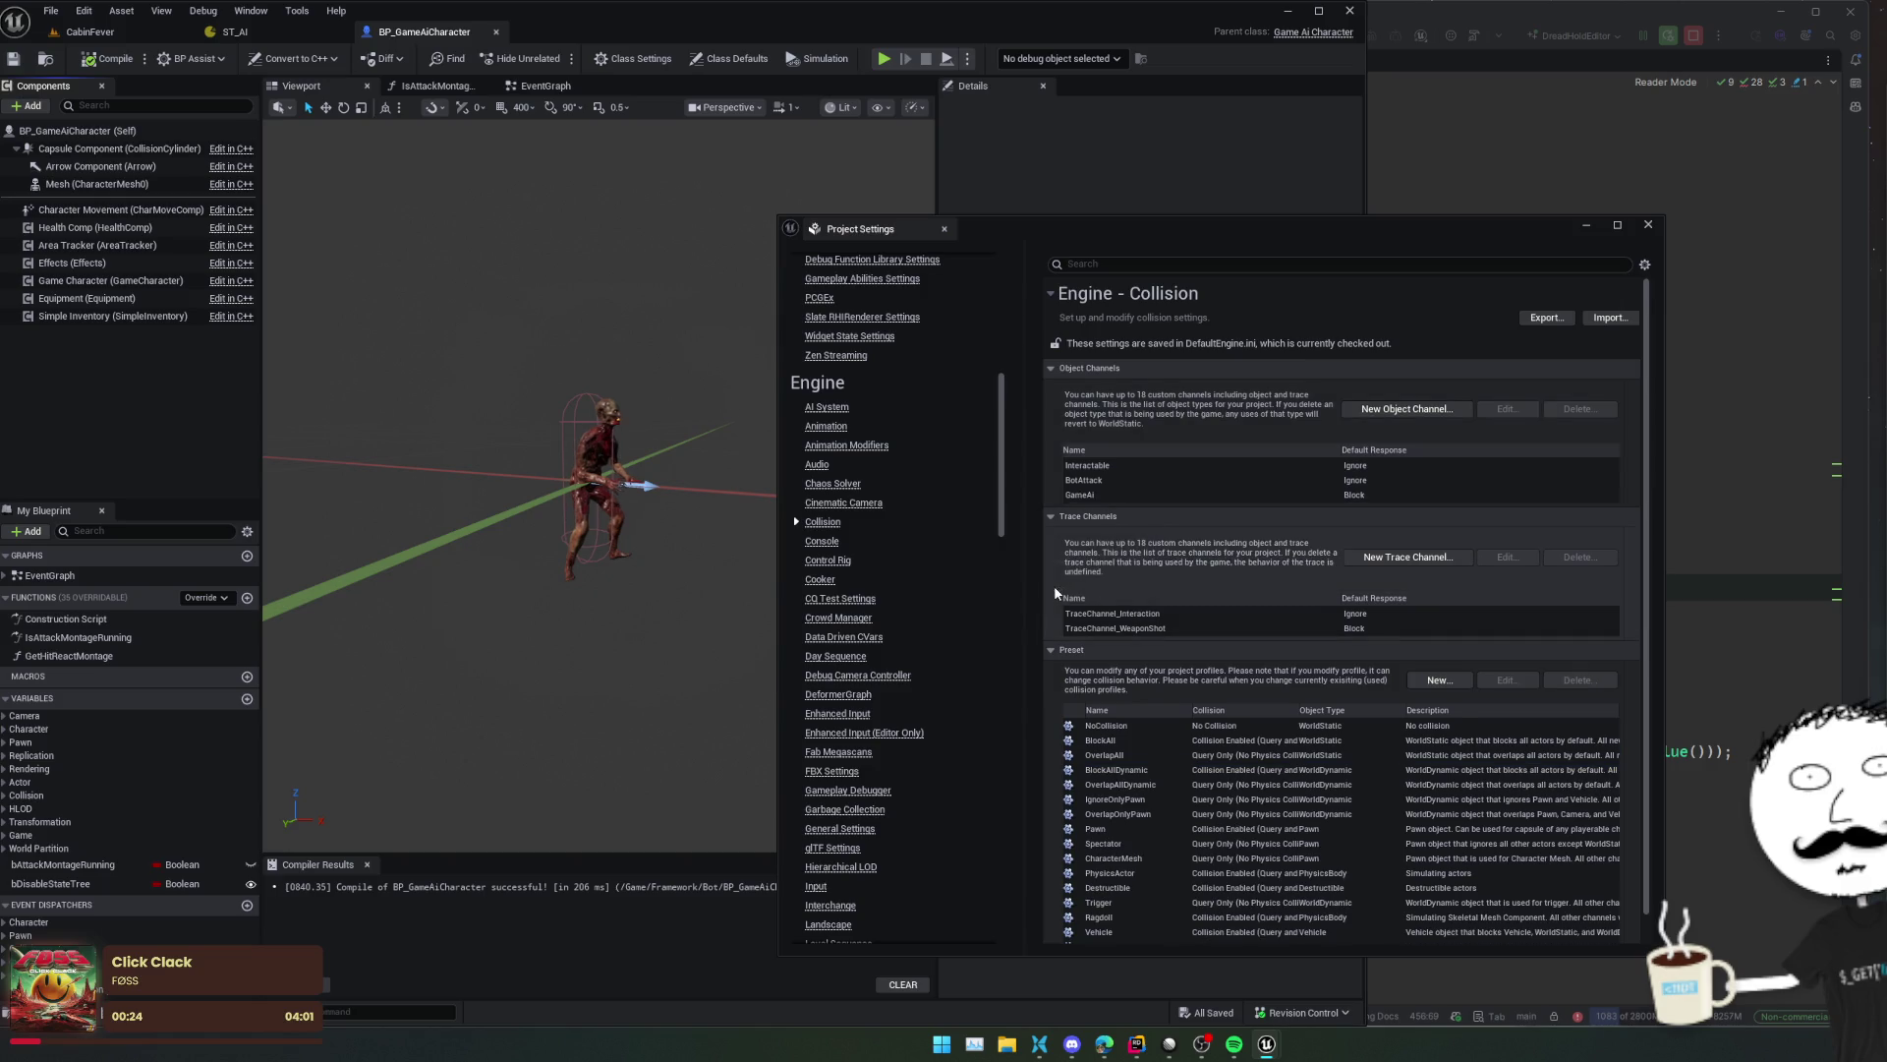
click(1277, 516)
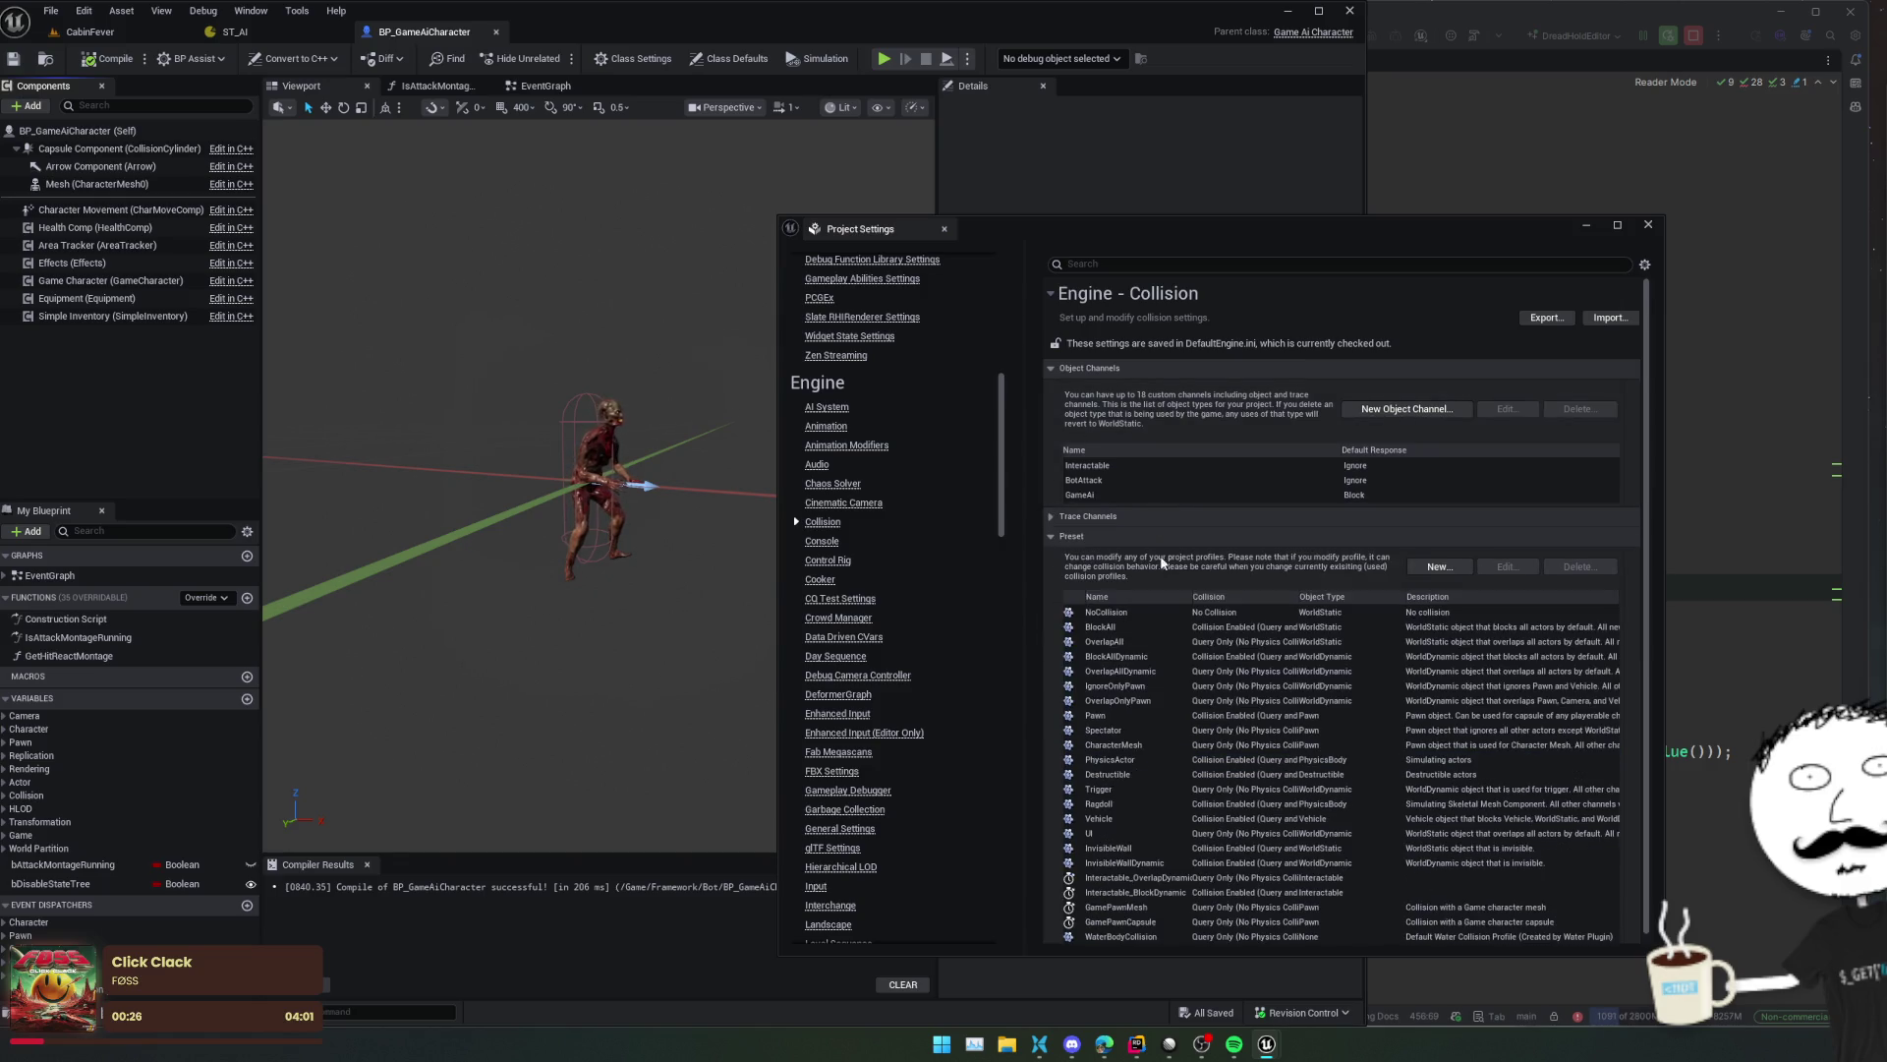
- Cancel the new collision preset and move the Project Settings window aside
scroll(1241, 625, down, 1)
click(1439, 532)
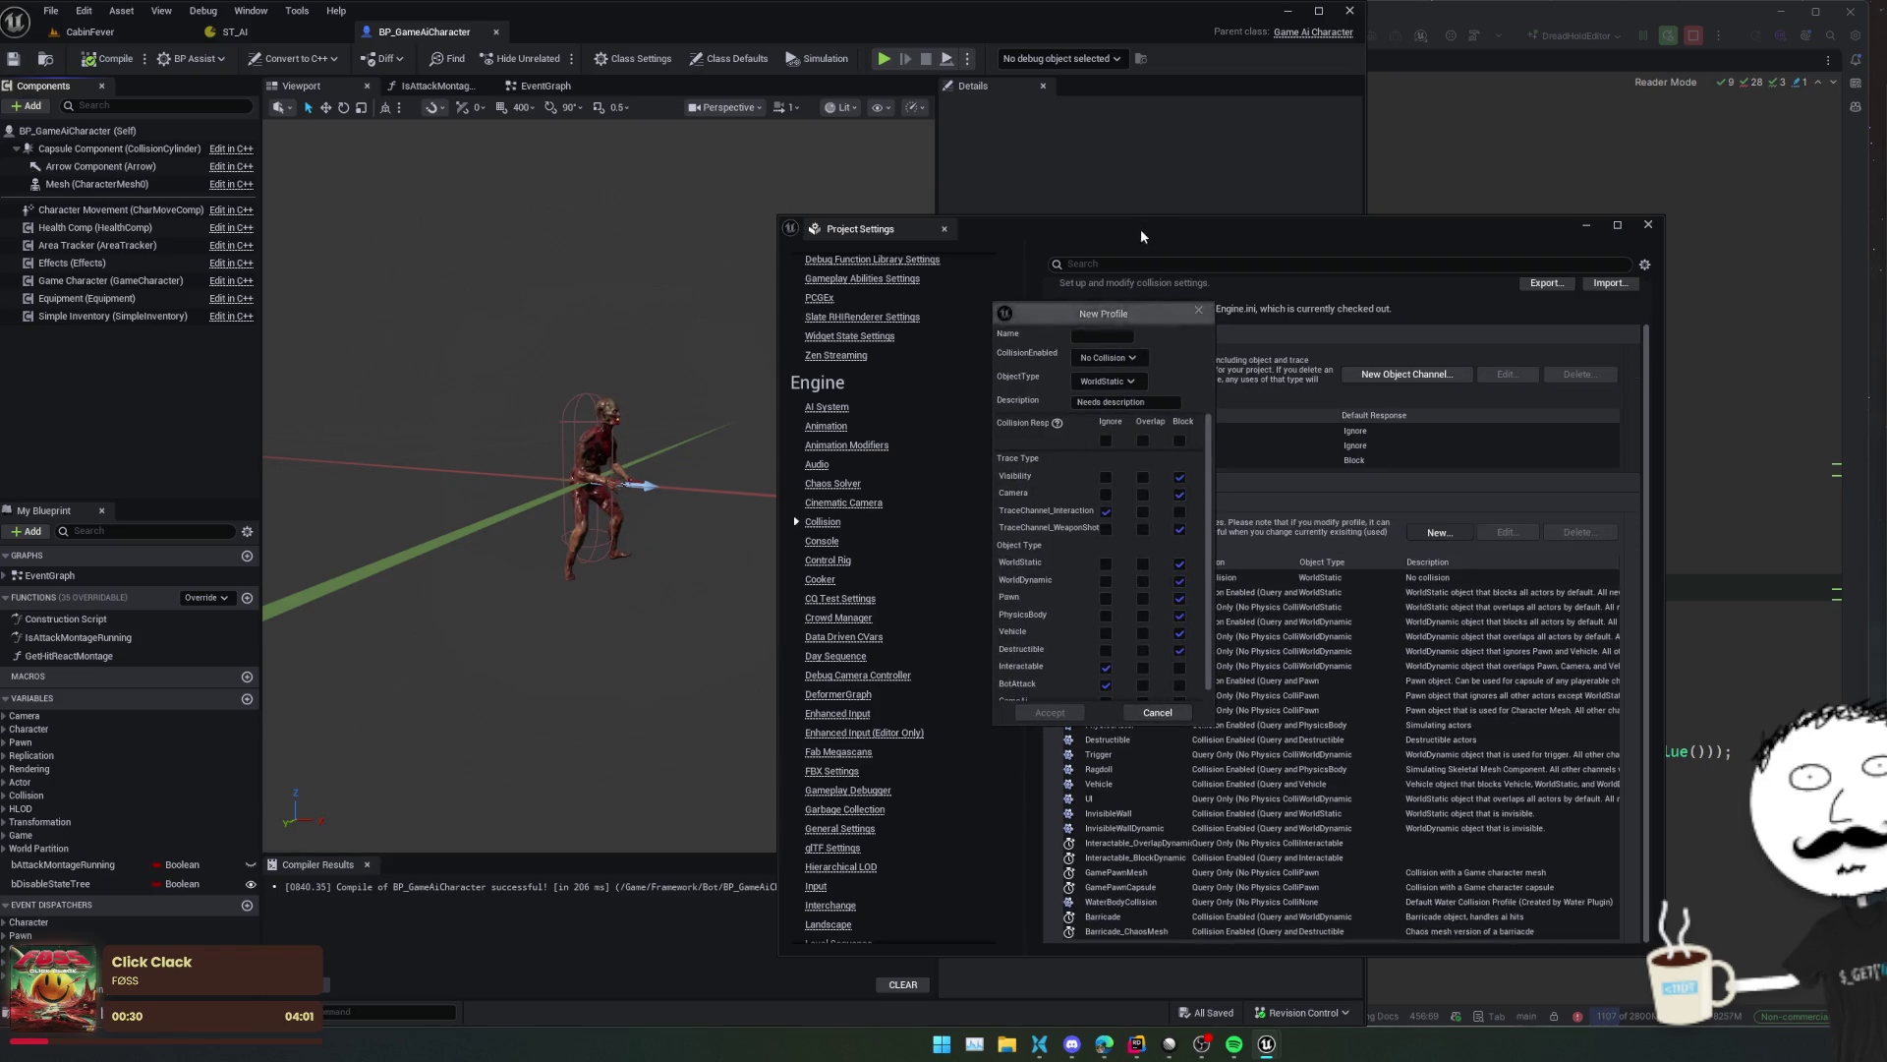
click(1201, 311)
mouse_move(1179, 249)
mouse_down()
mouse_move(1856, 246)
mouse_move(1655, 231)
mouse_up()
click(1369, 167)
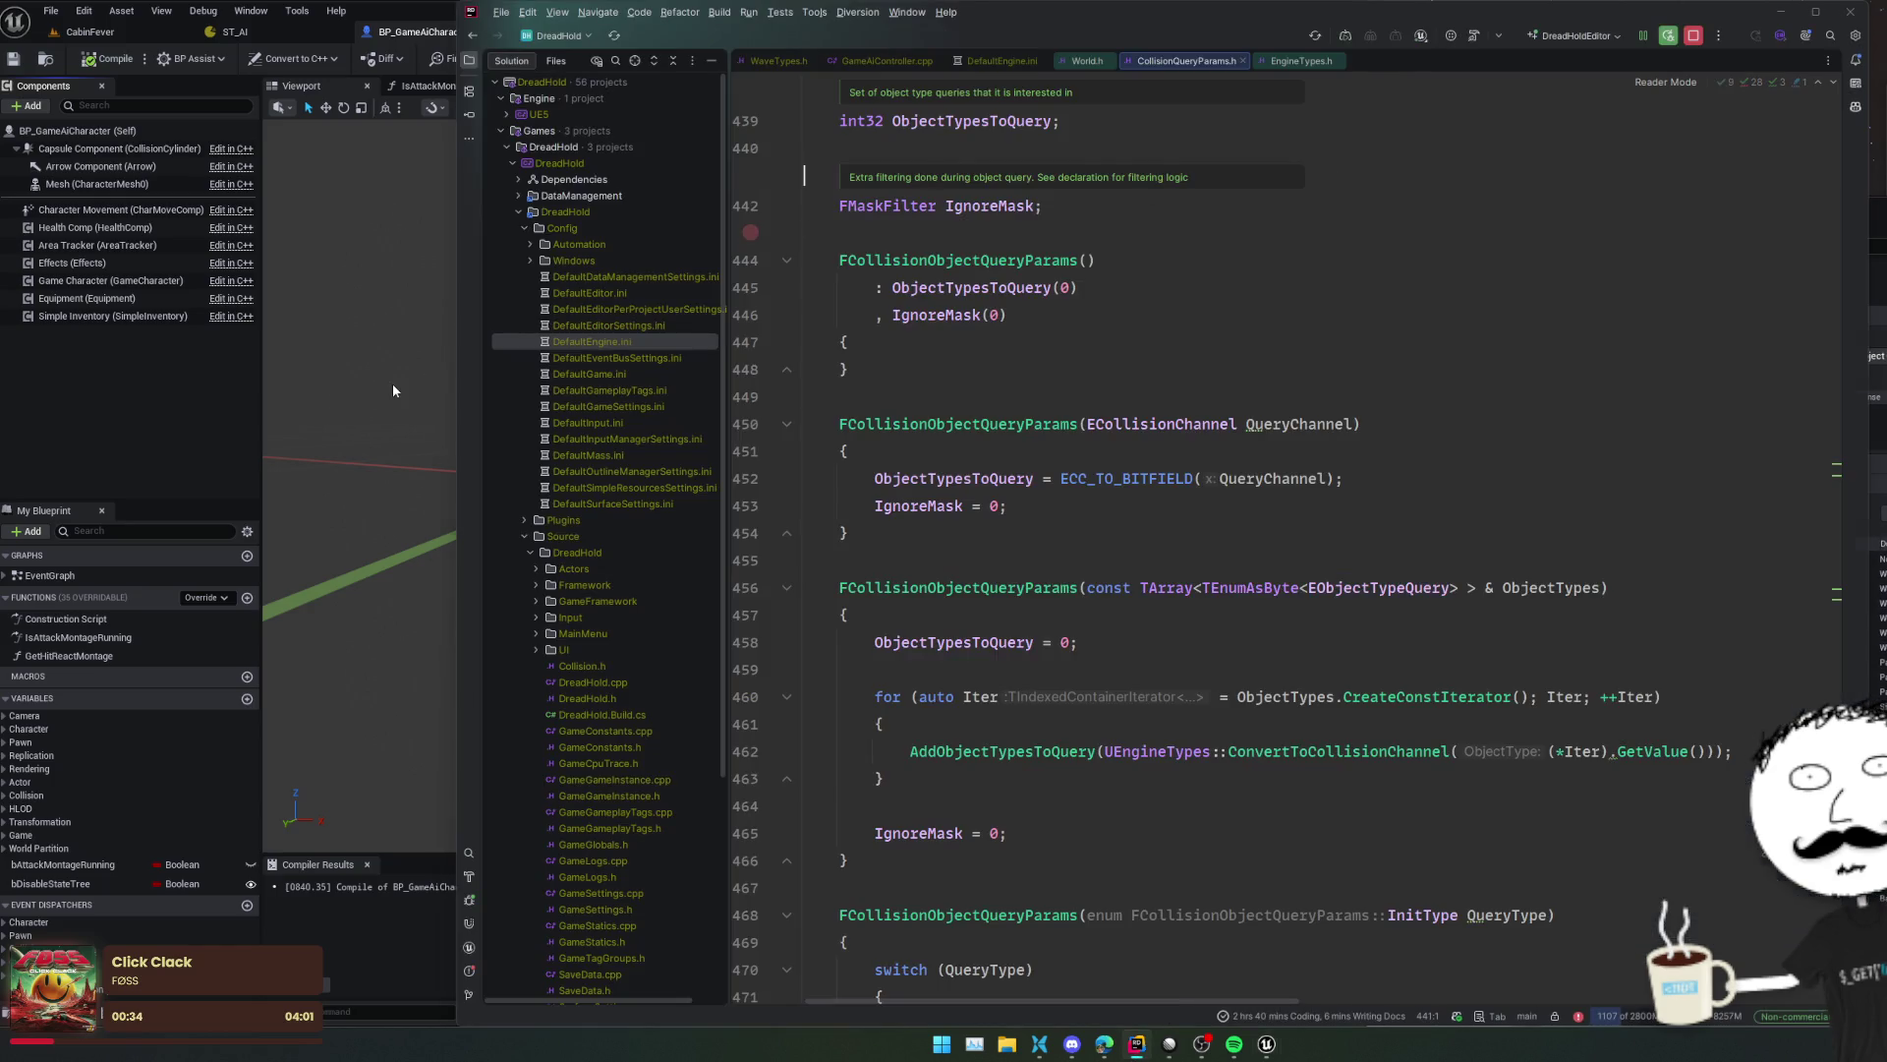
- Show the Capsule Component's collision Details beside the preset list, with object channels collapsed
click(392, 383)
drag(1365, 171, 1027, 171)
click(86, 148)
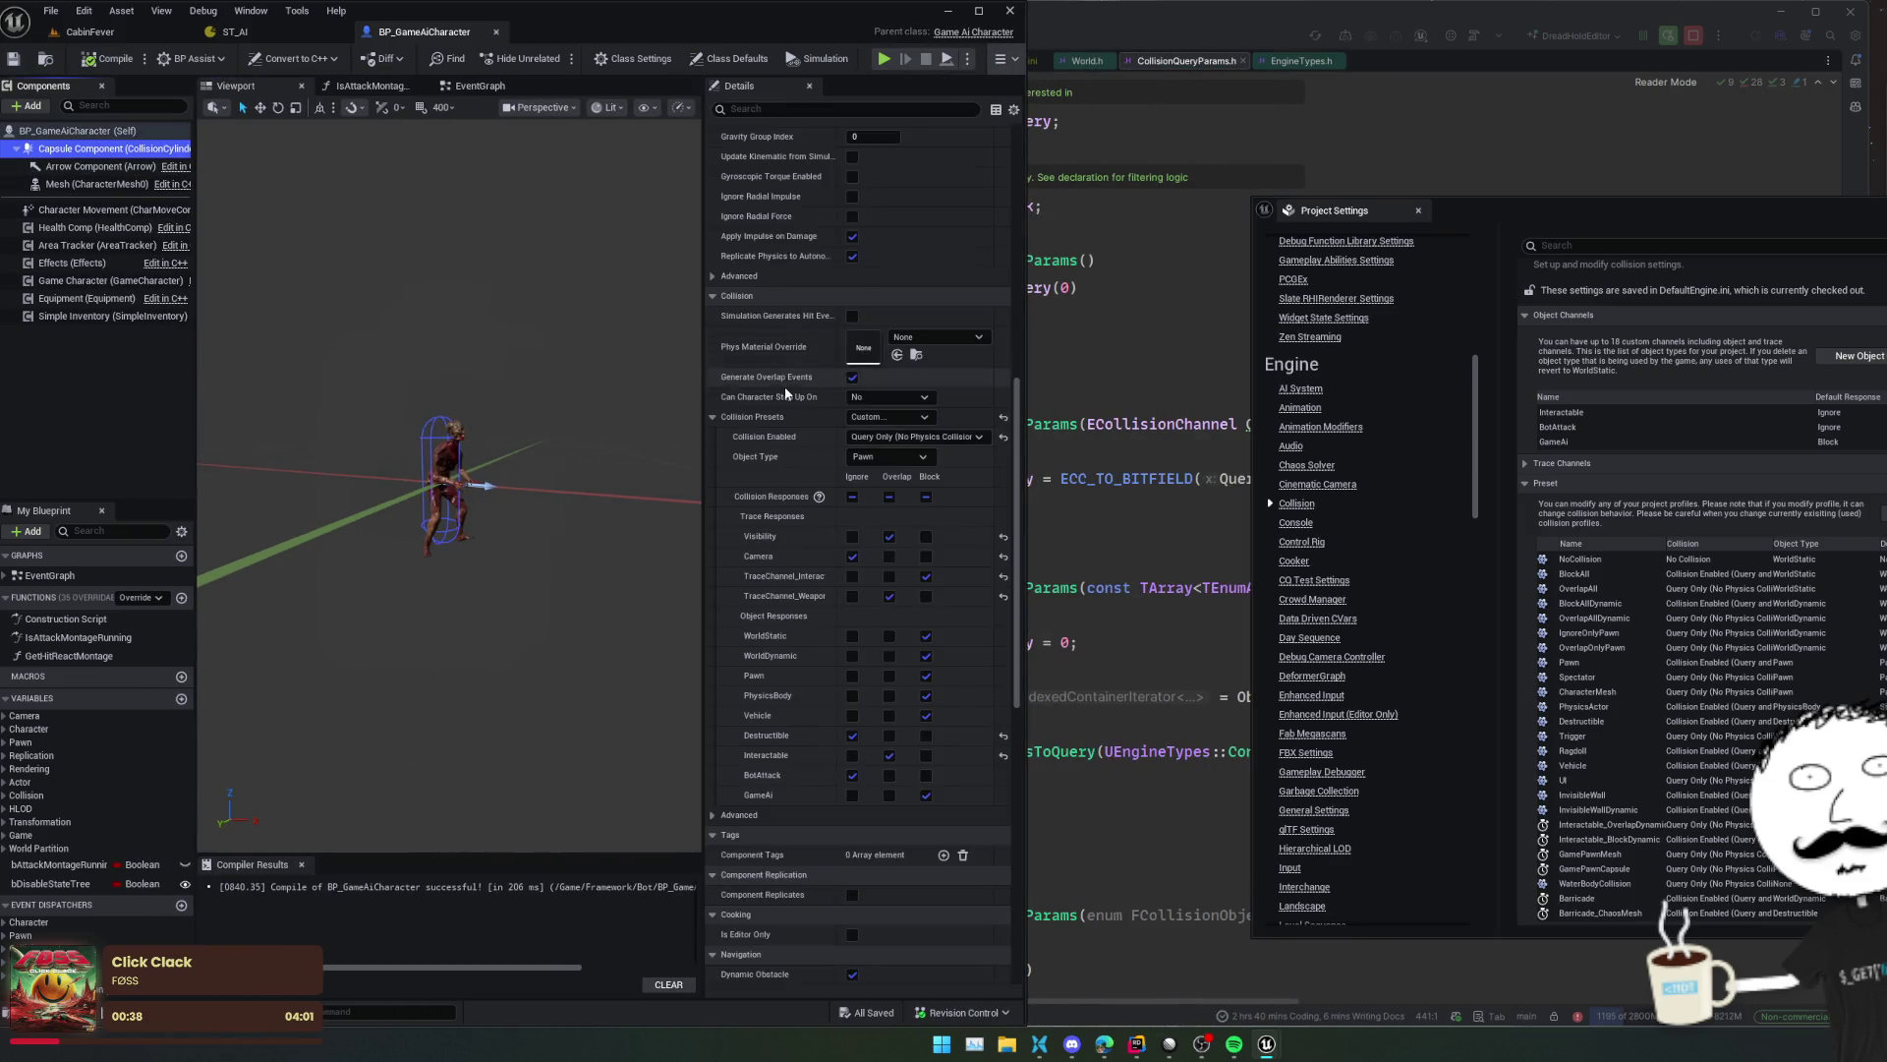
drag(1572, 222, 1363, 206)
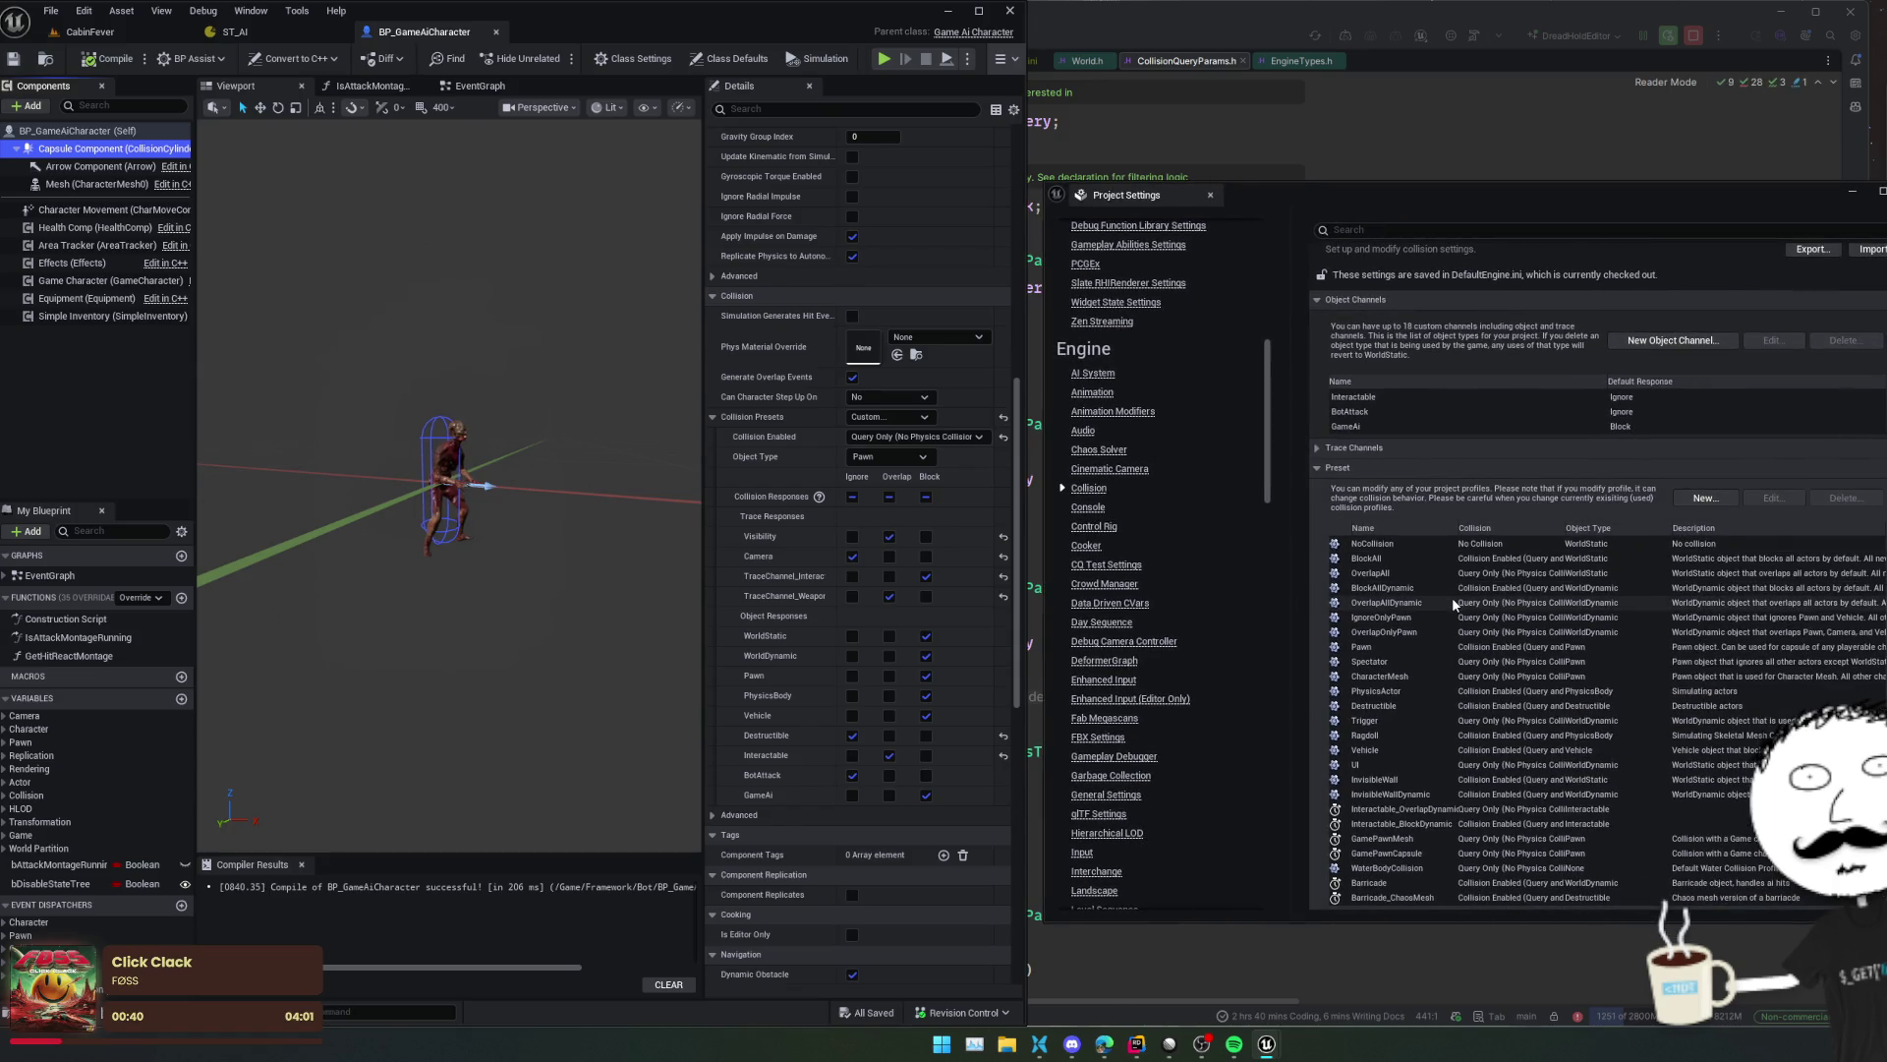
click(1411, 334)
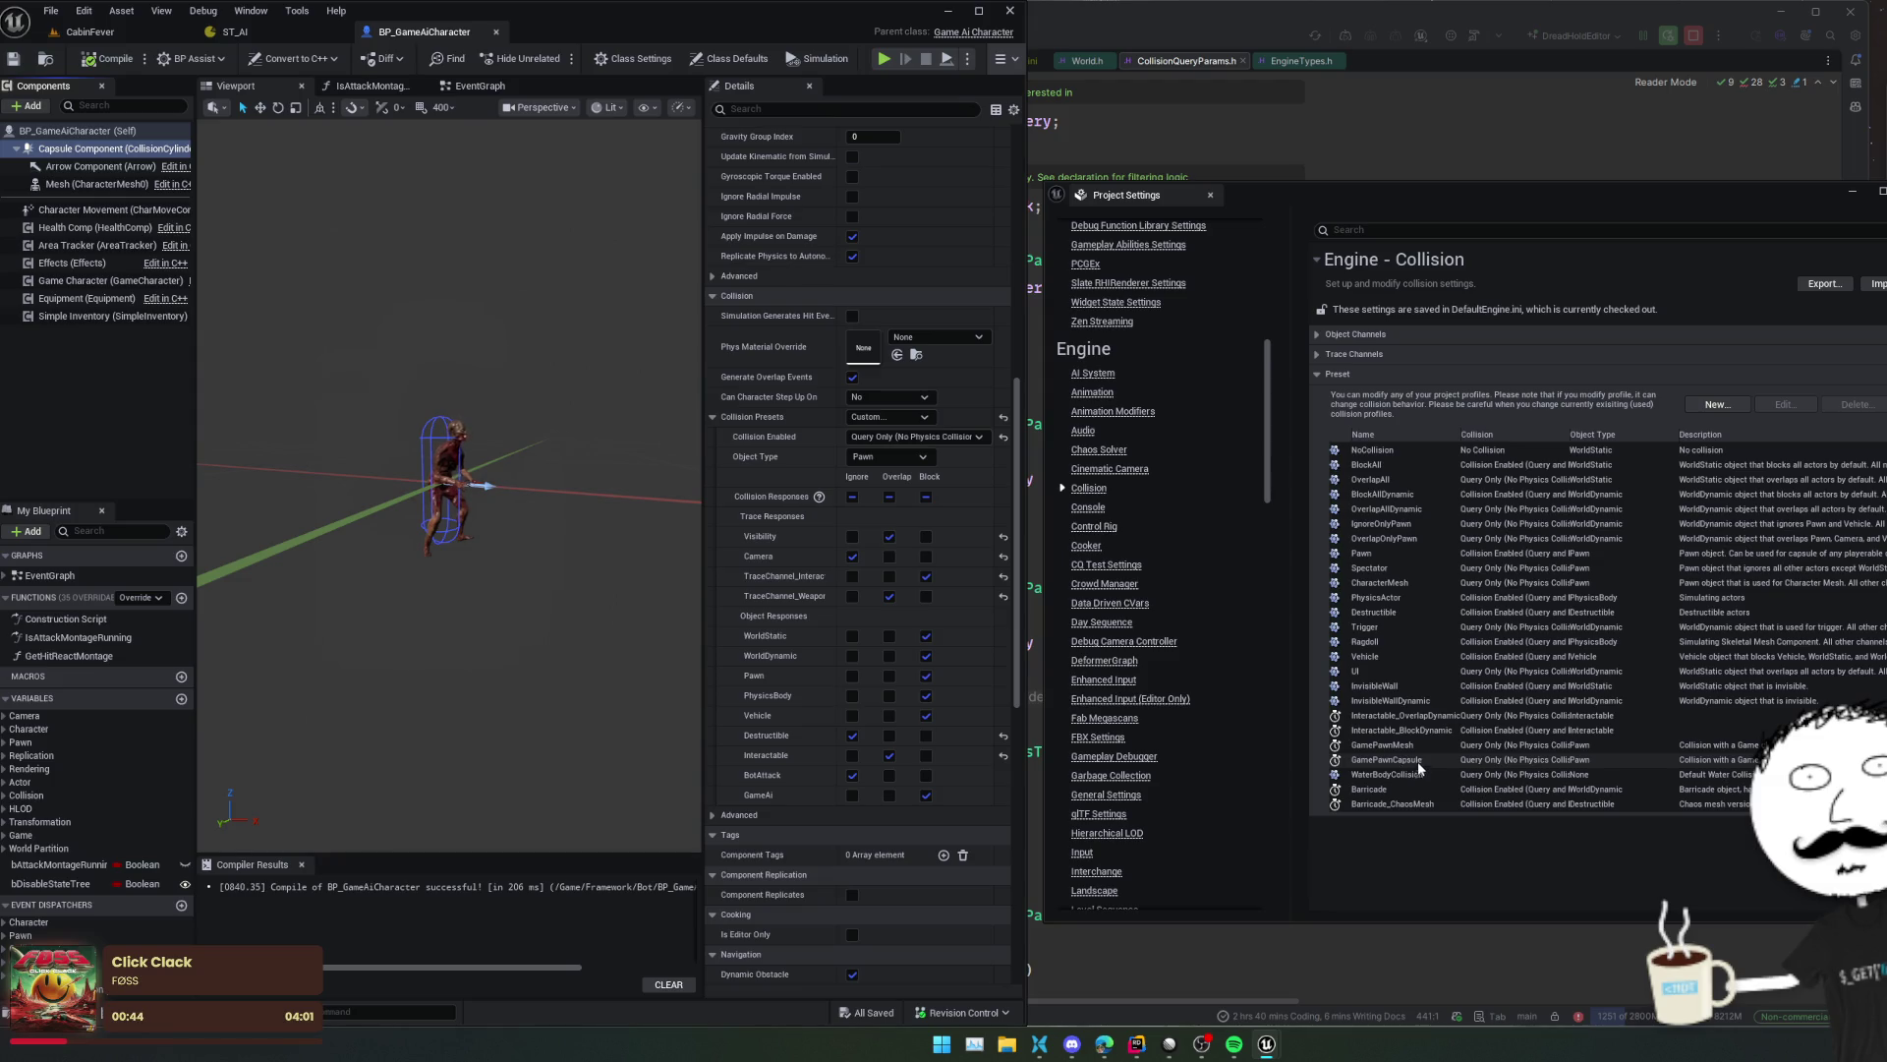
- Create a new preset named GameAiPawnCapsule, Query Only, with object type GameAi
click(1736, 409)
text(GameAi)
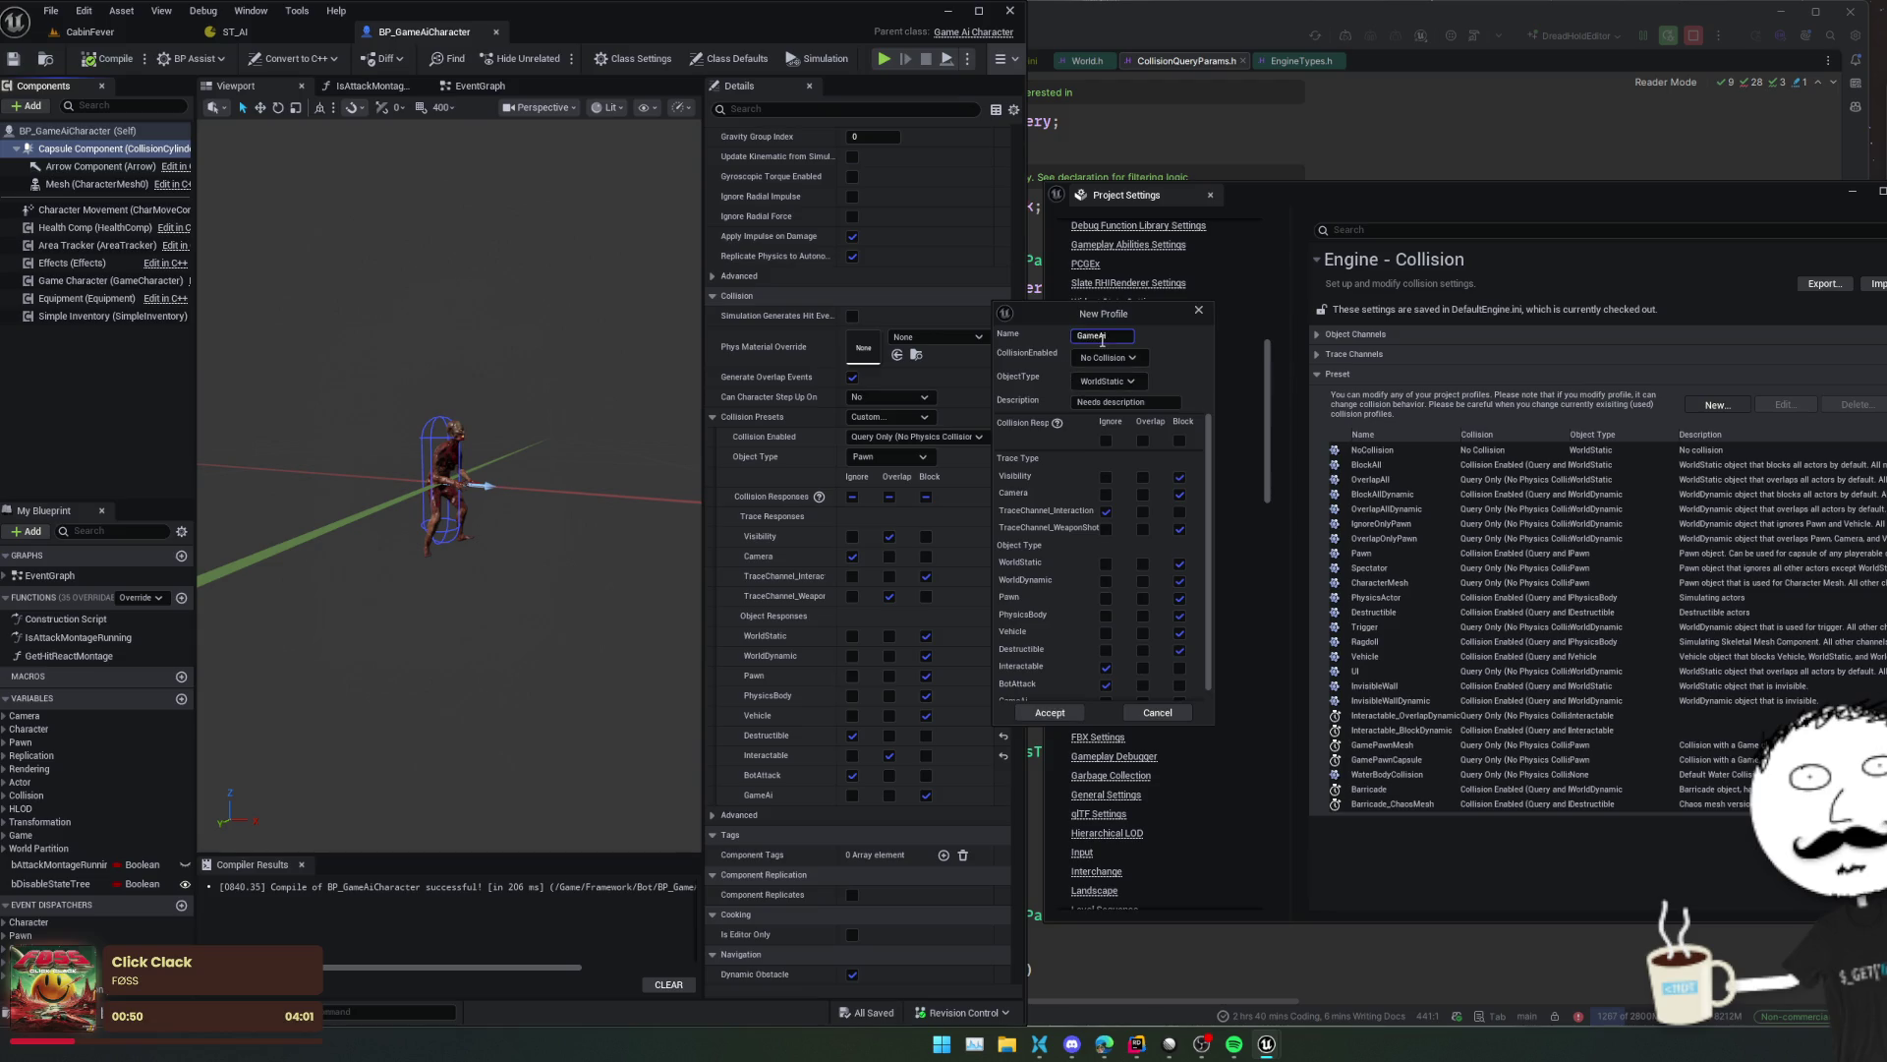
text(PawnCapsule)
click(1115, 358)
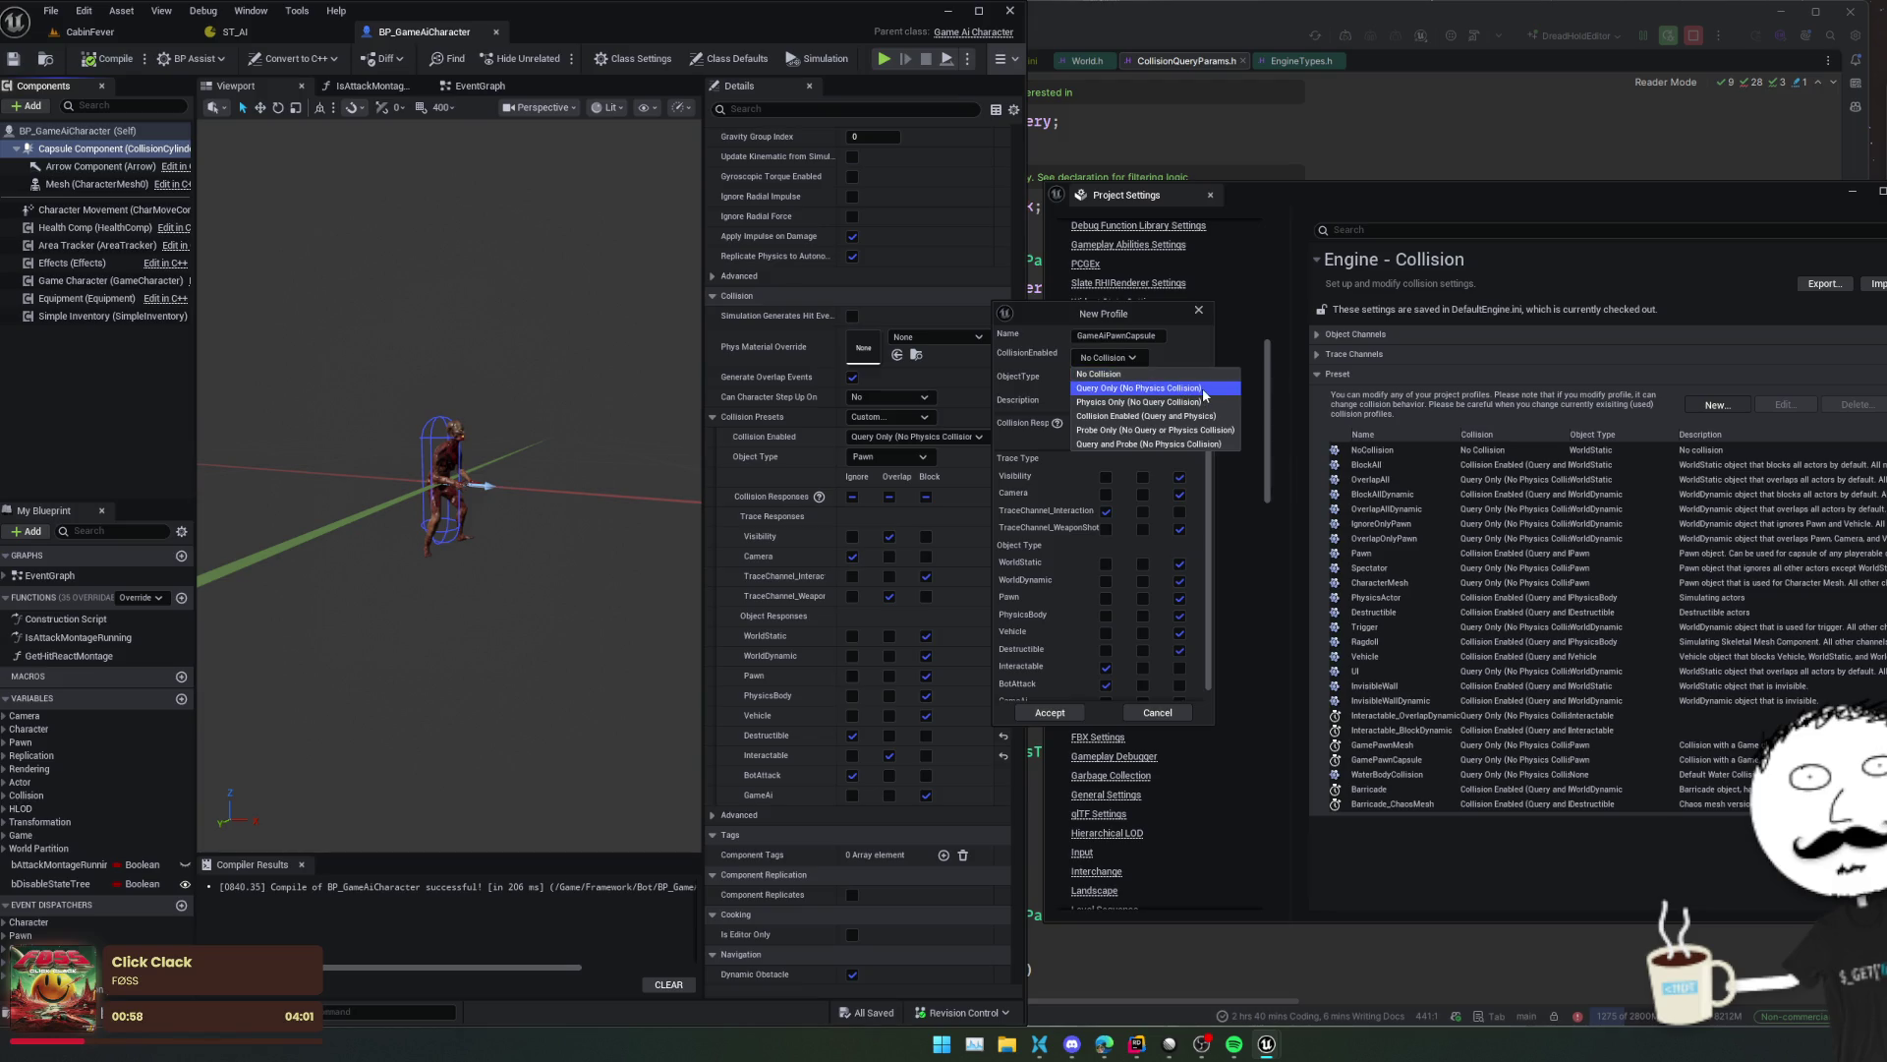
click(1203, 389)
click(1107, 381)
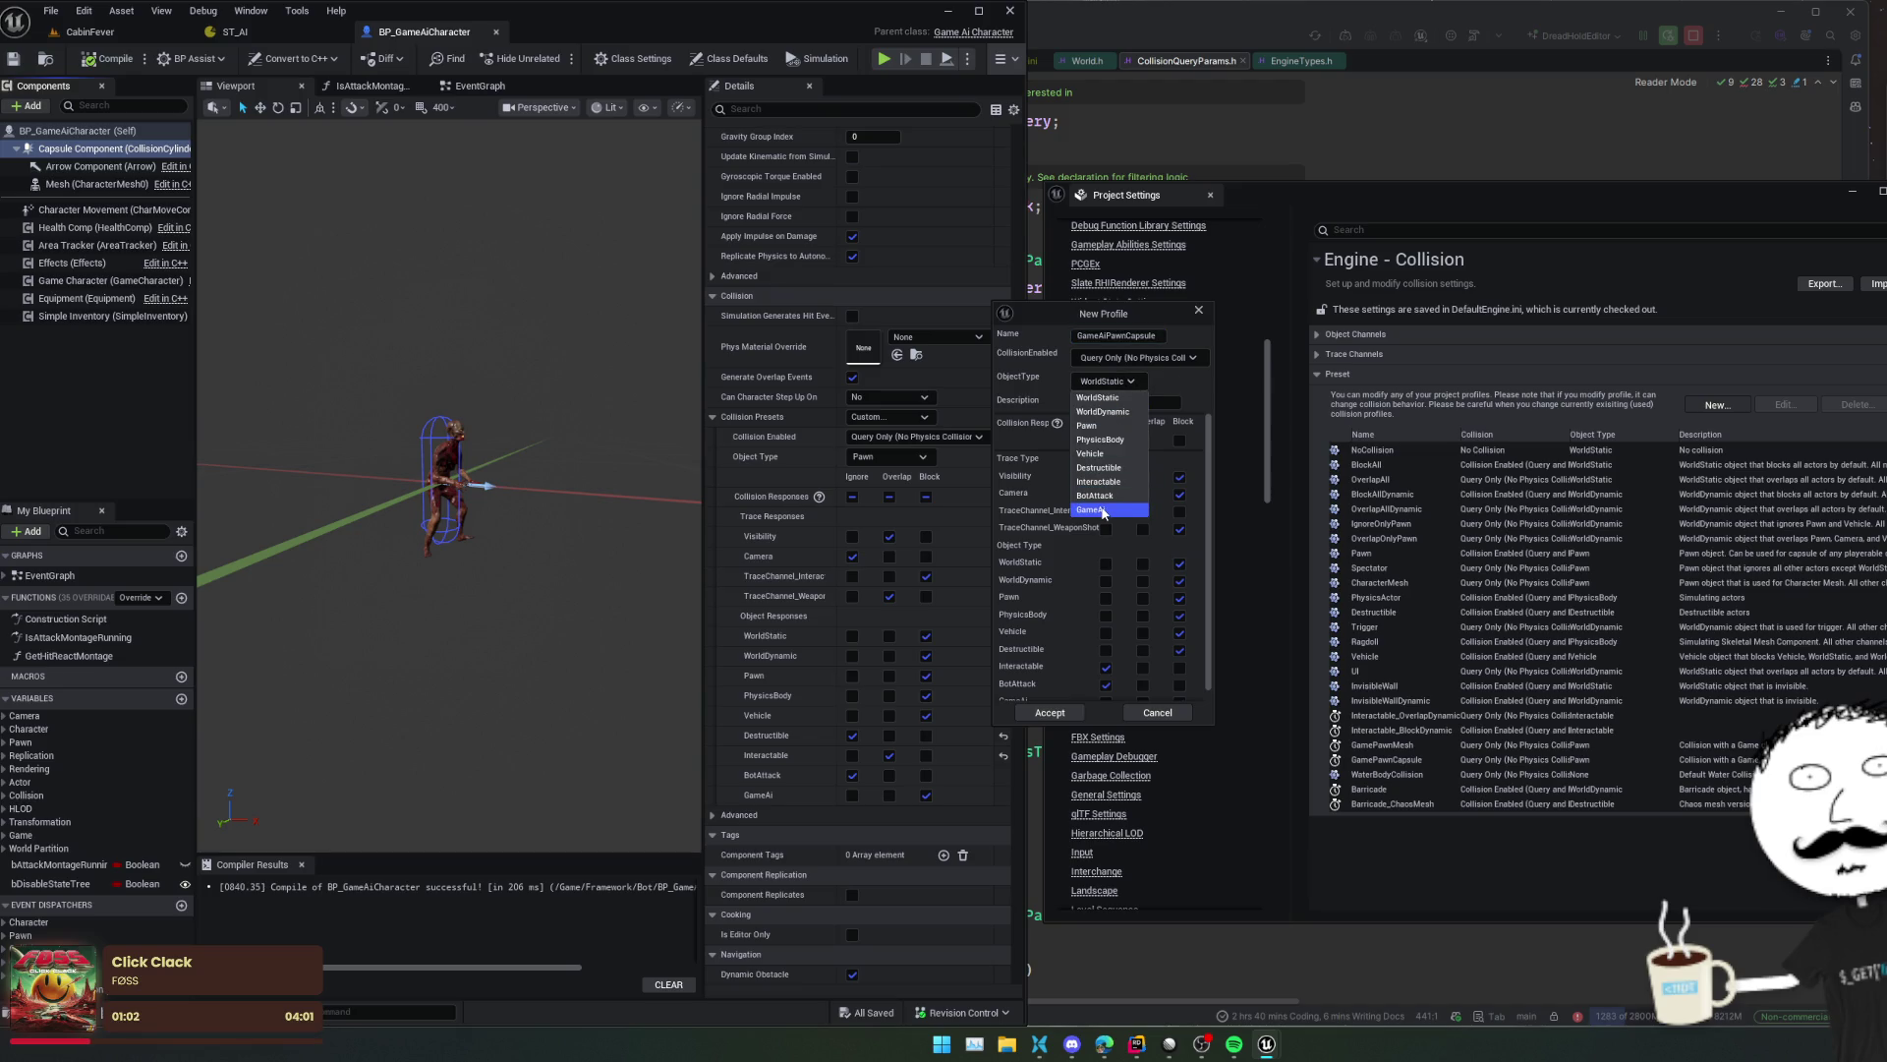
click(1104, 510)
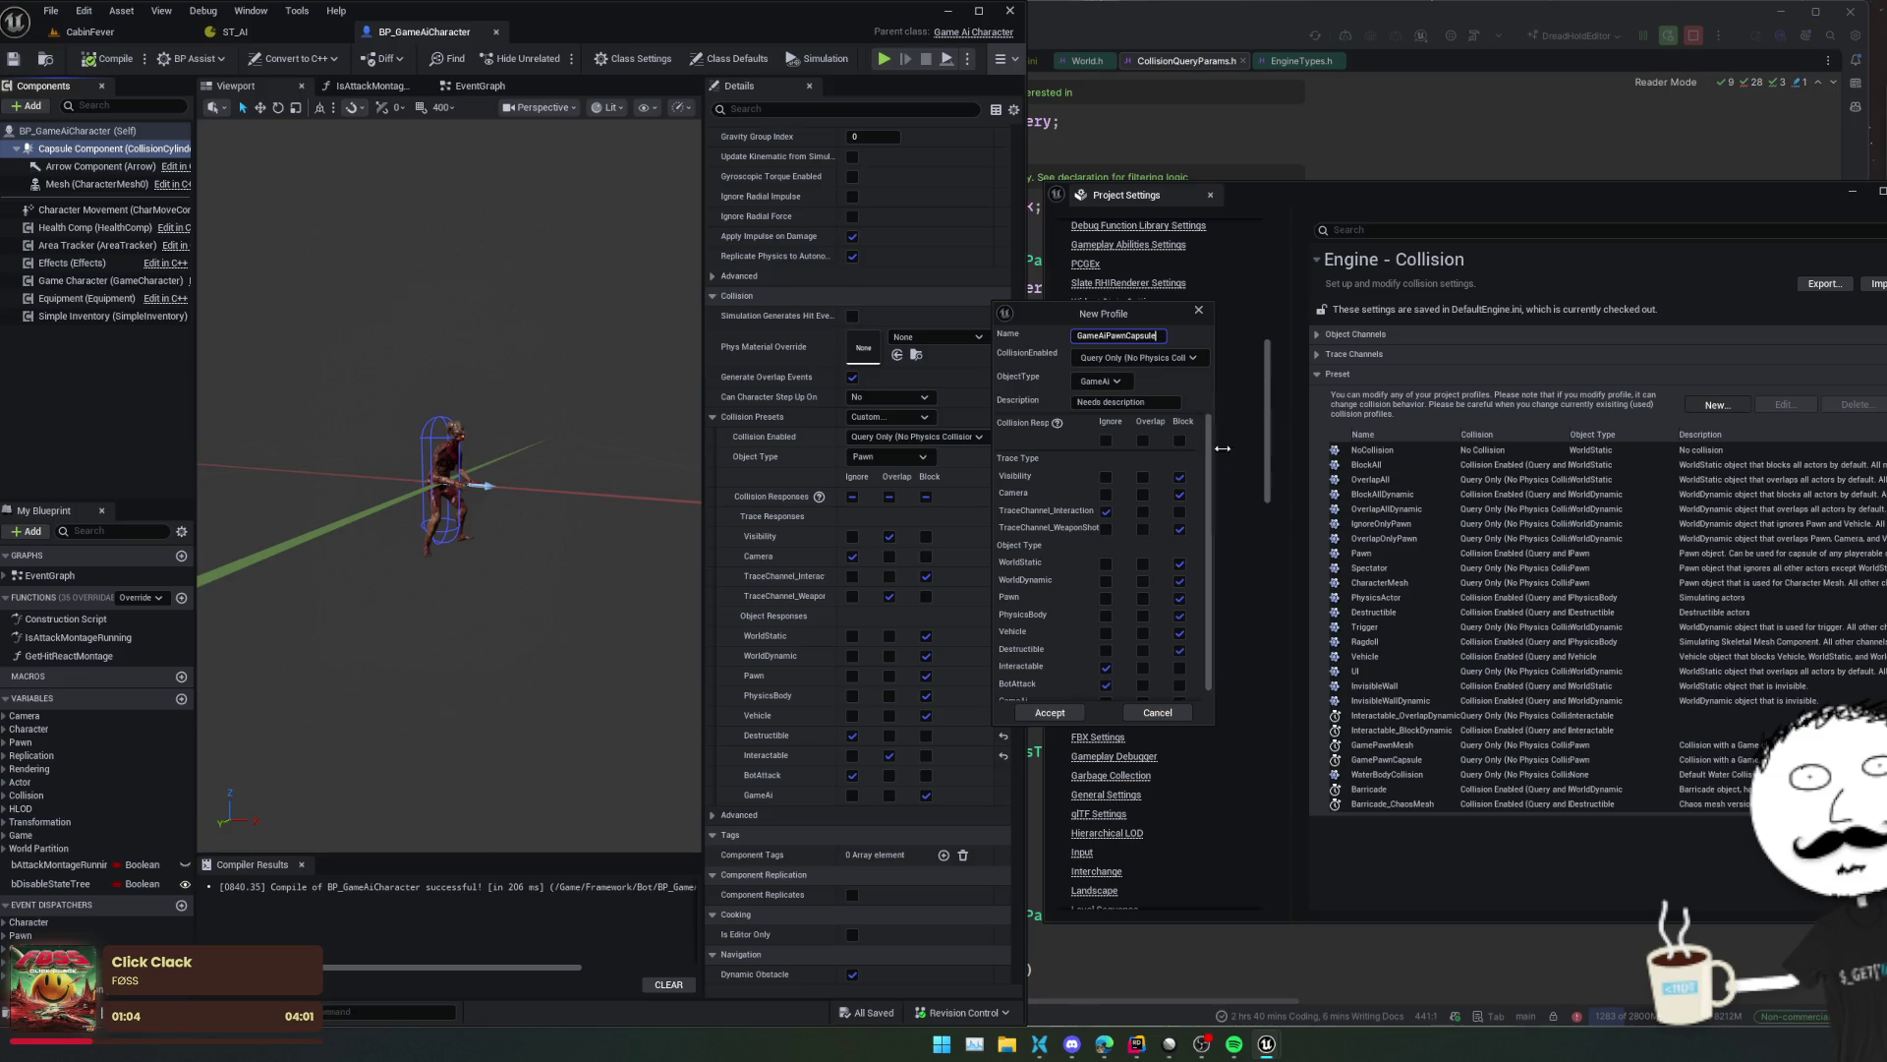
- Set Visibility and TraceChannel_WeaponShot to Overlap, ignore Camera, Destructible and GameAi, then accept
mouse_move(1113, 317)
mouse_down()
mouse_move(1154, 335)
mouse_move(1153, 355)
mouse_up()
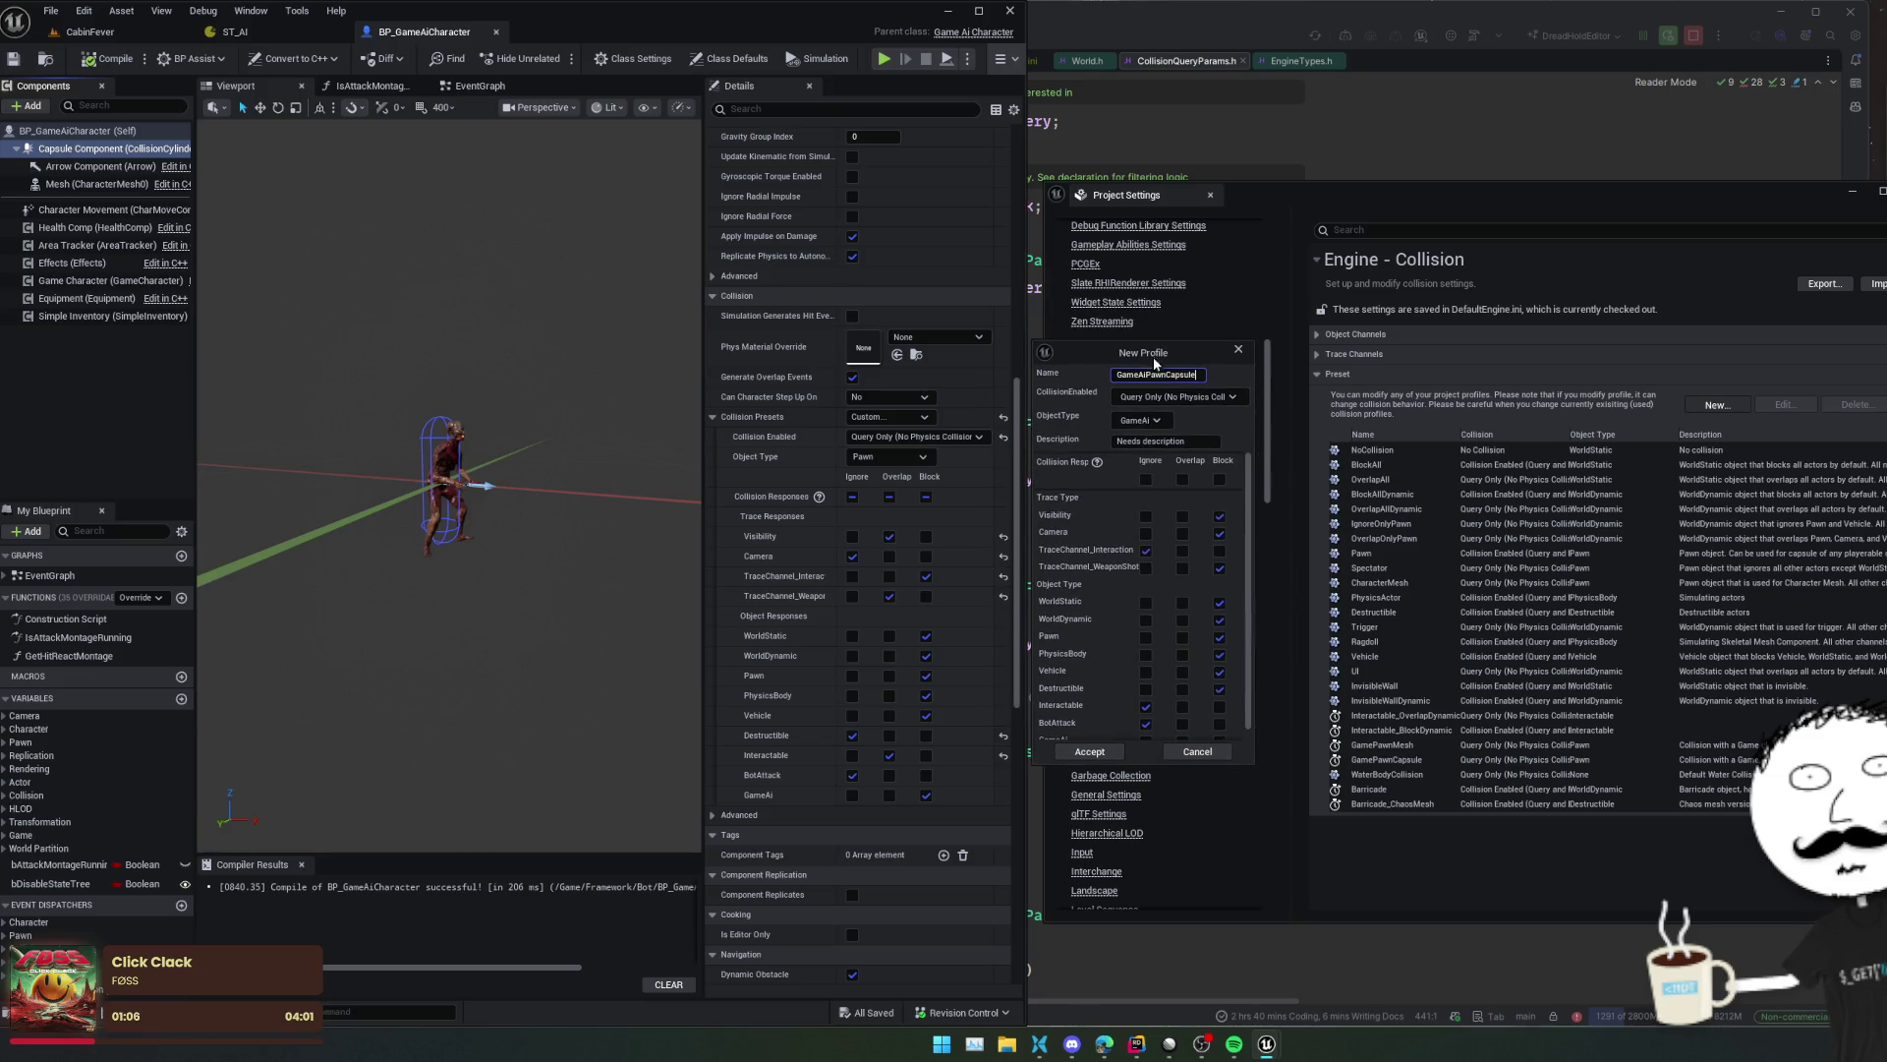
click(1182, 516)
click(1146, 534)
click(1182, 570)
scroll(1219, 629, down, 1)
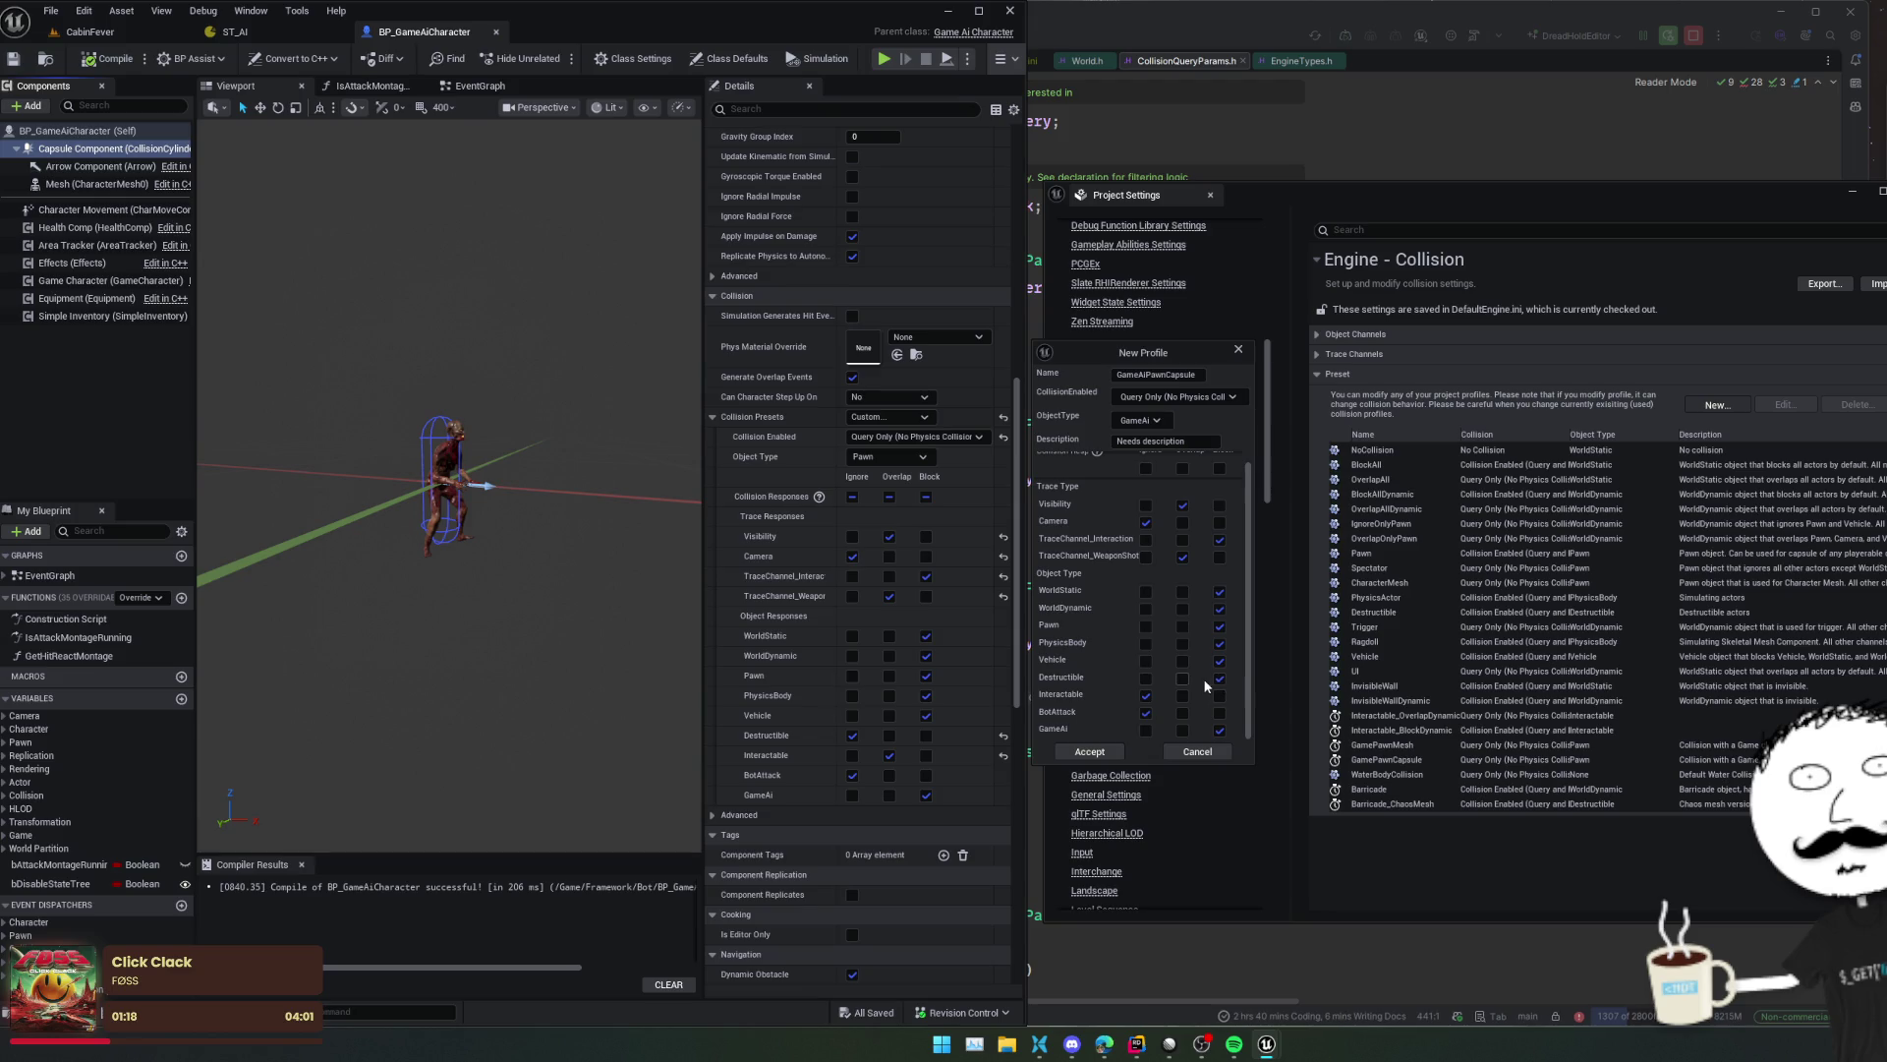
click(1146, 679)
click(1146, 730)
click(1105, 749)
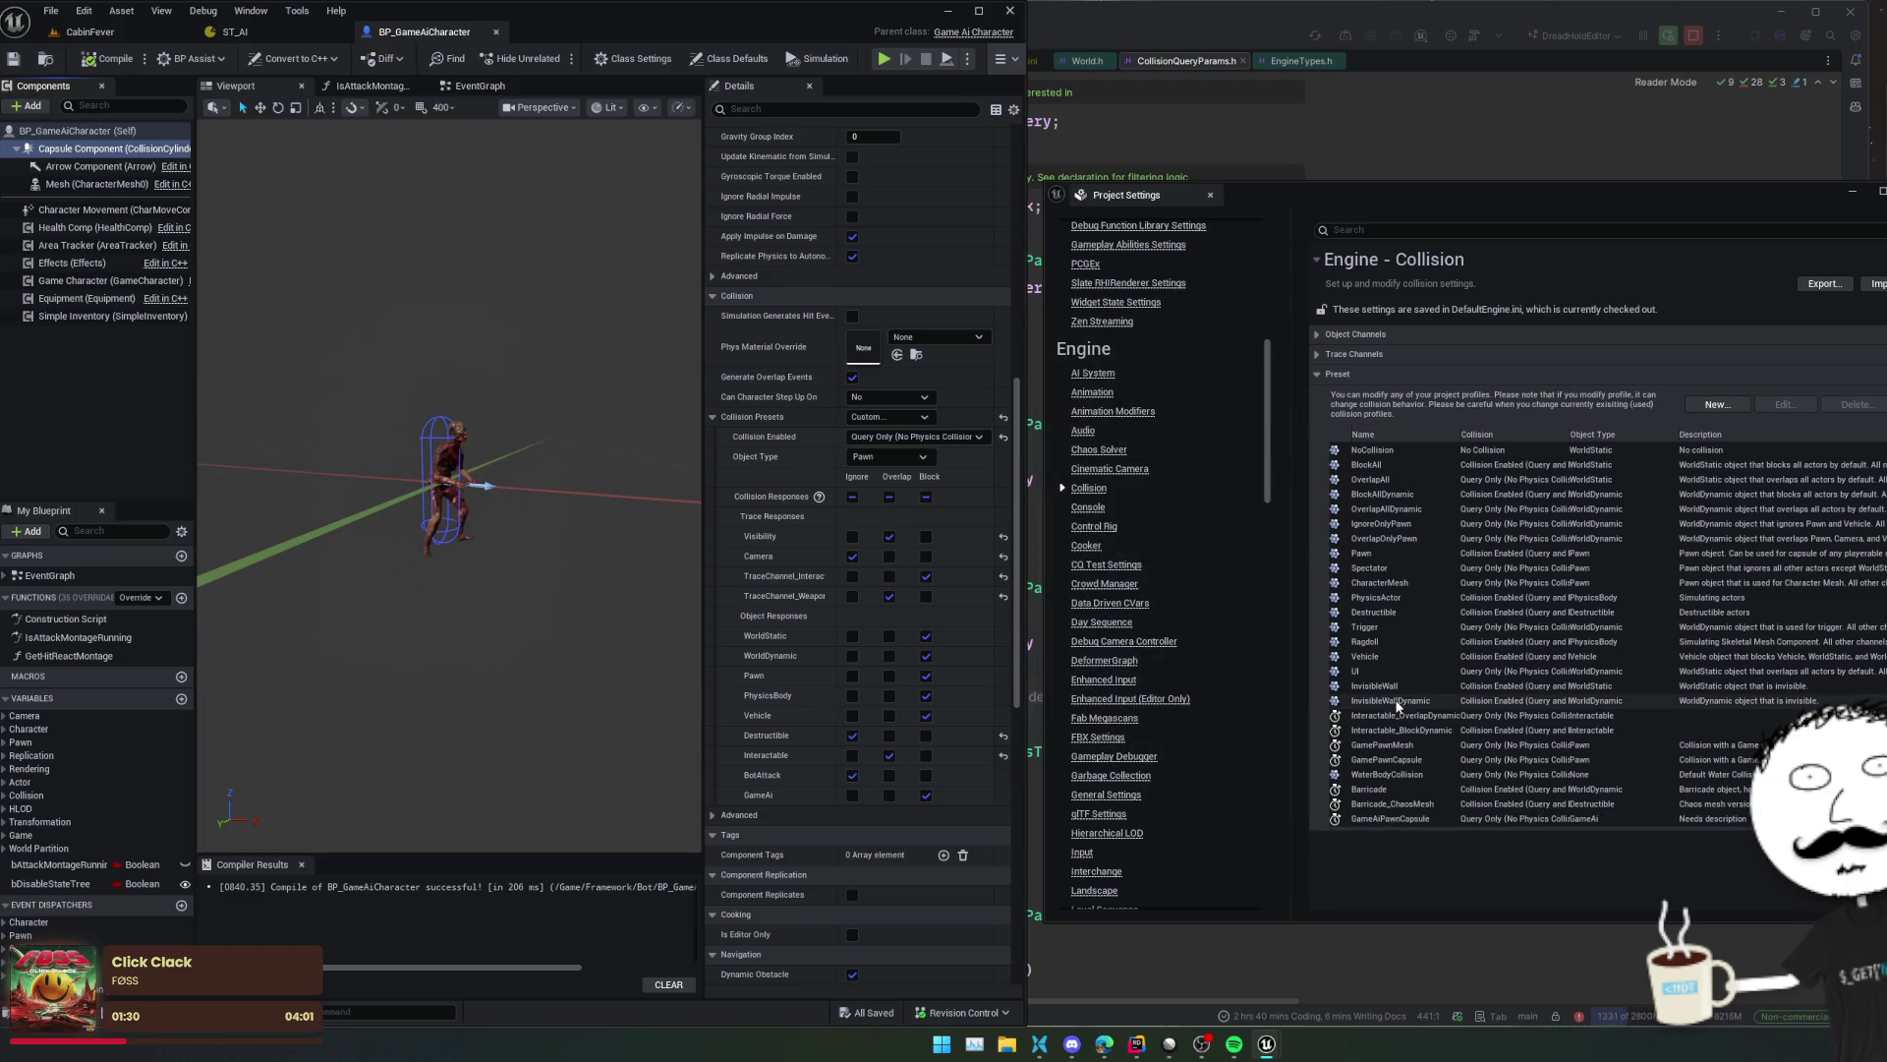
- From the mesh, start a new GameAiPawnMesh preset, Query Only with object type GameAi
click(92, 184)
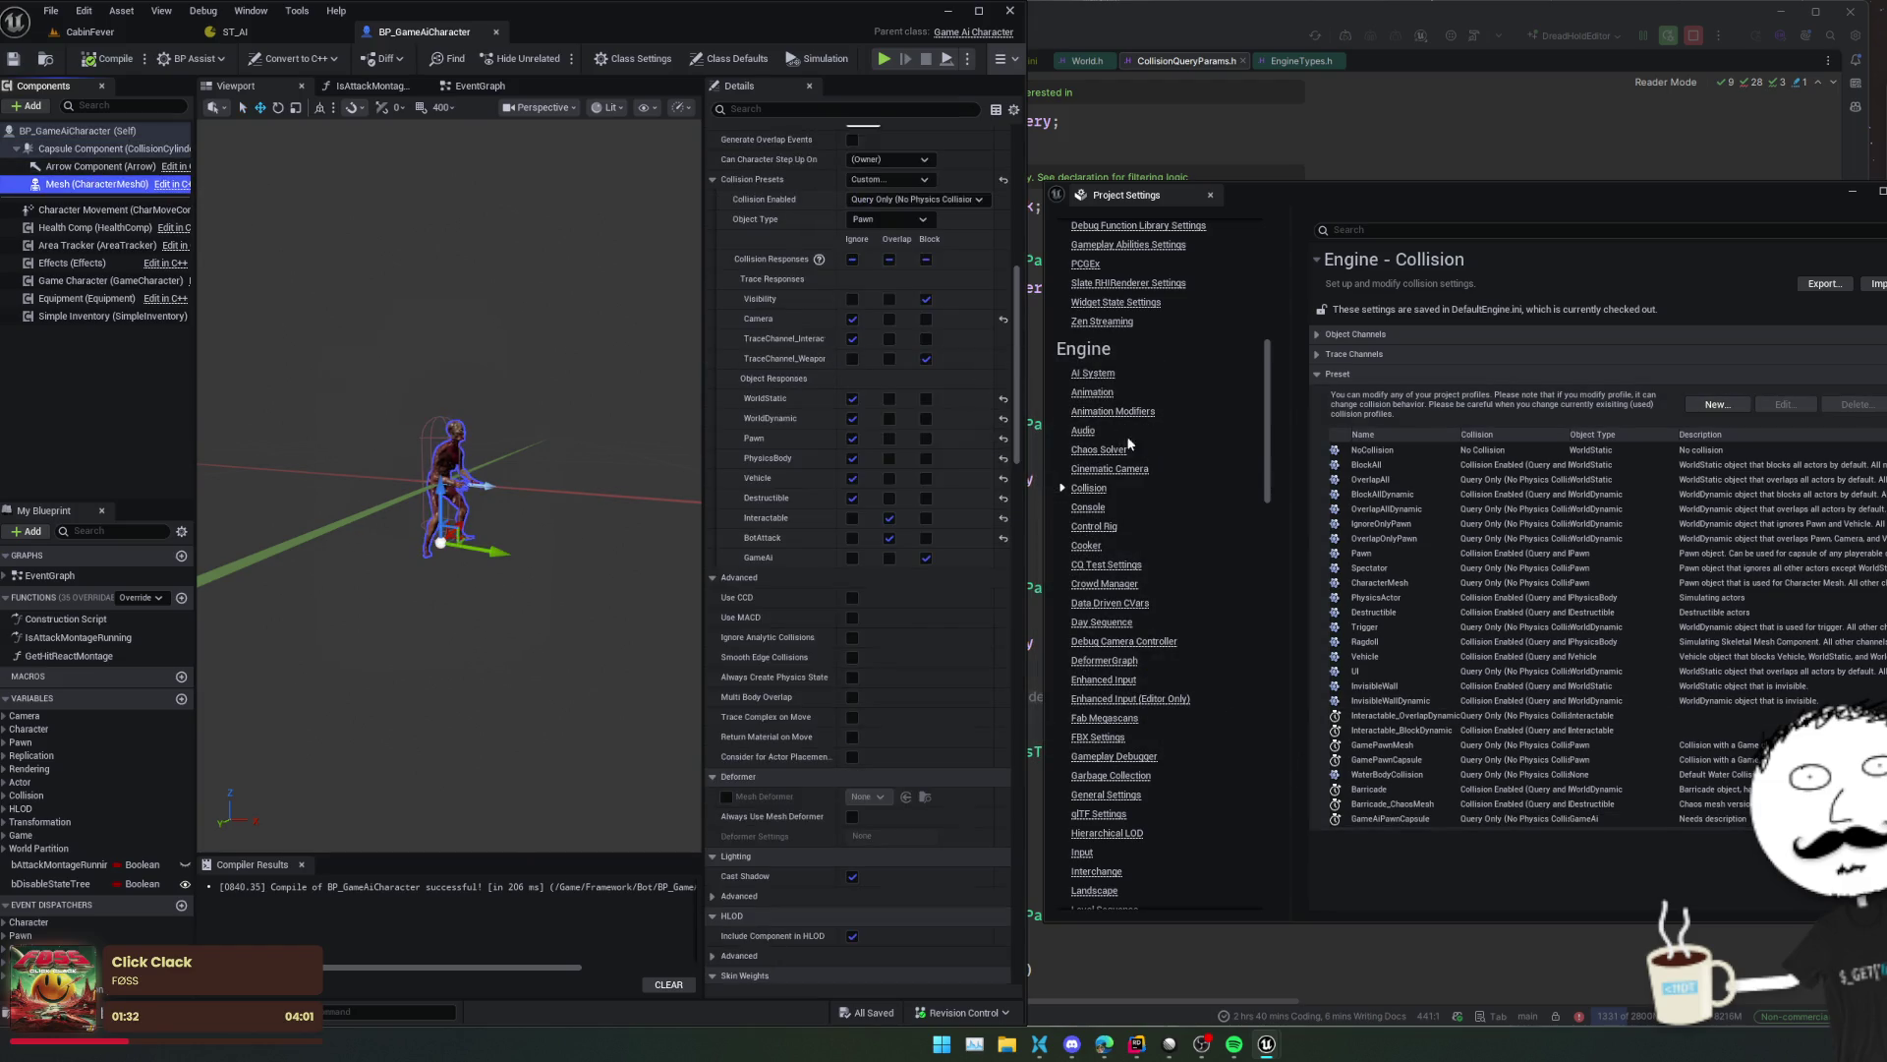
click(1720, 406)
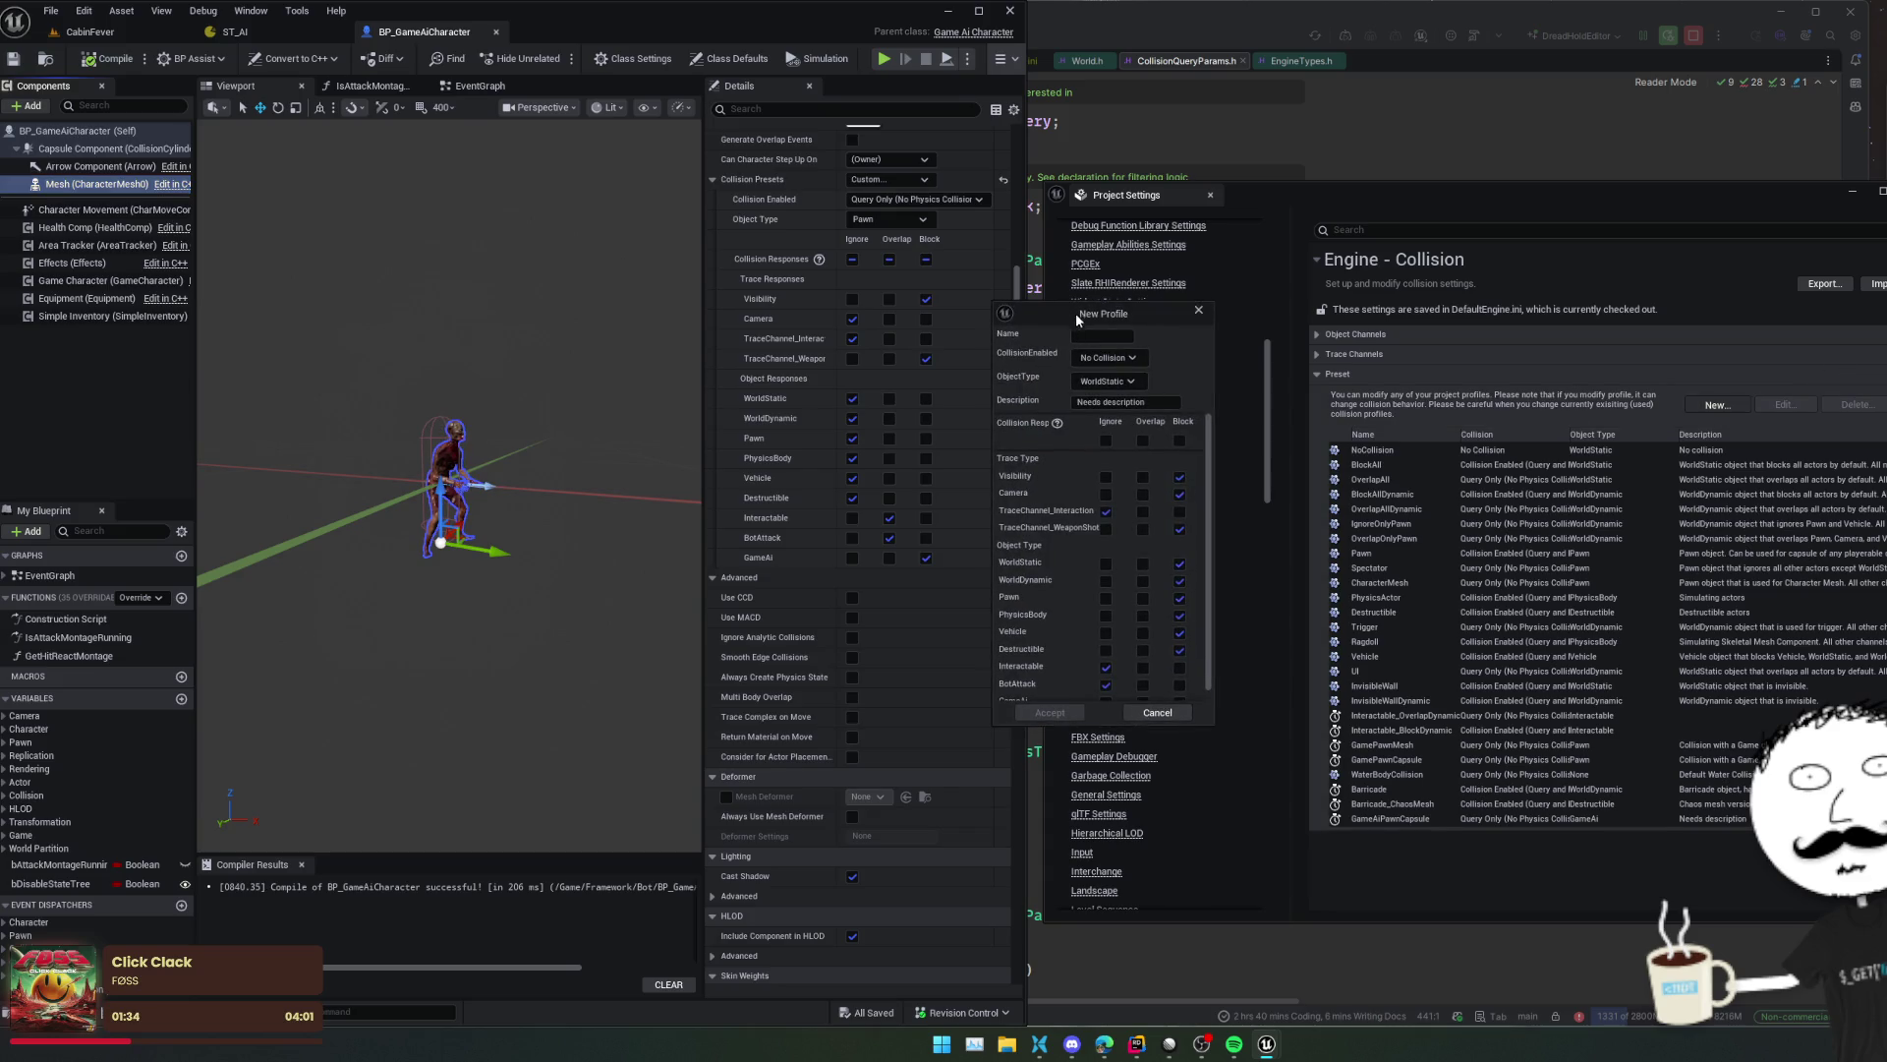
text(GameAi)
text(PAwnMesh)
key(BackSpace)
text(a)
drag(1121, 316, 1179, 323)
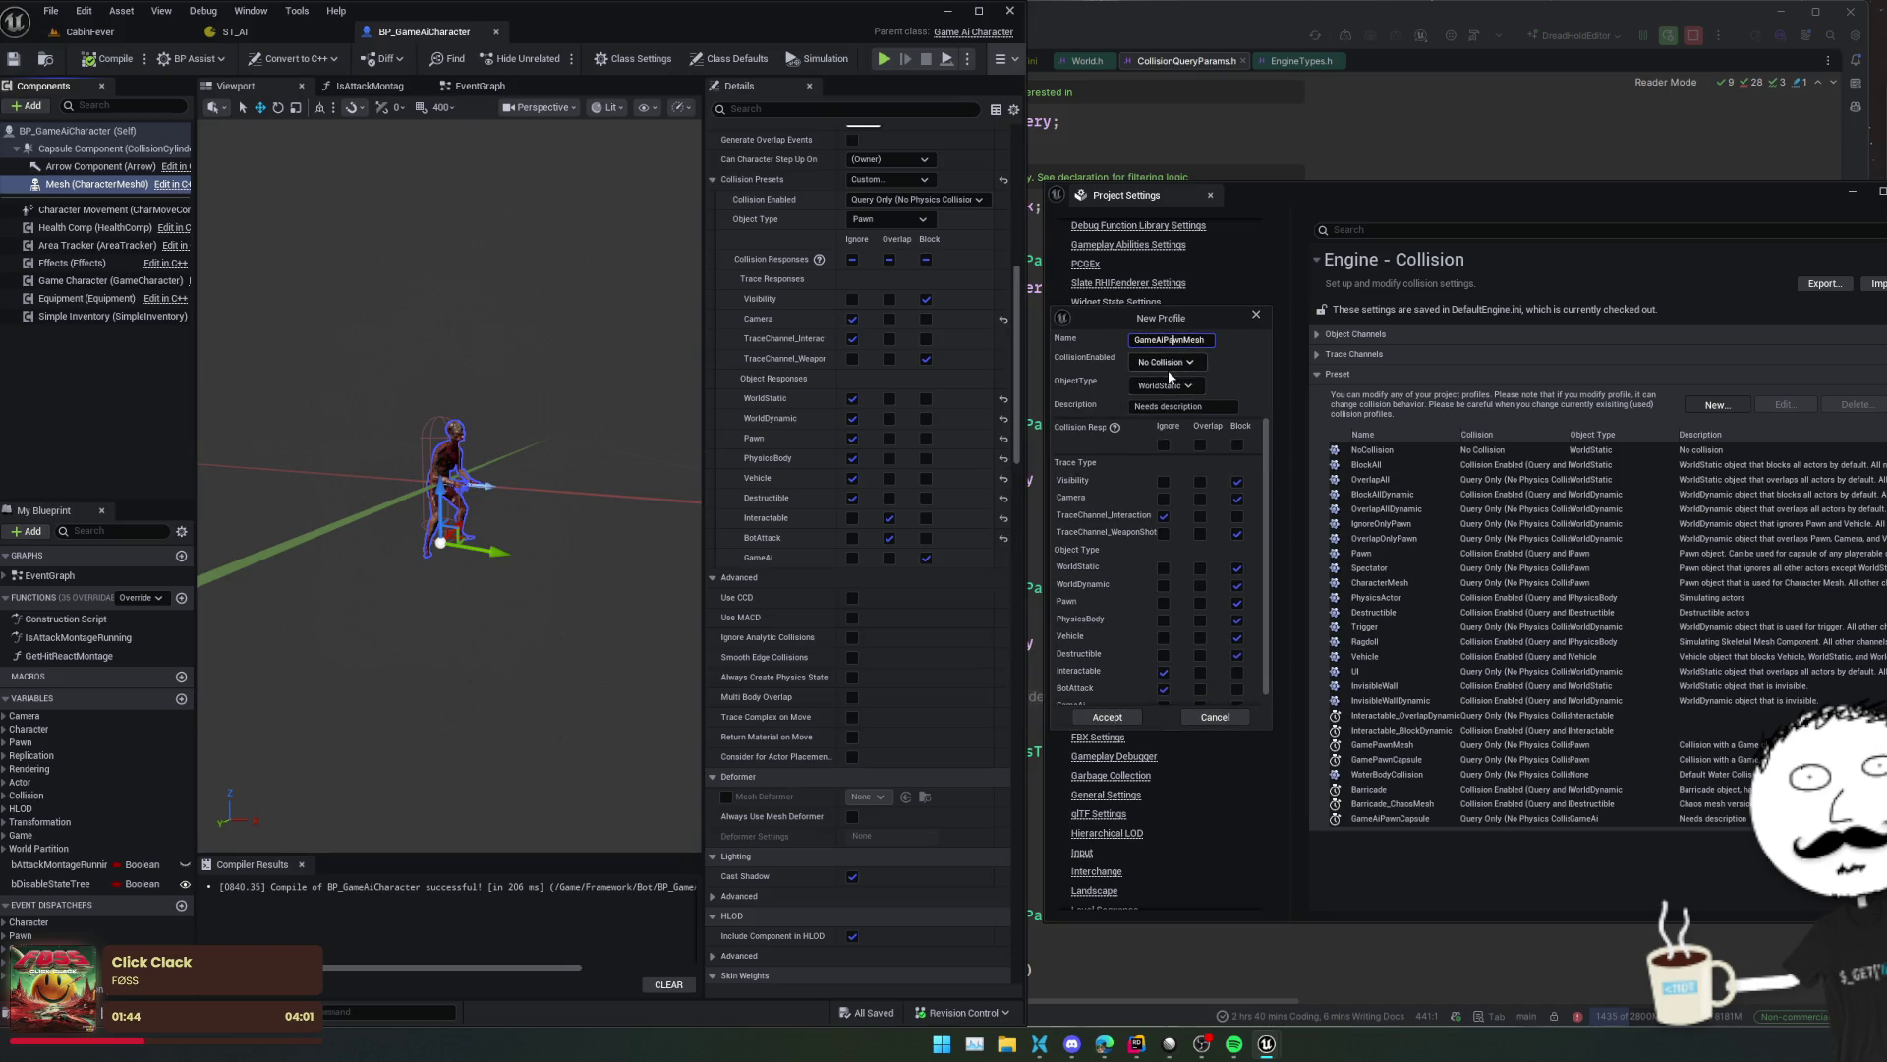
click(1165, 361)
click(1226, 392)
click(1183, 384)
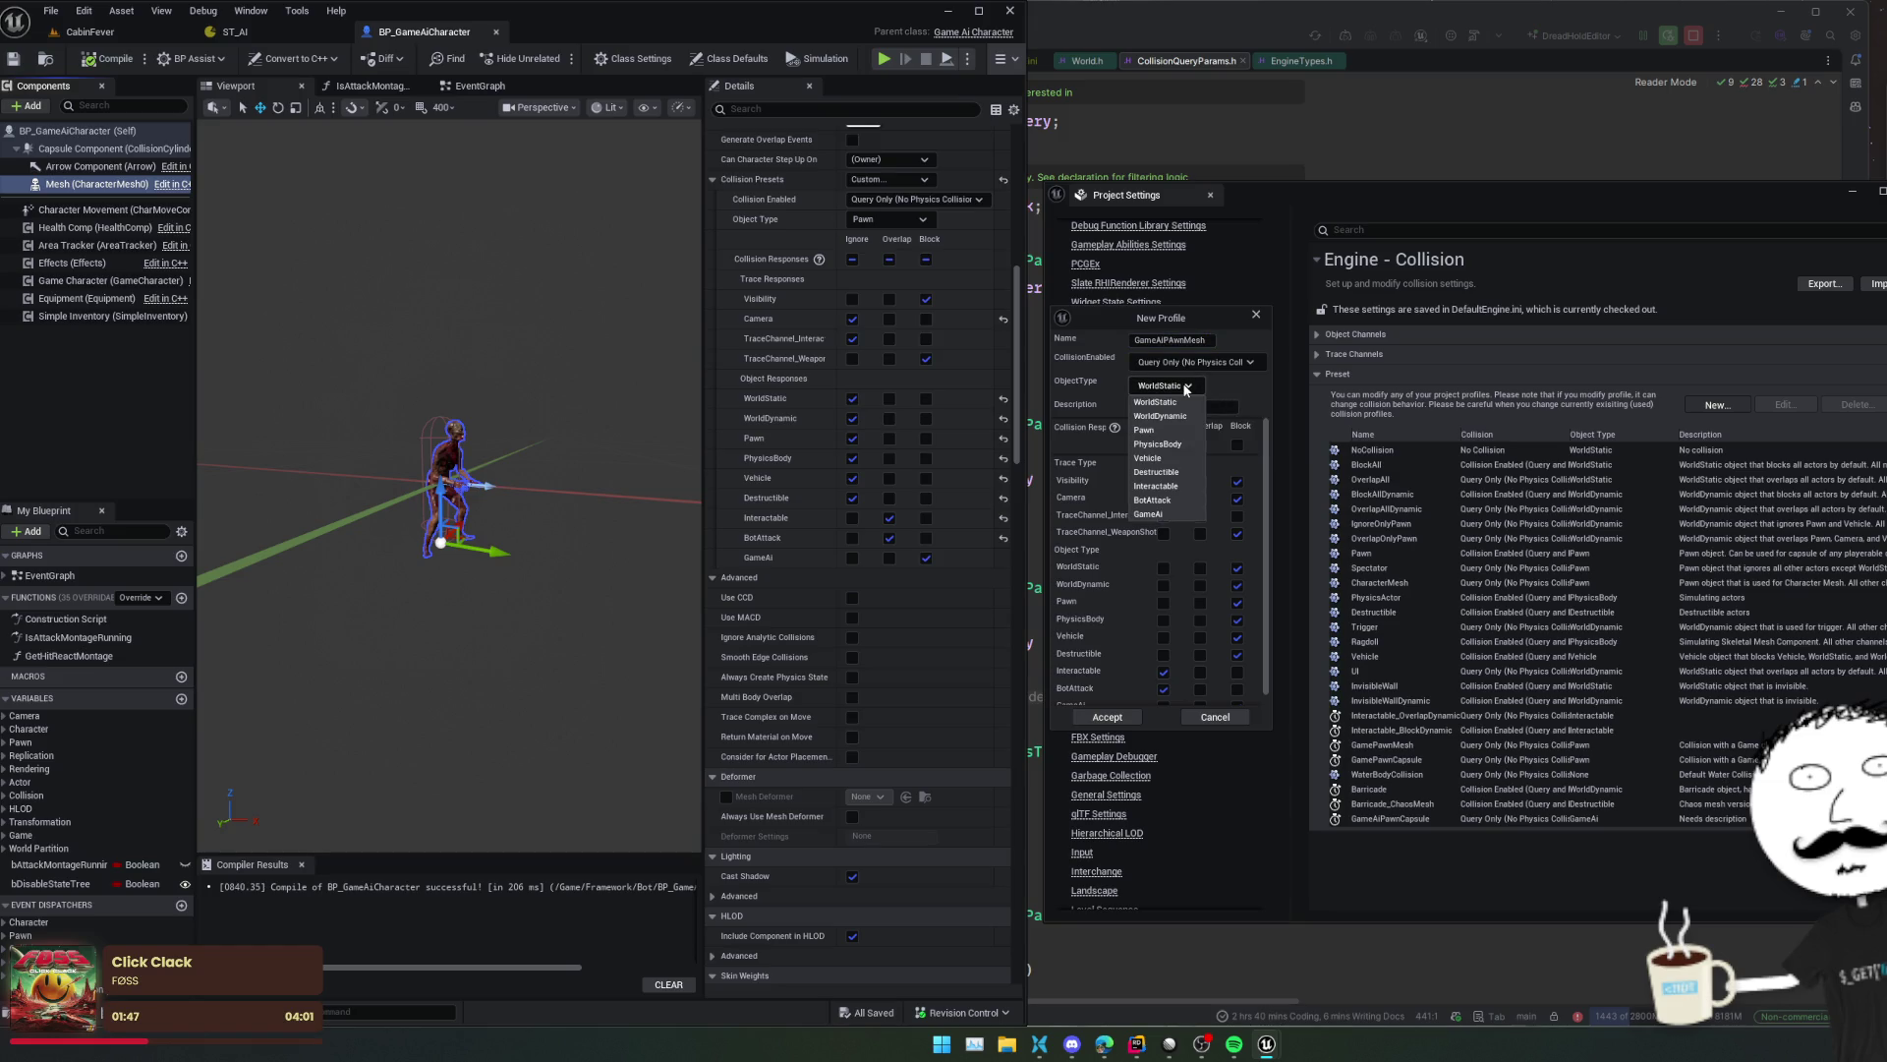
click(1169, 515)
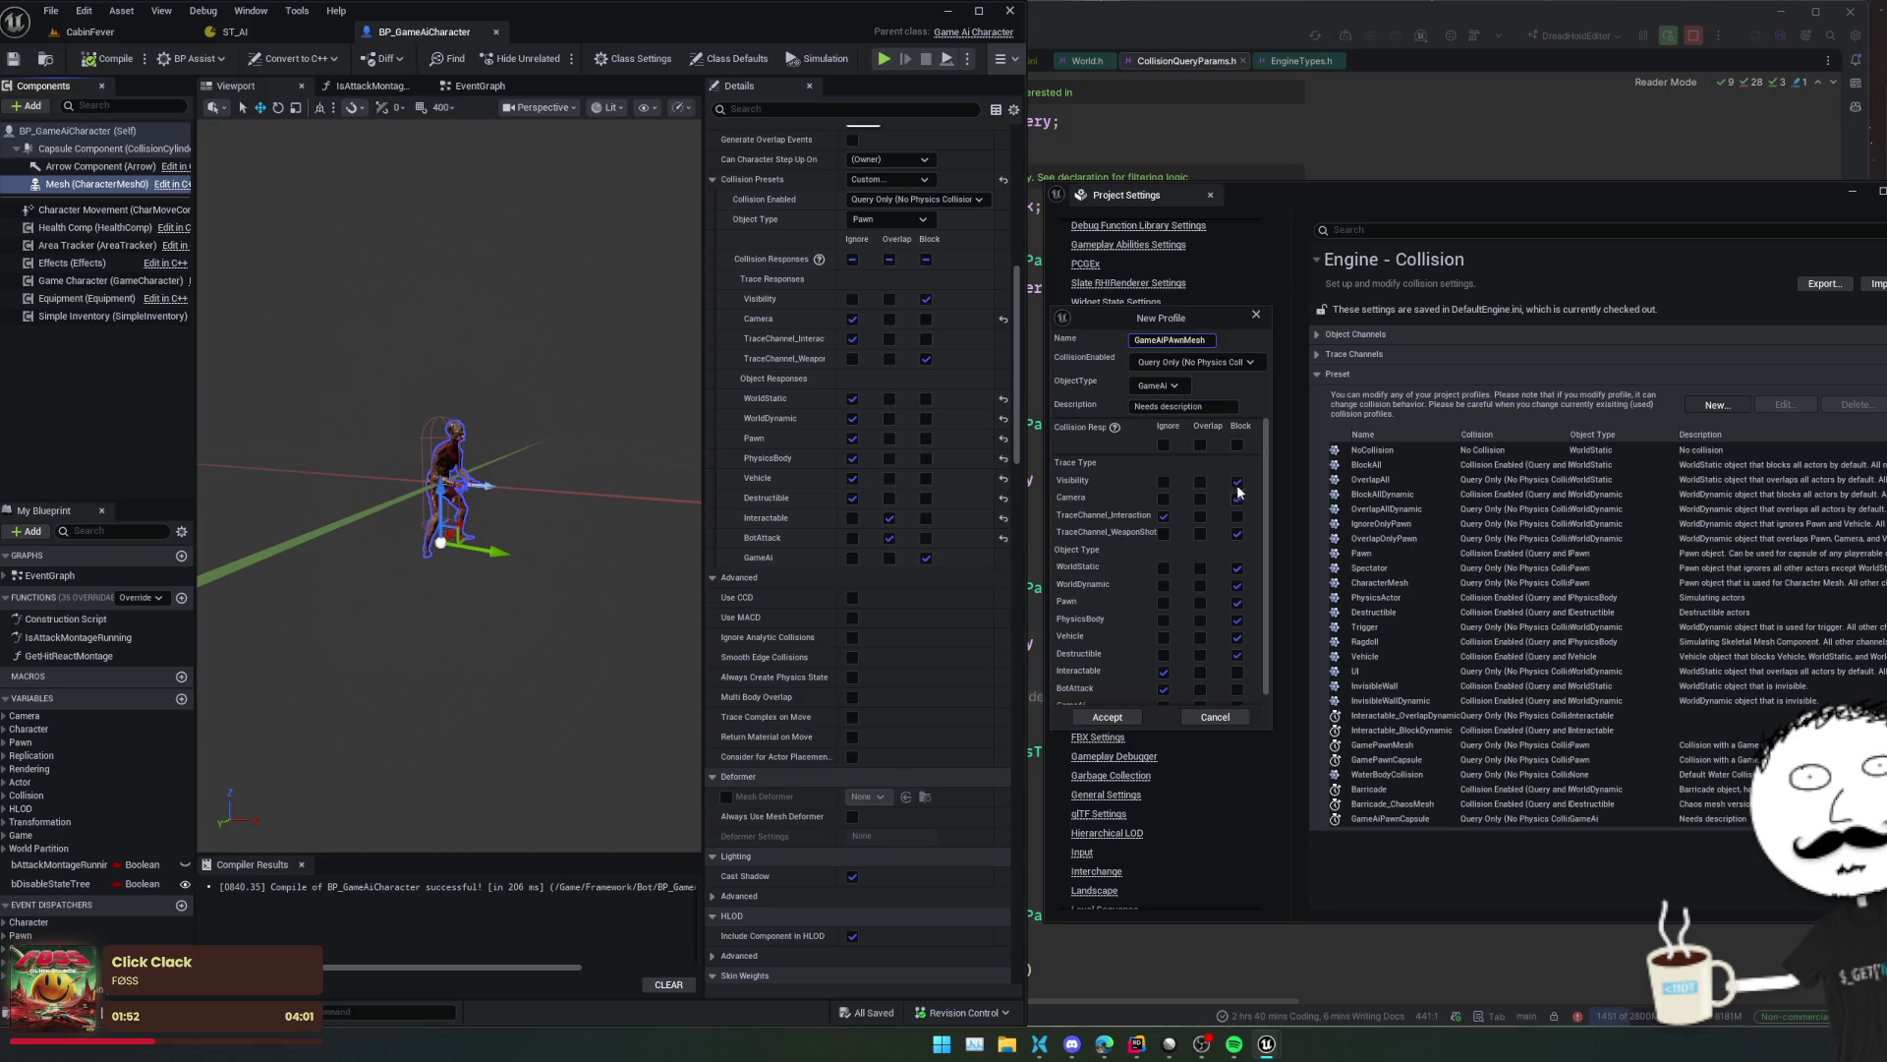
- Ignore Camera, WorldStatic, WorldDynamic, Pawn, PhysicsBody, Vehicle, Destructible and GameAi; overlap Interactable; accept
click(1164, 498)
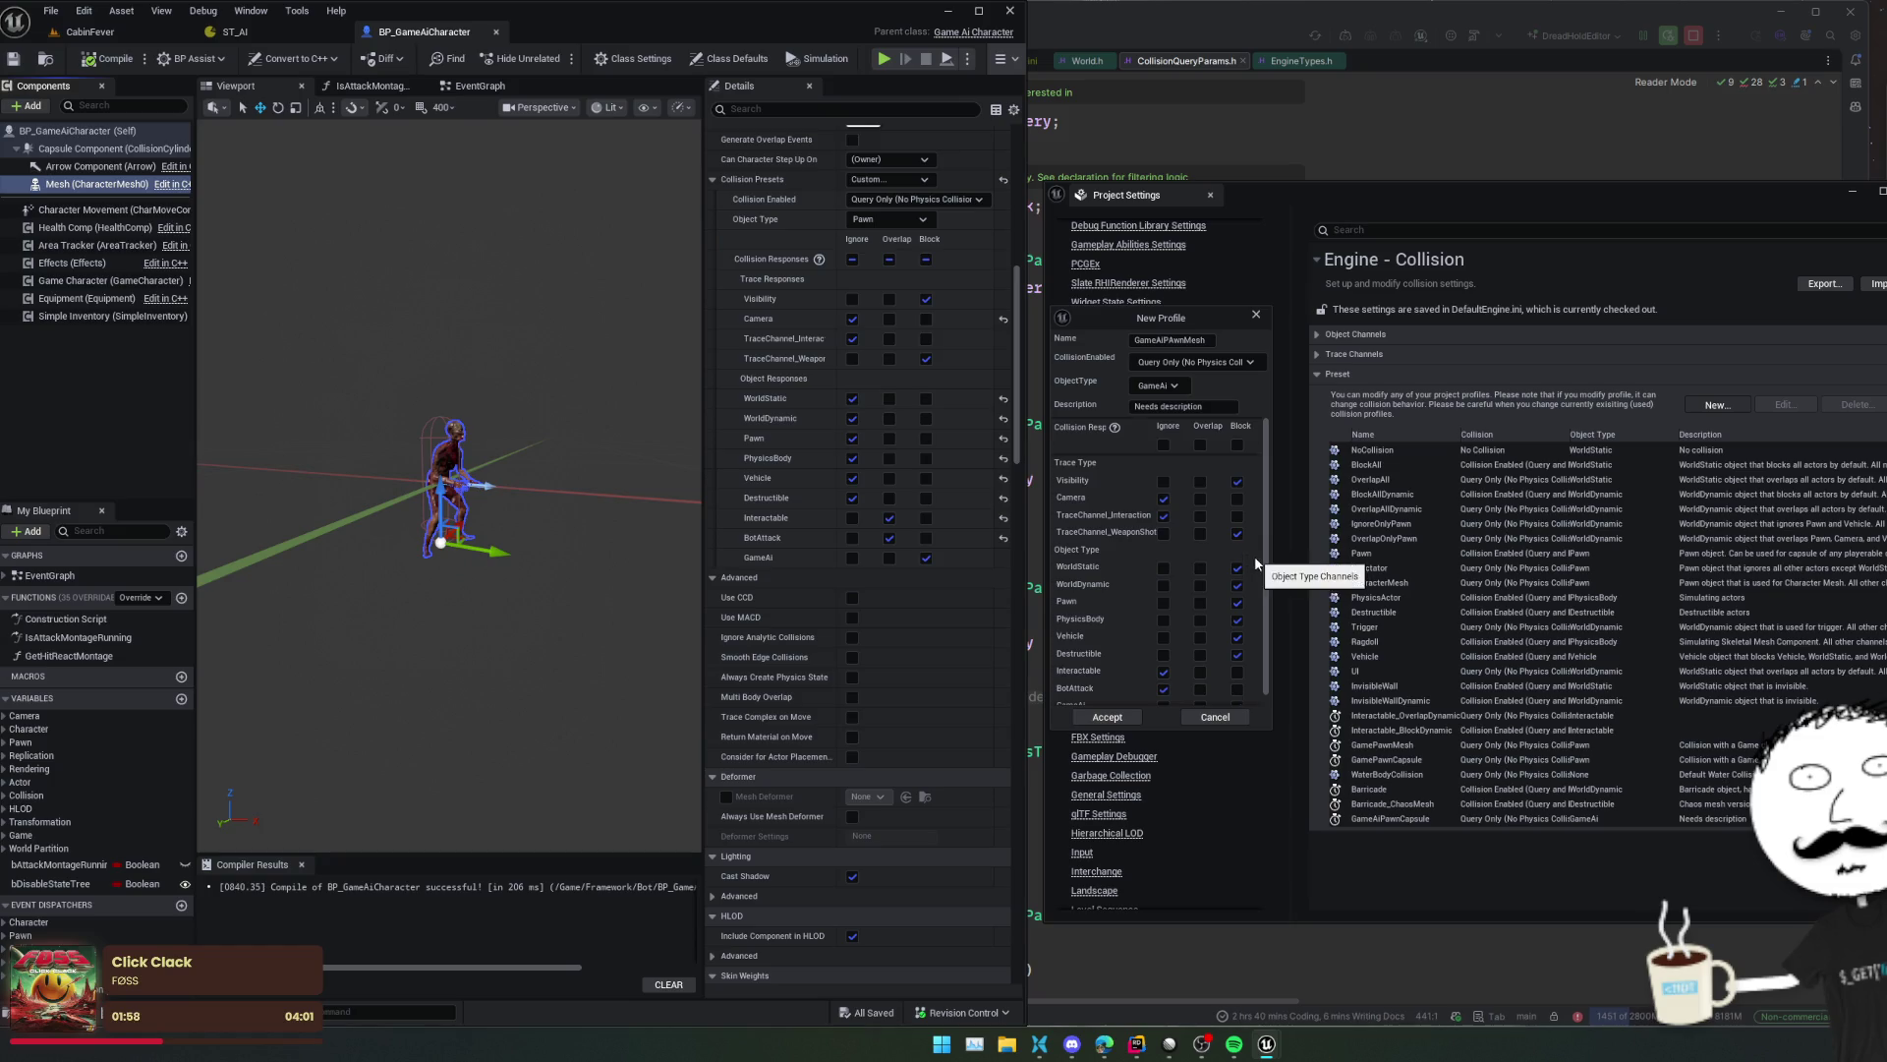
scroll(1238, 536, down, 1)
click(1164, 559)
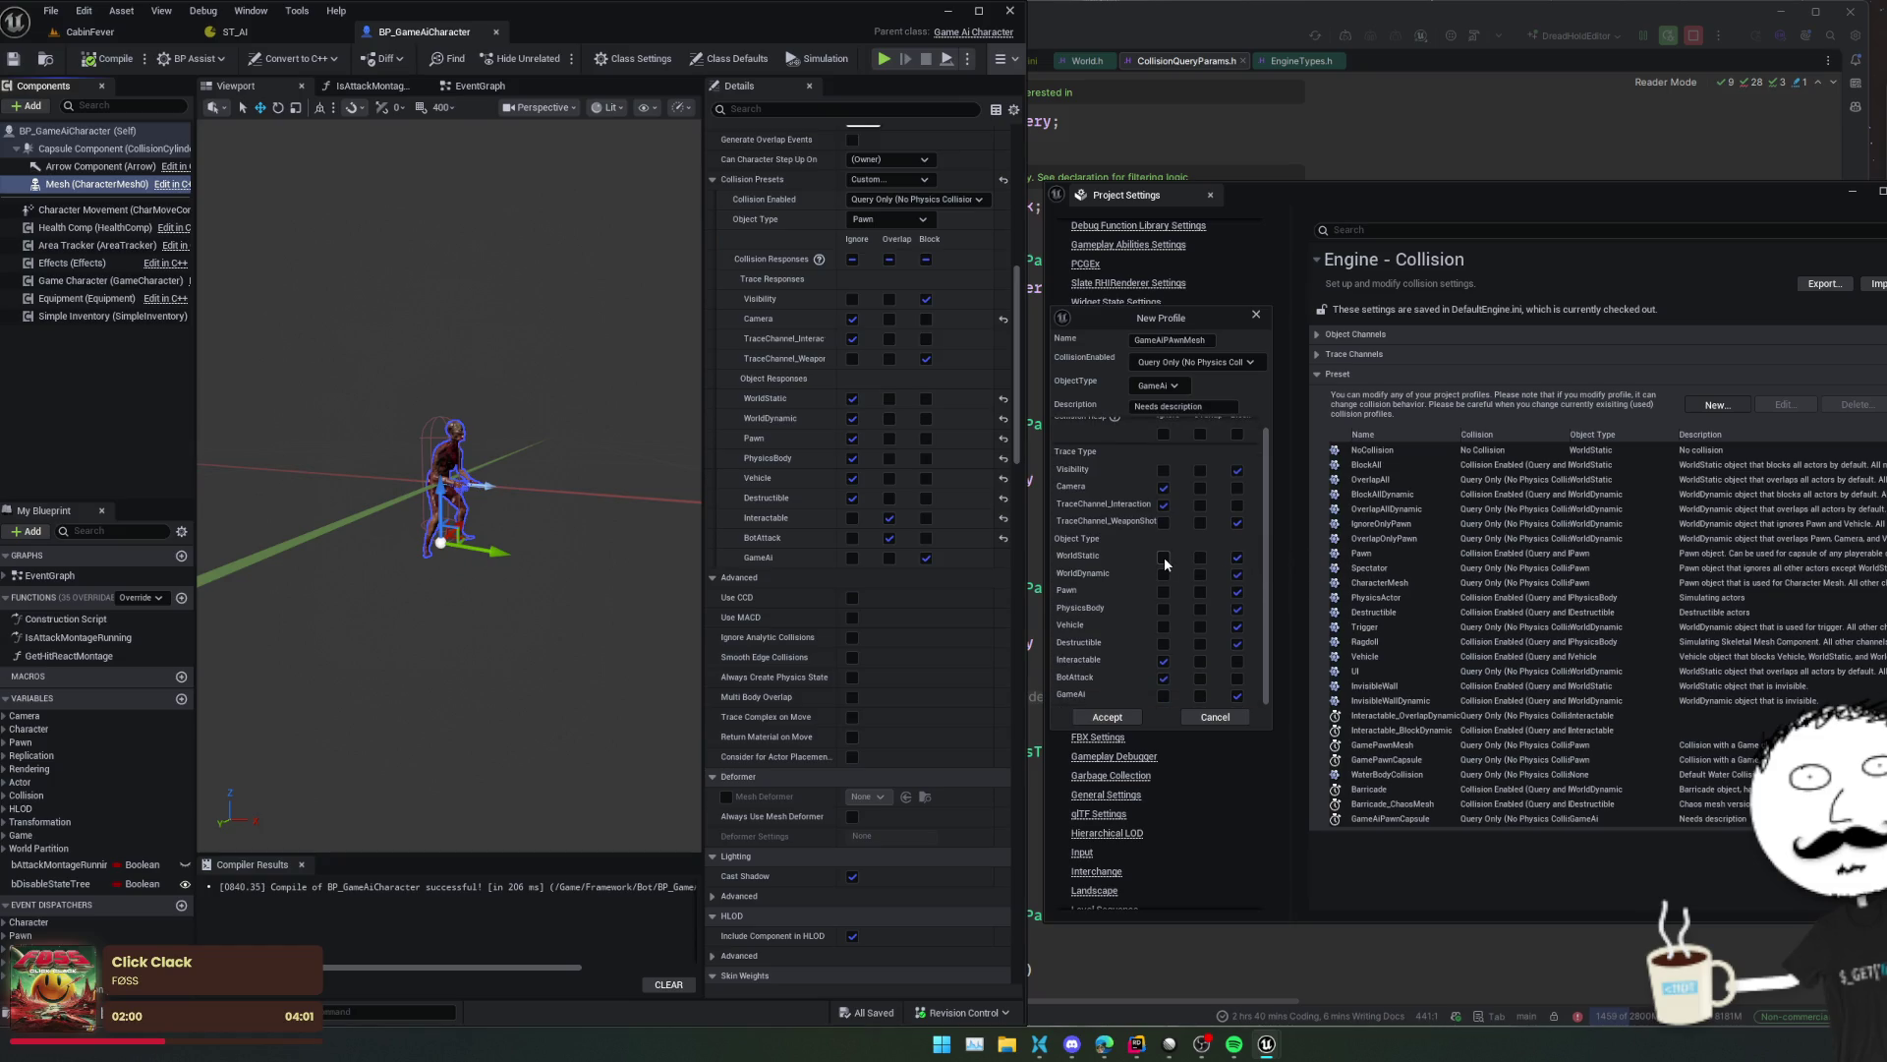
click(1164, 574)
click(1164, 592)
click(1163, 608)
click(1164, 626)
click(1164, 643)
click(1200, 660)
click(1165, 696)
click(1123, 719)
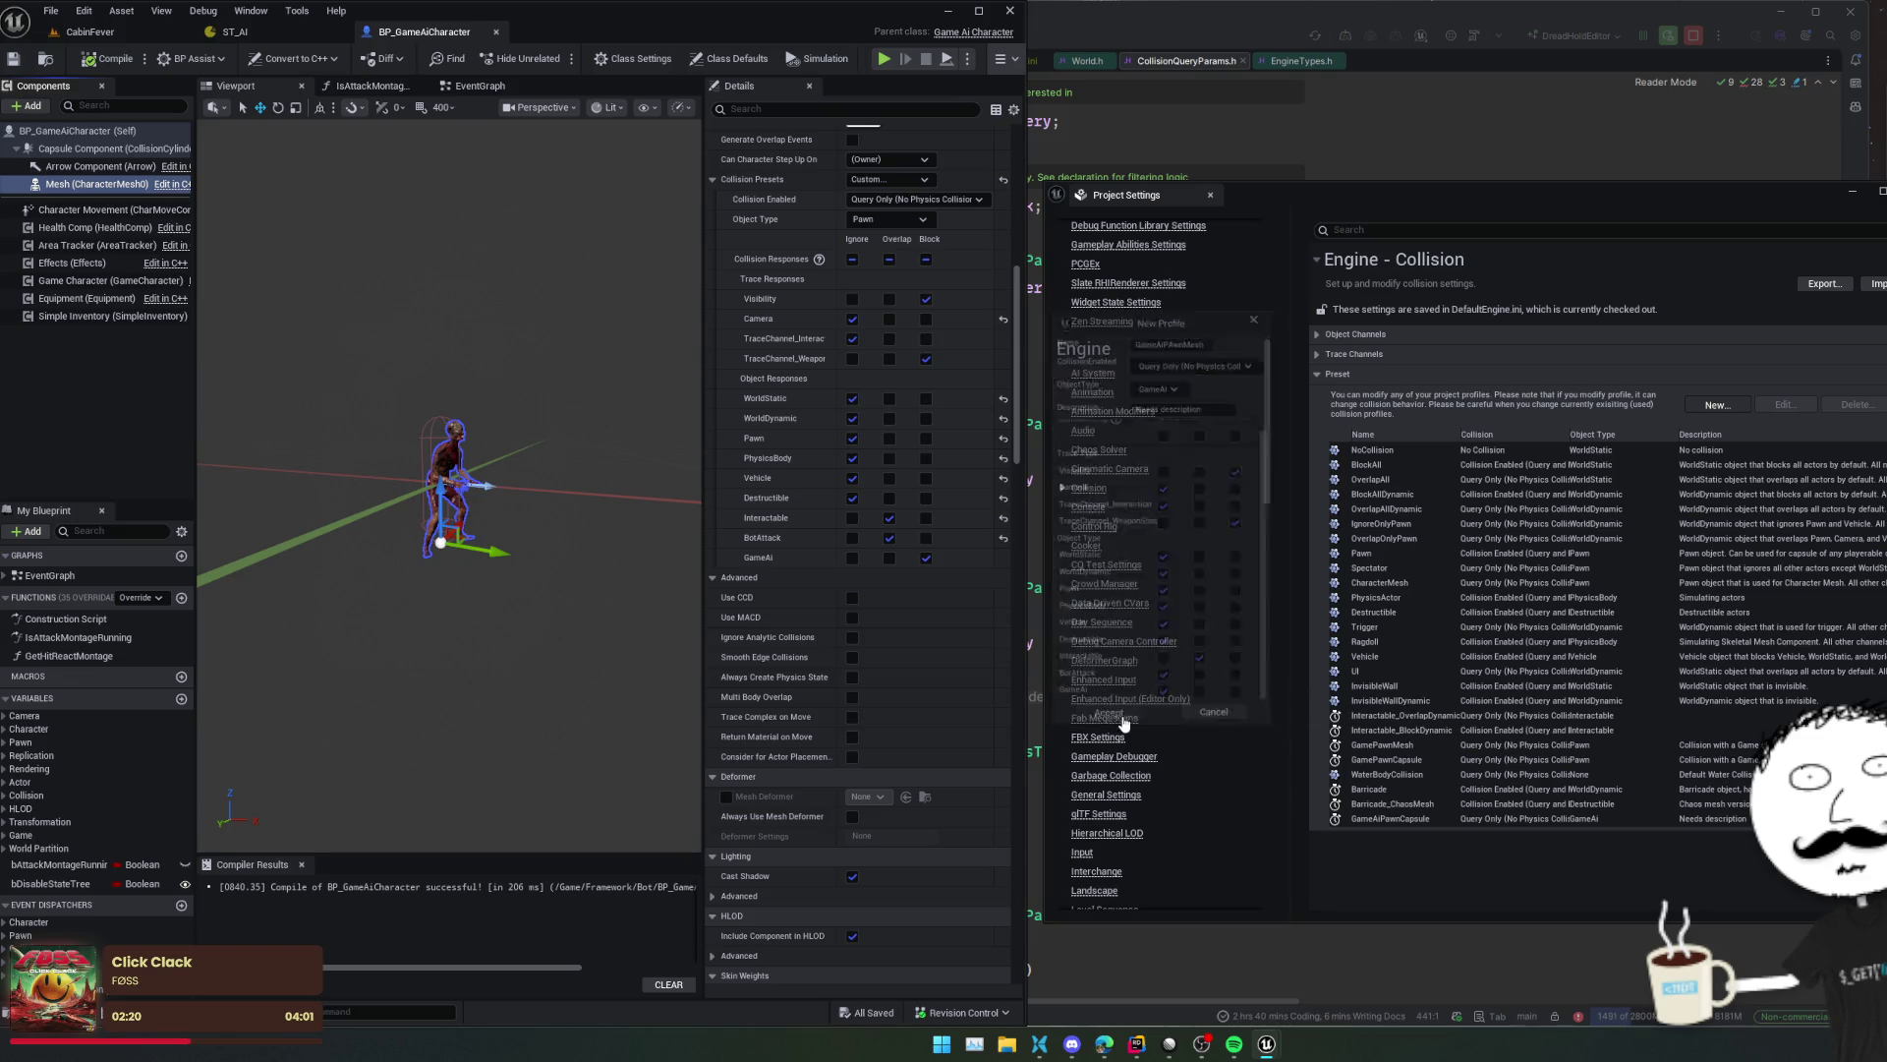
scroll(816, 439, up, 1)
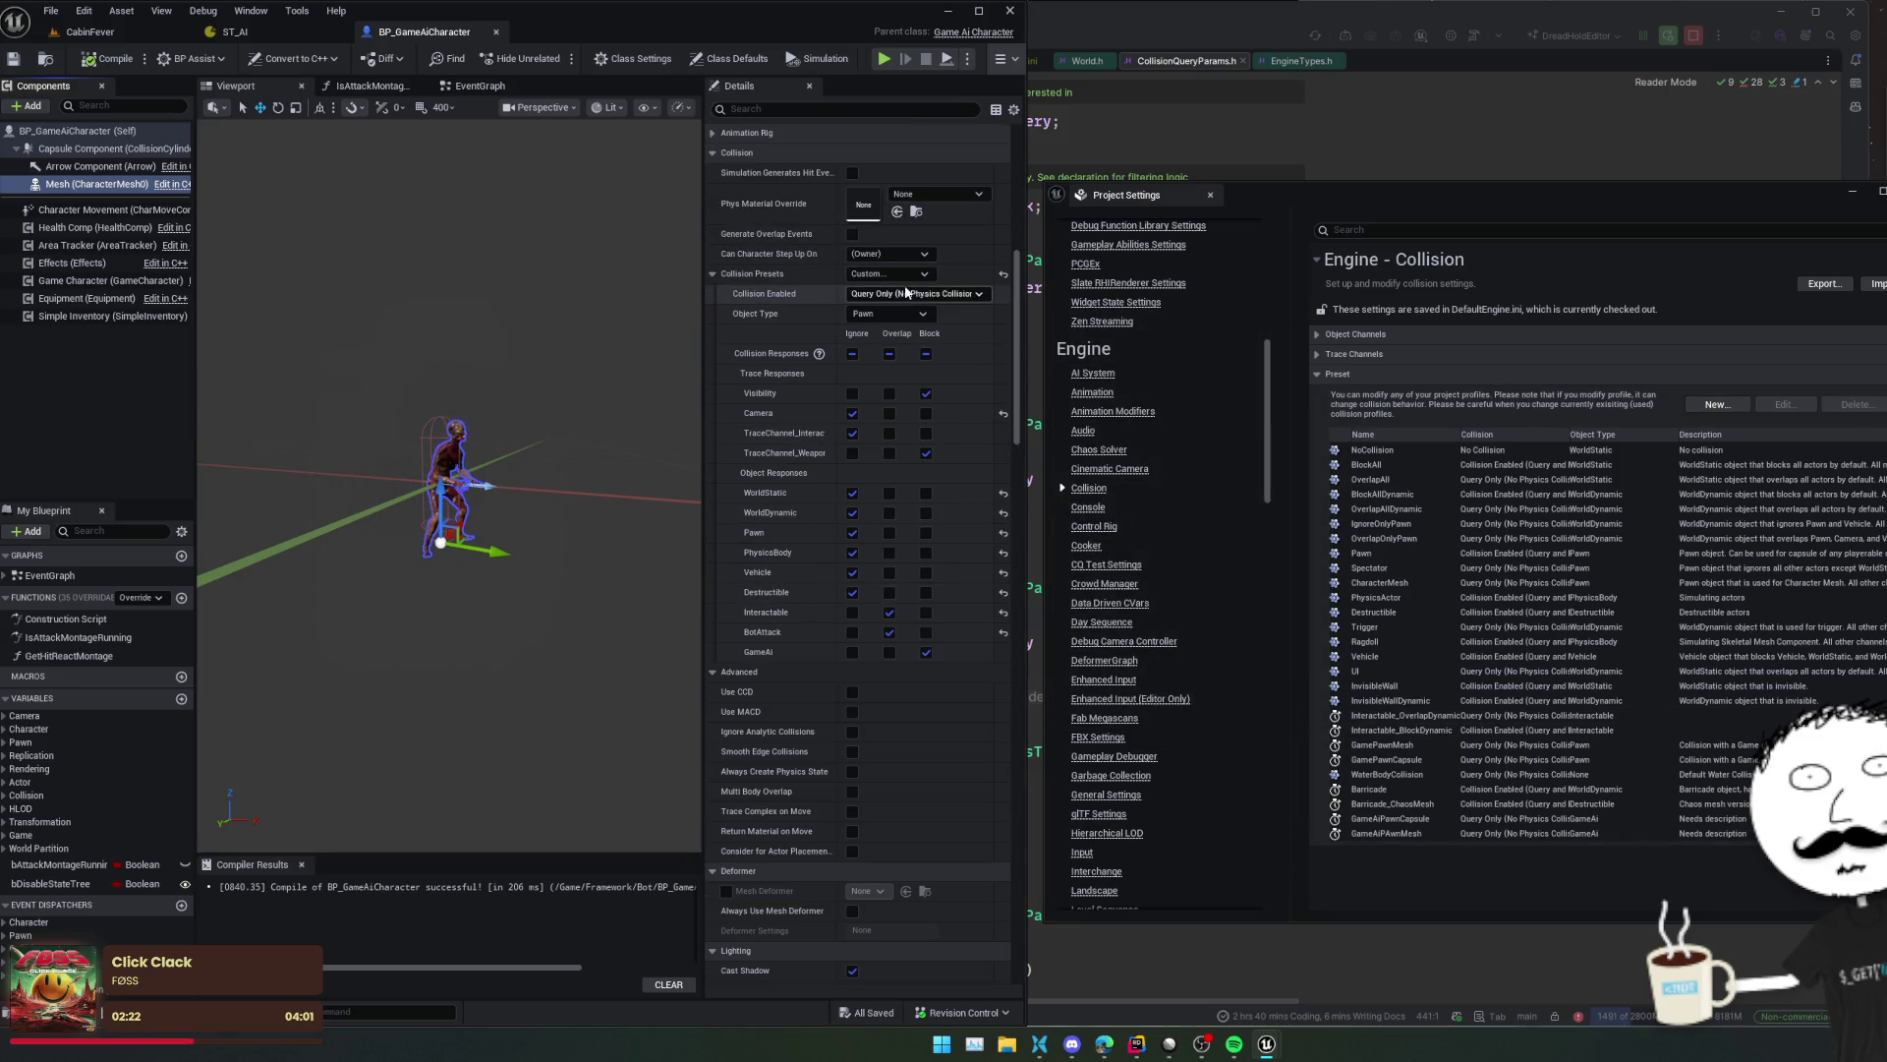
- Reopen BP_GameAiCharacter and set the Capsule Component's collision preset to GameAiPawnCapsule
click(917, 273)
scroll(944, 551, down, 1)
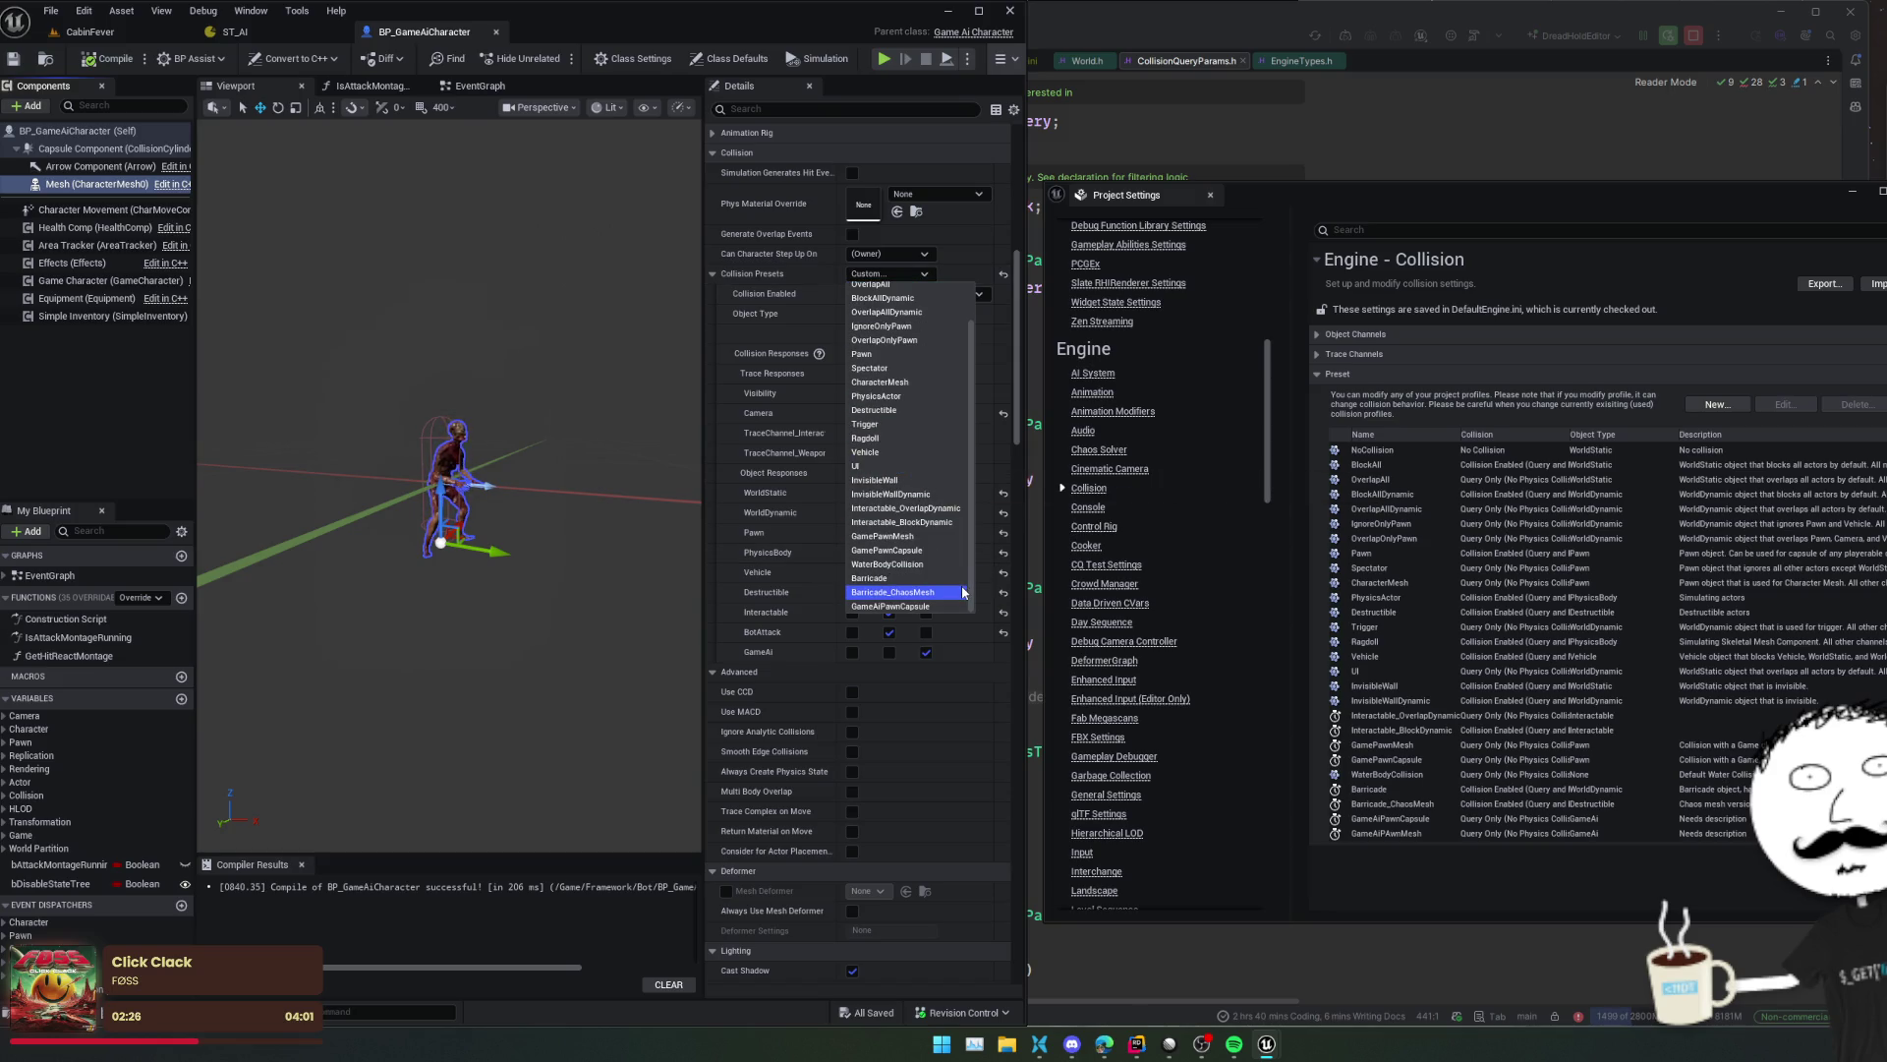
click(795, 281)
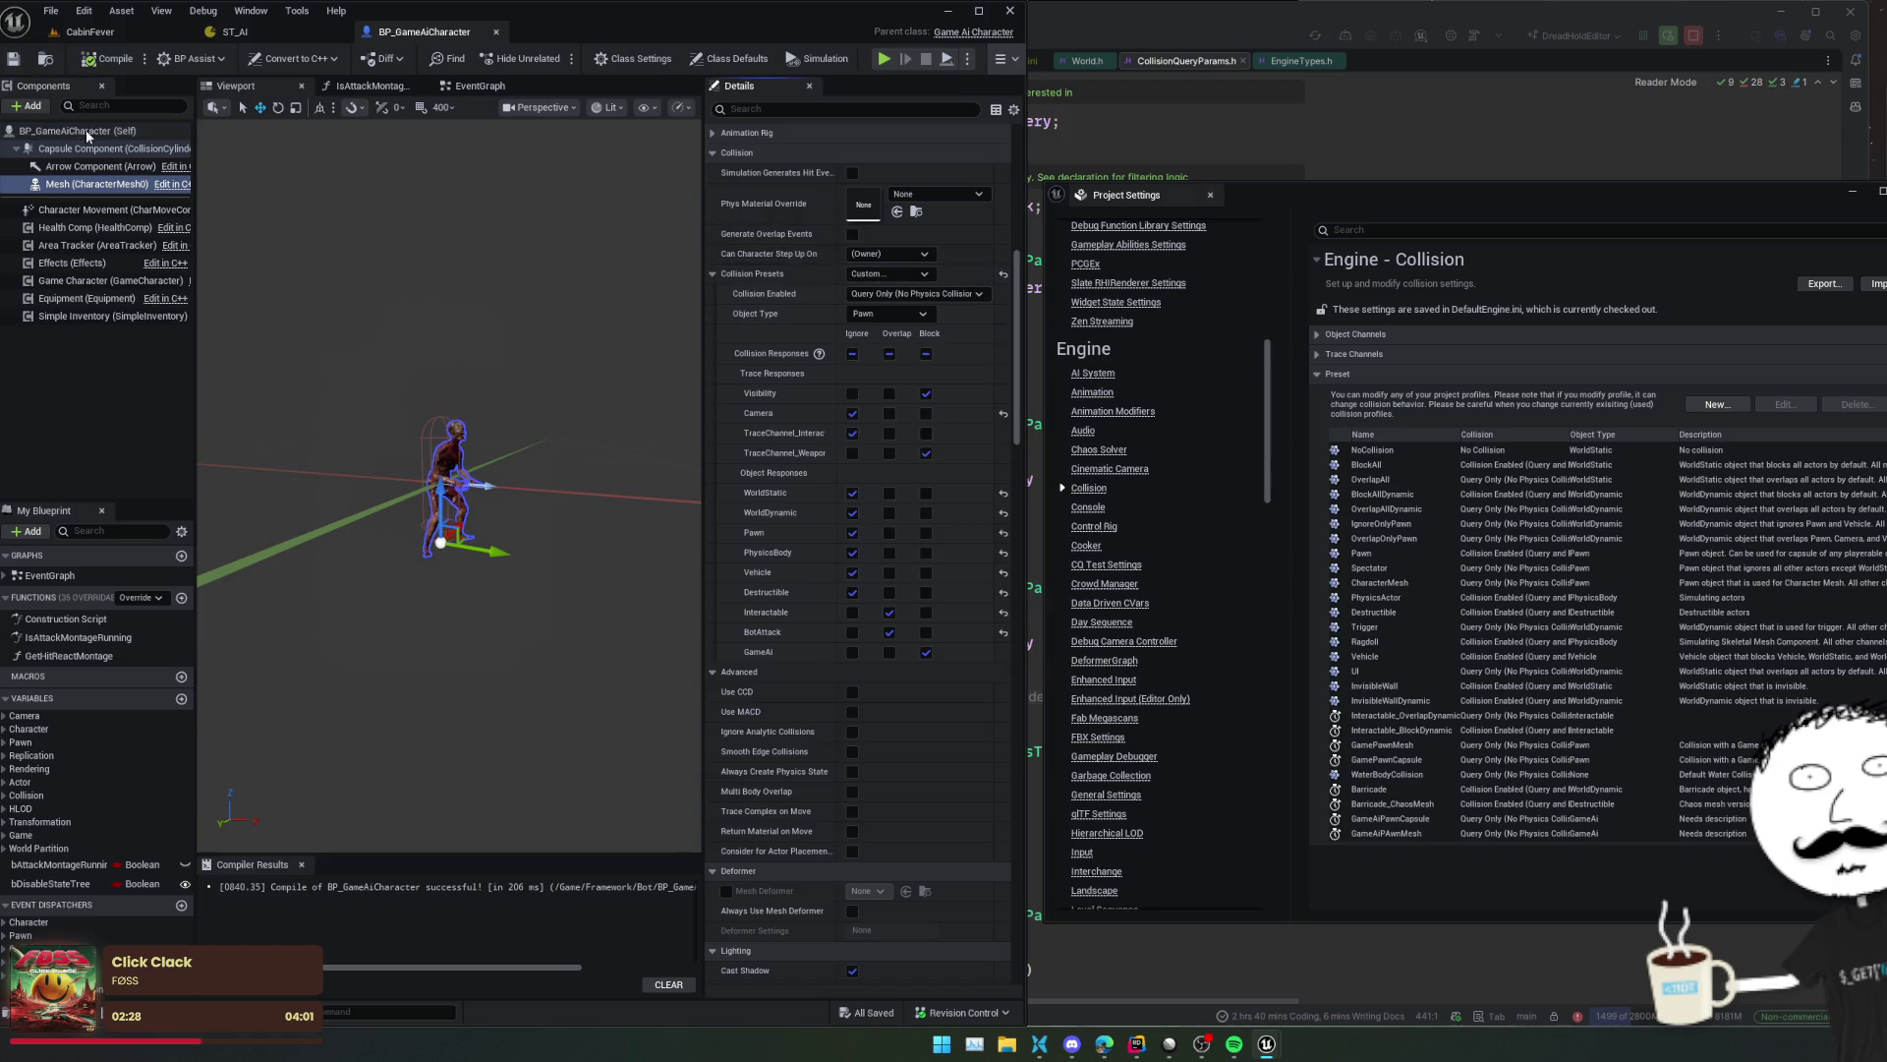
click(64, 64)
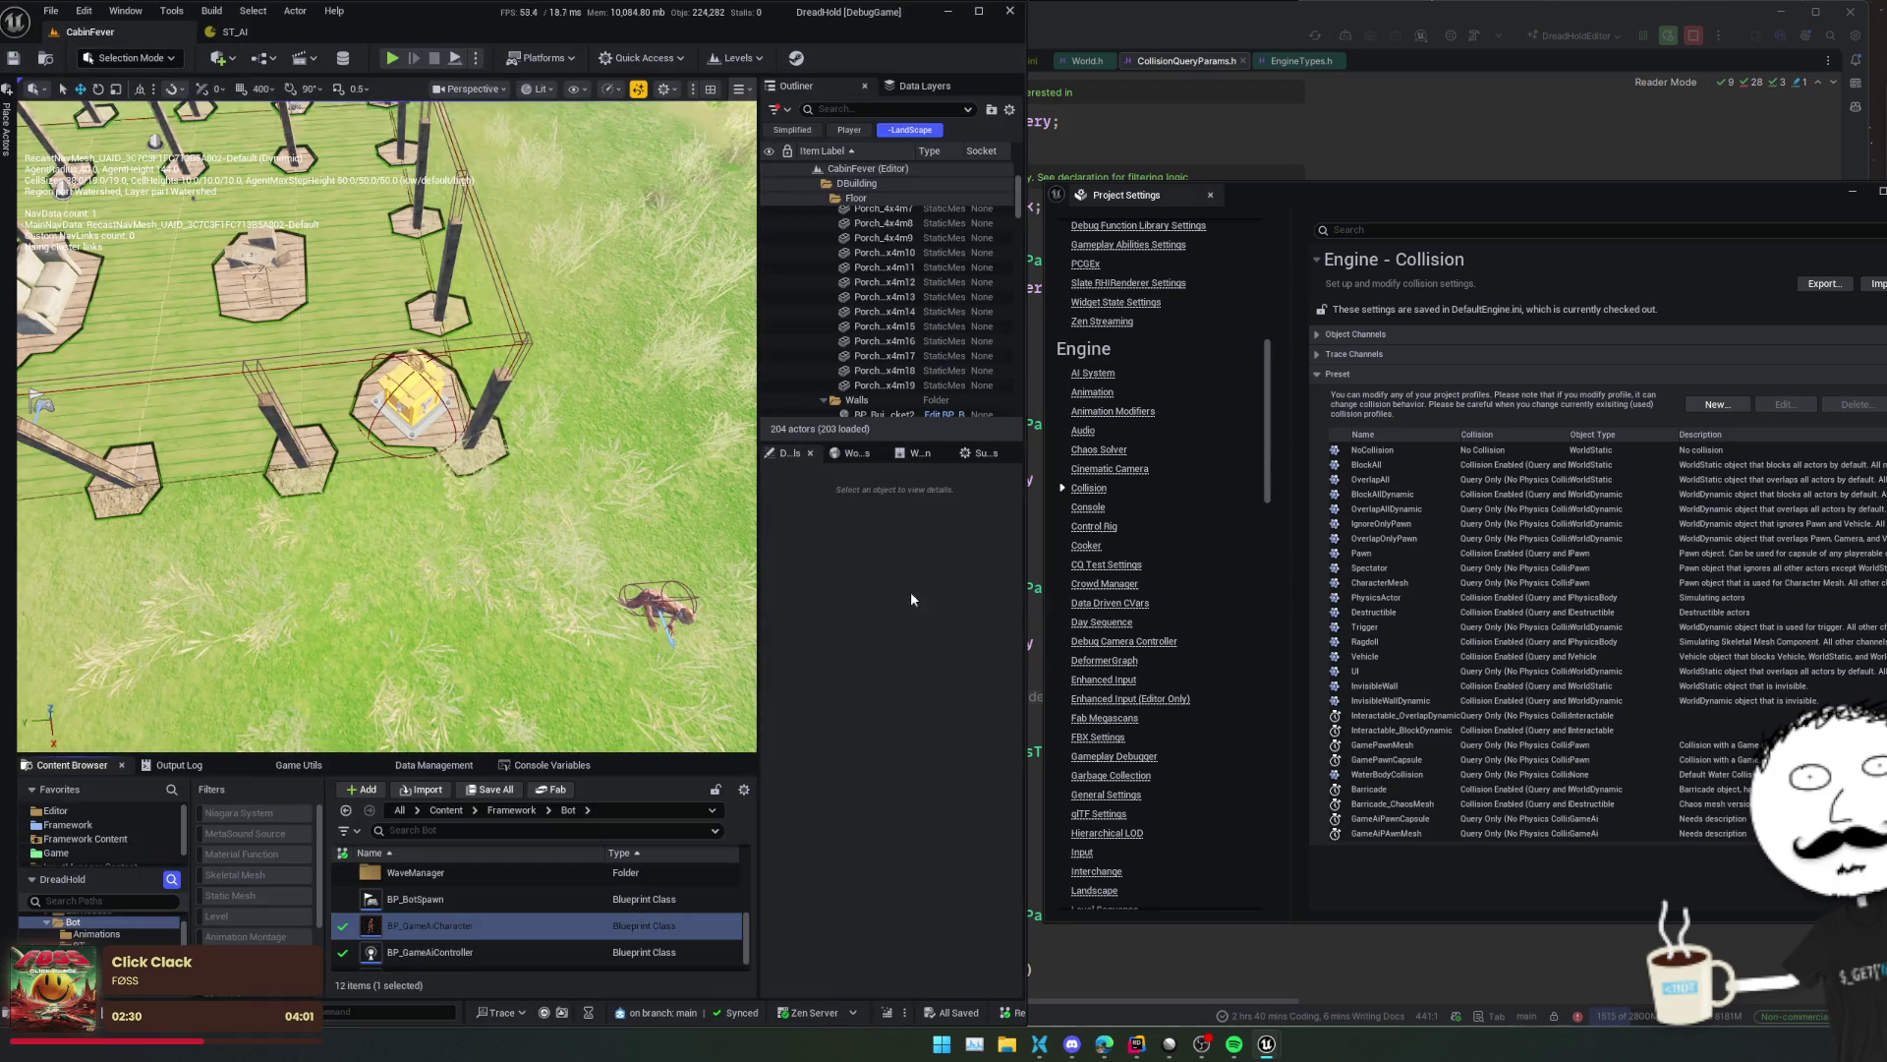
double_click(464, 924)
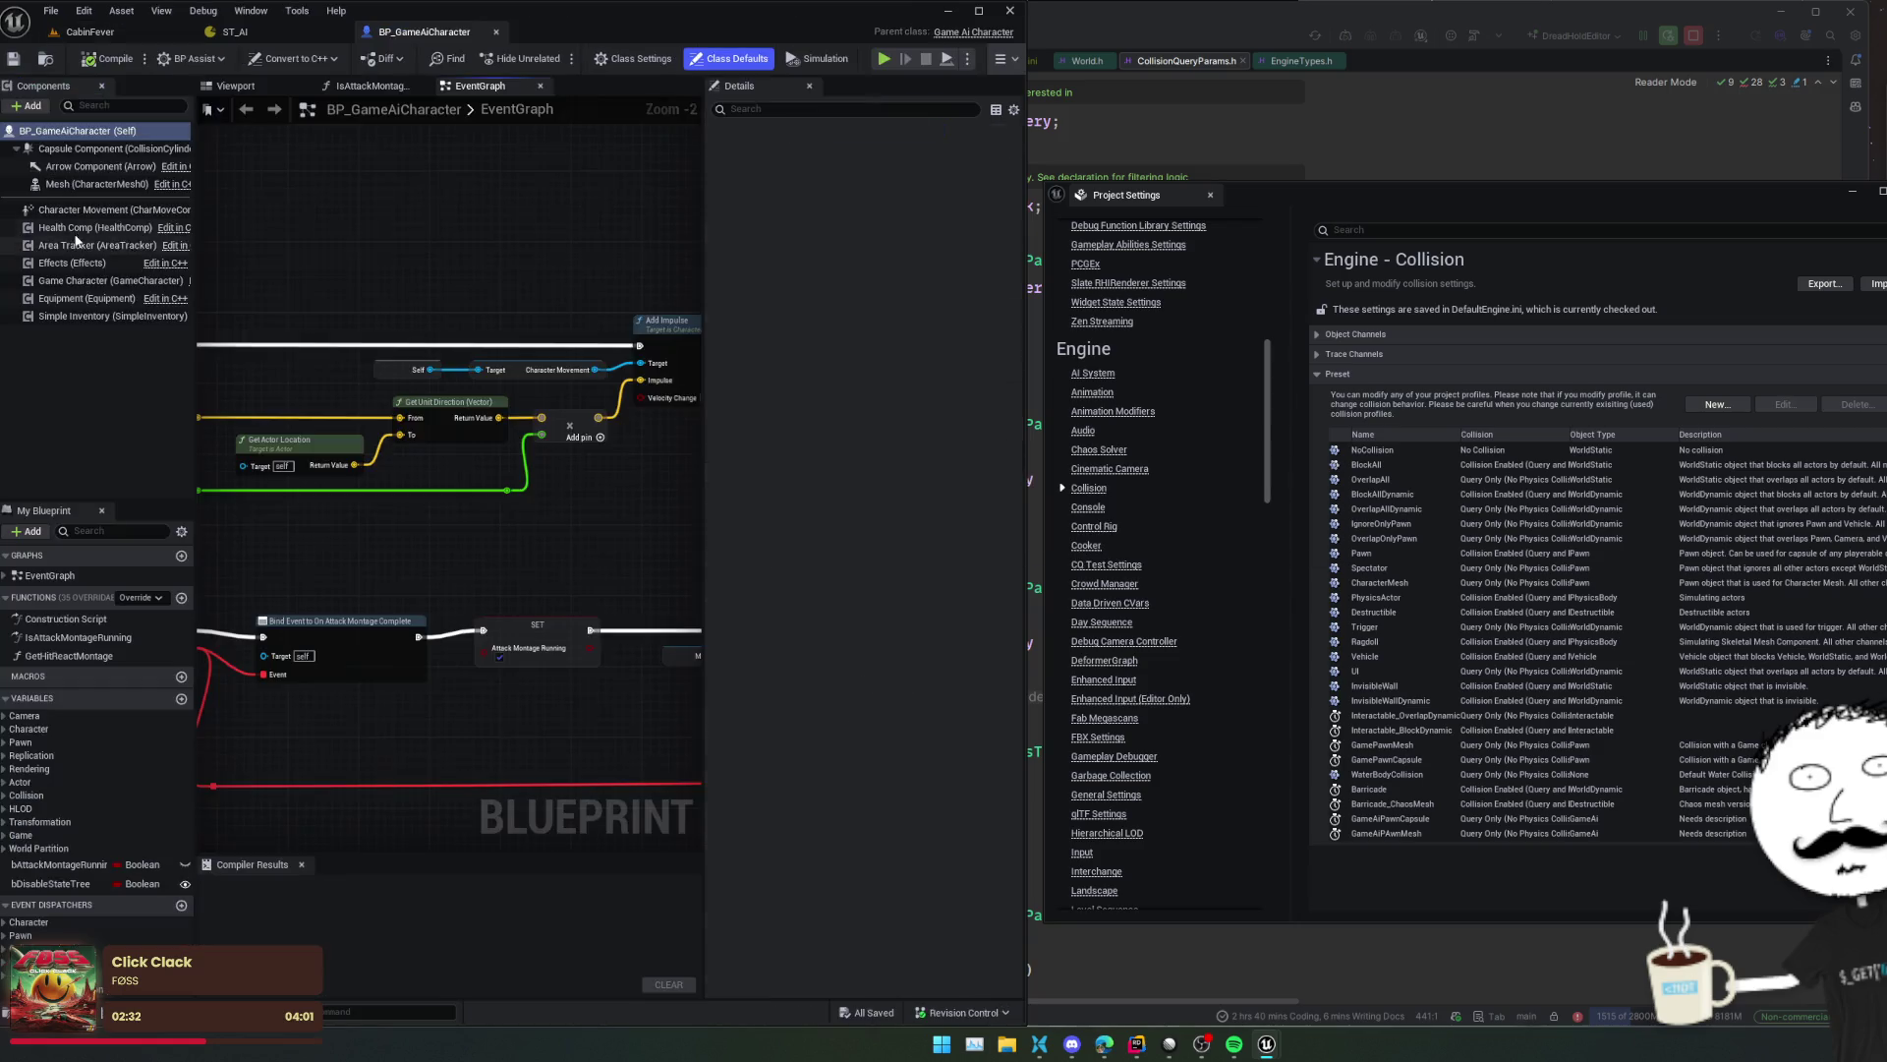
click(98, 149)
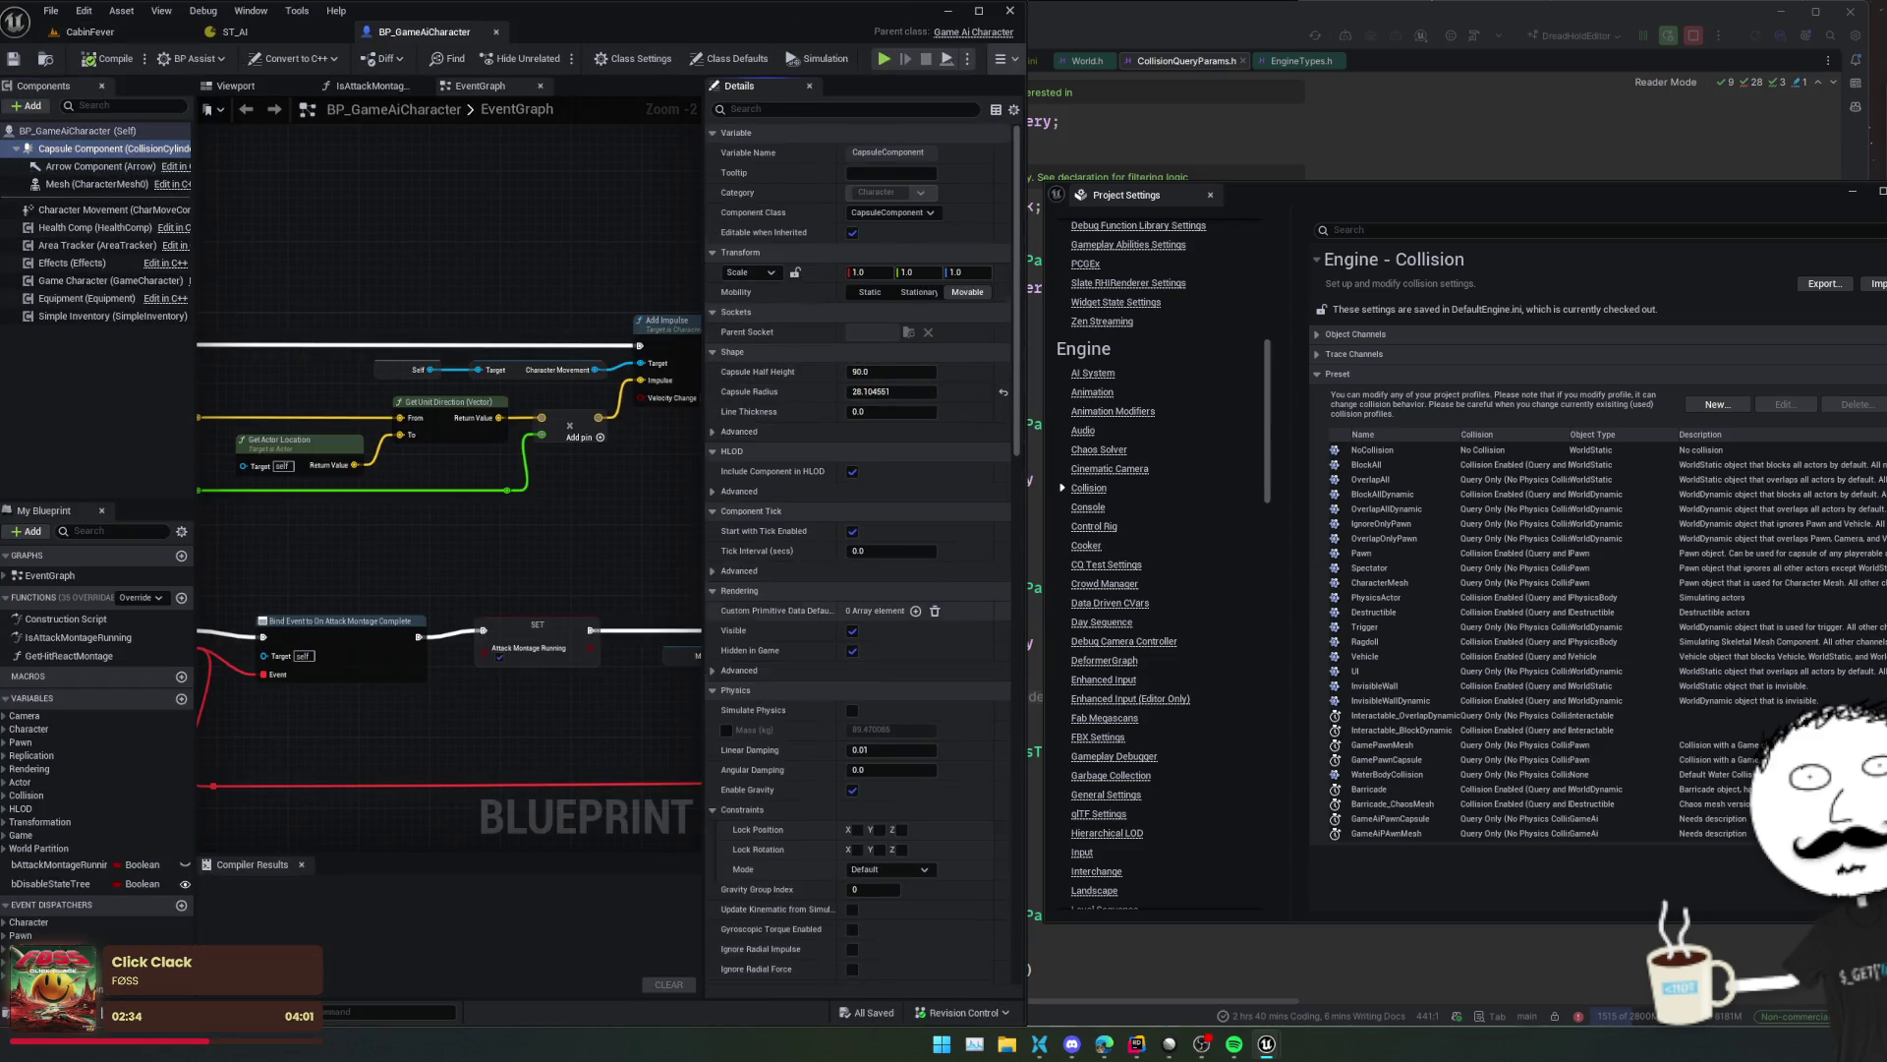
scroll(801, 547, down, 10)
scroll(802, 548, down, 5)
click(901, 457)
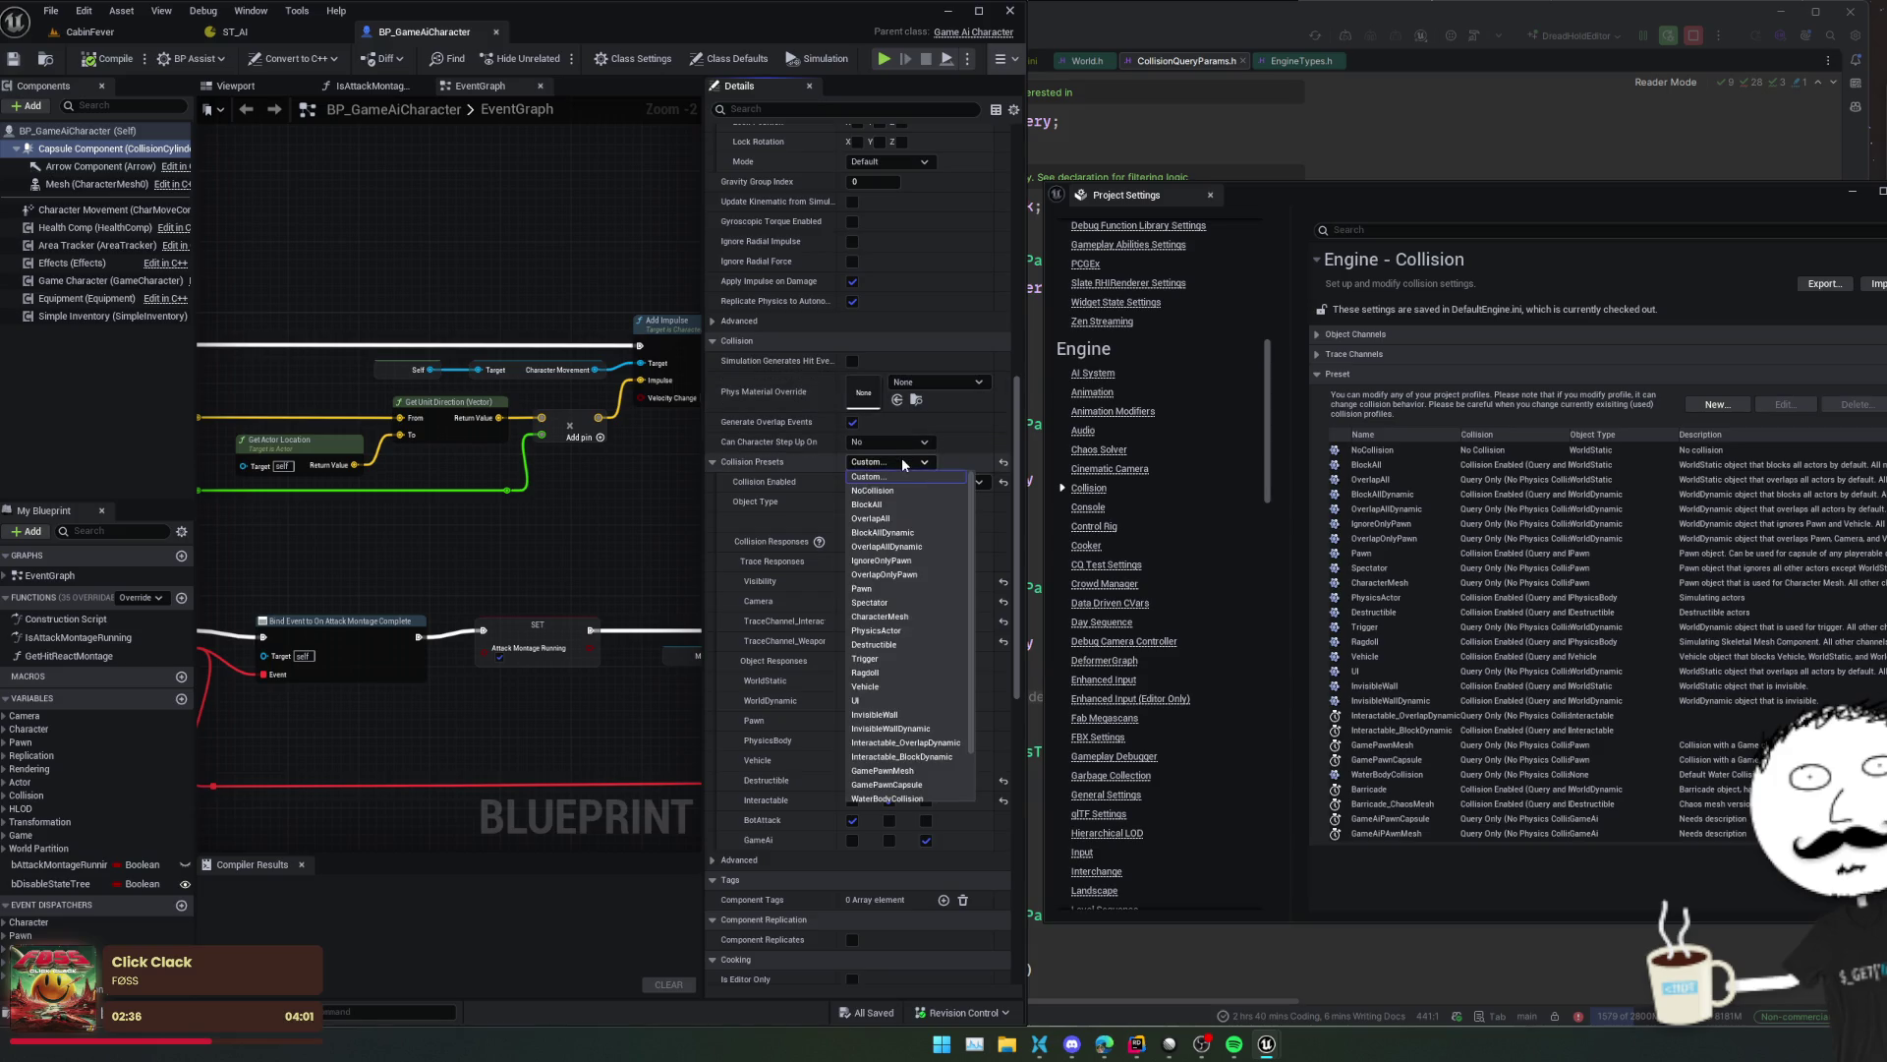
scroll(904, 766, down, 1)
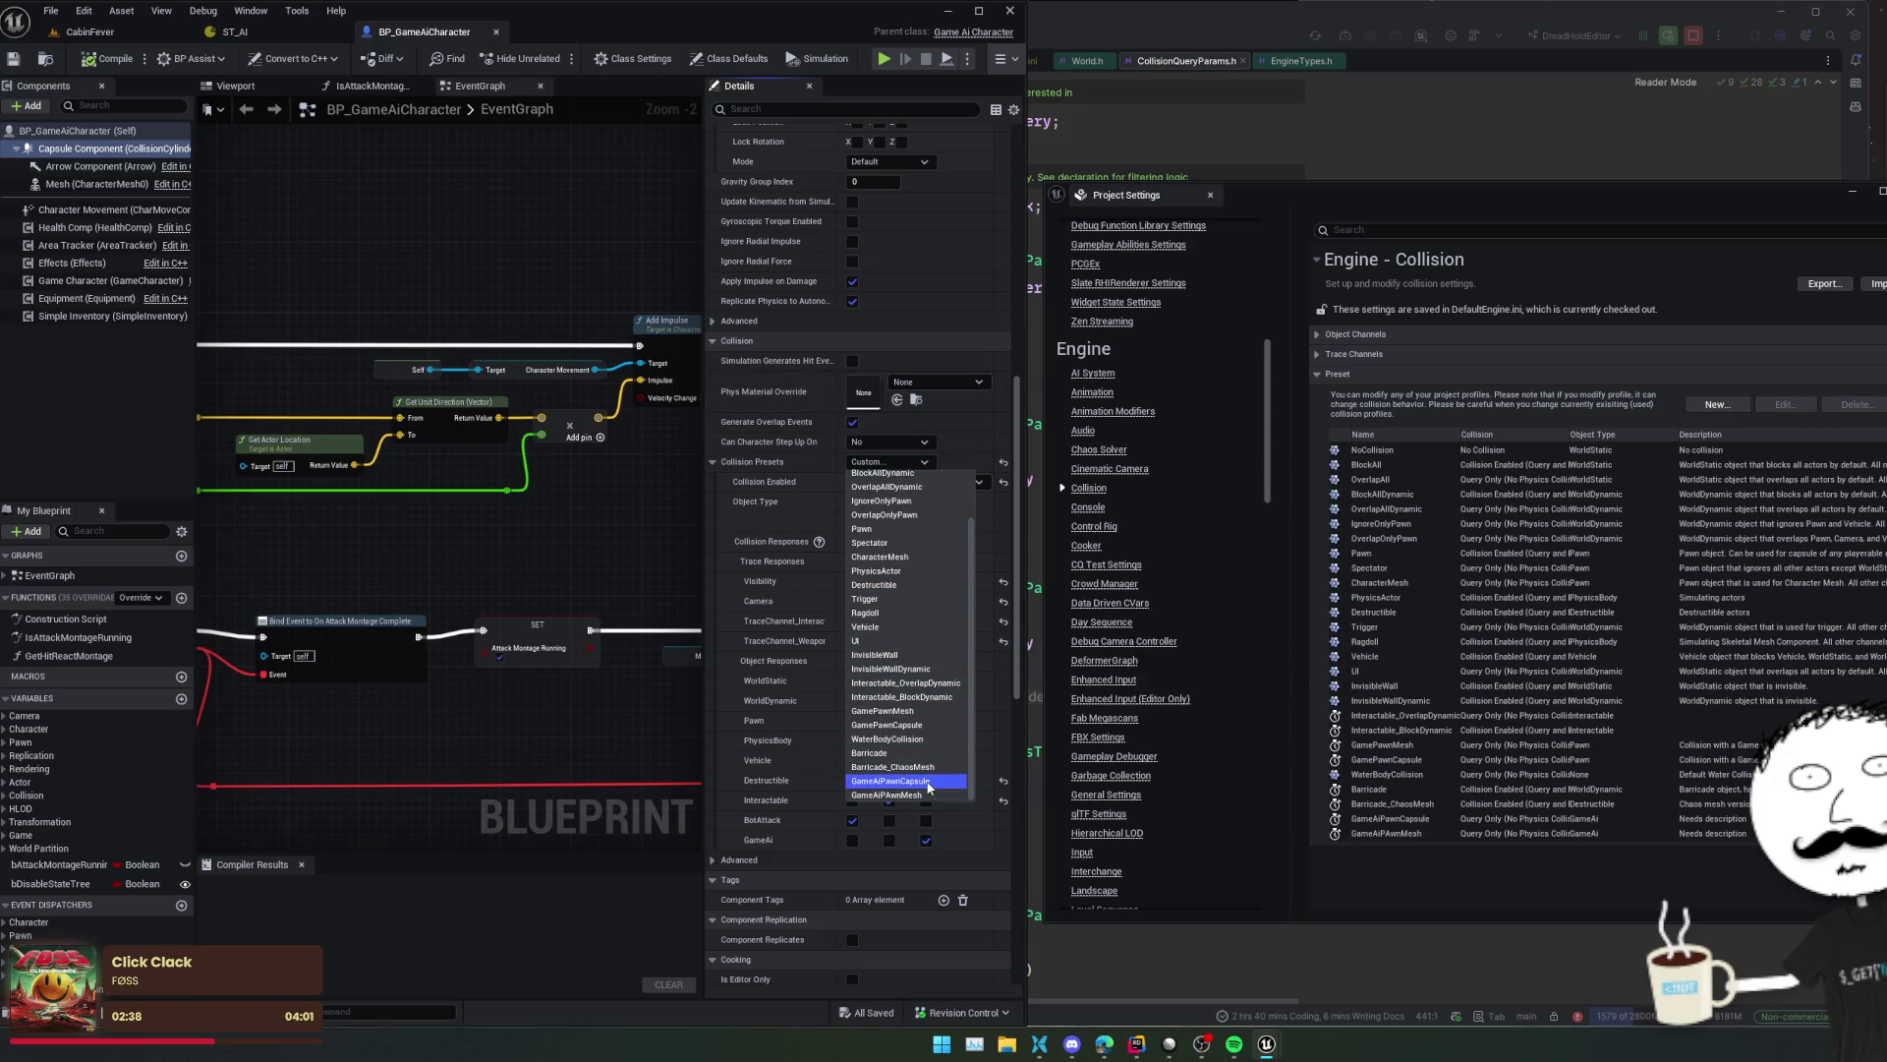
click(901, 779)
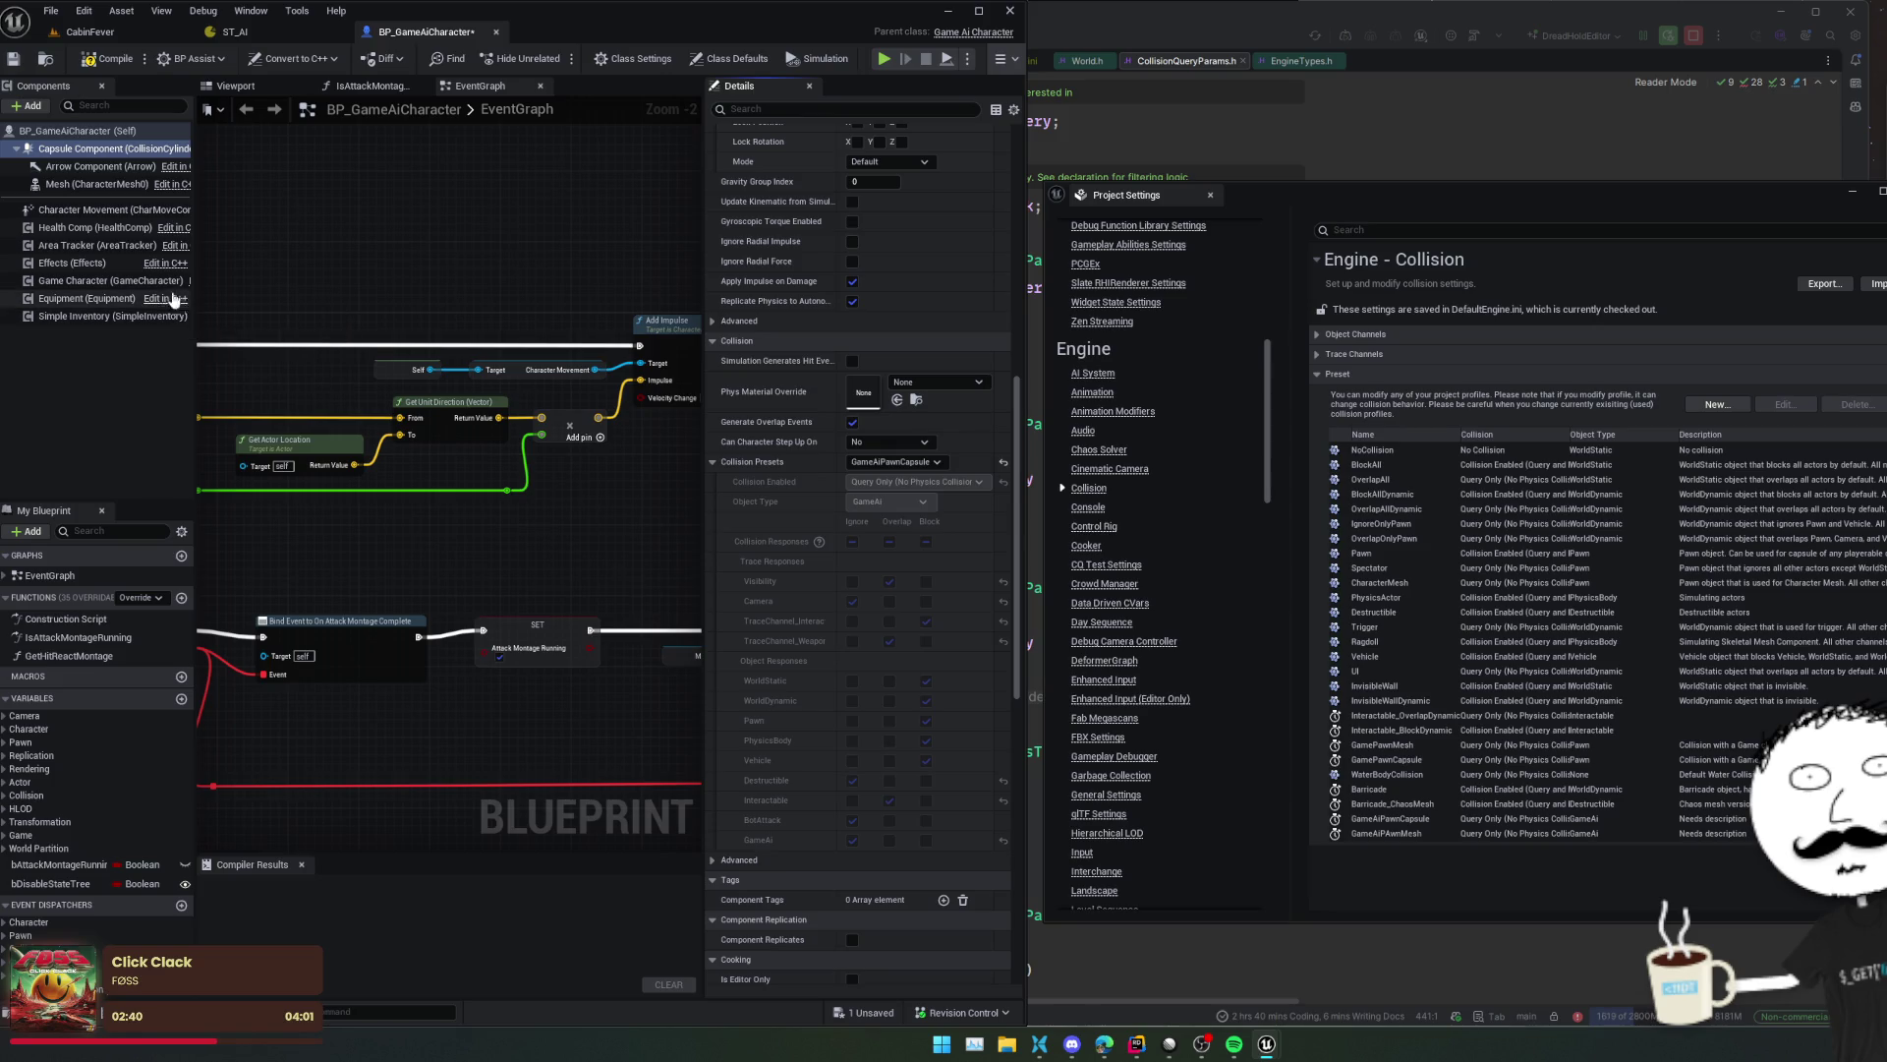
- Set the Mesh component's collision preset to GameAiPawnMesh
click(93, 184)
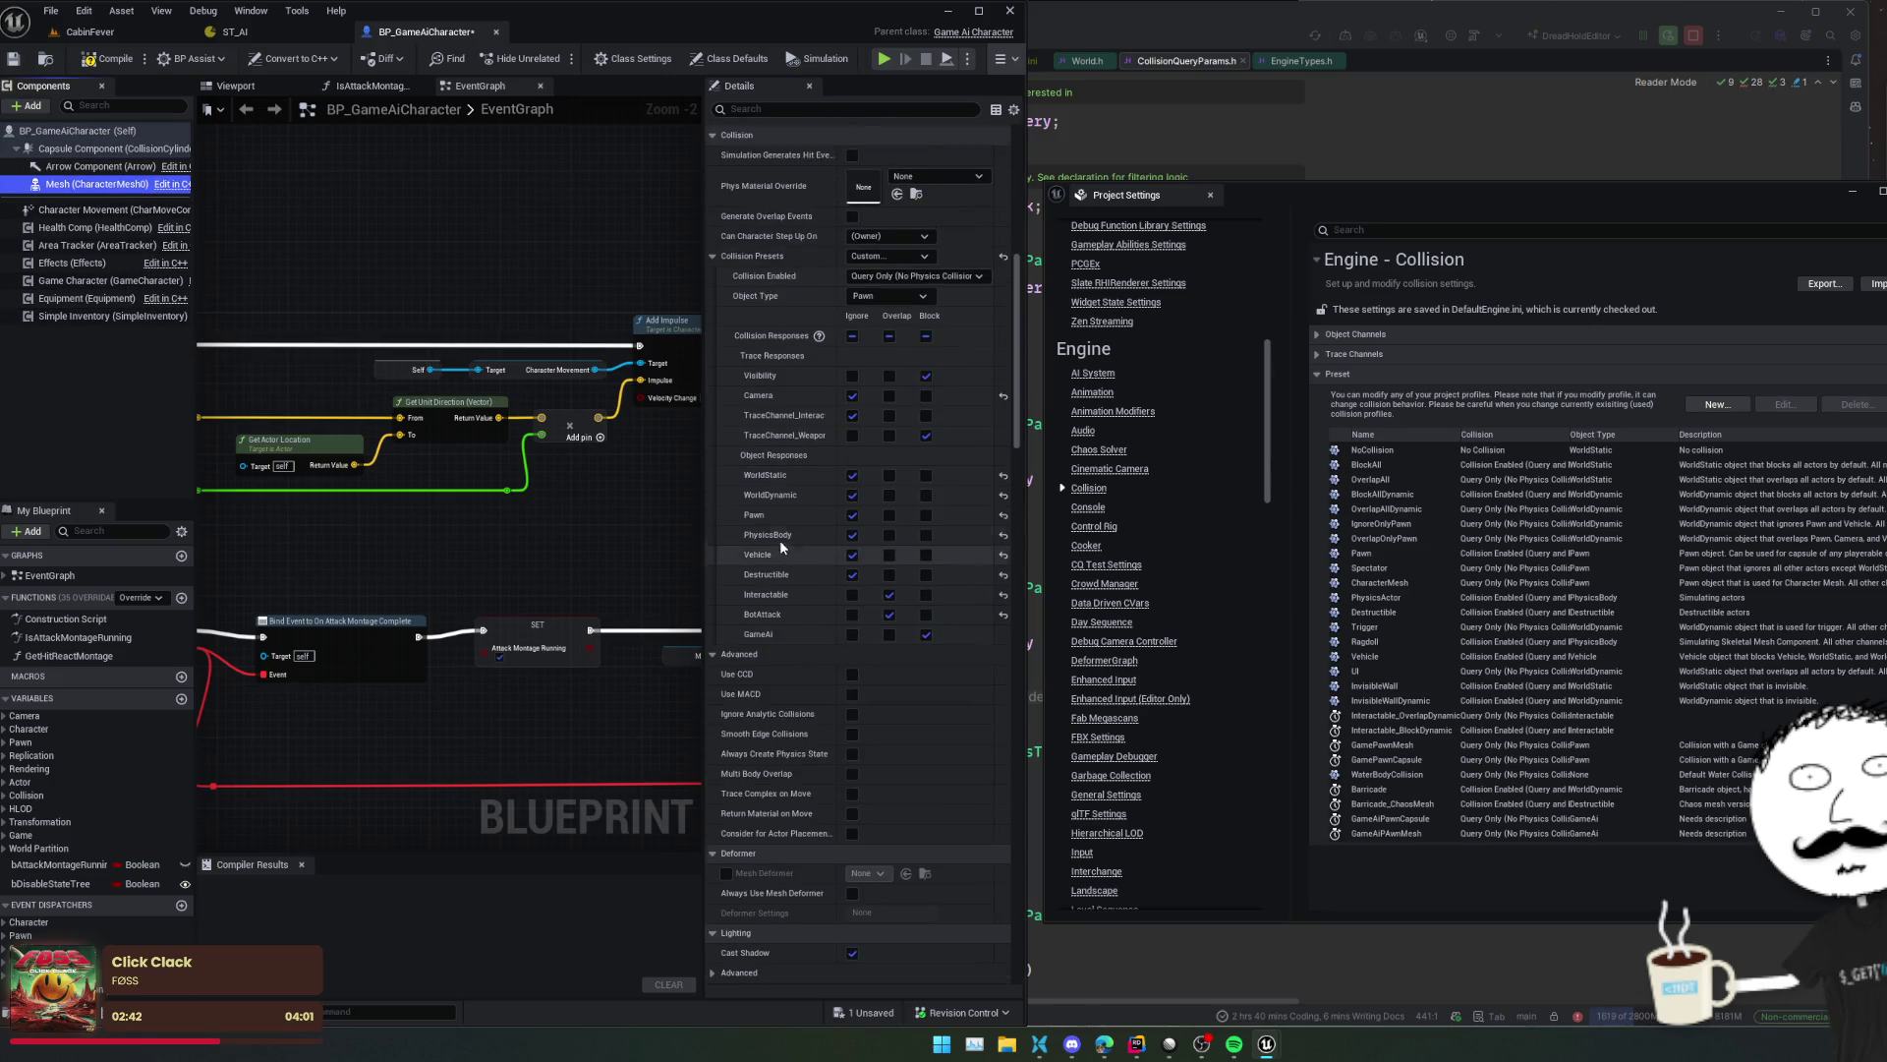
click(890, 255)
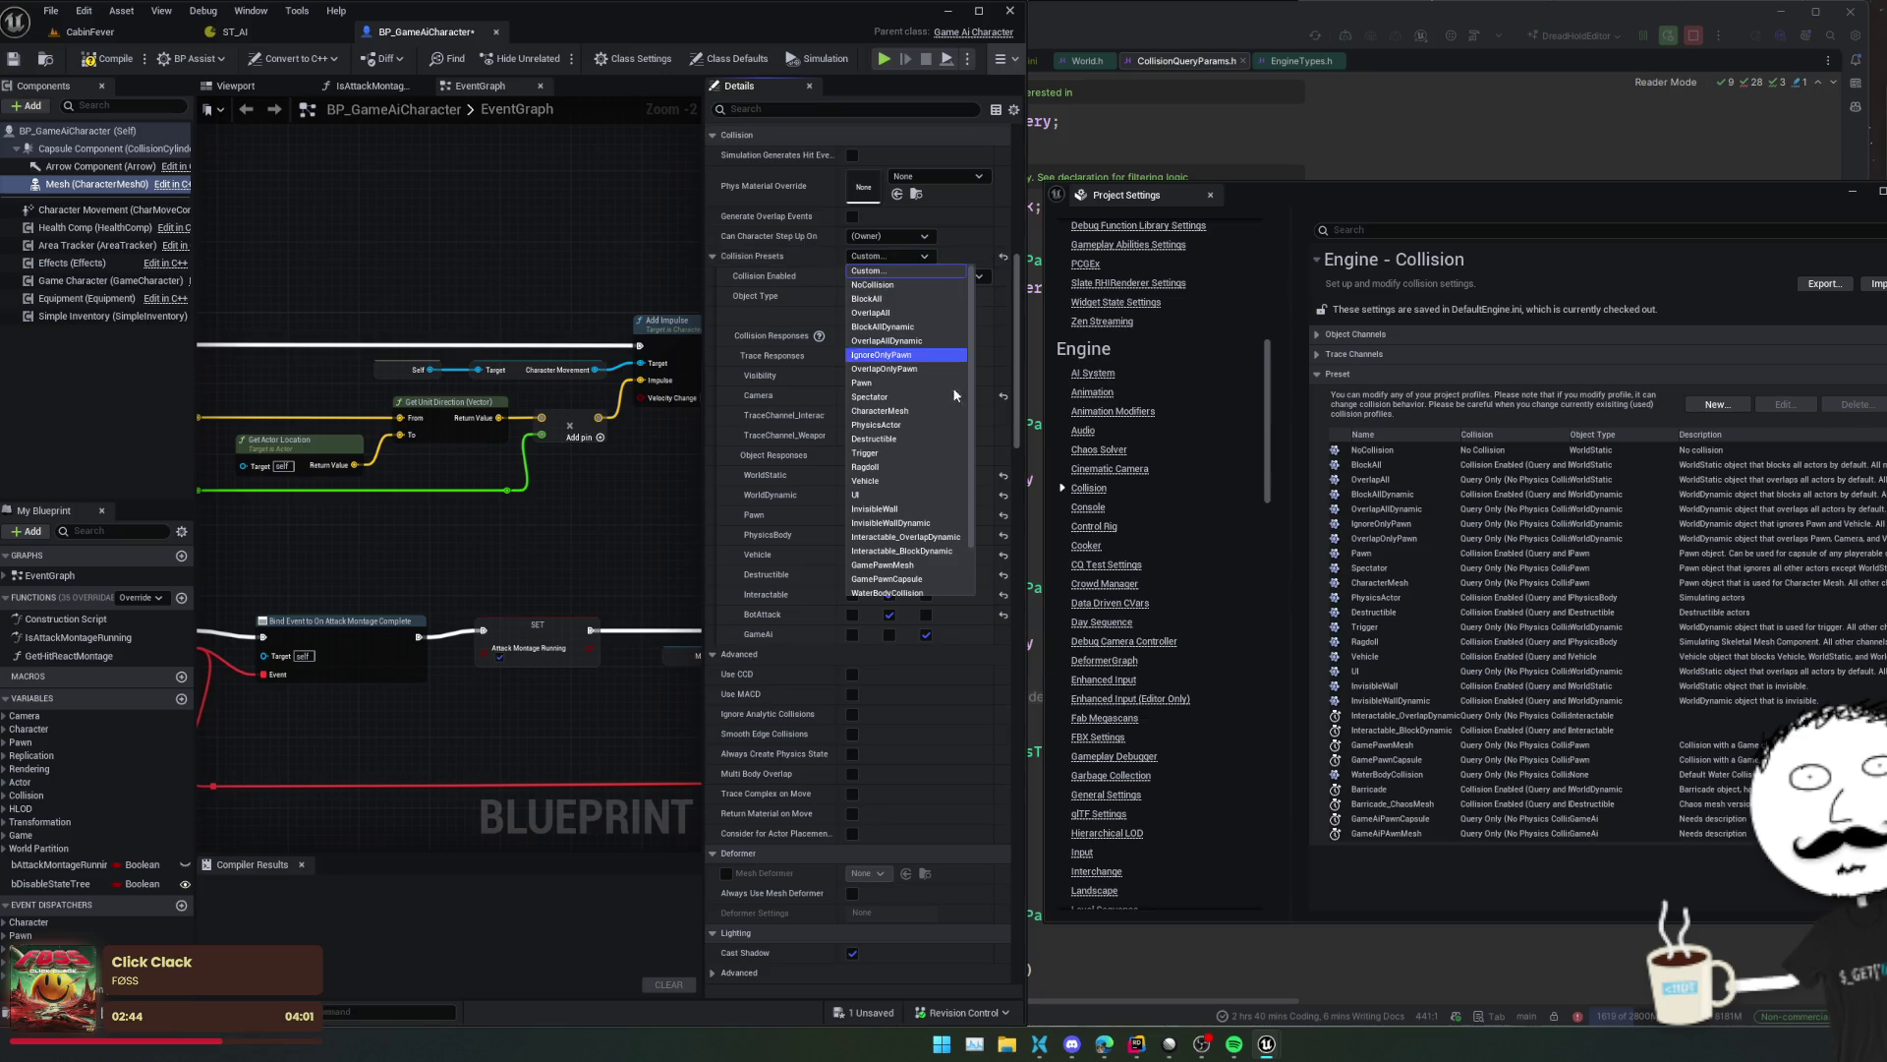
scroll(904, 551, down, 2)
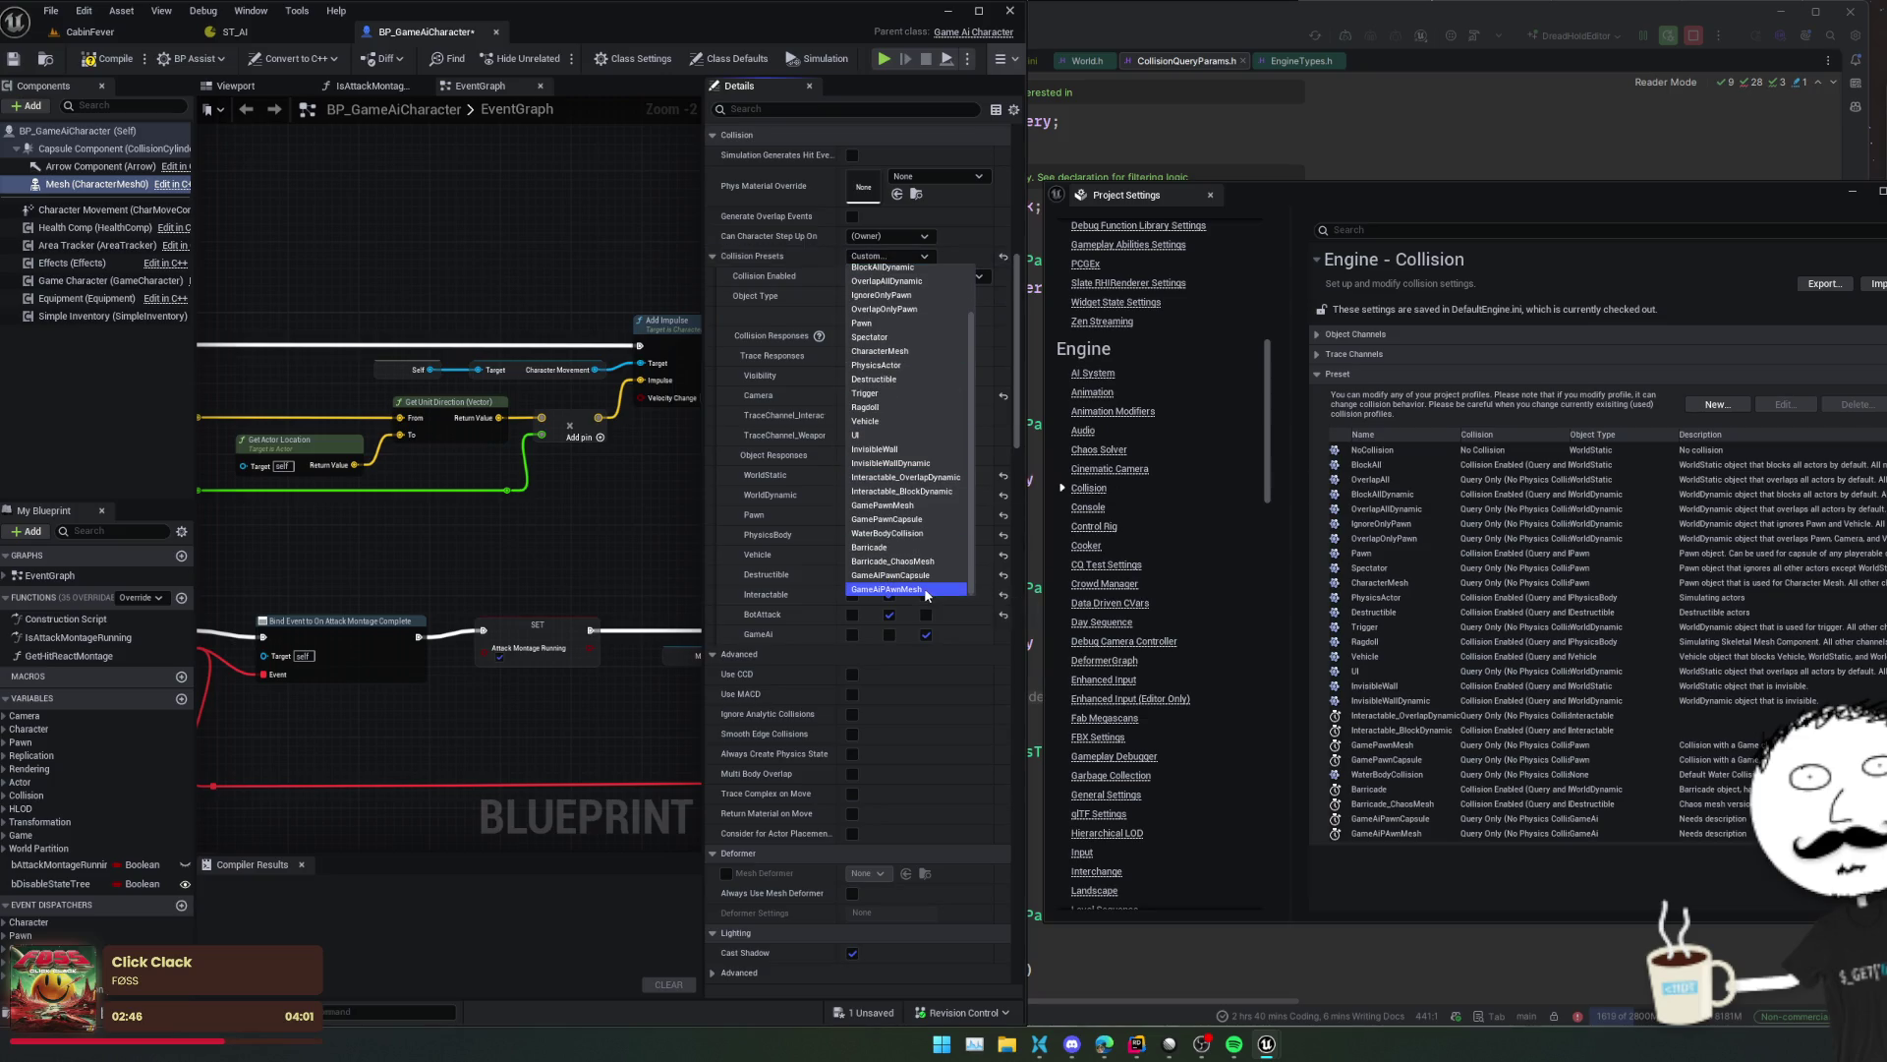
click(895, 592)
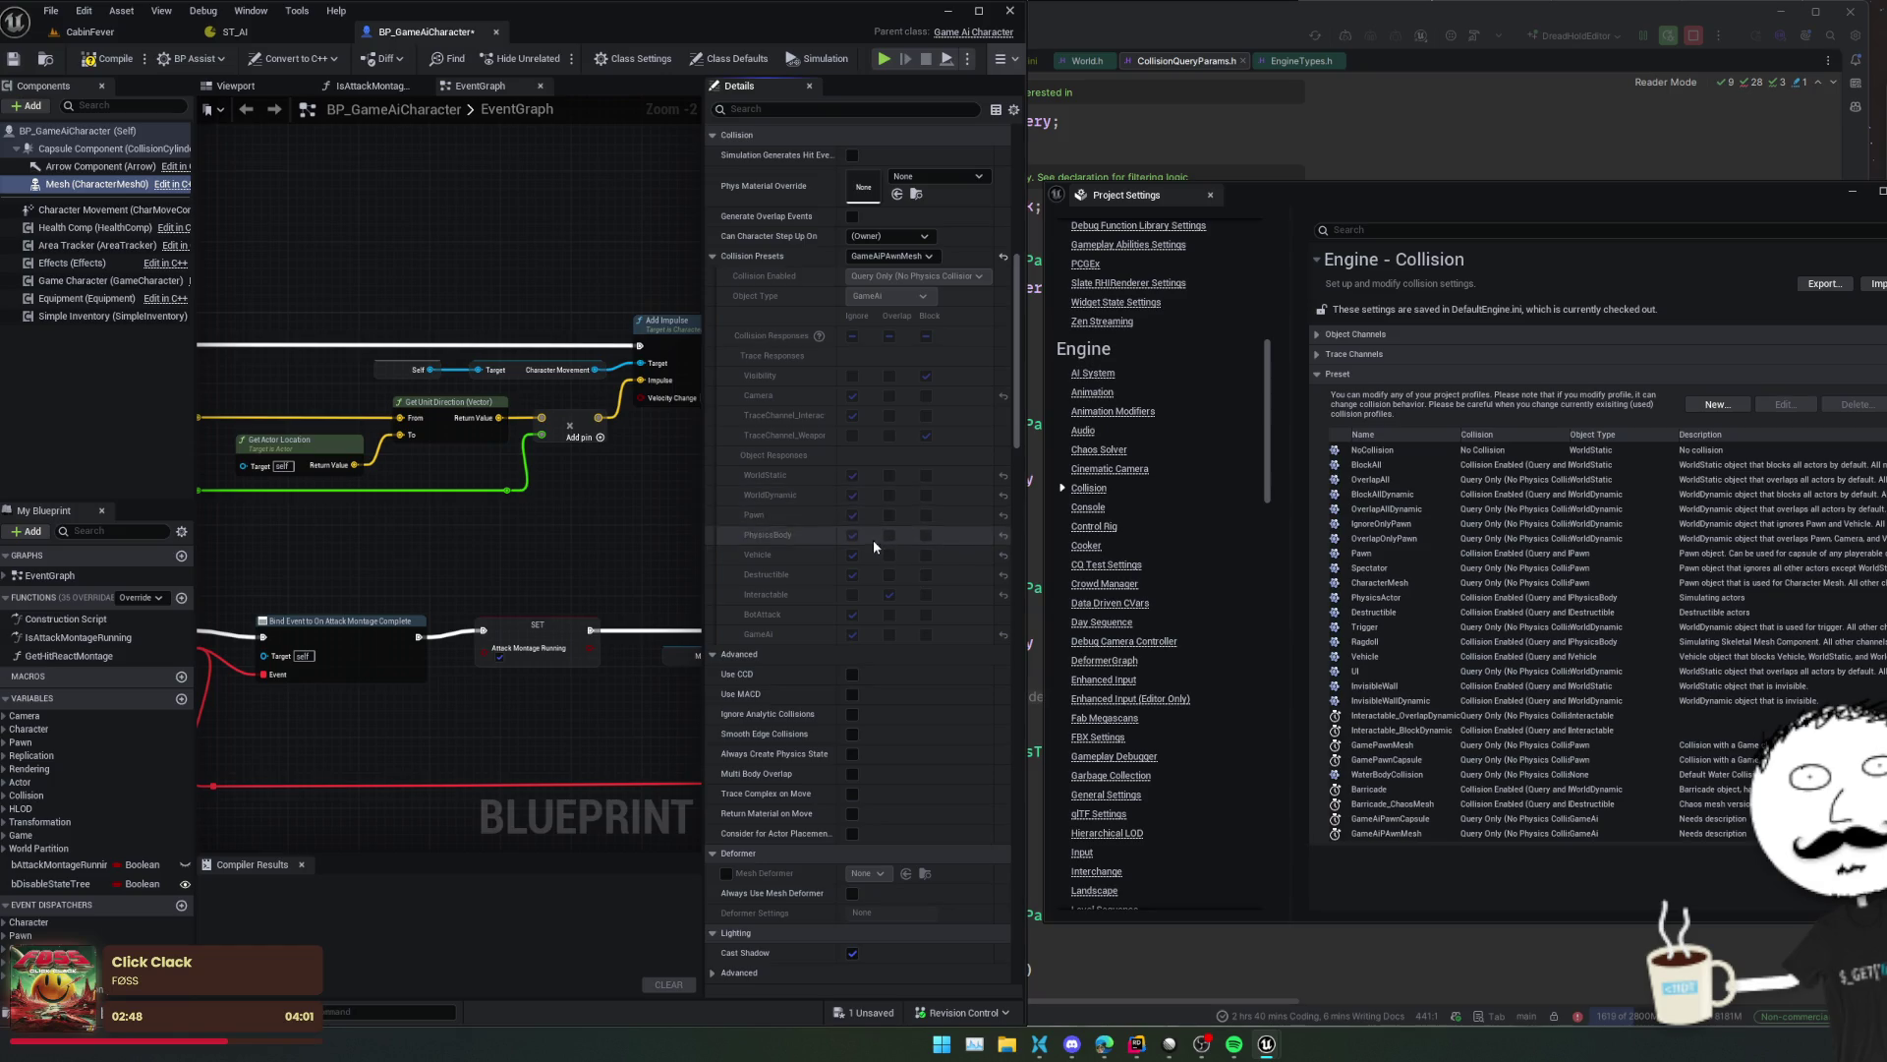
scroll(820, 459, up, 3)
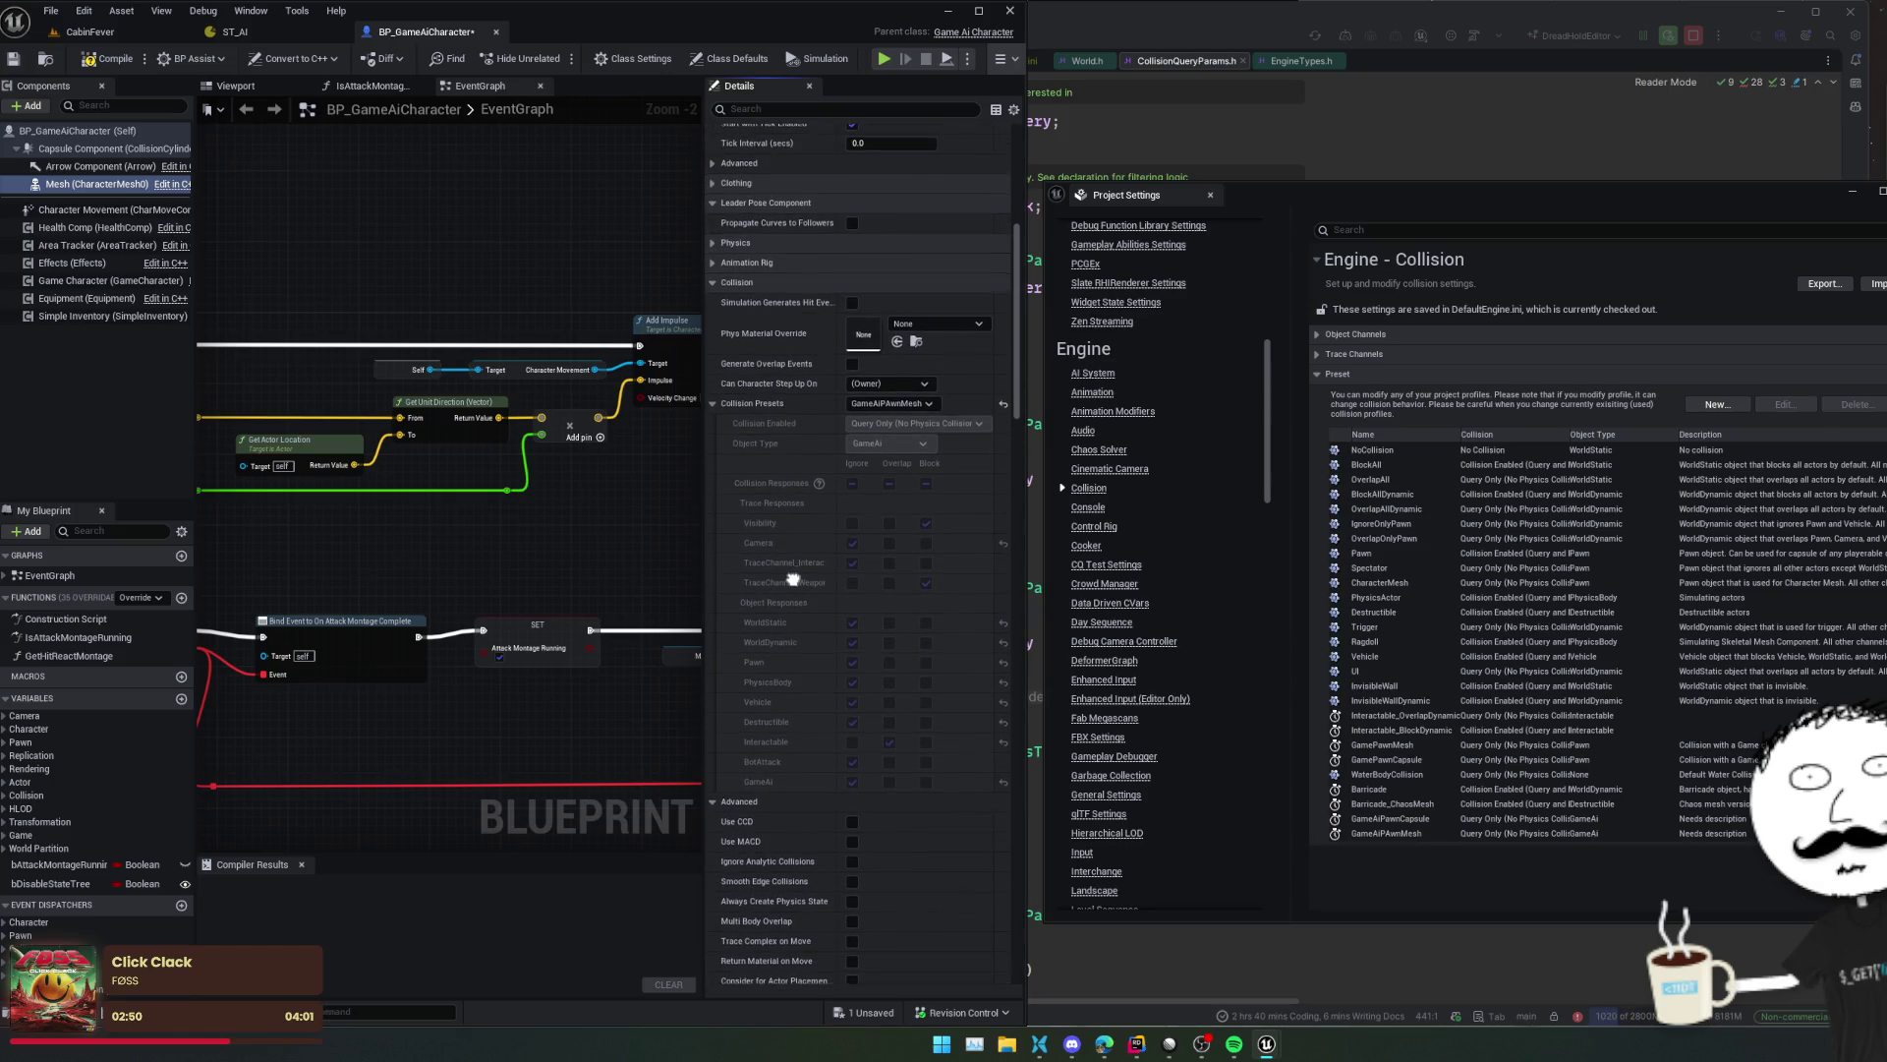
scroll(793, 581, down, 15)
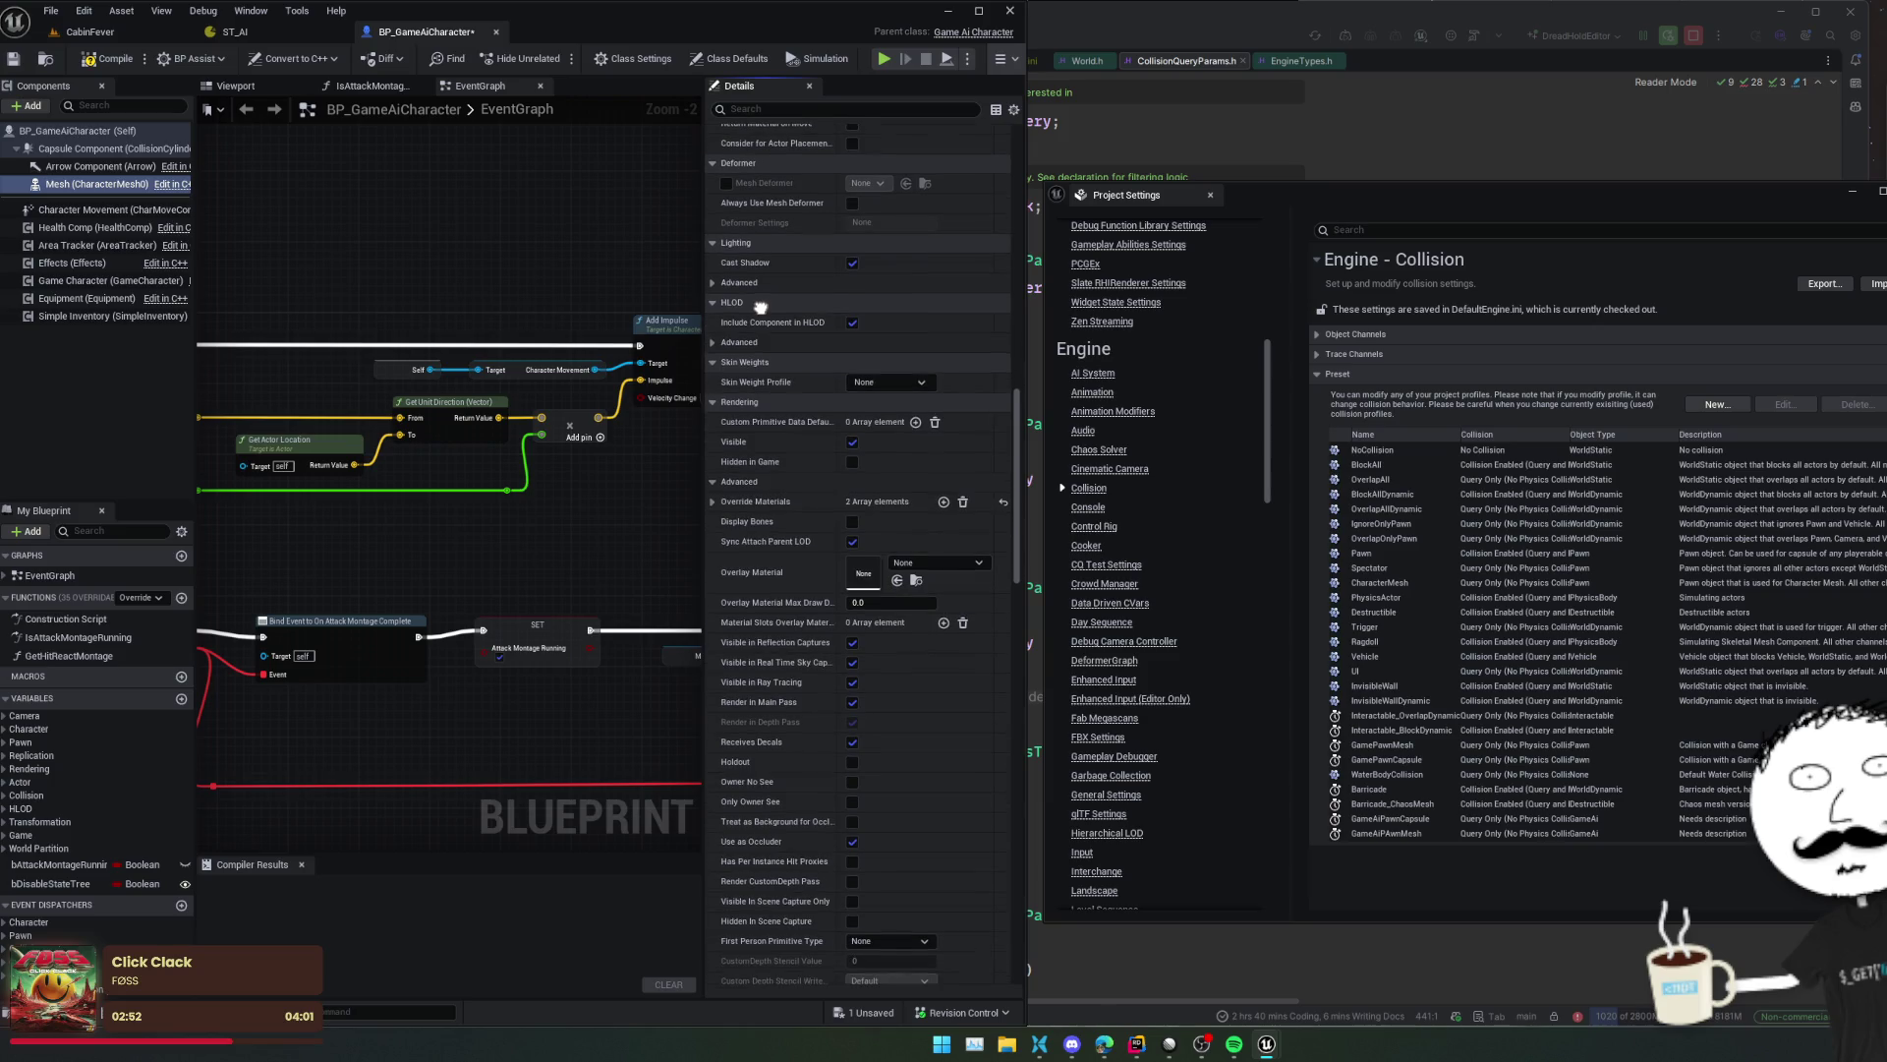
scroll(732, 623, down, 10)
scroll(731, 623, down, 10)
scroll(741, 234, down, 10)
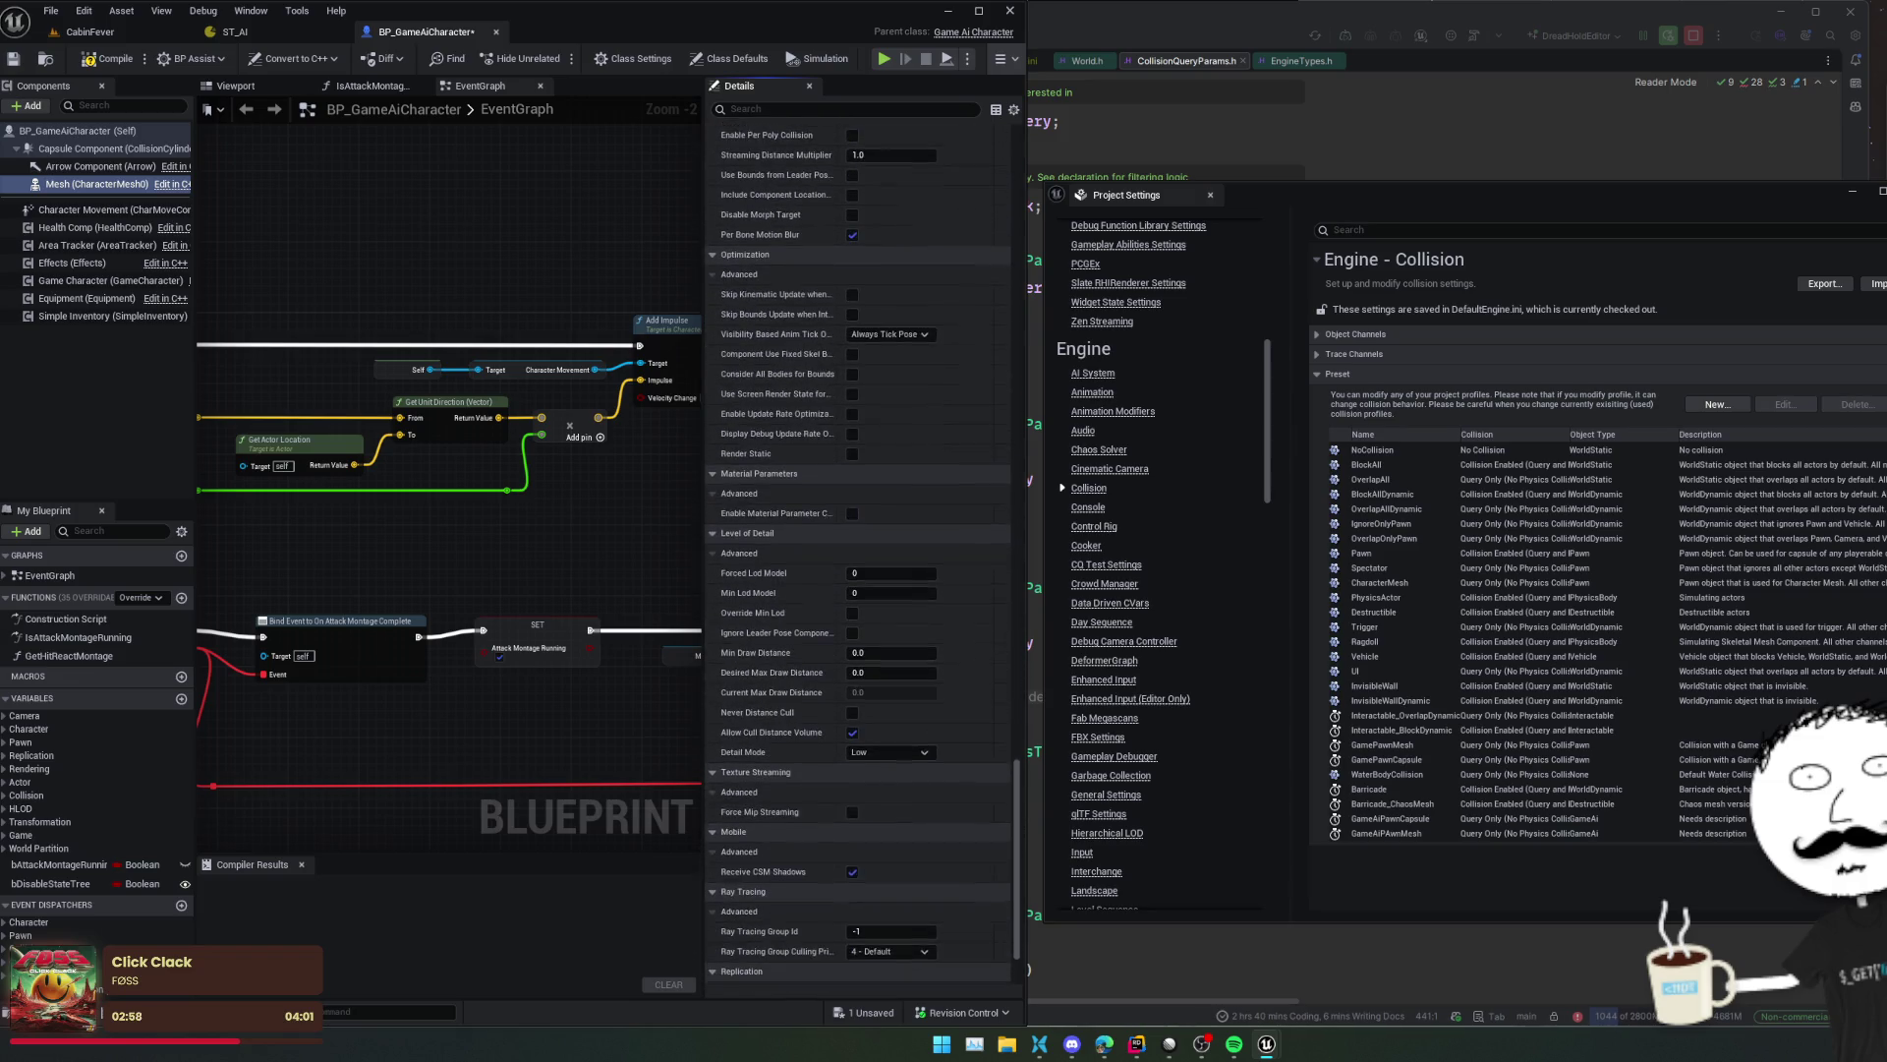
scroll(741, 234, down, 5)
- Compile the character blueprint and review the capsule's collision settings
click(97, 63)
click(108, 150)
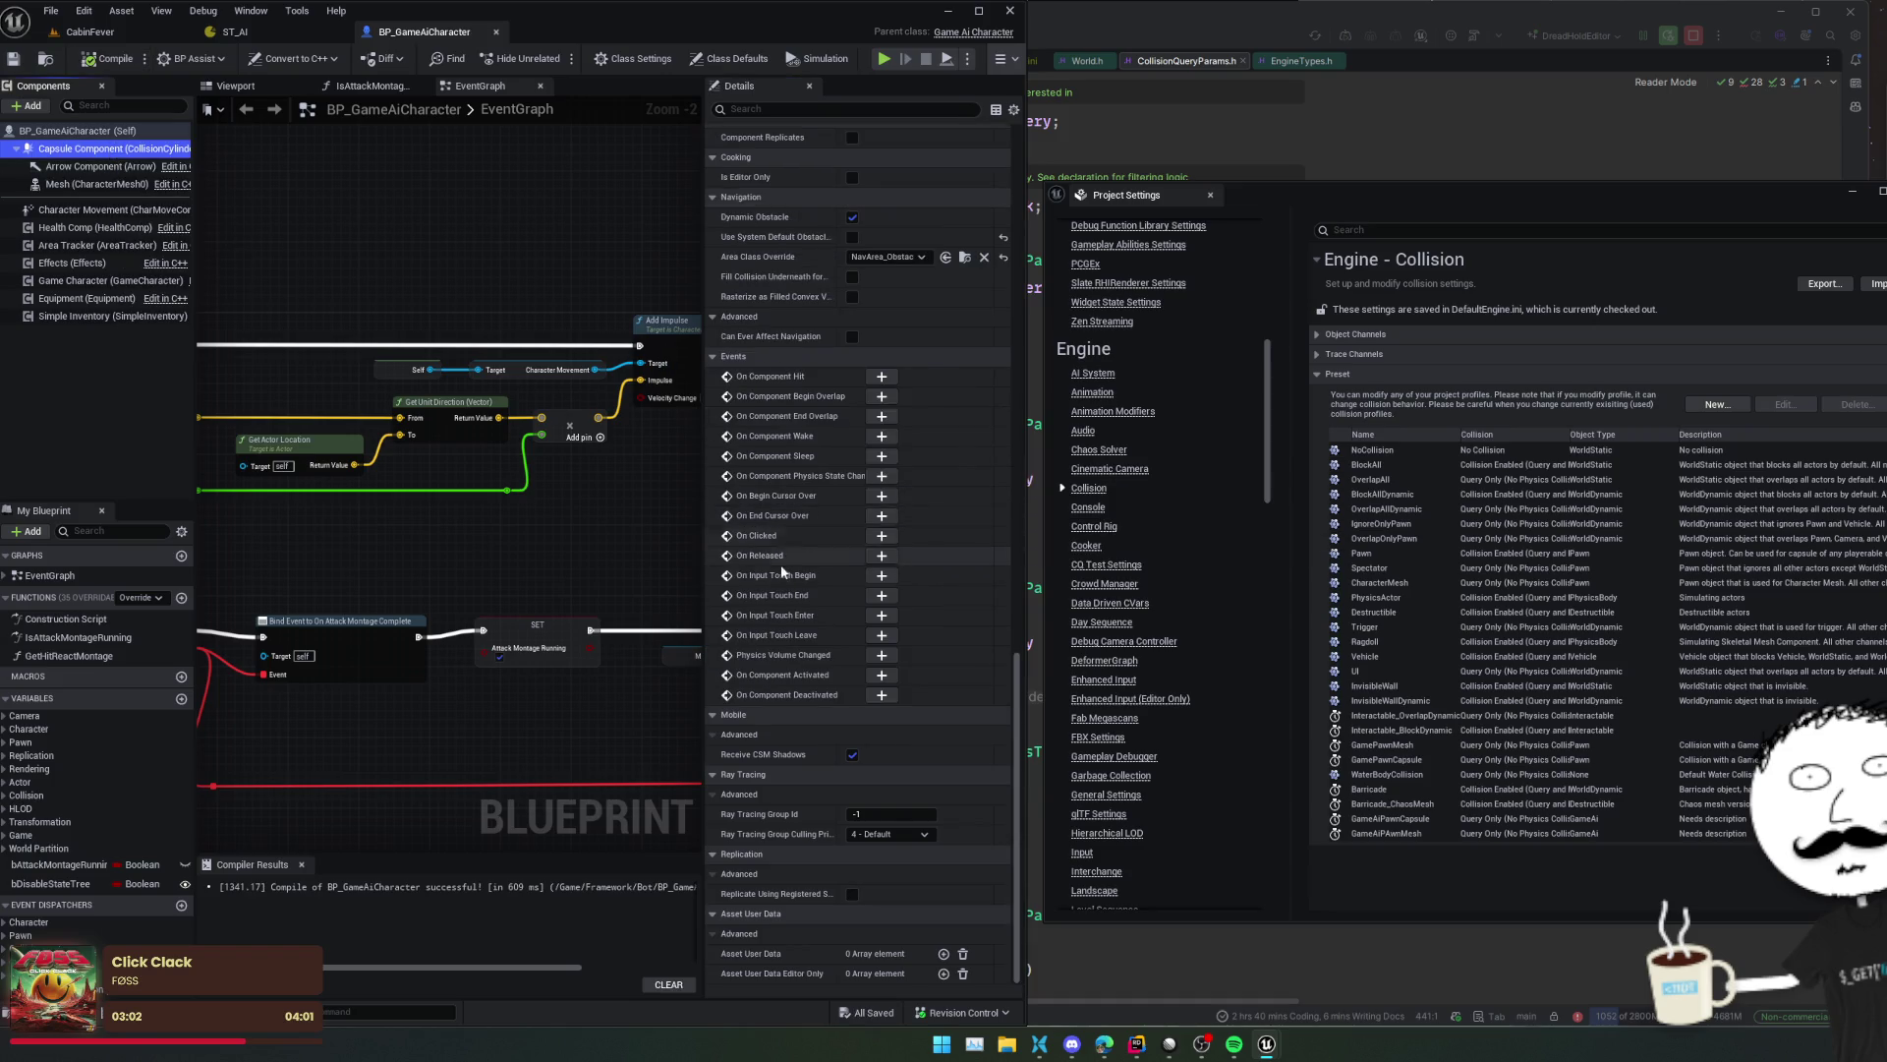
scroll(784, 564, up, 15)
scroll(783, 590, up, 20)
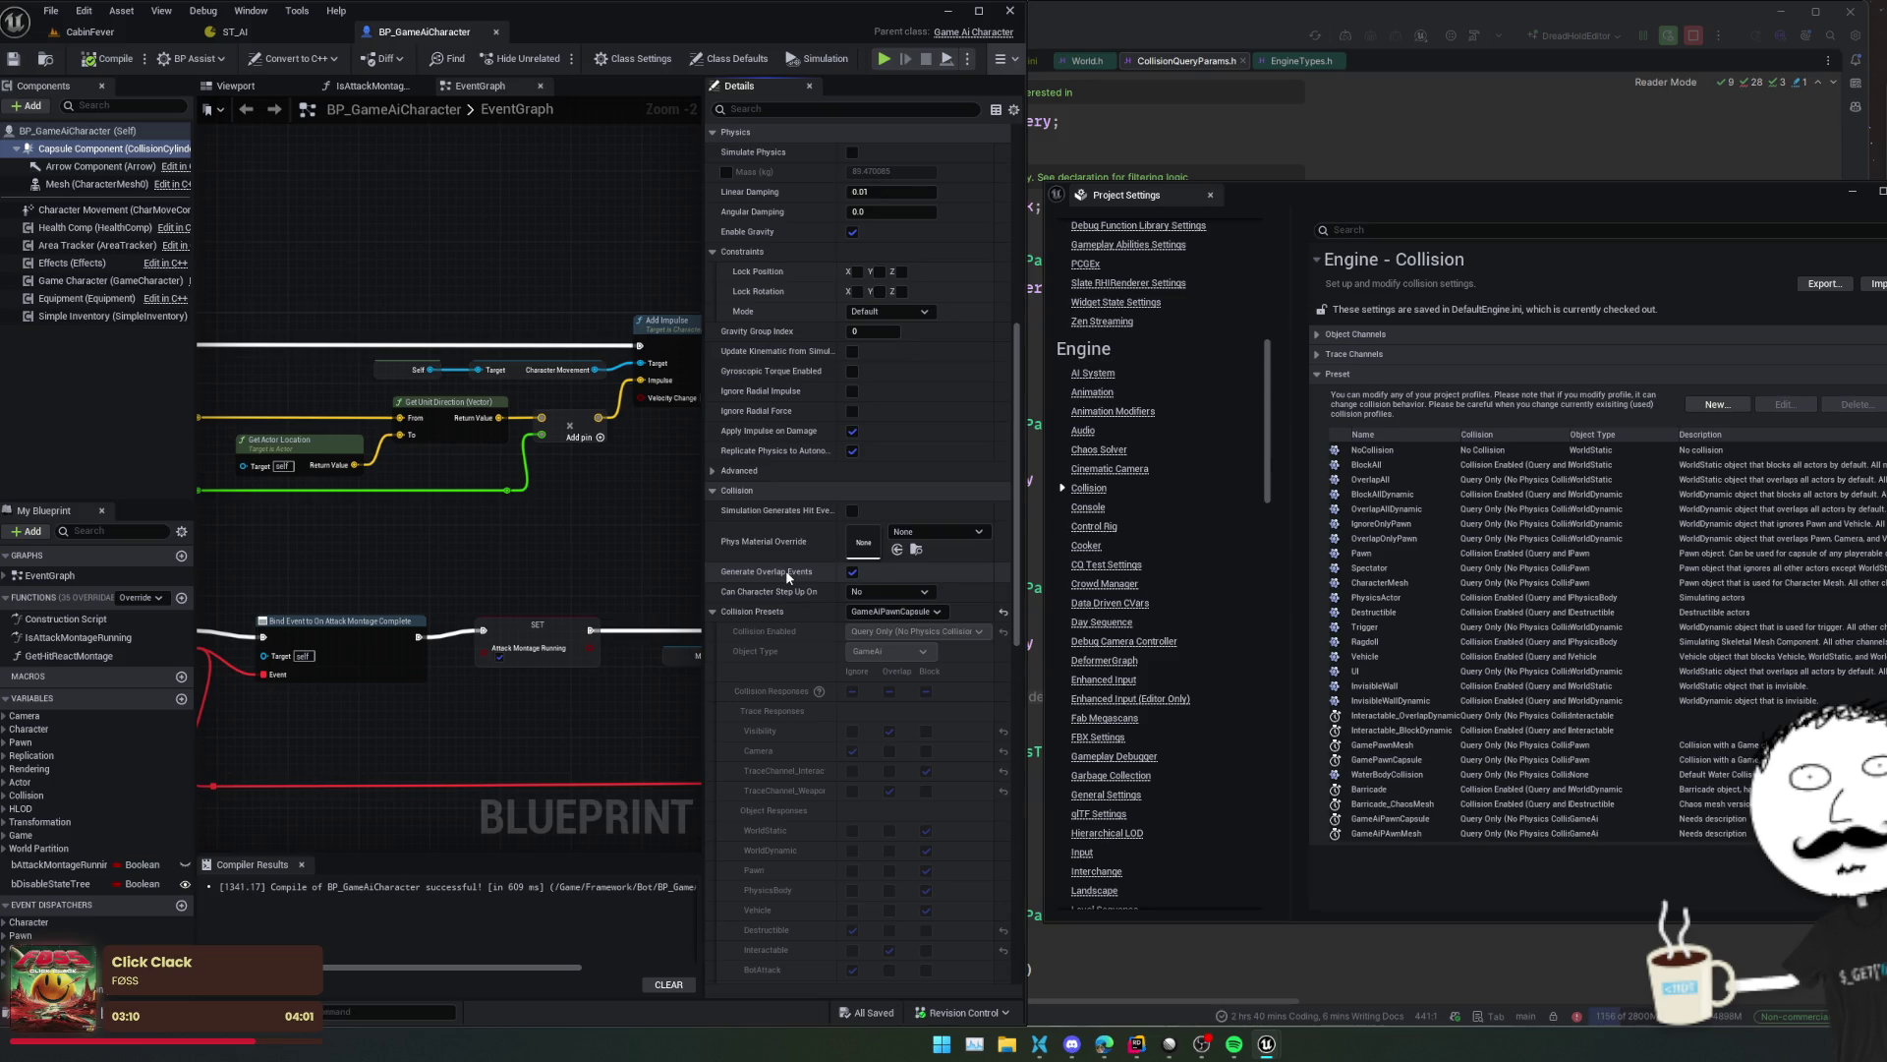
scroll(786, 569, up, 12)
scroll(762, 755, up, 6)
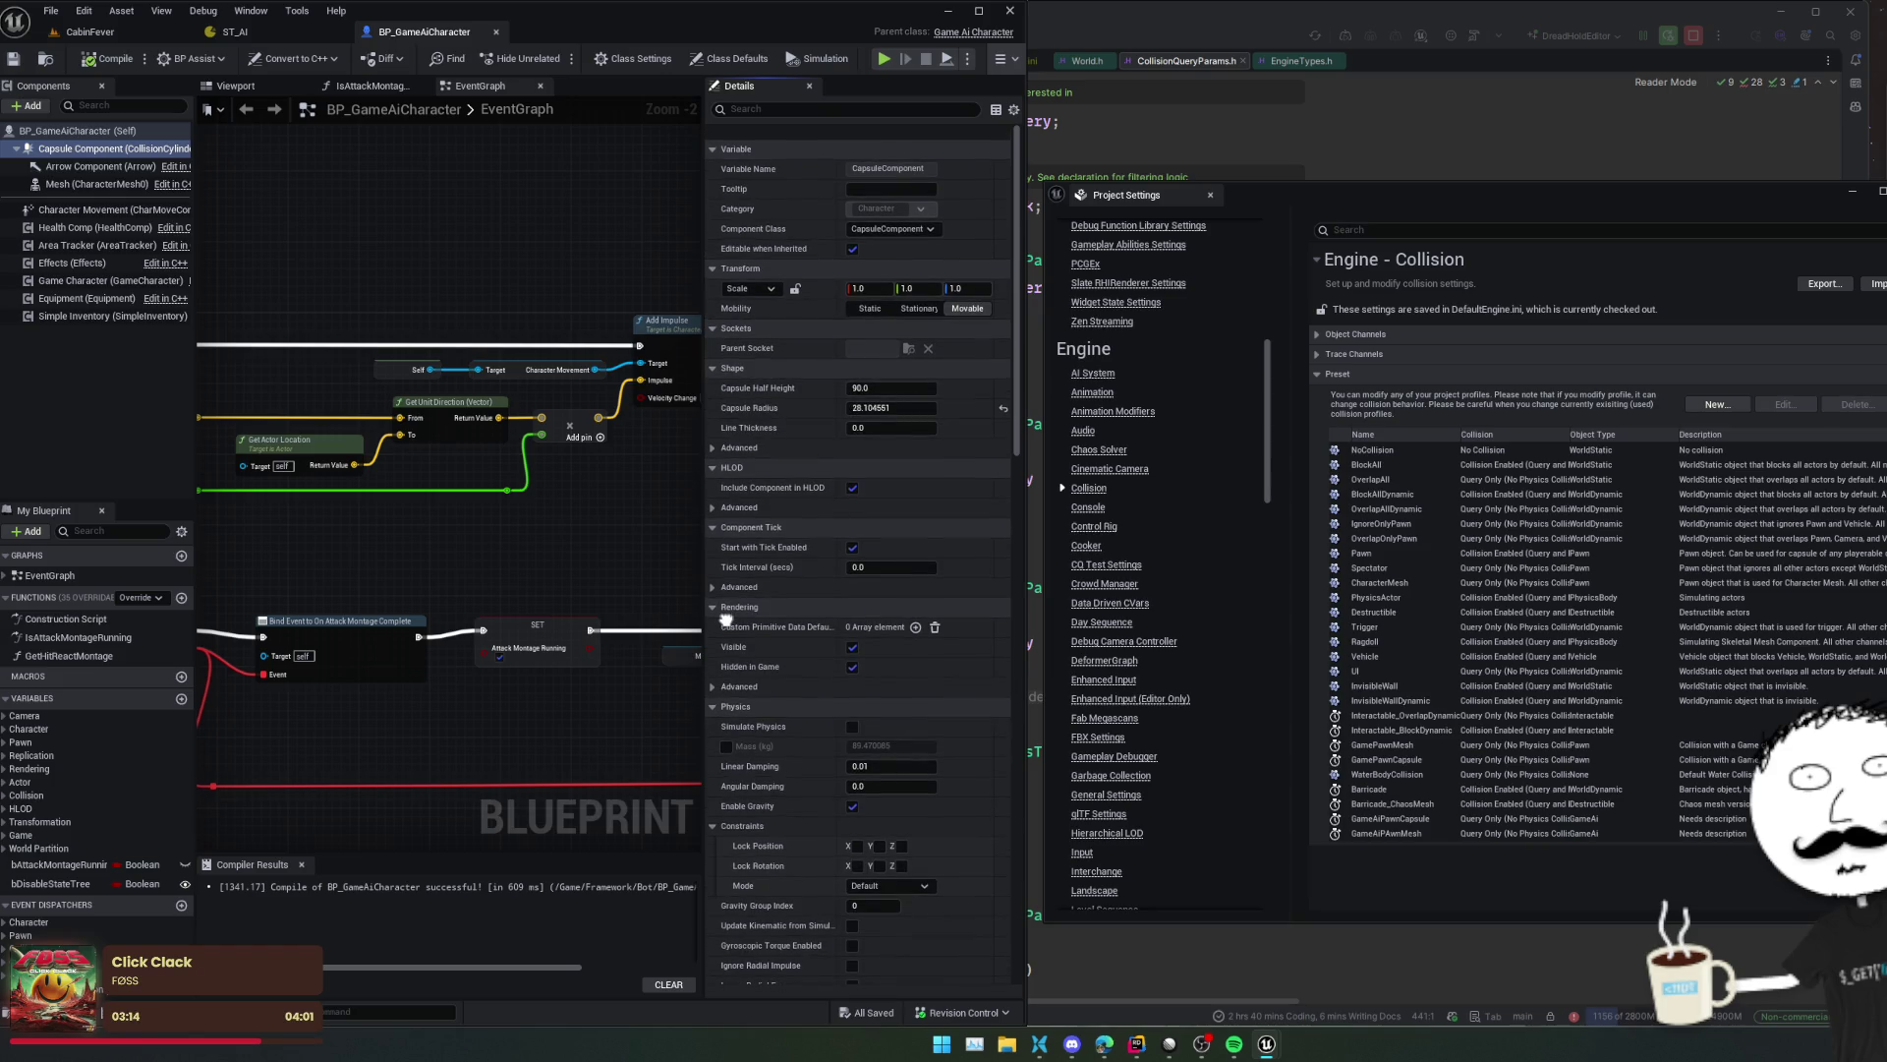
scroll(725, 617, down, 1)
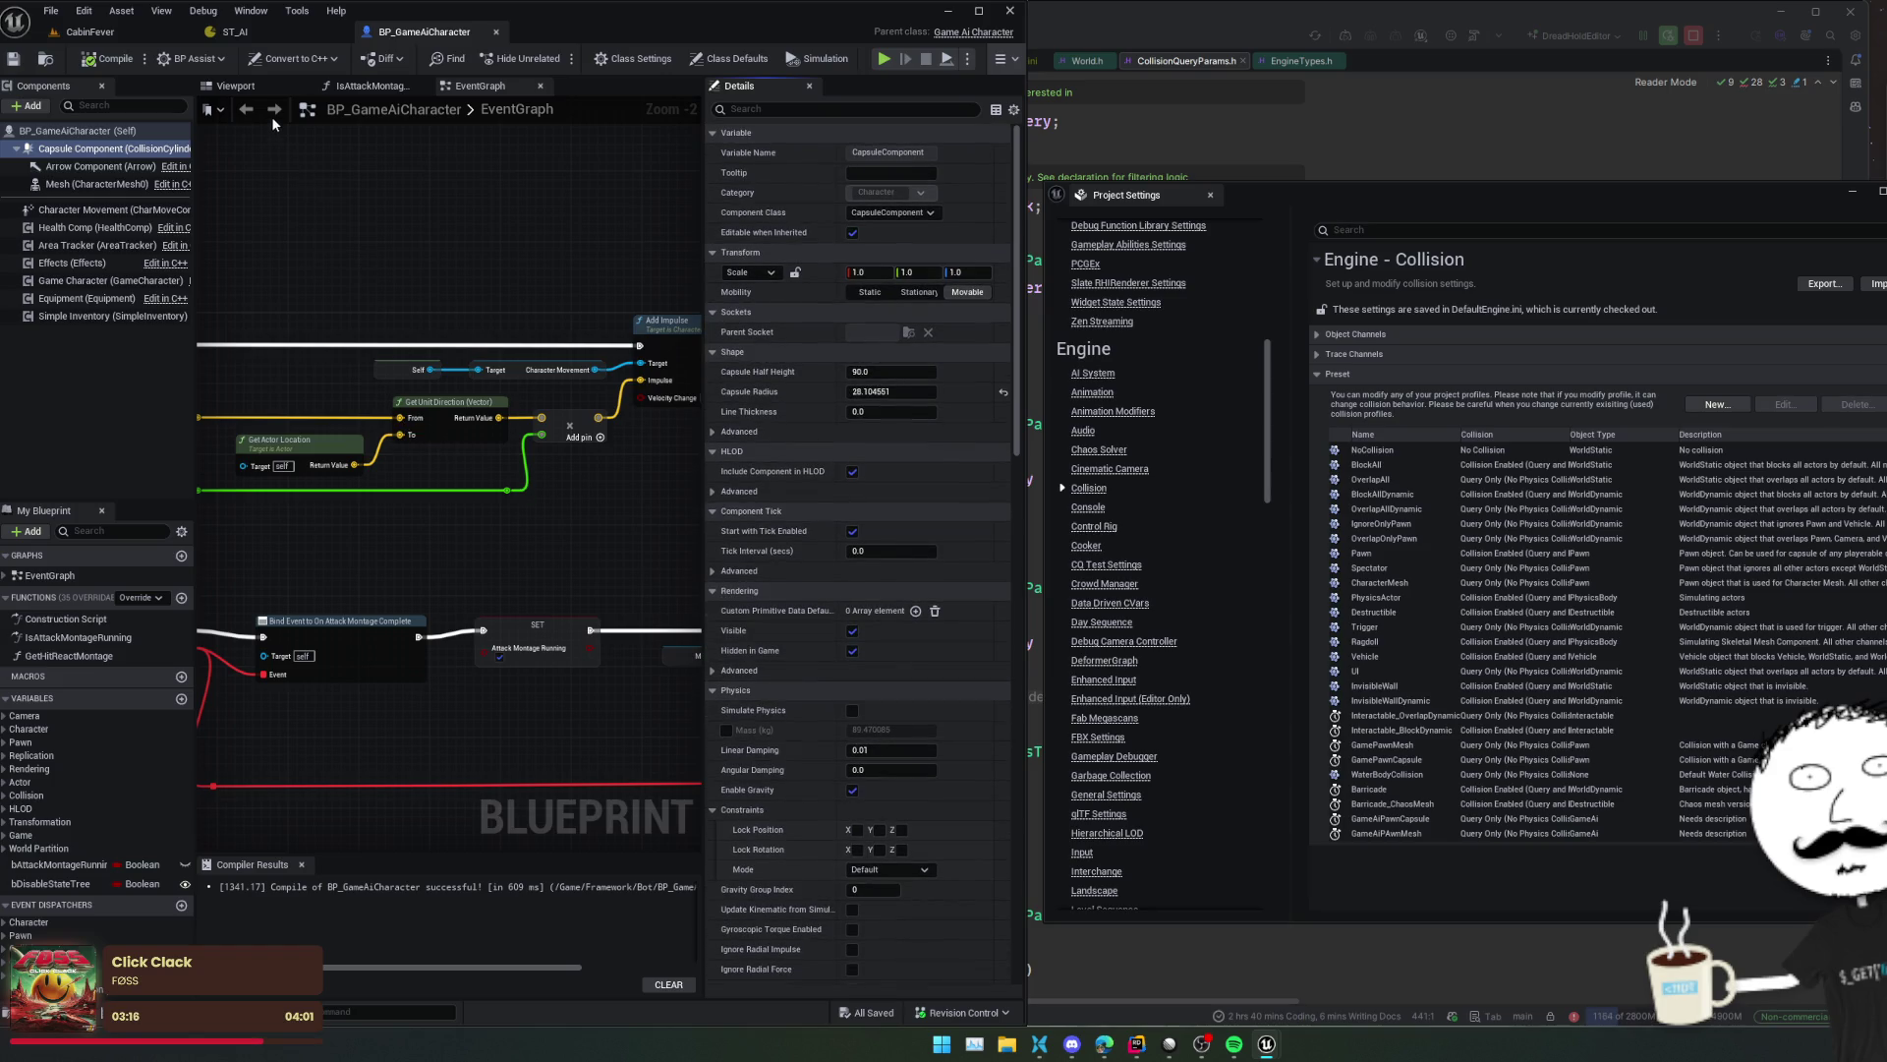
scroll(773, 450, up, 1)
scroll(747, 432, down, 1)
- Save BP_GameAiCharacter and start a Play-in-Editor test of the CabinFever level
click(13, 61)
click(111, 34)
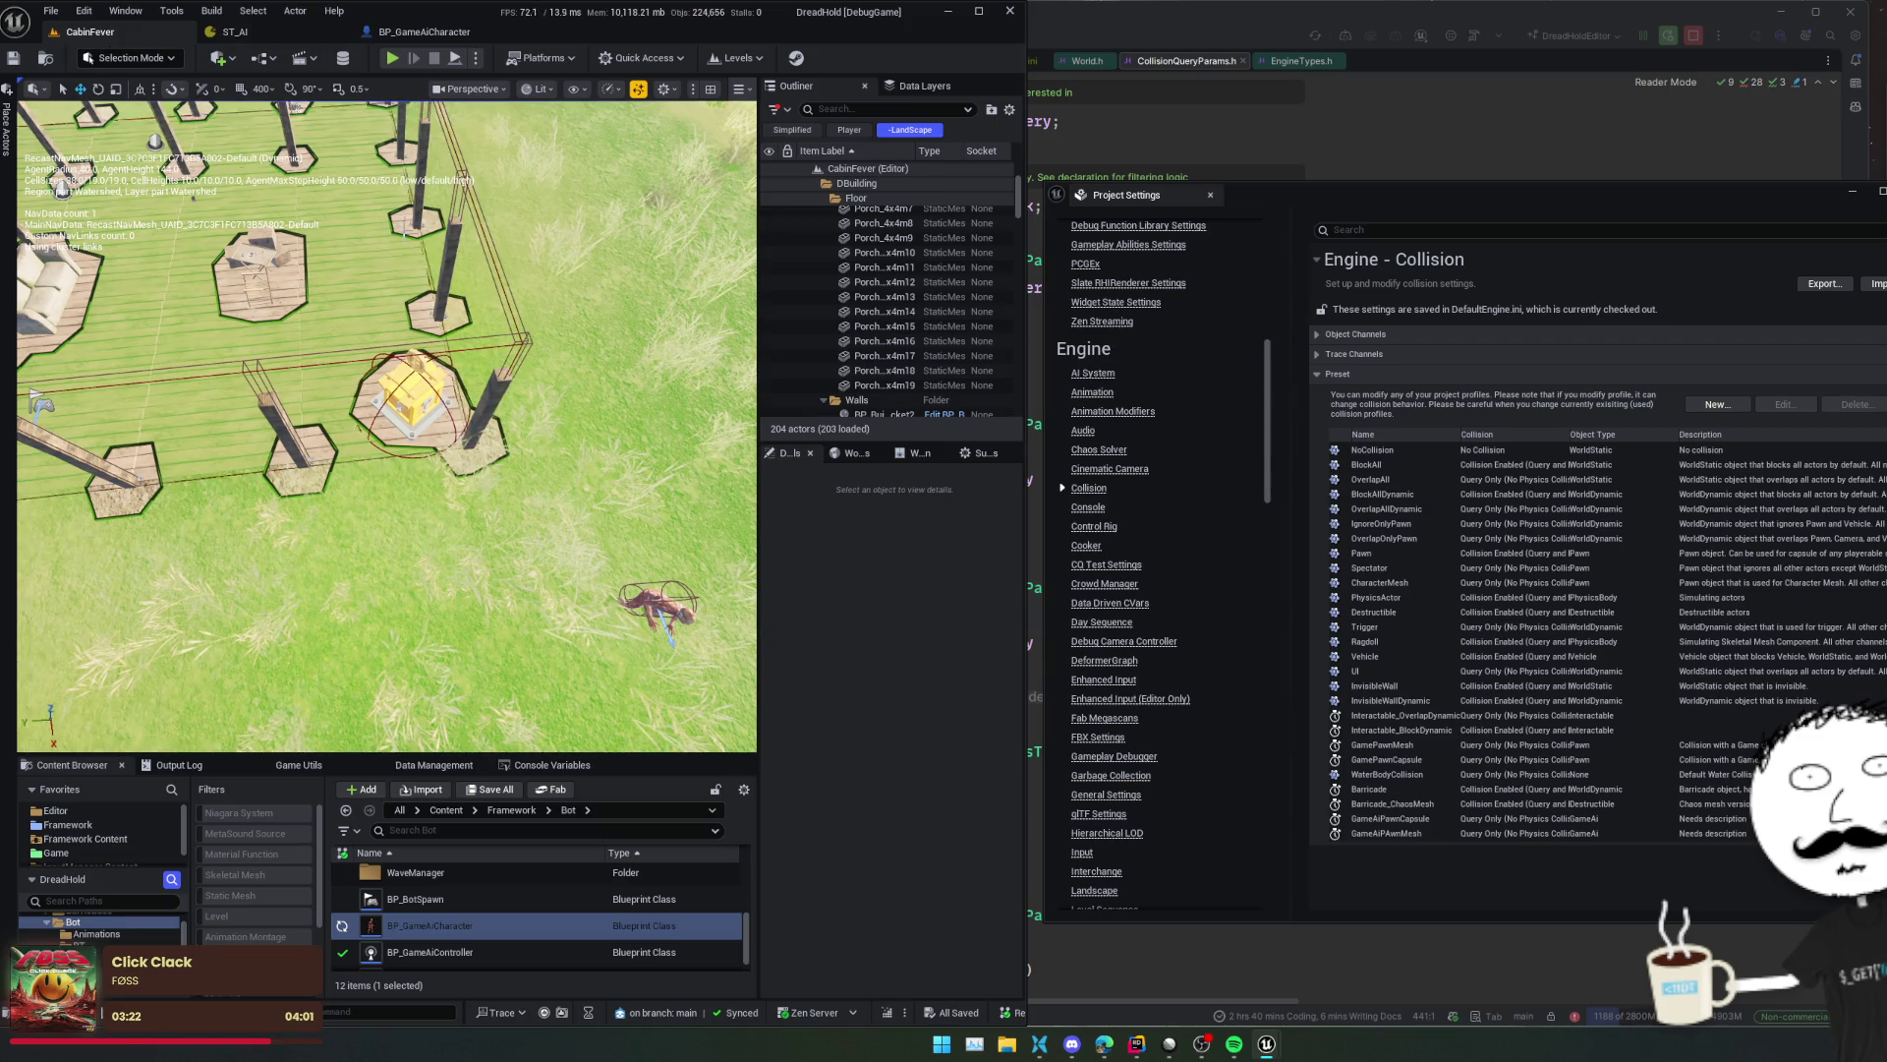
click(391, 61)
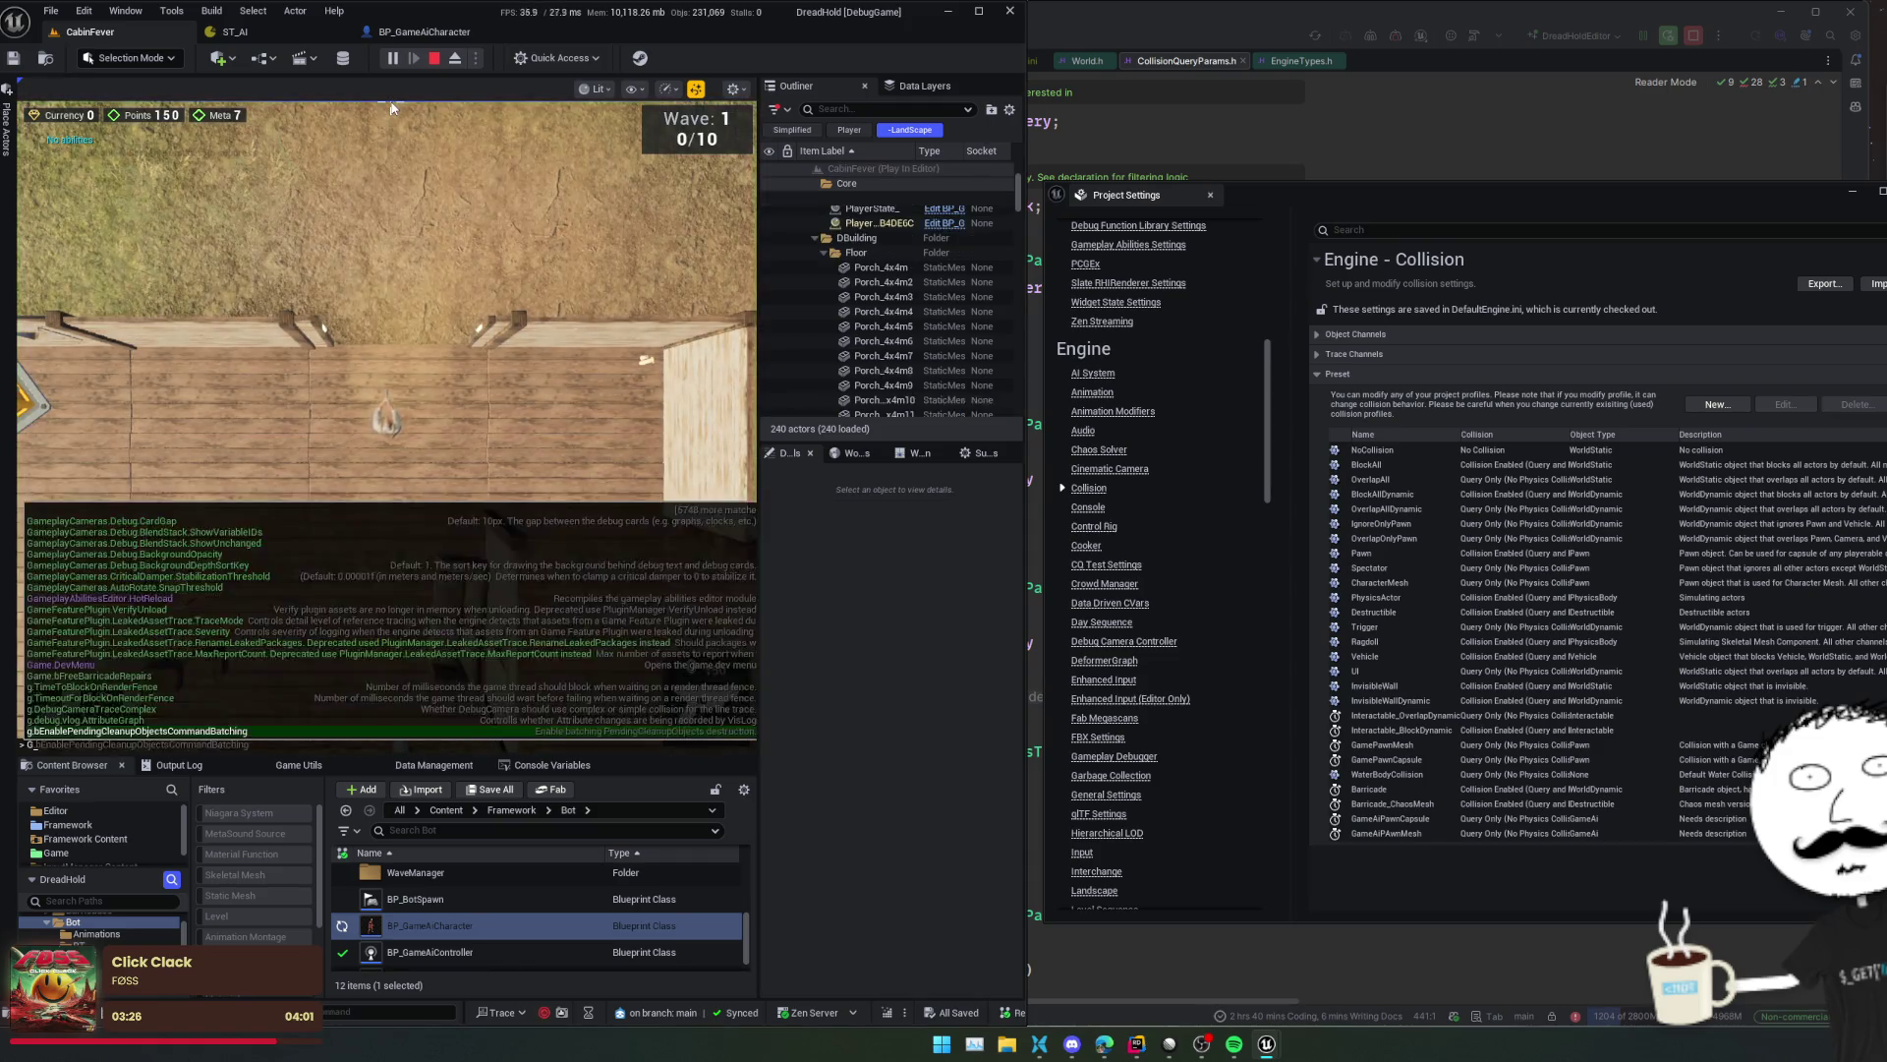
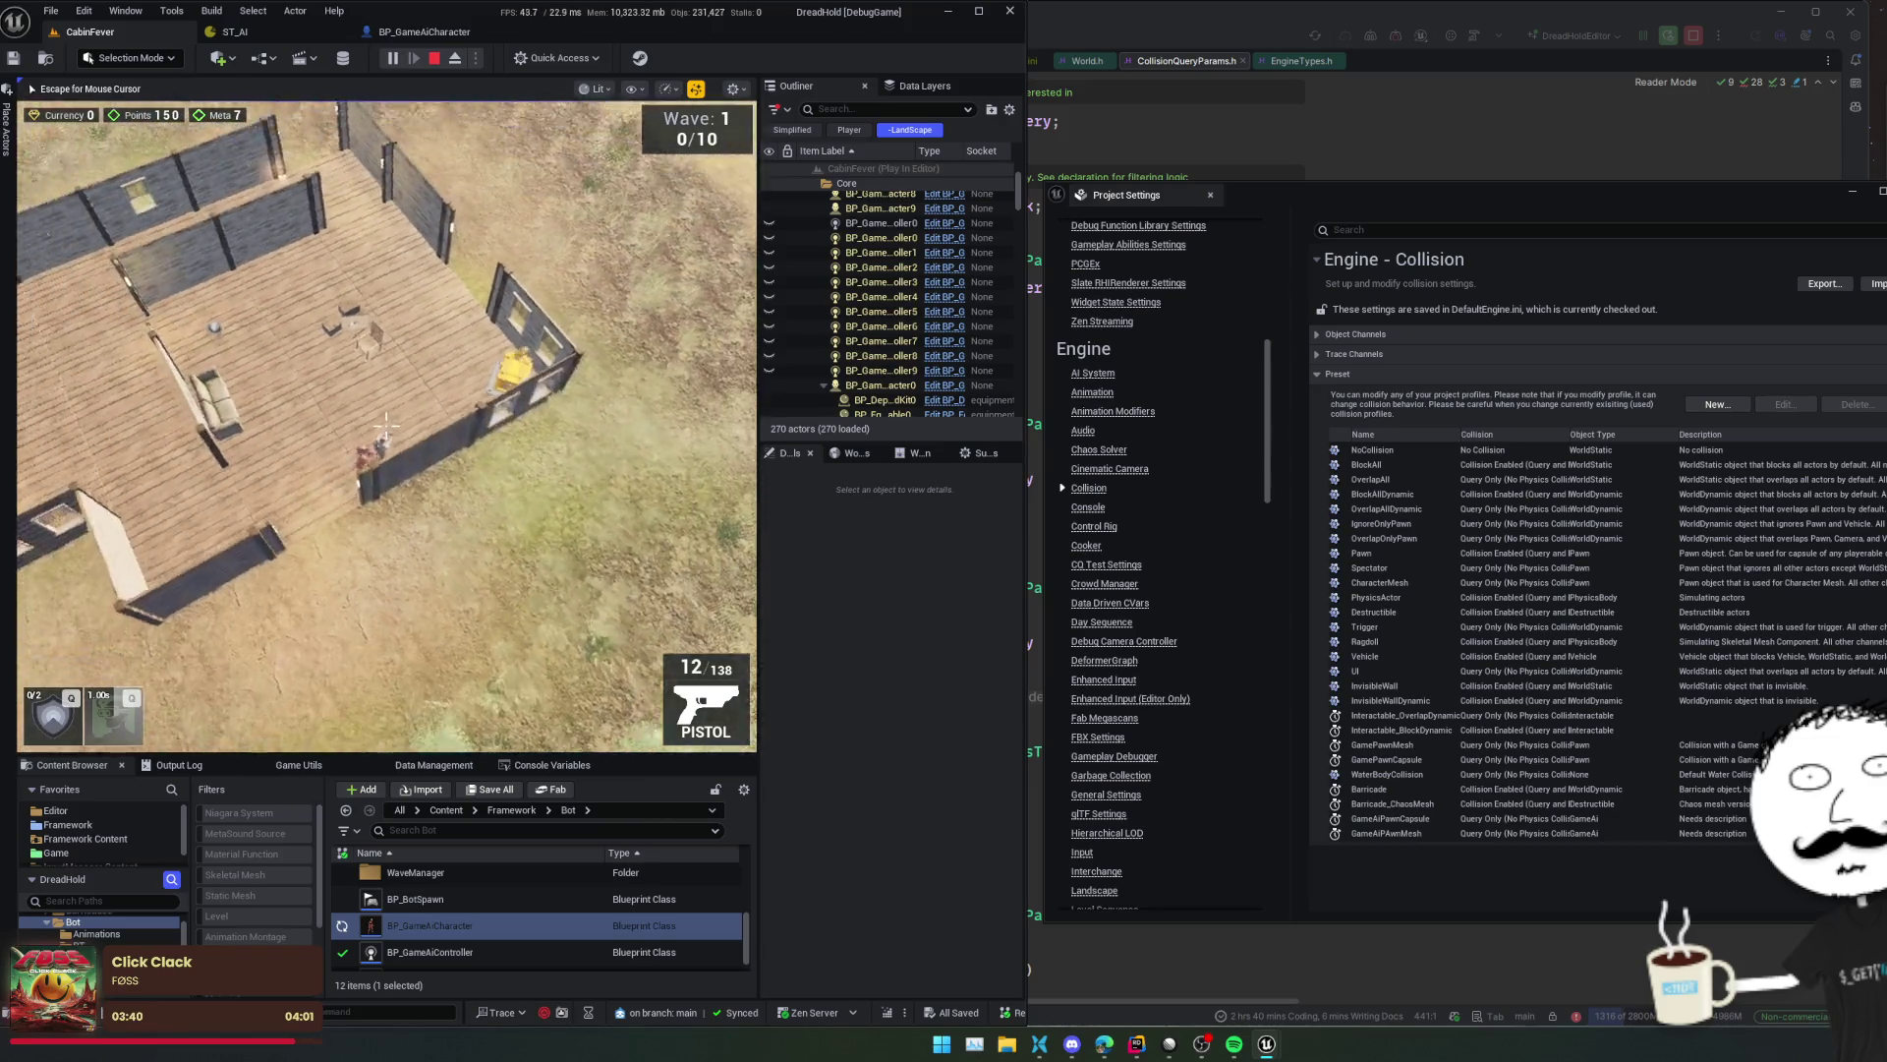
- Copy the full NavData RegistrationFailed_AgentNotValid warning line from the Output Log
click(176, 765)
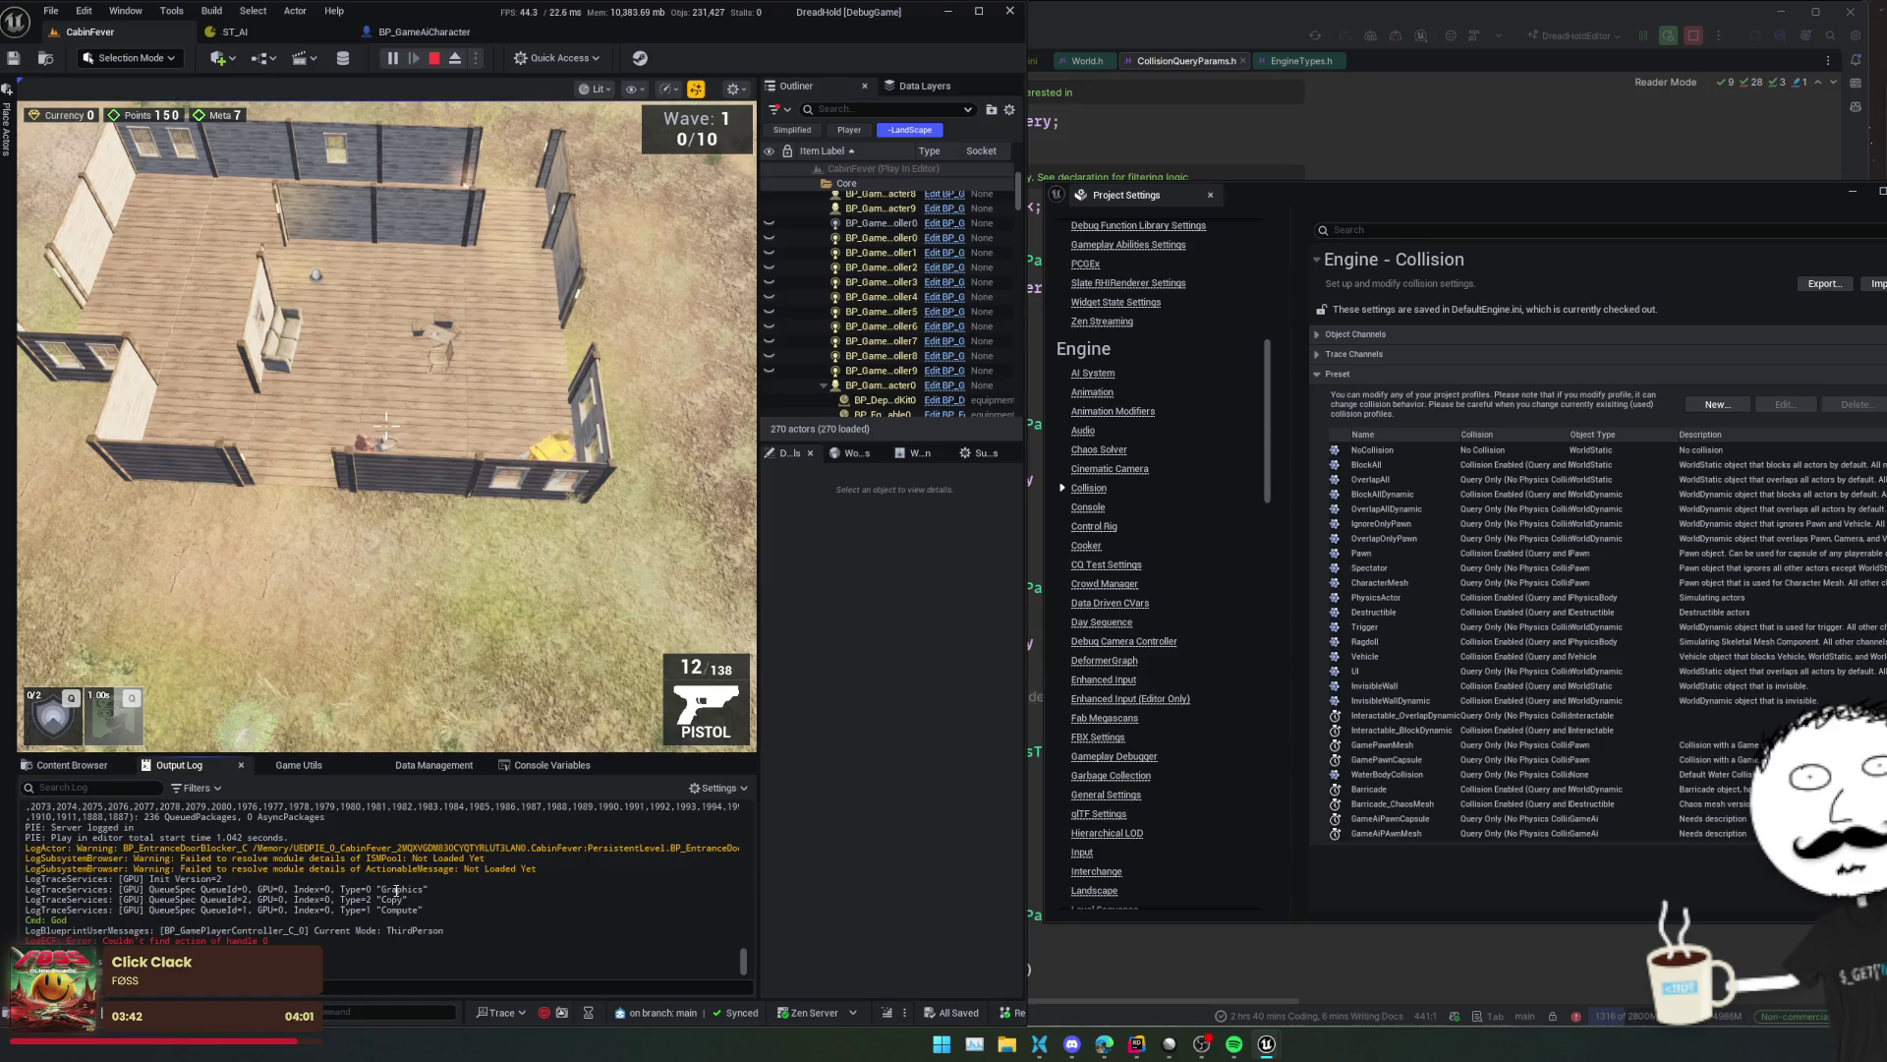
scroll(565, 908, up, 3)
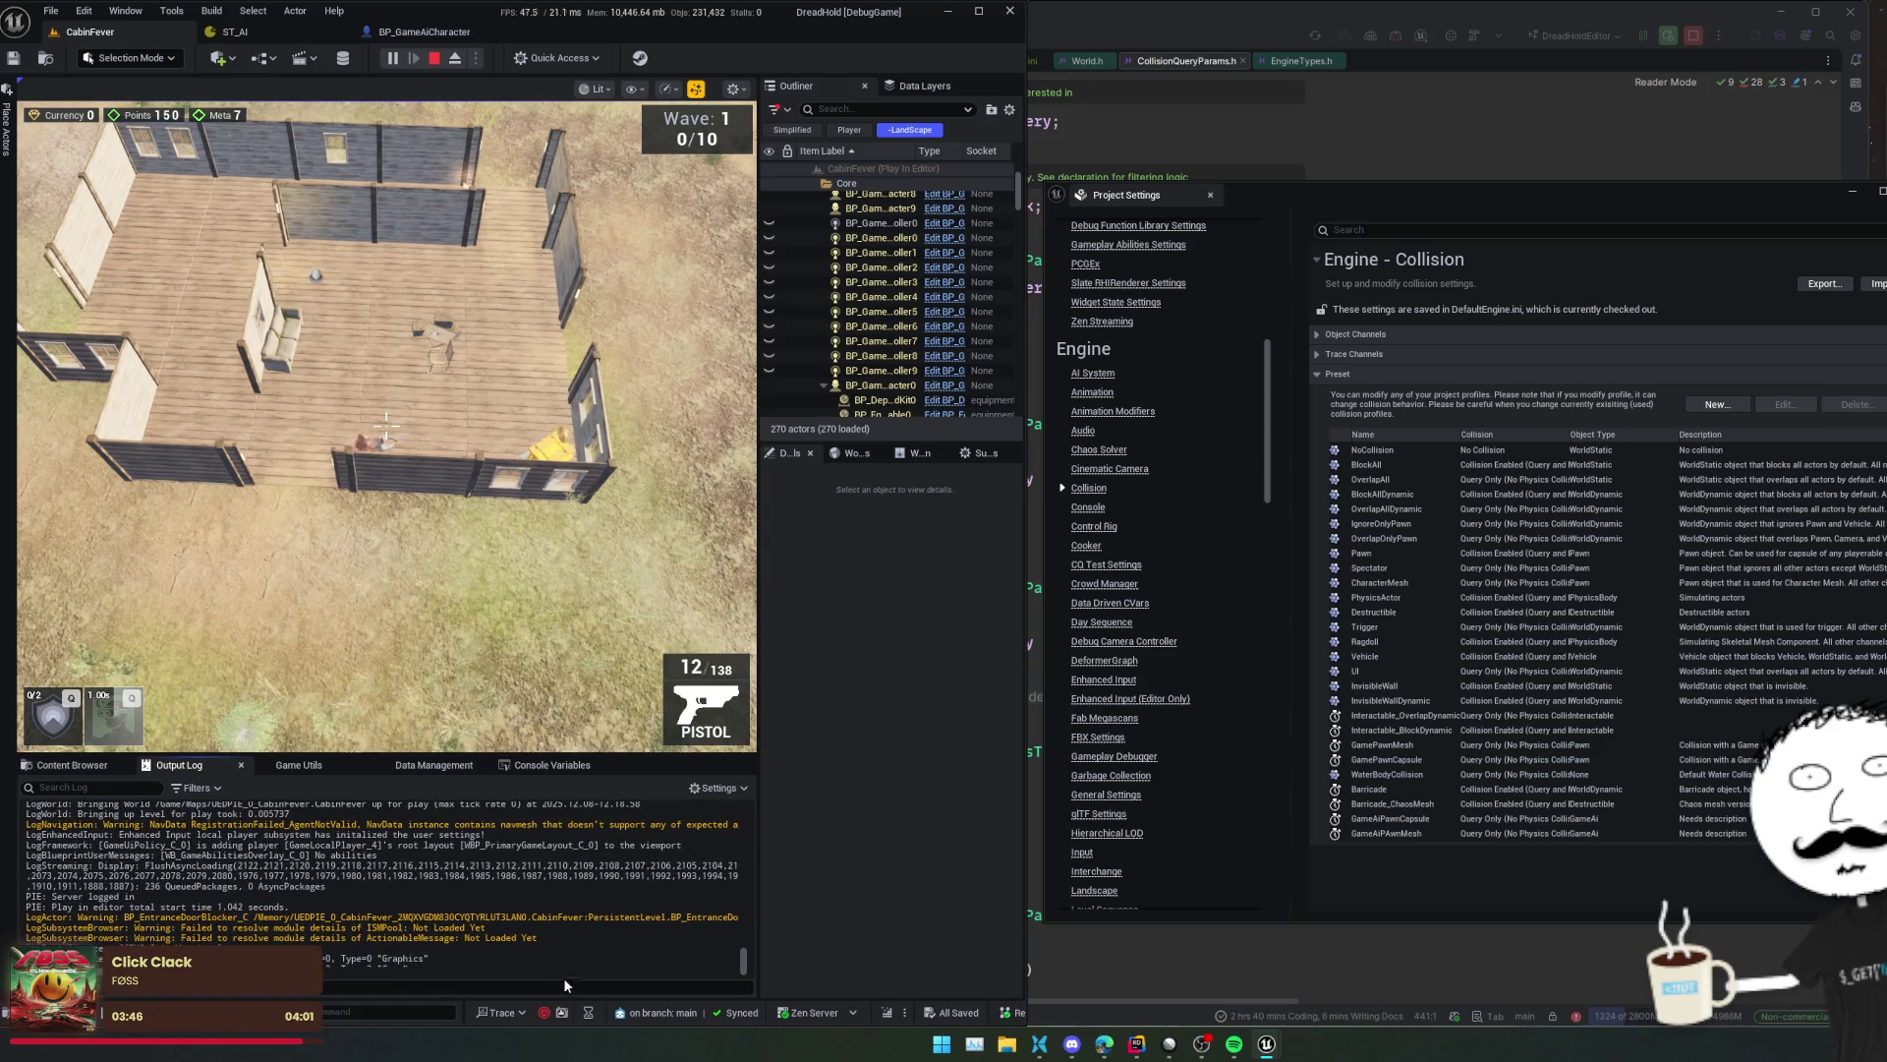
scroll(587, 849, up, 1)
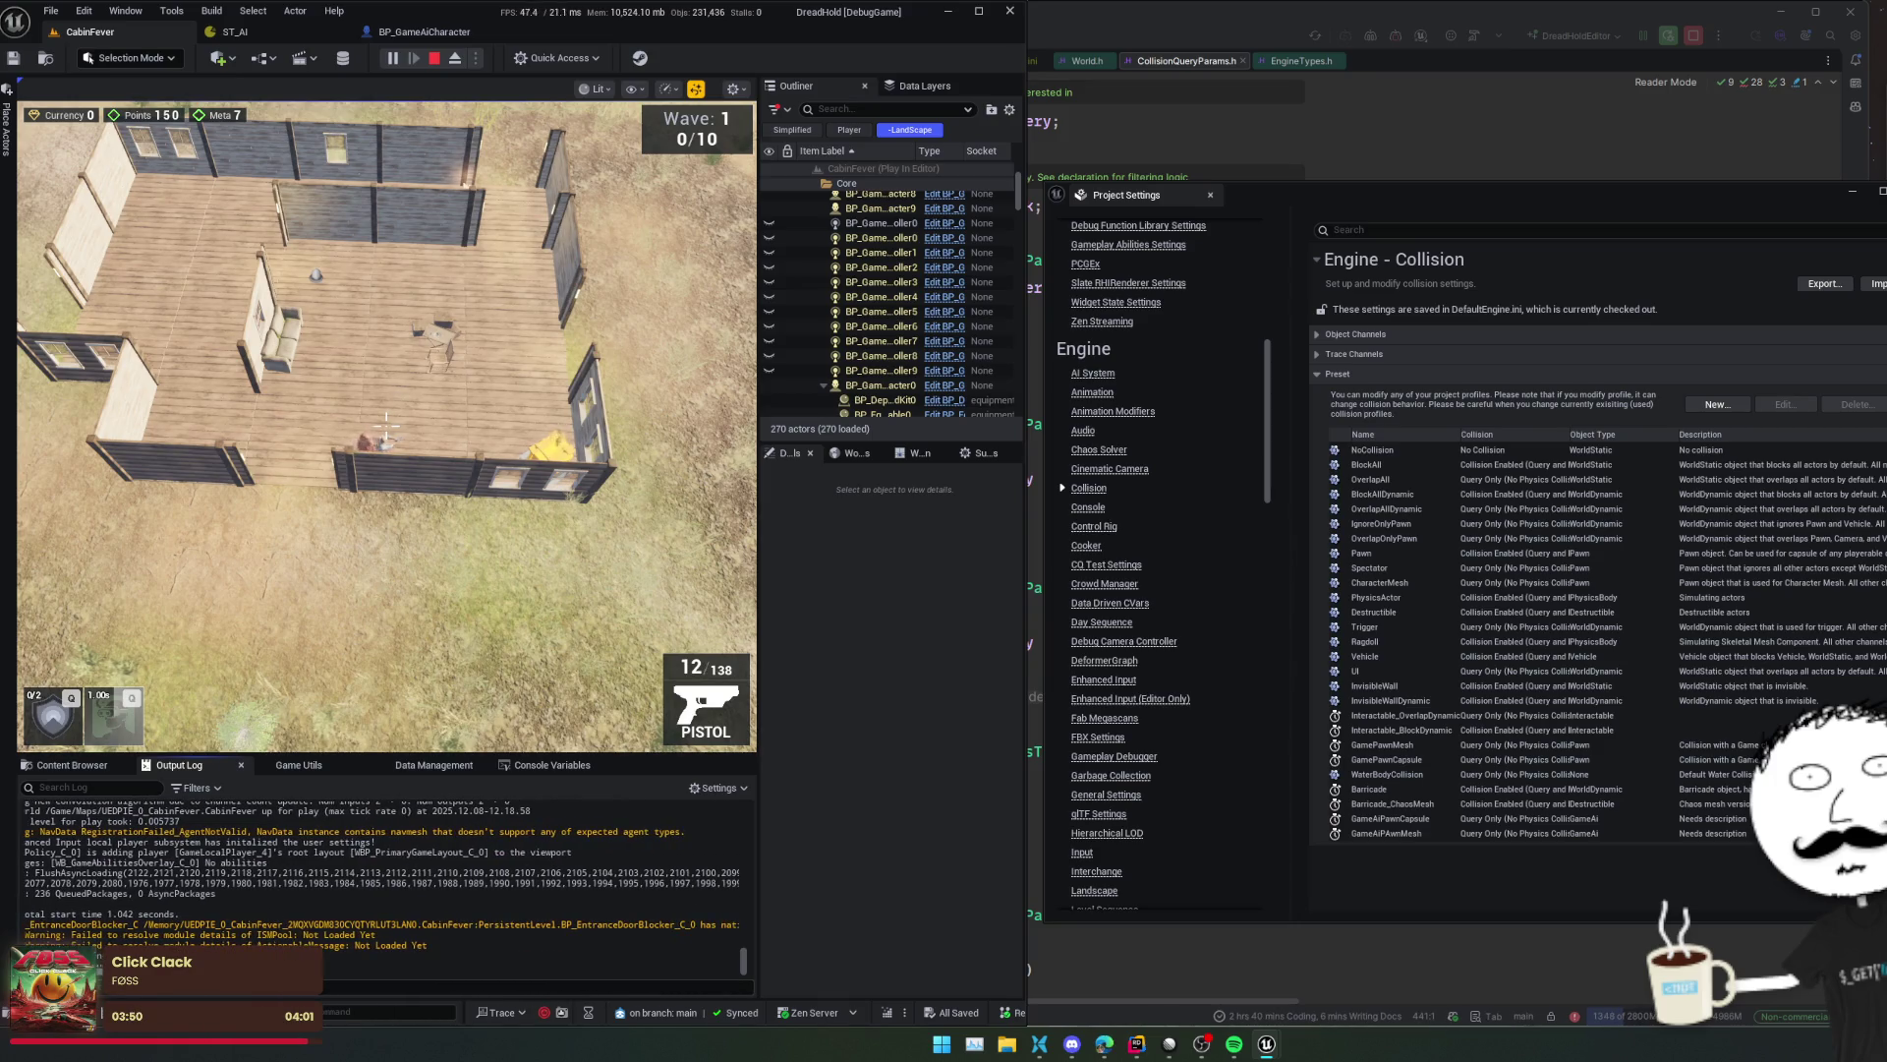
scroll(228, 865, up, 2)
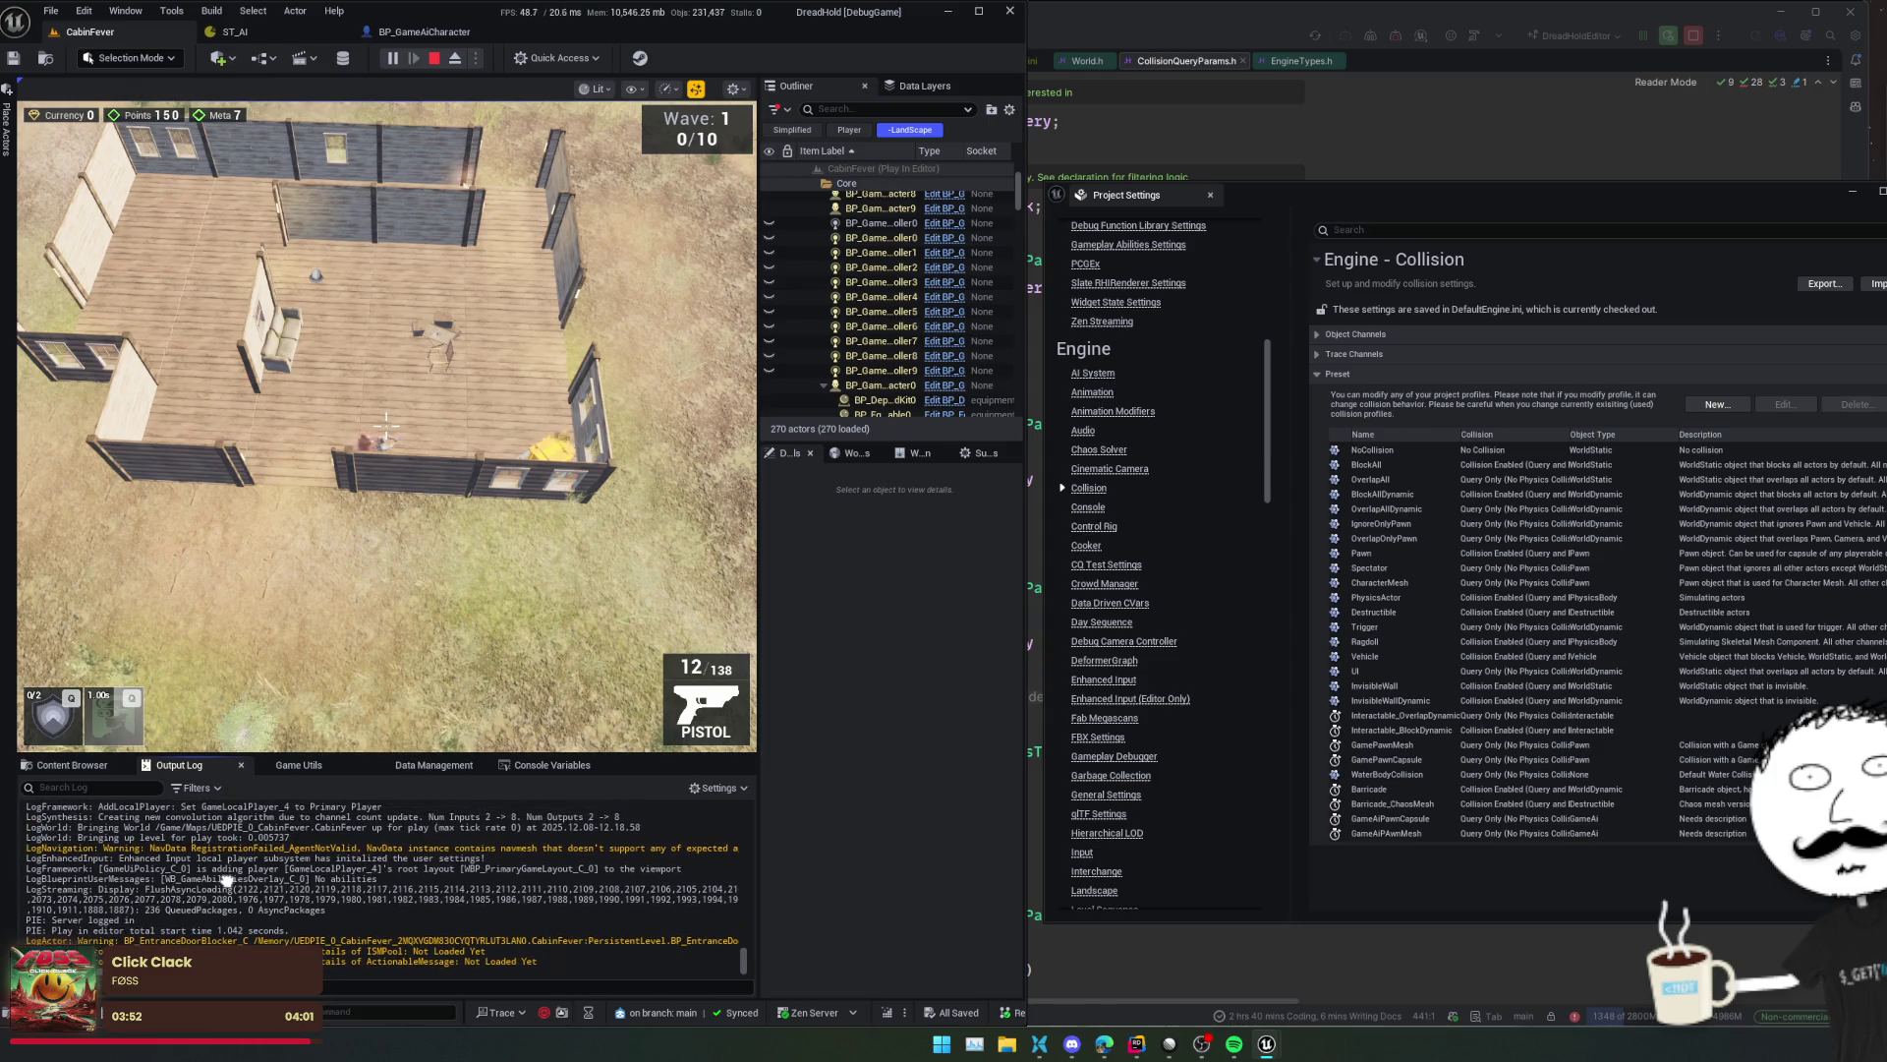
scroll(226, 877, up, 1)
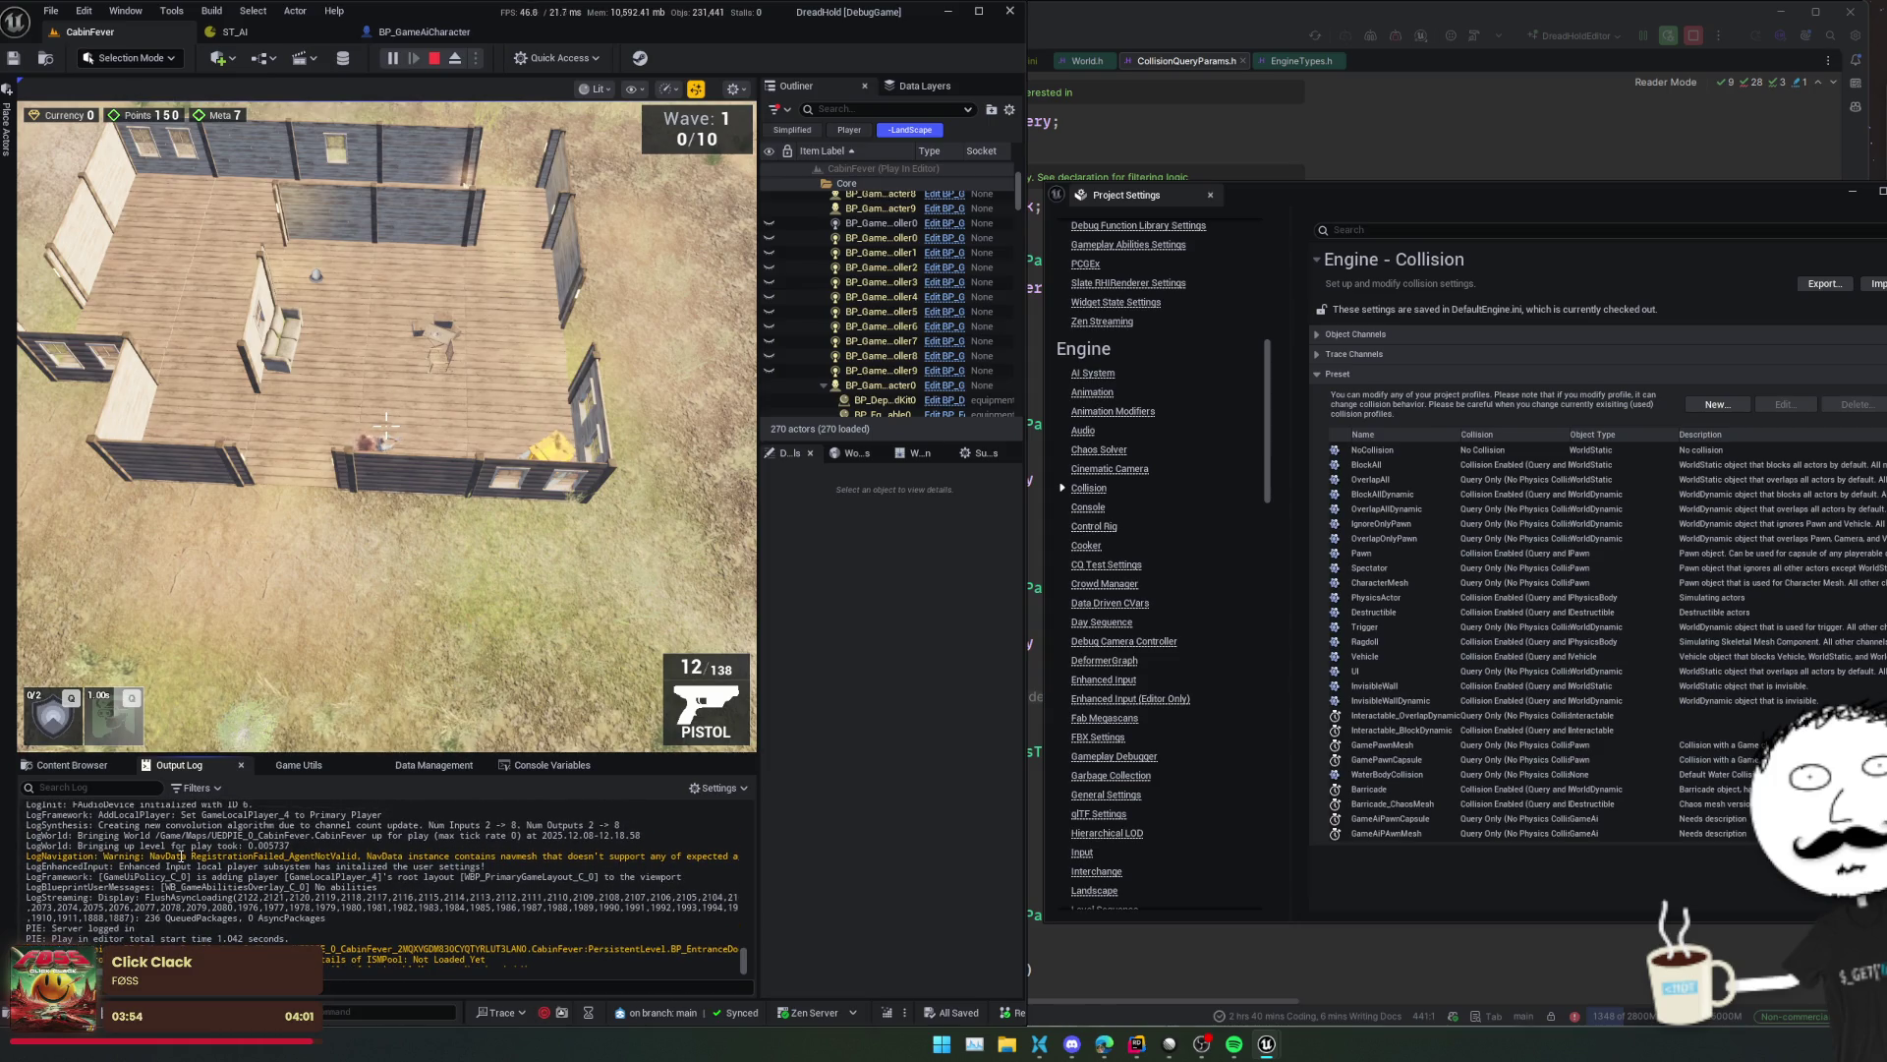
double_click(307, 856)
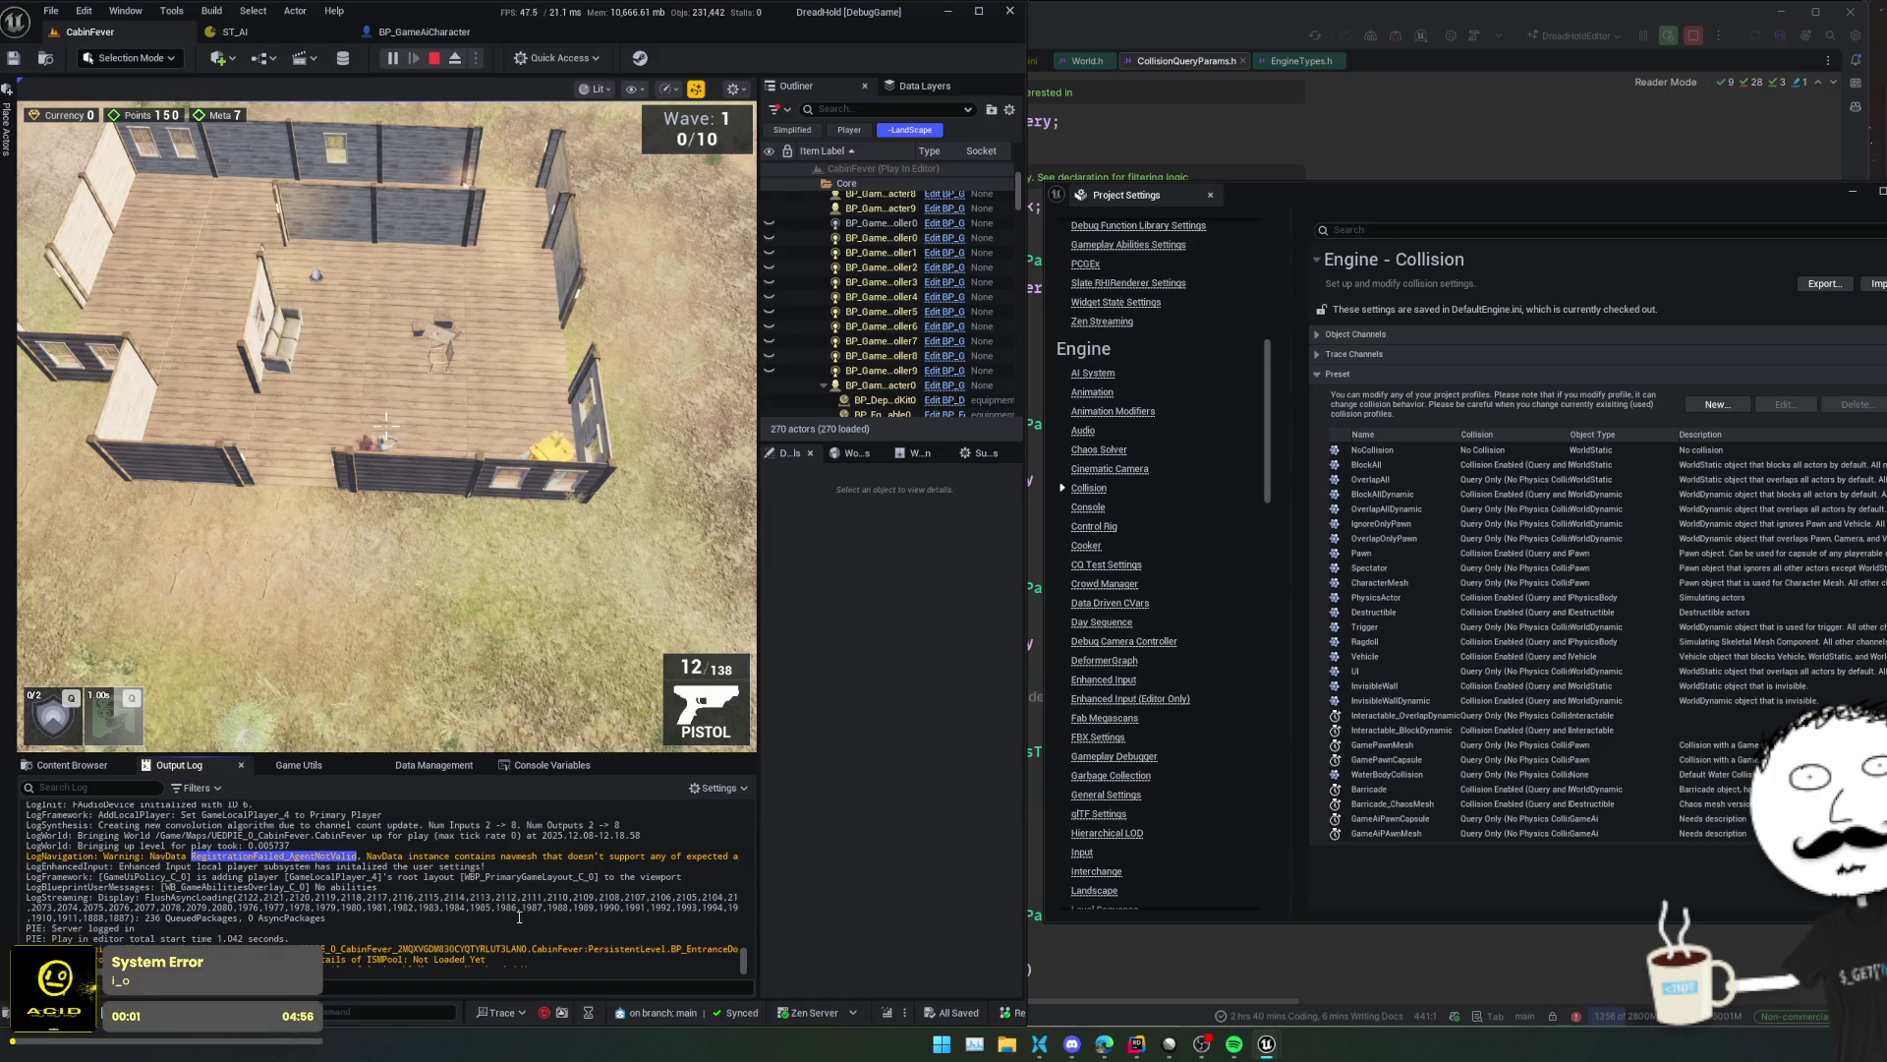
scroll(383, 875, right, 3)
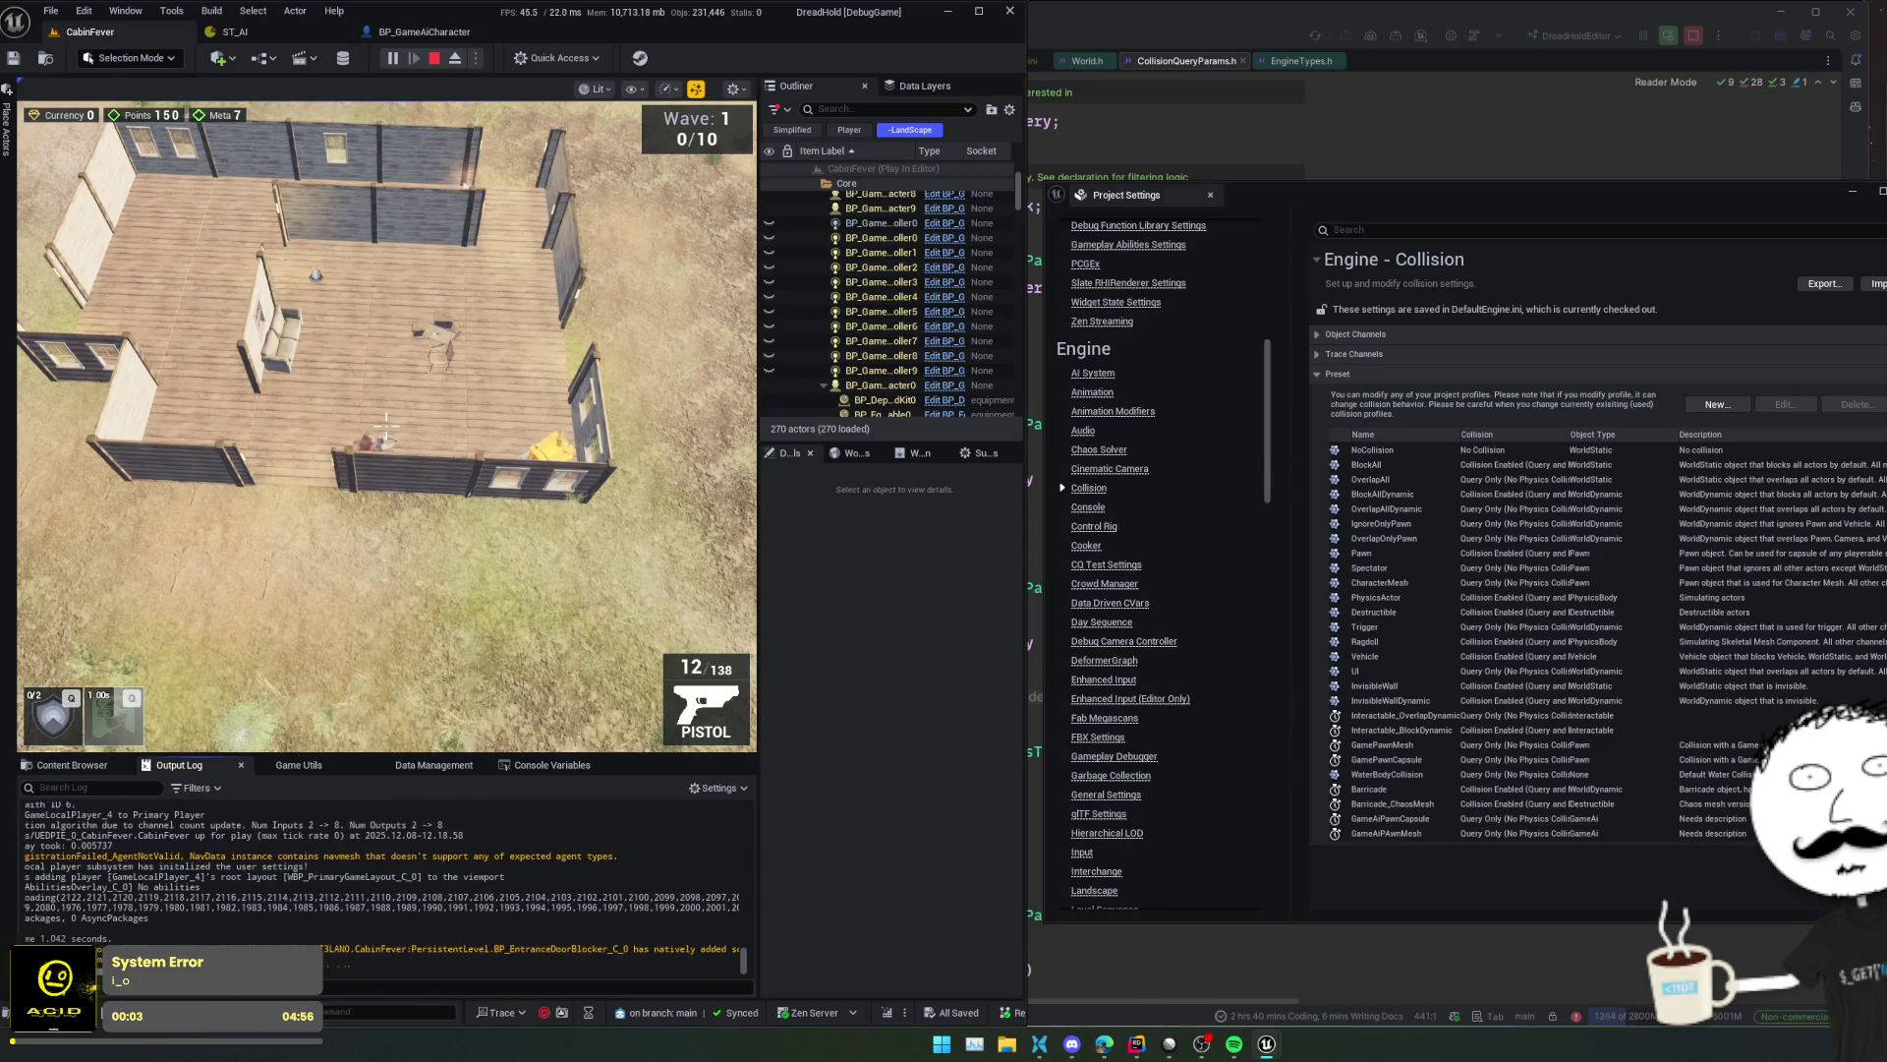
drag(123, 856, 755, 865)
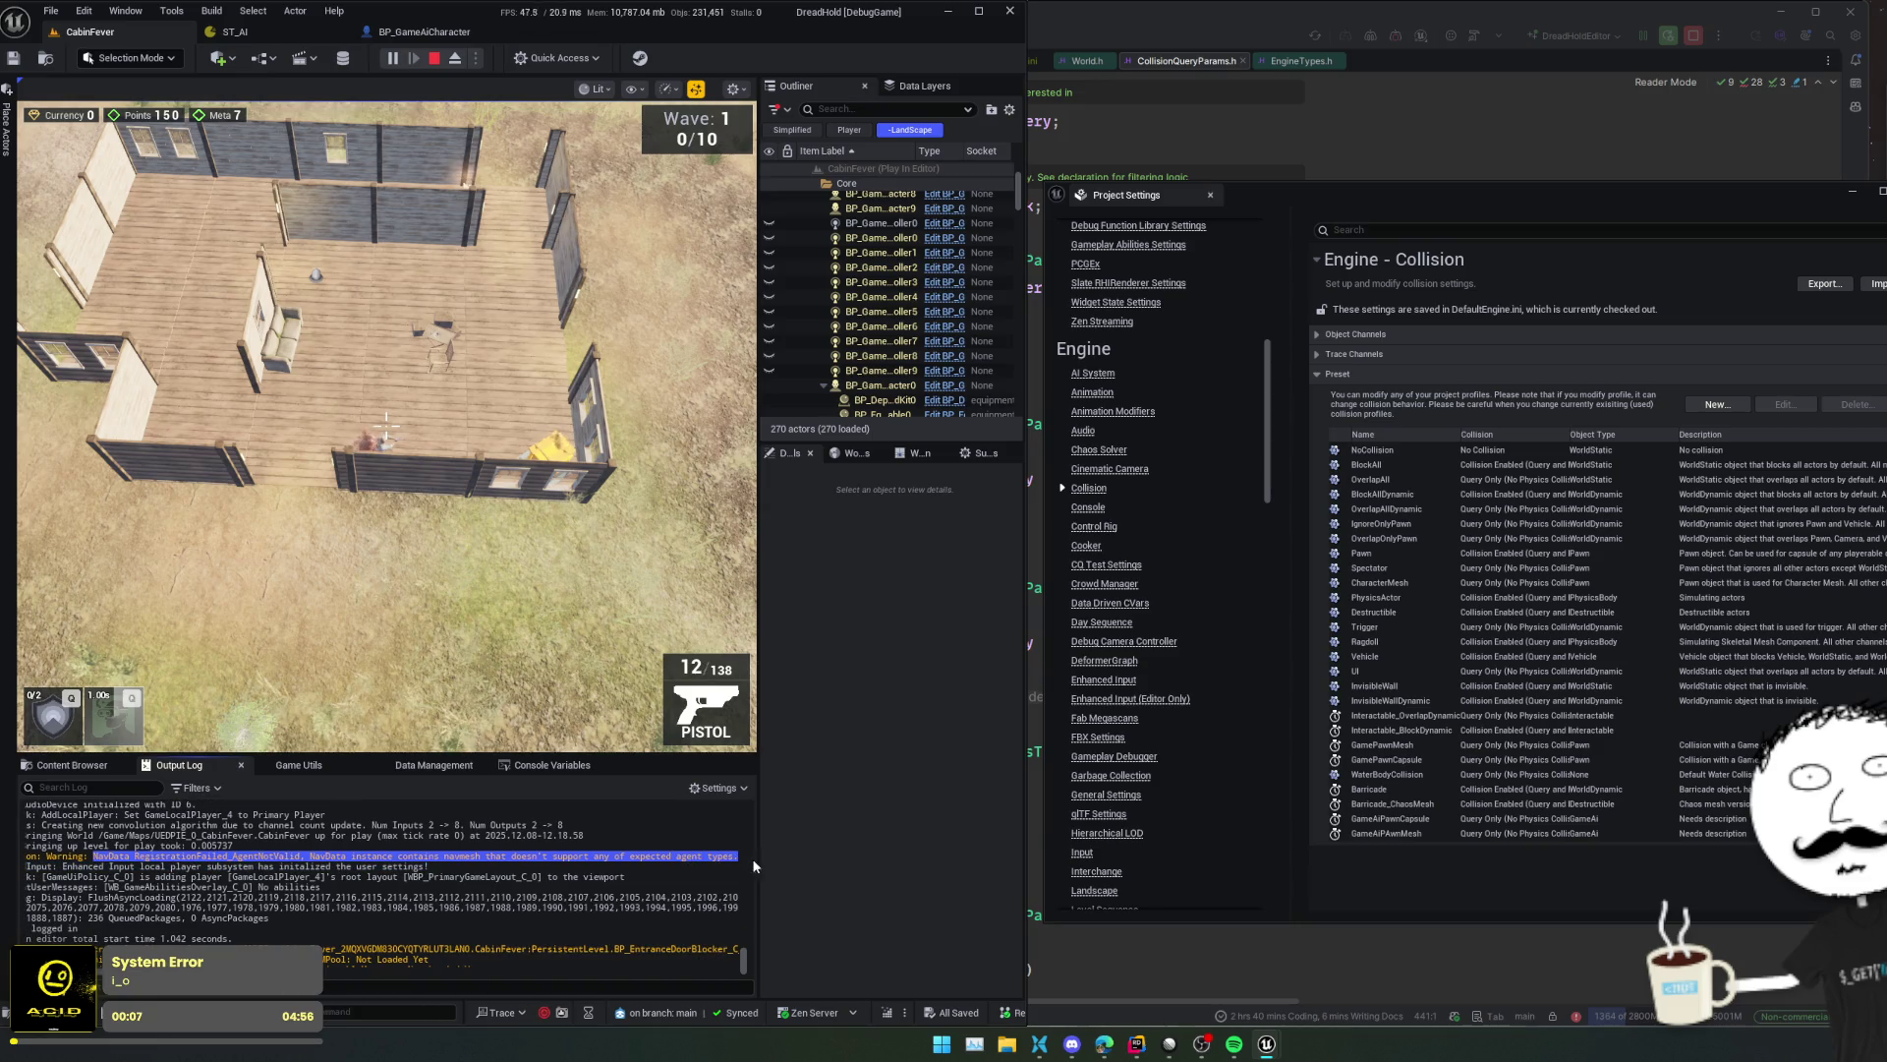
key(ctrl+c)
click(1228, 154)
- Search all project files for the pasted warning and open the NavigationSystem.cpp match
key(ctrl+shift+f)
key(ctrl+v)
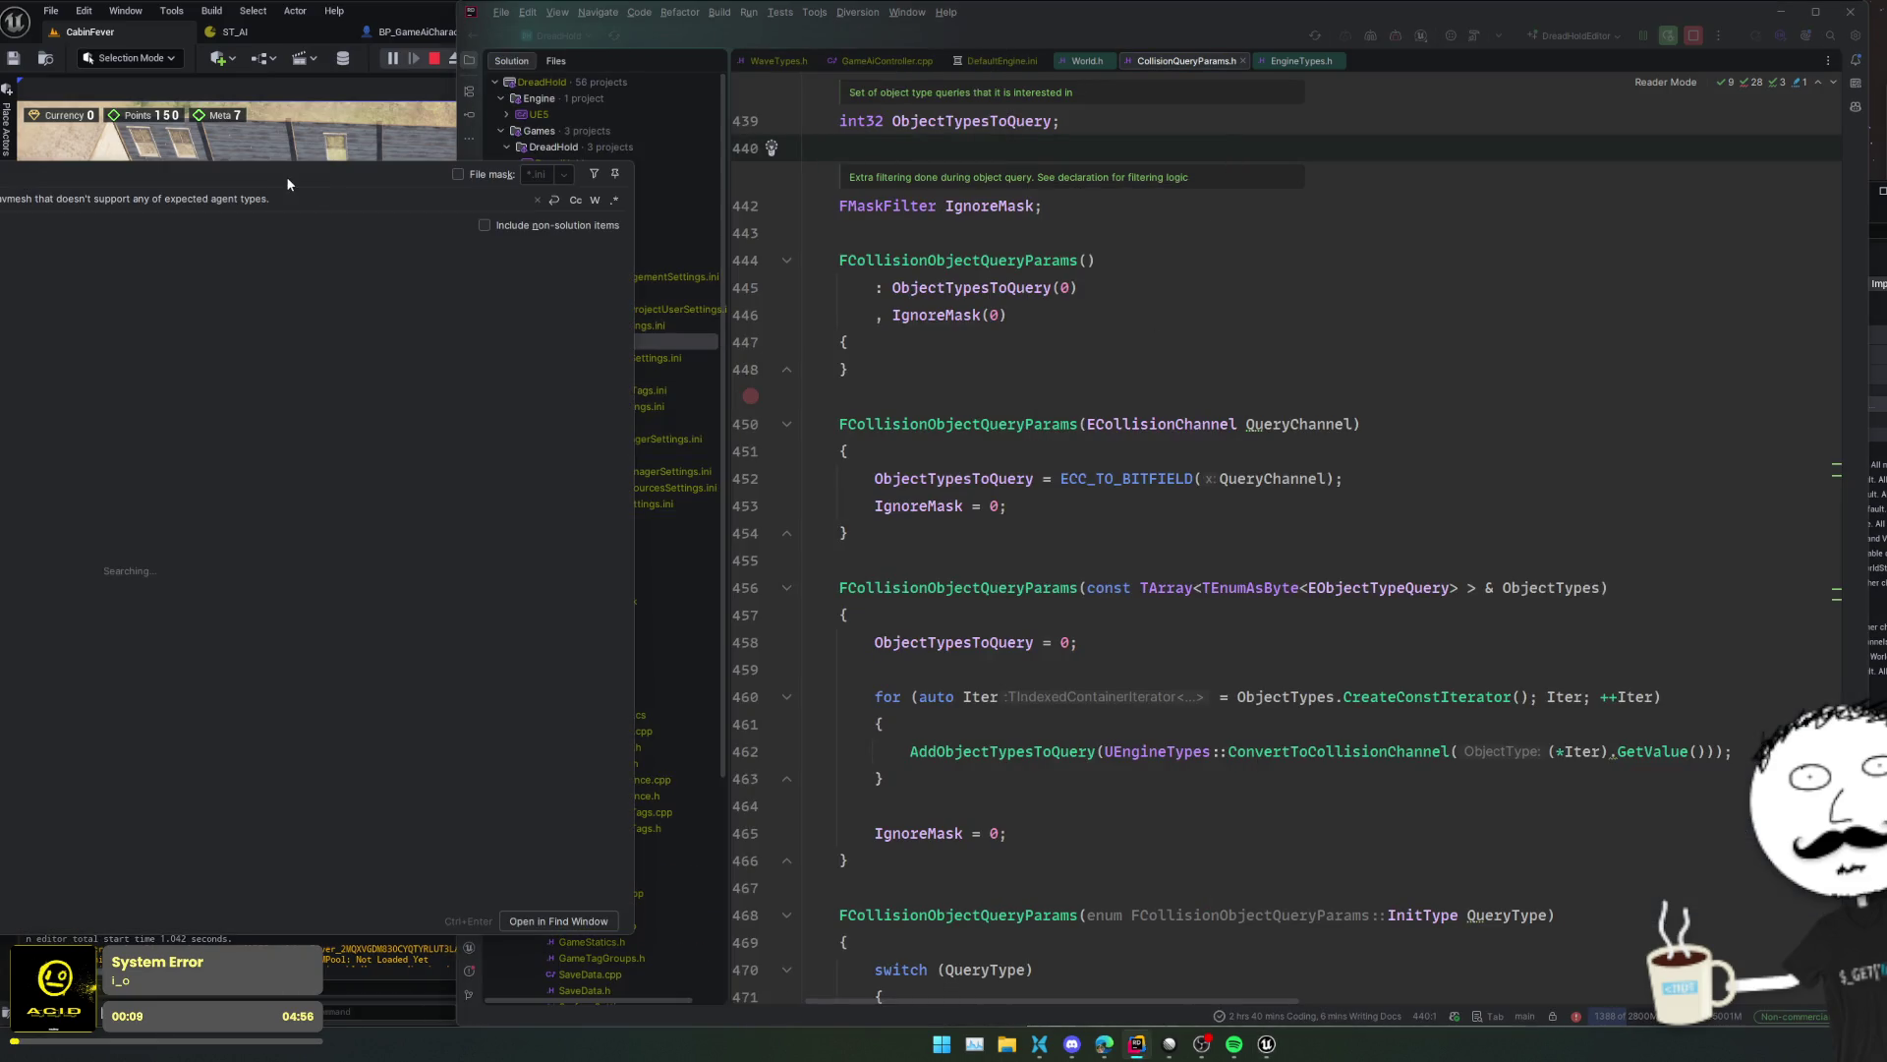
double_click(538, 322)
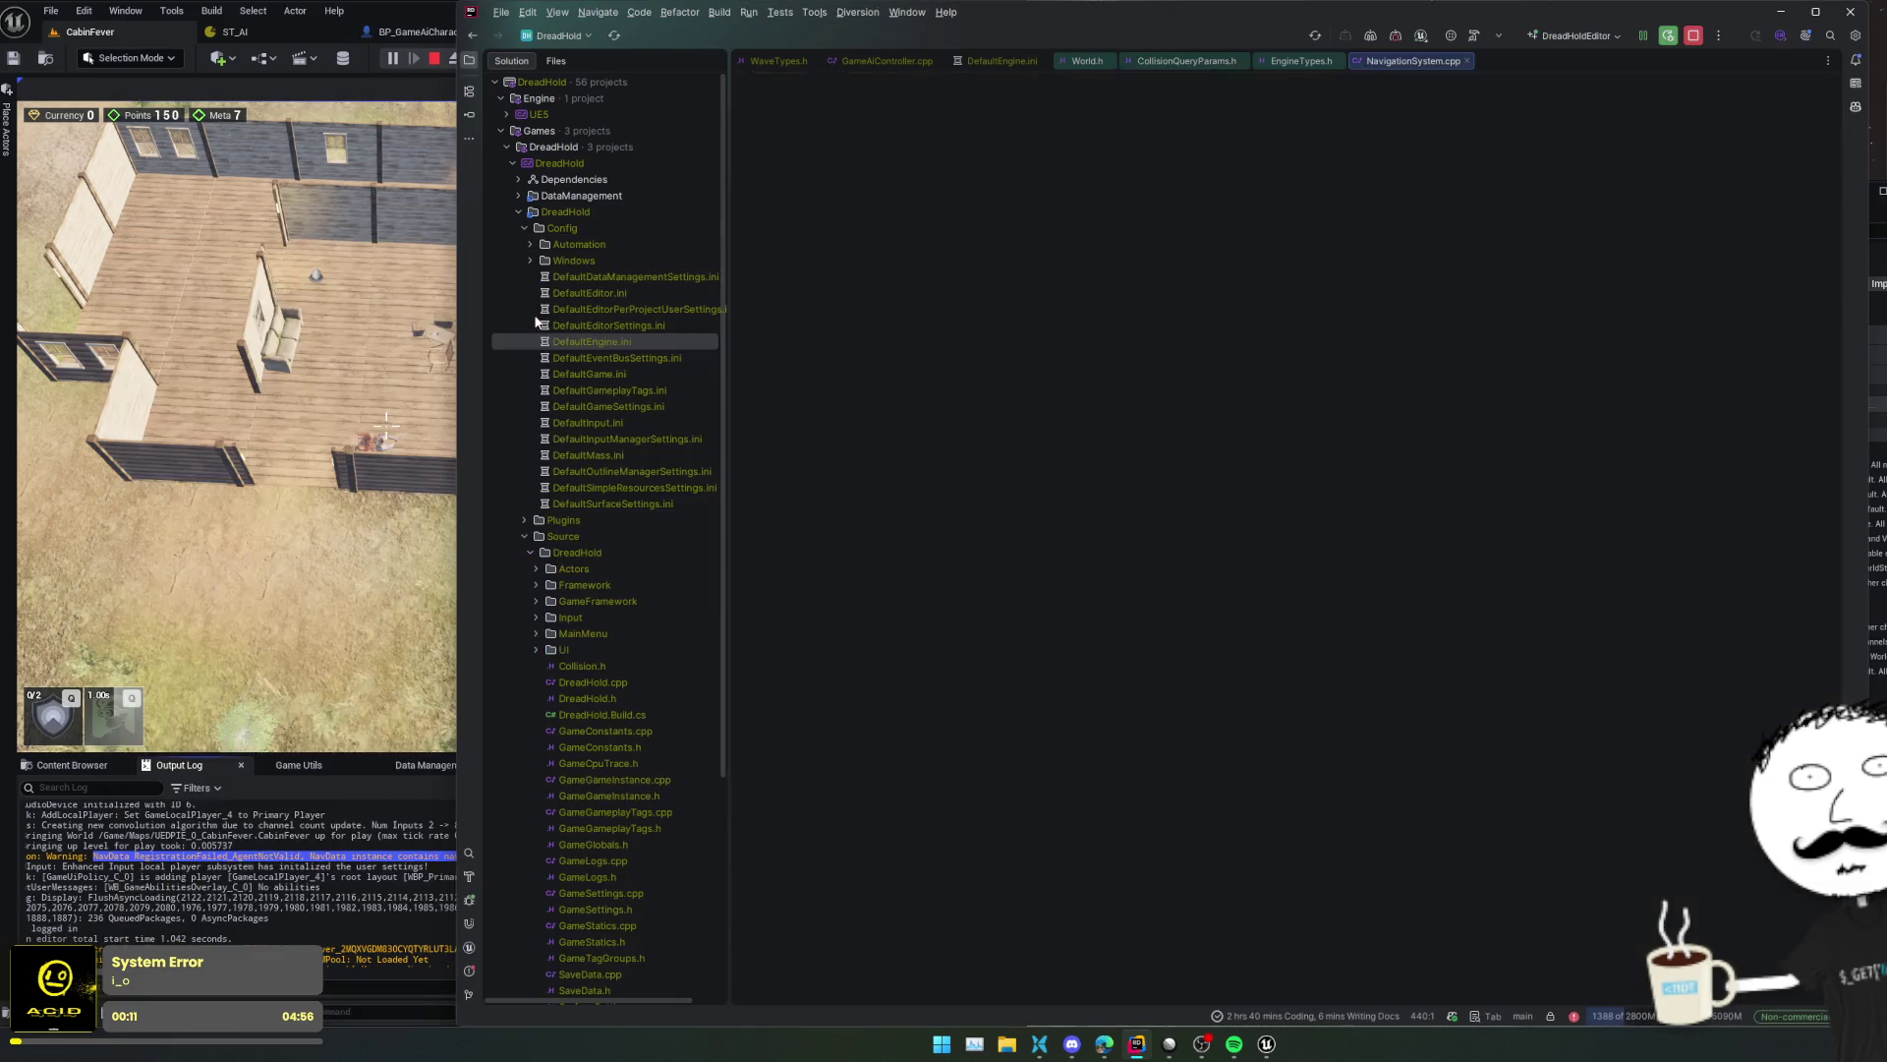
scroll(1622, 422, up, 5)
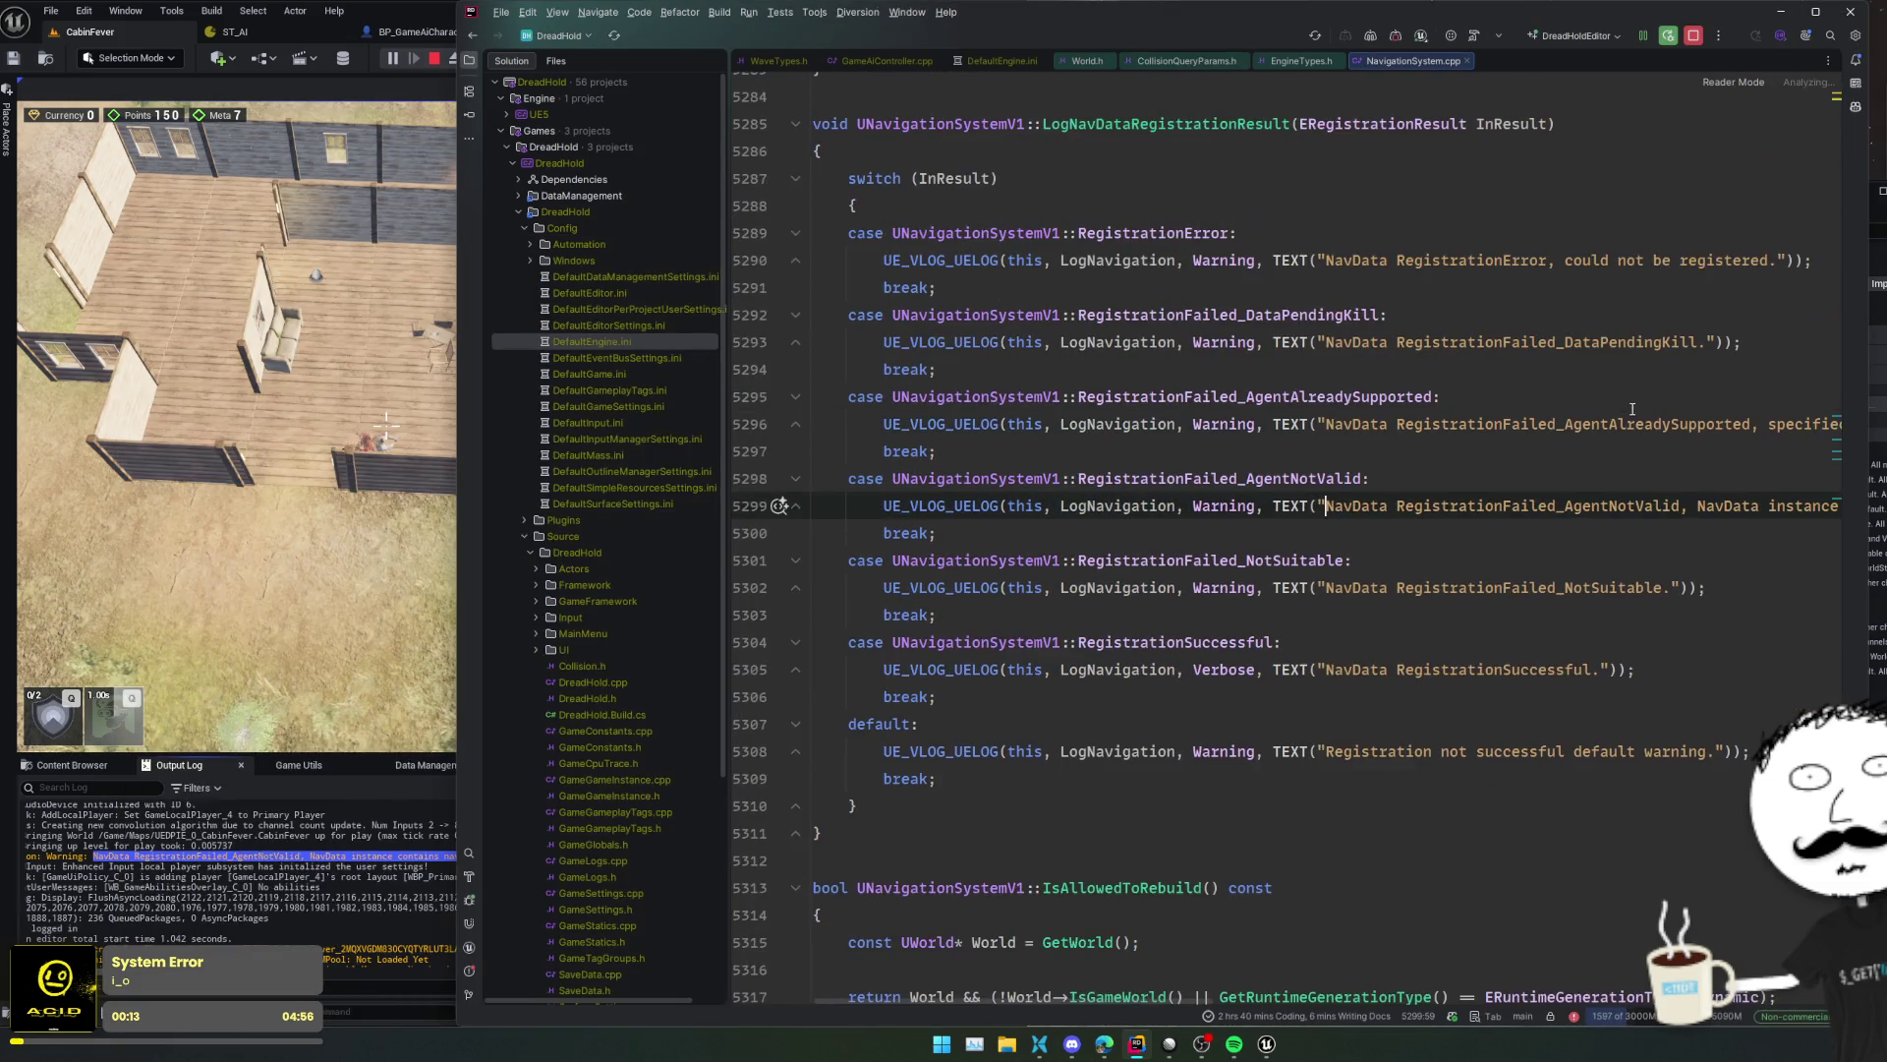
scroll(1432, 520, down, 4)
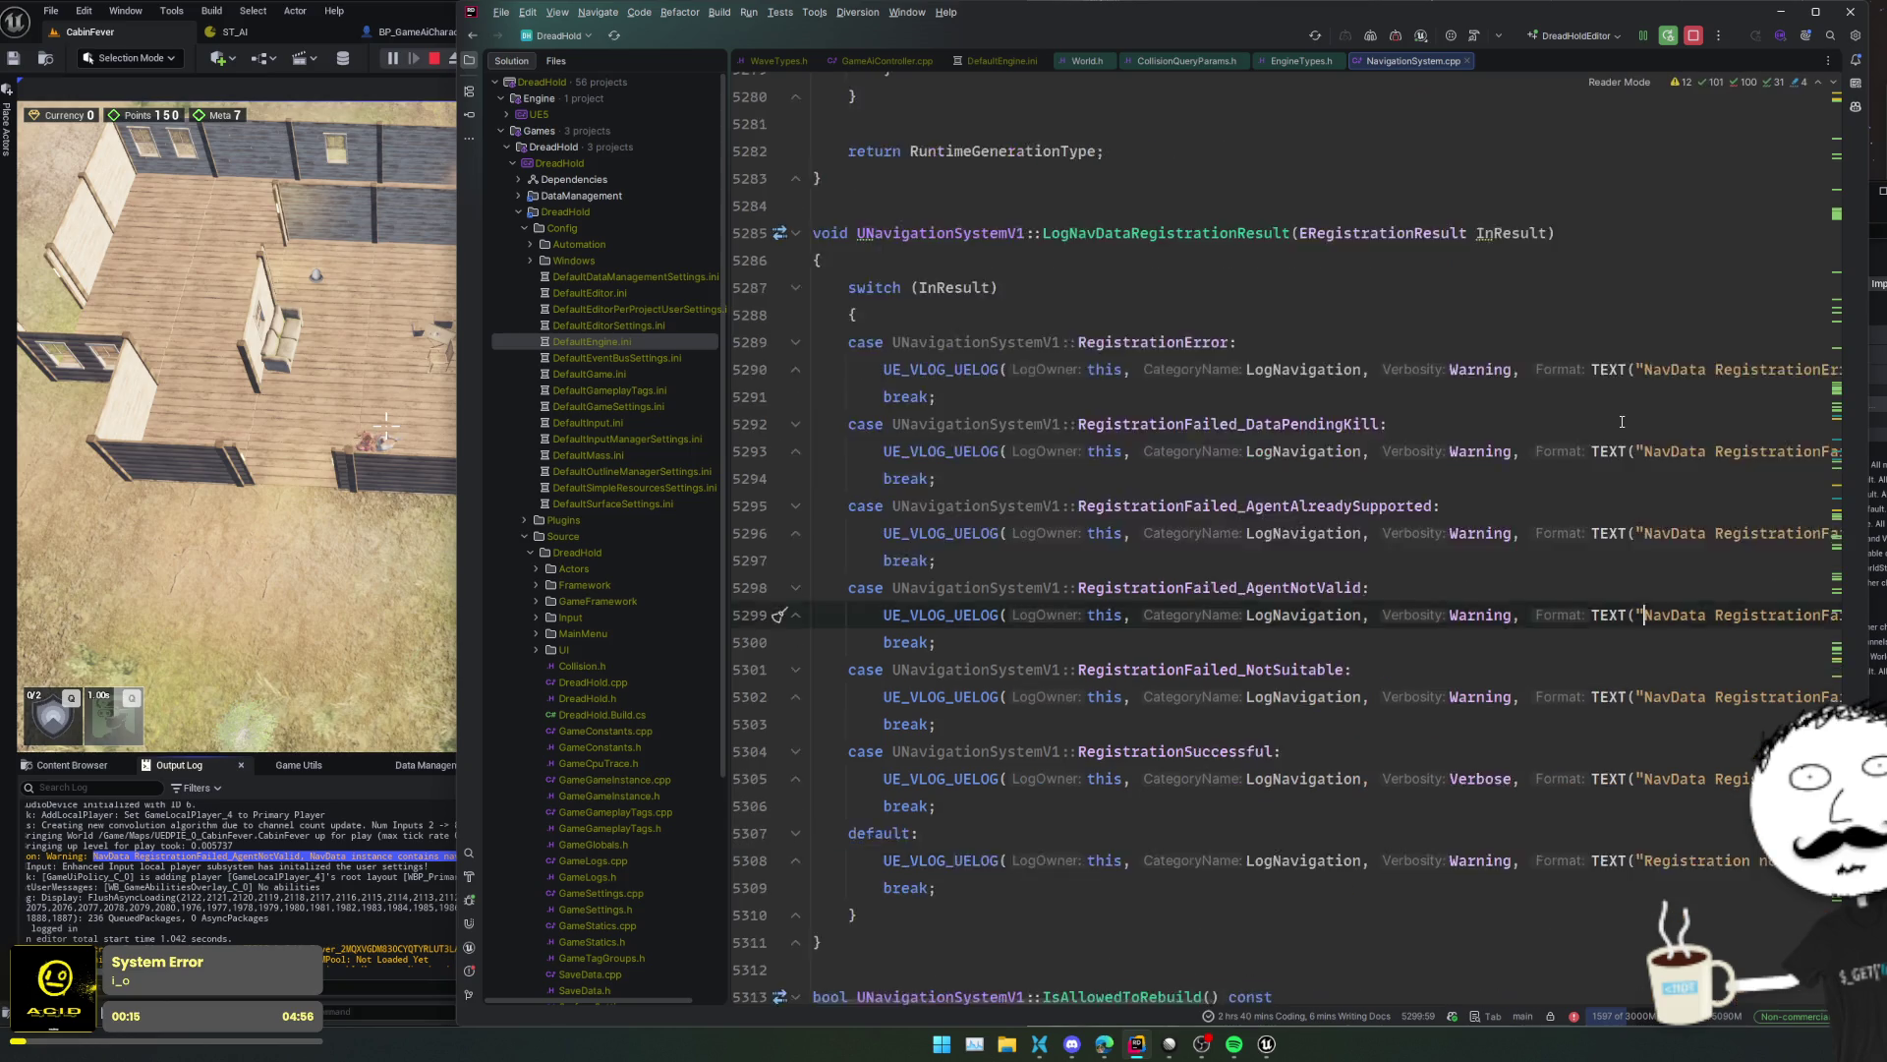
- Set a breakpoint on the AgentNotValid warning at line 5299
click(1327, 509)
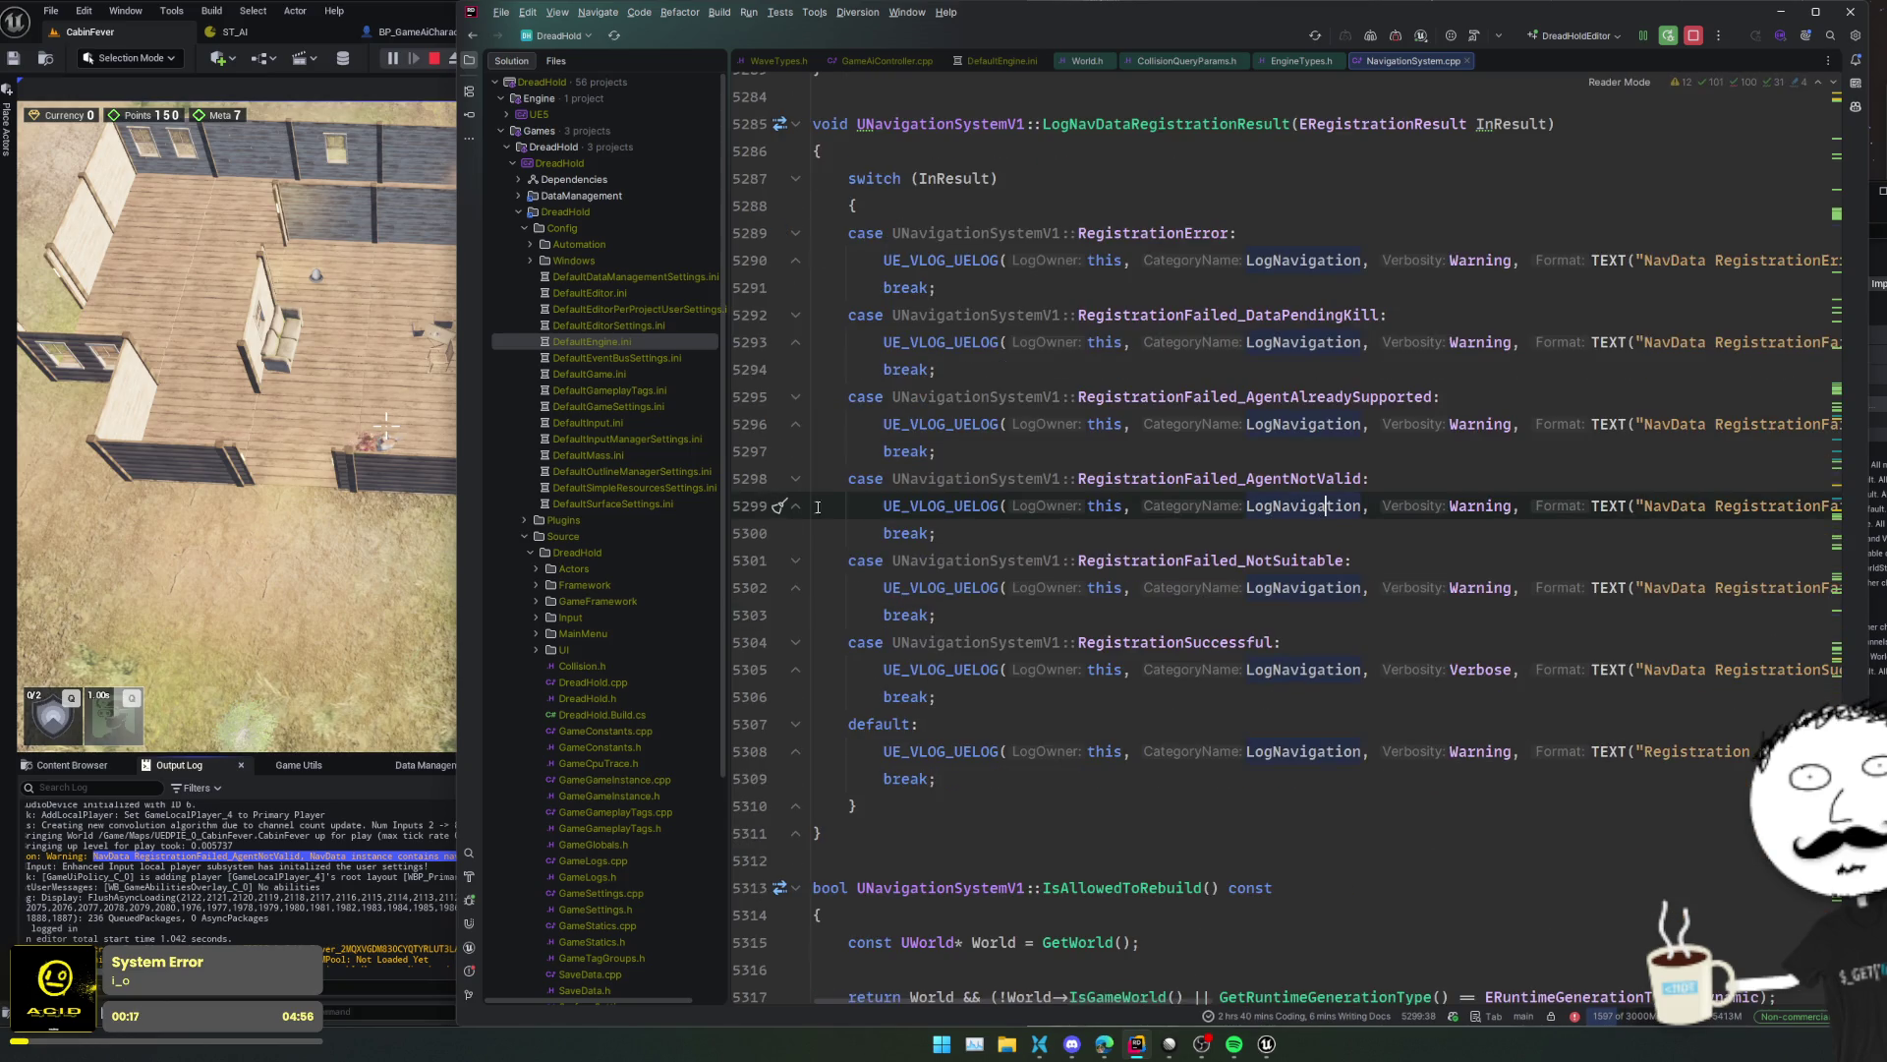
click(753, 507)
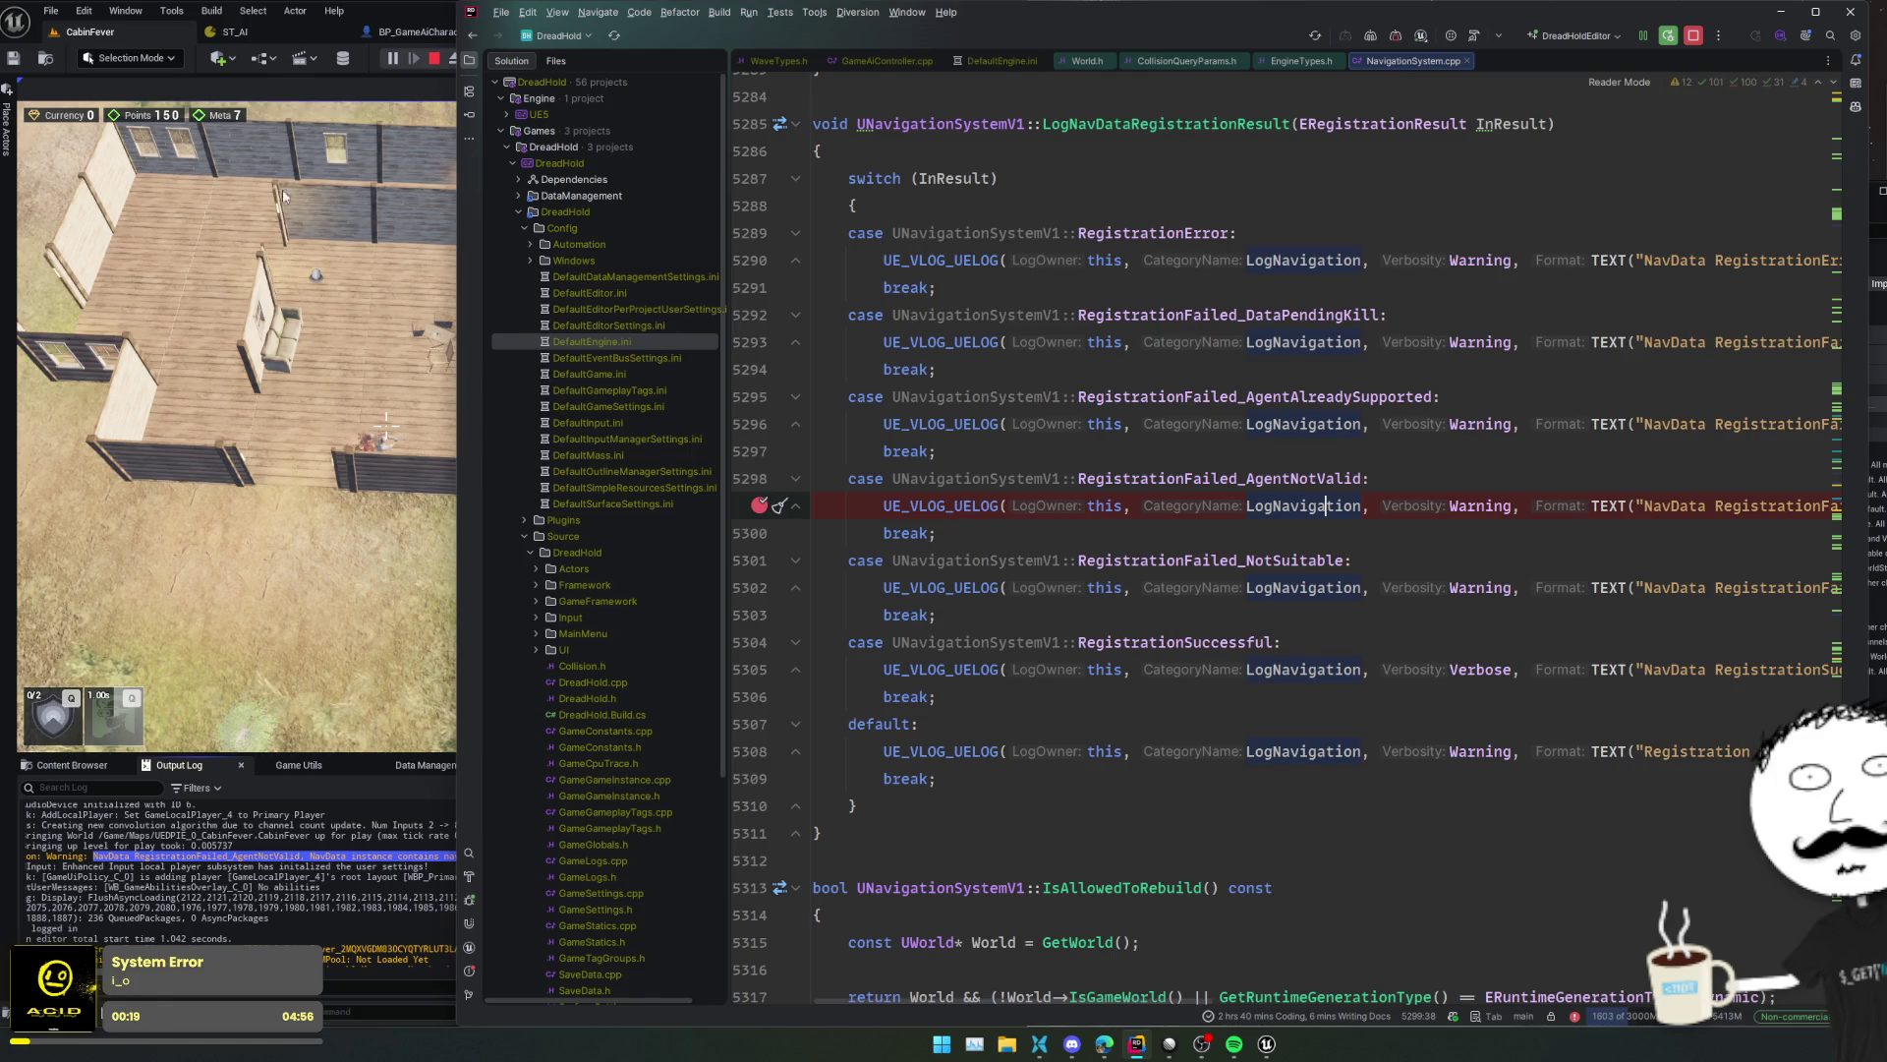
click(433, 60)
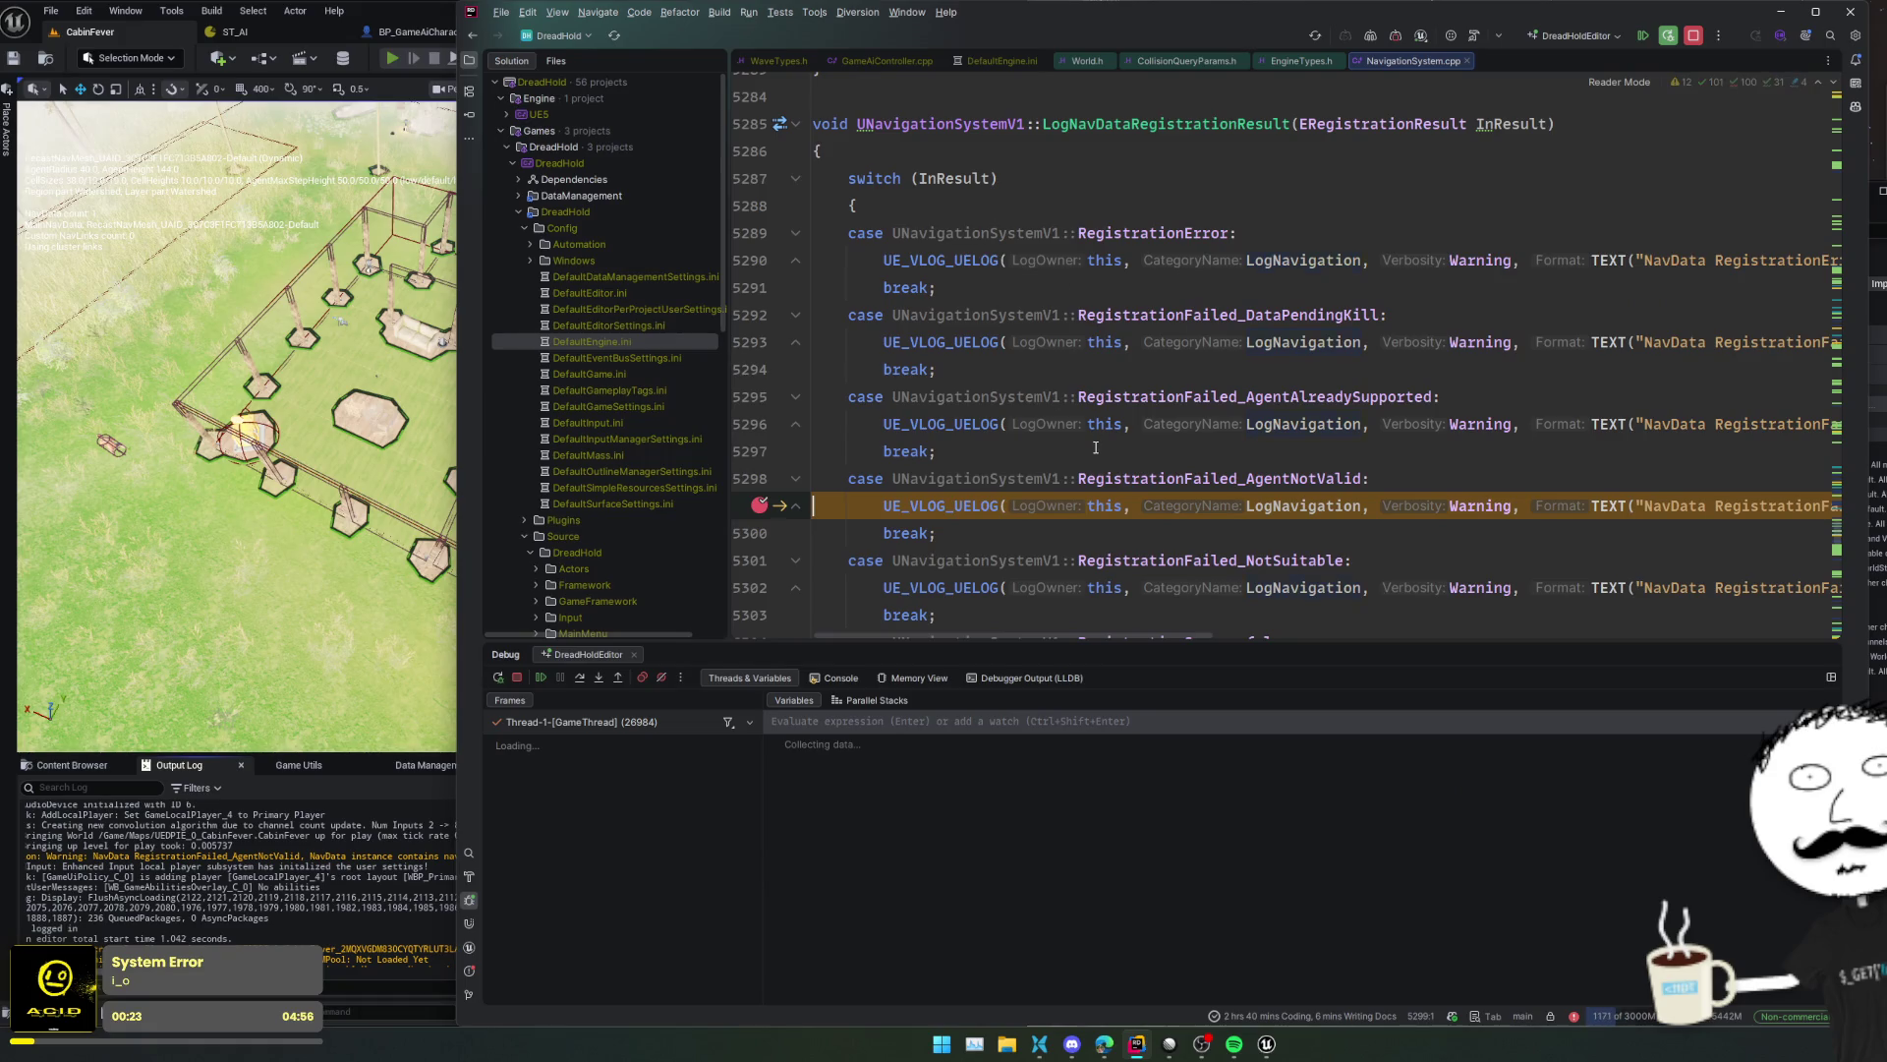
- Jump to the calling ProcessRegistrationCandidates frame and view the code around line 2719
click(1095, 451)
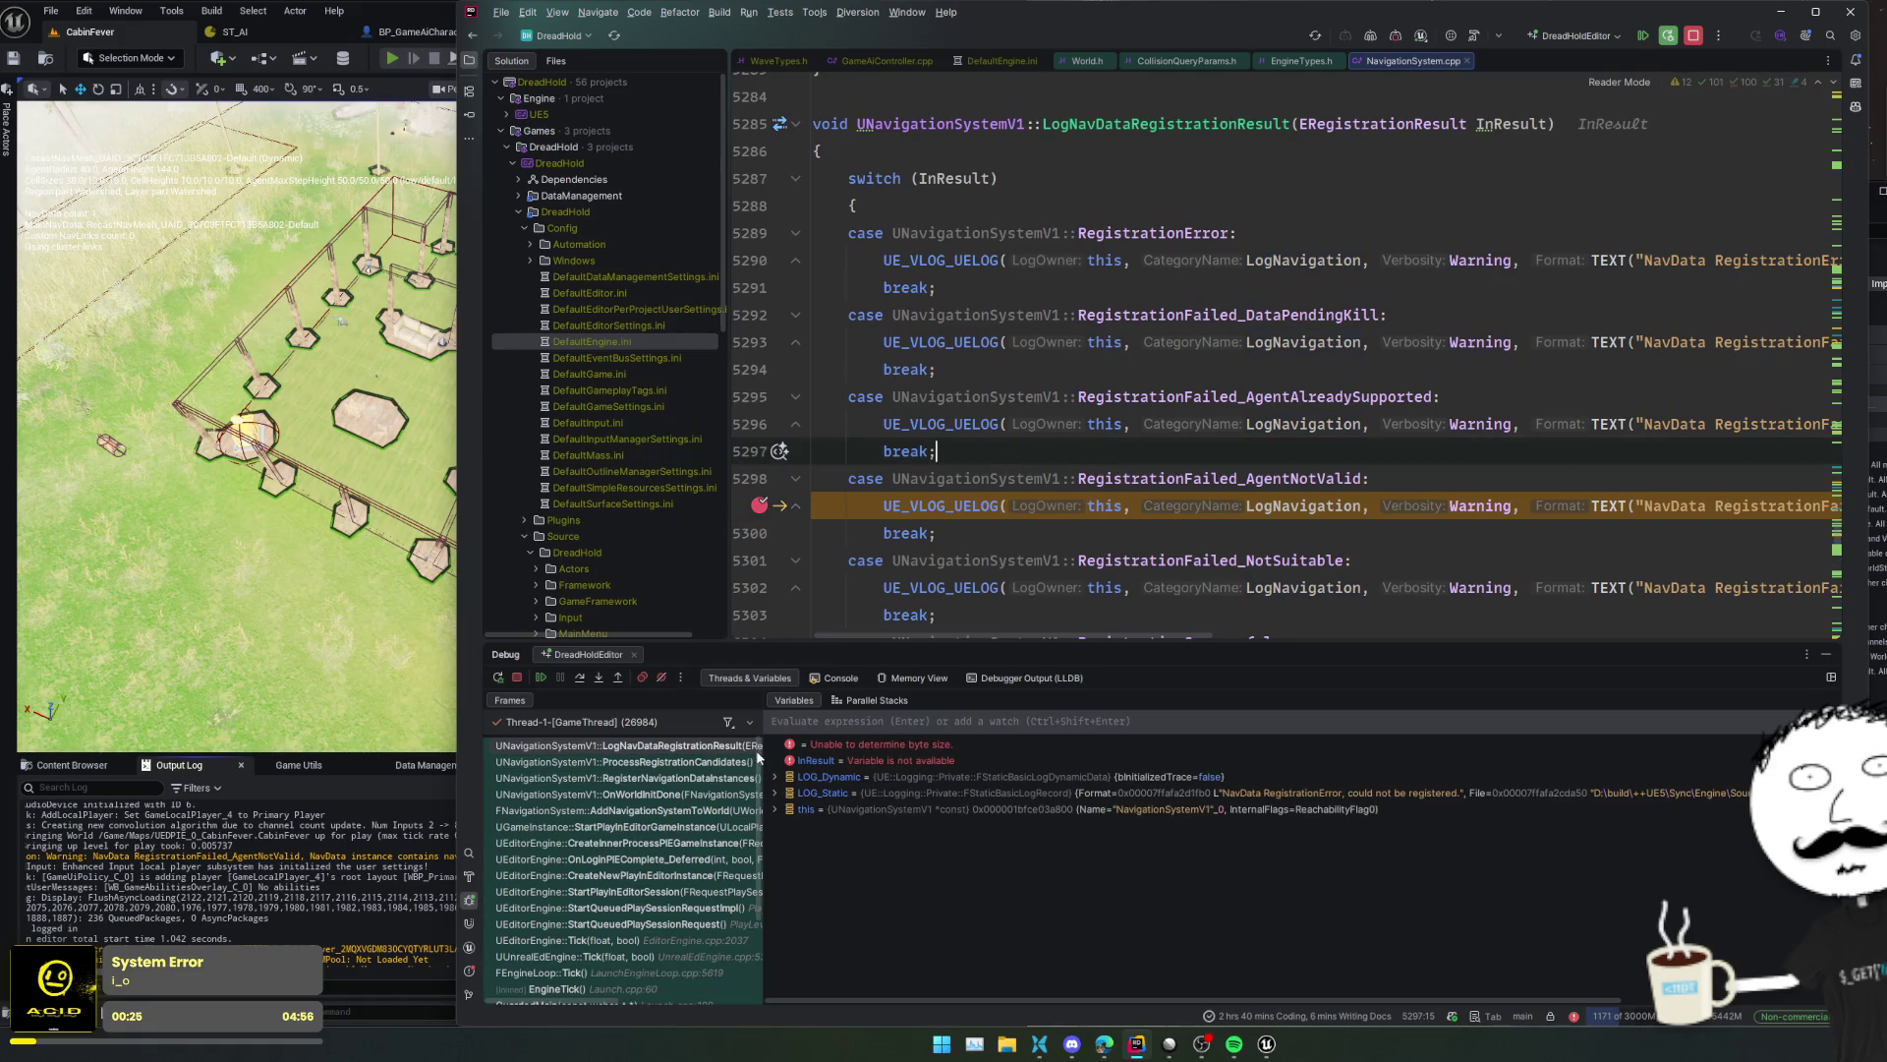
click(712, 762)
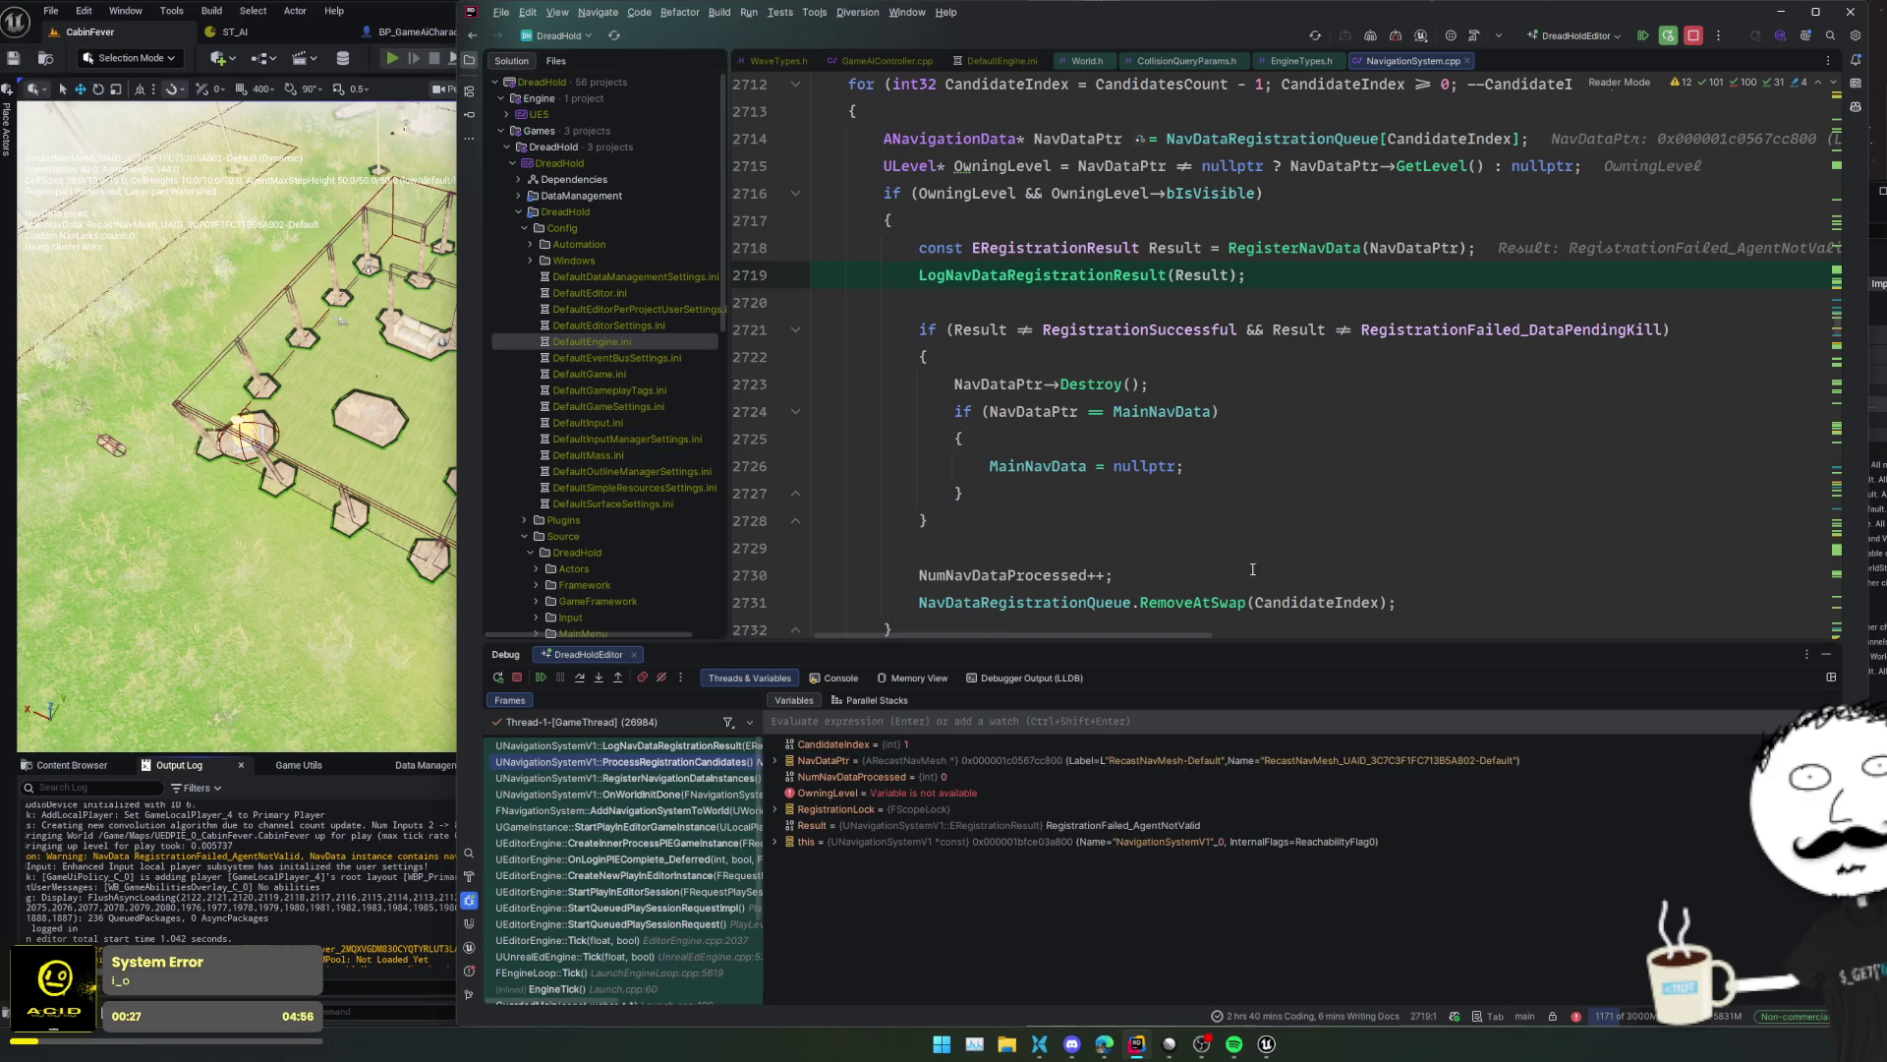
scroll(1328, 524, up, 1)
click(1328, 524)
click(1352, 442)
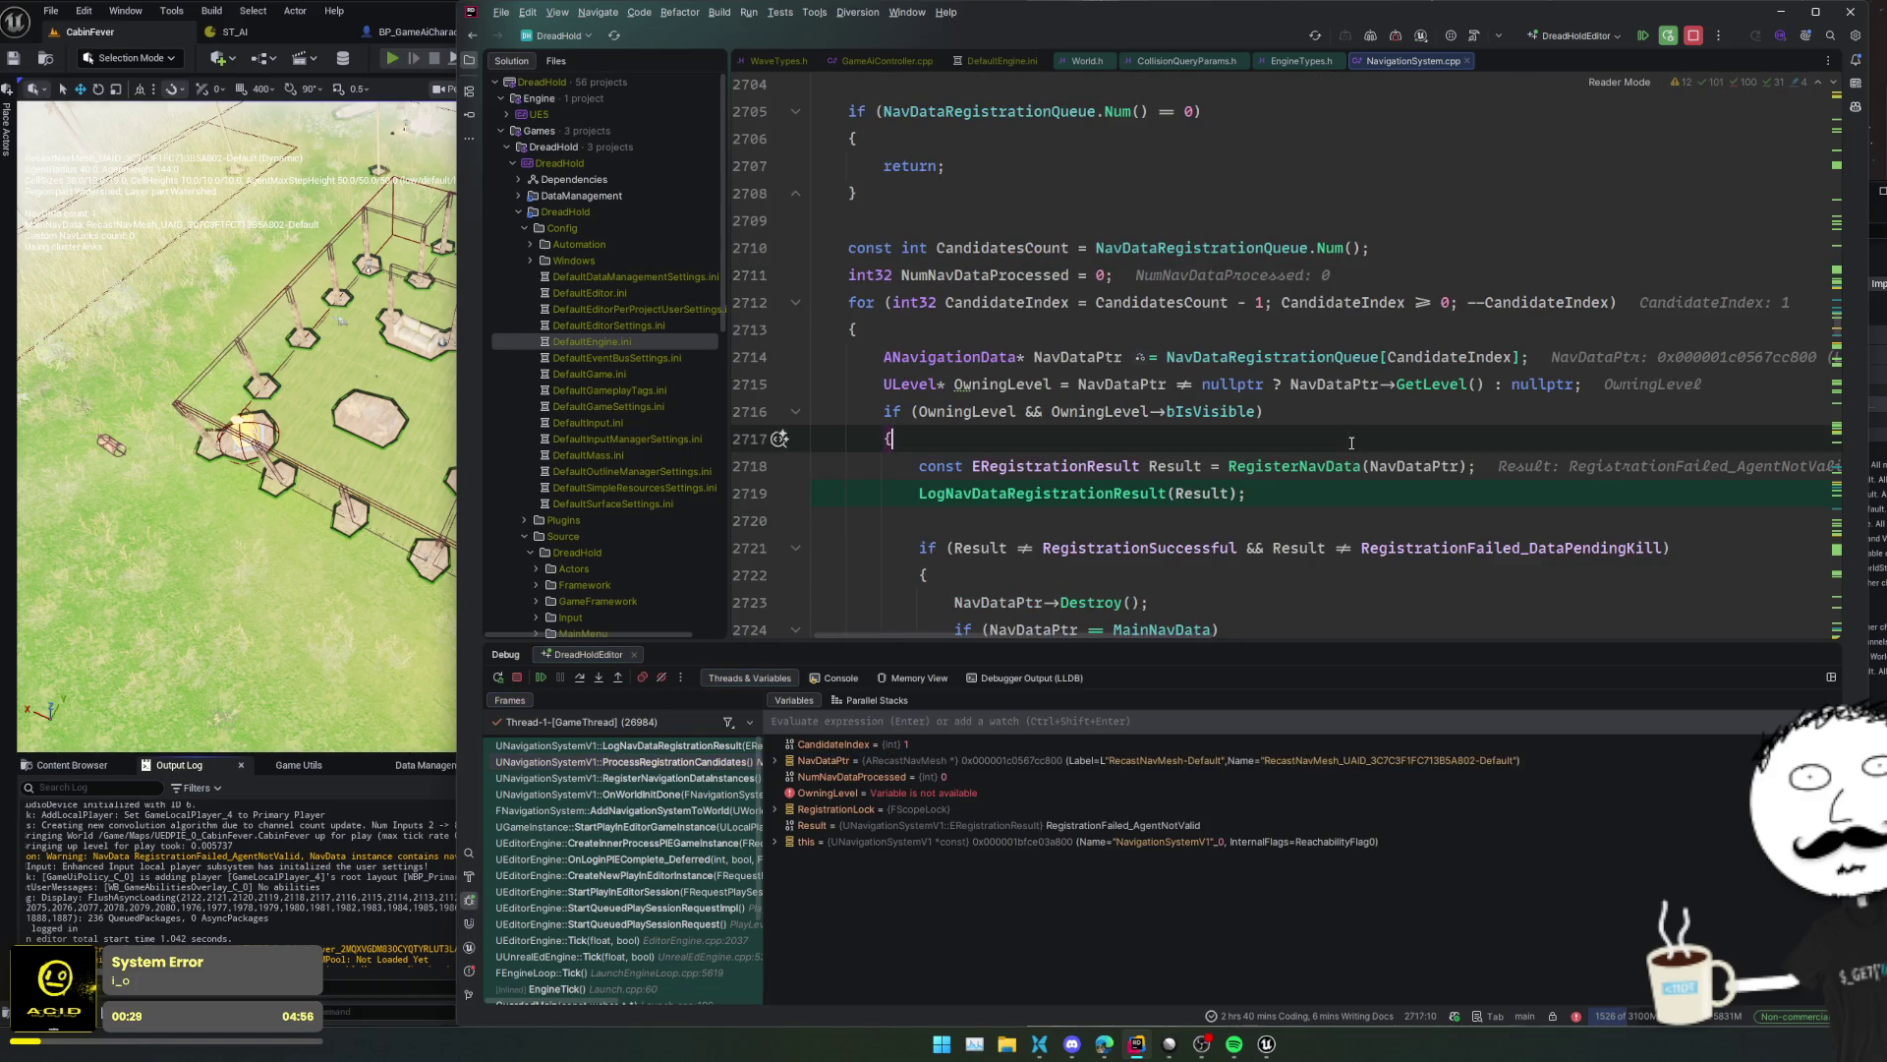
scroll(1352, 442, up, 3)
- Inspect NavDataRegistrationQueue's [1] entry, revealing RecastNavMesh-Default, then return to LogNavDataRegistrationResult
mouse_move(1278, 464)
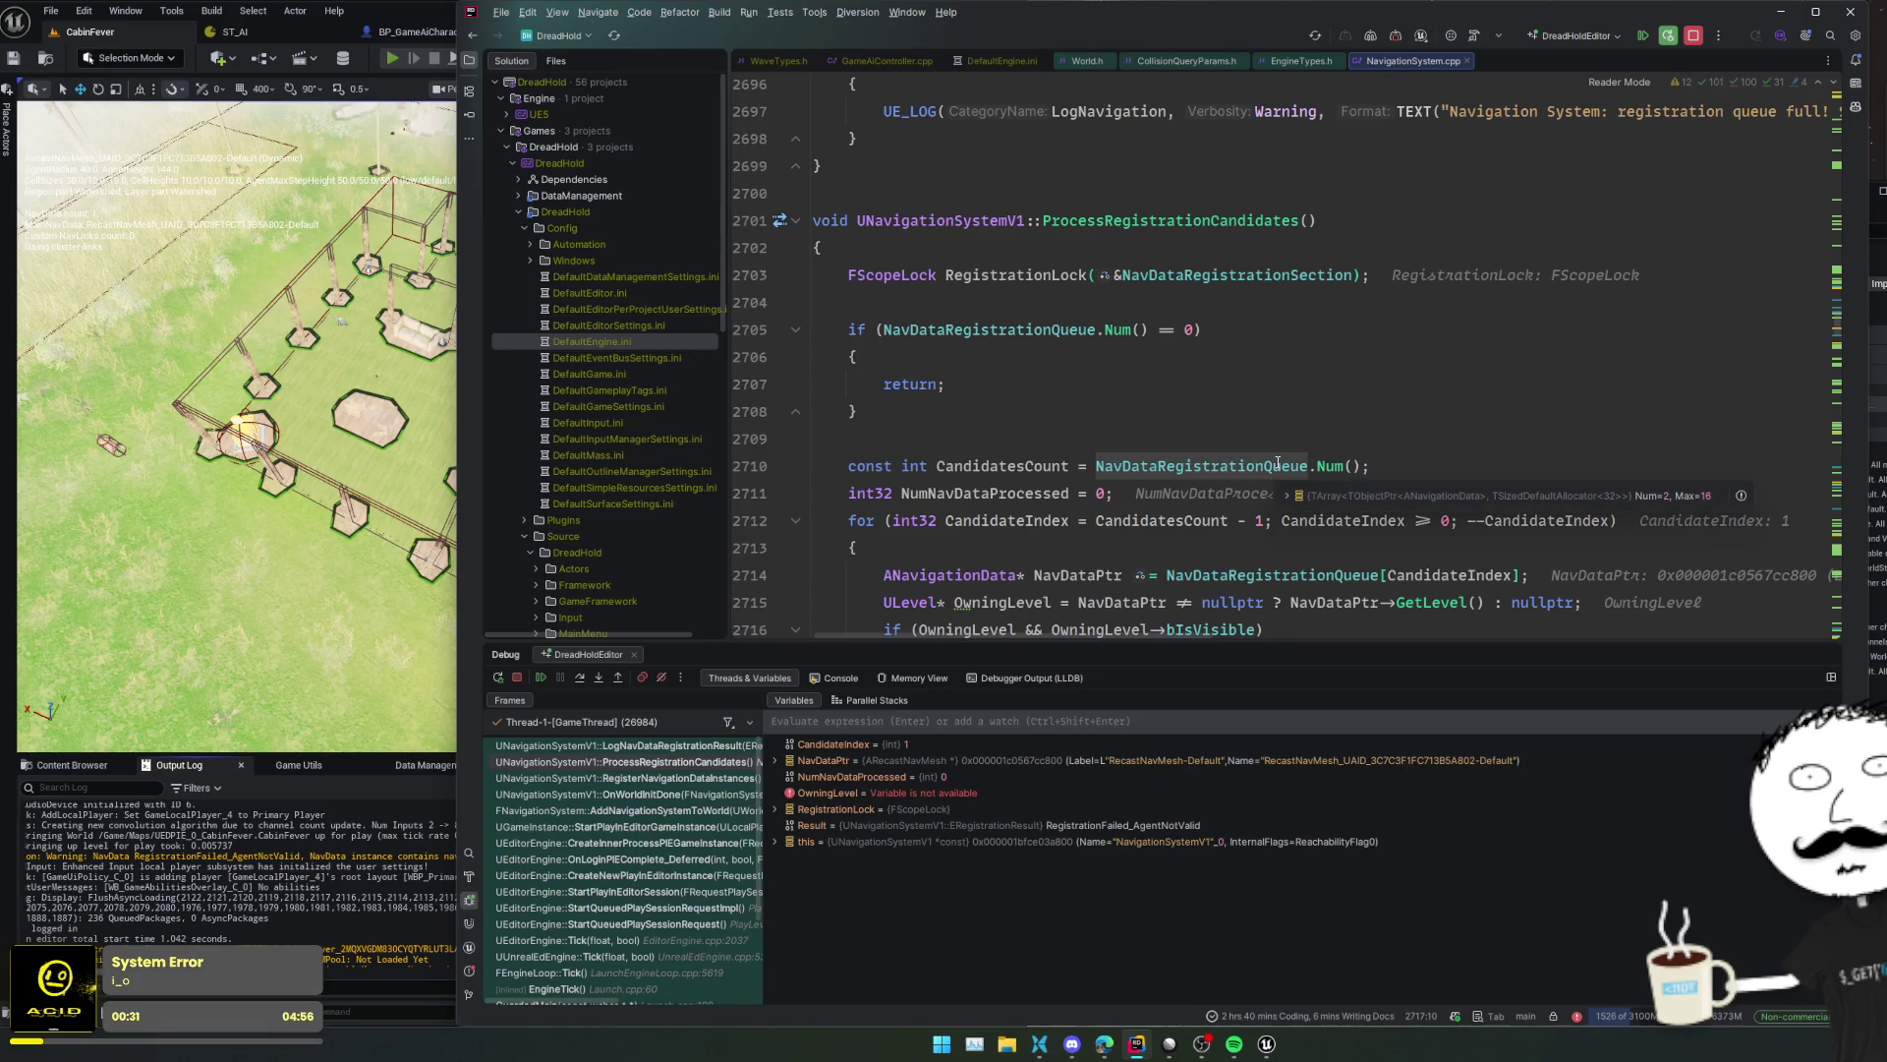
click(1363, 501)
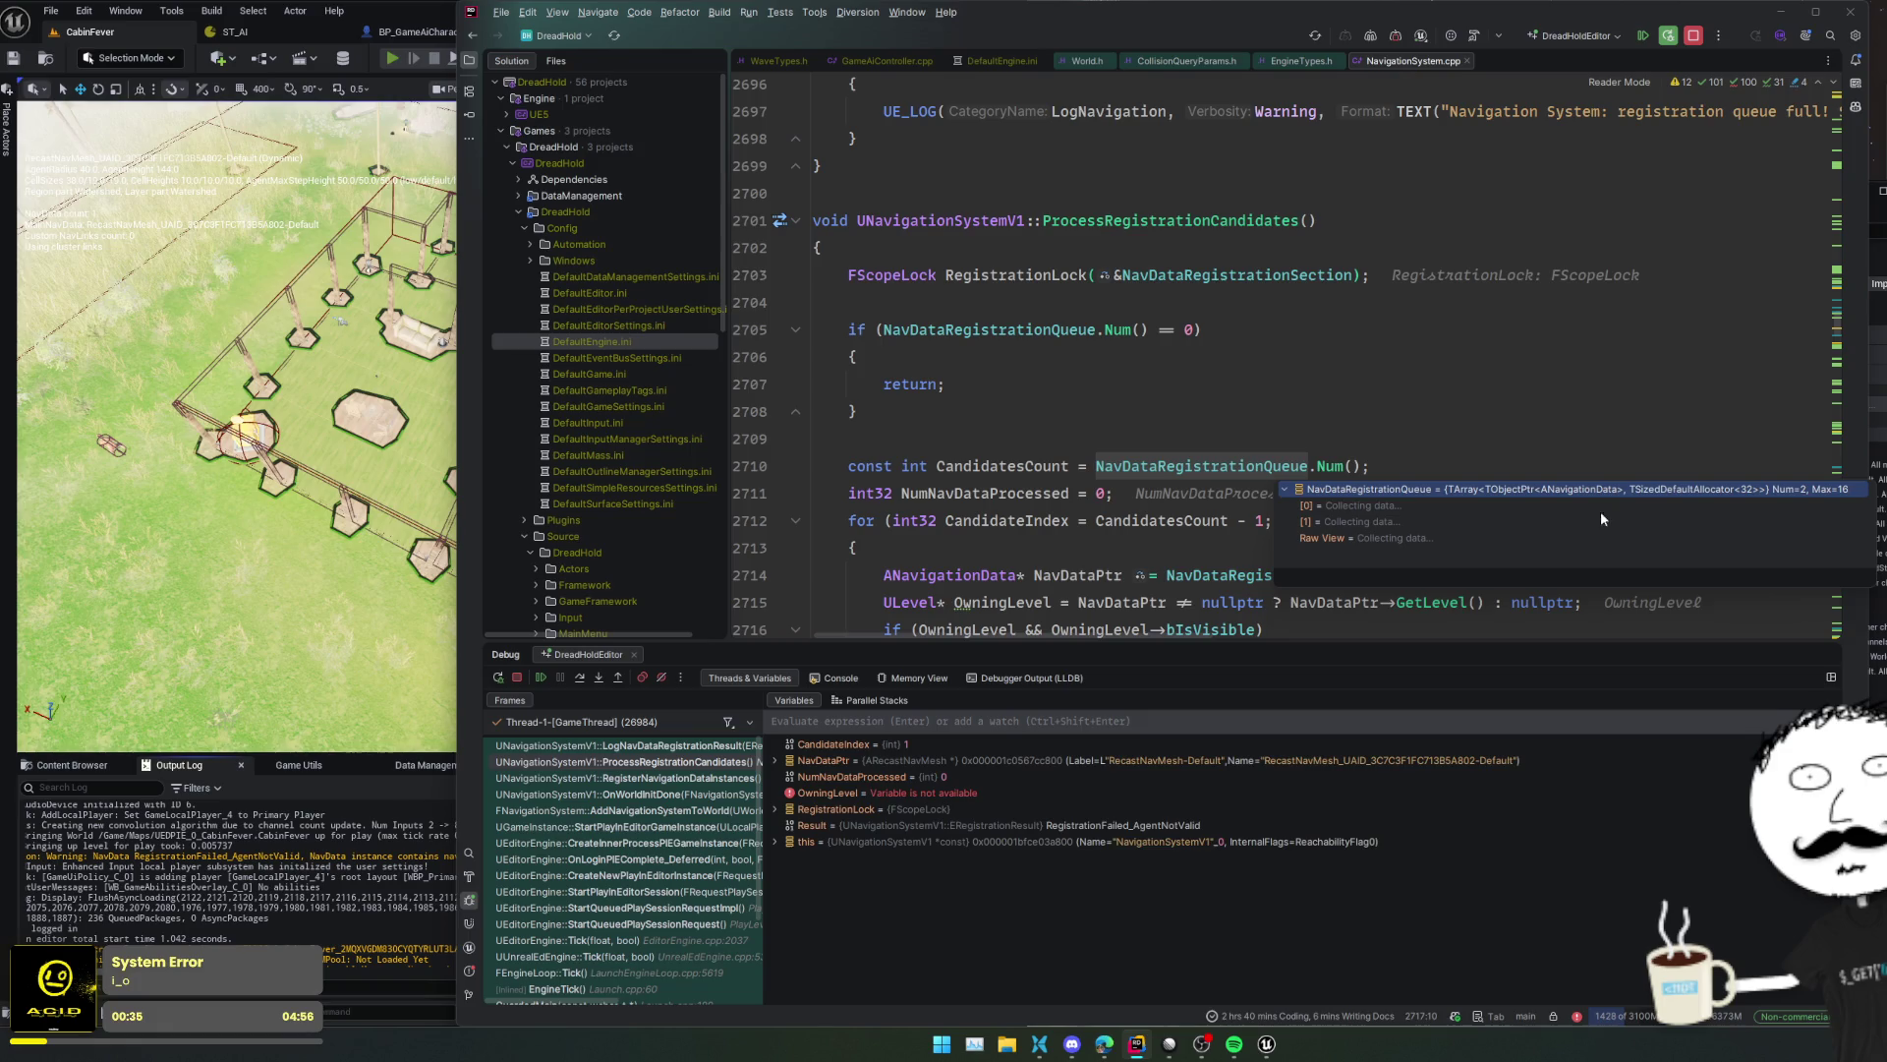
click(1513, 521)
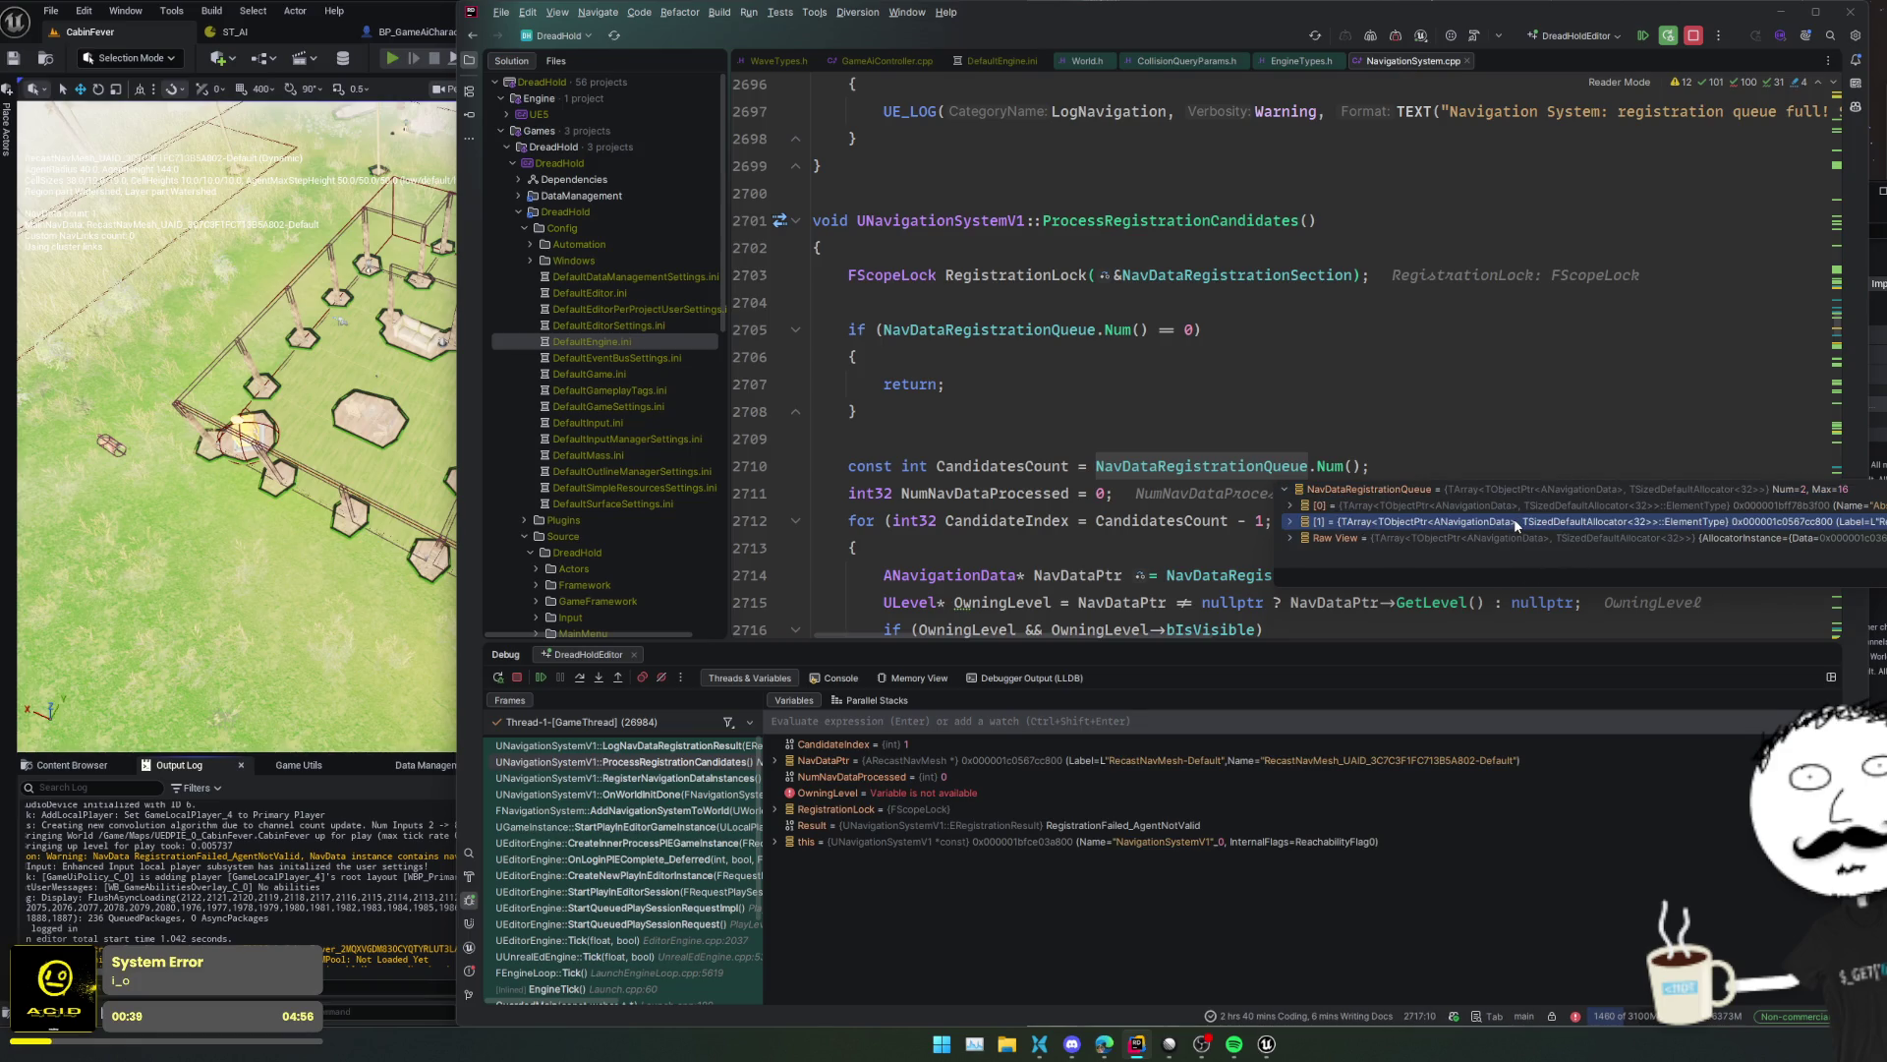
double_click(1525, 521)
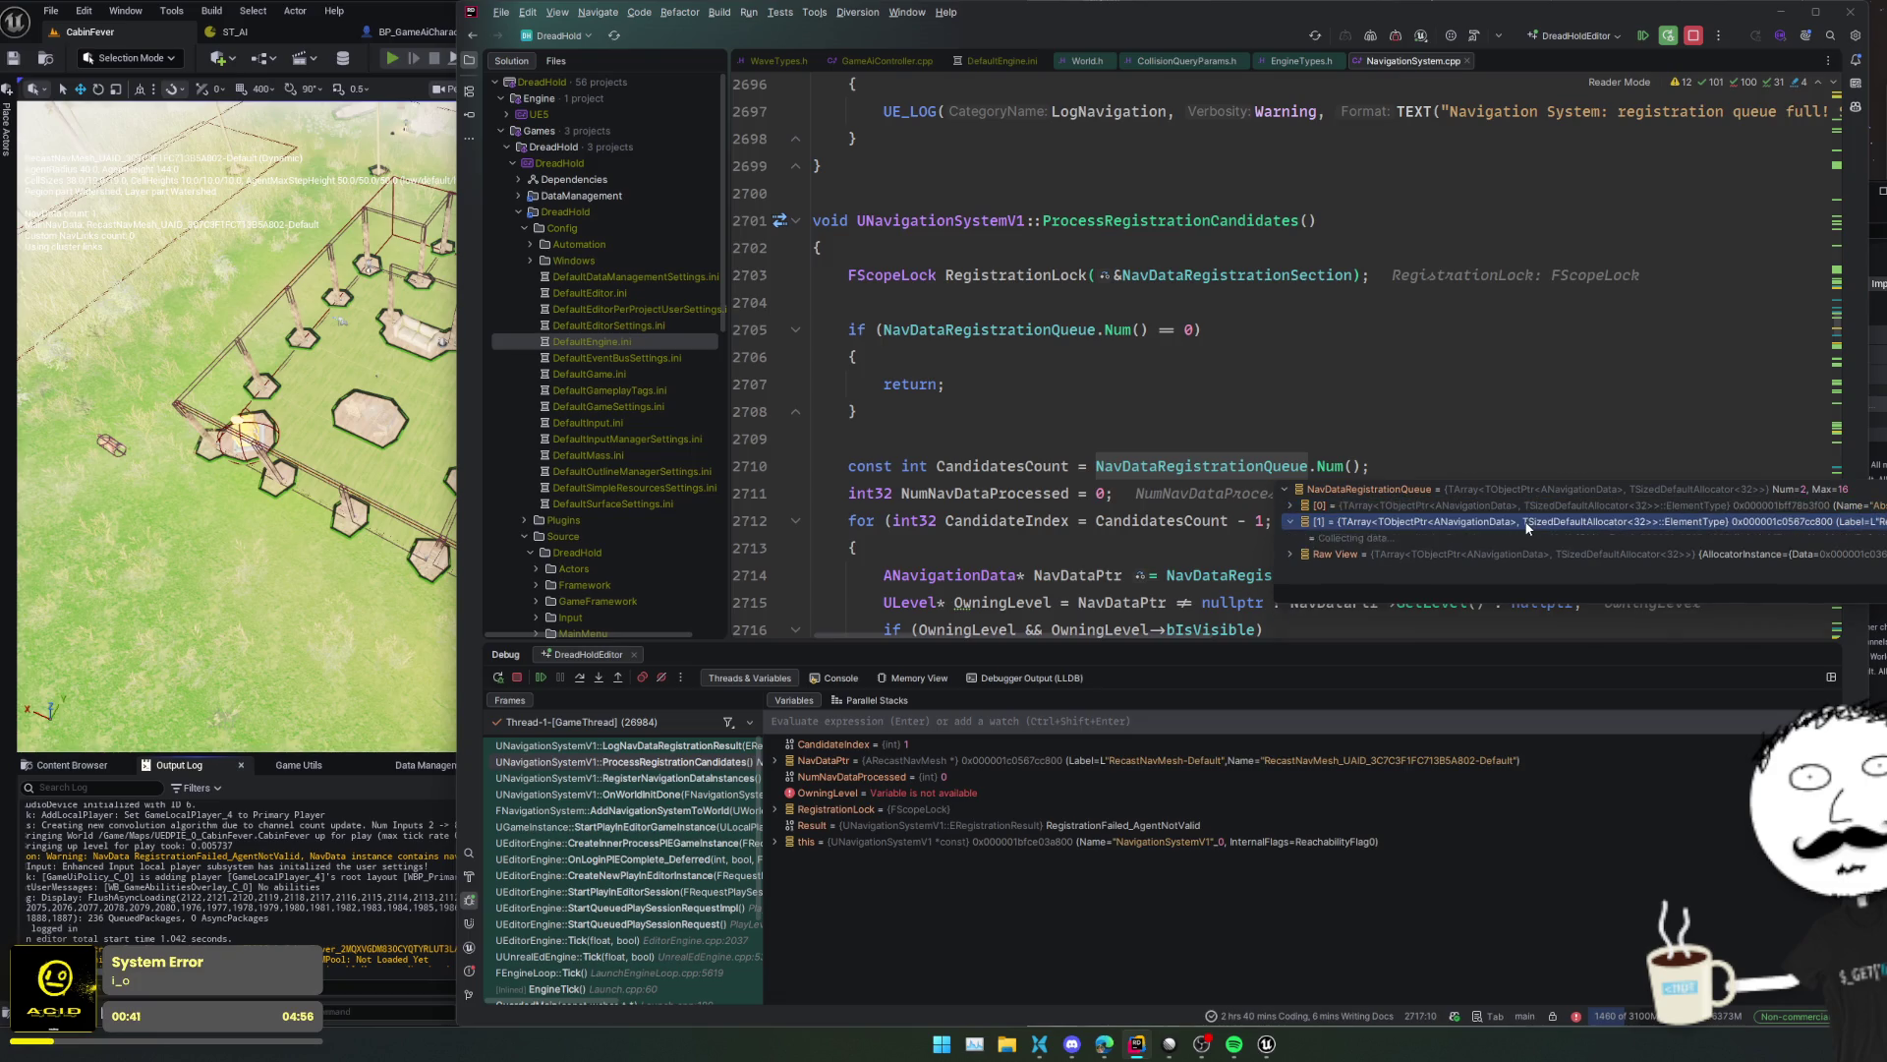
double_click(1521, 536)
double_click(1507, 554)
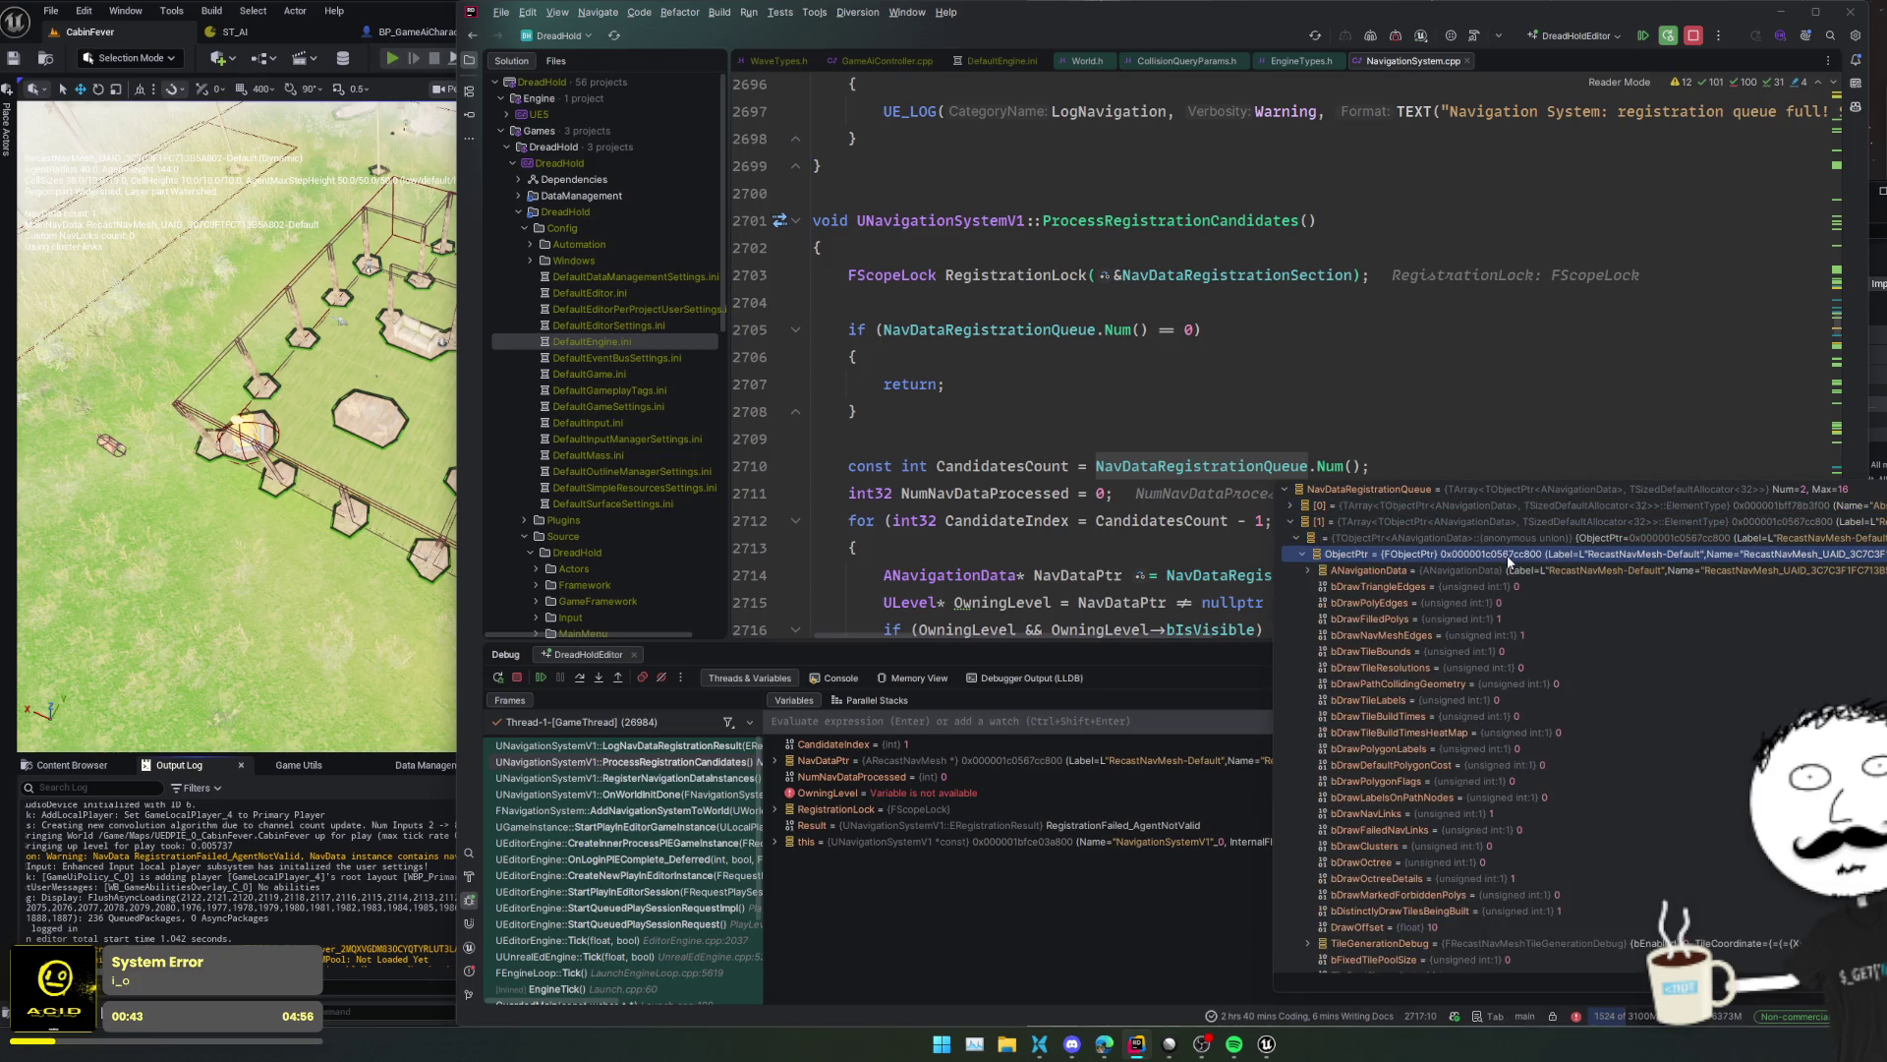
click(1493, 418)
scroll(1493, 425, down, 3)
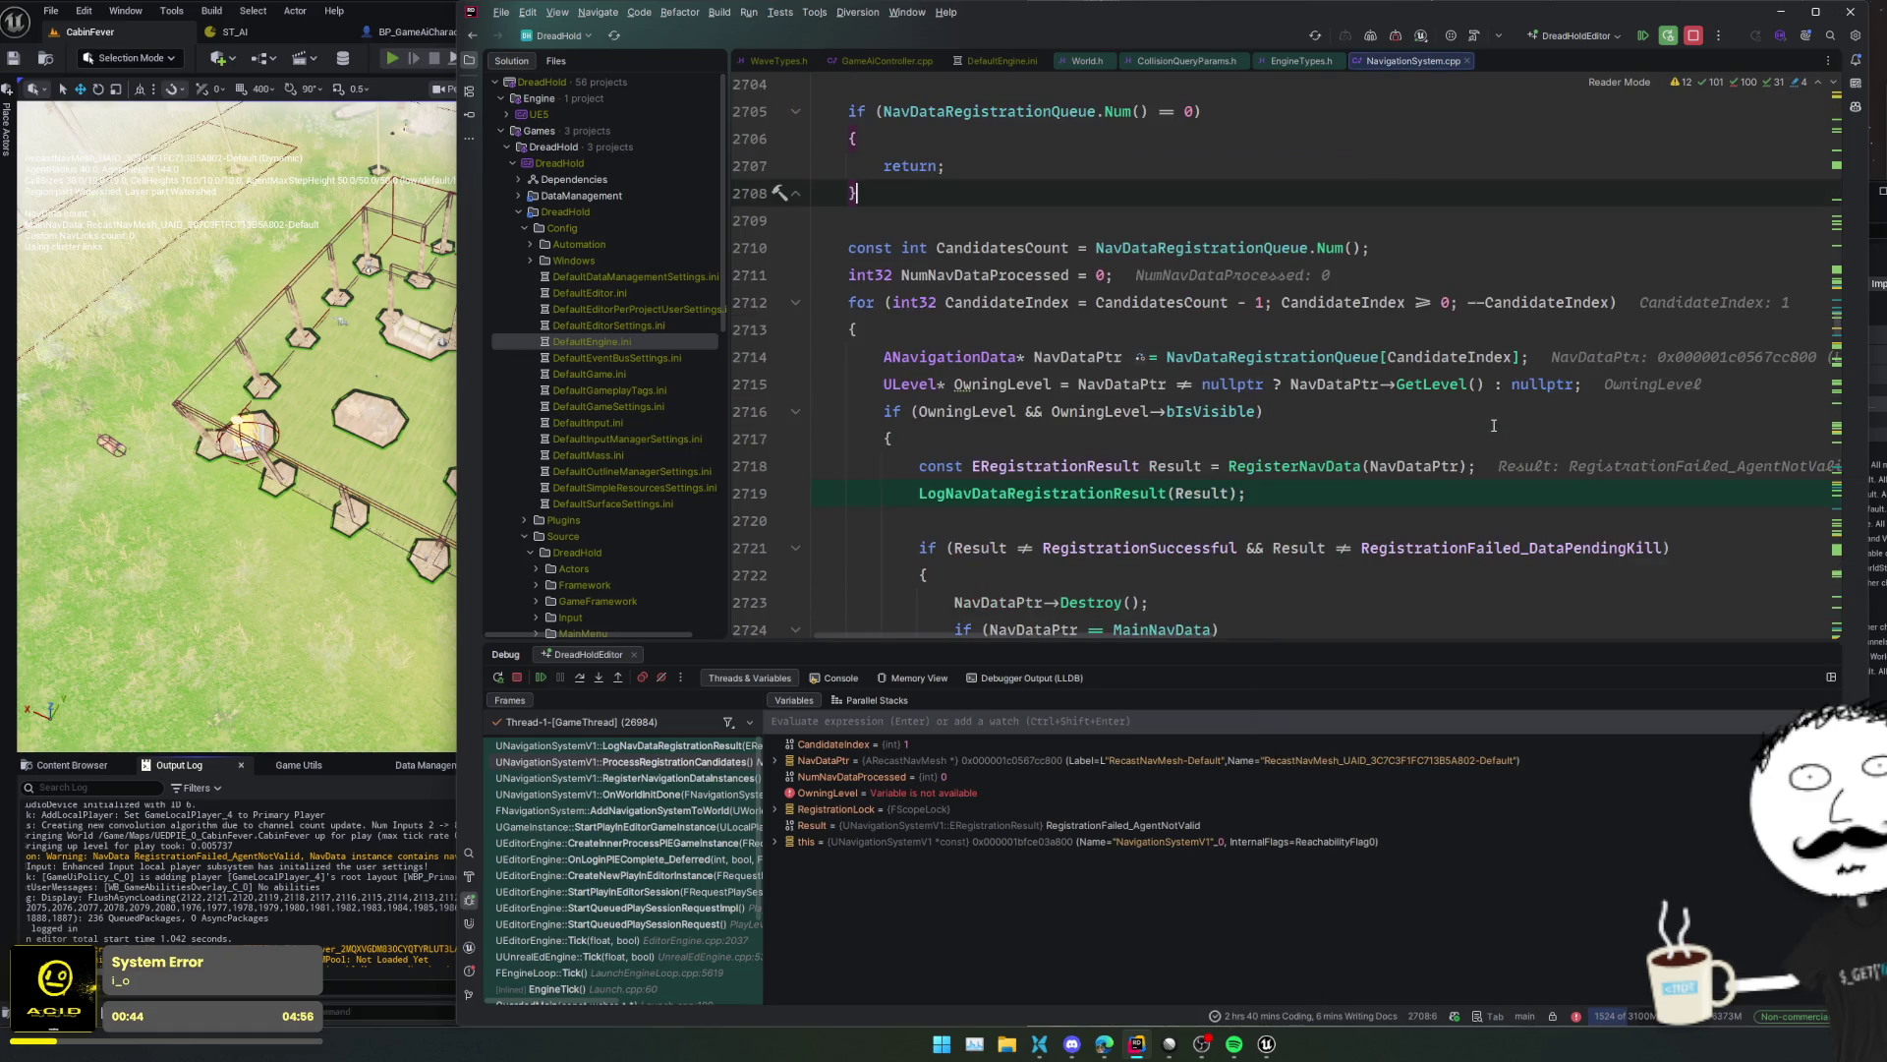
click(1449, 486)
- Go to RegisterNavData's definition and read its NavConfig and supported-agent checks
click(1317, 467)
key(F12)
scroll(1321, 450, down, 3)
click(1312, 462)
scroll(1313, 462, down, 2)
click(1312, 462)
scroll(1327, 423, down, 2)
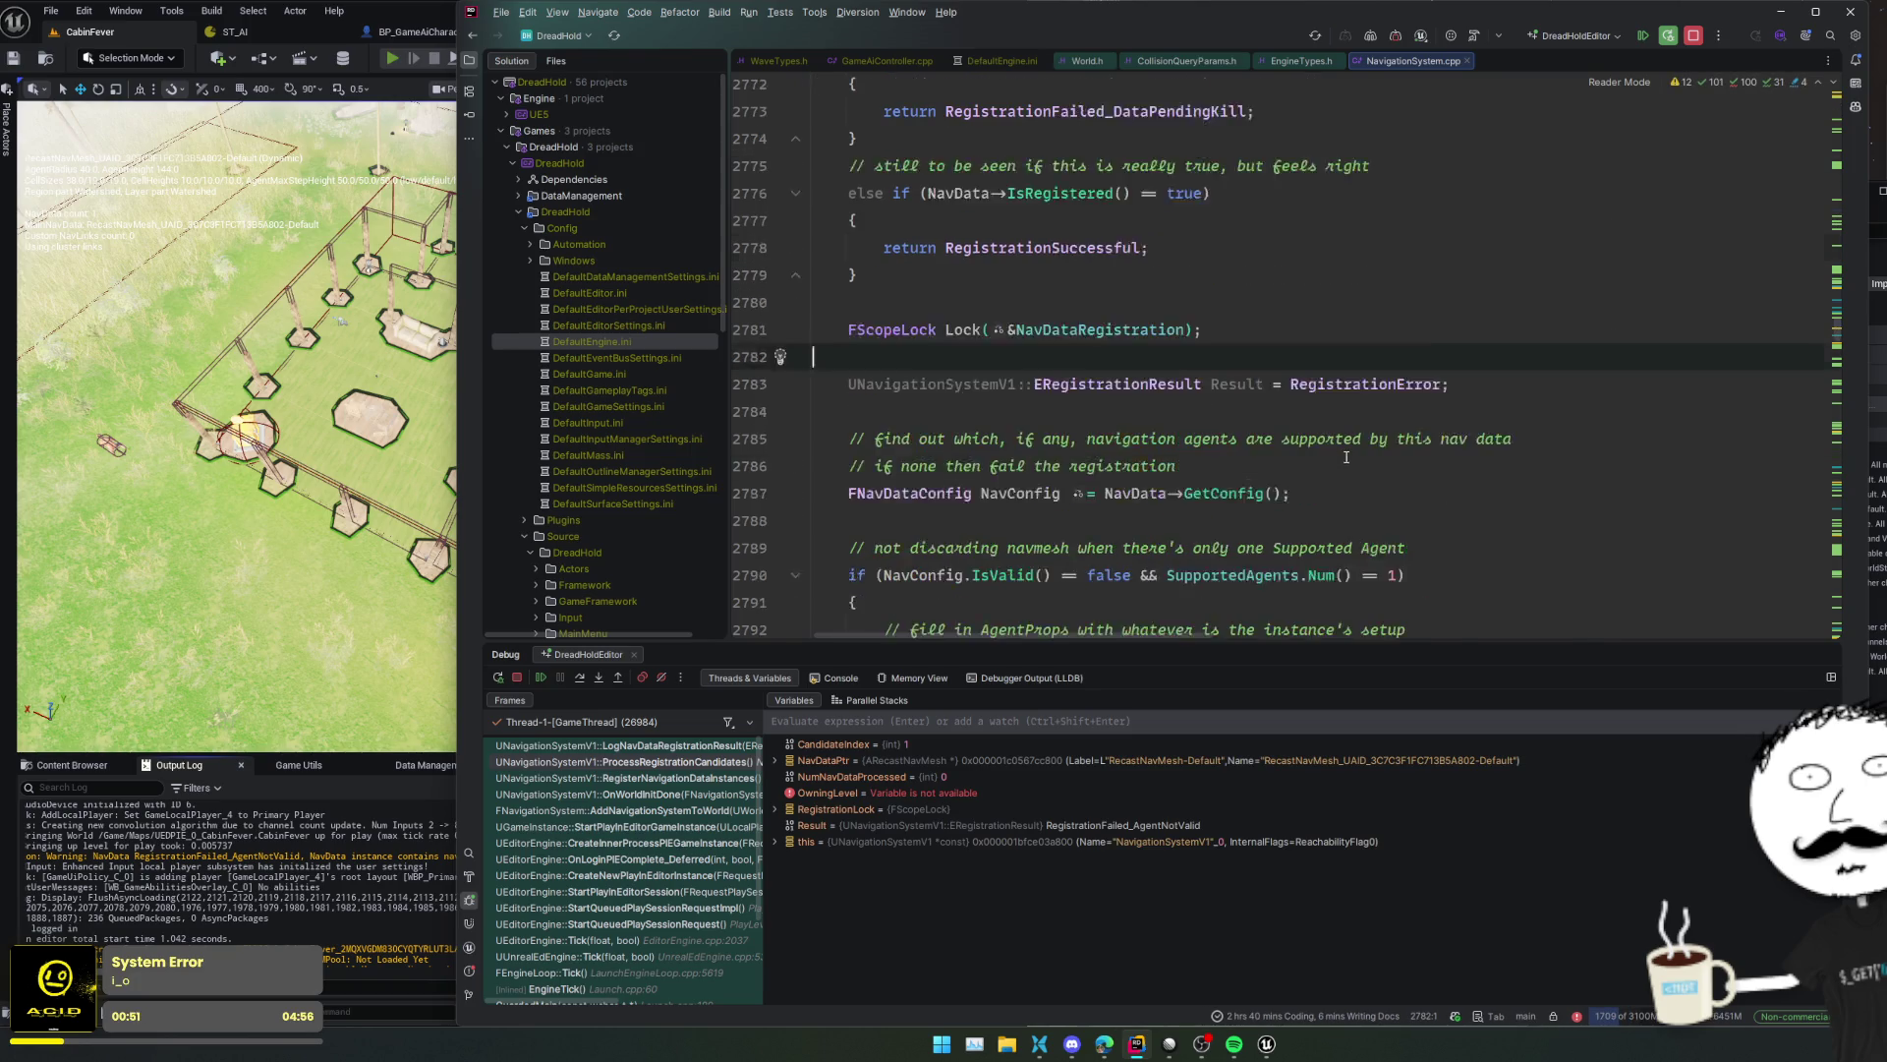
click(1348, 362)
scroll(1352, 369, down, 1)
click(1498, 329)
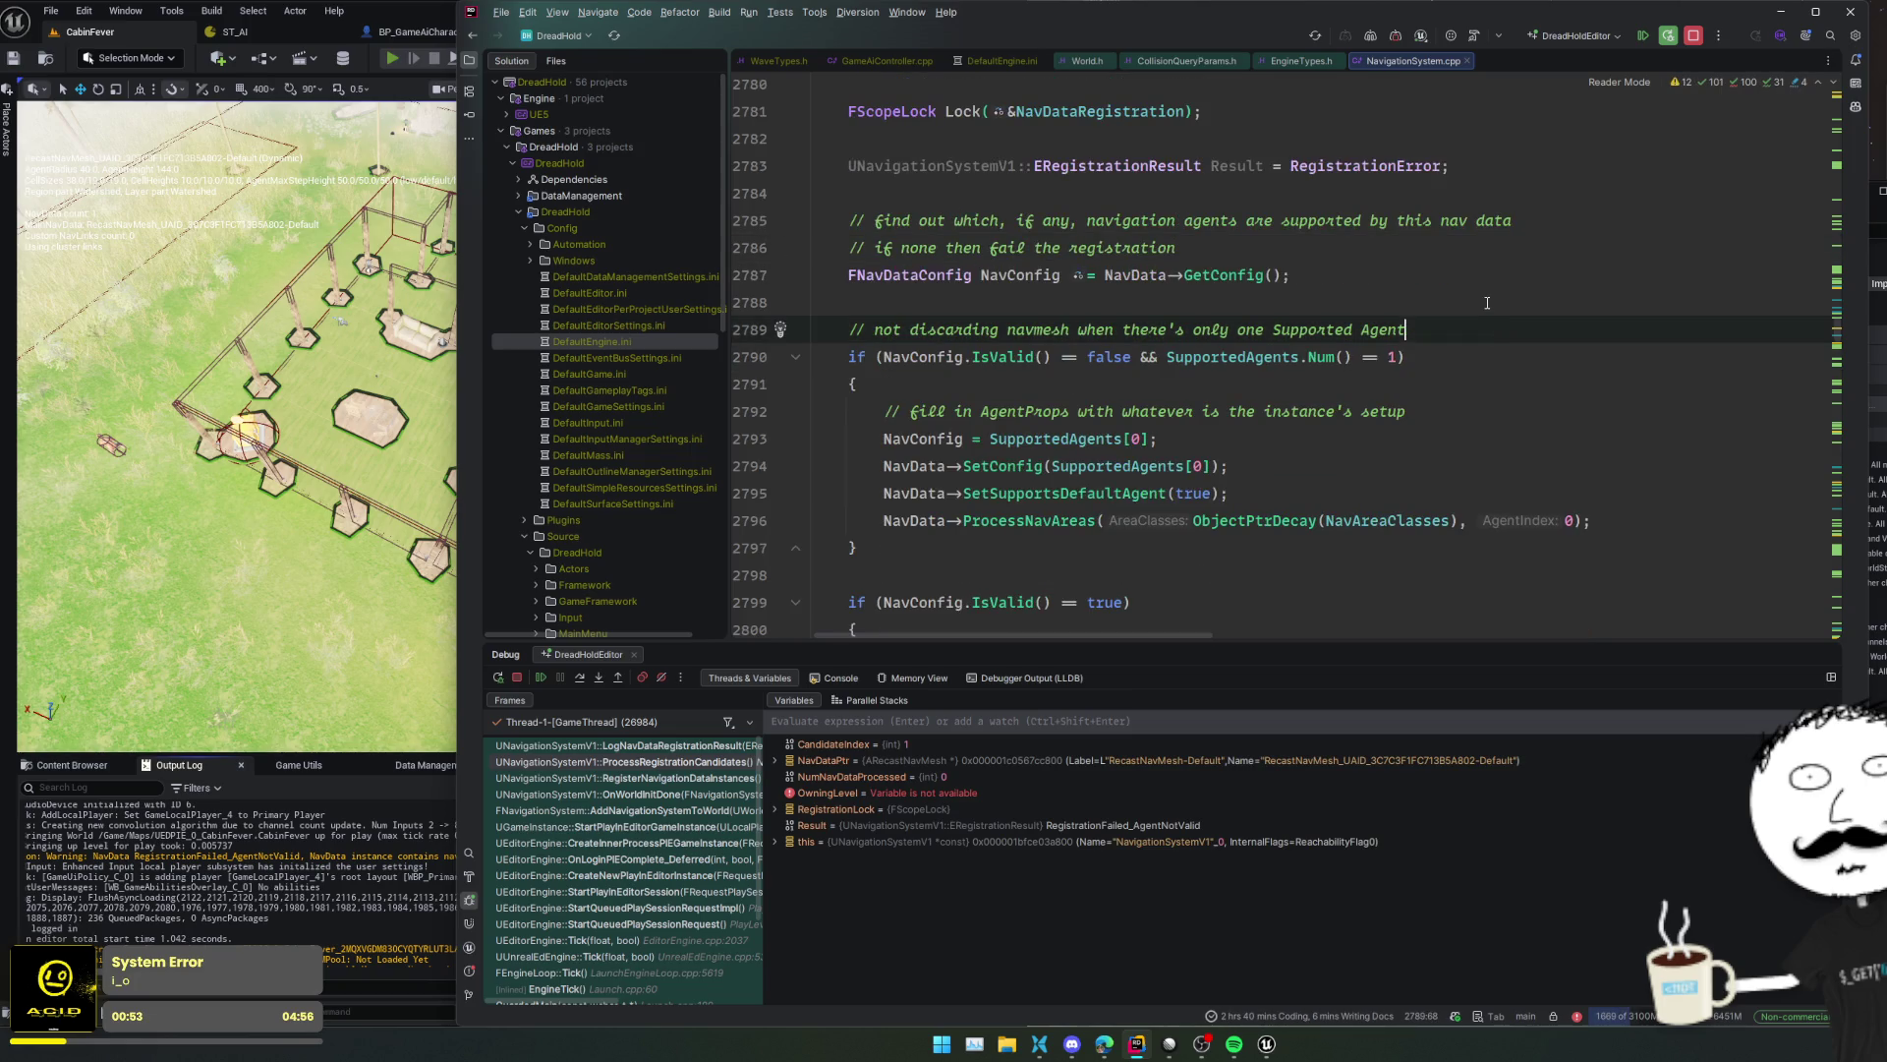
click(1487, 303)
click(931, 357)
click(1131, 358)
triple_click(1244, 411)
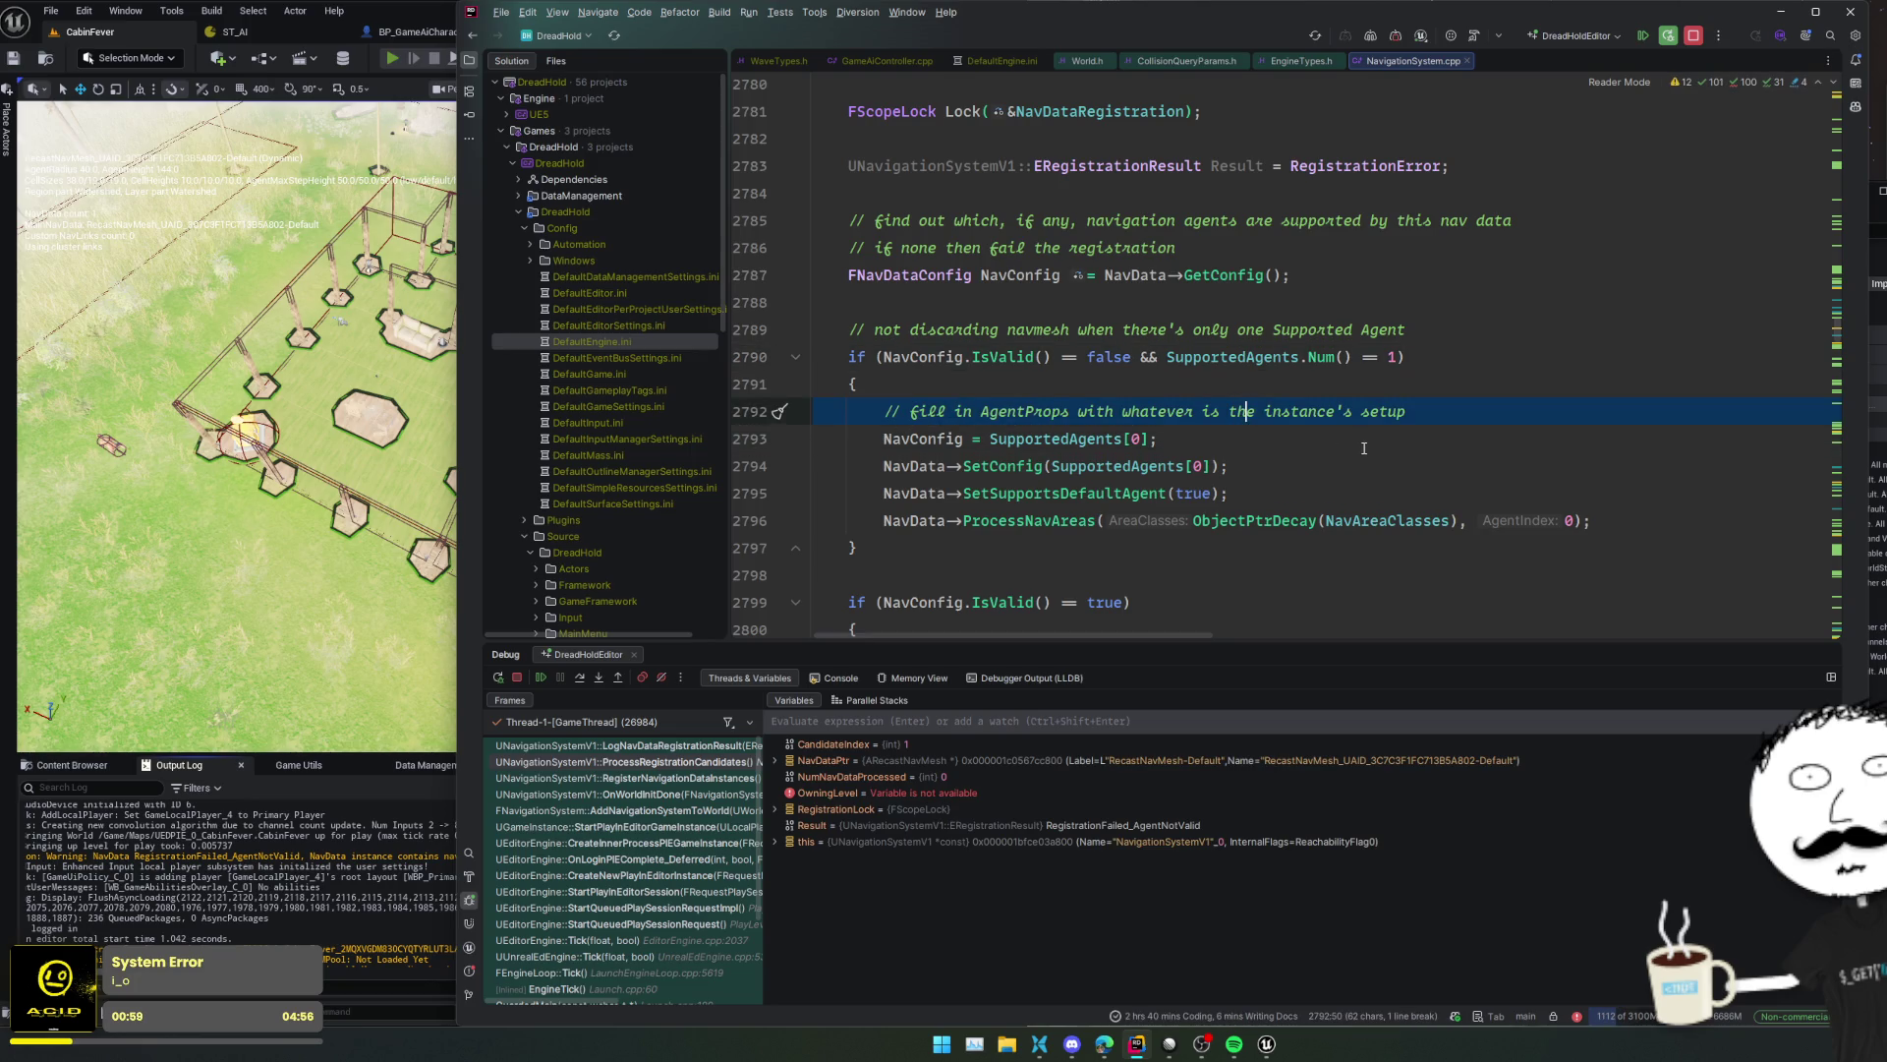
- Read further through RegisterNavData, tracing where bAgentSupported gets set
scroll(1364, 448, down, 3)
click(1455, 411)
click(1499, 438)
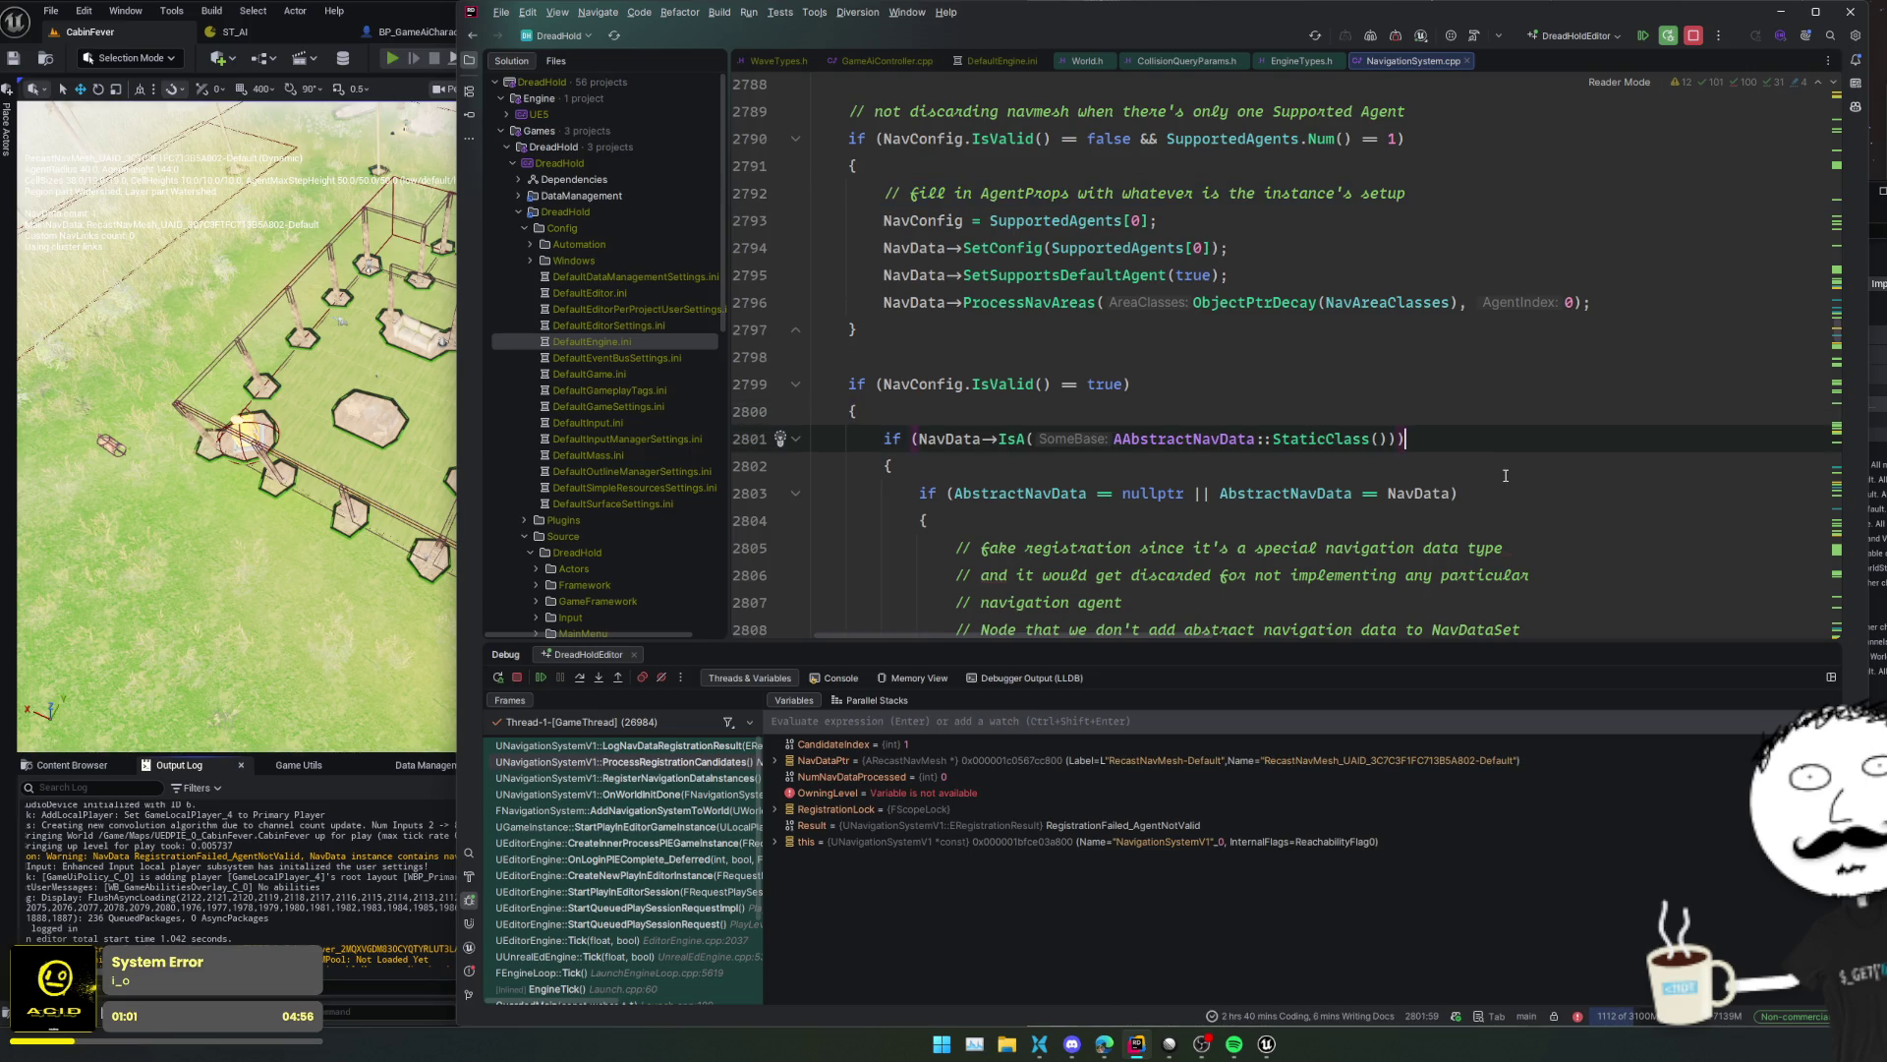
scroll(1505, 476, down, 3)
key(Down)
key(Down)
key(Down)
click(1365, 472)
scroll(1364, 476, down, 2)
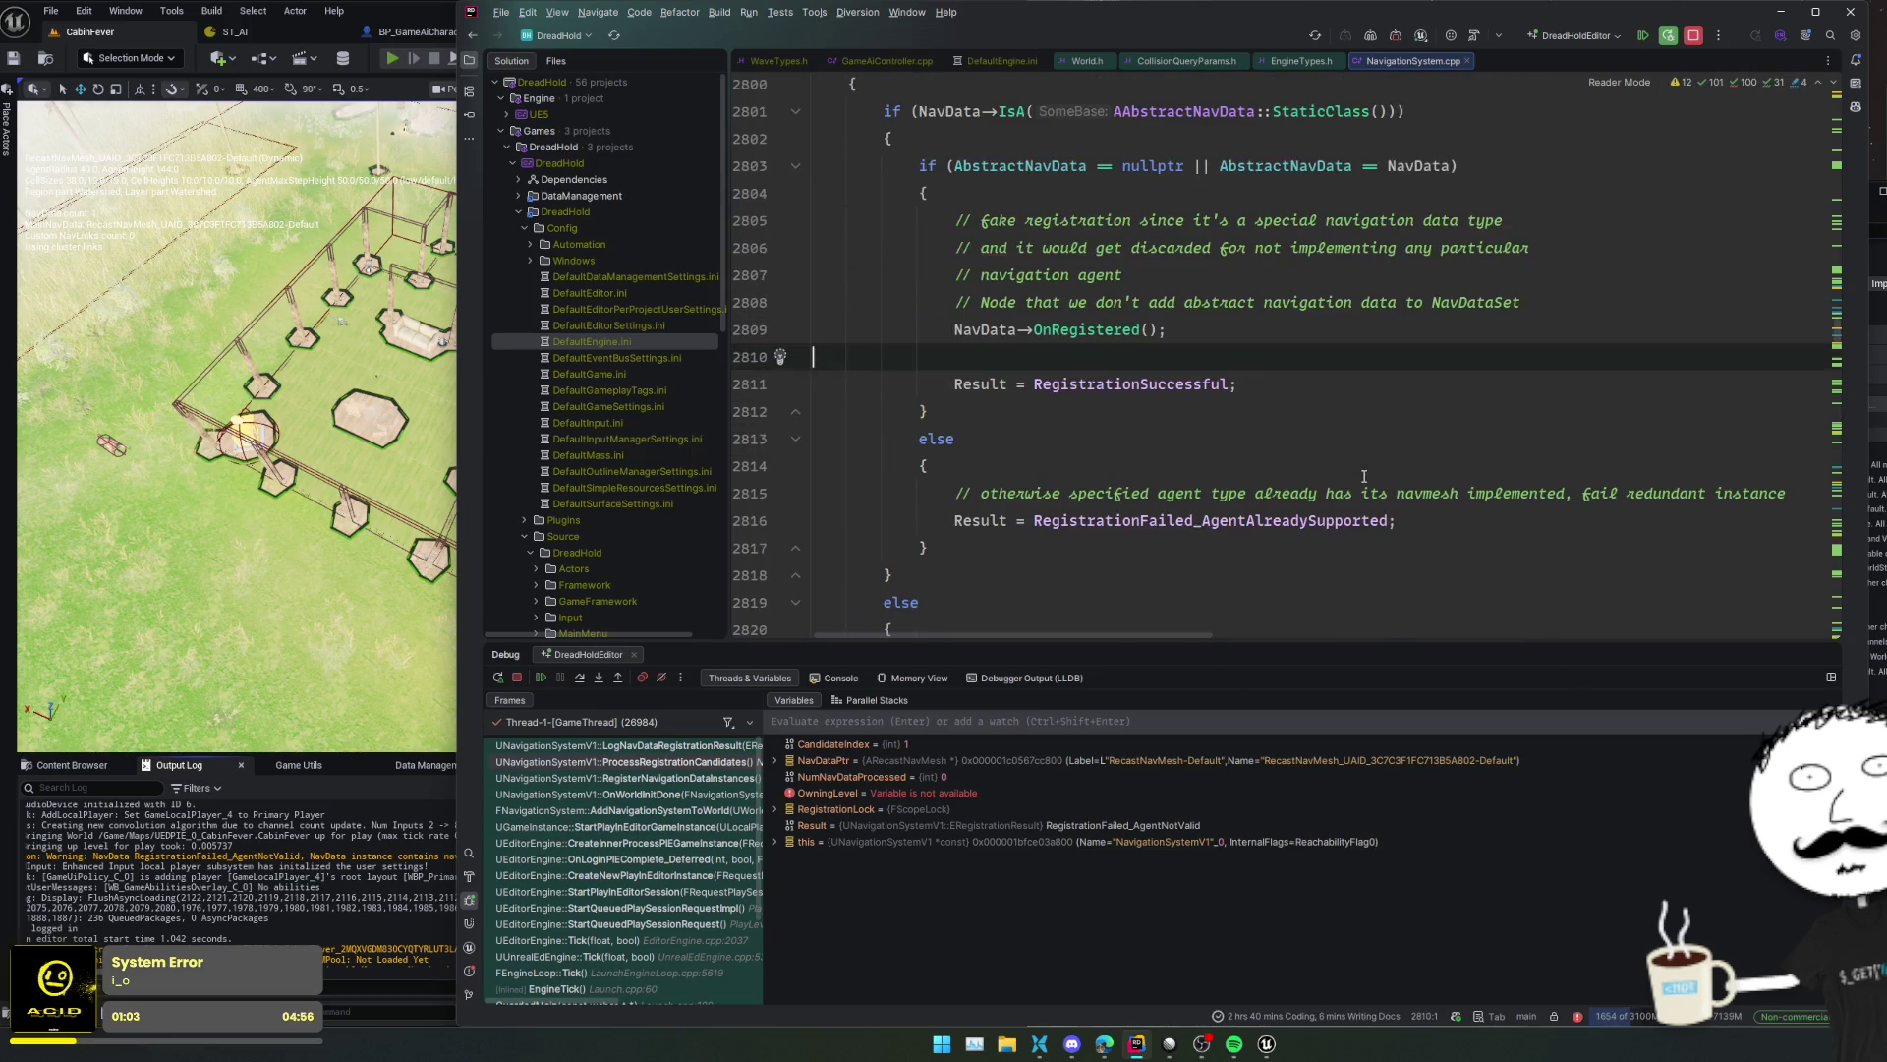
click(1293, 522)
scroll(1163, 564, down, 3)
scroll(1139, 532, down, 6)
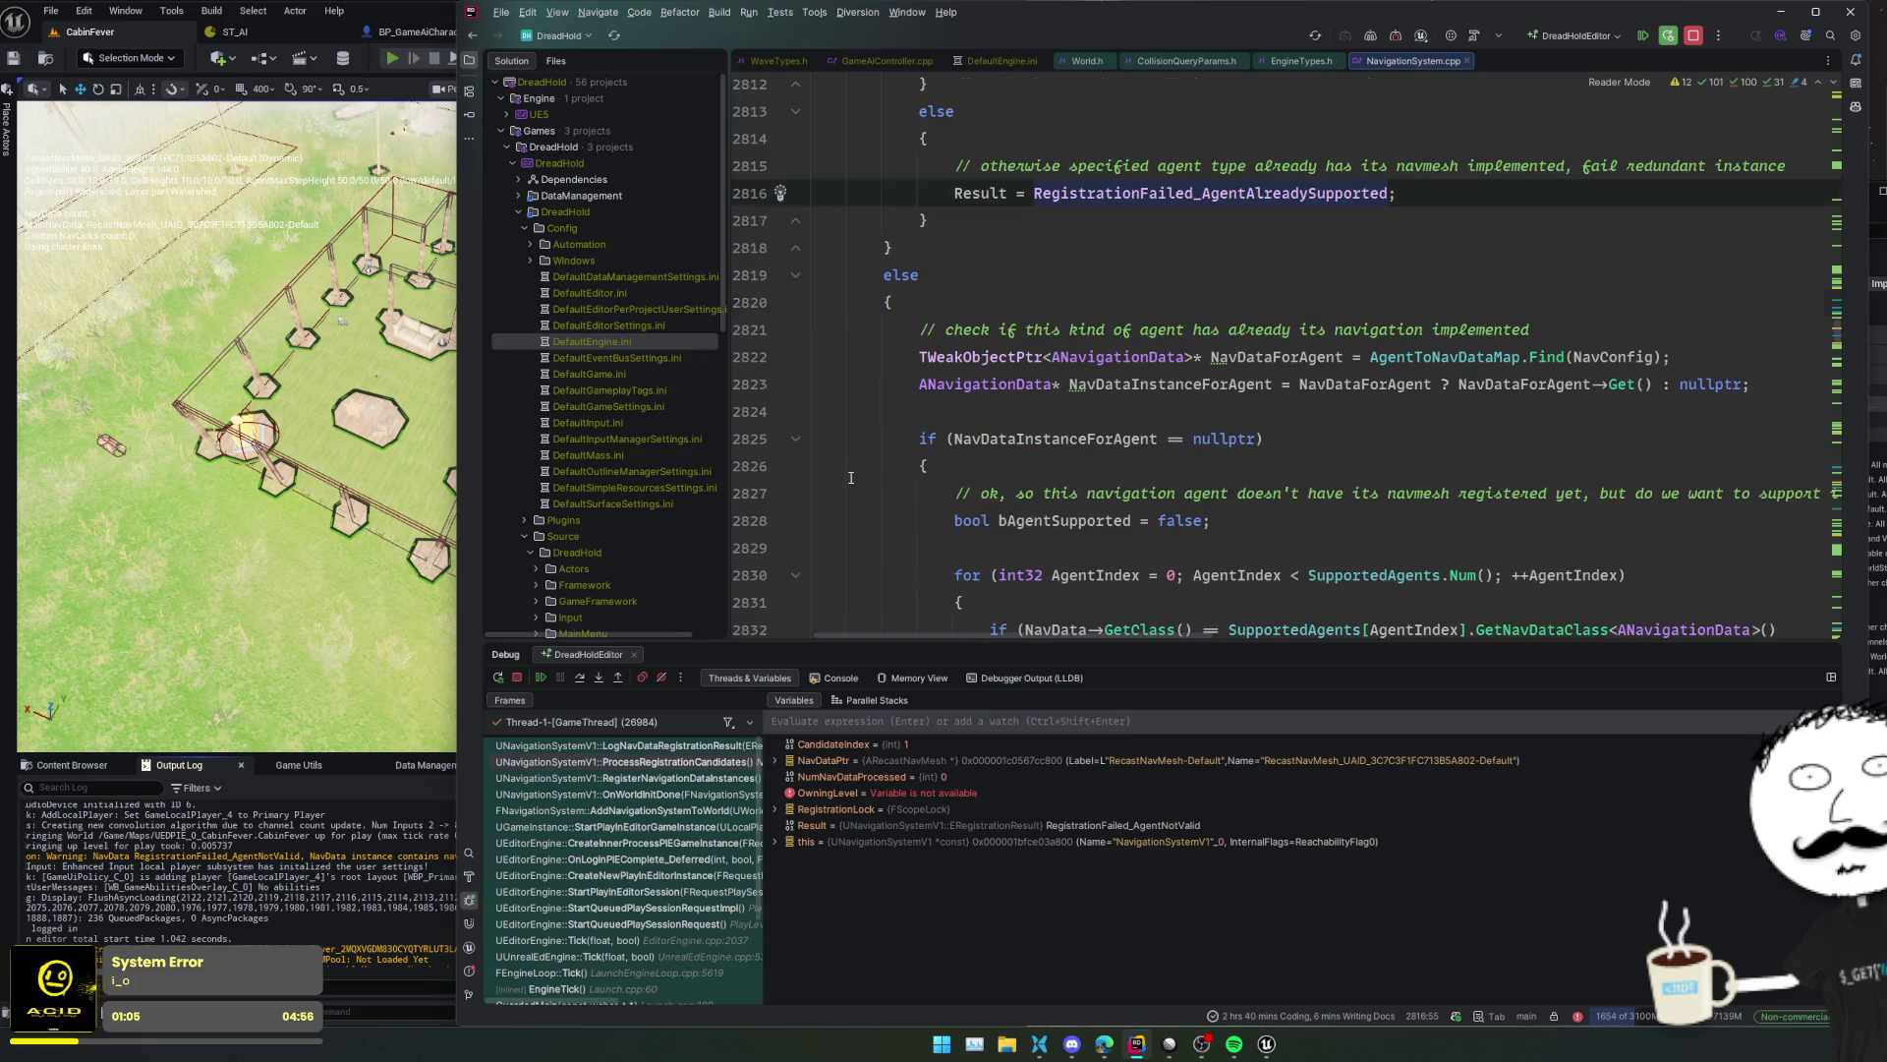
scroll(851, 474, down, 4)
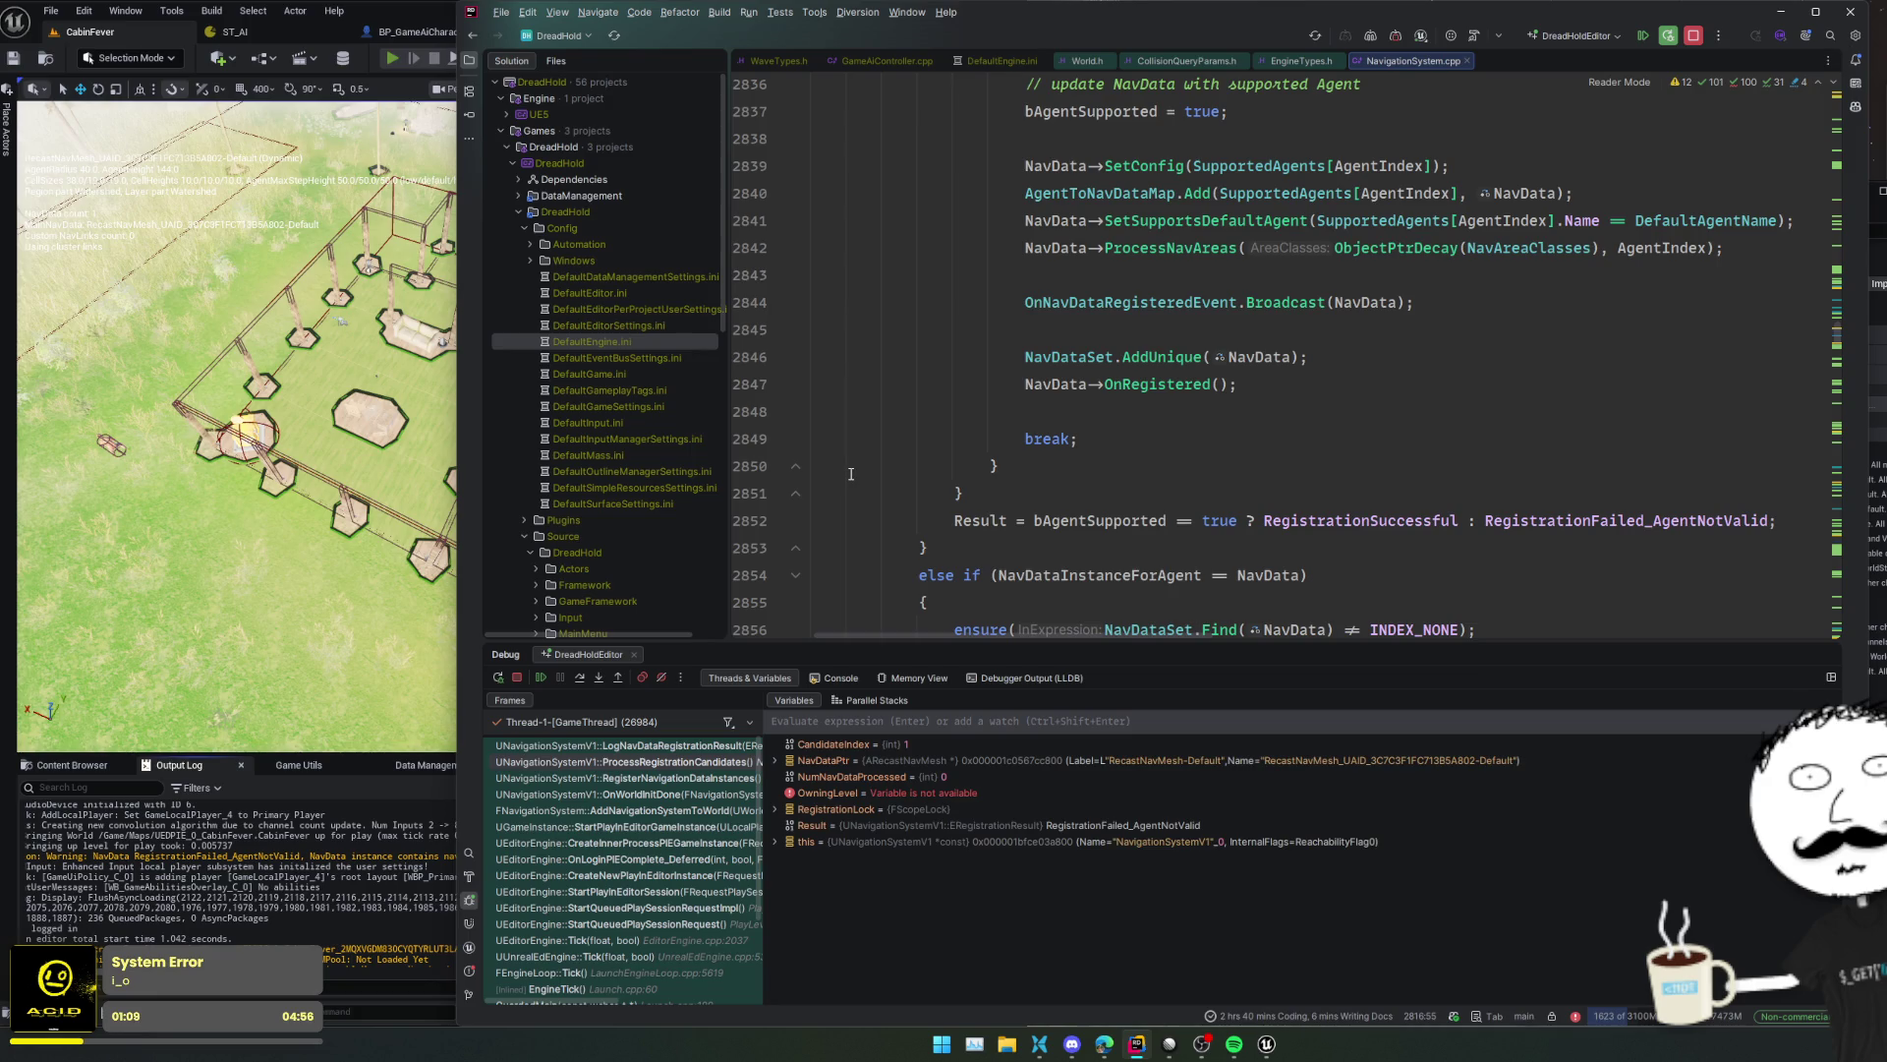
double_click(1090, 520)
scroll(1090, 519, up, 4)
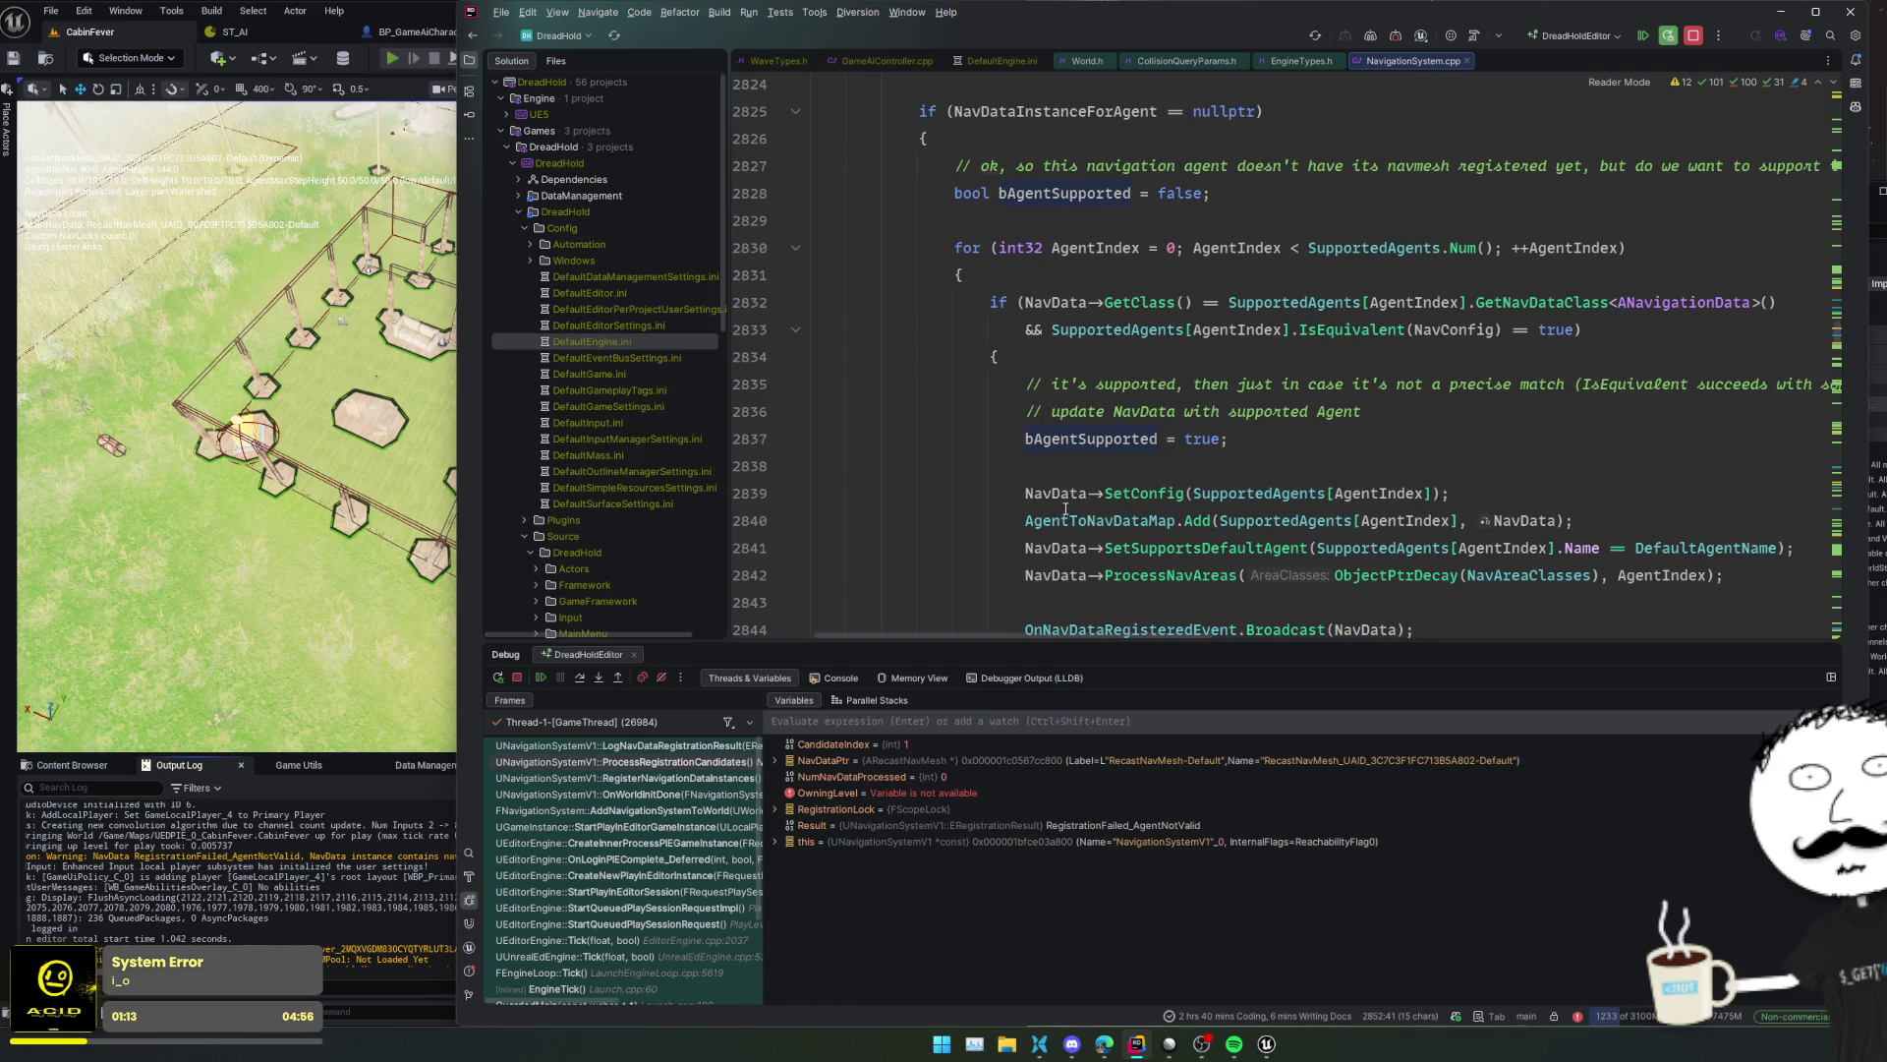
scroll(1065, 508, down, 3)
scroll(919, 494, up, 4)
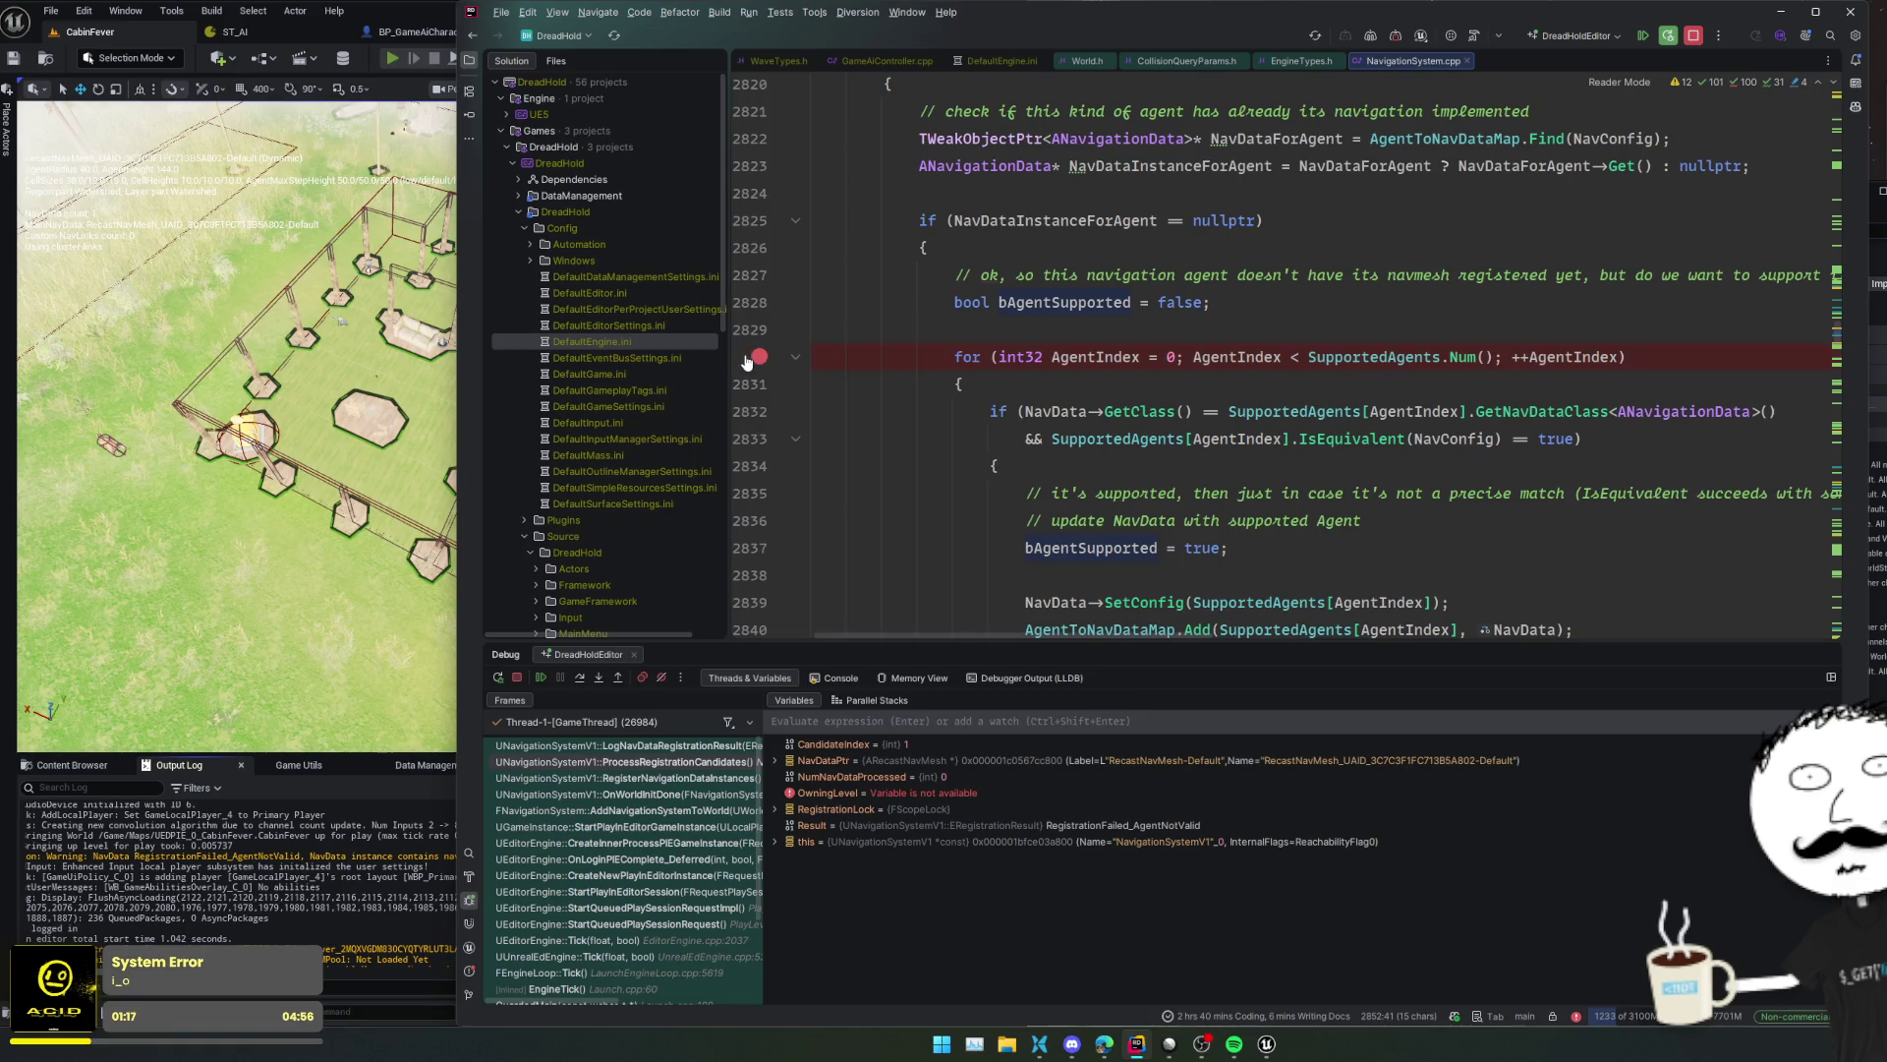
scroll(853, 445, down, 9)
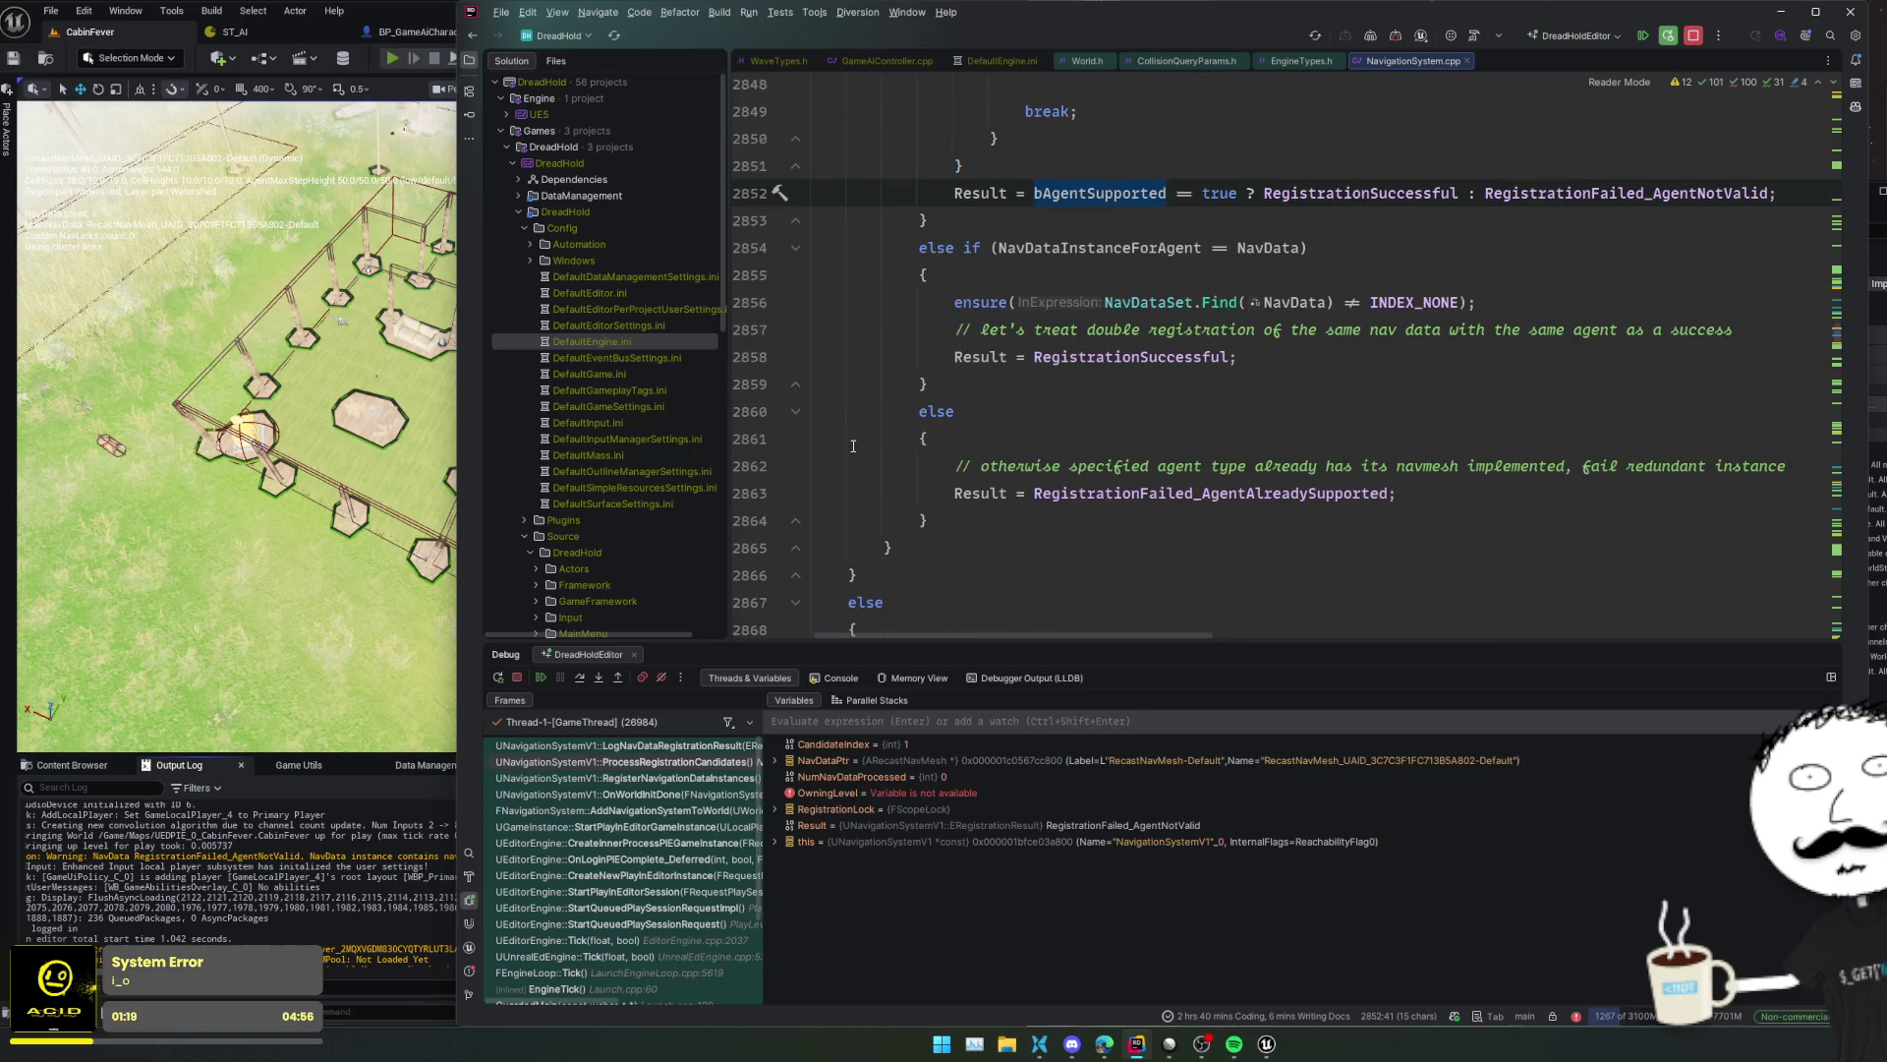
scroll(853, 446, down, 3)
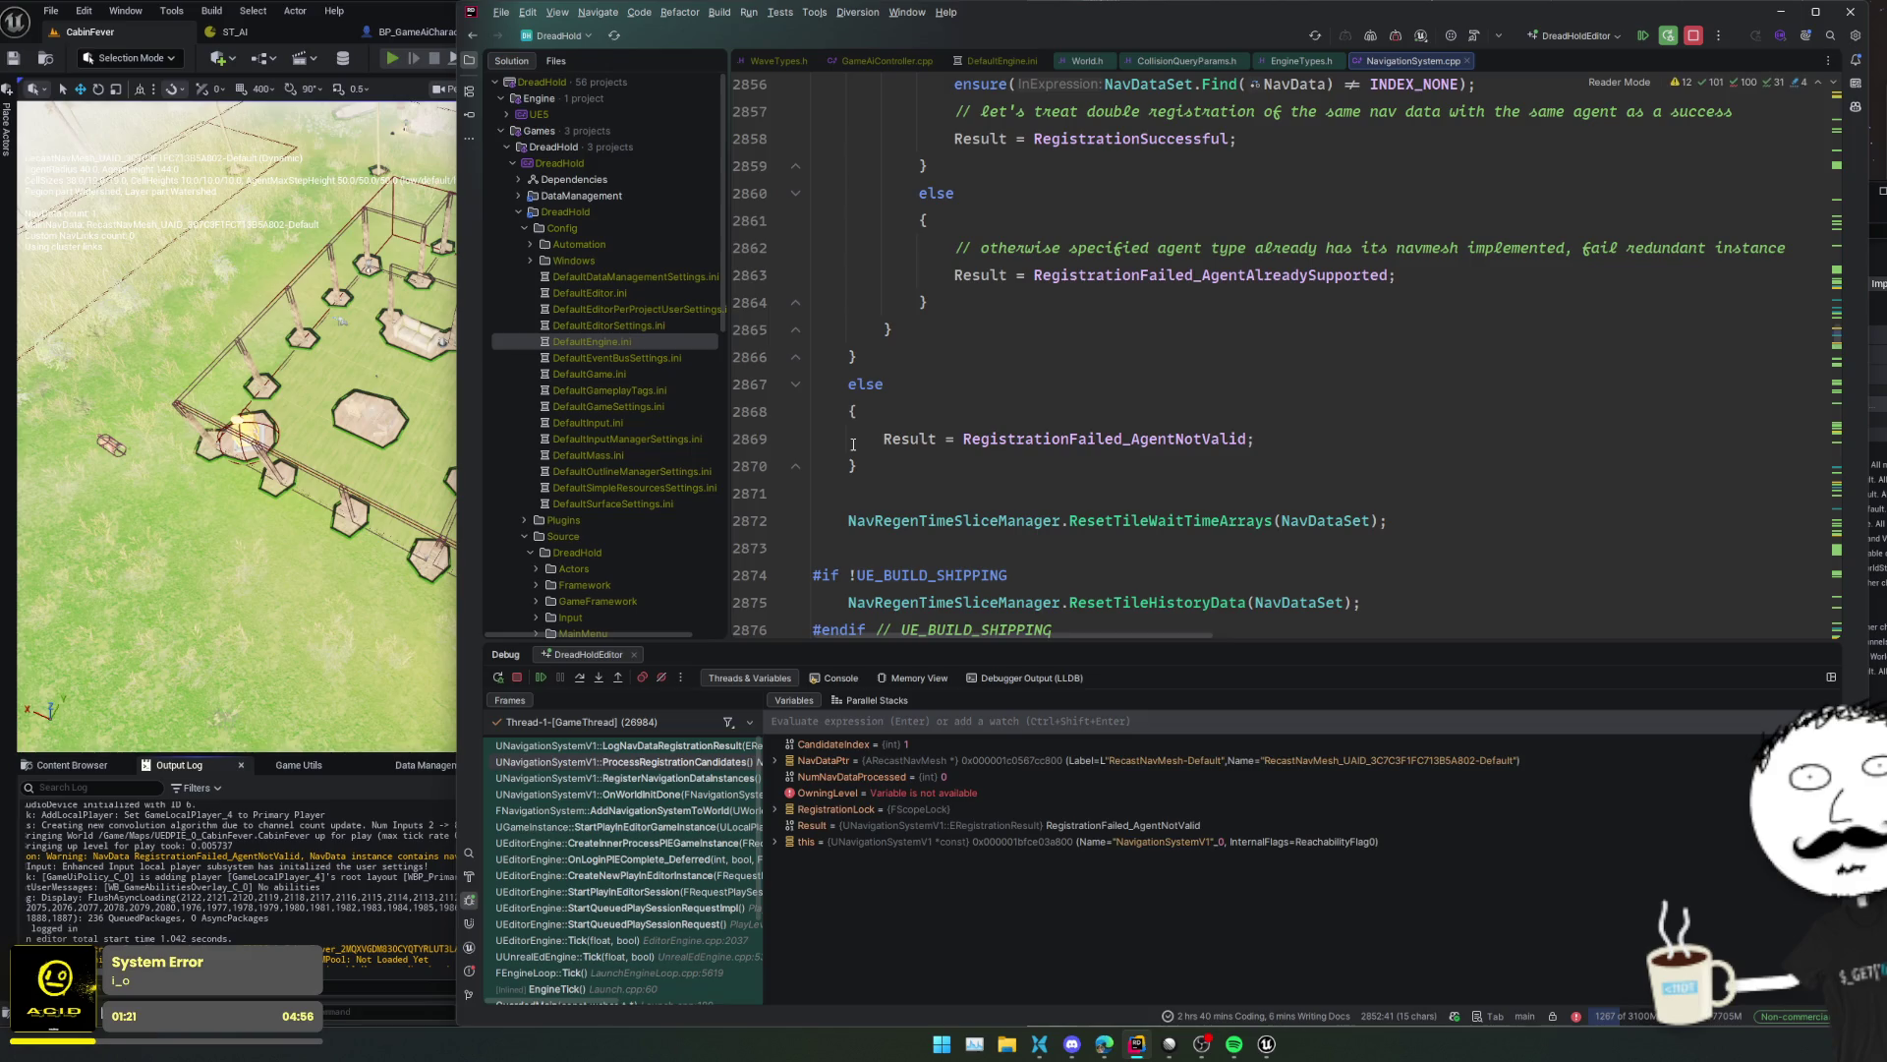
scroll(853, 445, down, 3)
scroll(815, 458, up, 3)
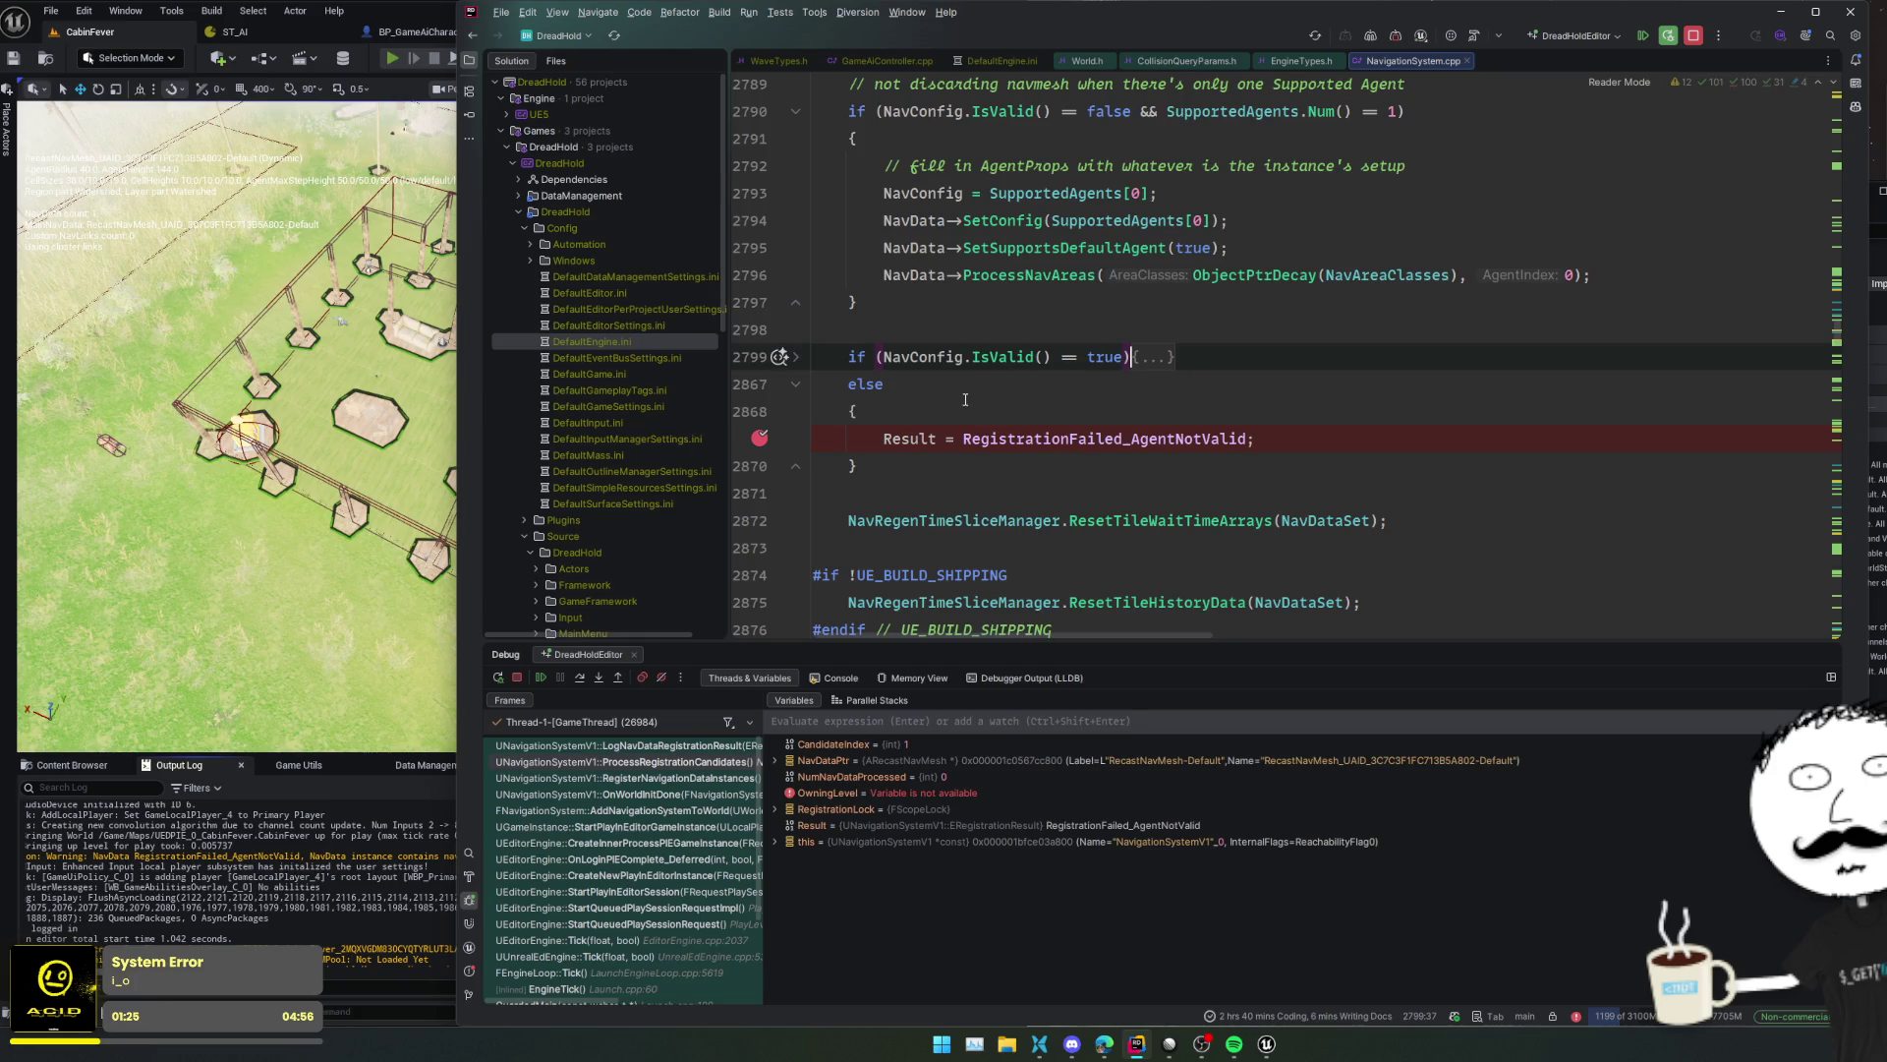
- Fold the NavConfig.IsValid() block and resume until the line 2830 breakpoint hits
click(791, 358)
scroll(969, 440, down, 3)
scroll(968, 437, down, 2)
scroll(969, 437, up, 2)
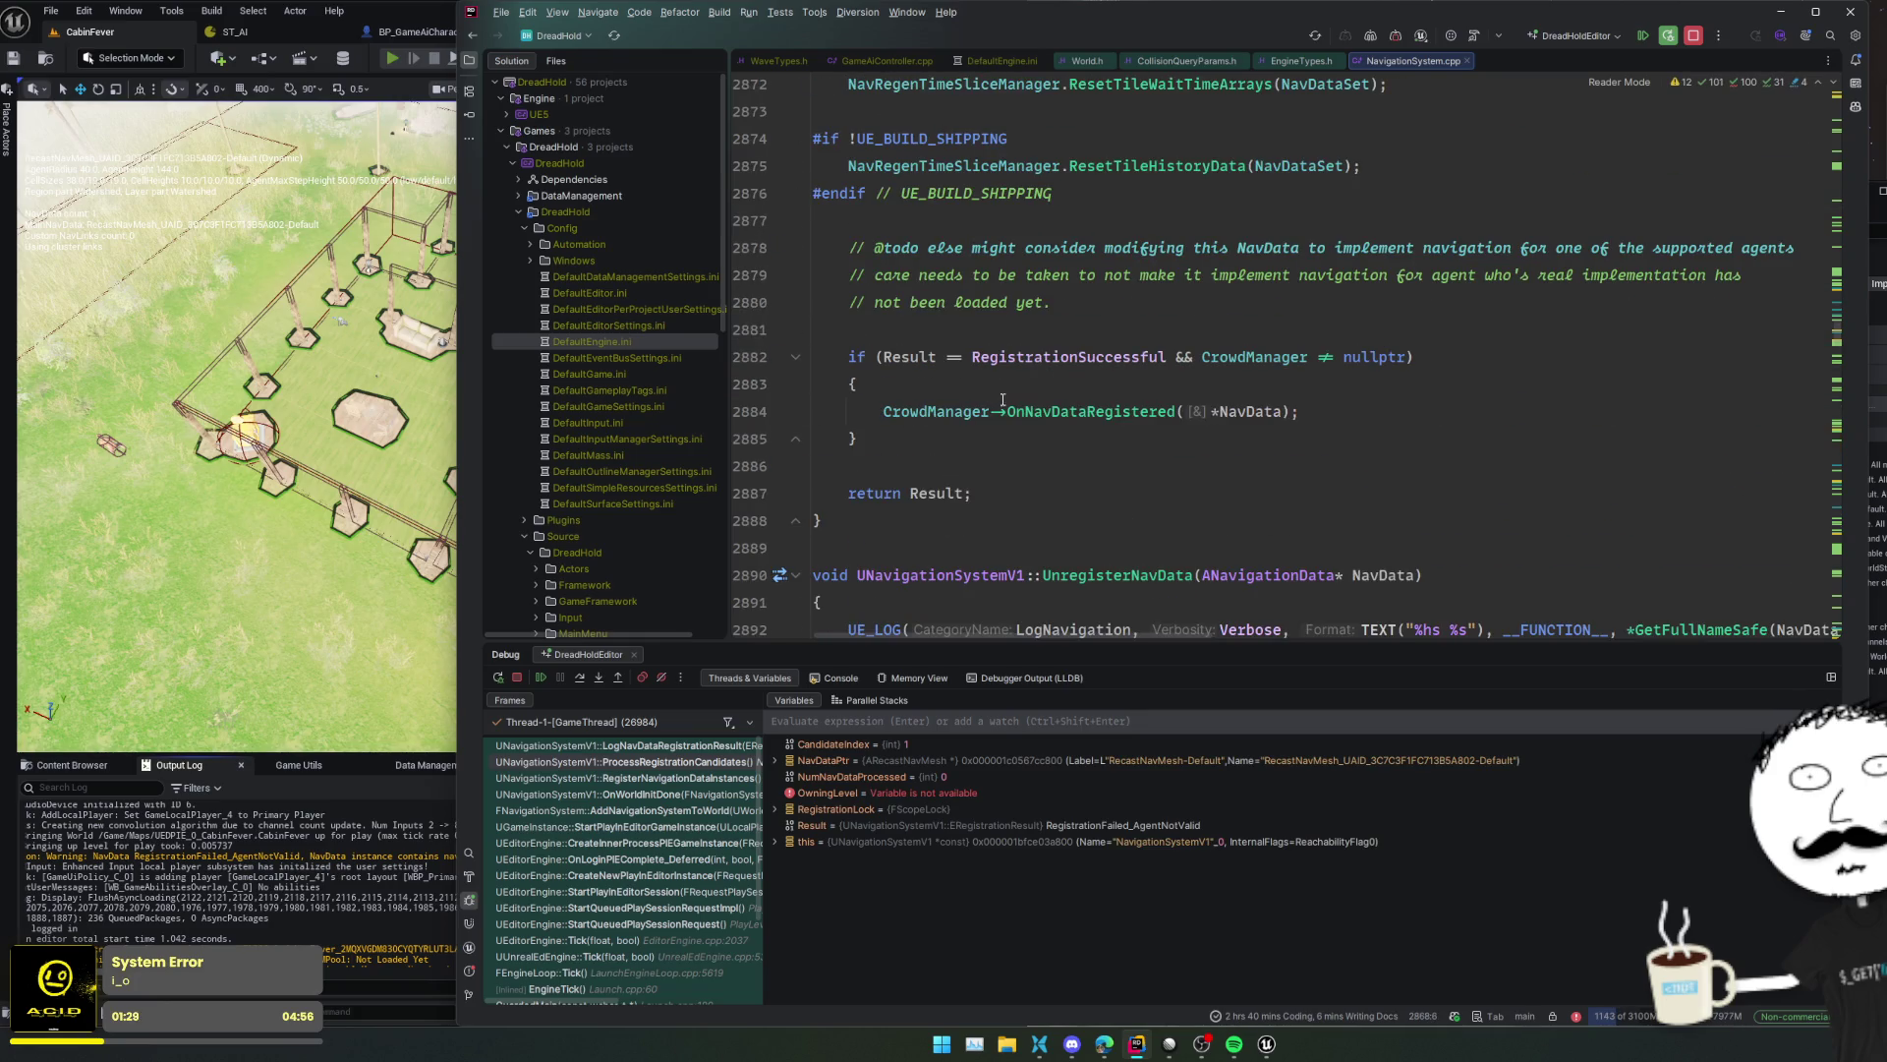
click(1109, 325)
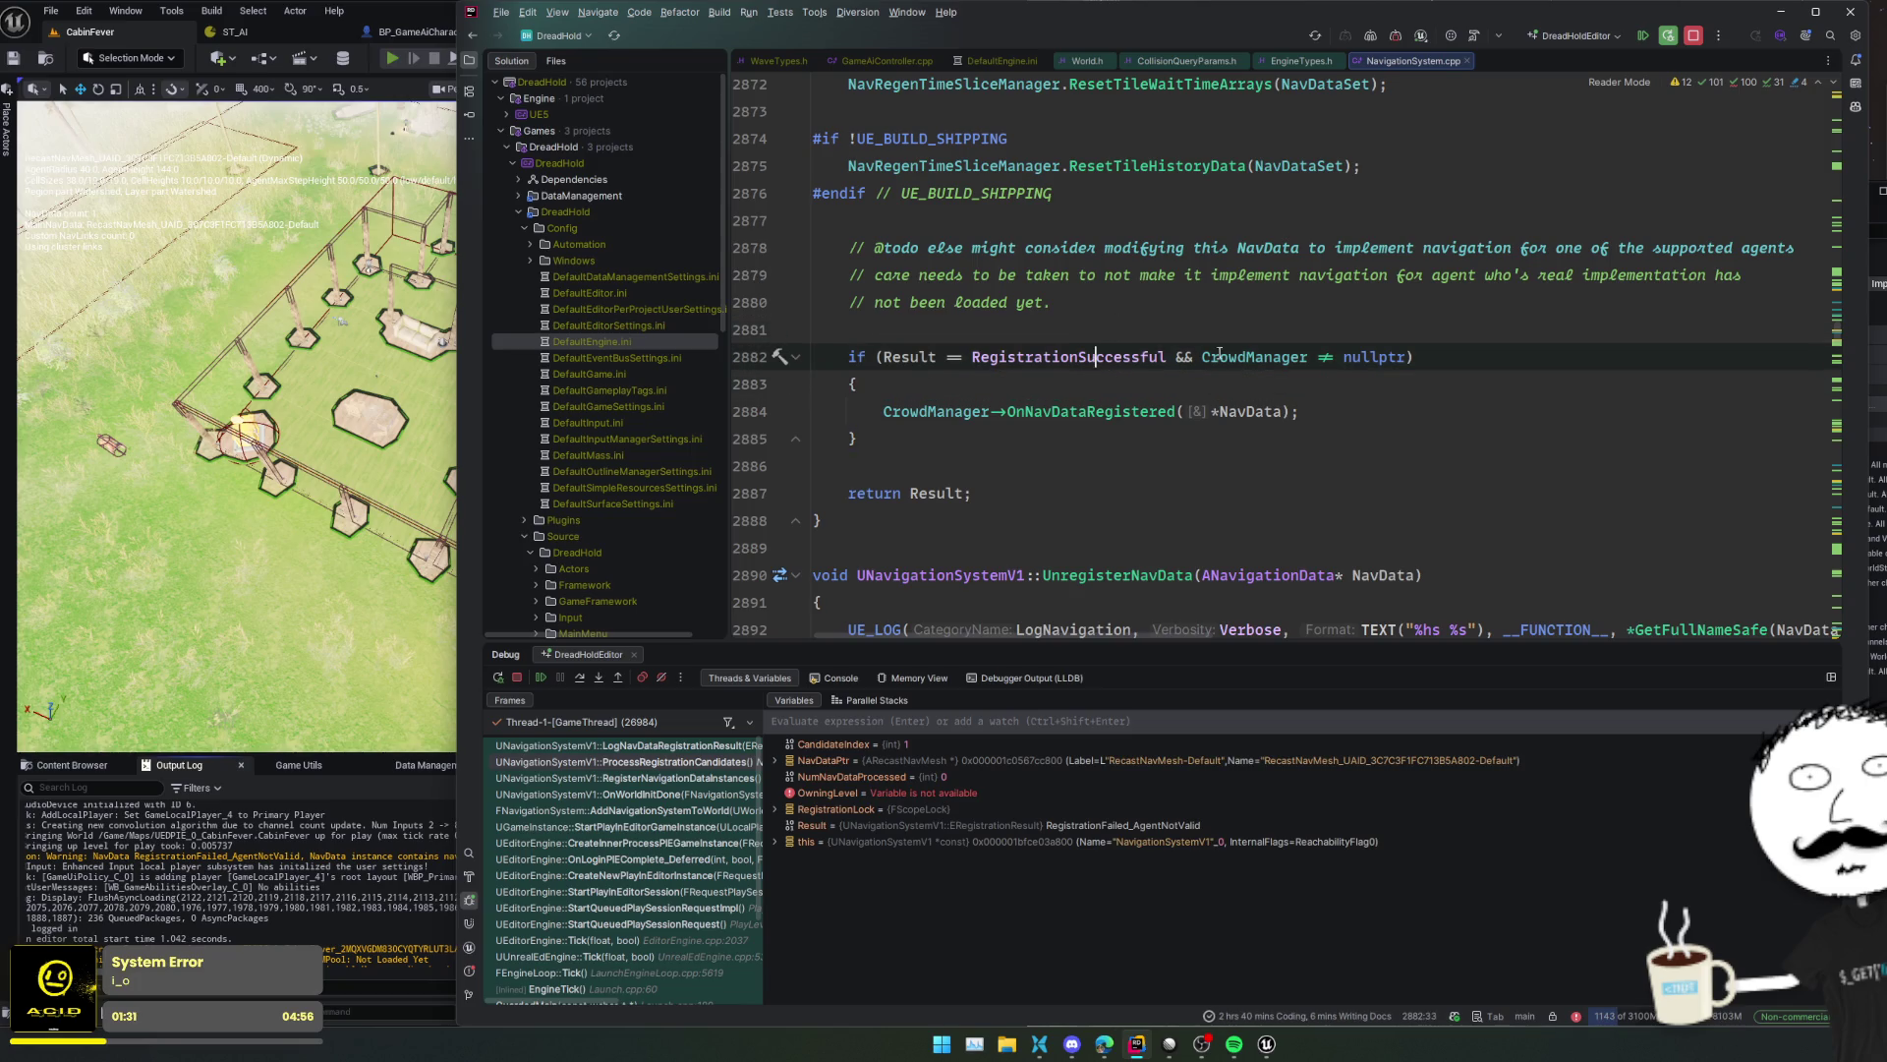
mouse_move(1290, 364)
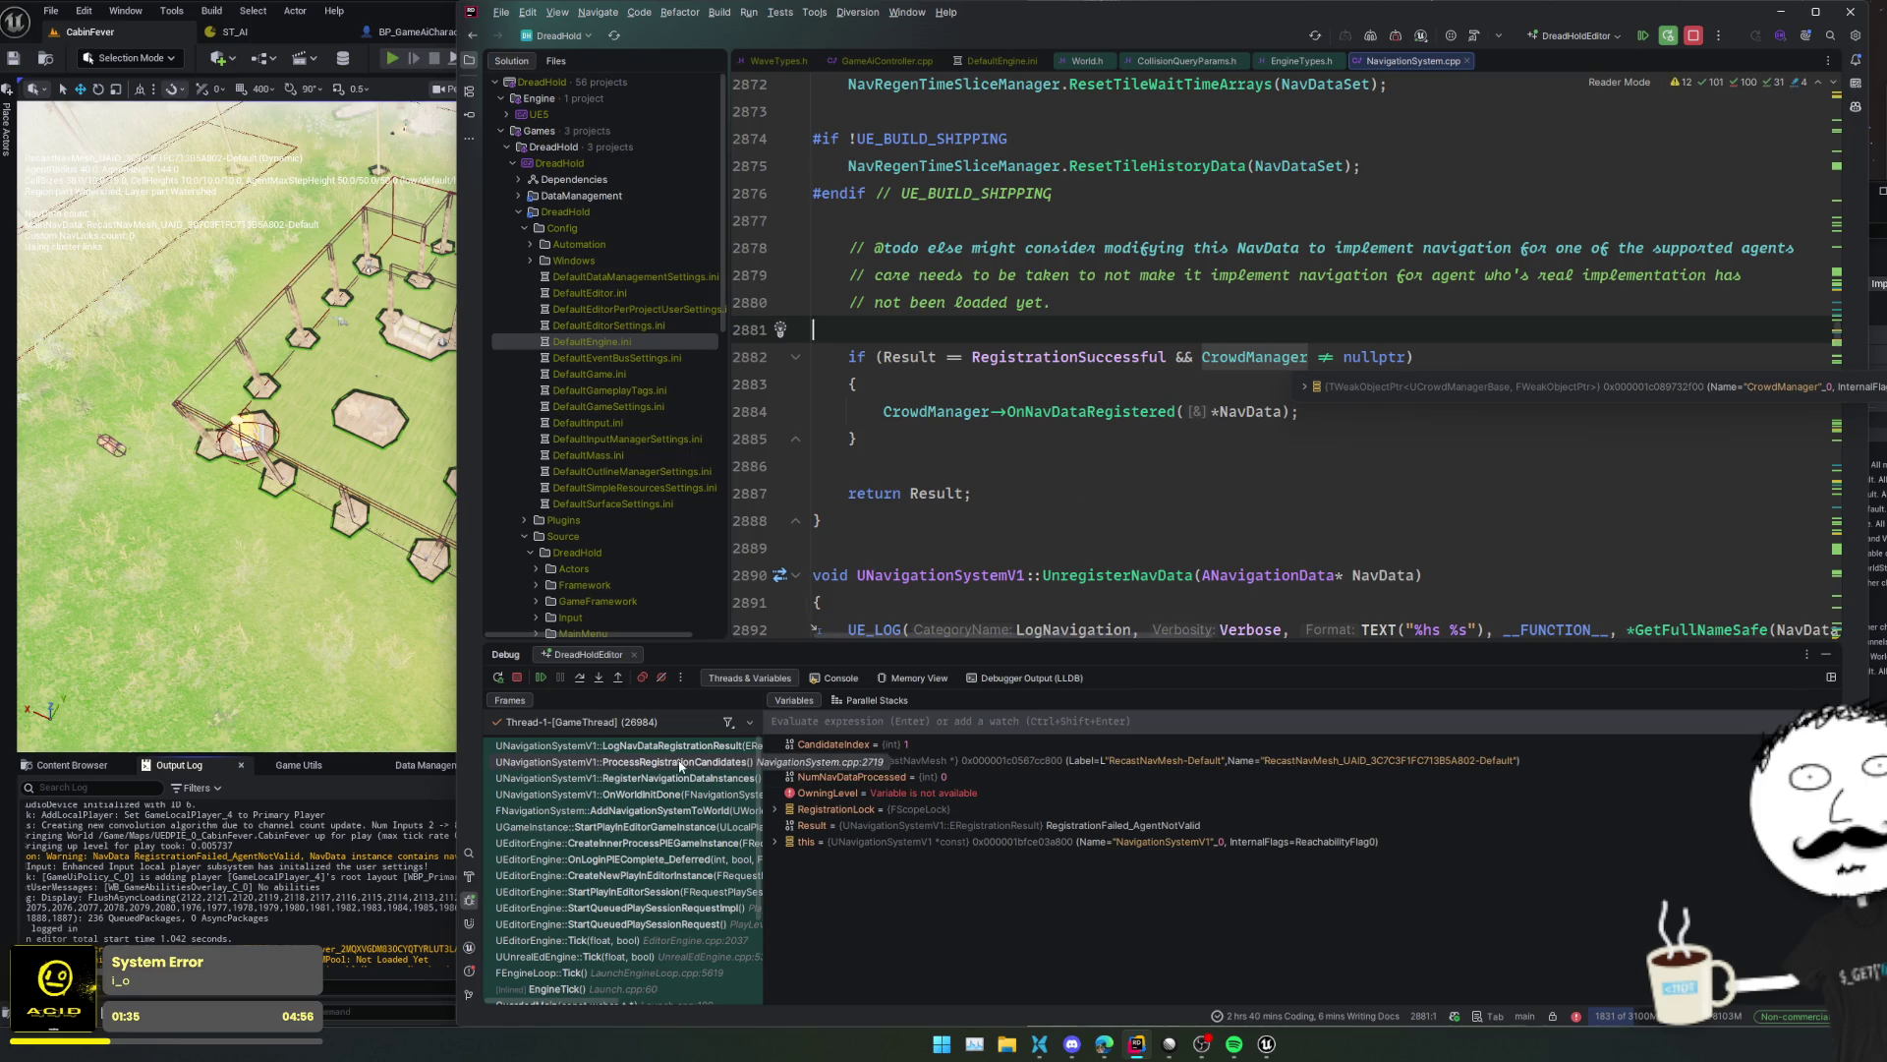
click(536, 678)
key(F5)
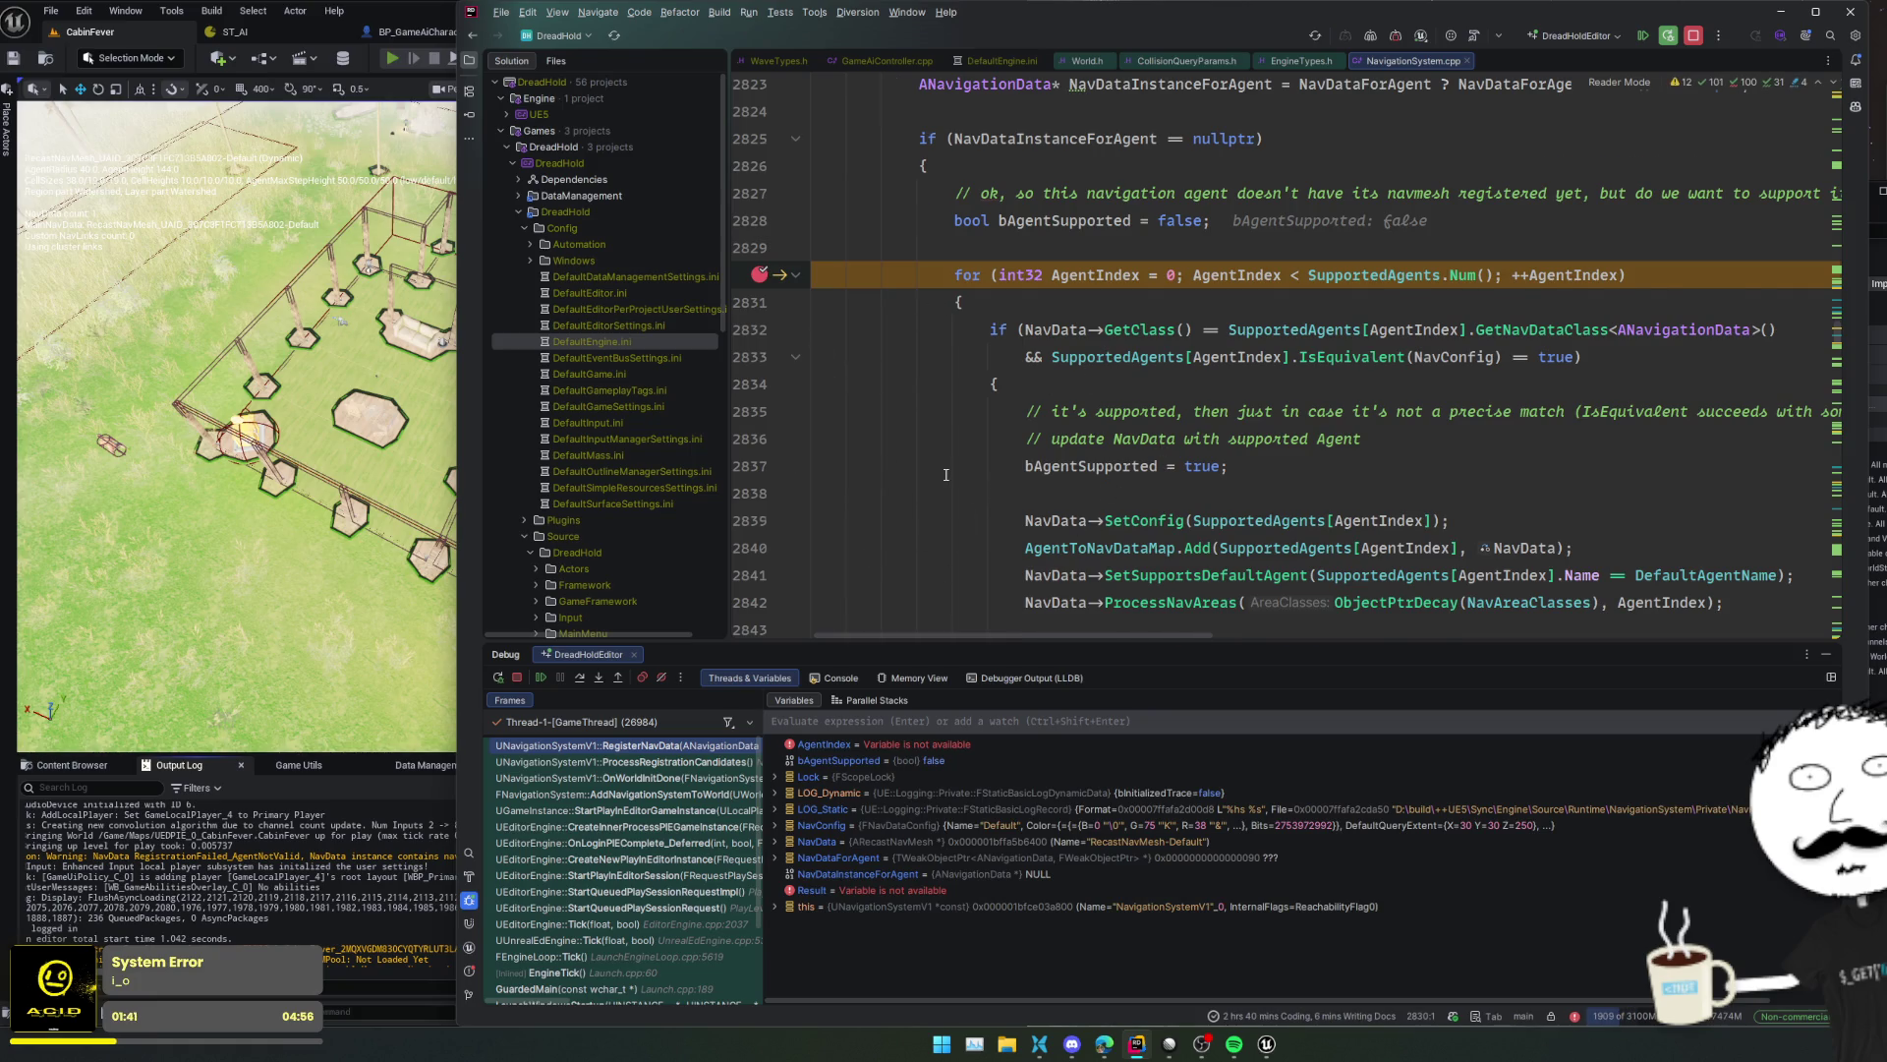
- Inspect the SupportedAgents entries, including the first agent's NavDataClass, and the NavData value
scroll(1293, 428, up, 2)
mouse_move(1346, 379)
click(1407, 417)
double_click(1442, 432)
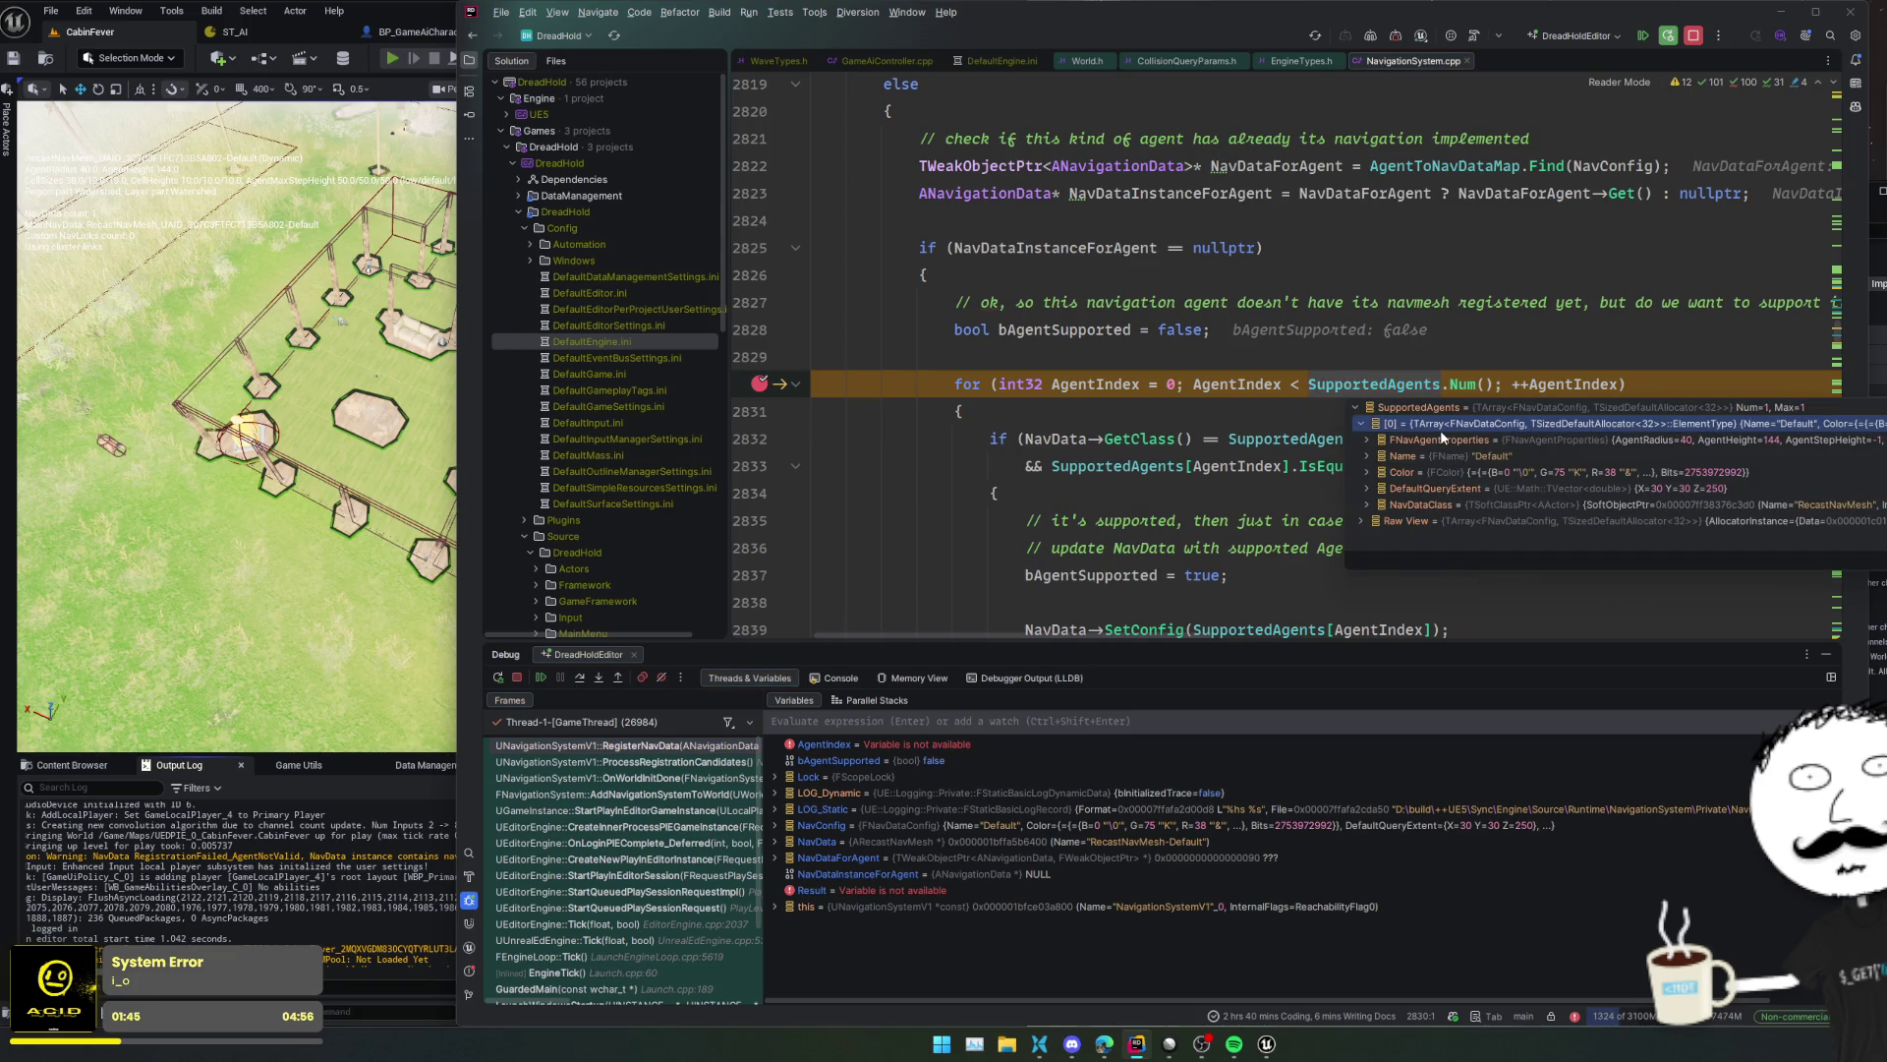
double_click(1422, 509)
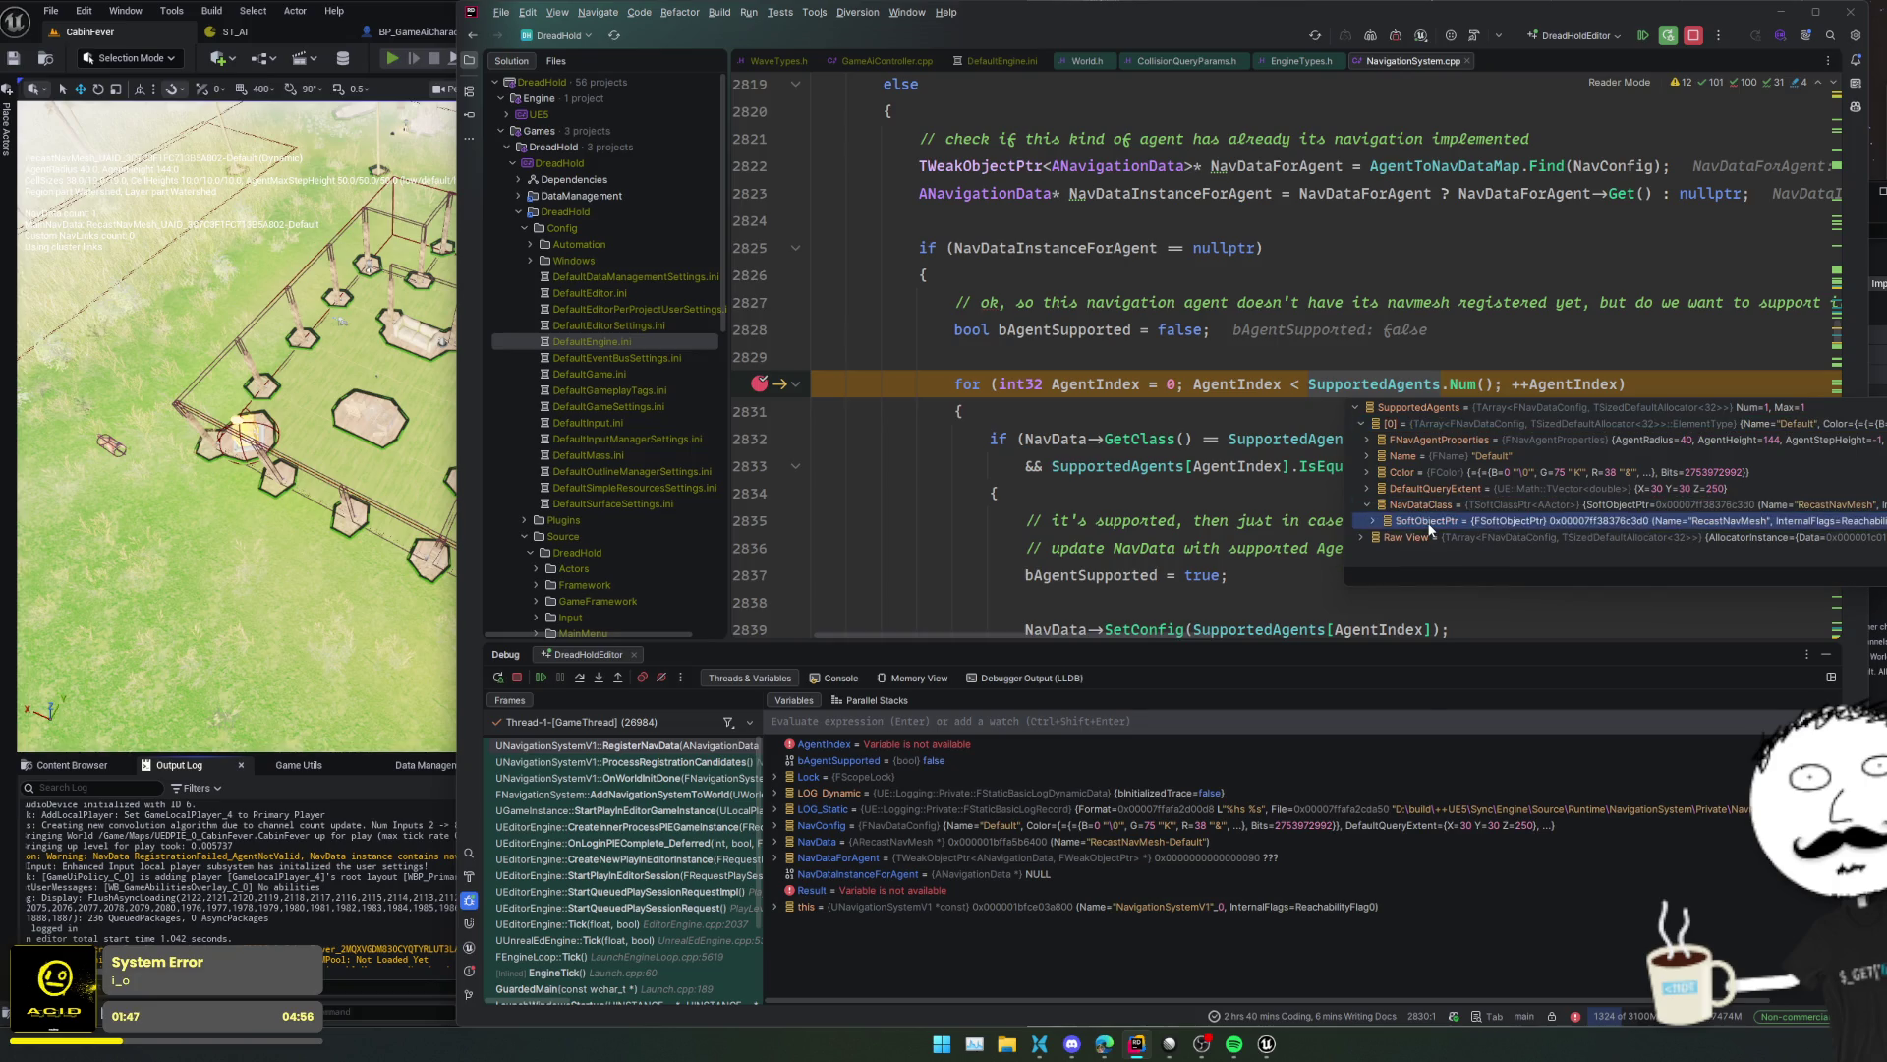
click(1089, 448)
mouse_move(1064, 440)
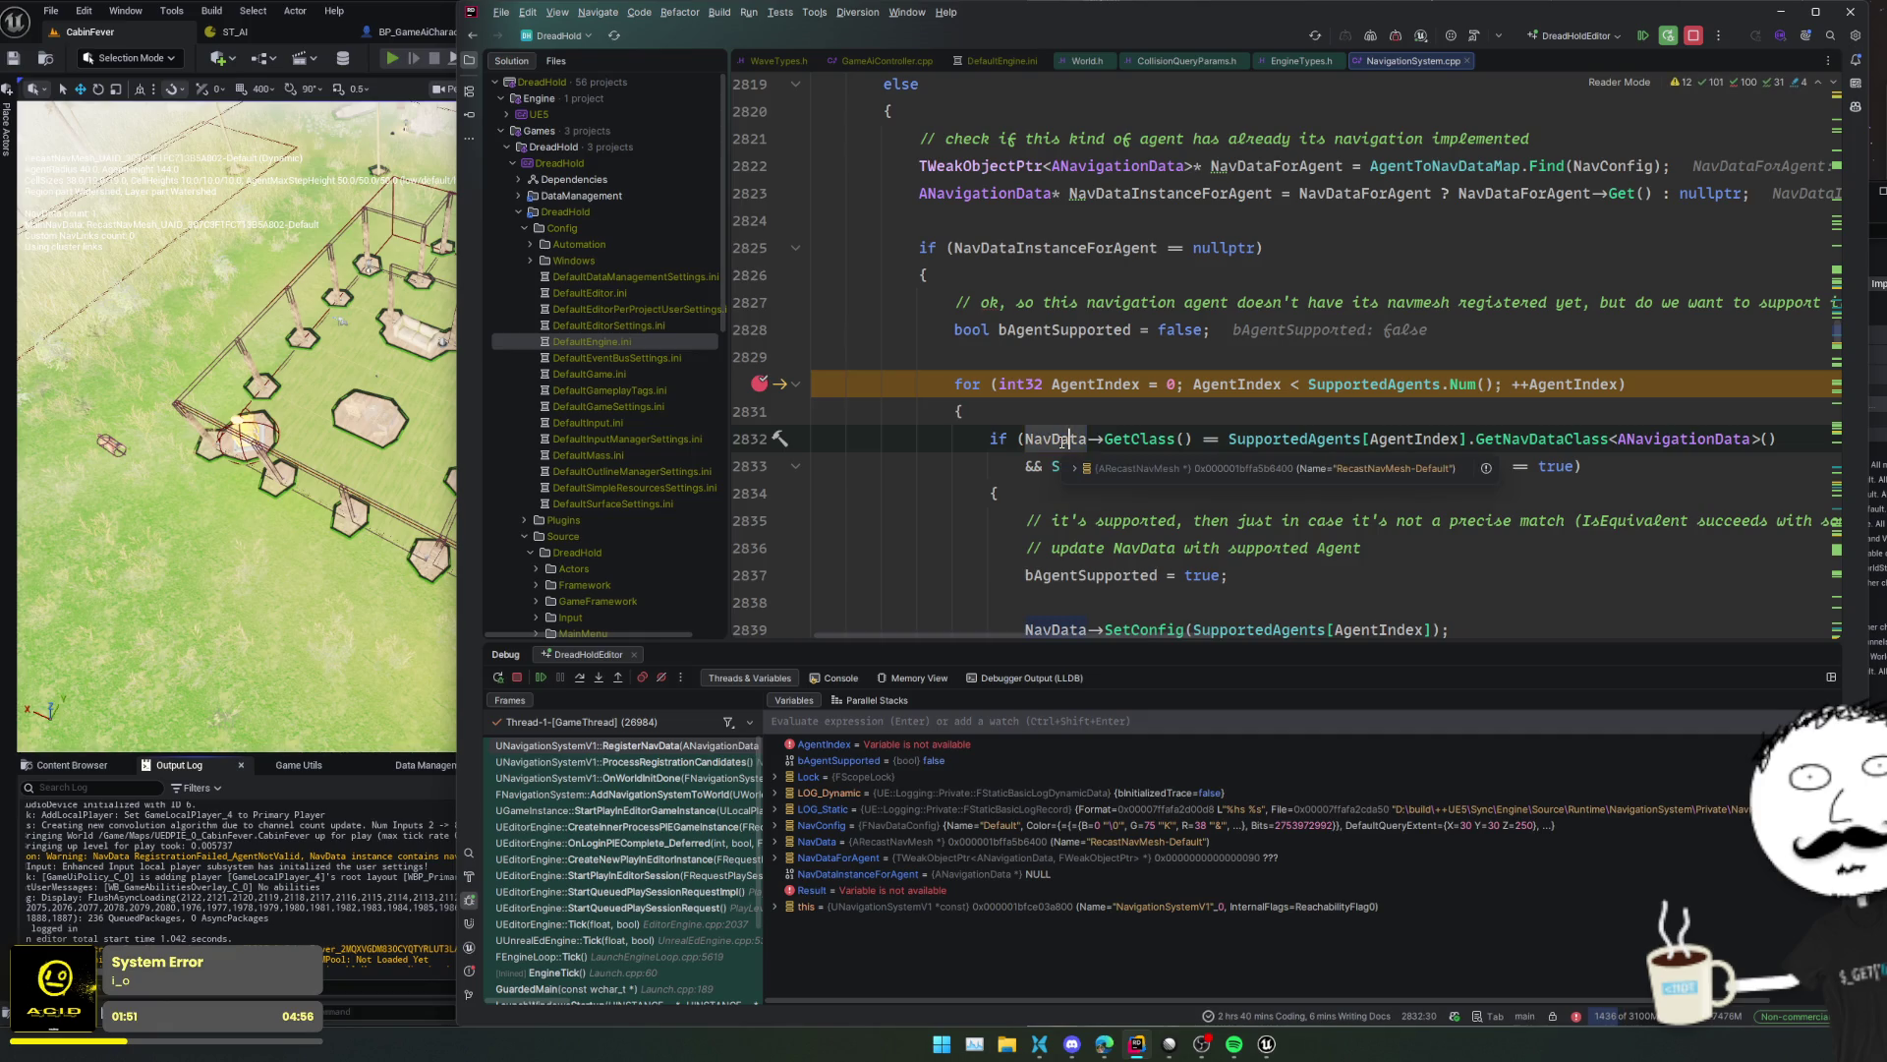
click(1265, 497)
click(1576, 440)
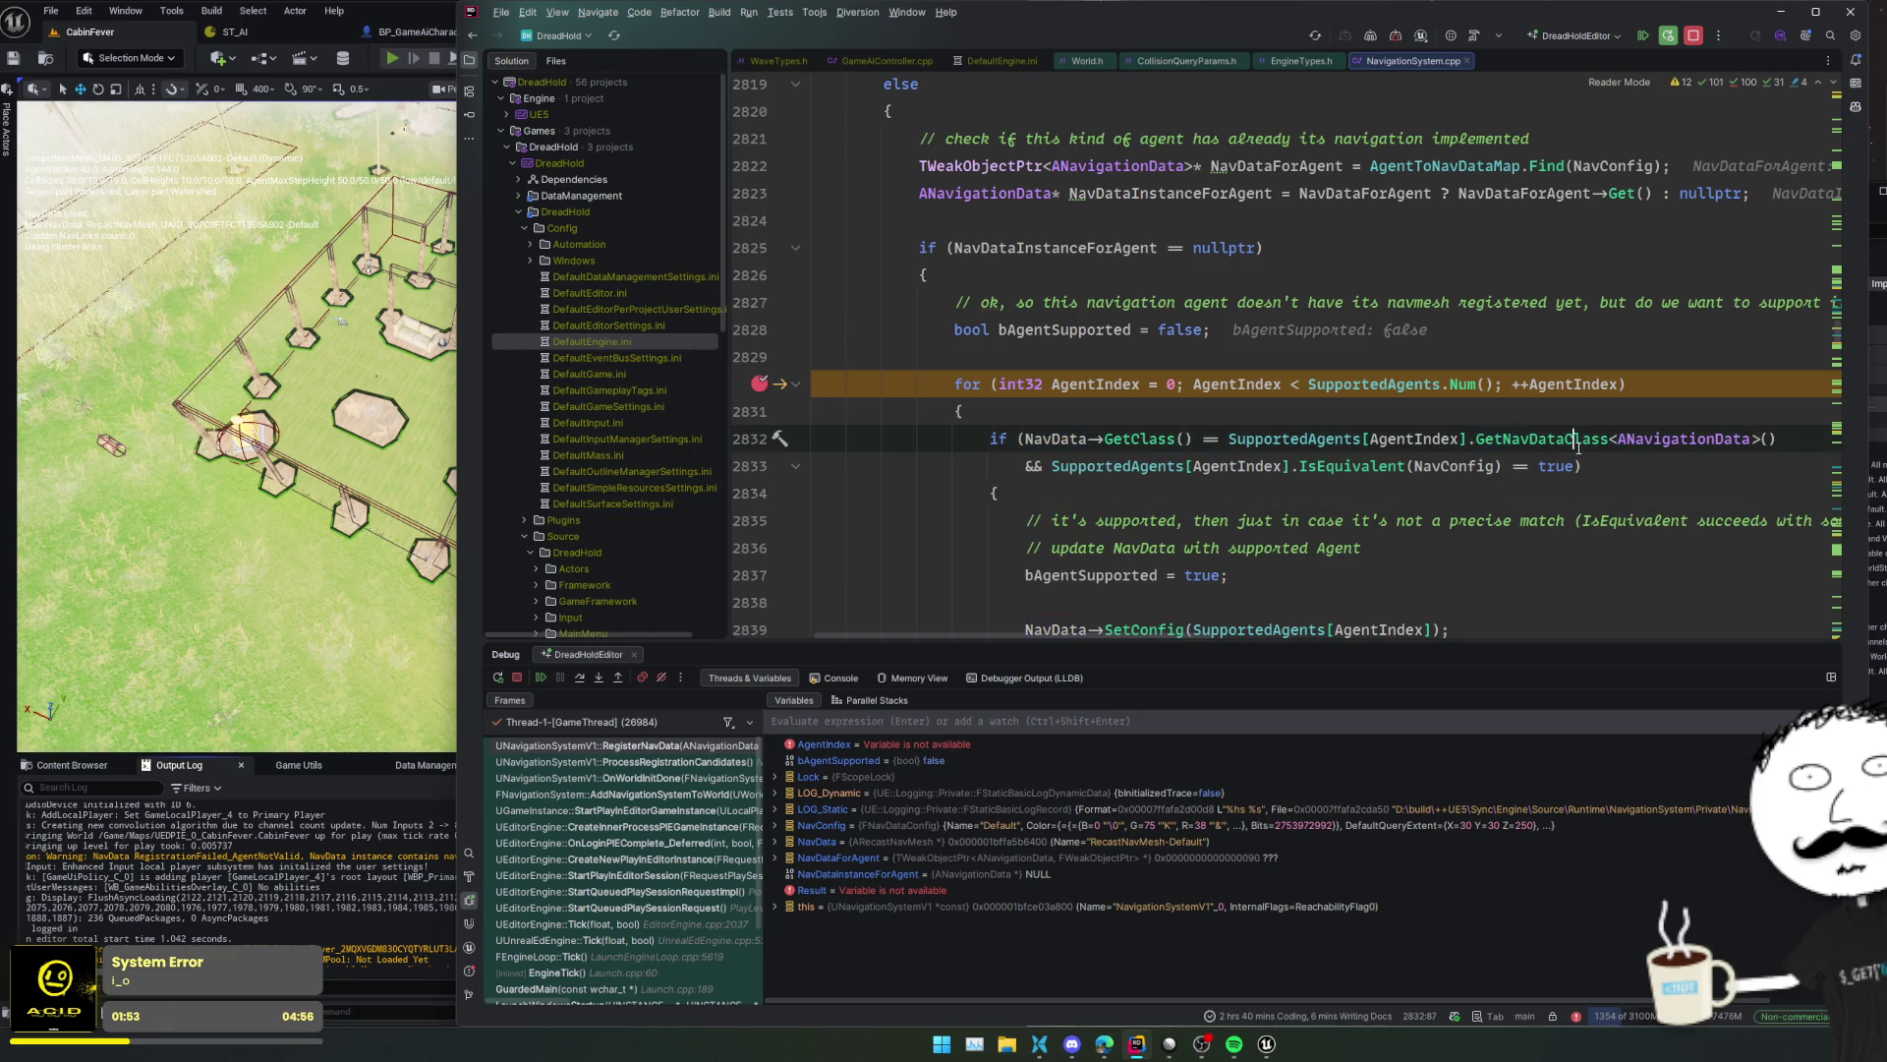
- Step over the loop to line 2872 until RegistrationSuccessful, then resume the game process
click(580, 678)
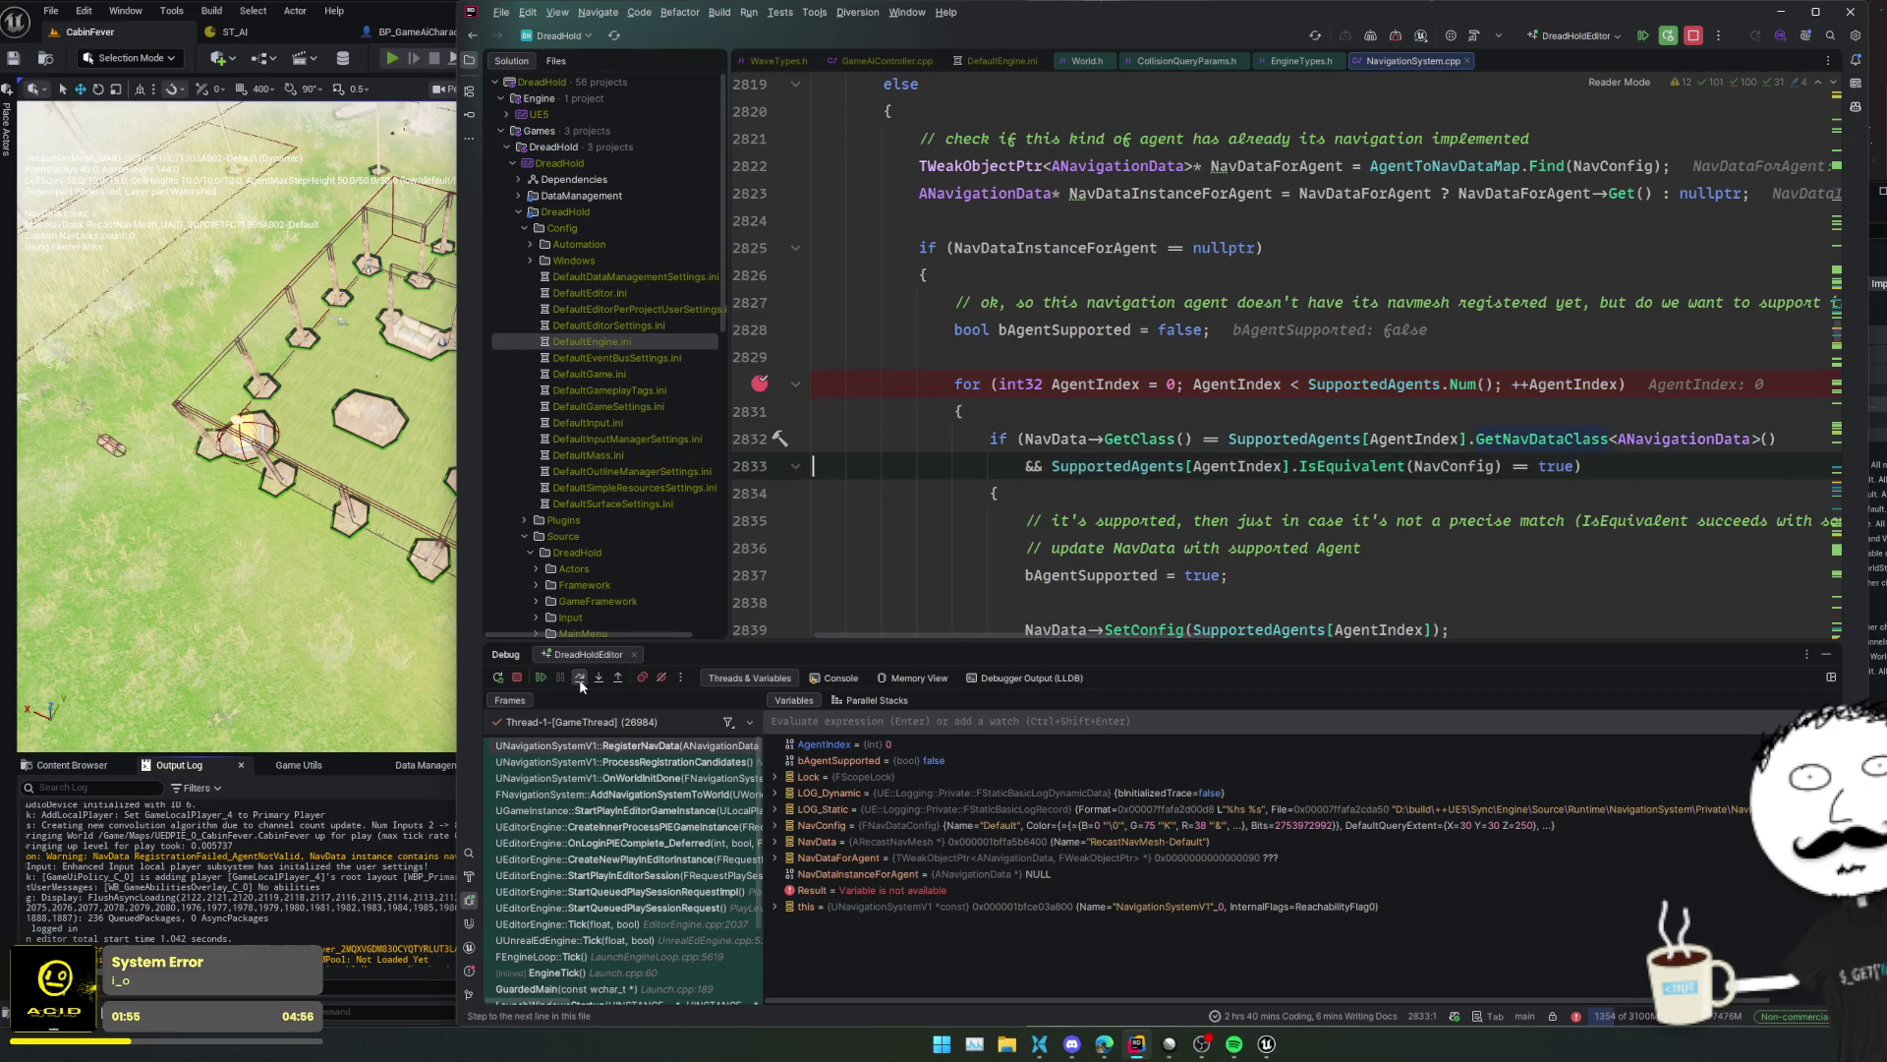
click(580, 677)
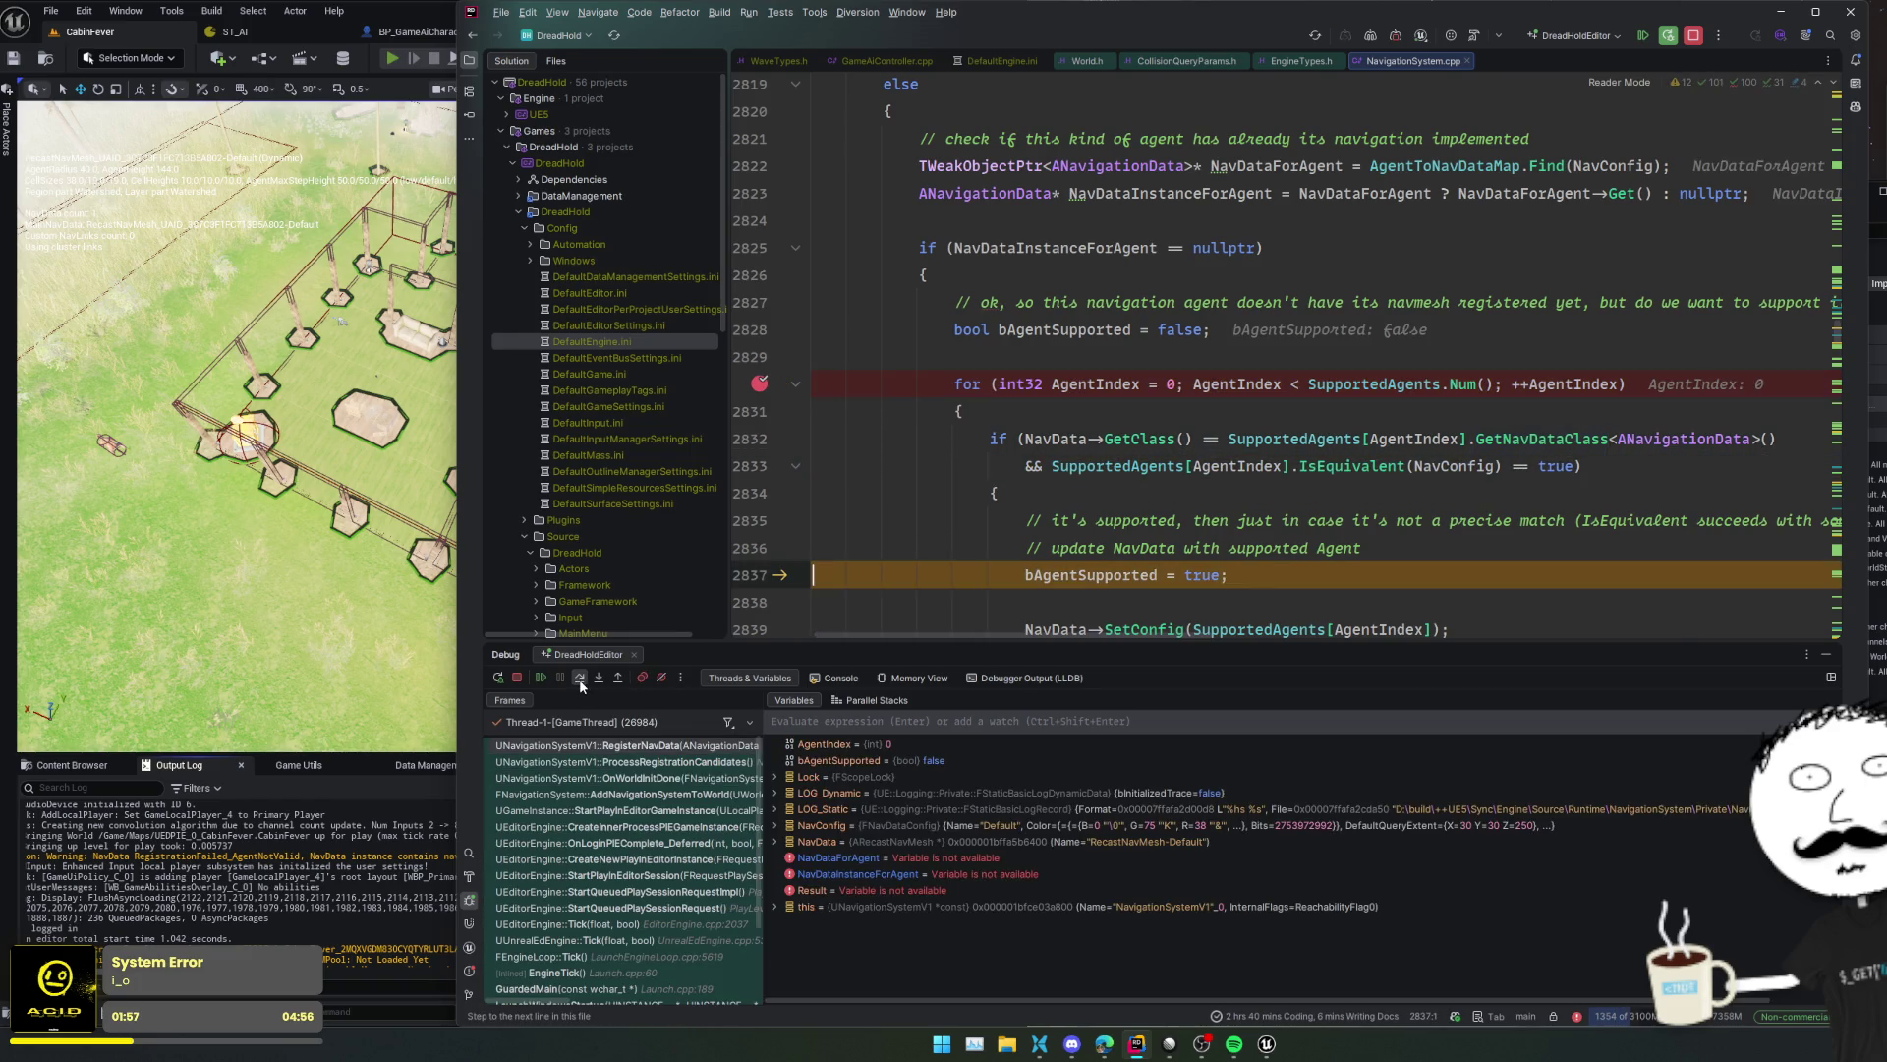
click(580, 677)
click(580, 677)
click(580, 677)
click(580, 677)
click(580, 677)
click(580, 677)
click(580, 677)
click(579, 677)
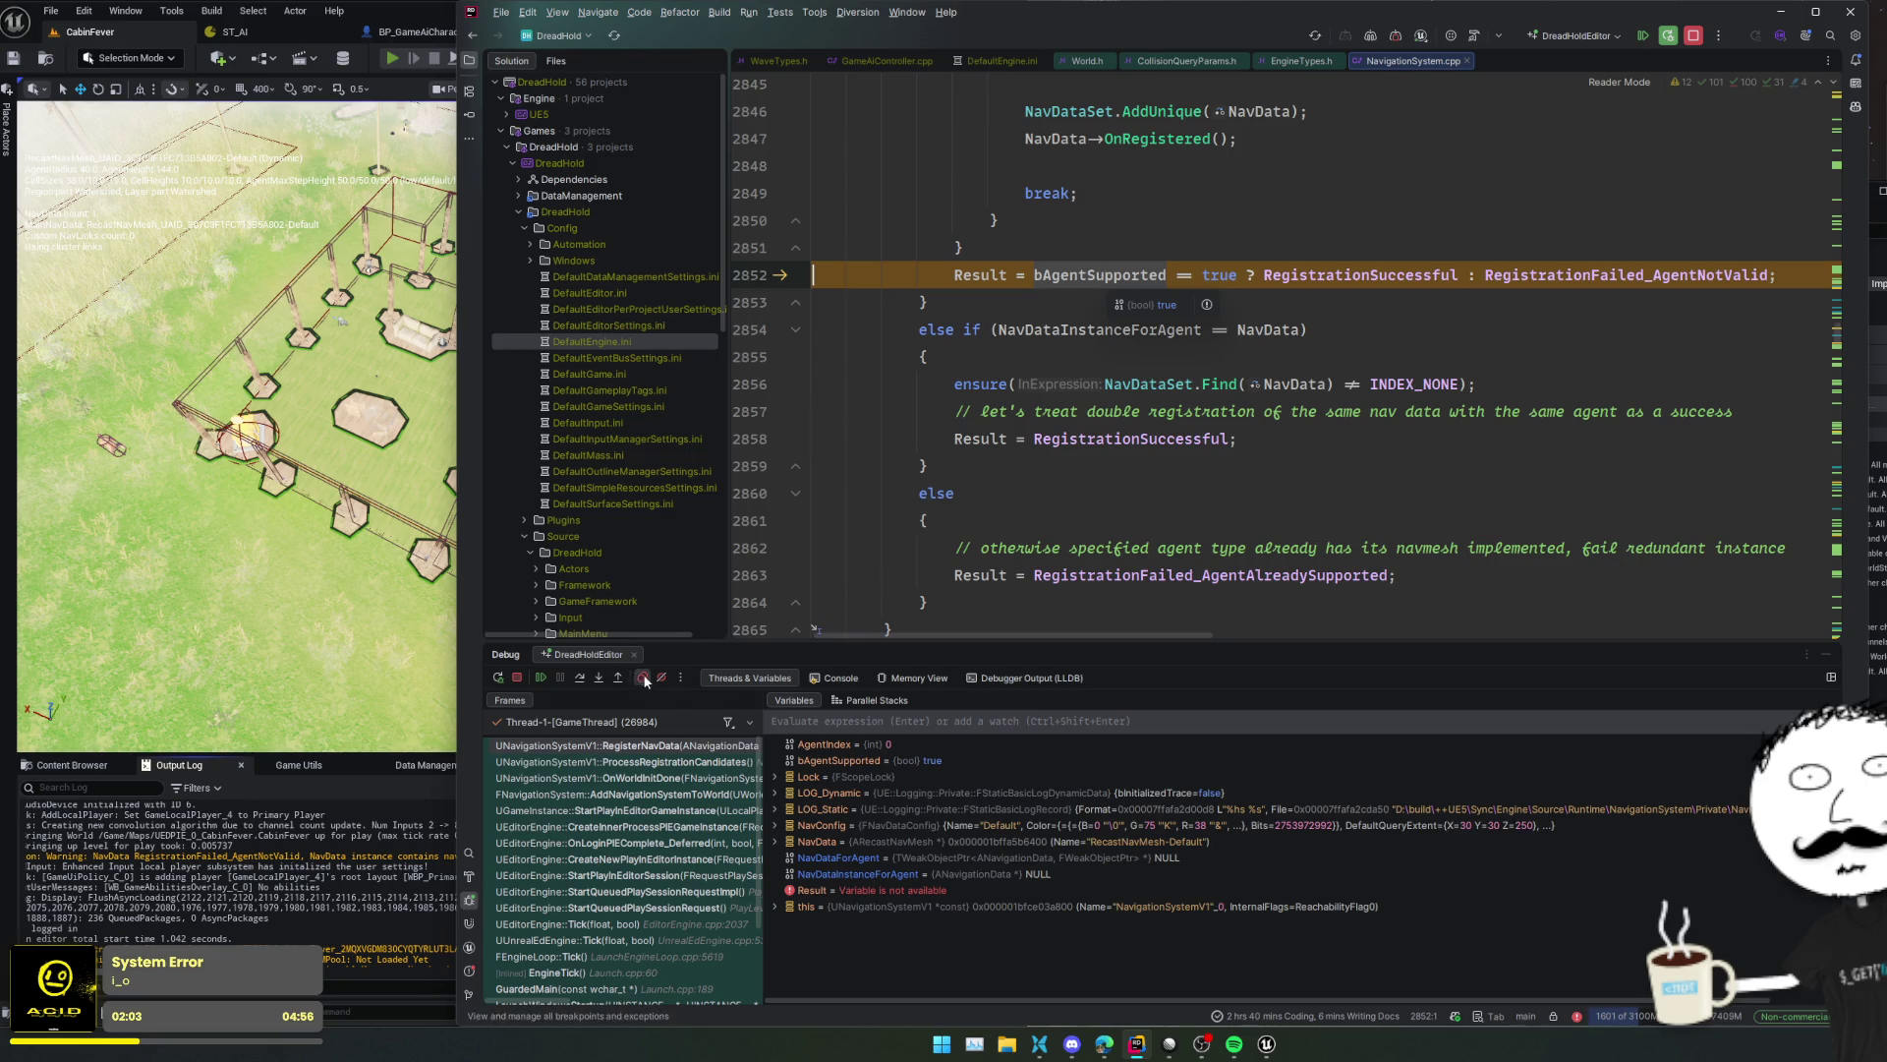
click(580, 677)
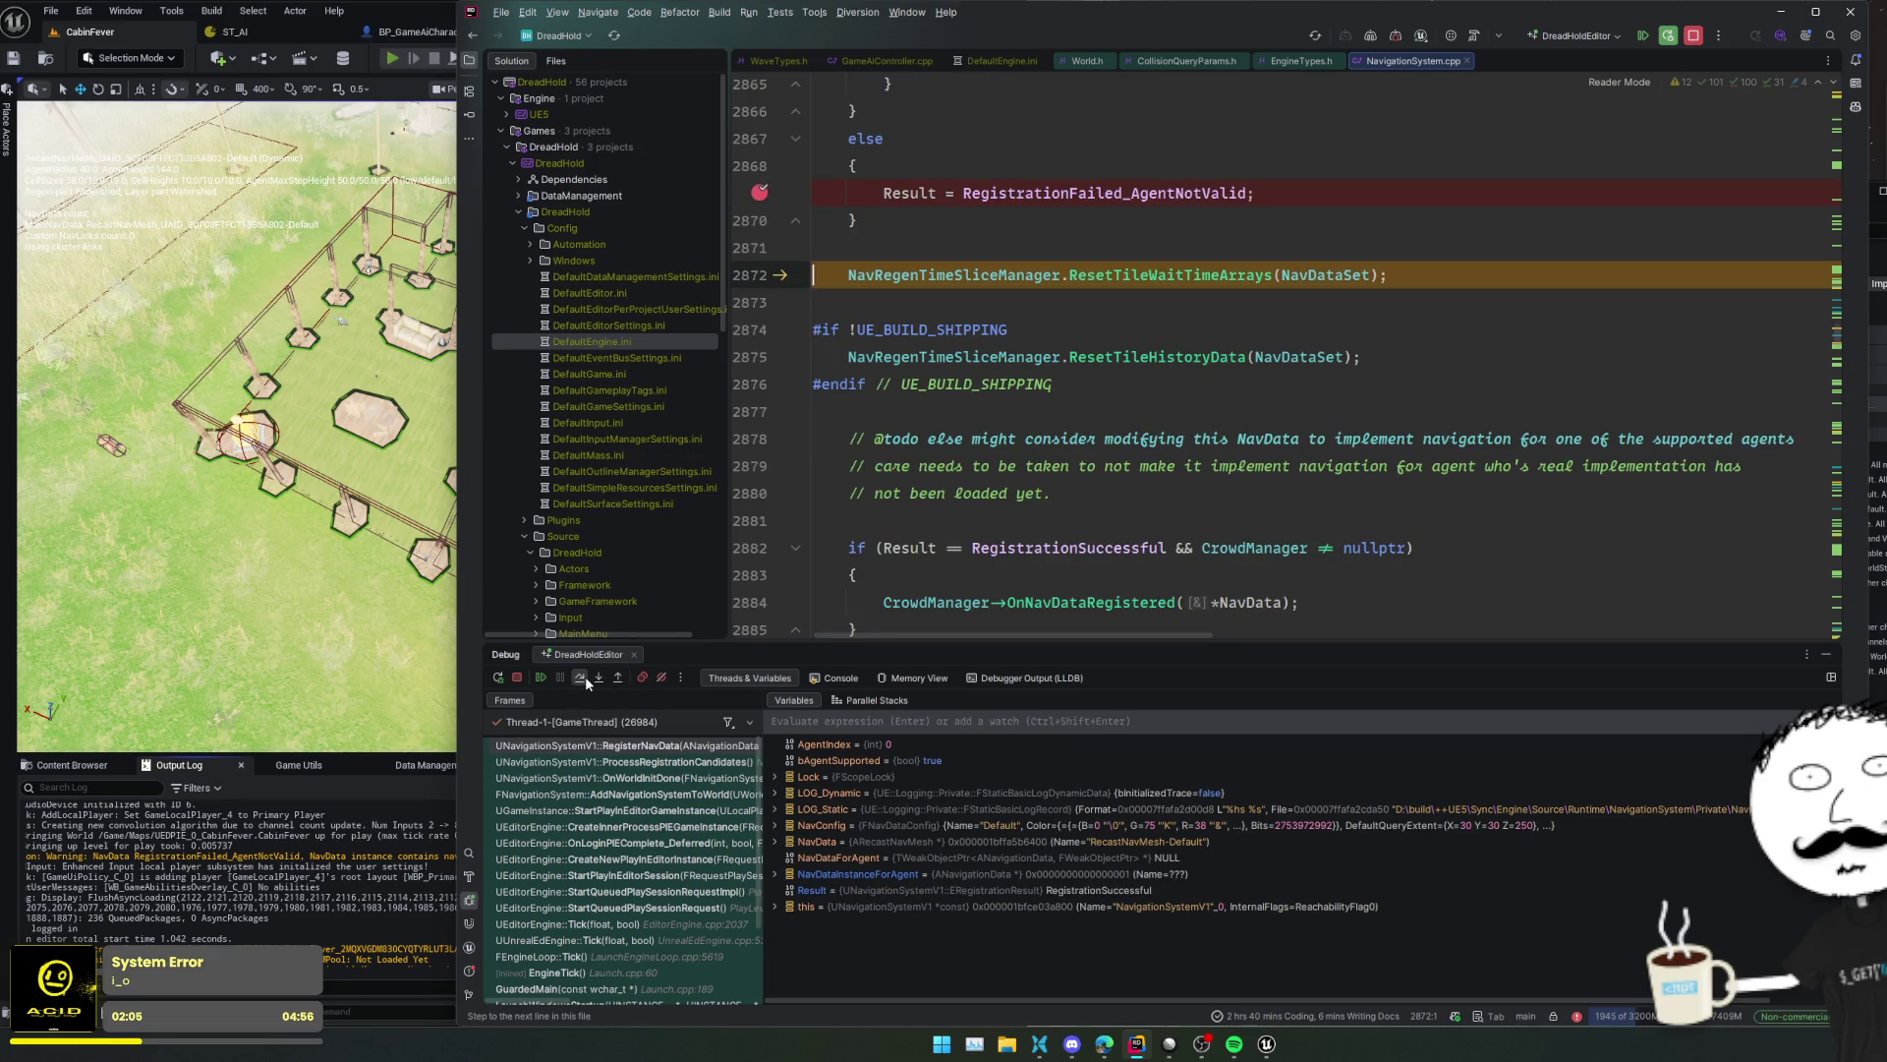
scroll(811, 364, up, 2)
click(541, 677)
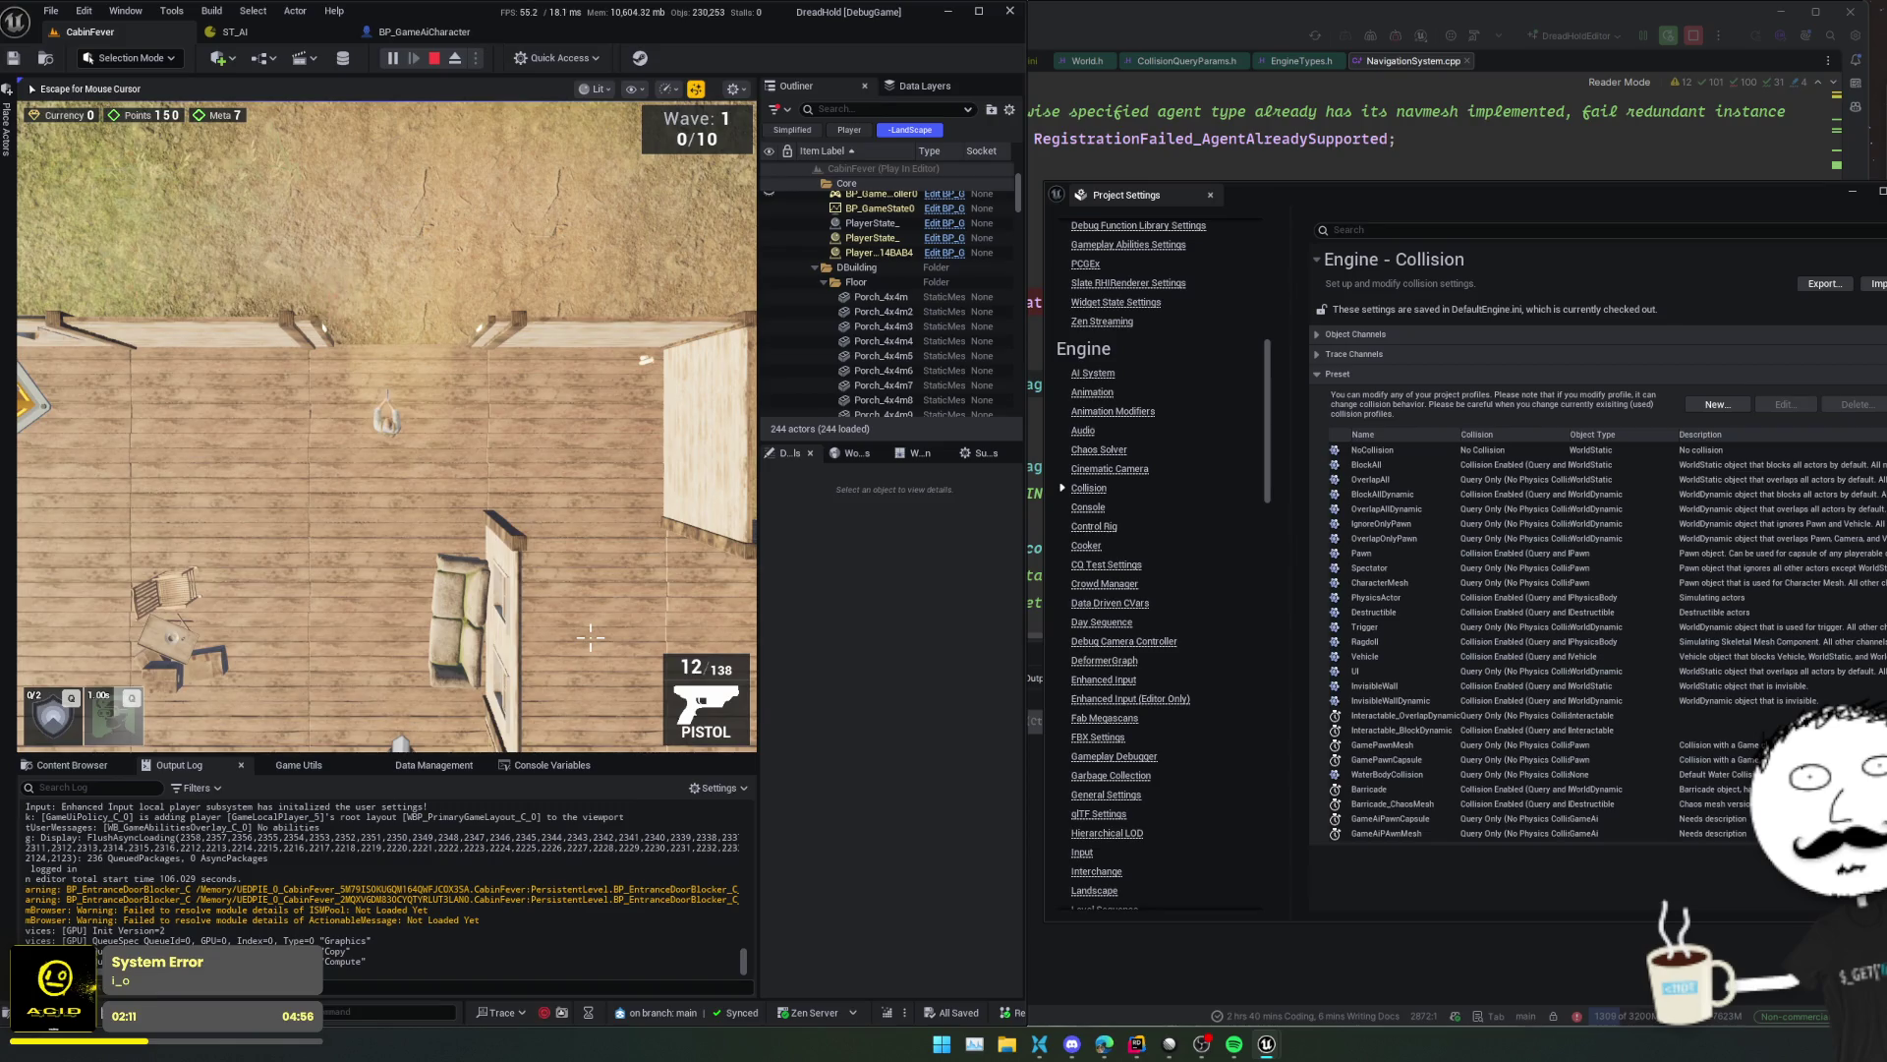
- Turn on god mode with the God console command
key(grave)
text(God)
key(Return)
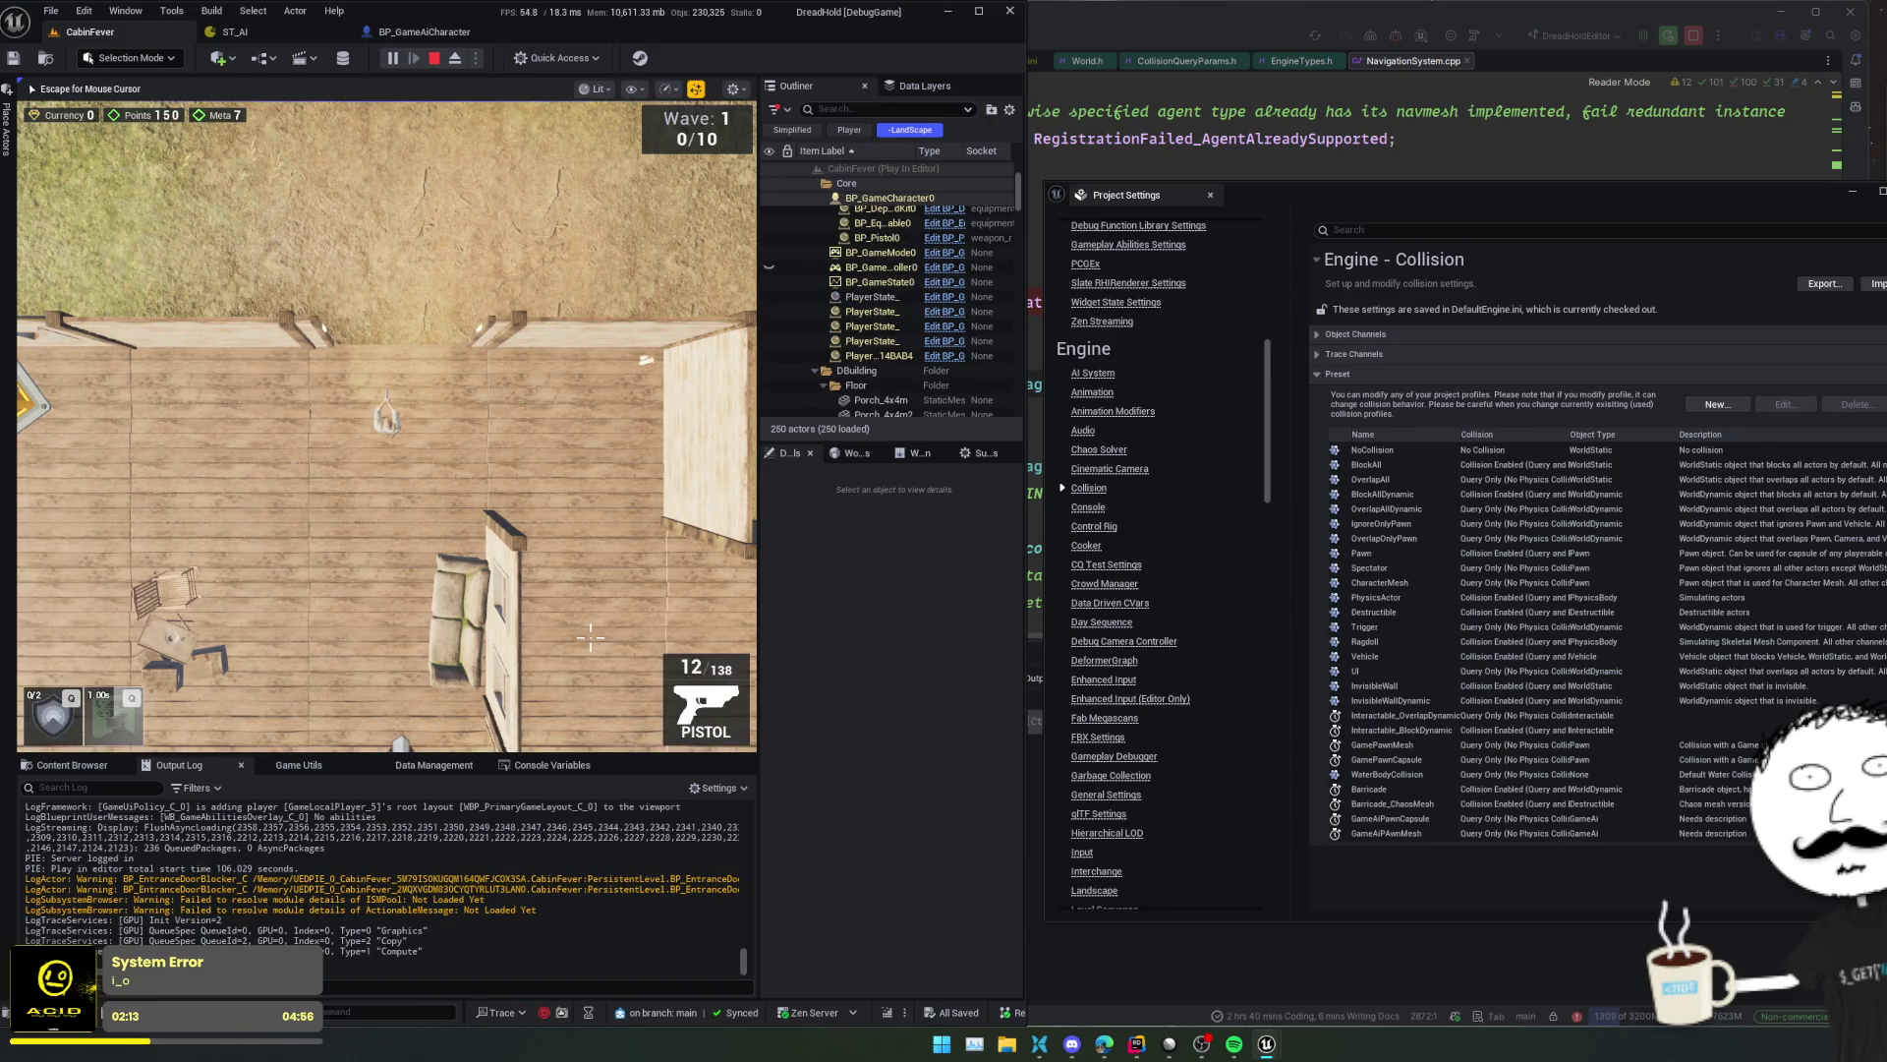
- Review the Output Log, stop Play-in-Editor, and select BP_GameAiCharacter in the level
scroll(429, 888, up, 3)
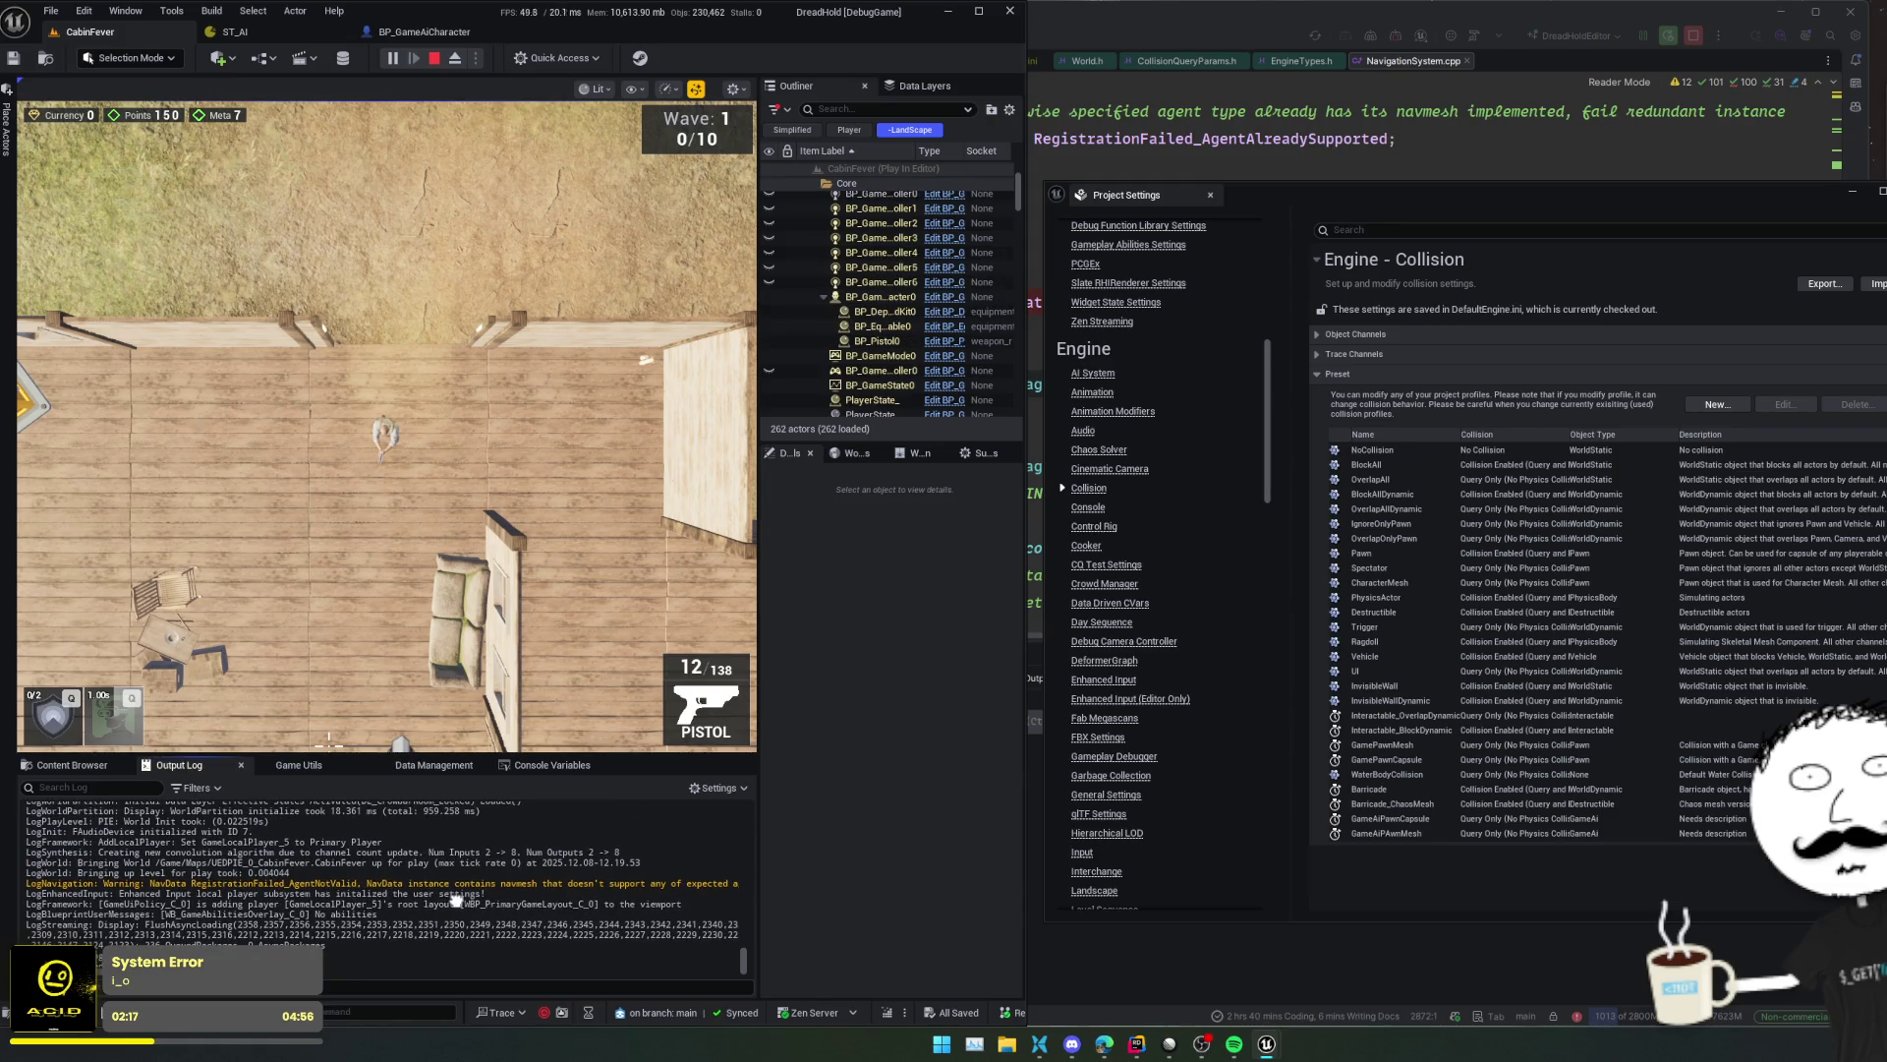
scroll(457, 898, up, 2)
scroll(456, 940, up, 6)
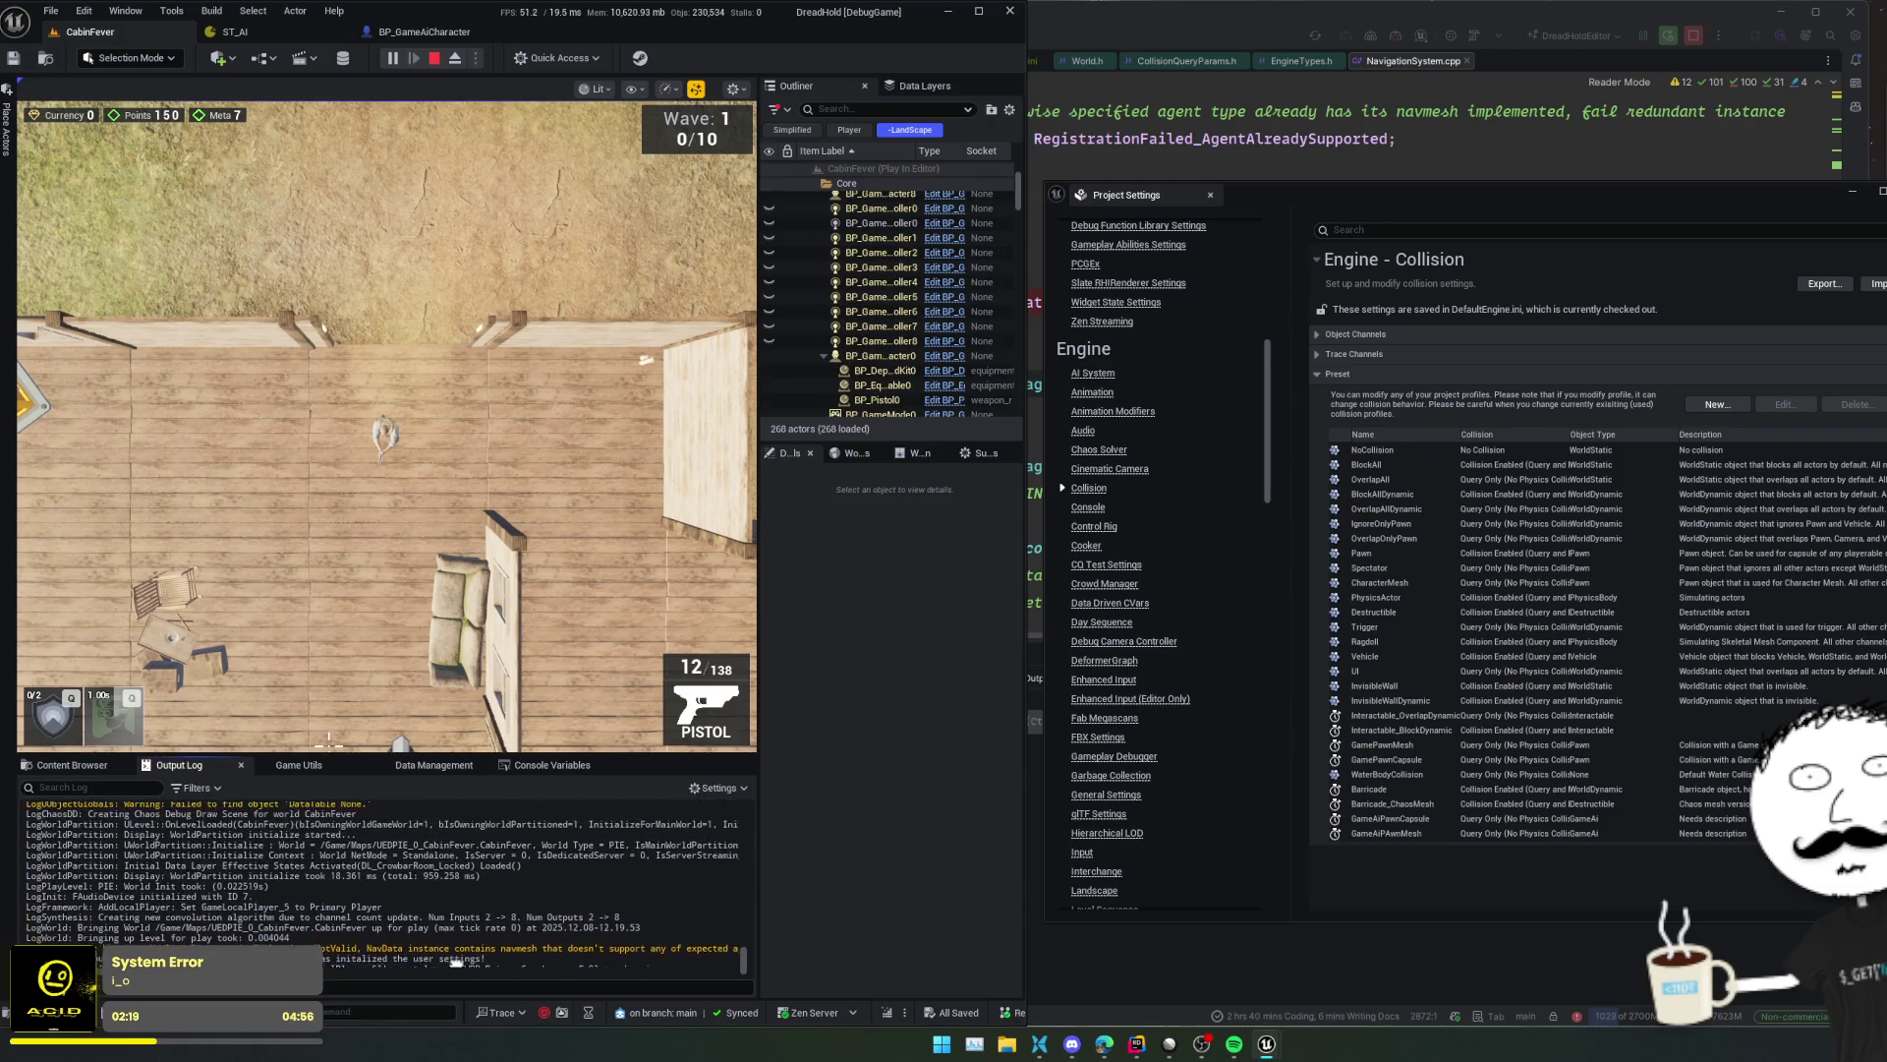
scroll(472, 926, up, 10)
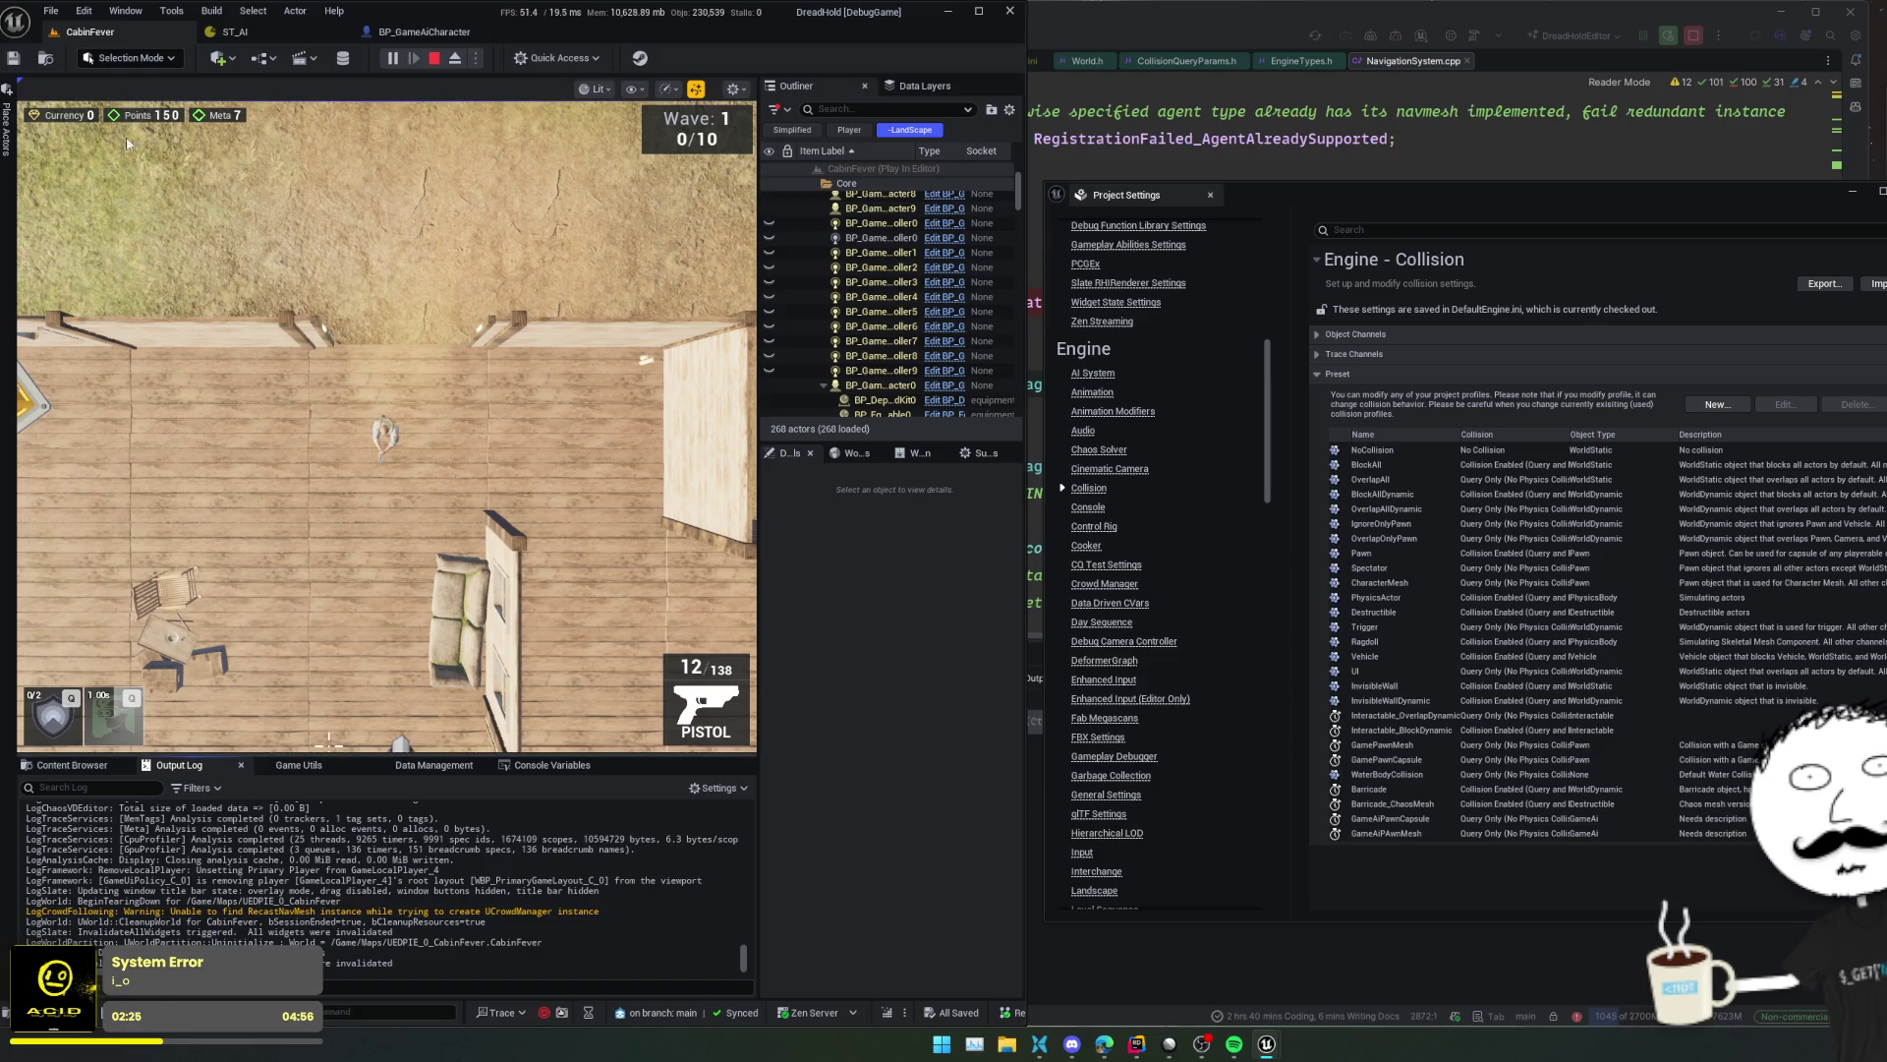
key(Escape)
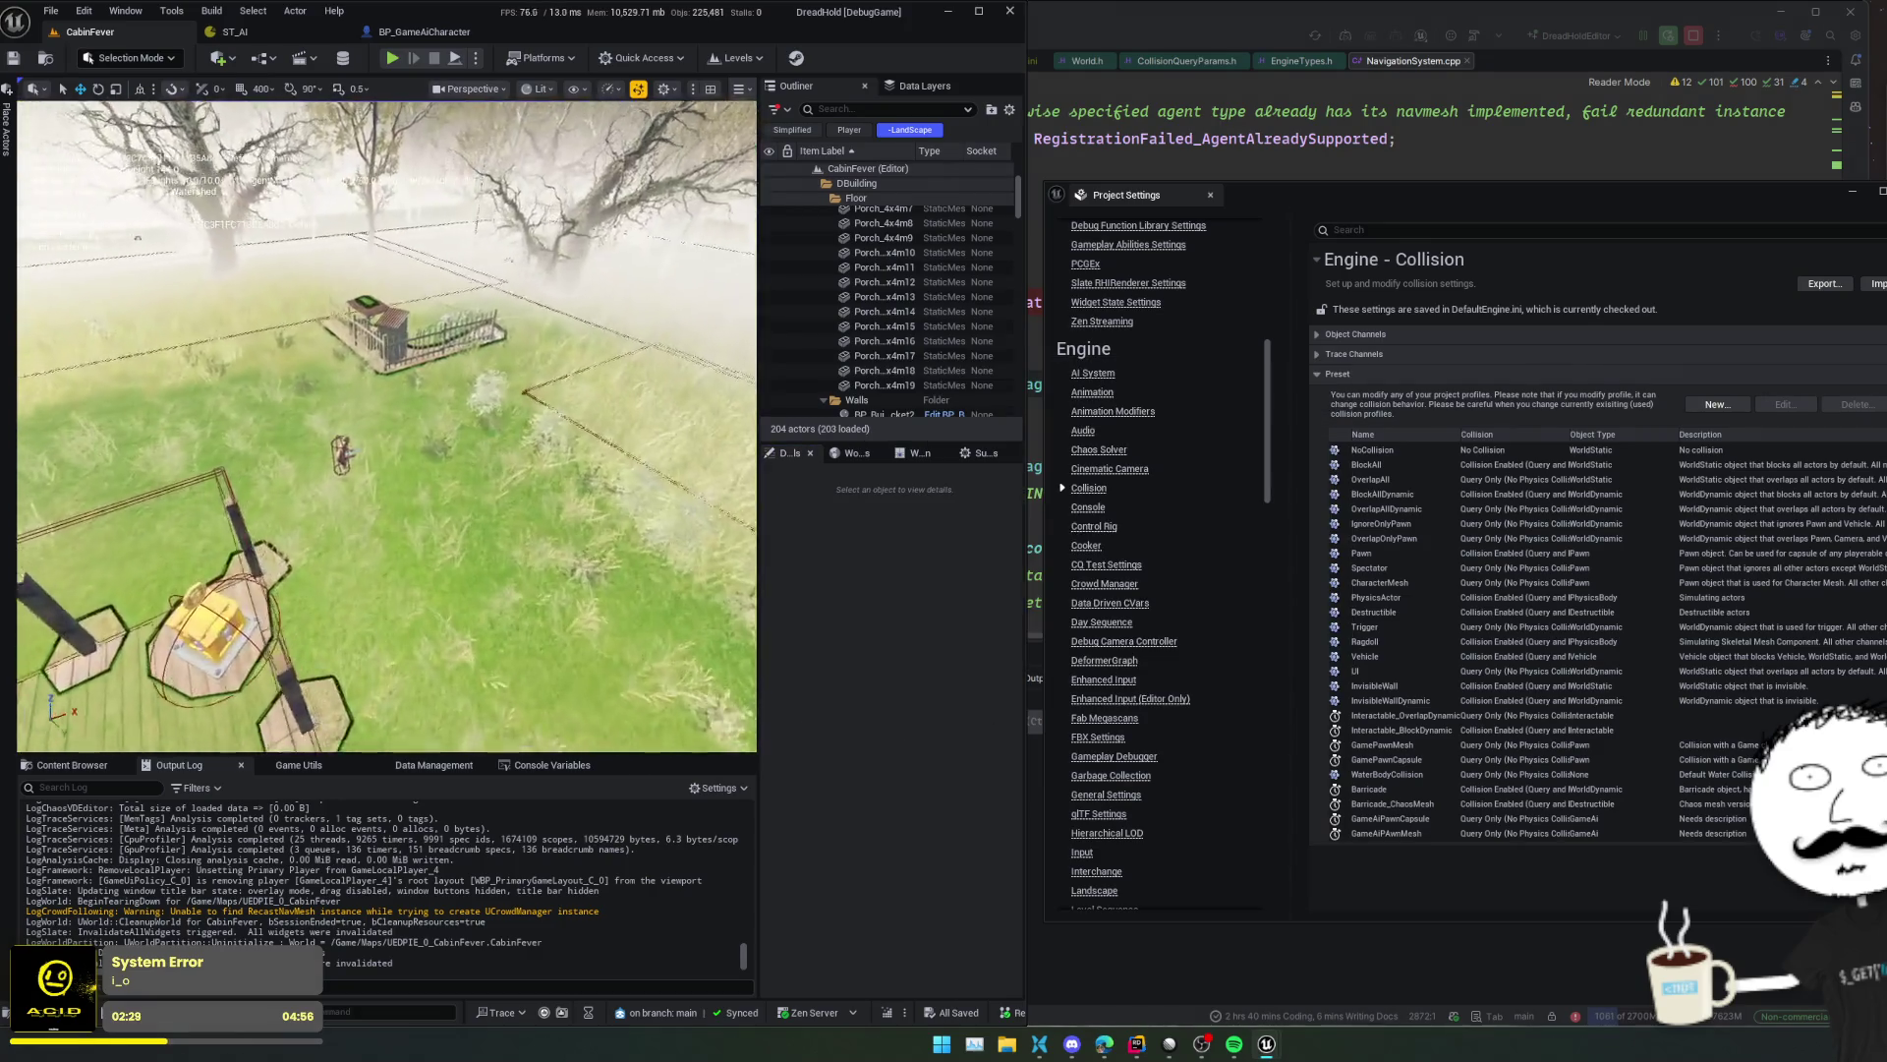
click(335, 450)
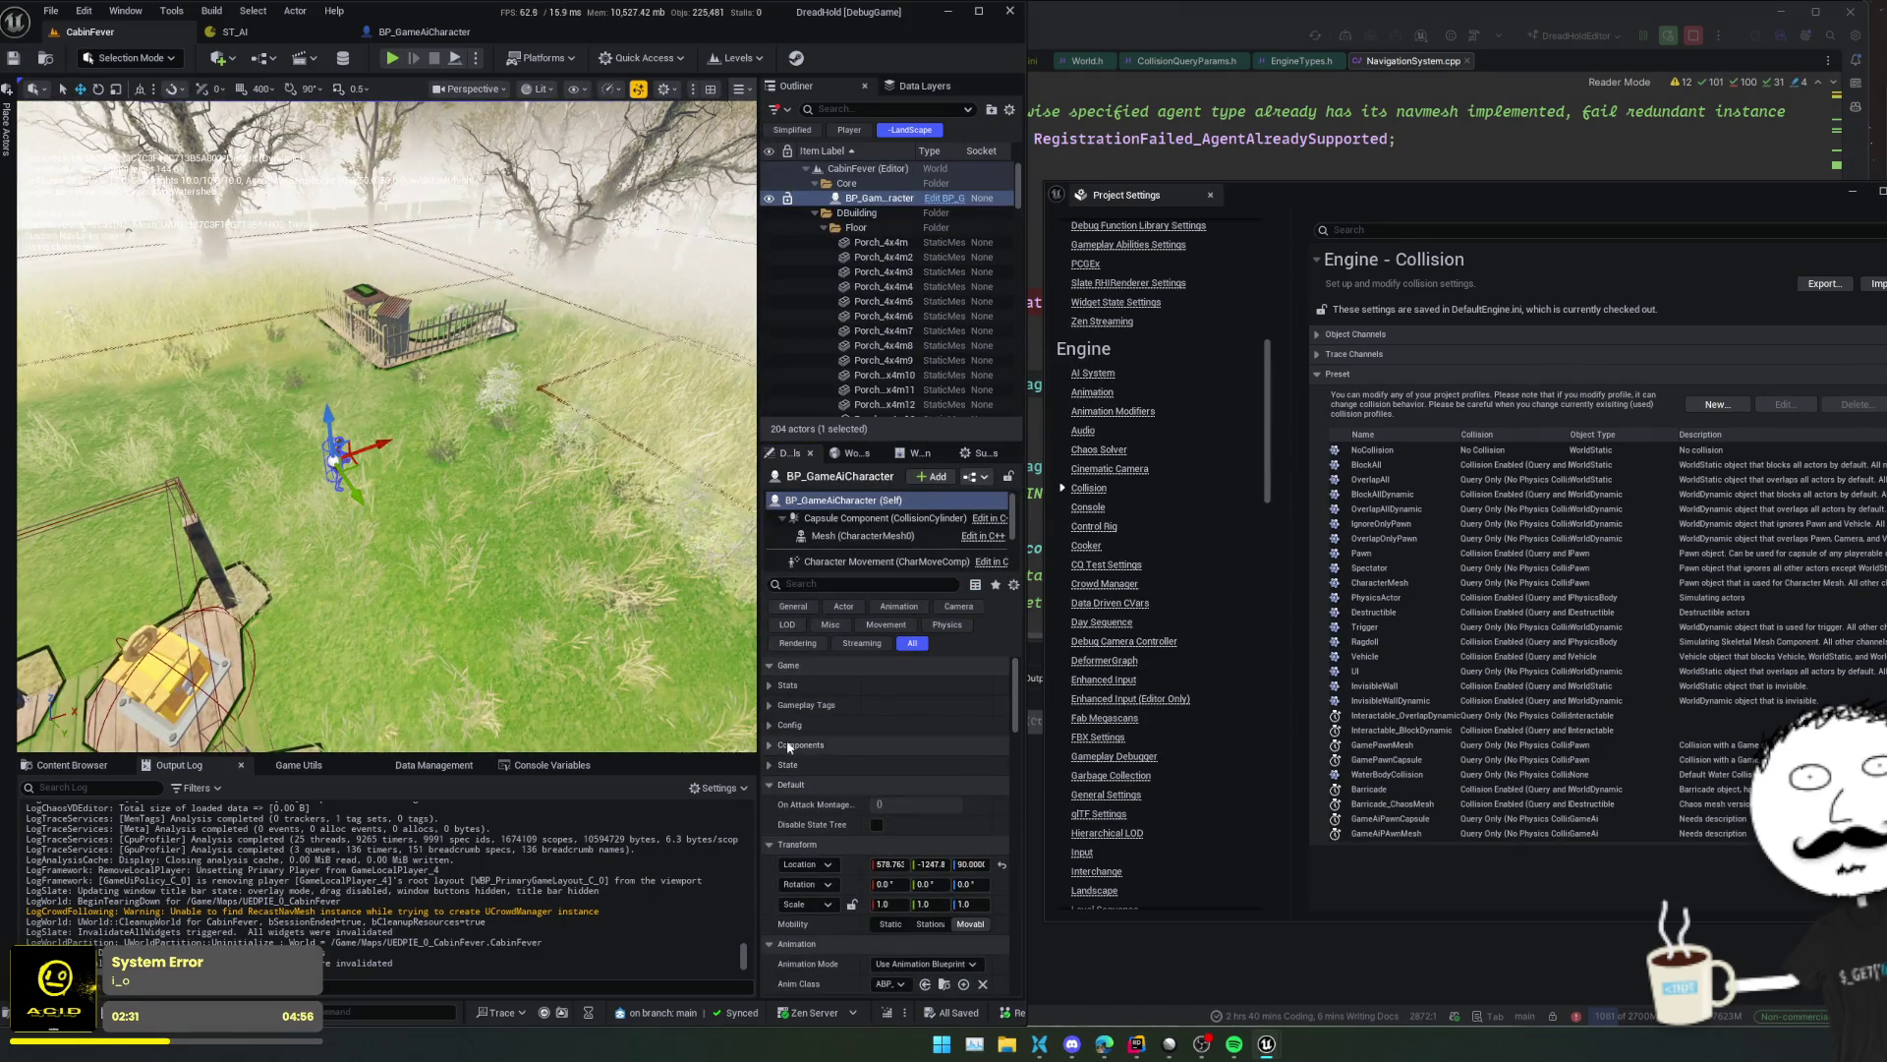
- Review the BP_GameAiCharacter capsule and mesh collision settings in Details
drag(760, 639, 572, 639)
click(703, 519)
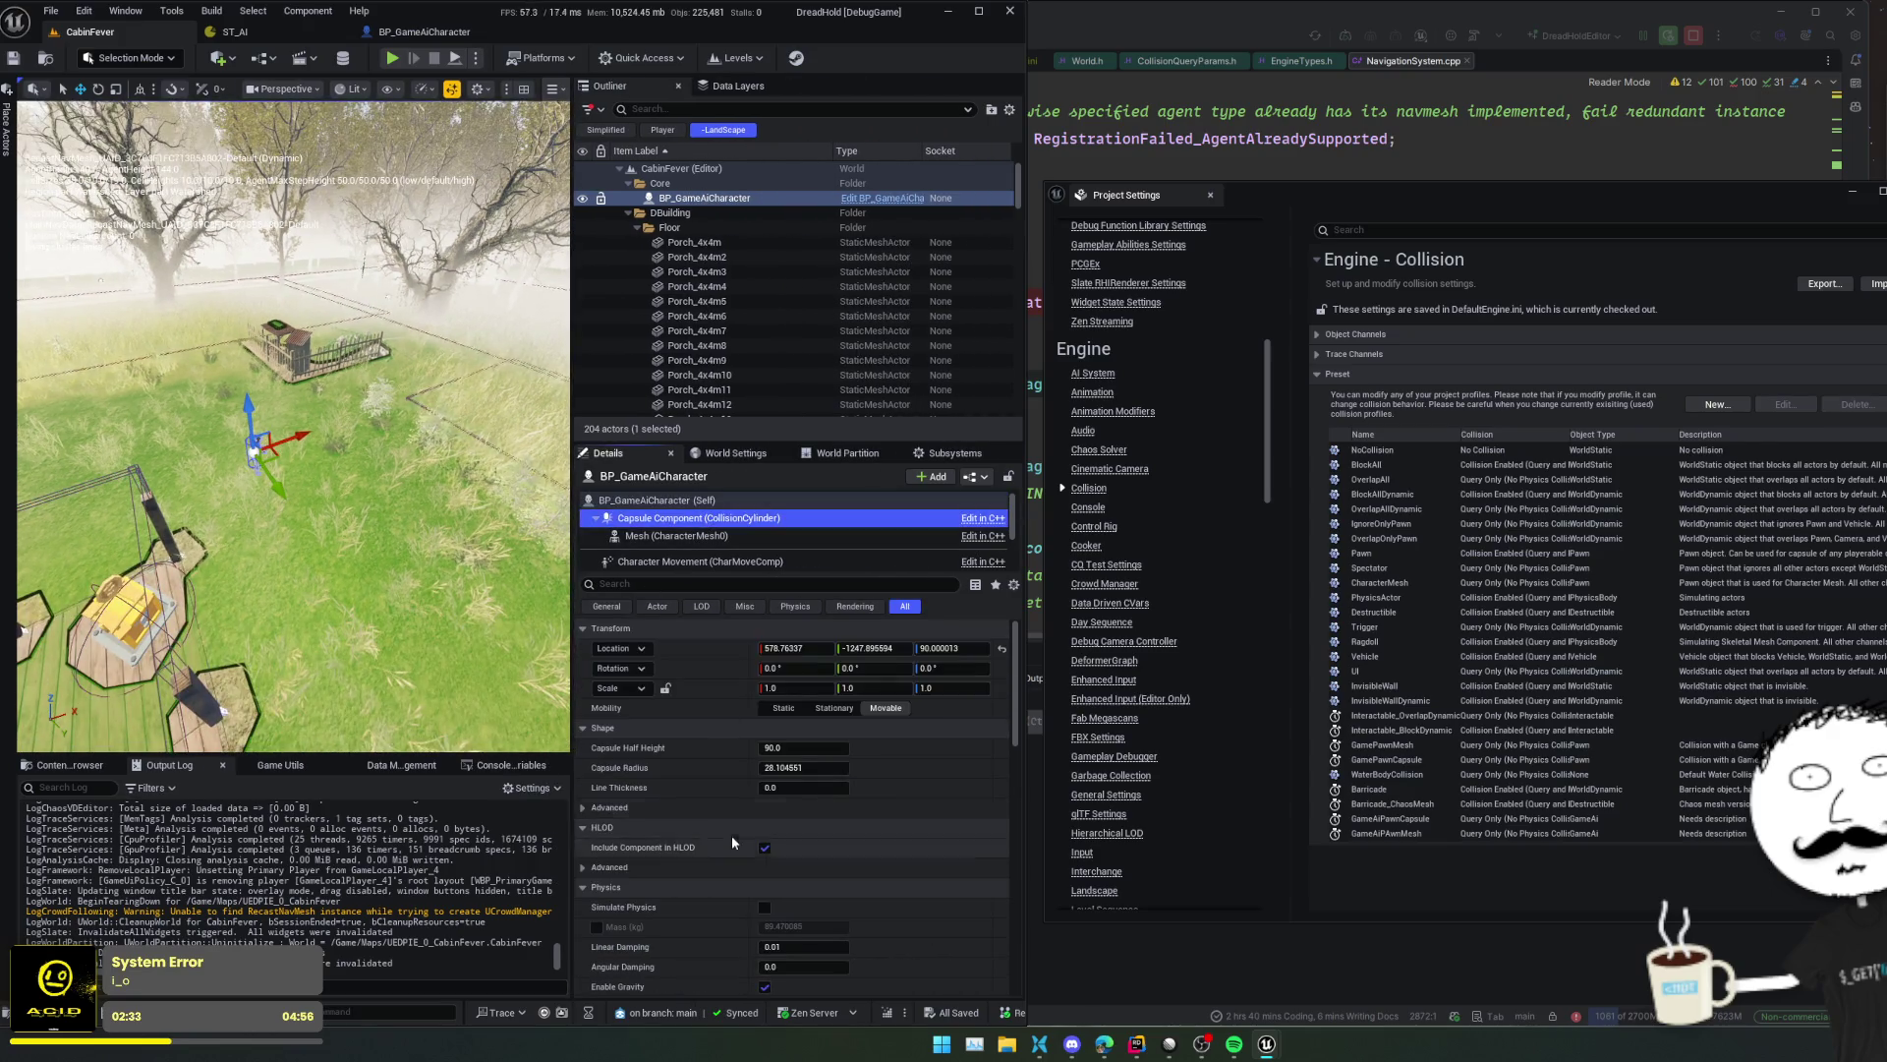
scroll(698, 865, down, 10)
scroll(675, 645, down, 2)
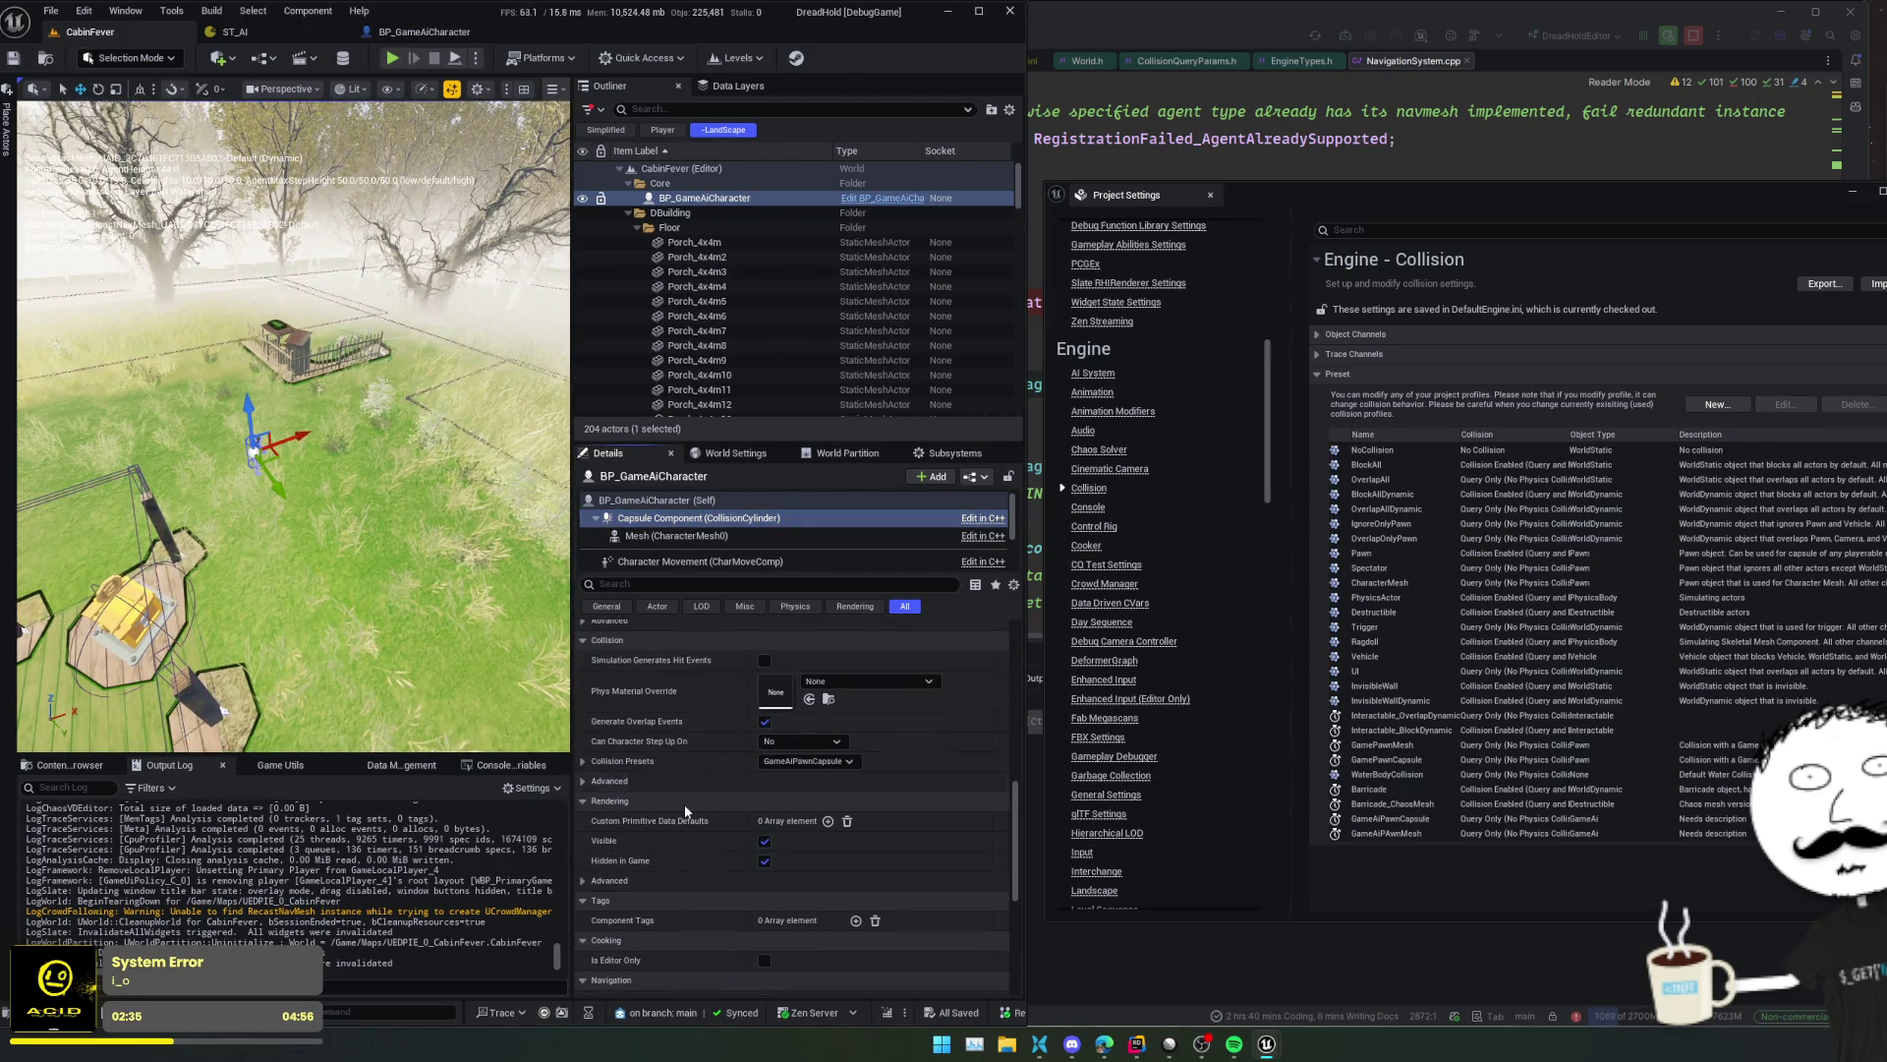
click(584, 735)
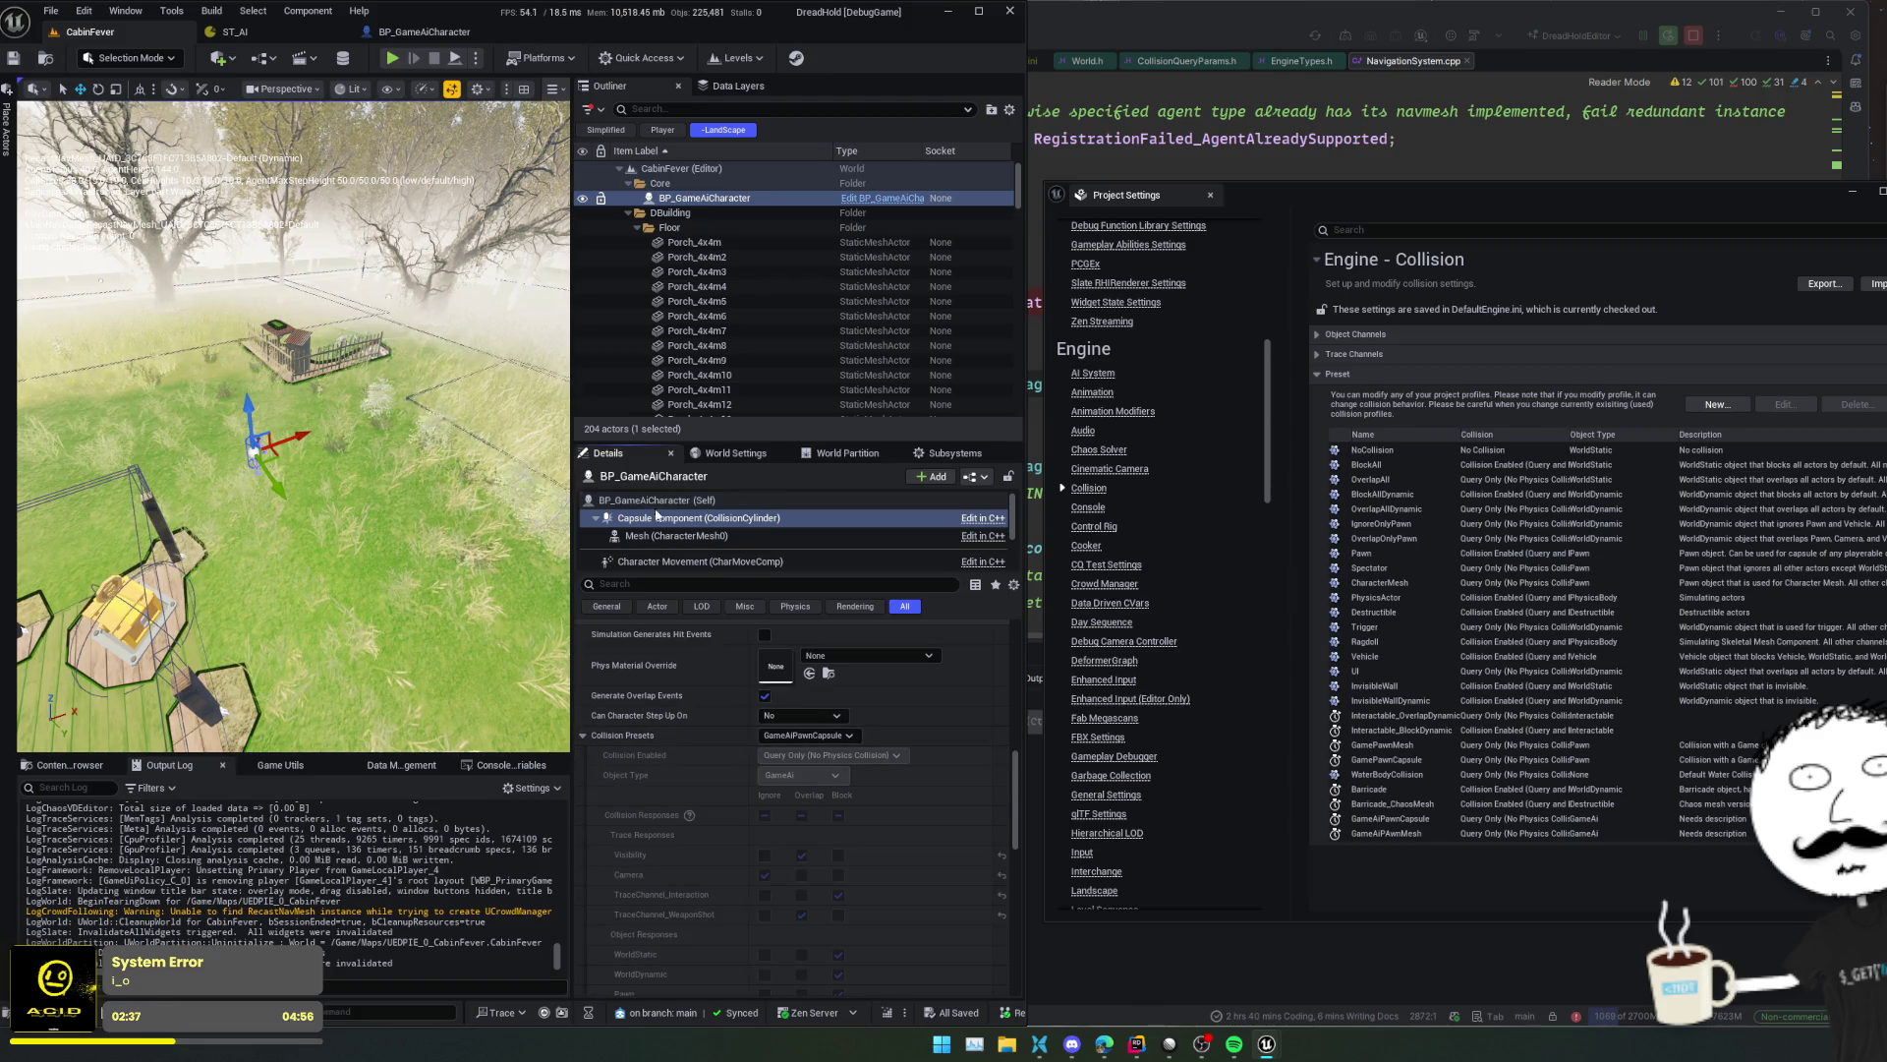
click(653, 536)
scroll(672, 721, down, 2)
scroll(646, 885, up, 3)
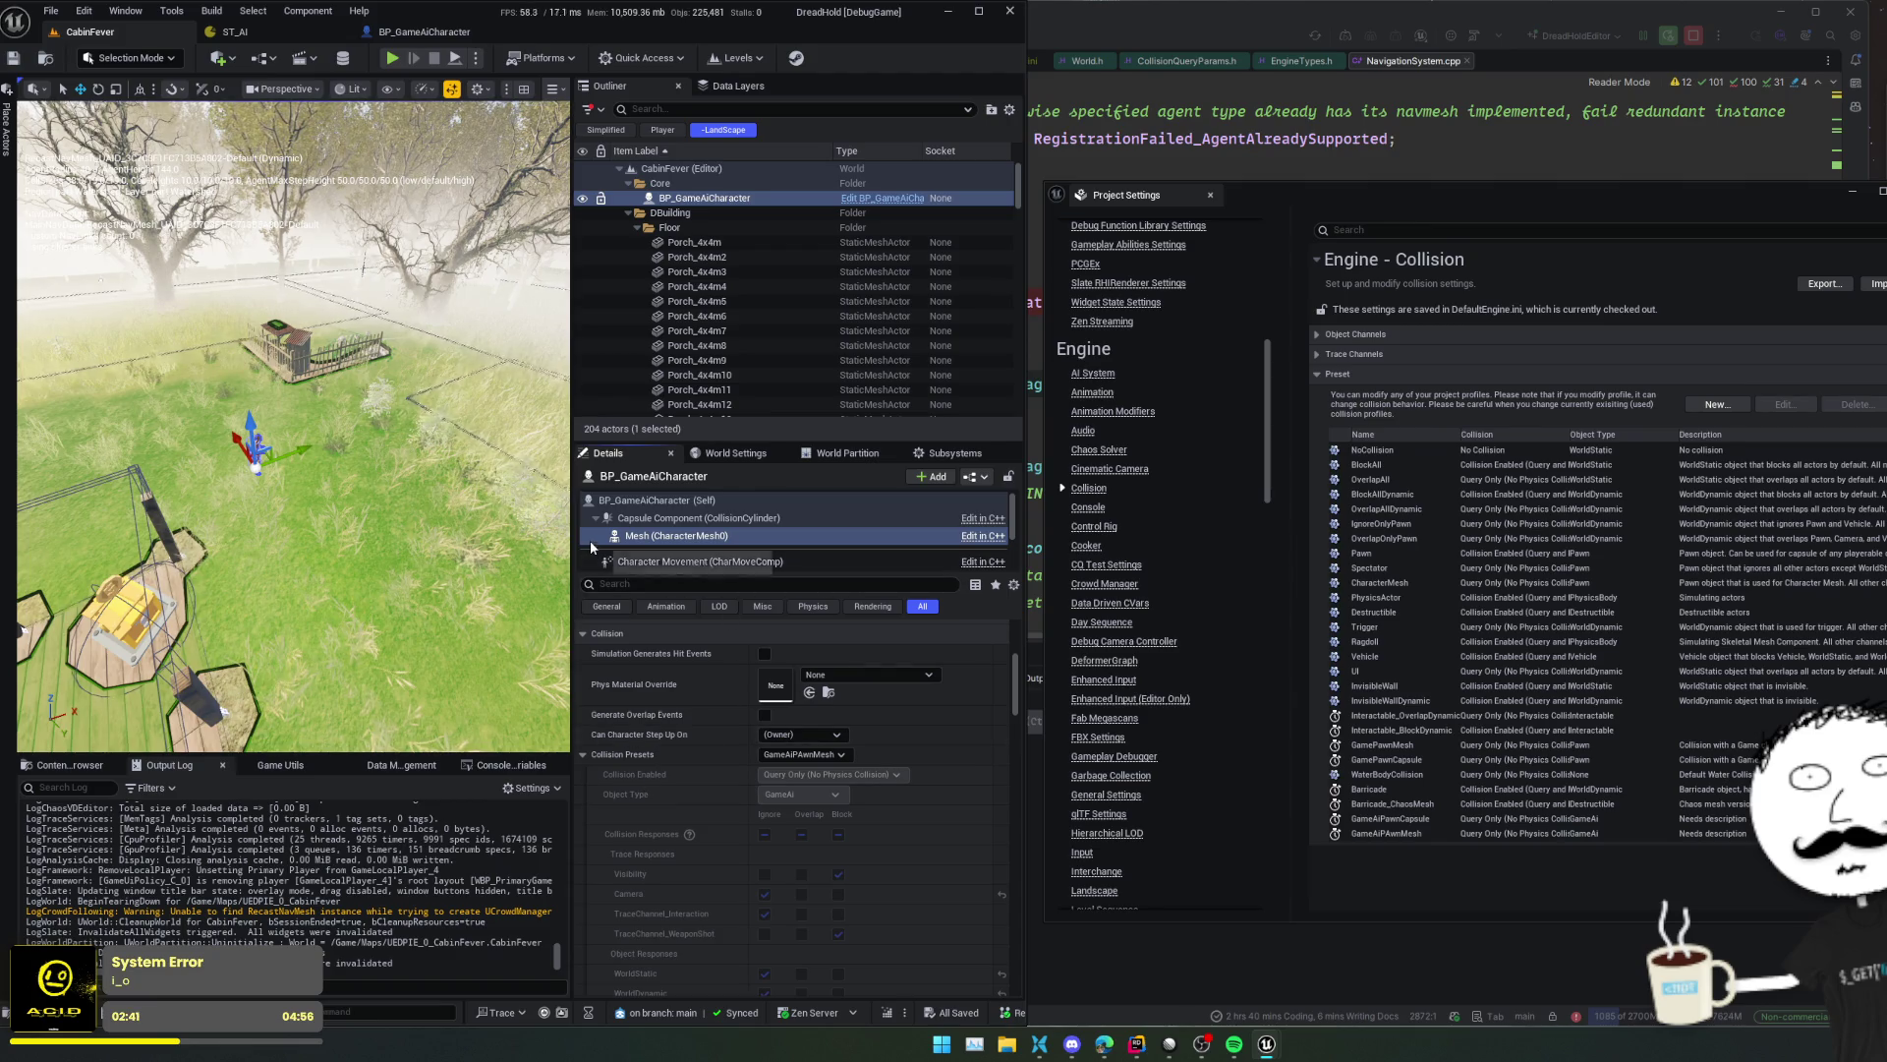
- Enlarge the level viewport and check the newest Output Log messages
drag(572, 545, 794, 562)
drag(629, 560, 559, 558)
text(v)
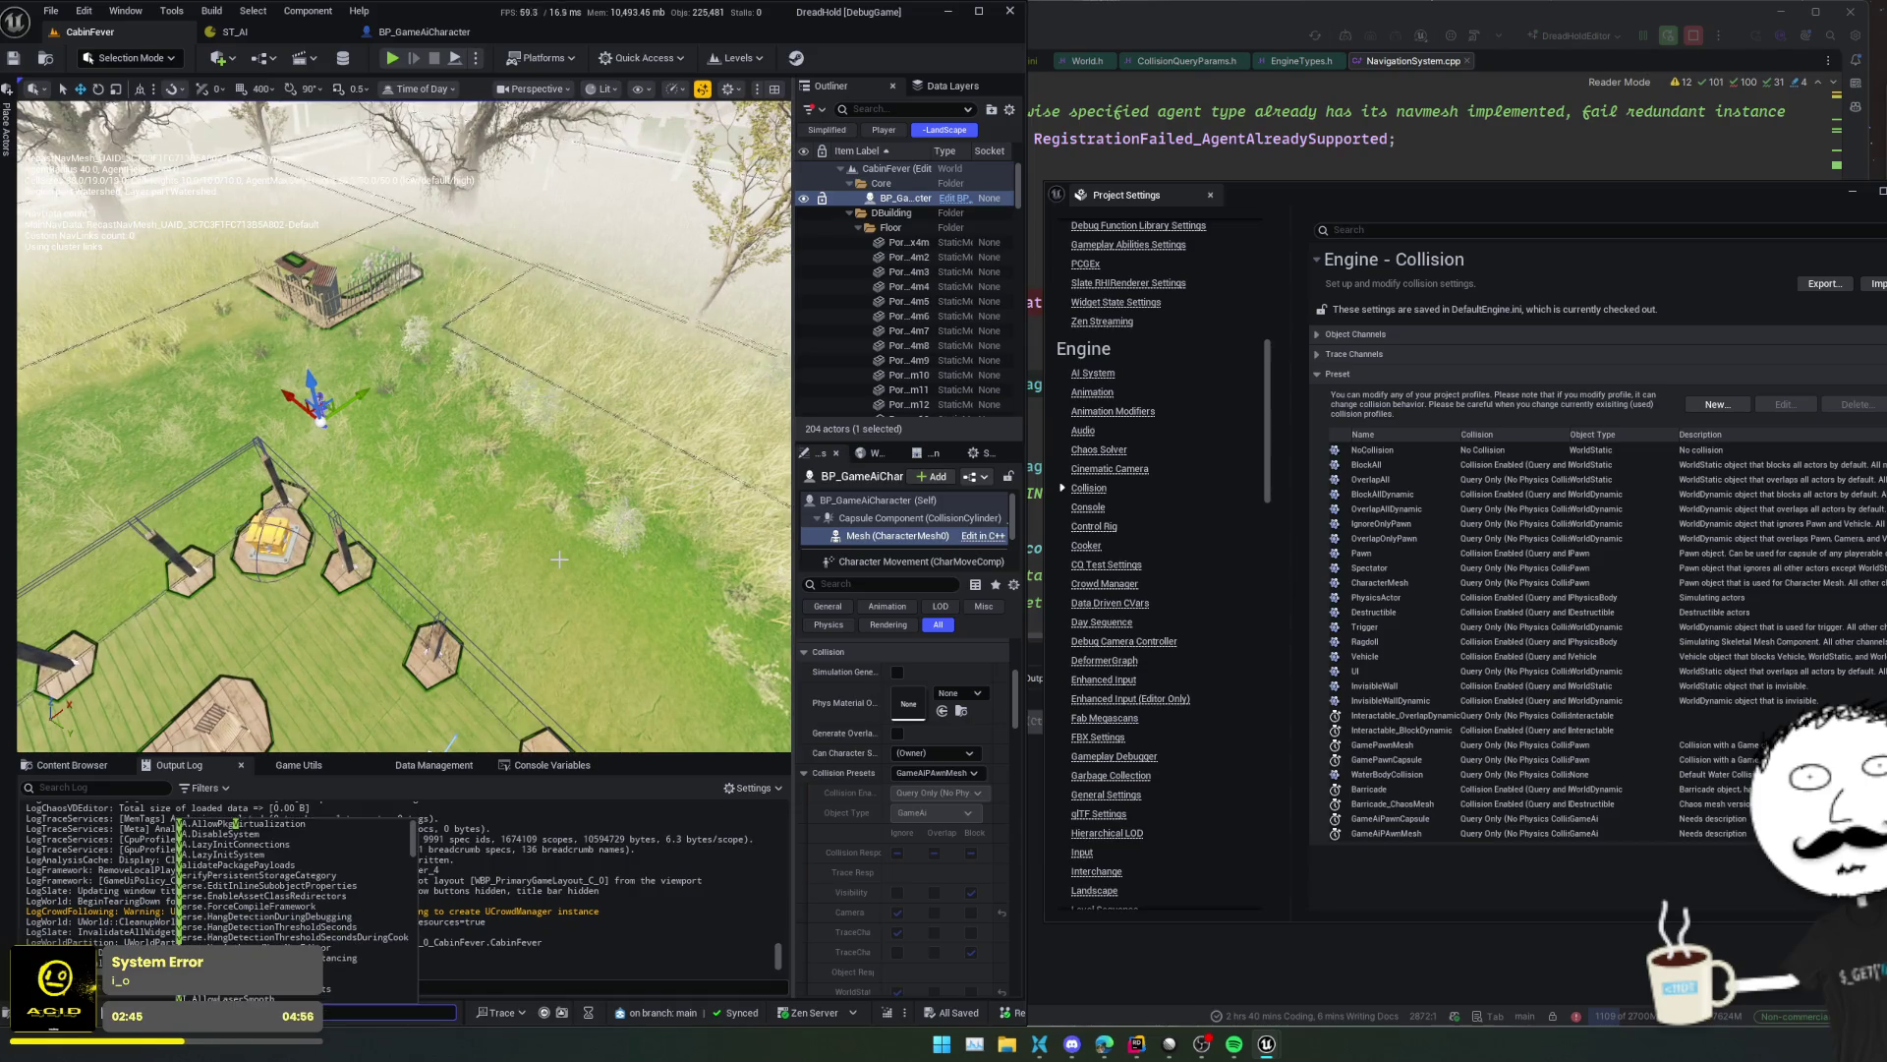
key(grave)
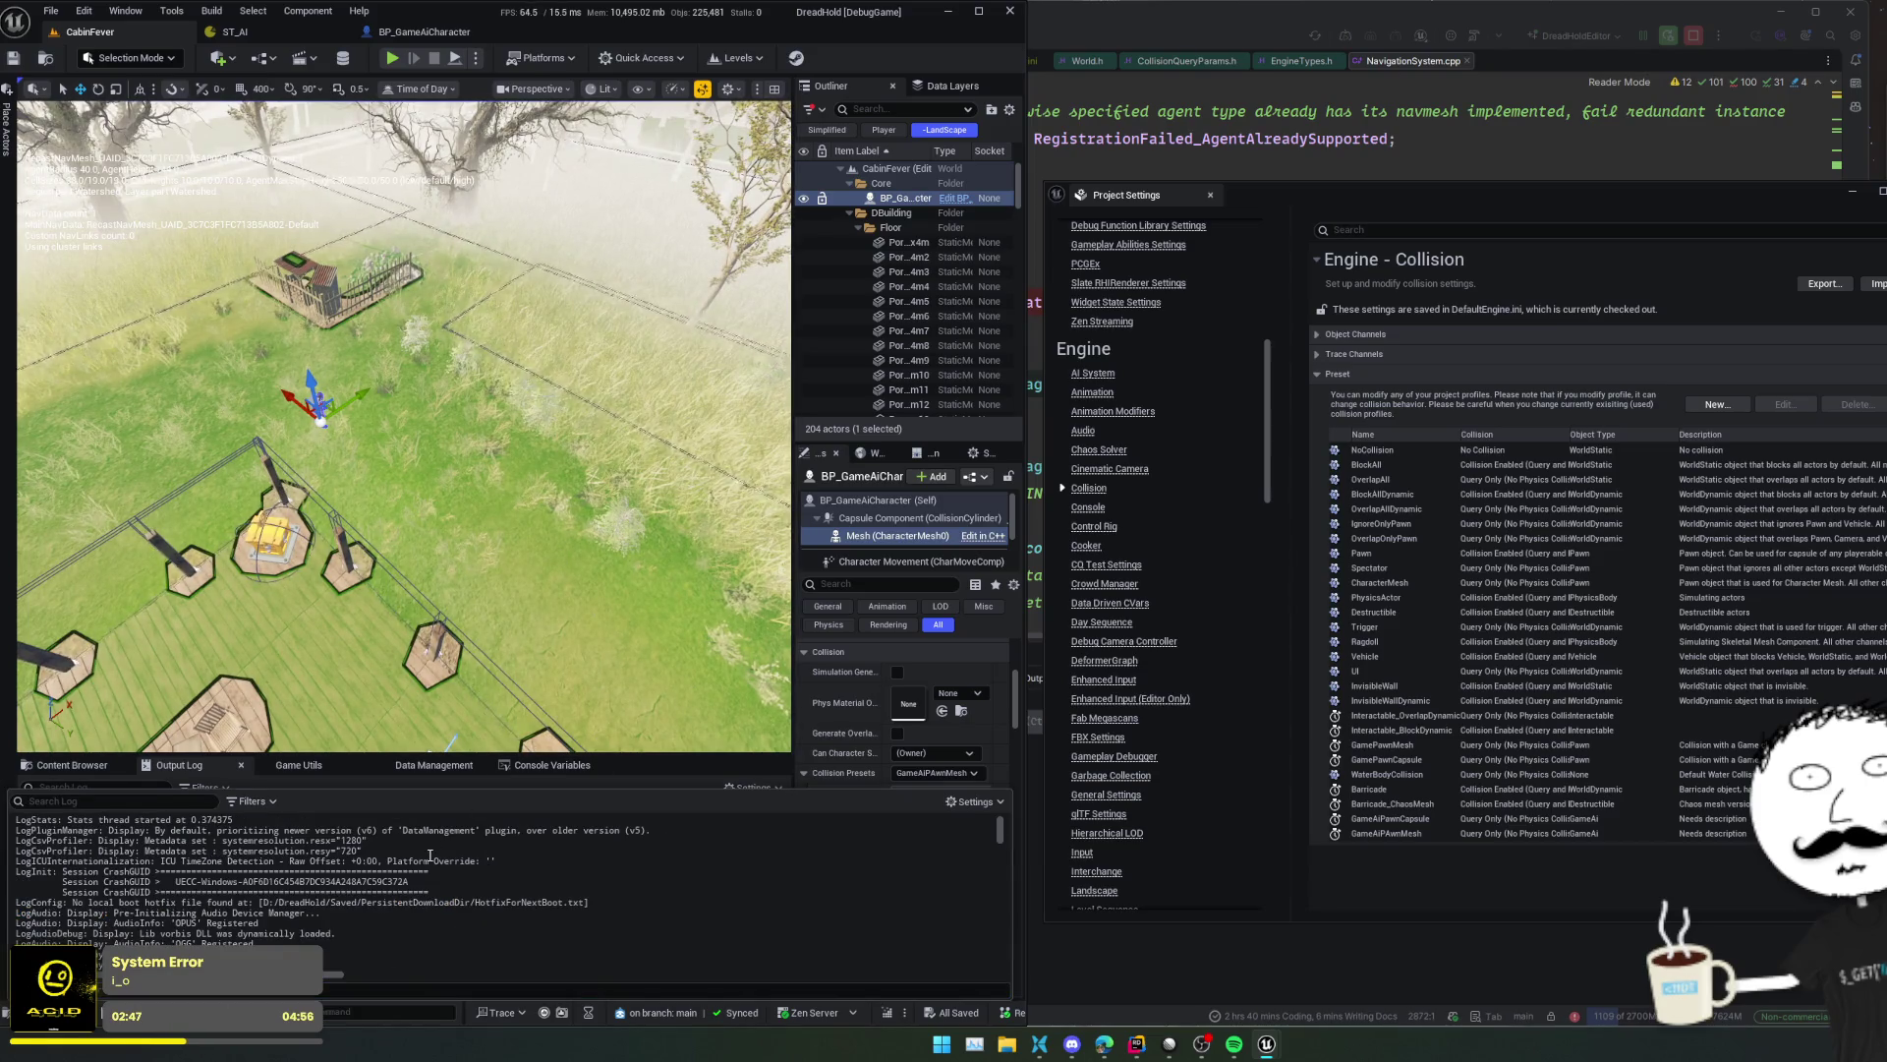
click(192, 767)
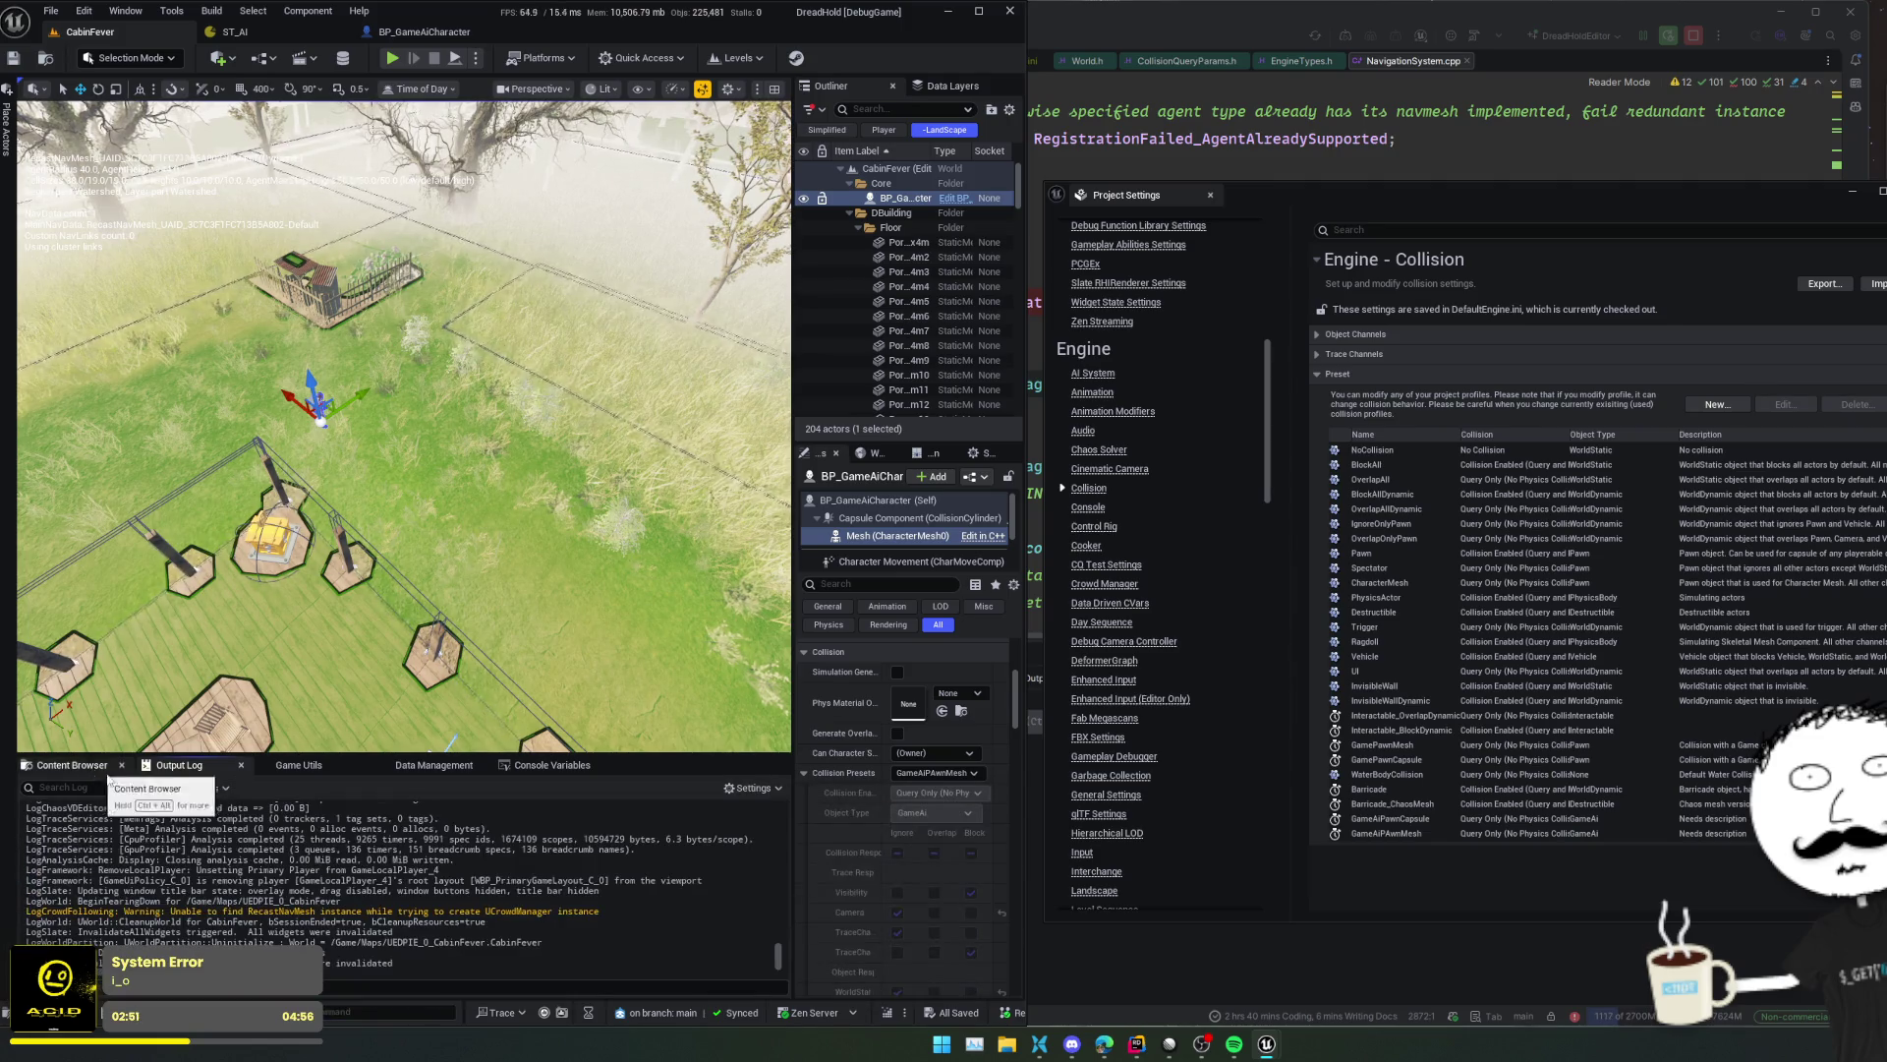
- Open the Visual Logger via 'Visual log' search, start recording, and launch Play-in-Editor
key(ctrl+shift+p)
text(Visual log)
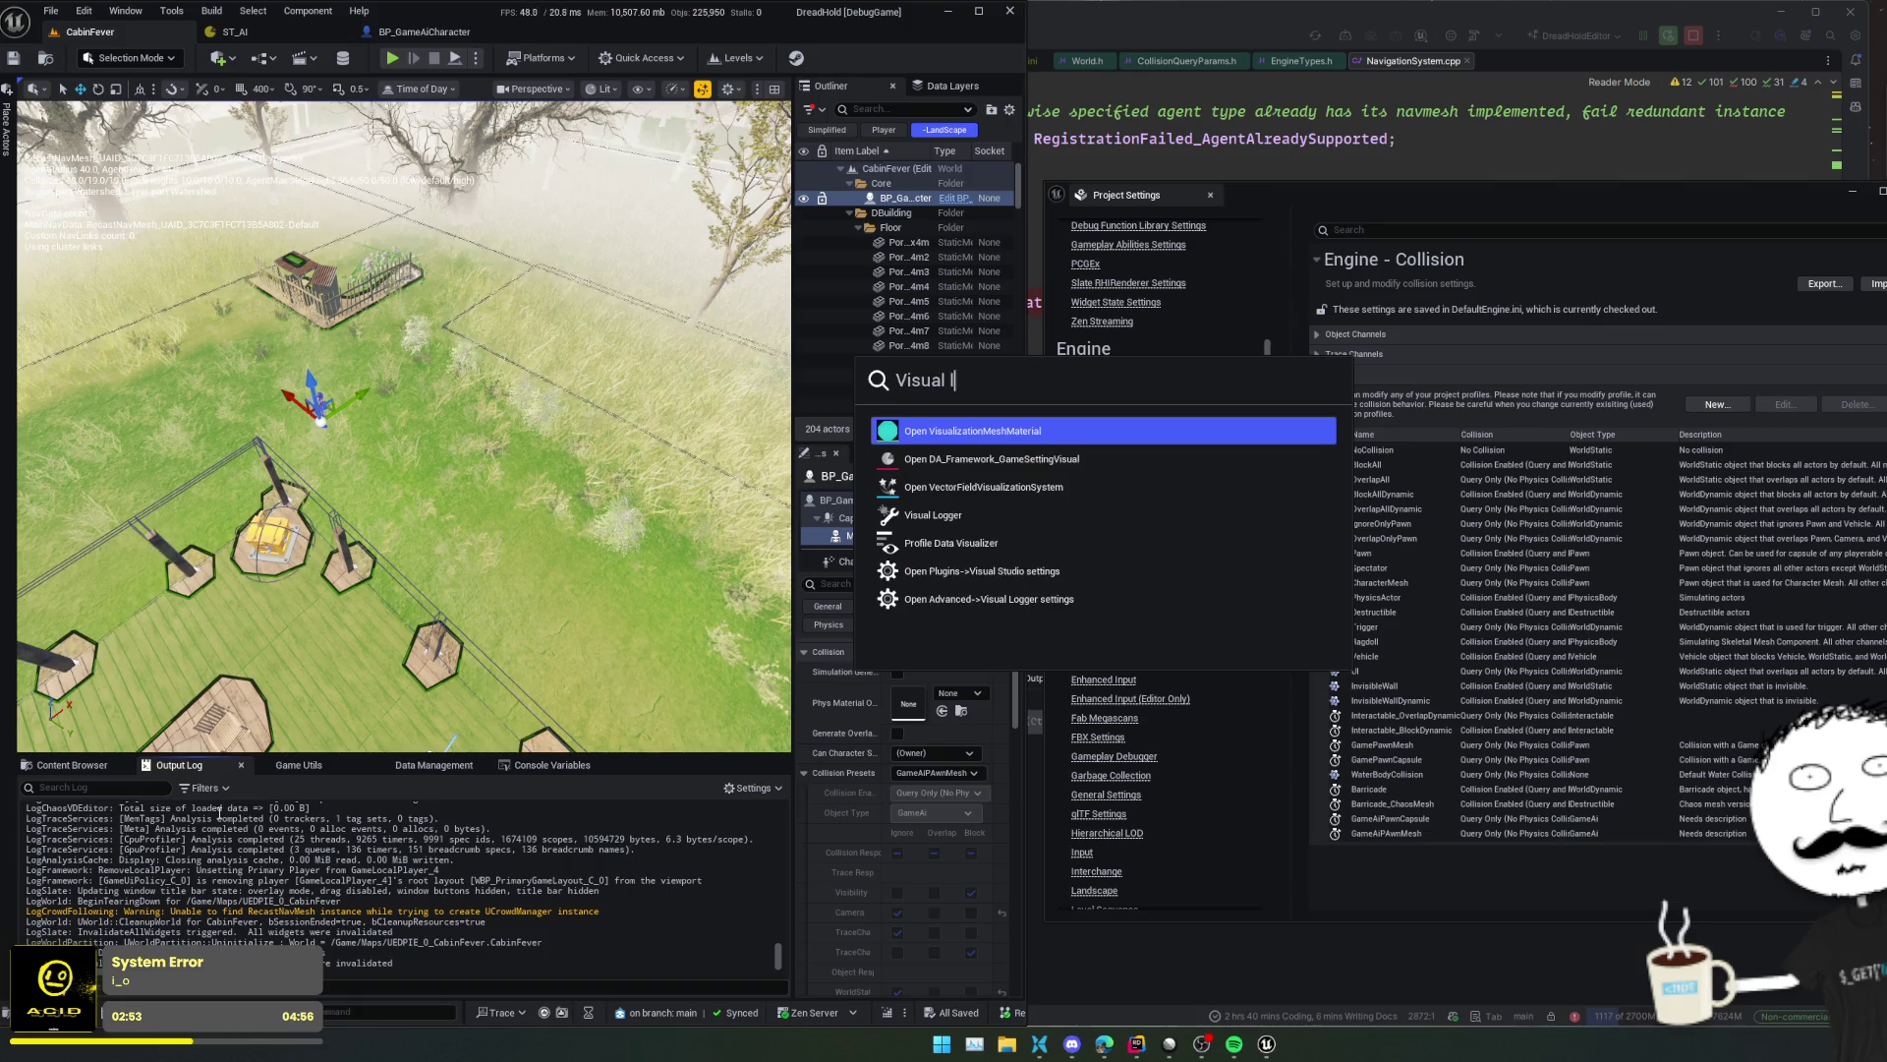
key(Return)
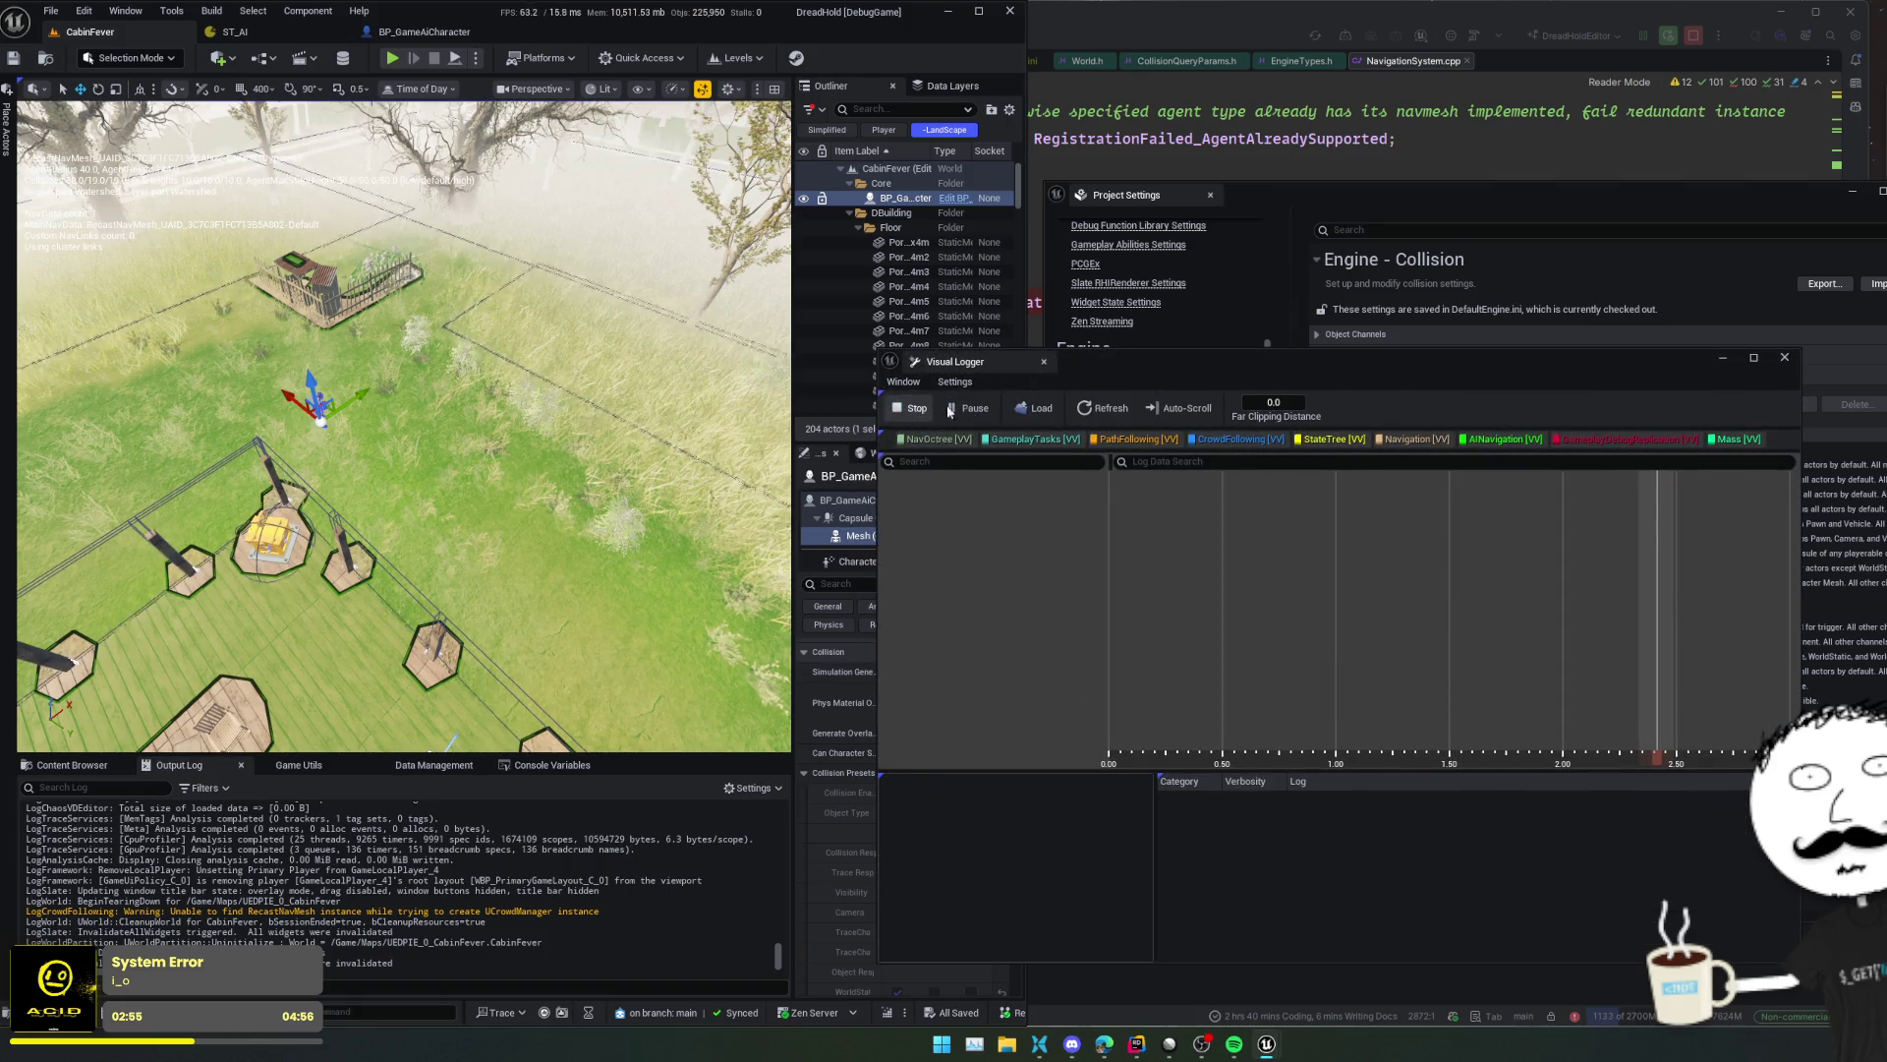
click(914, 408)
click(391, 57)
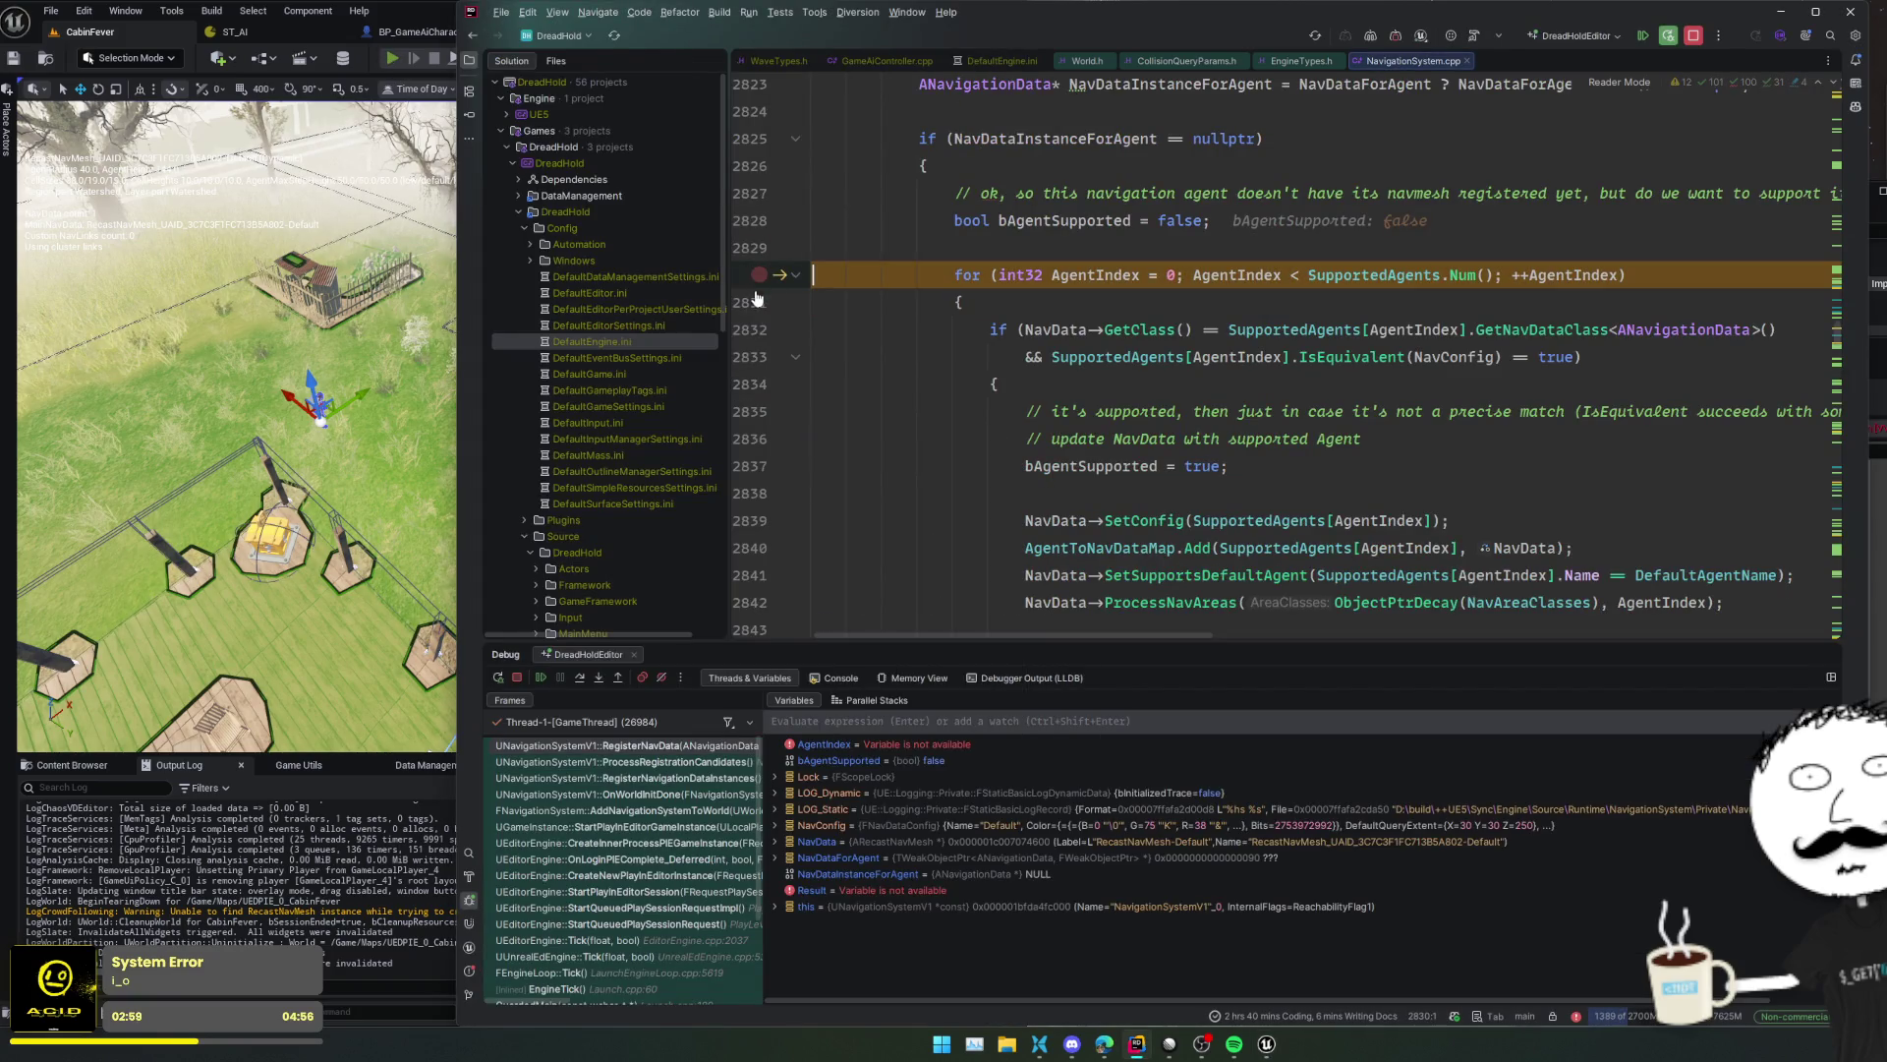
- Resume Rider's debugger twice to continue past both NavigationSystem.cpp breakpoints
click(544, 677)
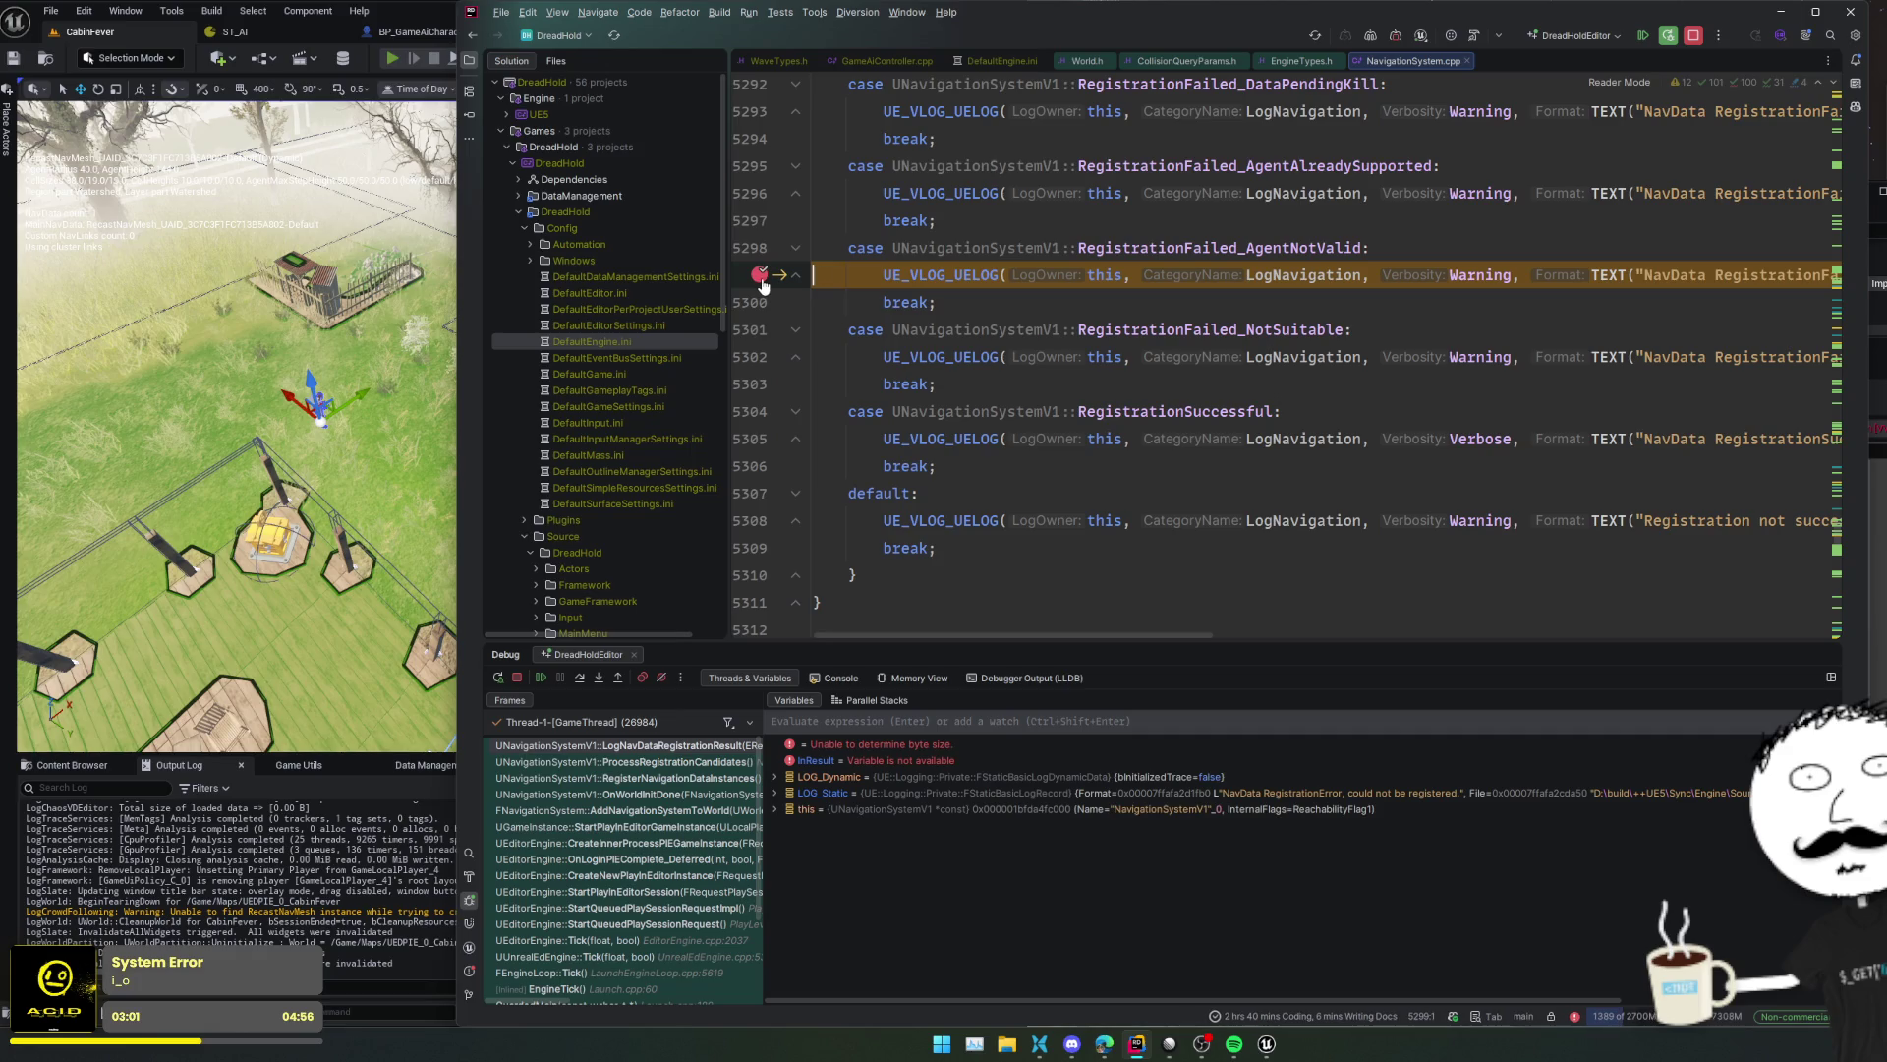
click(539, 677)
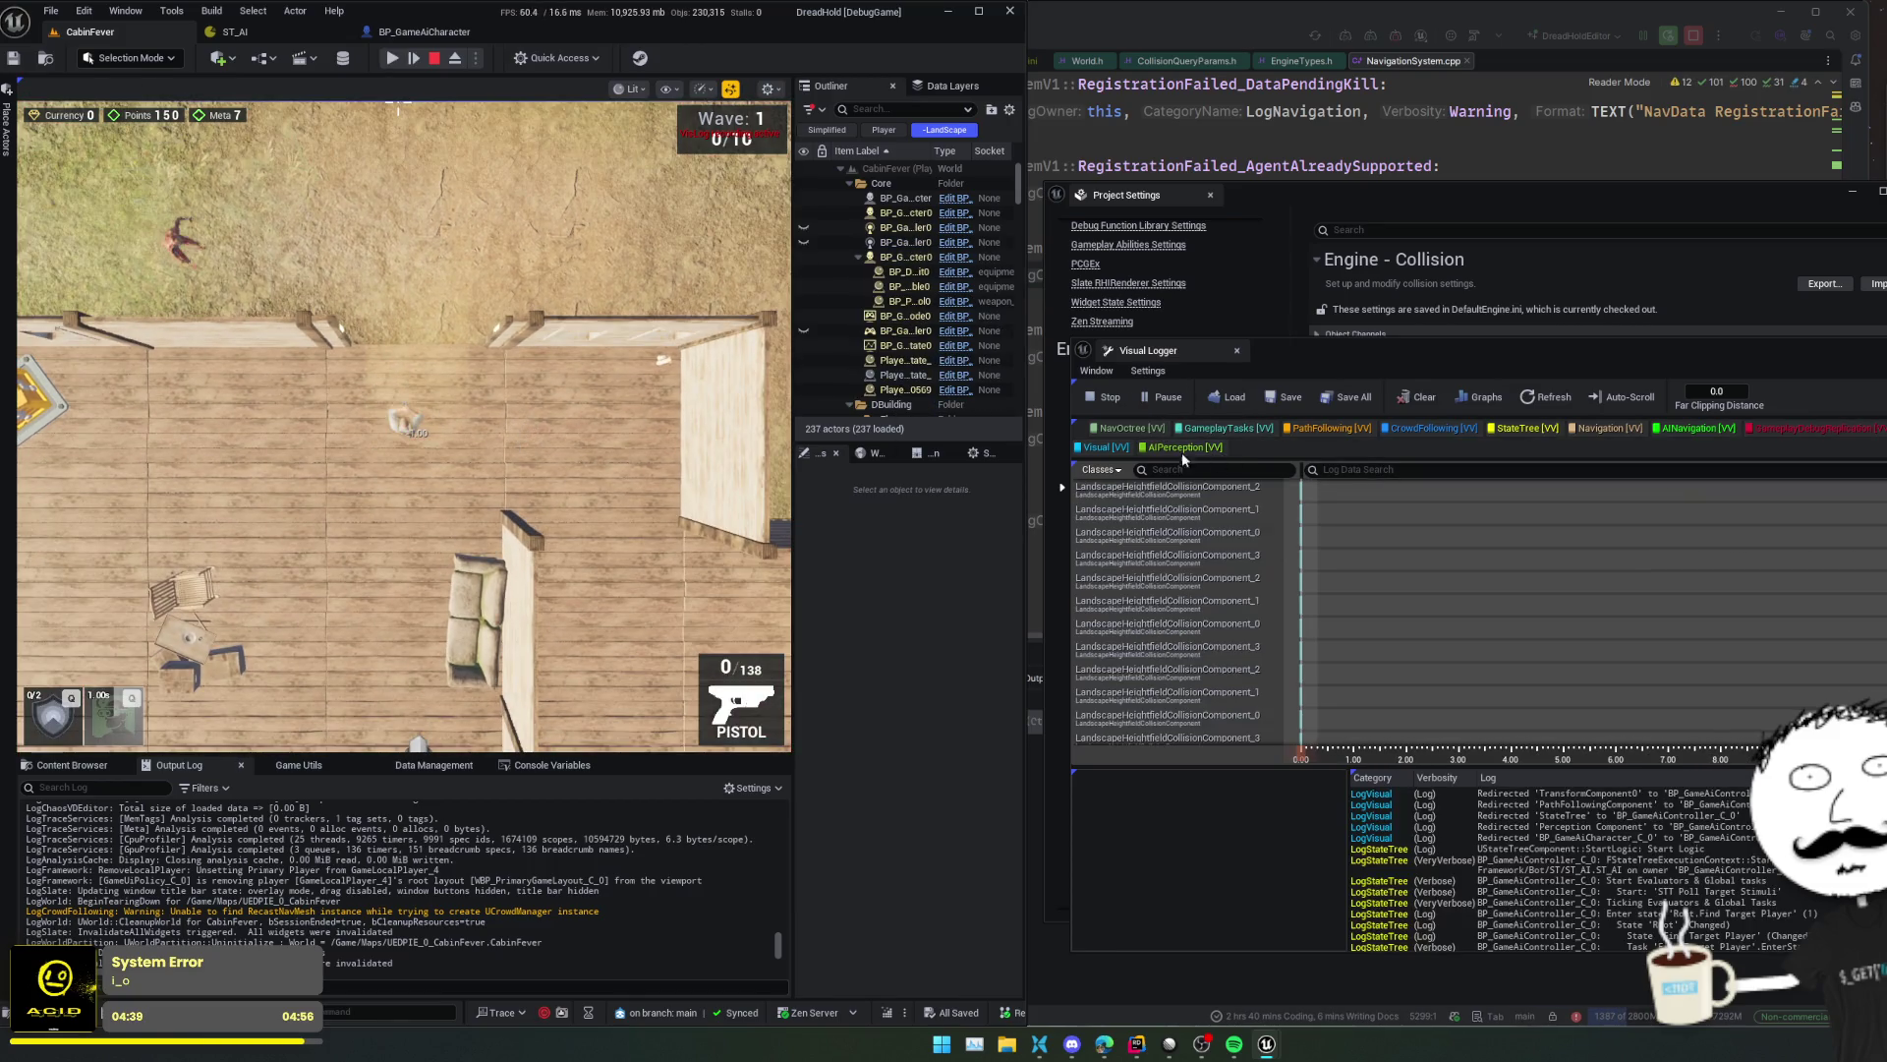
- Hide NavOctree, step through BP_GameAiController's logged path-following entries, then close the Visual Logger
click(1132, 430)
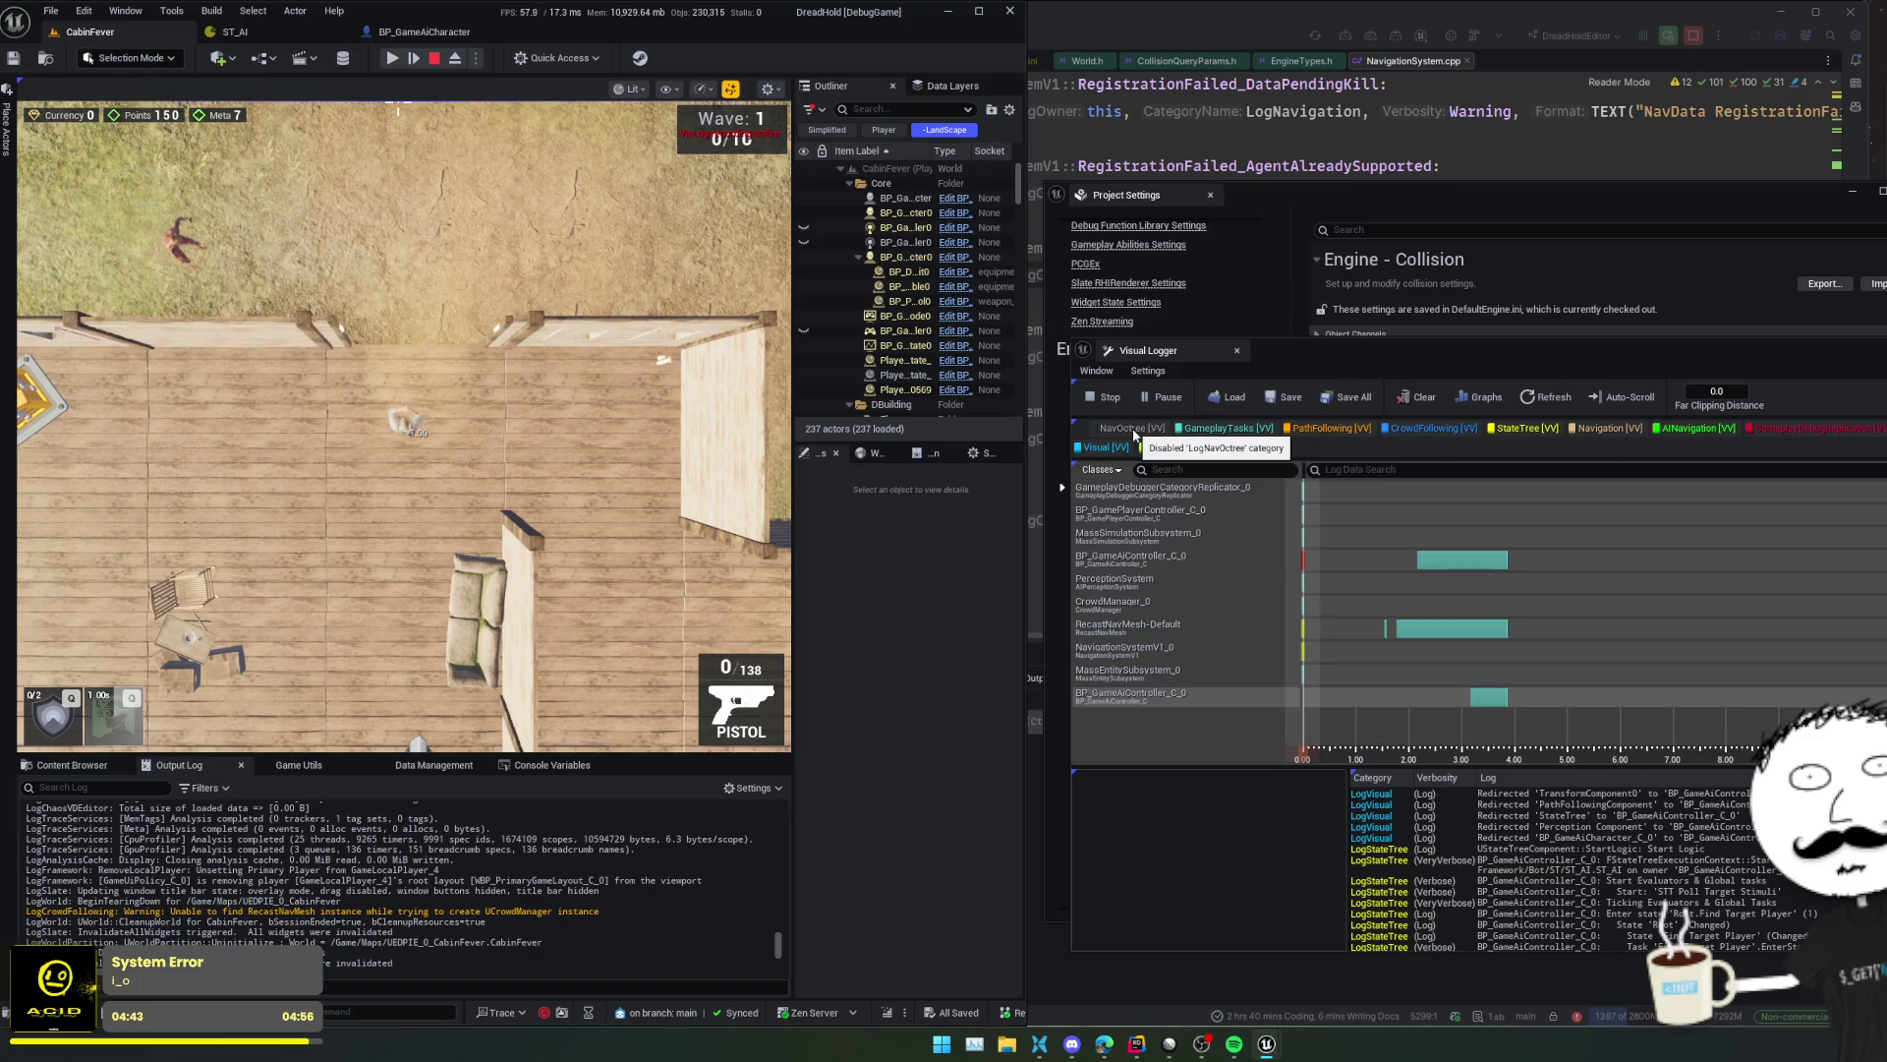
click(1489, 696)
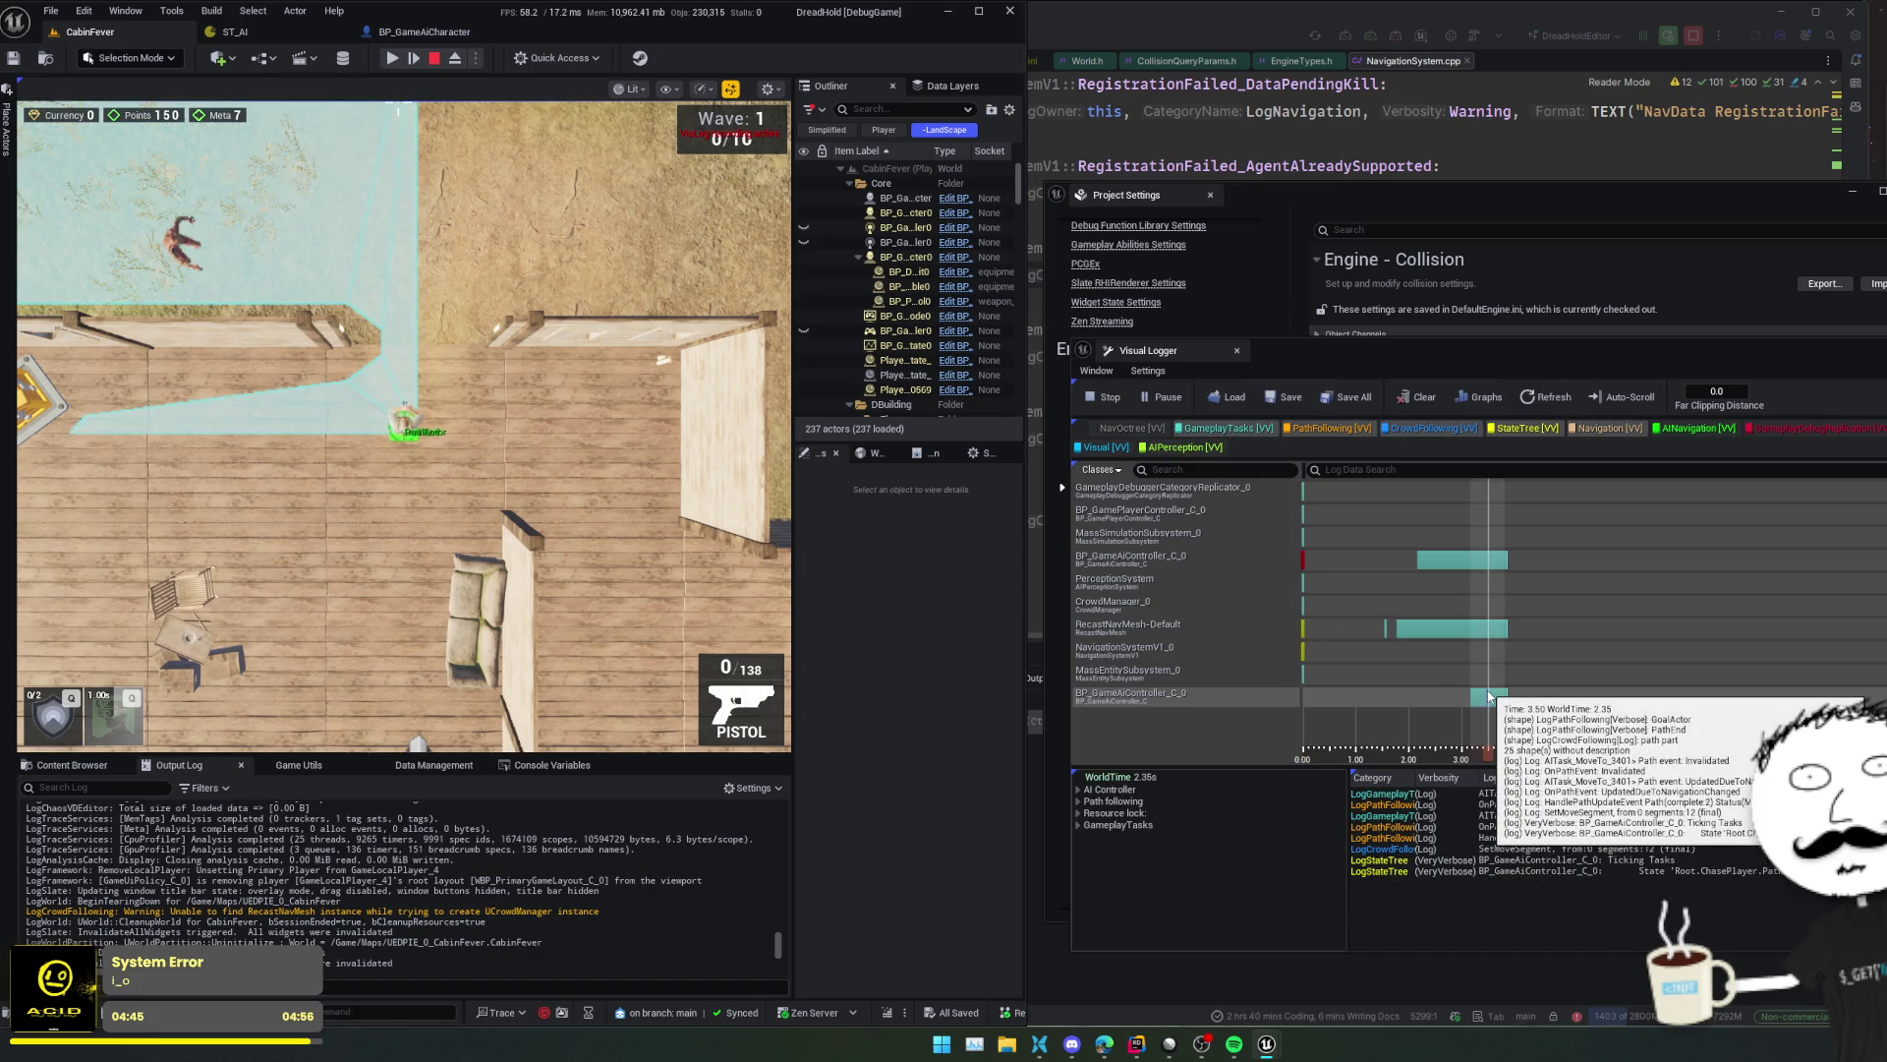
click(1472, 696)
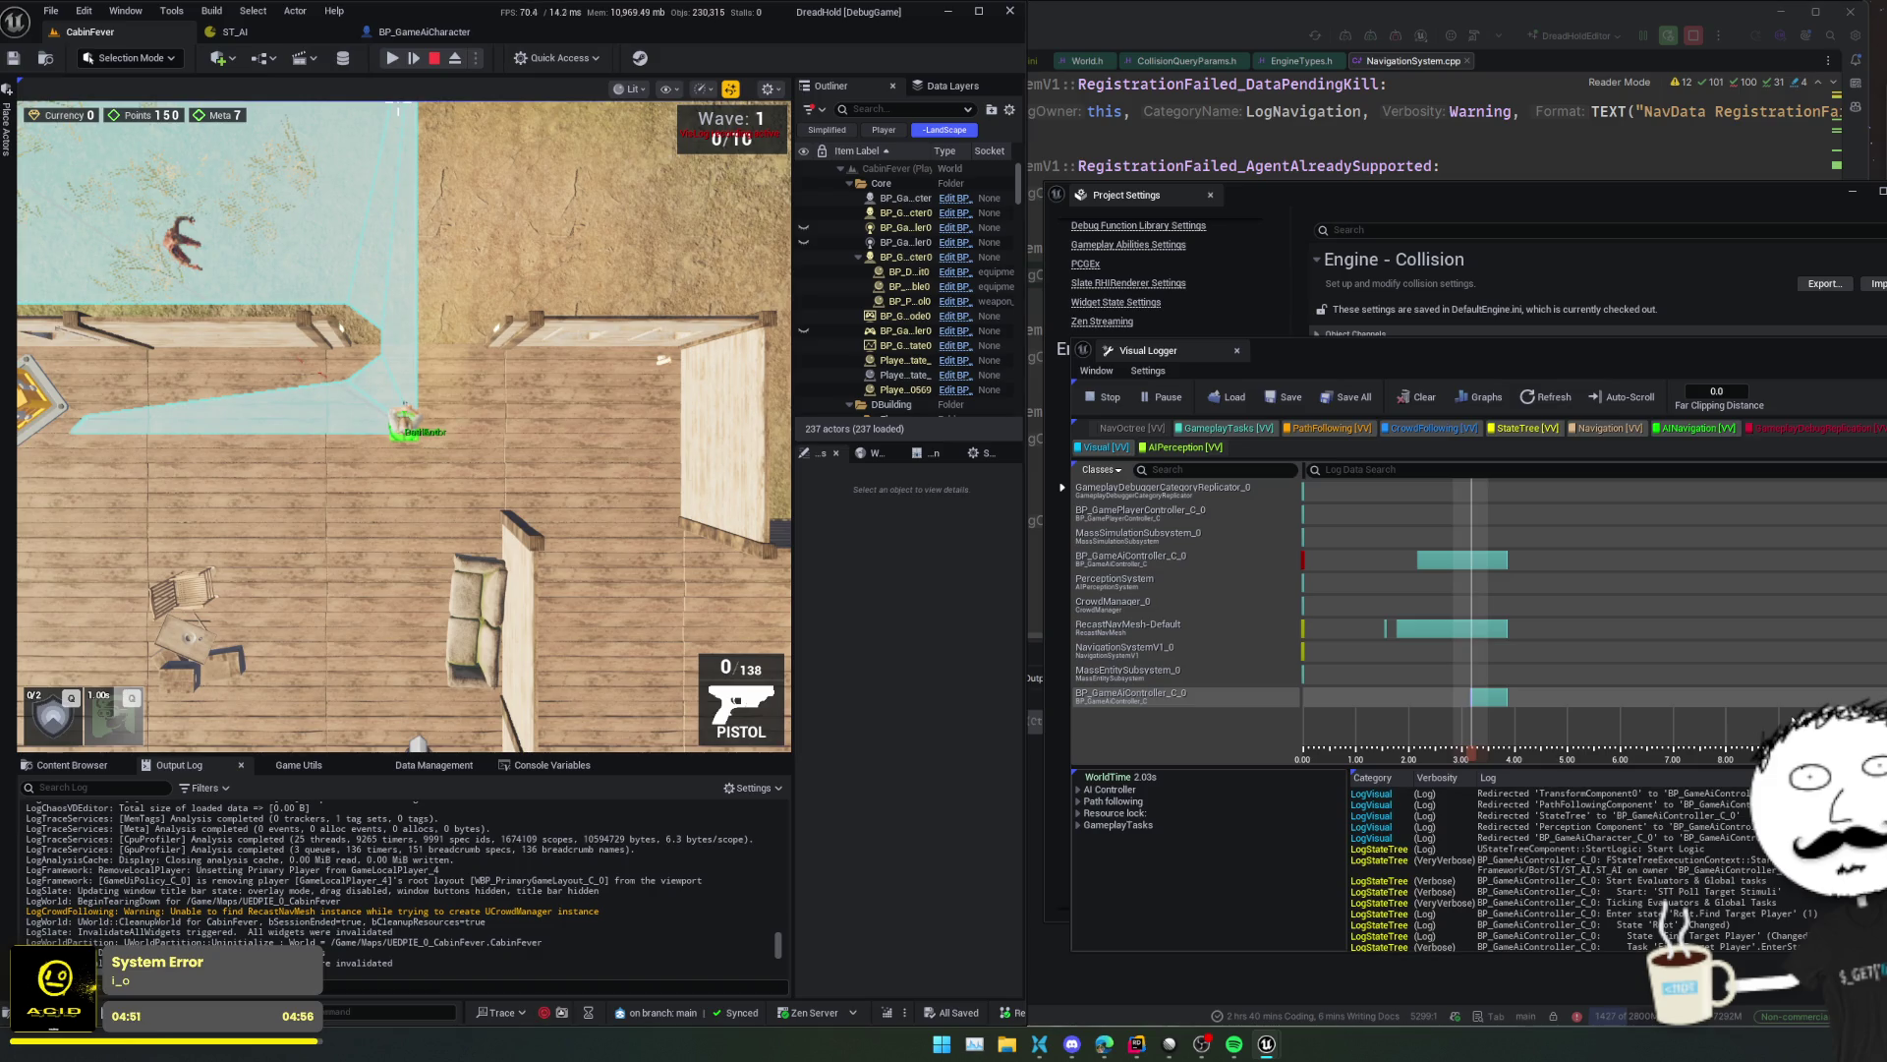
click(1386, 628)
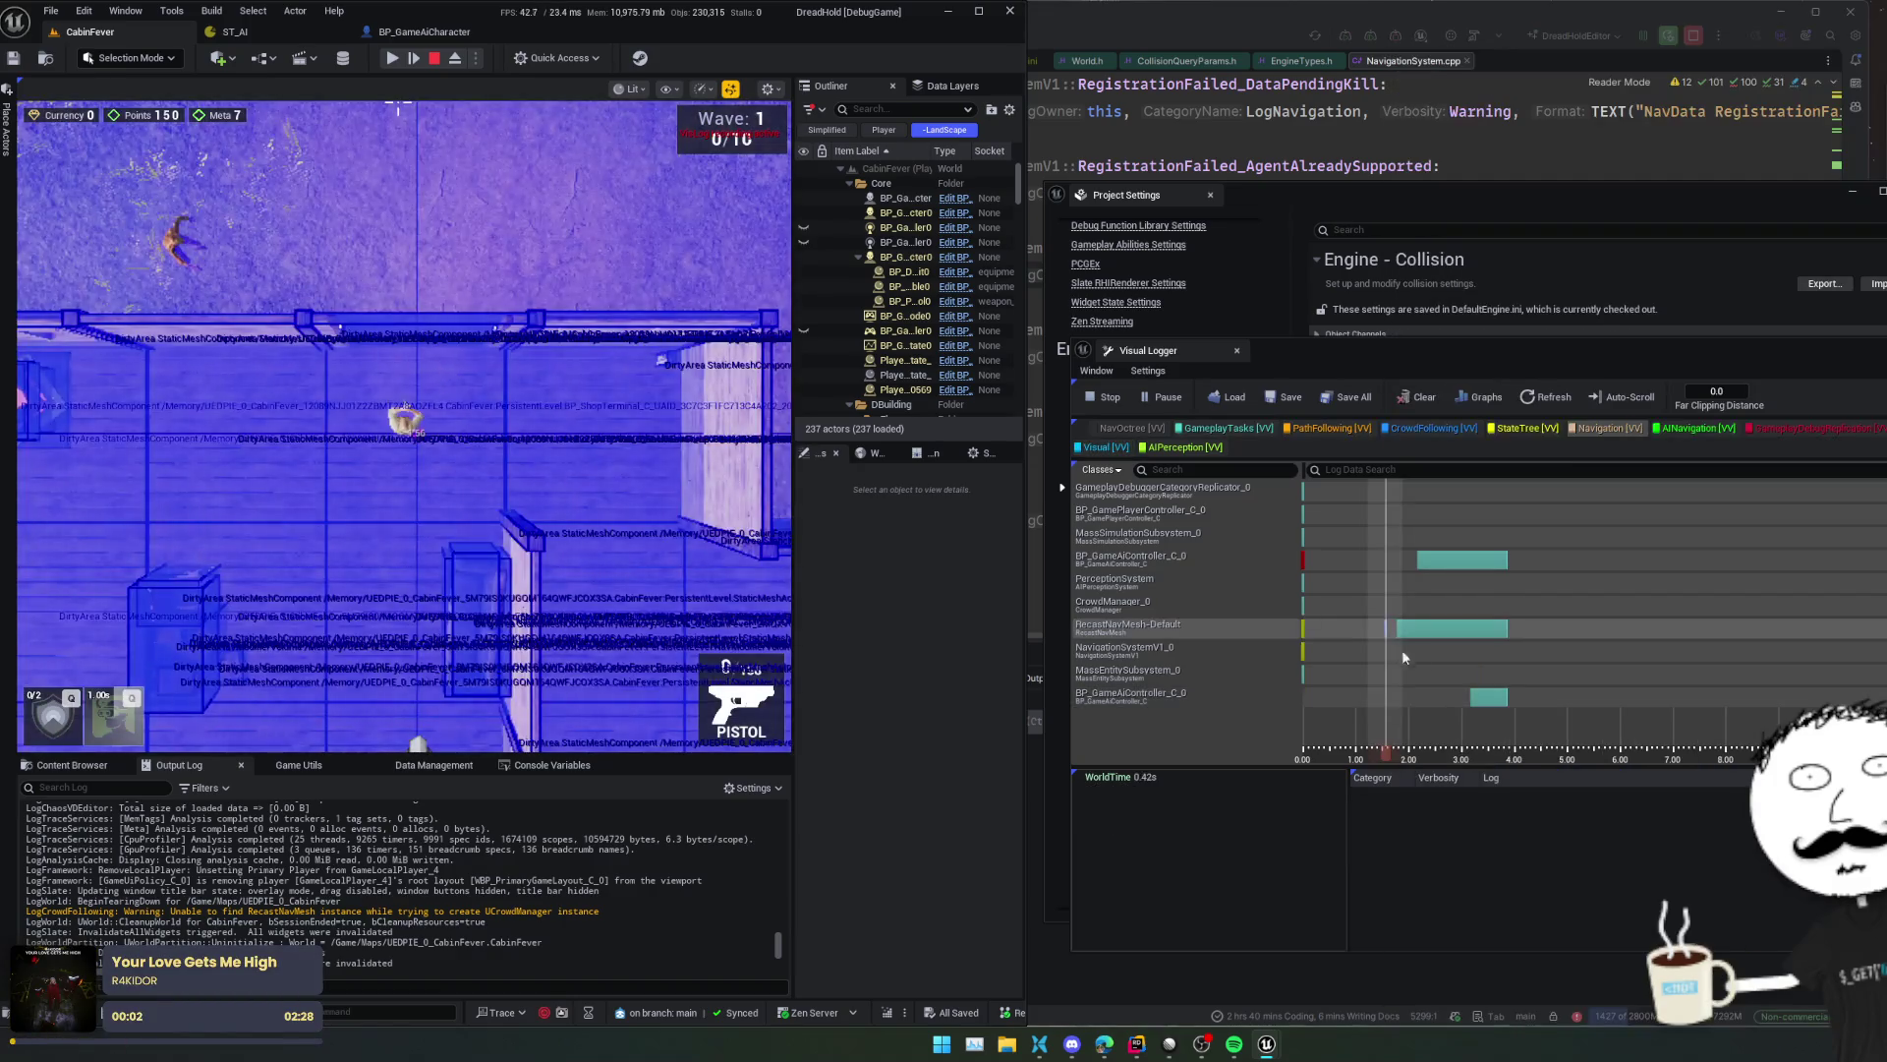
click(1396, 628)
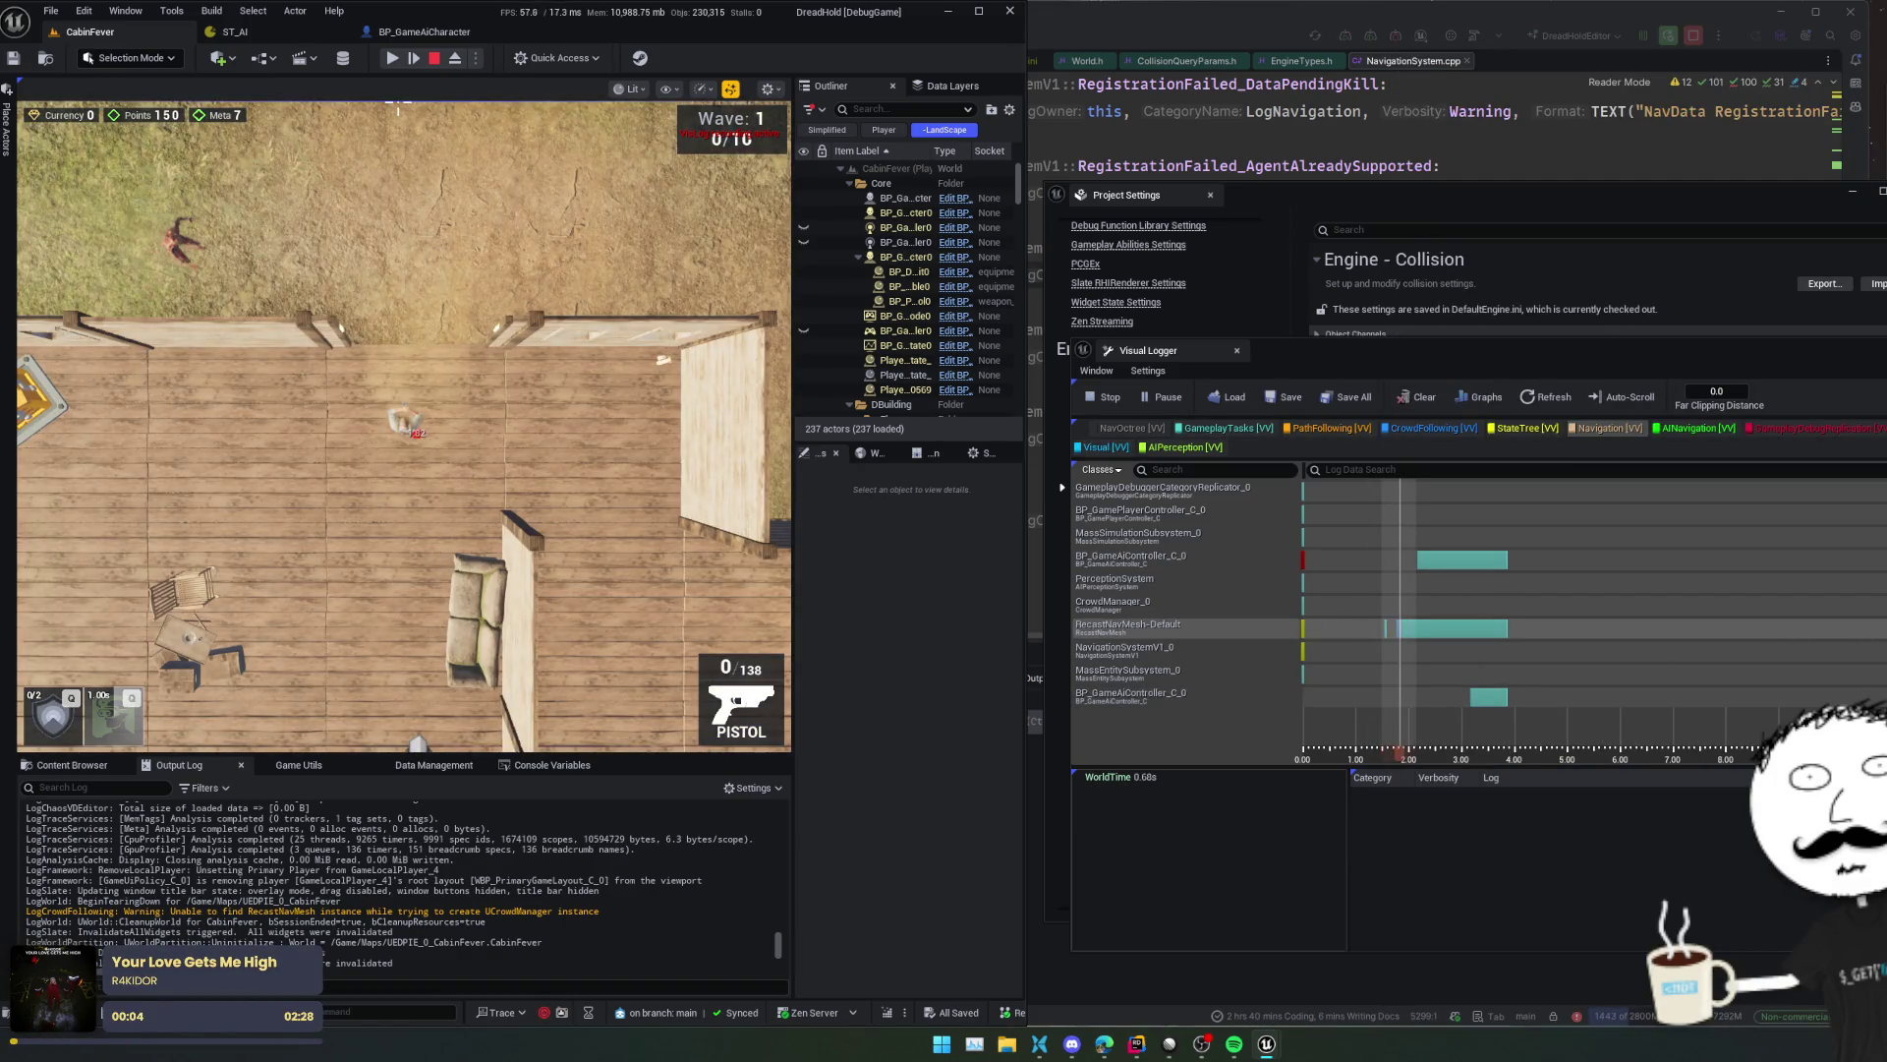
drag(1401, 752, 1507, 754)
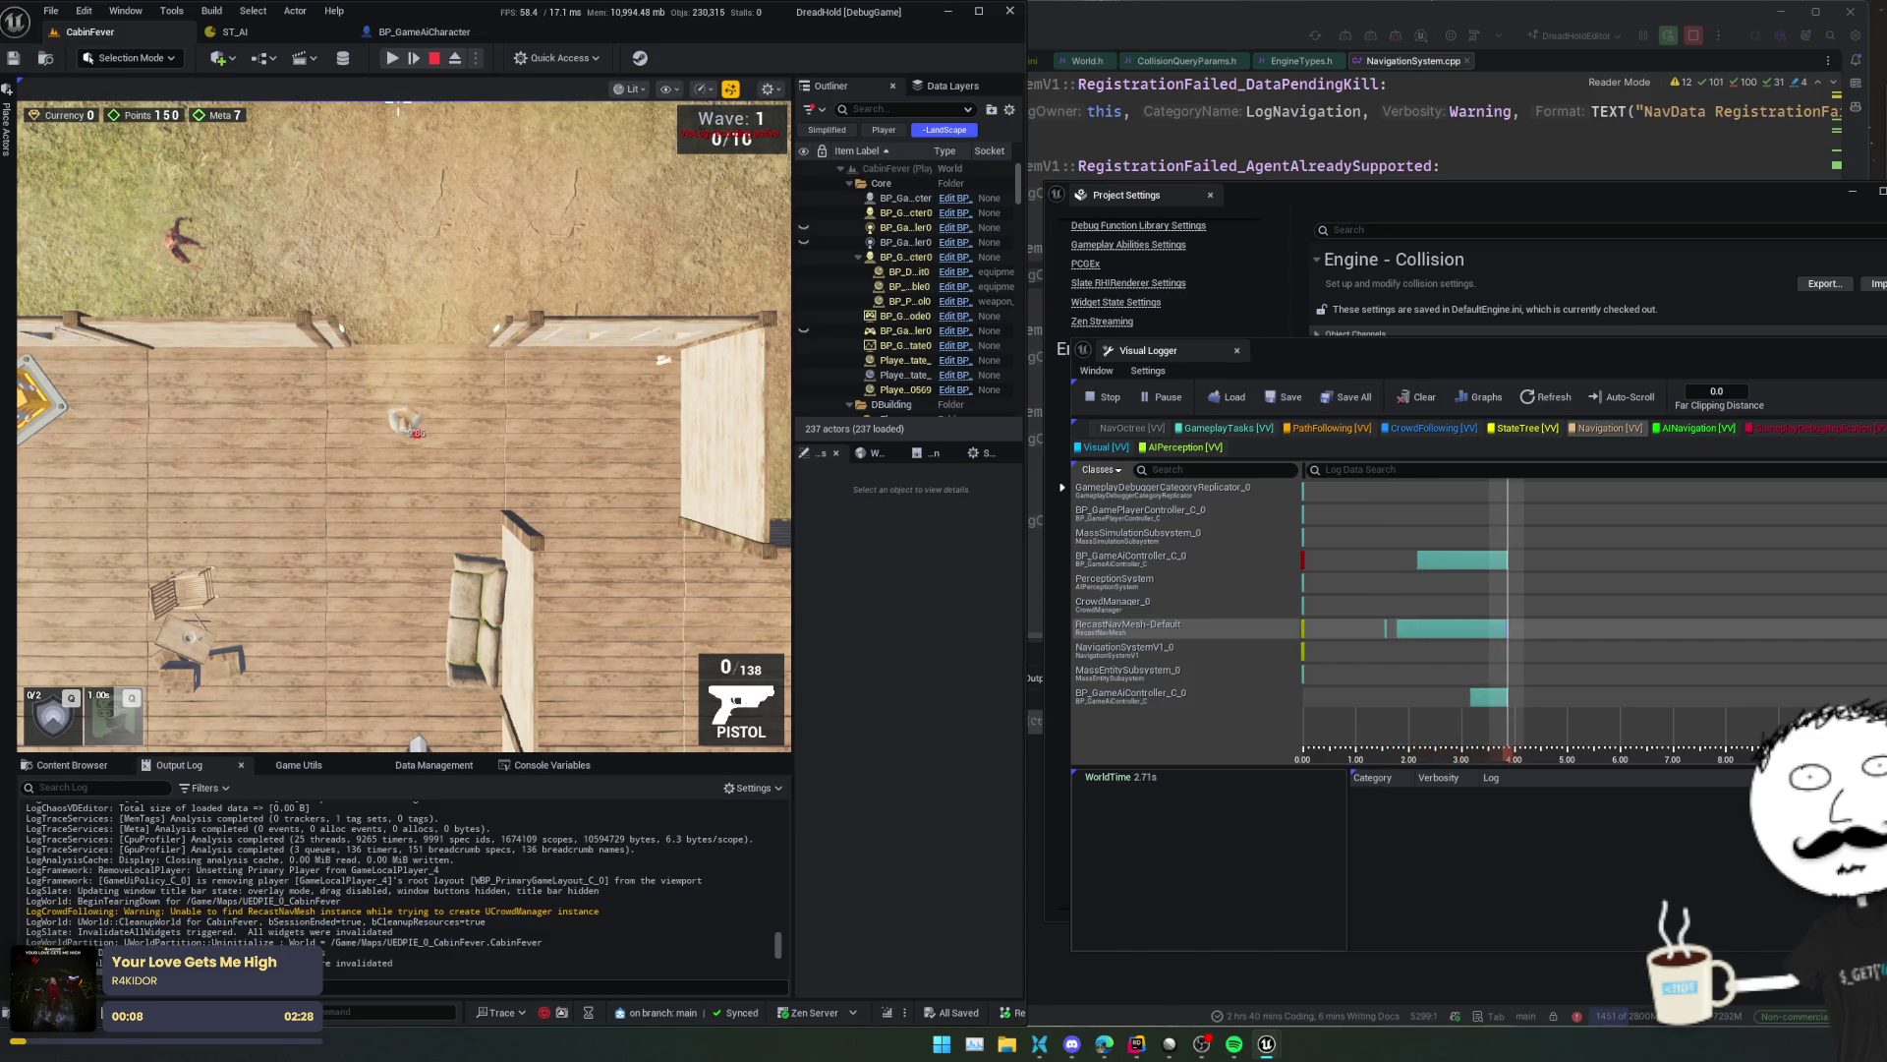
click(1303, 562)
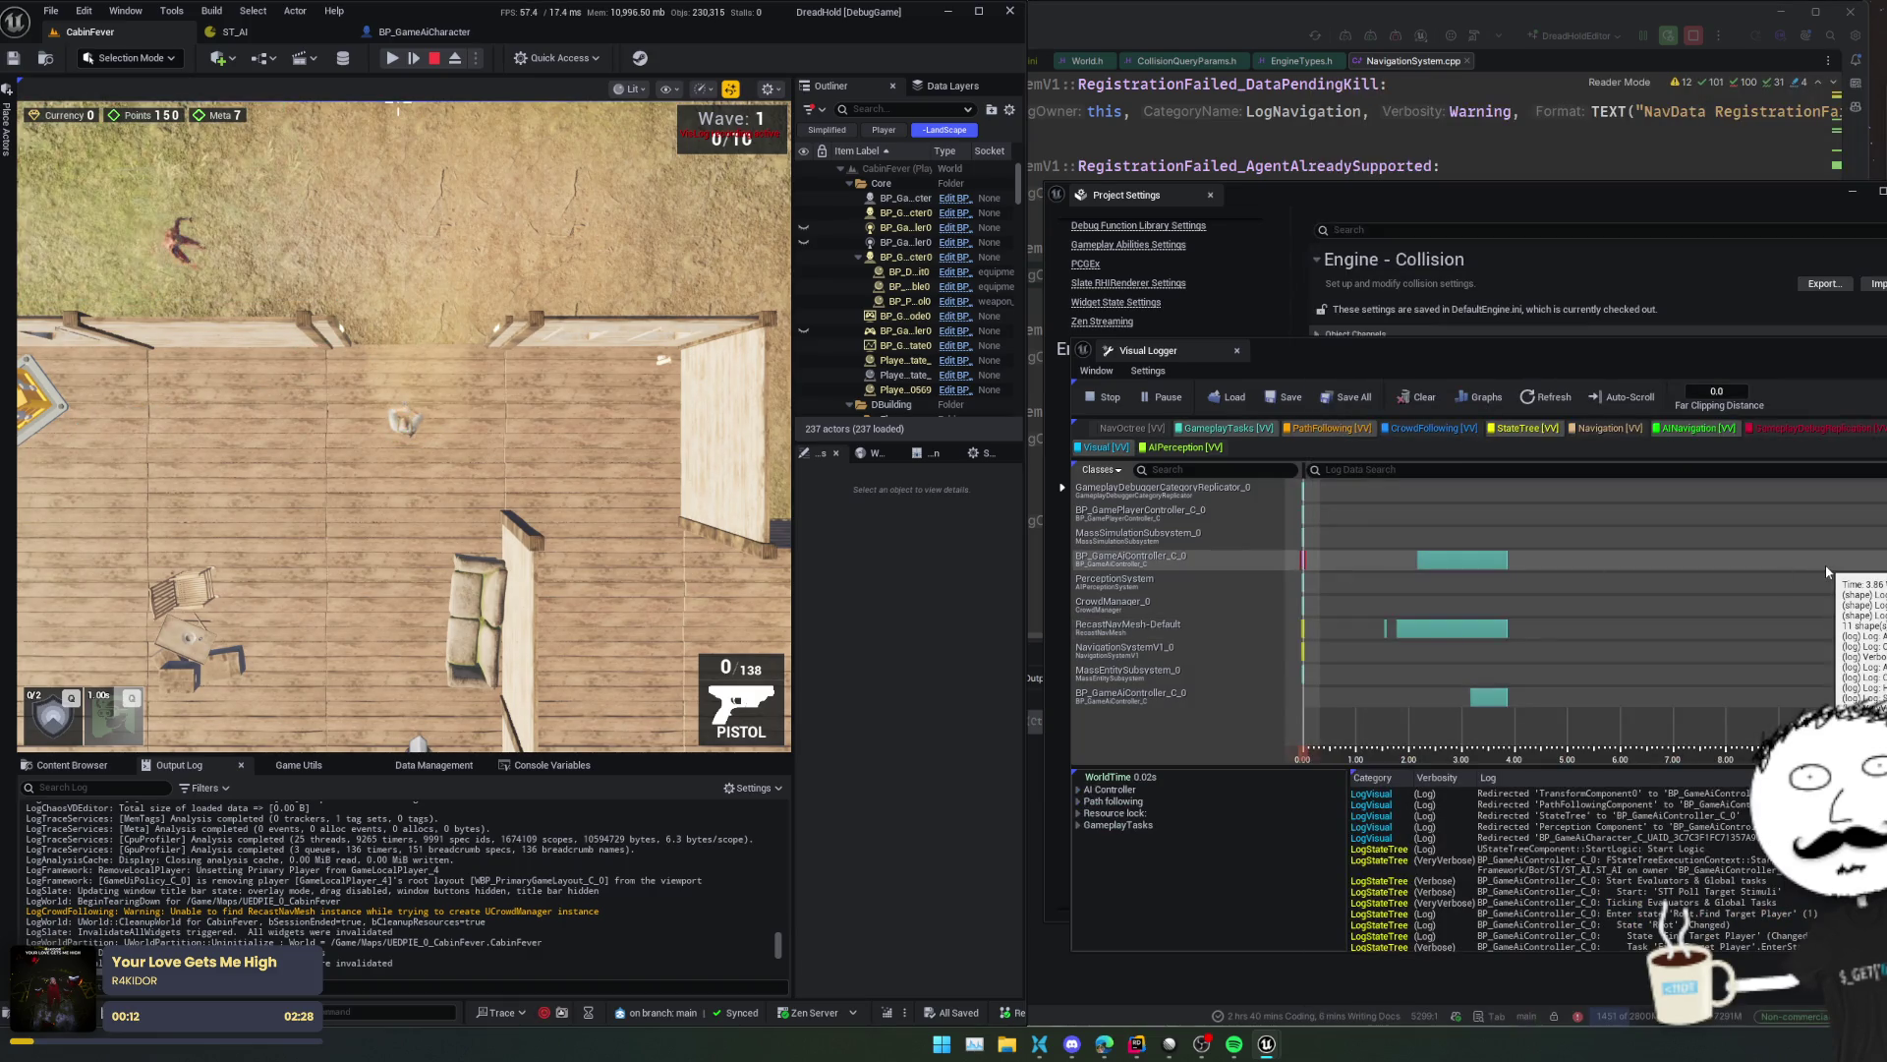
key(Right)
key(Right)
key(Right)
key(Right)
key(Right)
key(Right)
key(Right)
key(Right)
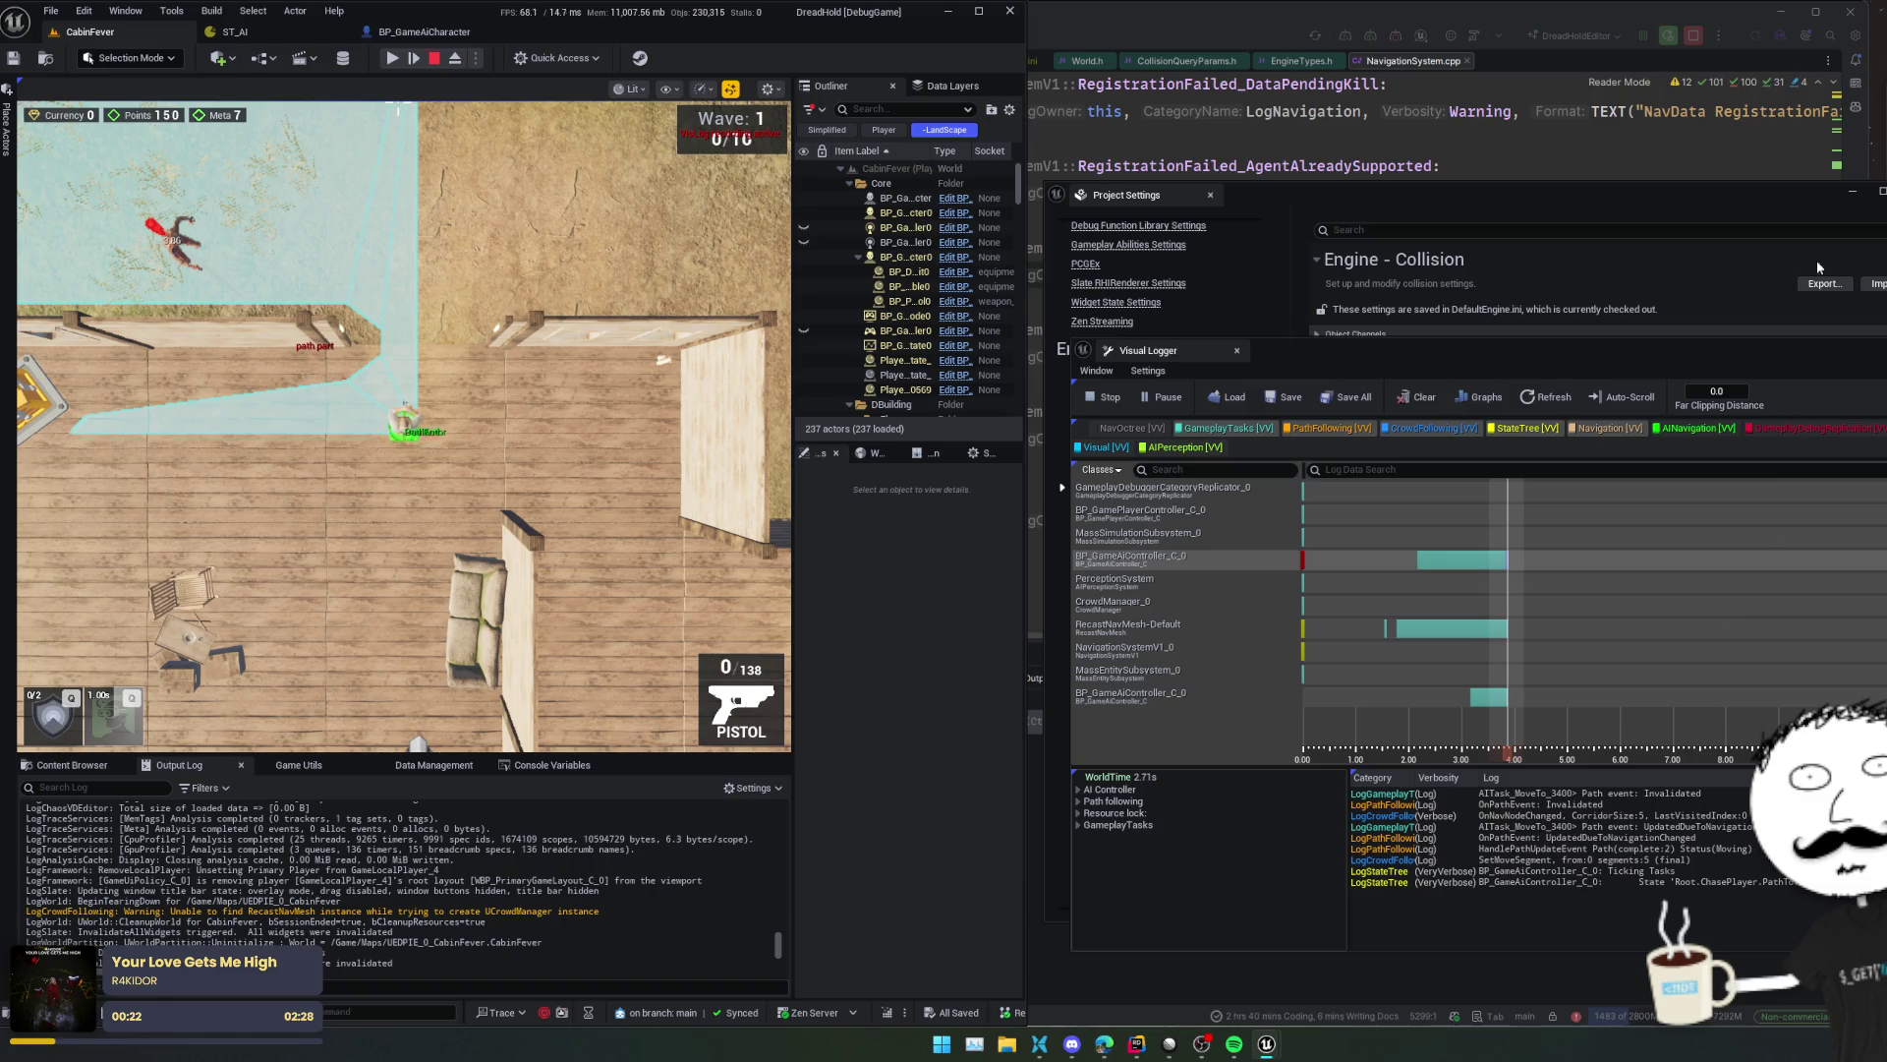
middle_click(1162, 351)
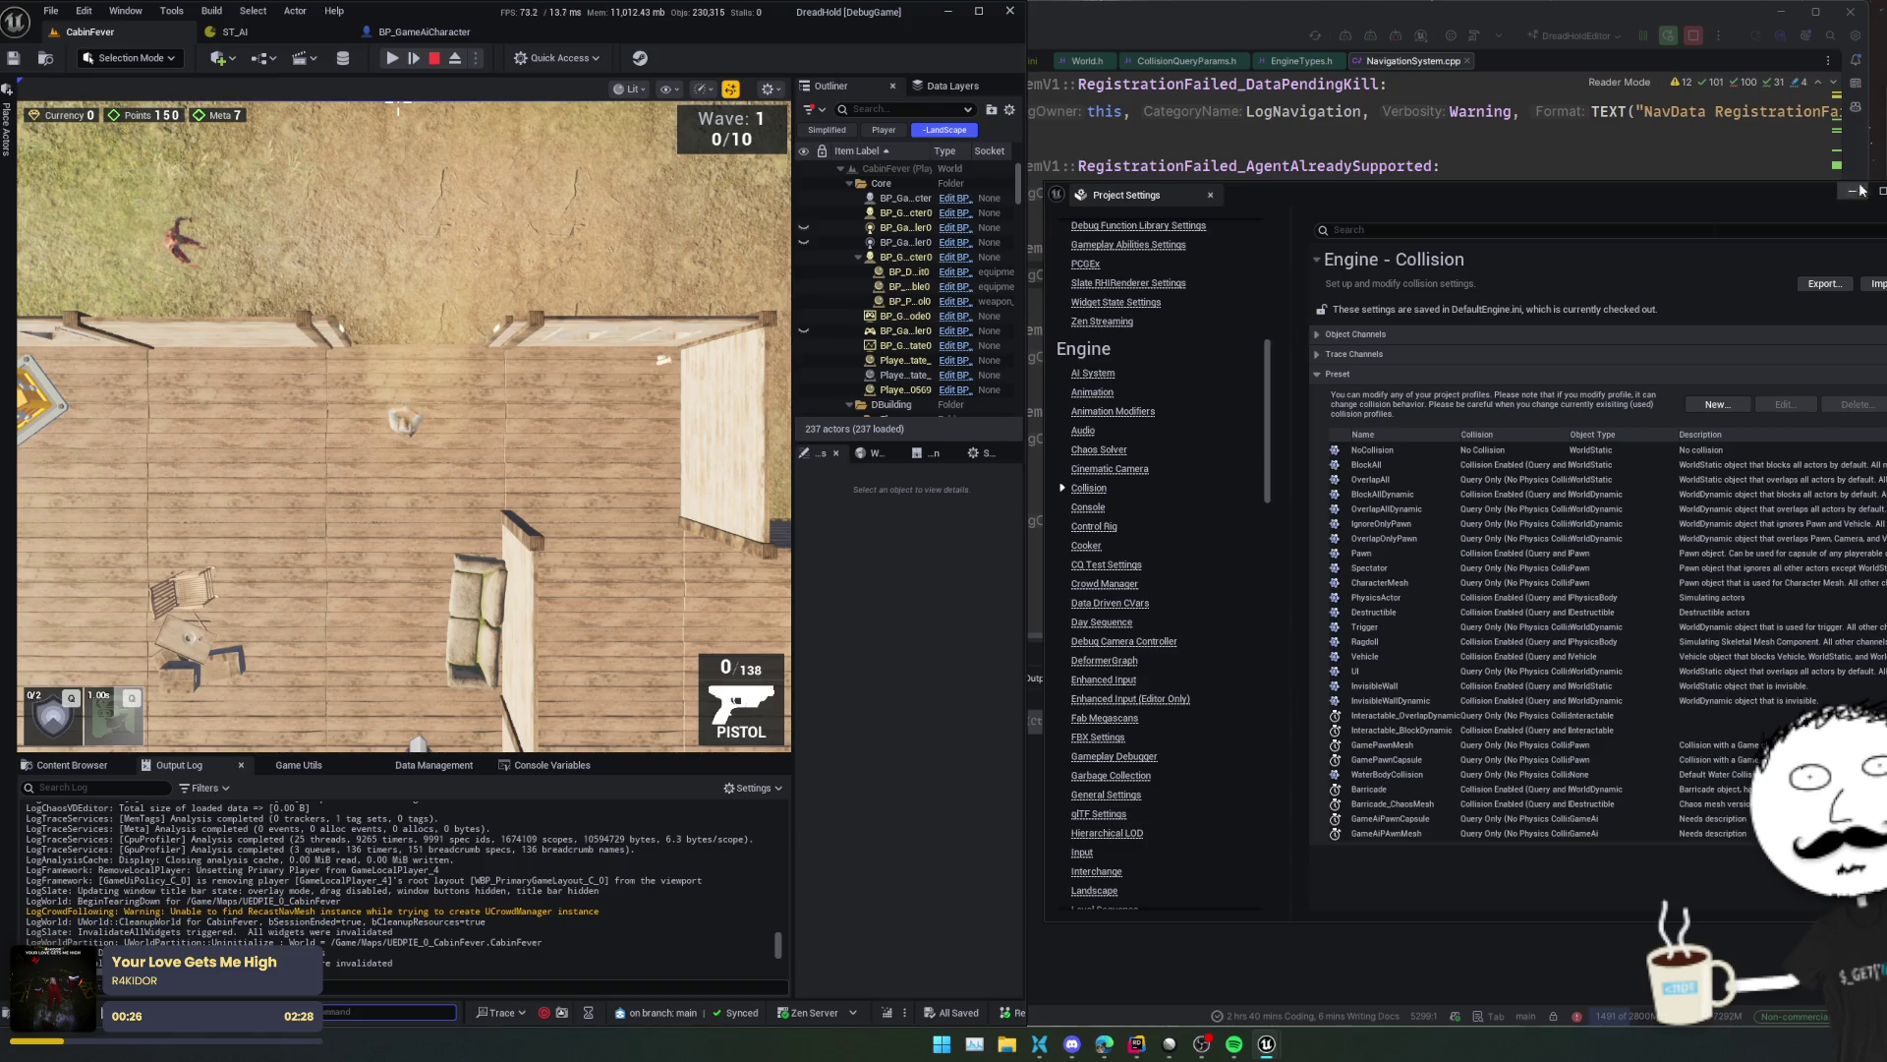
- Close Project Settings and end the current play session
click(1210, 195)
click(391, 59)
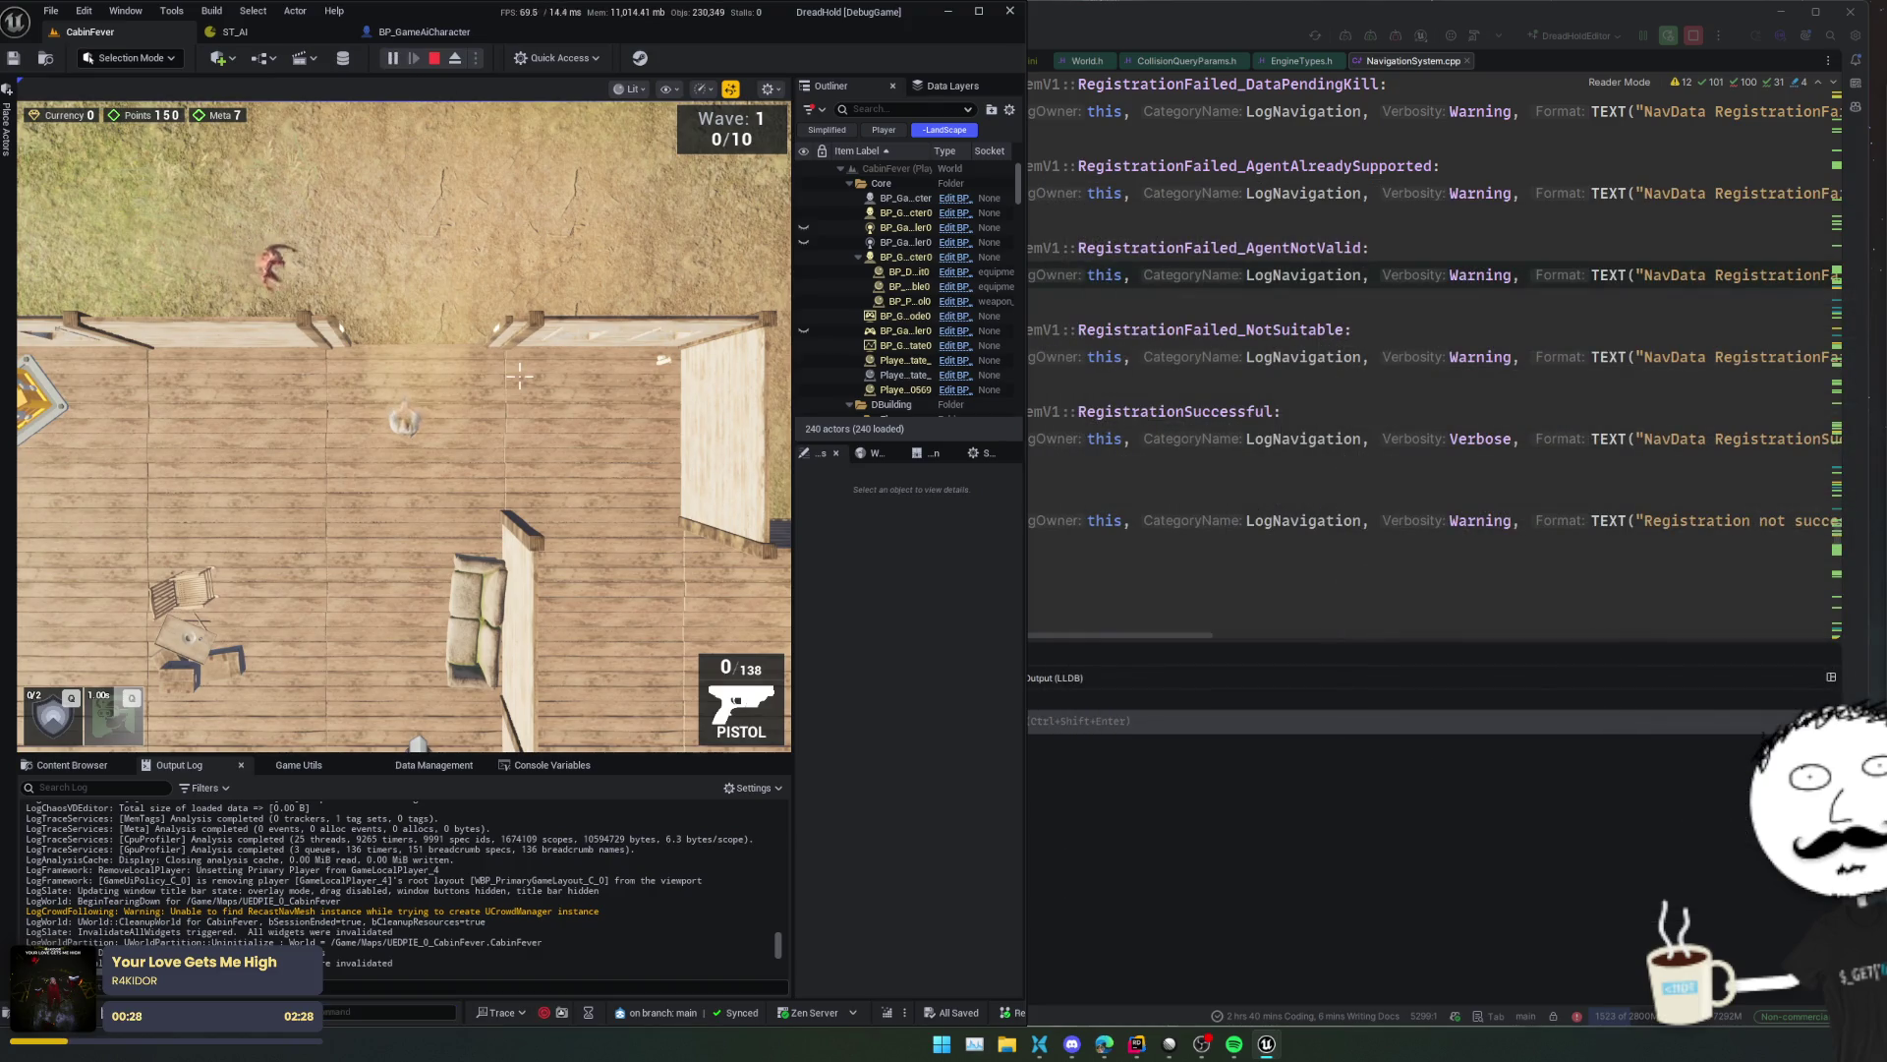
click(433, 58)
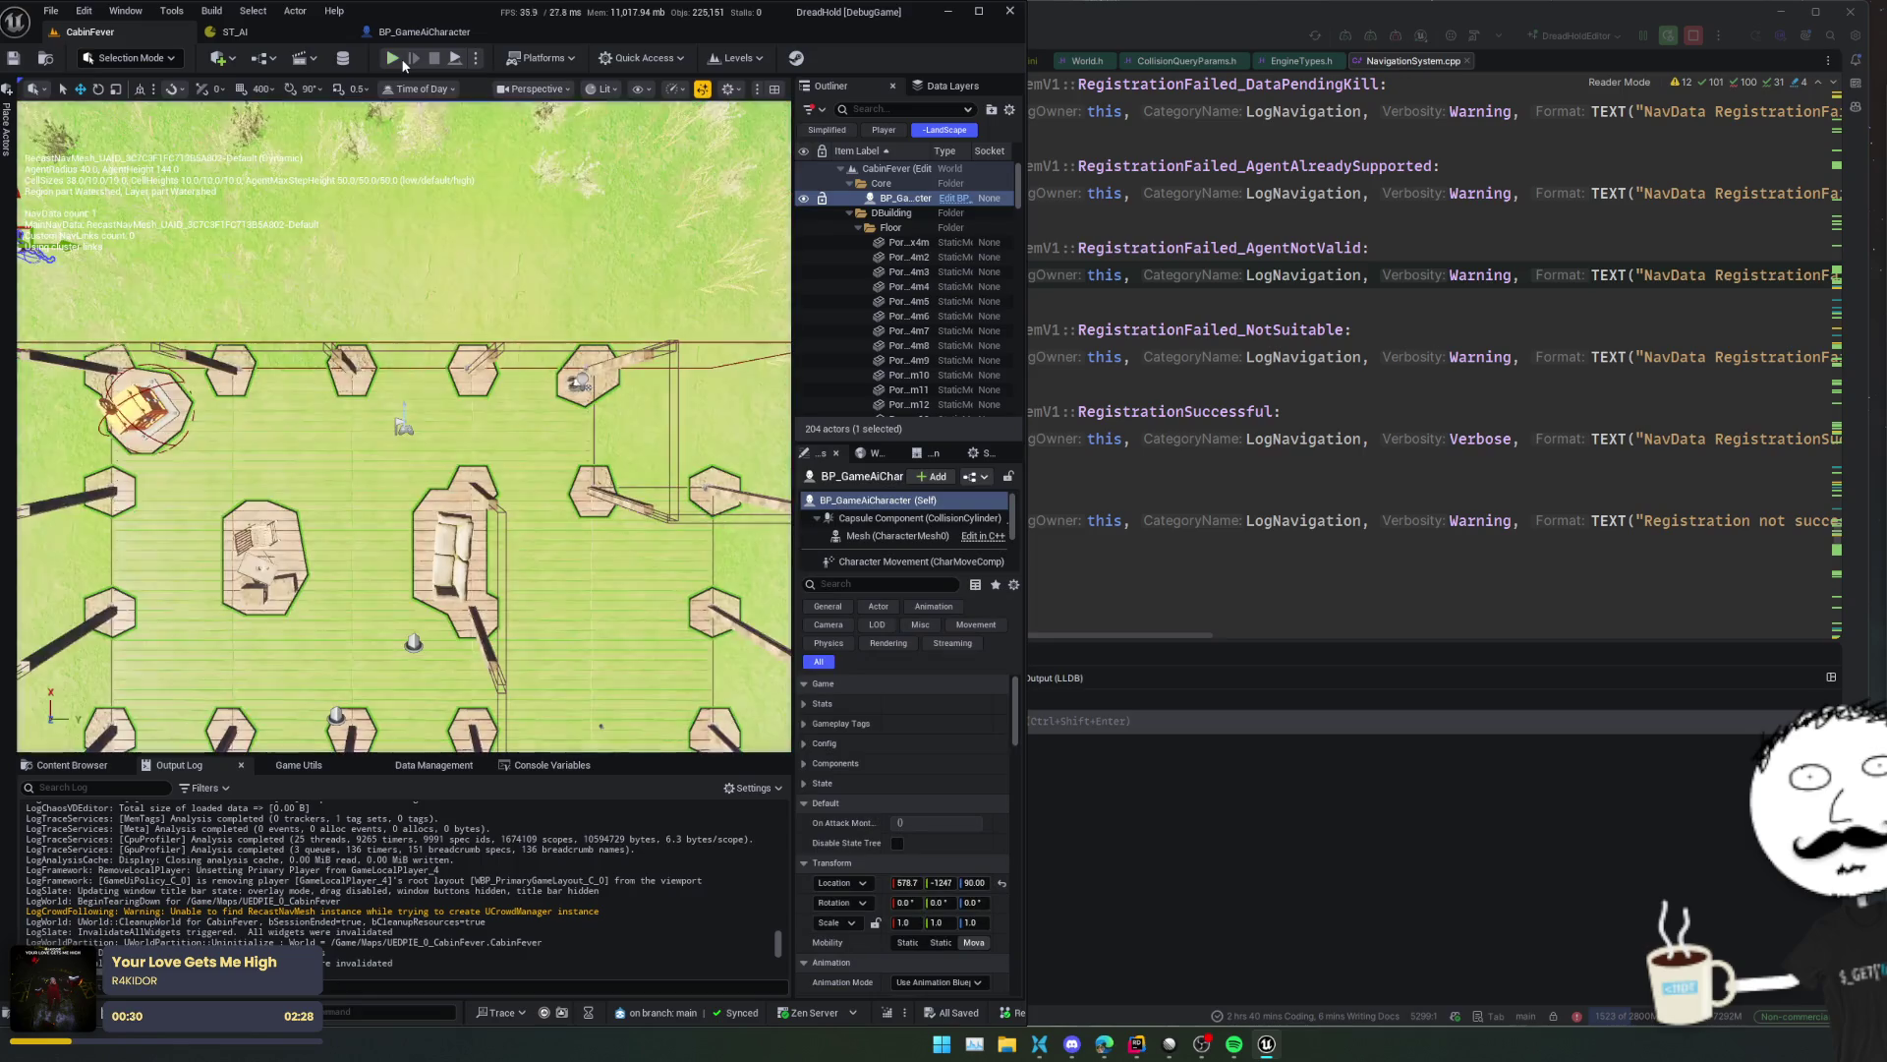
- Start a new play session, fire the pistol, then pause and focus on the BP_GameAiCharacter0 zombie
key(alt+p)
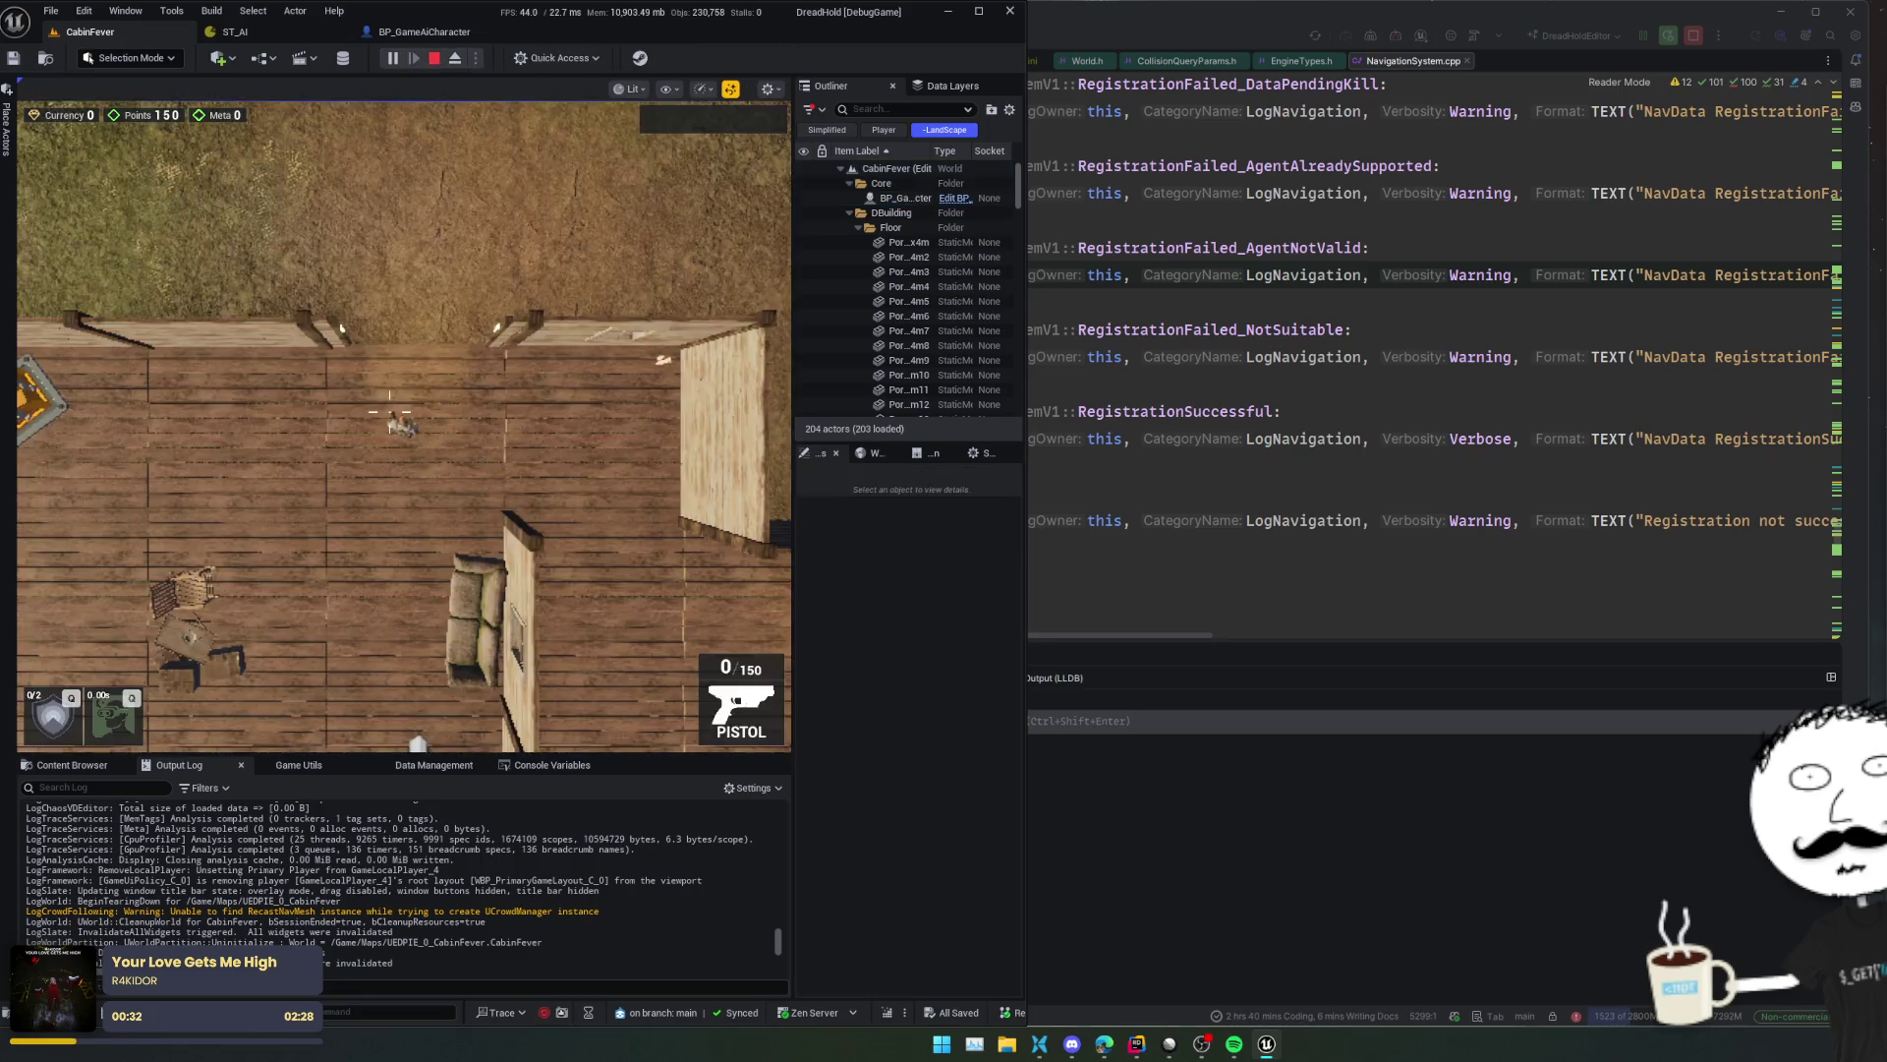
key(a)
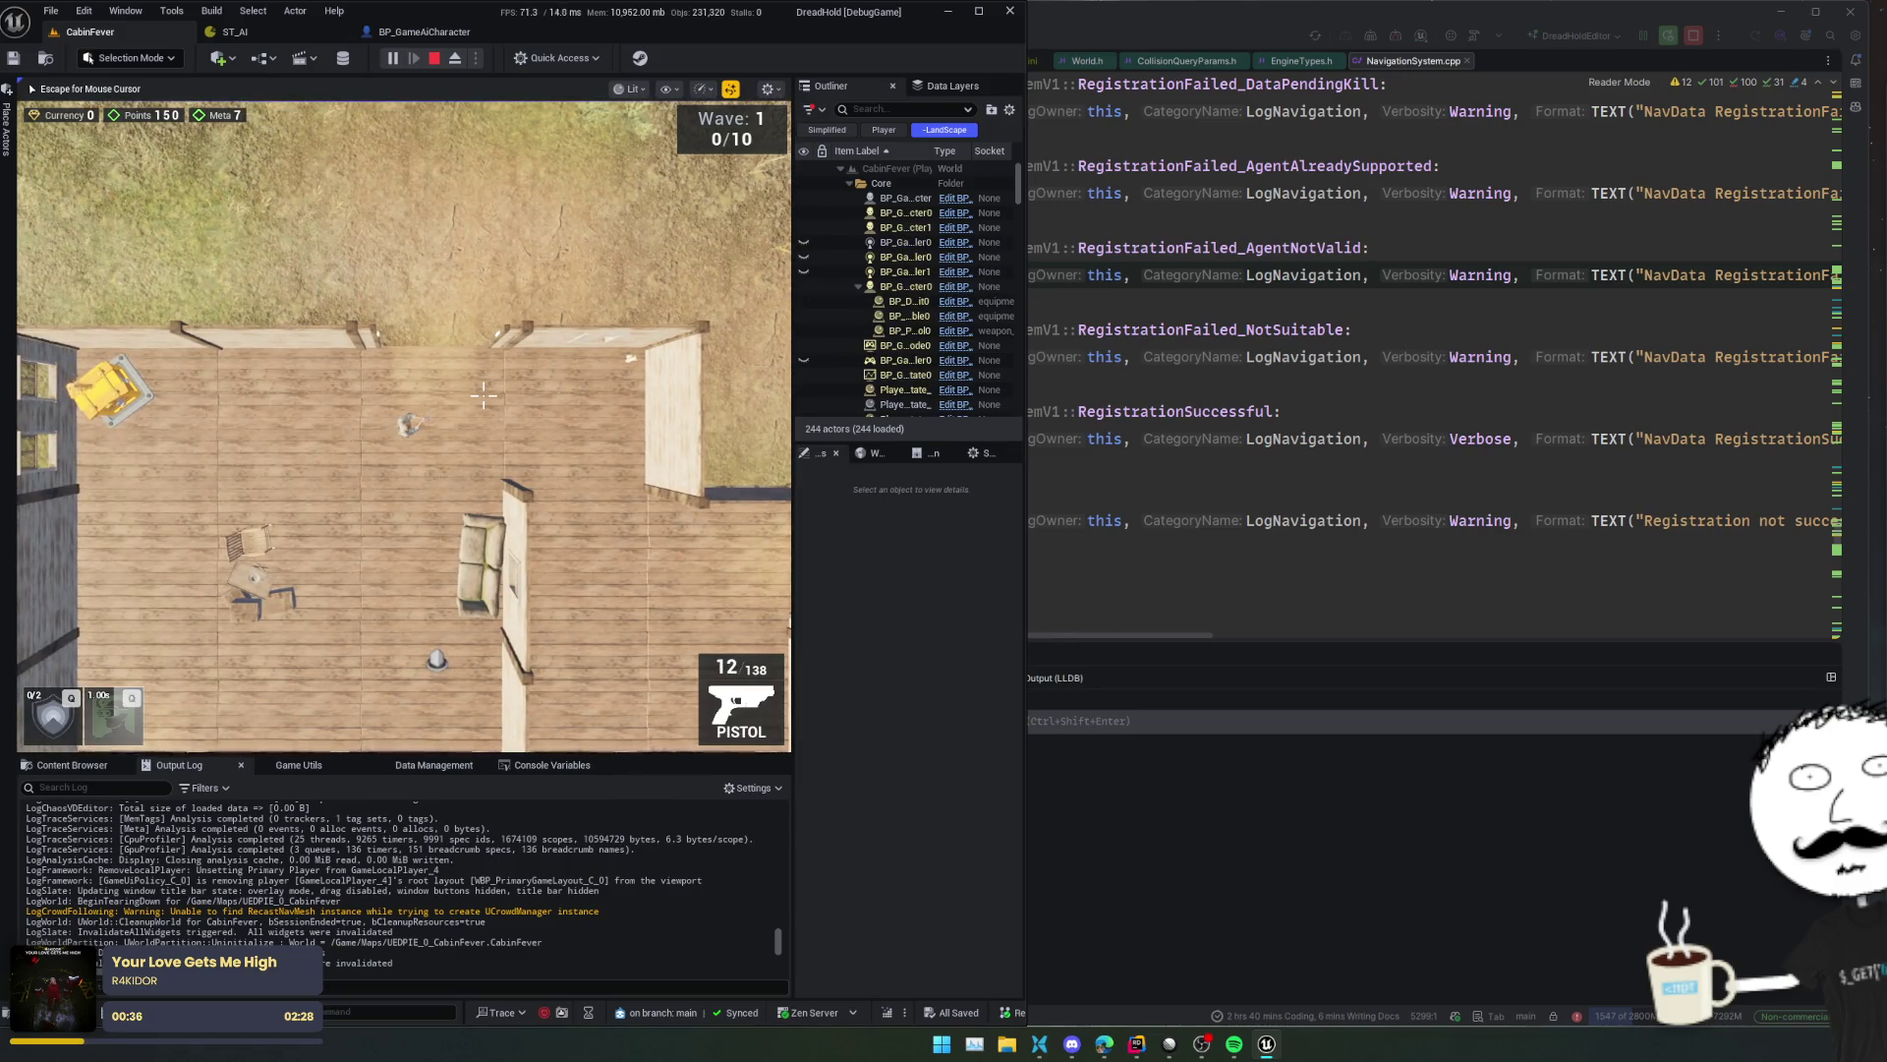
click(714, 364)
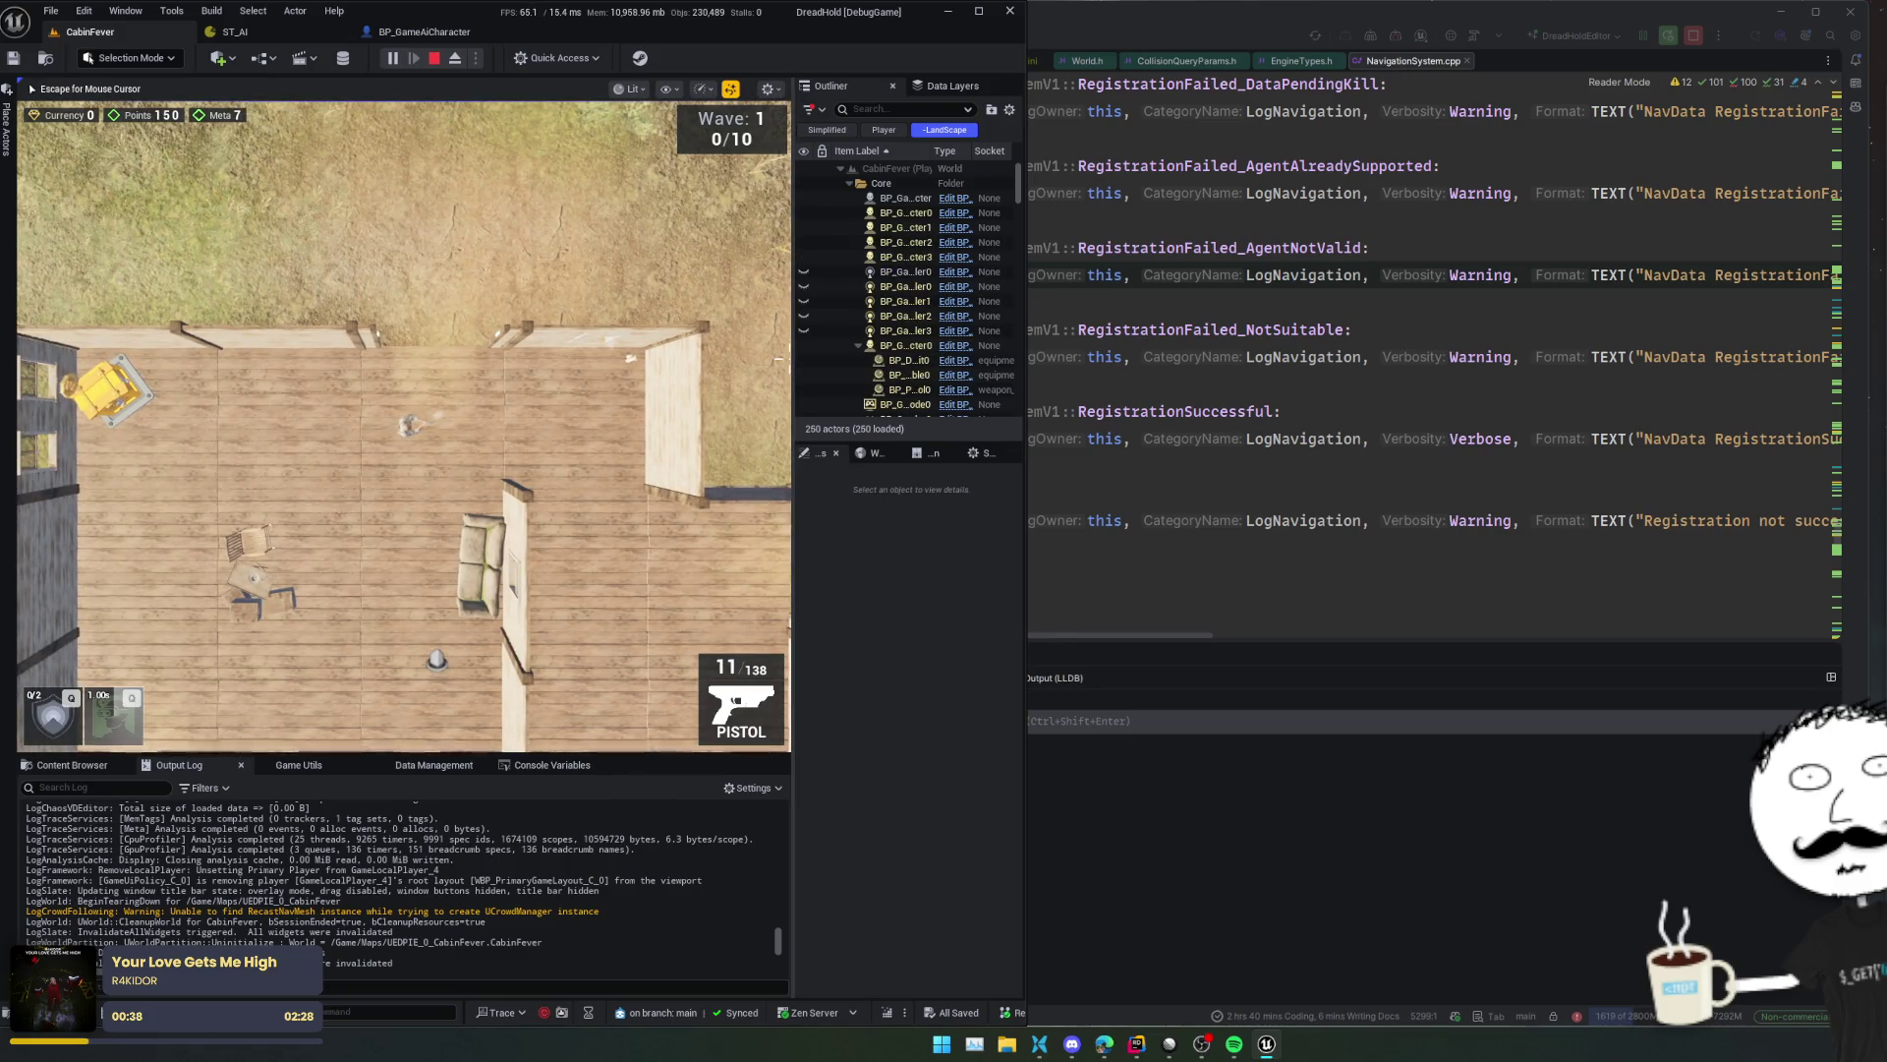
drag(792, 364, 612, 363)
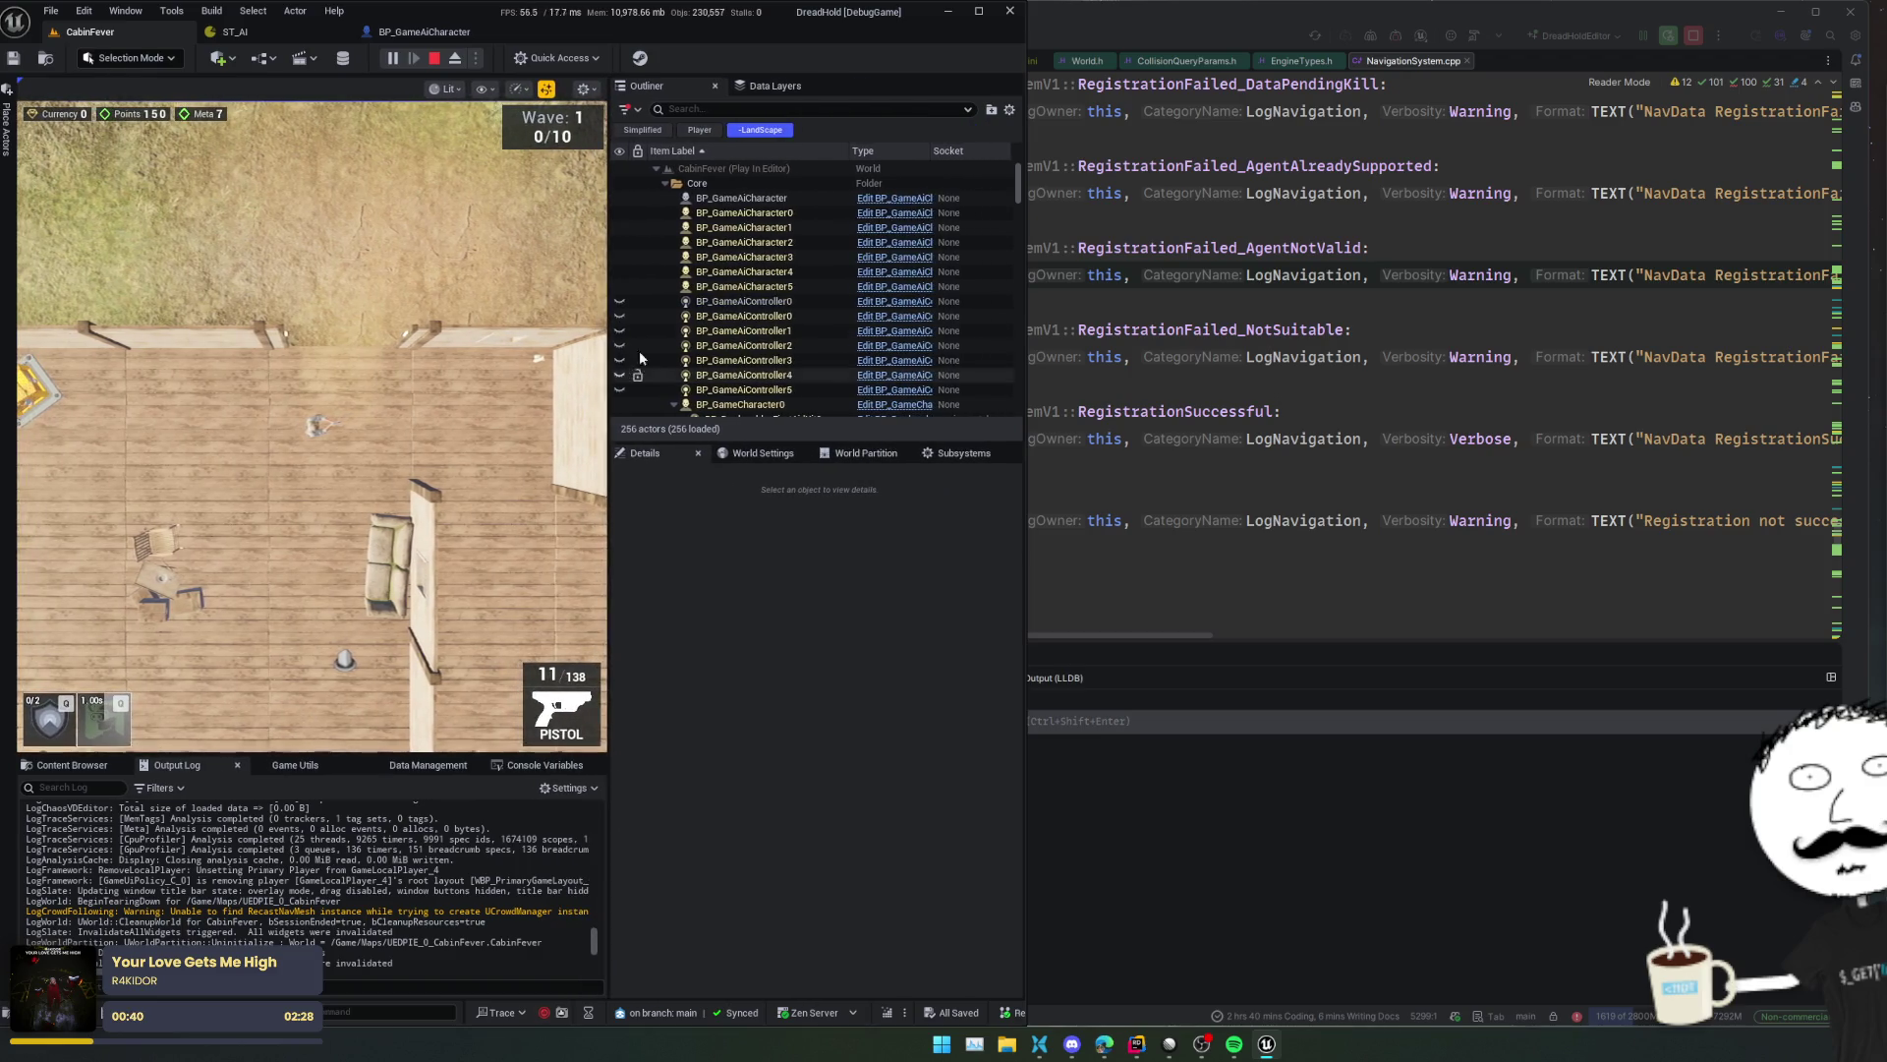
click(759, 214)
click(391, 59)
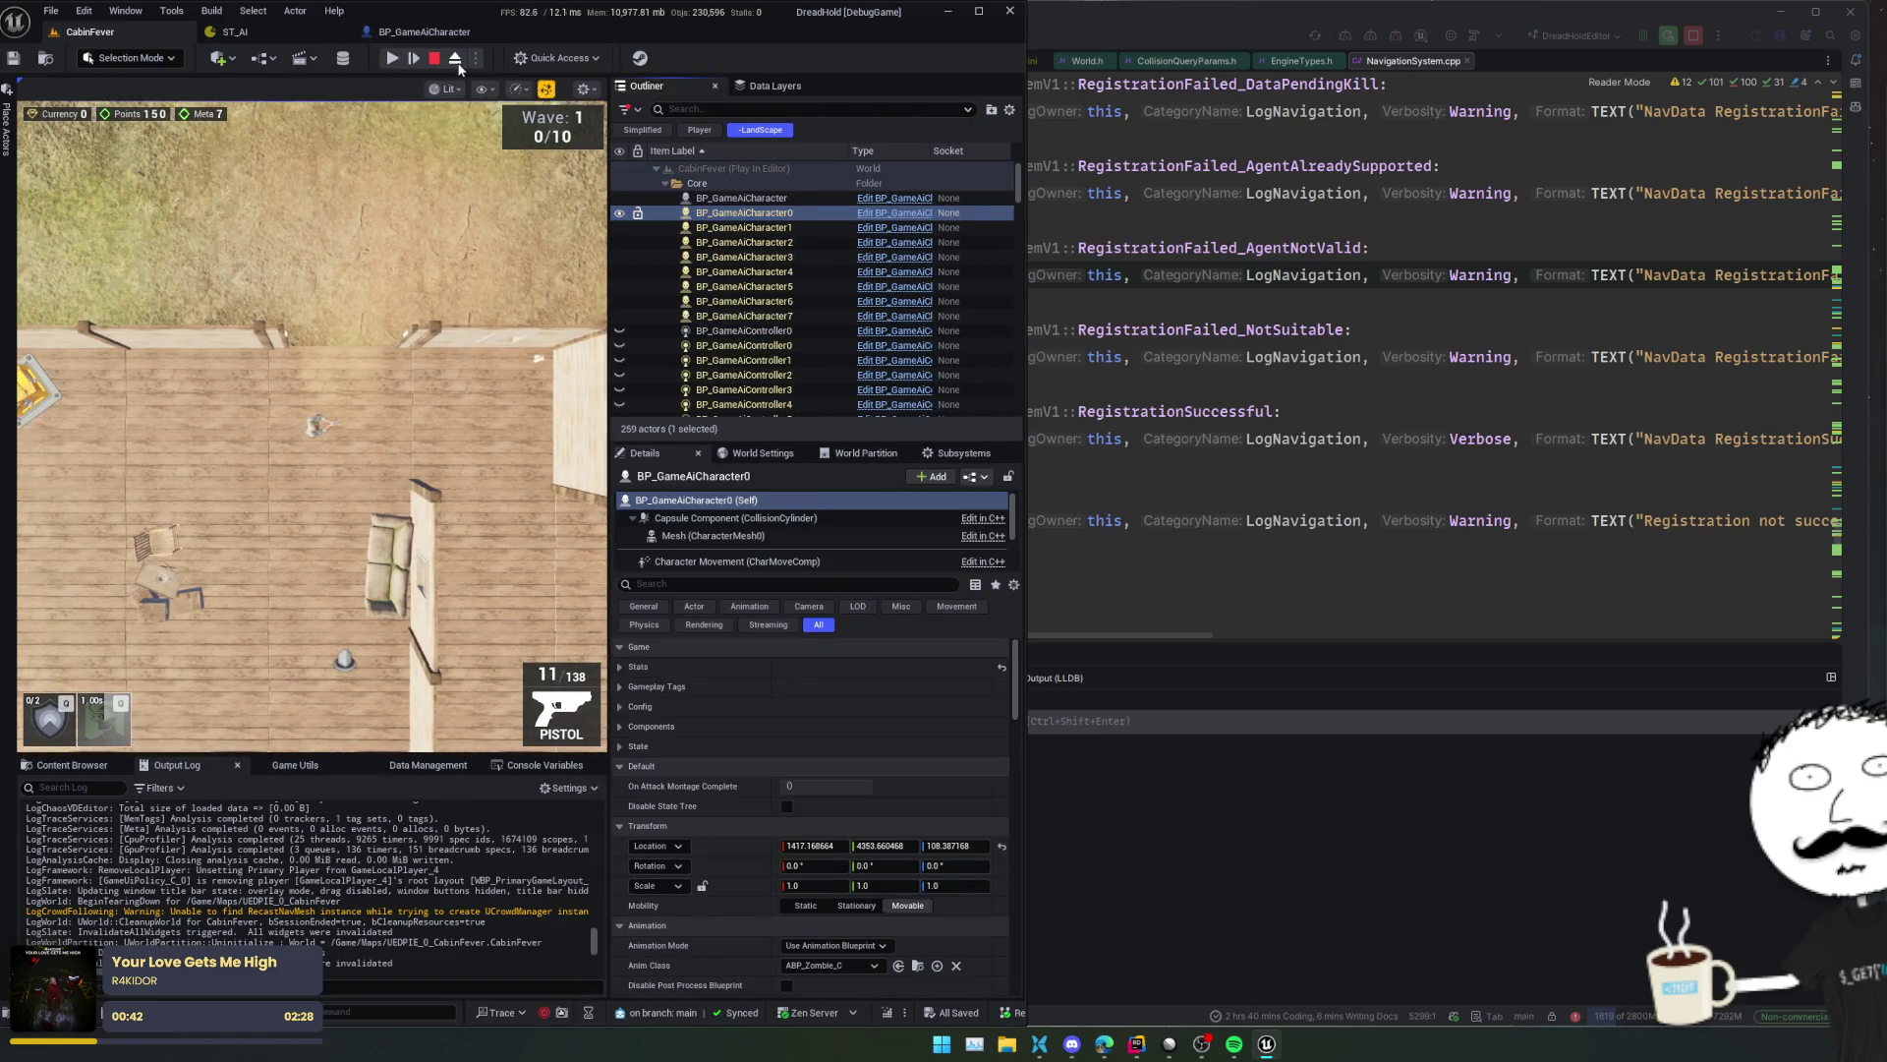
click(455, 59)
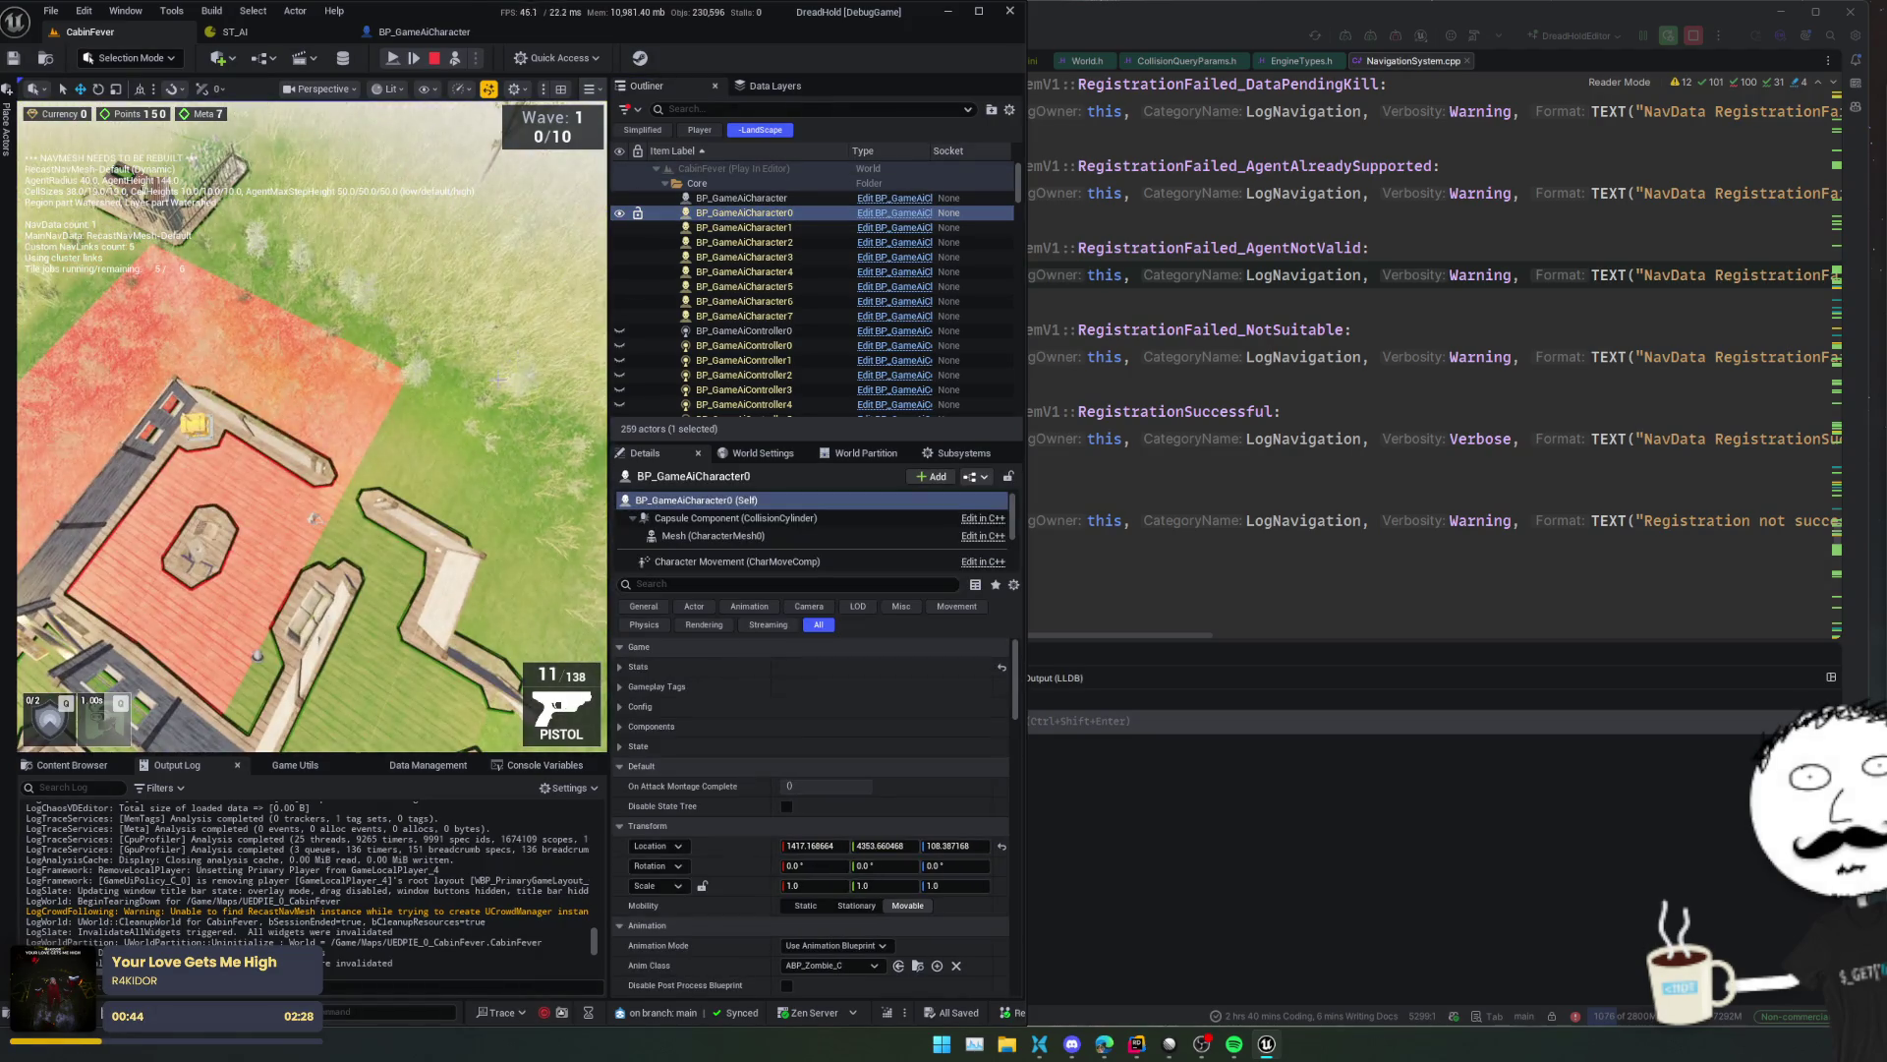
key(f)
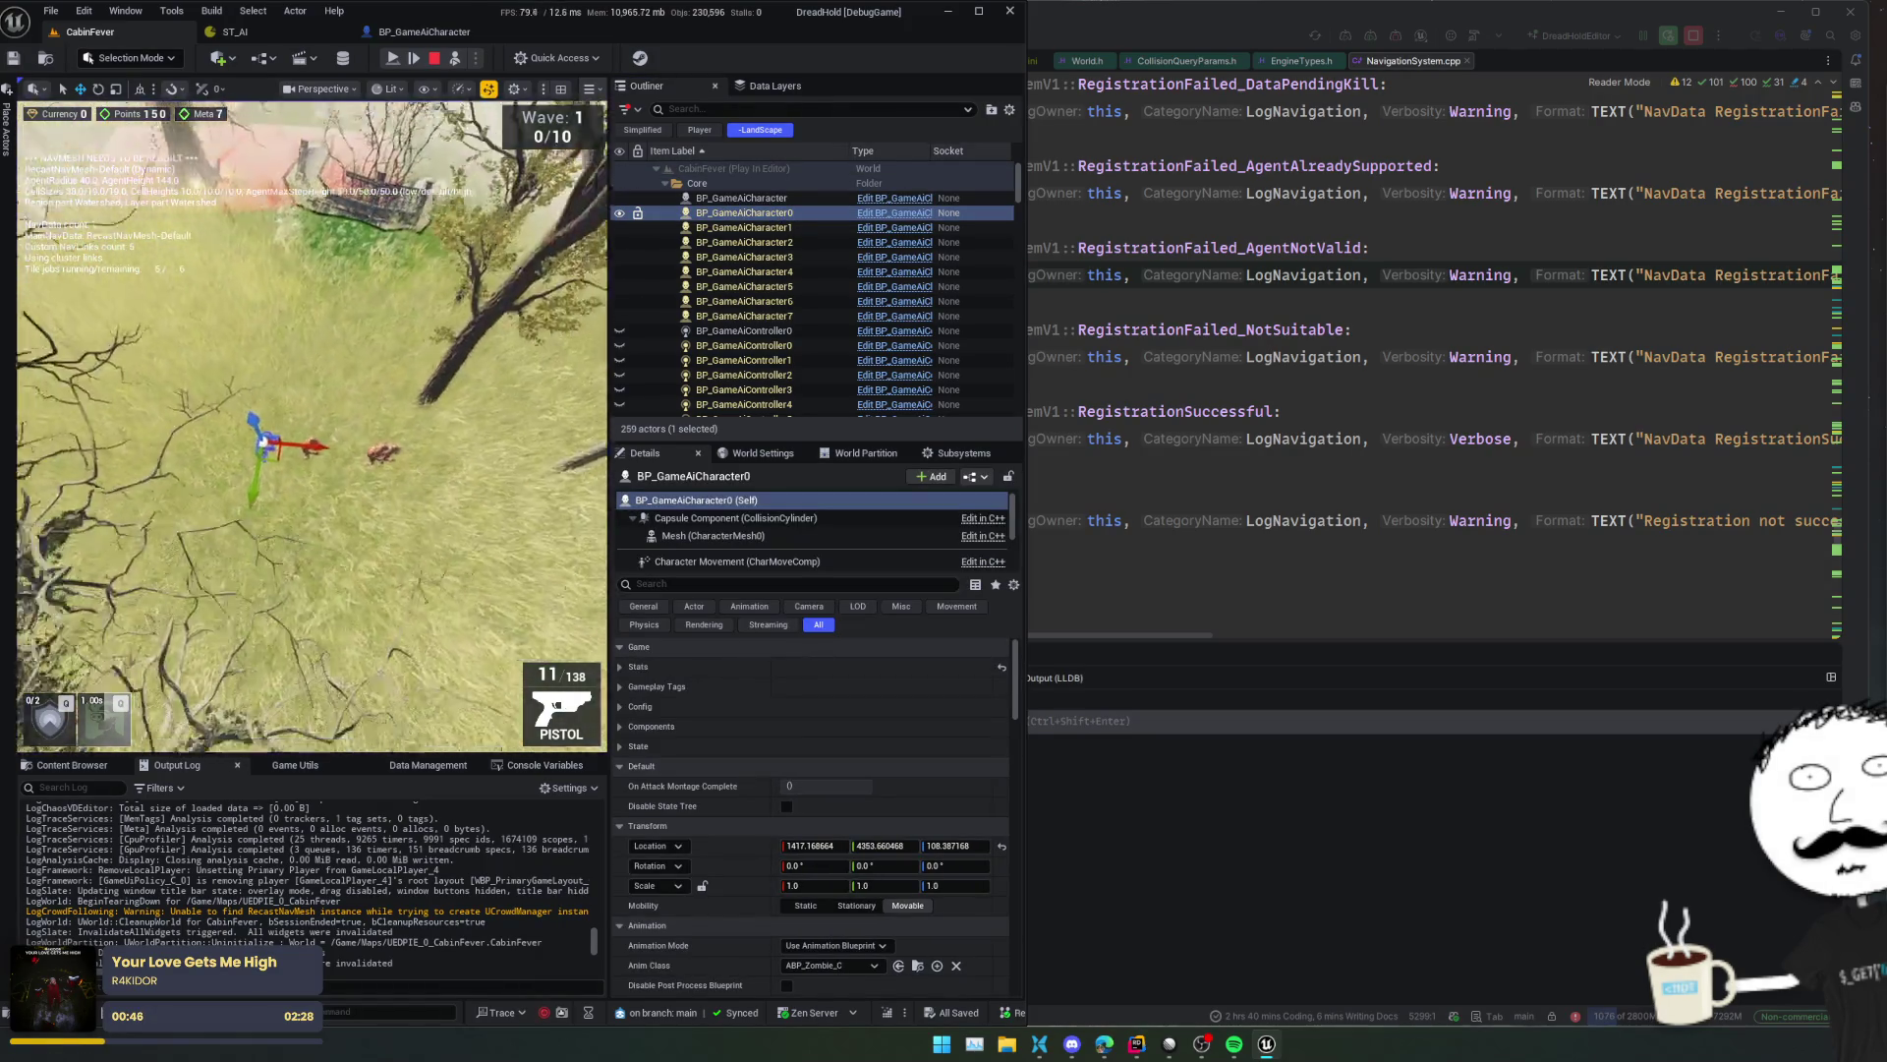
- Focus on BP_GameAiCharacter, stop play, and frame the AI character at ground level
scroll(313, 426, down, 5)
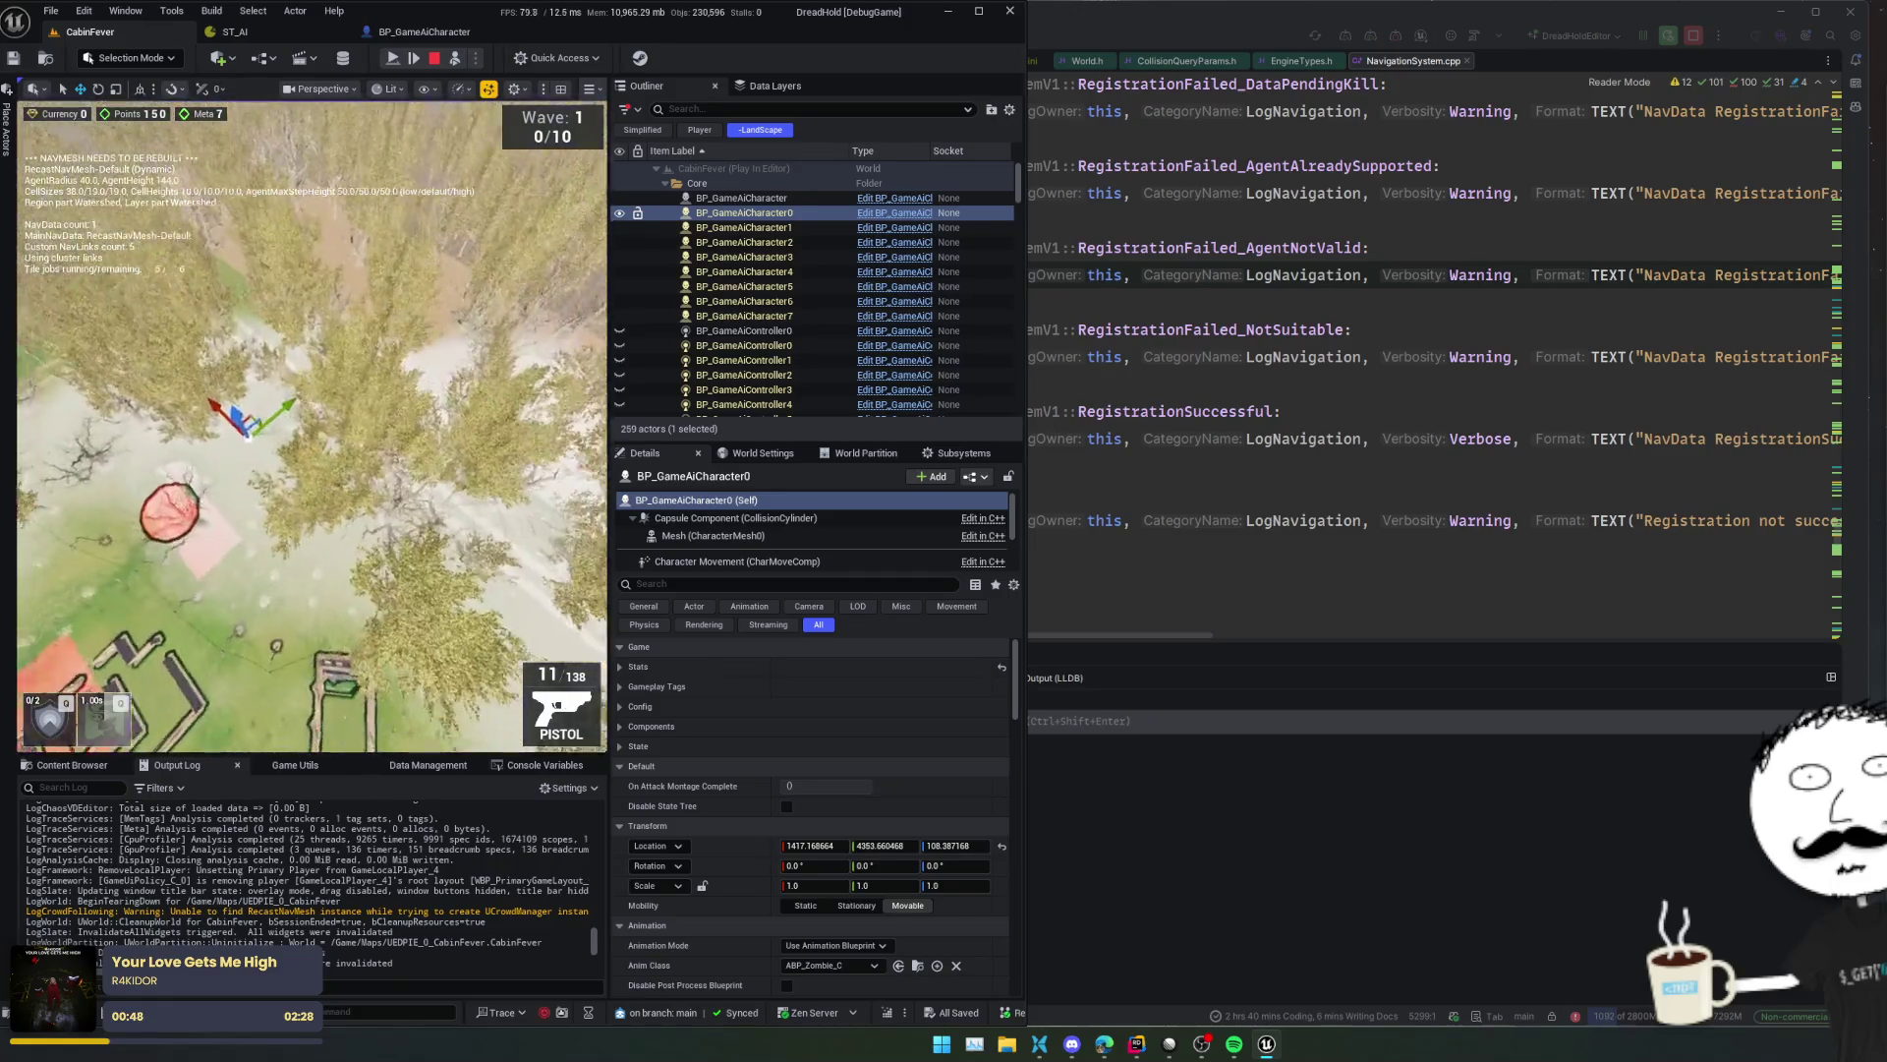
click(745, 198)
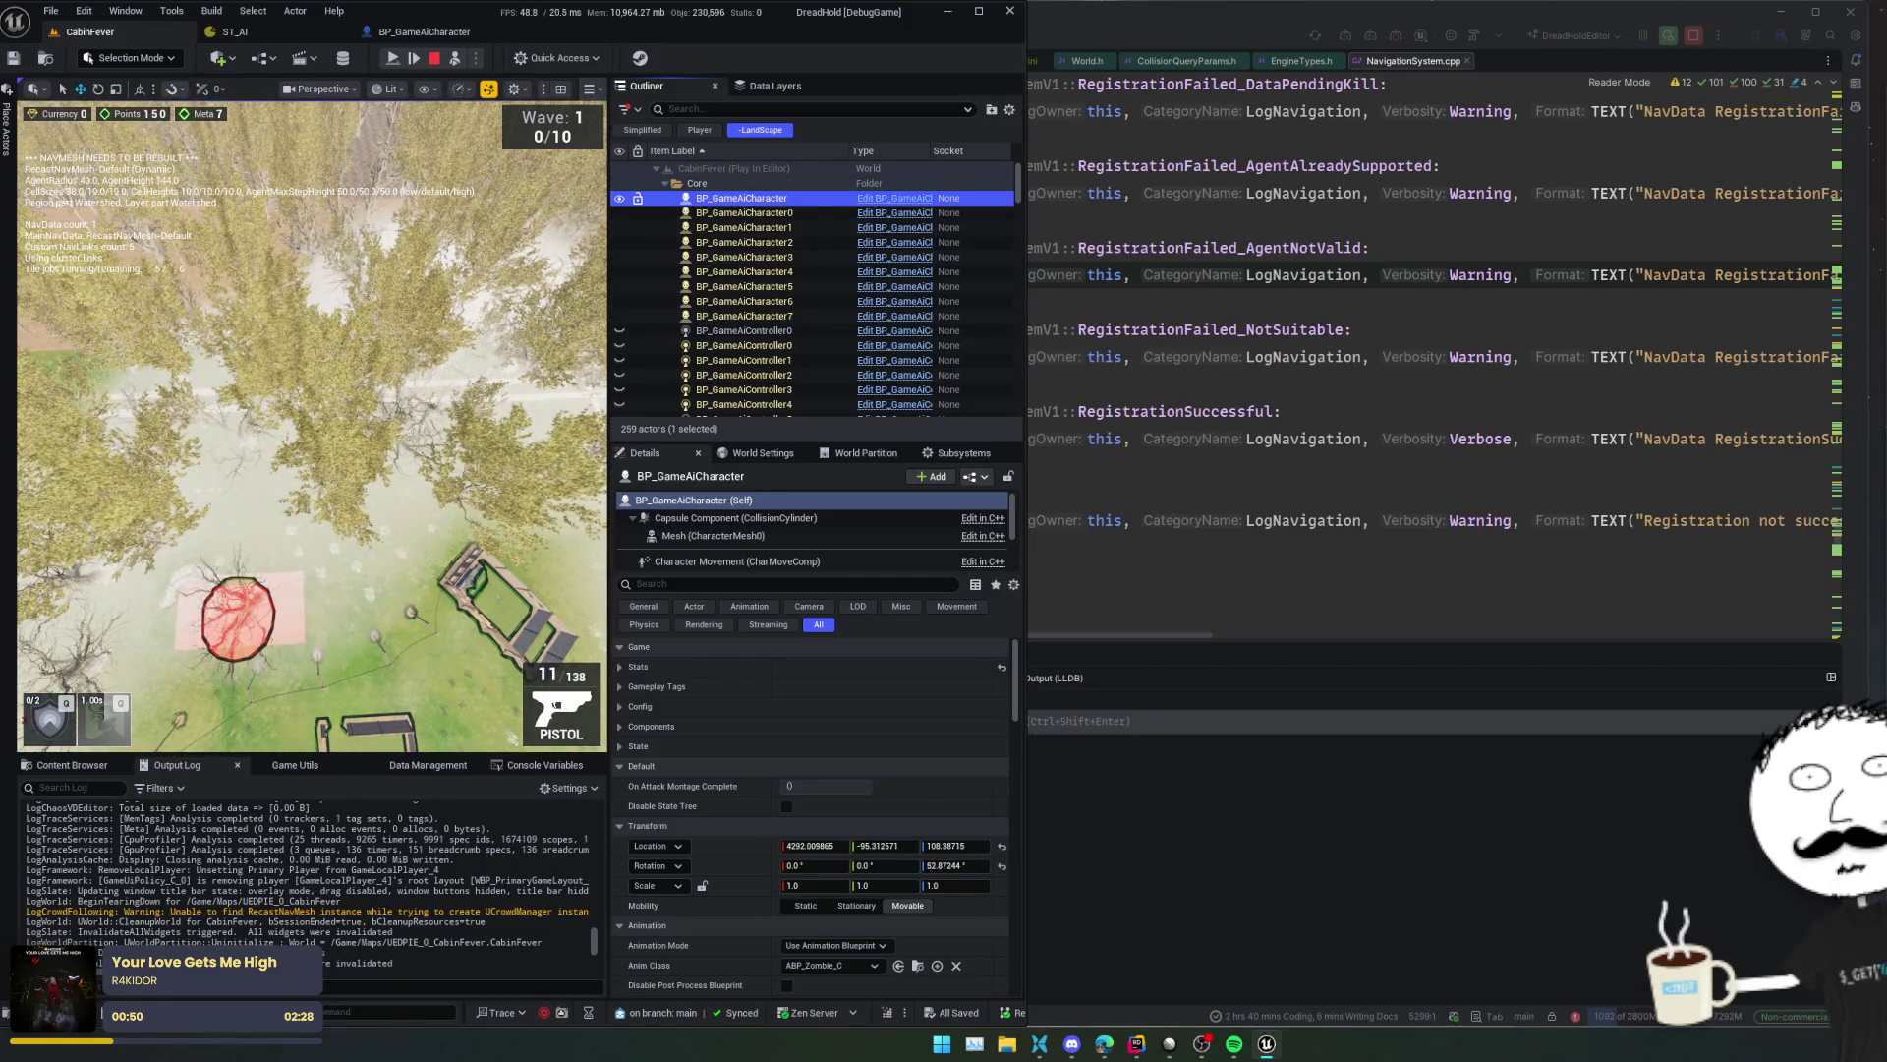
key(f)
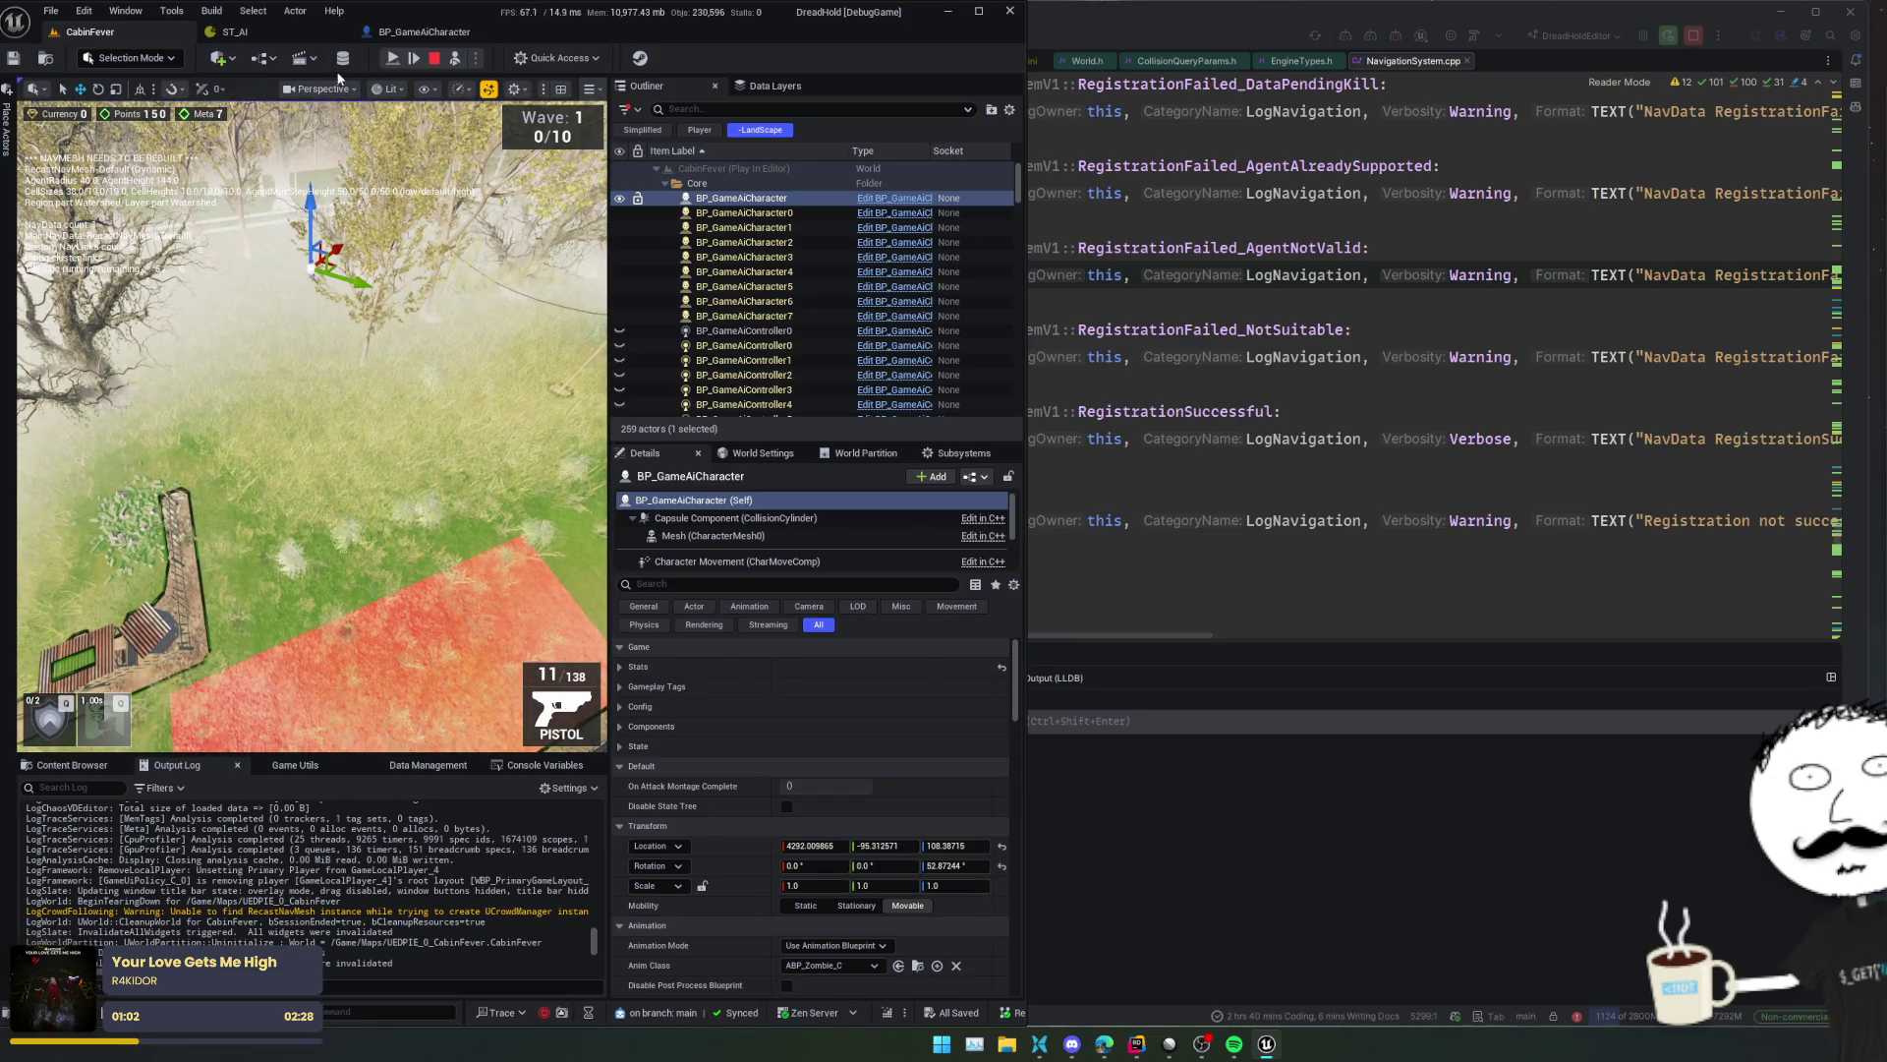
click(436, 60)
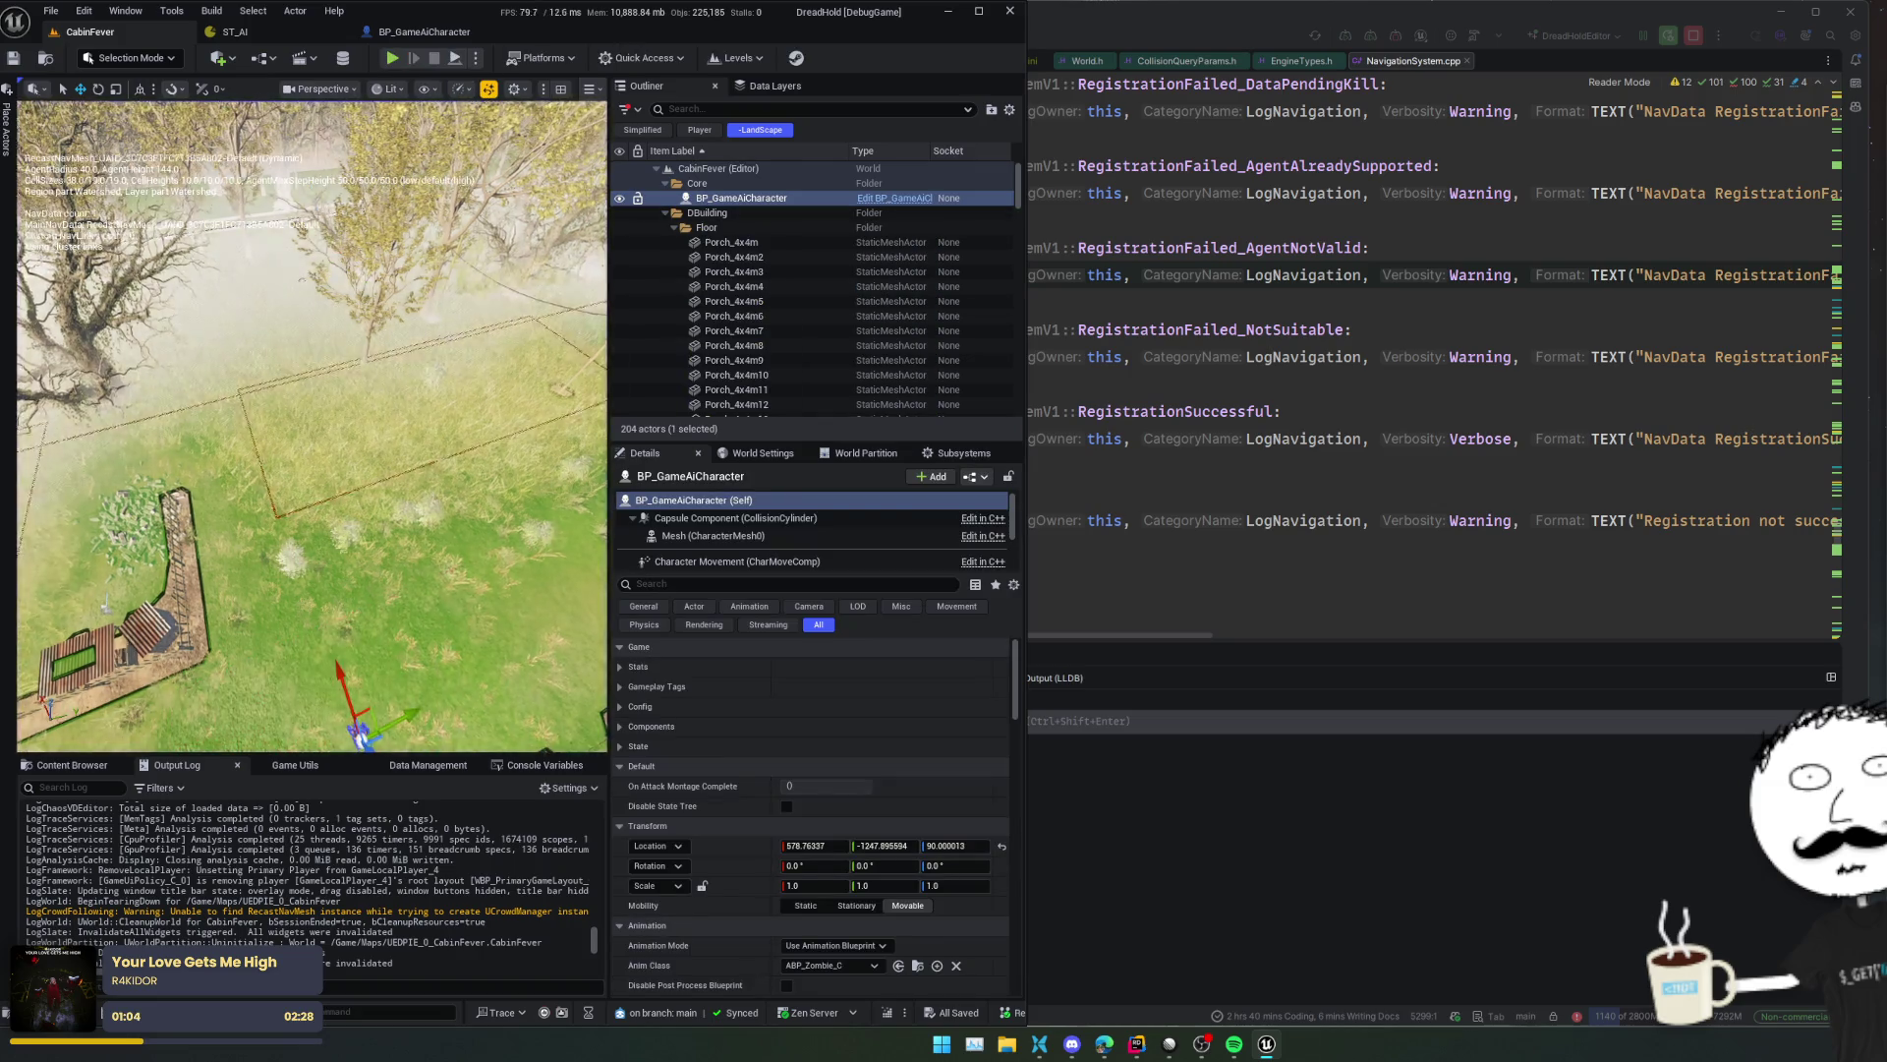
drag(345, 460, 345, 413)
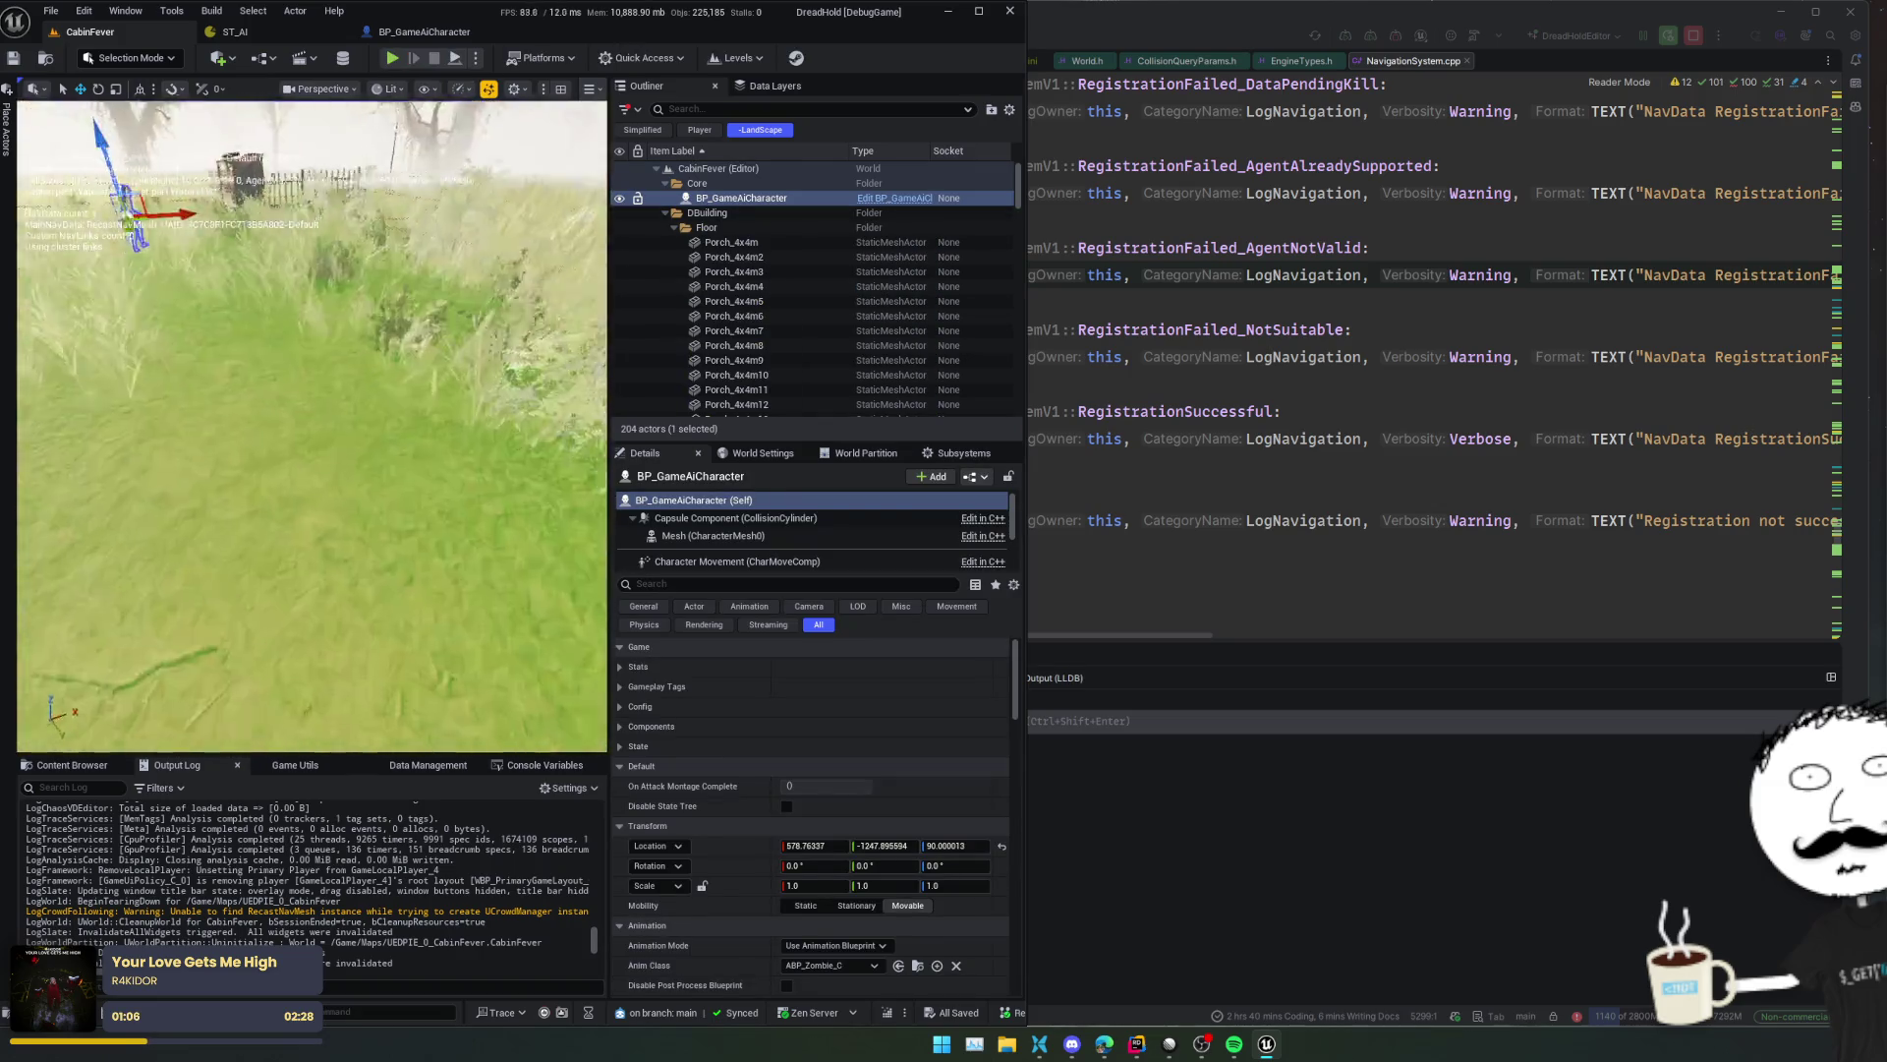
key(f)
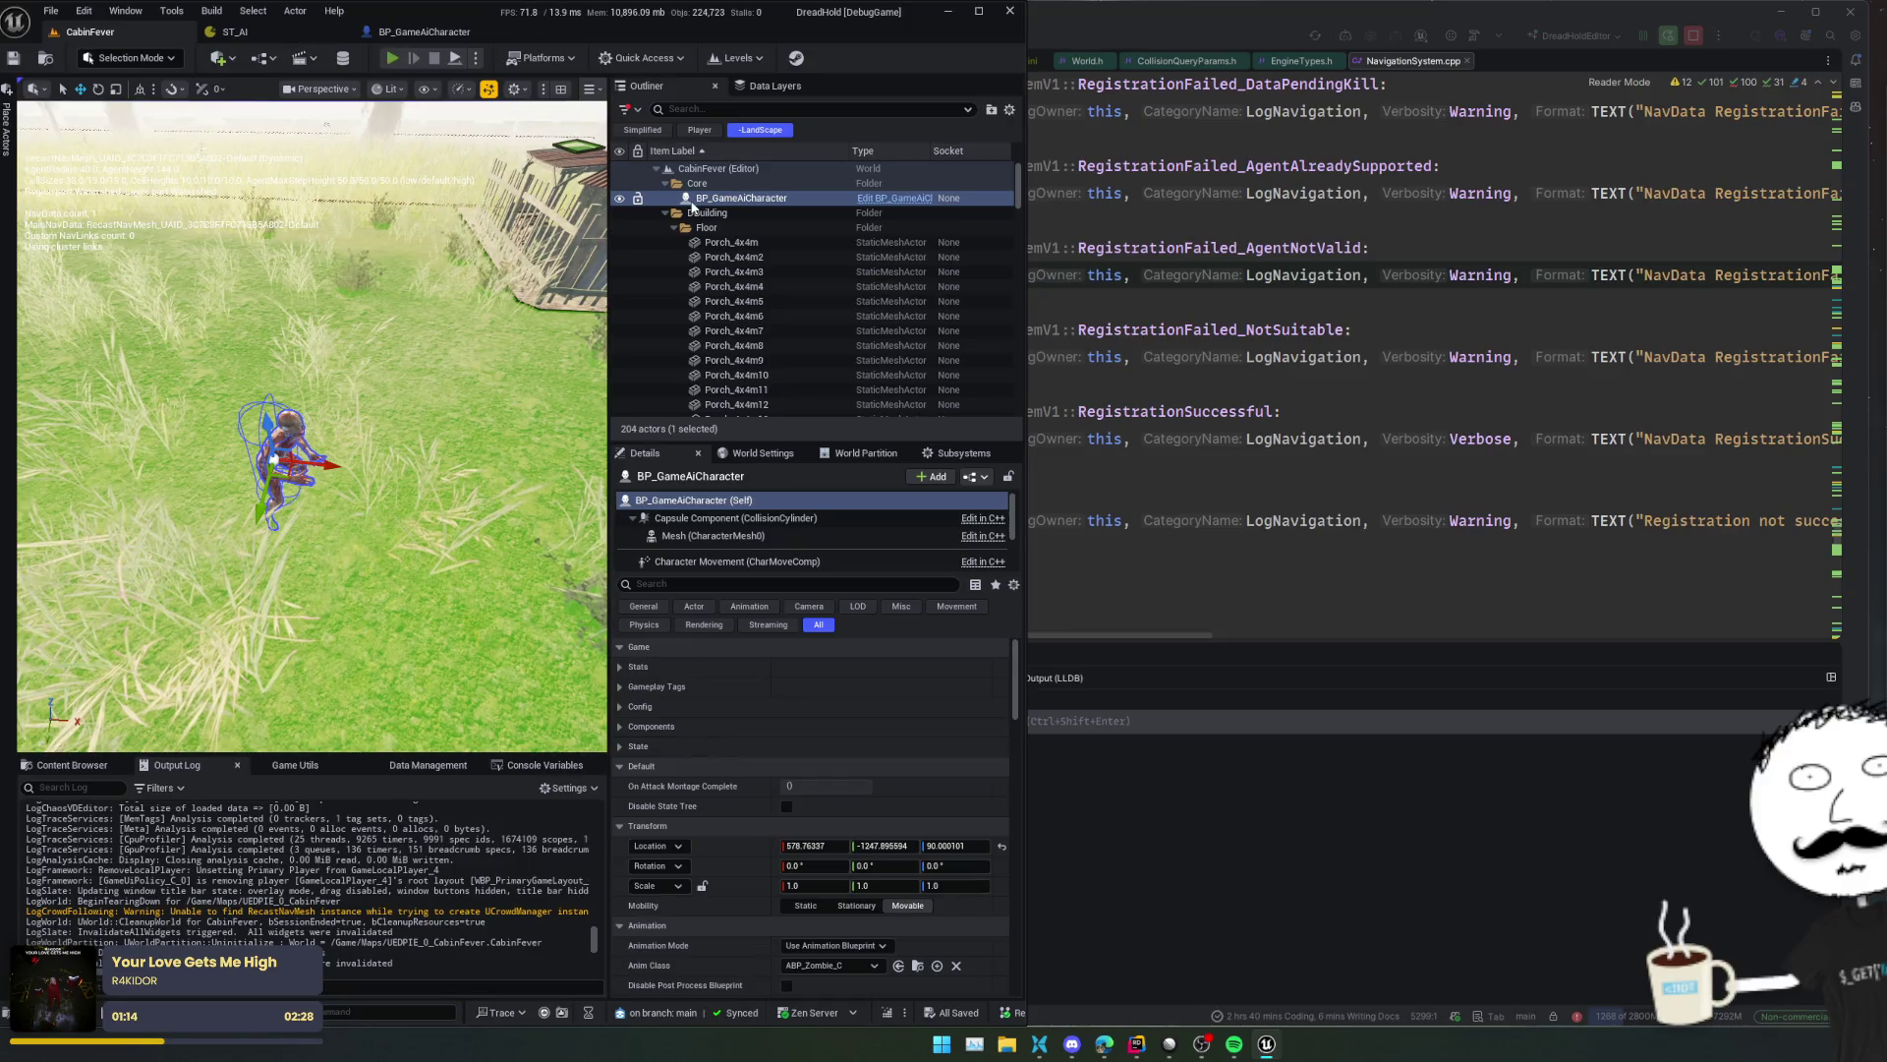
- Run and pause another play session, stop it, and select WorldPartitionMiniMap in the Outliner
key(alt+p)
click(747, 200)
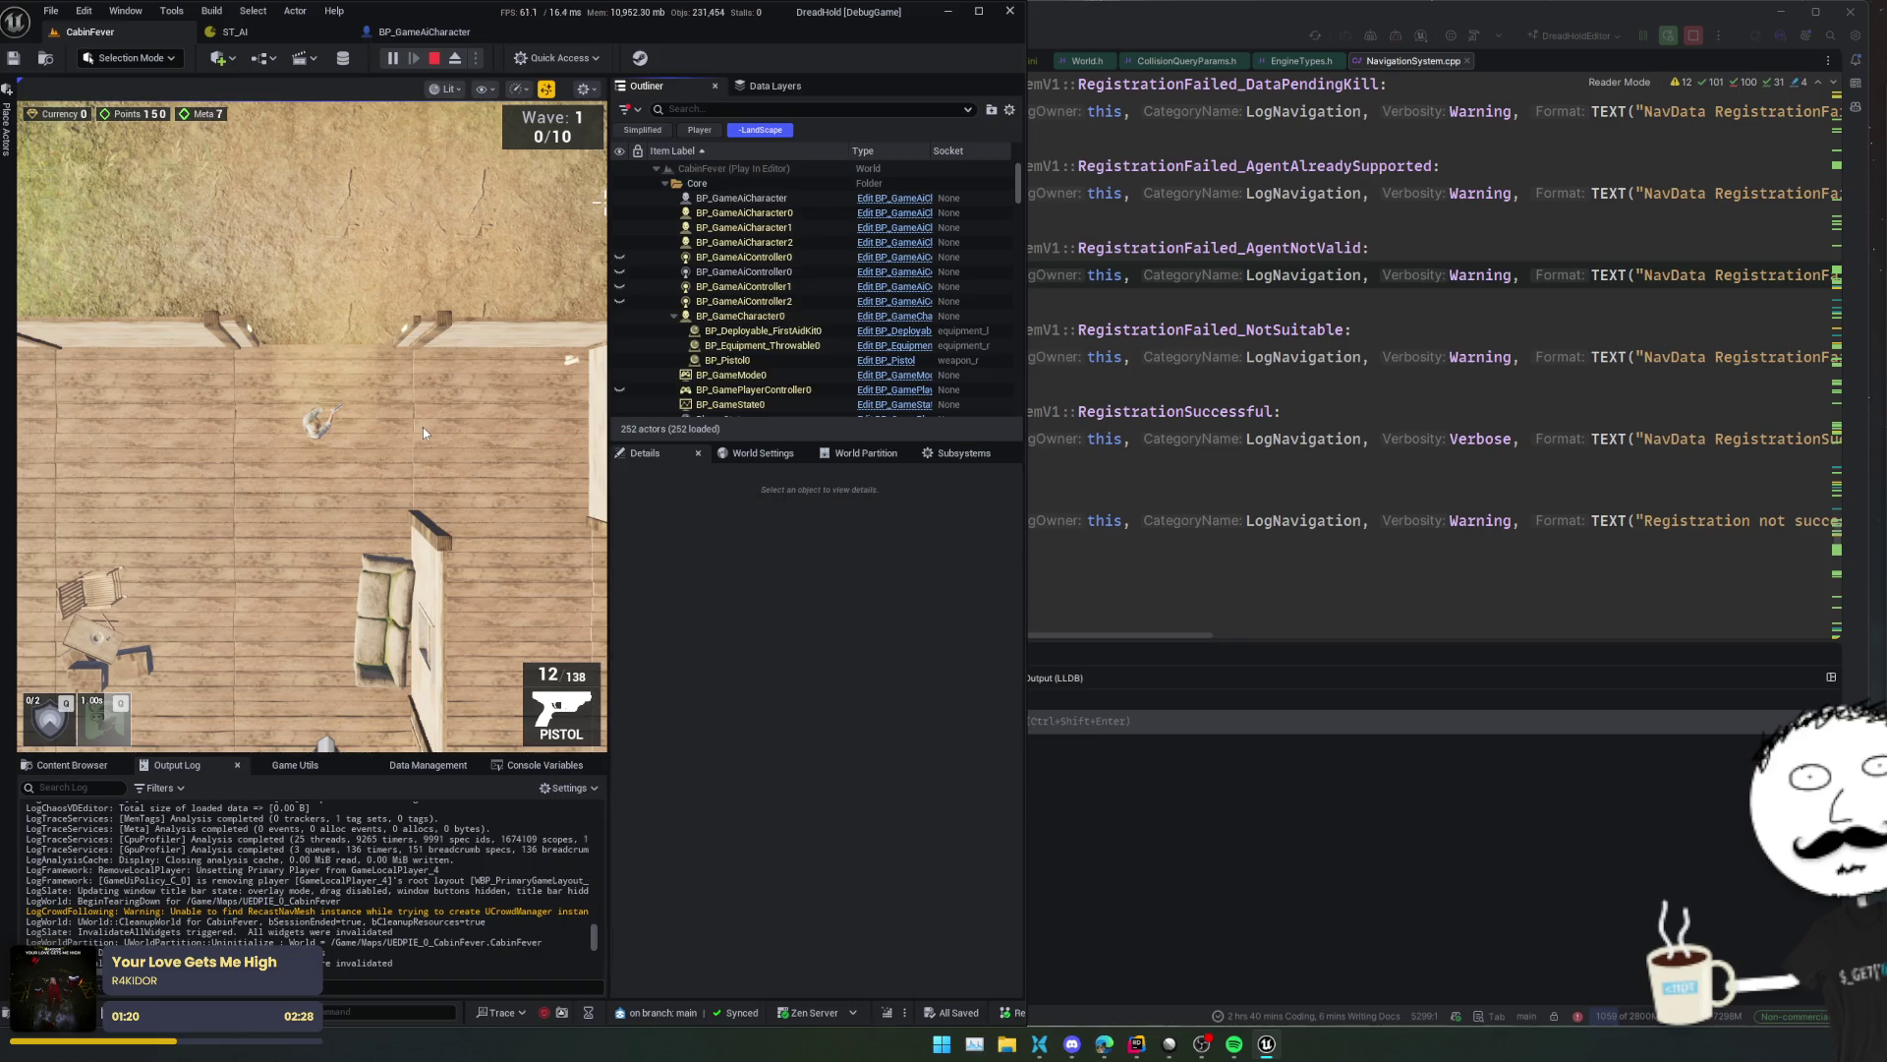
click(395, 59)
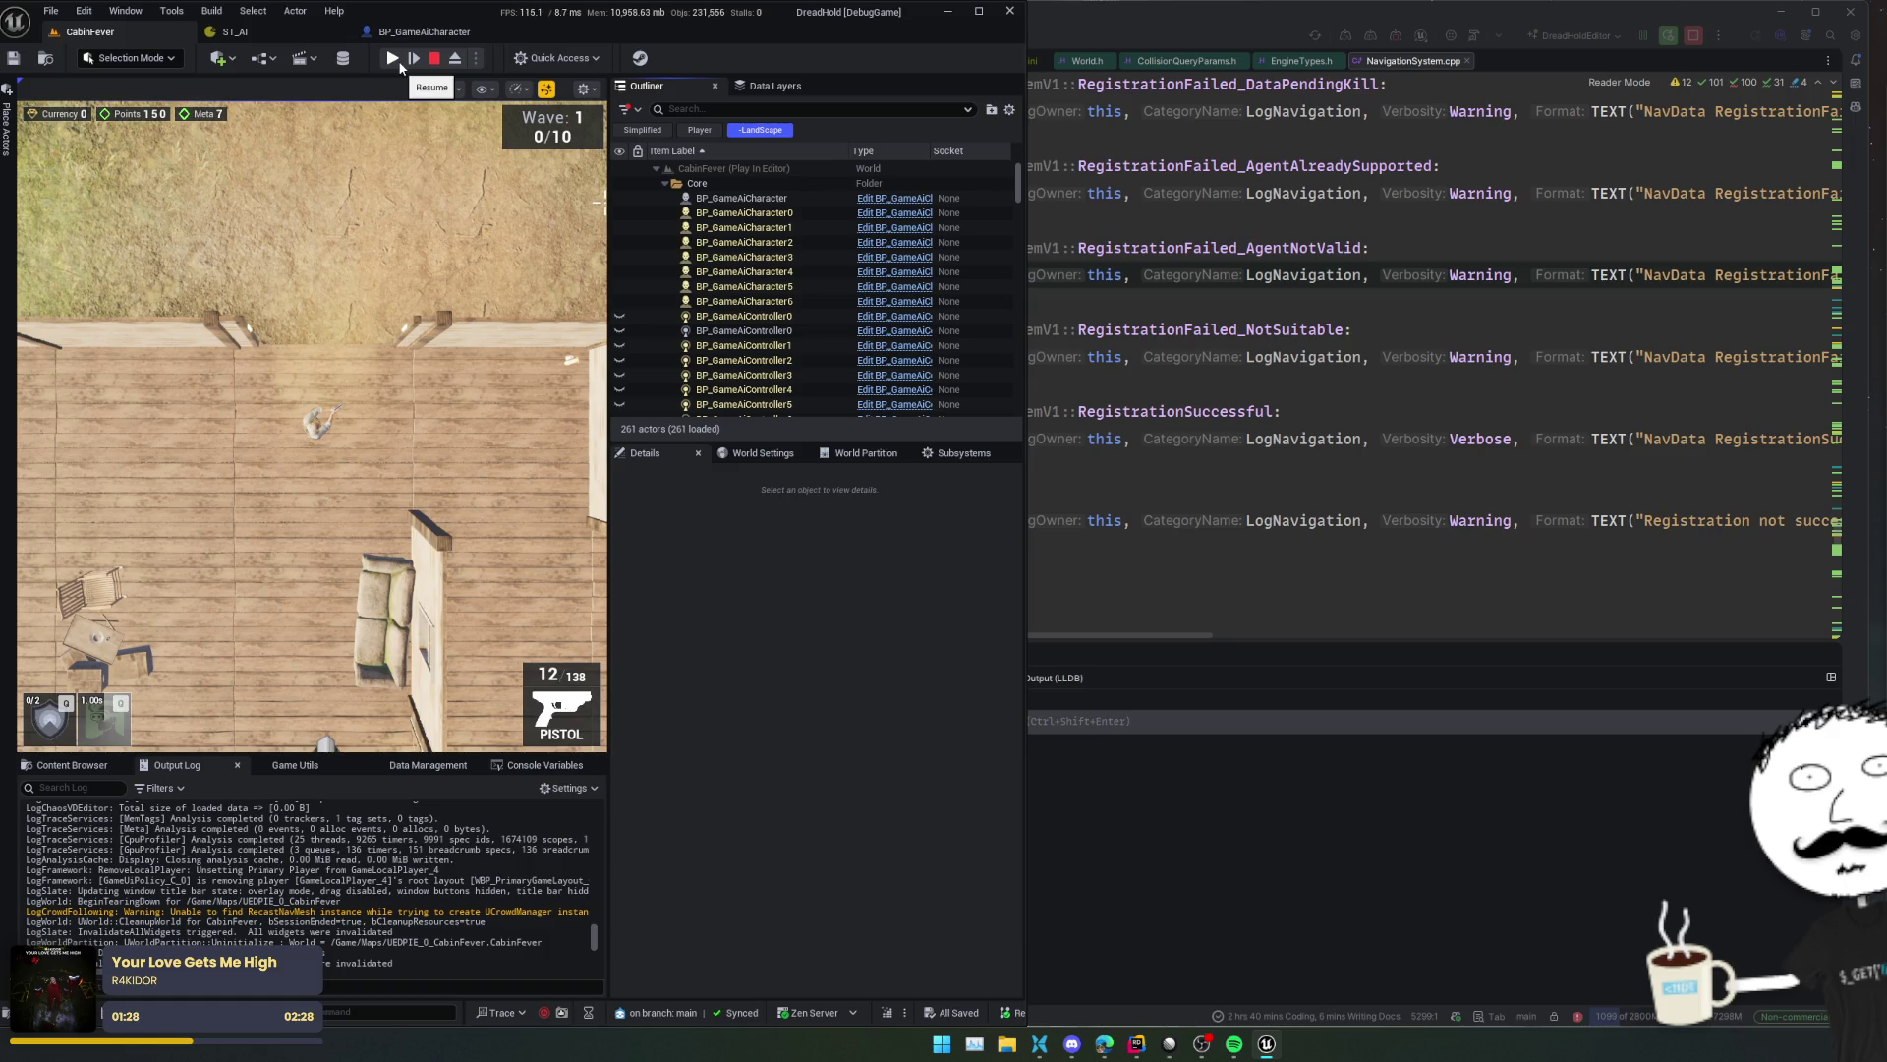
scroll(816, 333, down, 15)
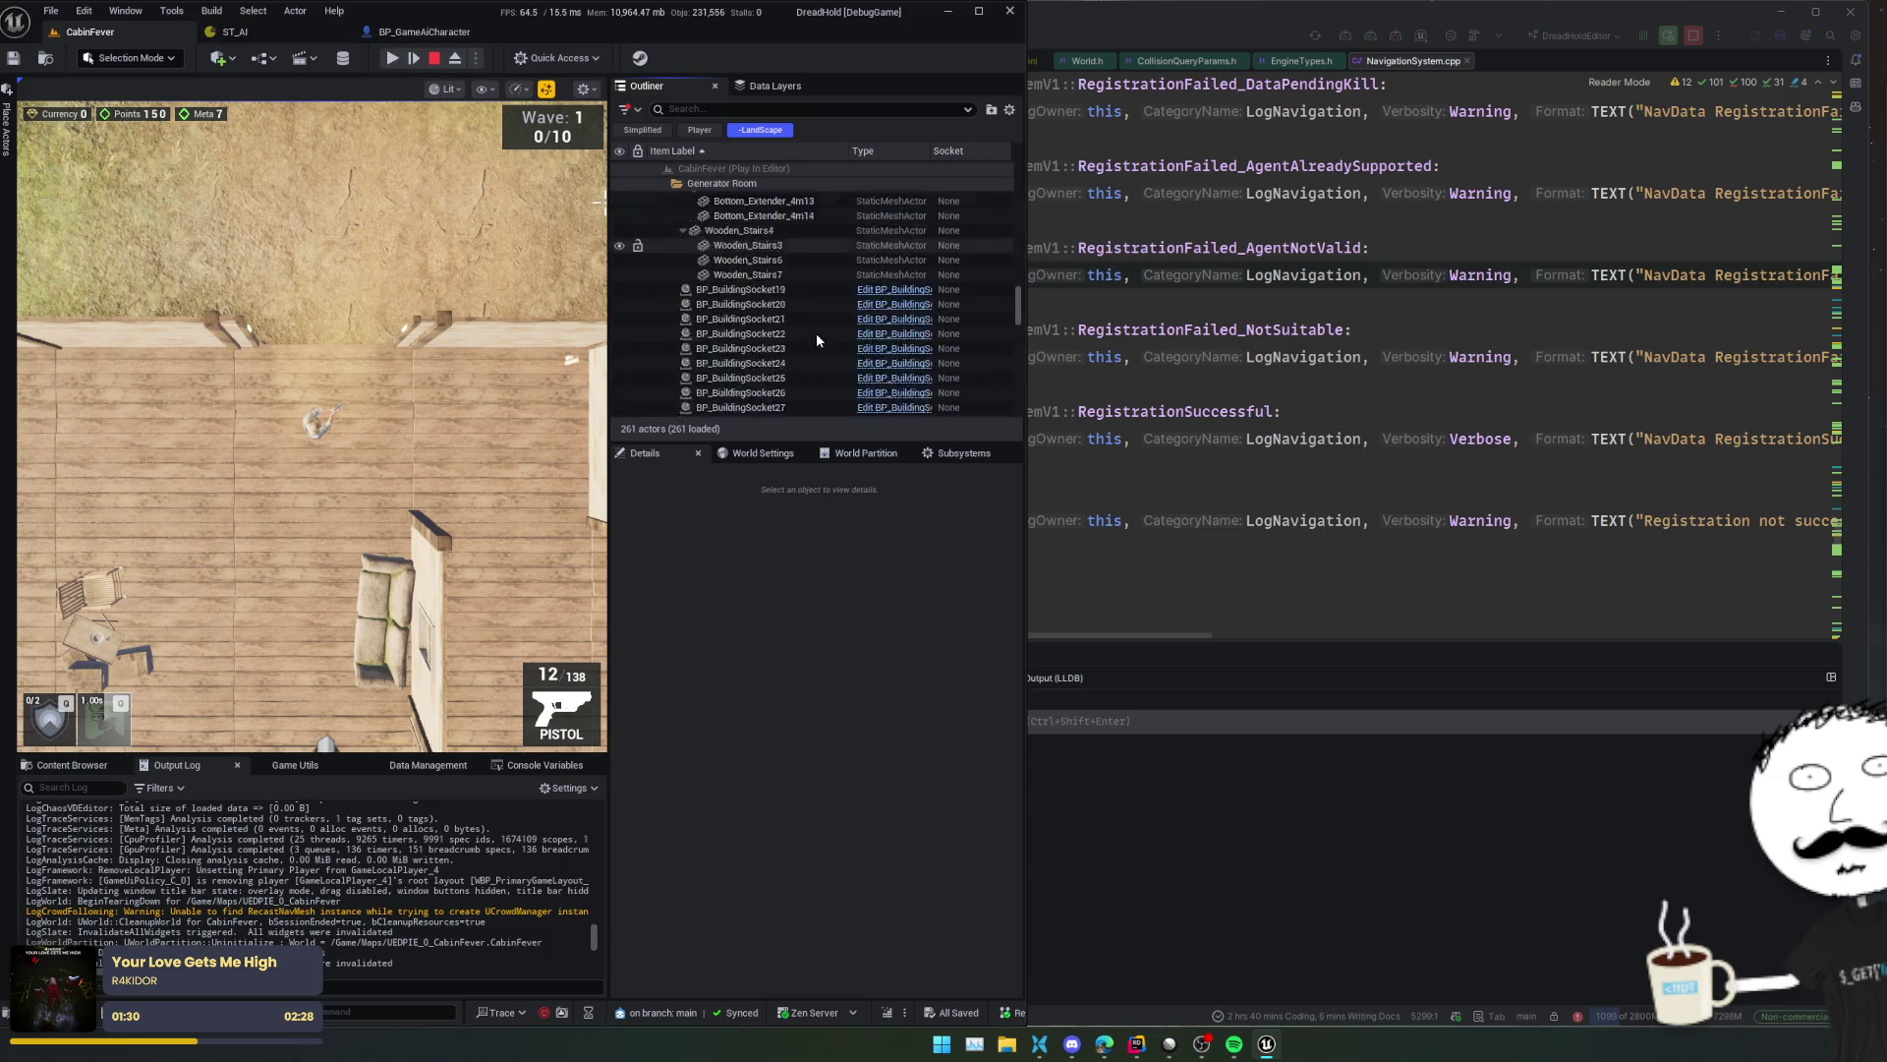
click(442, 58)
scroll(963, 312, down, 20)
click(764, 409)
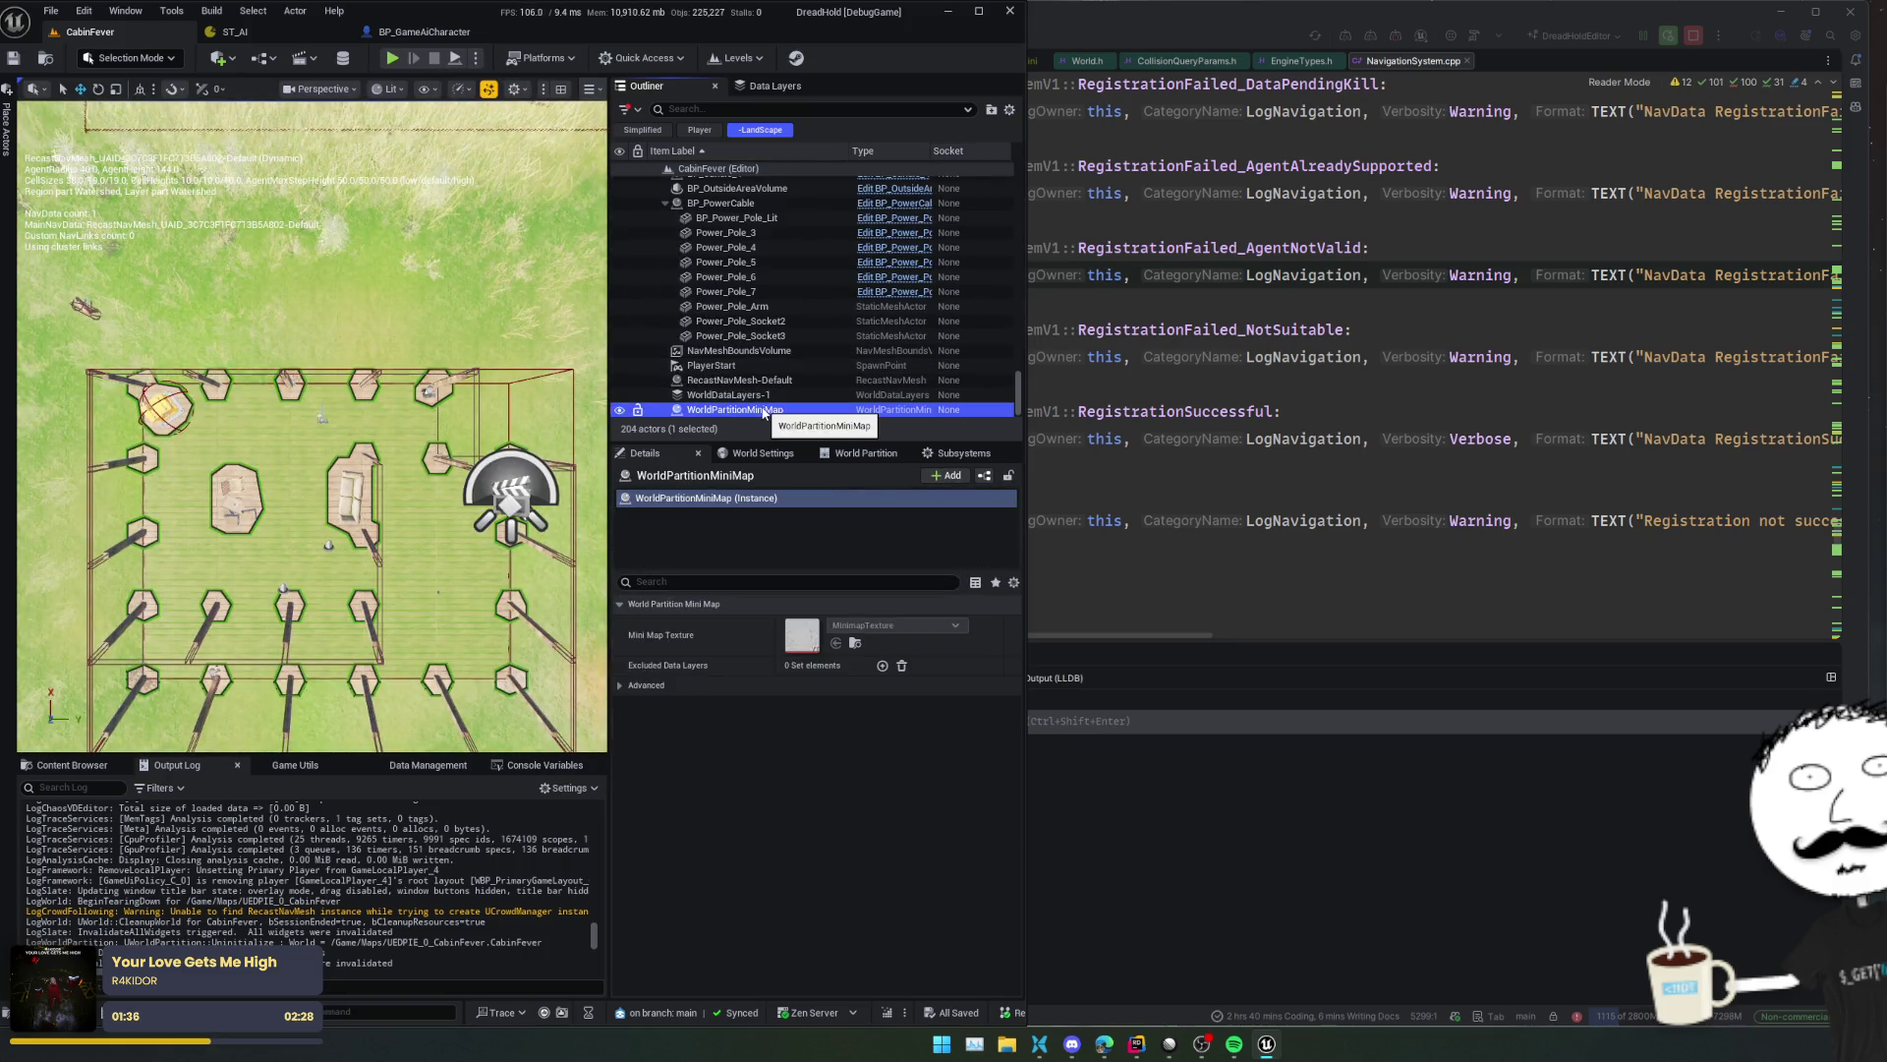
- Select RecastNavMesh-Default and expand its Generation settings in Details
click(747, 381)
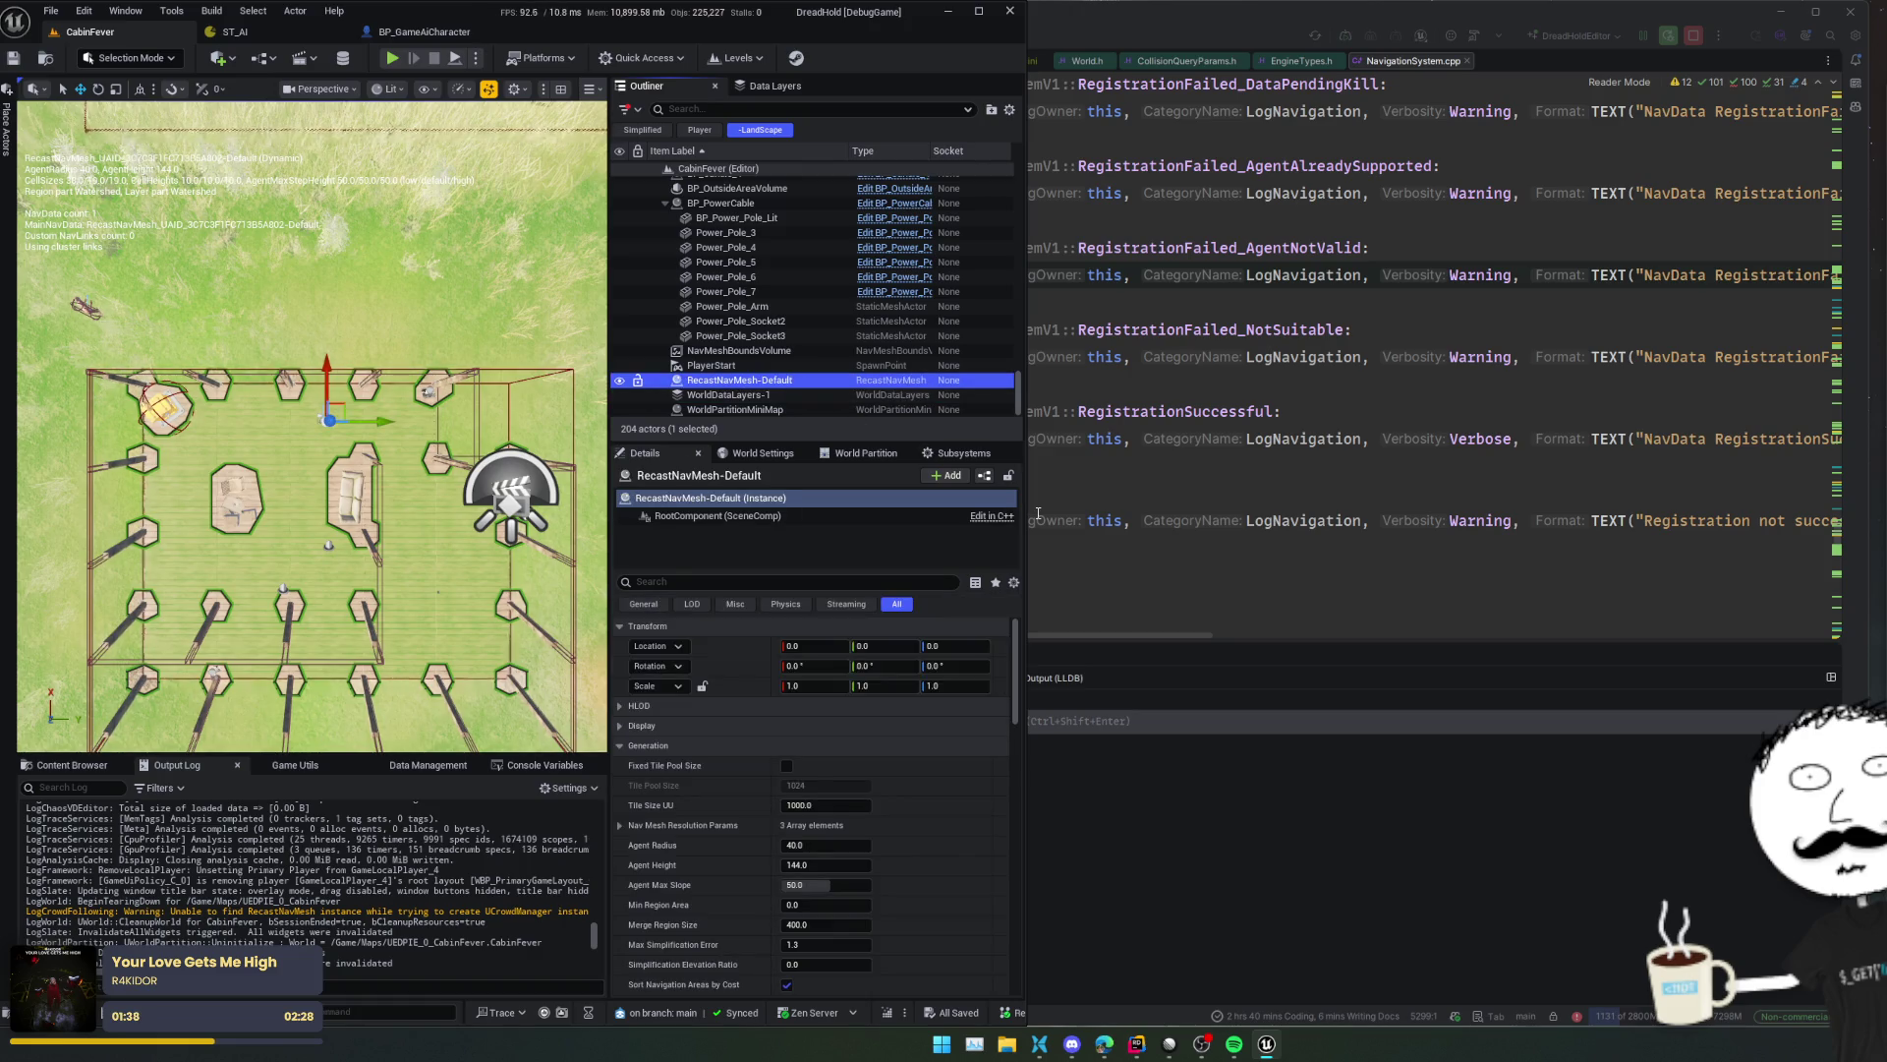
scroll(681, 745, down, 10)
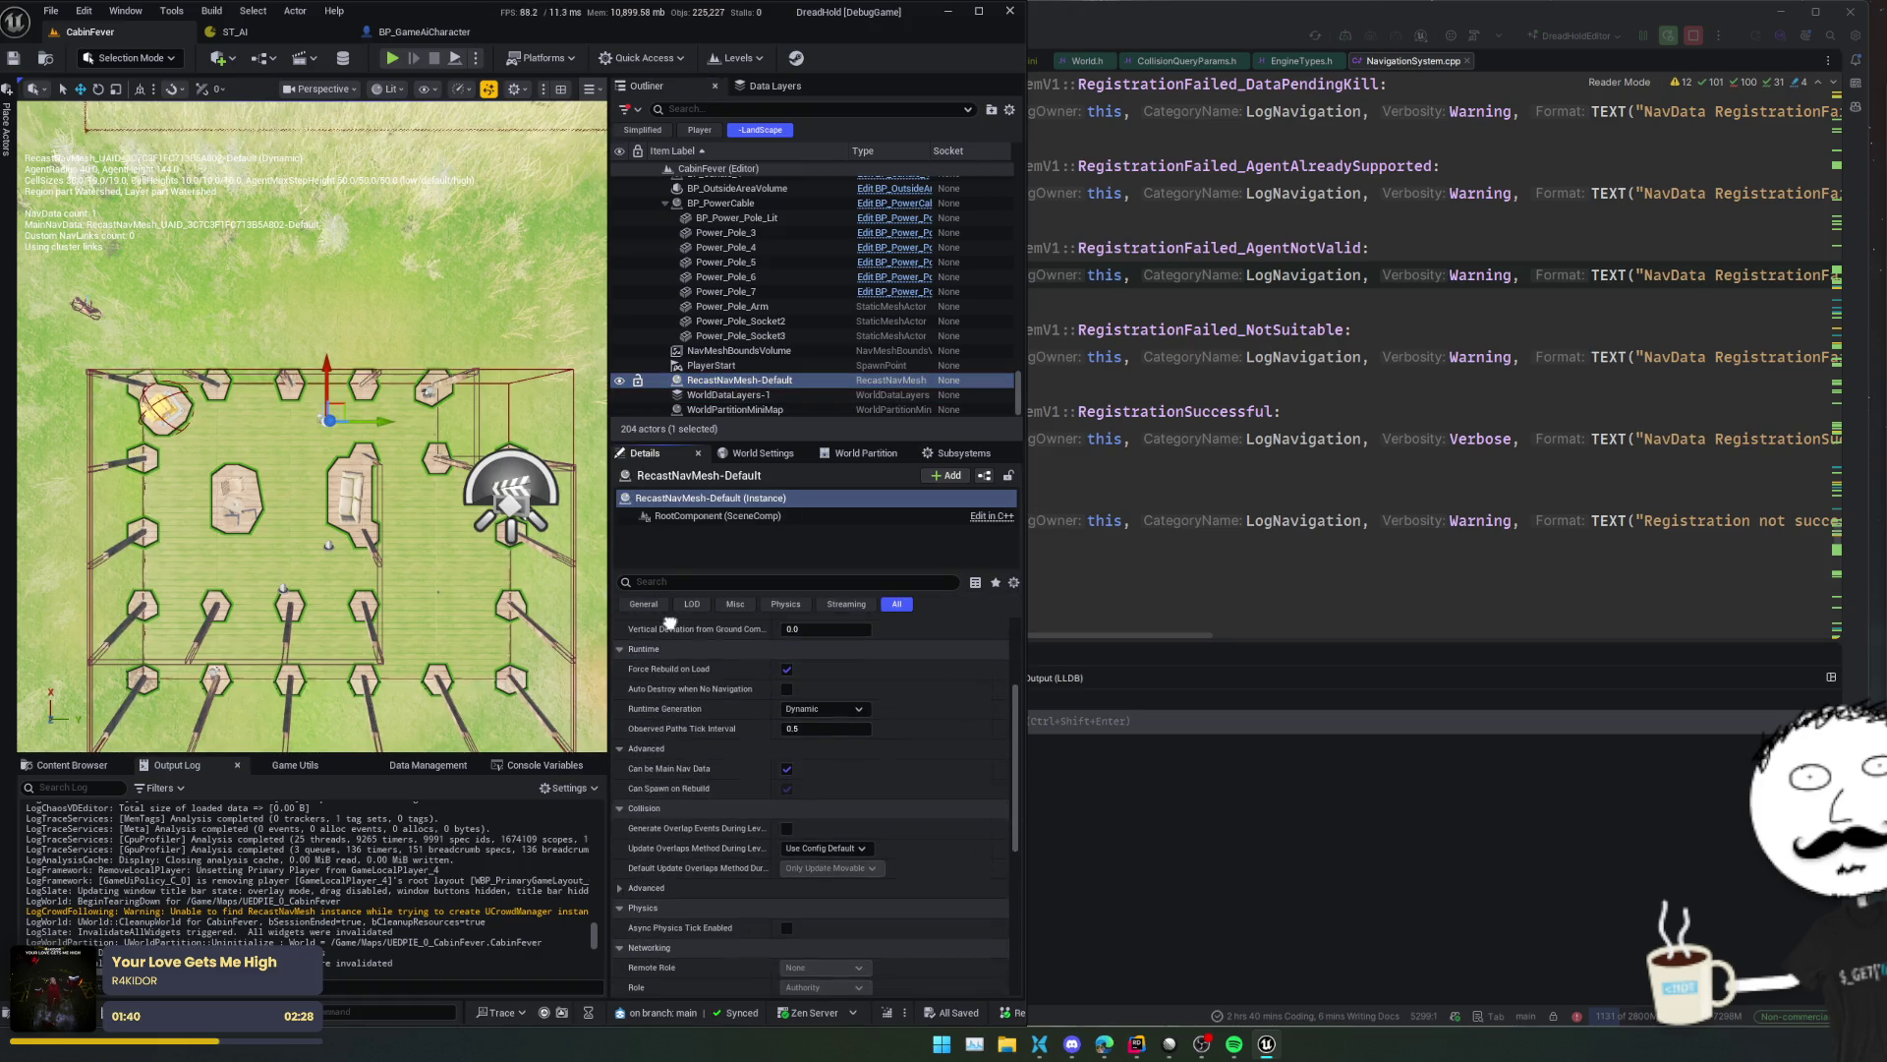
scroll(700, 688, down, 5)
scroll(812, 806, down, 4)
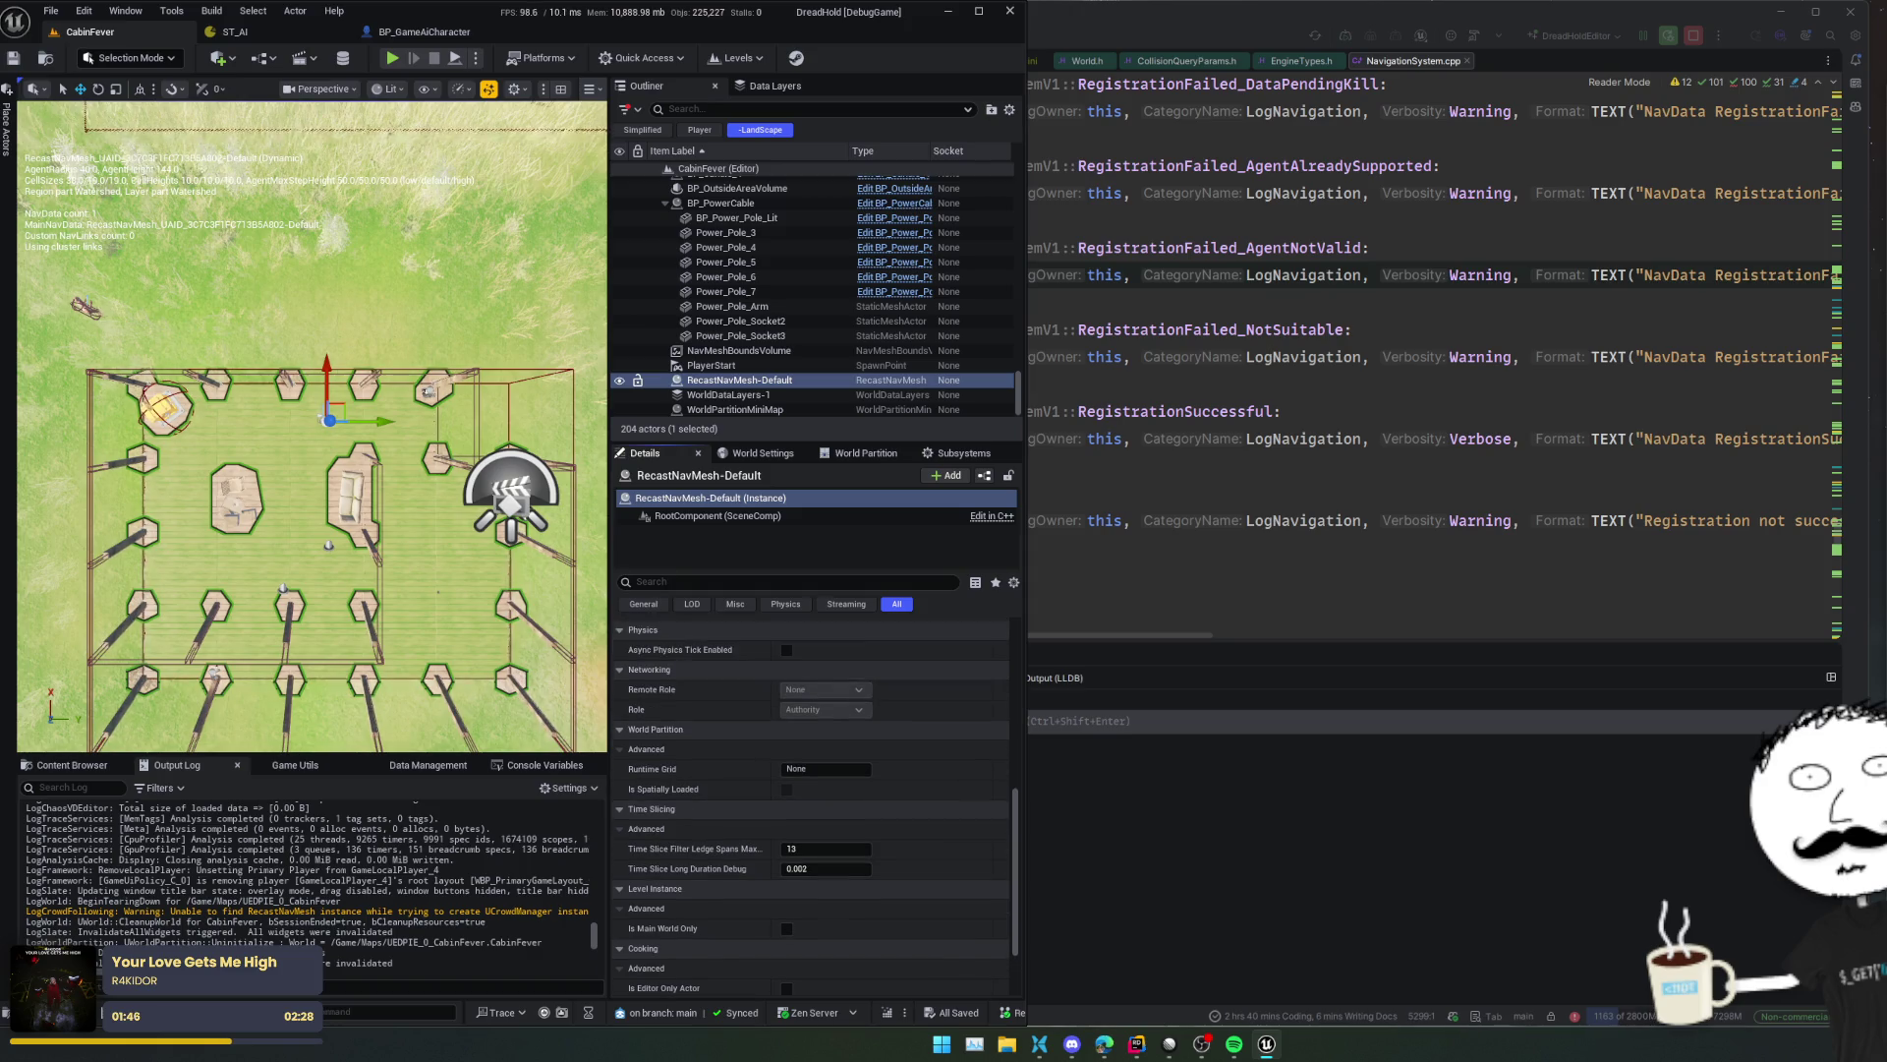
scroll(693, 640, up, 4)
scroll(693, 640, up, 5)
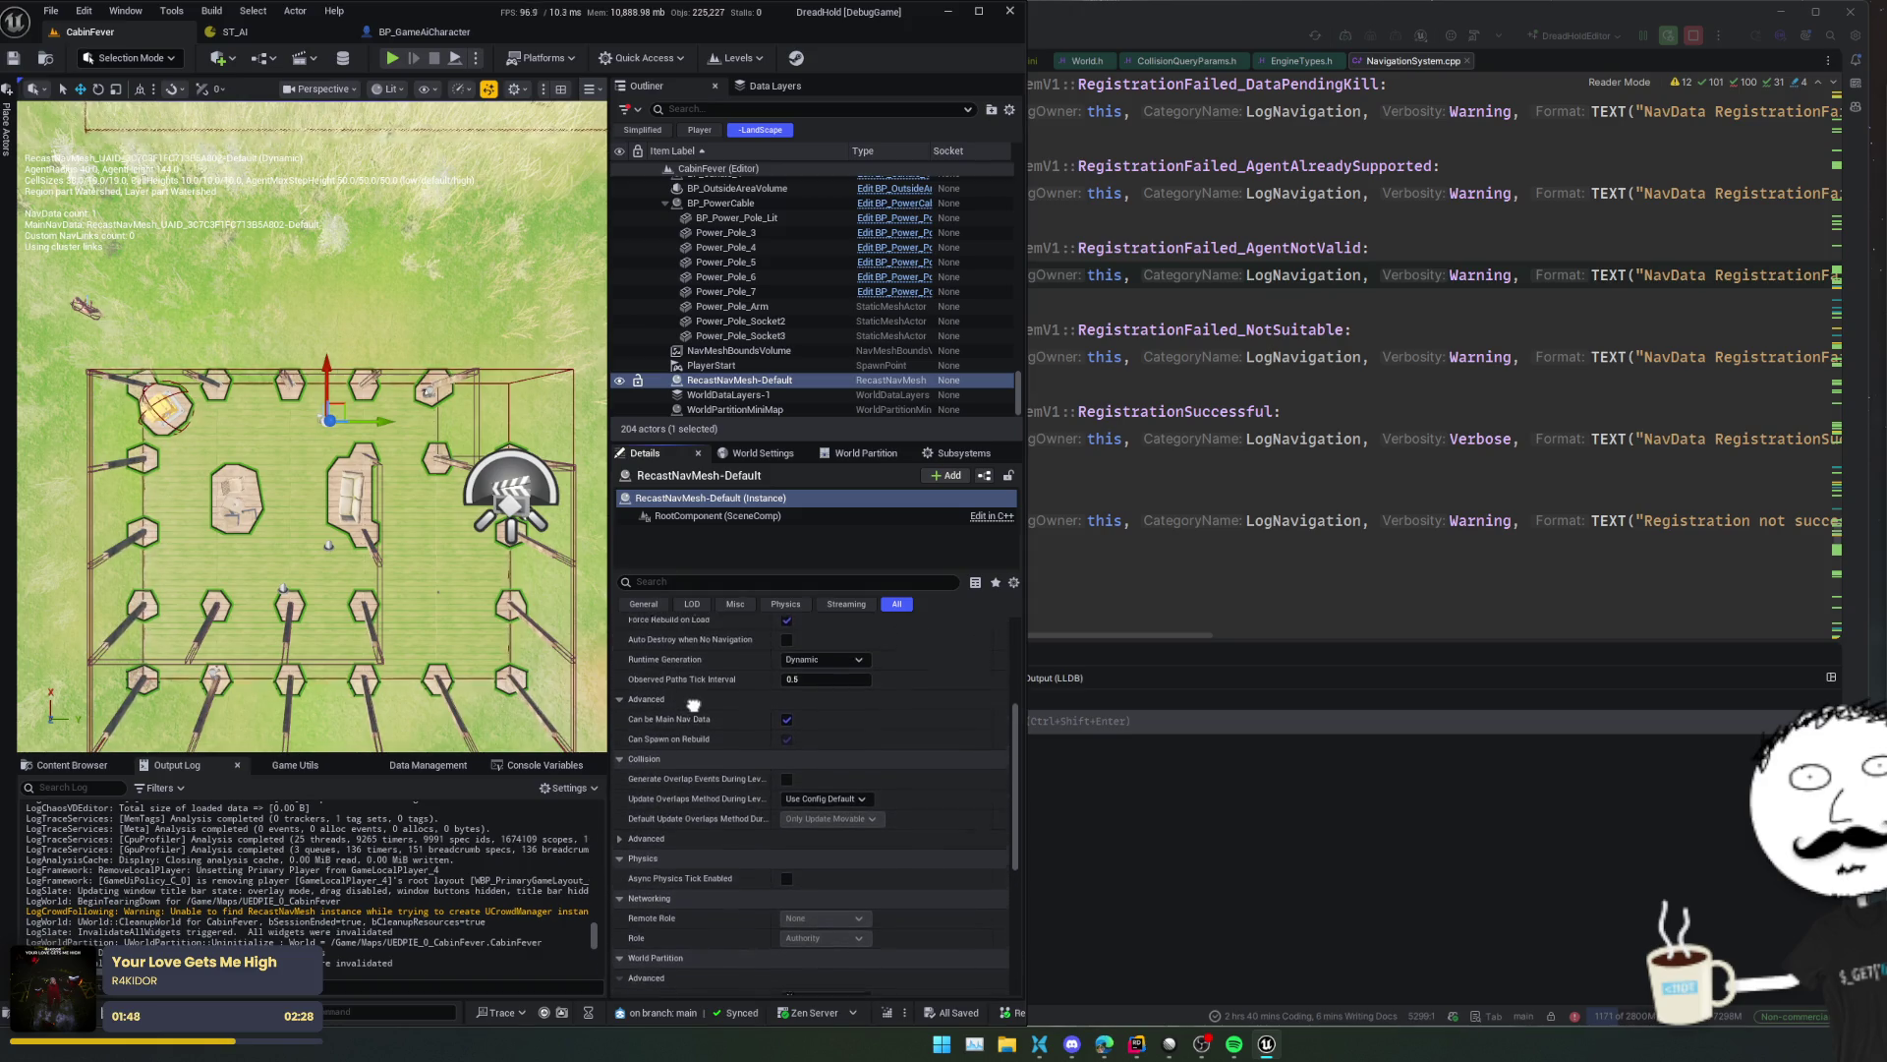
click(687, 715)
- Turn on IsWorldPartitionedNavMesh for the navmesh and save the level
scroll(686, 714, down, 5)
scroll(816, 806, down, 2)
scroll(816, 806, up, 2)
scroll(815, 806, up, 6)
scroll(667, 650, up, 8)
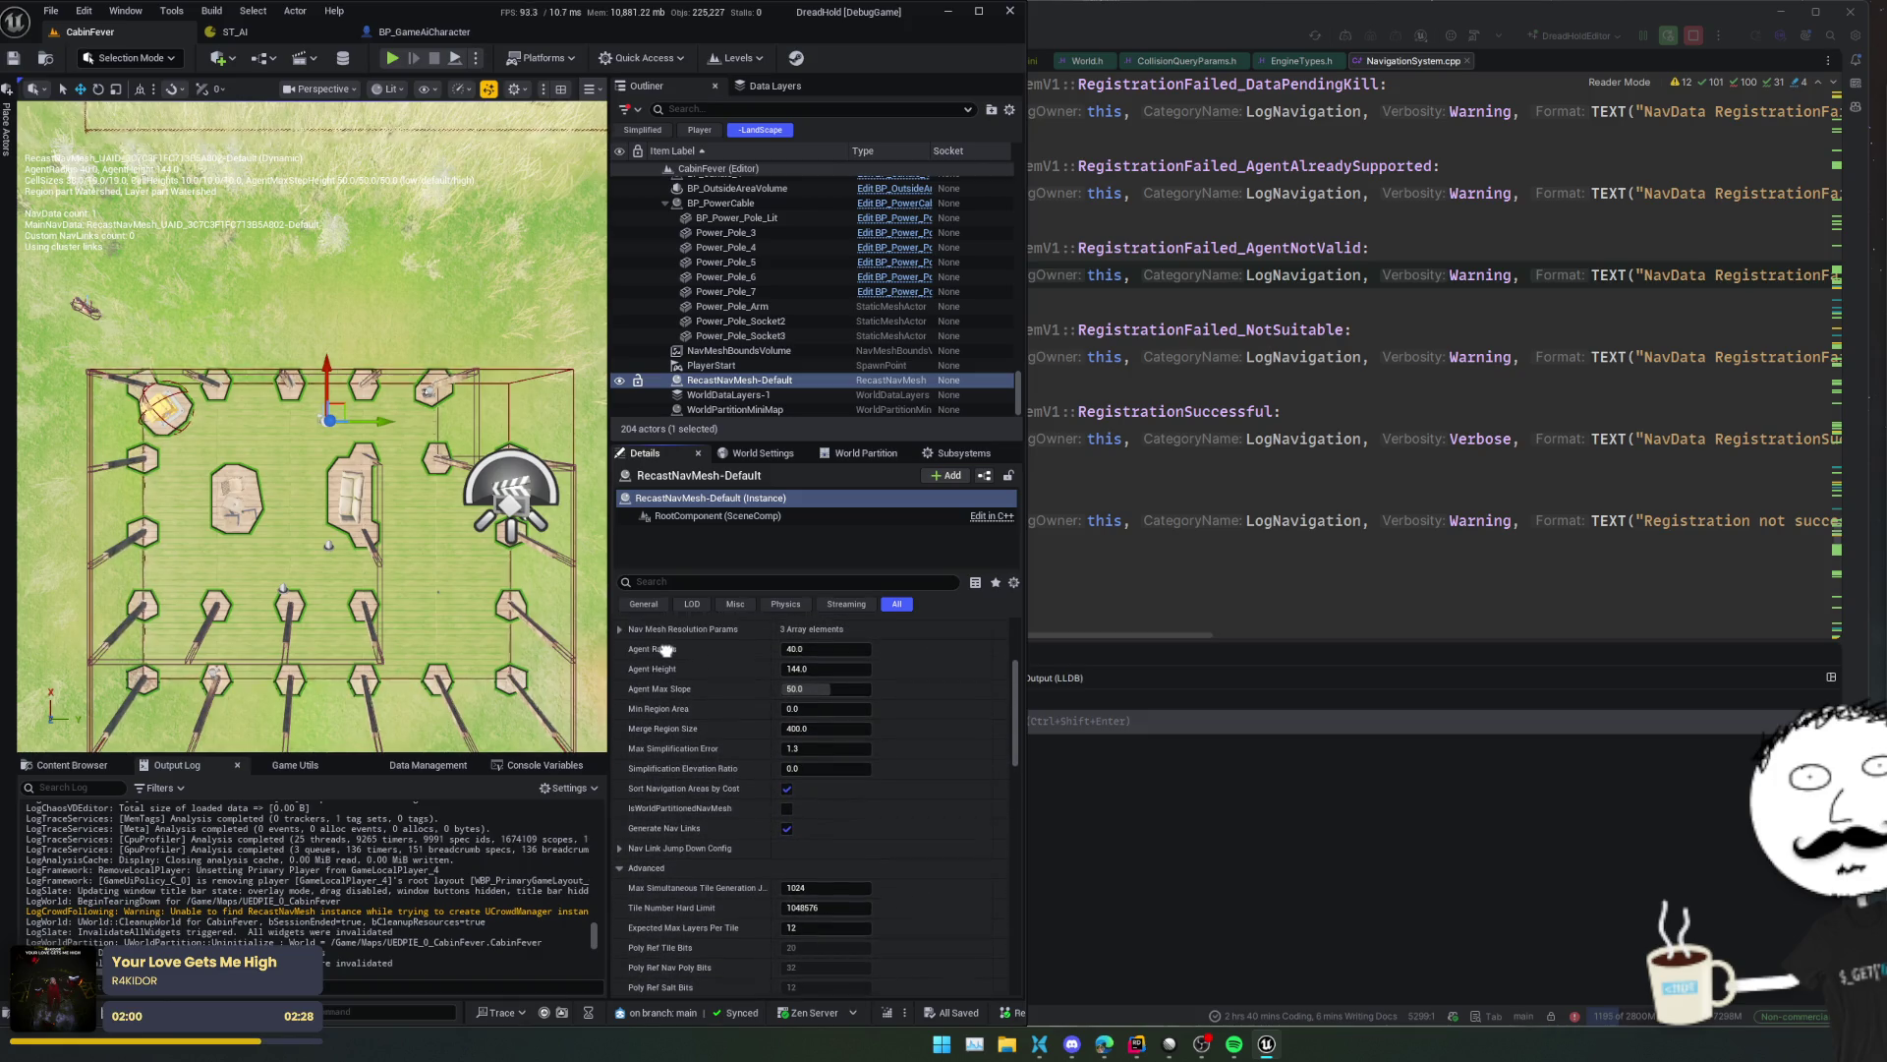
click(786, 808)
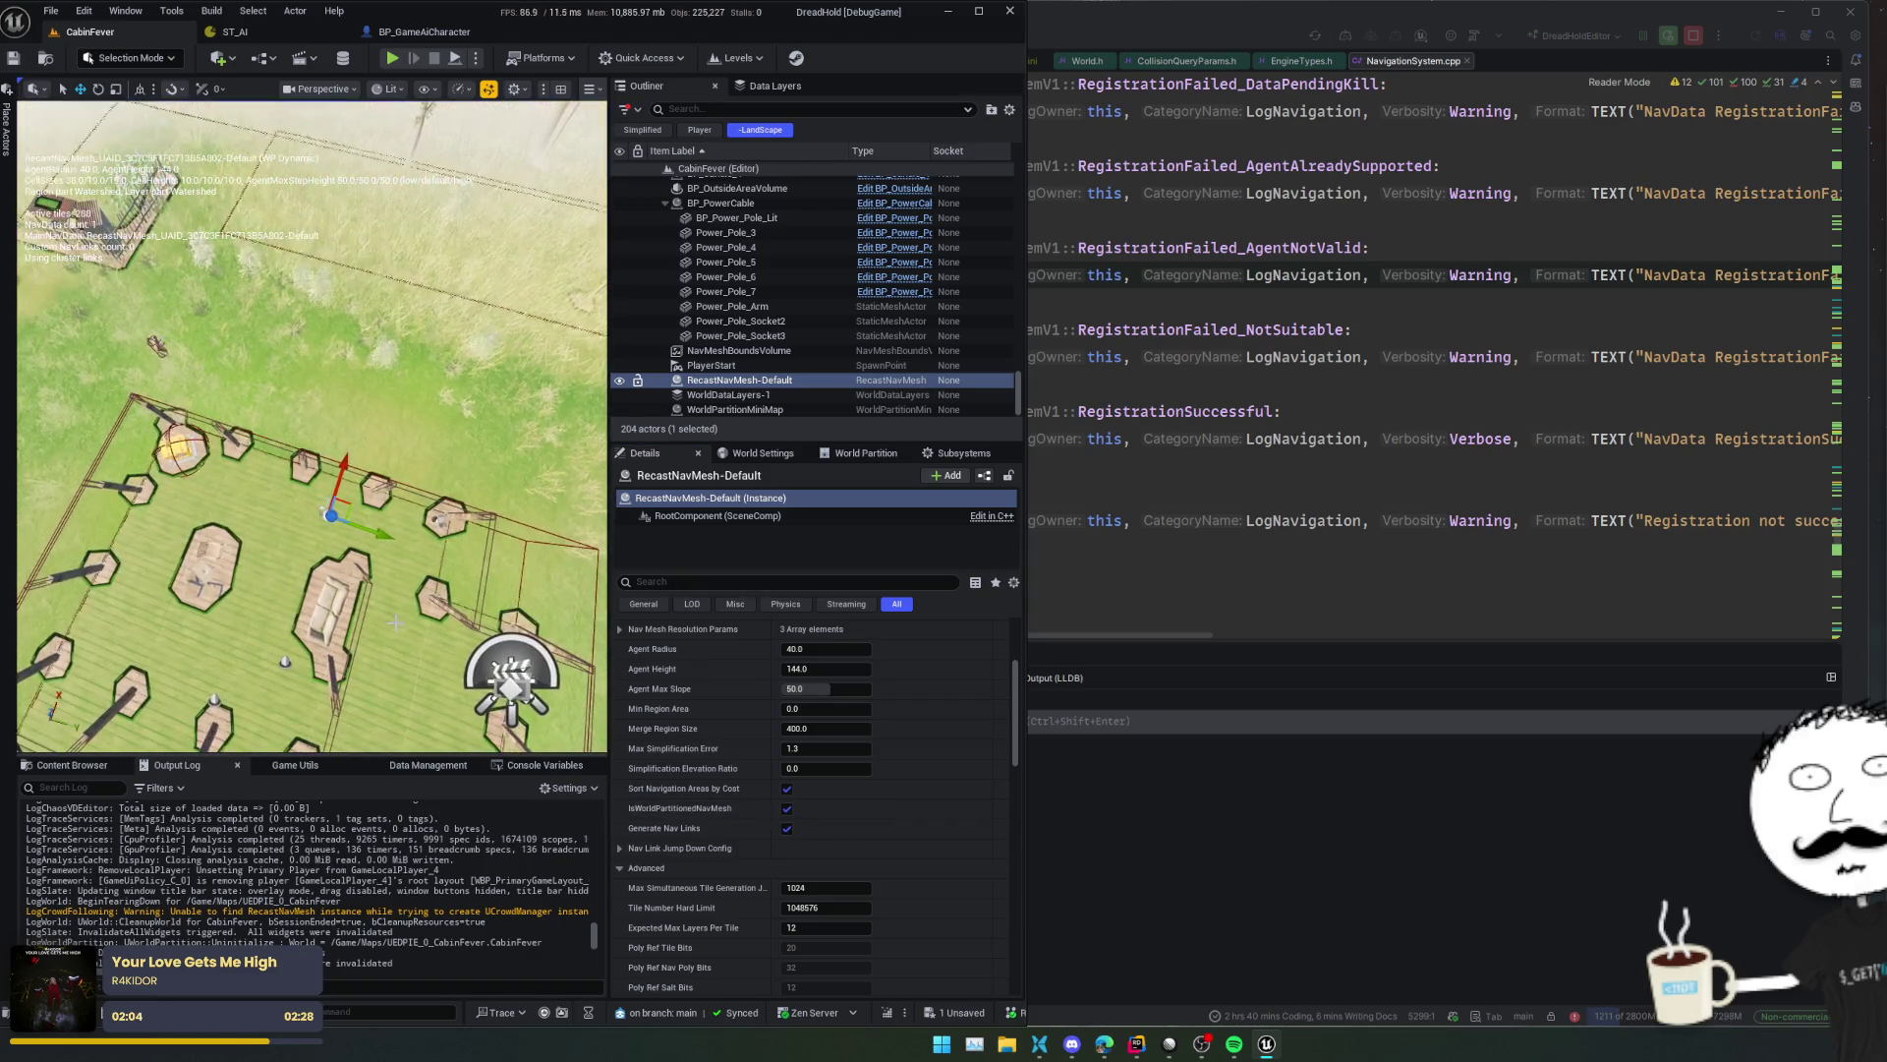
key(ctrl+s)
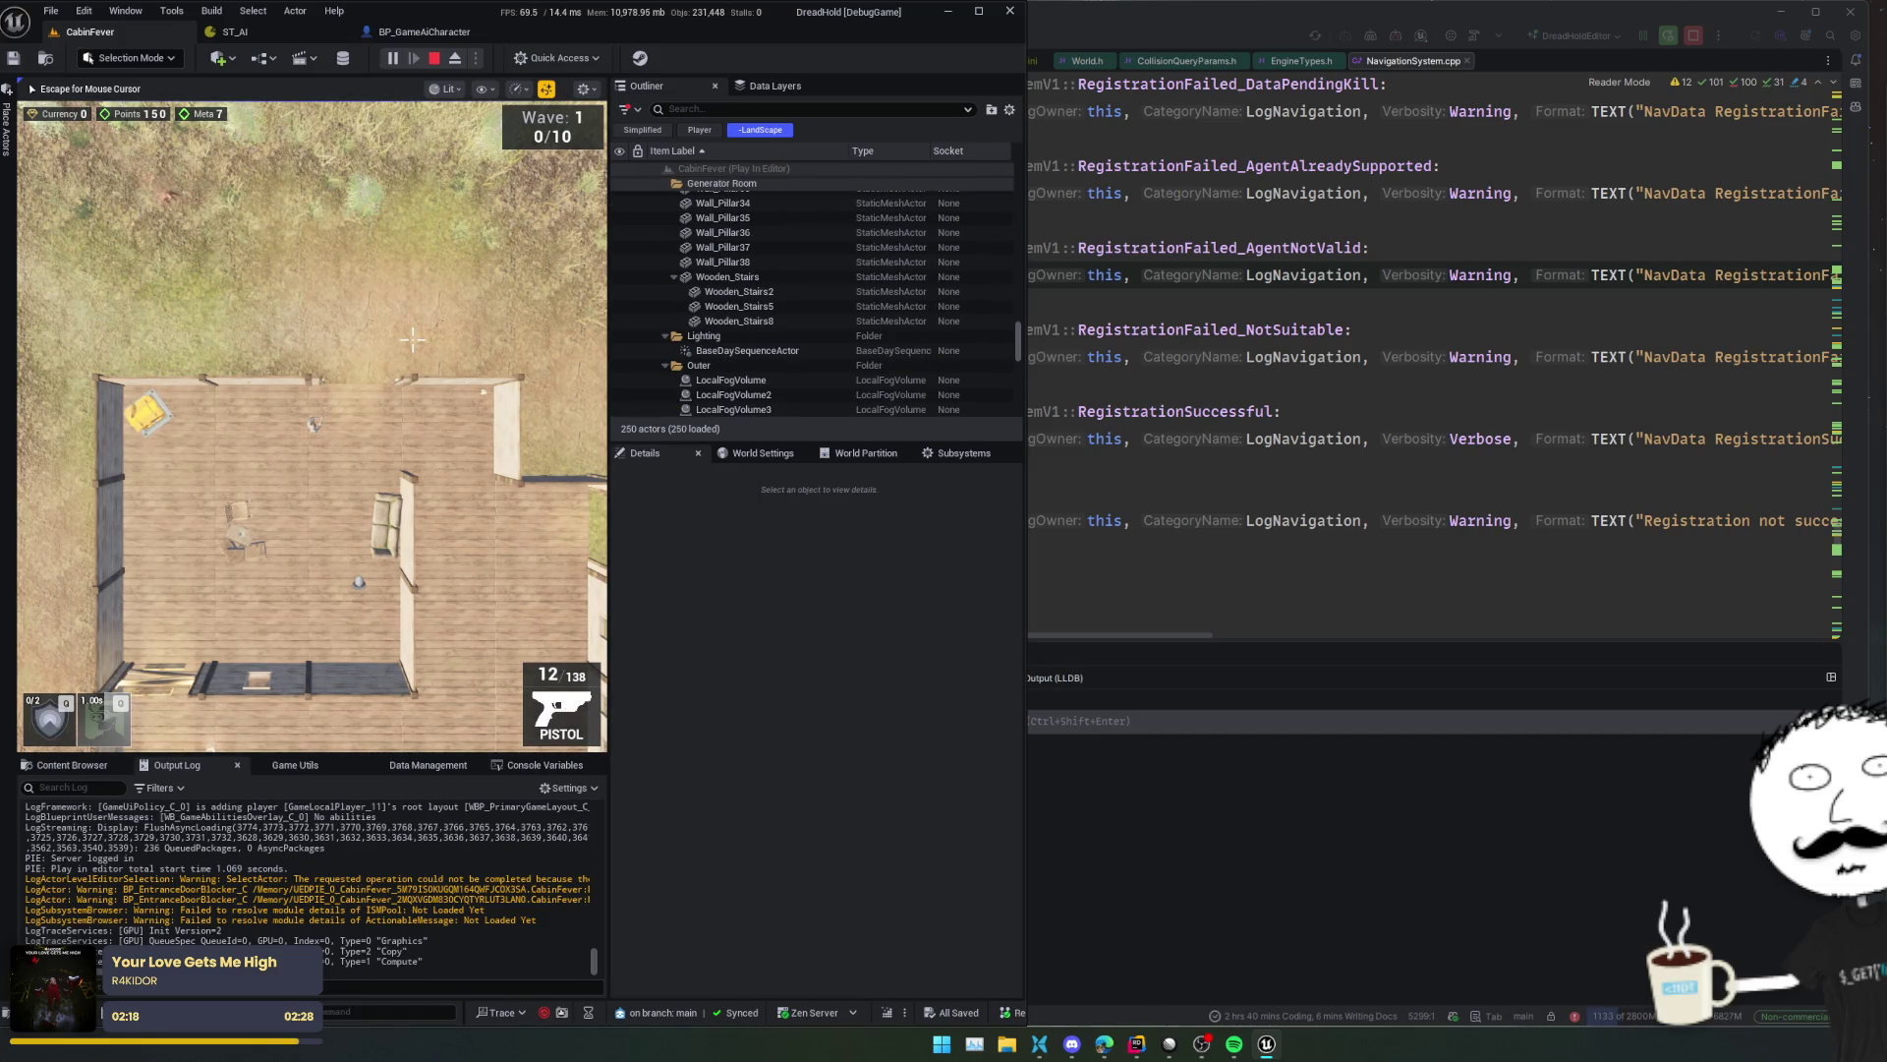
key(grave)
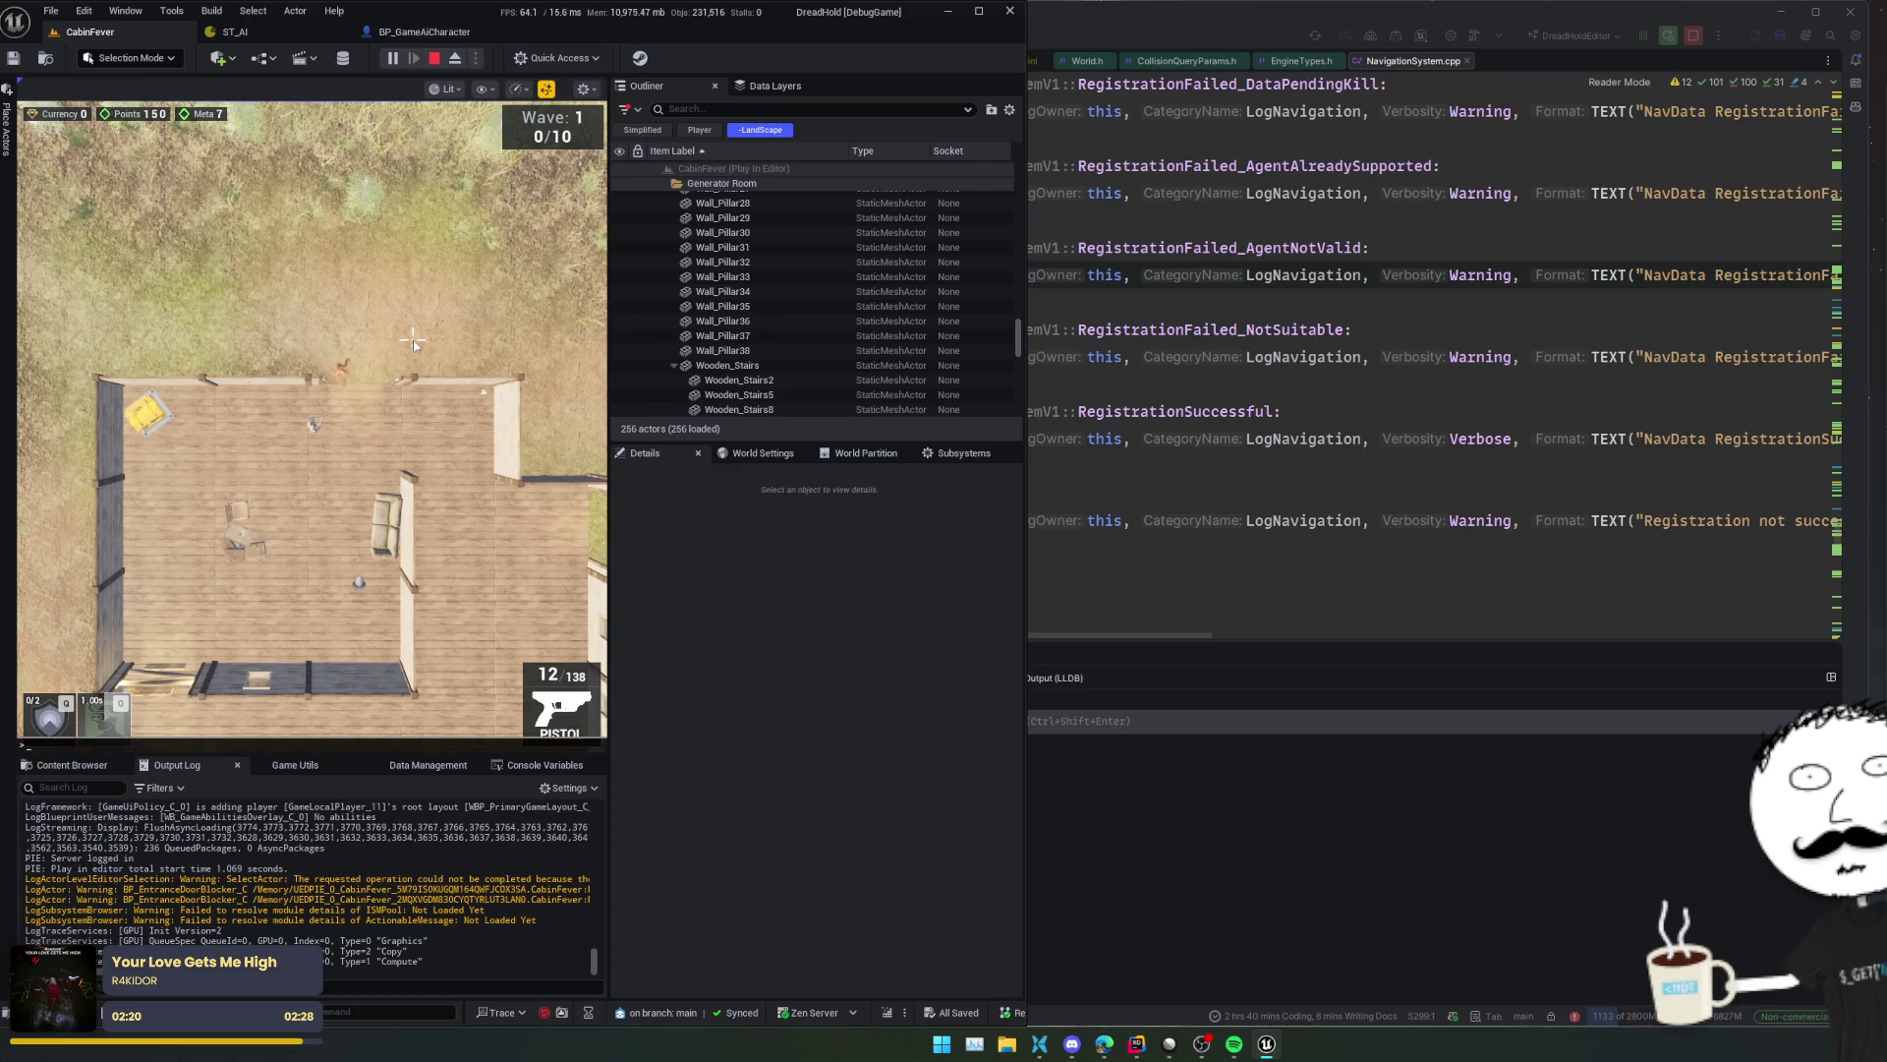
key(Return)
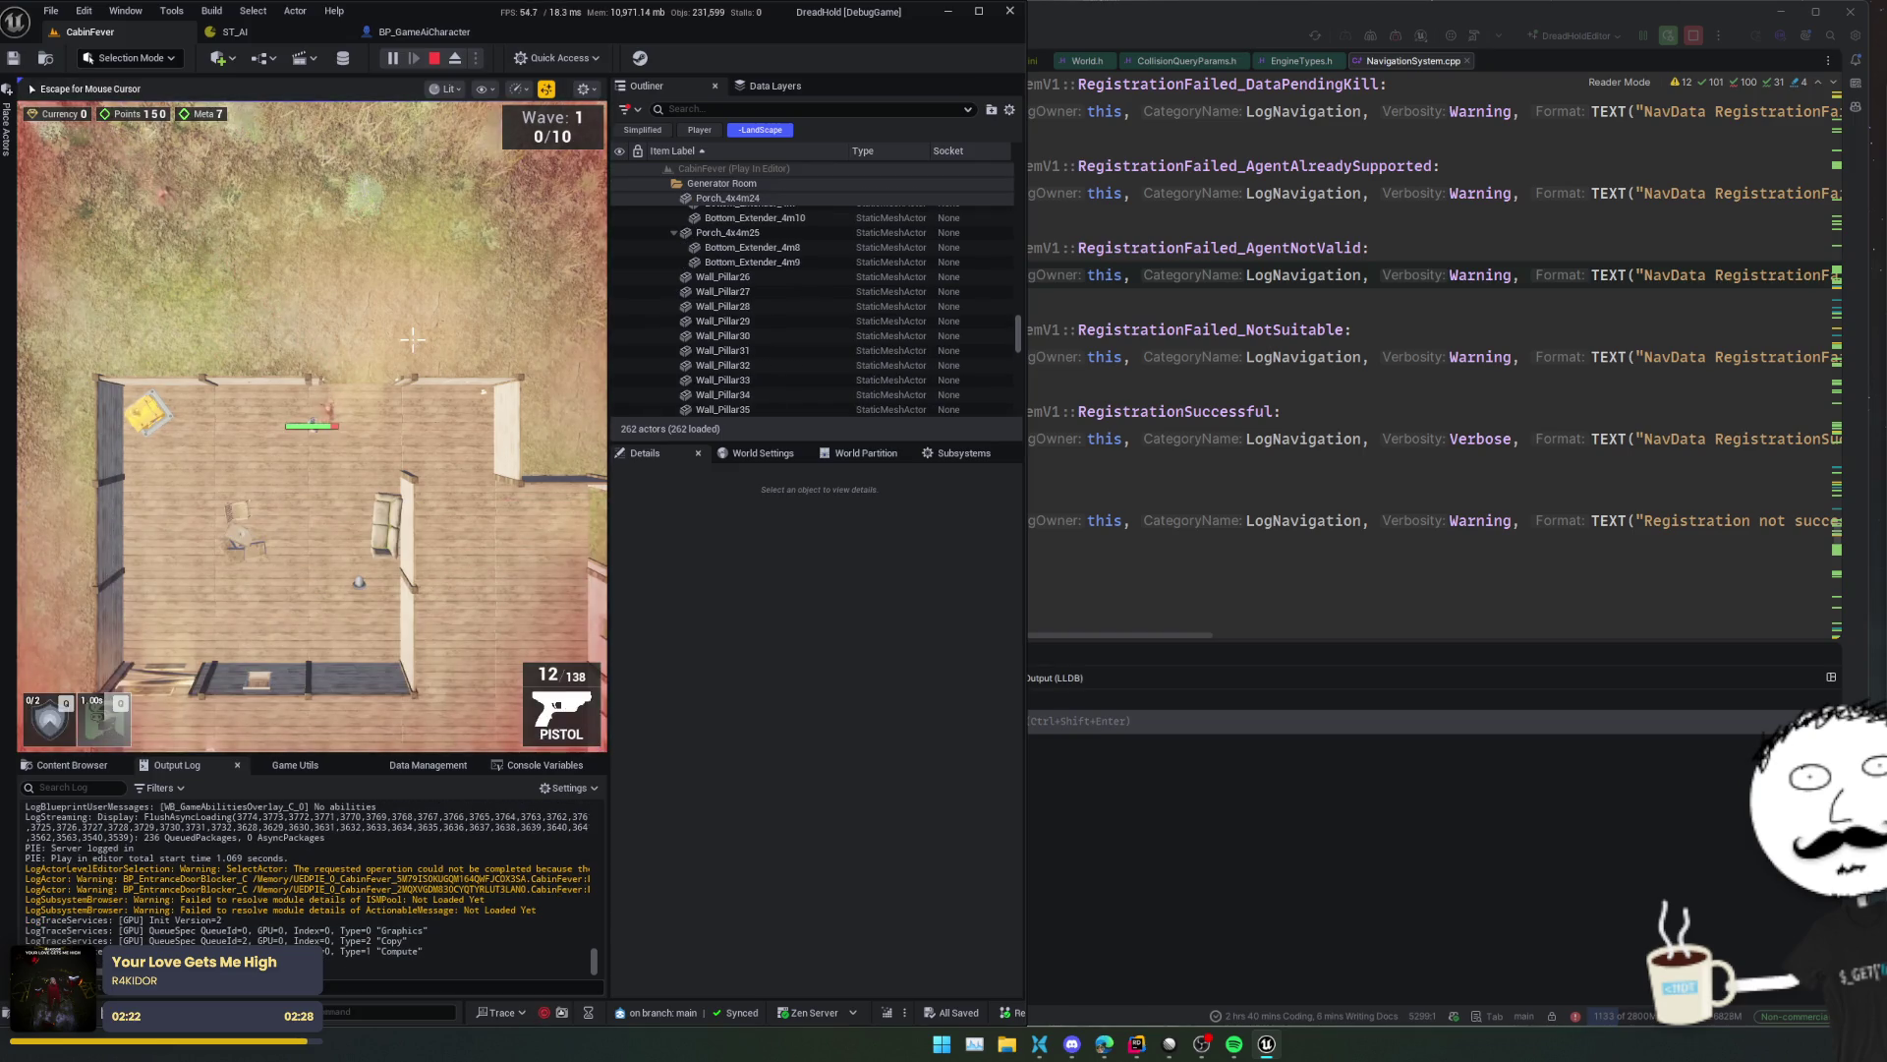
key(a)
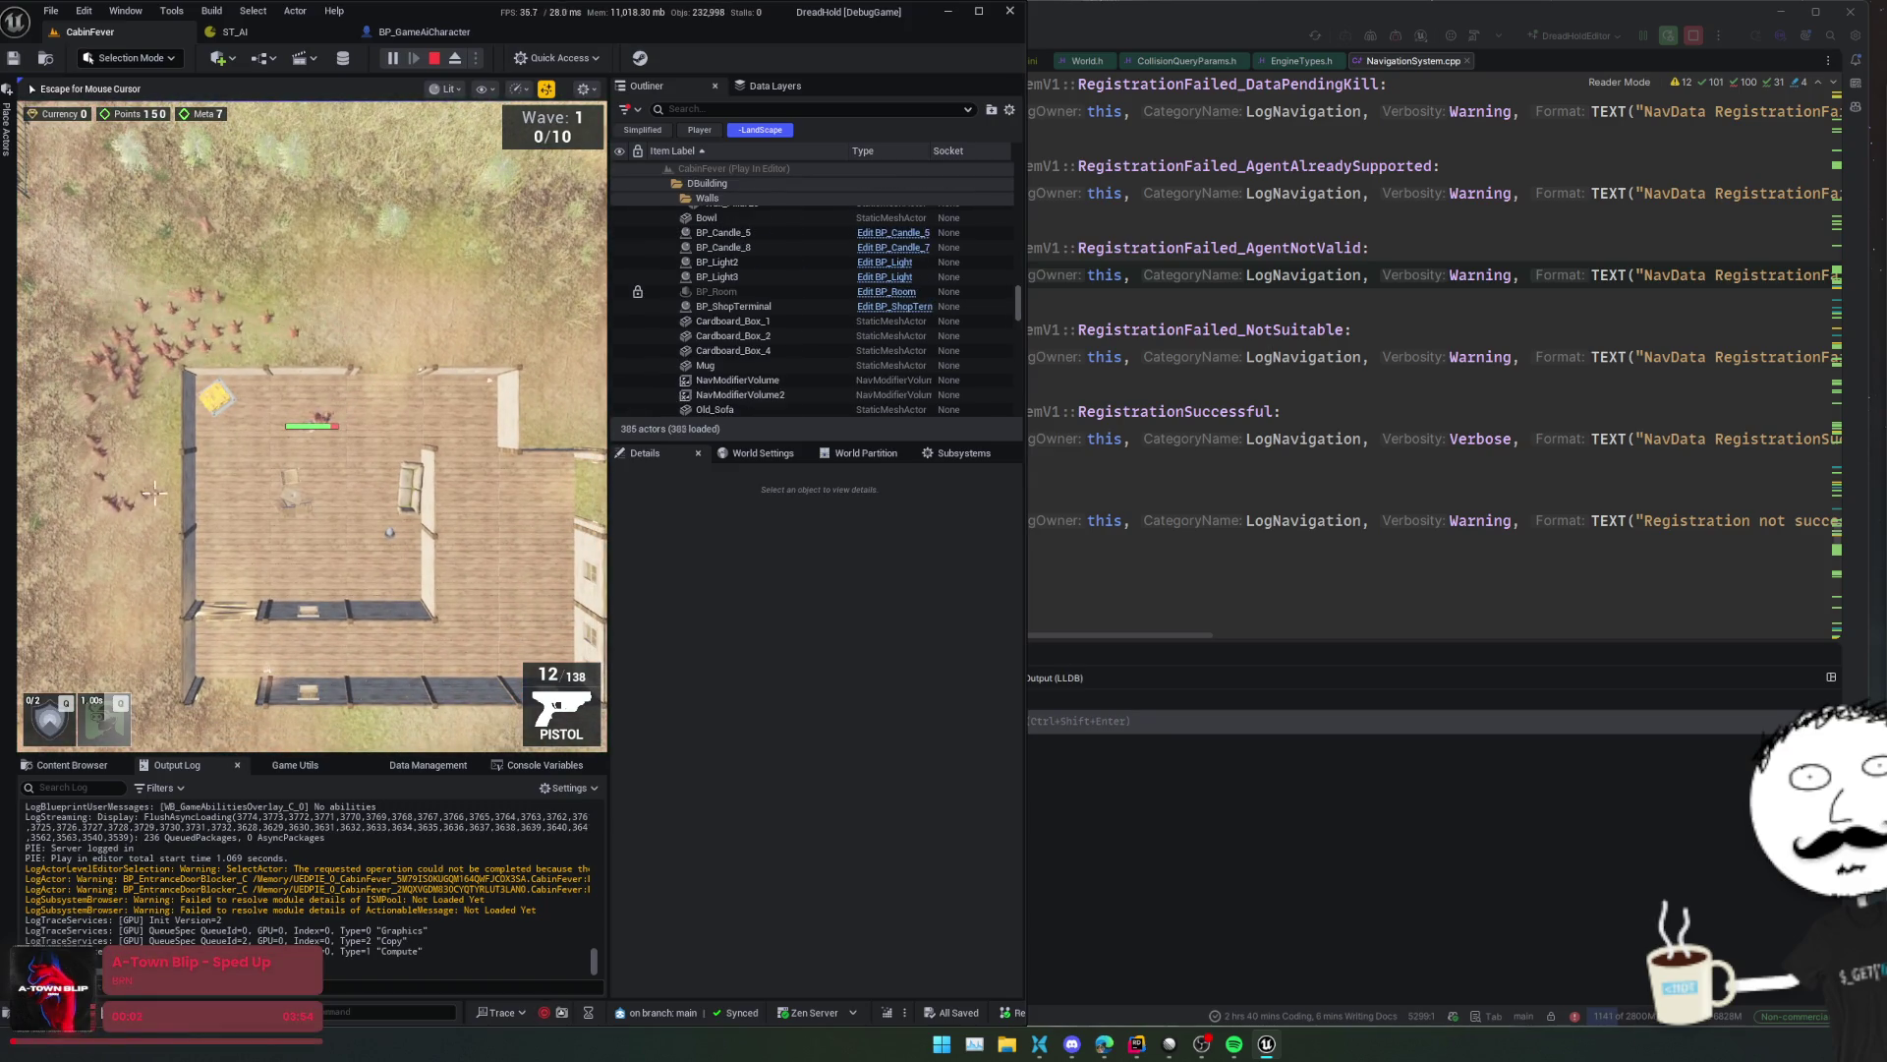
key(a)
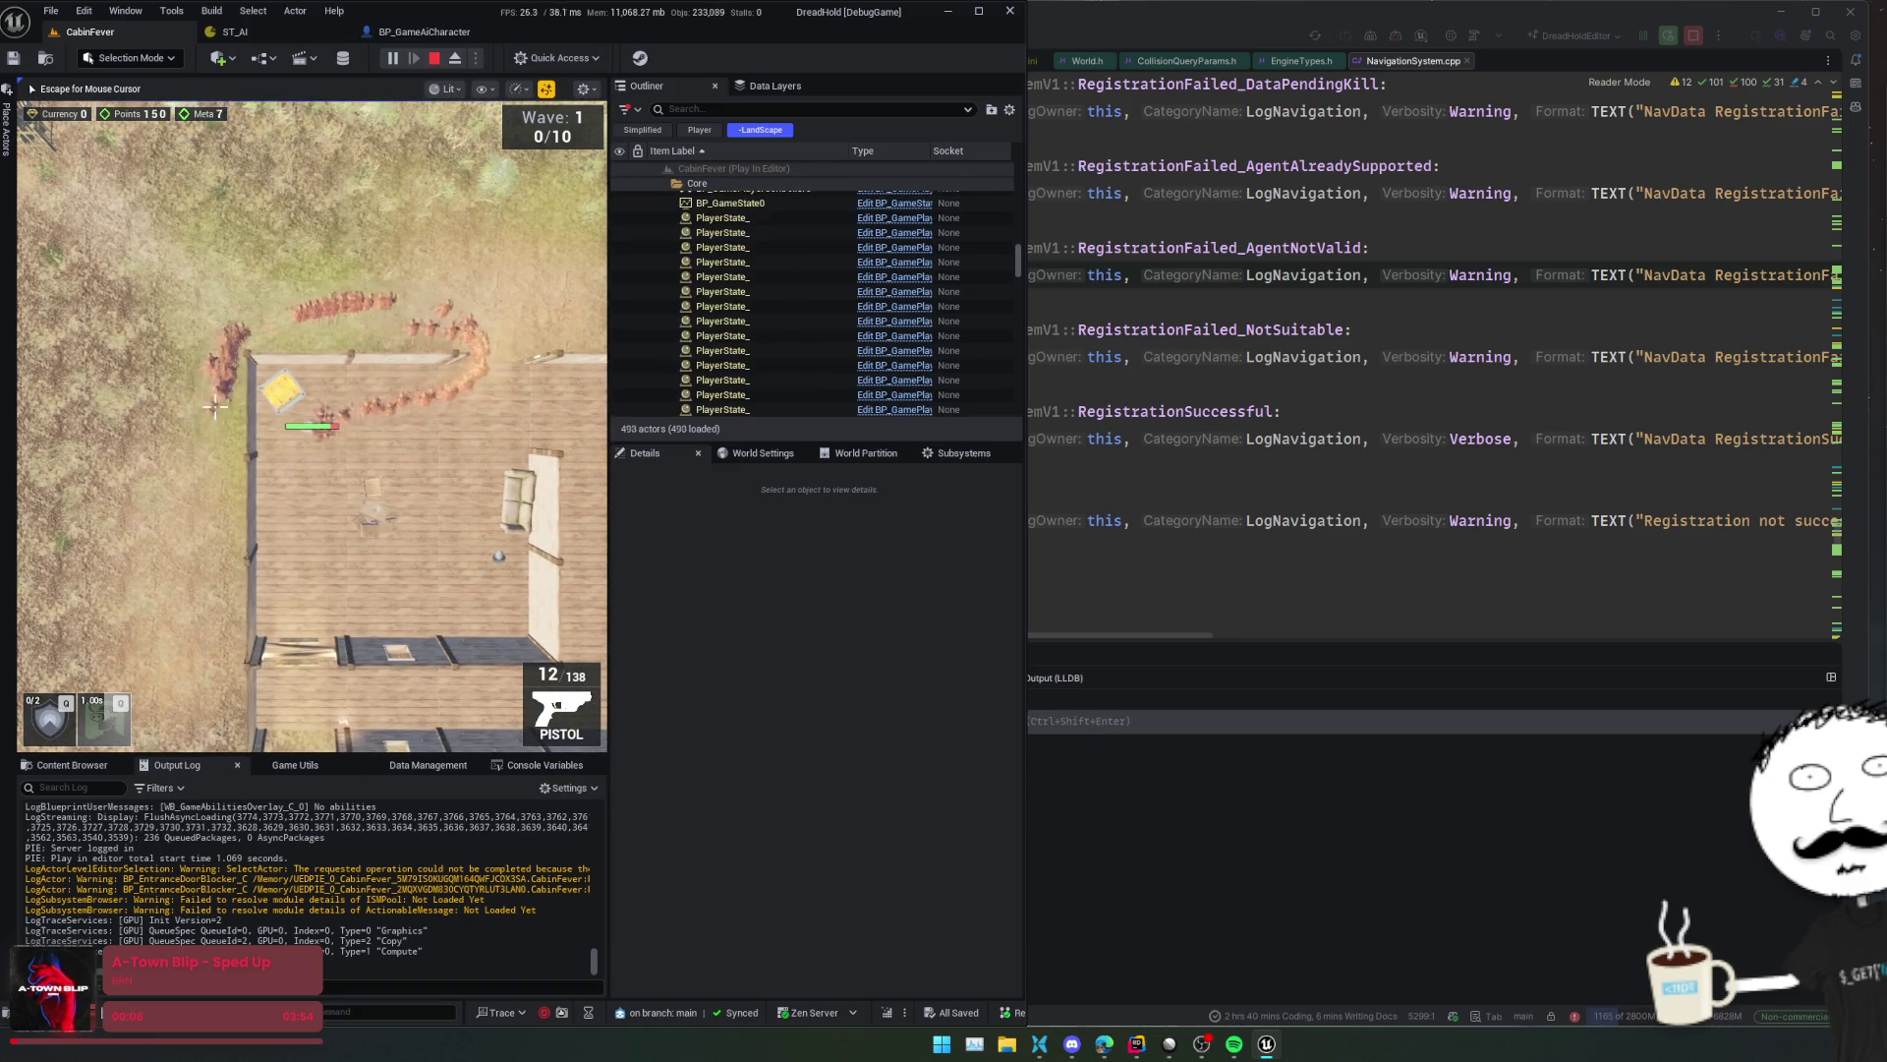
key(s)
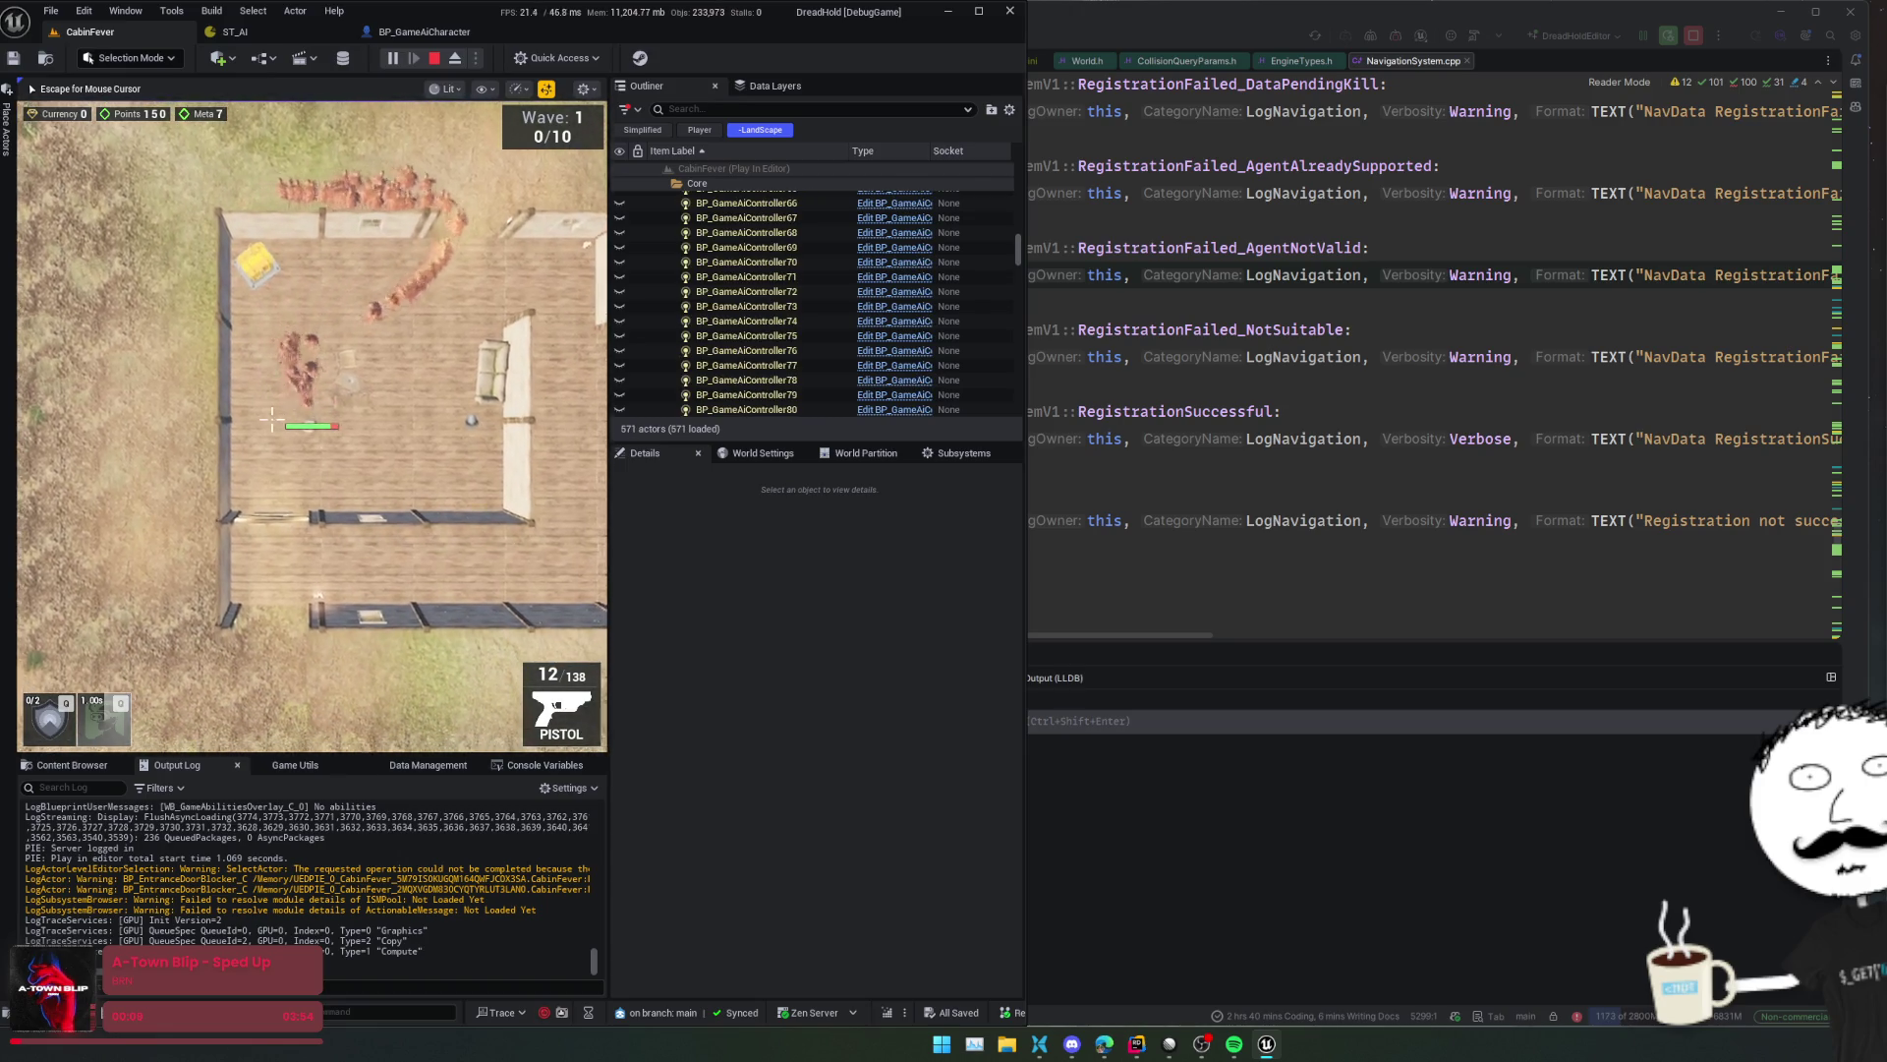
key(d)
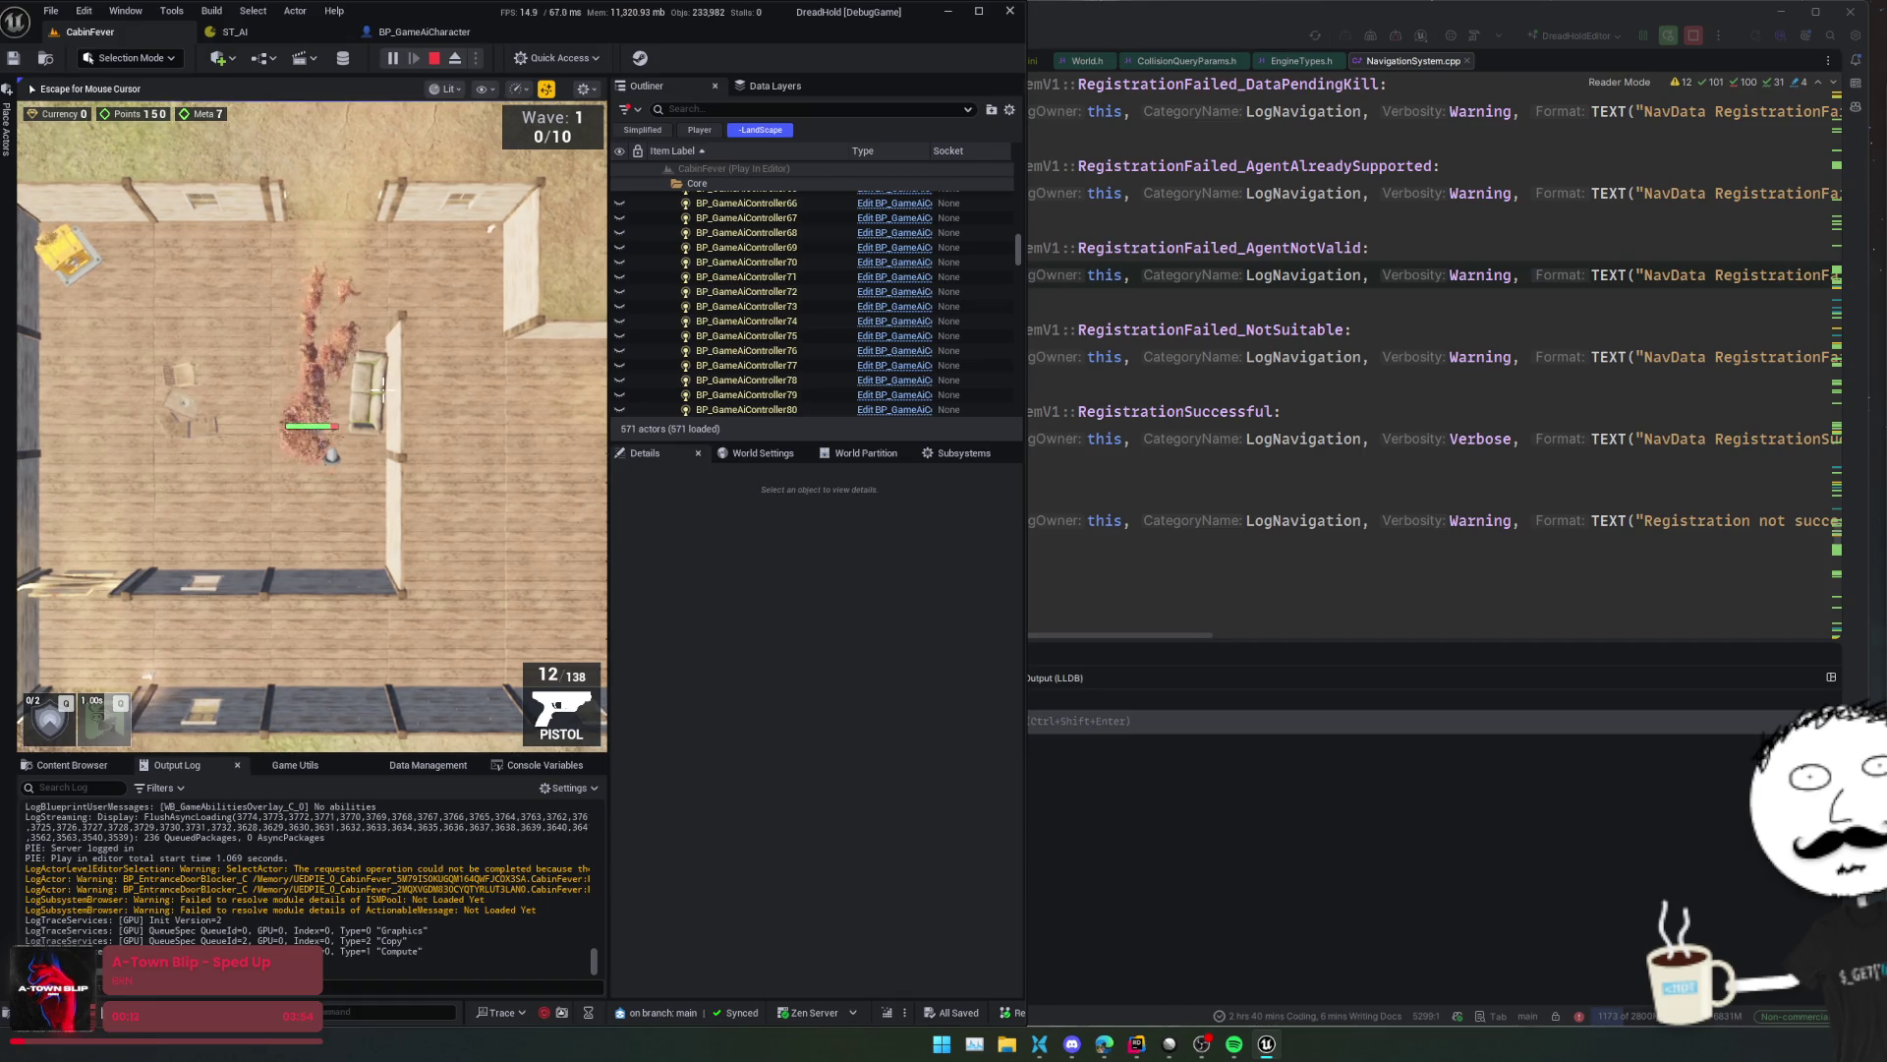
scroll(381, 220, up, 3)
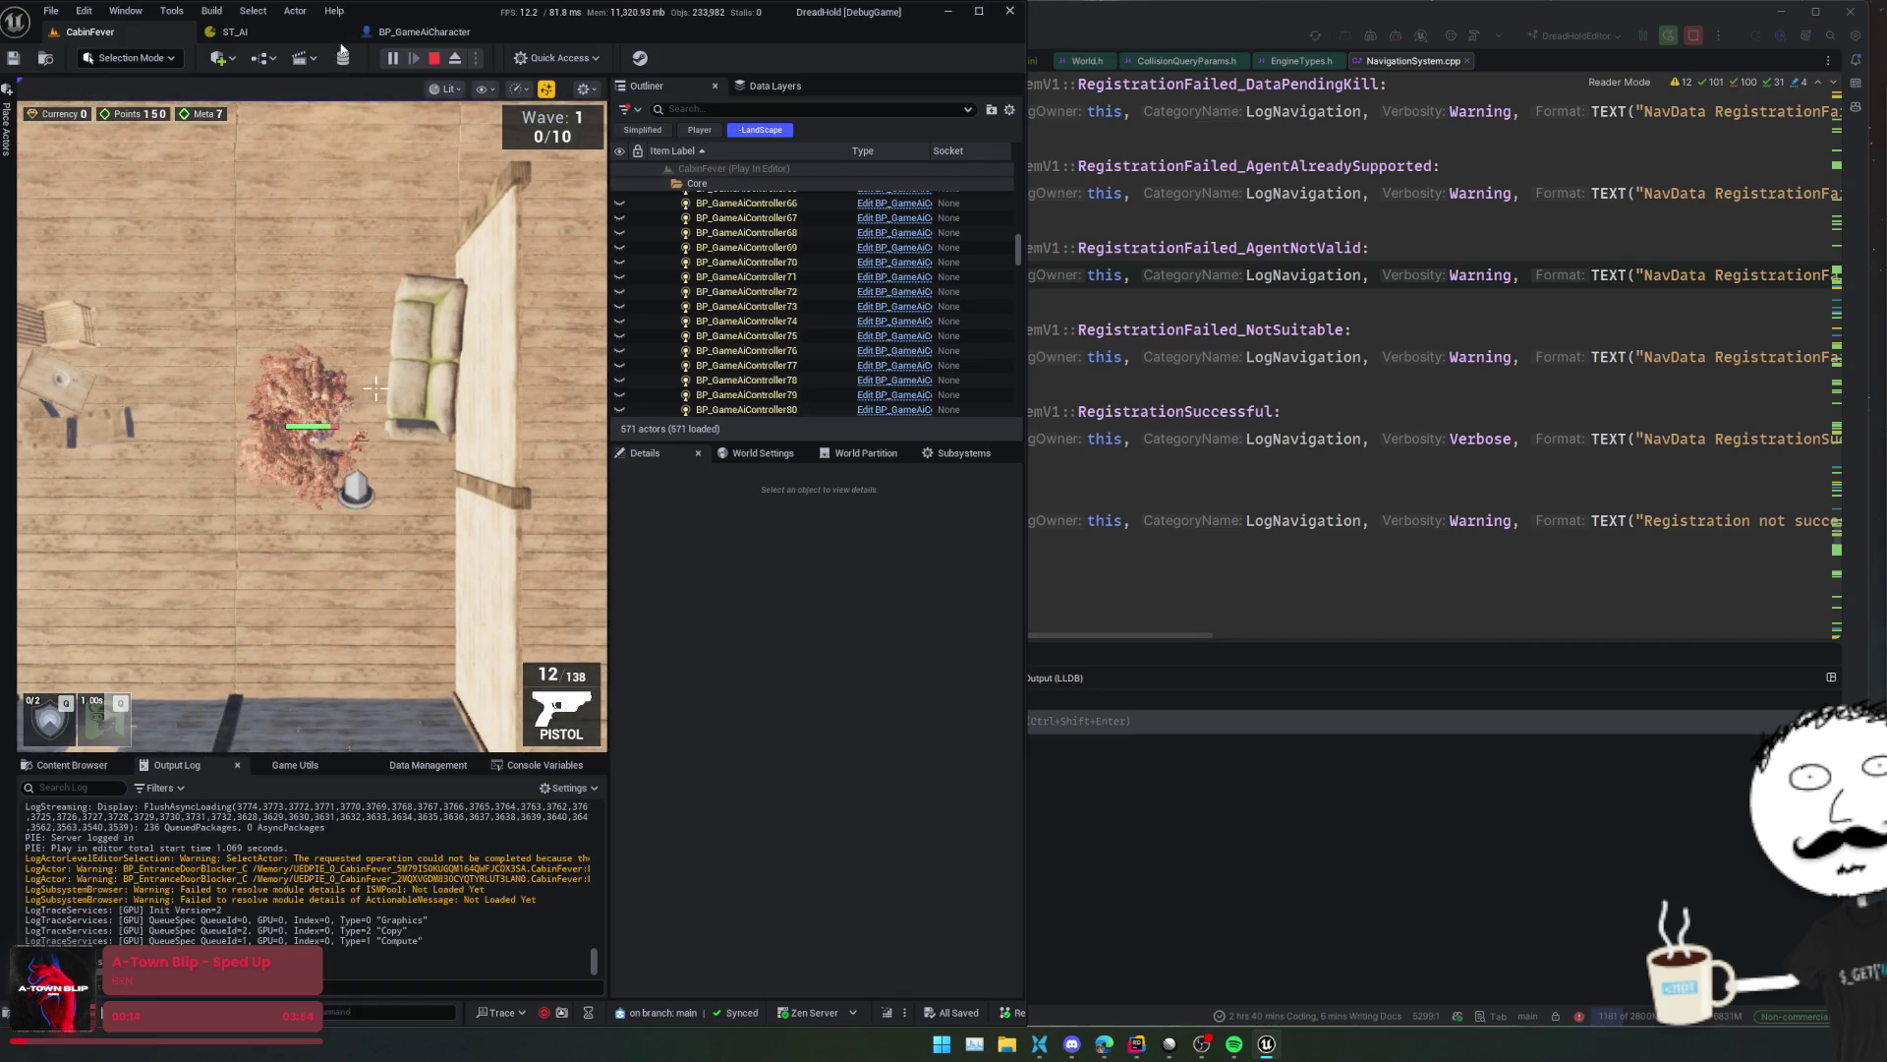
click(433, 61)
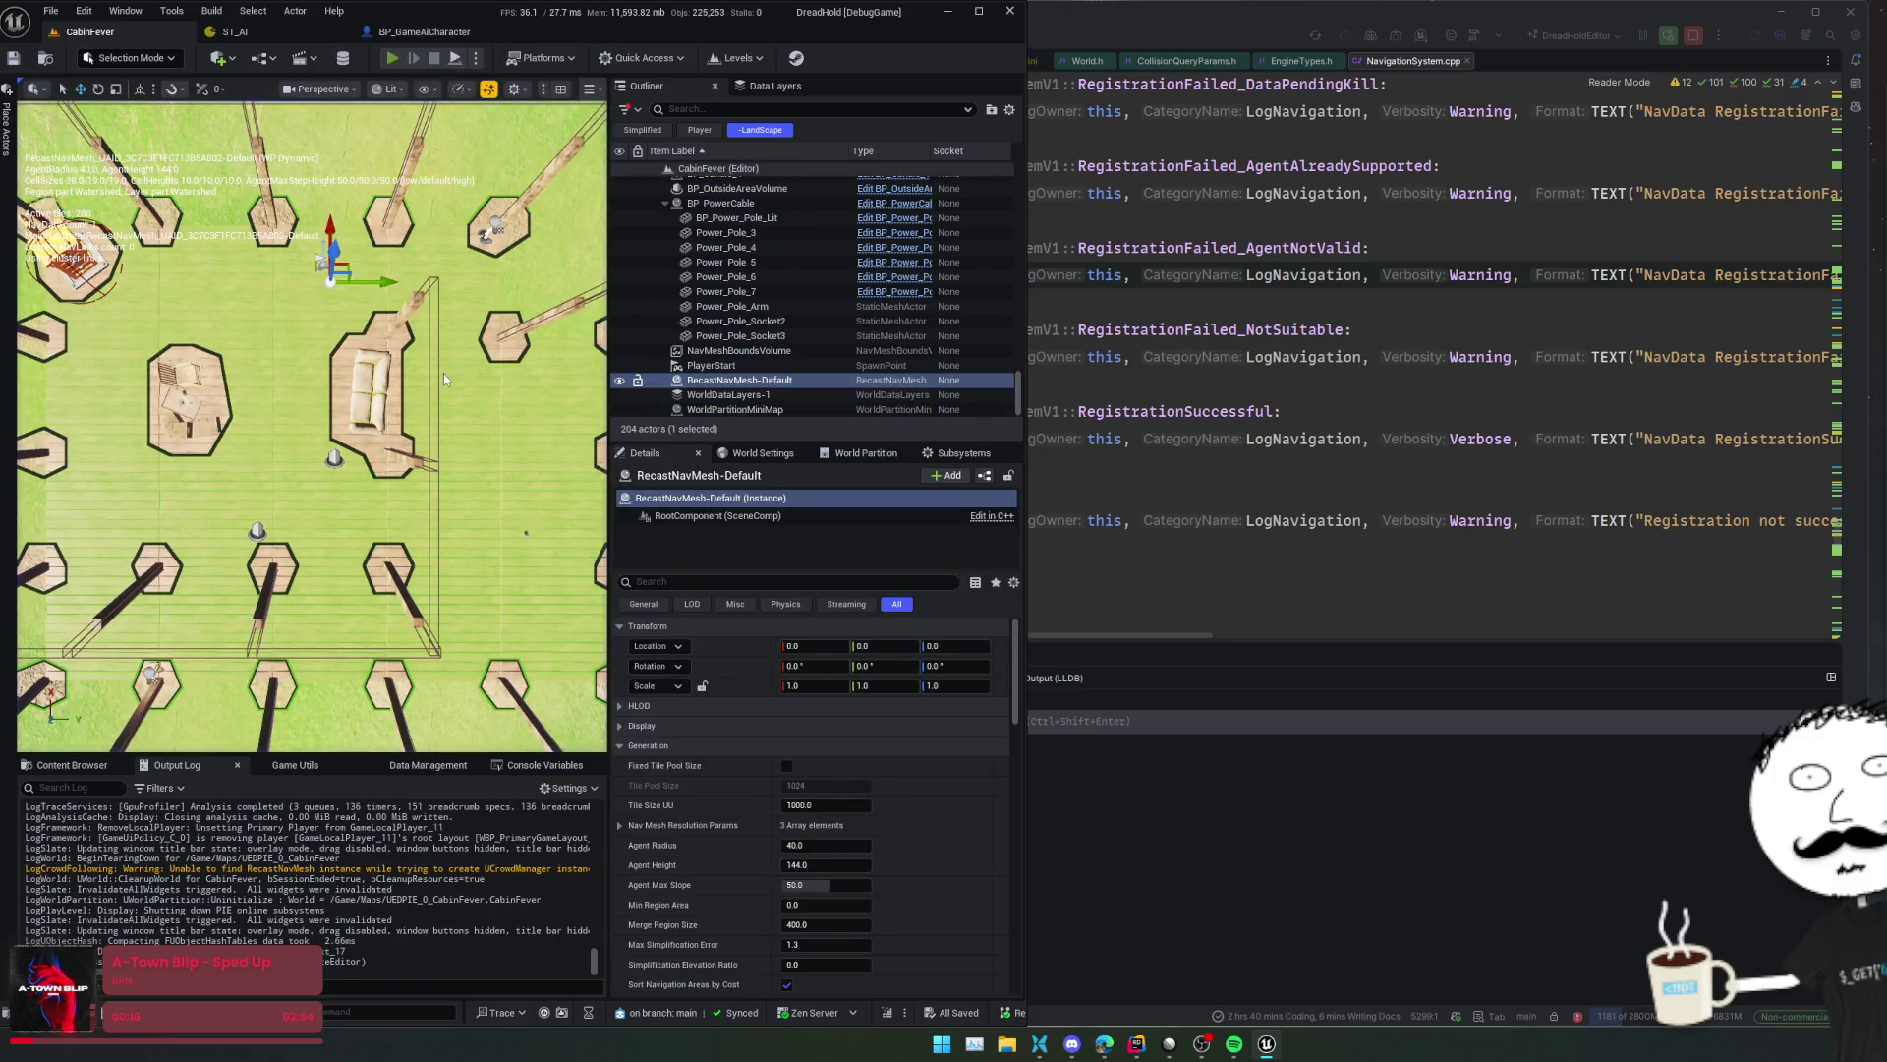
- Start play, run ToggleDevMenu in the console, and skip to wave 50 from the Wave page
key(alt+p)
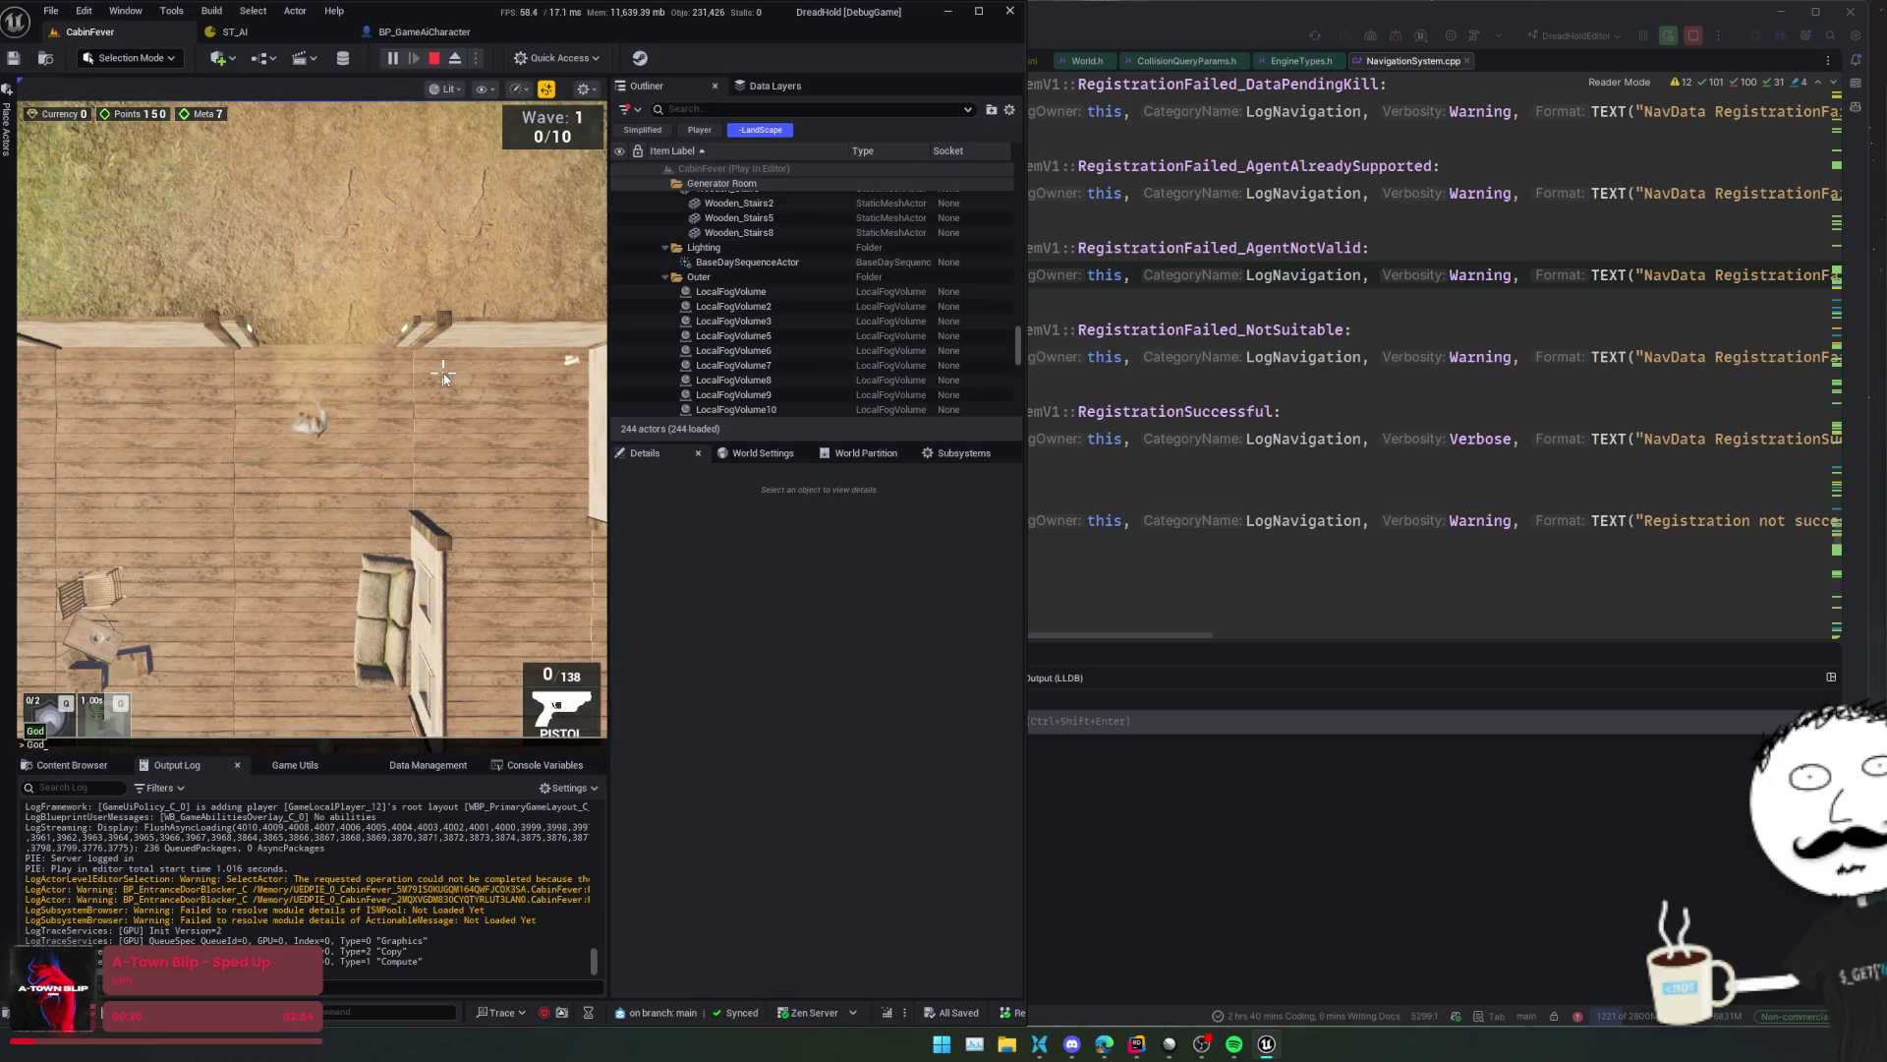
key(BackSpace)
key(BackSpace)
key(BackSpace)
text(ToggleW)
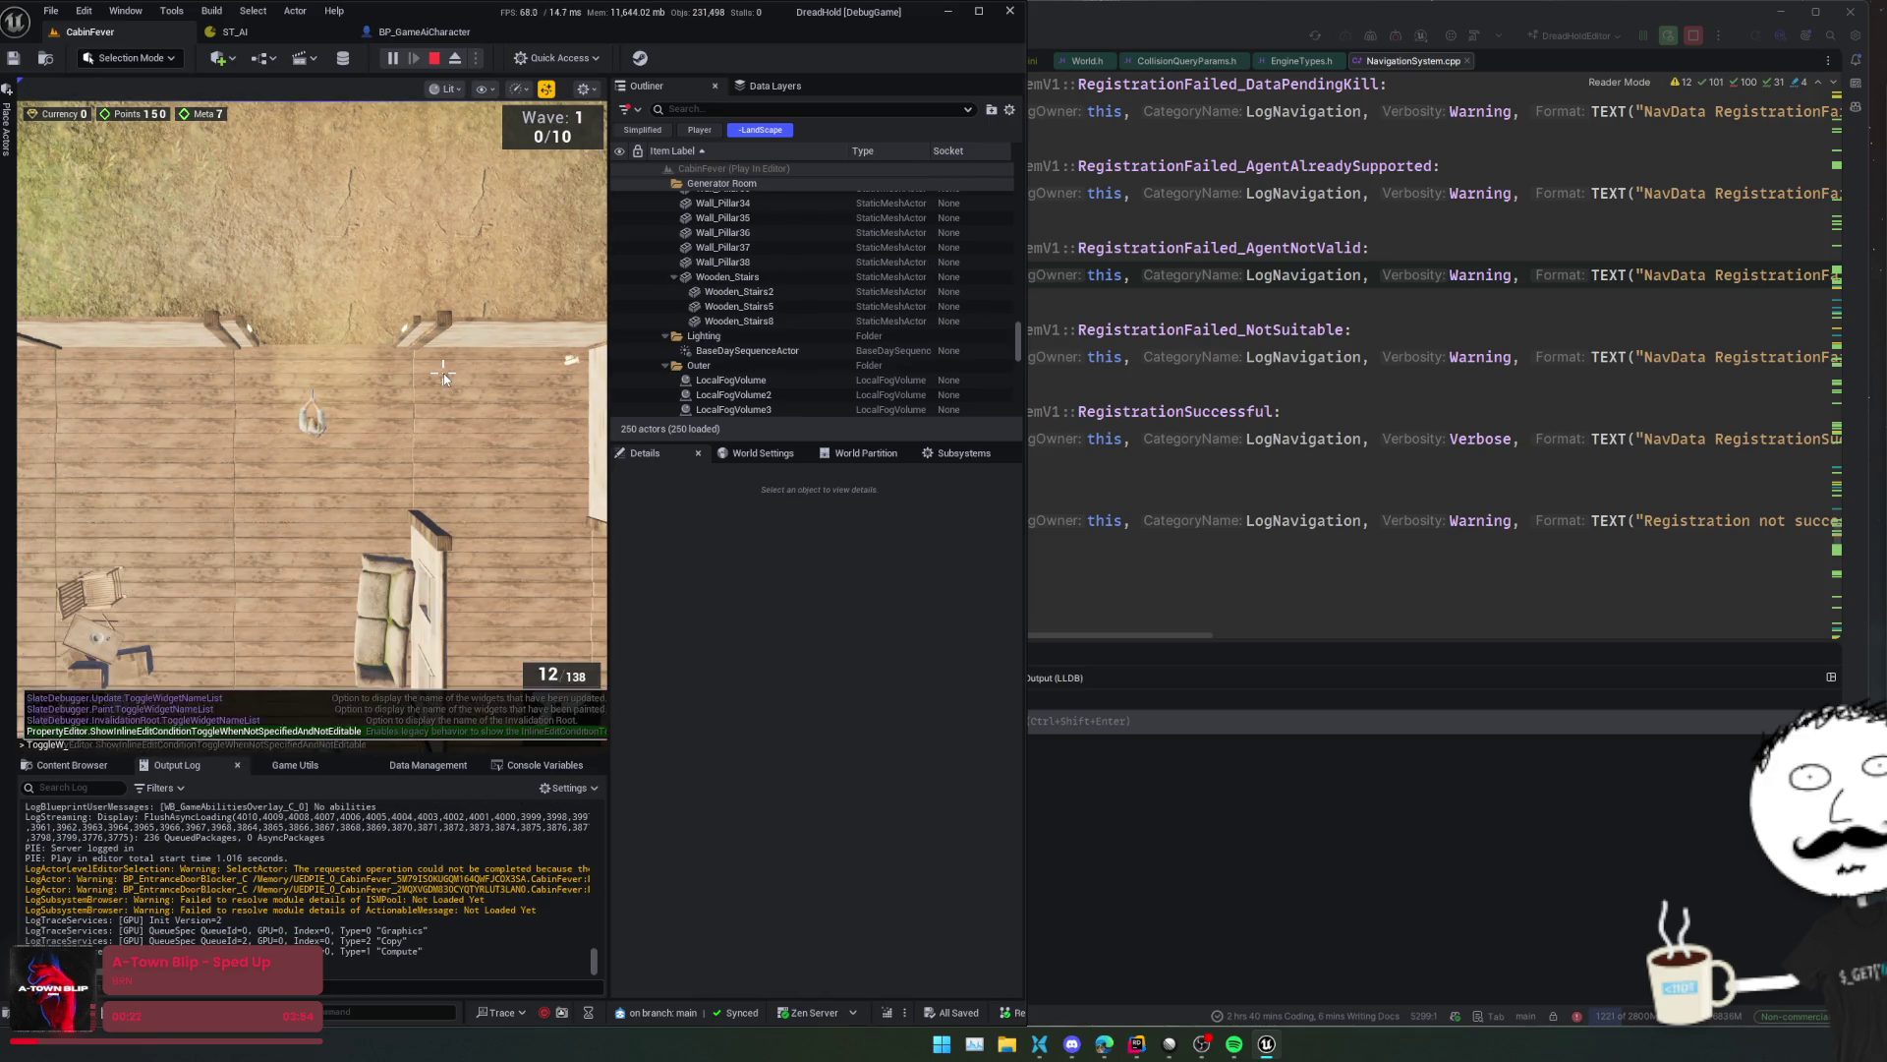
key(BackSpace)
key(BackSpace)
key(BackSpace)
text(Game)
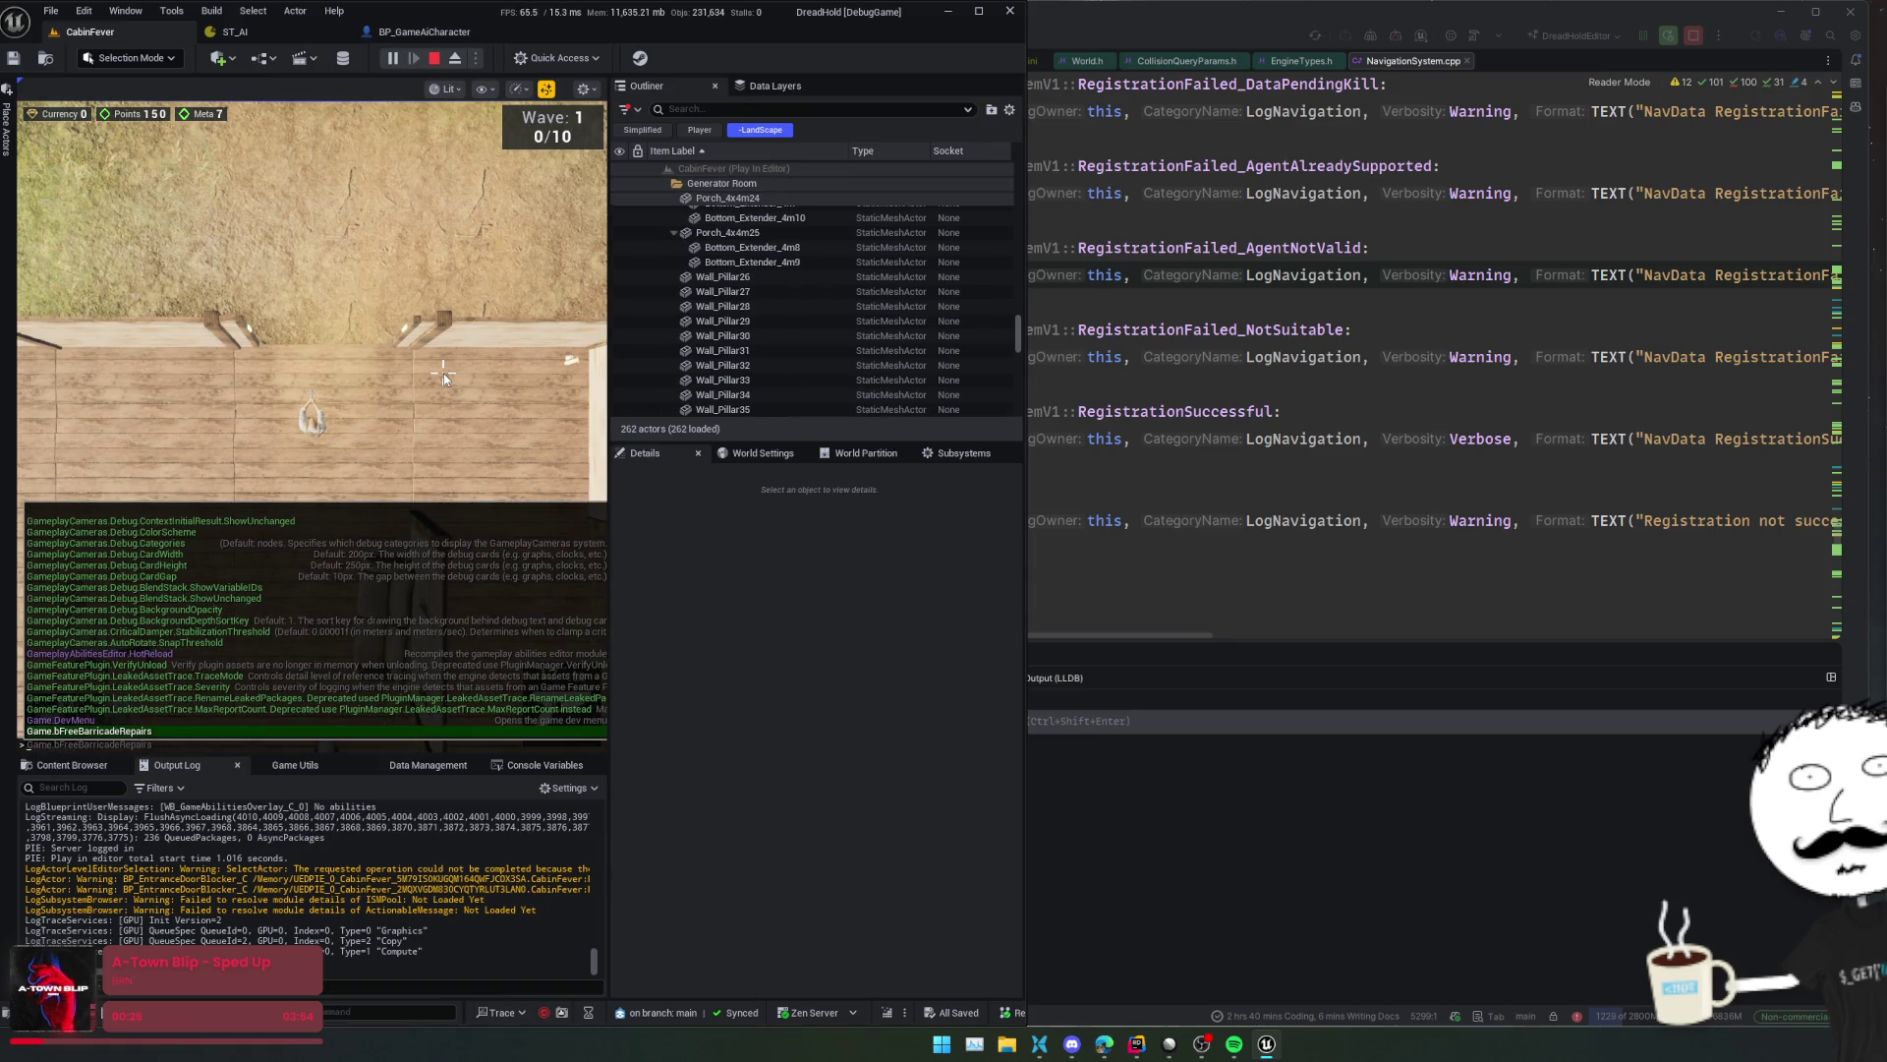
key(BackSpace)
key(BackSpace)
key(BackSpace)
text(ToggleDevMenu)
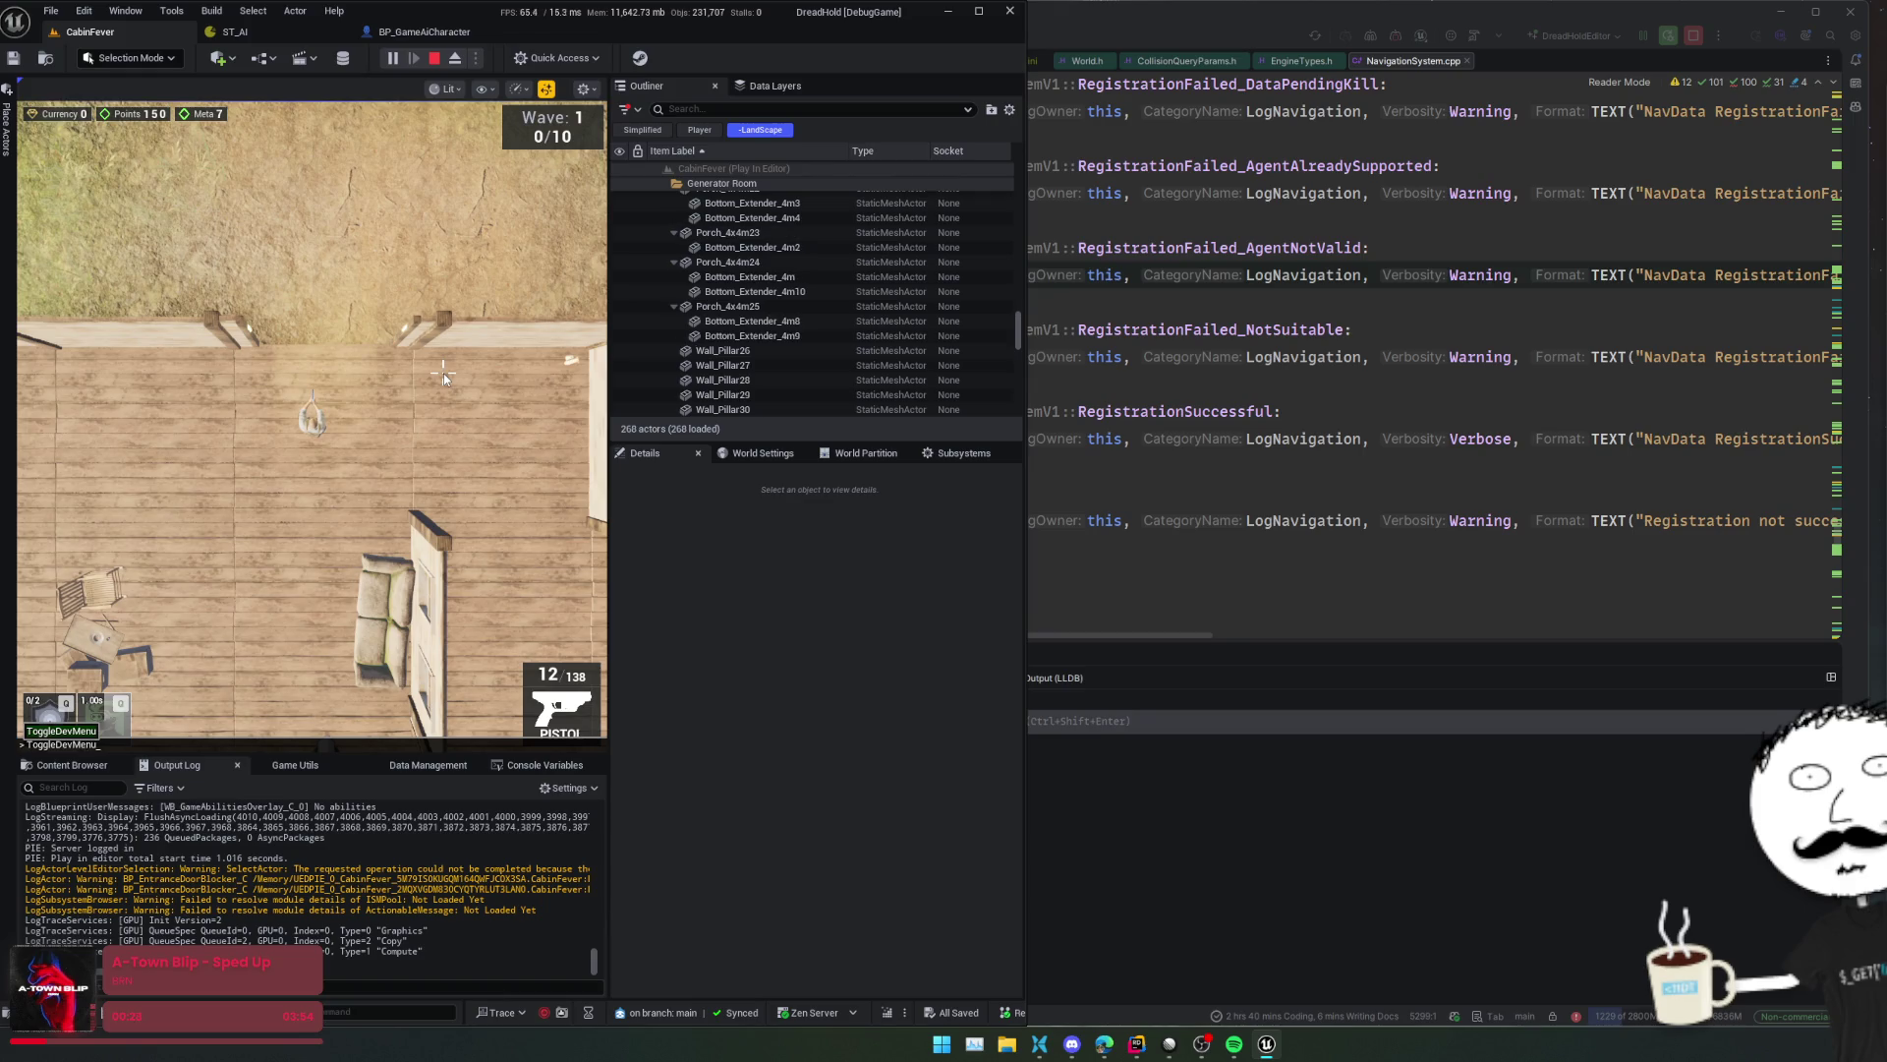
key(Return)
click(234, 344)
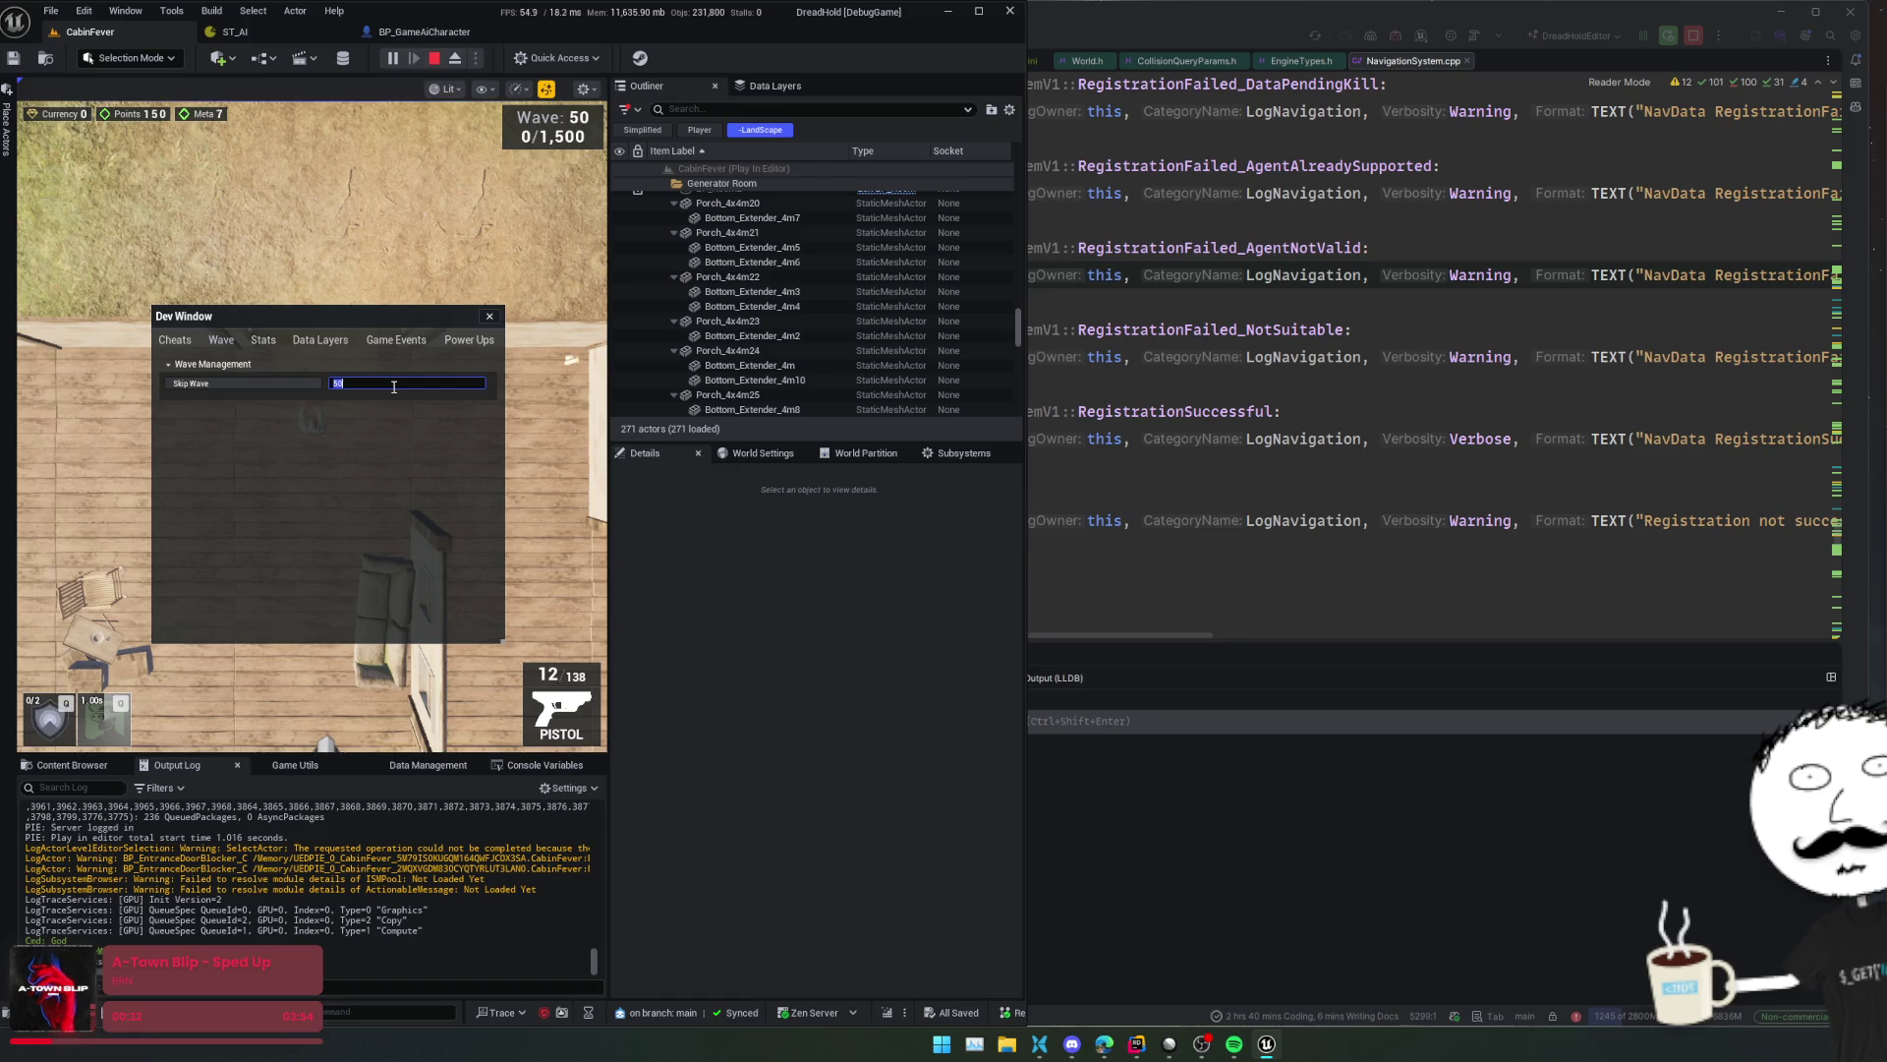
click(489, 319)
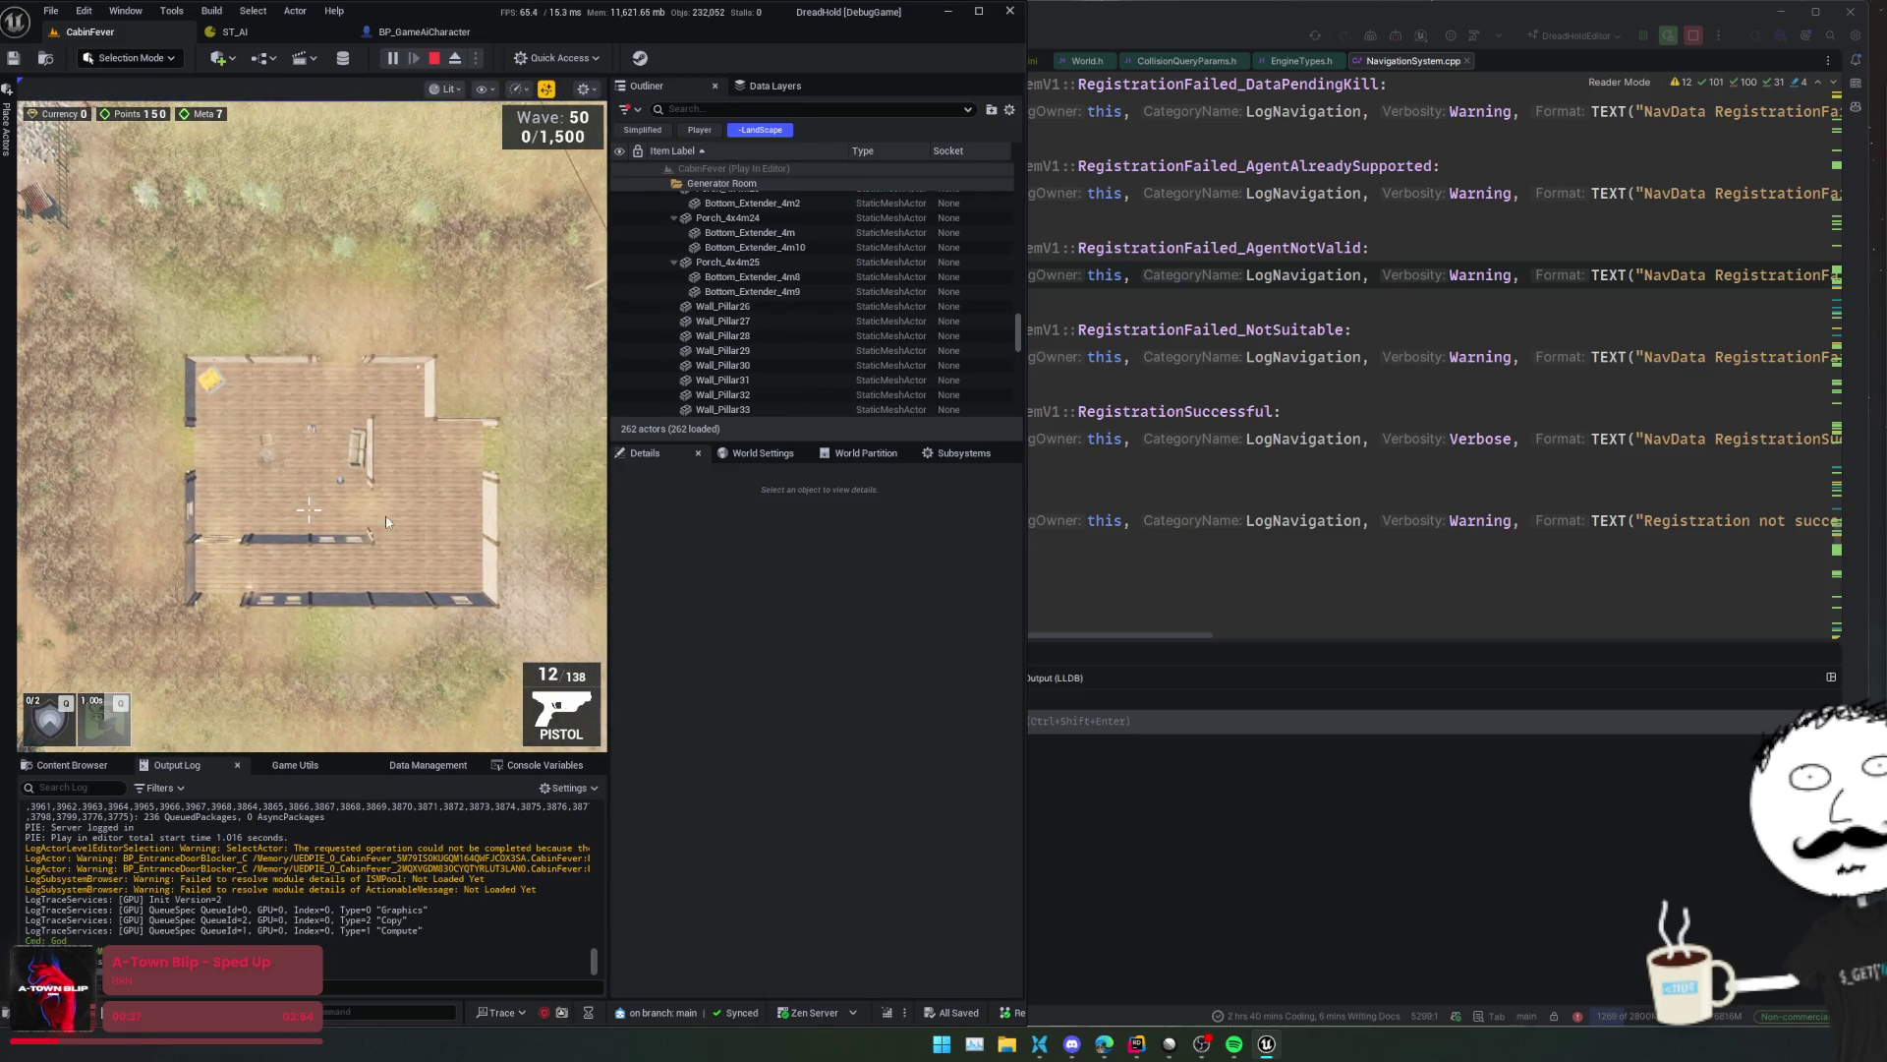
- Widen the editor window and game viewport, zoom the game camera, then release the mouse
drag(1025, 594, 1519, 616)
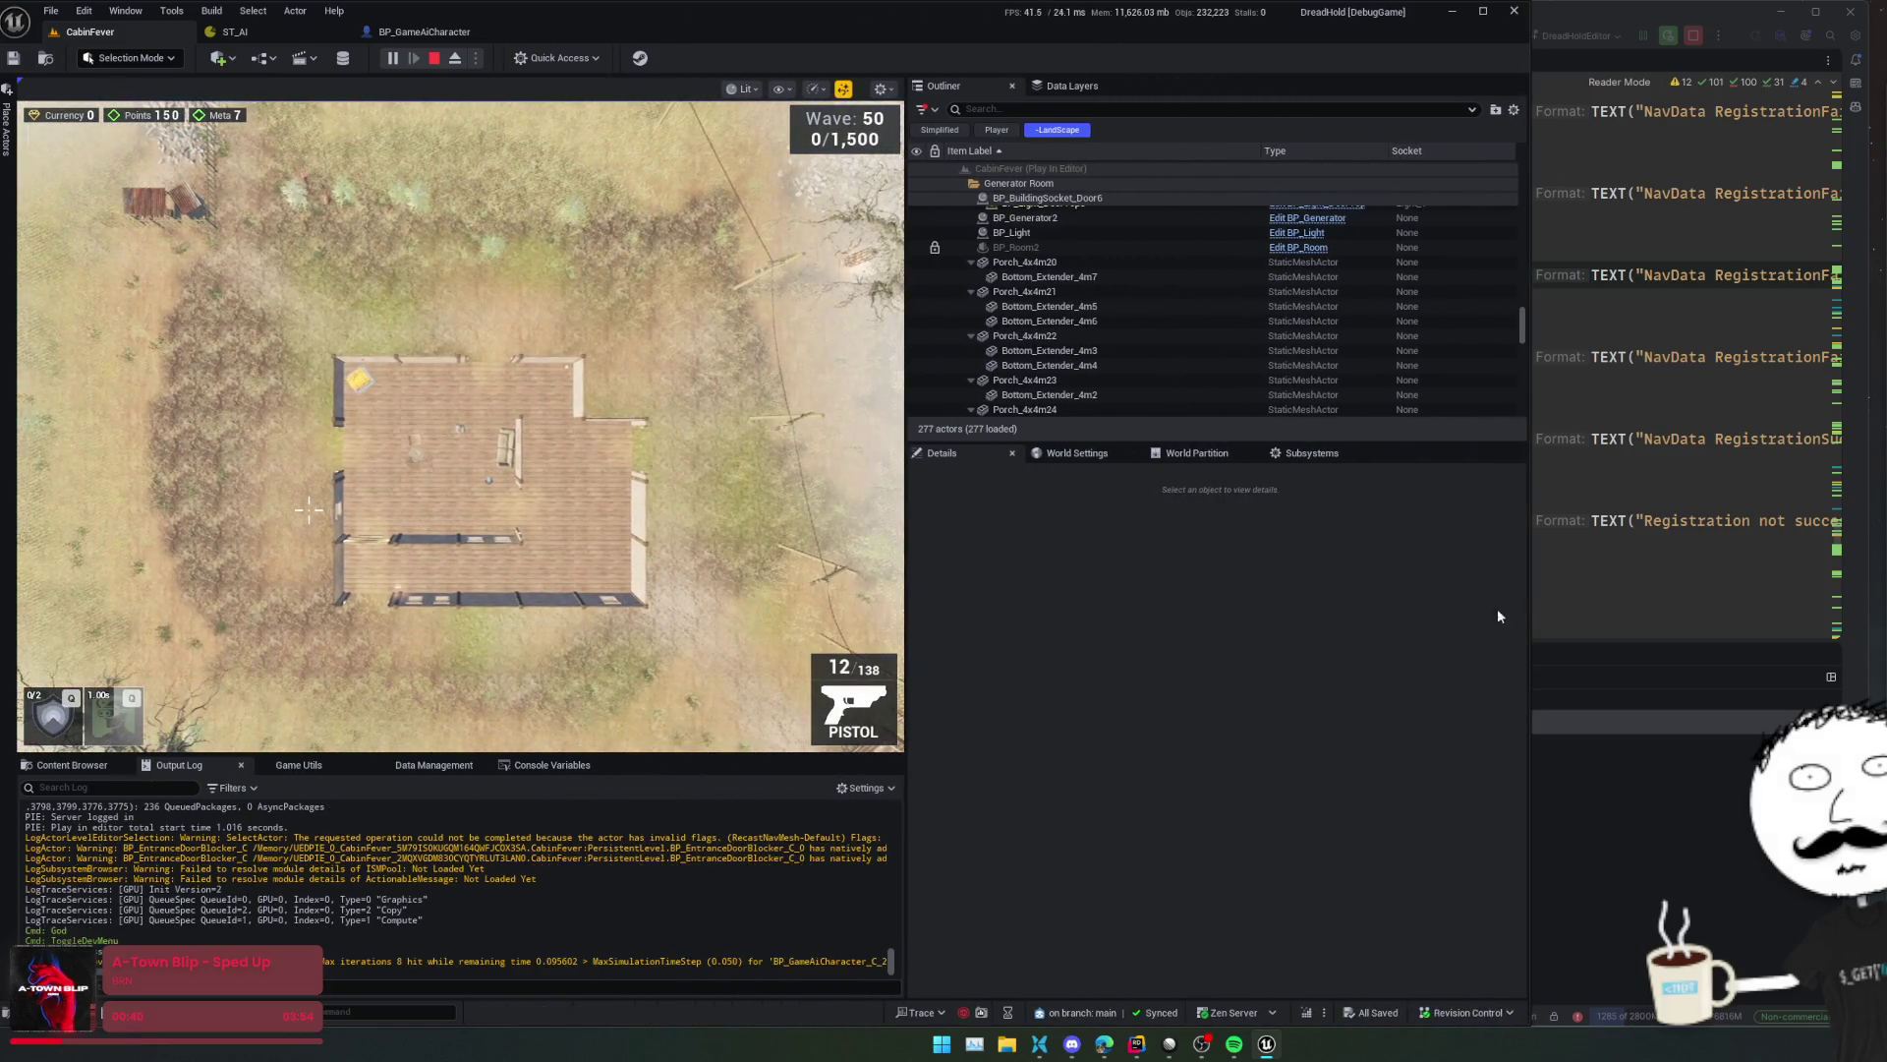
drag(908, 619, 1123, 613)
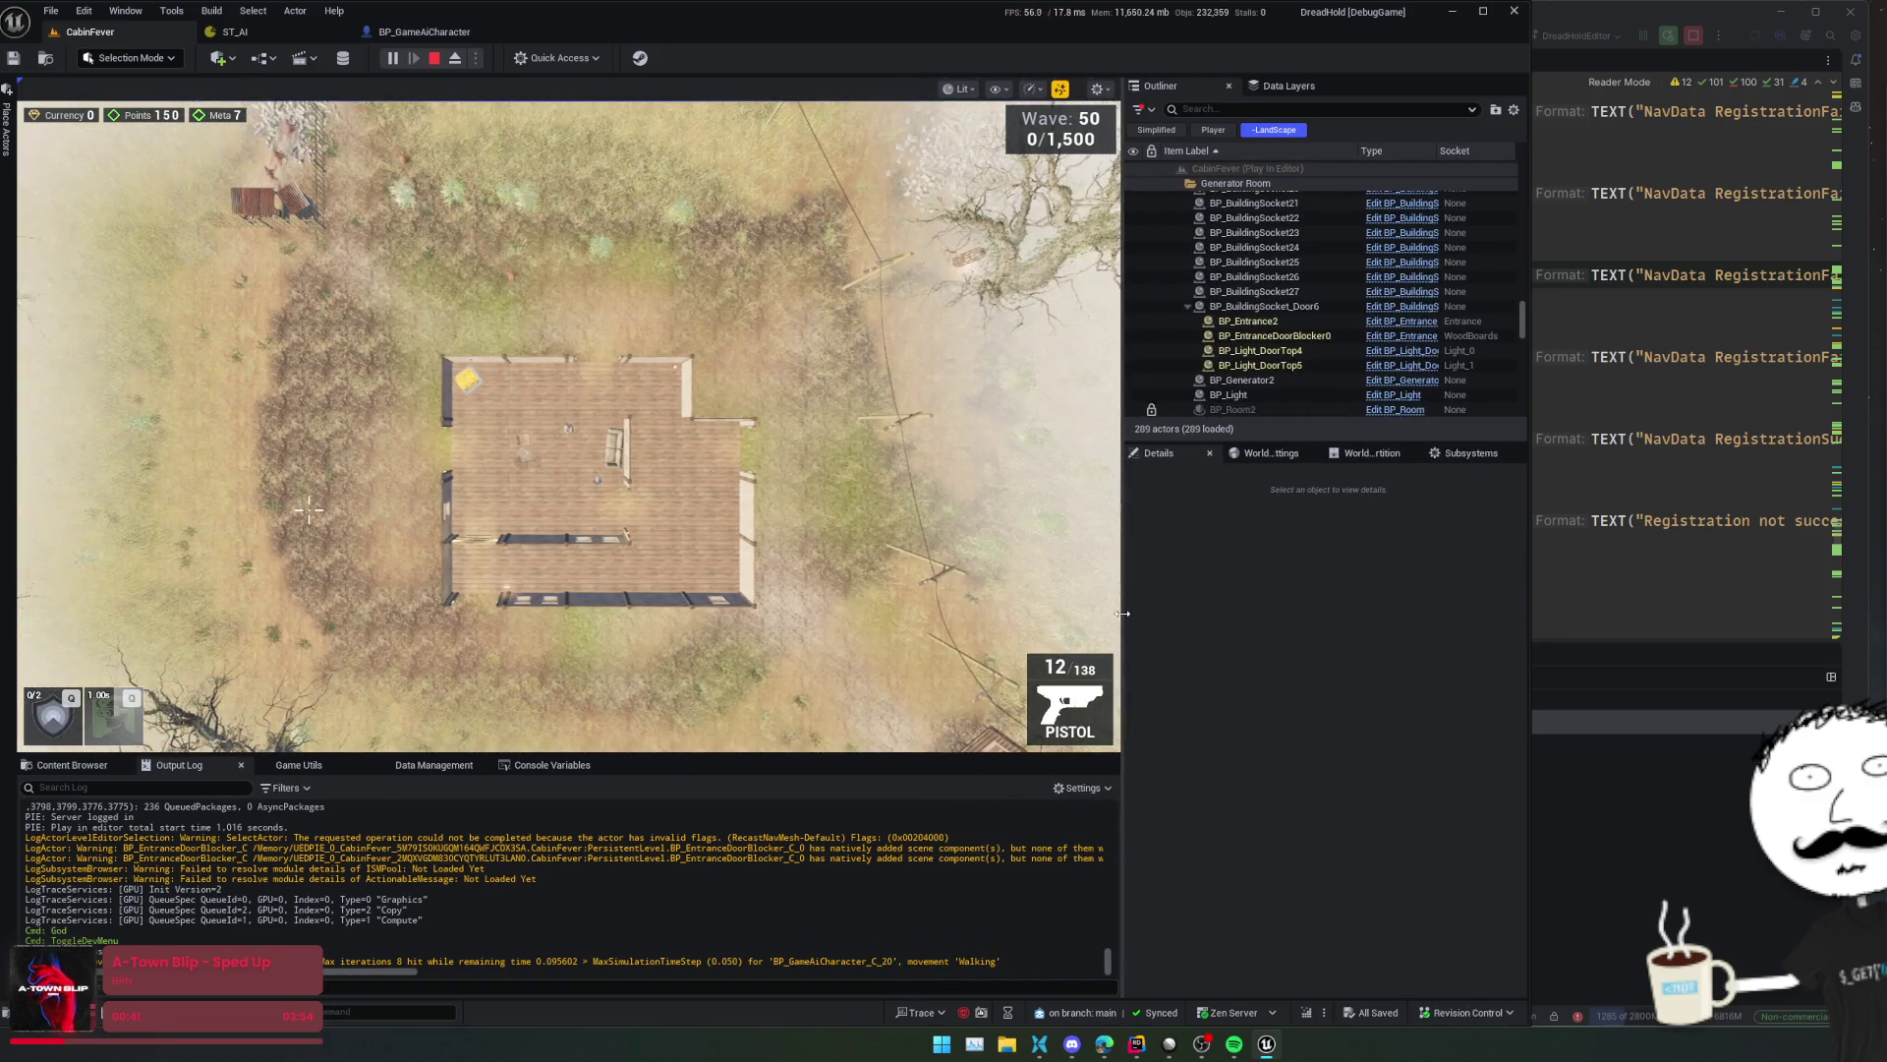
click(847, 553)
scroll(834, 528, up, 3)
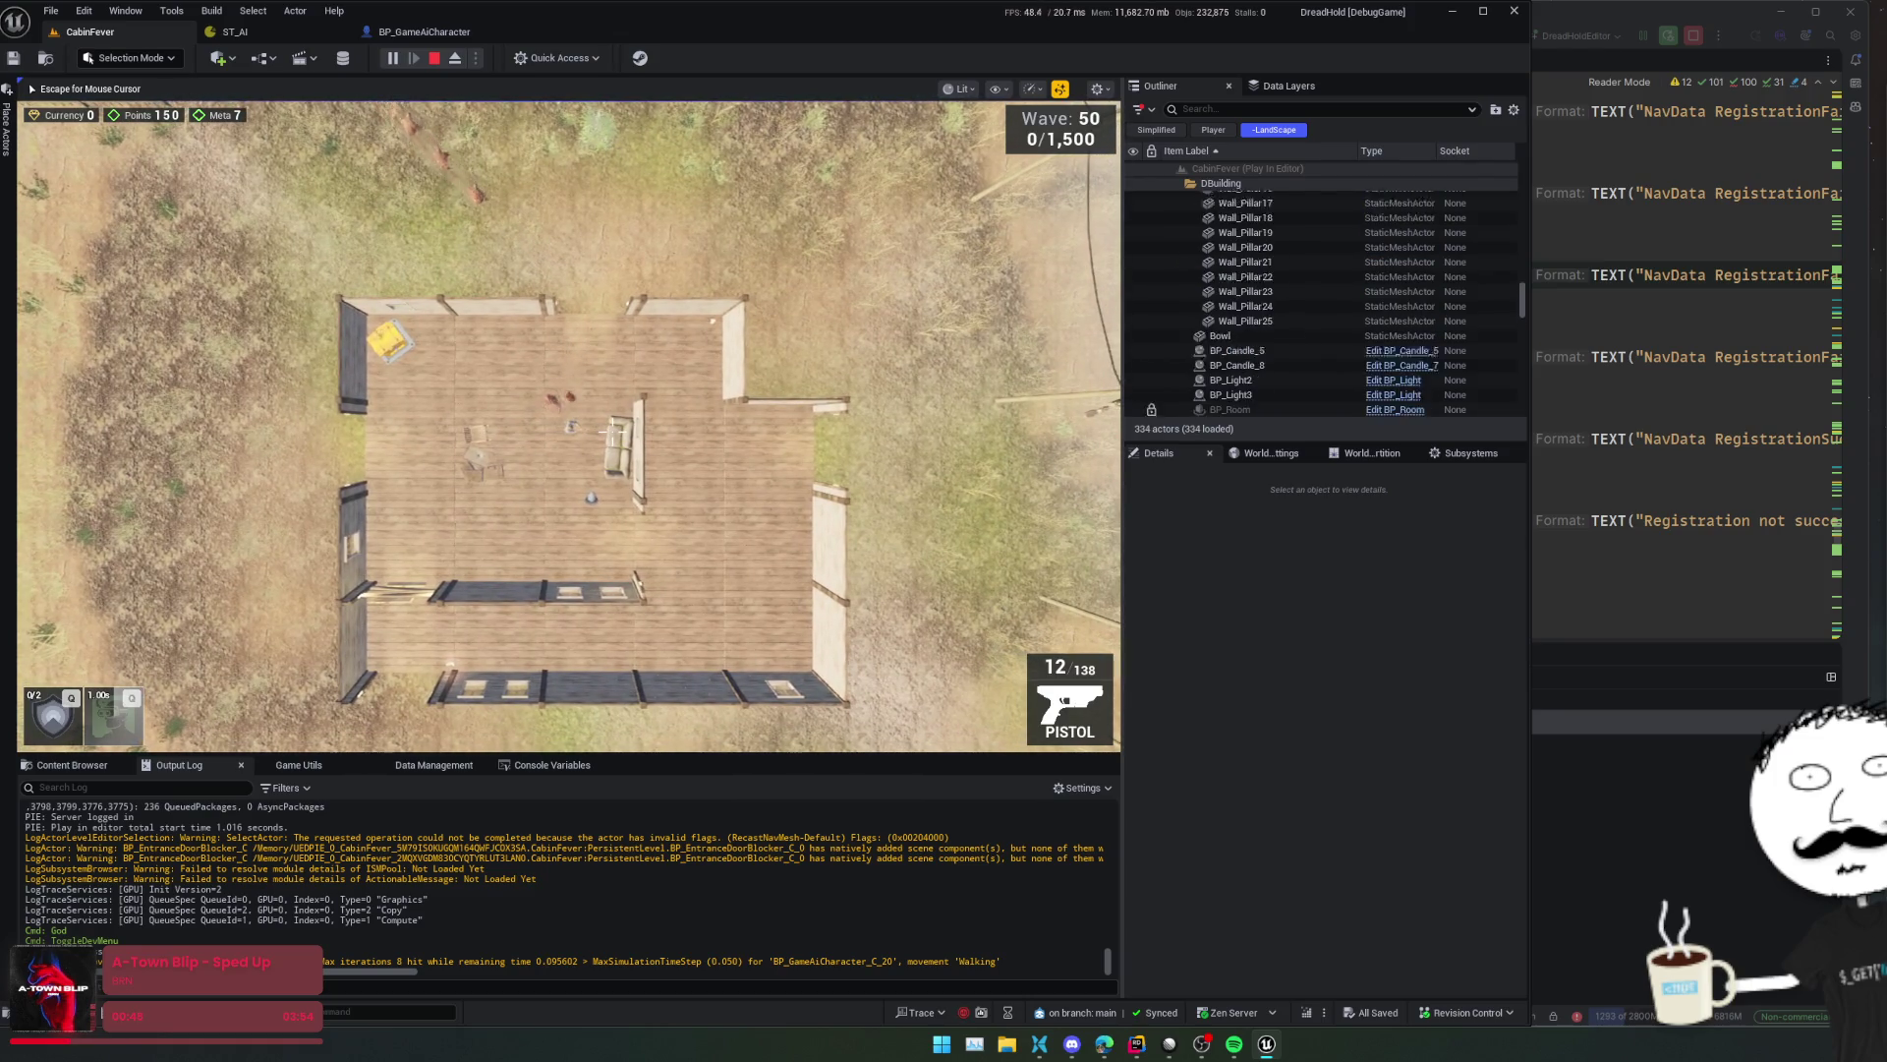
scroll(609, 430, down, 1)
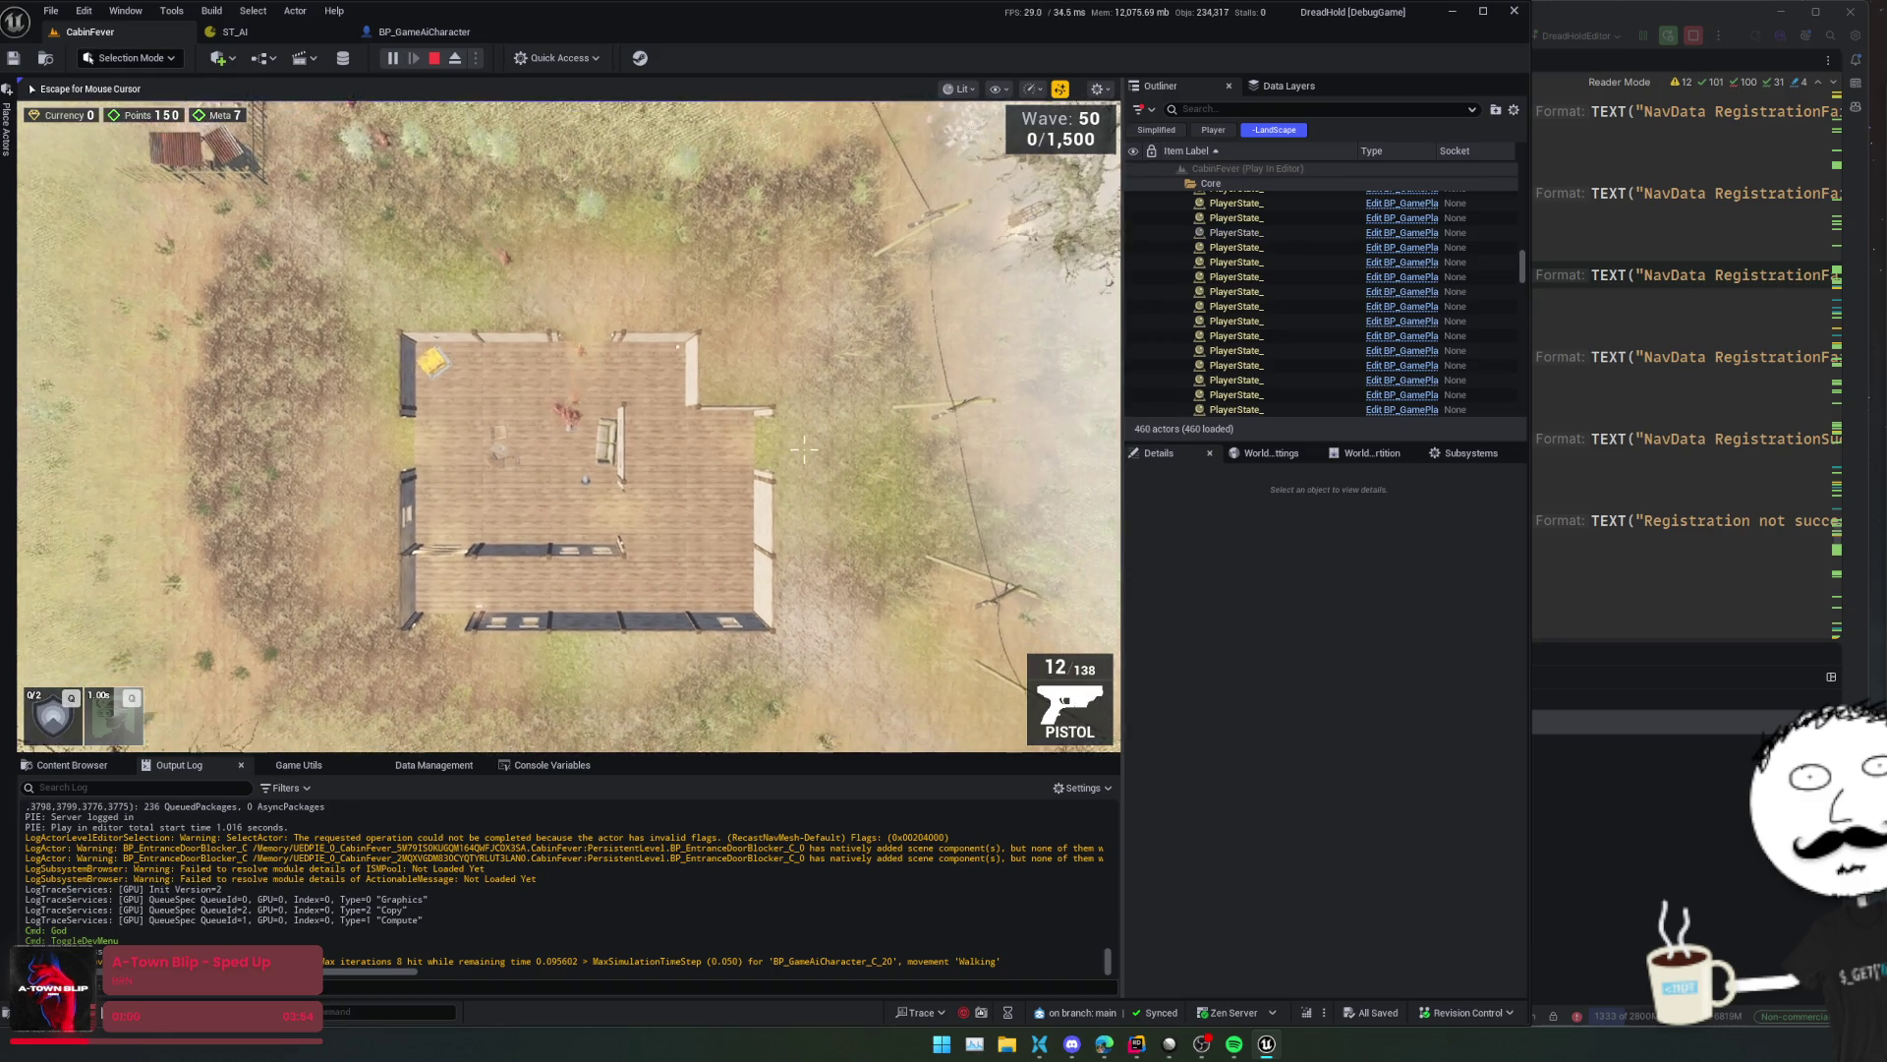
key(Escape)
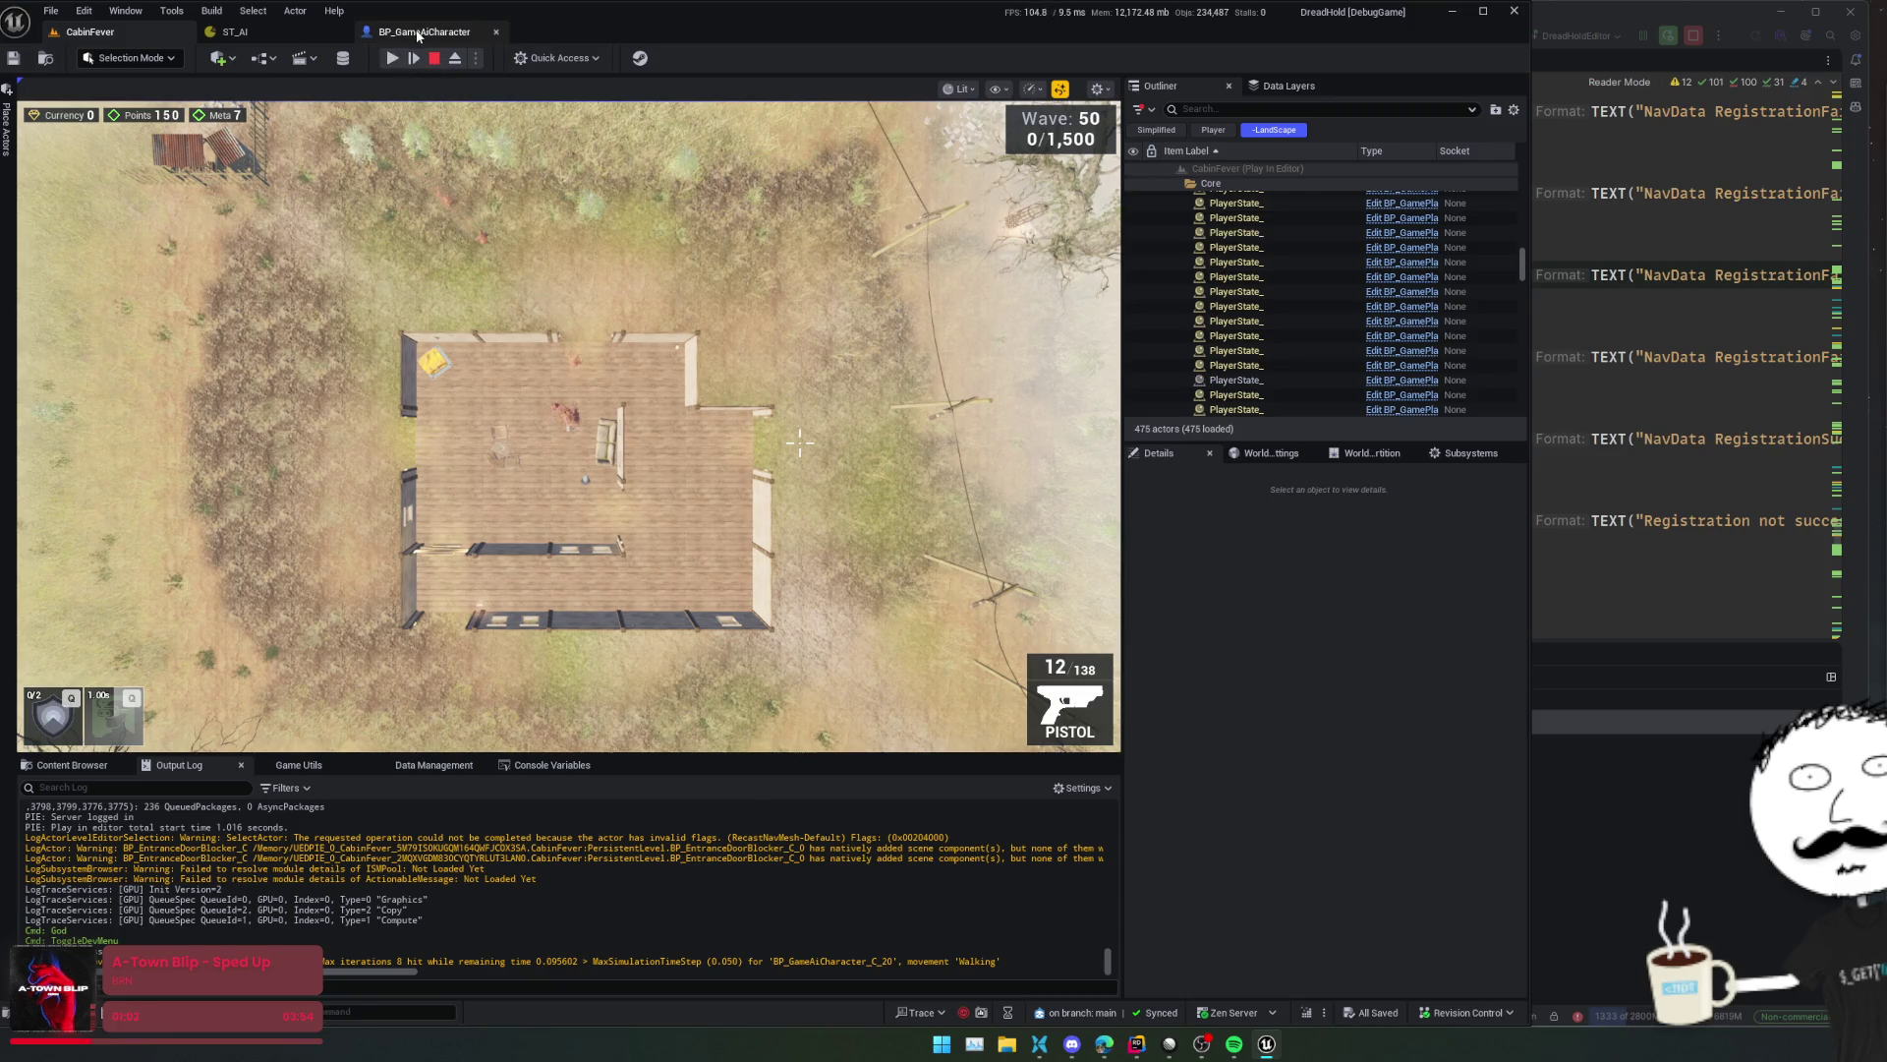
- Enable Use Controller Desired Rotation on BP_GameAiCharacter's Character Movement and save the Blueprint
click(418, 34)
click(113, 210)
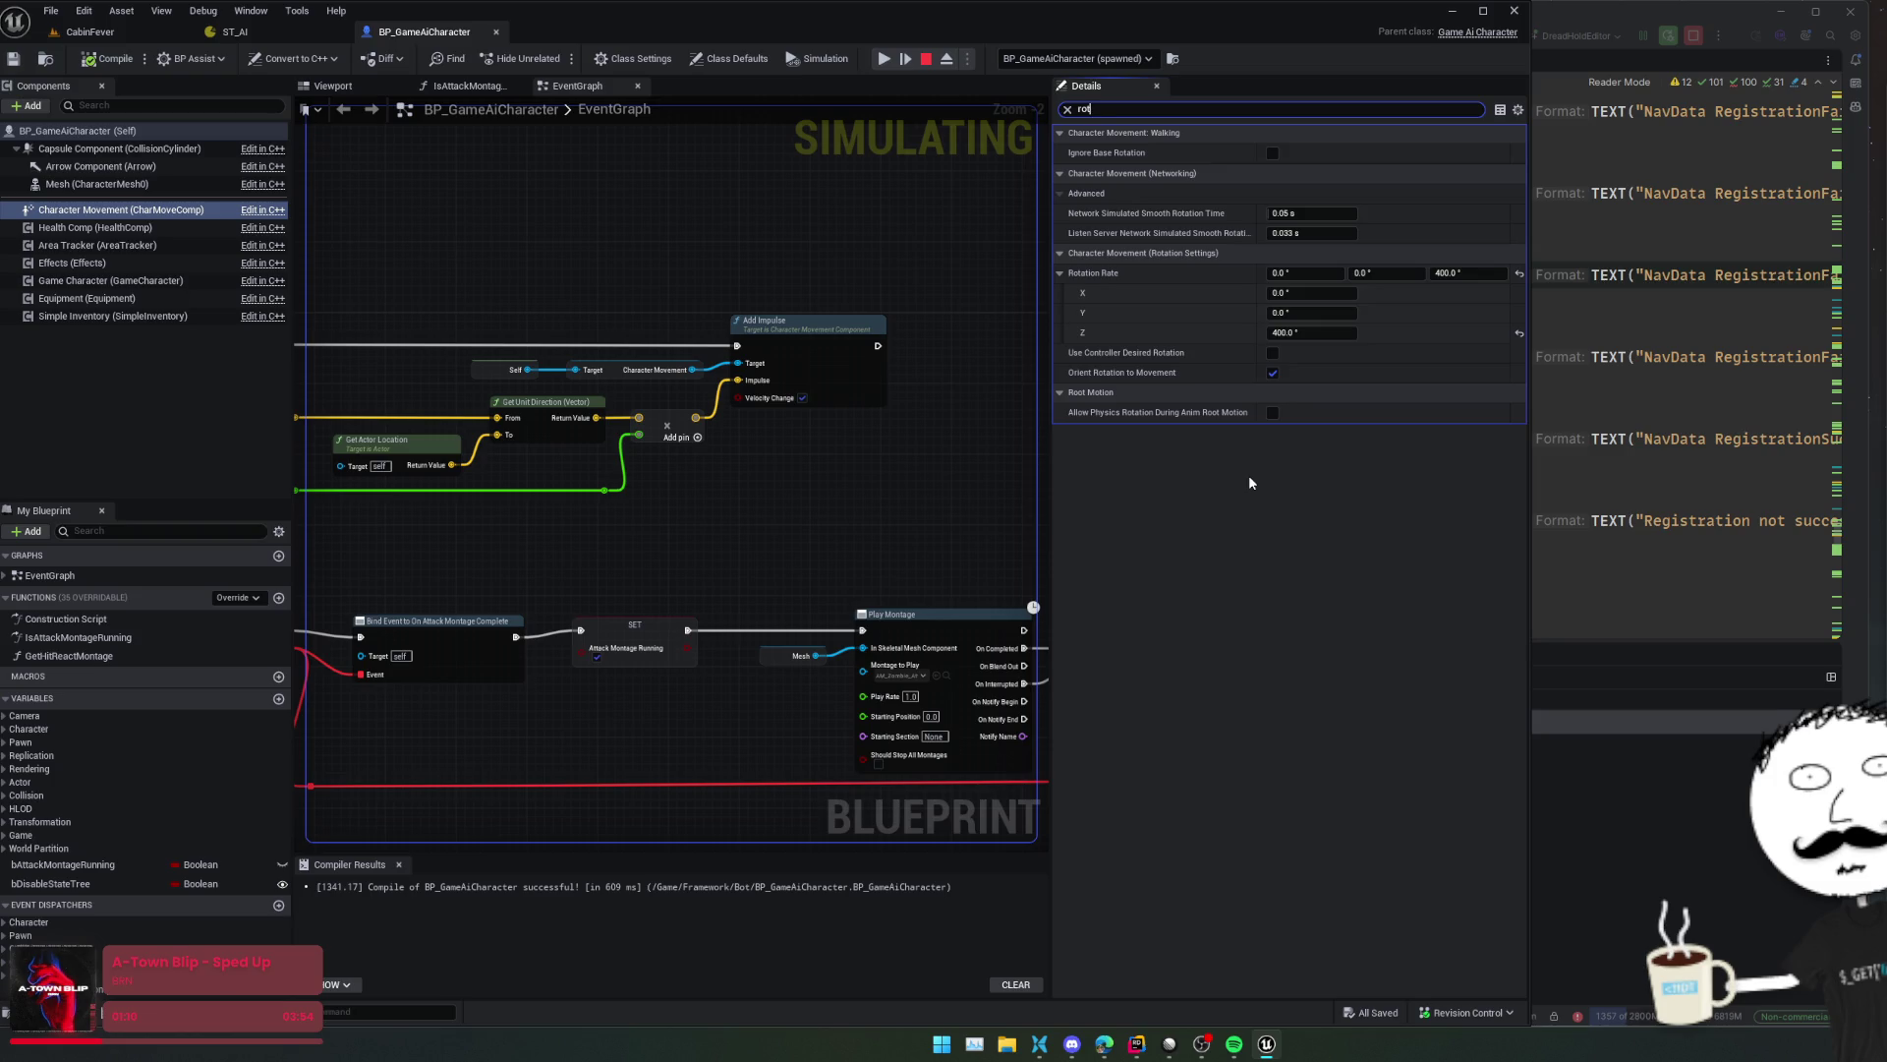
click(1273, 352)
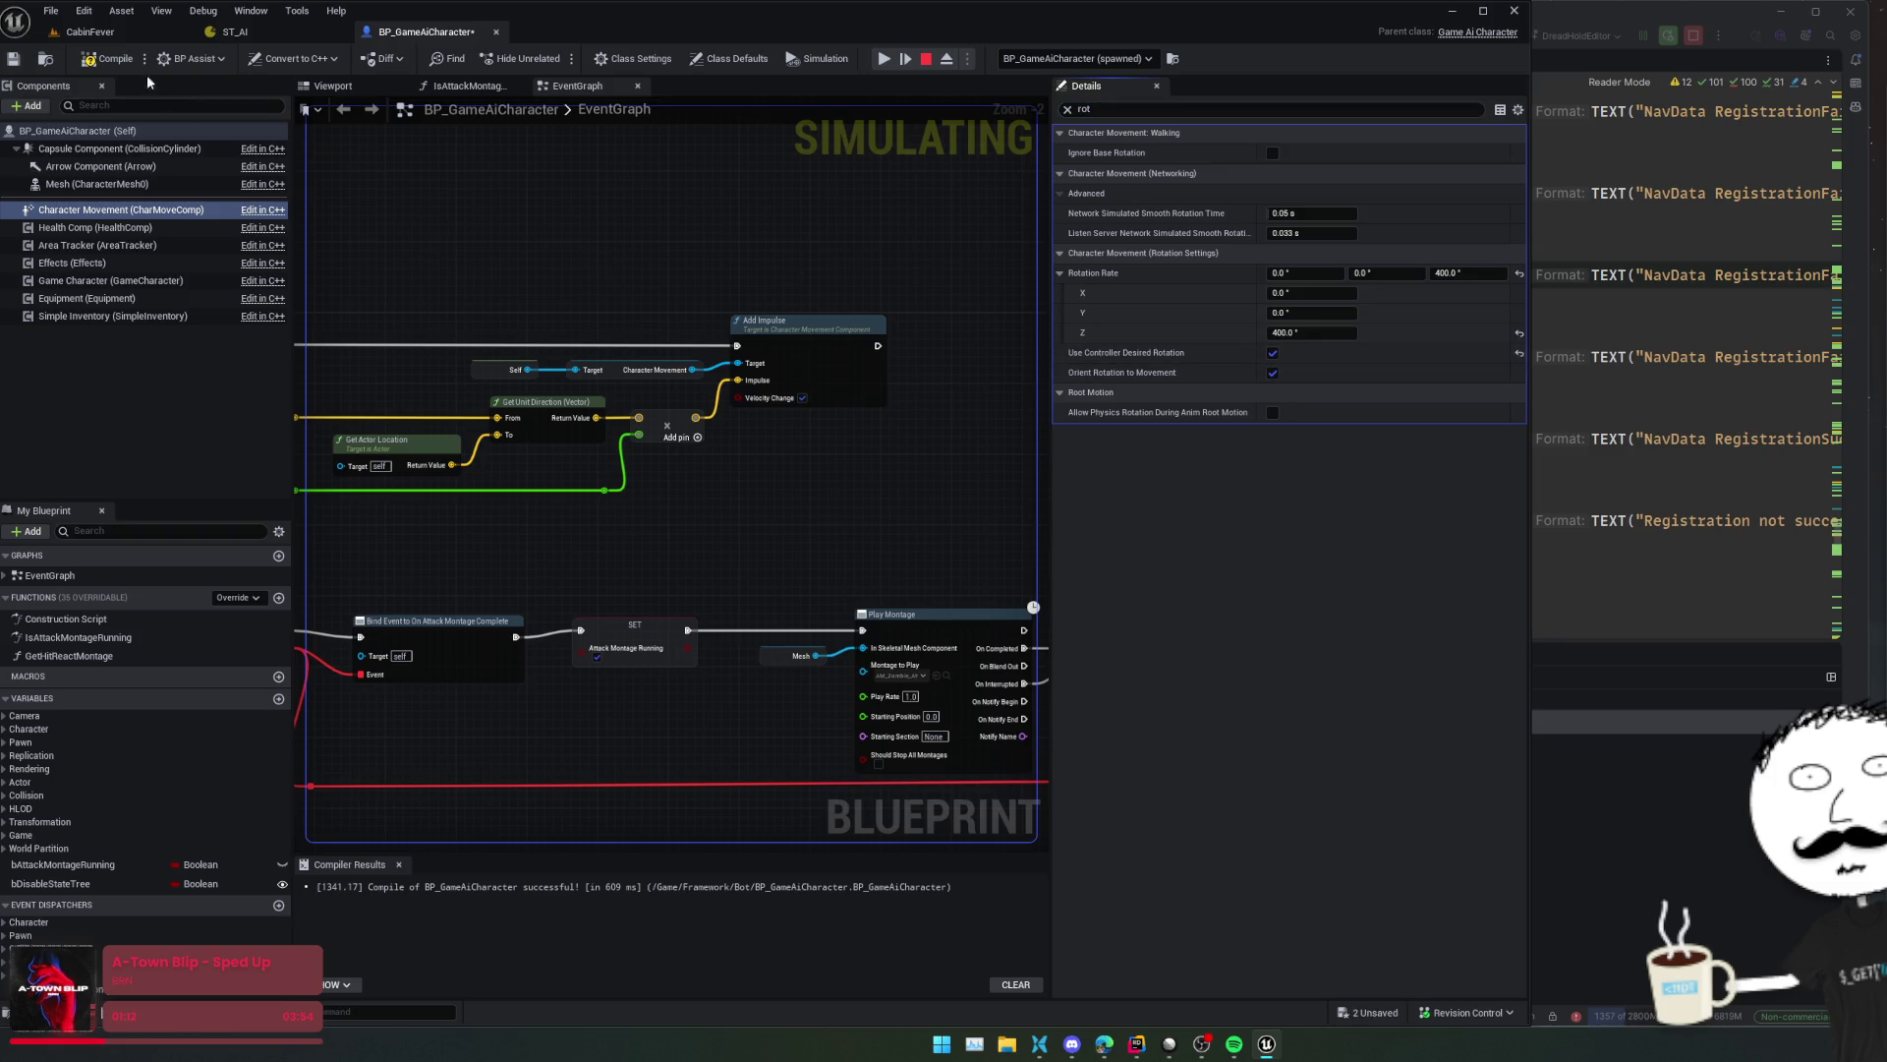
key(ctrl+s)
- Return to CabinFever and resume past the debugger breakpoint so play ends
click(91, 32)
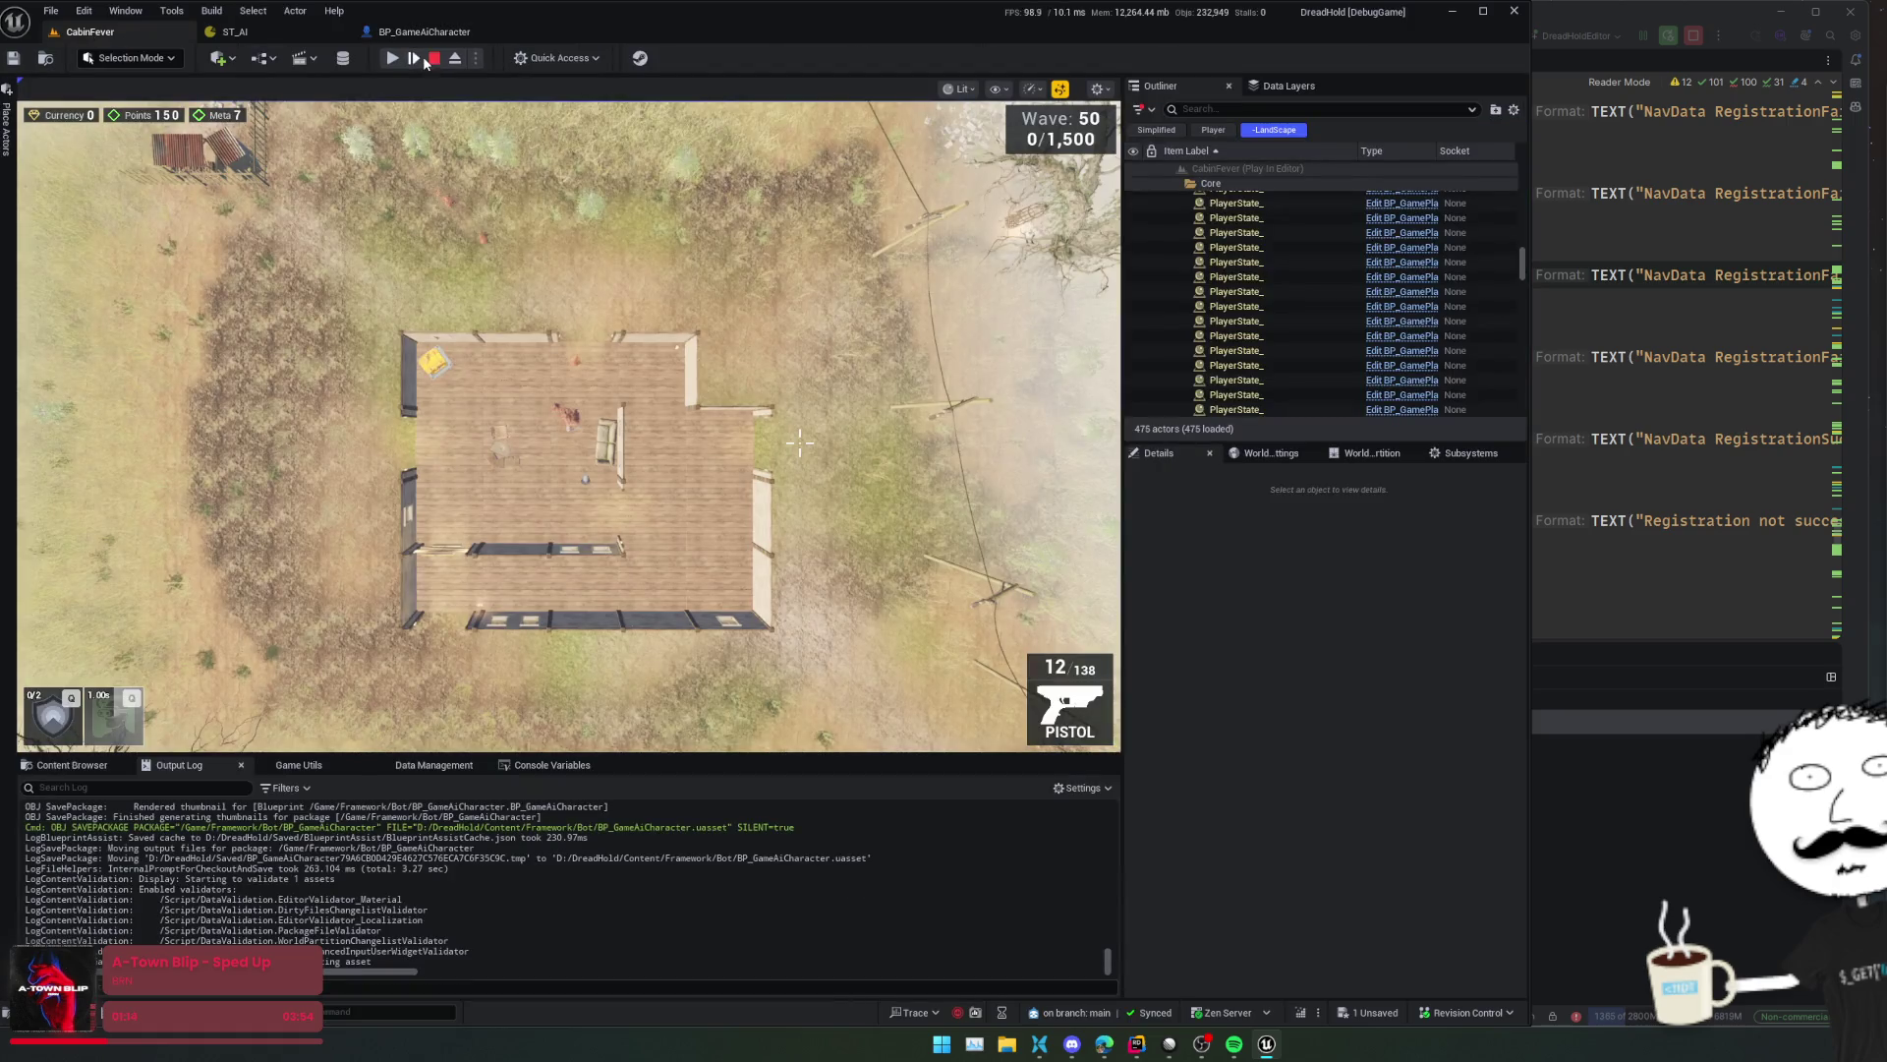
click(433, 58)
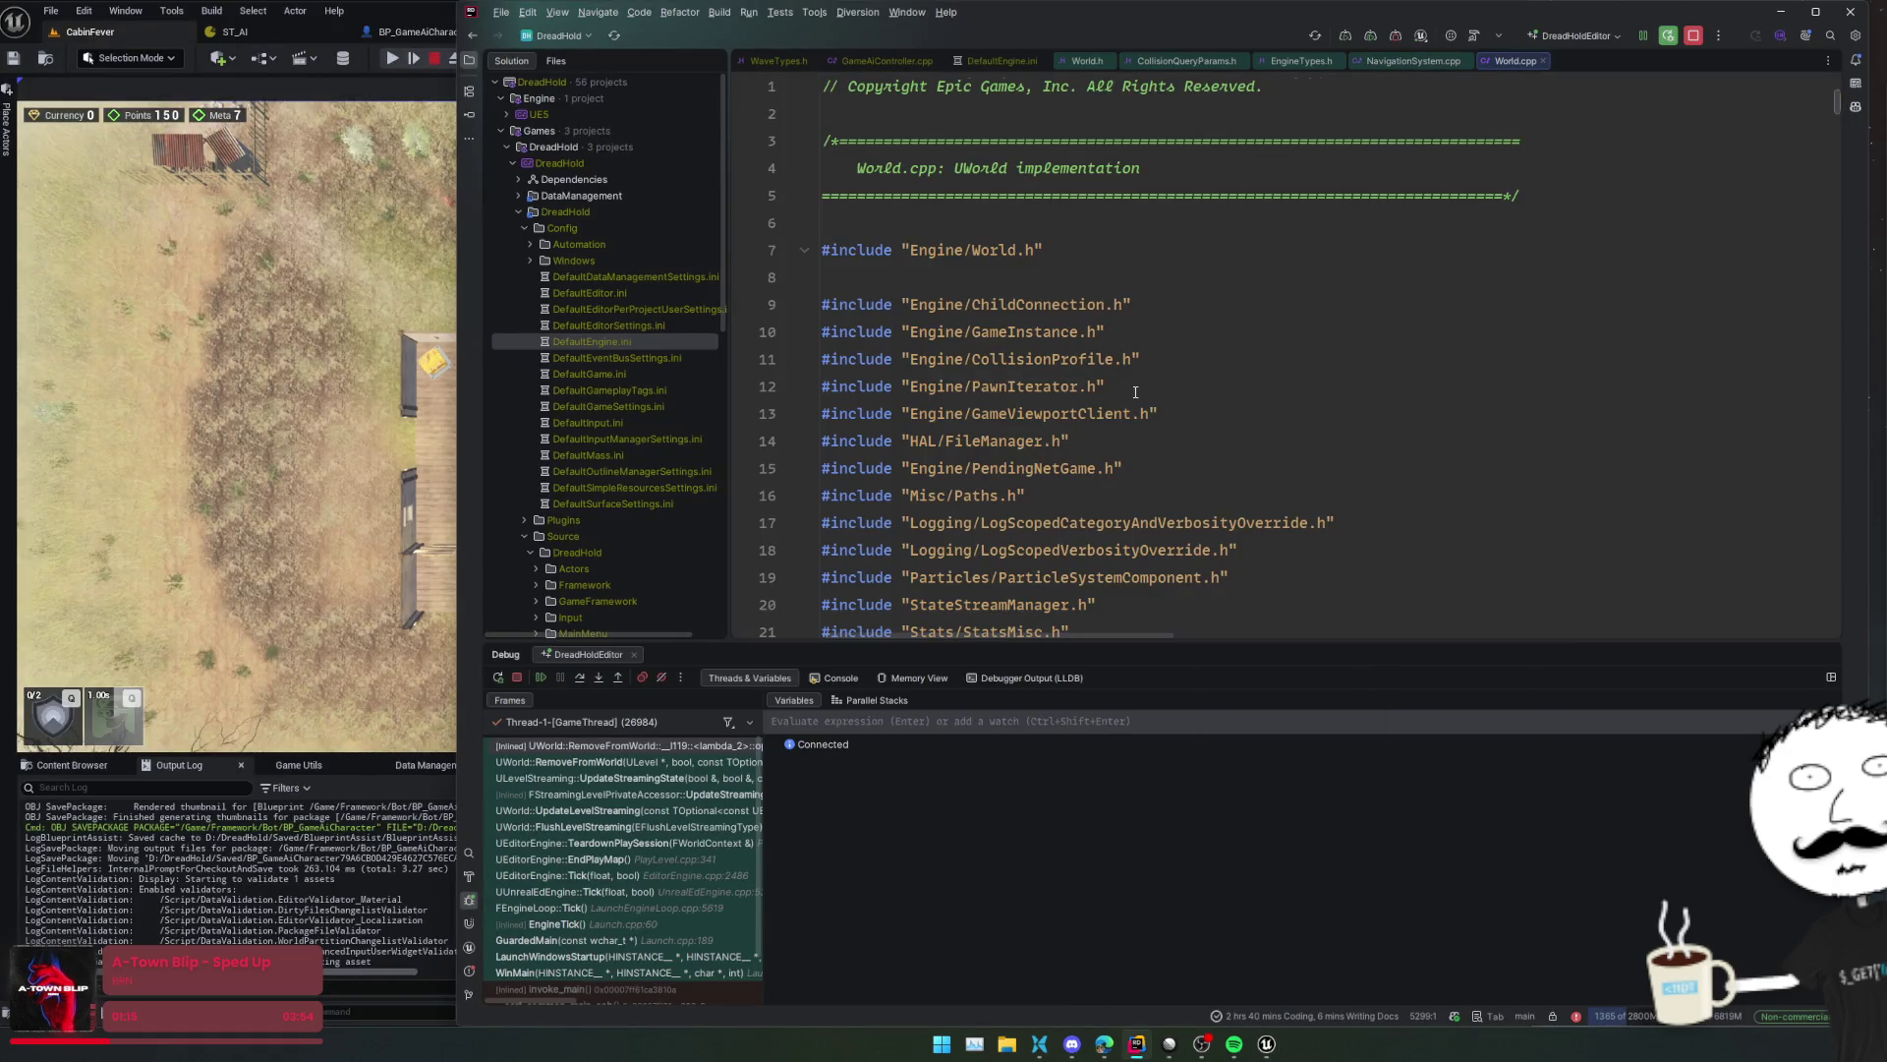
click(541, 677)
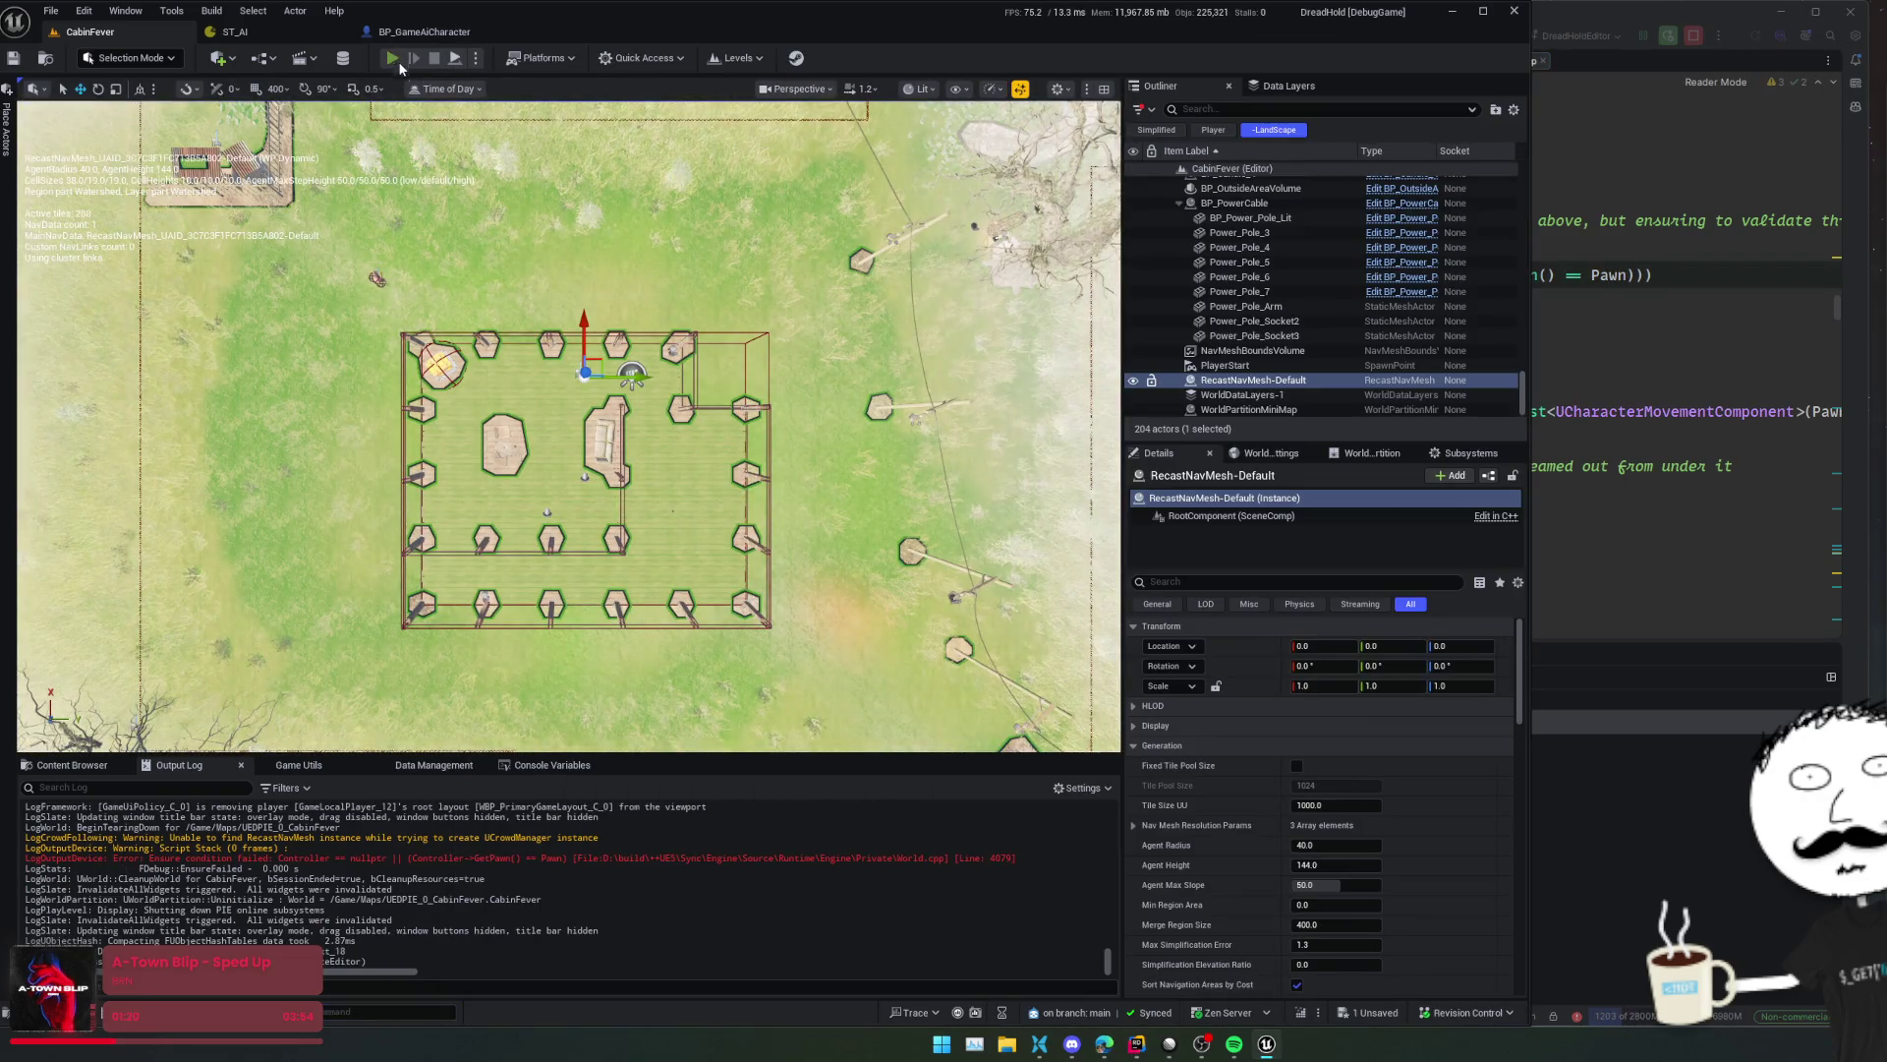
- Play CabinFever, walk the character left, then free the mouse and return to BP_GameAiCharacter
key(alt+p)
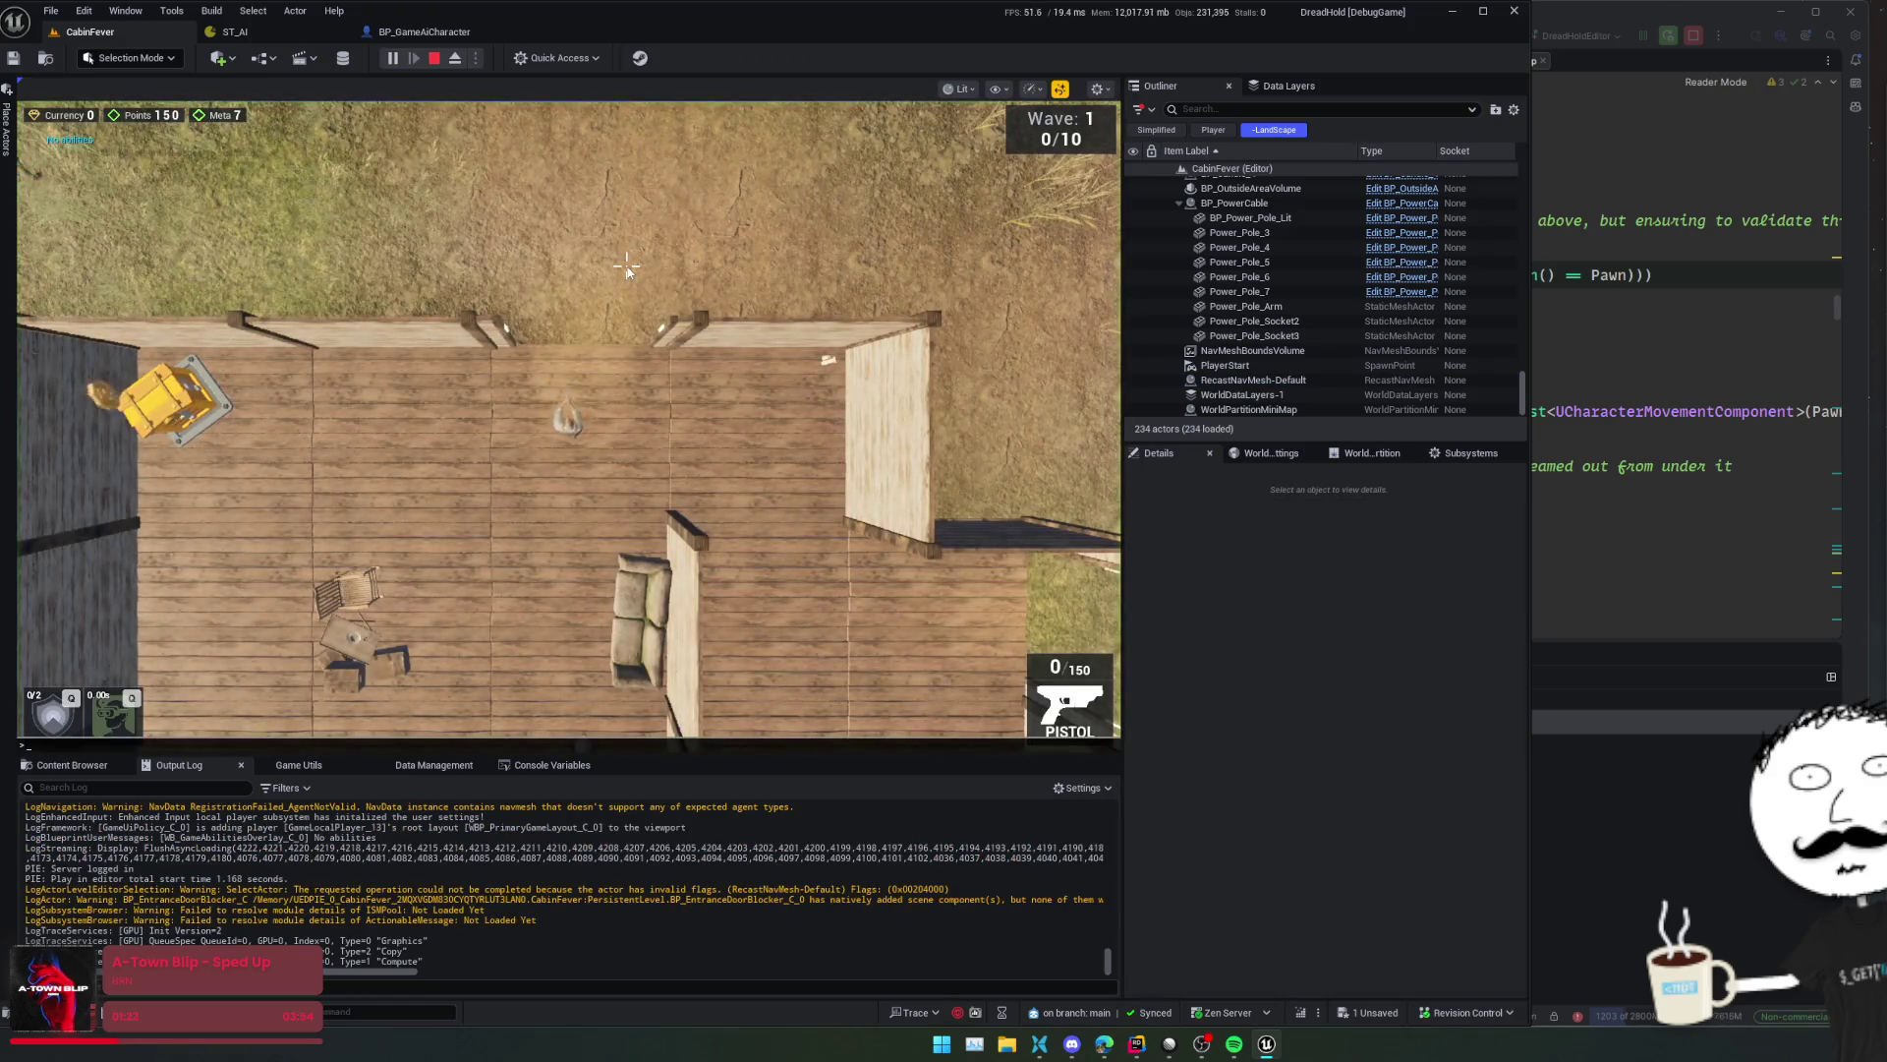
key(a)
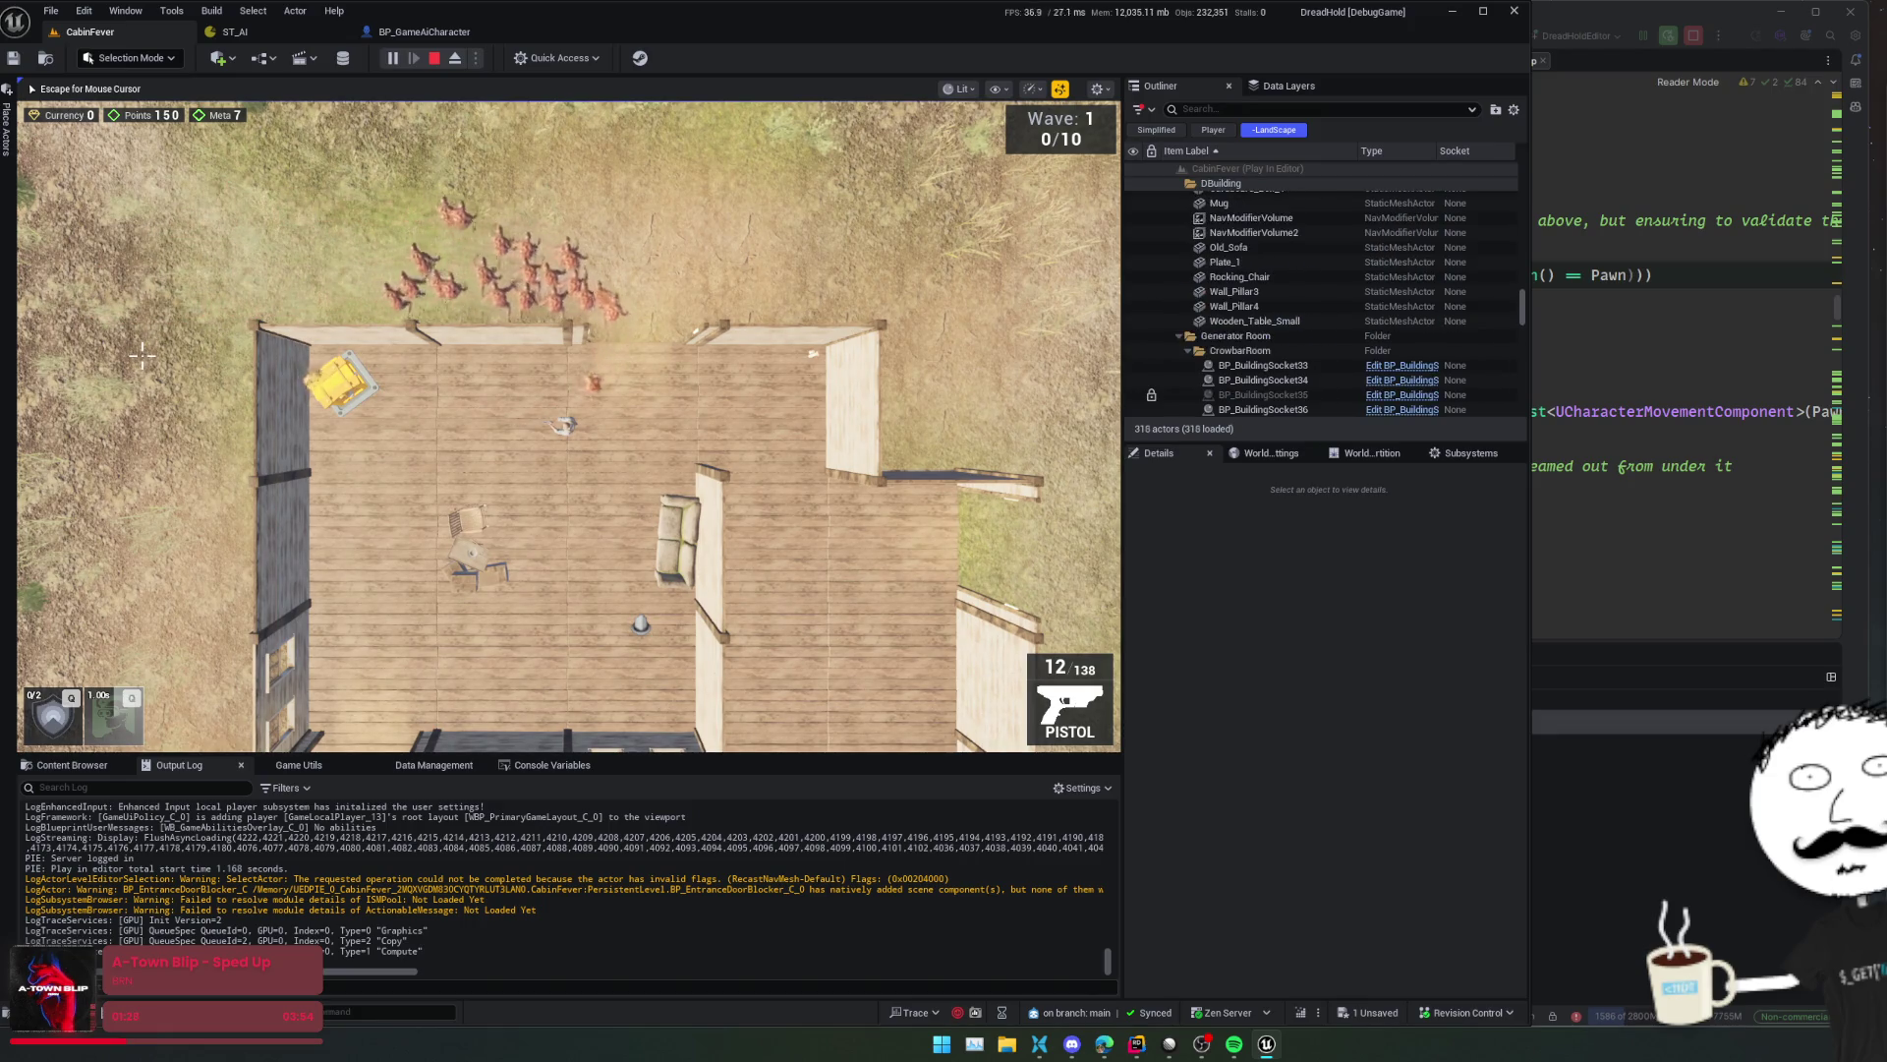
key(Escape)
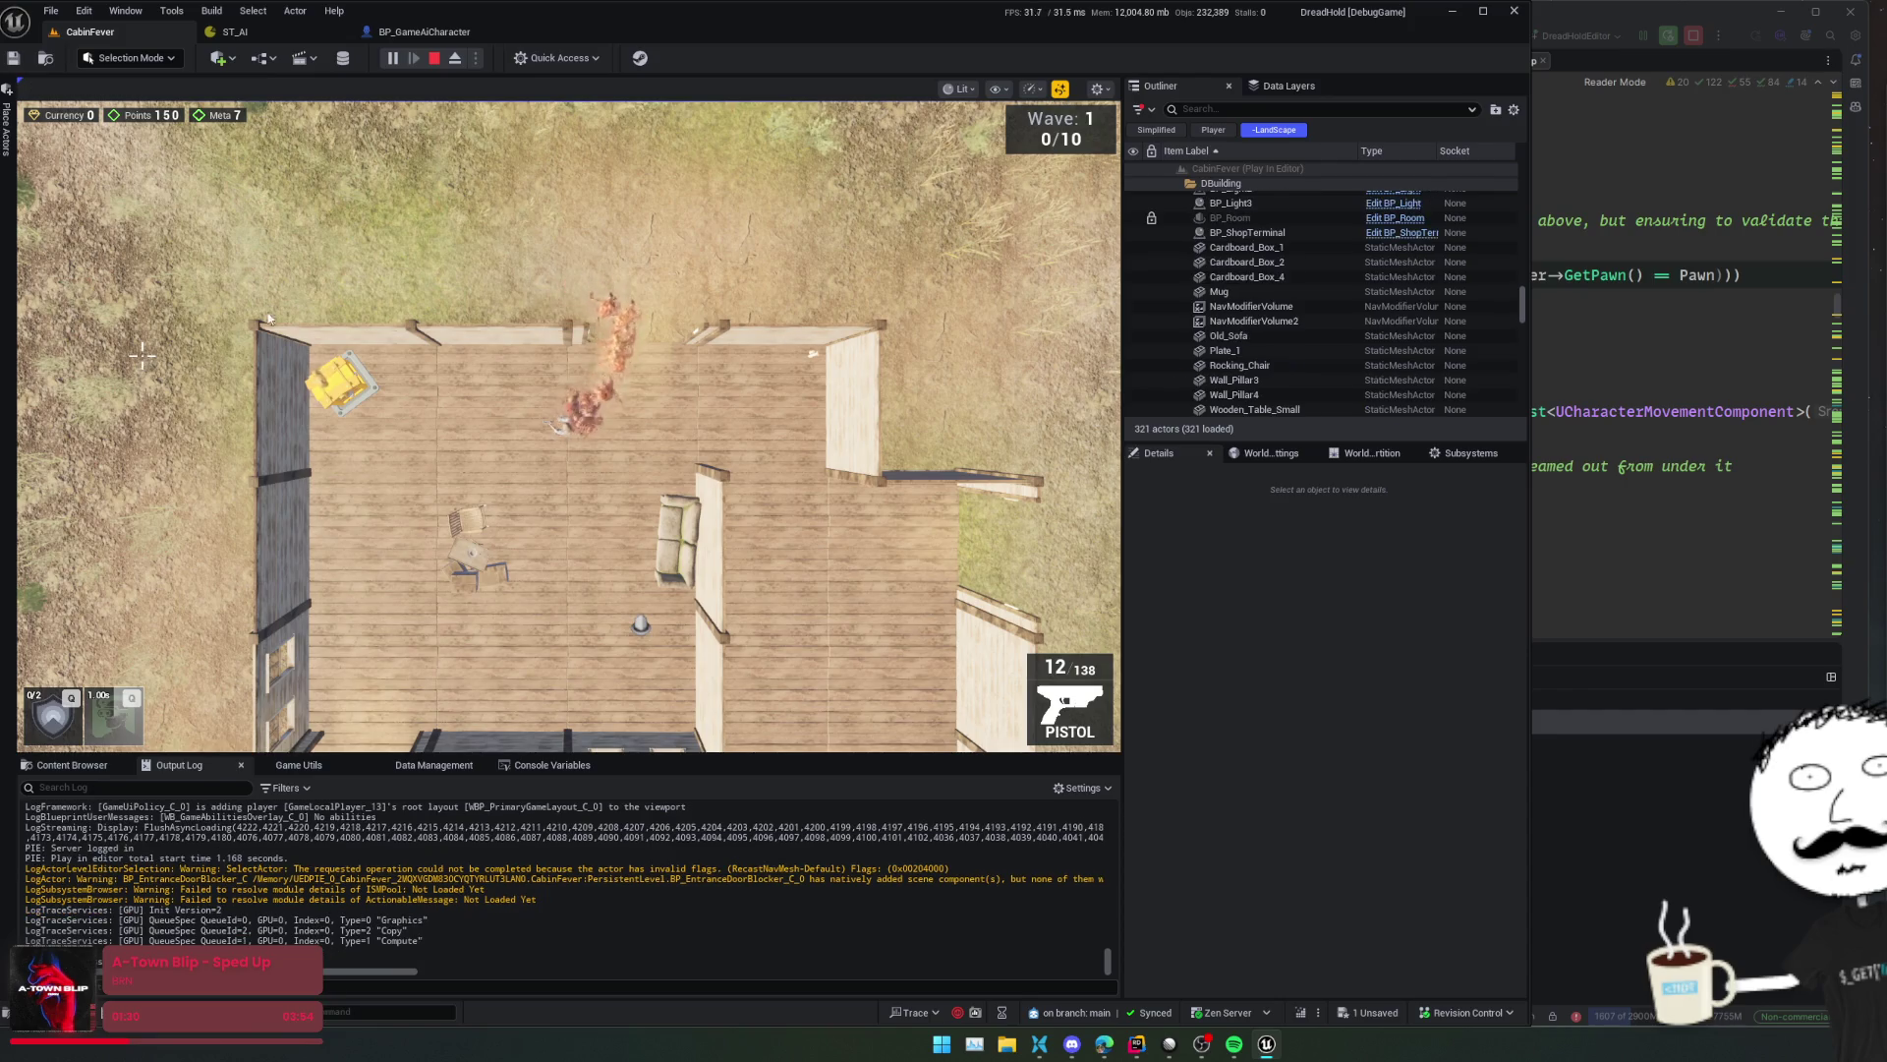
click(425, 31)
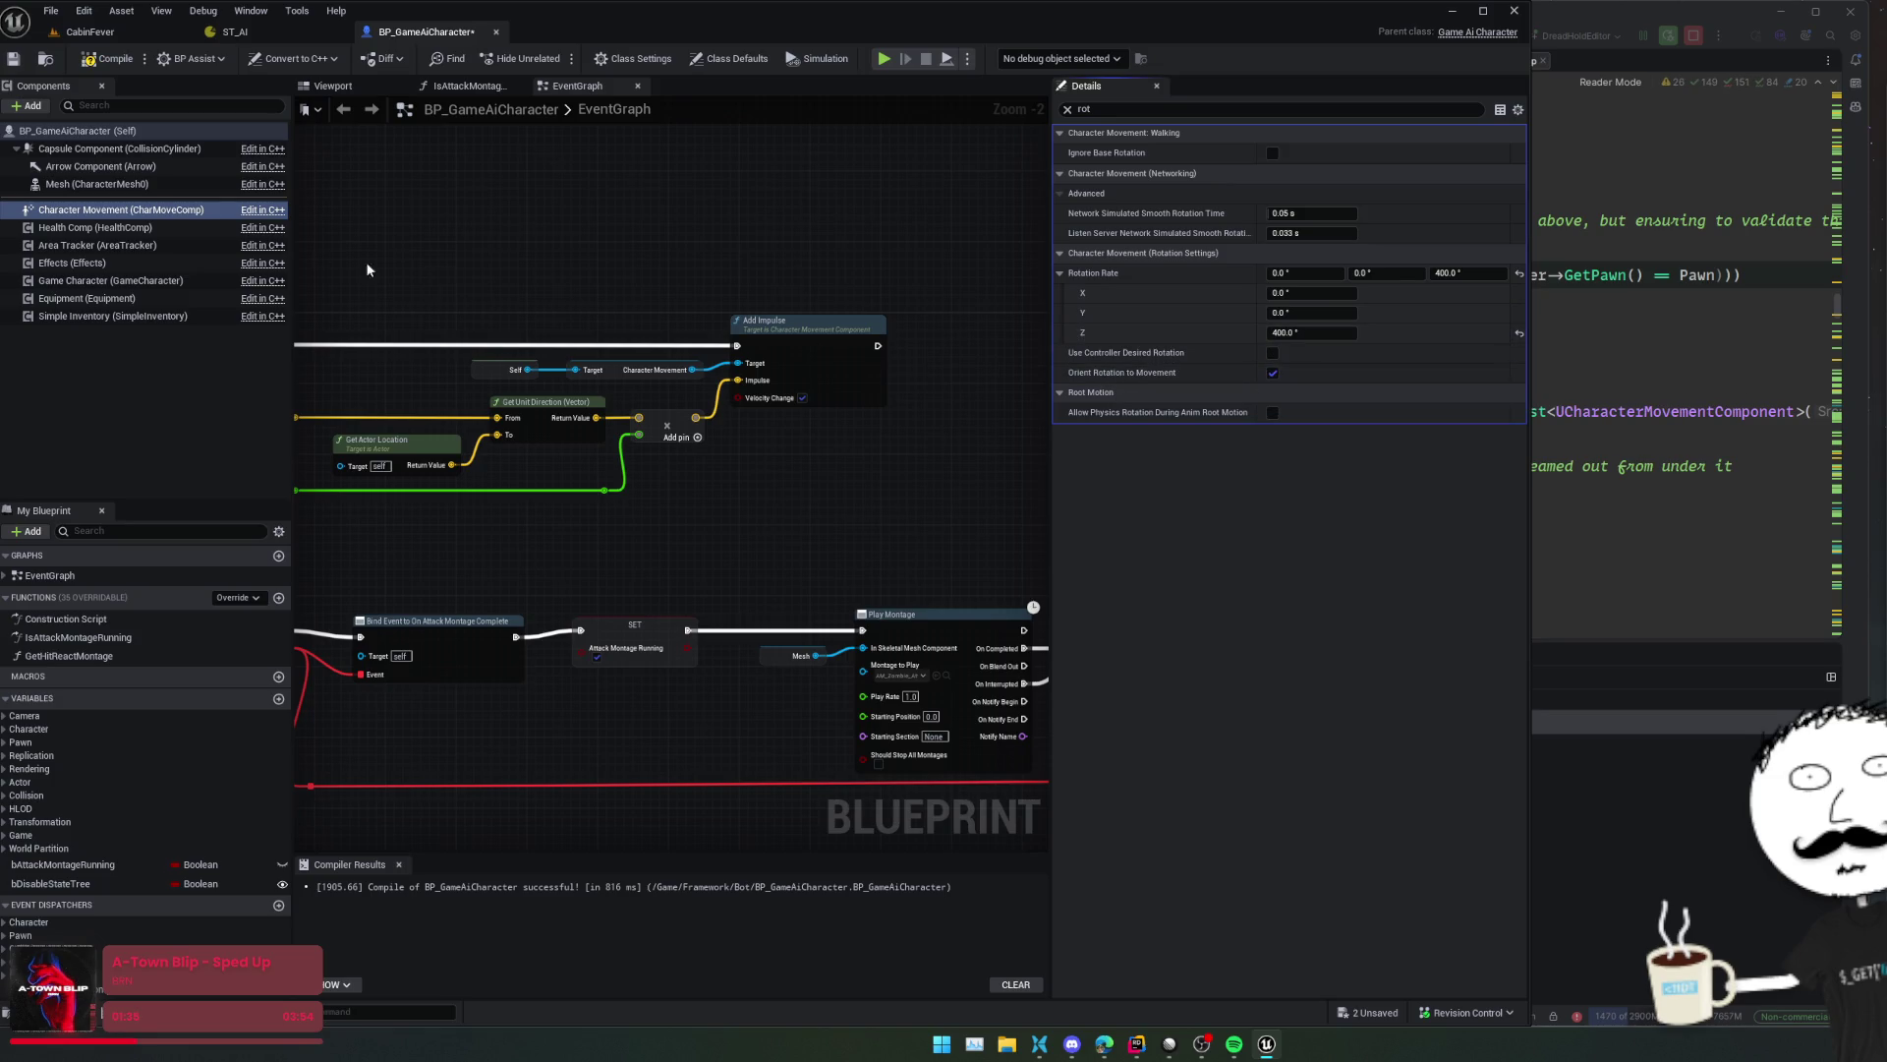
- Turn on Use Controller Desired Rotation and Use Controller Rotation Yaw in class defaults, then save
click(108, 130)
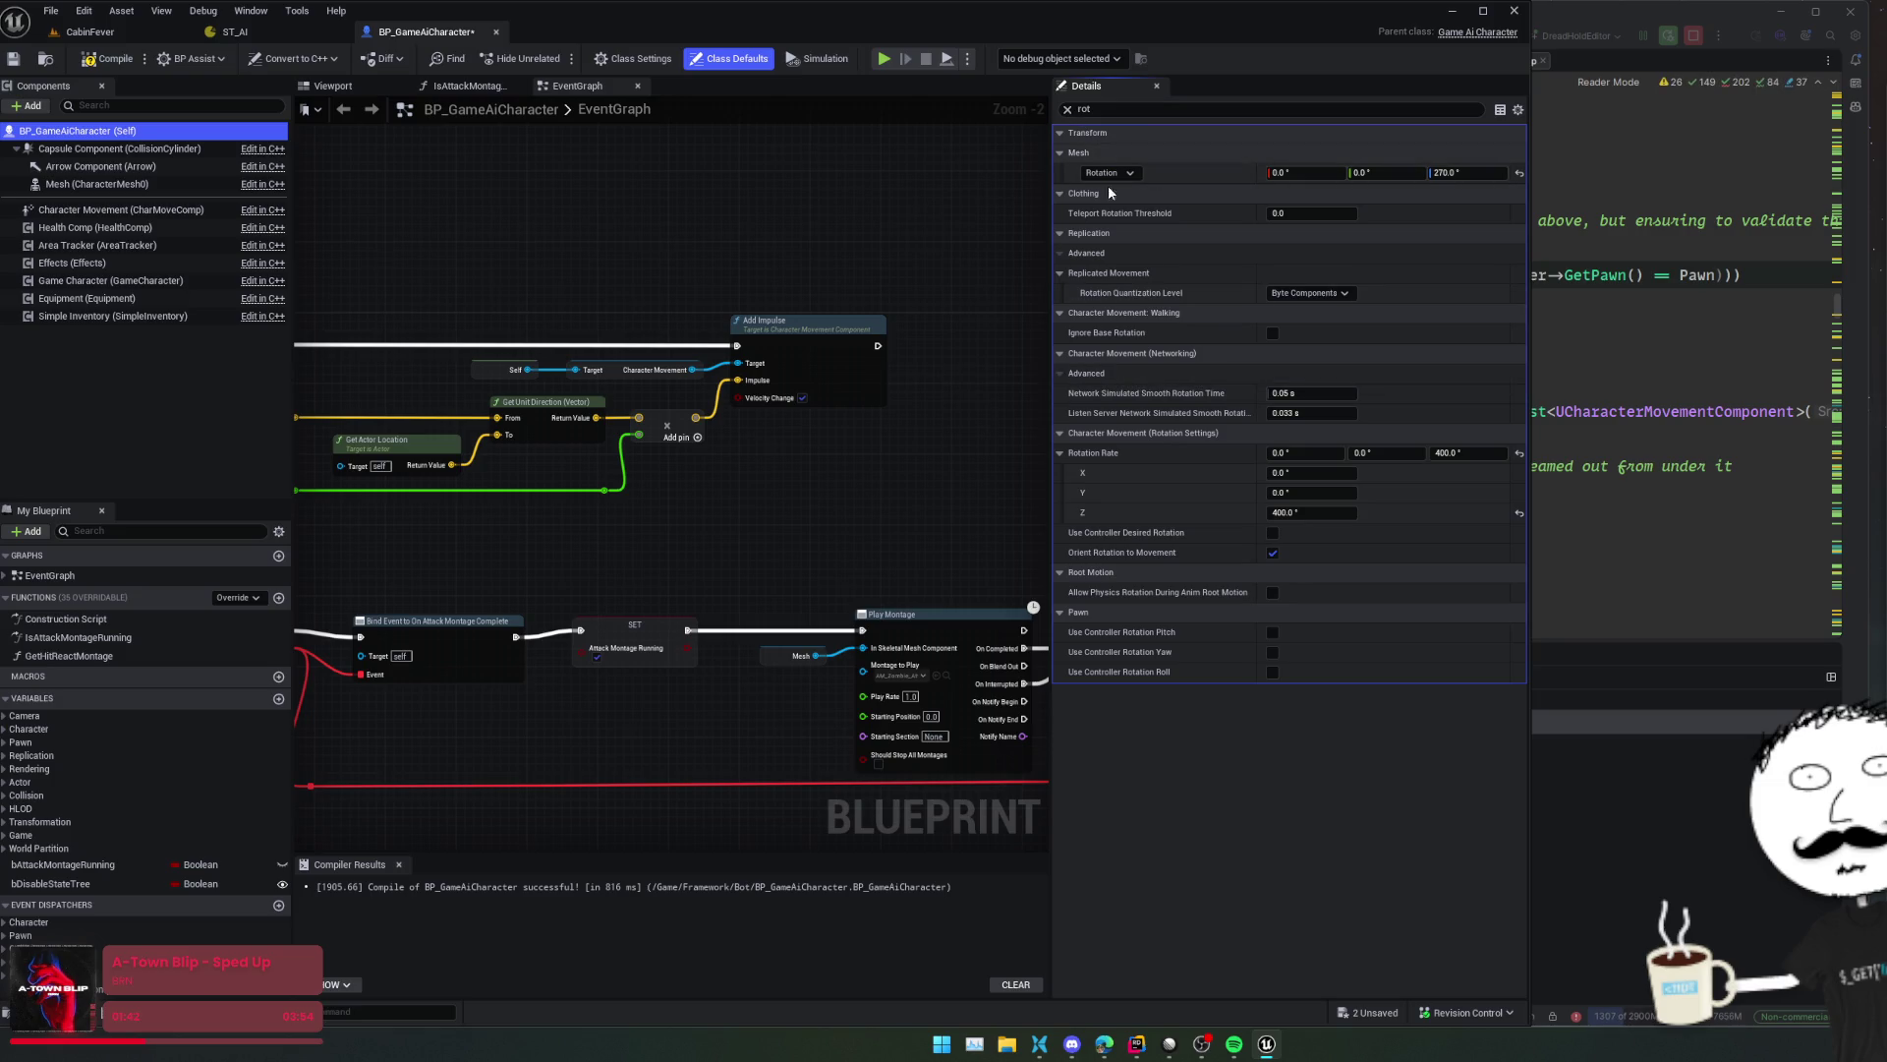
click(1272, 653)
click(1272, 533)
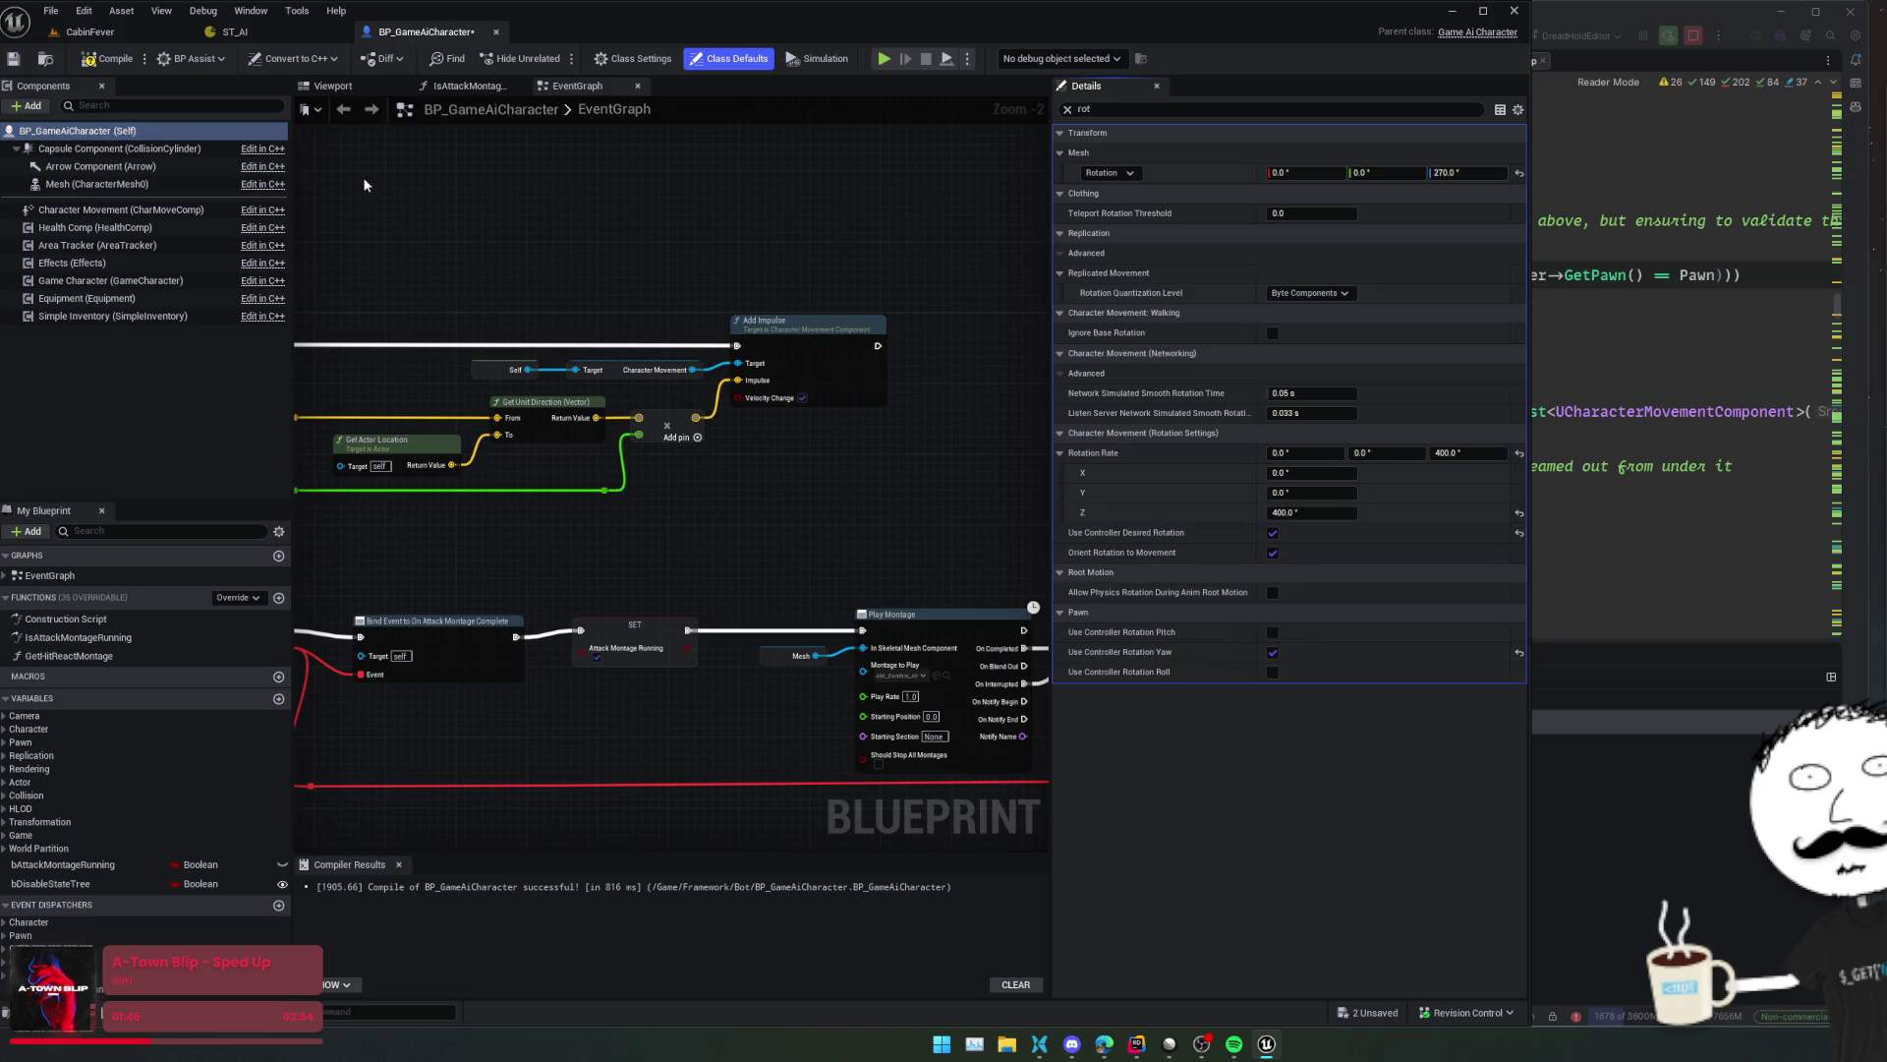
key(ctrl+s)
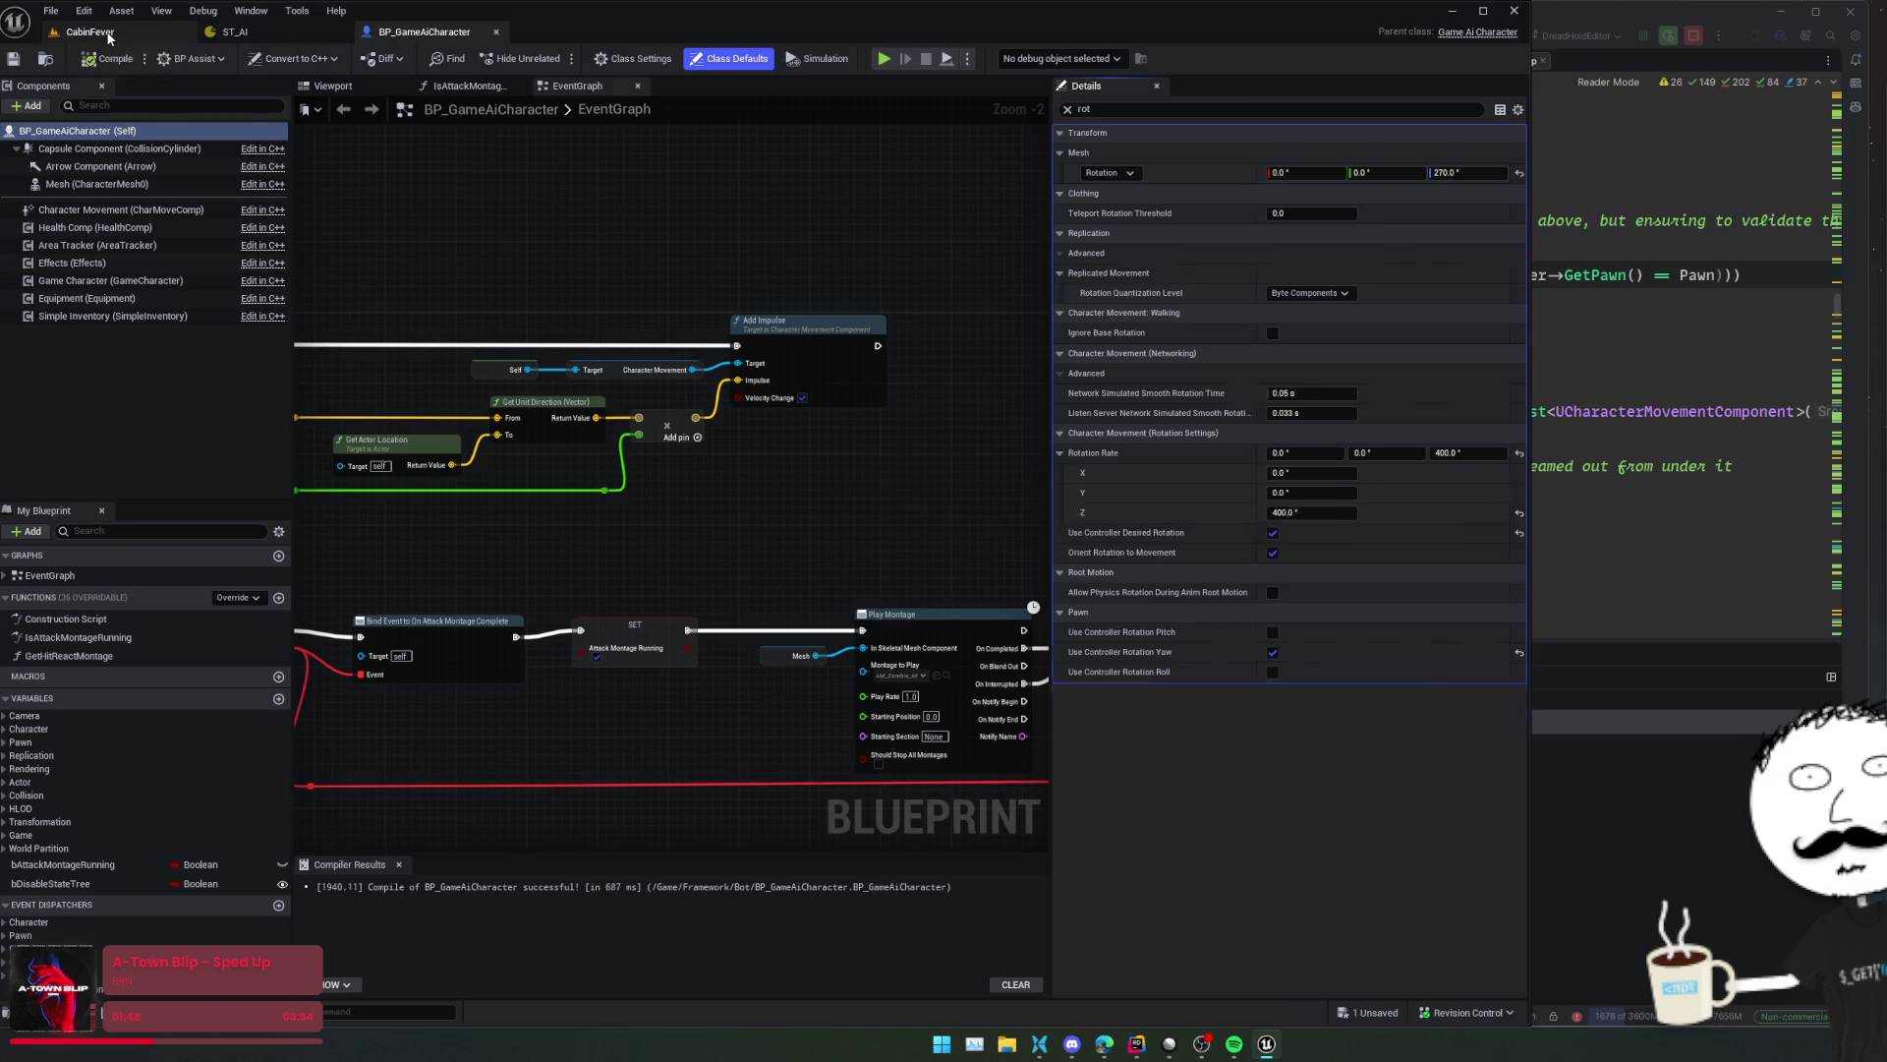
click(108, 35)
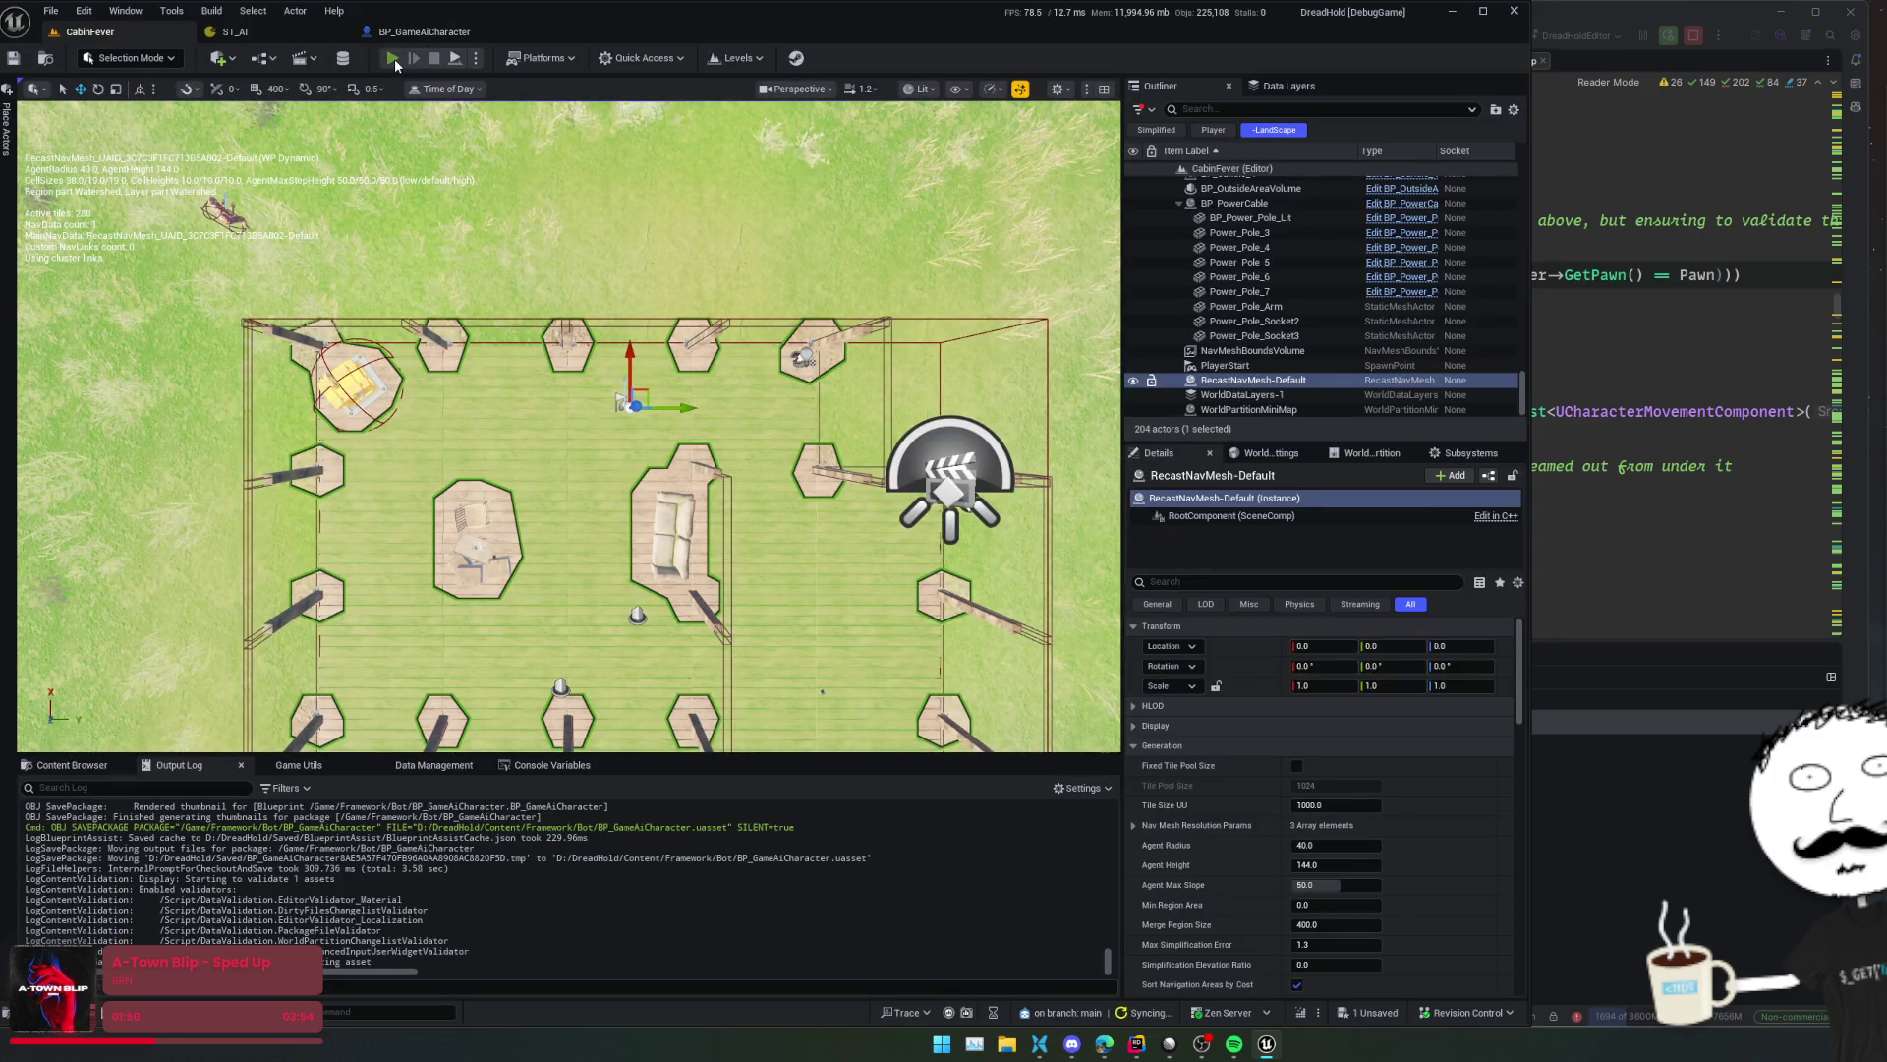
- Start play and walk the character around the cabin while the AI horde follows
click(393, 57)
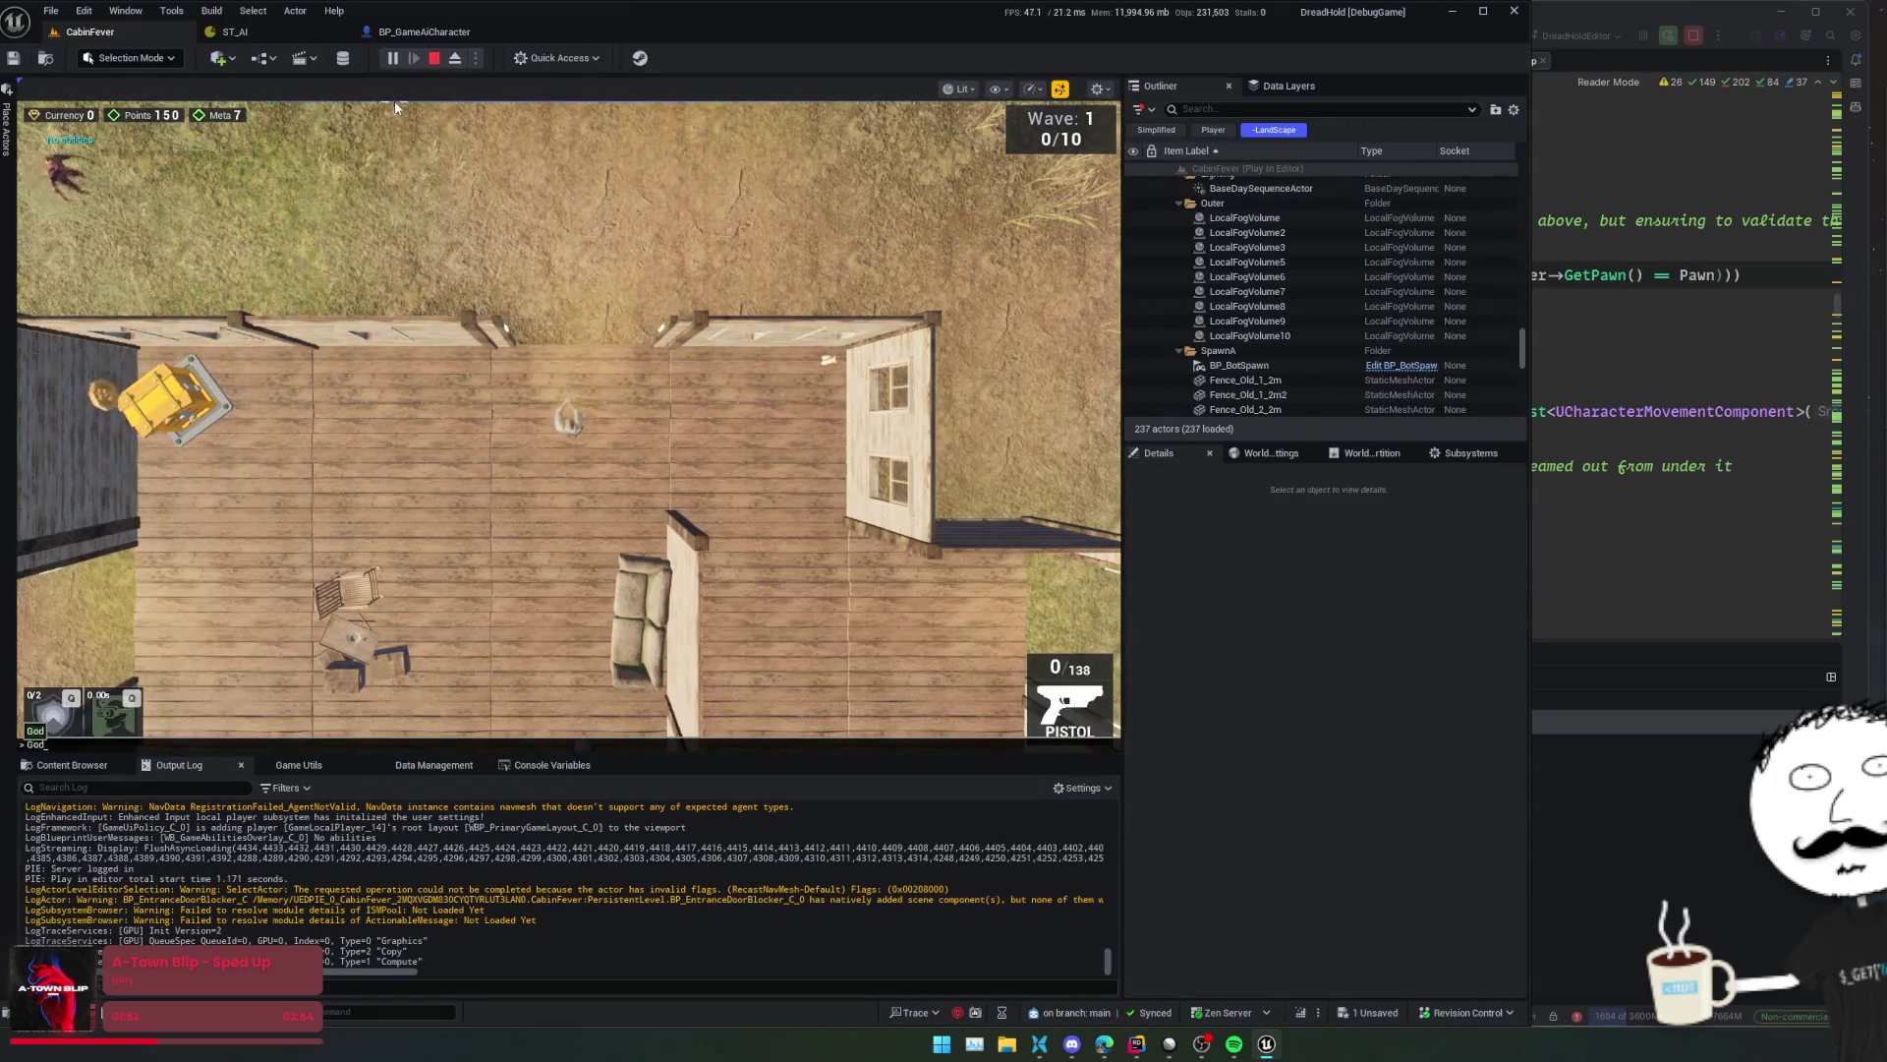
key(a)
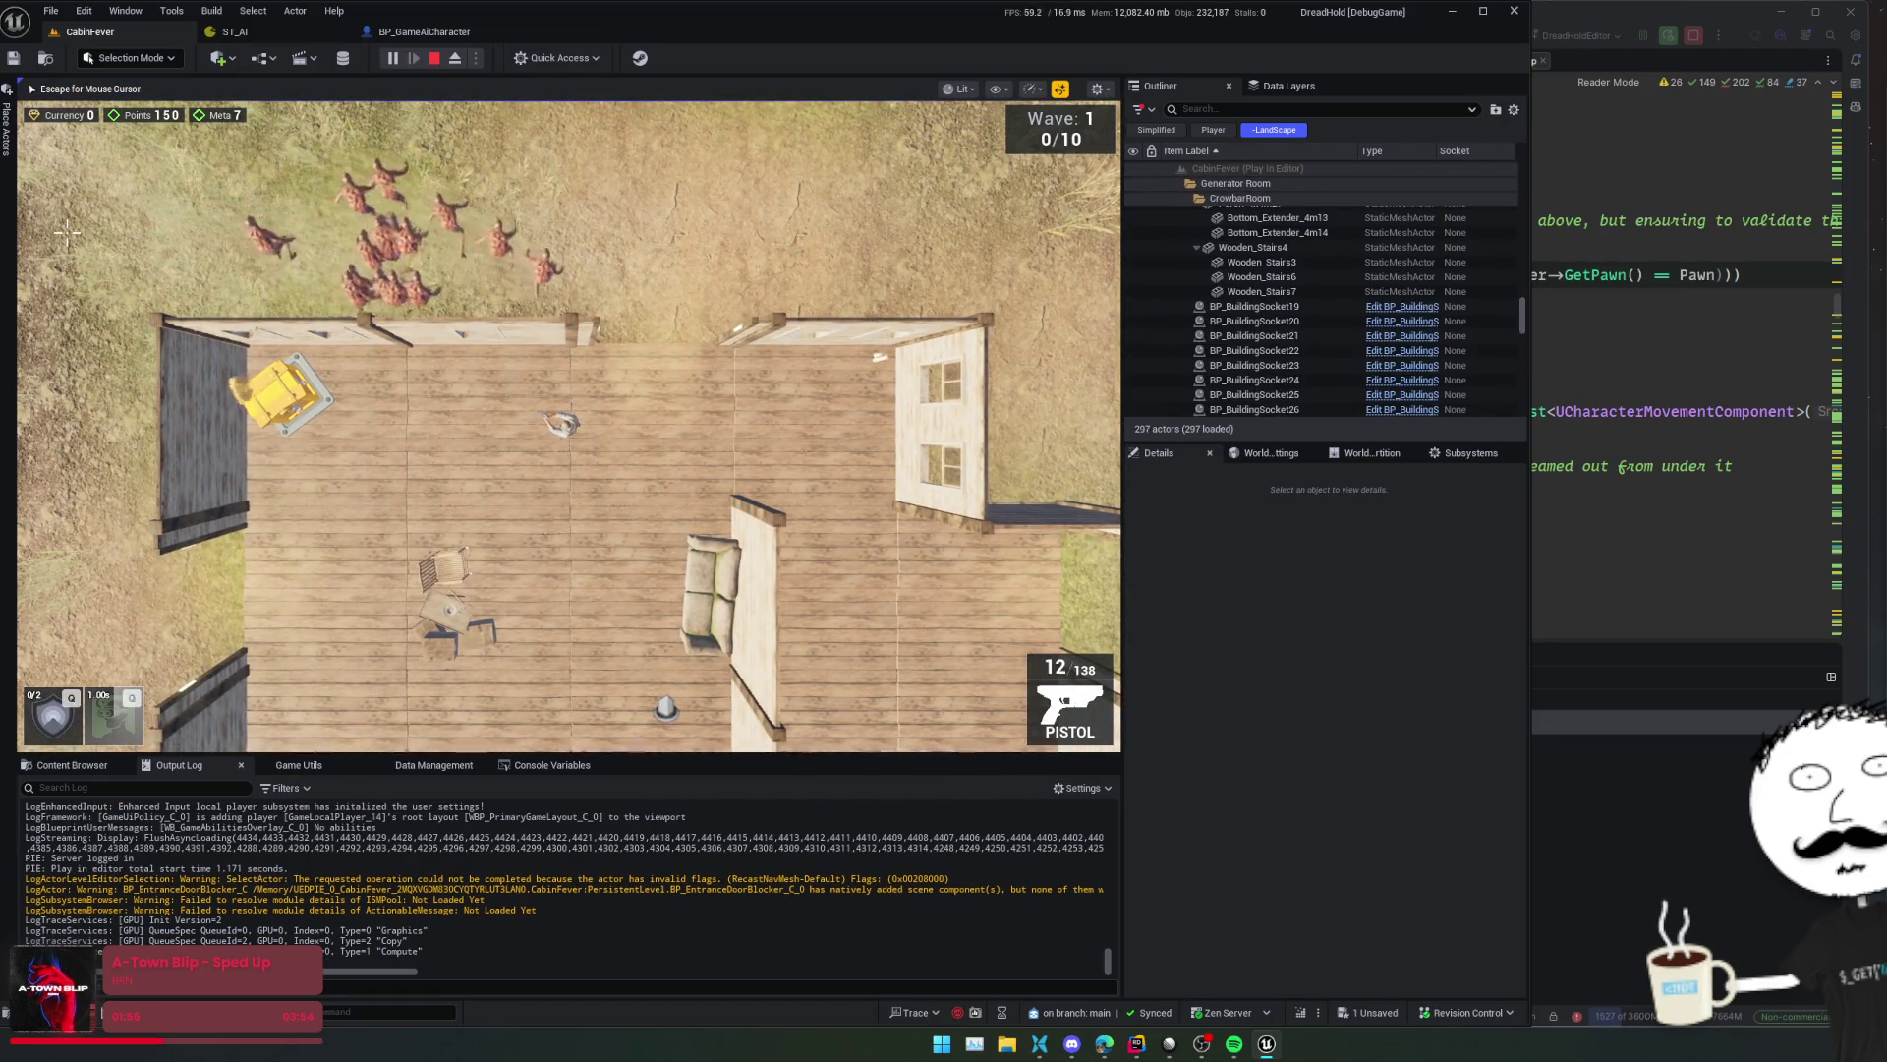
key(s)
key(s)
key(w+a)
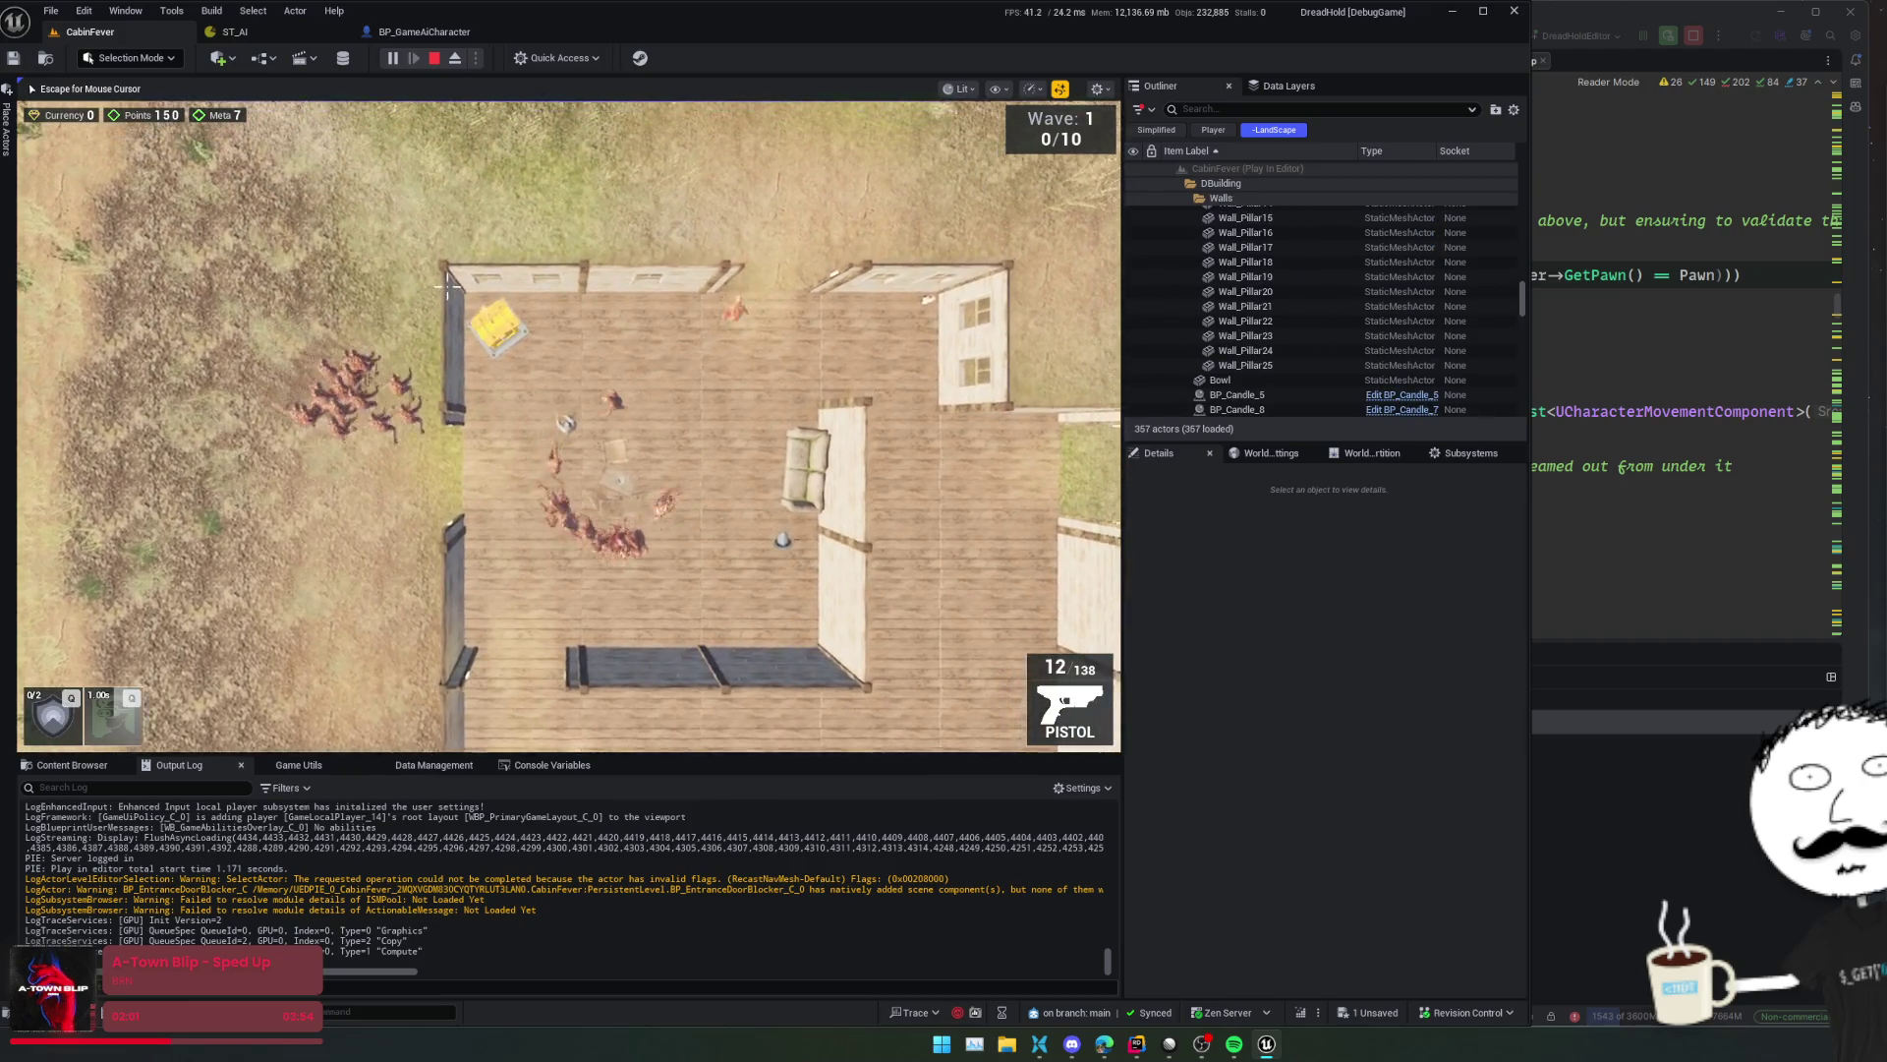
key(d)
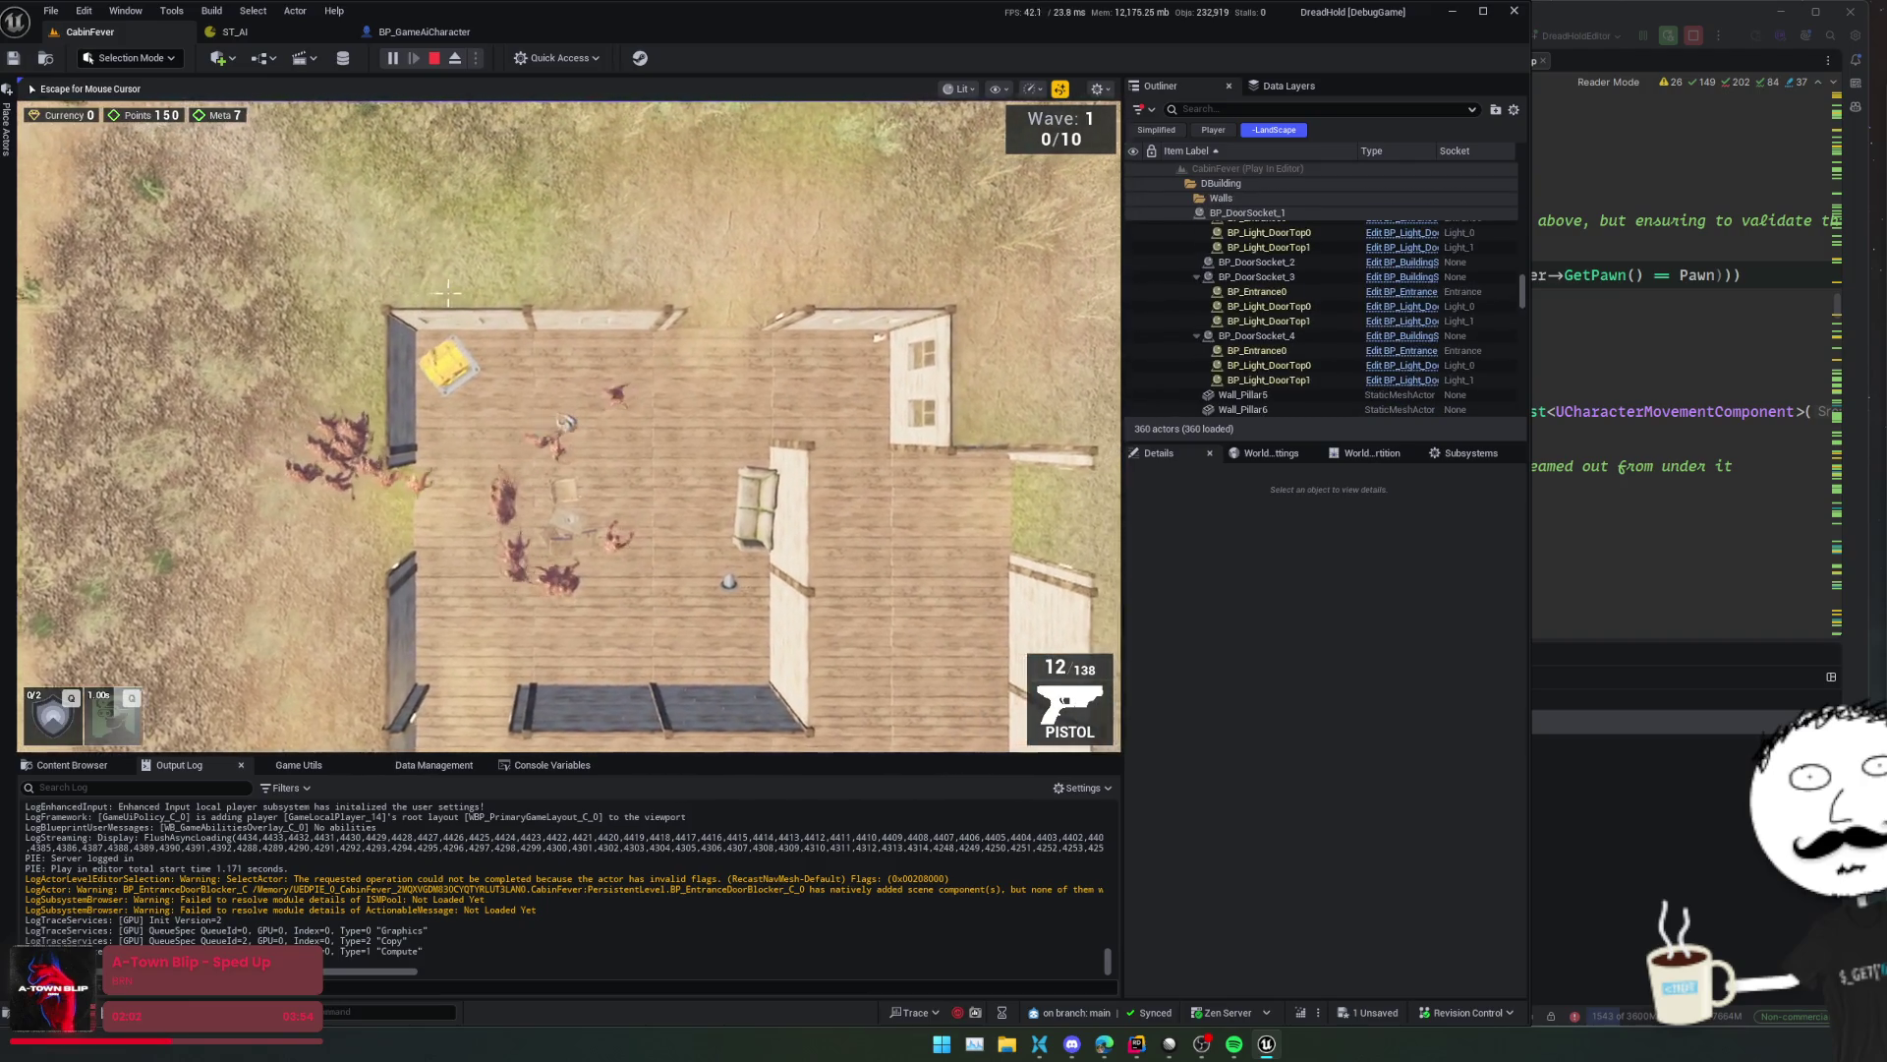
key(s+a)
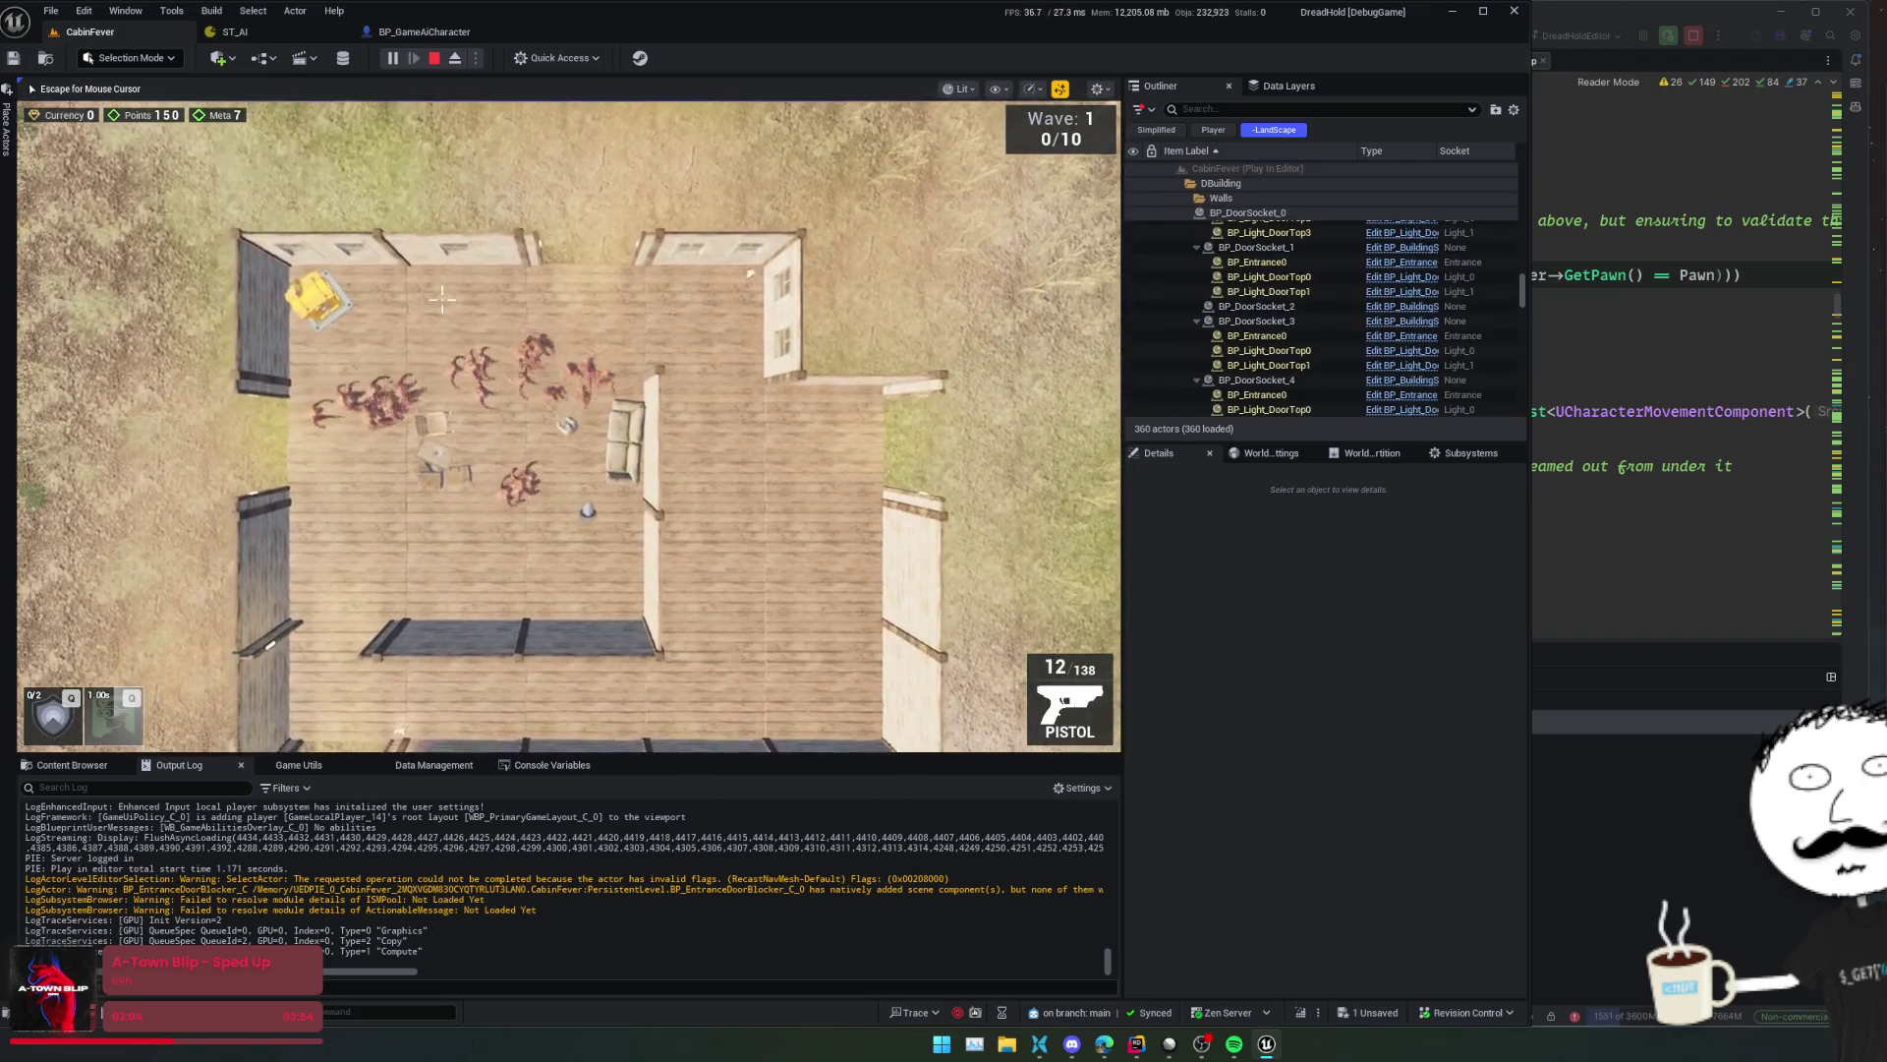
key(s+a)
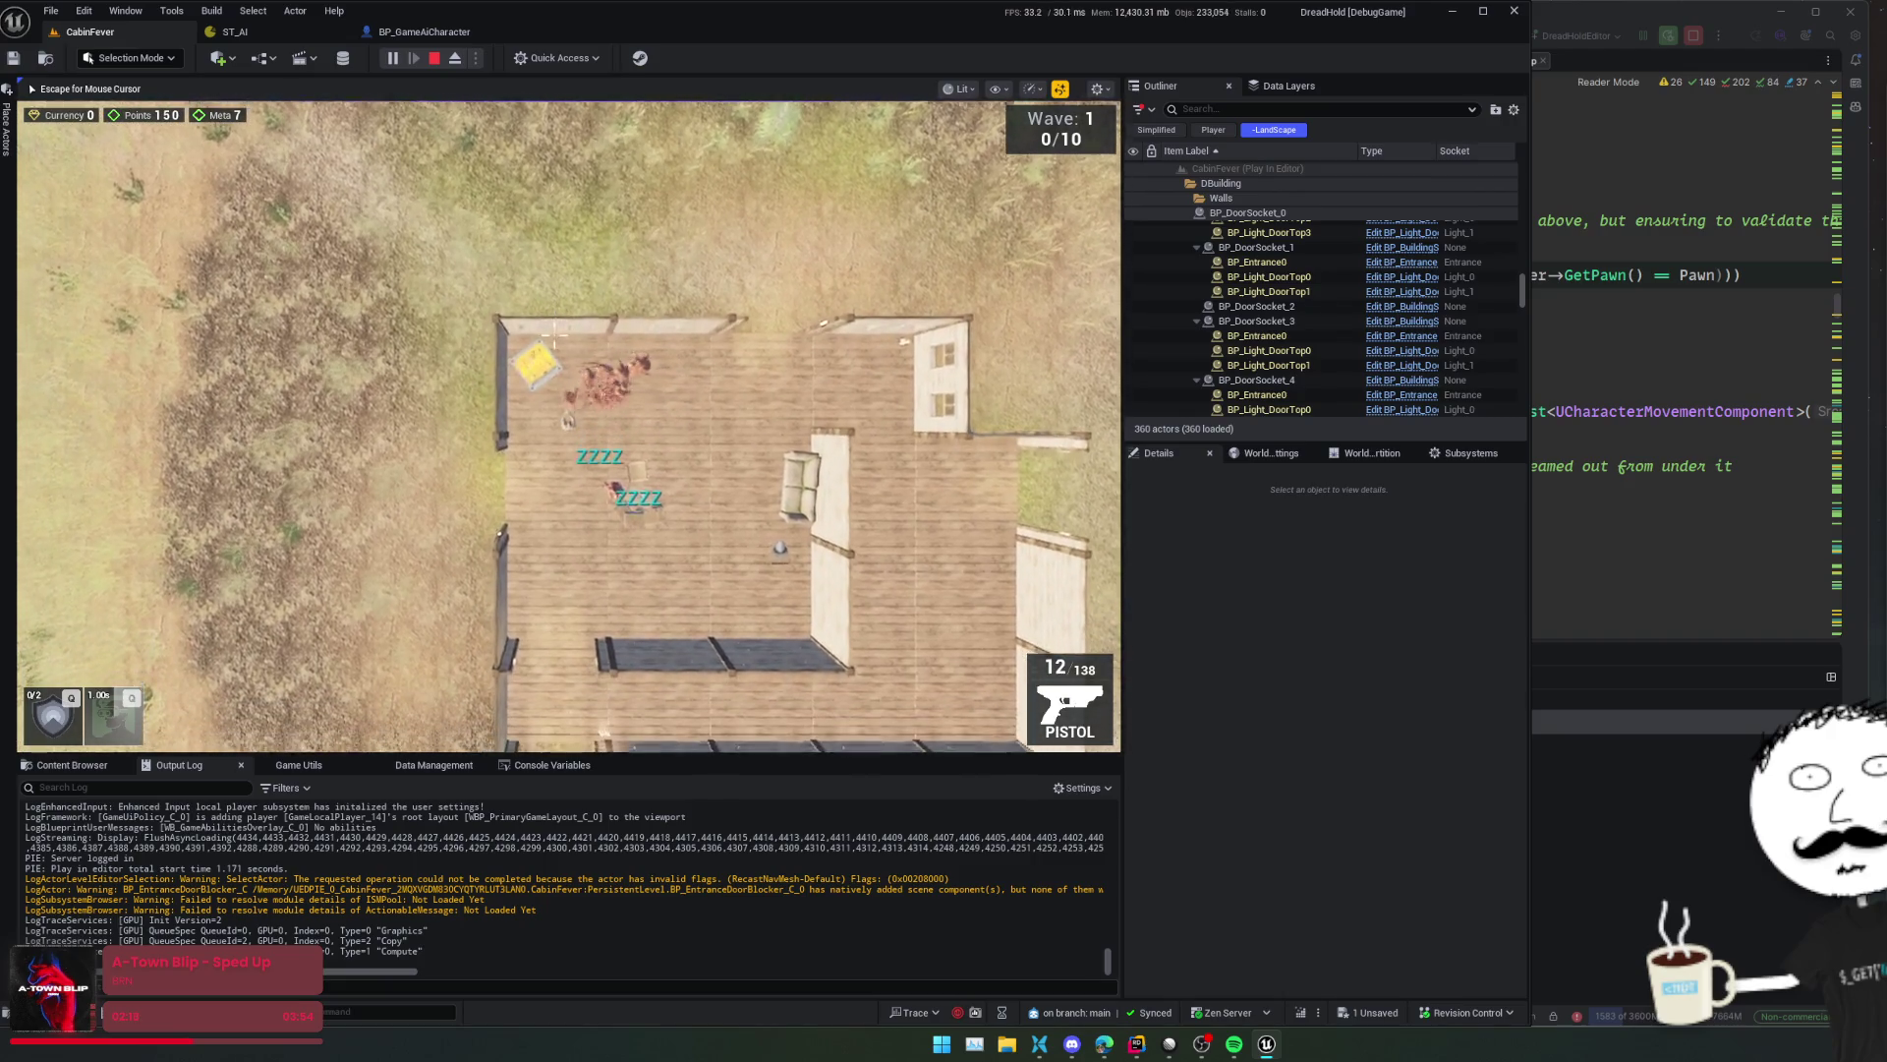
- Keep circling through the house with the horde chasing, then stop the play session
key(s)
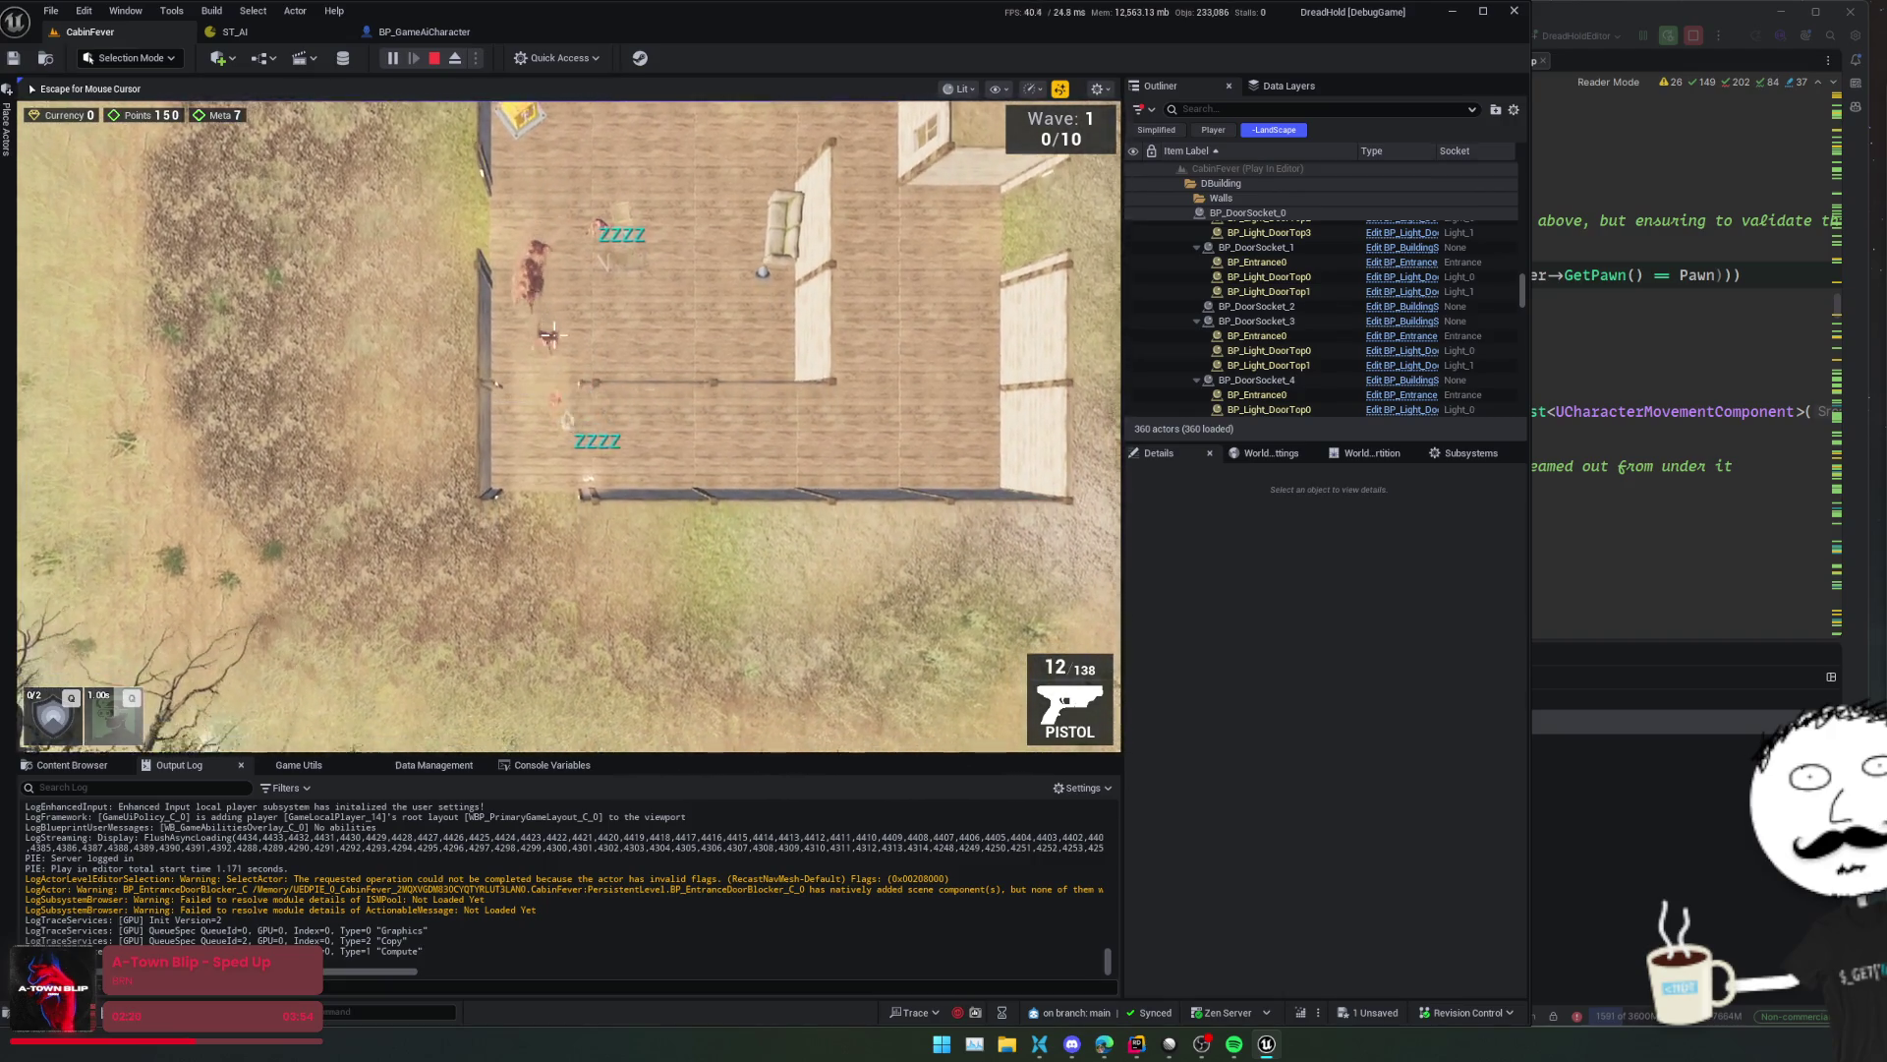
key(d)
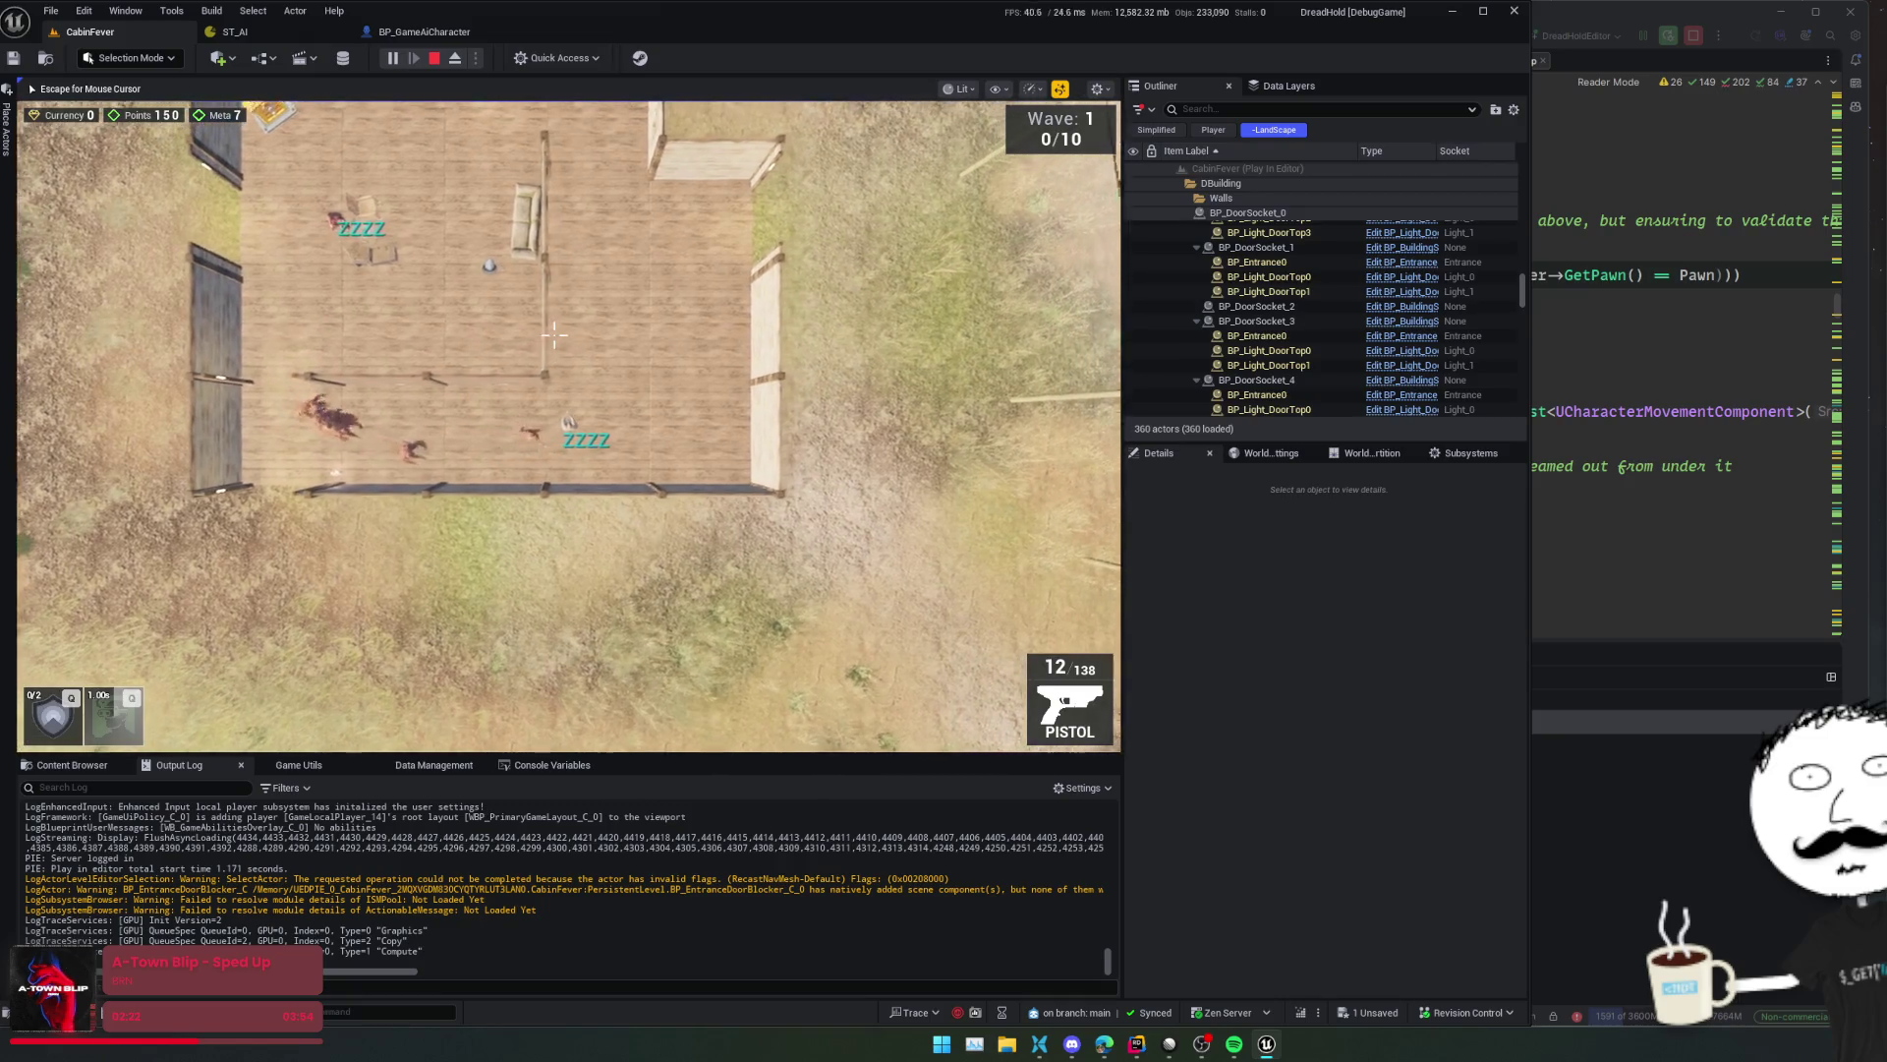
key(w)
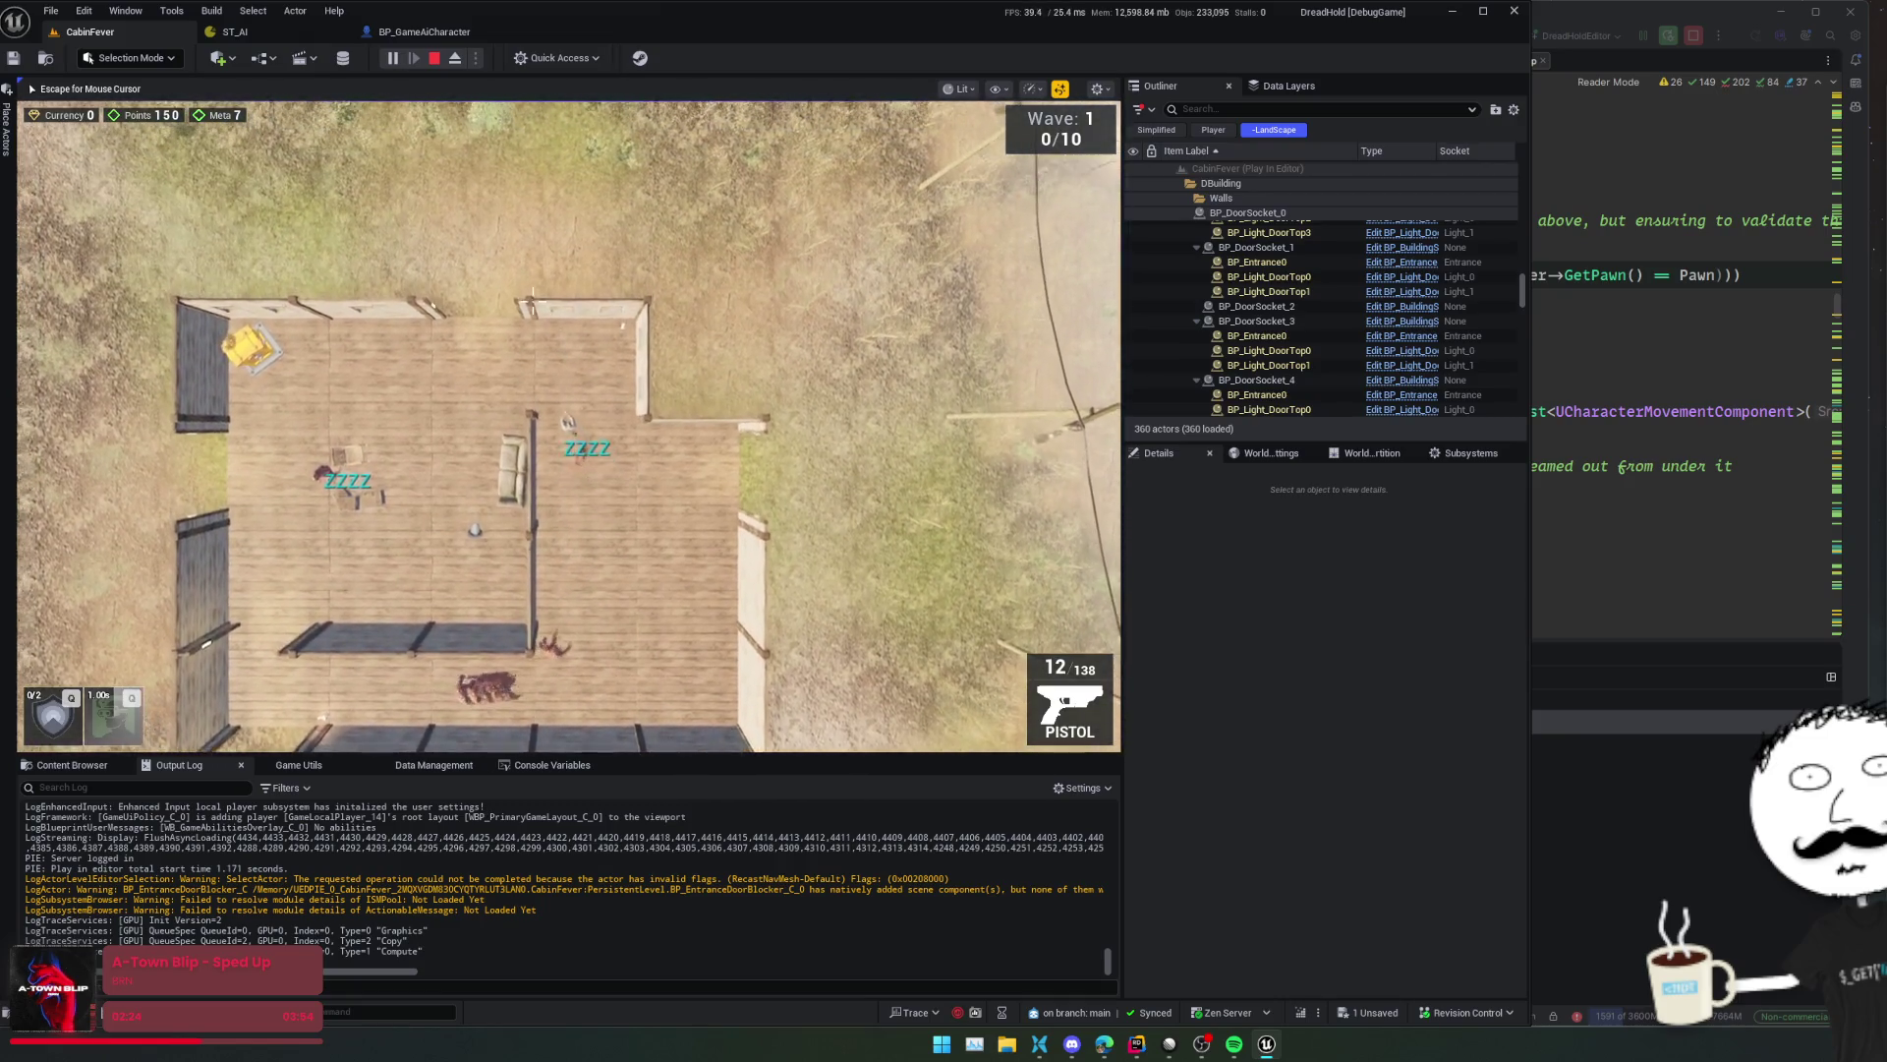
key(a)
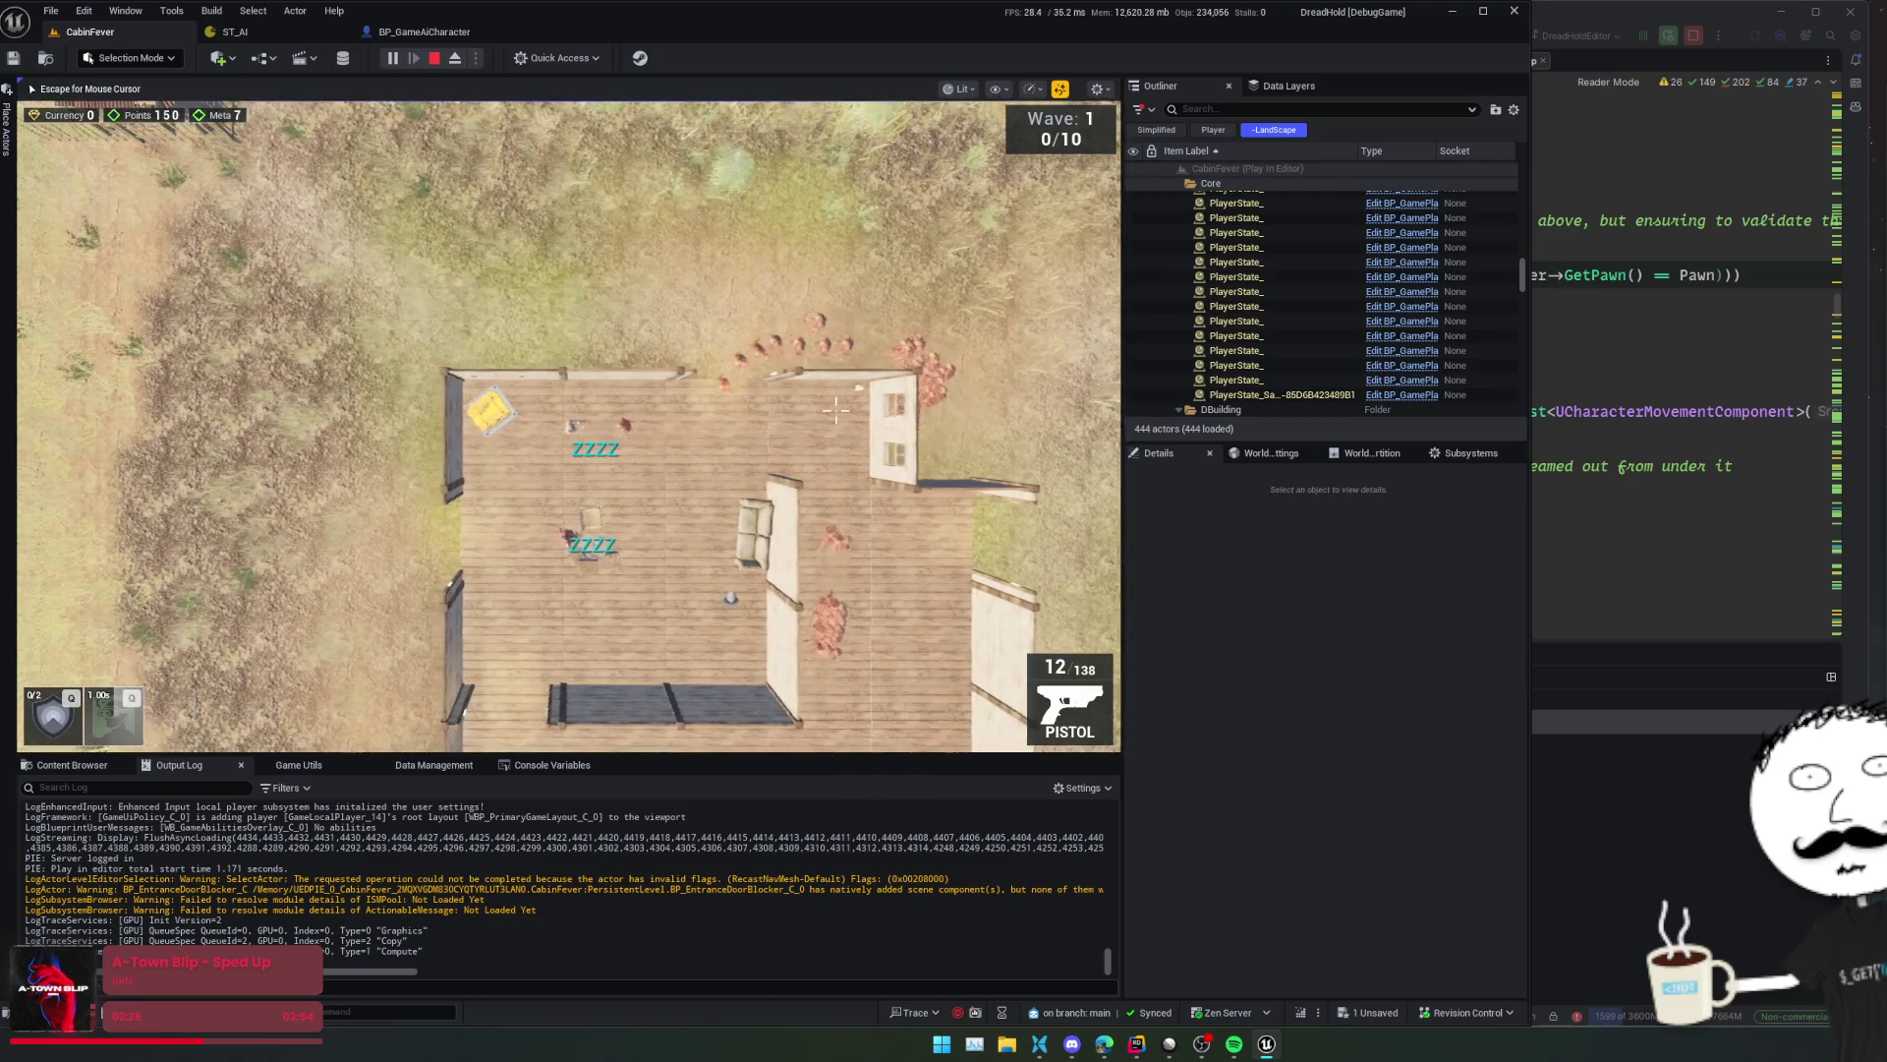
key(a)
key(s)
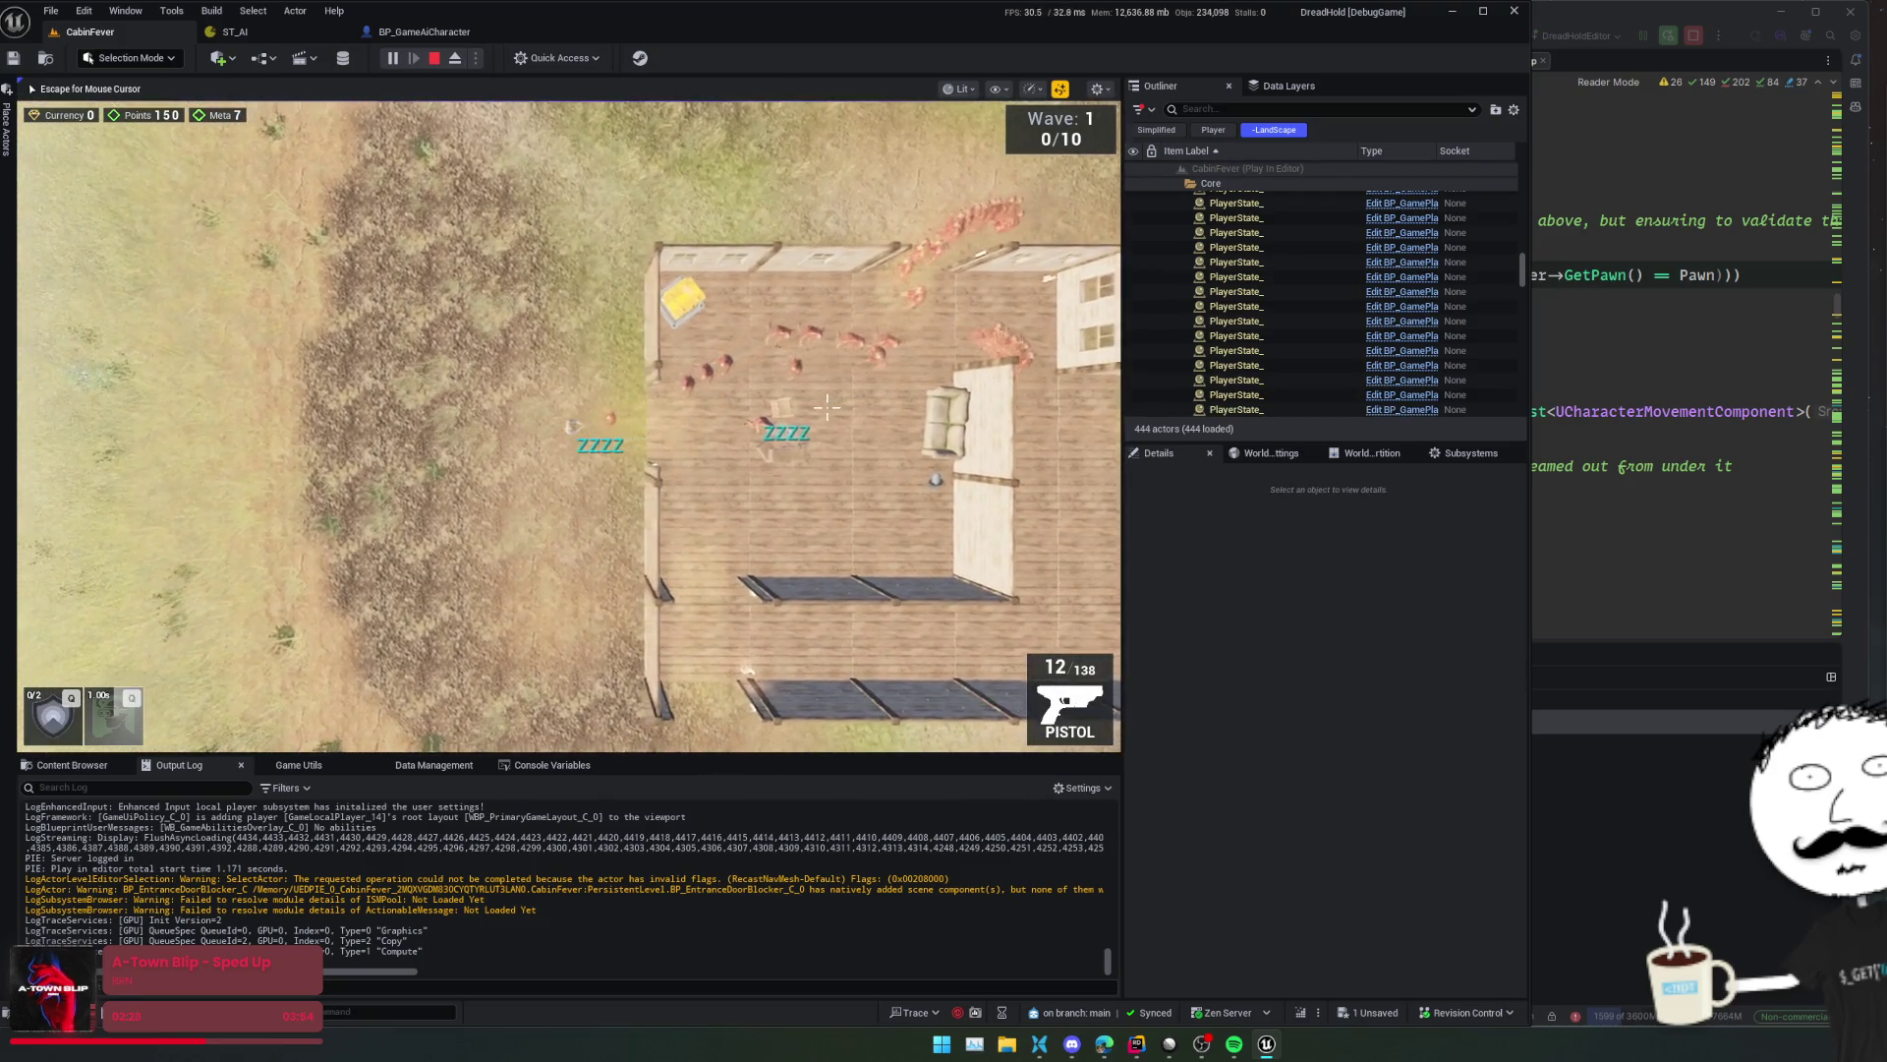
key(s)
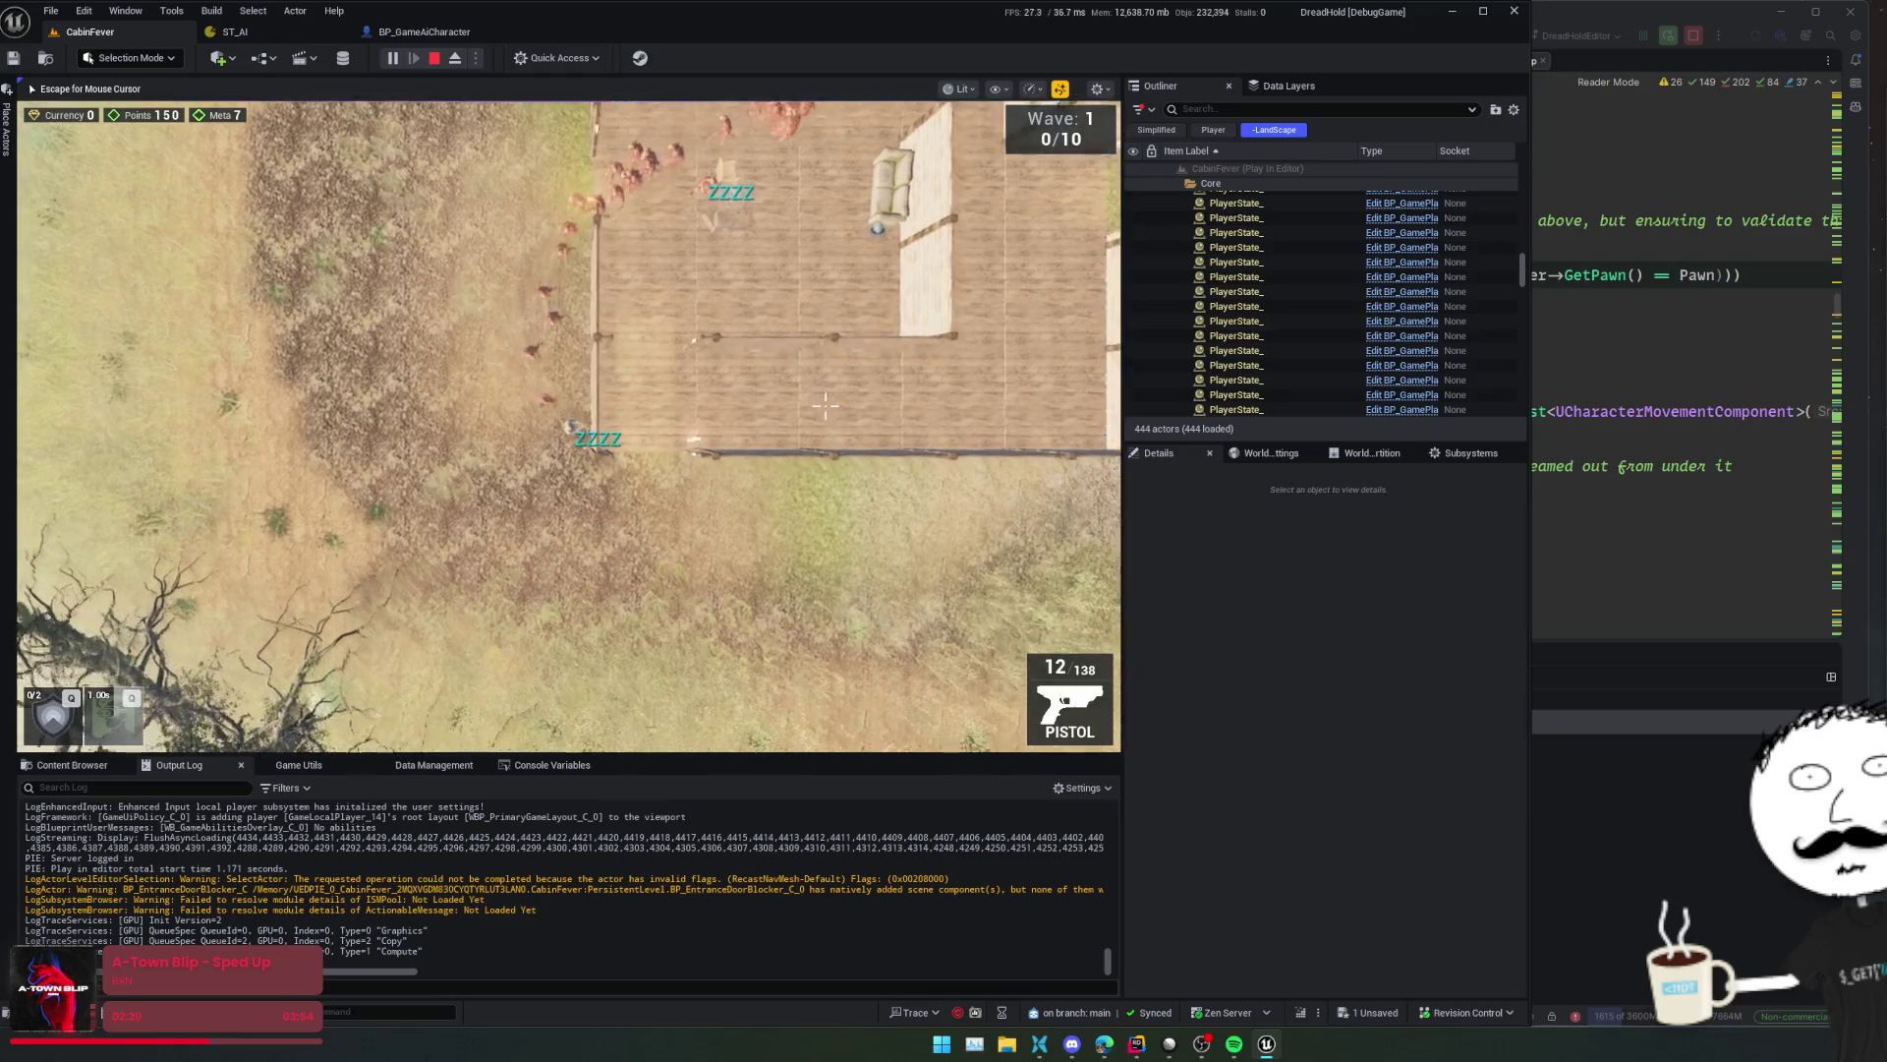
key(d)
key(w)
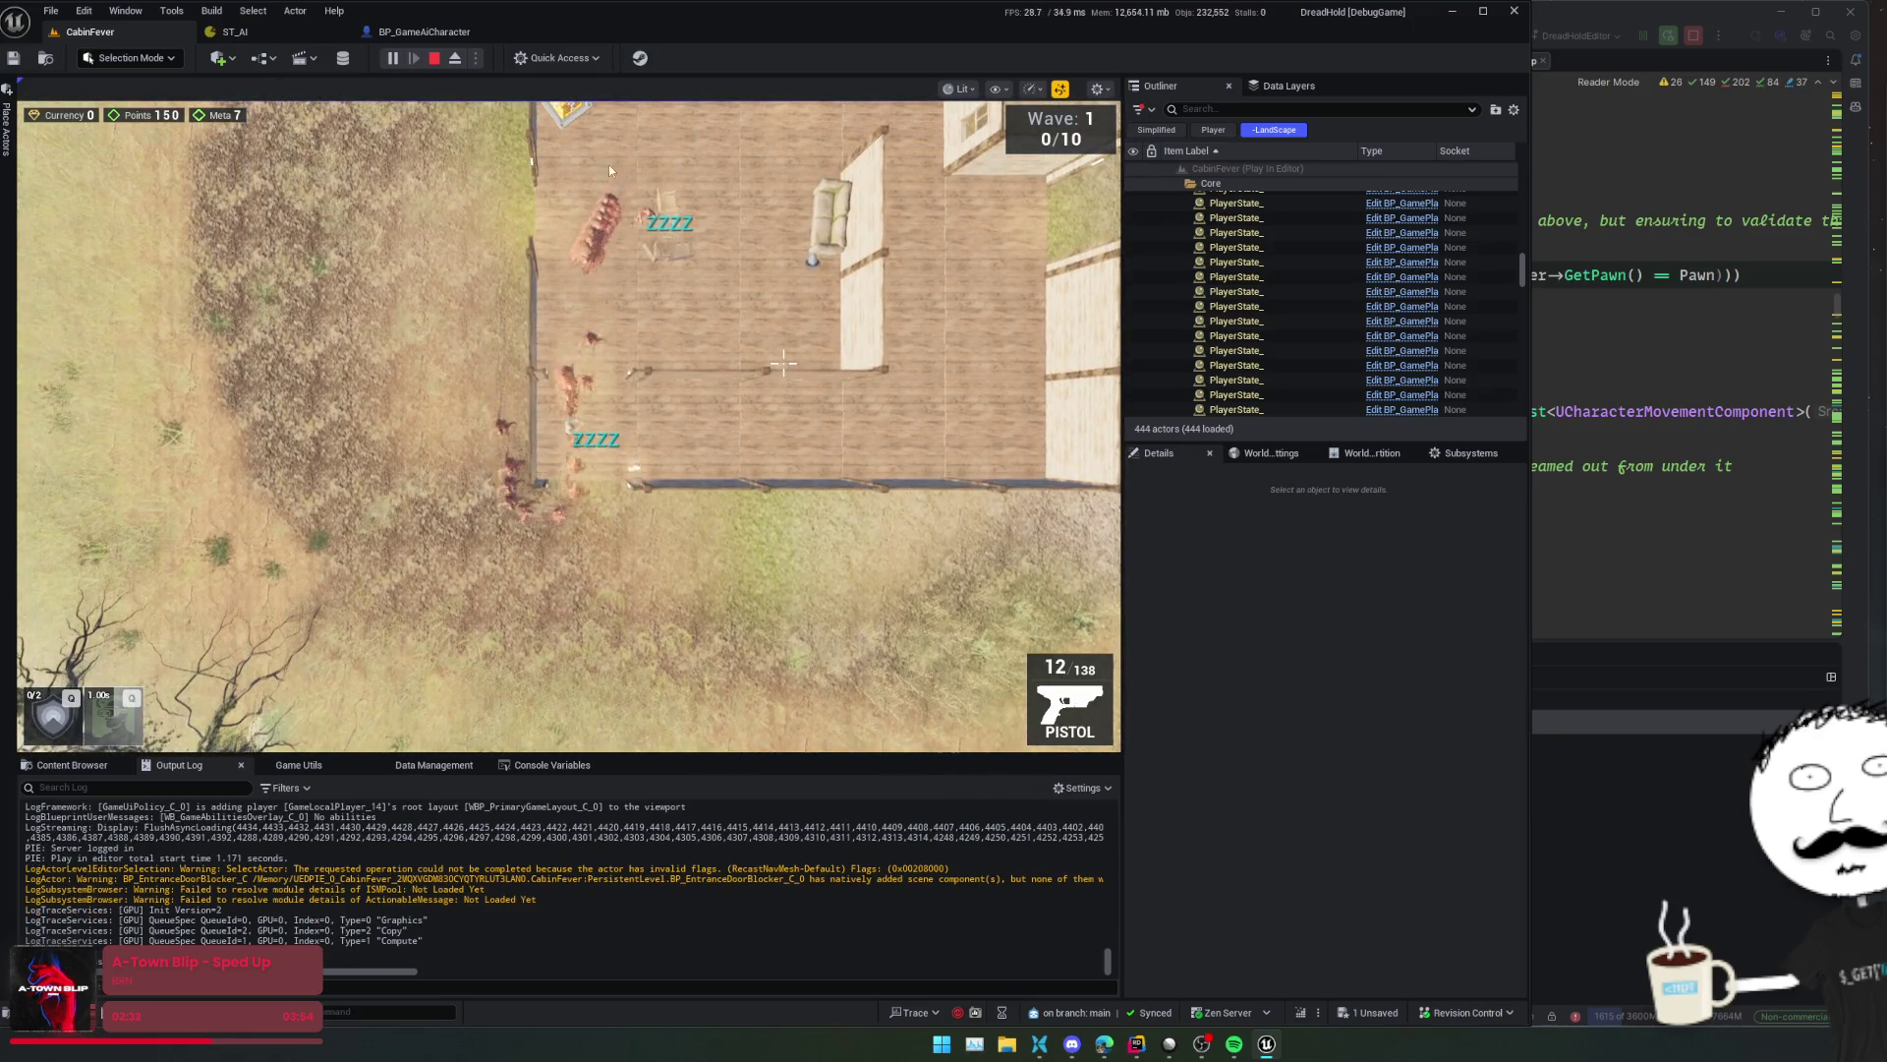
scroll(606, 159, up, 3)
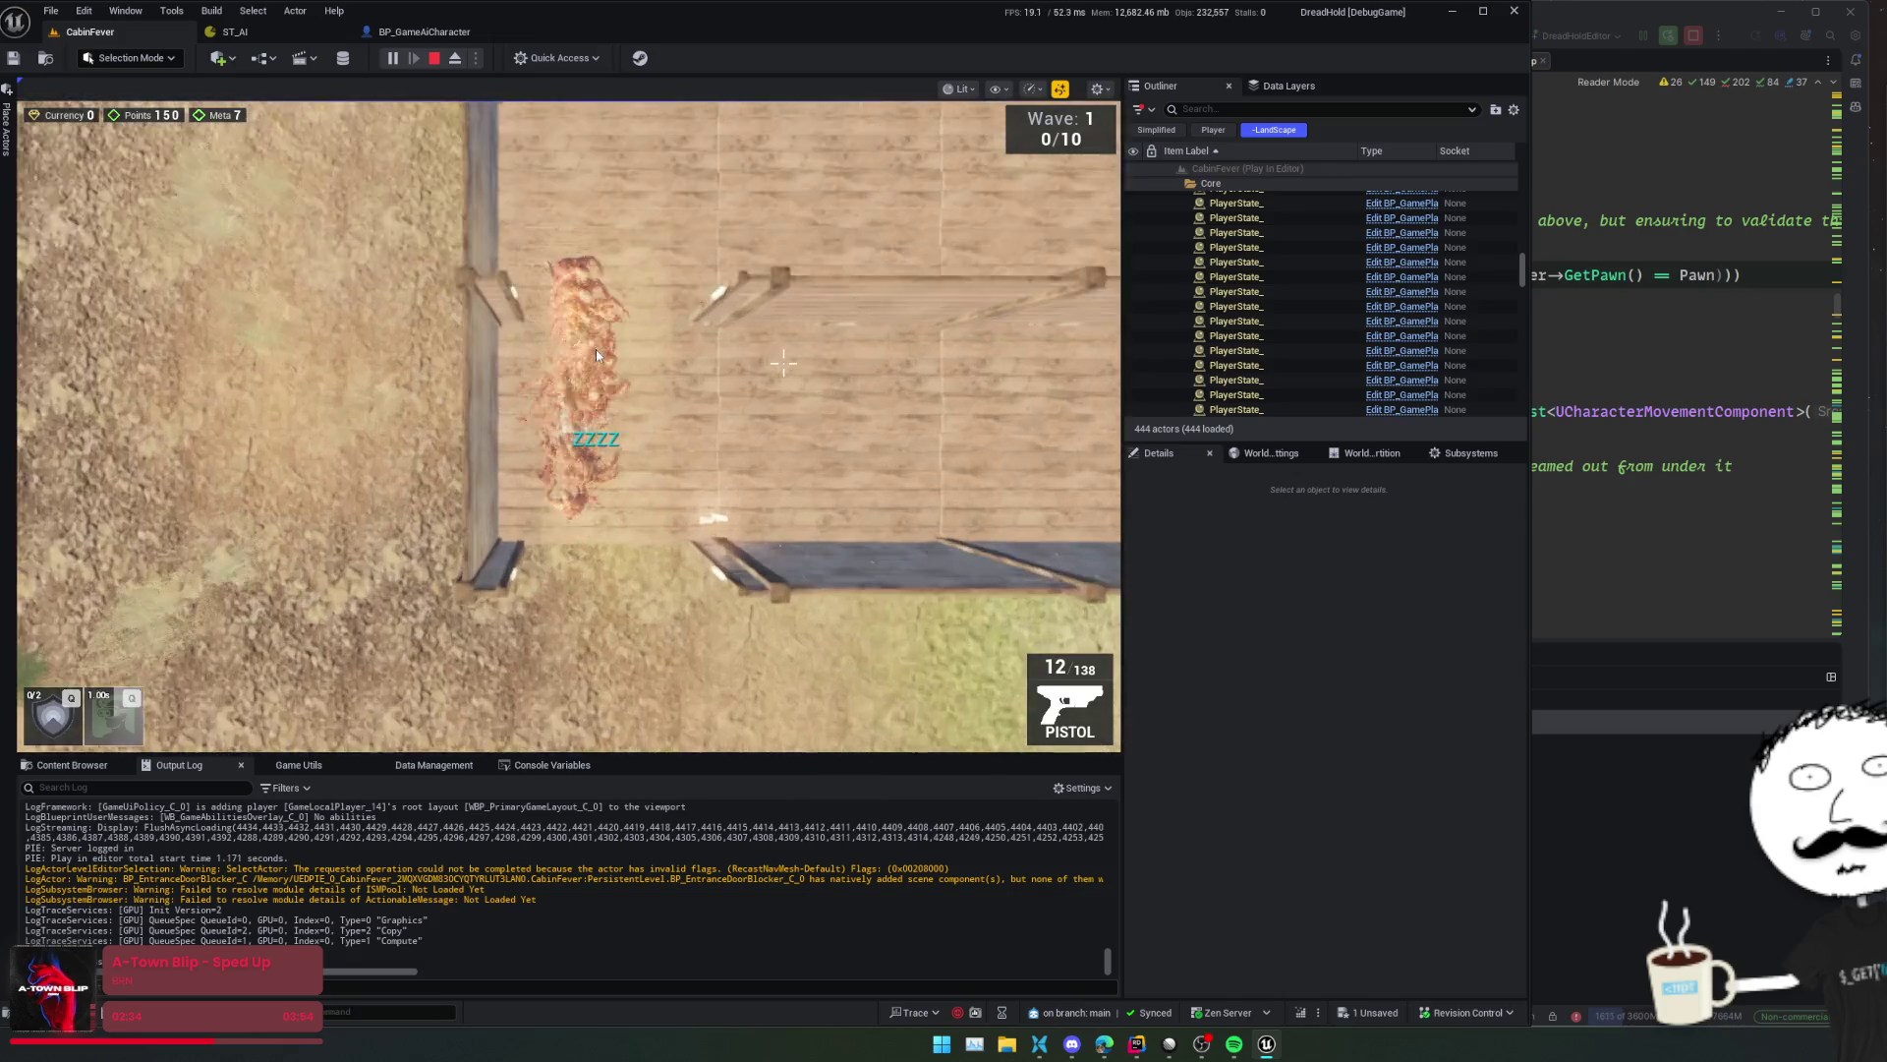
click(431, 59)
click(433, 32)
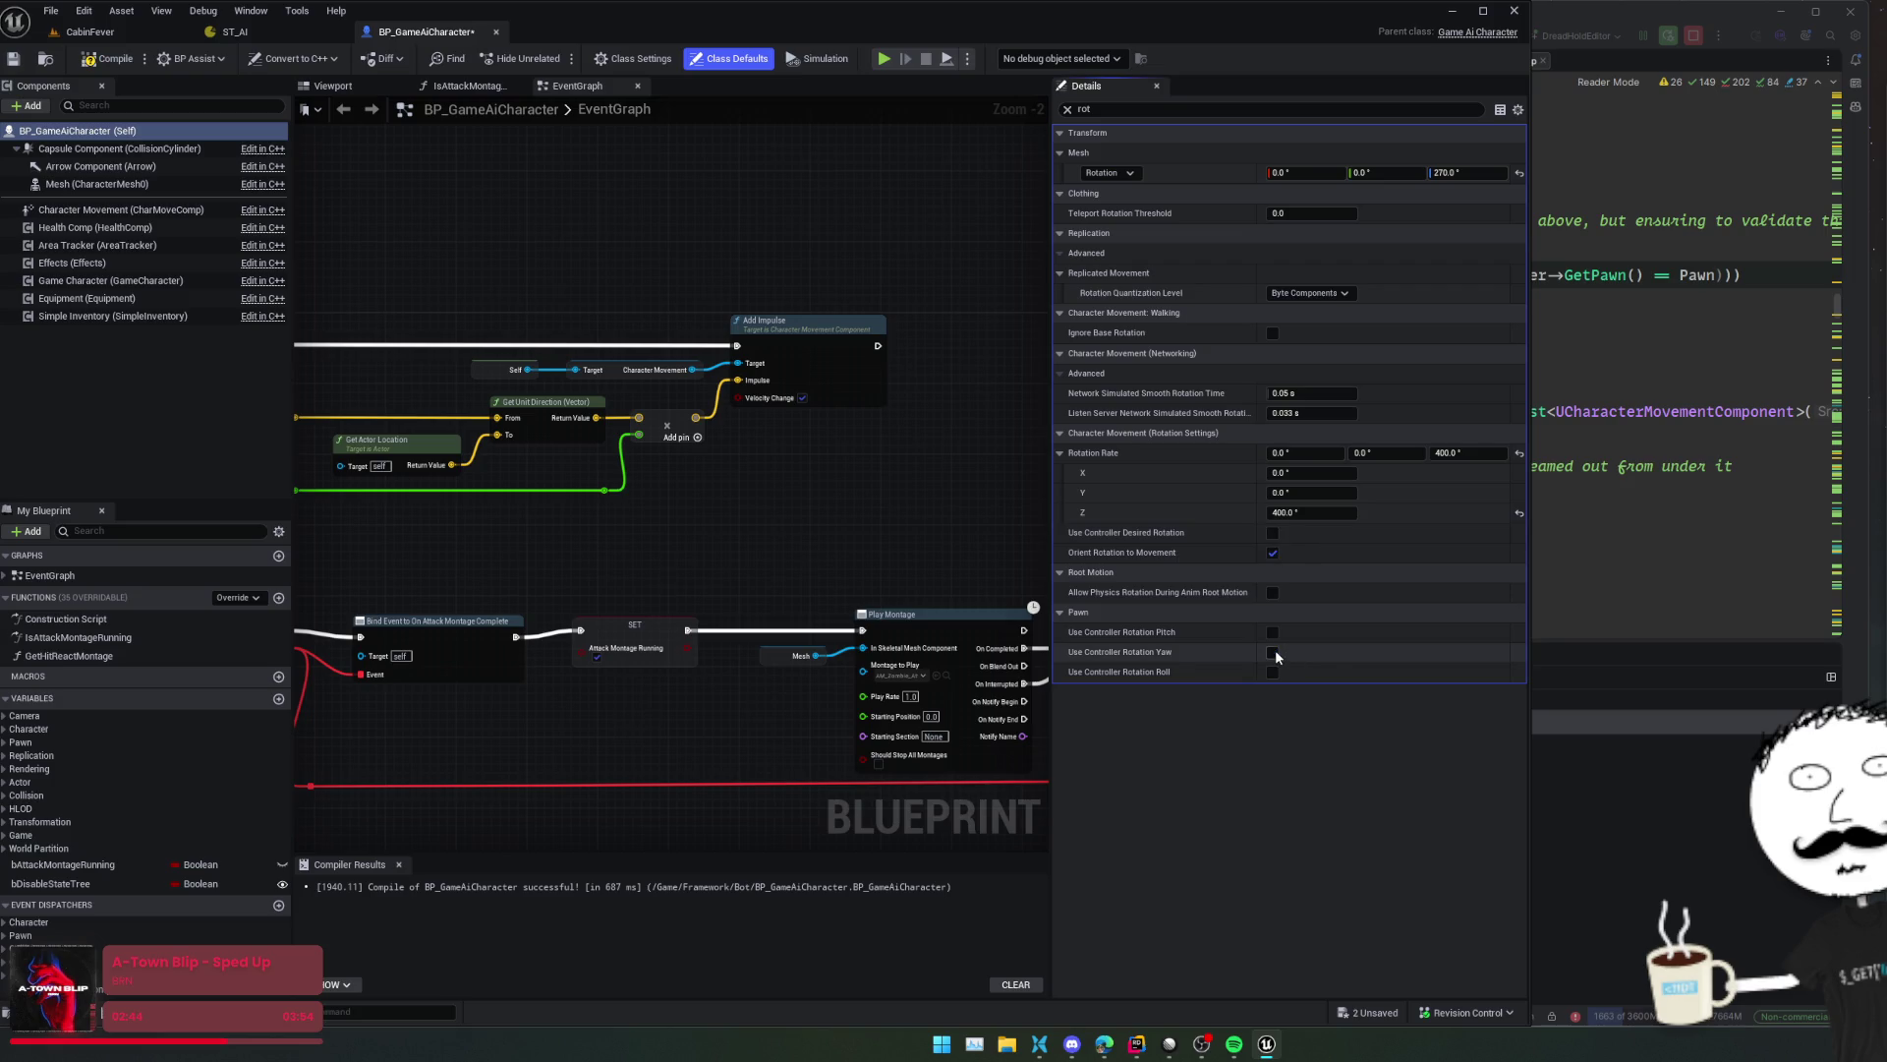
- Open the BP_GameAiController Blueprint via an asset search for 'GameAi'
mouse_move(1144, 657)
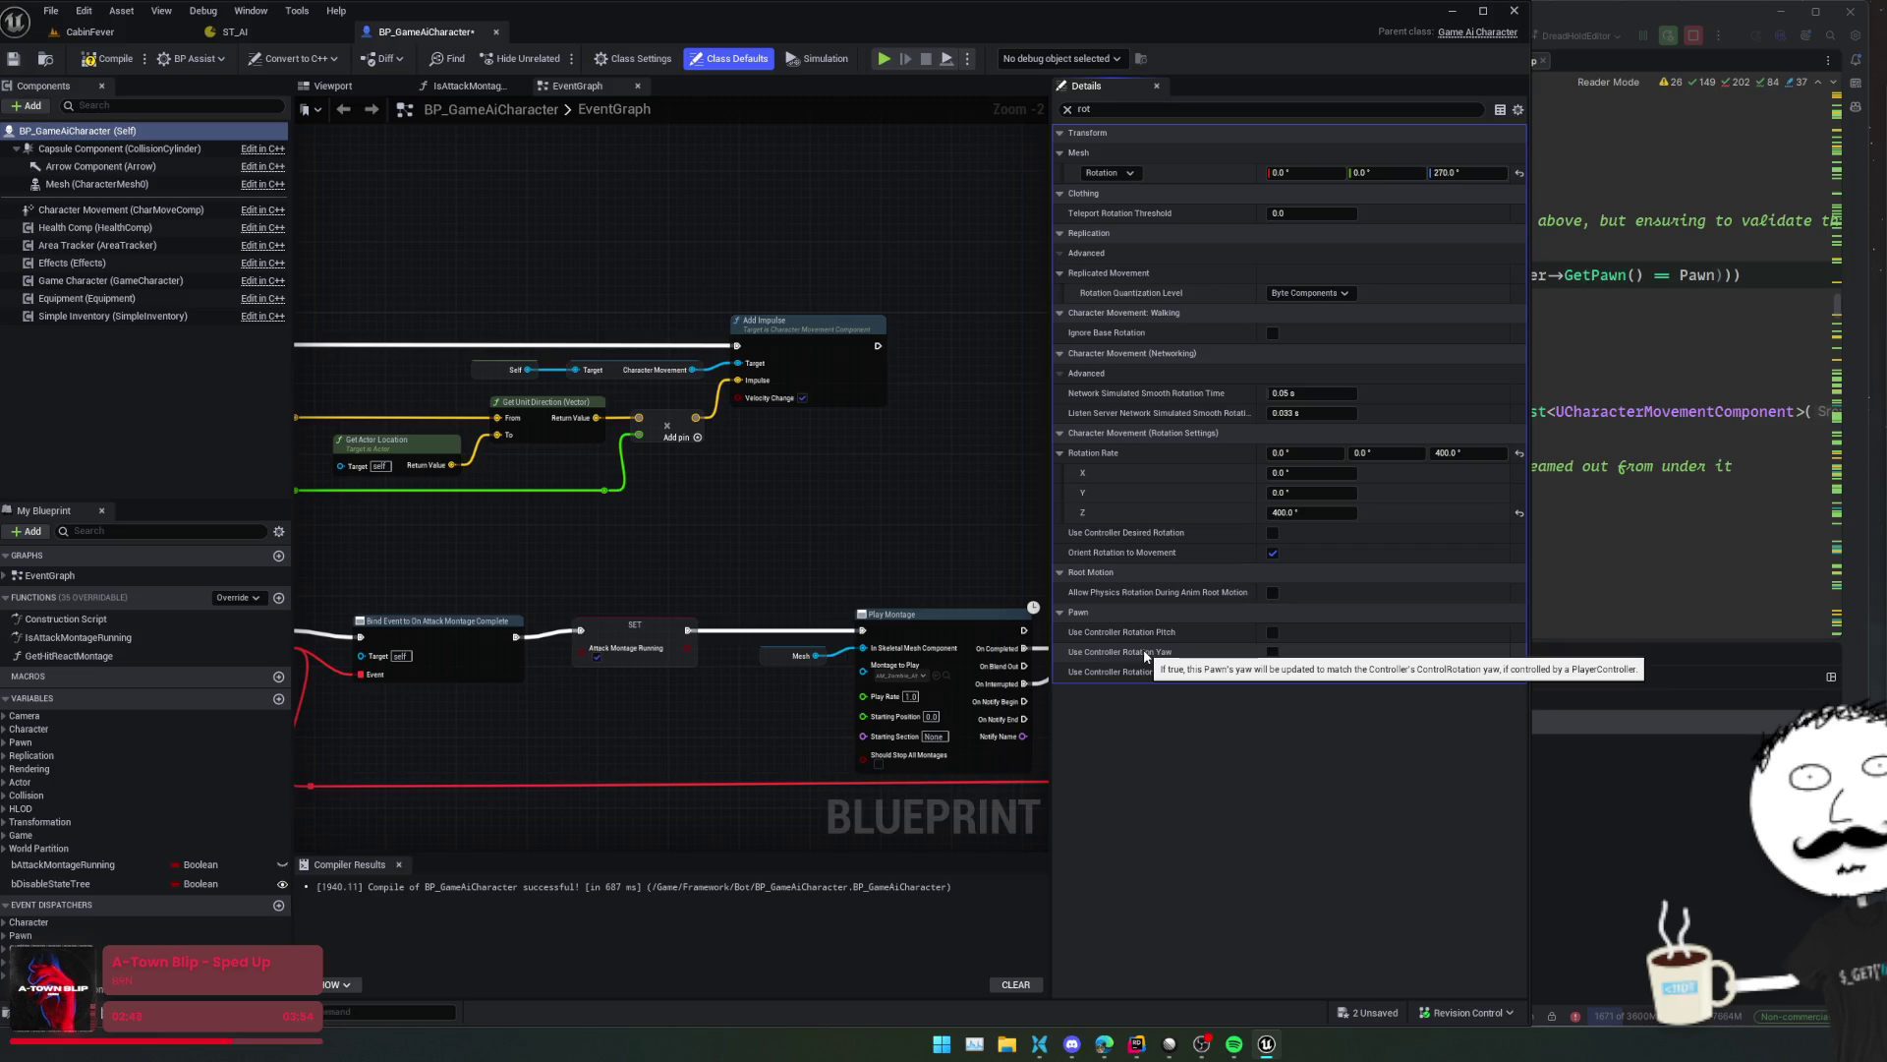
key(ctrl+p)
text(Game)
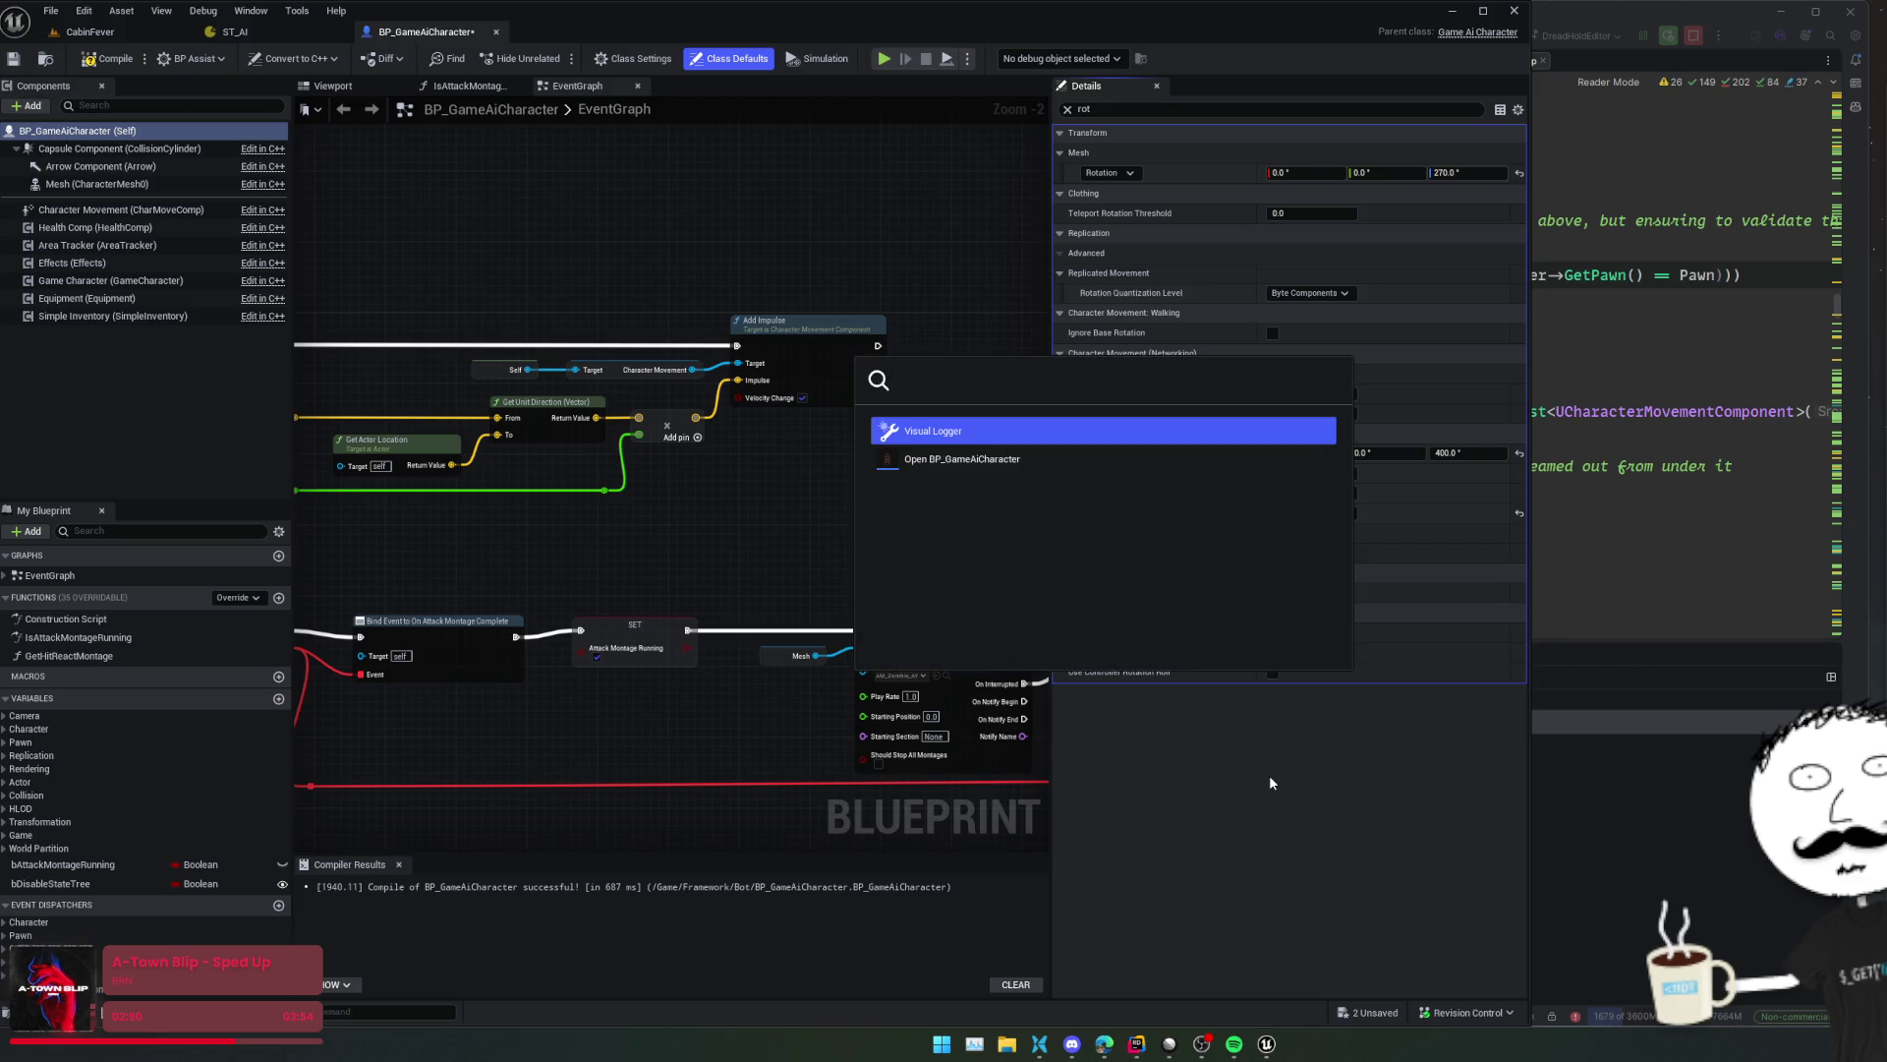
text(Ai)
key(Return)
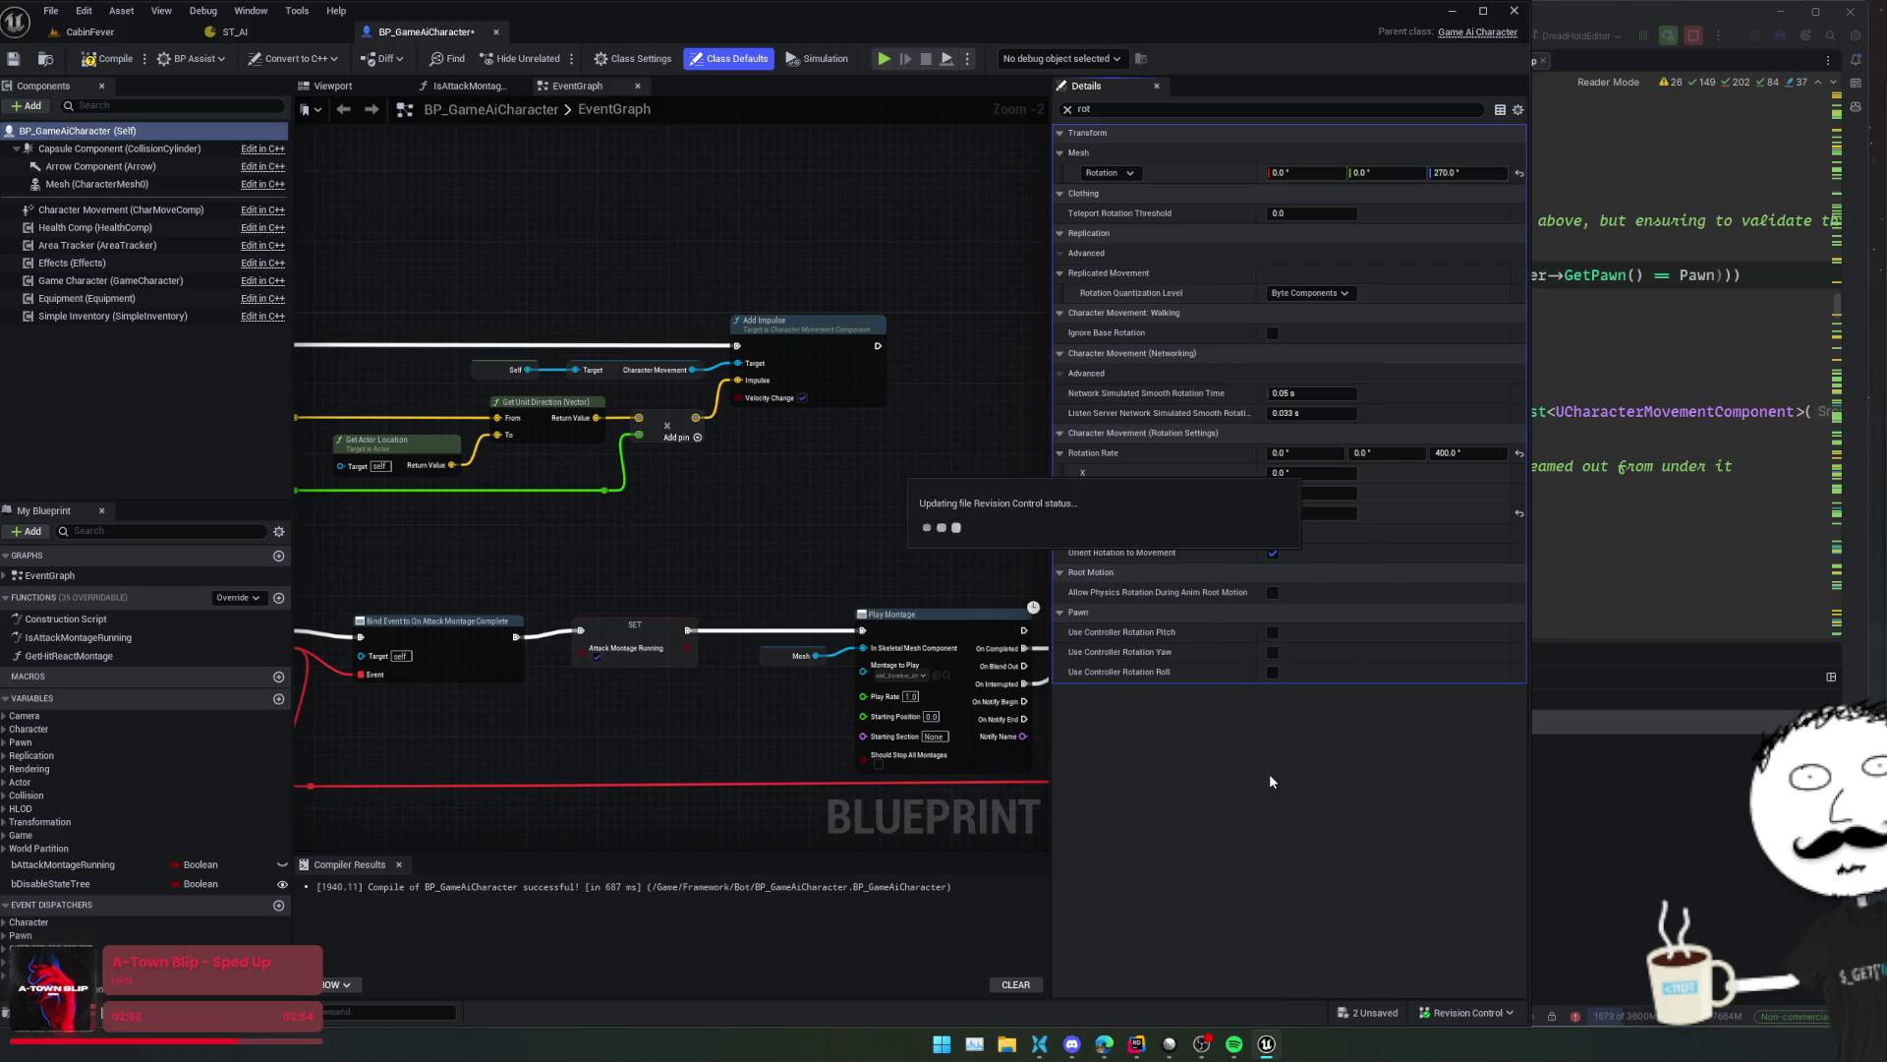
scroll(1172, 444, down, 5)
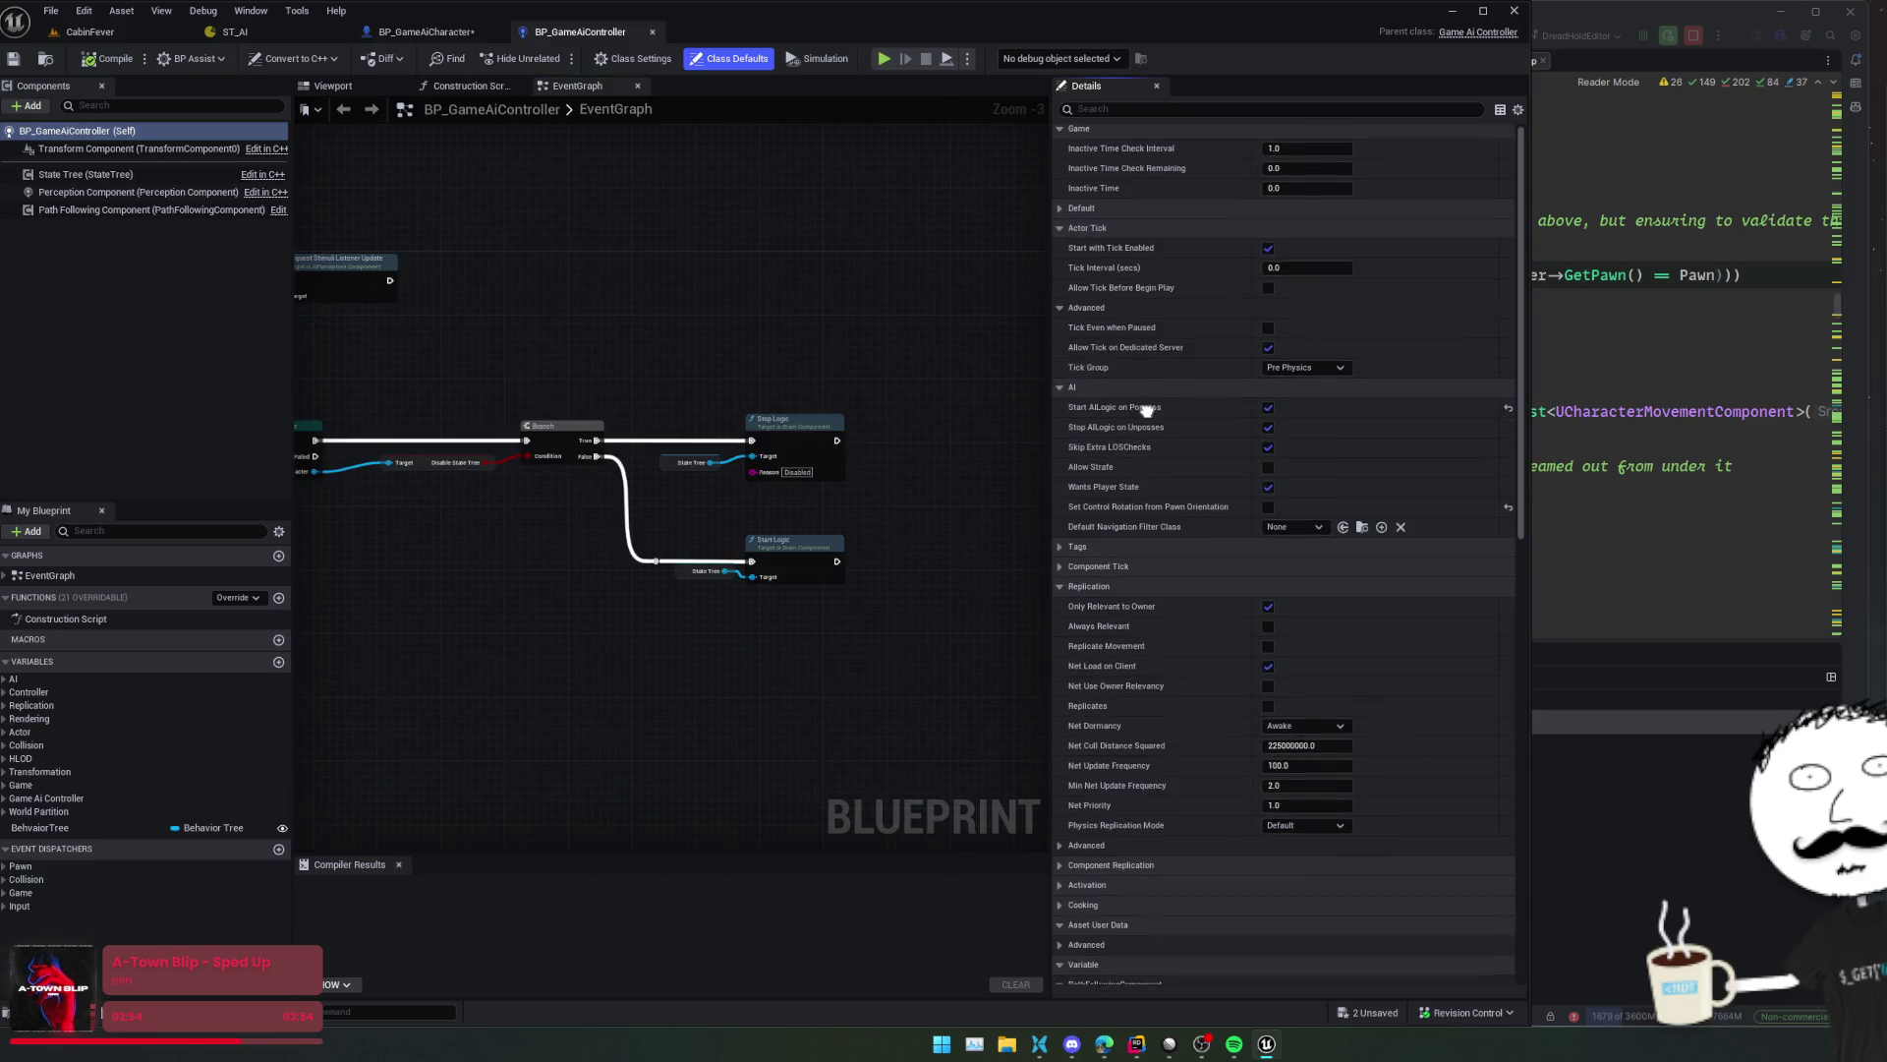
- Inspect BP_GameAiController's Path Following Component and class defaults, and search its properties for 'rot'
click(1124, 539)
scroll(1156, 604, down, 8)
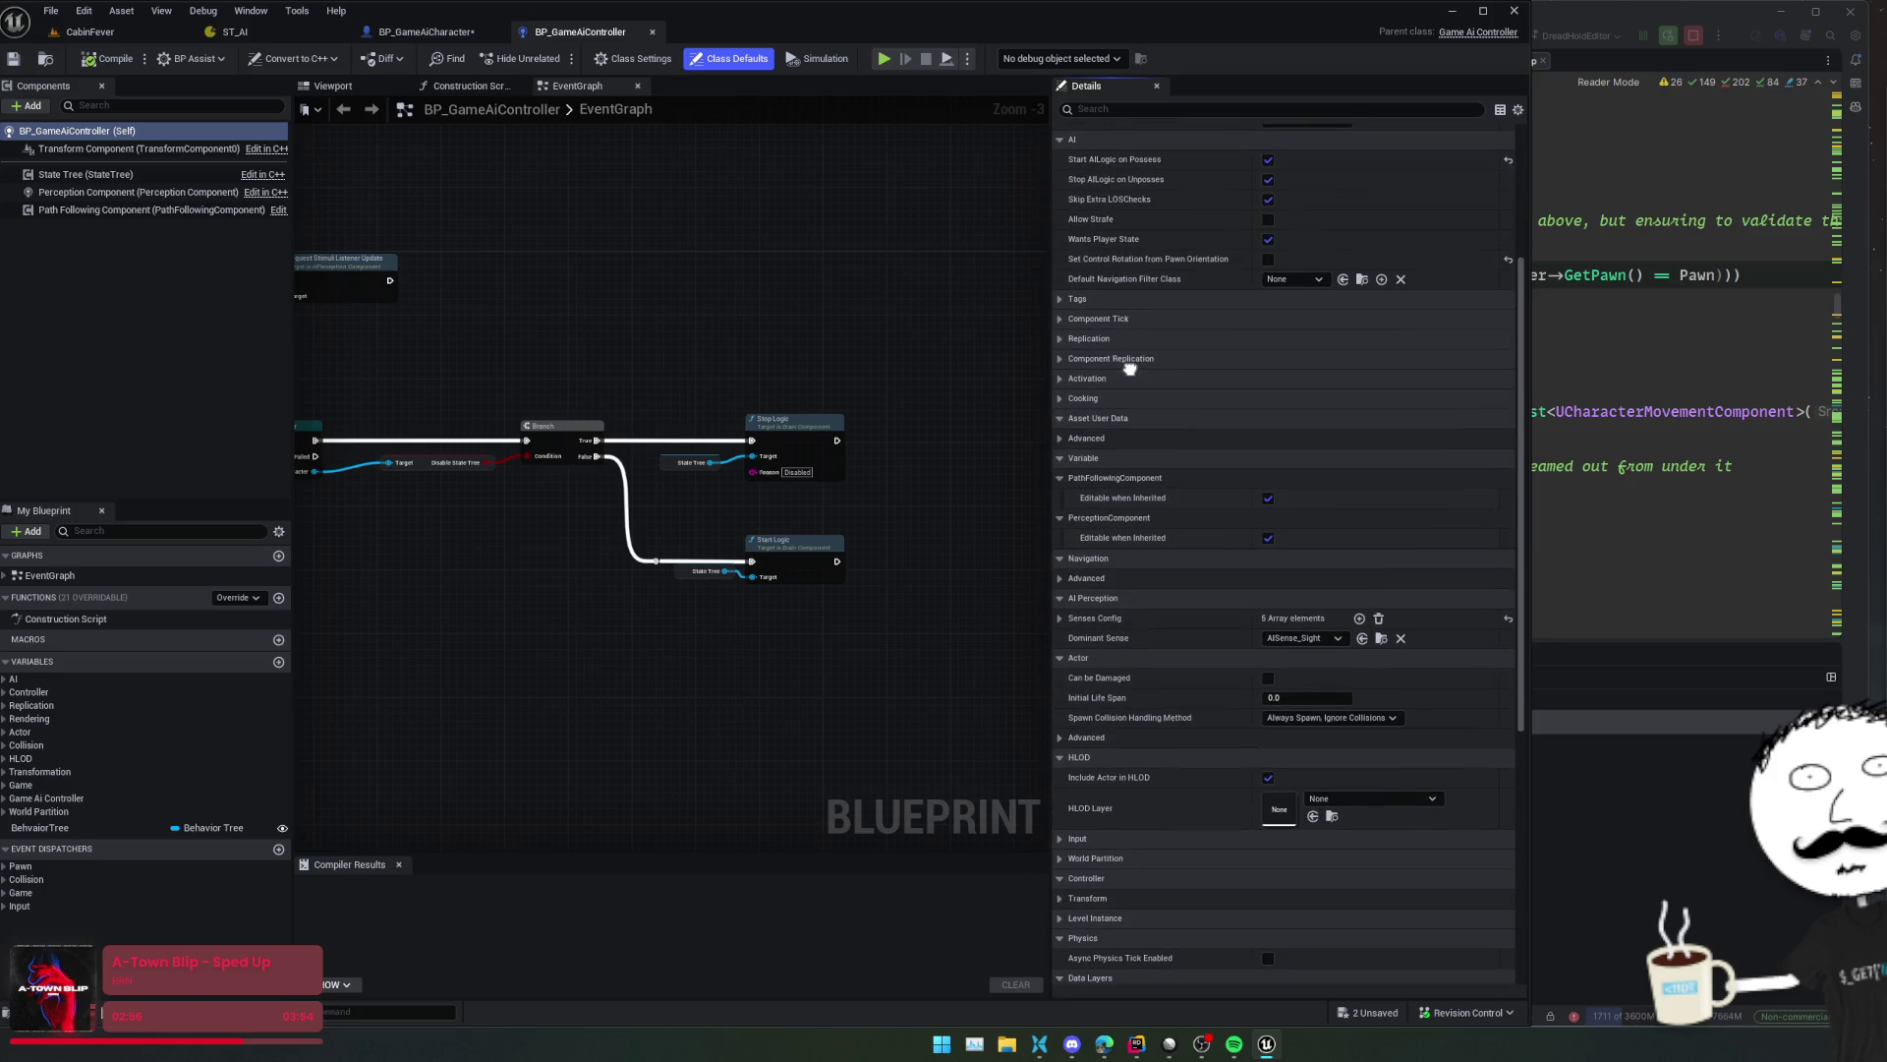
scroll(1145, 327, down, 8)
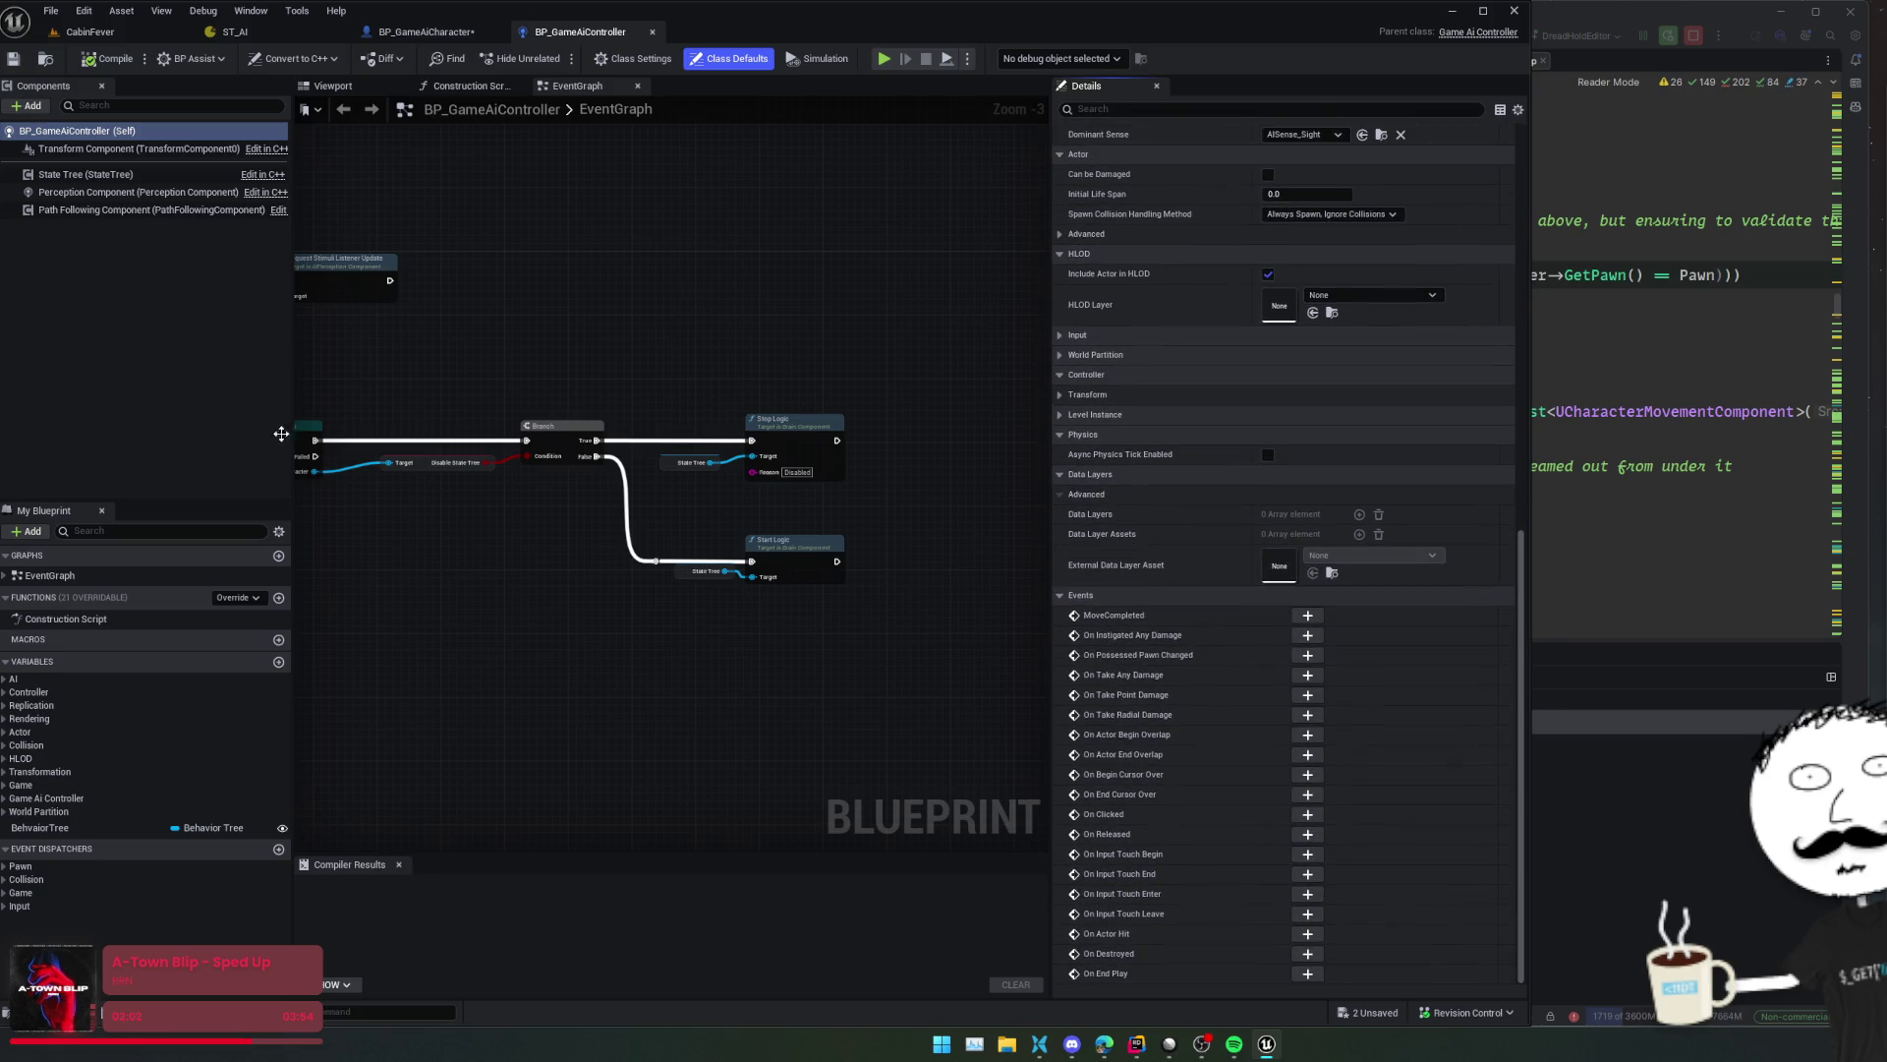
click(119, 212)
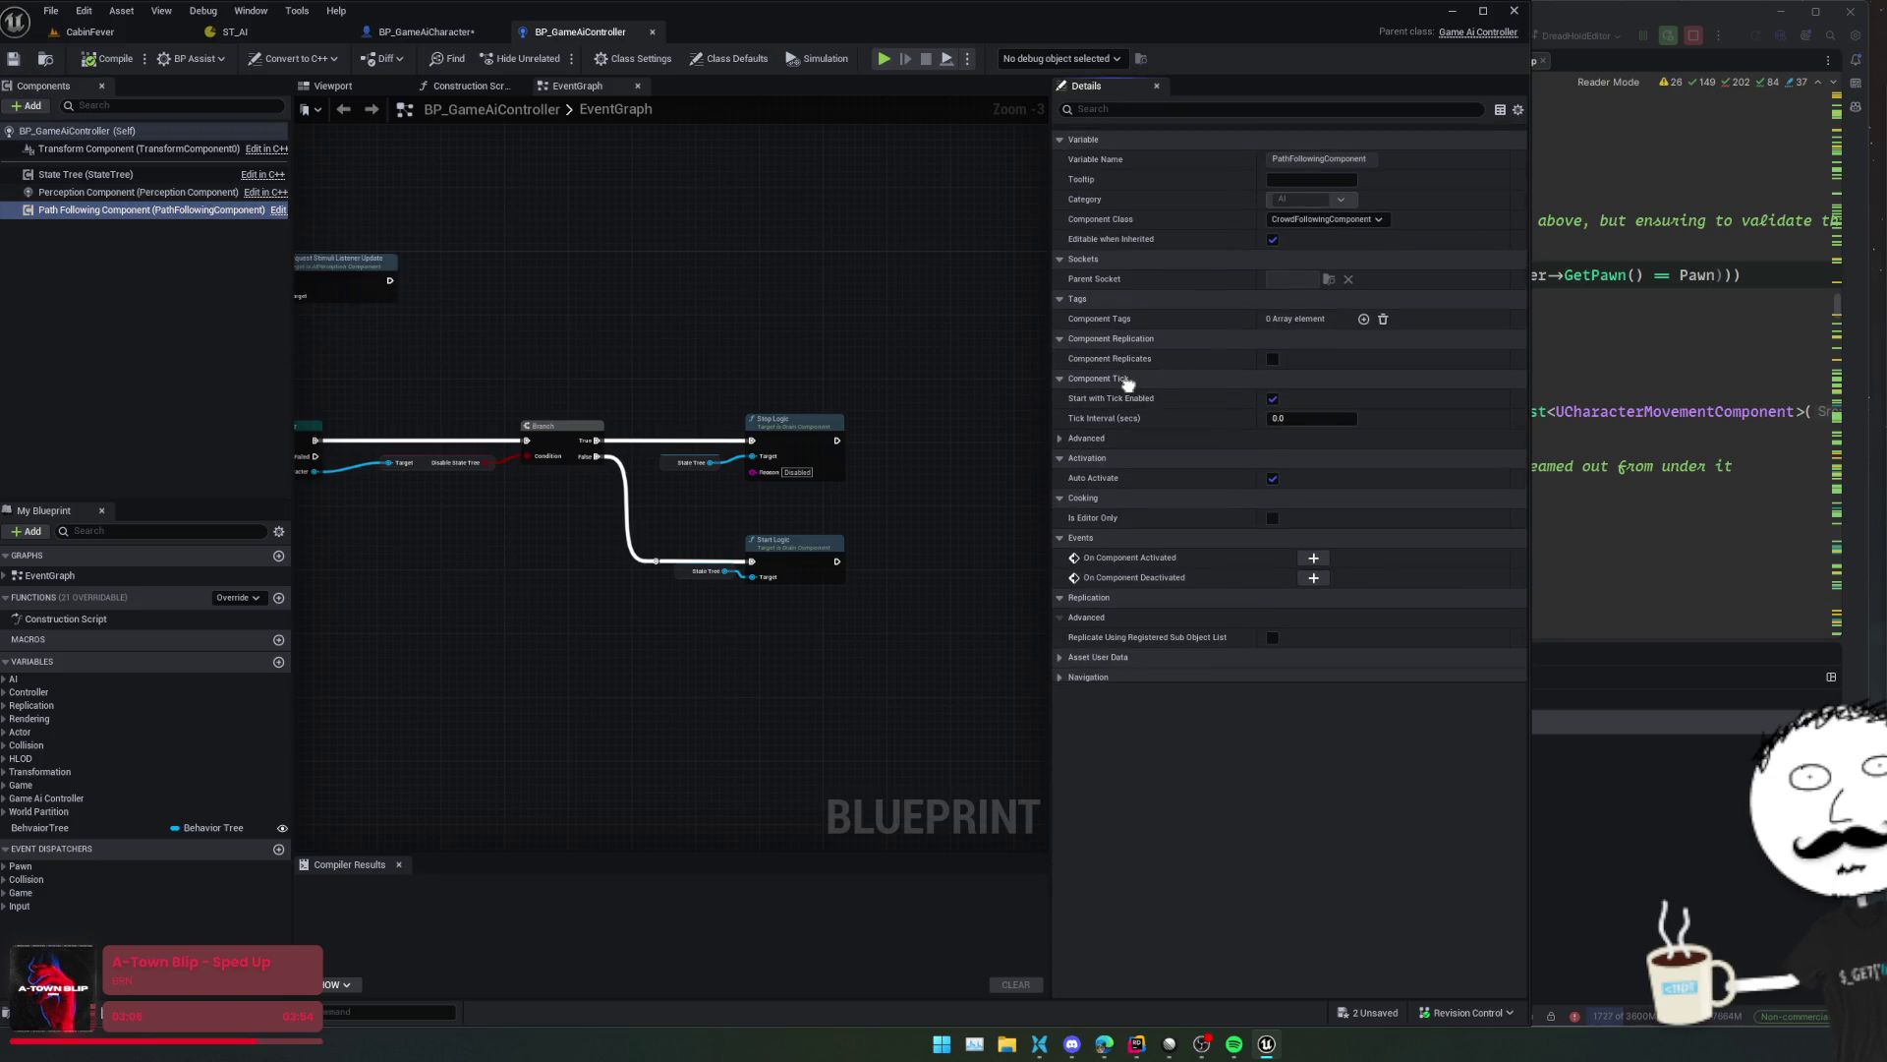
click(140, 129)
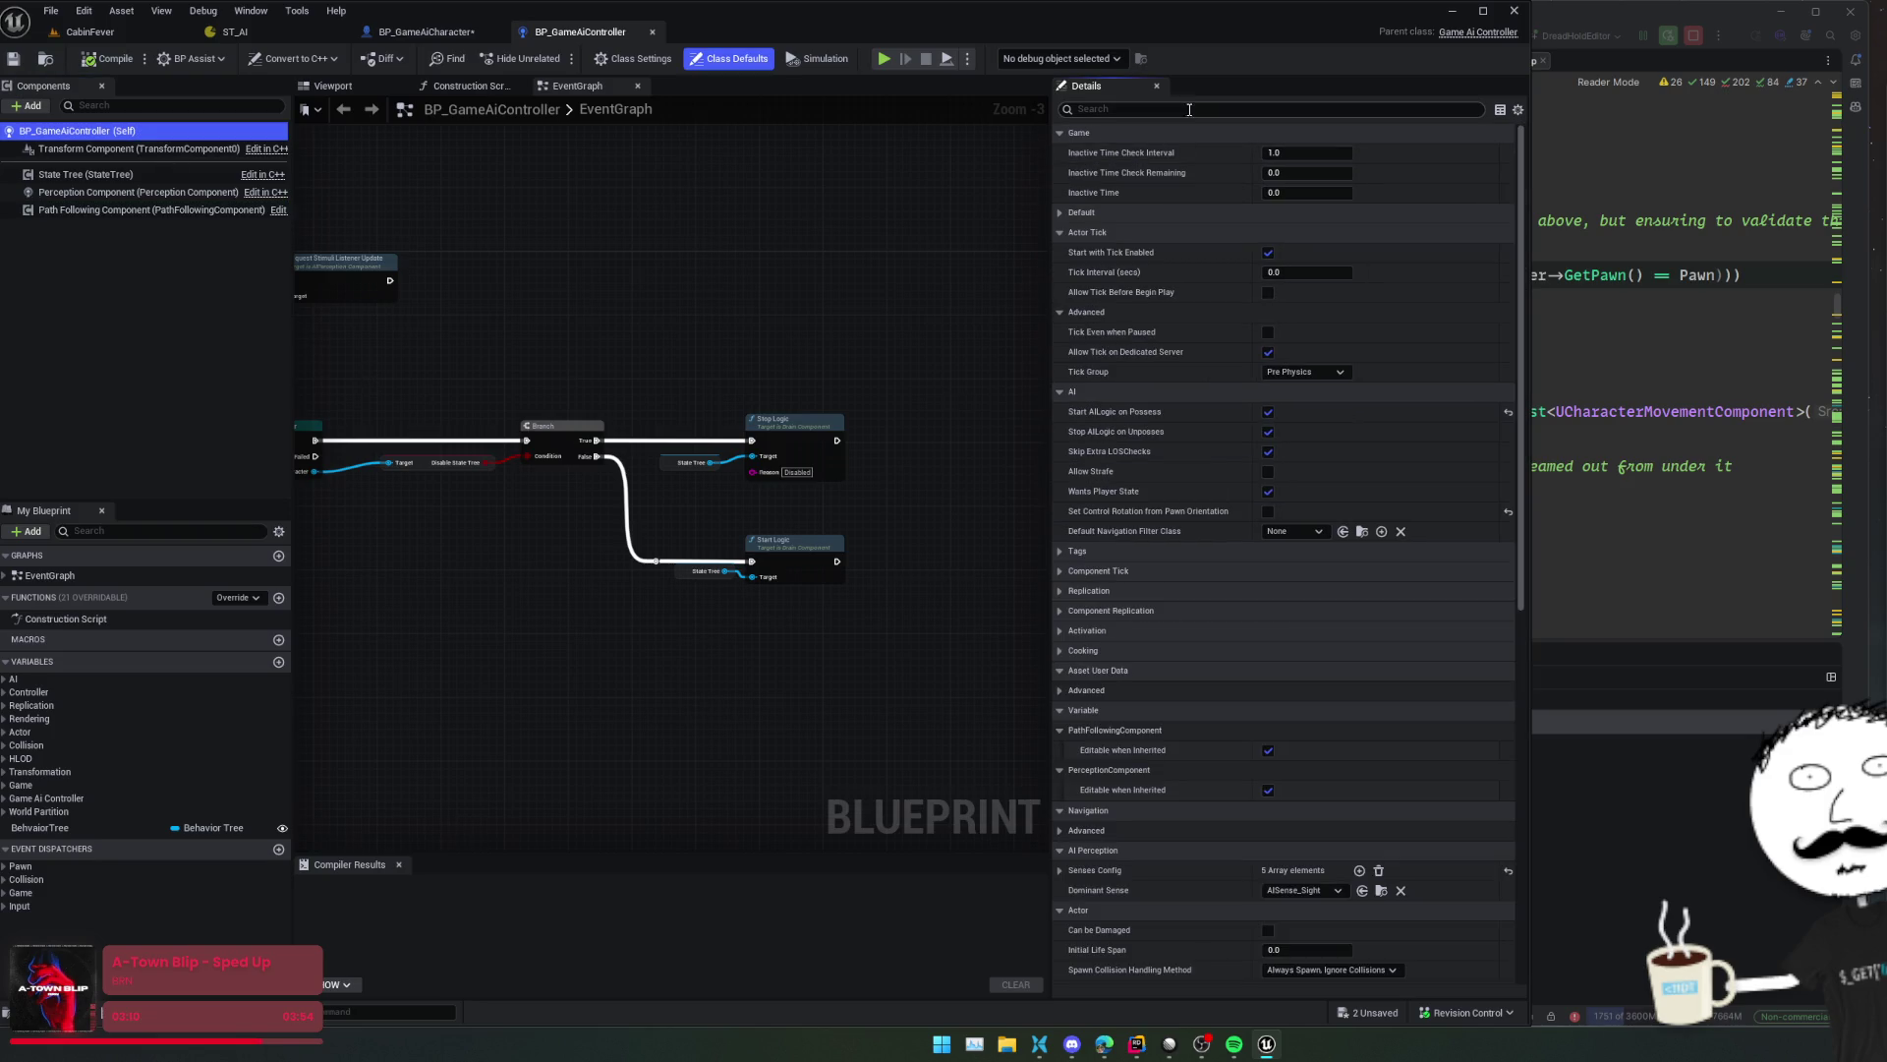
click(1193, 108)
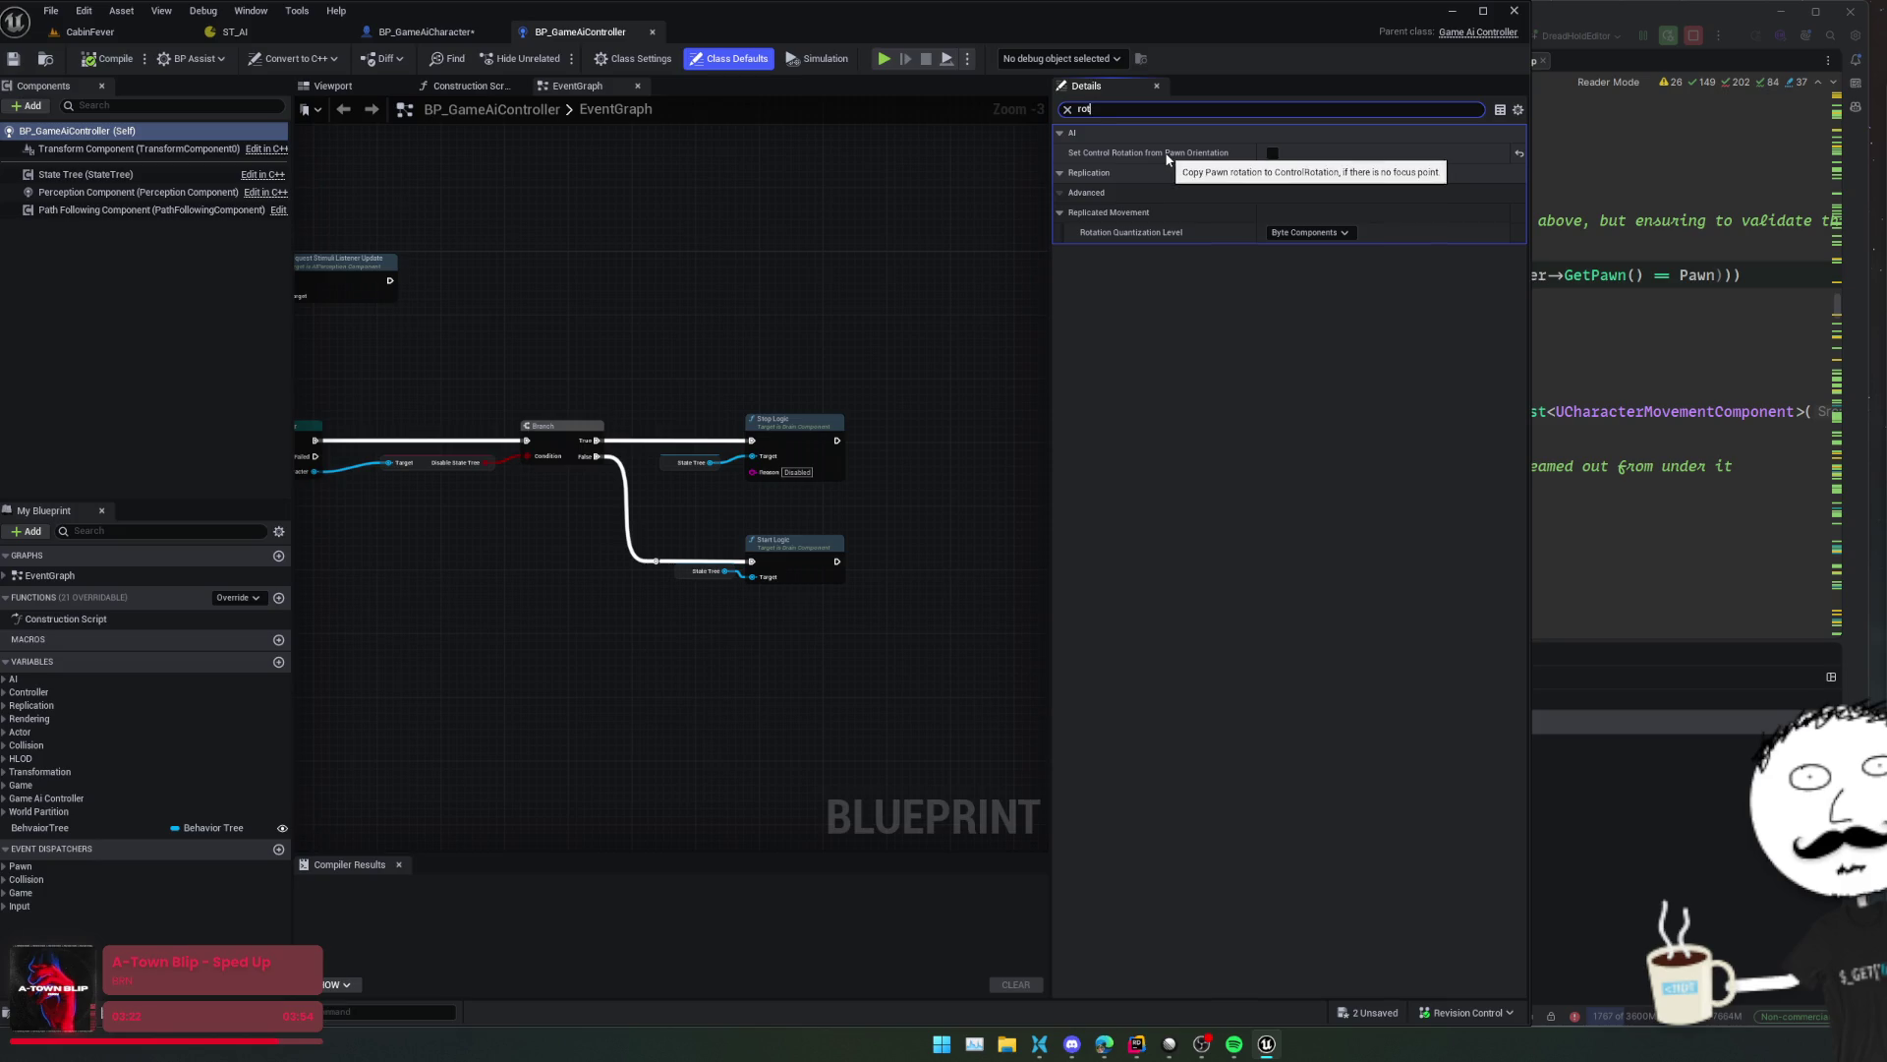
text(rot)
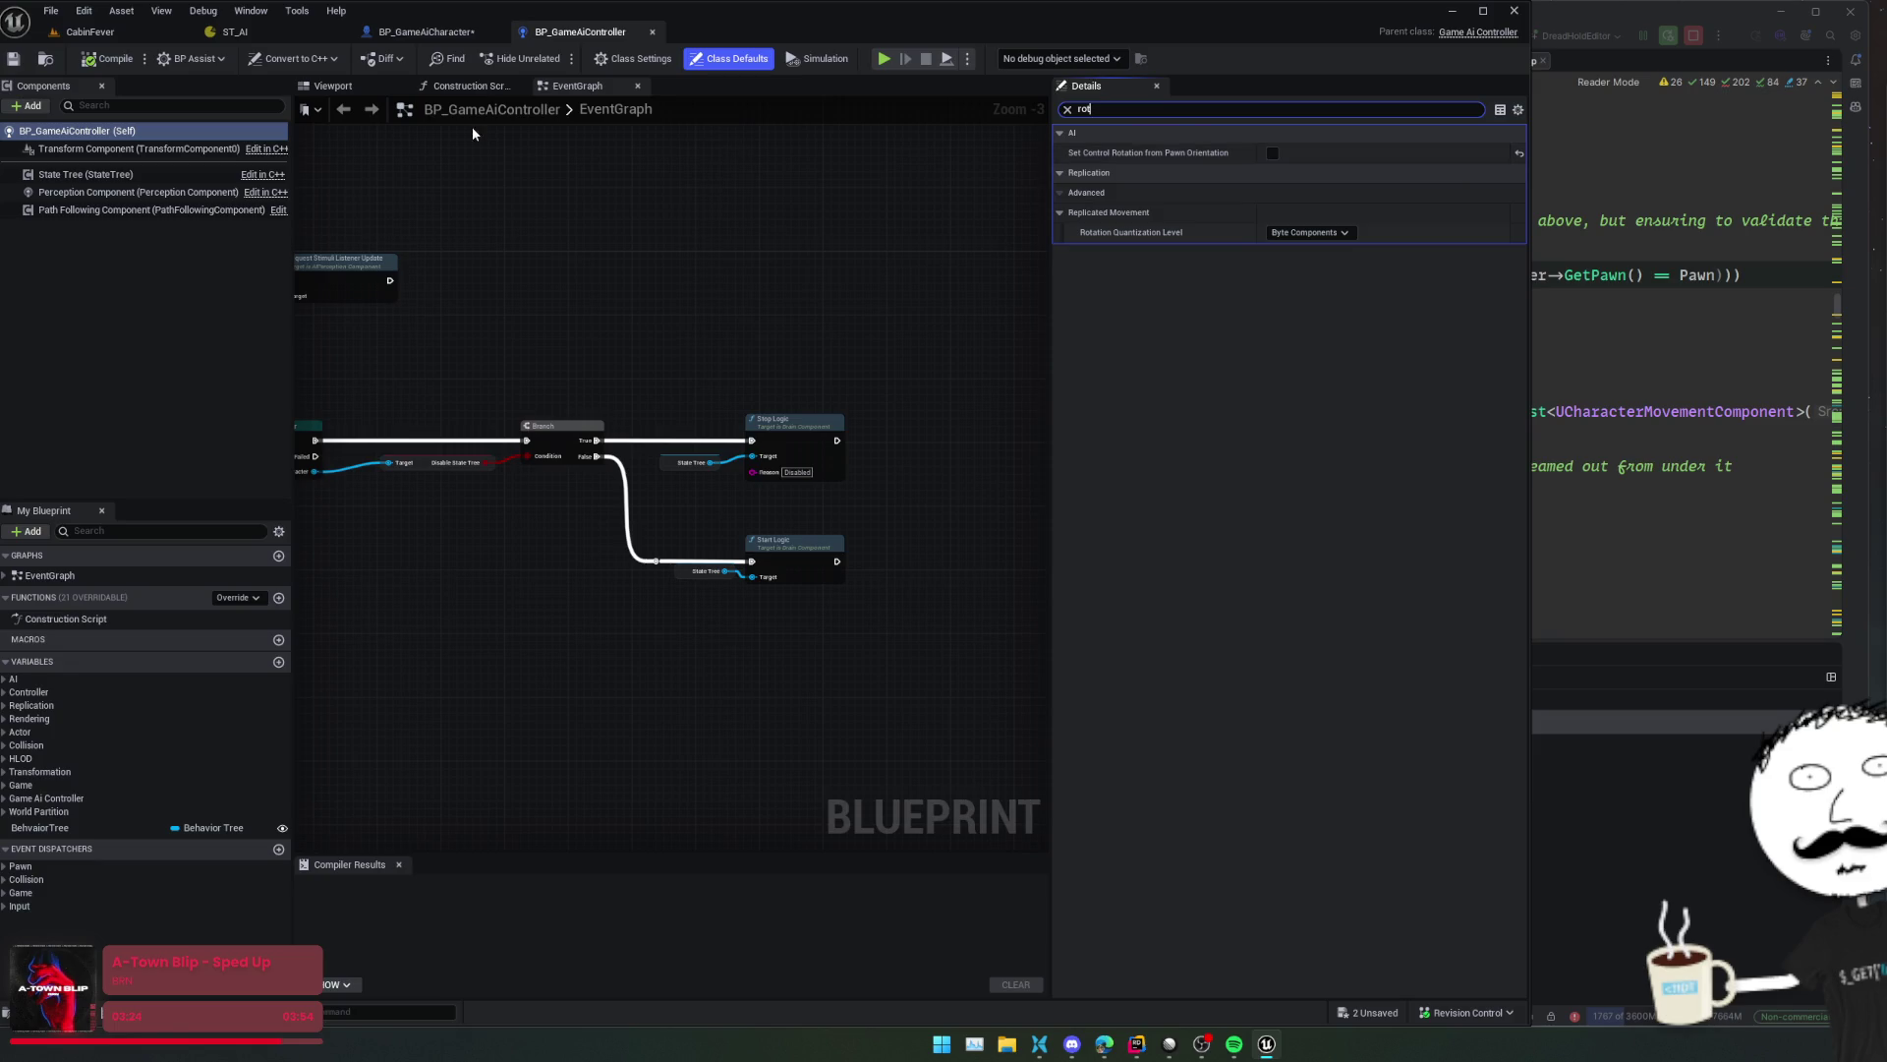
click(441, 40)
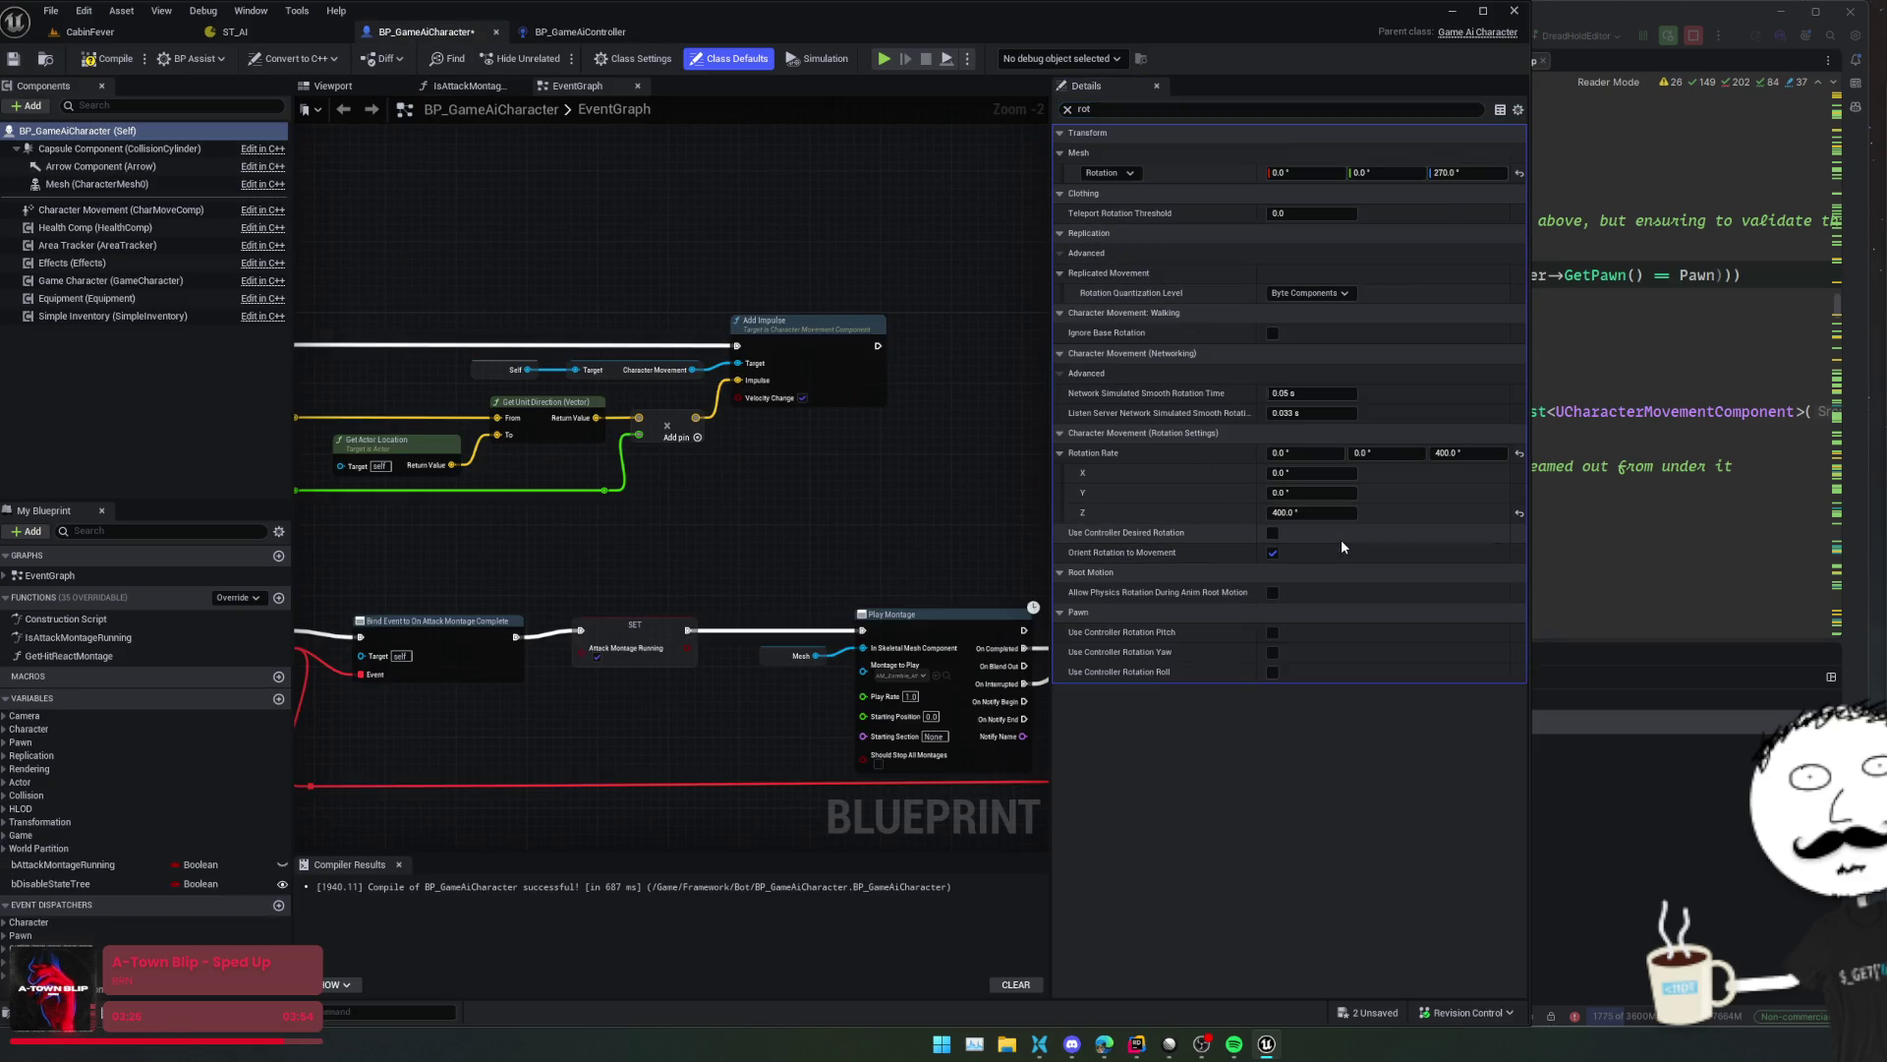
- Save BP_GameAiCharacter and scroll through its Details panel
key(ctrl+s)
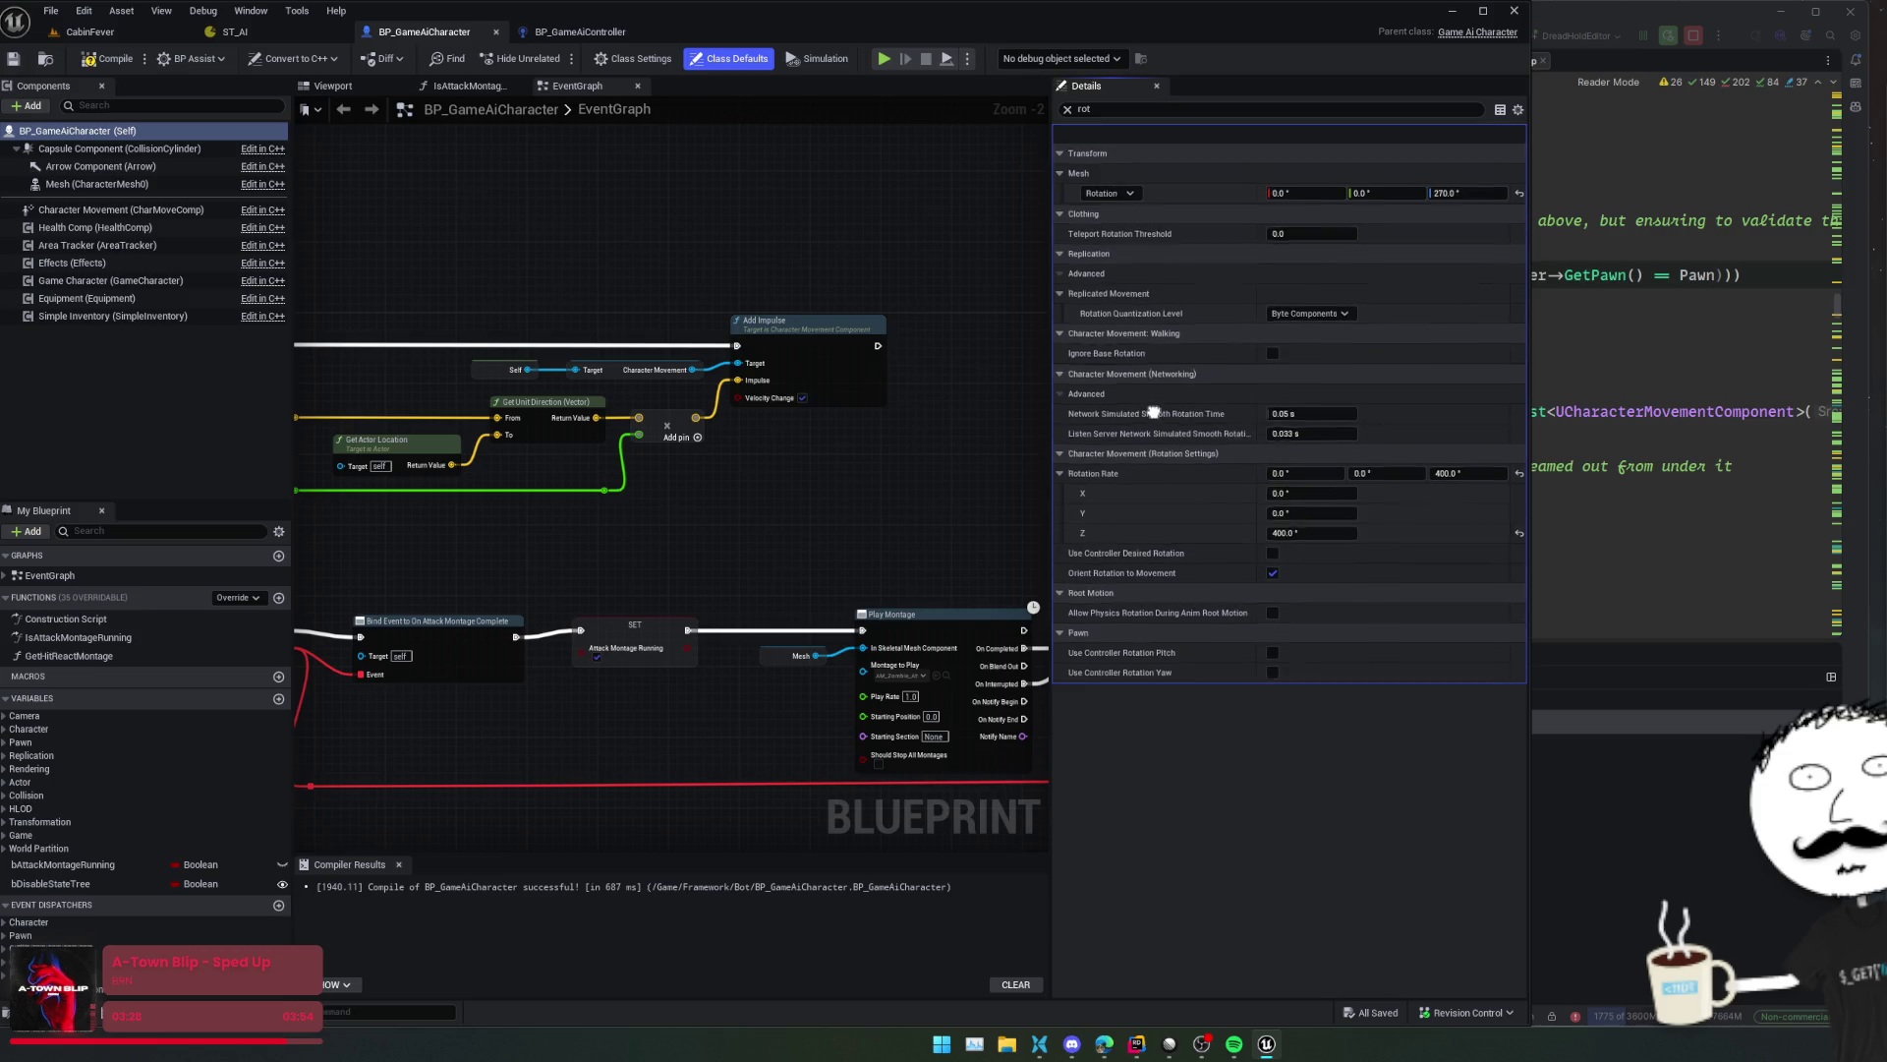
scroll(1153, 443, down, 2)
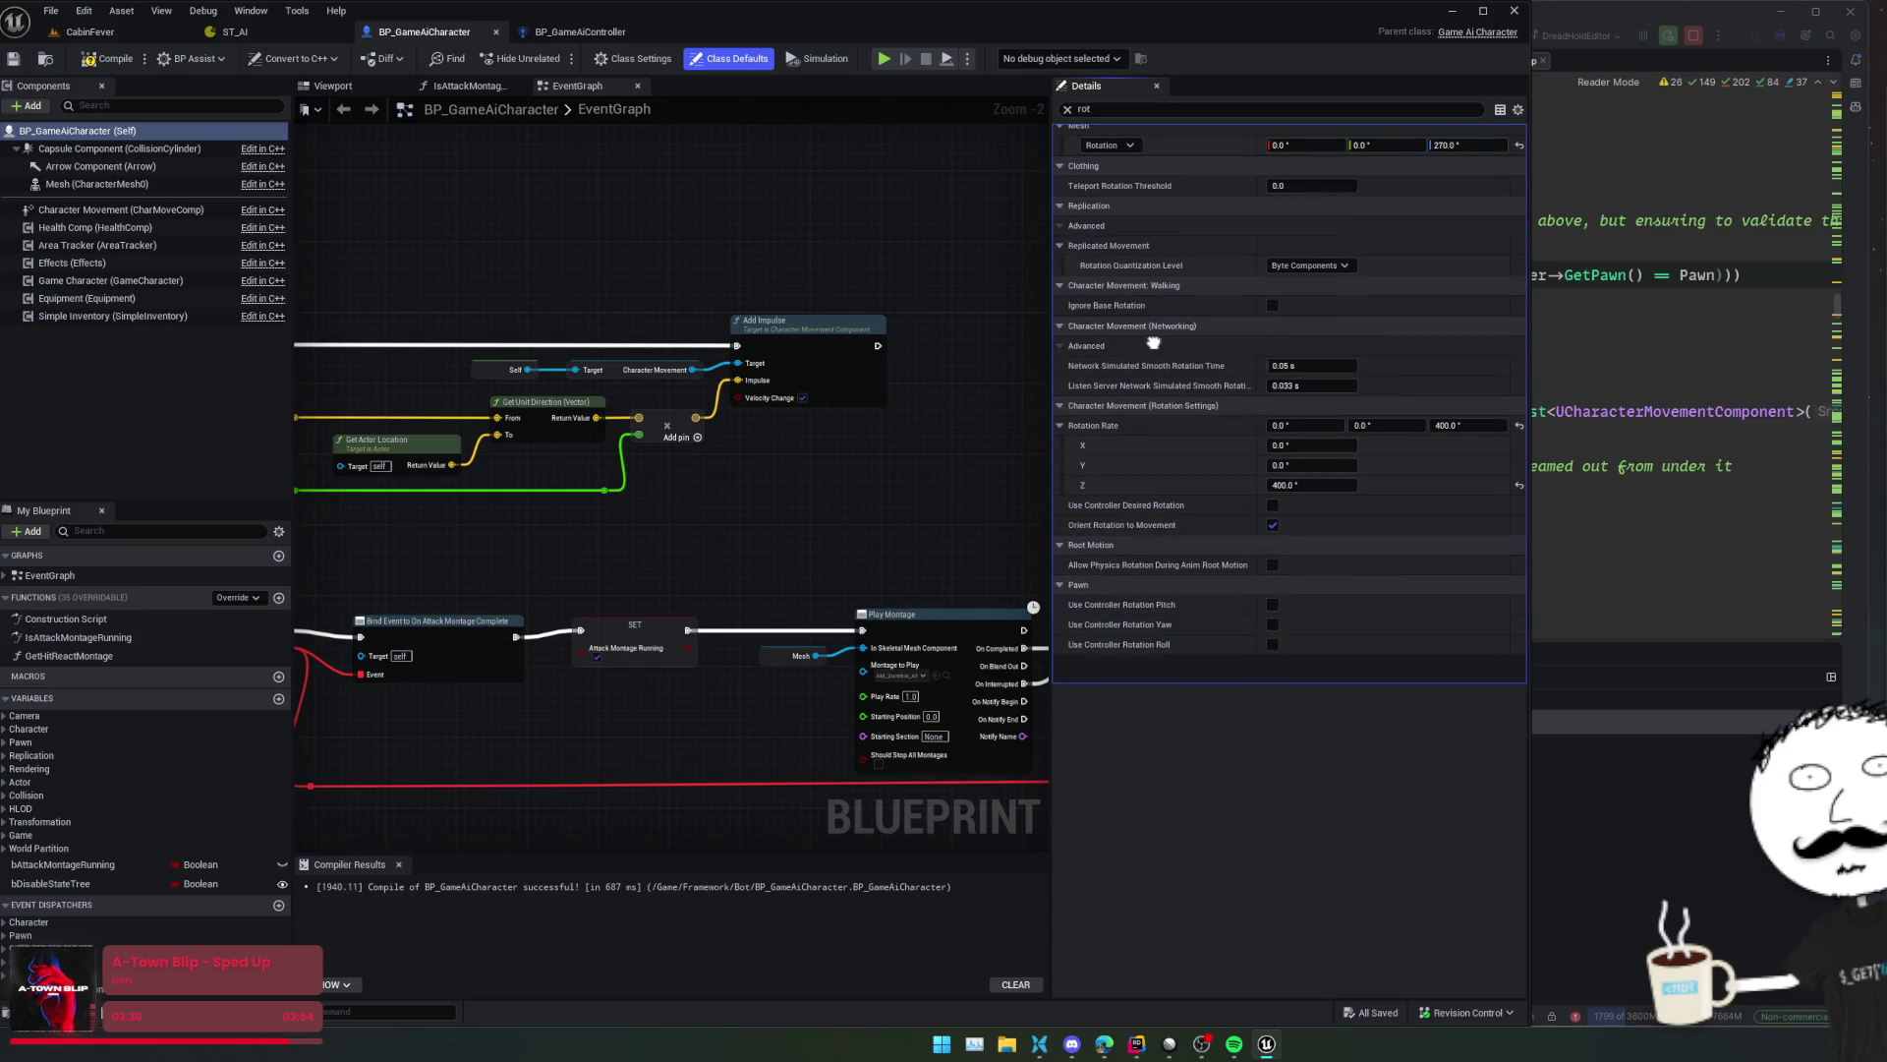
scroll(1241, 453, up, 1)
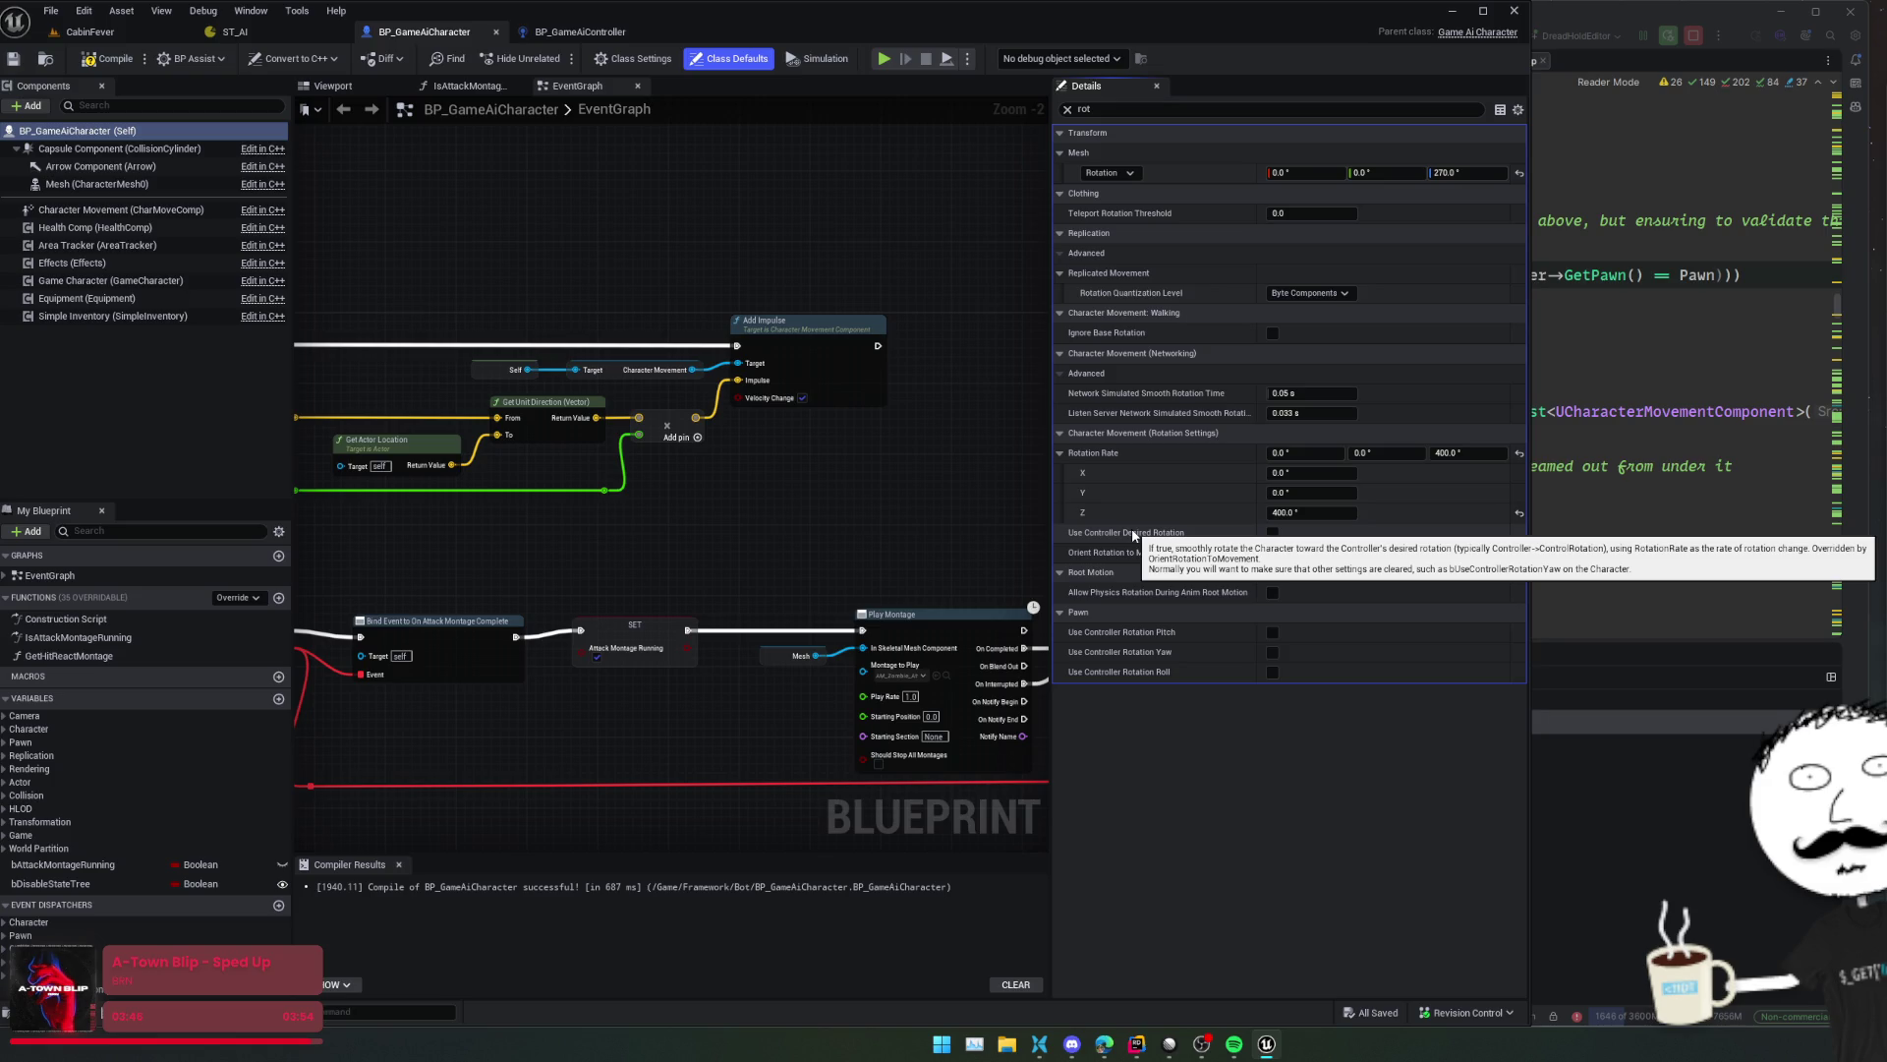
- Enable Use Controller Desired Rotation, disable Orient Rotation to Movement, save, and return to CabinFever
click(1273, 553)
click(1273, 553)
click(1273, 533)
key(ctrl+s)
click(126, 33)
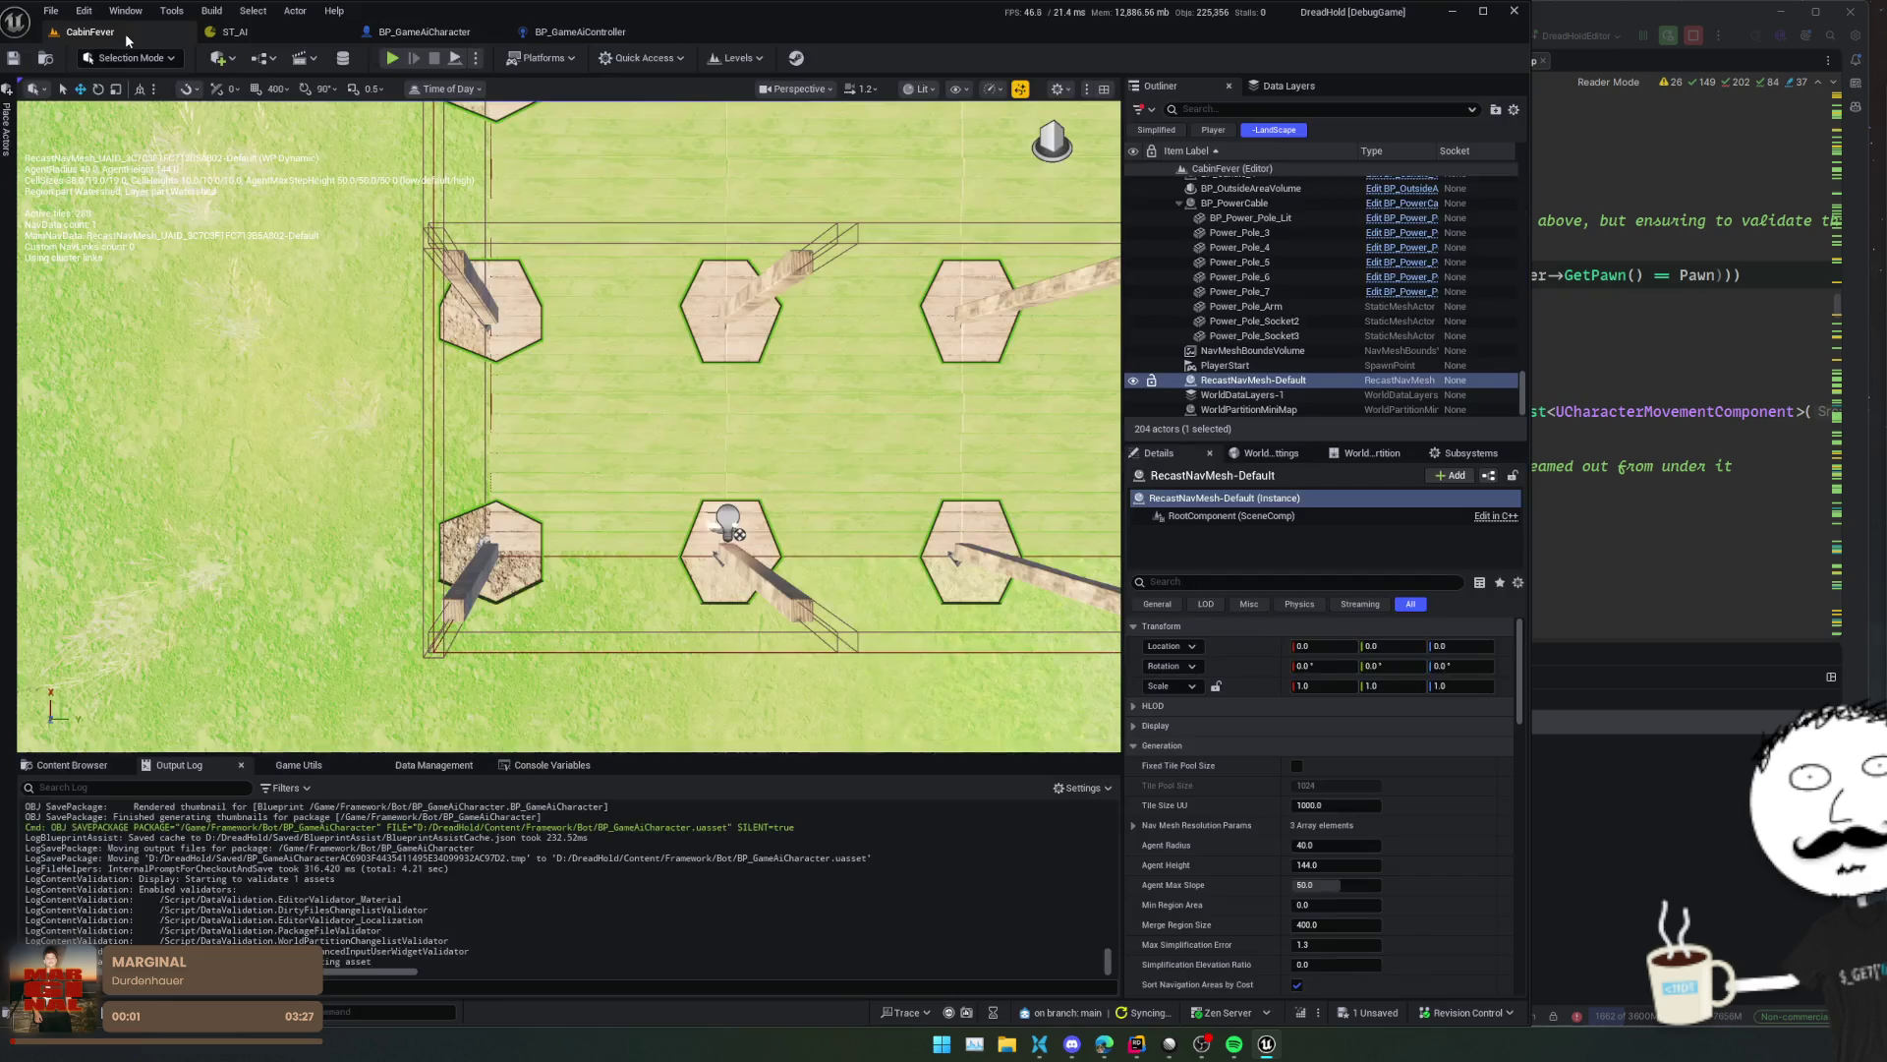
click(387, 65)
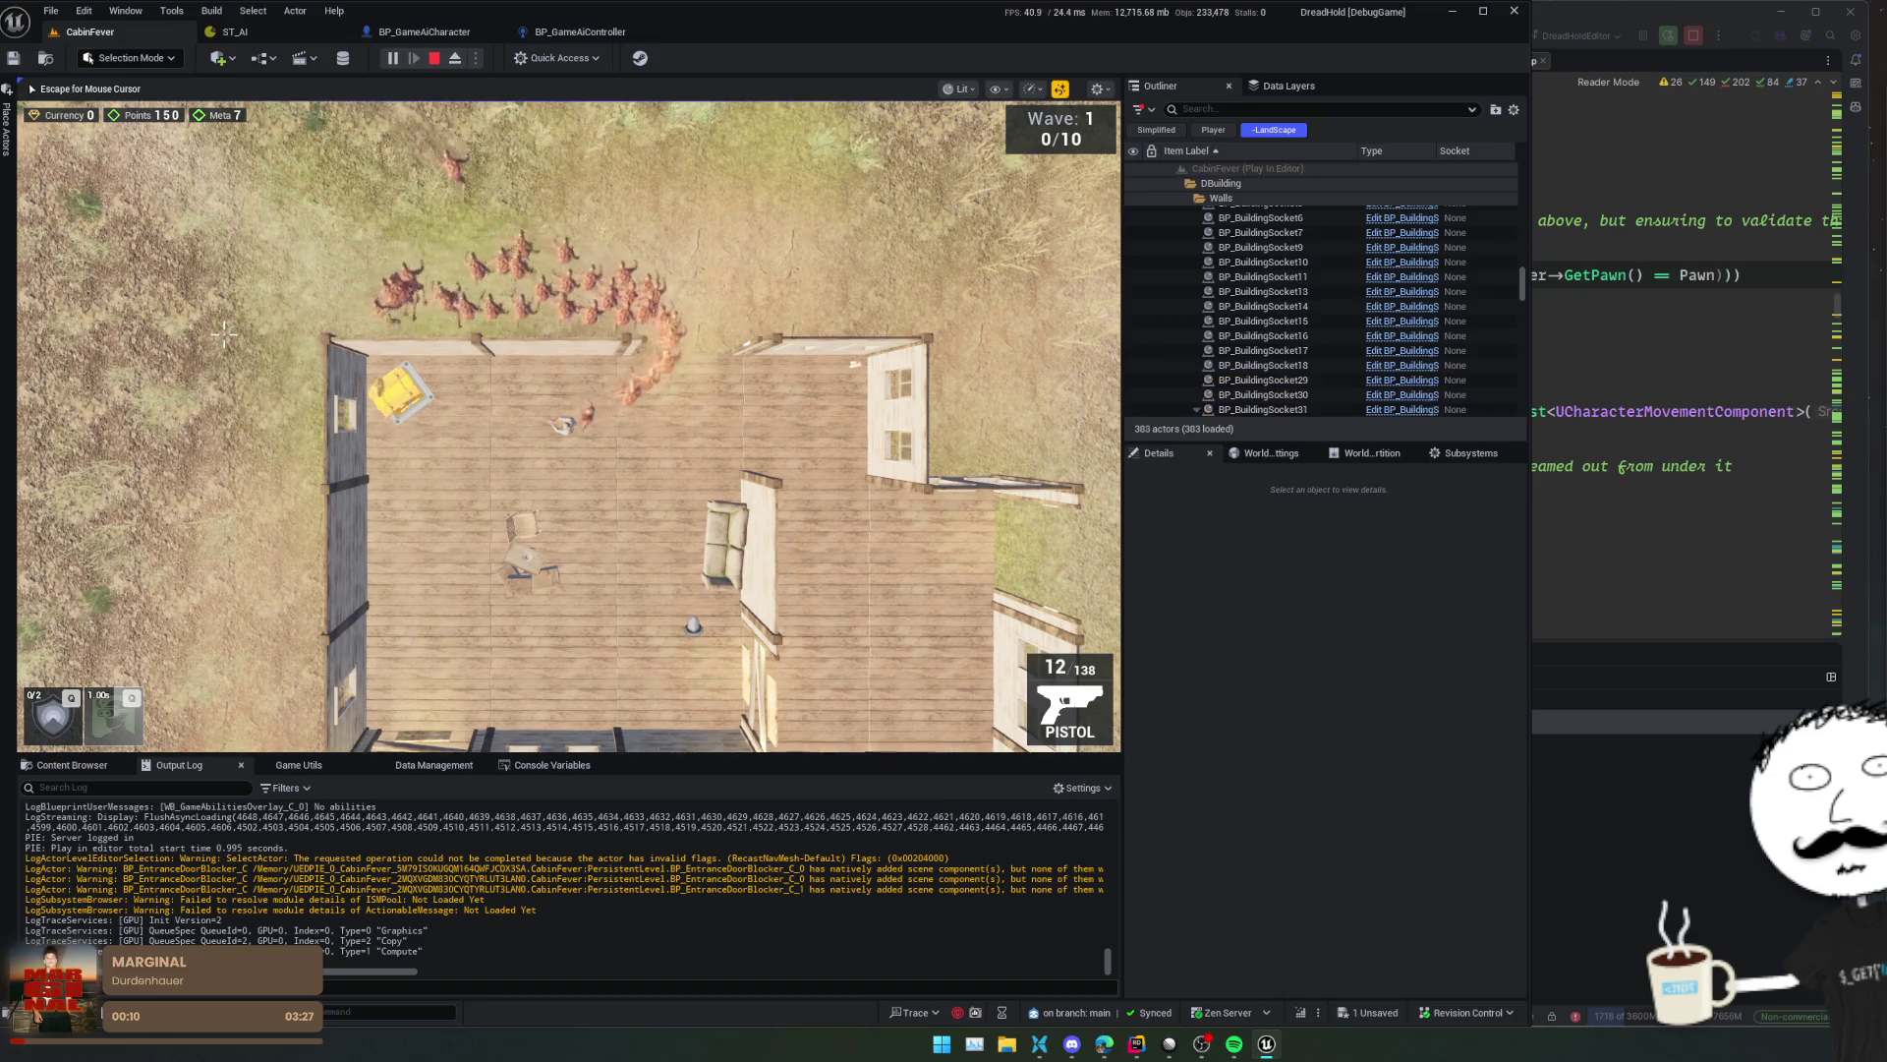
key(d)
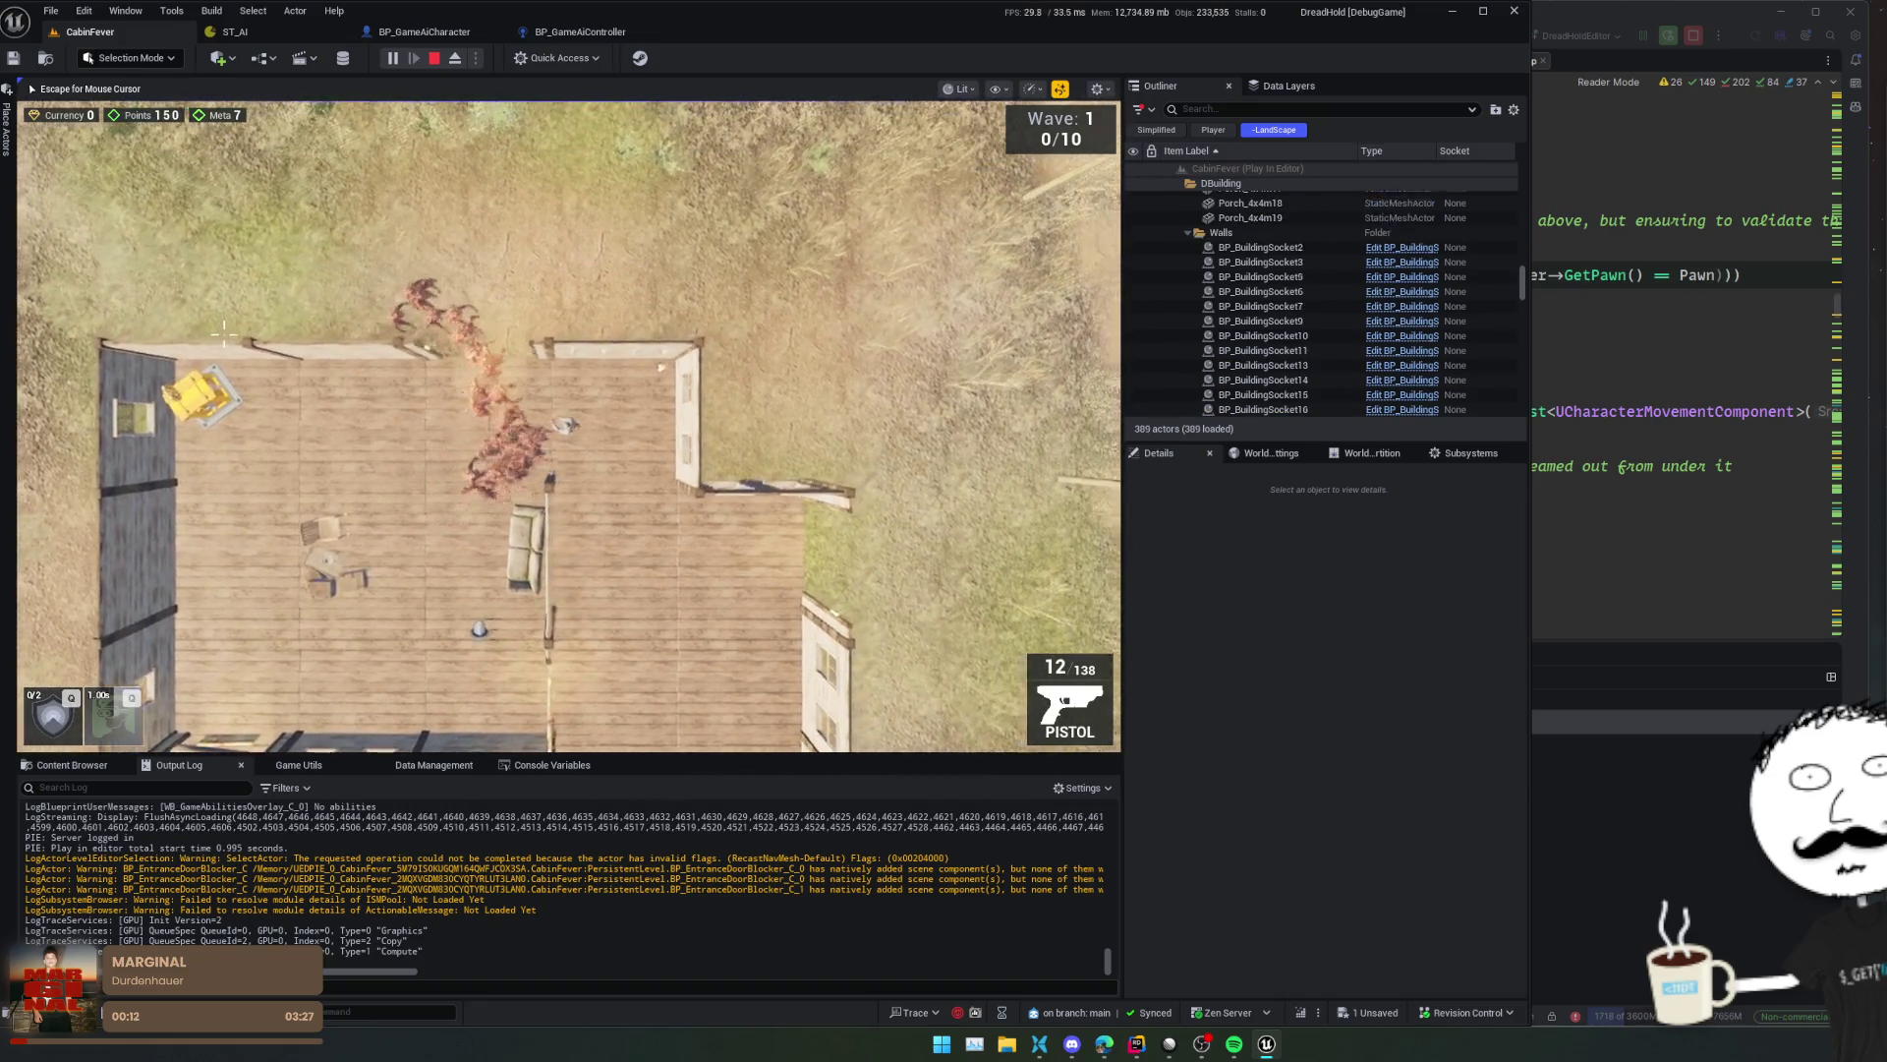
key(s)
key(shift+F1)
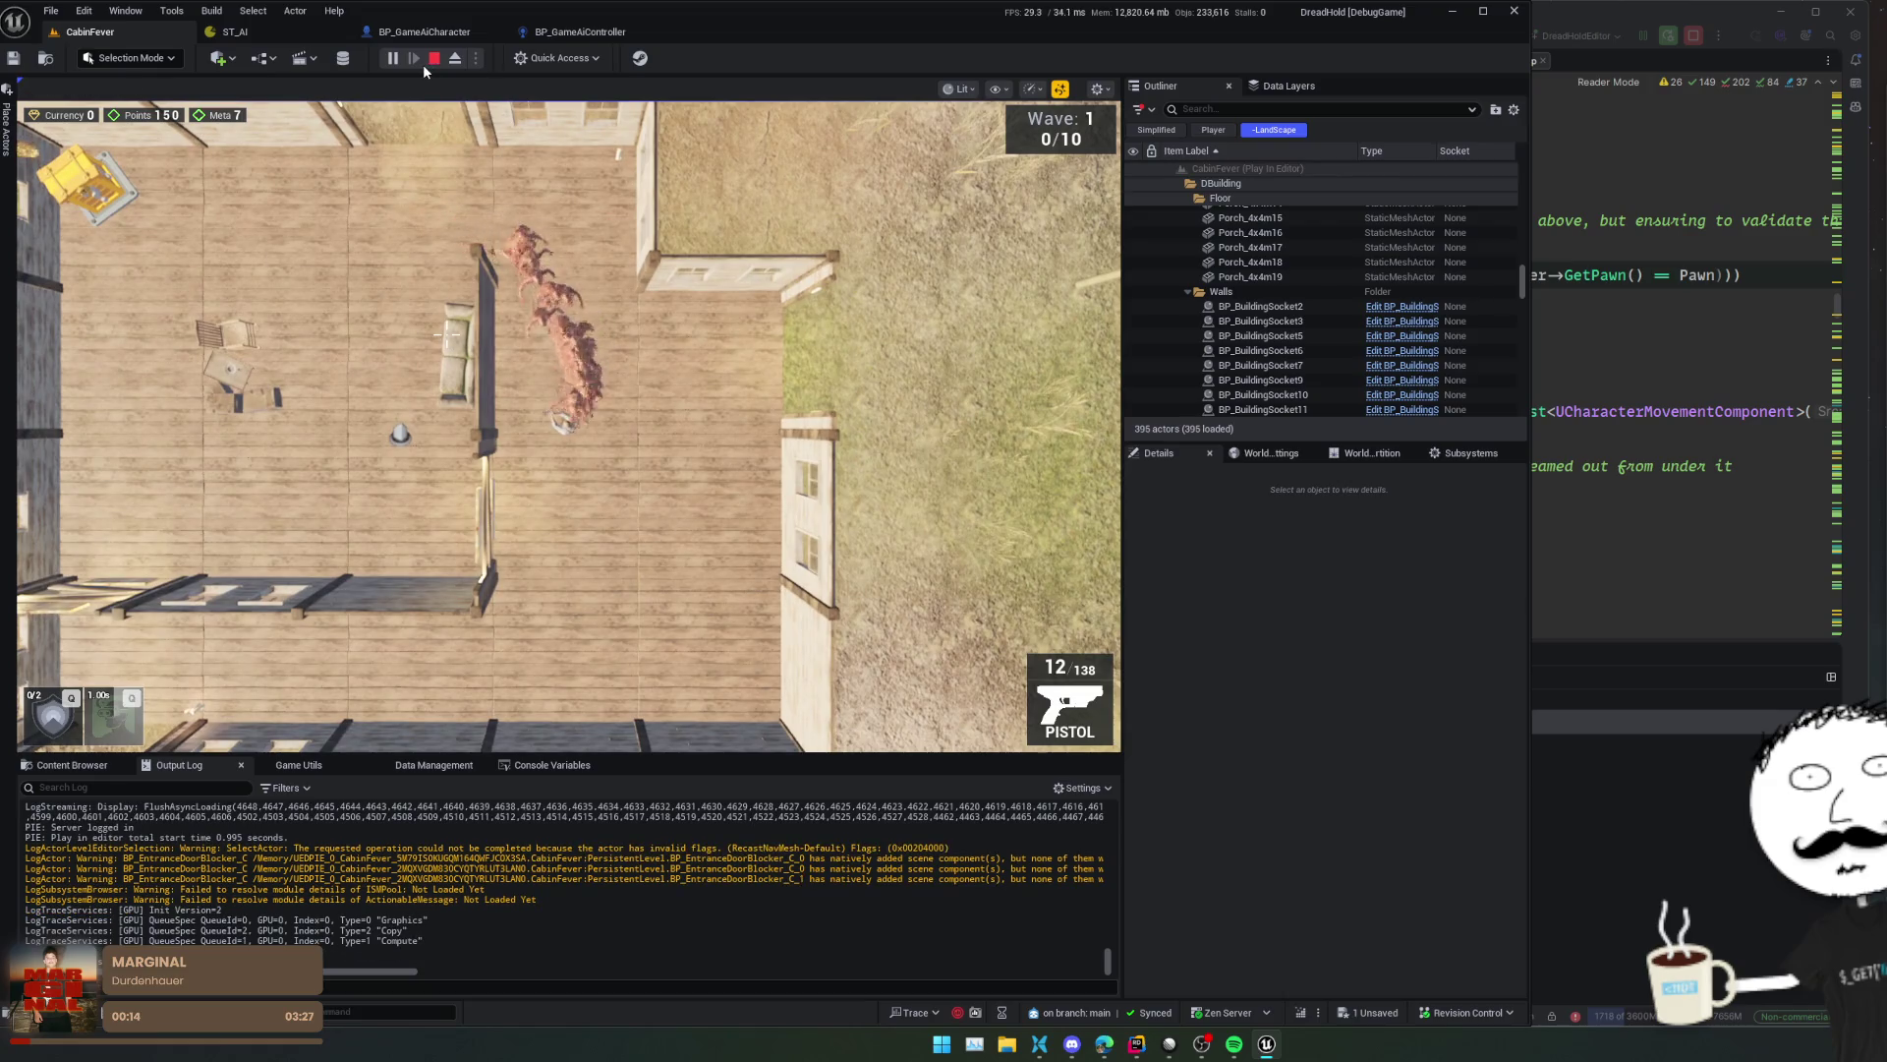
click(431, 61)
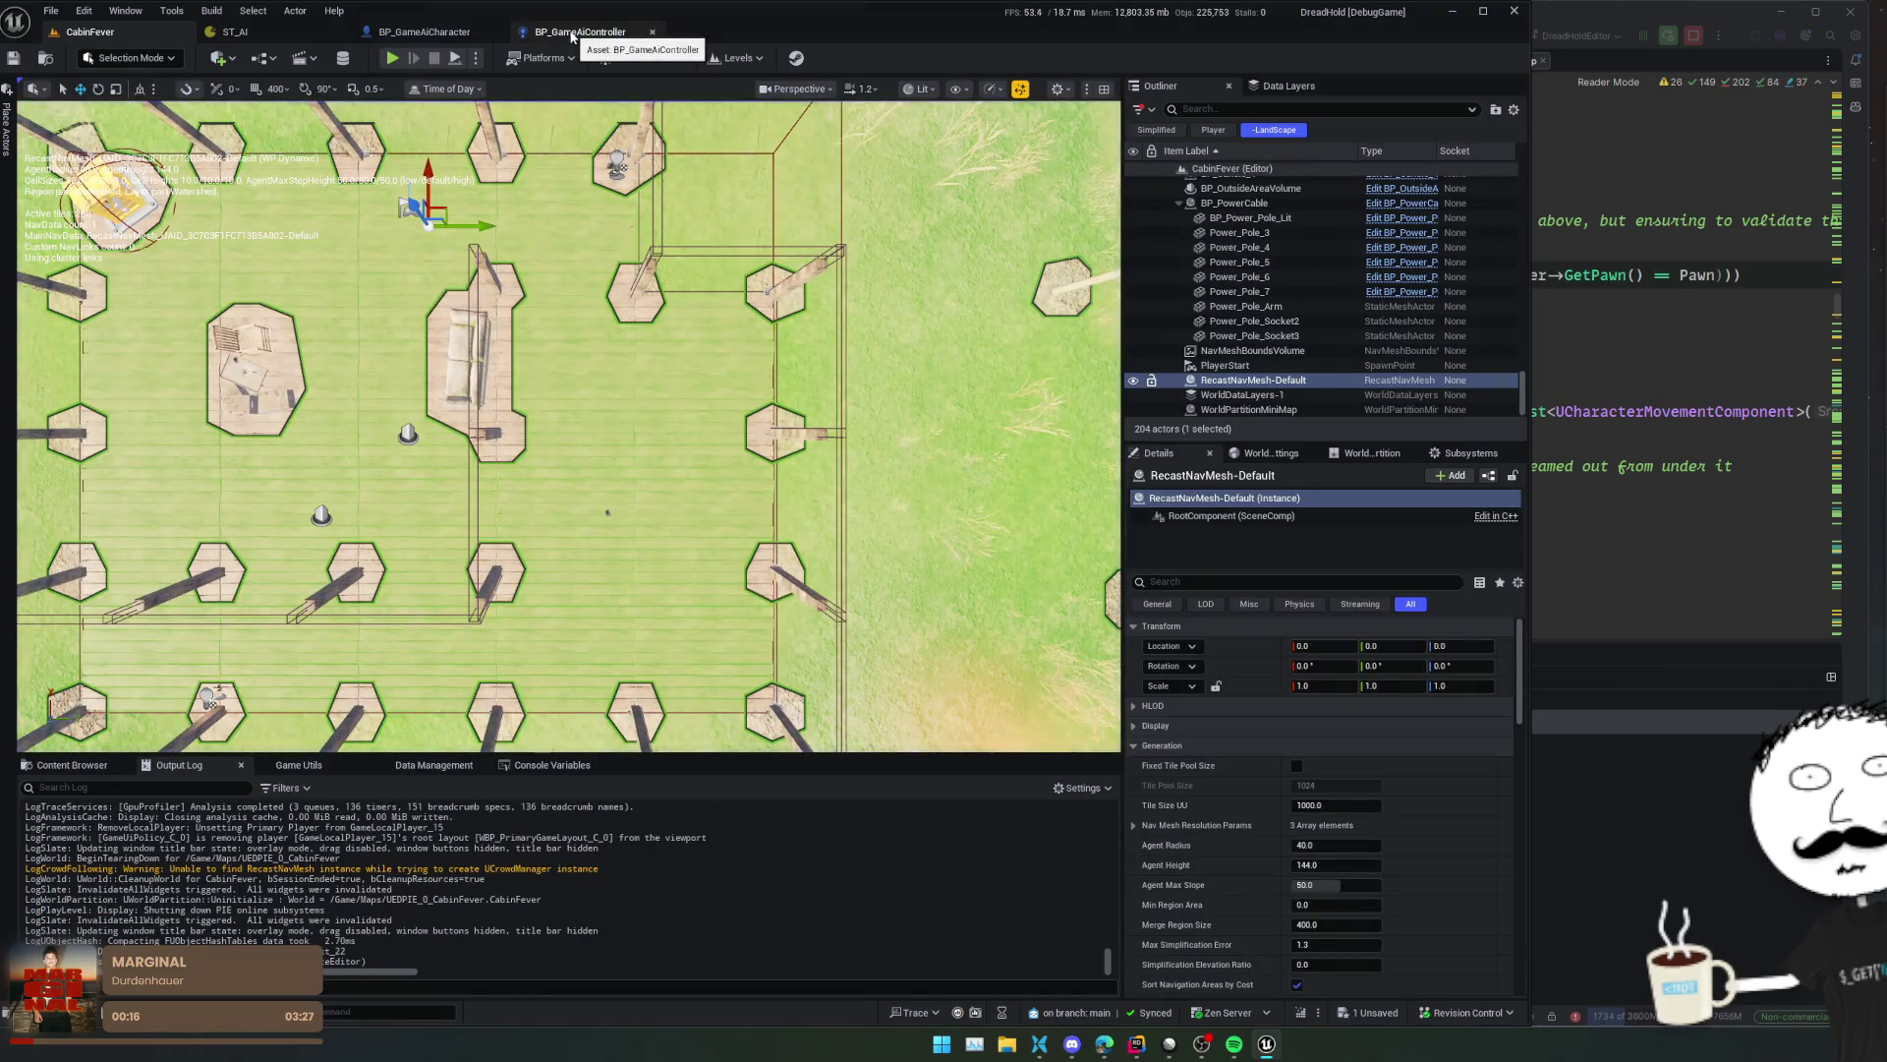
click(564, 39)
click(426, 32)
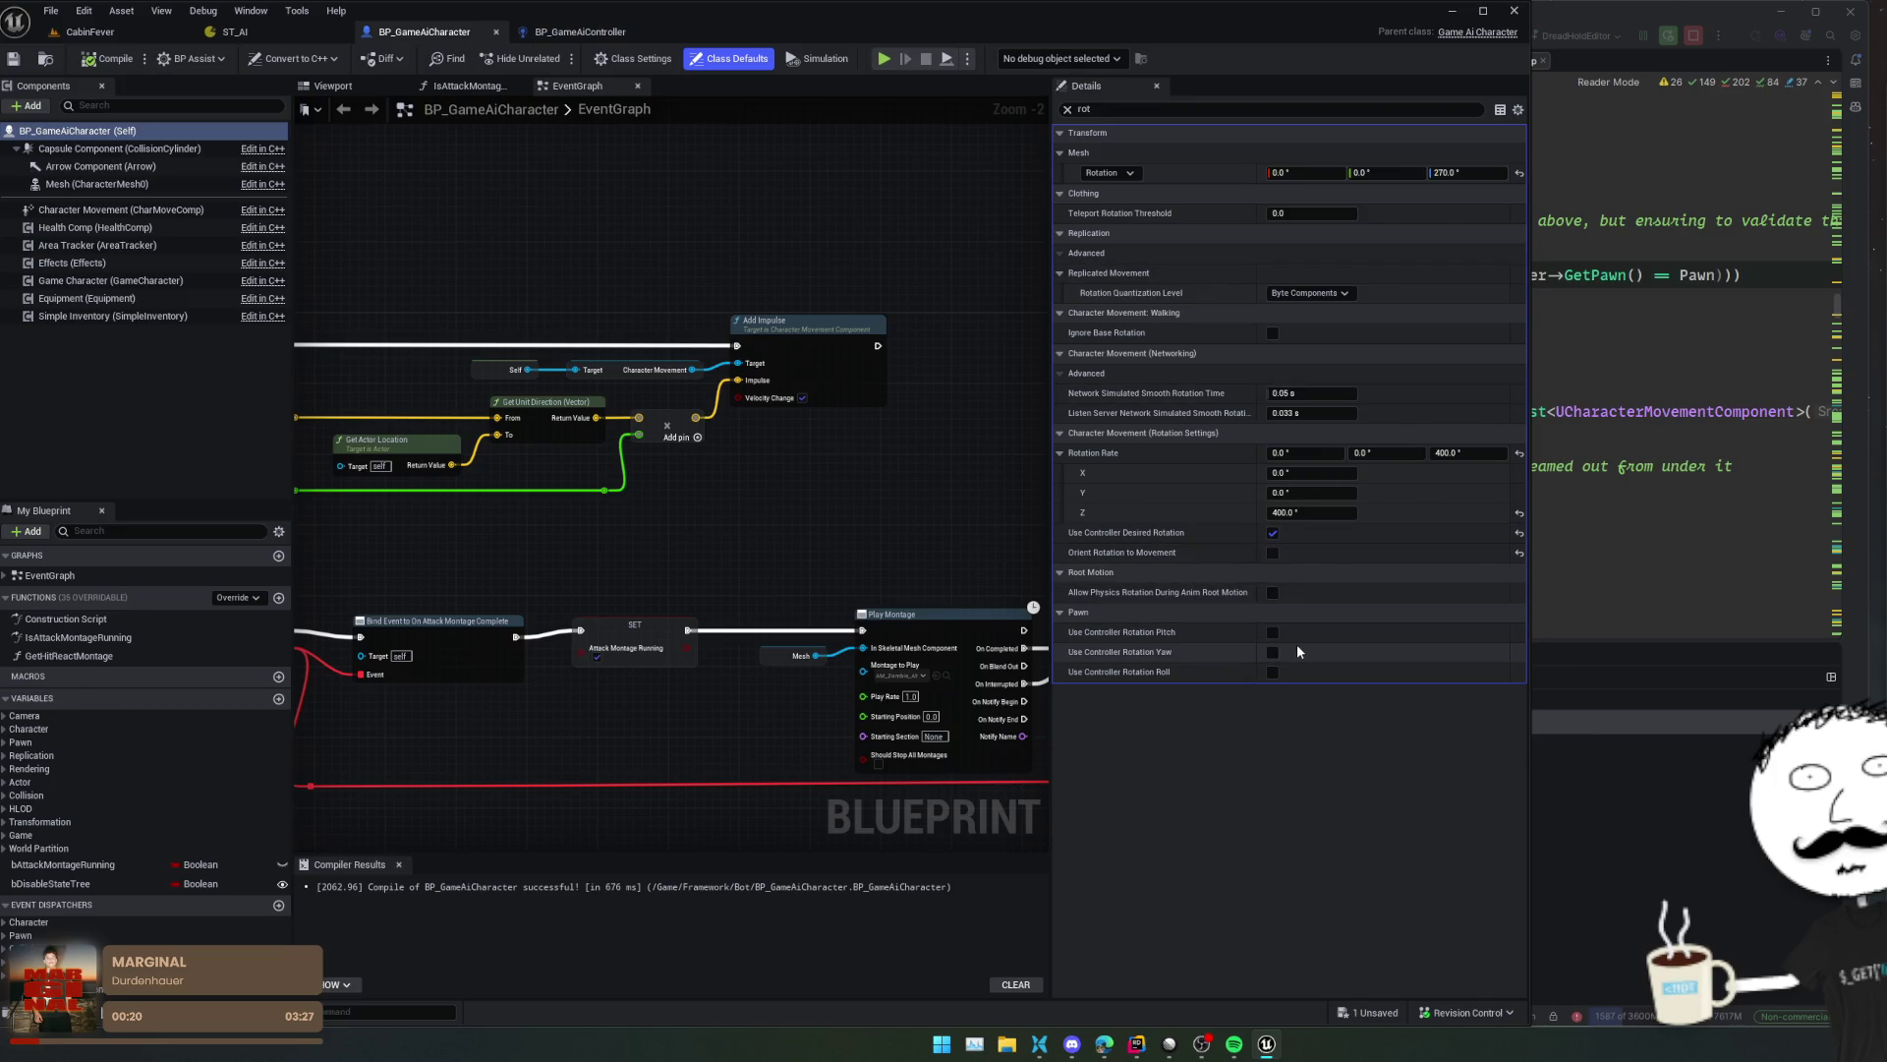
- Enable Use Controller Rotation Yaw, then play-test CabinFever and reload the pistol
click(1273, 653)
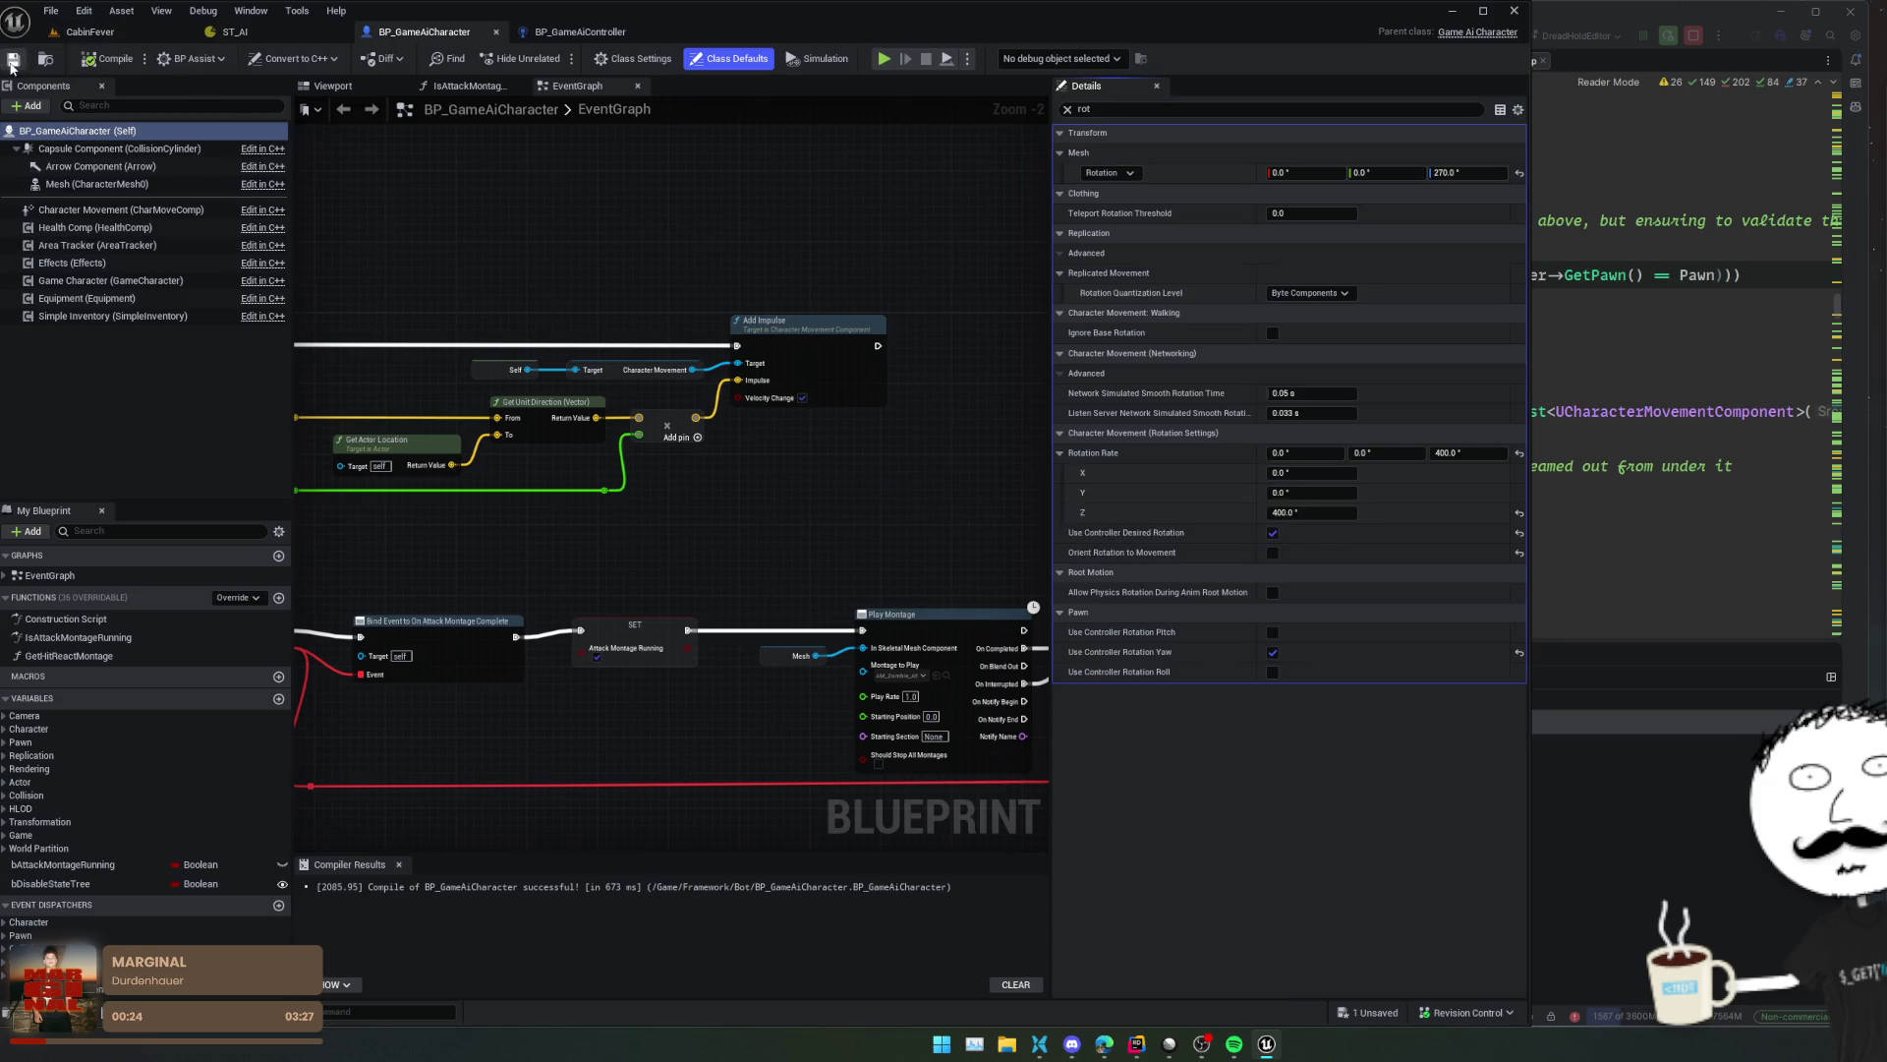
click(90, 31)
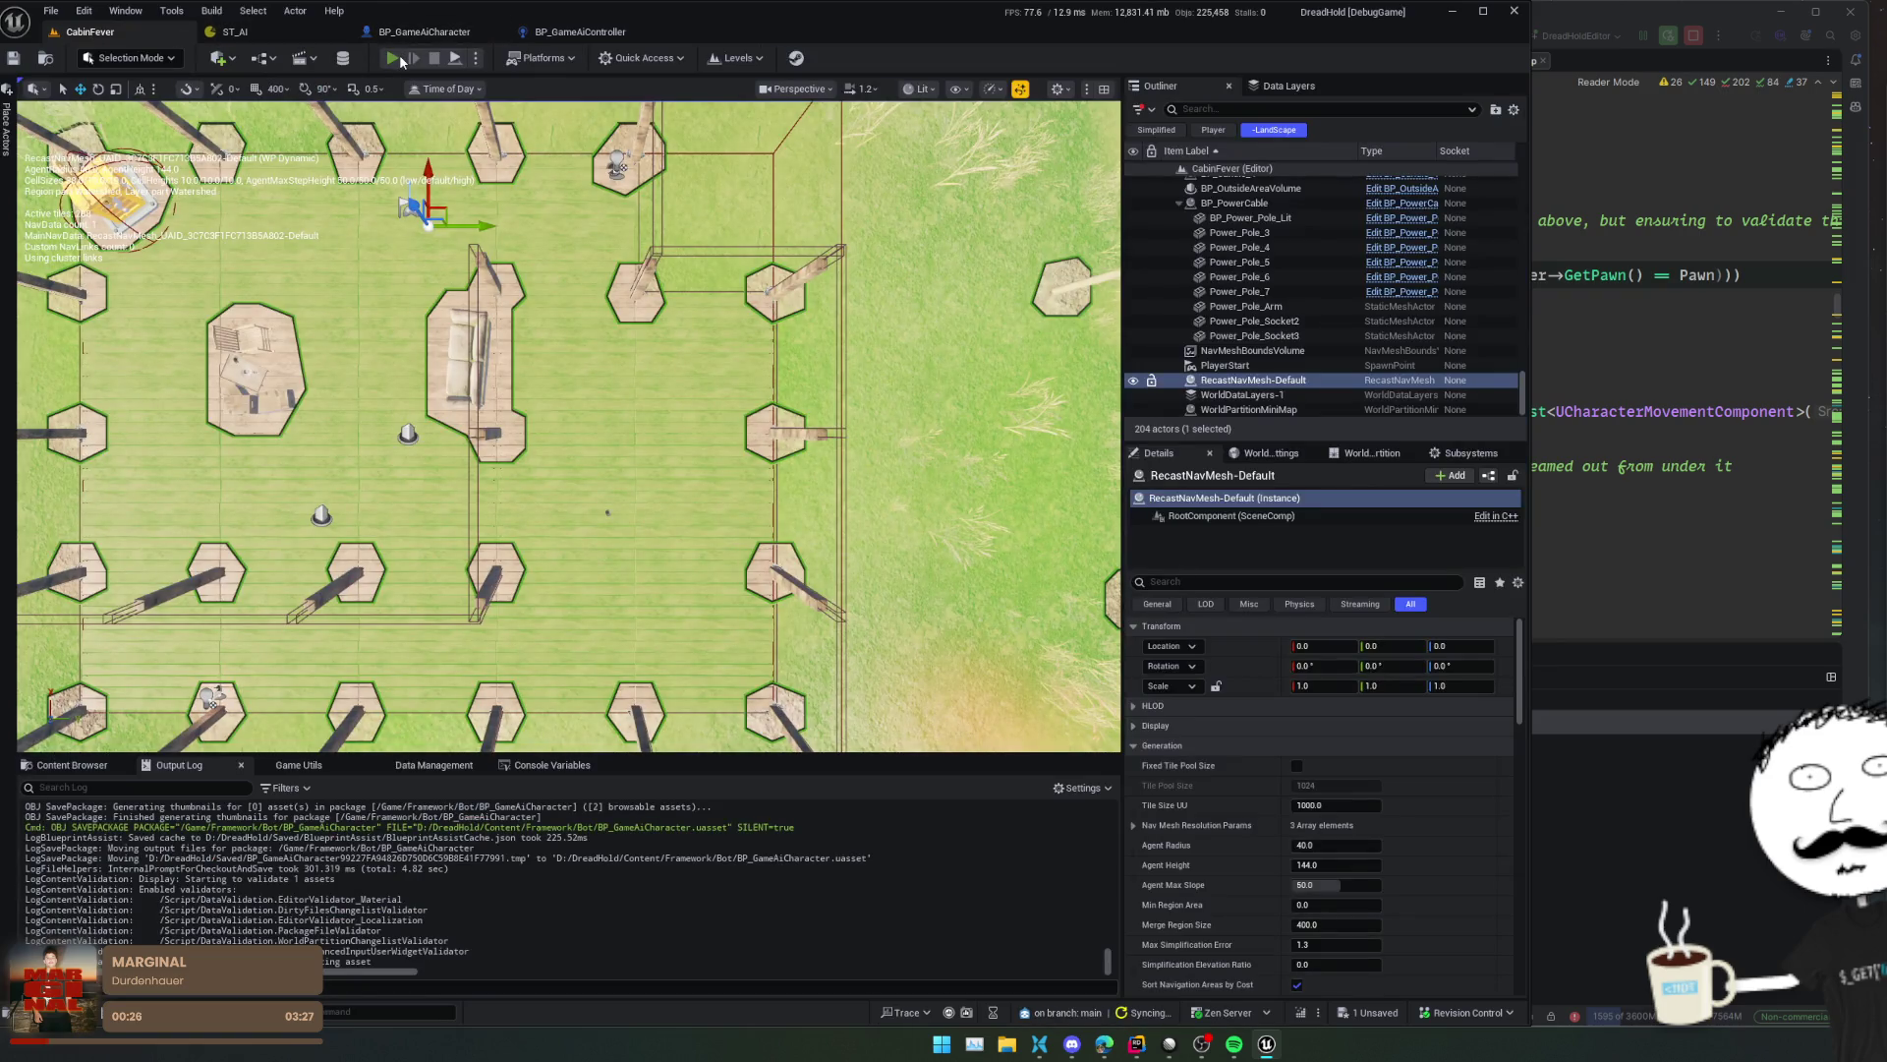
click(399, 56)
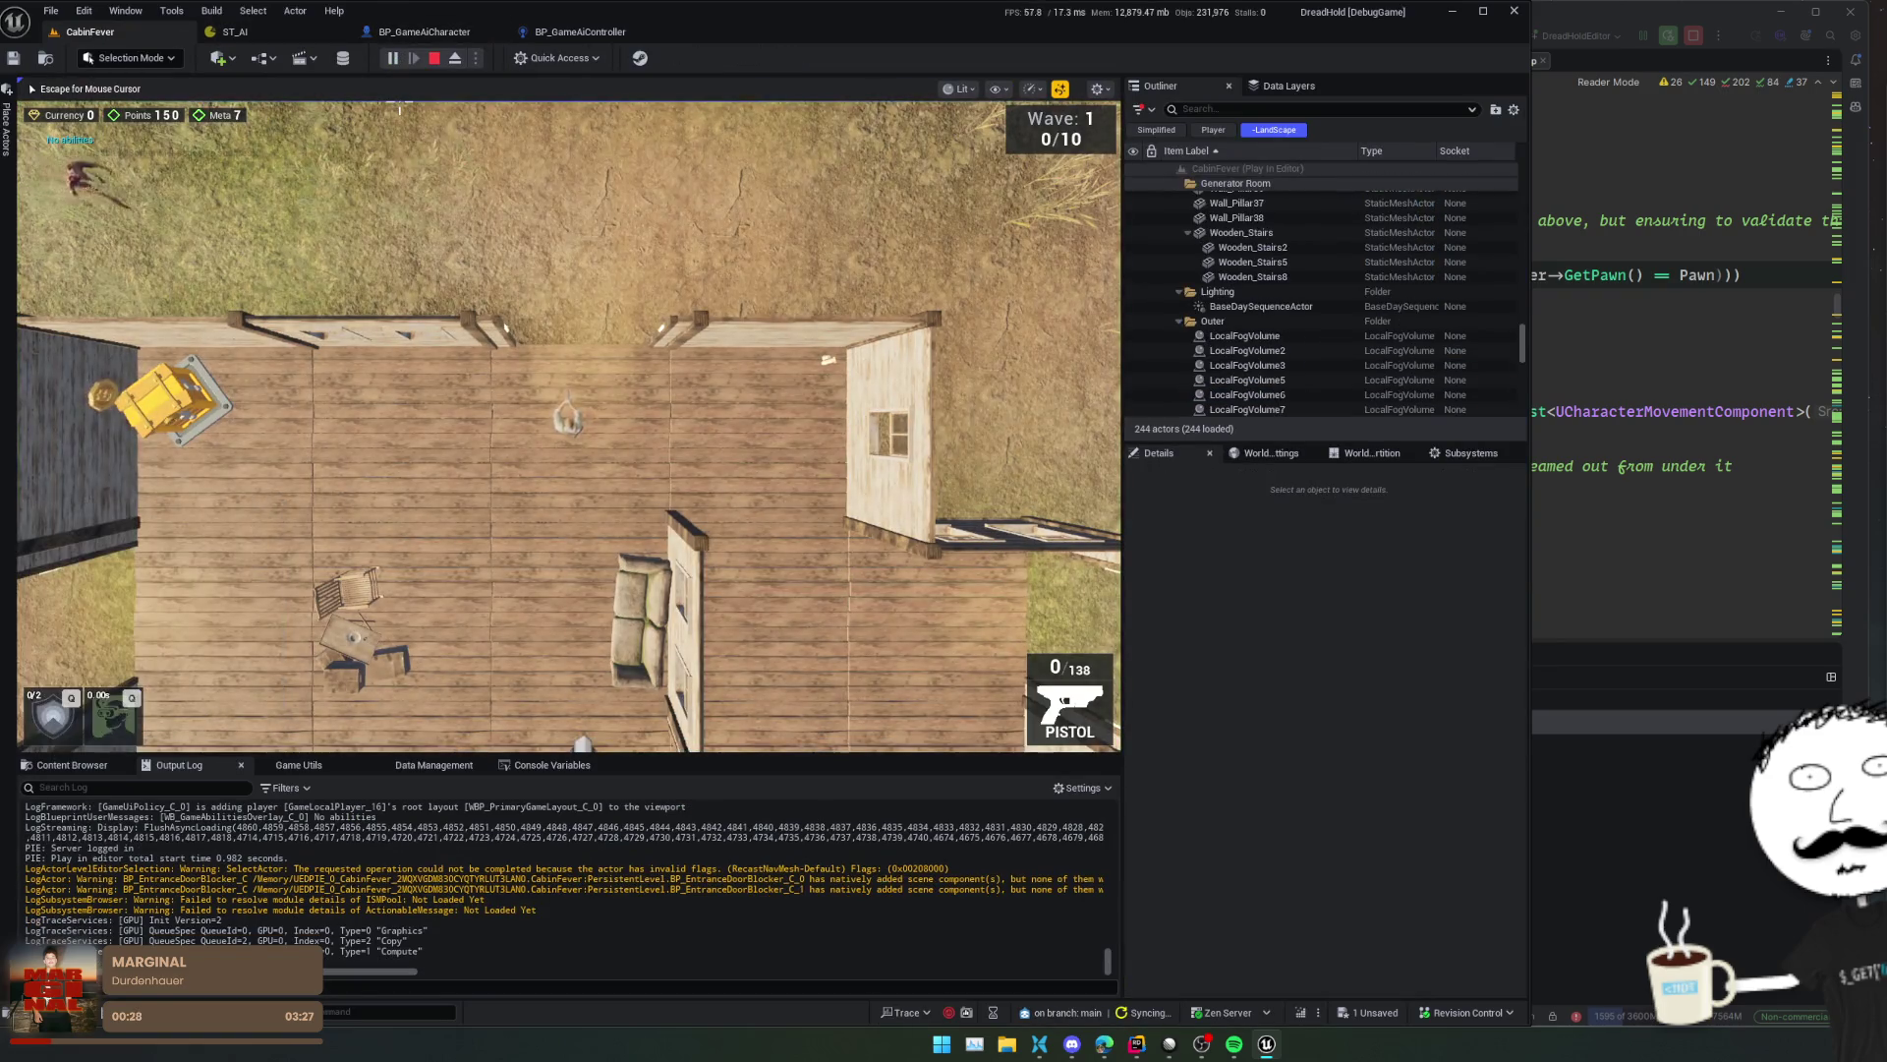
key(r)
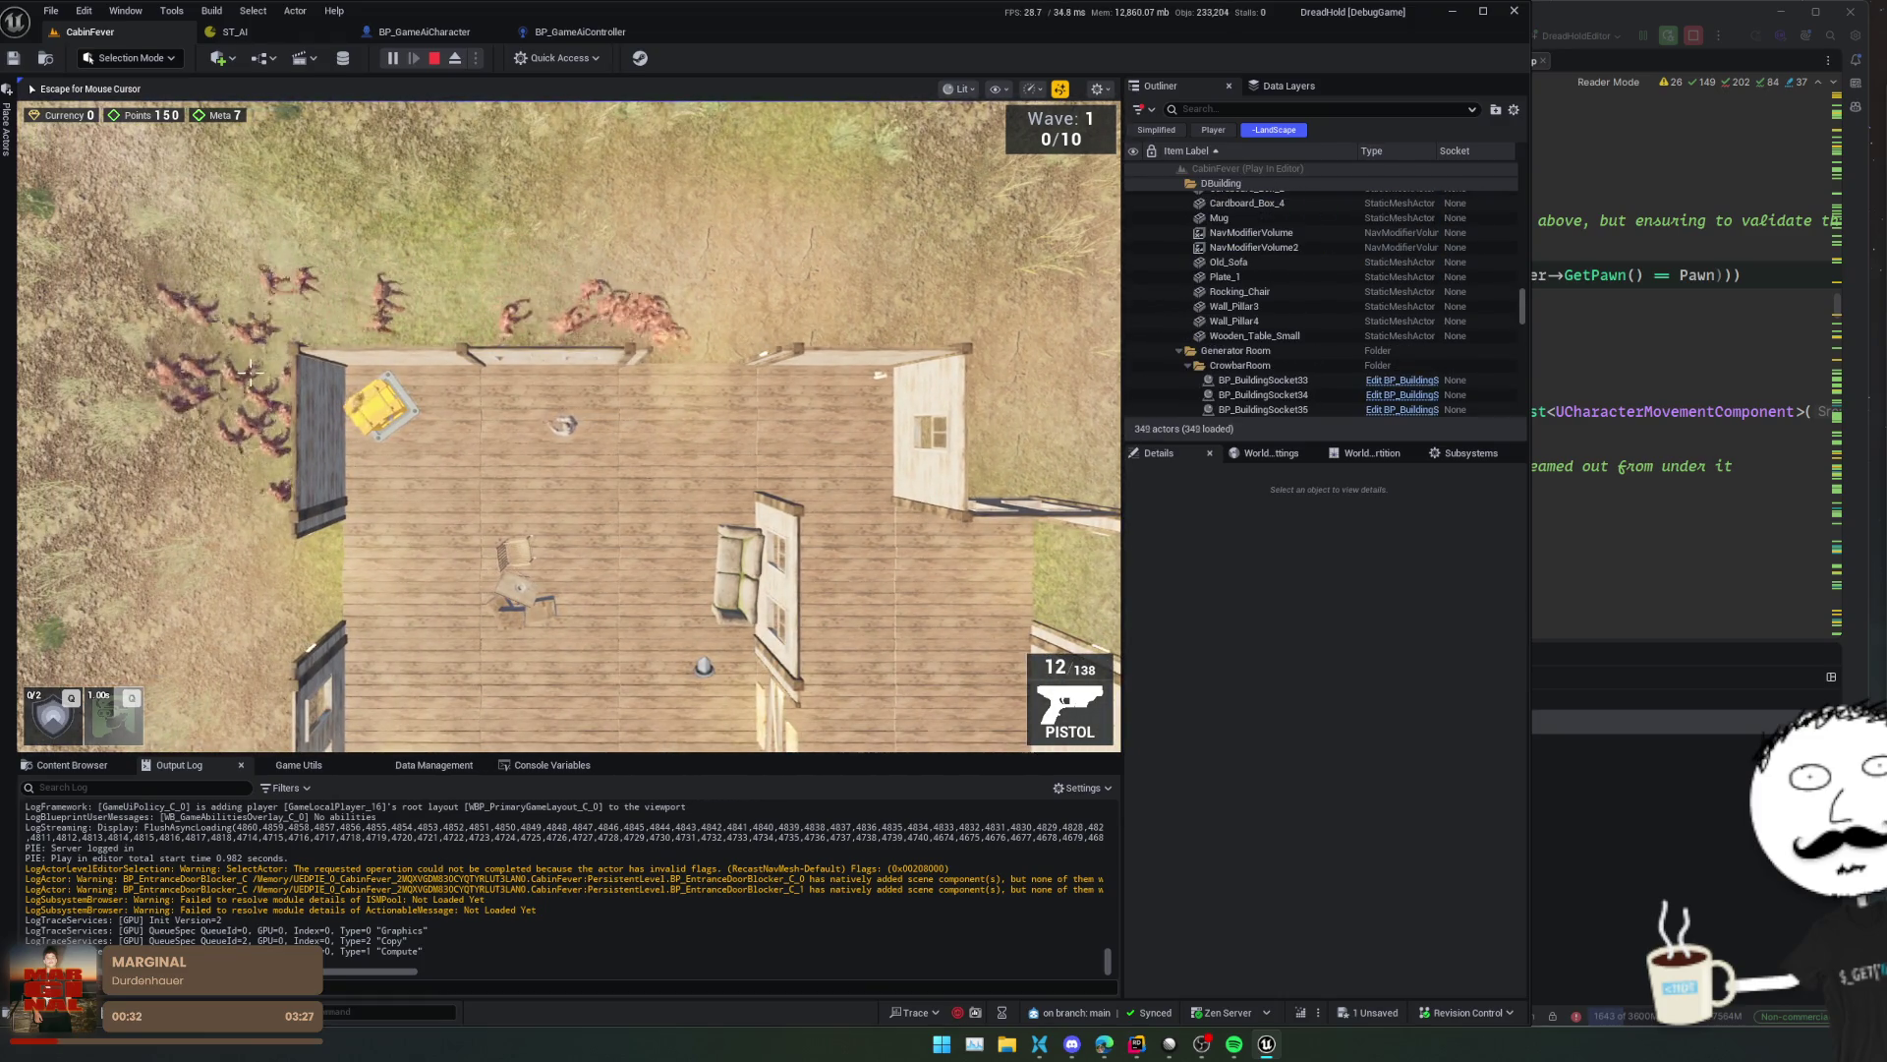
scroll(285, 341, up, 3)
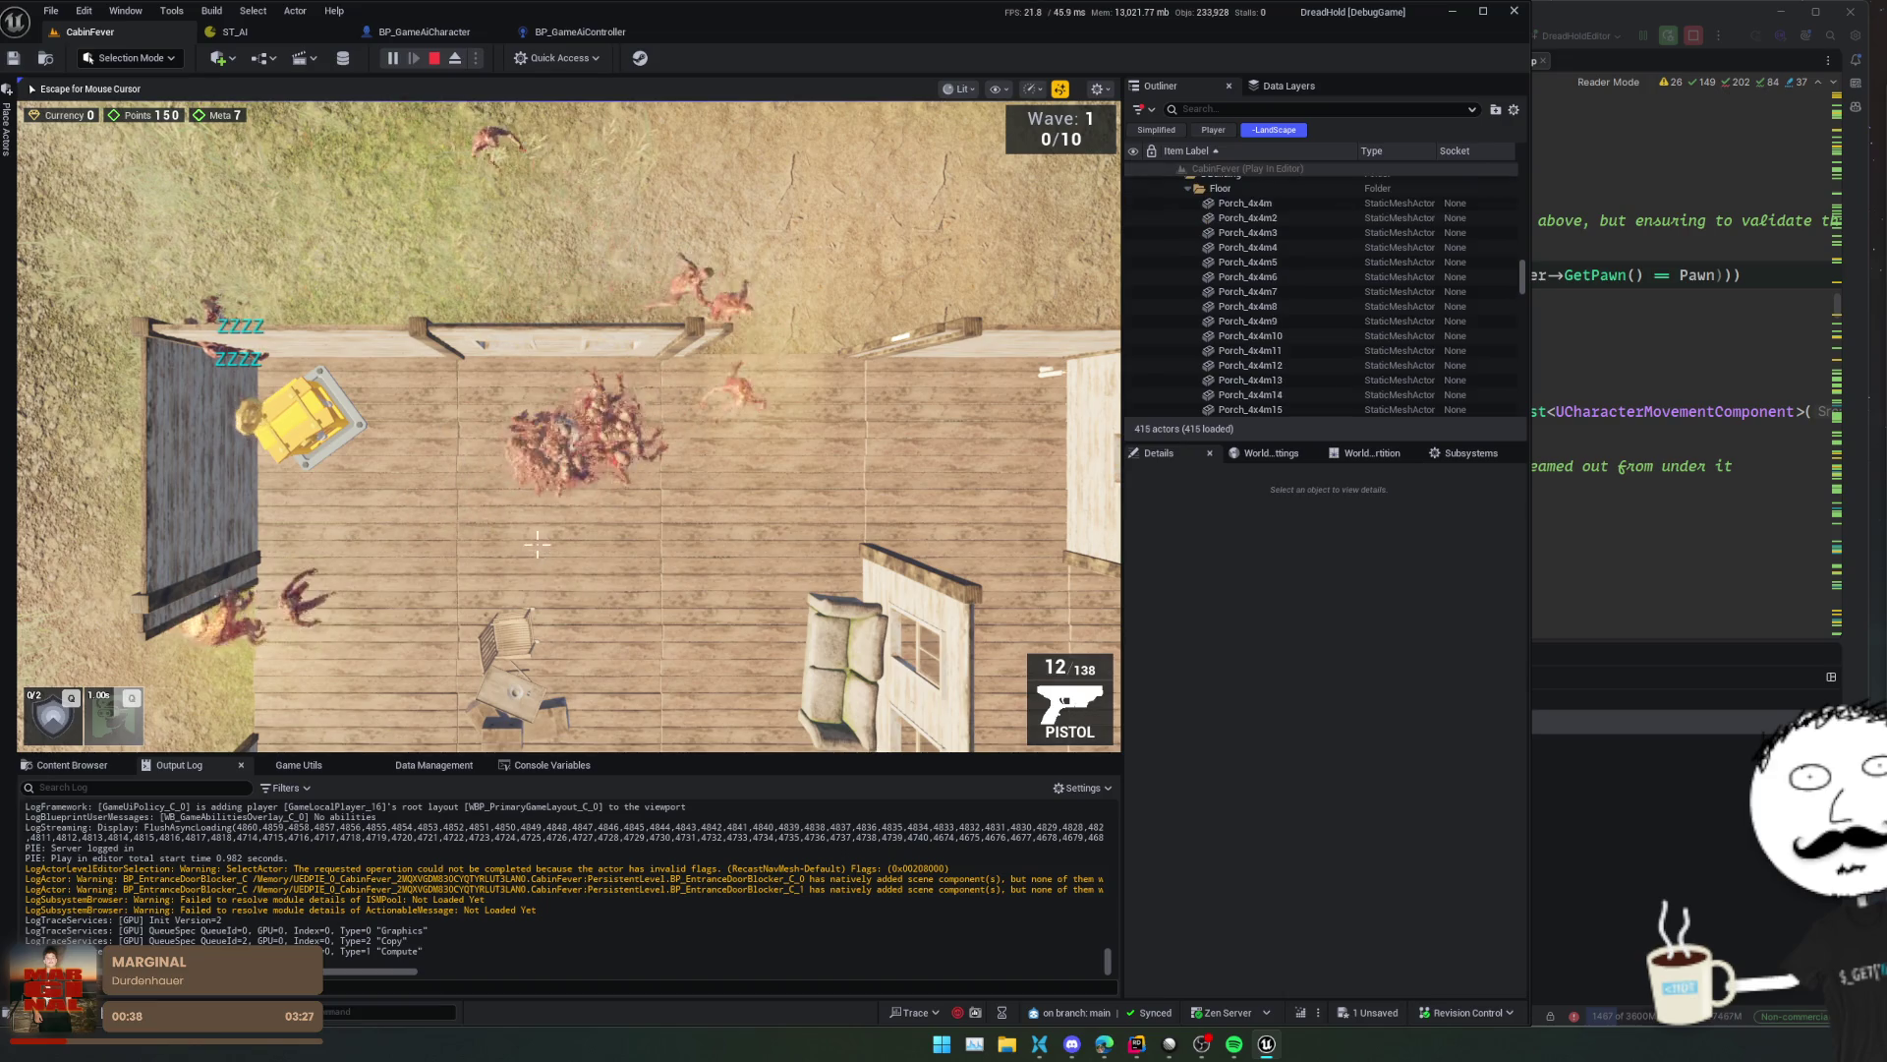
- Release the mouse from the game and go back to the BP_GameAiCharacter Blueprint
key(Escape)
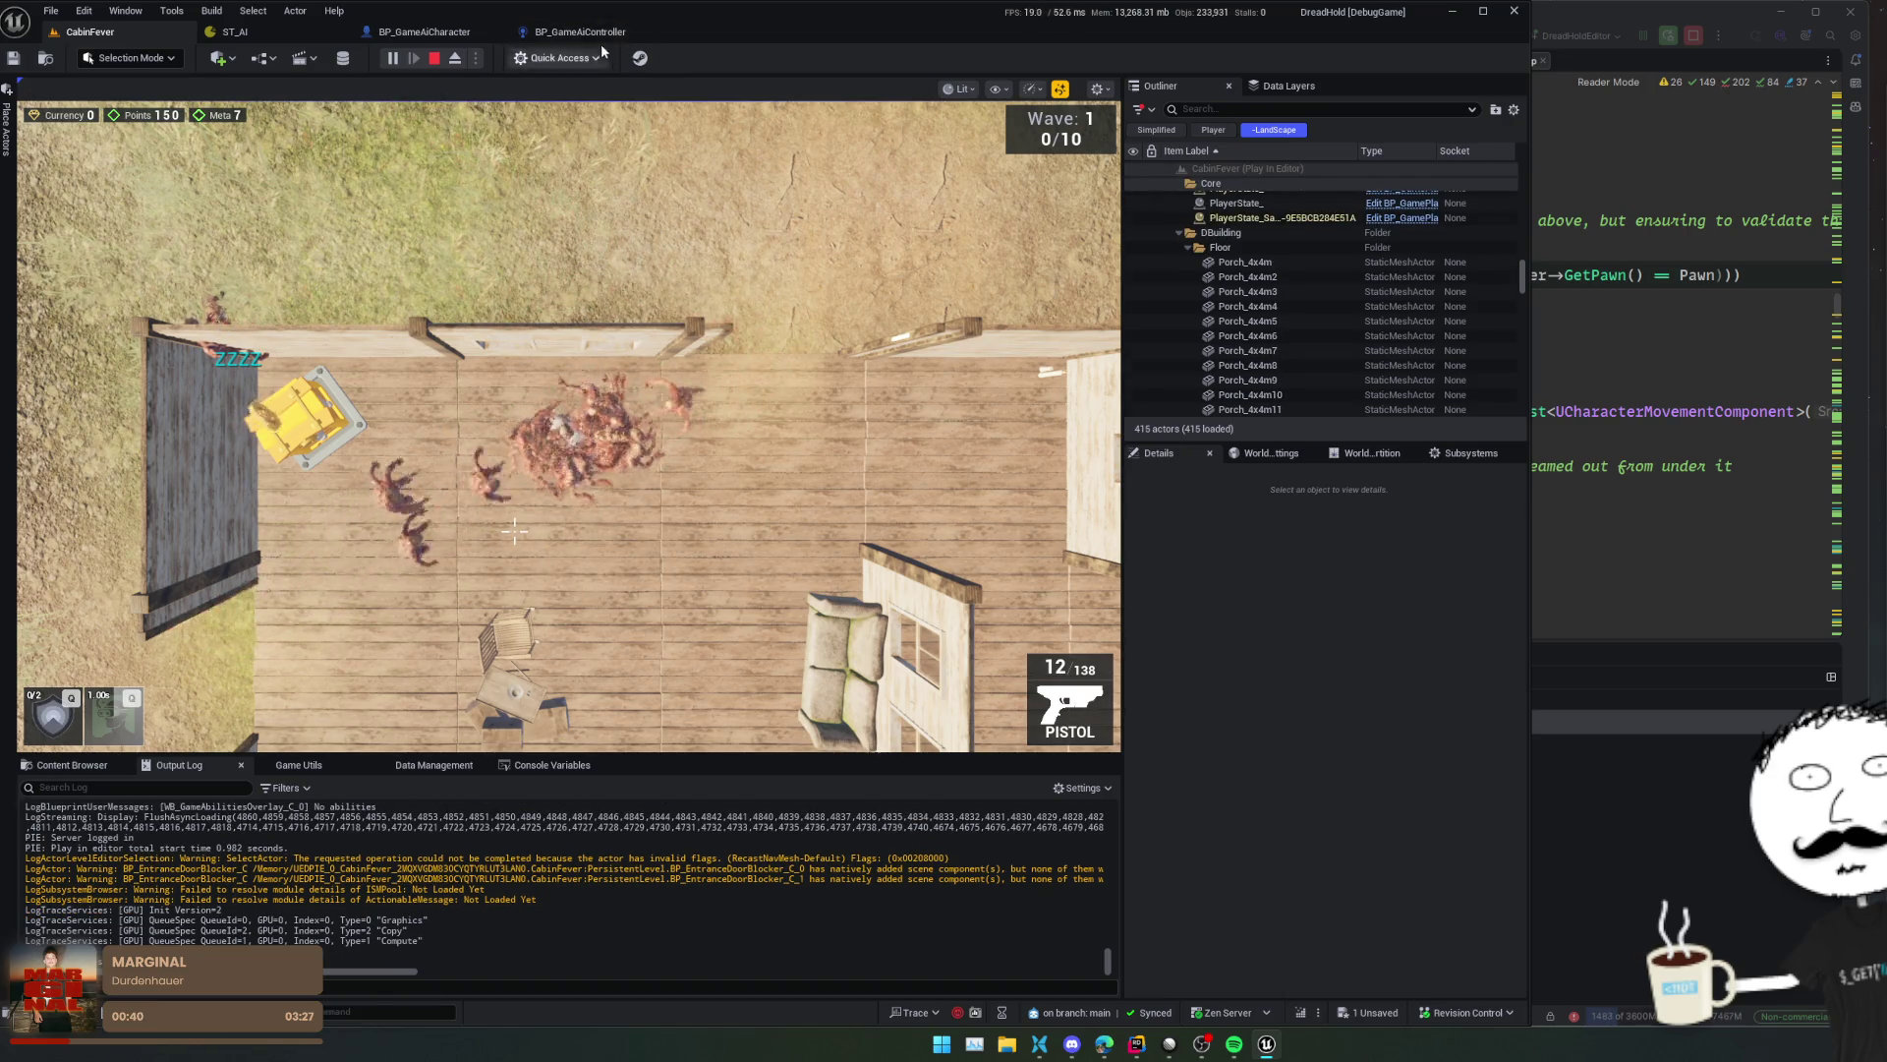
click(592, 35)
click(468, 34)
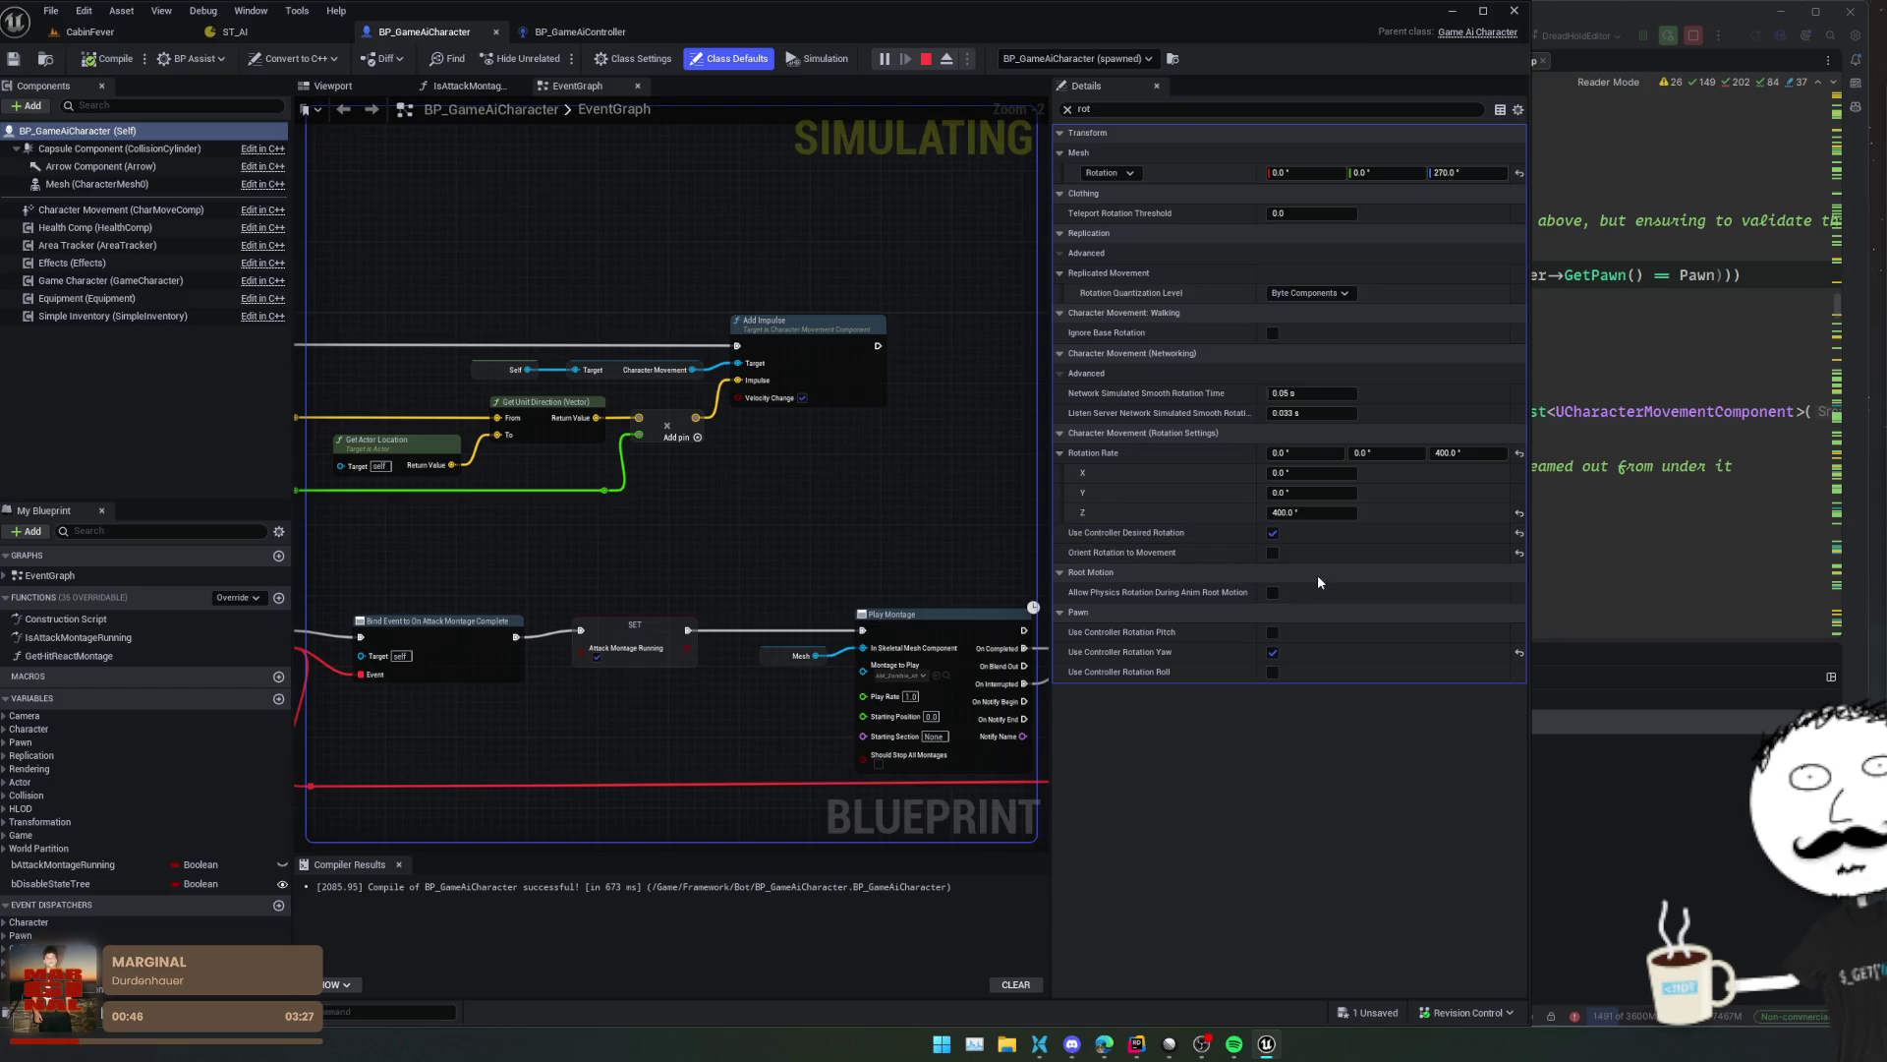
- Turn off Use Controller Desired Rotation, restore Orient Rotation to Movement with Controller Yaw, then compile and save
click(1273, 533)
click(1272, 651)
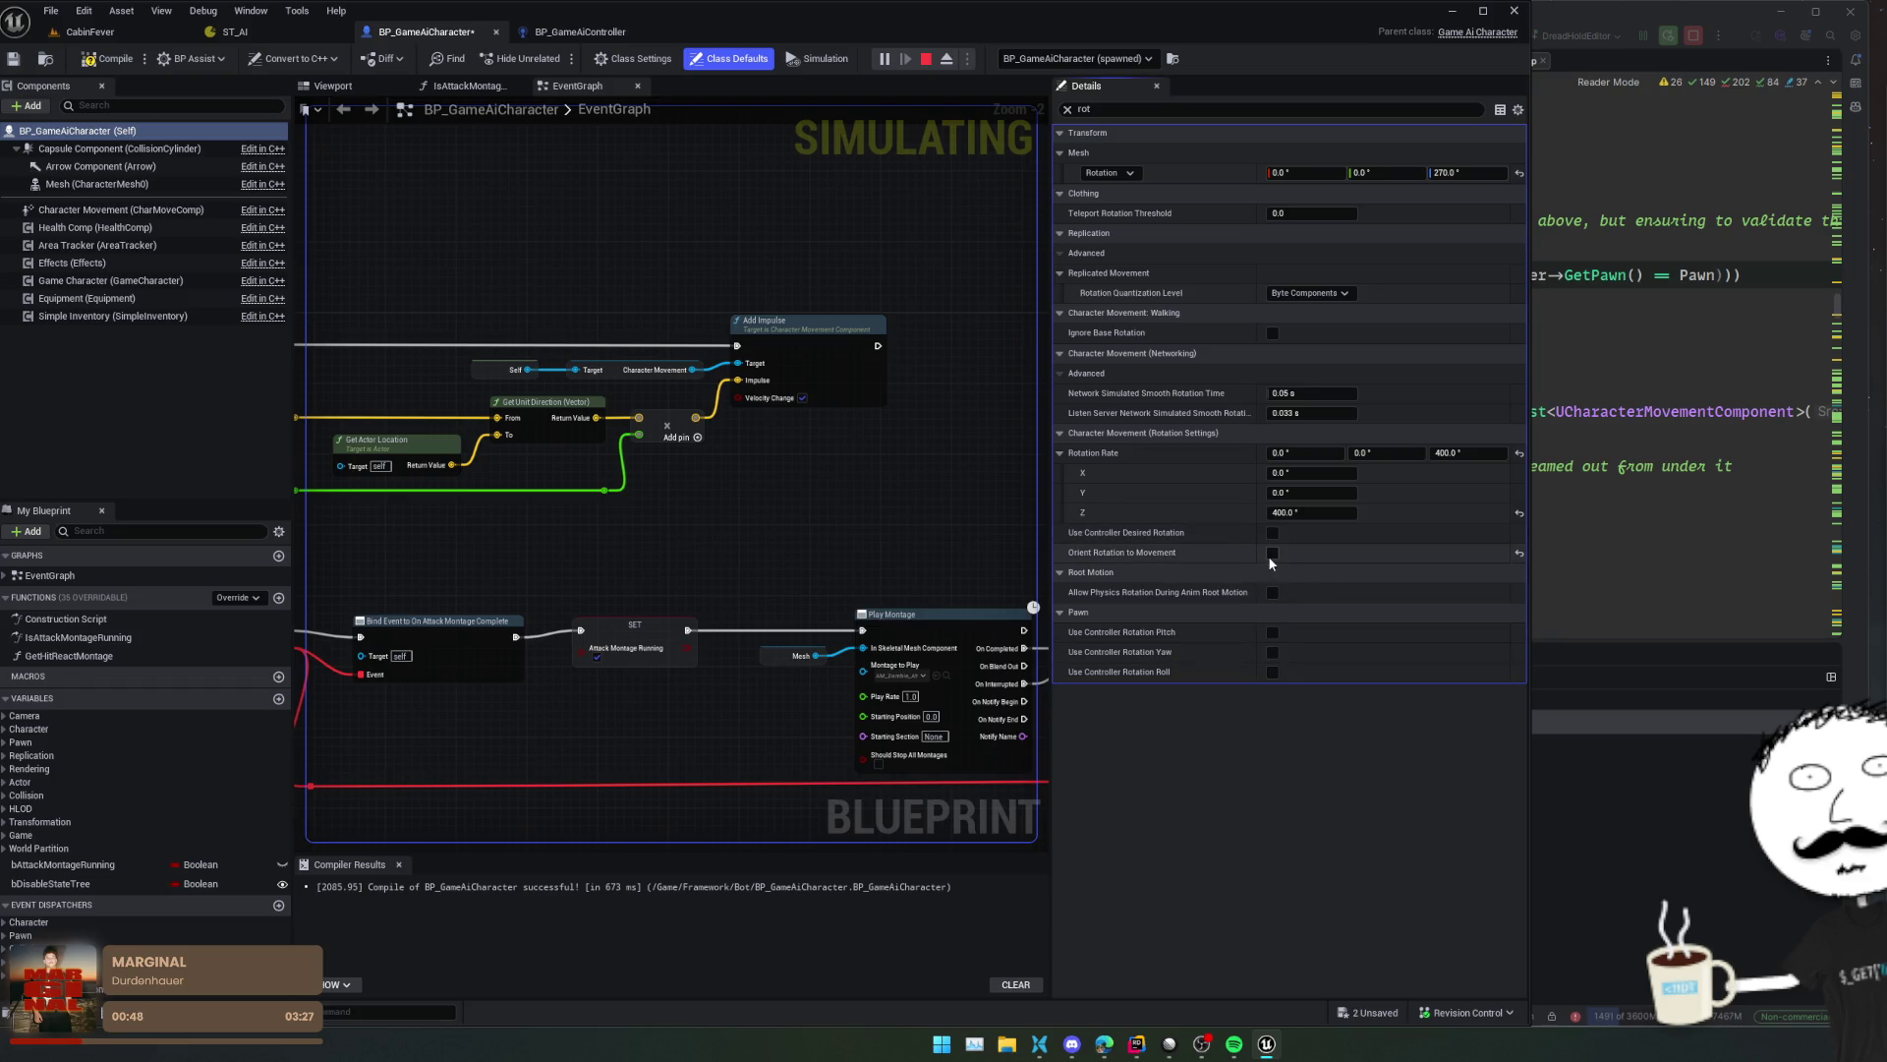
click(1271, 652)
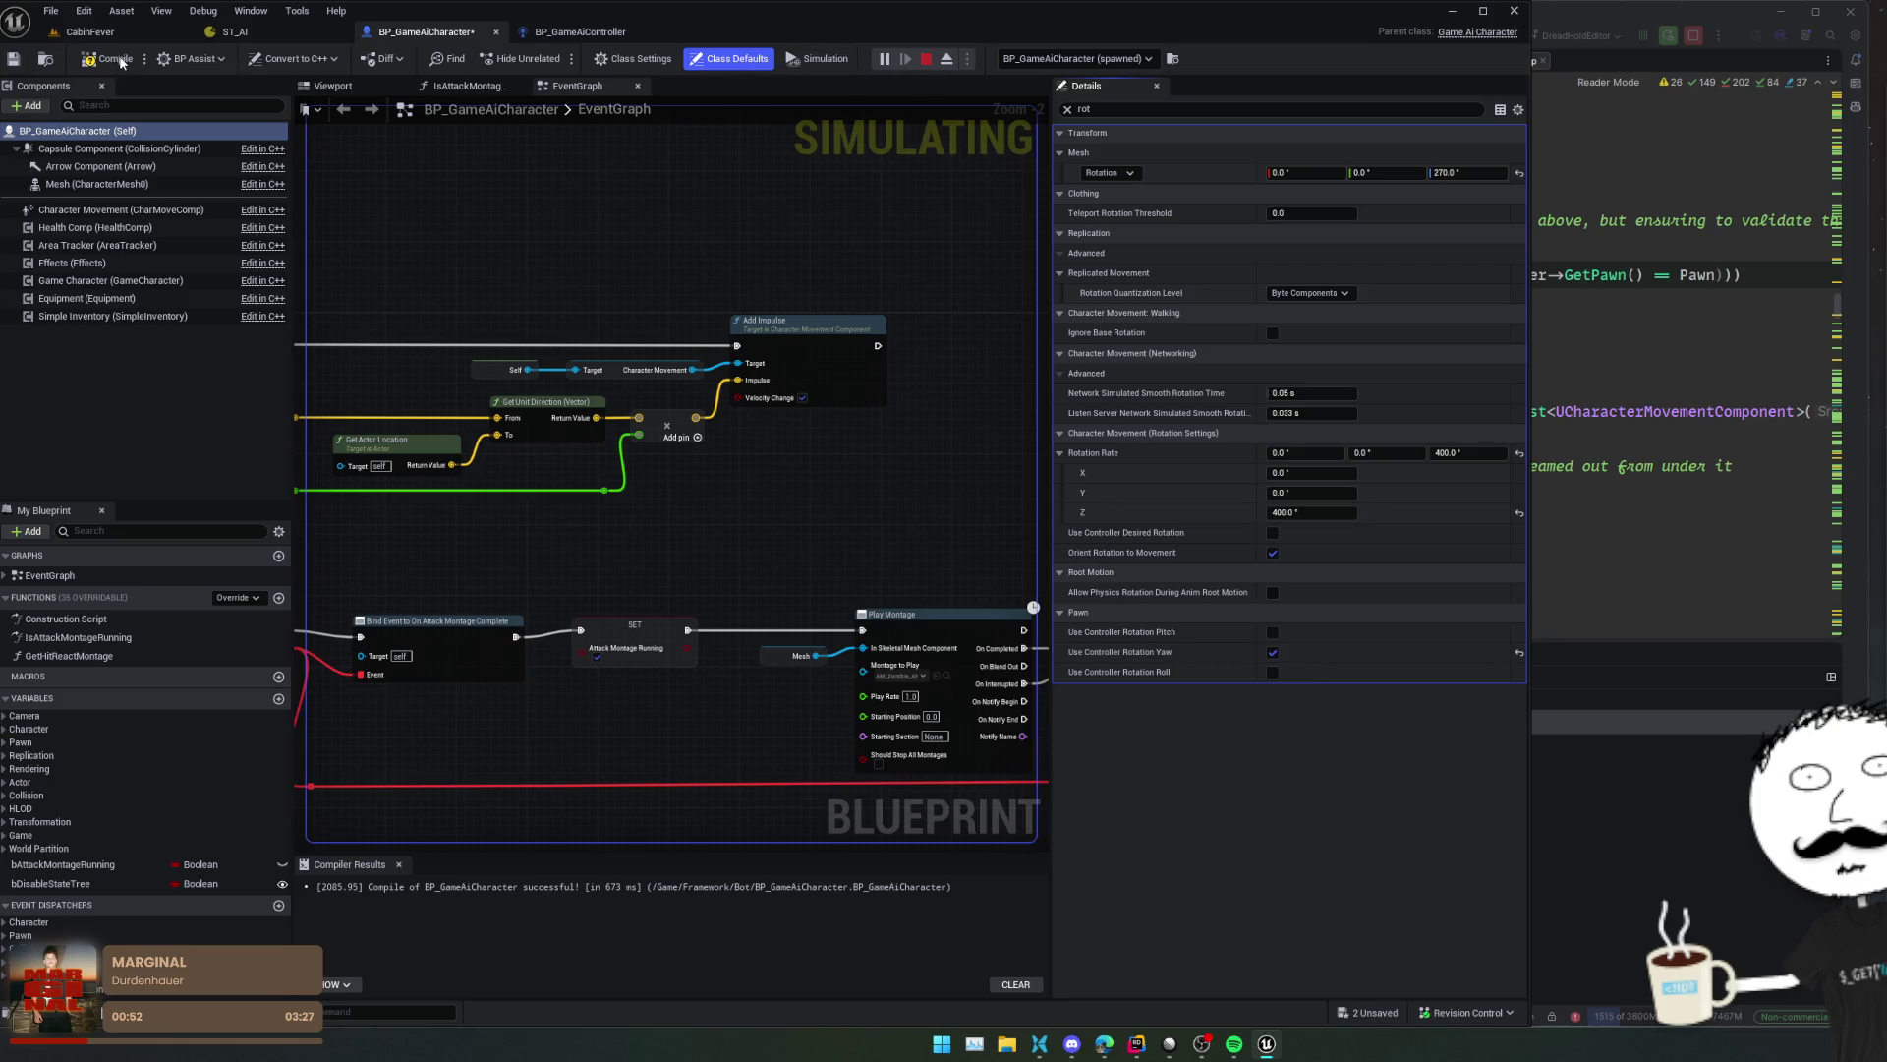
key(Escape)
click(14, 61)
- Play-test CabinFever walking through the house, then start editing the character's Rotation Rate Z of 400
click(89, 32)
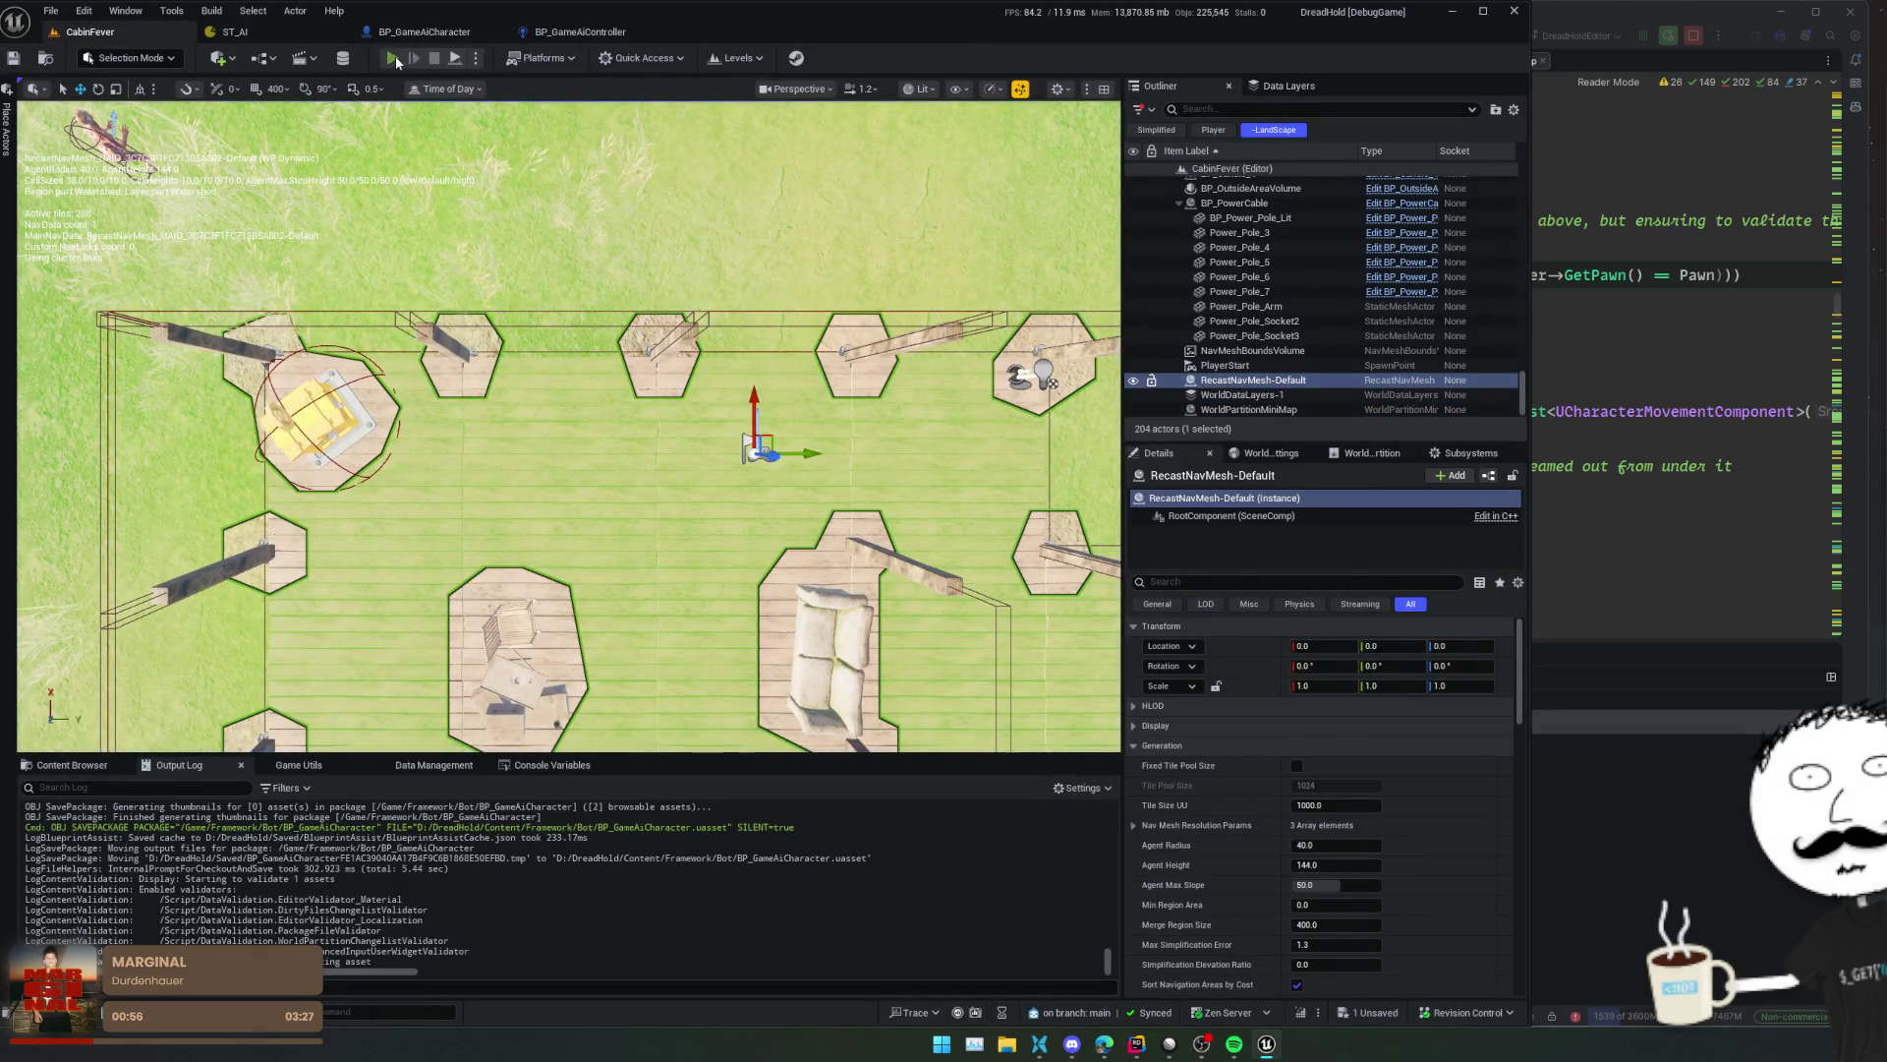
click(393, 58)
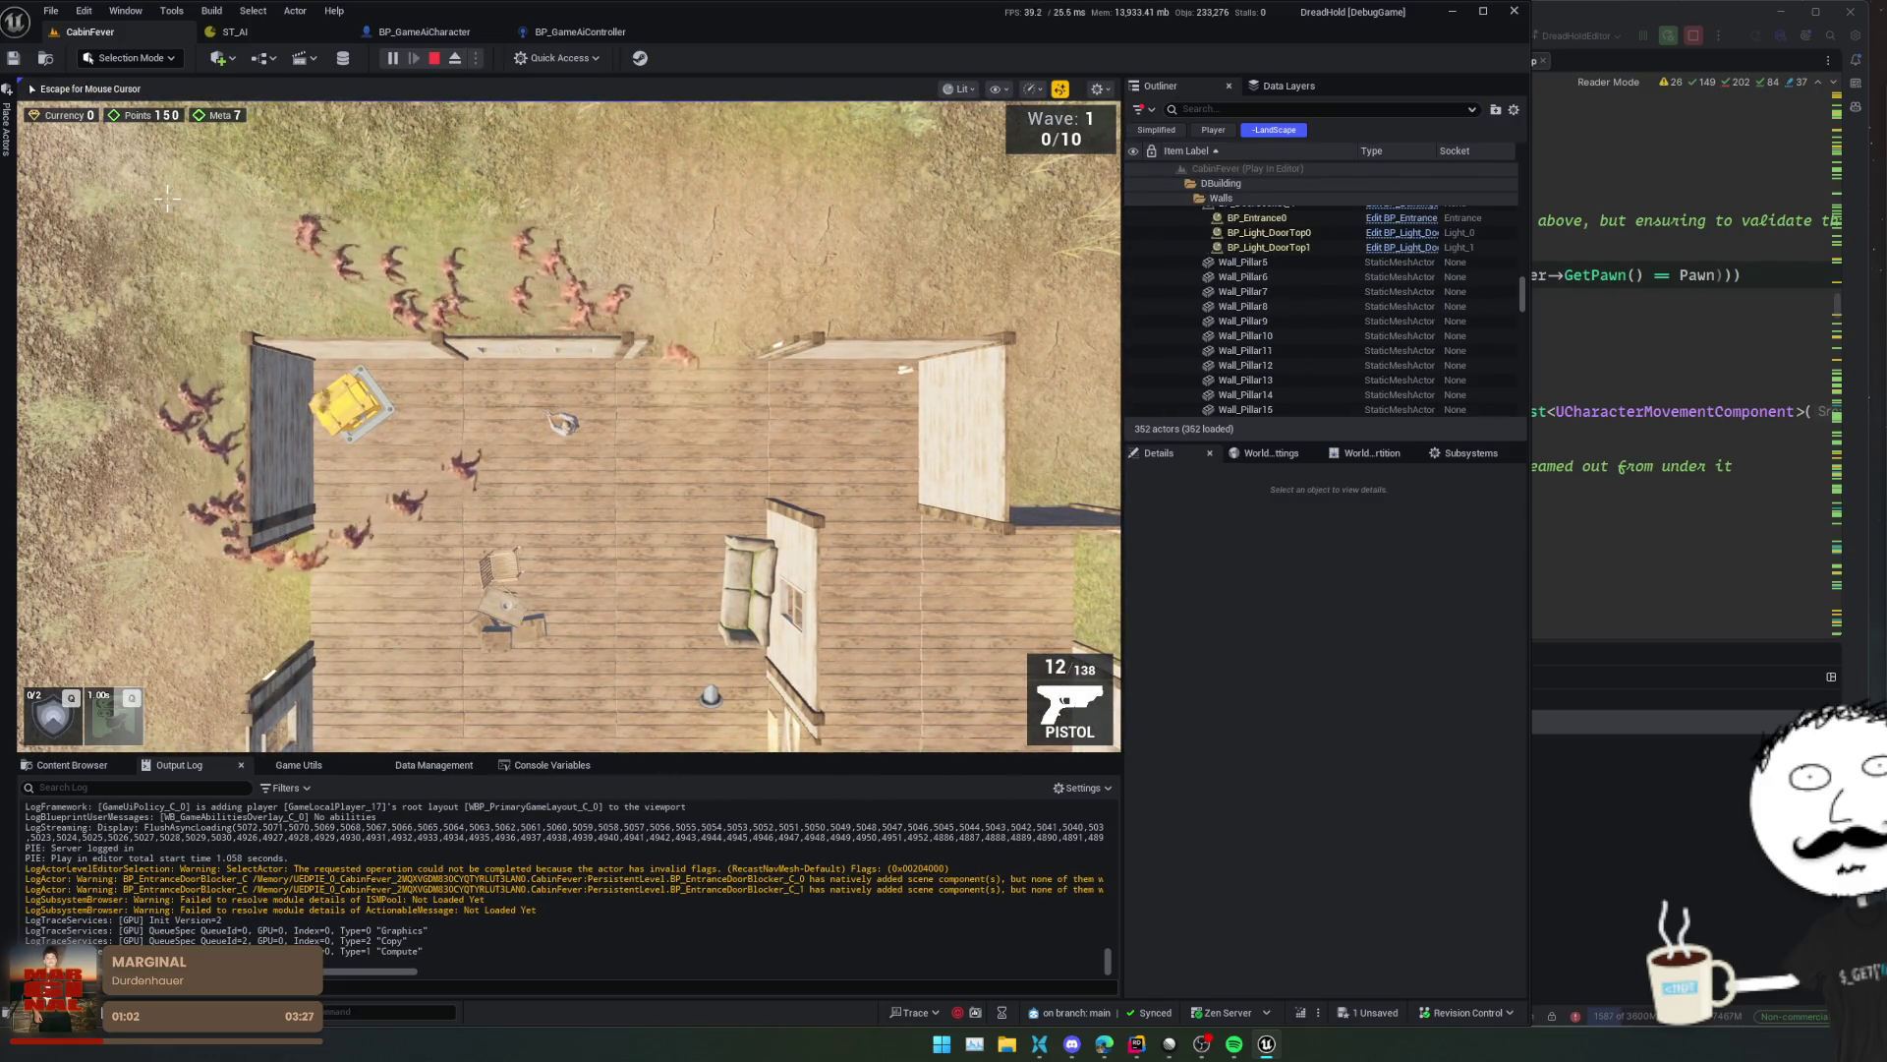
key(s)
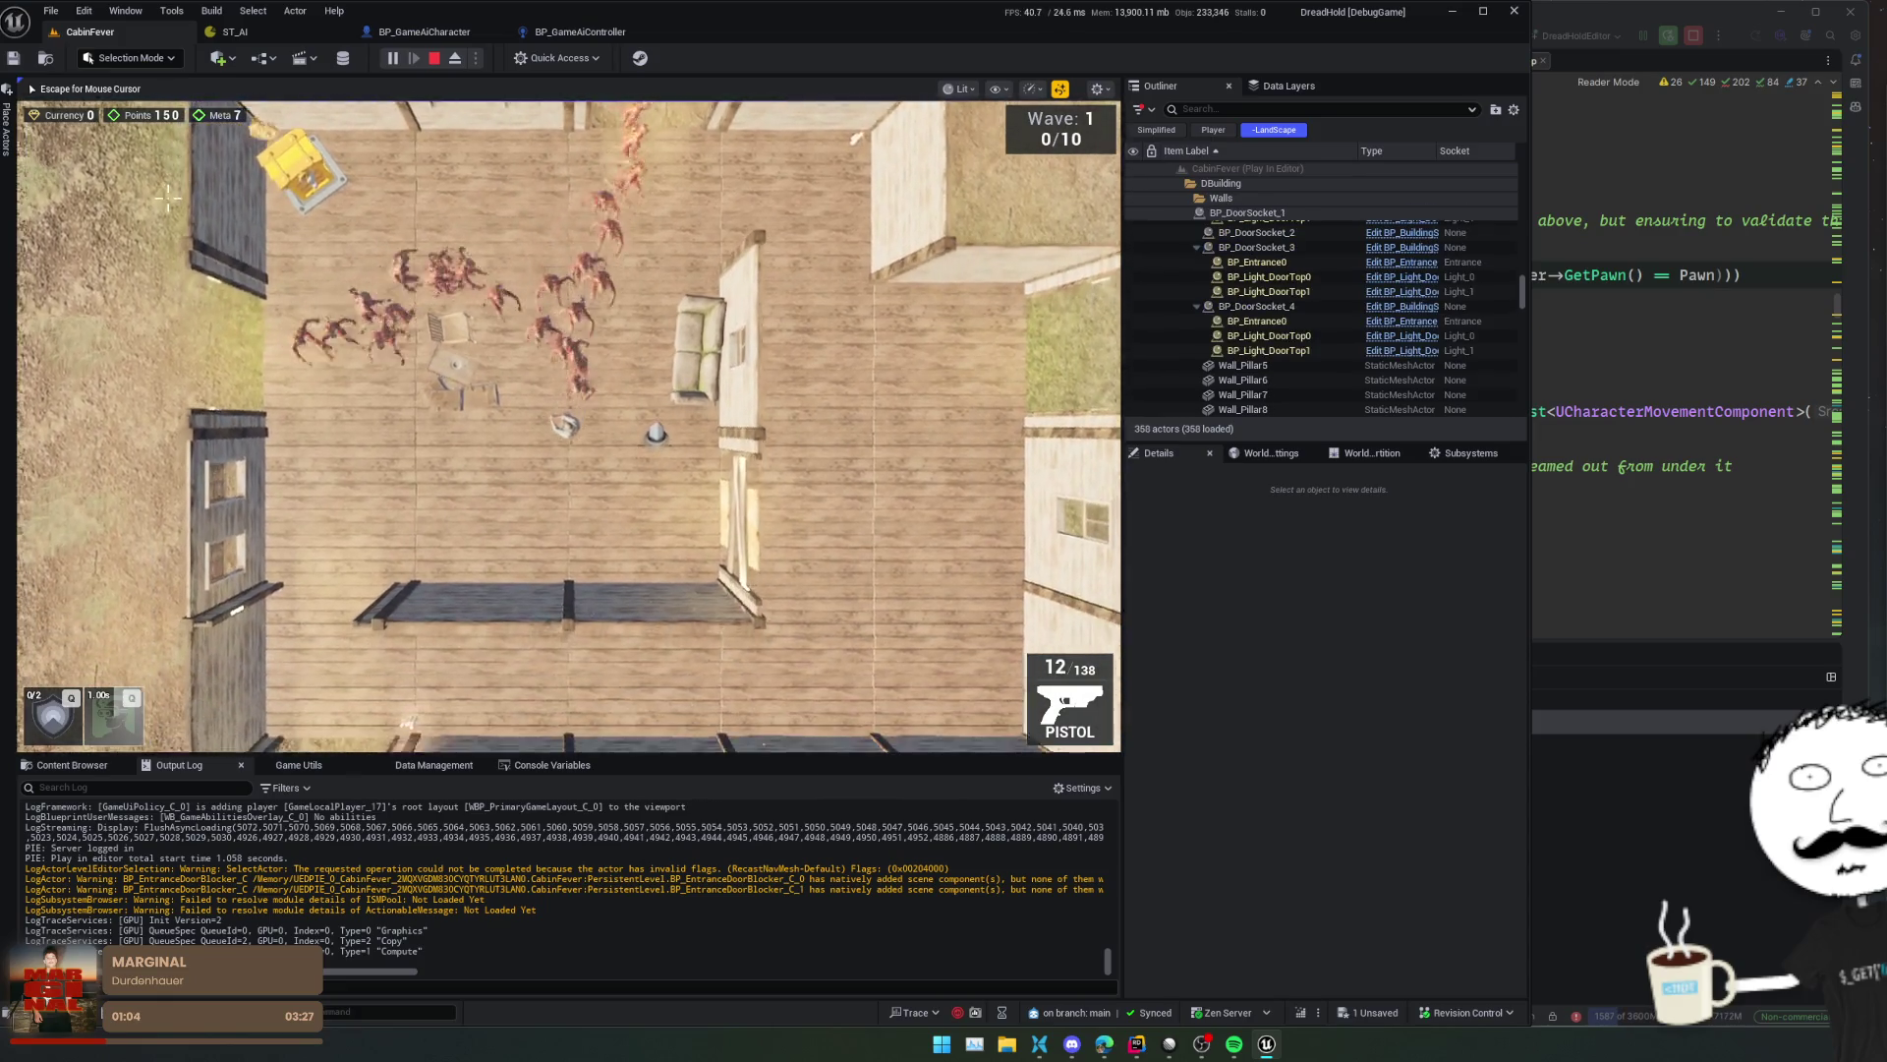
key(s)
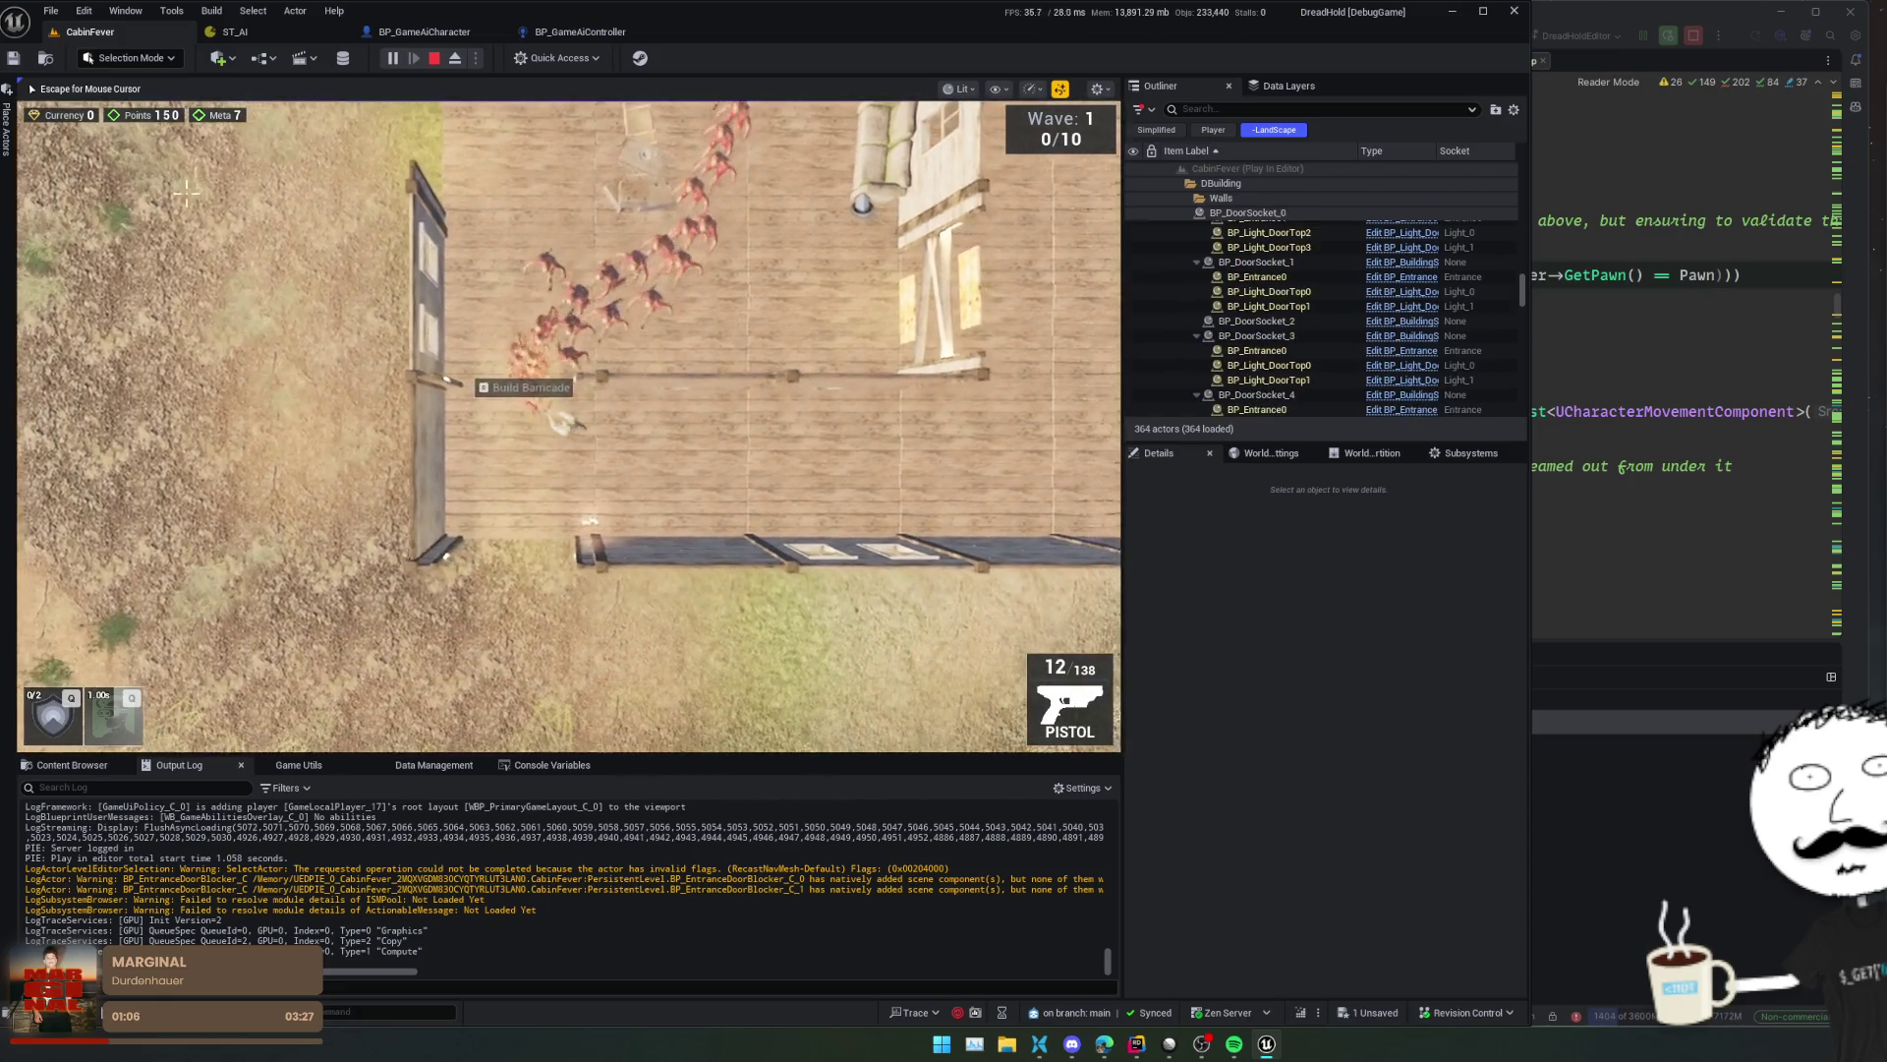
key(w)
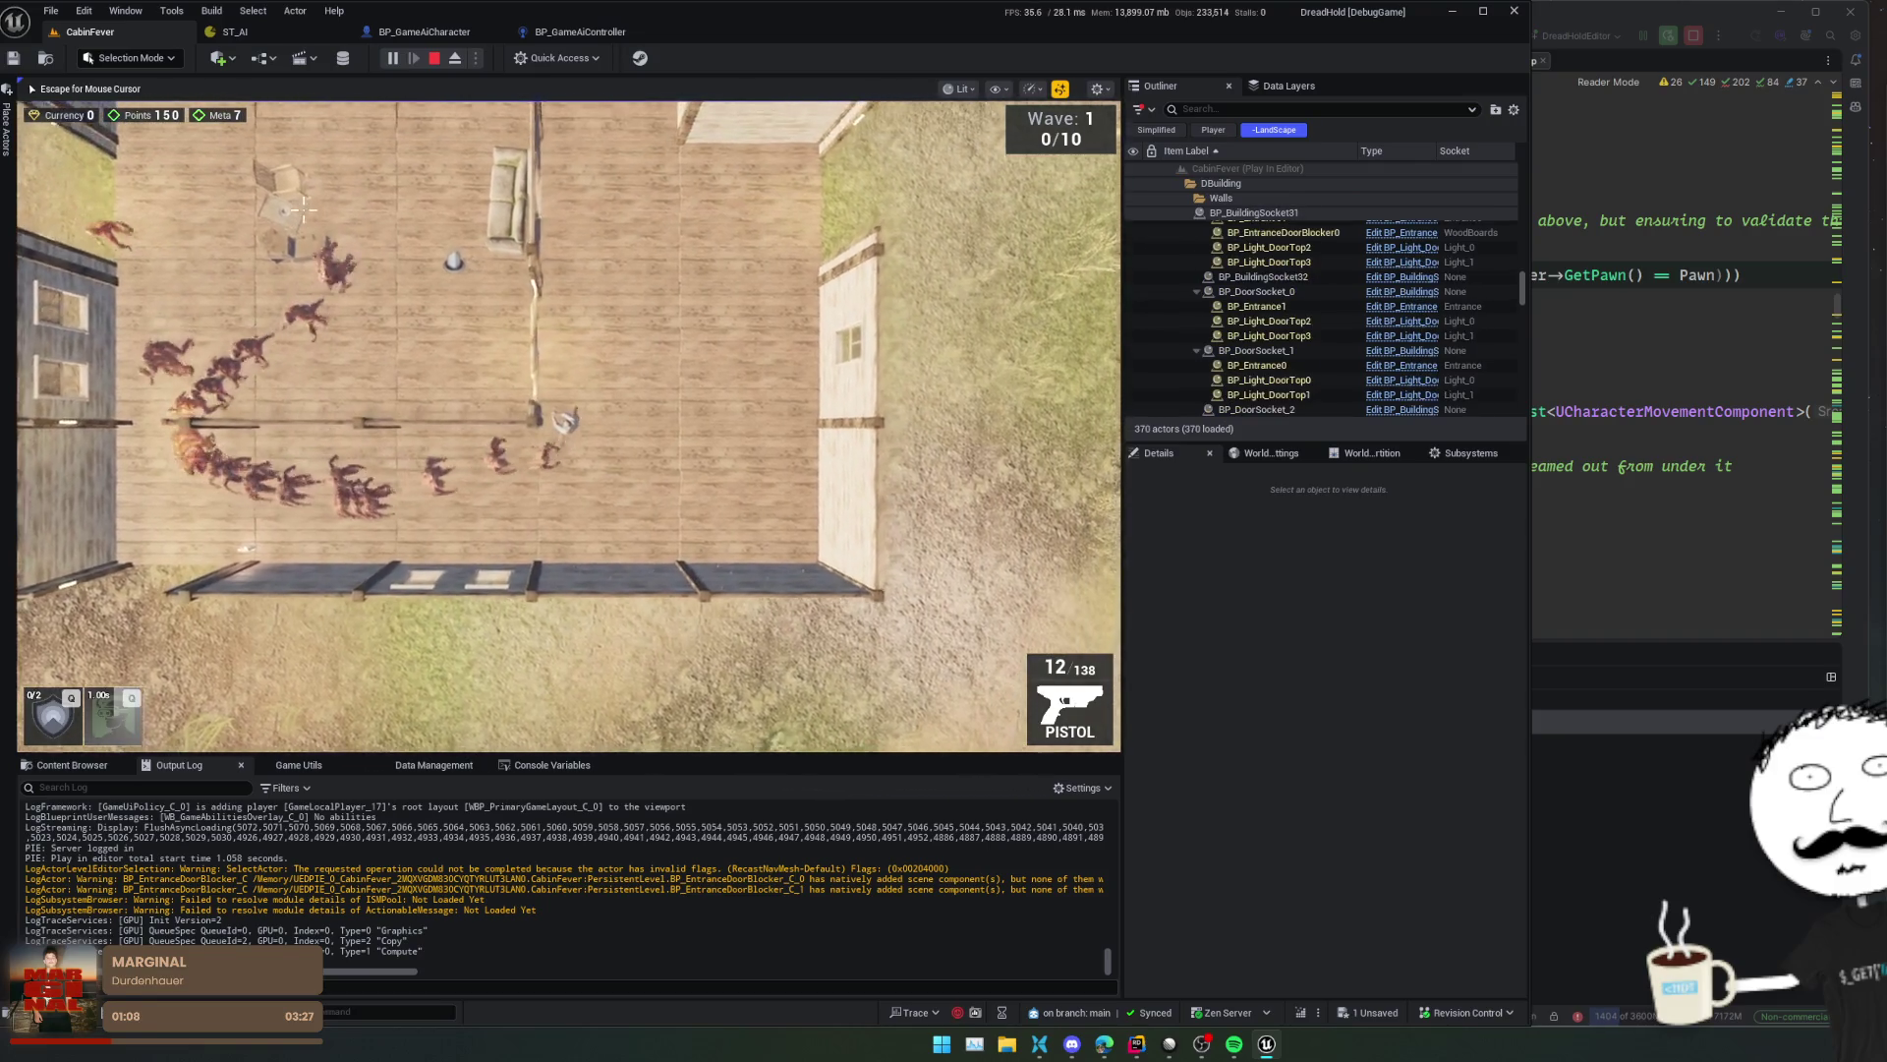
key(w)
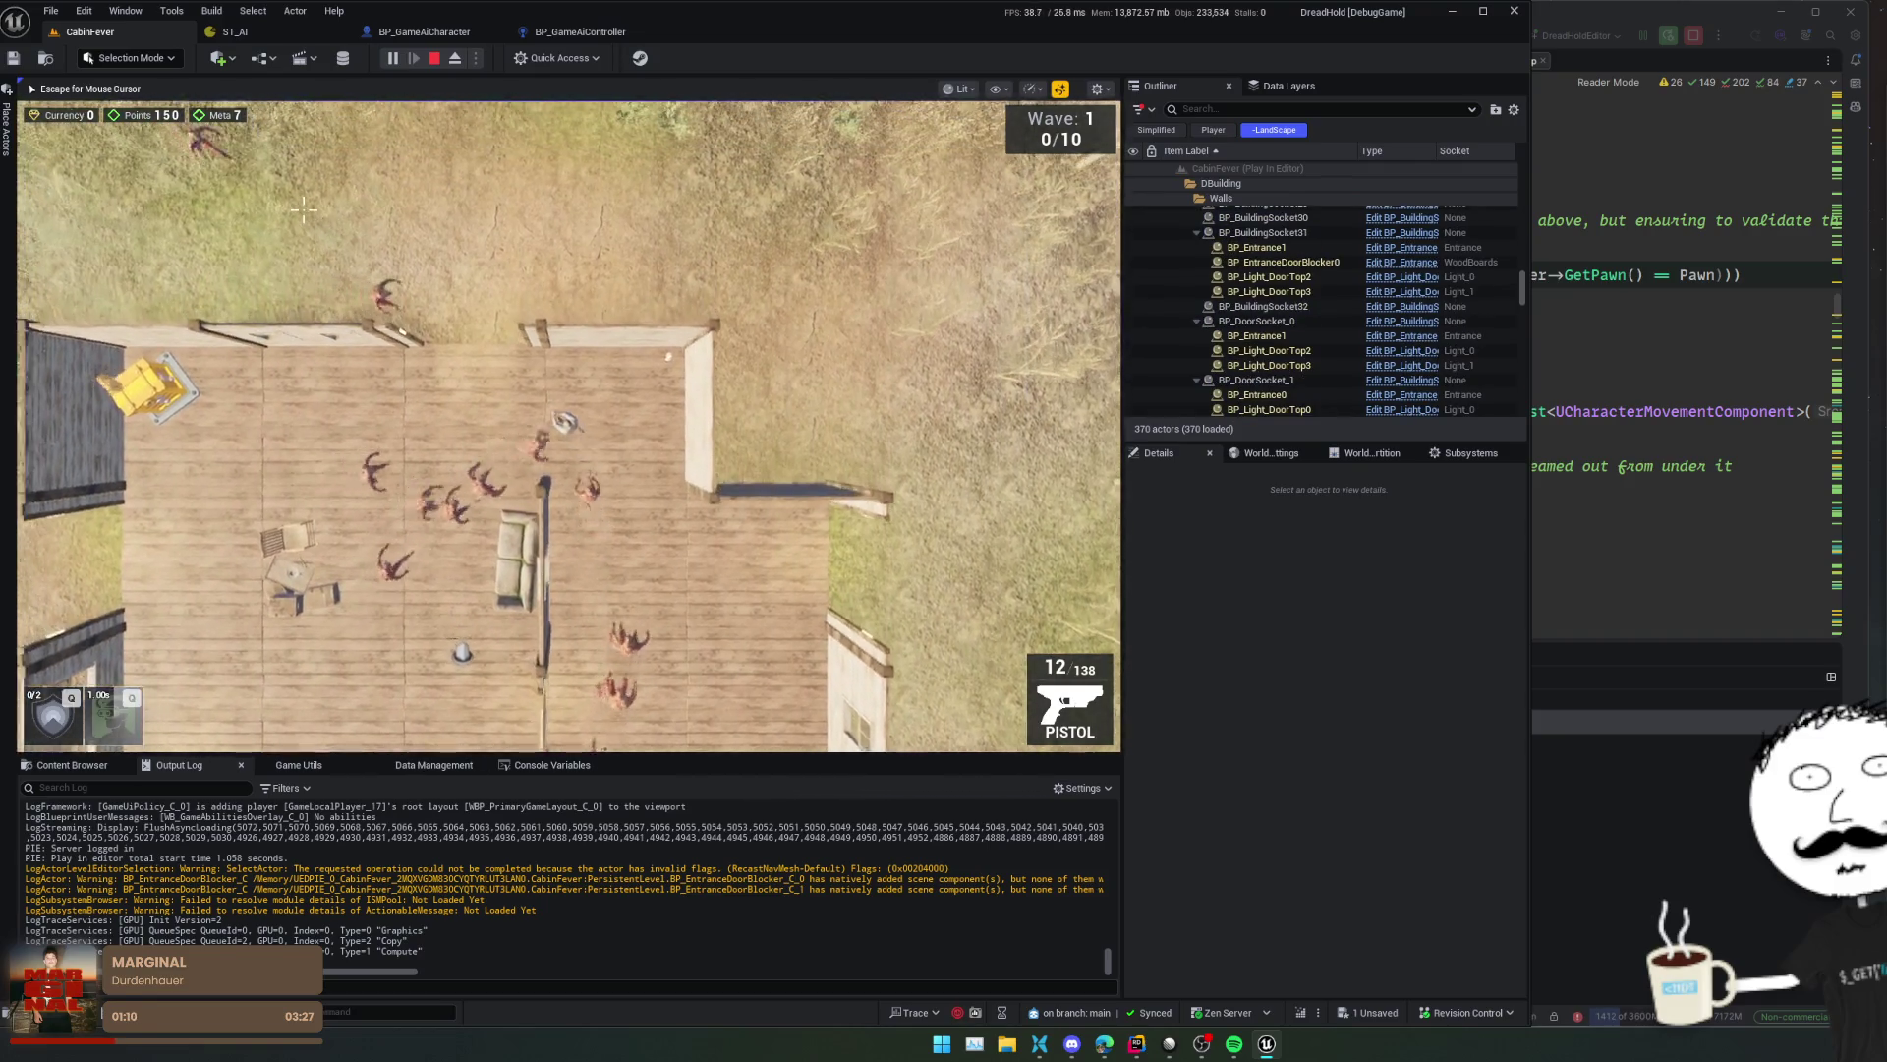
key(a)
key(s)
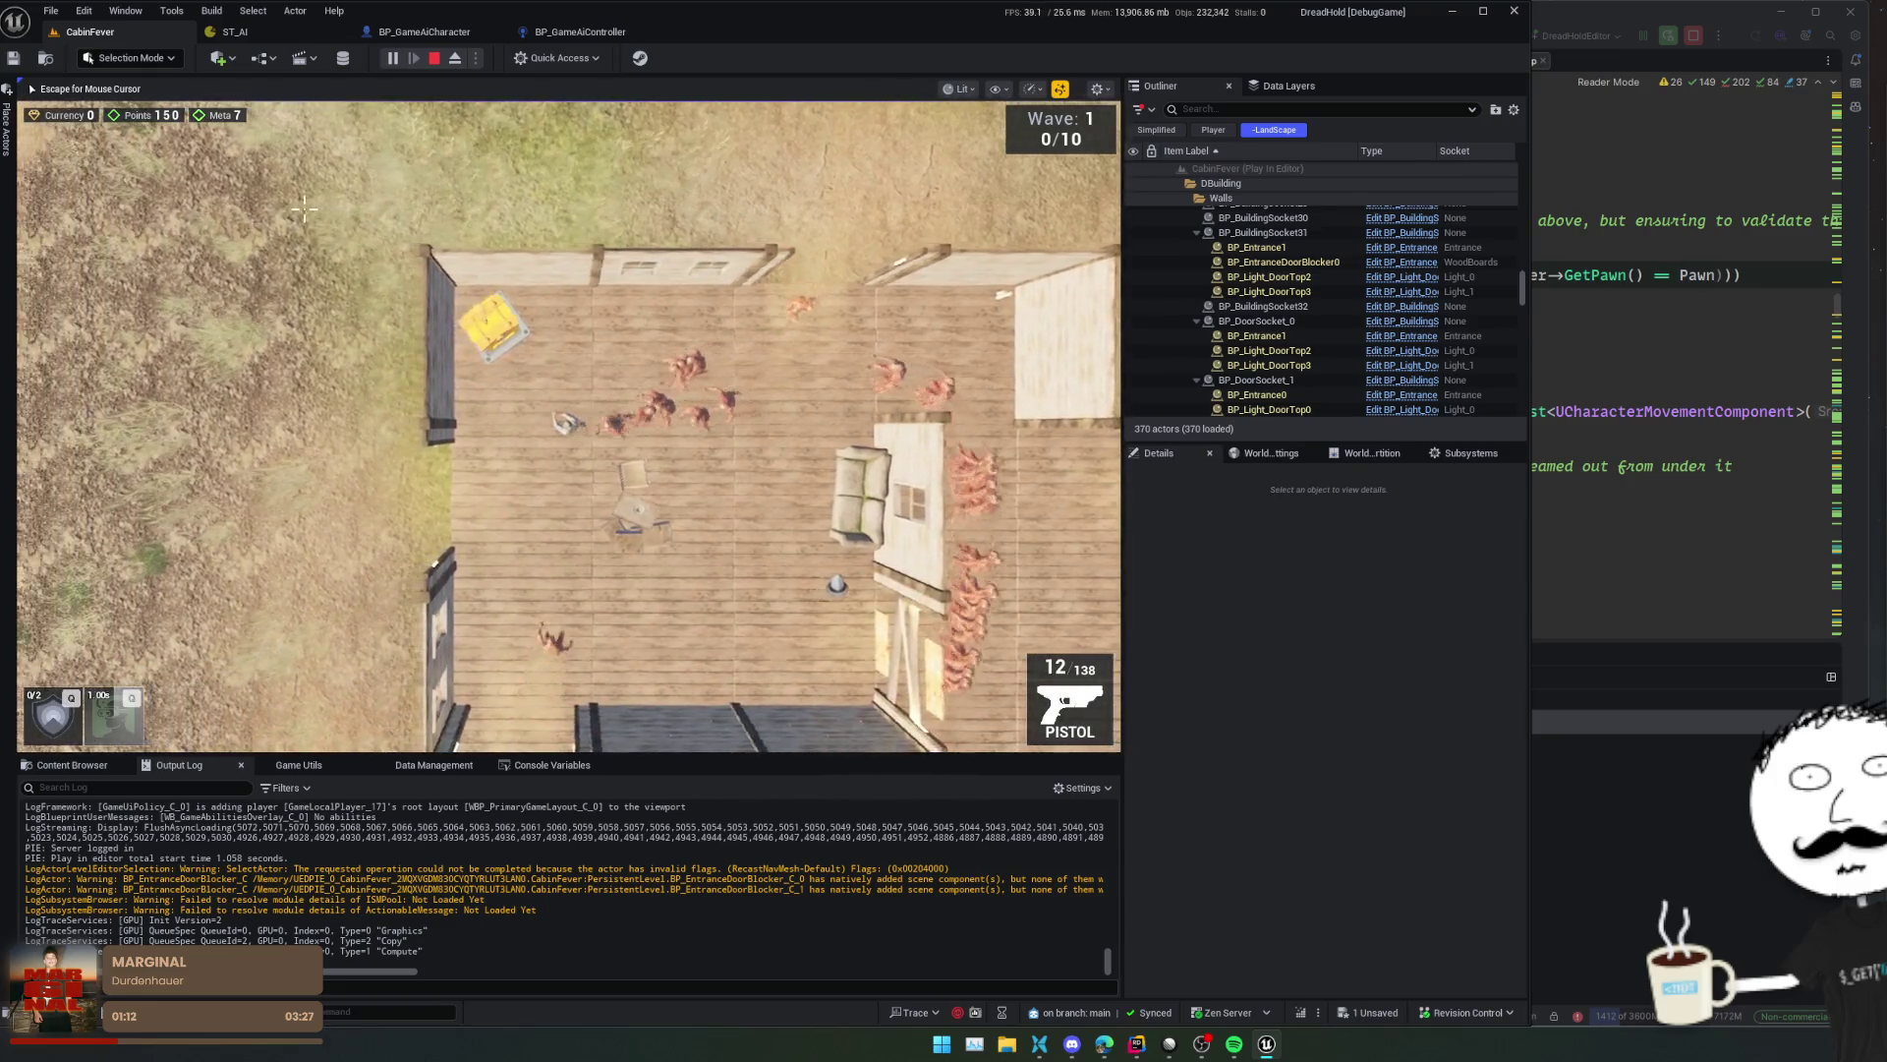
key(d)
key(s)
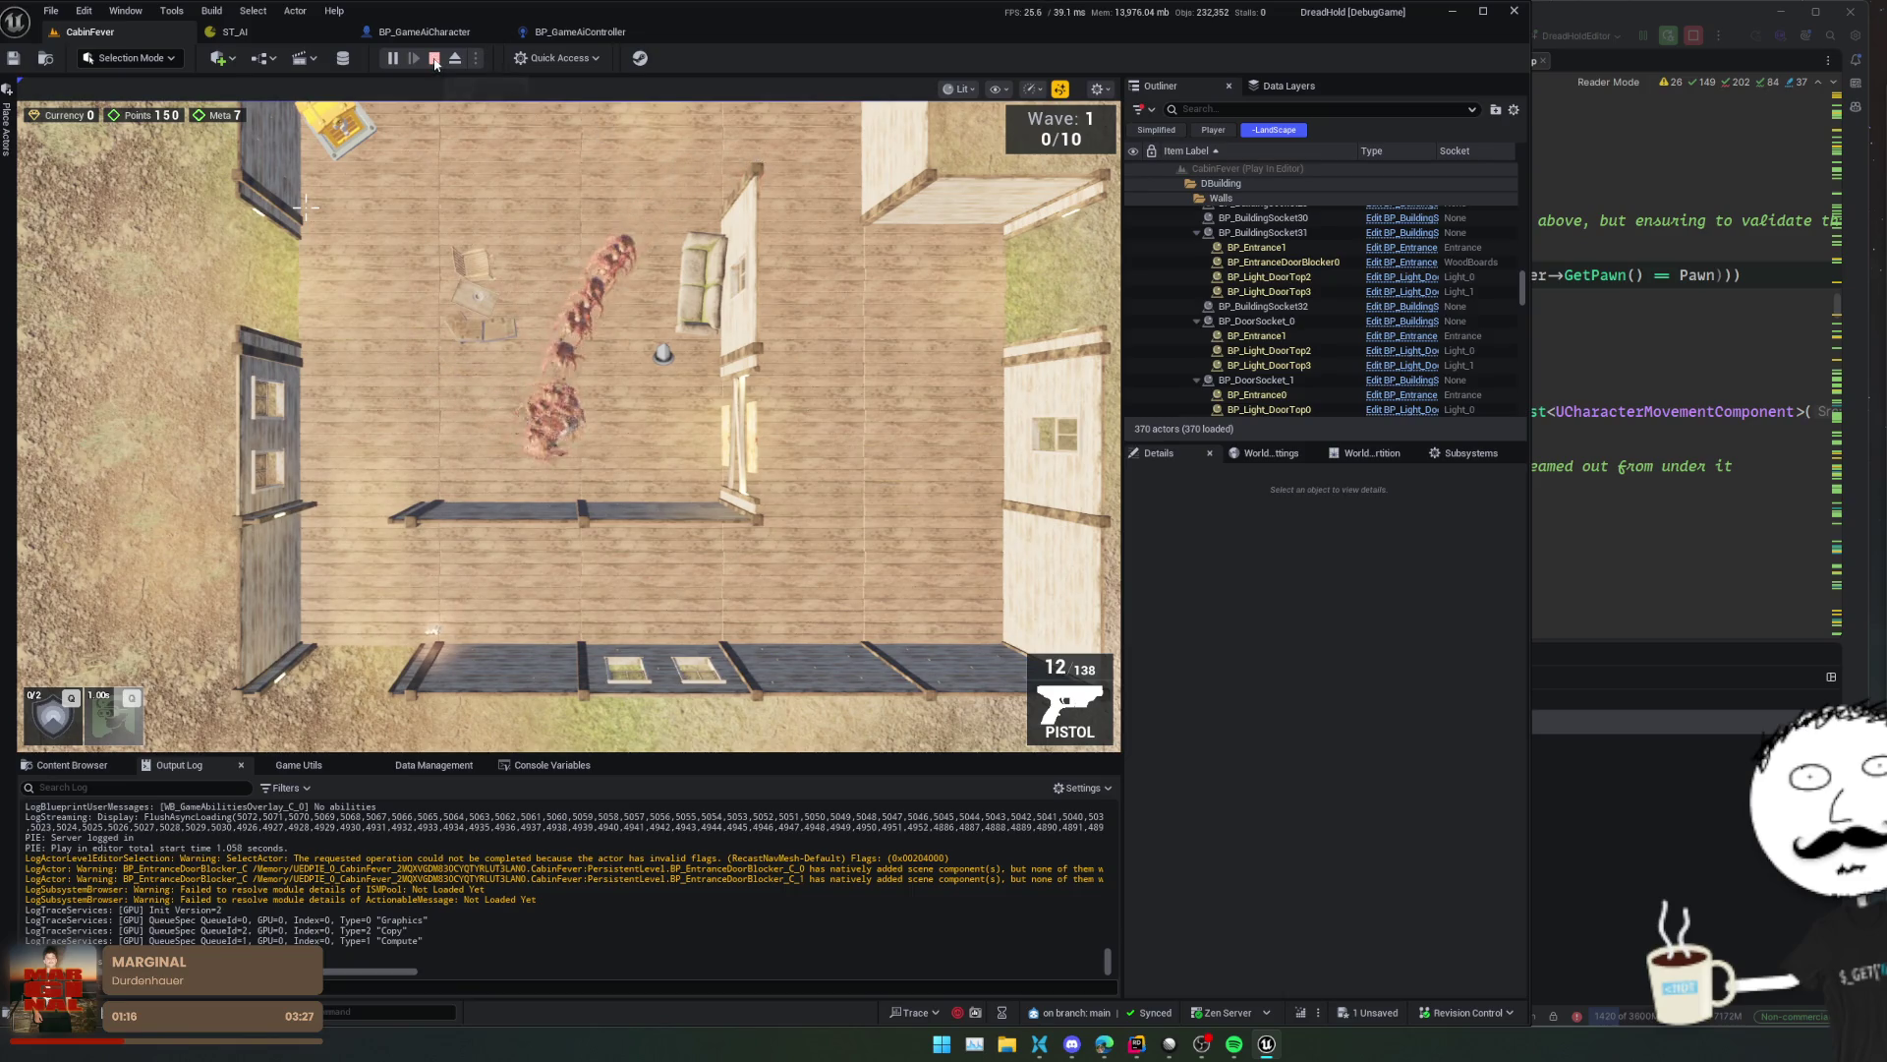
click(432, 37)
click(1316, 514)
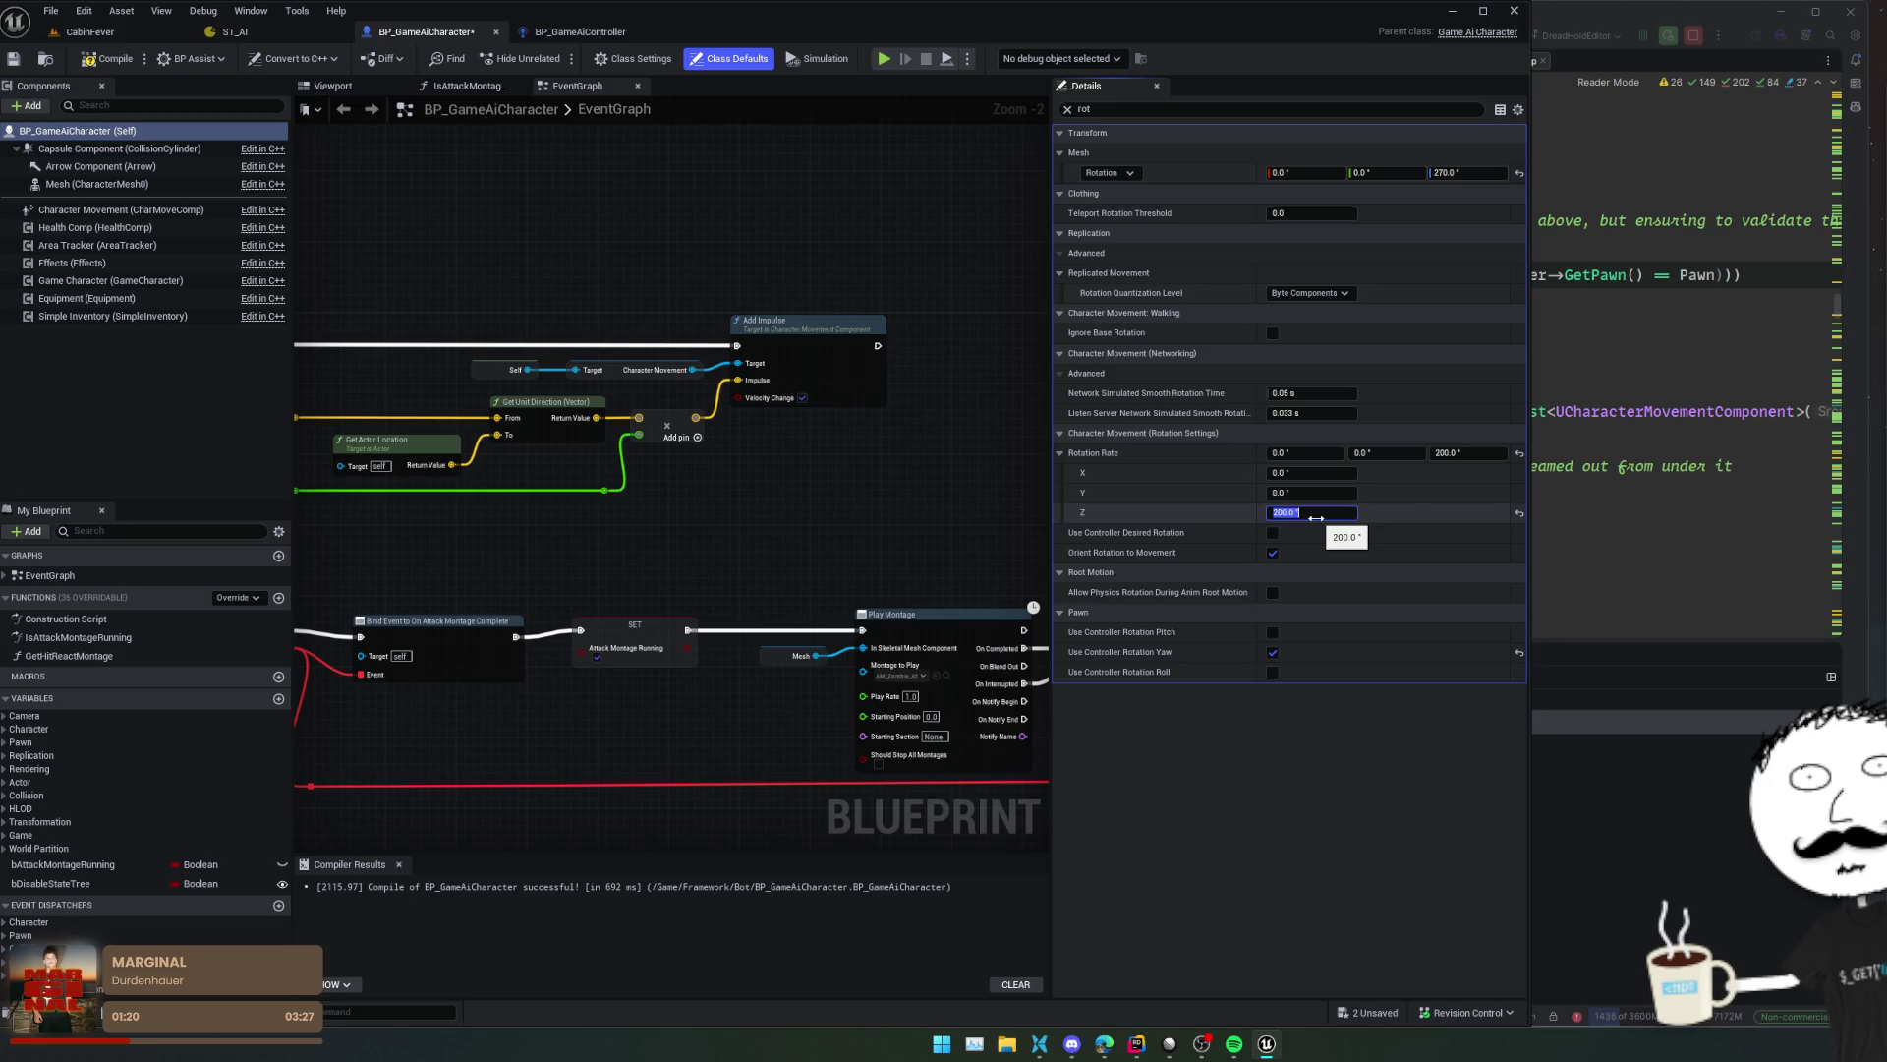
- Commit Rotation Rate Z at 200.0, save, and start a CabinFever play session
key(ctrl+s)
click(112, 34)
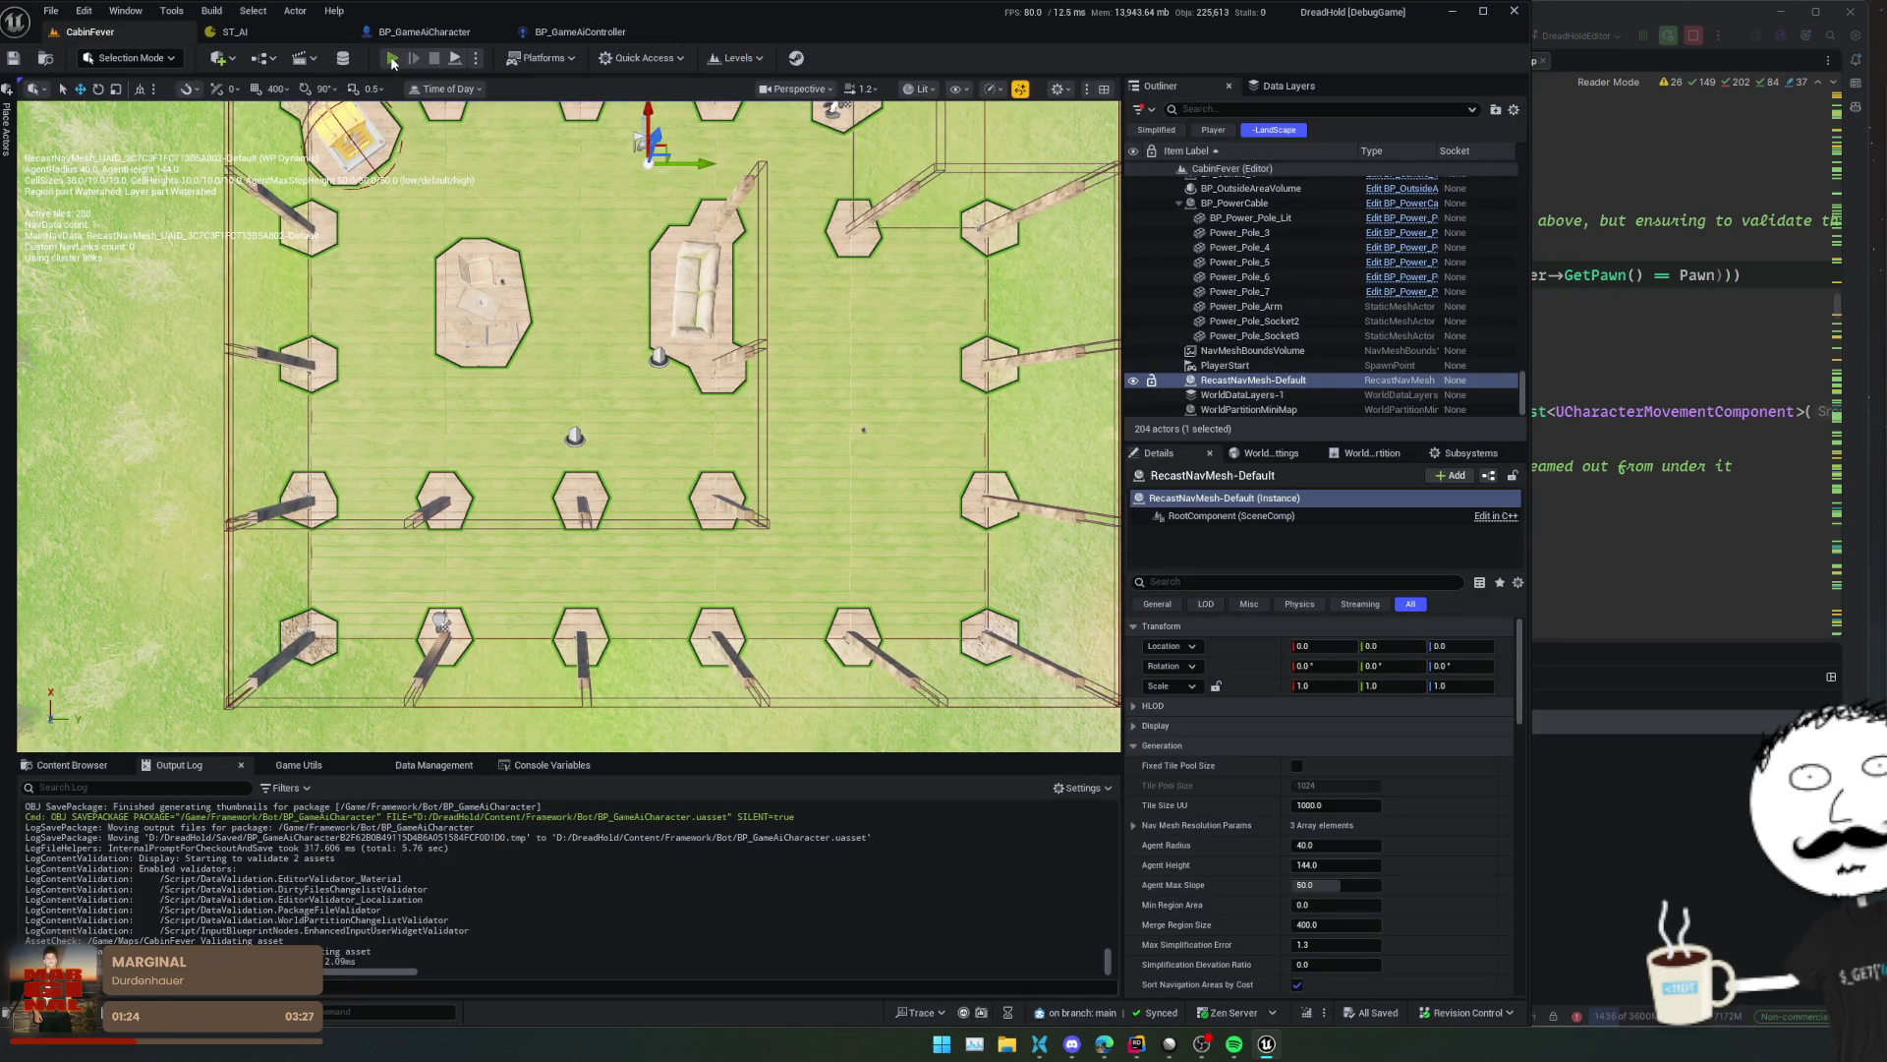
click(392, 59)
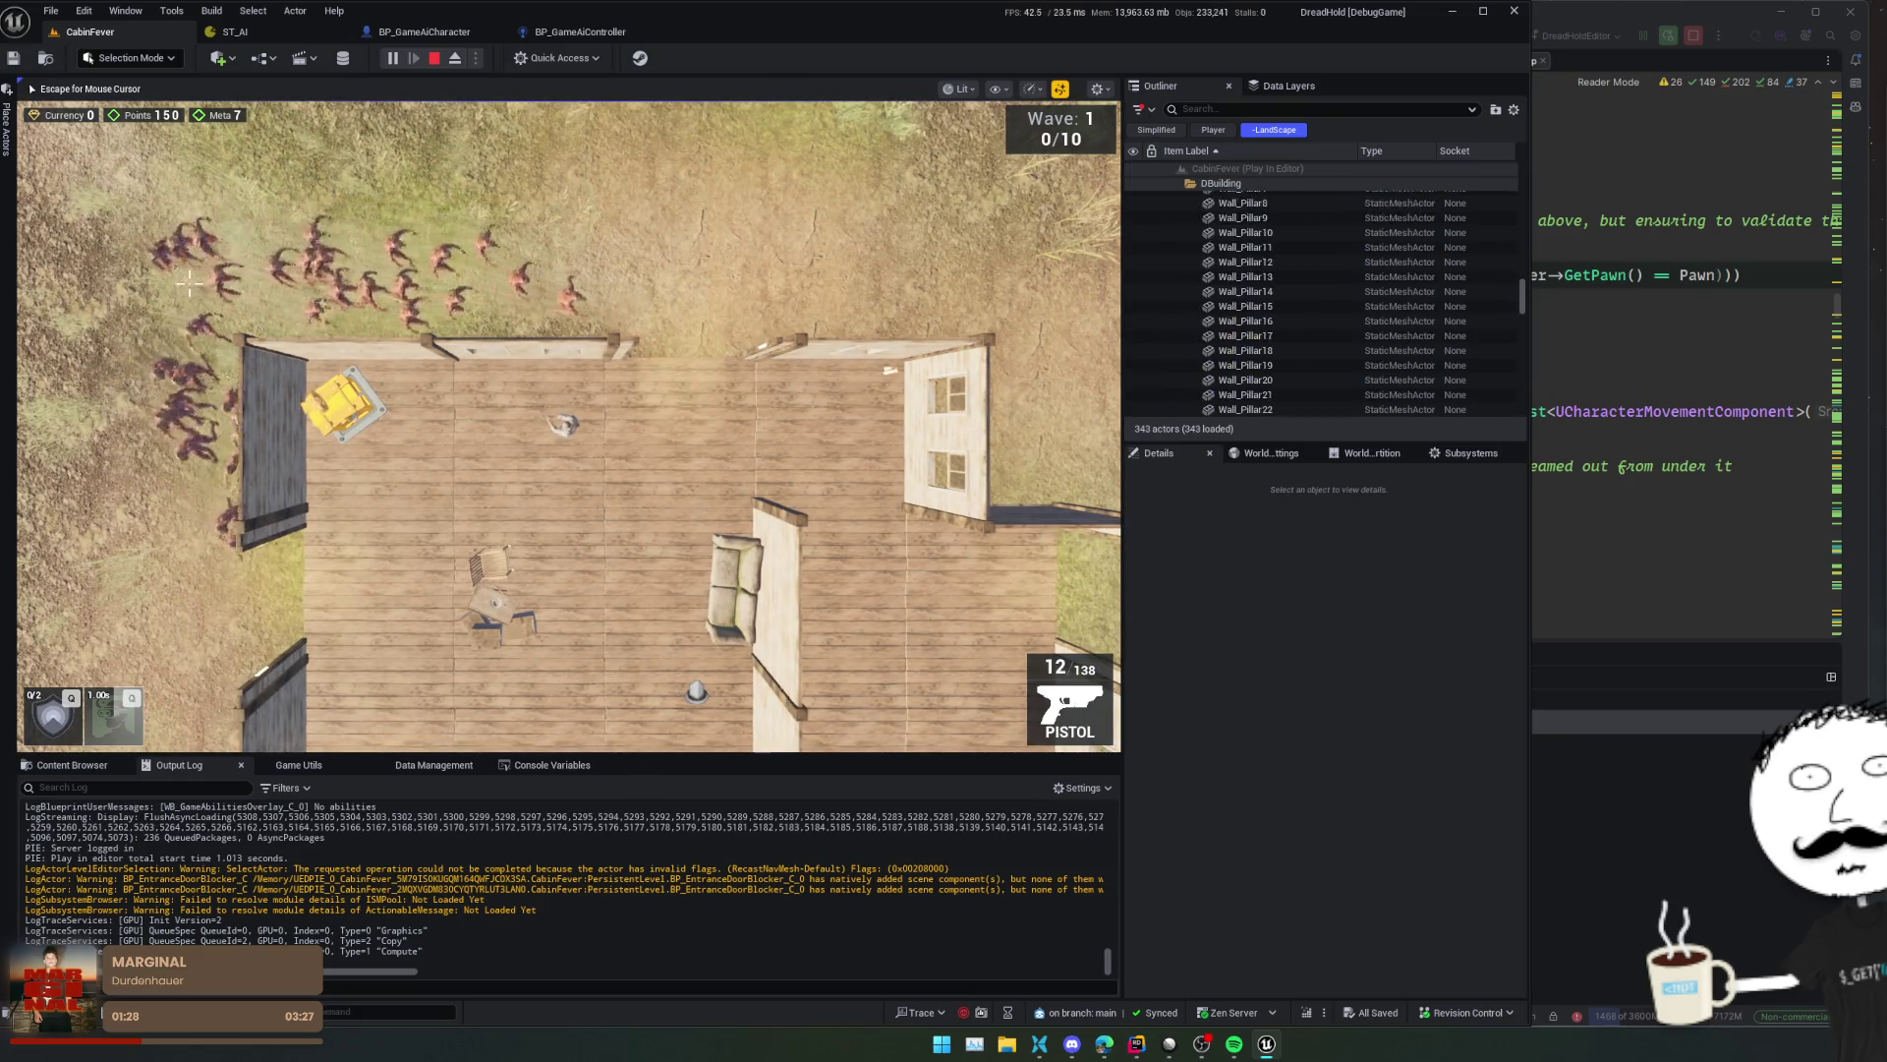
- Walk the player around the cabin with zombies chasing, then stop and return to BP_GameAiCharacter
key(s)
key(a)
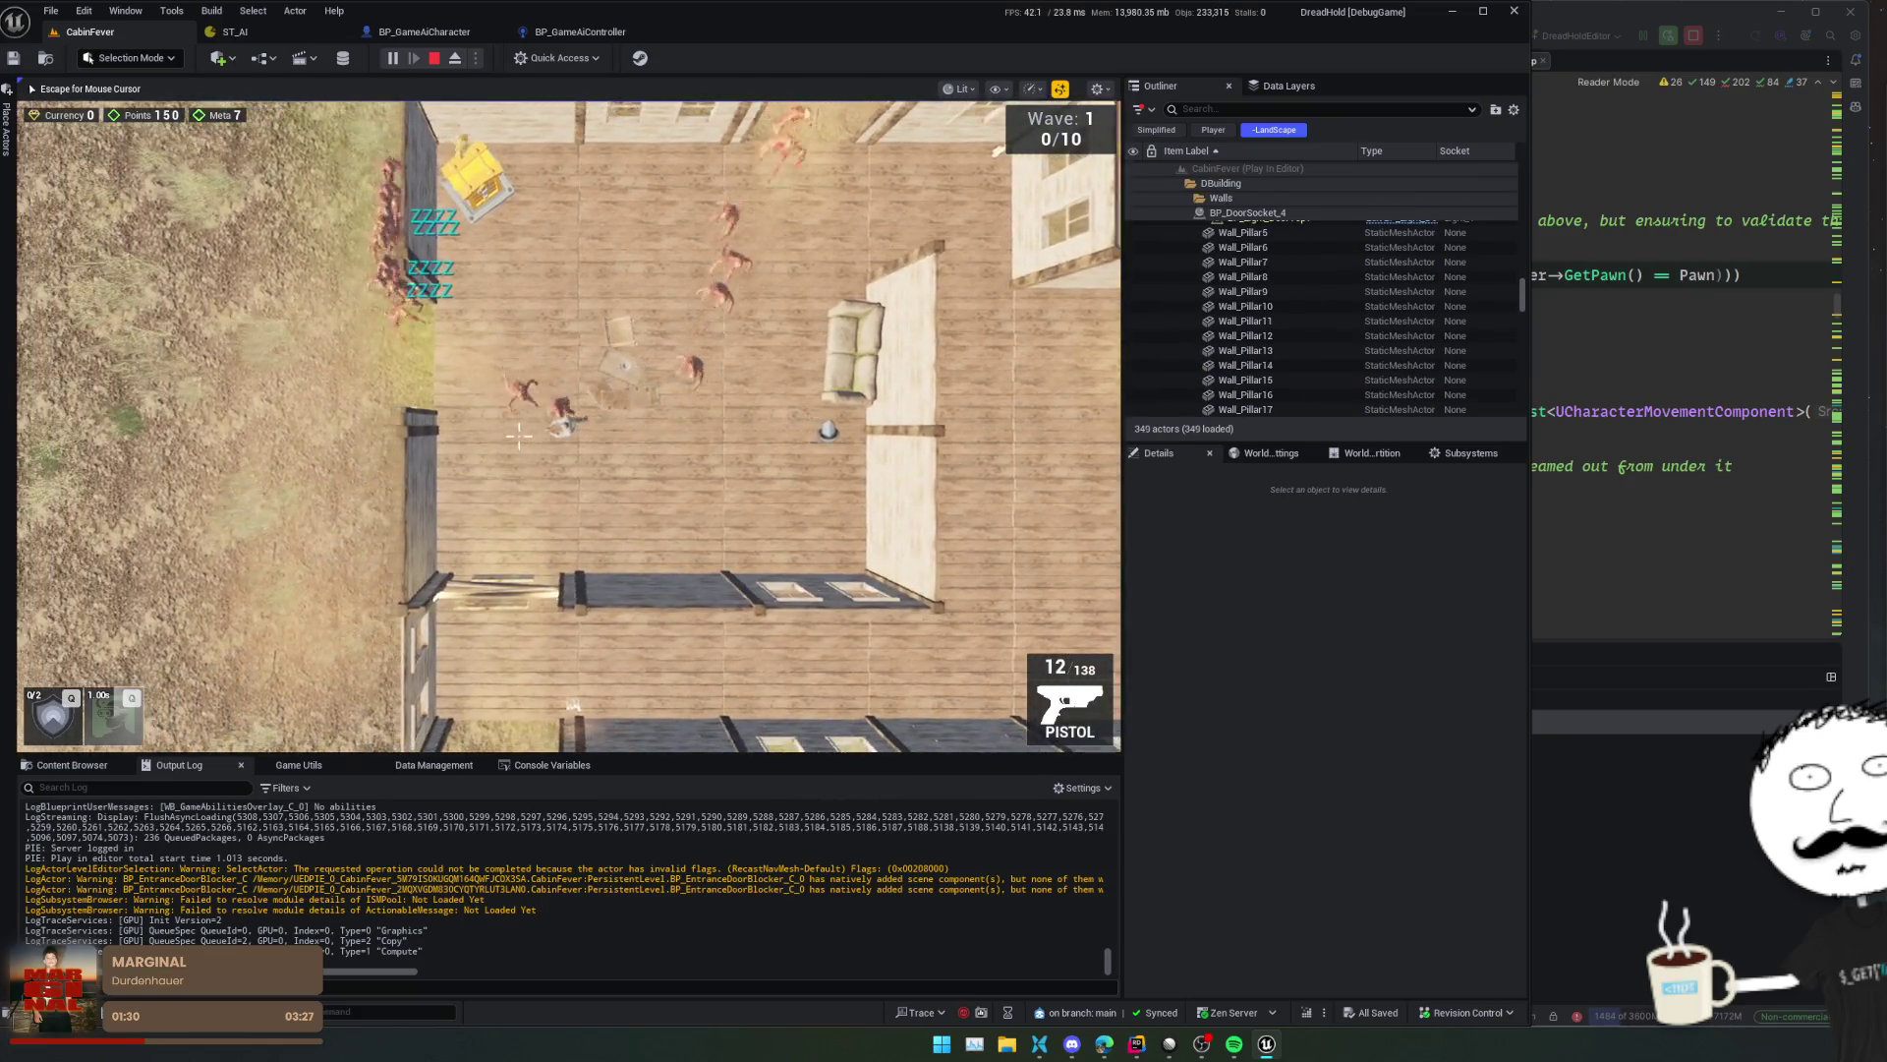
key(s)
key(a)
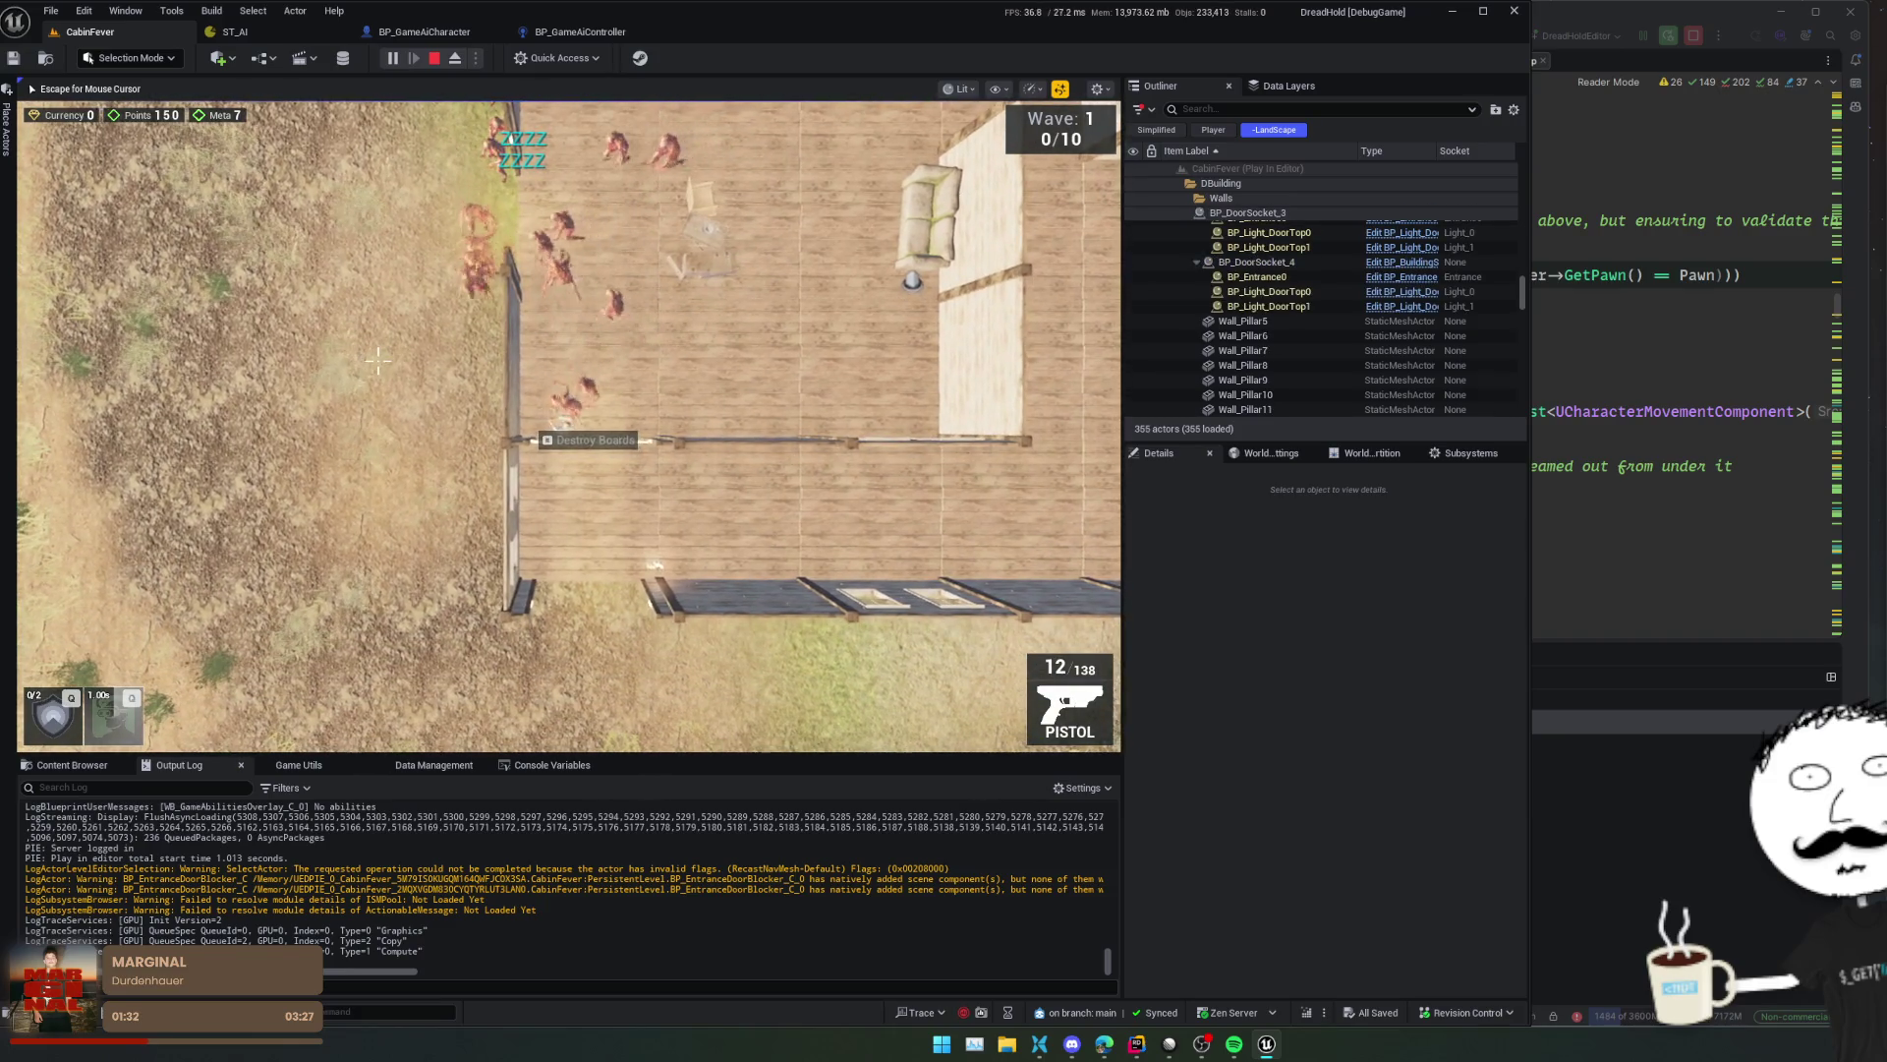
key(s)
key(d)
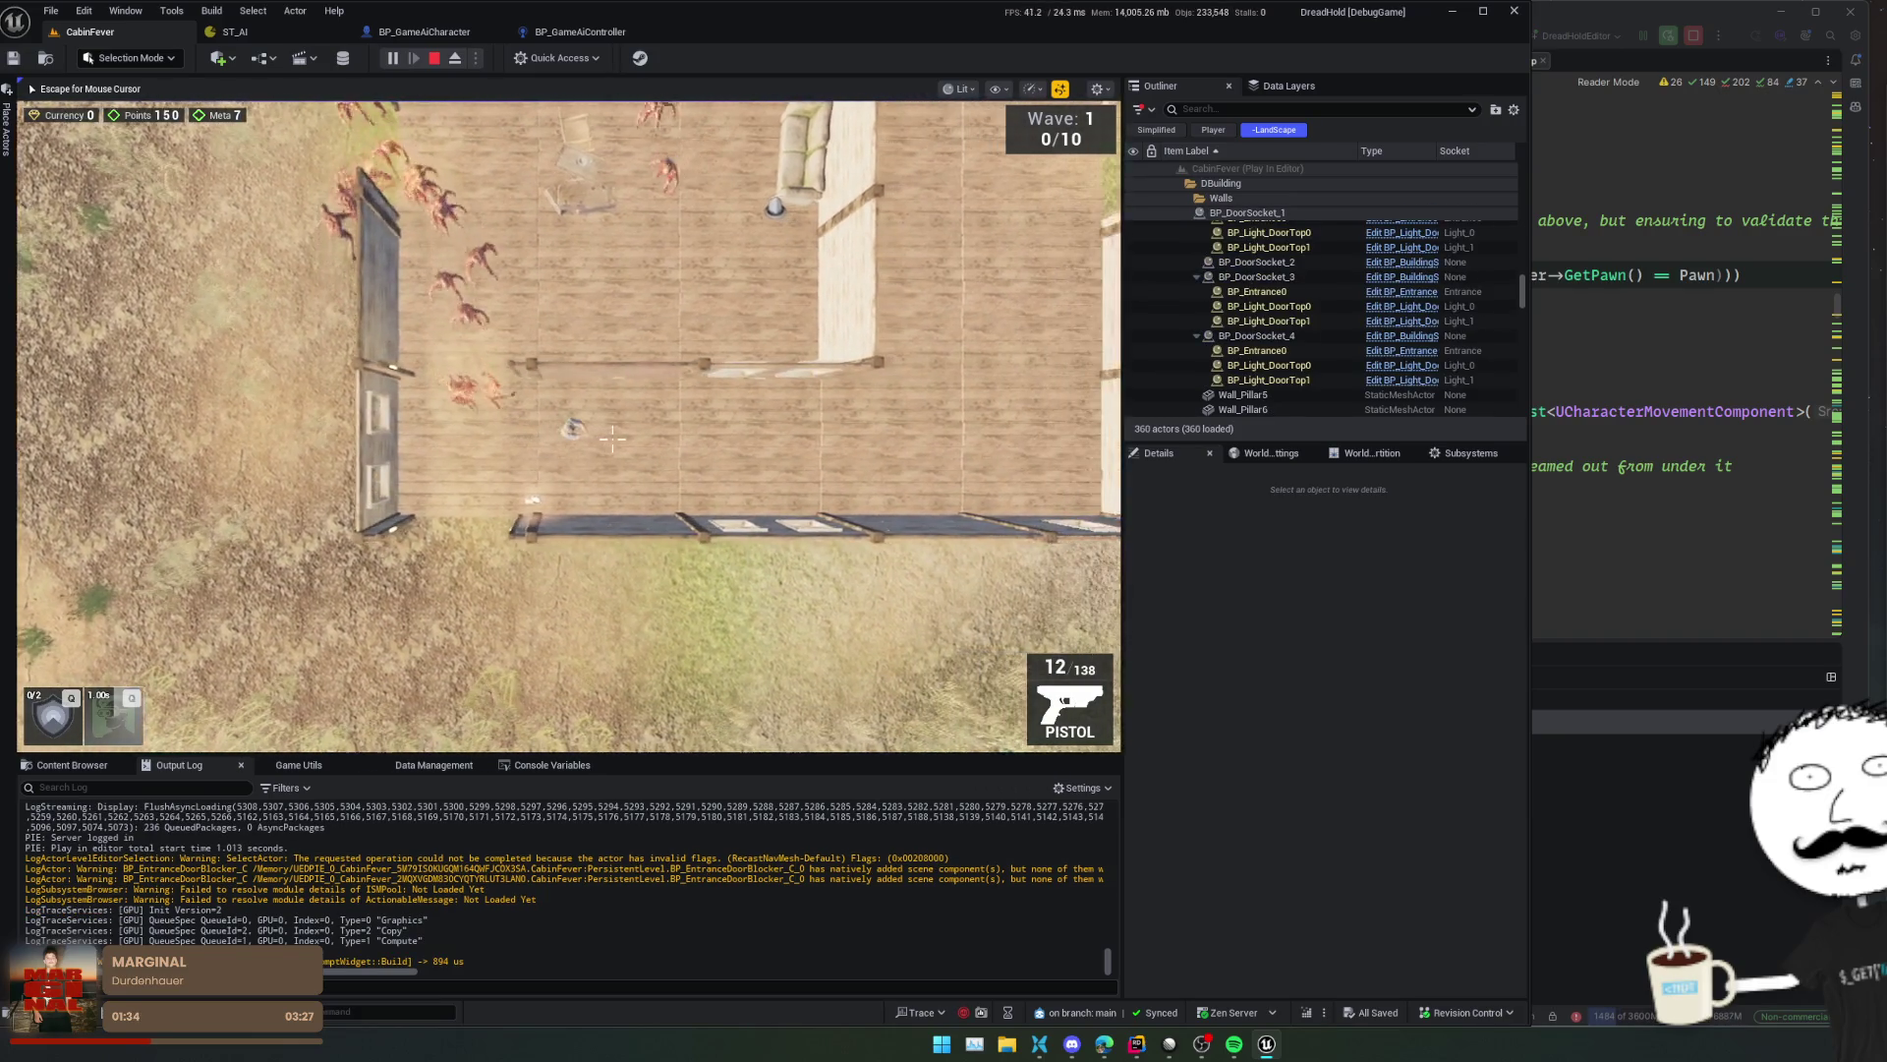
key(w)
key(d)
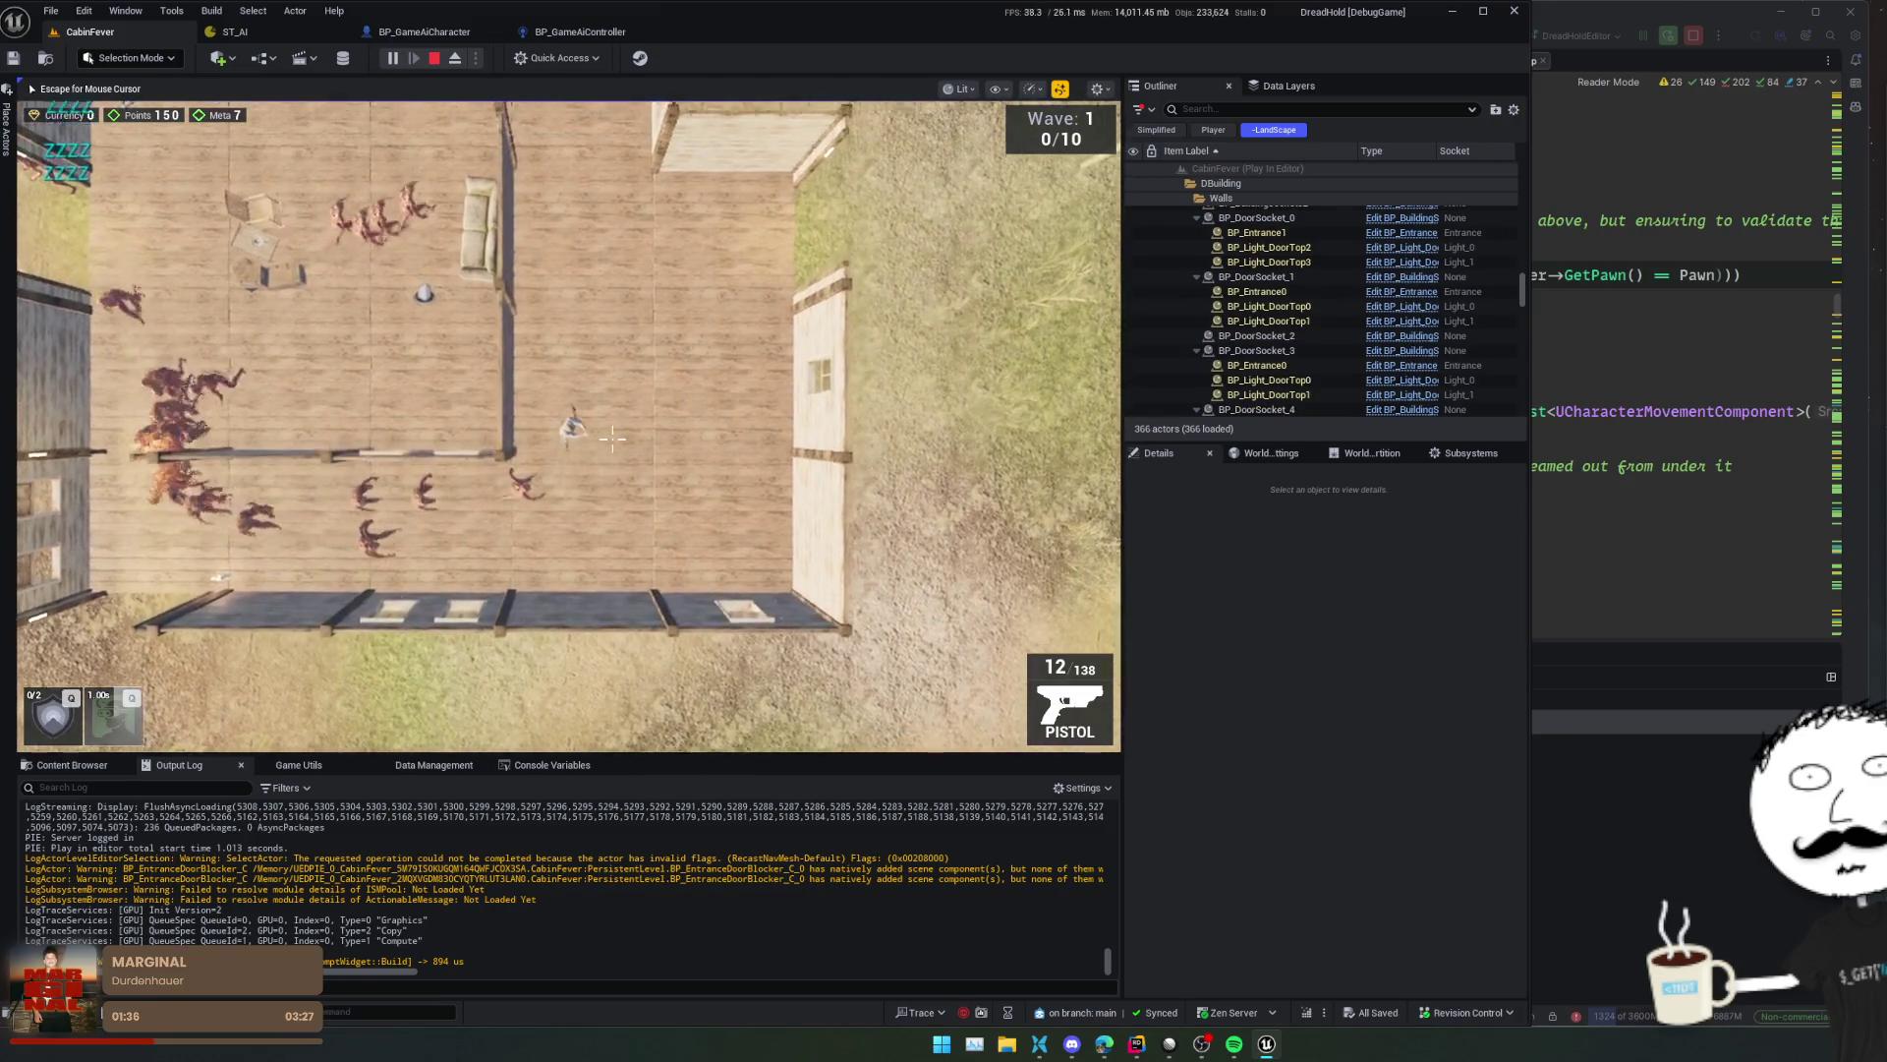
key(w)
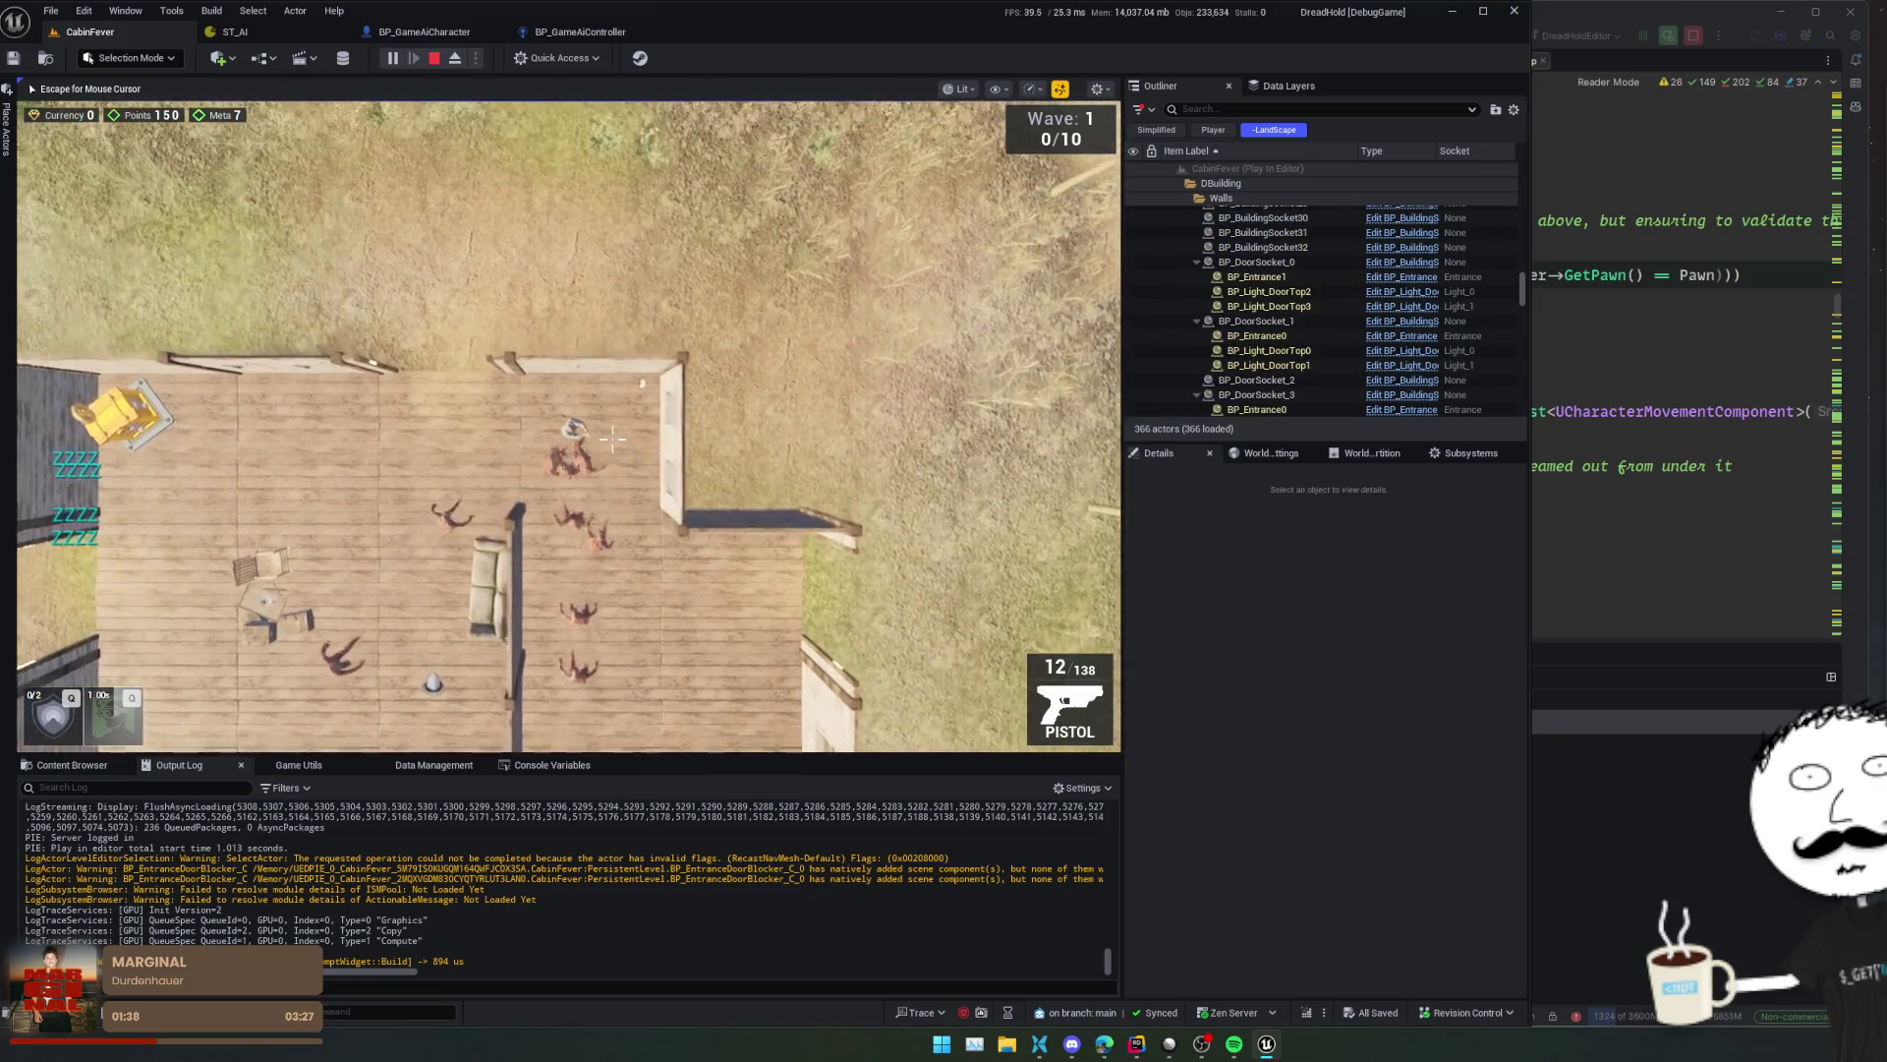
key(w)
key(d)
key(s)
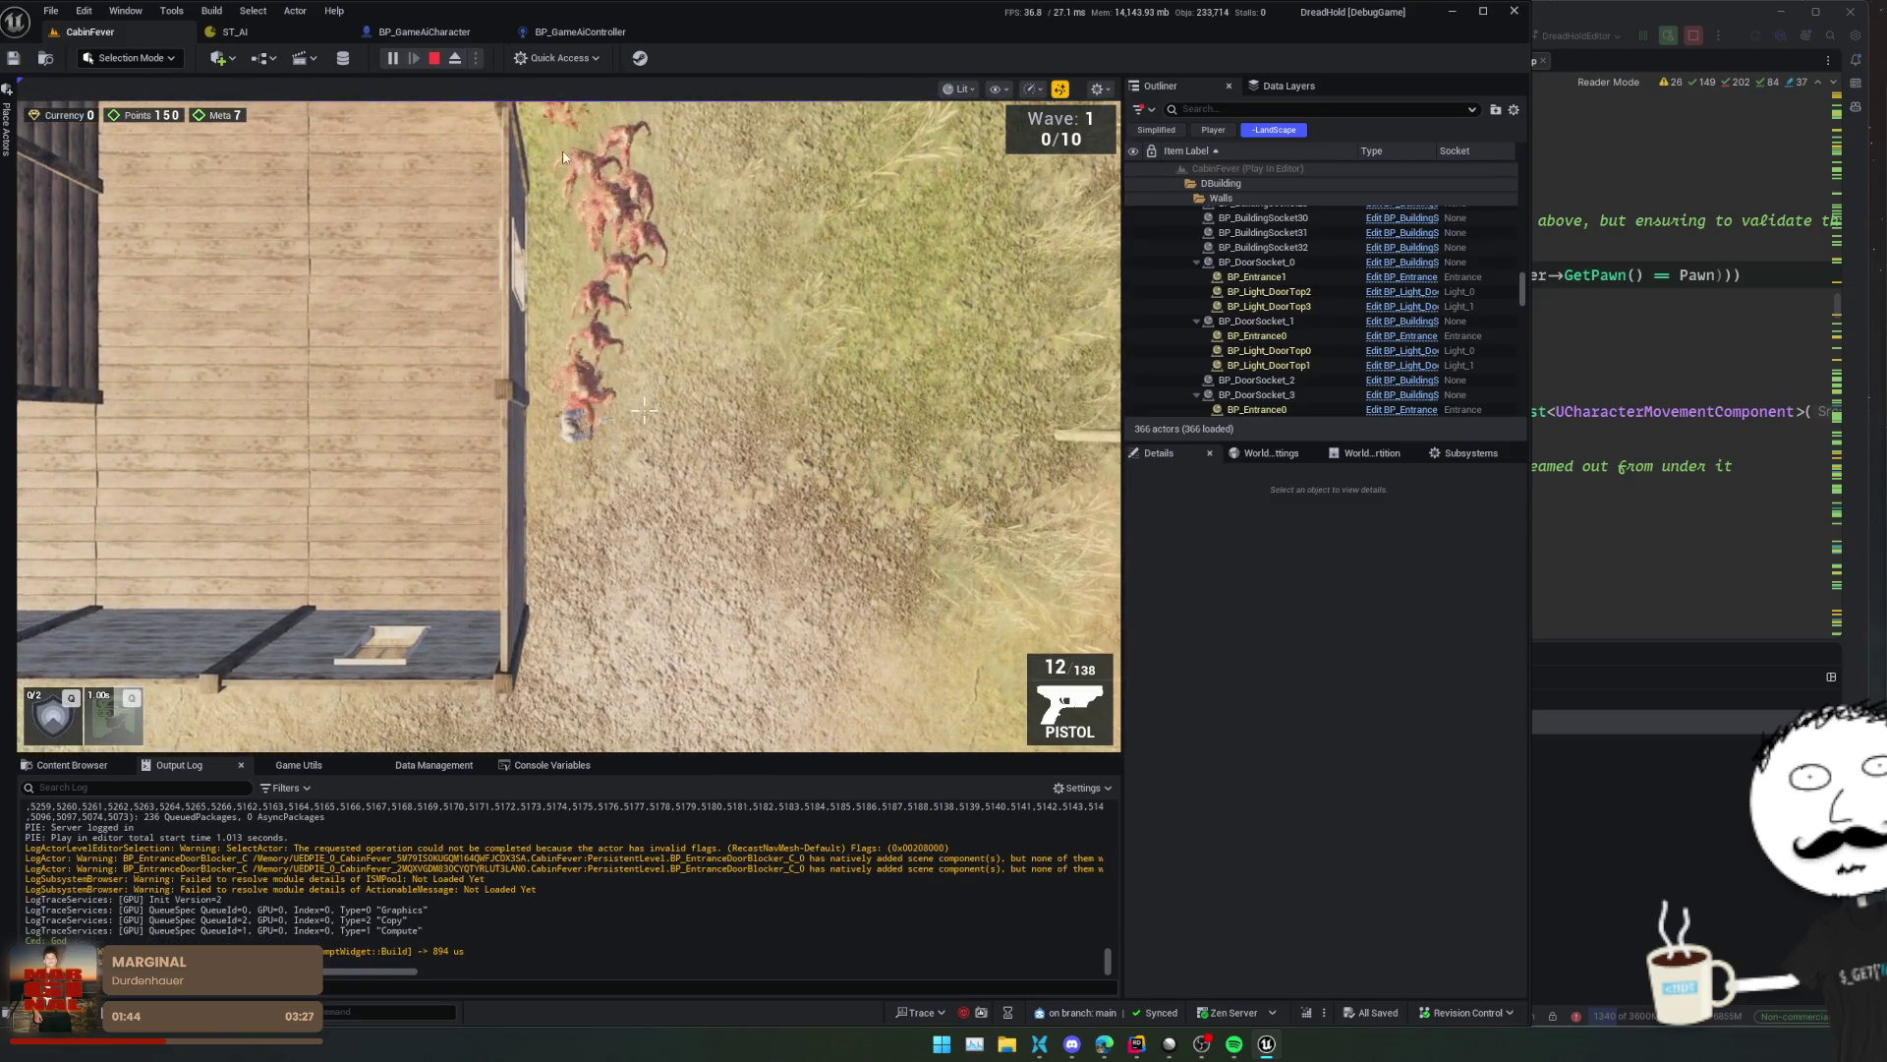
click(435, 58)
click(425, 32)
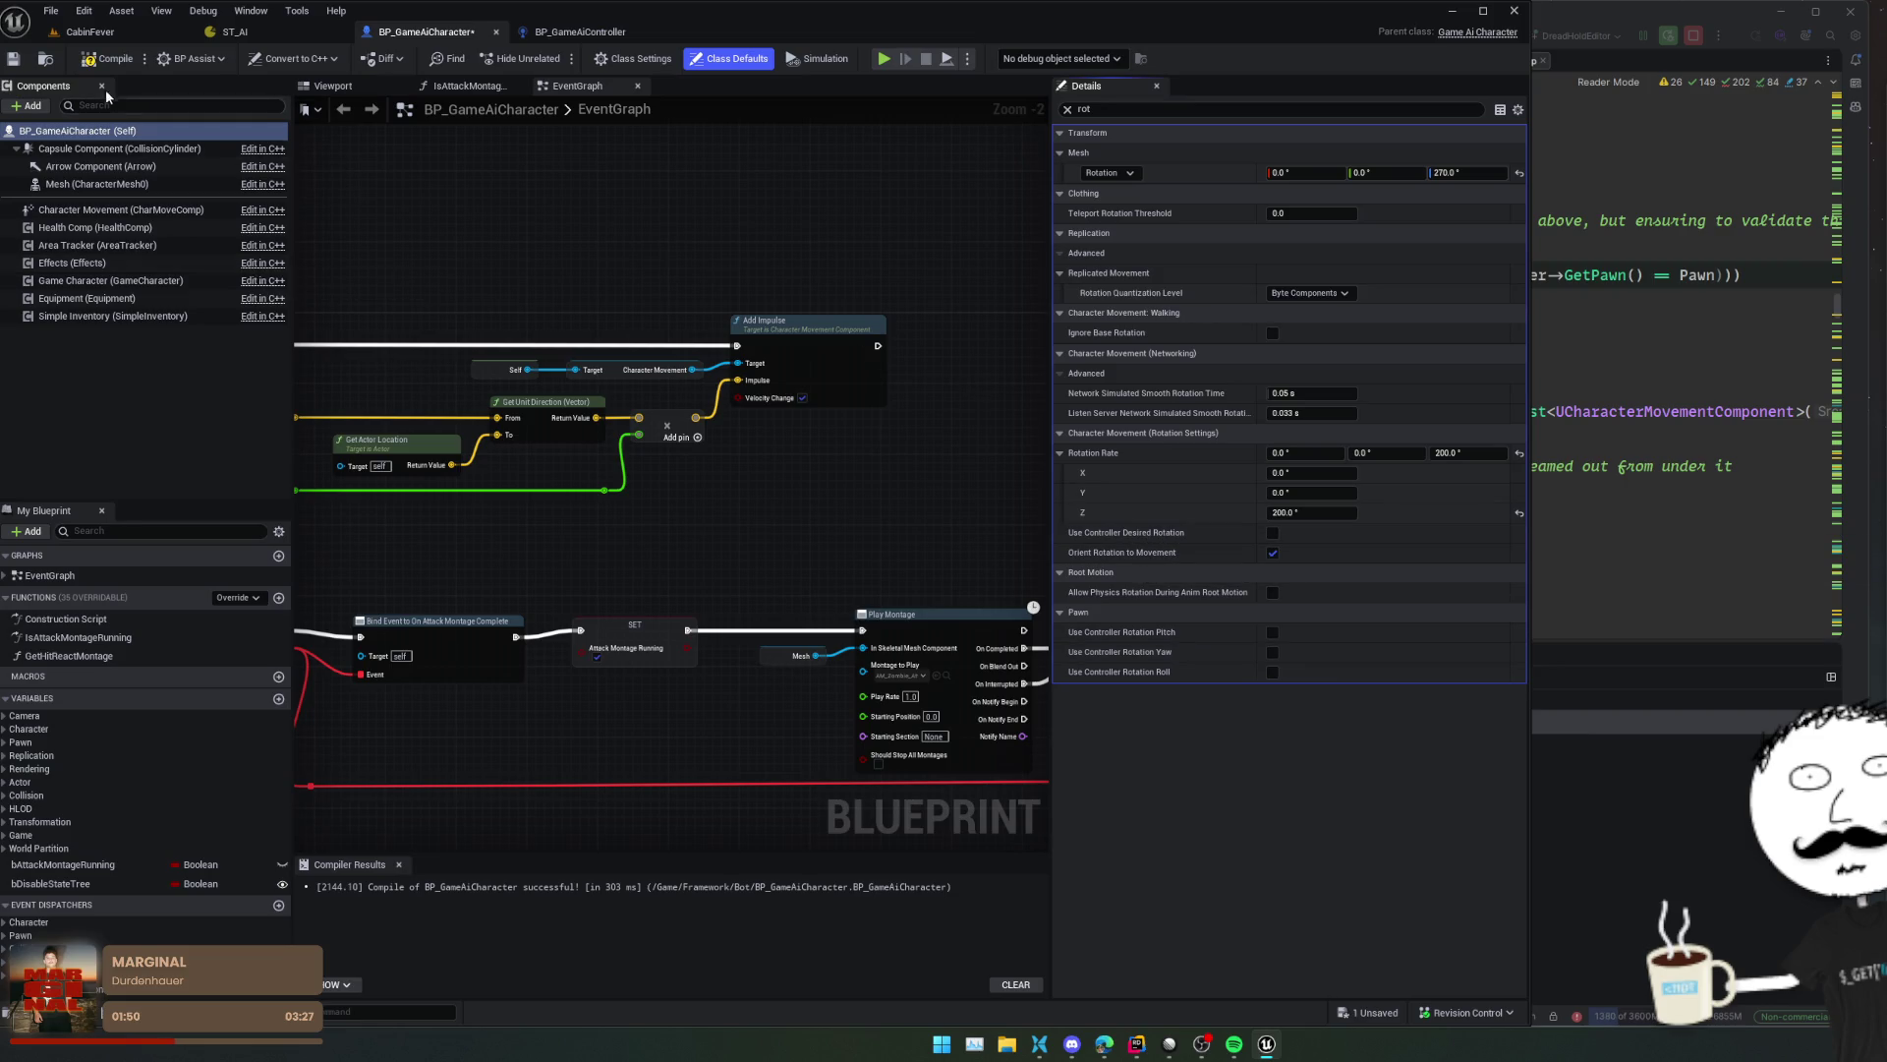
- Start a fresh CabinFever play session and walk the player through the cabin
click(138, 37)
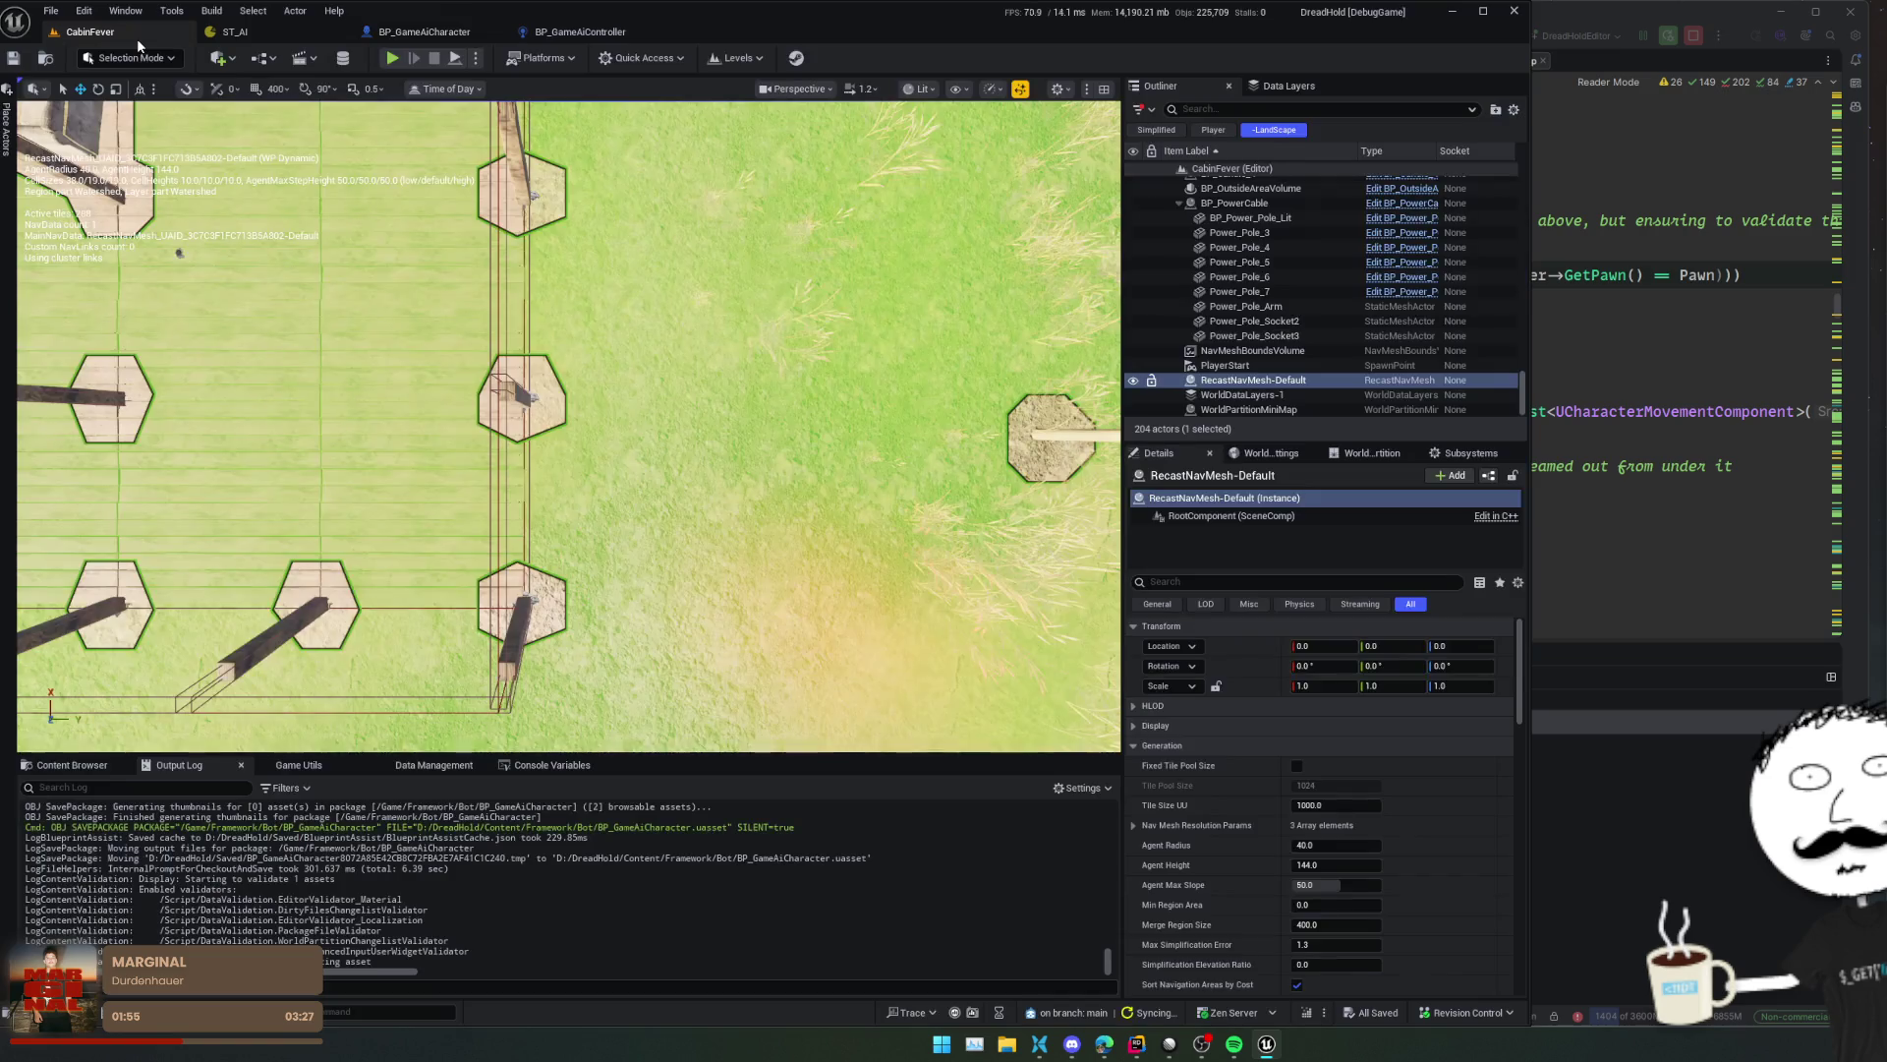
click(392, 59)
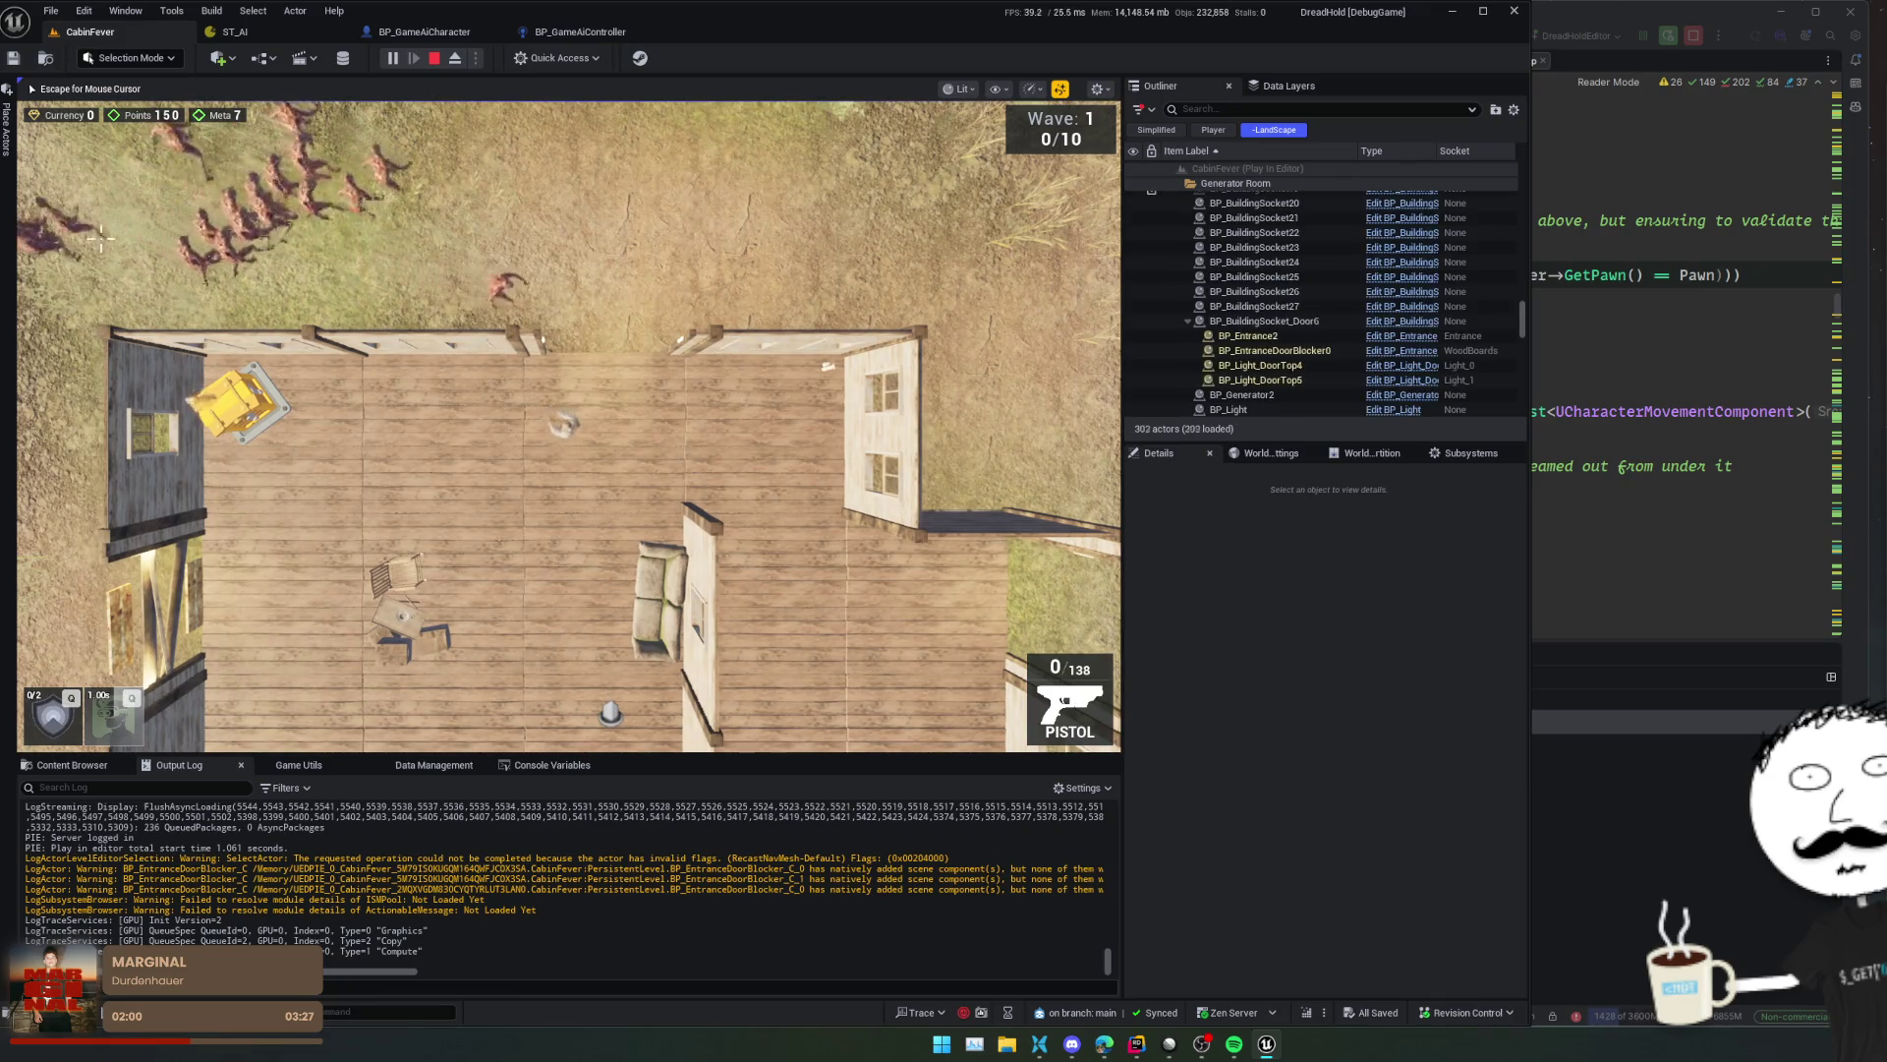
key(s)
key(a)
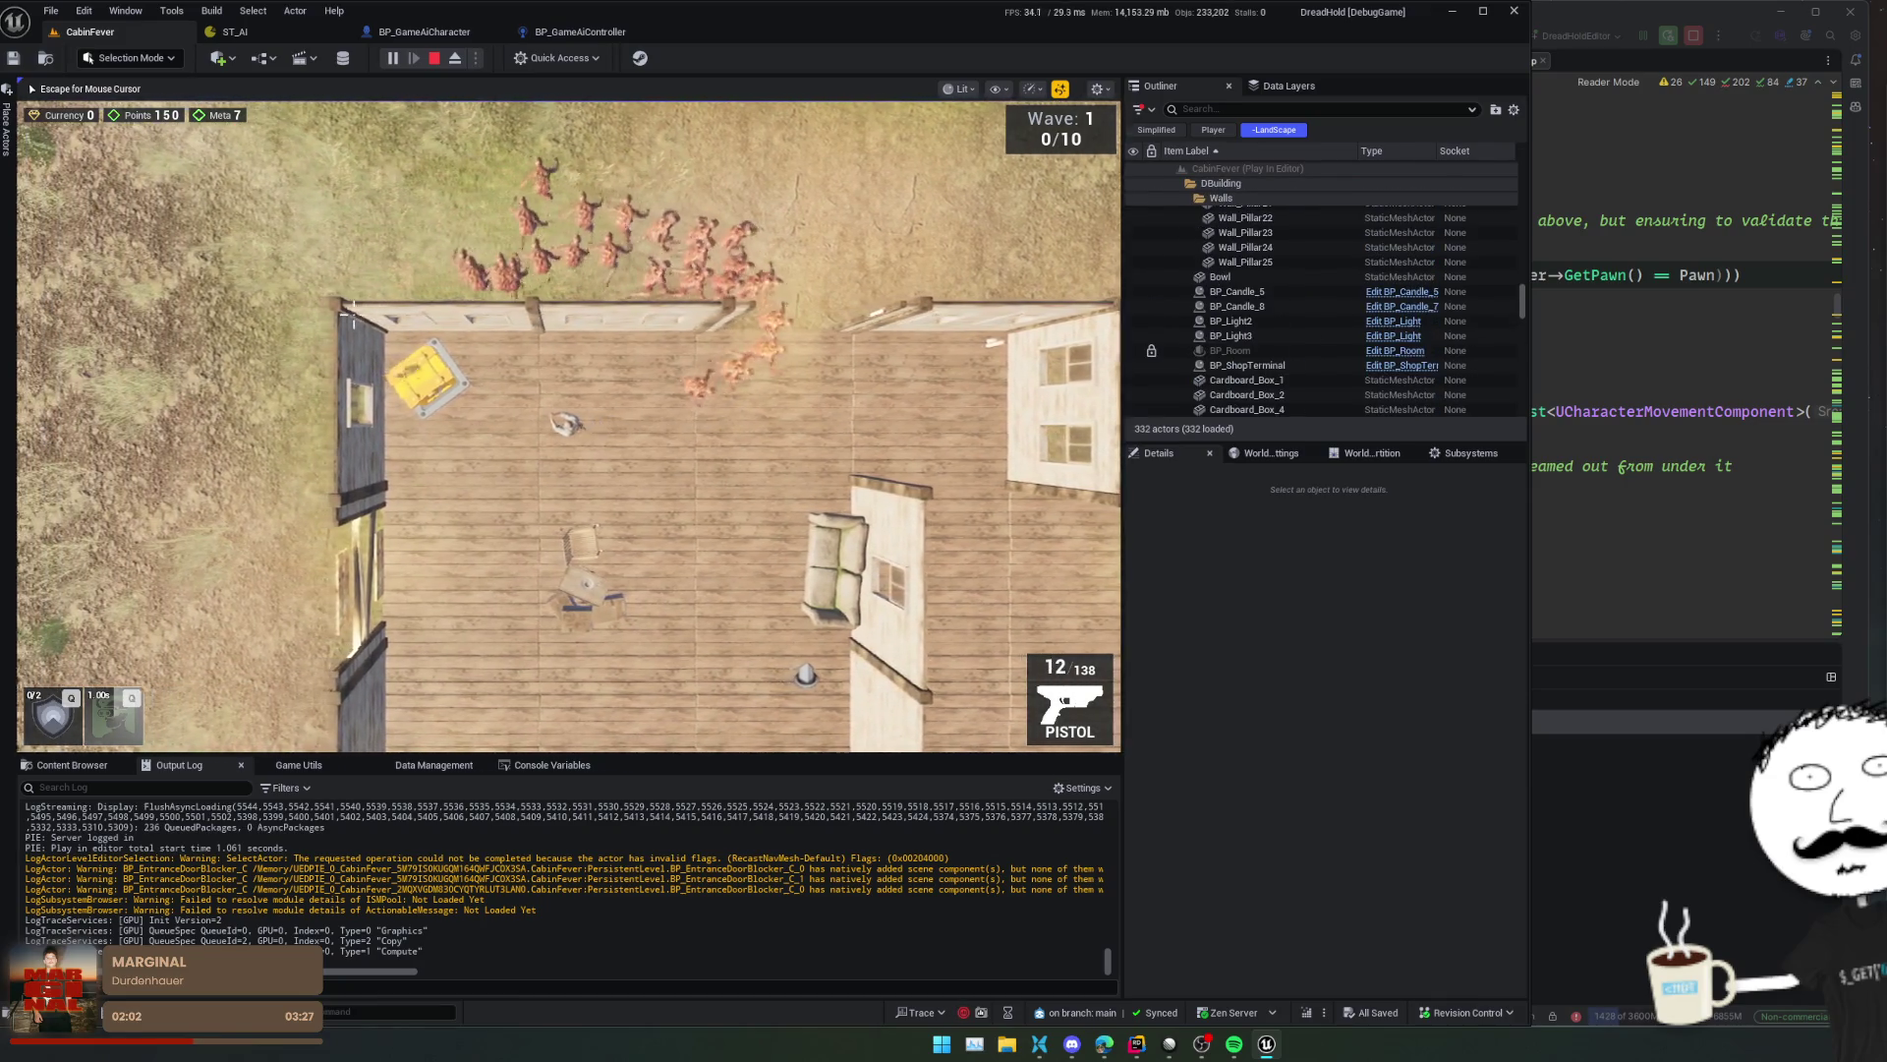
key(s)
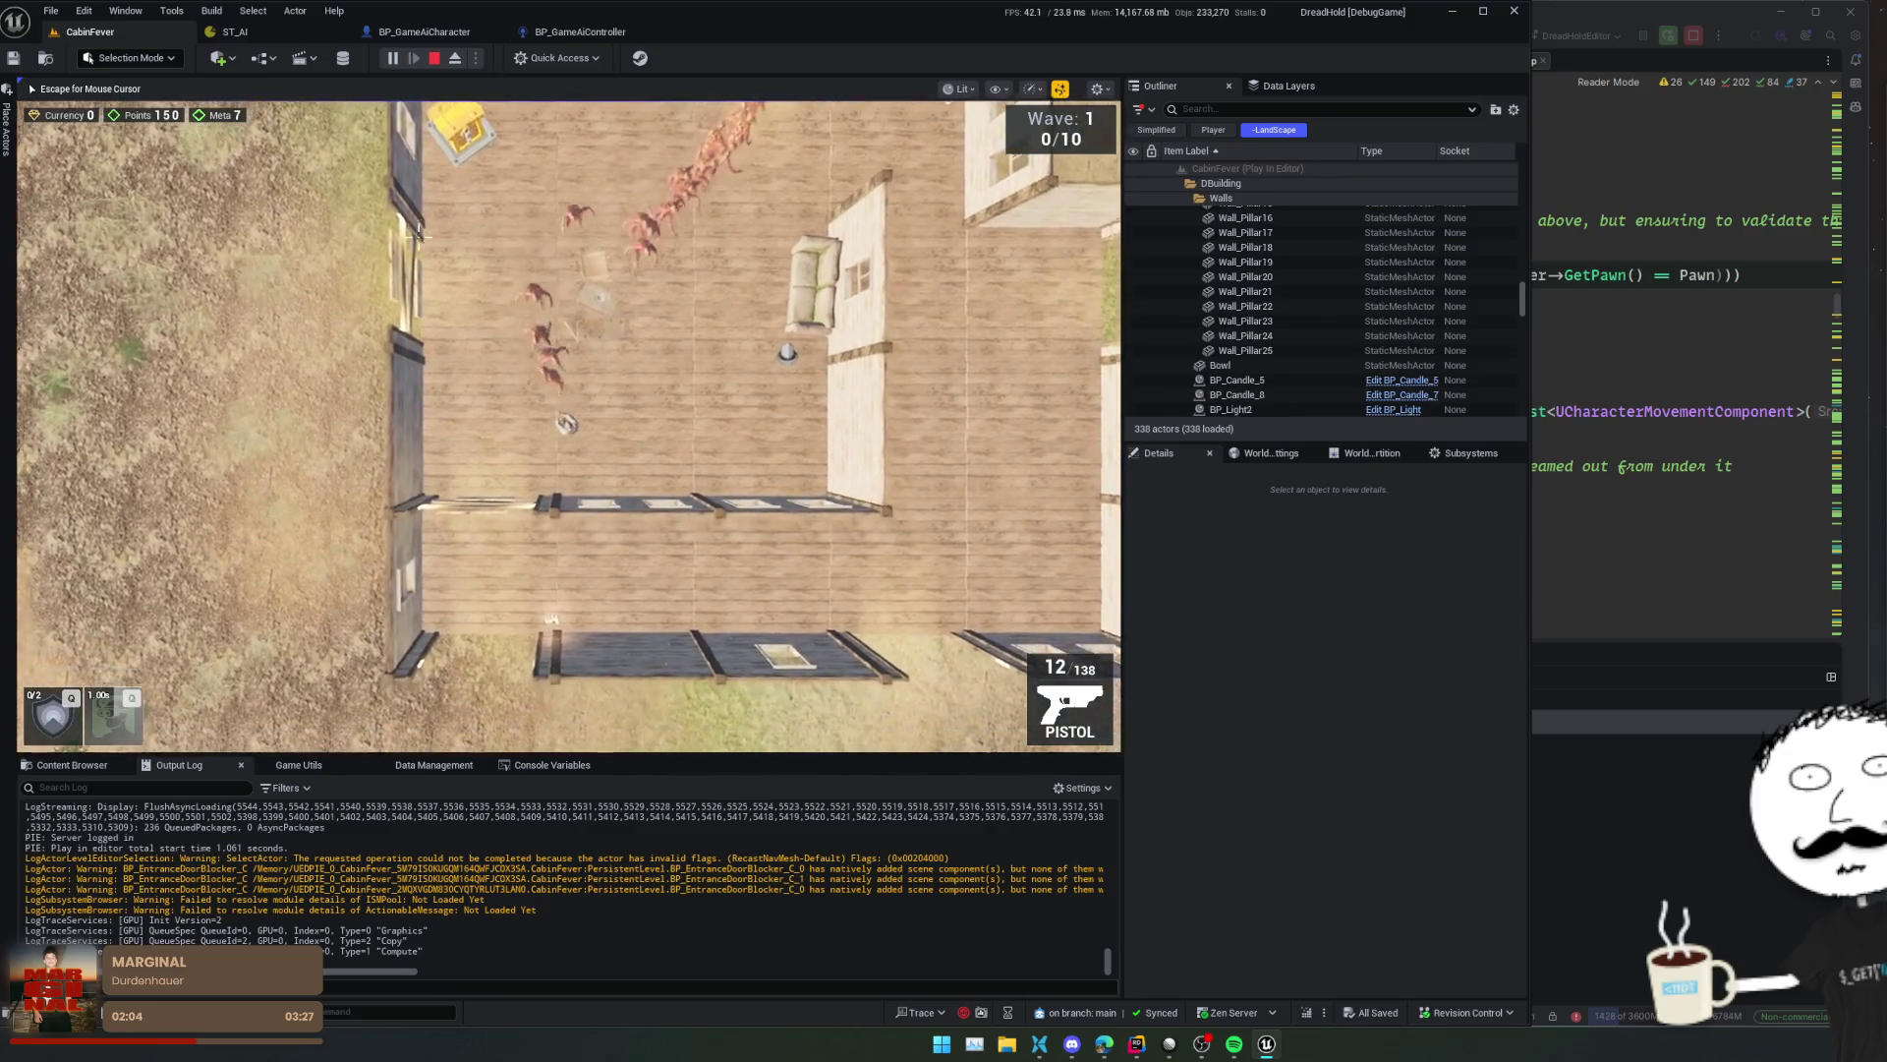
key(d)
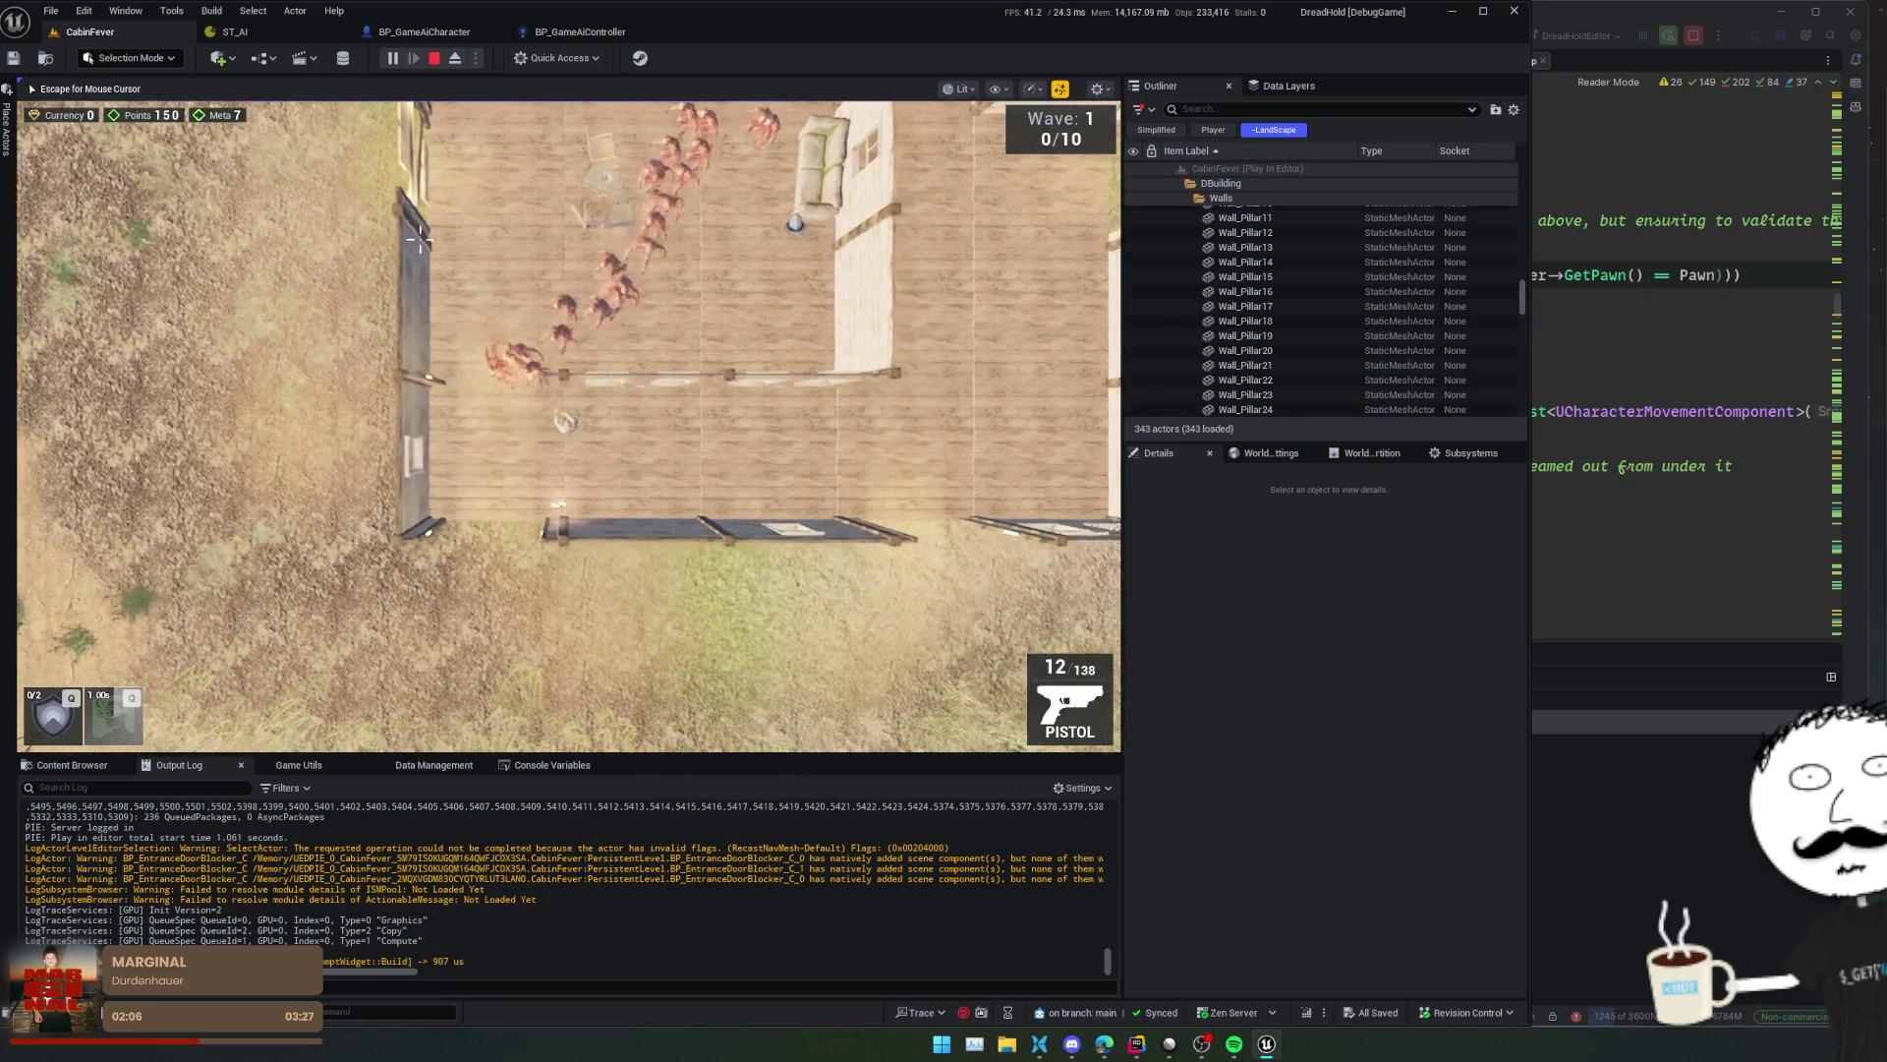
key(w)
key(d)
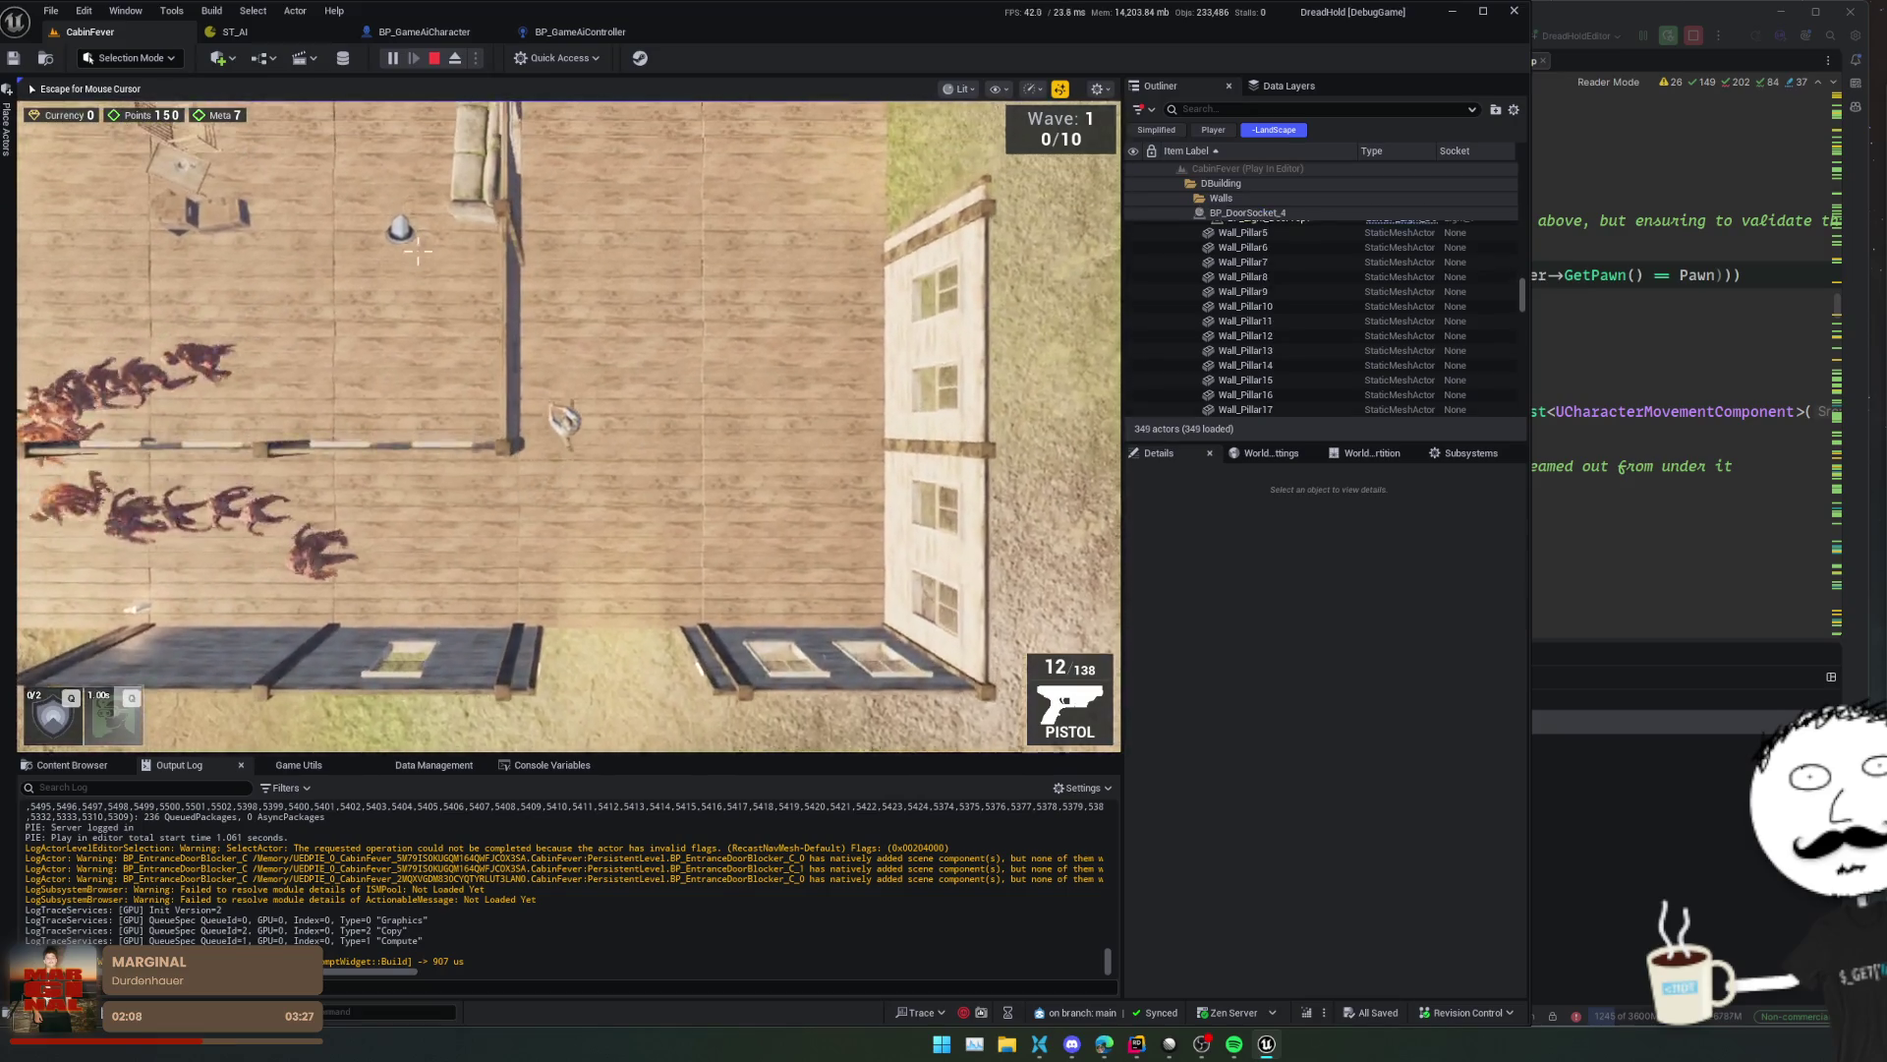
key(w)
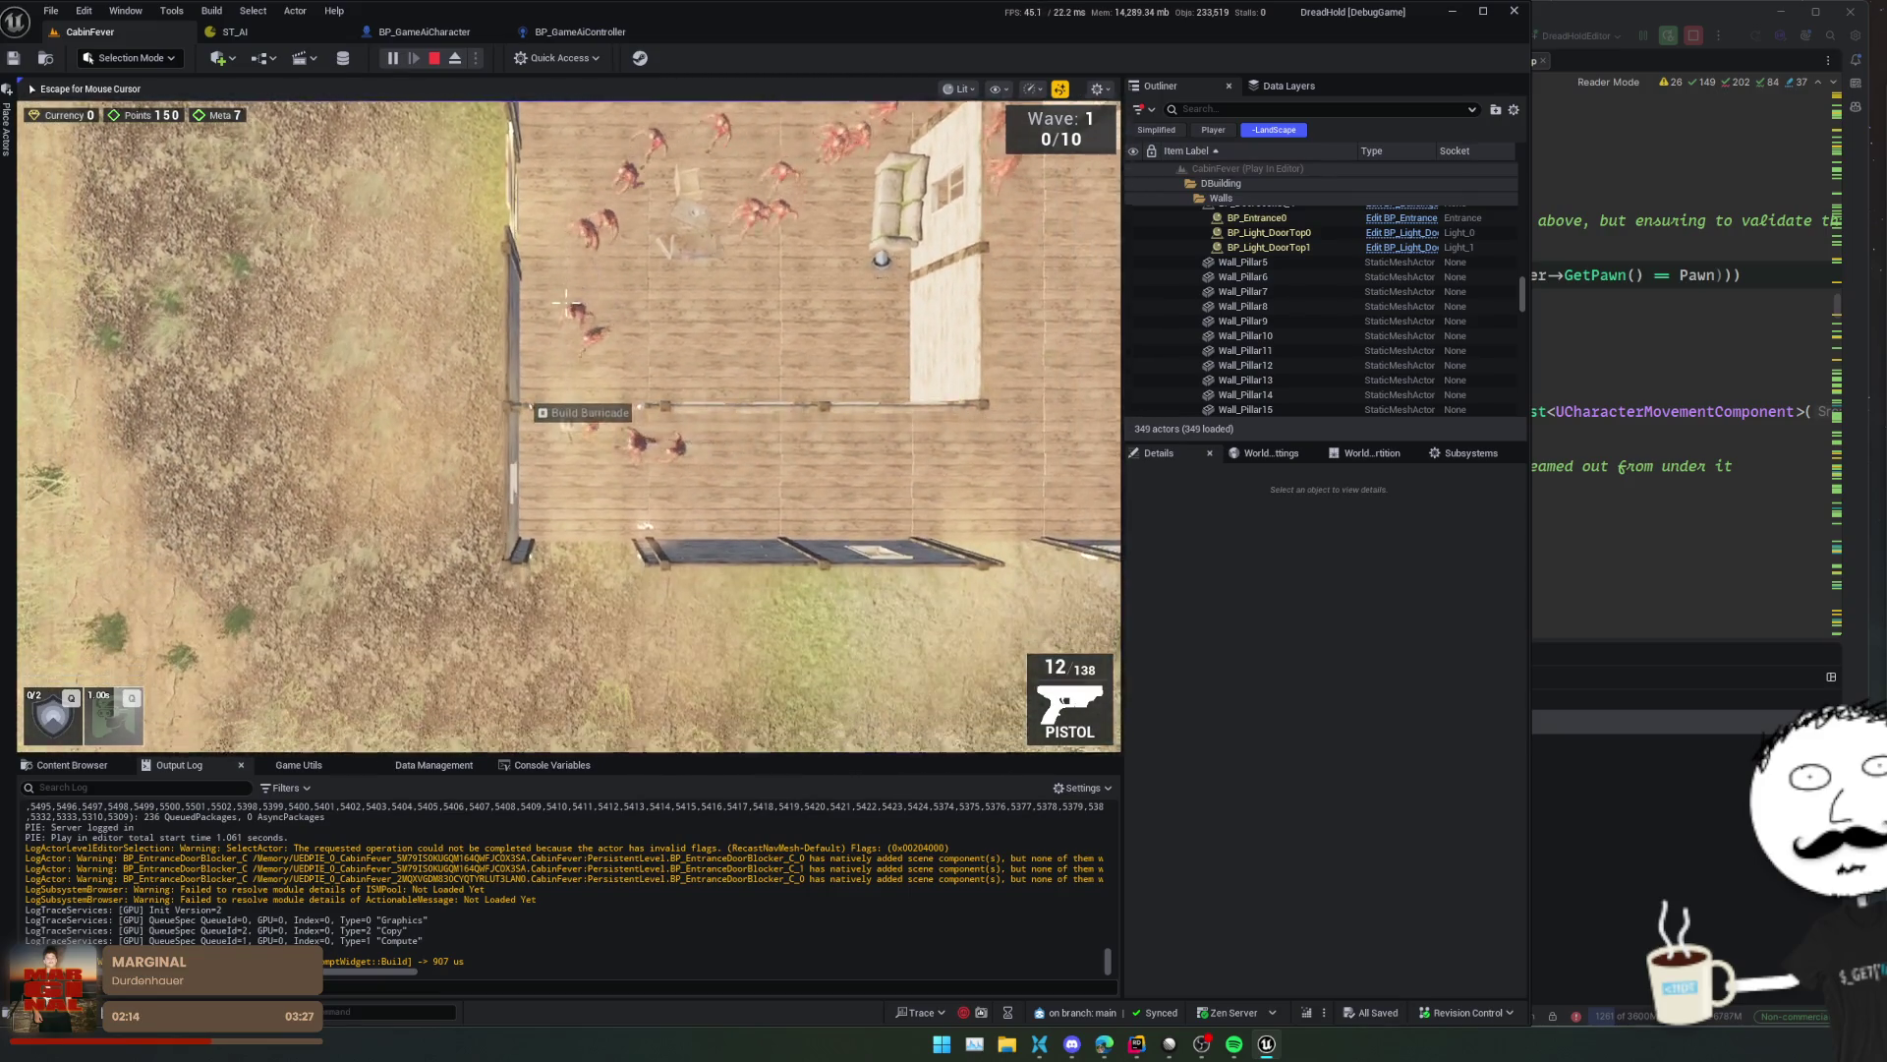
- Lead the horde out into the field and back through the cabin rooms, then return to BP_GameAiCharacter
key(s)
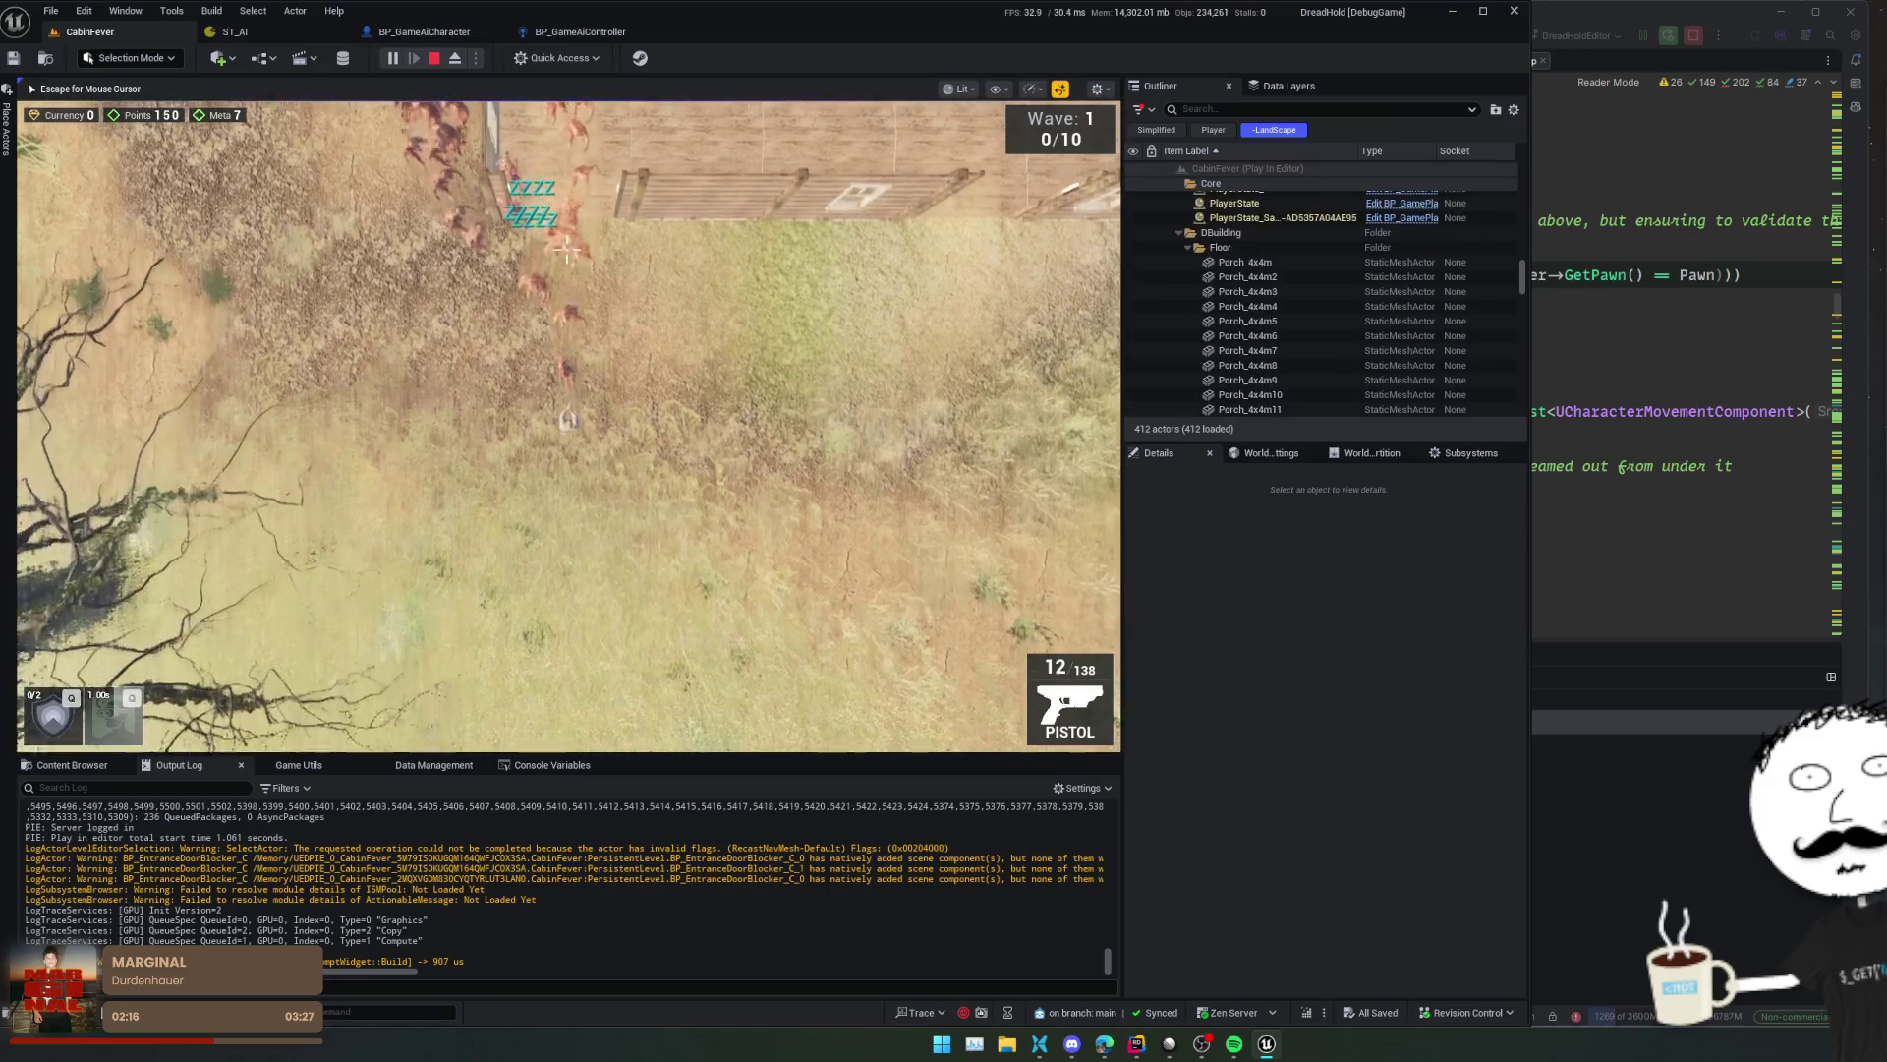
key(w)
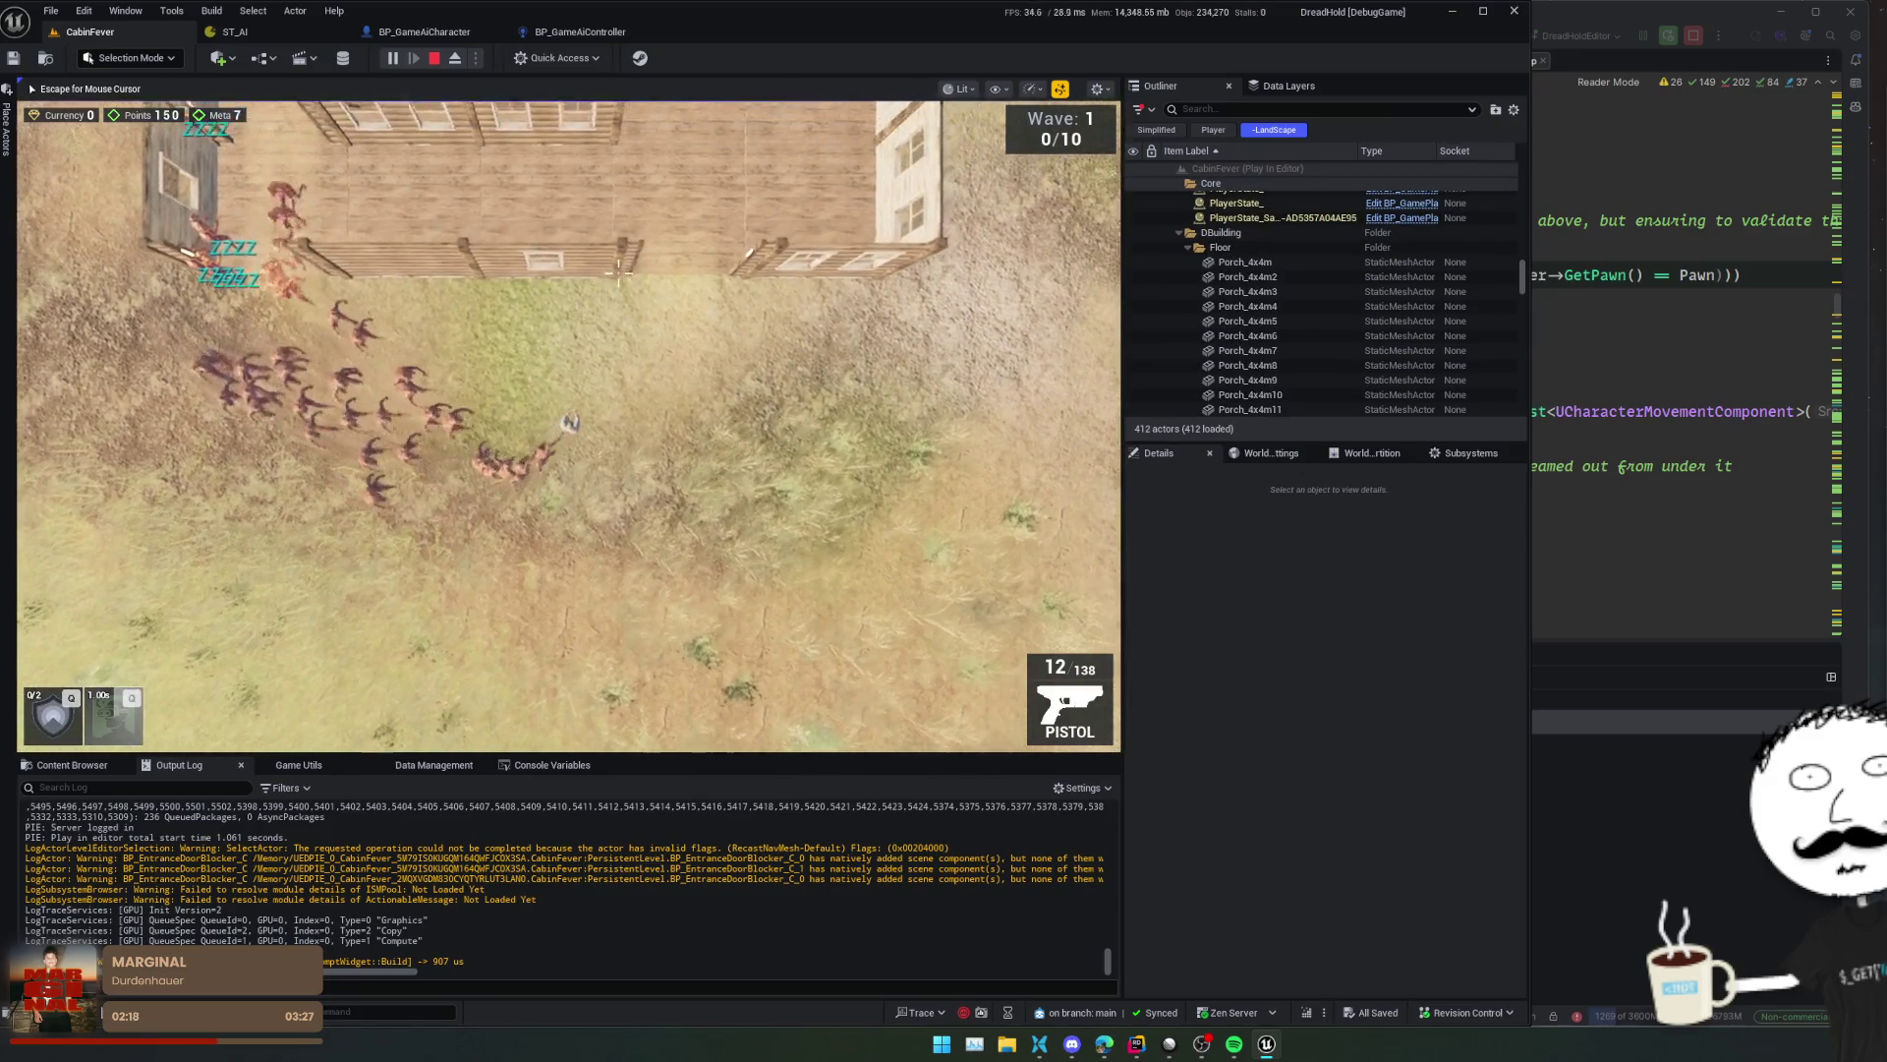
key(w)
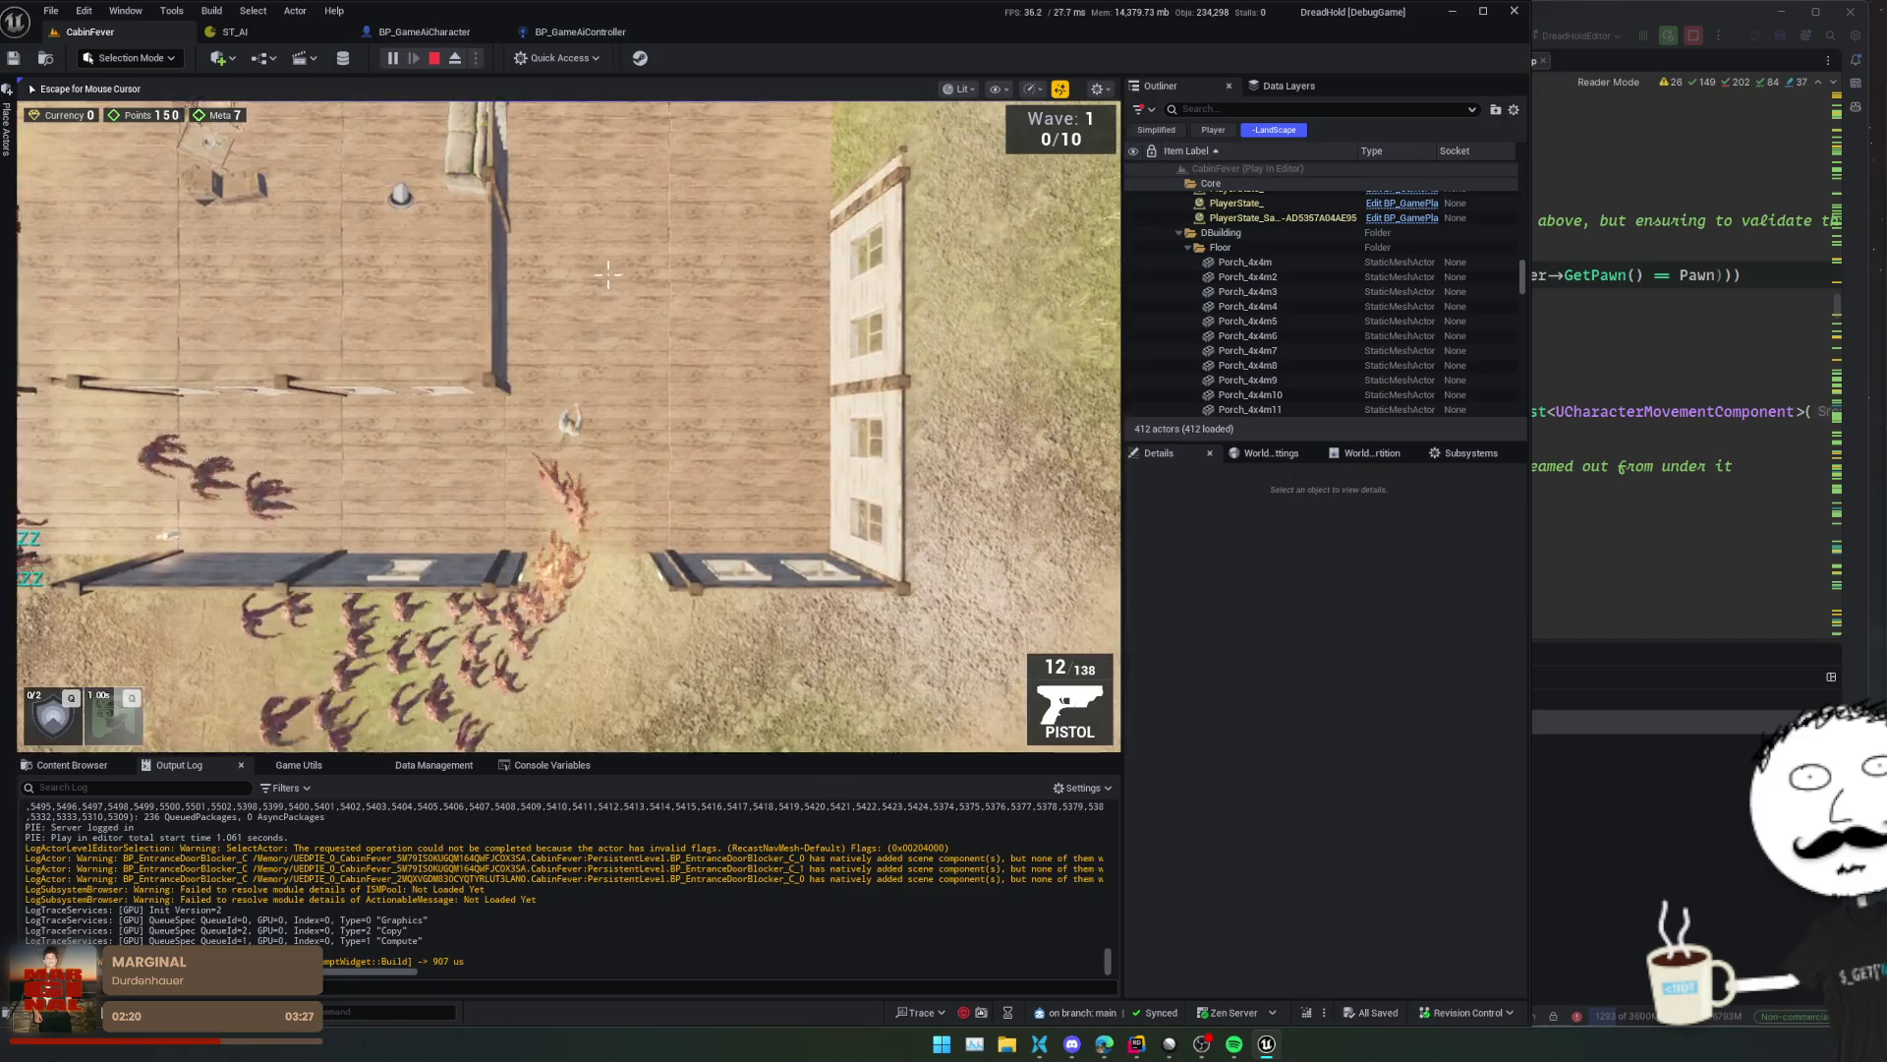
key(w)
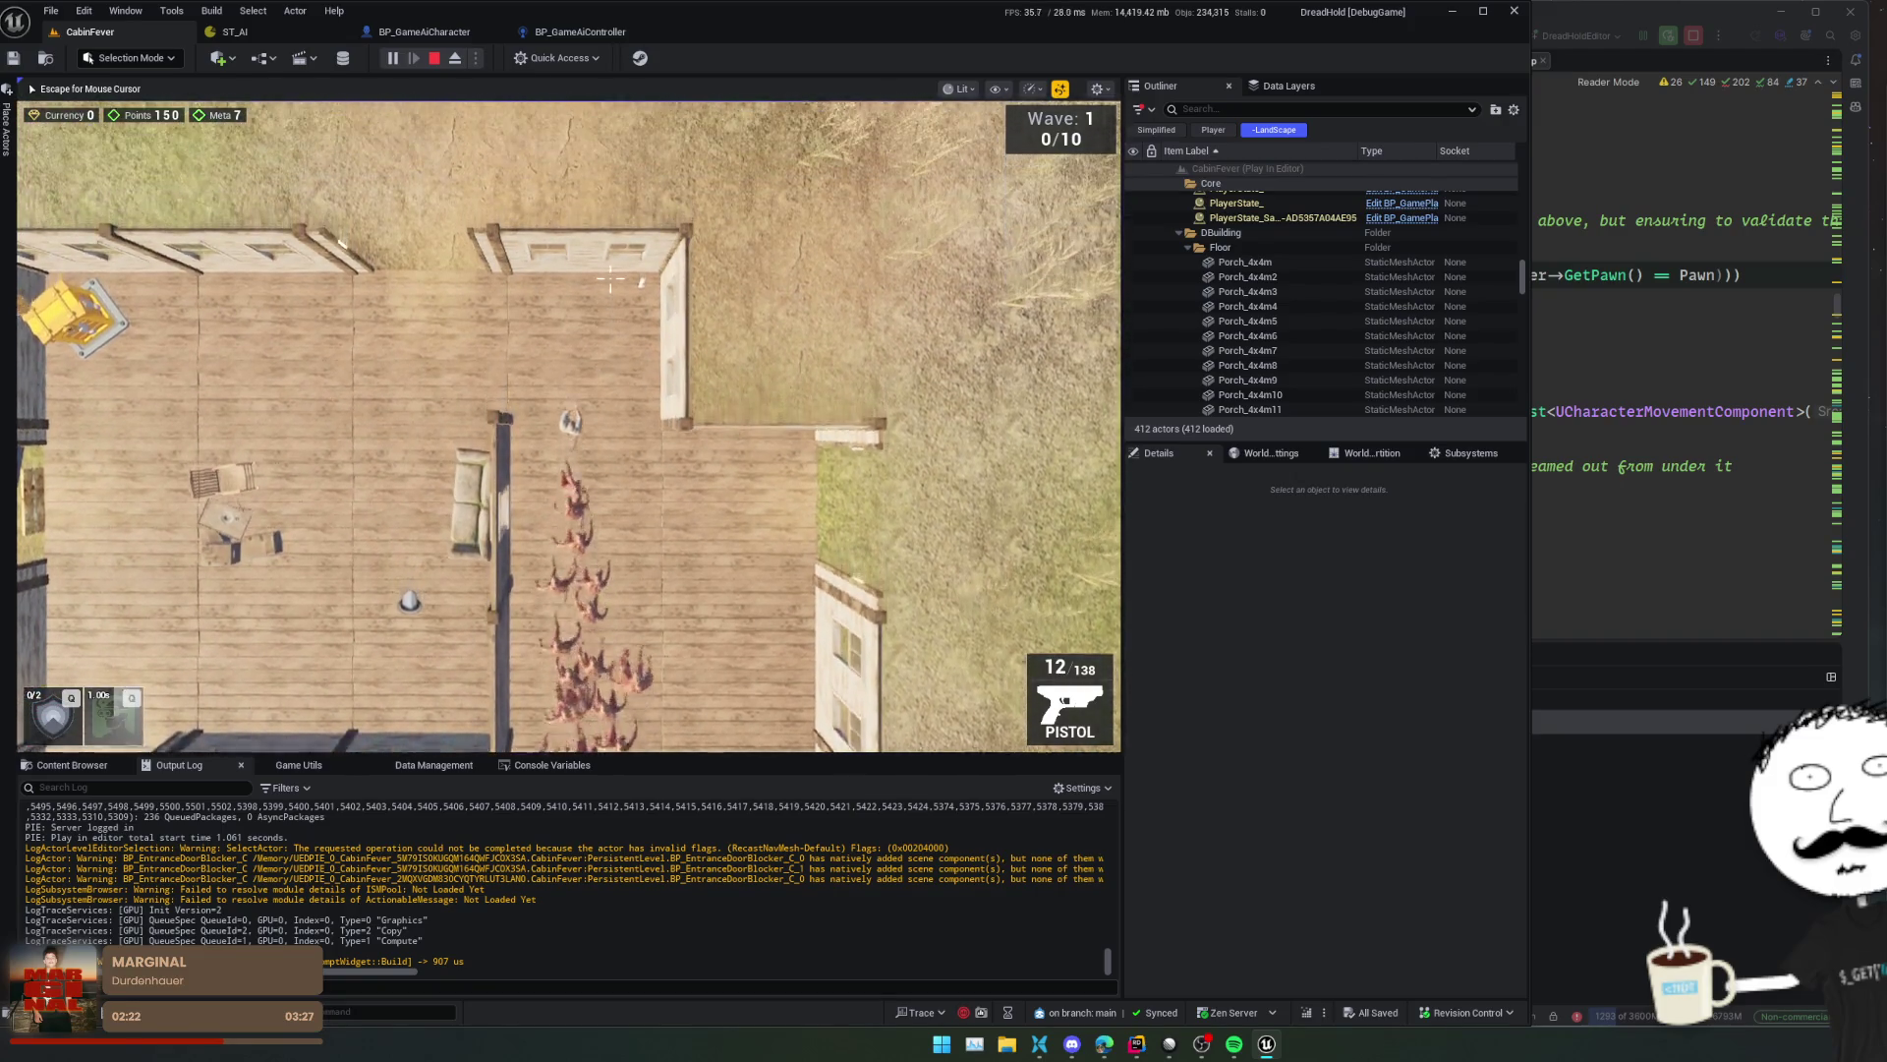
key(w)
key(a)
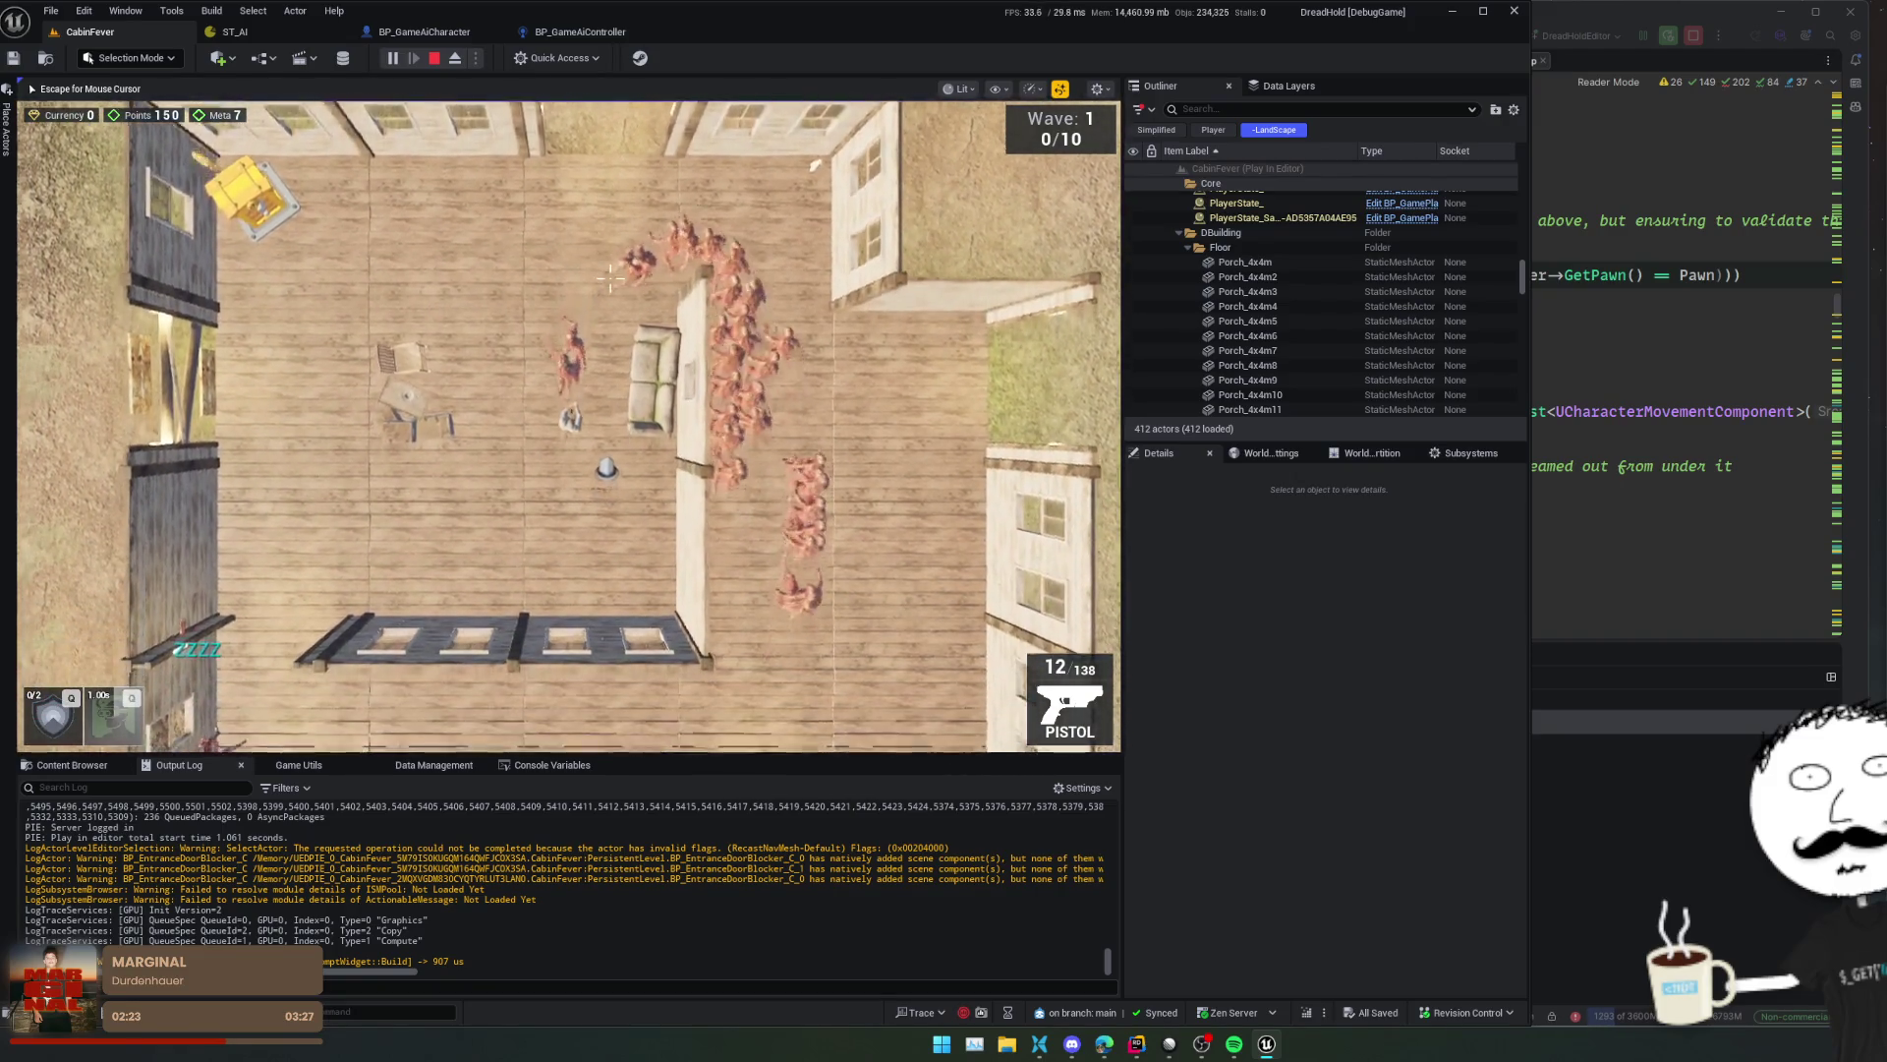
key(a)
key(s)
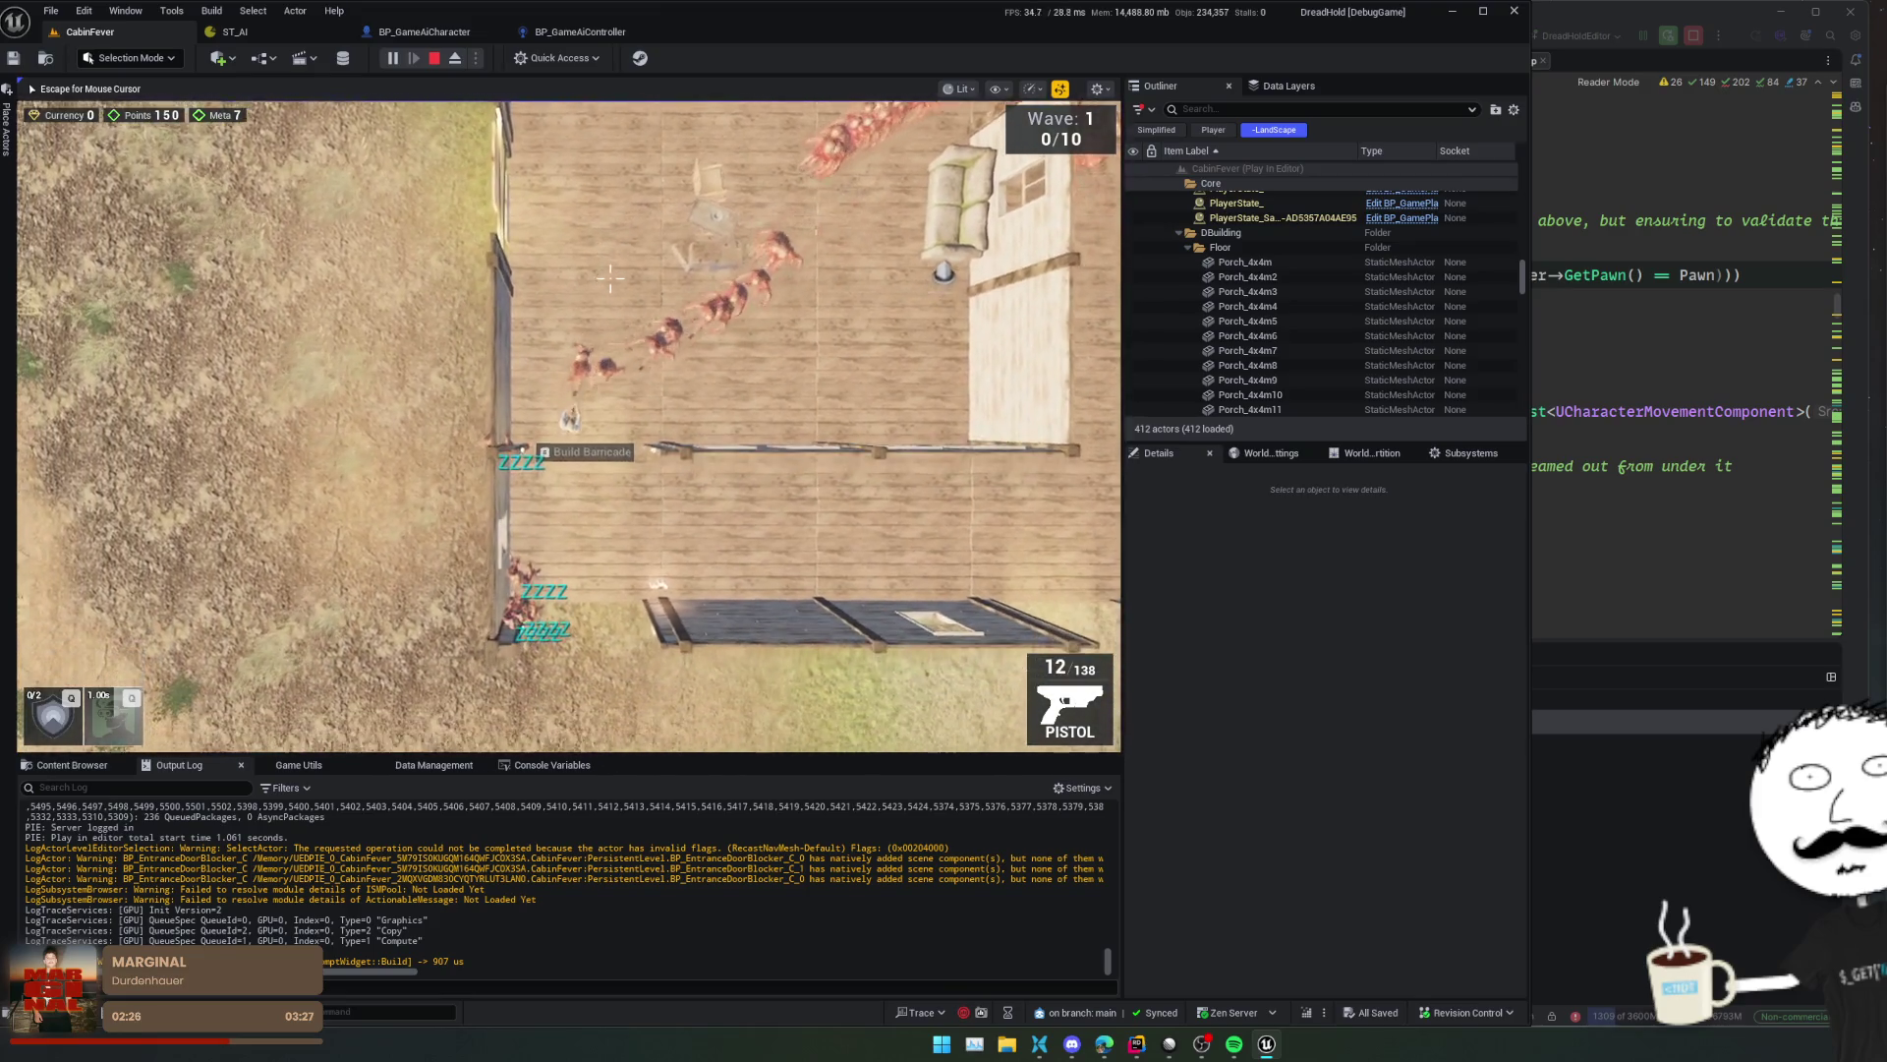
key(s)
key(a)
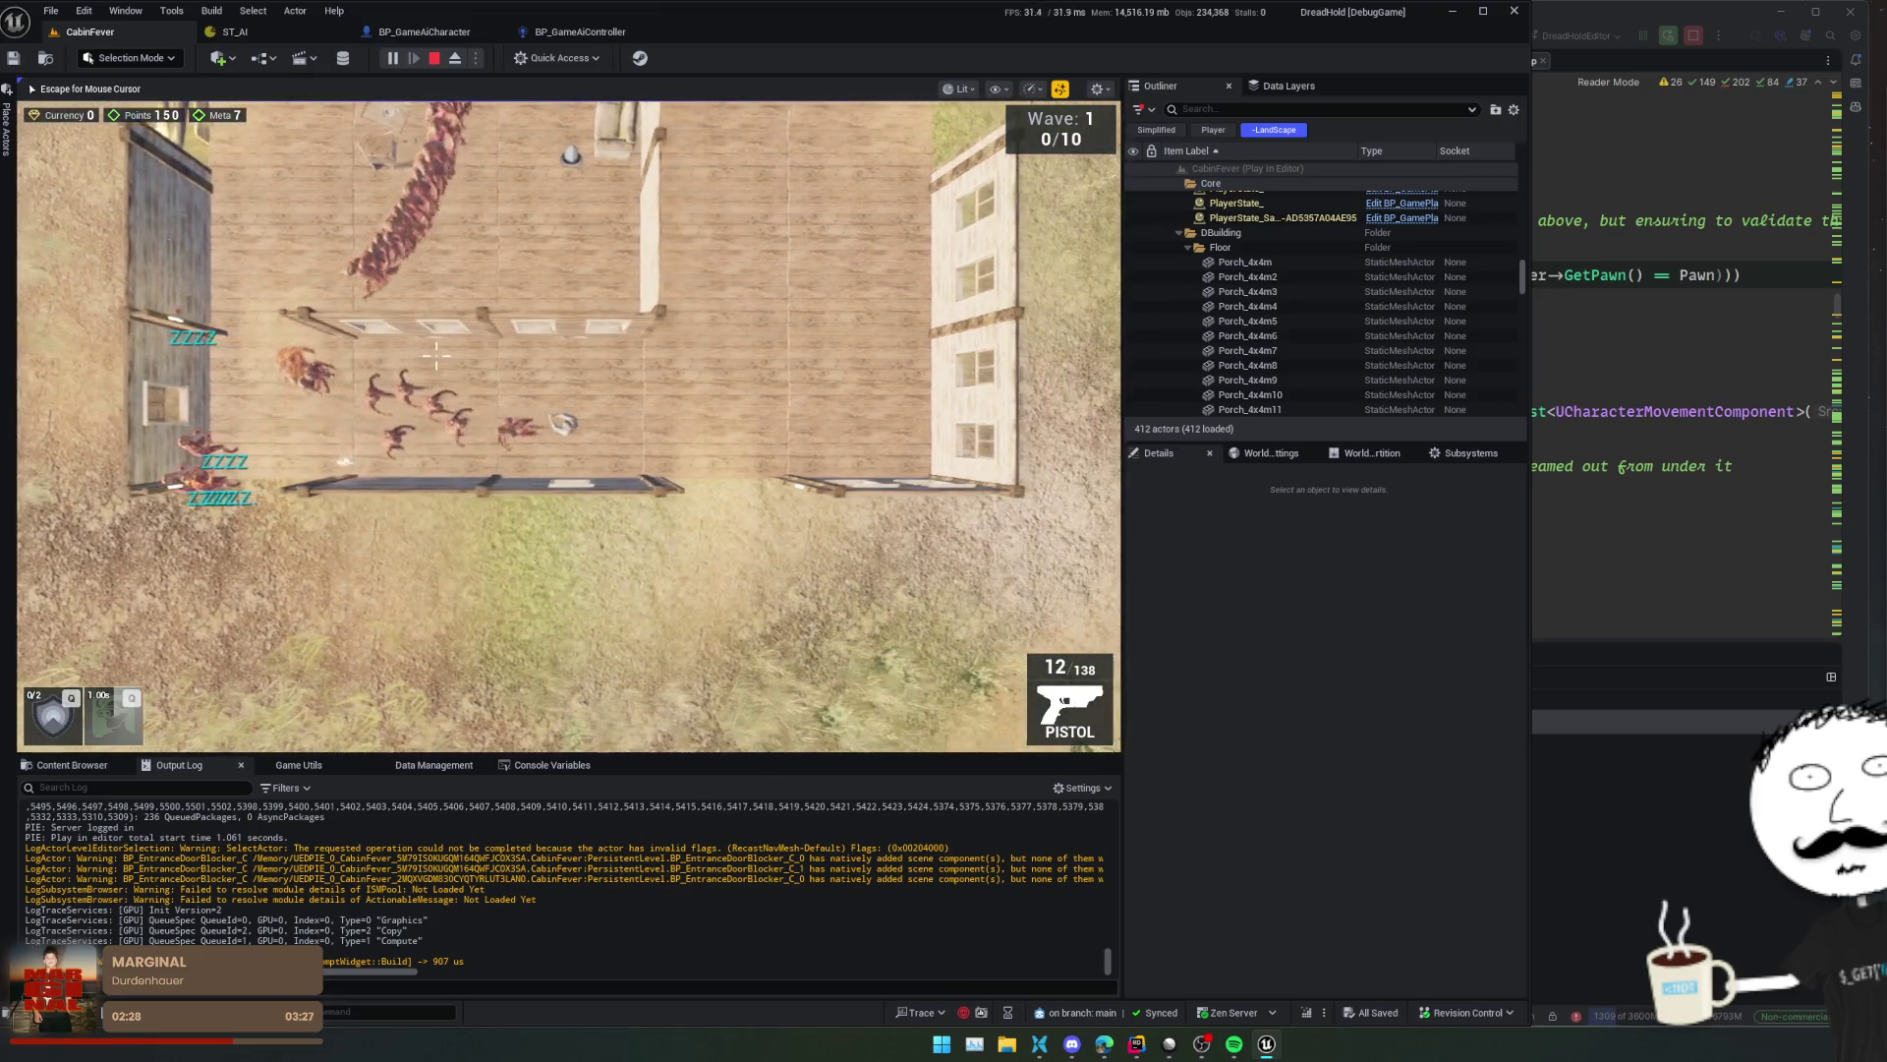
key(d)
click(431, 32)
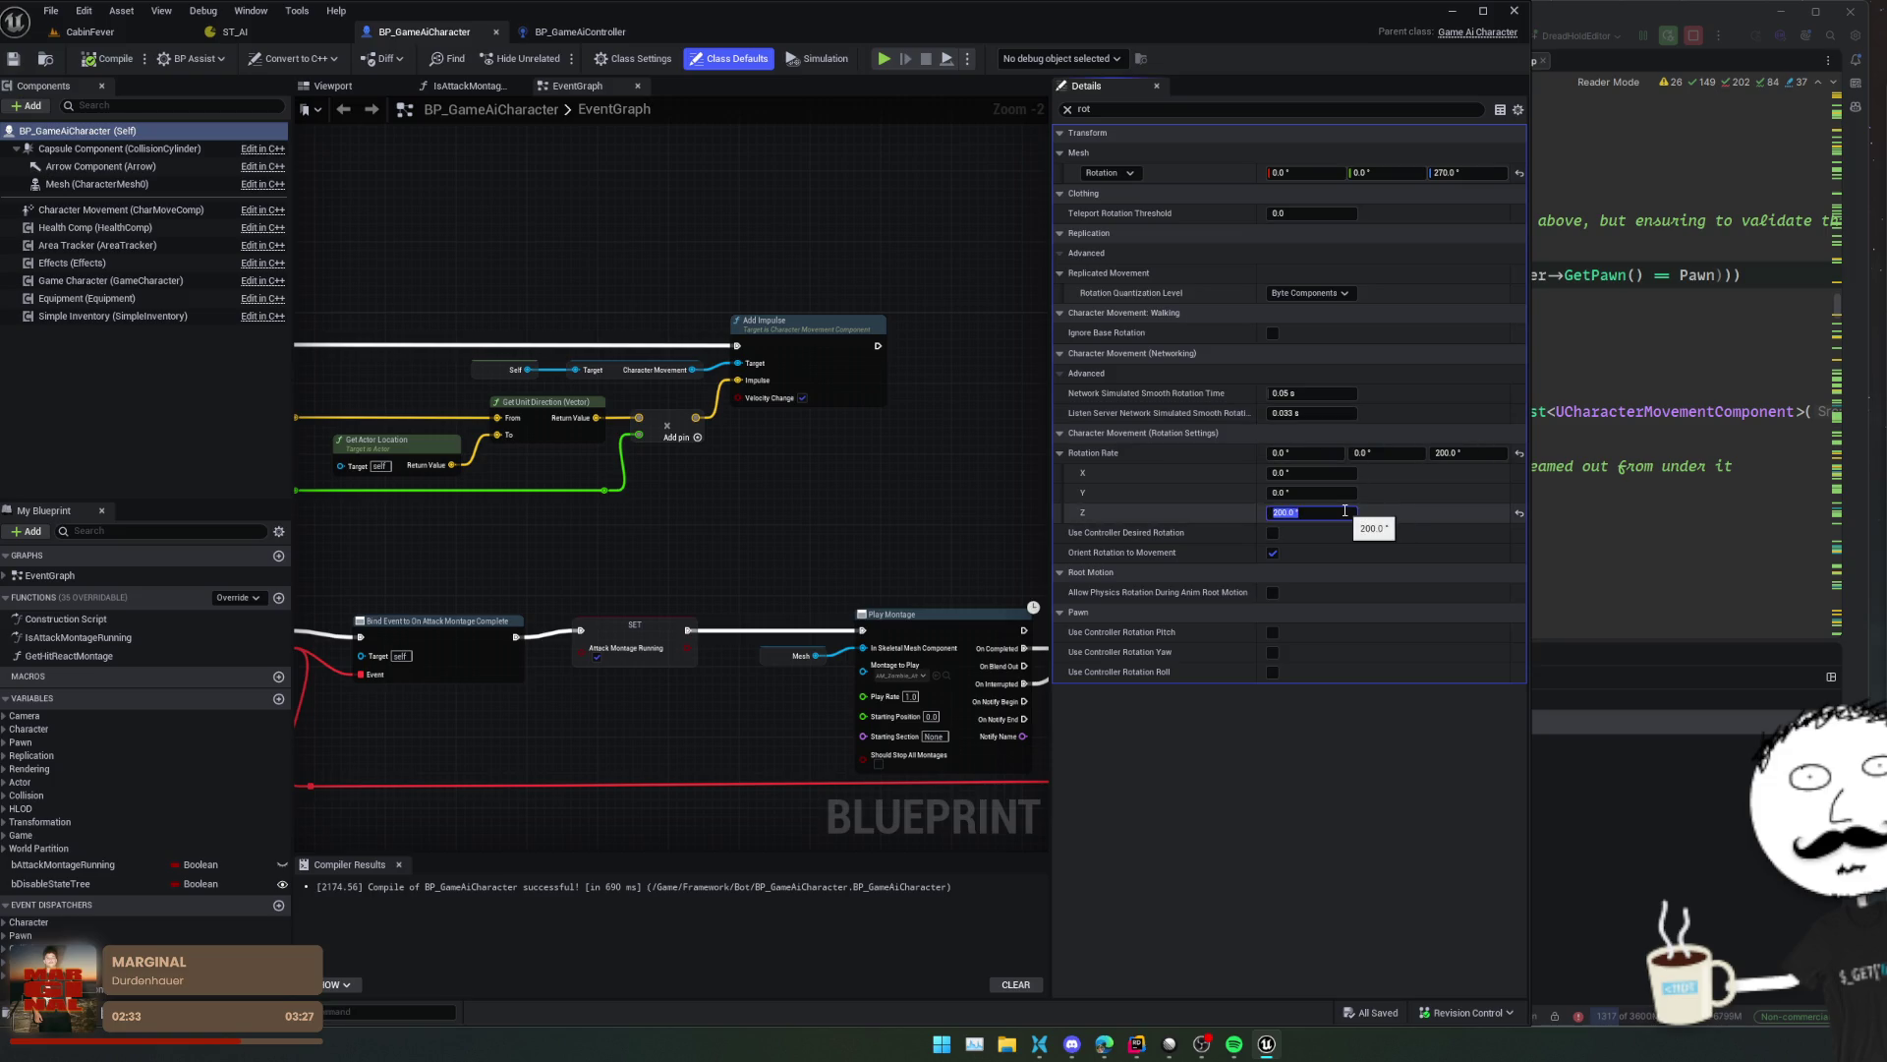
key(ctrl+s)
click(109, 36)
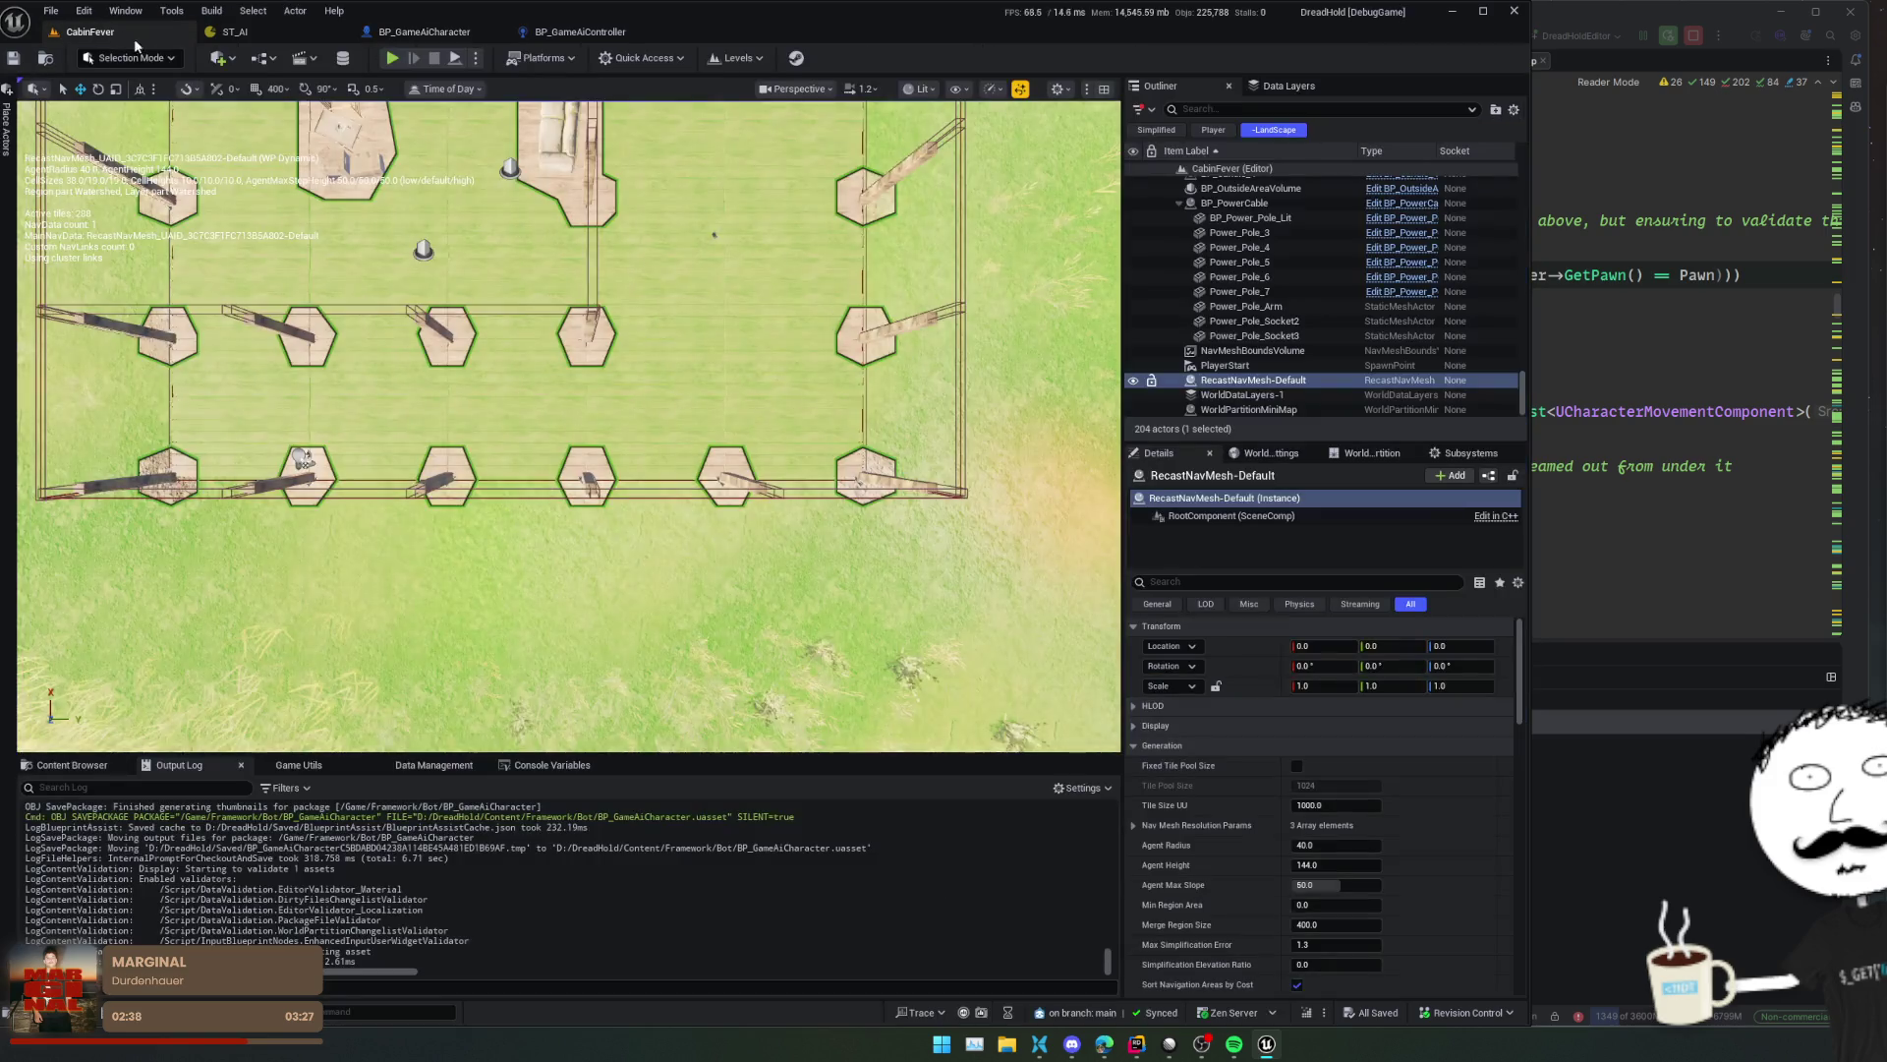
click(392, 61)
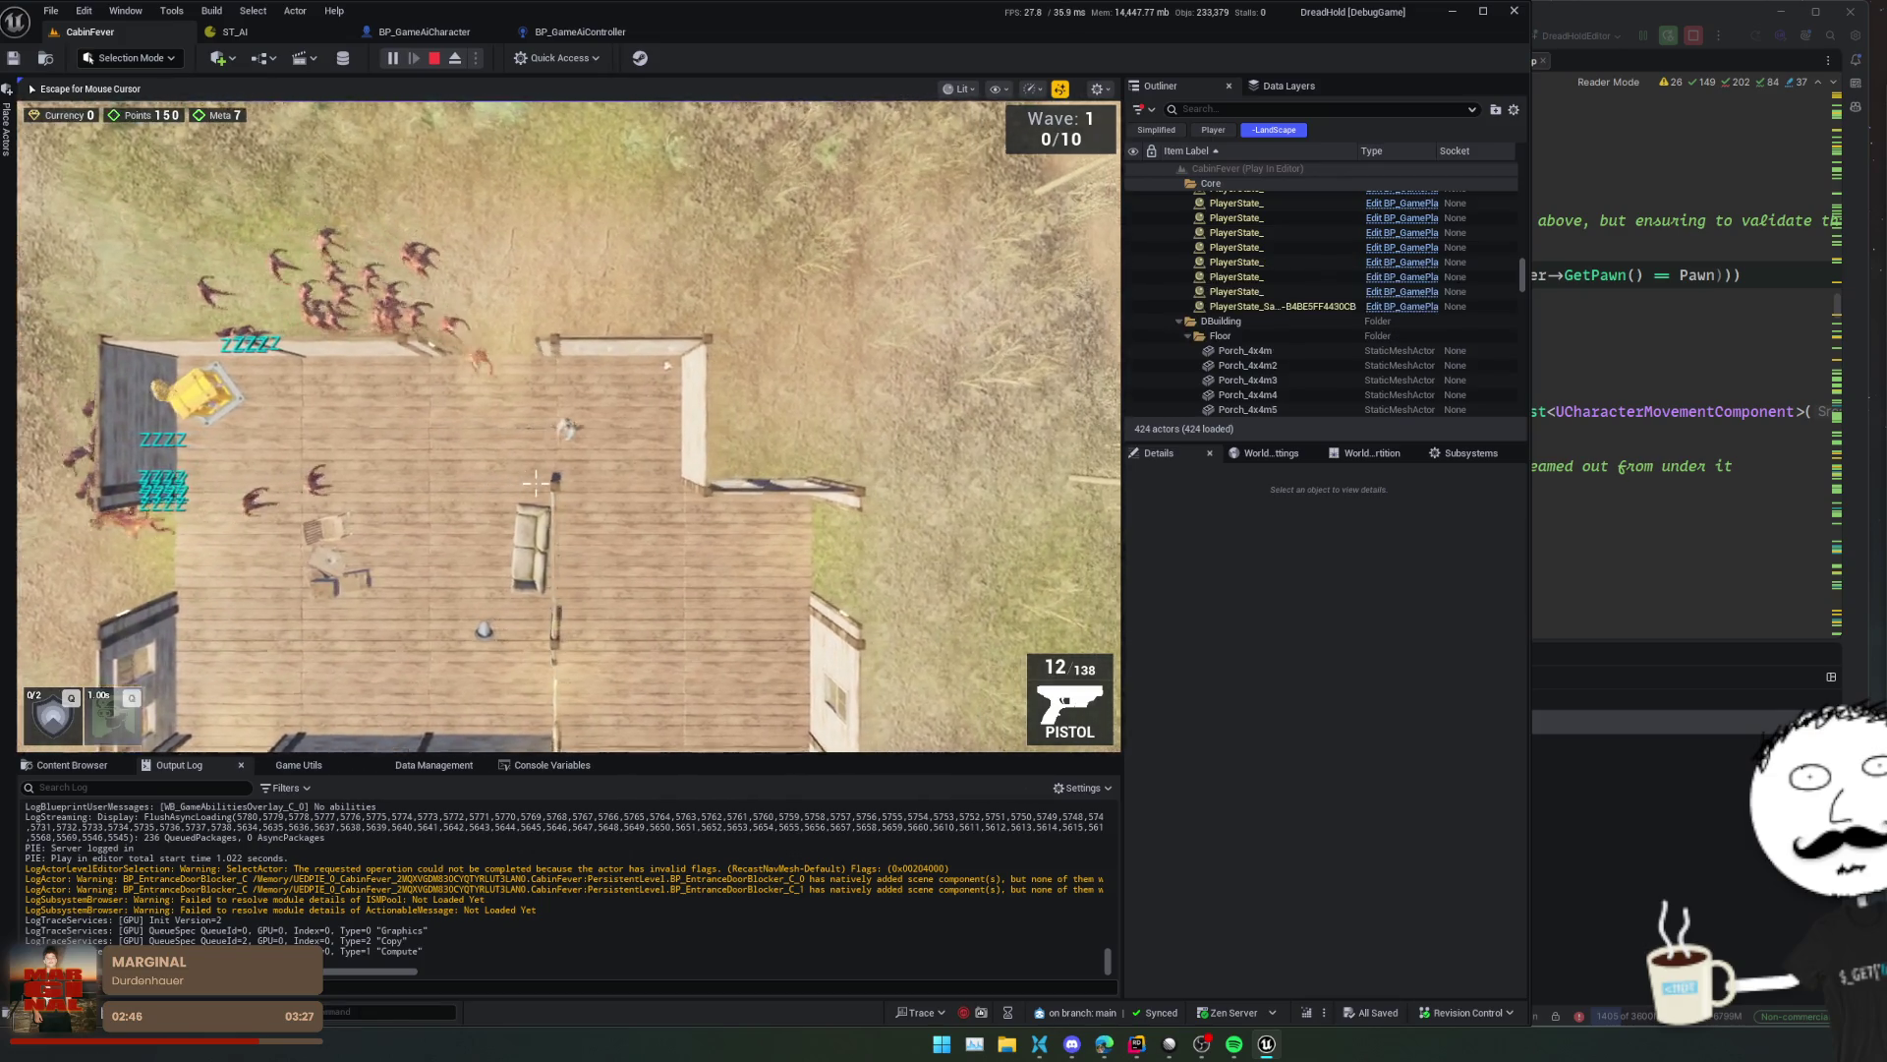
key(s)
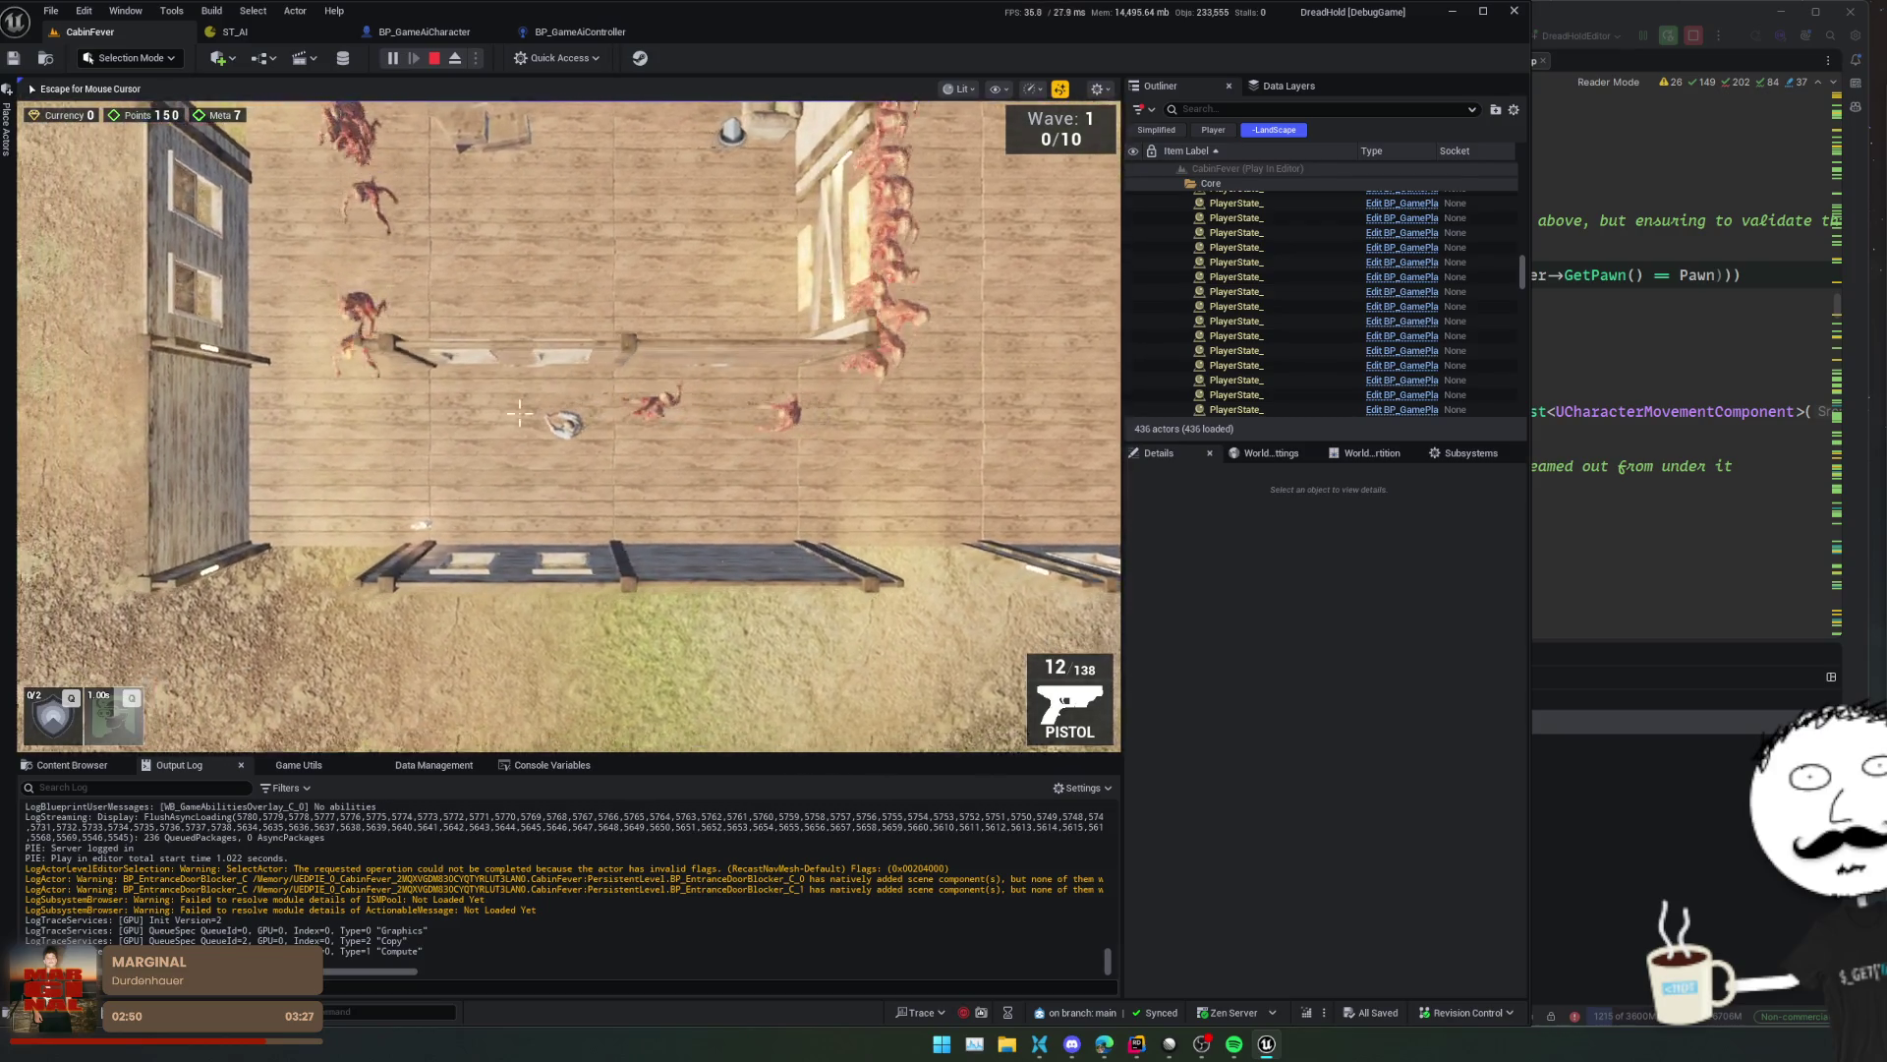
key(s)
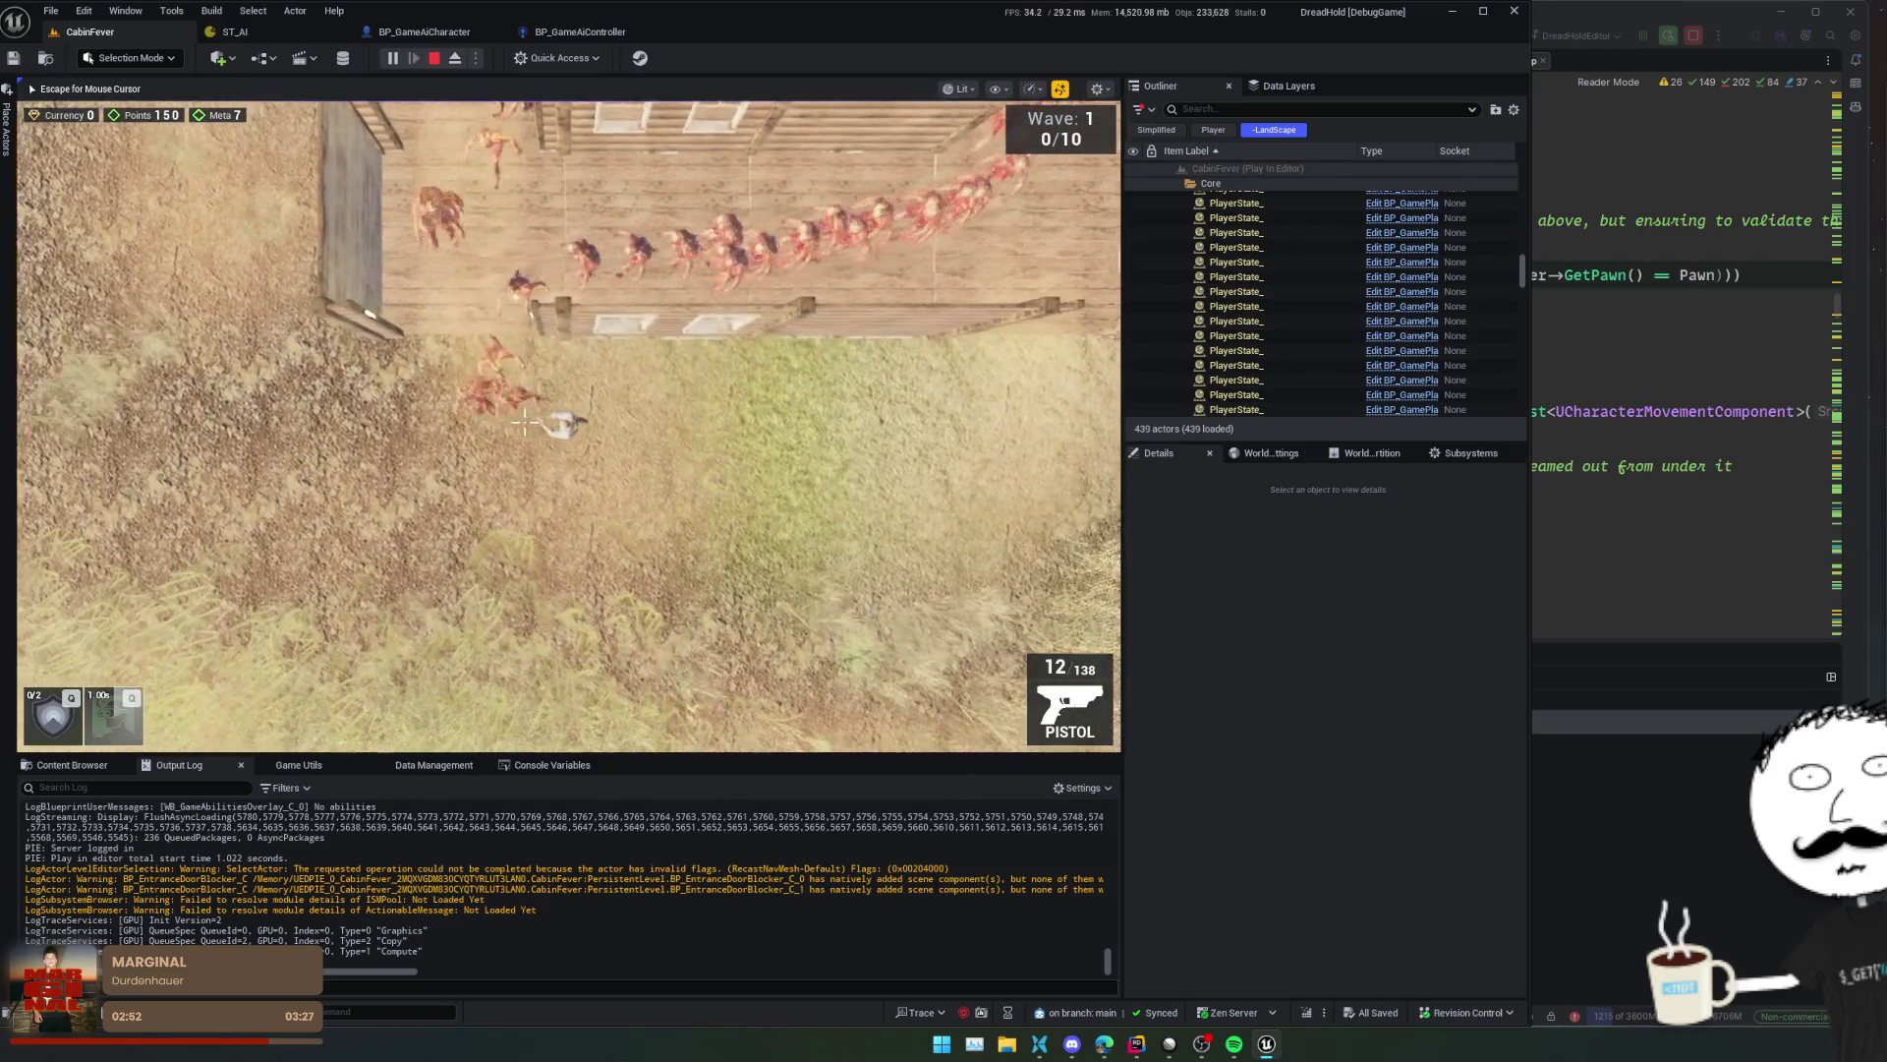
key(s)
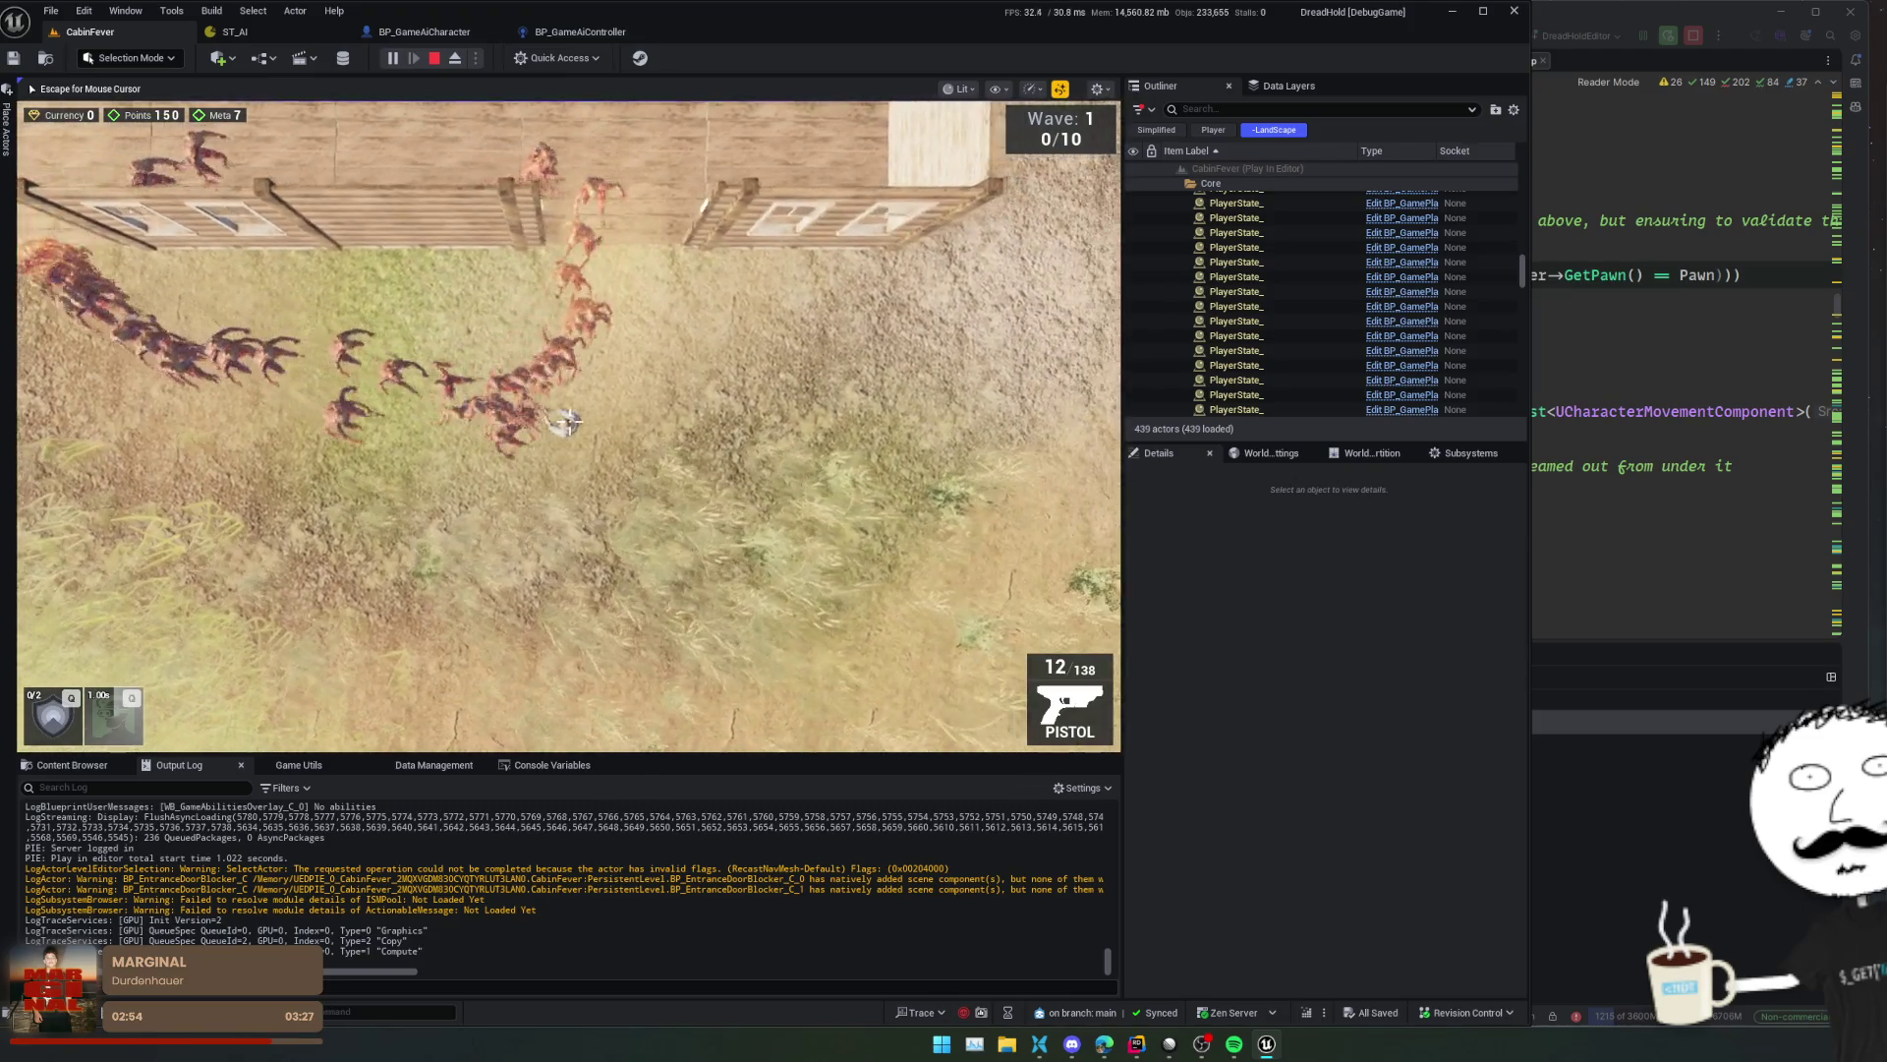
key(d)
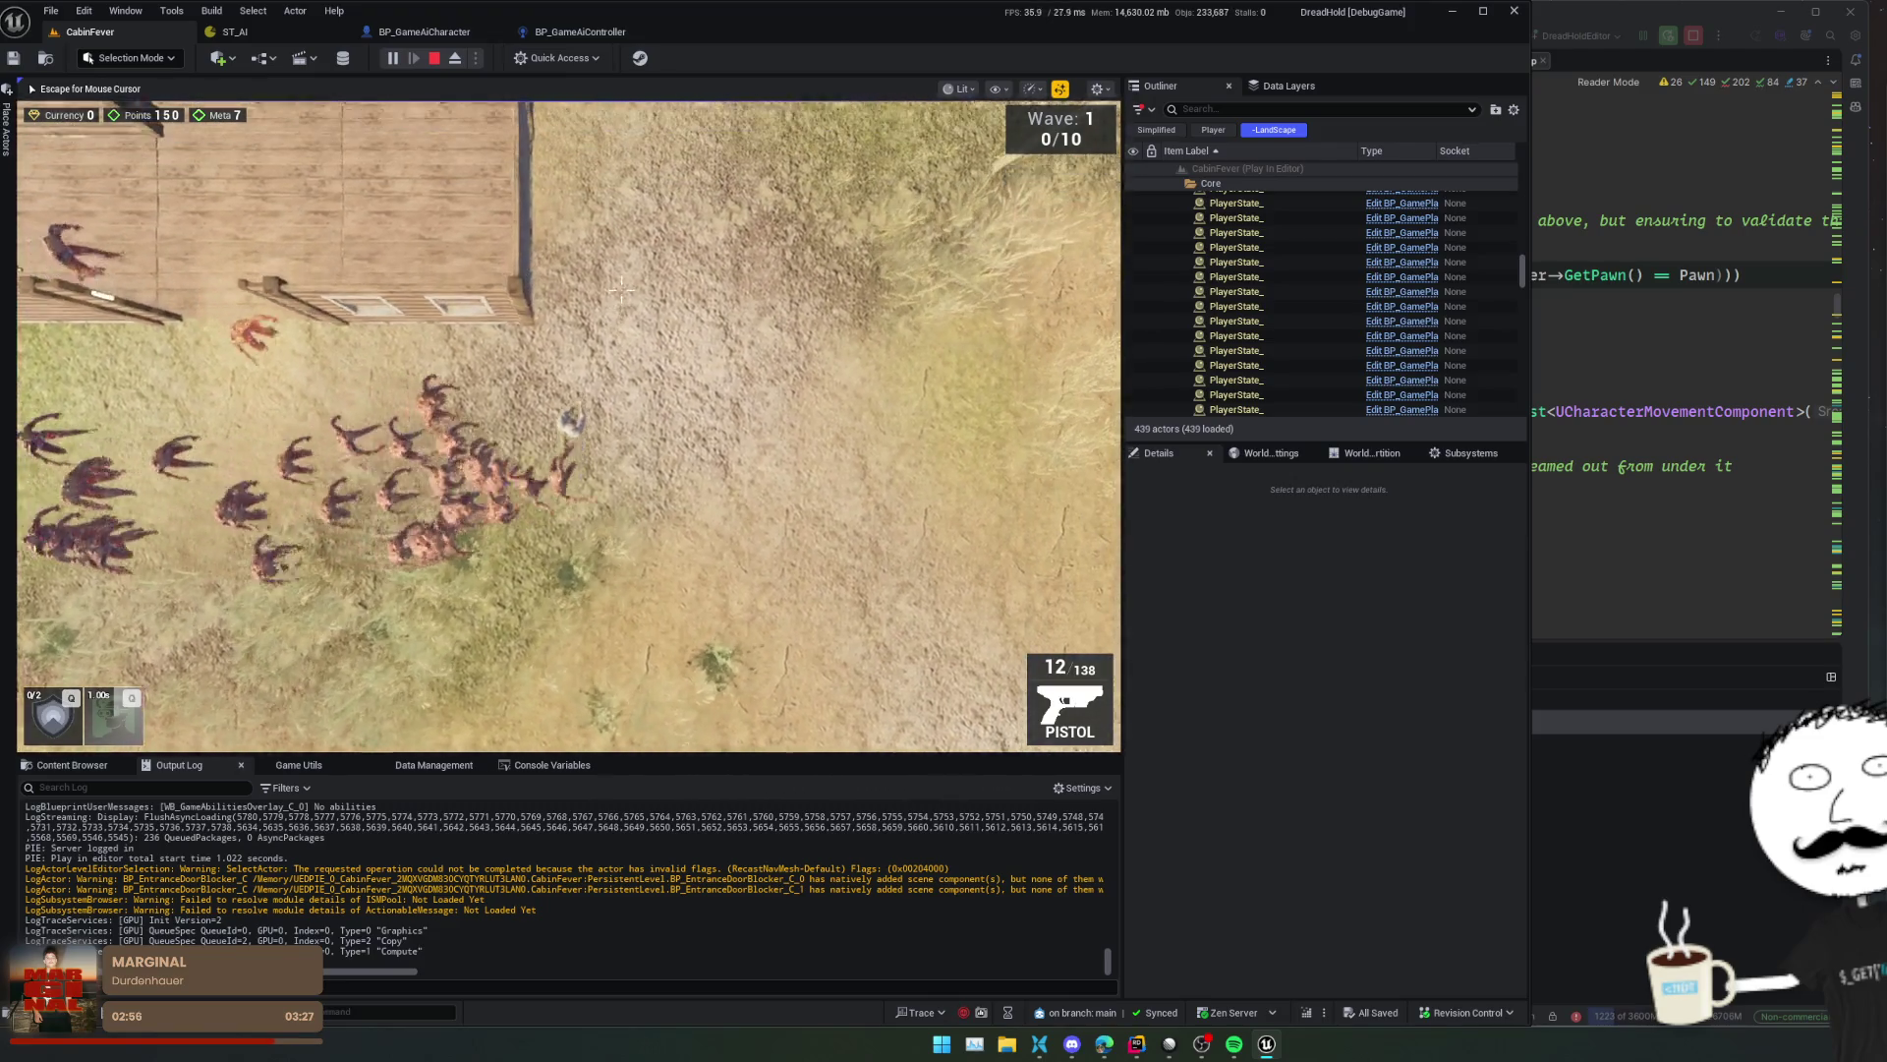
key(w)
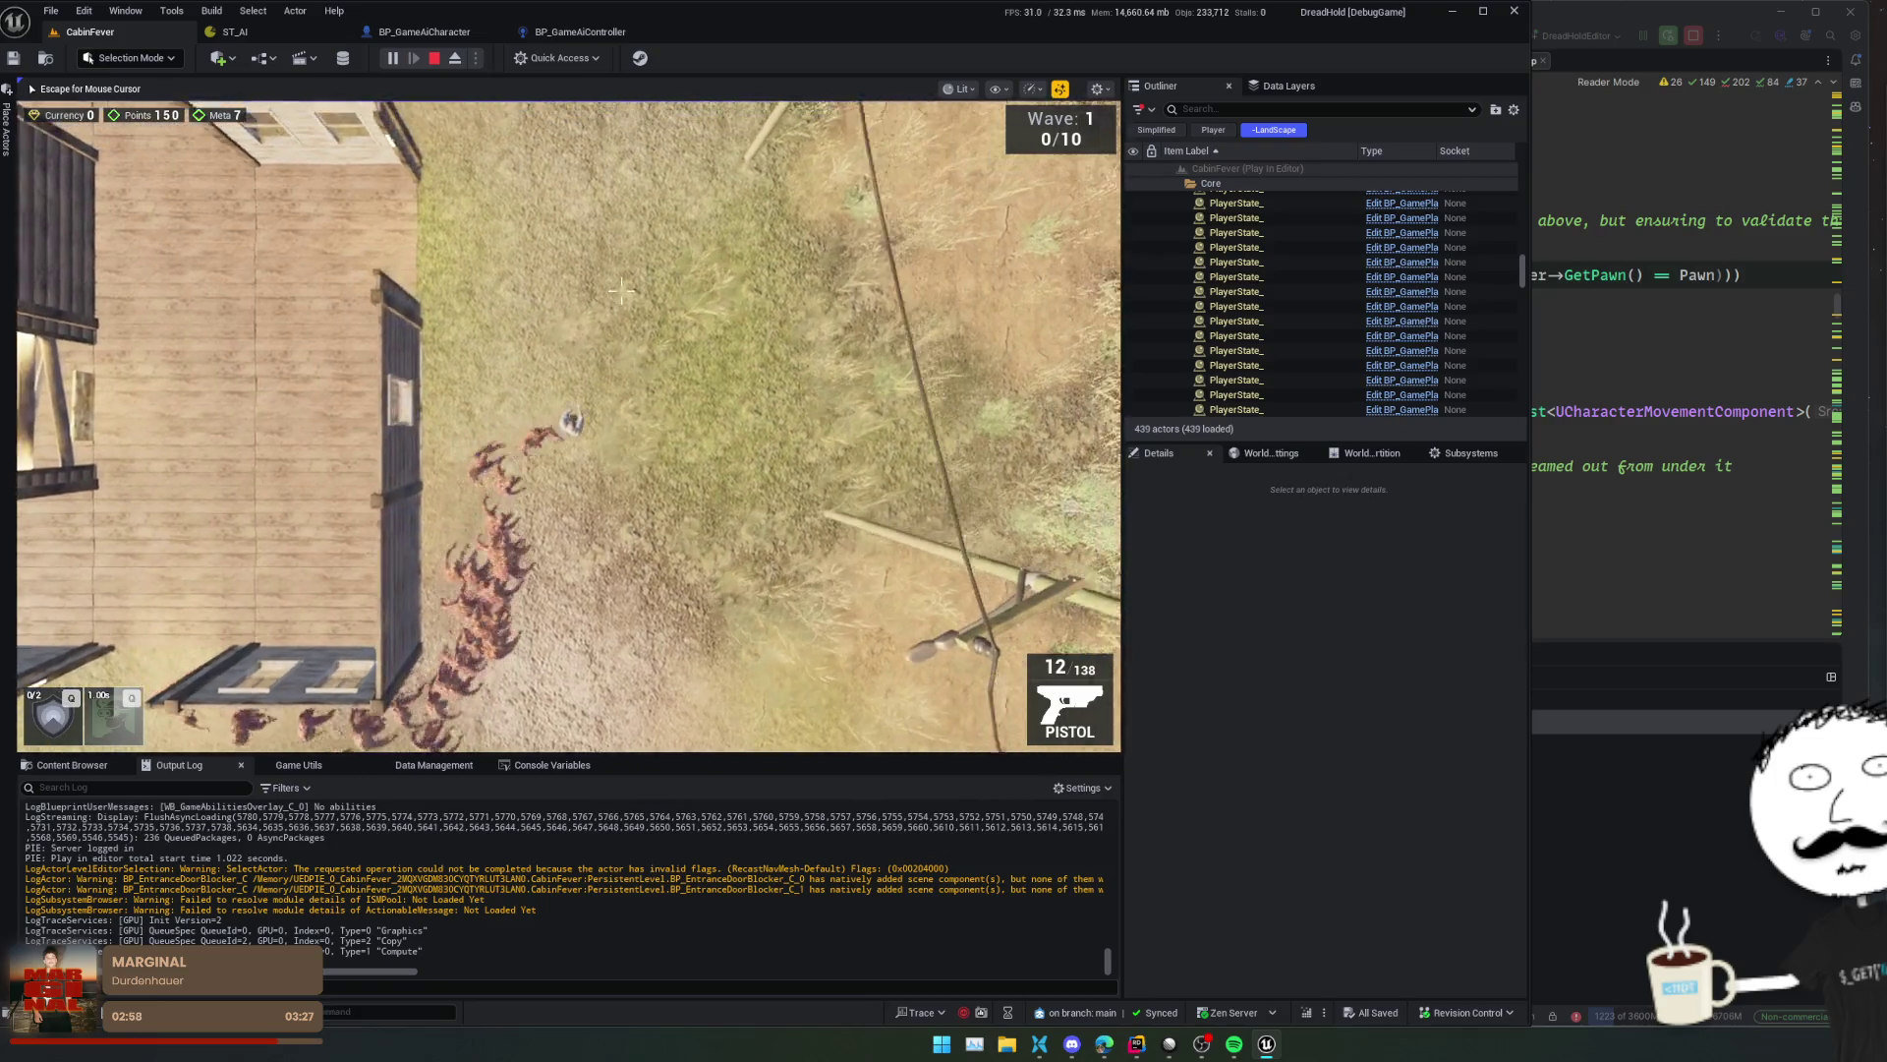
key(a)
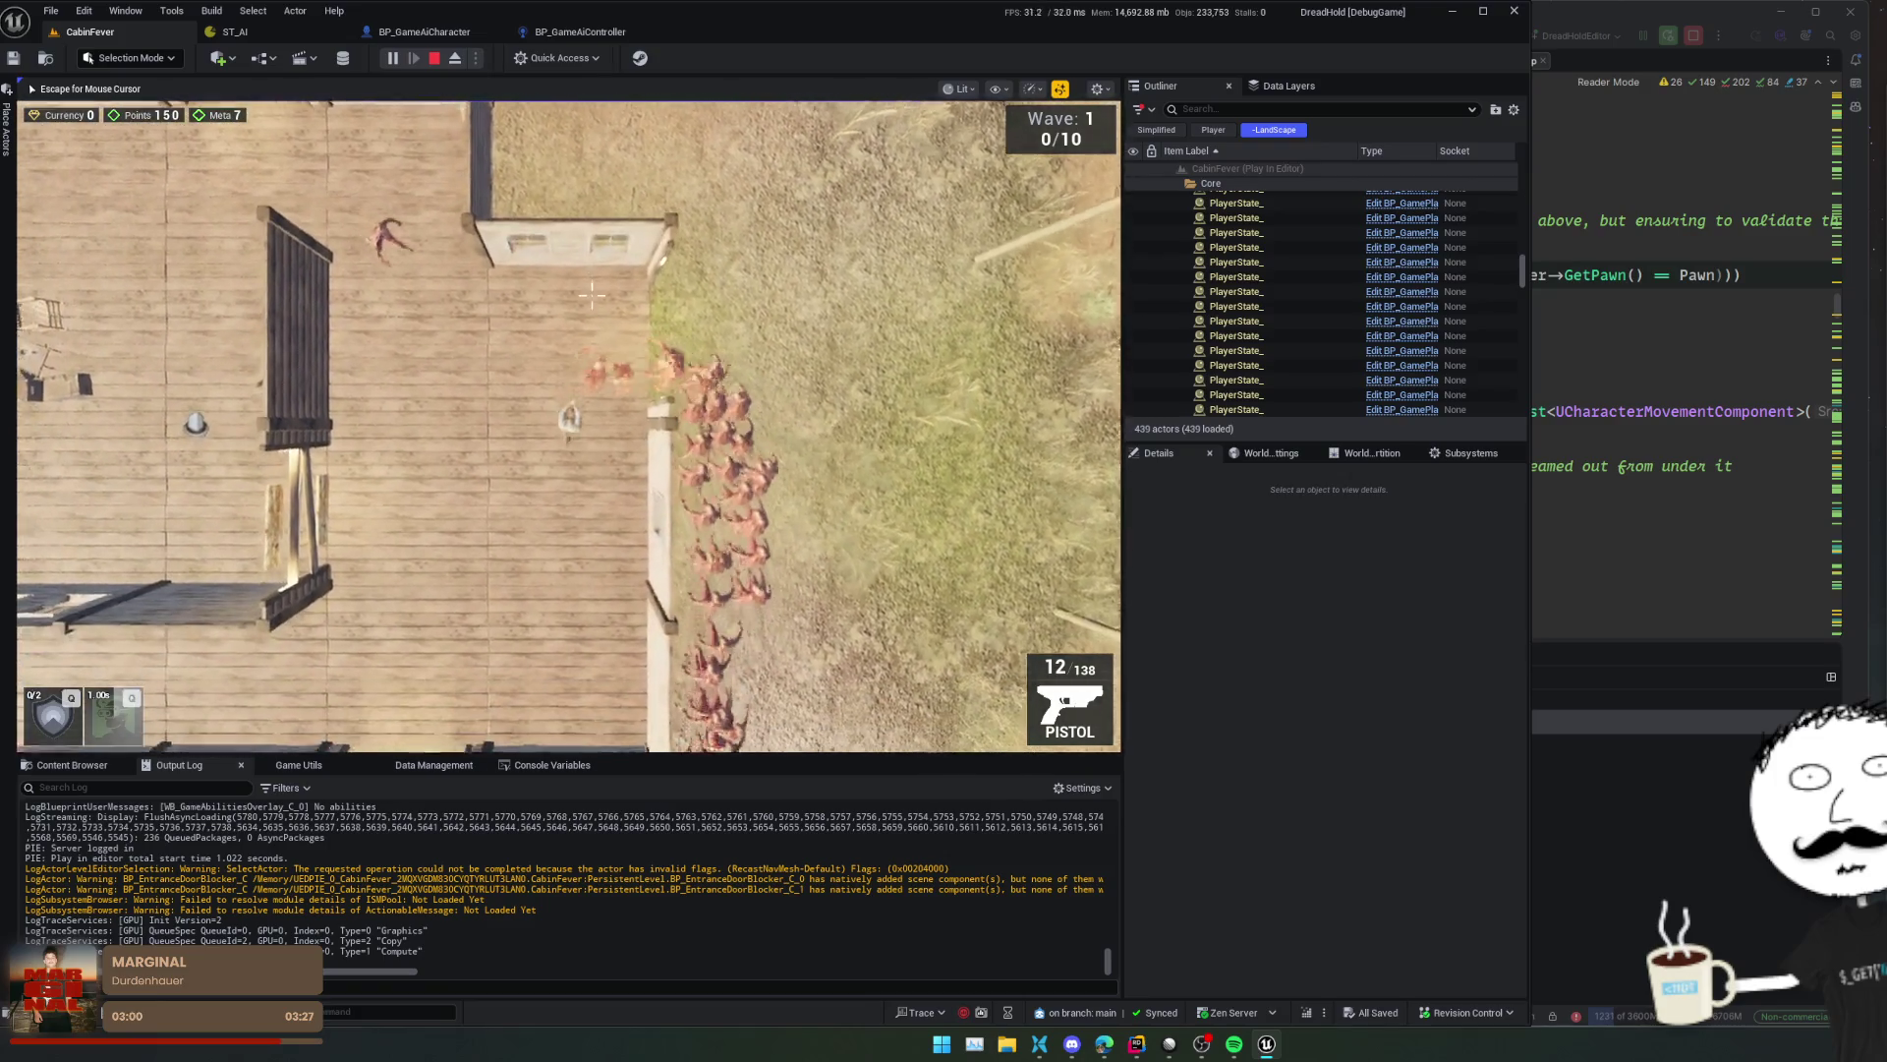
key(s)
key(w)
key(a)
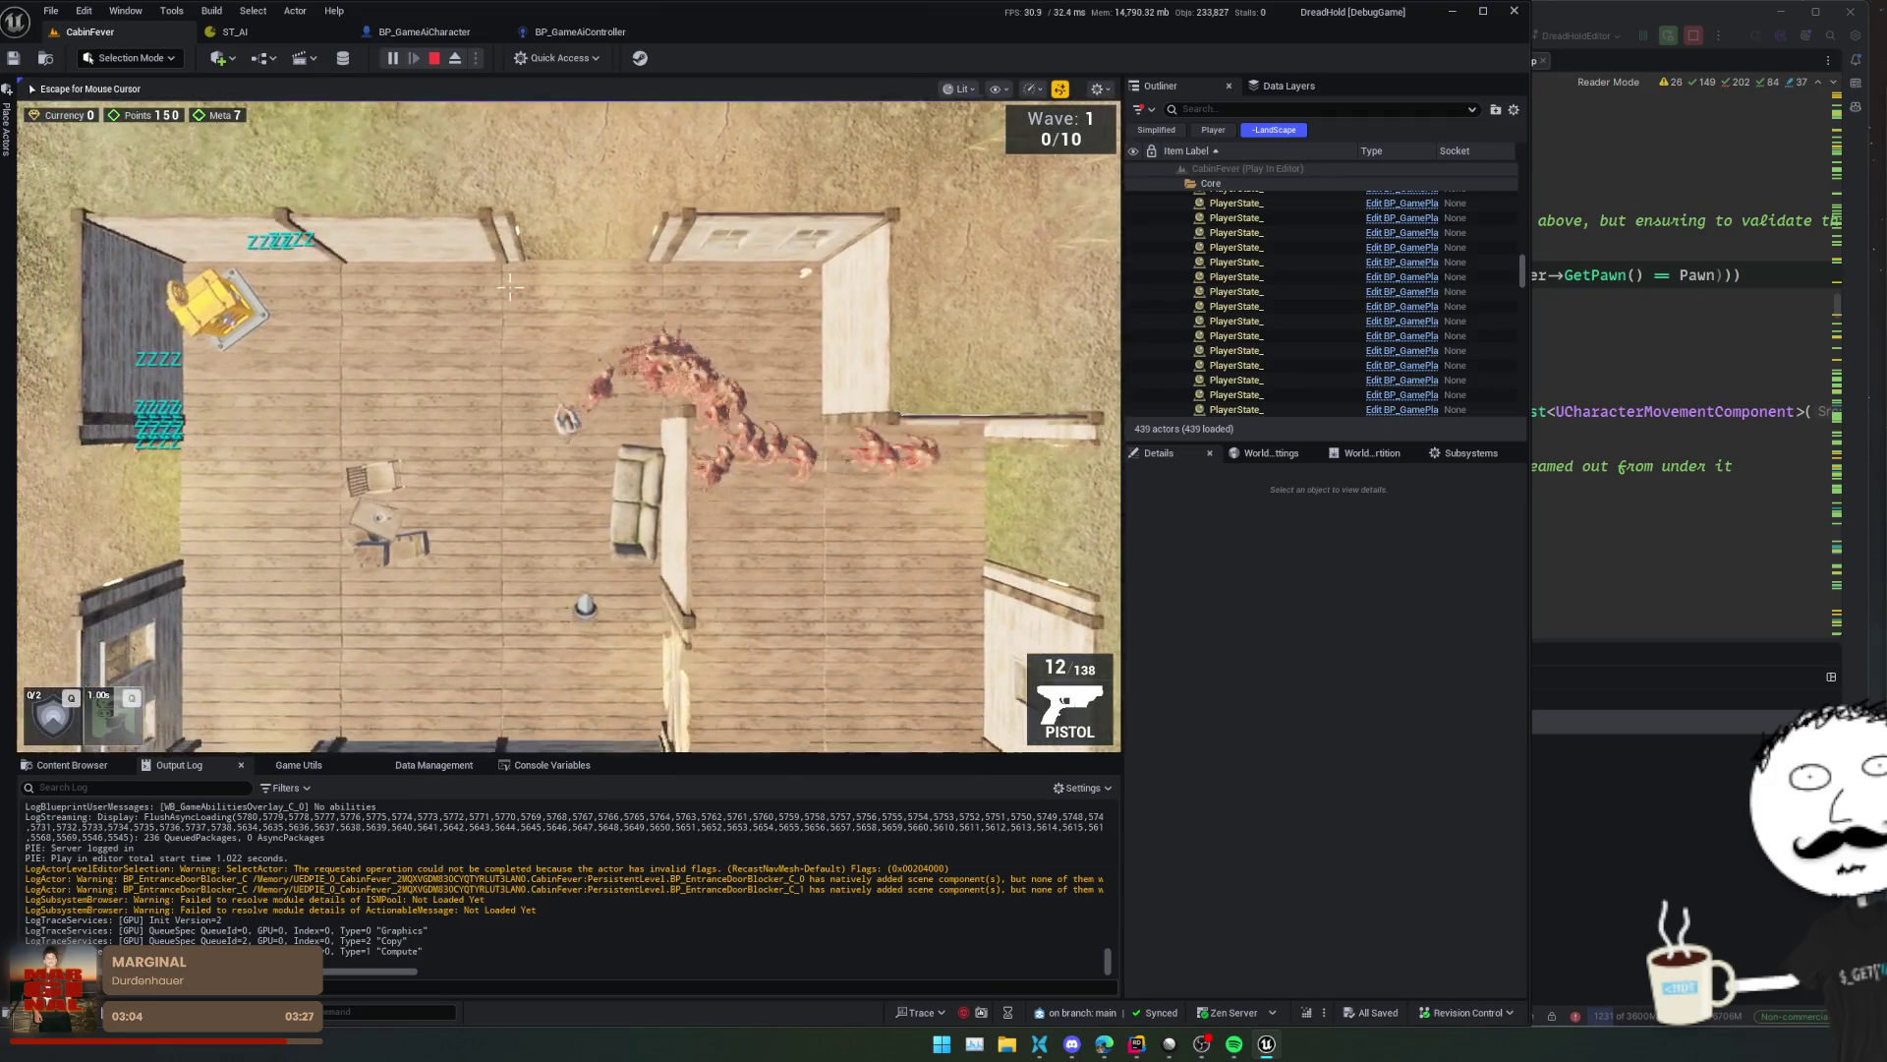
key(s)
key(a)
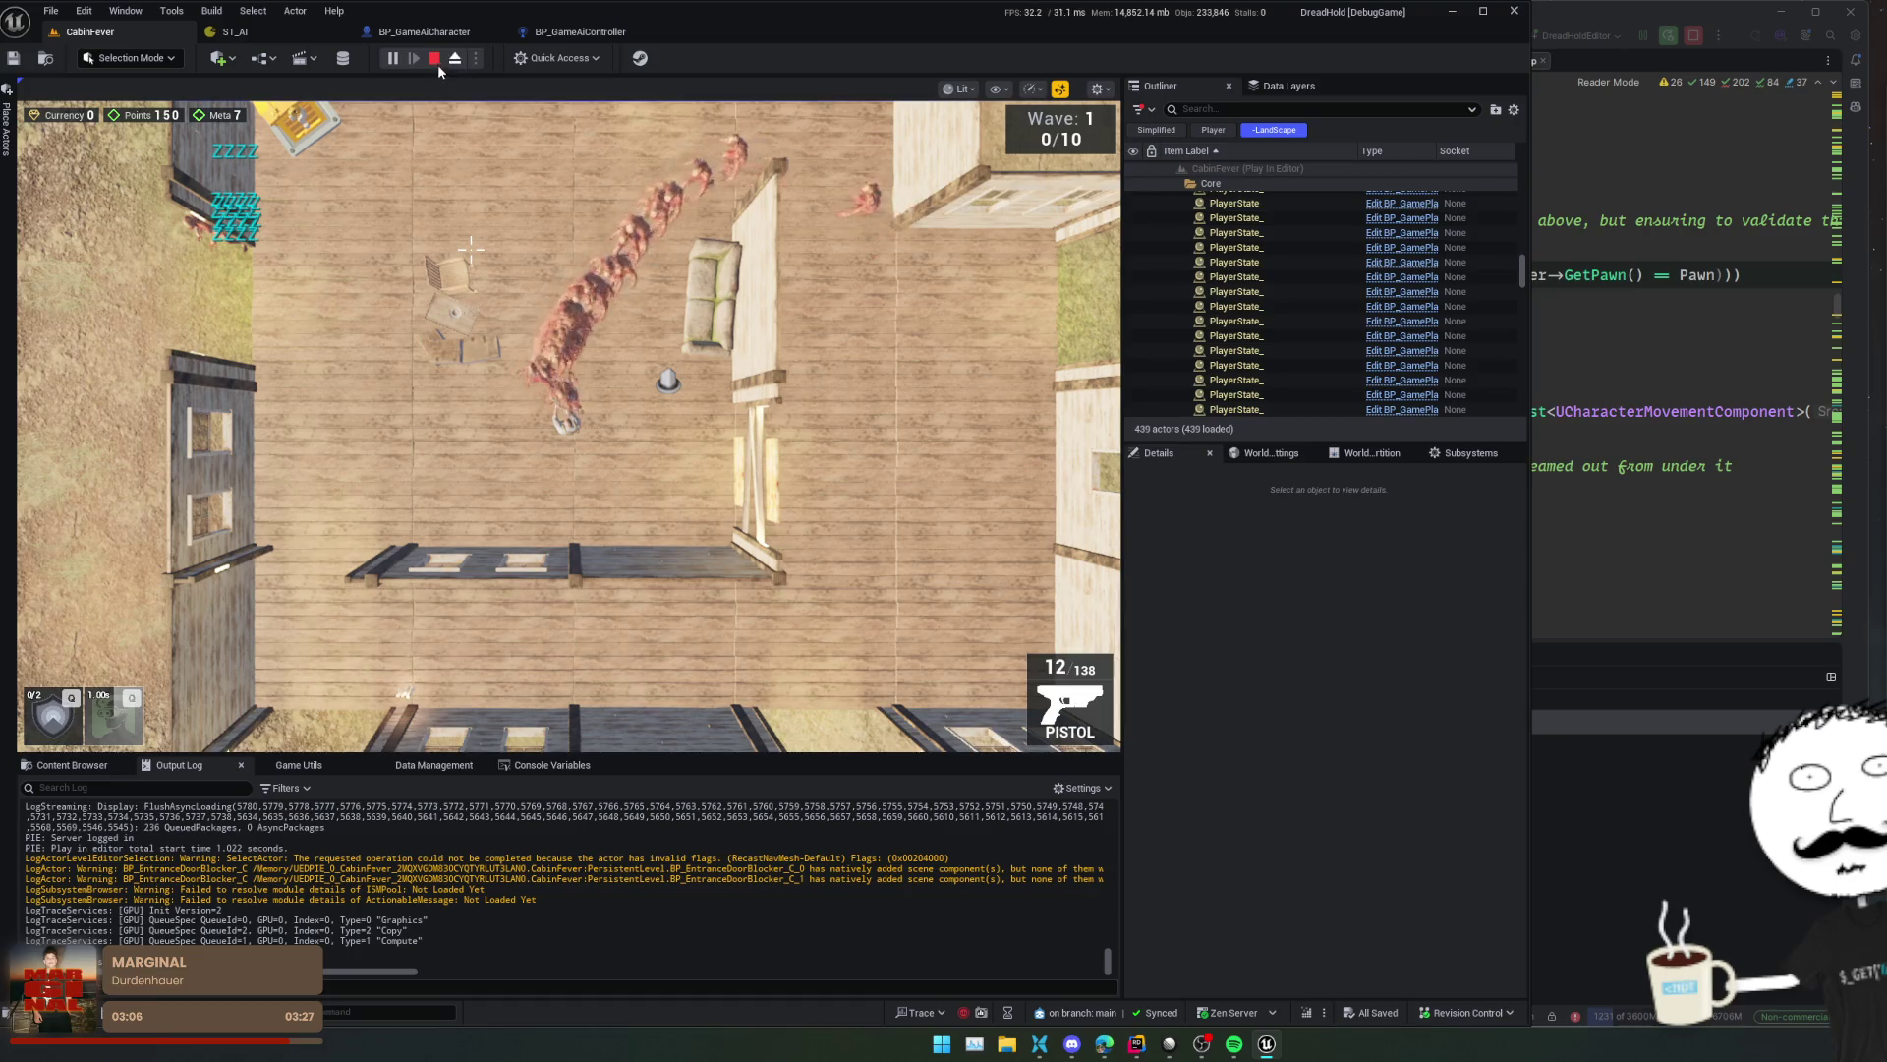
click(434, 58)
- In BP_GameAiCharacter, clear the 'rot' Details filter, set Walkable Floor Angle to 50, and save
click(576, 37)
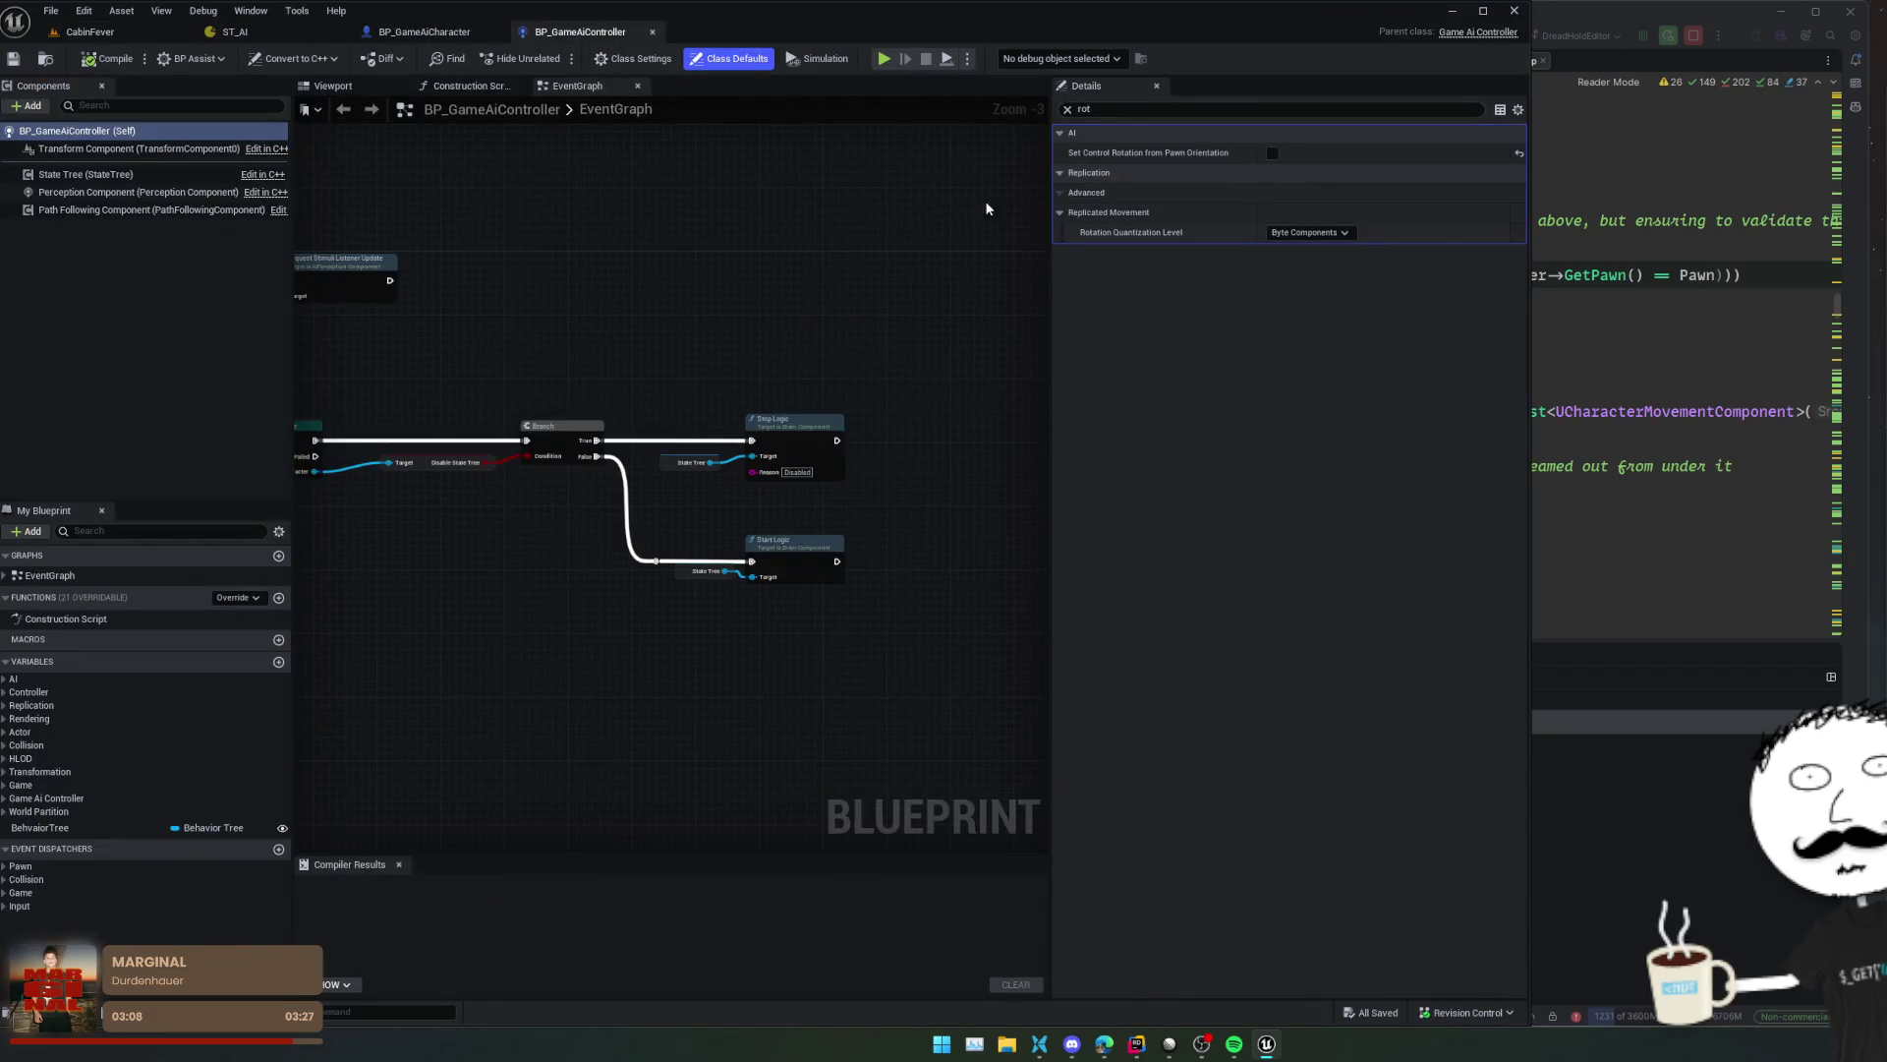
click(492, 37)
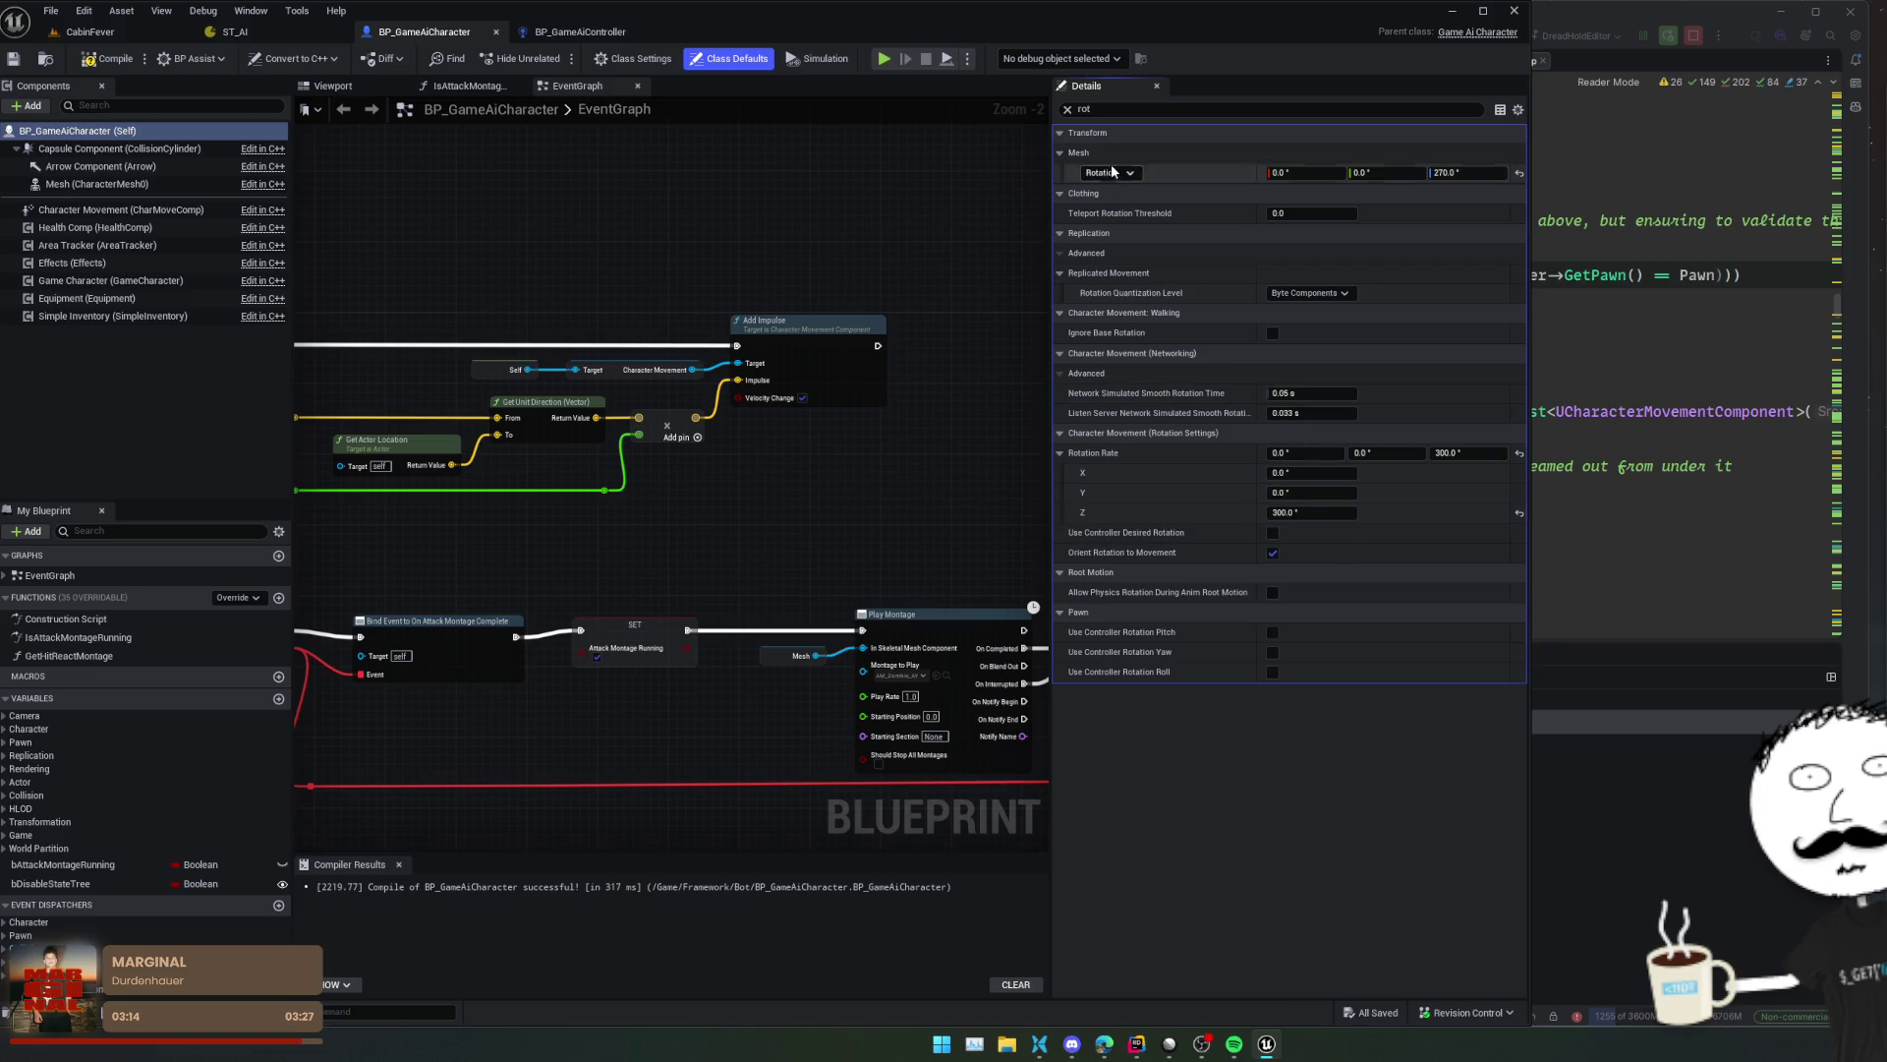
click(1067, 110)
scroll(1190, 560, down, 10)
scroll(1130, 432, down, 10)
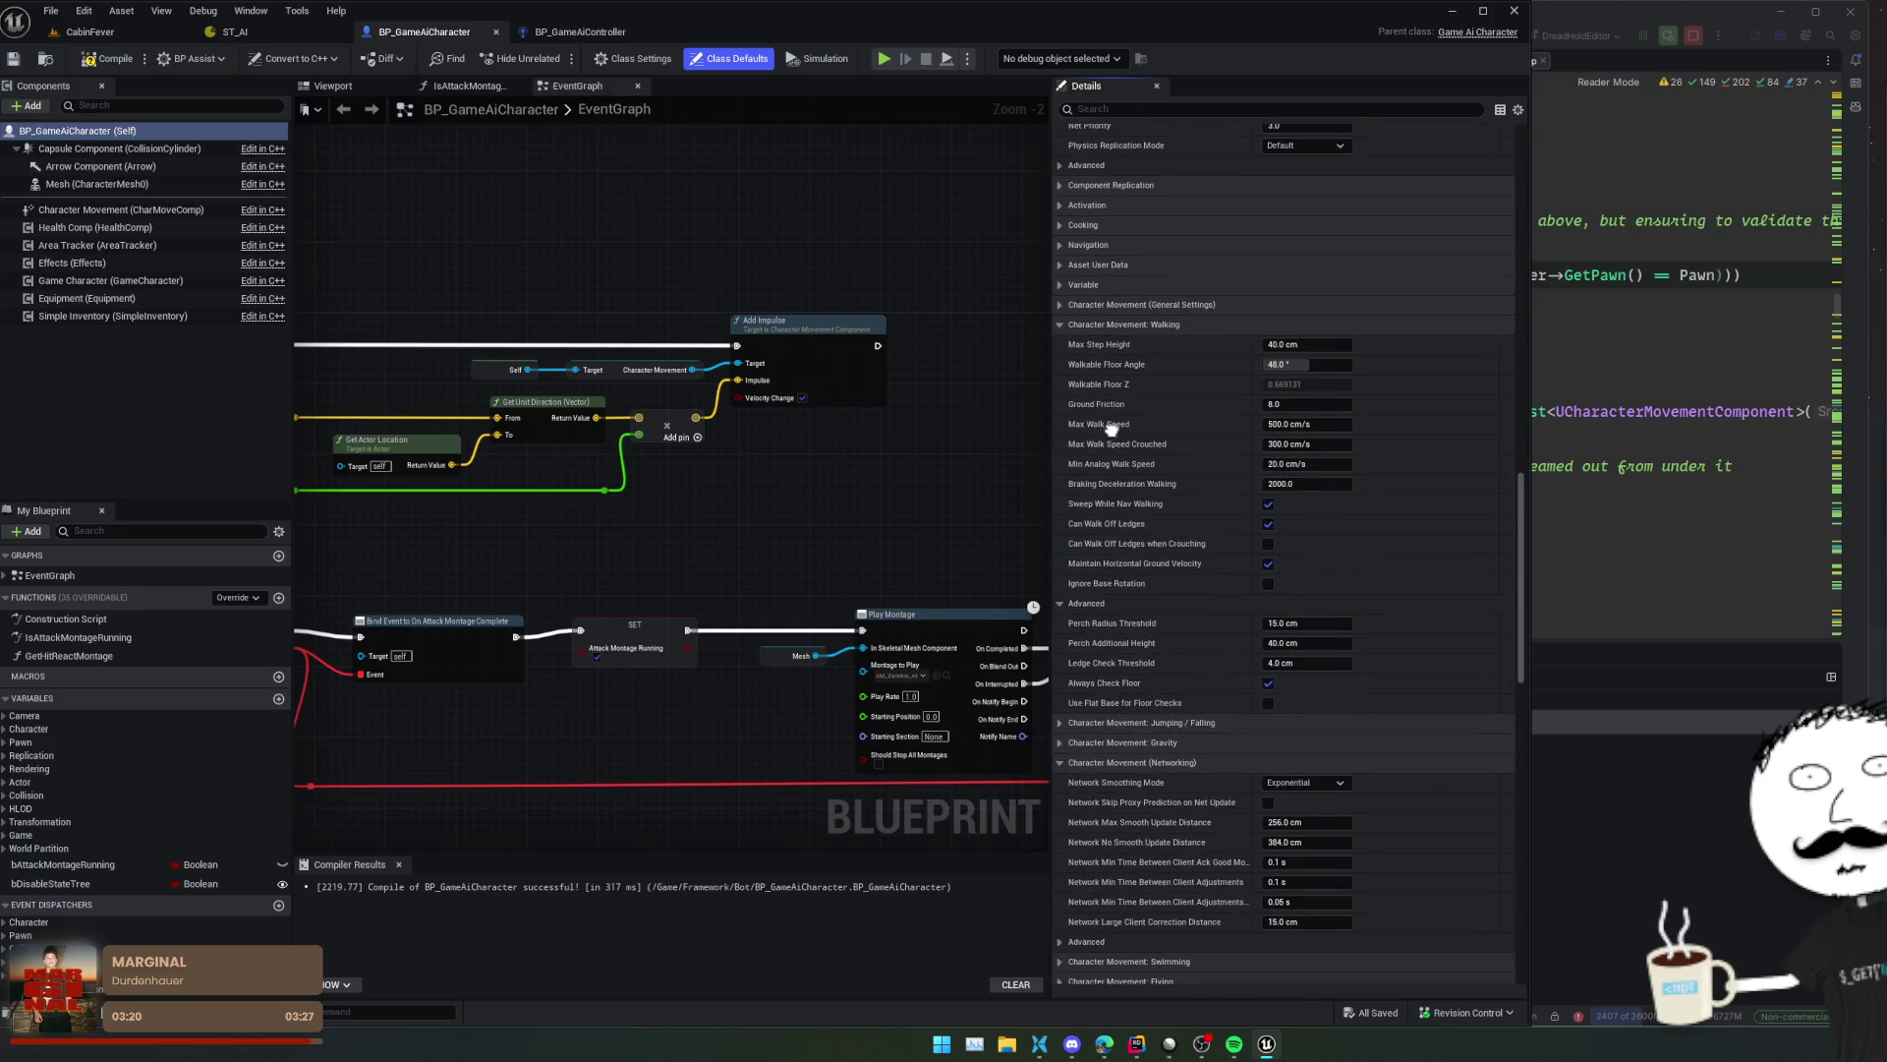
scroll(1111, 429, down, 2)
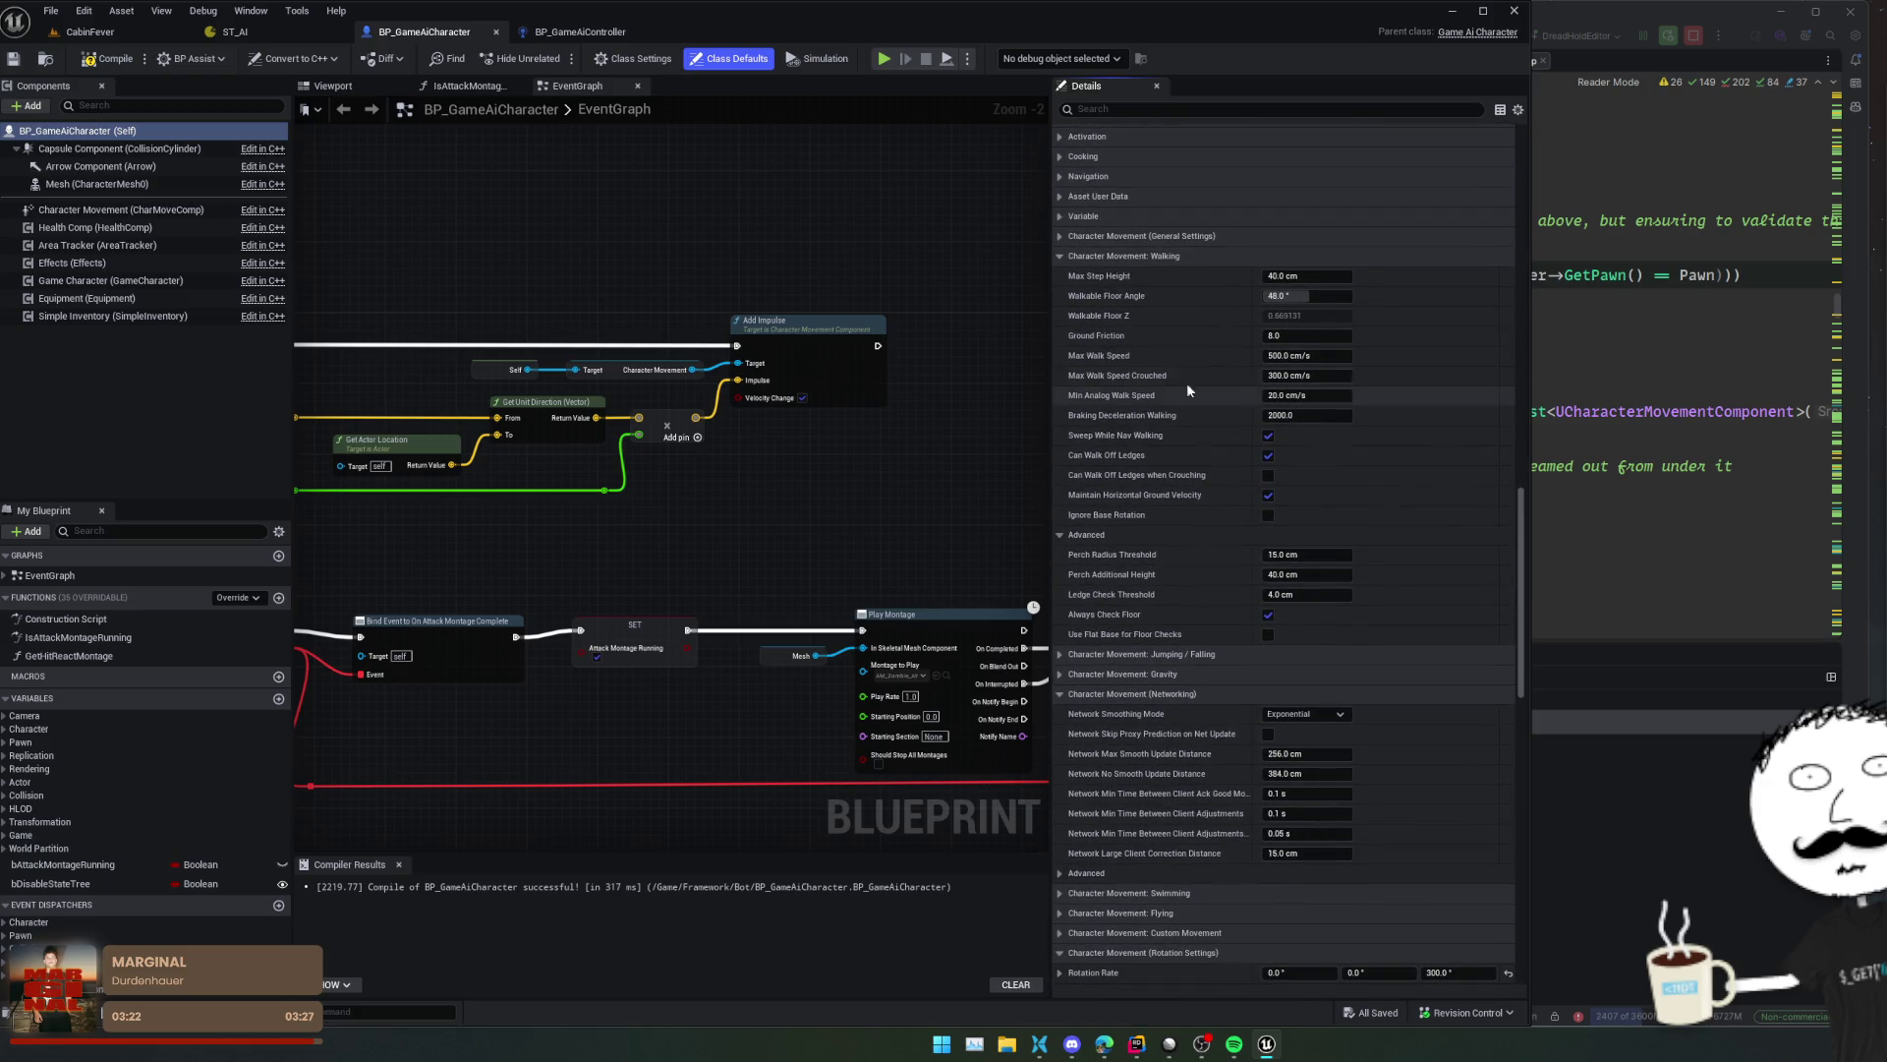
drag(1330, 292, 1357, 292)
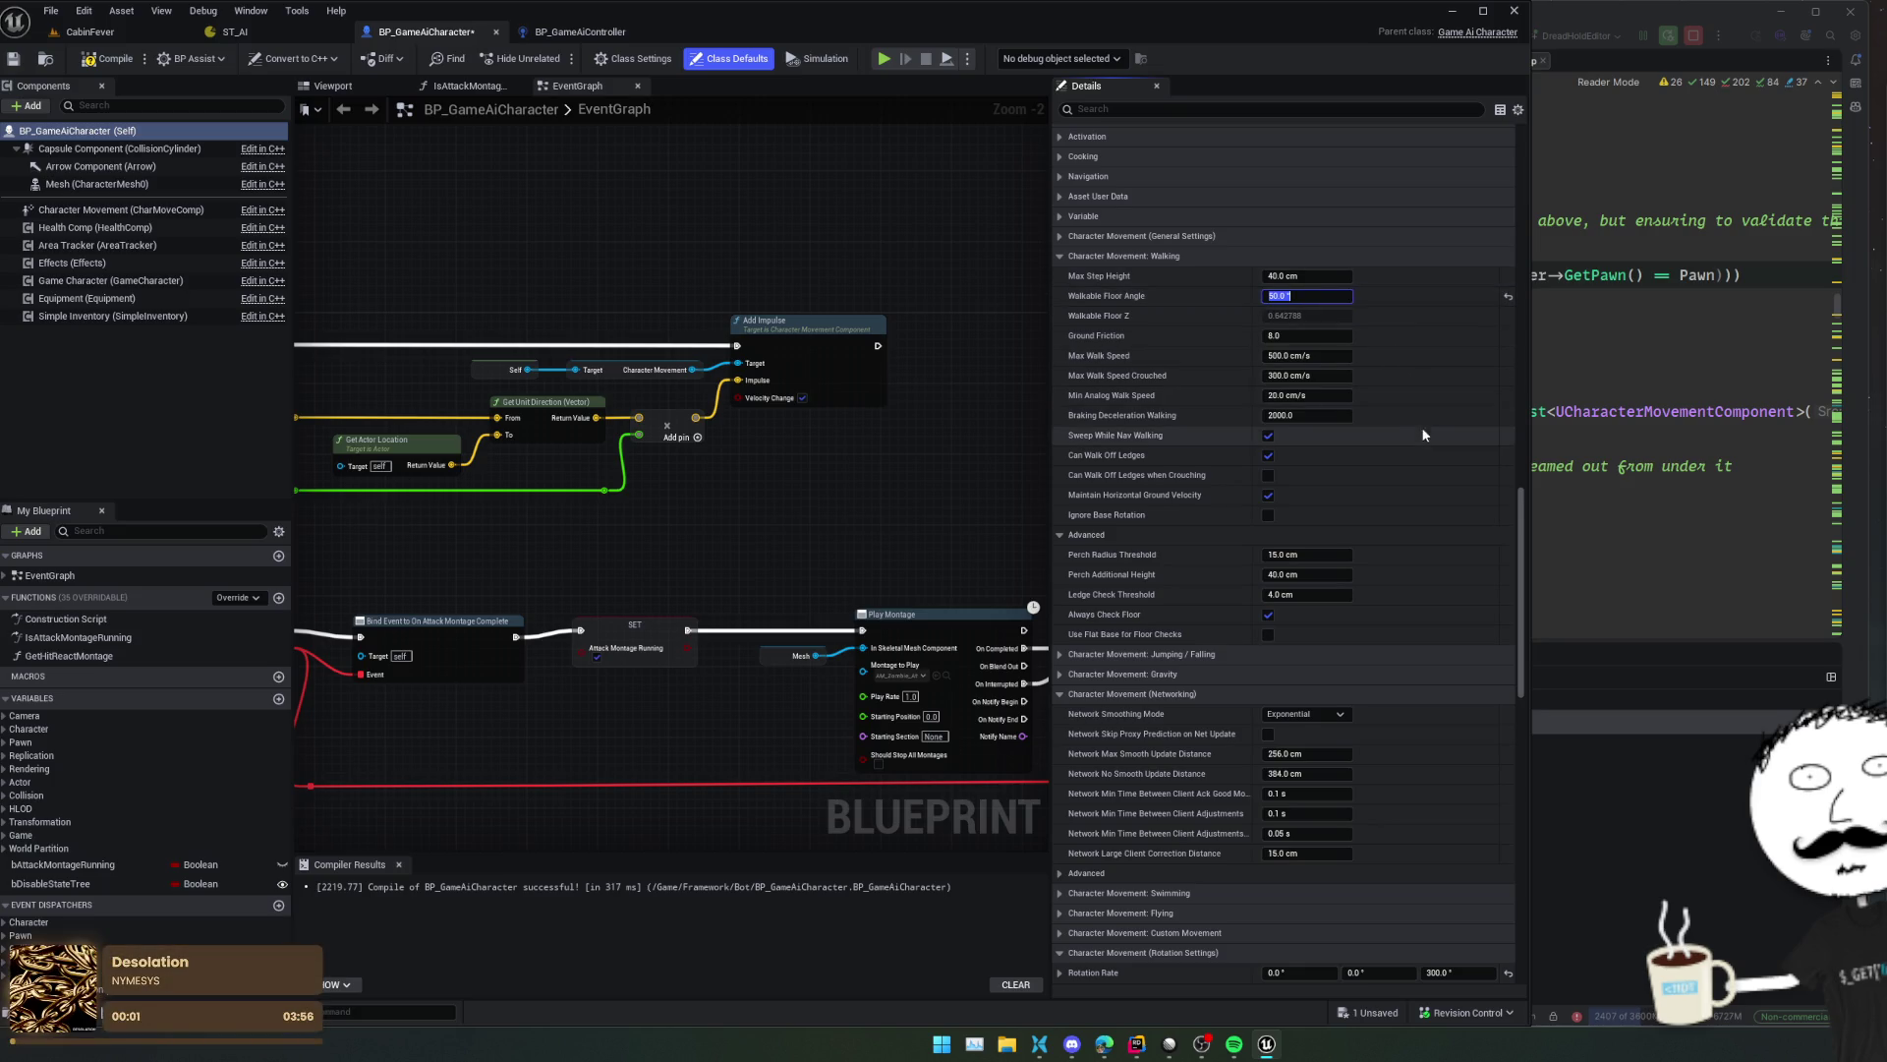
scroll(1421, 427, down, 1)
key(ctrl+s)
- Collapse networking movement settings and expand the Character Movement and Nav Mesh Movement categories
scroll(1442, 456, down, 2)
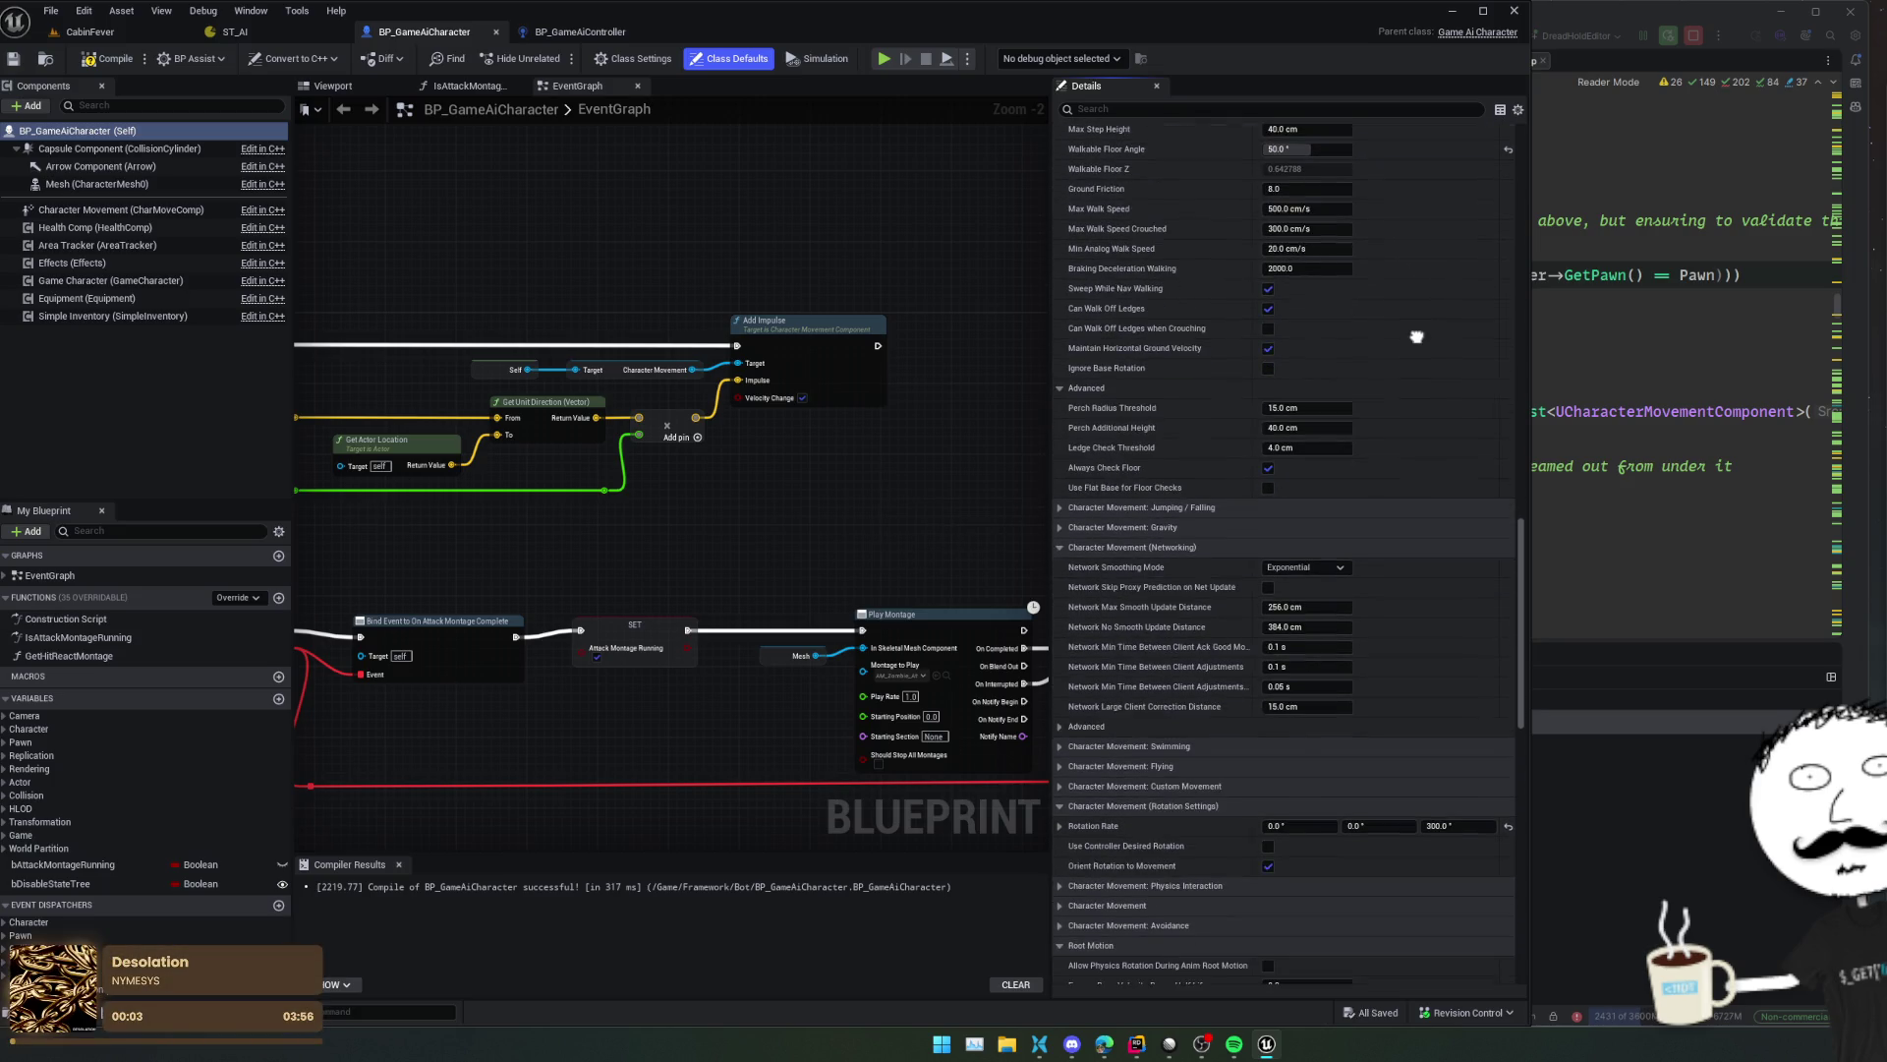
drag(1417, 335, 1416, 204)
drag(1462, 320, 1433, 243)
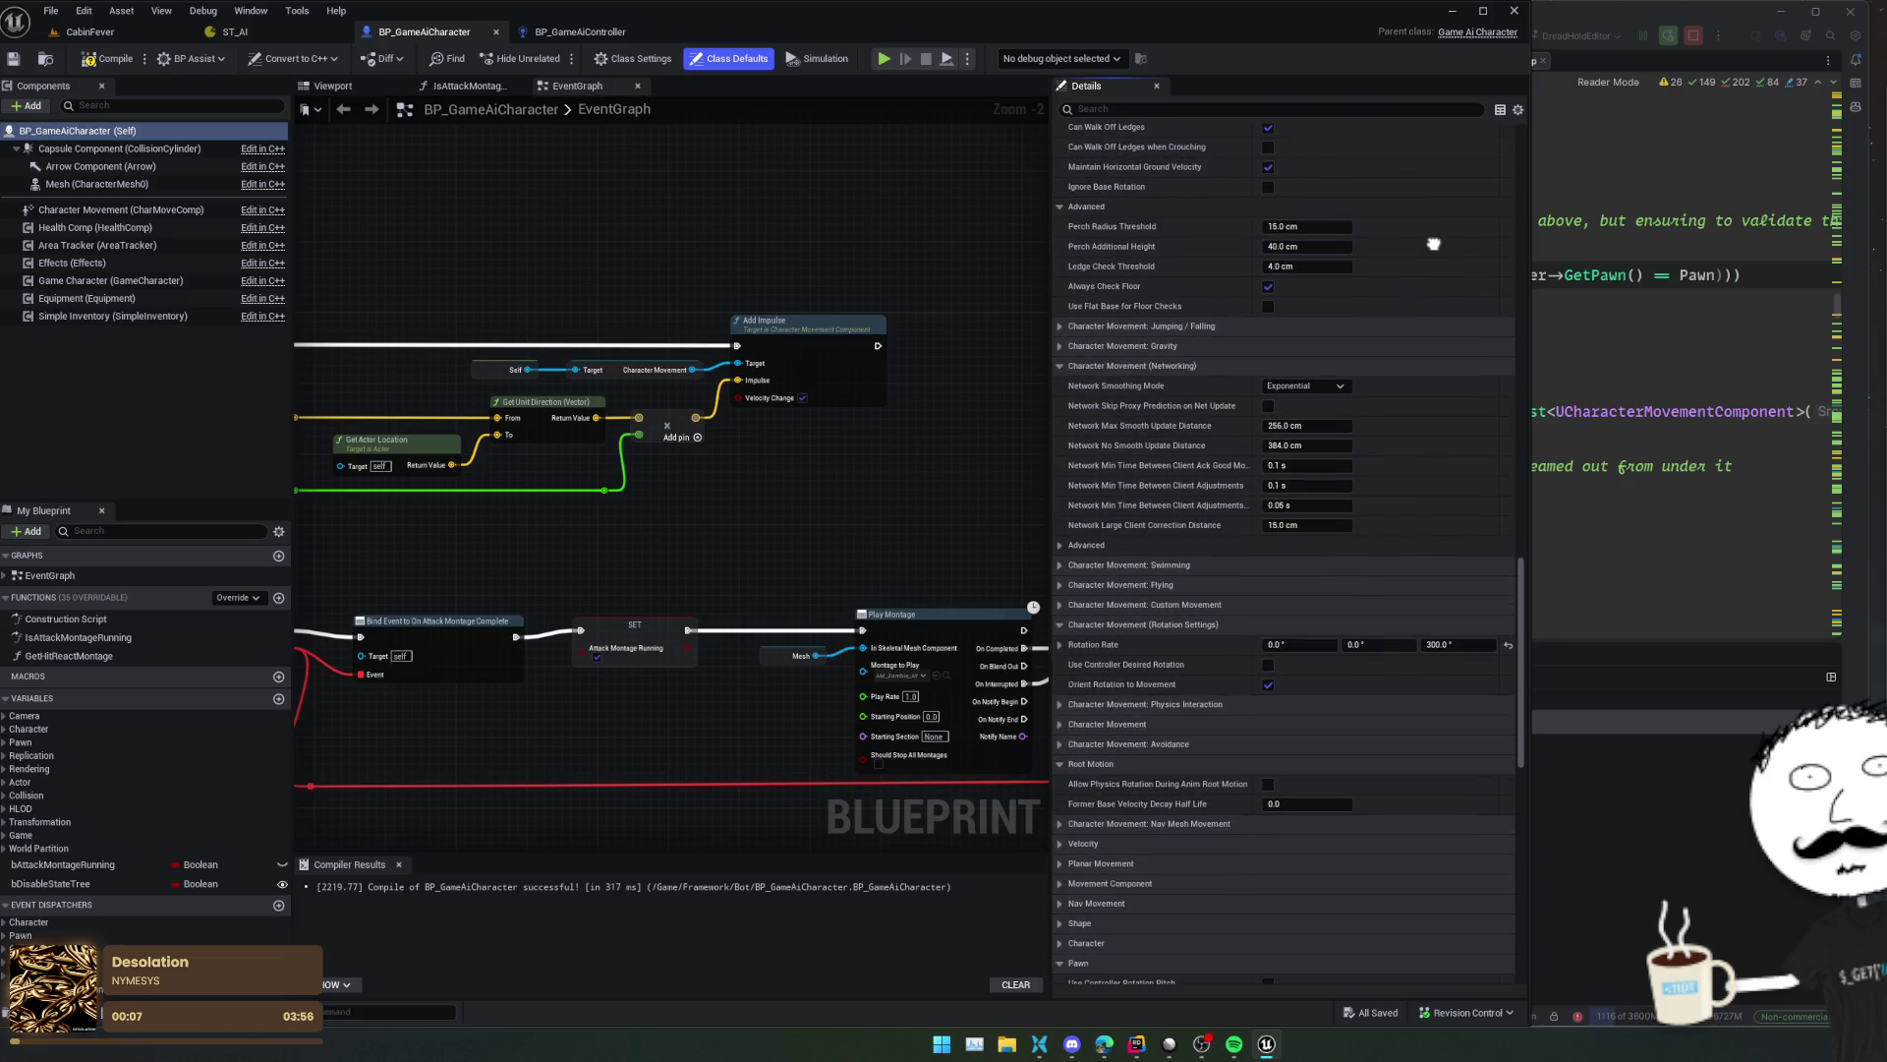
scroll(1434, 243, down, 2)
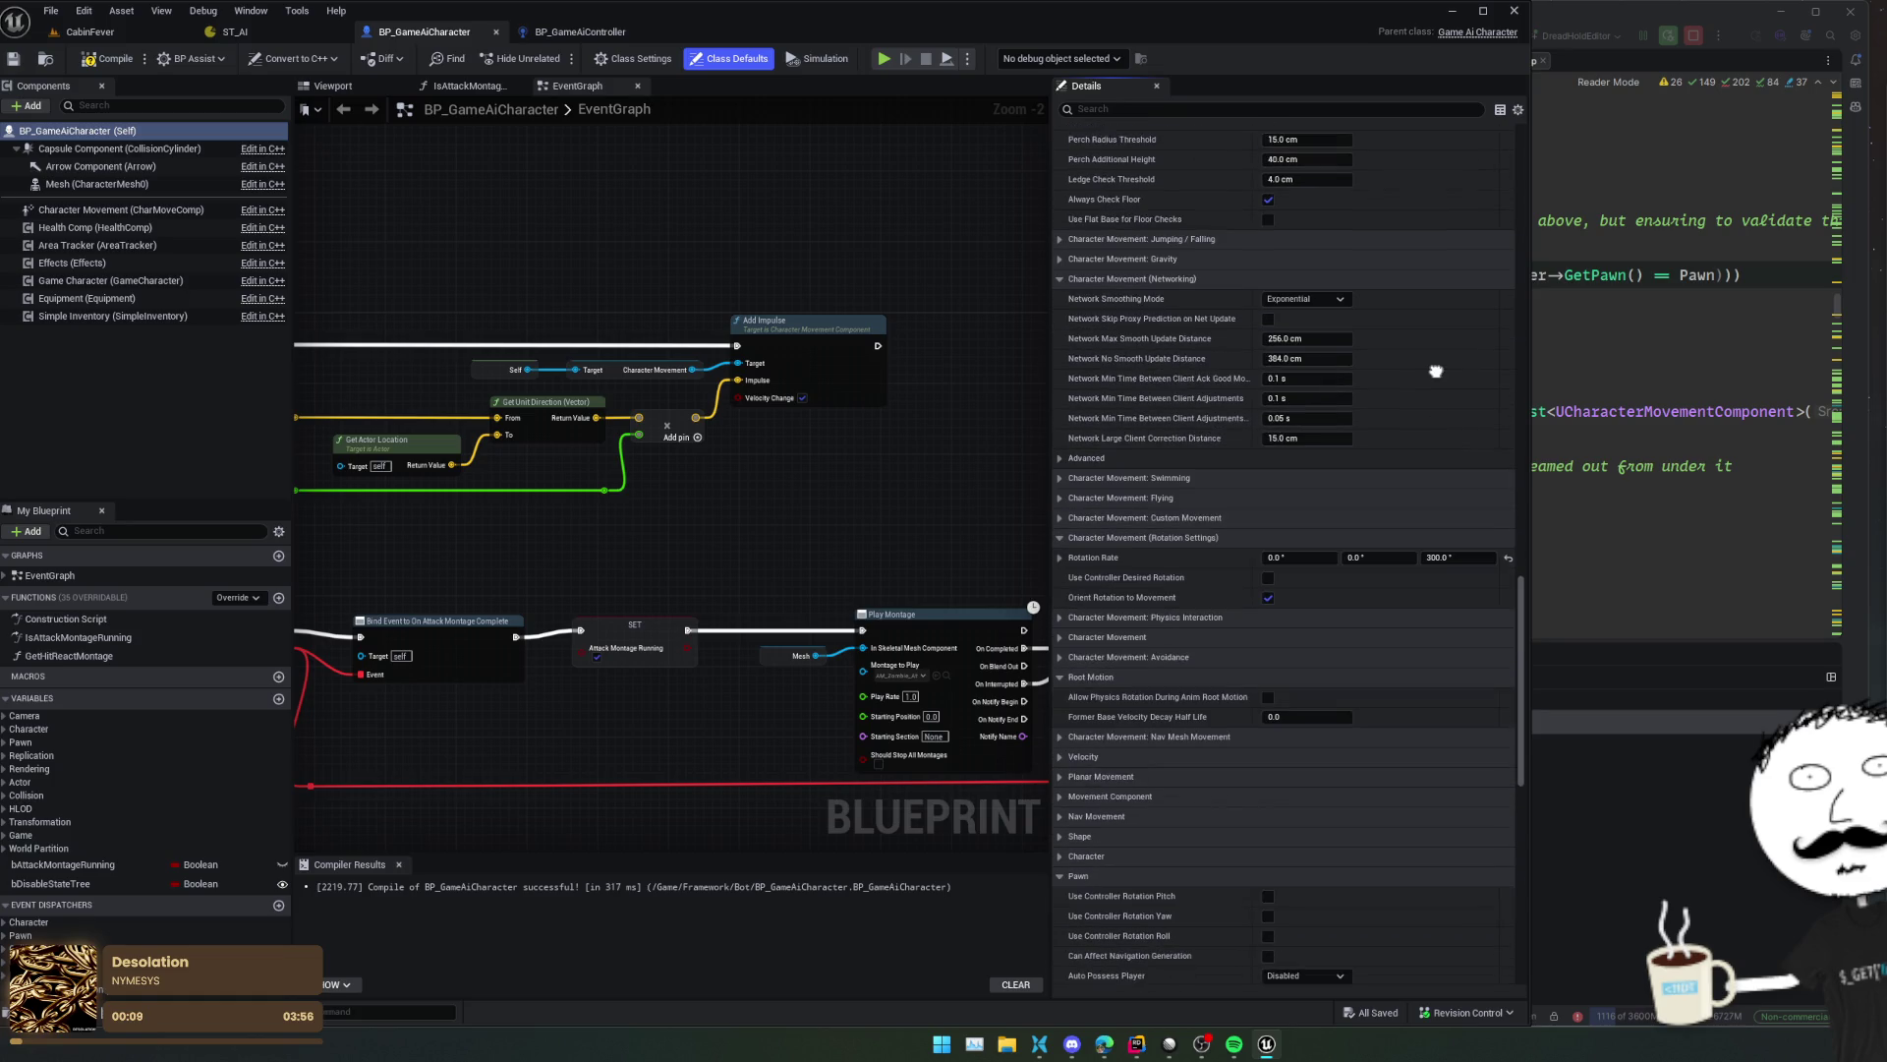
click(1171, 280)
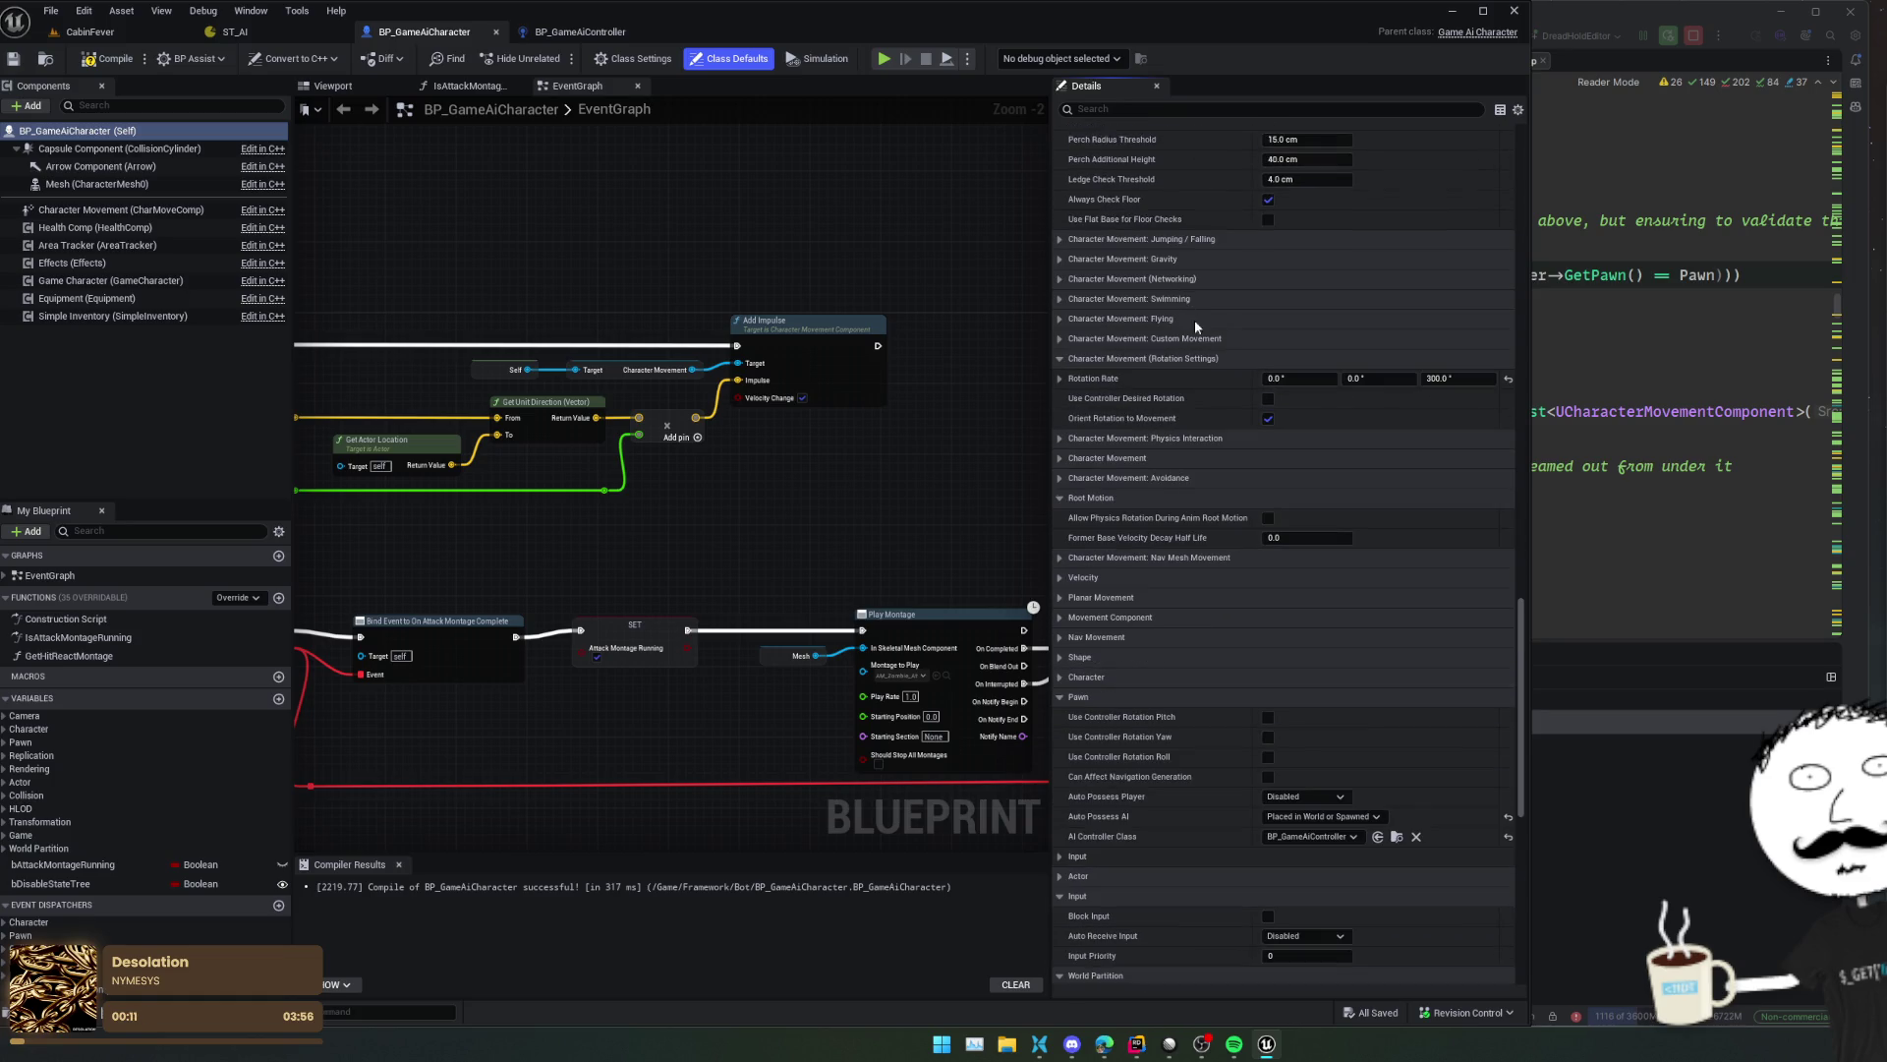
scroll(1182, 441, down, 2)
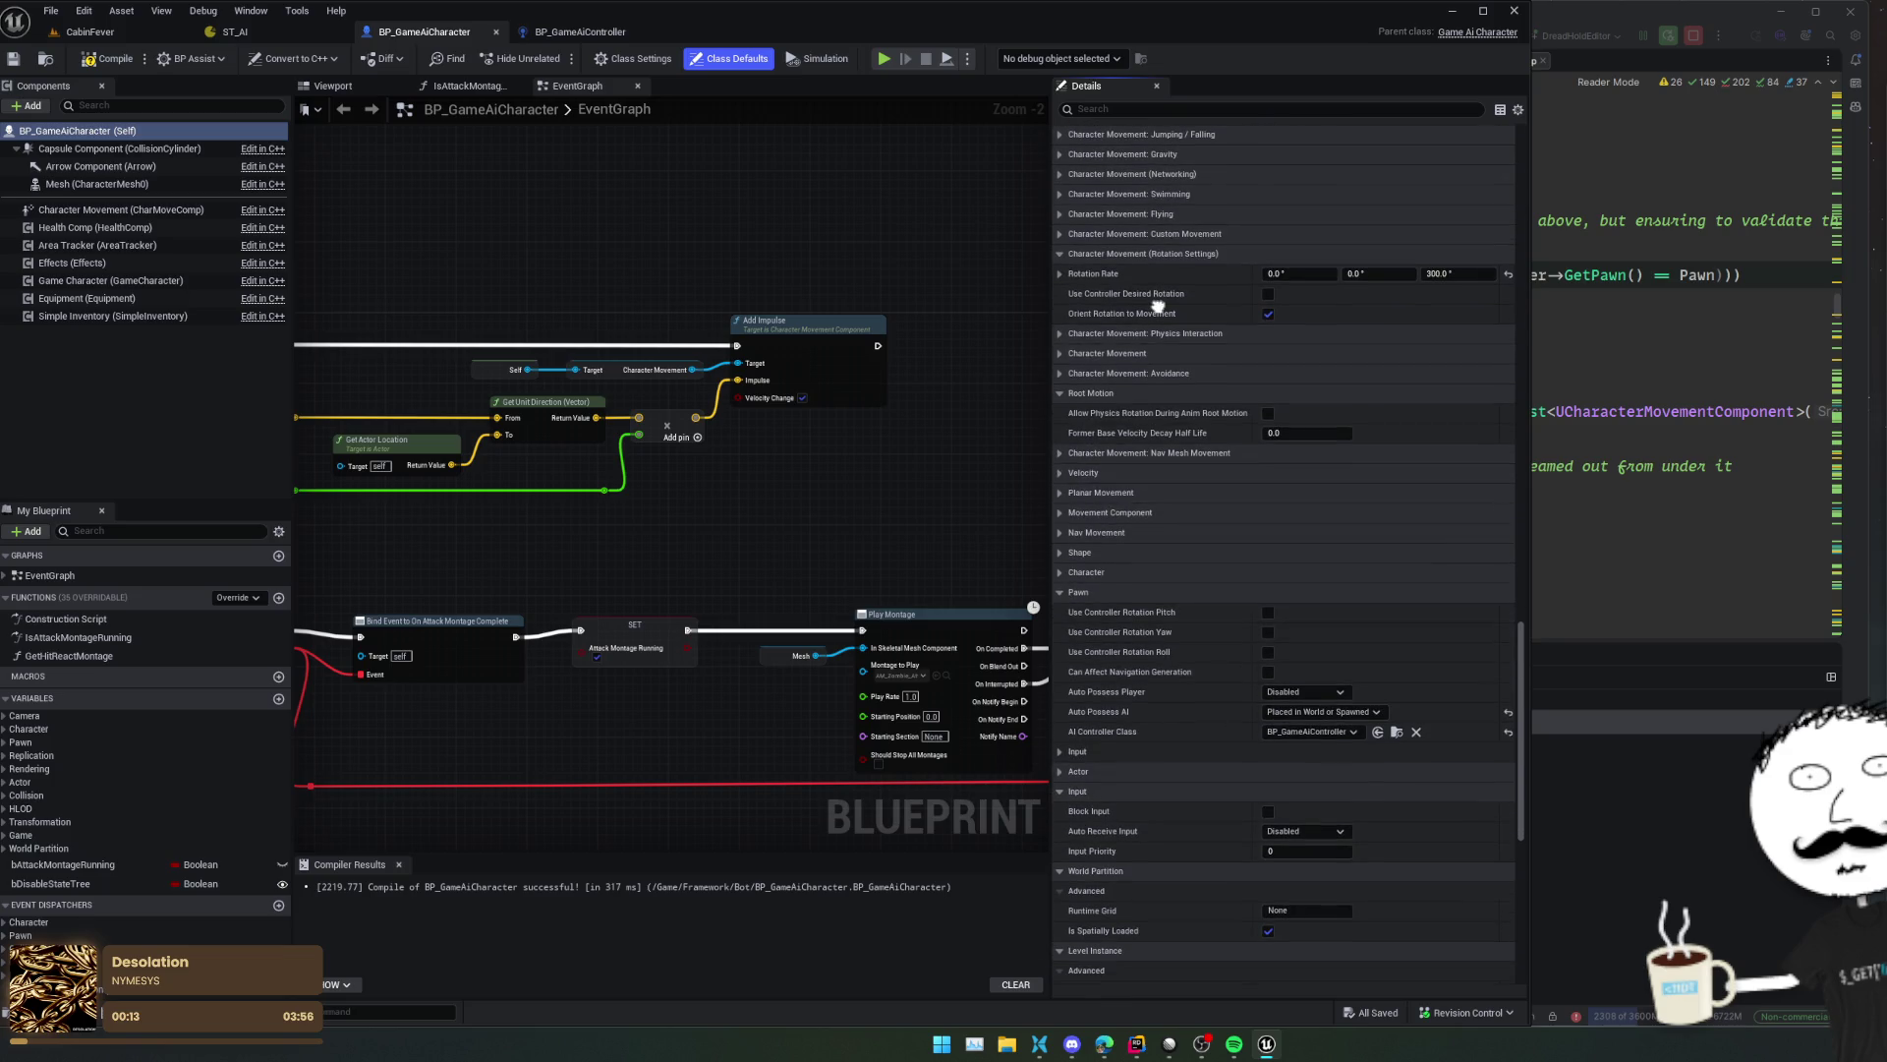
click(1179, 356)
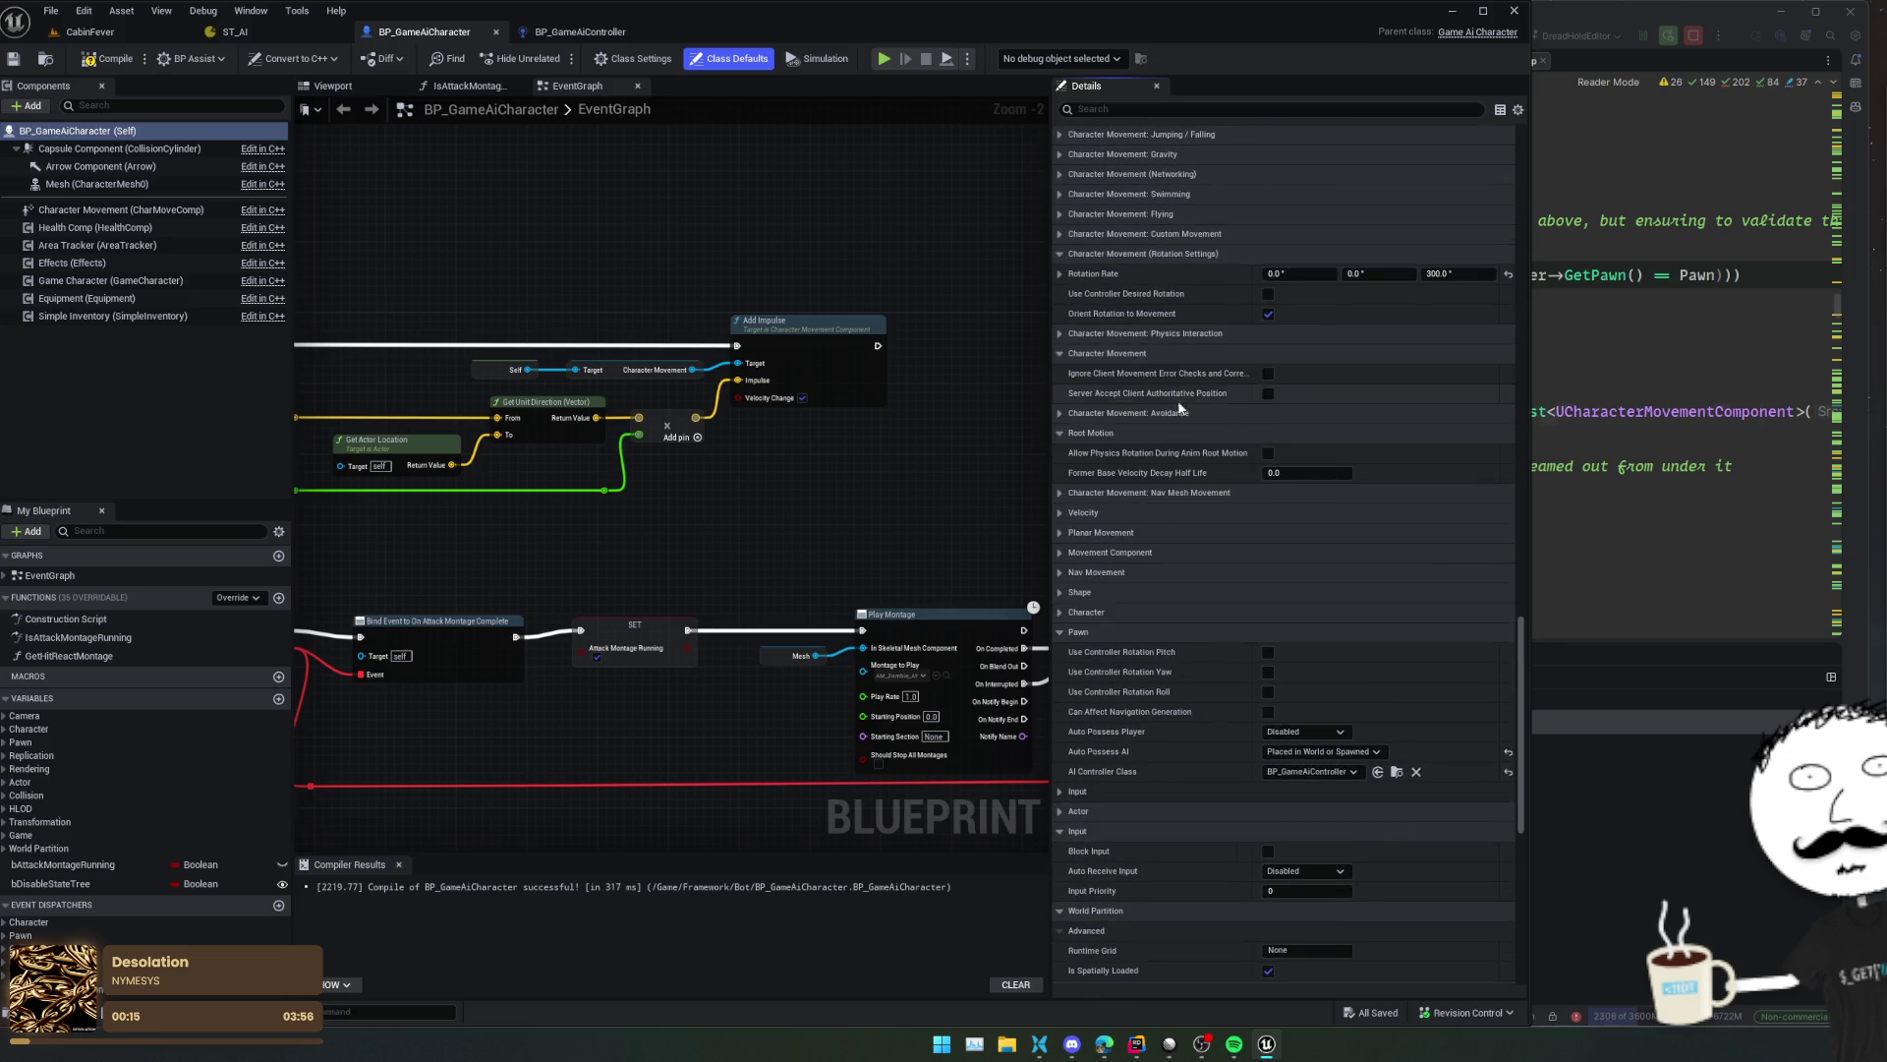
scroll(1176, 419, down, 3)
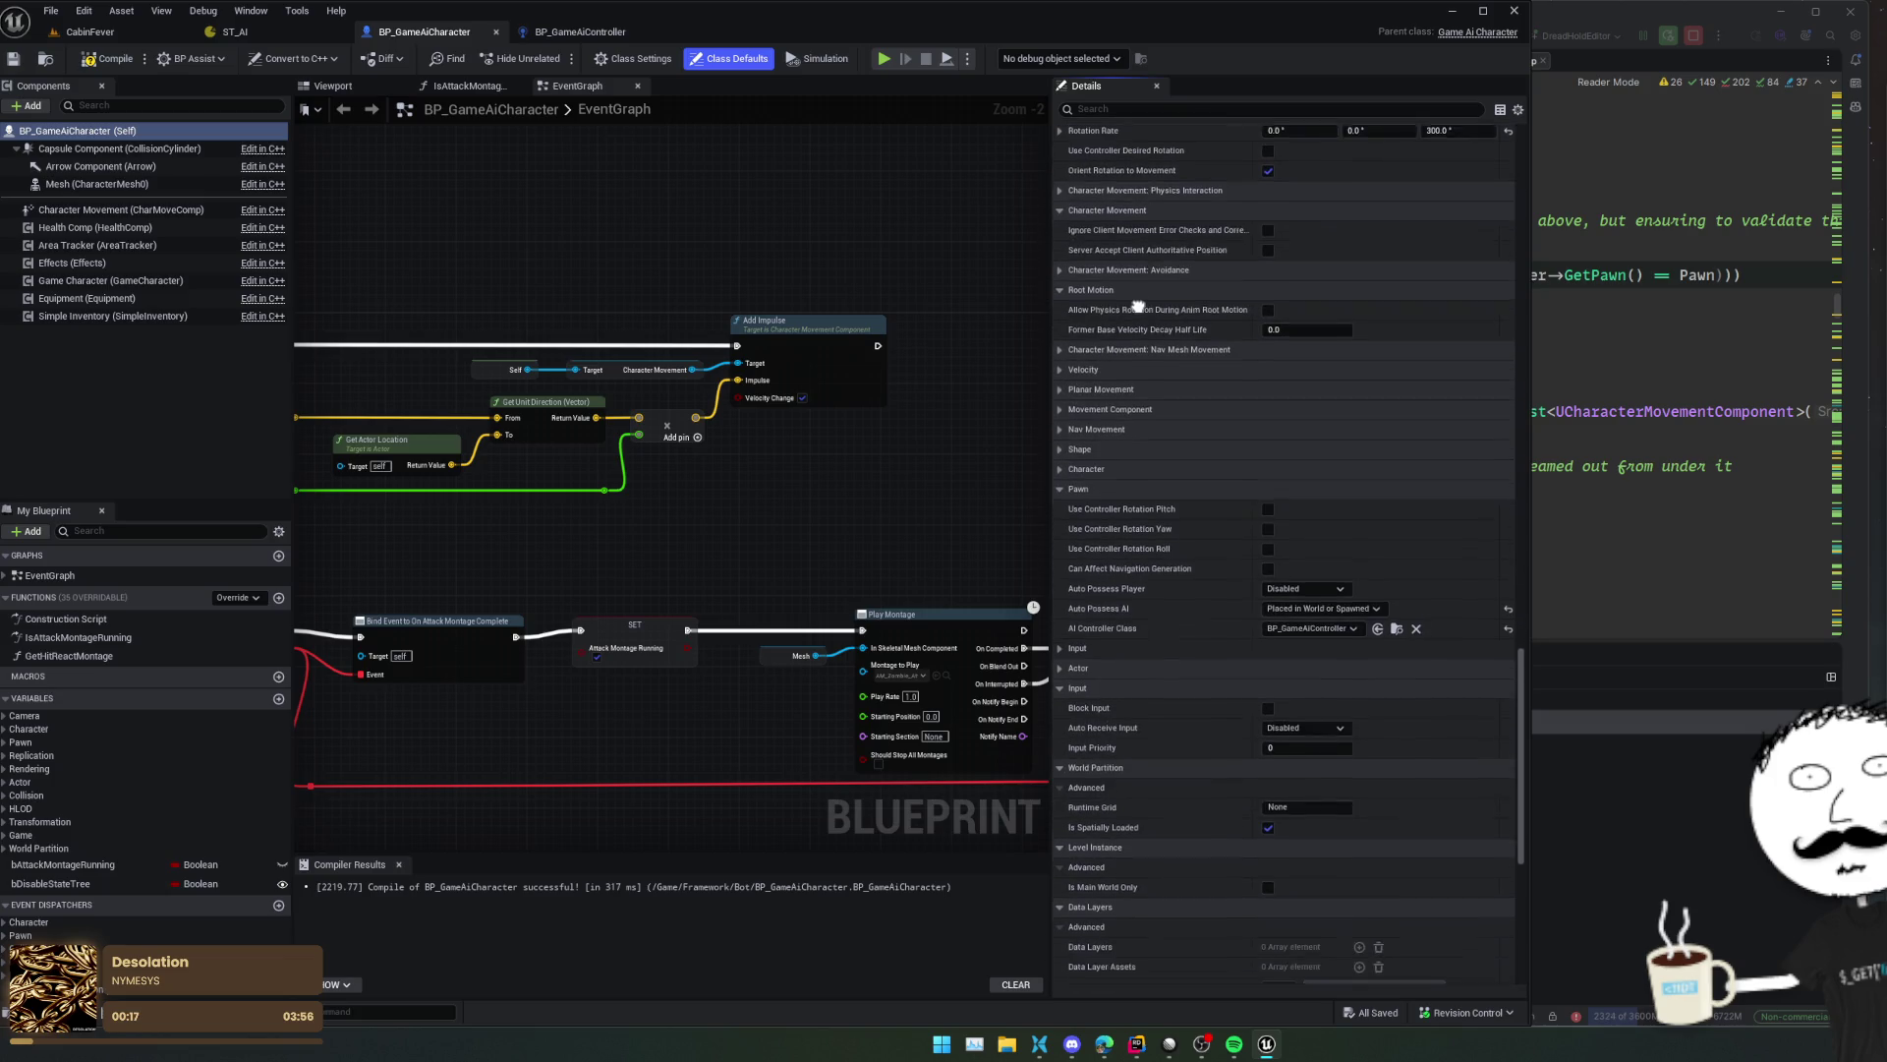
click(1176, 338)
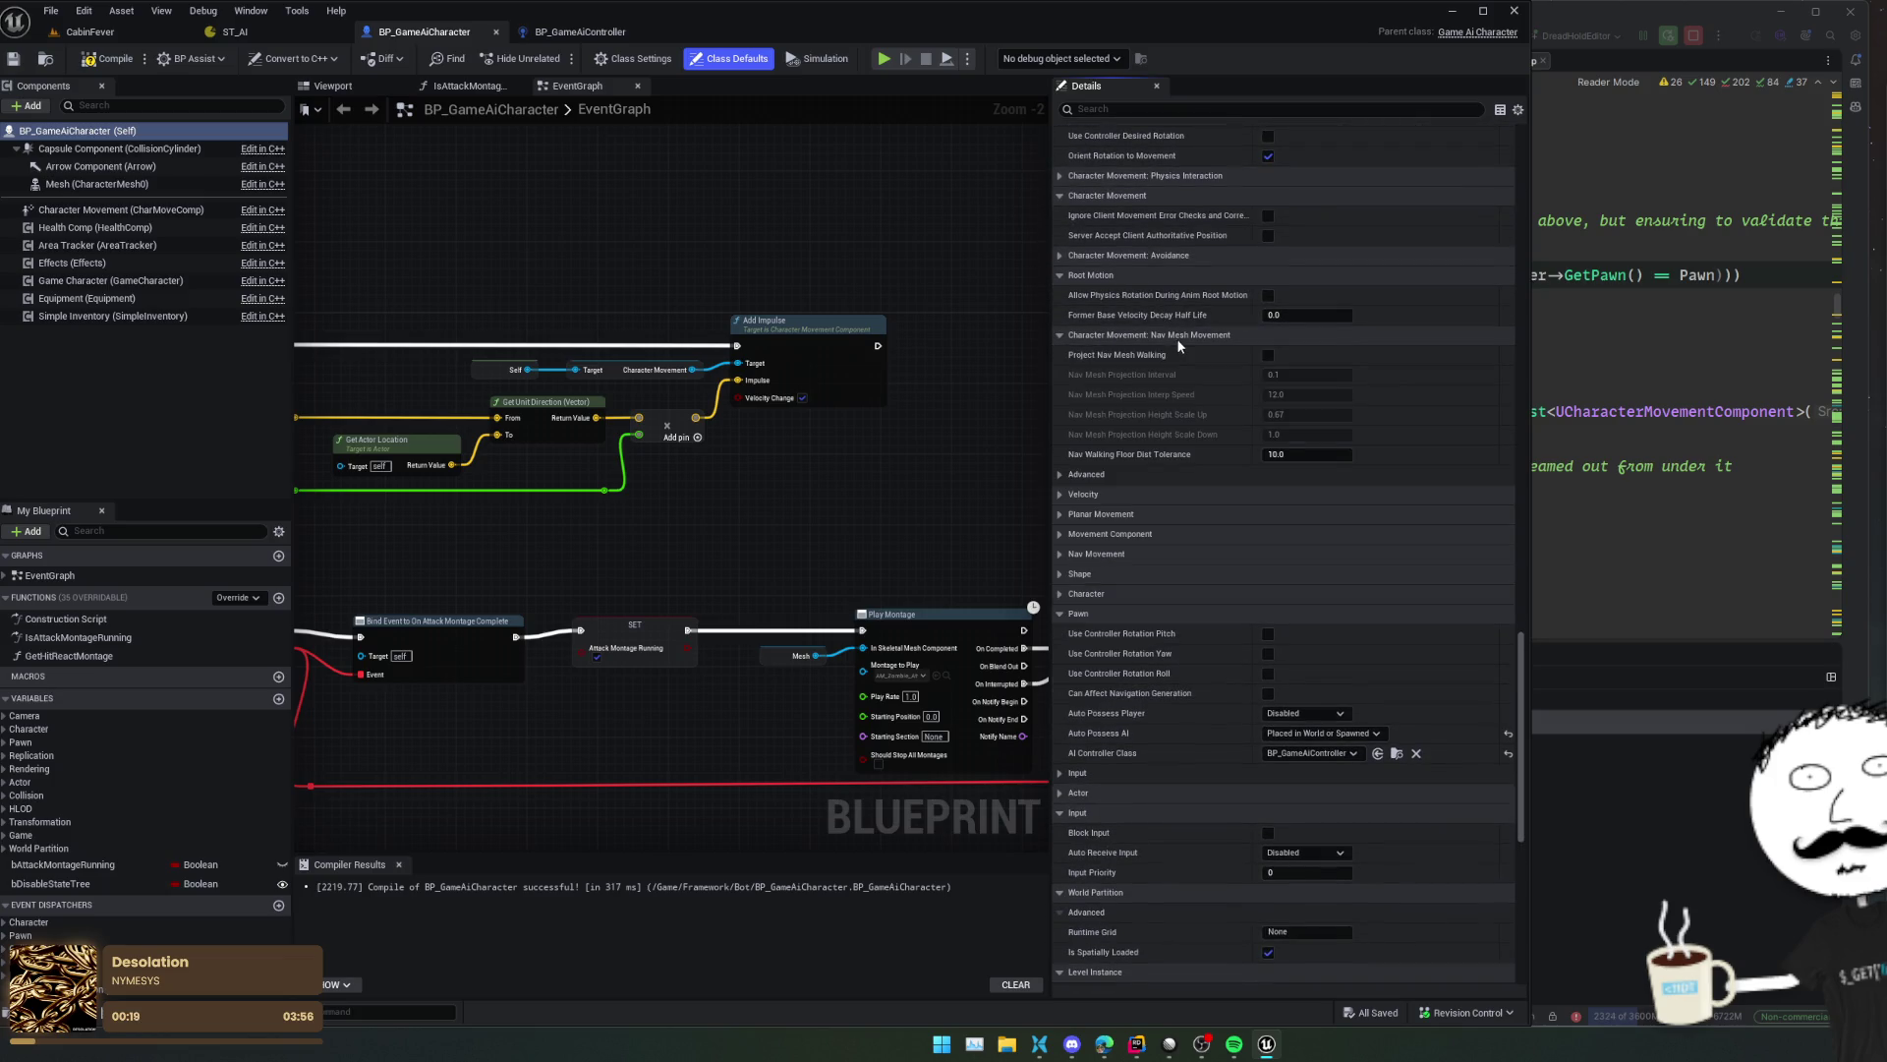
scroll(1203, 490, down, 1)
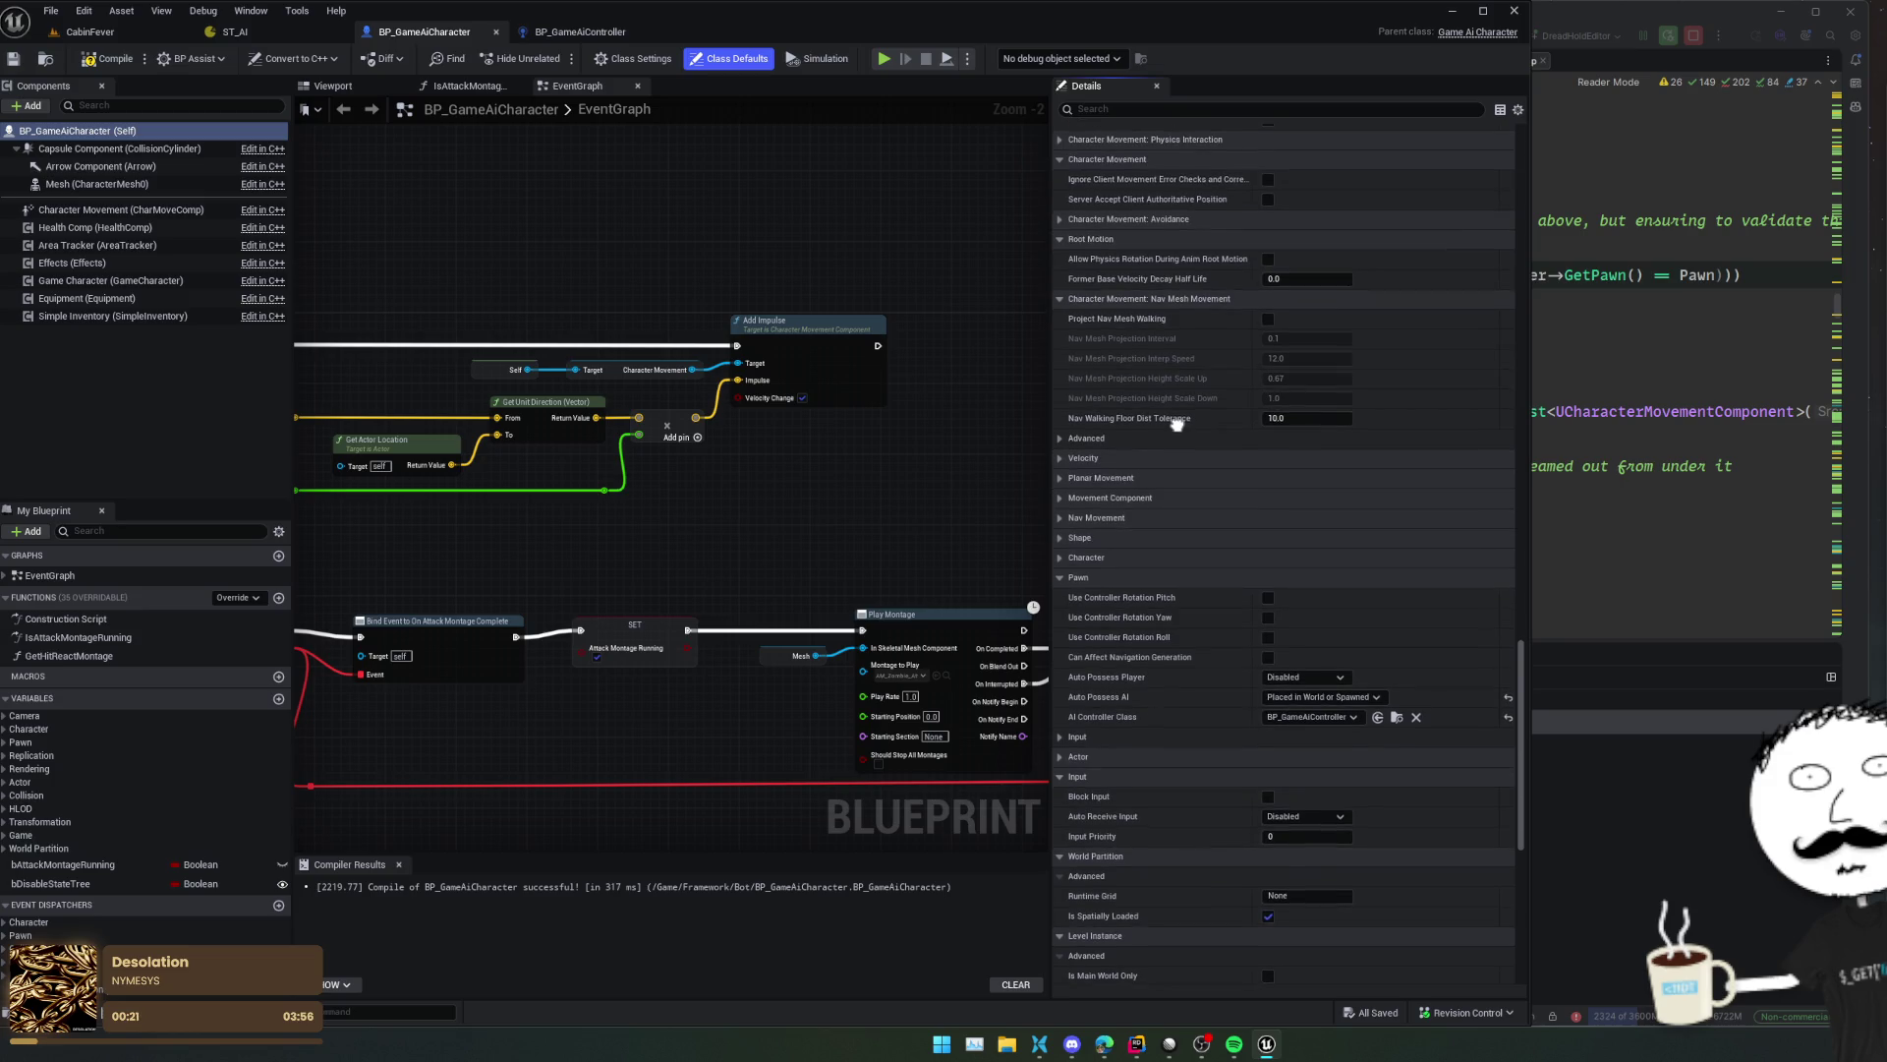
scroll(1205, 353, down, 3)
- Expand advanced Nav Mesh, Velocity, Planar Movement, Movement Component, Nav Movement and Movement Capabilities groups
click(1129, 330)
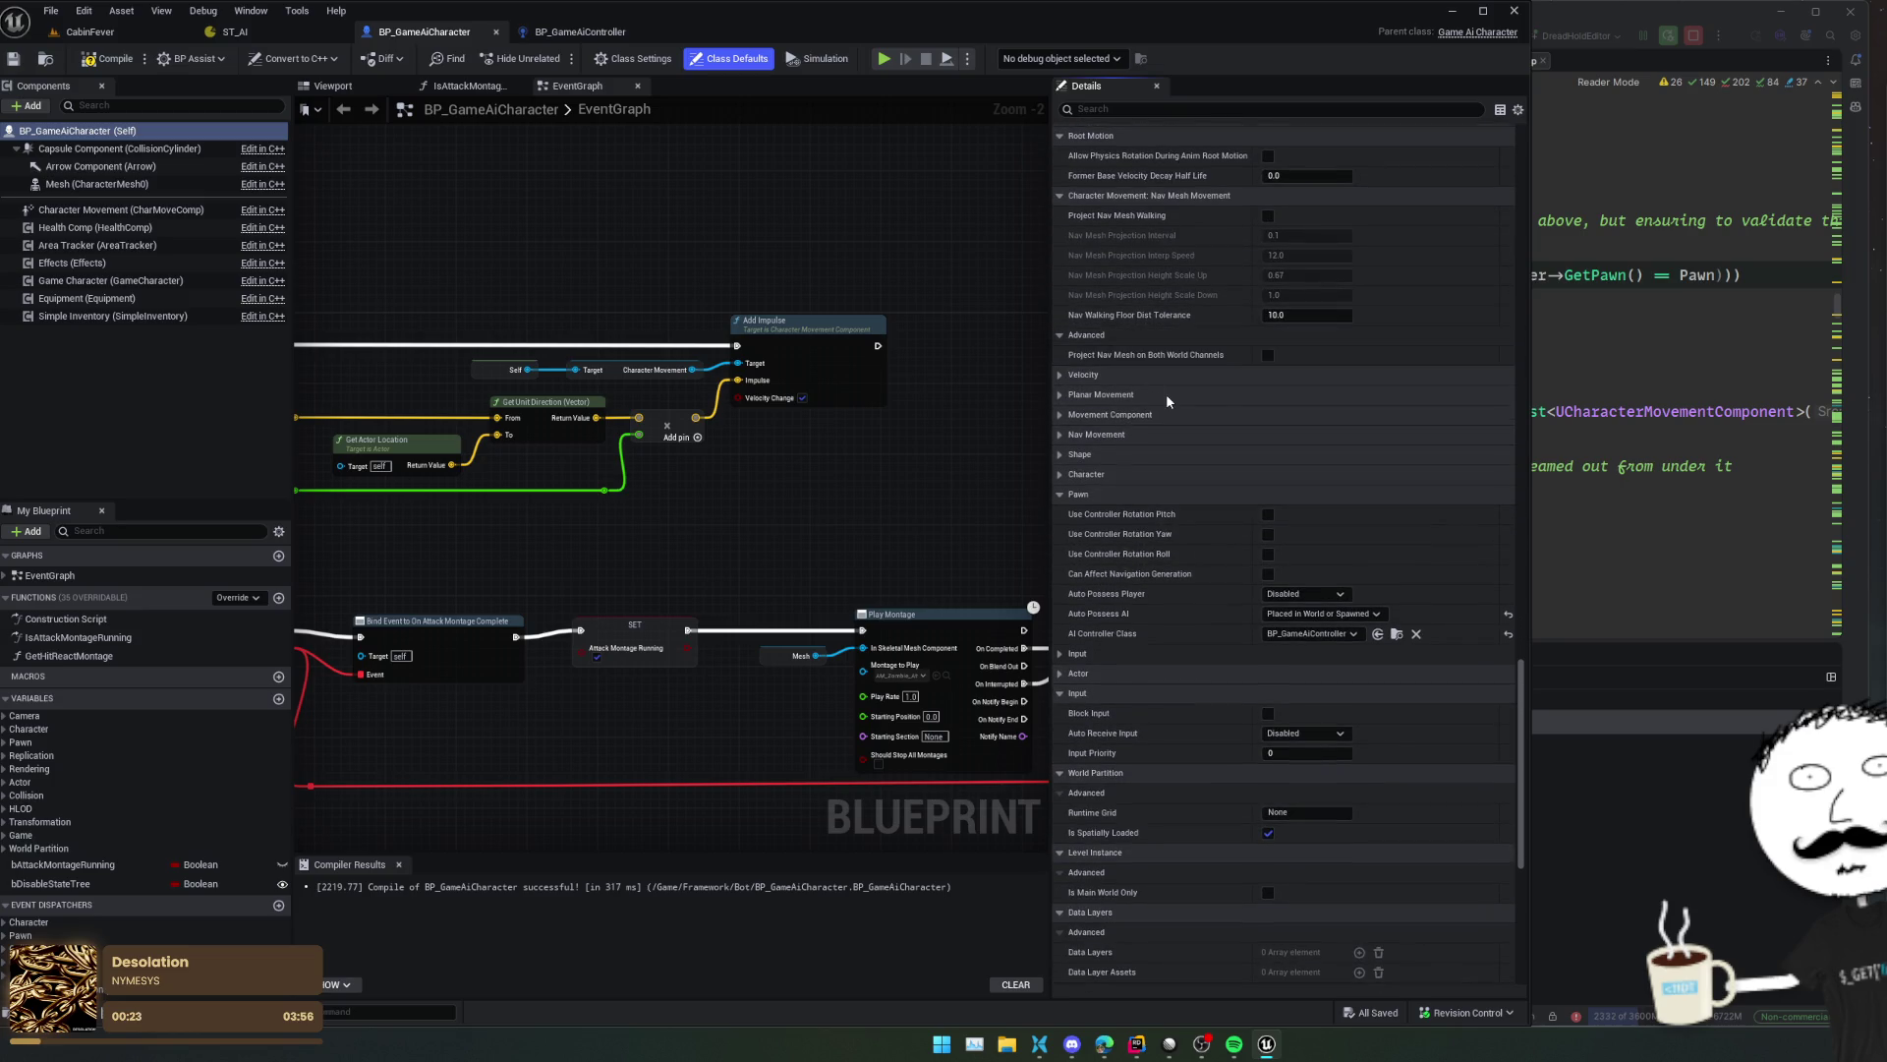
scroll(1201, 328, down, 1)
click(1202, 328)
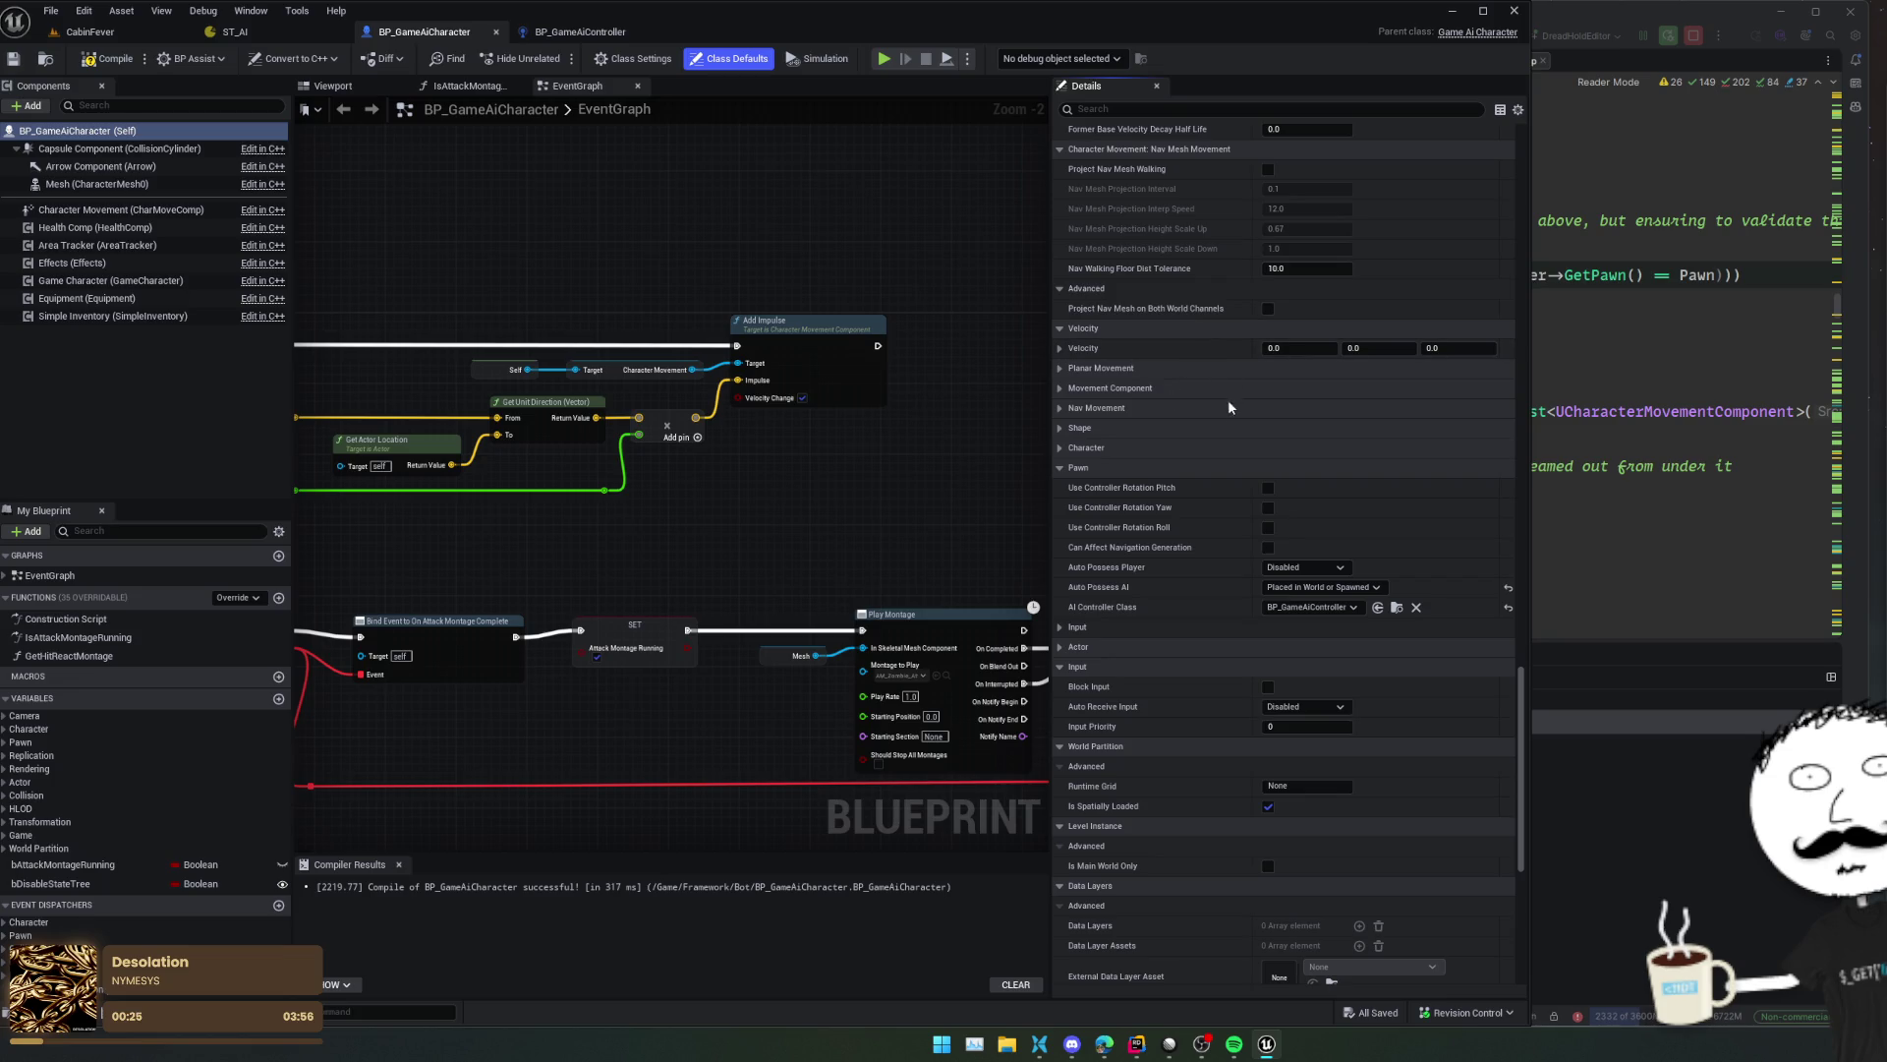
click(1188, 389)
click(1193, 368)
scroll(1193, 367, down, 4)
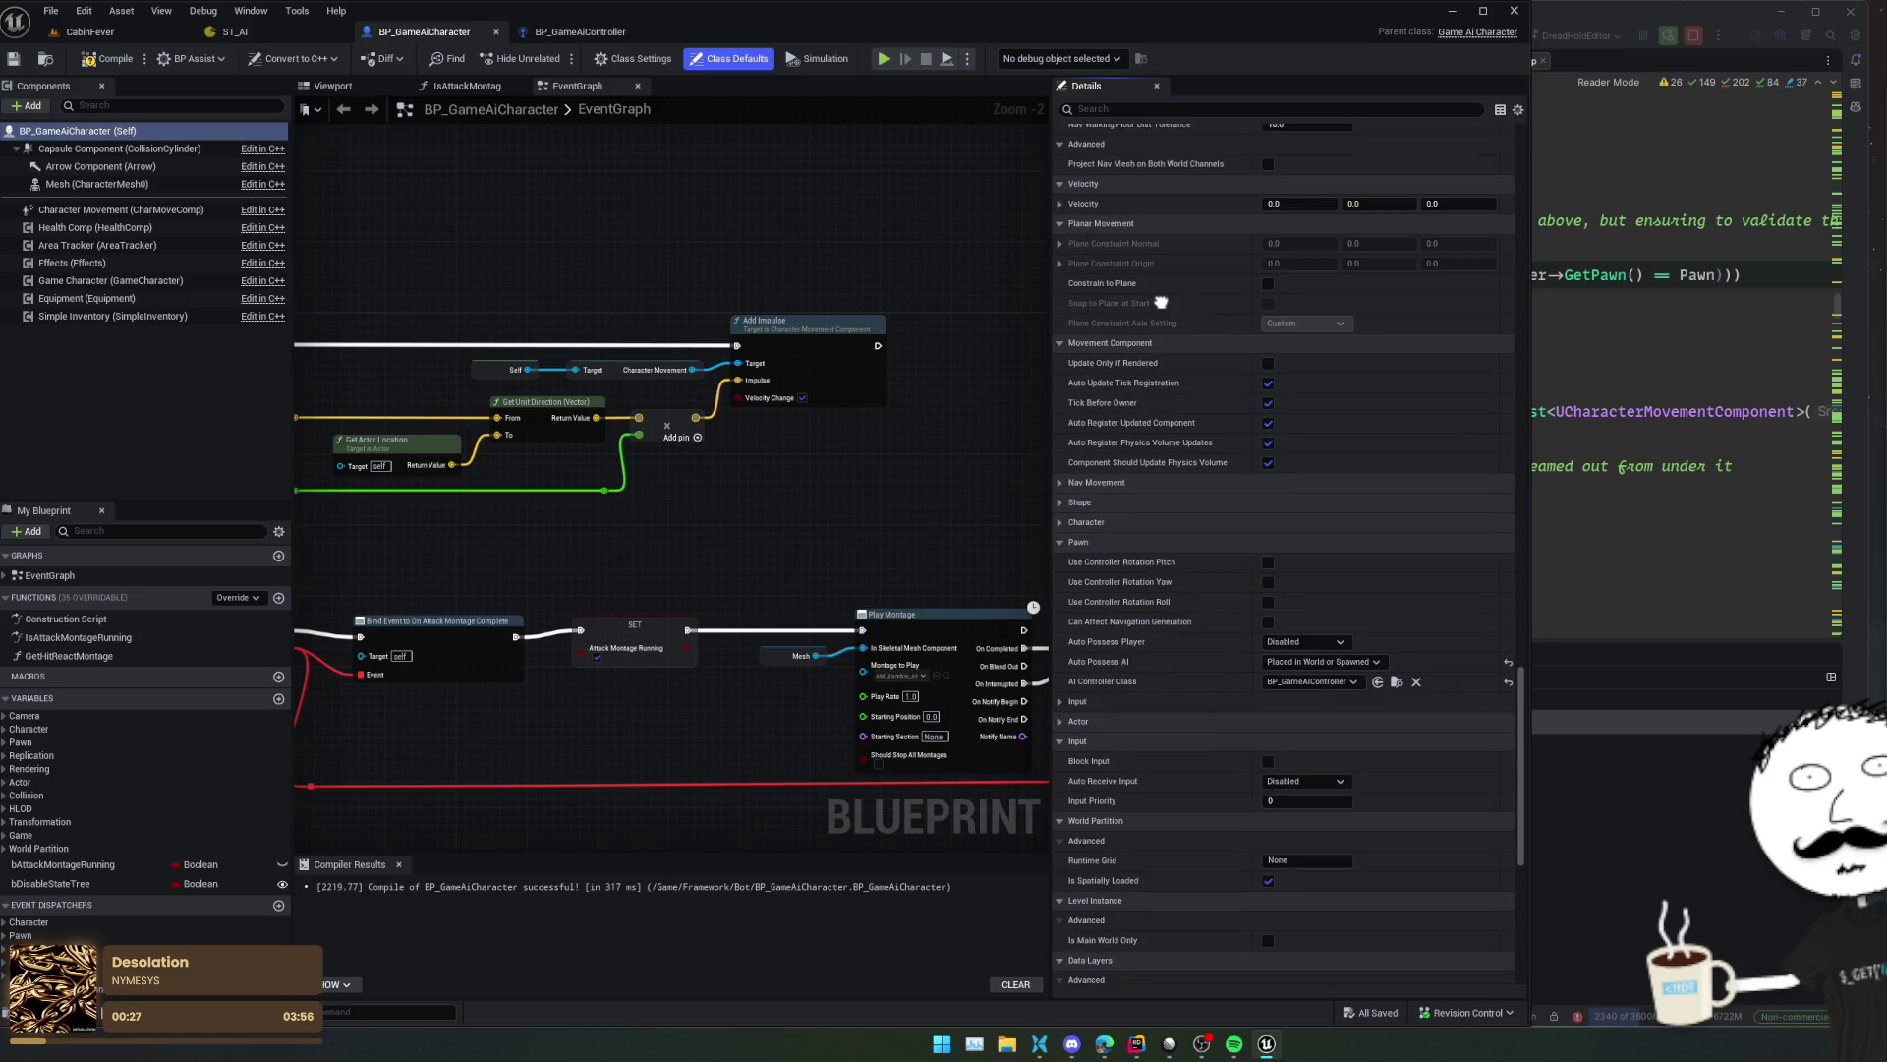
click(1125, 380)
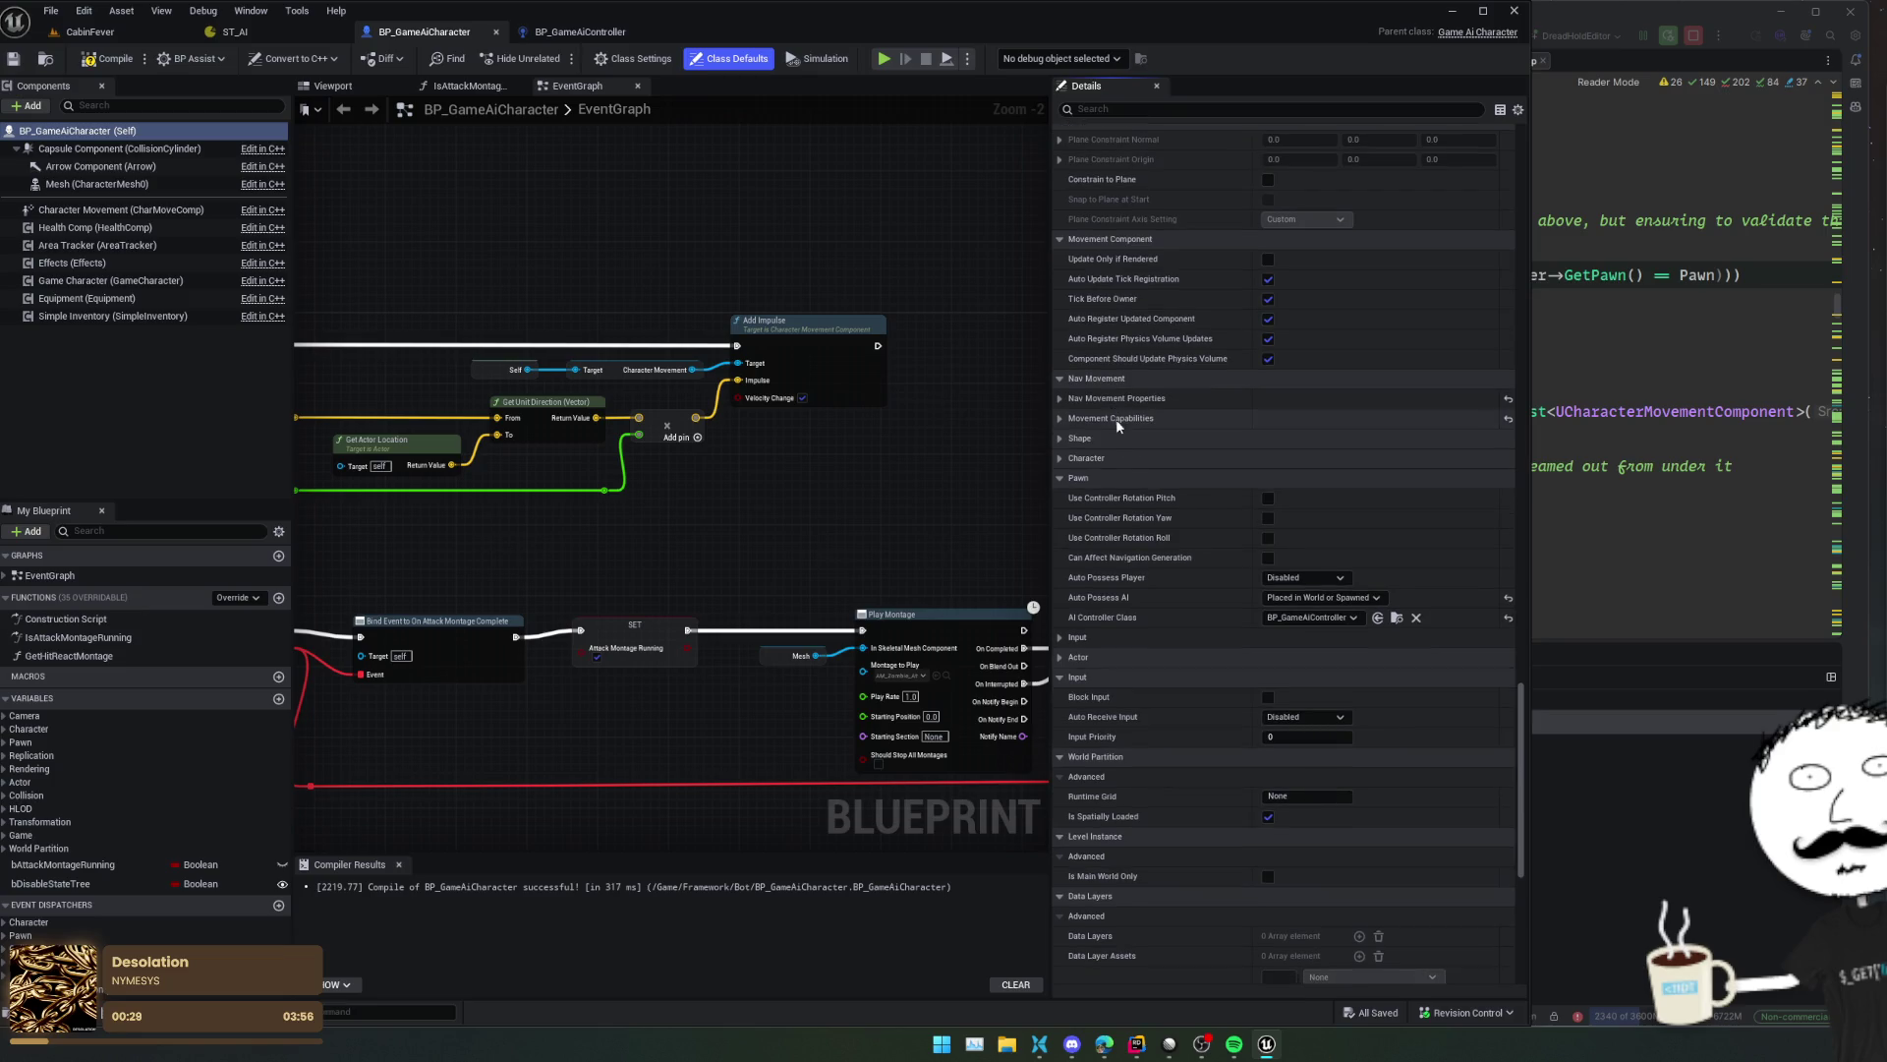
click(1127, 397)
click(1117, 513)
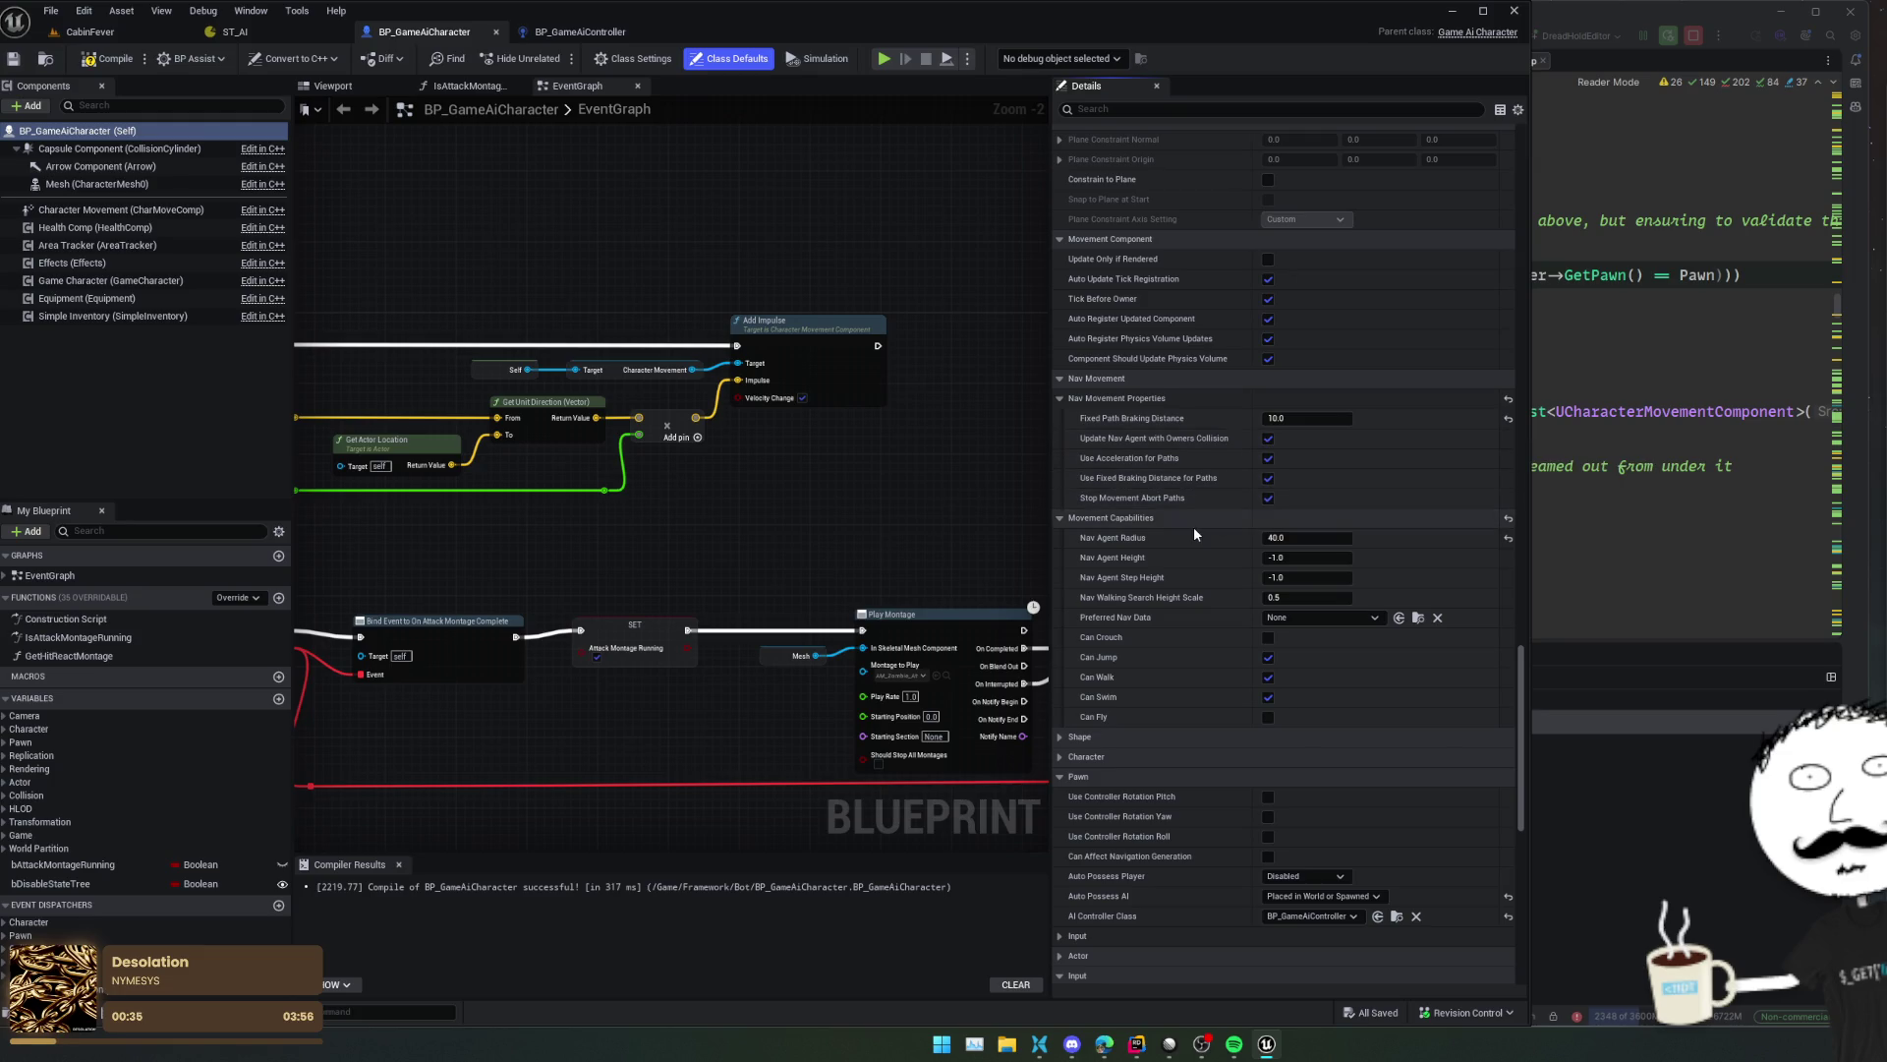
- Review the remaining movement settings, then return to the CabinFever level
scroll(1195, 534, down, 2)
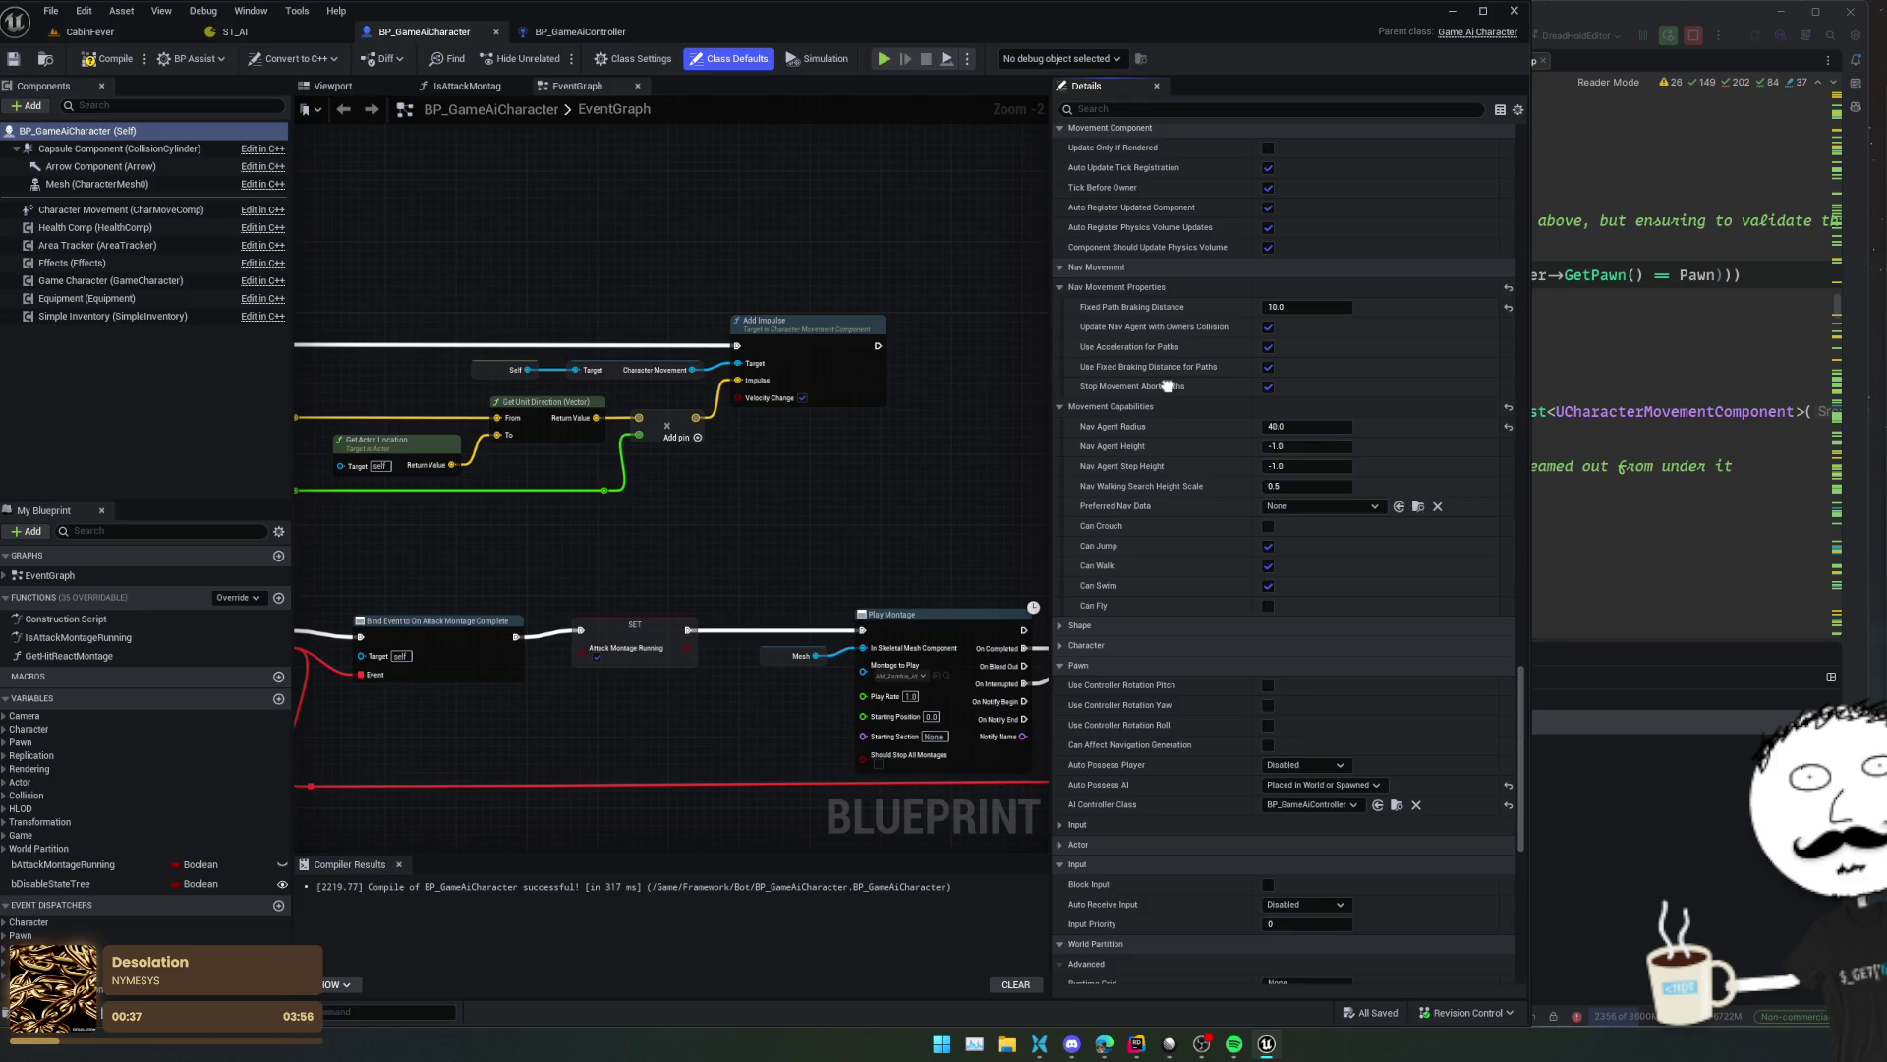
scroll(1167, 387, down, 2)
scroll(1168, 275, down, 3)
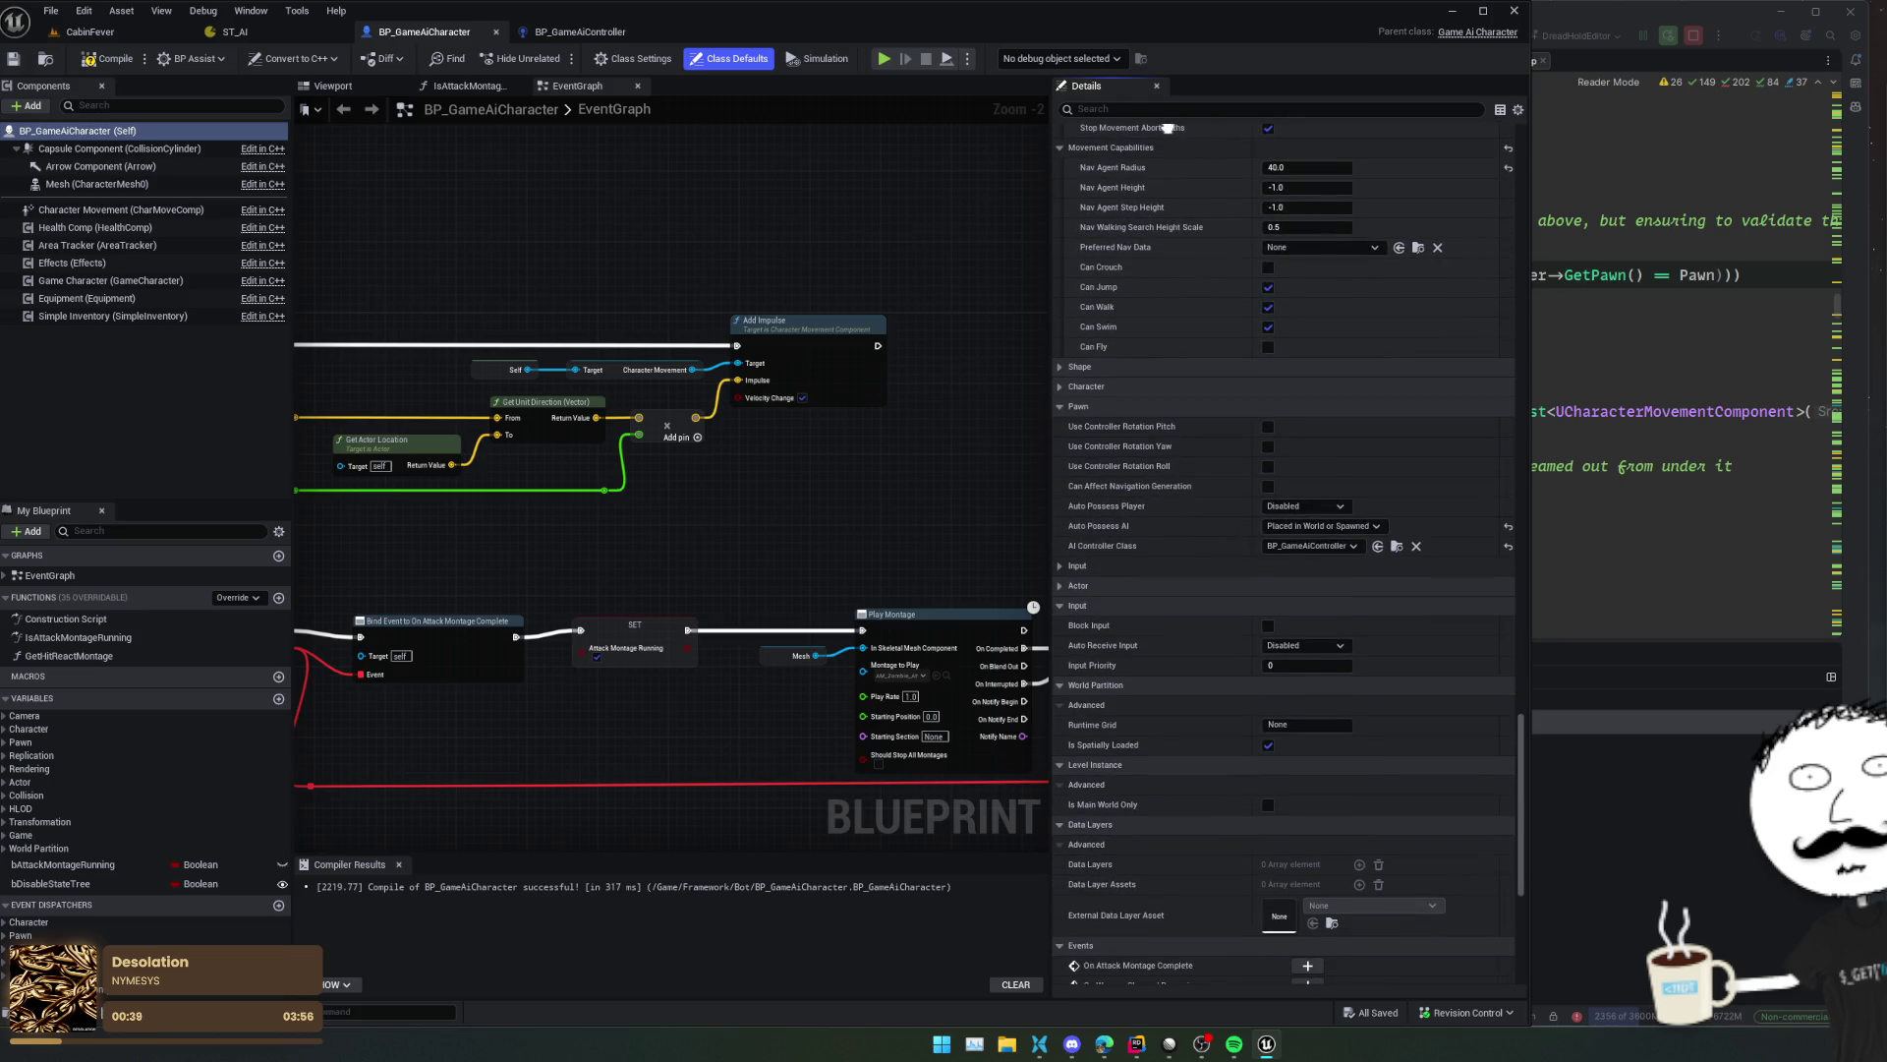
scroll(1168, 295, down, 2)
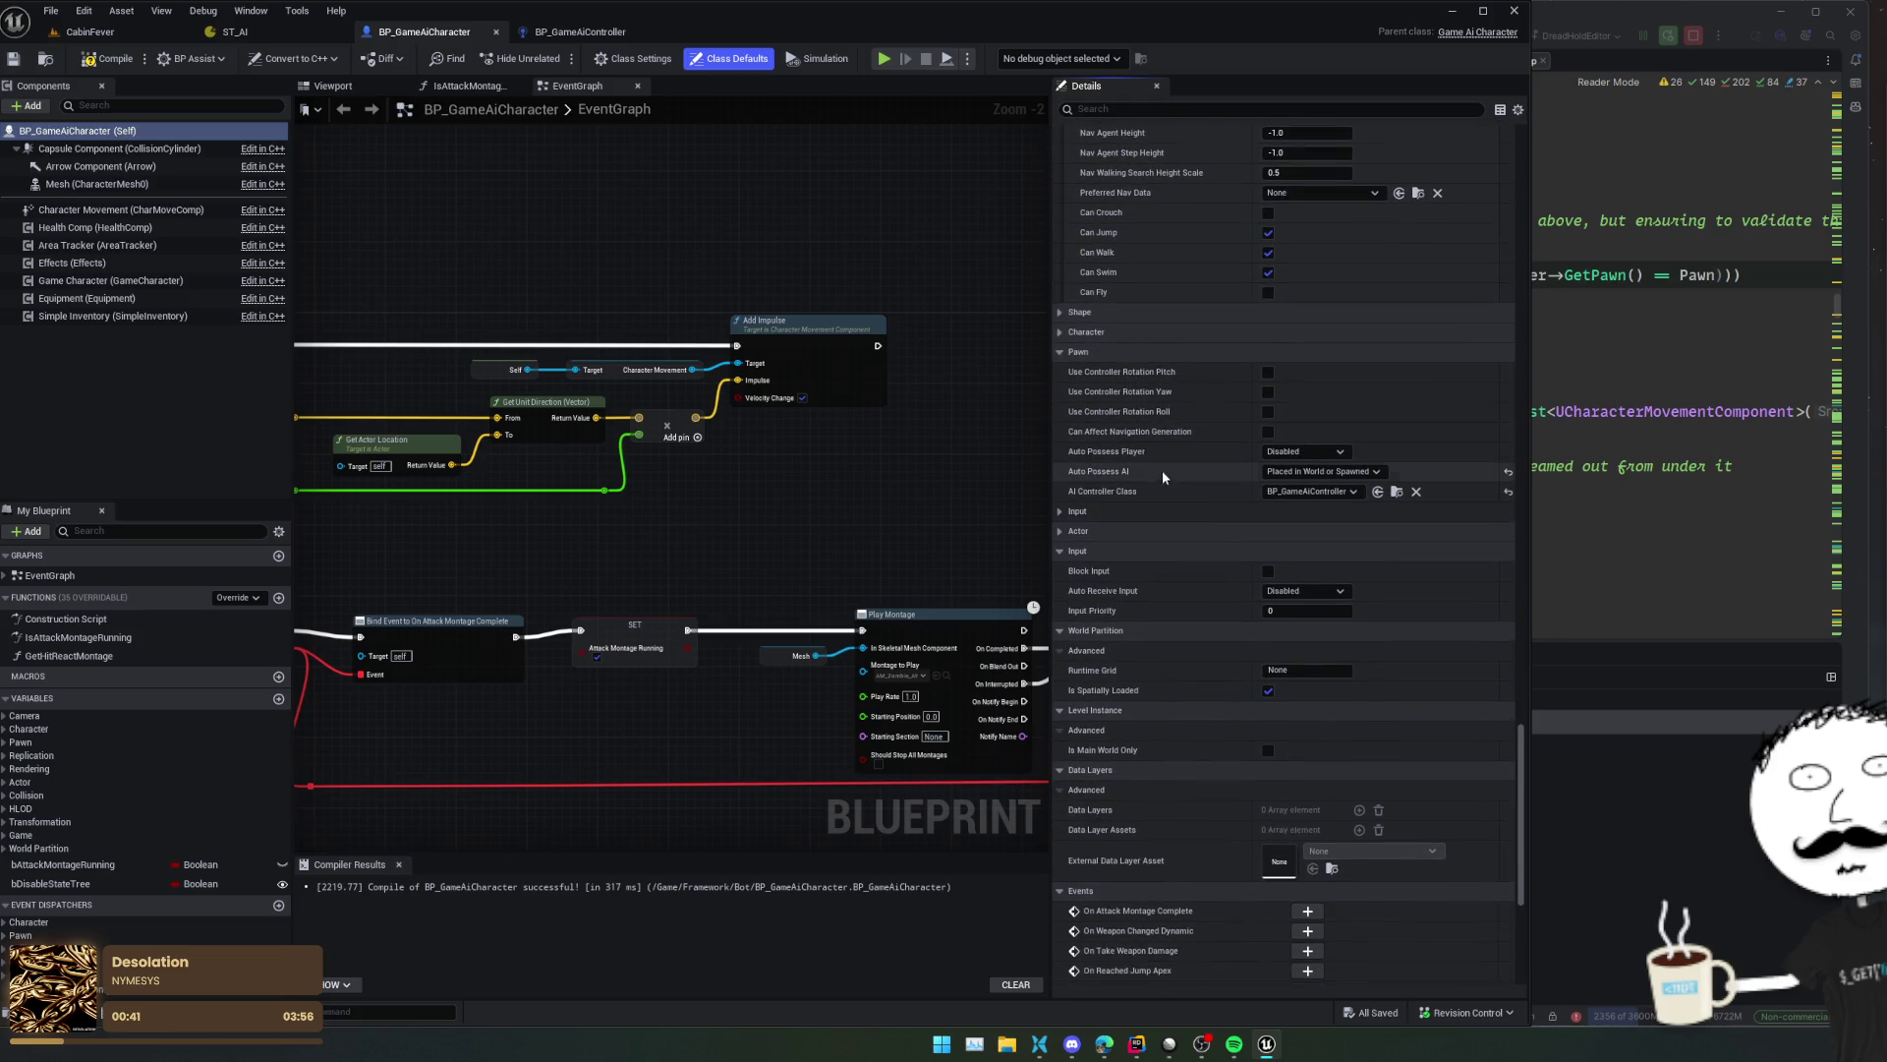
scroll(1160, 422, down, 1)
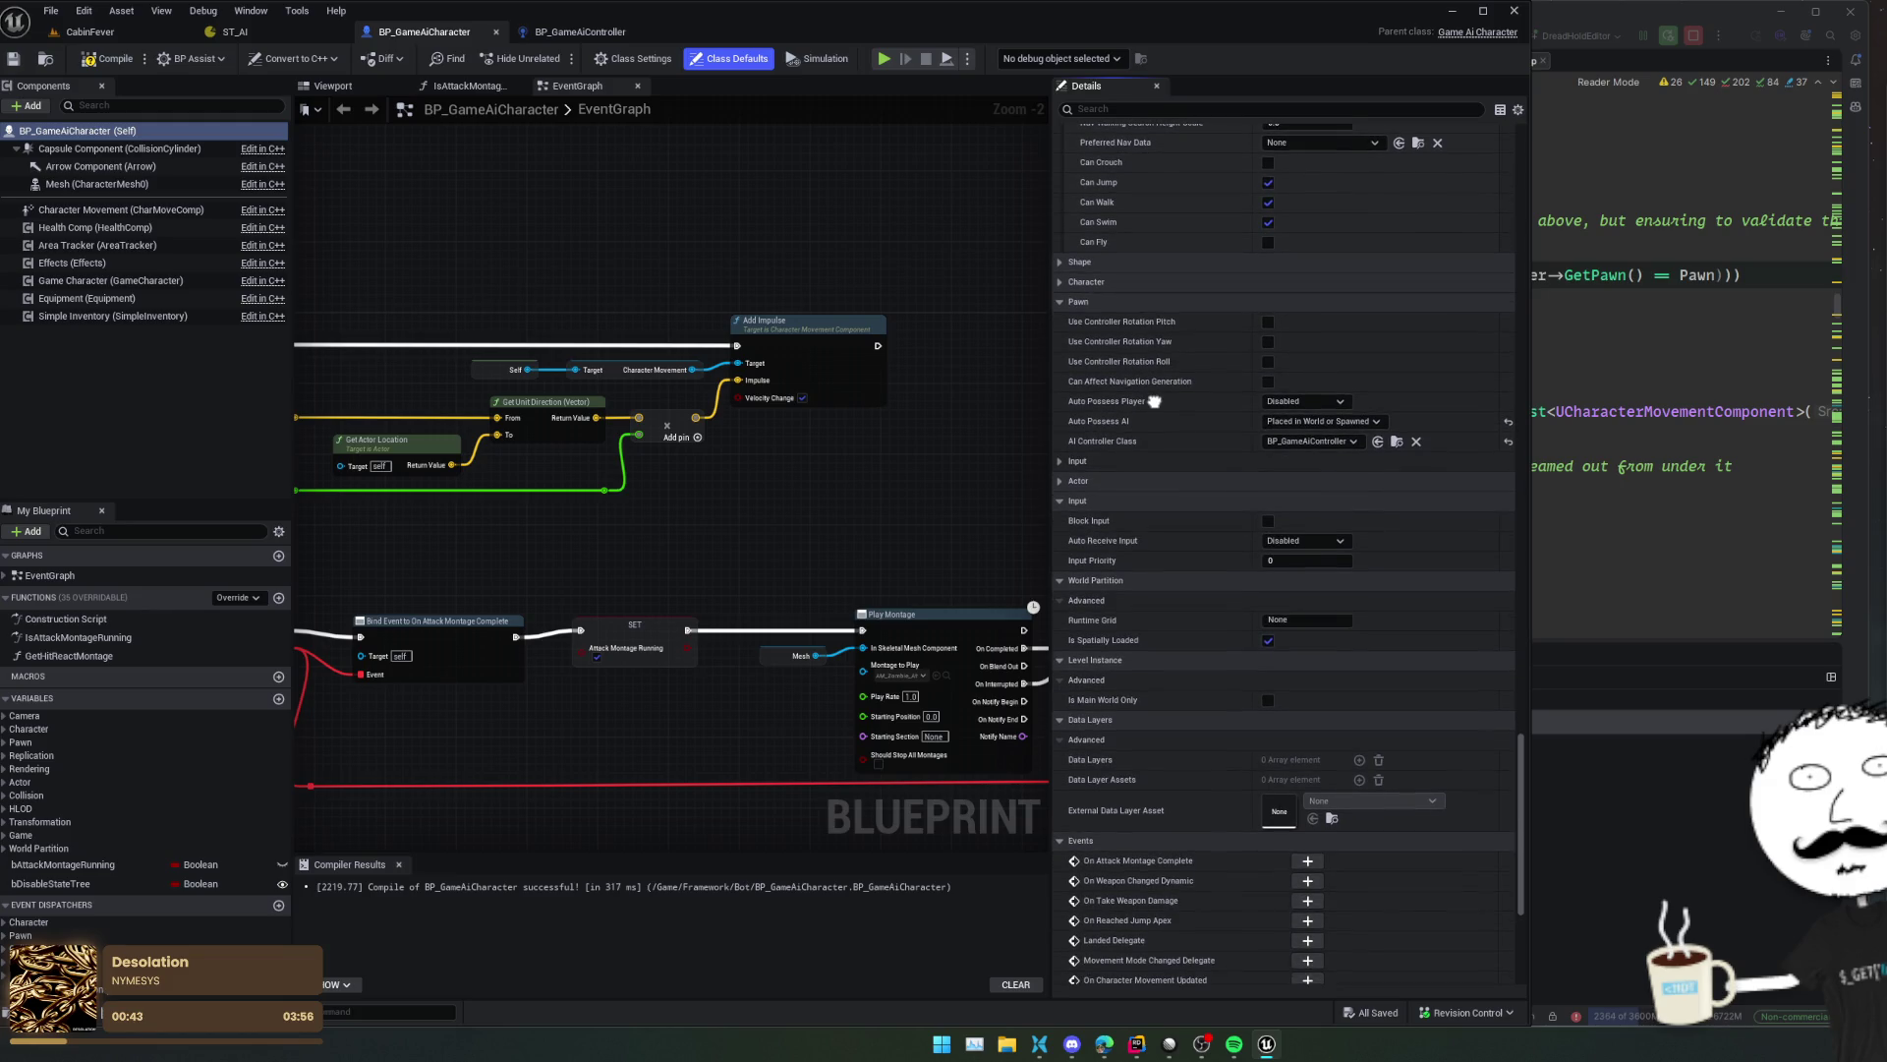
mouse_move(1147, 383)
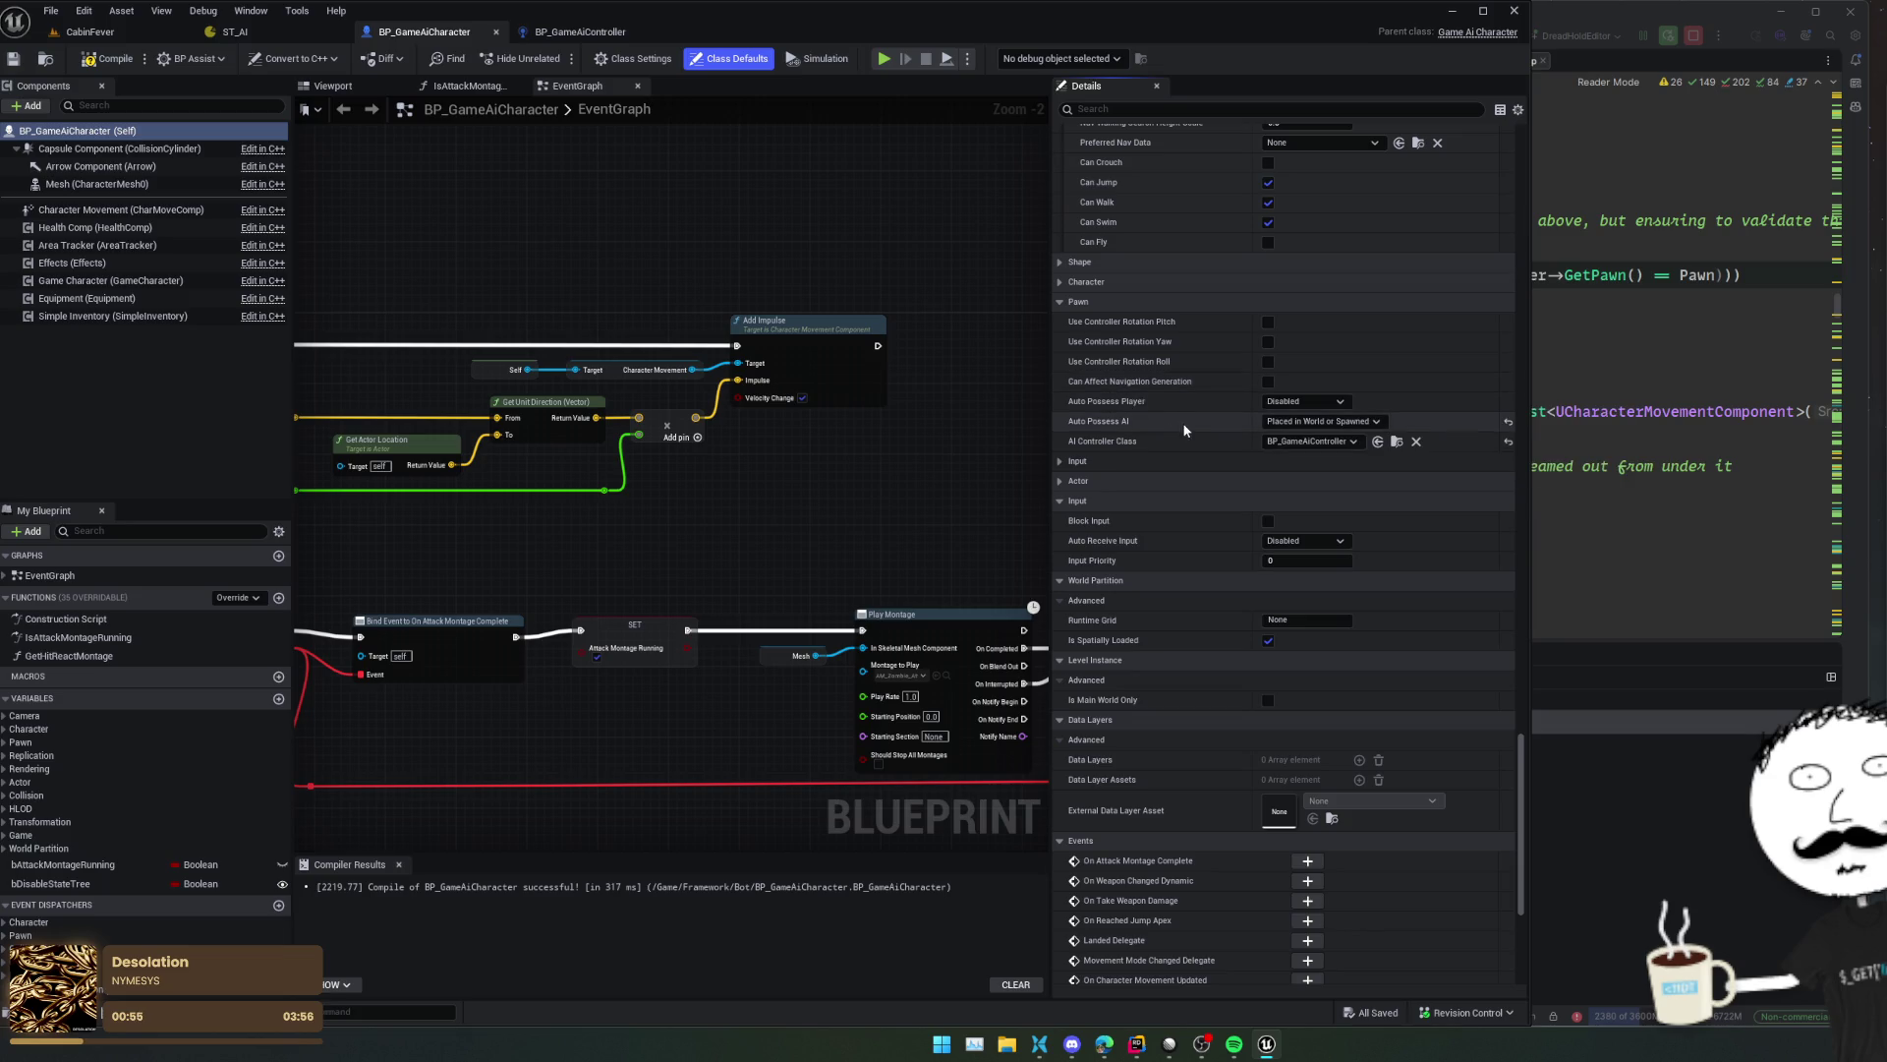
scroll(1175, 279, down, 3)
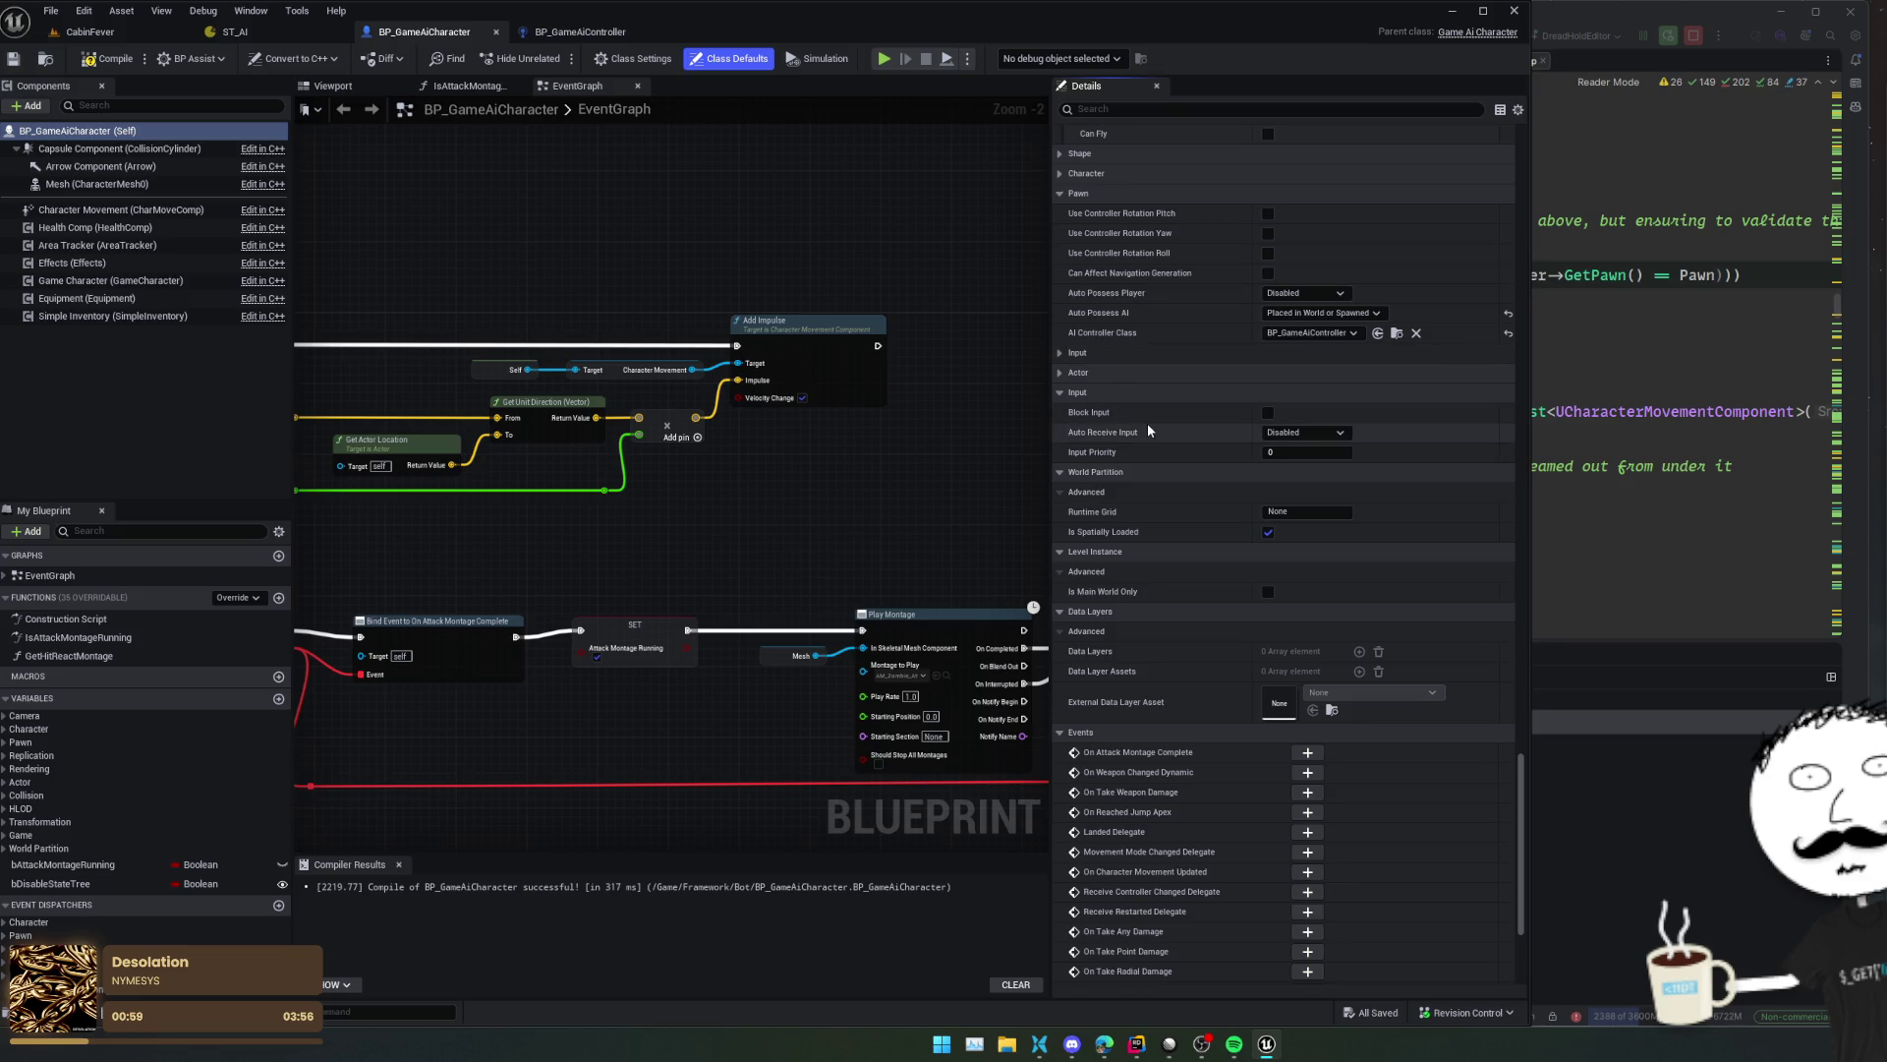
scroll(1121, 254, down, 4)
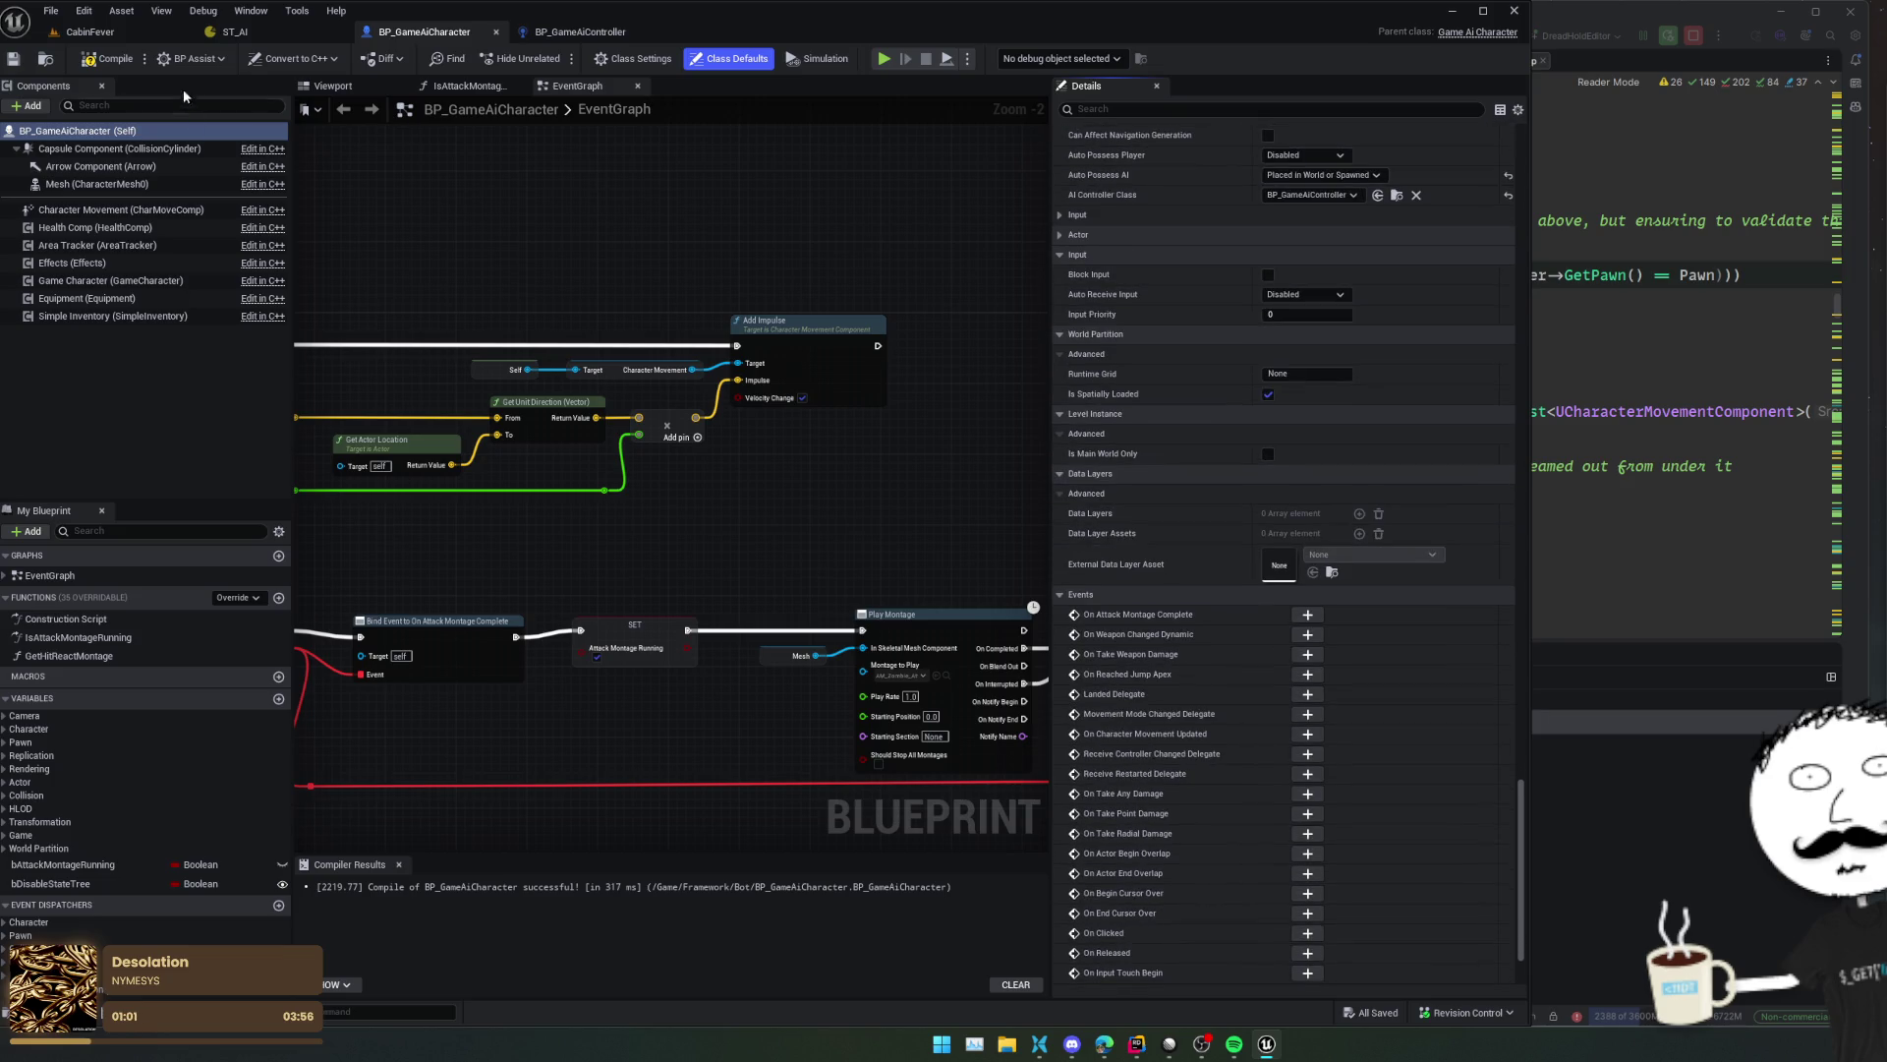
click(148, 36)
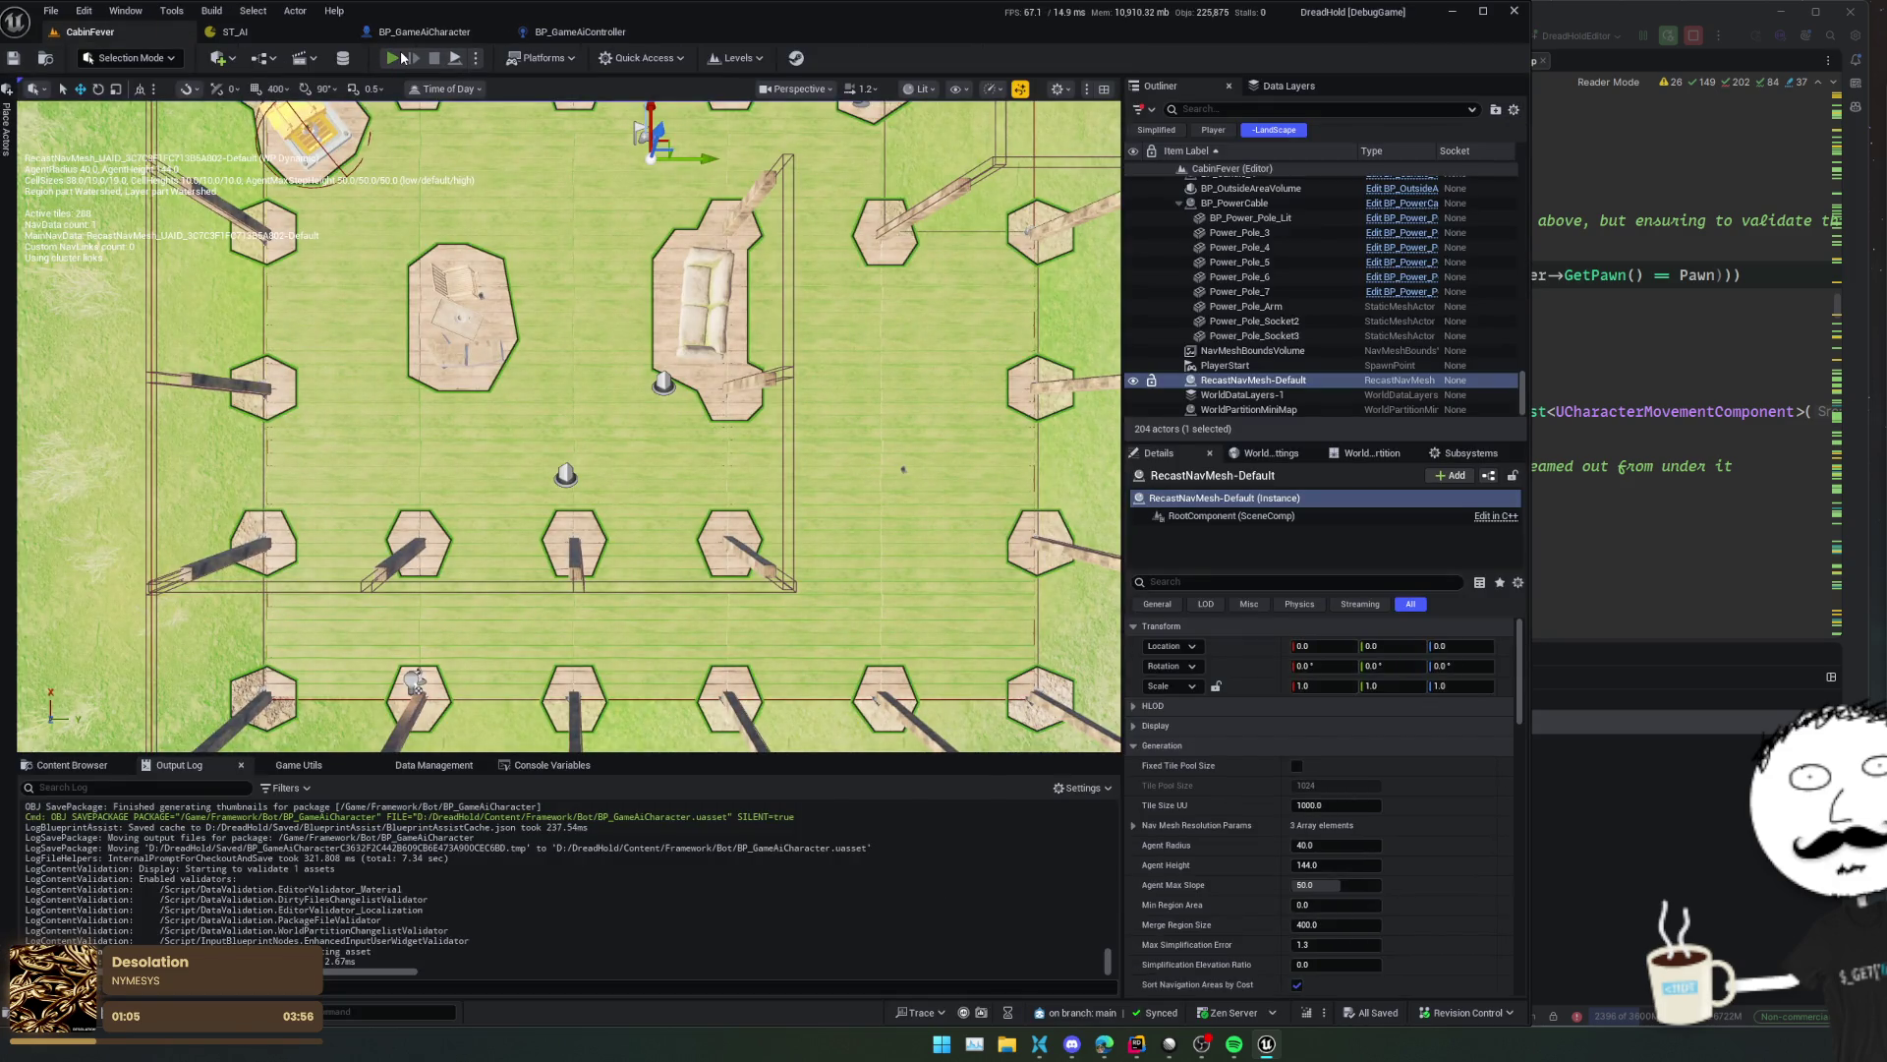
- Start a CabinFever play session and walk the player across the cabin
click(401, 58)
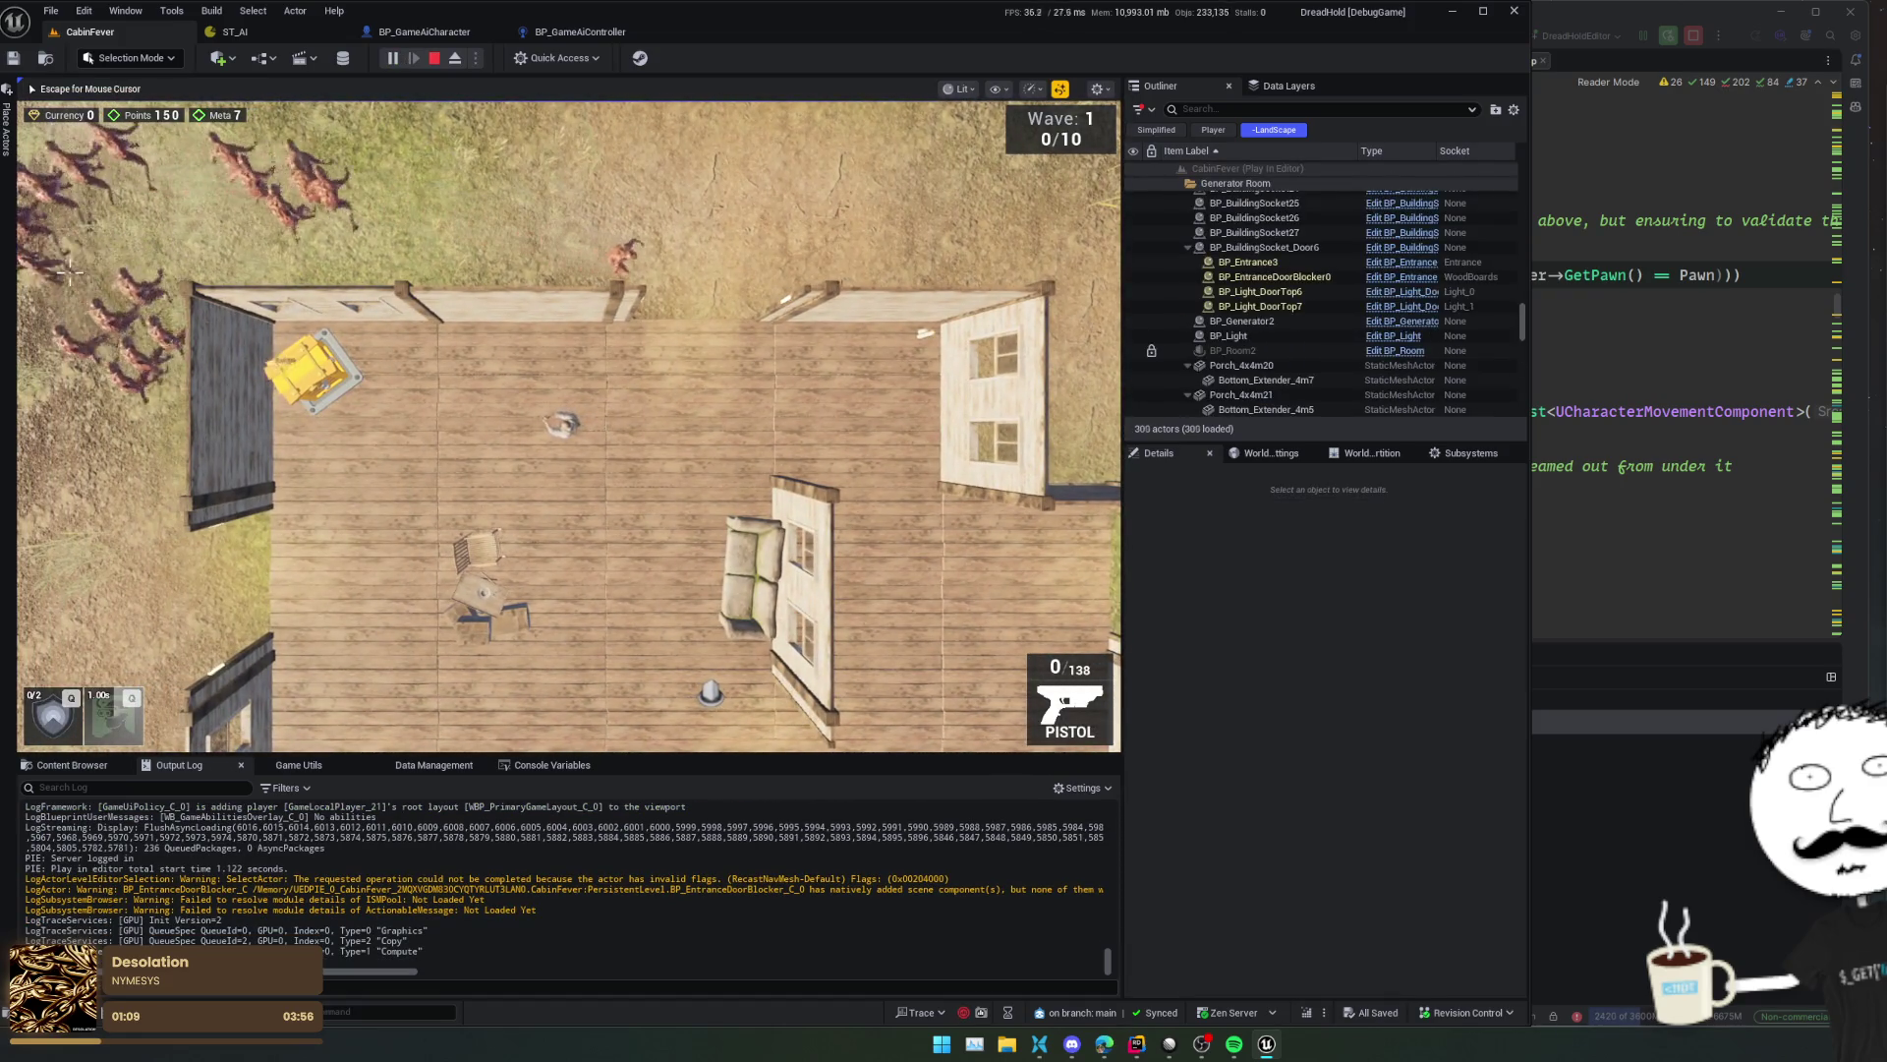
key(d)
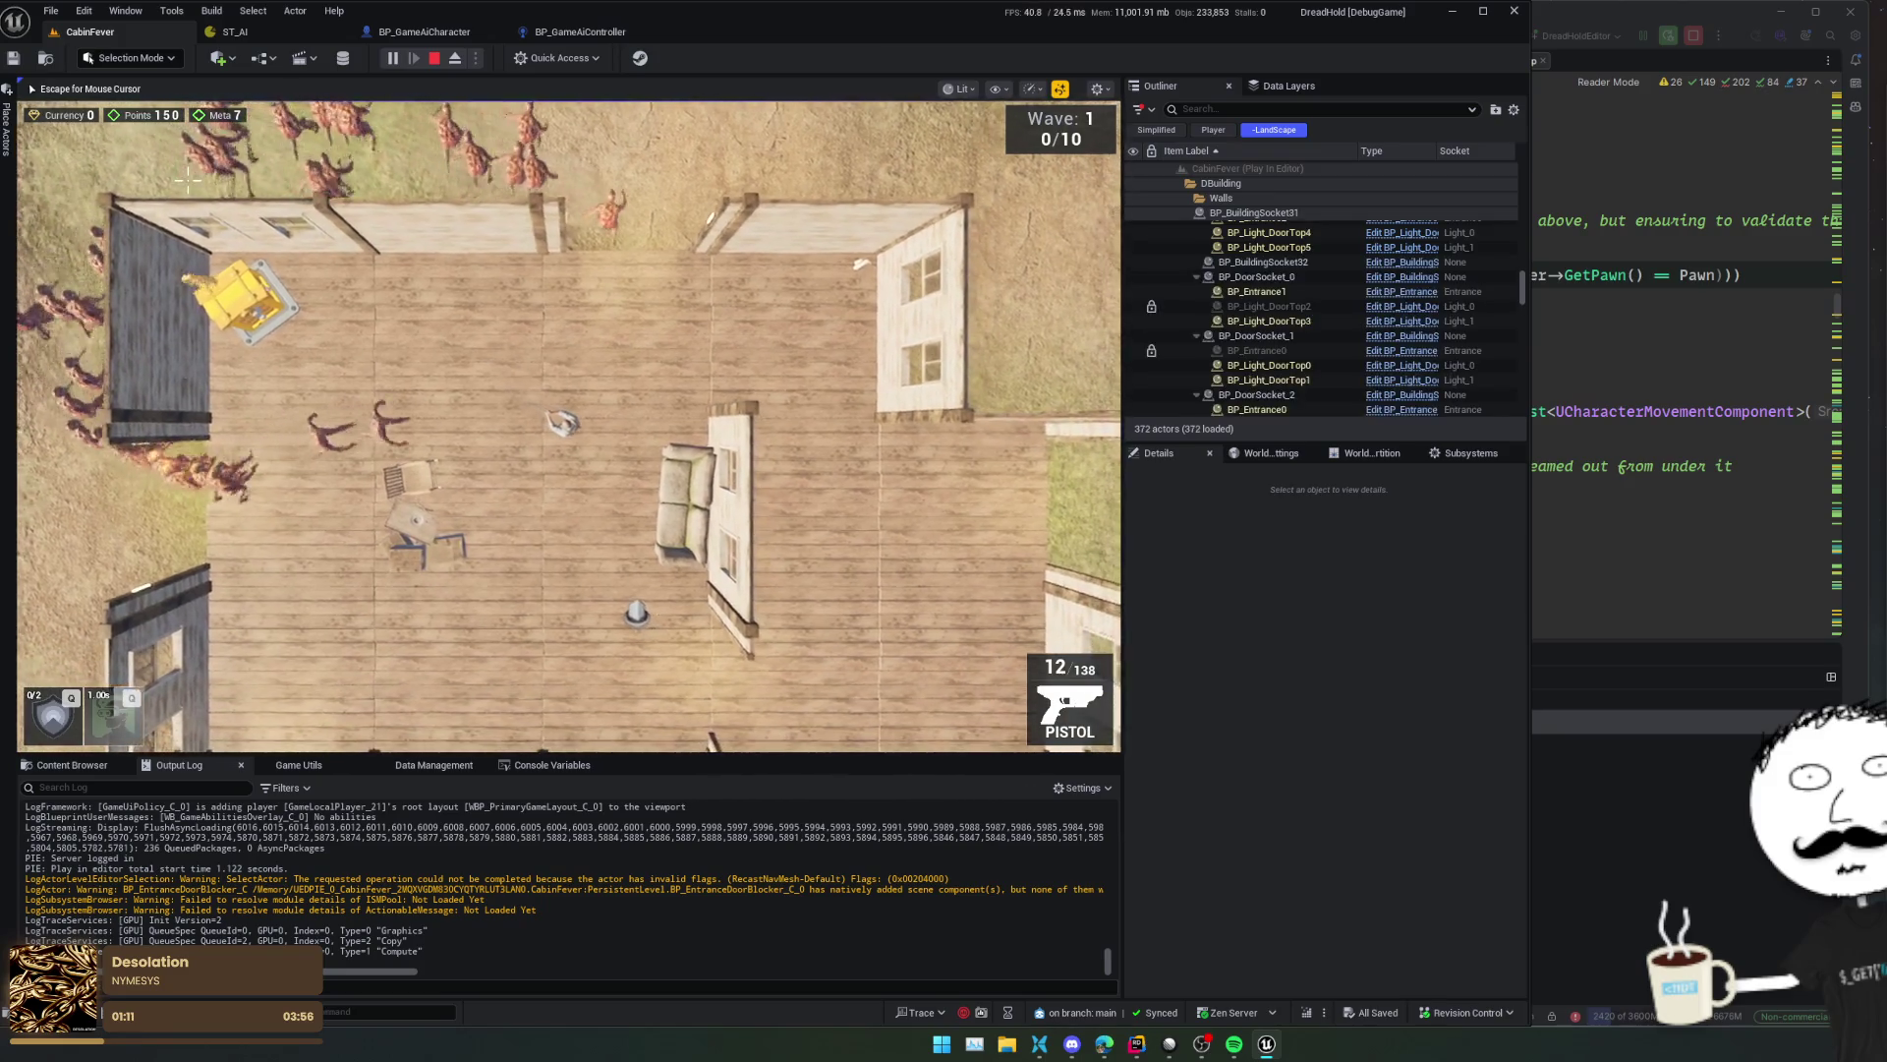
key(s)
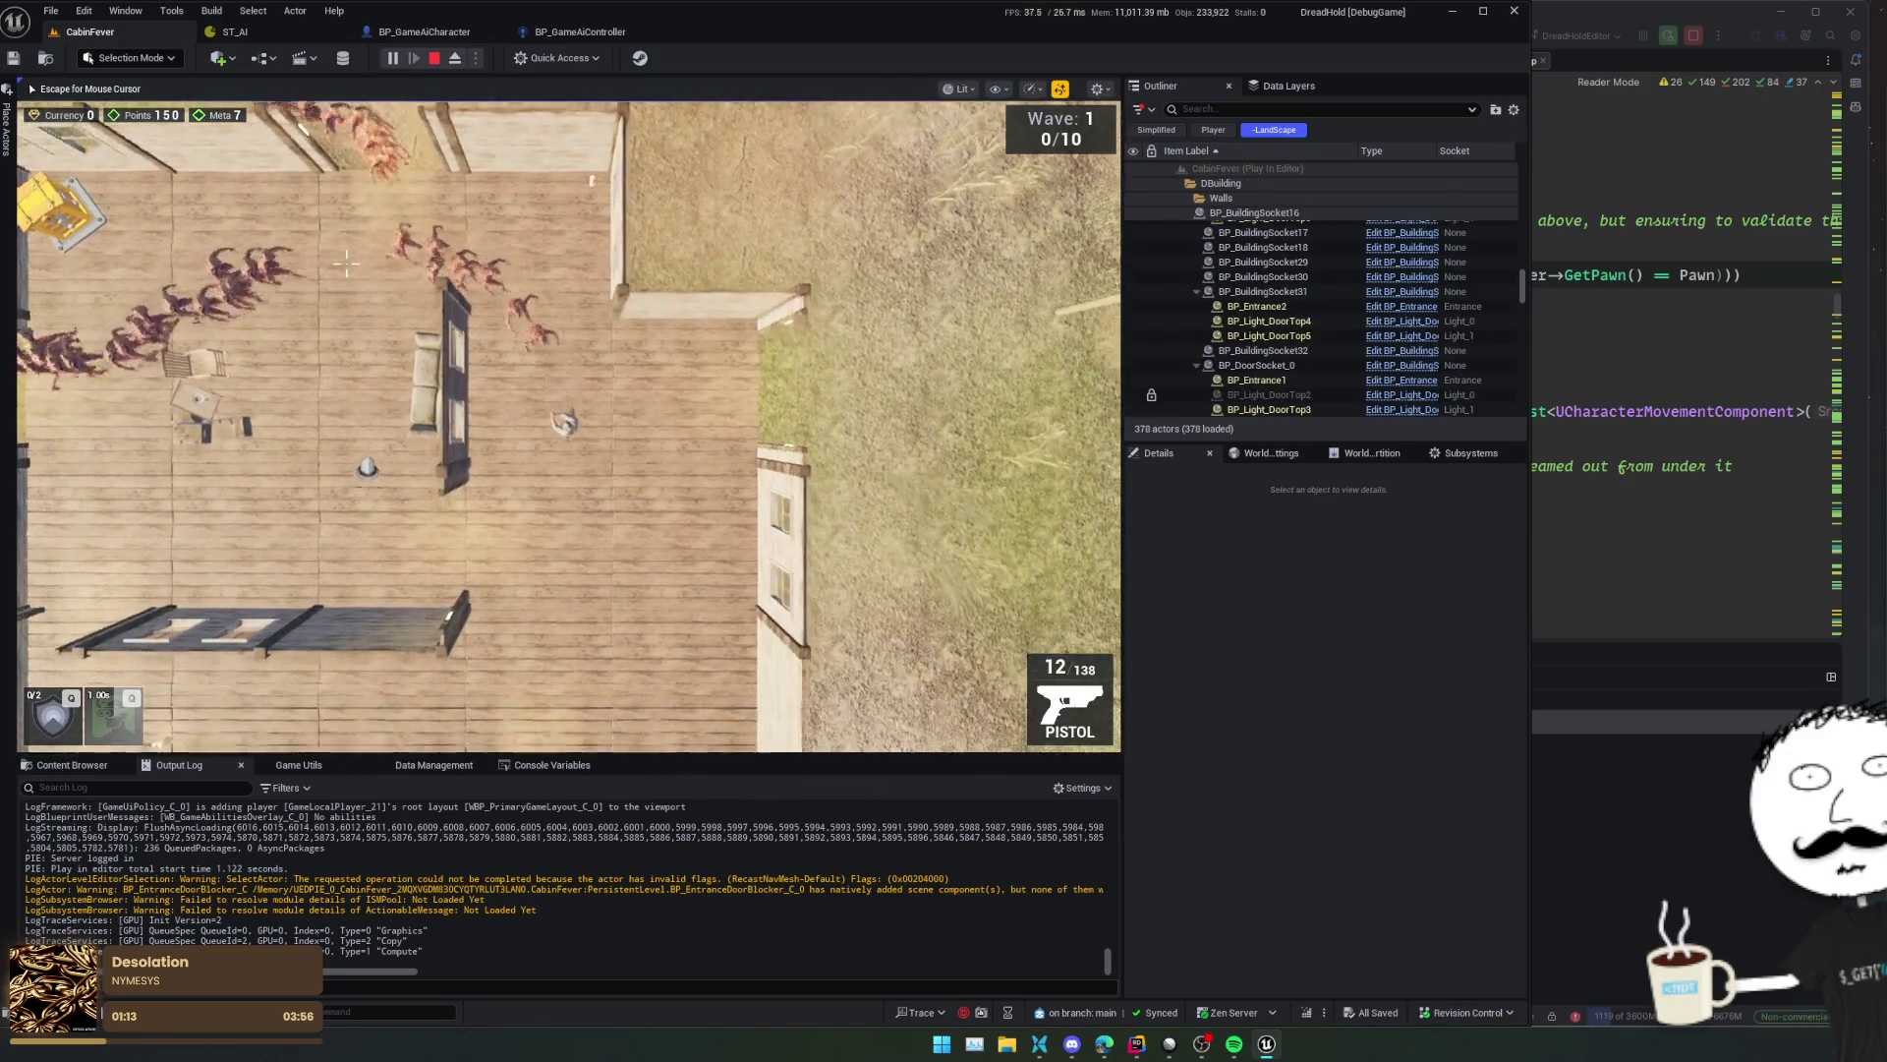
- Enable god mode, skip to wave 50 through the dev menu, and fire at enemies
text(s)
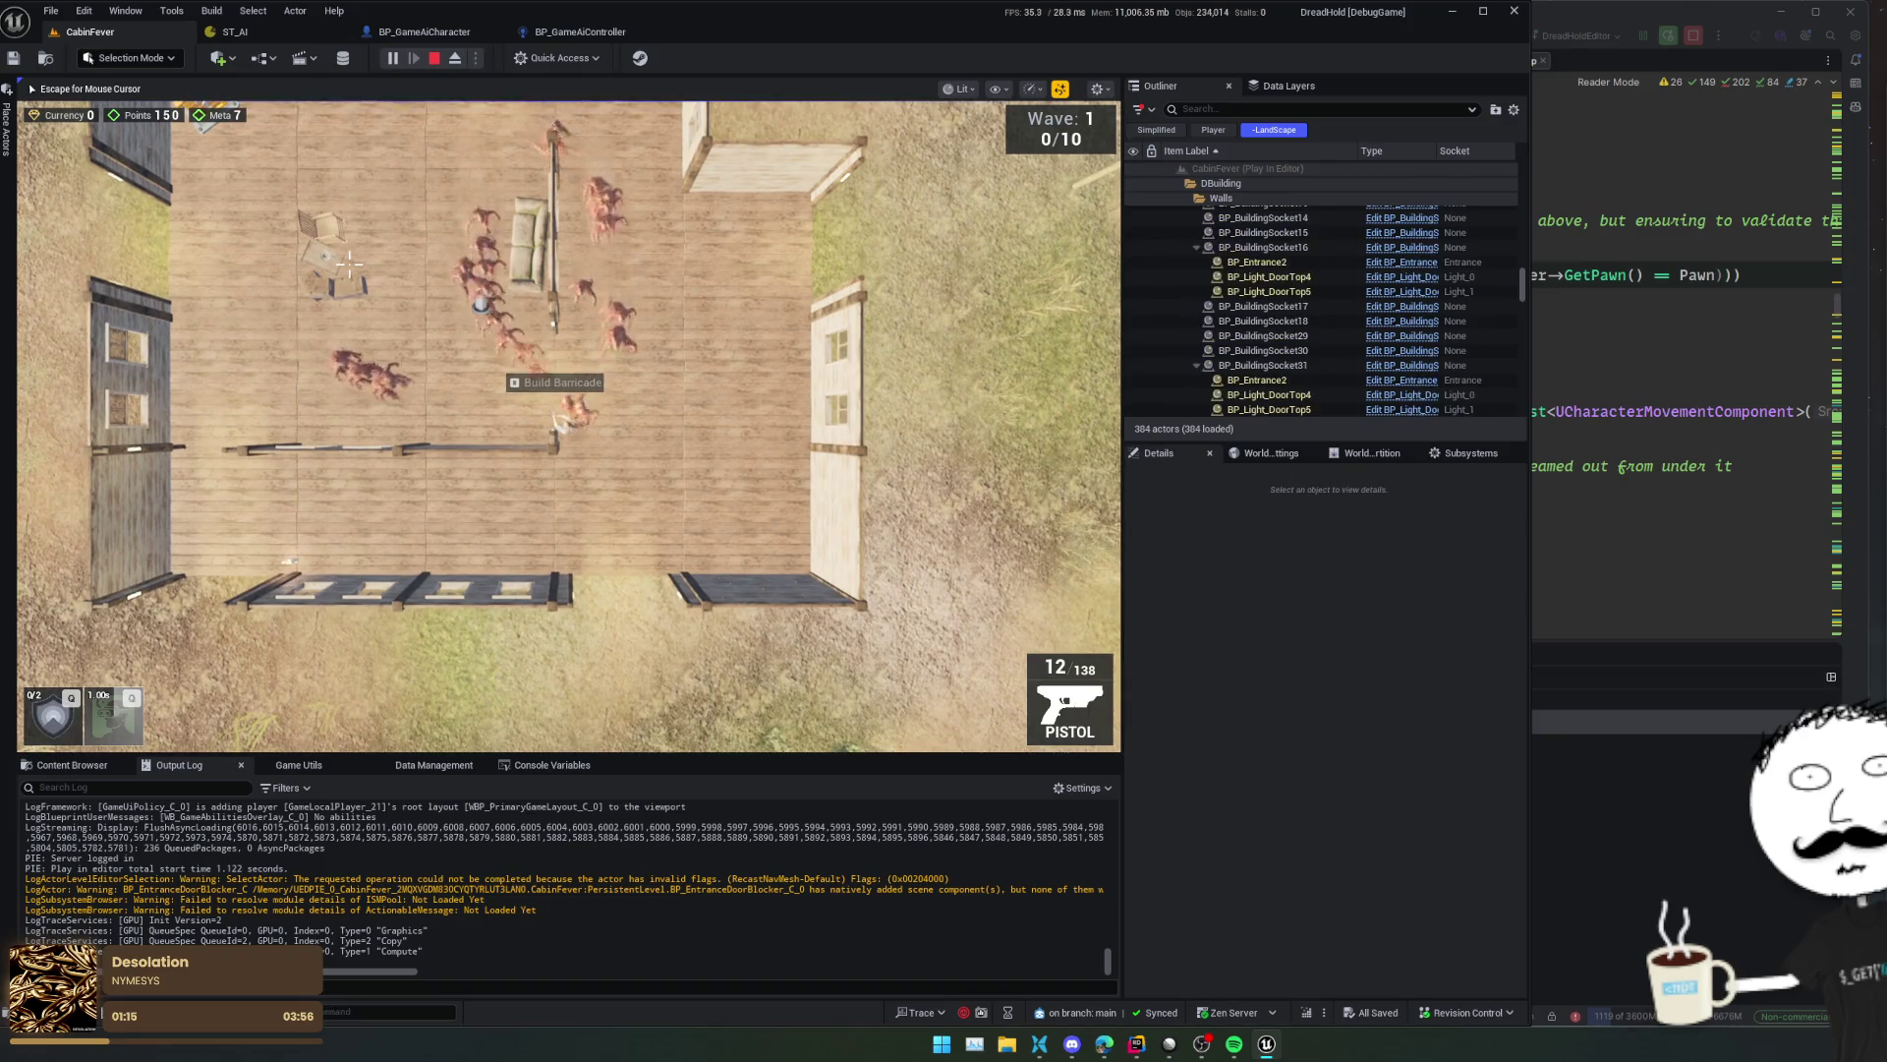
text(God)
key(Return)
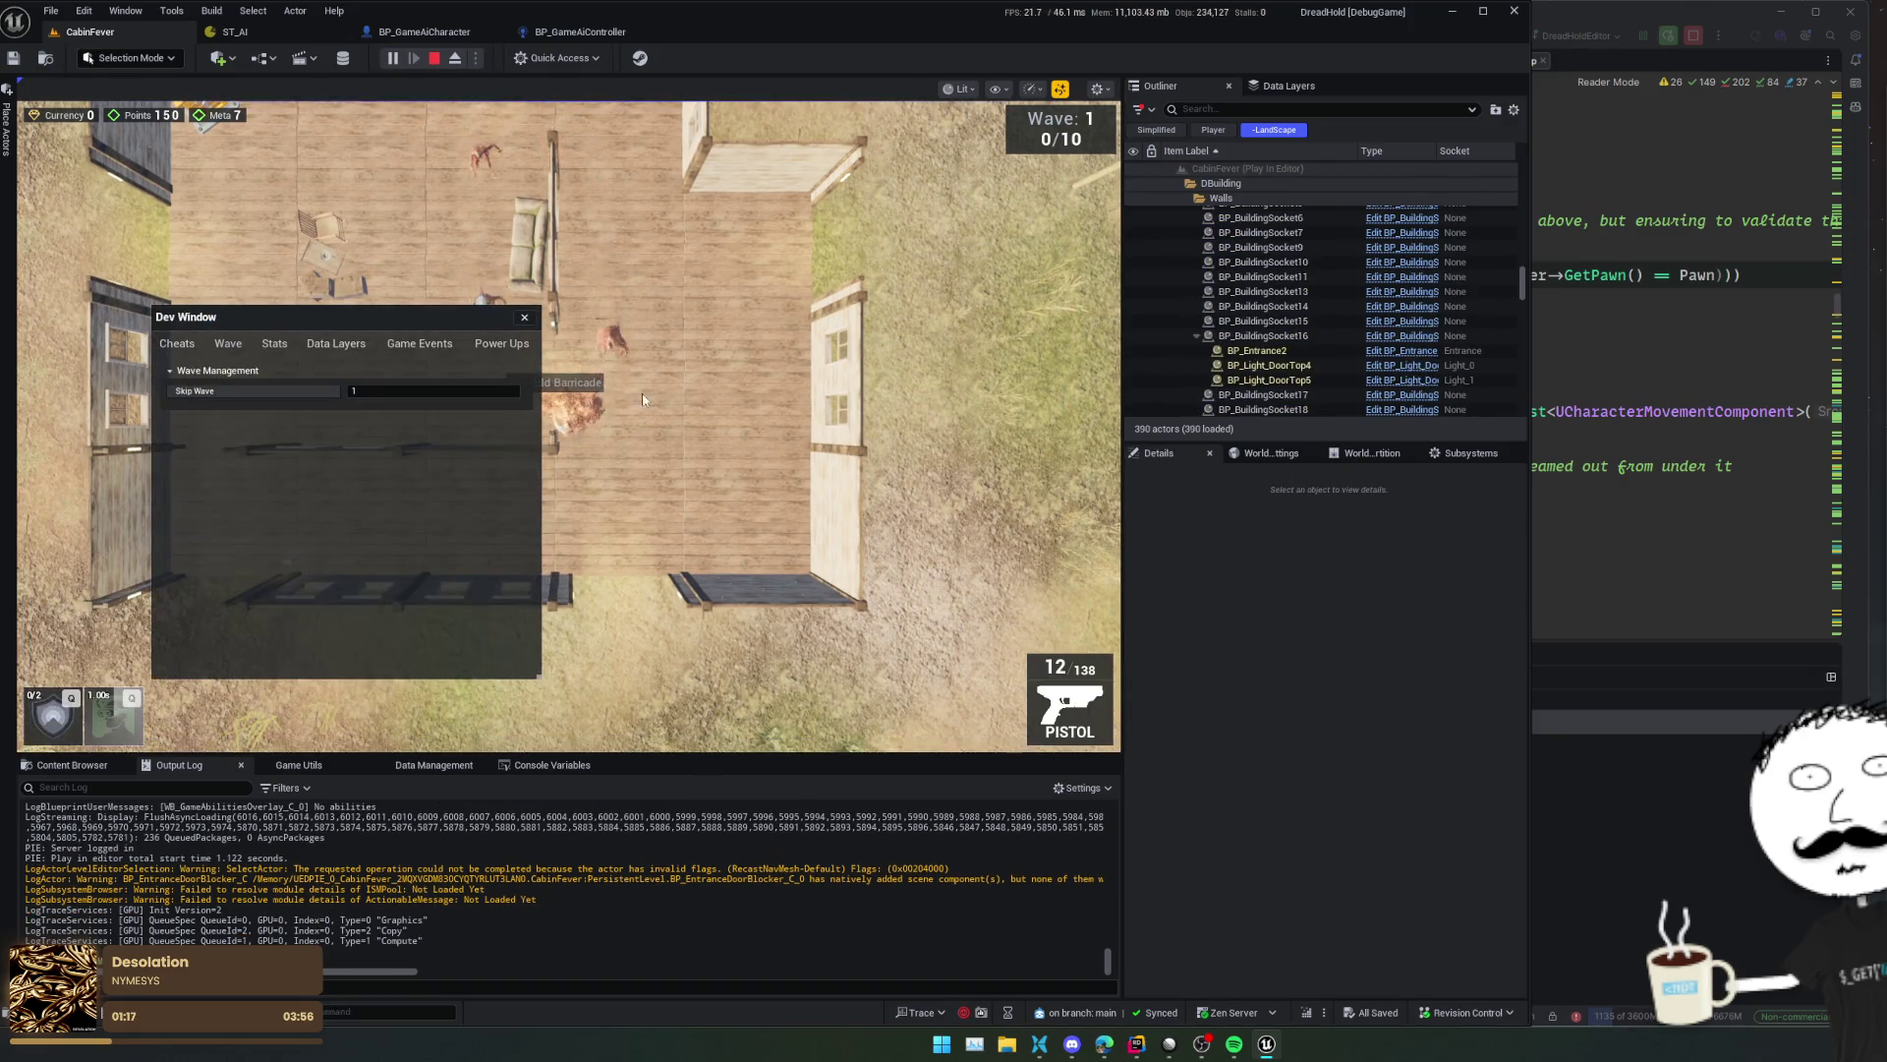
click(408, 390)
text(50)
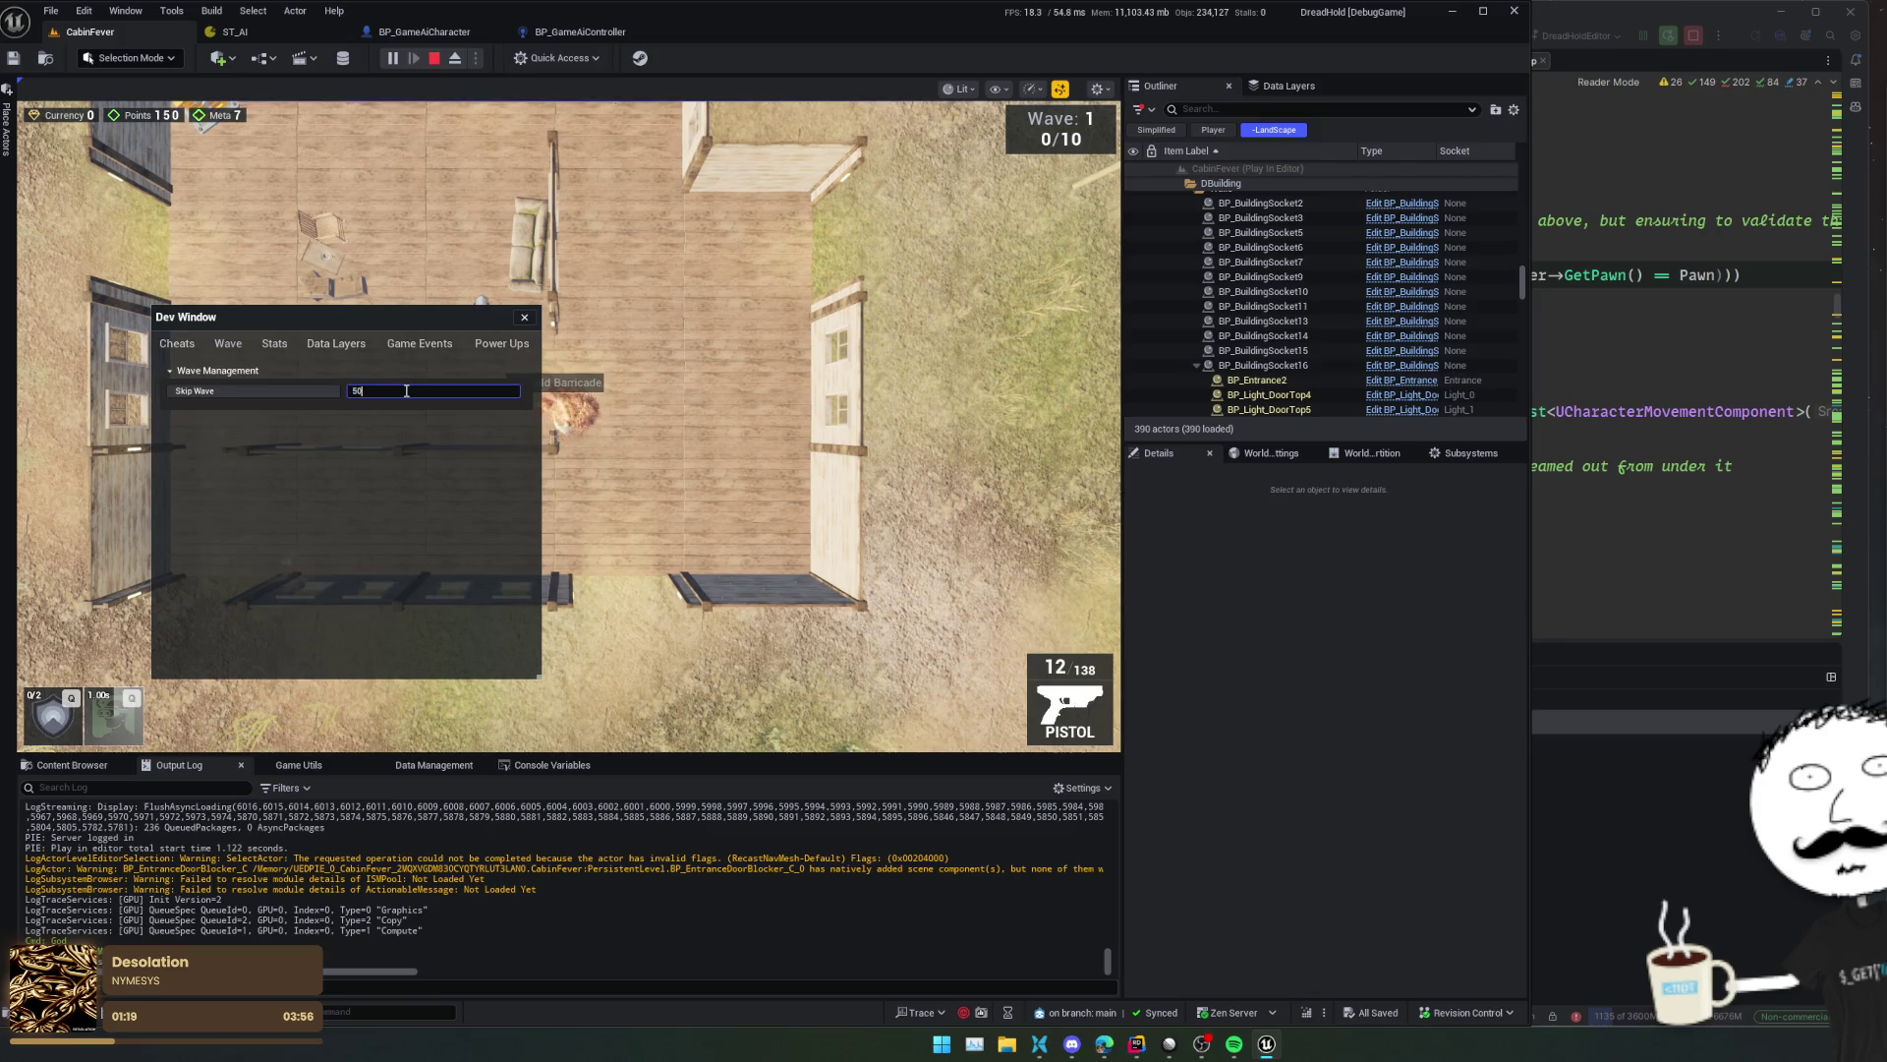
click(526, 318)
drag(646, 442, 523, 389)
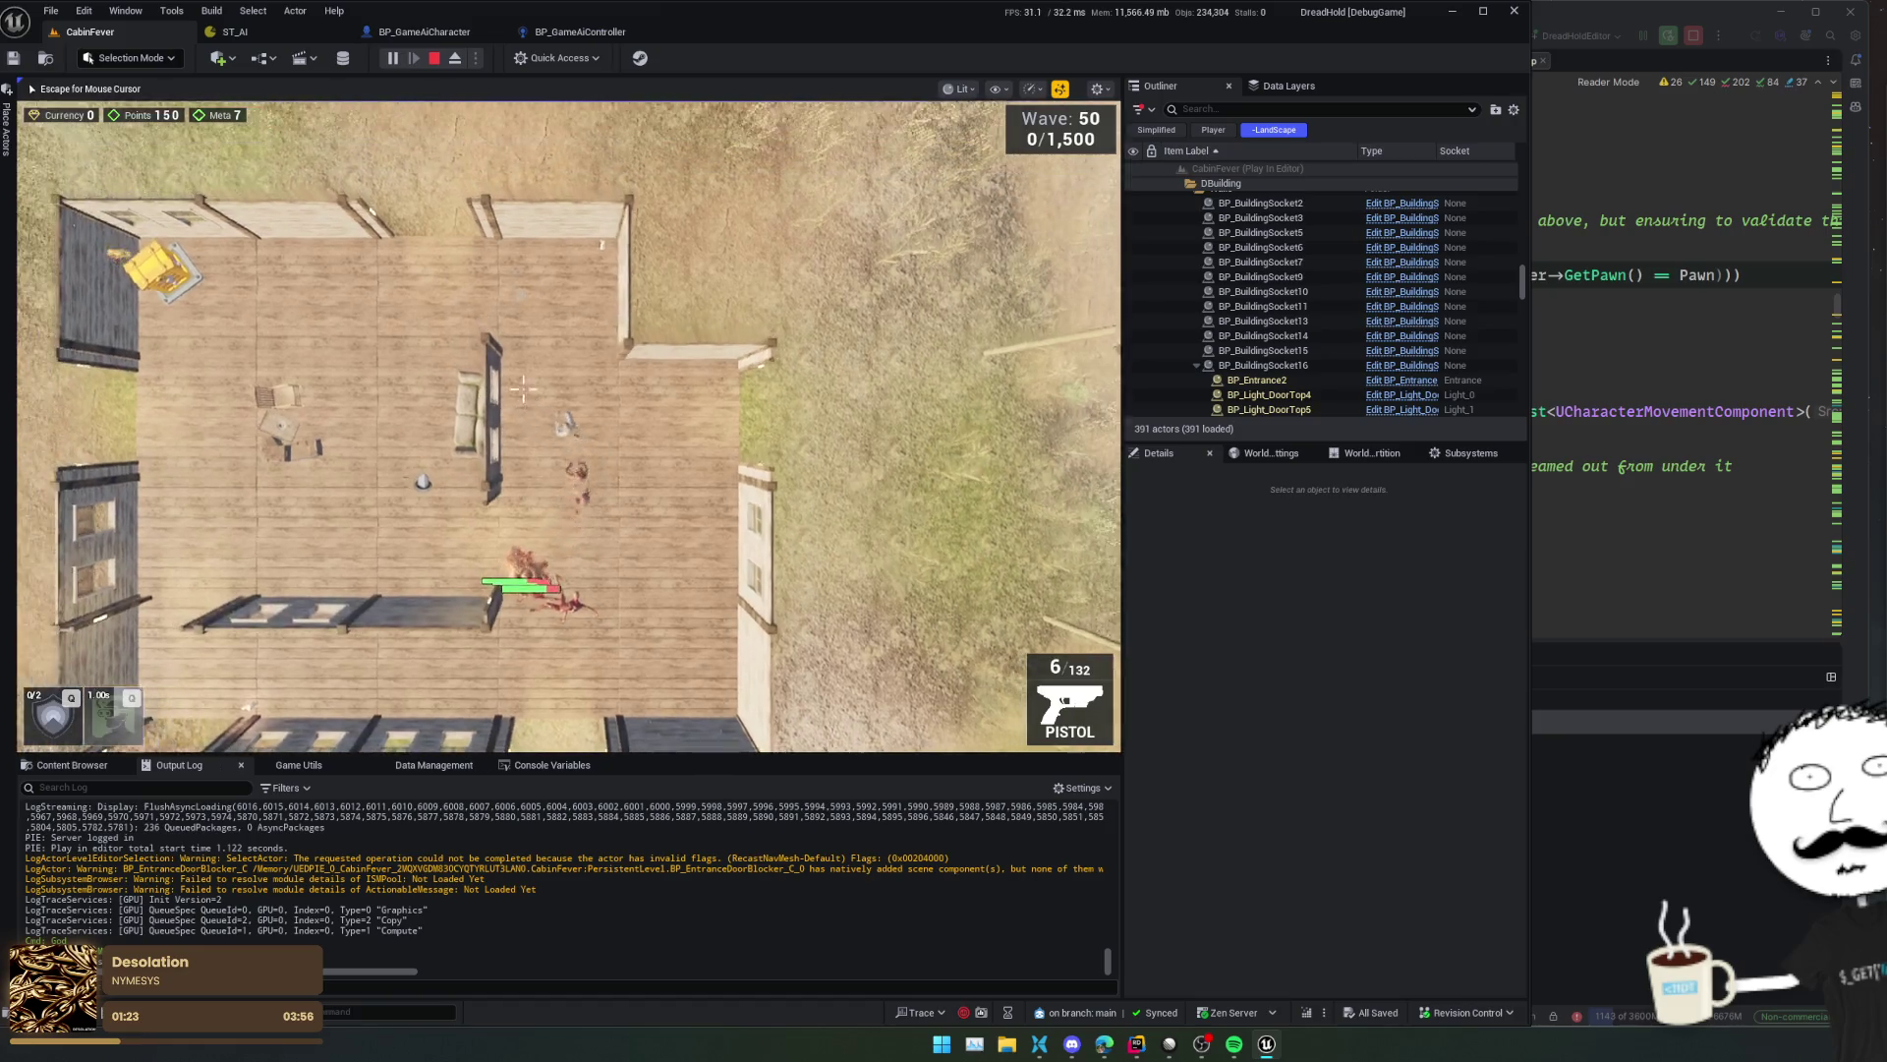
- Reload the pistol and move around the house as the wave 50 horde closes in
key(r)
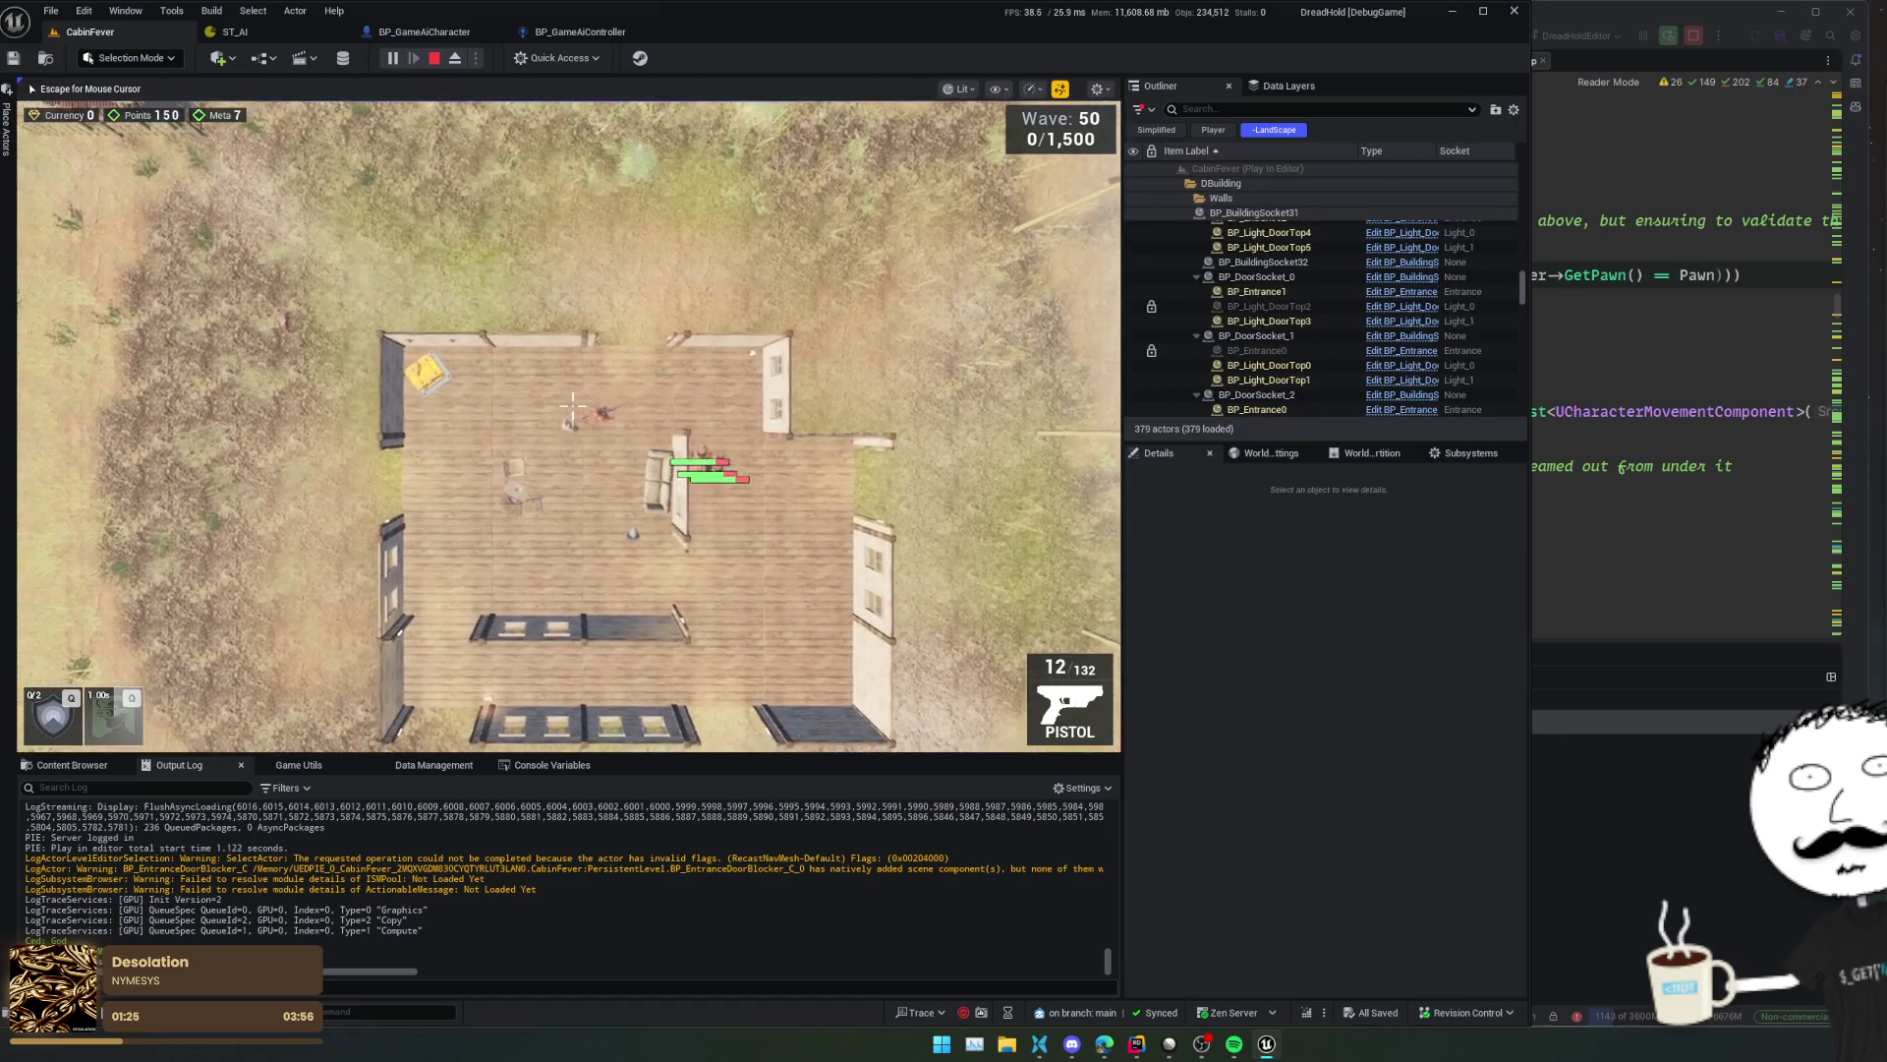
key(s)
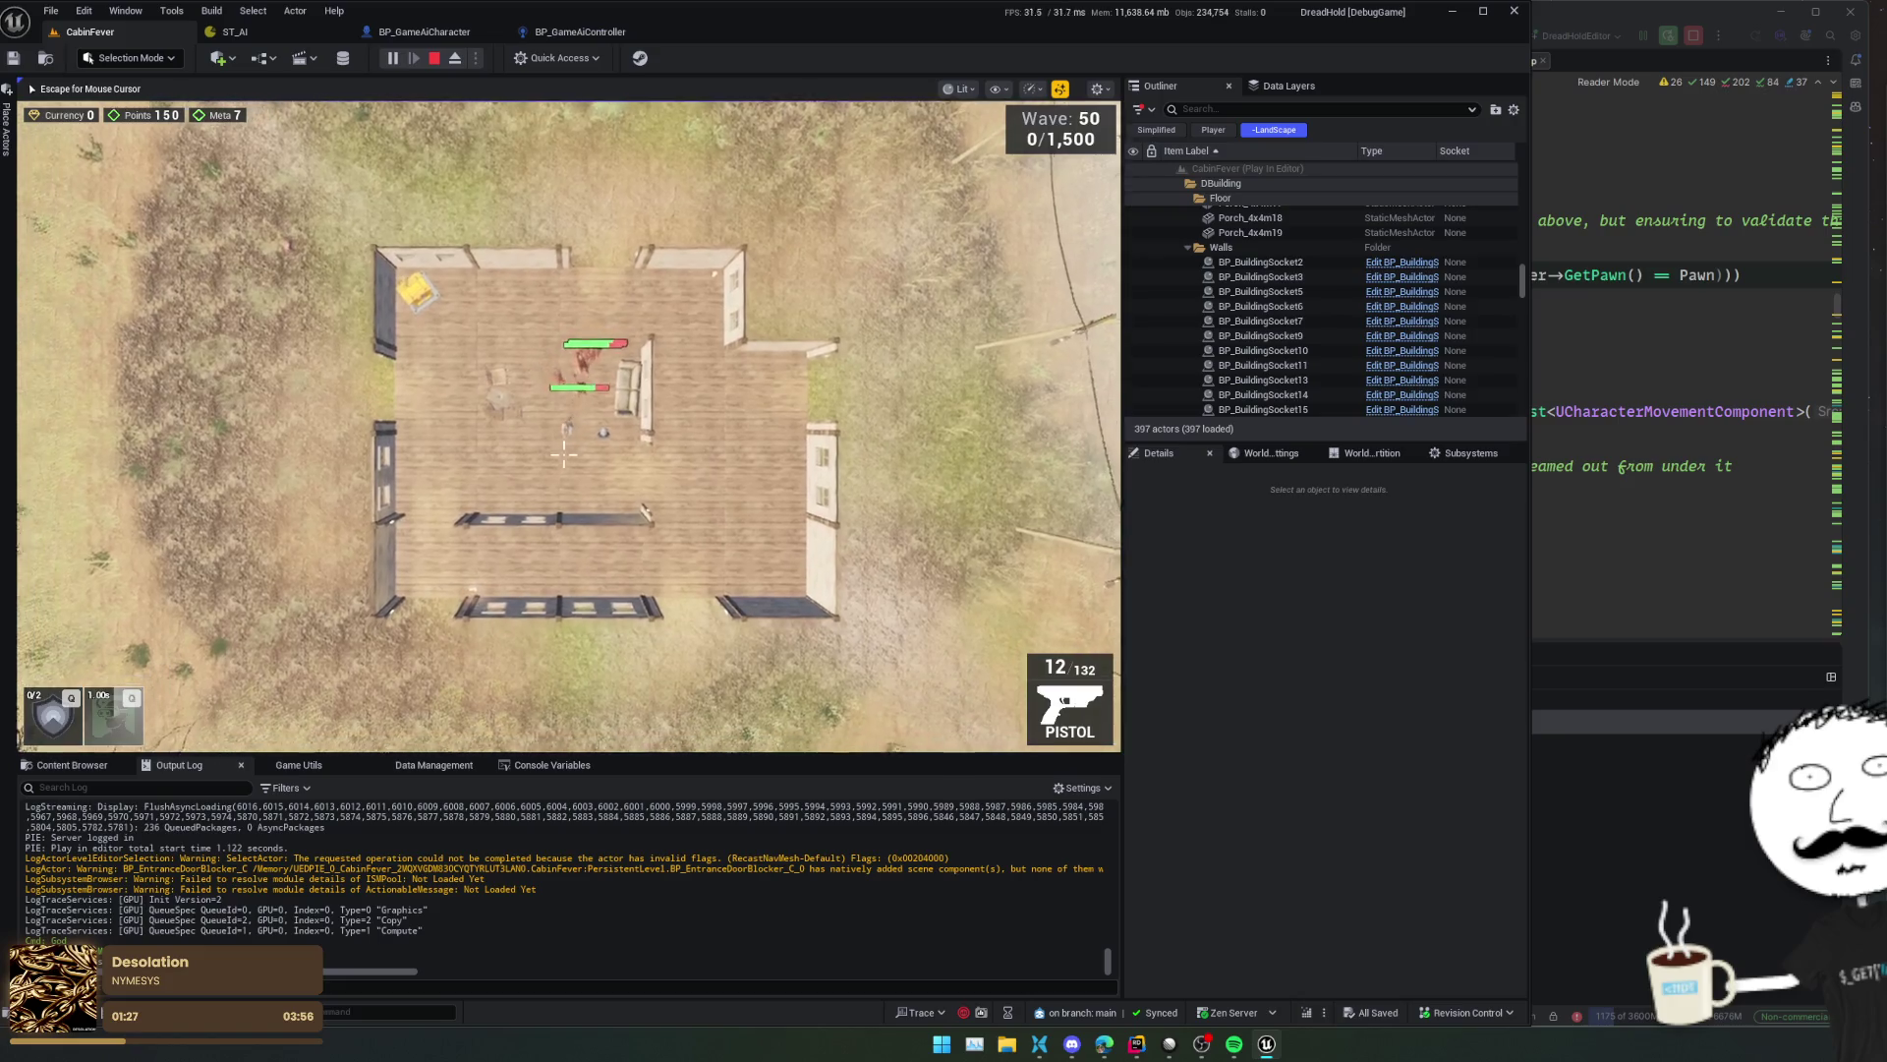
key(s)
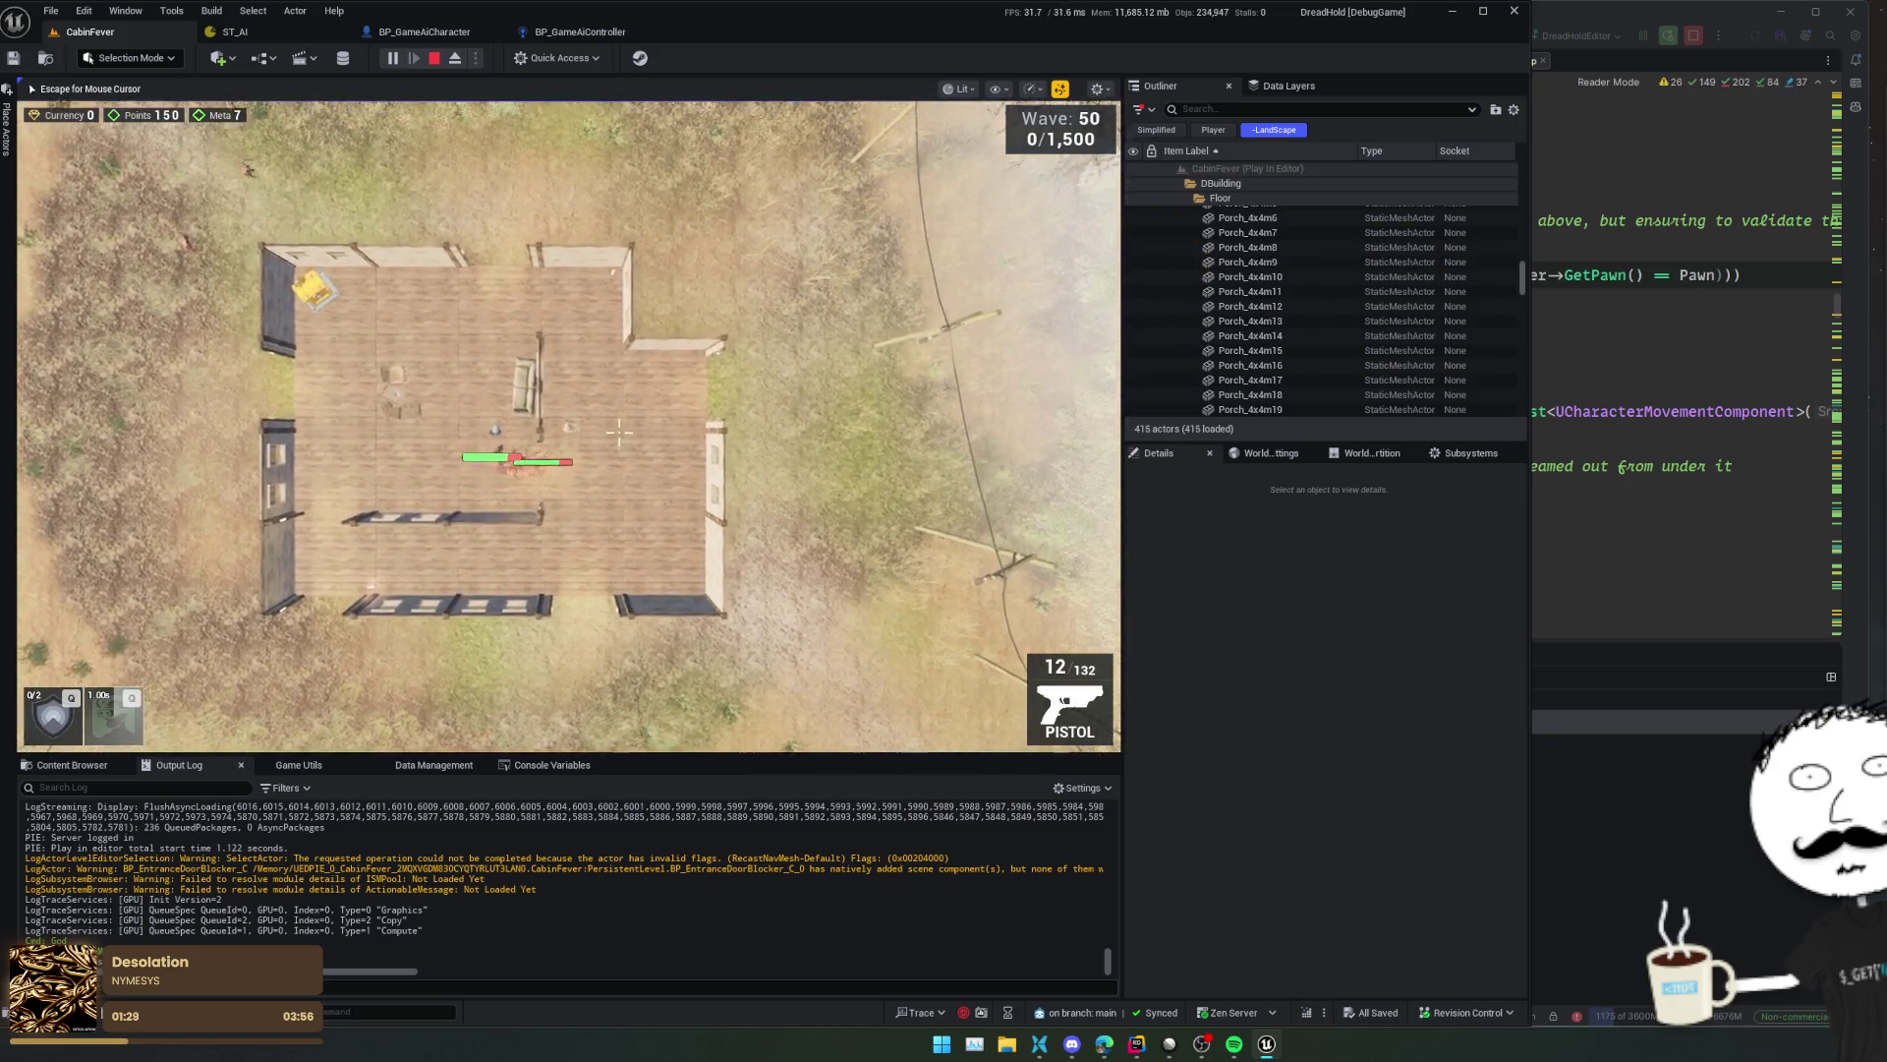
key(w)
key(a)
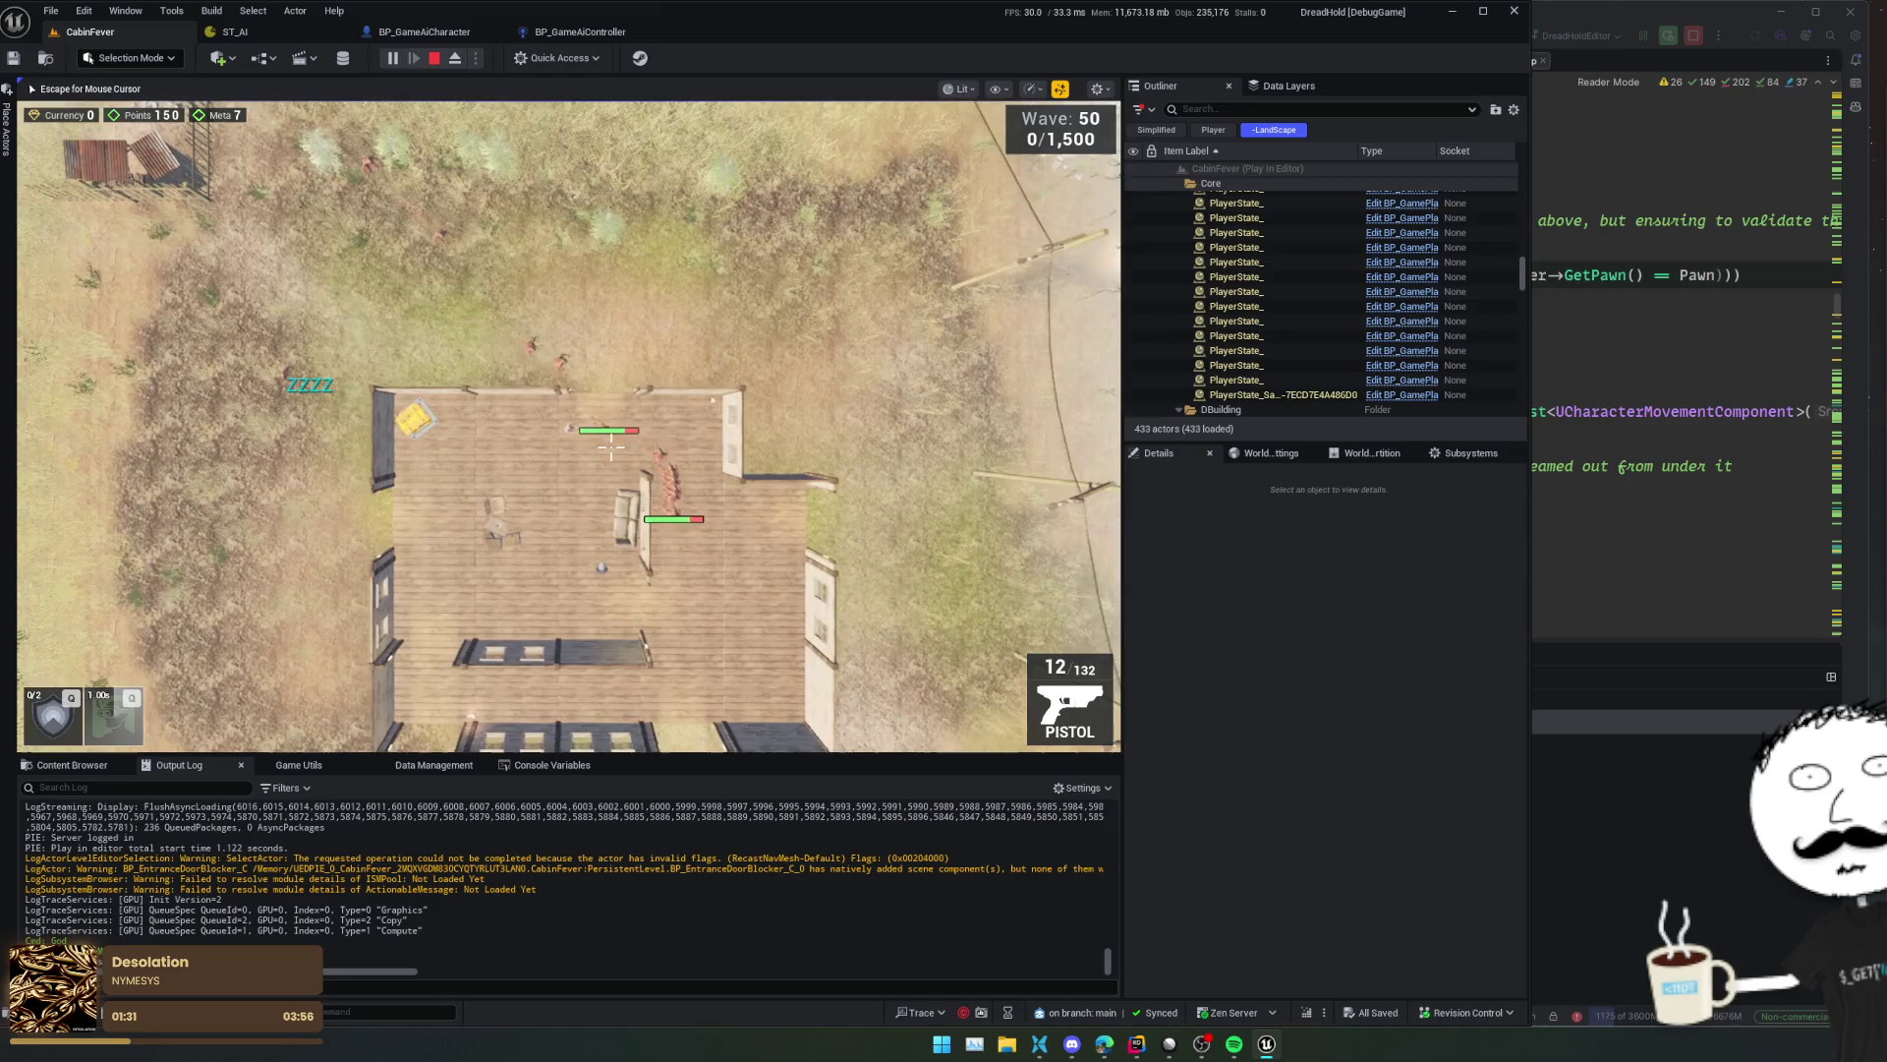
key(a)
key(s)
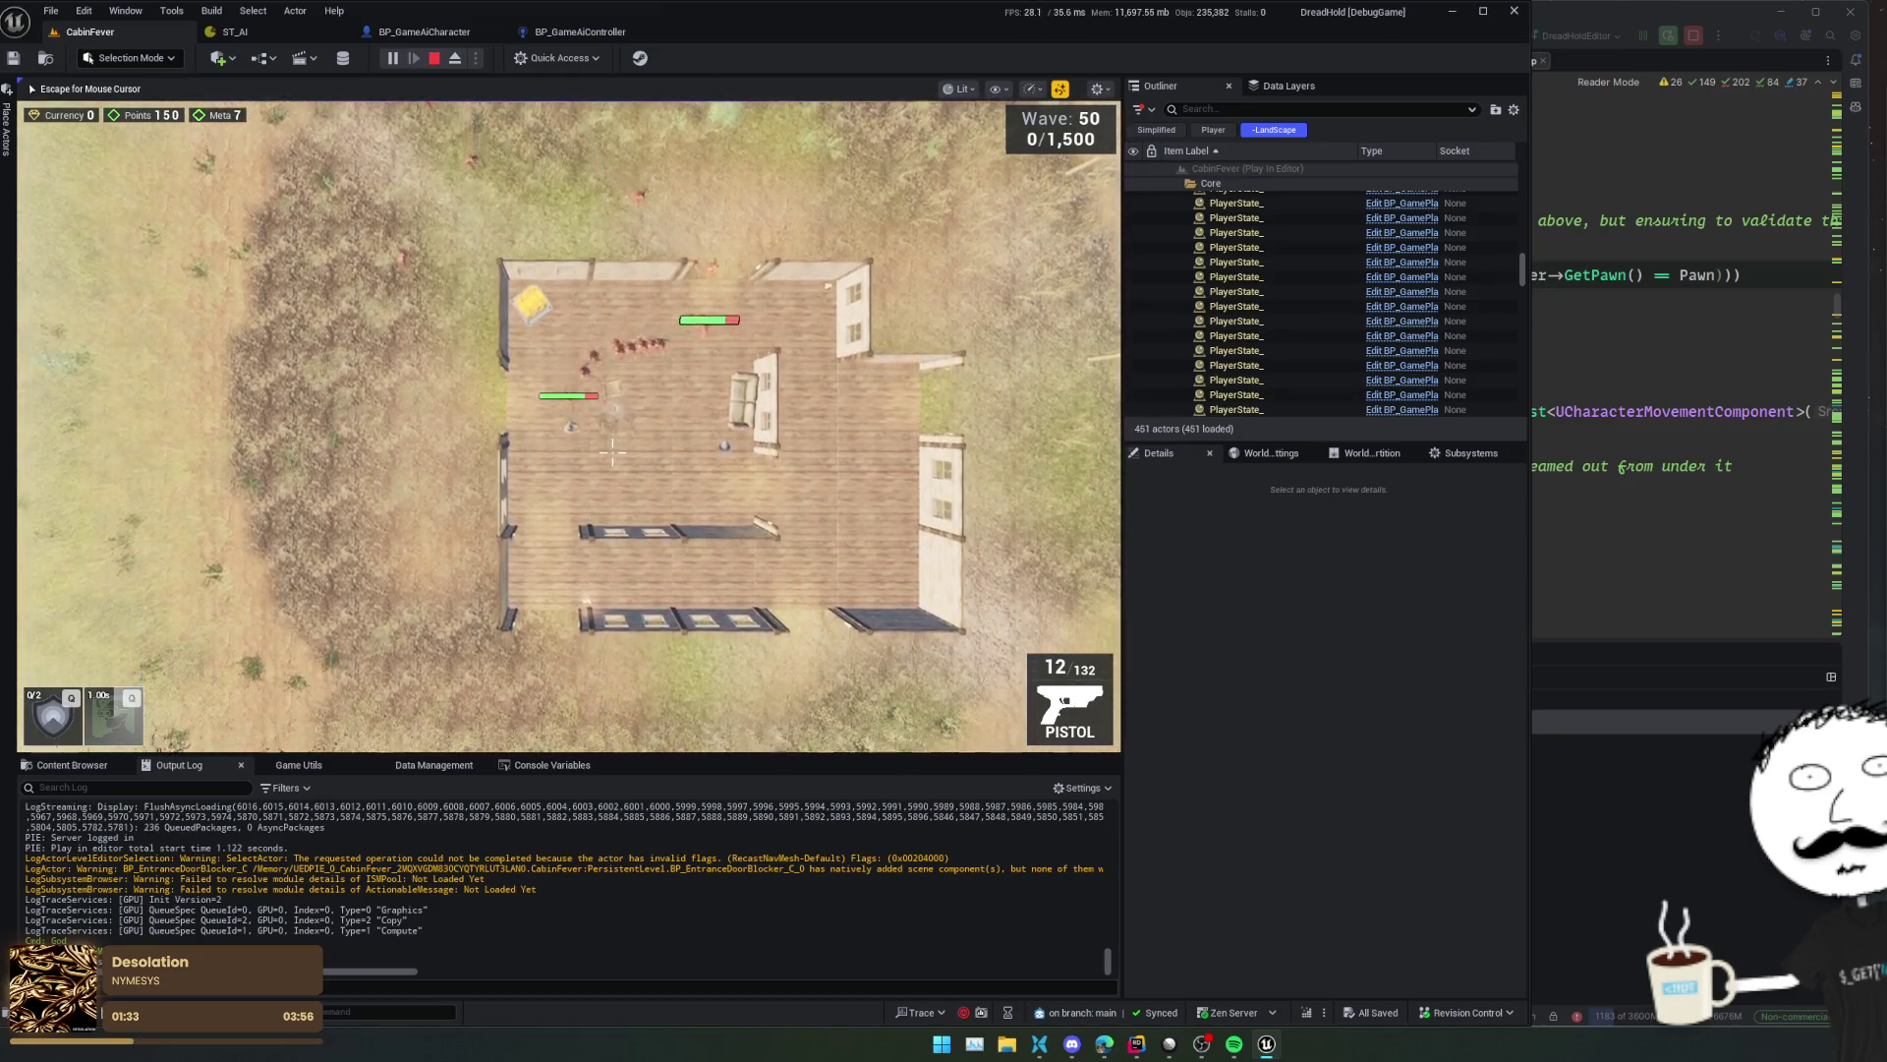
key(s)
key(d)
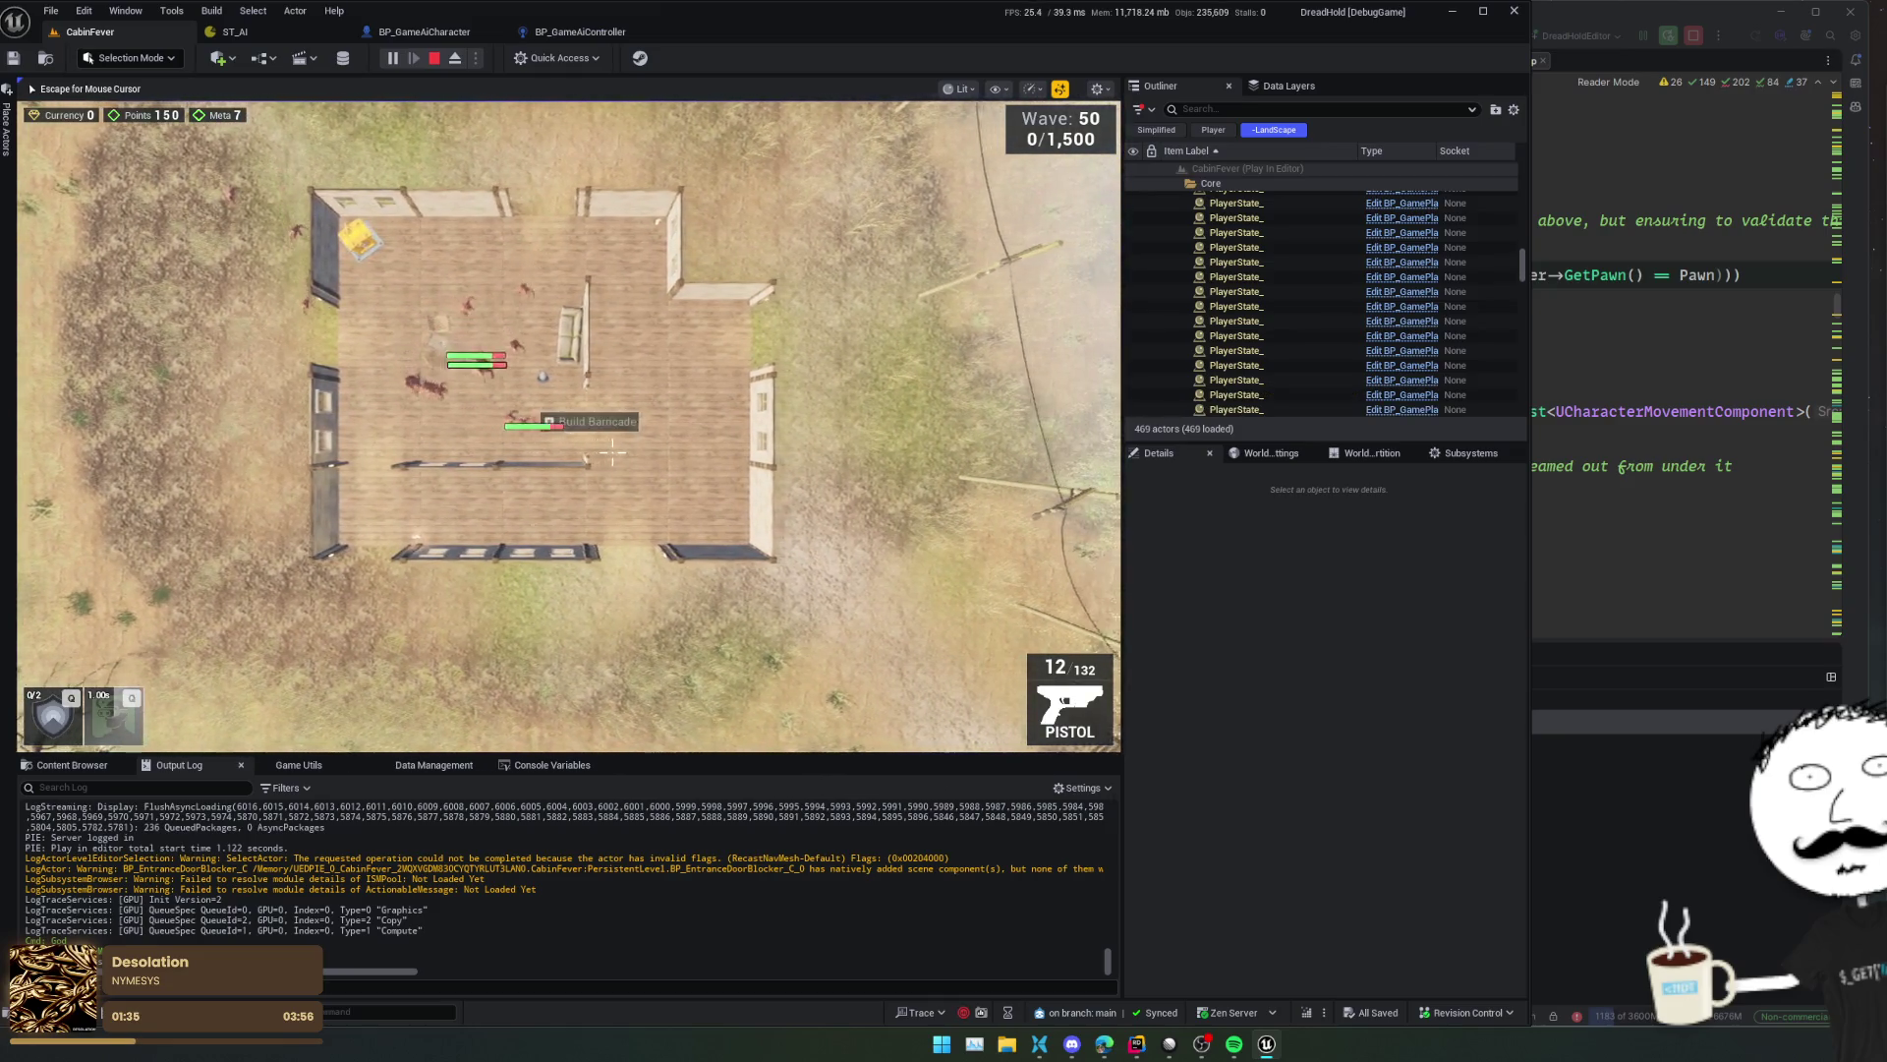
key(w)
key(d)
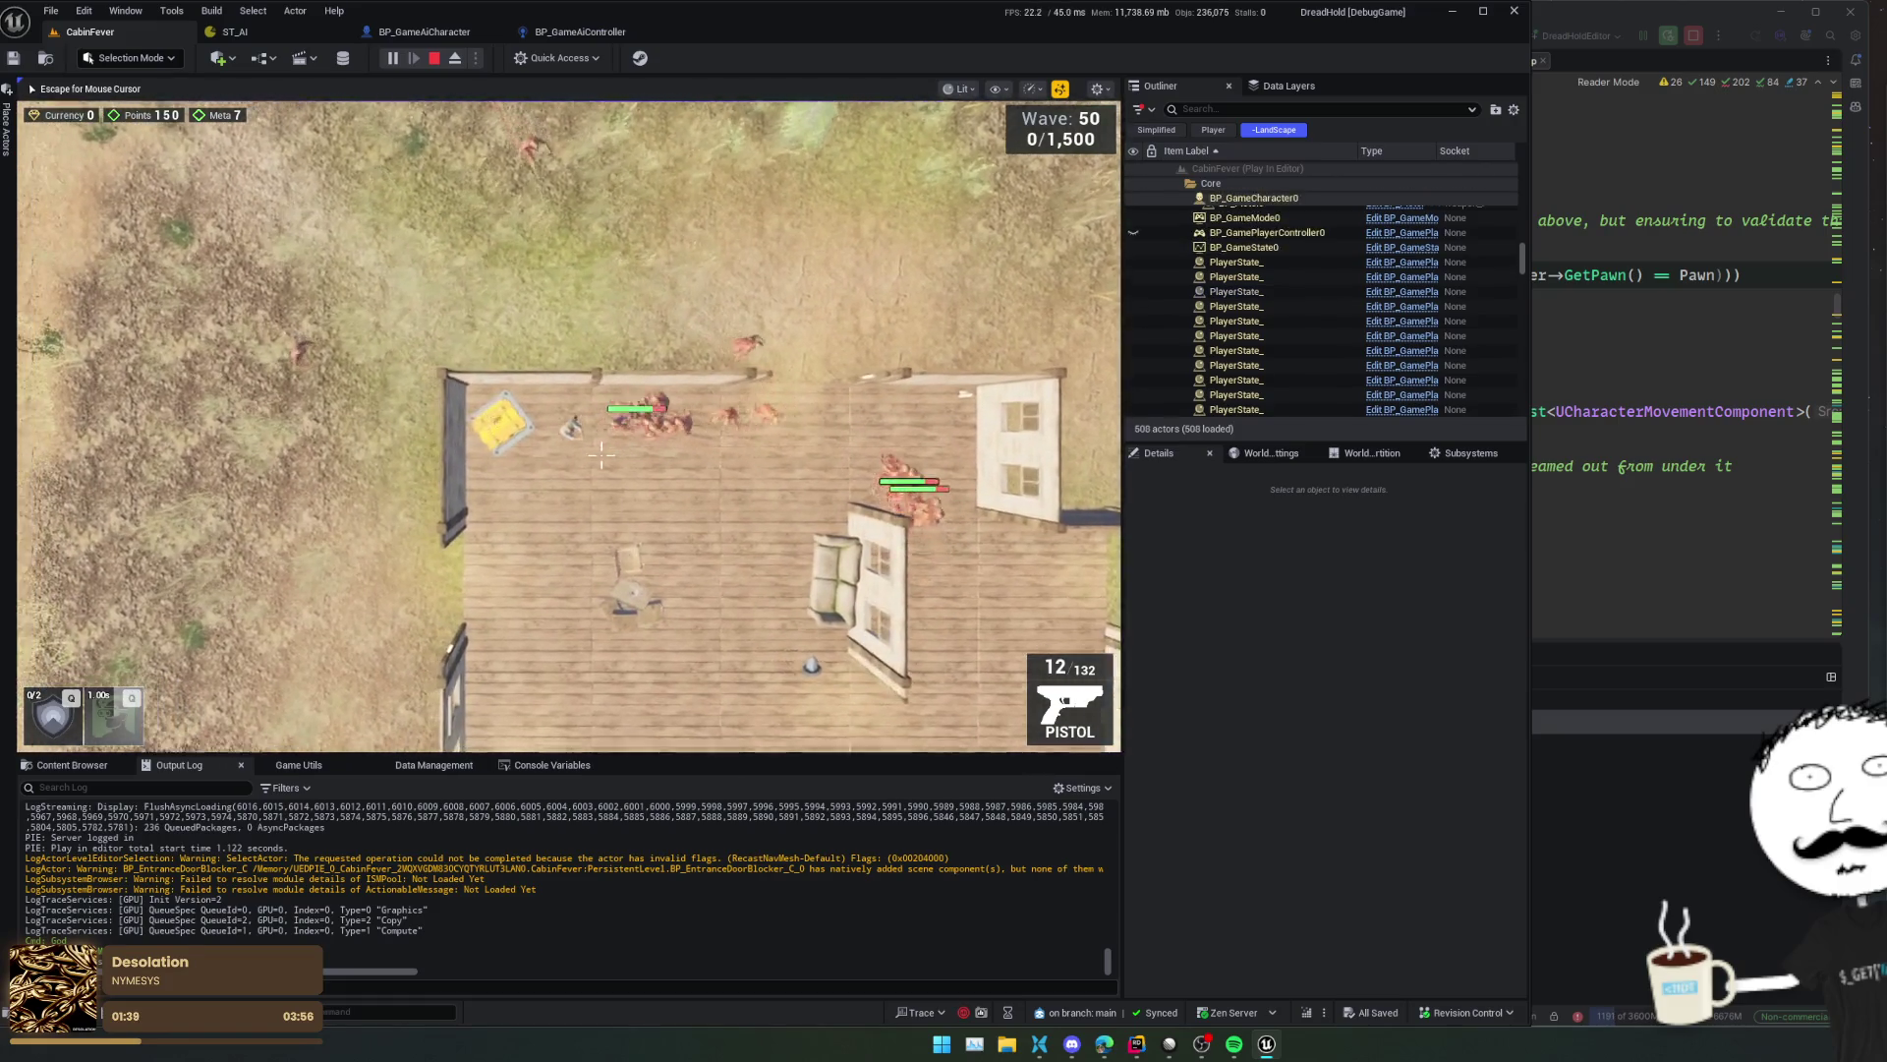
- Keep circling the house amid the horde, then stop the session and return to BP_GameAiController
key(s)
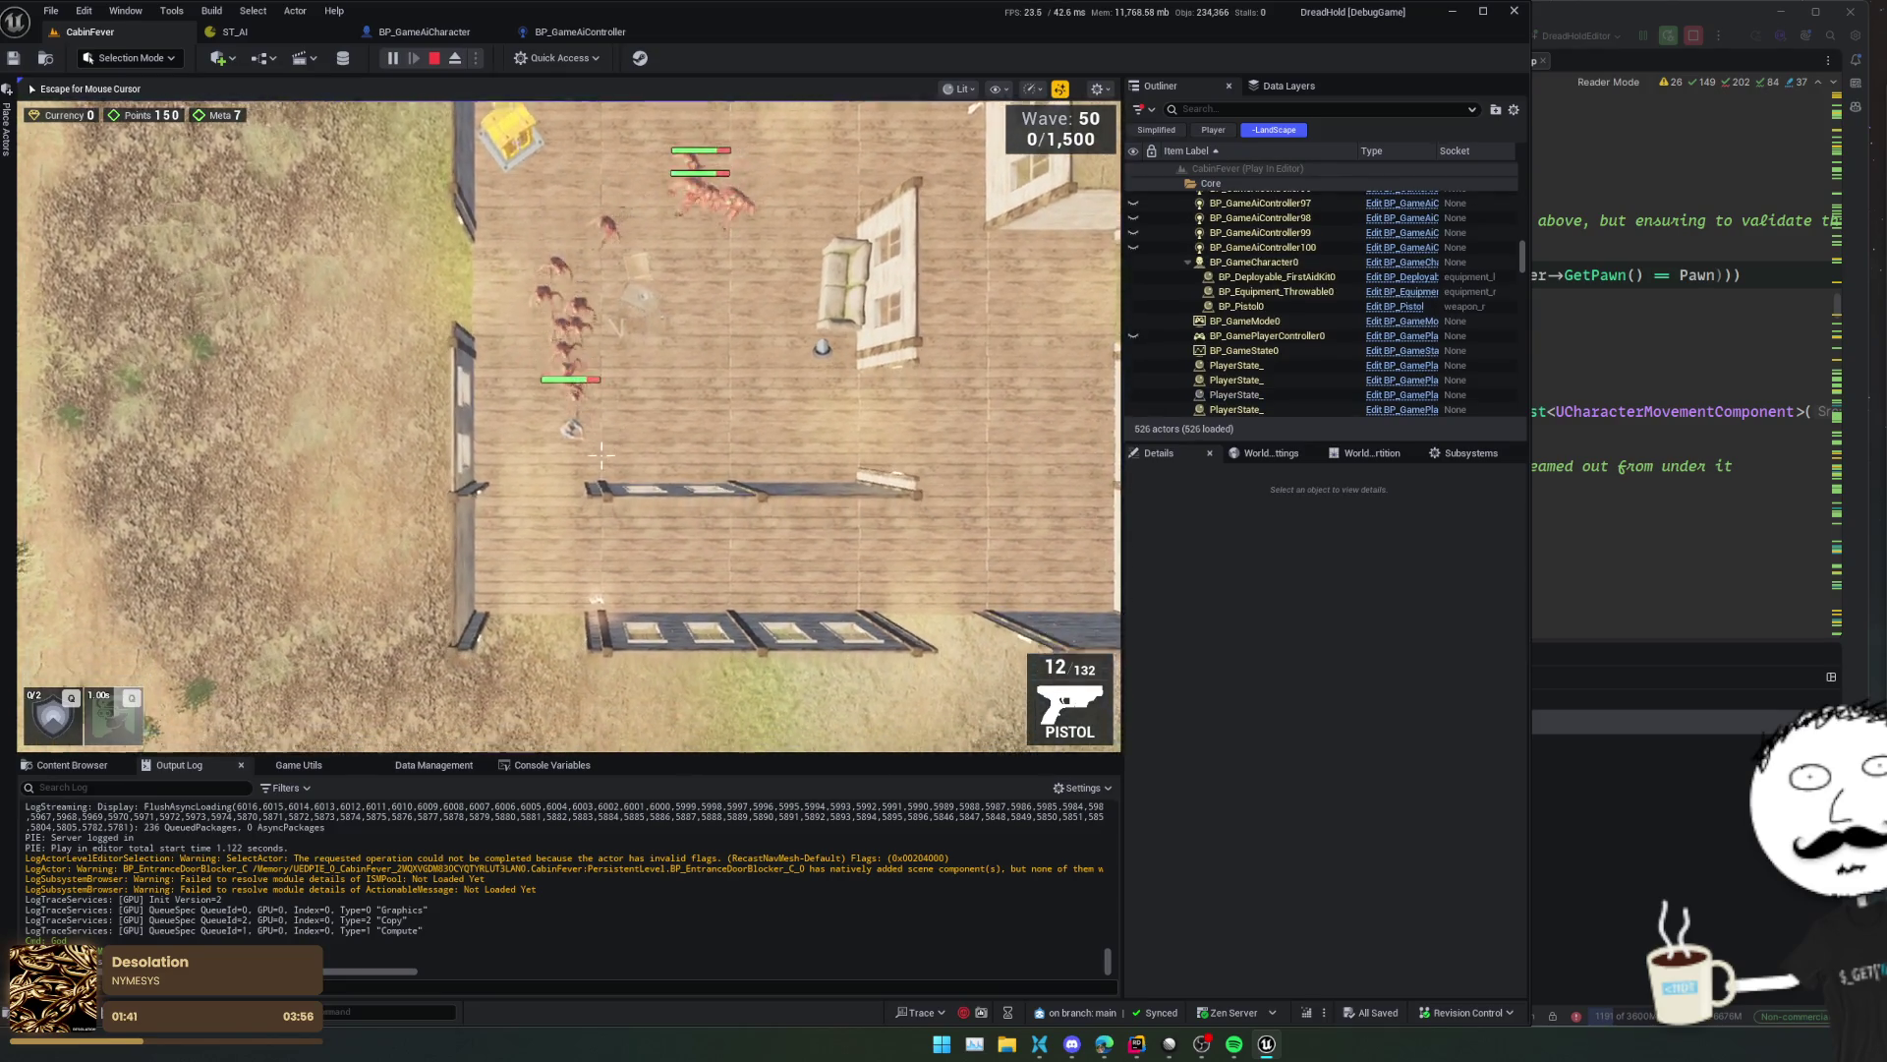
key(a)
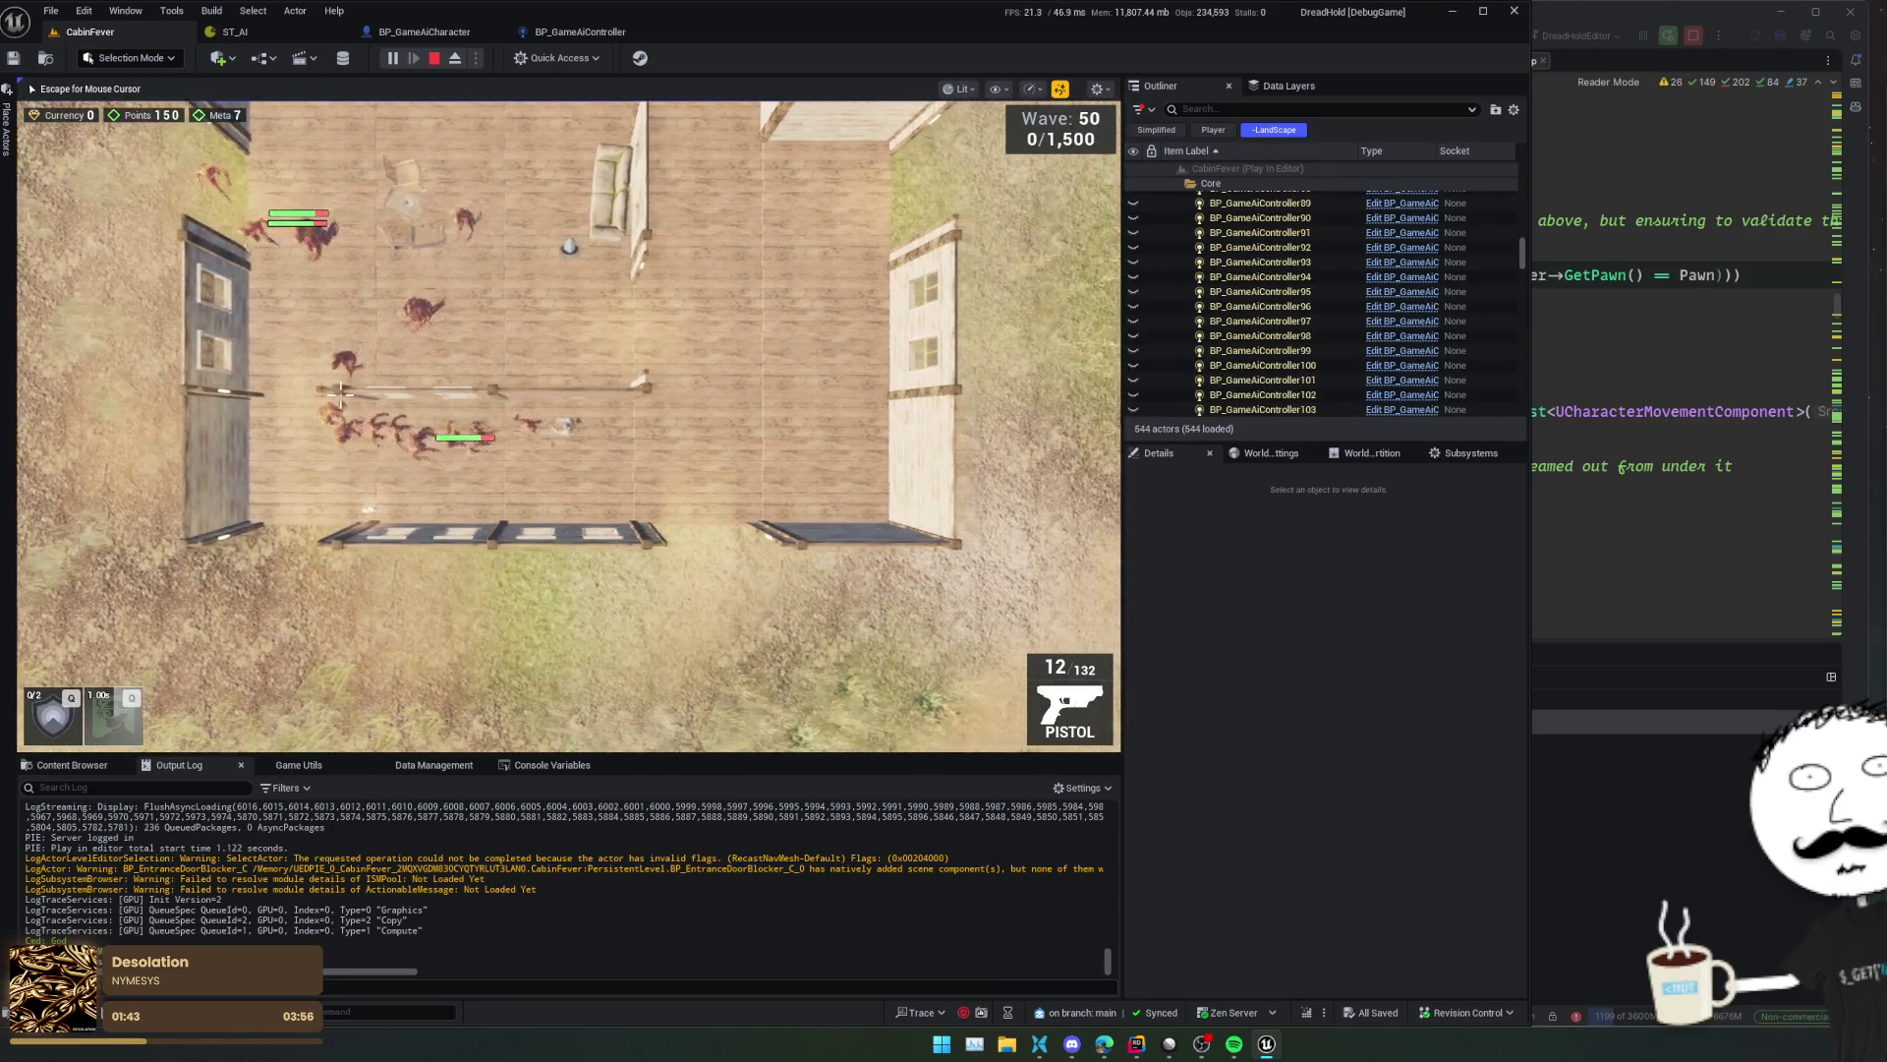
key(d)
key(d)
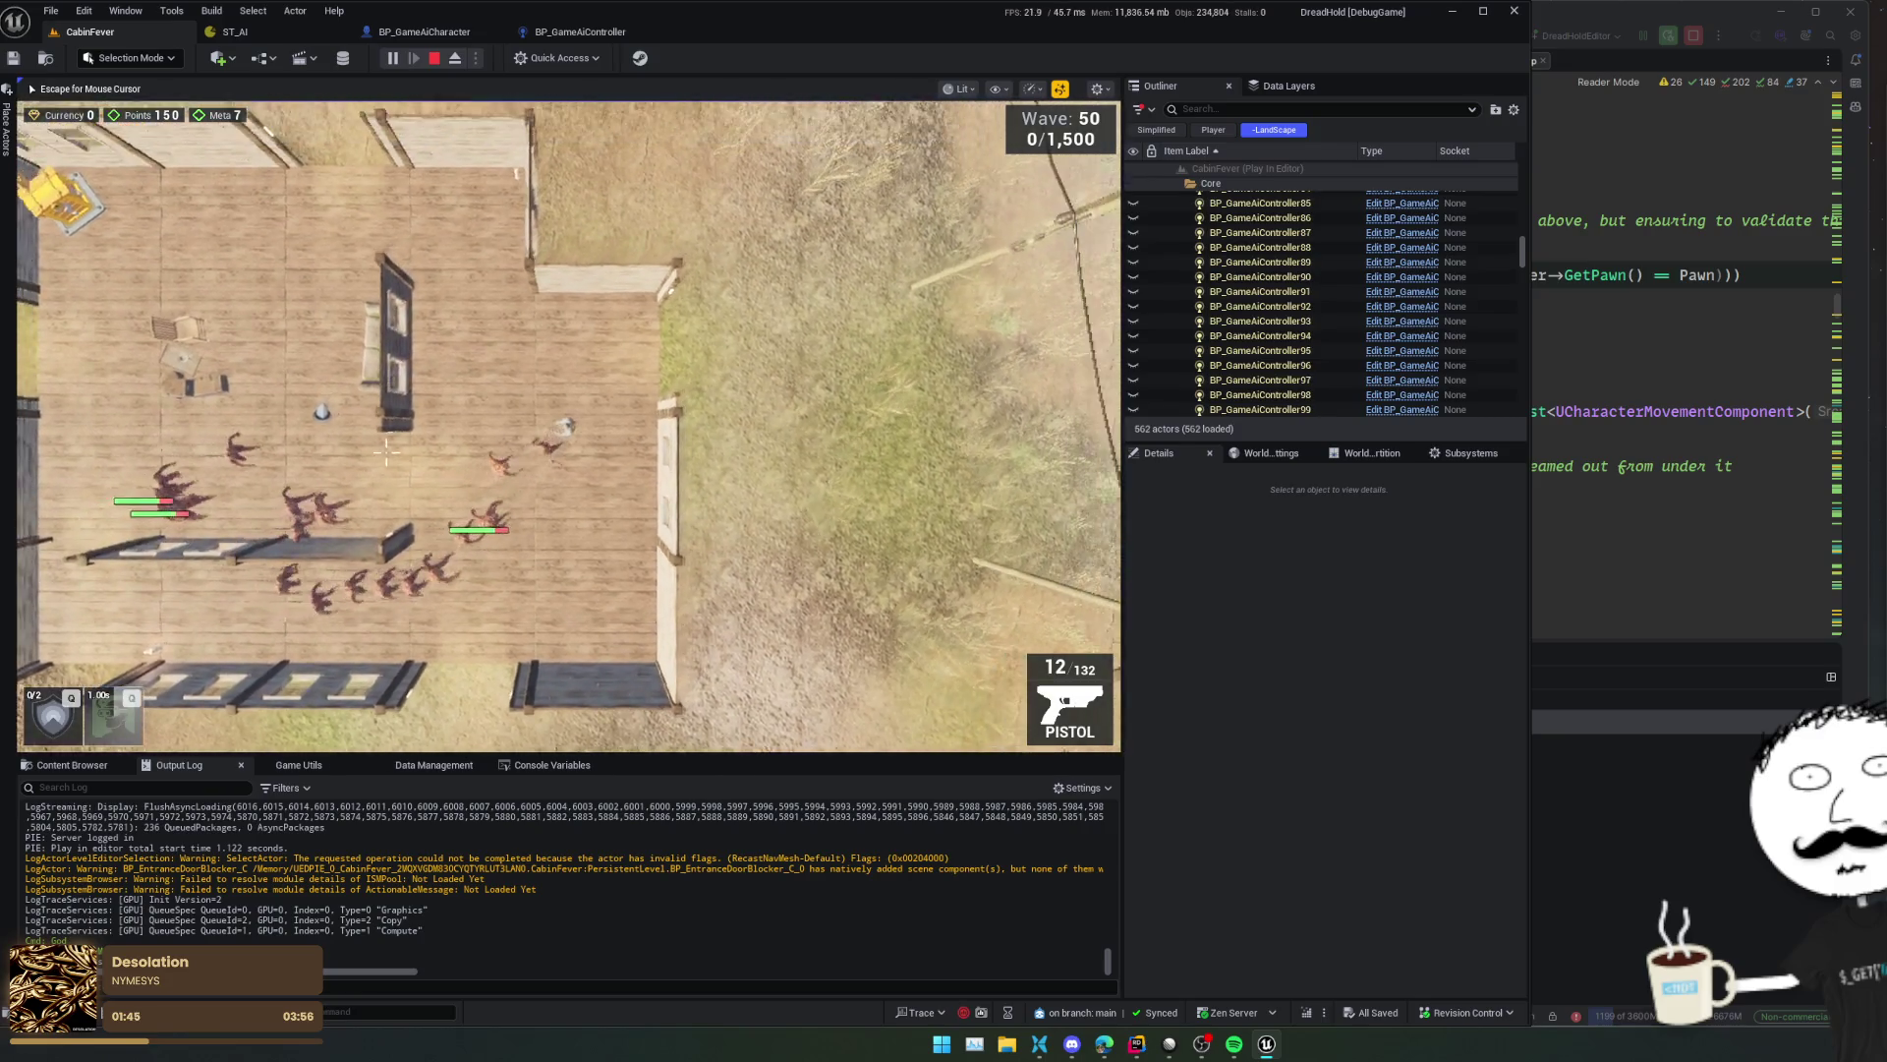
key(w)
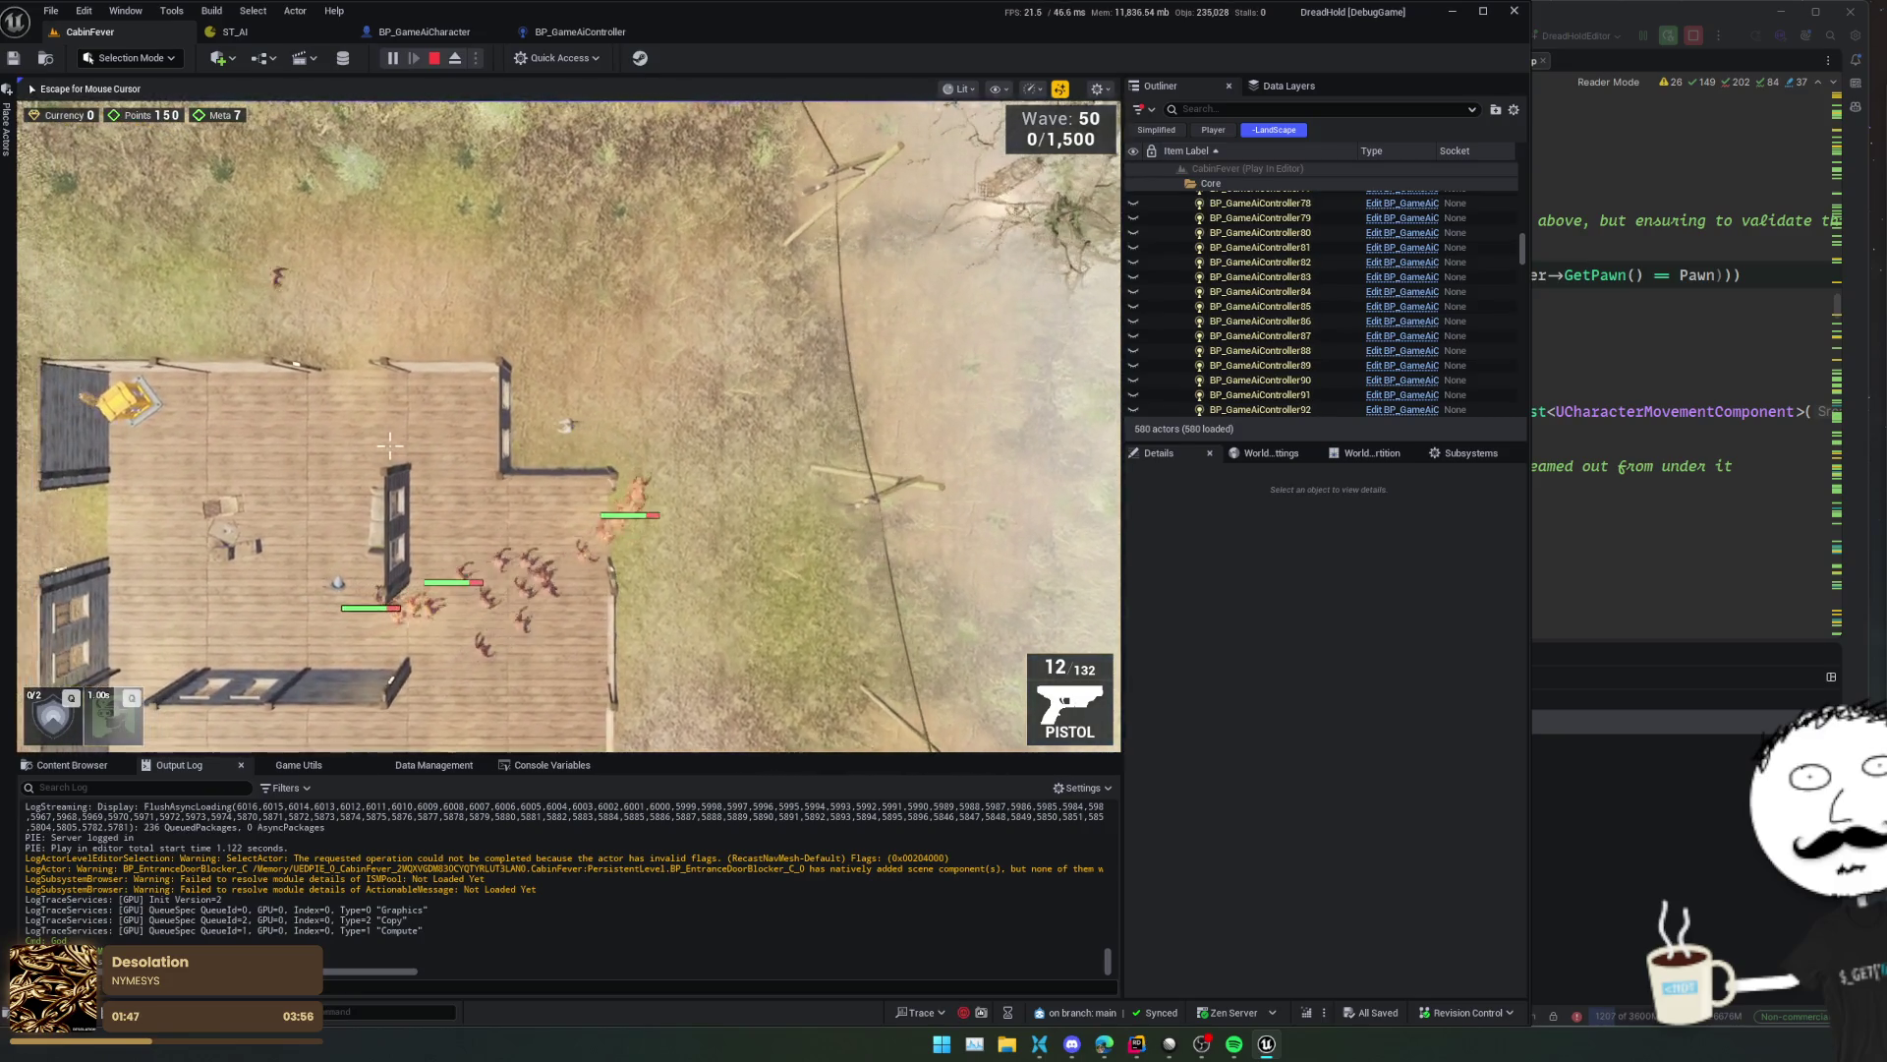
key(a)
key(a)
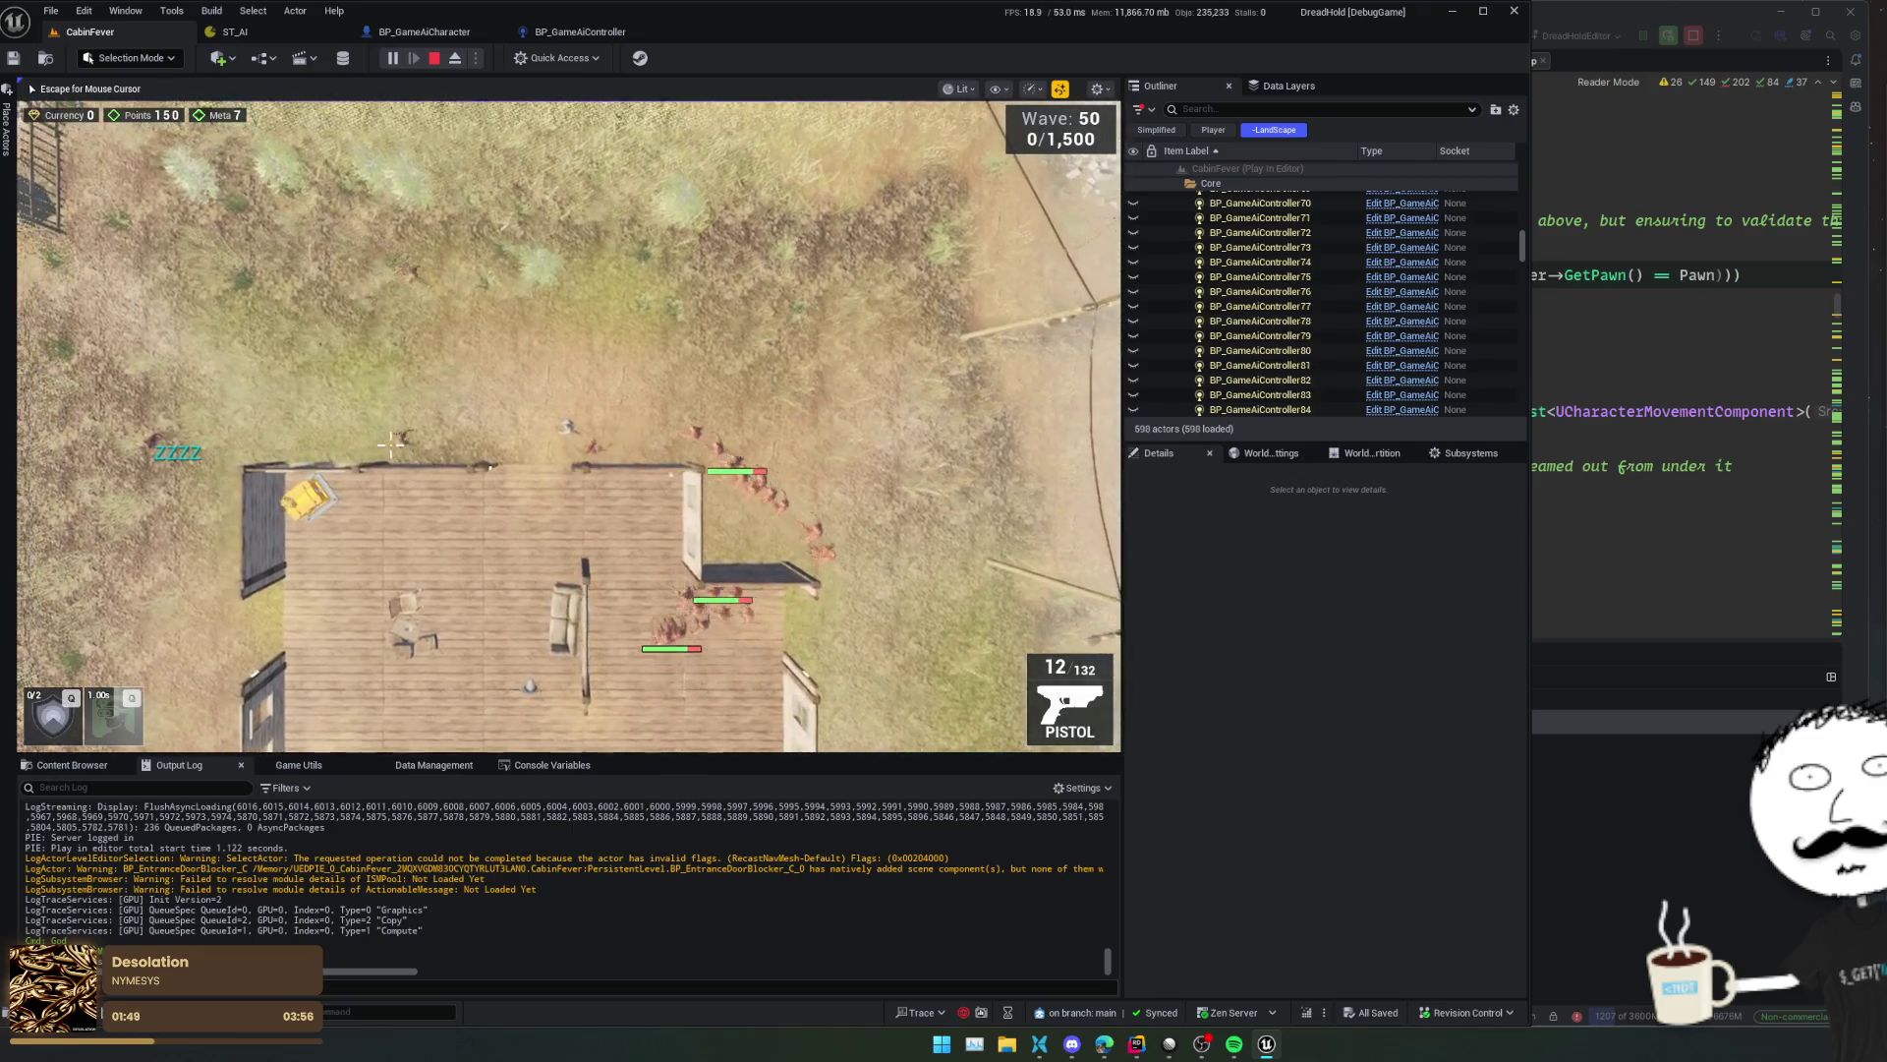
key(s)
key(a)
key(s)
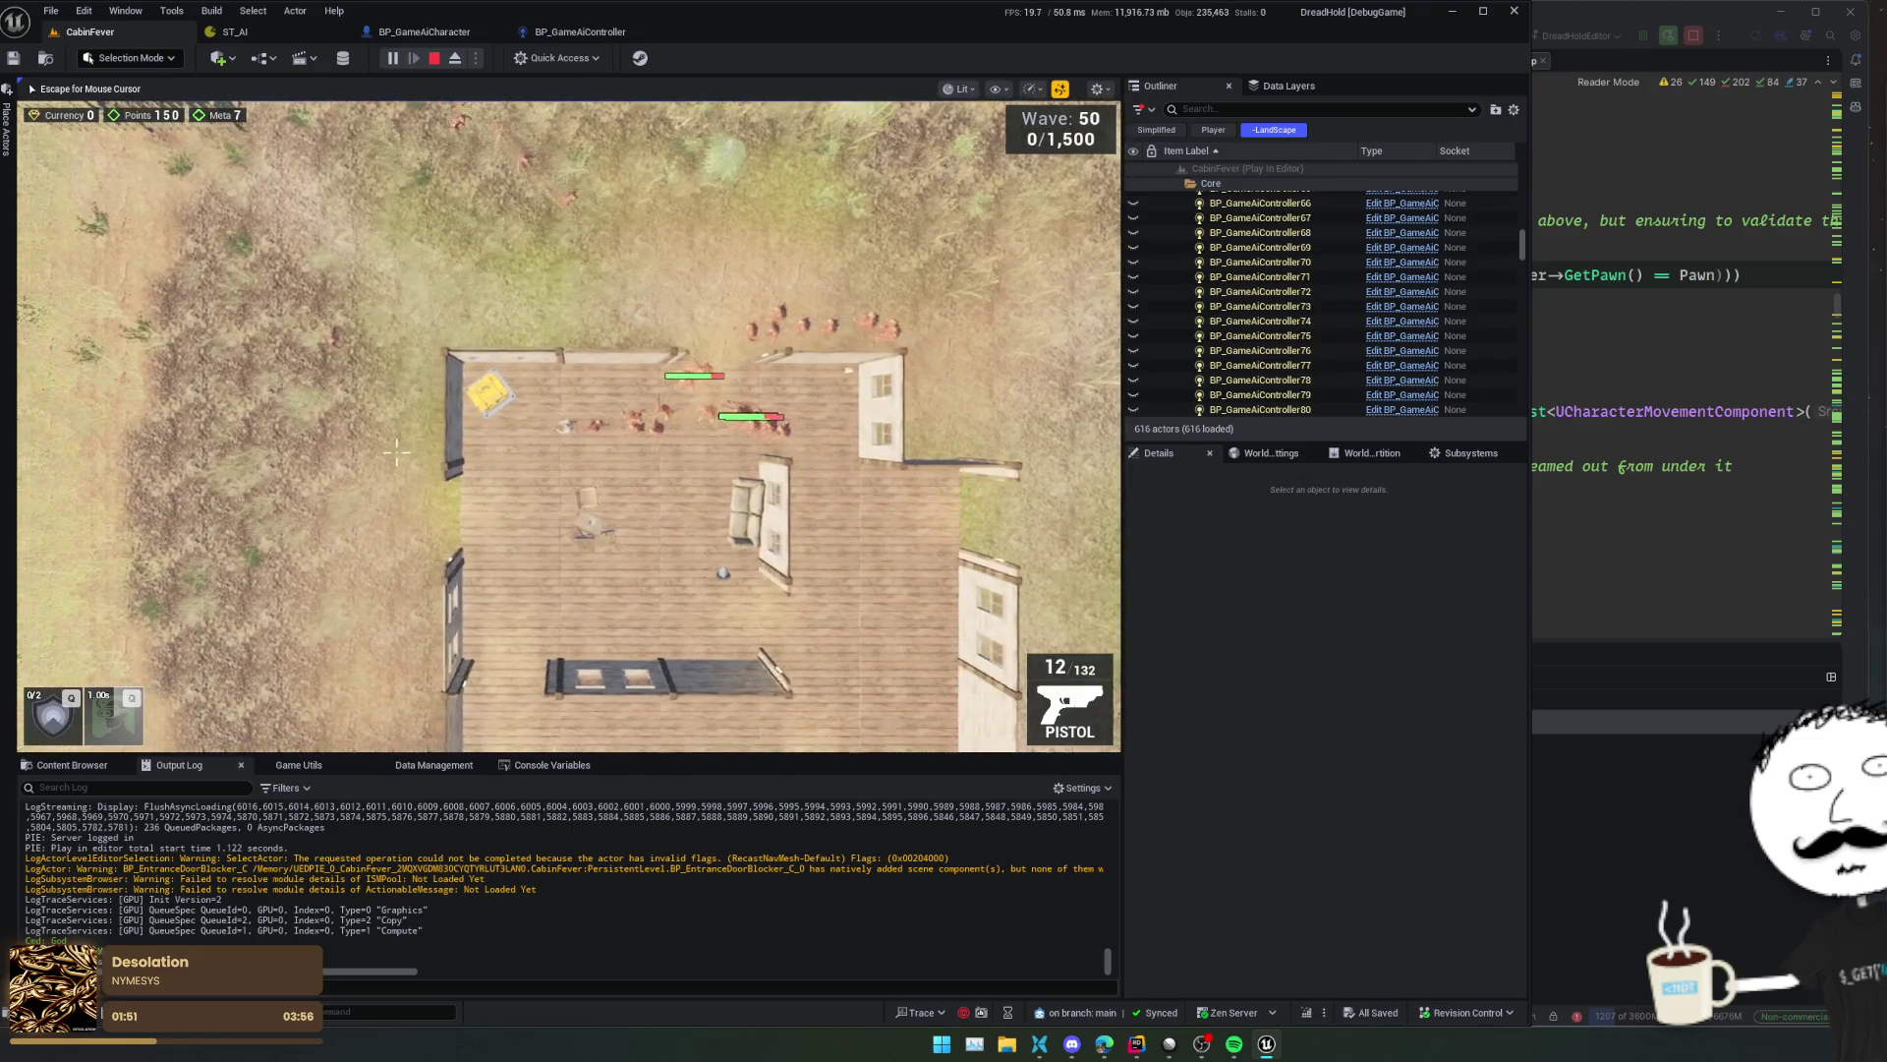
key(d)
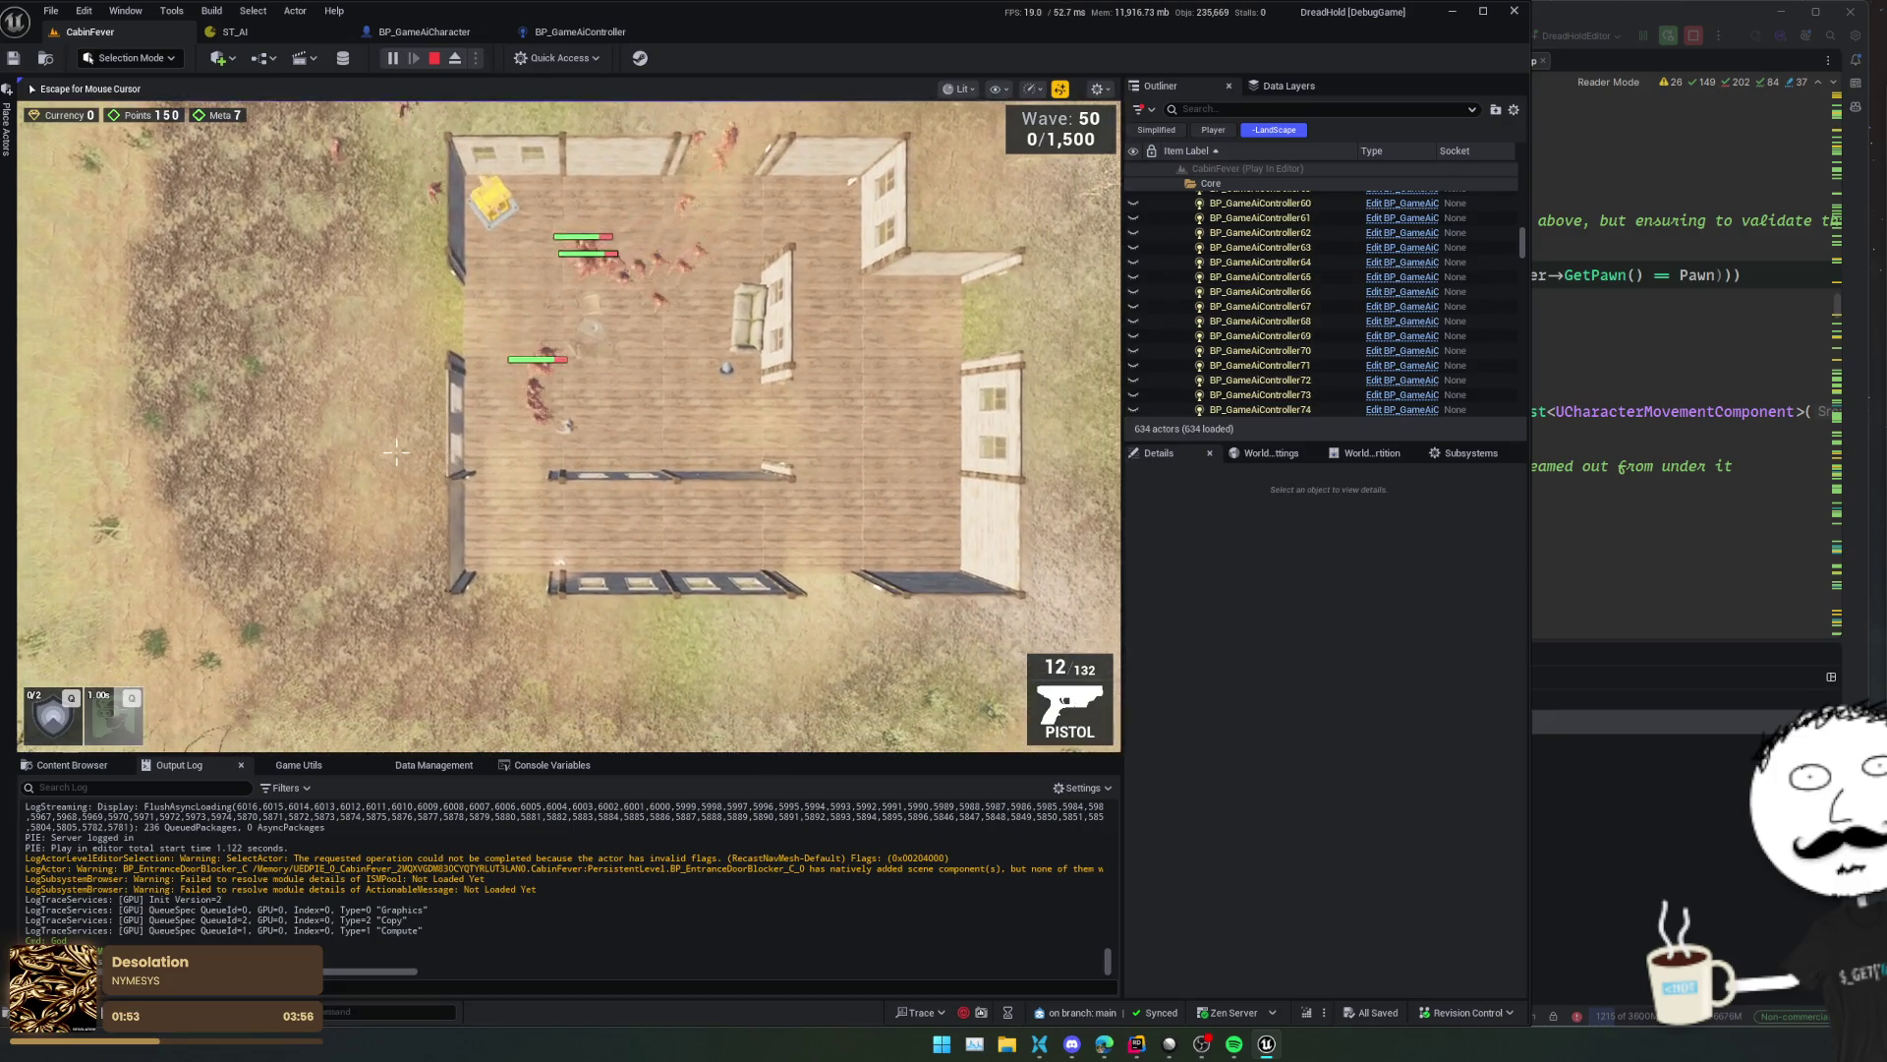
key(d)
key(w)
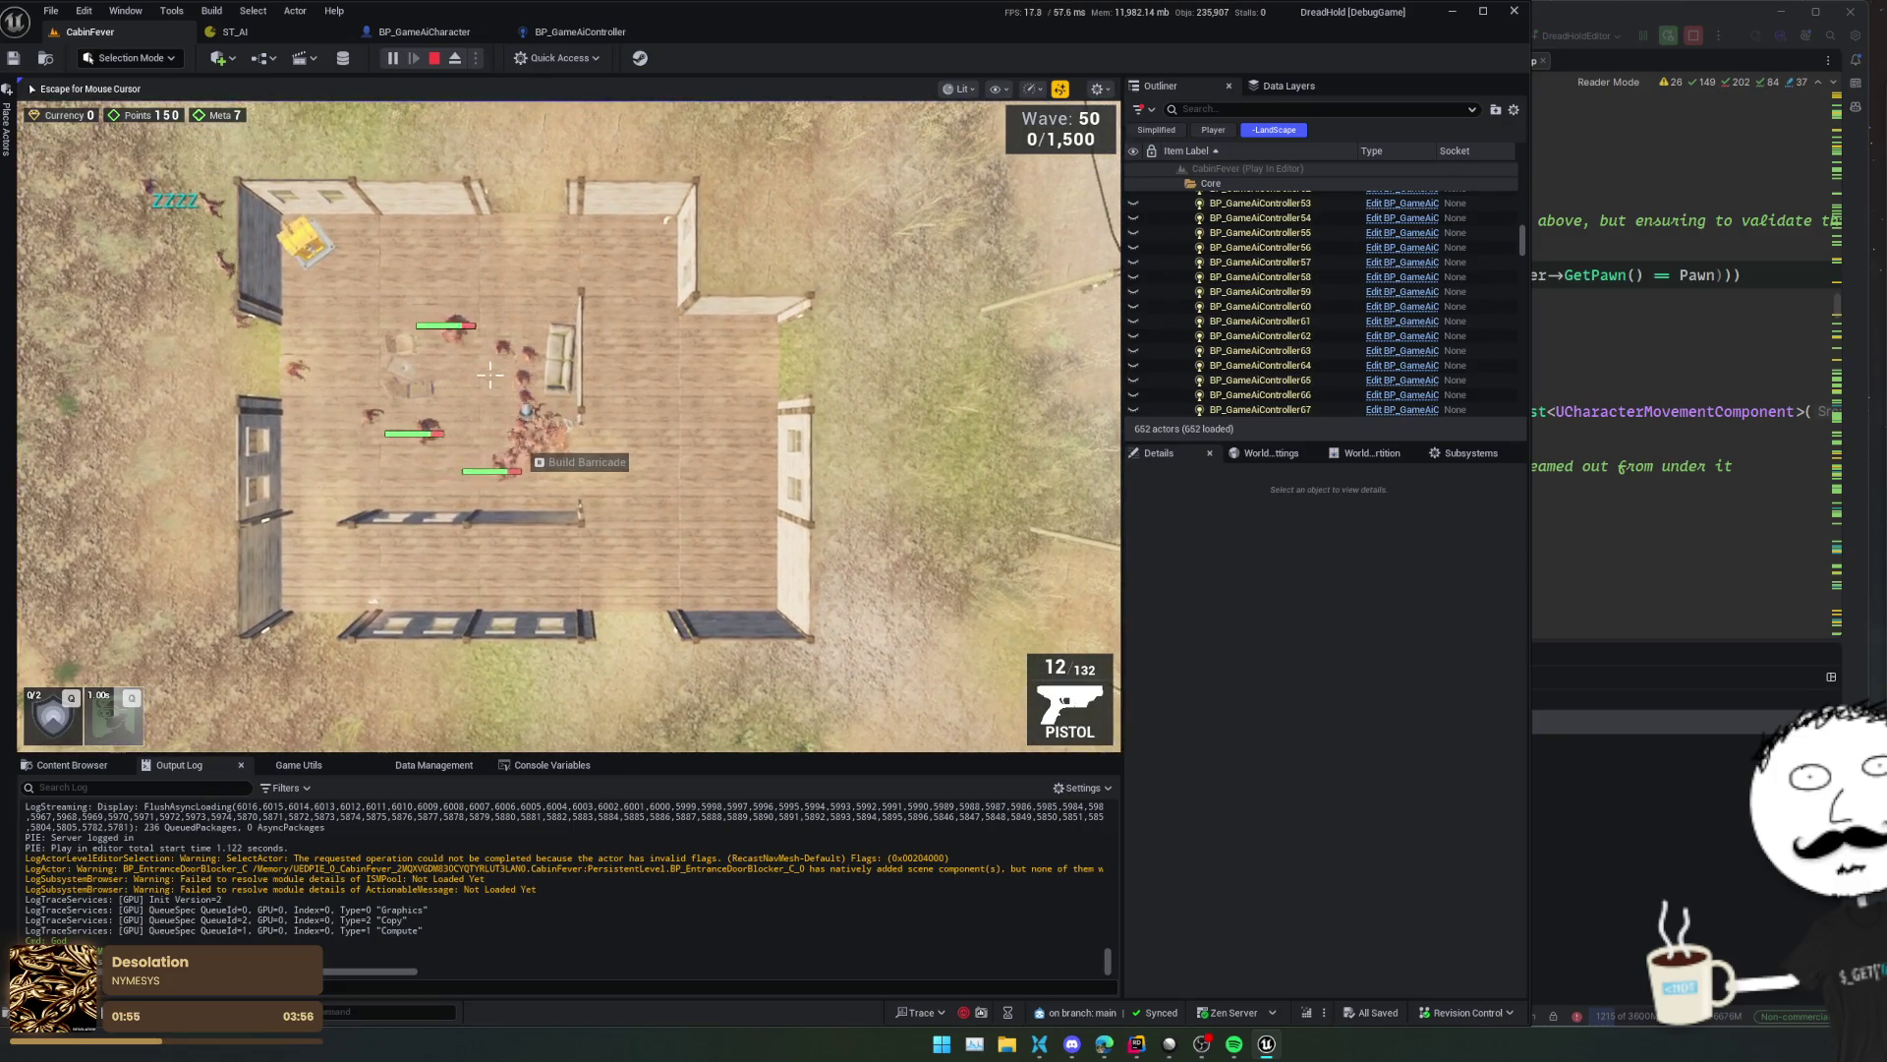
click(434, 58)
click(558, 34)
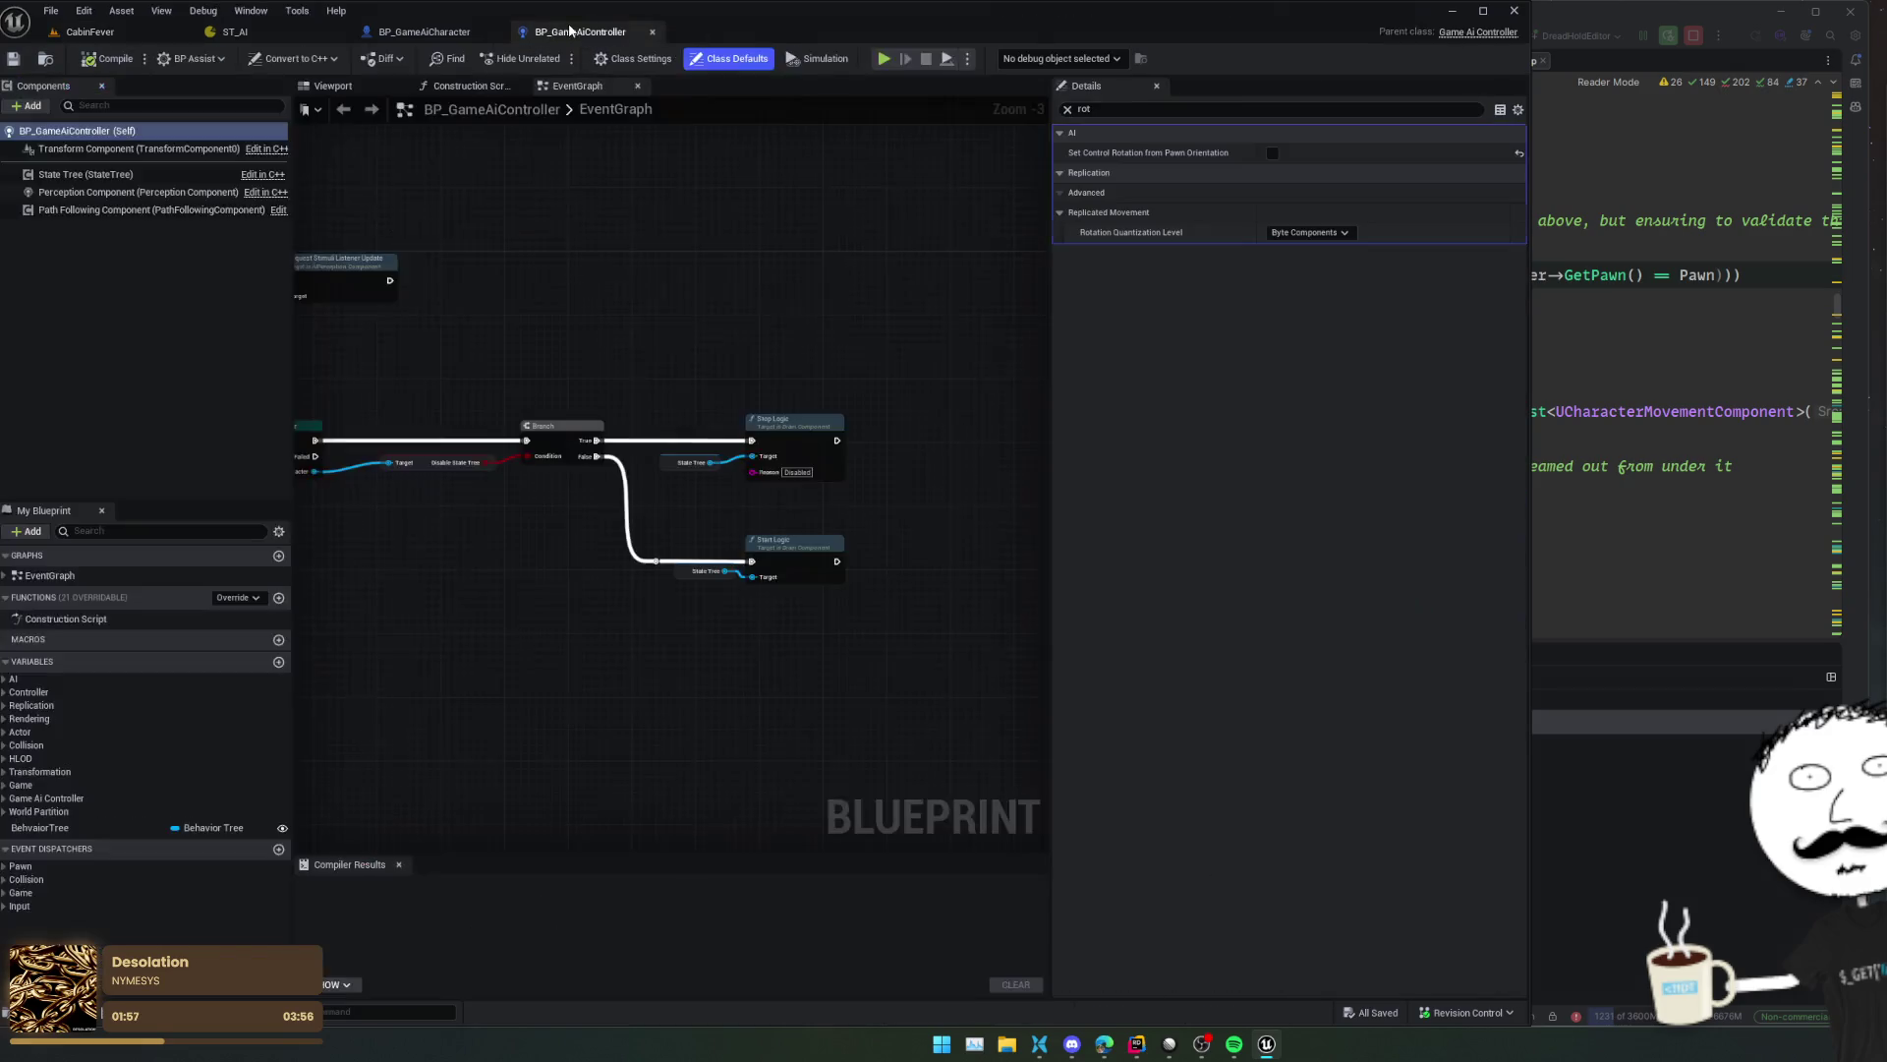
- On BP_GameAiCharacter's Character Movement component, raise Rotation Rate Z from 300 to 400
click(435, 33)
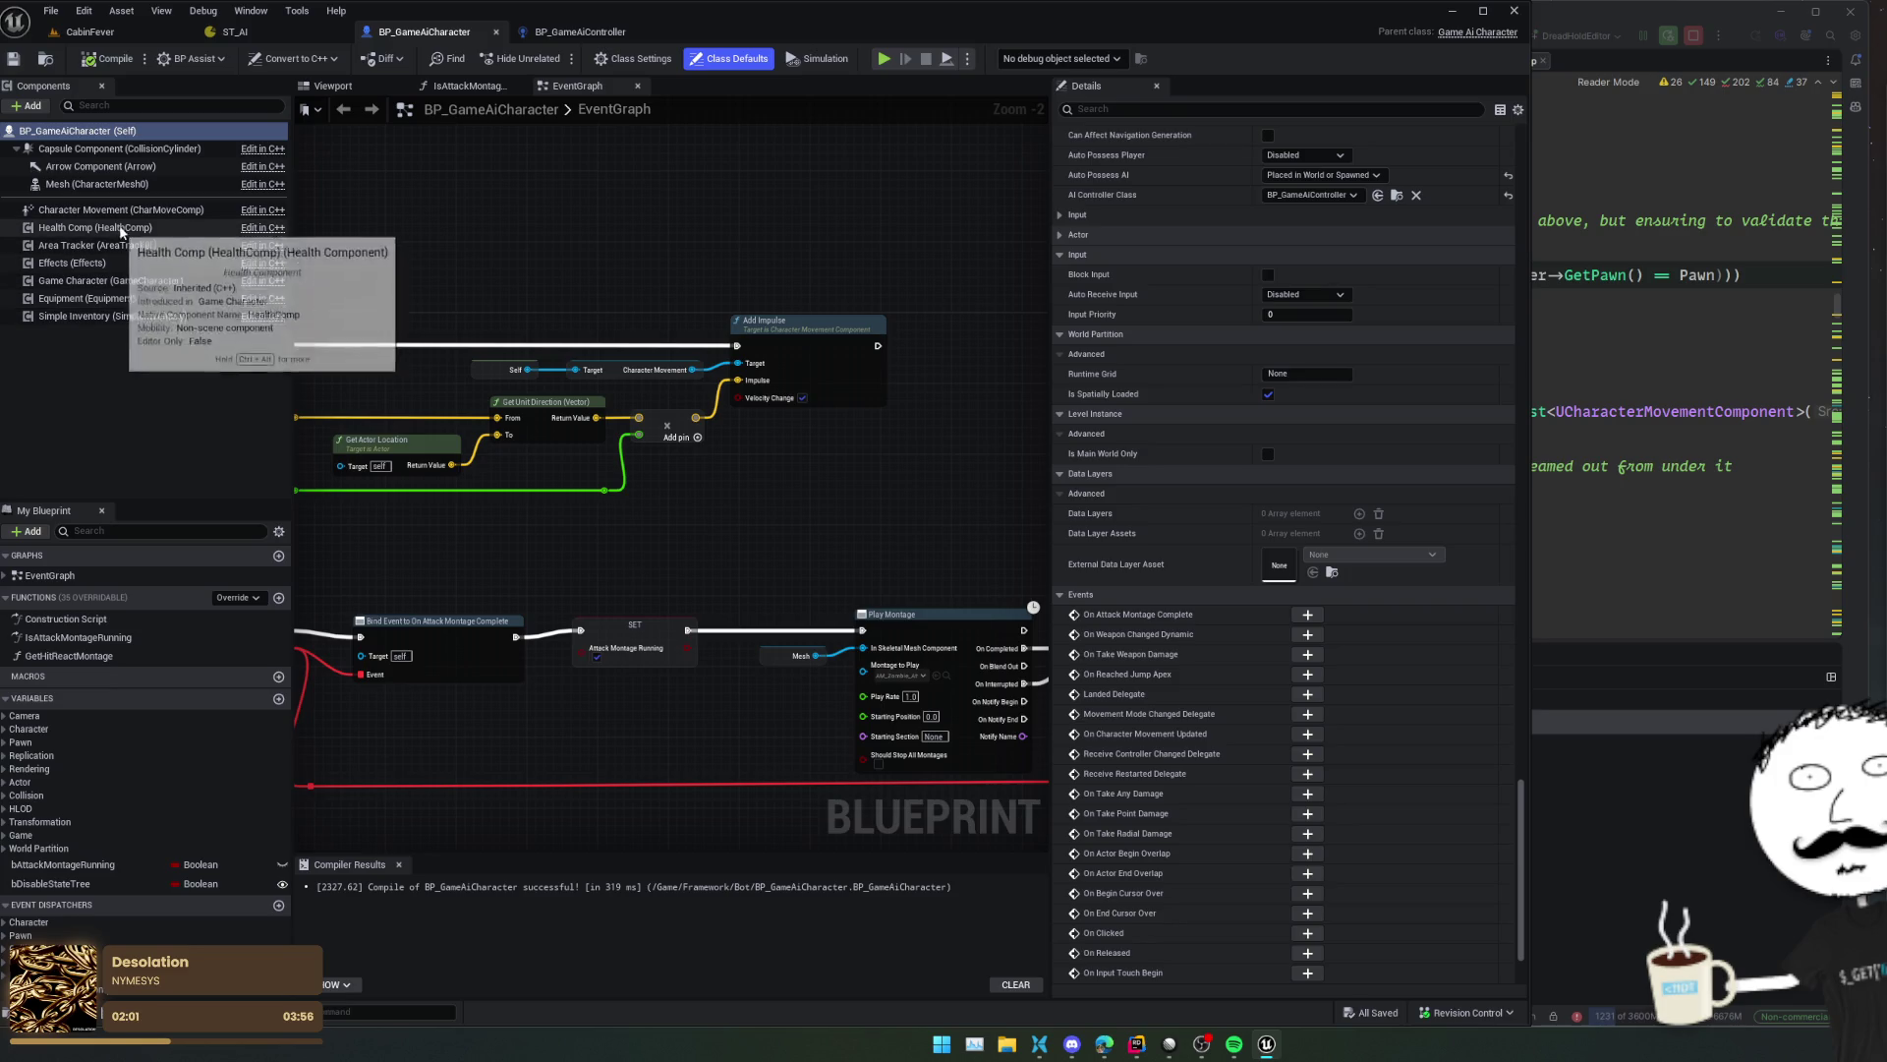
click(140, 210)
text(rot)
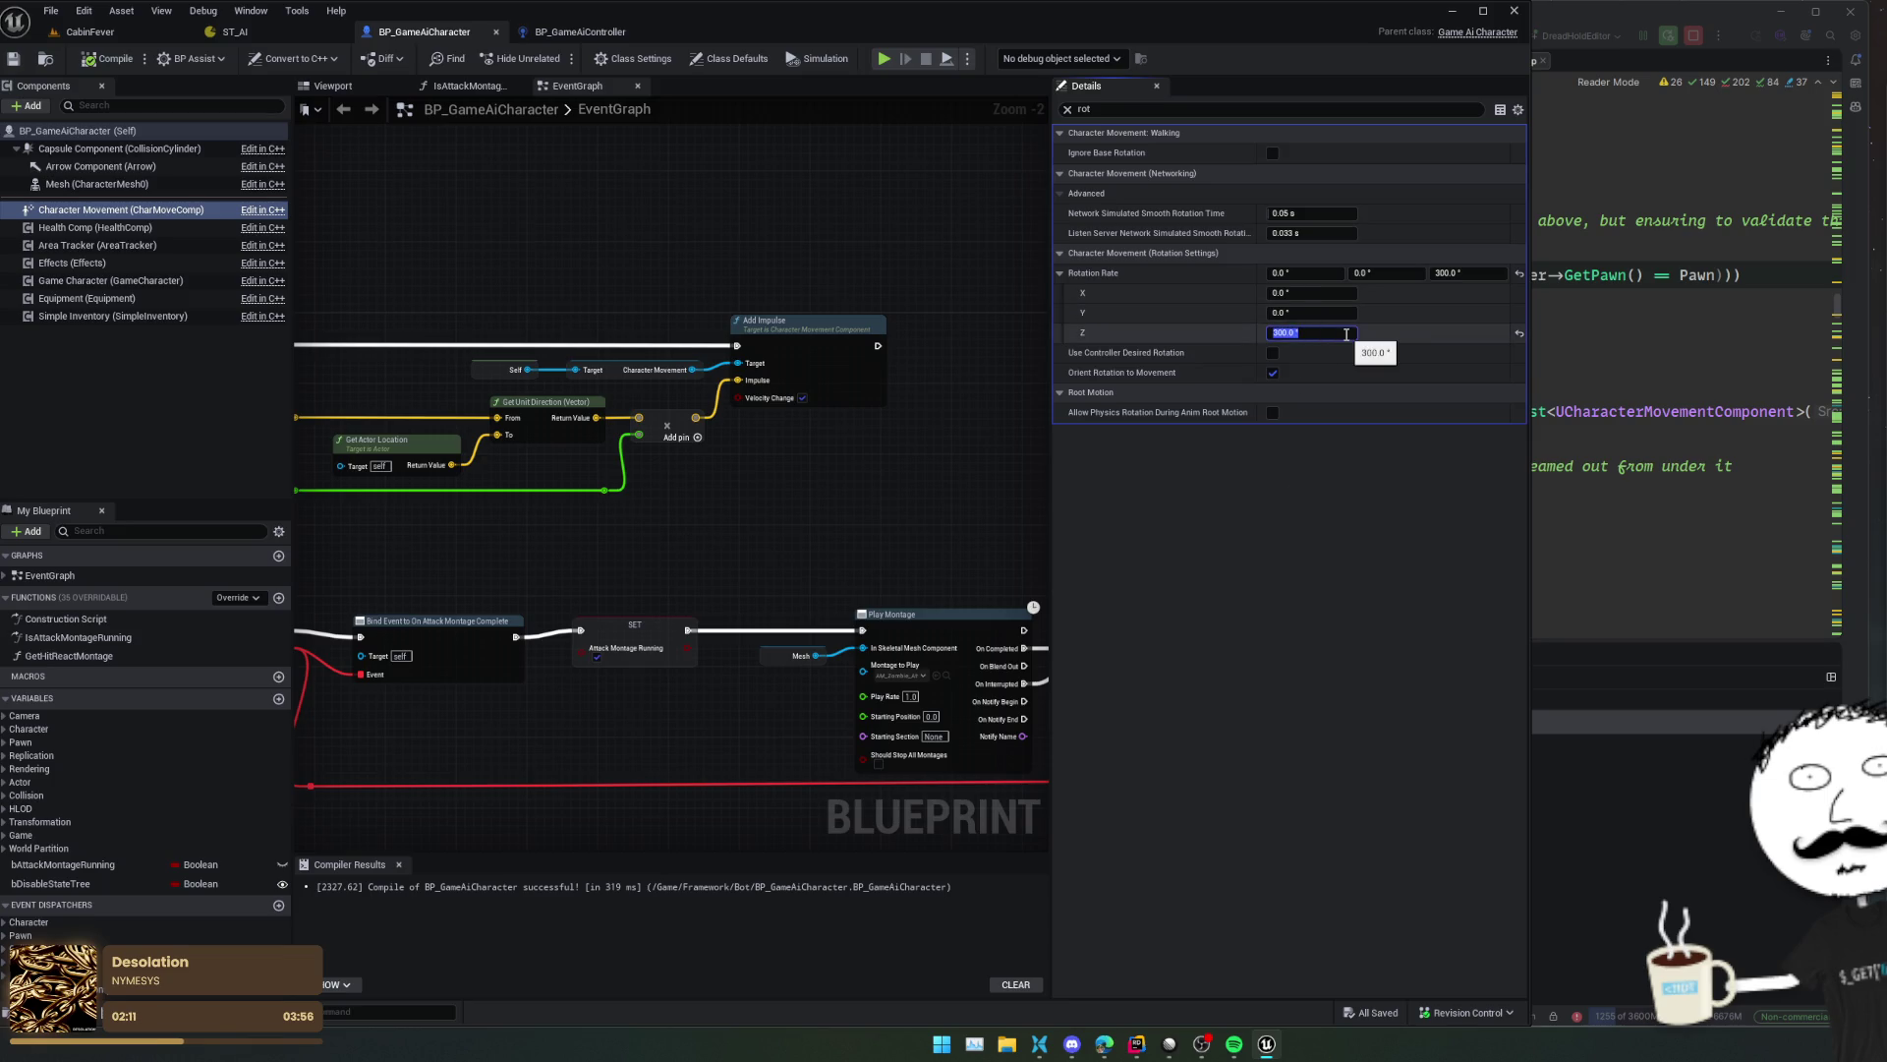
text(400)
key(ctrl+s)
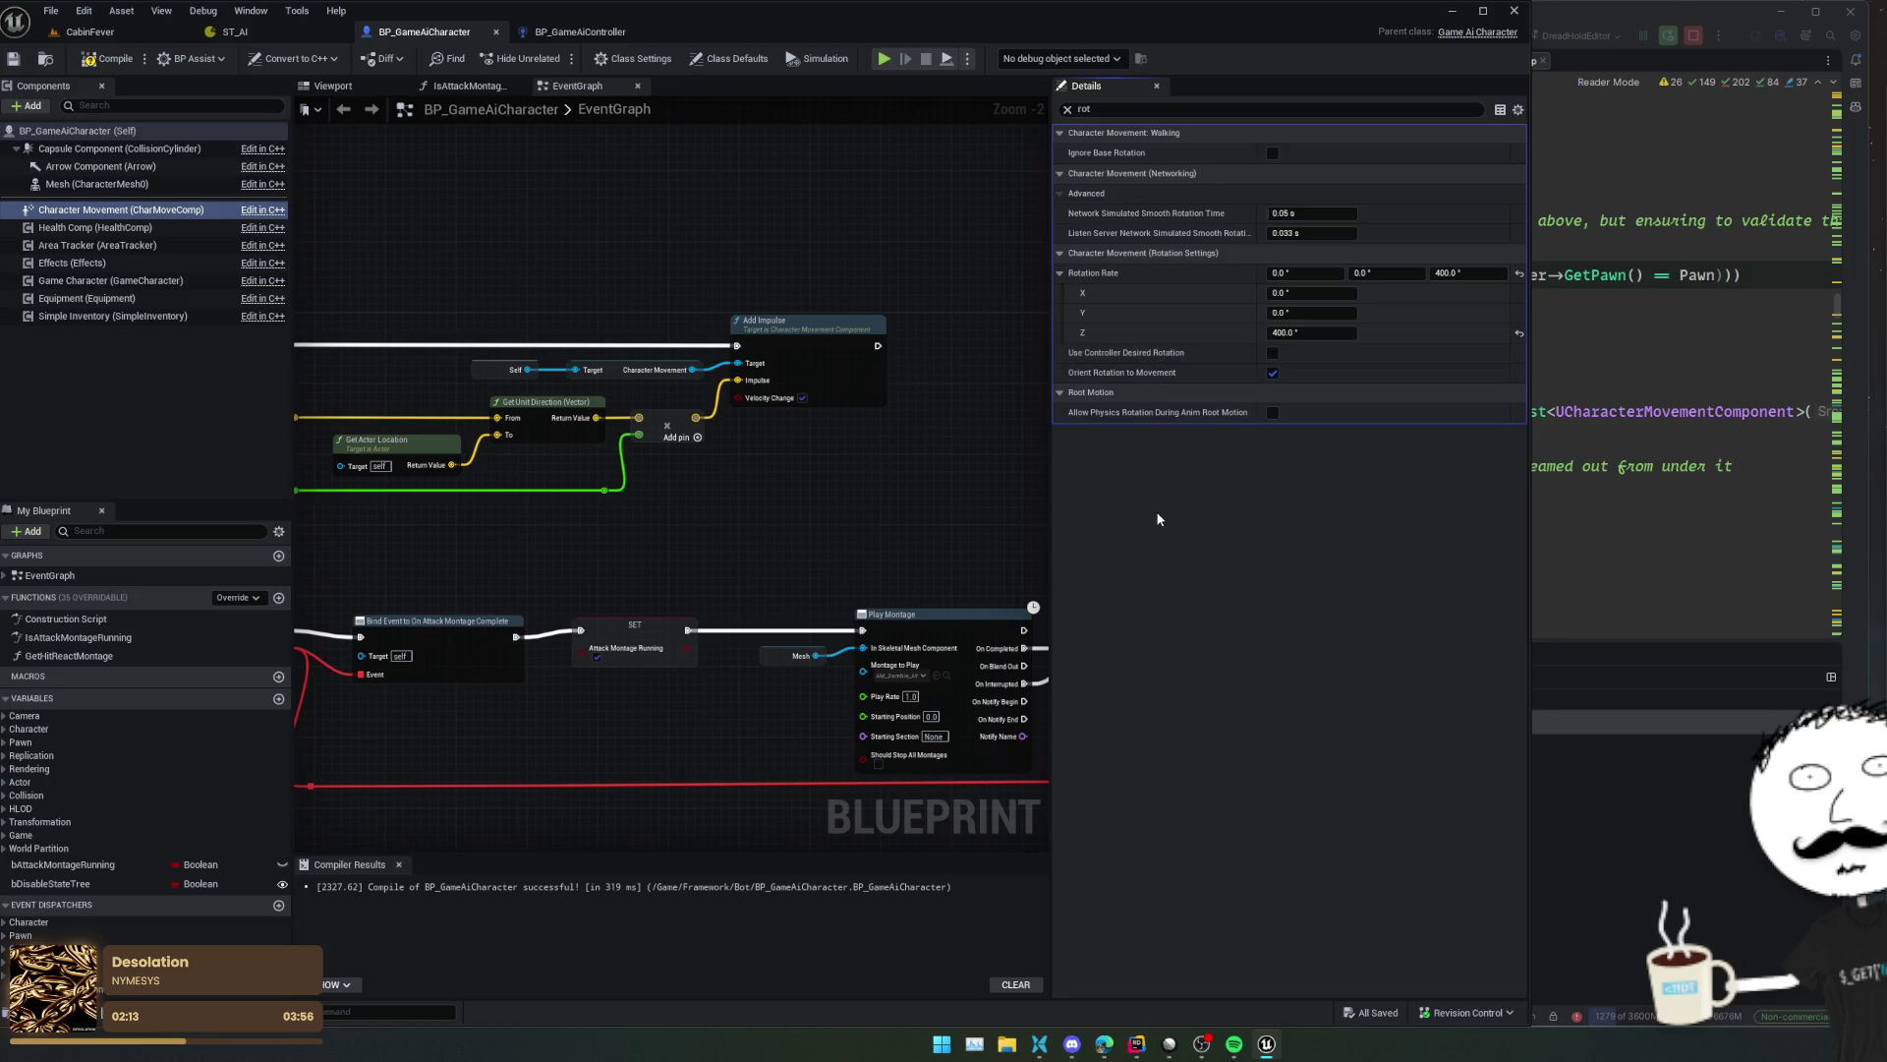
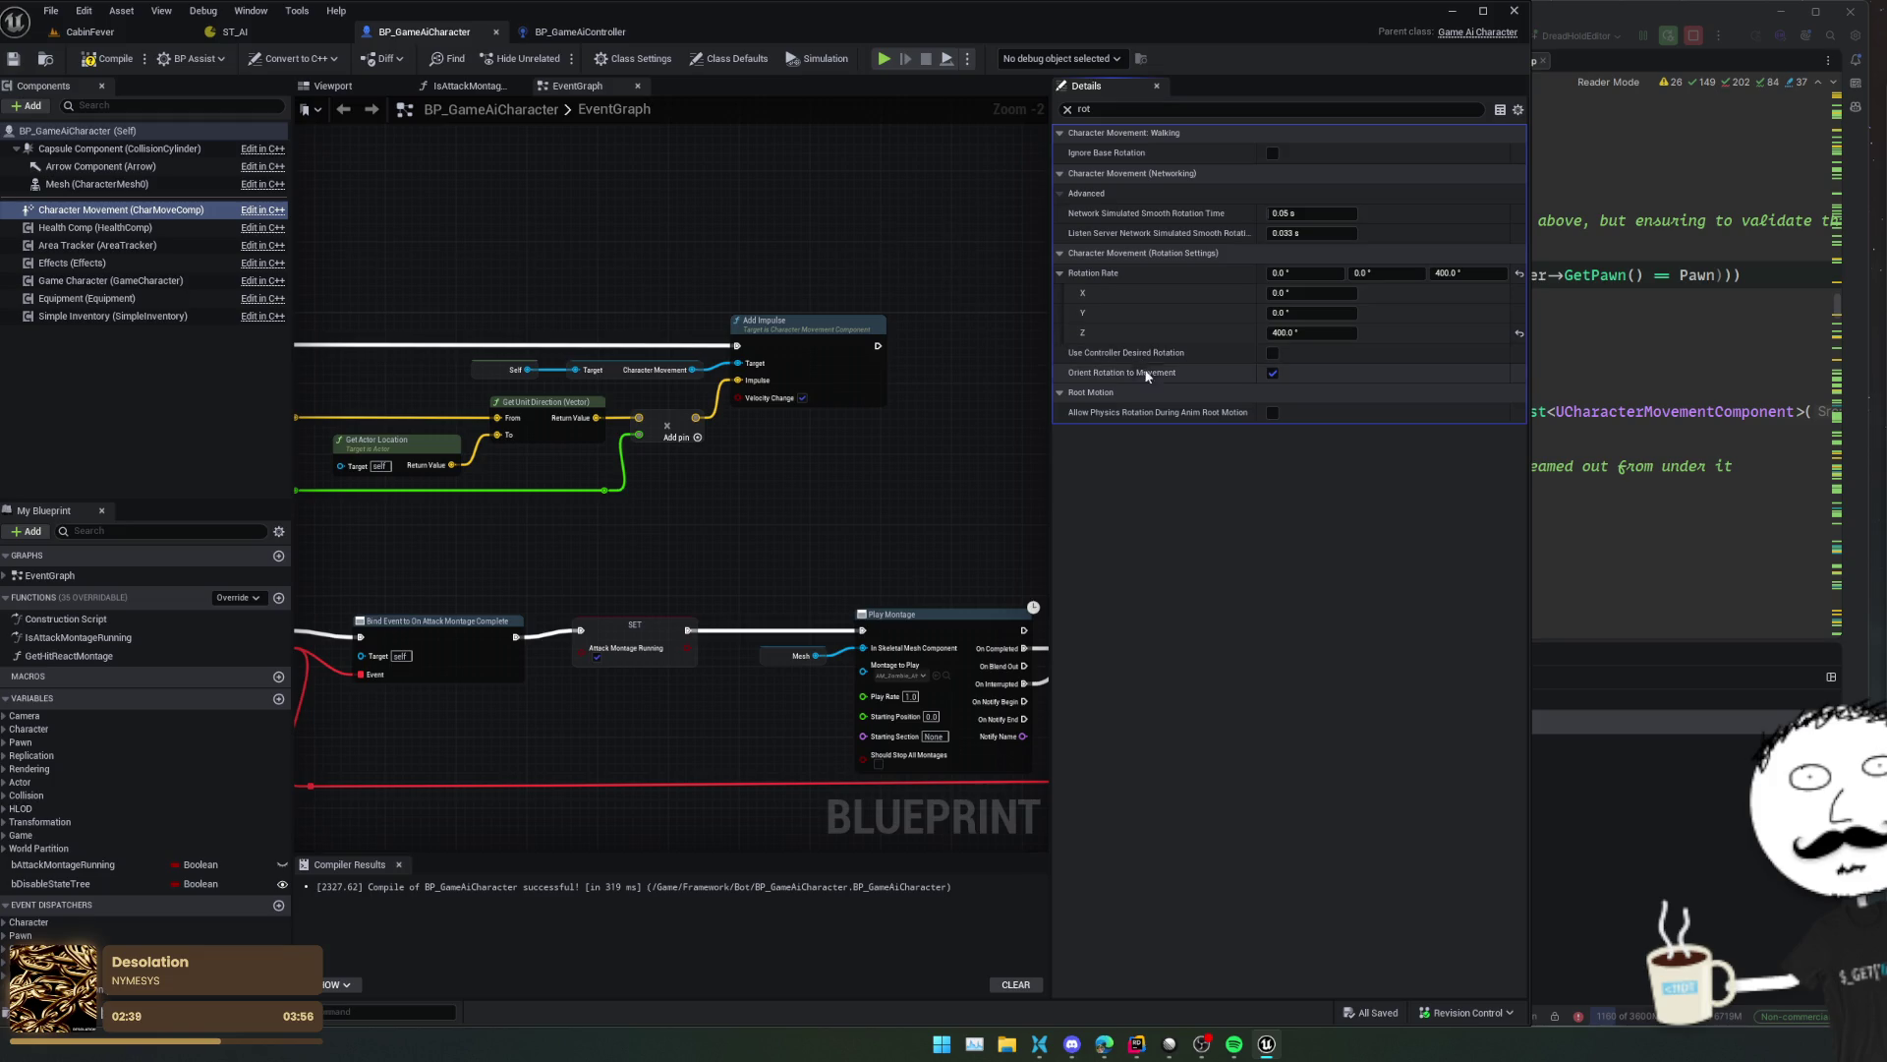
- Swap BP_GameAiCharacter from Orient Rotation to Movement to Use Controller Desired Rotation, then compile and save
click(1273, 372)
click(1273, 352)
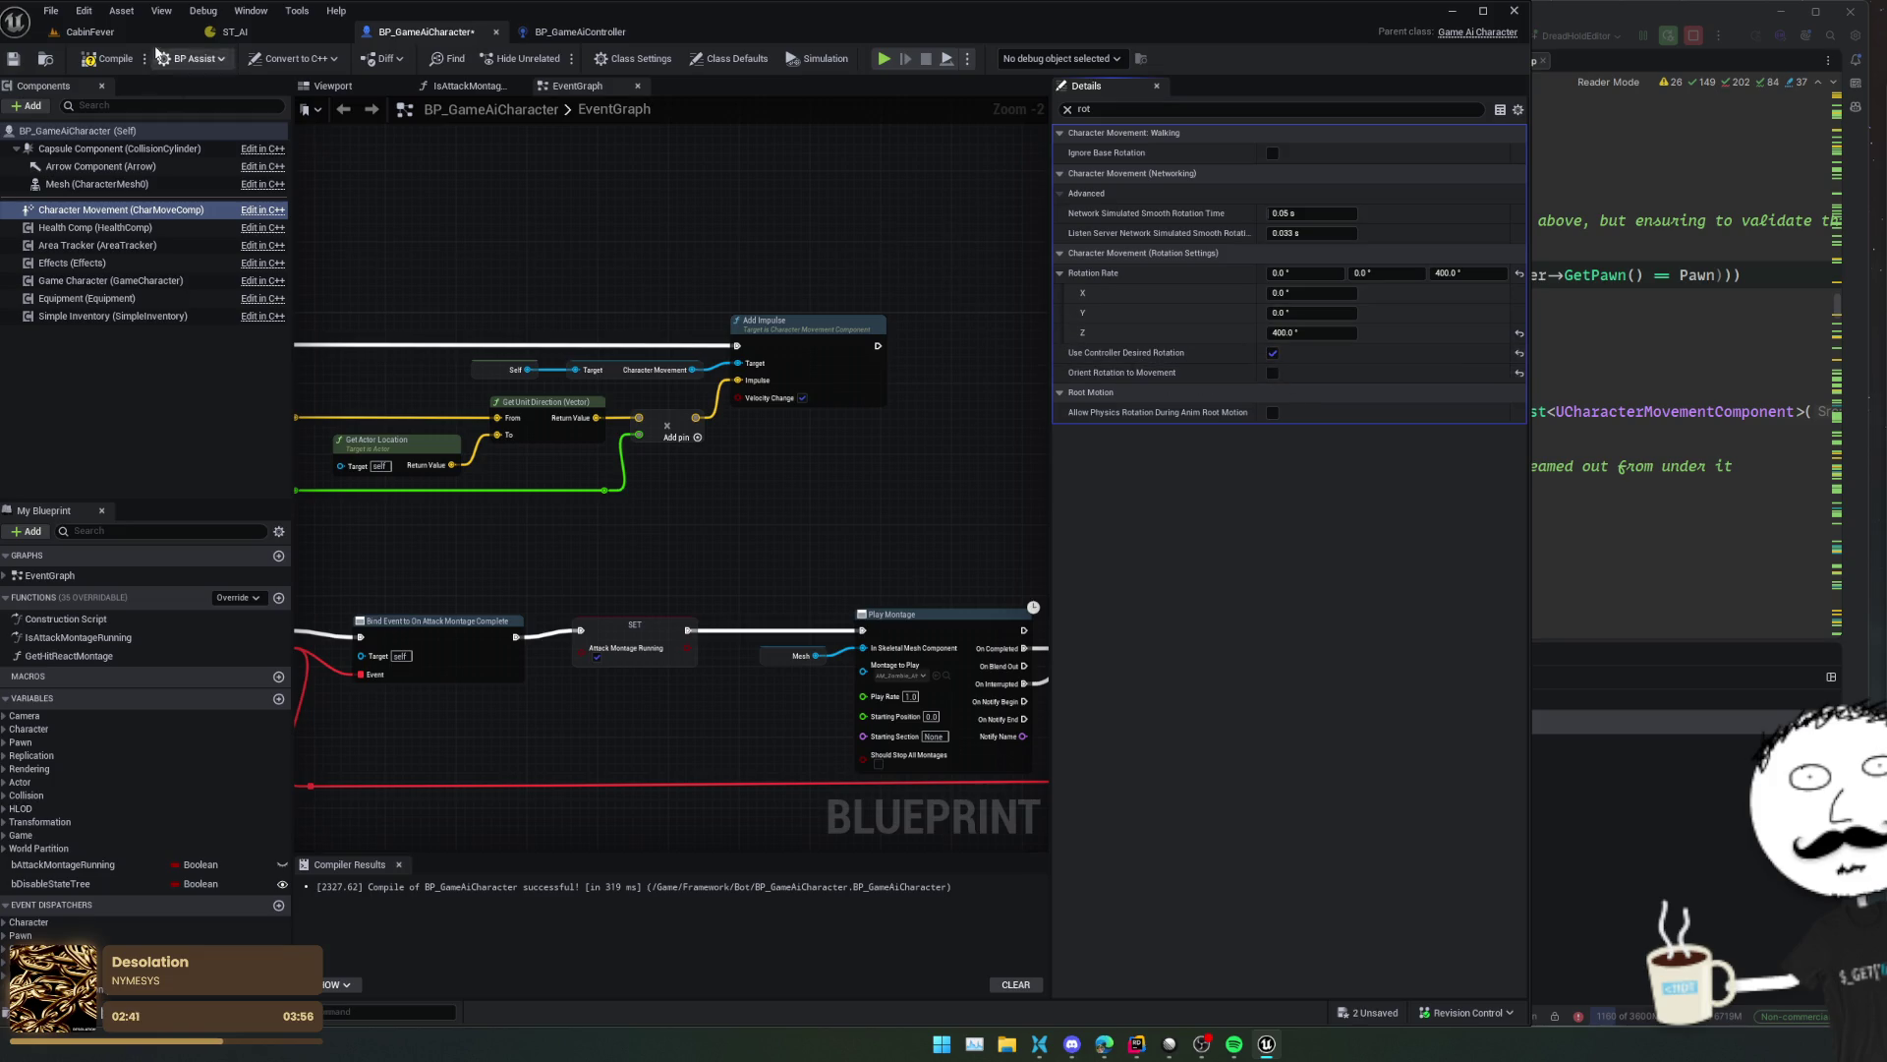
click(95, 57)
click(105, 33)
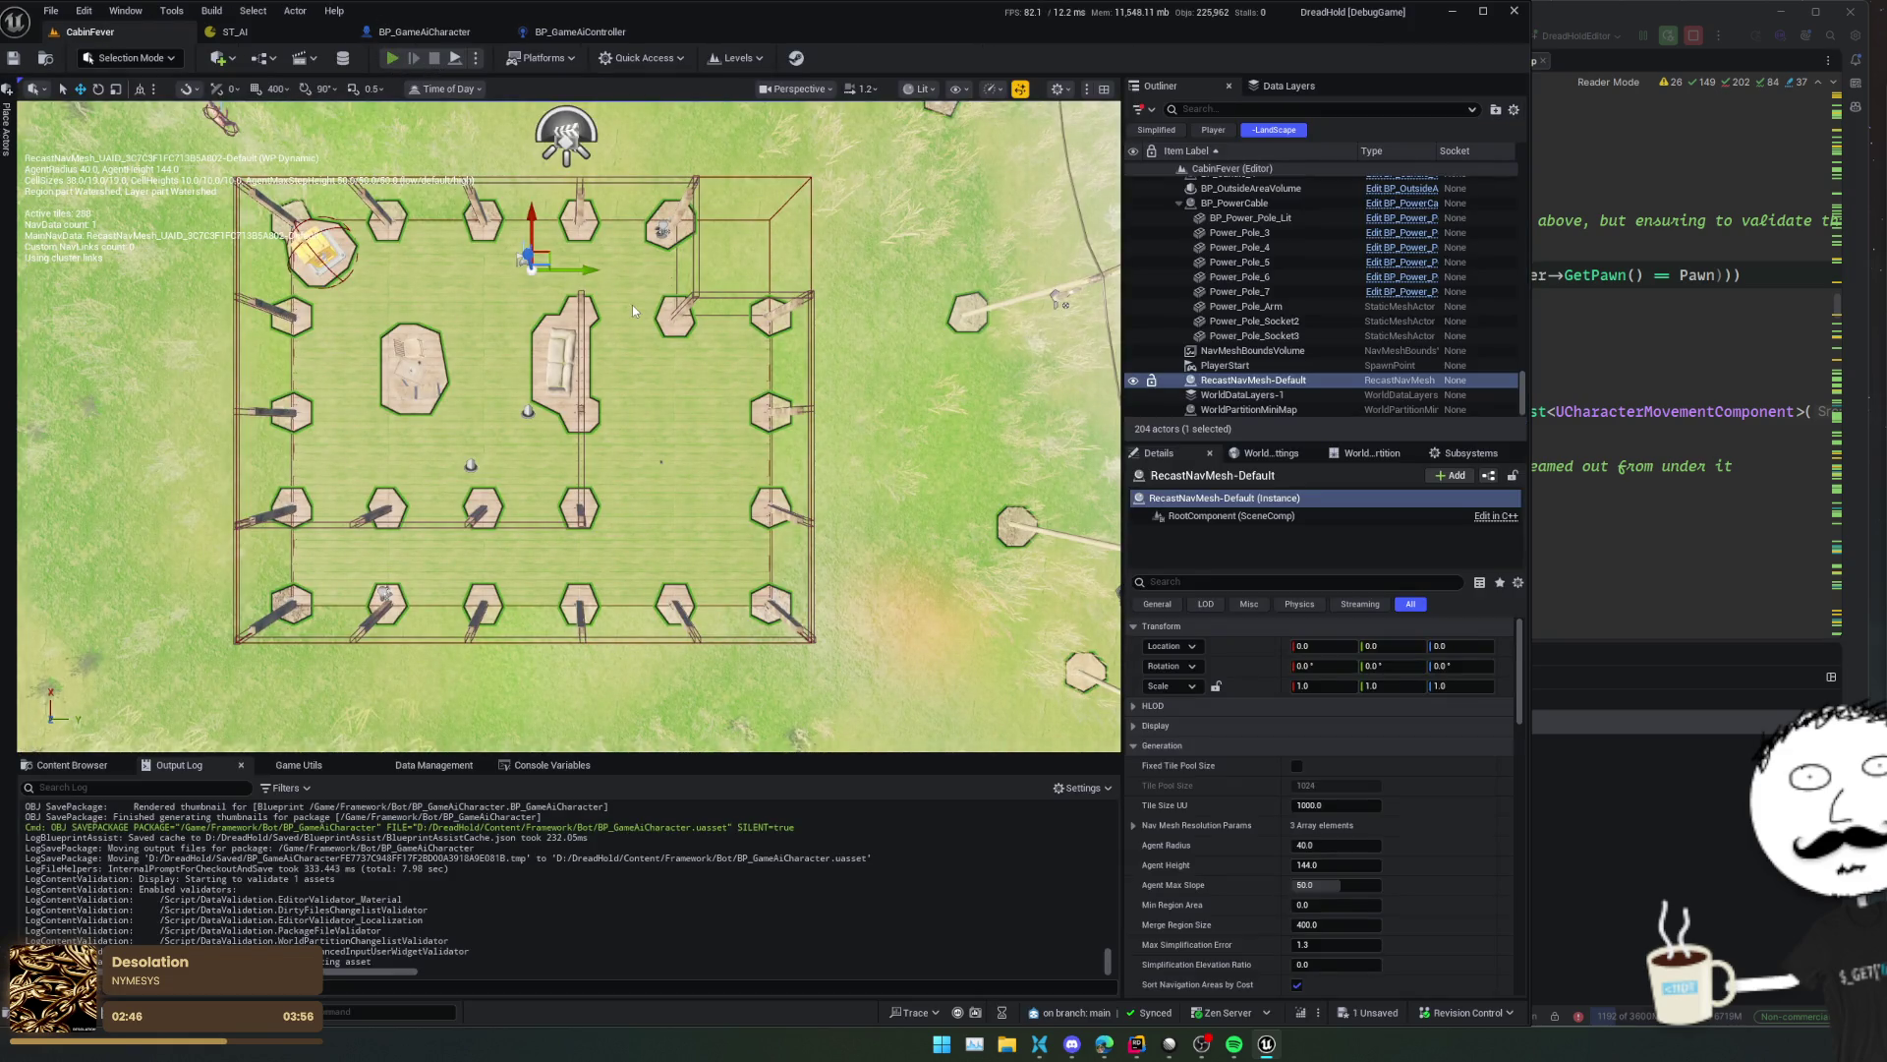
- Start a play test of CabinFever and enable invulnerability with the console God command
key(alt+p)
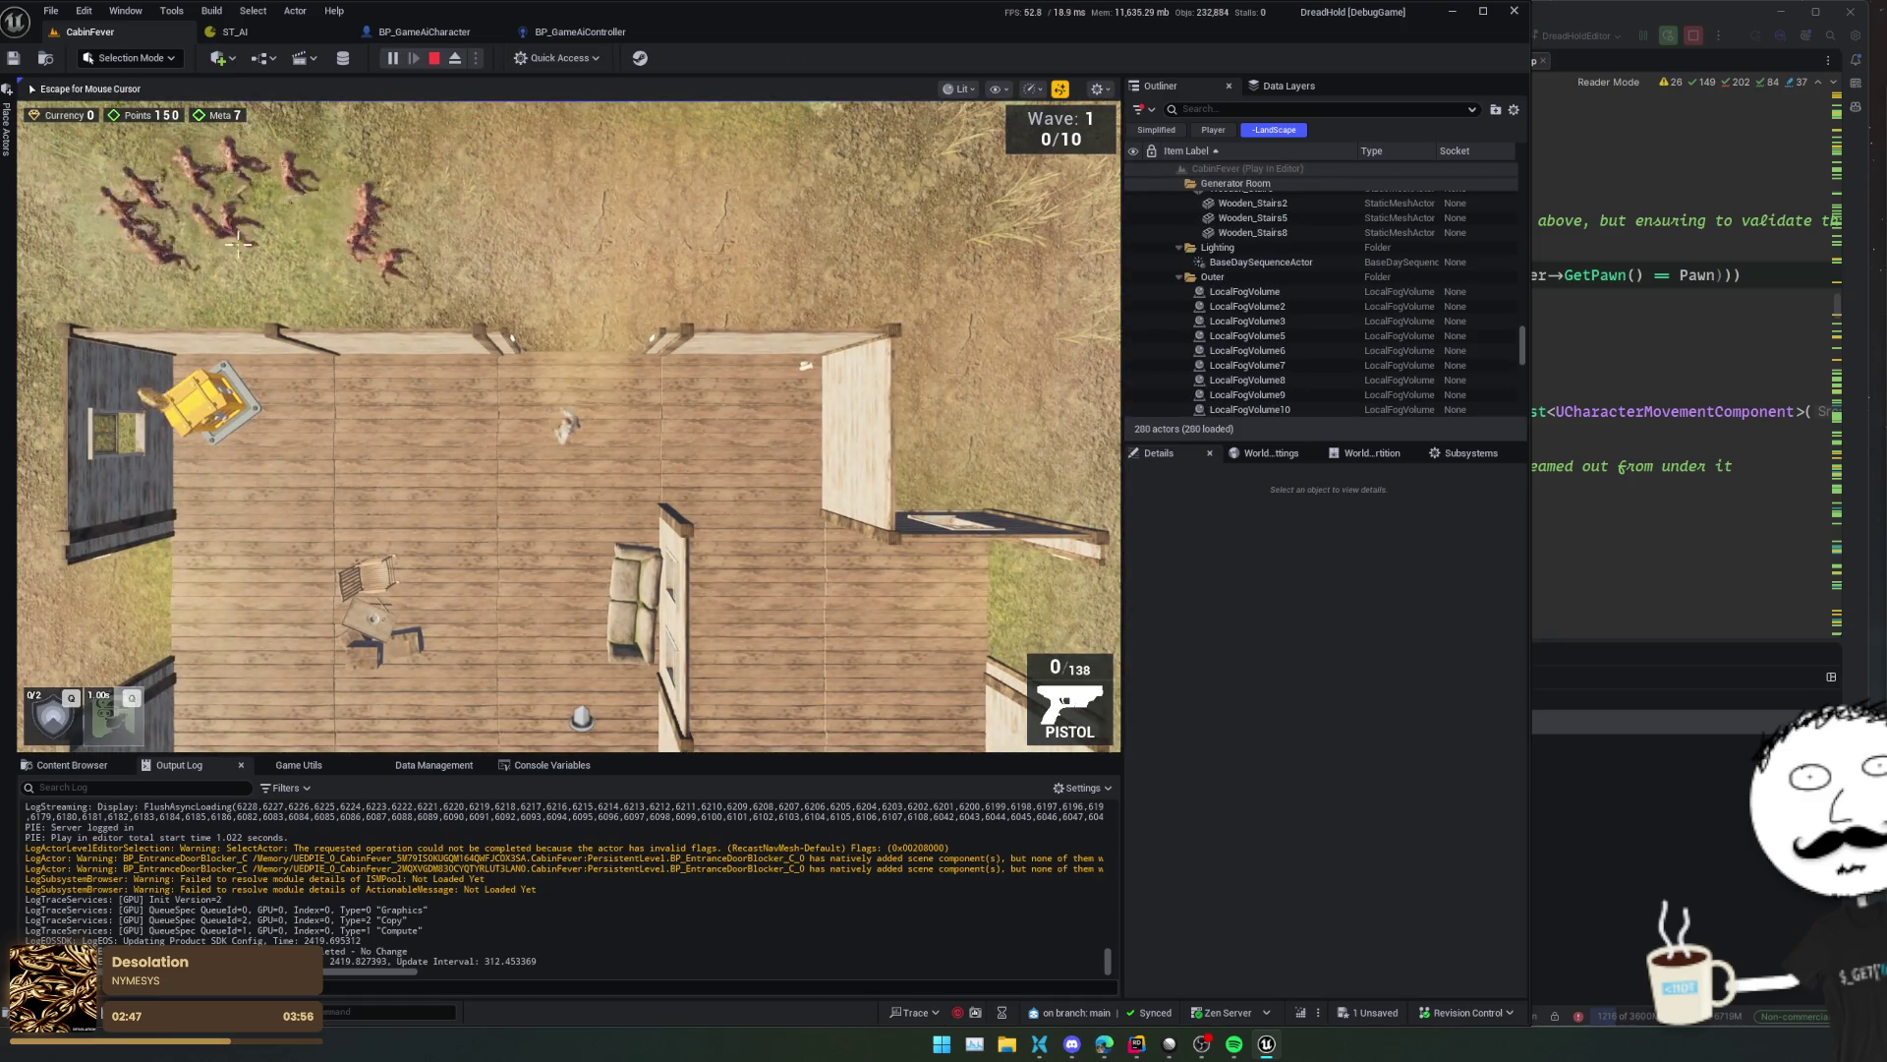
key(a)
key(r)
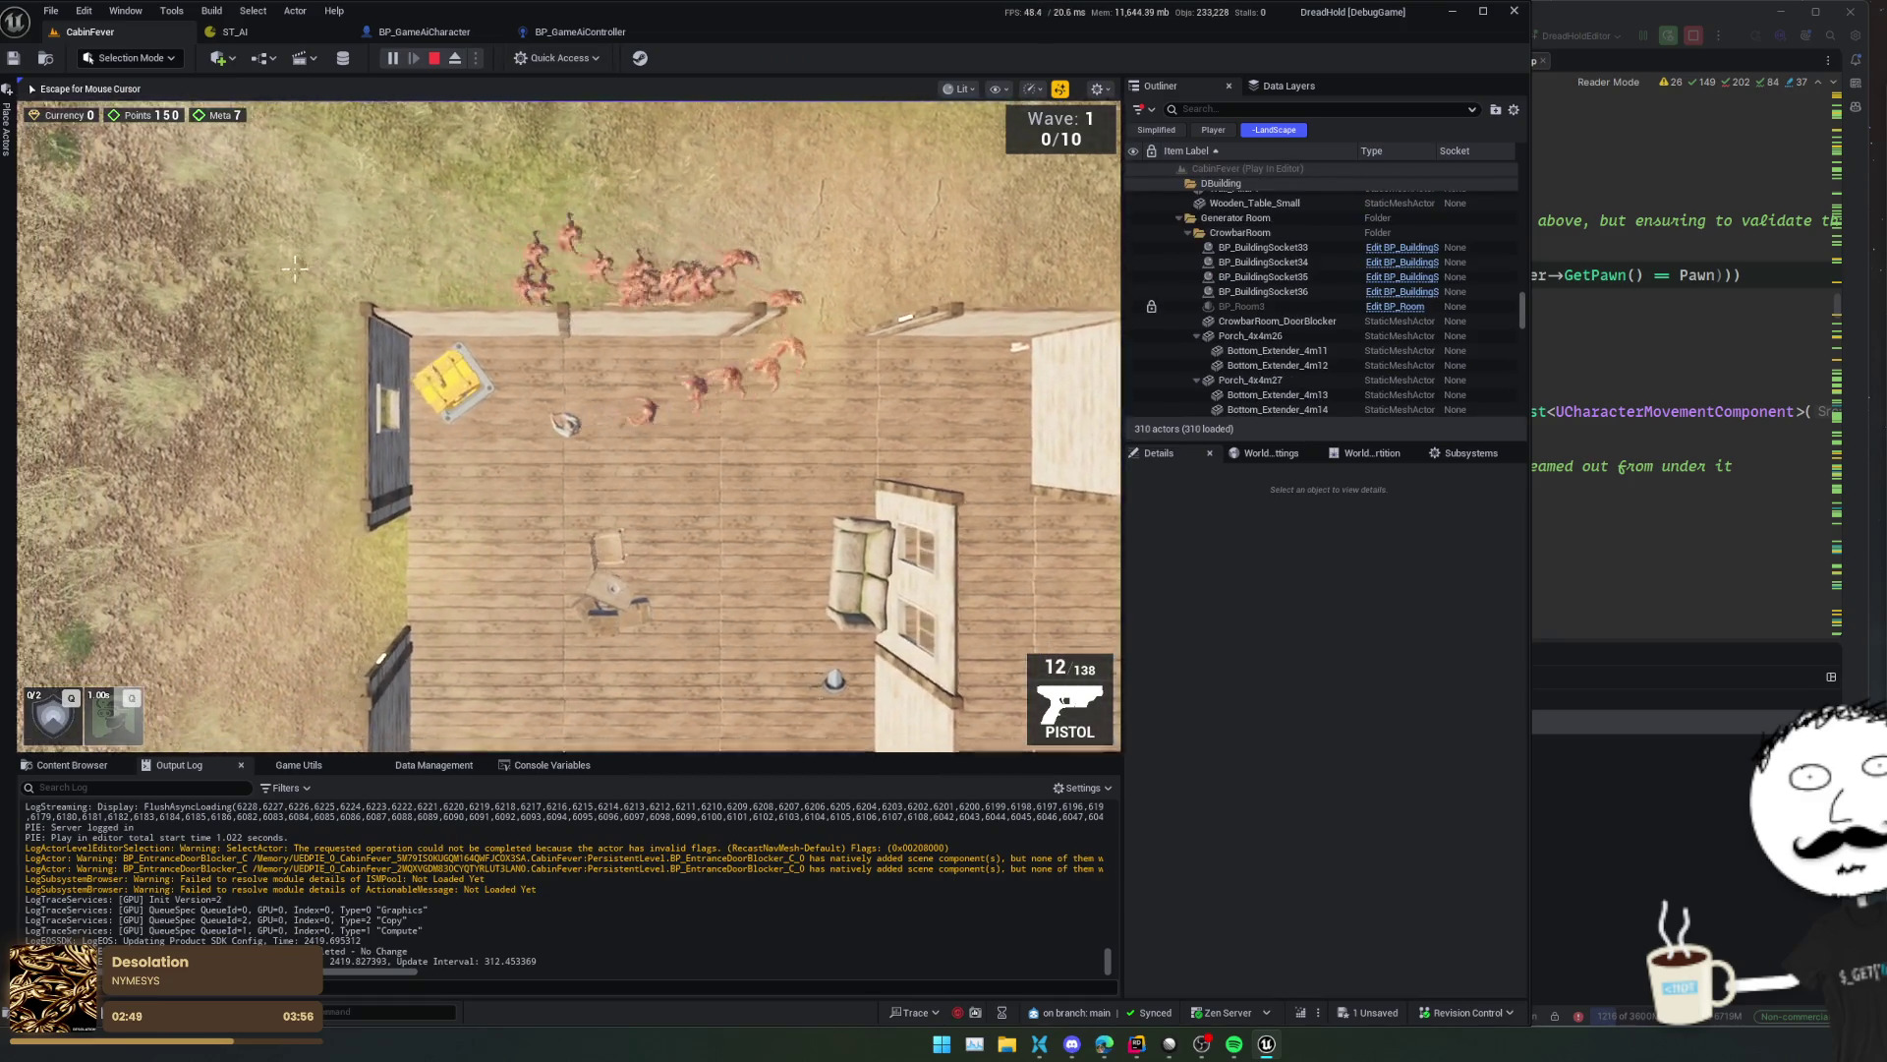
key(s)
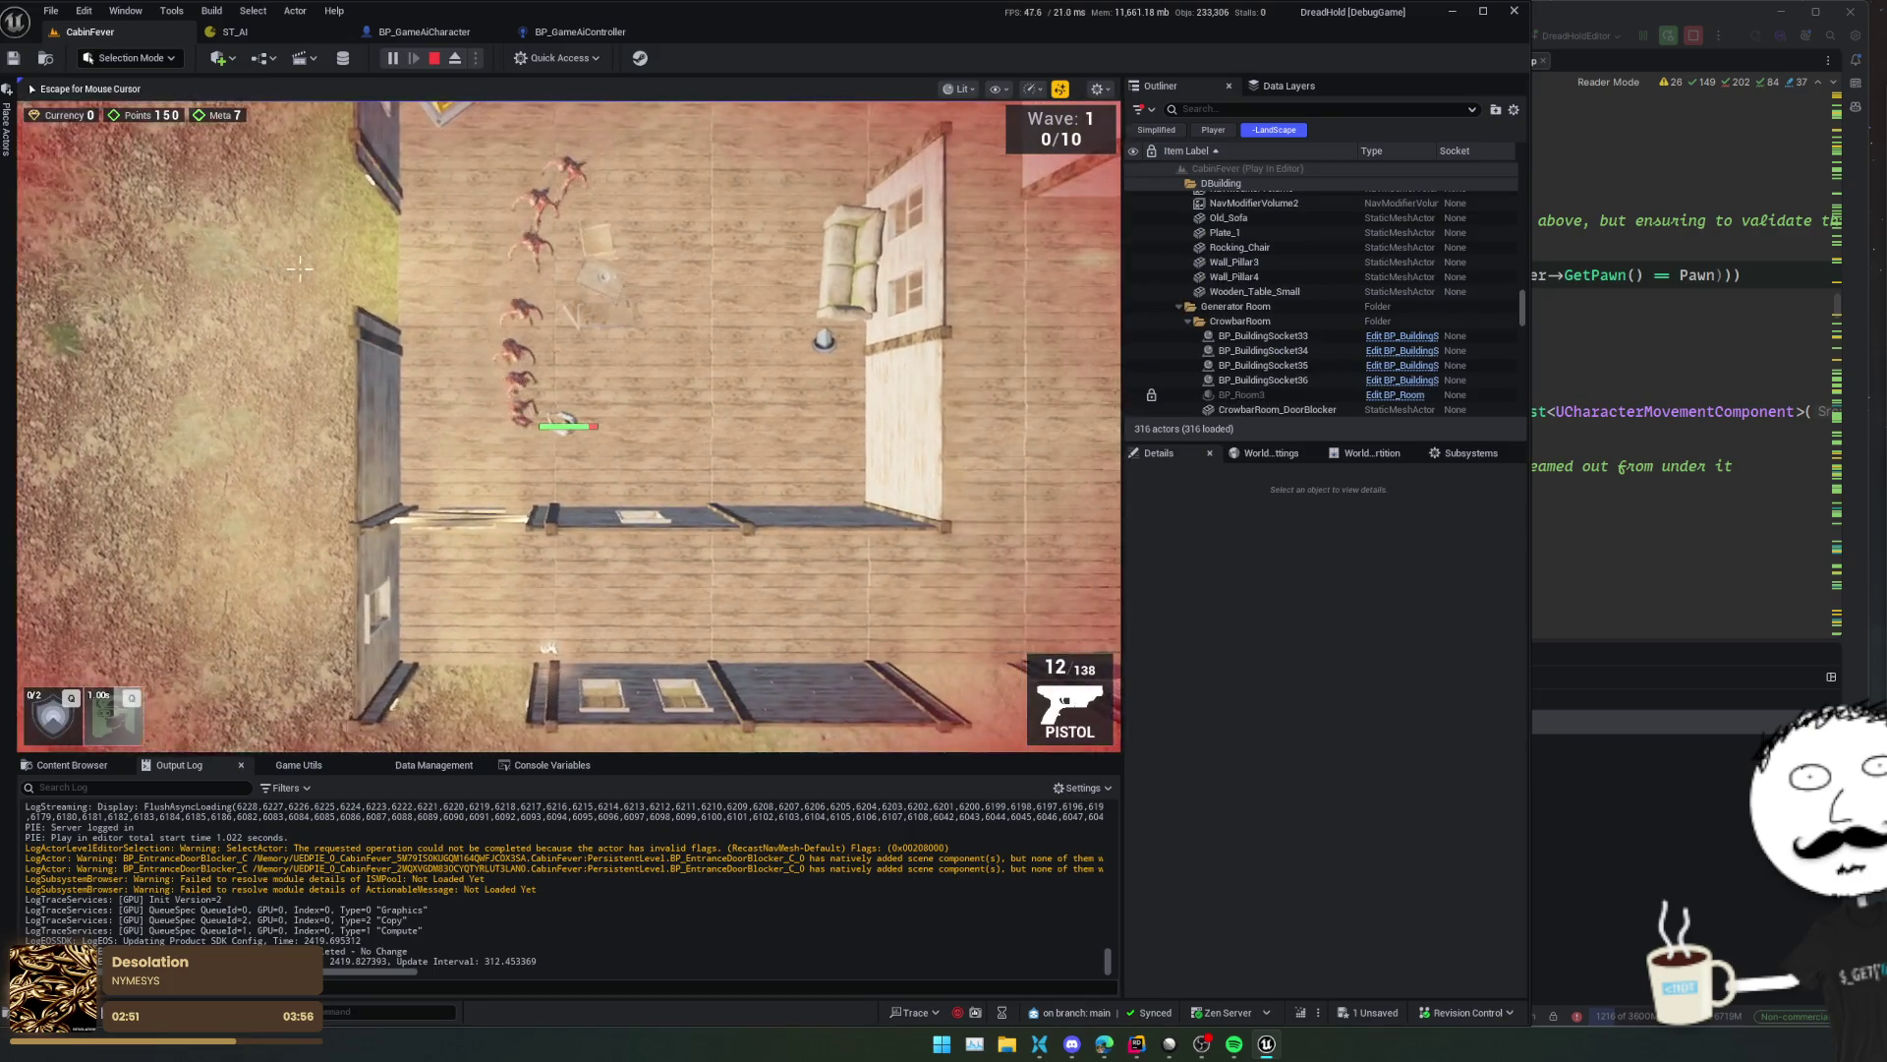
key(w)
key(d)
key(grave)
key(Up)
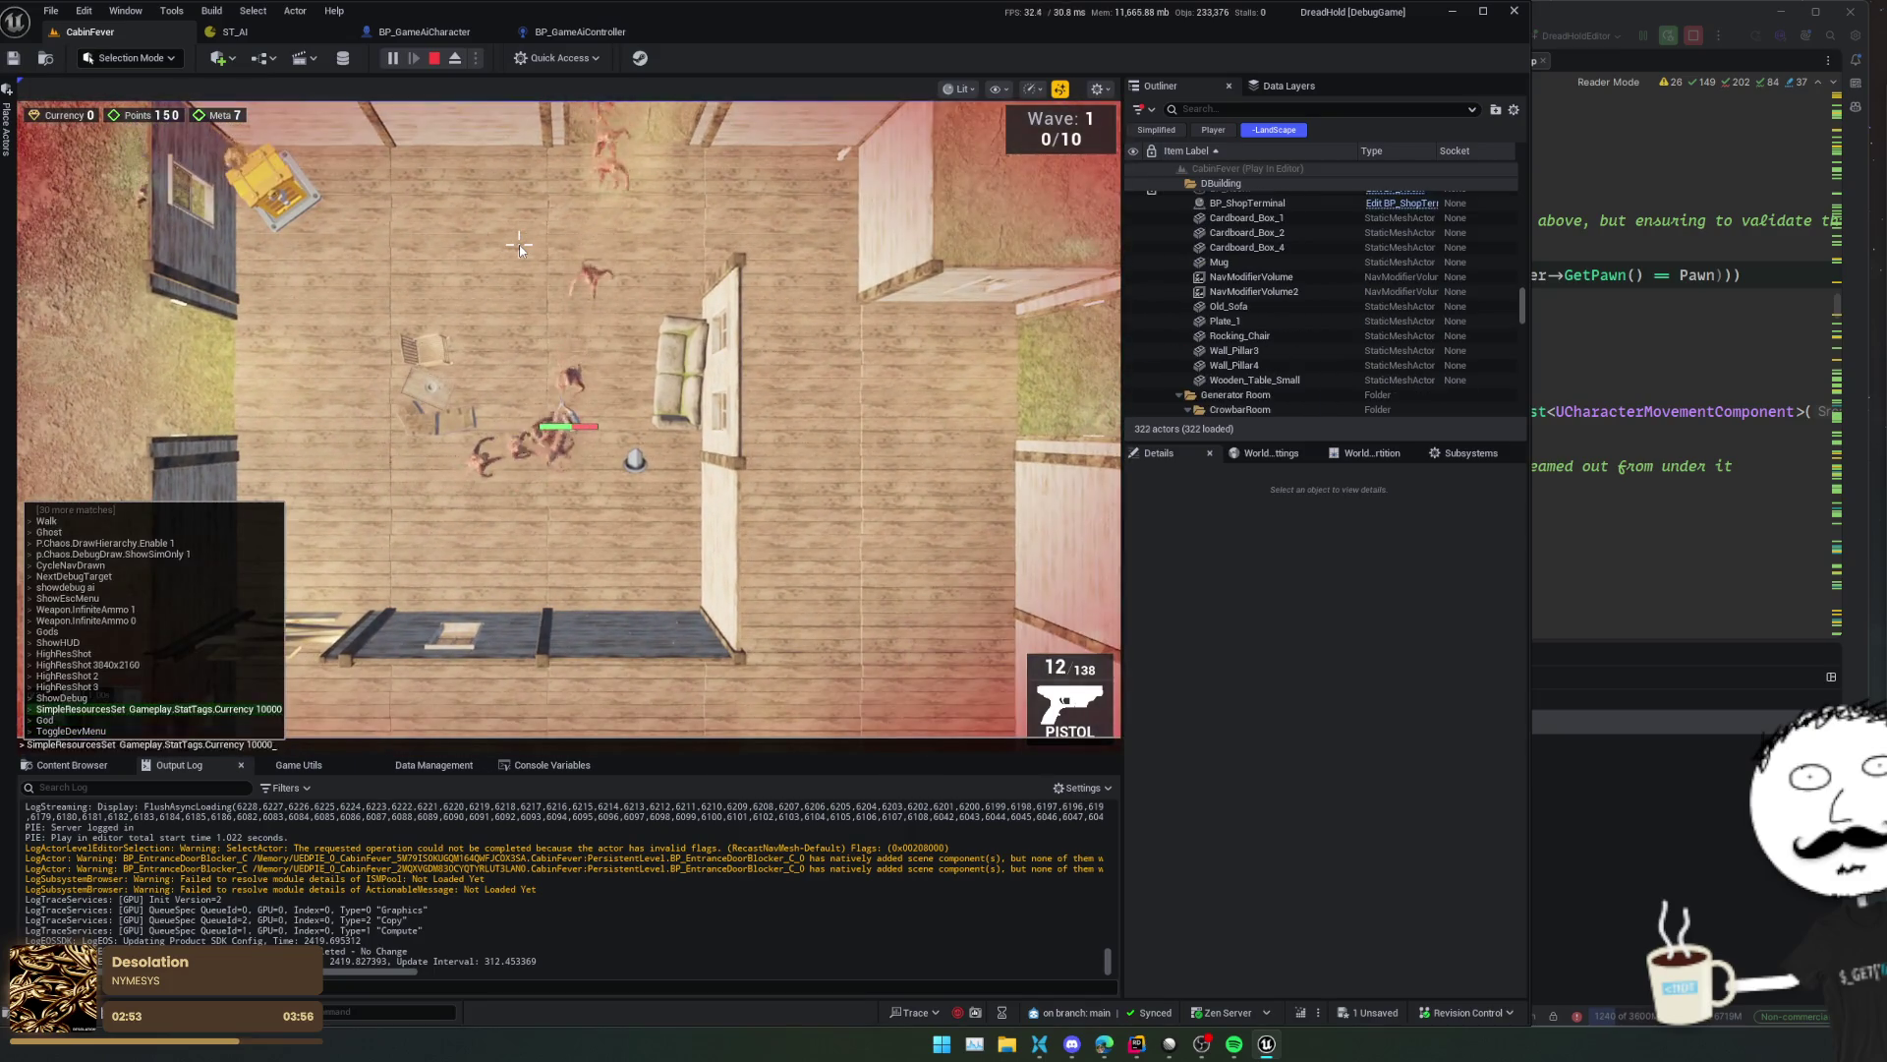
key(Return)
- Walk the player through the house and across the floor while enemies give chase
key(a)
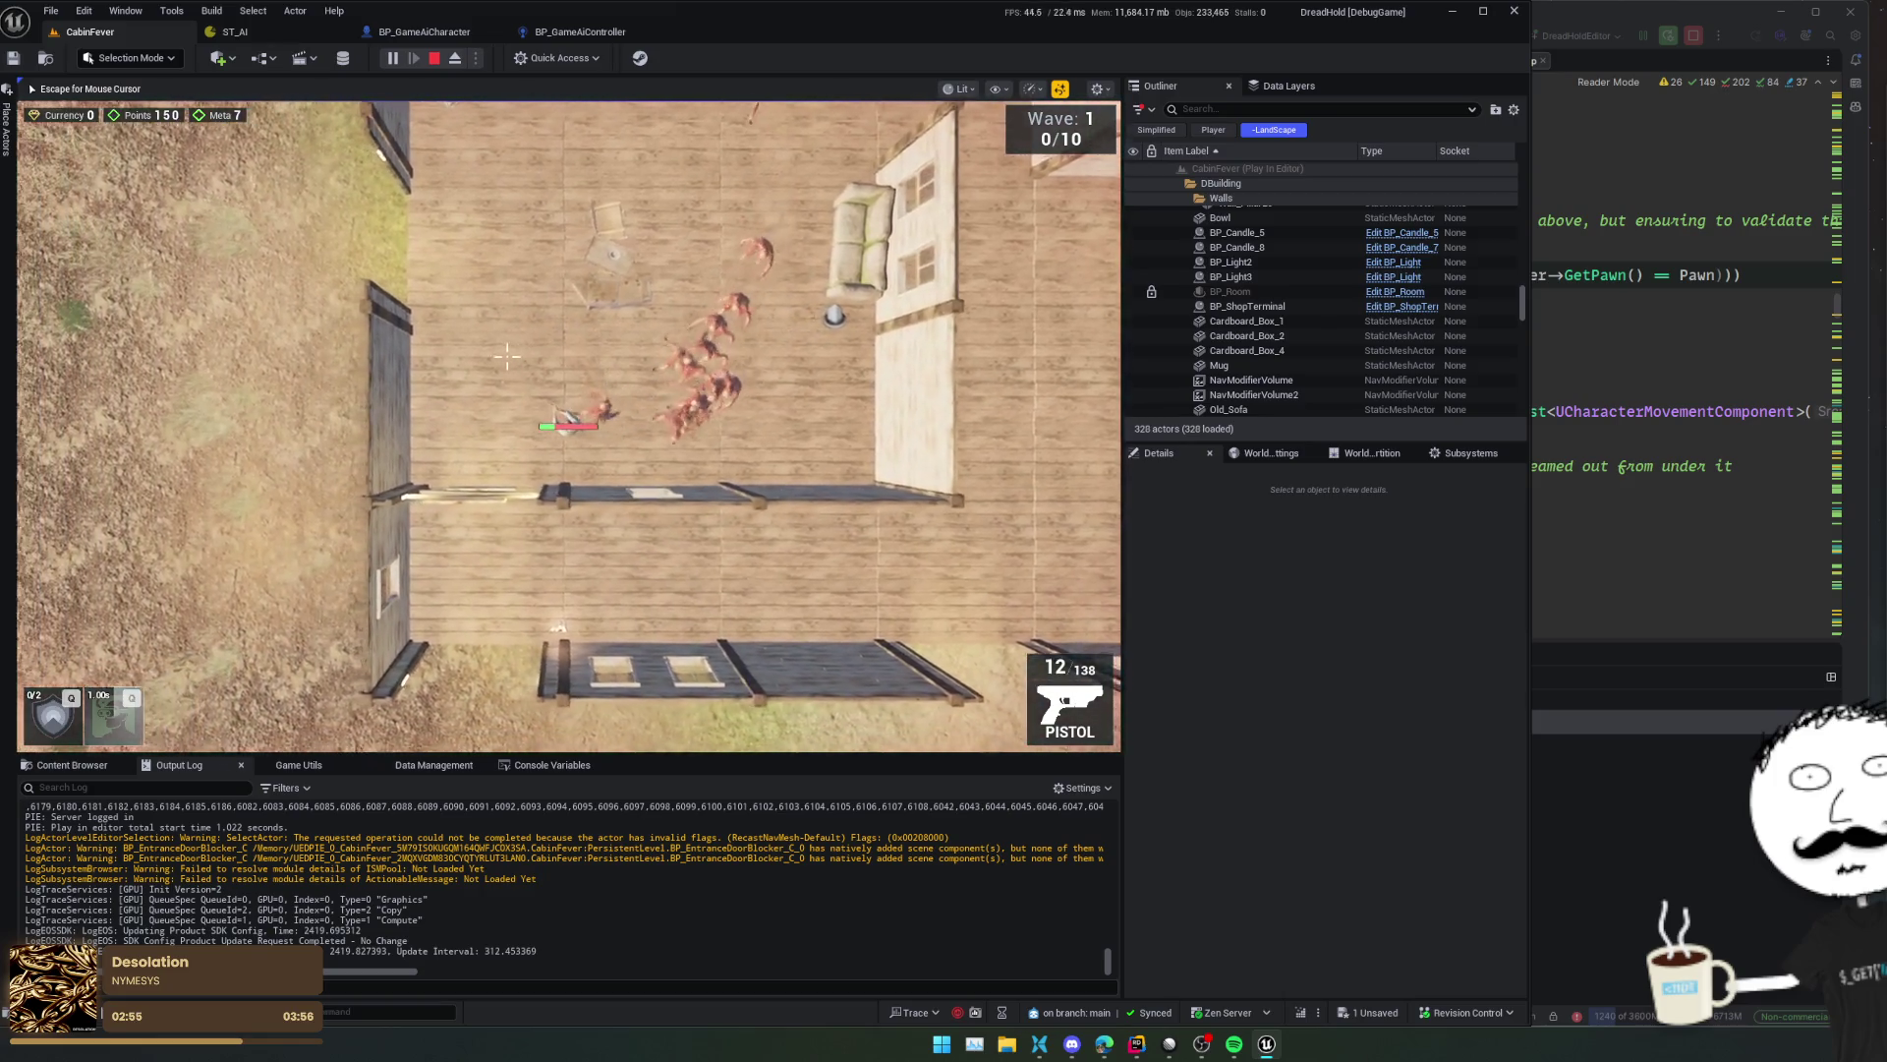
key(w)
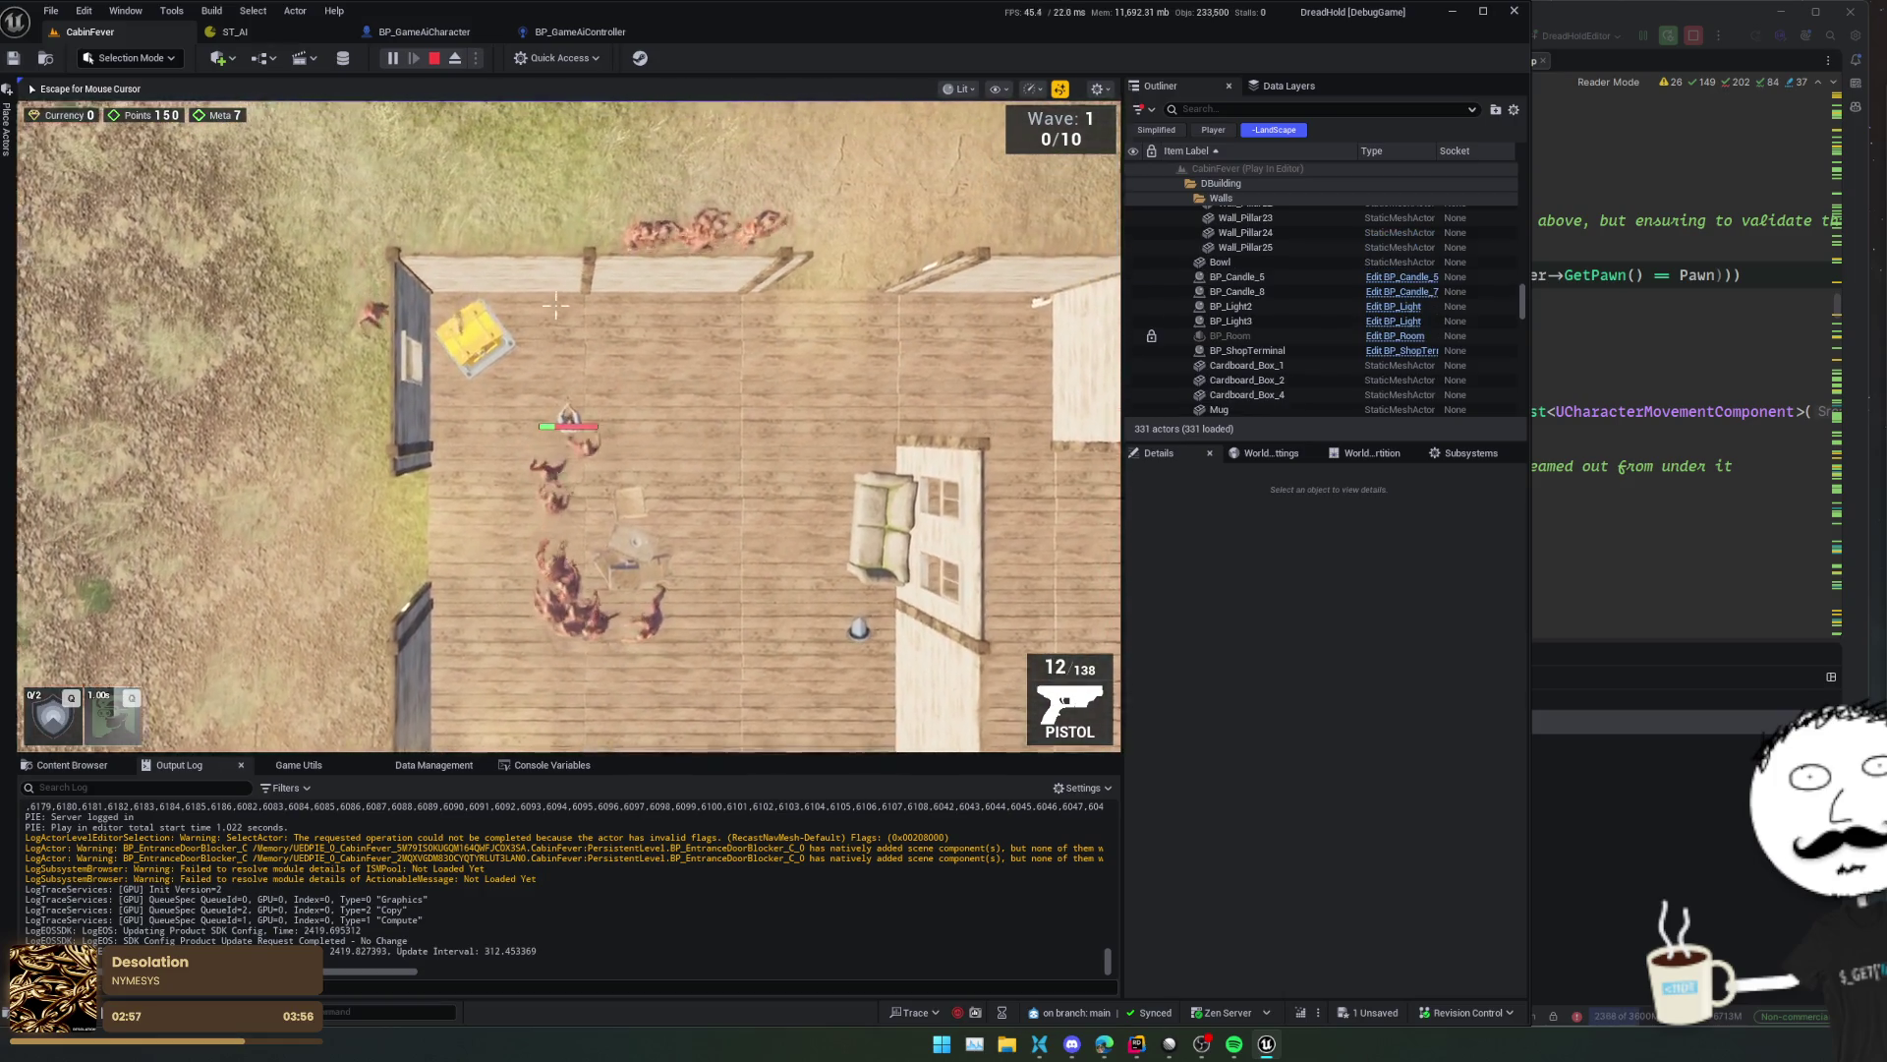
key(w)
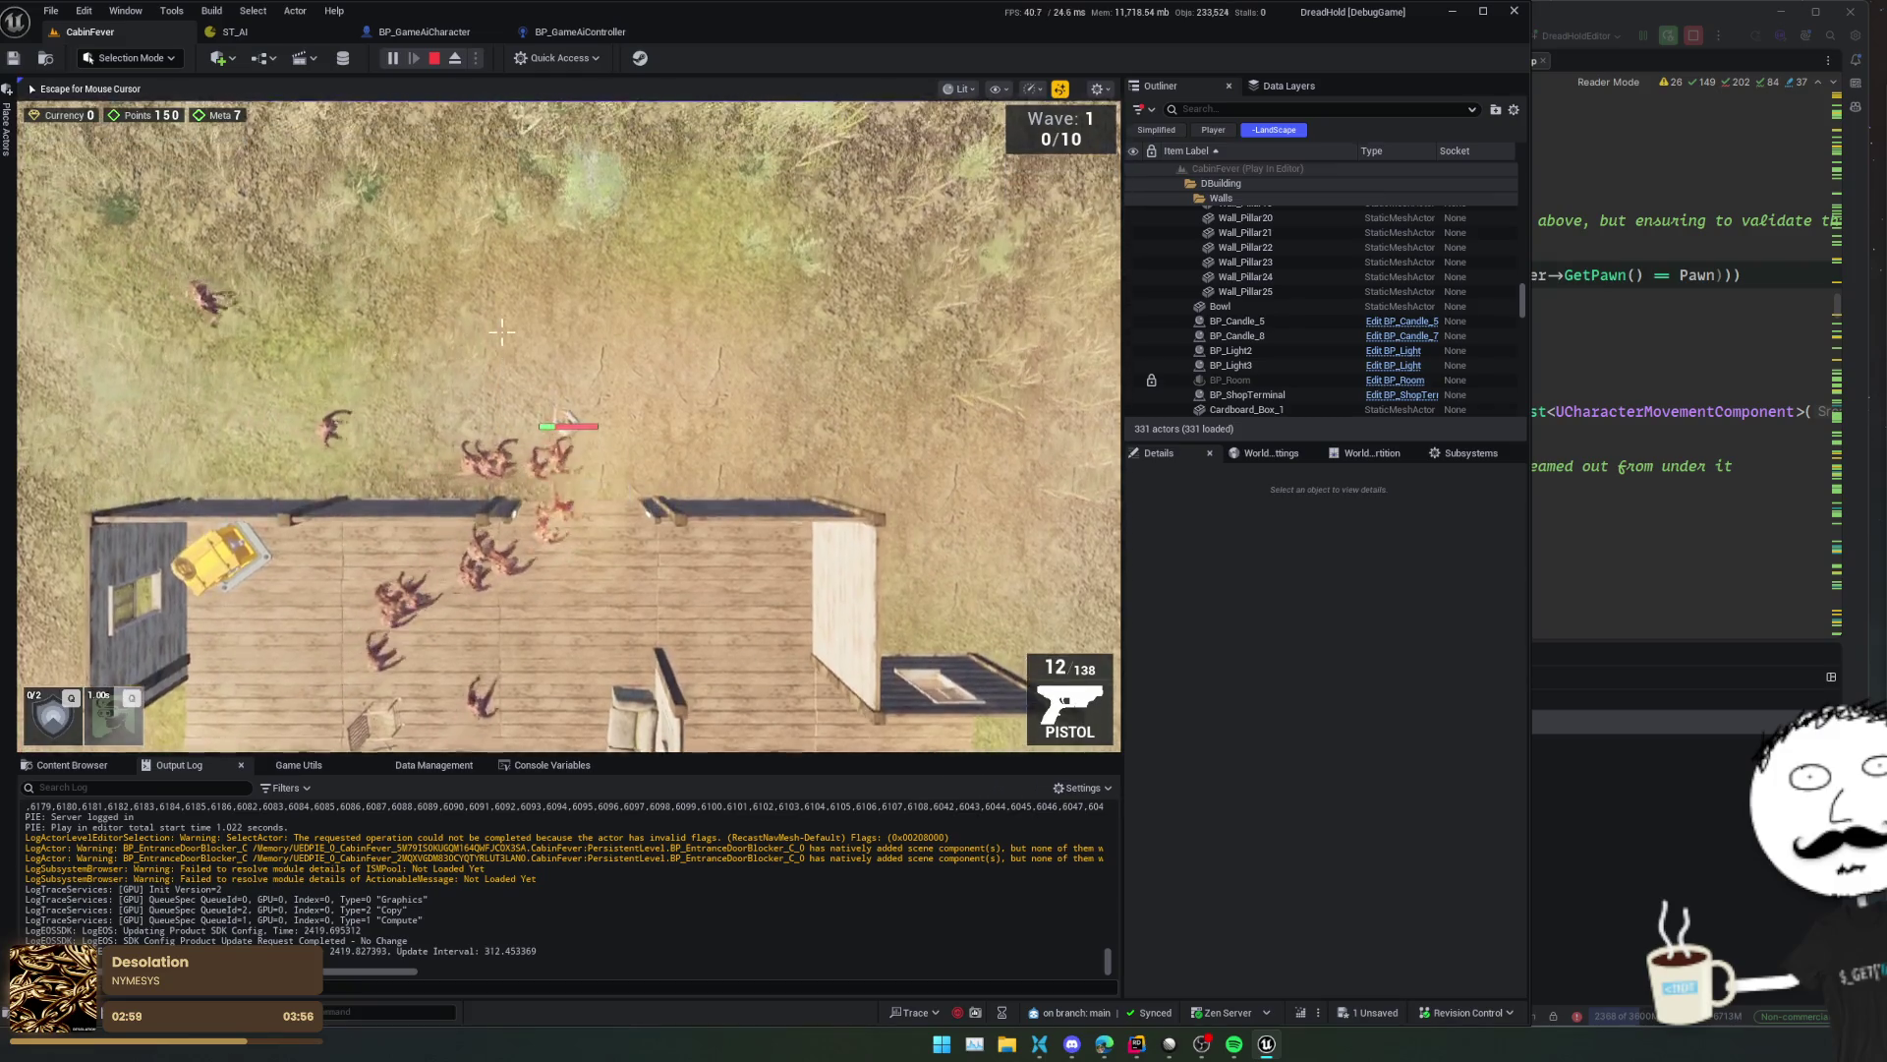
key(a)
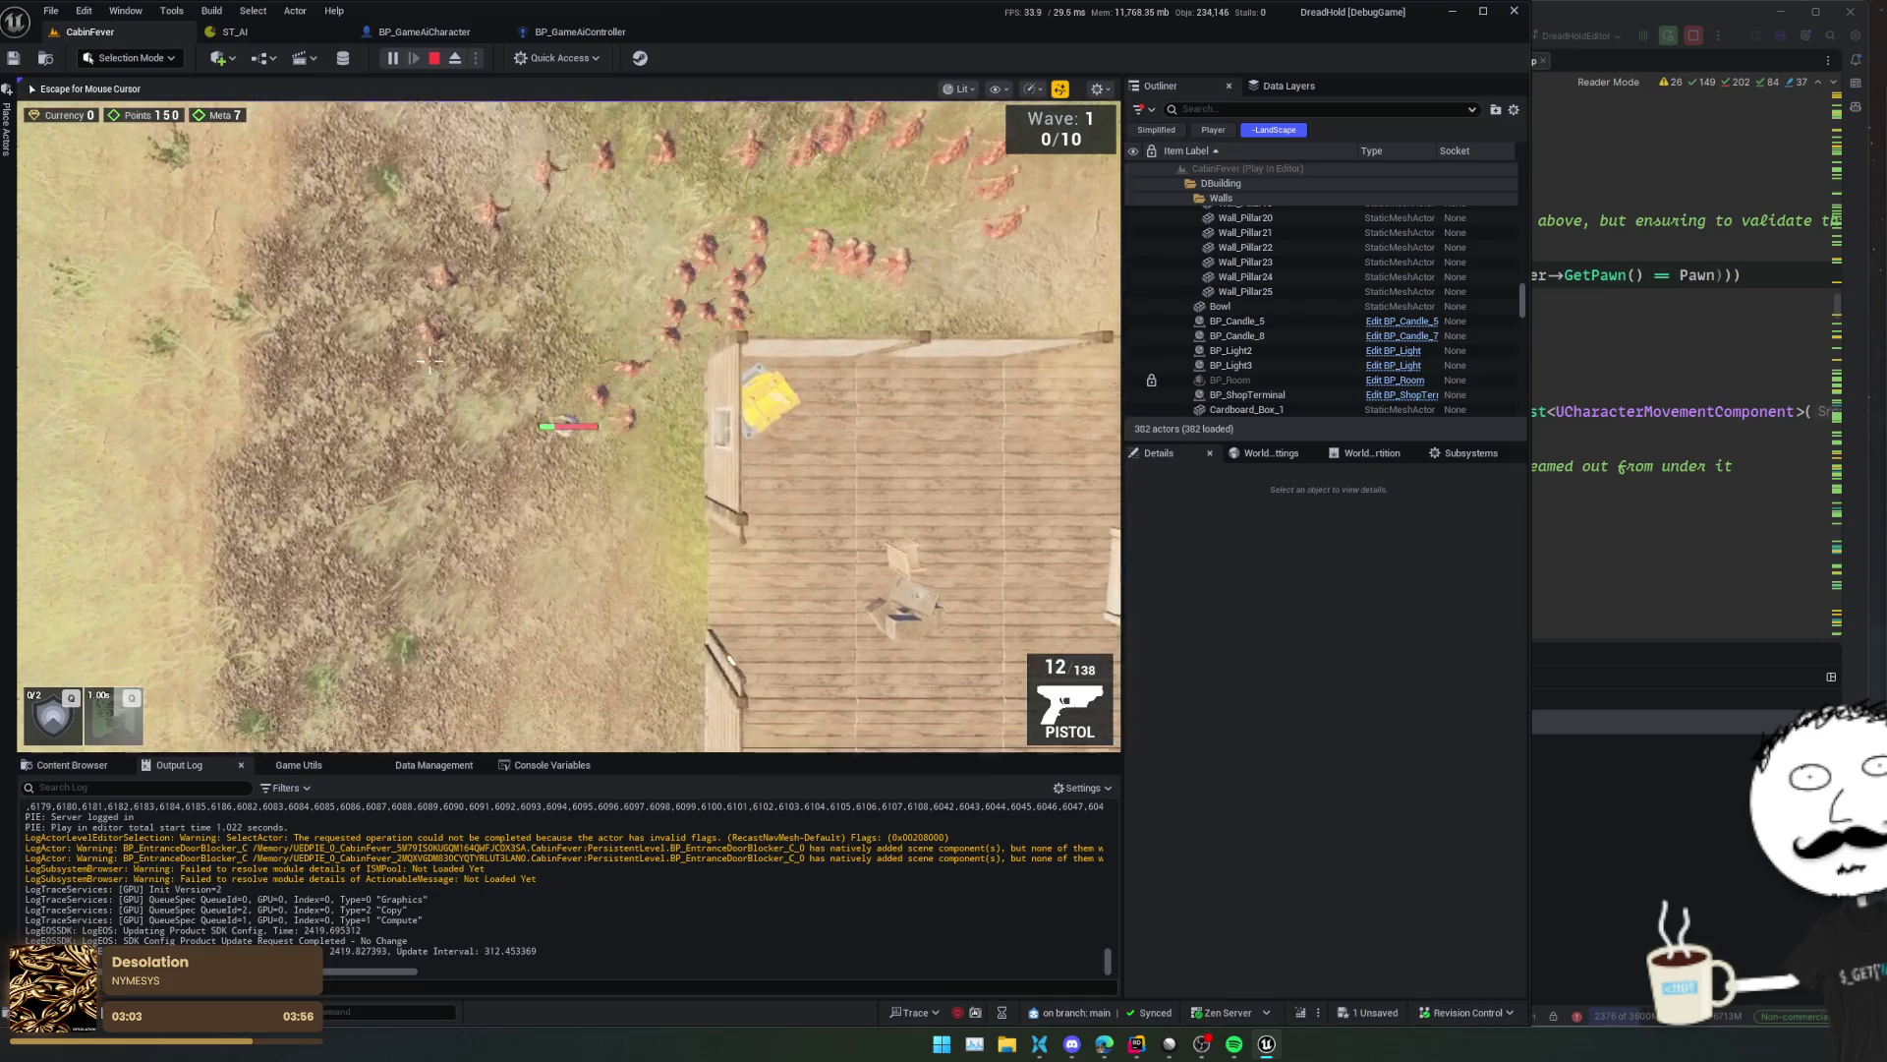
key(s)
key(a)
key(d)
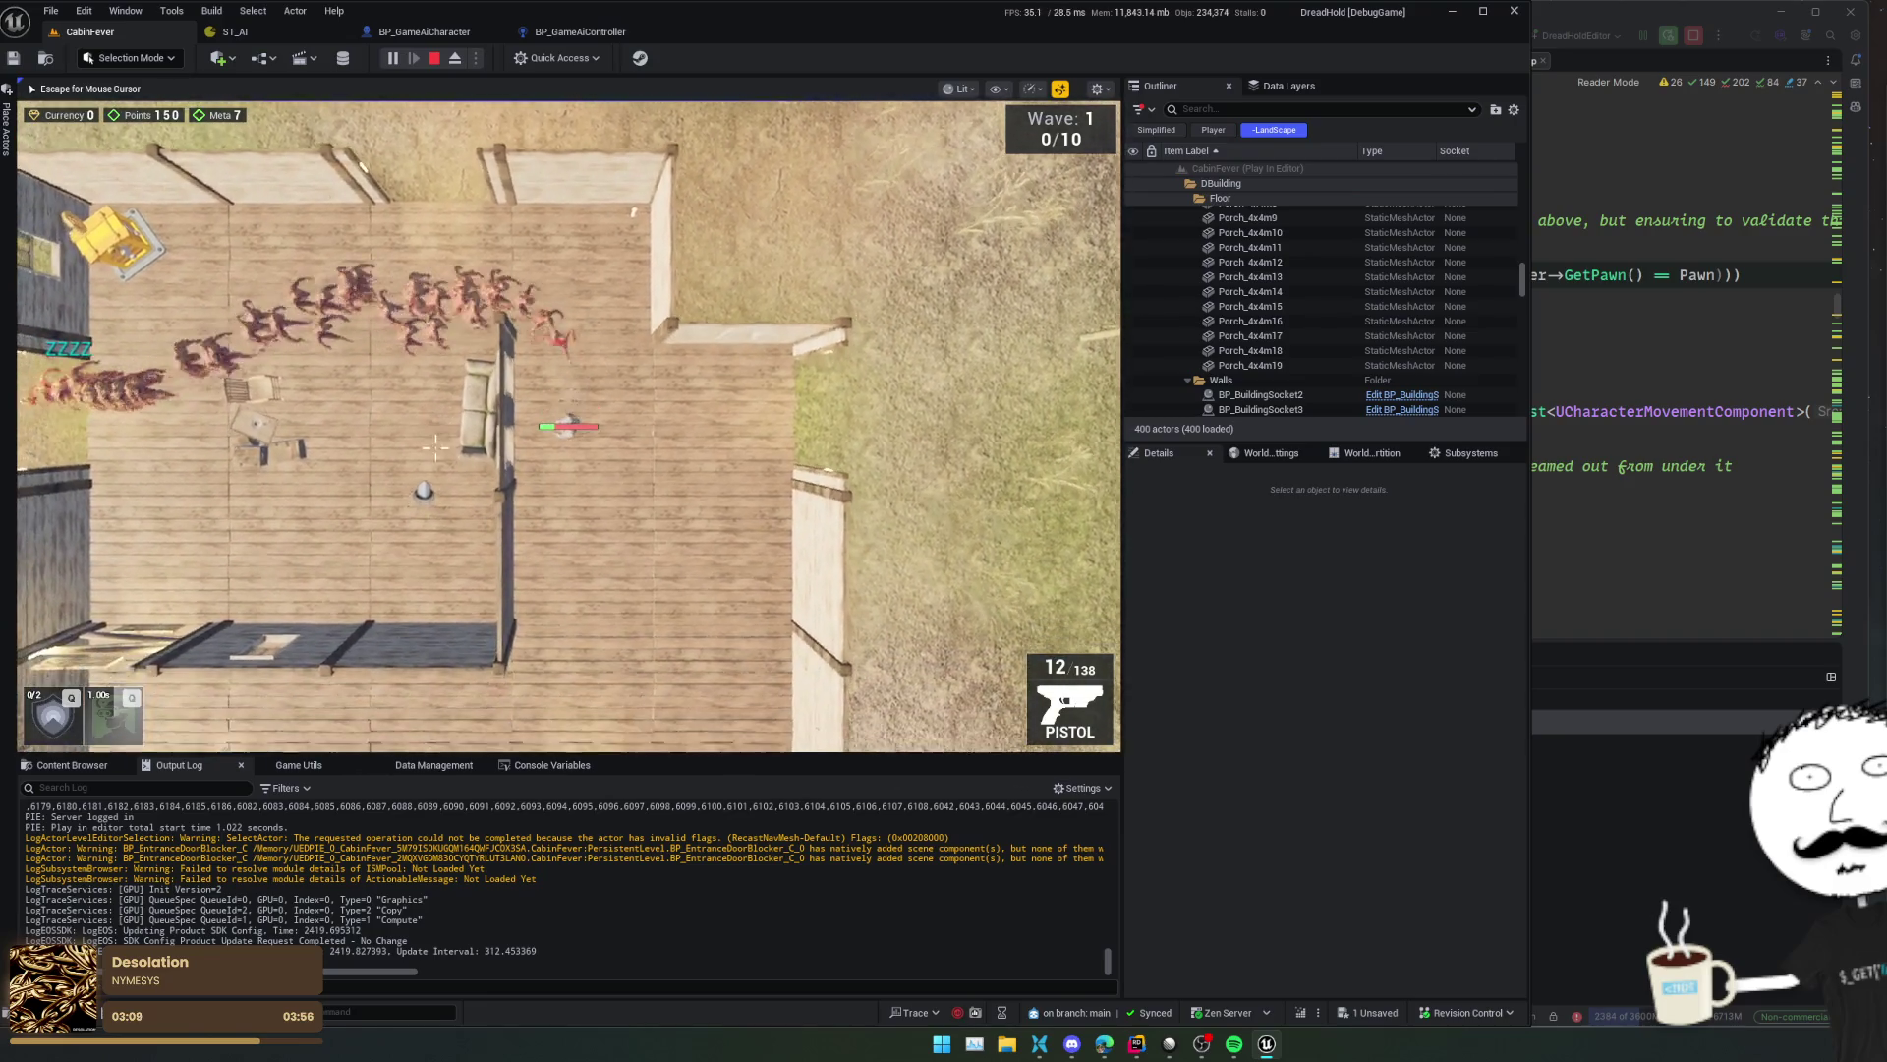
key(d)
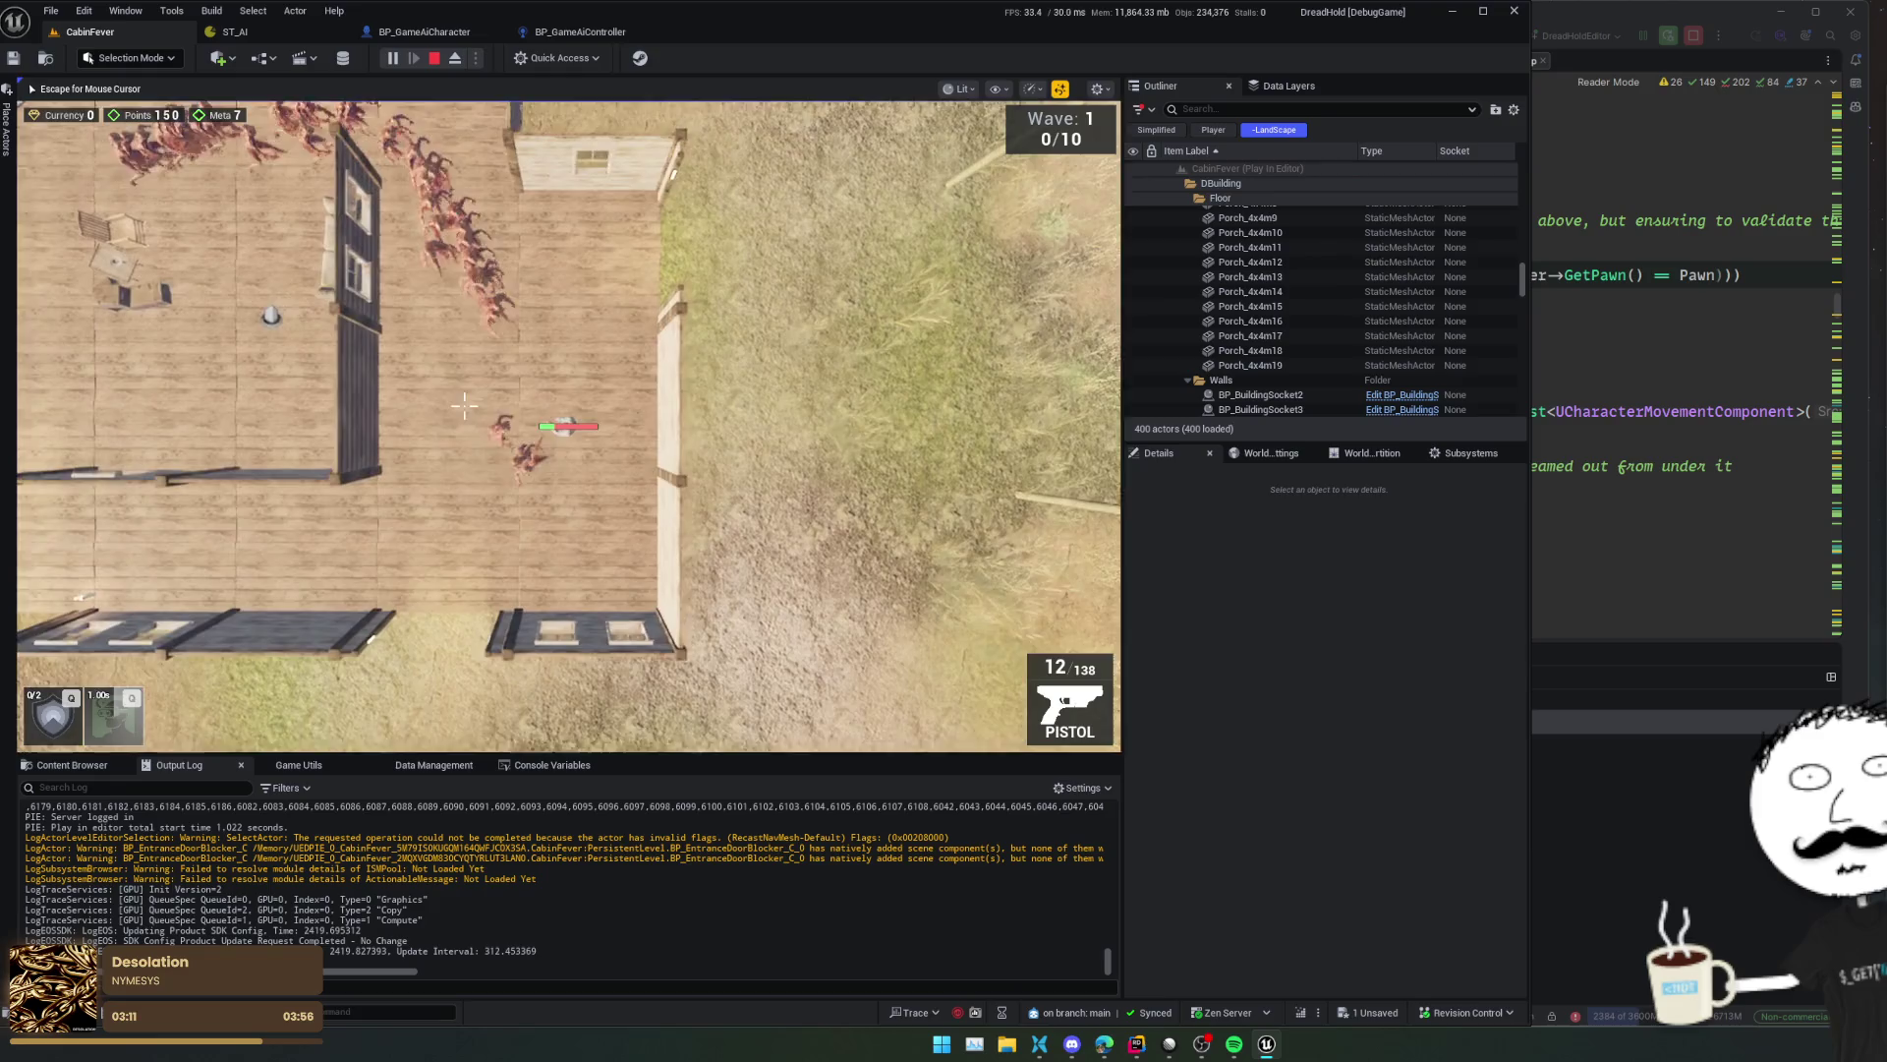
key(d)
key(s)
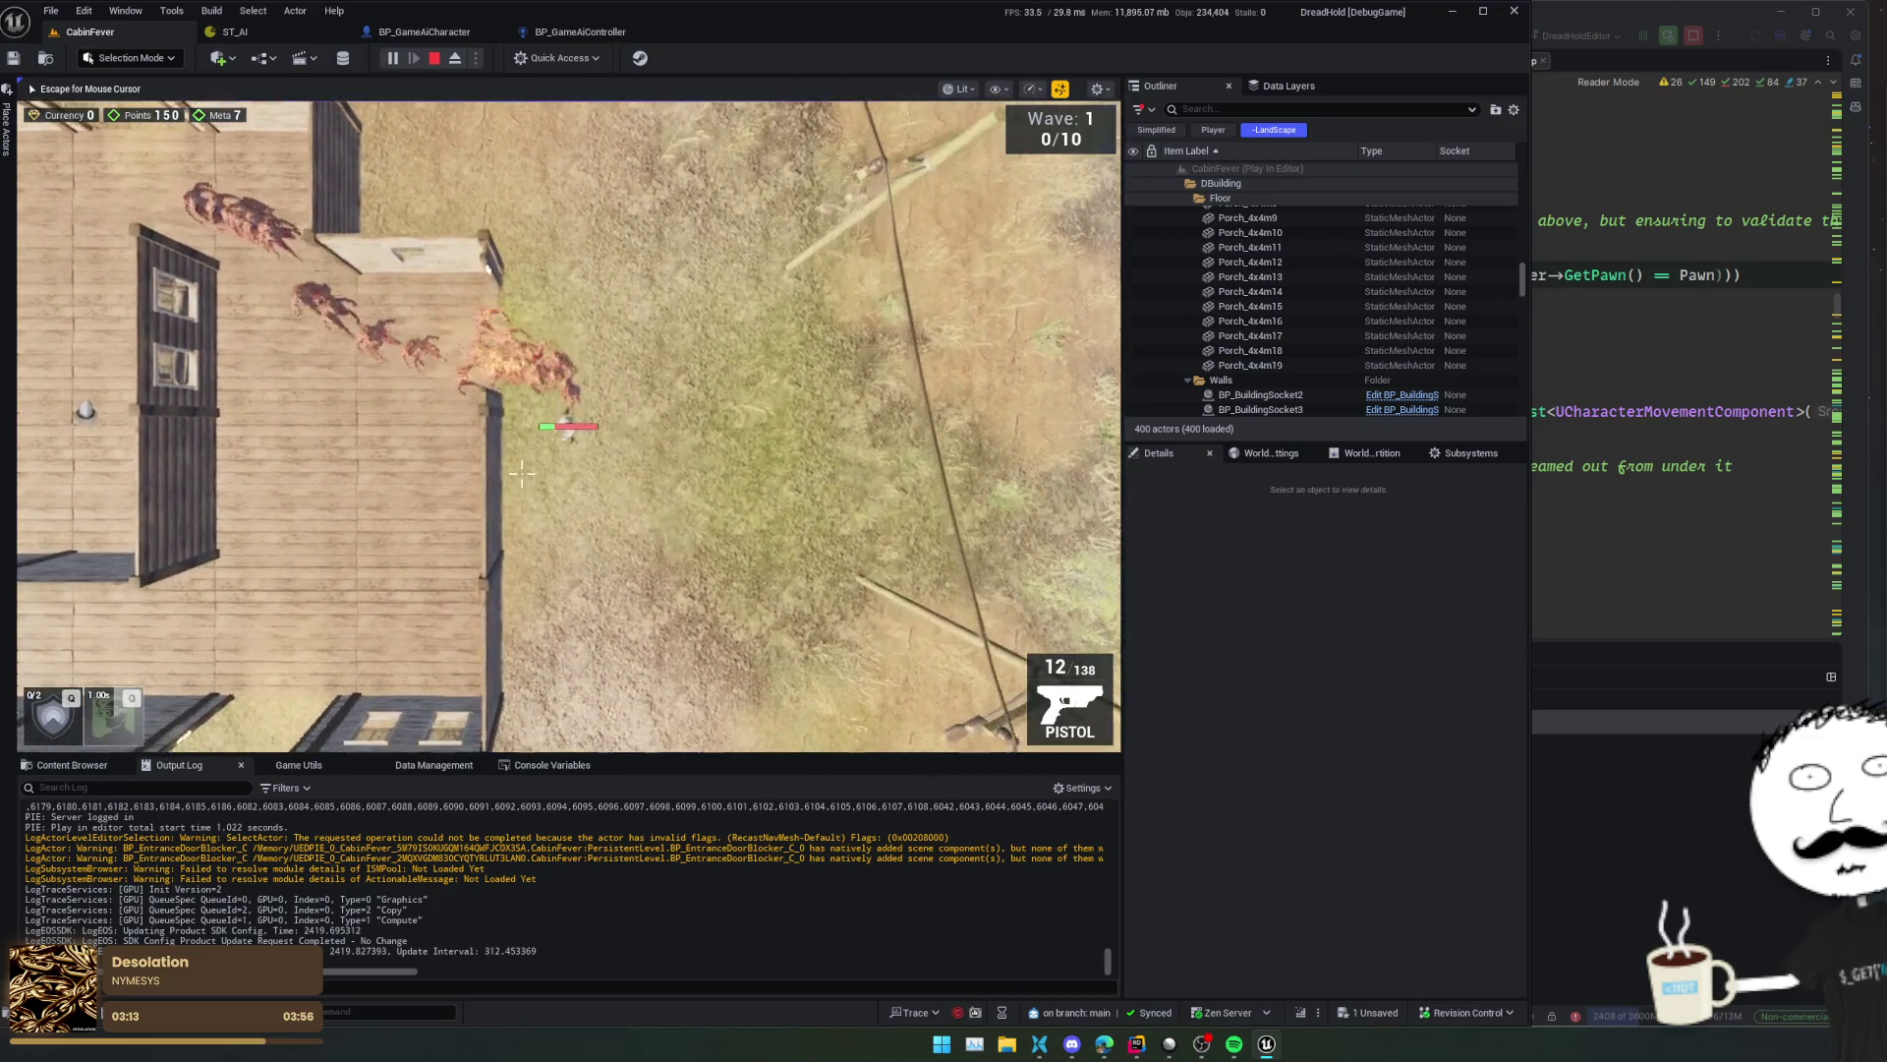
- Walk south and west onto the grass, then end the play test and bring up ST_AI
key(s)
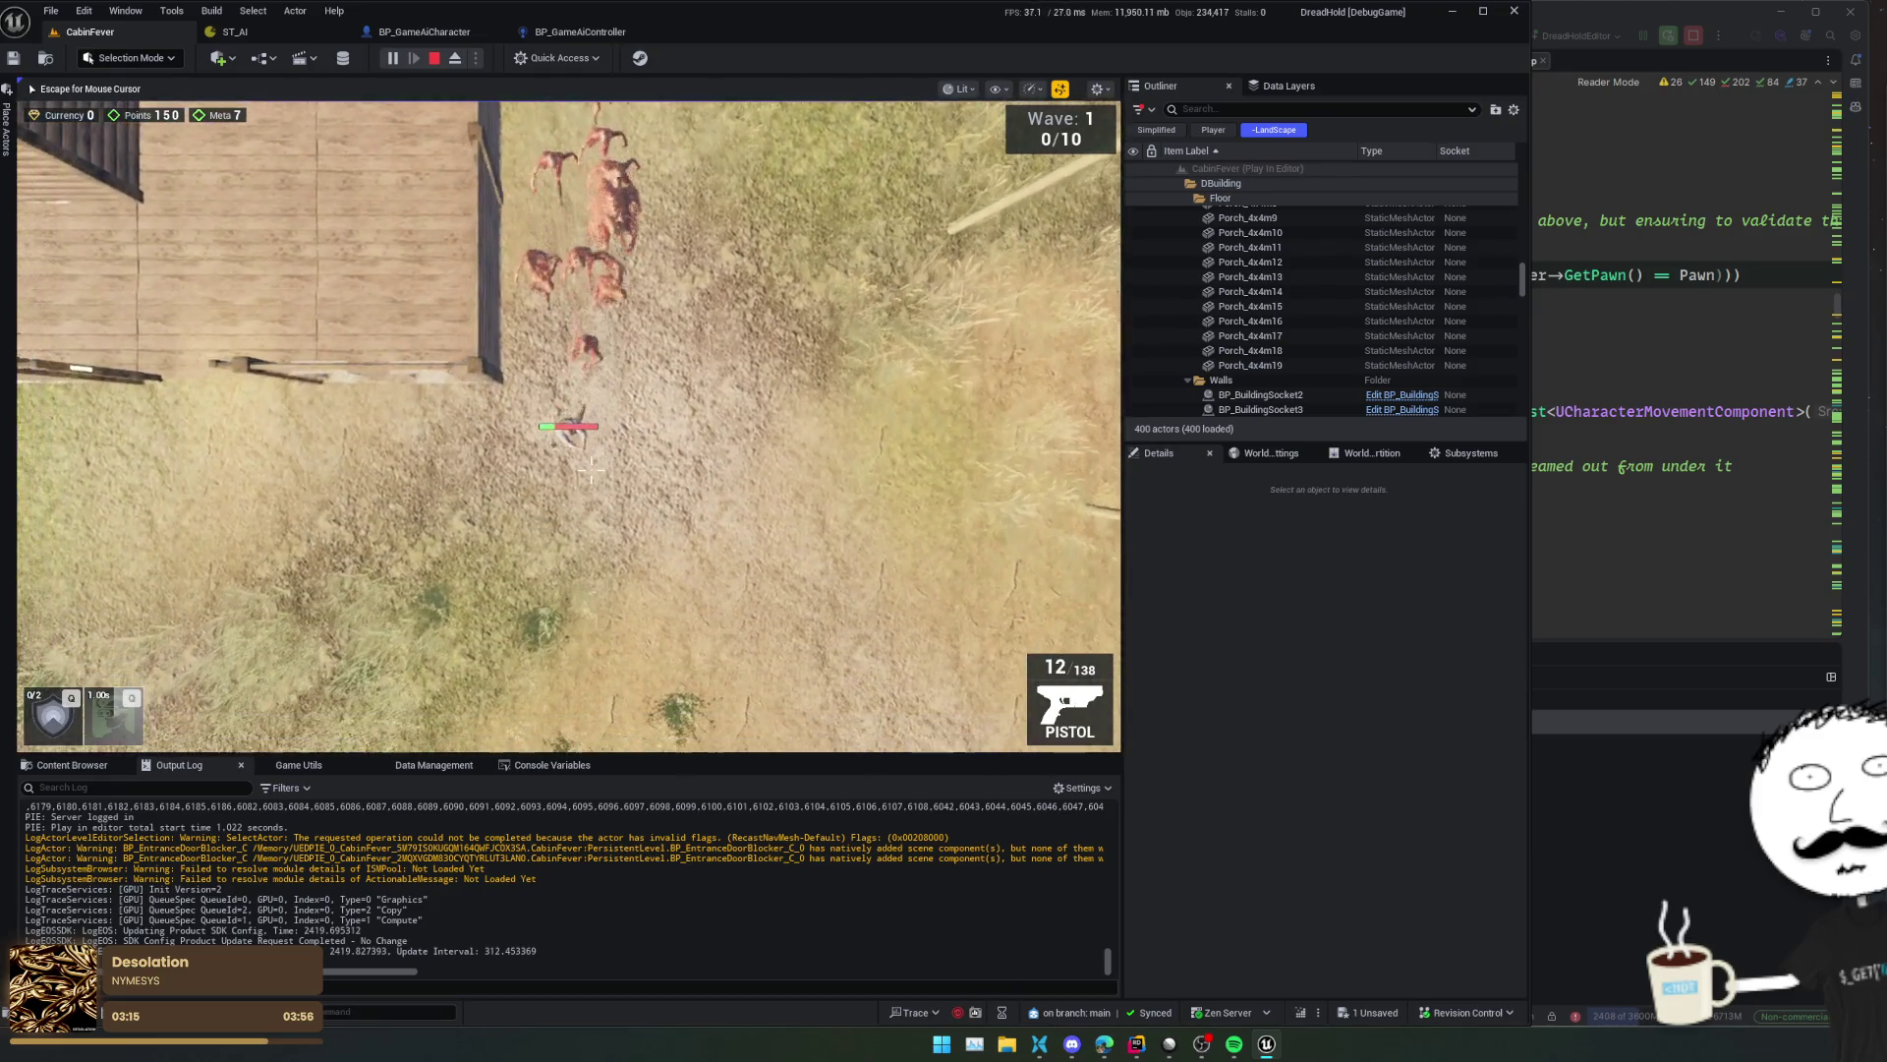
key(w)
key(a)
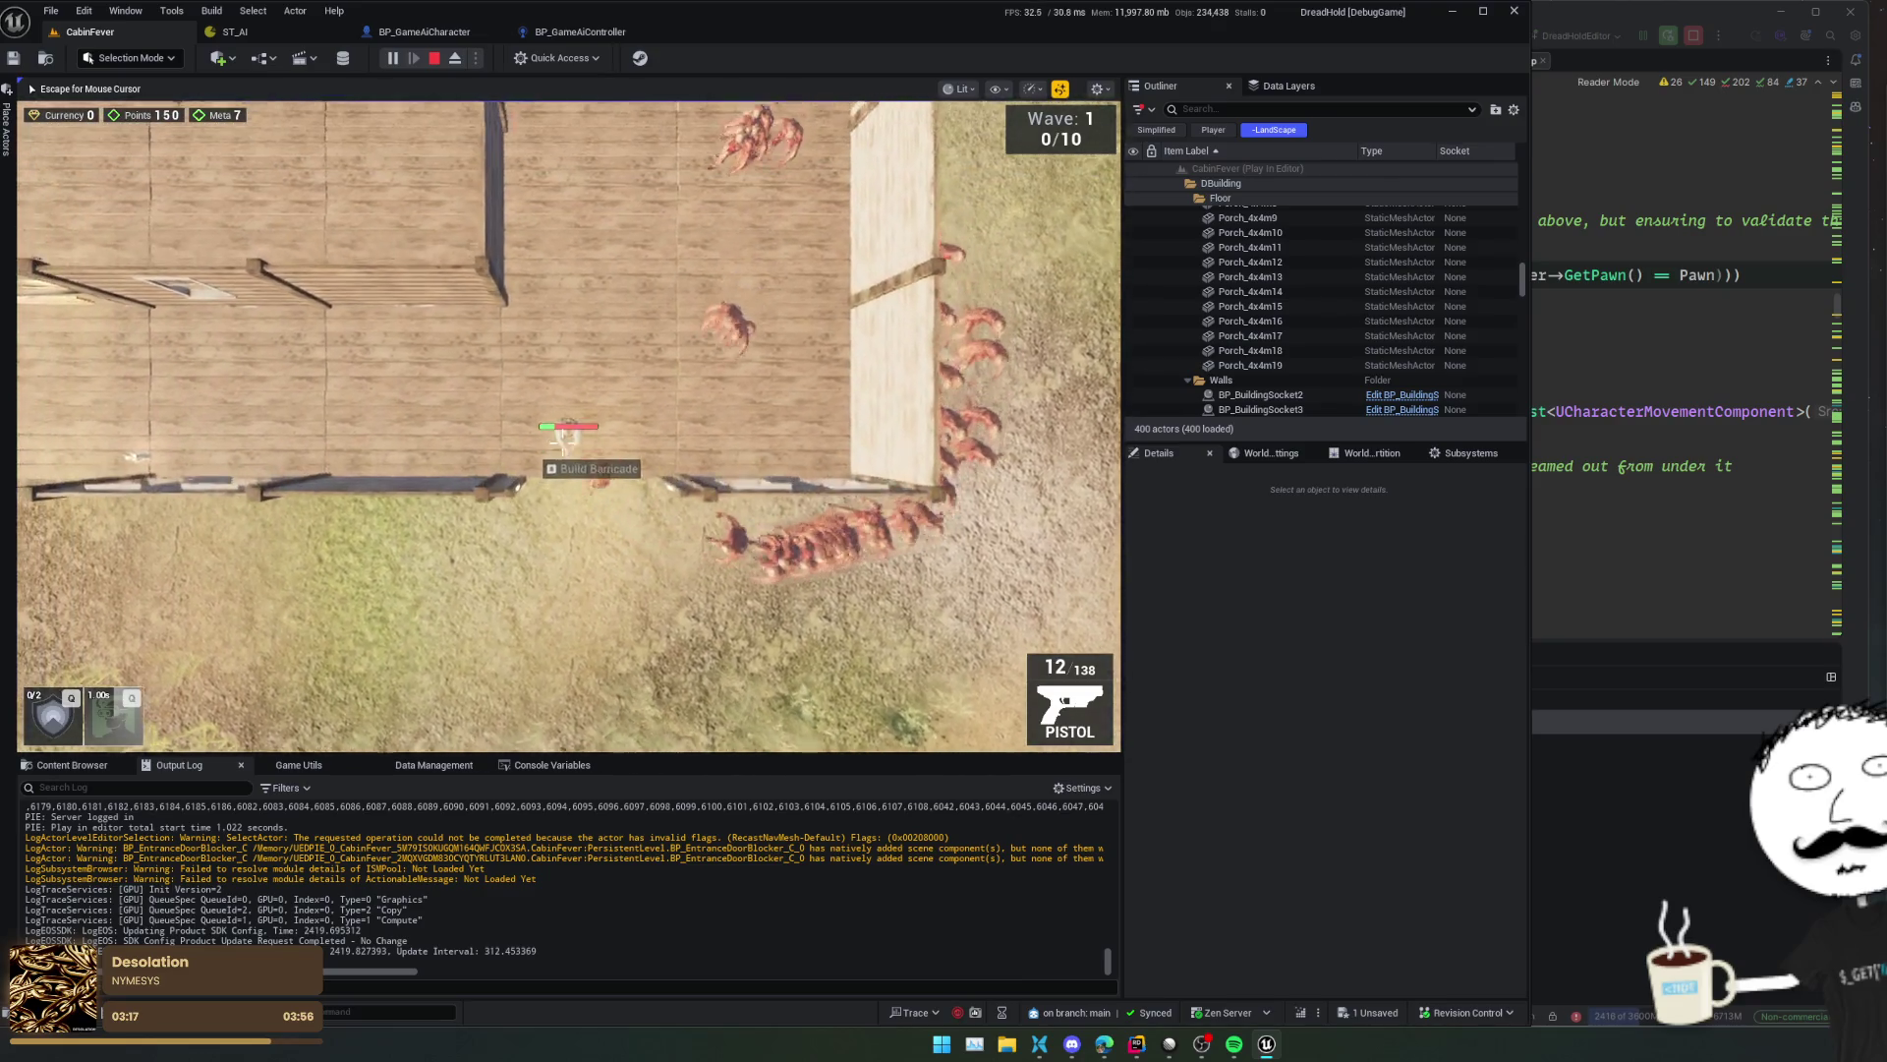
key(a)
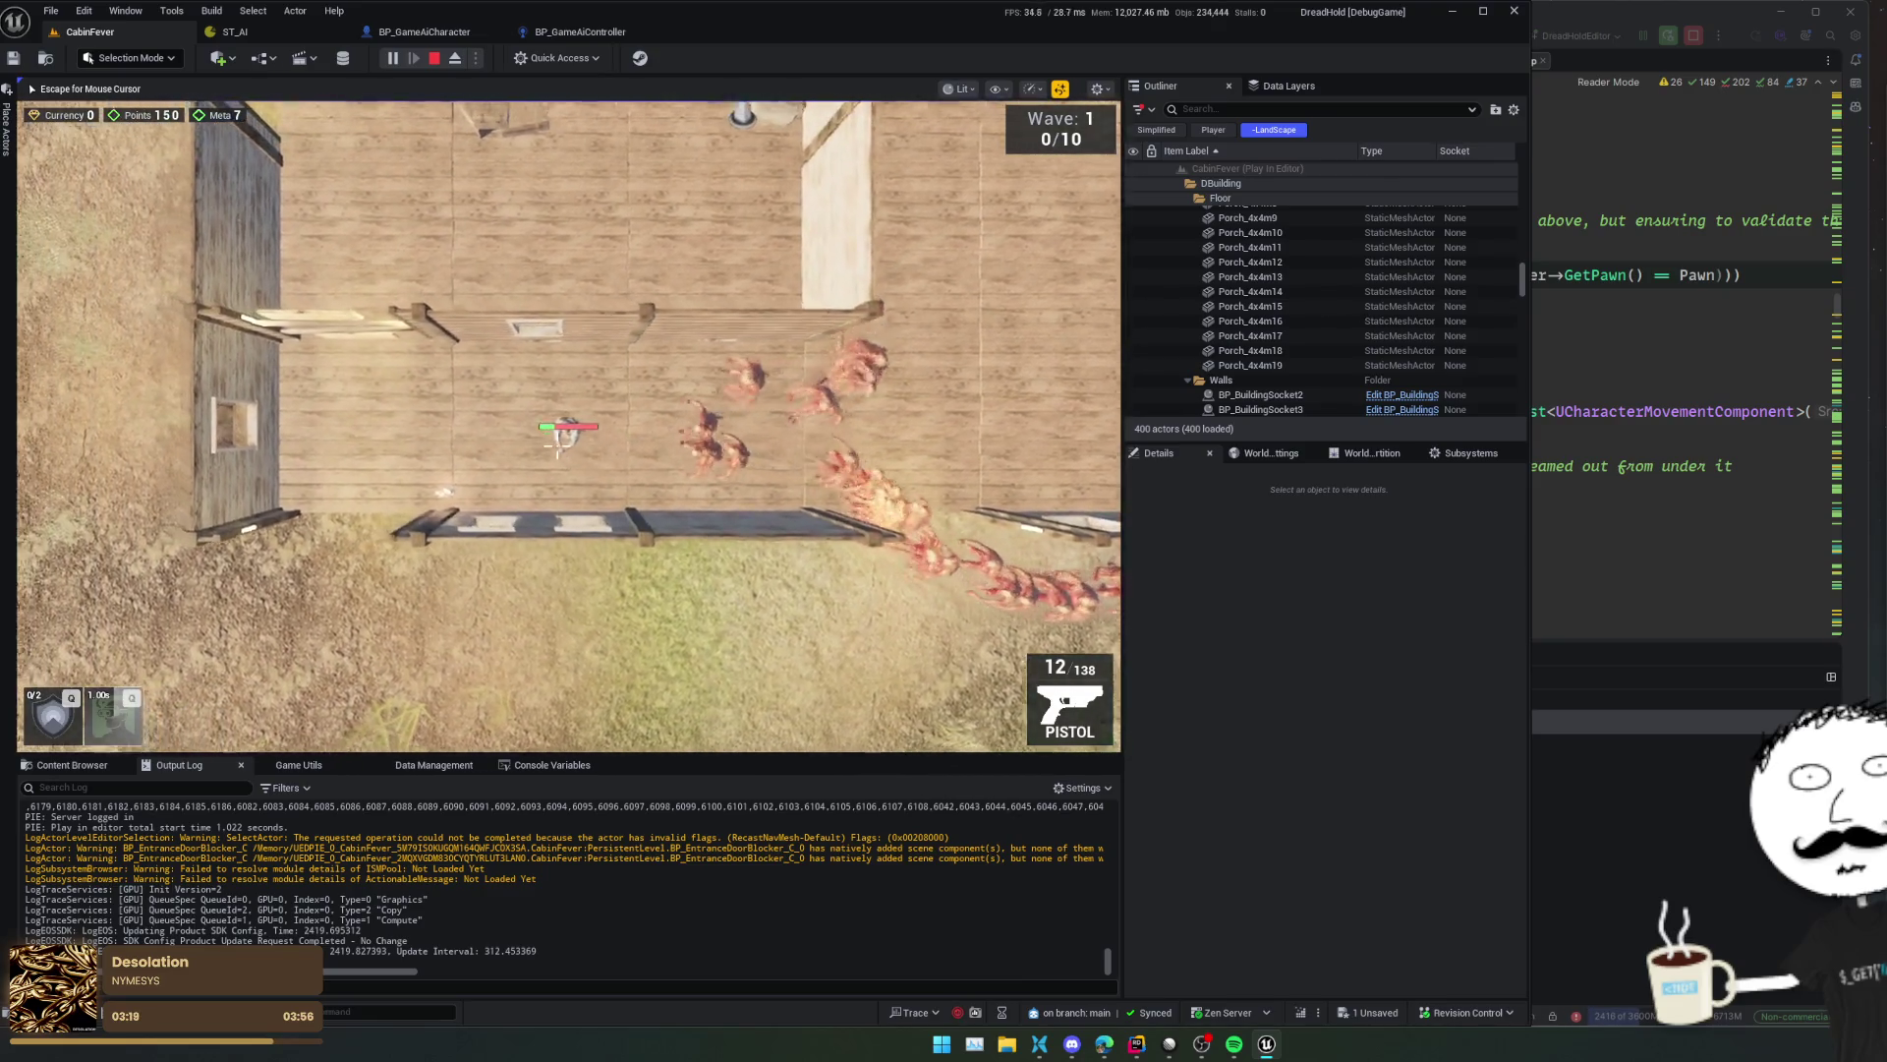
key(s)
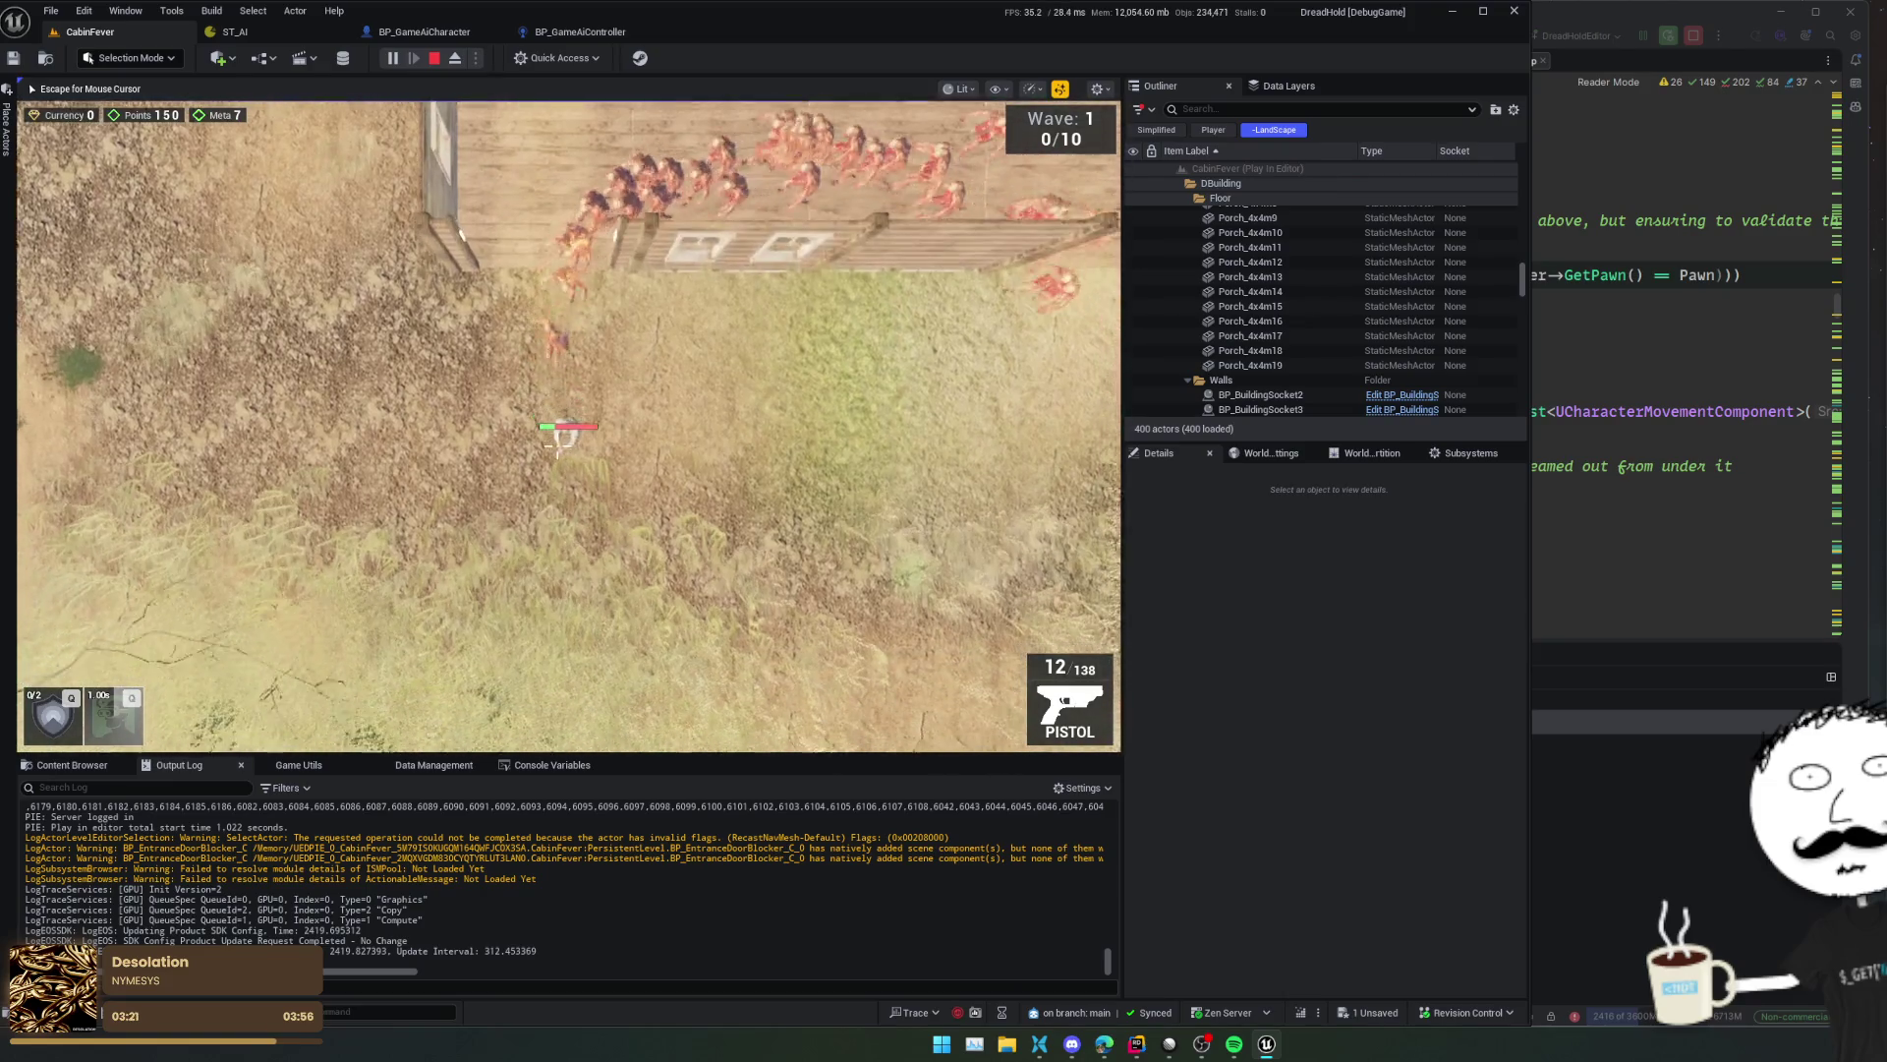
key(d)
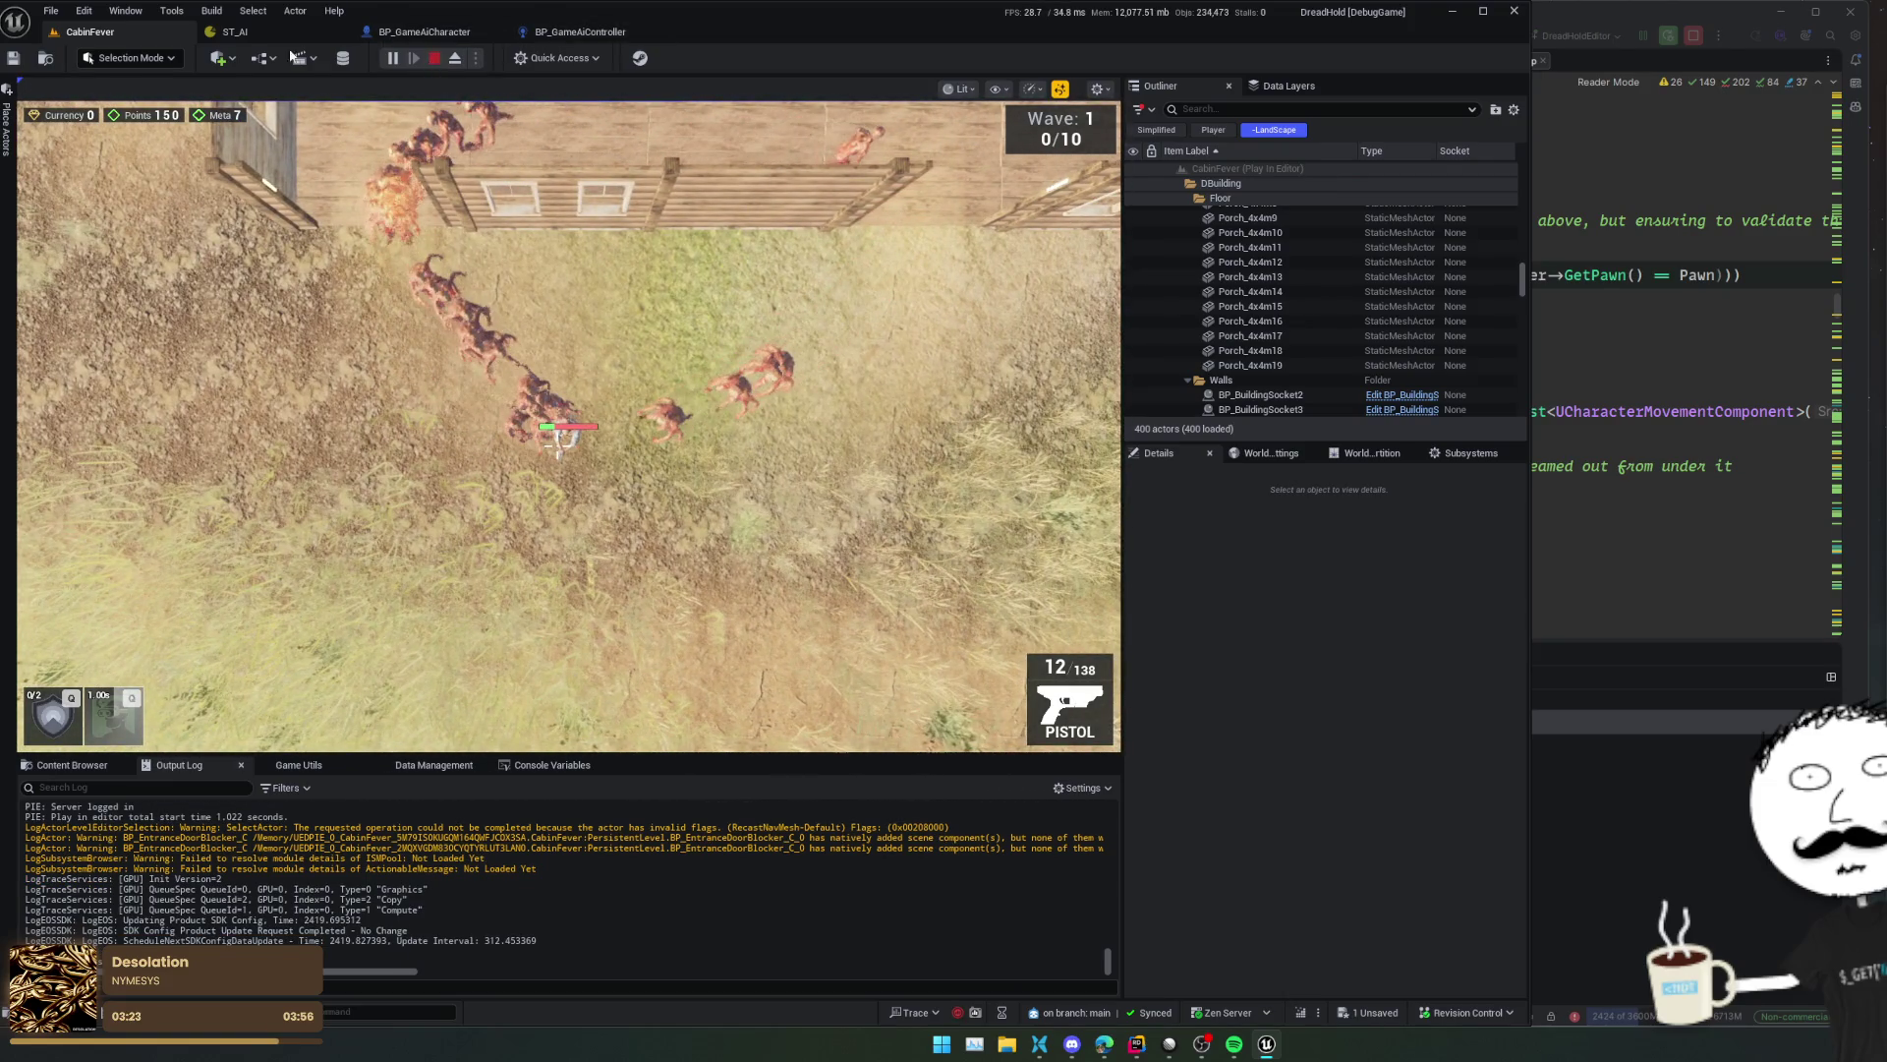
key(Escape)
click(258, 36)
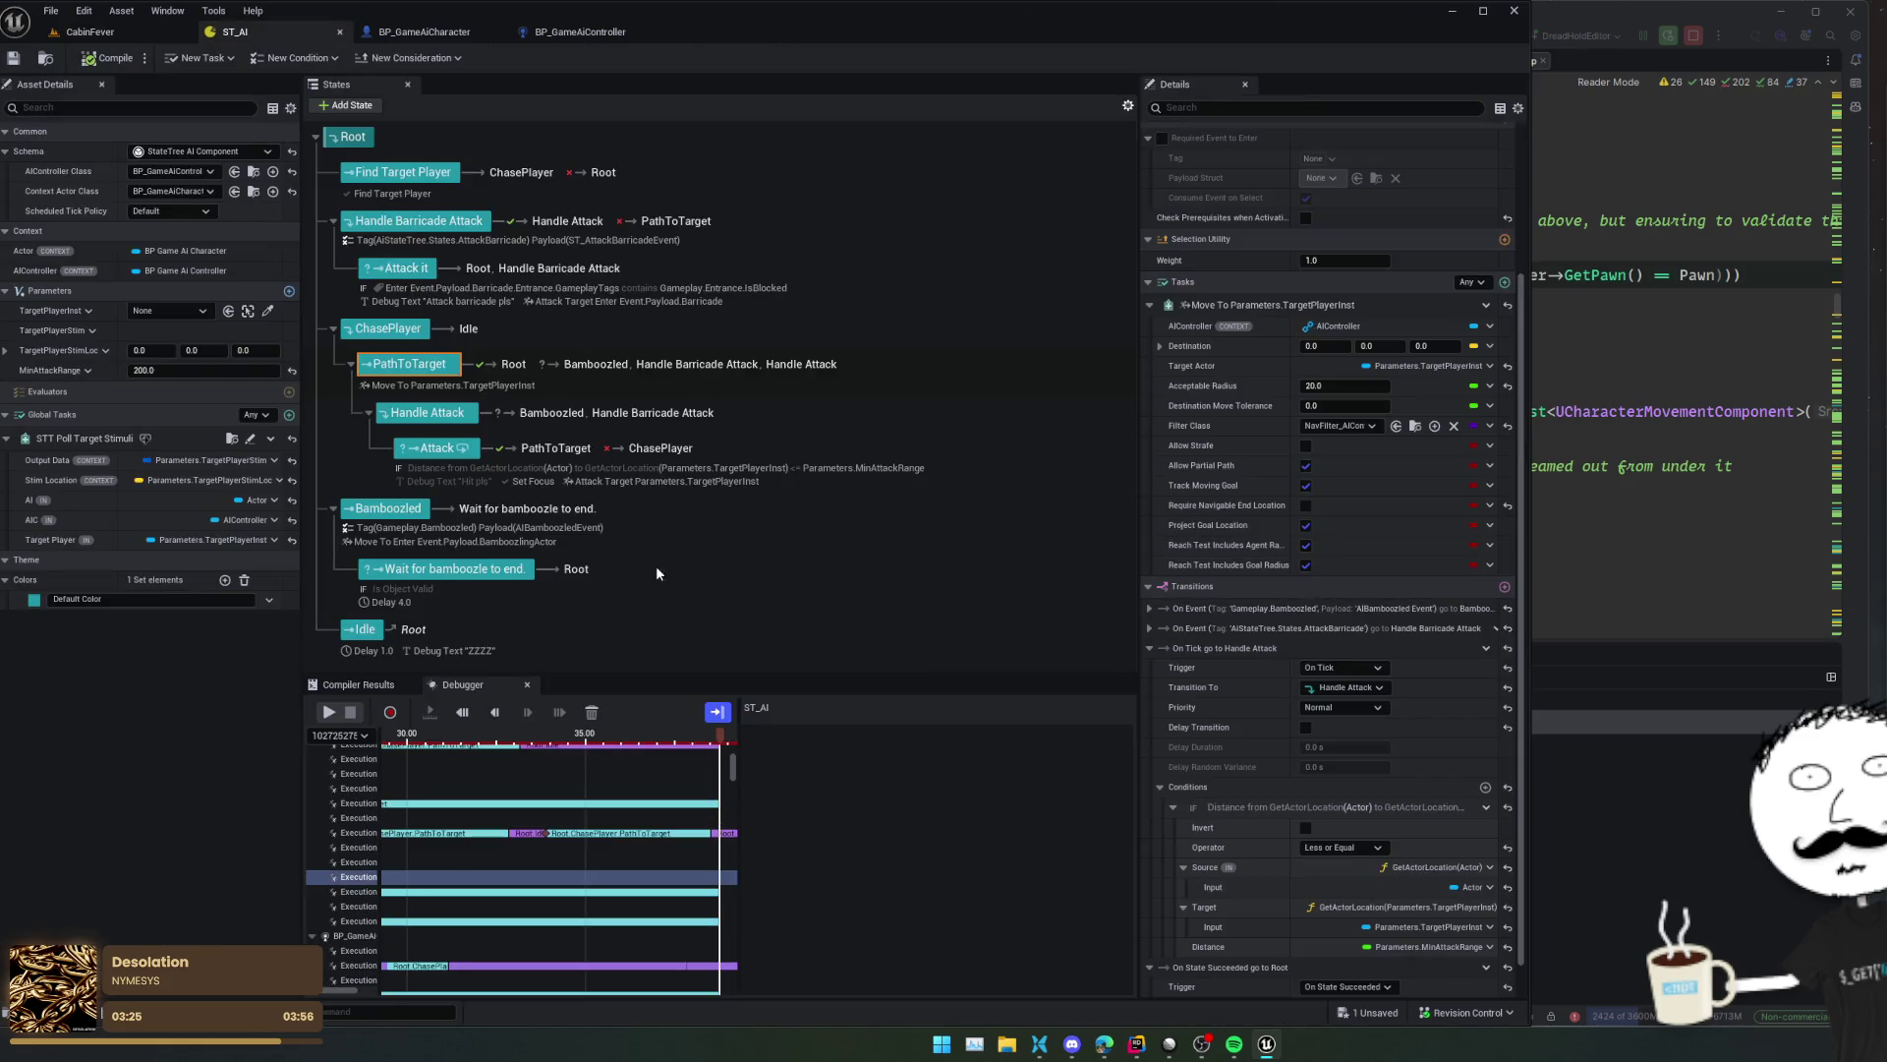
- Disable the Set Focus task in ST_AI's Attack state and save the state tree
click(432, 451)
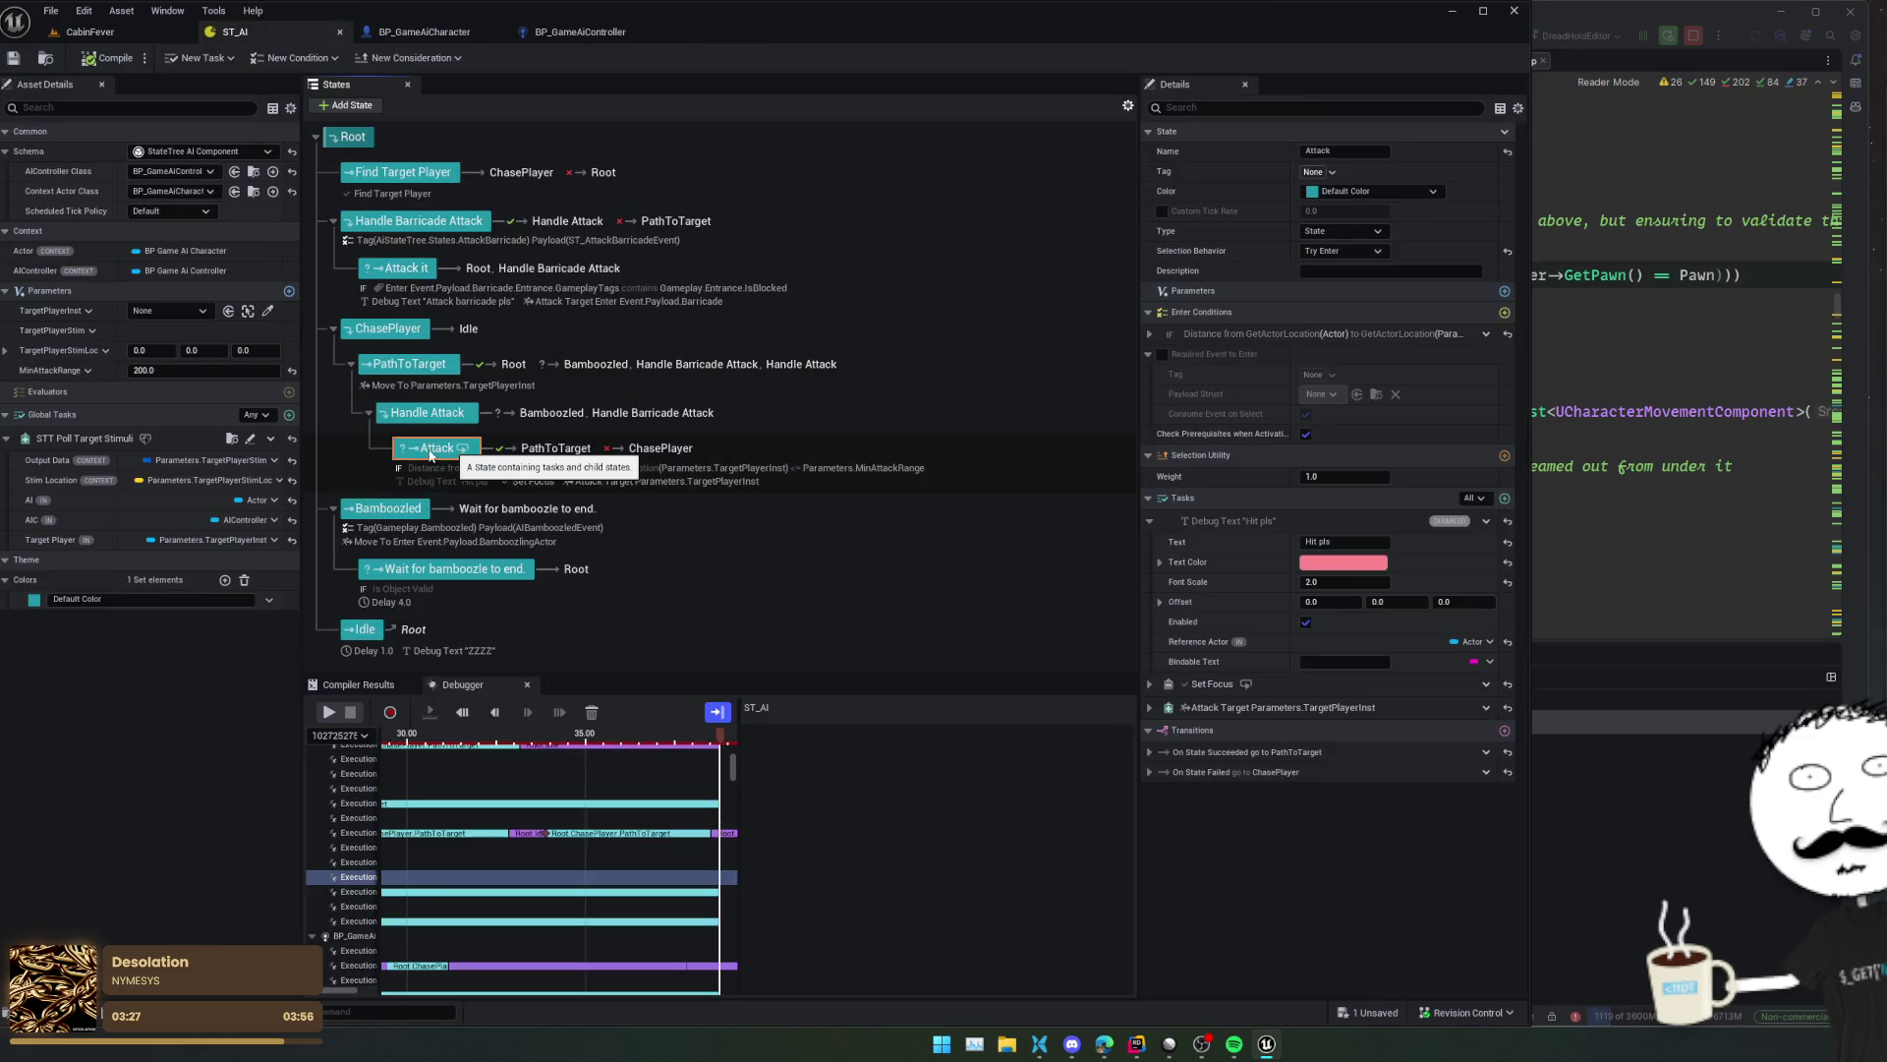
click(1149, 684)
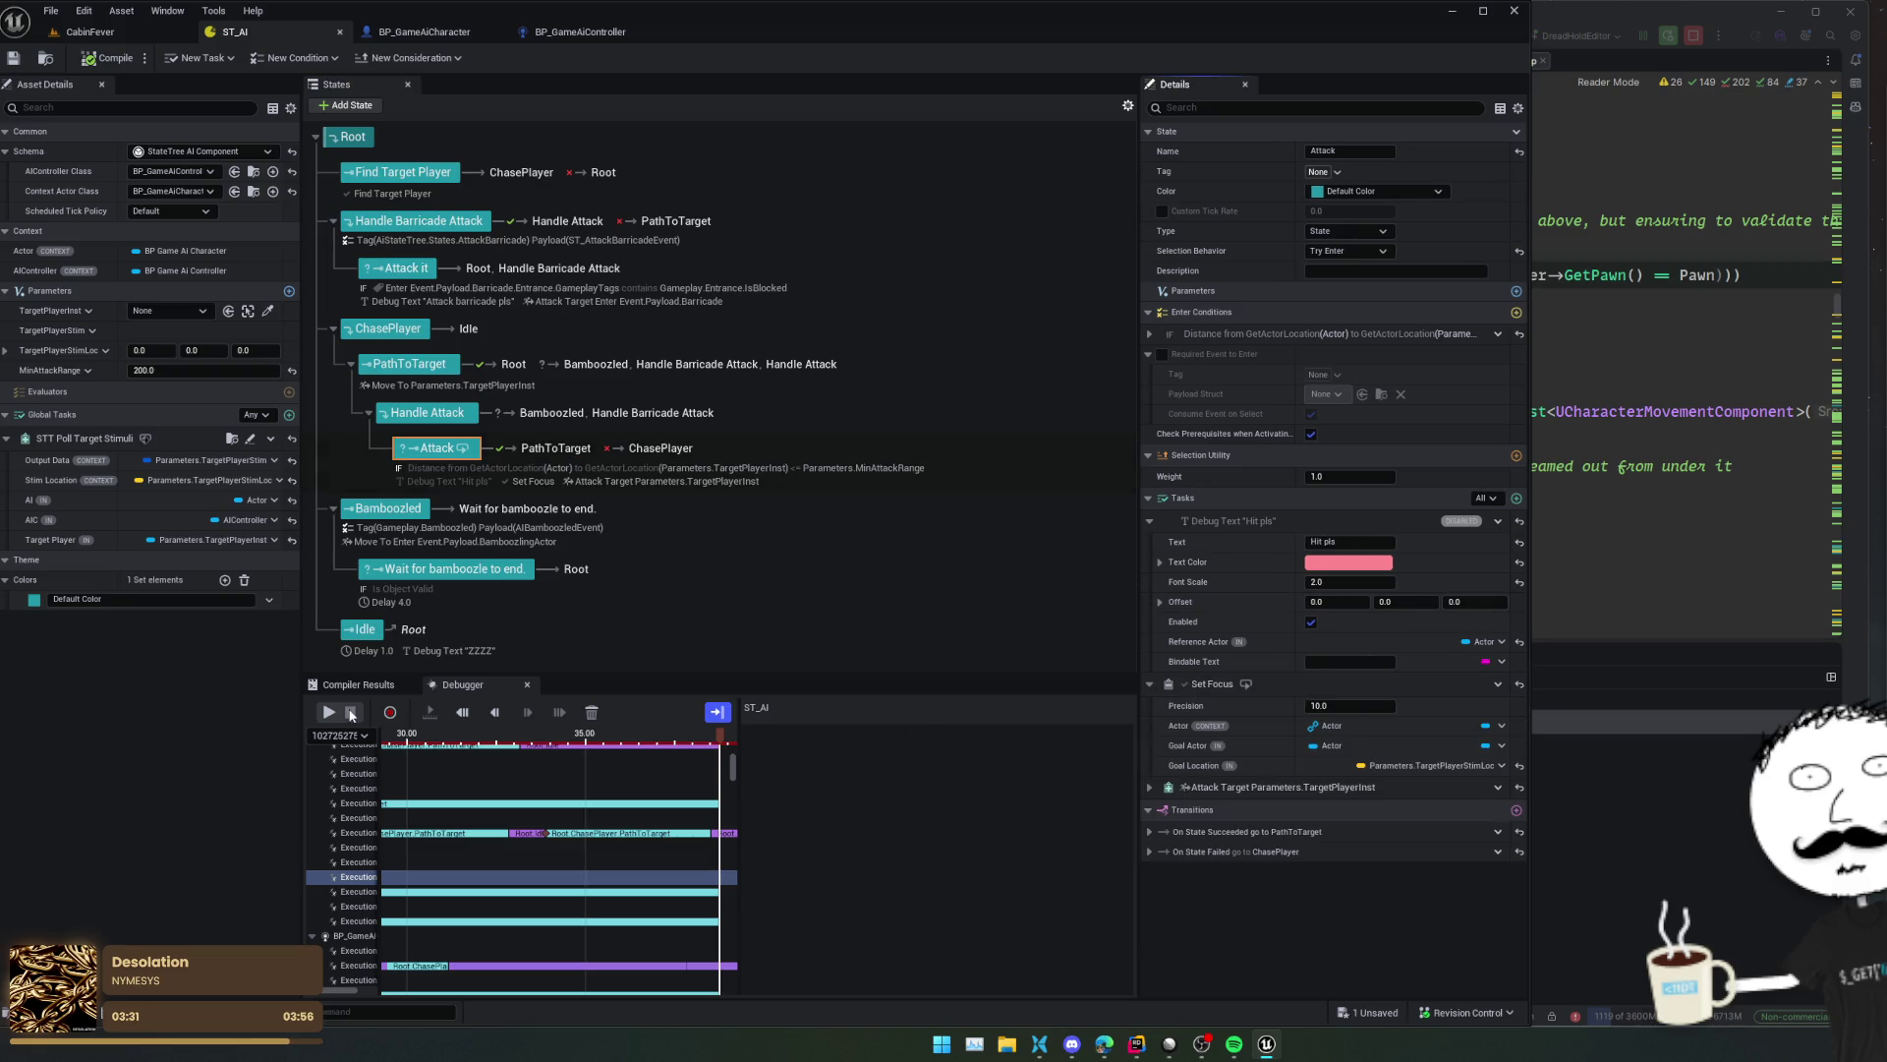
click(589, 714)
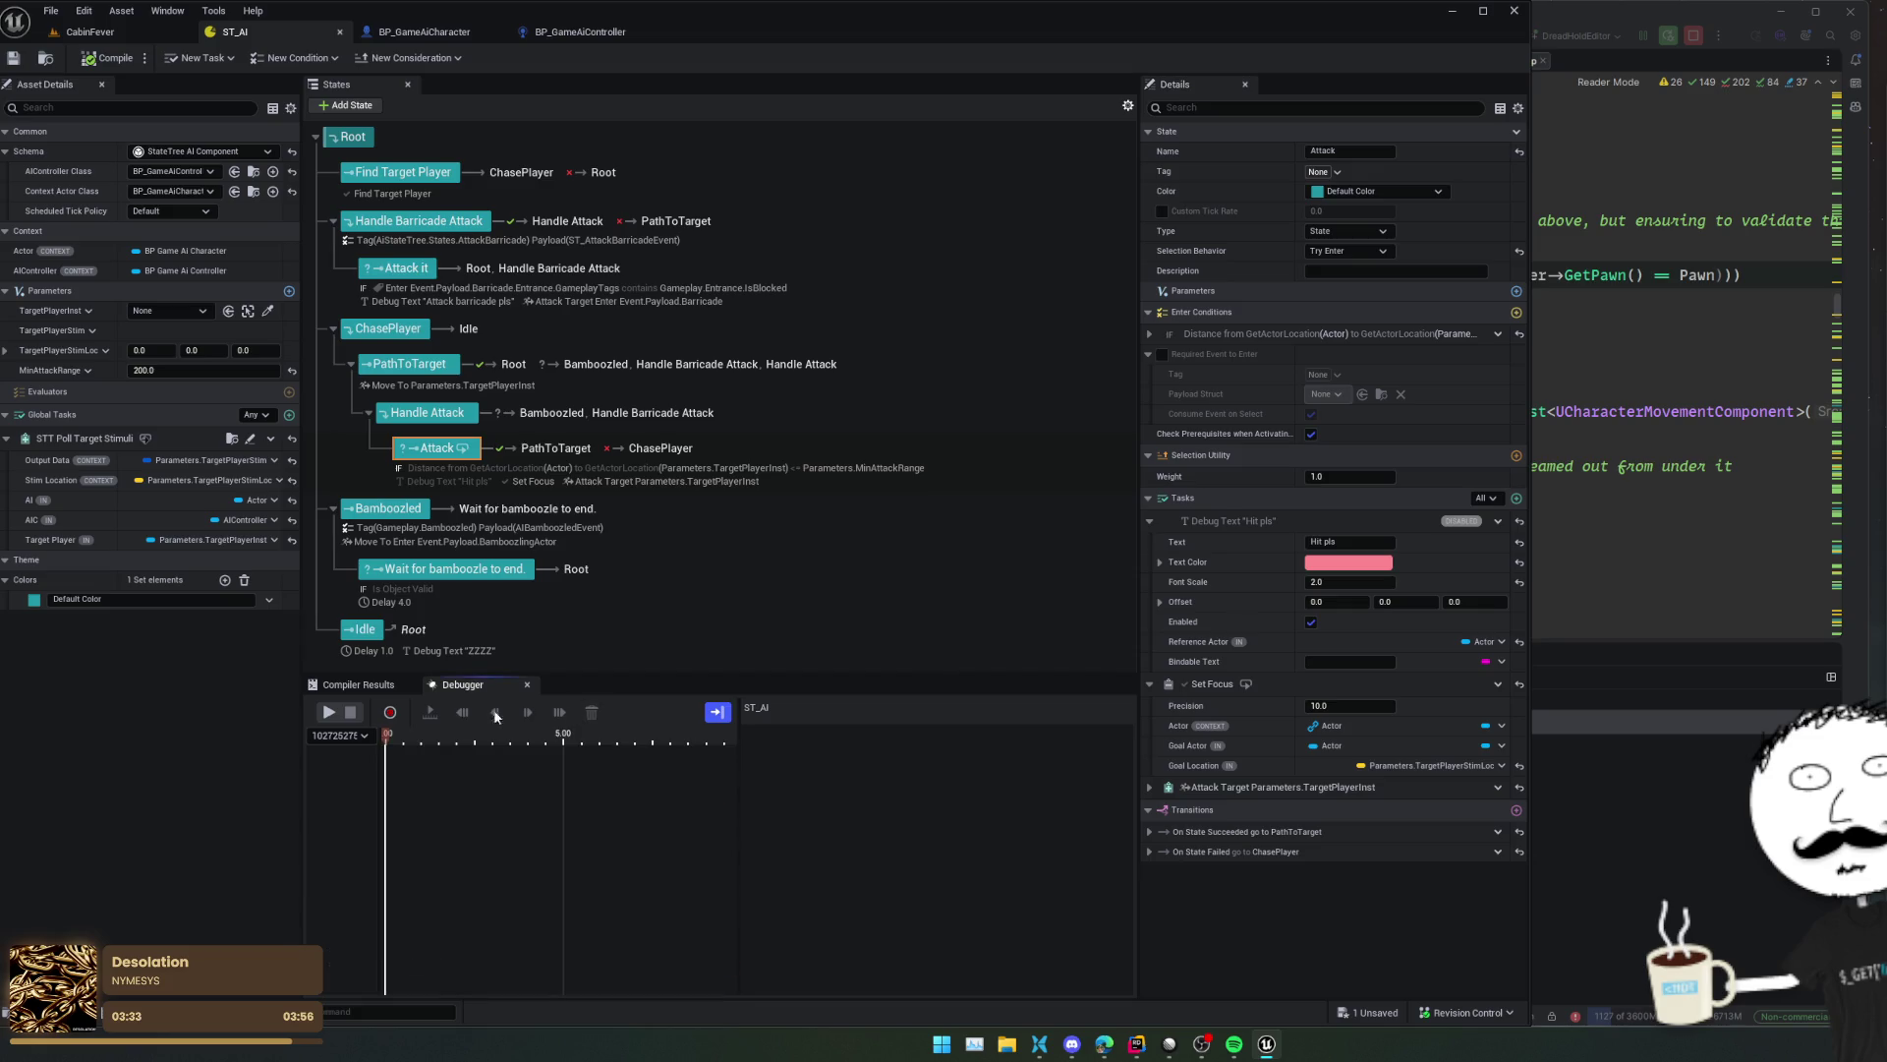
click(364, 688)
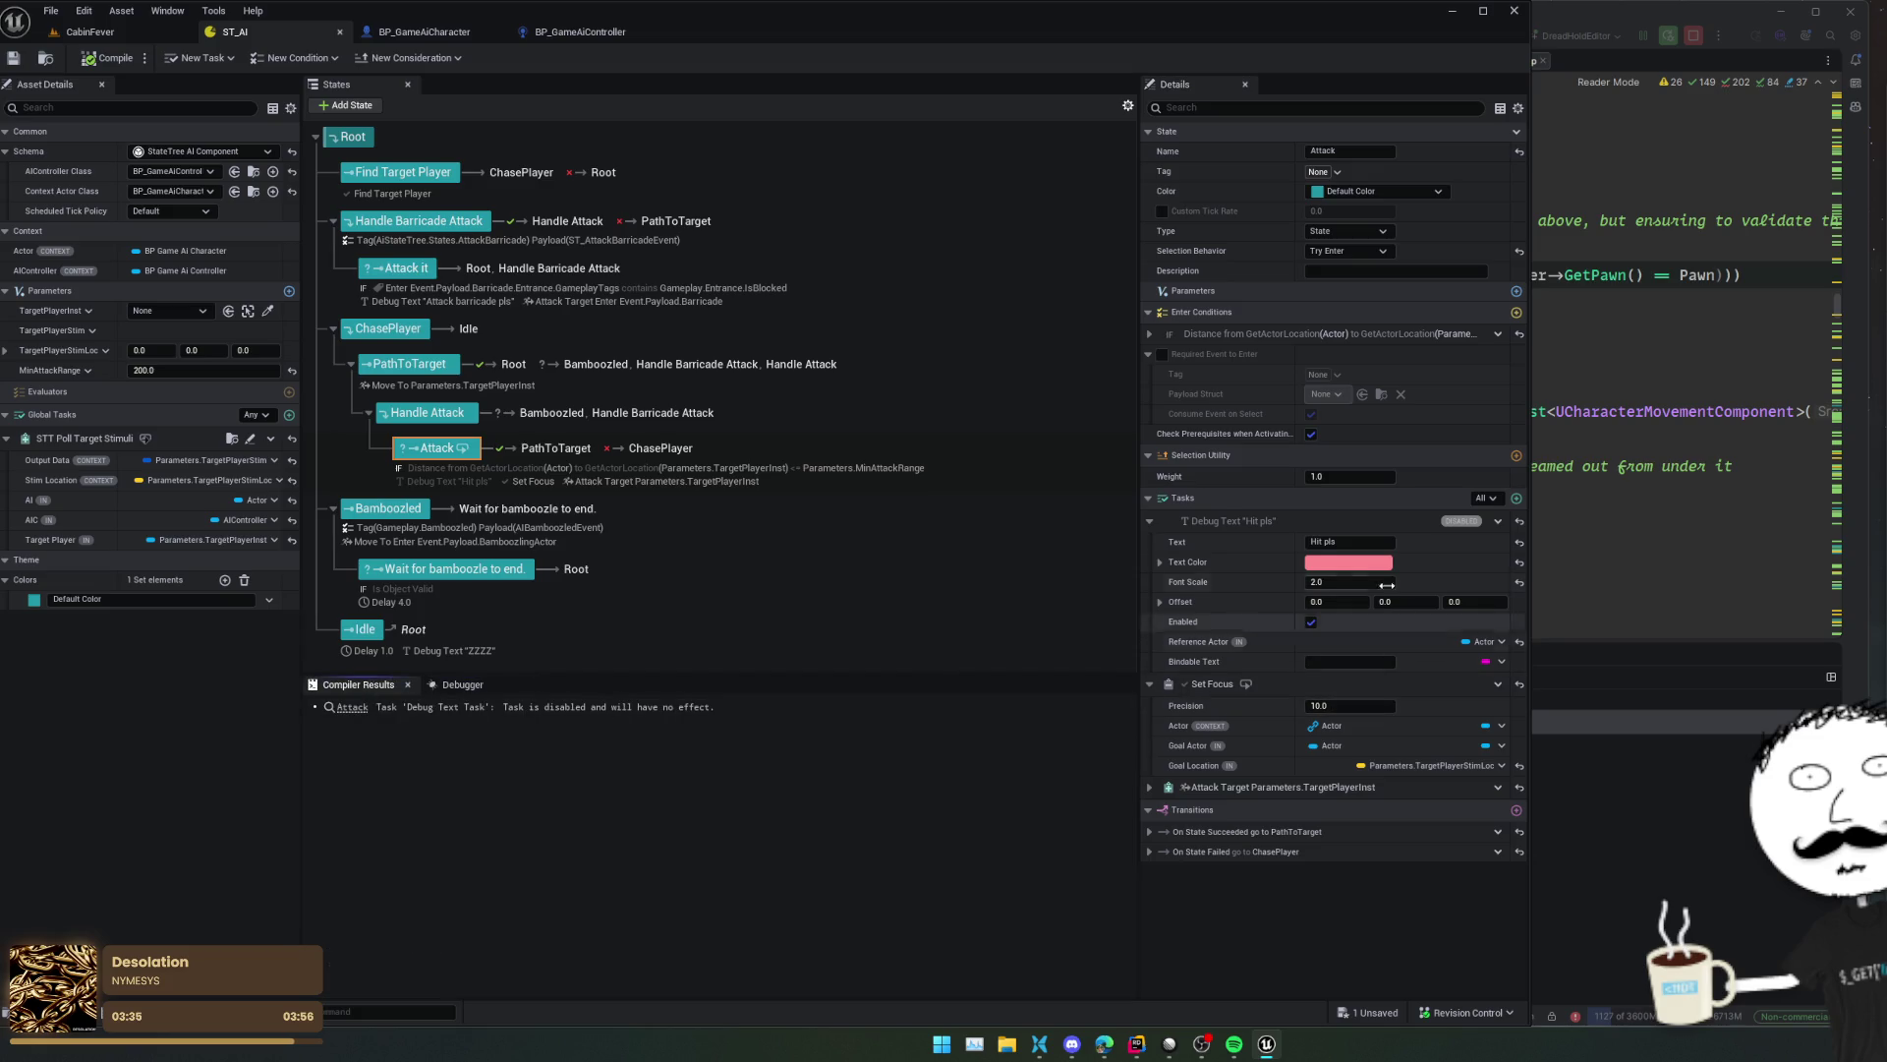
right_click(1265, 681)
click(1358, 878)
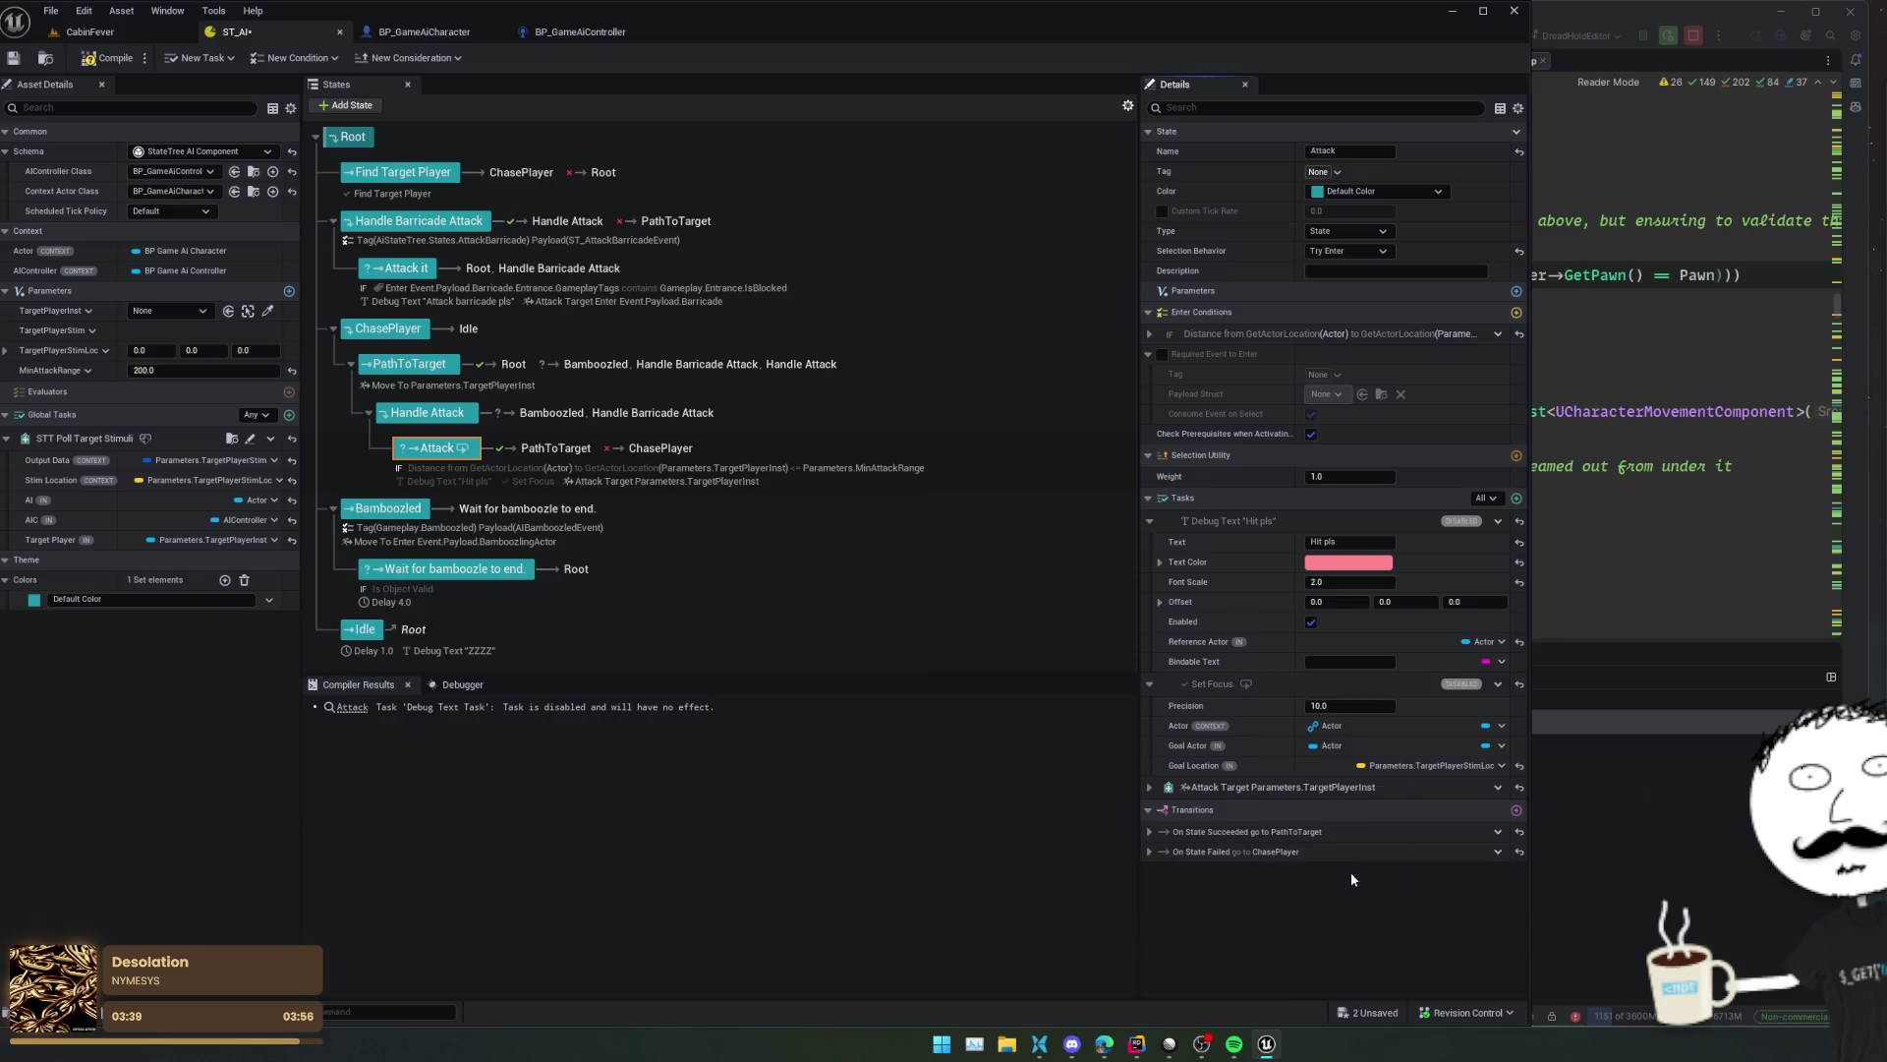
key(ctrl+s)
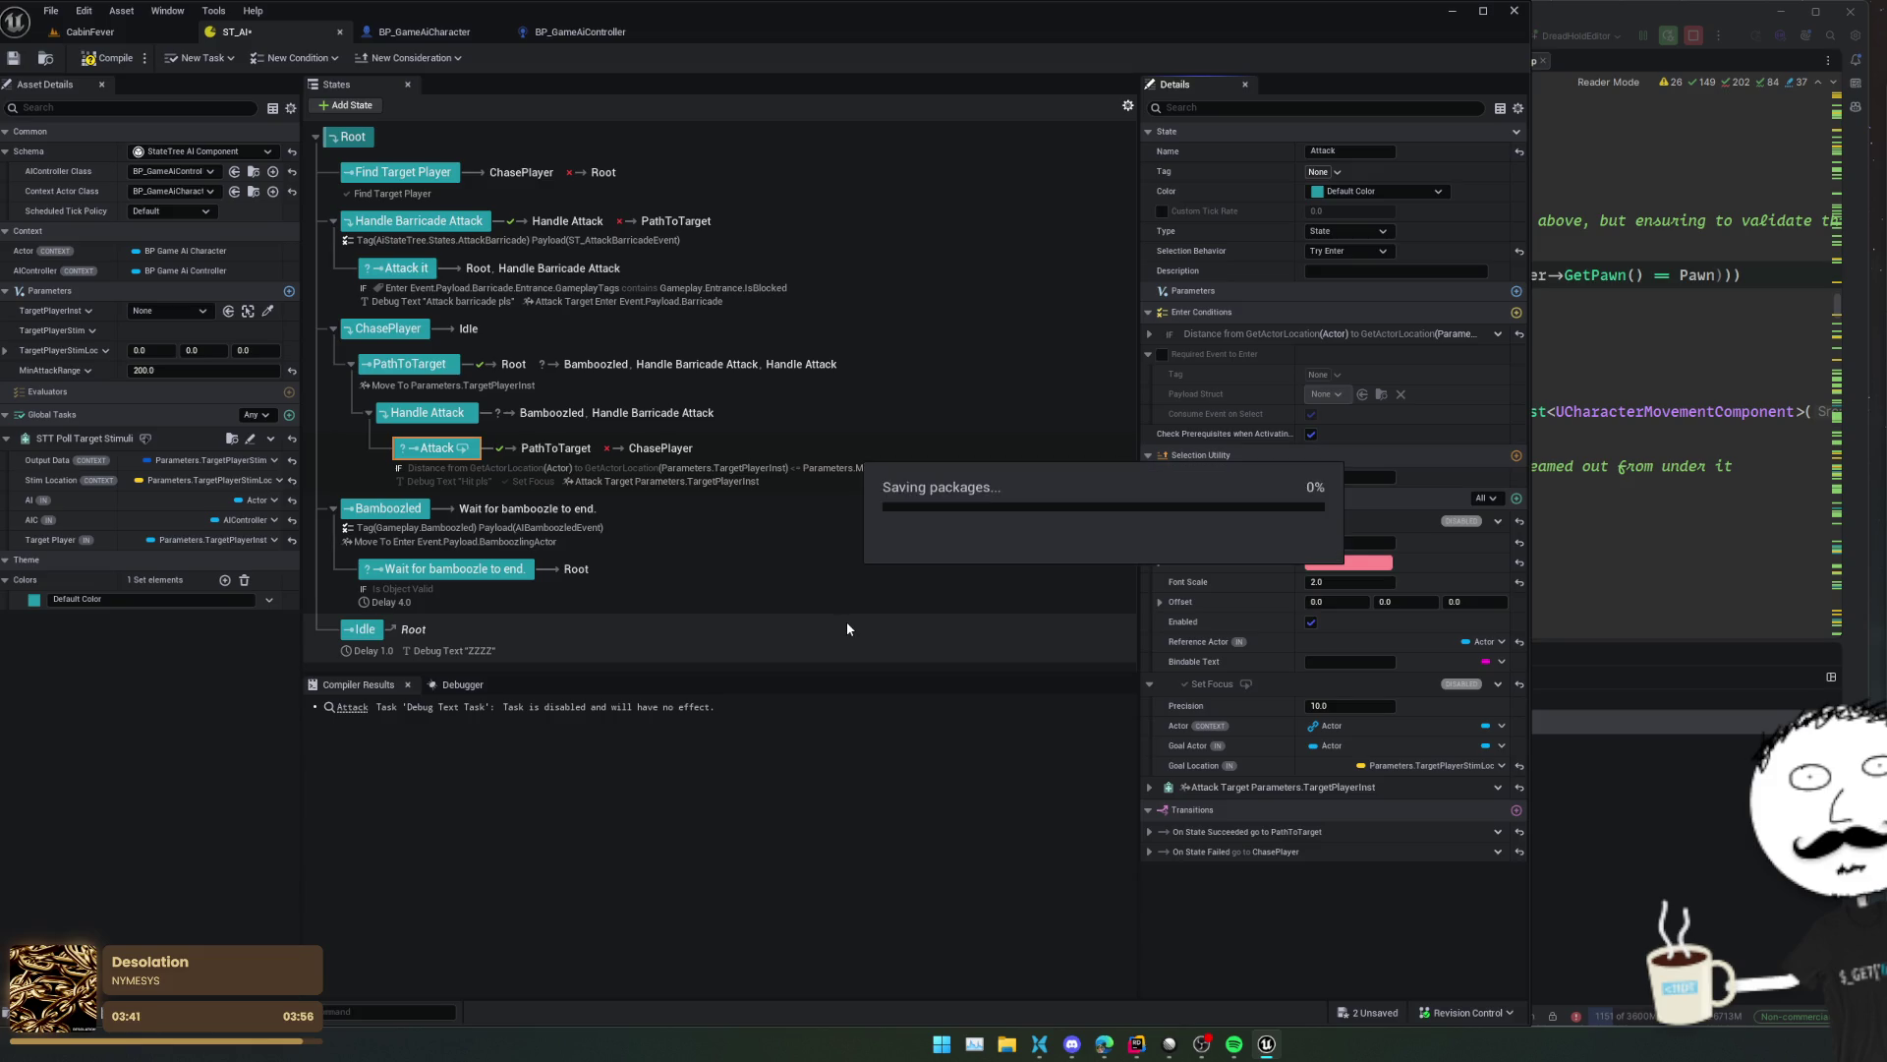
click(106, 44)
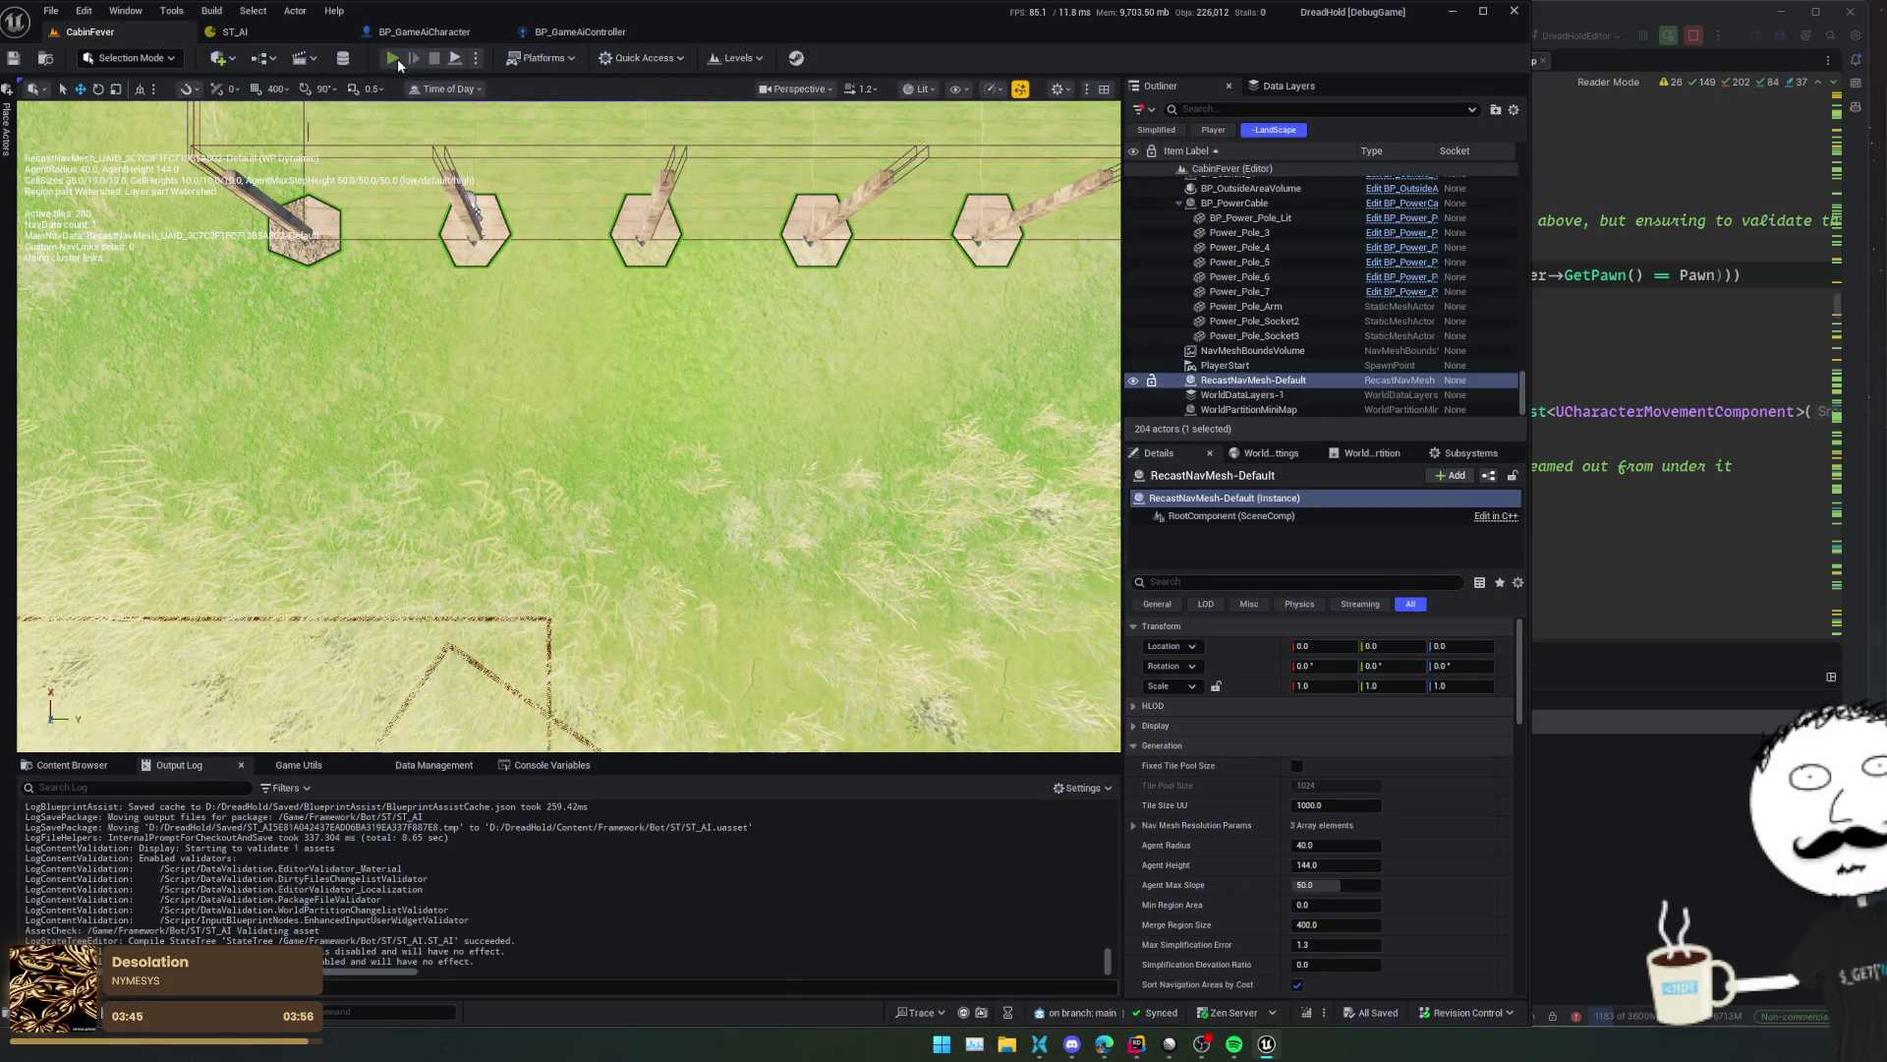
- Start a new play test and walk the player through the cabin to its outer wall
click(393, 58)
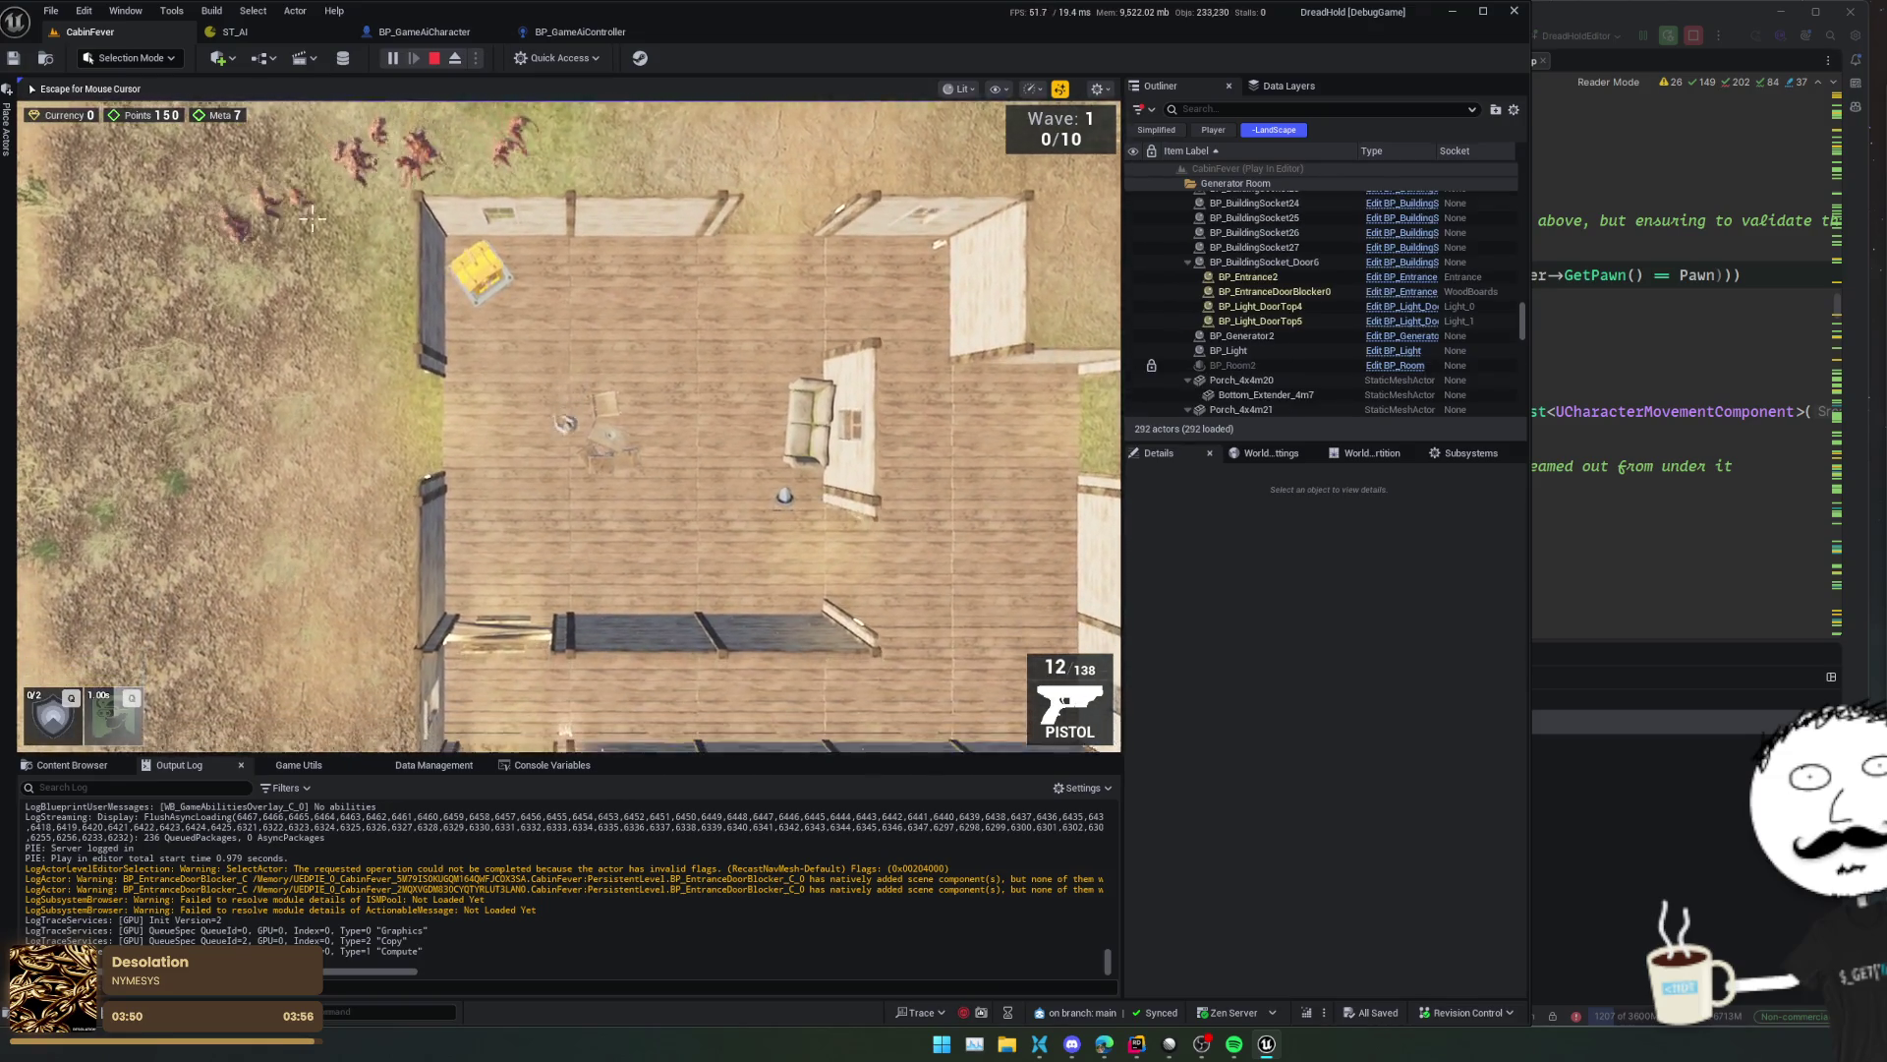
key(s)
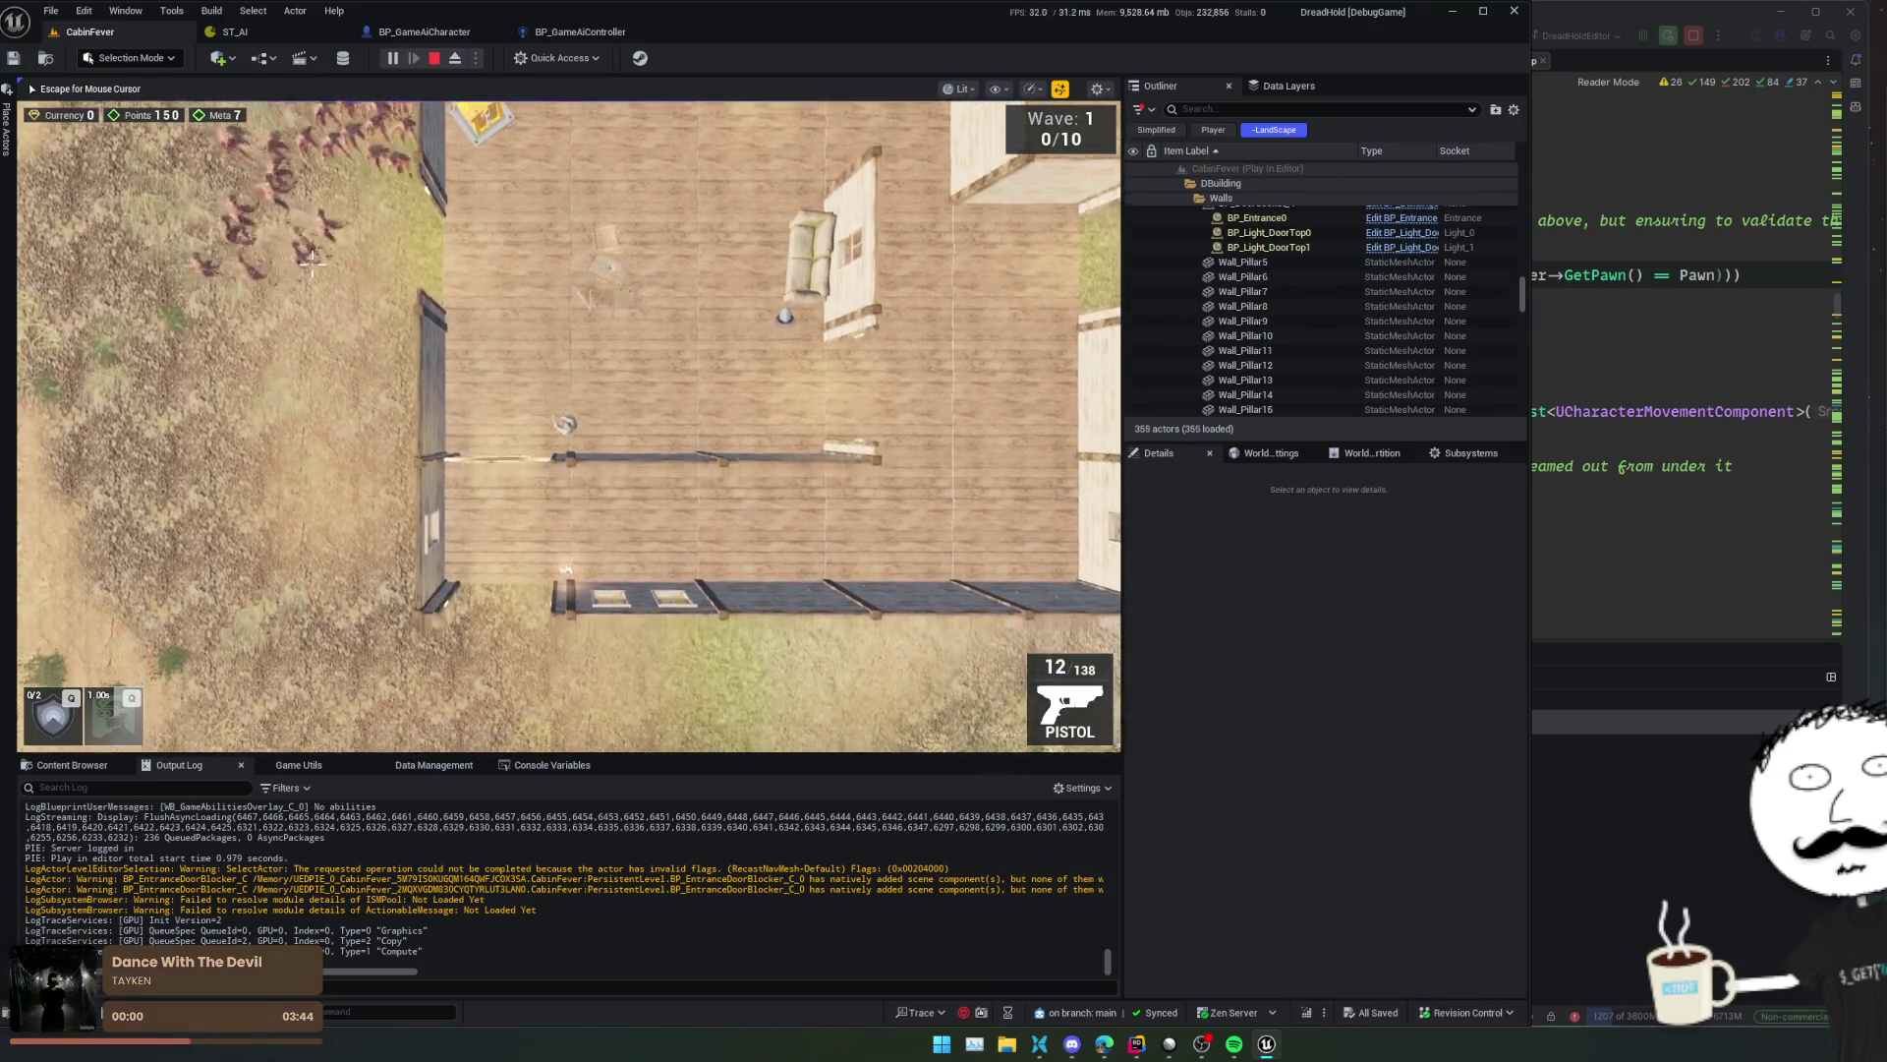
key(w)
key(d)
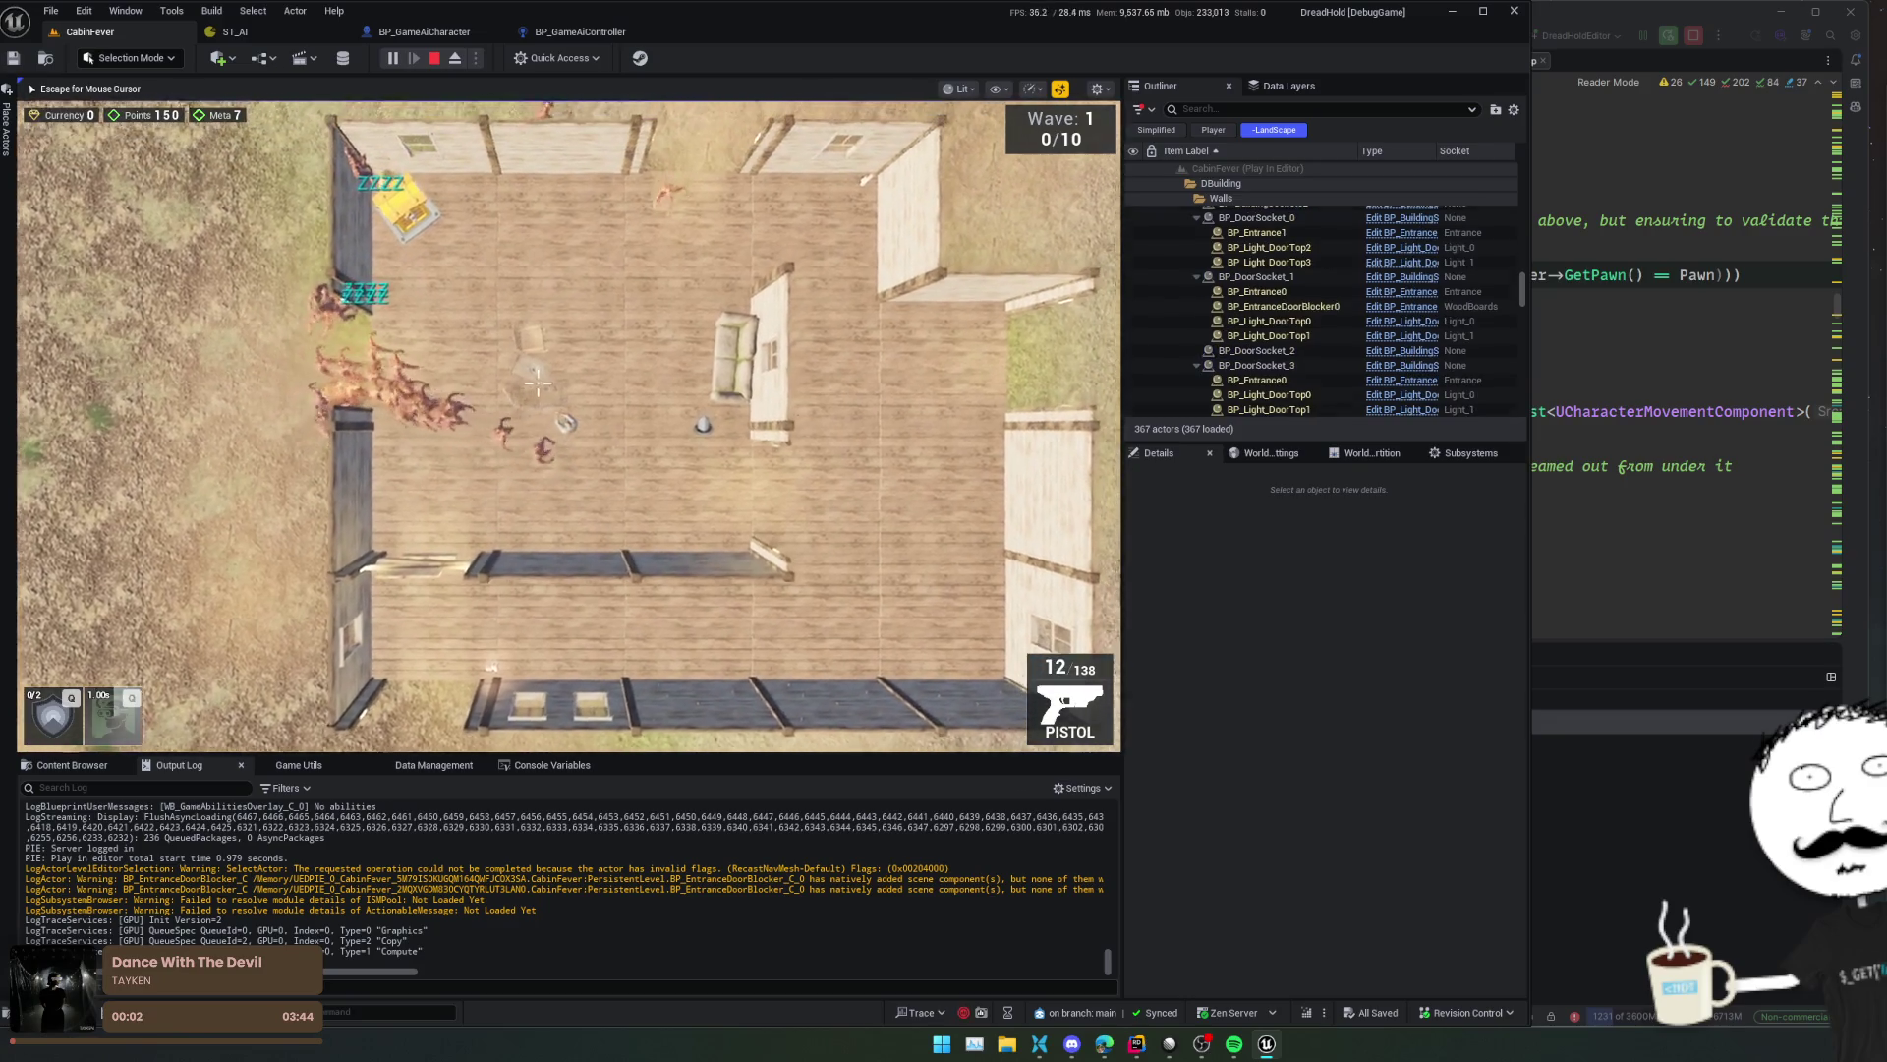
key(d)
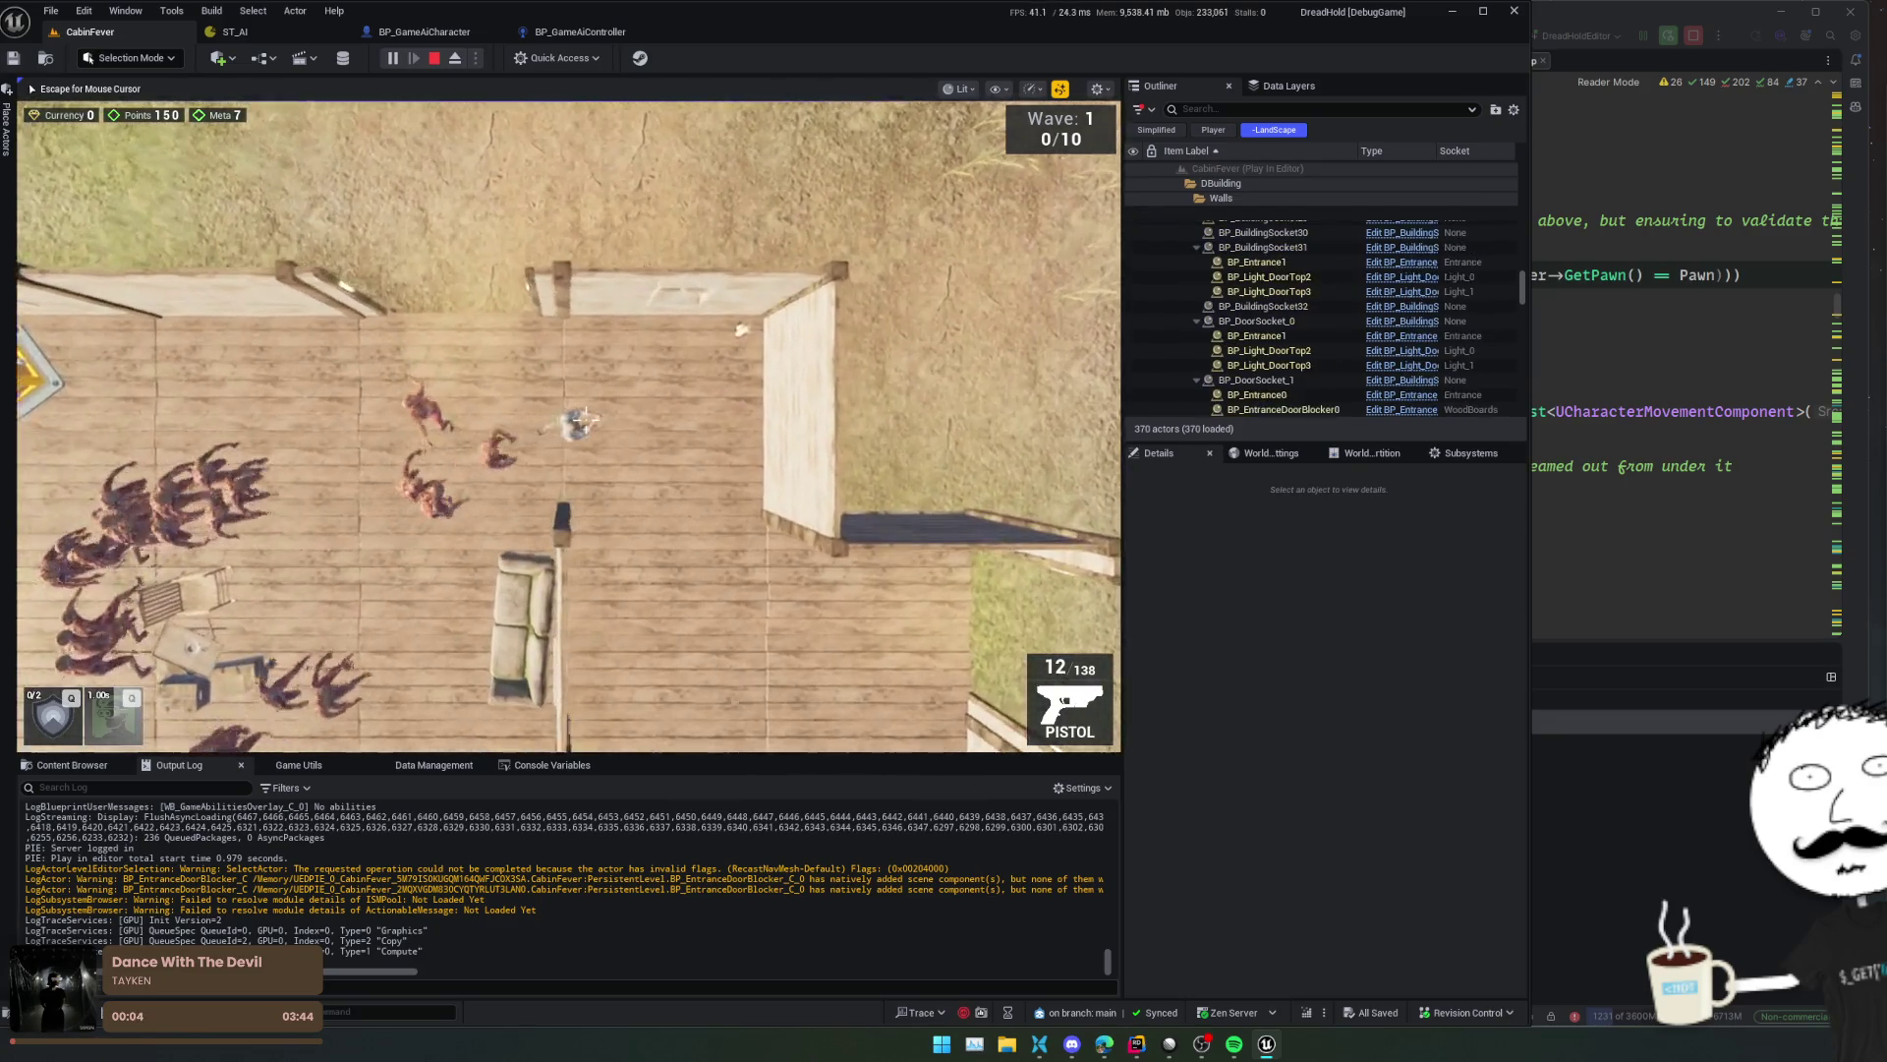
key(s)
key(d)
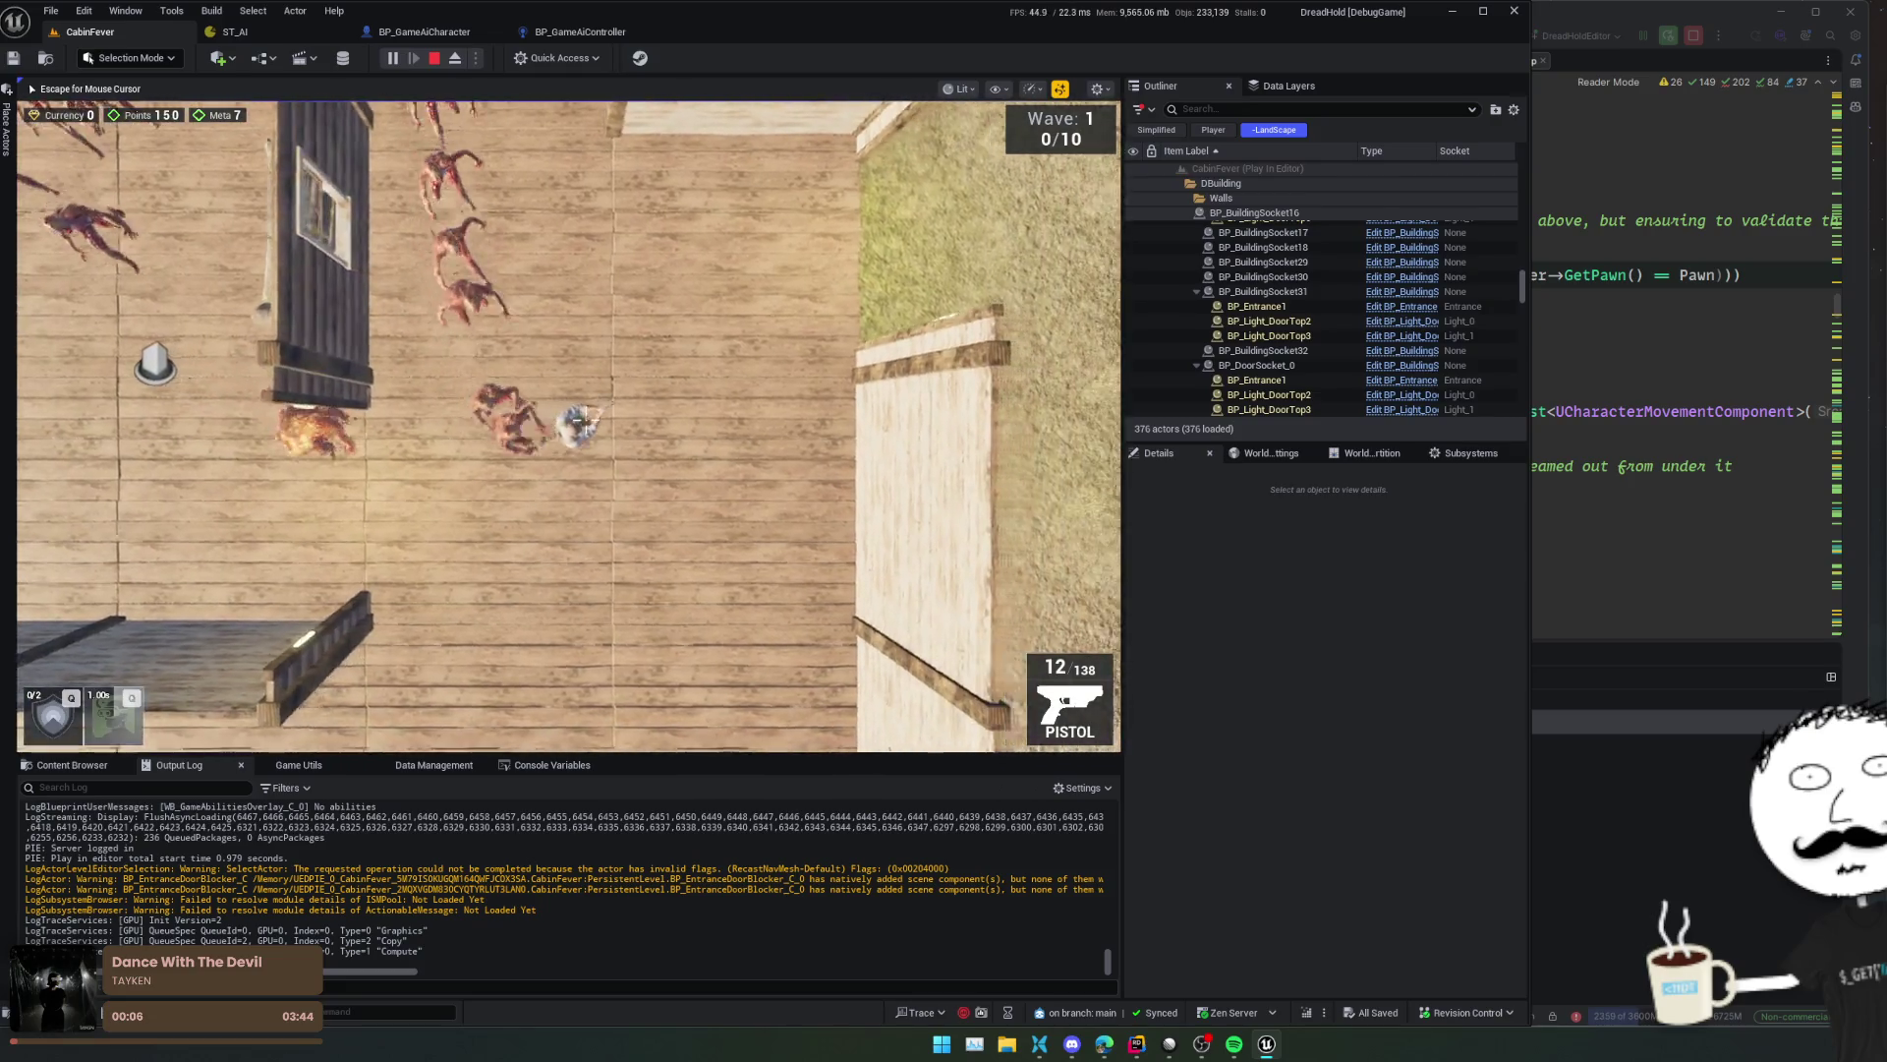
key(s)
key(a)
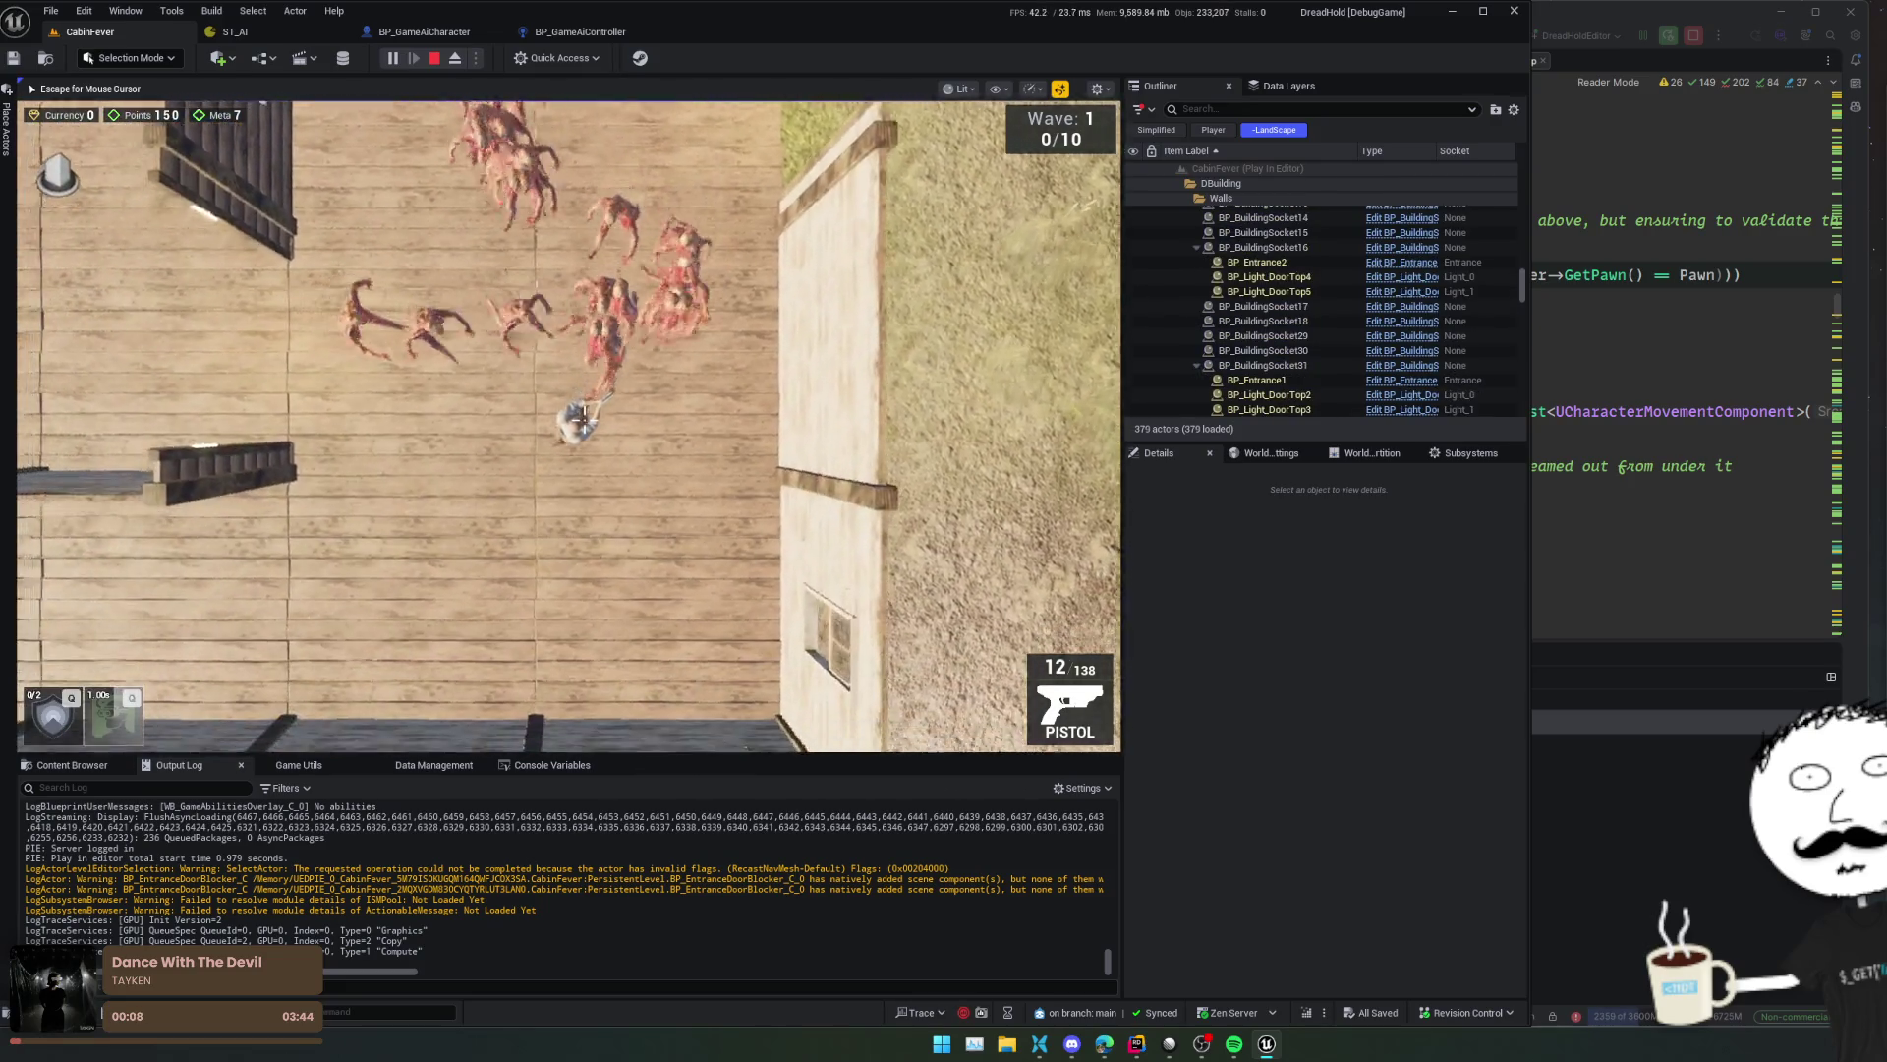
key(a)
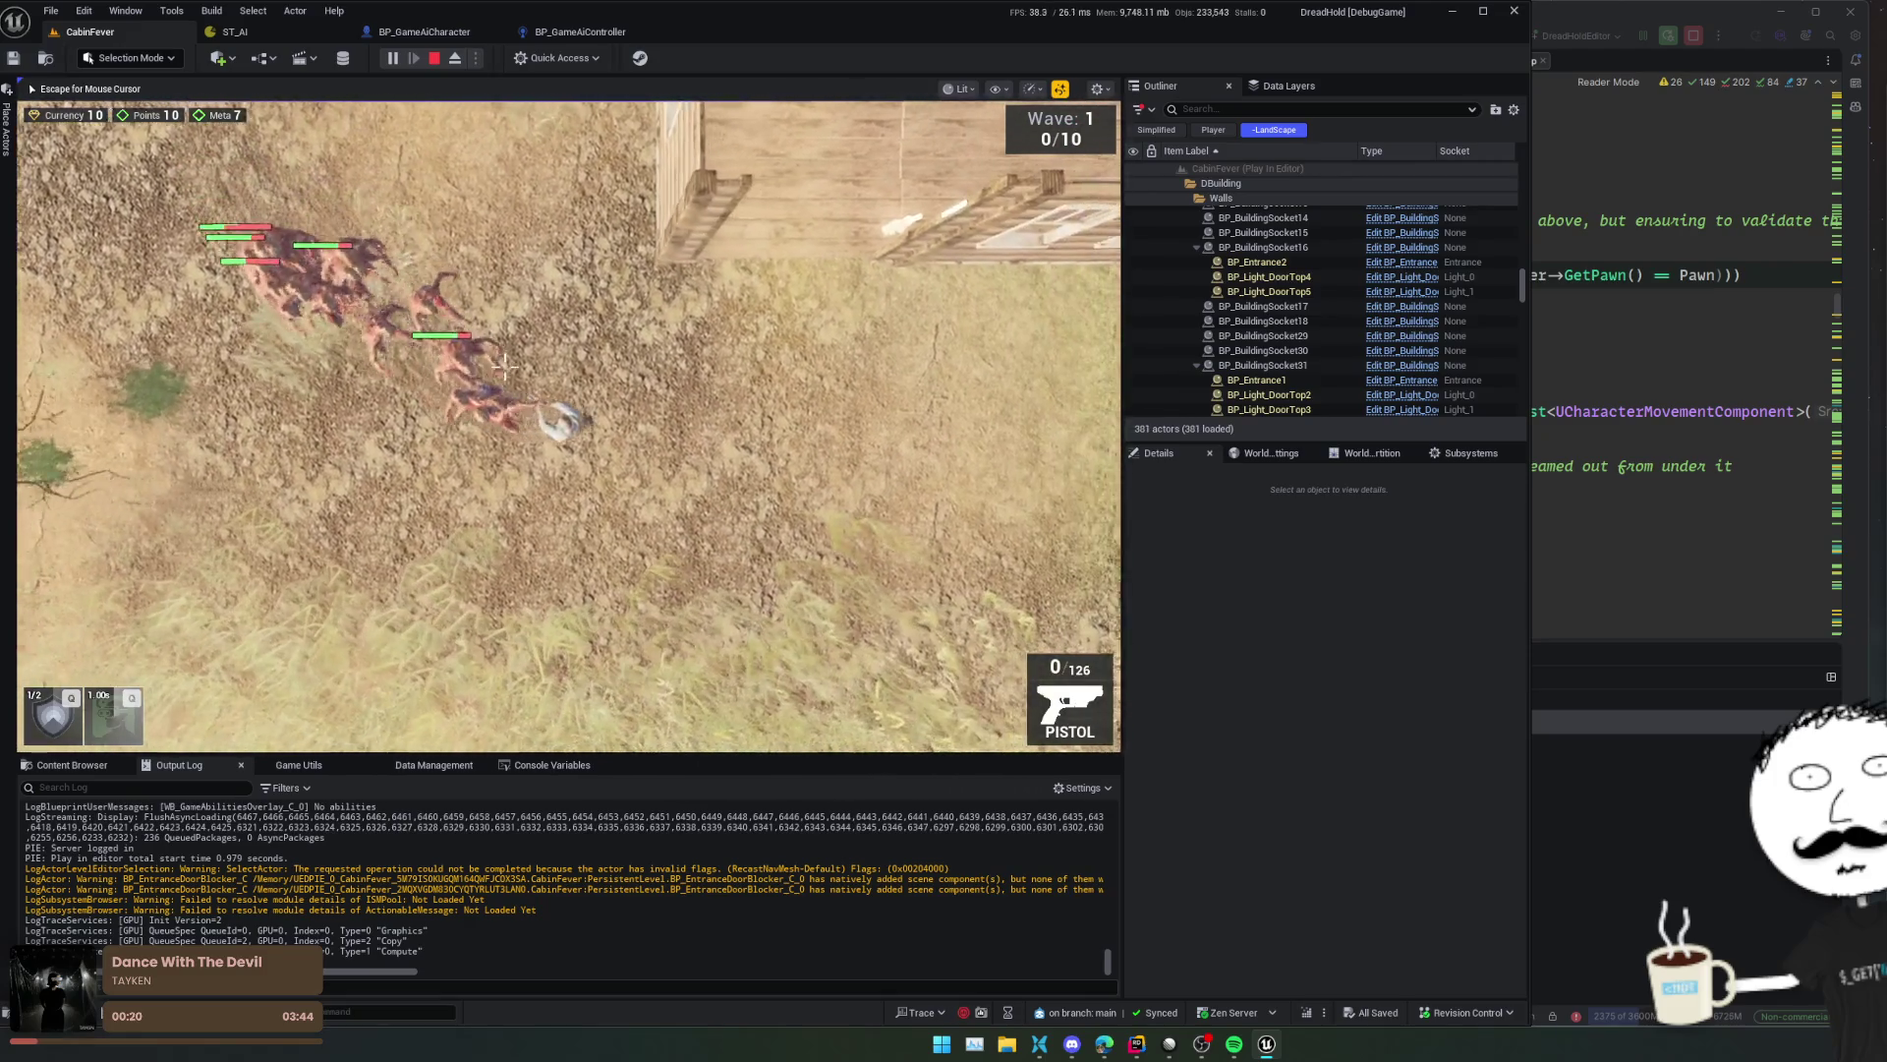
- Shoot the approaching enemies into wave 1, then free the mouse and bring up BP_GameAiCharacter
click(432, 424)
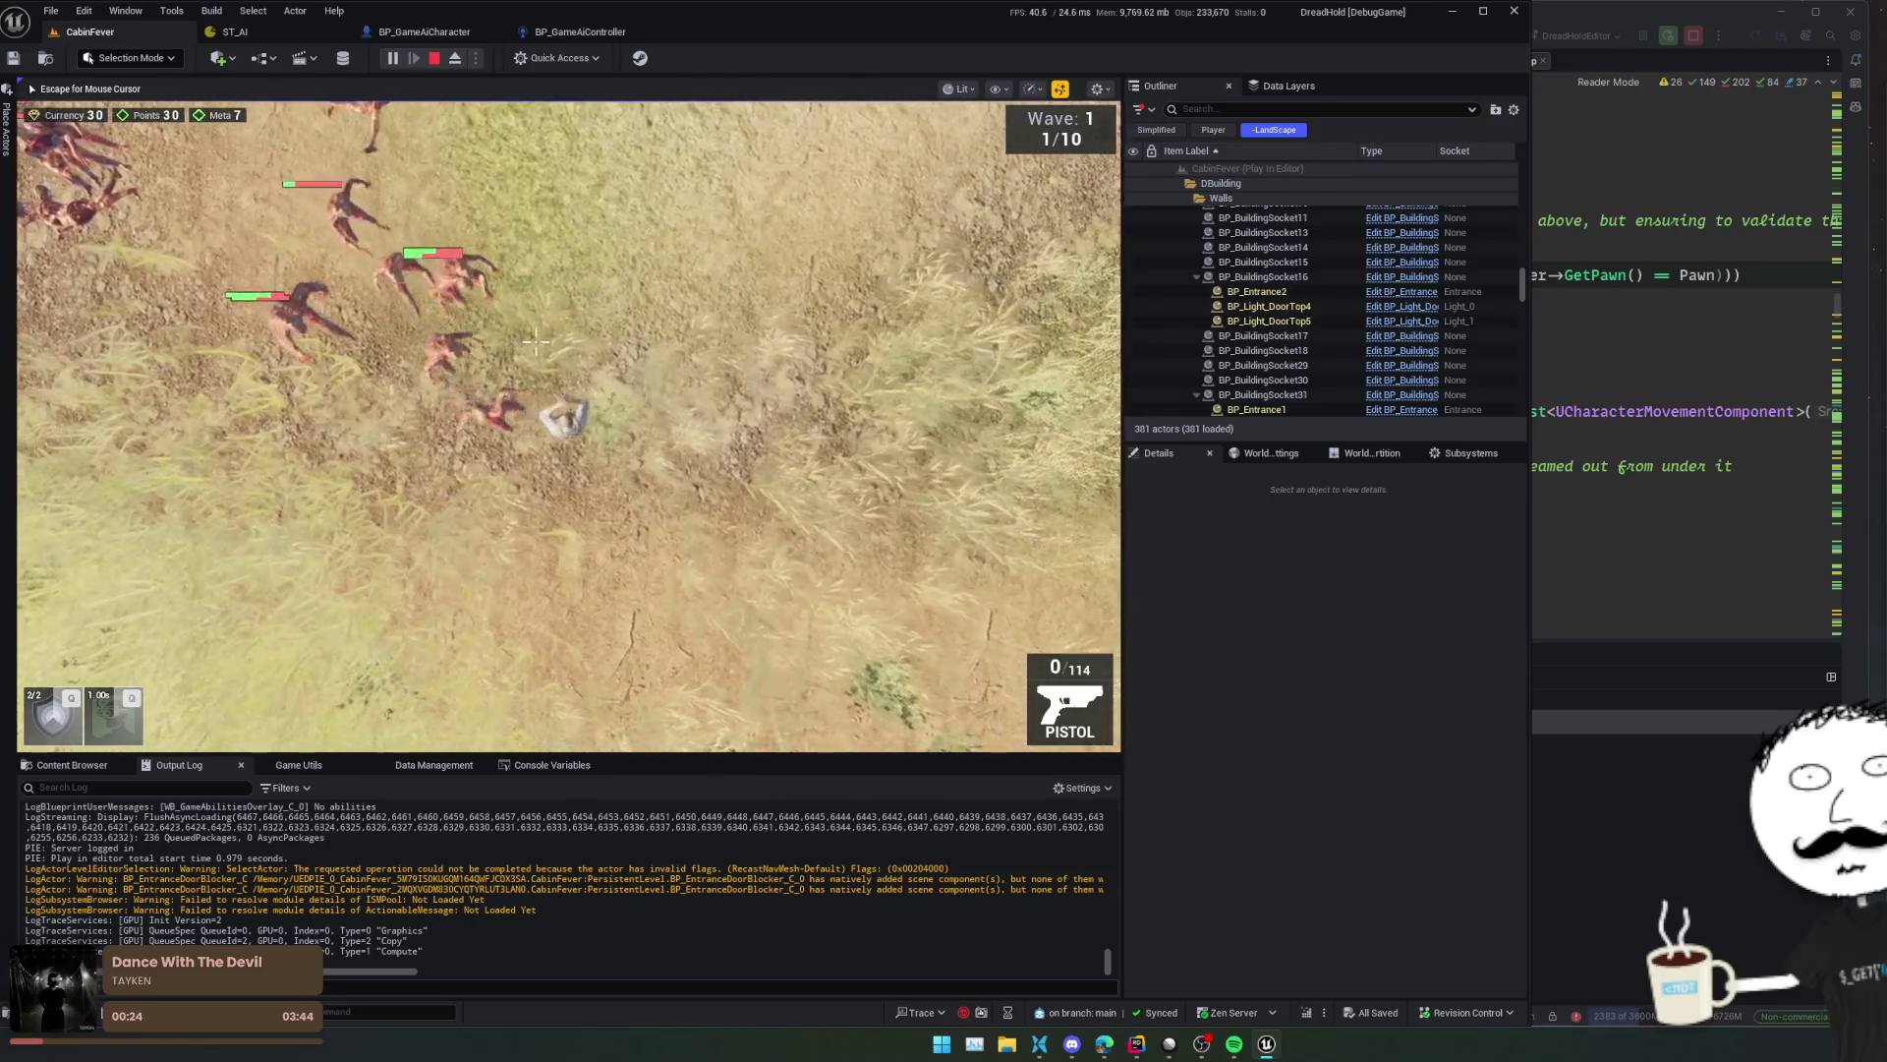
key(w)
click(331, 546)
key(s)
click(331, 545)
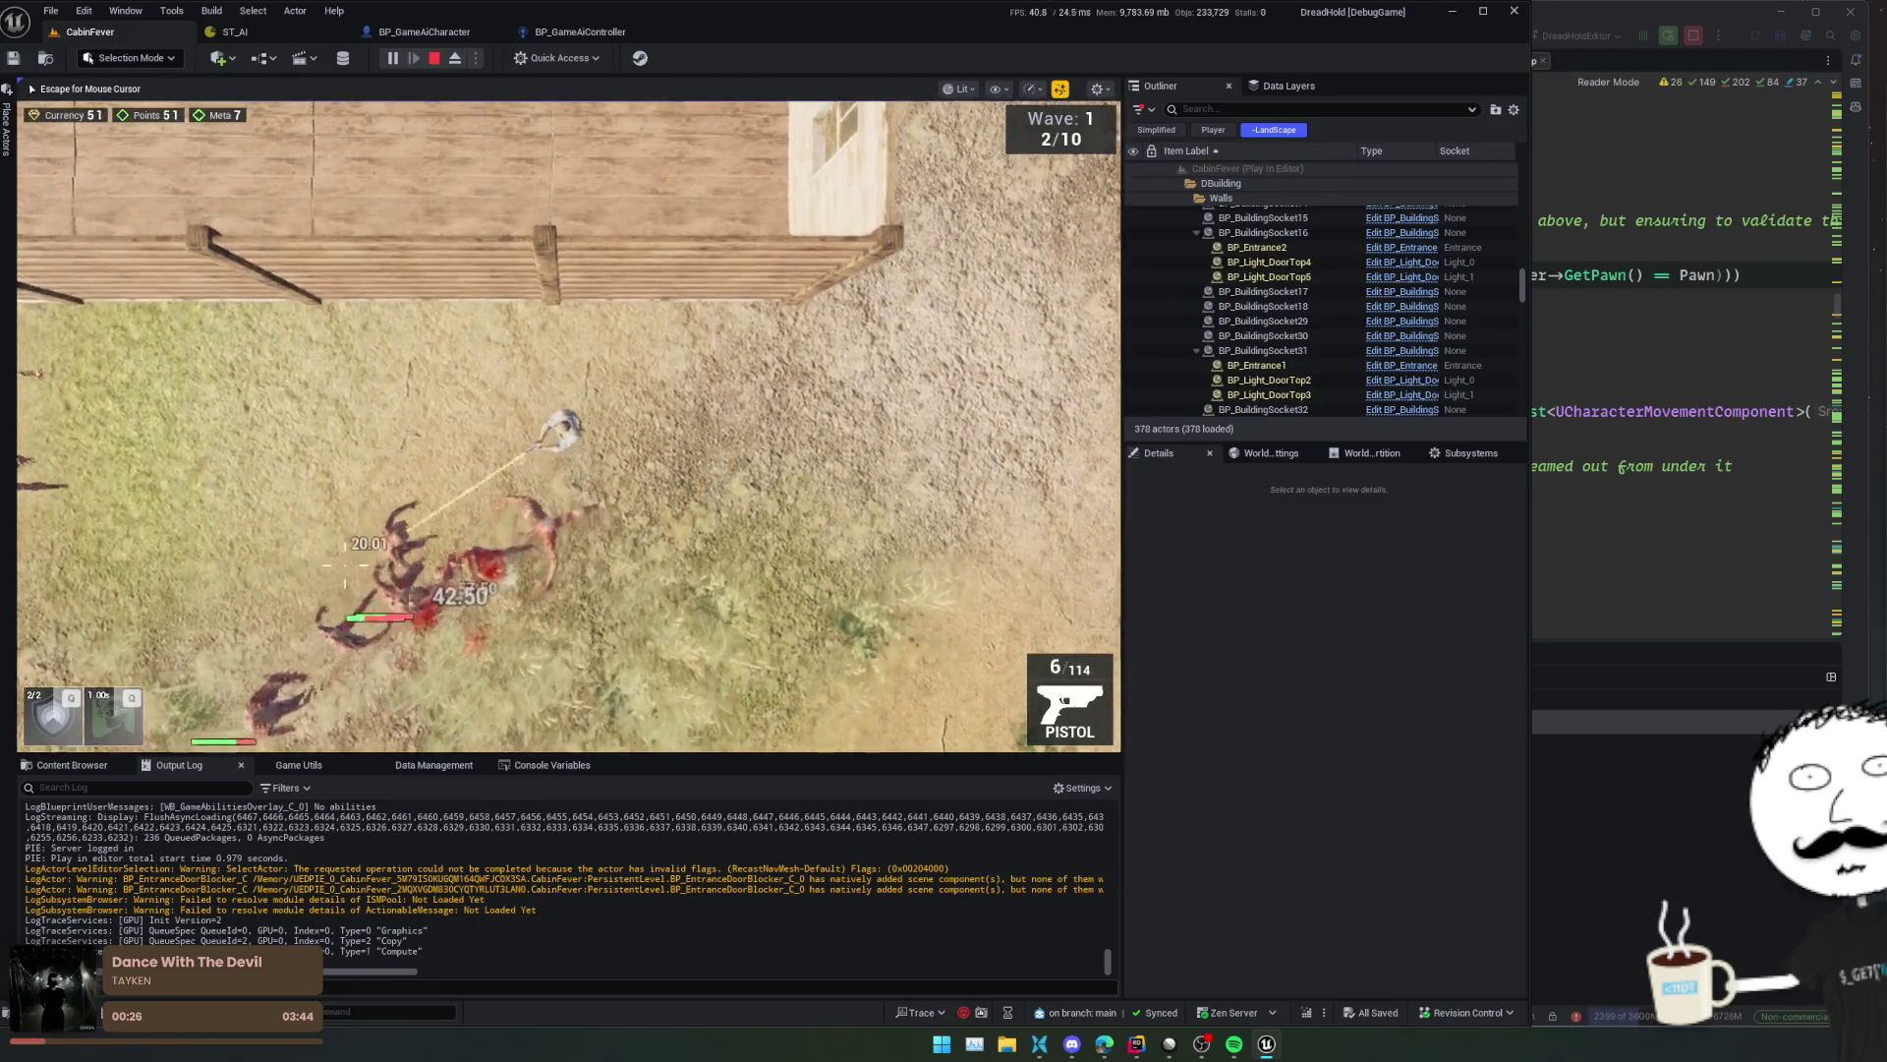
key(w)
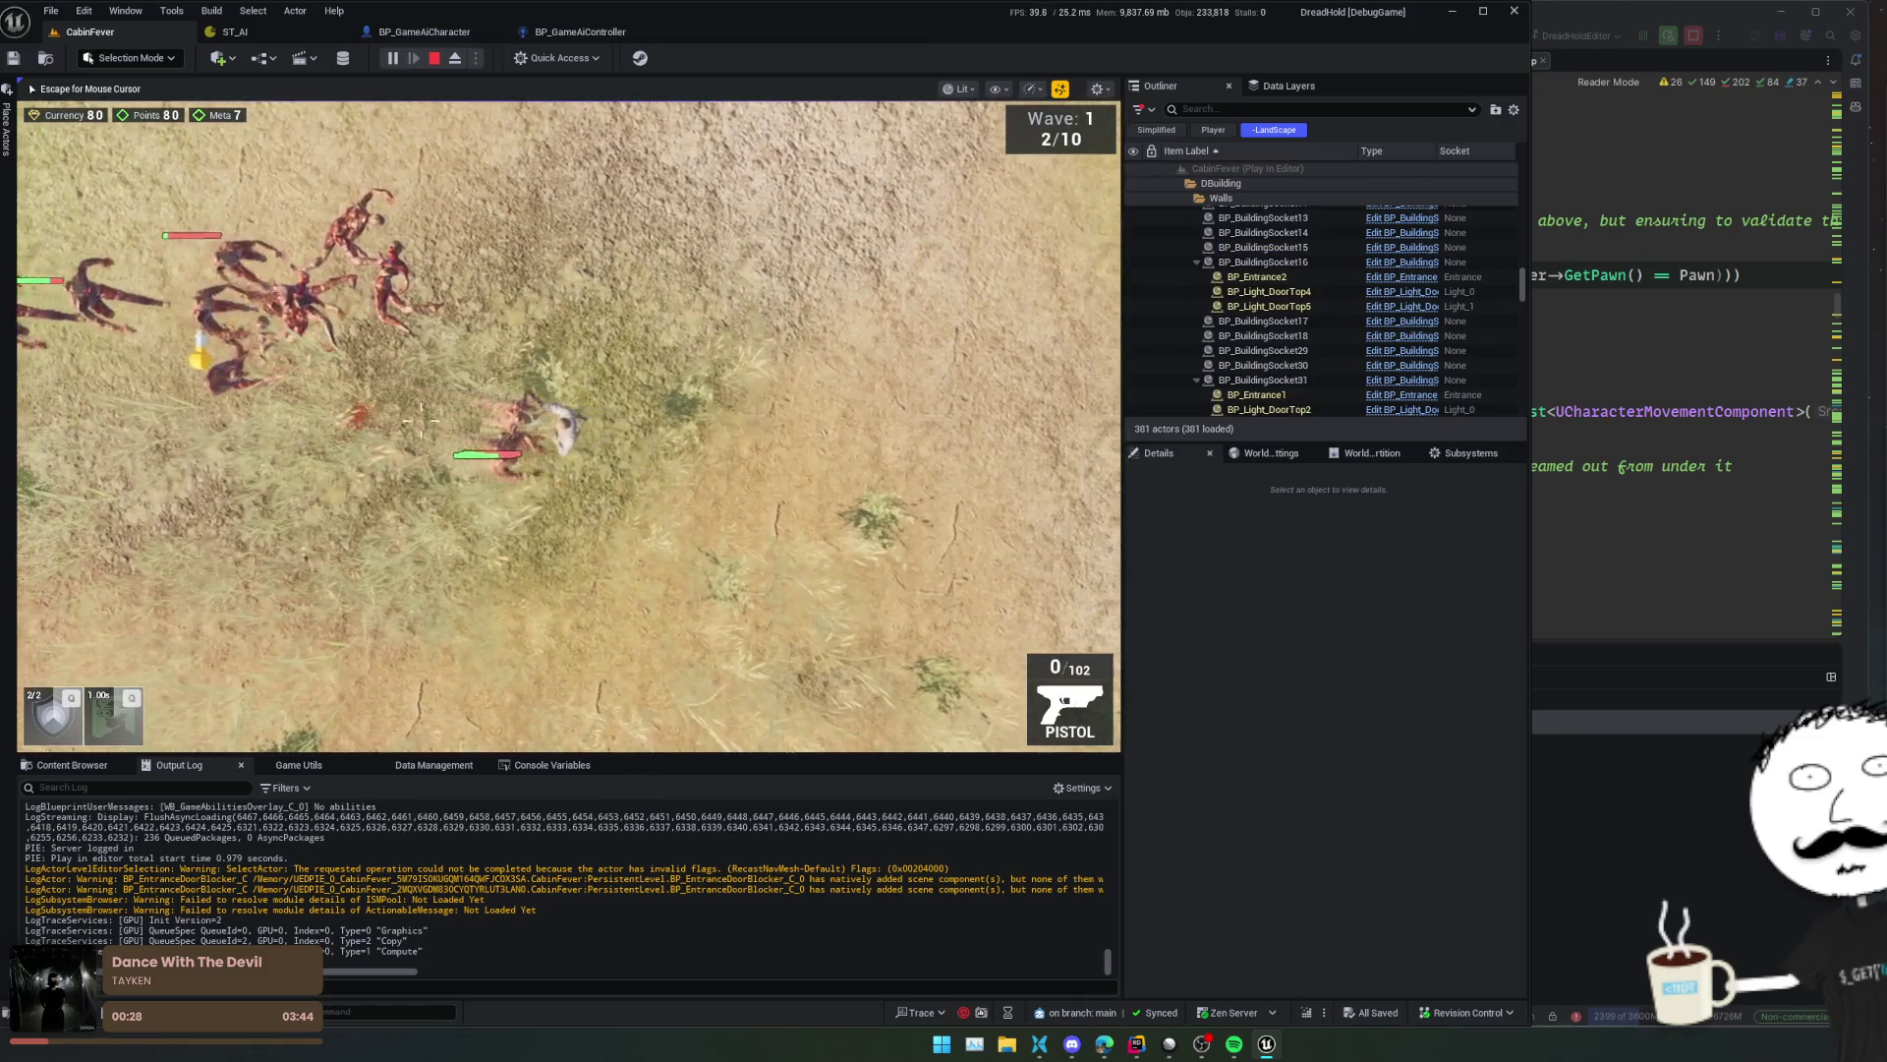
key(w)
key(a)
click(393, 544)
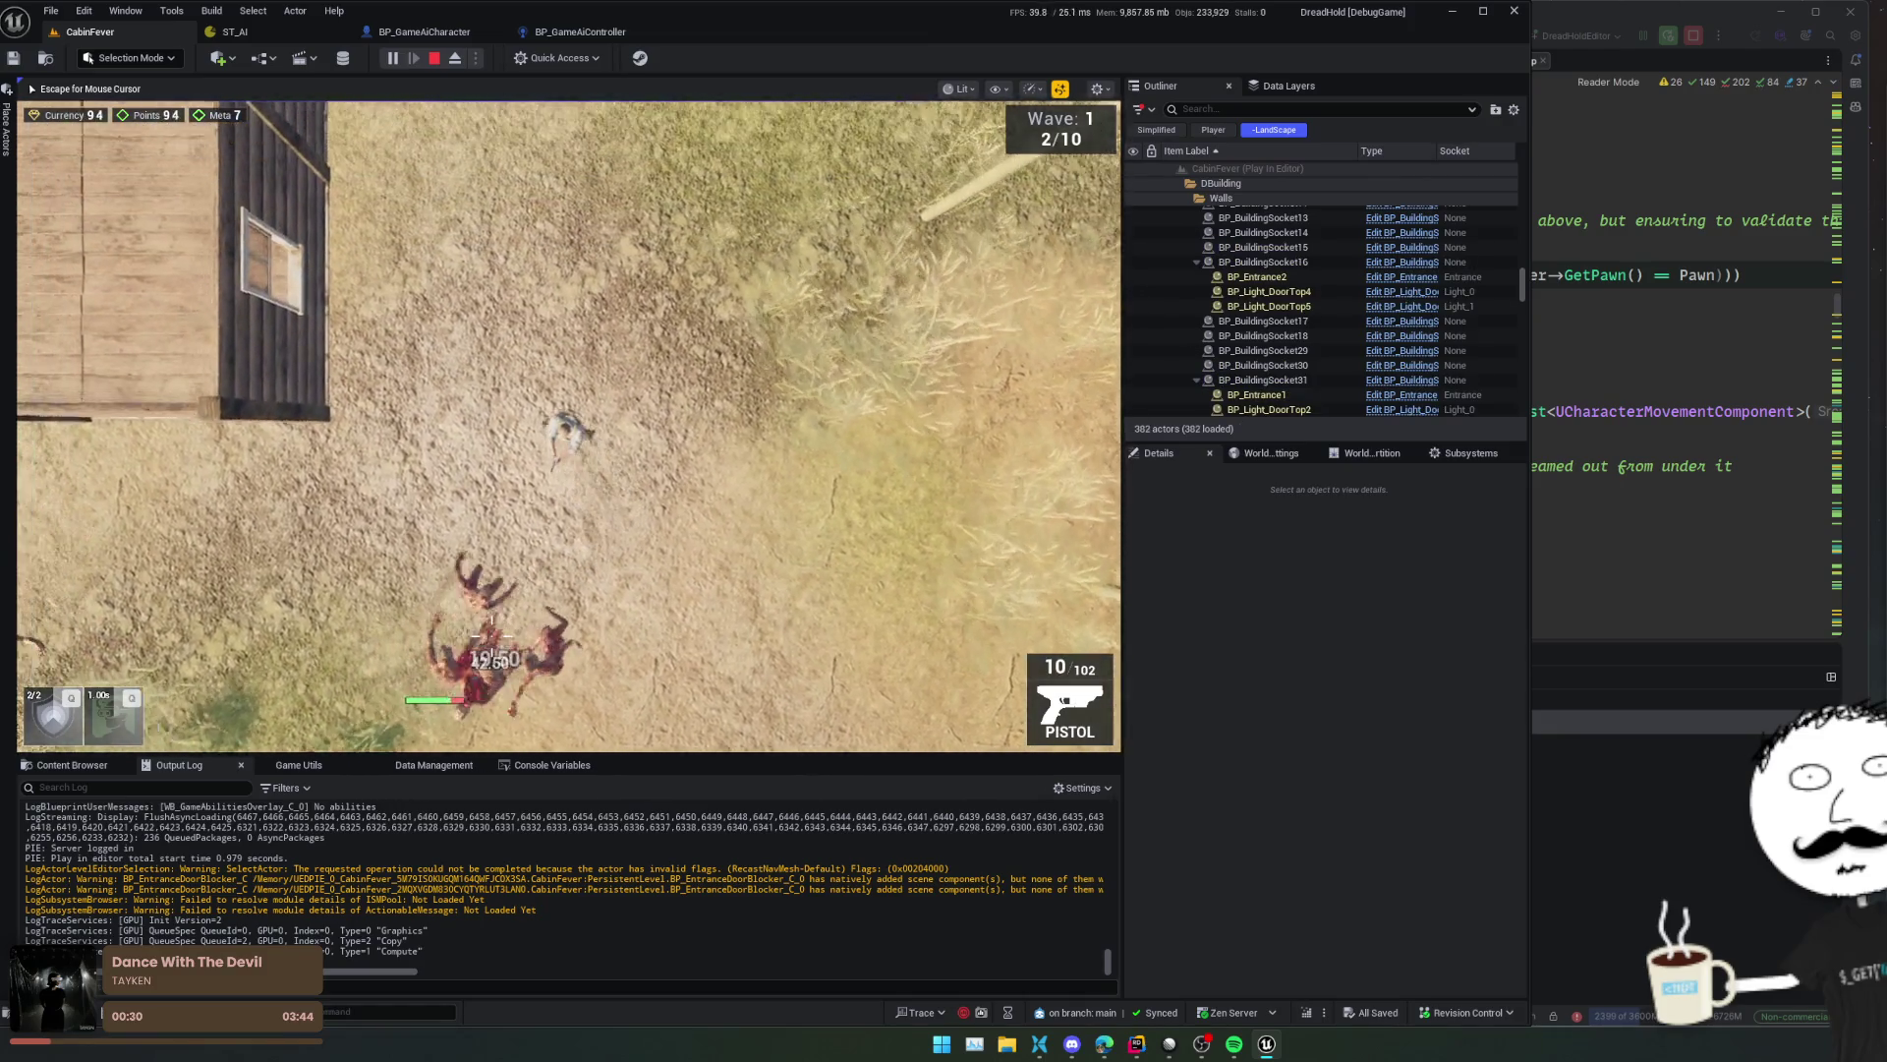
key(s)
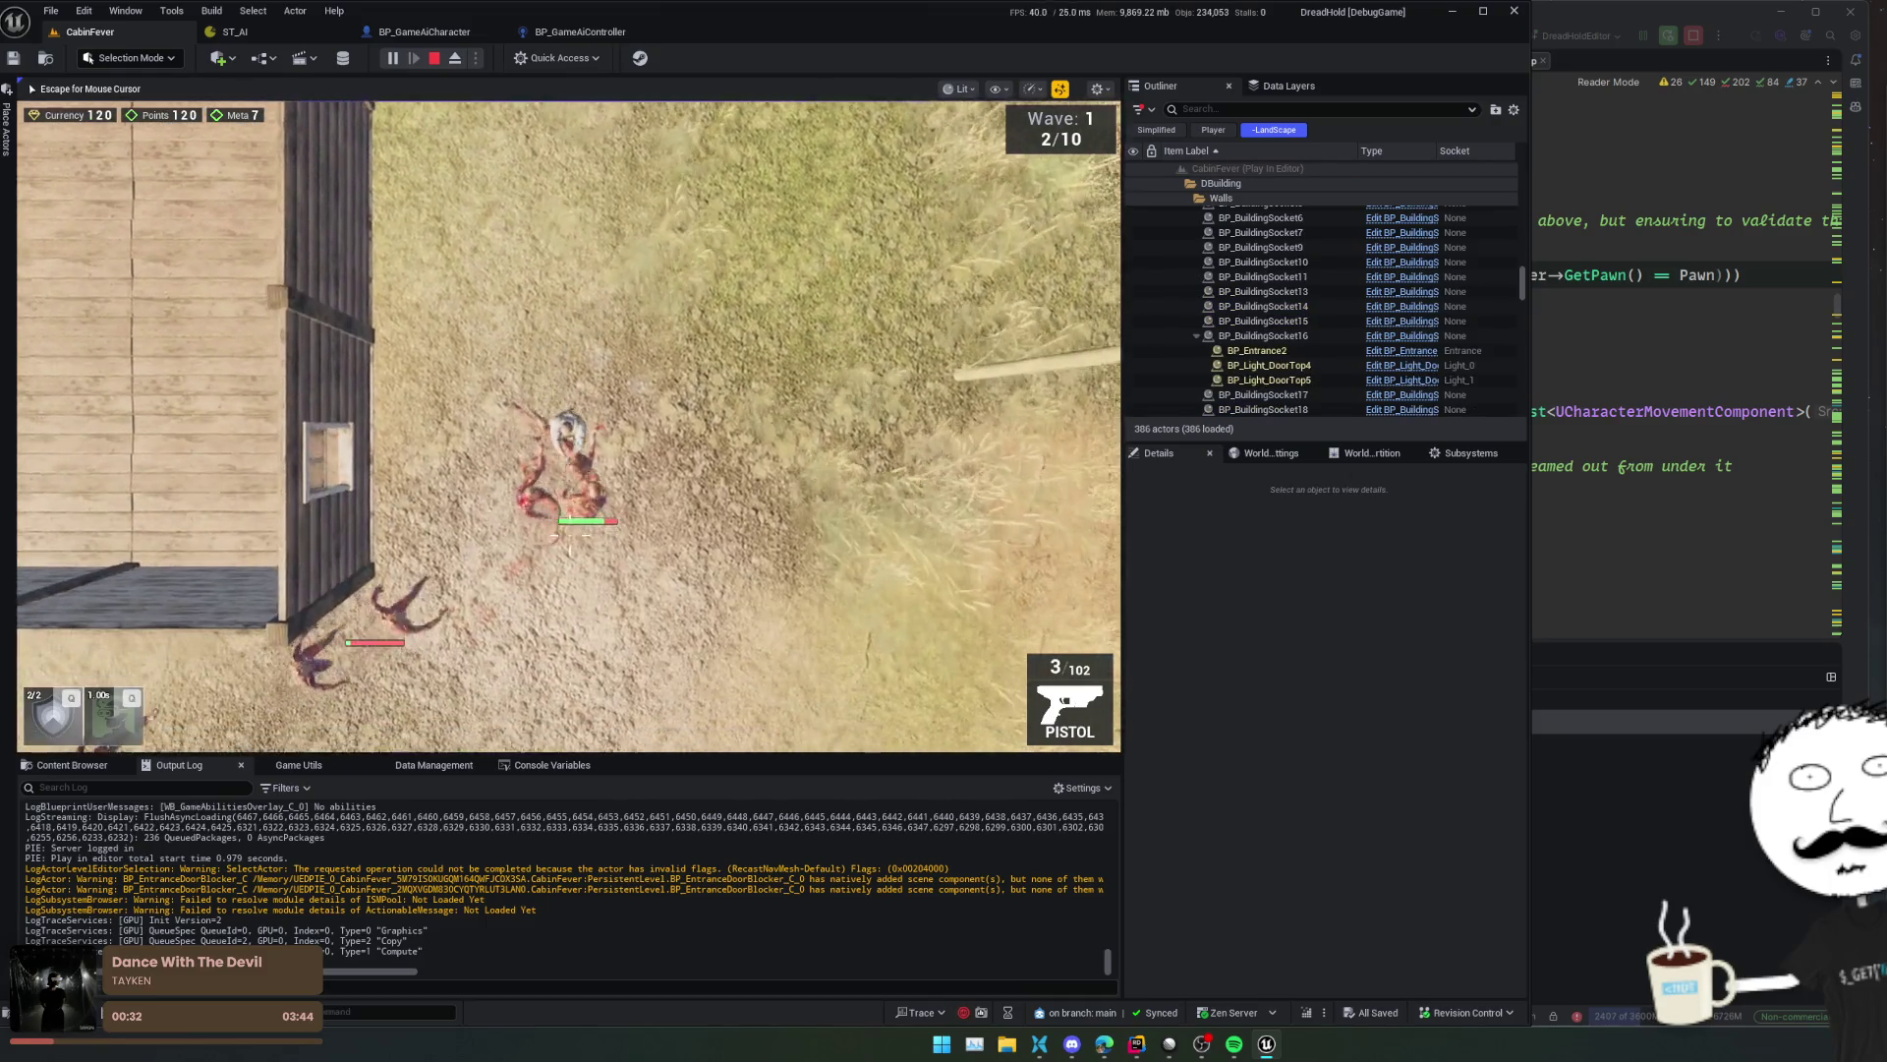
click(386, 363)
key(Escape)
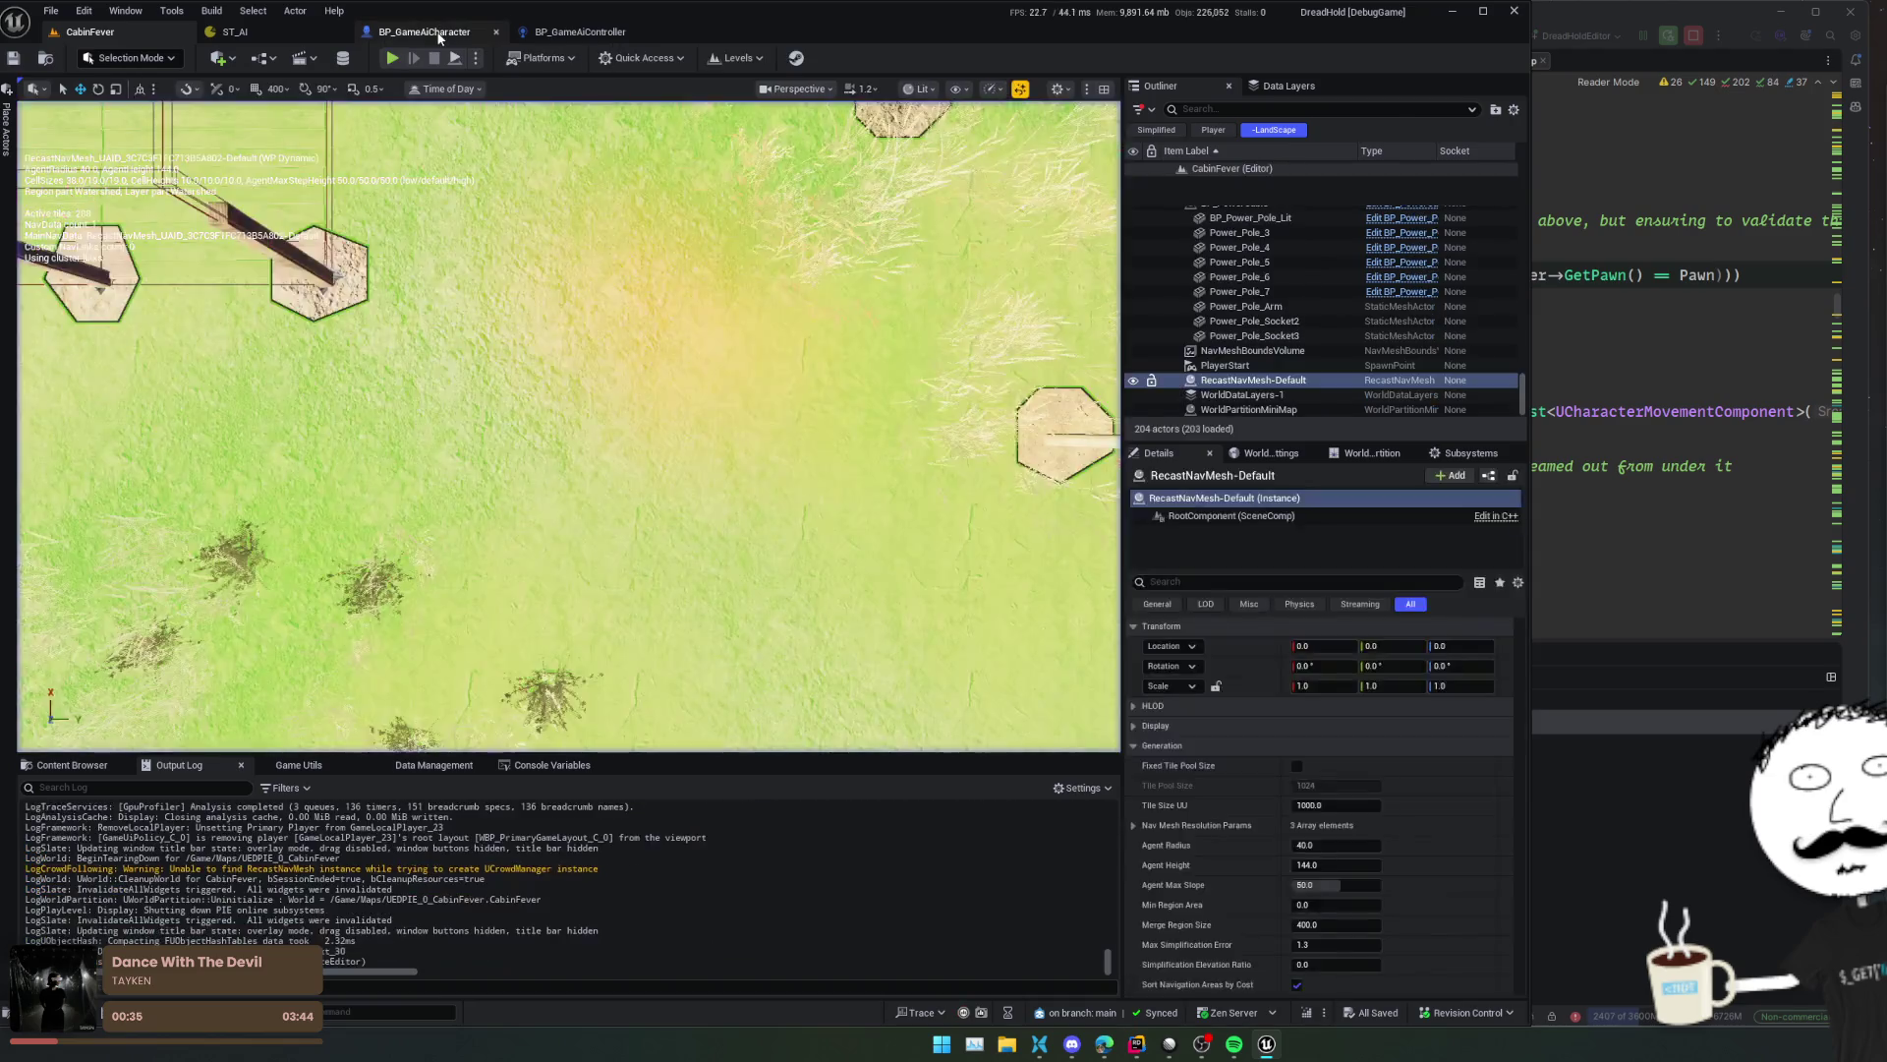
click(439, 31)
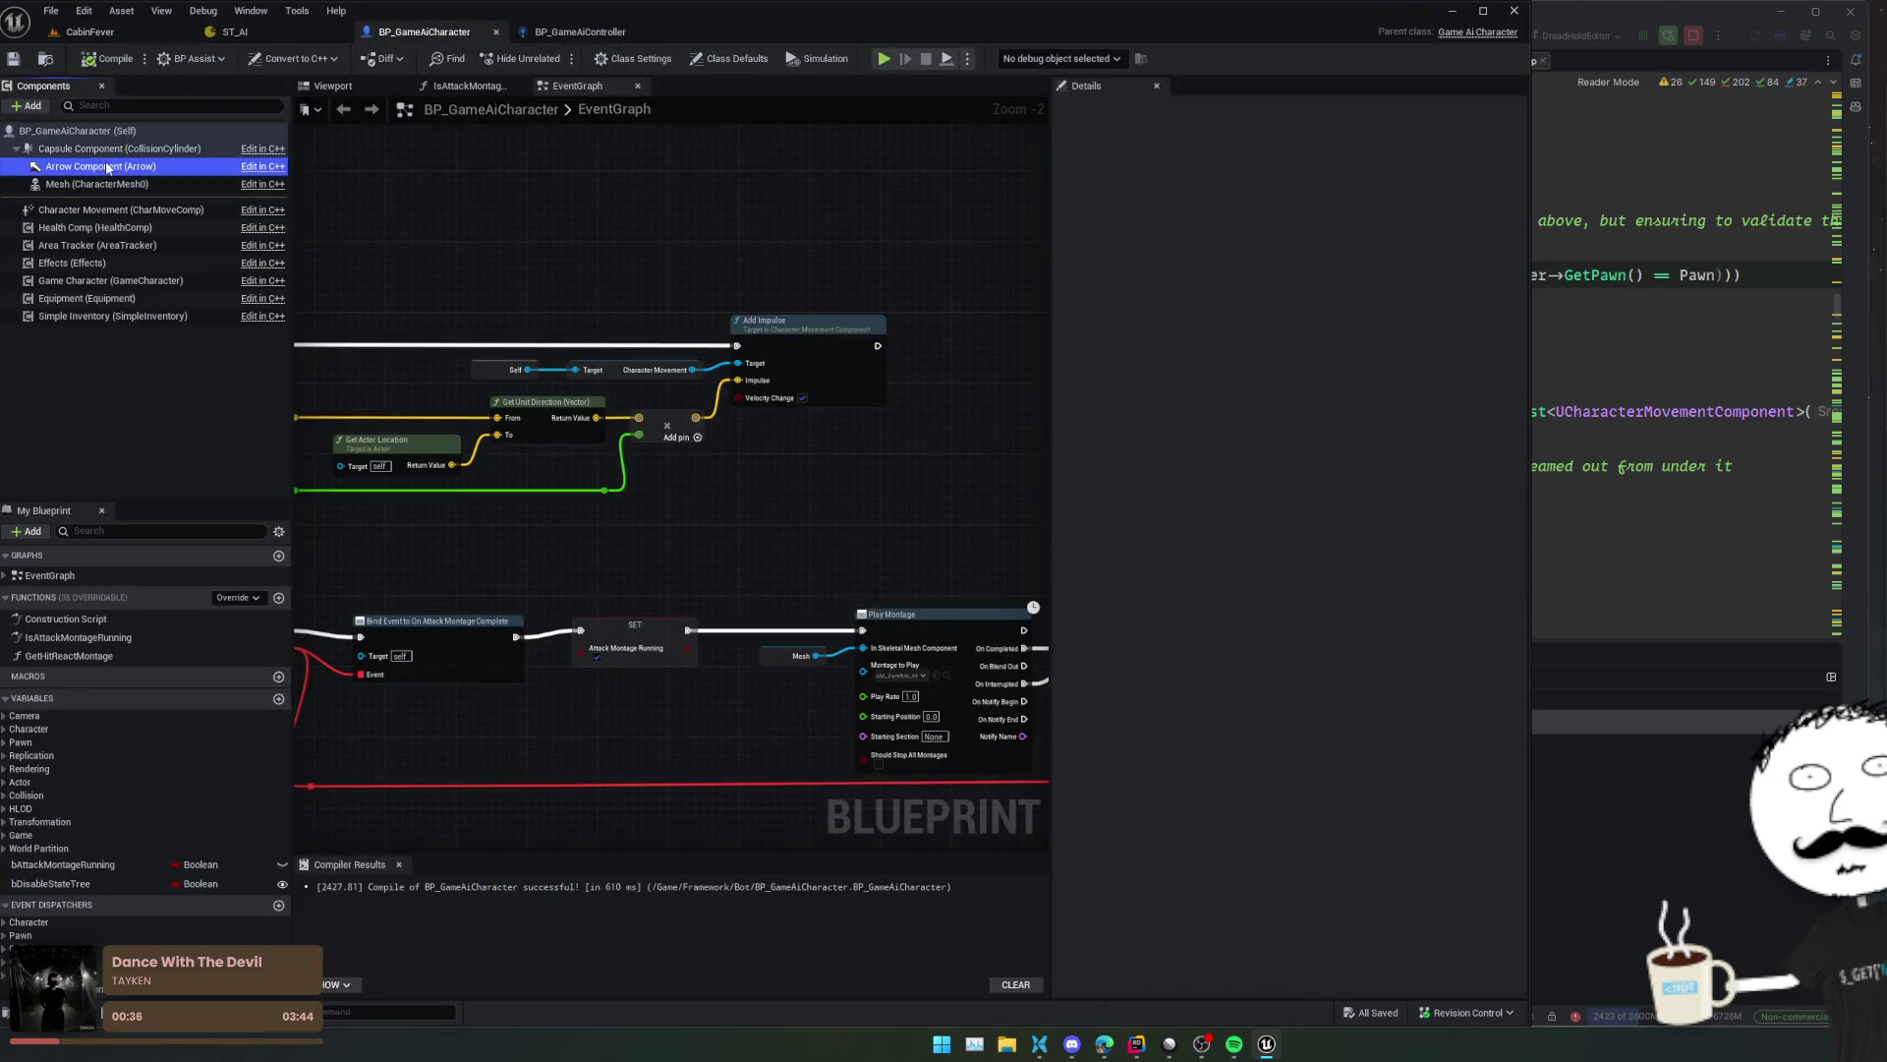
- Clear the Details filter and collapse Physics to reach the capsule's collision settings
click(1063, 109)
scroll(1131, 350, down, 15)
scroll(1131, 351, up, 14)
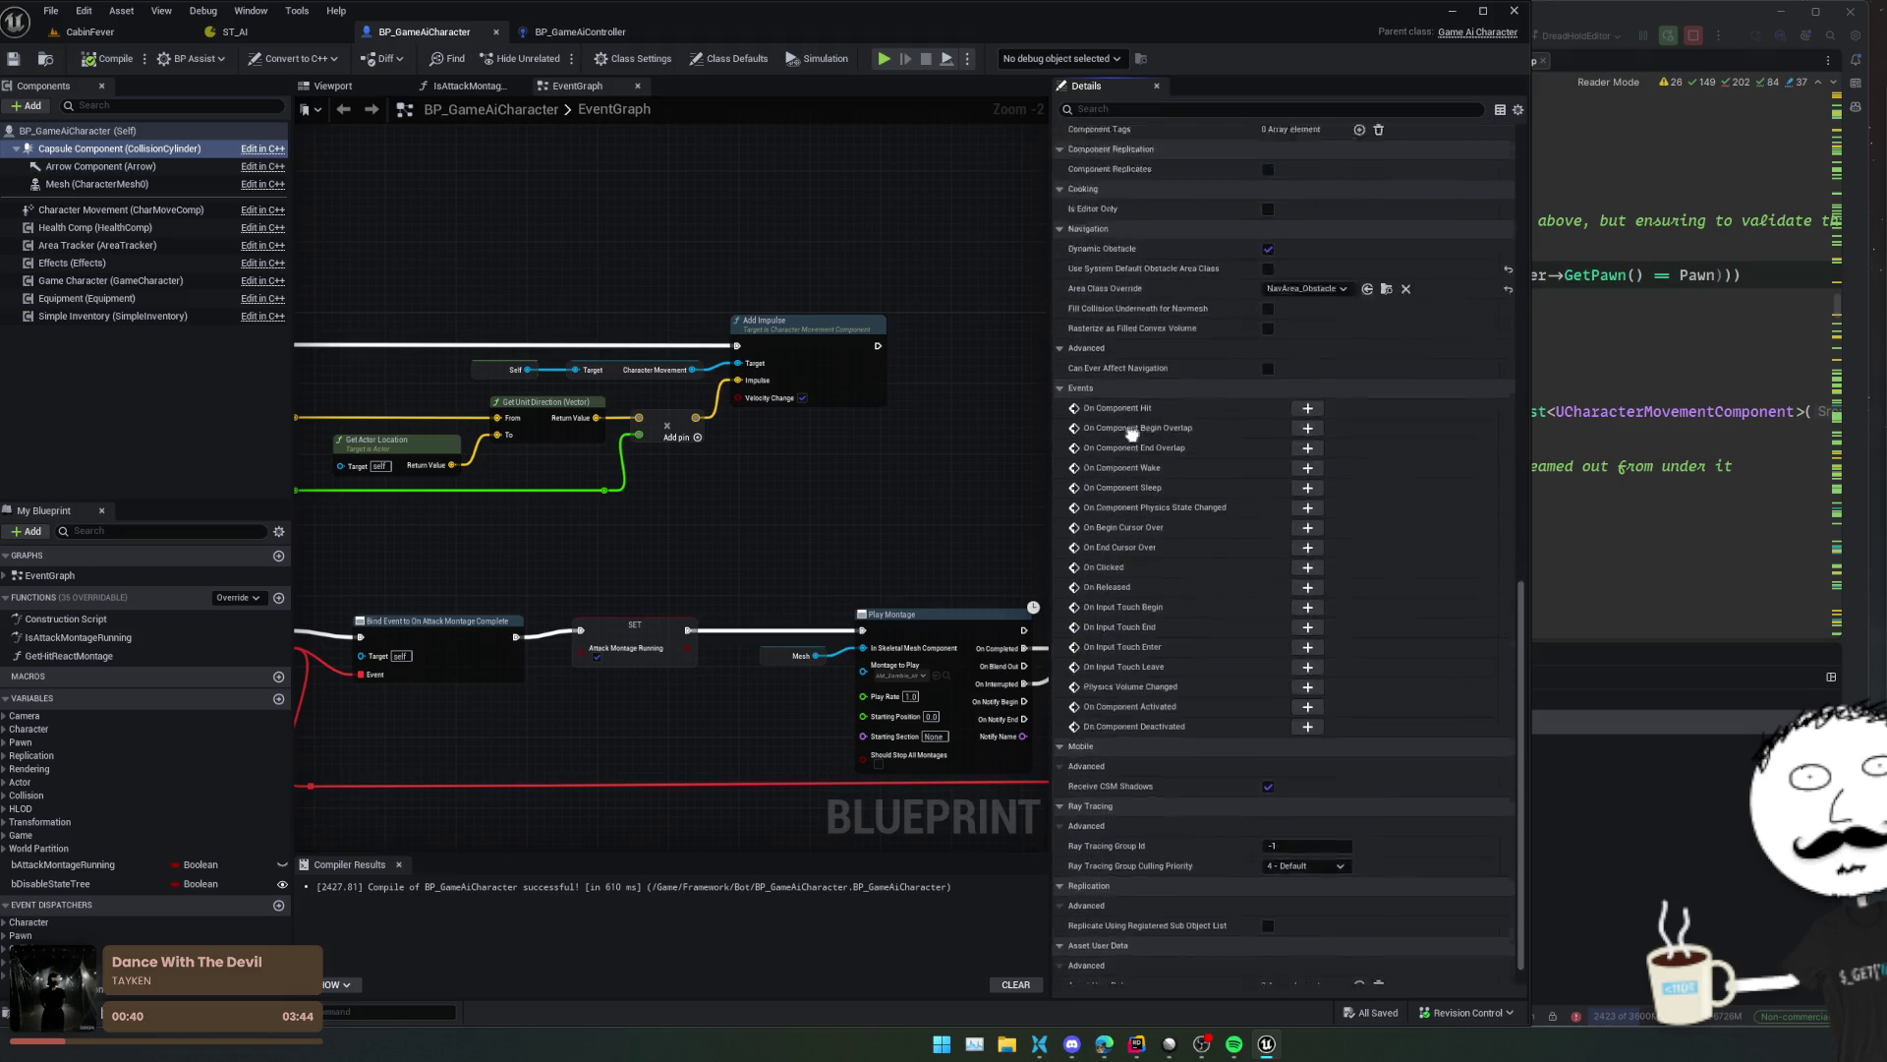
click(1118, 362)
scroll(1110, 442, up, 5)
scroll(1105, 502, down, 5)
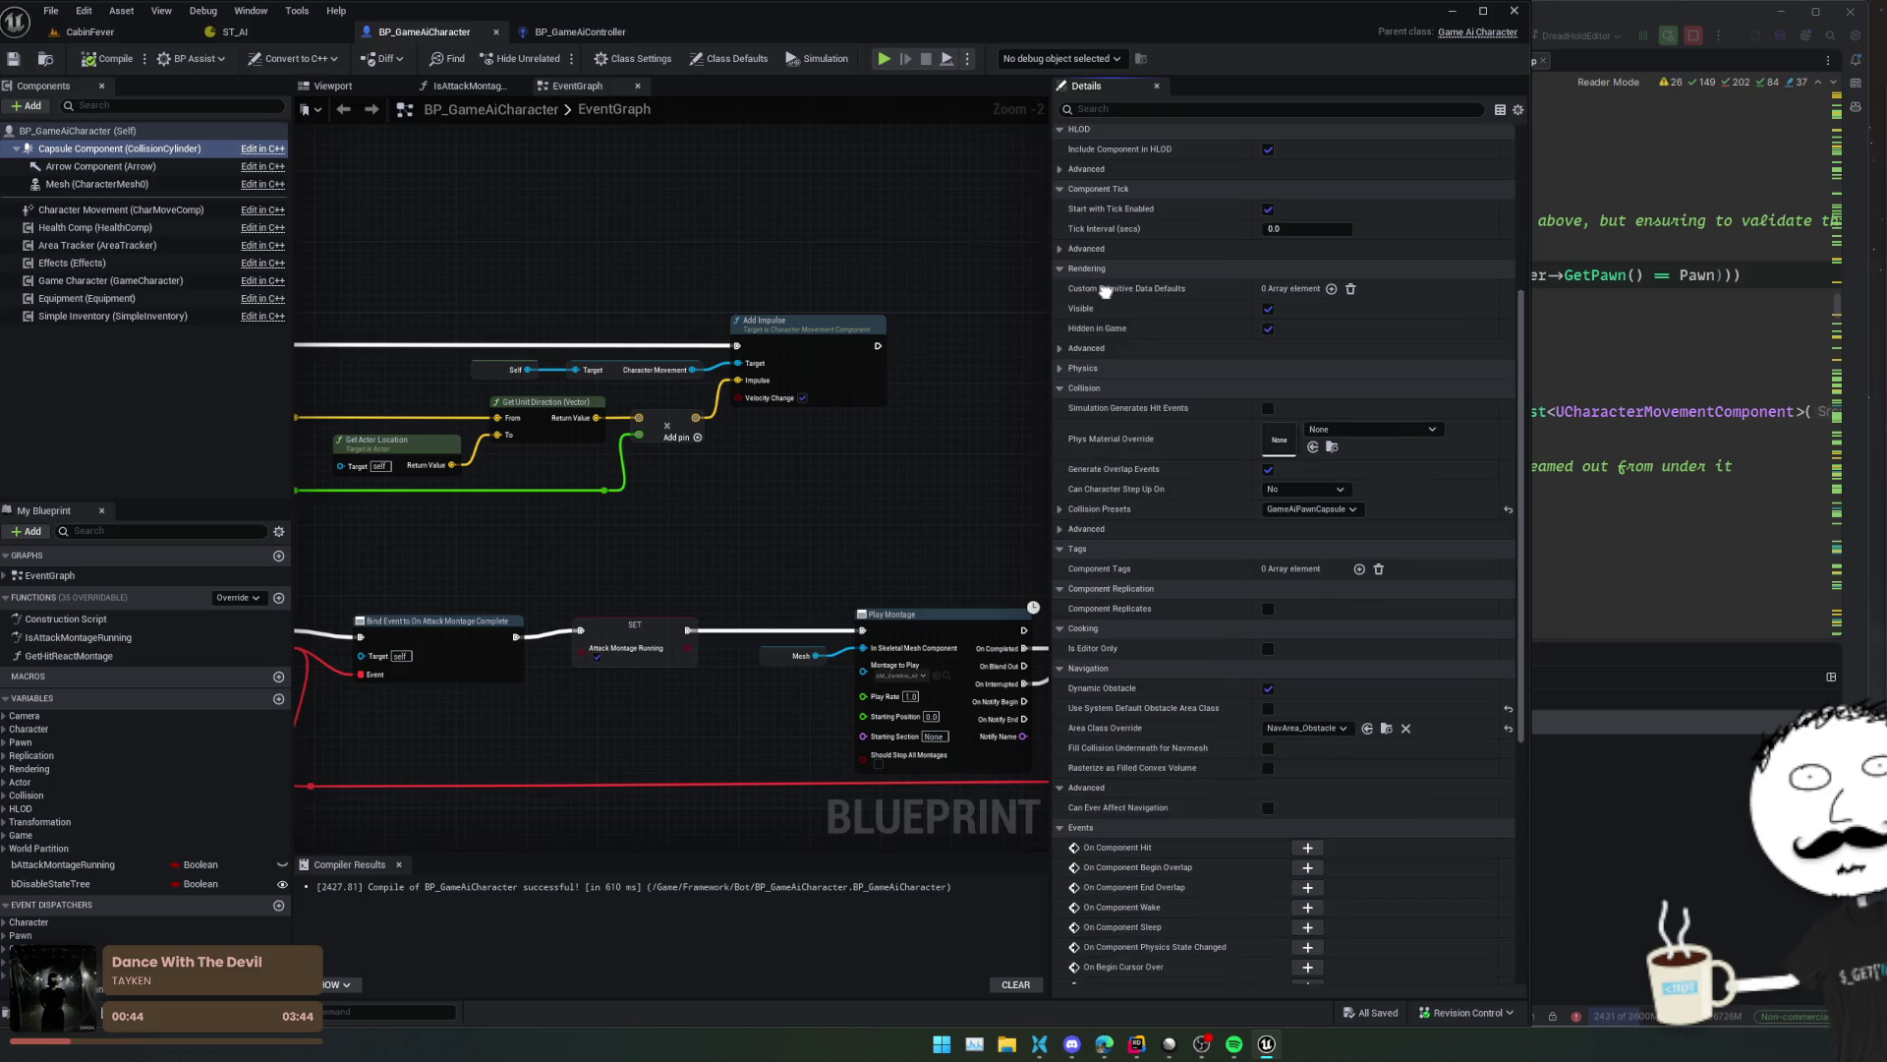
- Switch the capsule to a Custom collision preset that blocks GameAi, and save
click(1059, 510)
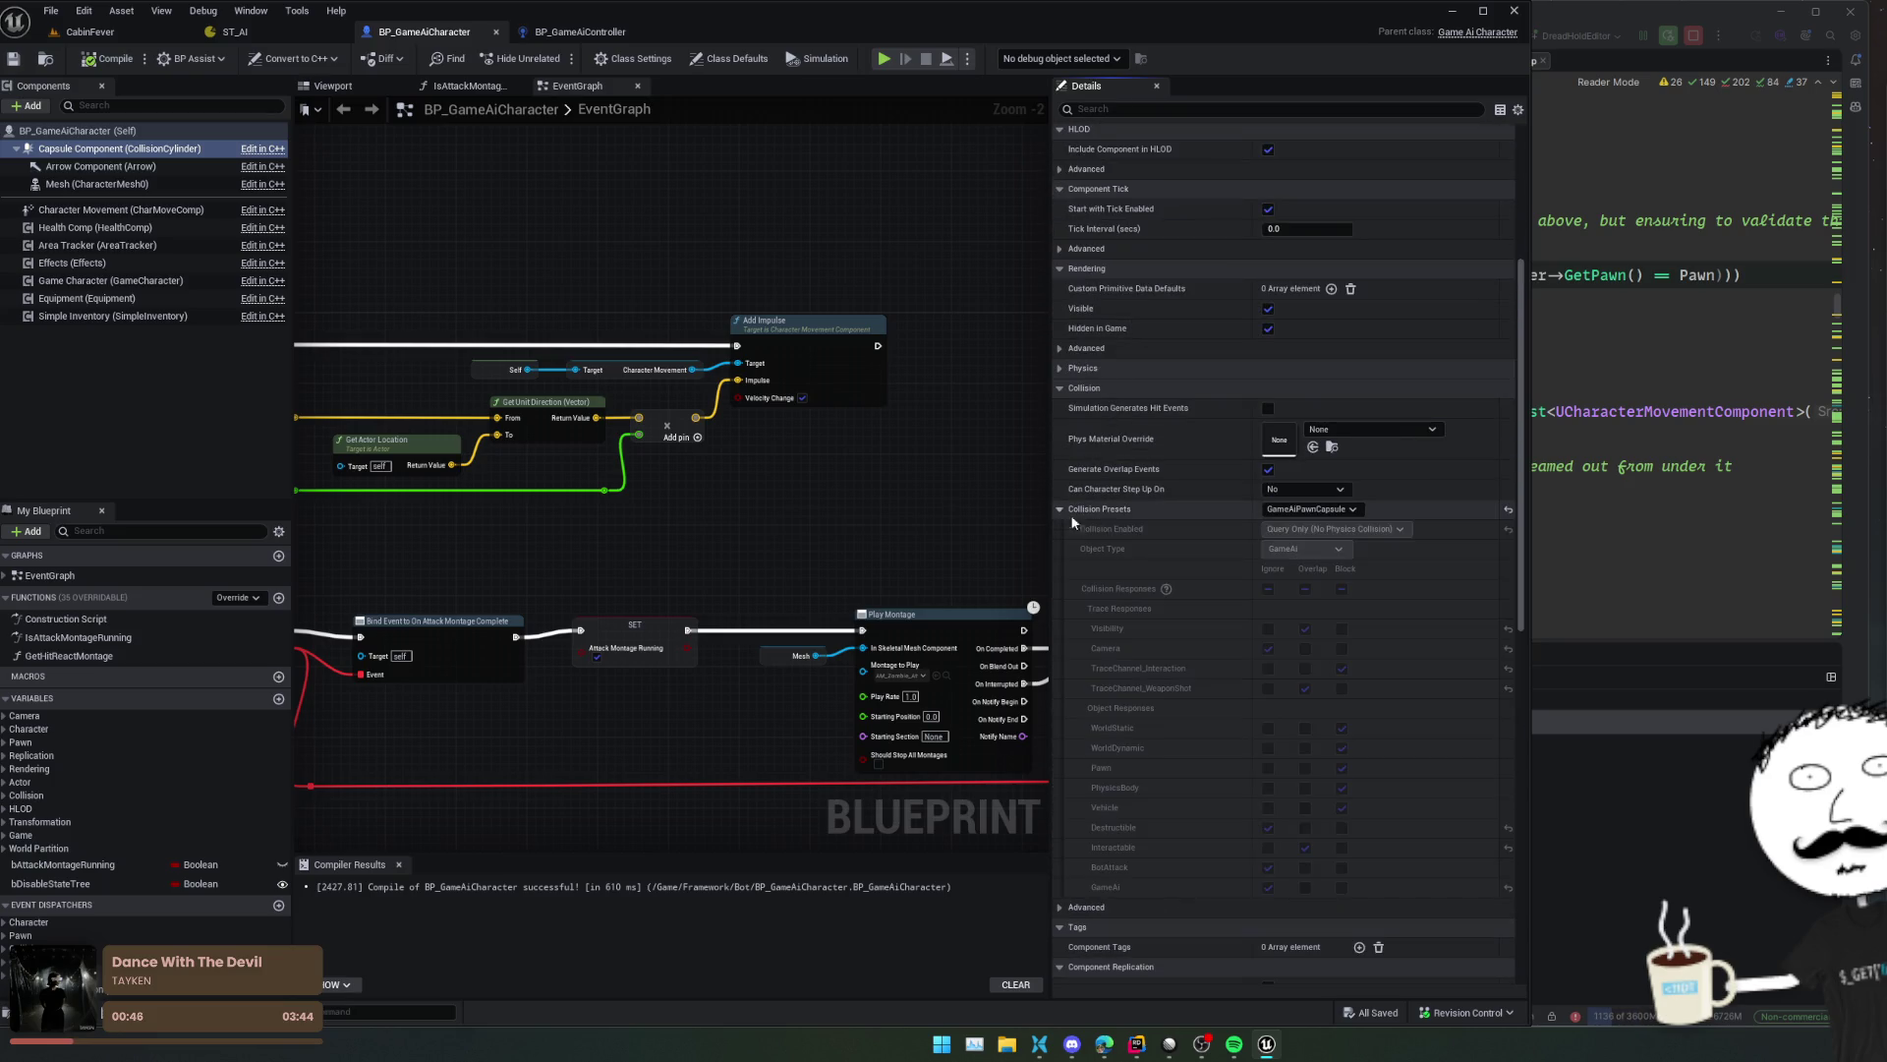
click(1325, 510)
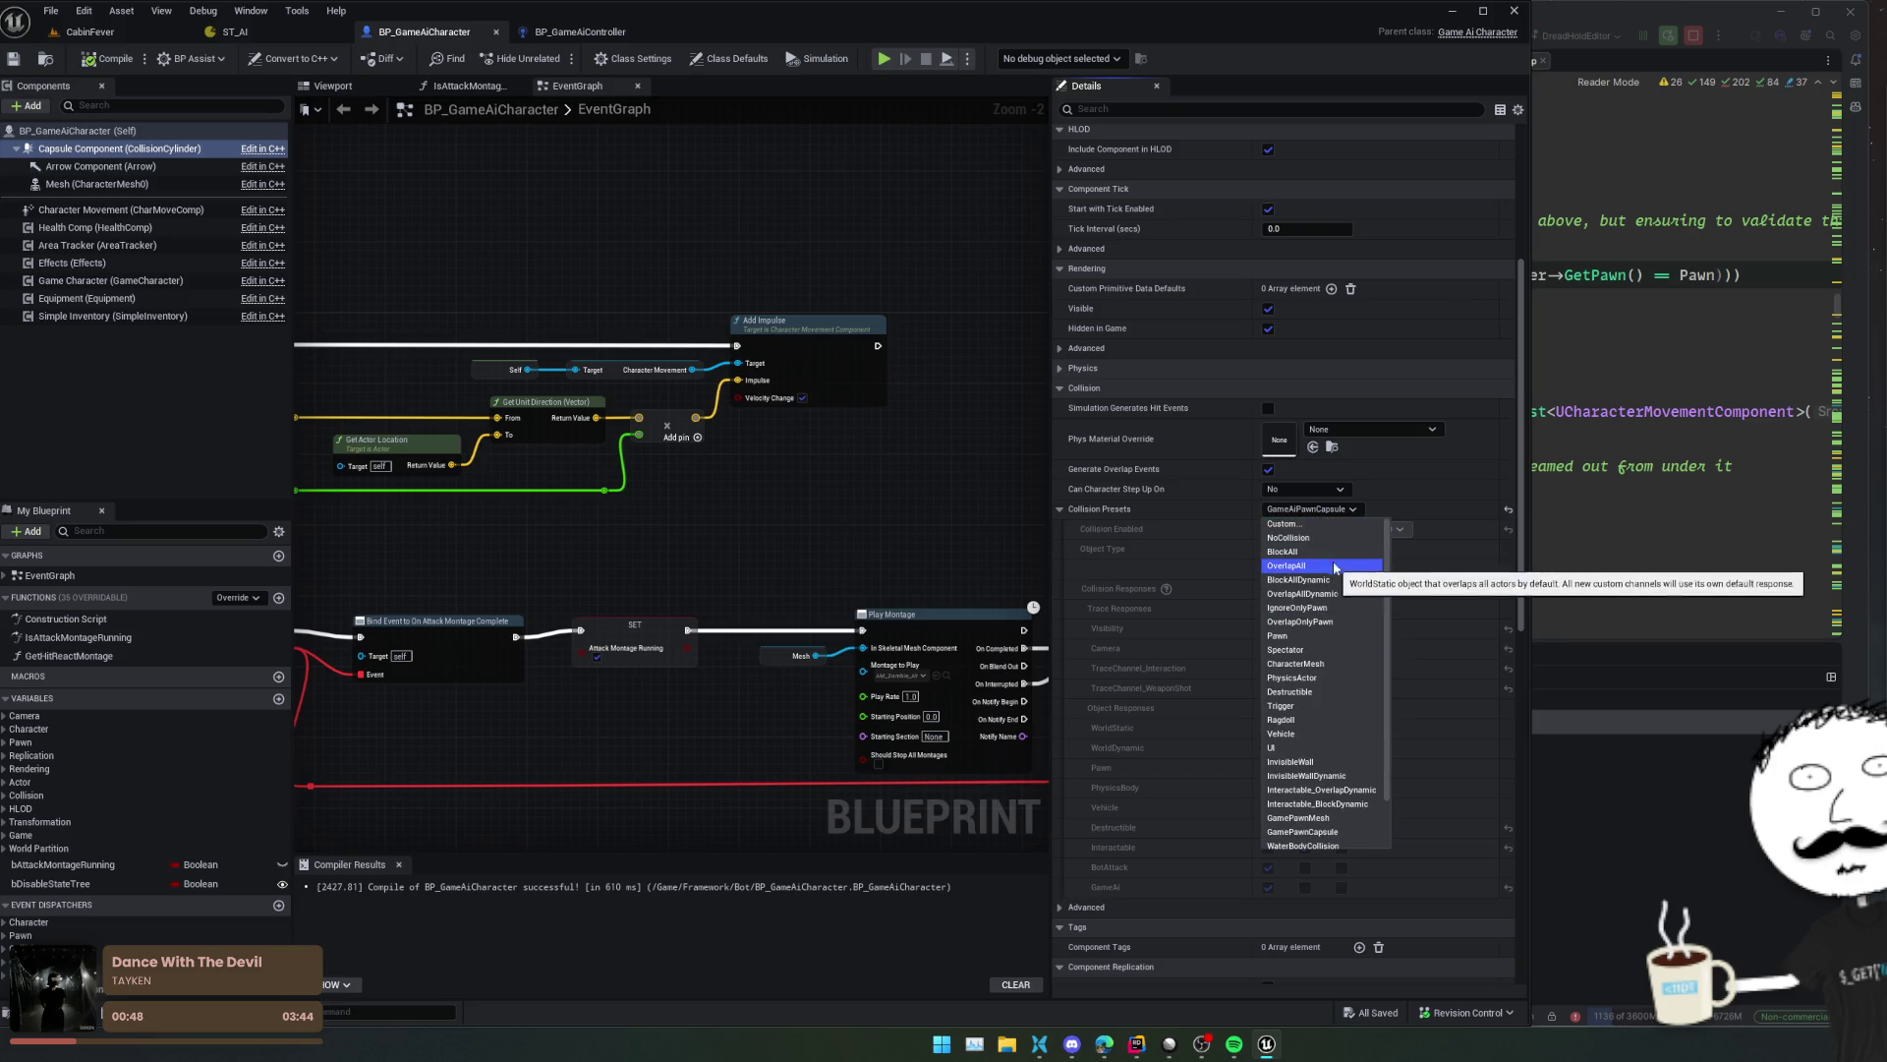
click(1283, 523)
scroll(1329, 747, down, 2)
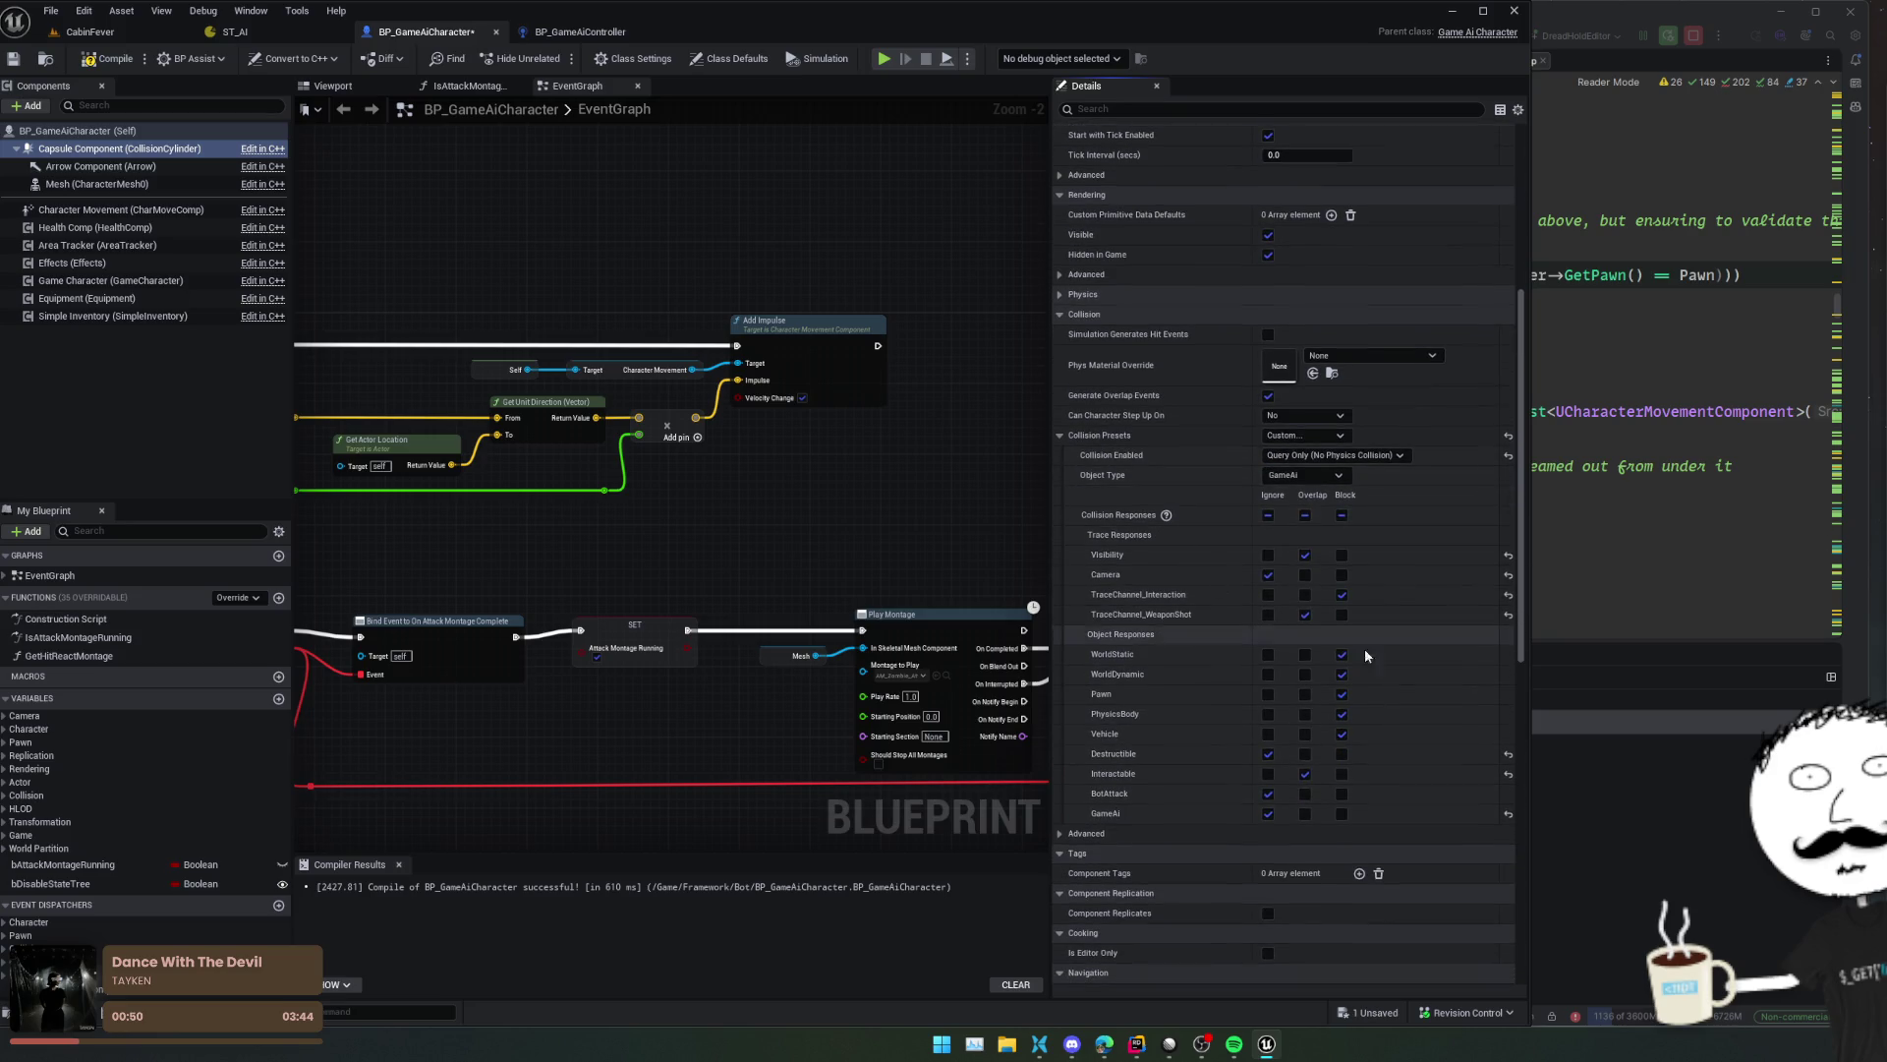
click(1342, 814)
key(ctrl+s)
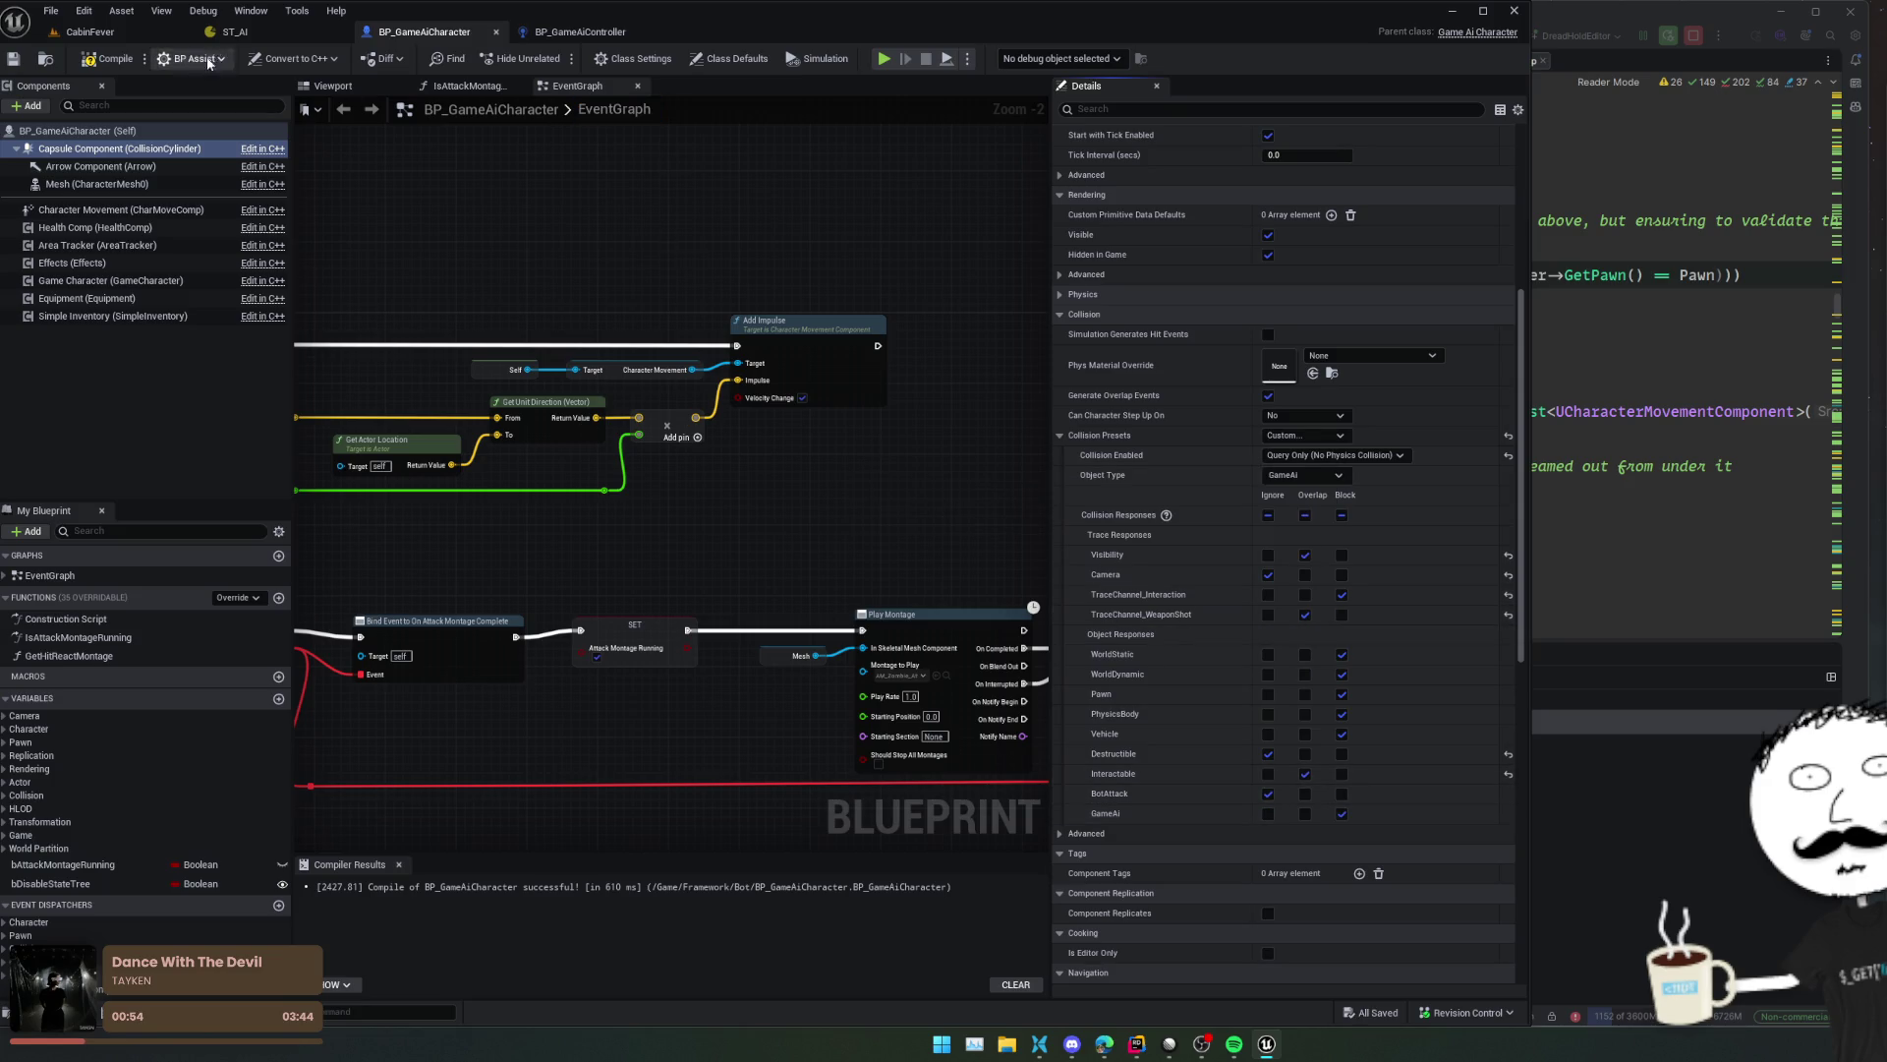
click(111, 34)
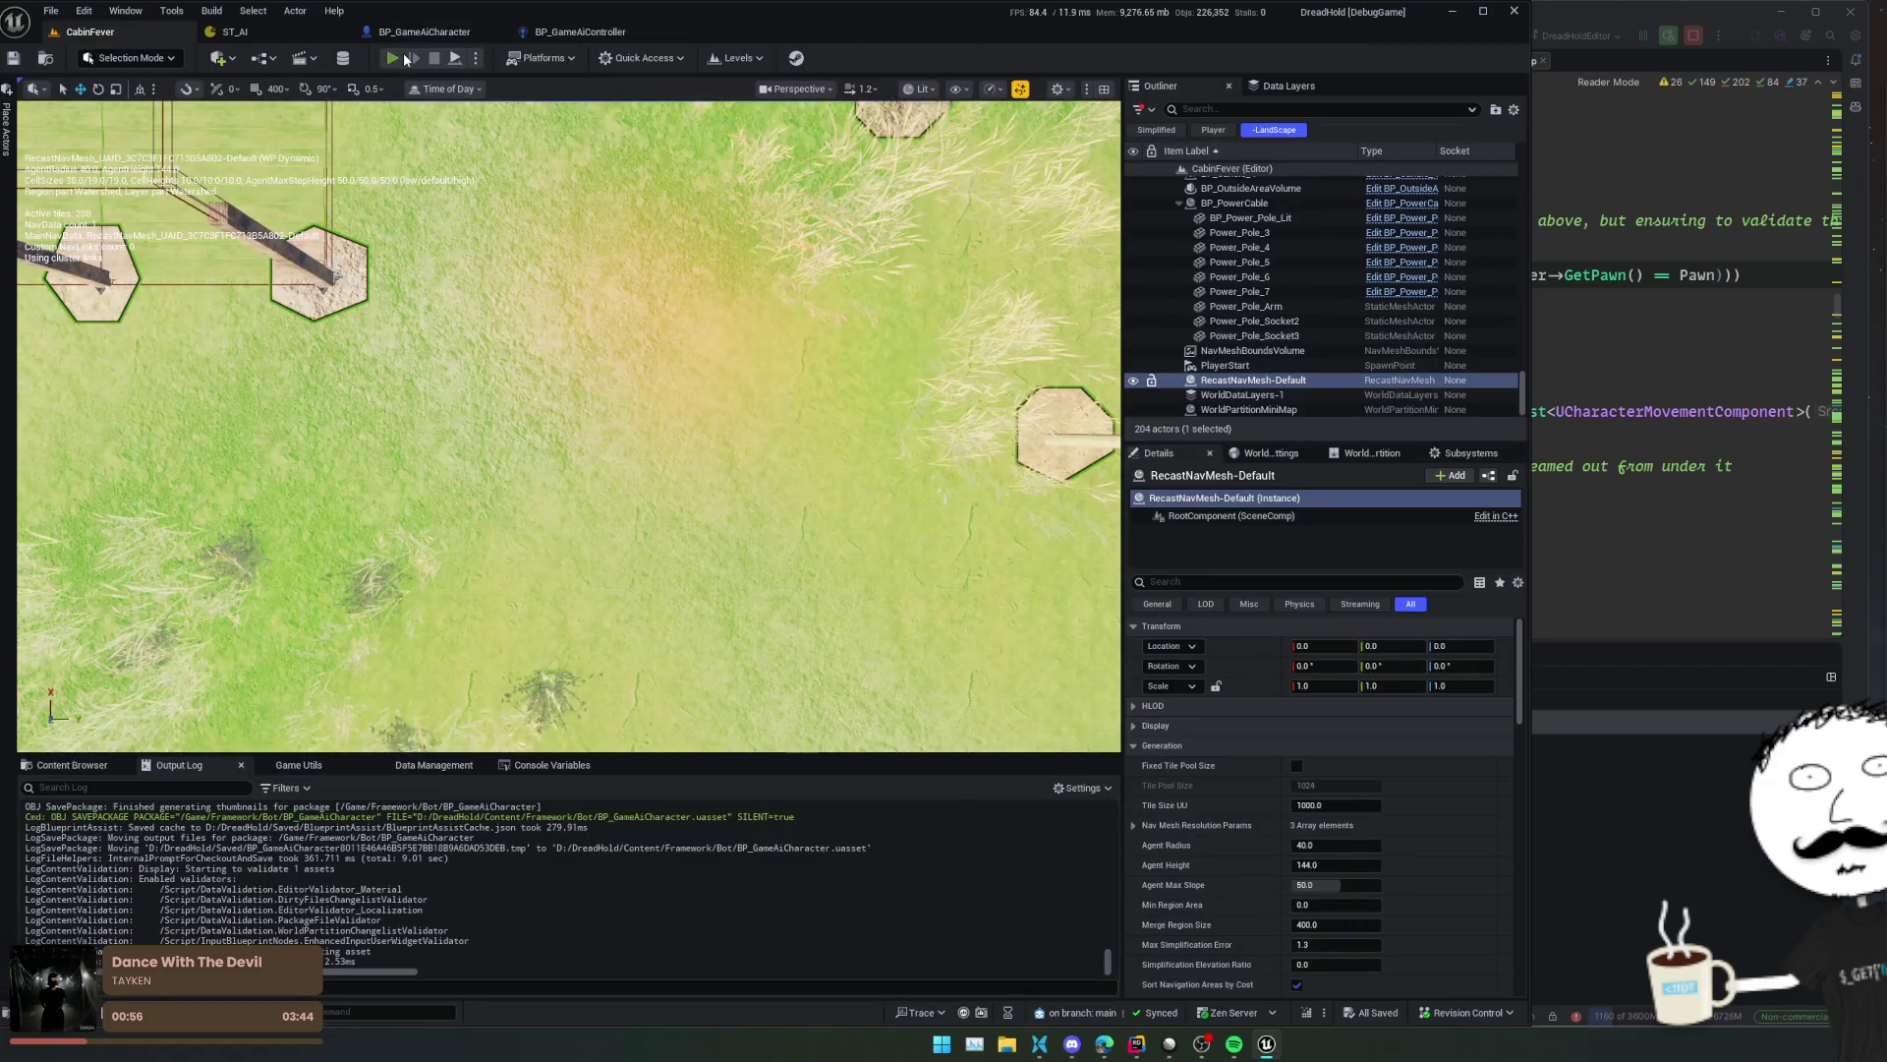
click(404, 59)
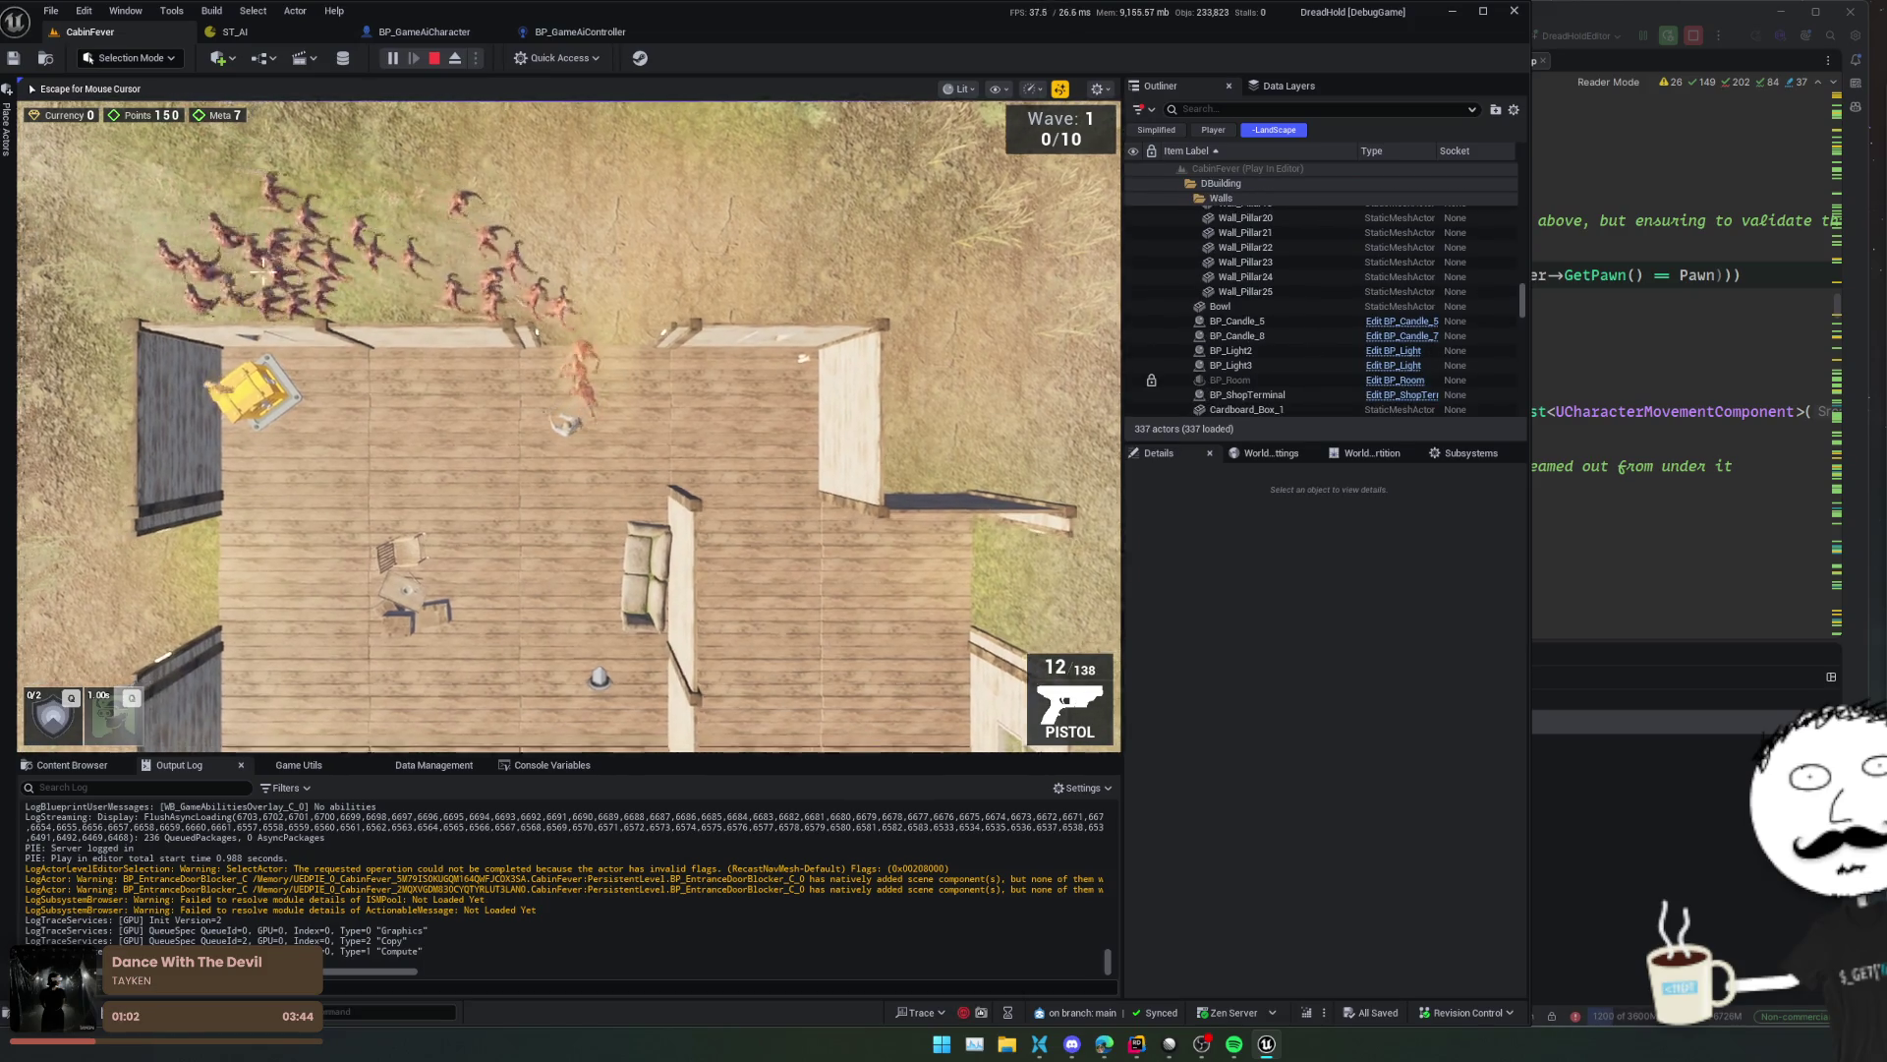
key(a)
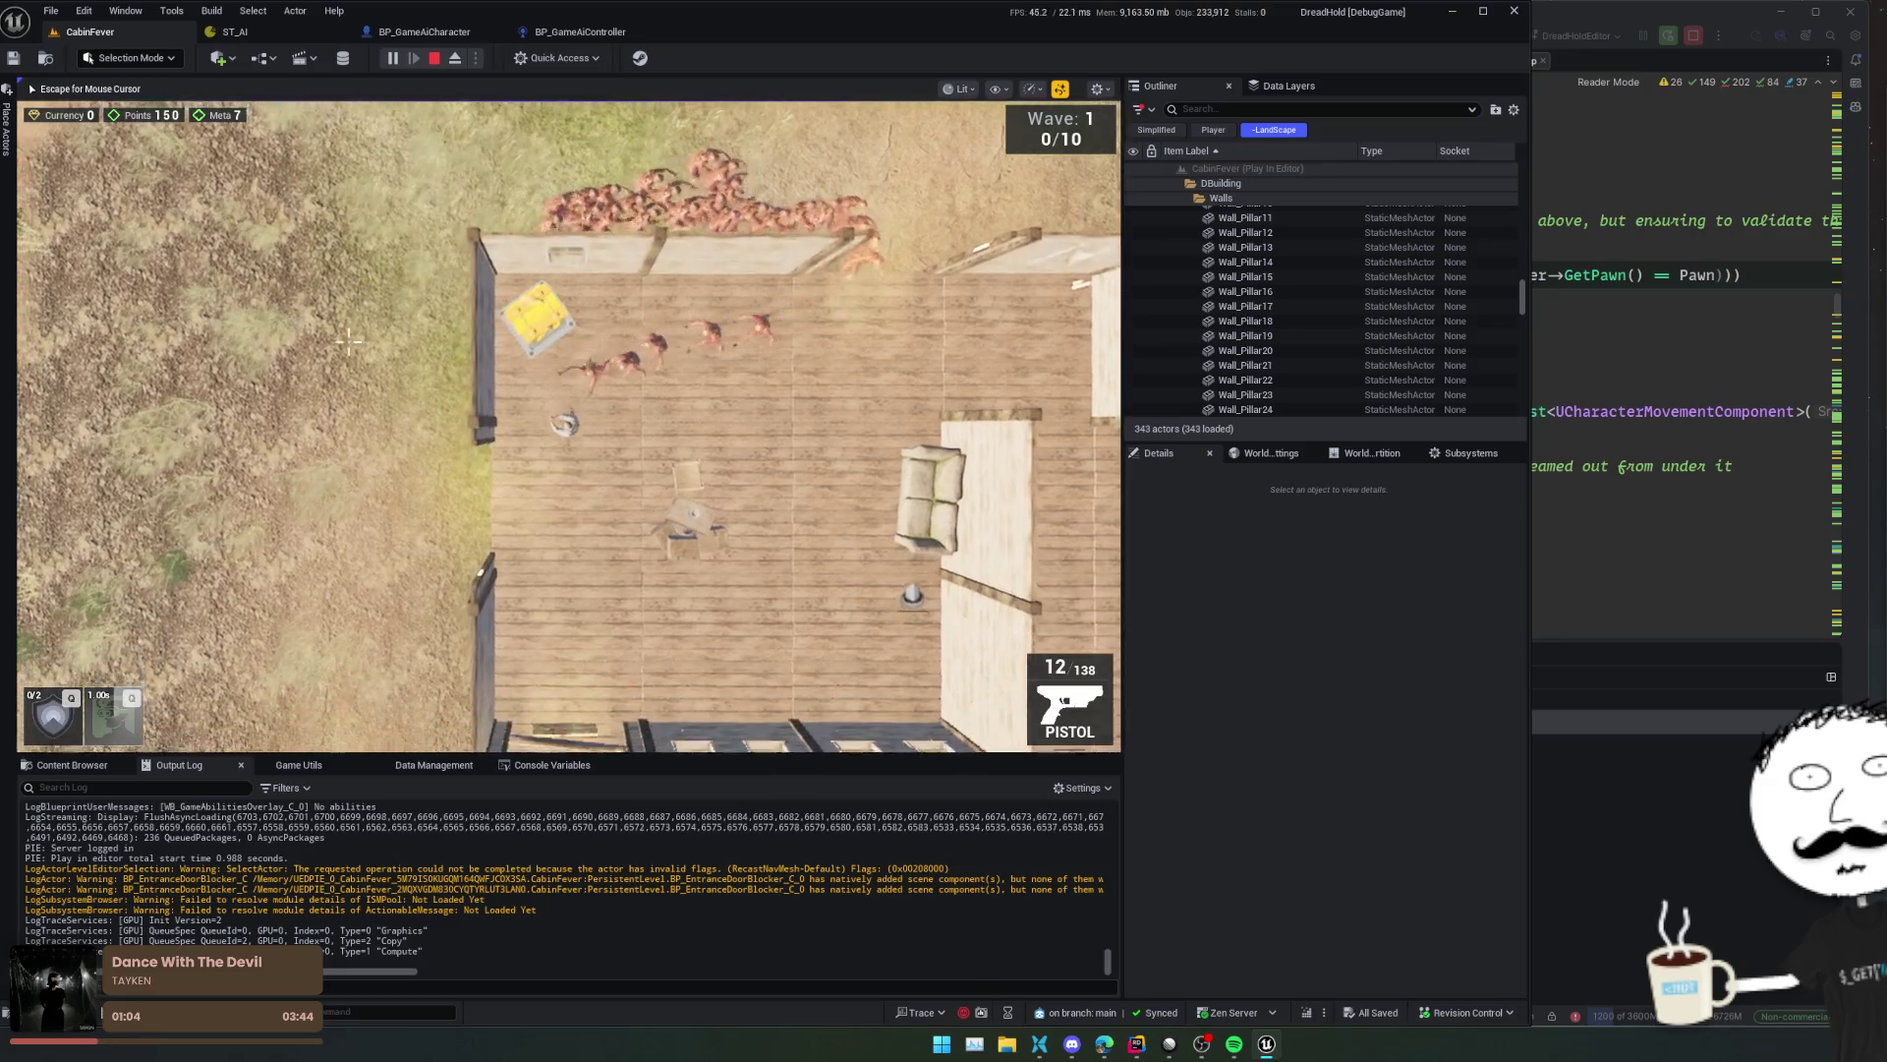
key(s)
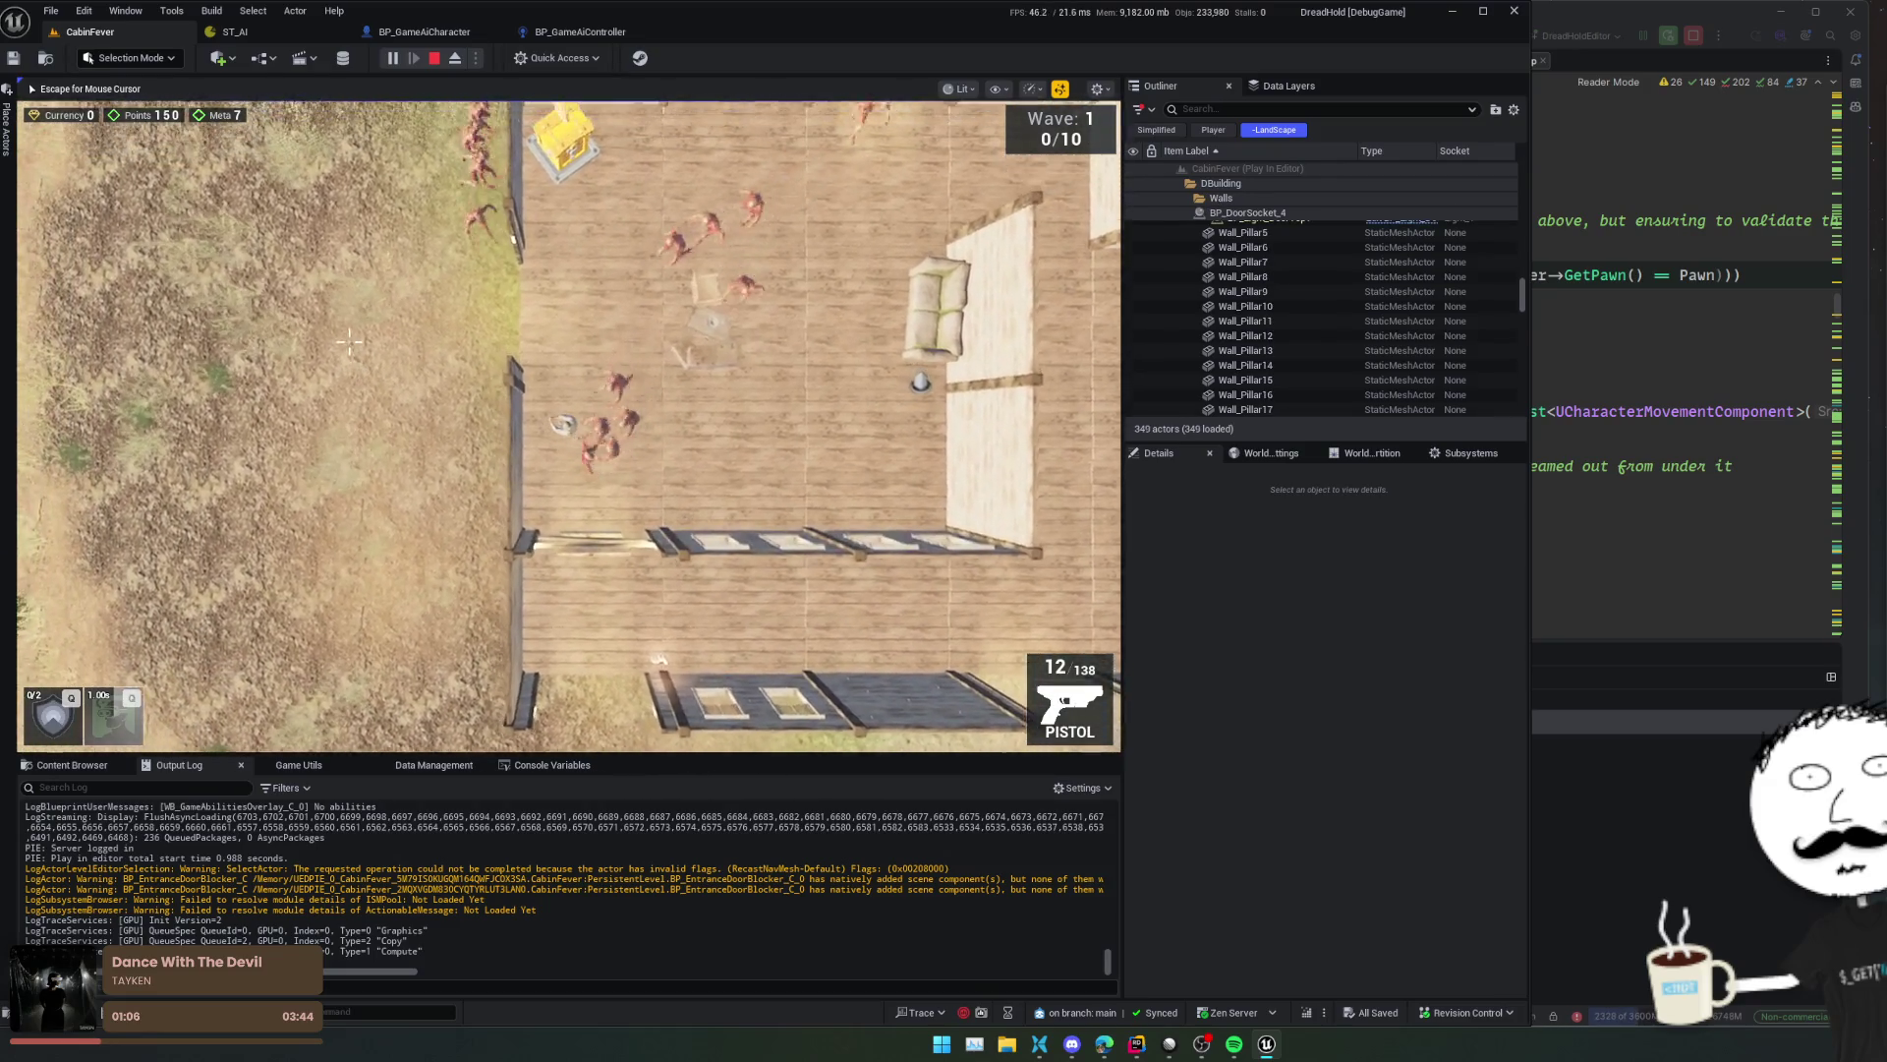
key(a)
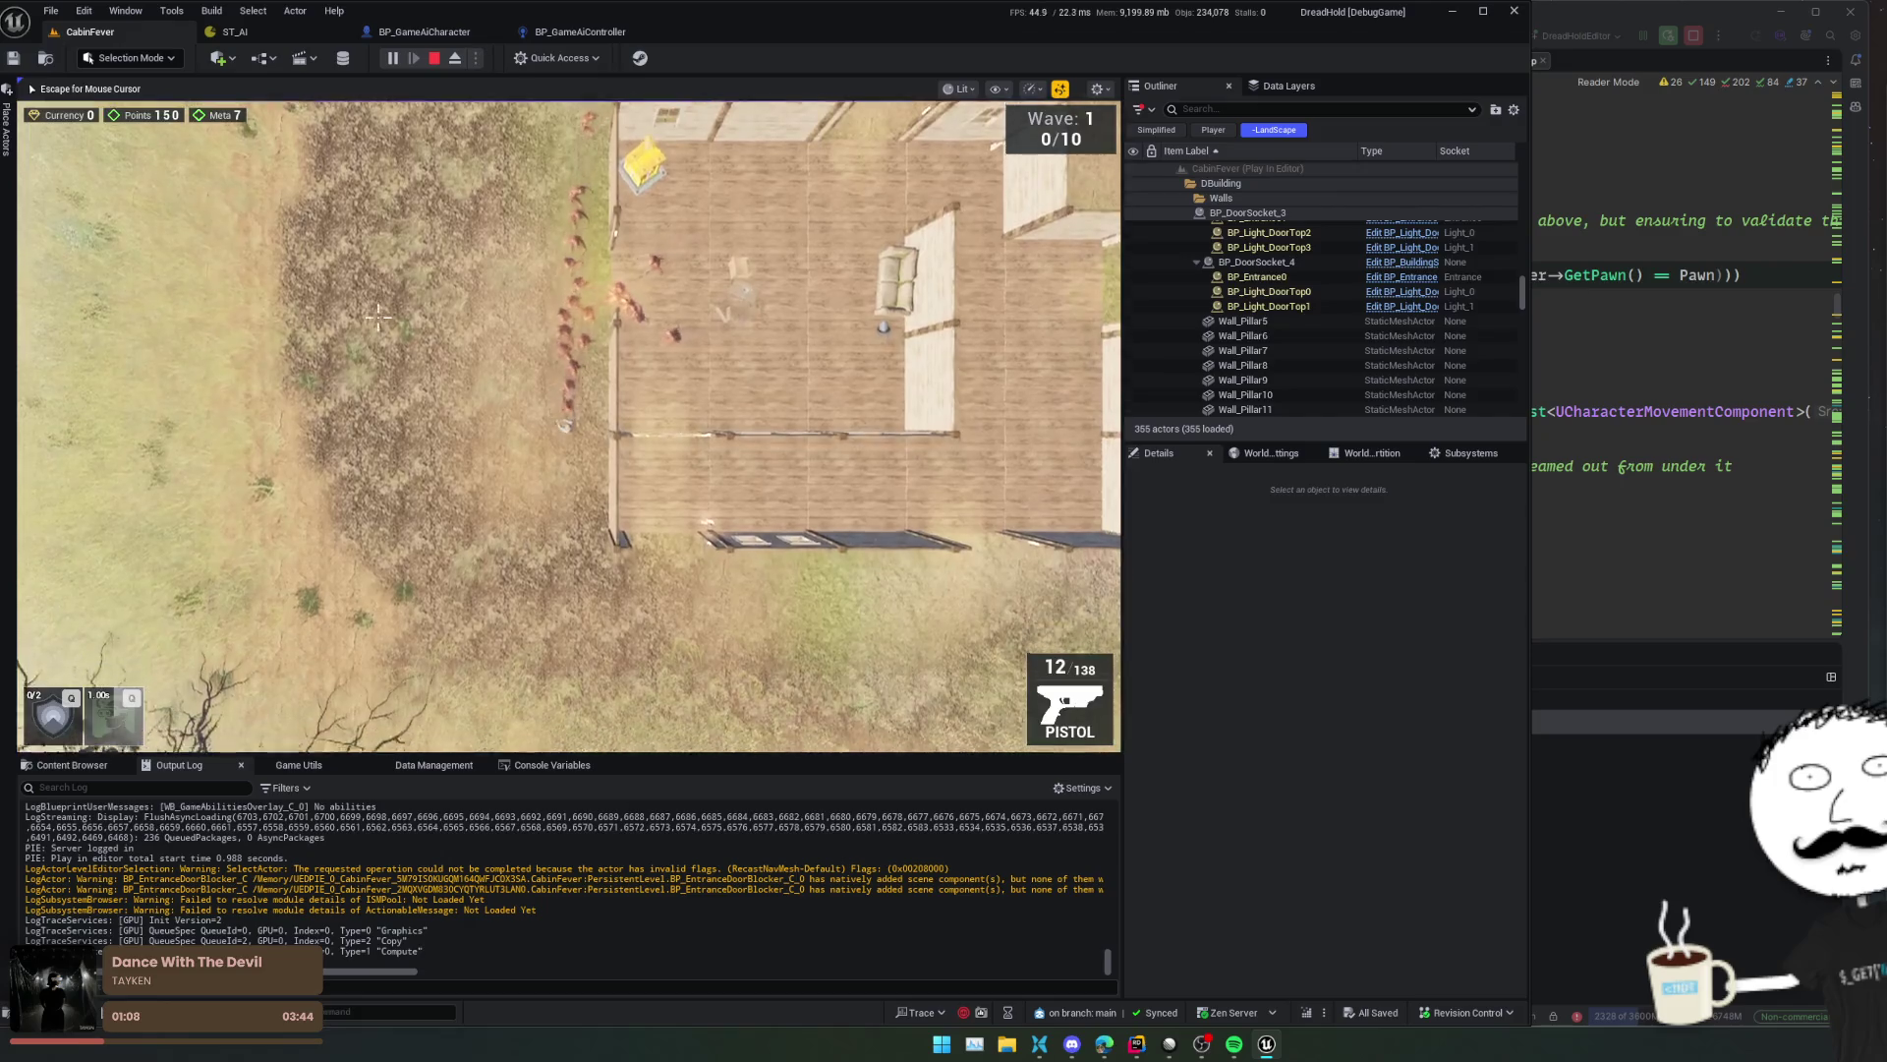
key(s)
key(d)
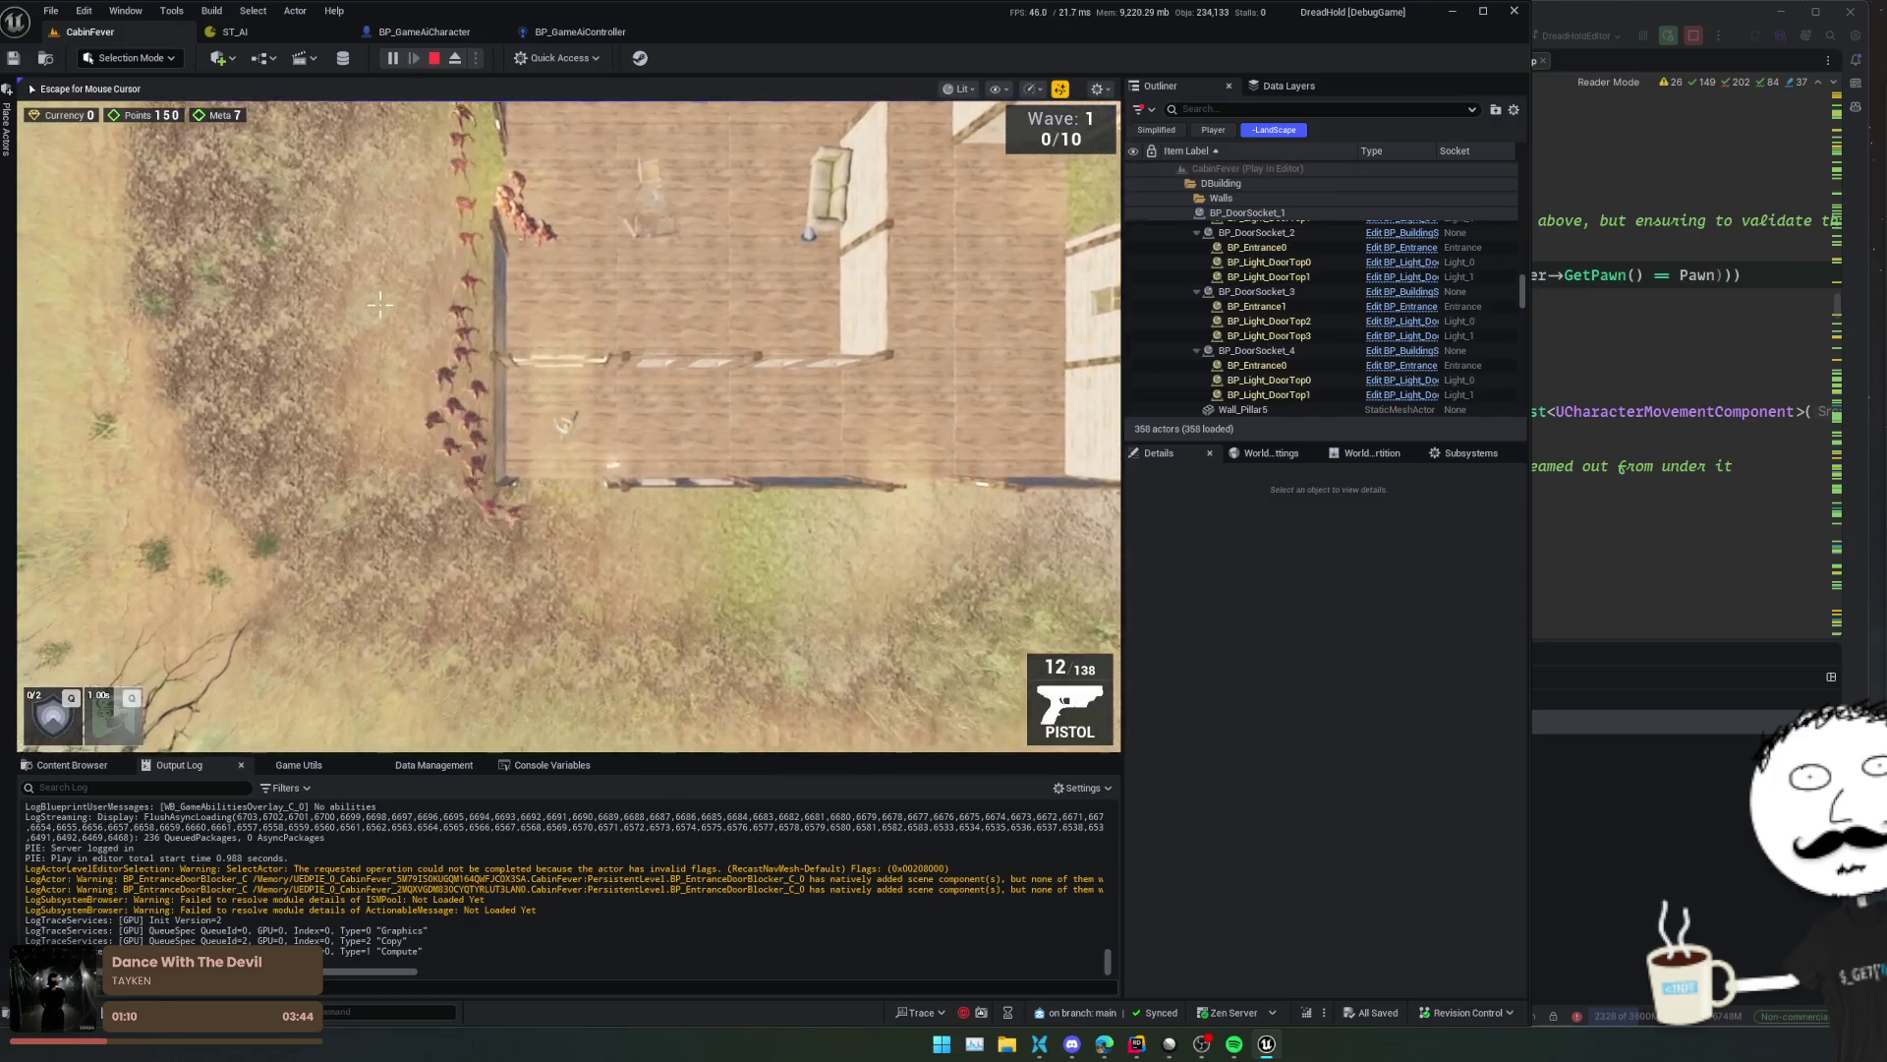
key(d)
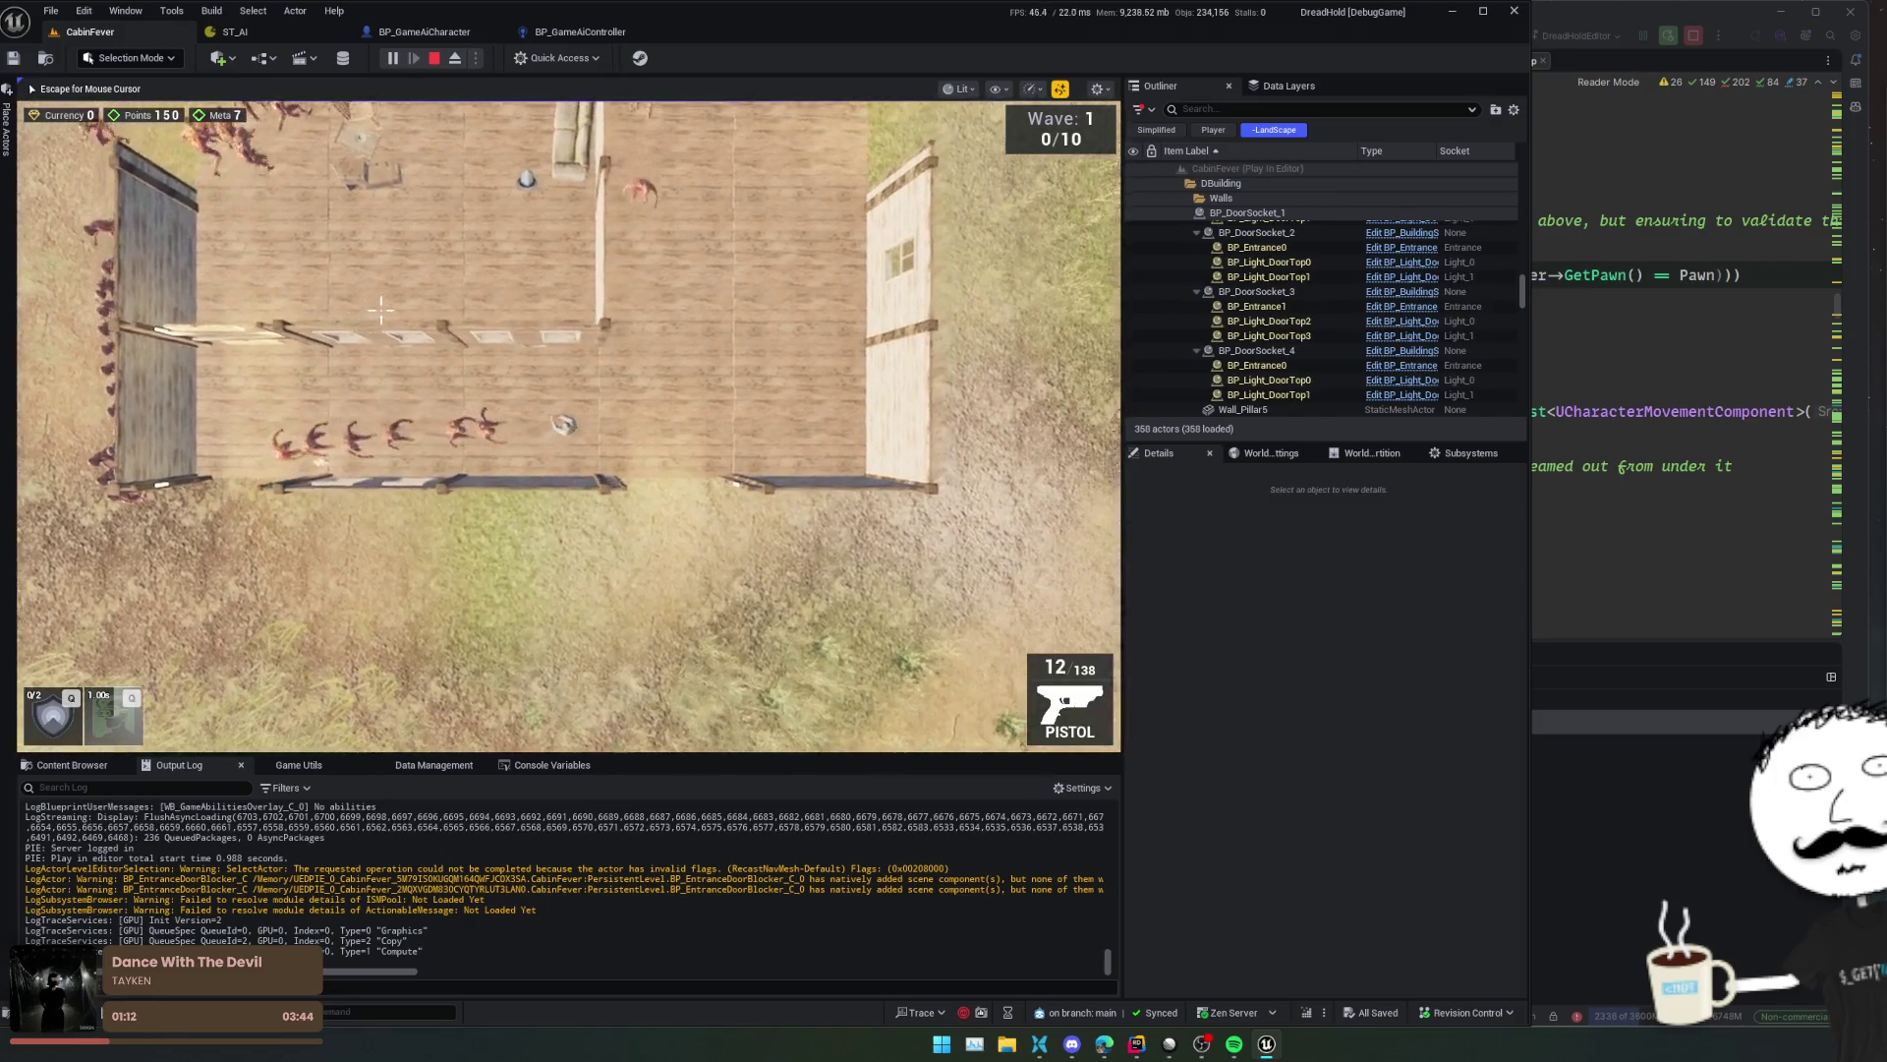
key(w)
key(d)
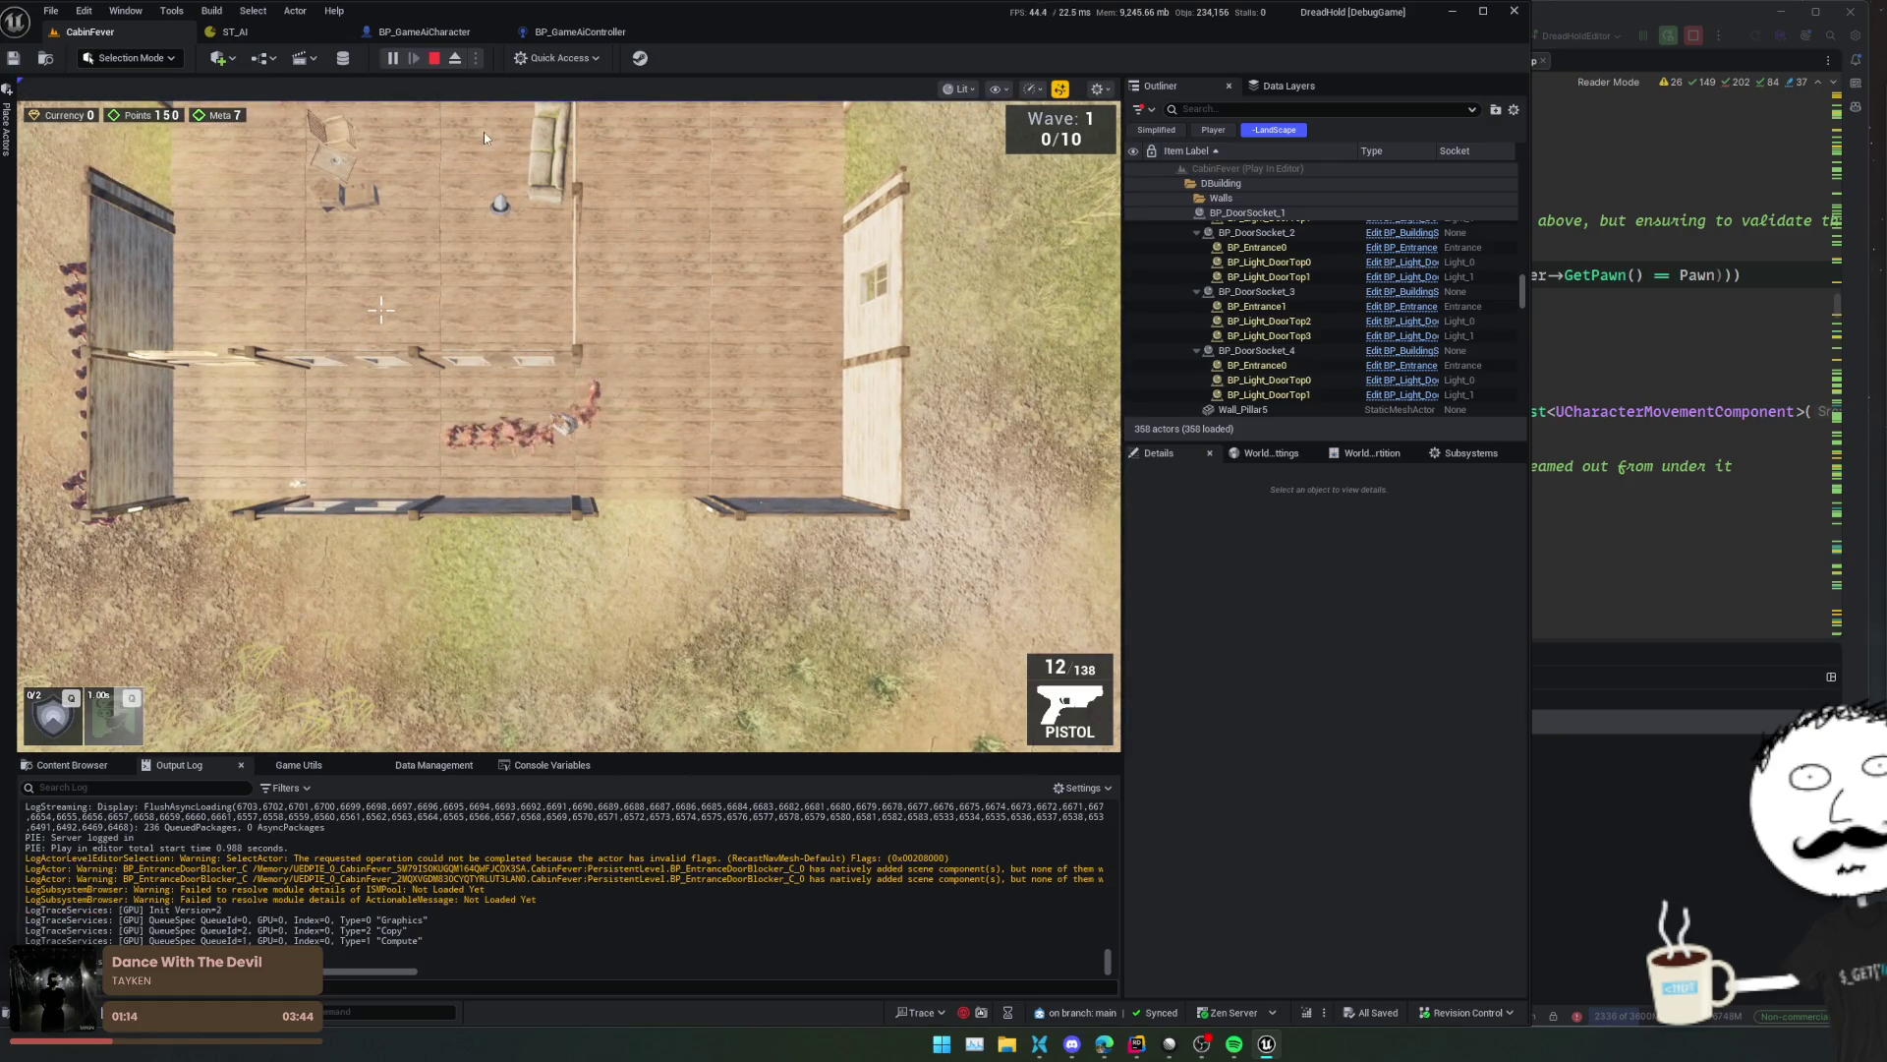
click(437, 58)
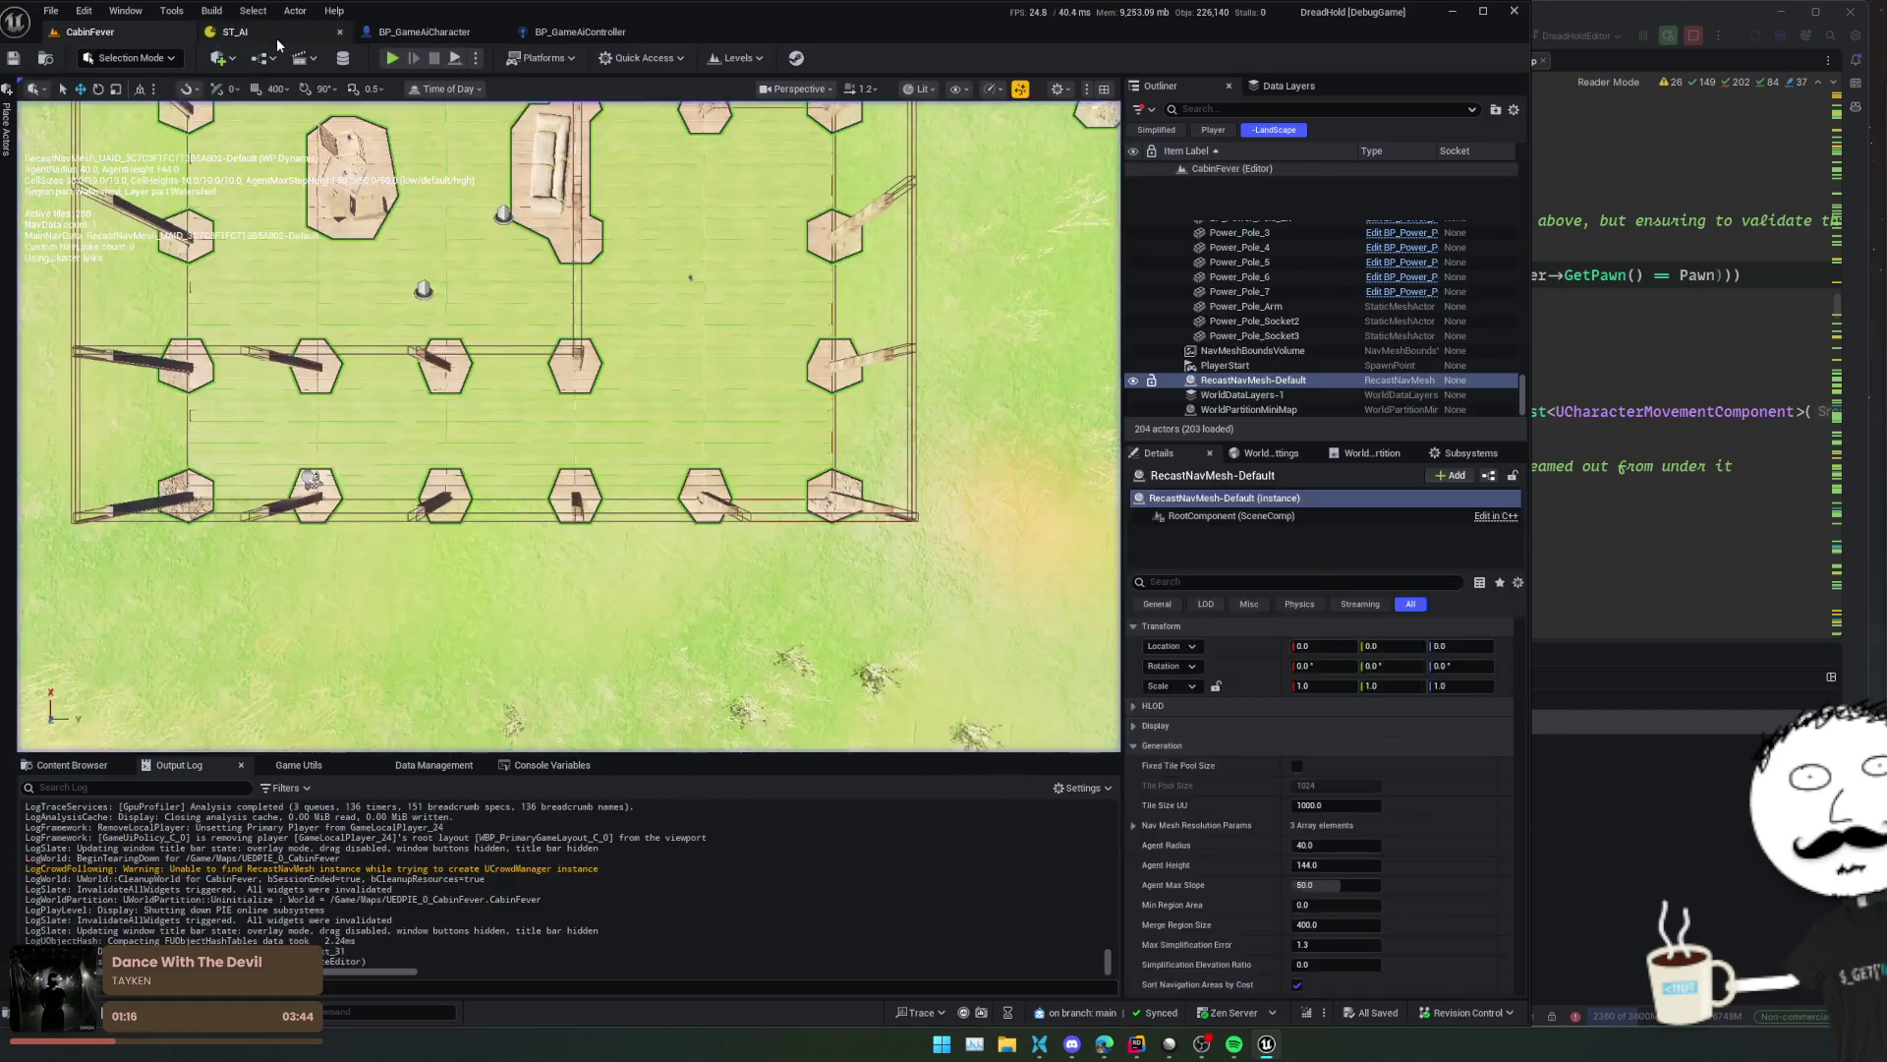
- Change the capsule's collision preset from Custom to GameAiPawnCapsule and save all assets
click(275, 37)
click(583, 34)
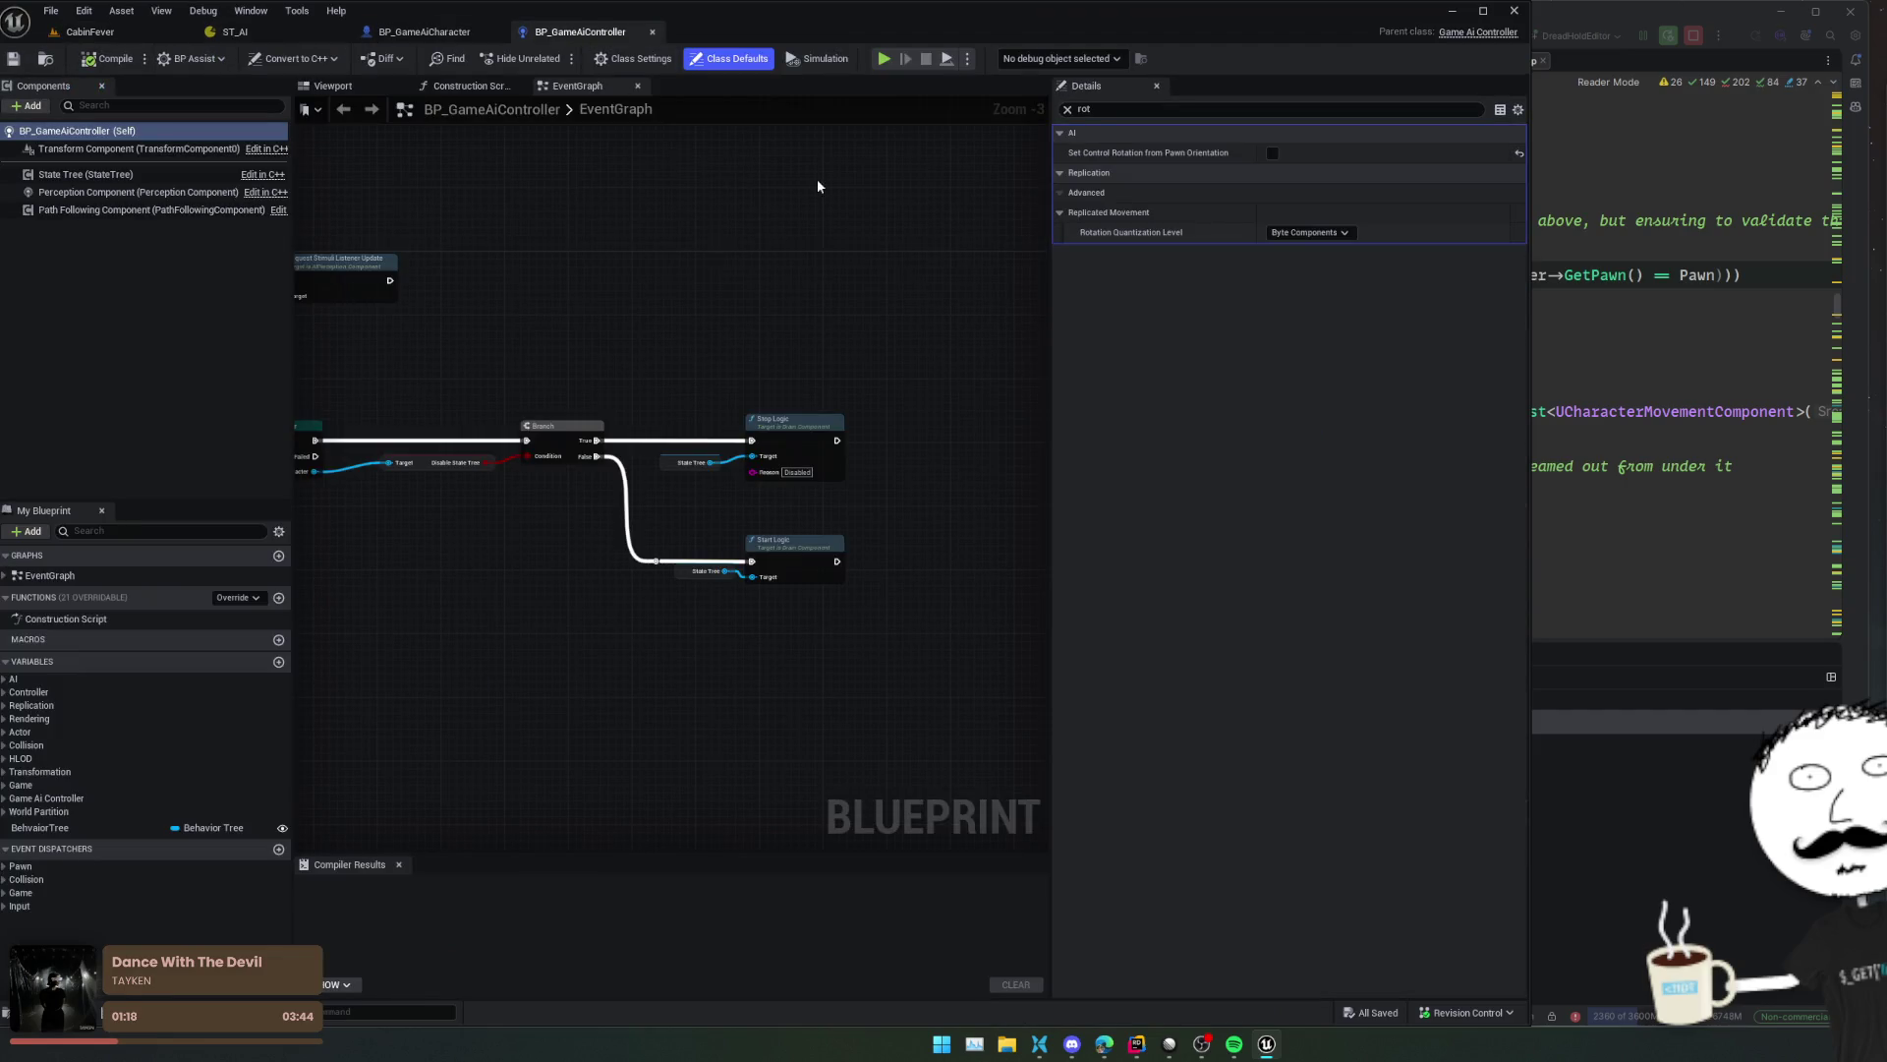
click(438, 35)
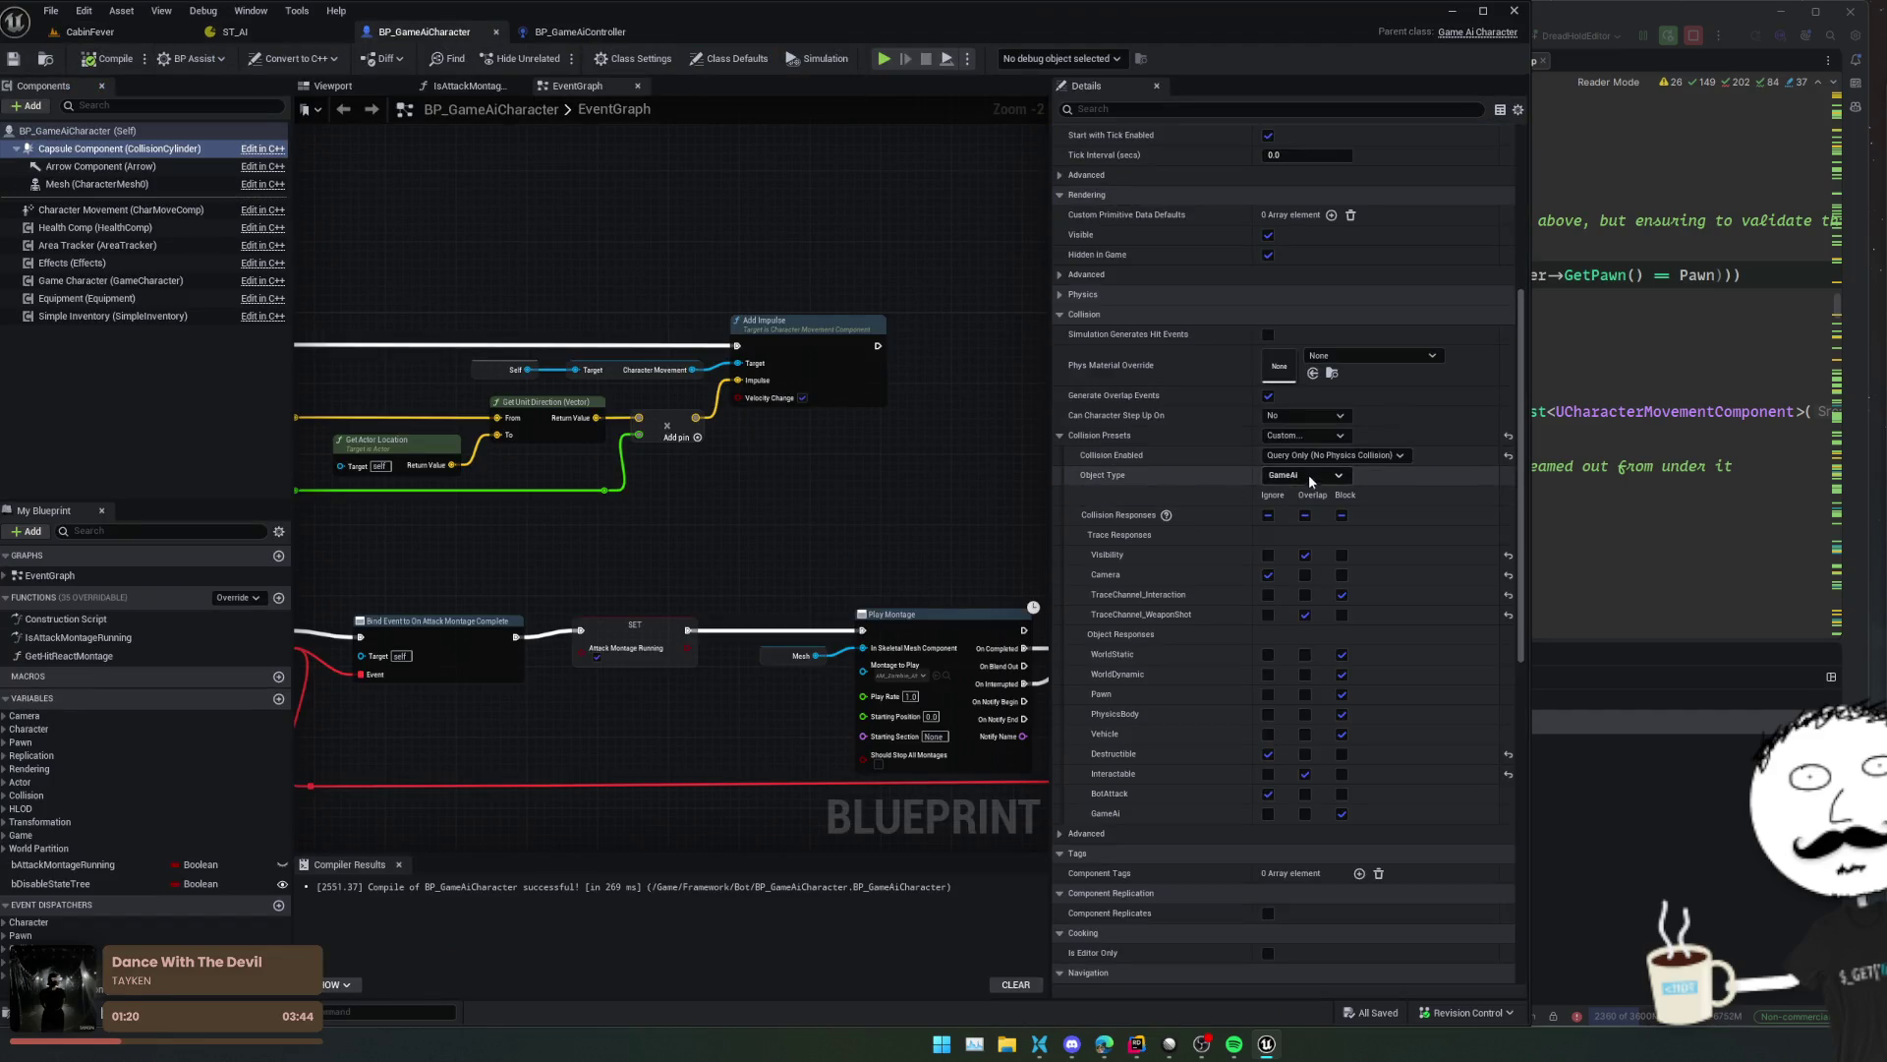
click(1321, 434)
scroll(1372, 765, down, 2)
click(1369, 757)
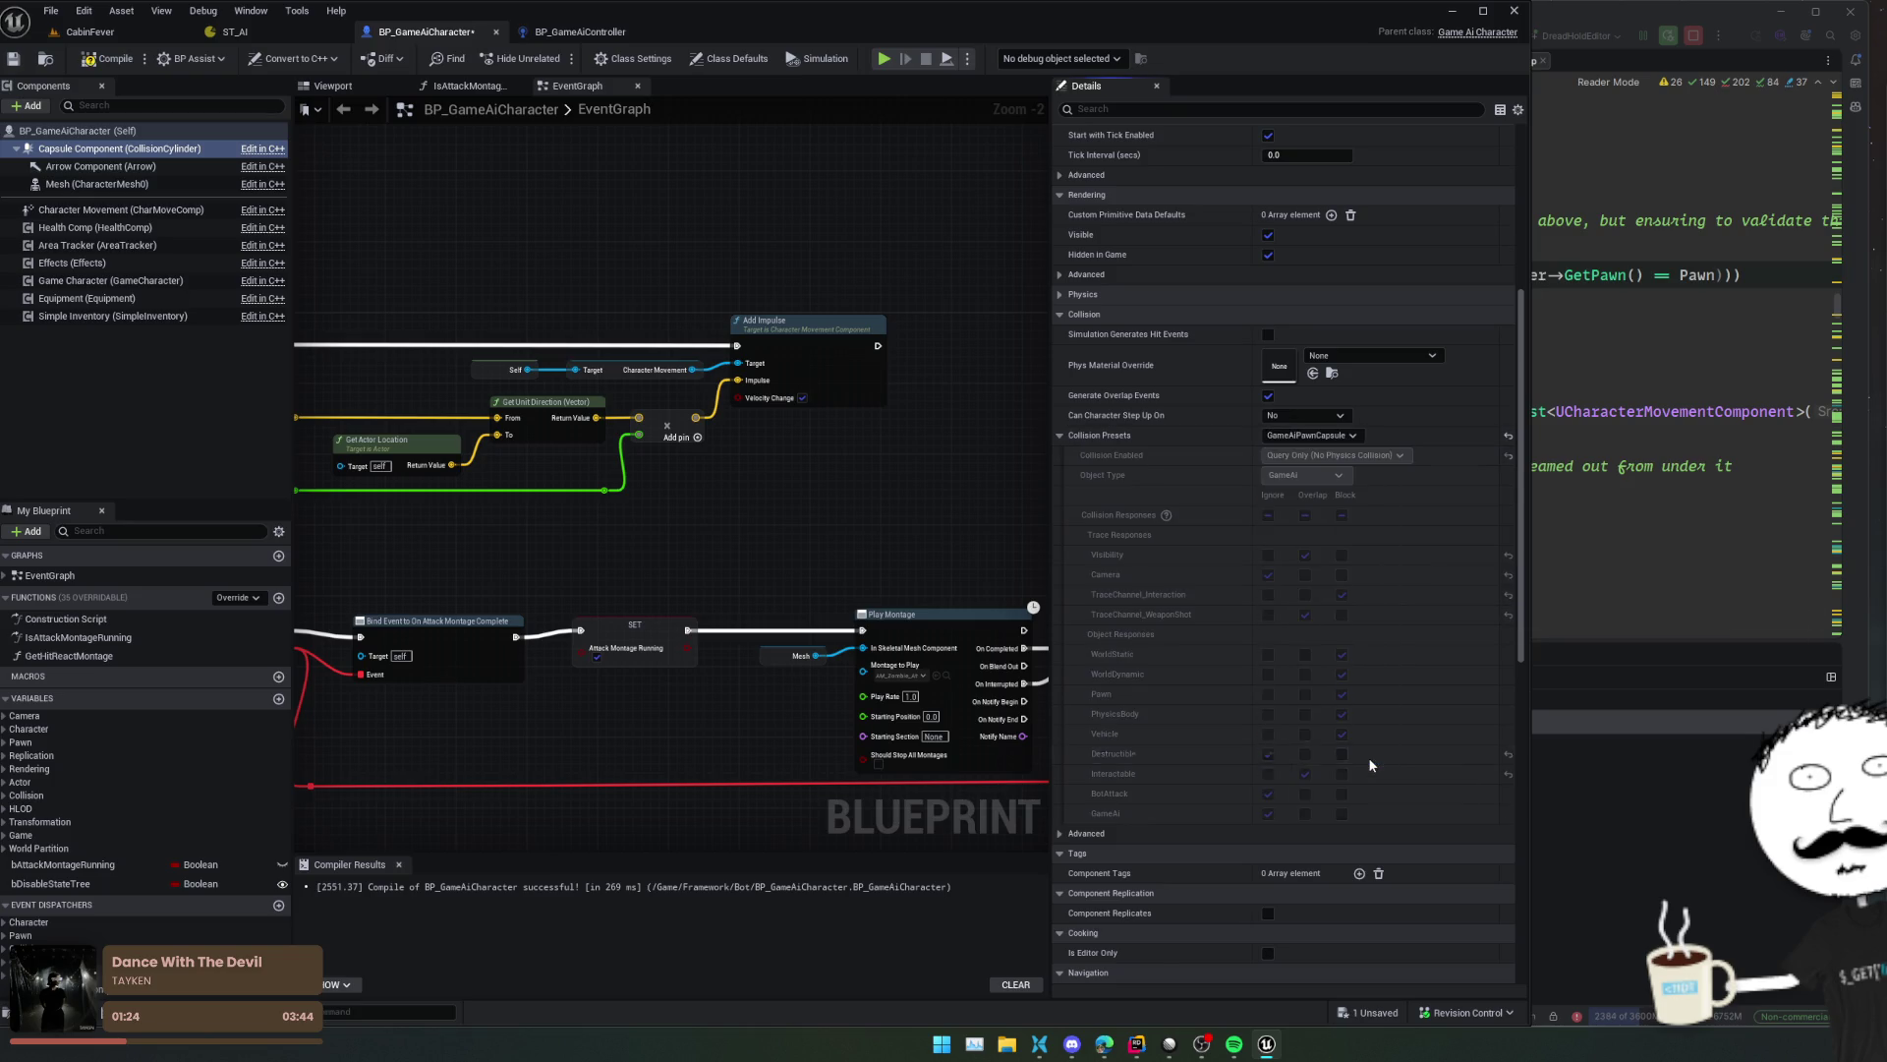
key(ctrl+s)
click(14, 59)
click(335, 86)
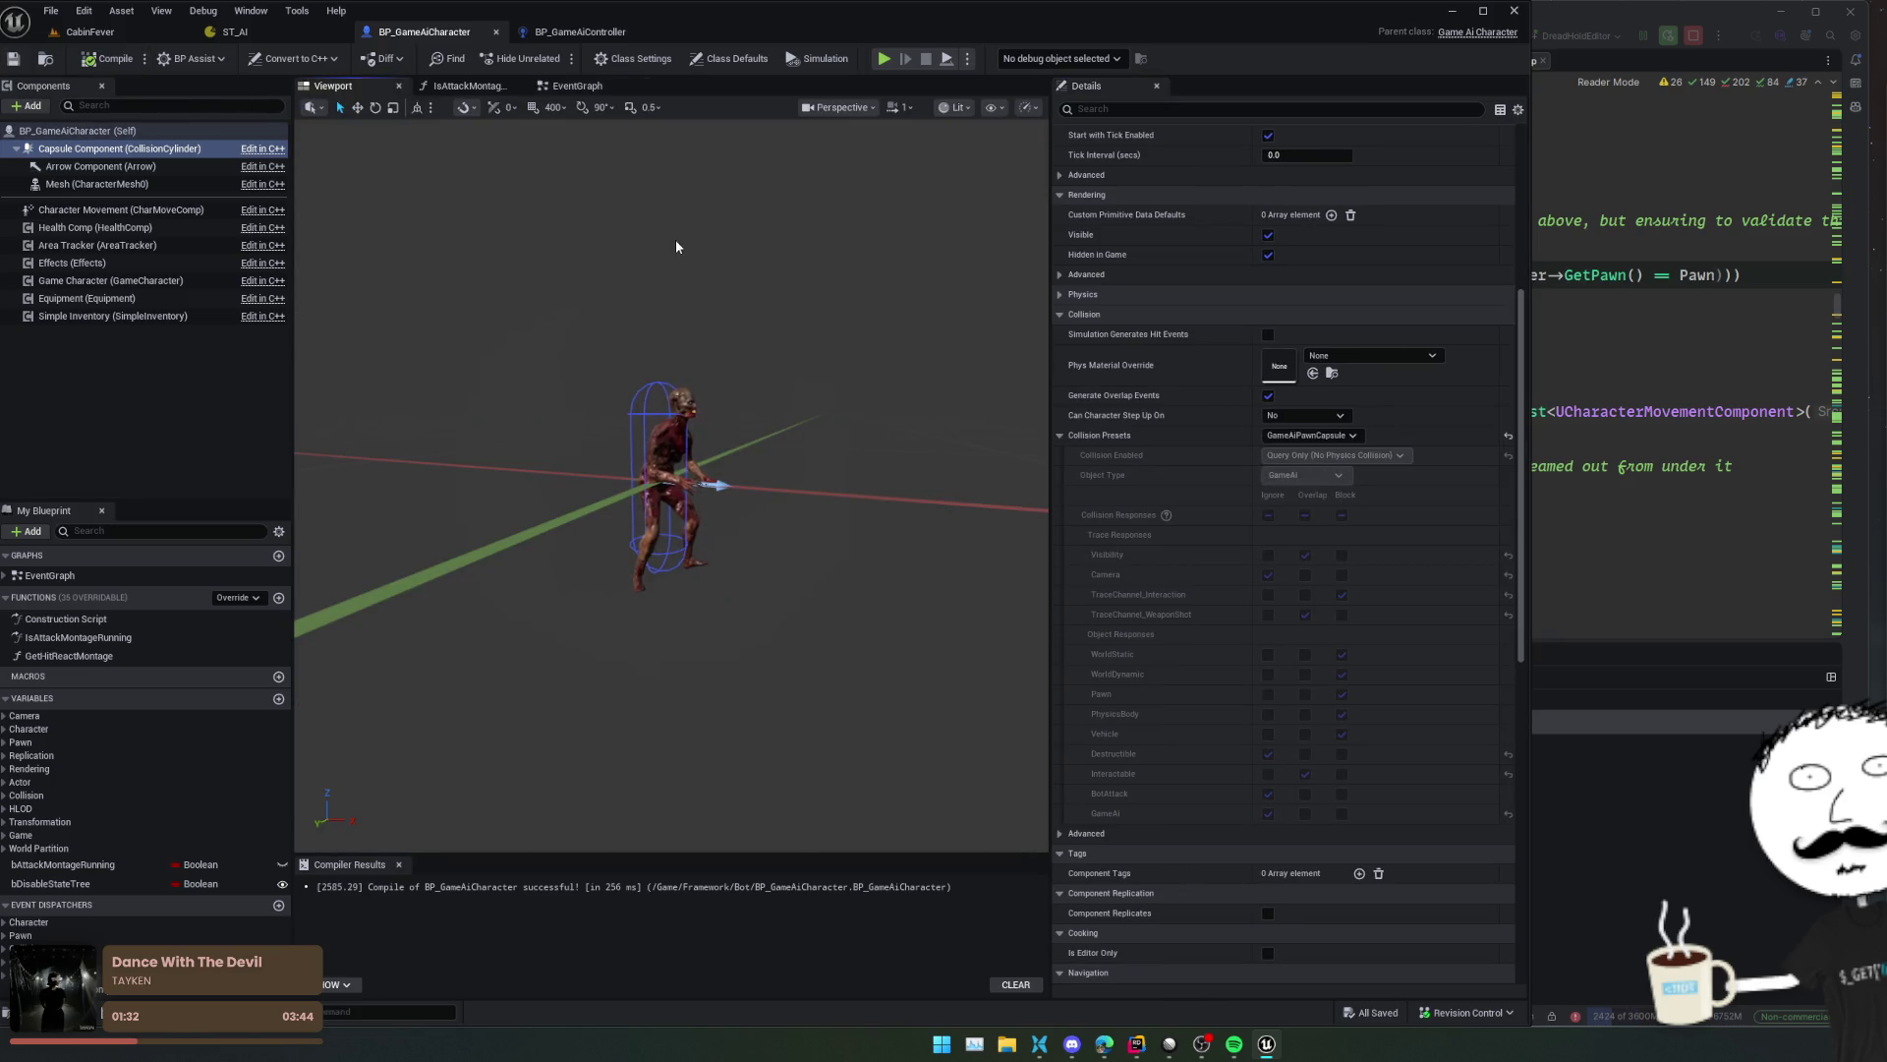
- Orbit around the character preview, then close the BP_GameAiCharacter editor
scroll(671, 485, up, 5)
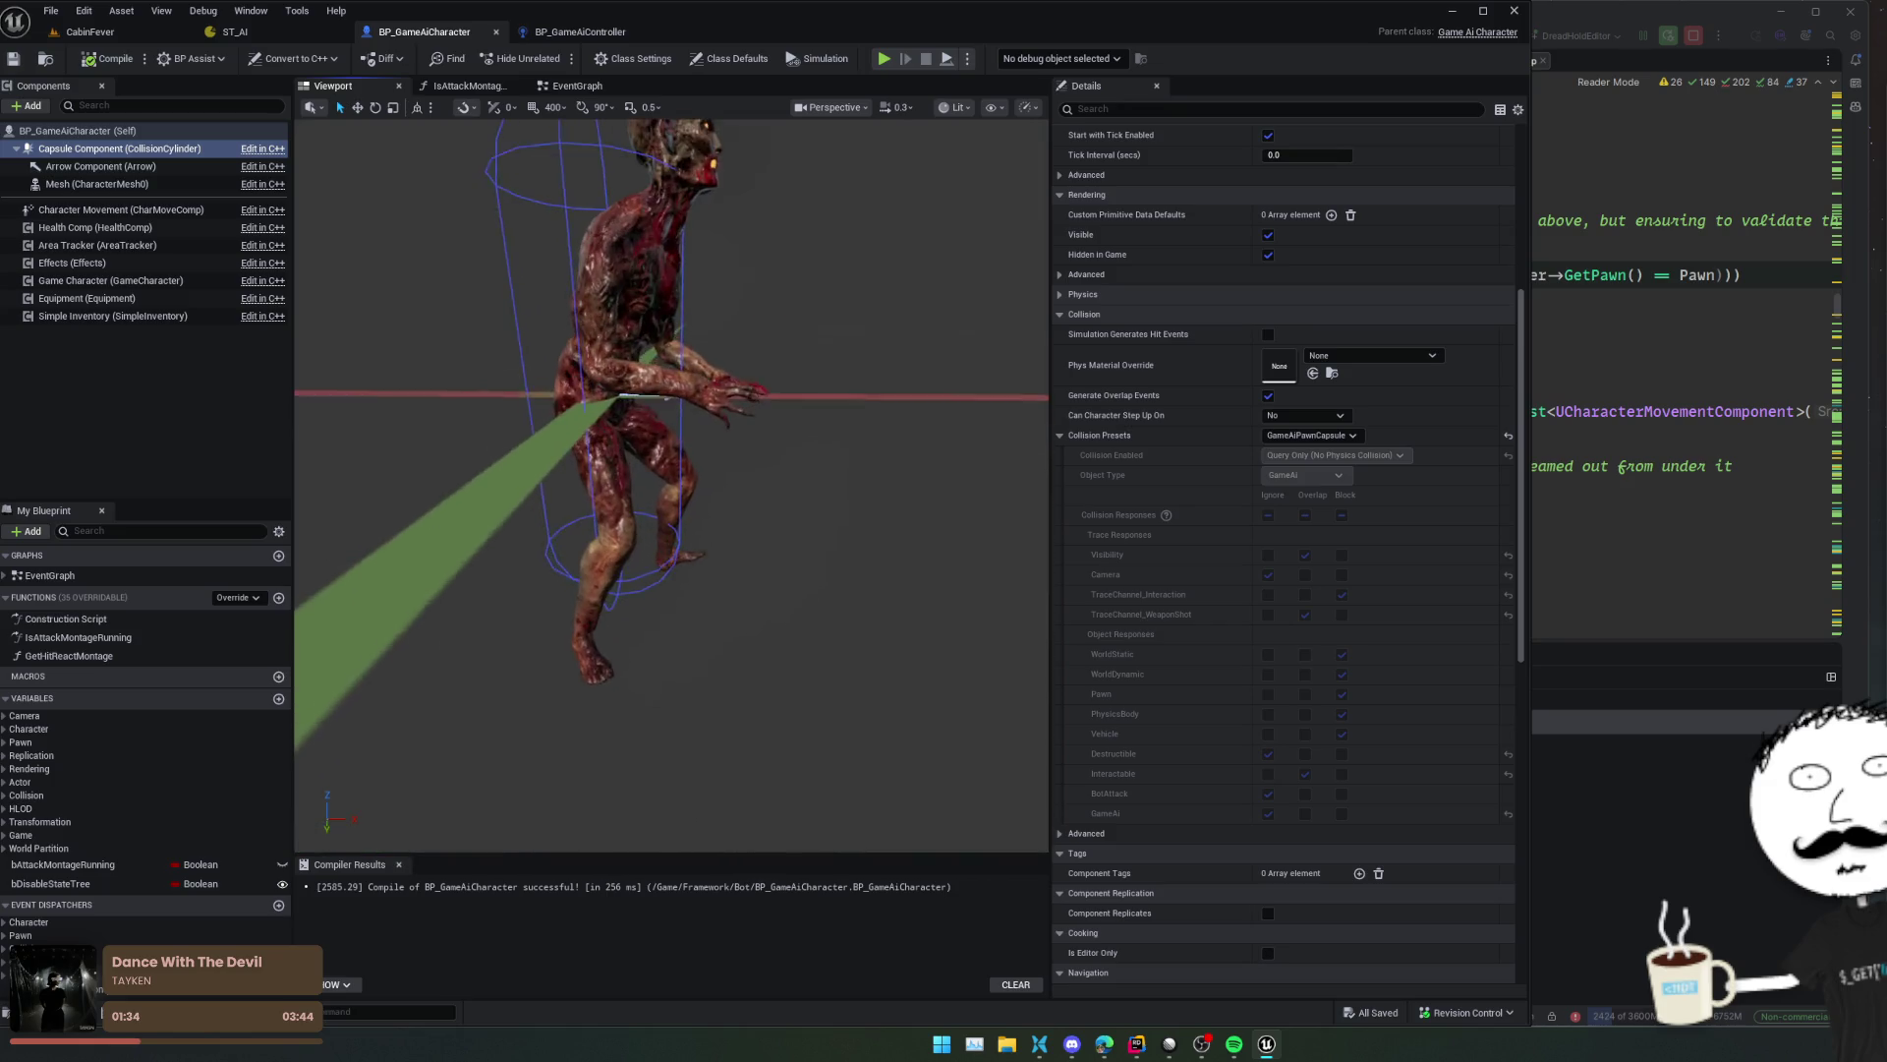
mouse_move(671, 485)
mouse_down()
mouse_move(629, 462)
mouse_move(605, 477)
mouse_move(678, 466)
mouse_up()
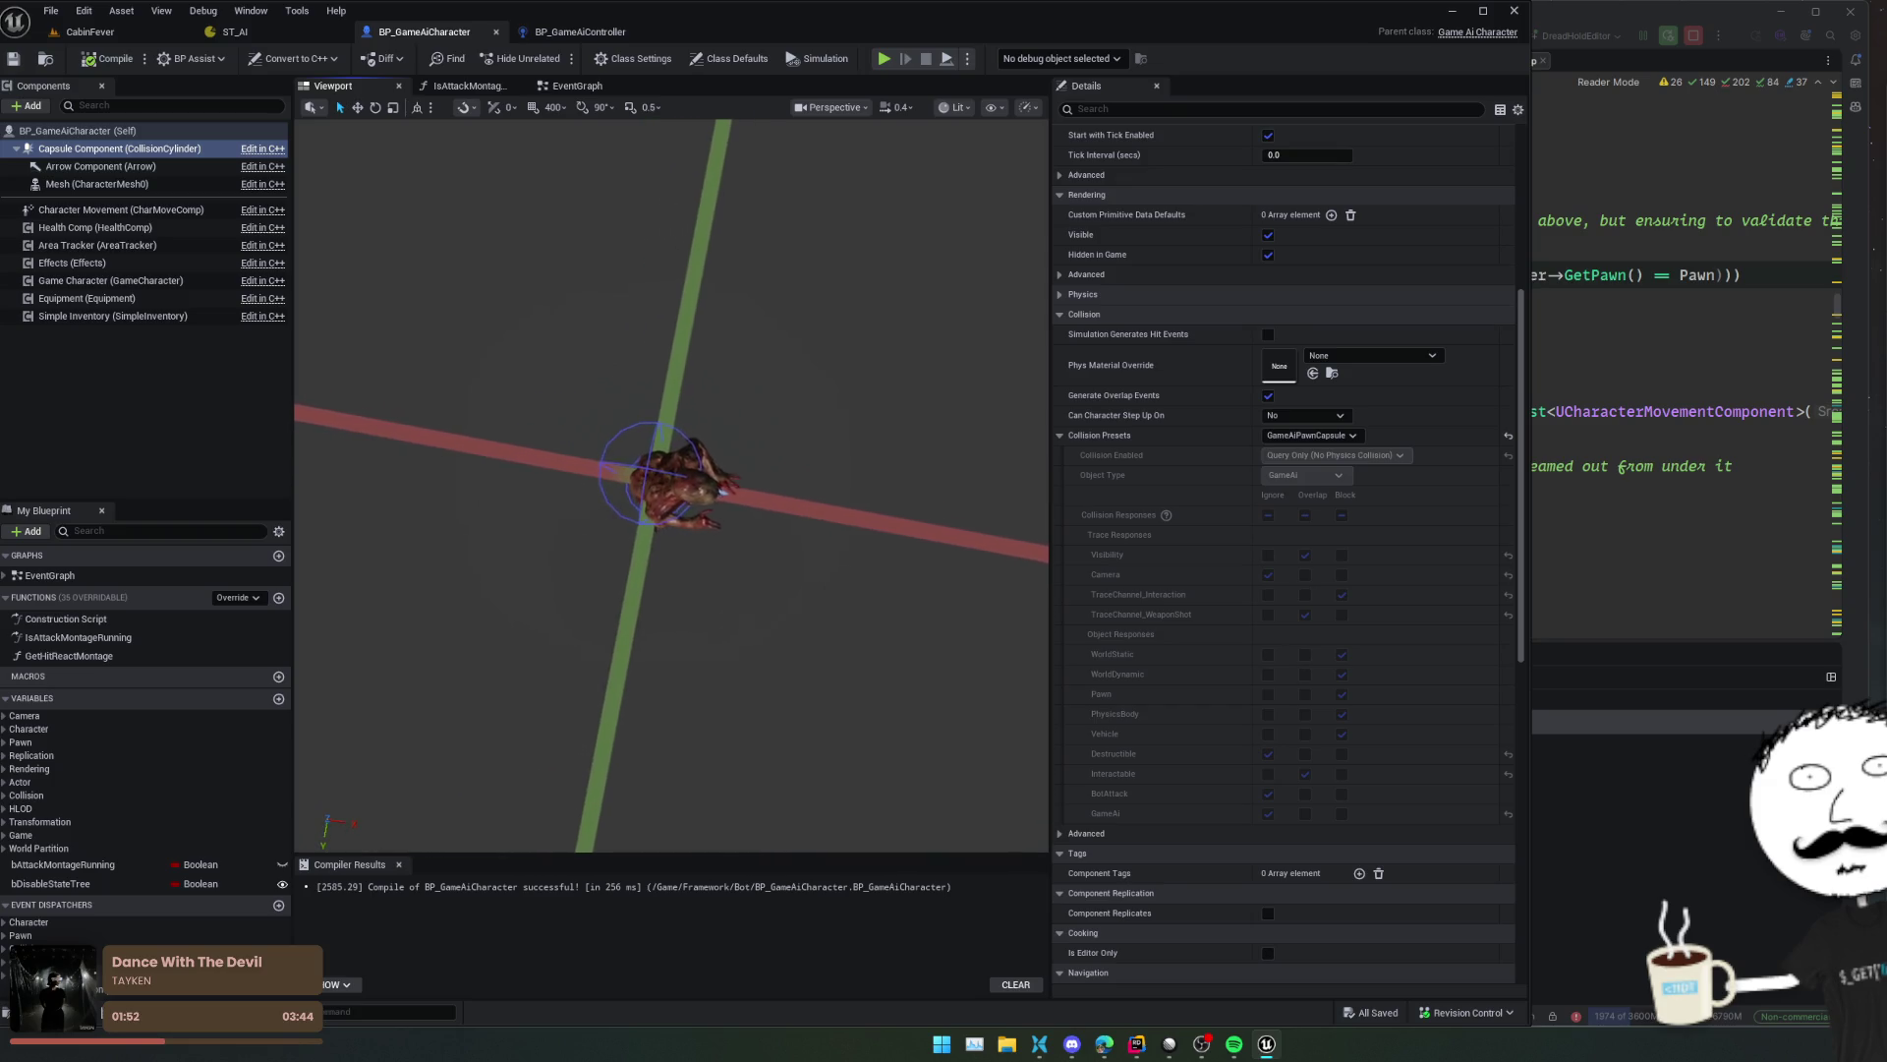
drag(675, 245, 675, 245)
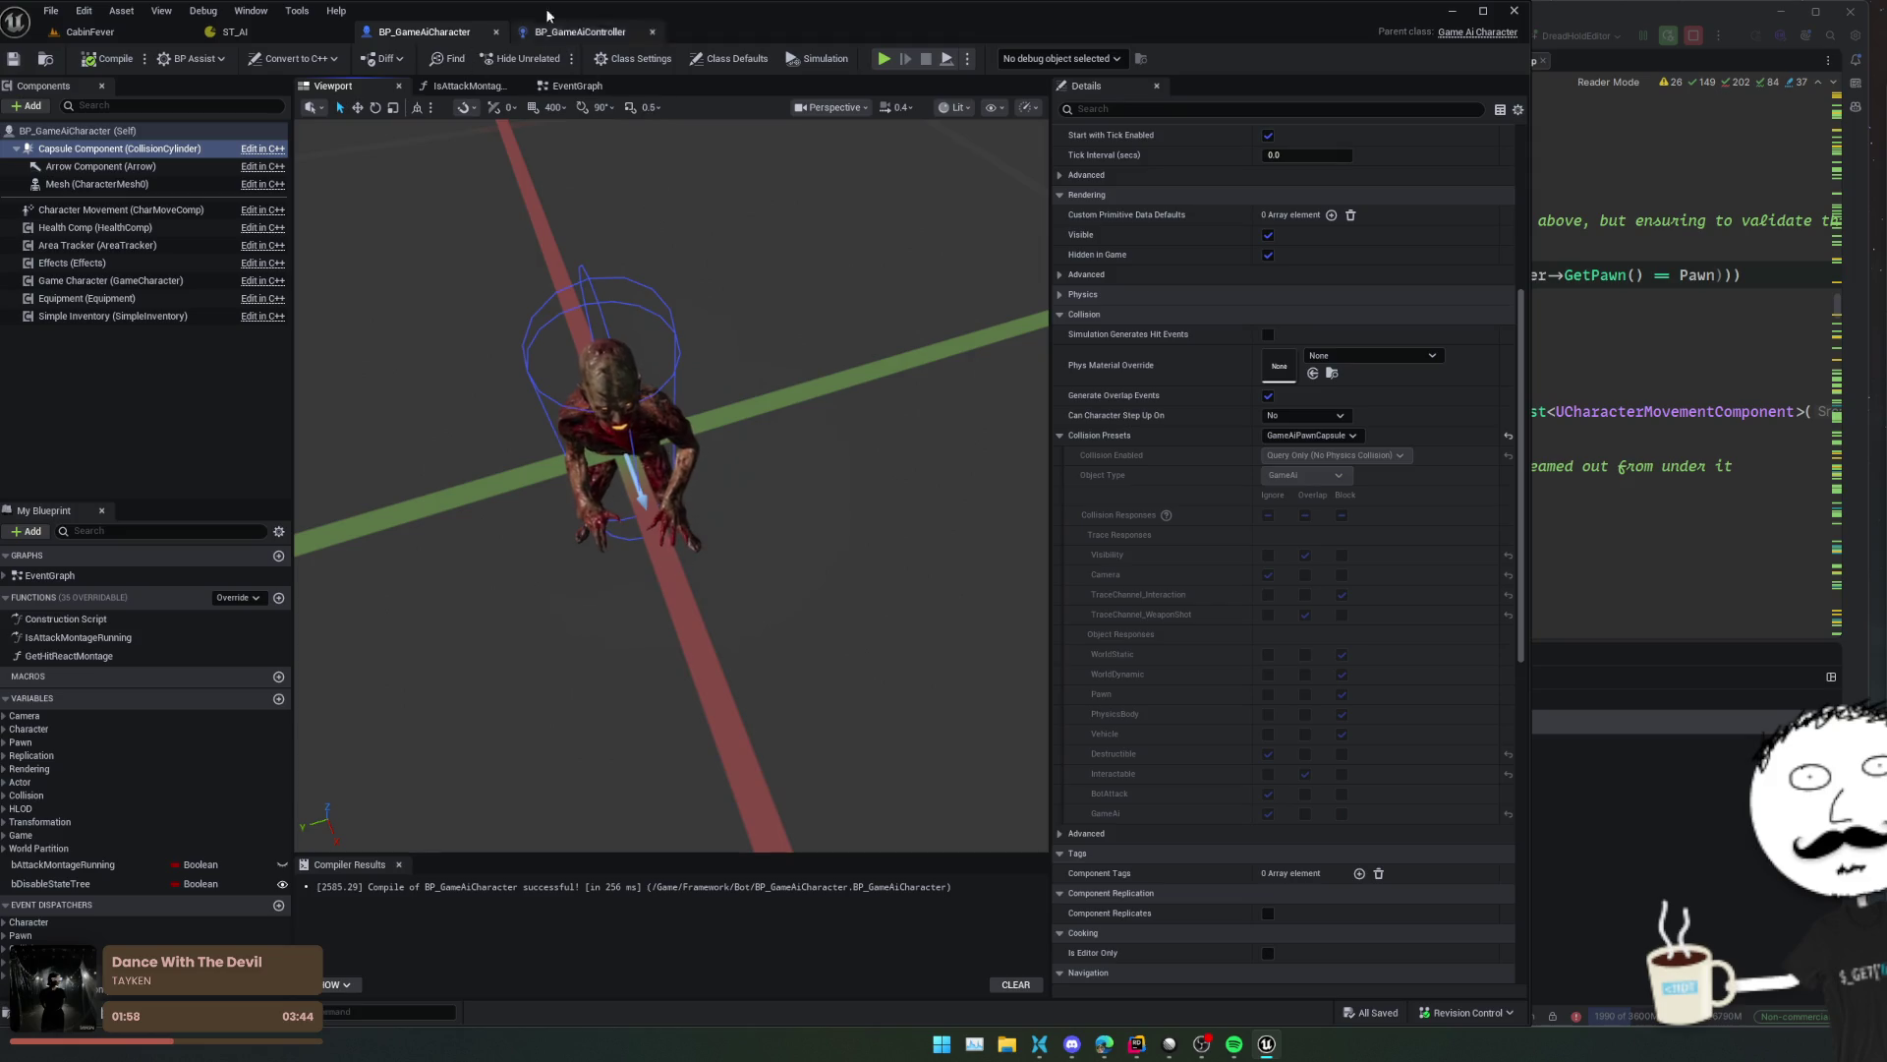
middle_click(464, 37)
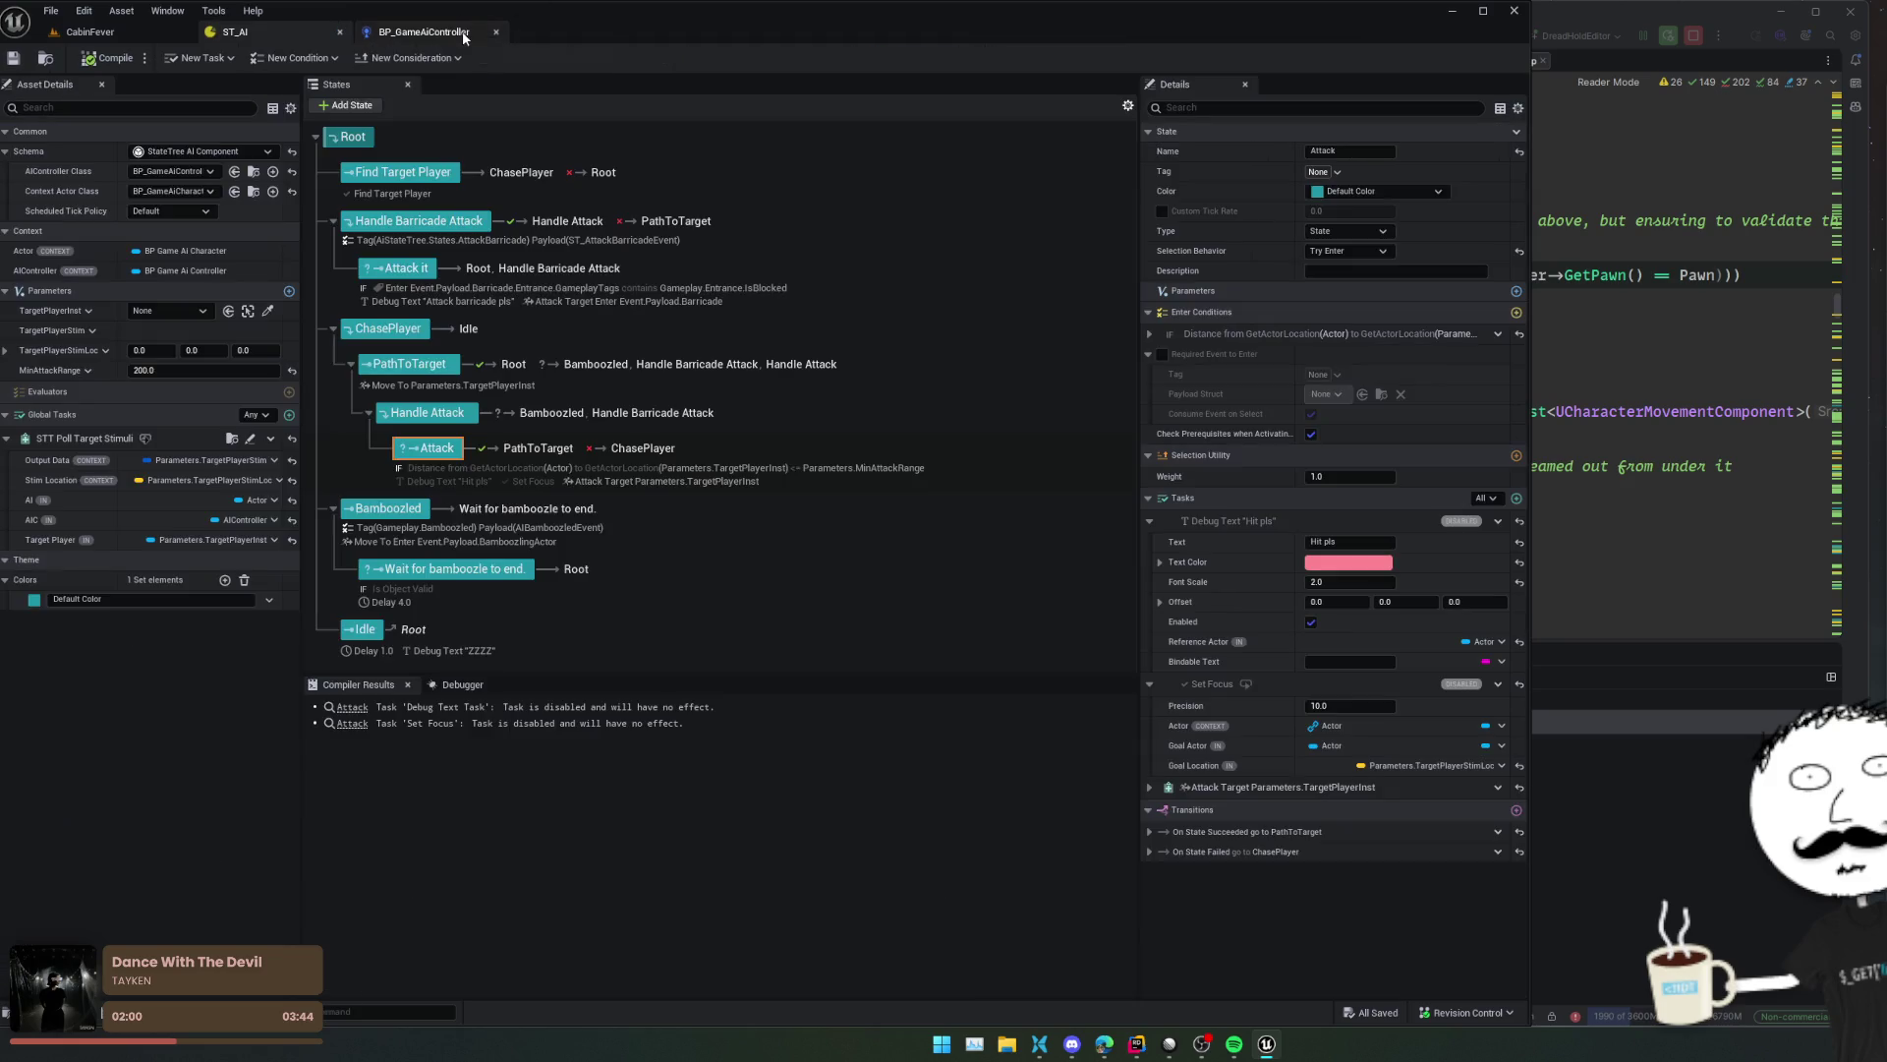
- Close BP_GameAiController and Rider's engine source tabs, including World.cpp, EngineTypes.h and DefaultEngine.ini
middle_click(464, 37)
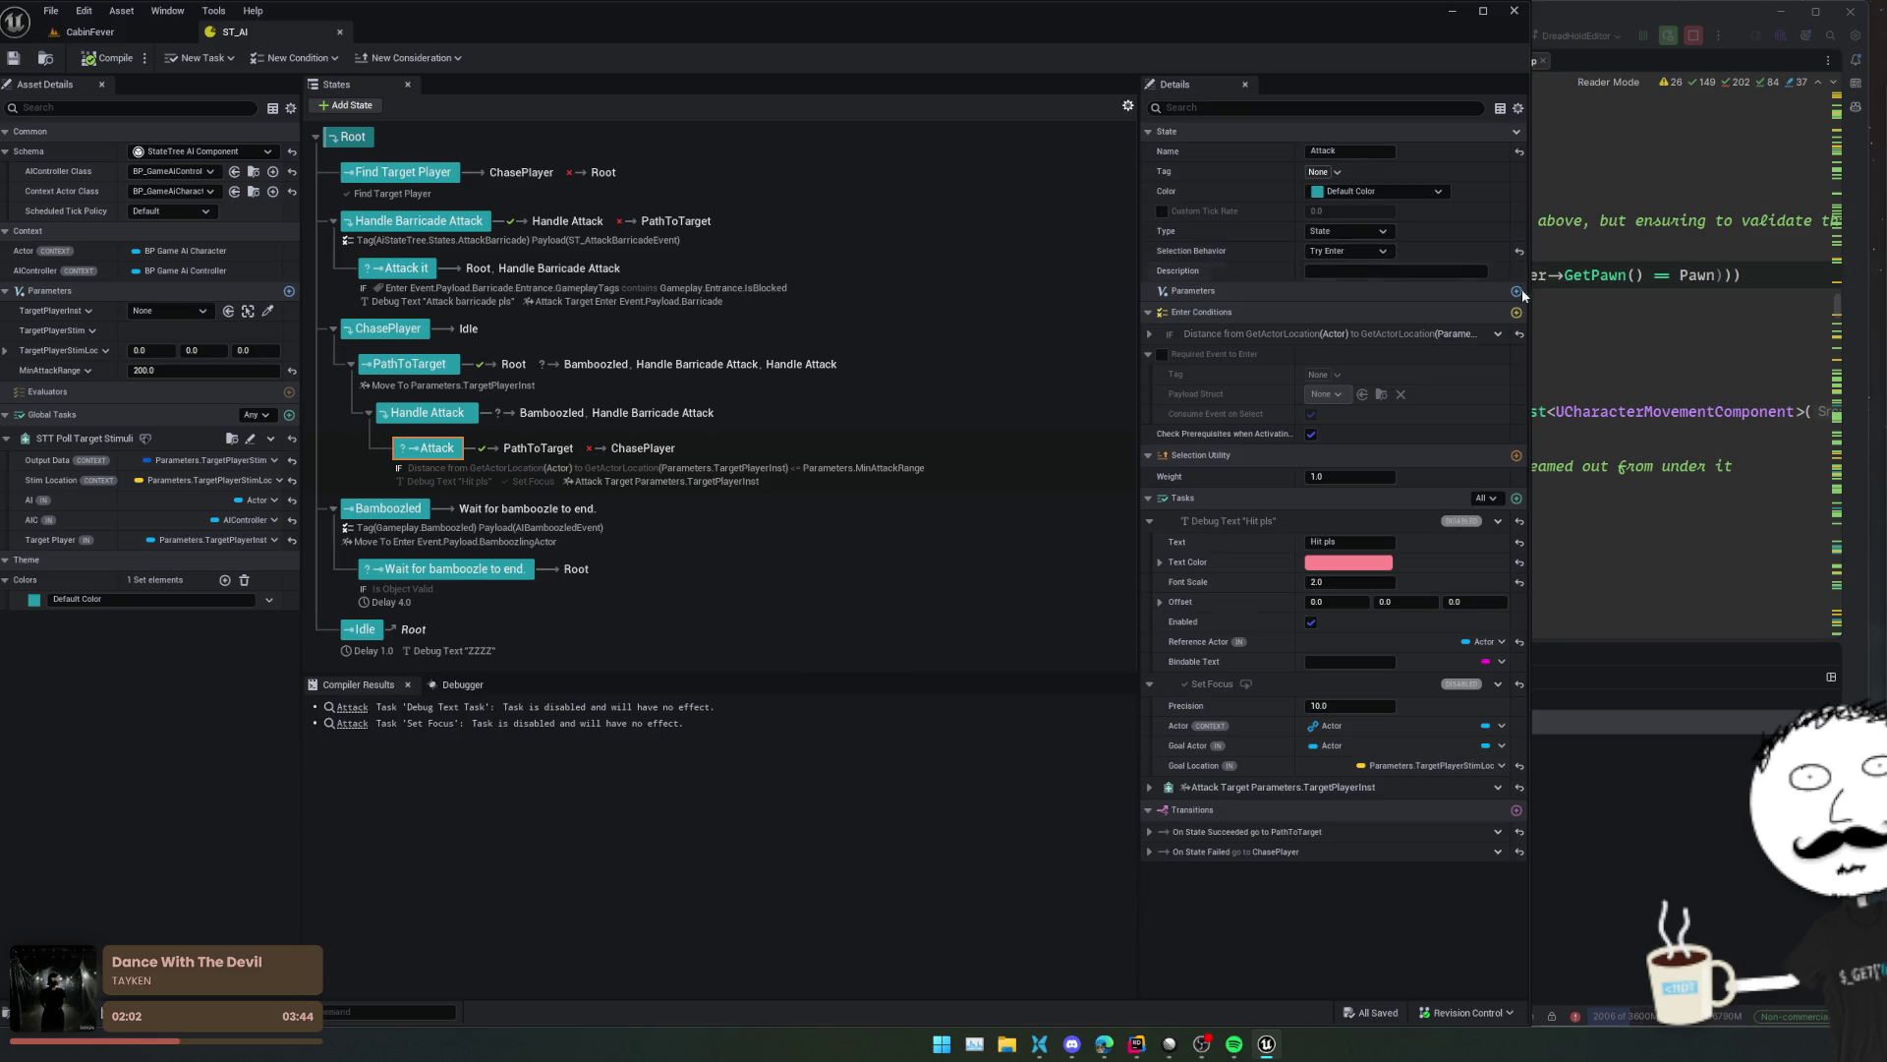
click(1578, 303)
click(1187, 575)
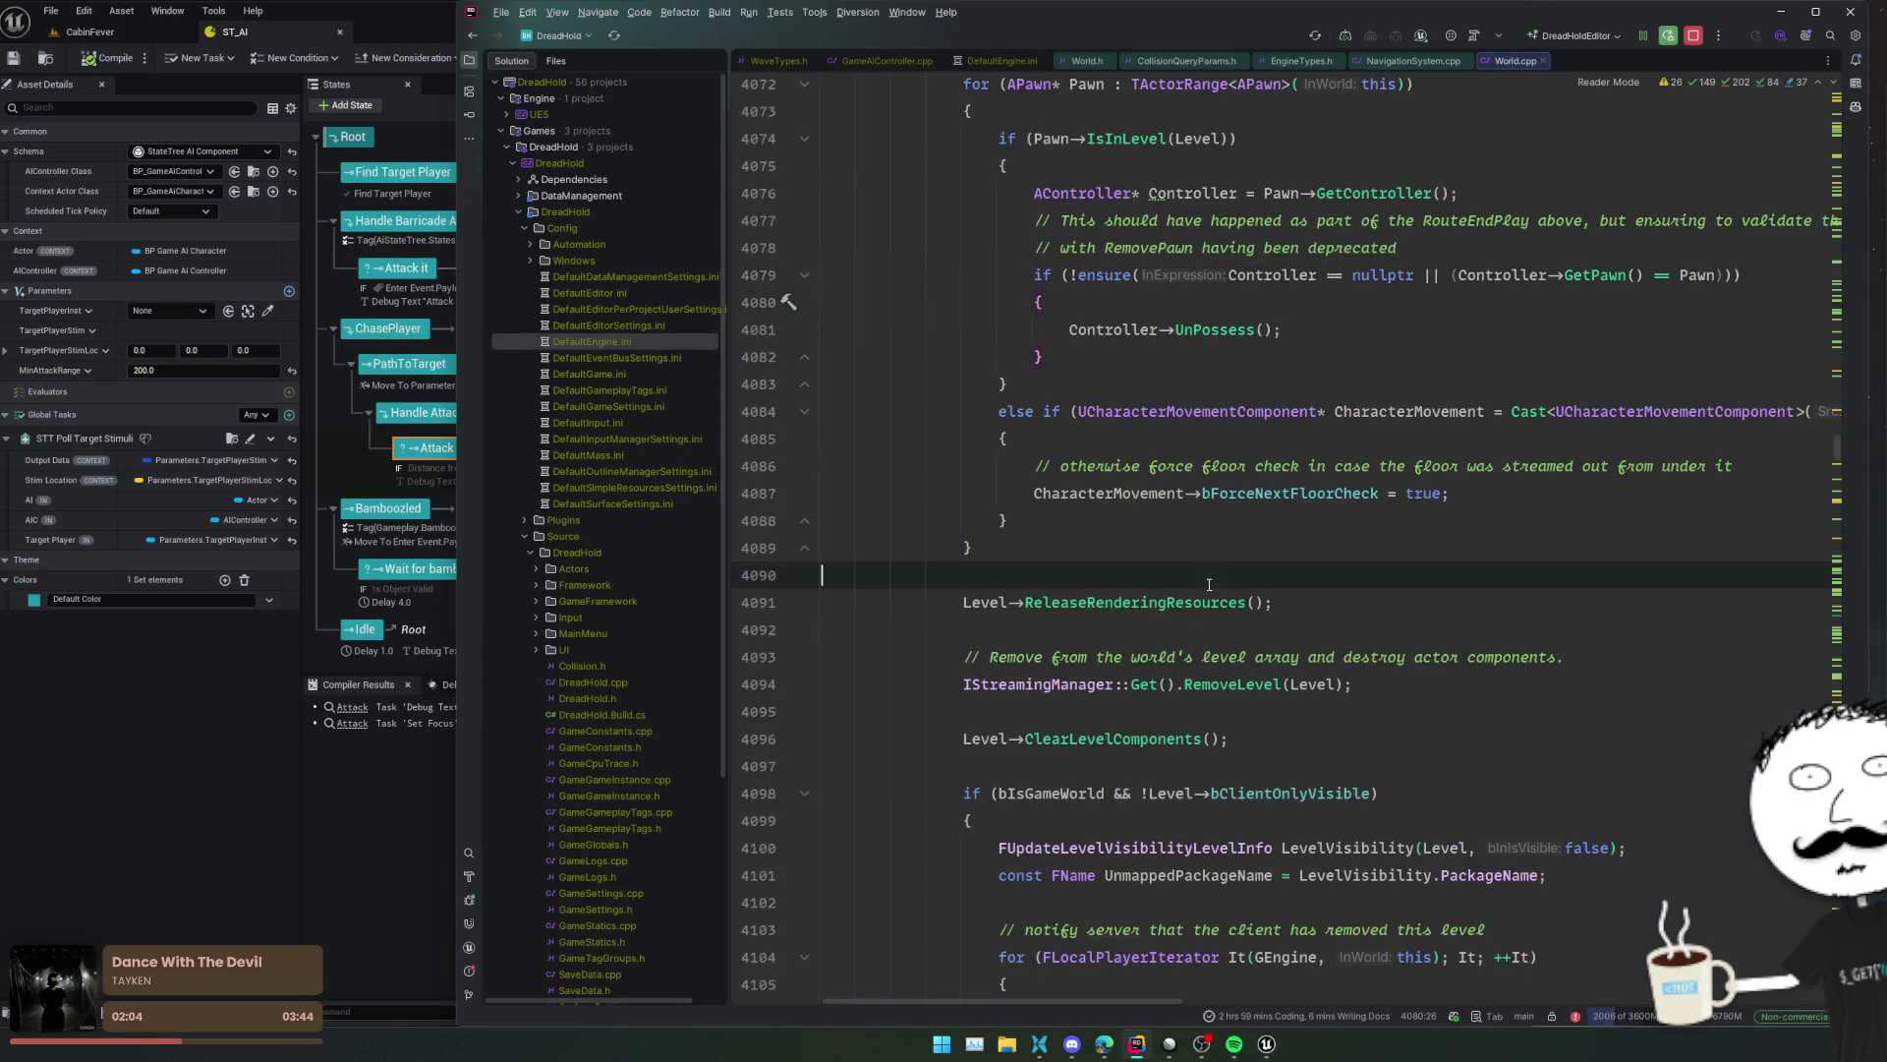
middle_click(1465, 61)
middle_click(1395, 61)
middle_click(1341, 61)
middle_click(1211, 61)
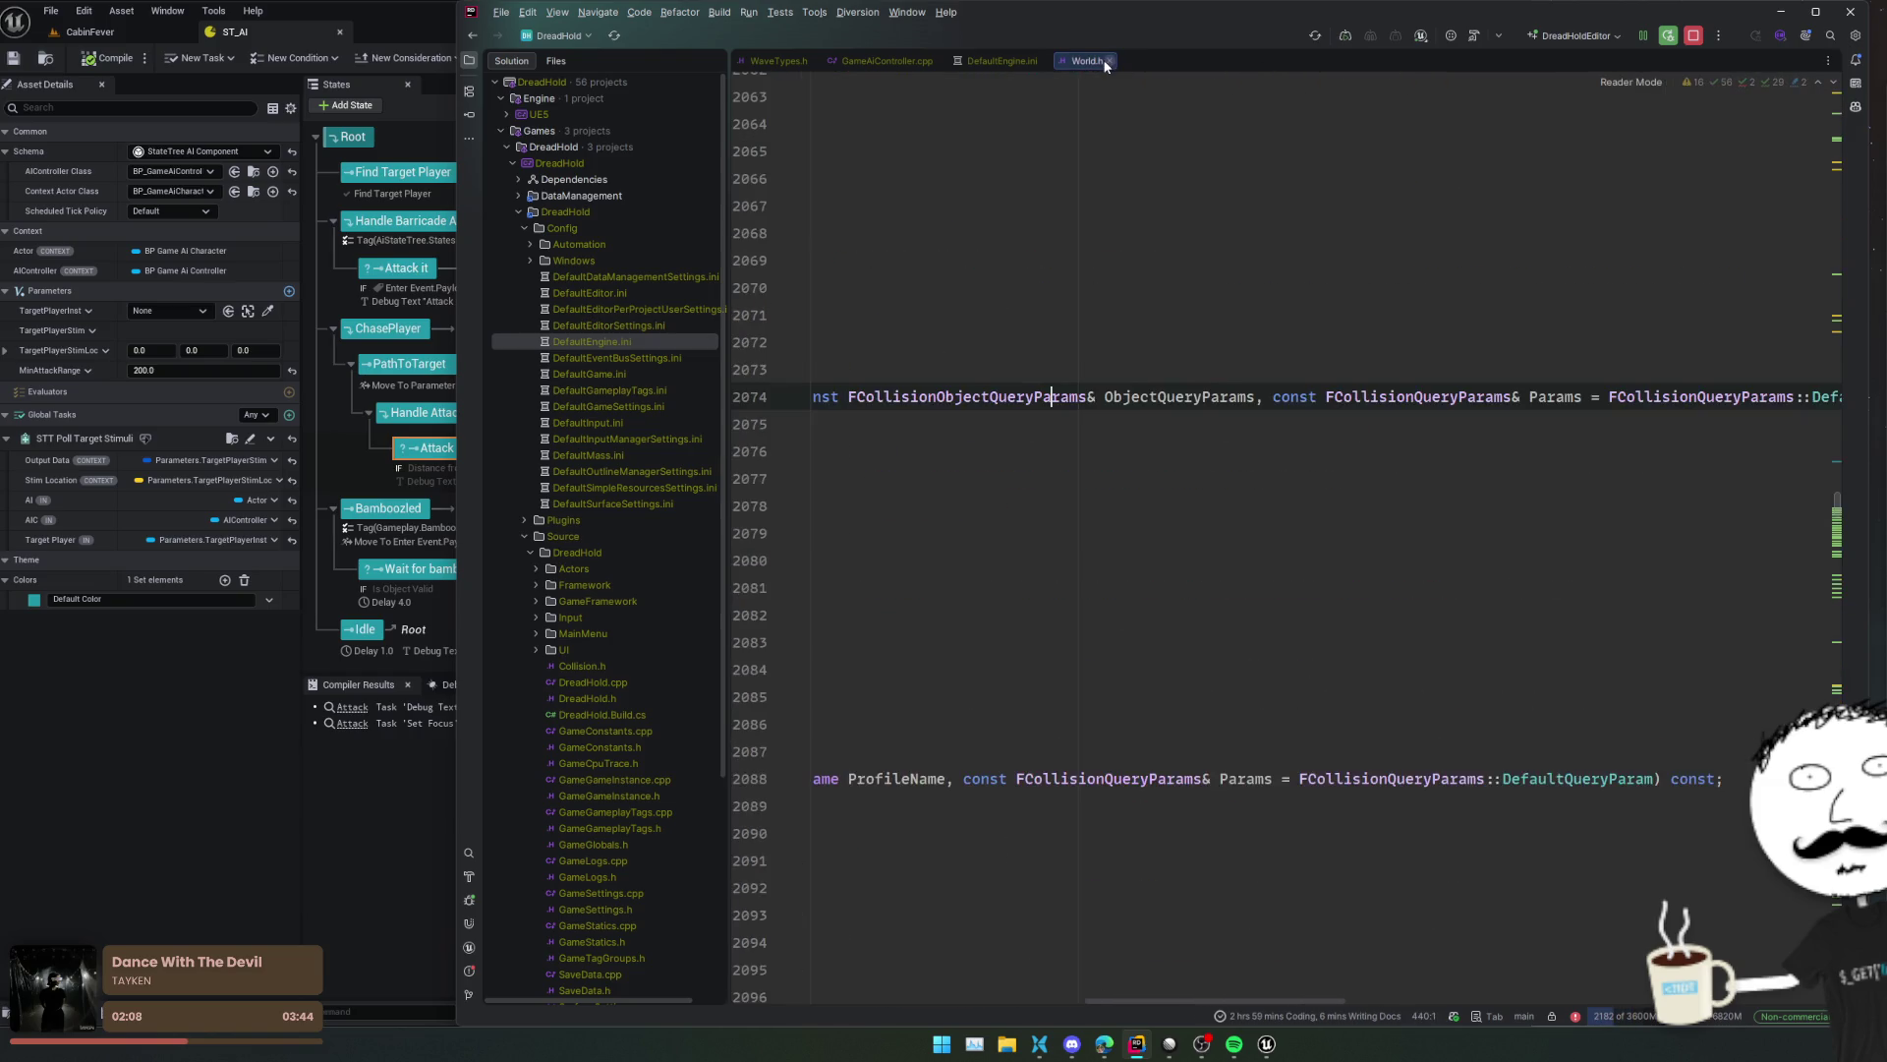
click(1107, 61)
middle_click(981, 61)
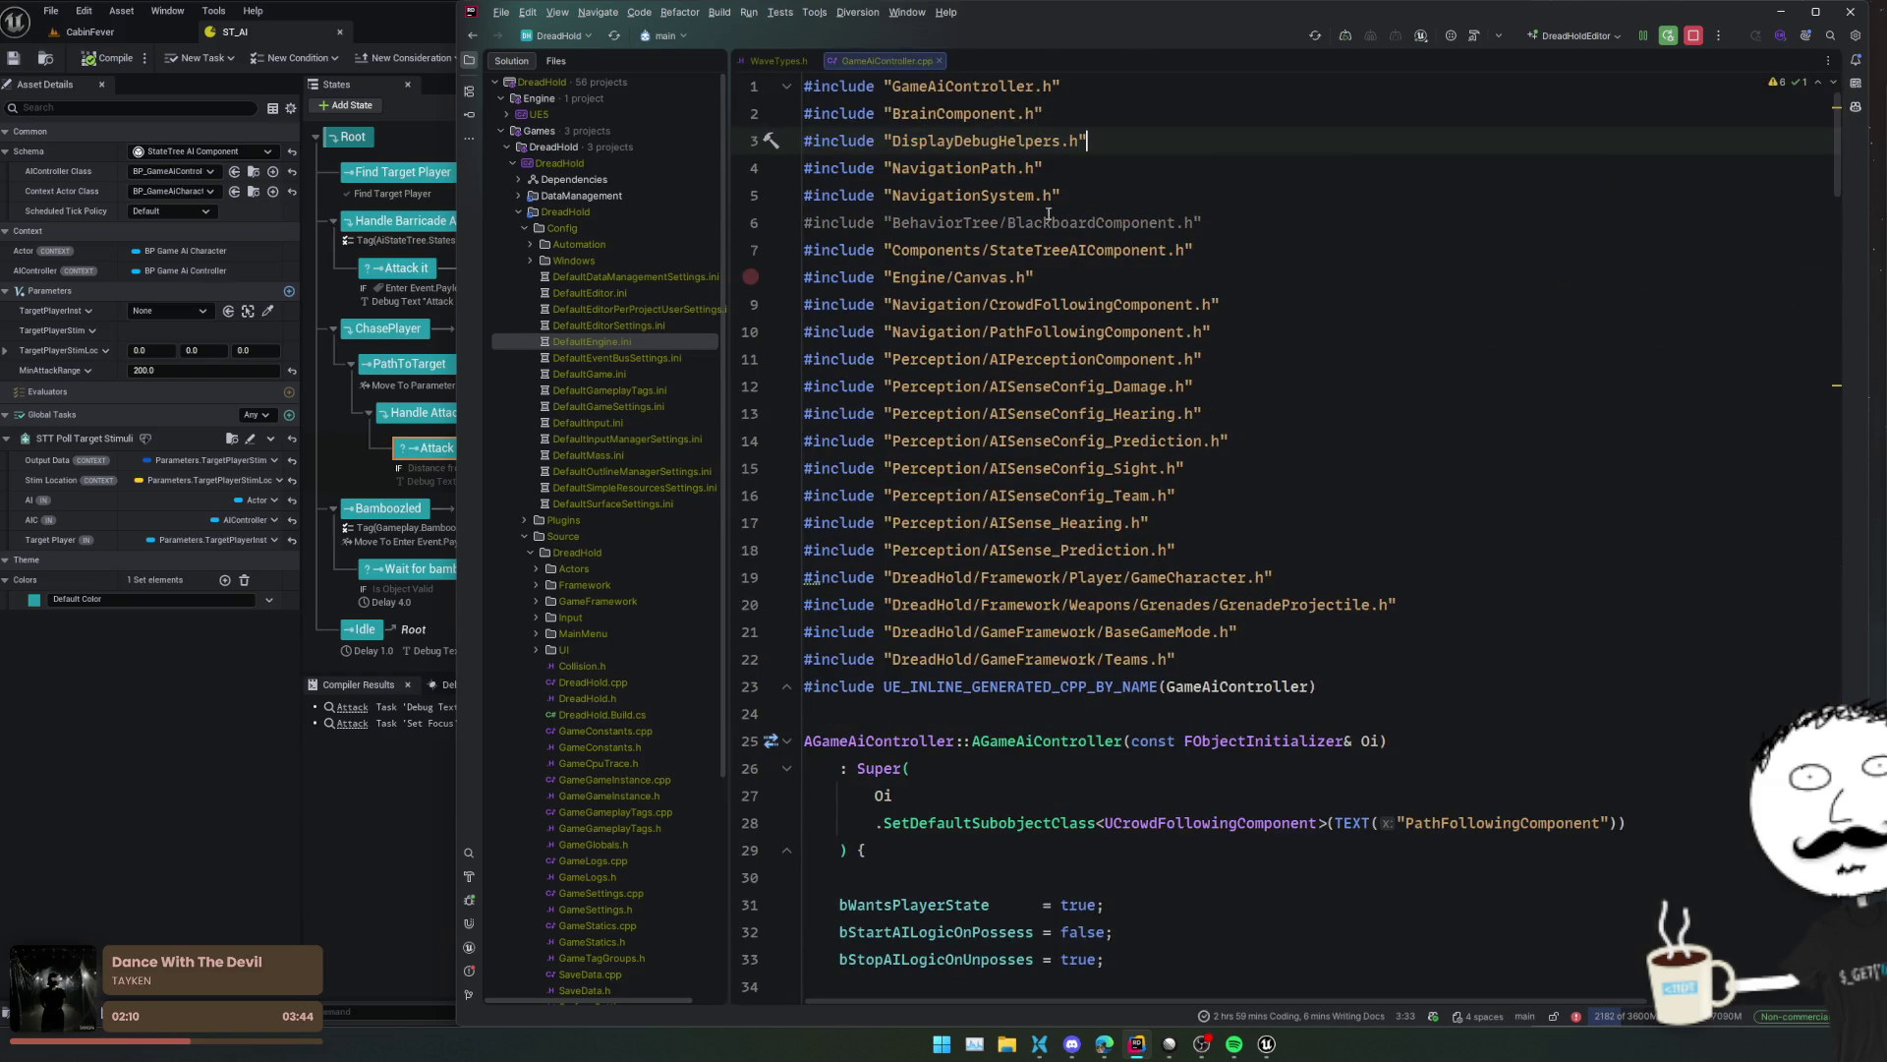
- Remove the unused BlackboardComponent.h include from GameAiController.cpp and view UWaveSet in WaveTypes.h
click(1141, 233)
key(ctrl+x)
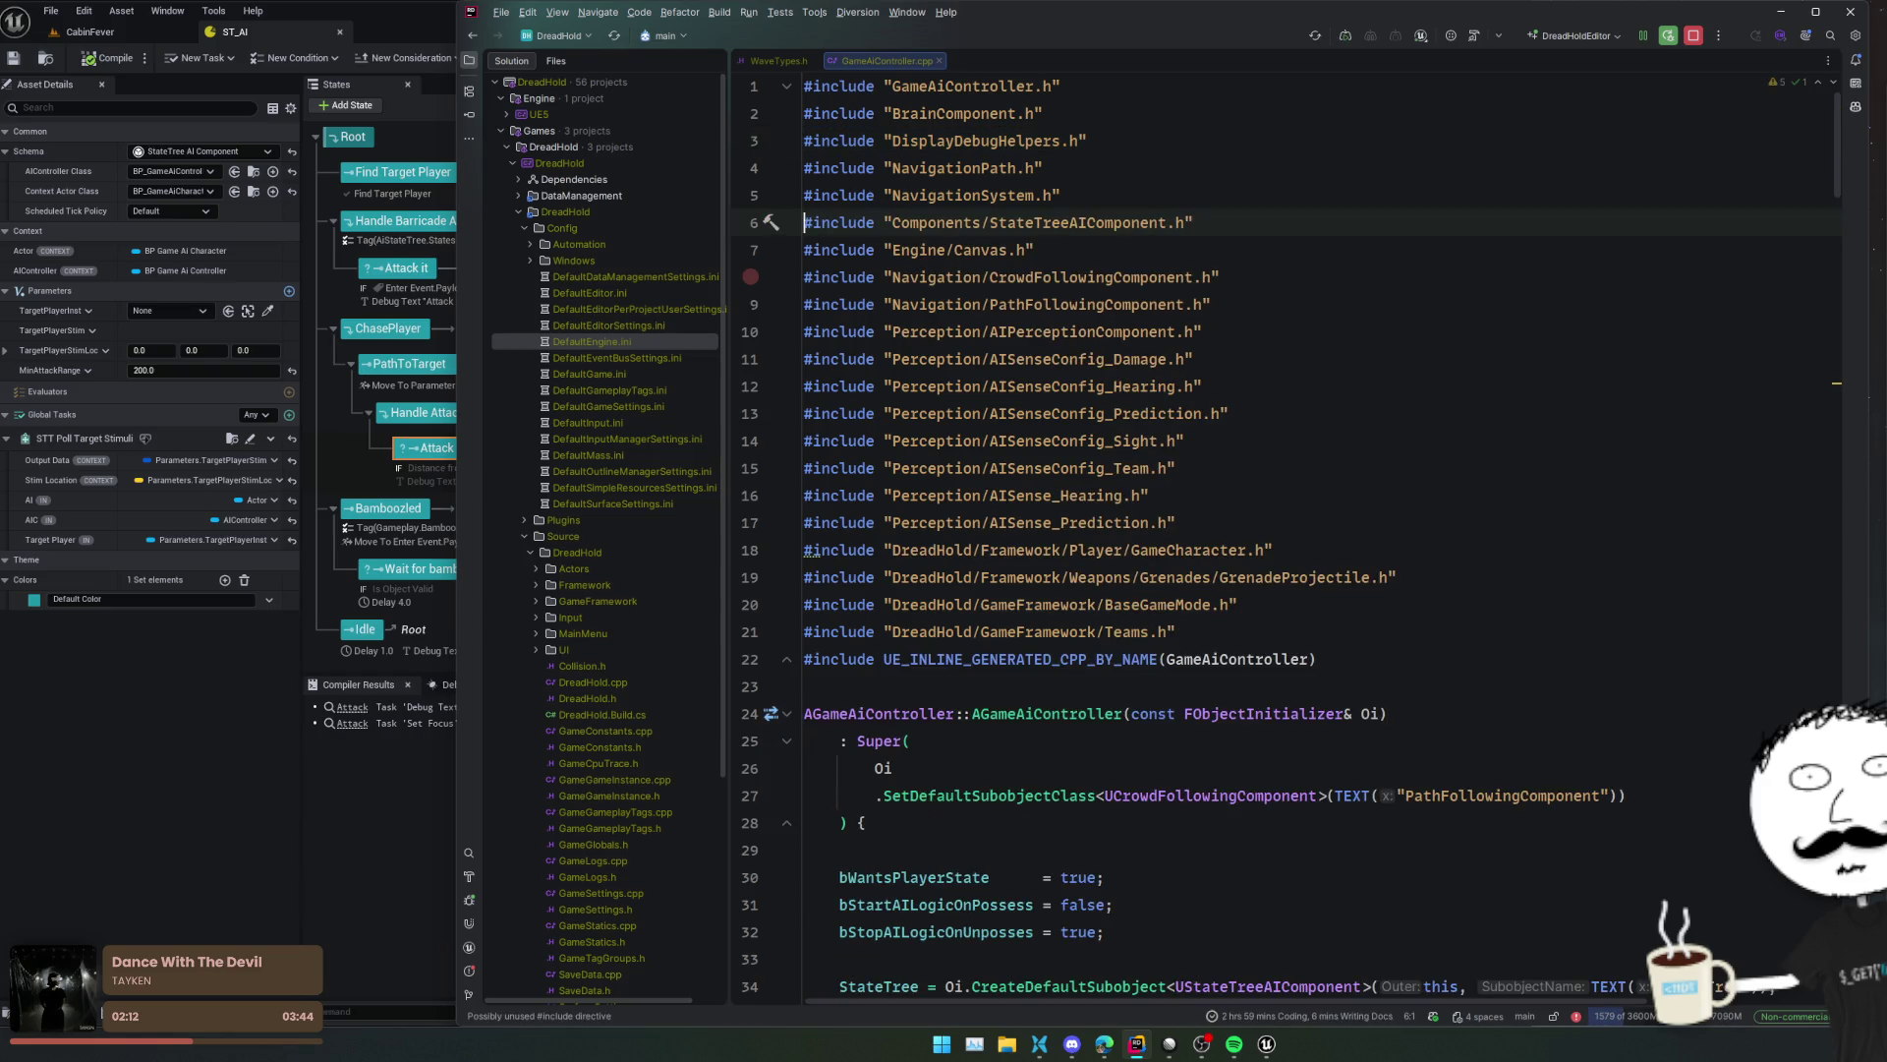
click(790, 56)
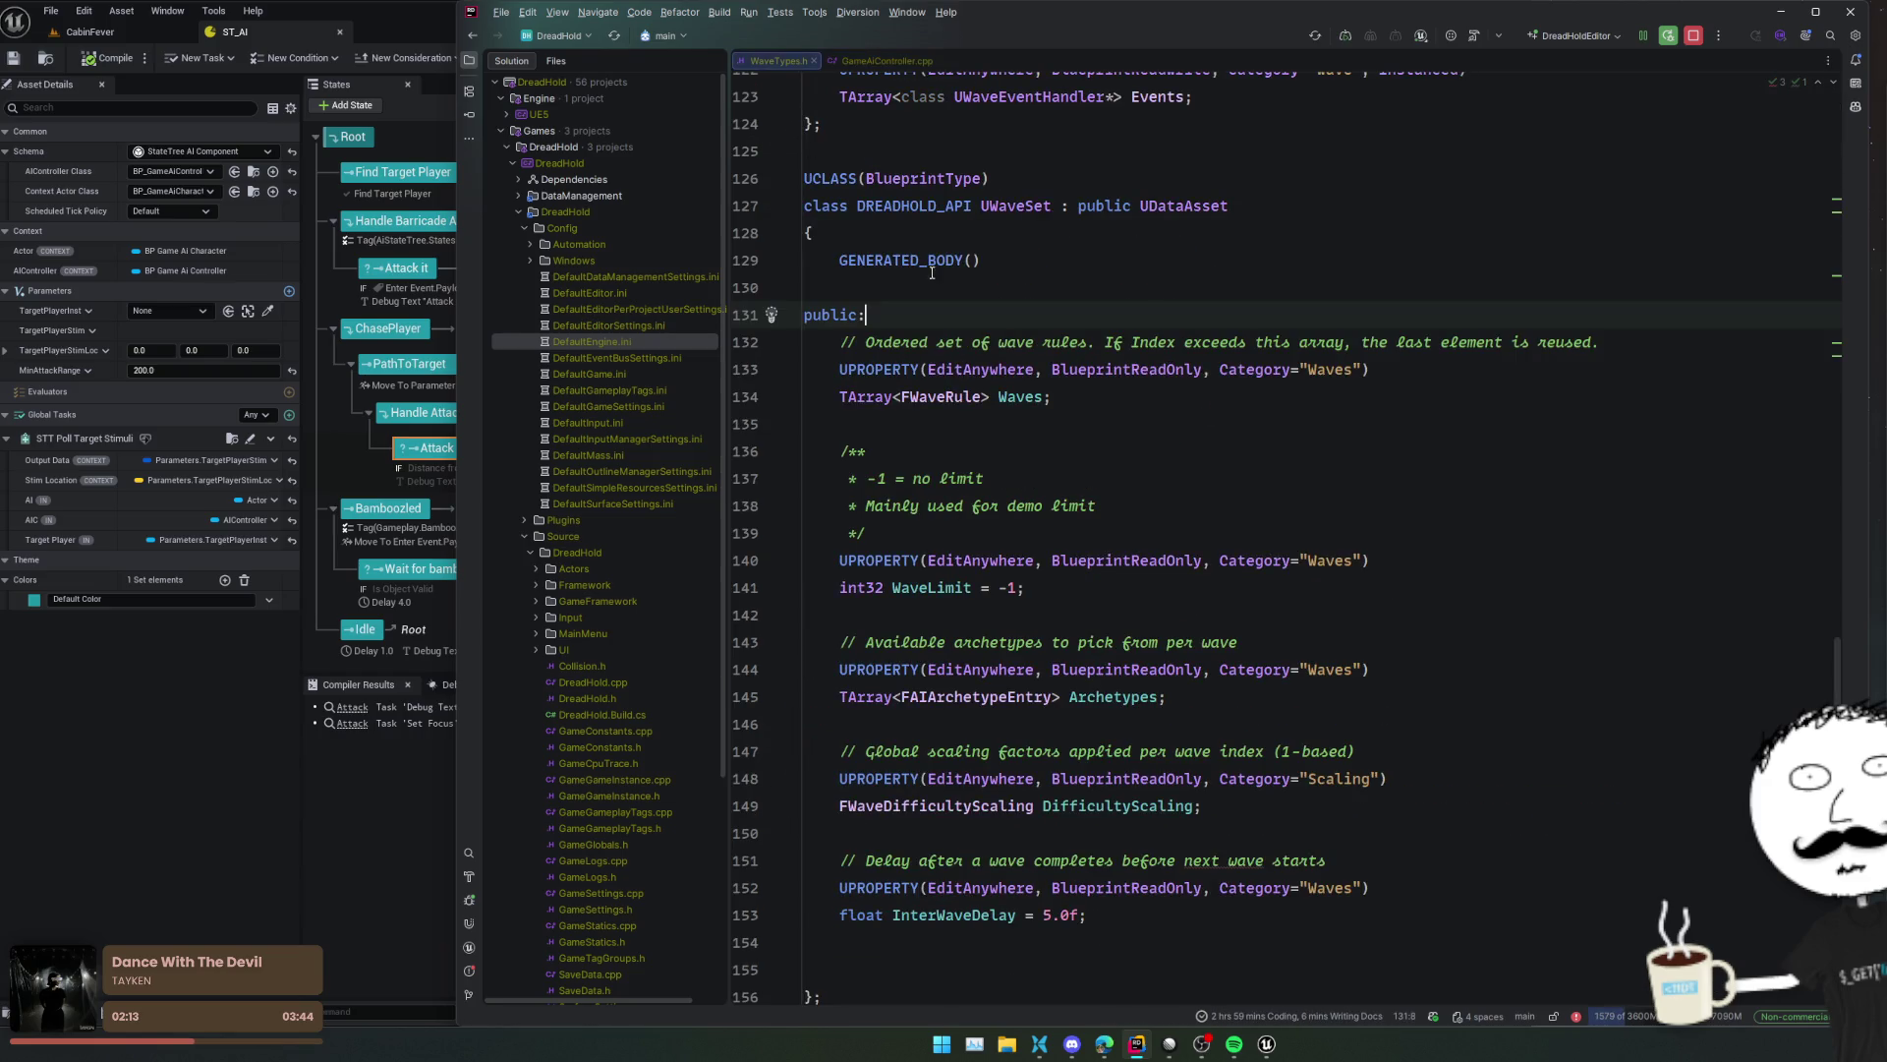
double_click(562, 227)
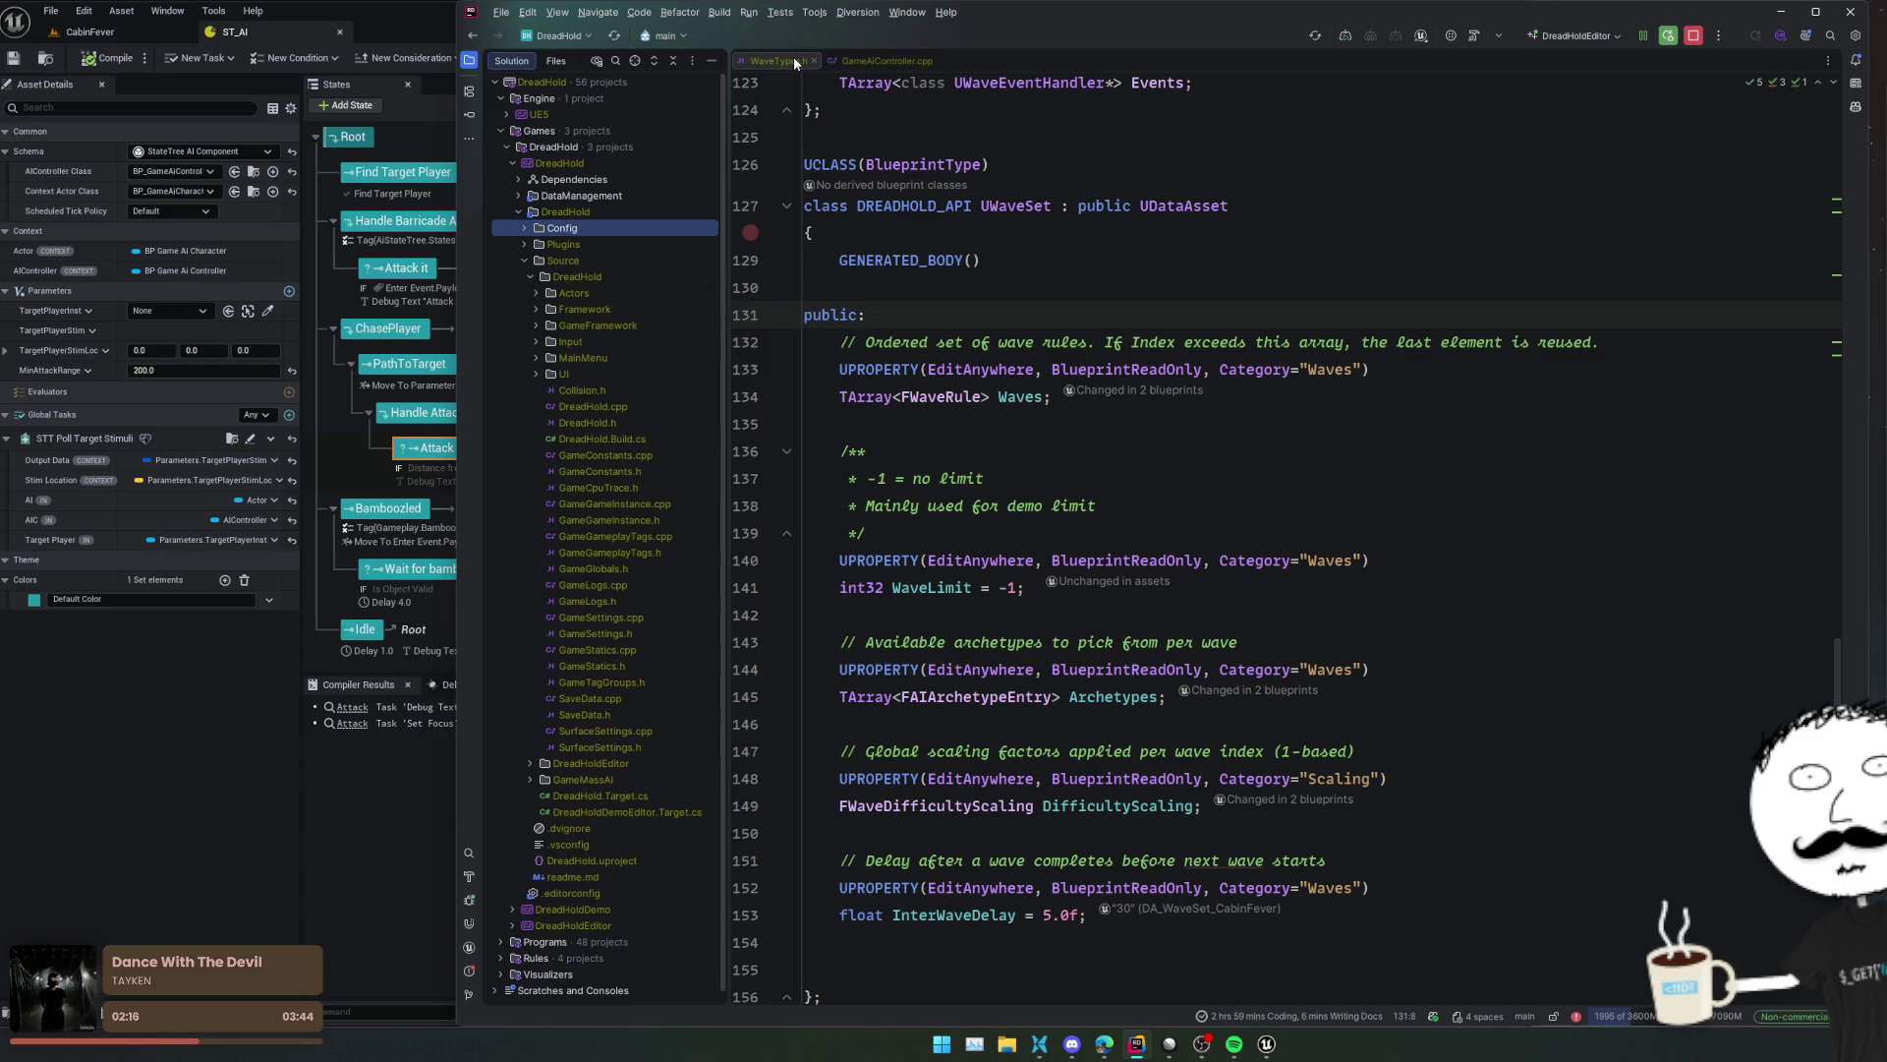
click(94, 28)
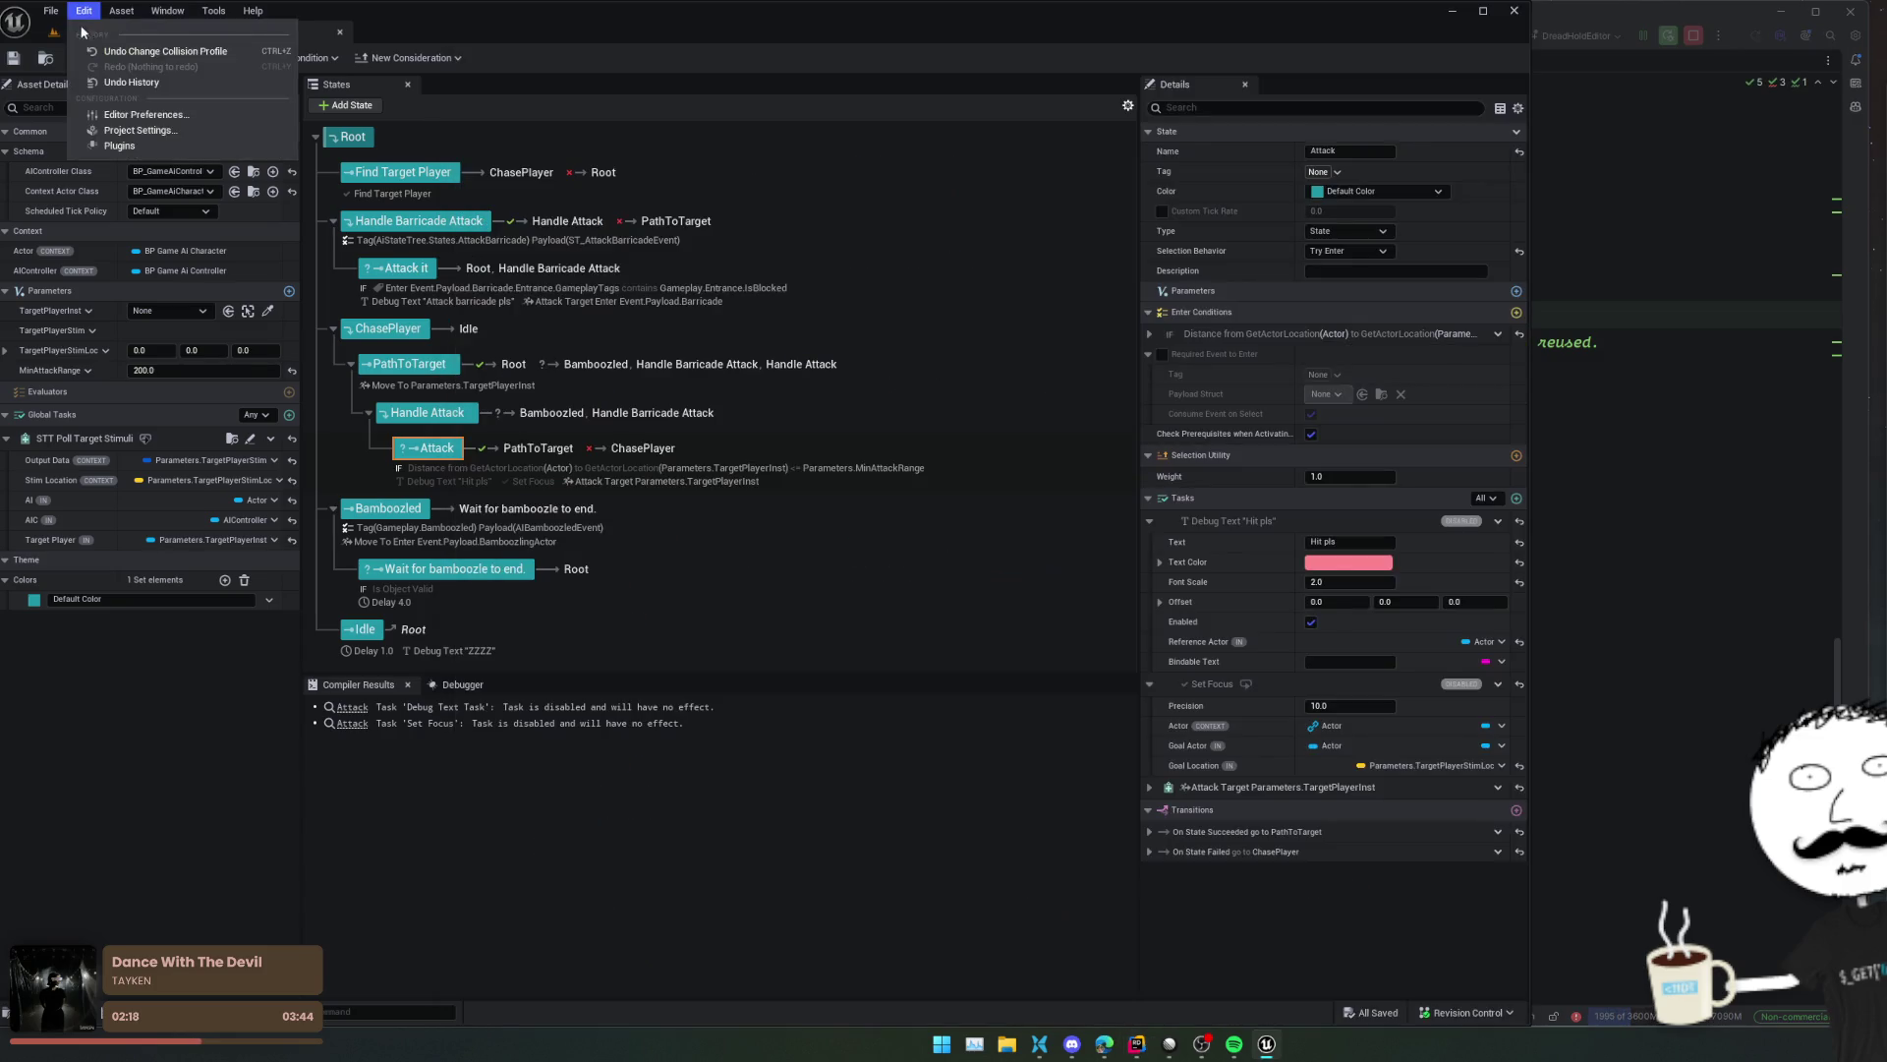
- Set DA_WaveSet_CabinFever's Wave Limit to 8, save it, and start a new play test
click(91, 31)
click(1268, 452)
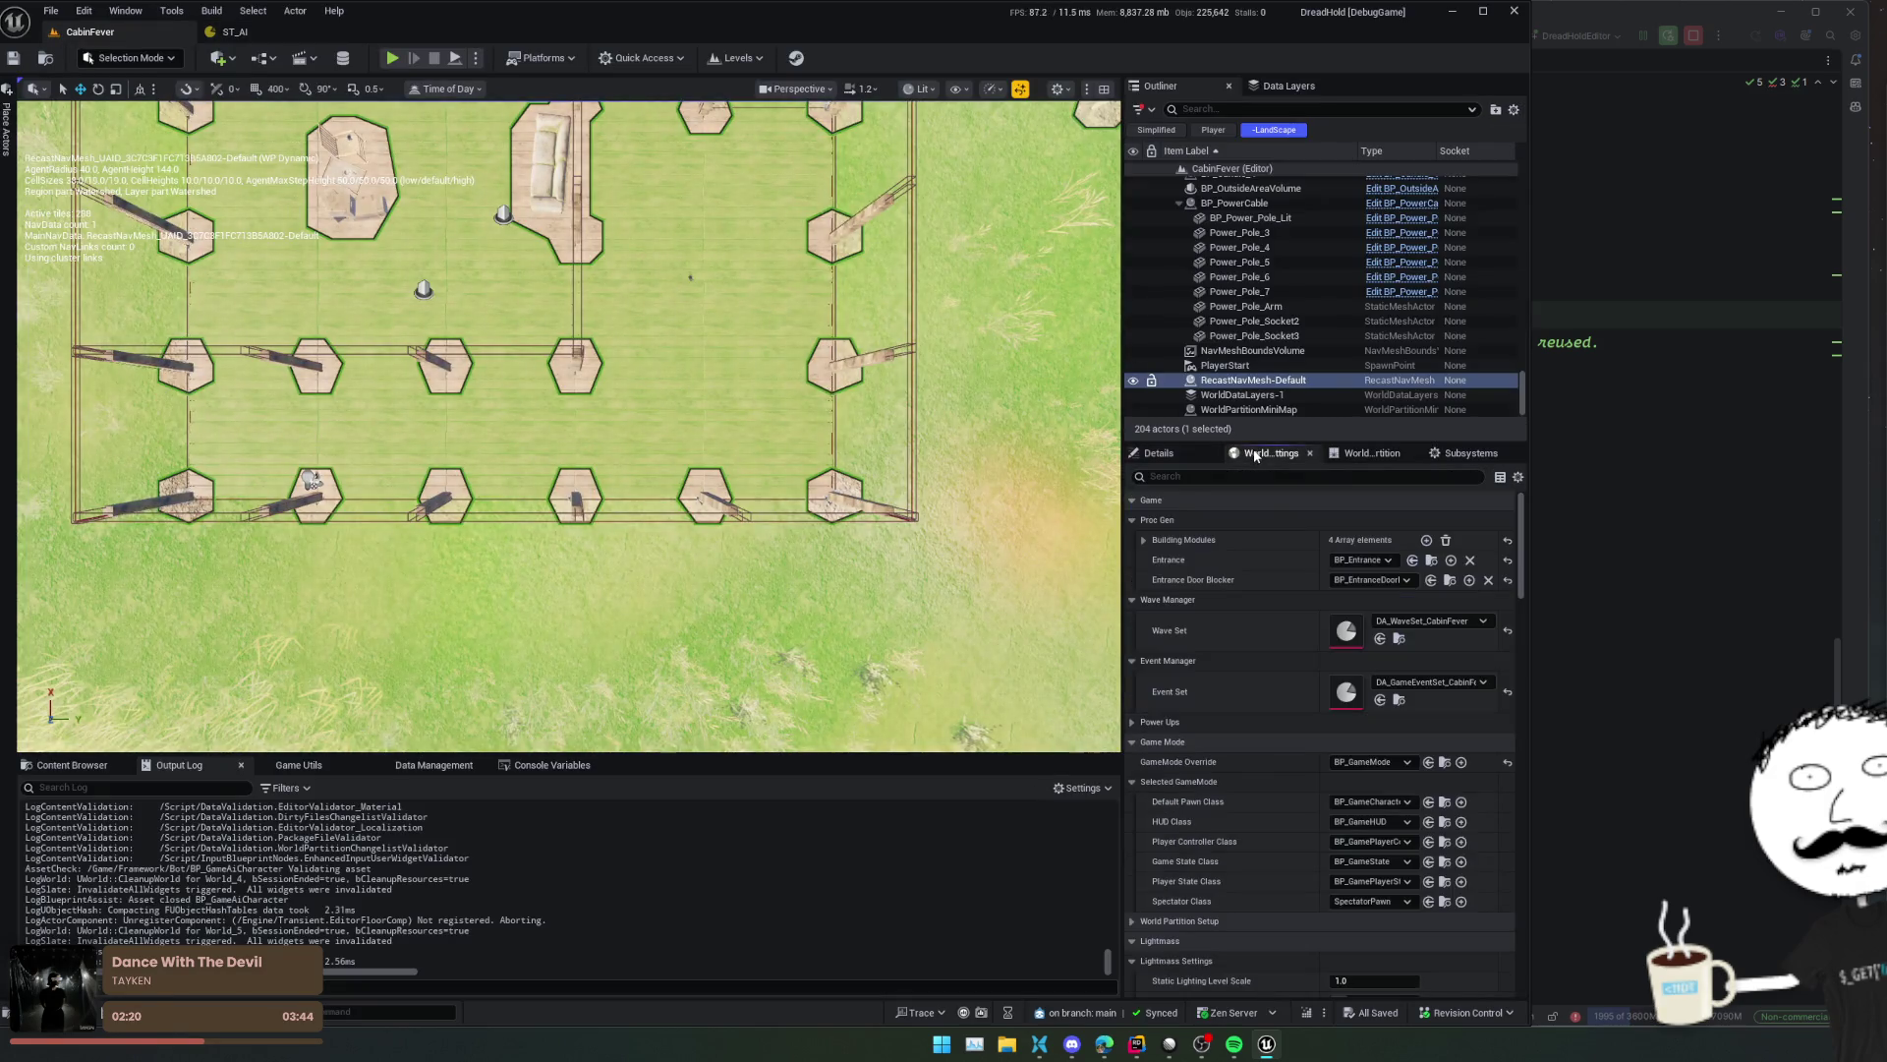
key(p)
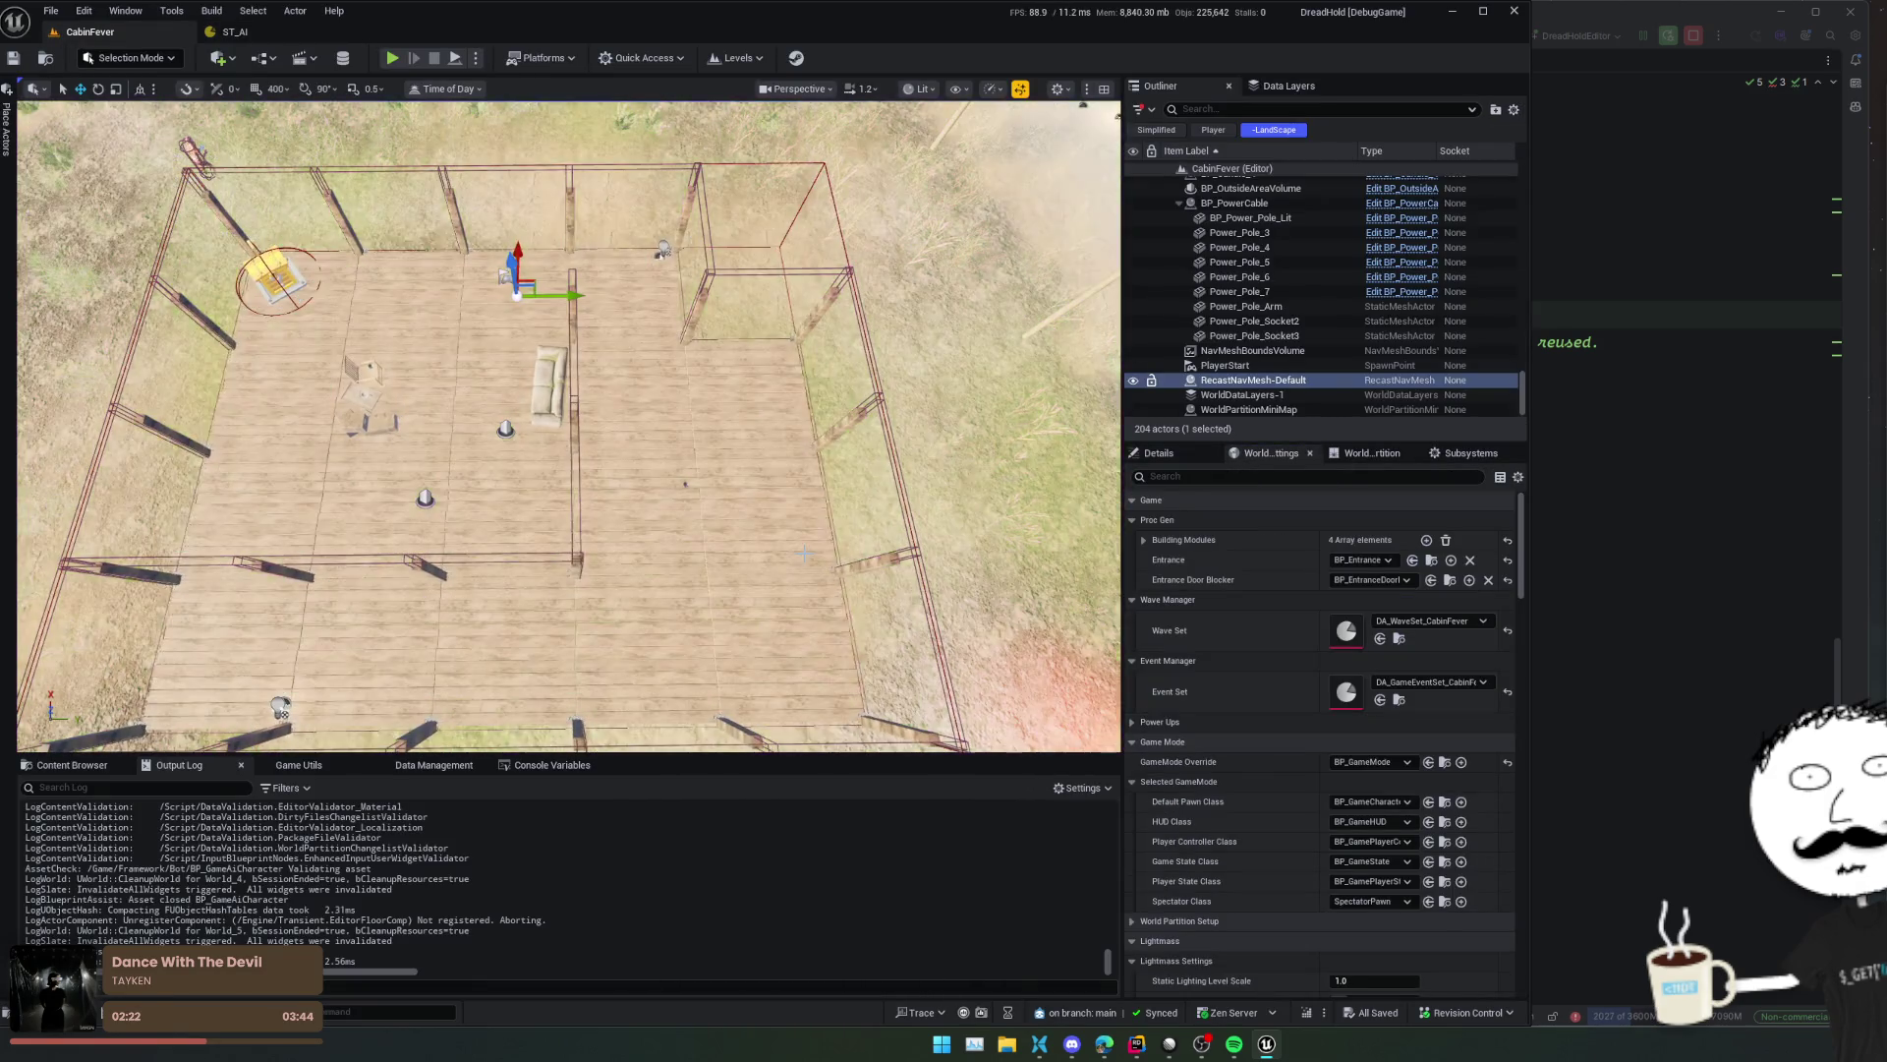
double_click(1344, 634)
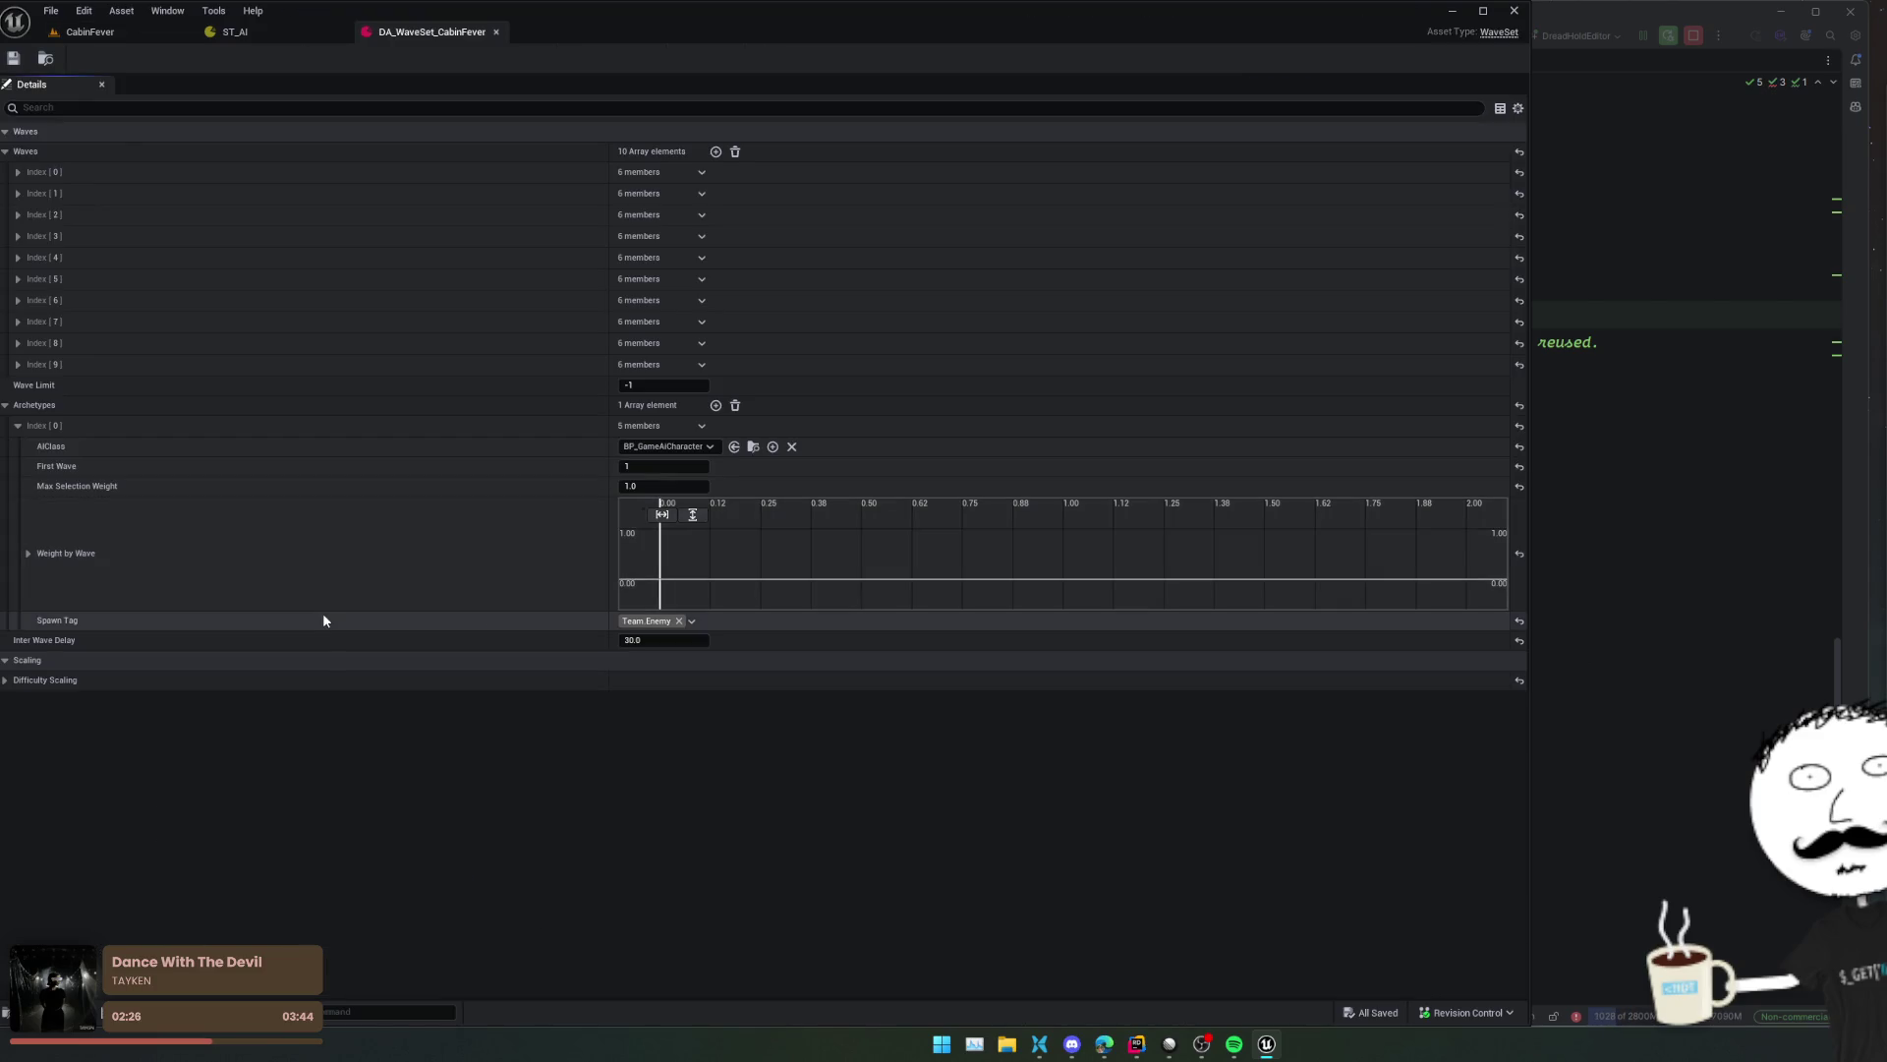
click(6, 151)
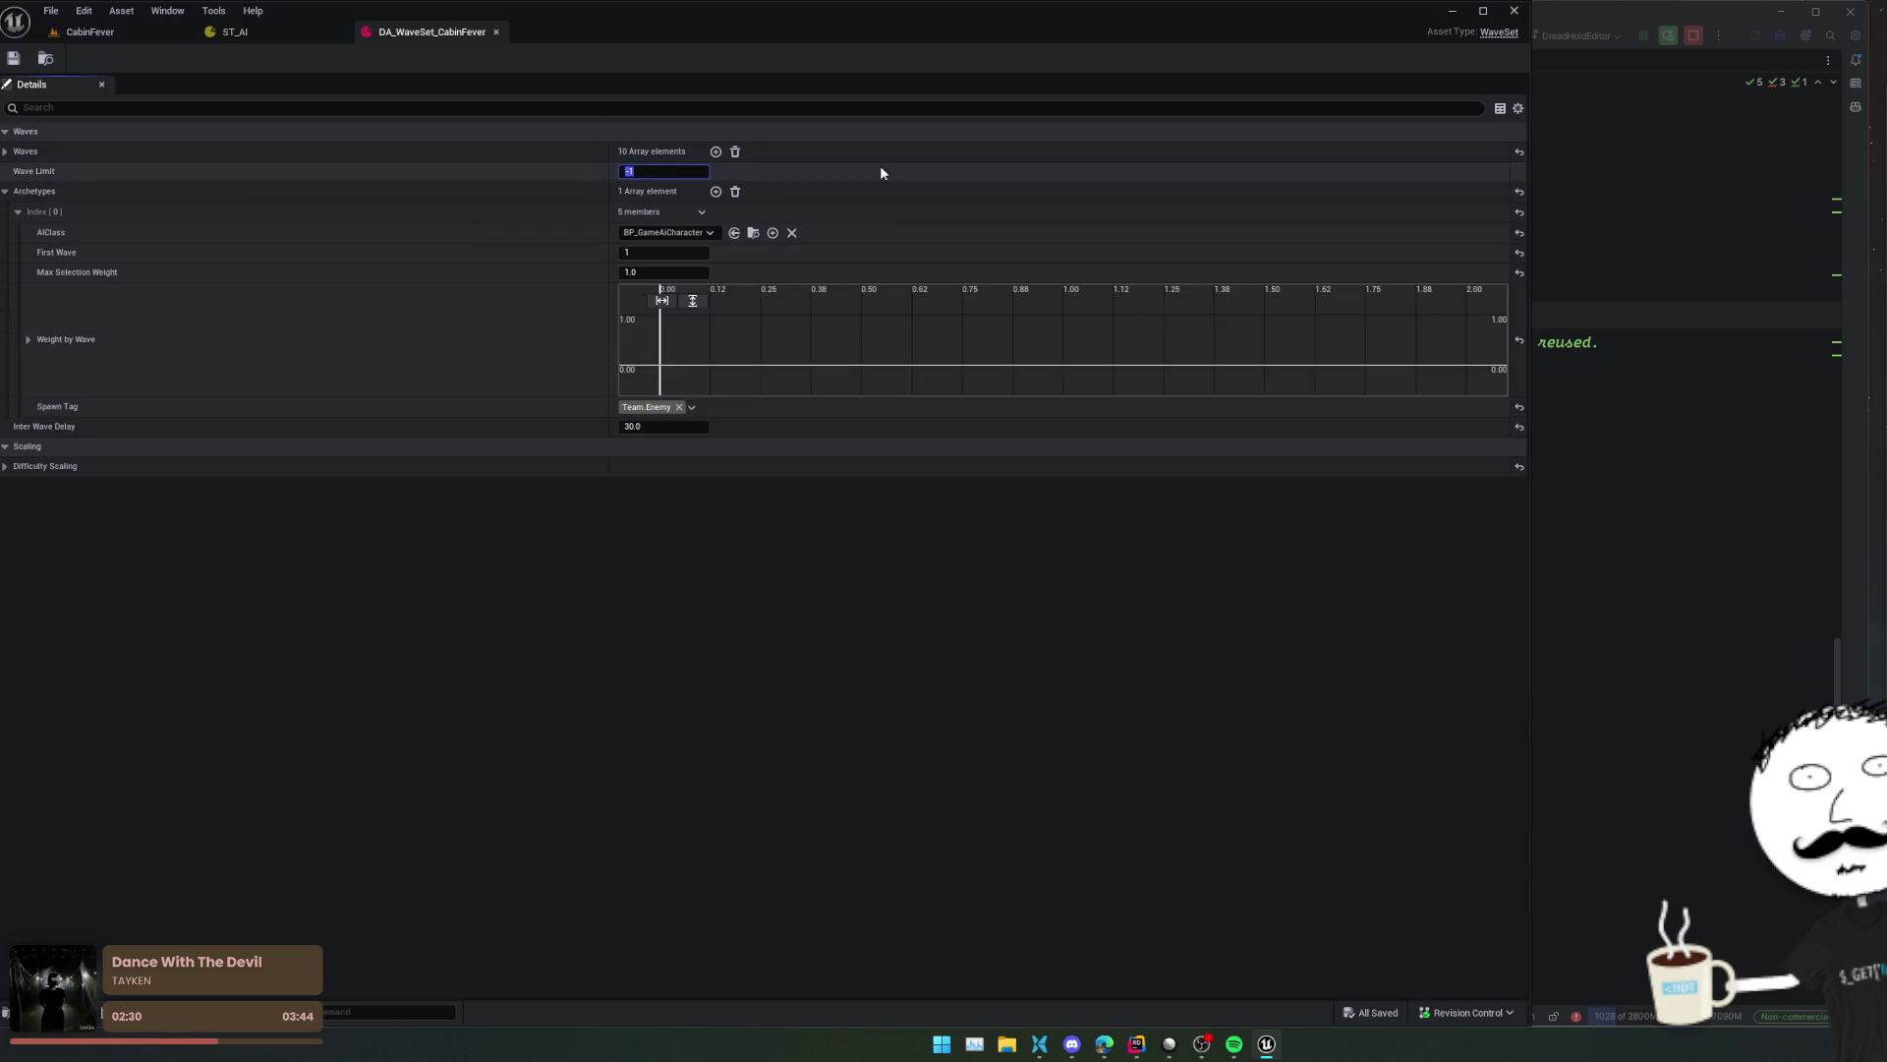
text(8)
key(Return)
key(ctrl+s)
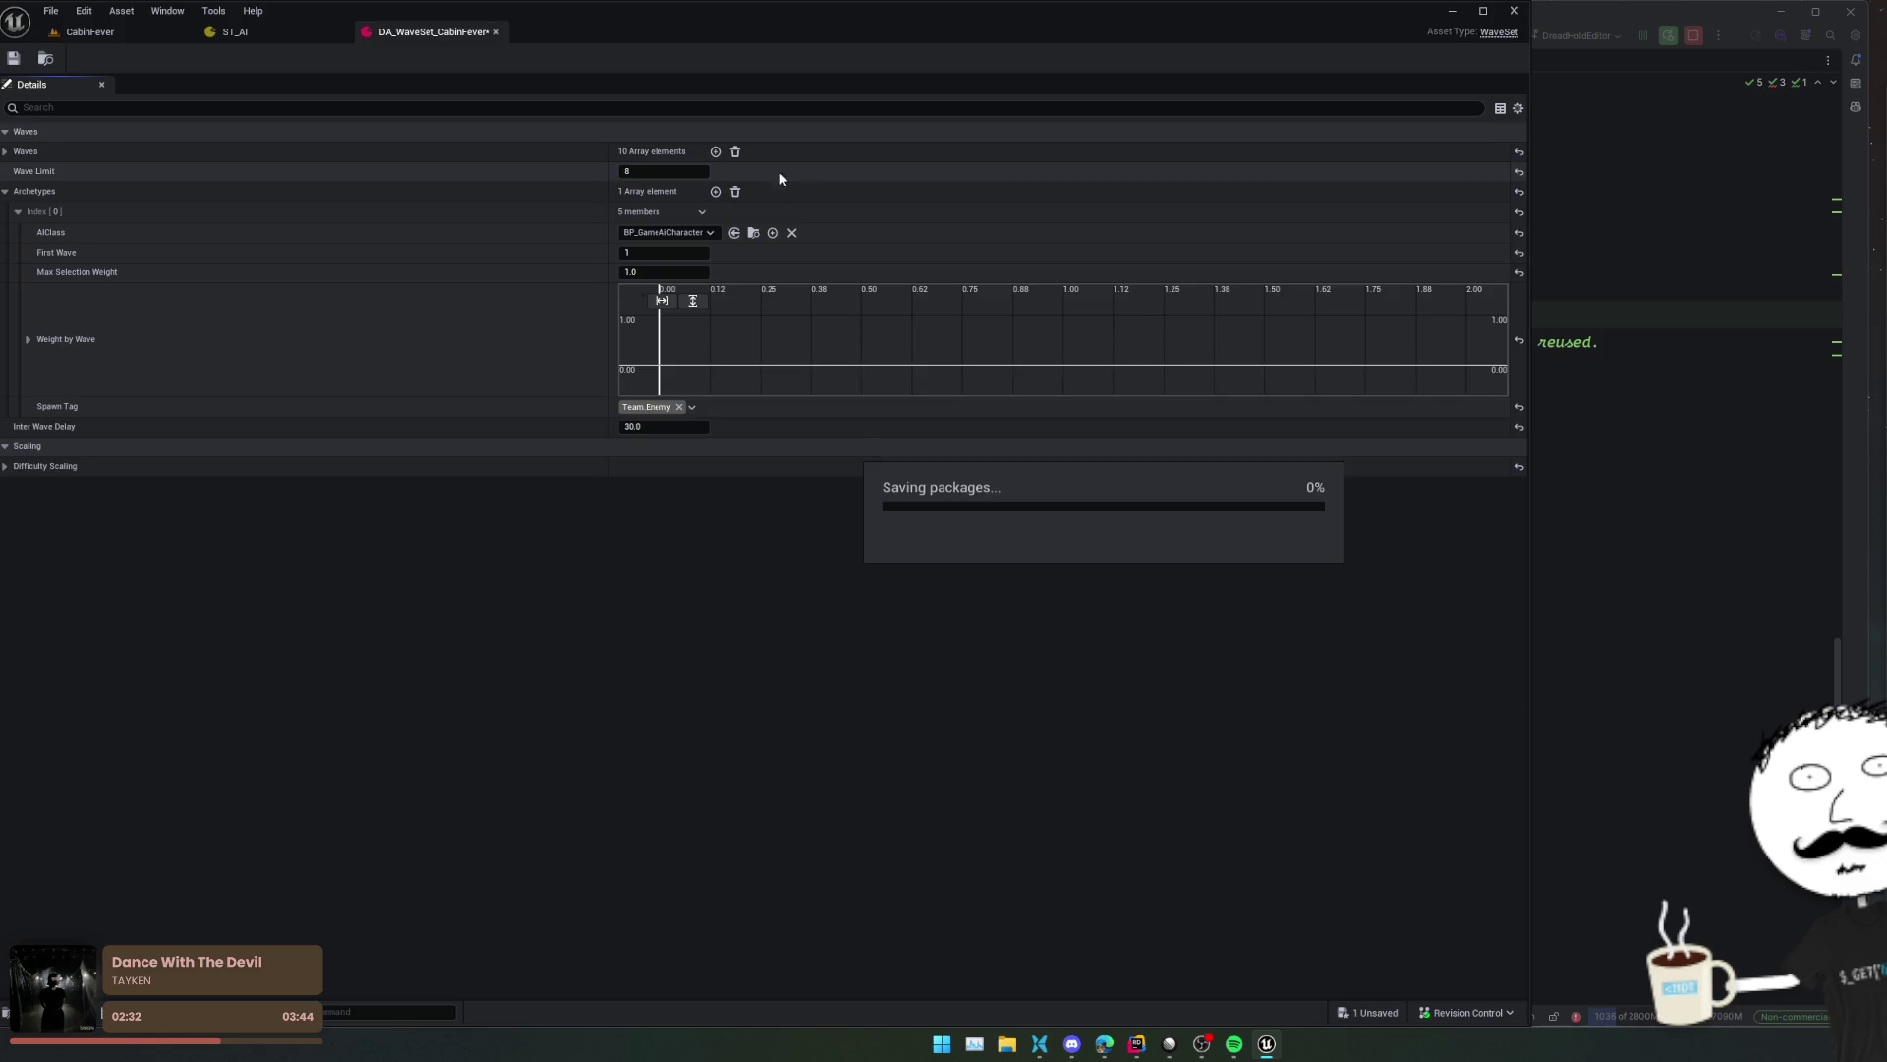
click(88, 32)
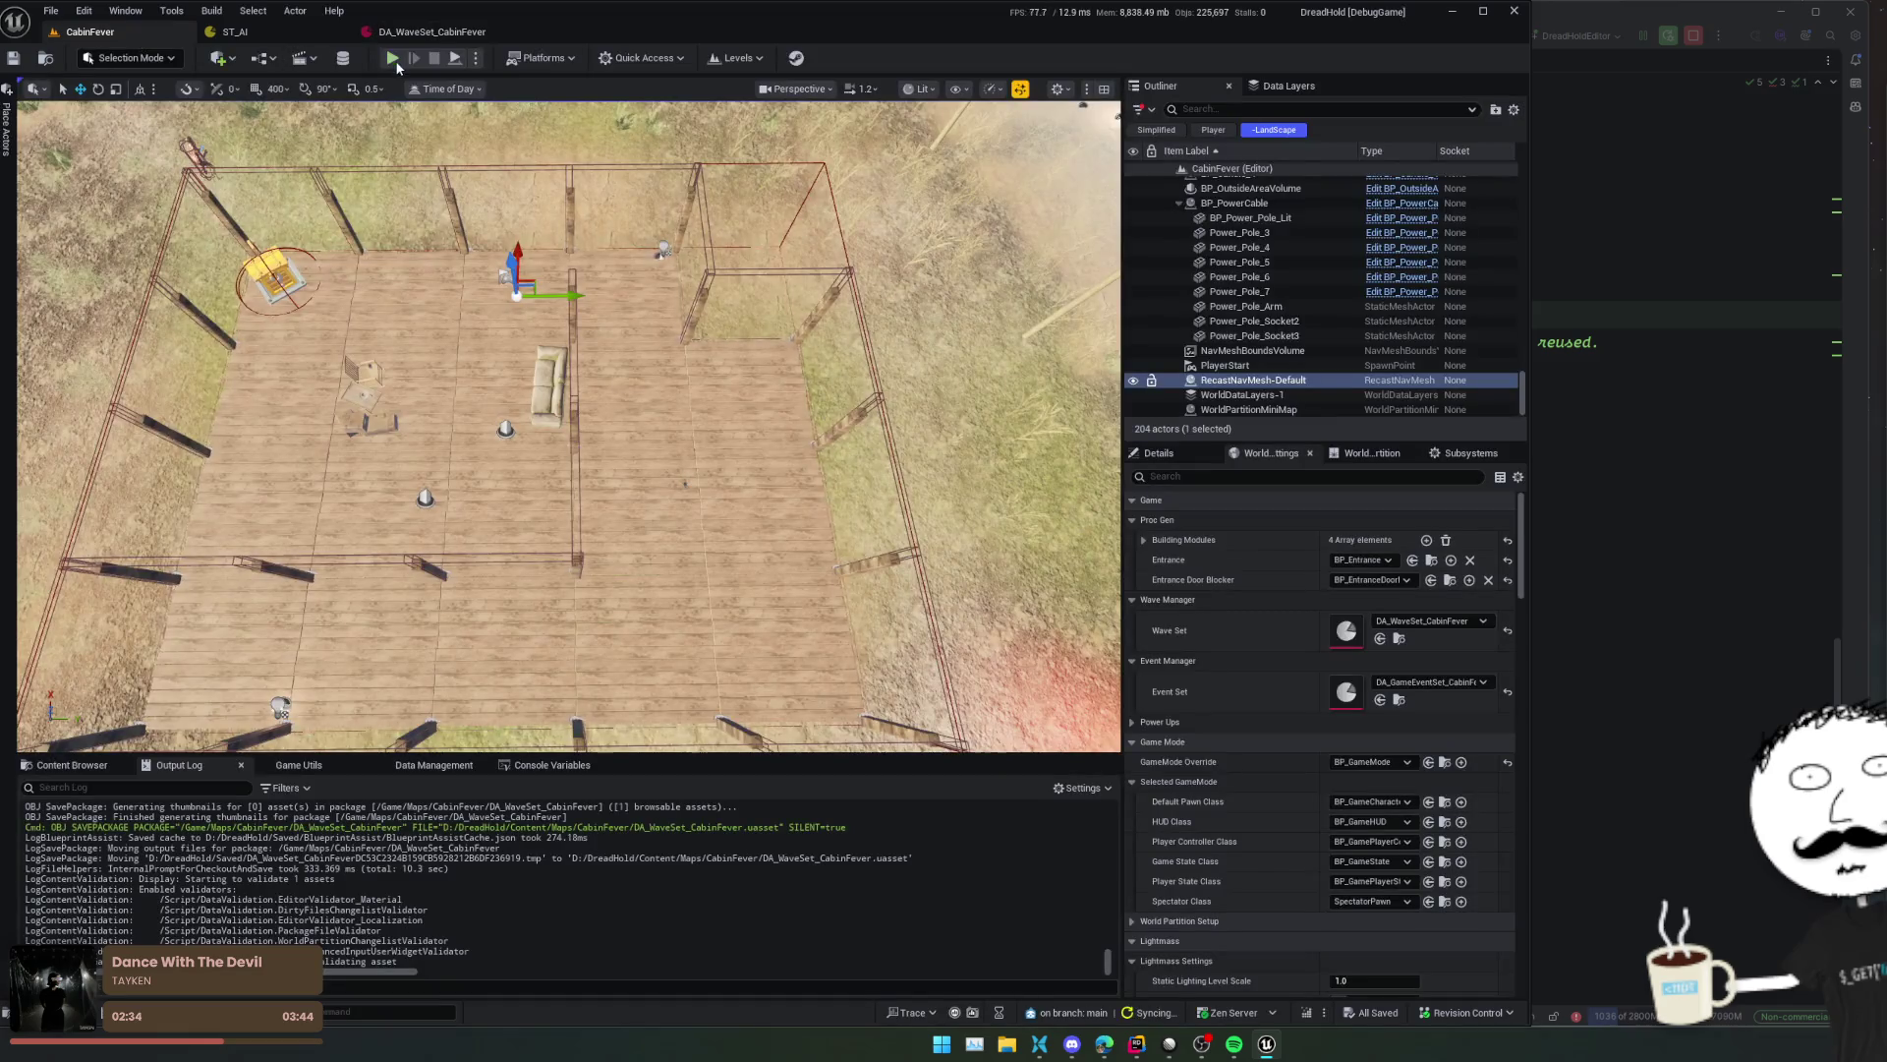
click(393, 58)
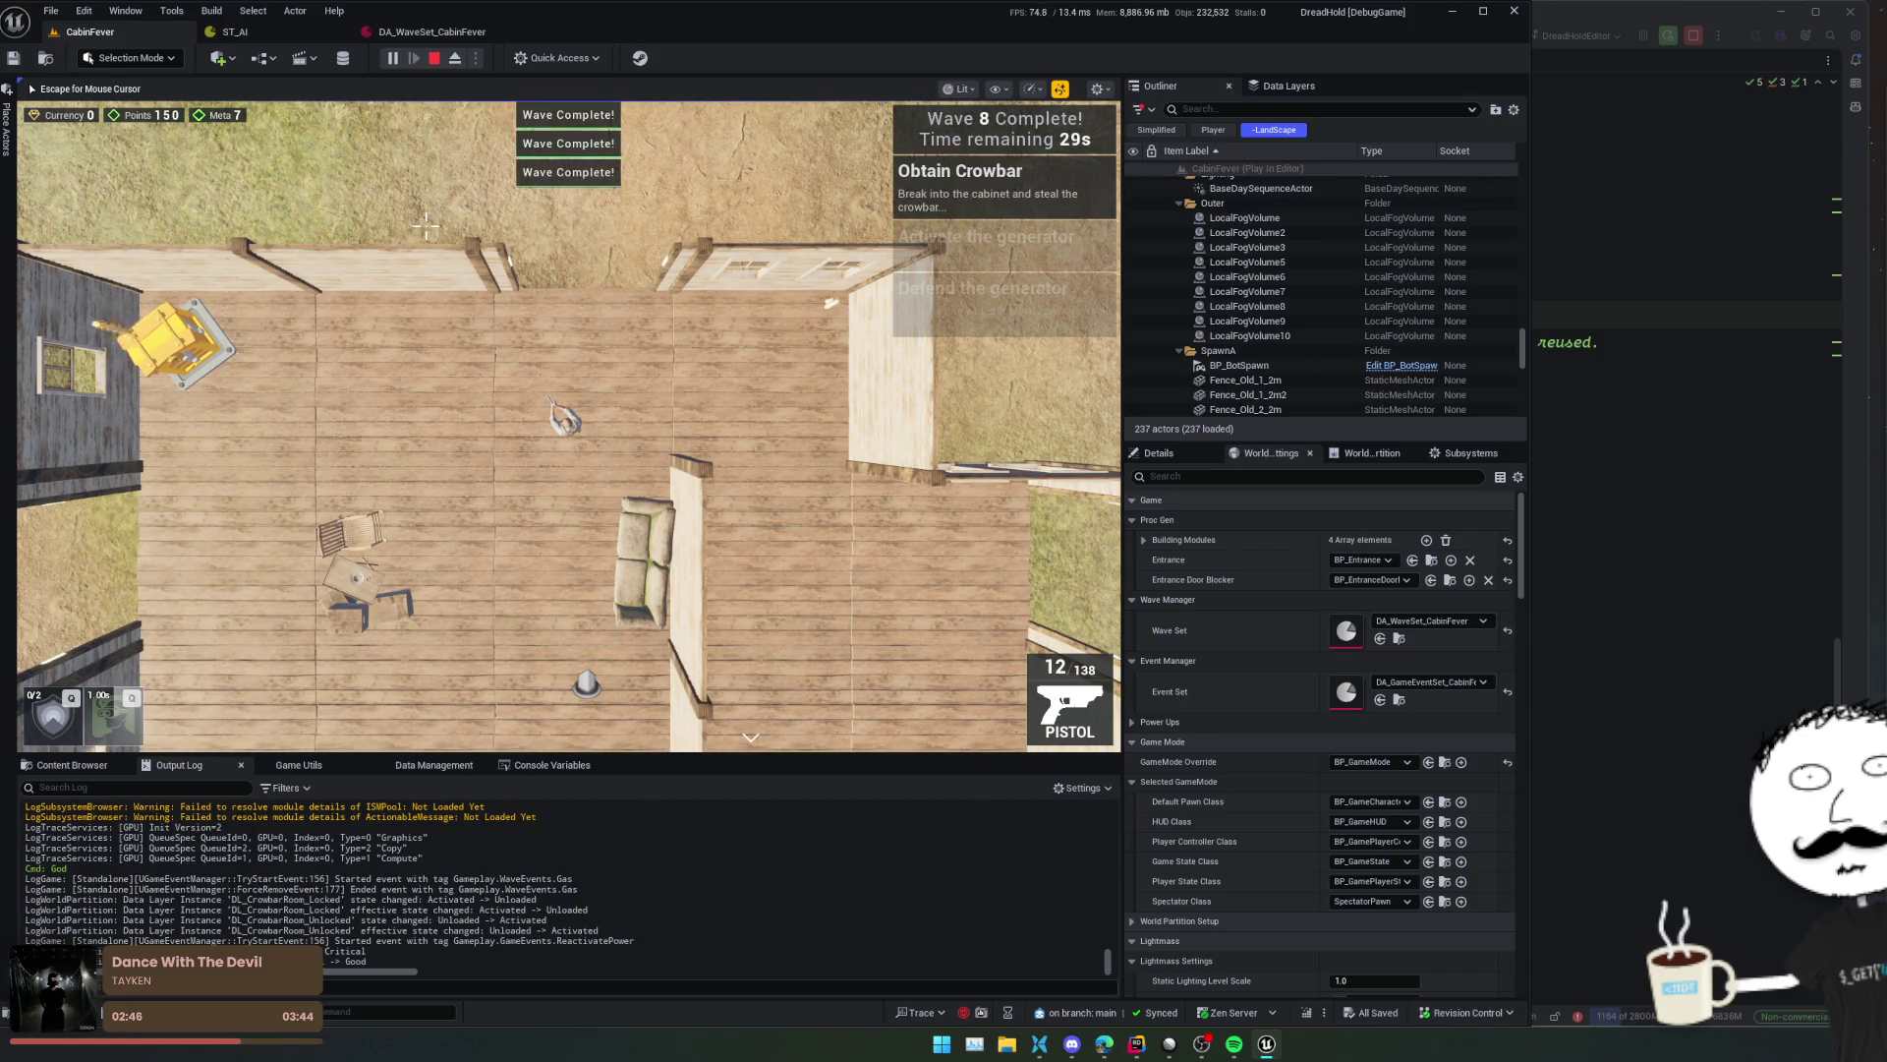
- Skip ahead to Wave 9 Complete, then find WaveLimit's usages in Rider
key(a)
key(a)
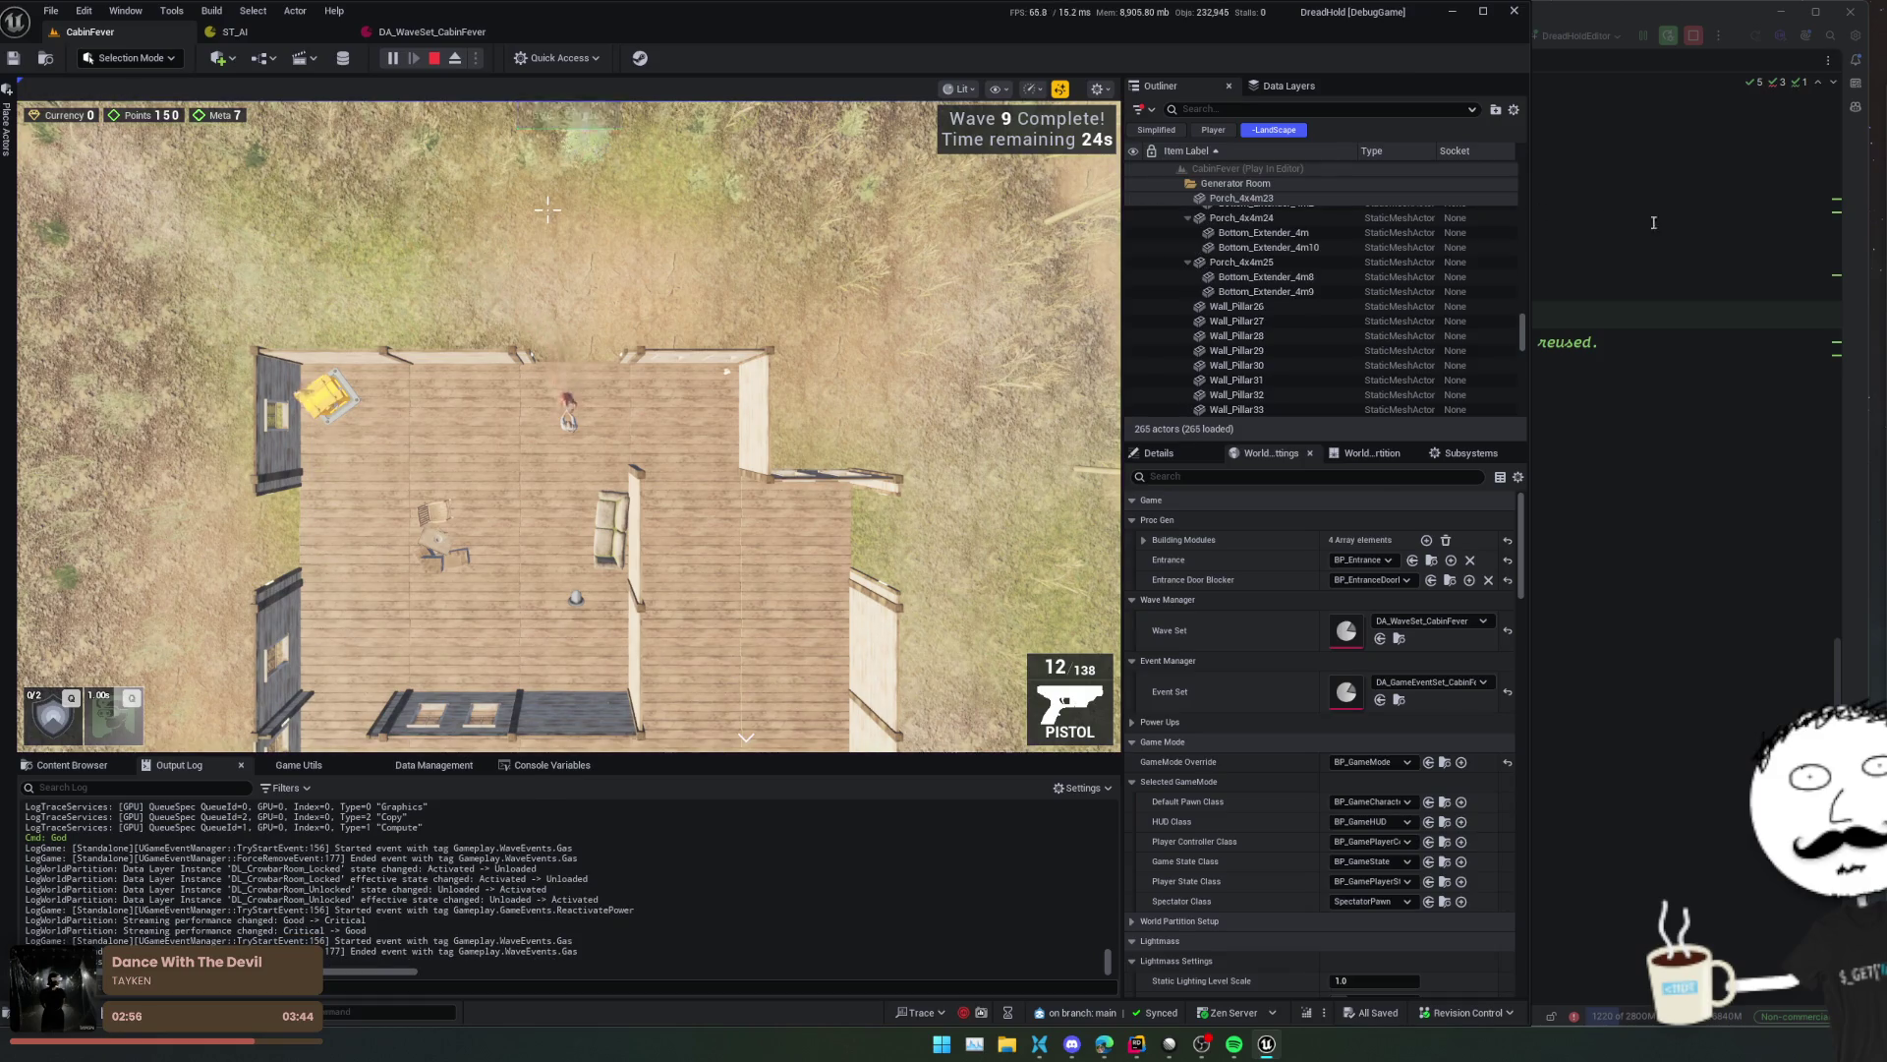
key(alt+Tab)
ctrl+click(962, 587)
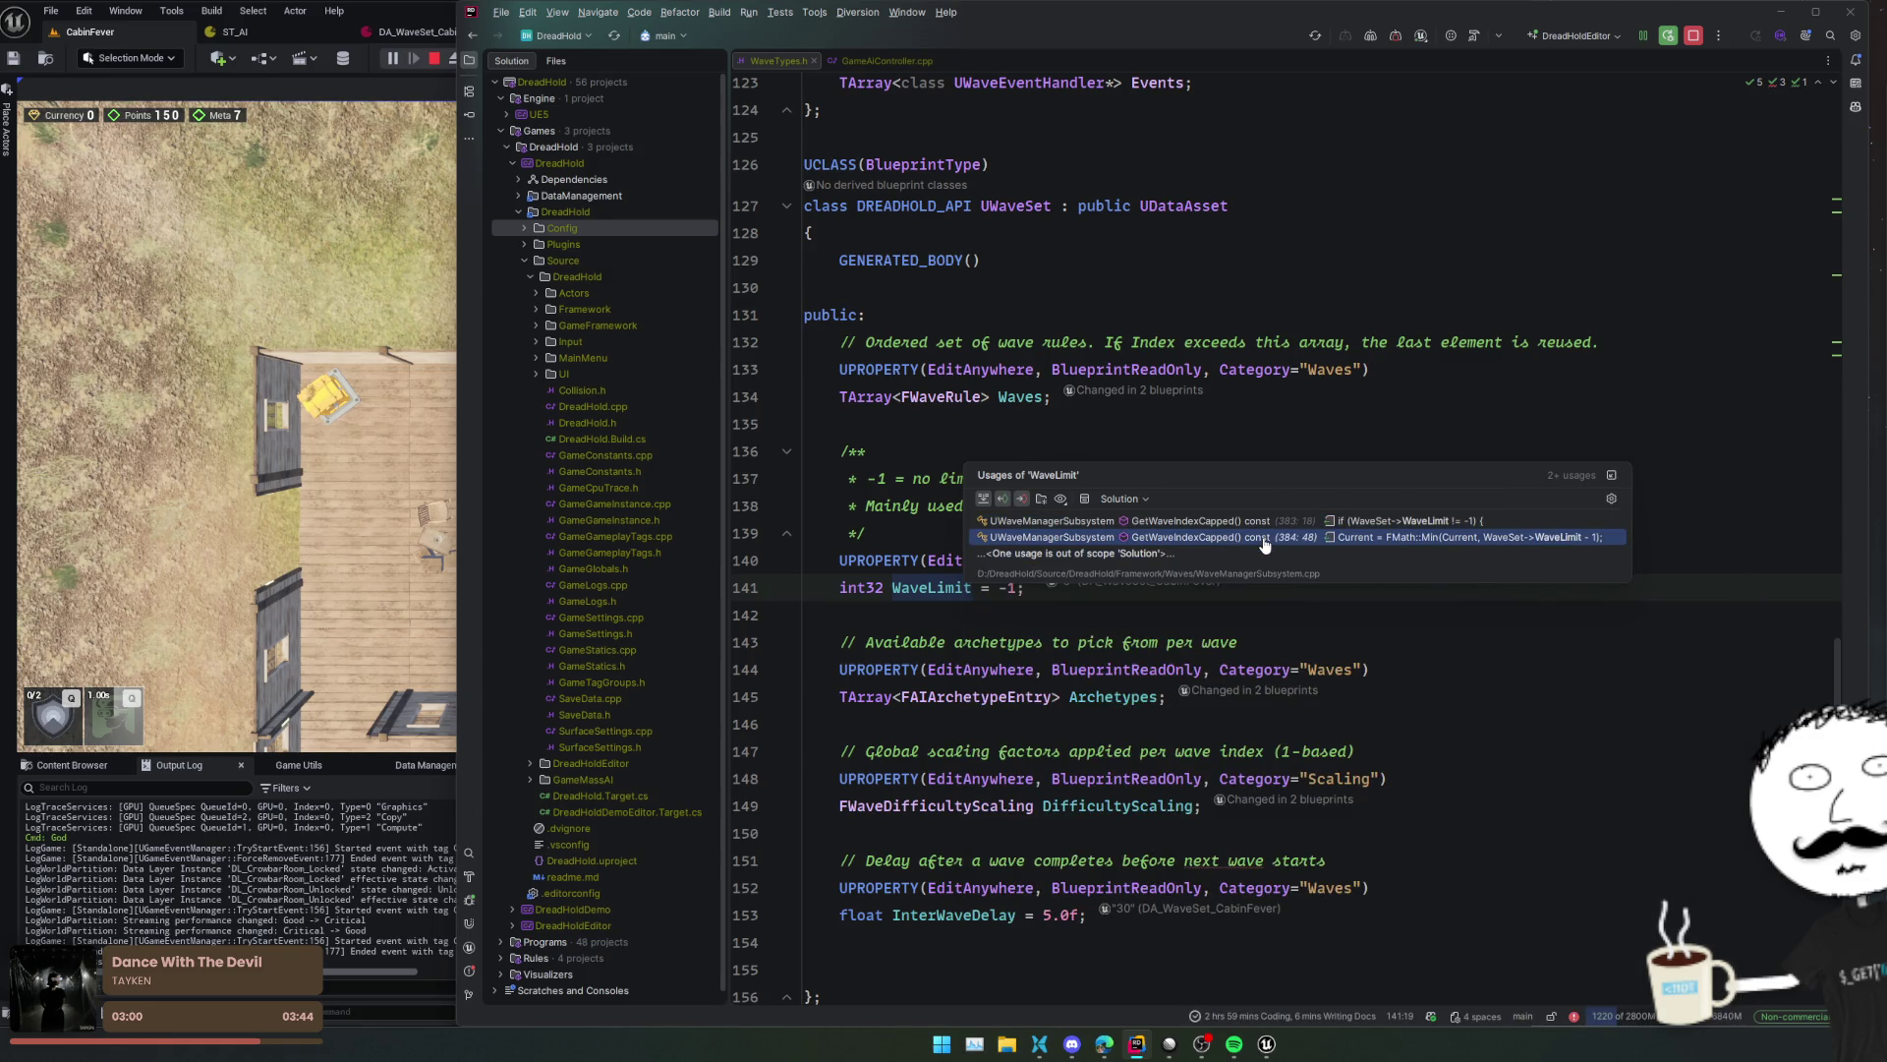
- Open the WaveLimit usage in WaveManagerSubsystem.cpp and find the GetWaveIndexCapped call in BeginWave
click(1265, 544)
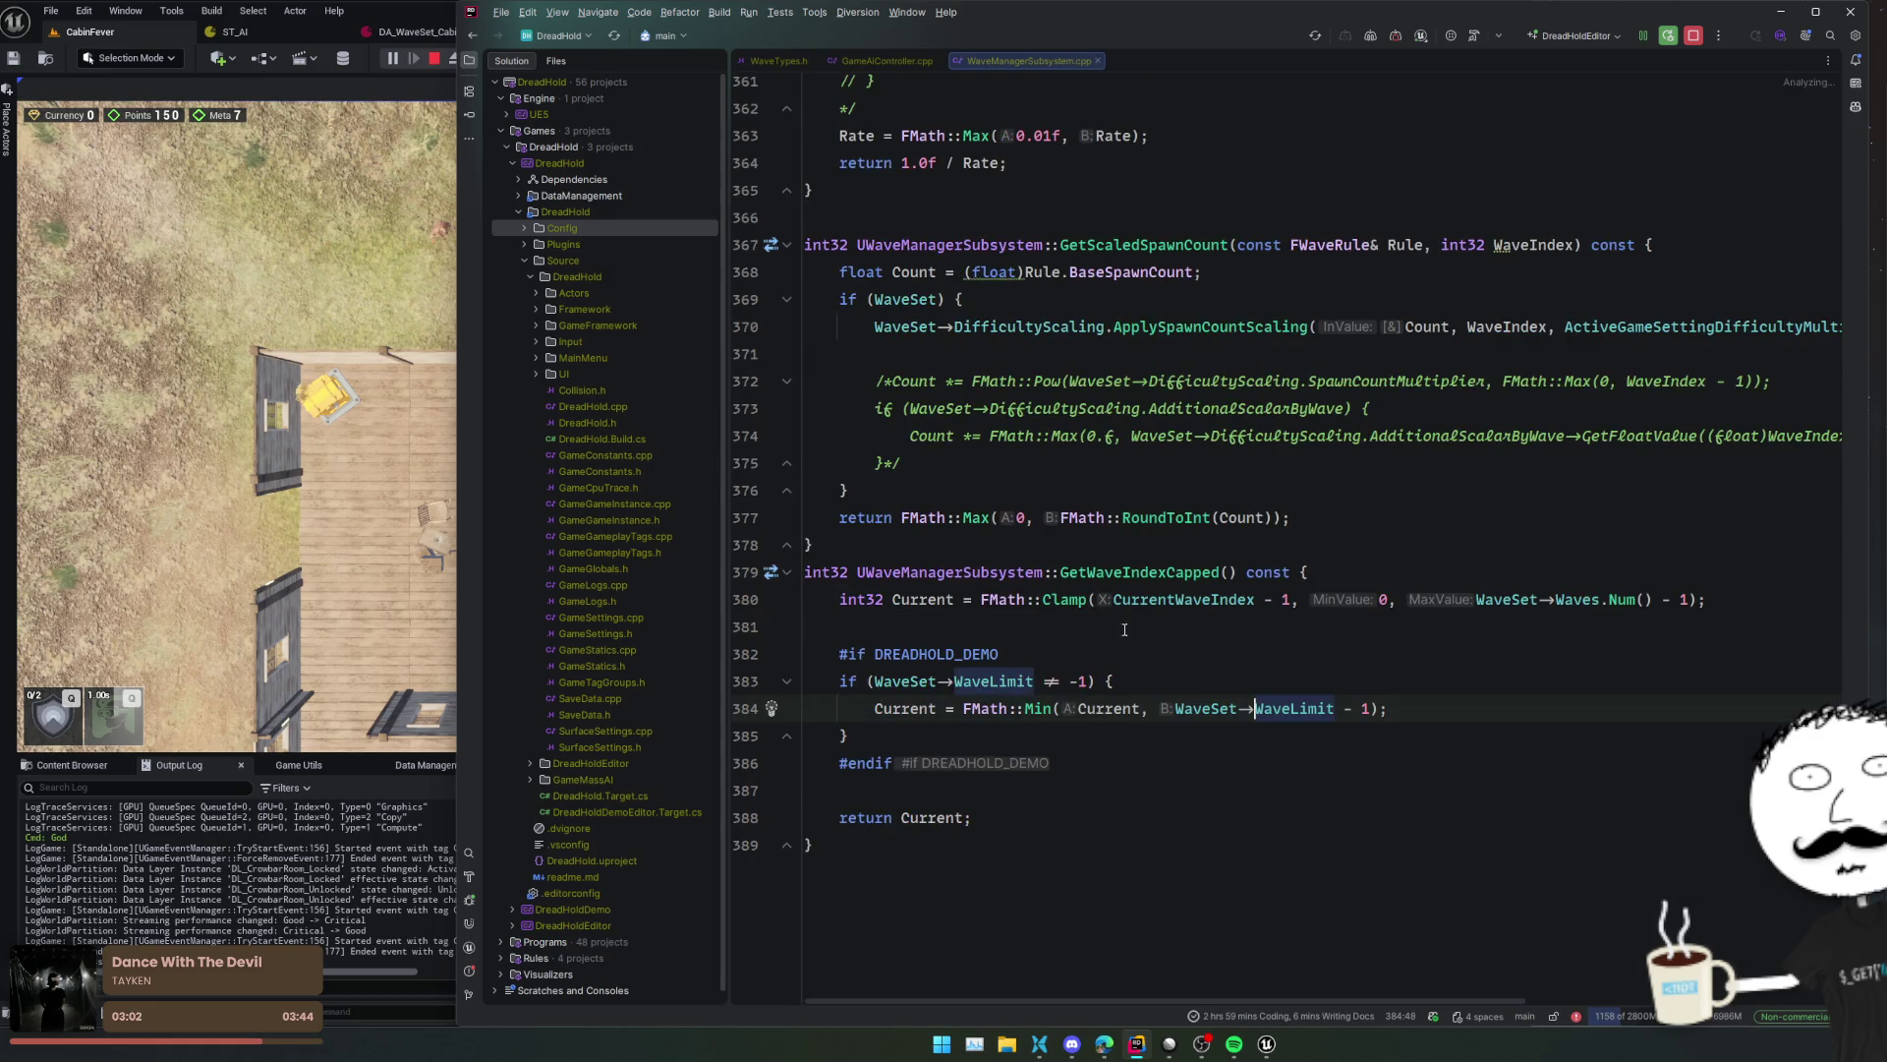
key(Down)
key(Down)
double_click(1138, 573)
key(ctrl+f)
key(shift+Return)
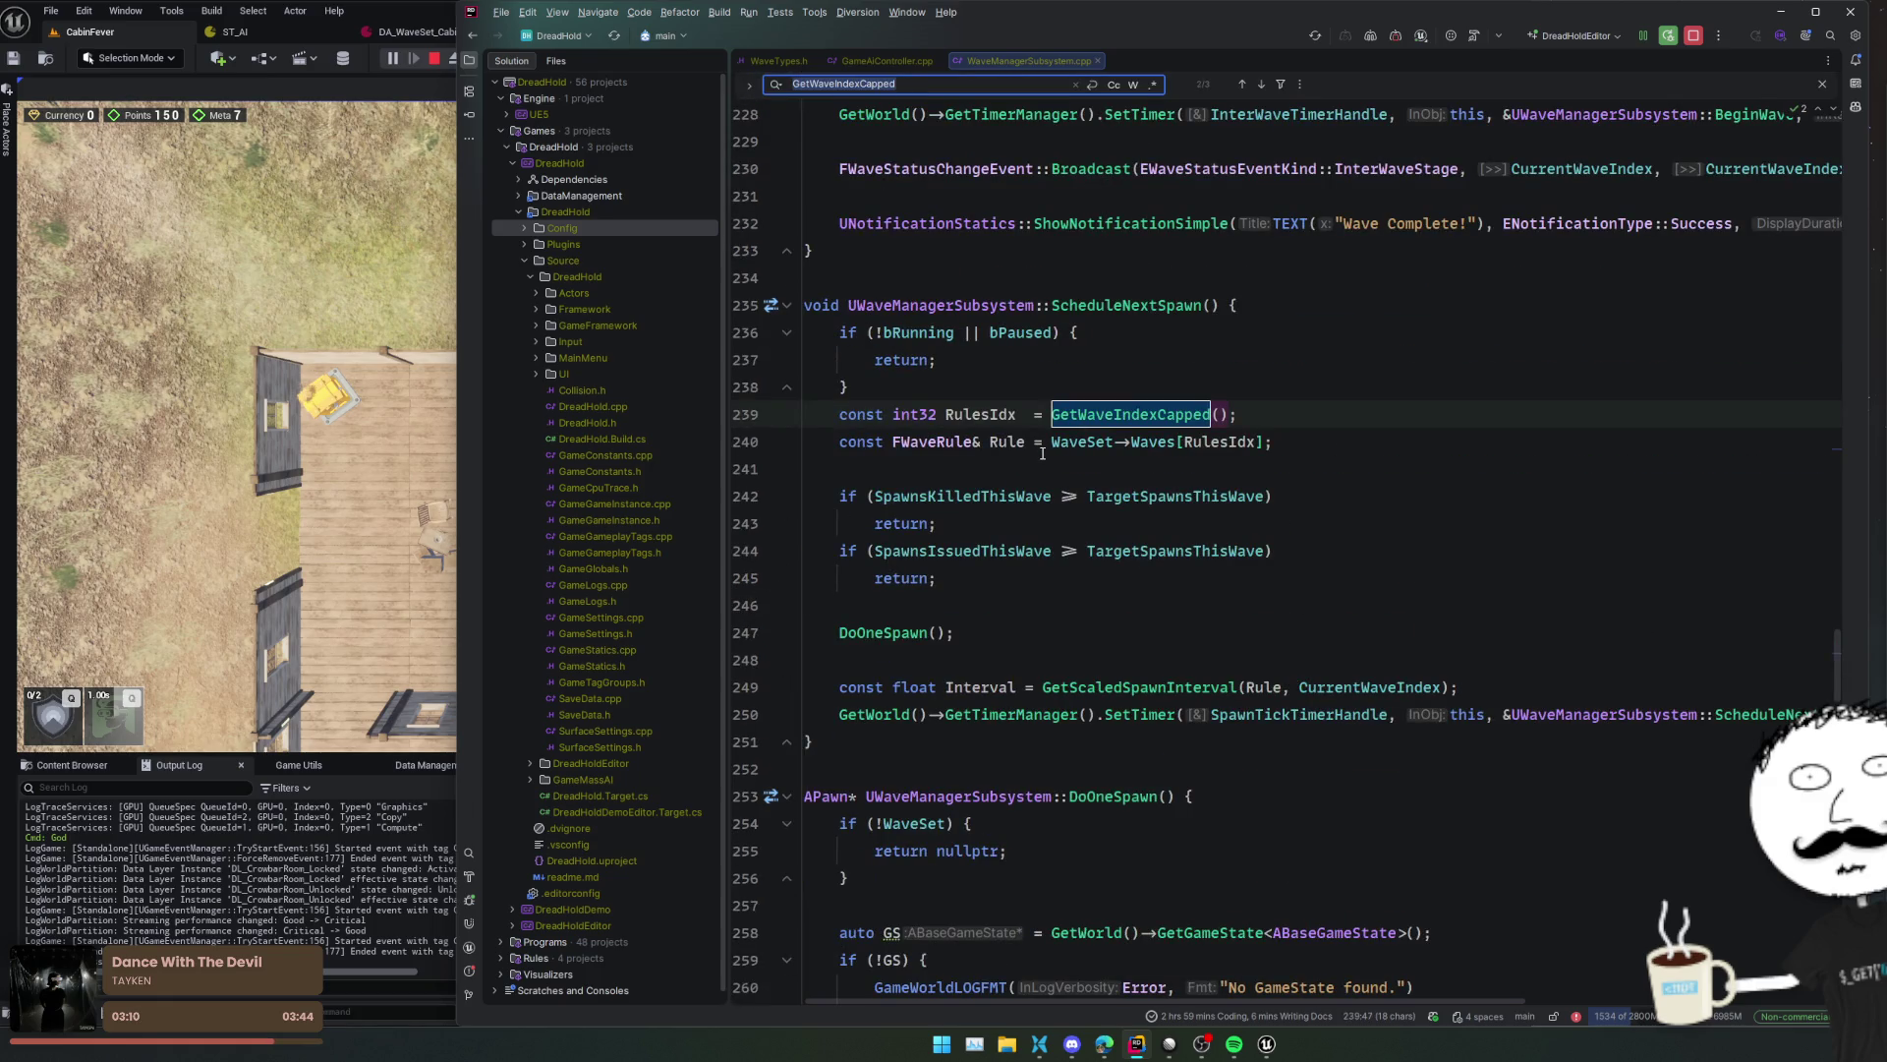
key(shift+Return)
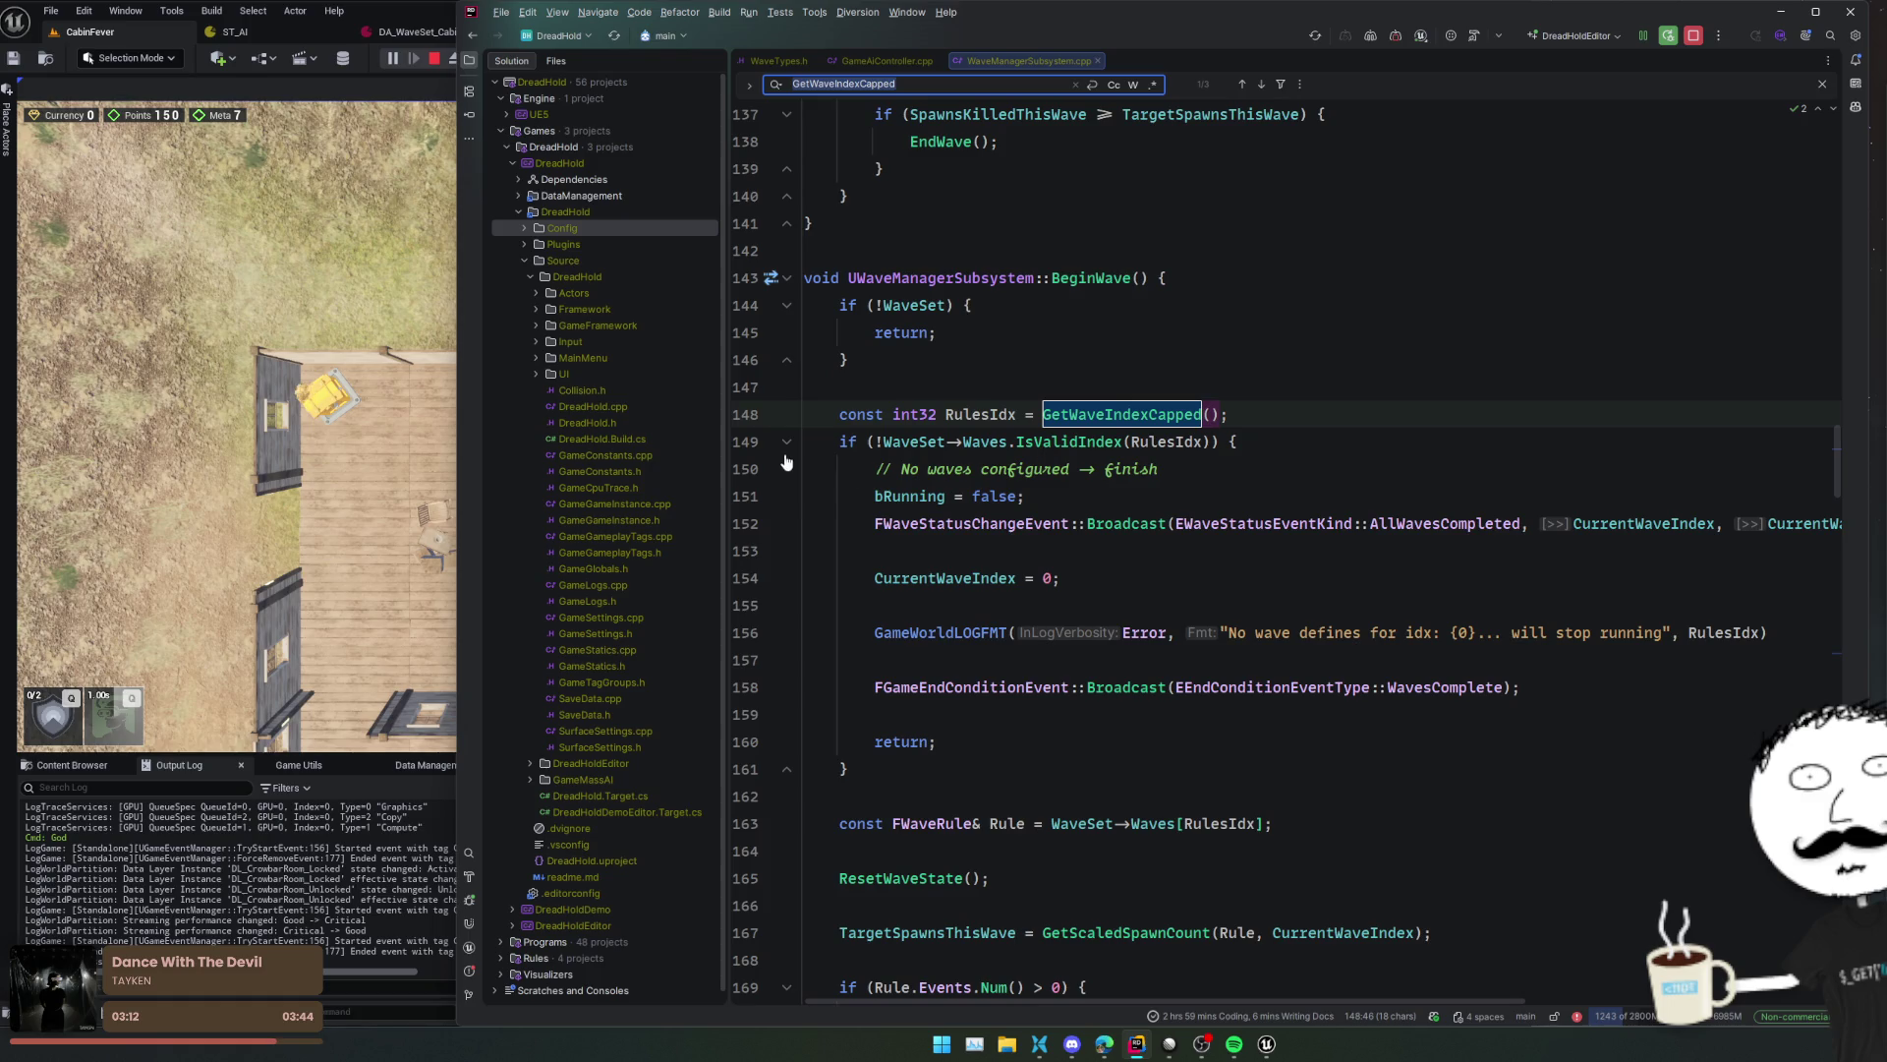
- Set a breakpoint on the IsValidIndex check at line 149 and resume the game
click(751, 443)
click(393, 474)
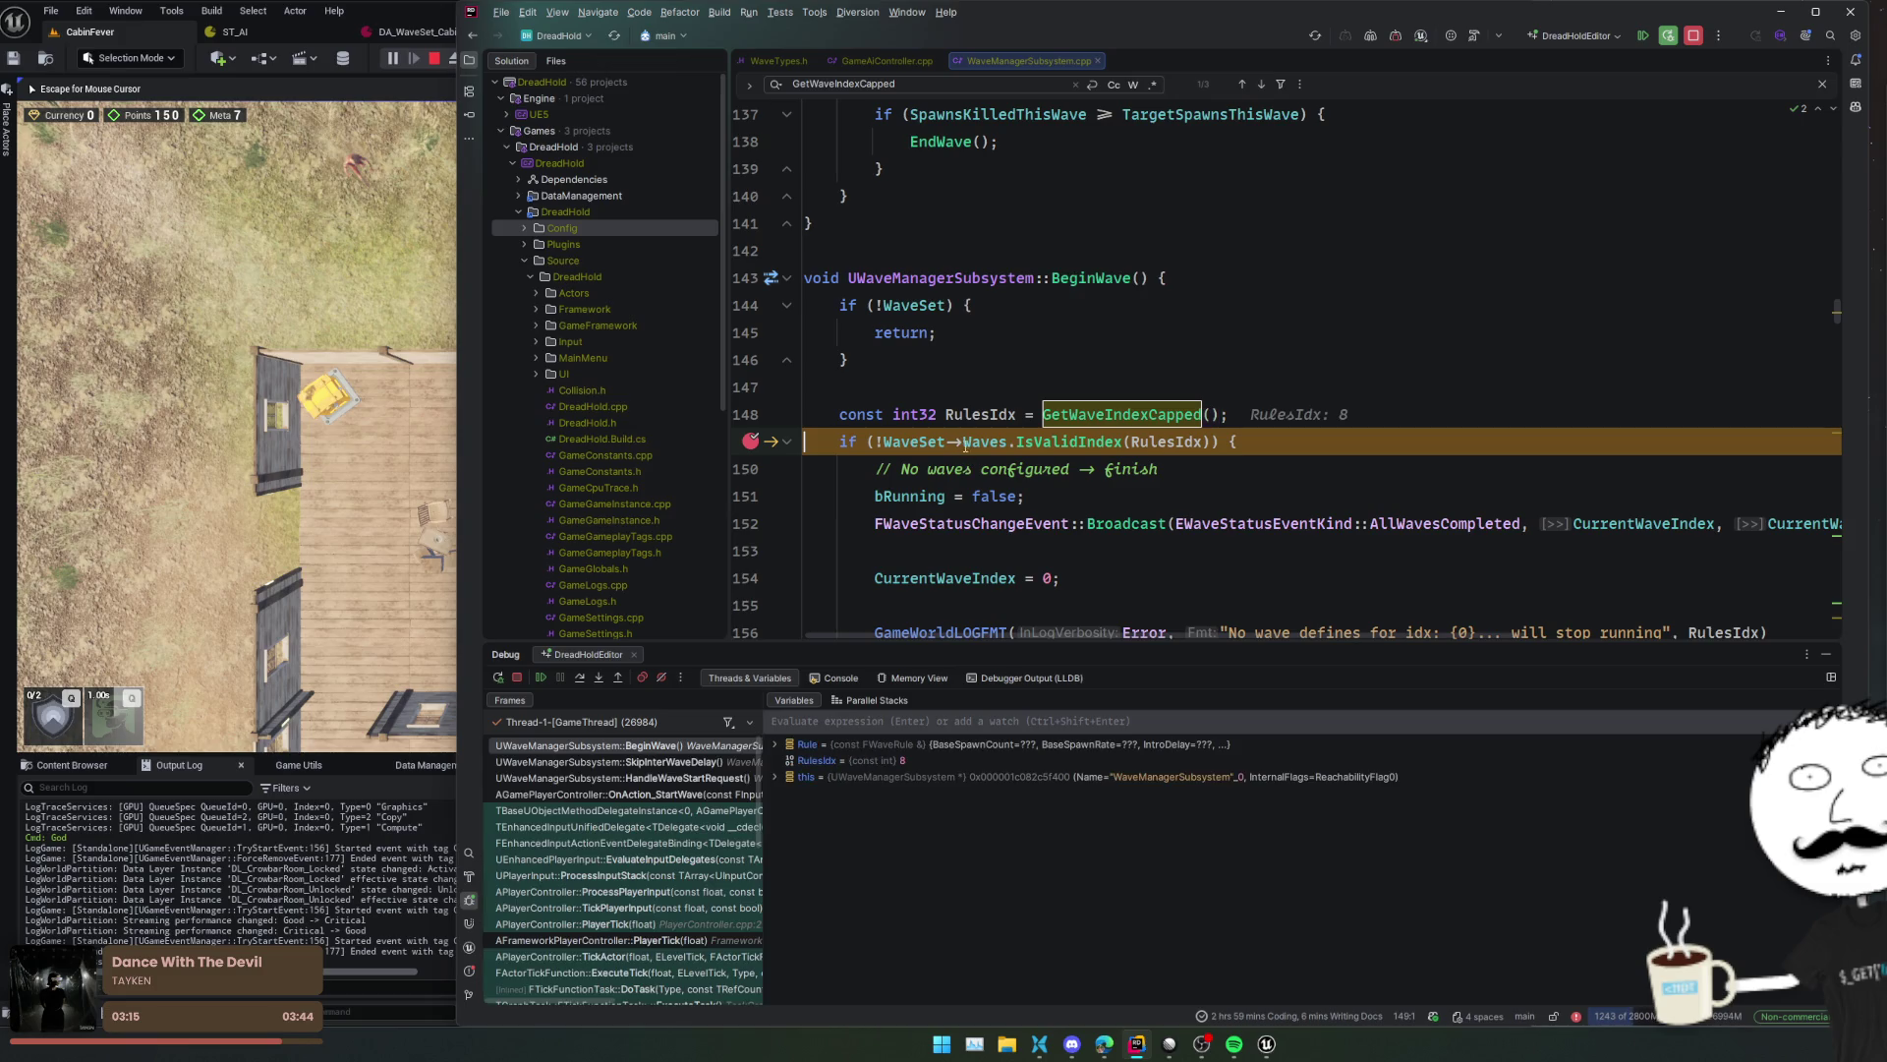
click(1027, 385)
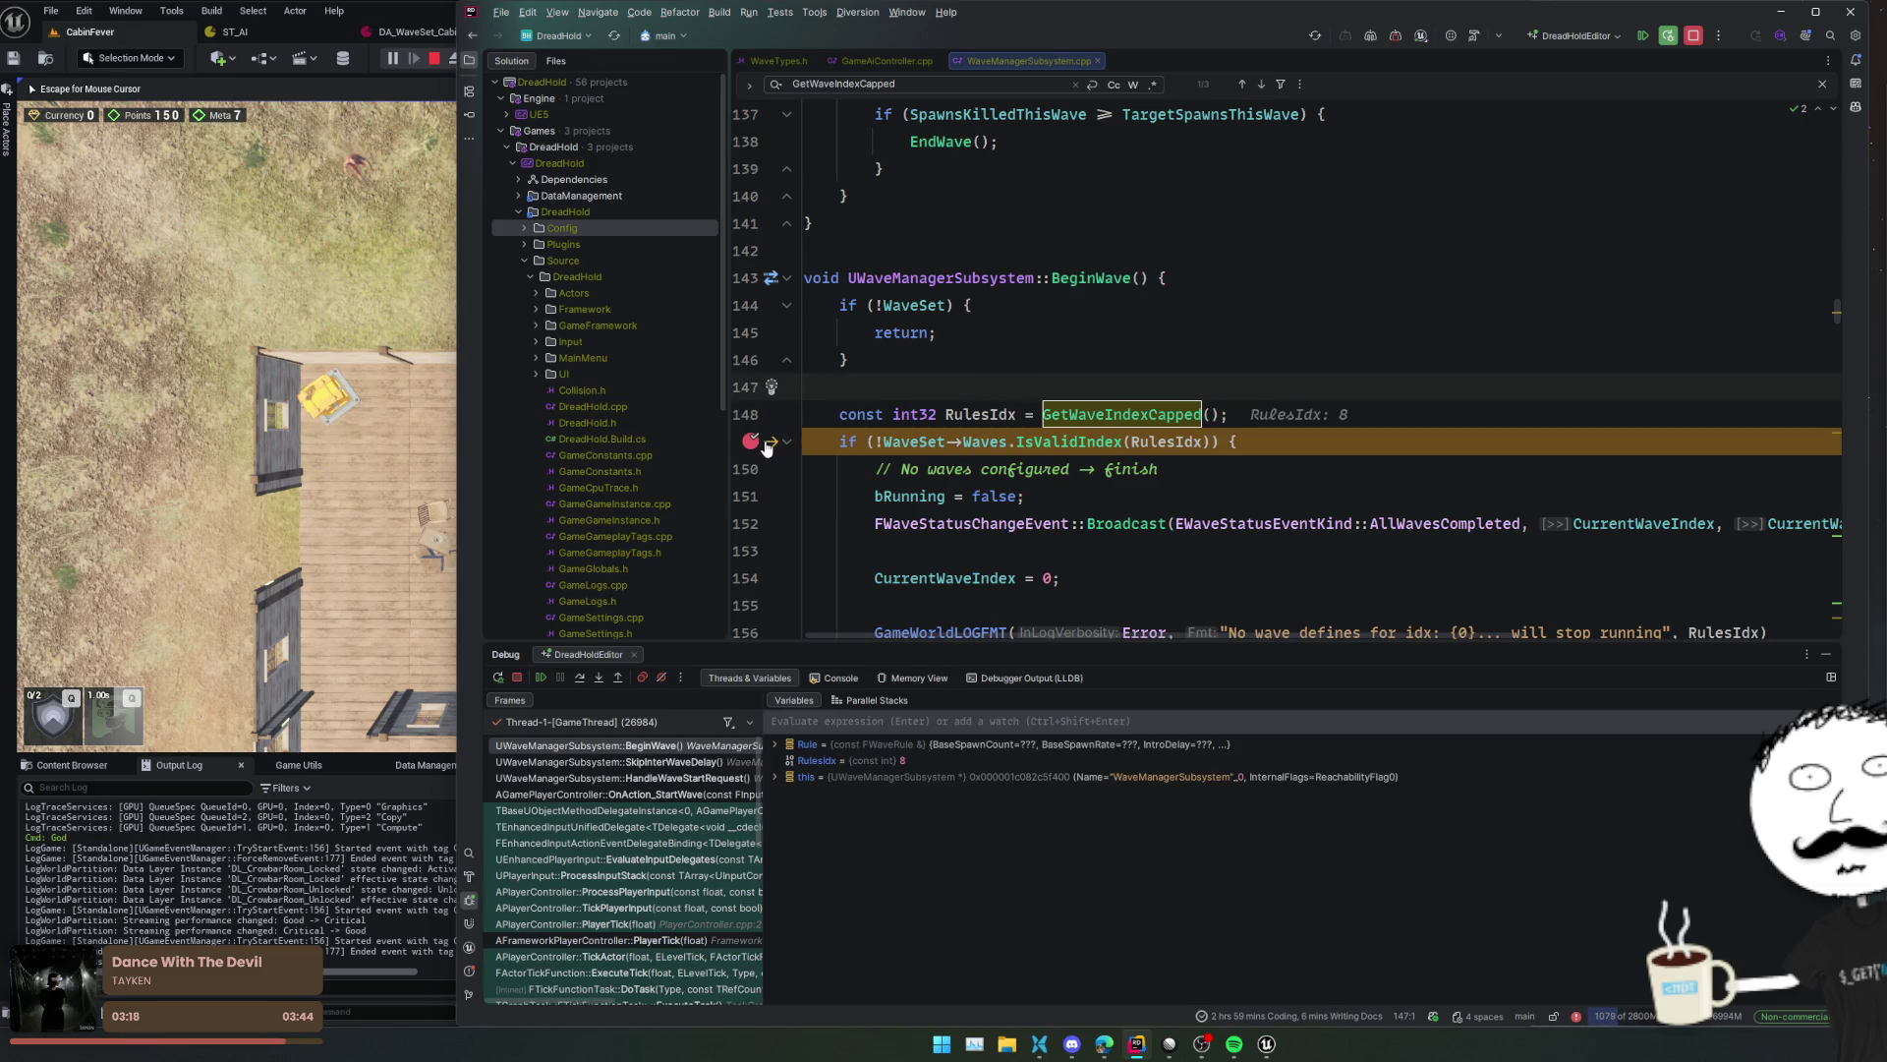
- Inspect the Waves and RulesIdx values at the BeginWave breakpoint
mouse_move(997, 444)
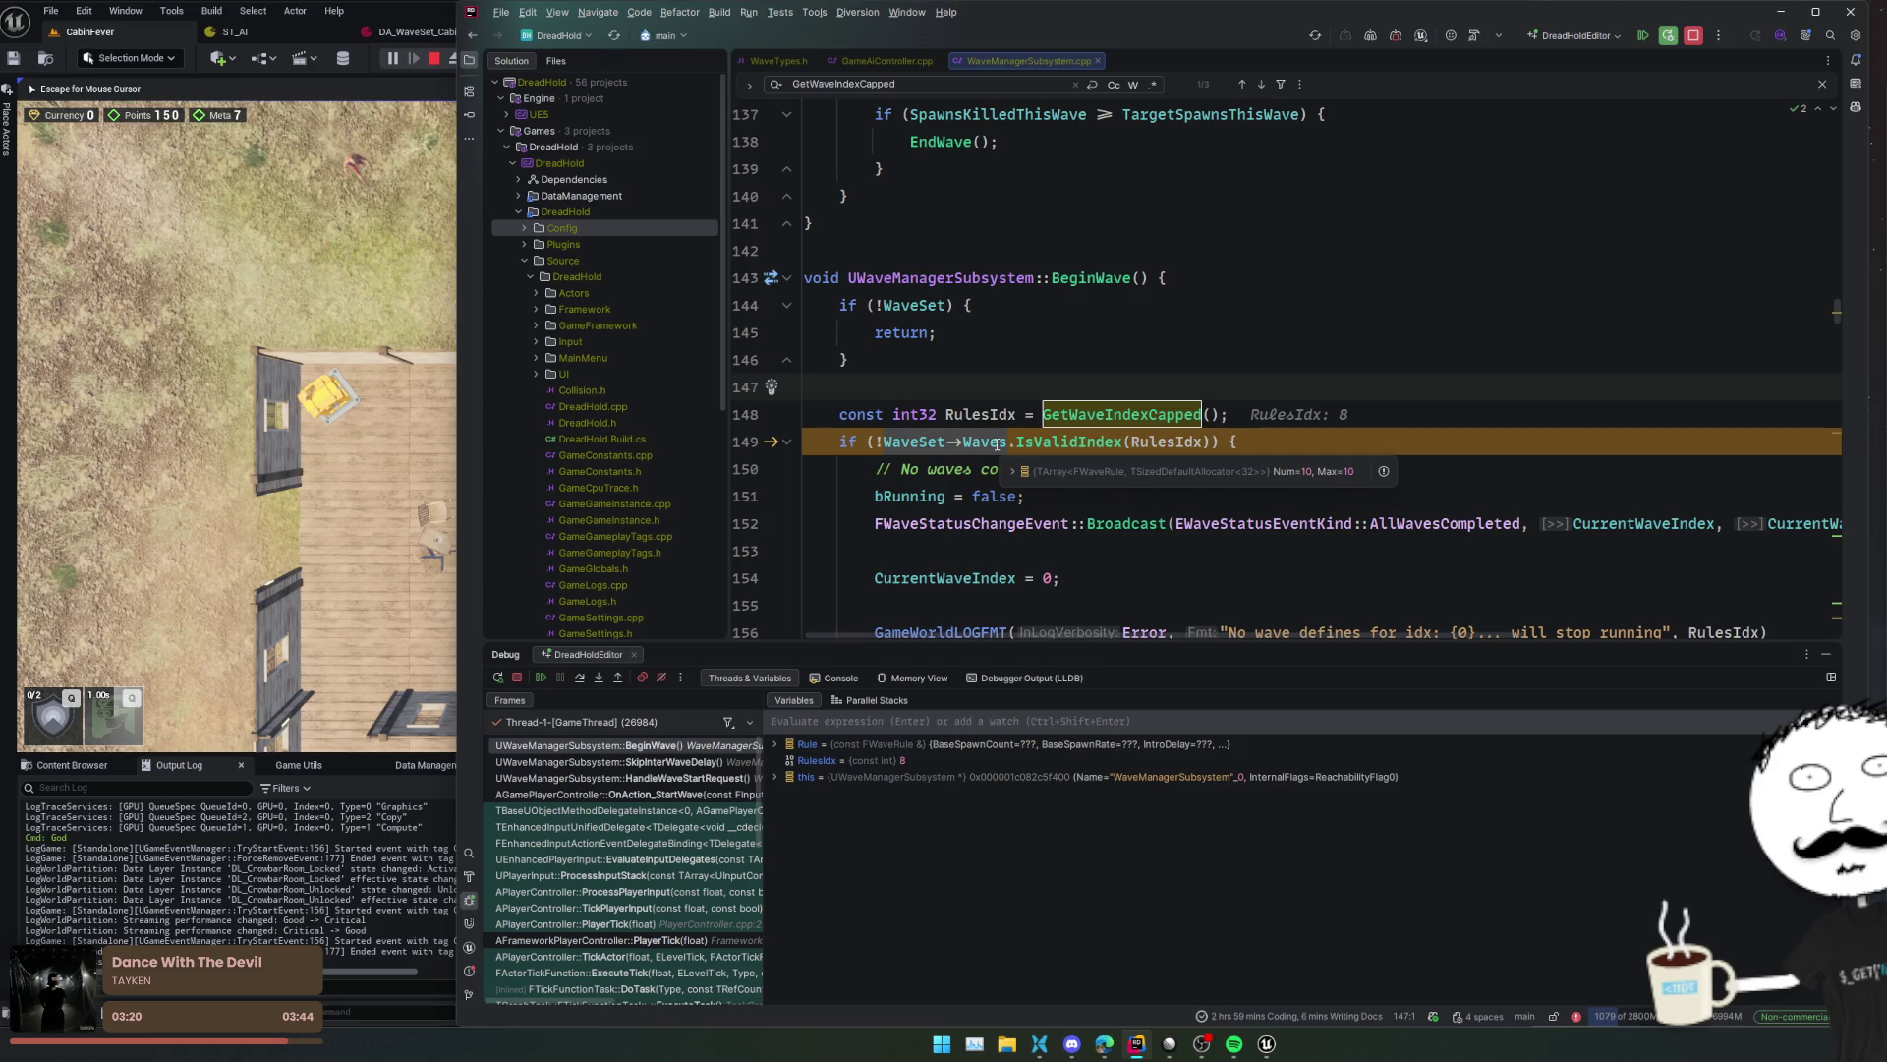
click(1198, 350)
scroll(872, 473, down, 3)
click(1139, 366)
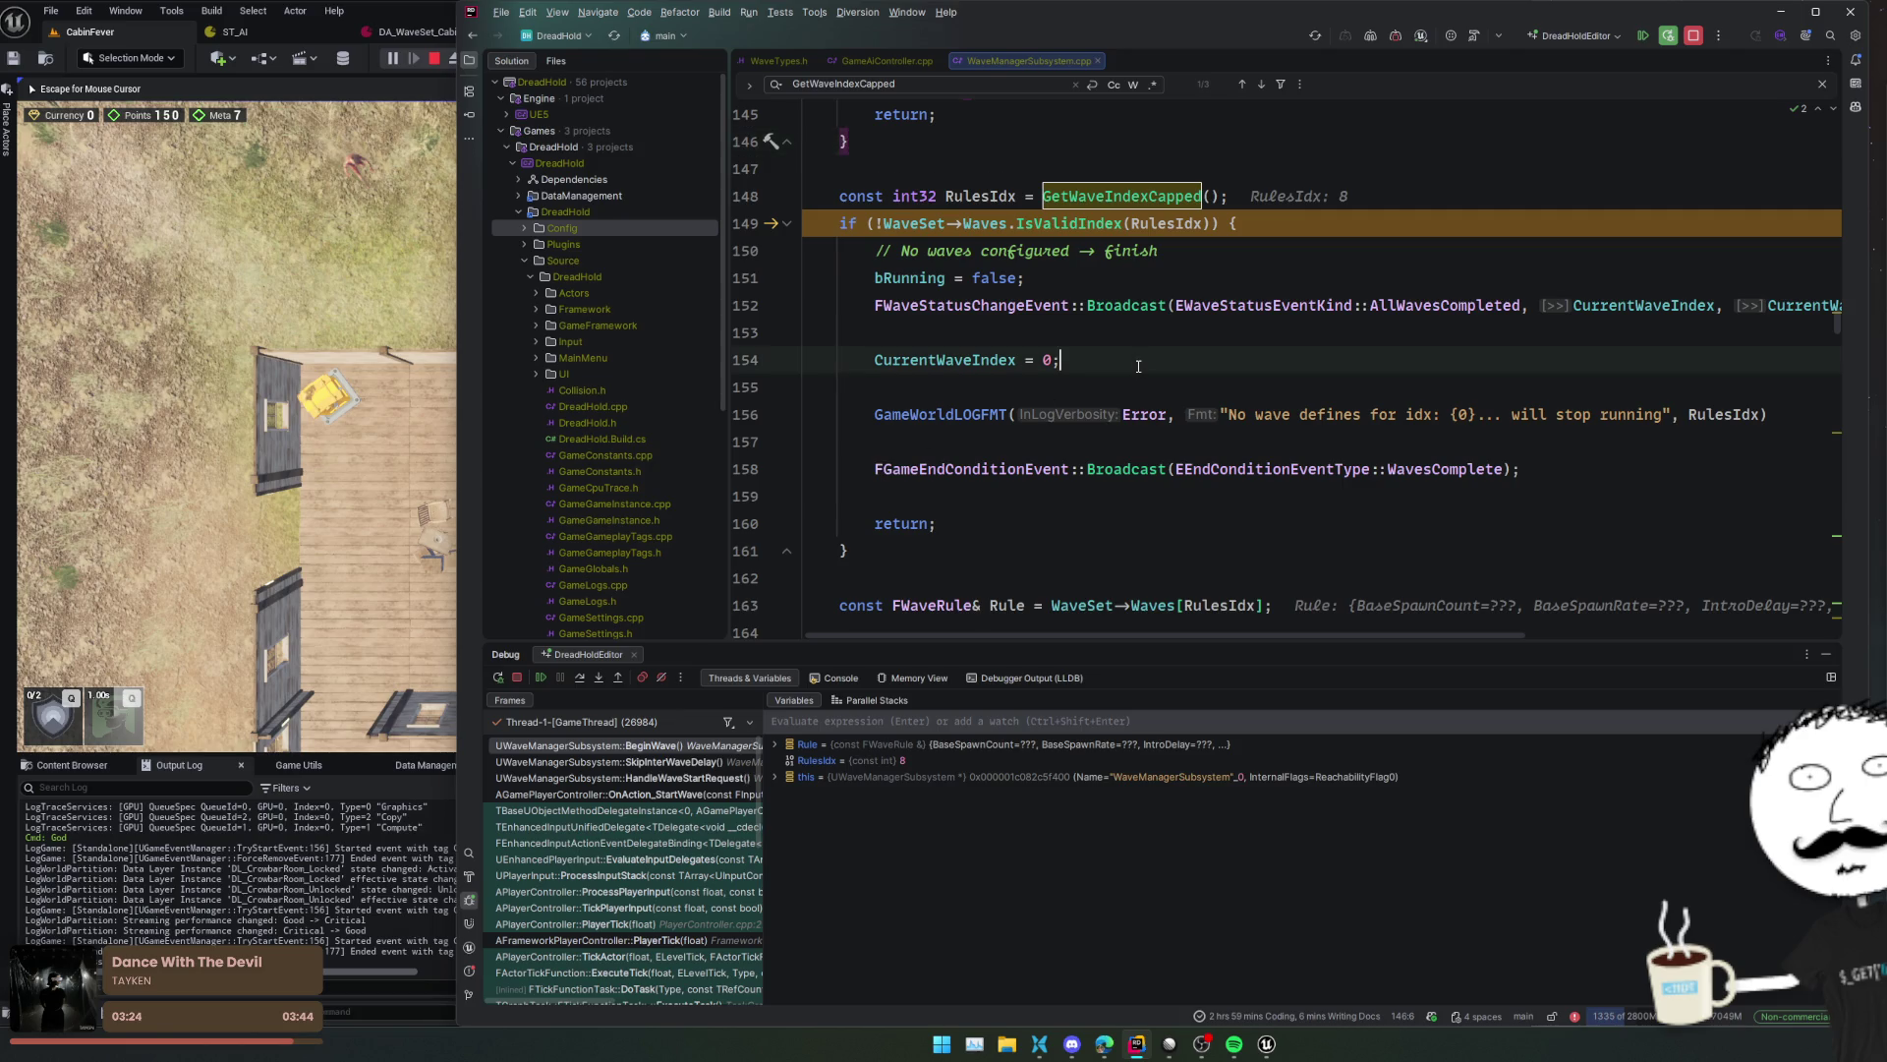
click(1211, 223)
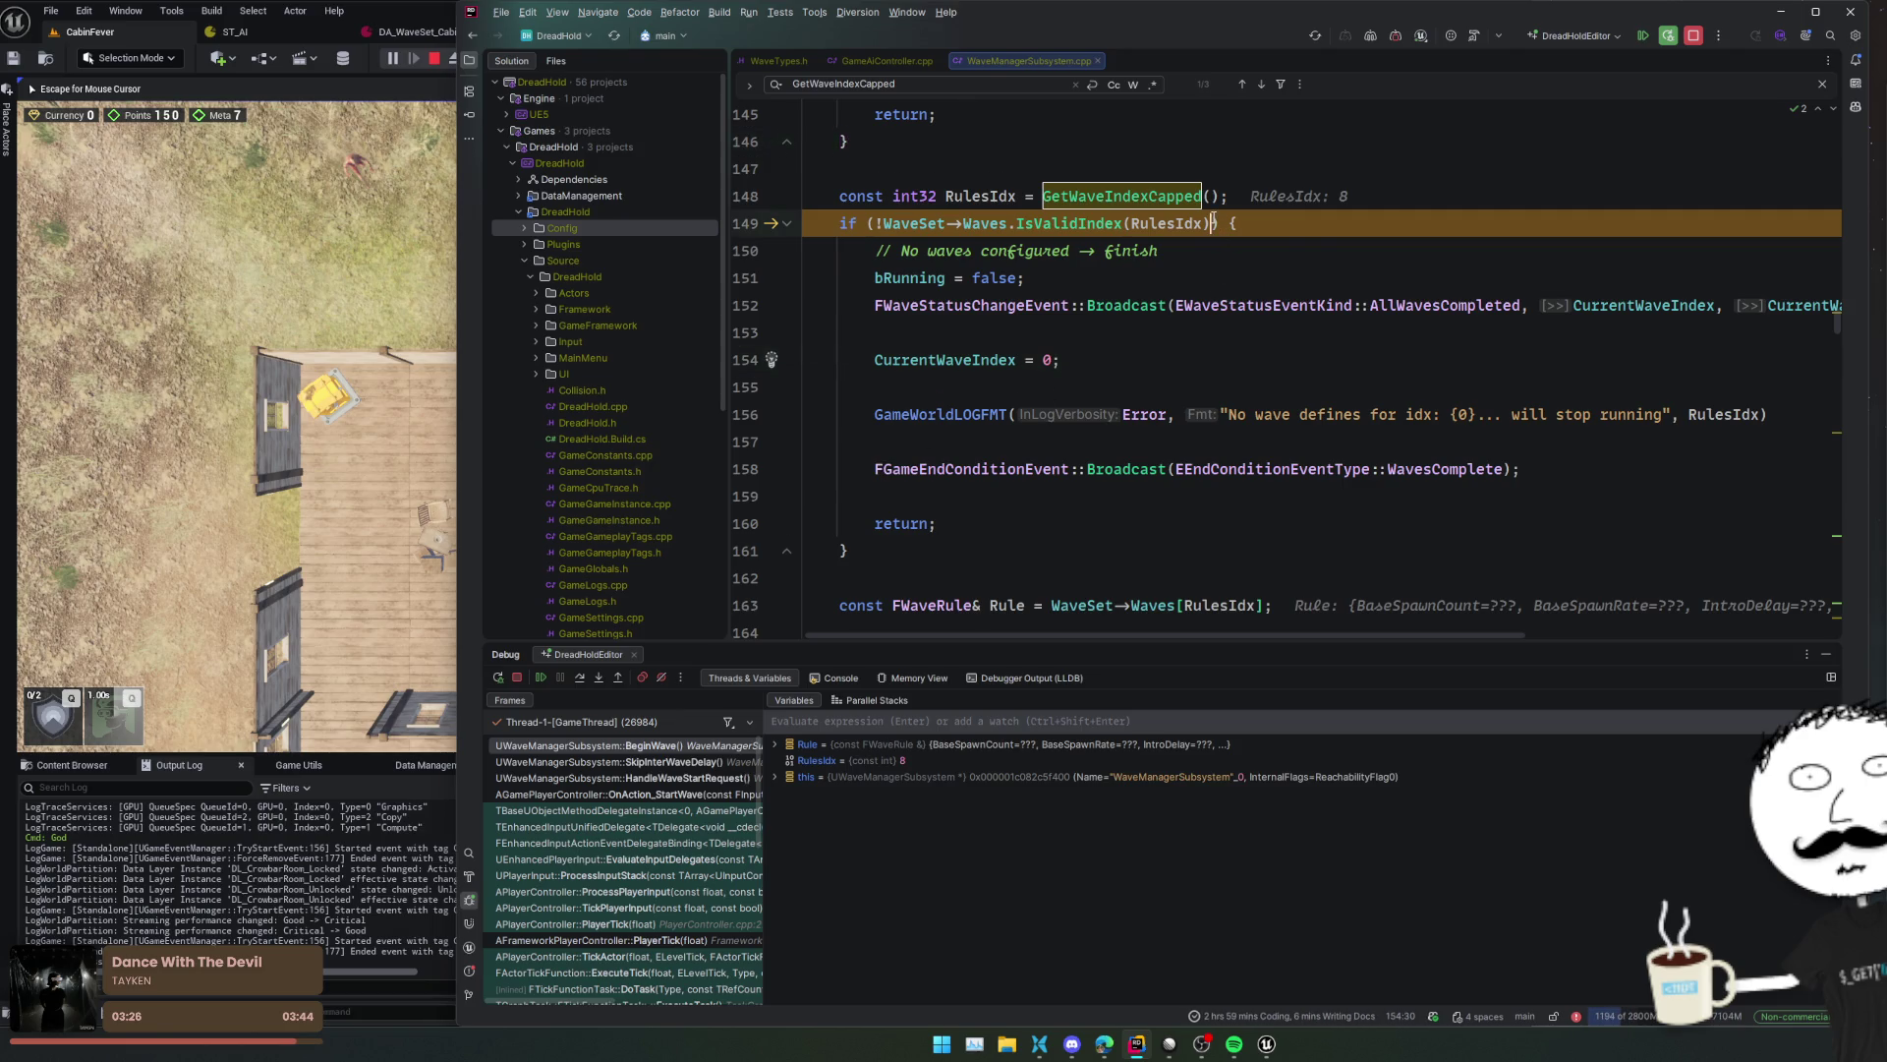
click(1165, 266)
- Follow GetWaveIndexCapped to its definition, then to its declaration in WaveManagerSubsystem.h
click(1215, 223)
ctrl+click(1123, 183)
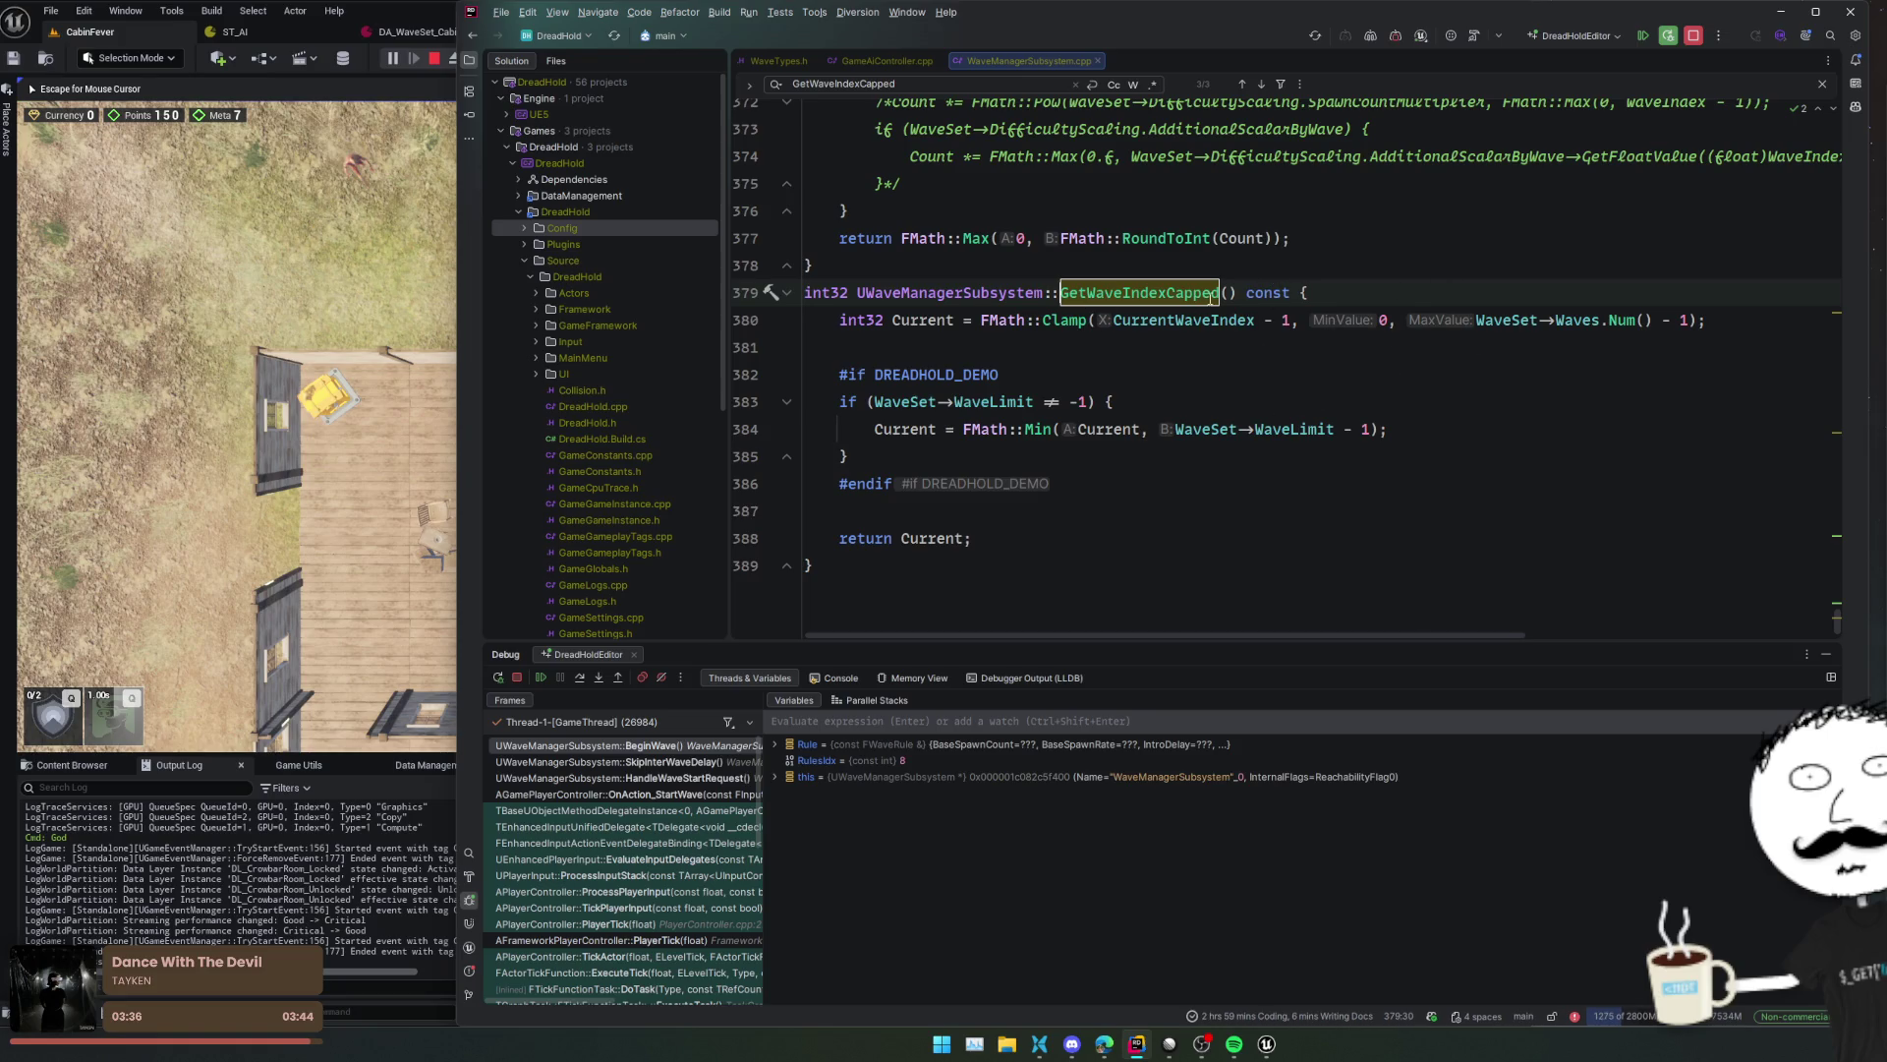
ctrl+click(1128, 294)
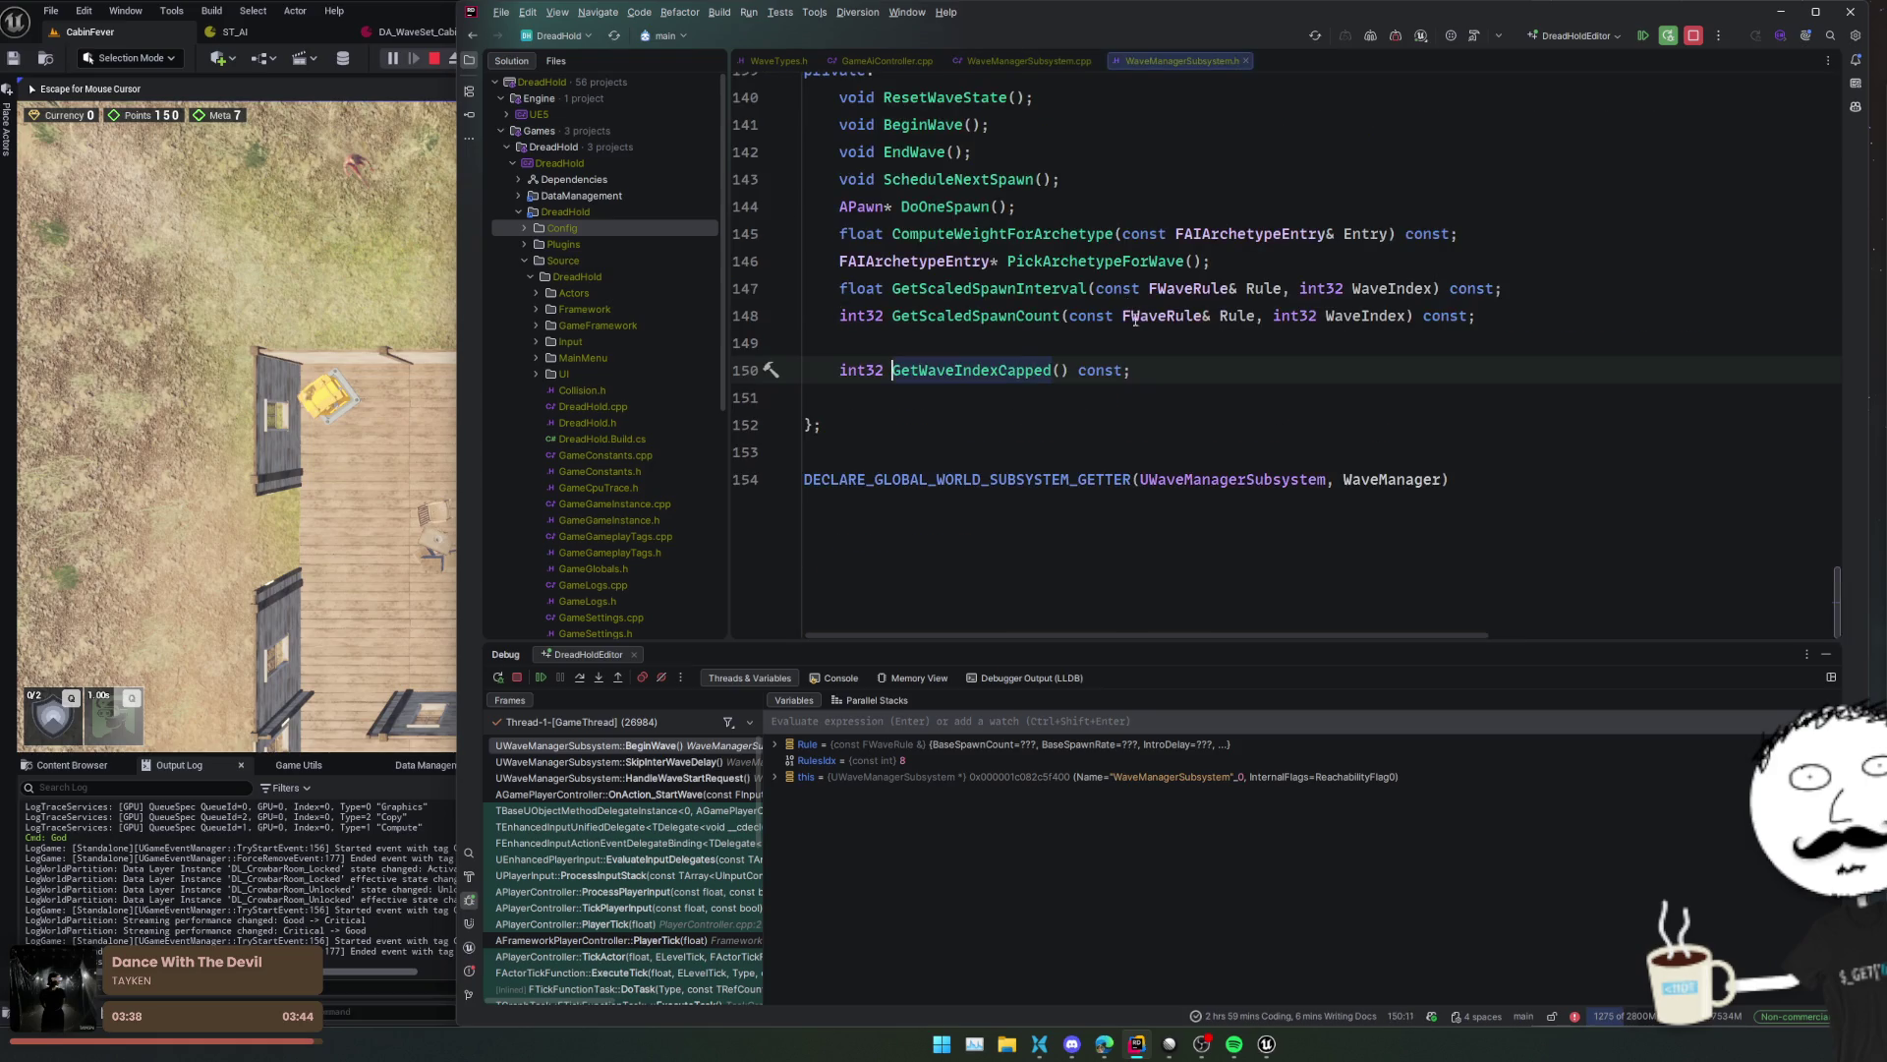
- Declare bool HitMaxWaves() below GetWaveIndexCapped in the header
key(Return)
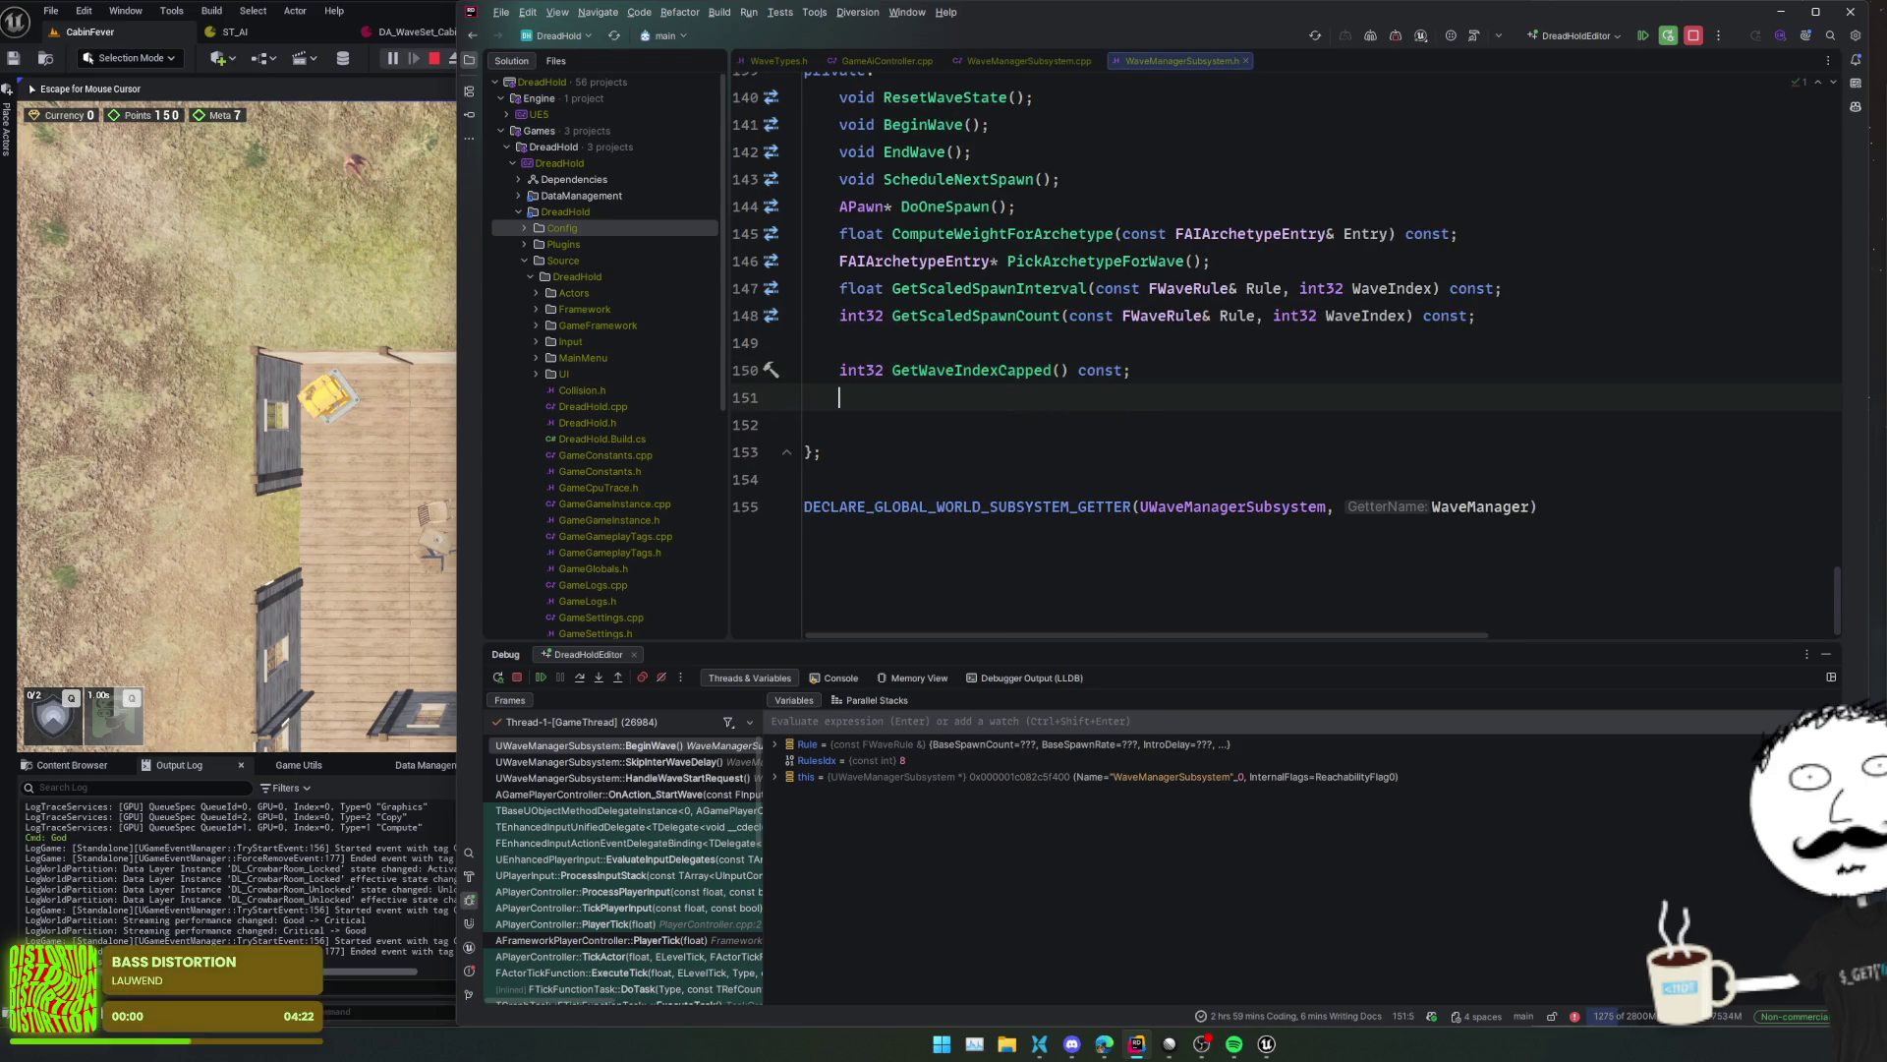
text(bool )
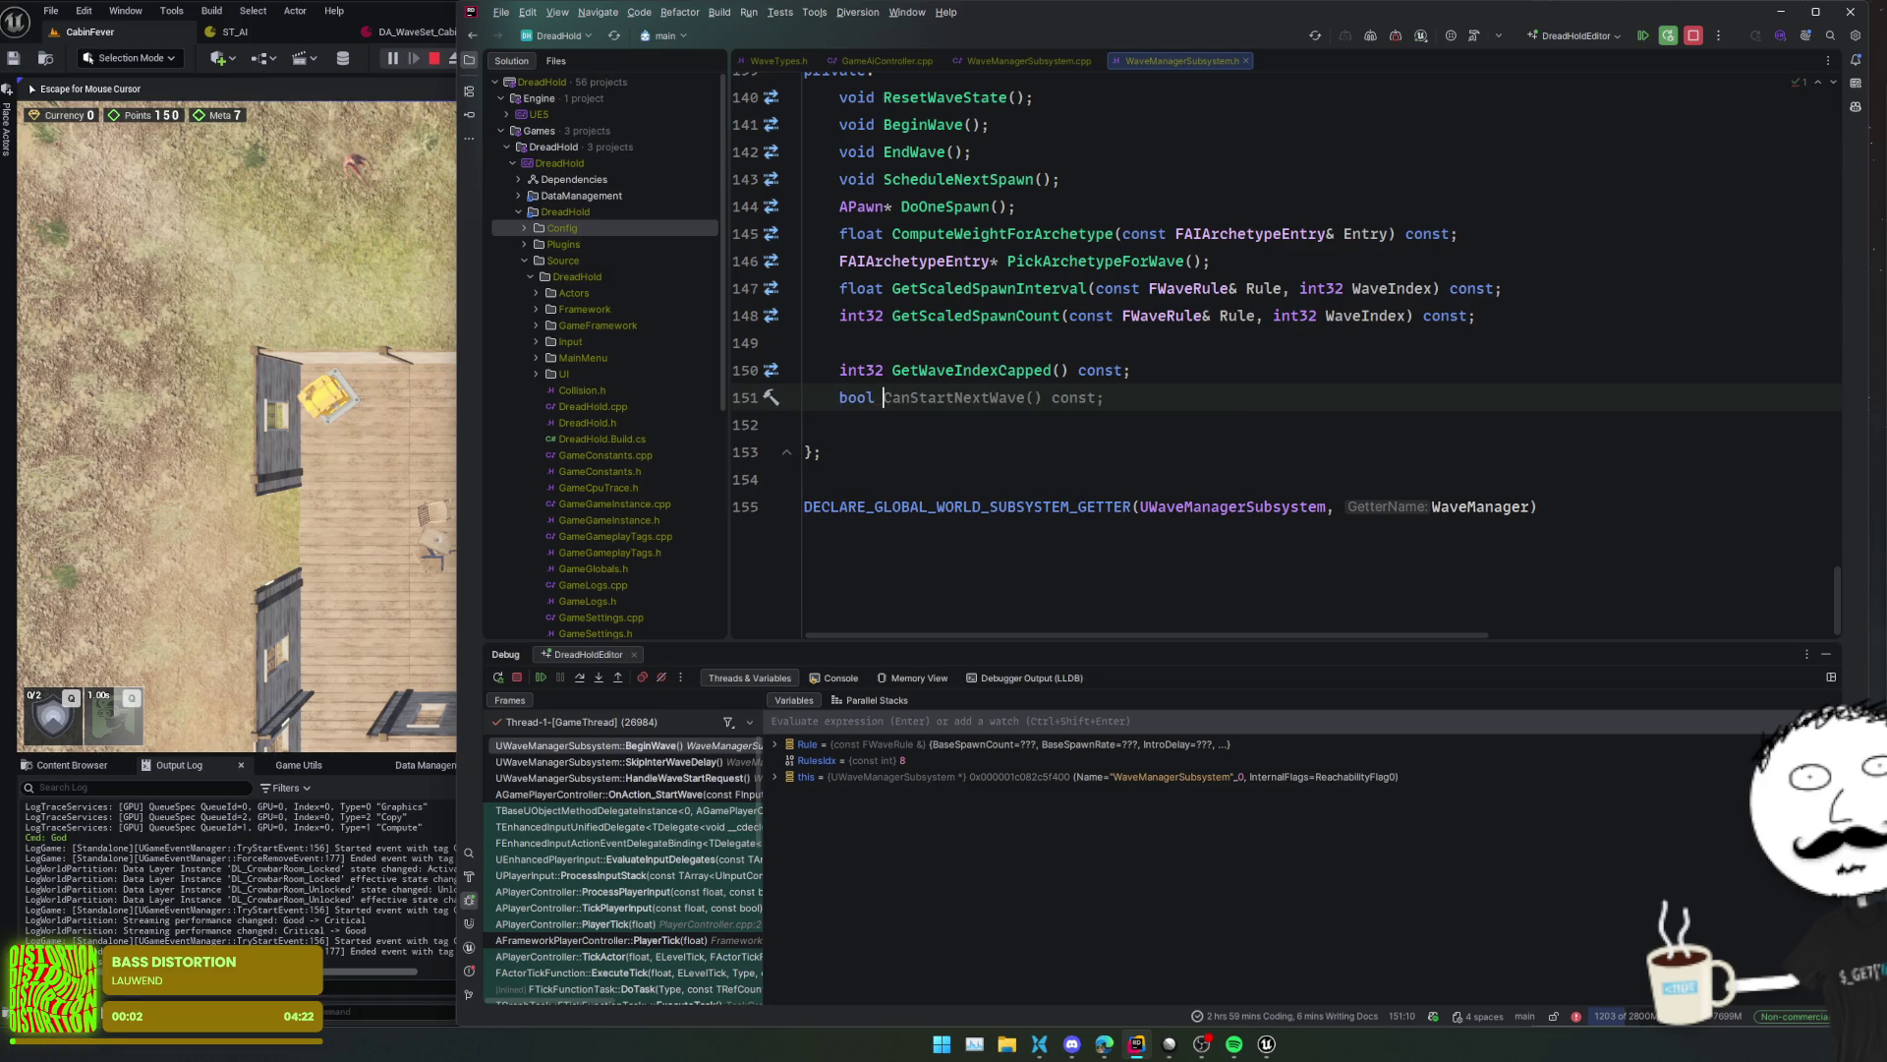
text(HitMas)
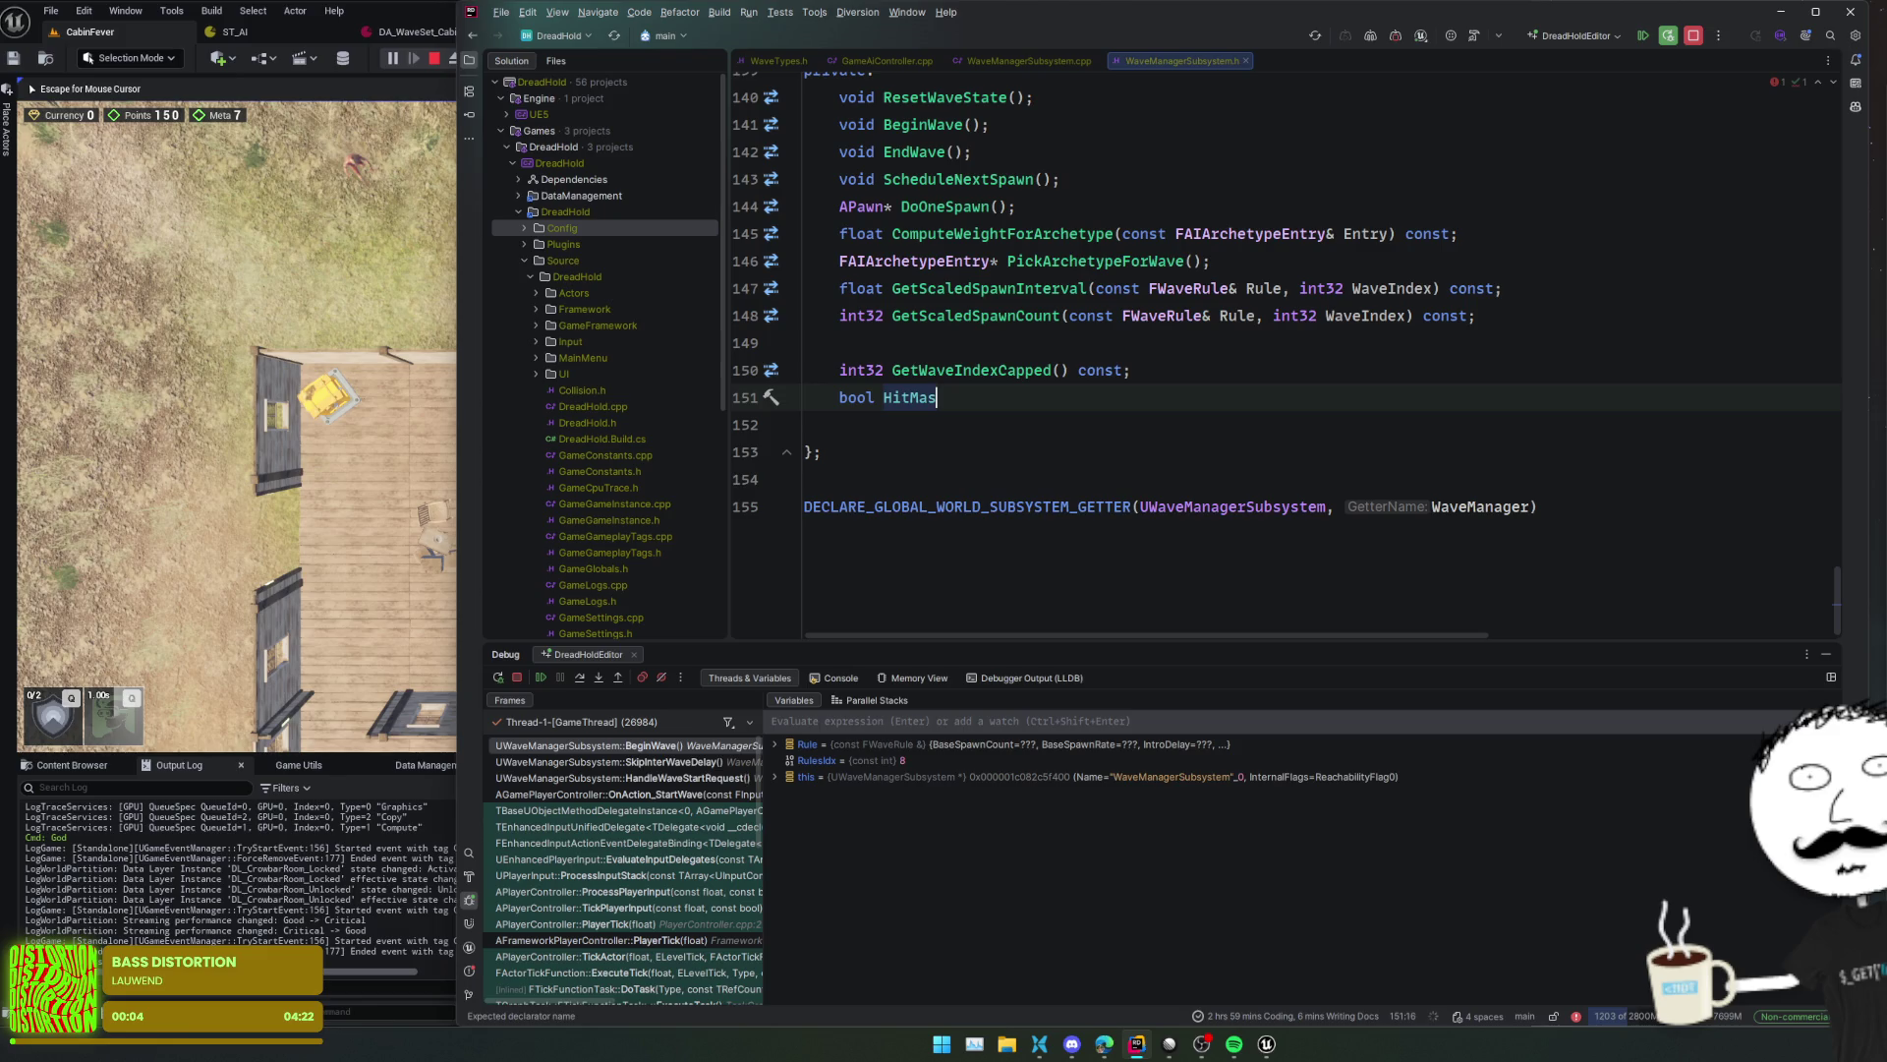
key(BackSpace)
text(x)
key(Tab)
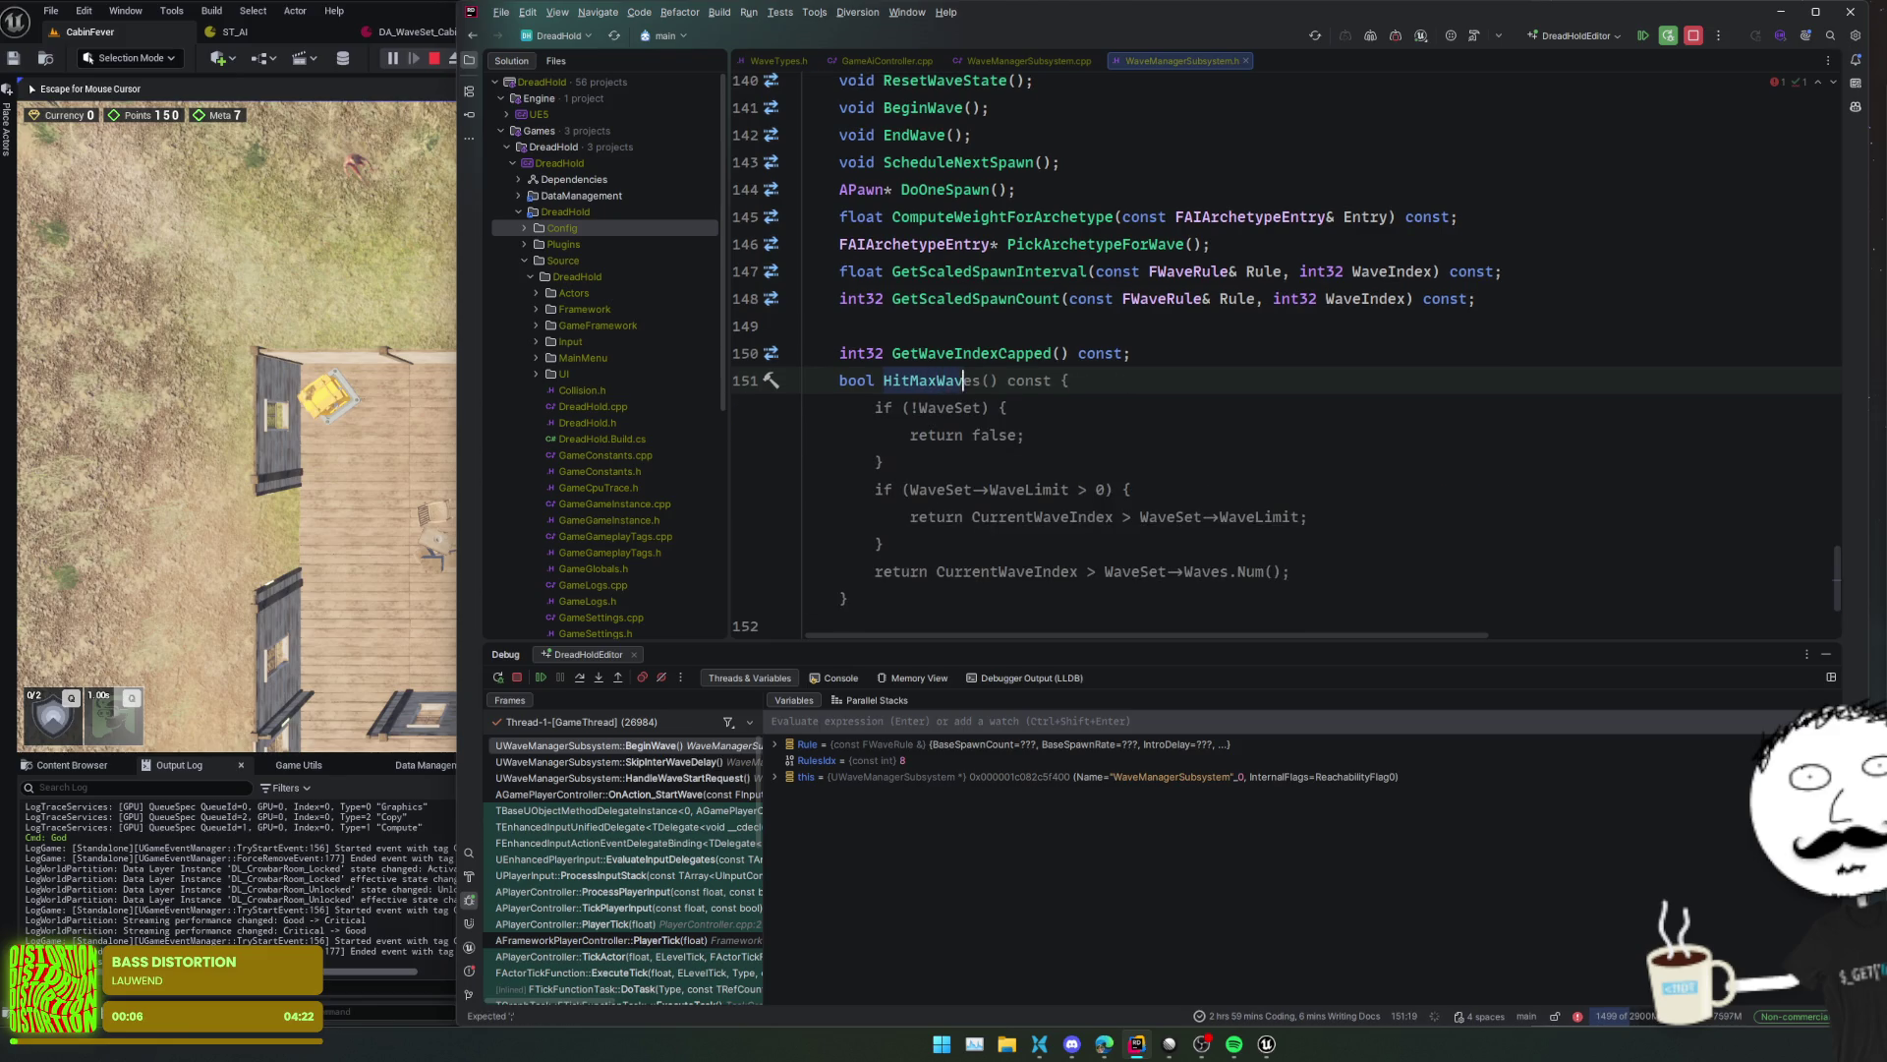
key(End)
text({)
key(Return)
- Generate an empty HitMaxWaves definition in WaveManagerSubsystem.cpp
key(Up)
key(alt+Return)
key(Return)
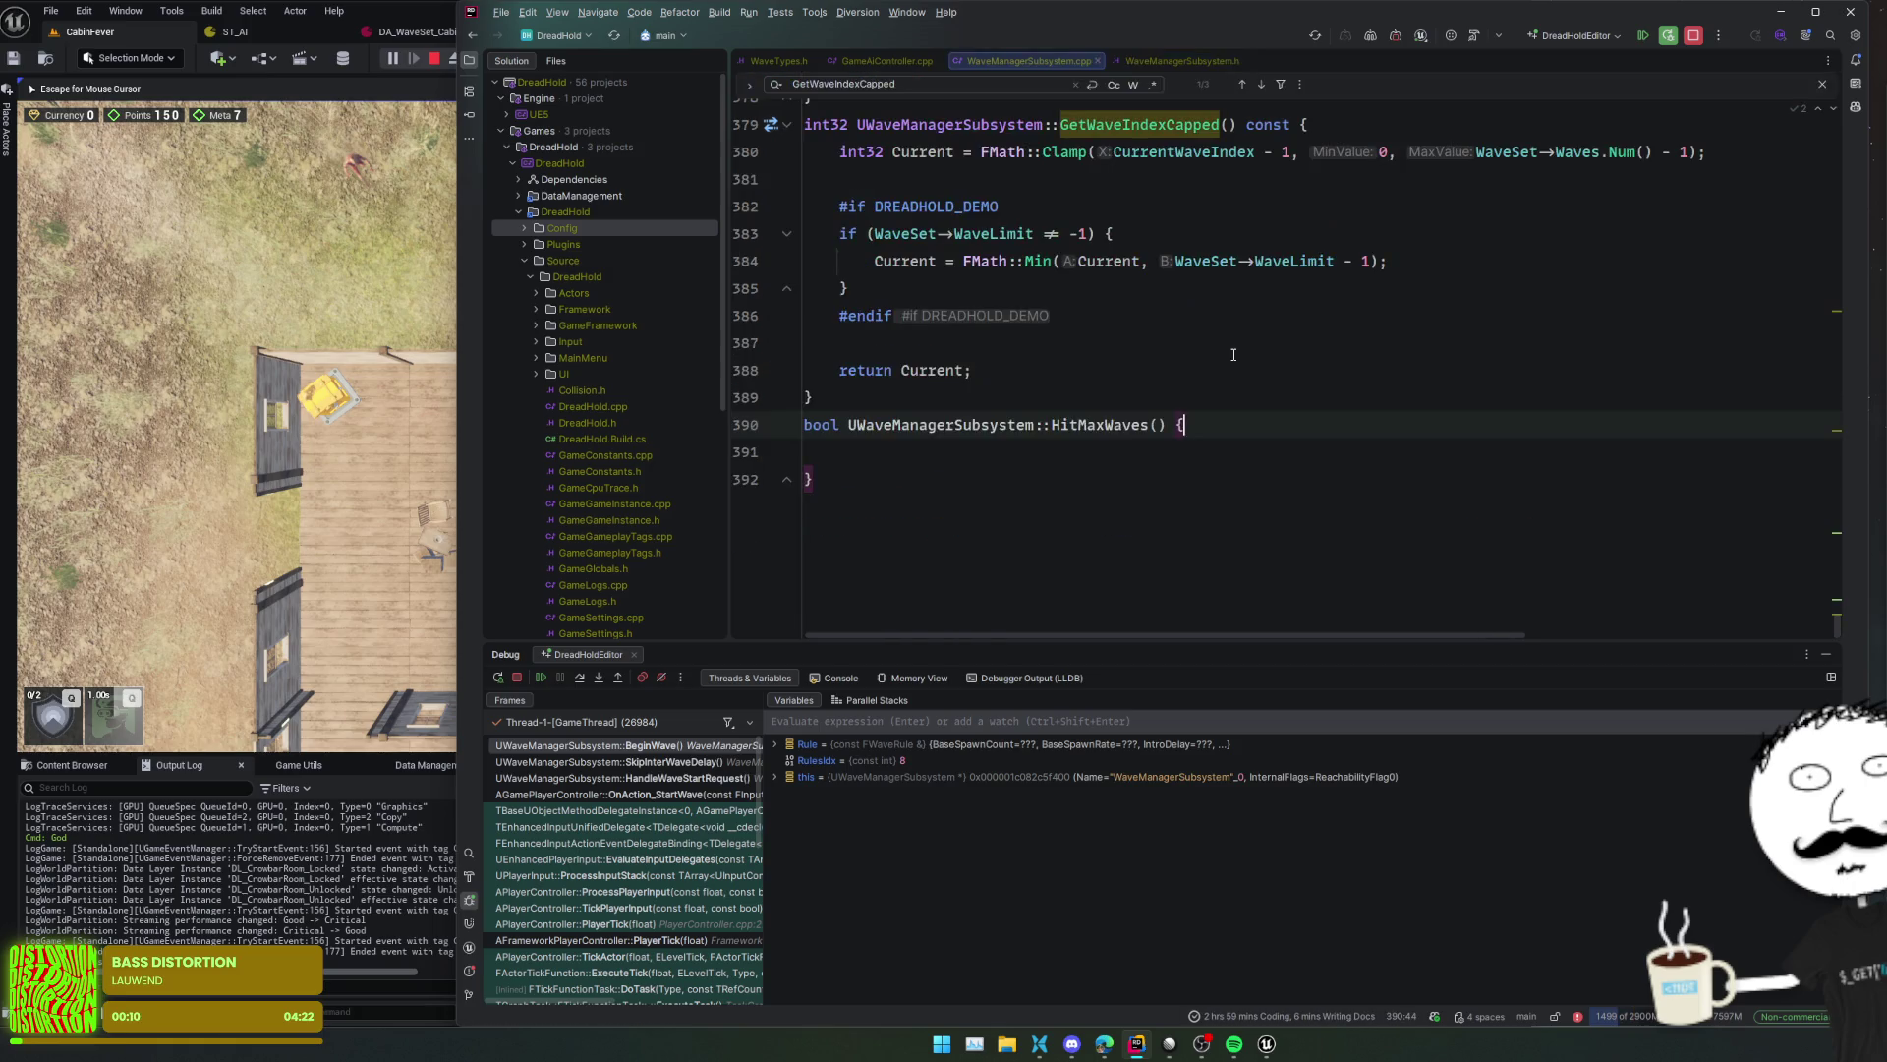
key(Down)
triple_click(954, 207)
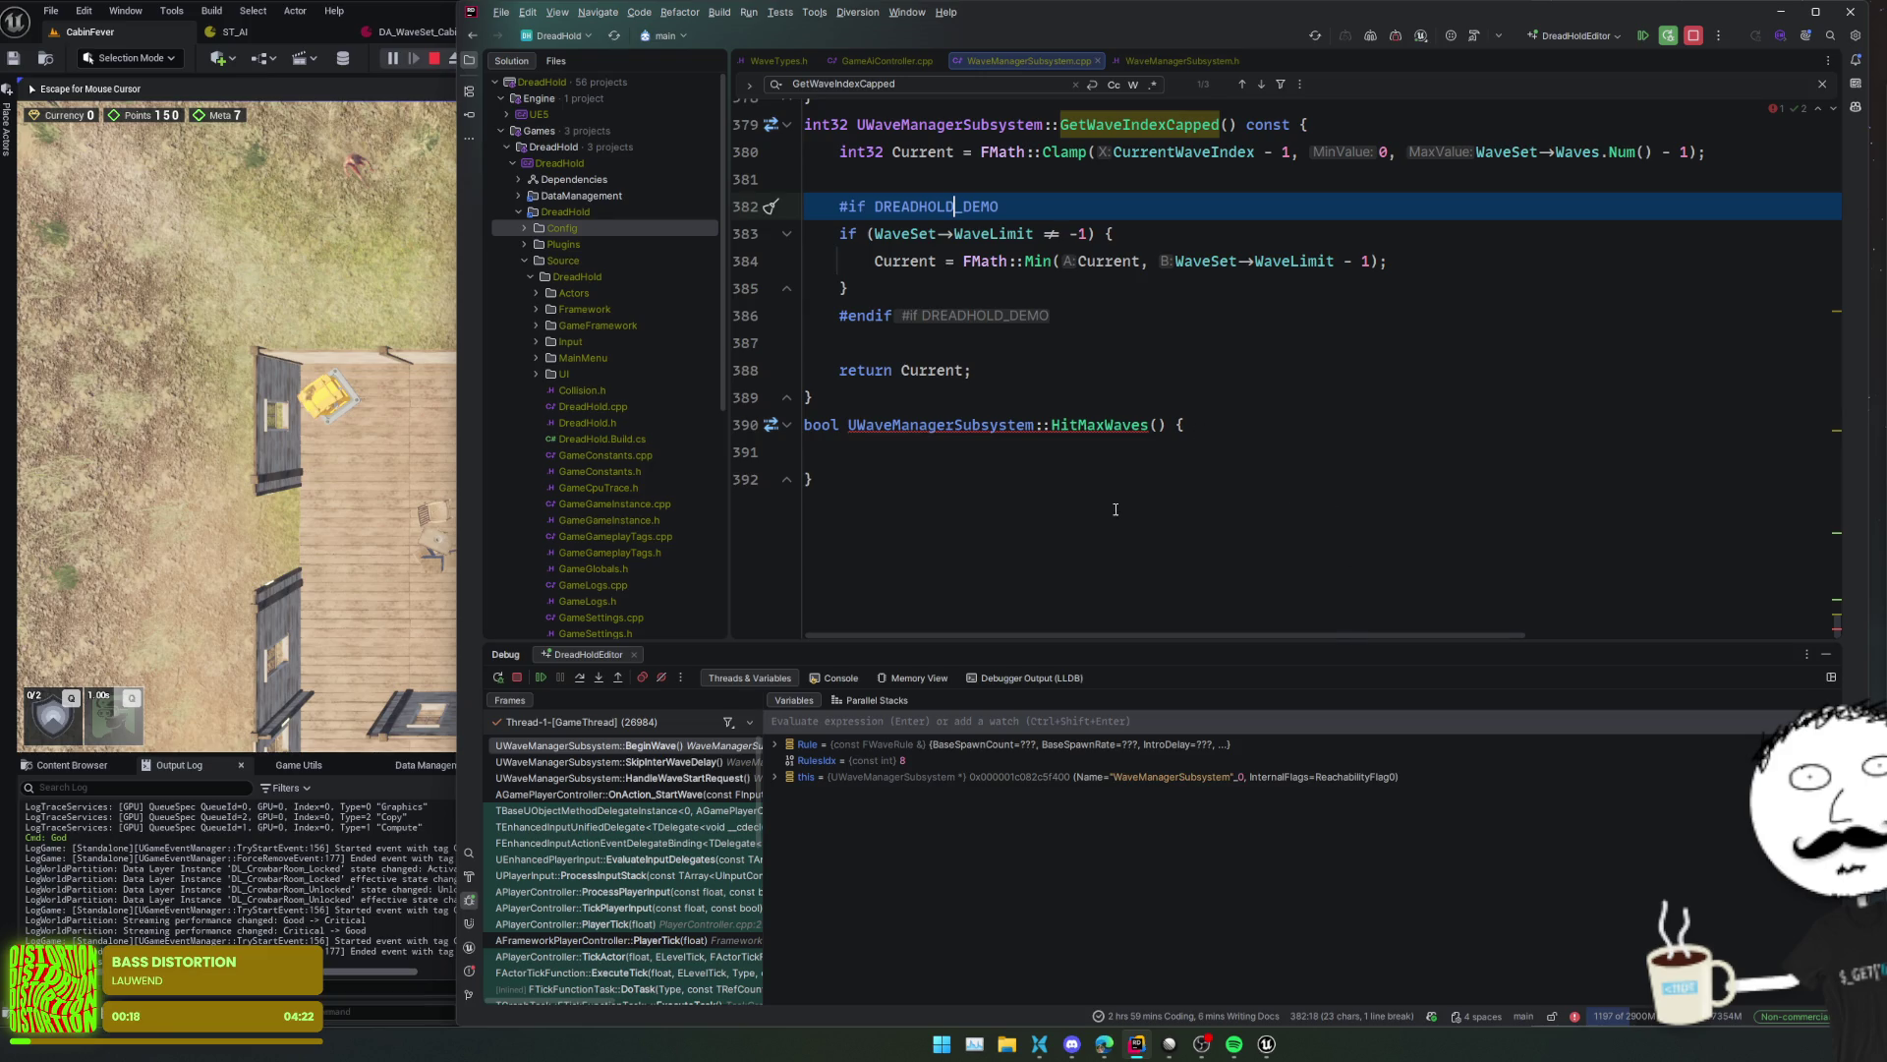
click(817, 600)
- Resume the game and delete the NavigationSystem.cpp:2869 breakpoint
key(F5)
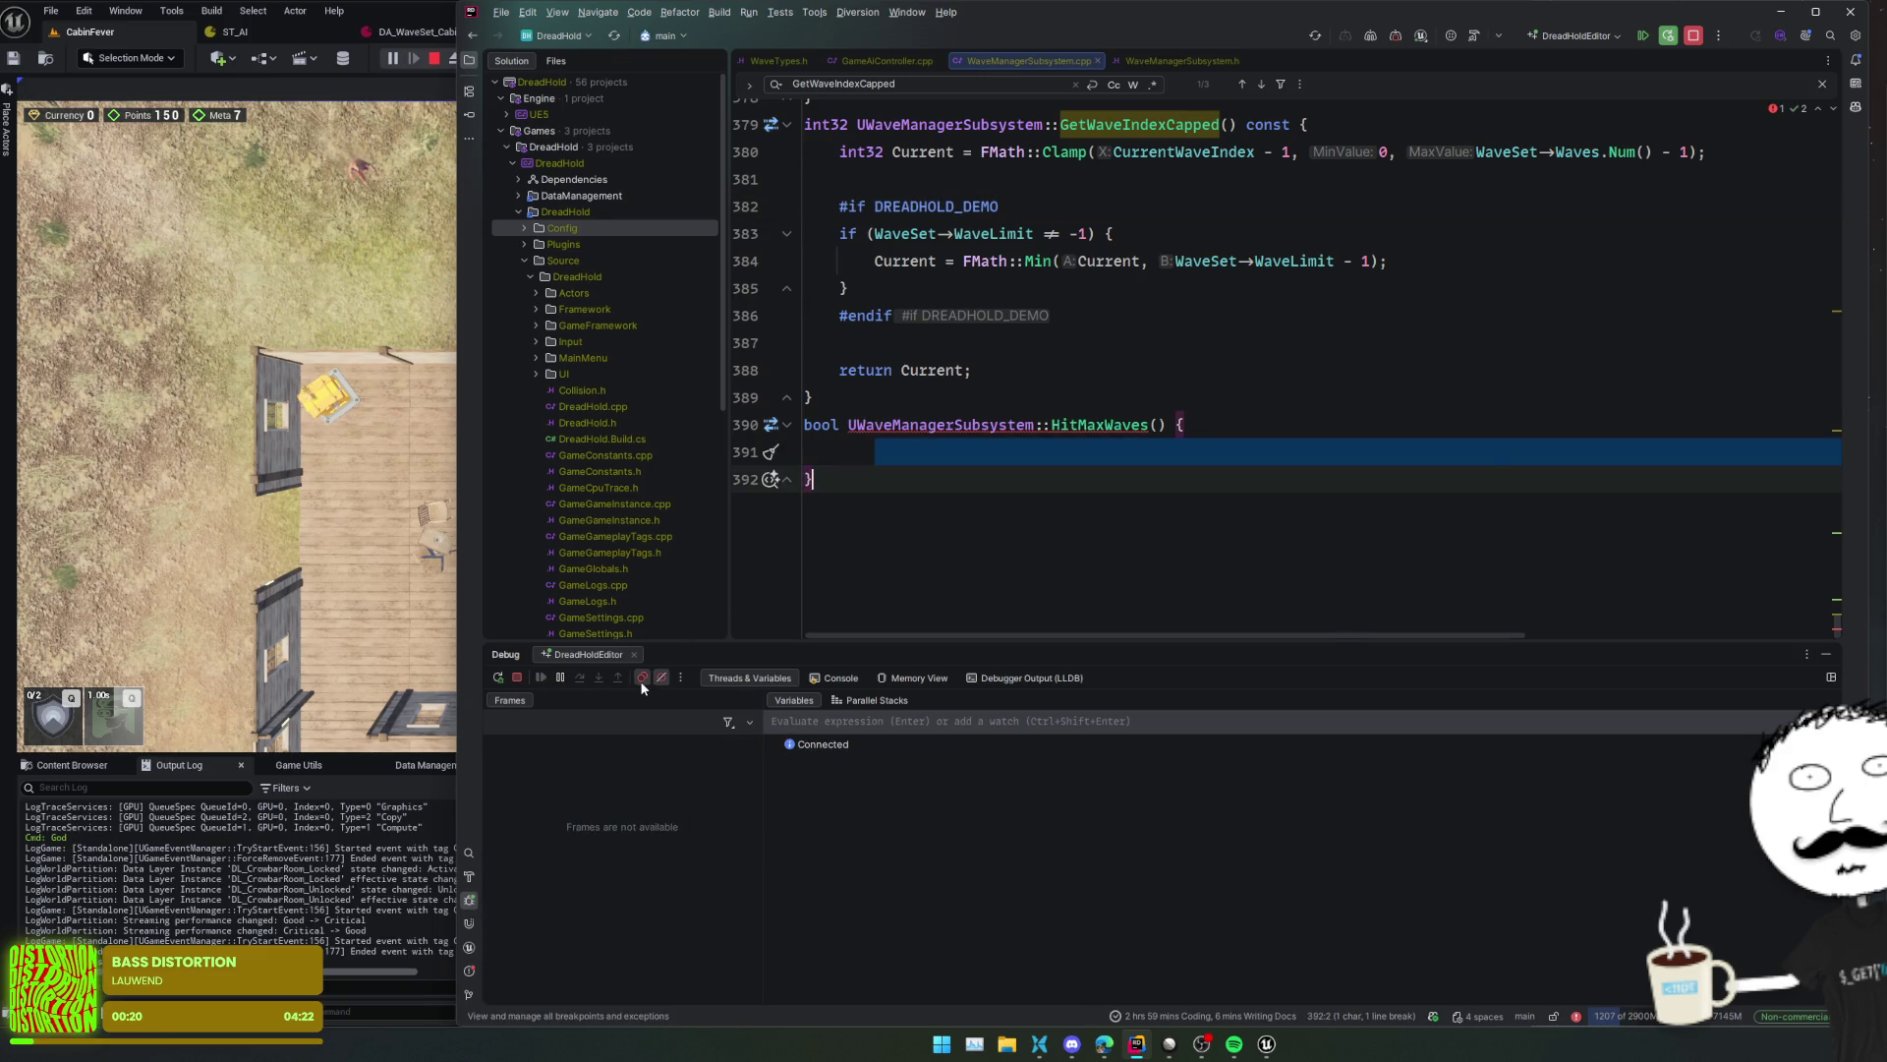
click(642, 678)
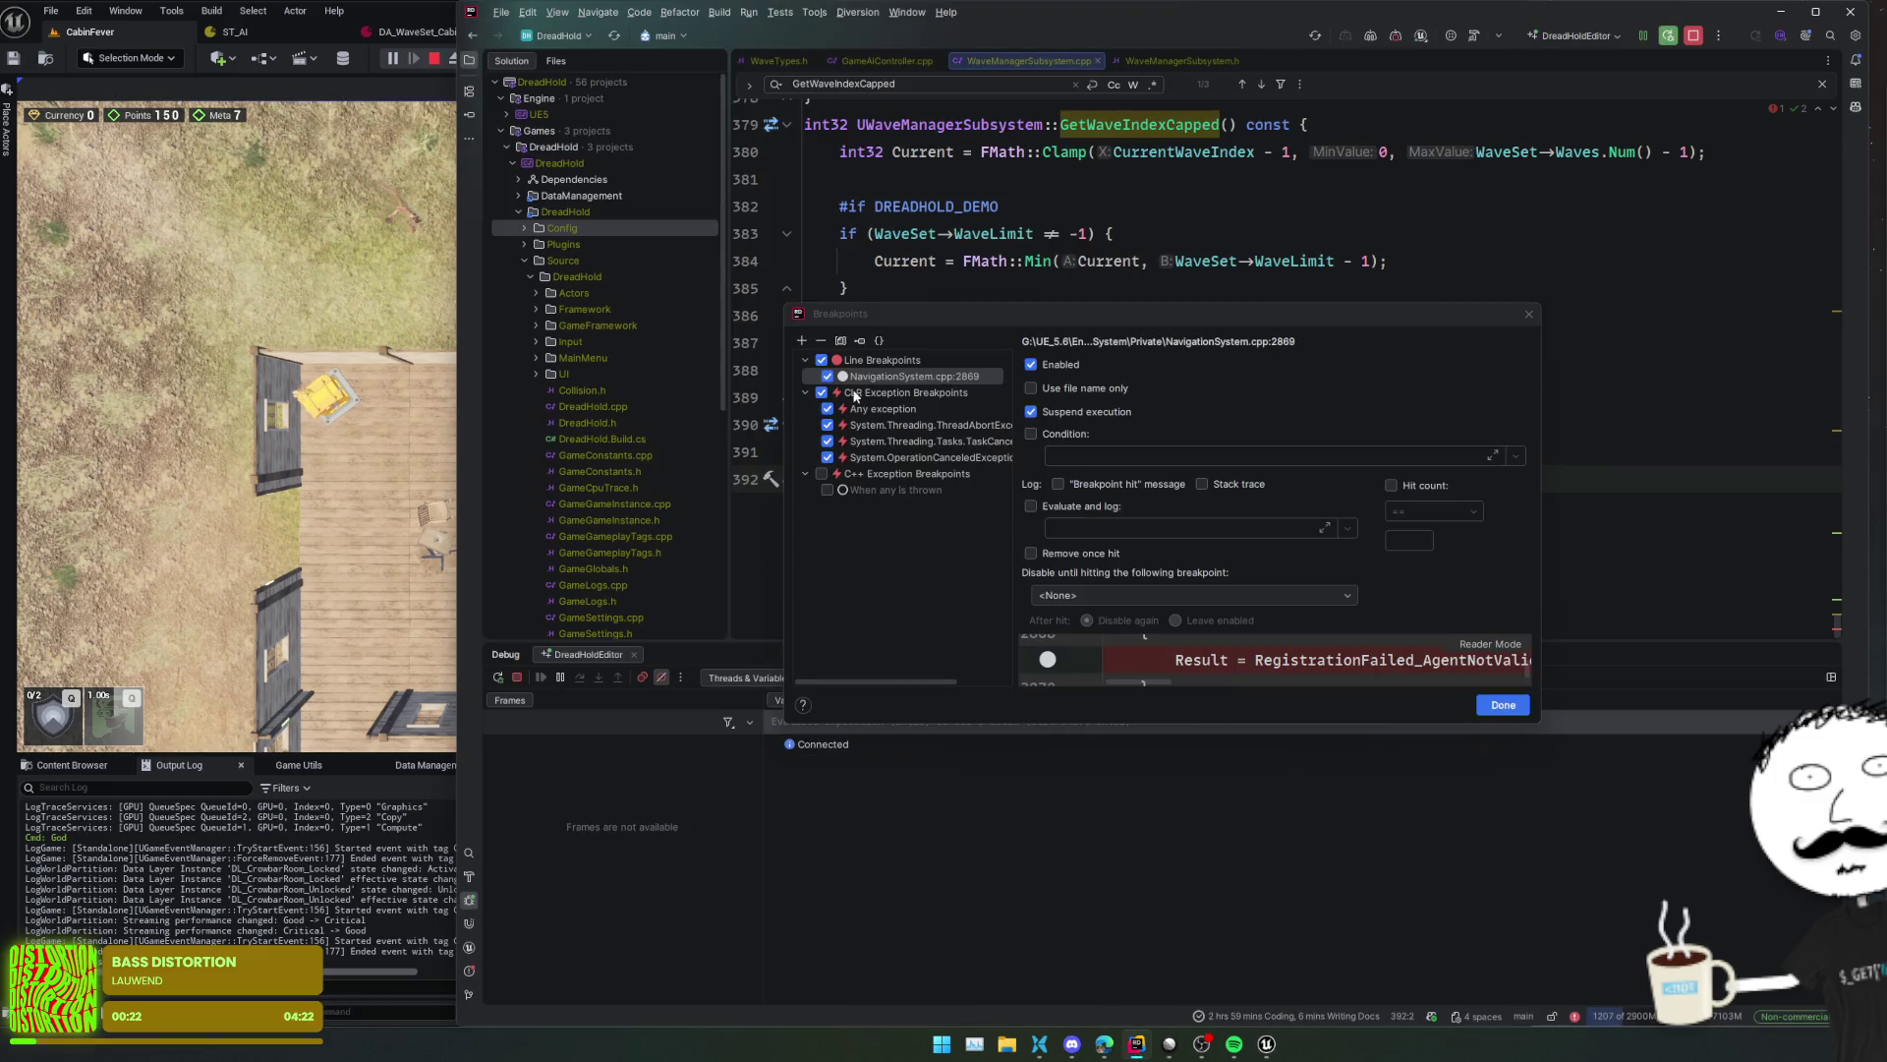
click(899, 378)
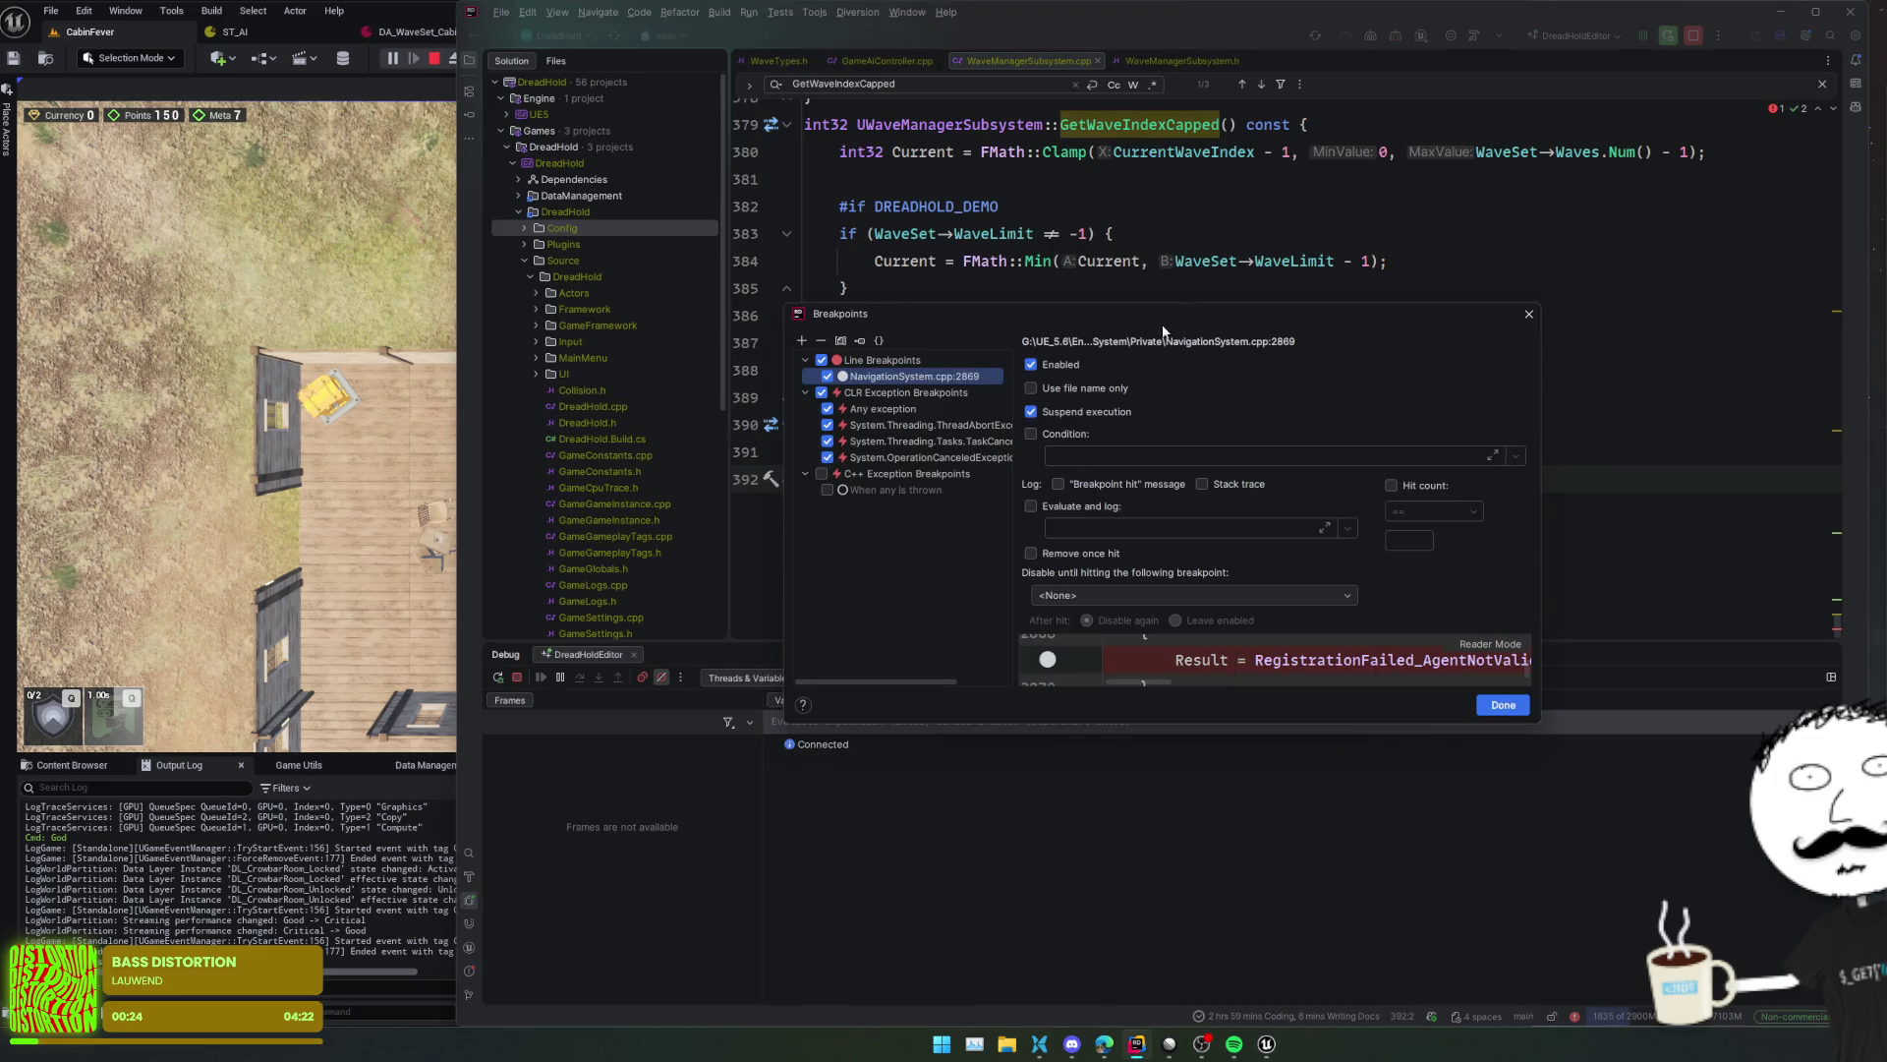
key(Delete)
click(1503, 705)
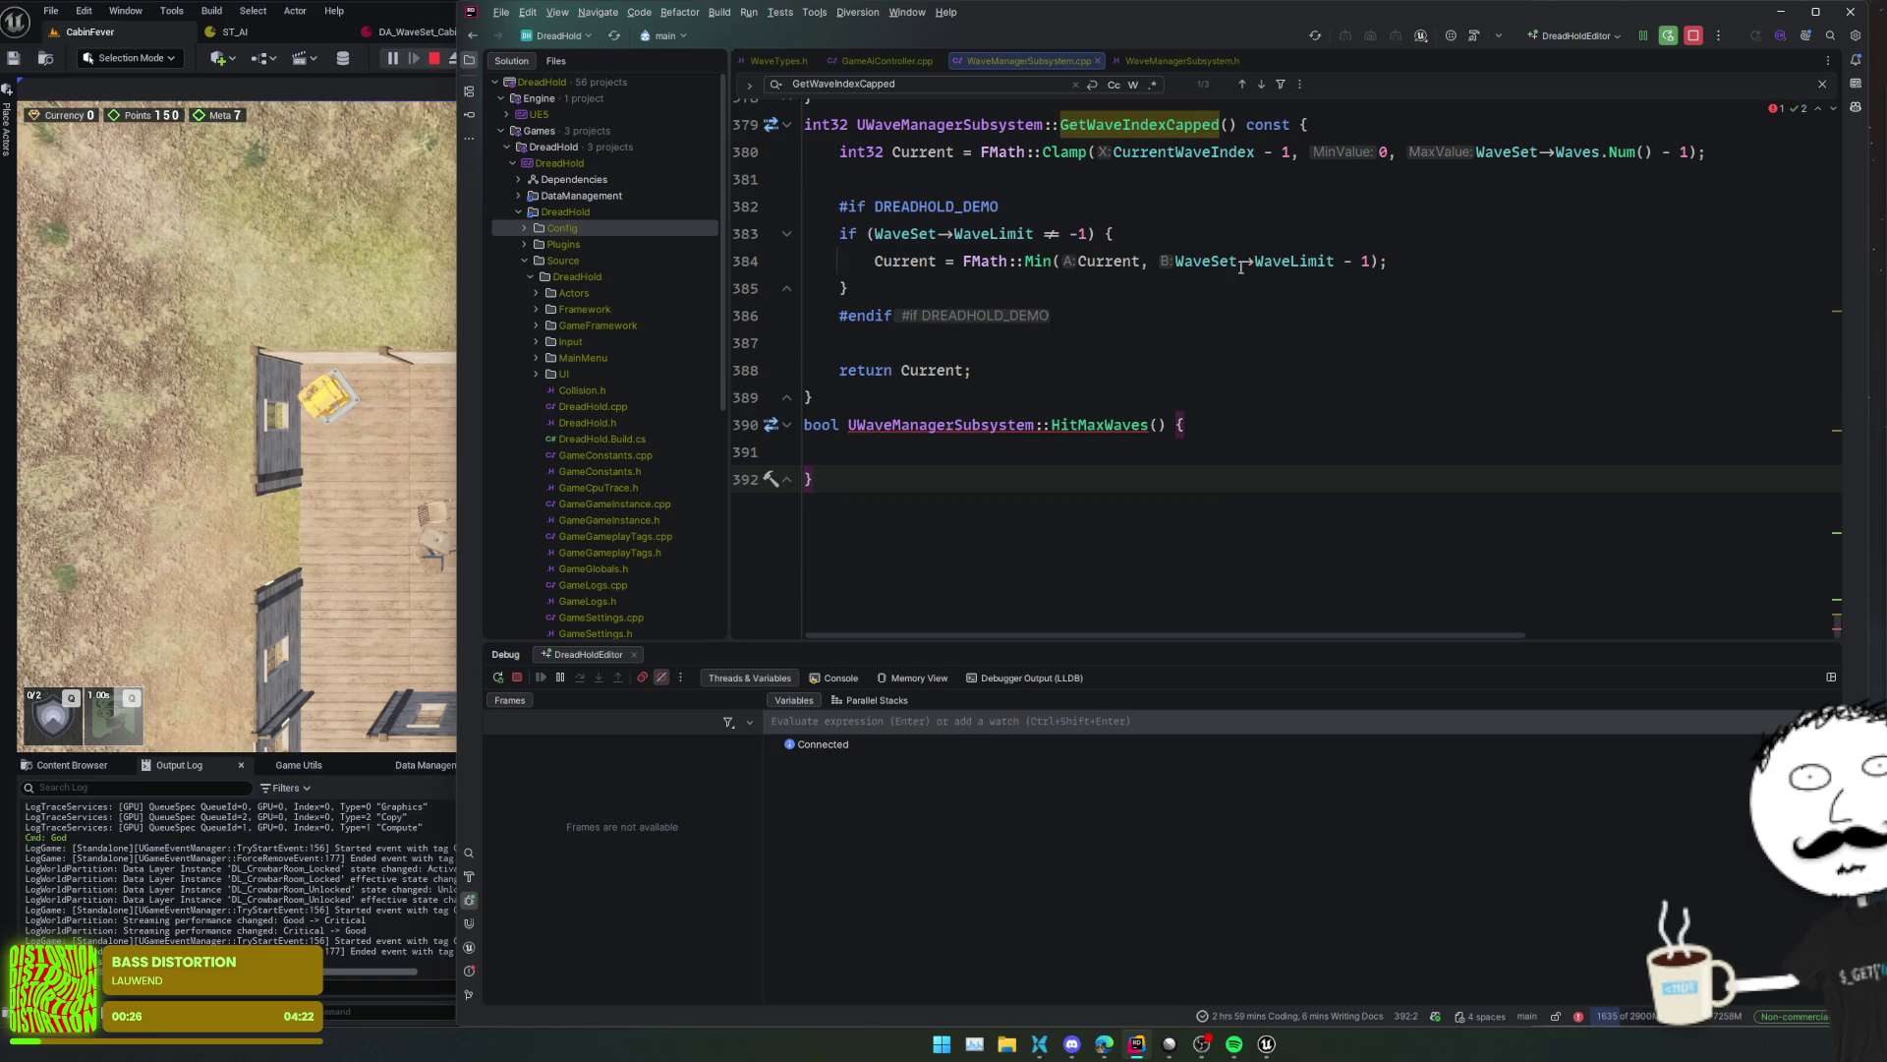
click(885, 451)
- Add an #if DREADHOLD_DEMO block to HitMaxWaves returning the wave-limit check
text(#if DREADHOLD_DEMO)
key(Return)
key(Return)
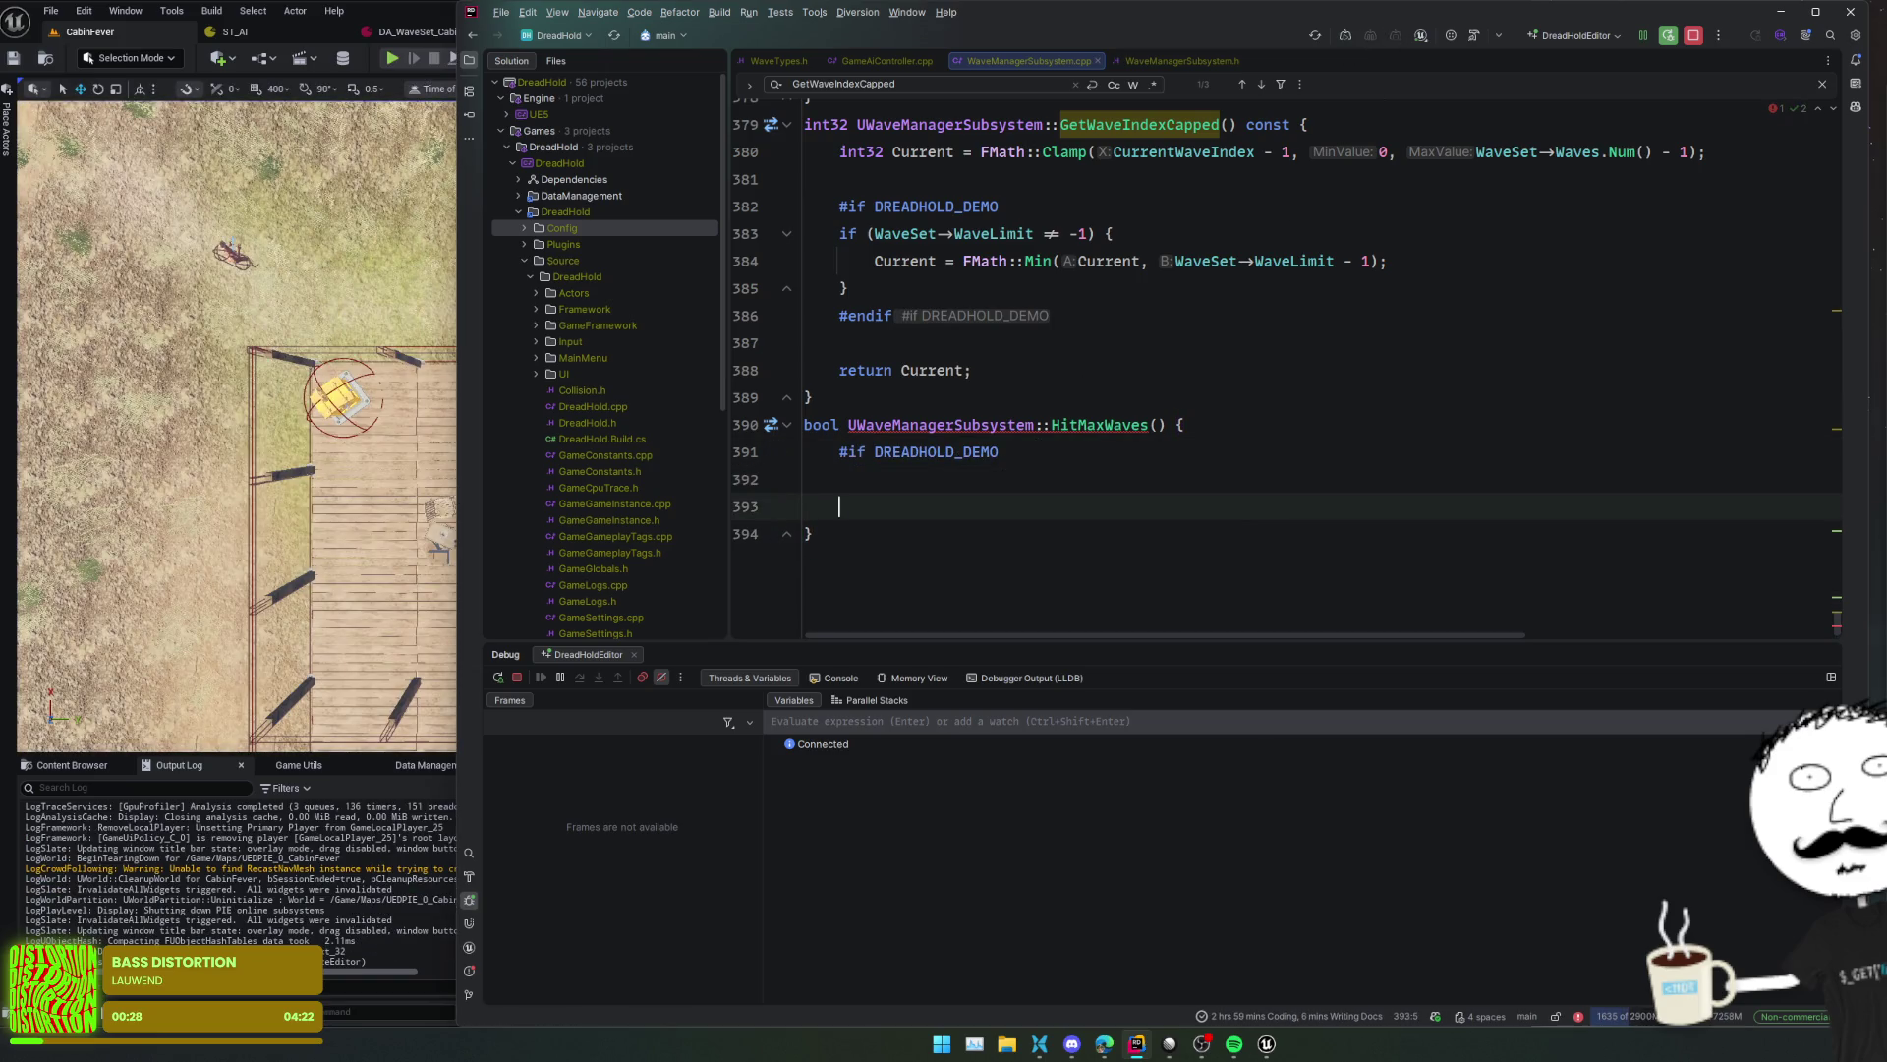
text(#endif)
key(Escape)
key(Up)
text(return)
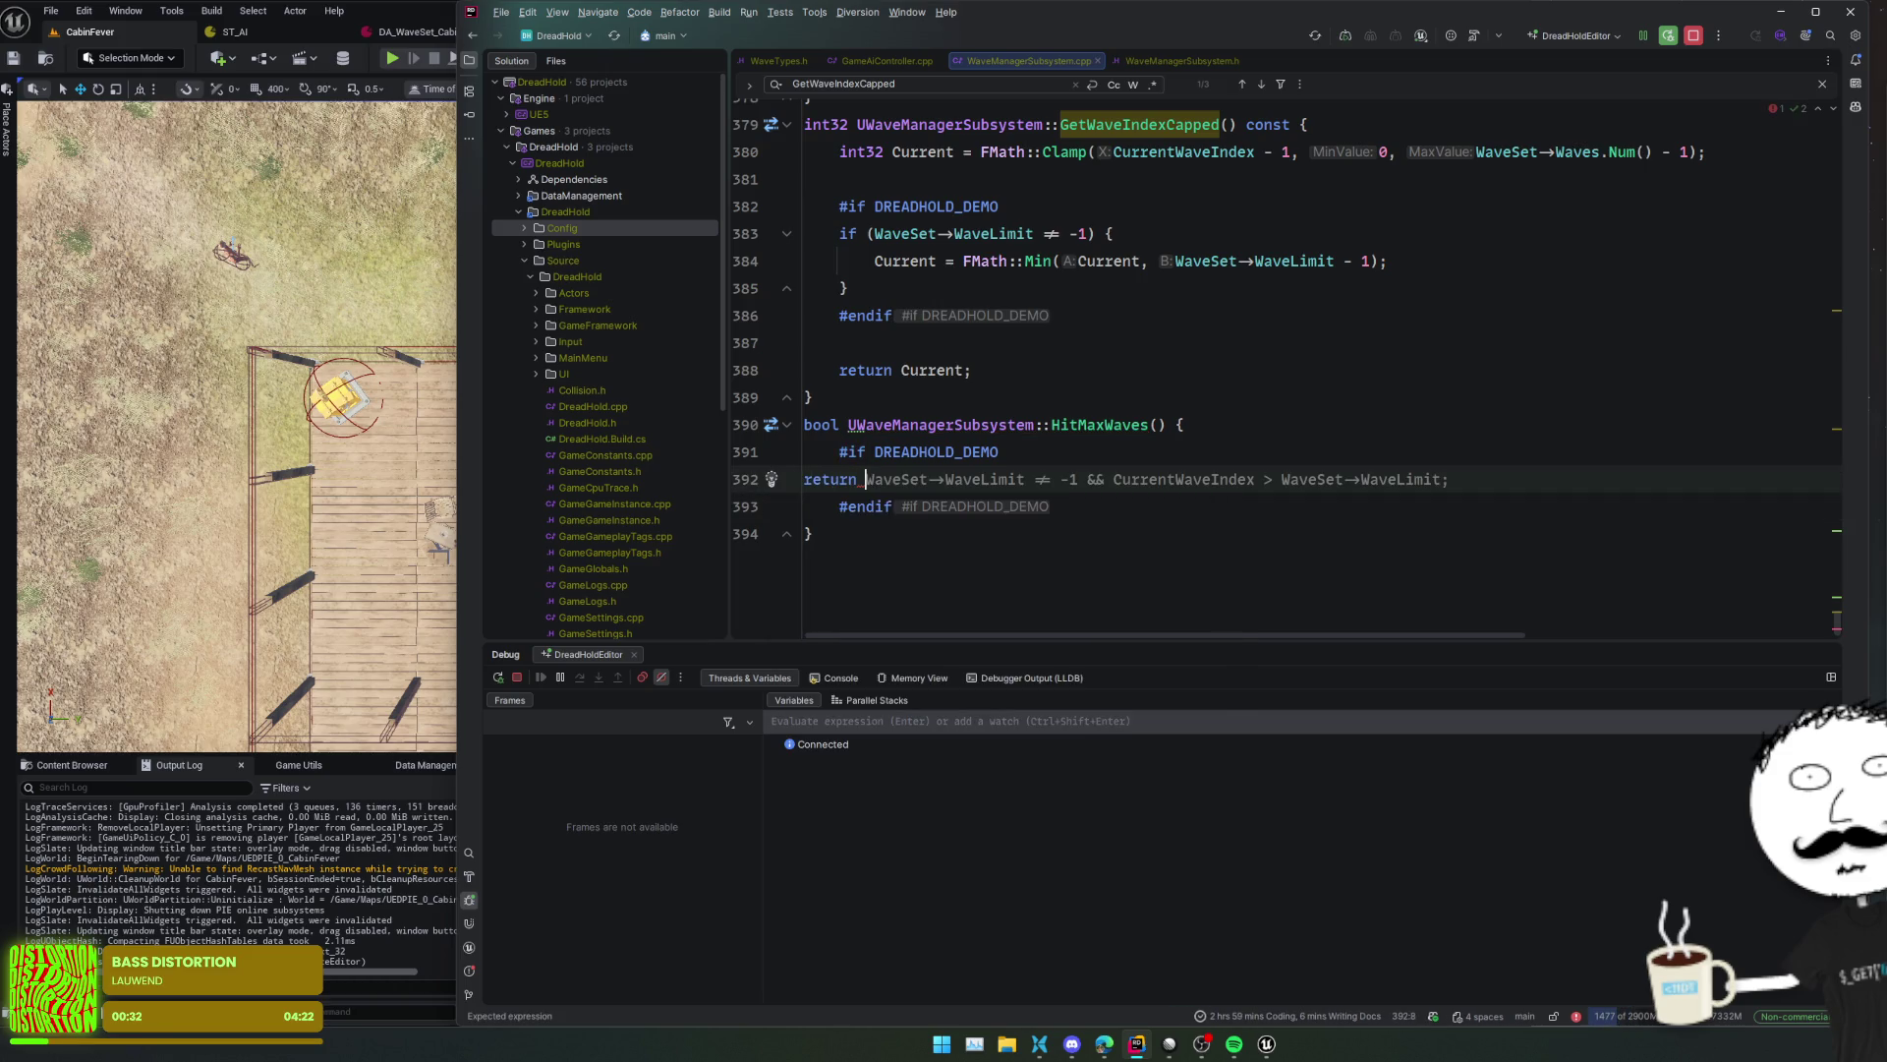
key(Tab)
- Add an #else branch that returns false before the #endif
key(Down)
key(End)
key(Return)
text(return false;)
key(Home)
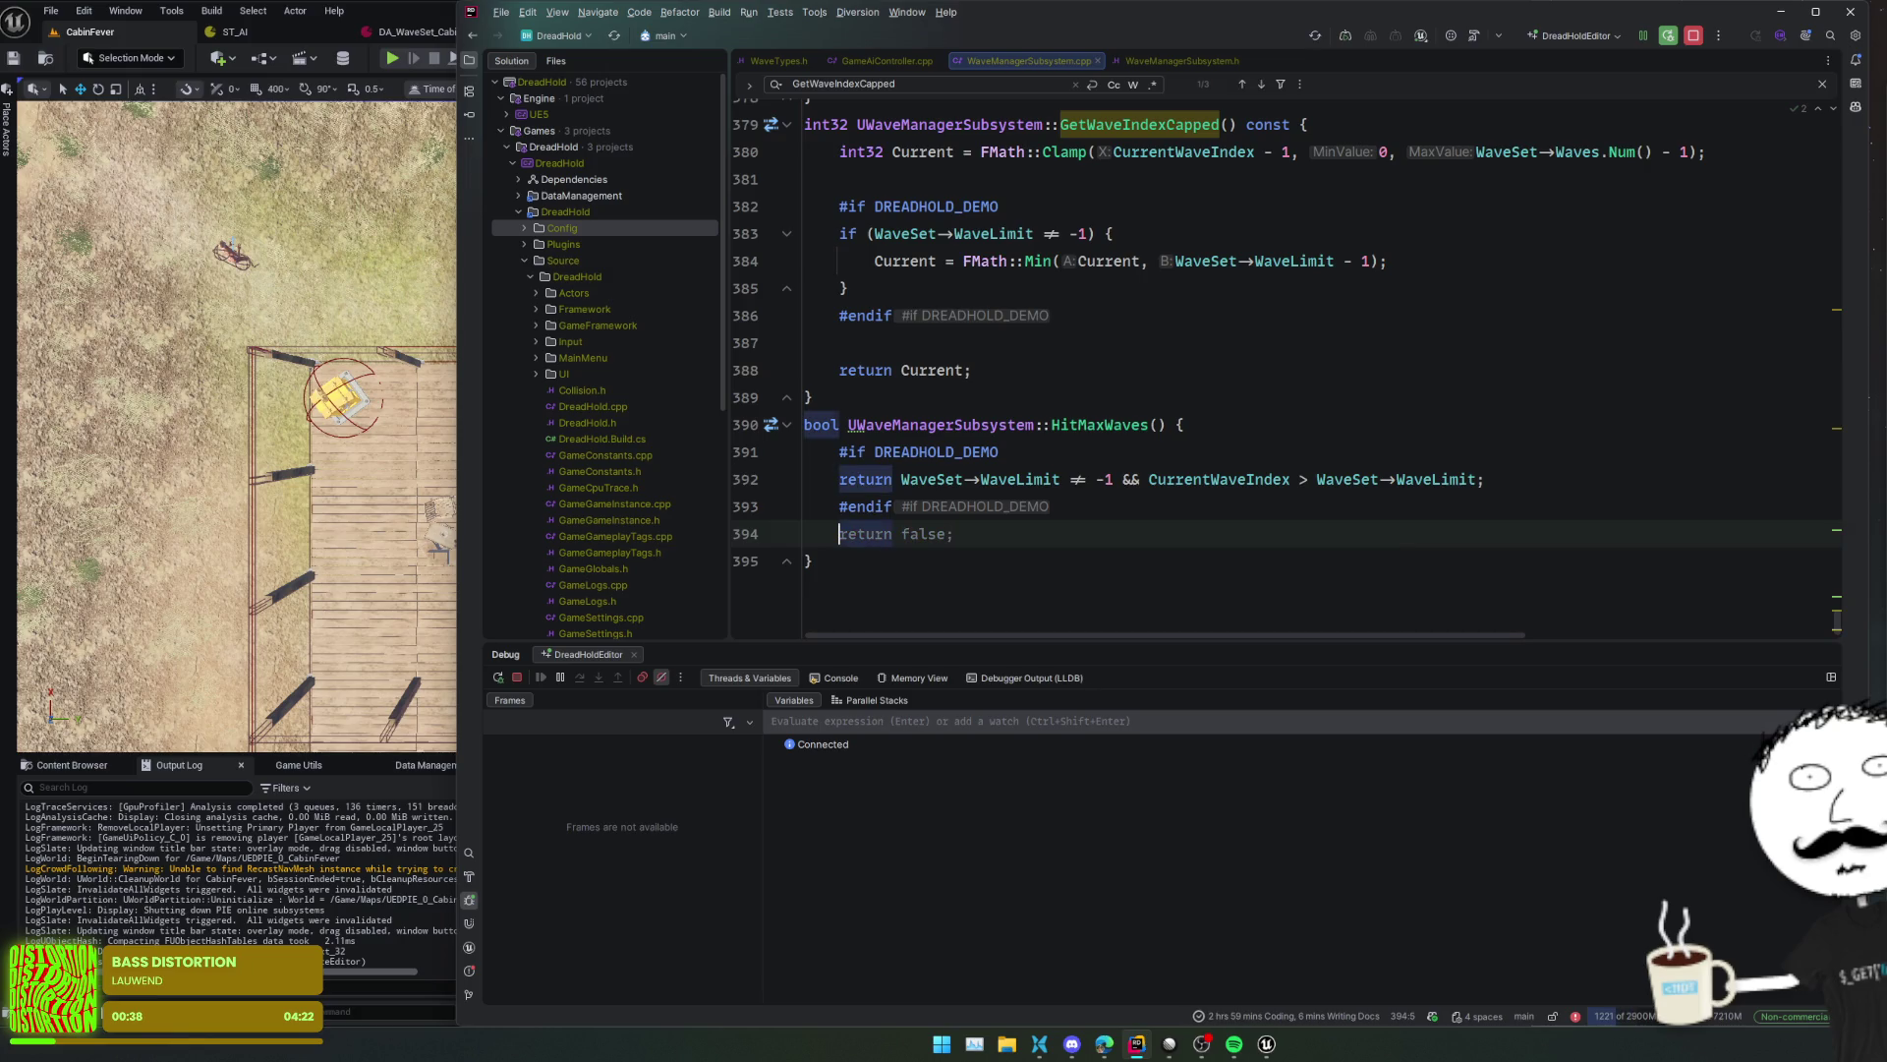
key(shift+End)
key(BackSpace)
key(Up)
key(End)
key(shift+Home)
text(#els)
key(Return)
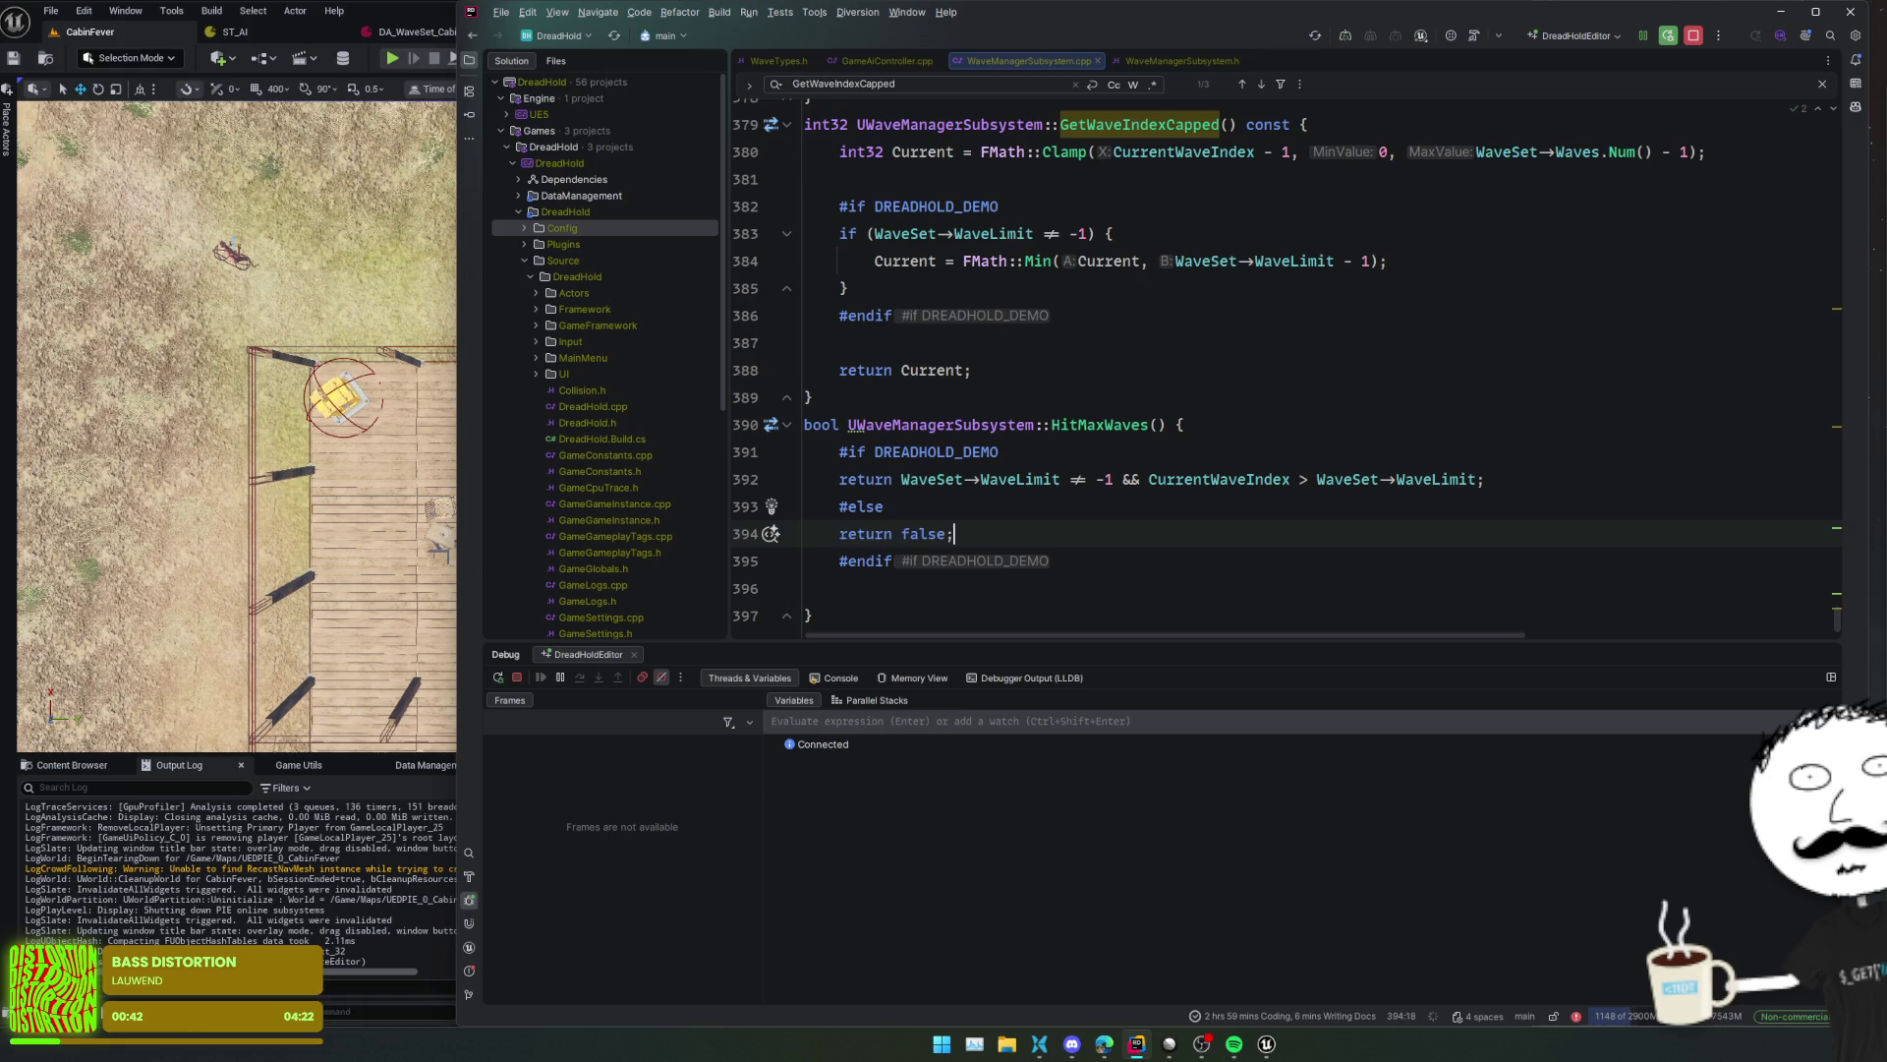
key(Down)
key(End)
key(Delete)
- Locate the GetWaveIndexCapped call in BeginWave
key(alt+Up)
scroll(1189, 493, up, 5)
scroll(1179, 493, down, 3)
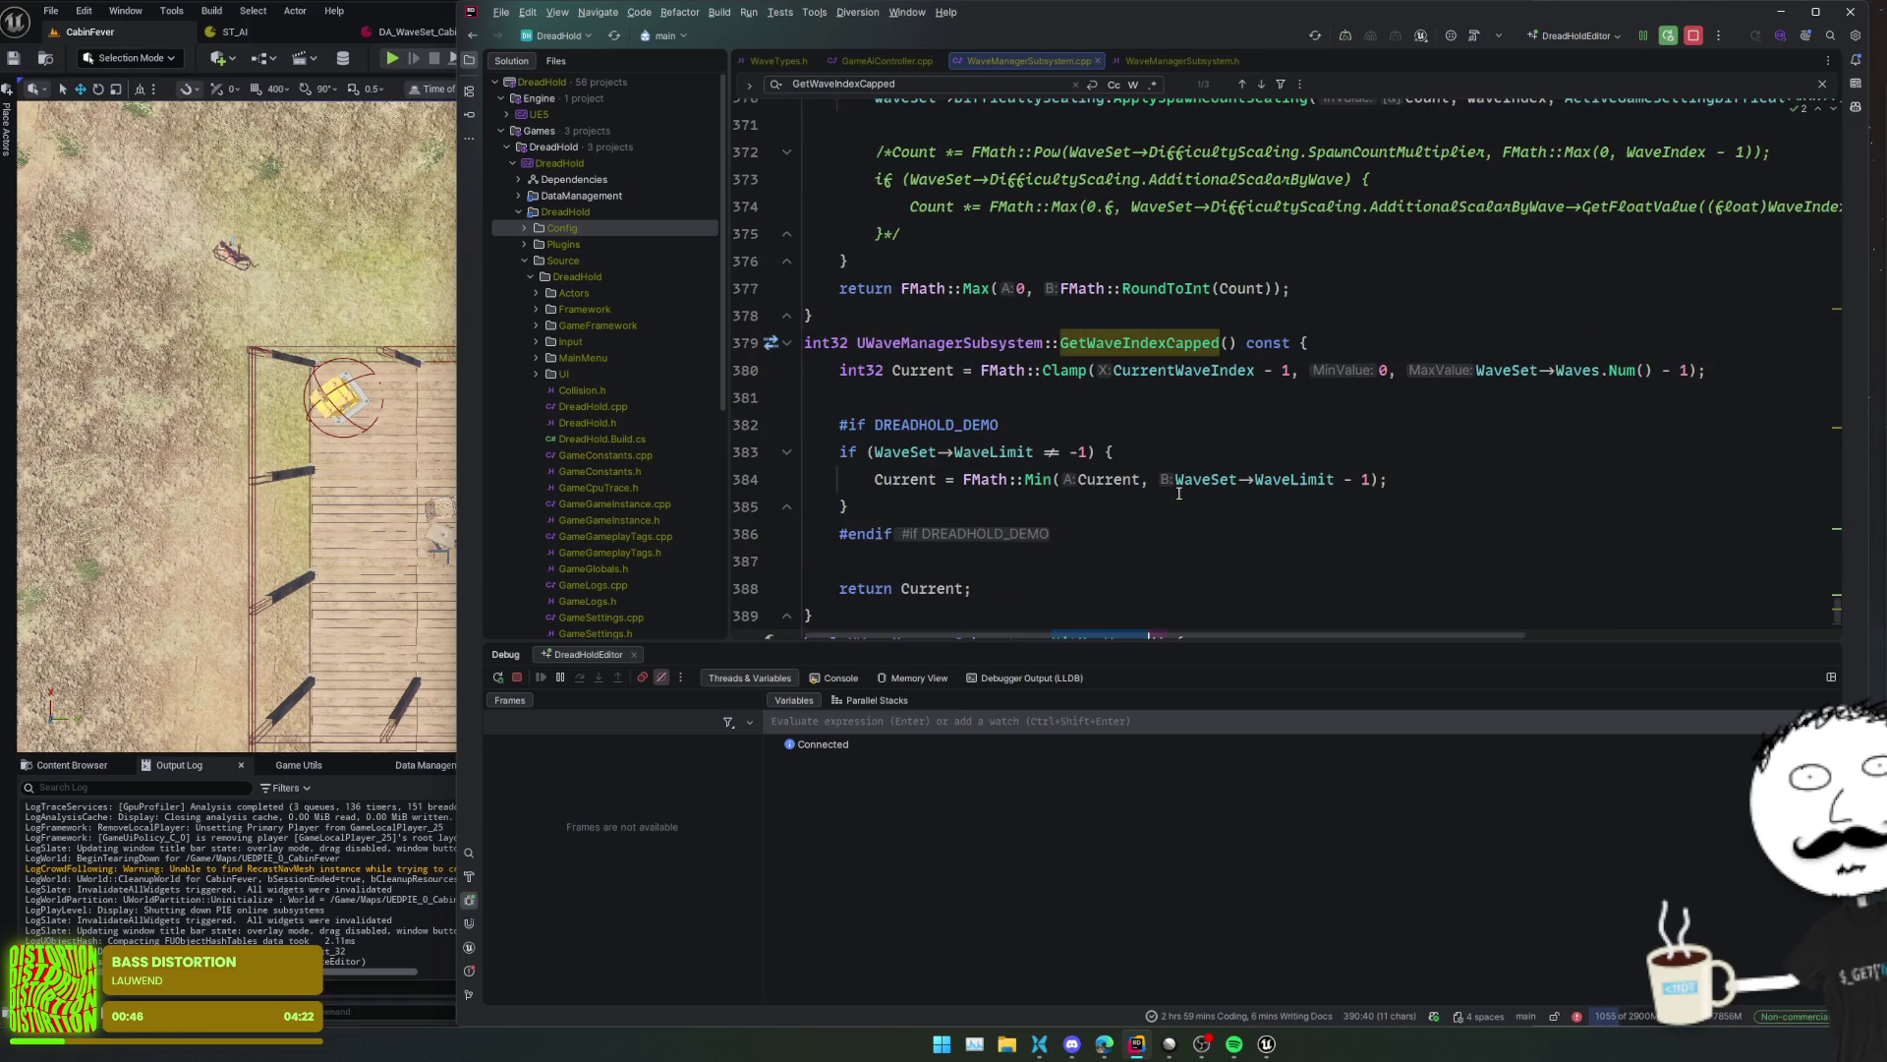
click(1148, 343)
key(ctrl+f)
key(Return)
key(Return)
key(shift+Return)
key(shift+Return)
key(Escape)
- Append || HitMaxWaves() to BeginWave's IsValidIndex check and run Live Coding
click(1211, 319)
text(|)
key(Tab)
key(Up)
click(1295, 272)
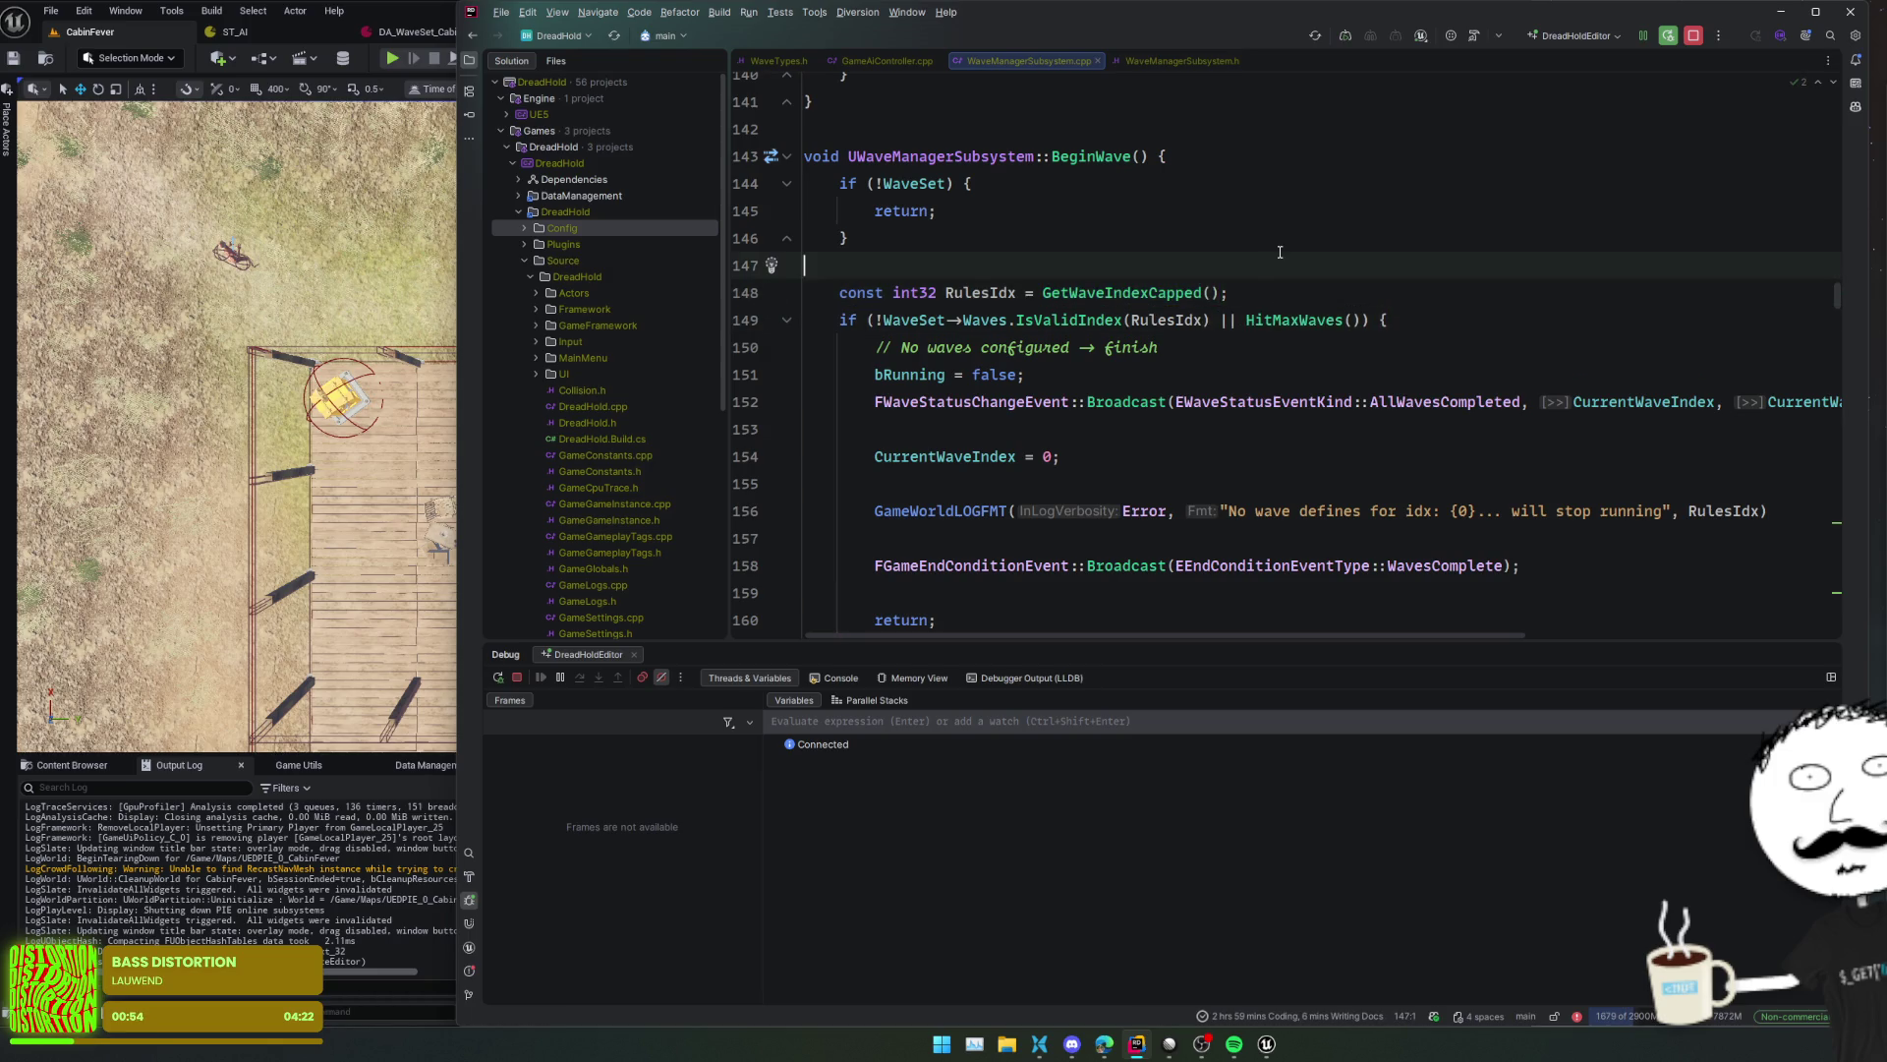
key(ctrl+alt+F11)
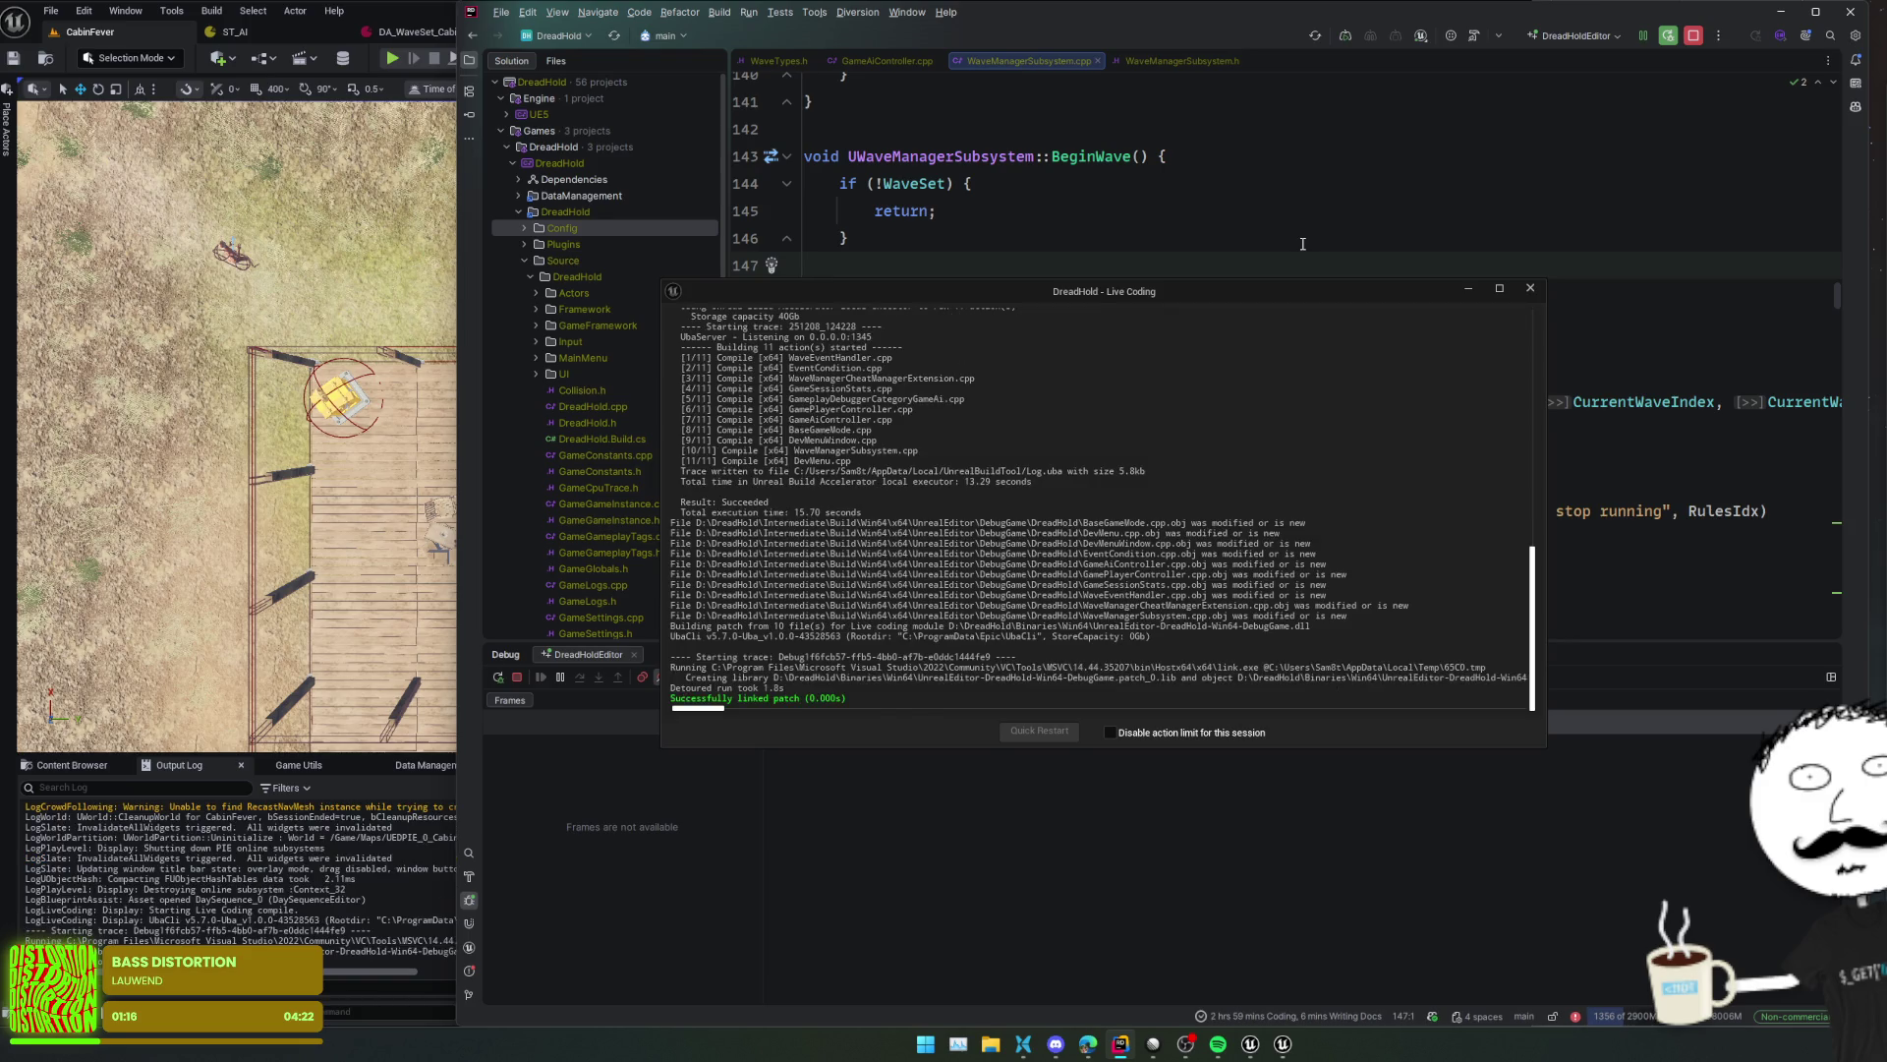
- Play the CabinFever level in the Unreal editor and take control of the game
click(750, 156)
click(135, 35)
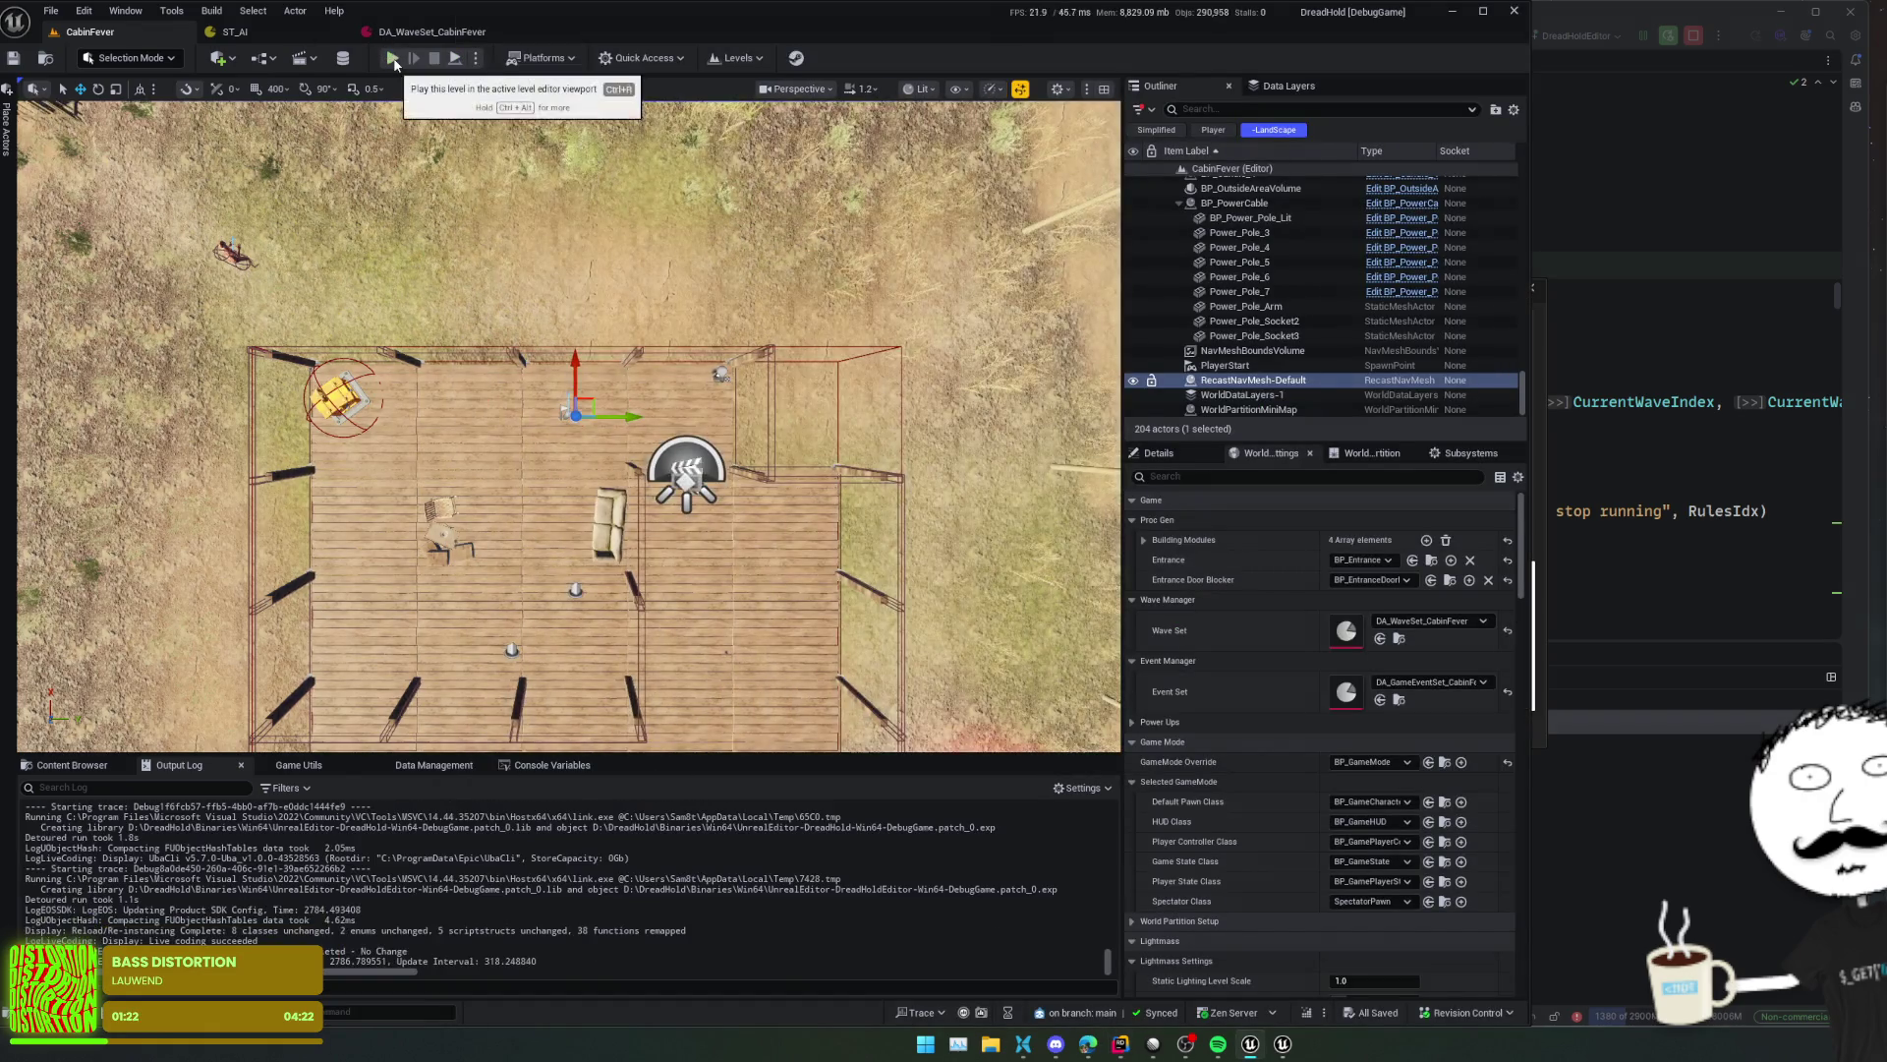
key(alt+p)
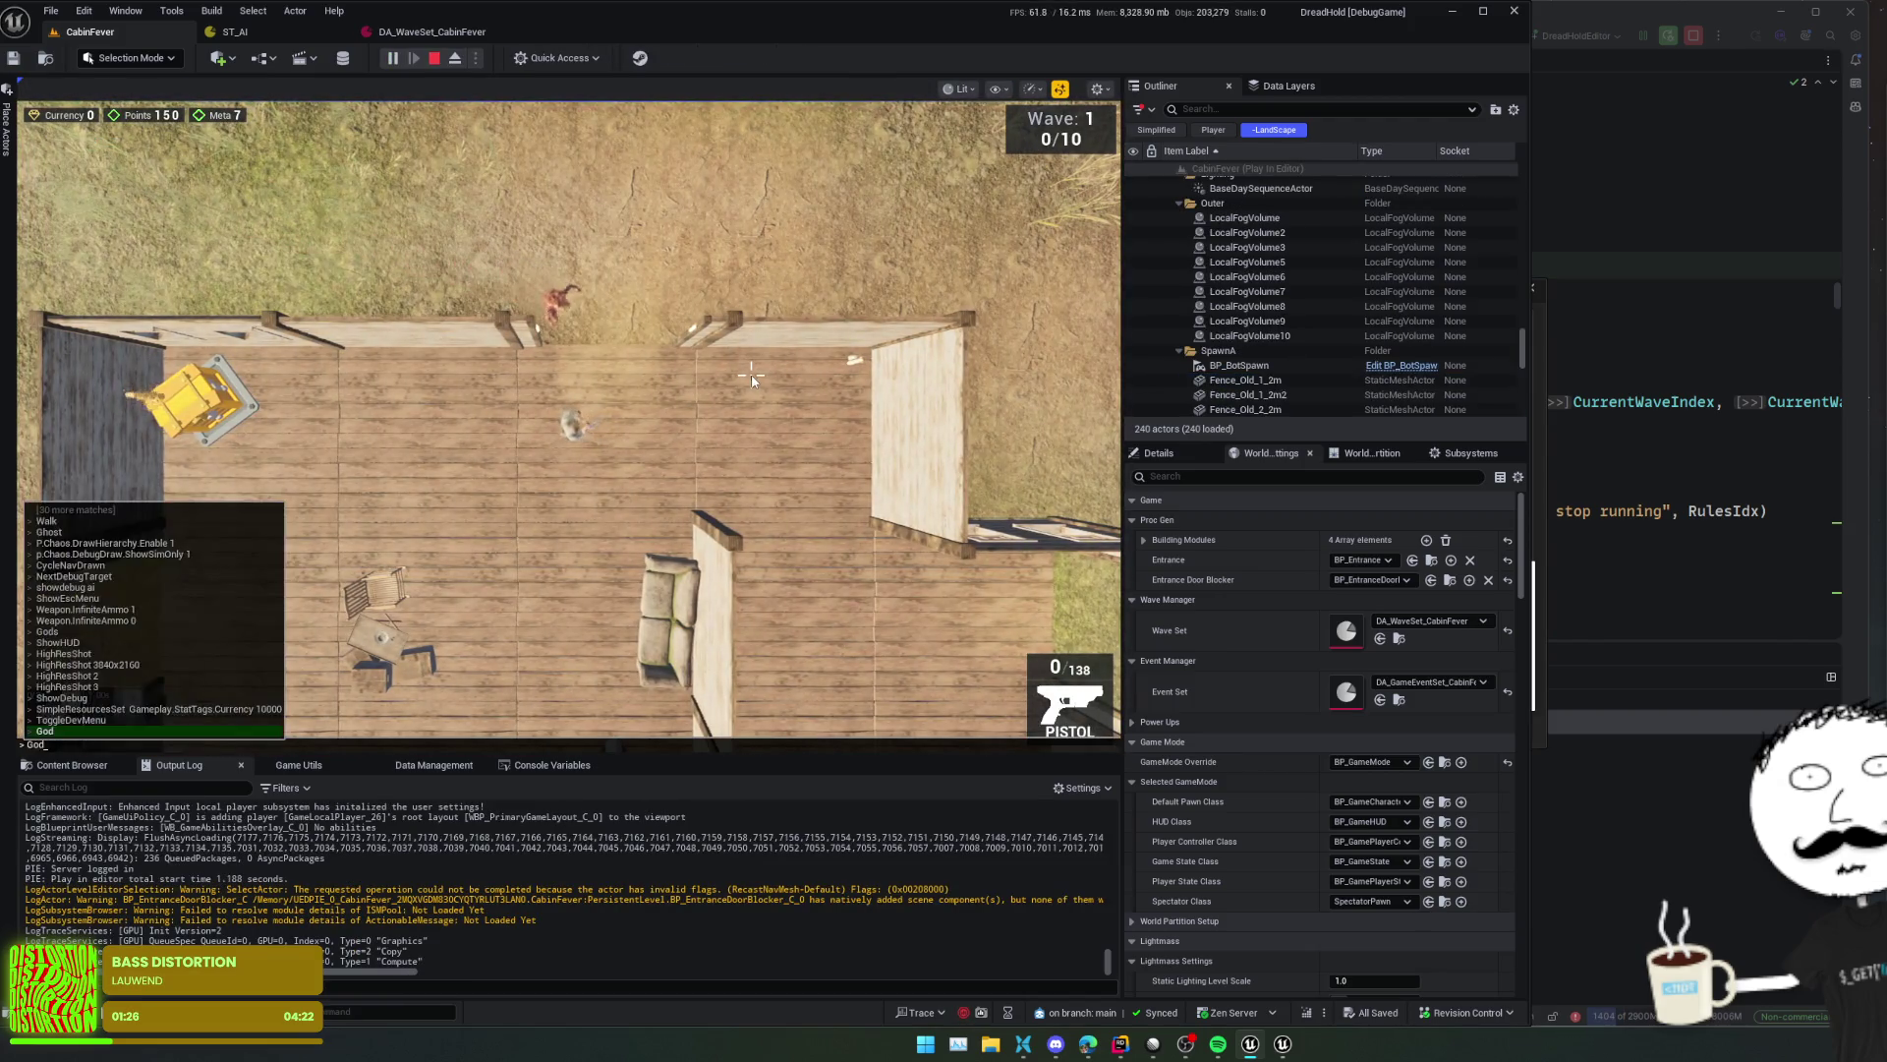
click(751, 378)
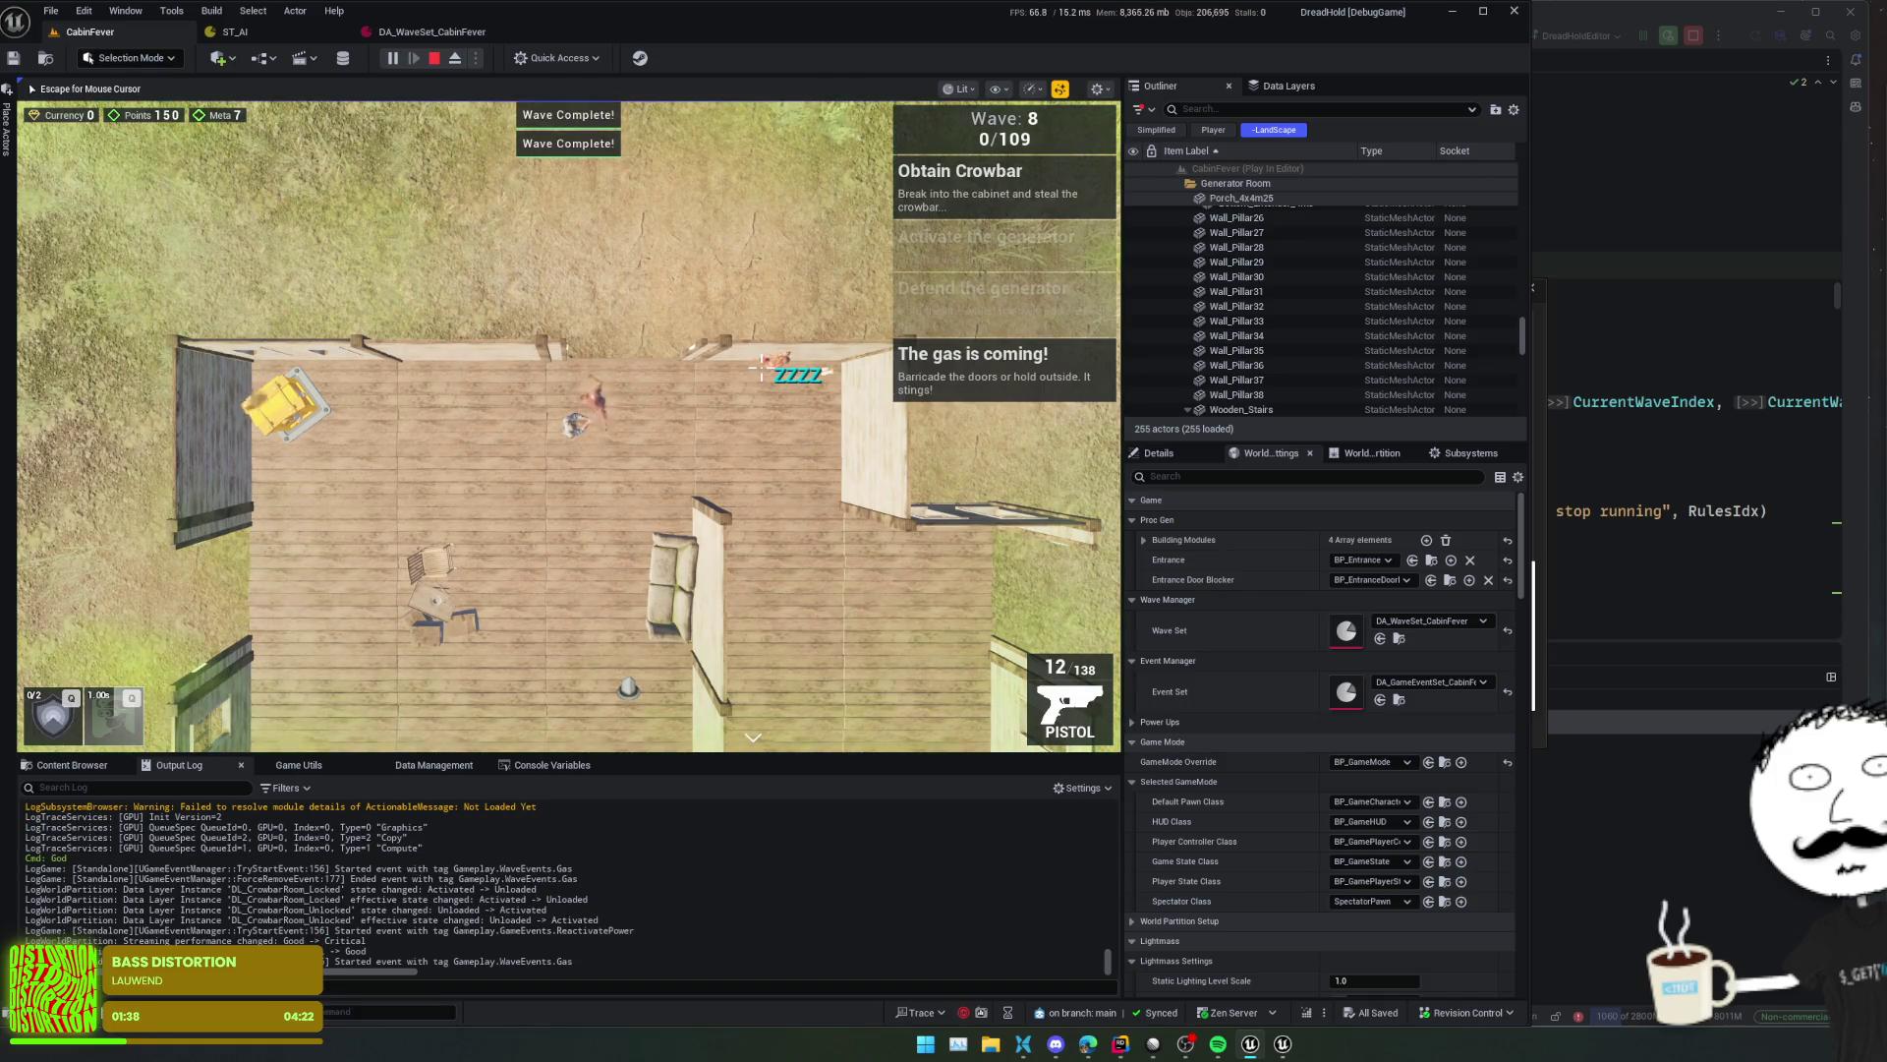
- Check Wave Limit in DA_WaveSet_CabinFever, then return to BeginWave's HitMaxWaves call in Rider
click(432, 31)
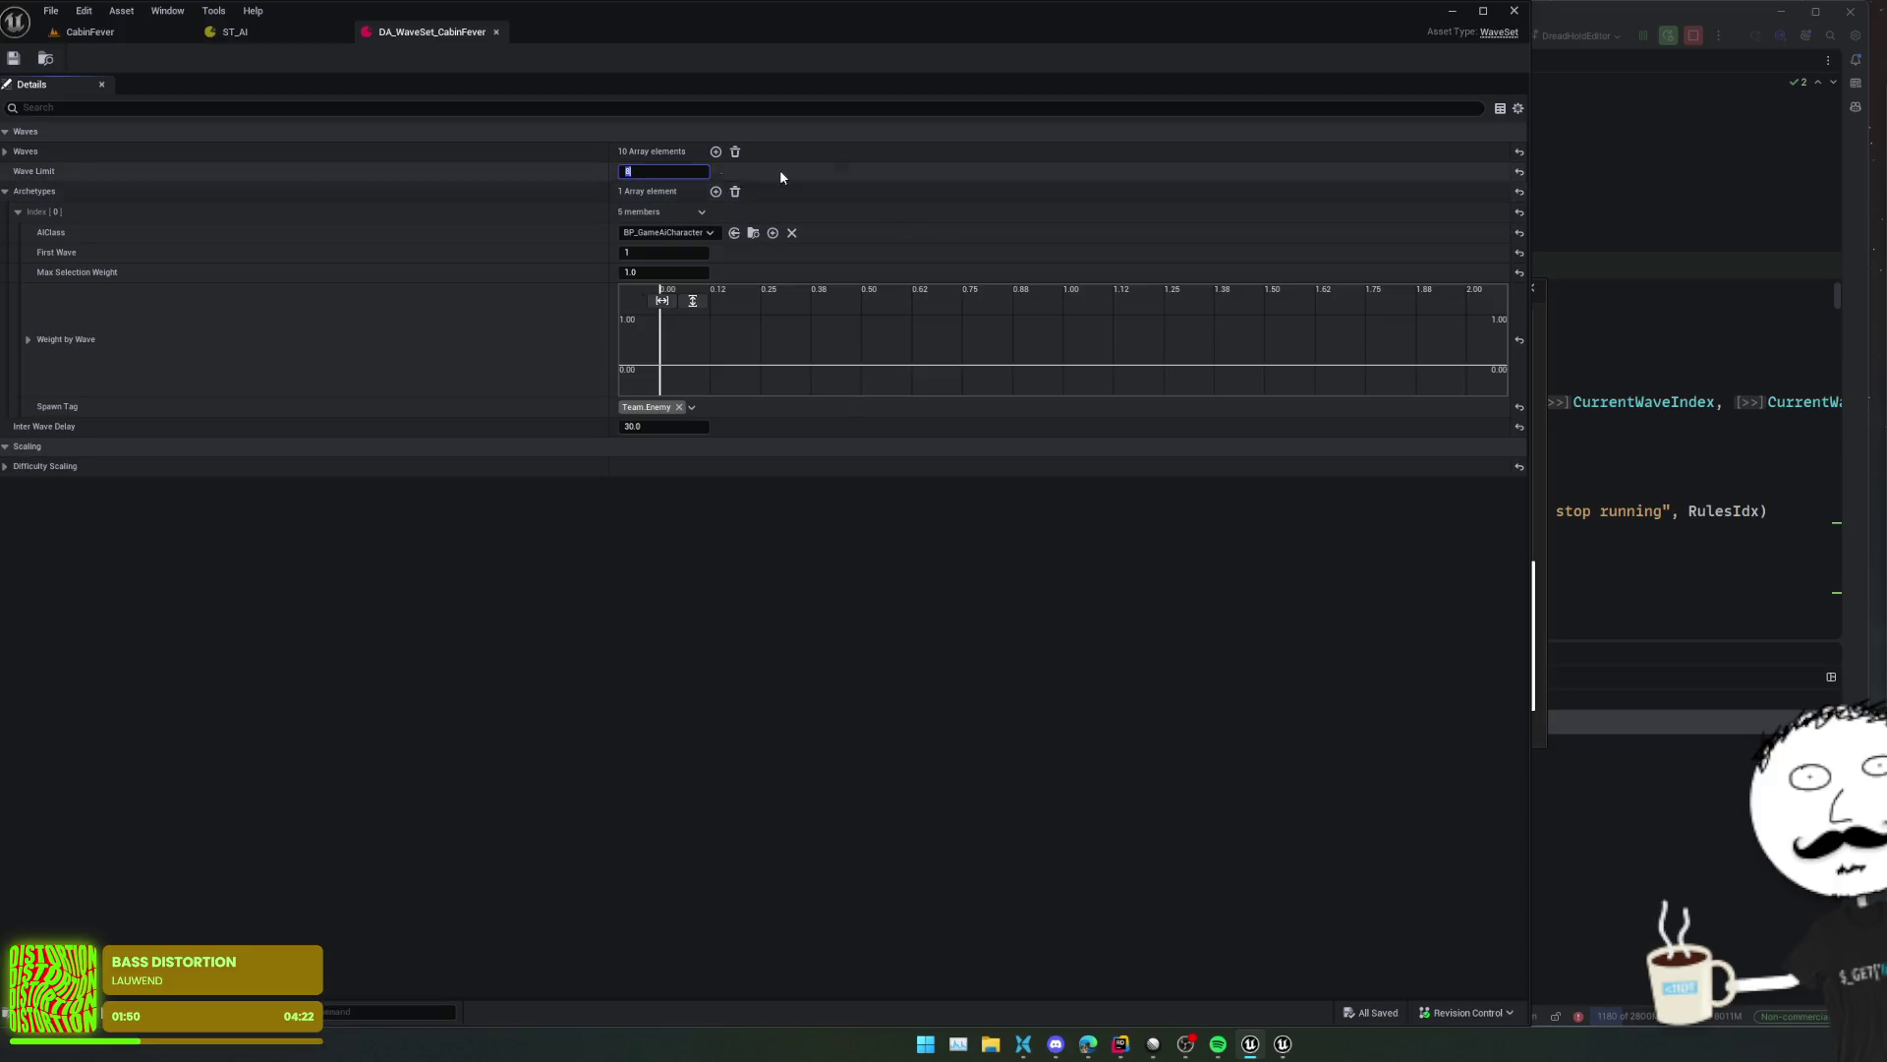
click(148, 31)
key(alt+Tab)
click(1071, 319)
click(1316, 320)
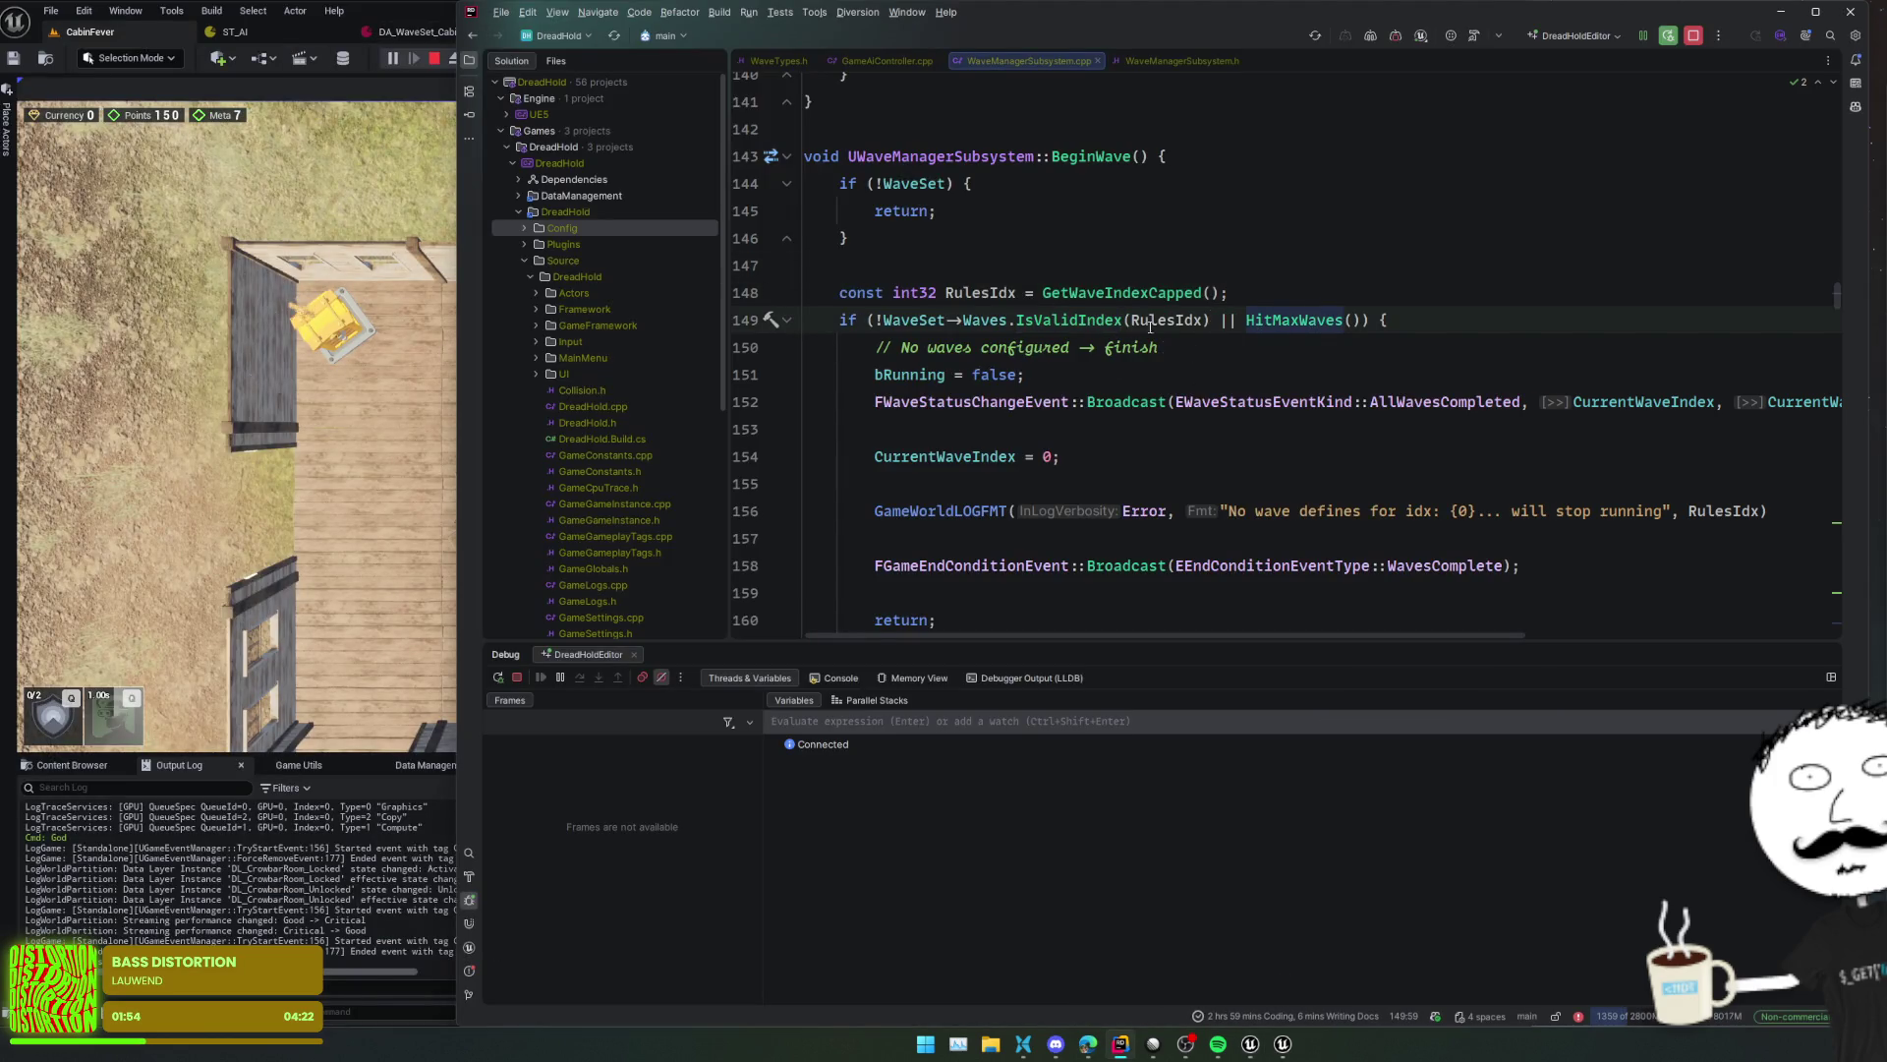
- Change HitMaxWaves to return CurrentWaveIndex >= WaveSet->WaveLimit and rebuild with Live Coding
mouse_move(1290, 317)
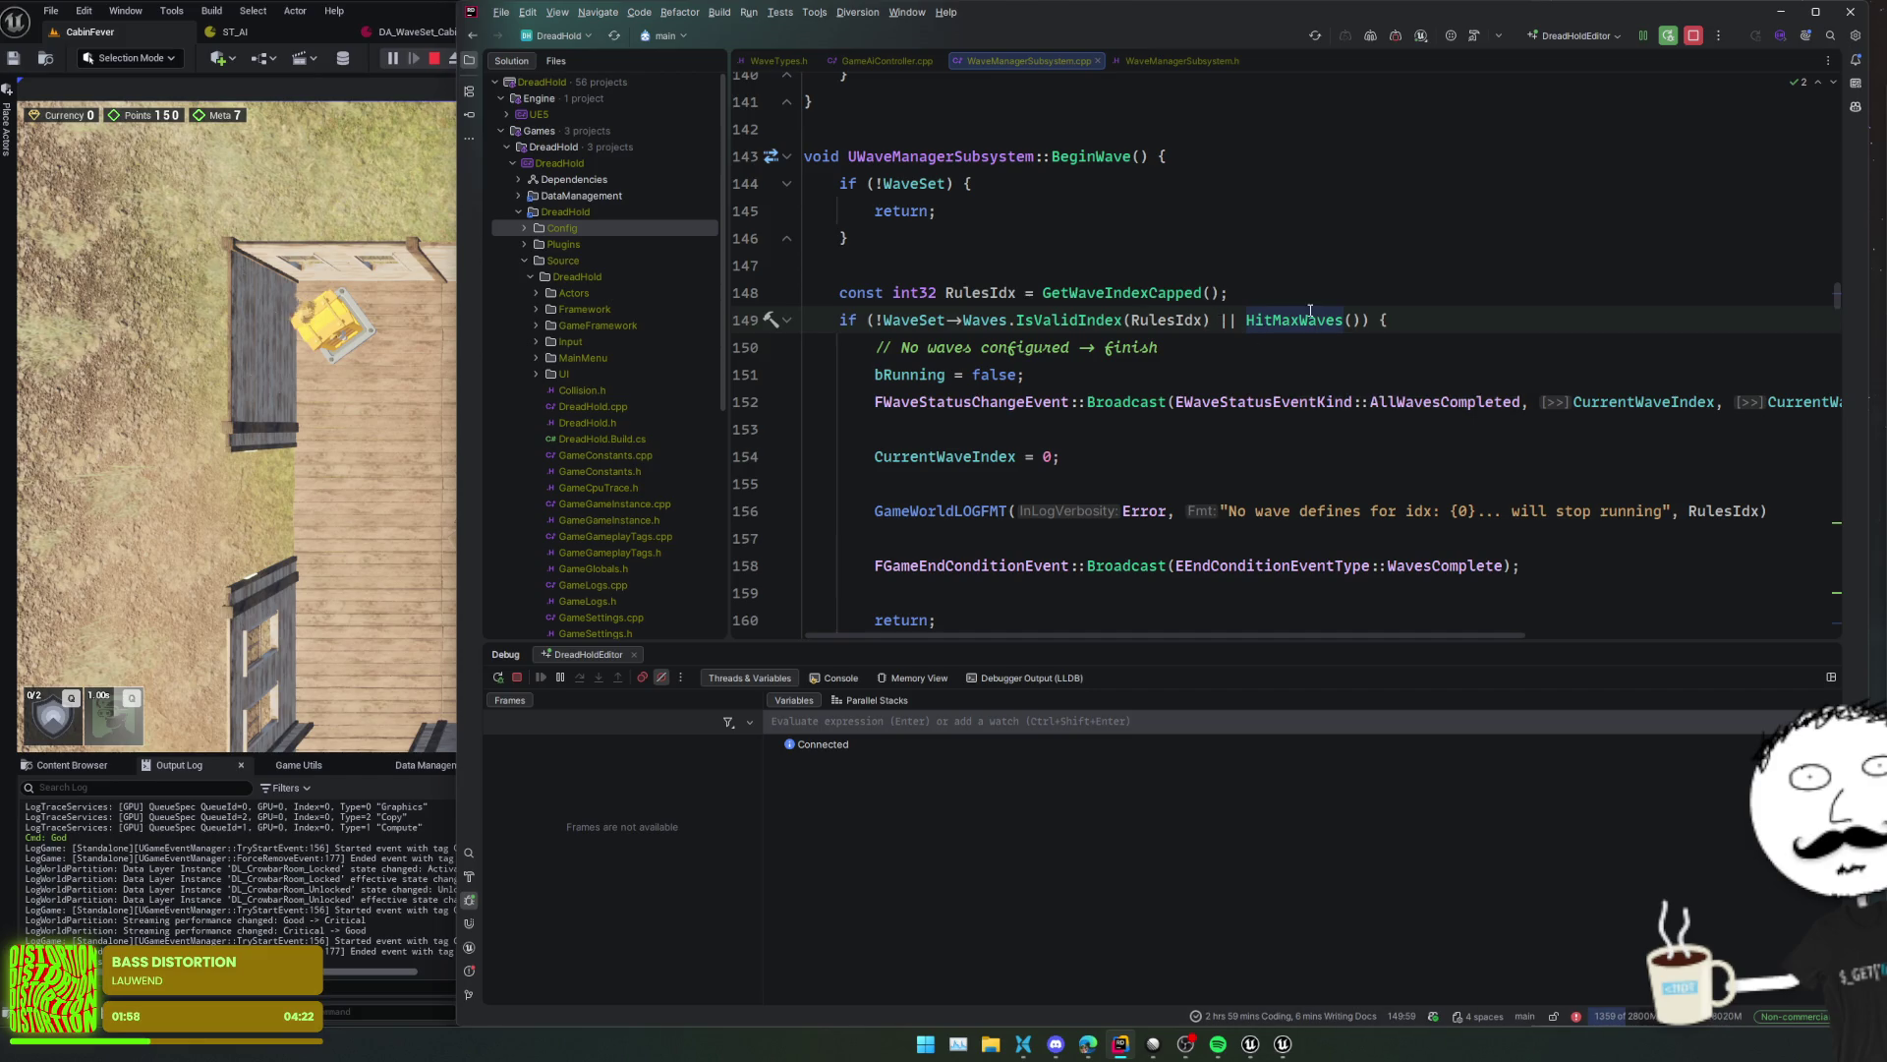
double_click(1316, 317)
ctrl+click(1318, 319)
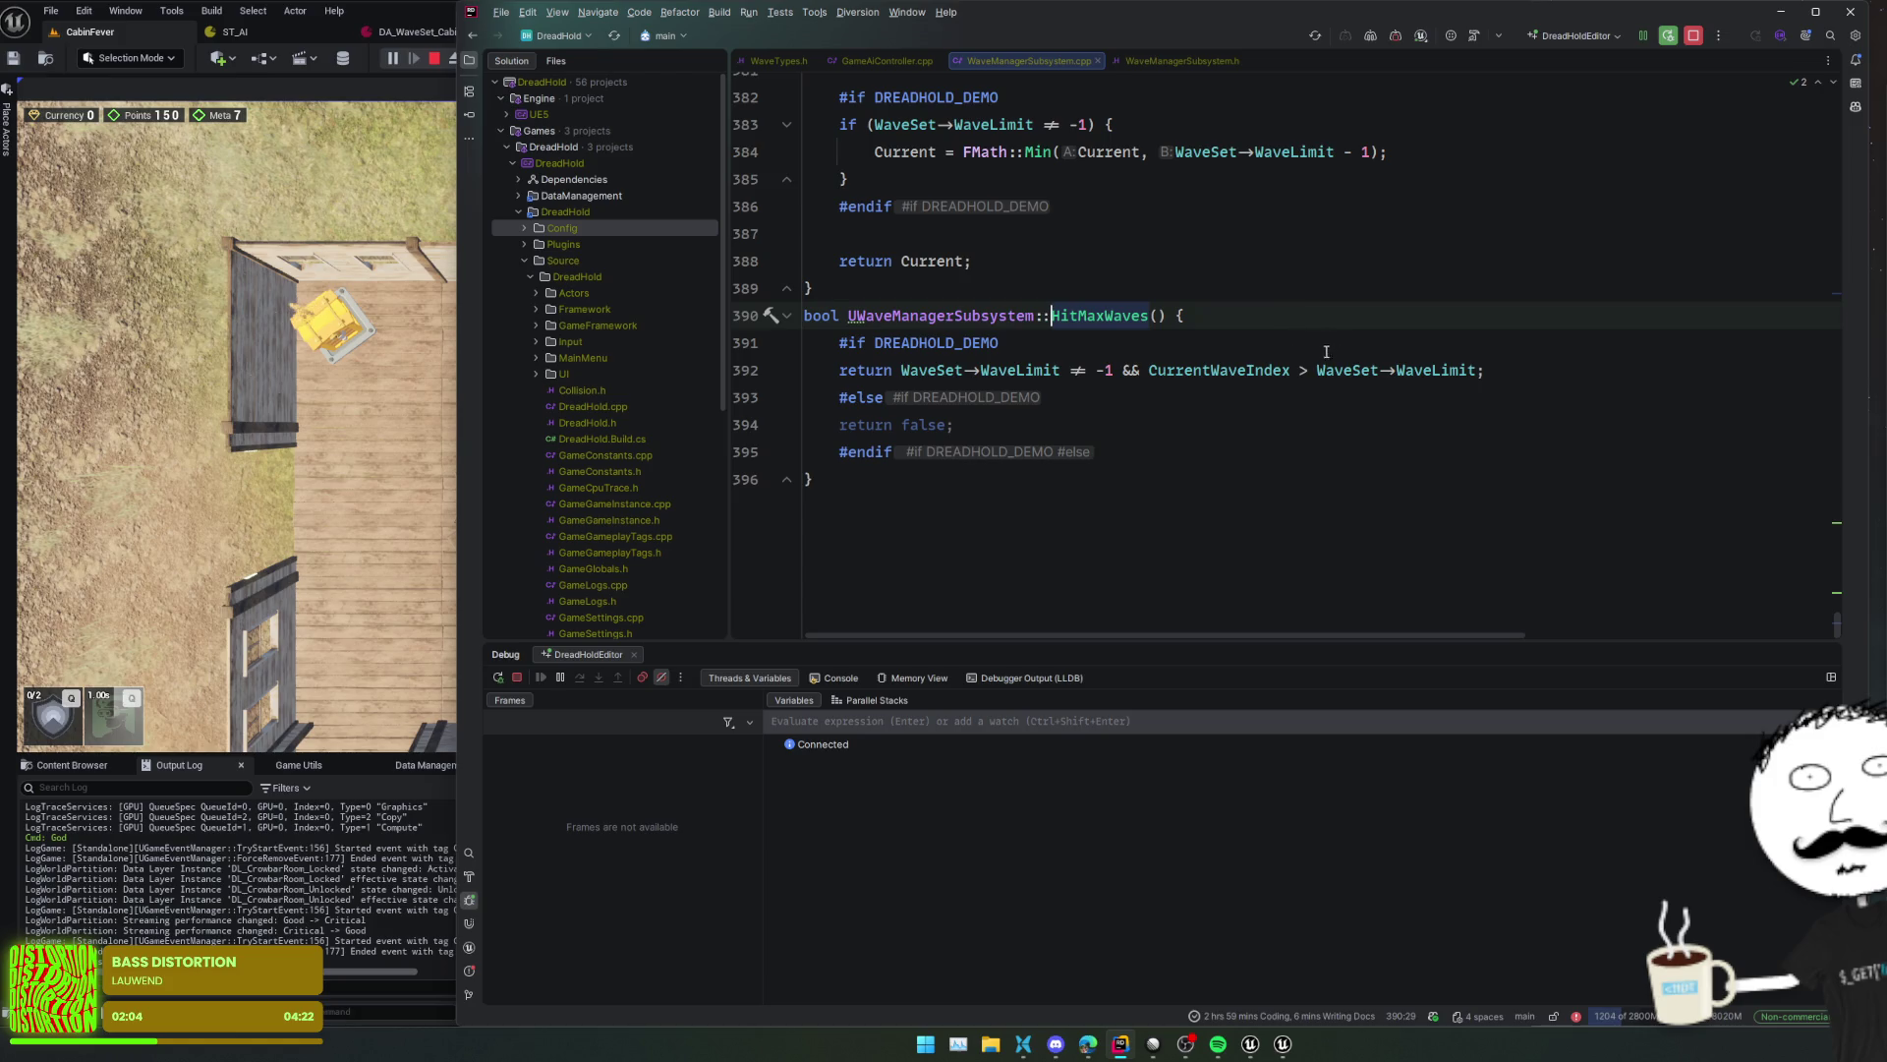
click(1300, 370)
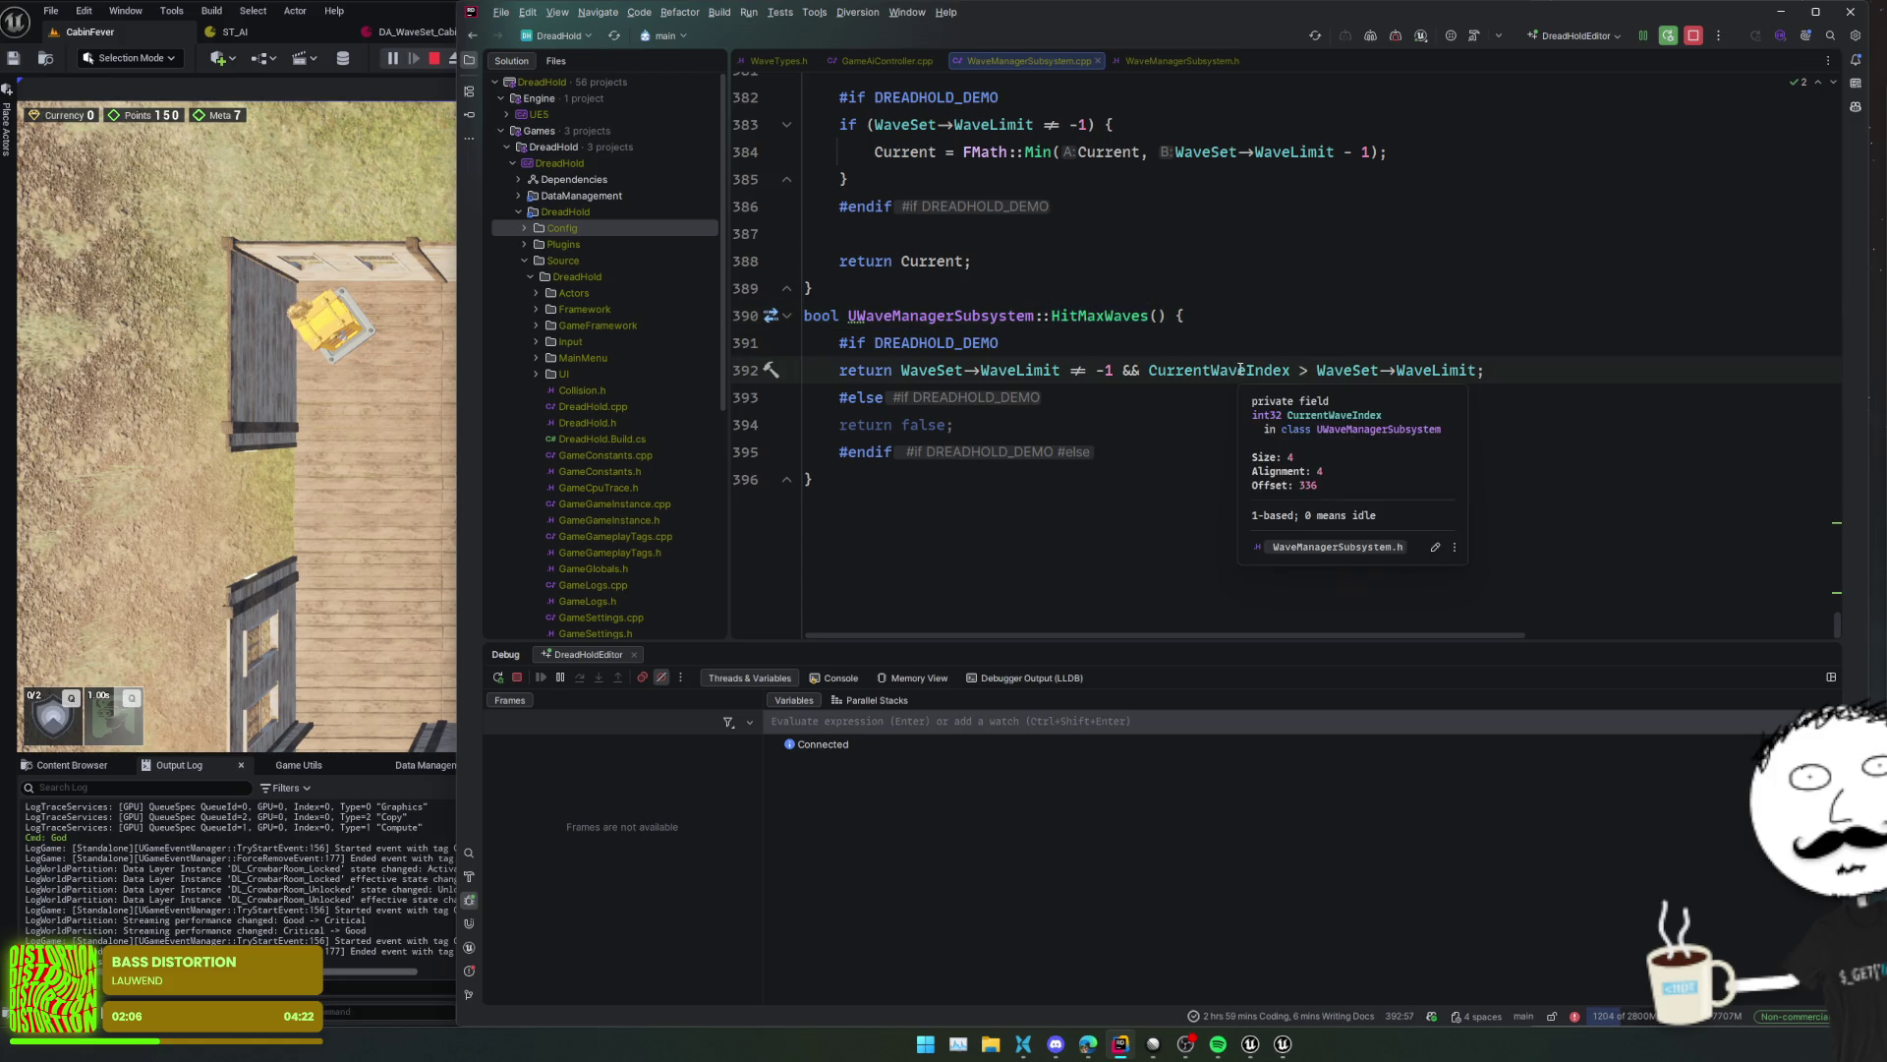
text(=)
key(Home)
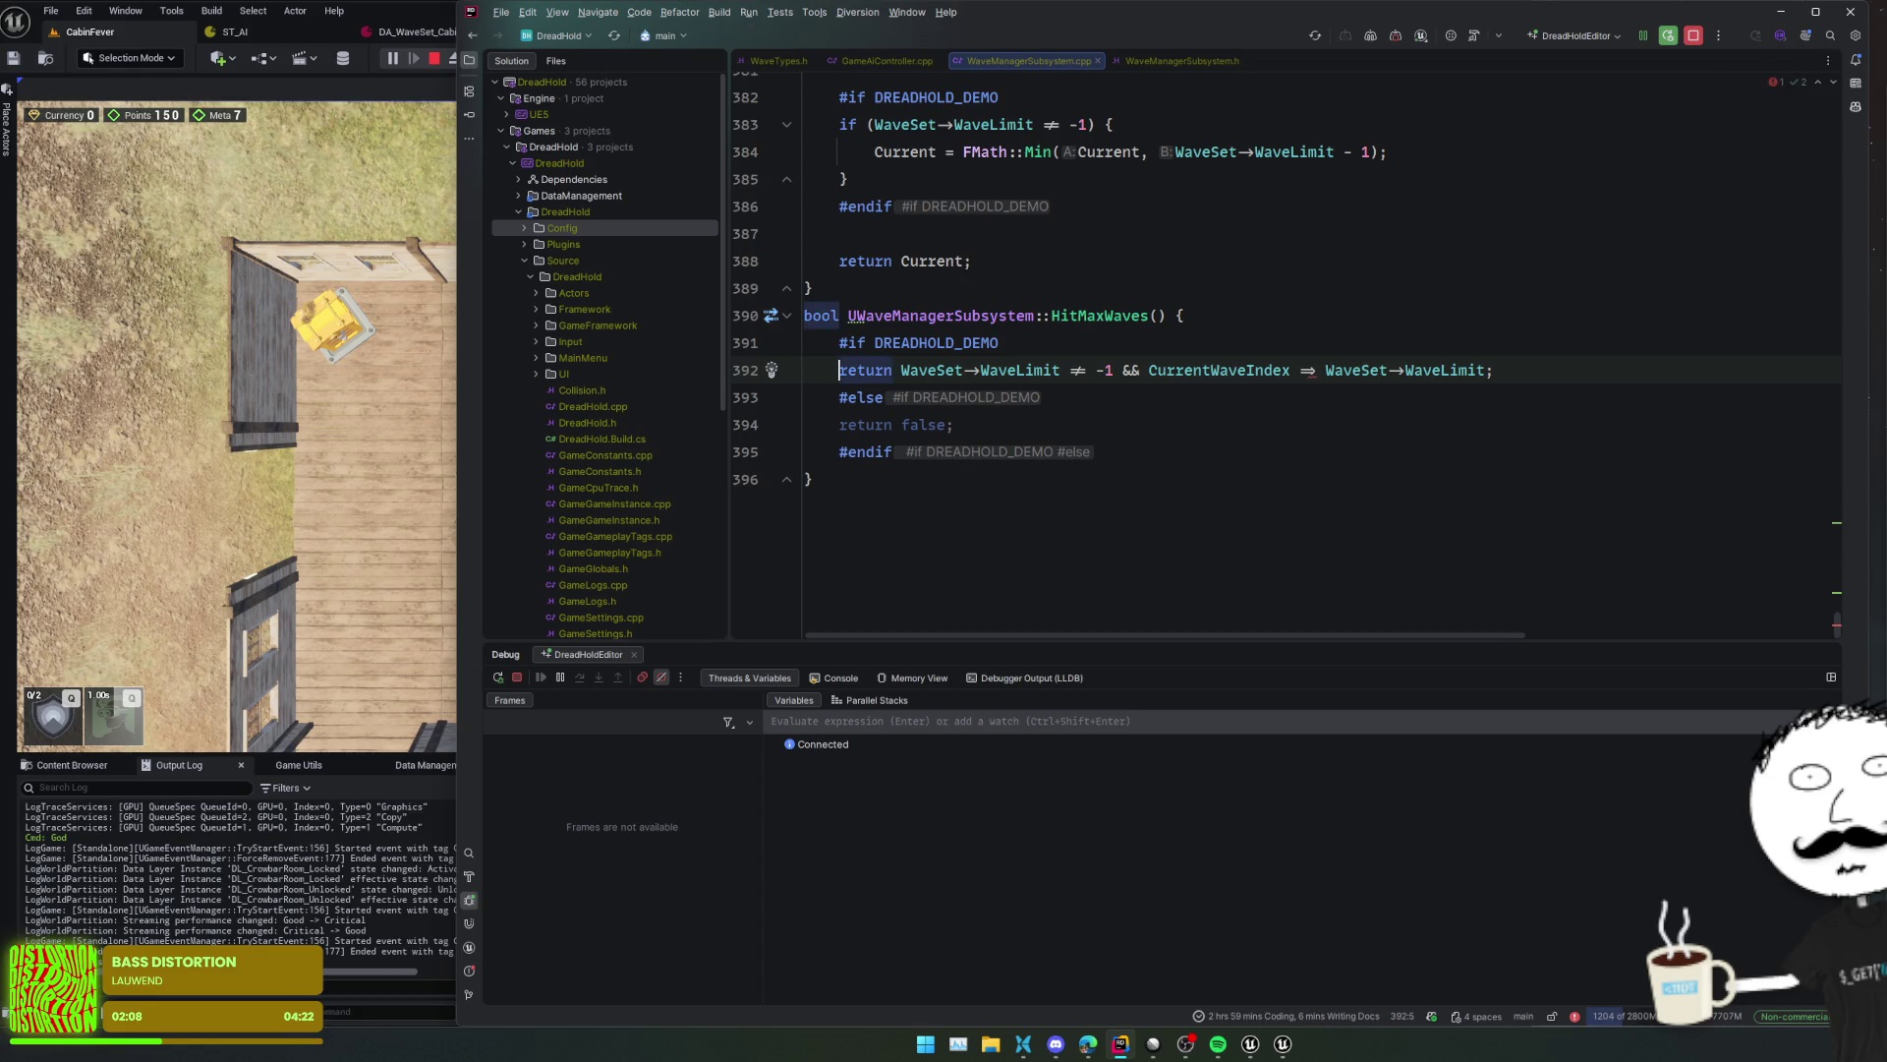
click(1317, 370)
key(BackSpace)
key(BackSpace)
text(>=)
key(Home)
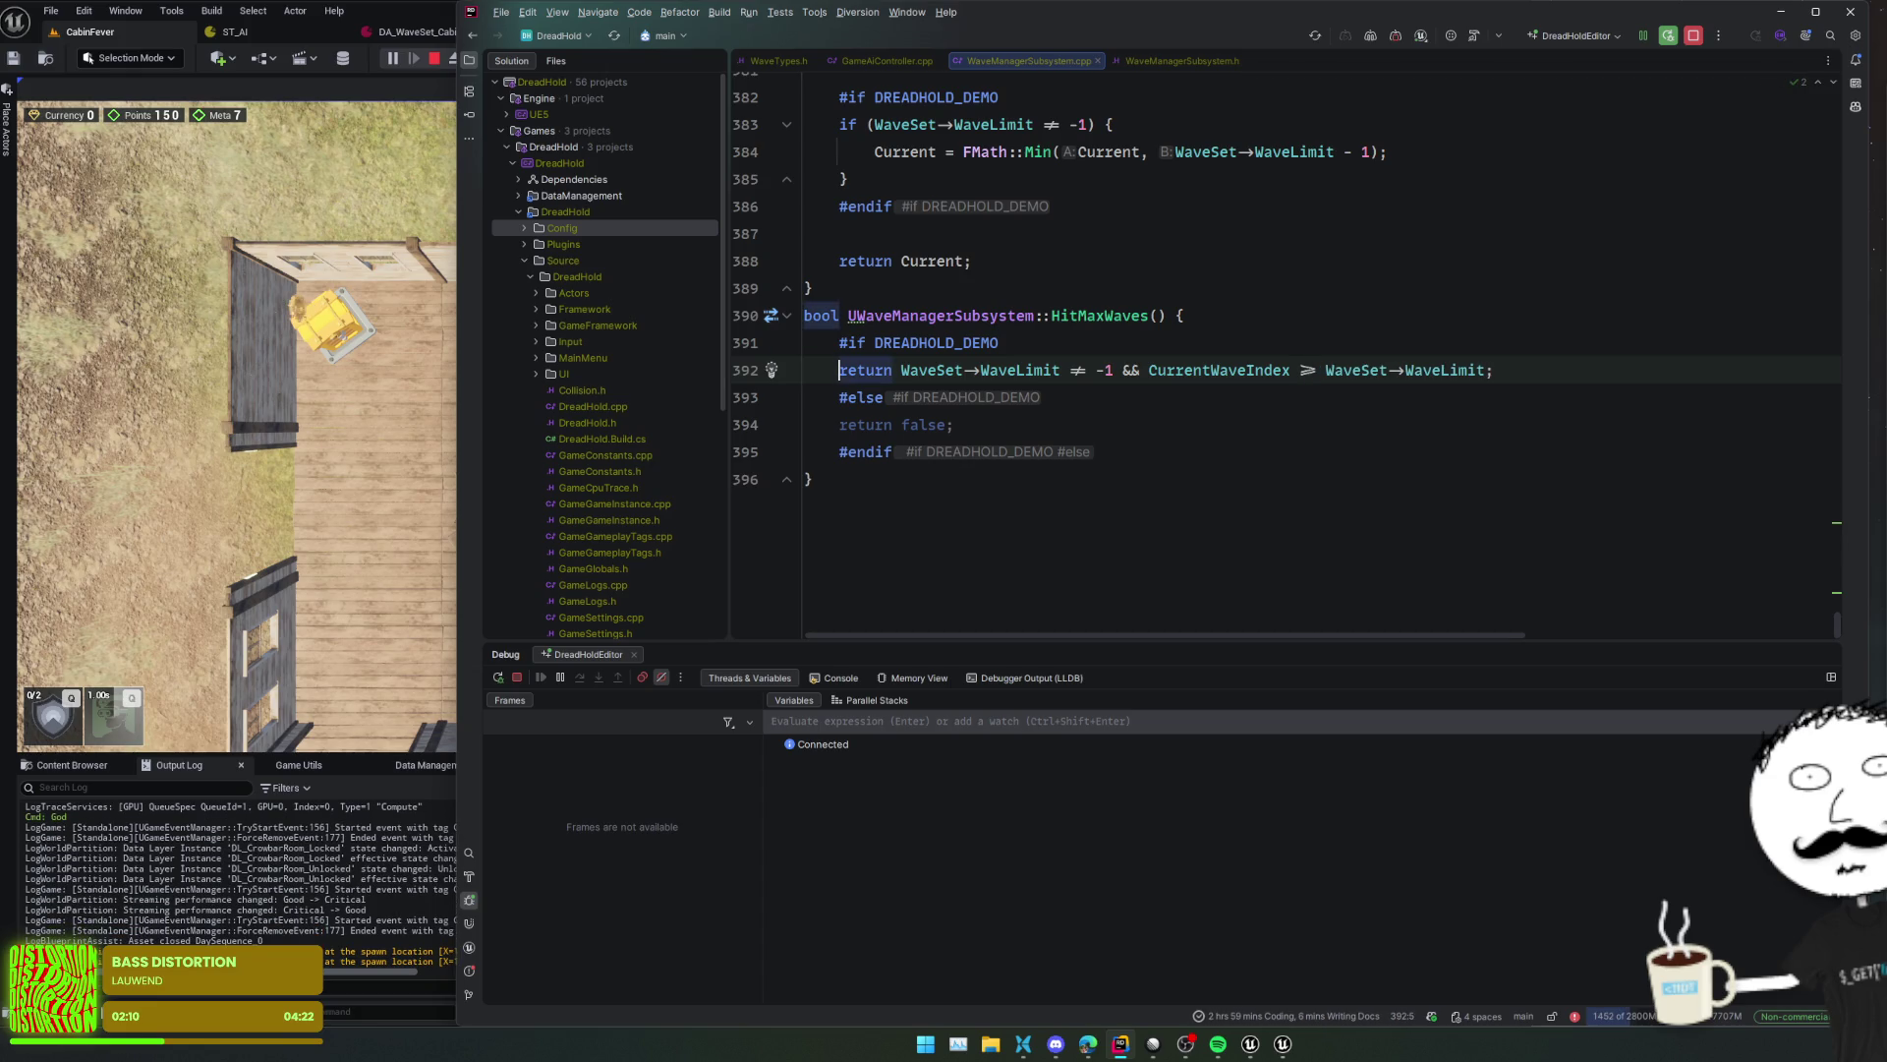
key(ctrl+alt+F11)
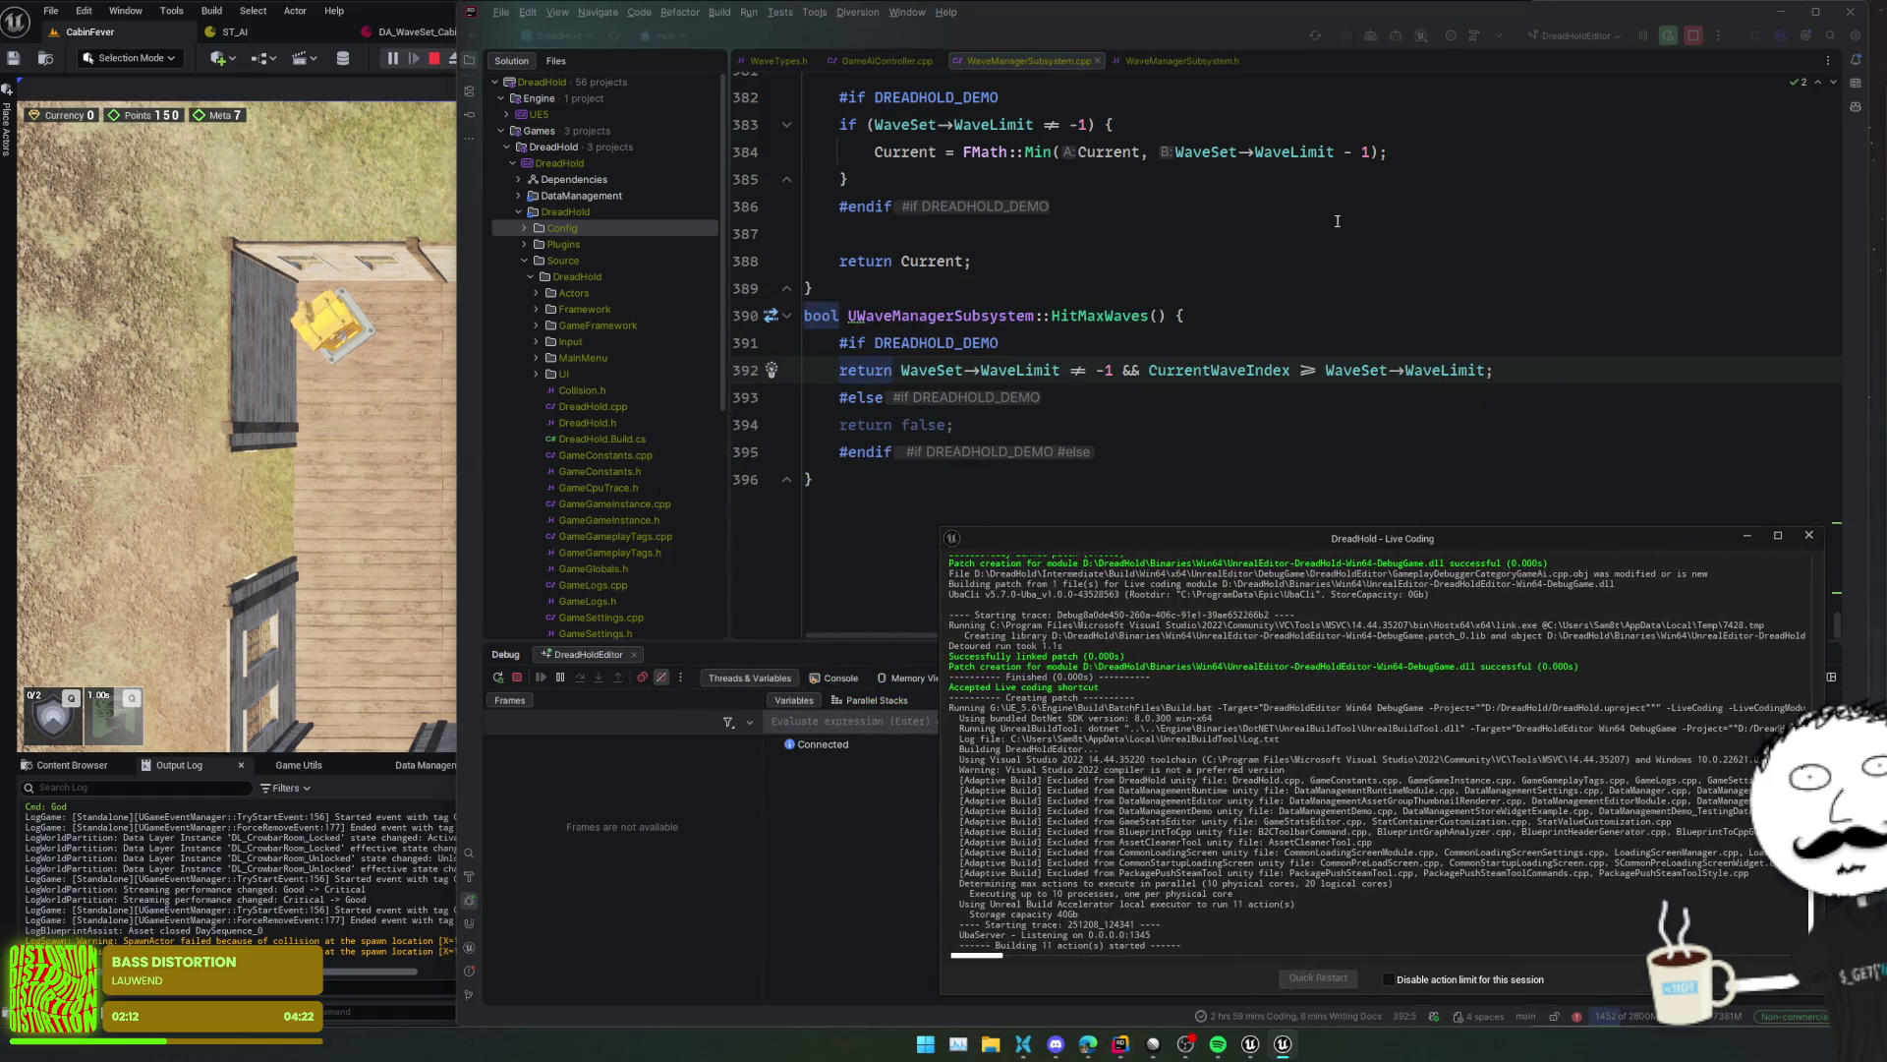
- Delete the demo-only #if clamp block from GetWaveIndexCapped
click(1384, 32)
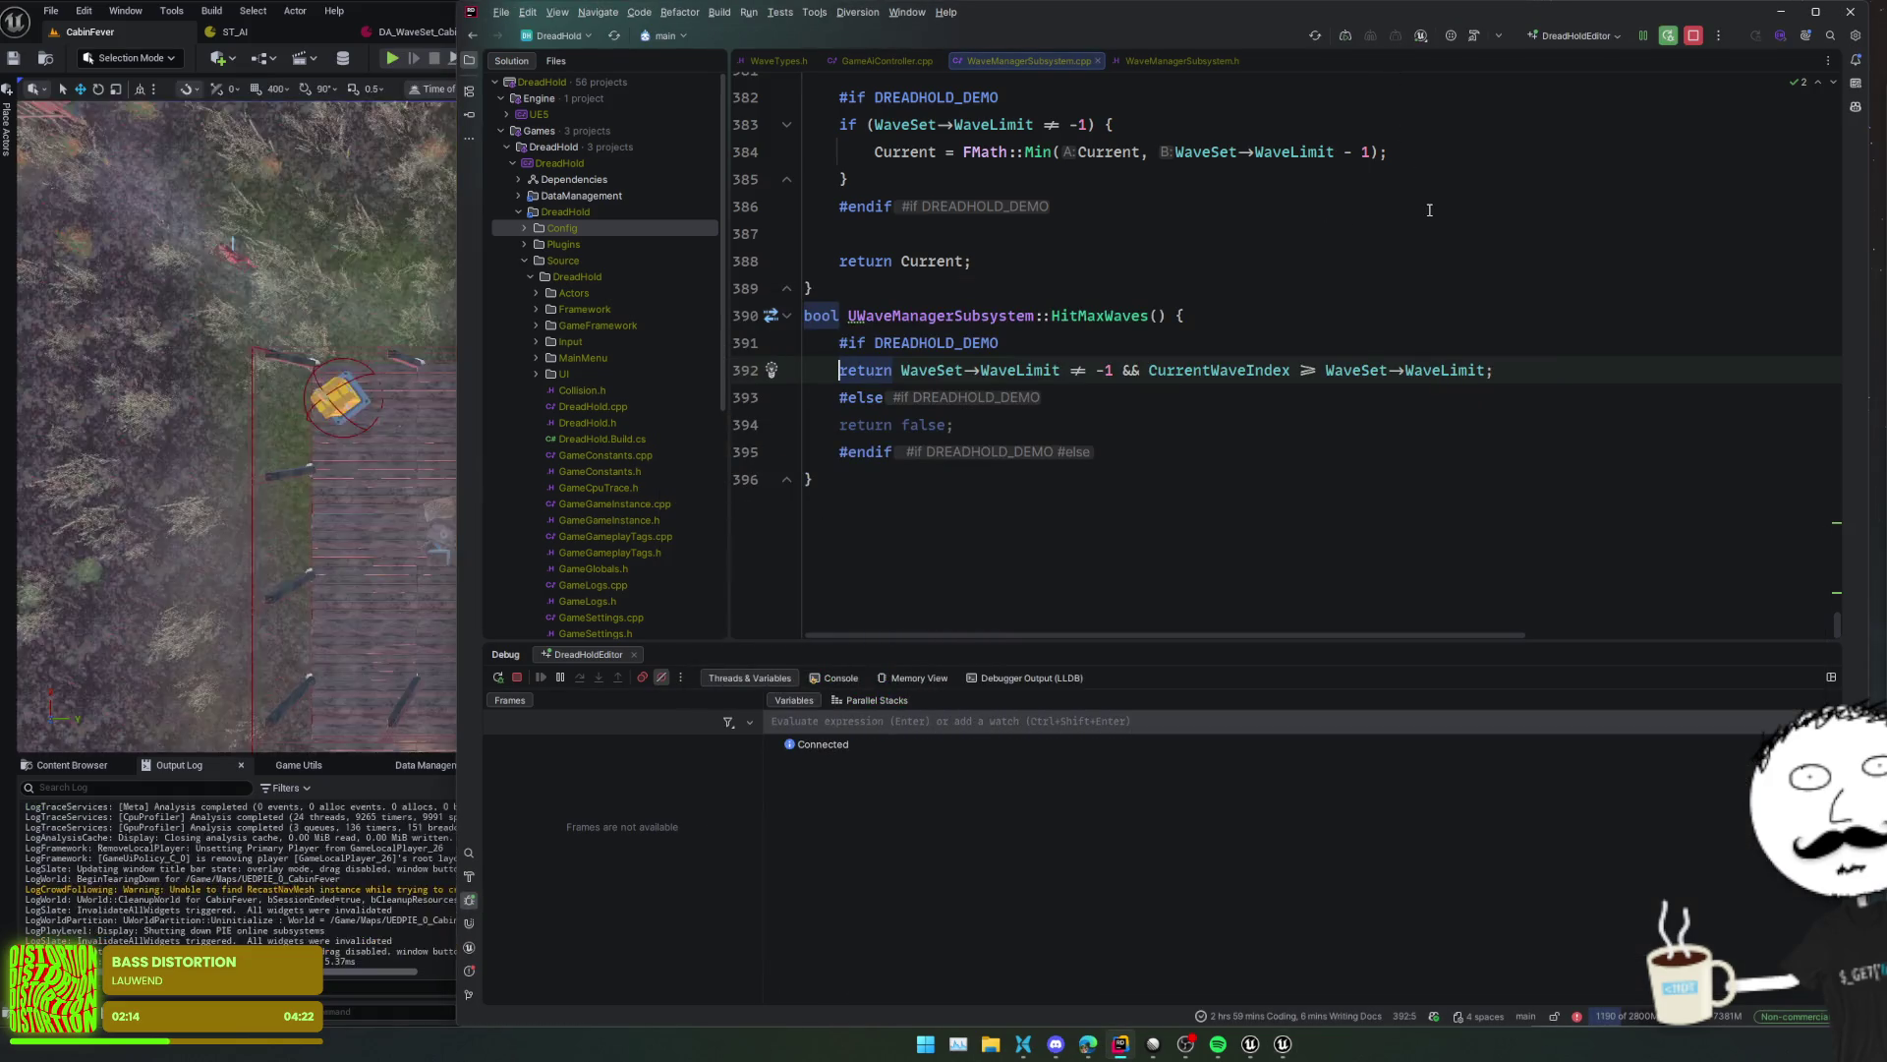
scroll(1394, 340, up, 3)
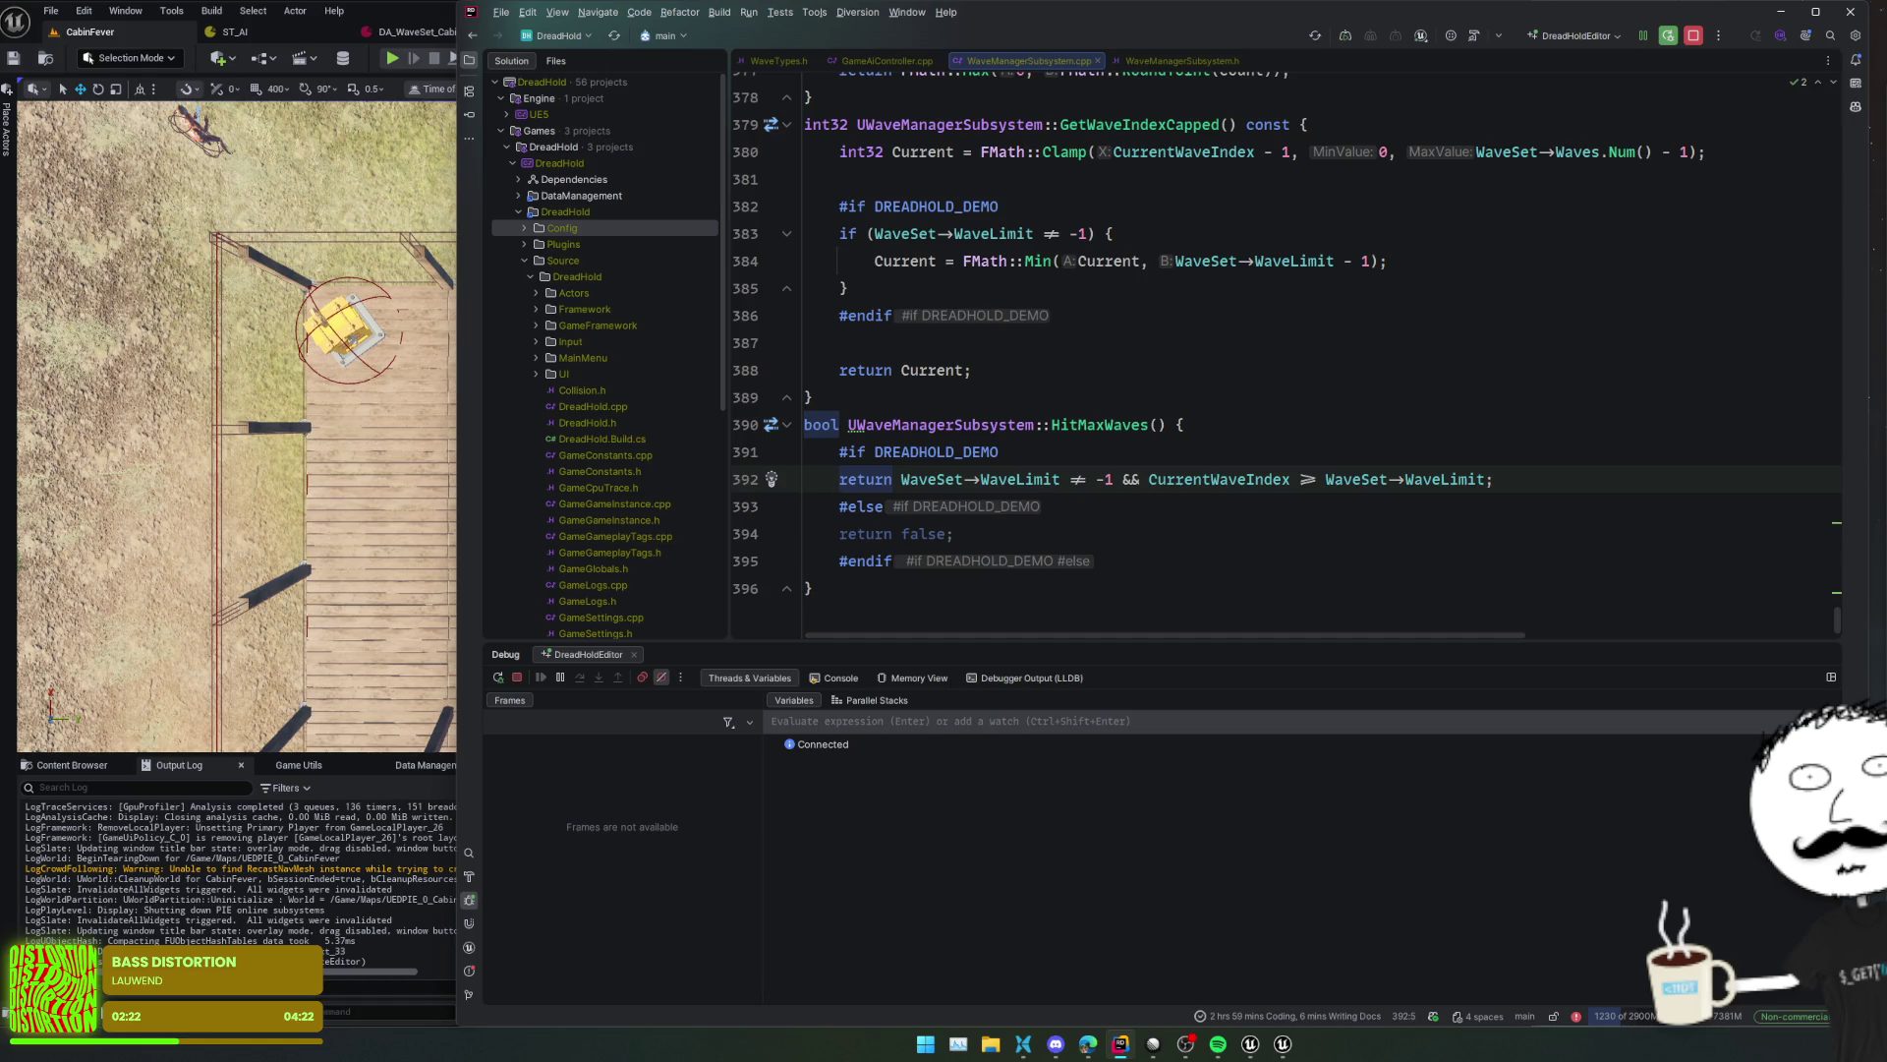
key(alt+Tab)
key(alt+Tab)
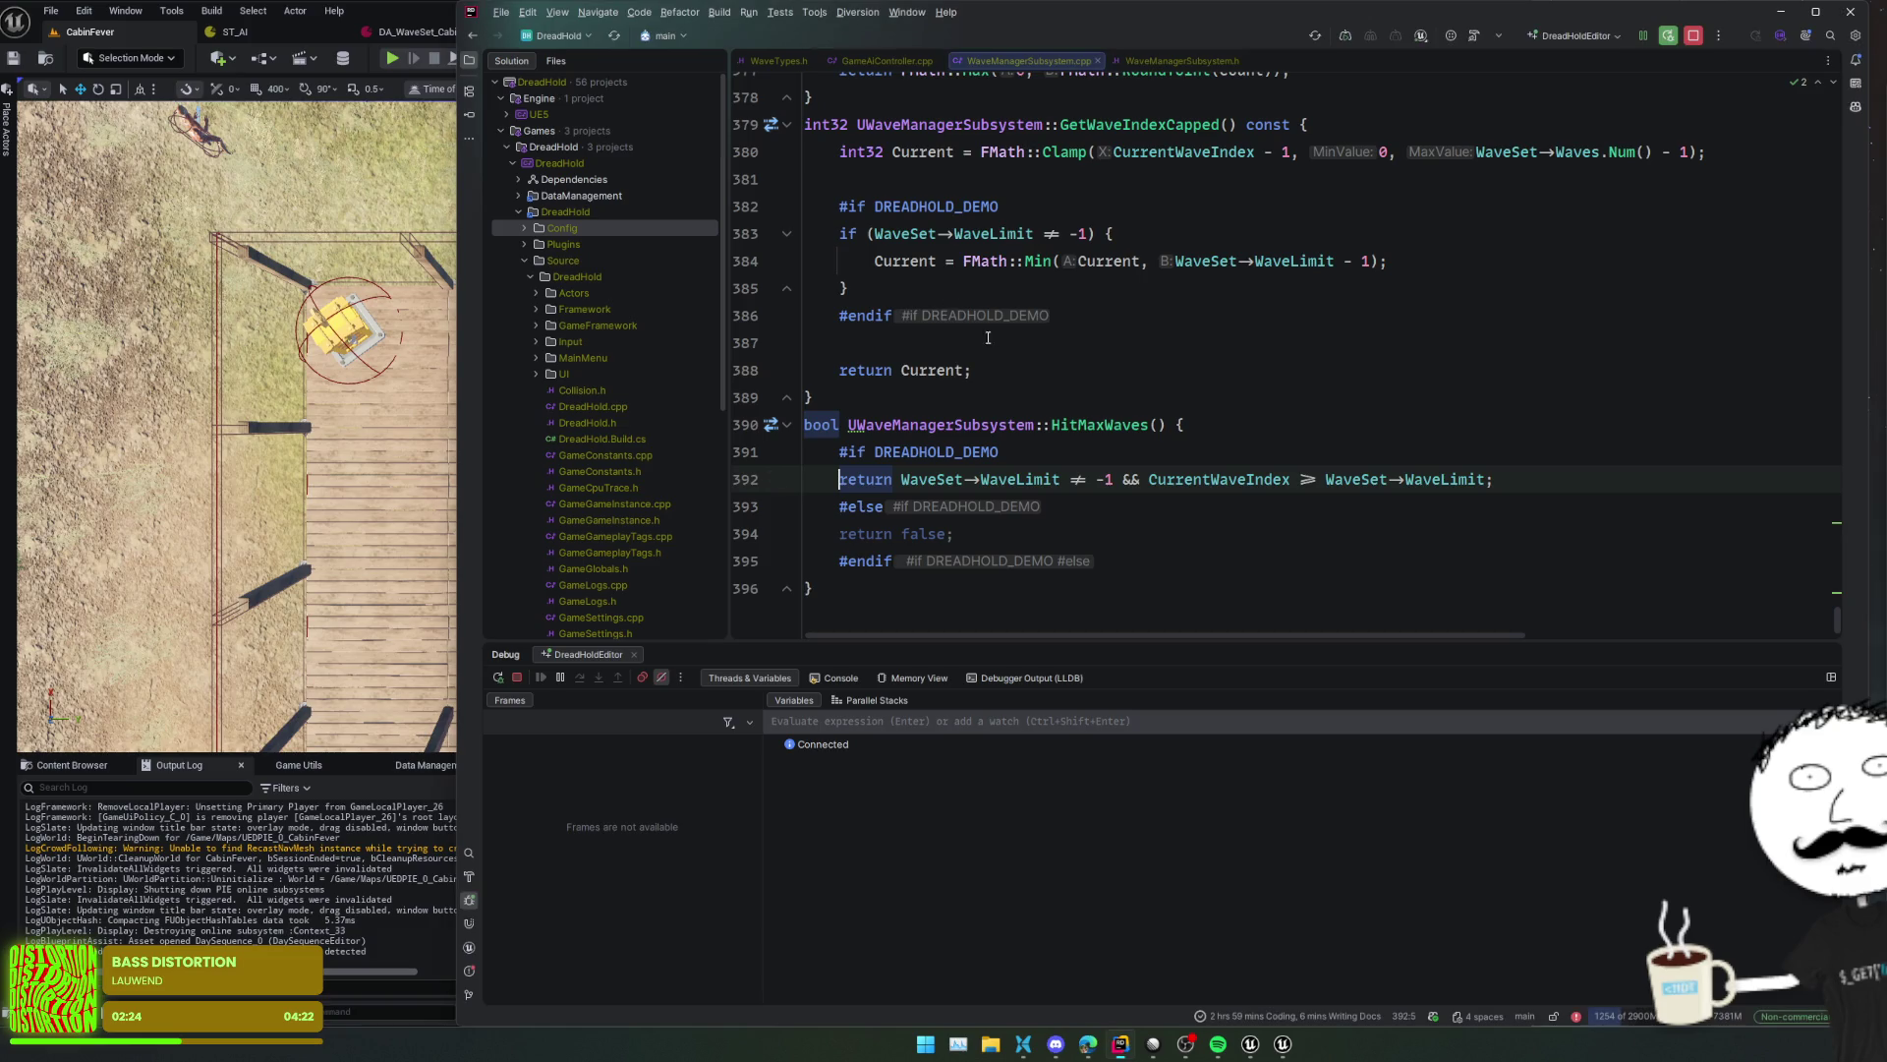
drag(892, 315, 804, 260)
shift+click(735, 185)
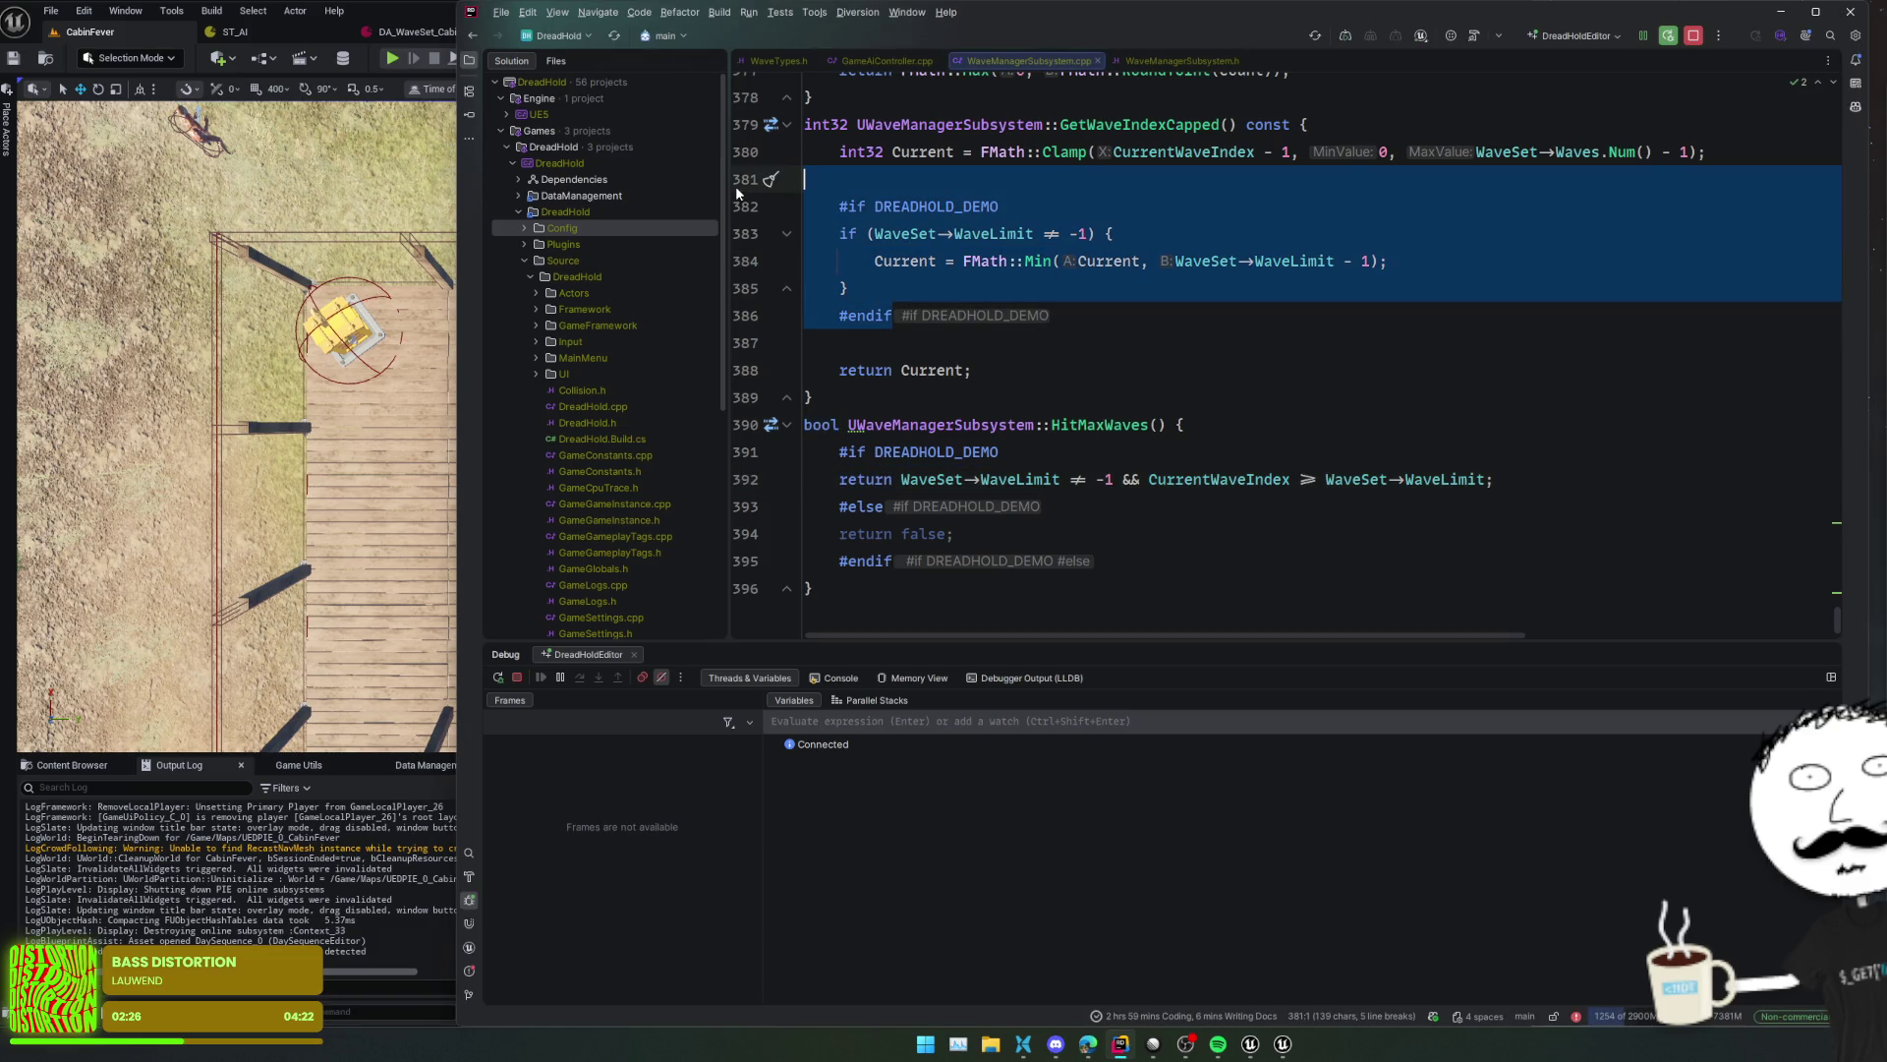
key(BackSpace)
key(BackSpace)
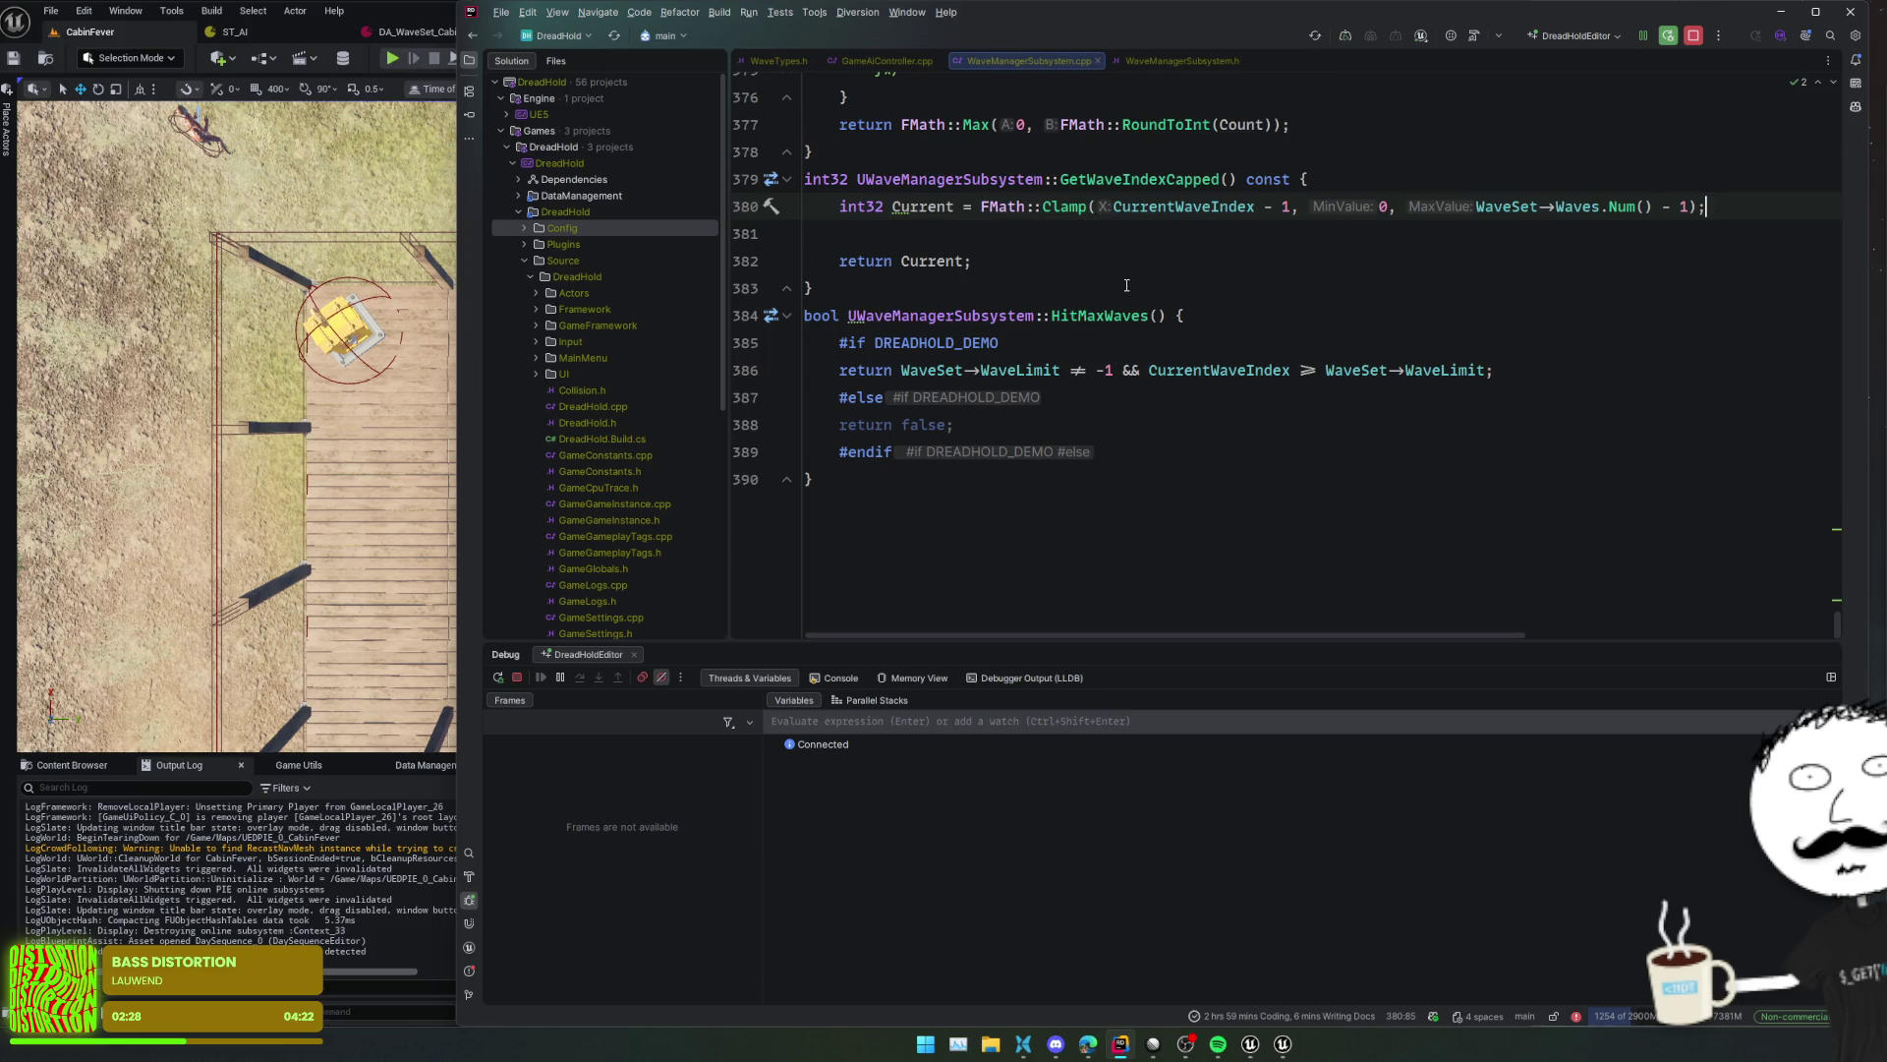
key(Delete)
- Hot-reload the changes into the Unreal editor with Live Coding
click(1238, 424)
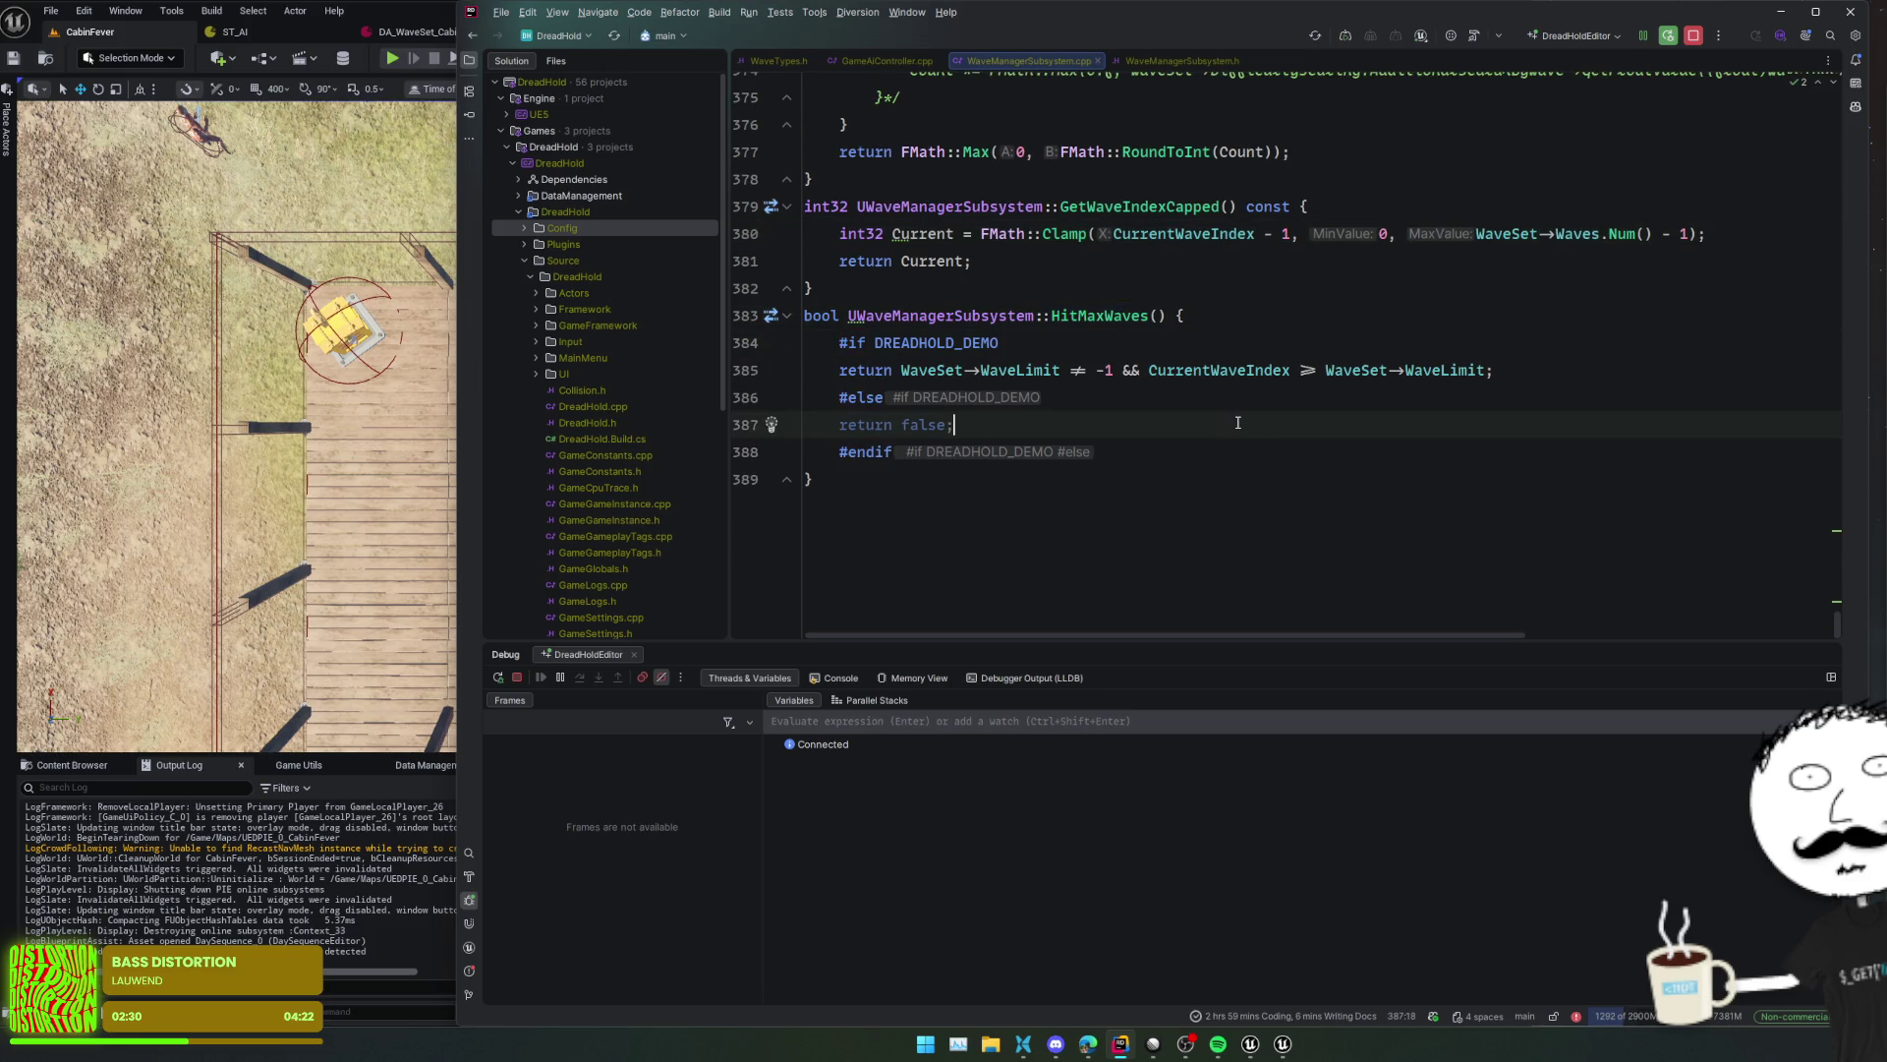
key(ctrl+alt+F11)
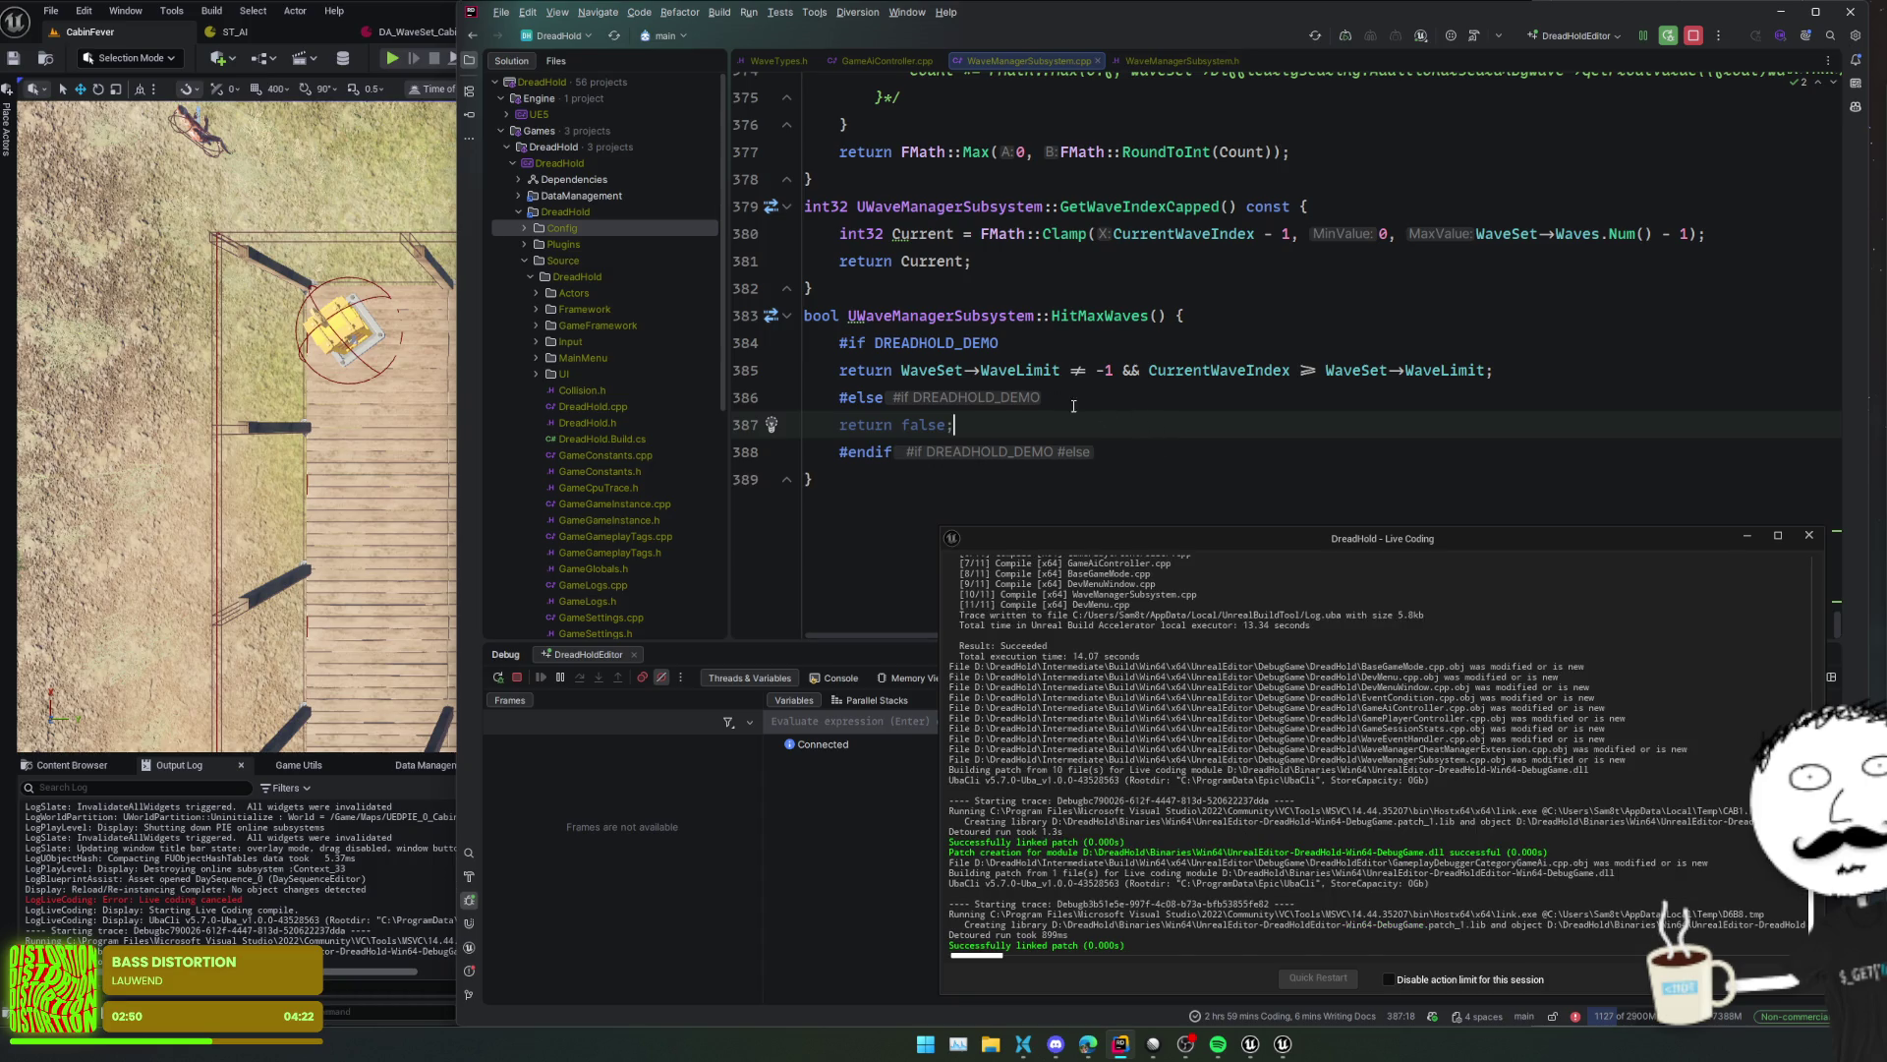
click(750, 316)
- Start a CabinFever play session, then breakpoint HitMaxWaves' WaveLimit return on line 385
click(117, 33)
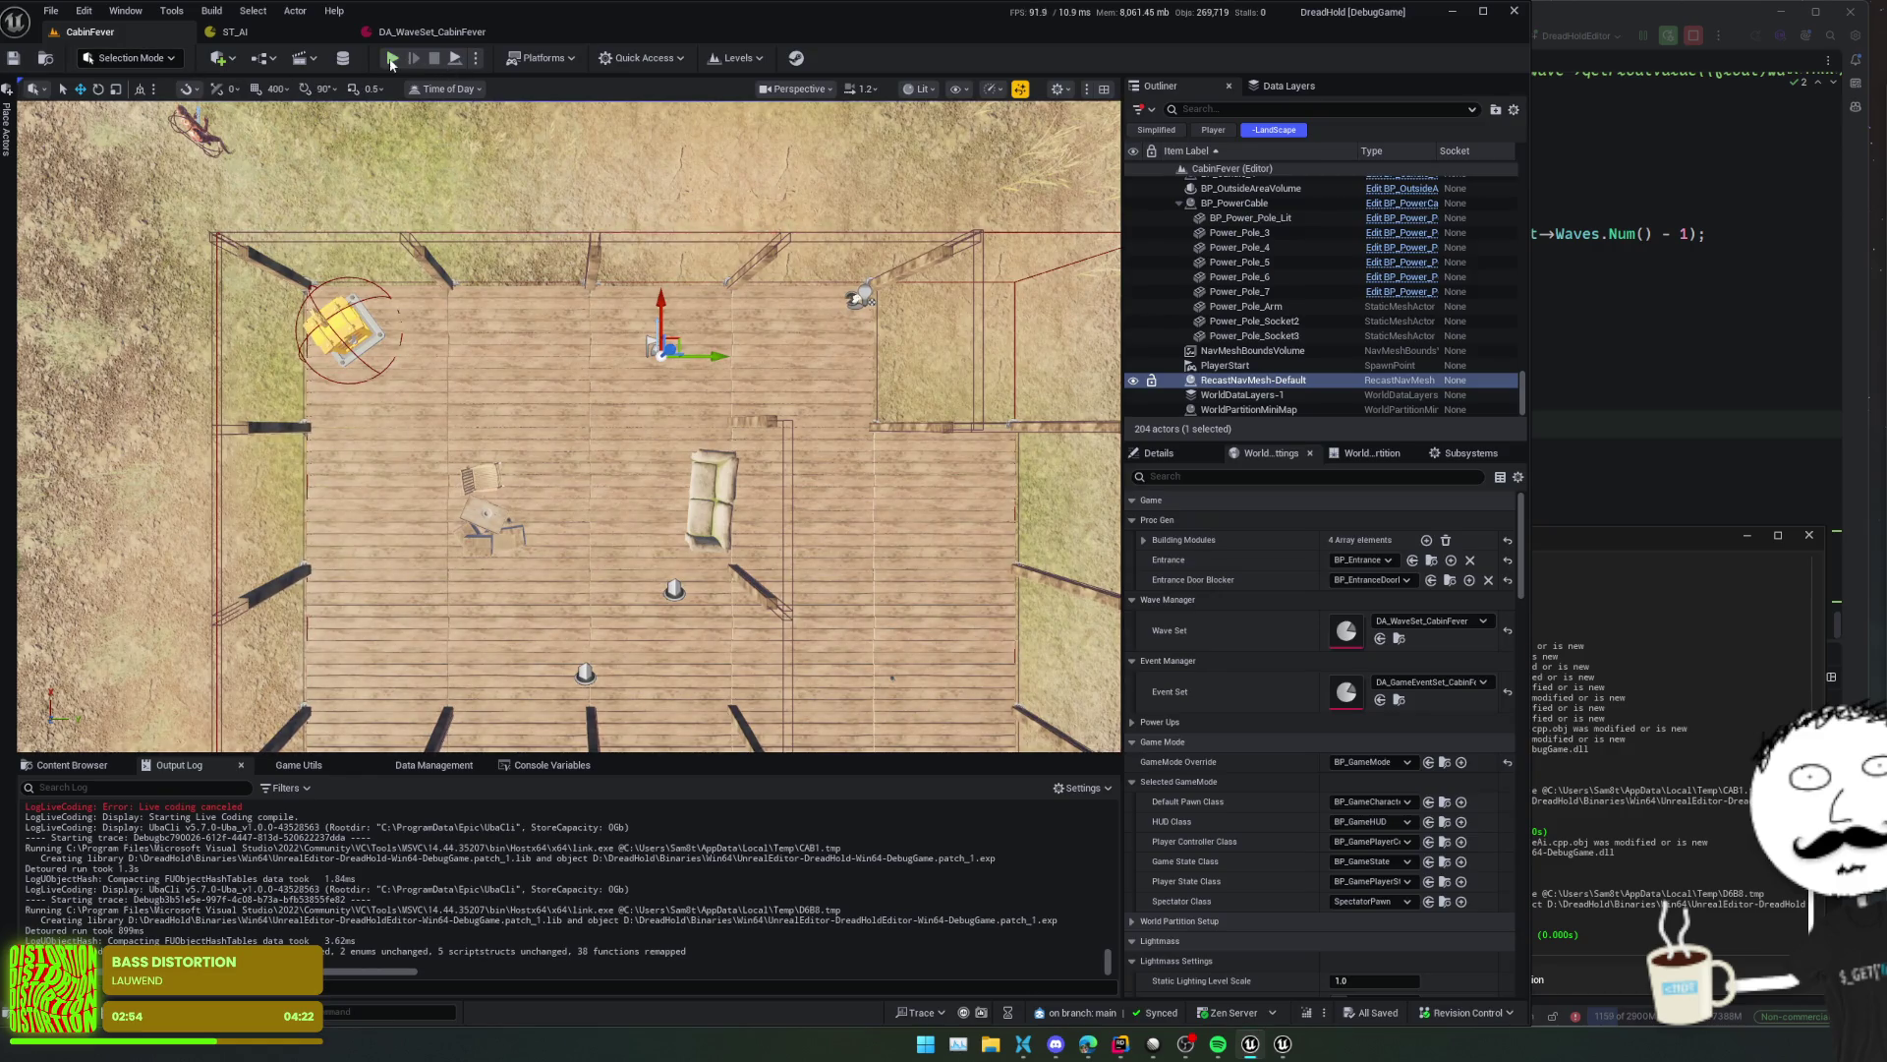
click(388, 61)
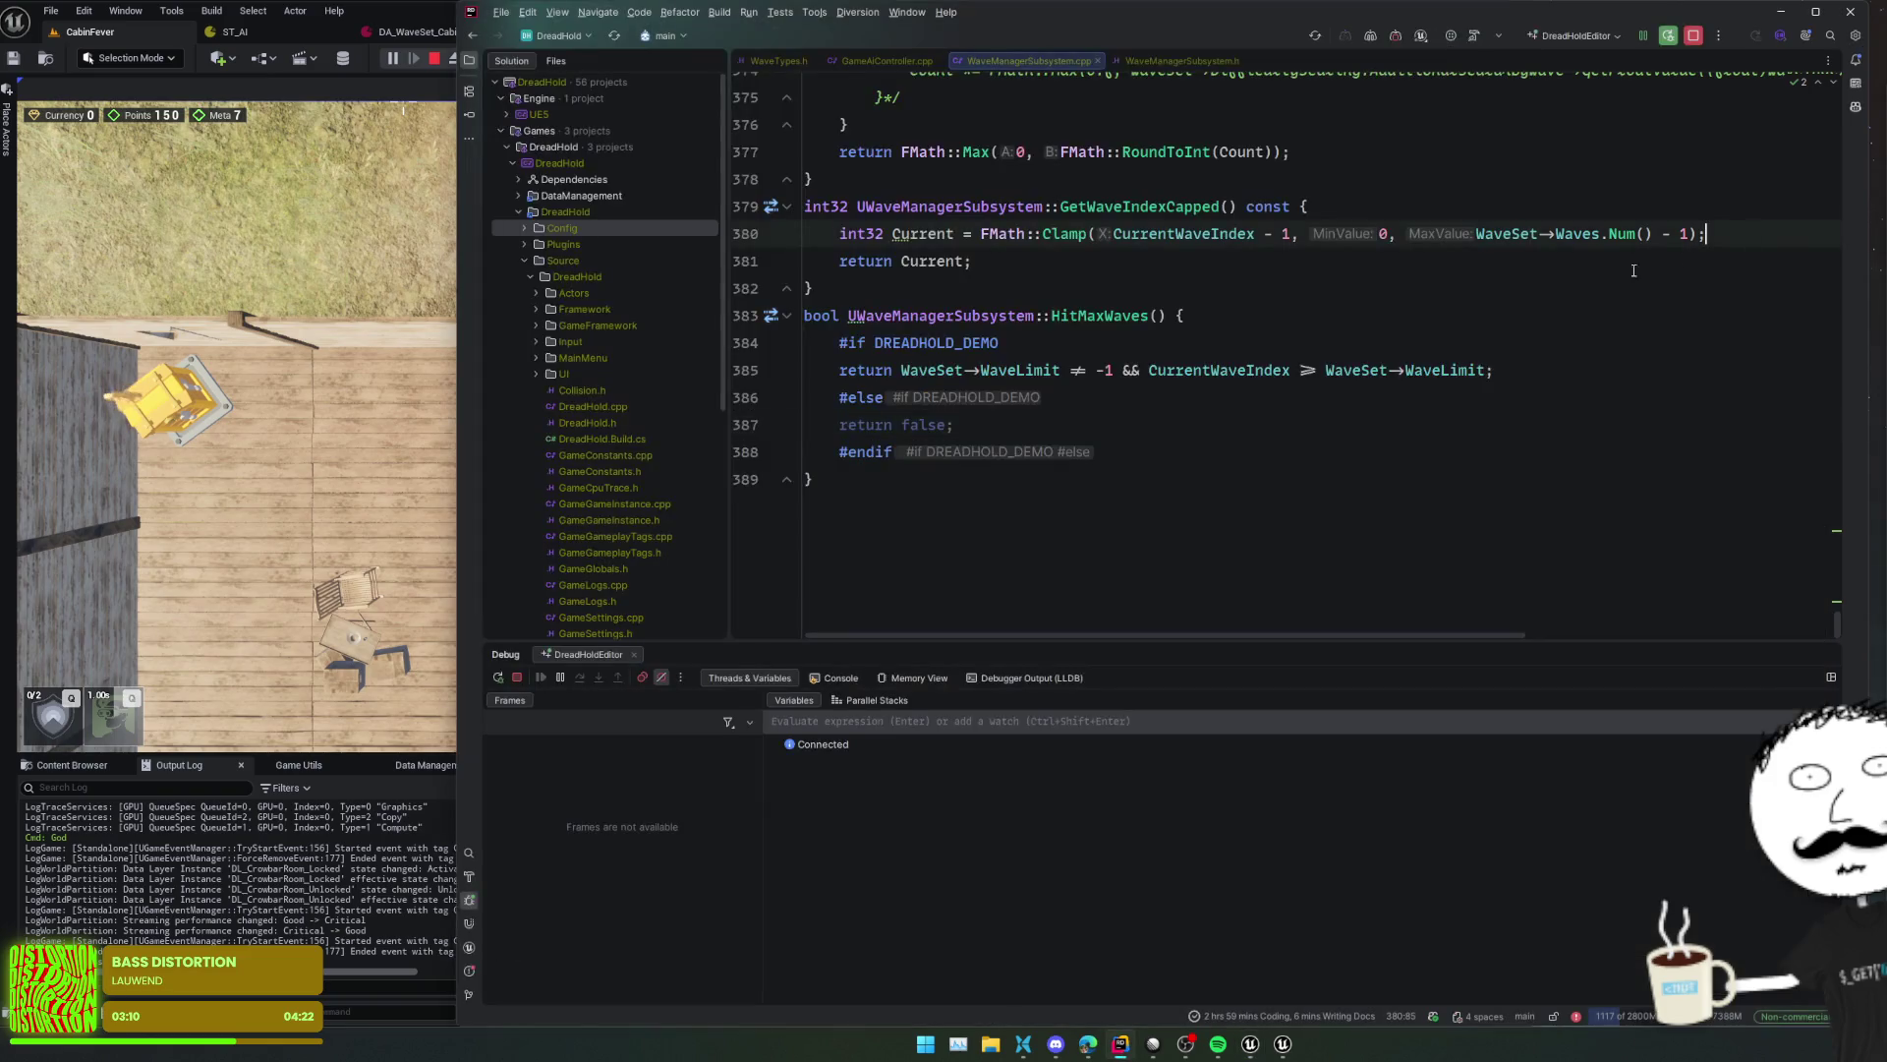
key(alt+Tab)
click(1044, 370)
click(752, 369)
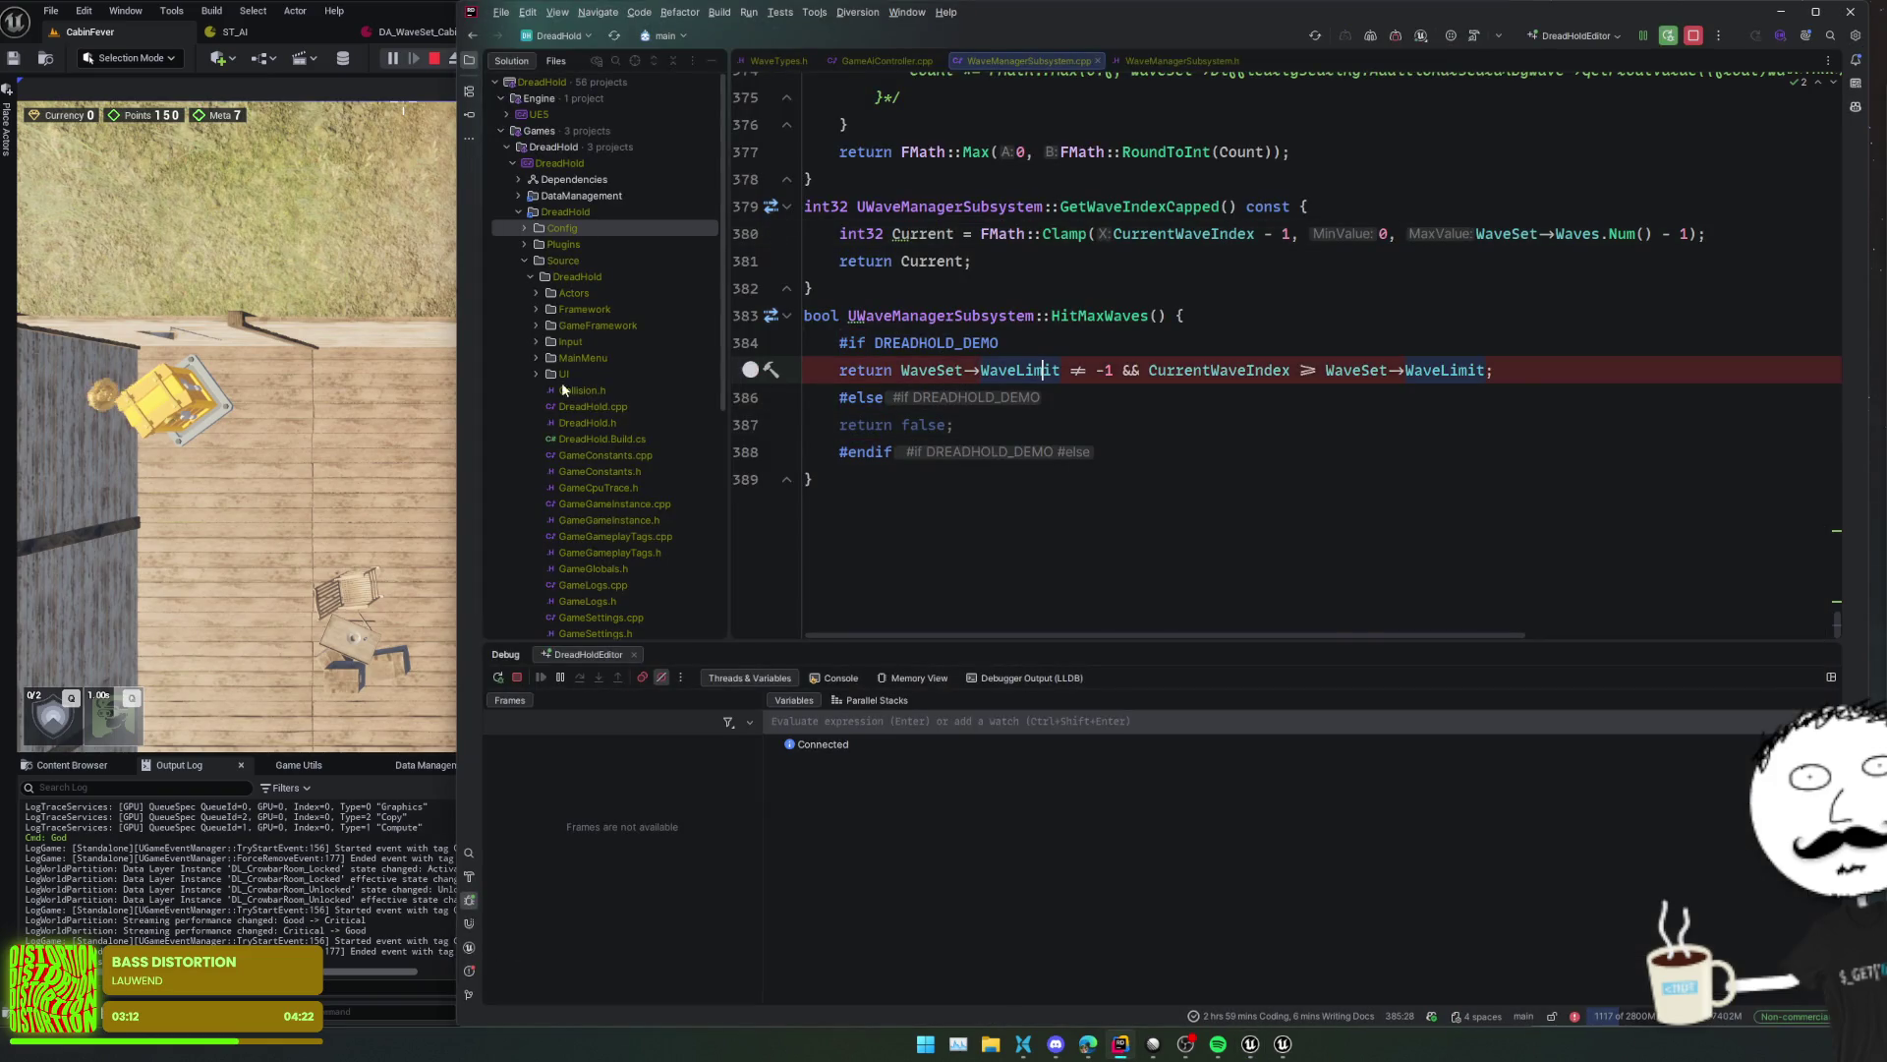
- Start a wave in-game with G to hit the breakpoint, then inspect DREADHOLD_DEMO
key(alt+Tab)
click(1736, 438)
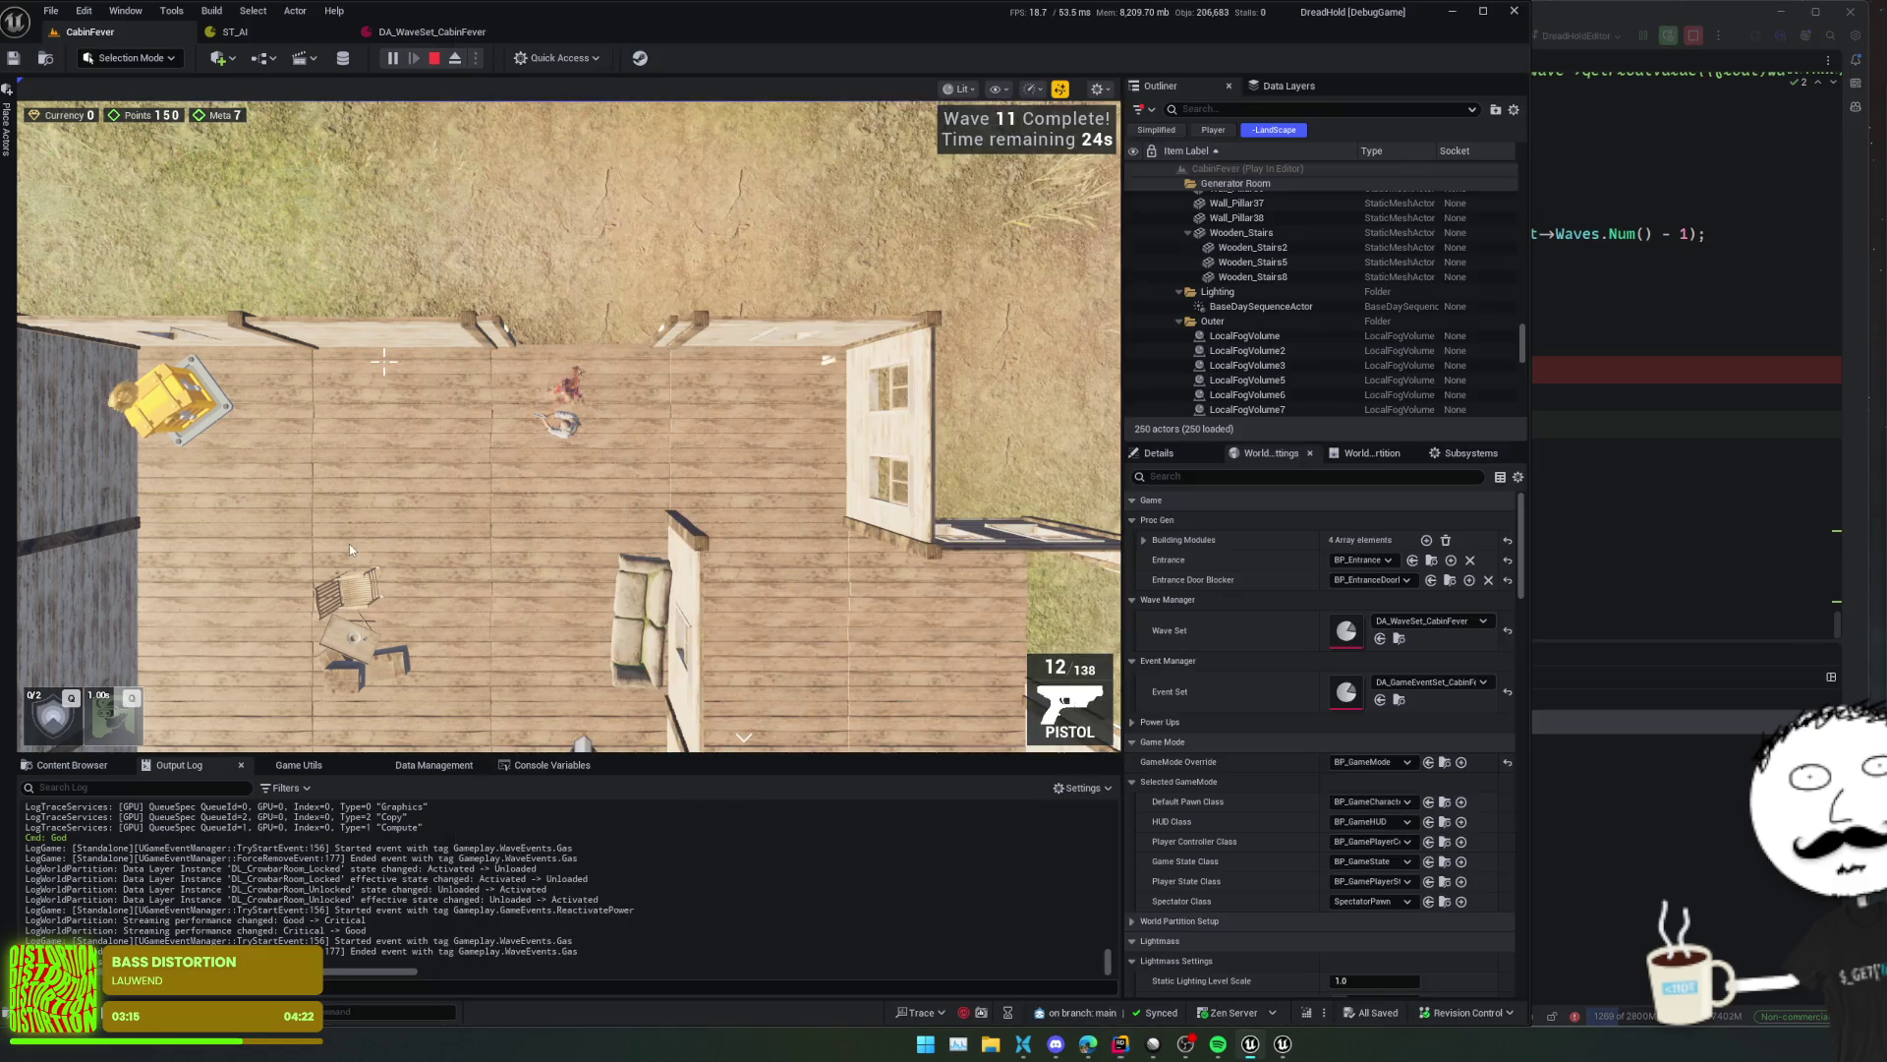
click(352, 541)
key(g)
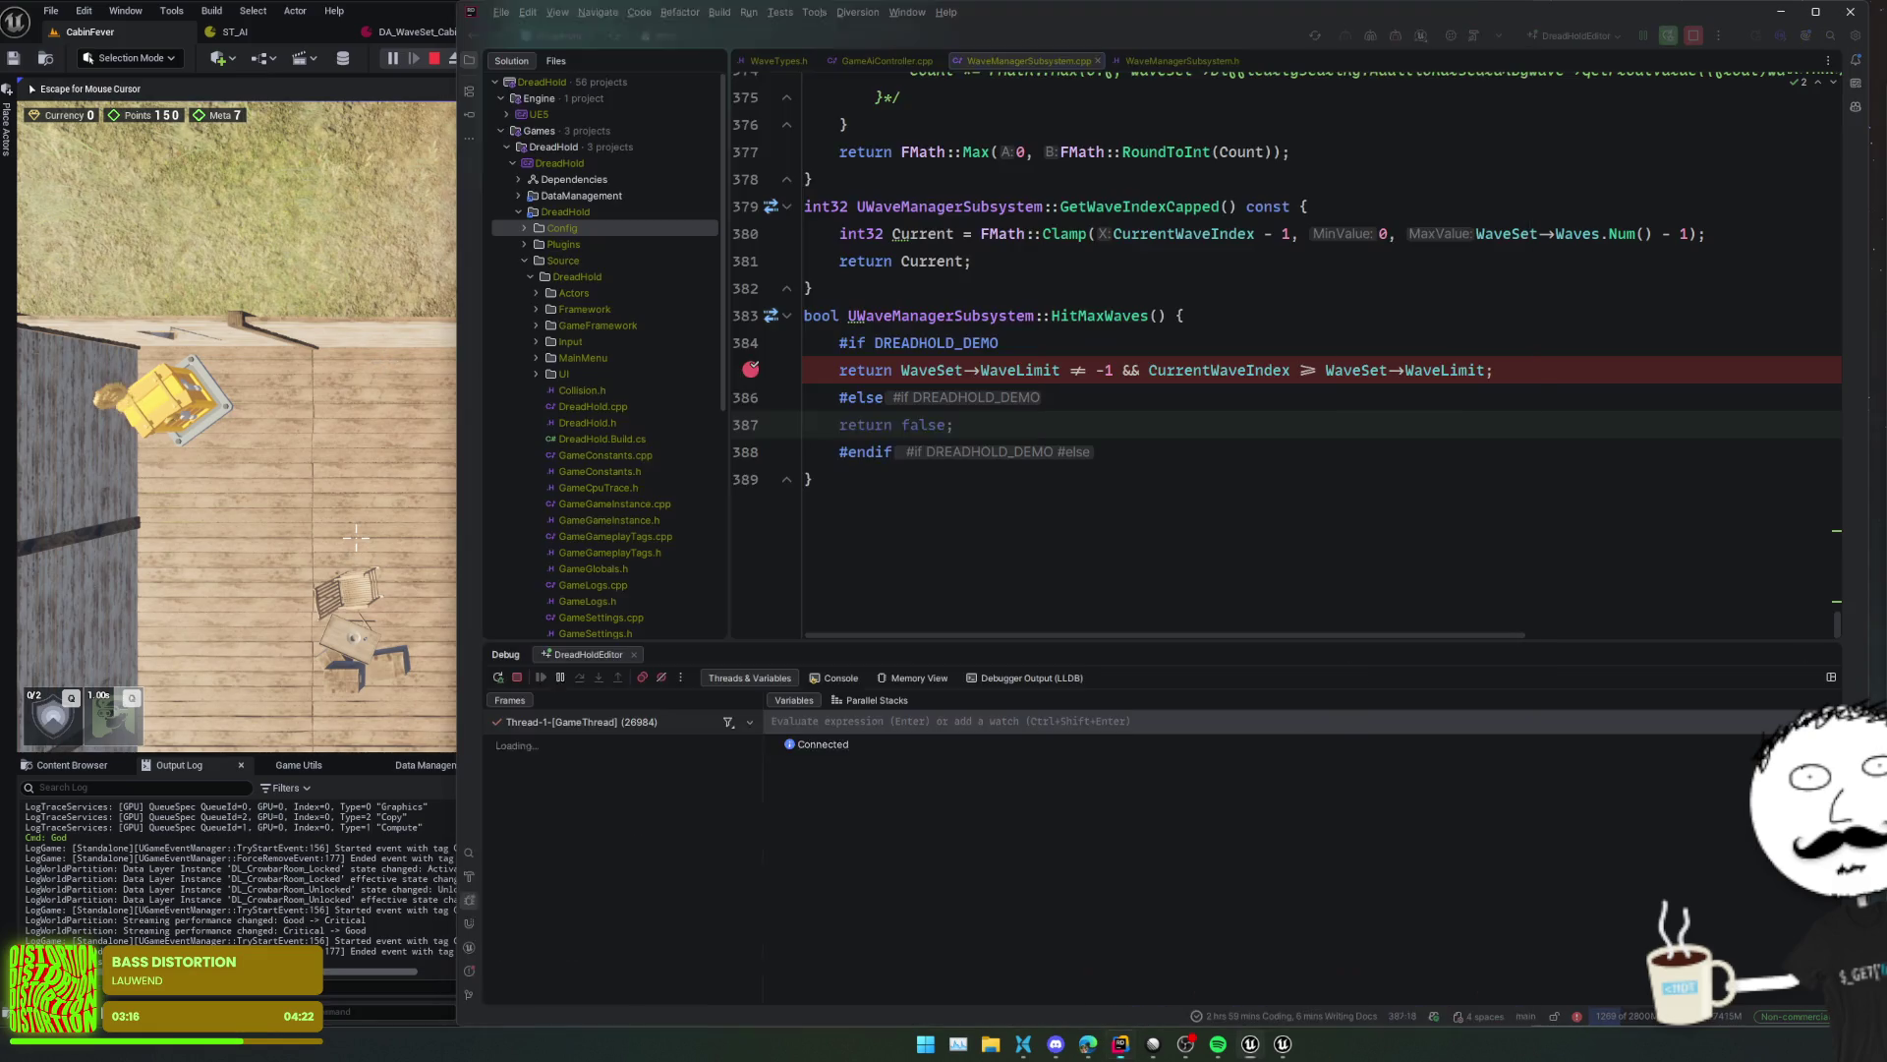
click(1201, 525)
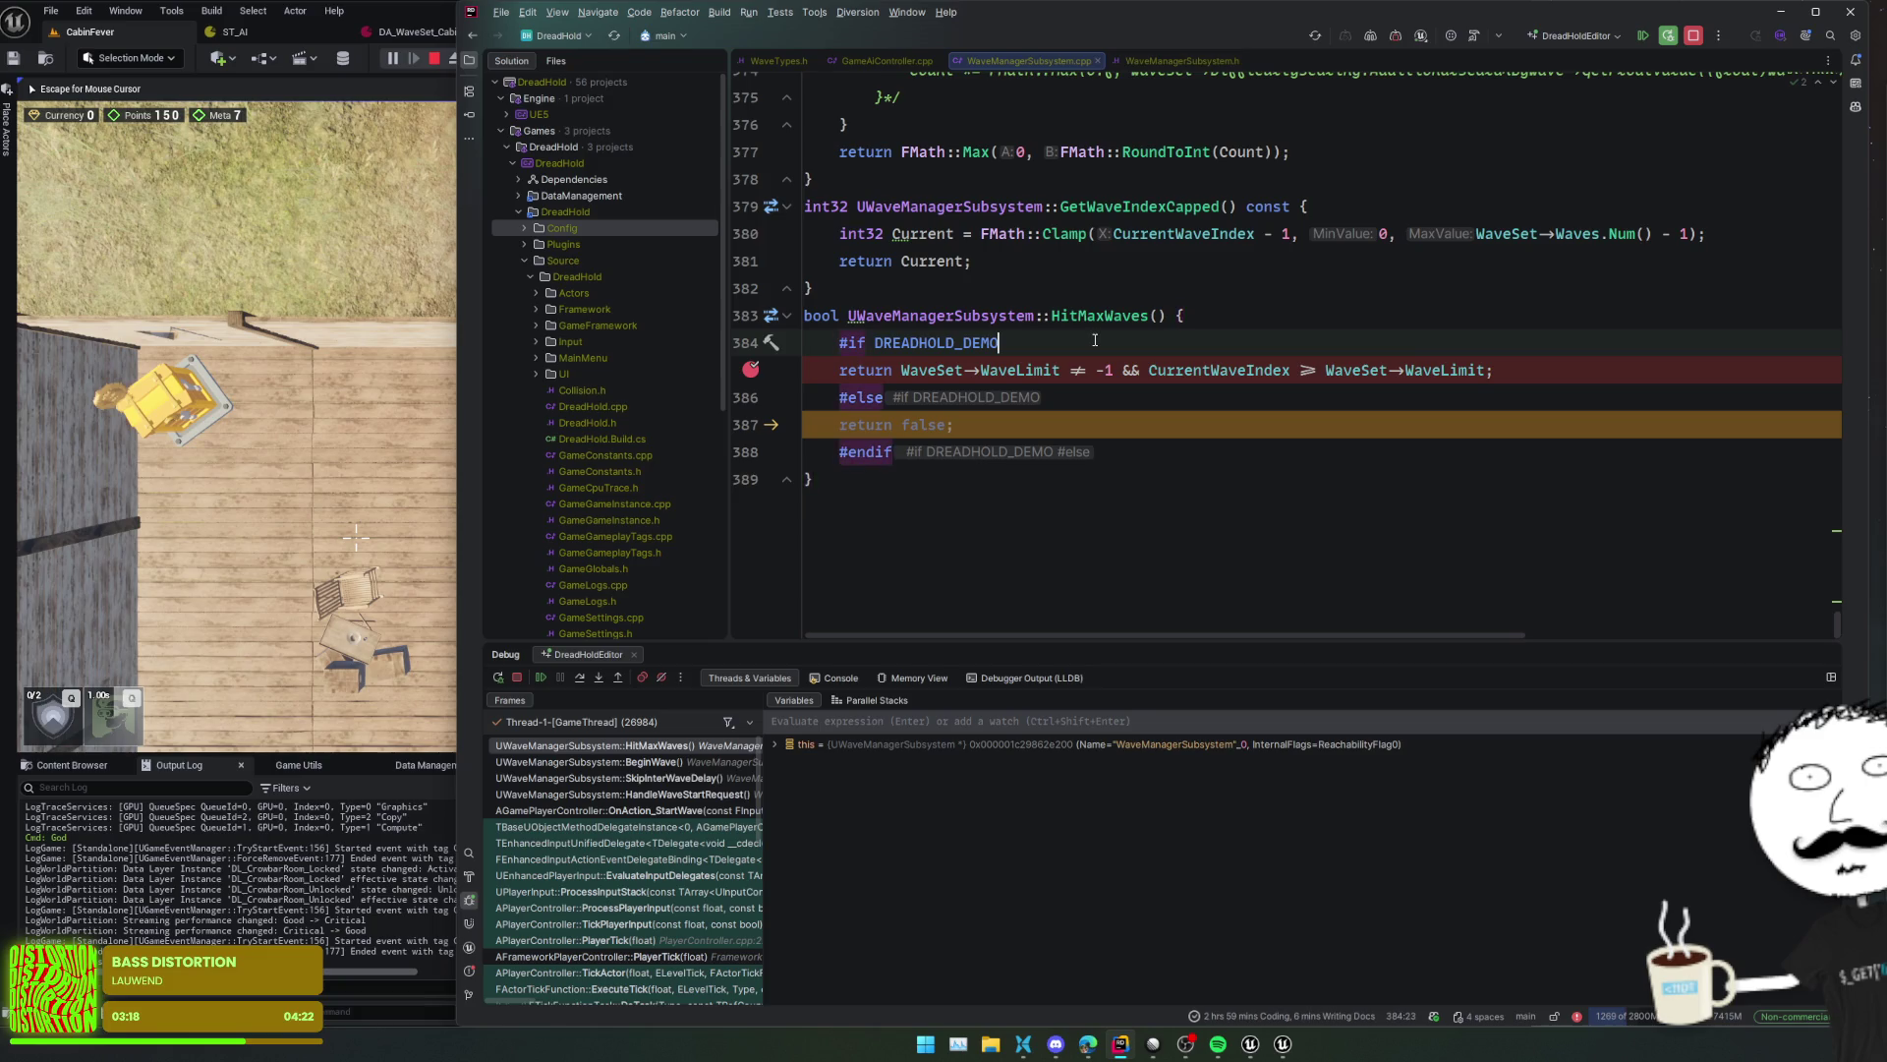
mouse_move(936, 343)
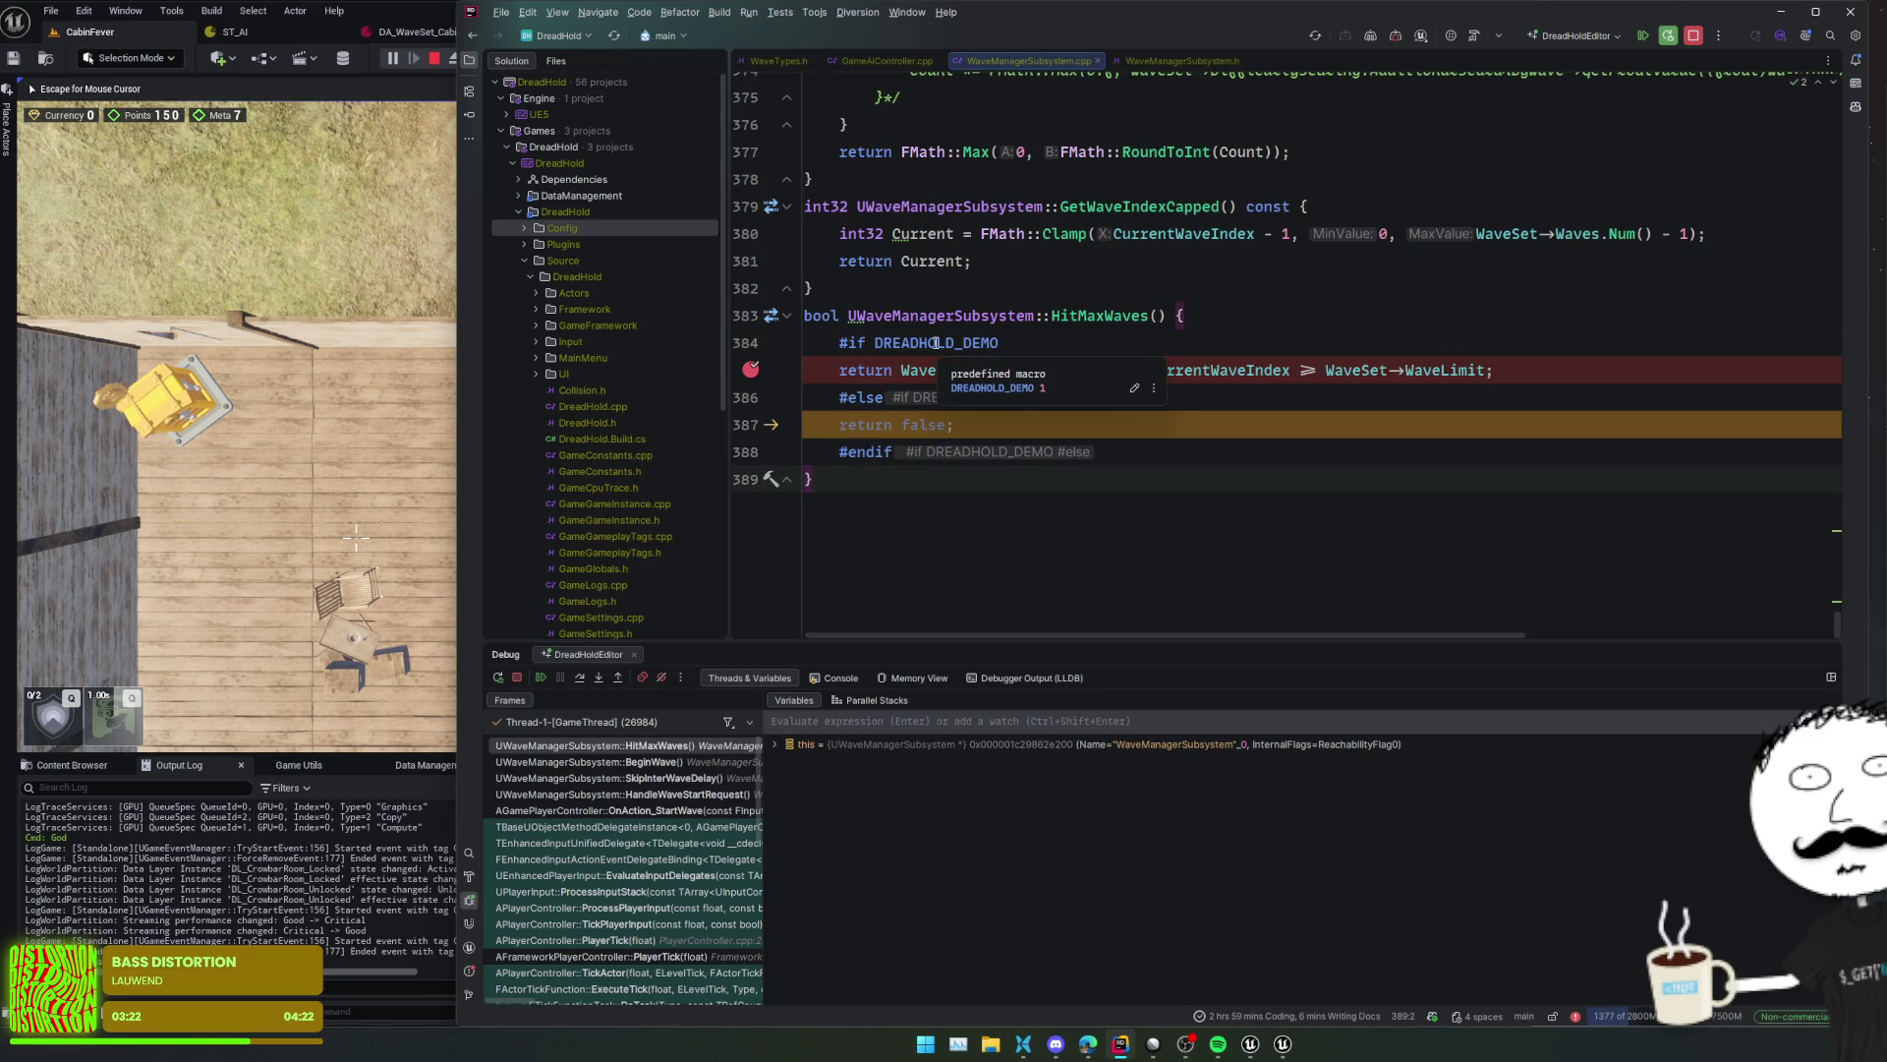
double_click(936, 343)
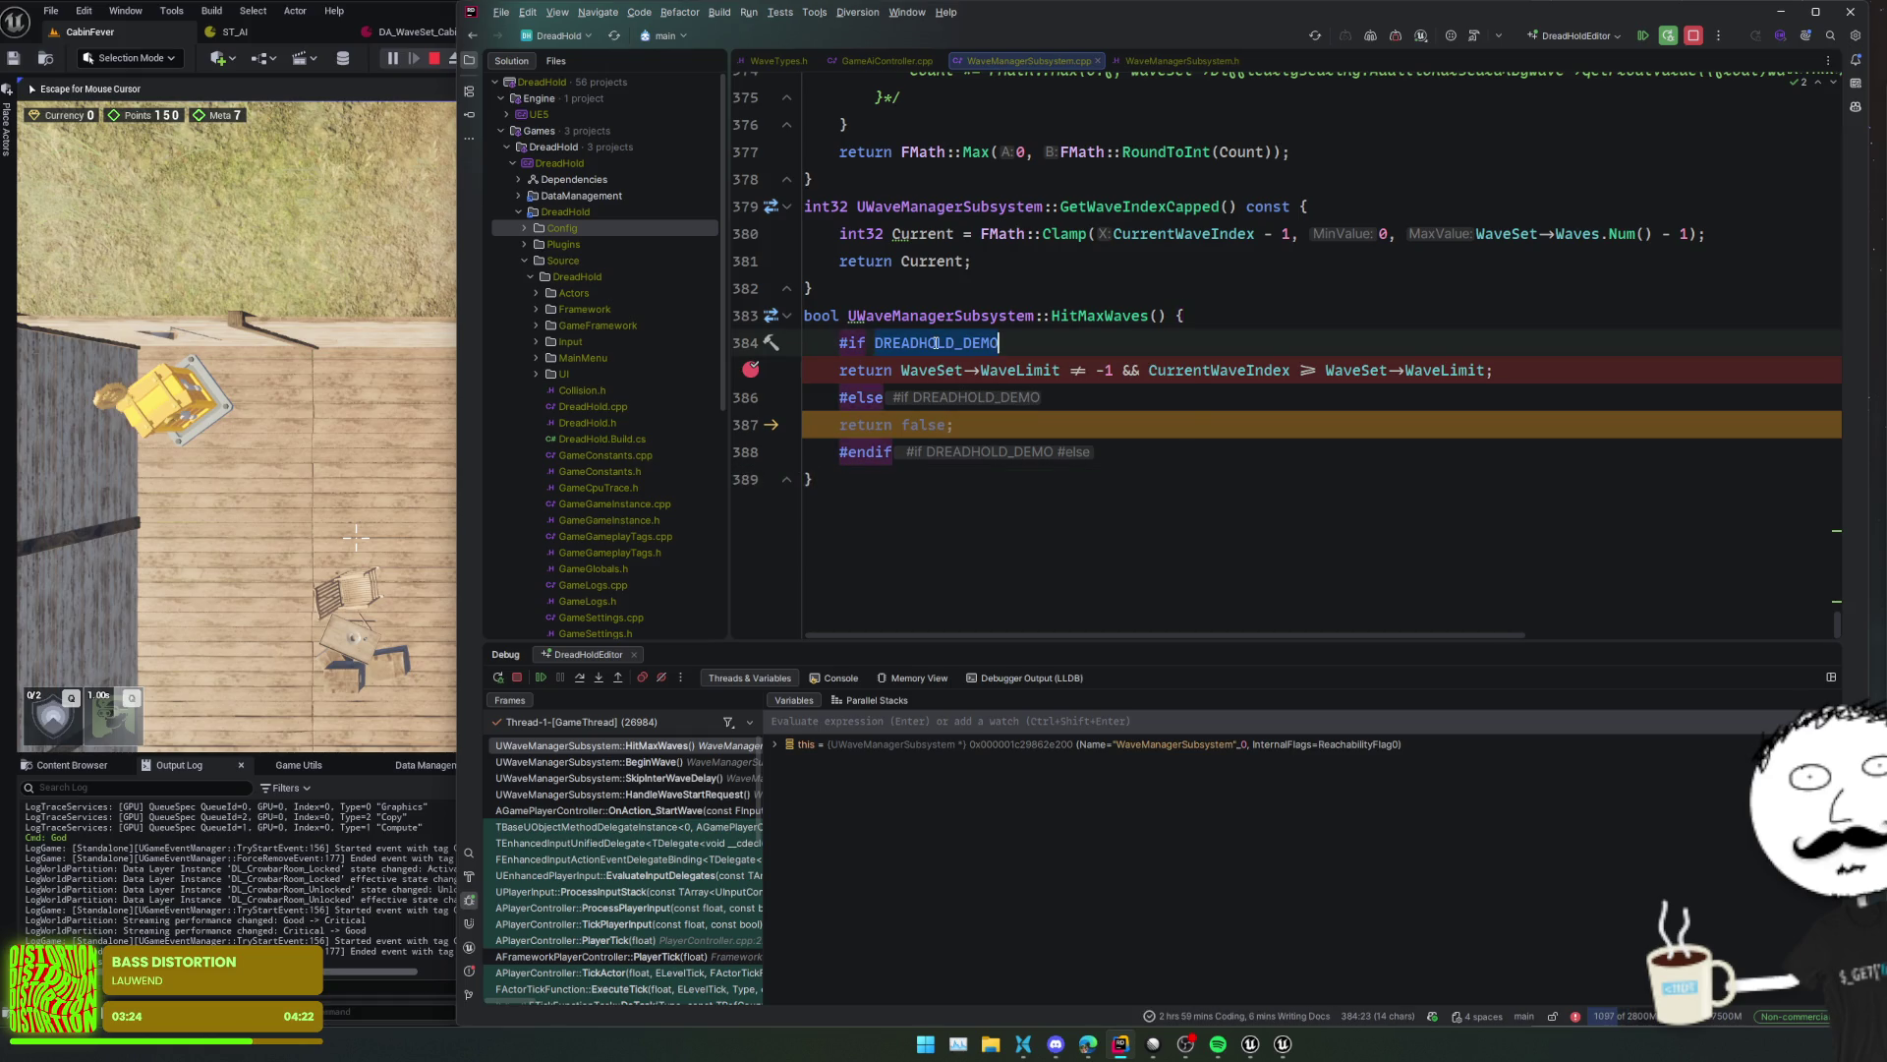
- Remove the line 385 breakpoint, walk the BeginWave and HitMaxWaves frames, and recheck DREADHOLD_DEMO
click(750, 370)
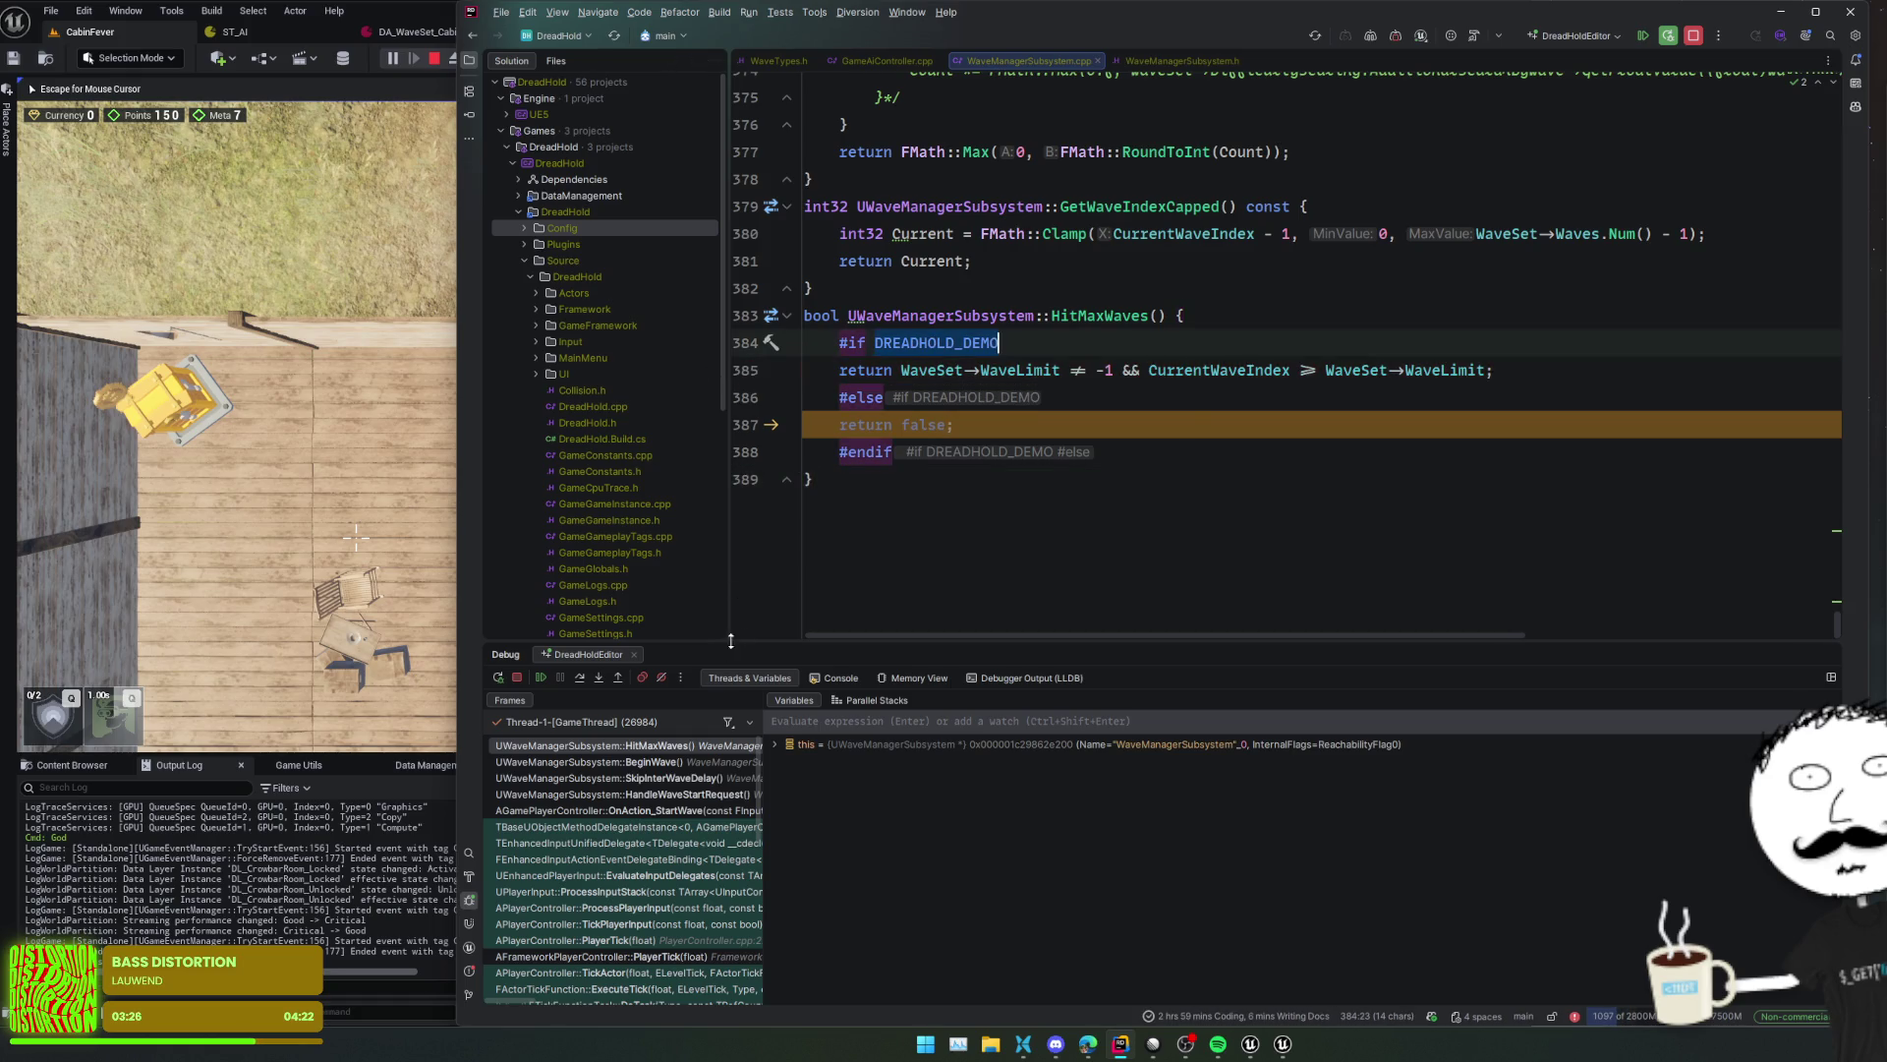
click(685, 763)
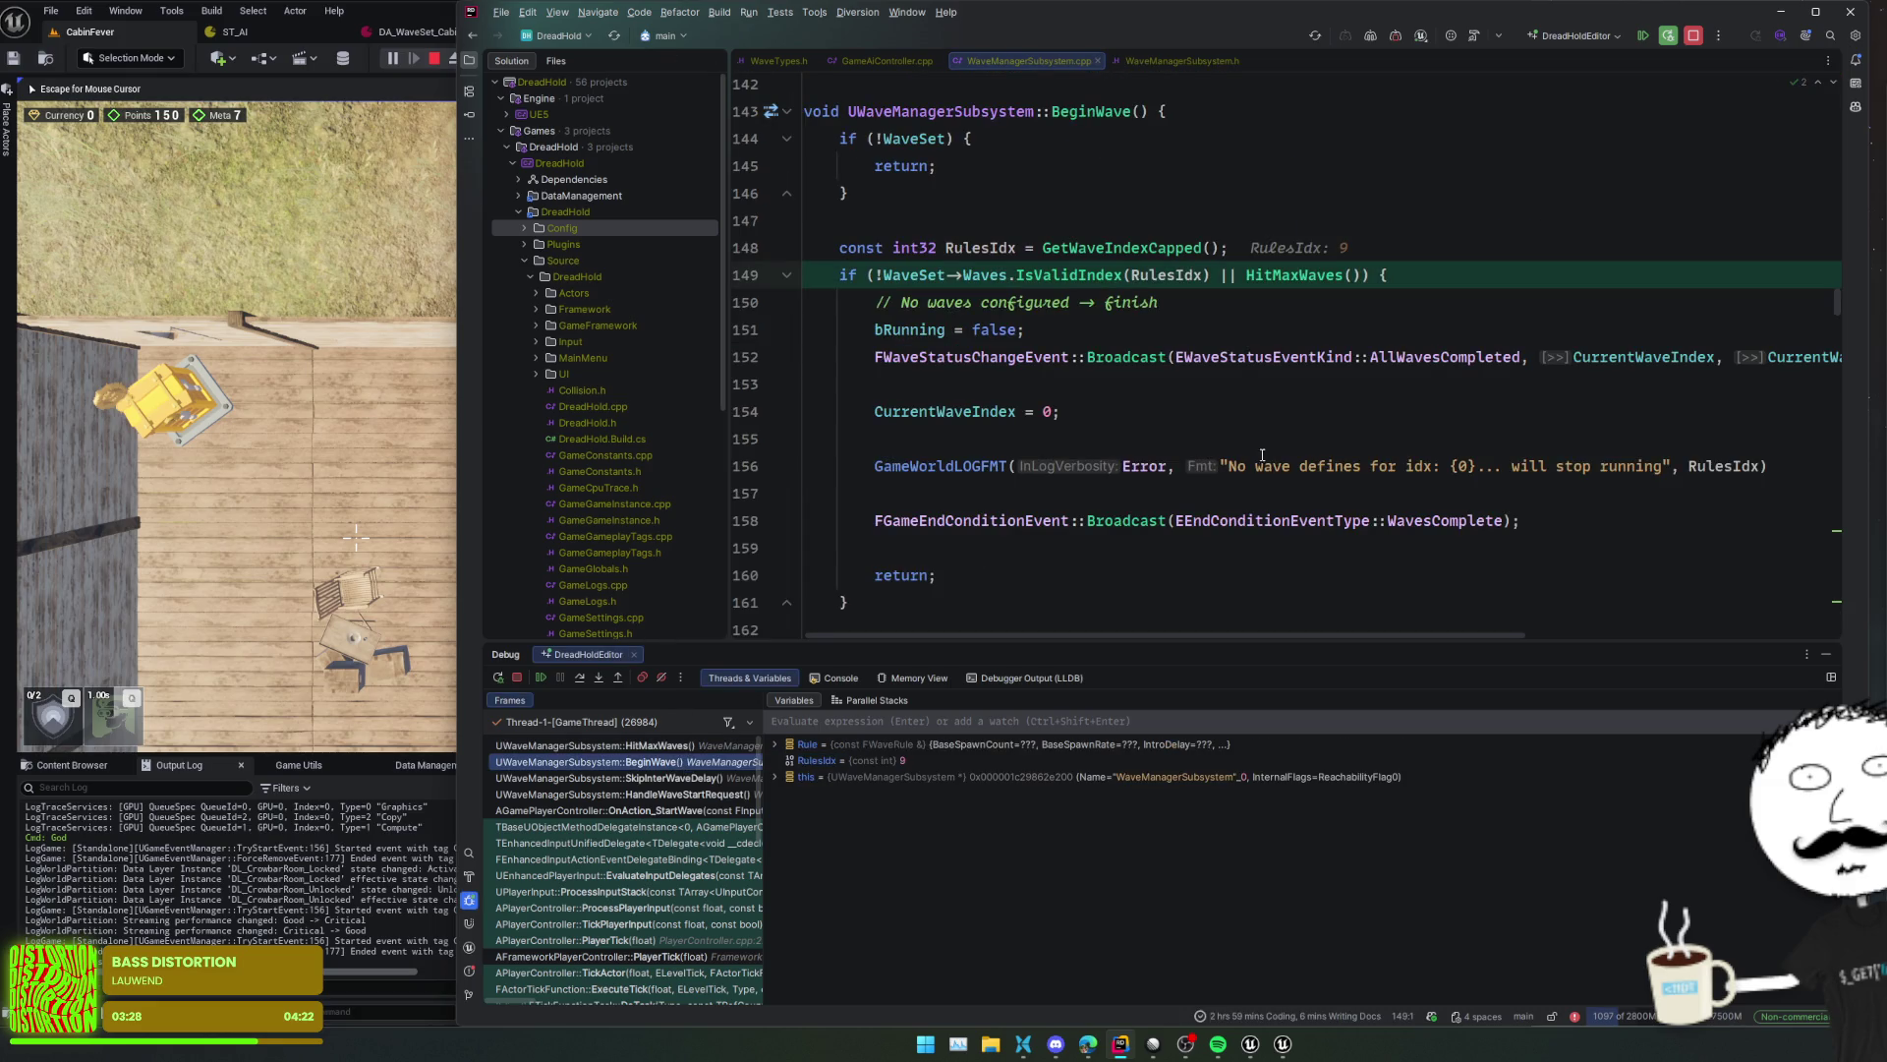
click(1239, 306)
click(1183, 212)
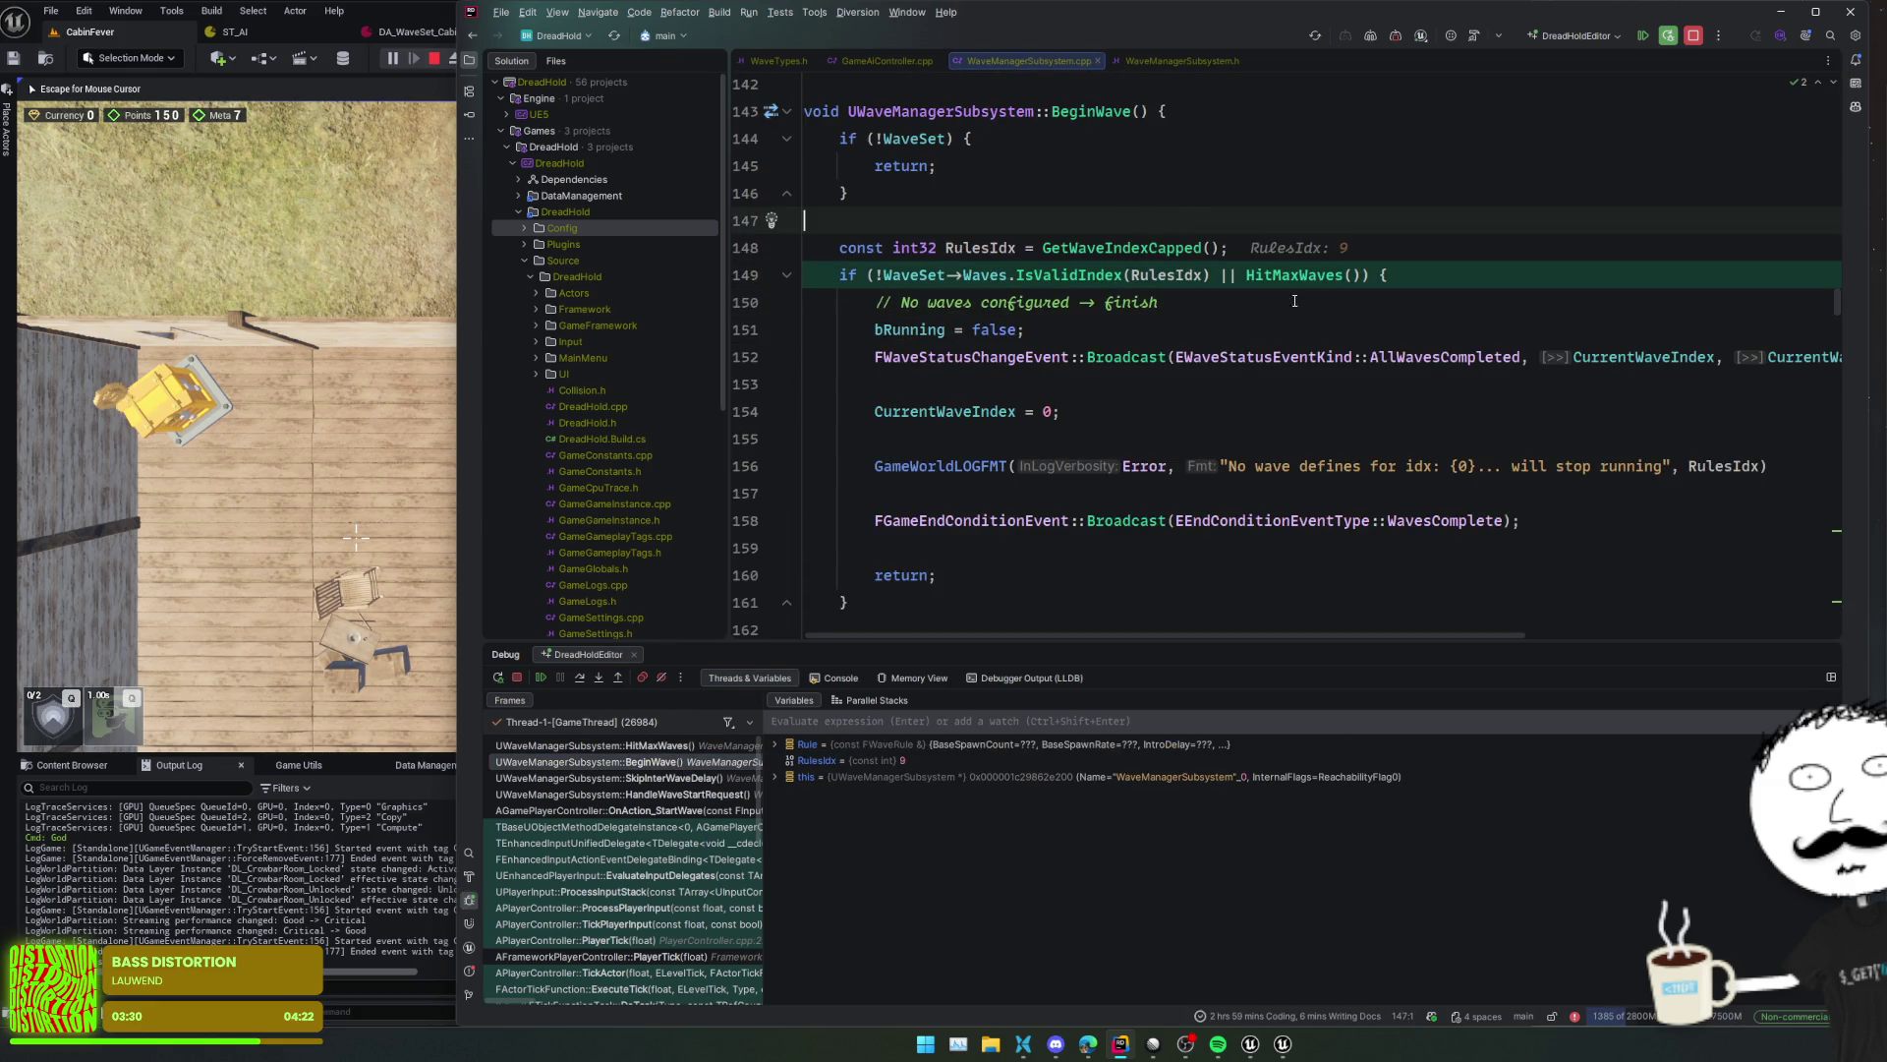
click(580, 678)
click(580, 678)
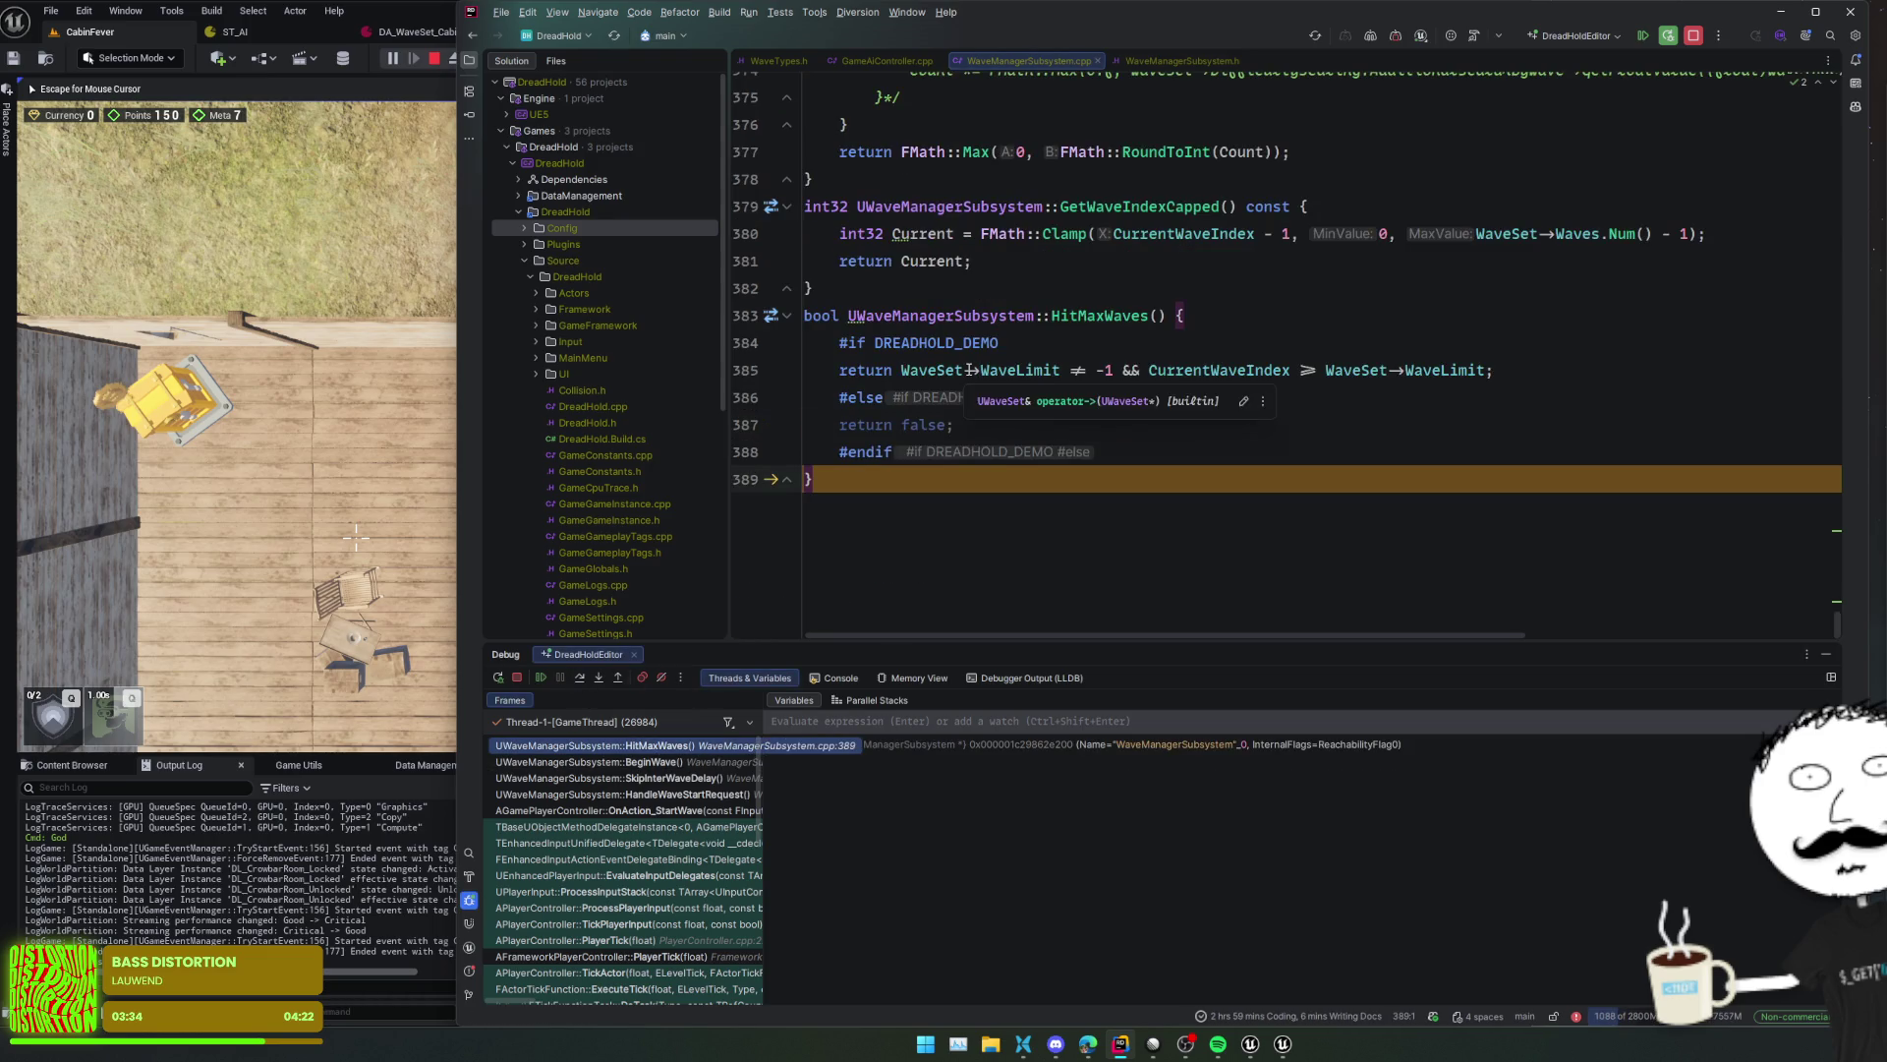
click(952, 342)
double_click(947, 343)
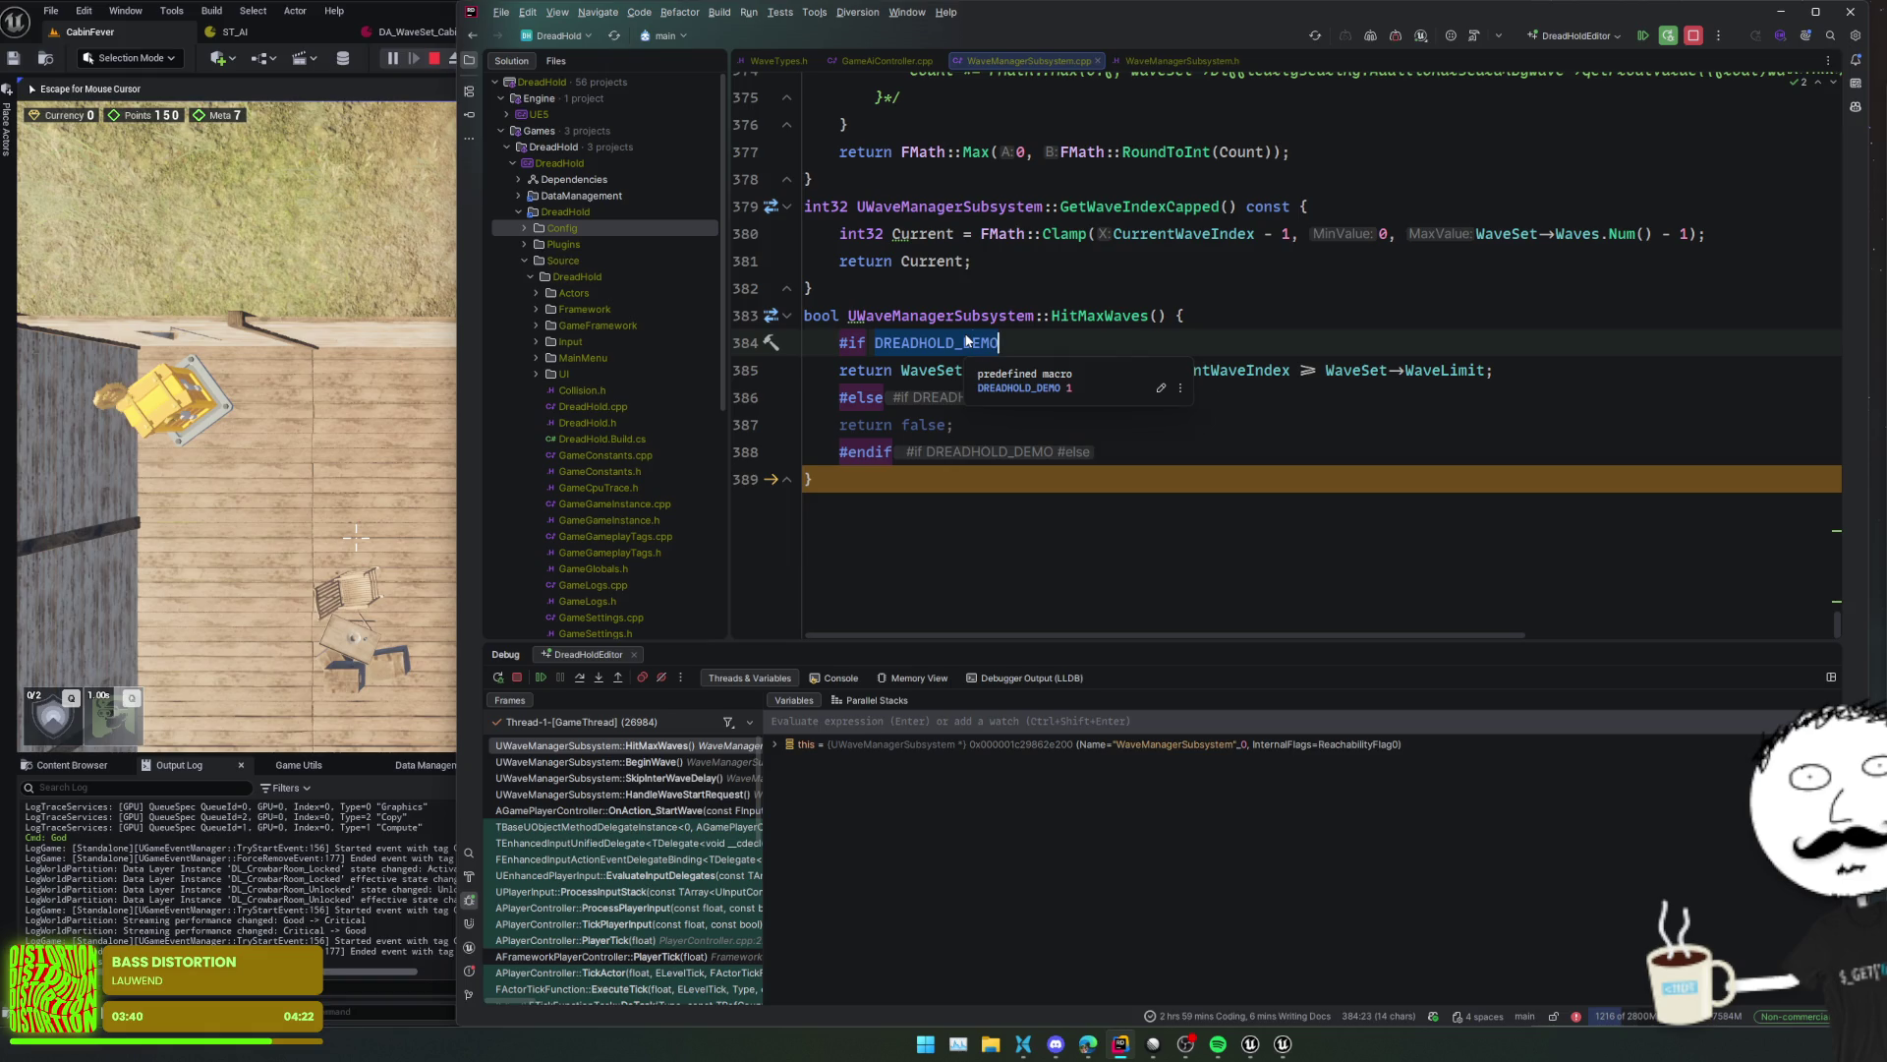
- Stop the DreadHoldEditor debug session
click(1571, 37)
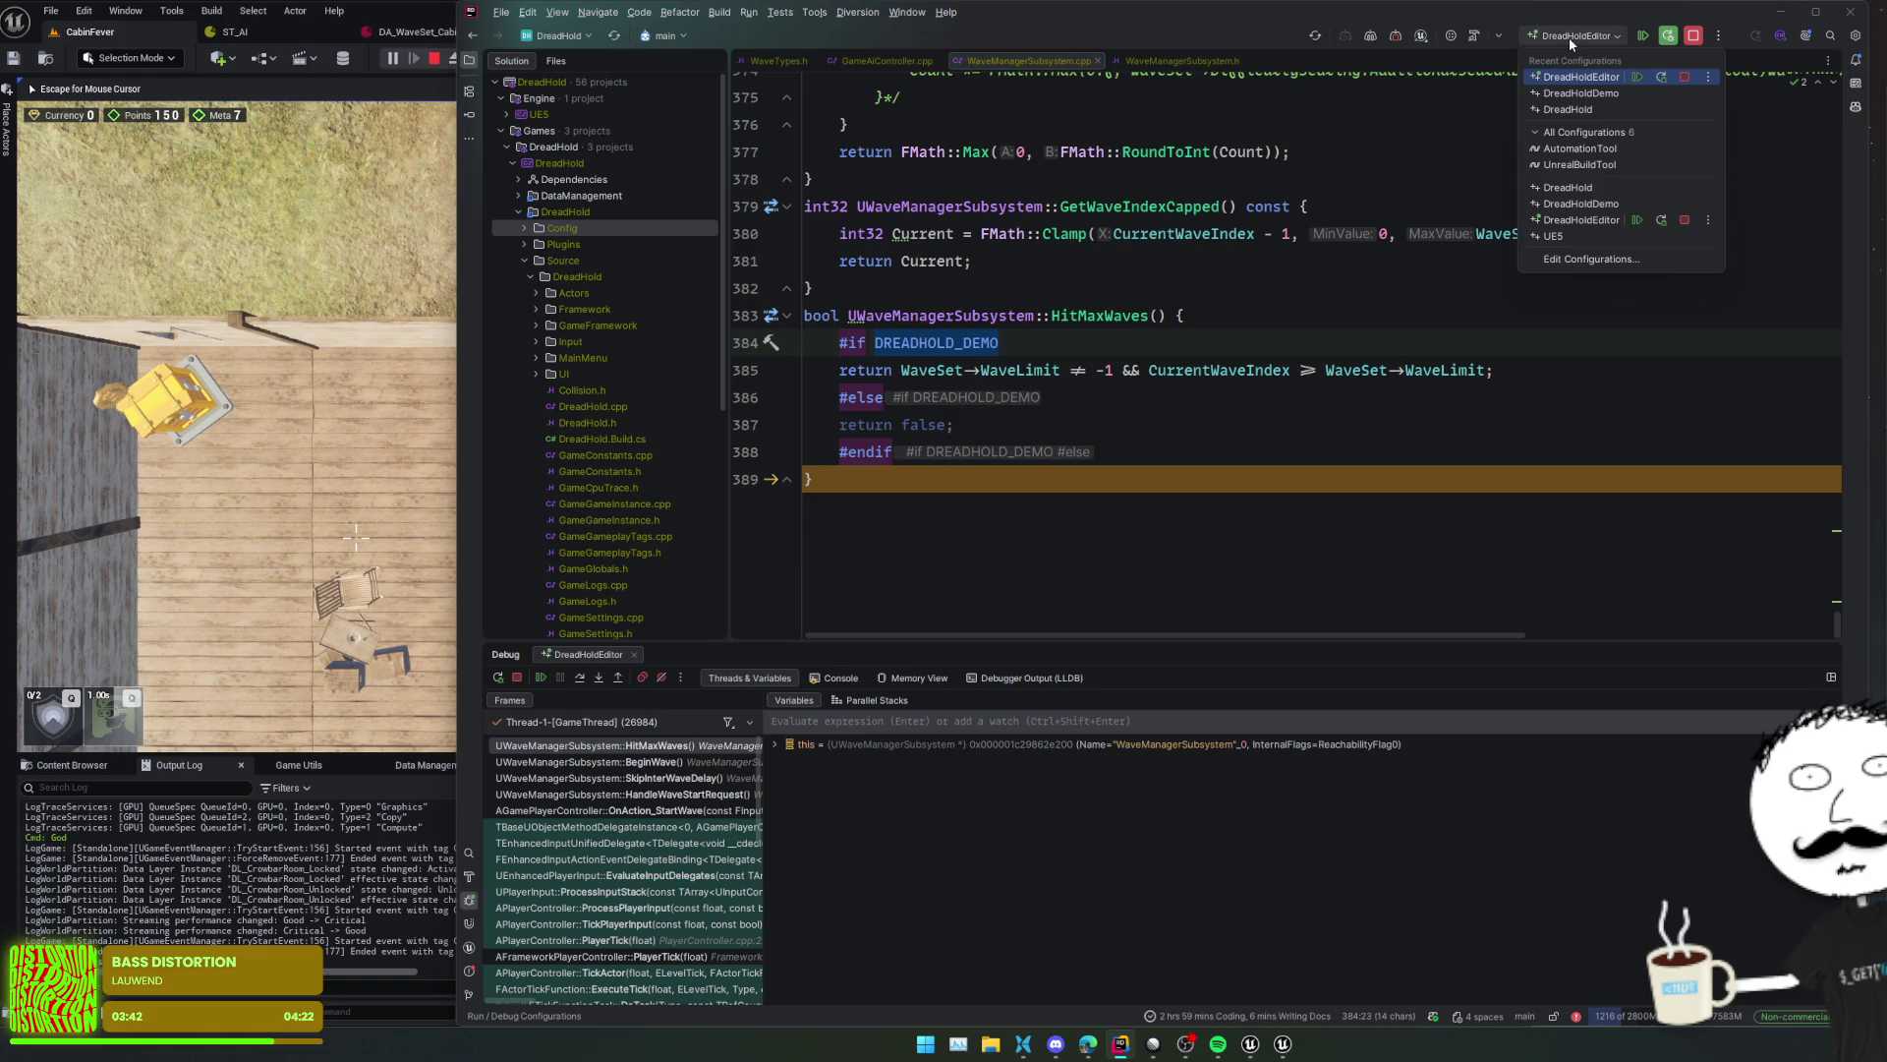
click(747, 451)
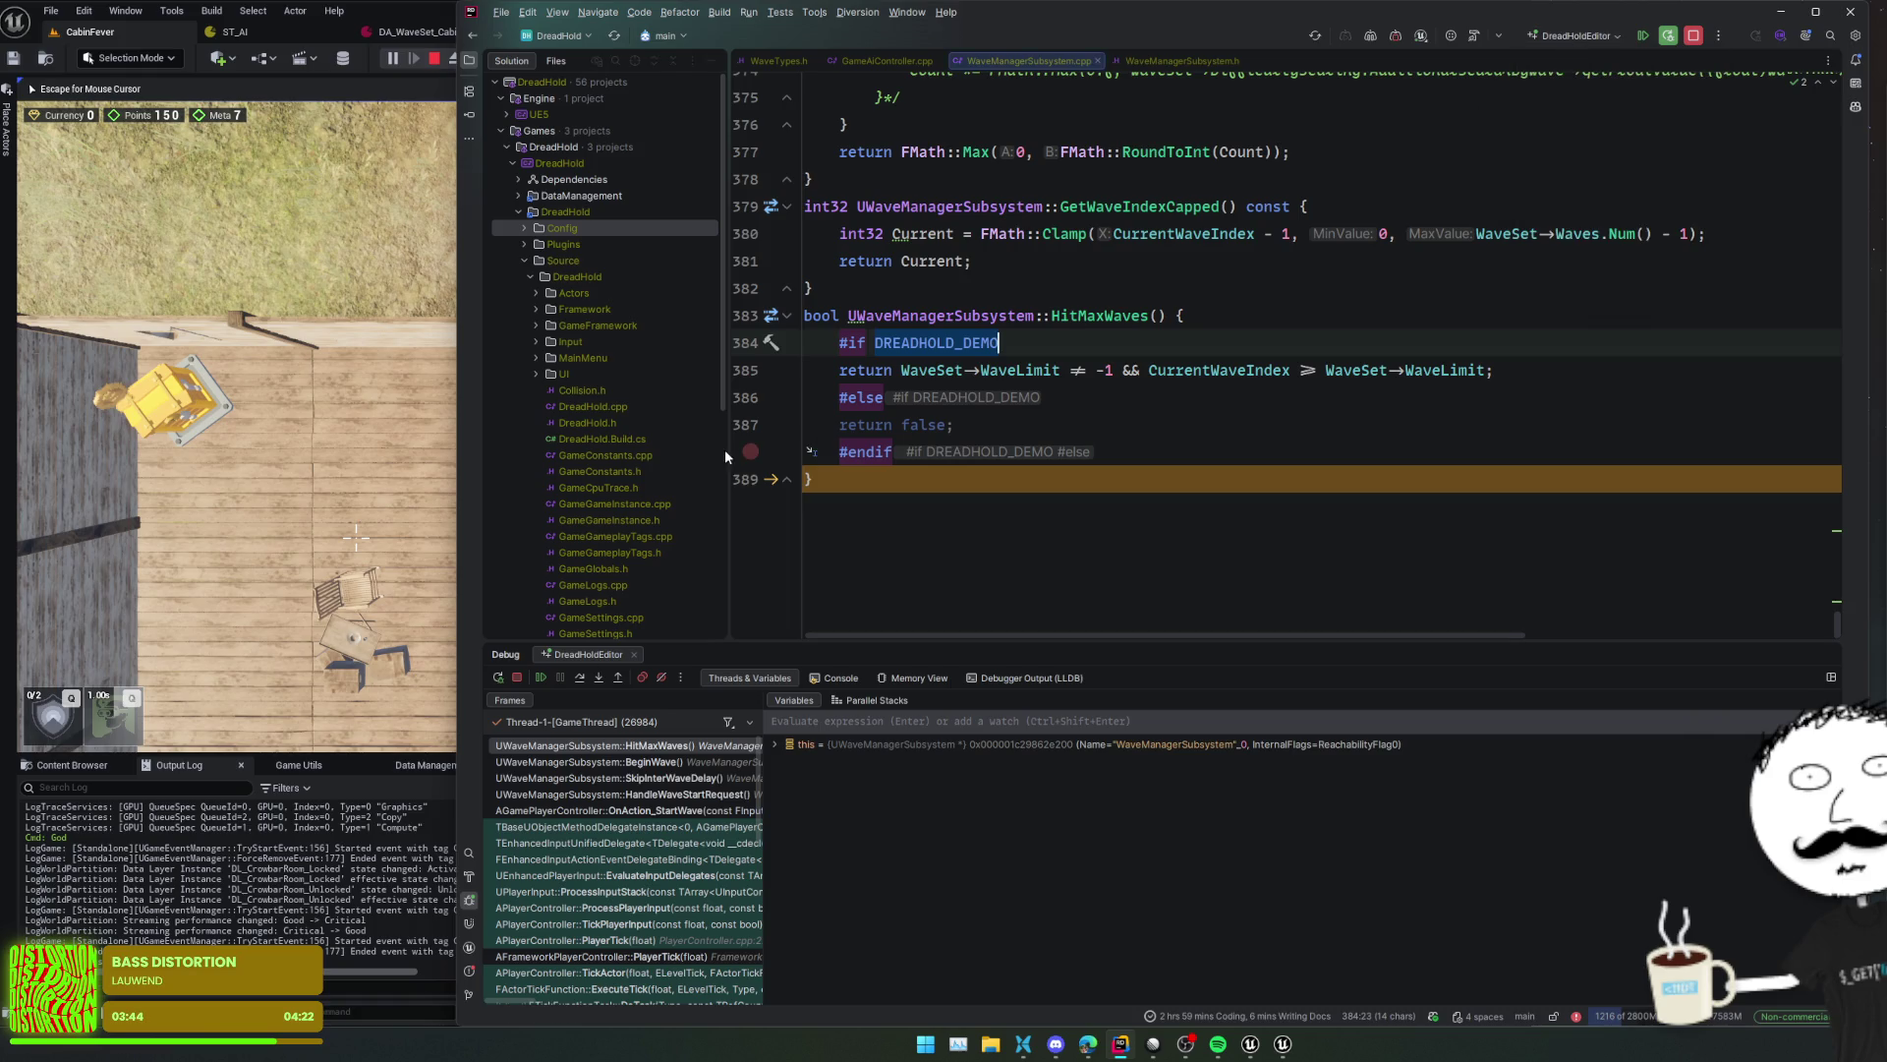
click(518, 681)
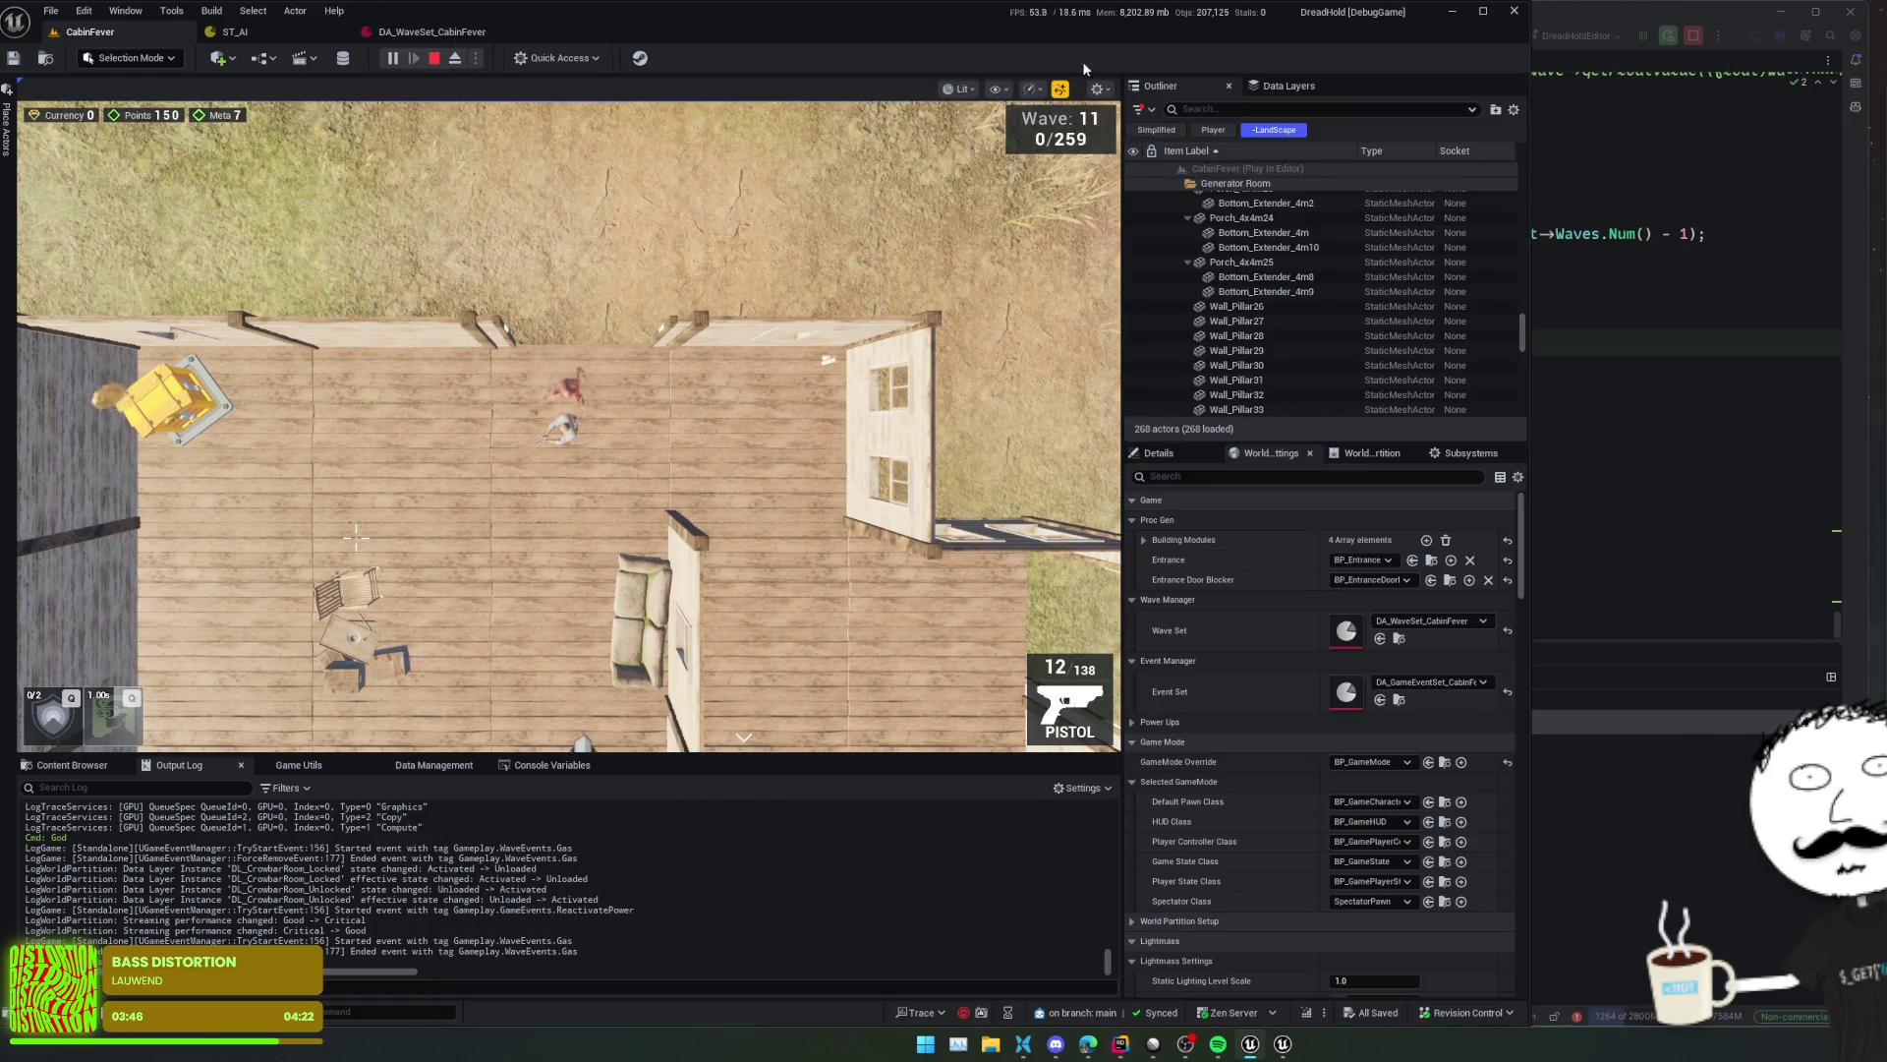
- Review the DreadHoldEditor run configuration's Project setting, leaving it on DreadHoldEditor
click(1577, 37)
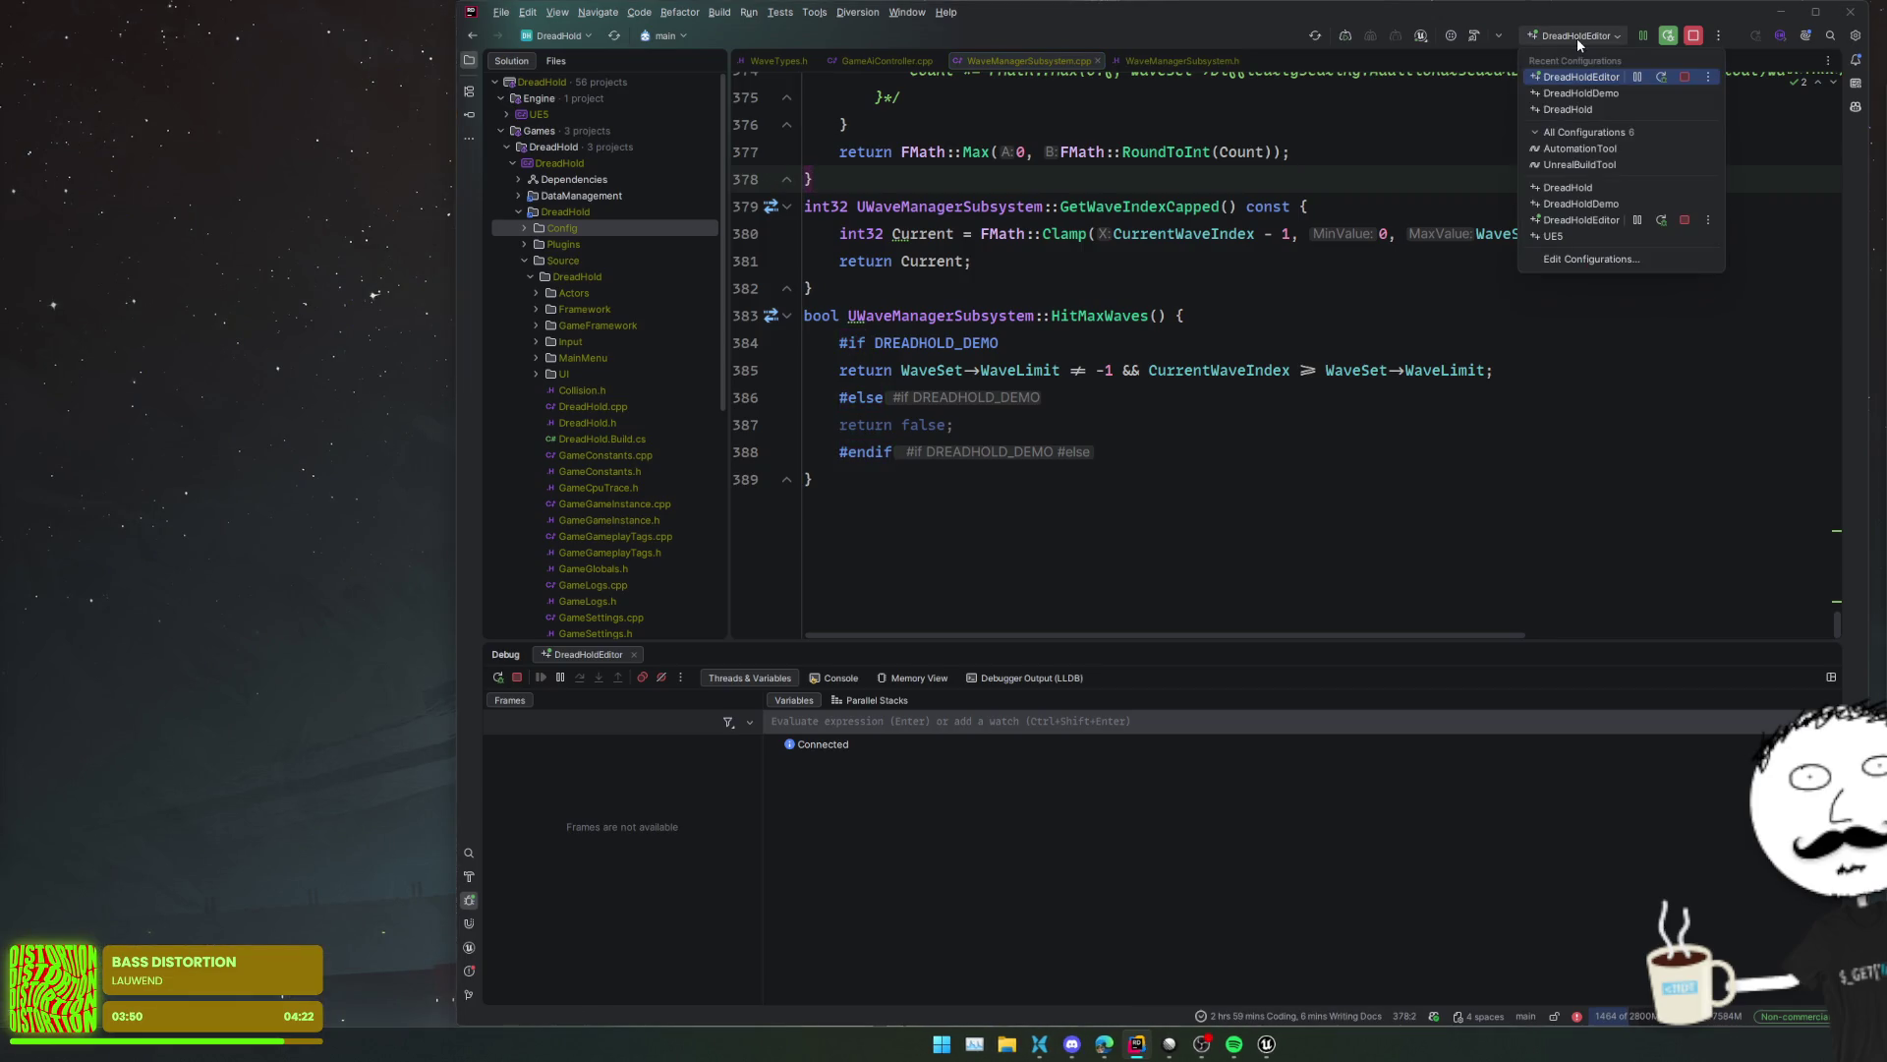
click(1592, 259)
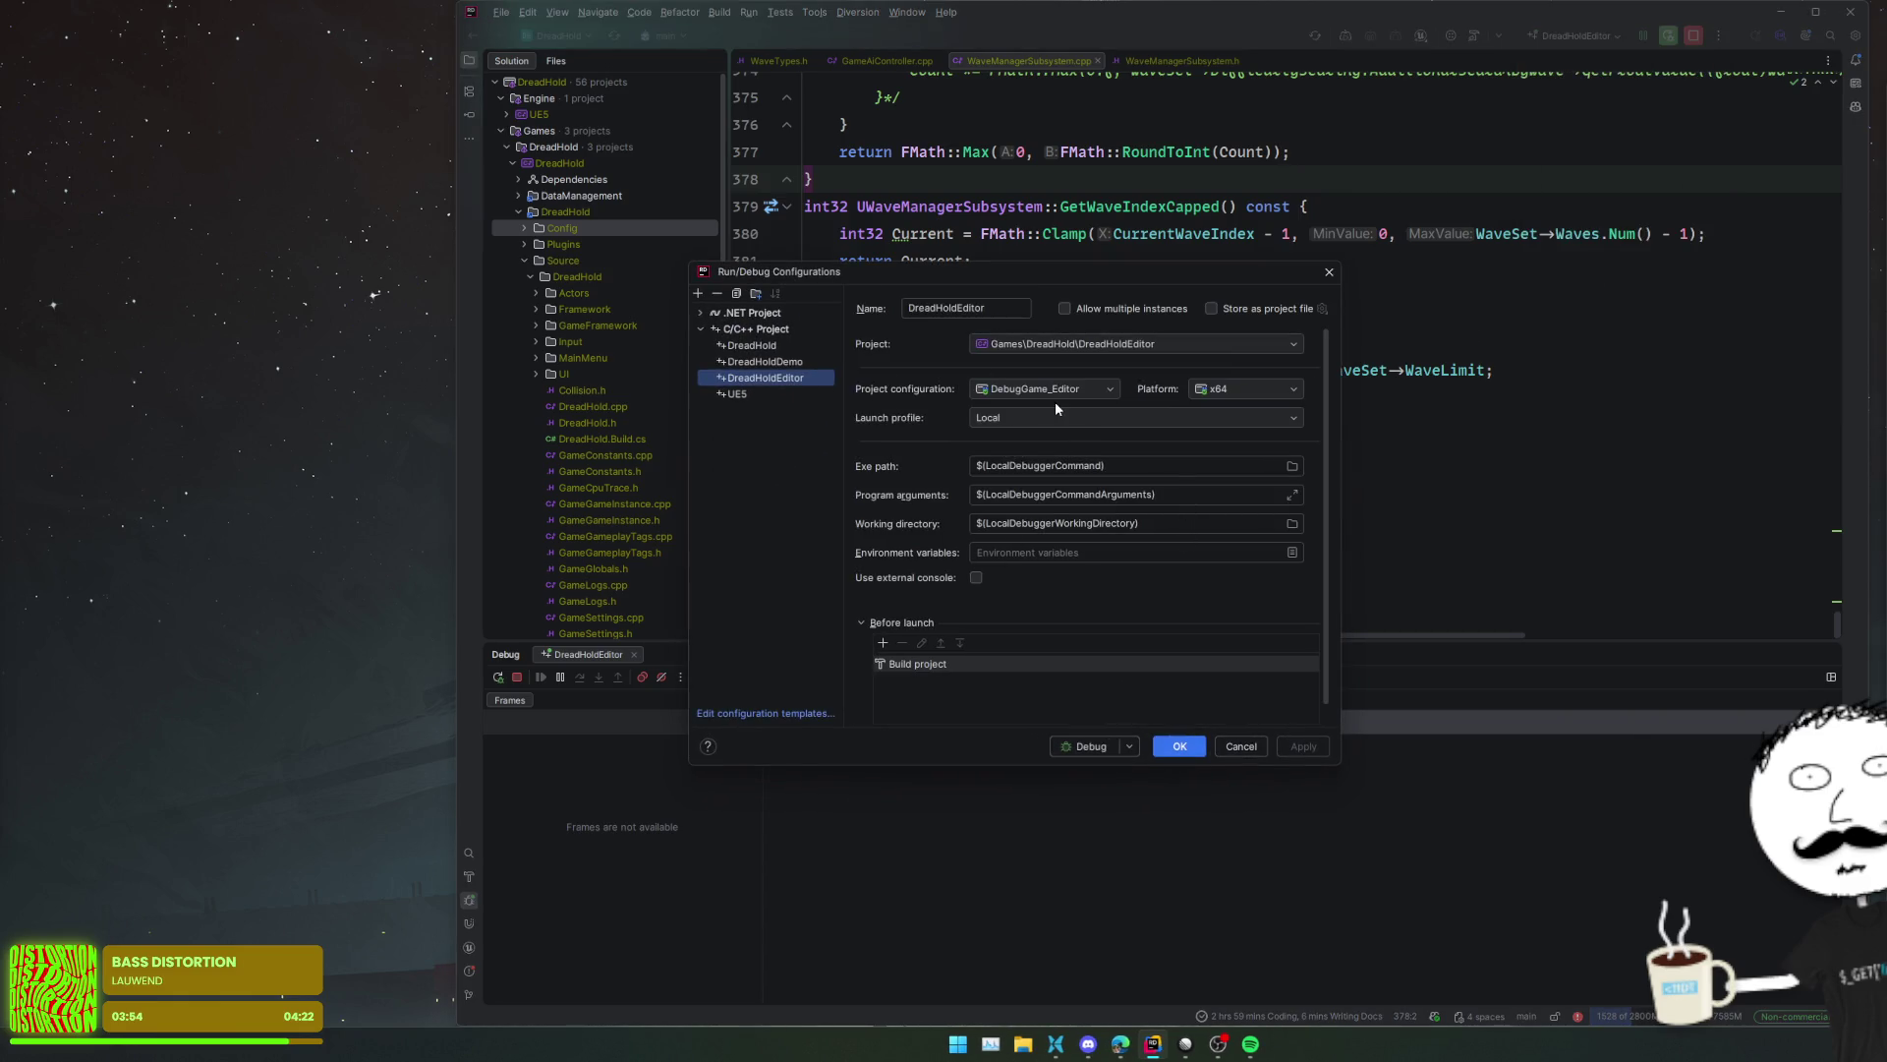
click(1193, 340)
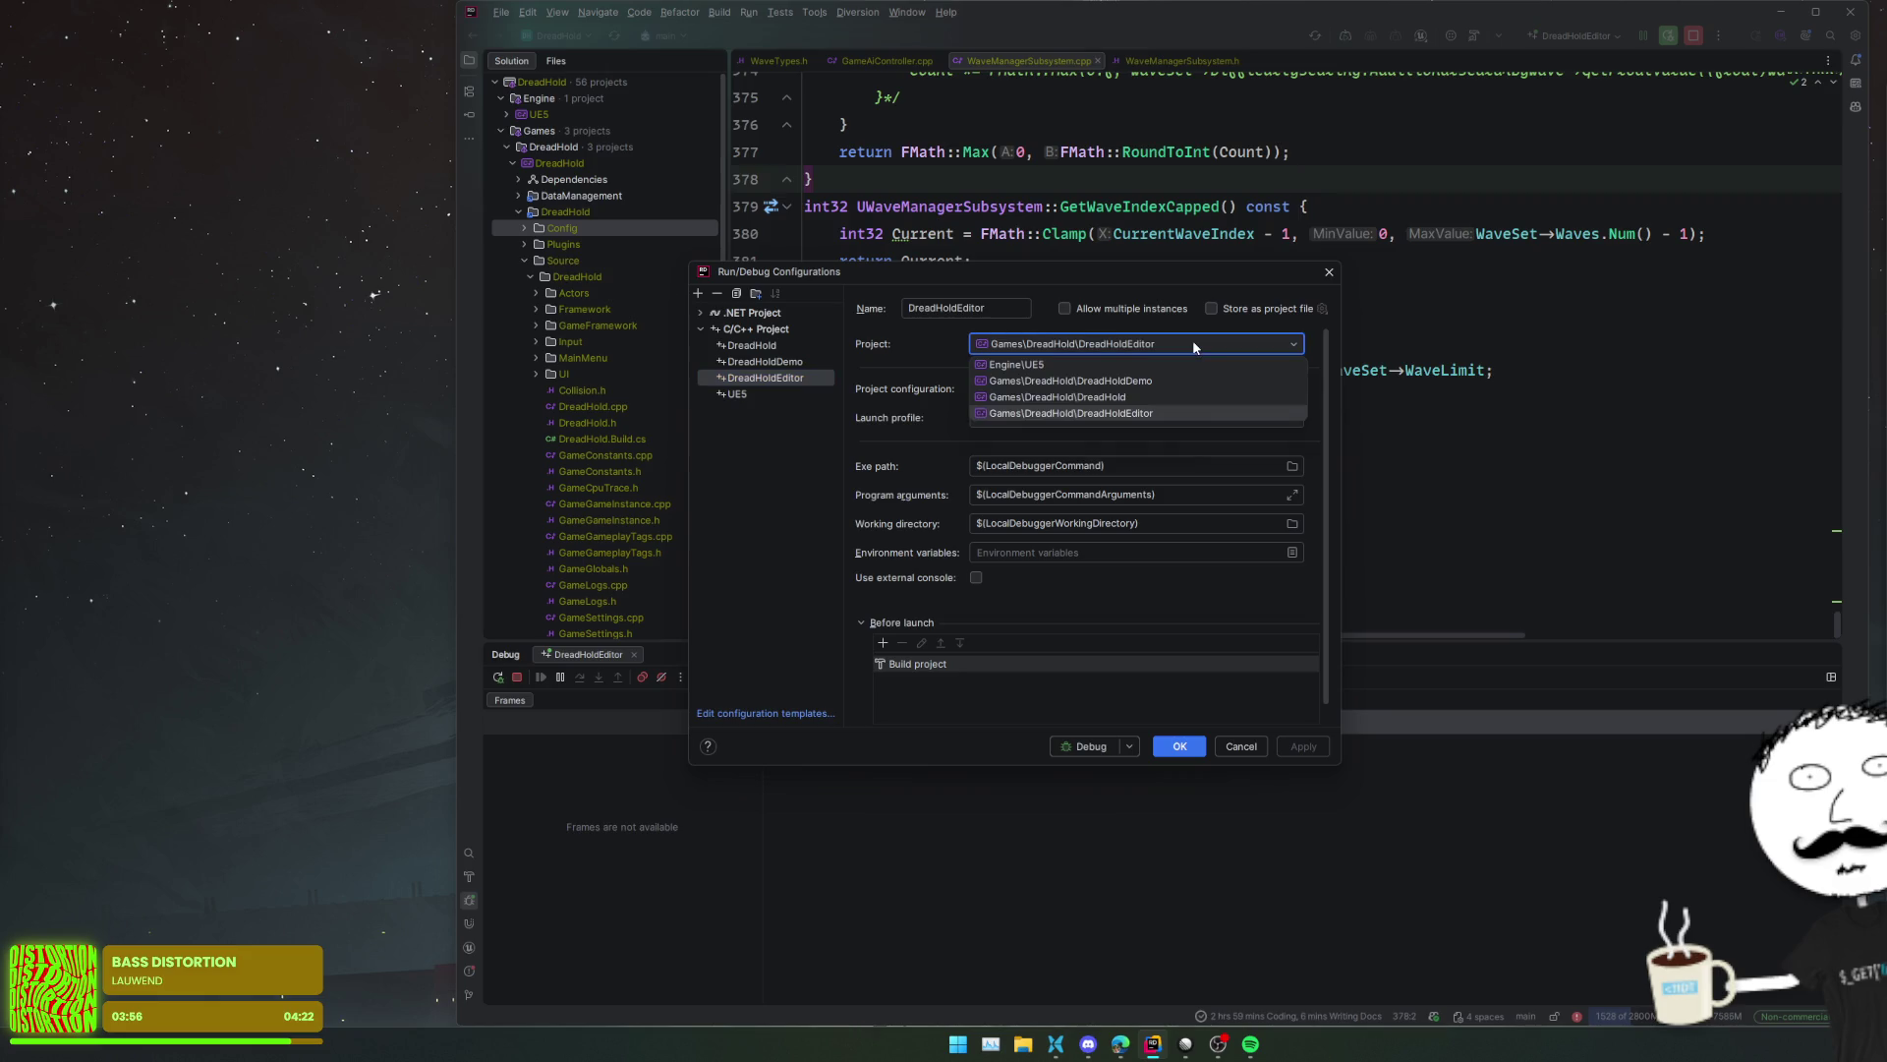
click(1196, 346)
key(Return)
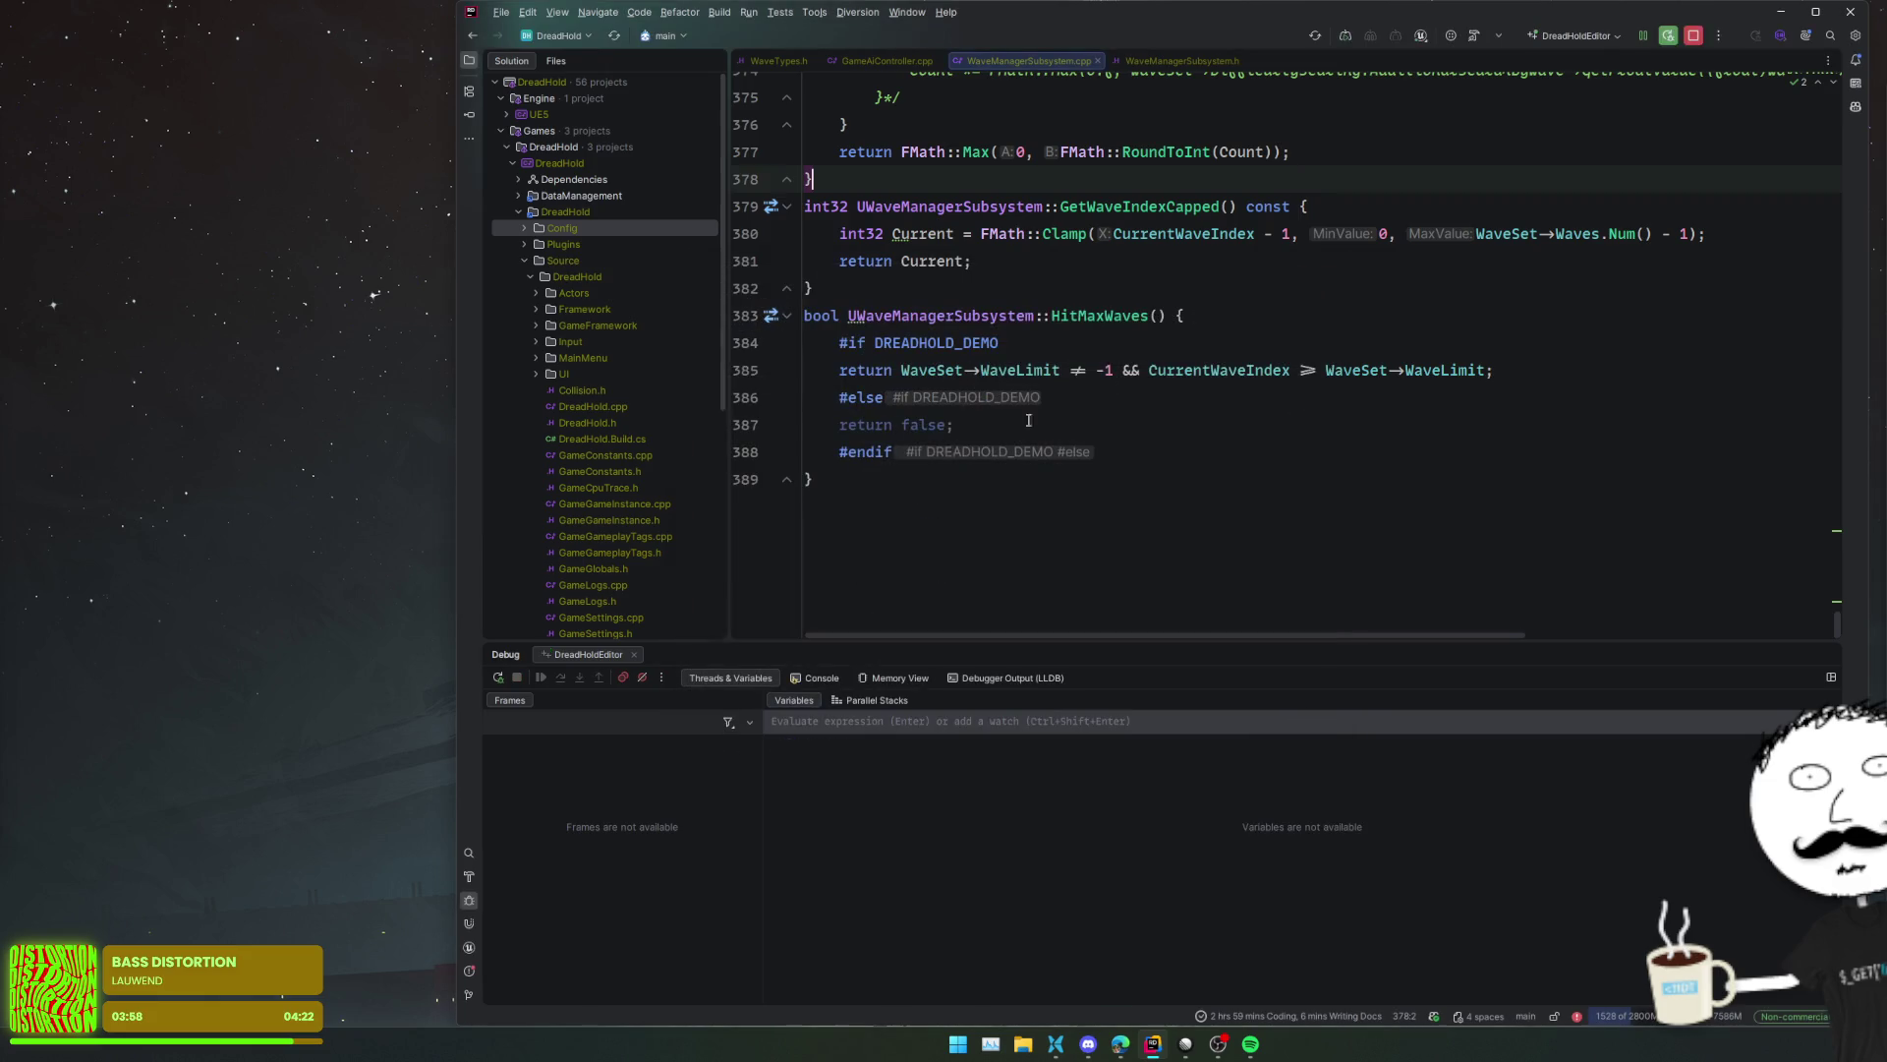
scroll(626, 510, down, 5)
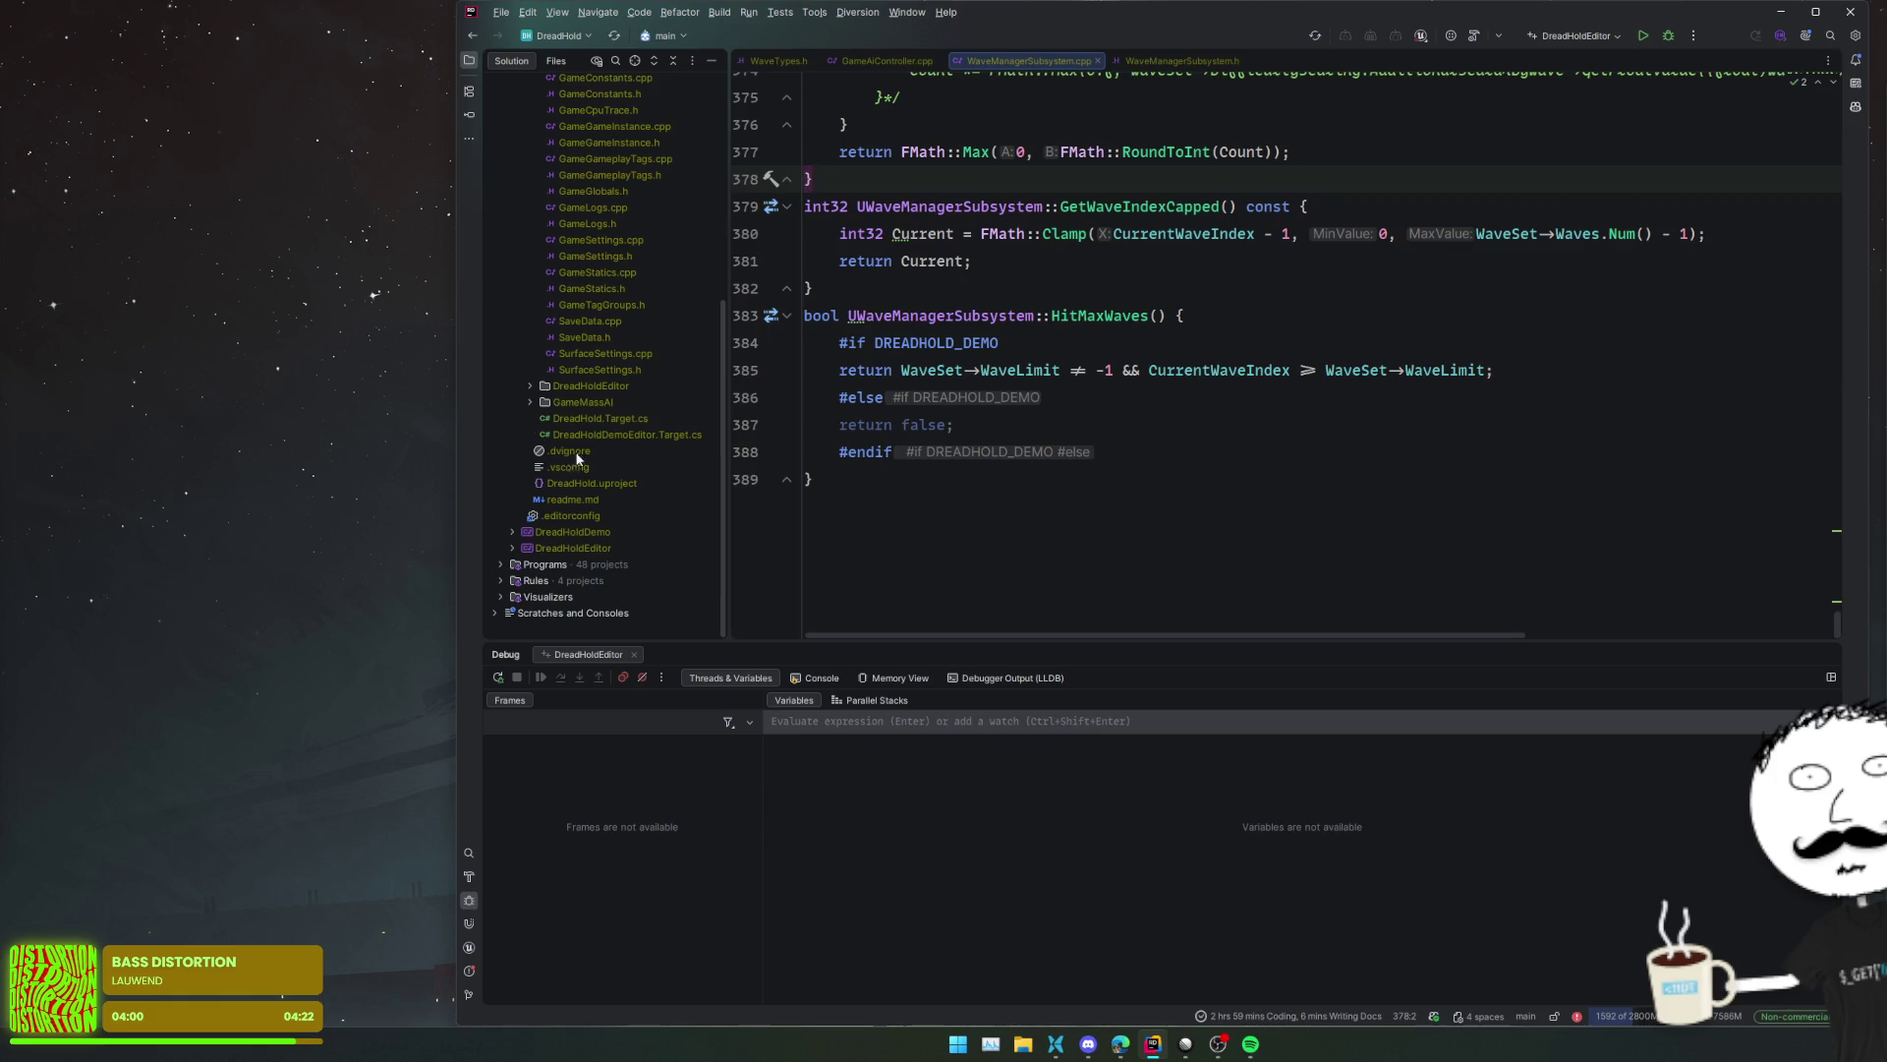
- Open DreadHoldEditor.Target.cs from DreadHoldEditor > DreadHold > Source in the Solution tree
double_click(614, 552)
click(610, 534)
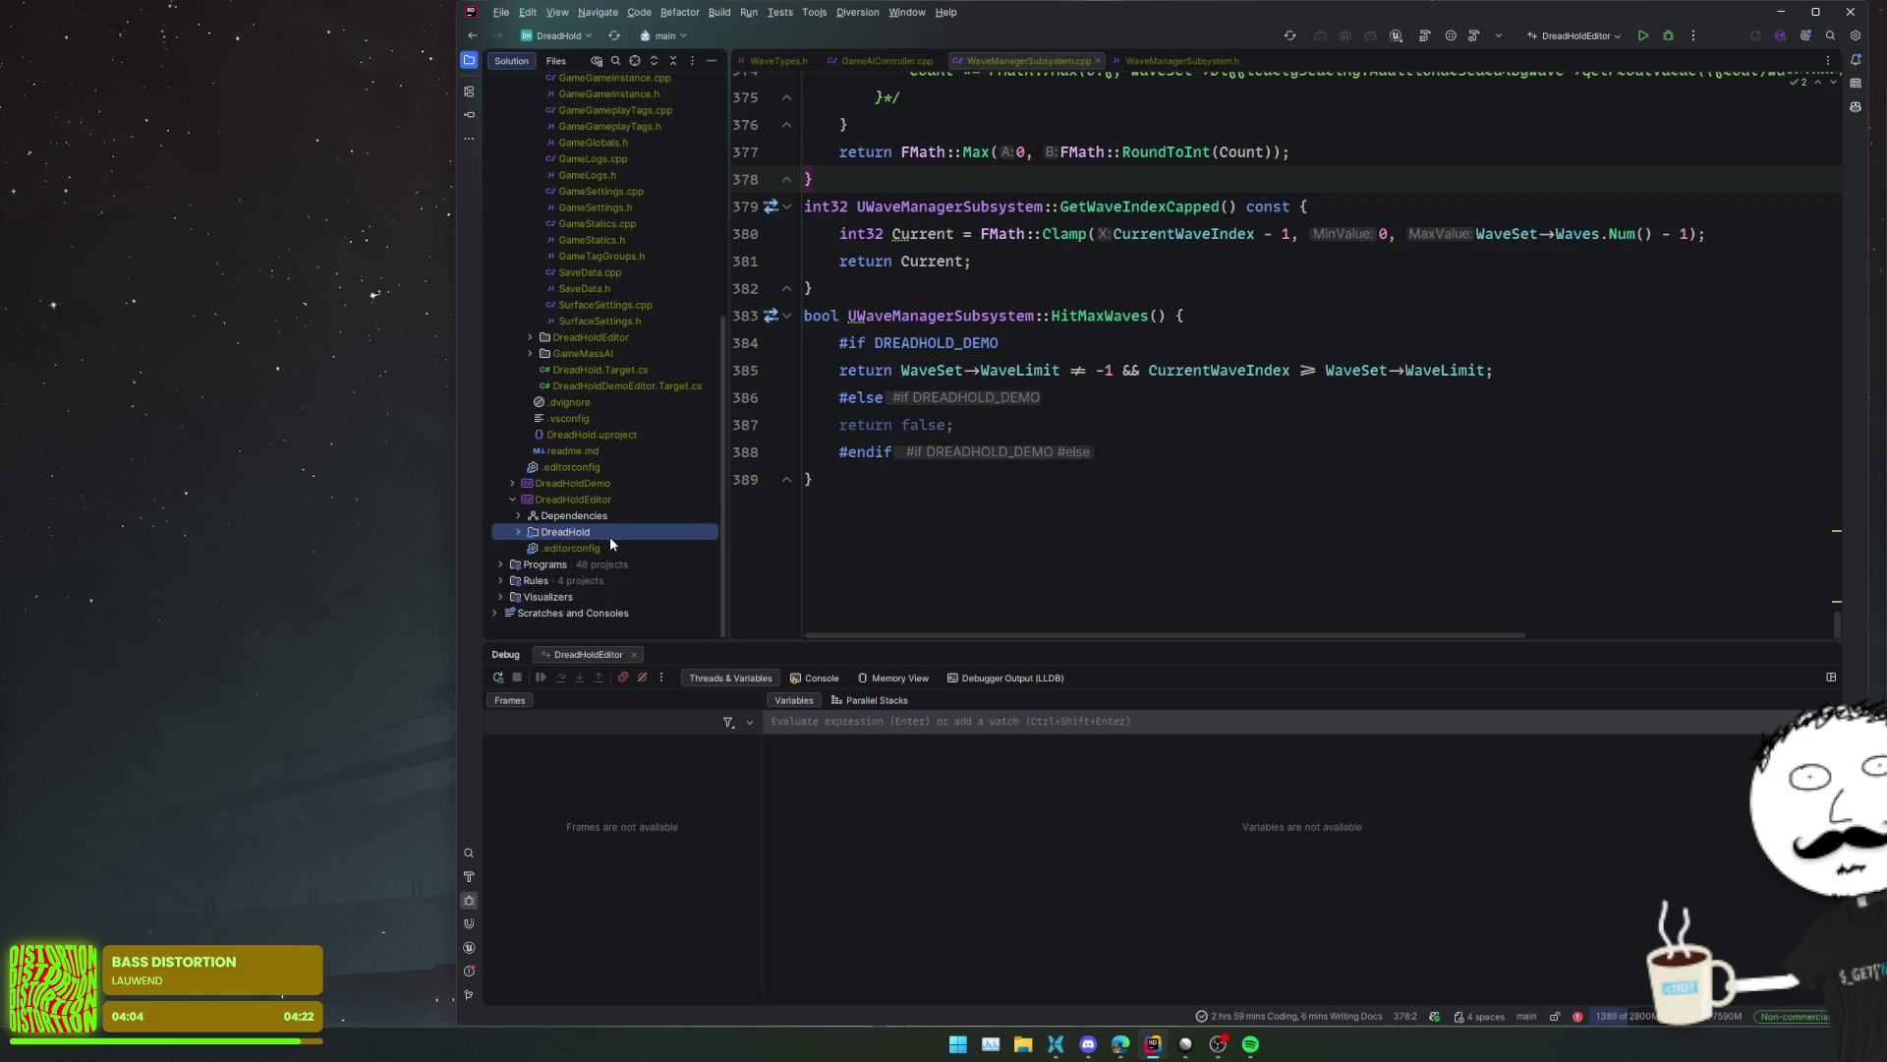
double_click(611, 538)
double_click(578, 504)
click(576, 492)
double_click(578, 492)
double_click(619, 502)
click(1323, 393)
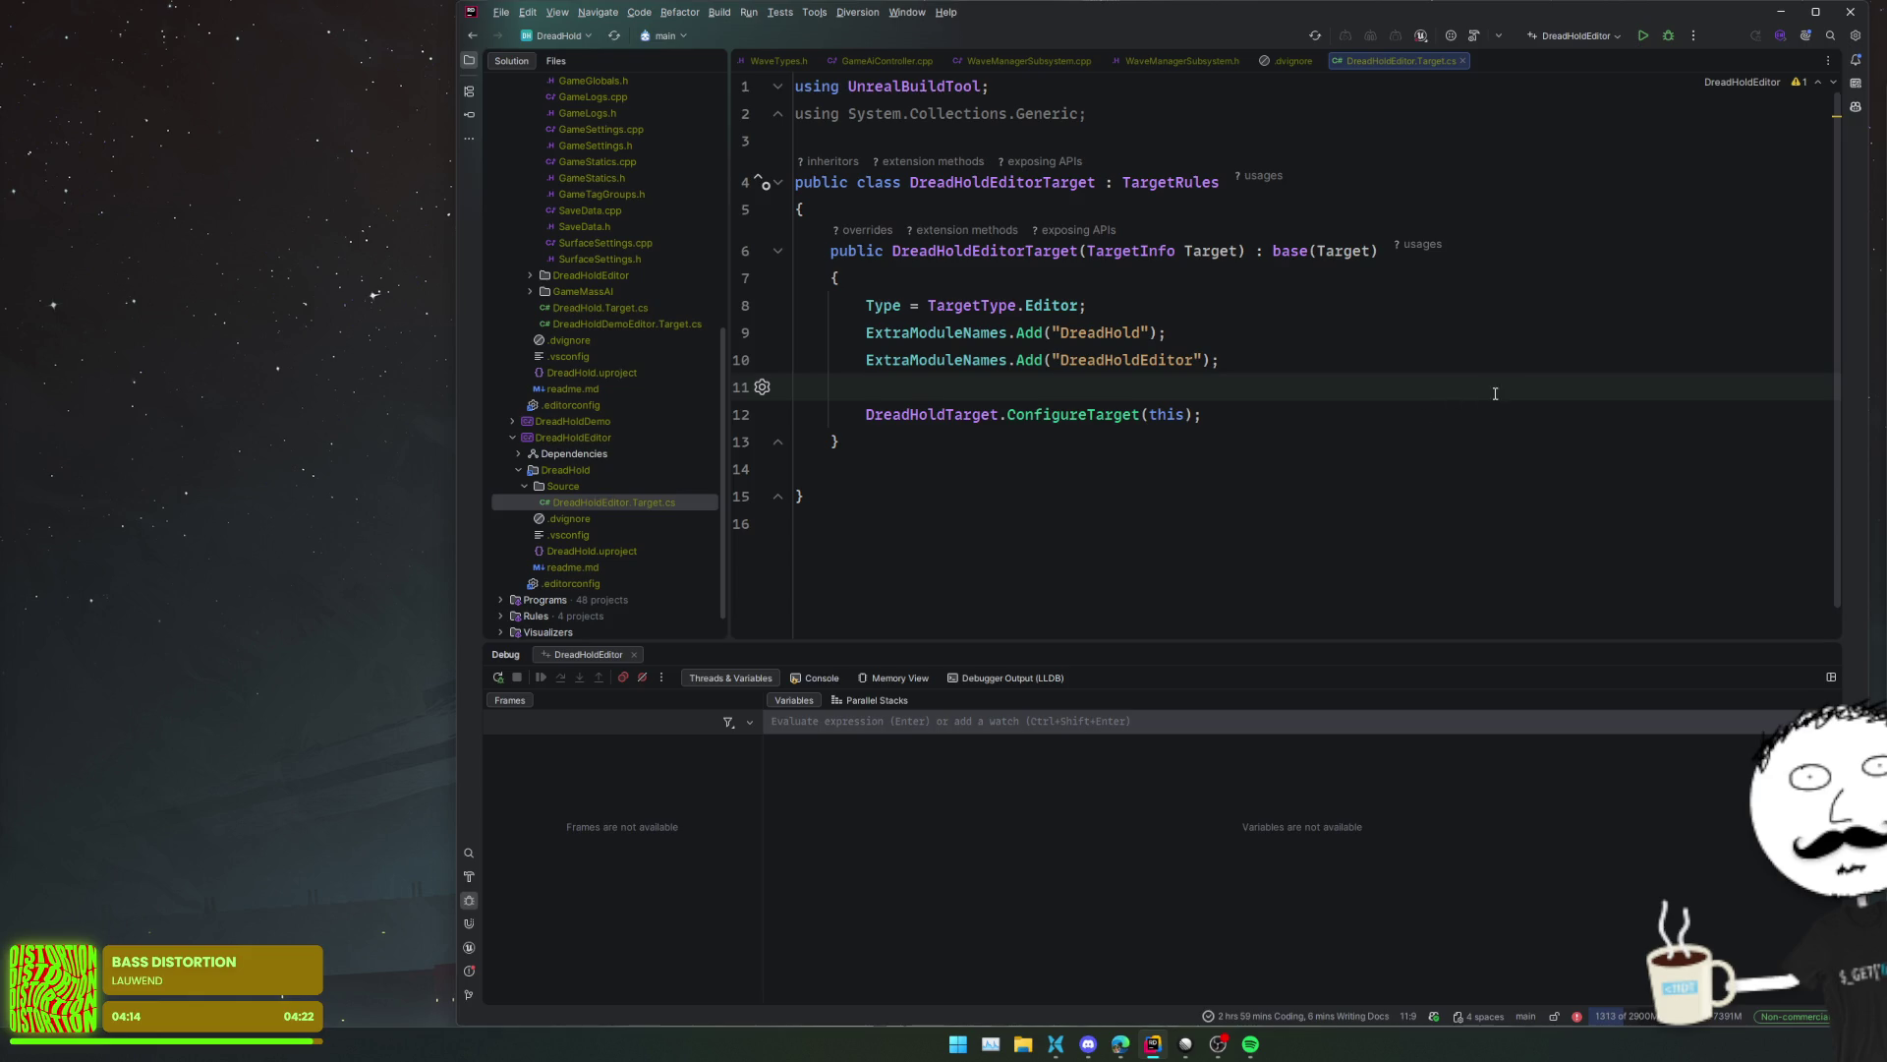
- Open DreadHoldDemoEditor.Target.cs and go to its DREADHOLD_DEMO=1 definition
scroll(644, 467, up, 2)
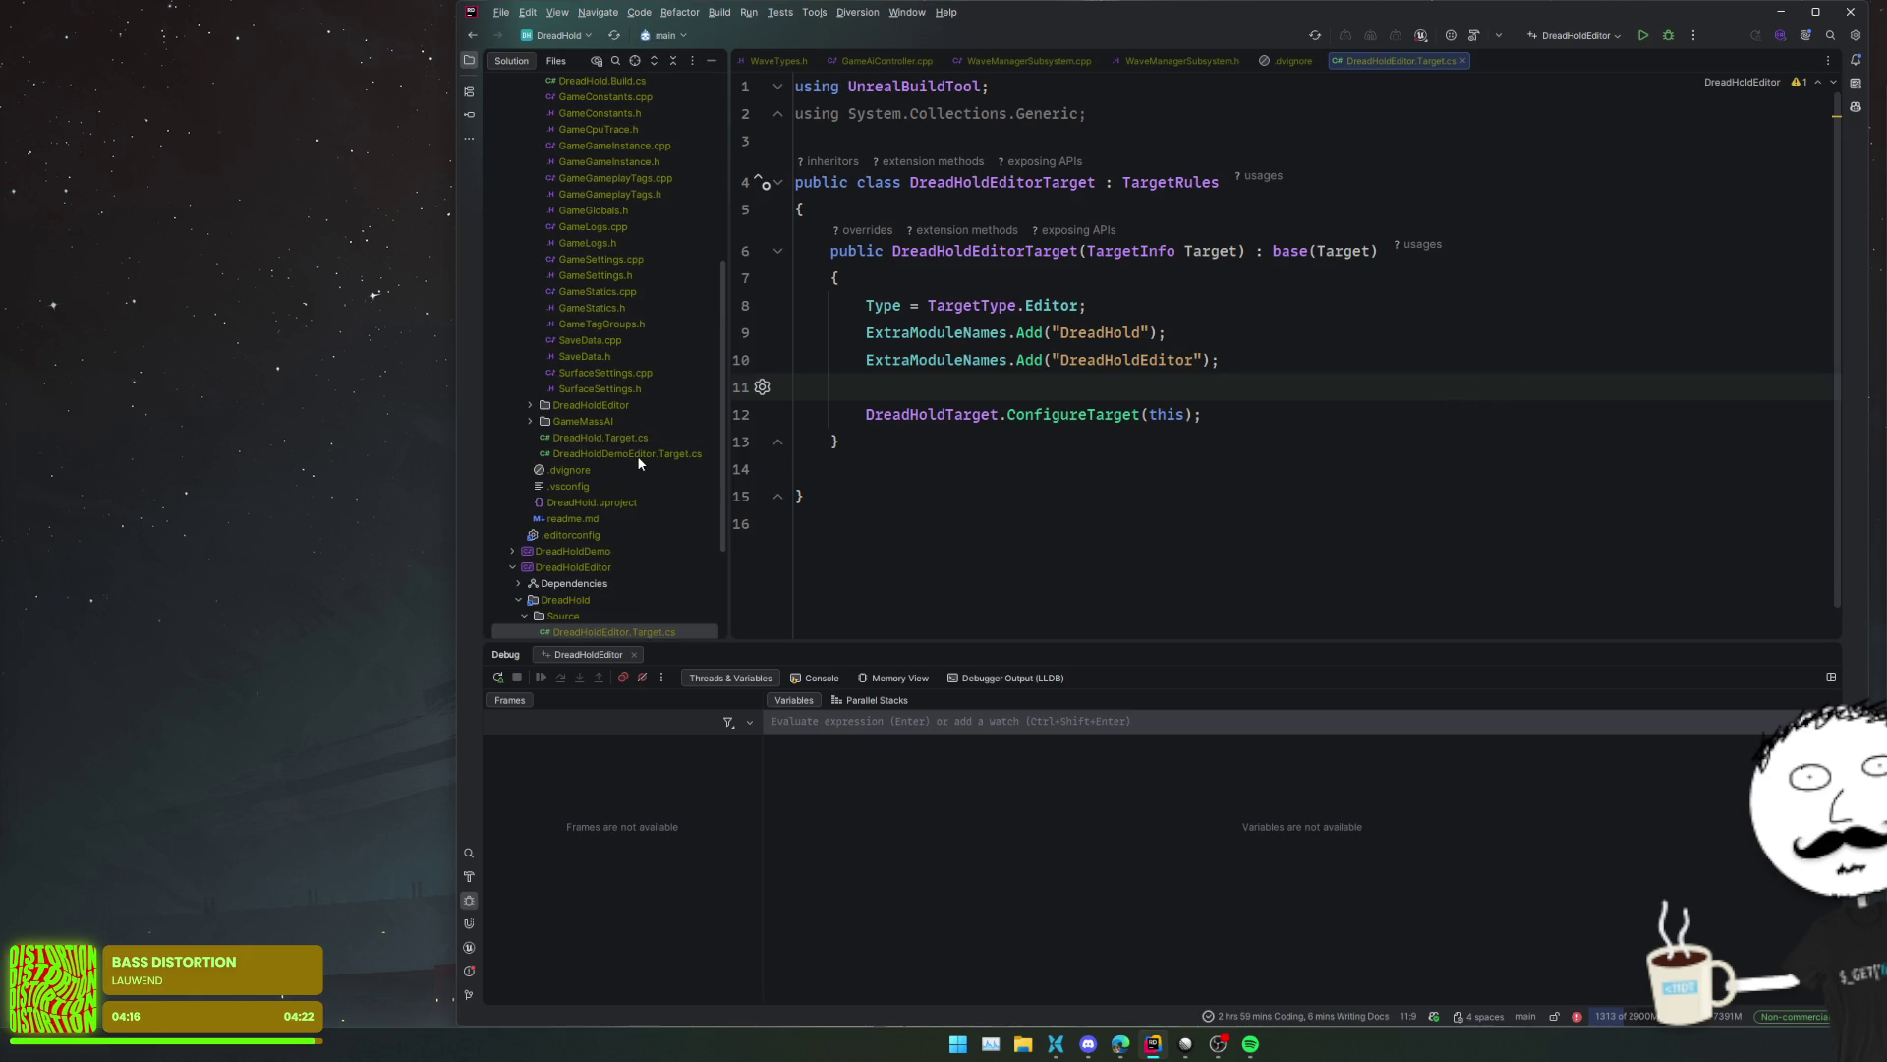
double_click(637, 454)
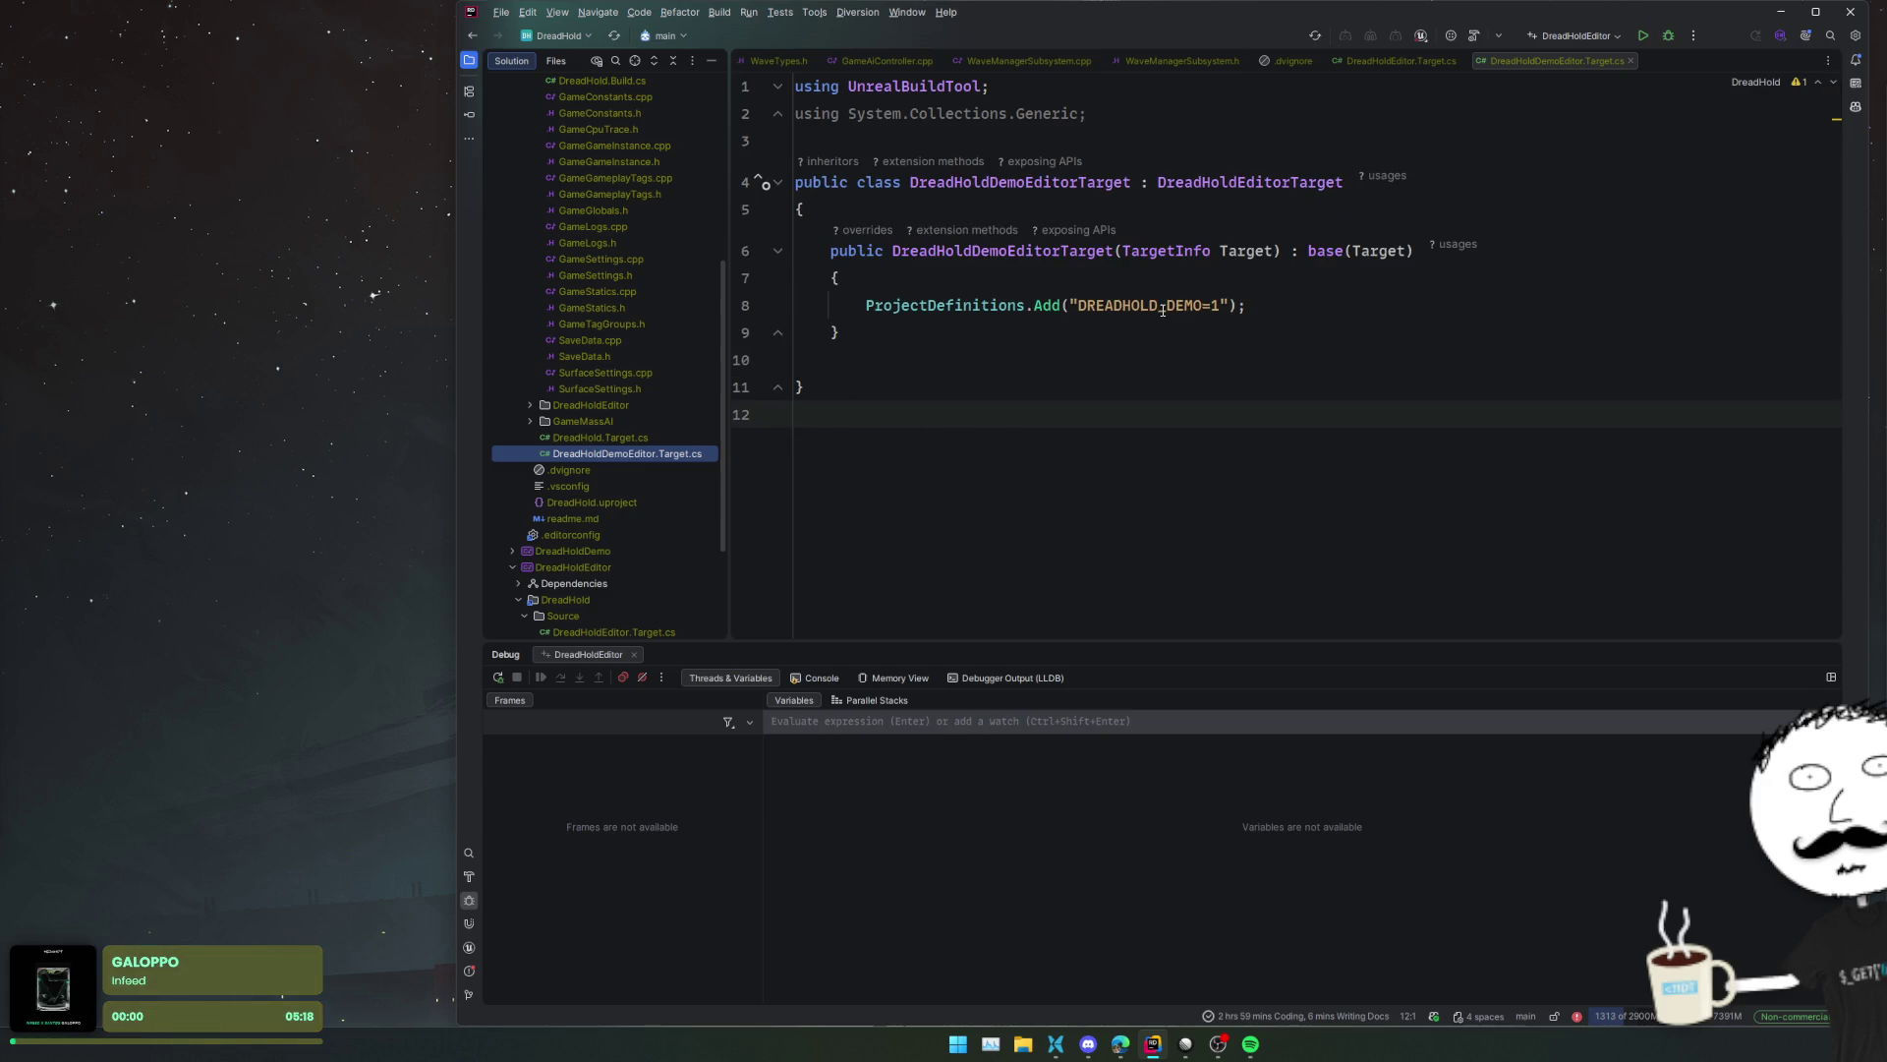
click(1416, 305)
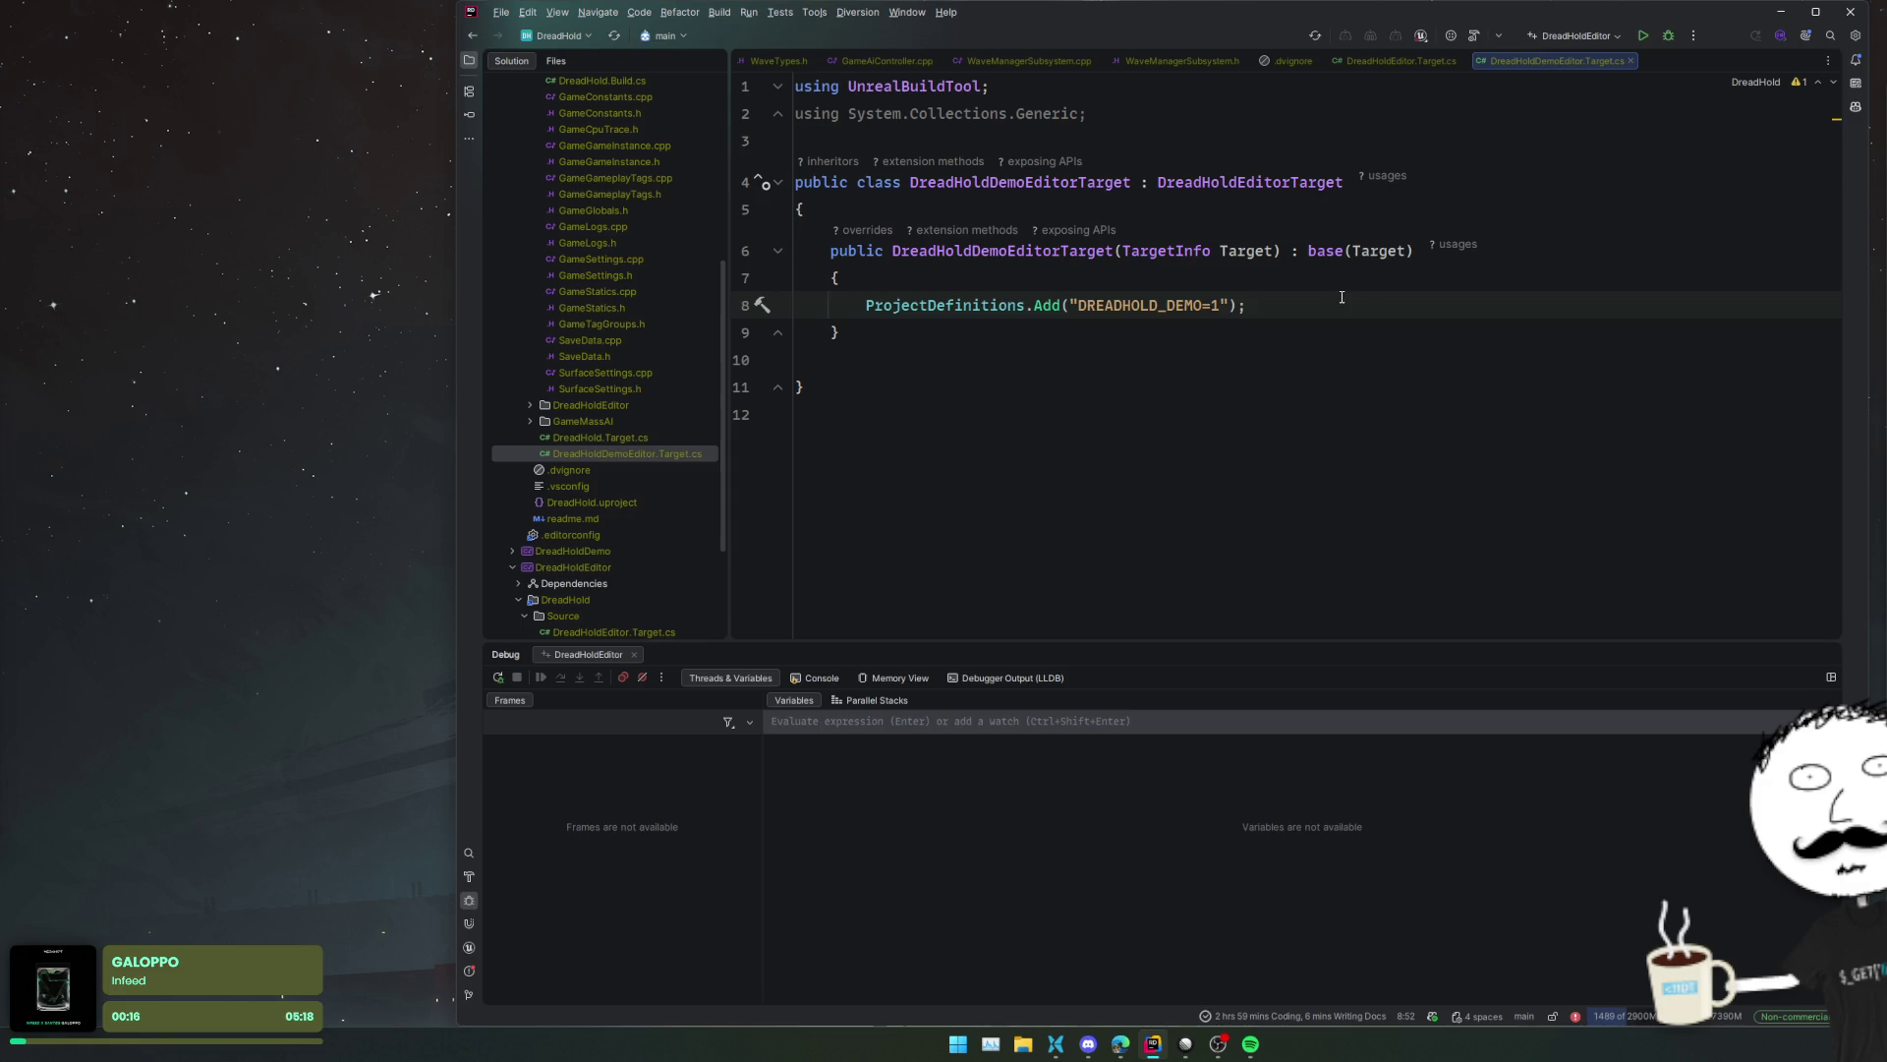
- Switch the run configuration to DreadHoldDemo and start a debug build
click(1580, 37)
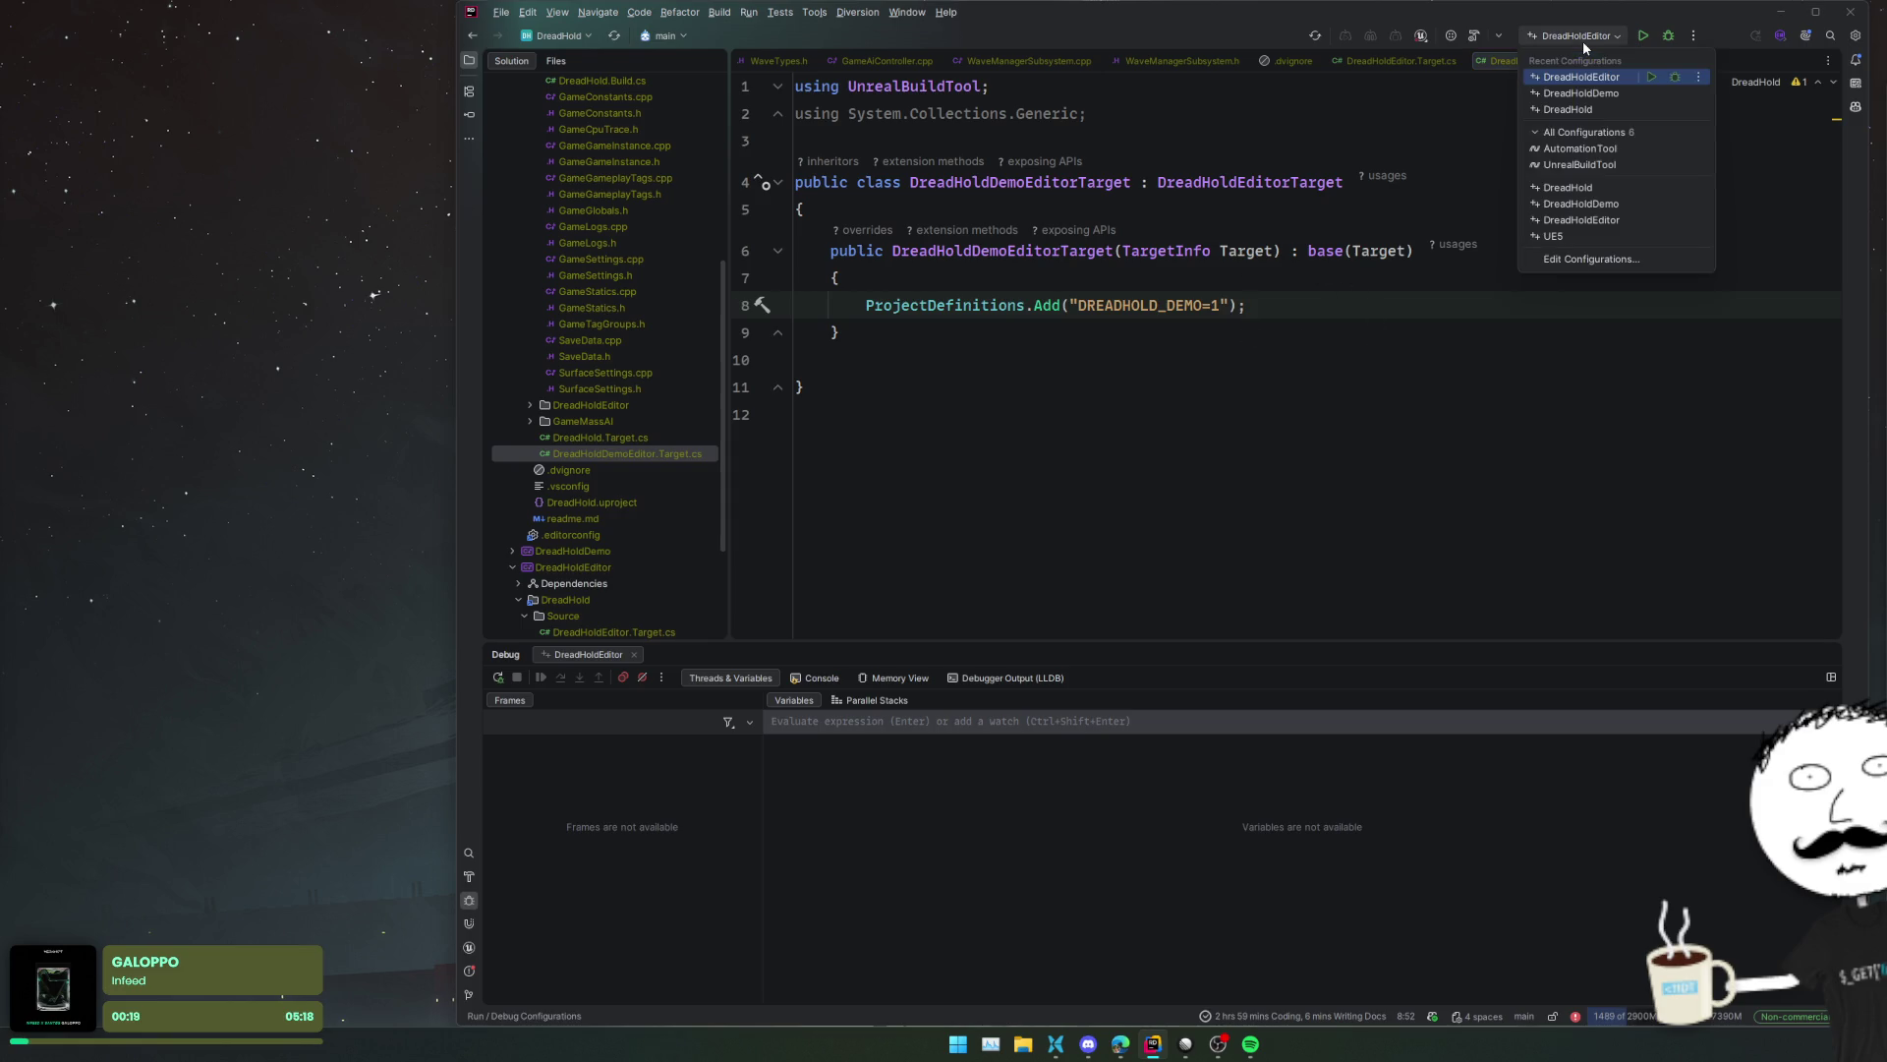
click(1607, 95)
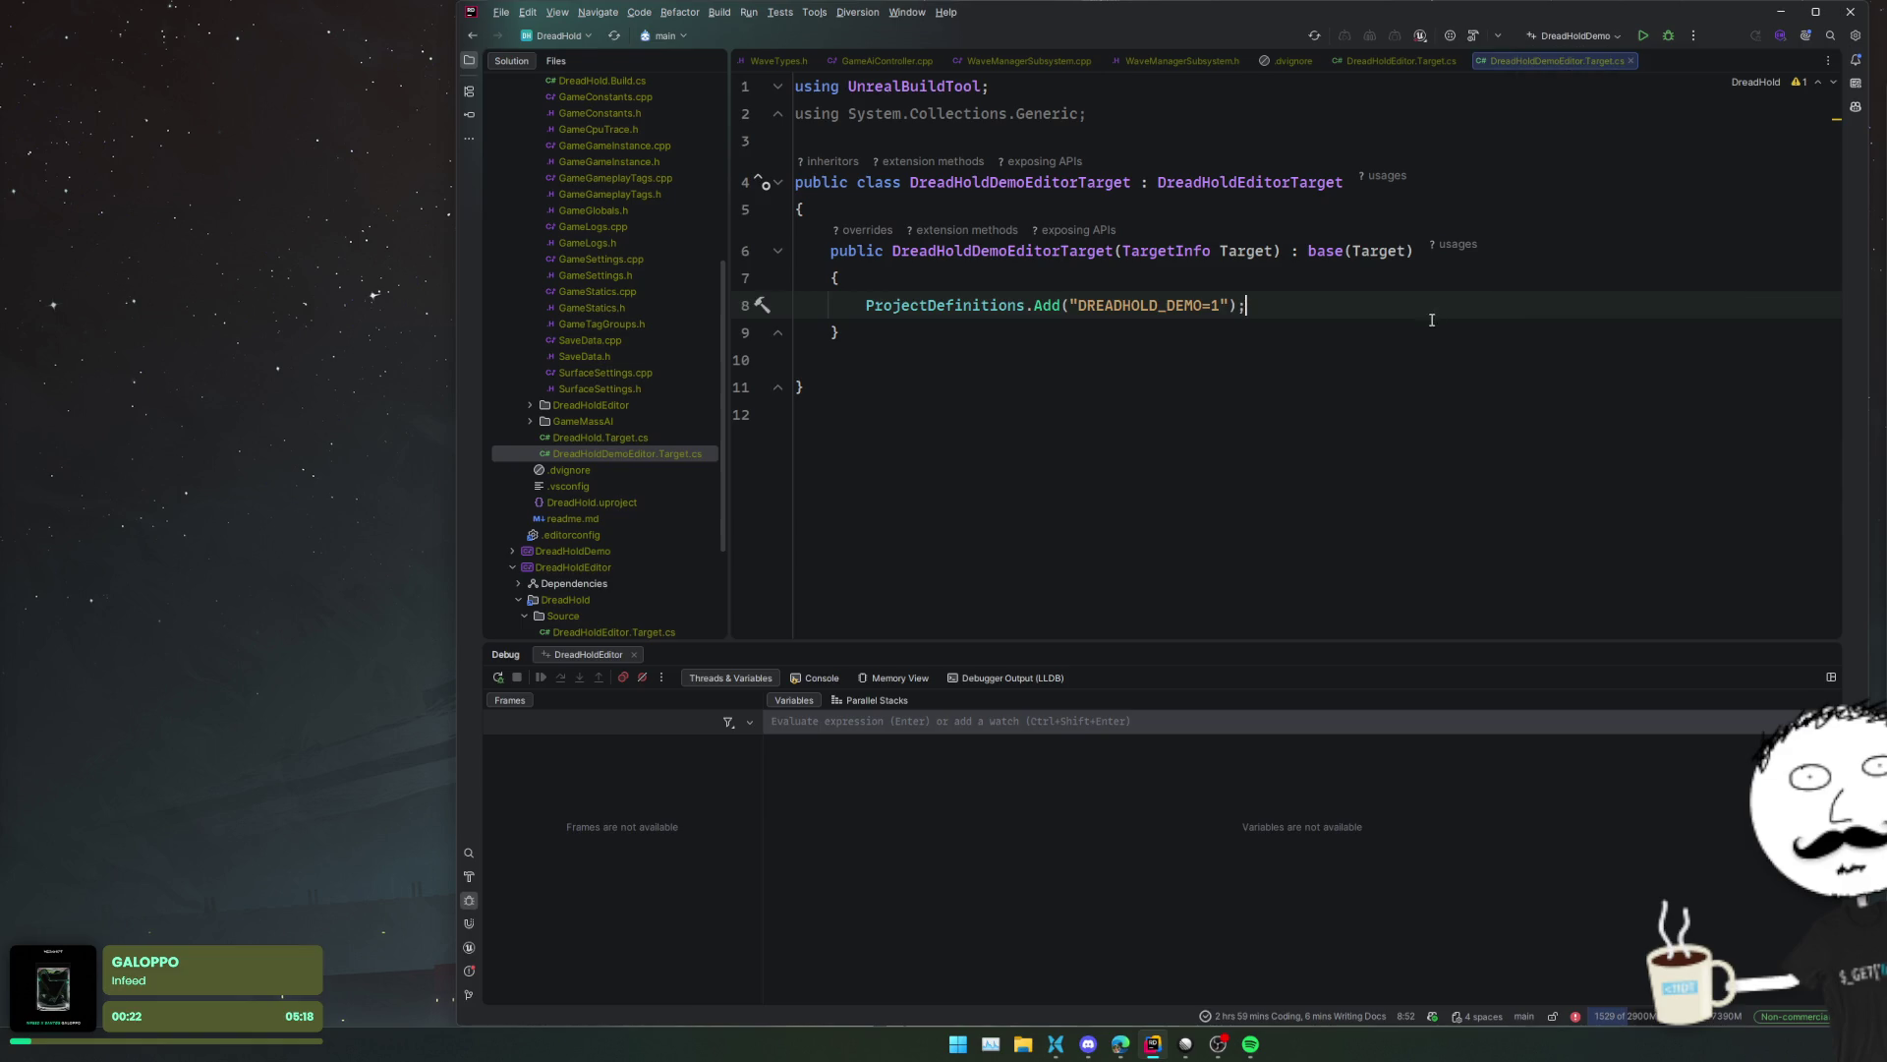
click(1569, 35)
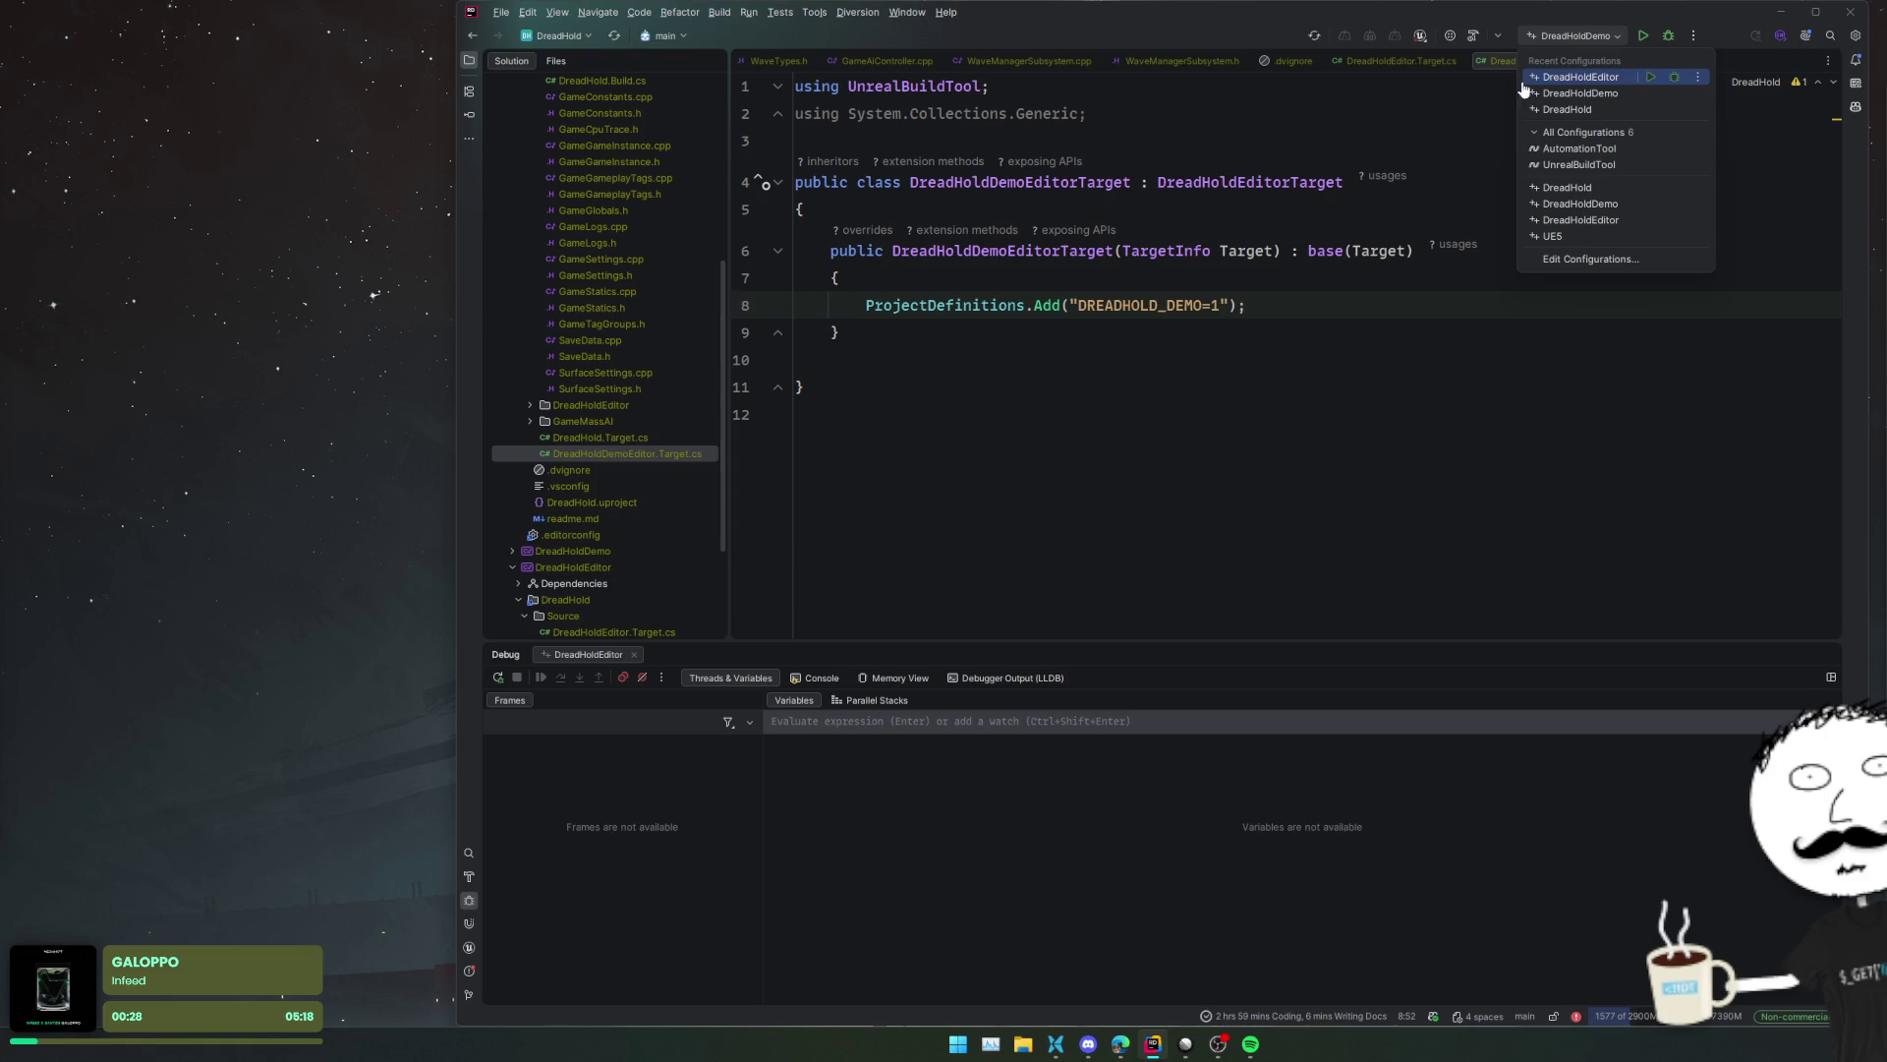
key(Escape)
click(1496, 35)
click(1490, 37)
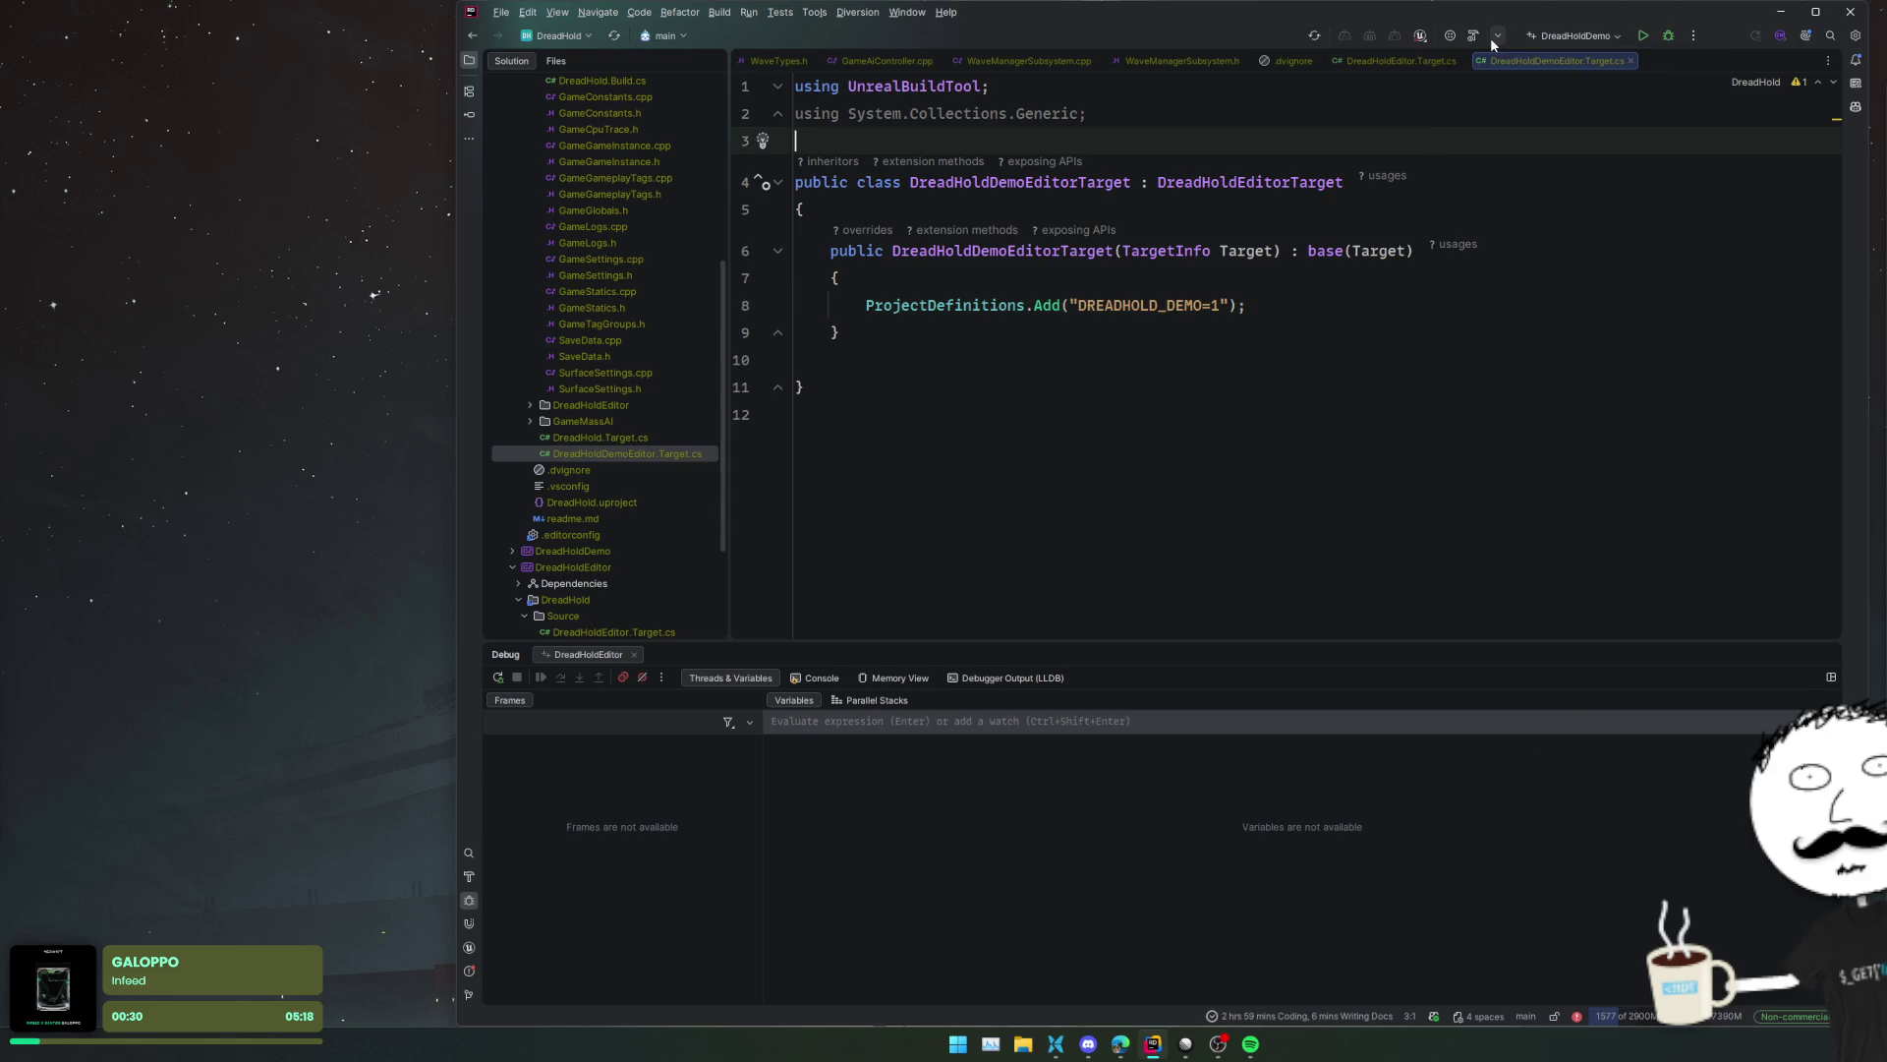
click(1667, 35)
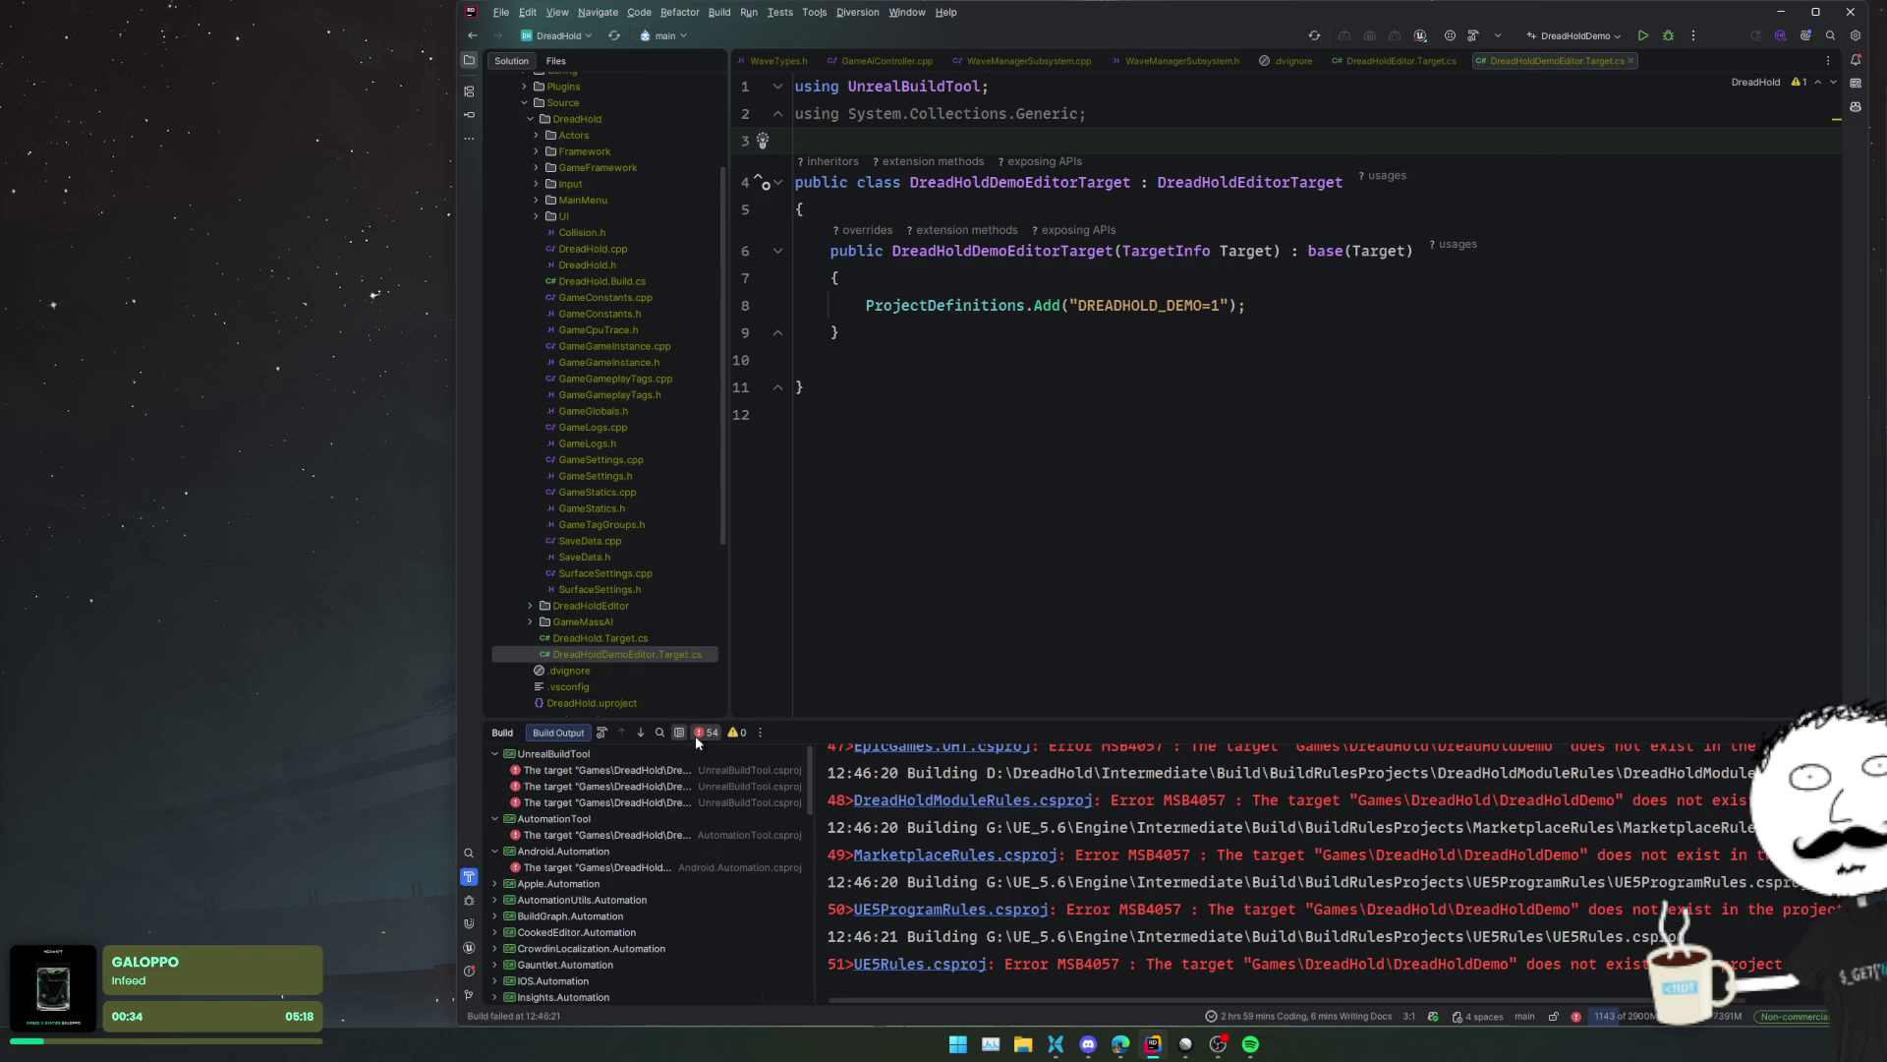
- Compare the DreadHoldEditor, UE5, DreadHold and DreadHoldDemo run/debug configurations
click(1573, 36)
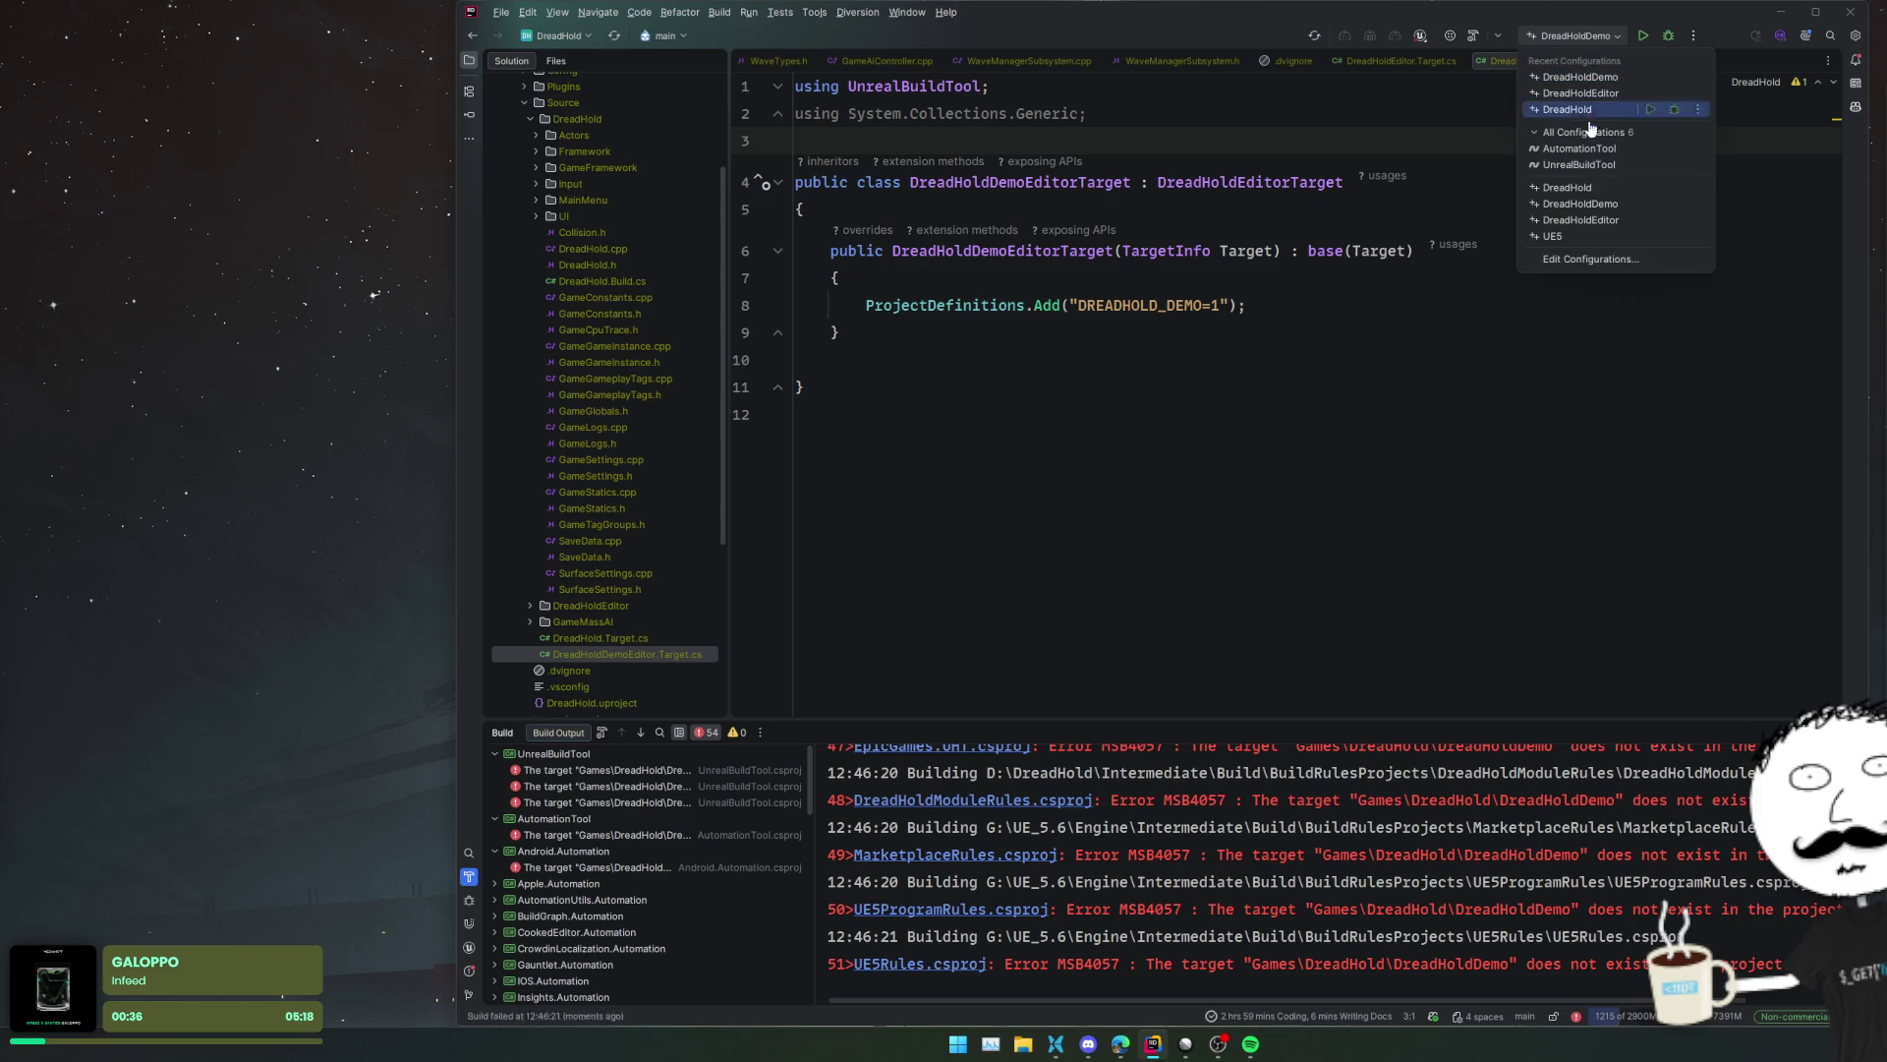
click(1572, 262)
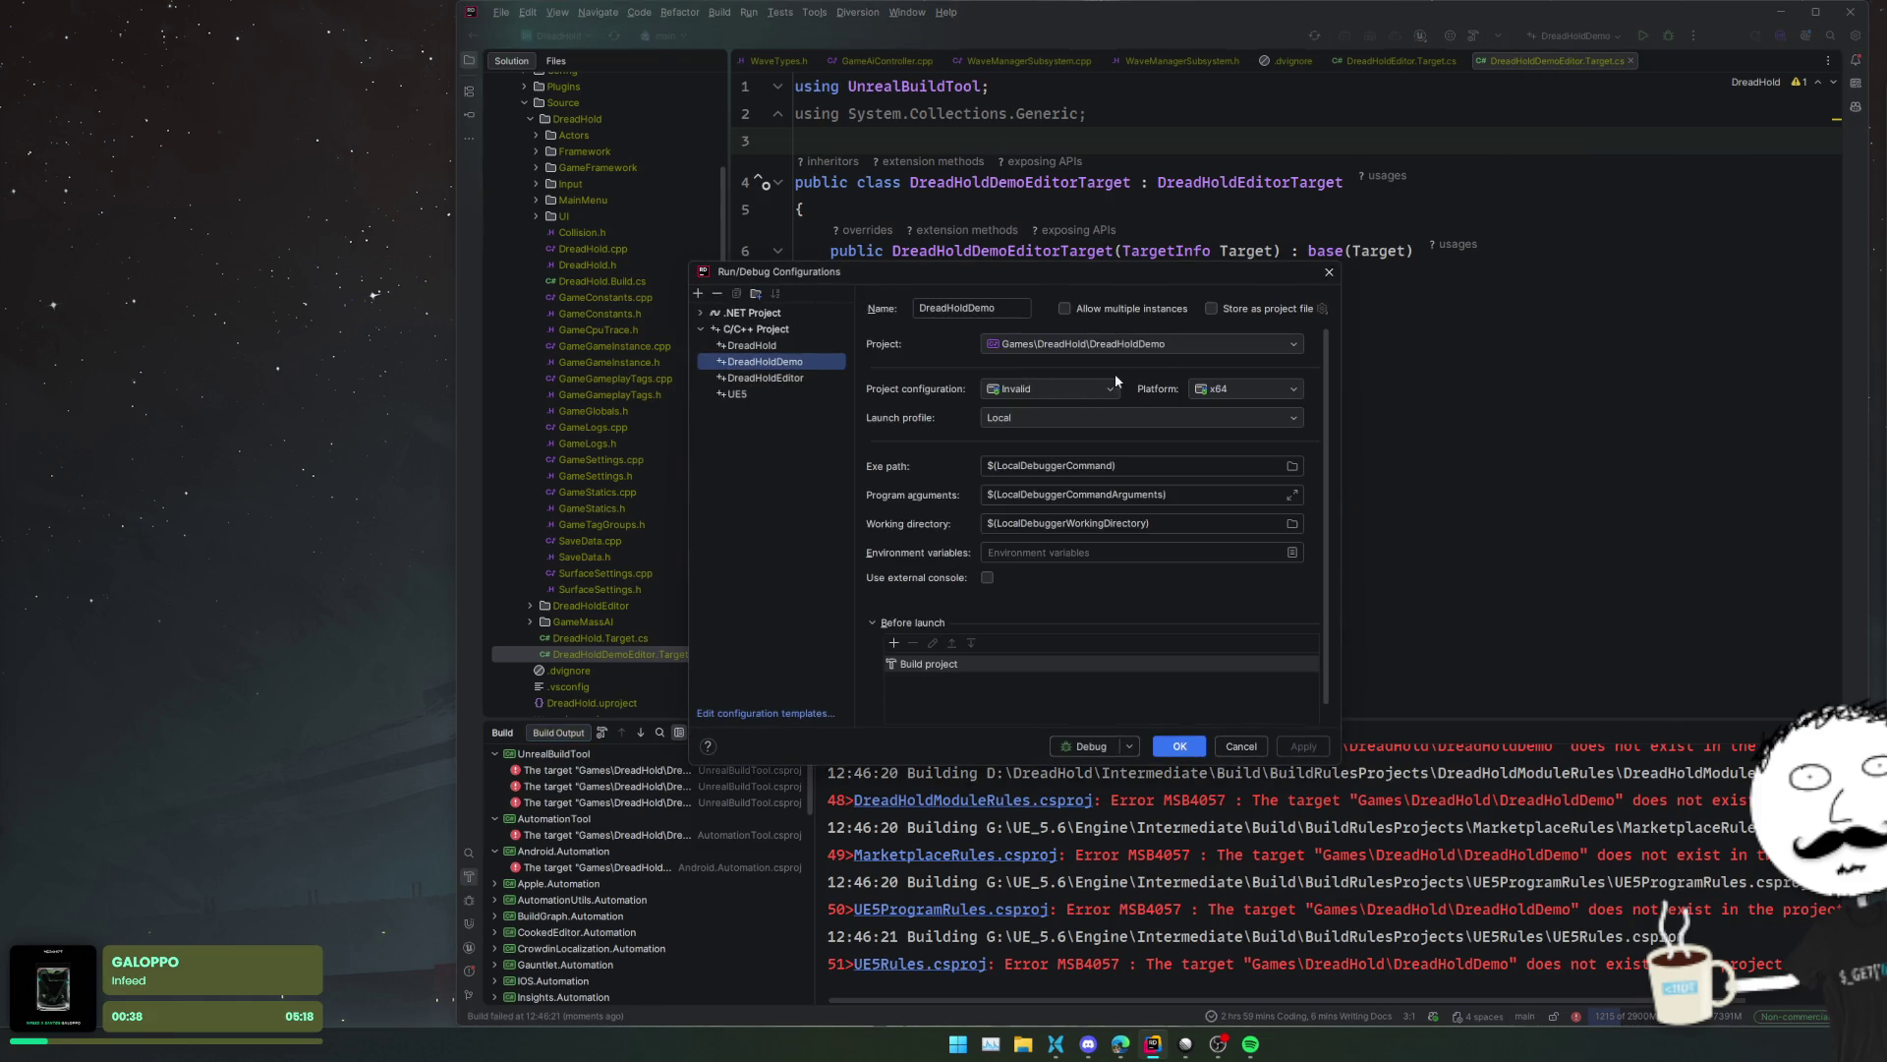
click(782, 377)
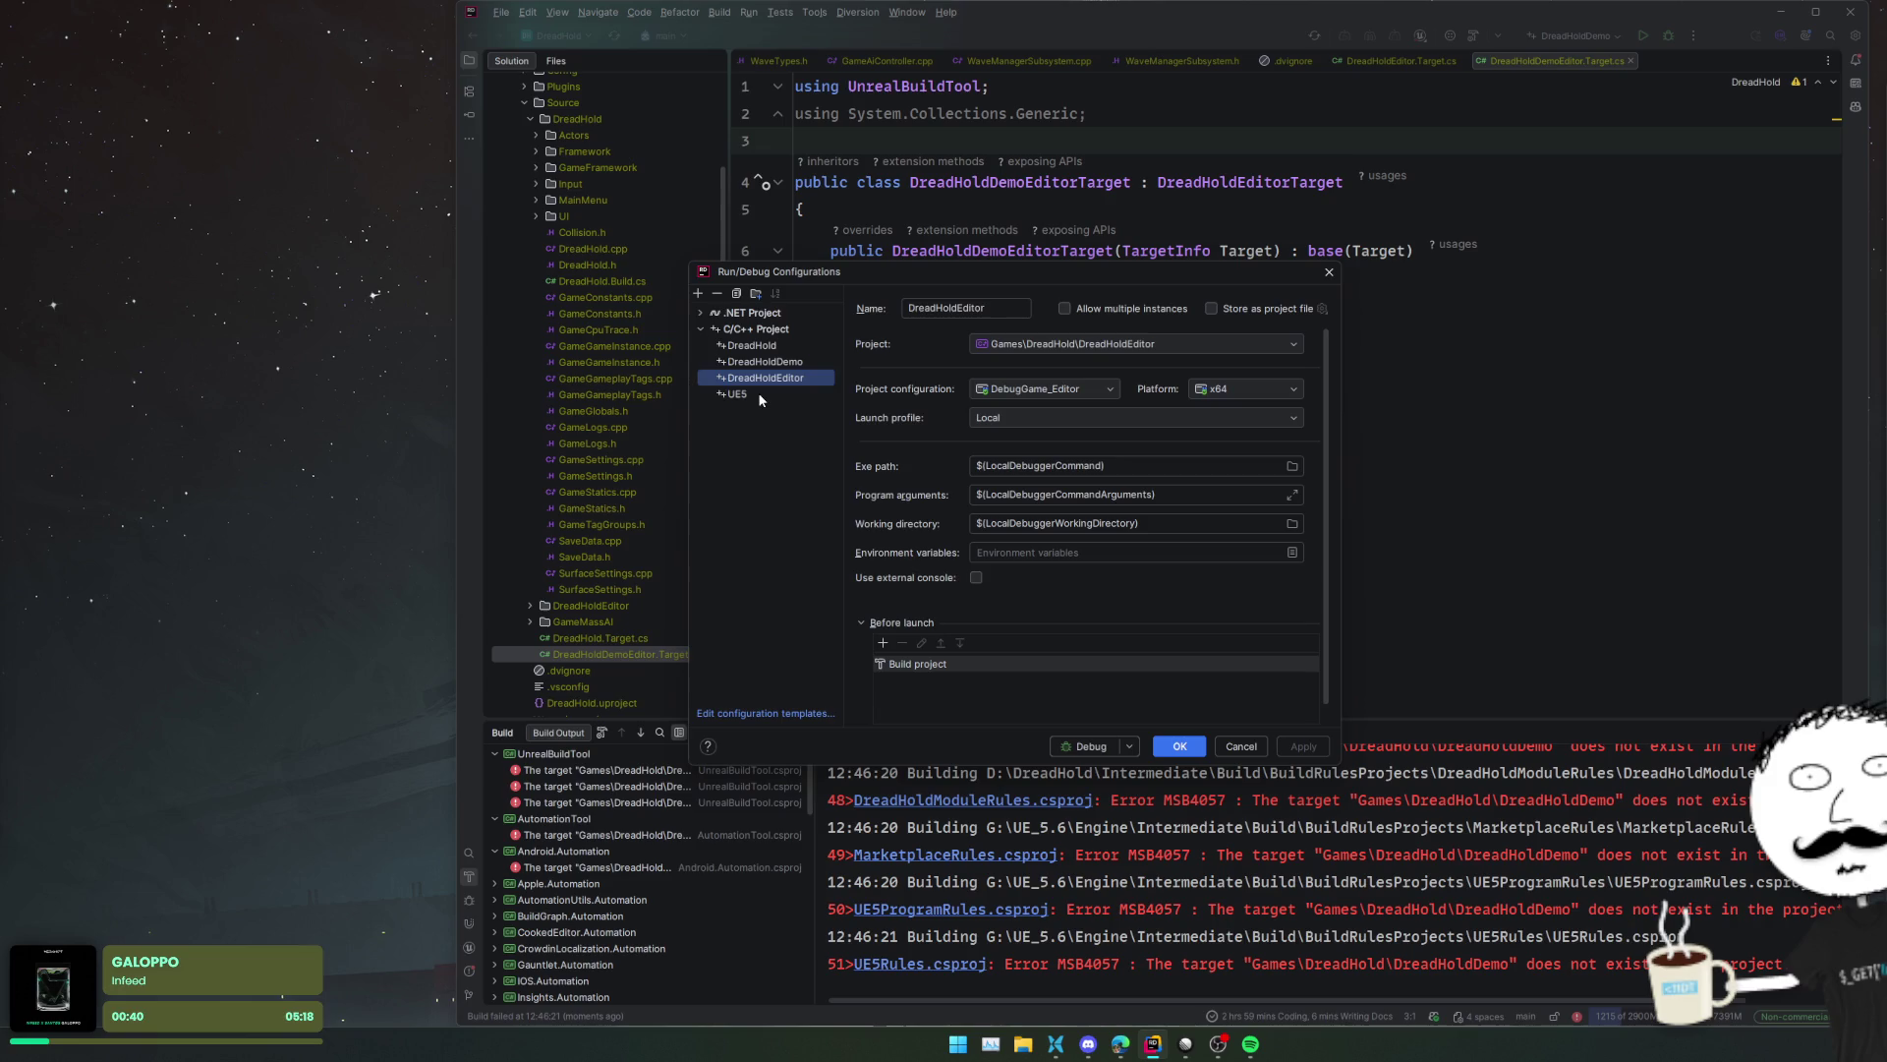
click(767, 393)
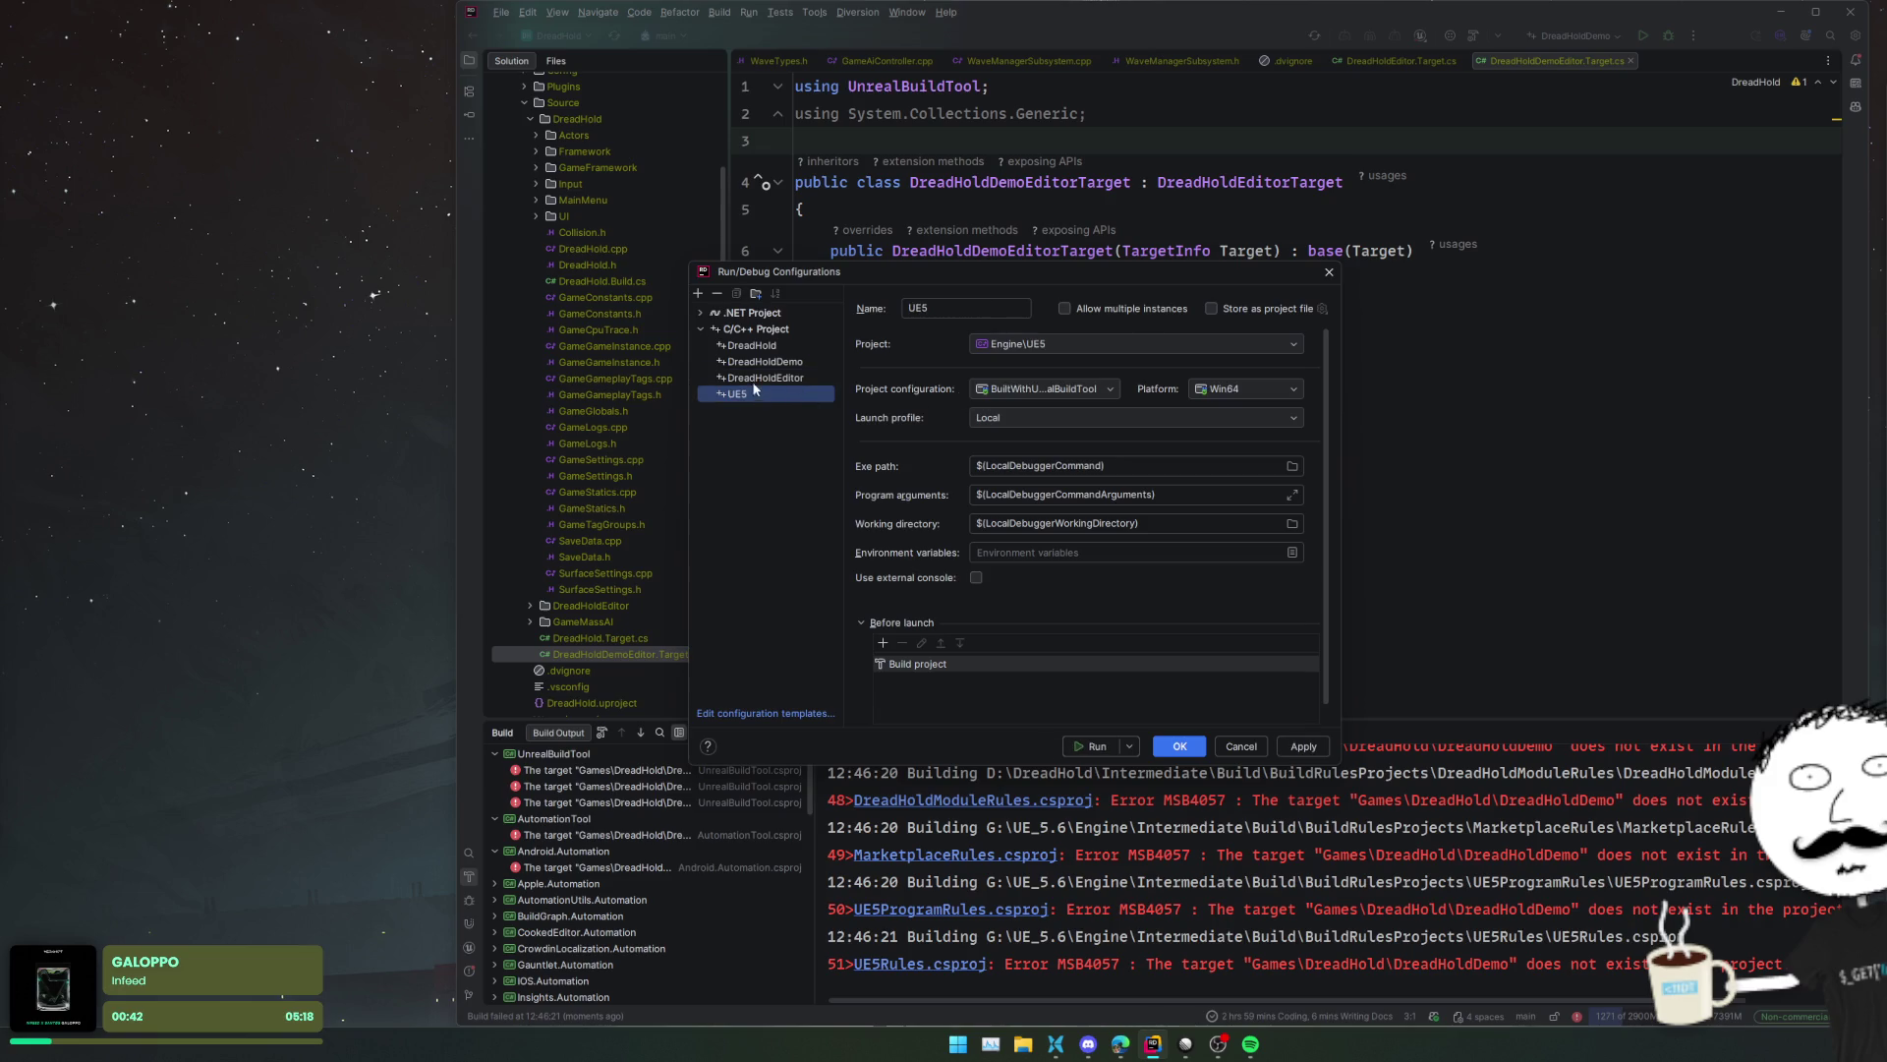
click(759, 348)
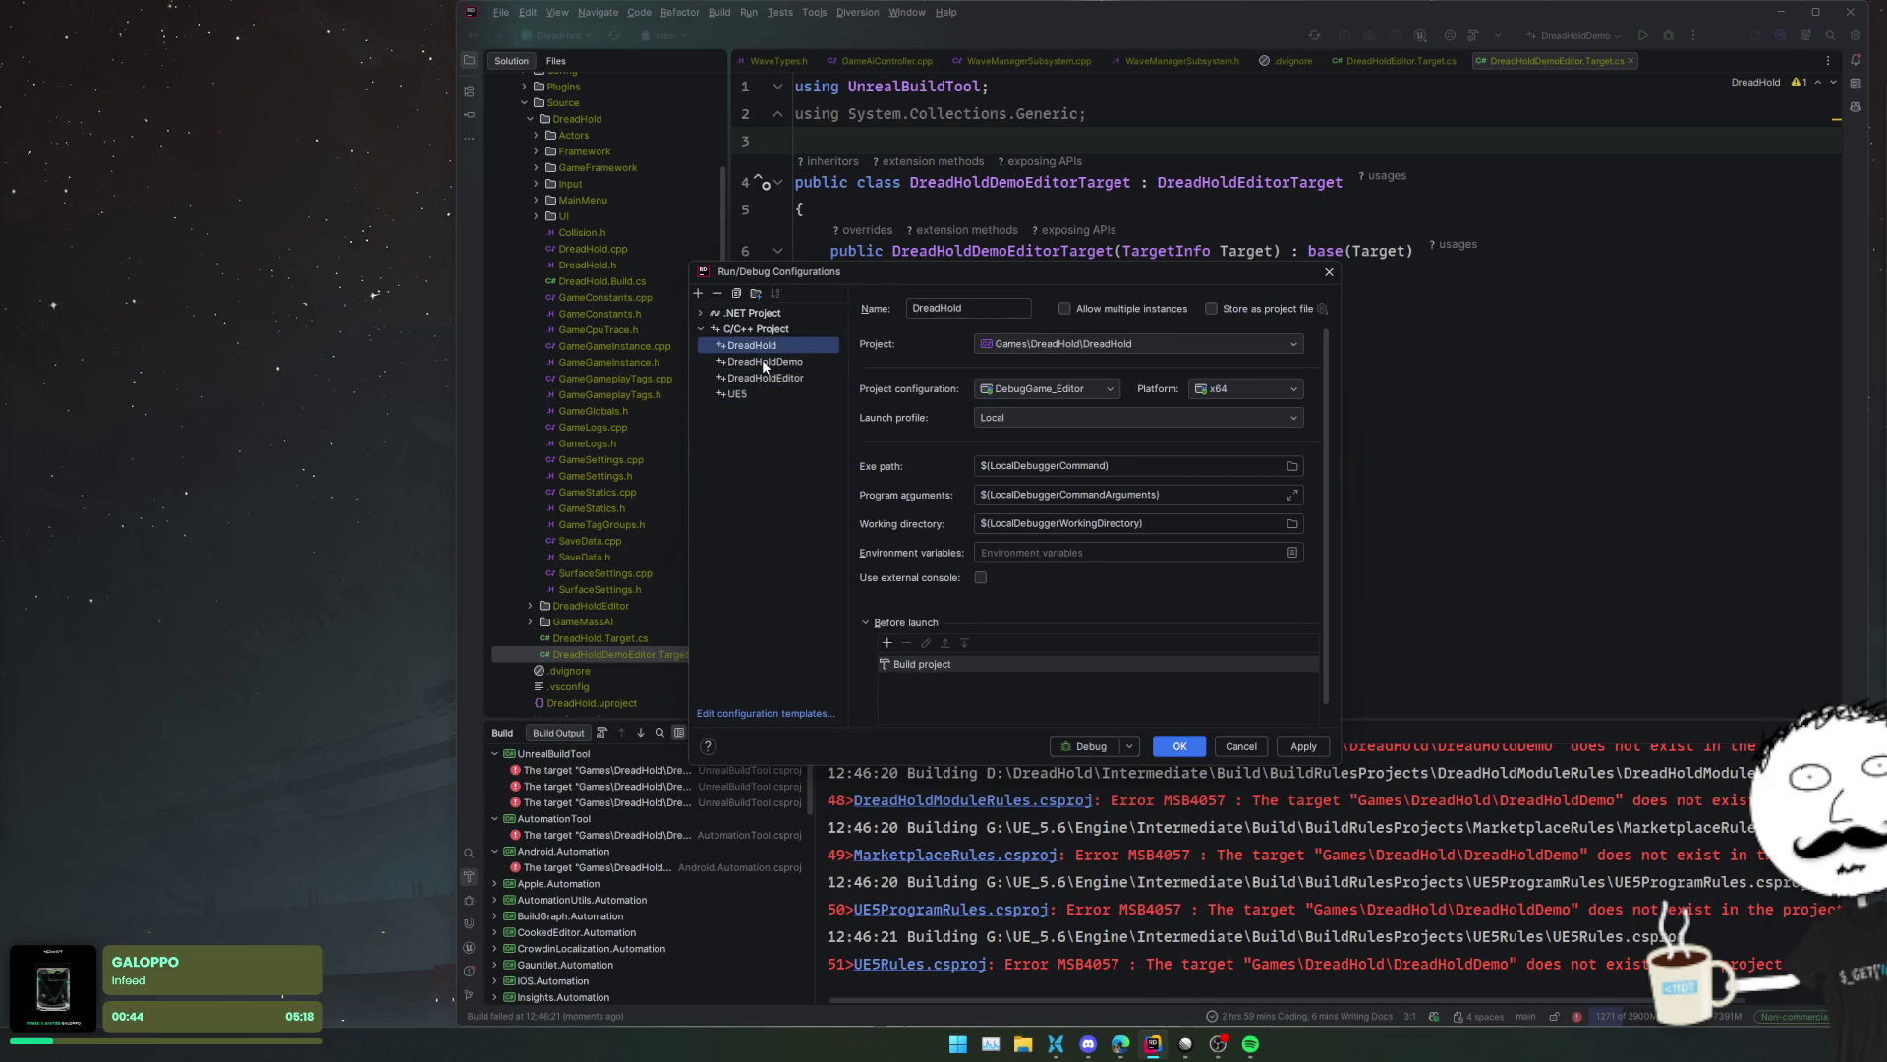
click(763, 361)
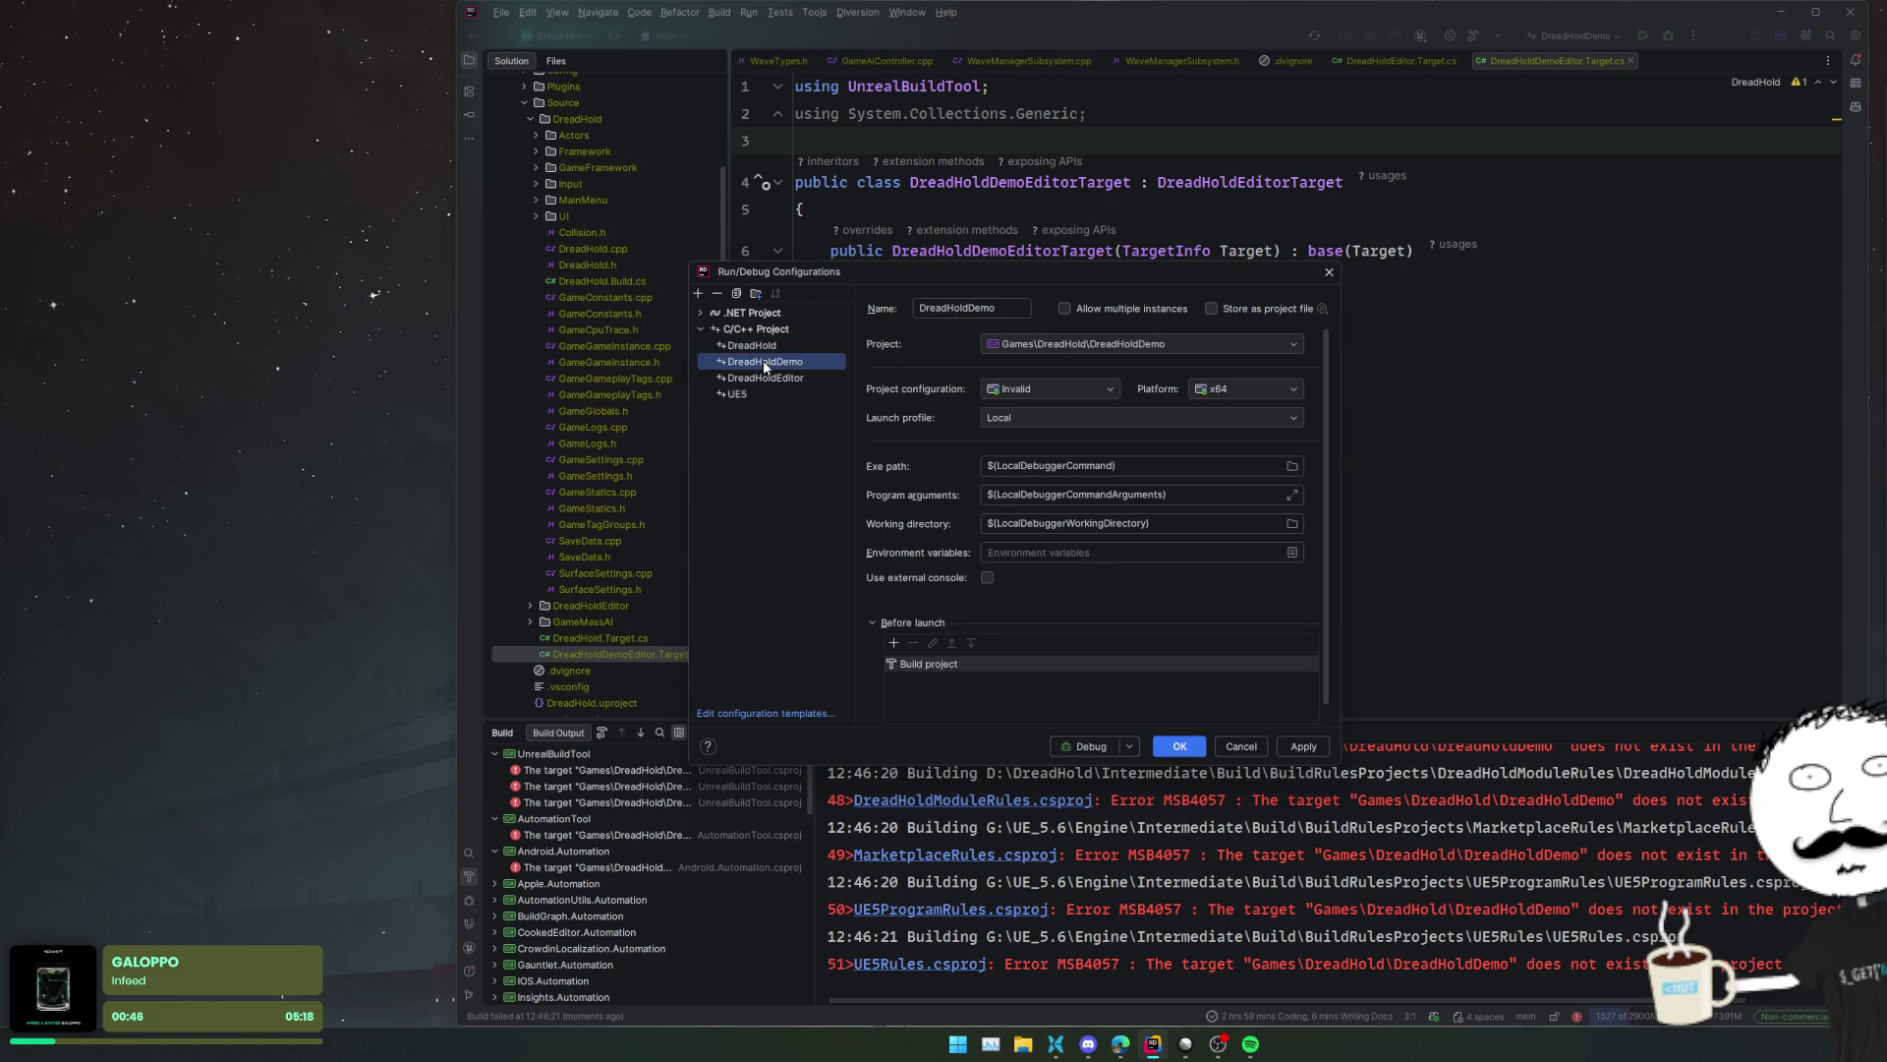
click(776, 379)
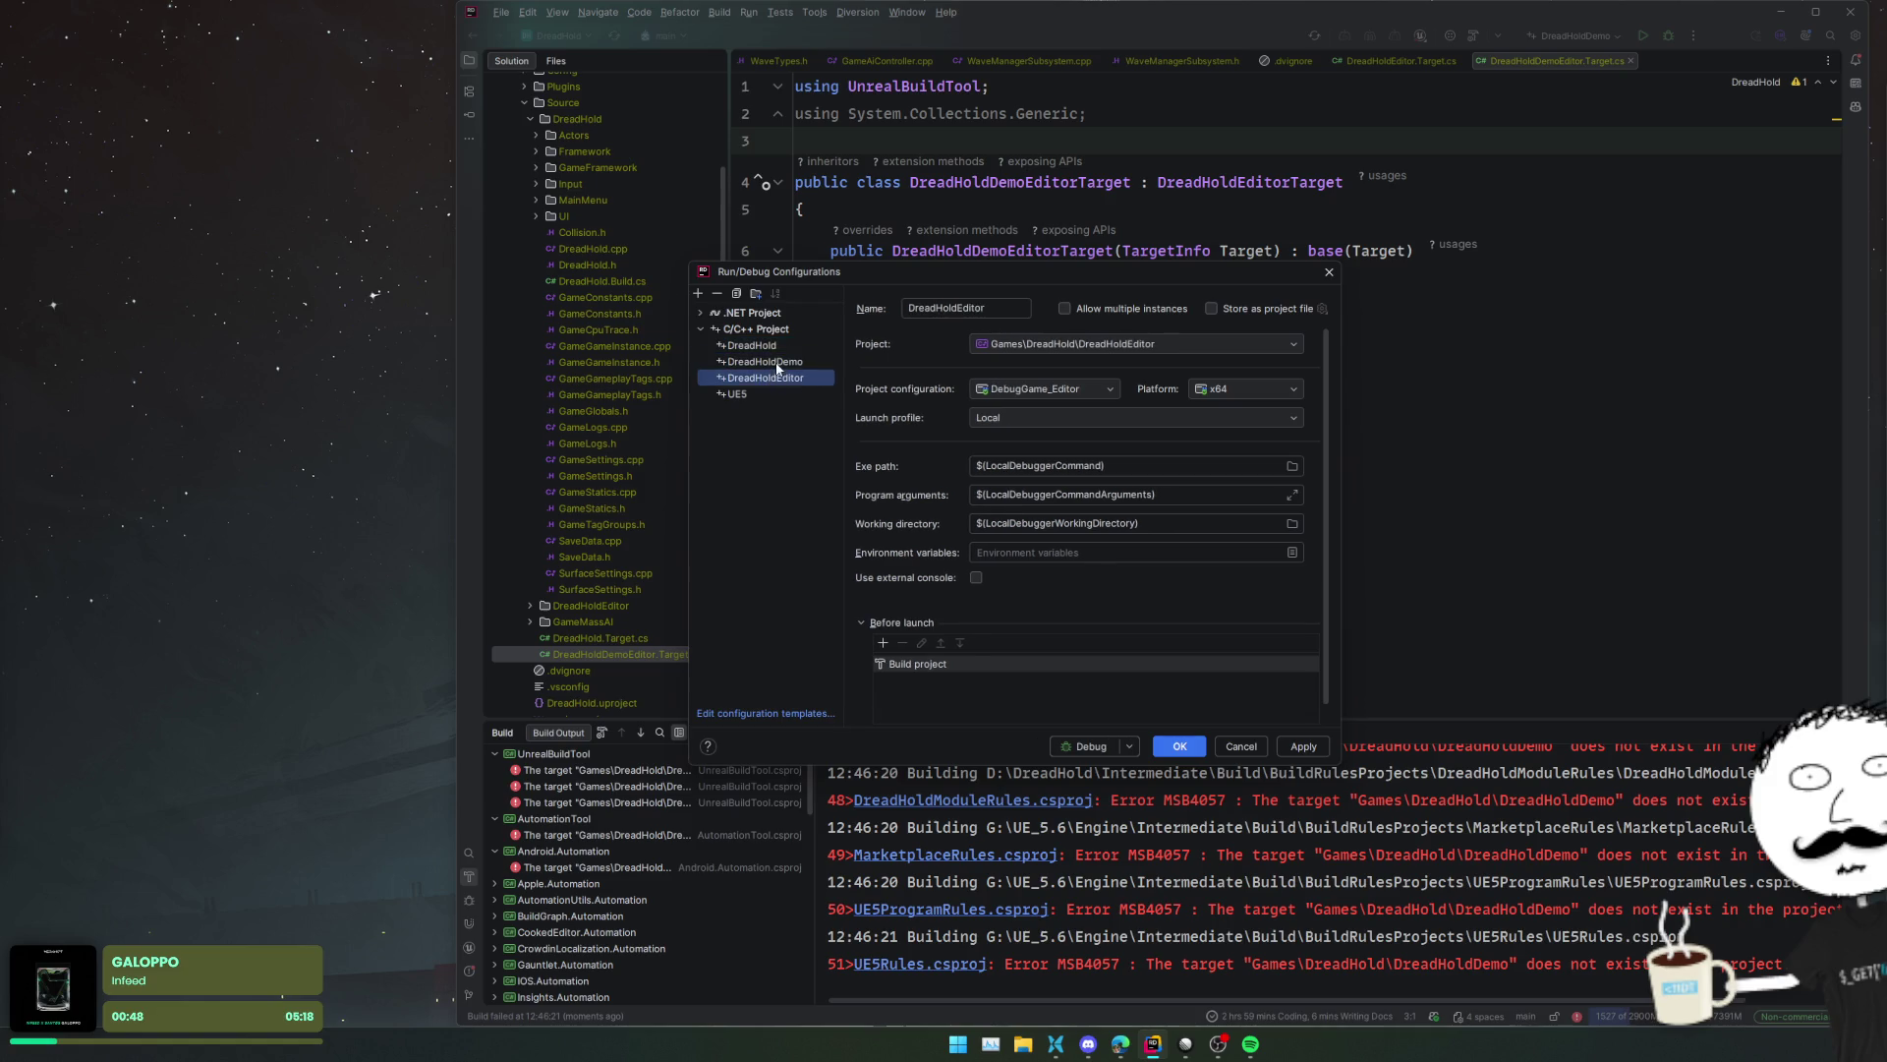
click(776, 362)
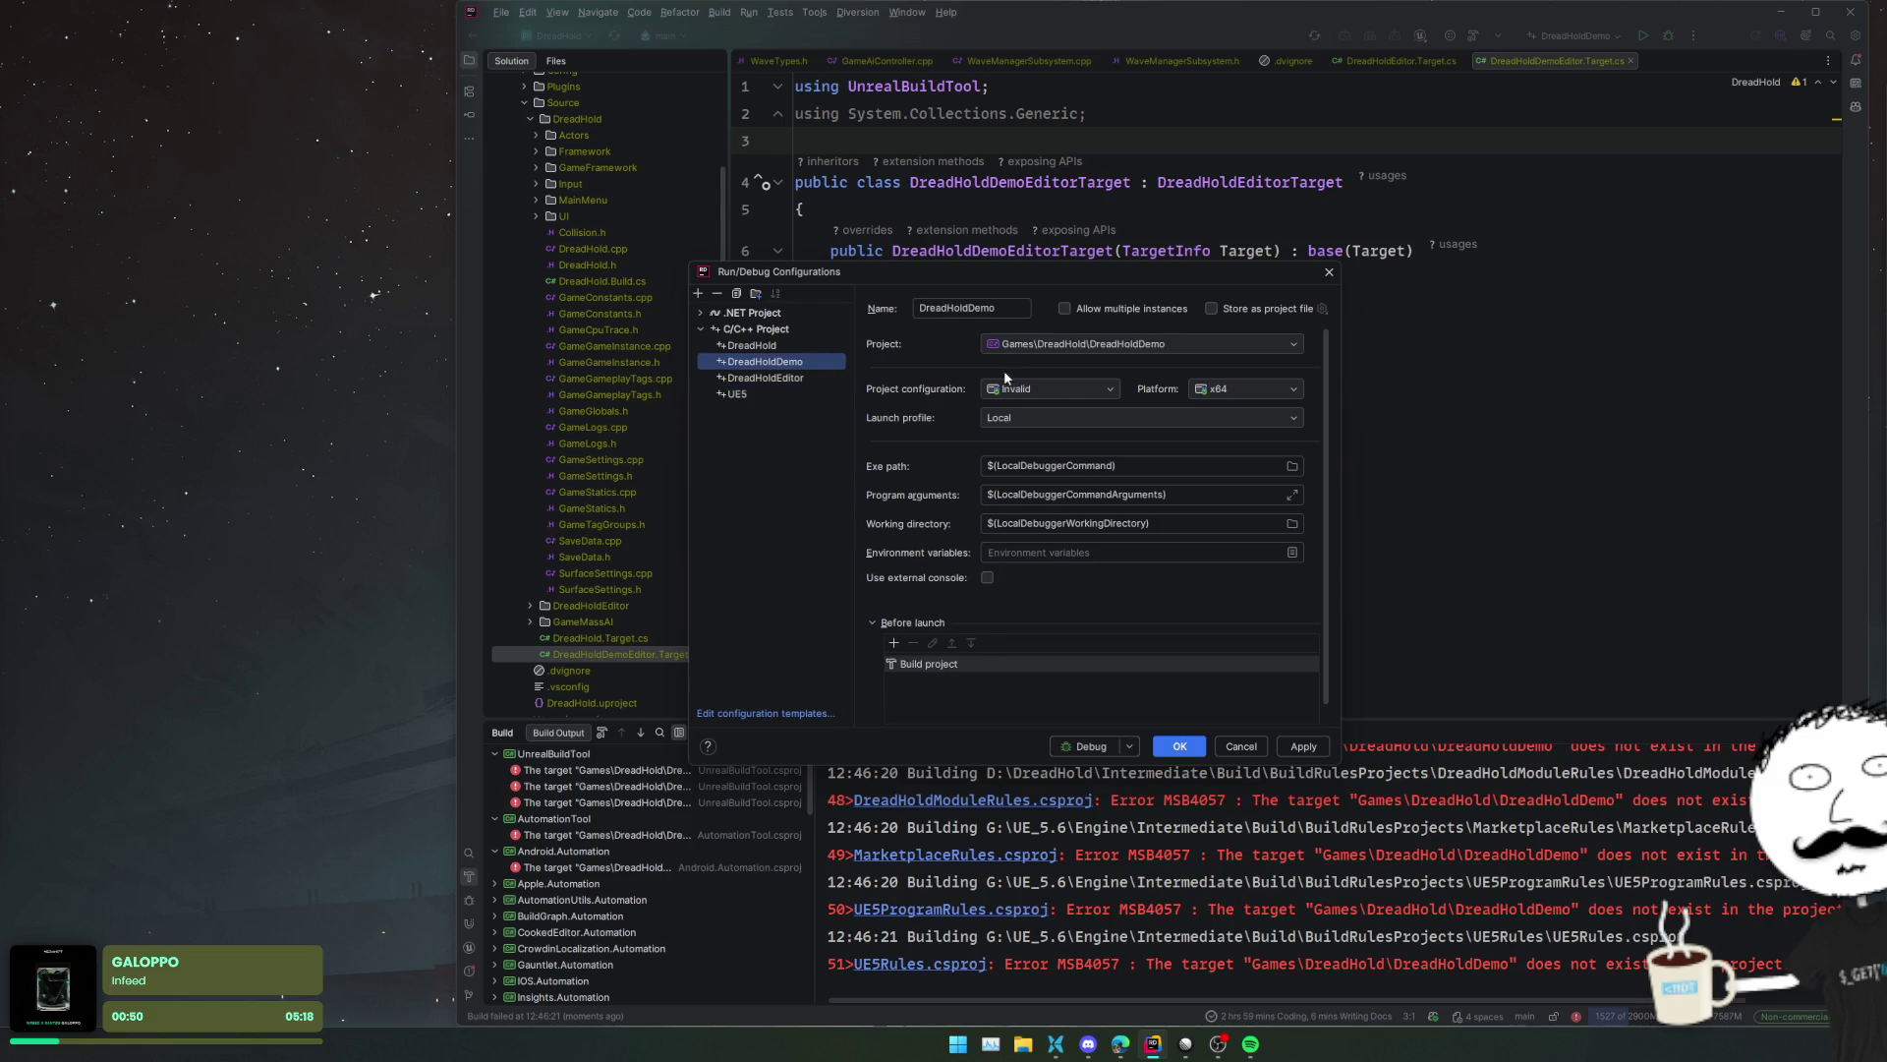
click(807, 378)
click(1244, 347)
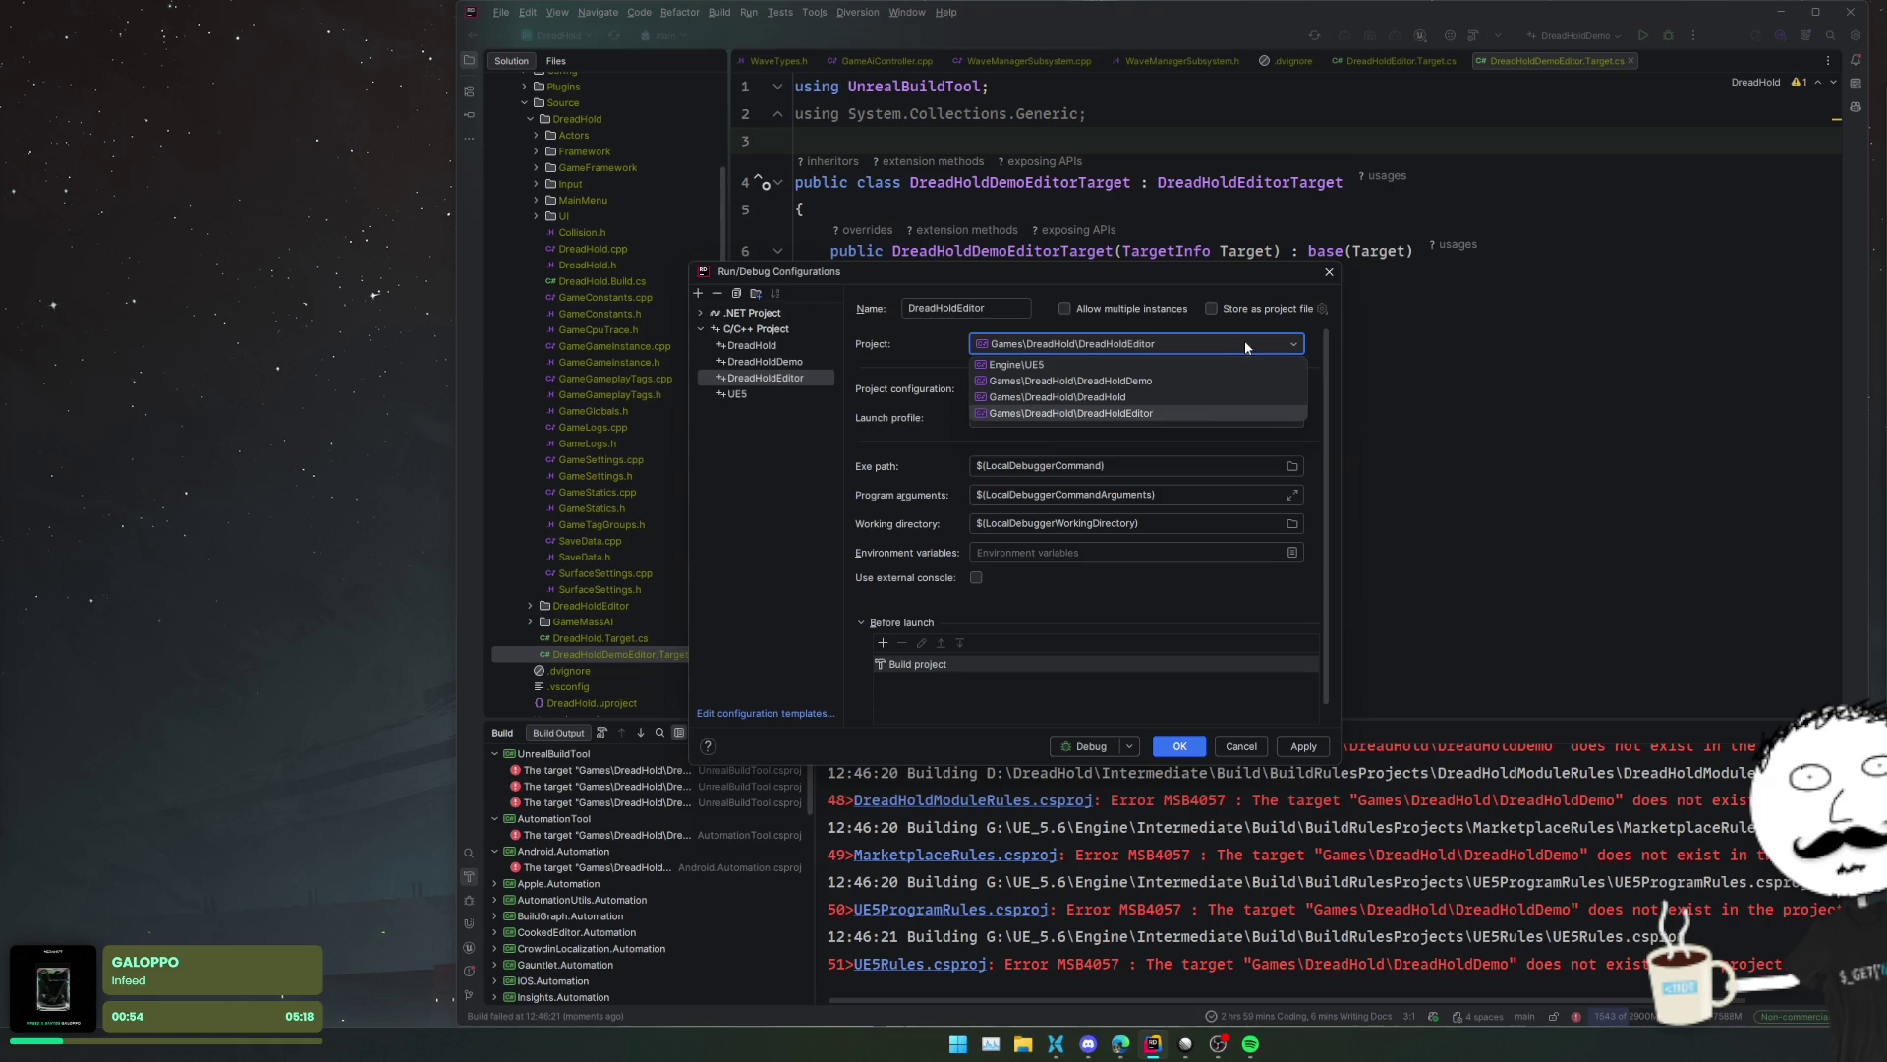
click(1244, 340)
click(766, 362)
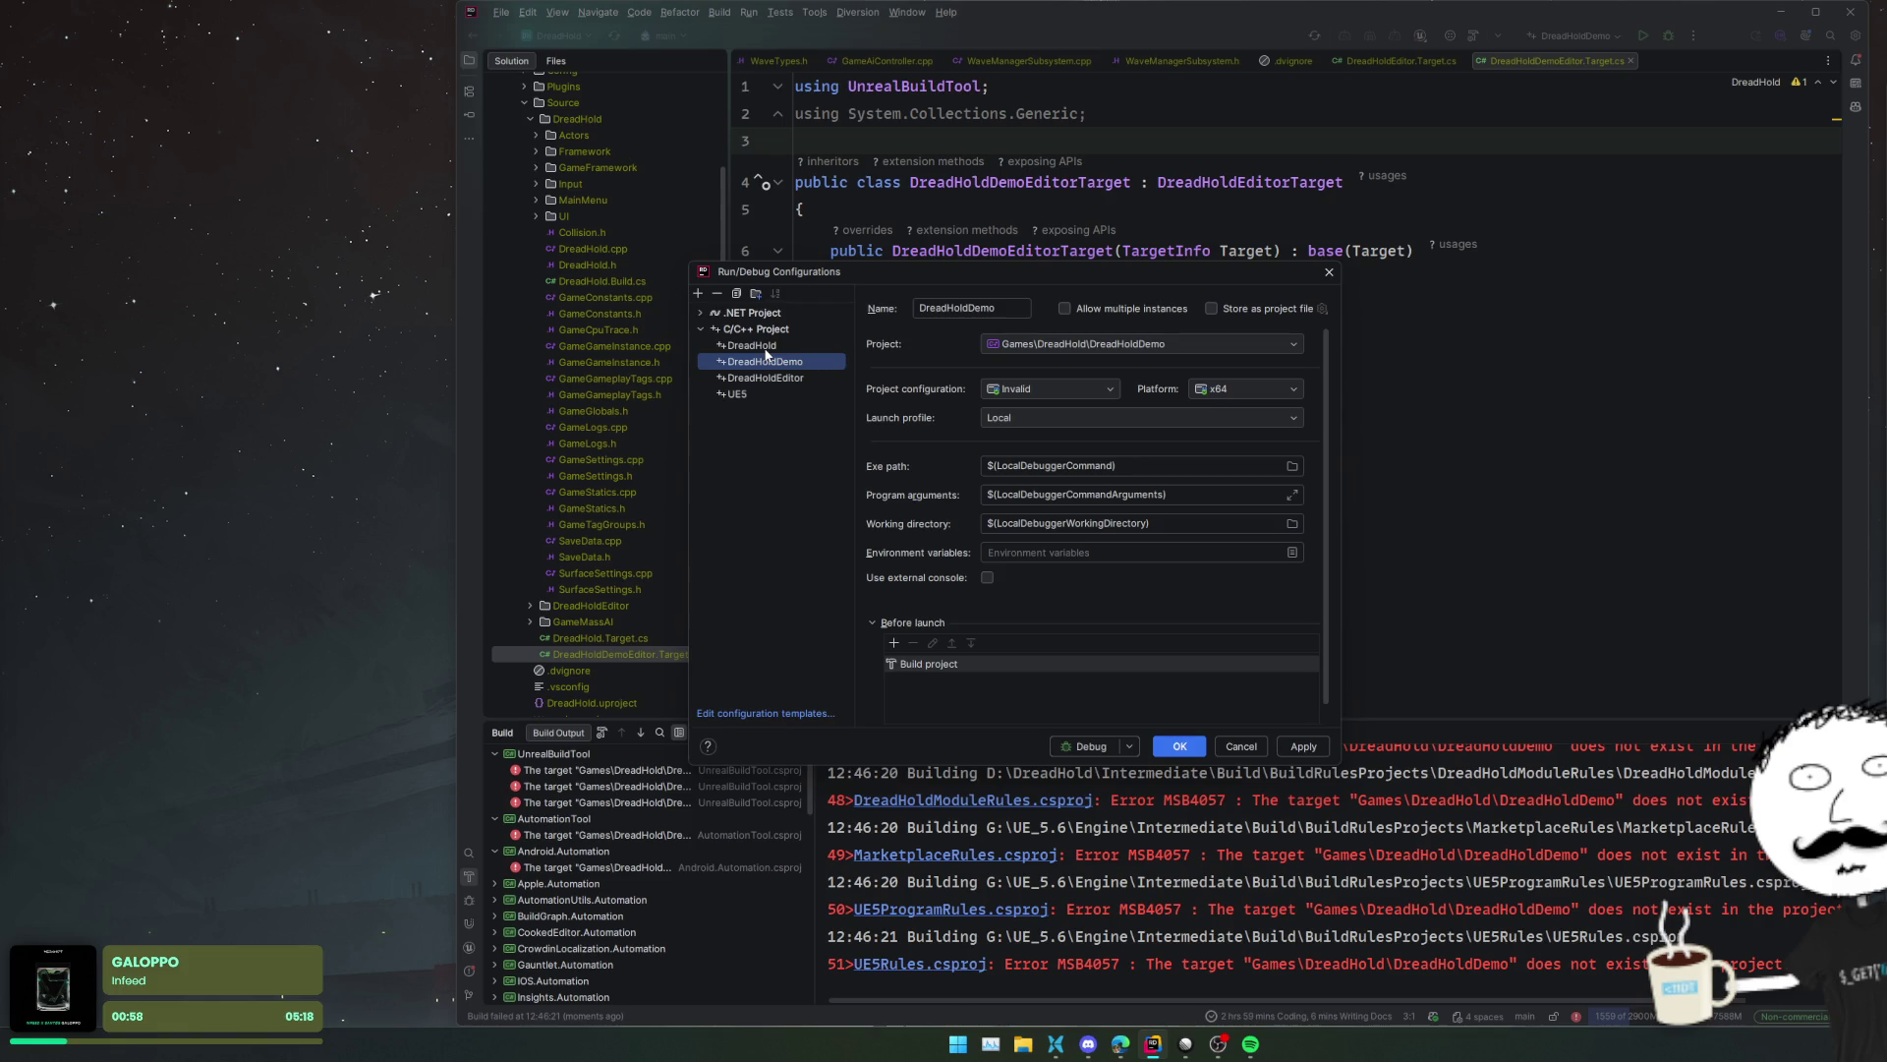
- Set DreadHoldDemo's build configuration to DebugGame and save the run configuration
click(1063, 392)
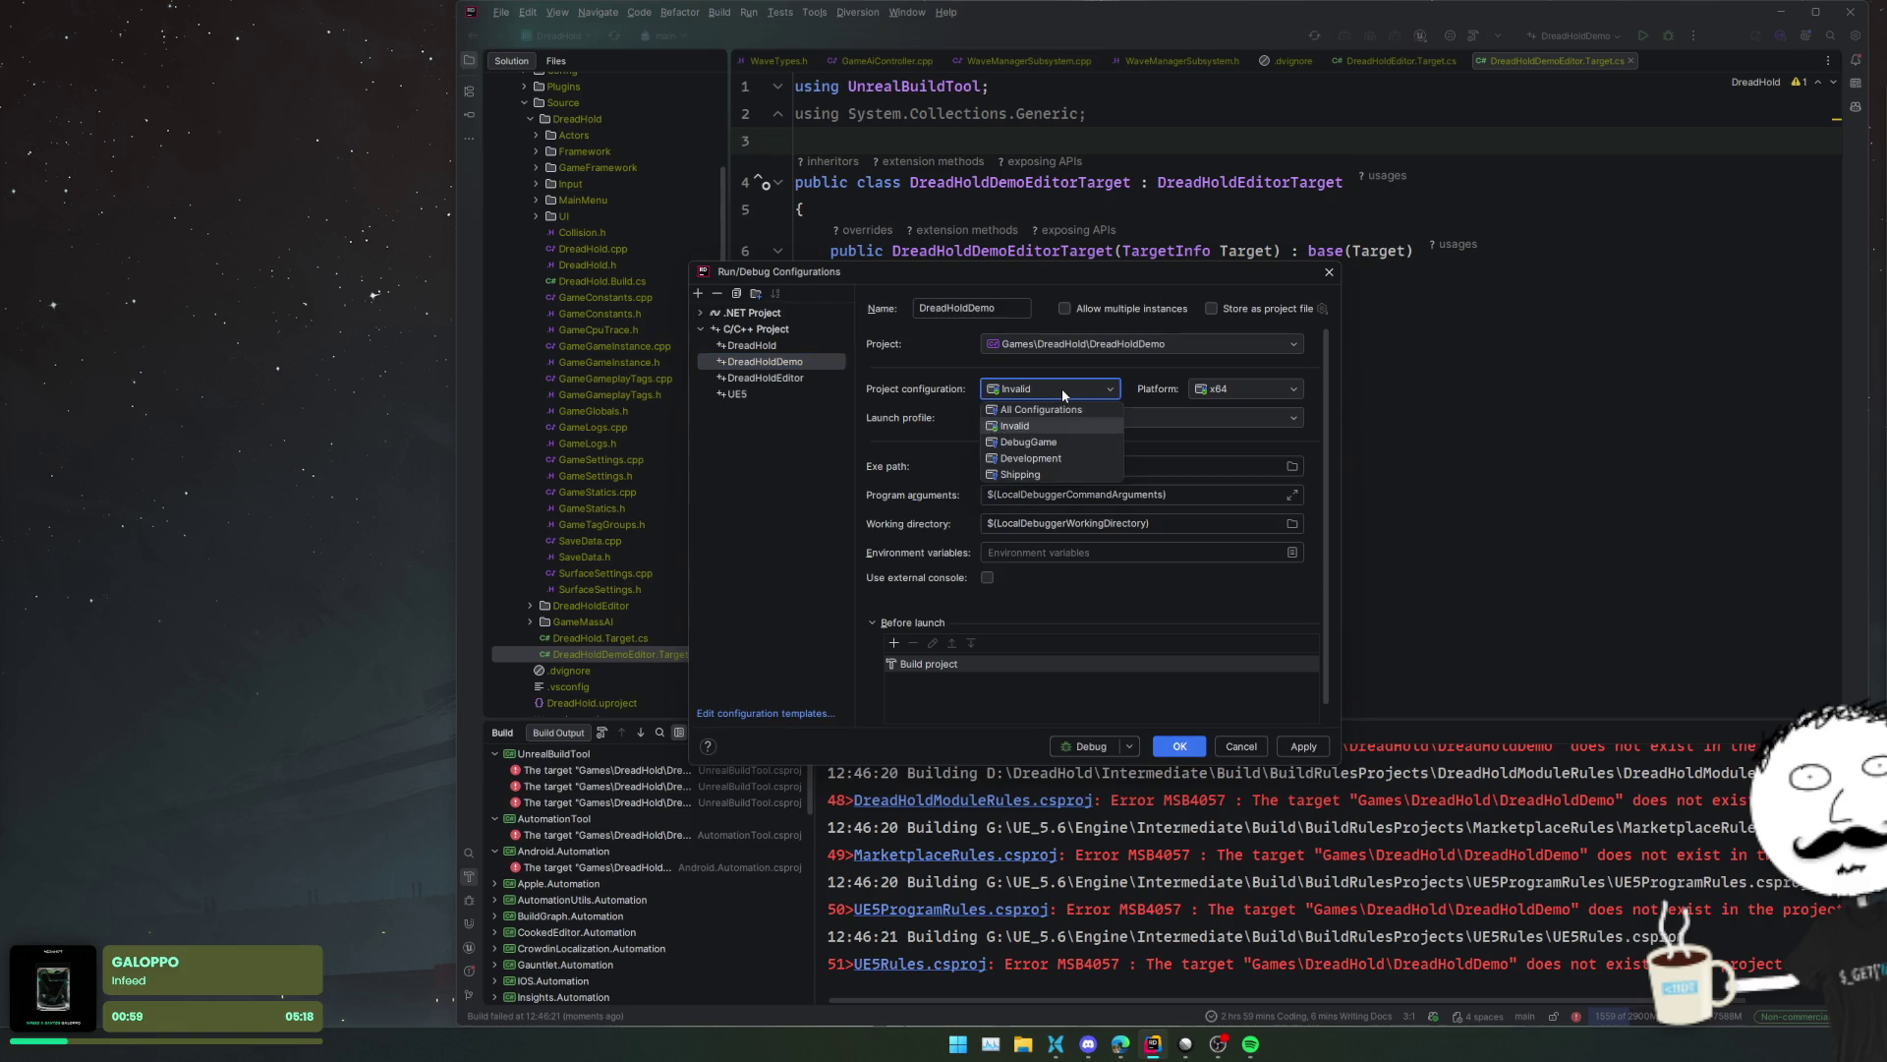
click(1065, 445)
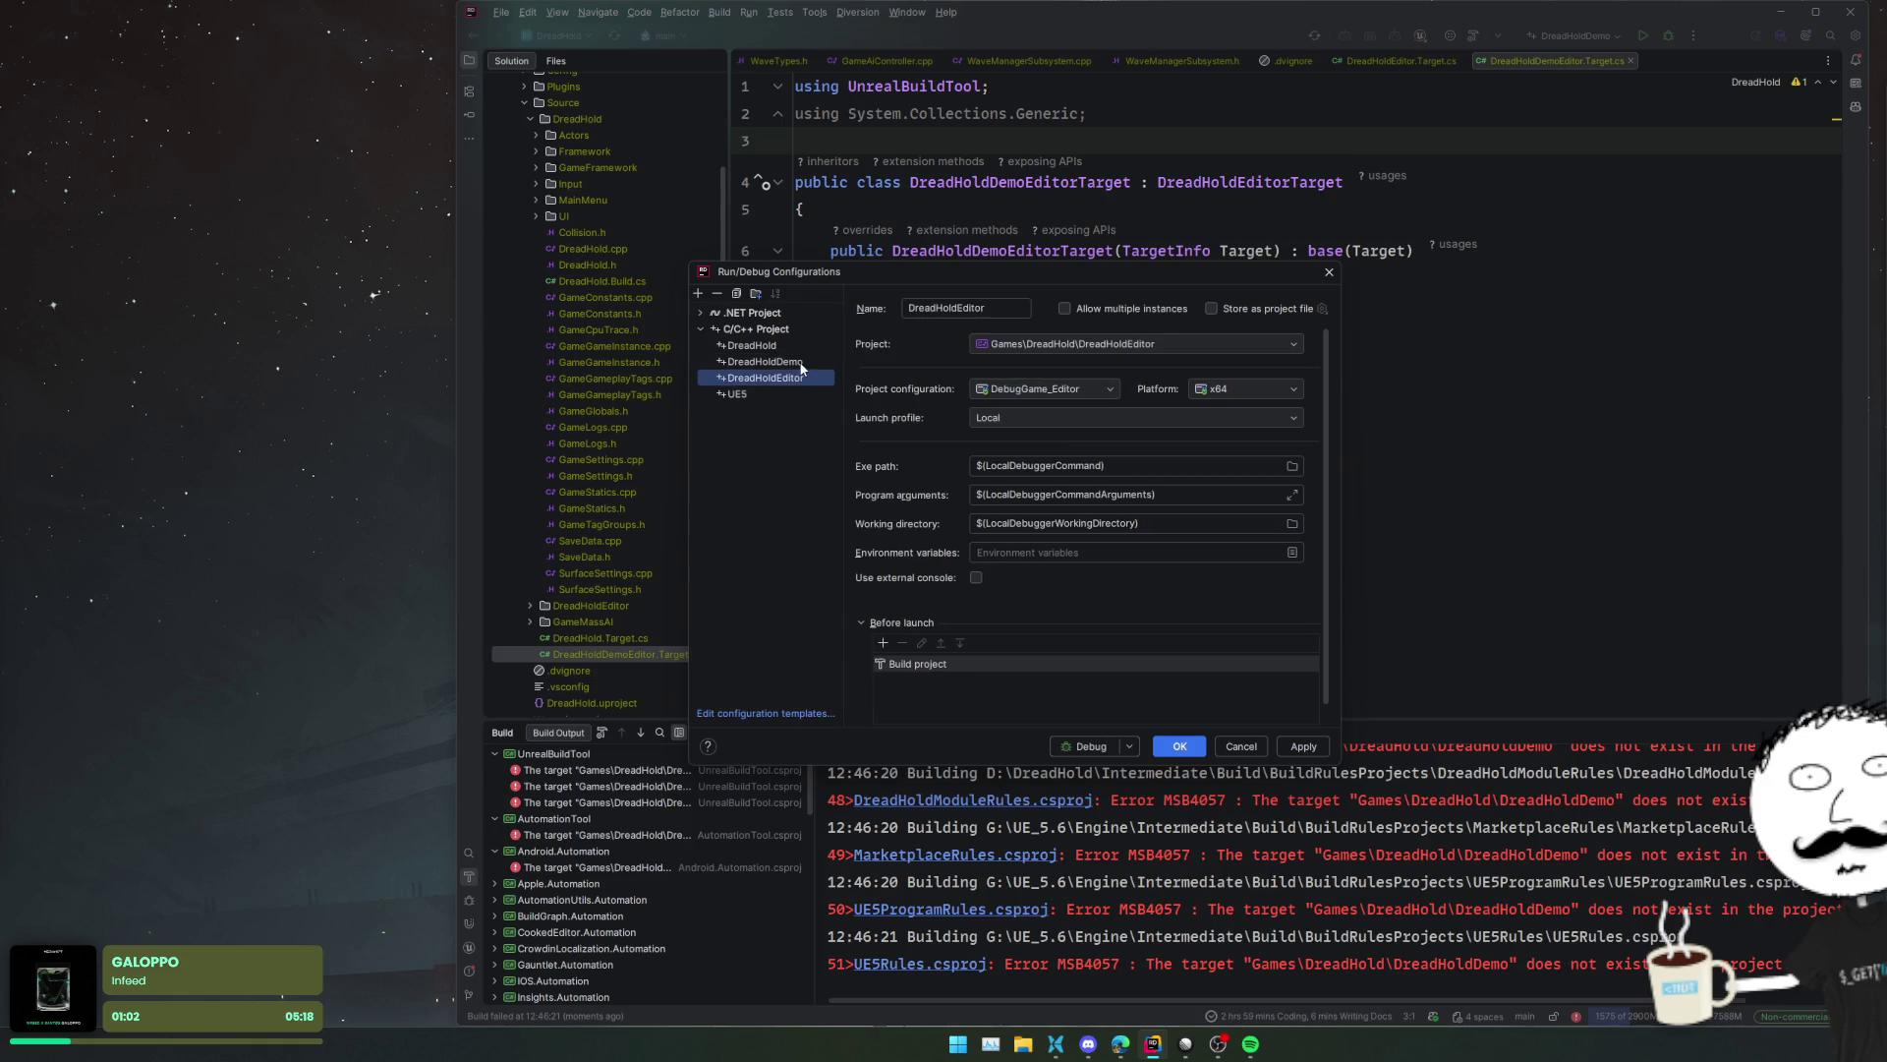
click(1107, 391)
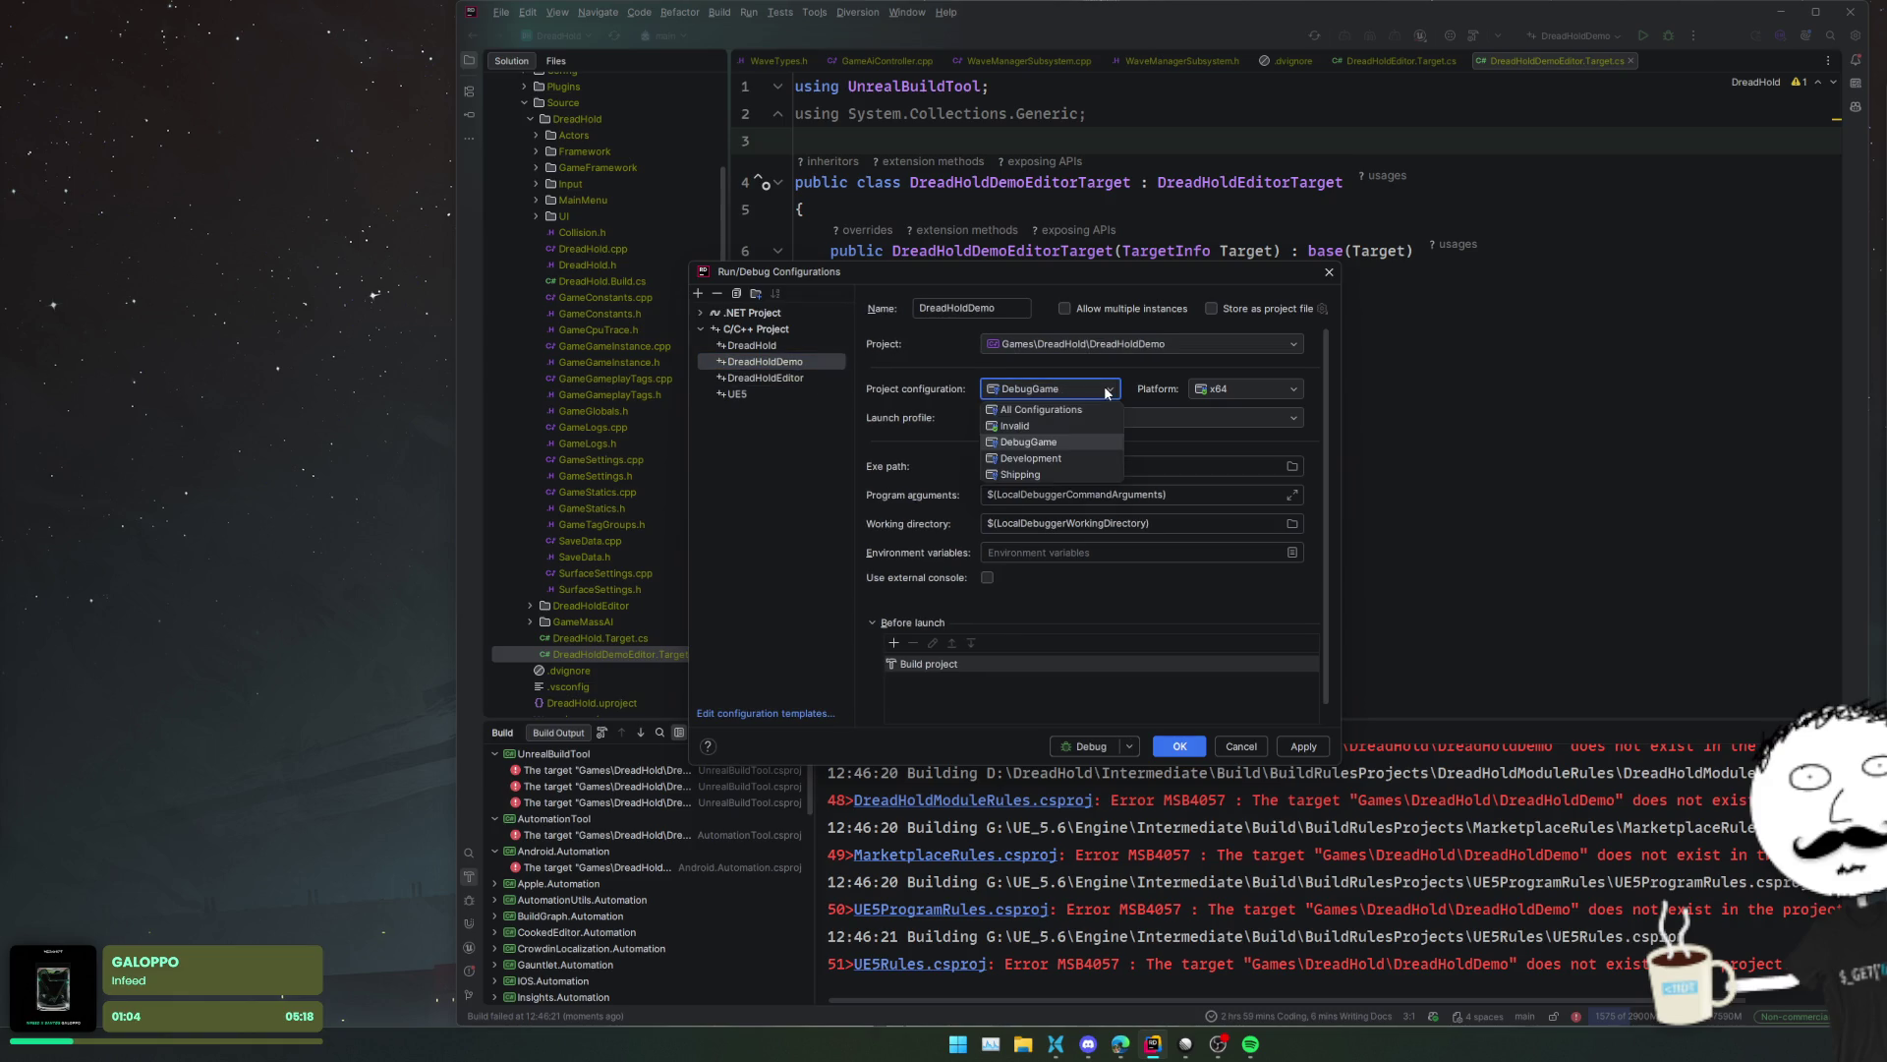
click(1107, 390)
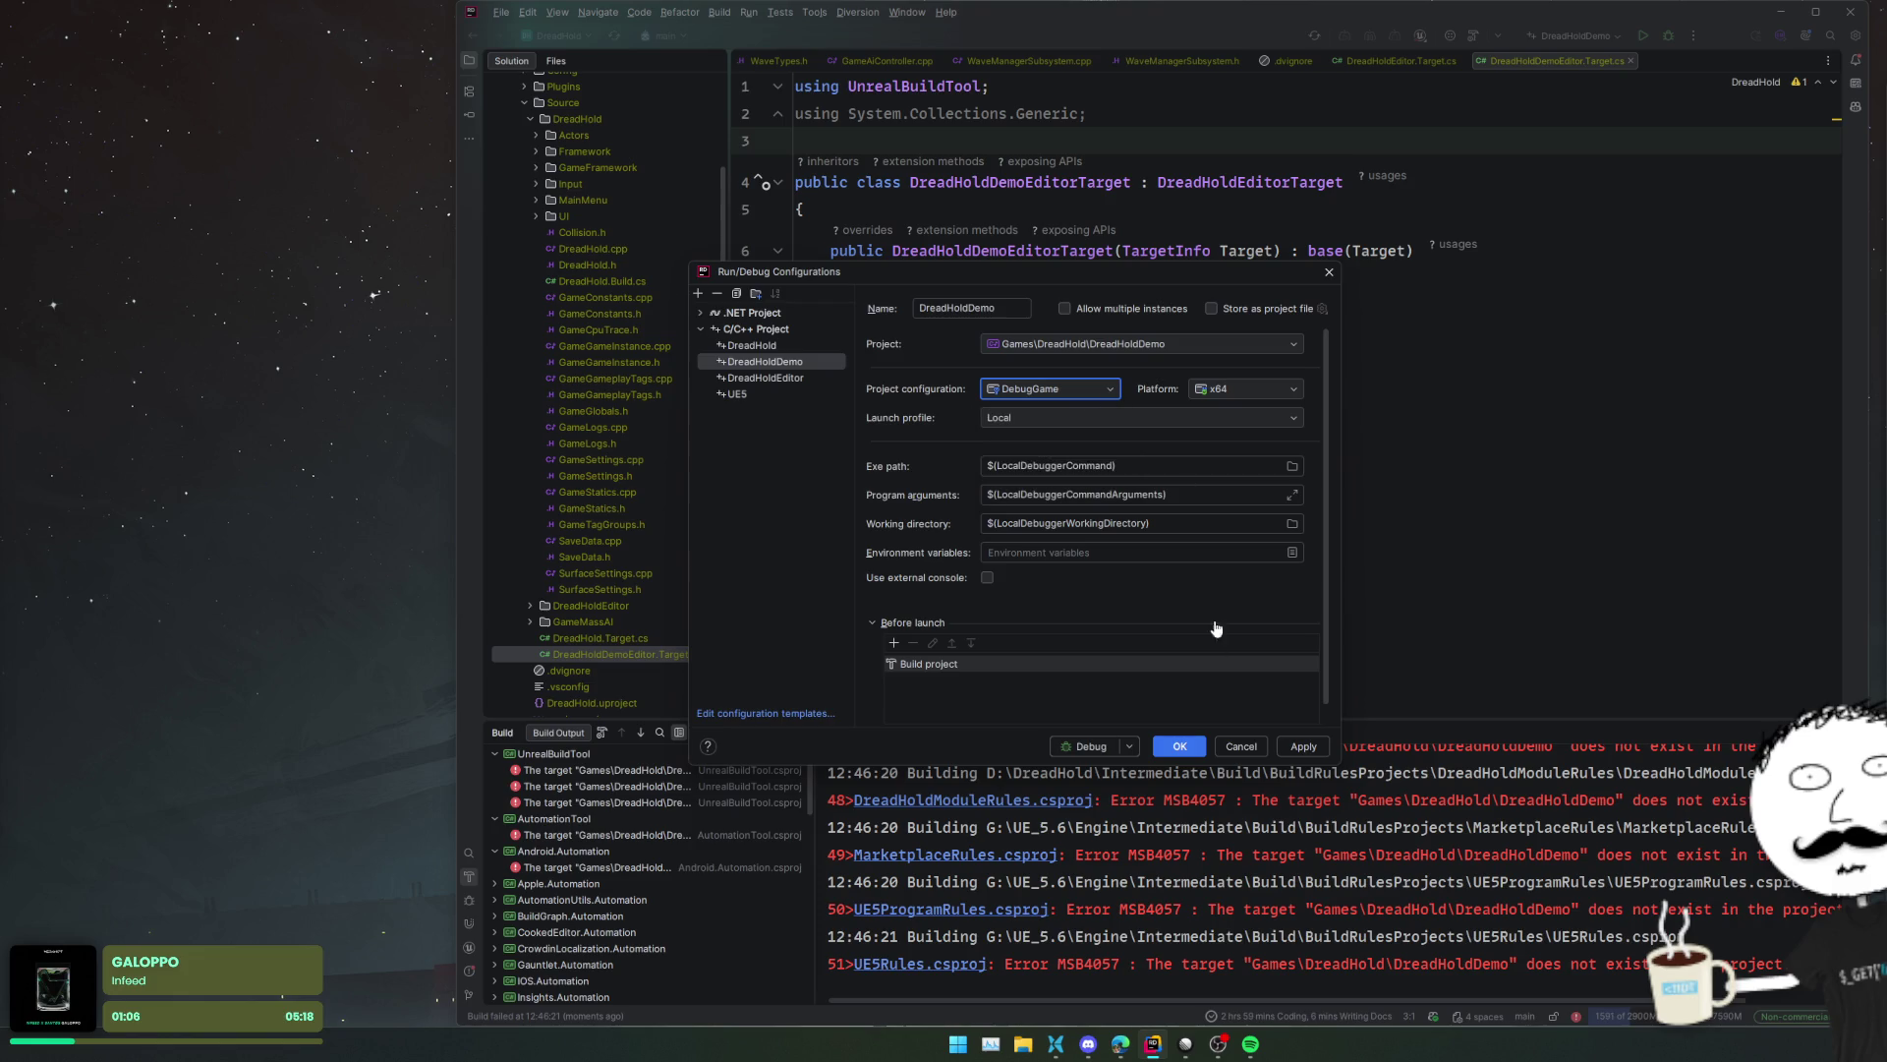
click(1202, 749)
- Switch the solution target from Editor to Game, then reopen the run/debug configuration settings
click(1604, 40)
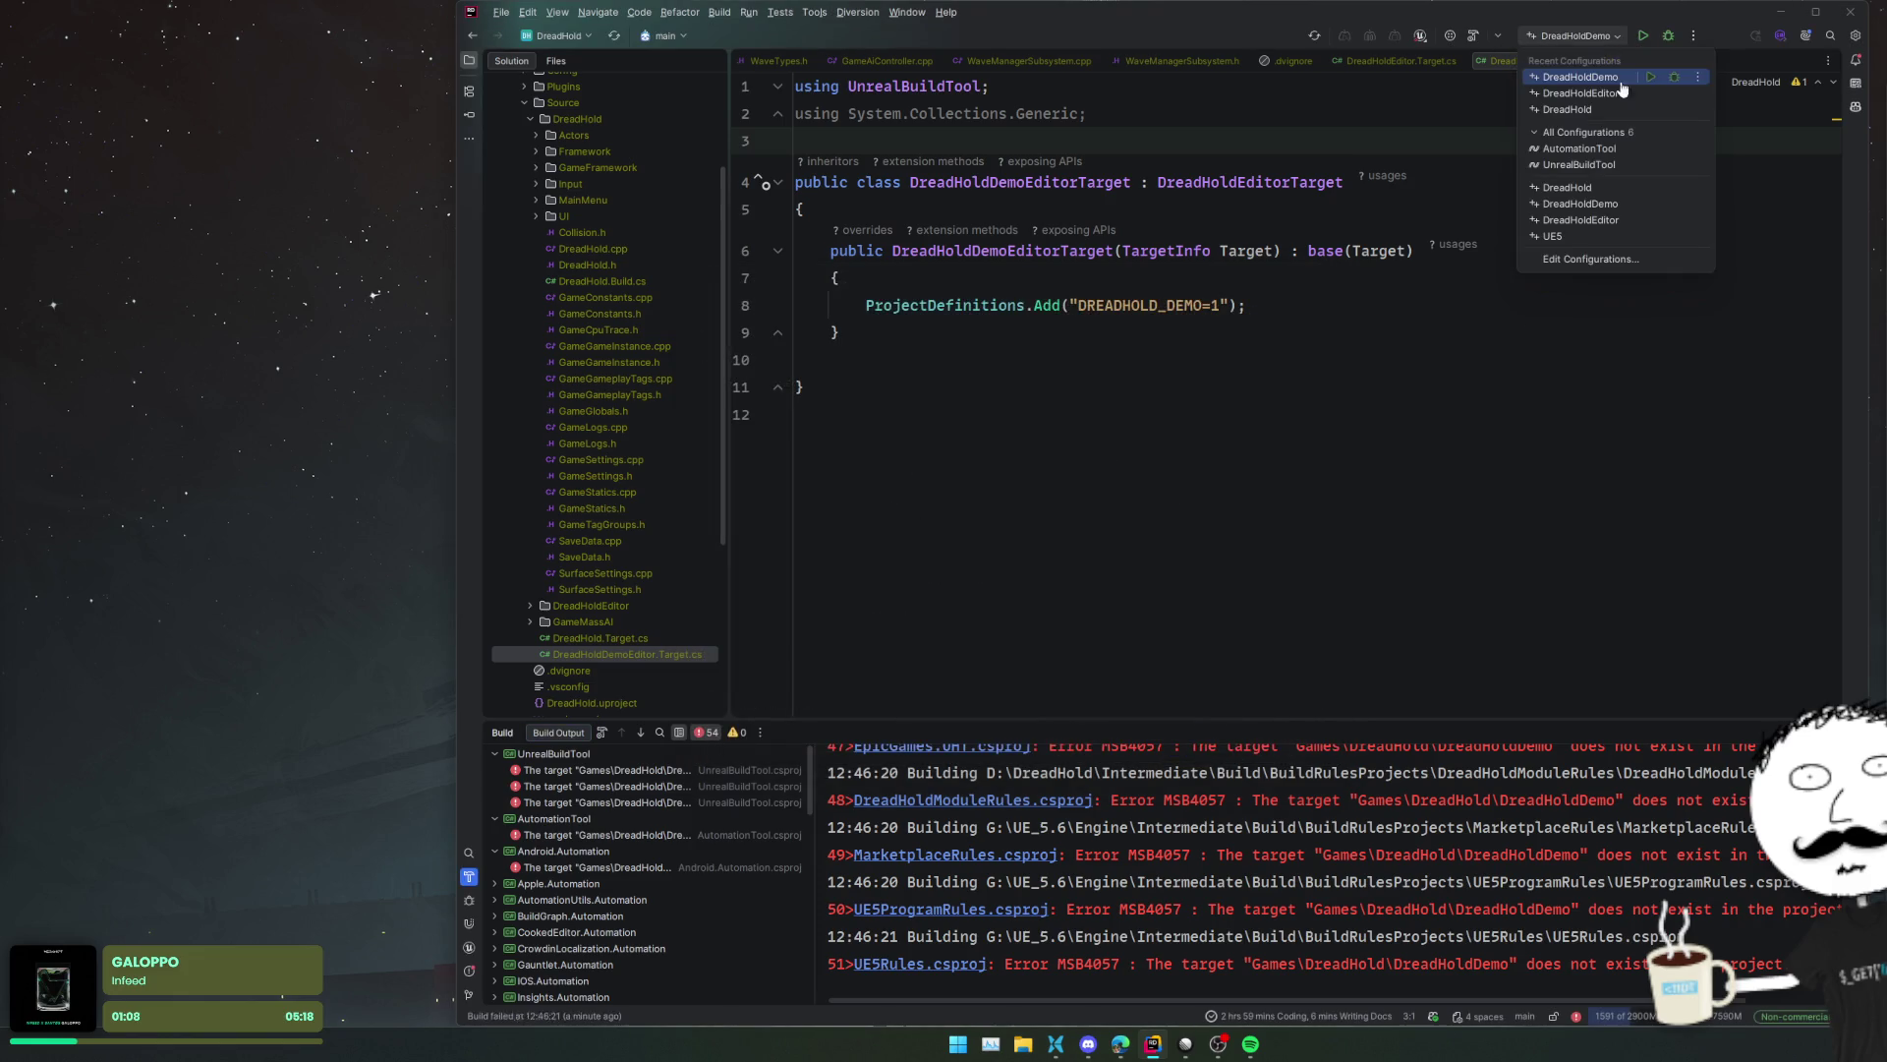
click(1497, 36)
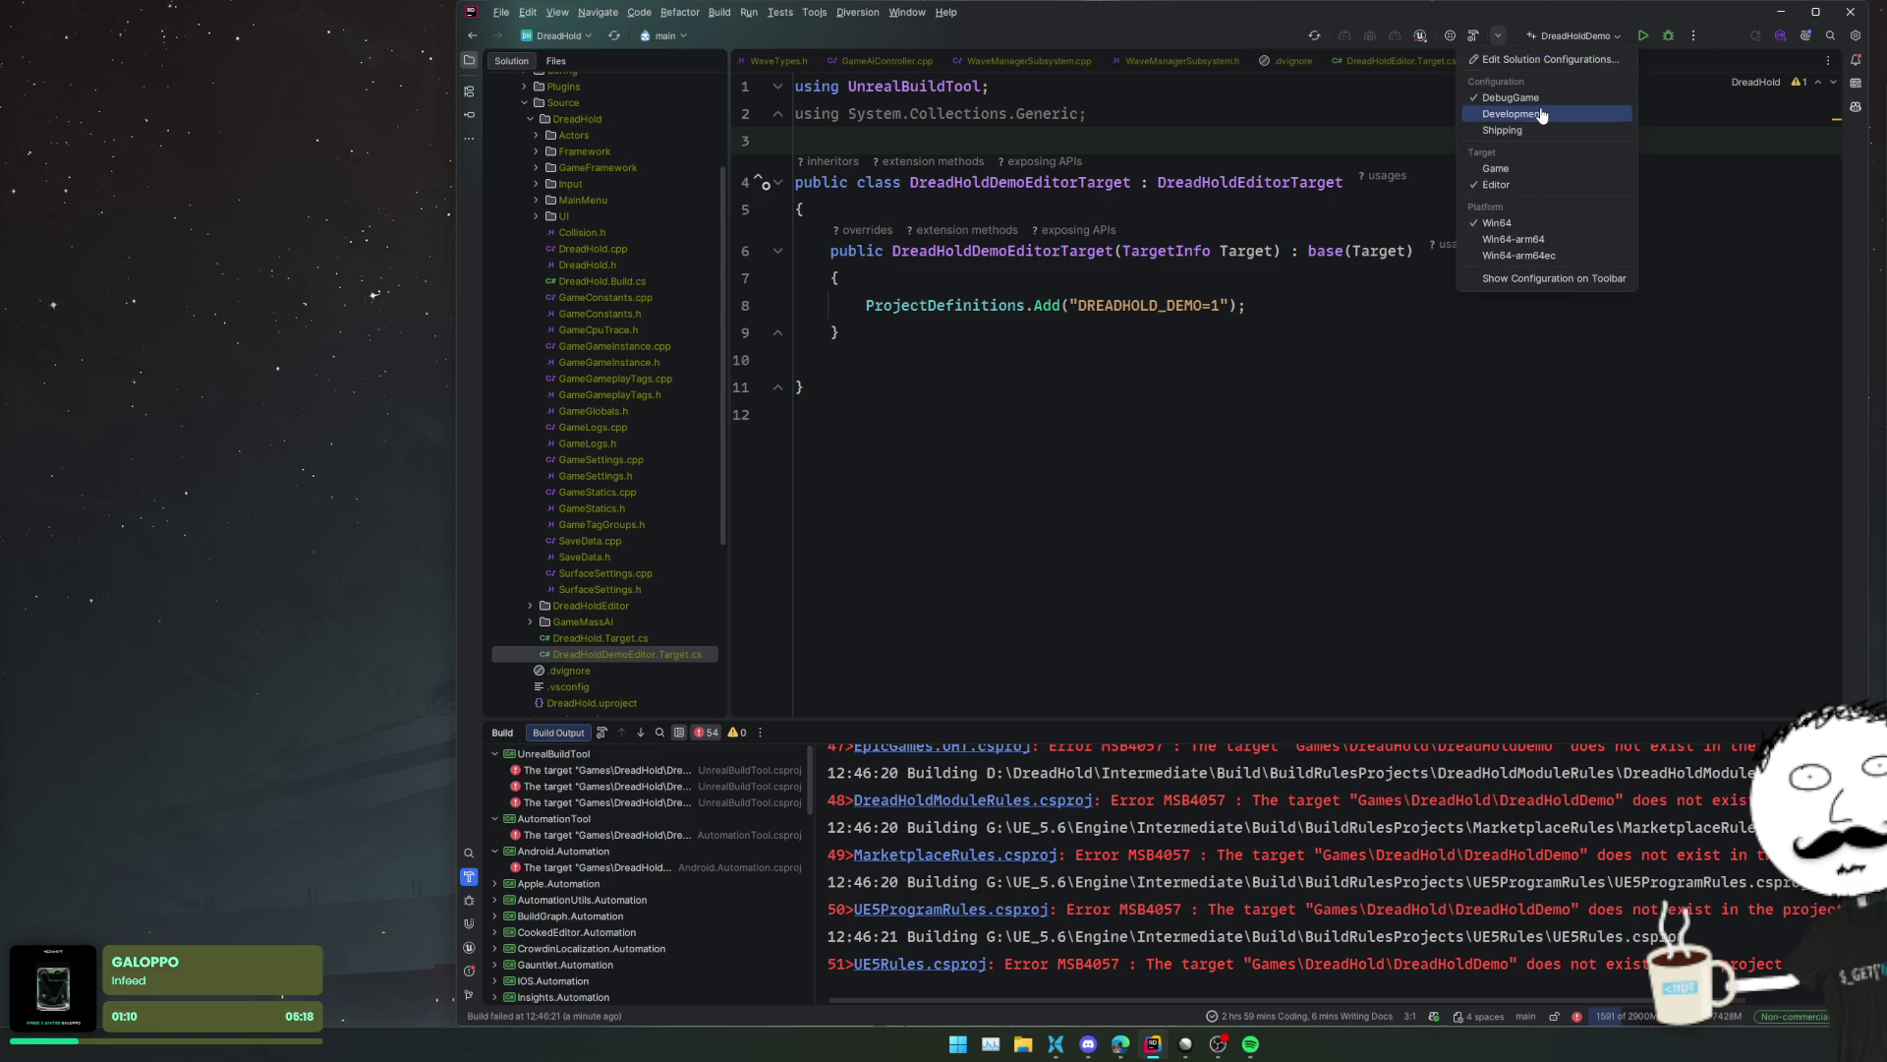
click(1514, 169)
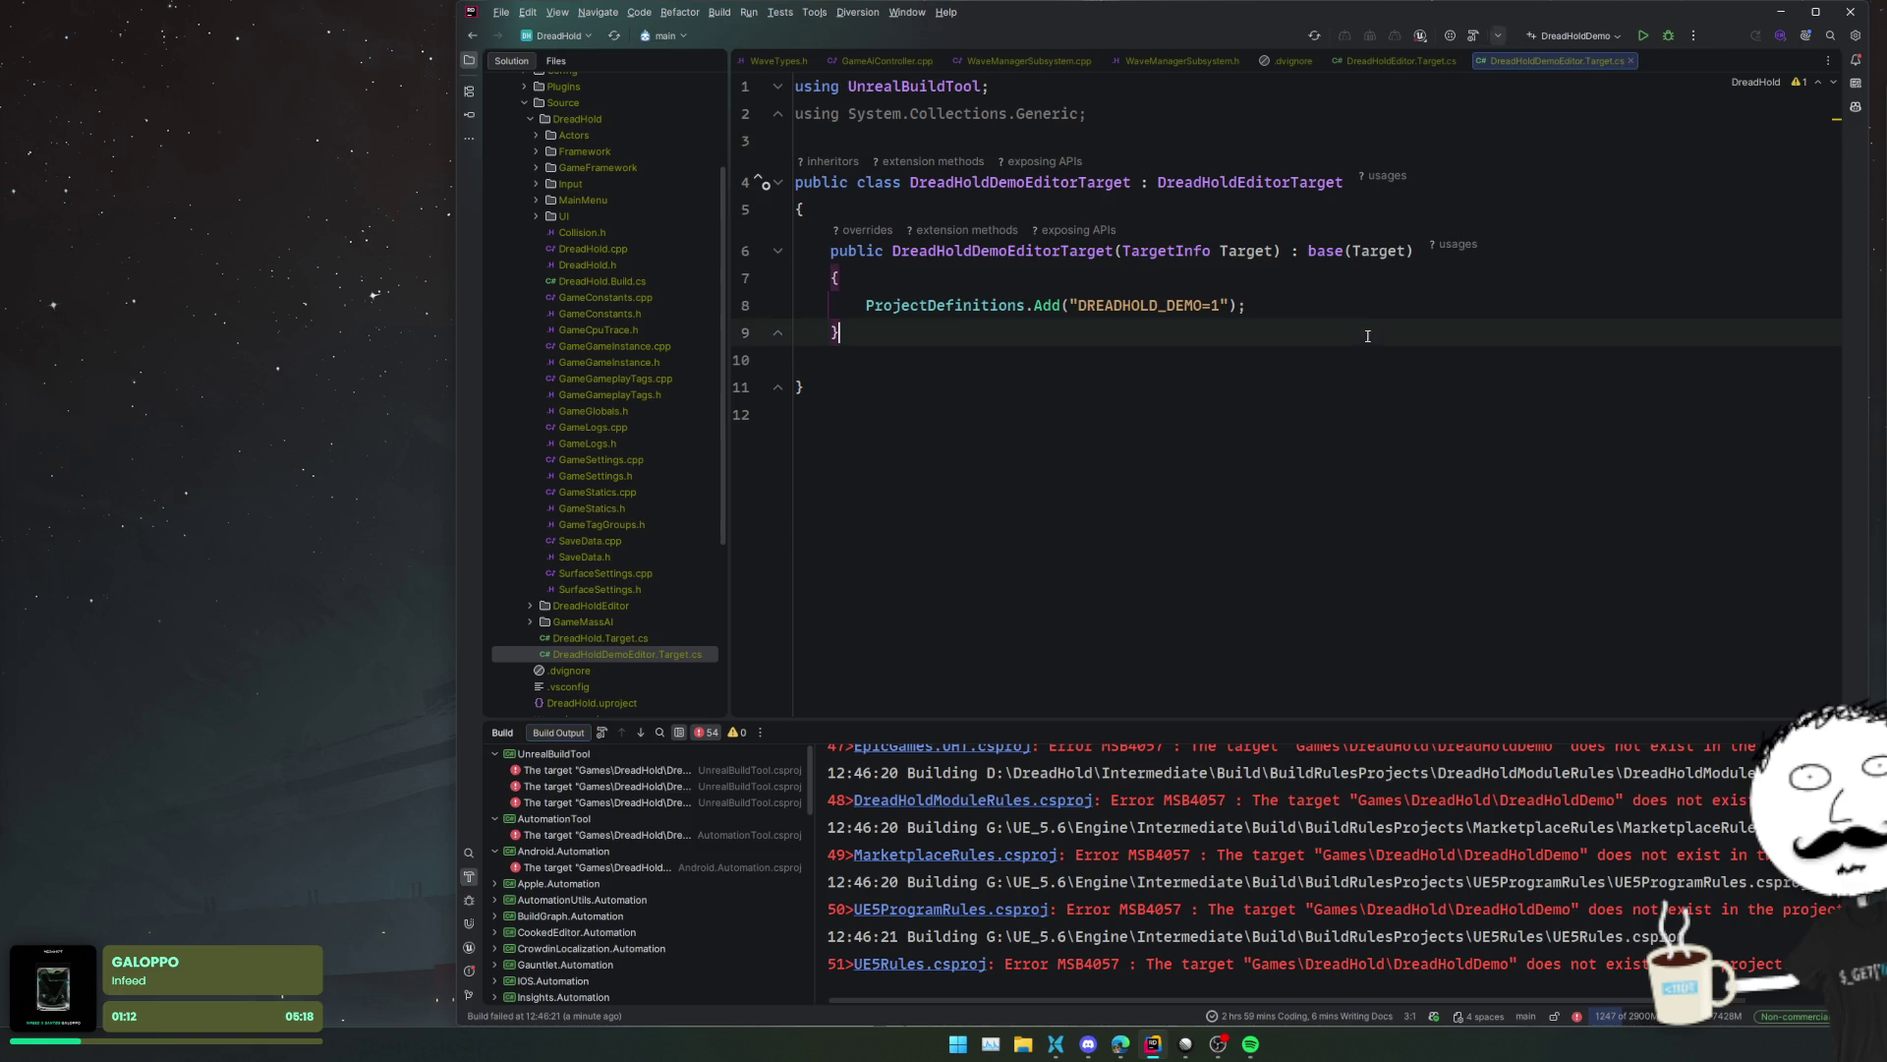
click(1502, 38)
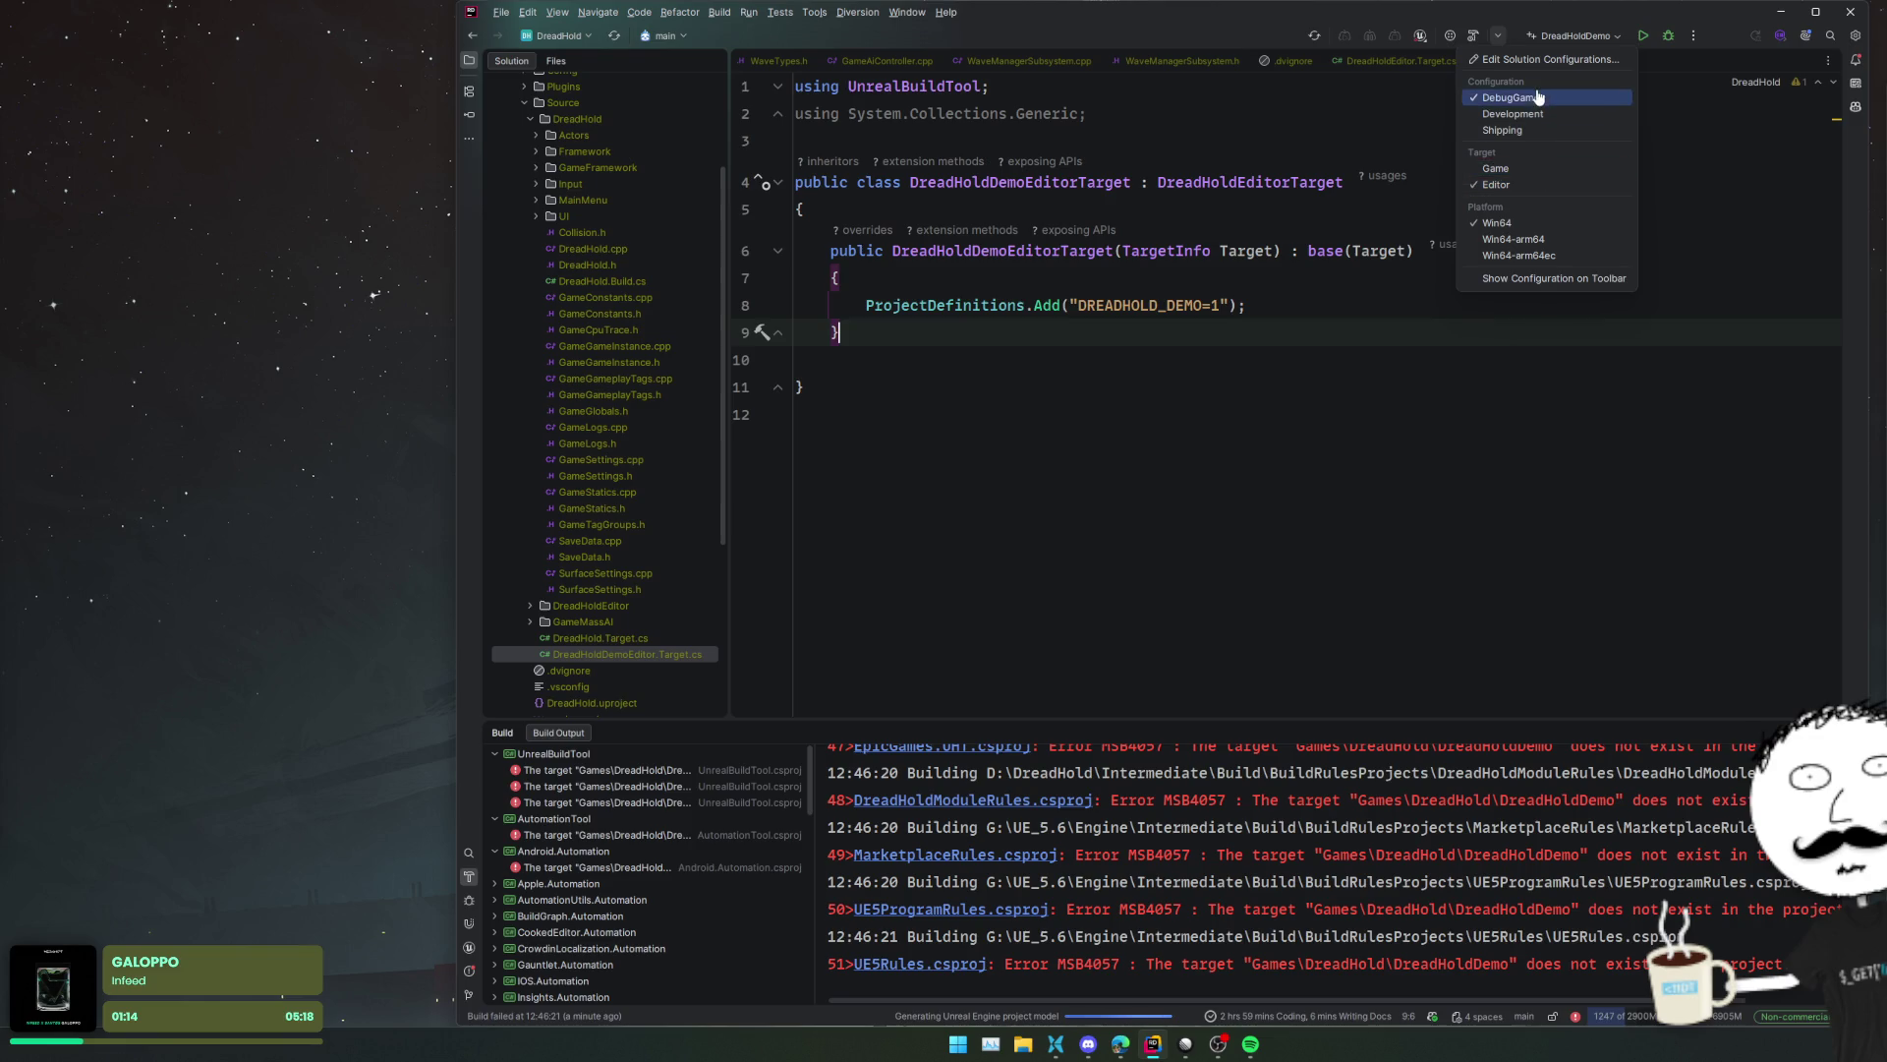
click(1445, 140)
click(1604, 39)
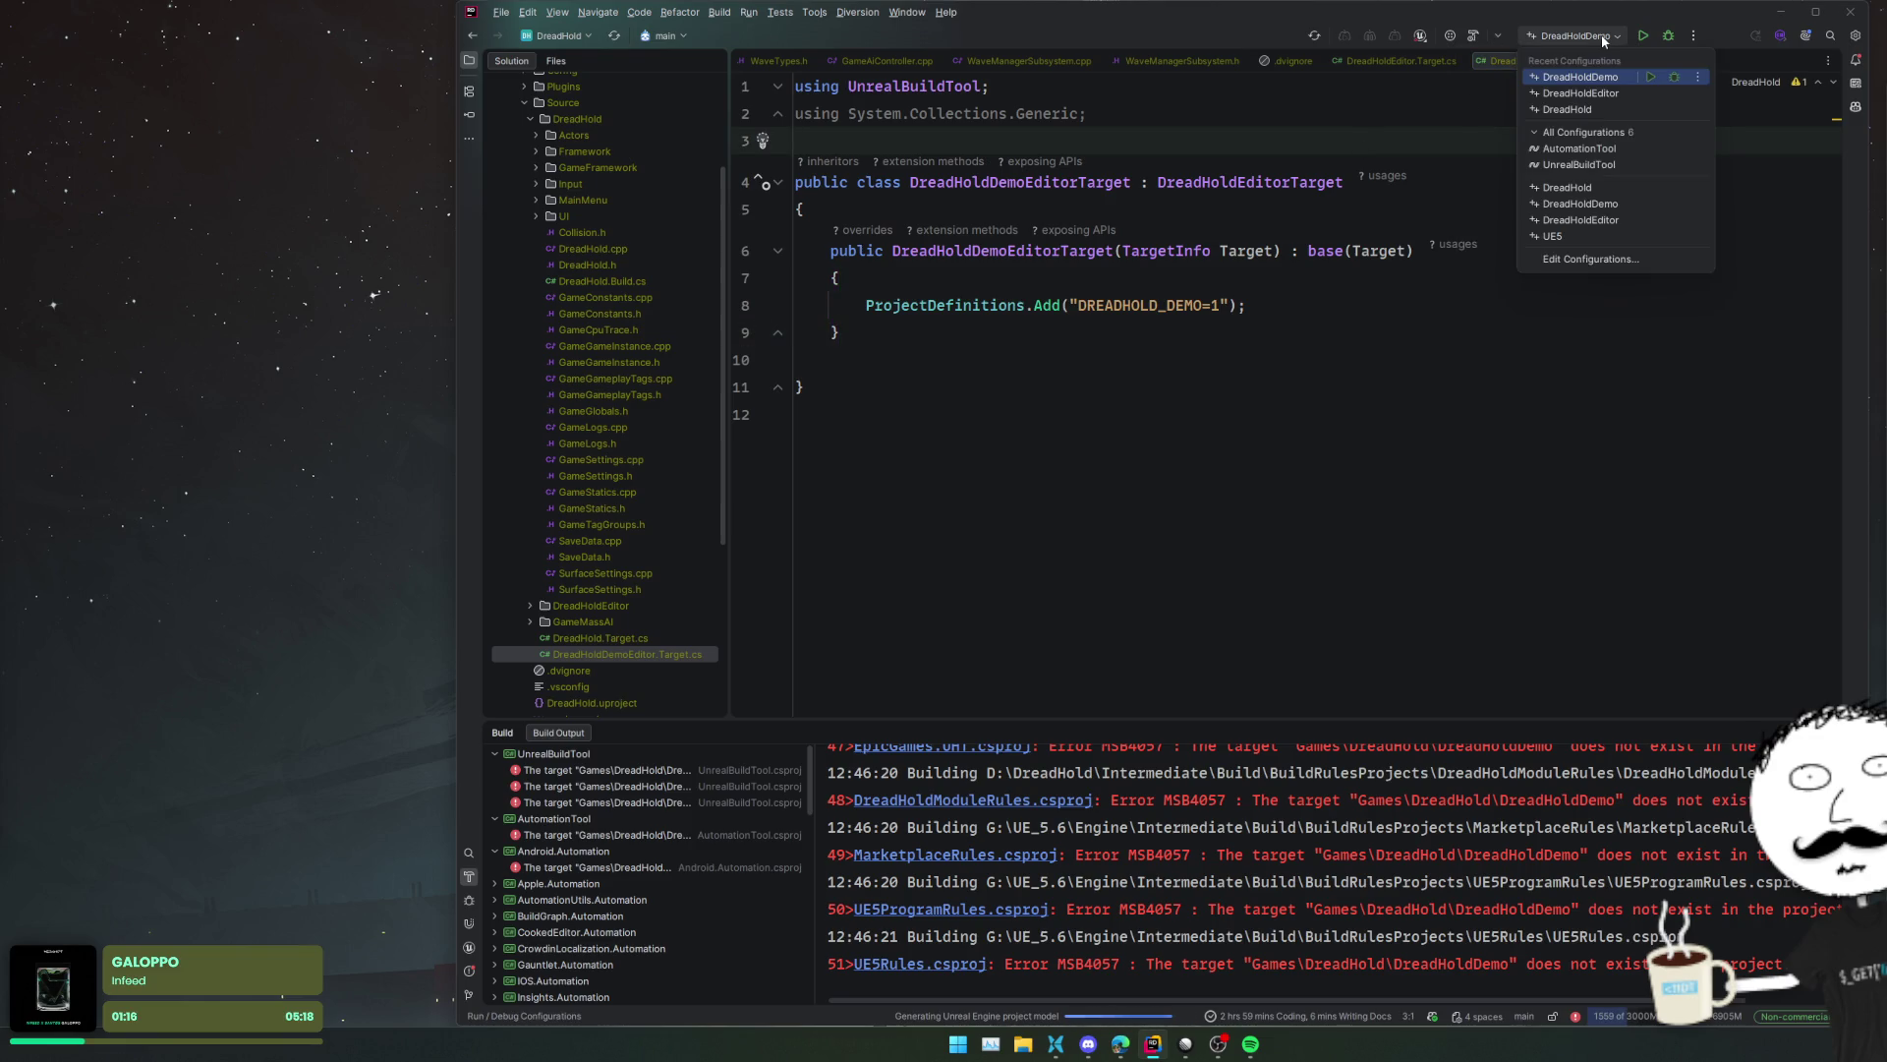
click(1592, 260)
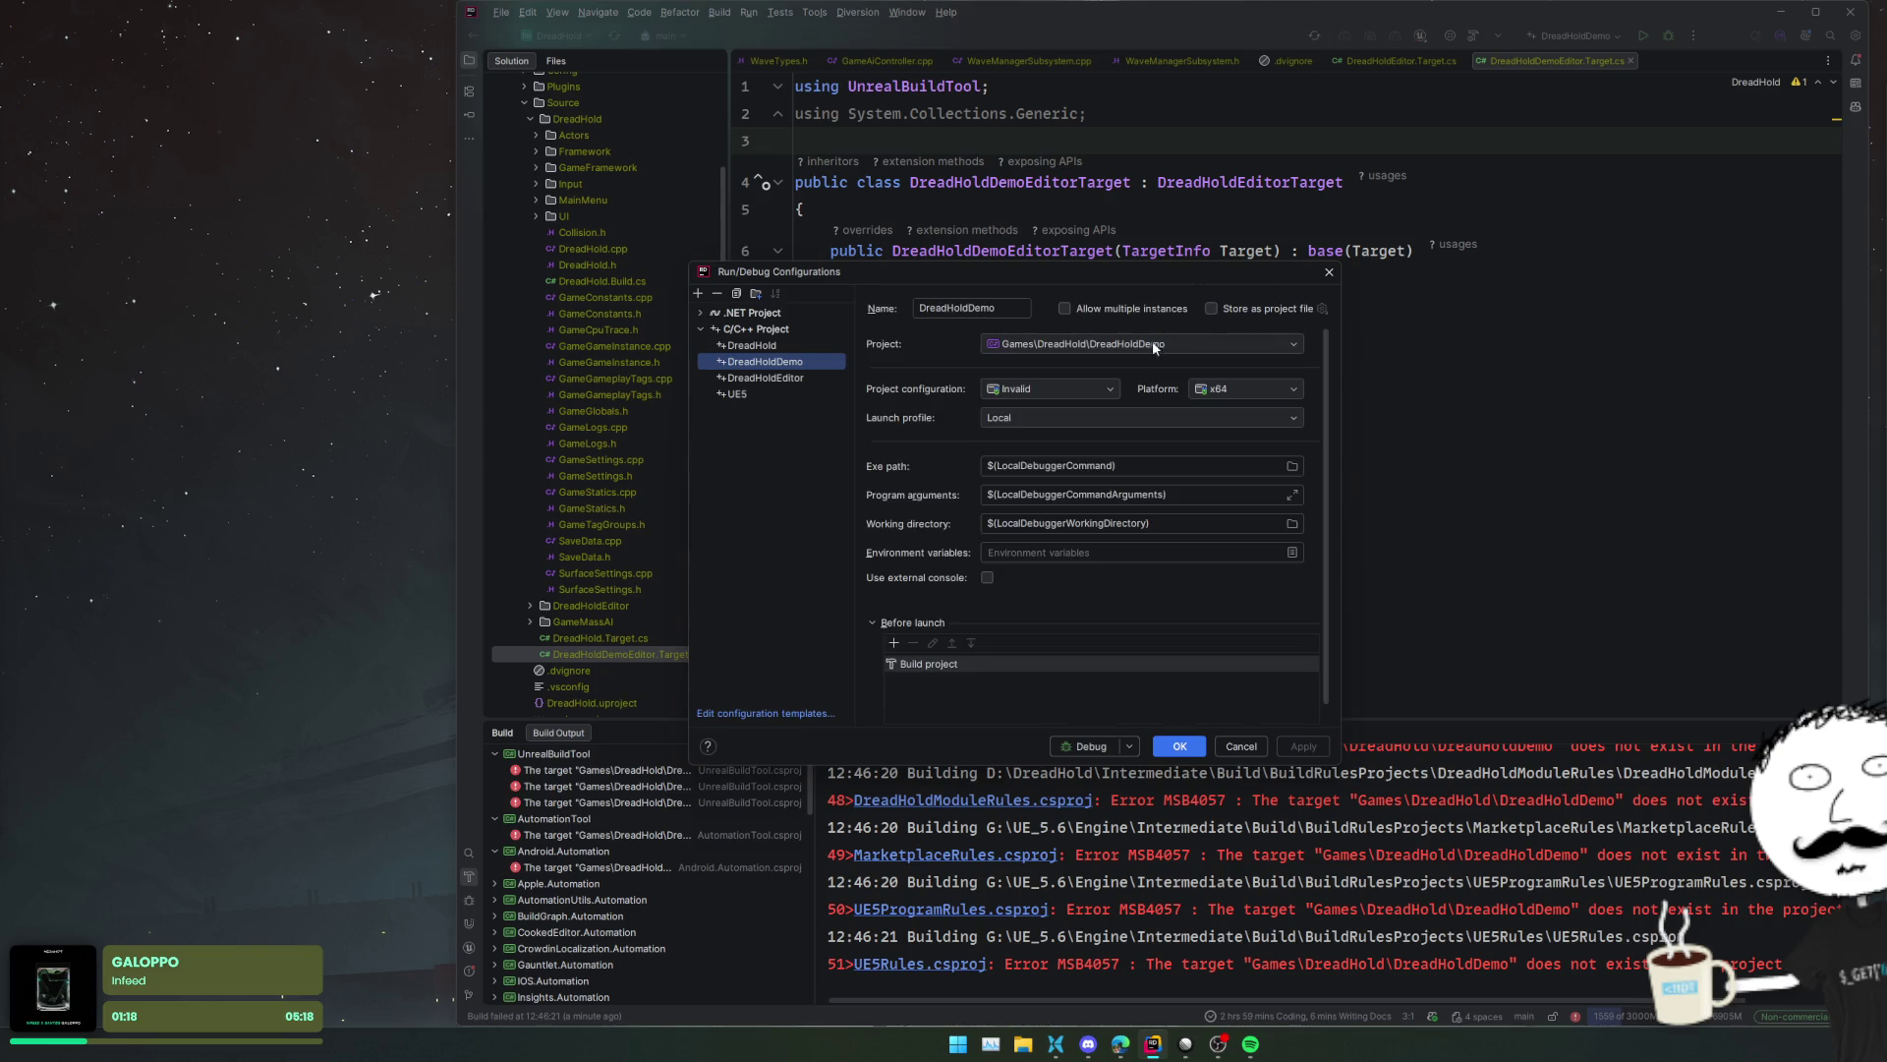
- Close the run settings and inspect the ConfigureTarget method in DreadHold.Target.cs
click(1336, 277)
double_click(648, 636)
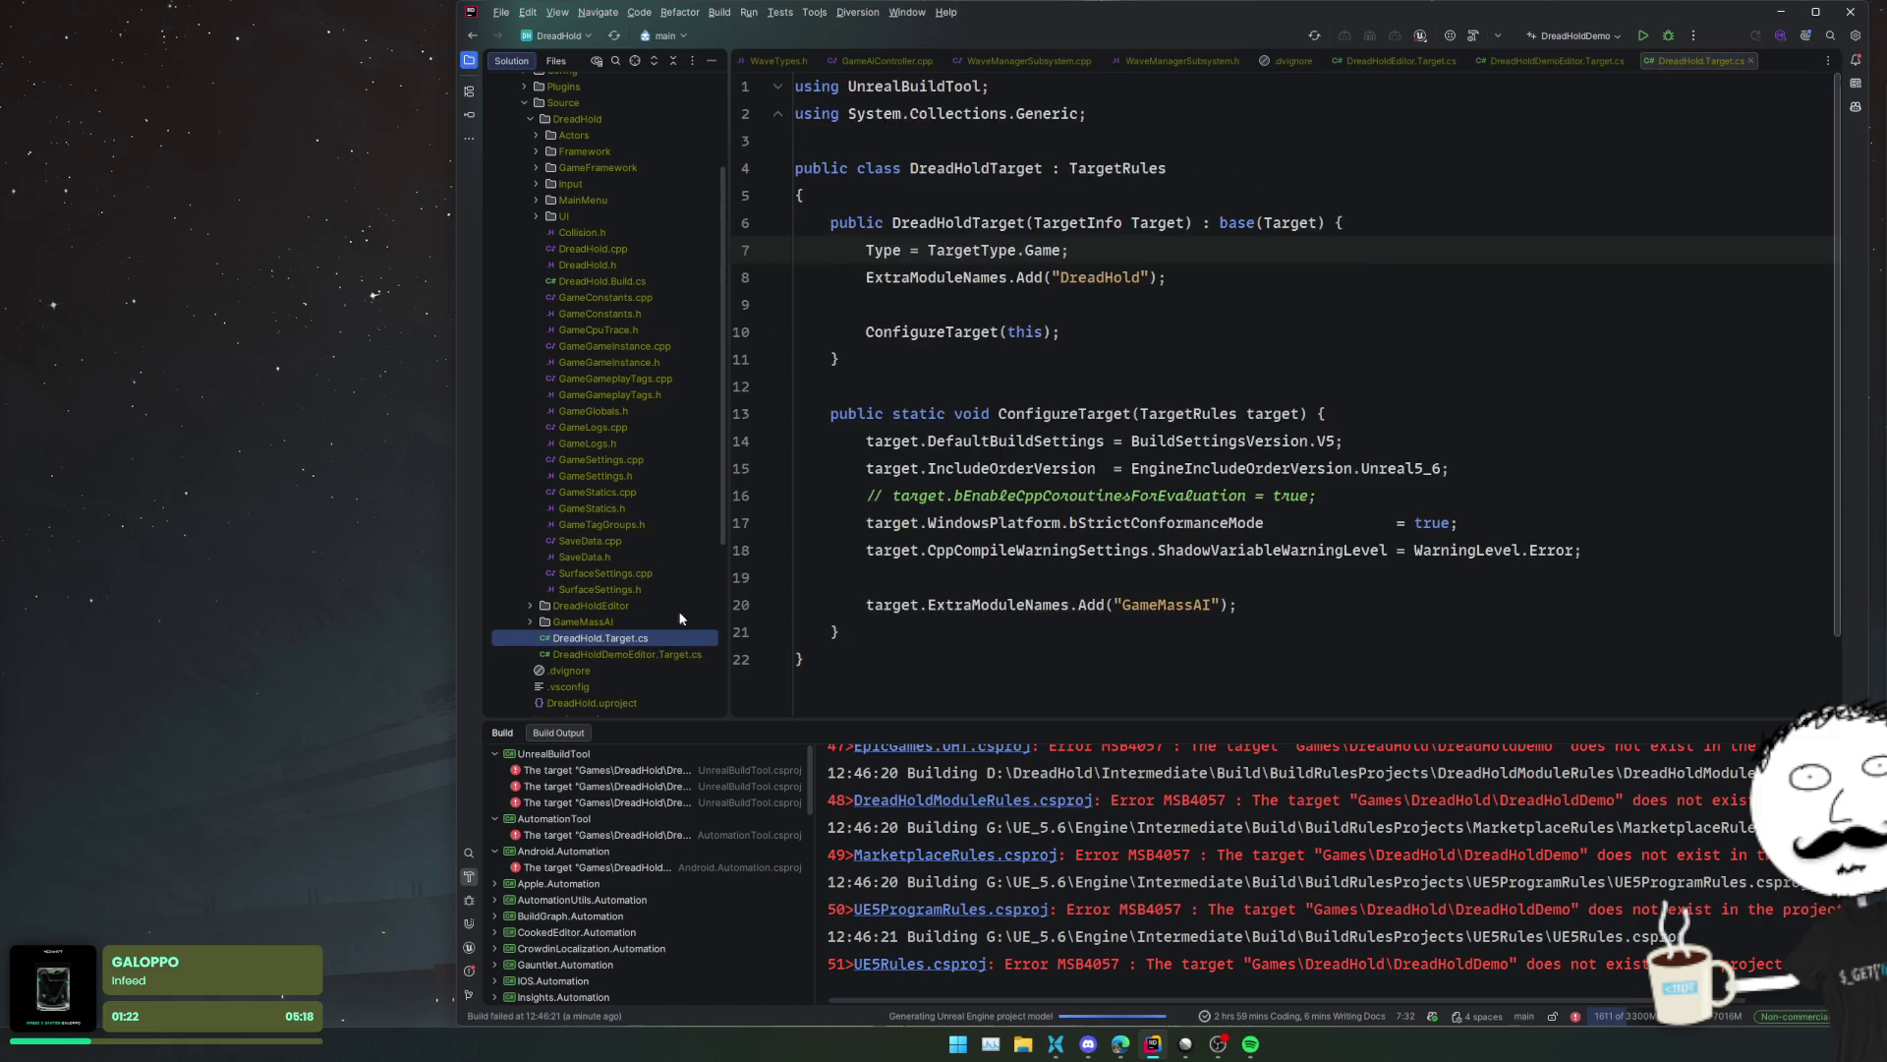
click(1327, 592)
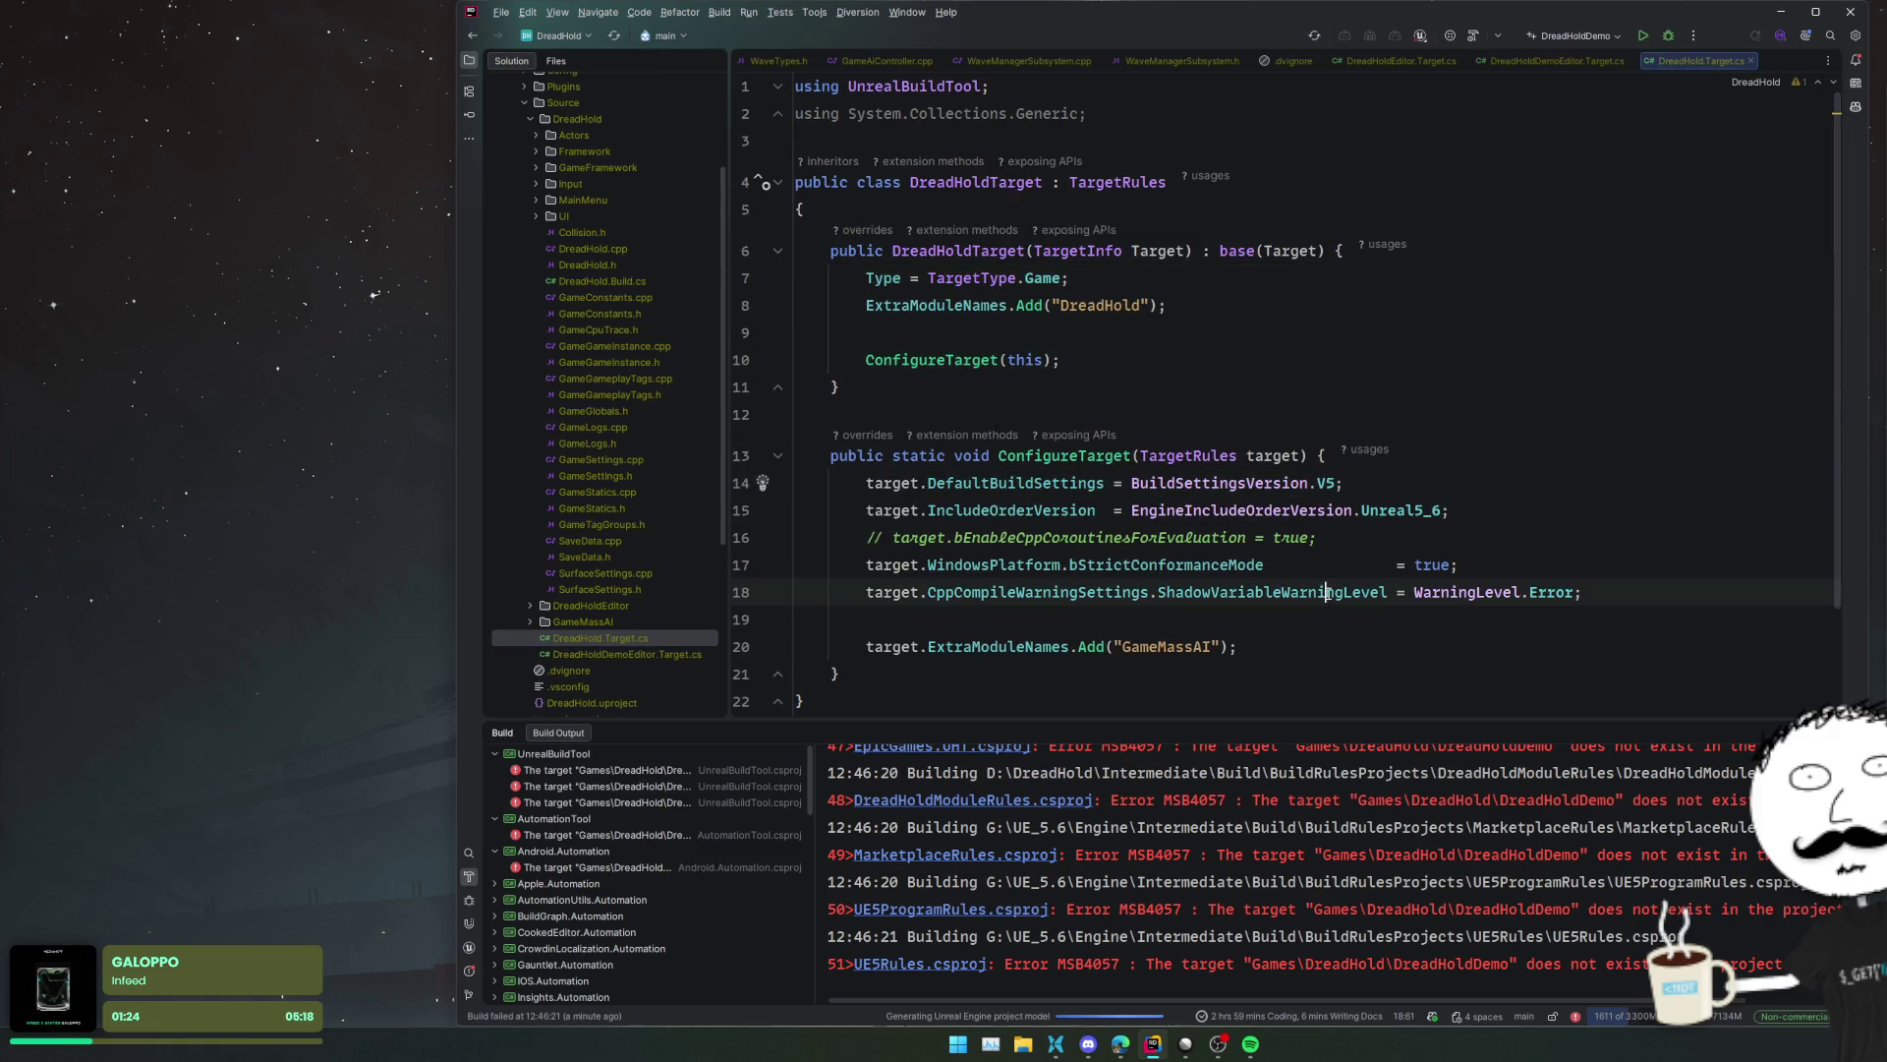
click(1322, 359)
click(1355, 330)
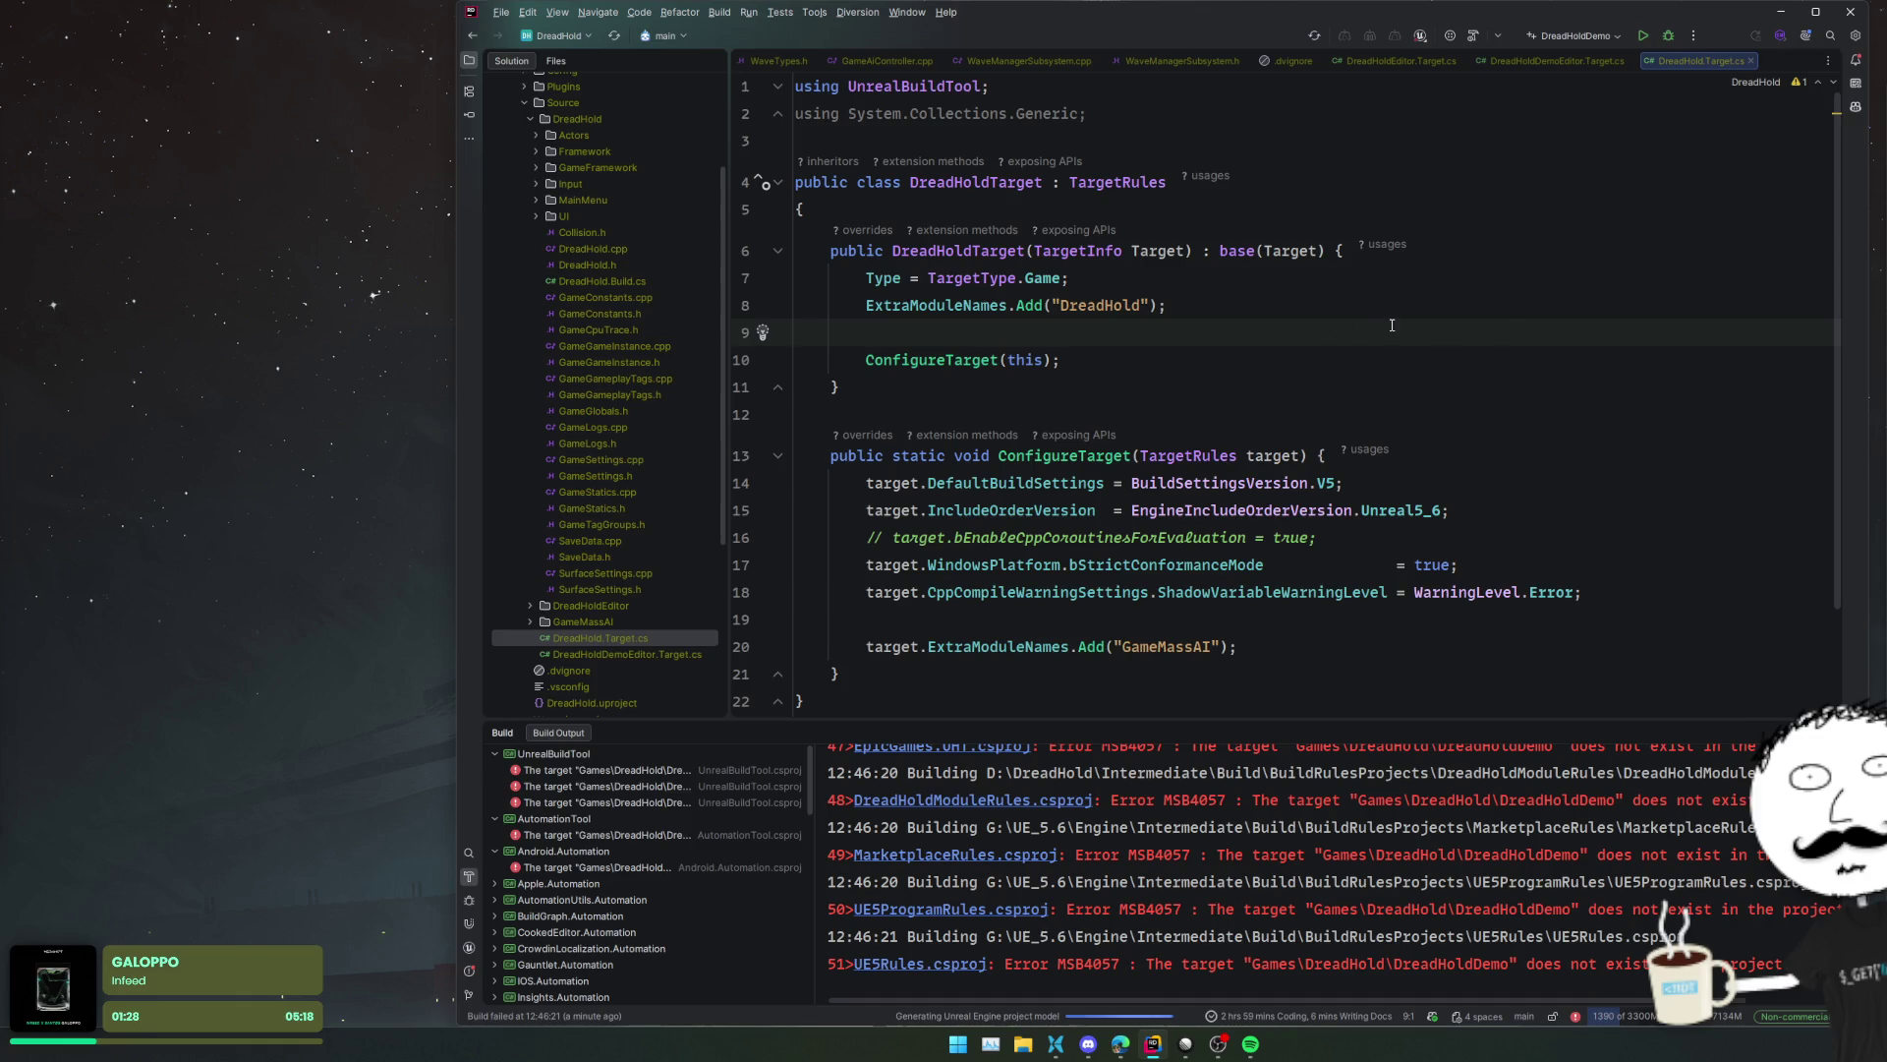
scroll(637, 587, down, 5)
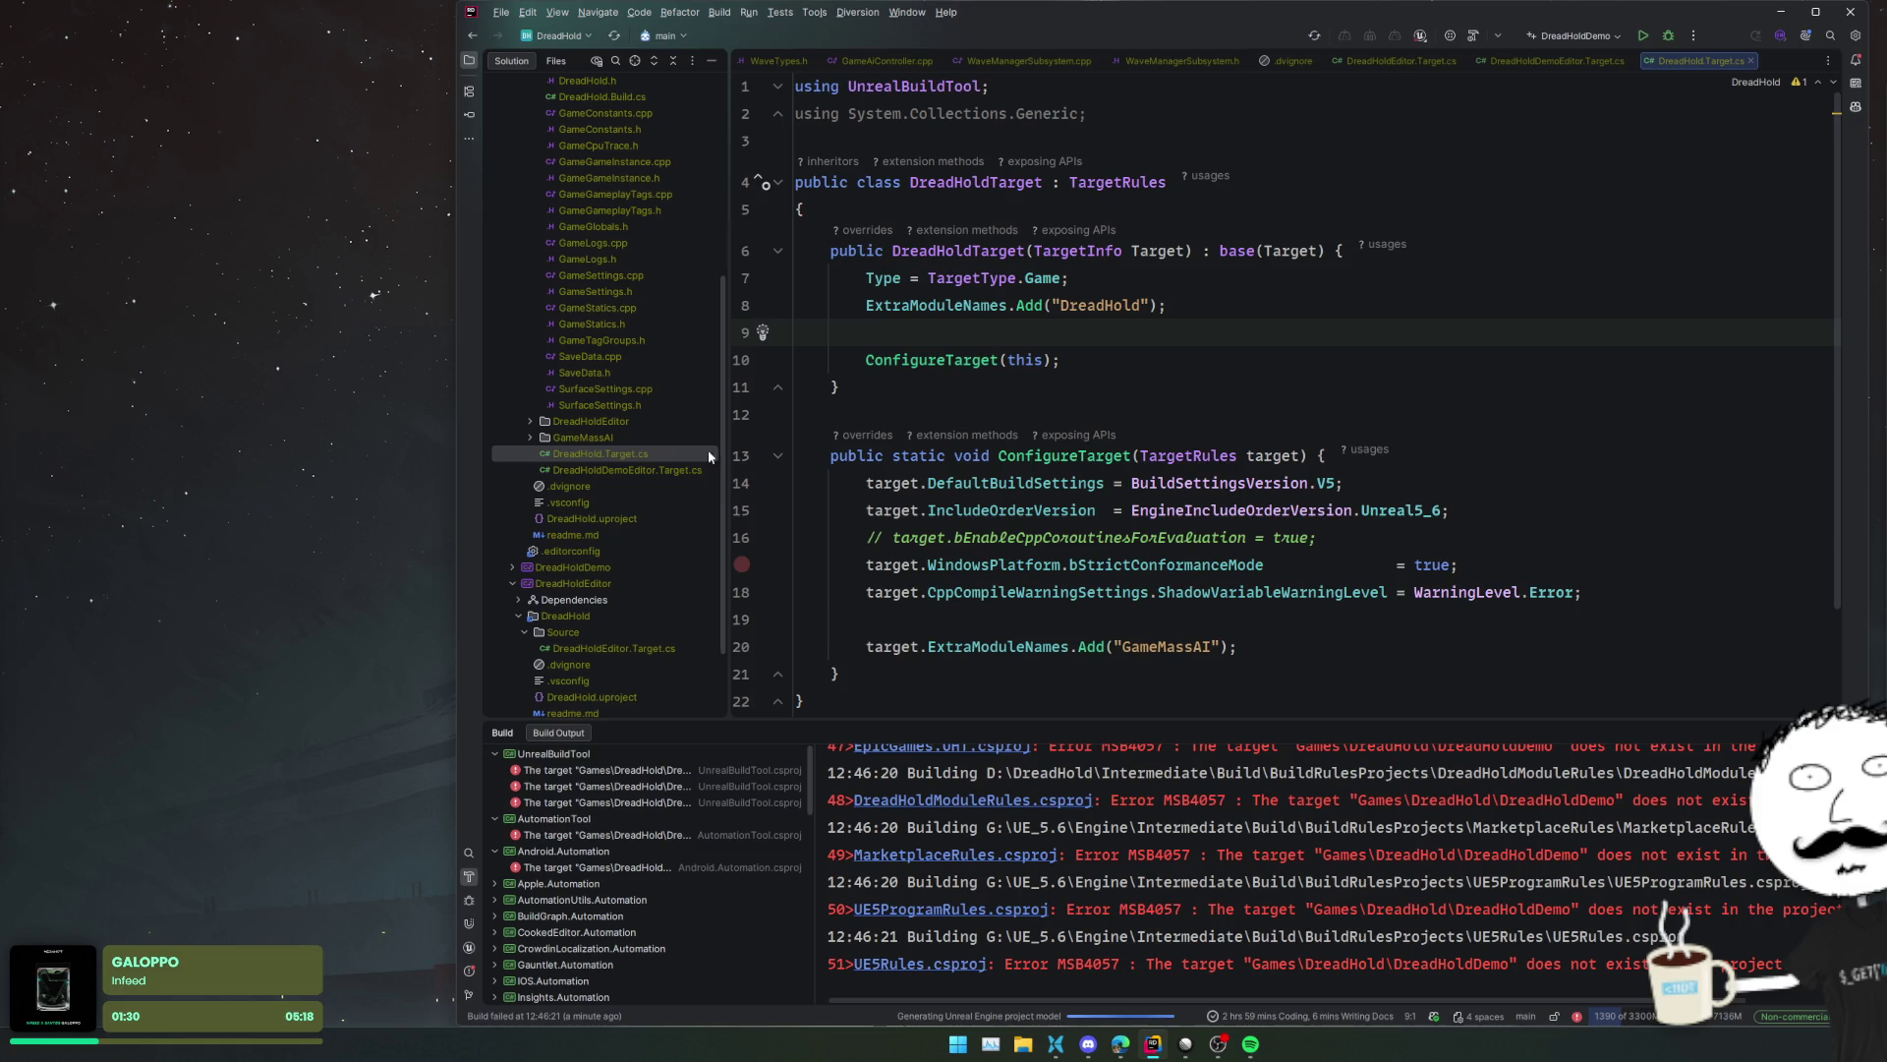
scroll(636, 497, down, 3)
- Follow ConfigureTarget from DreadHoldEditor.Target.cs to its declaration, then open DreadHoldDemoEditor.Target.cs
double_click(635, 546)
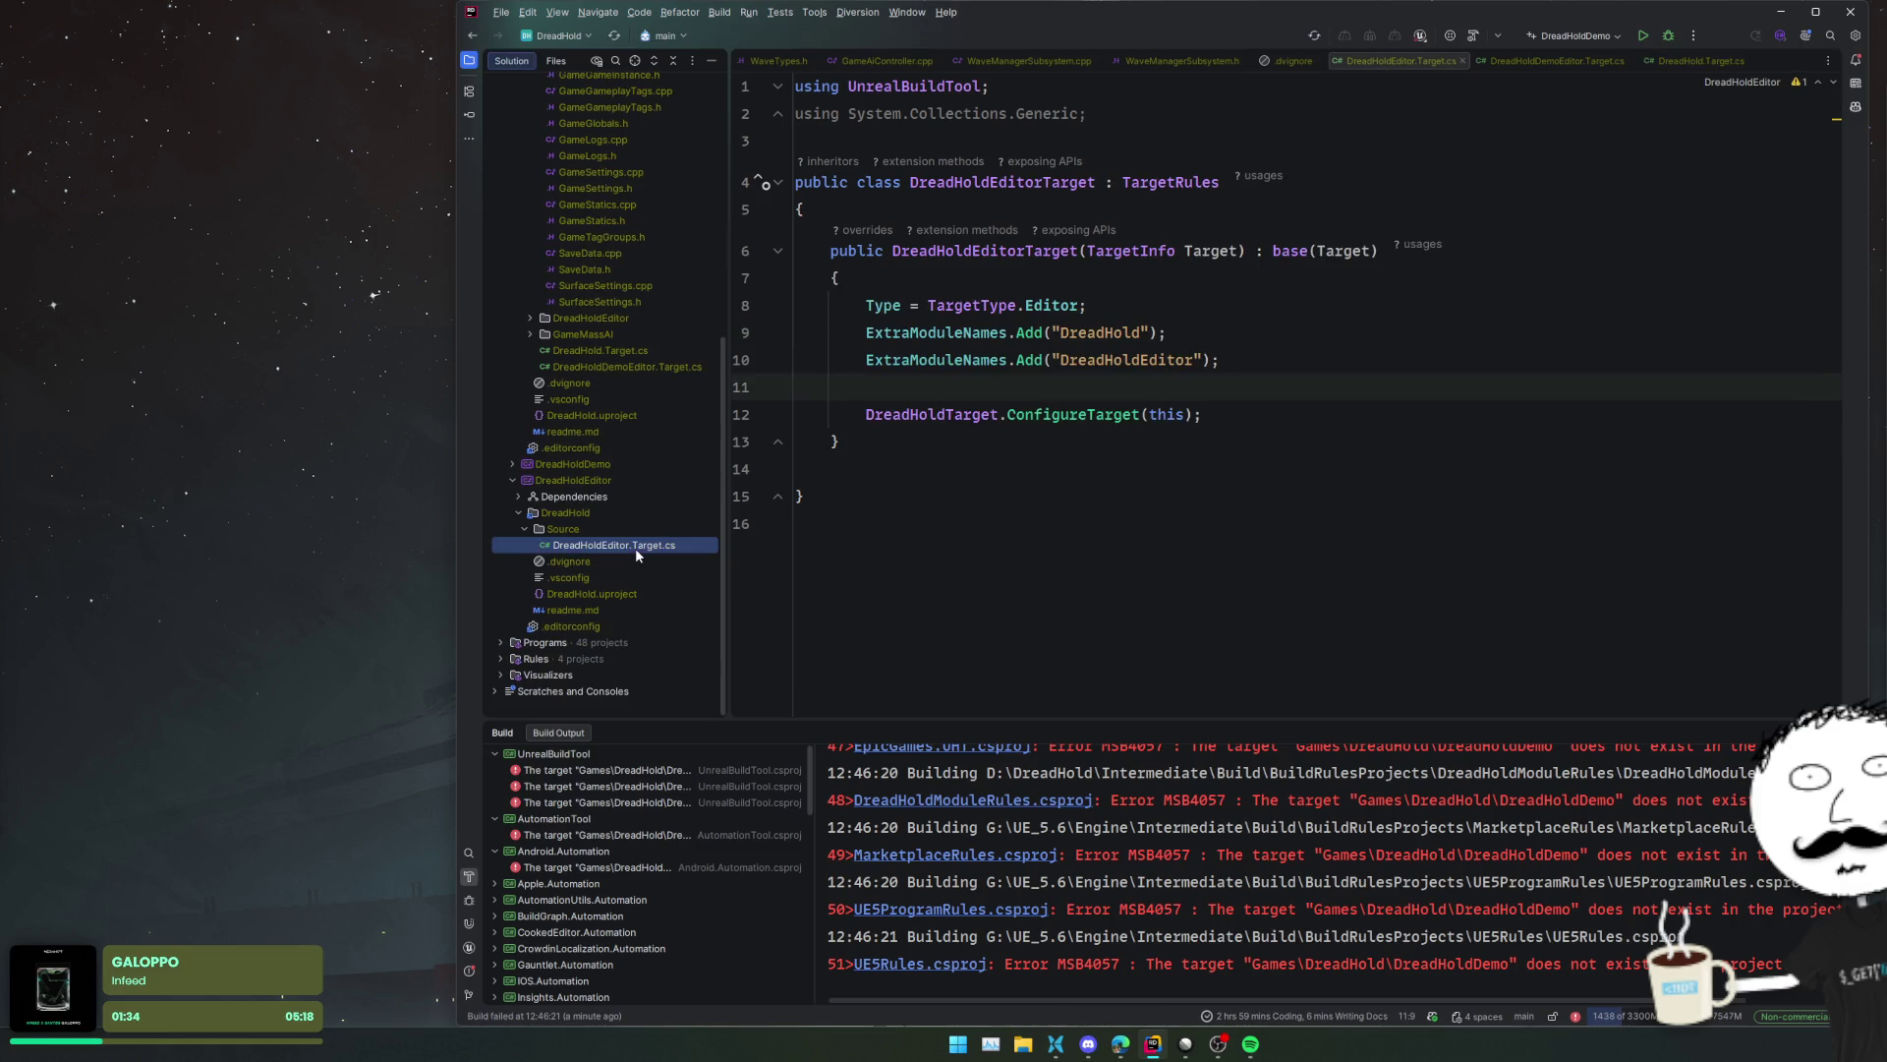
ctrl+click(1051, 414)
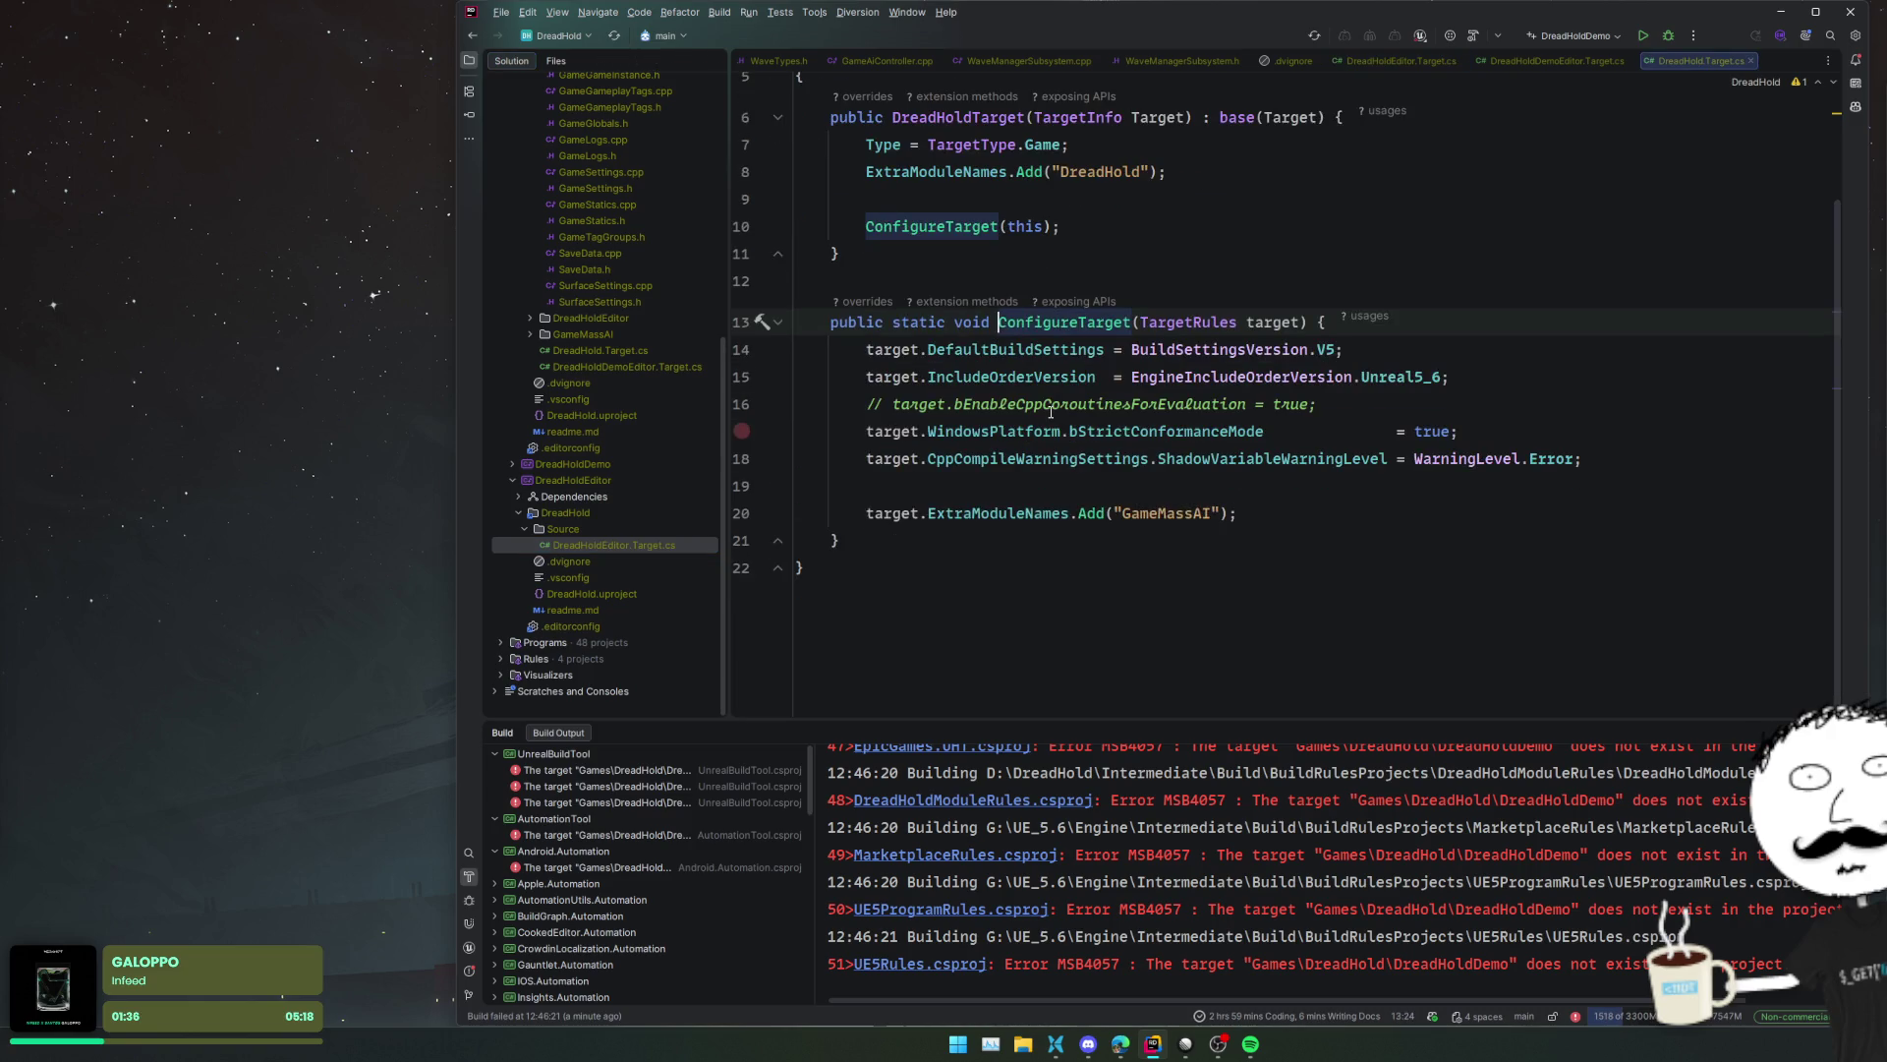
key(ctrl+alt+Left)
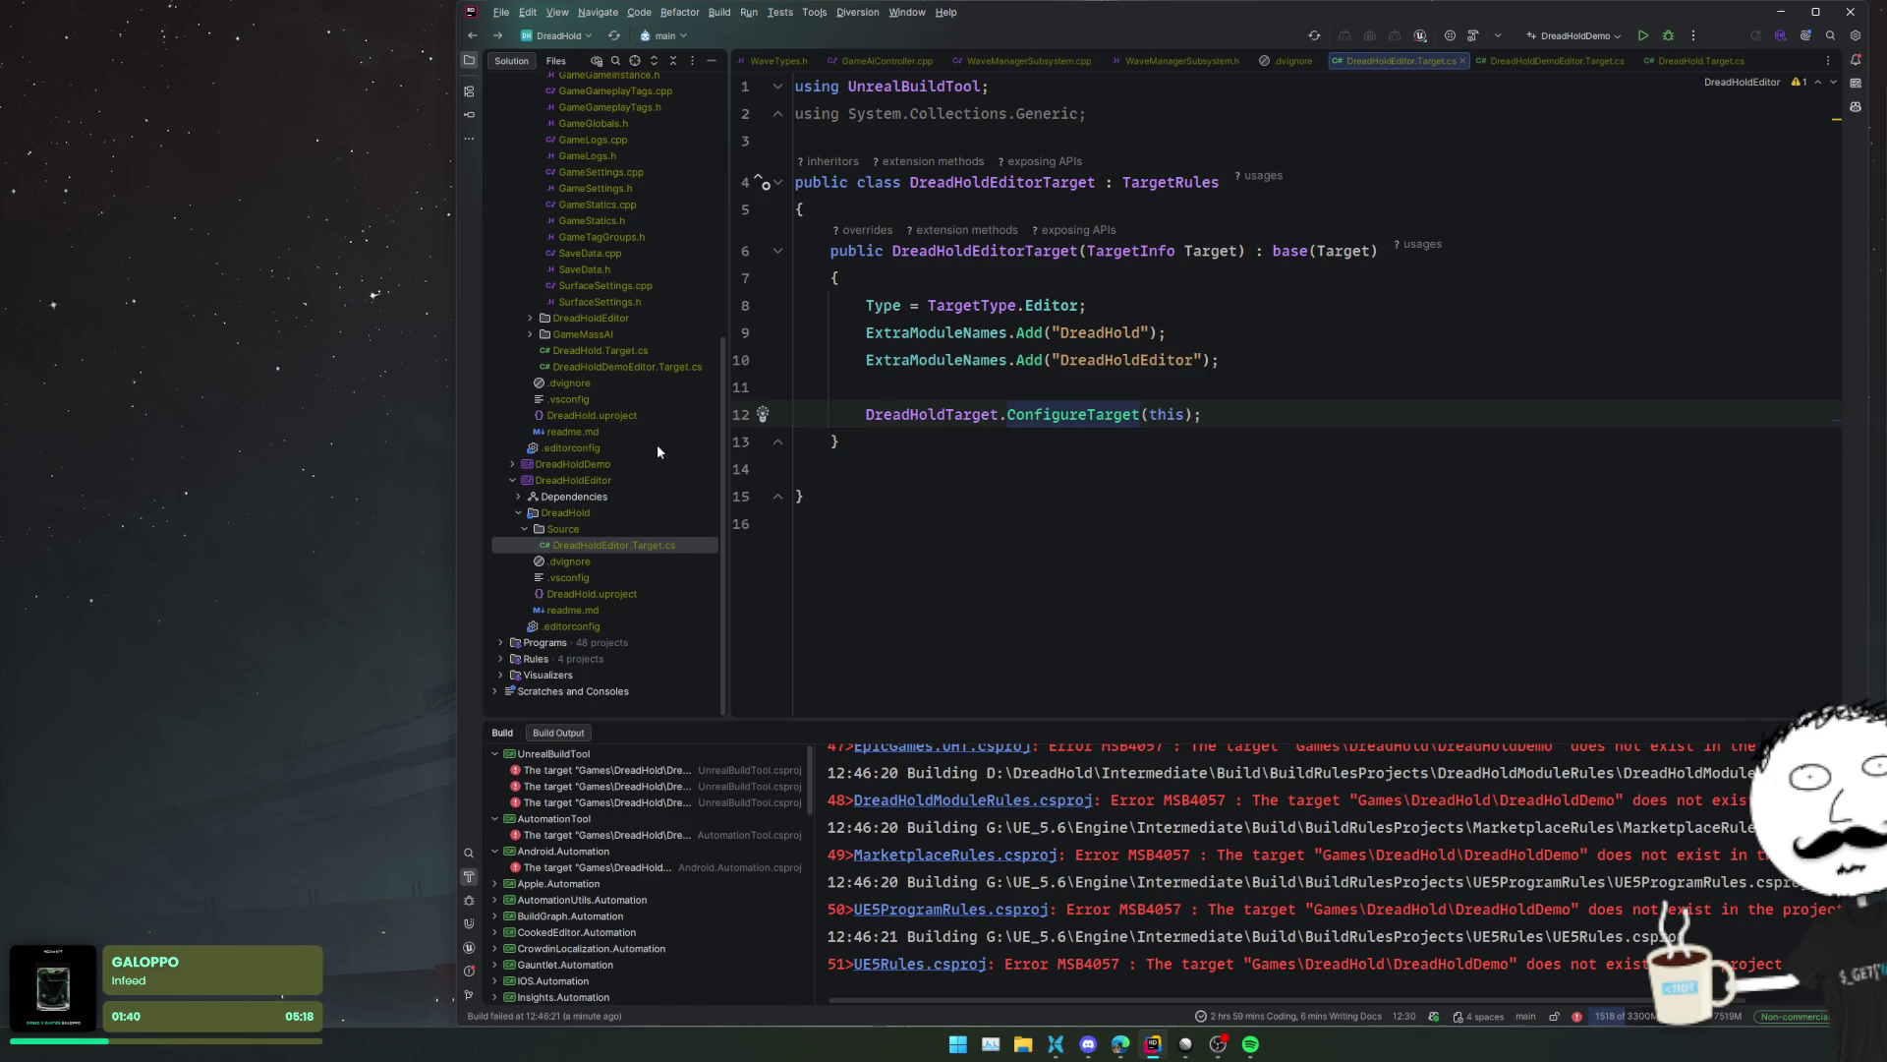
double_click(667, 367)
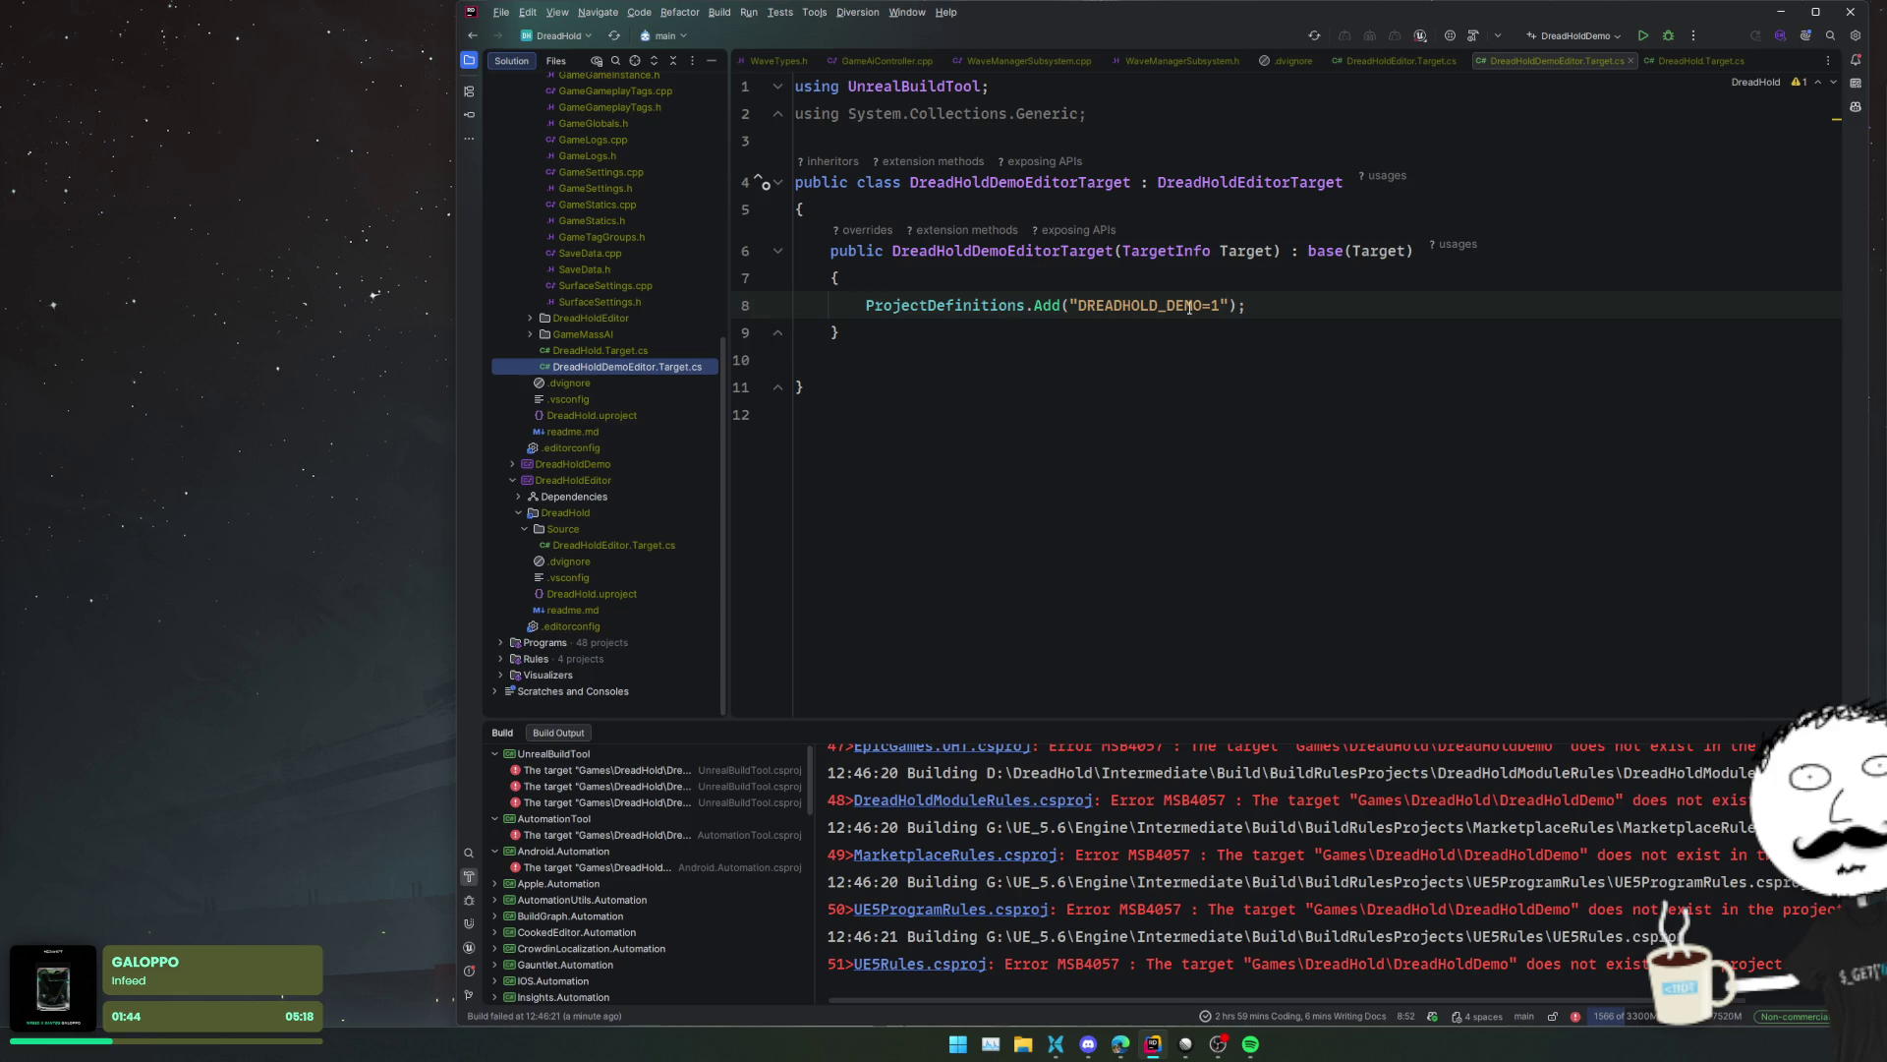
ctrl+click(1243, 187)
- Copy DreadHoldEditor.Target.cs's constructor lines and change DreadHoldDemoEditorTarget's base class to TargetRules
mouse_move(798, 278)
mouse_down()
mouse_move(1284, 361)
mouse_move(1333, 407)
mouse_up()
key(ctrl+c)
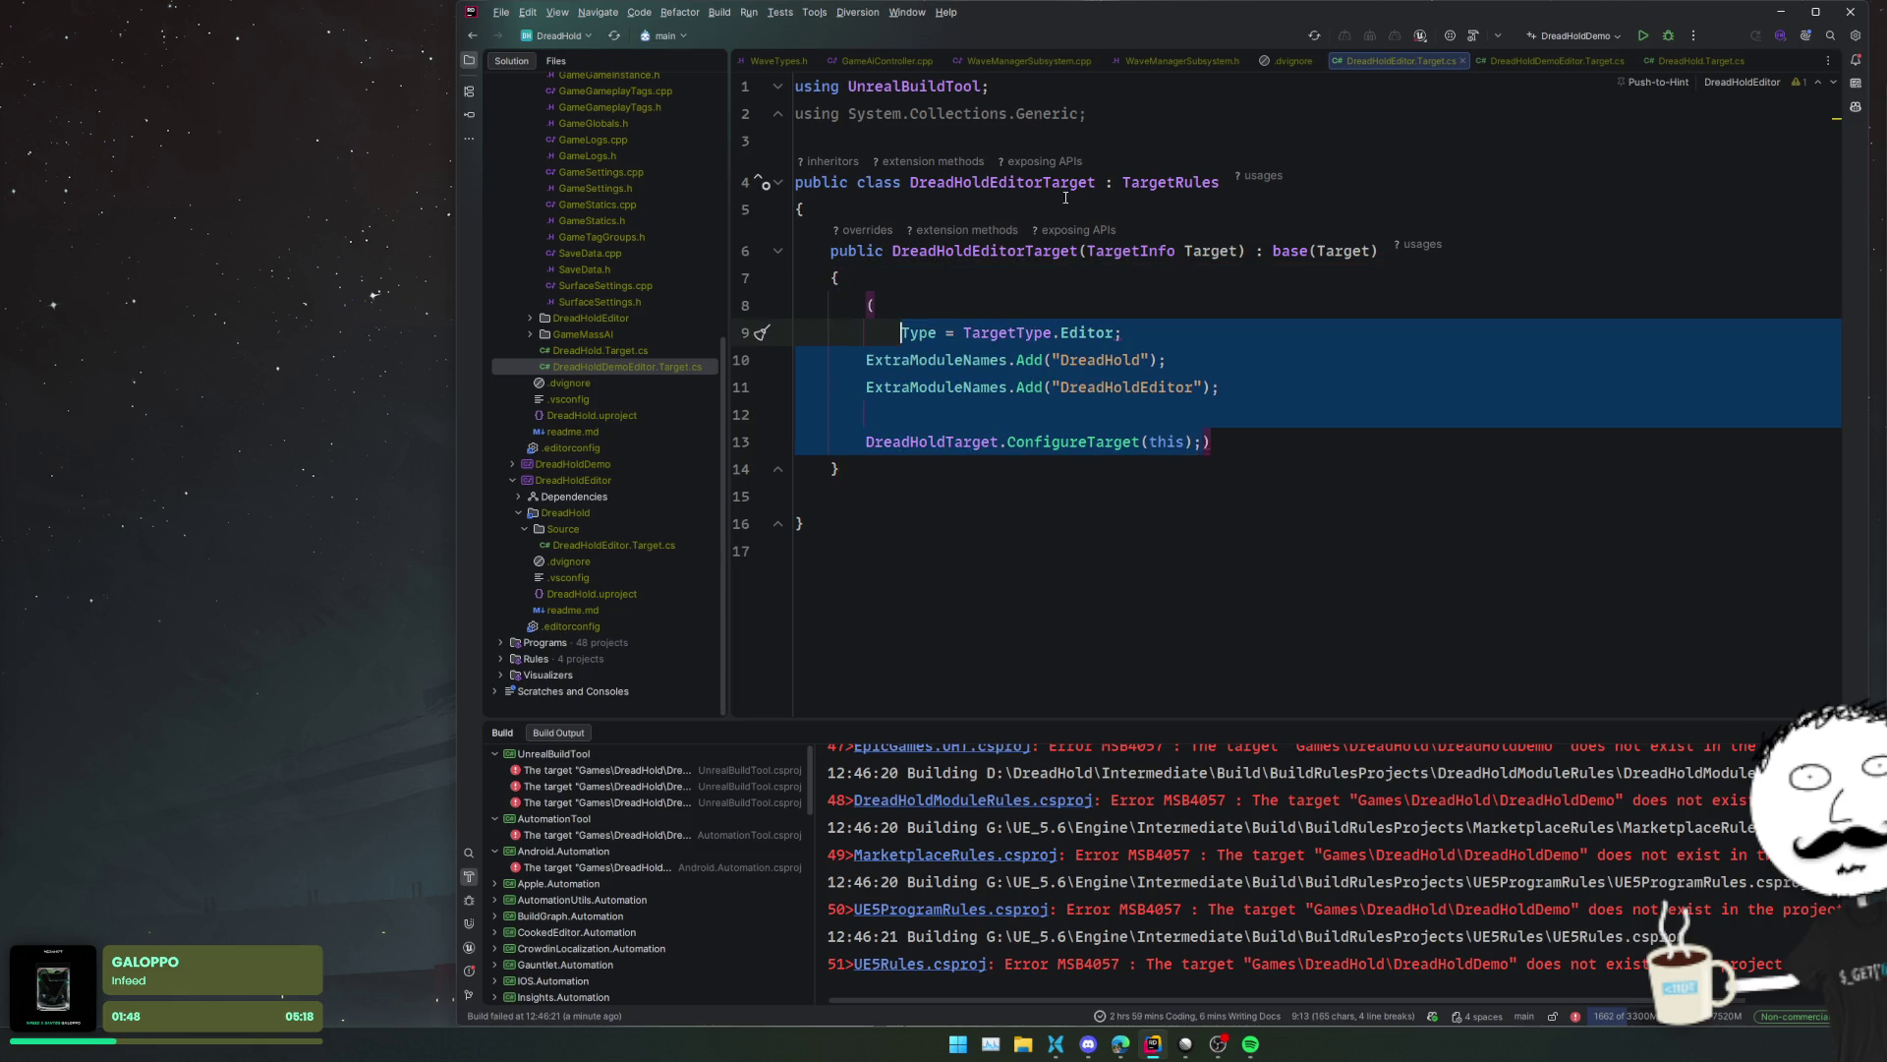
key(ctrl+alt+Left)
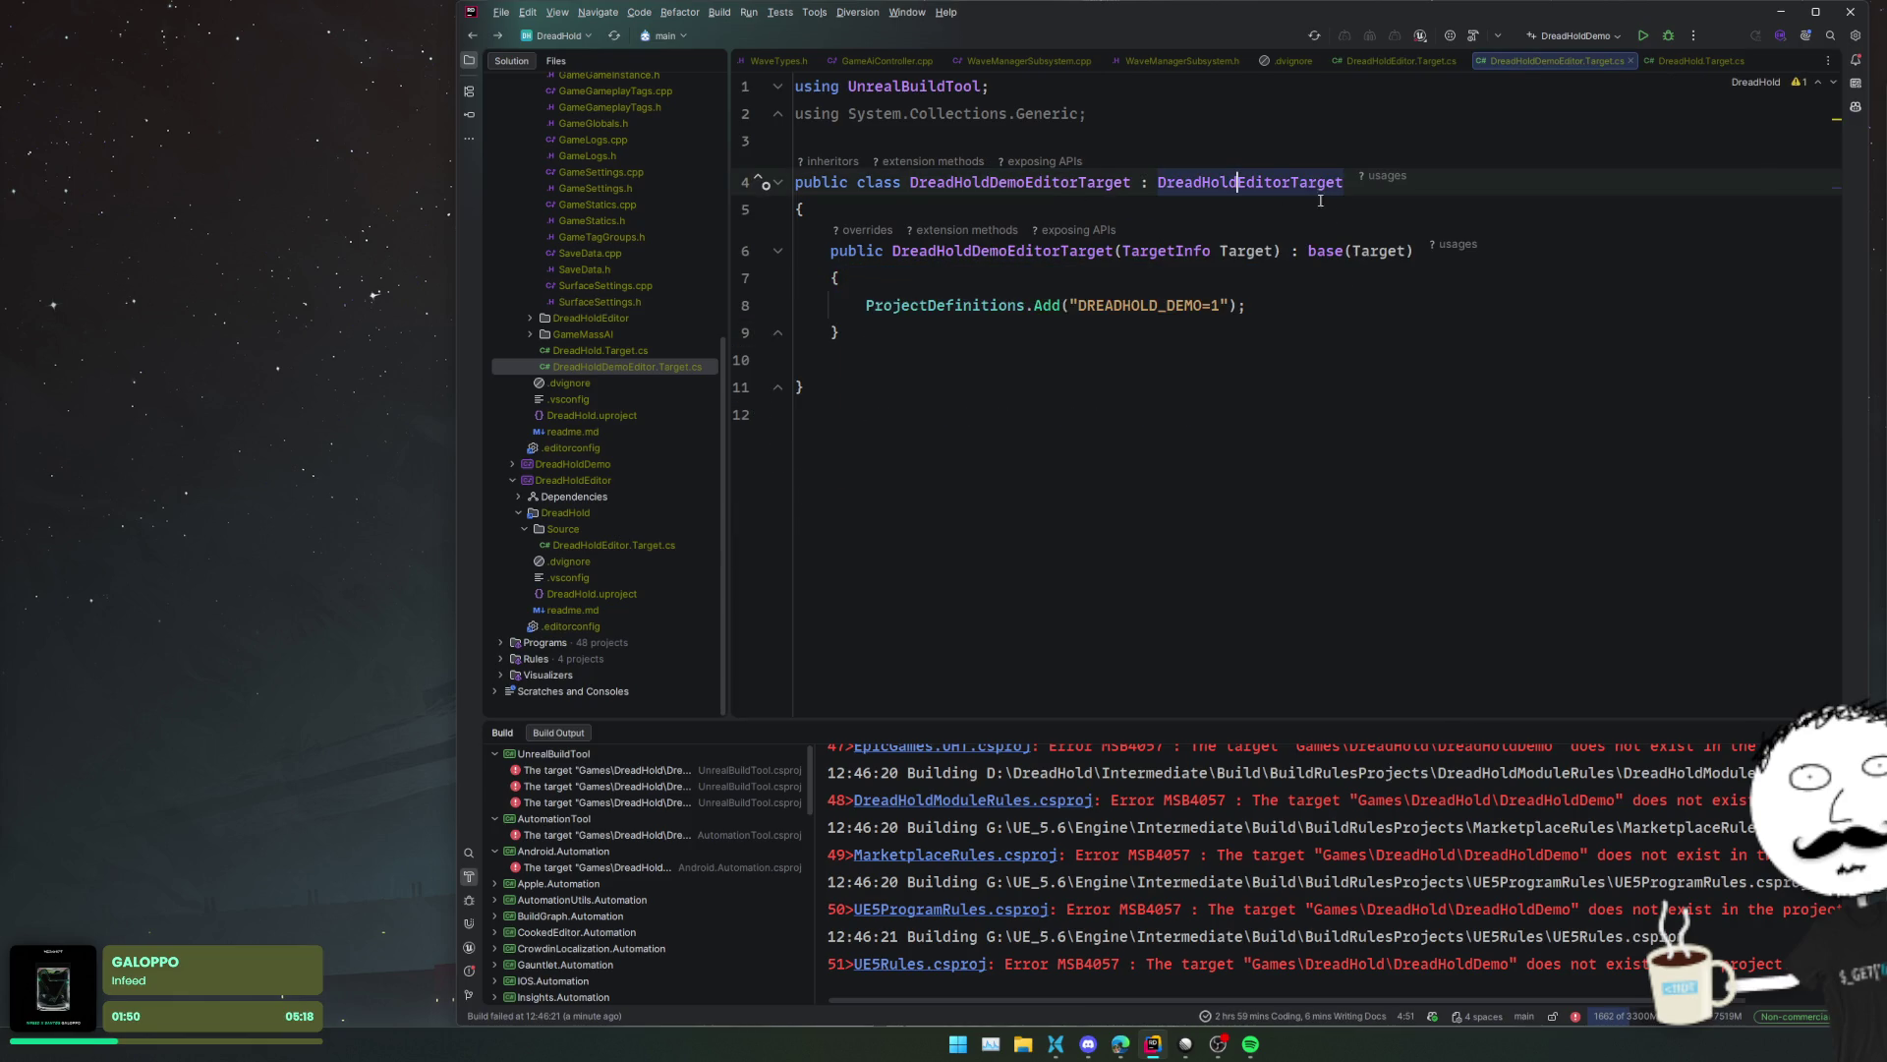
ctrl+click(1267, 181)
key(ctrl+alt+Left)
double_click(1250, 183)
text(TargetResu)
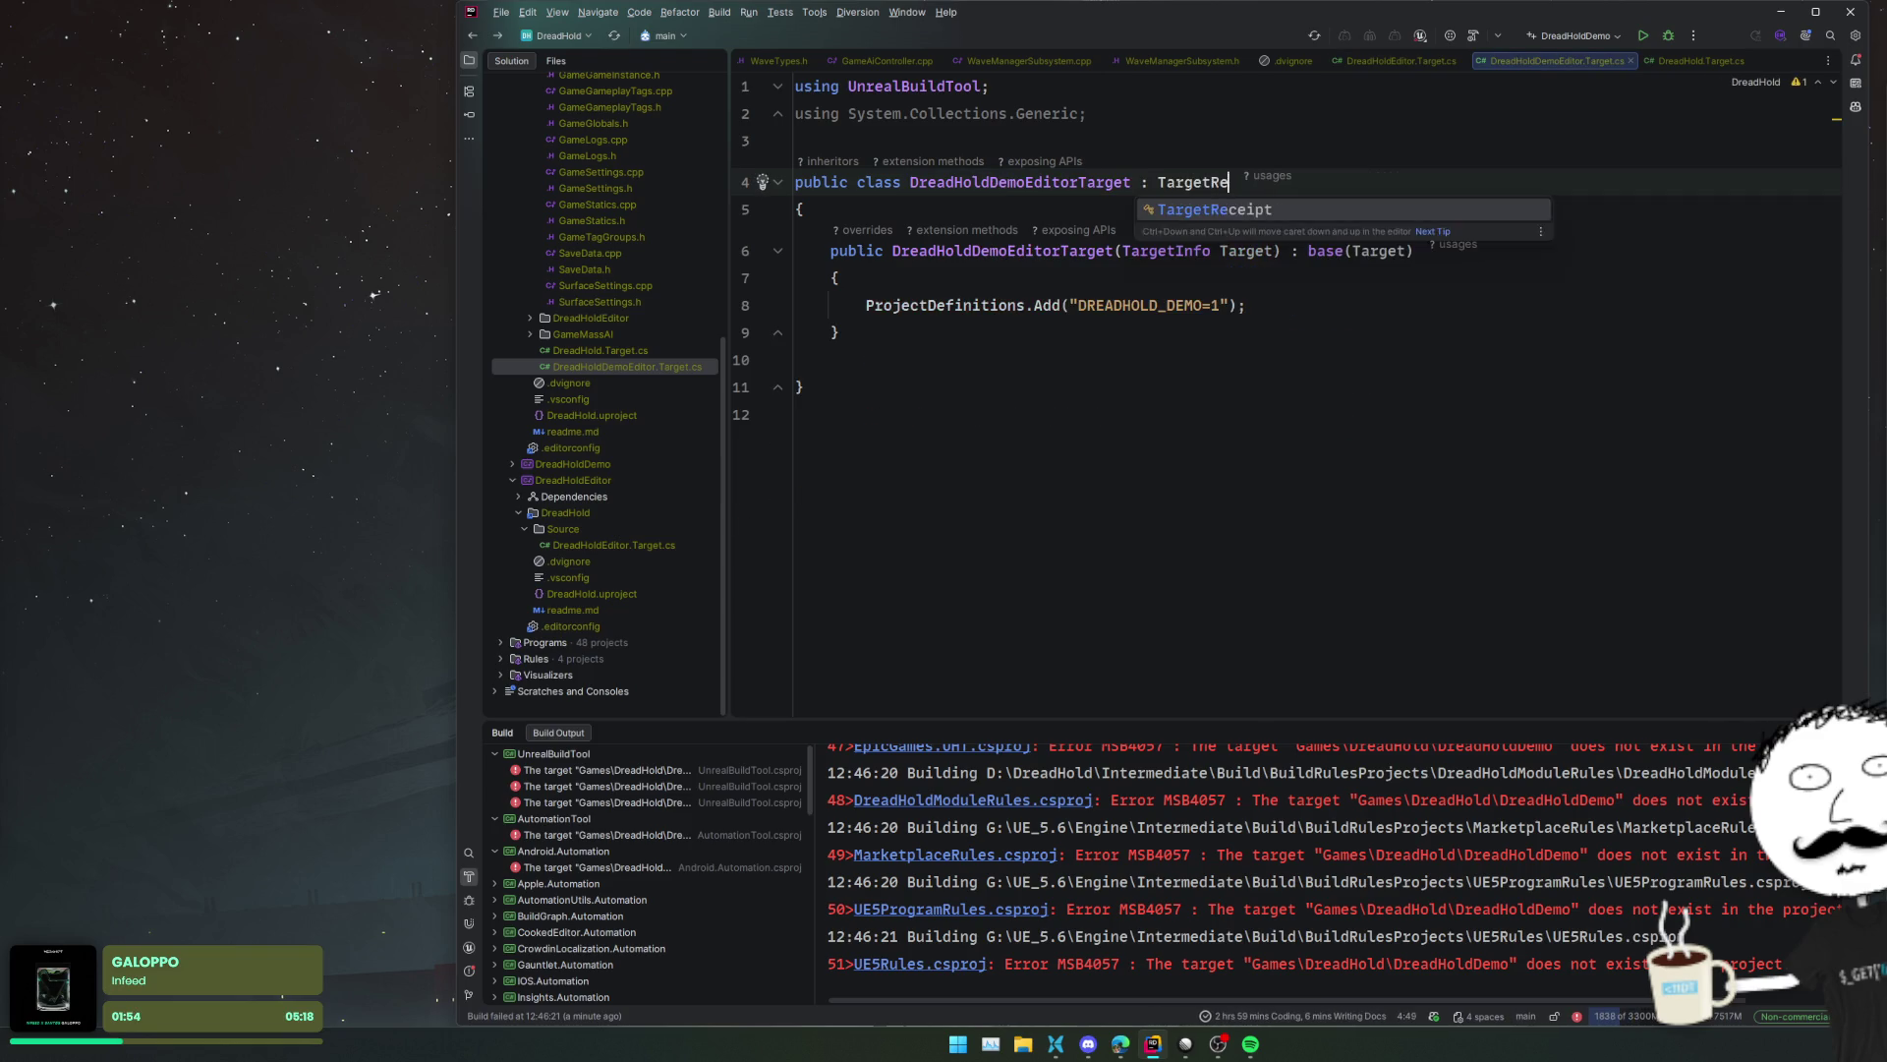
key(BackSpace)
key(BackSpace)
key(BackSpace)
text(Rul)
key(Return)
- Paste the Type, ExtraModuleNames and ConfigureTarget lines into the DreadHoldDemoEditorTarget constructor
key(Down)
key(Down)
key(Down)
key(Down)
key(shift+End)
key(ctrl+v)
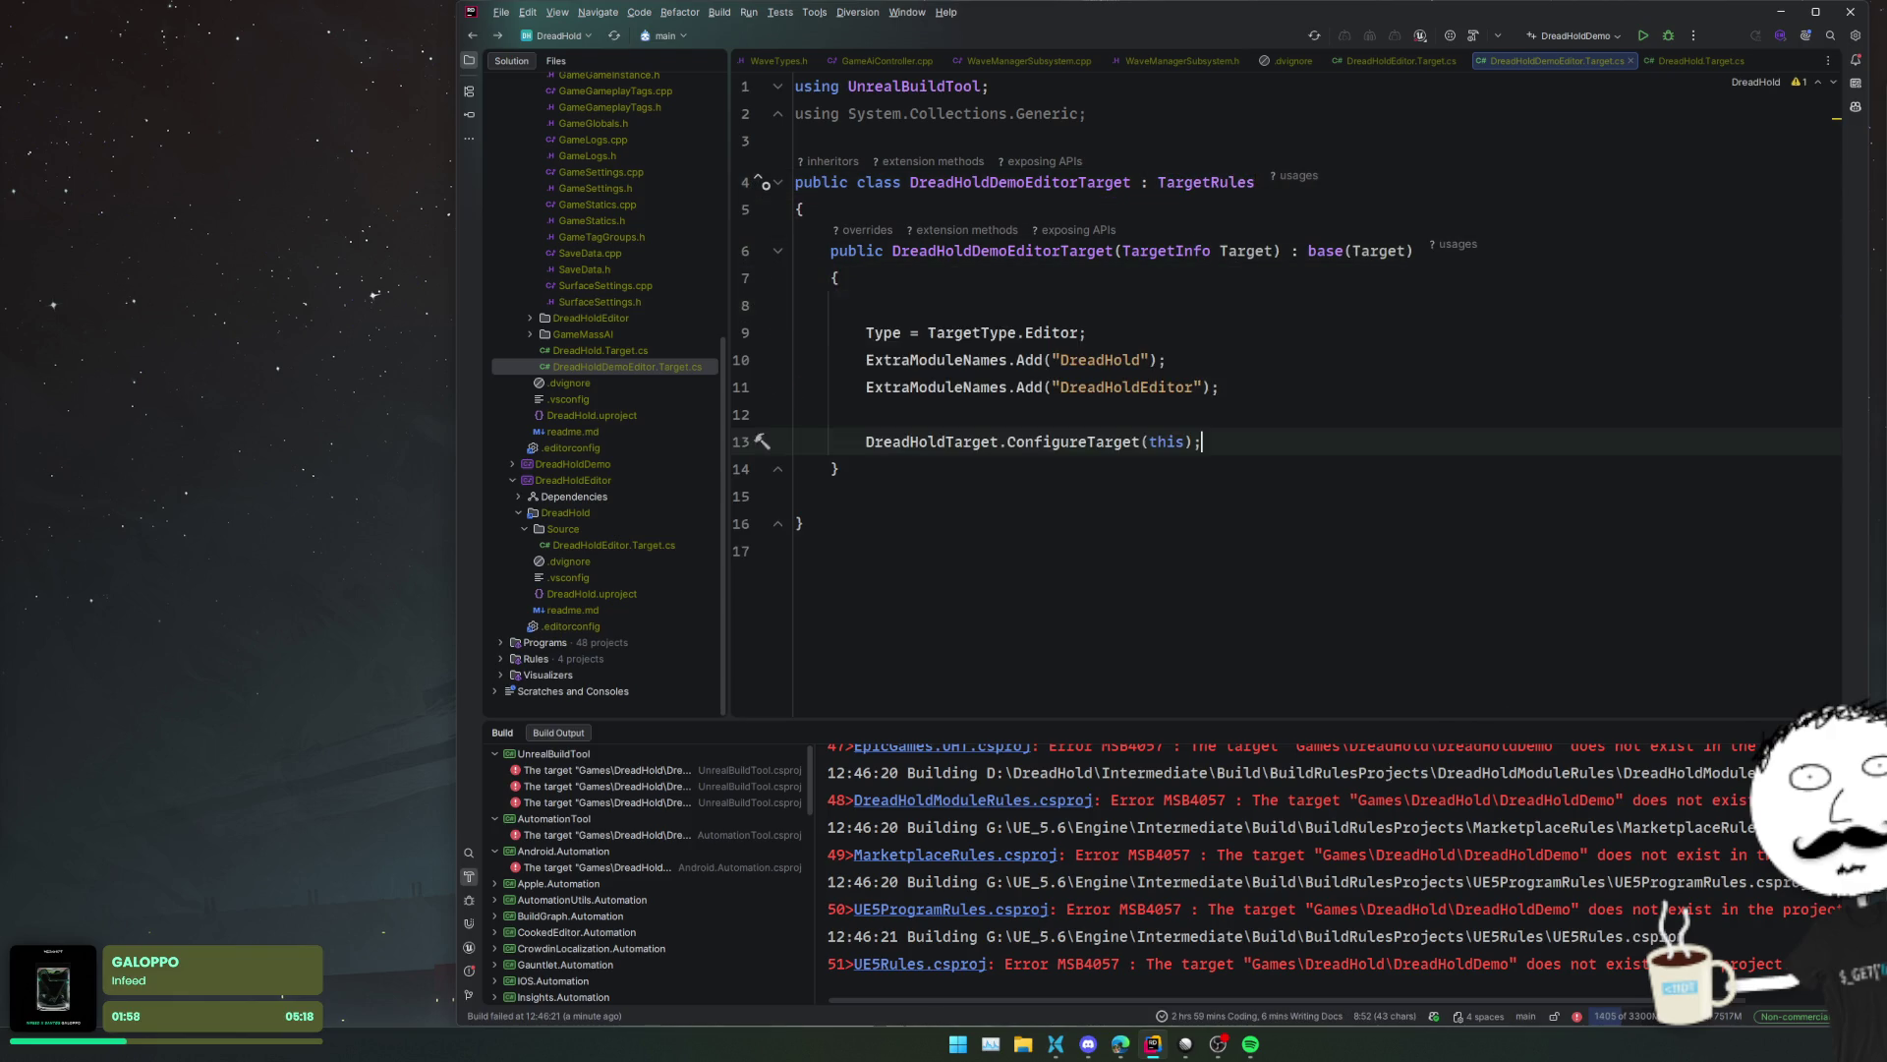
click(1331, 275)
key(Delete)
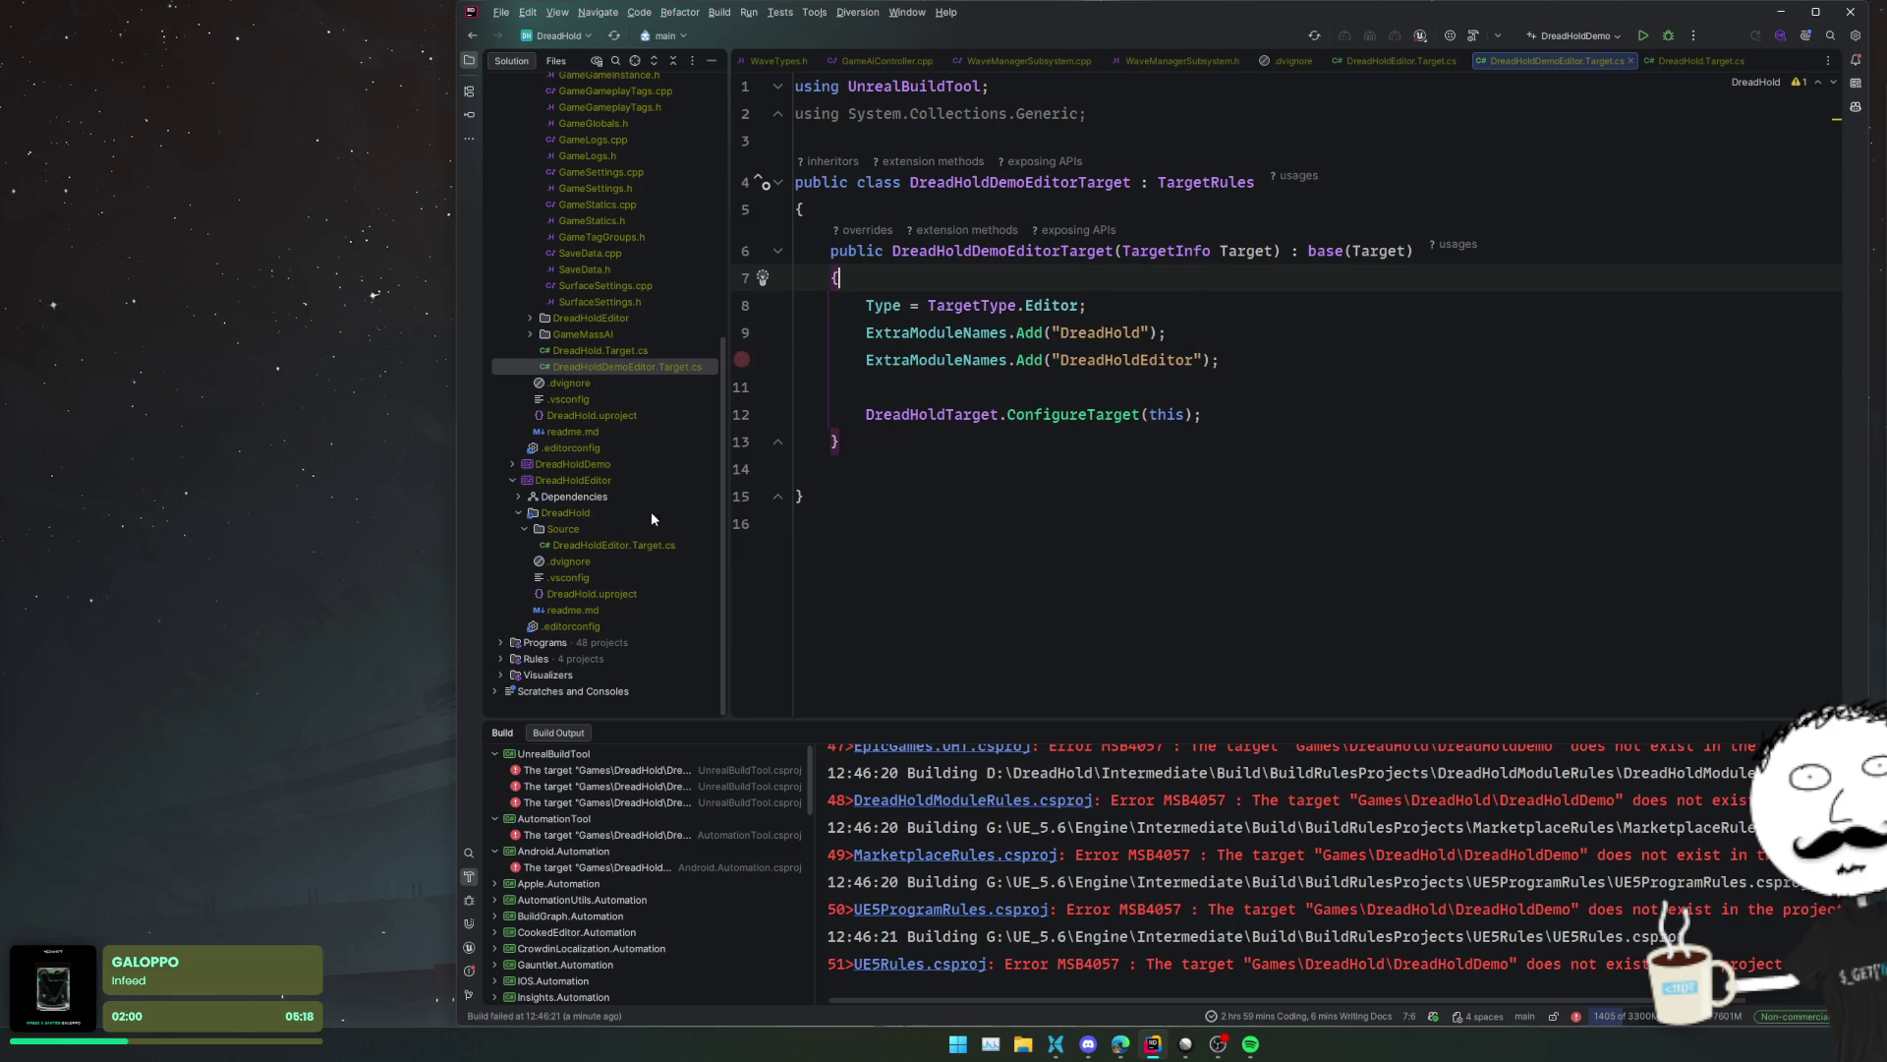
double_click(633, 546)
double_click(666, 368)
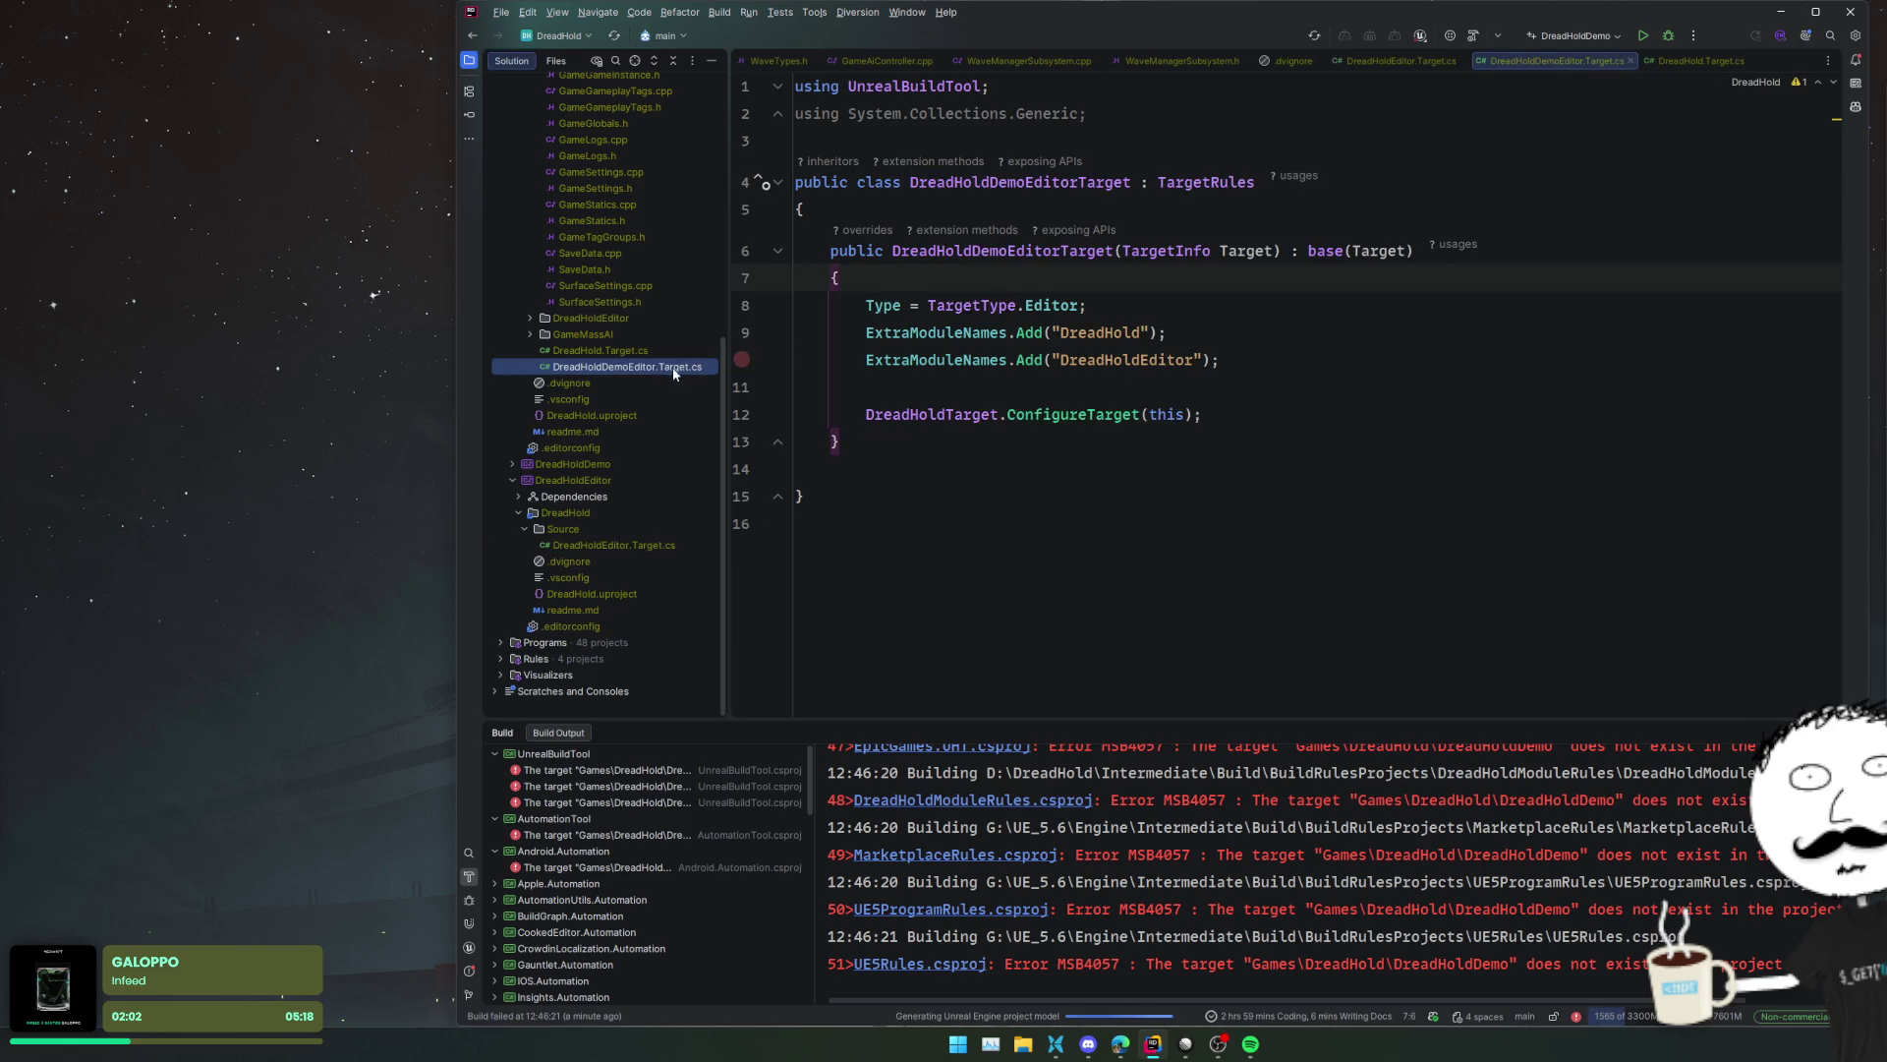
drag(1233, 422, 837, 278)
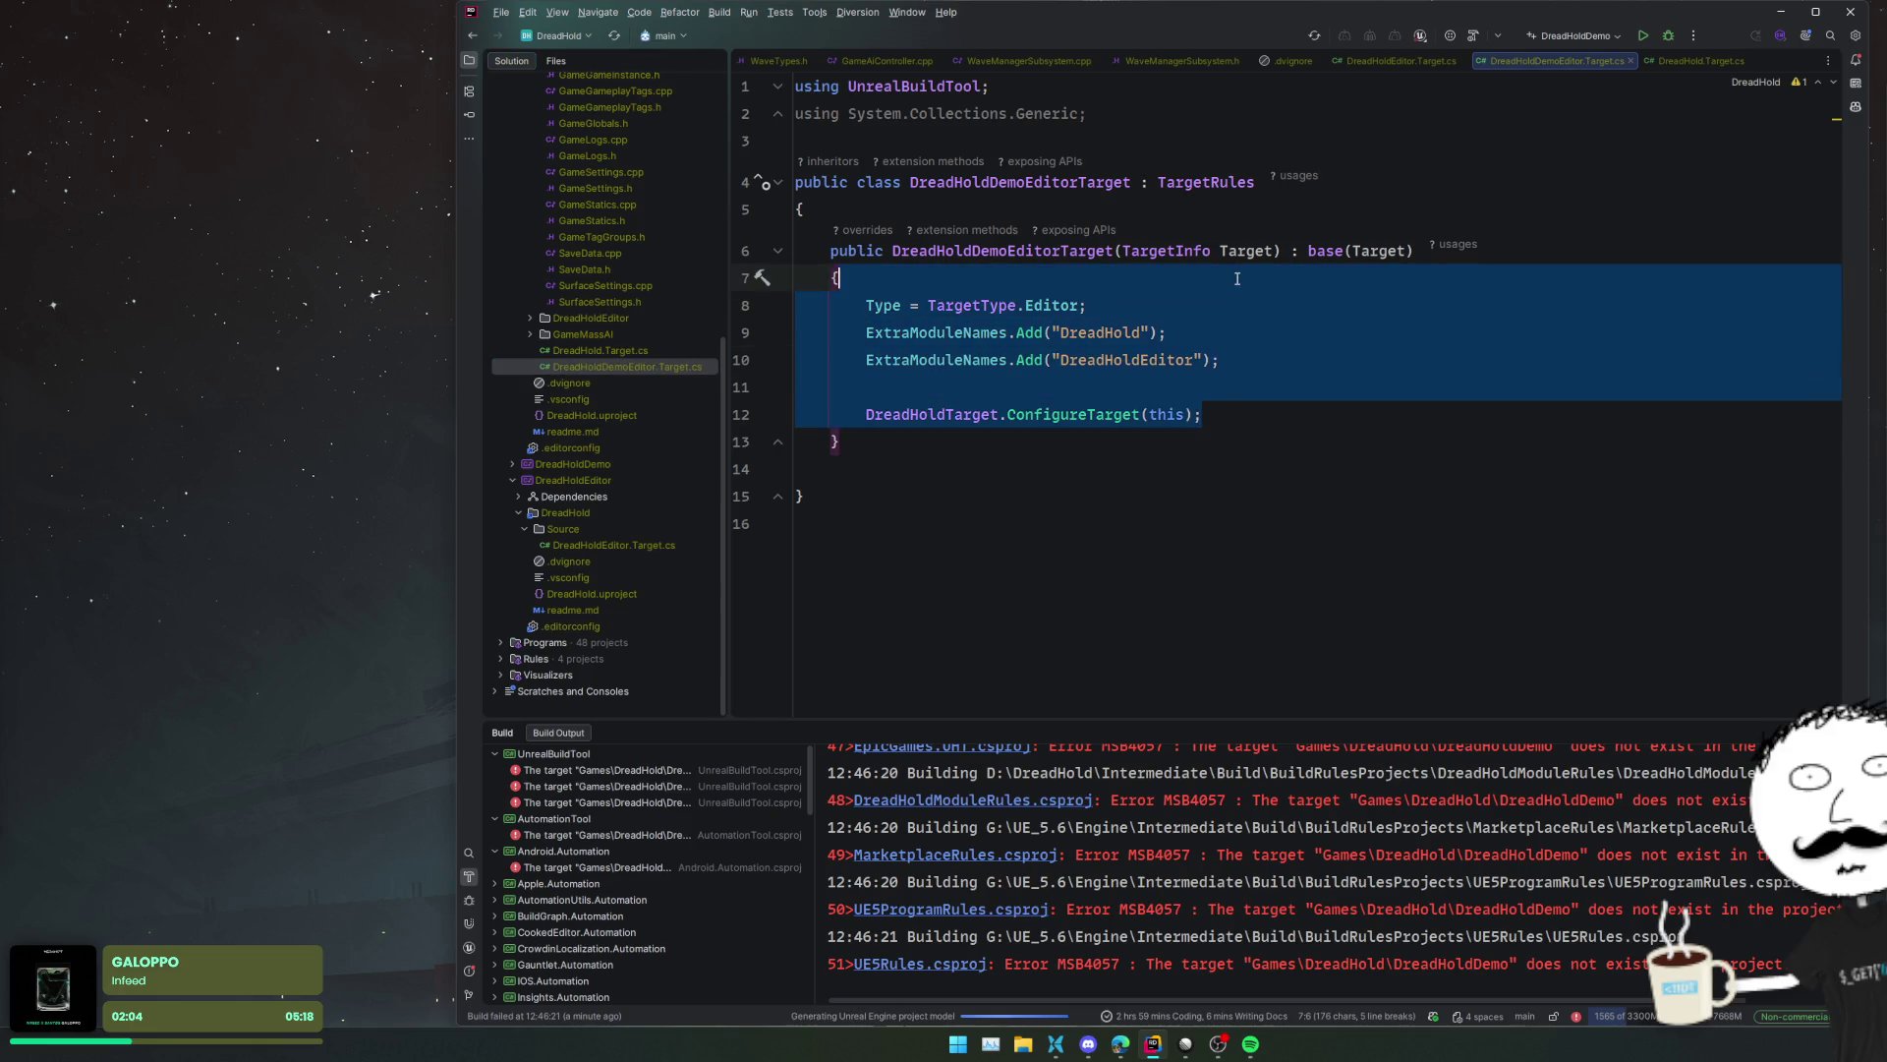
click(1233, 422)
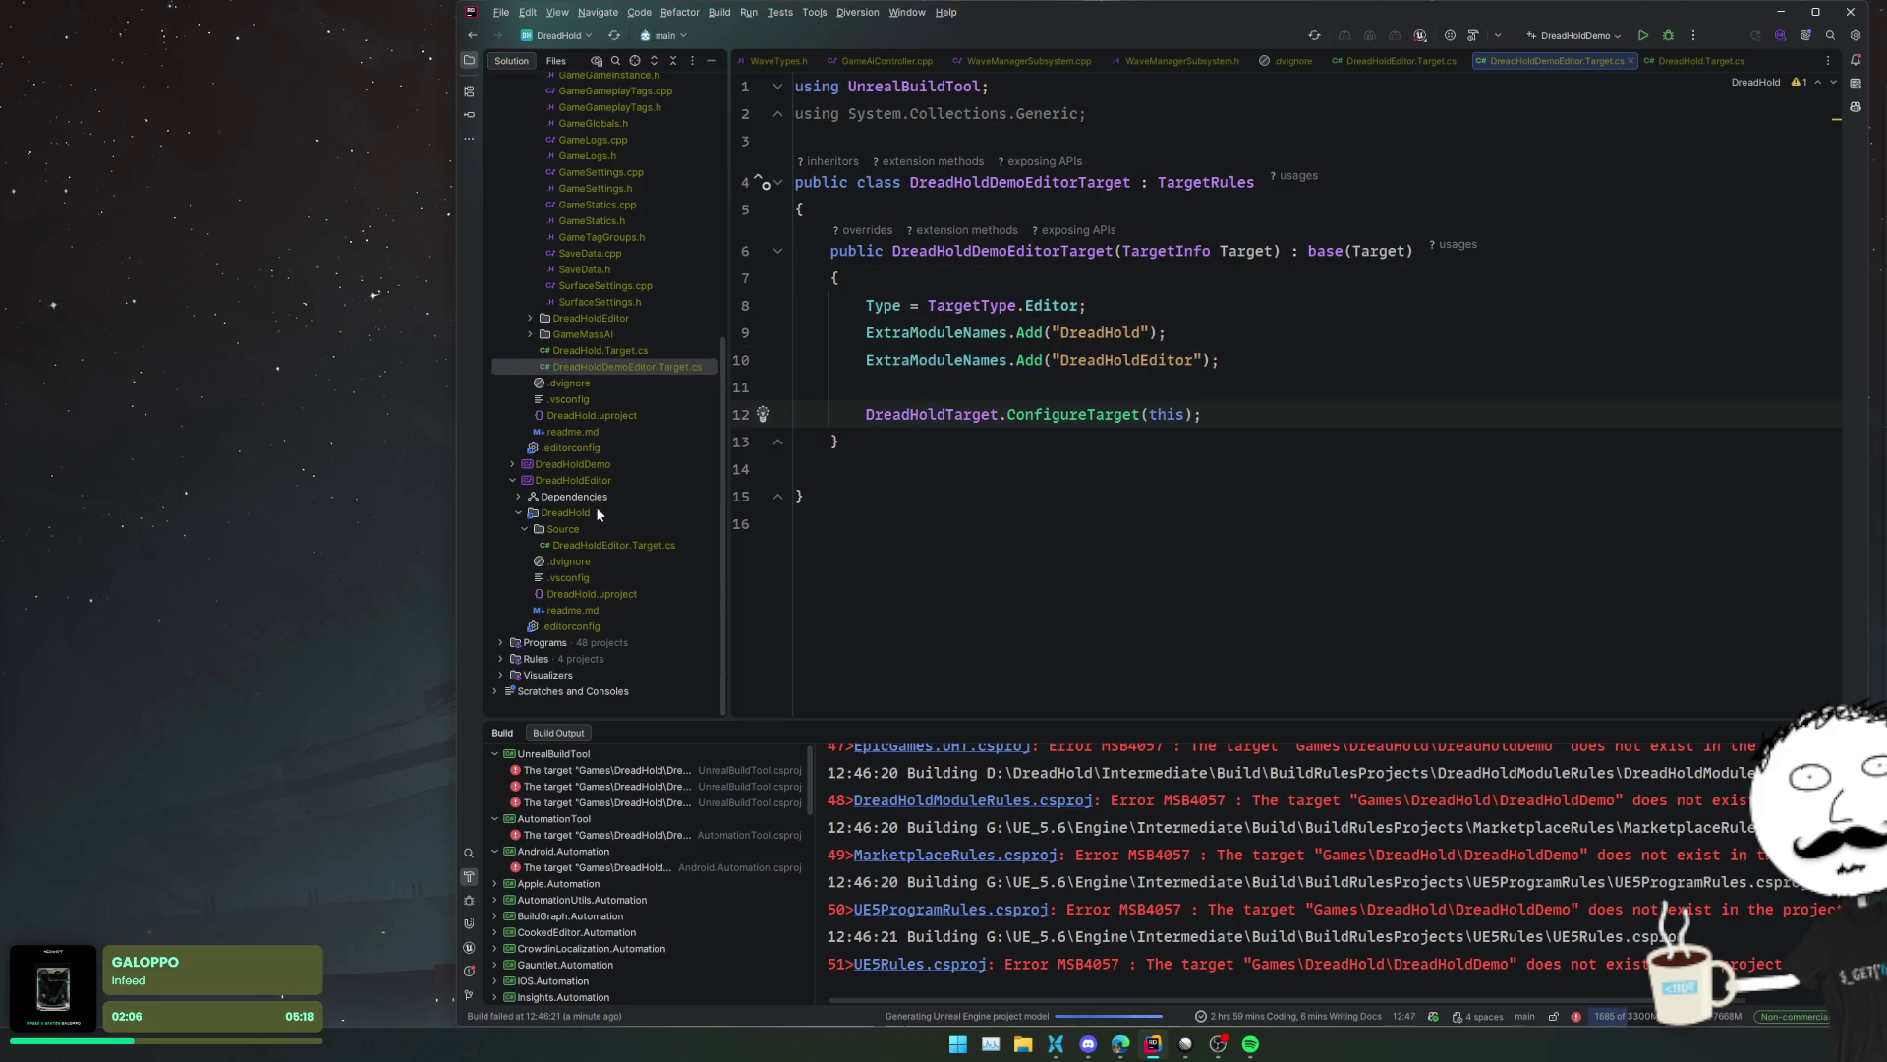
- Copy the DREADHOLD_DEMO=1 definition line from the DreadHoldDemo project's DreadHoldDemo.Target.cs
double_click(599, 464)
double_click(593, 496)
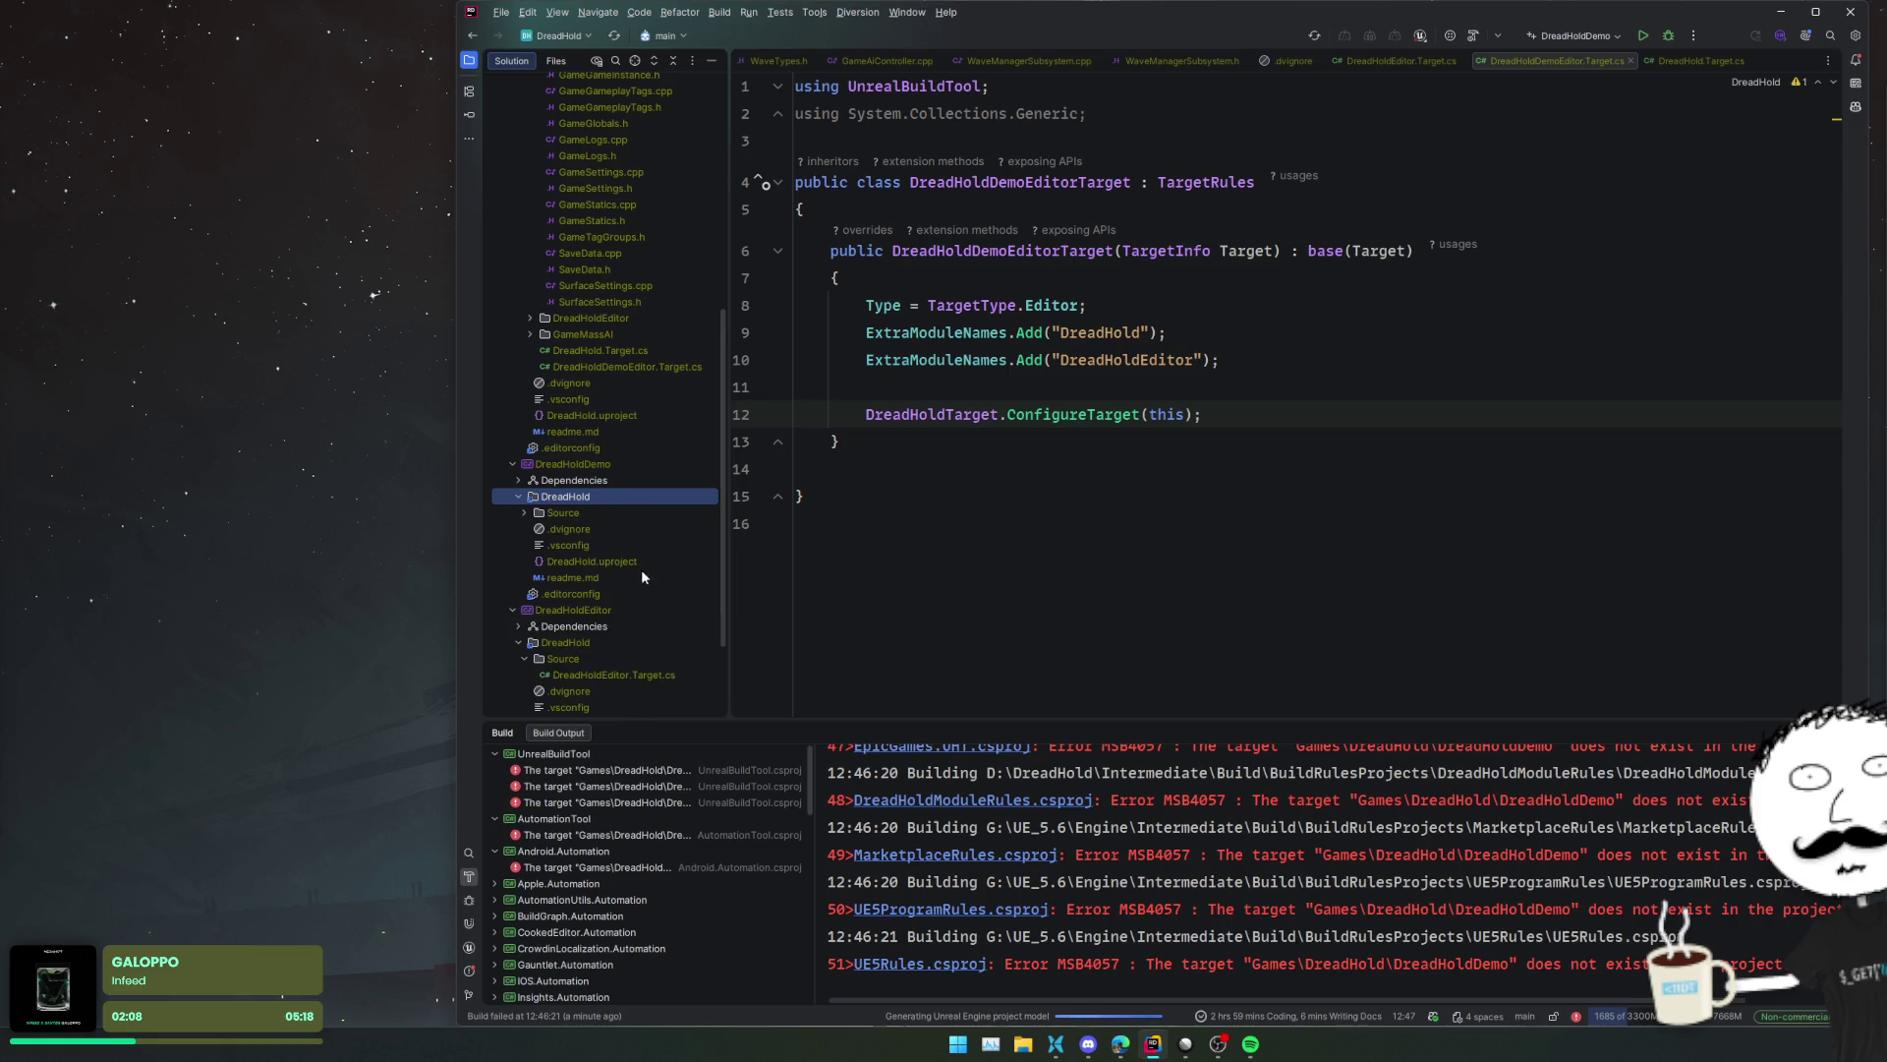
double_click(596, 515)
double_click(596, 529)
click(1330, 281)
triple_click(1330, 281)
key(ctrl+c)
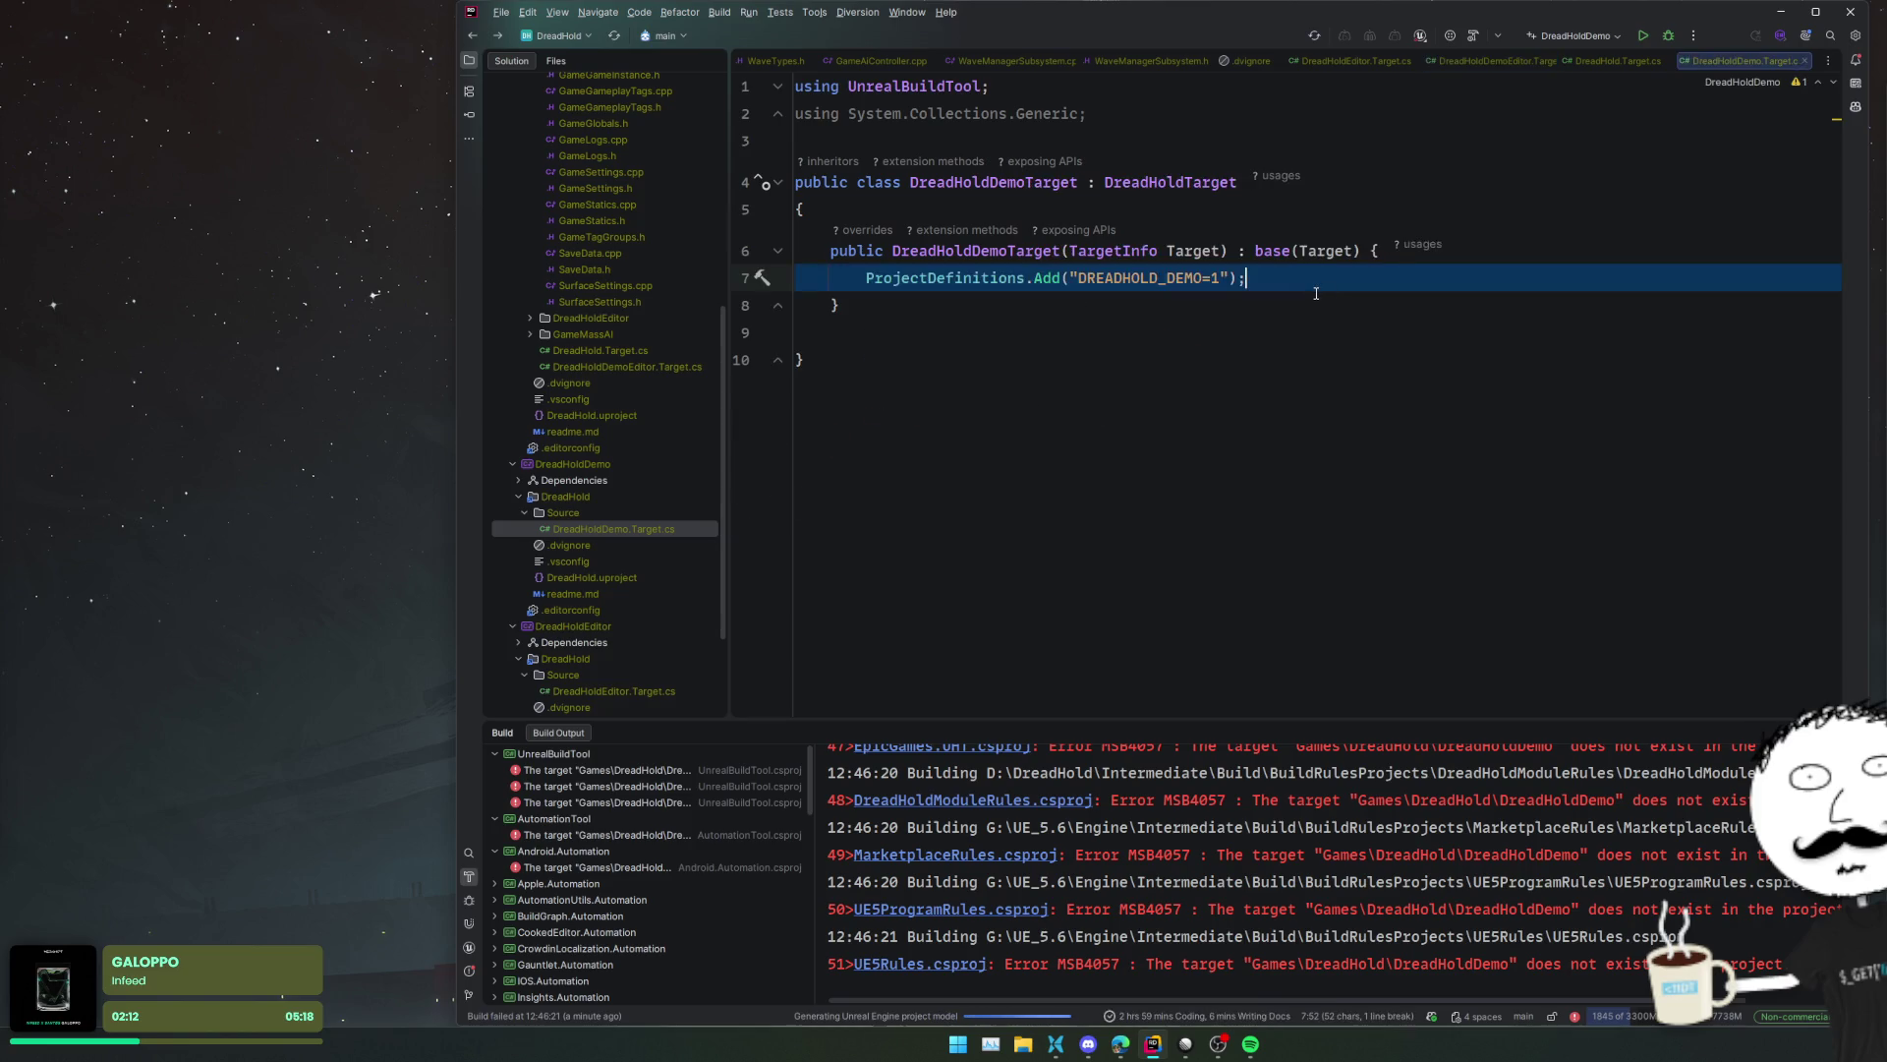
key(ctrl+Tab)
- Insert the DREADHOLD_DEMO=1 definition before the ConfigureTarget call and reformat the file
click(1258, 383)
key(ctrl+v)
key(Up)
key(Return)
key(ctrl+alt+l)
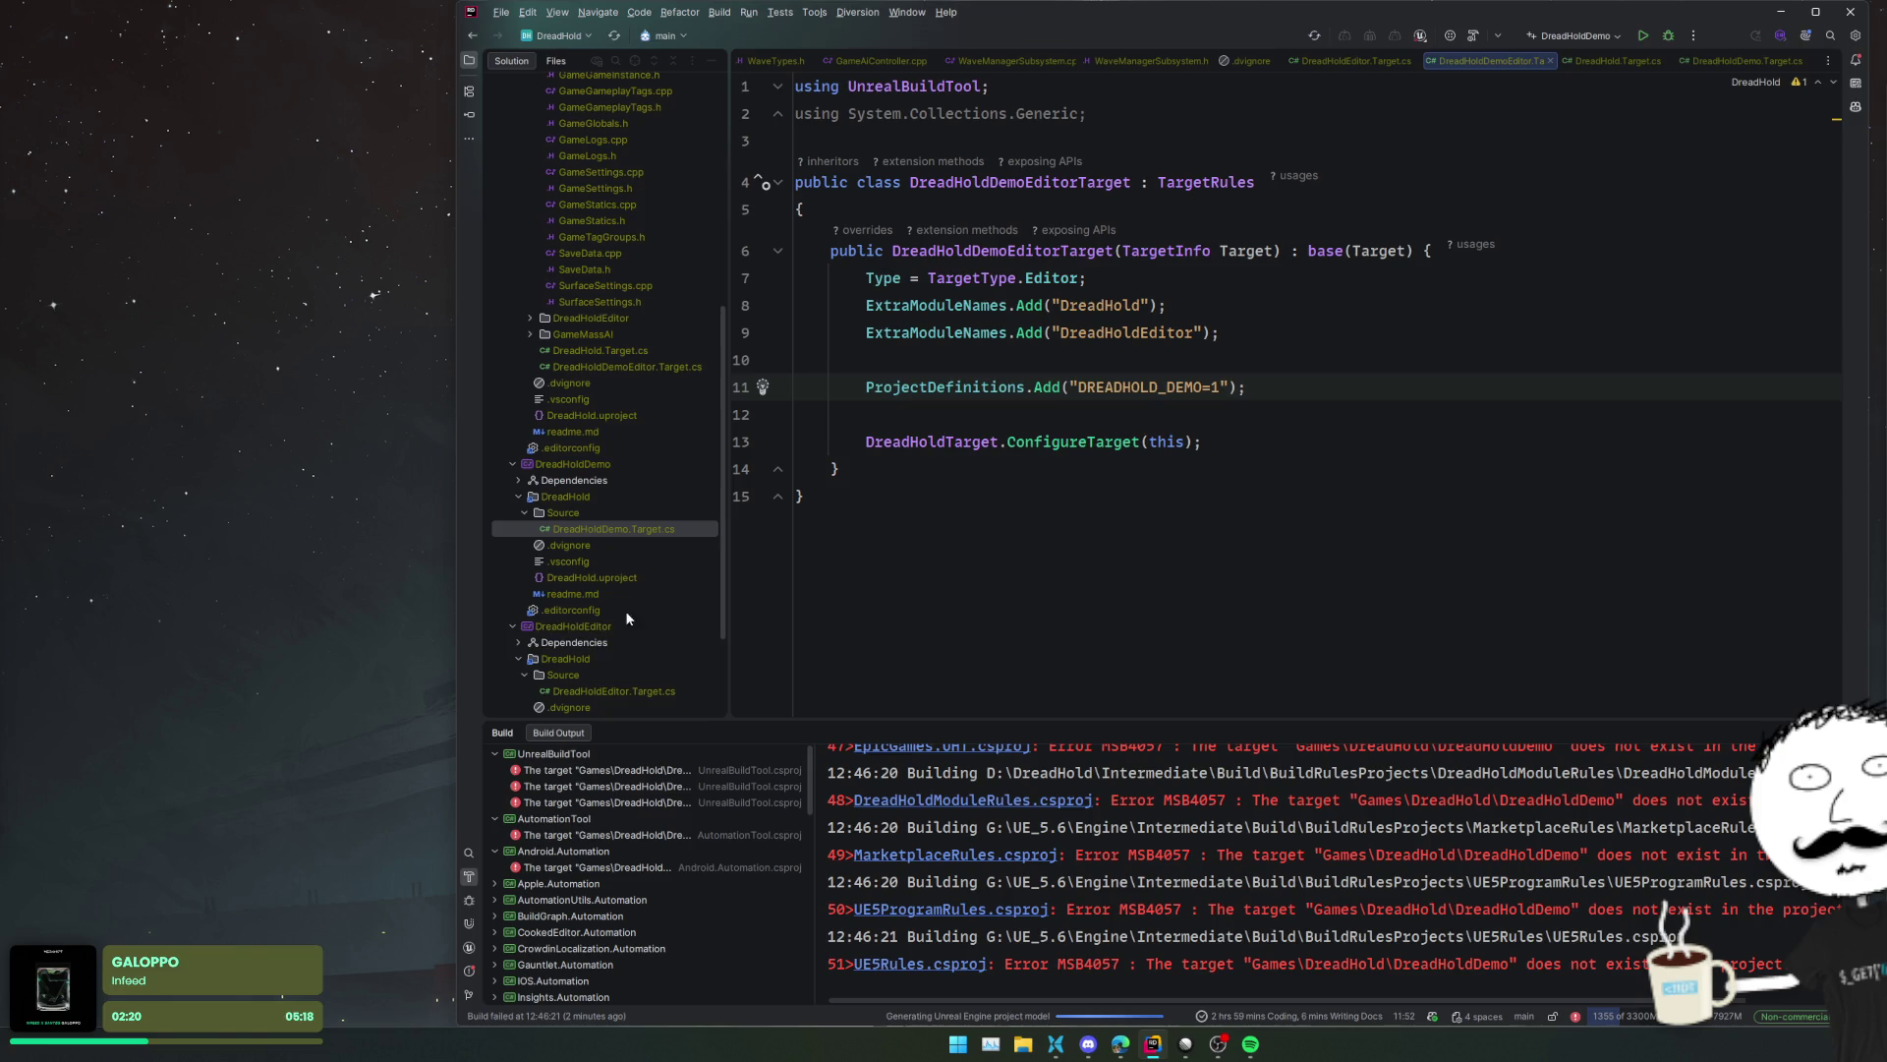
click(470, 924)
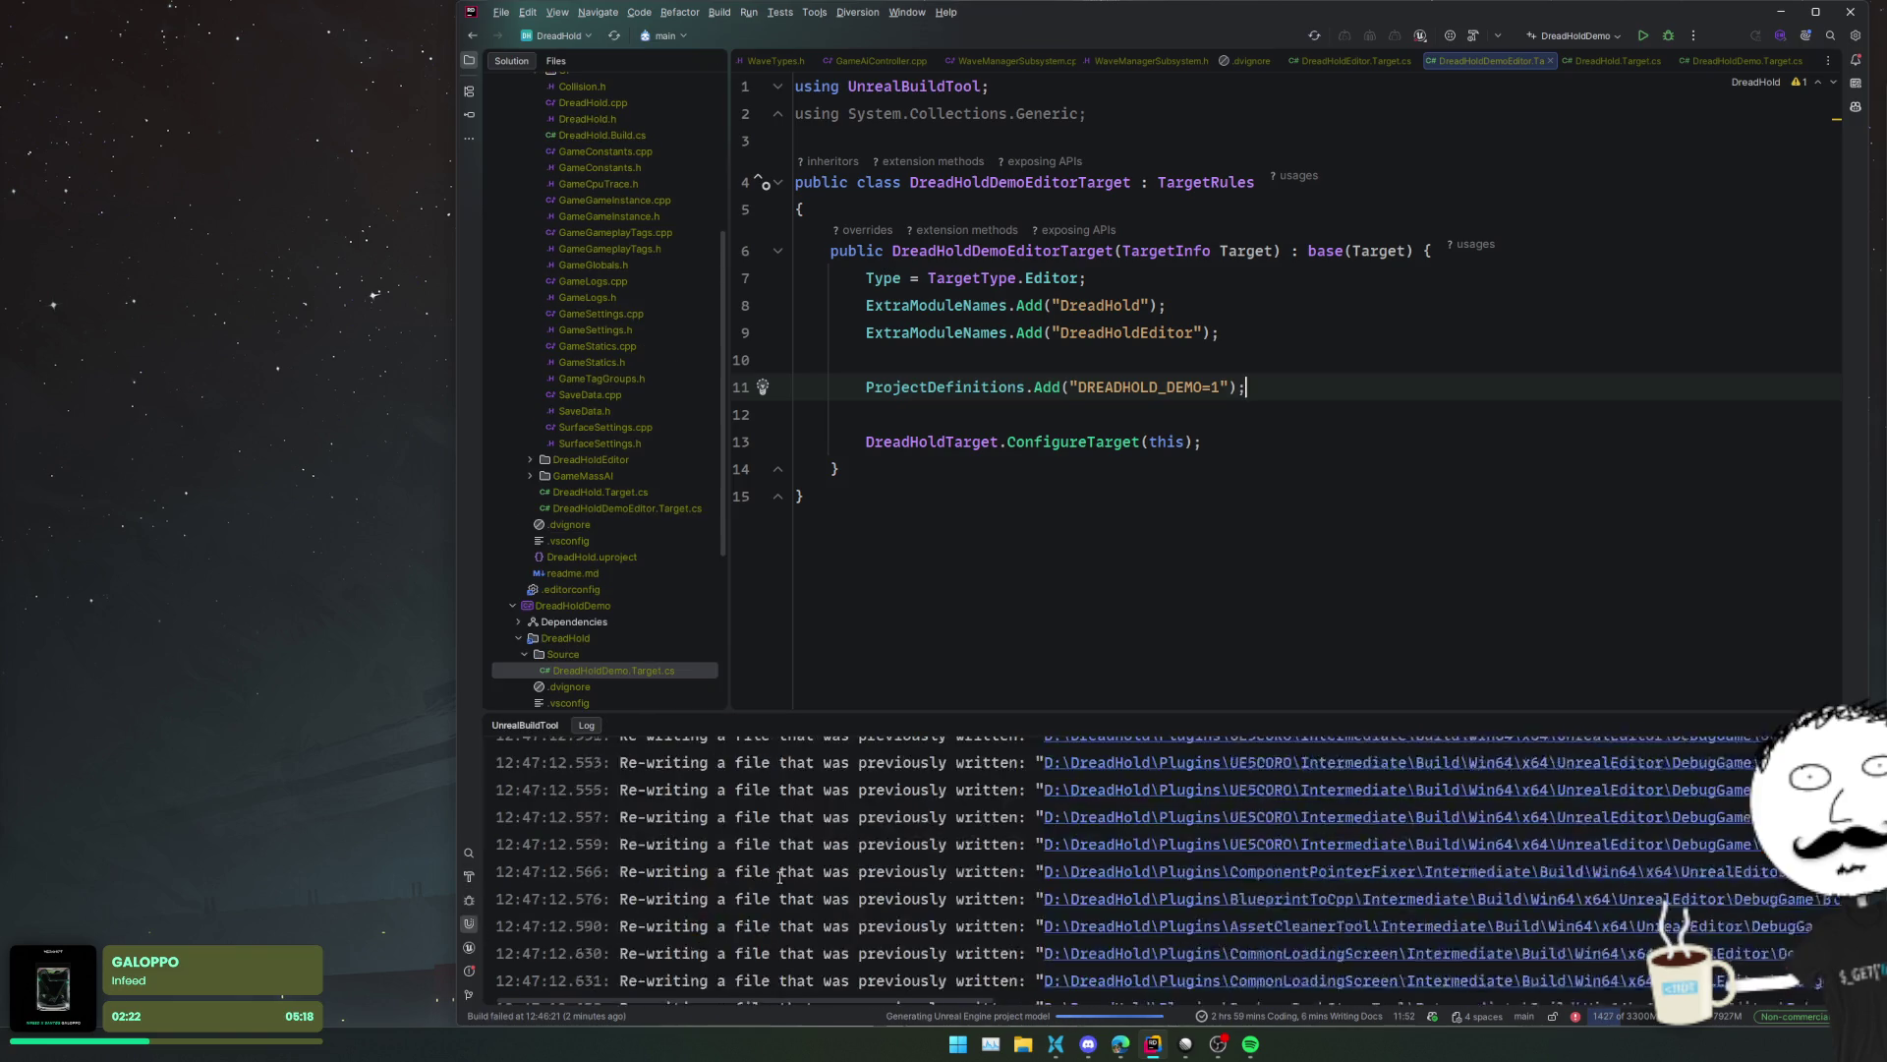
- Enlarge the UnrealBuildTool log and refresh the solution files until the log reports Result: Succeeded
drag(865, 715, 897, 479)
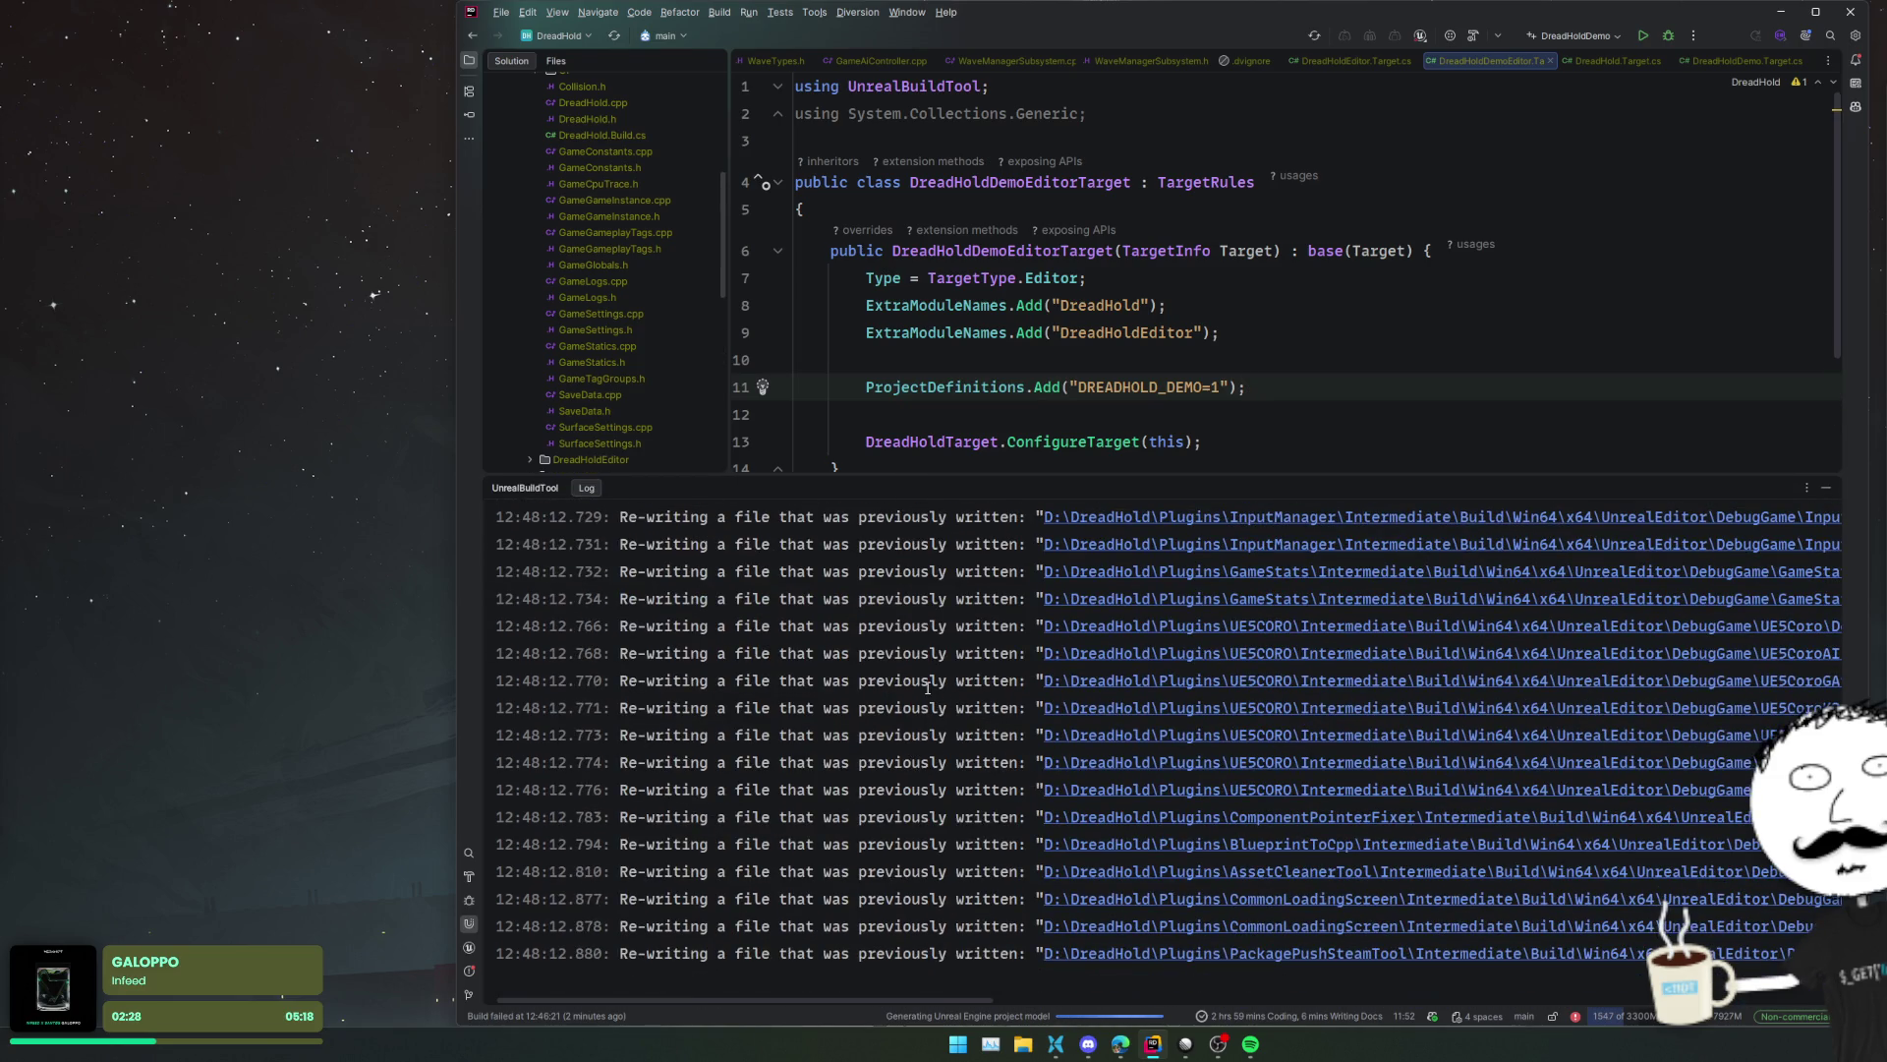
click(1334, 354)
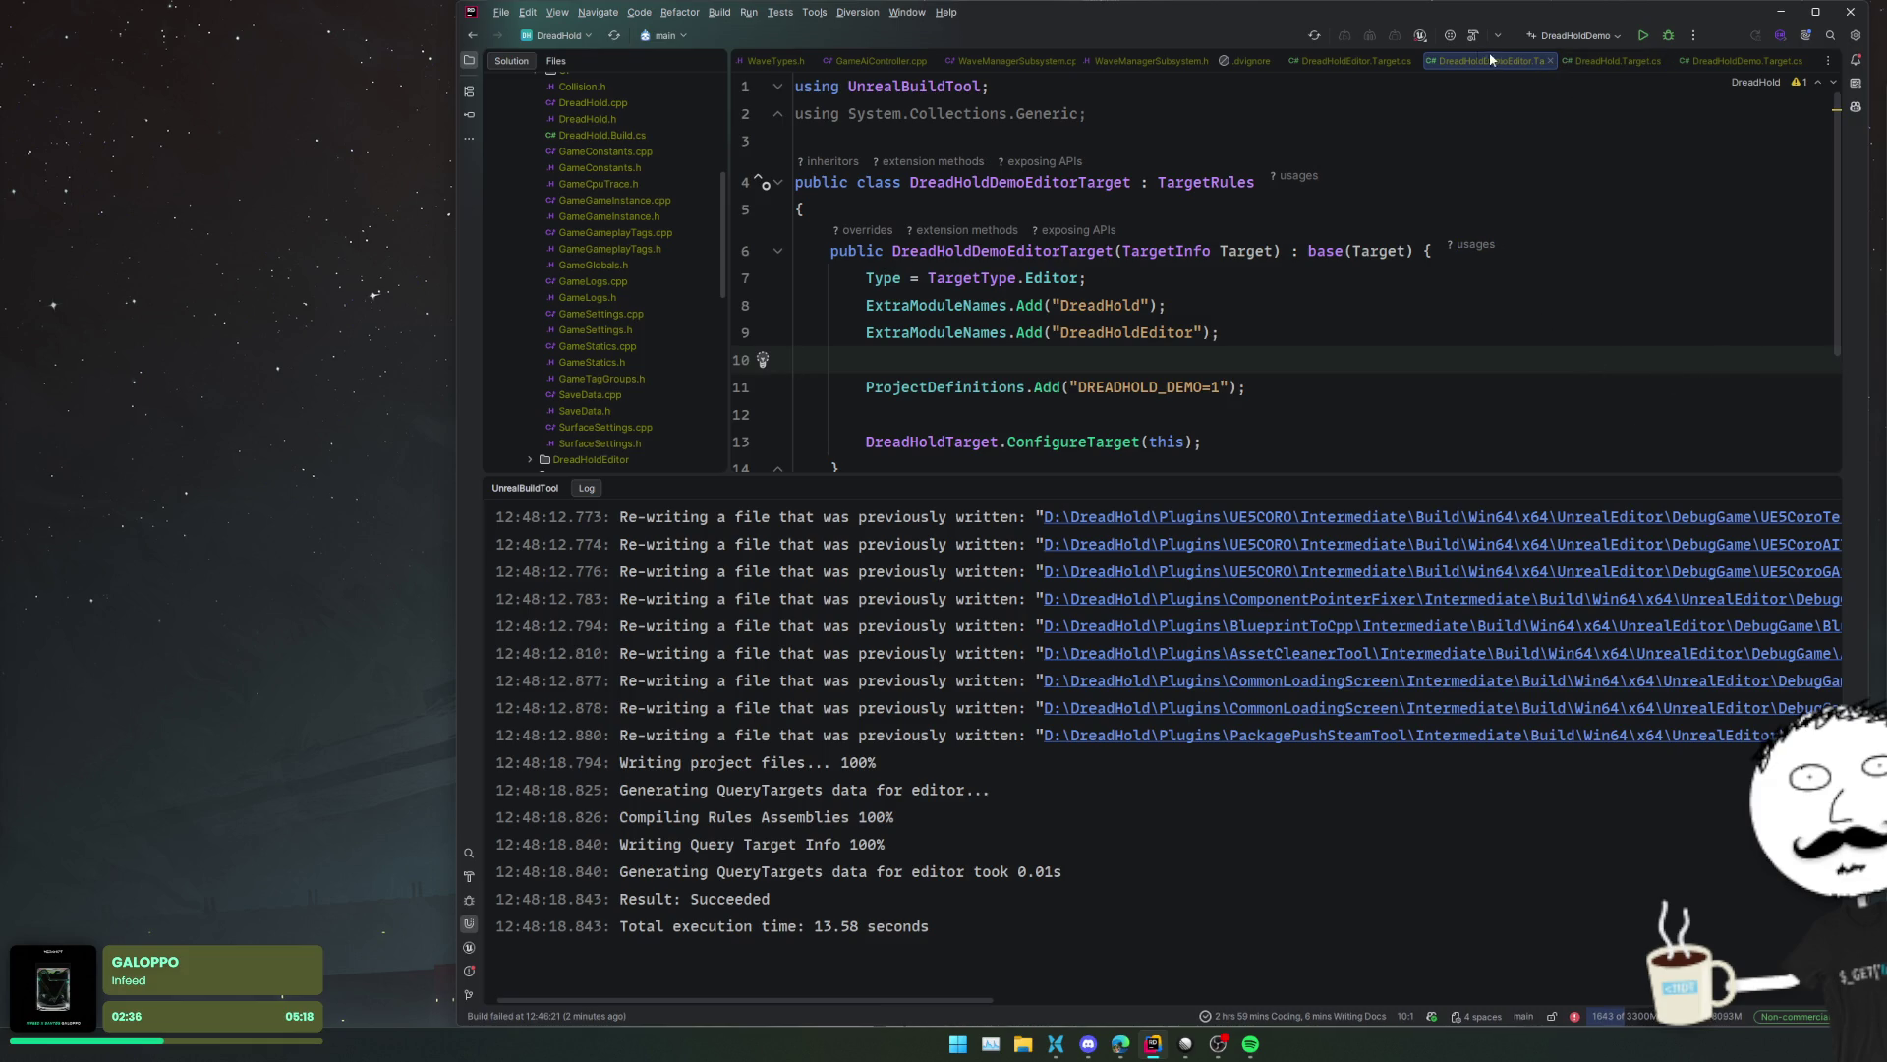
click(1319, 41)
scroll(609, 379, down, 3)
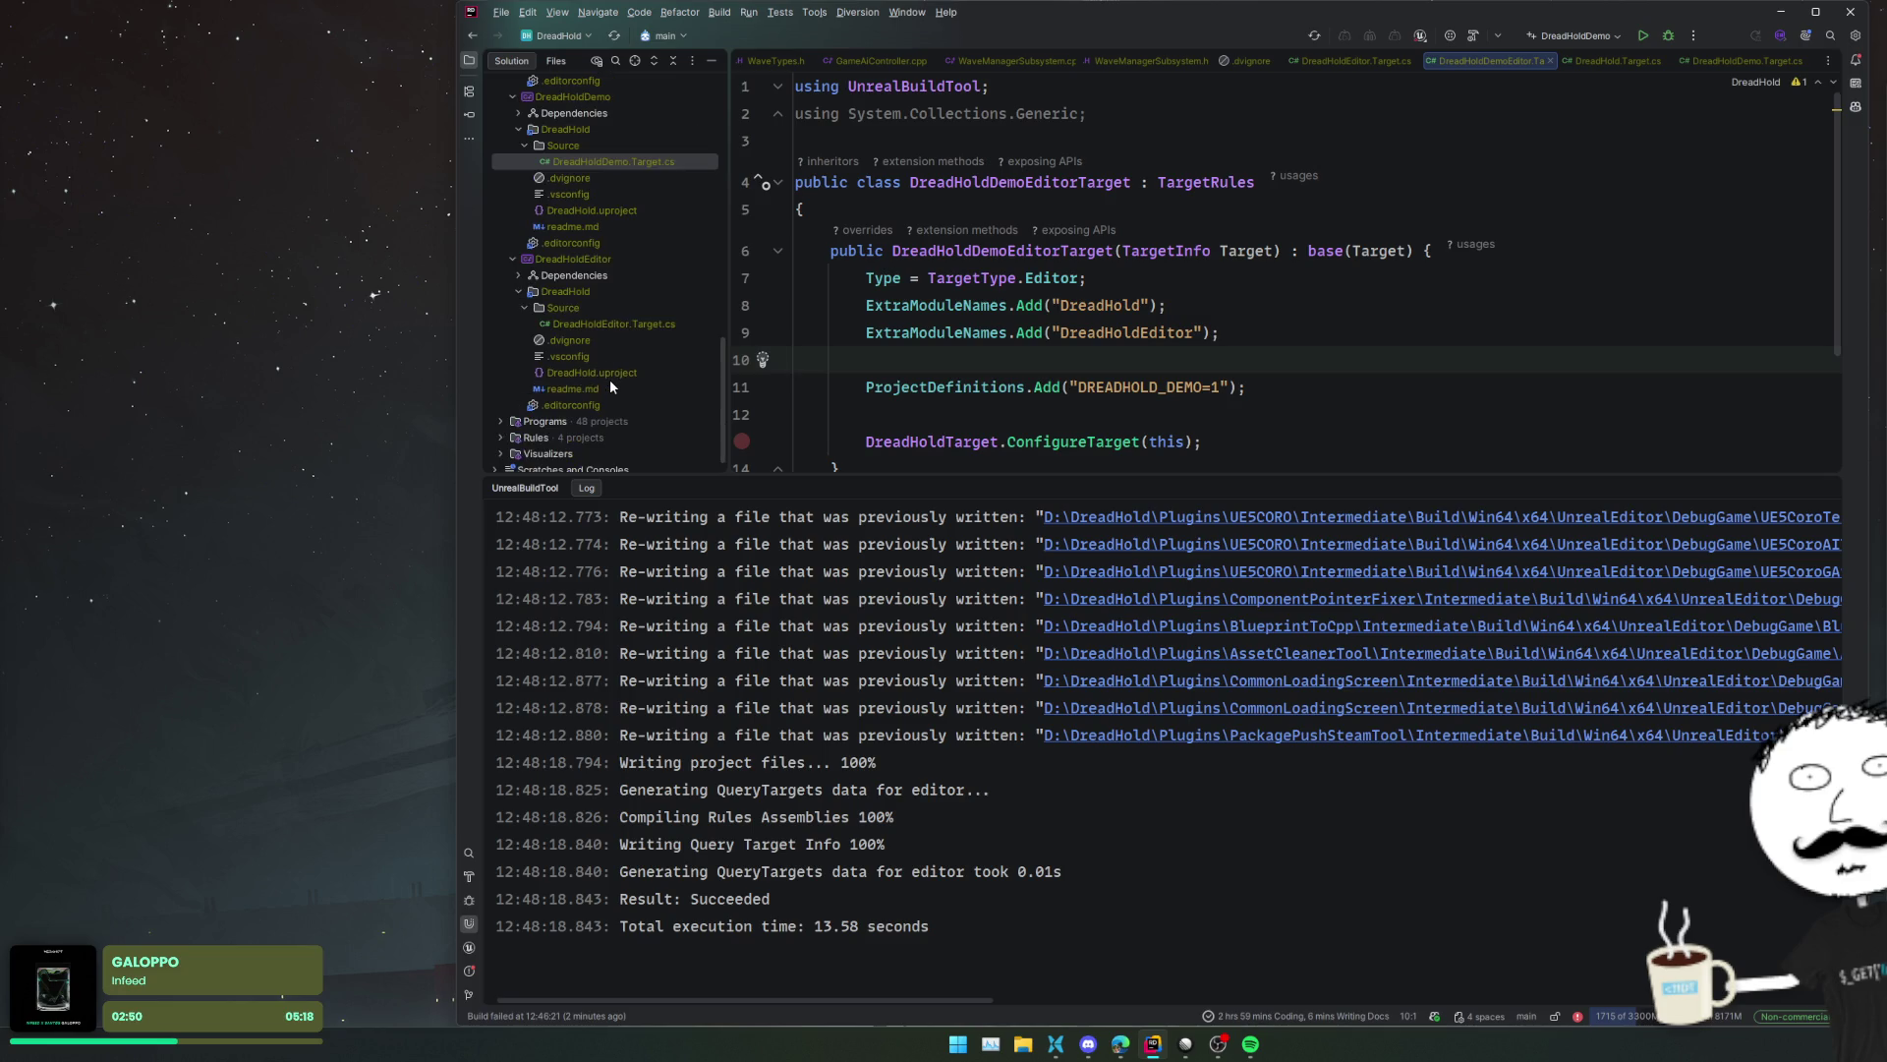
- Review DreadHoldEditor.Target.cs, collapse the DreadHoldEditor project, and open DreadHoldDemo.Target.cs
scroll(609, 379, up, 1)
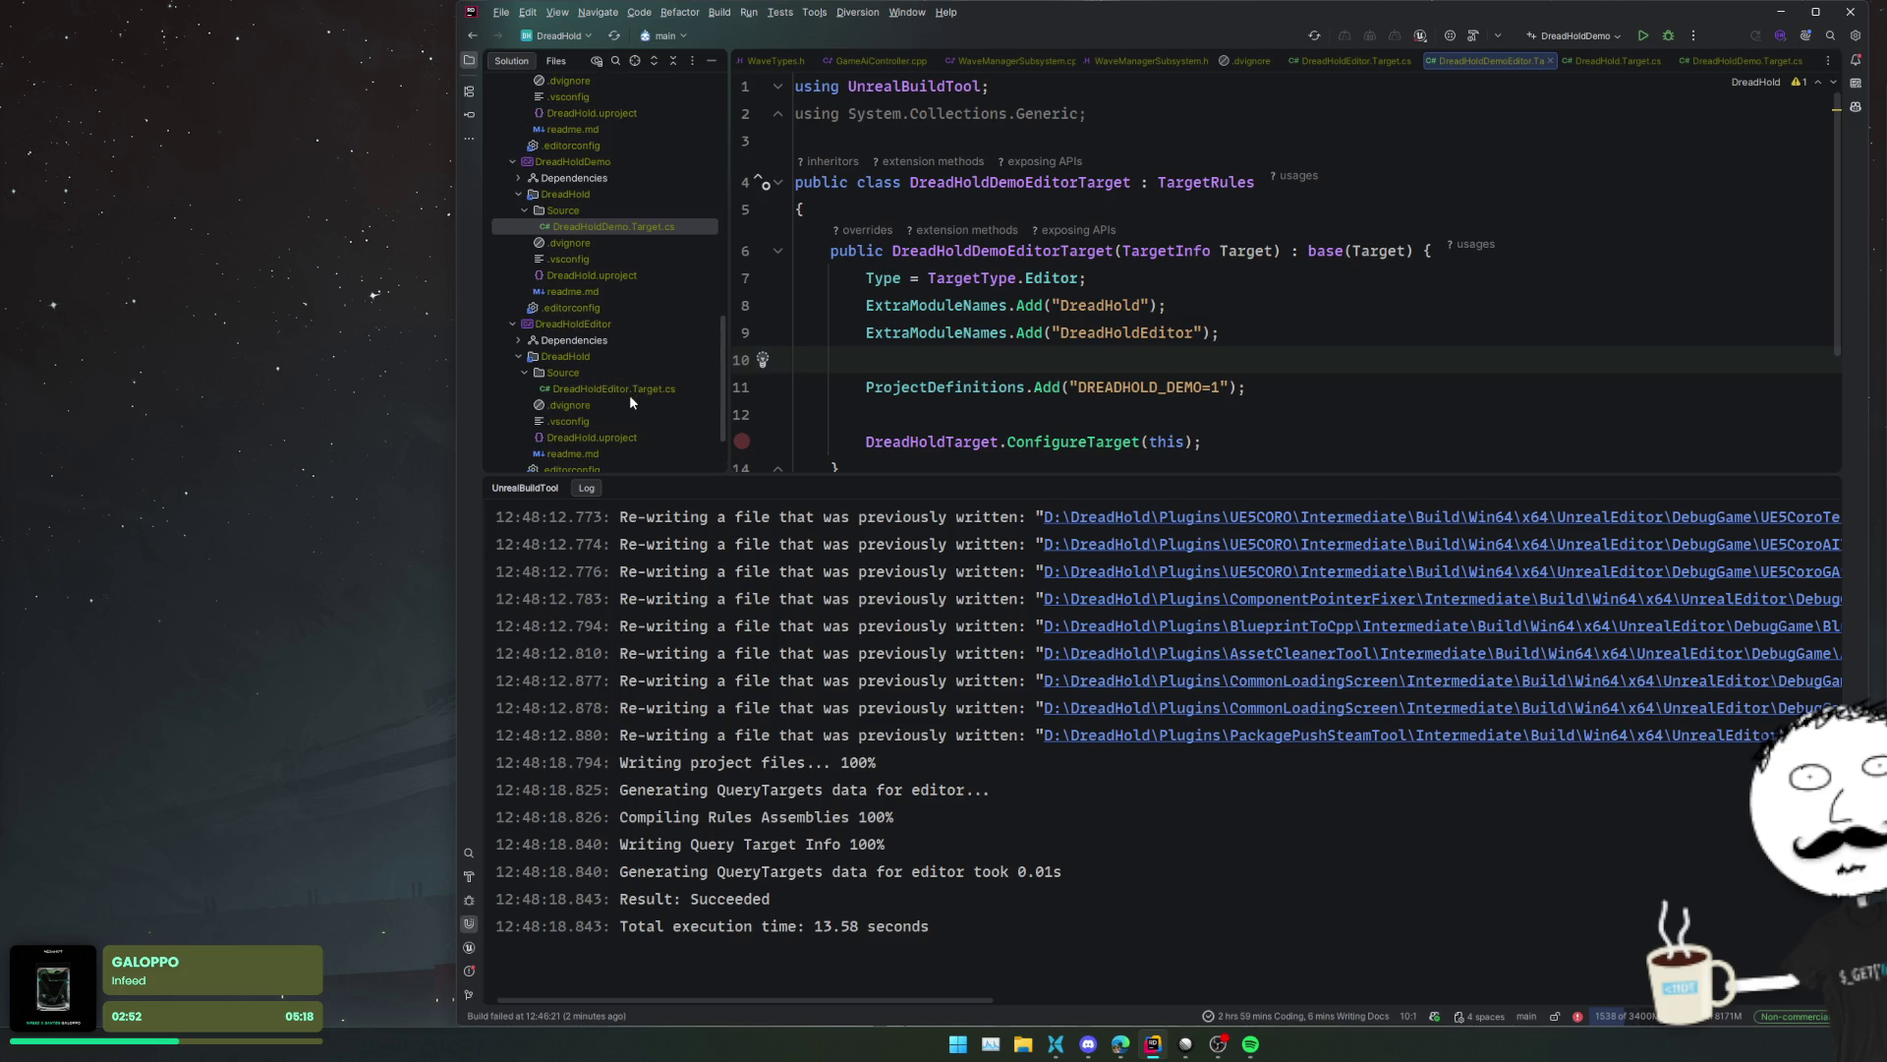
scroll(629, 393, up, 4)
scroll(630, 396, down, 4)
click(632, 390)
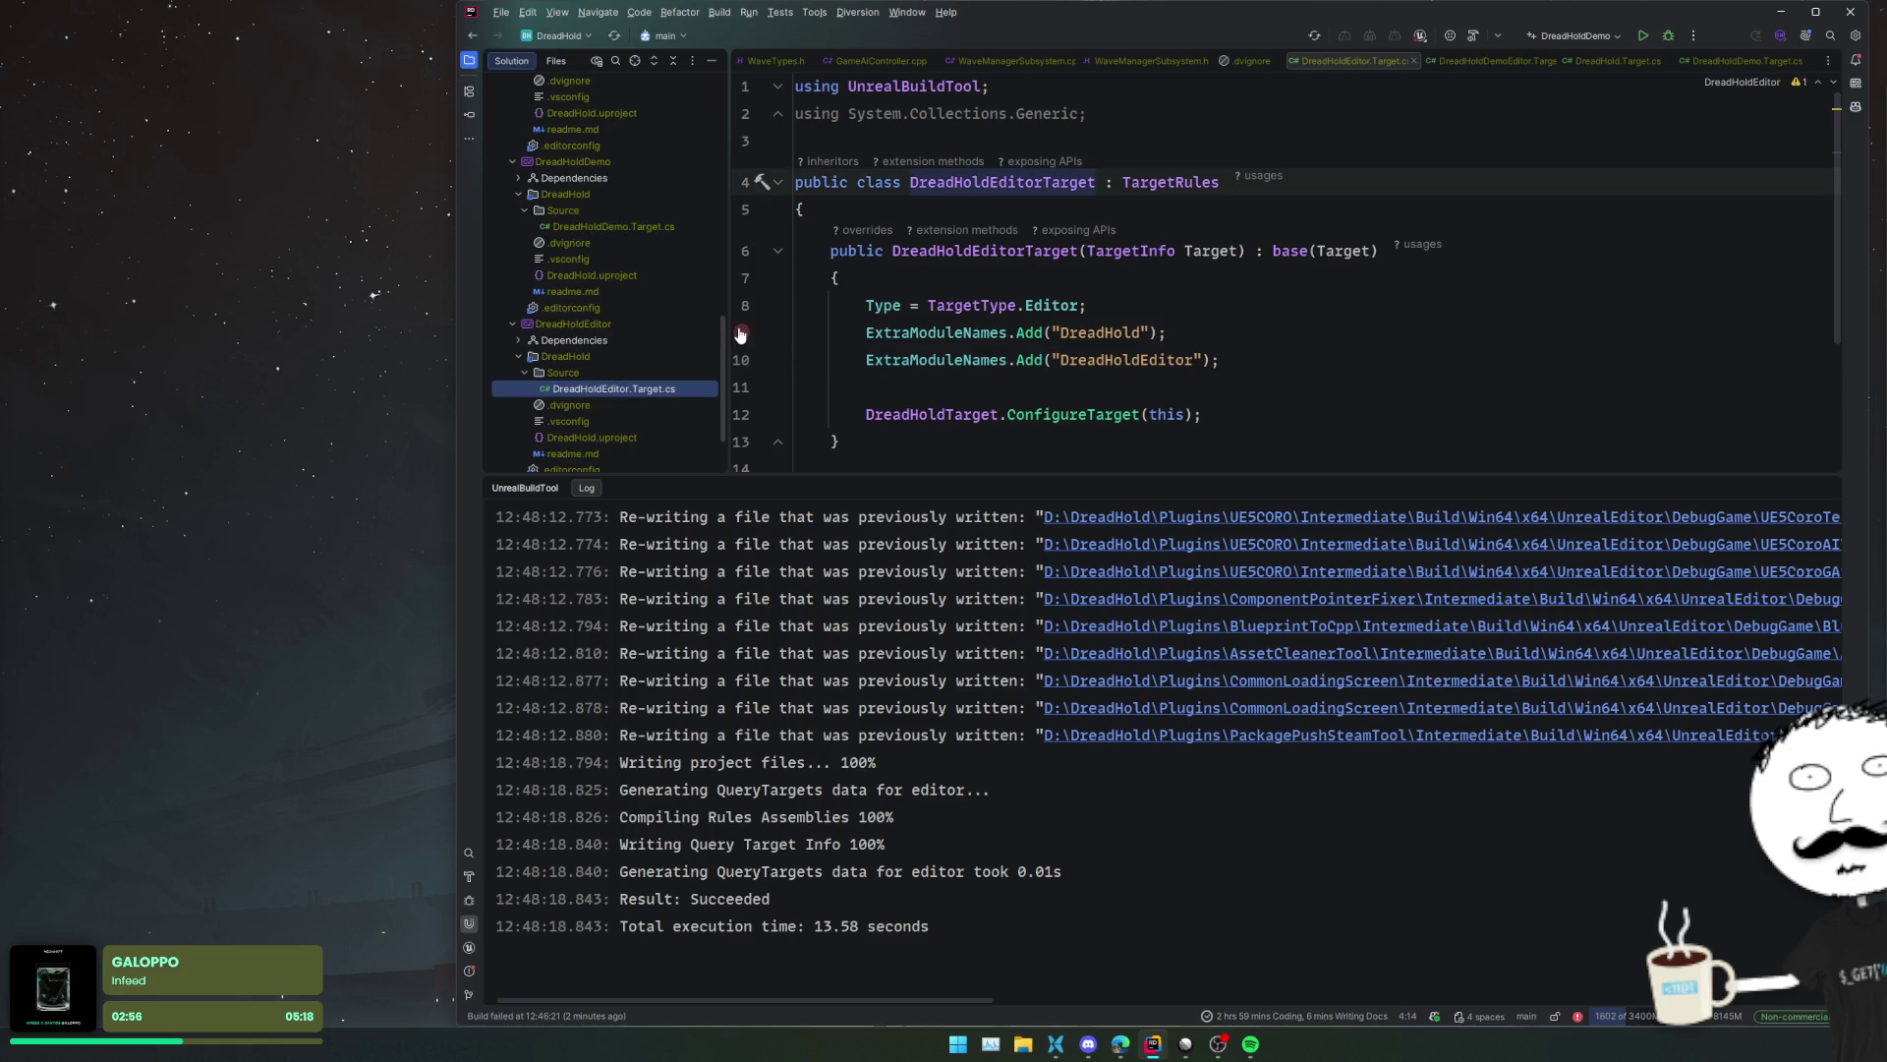
scroll(984, 324, down, 2)
click(1052, 278)
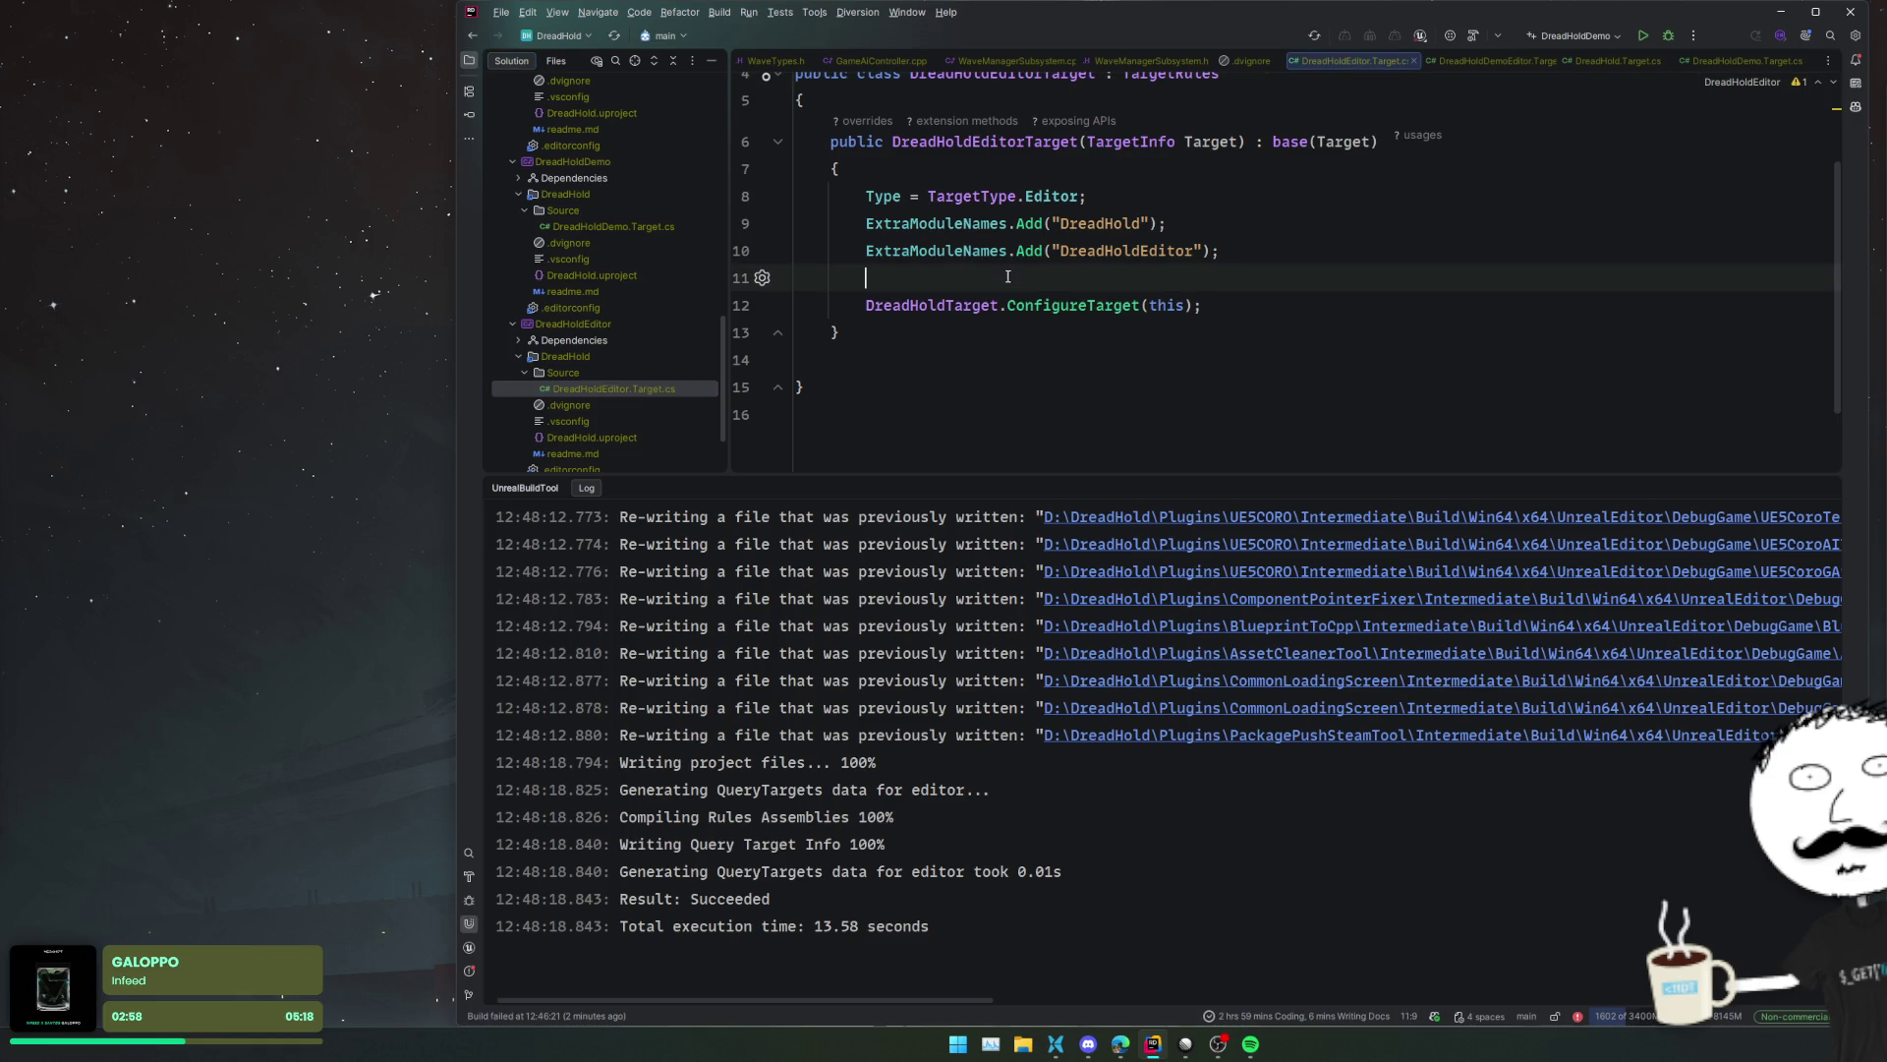
double_click(586, 328)
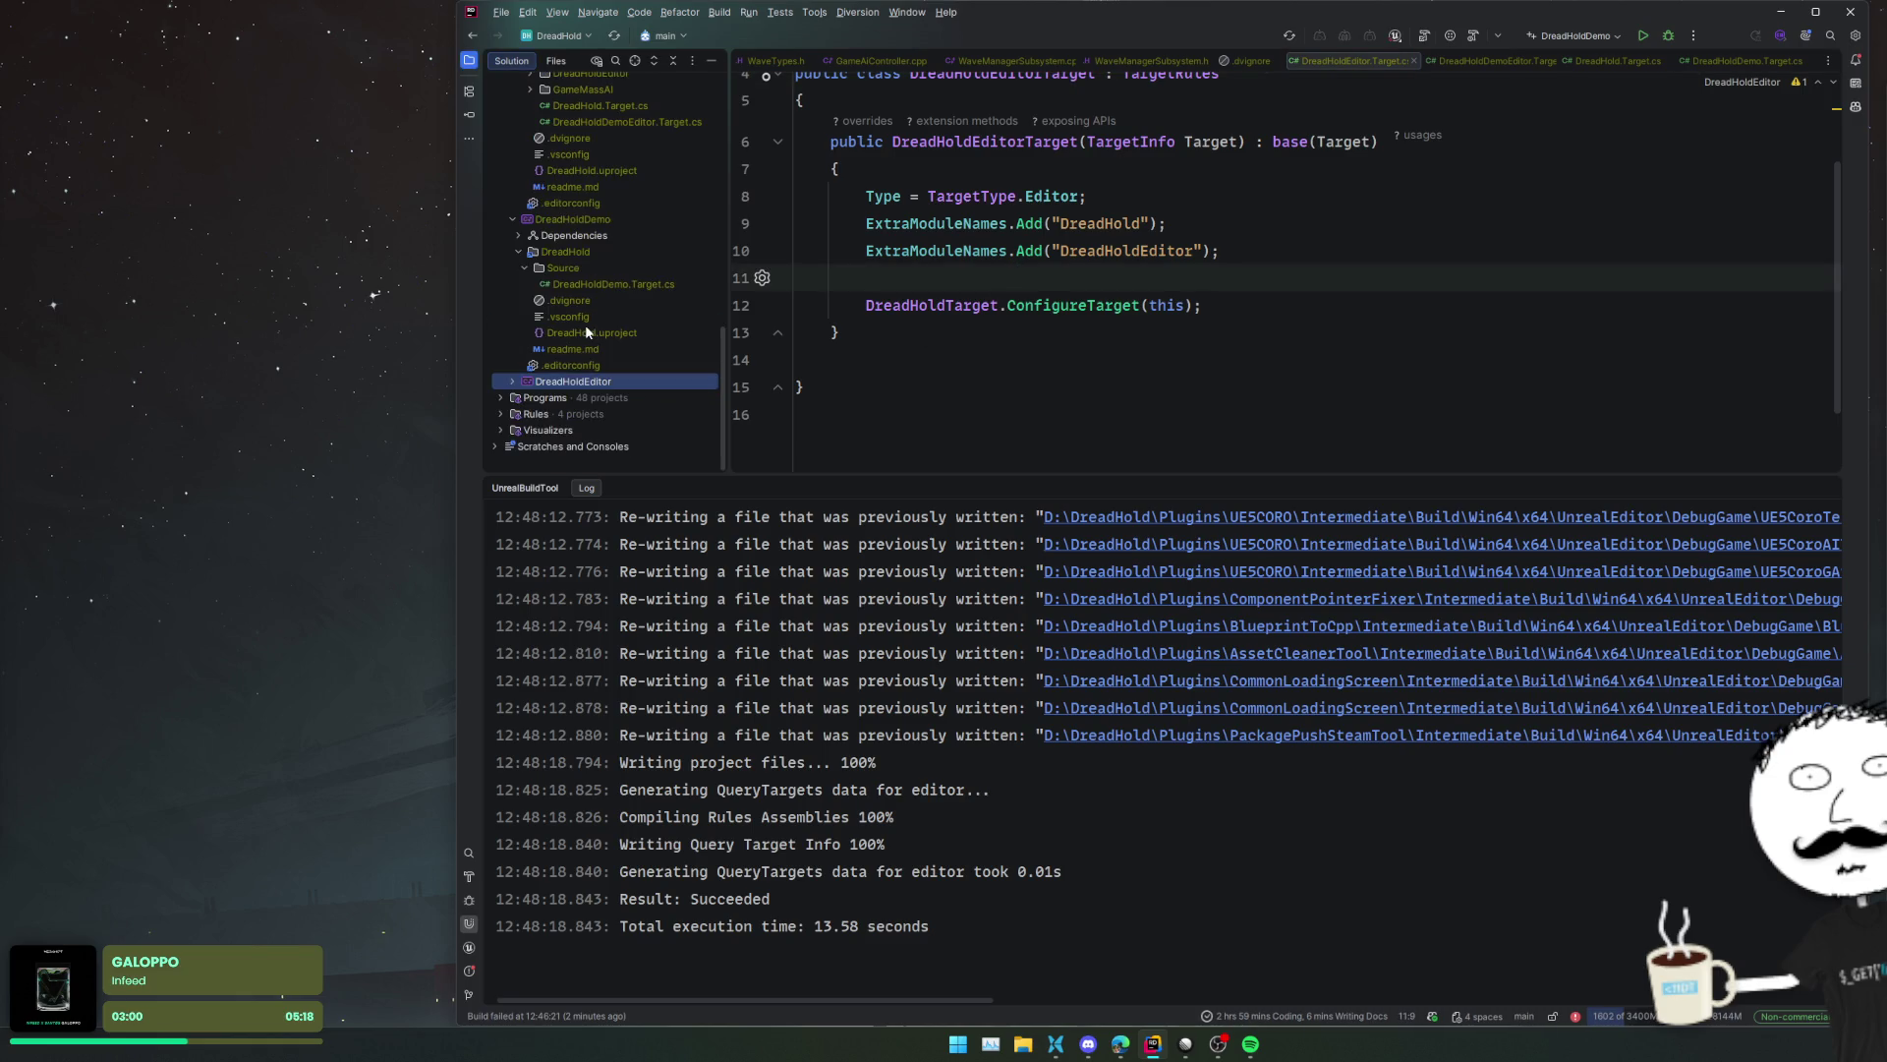
click(599, 287)
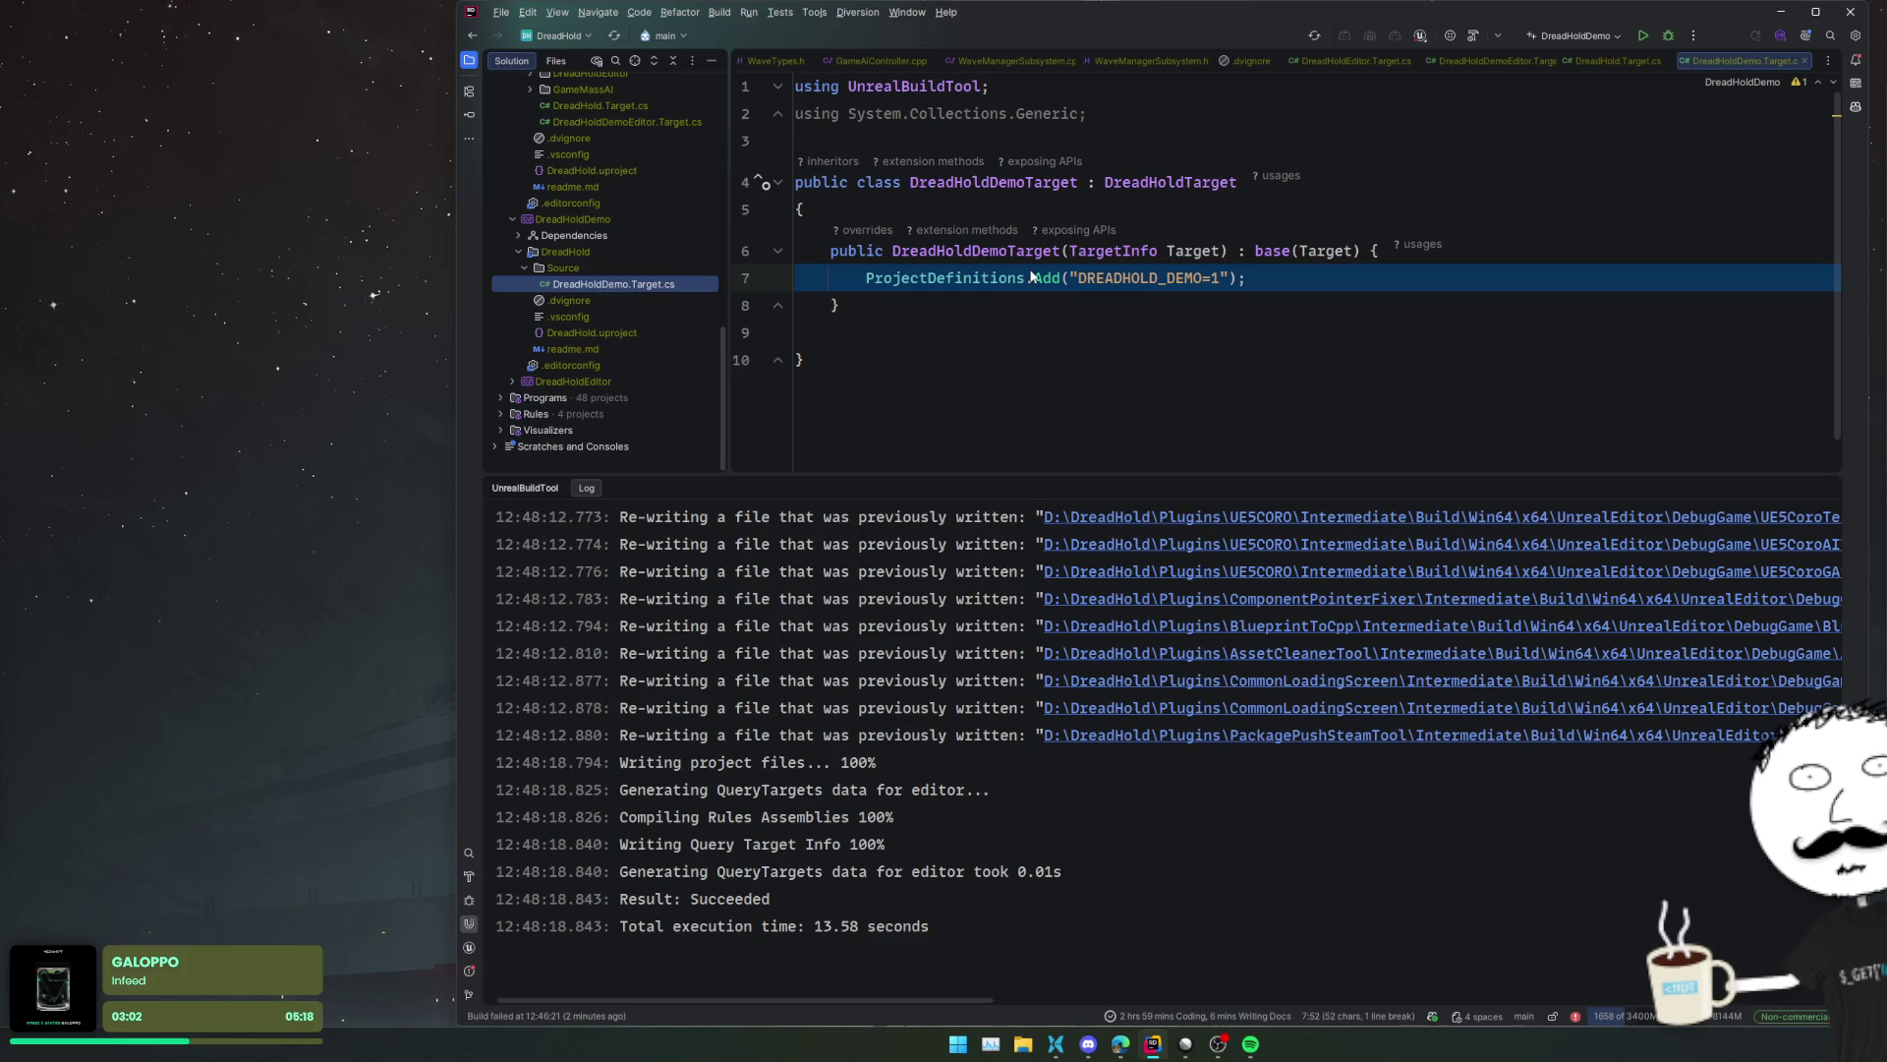
click(1306, 280)
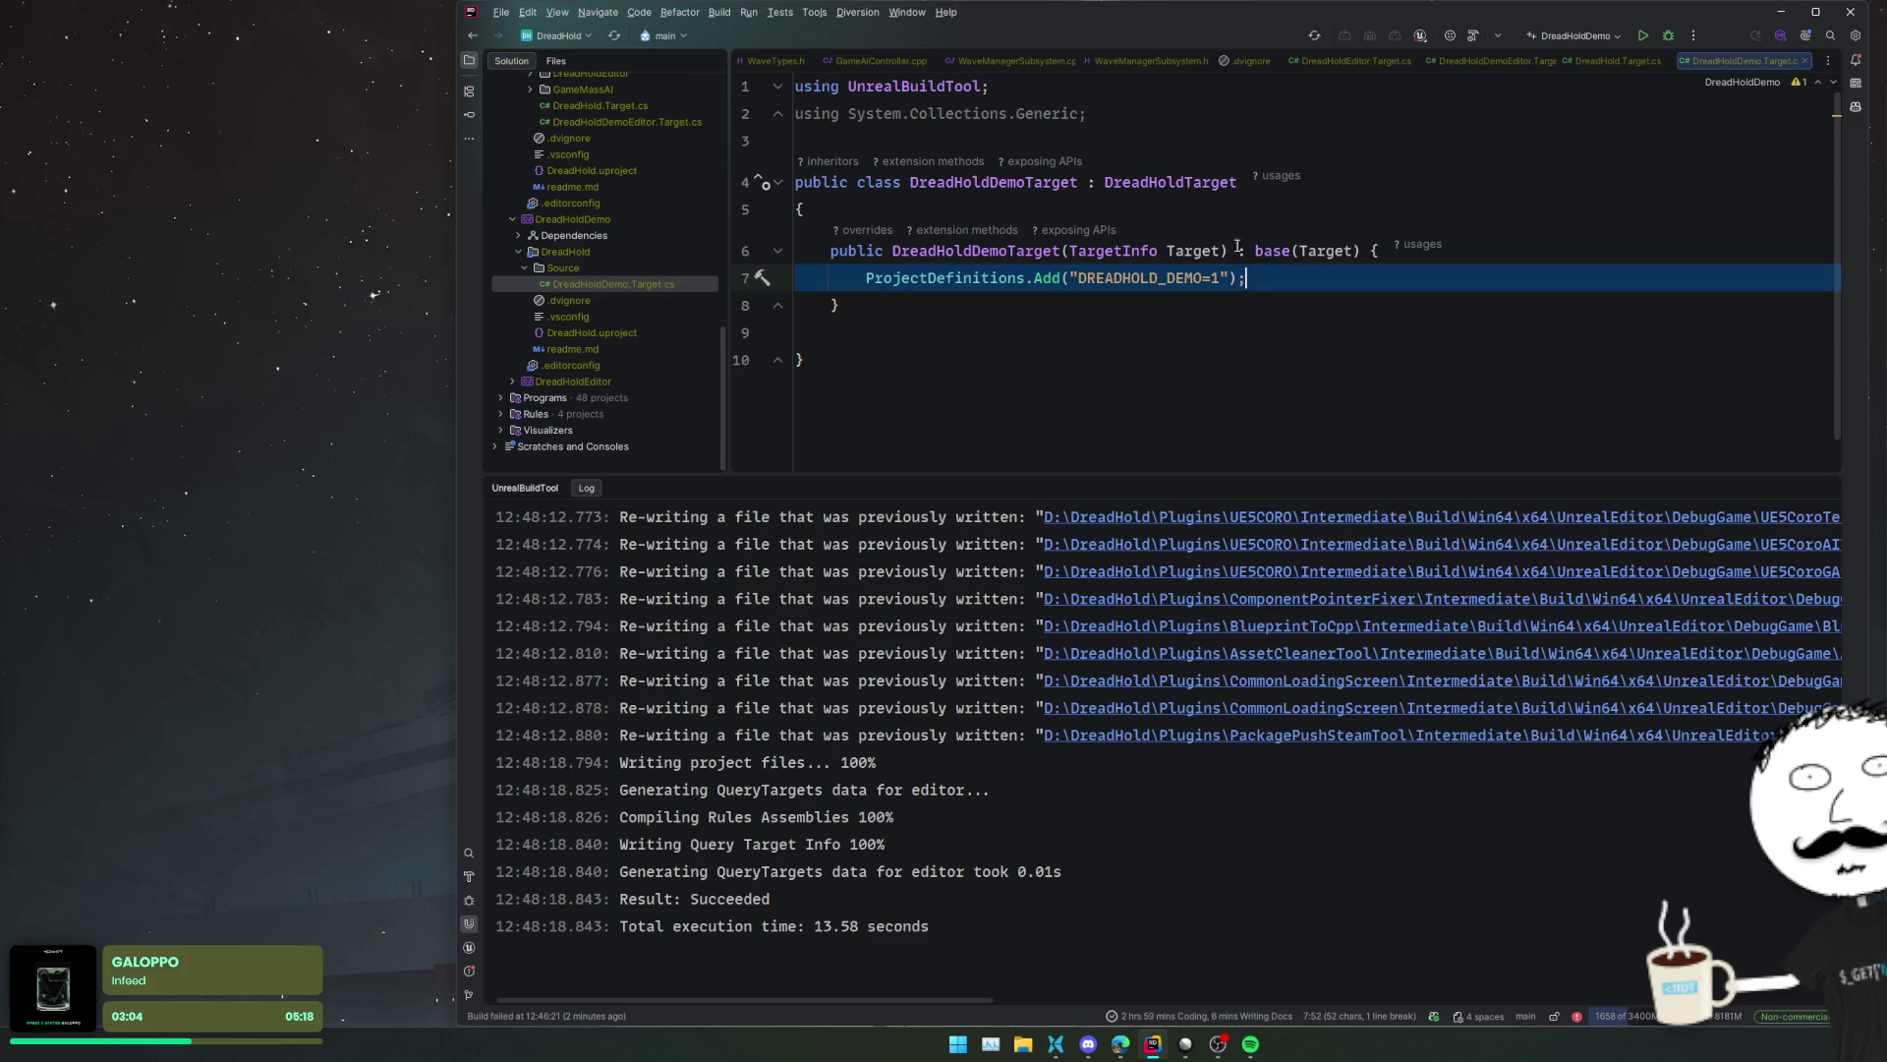
- Change DreadHoldDemoTarget's base class from DreadHoldTarget to TargetRules
double_click(1151, 180)
text(Tae)
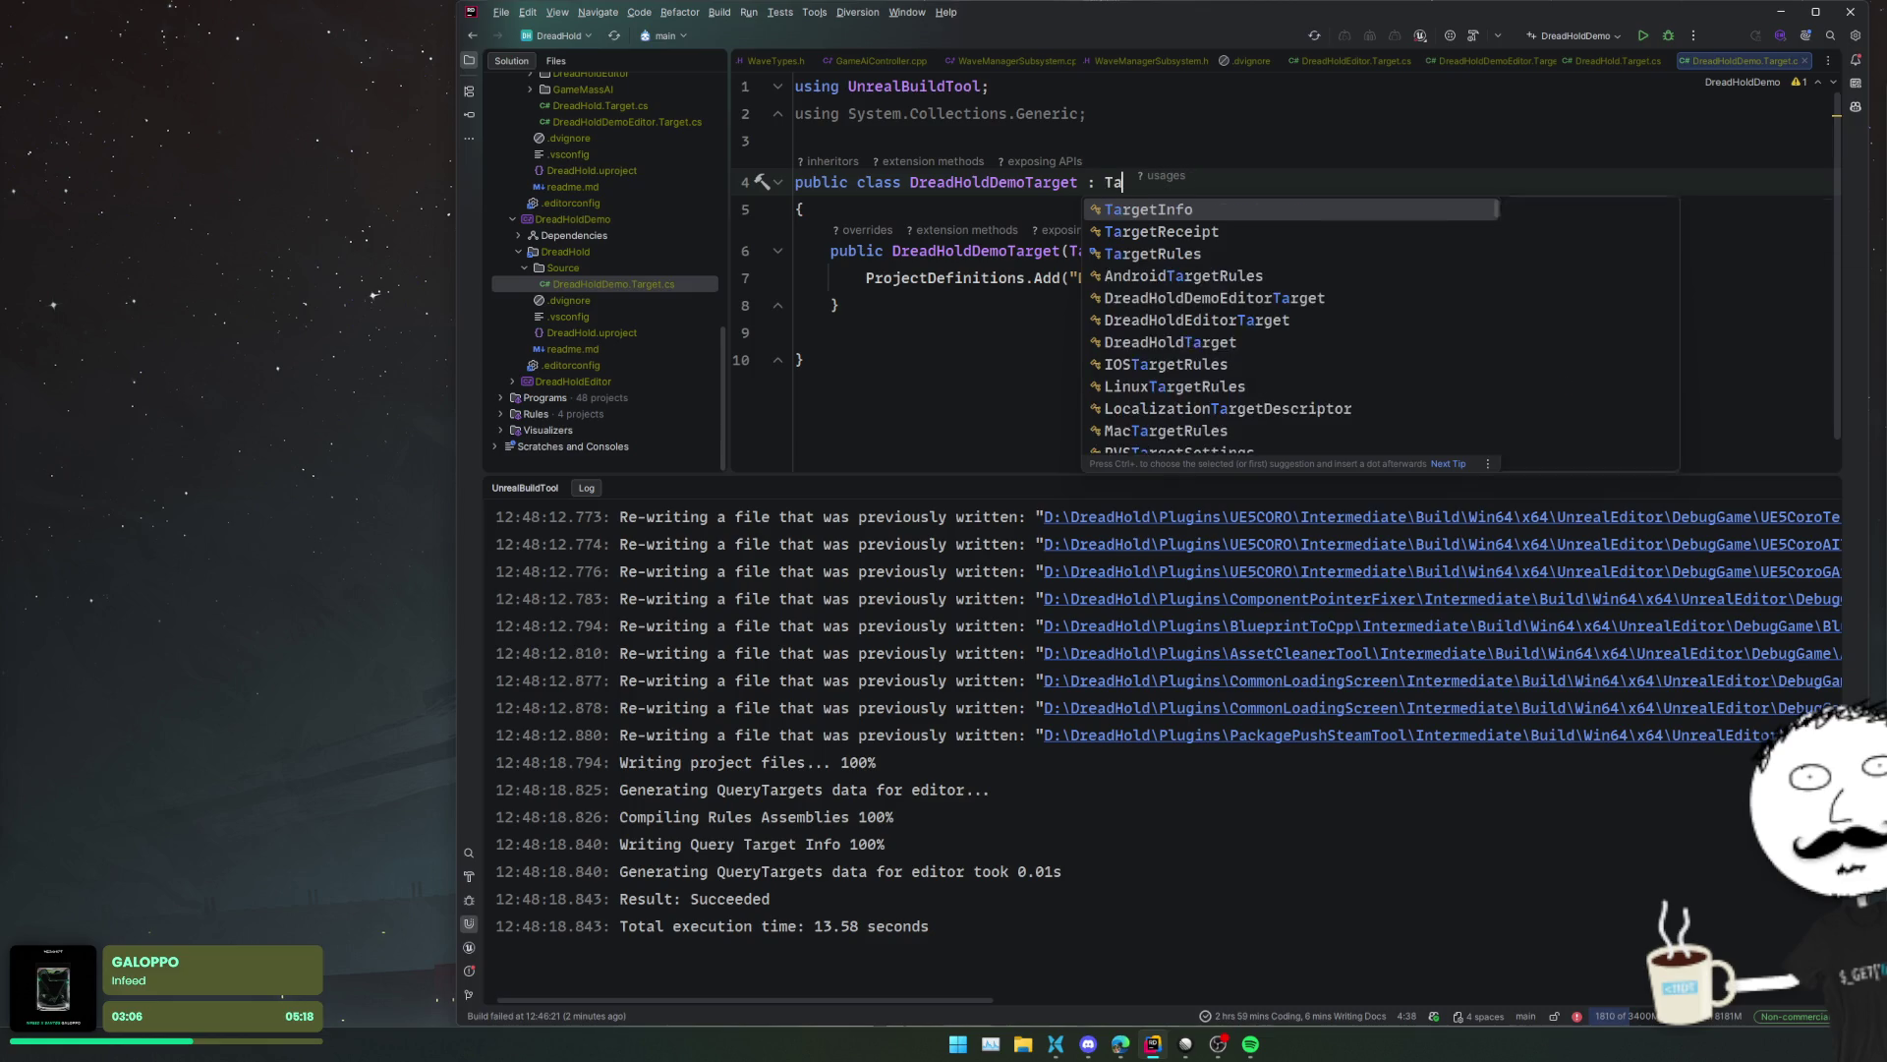
key(BackSpace)
text(rgetRules)
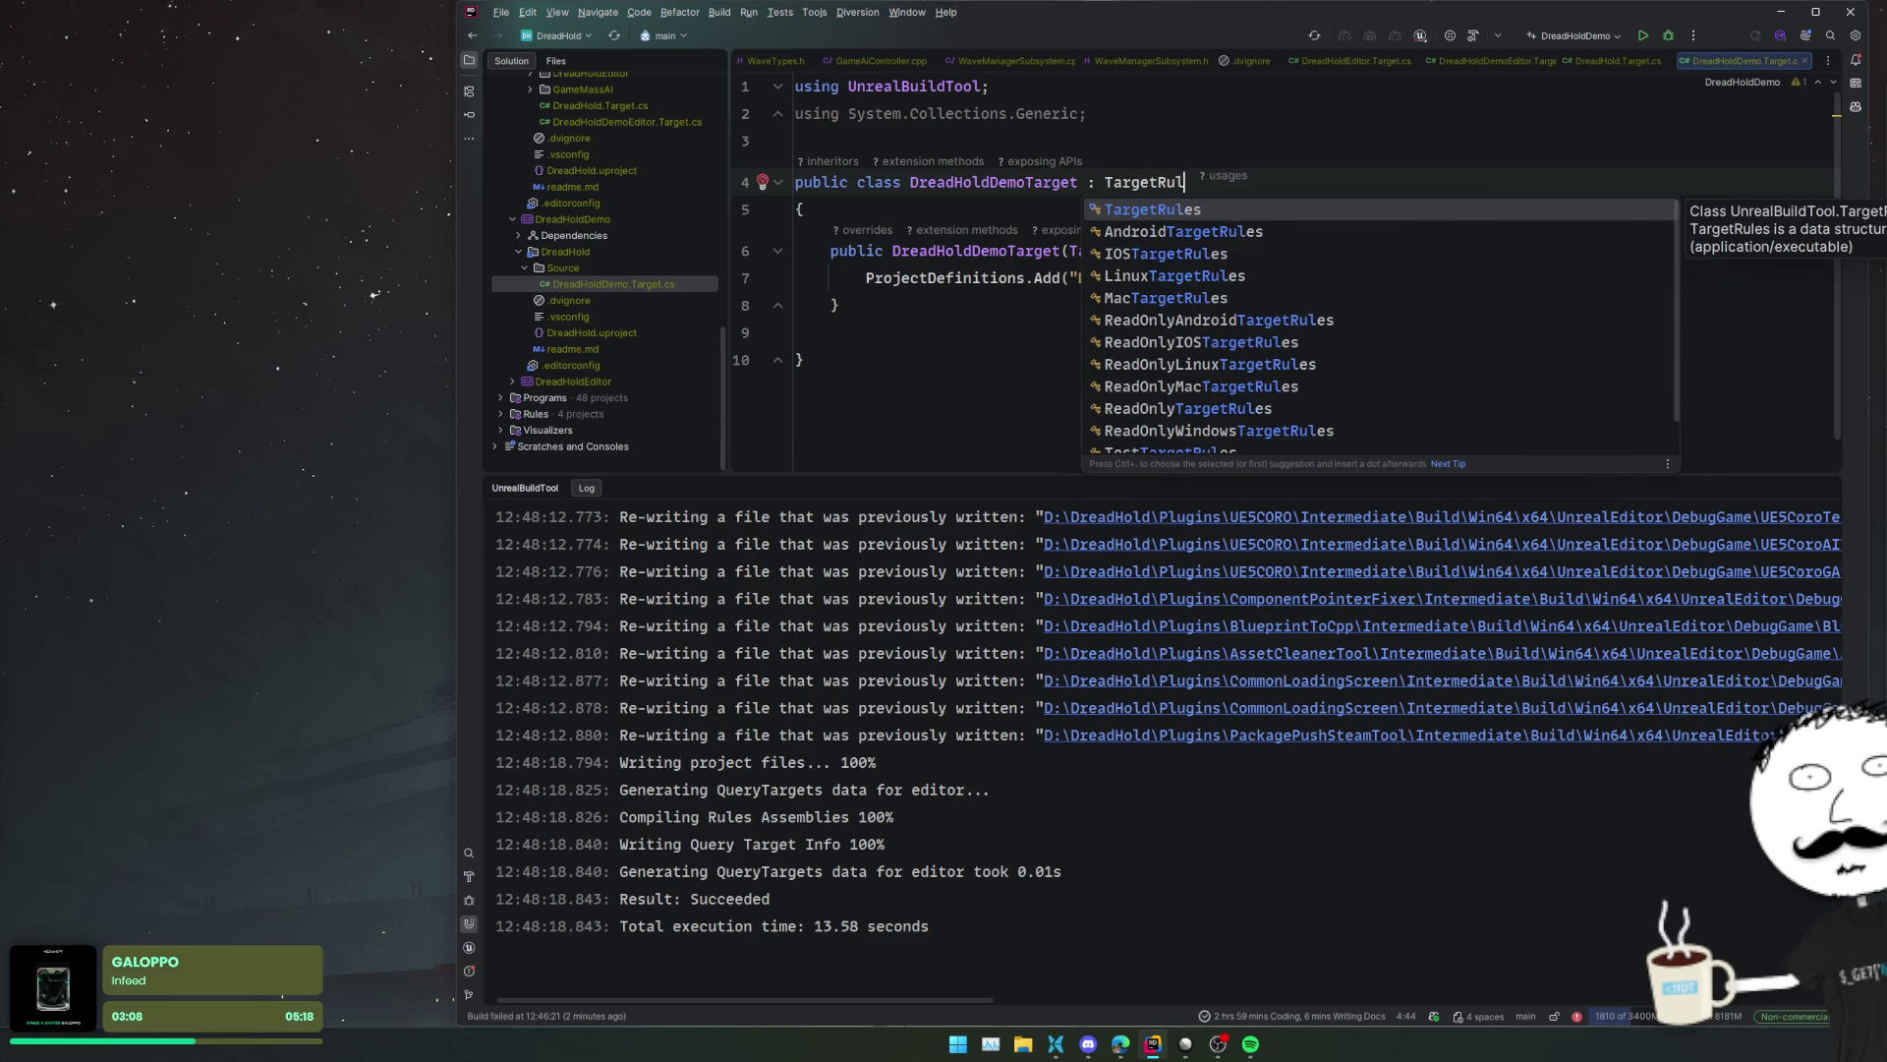
key(Return)
- Copy DreadHold.Target.cs's Type, module and ConfigureTarget lines above the ProjectDefinitions line
scroll(671, 286, up, 3)
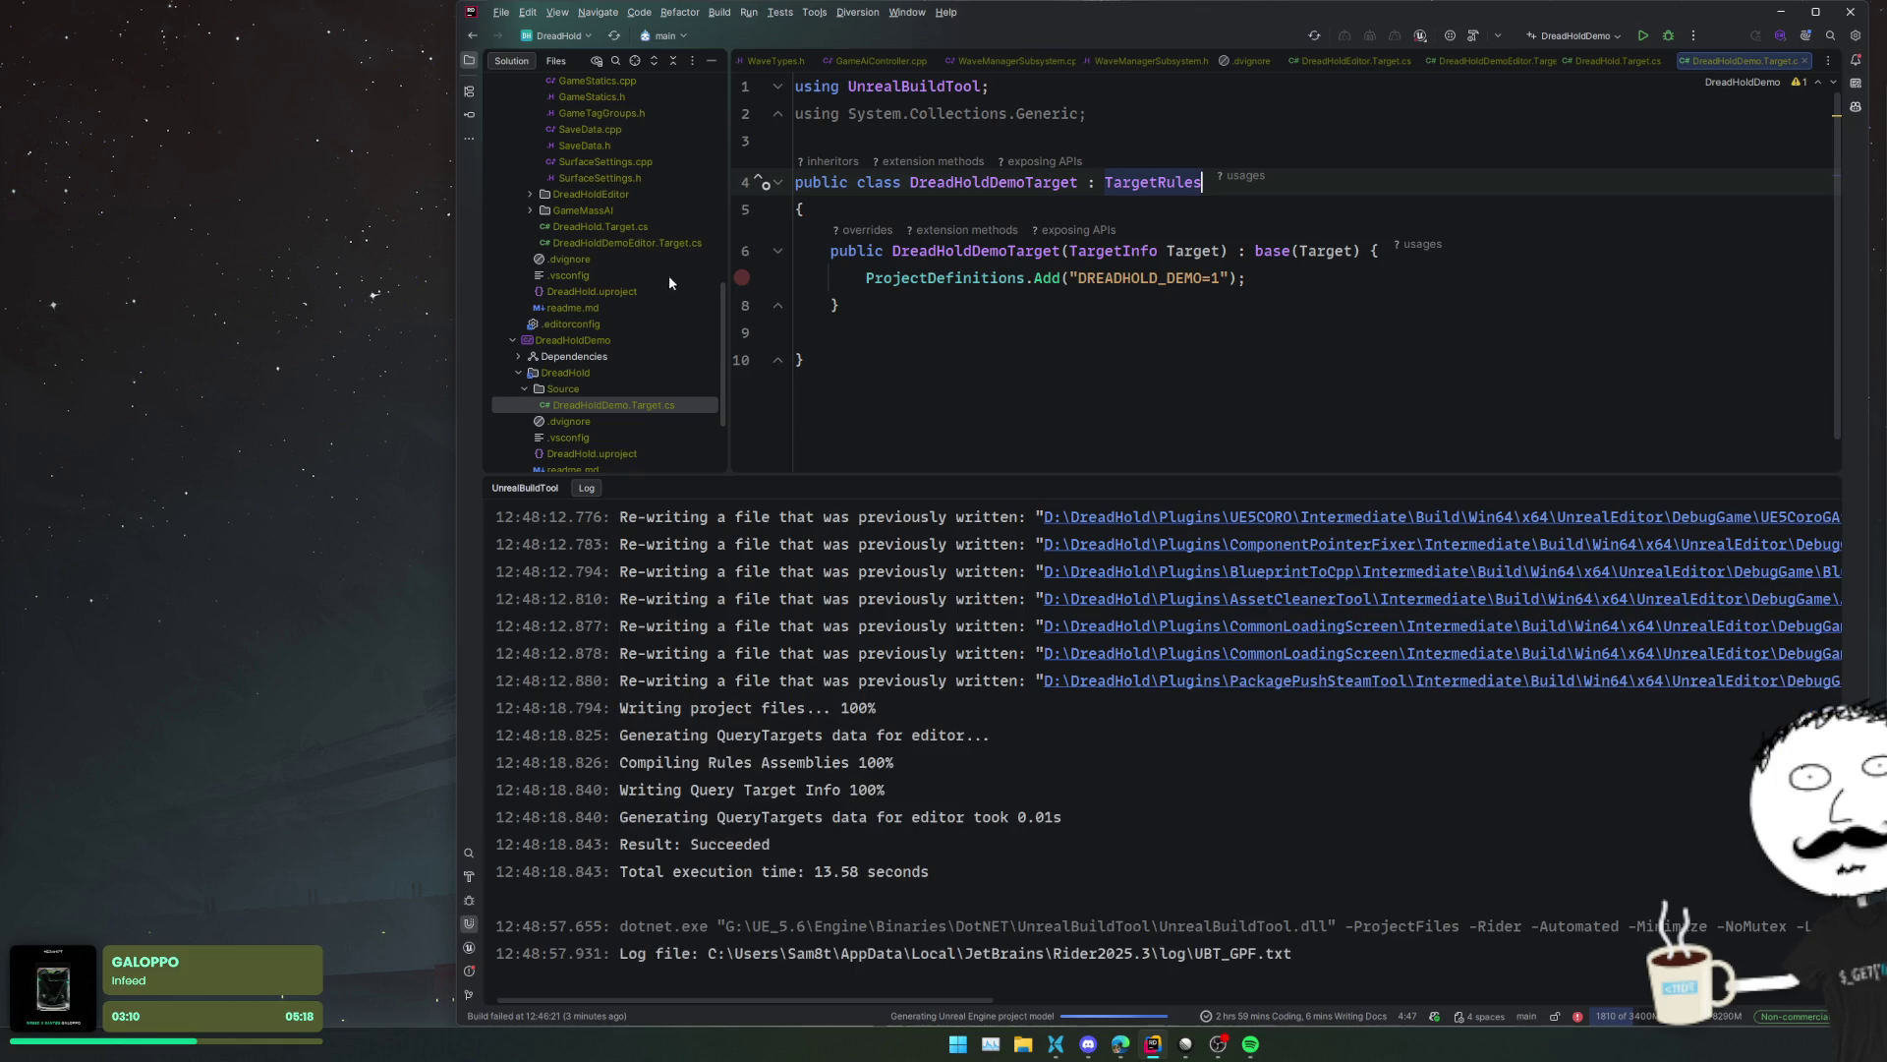
click(637, 227)
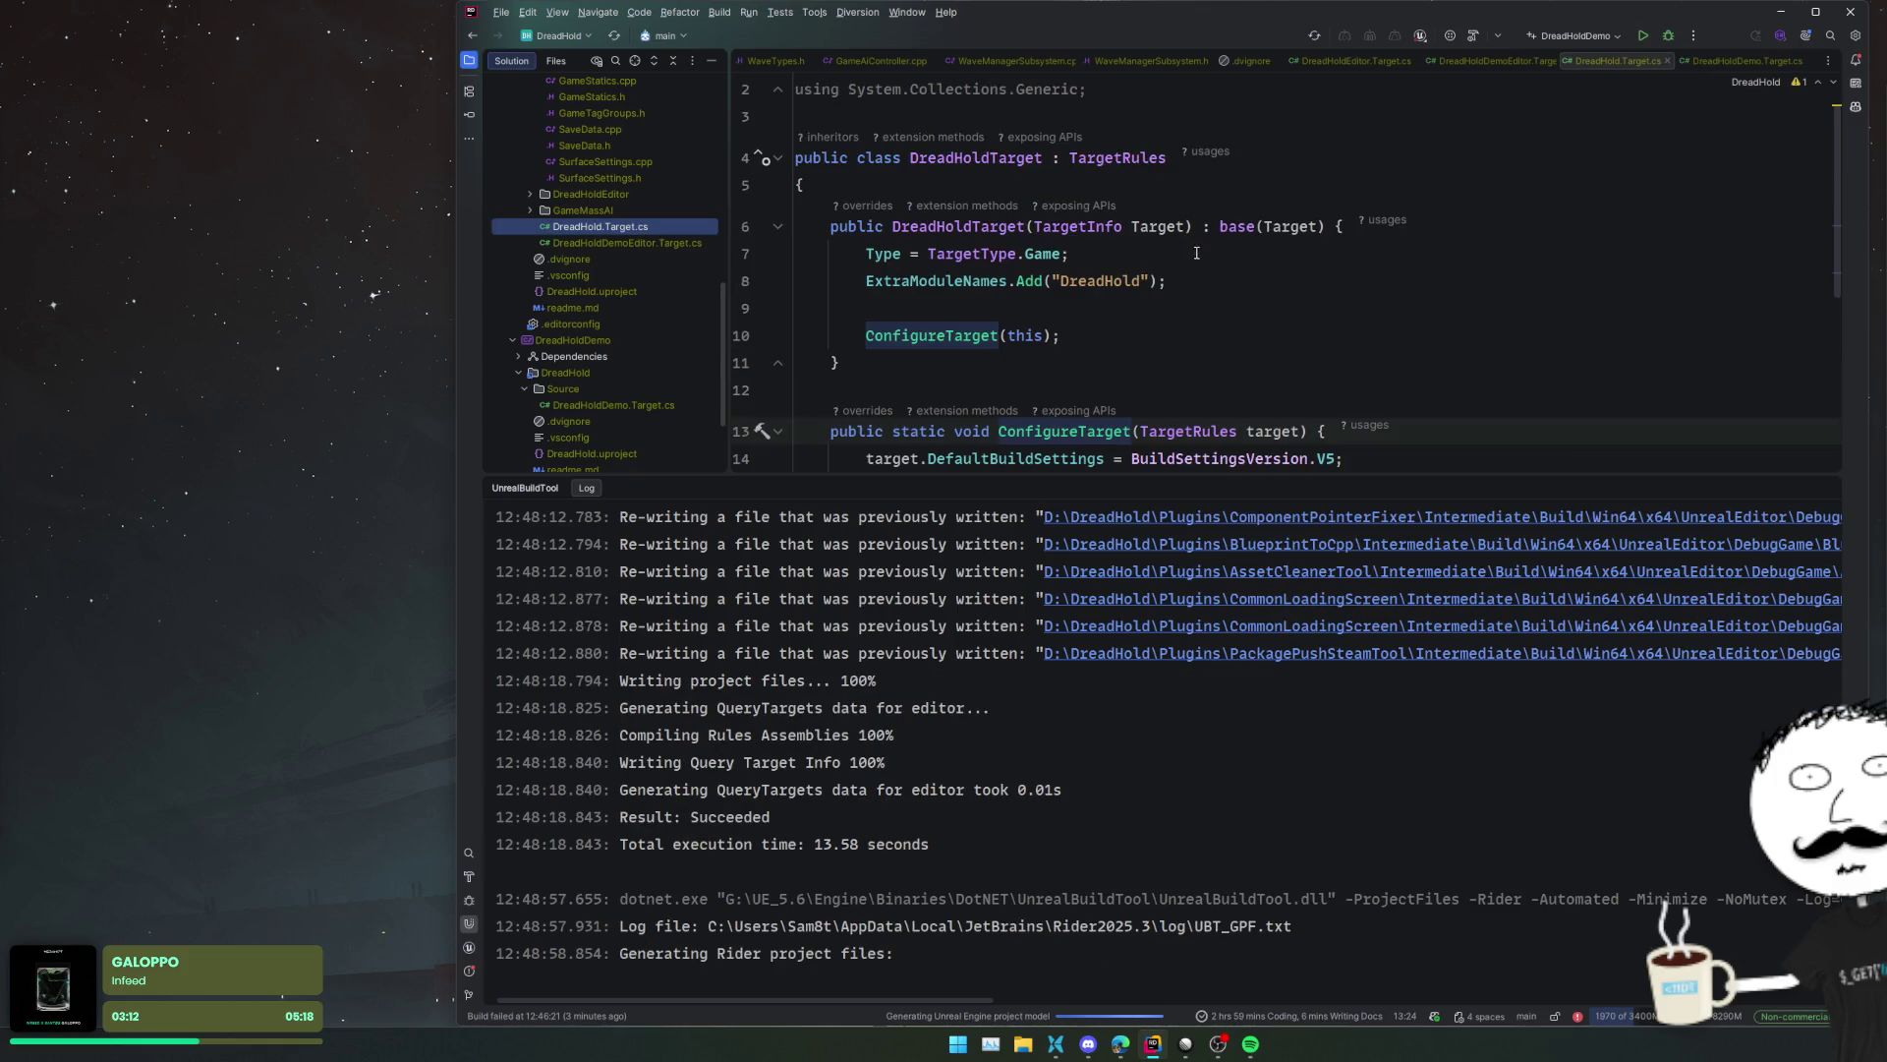
mouse_move(1084, 338)
mouse_down()
mouse_move(786, 278)
mouse_move(777, 254)
mouse_up()
key(ctrl+c)
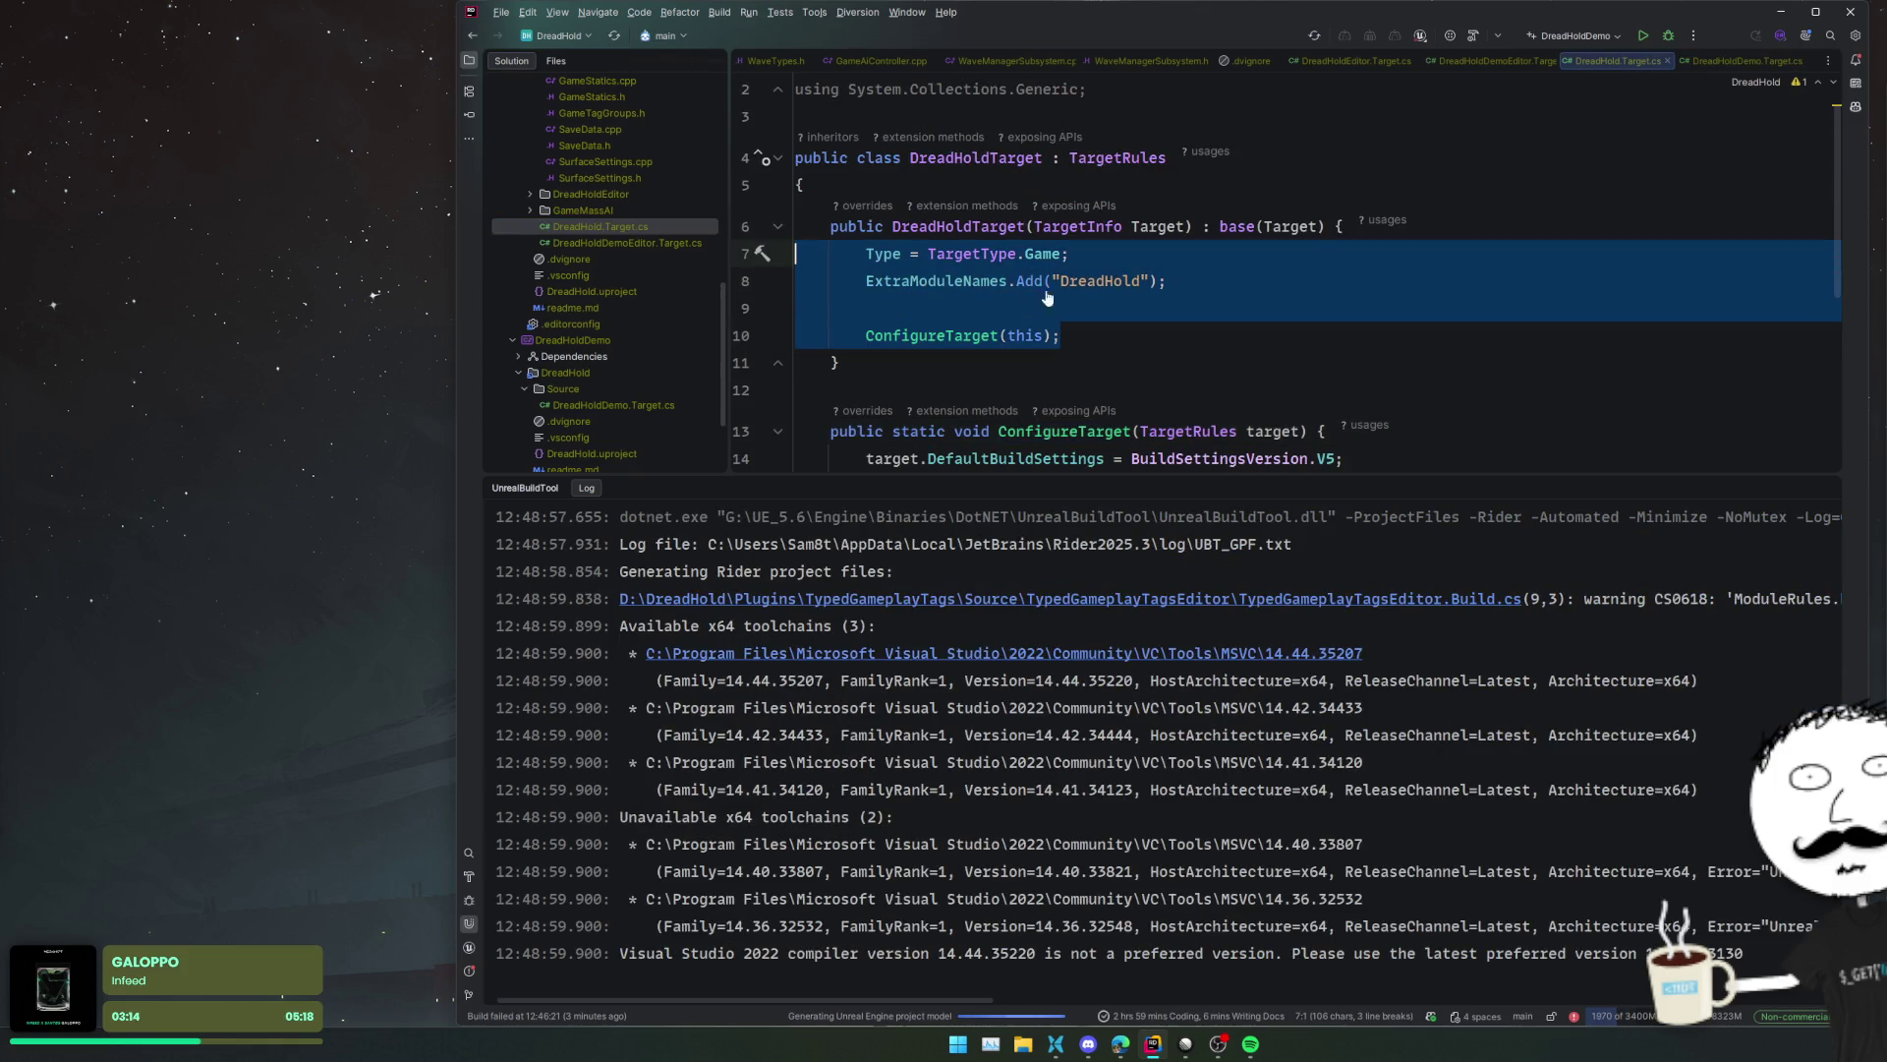
key(ctrl+Tab)
click(1316, 284)
key(Home)
key(Return)
key(Up)
key(ctrl+v)
- Prefix the ConfigureTarget call with DreadHoldTarget
key(Home)
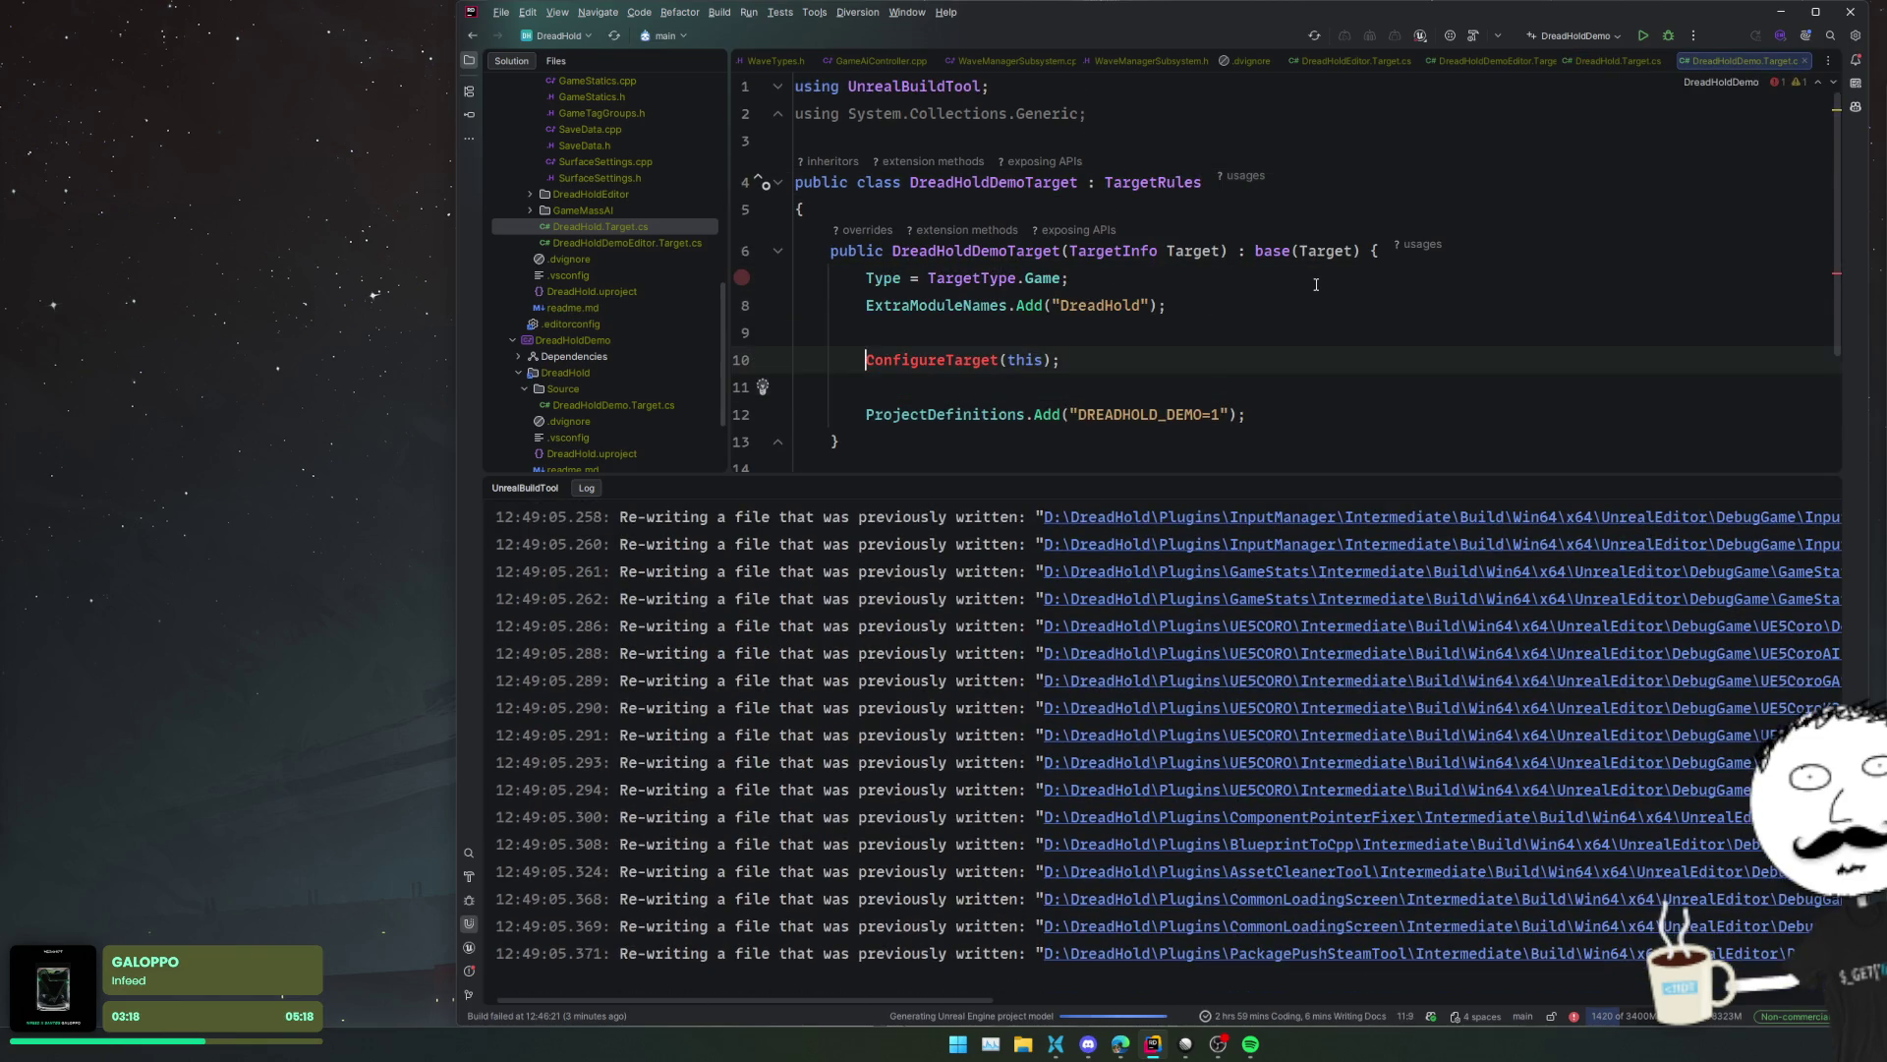
text(DreadHoldTa)
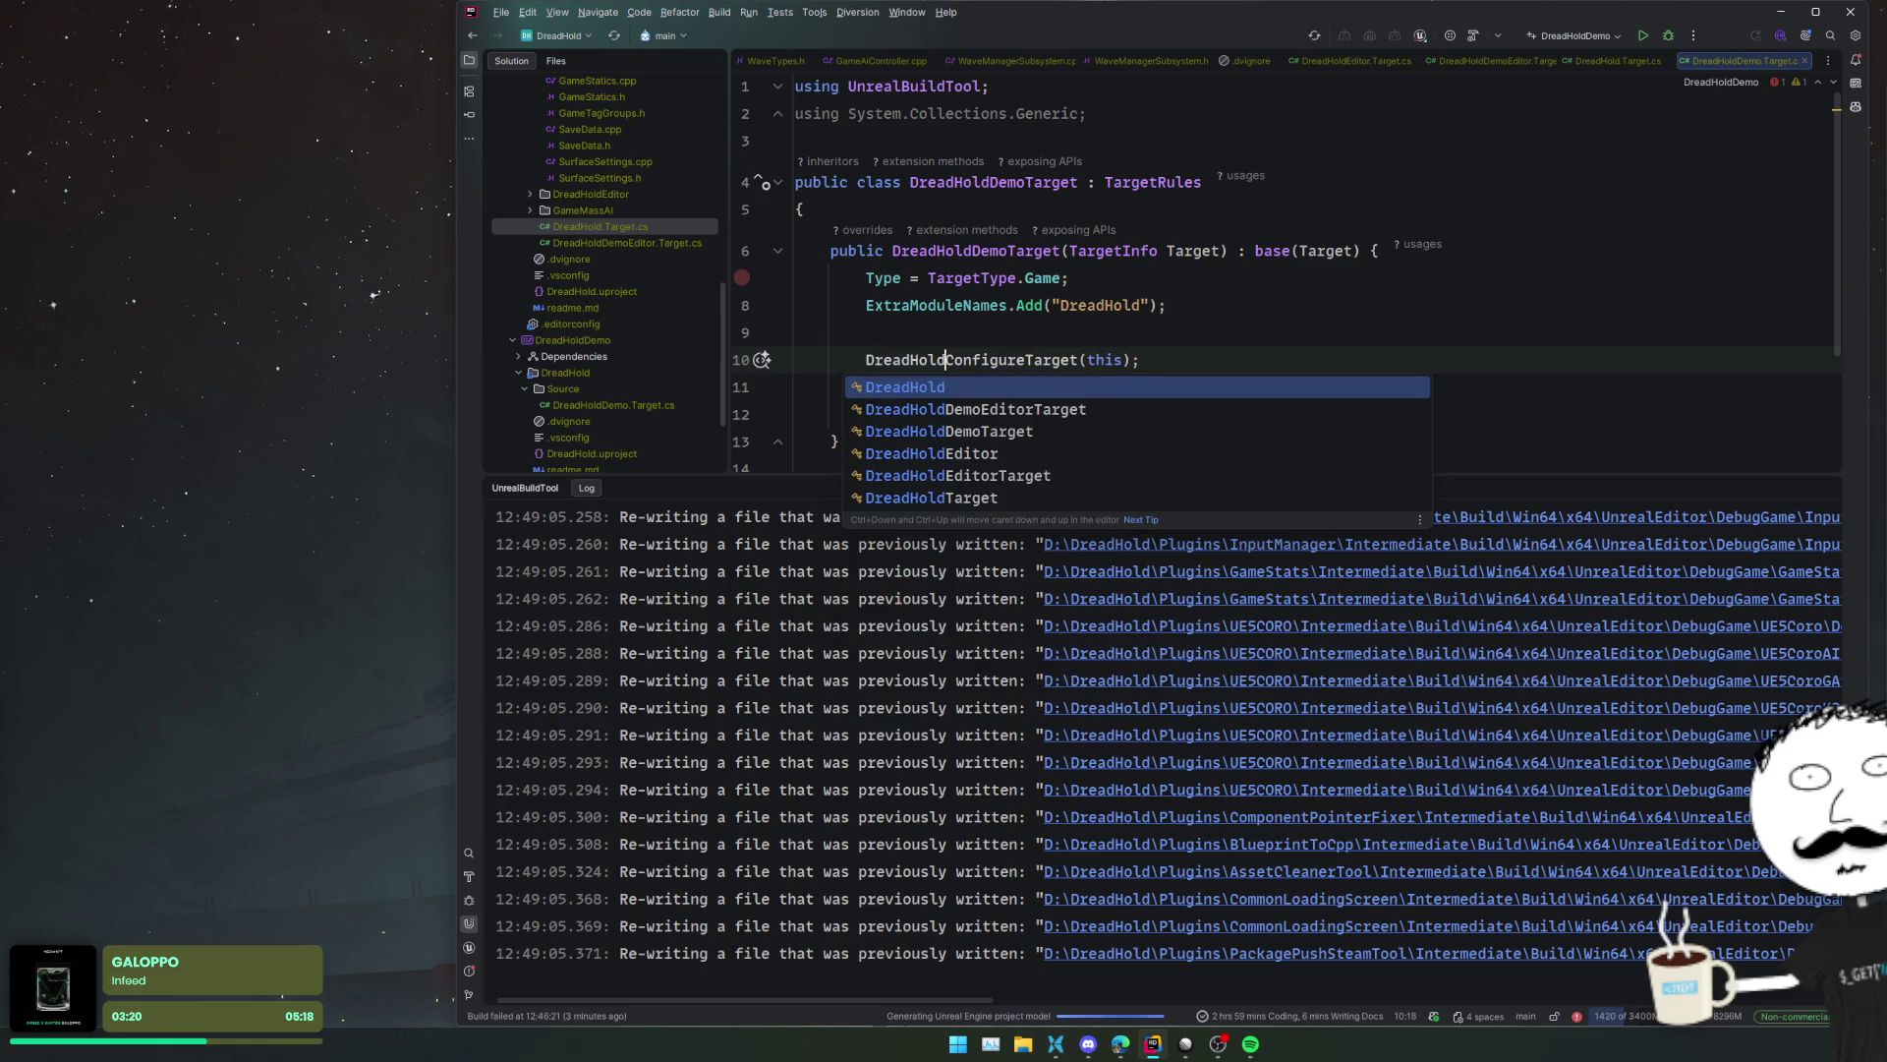
key(Return)
text(.)
- Move the DreadHoldTarget.ConfigureTarget(this) call below the DREADHOLD_DEMO=1 definition
key(Home)
key(shift+Down)
key(ctrl+x)
click(1276, 392)
key(Return)
key(Return)
key(ctrl+v)
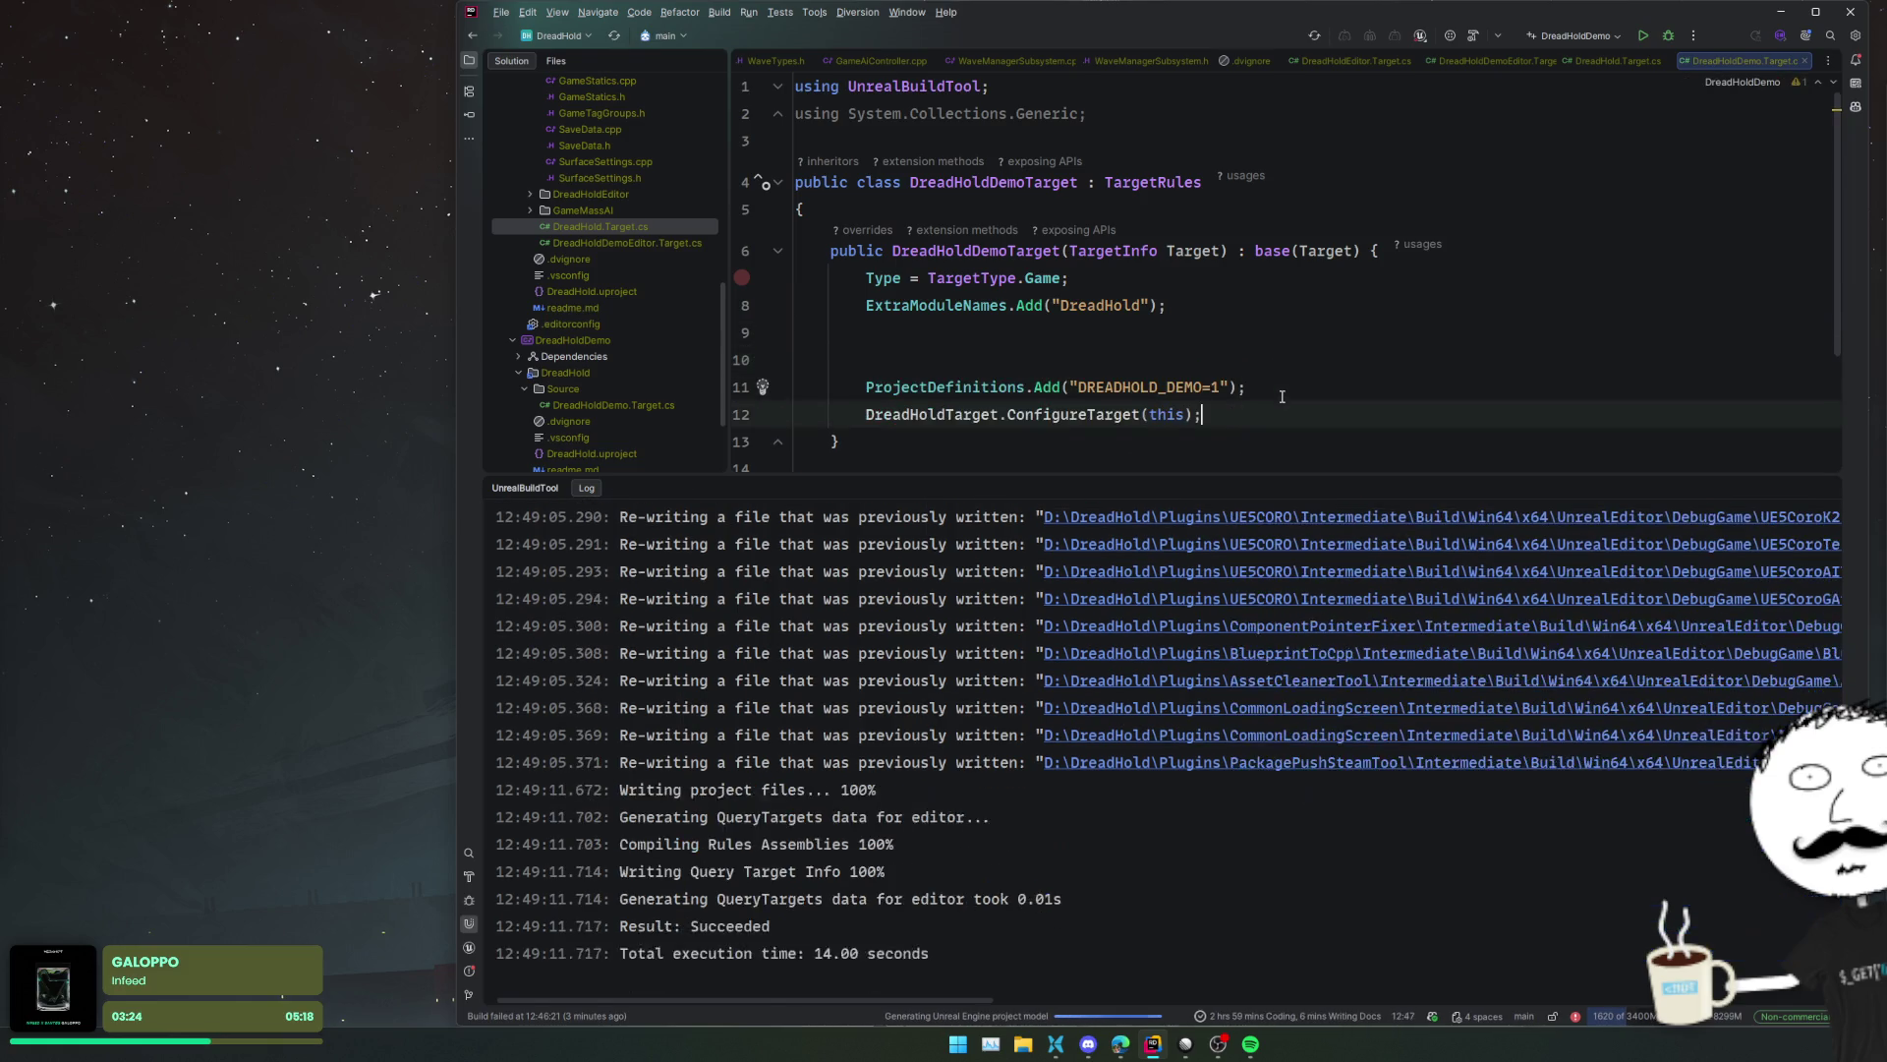
key(Up)
key(Up)
key(Up)
key(BackSpace)
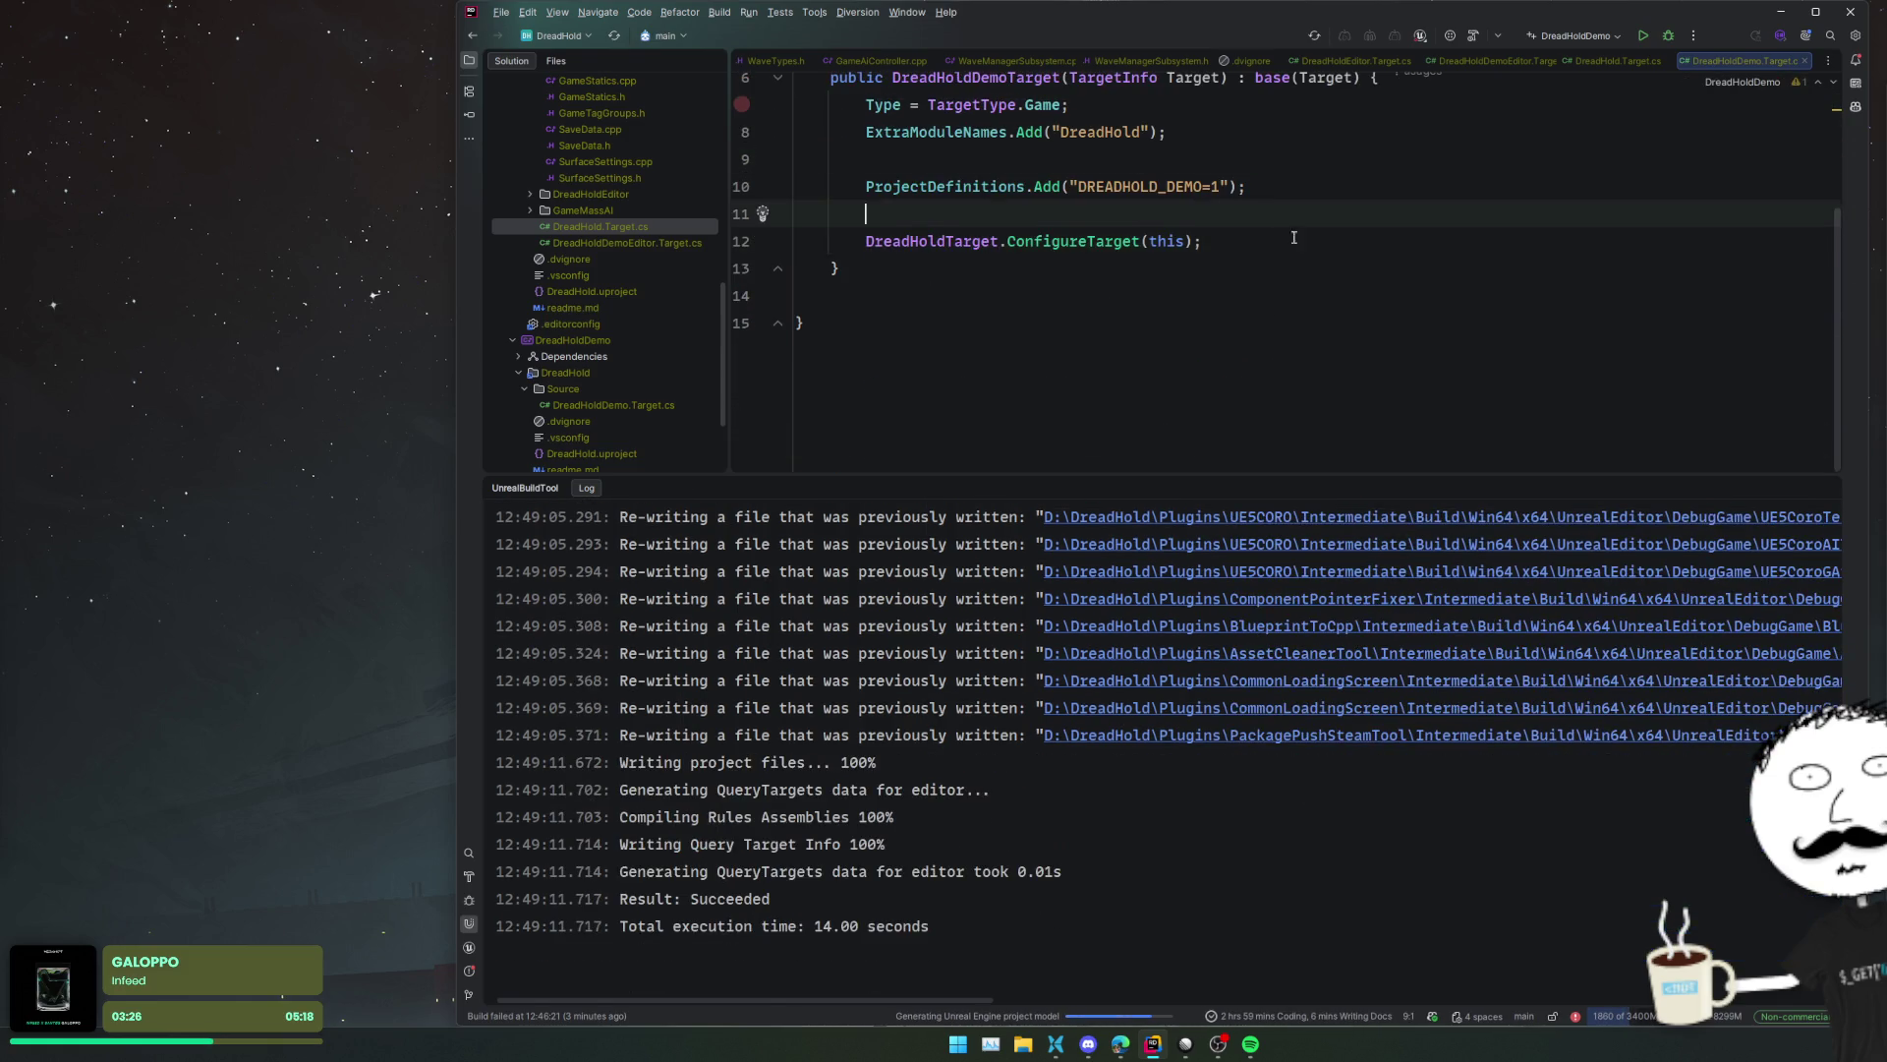
click(1304, 284)
key(Up)
key(Up)
key(Up)
key(End)
scroll(1376, 246, up, 2)
key(Up)
- Remove the line-13 breakpoint and give the code editor more height
drag(741, 213, 741, 377)
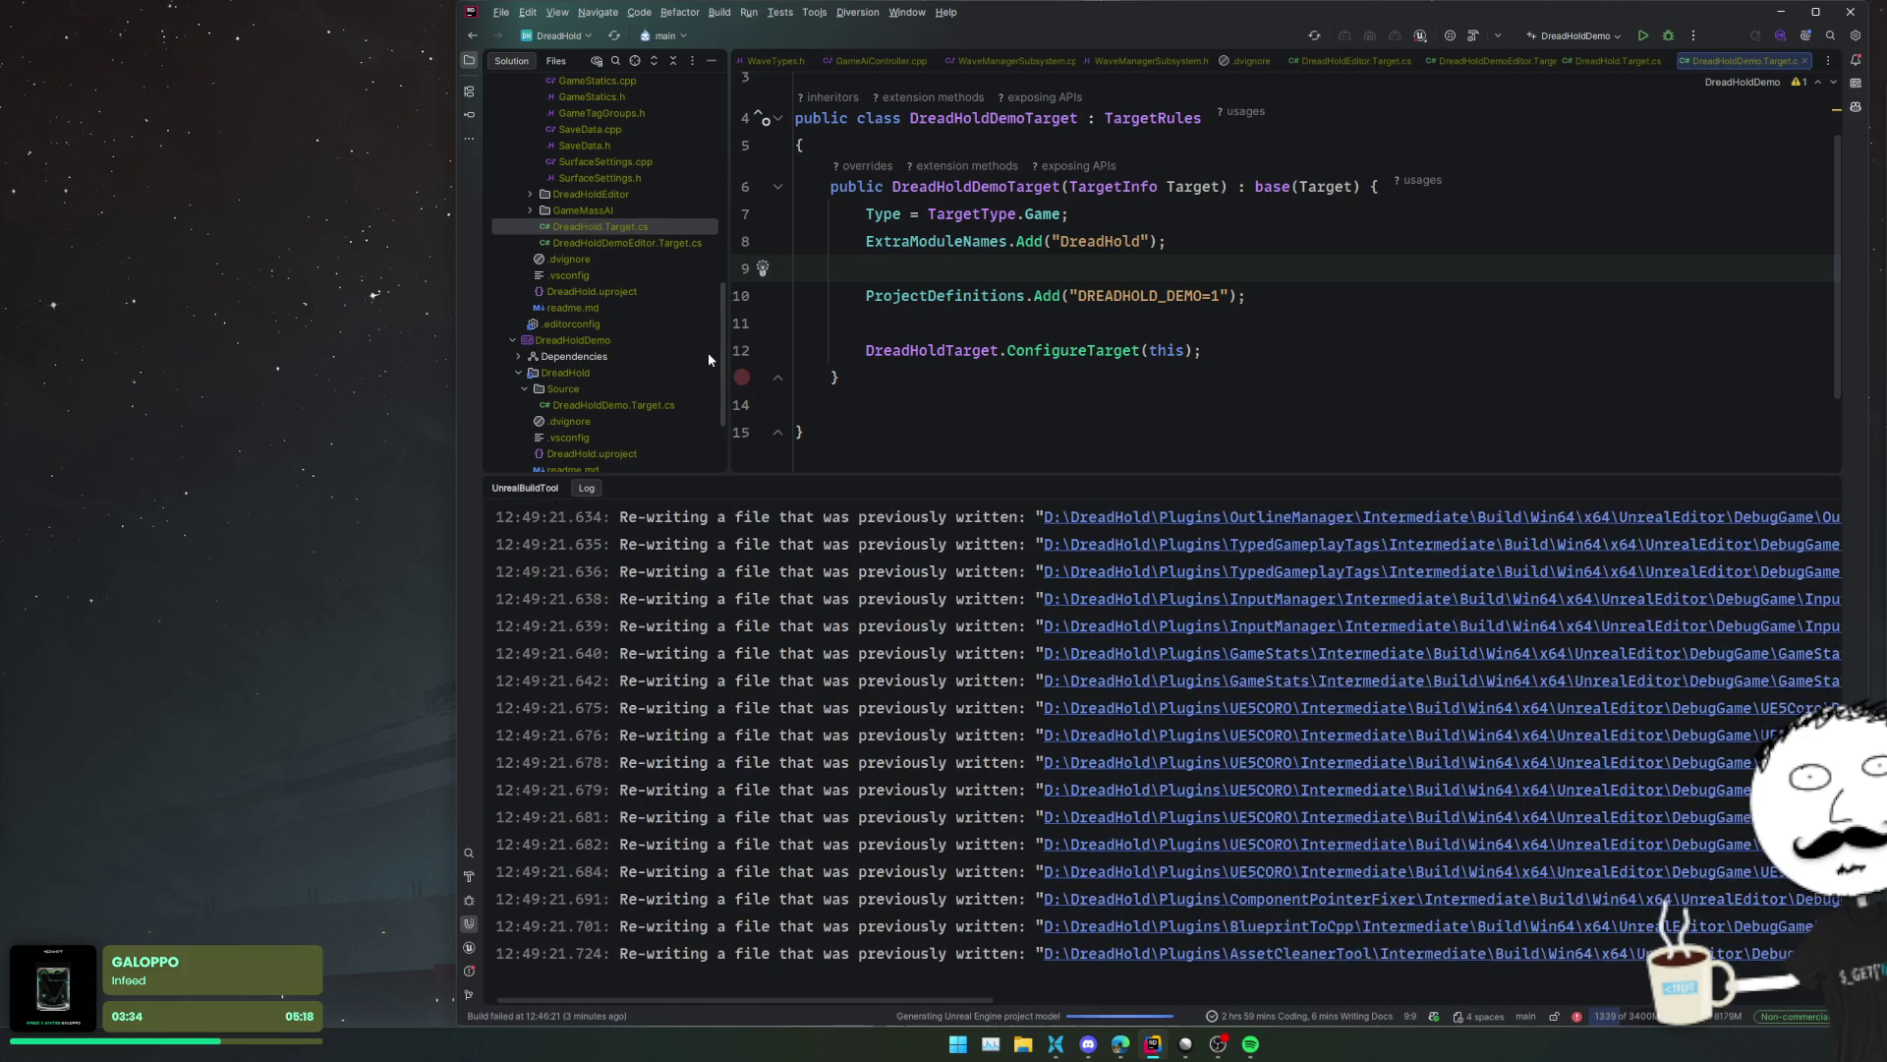
scroll(701, 364, down, 3)
scroll(702, 366, up, 3)
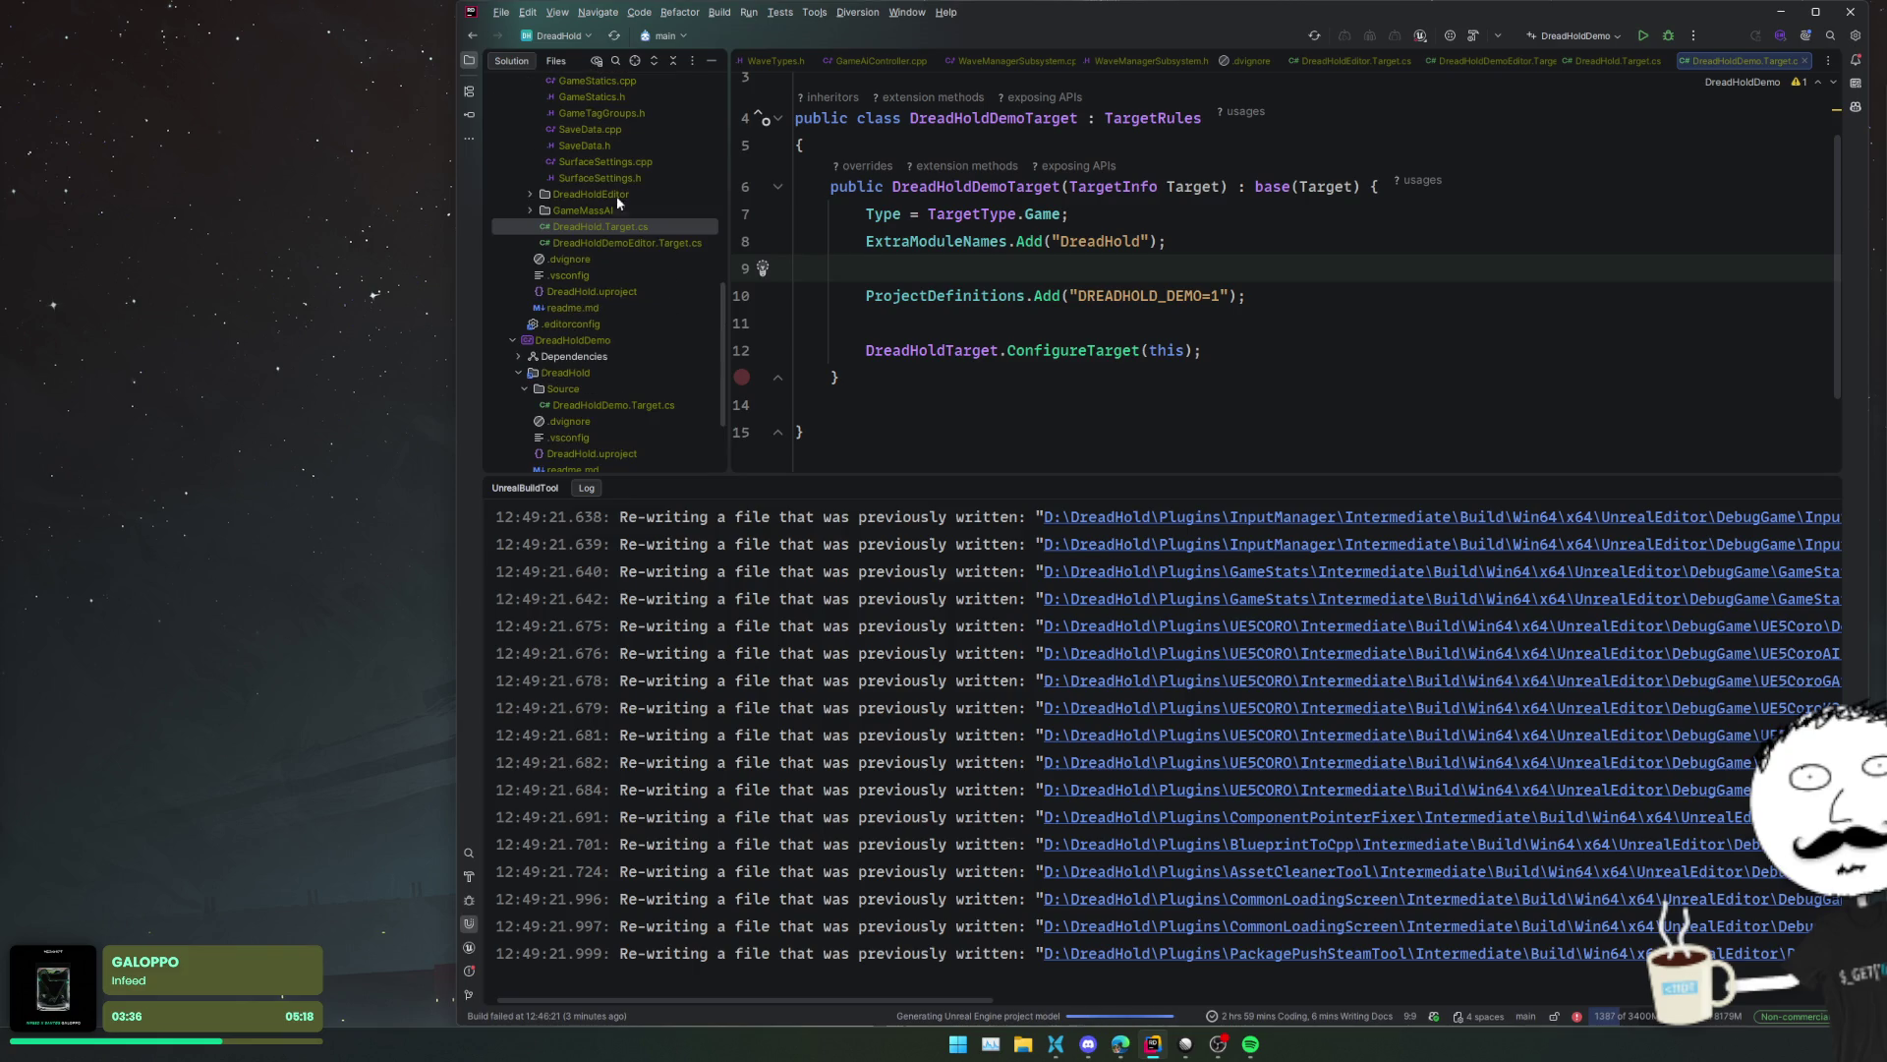
click(741, 376)
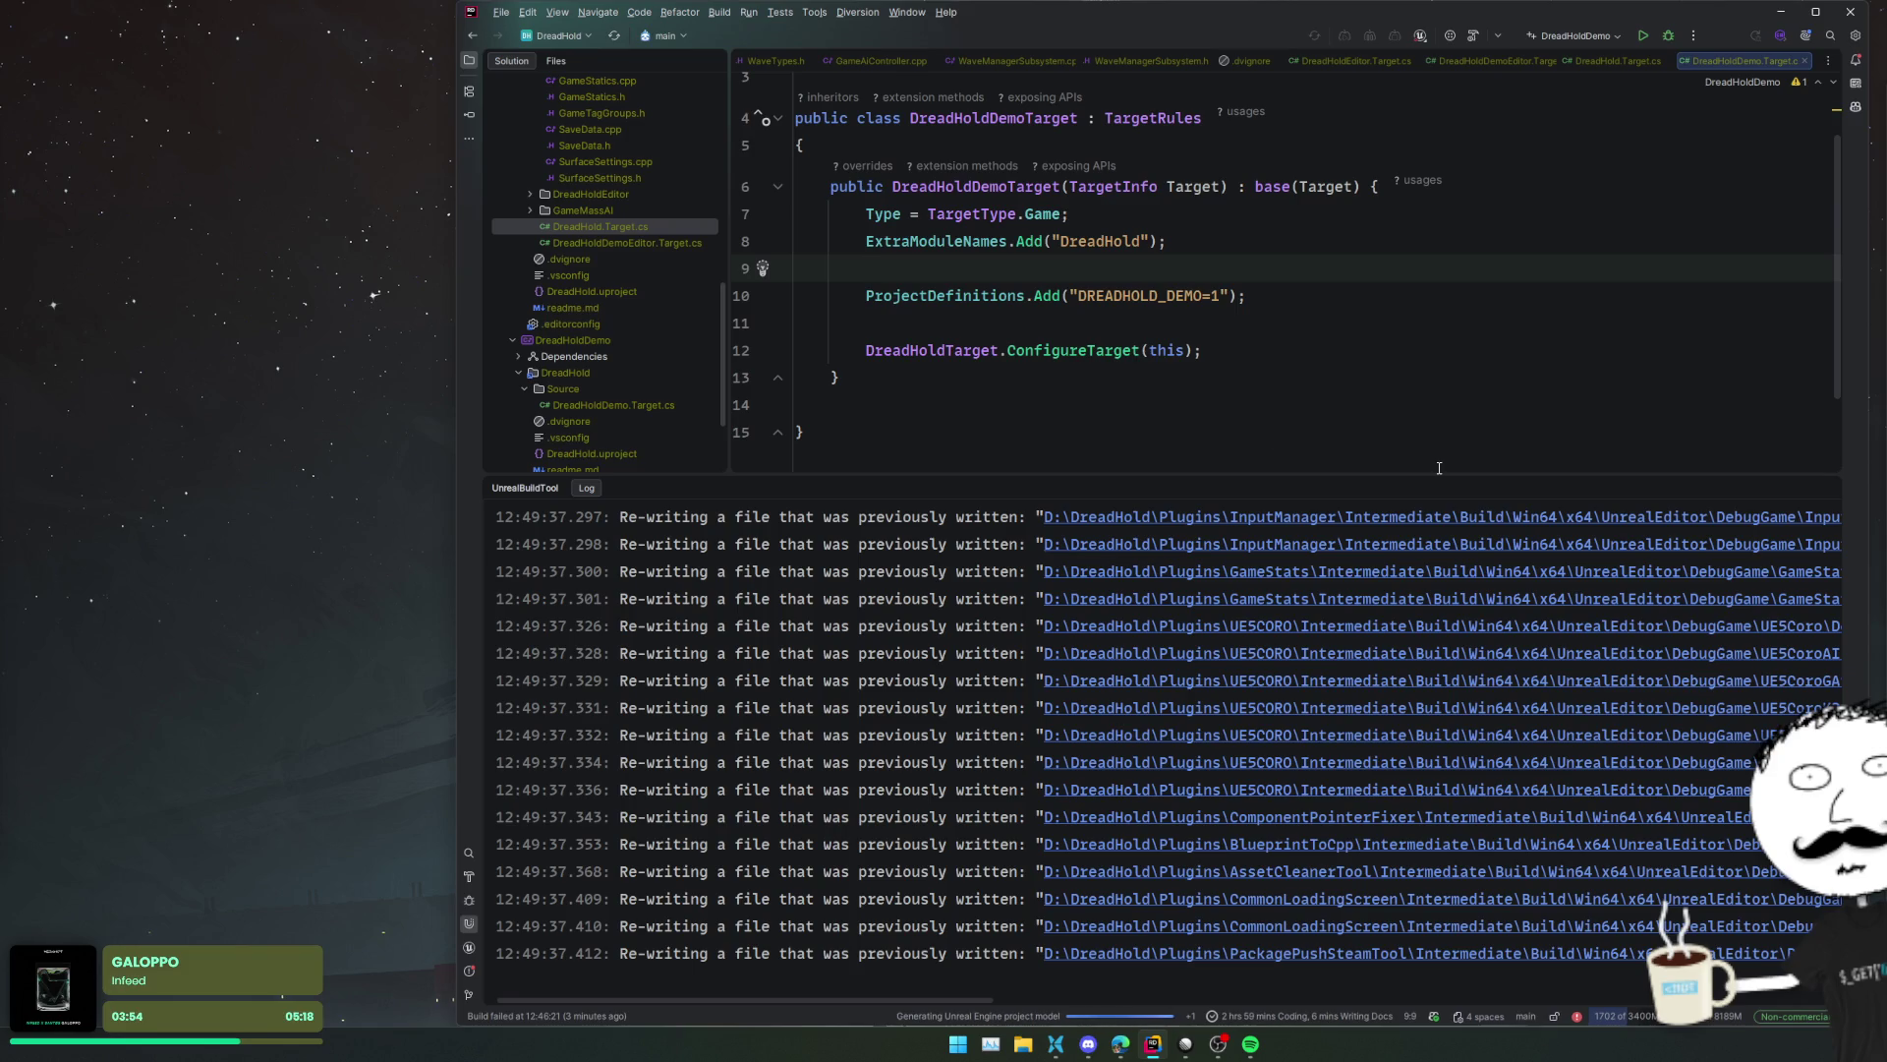
scroll(831, 869, down, 1)
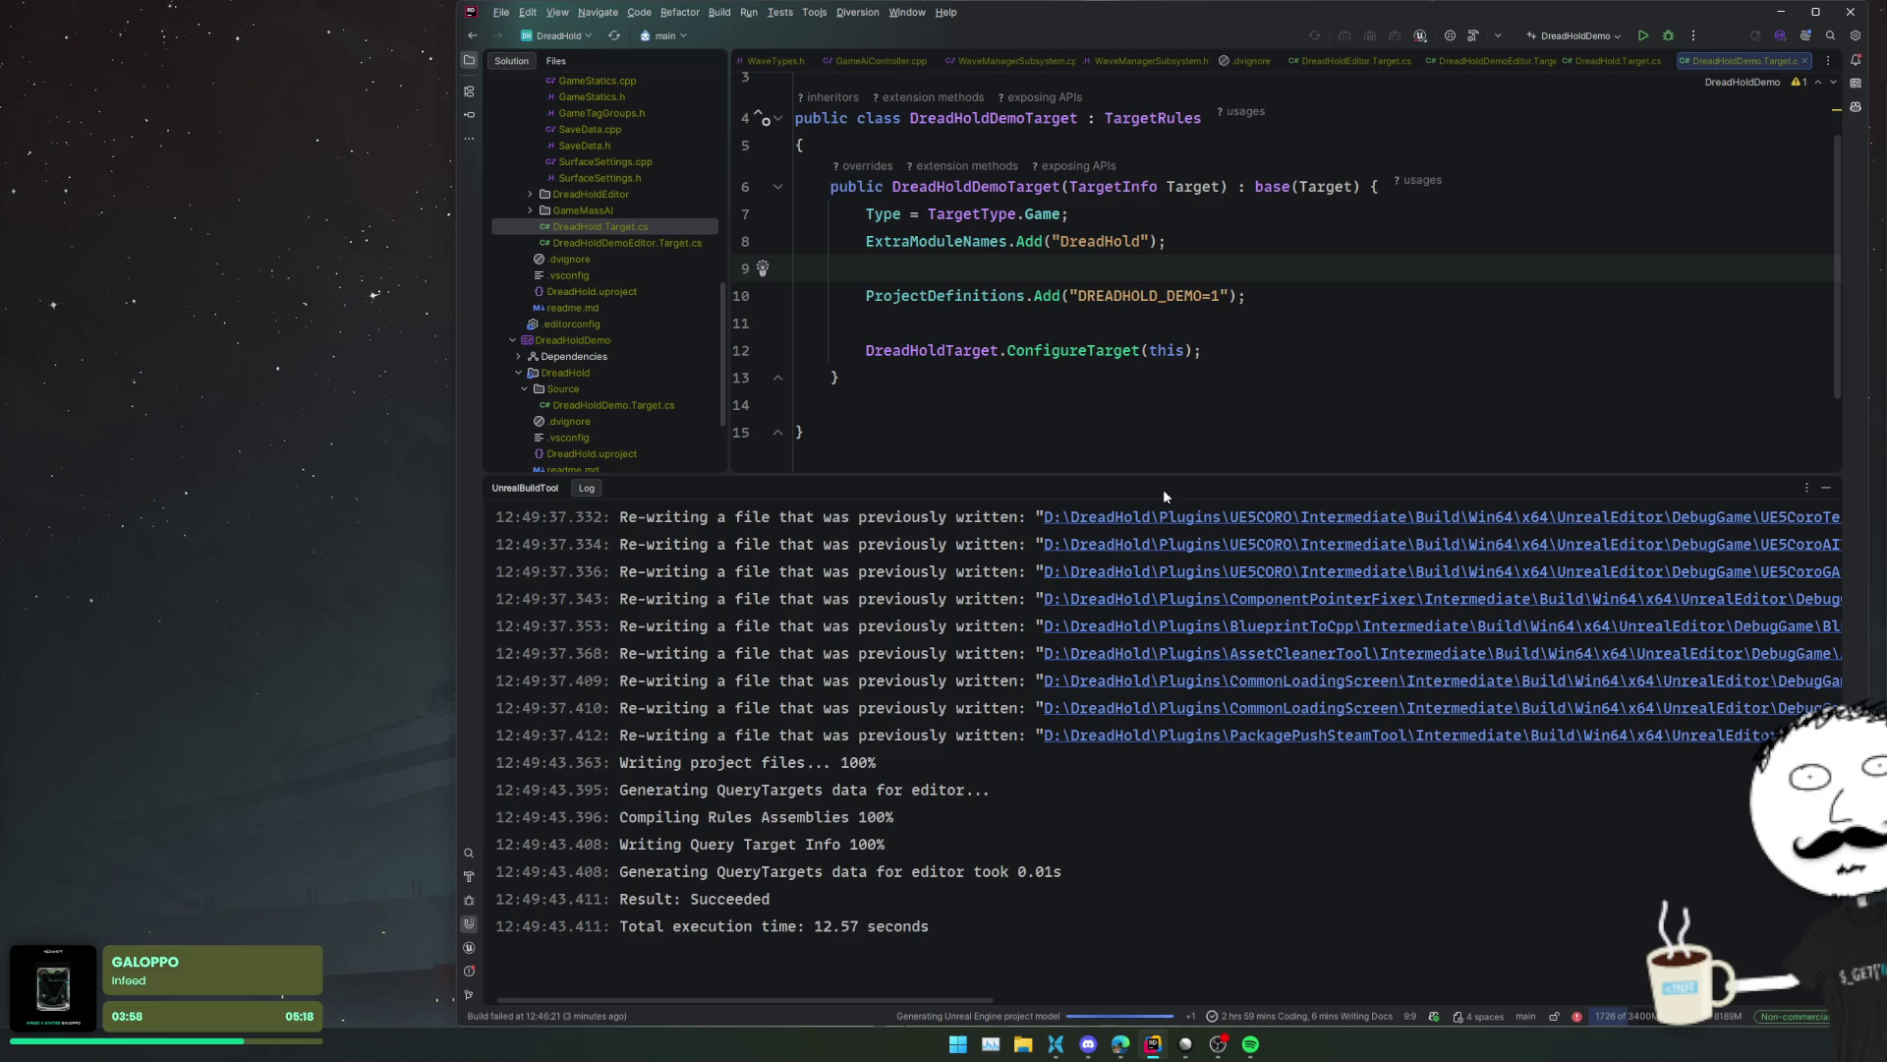
drag(1112, 476, 1112, 598)
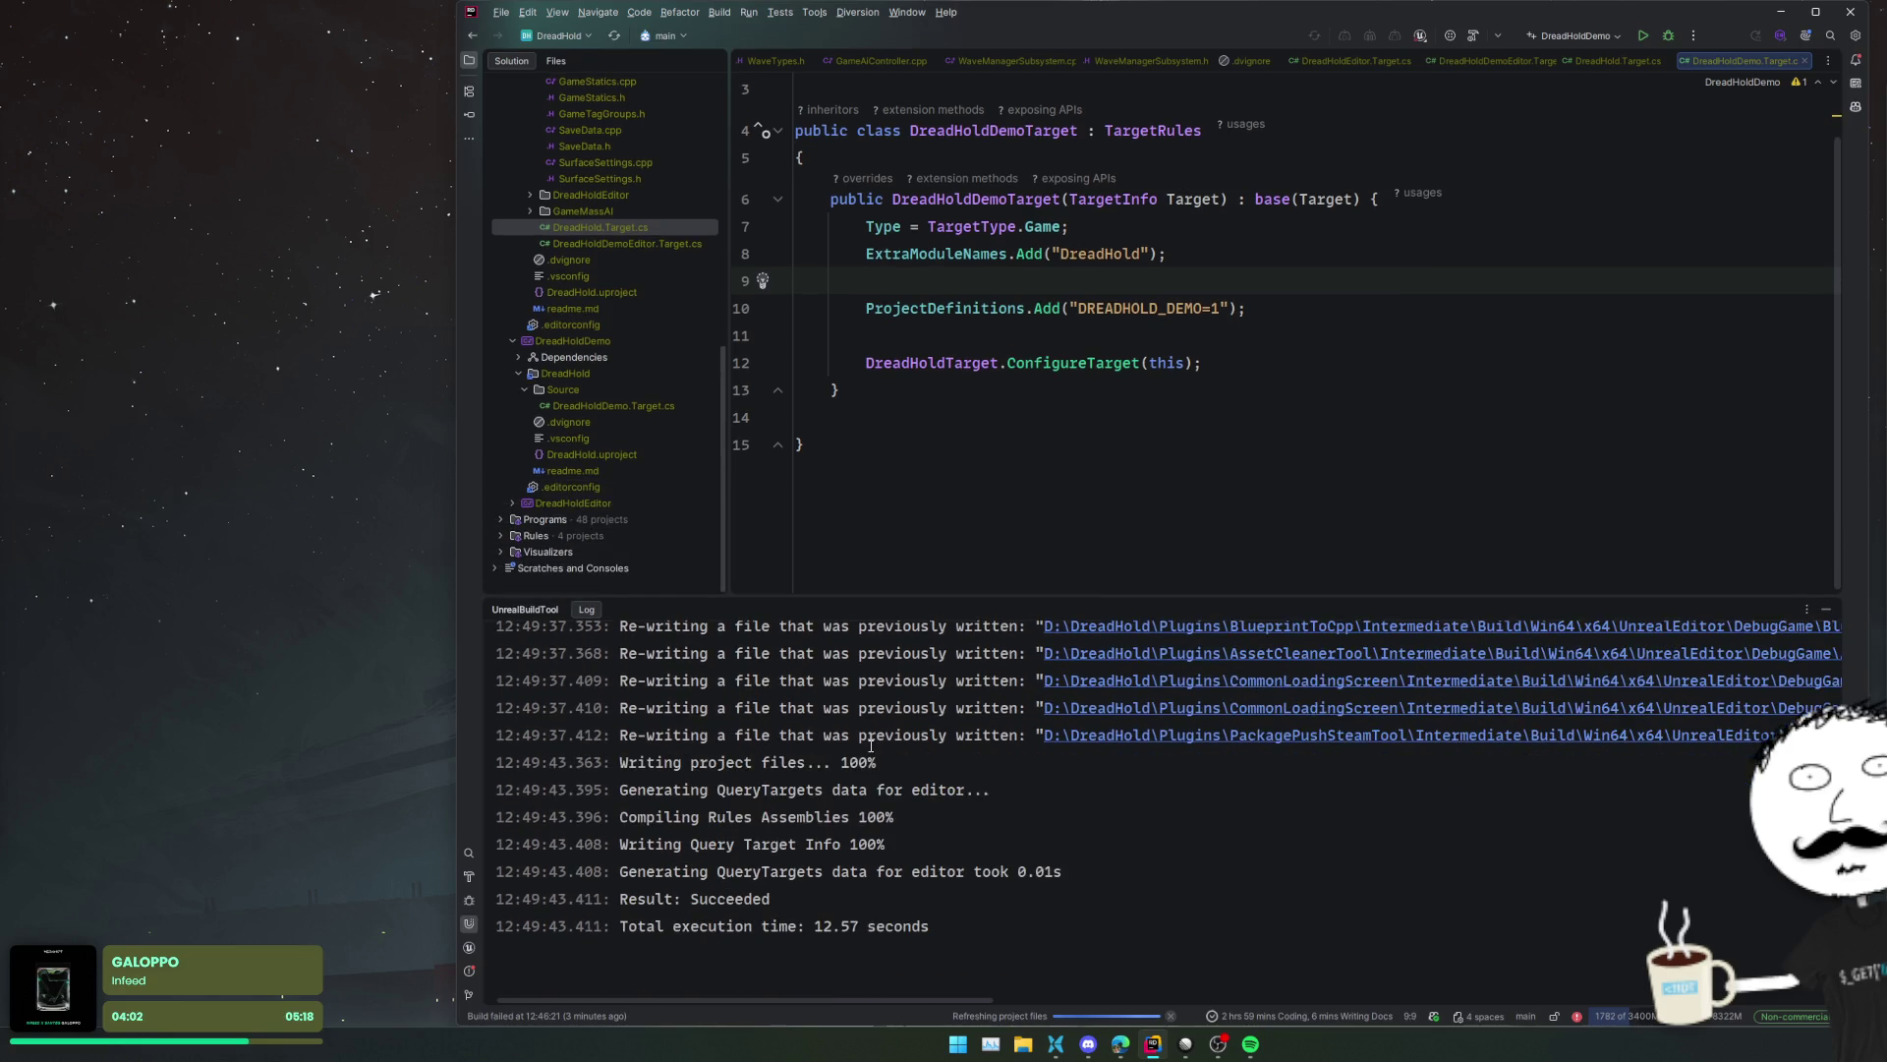
click(983, 420)
- Open DreadHold.Target.cs and review its ConfigureTarget code
double_click(592, 342)
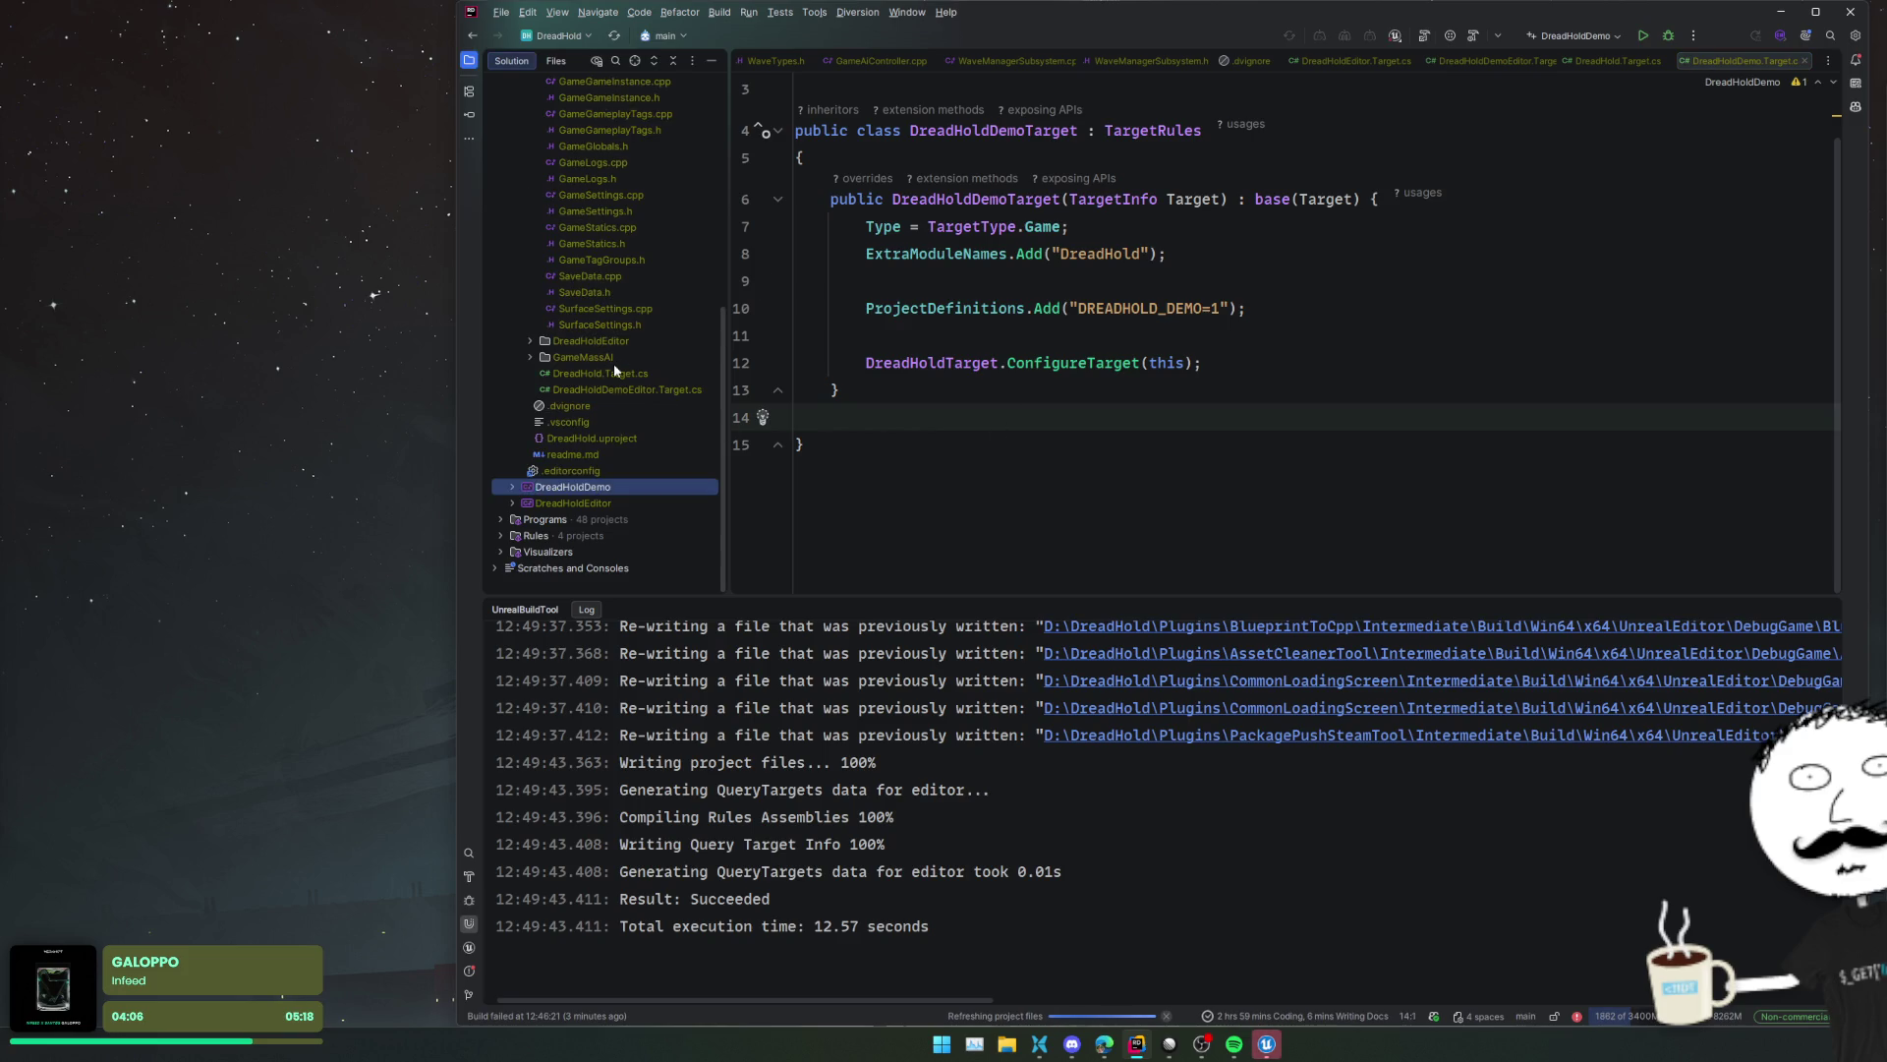
scroll(678, 501, up, 3)
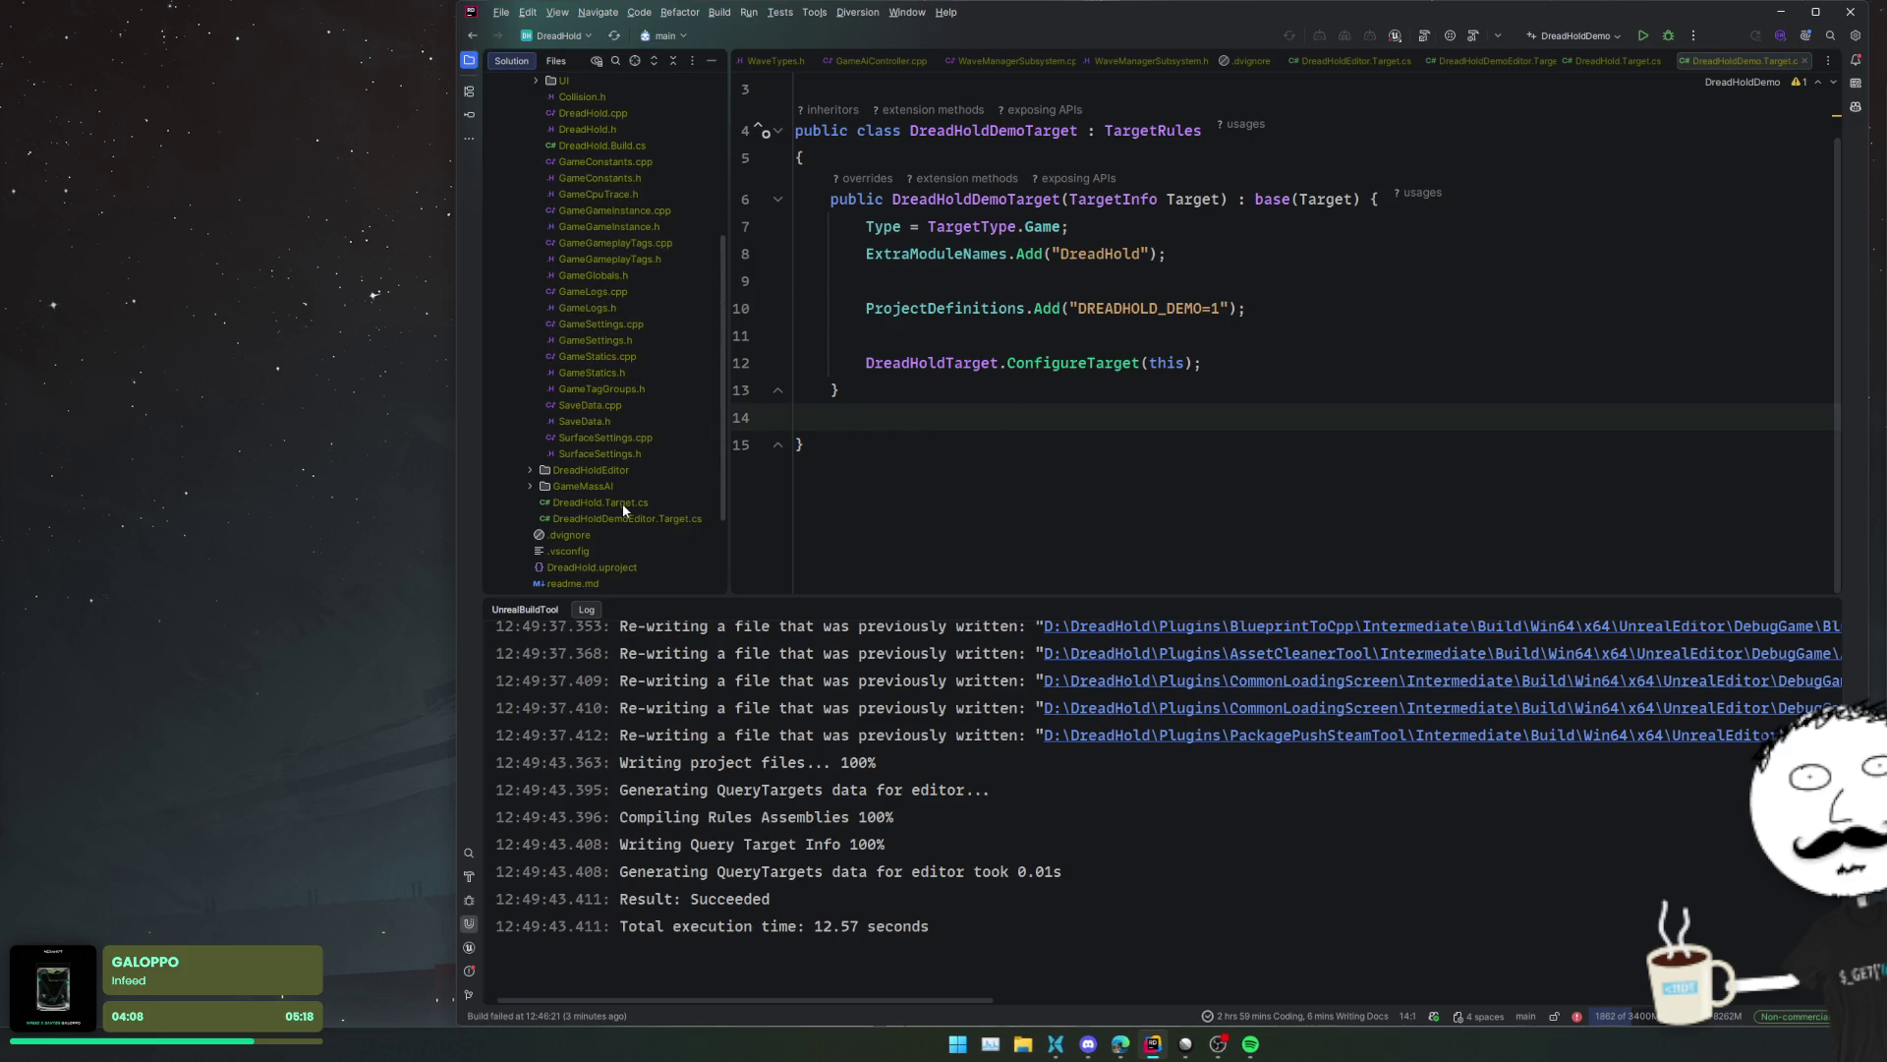
double_click(634, 501)
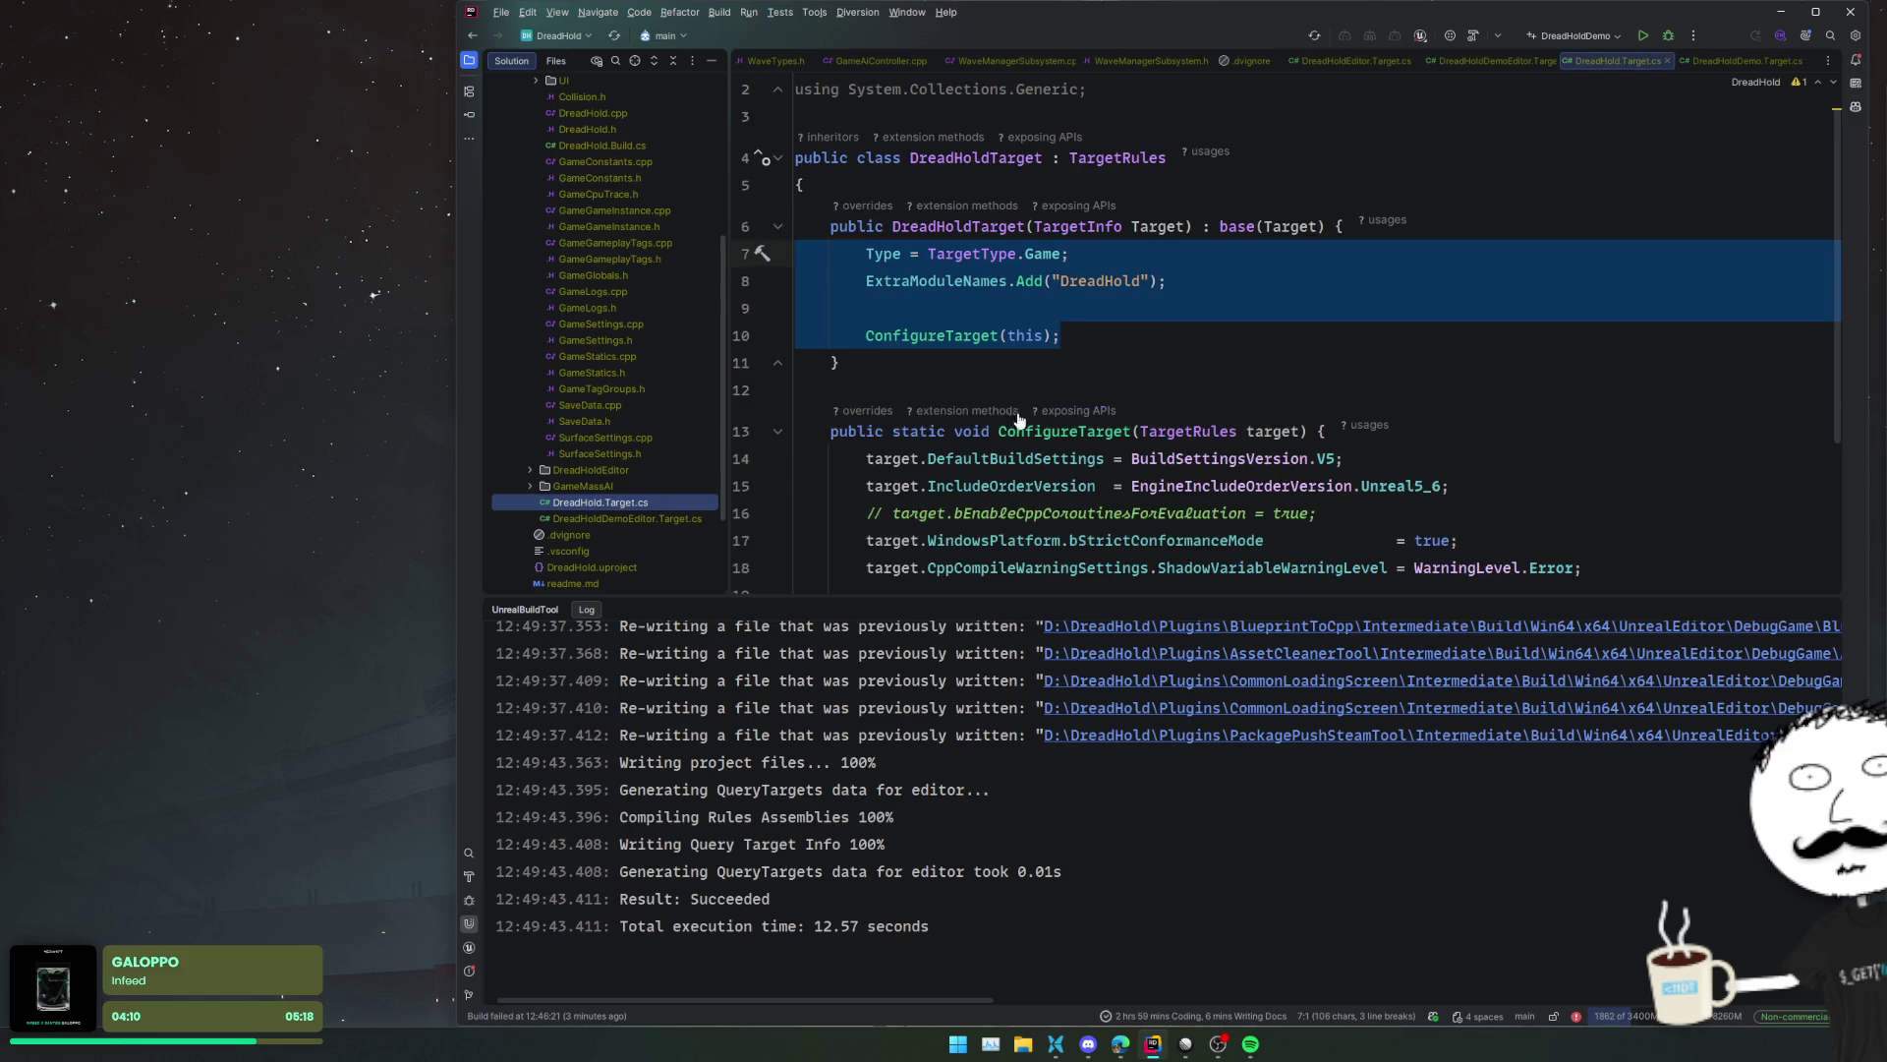
click(1142, 367)
scroll(1142, 367, down, 3)
scroll(1507, 390, up, 4)
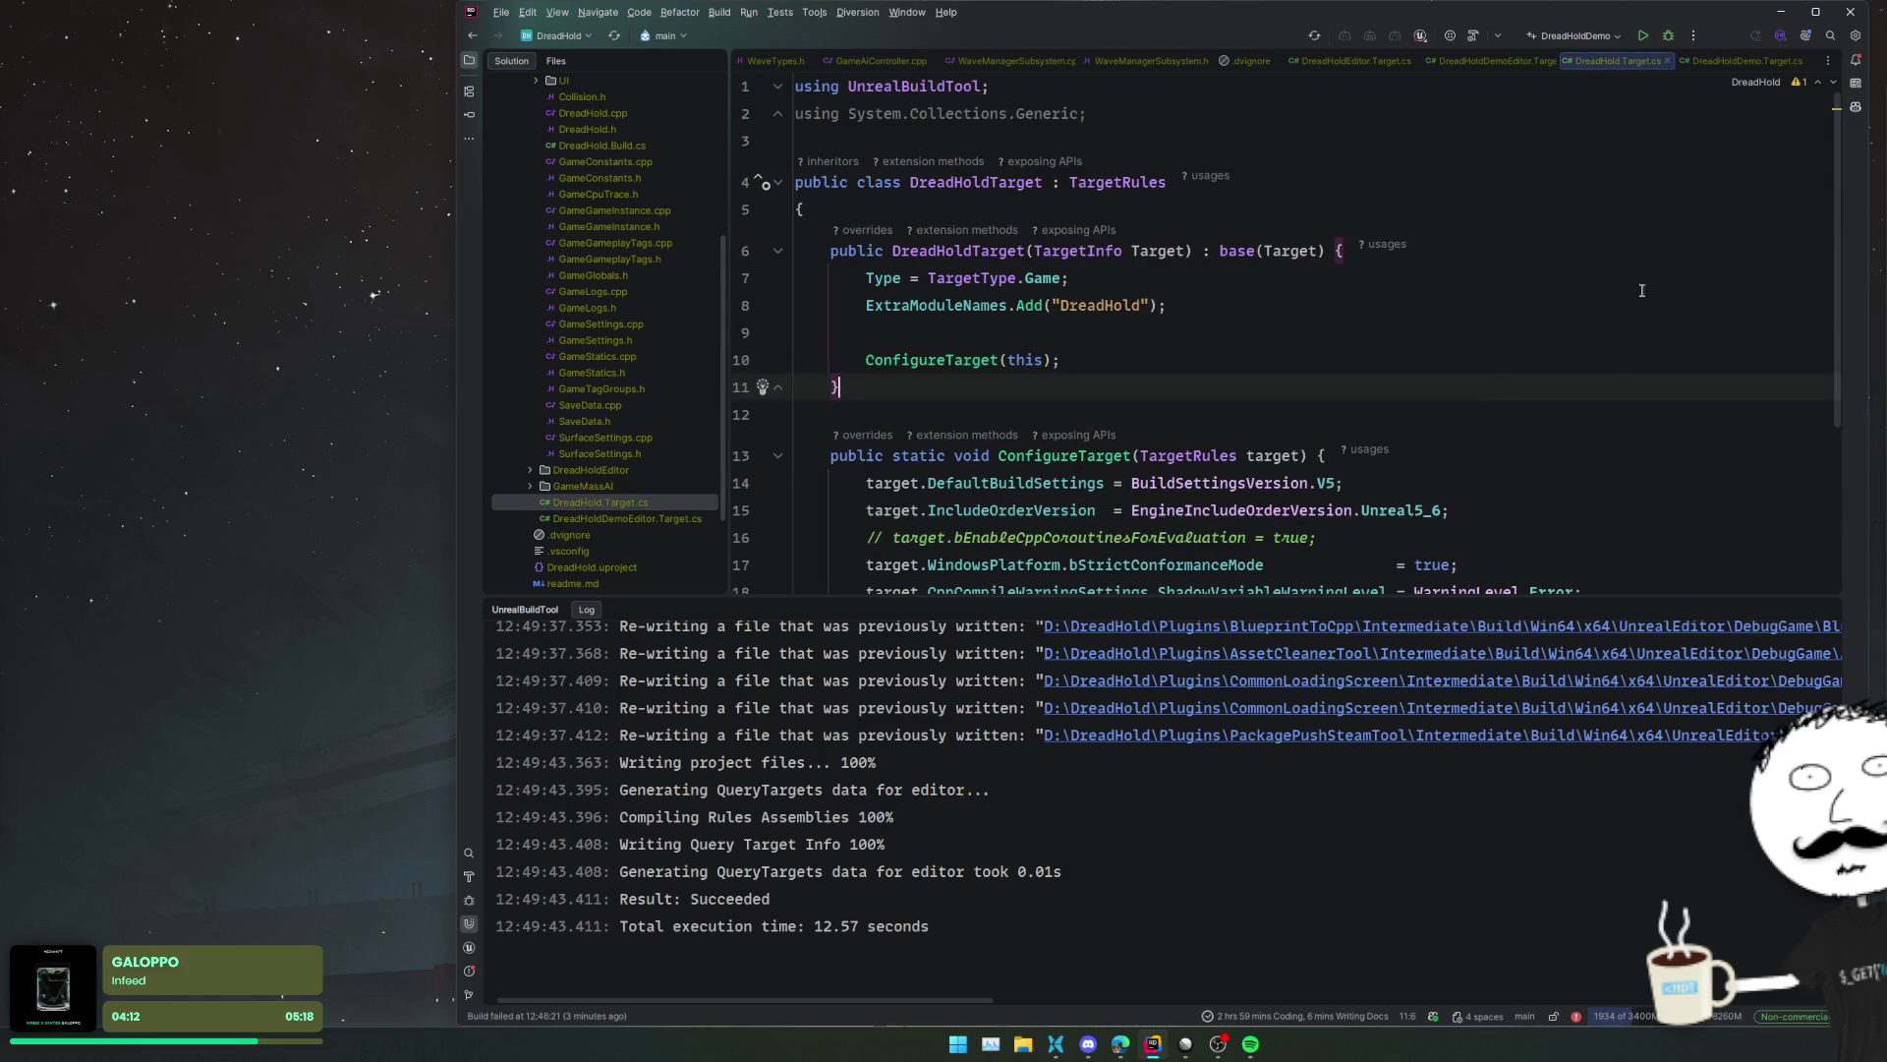
- Dismiss the run configuration list and close Rider entirely
click(1575, 35)
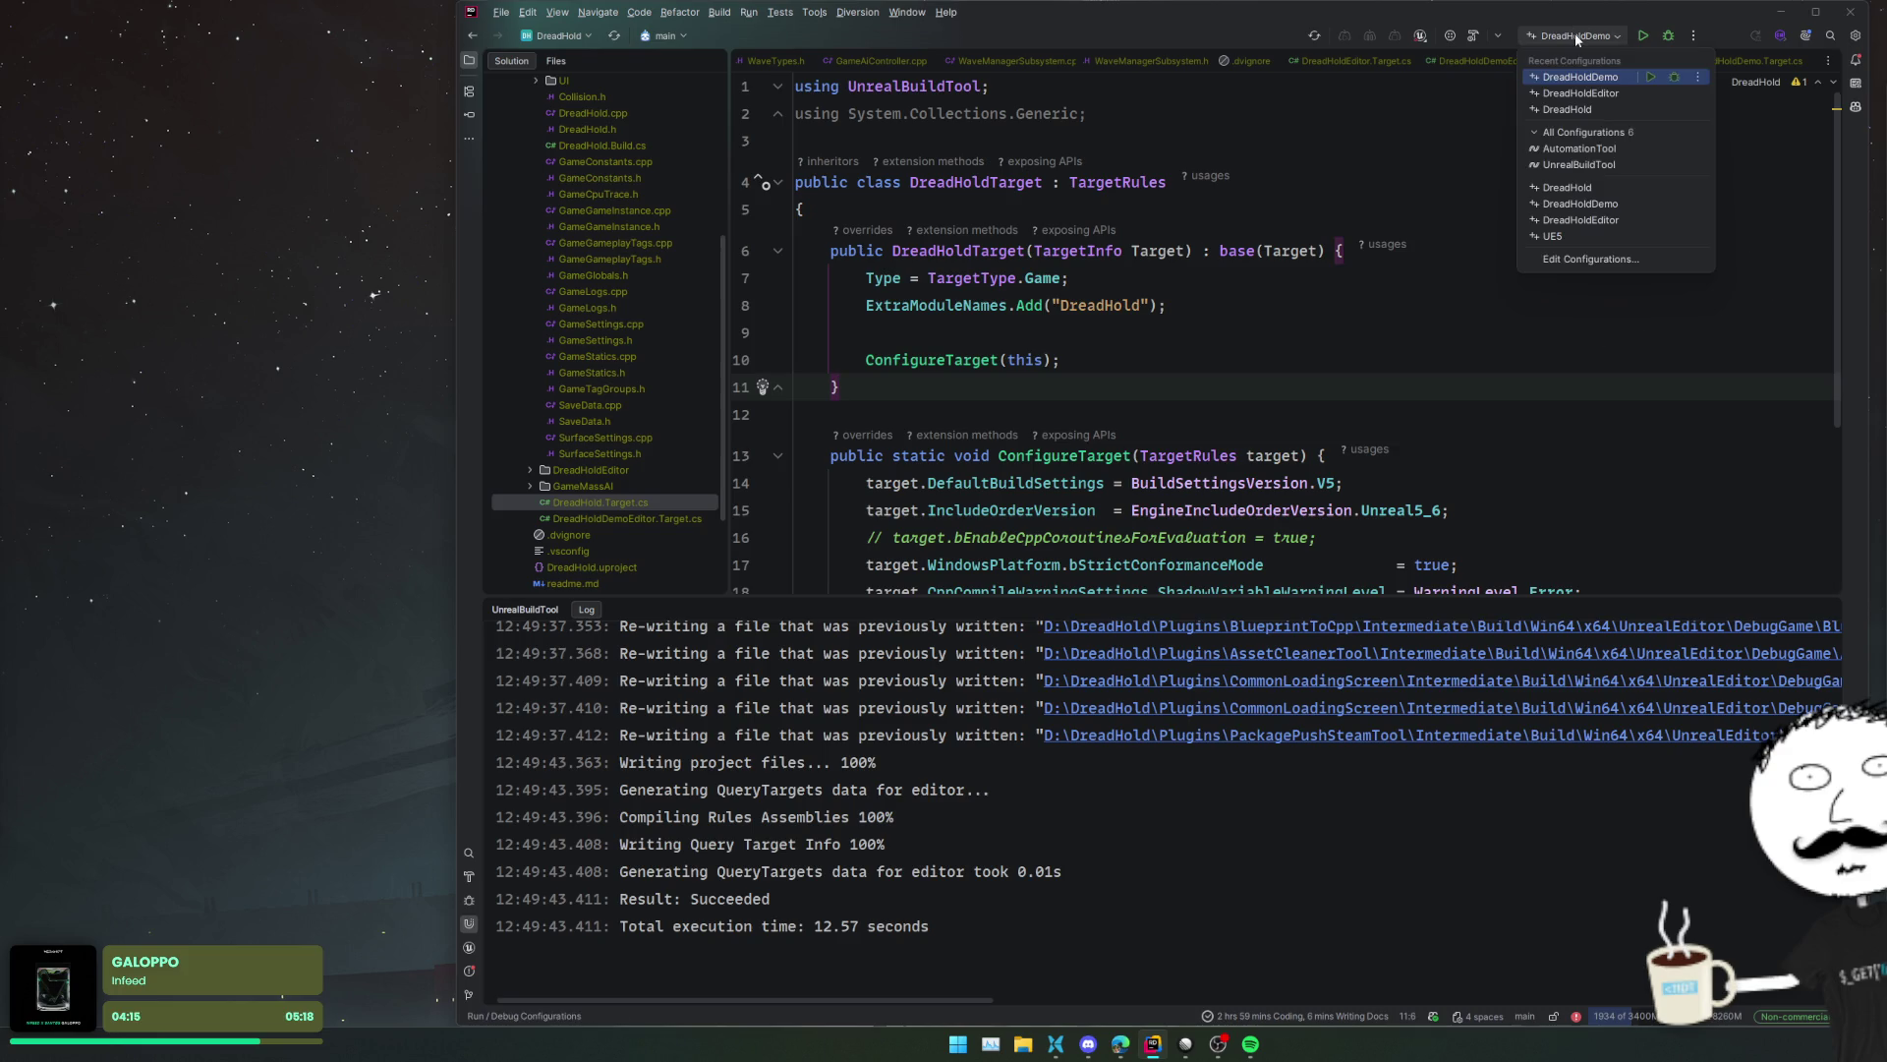
click(1622, 219)
click(1850, 12)
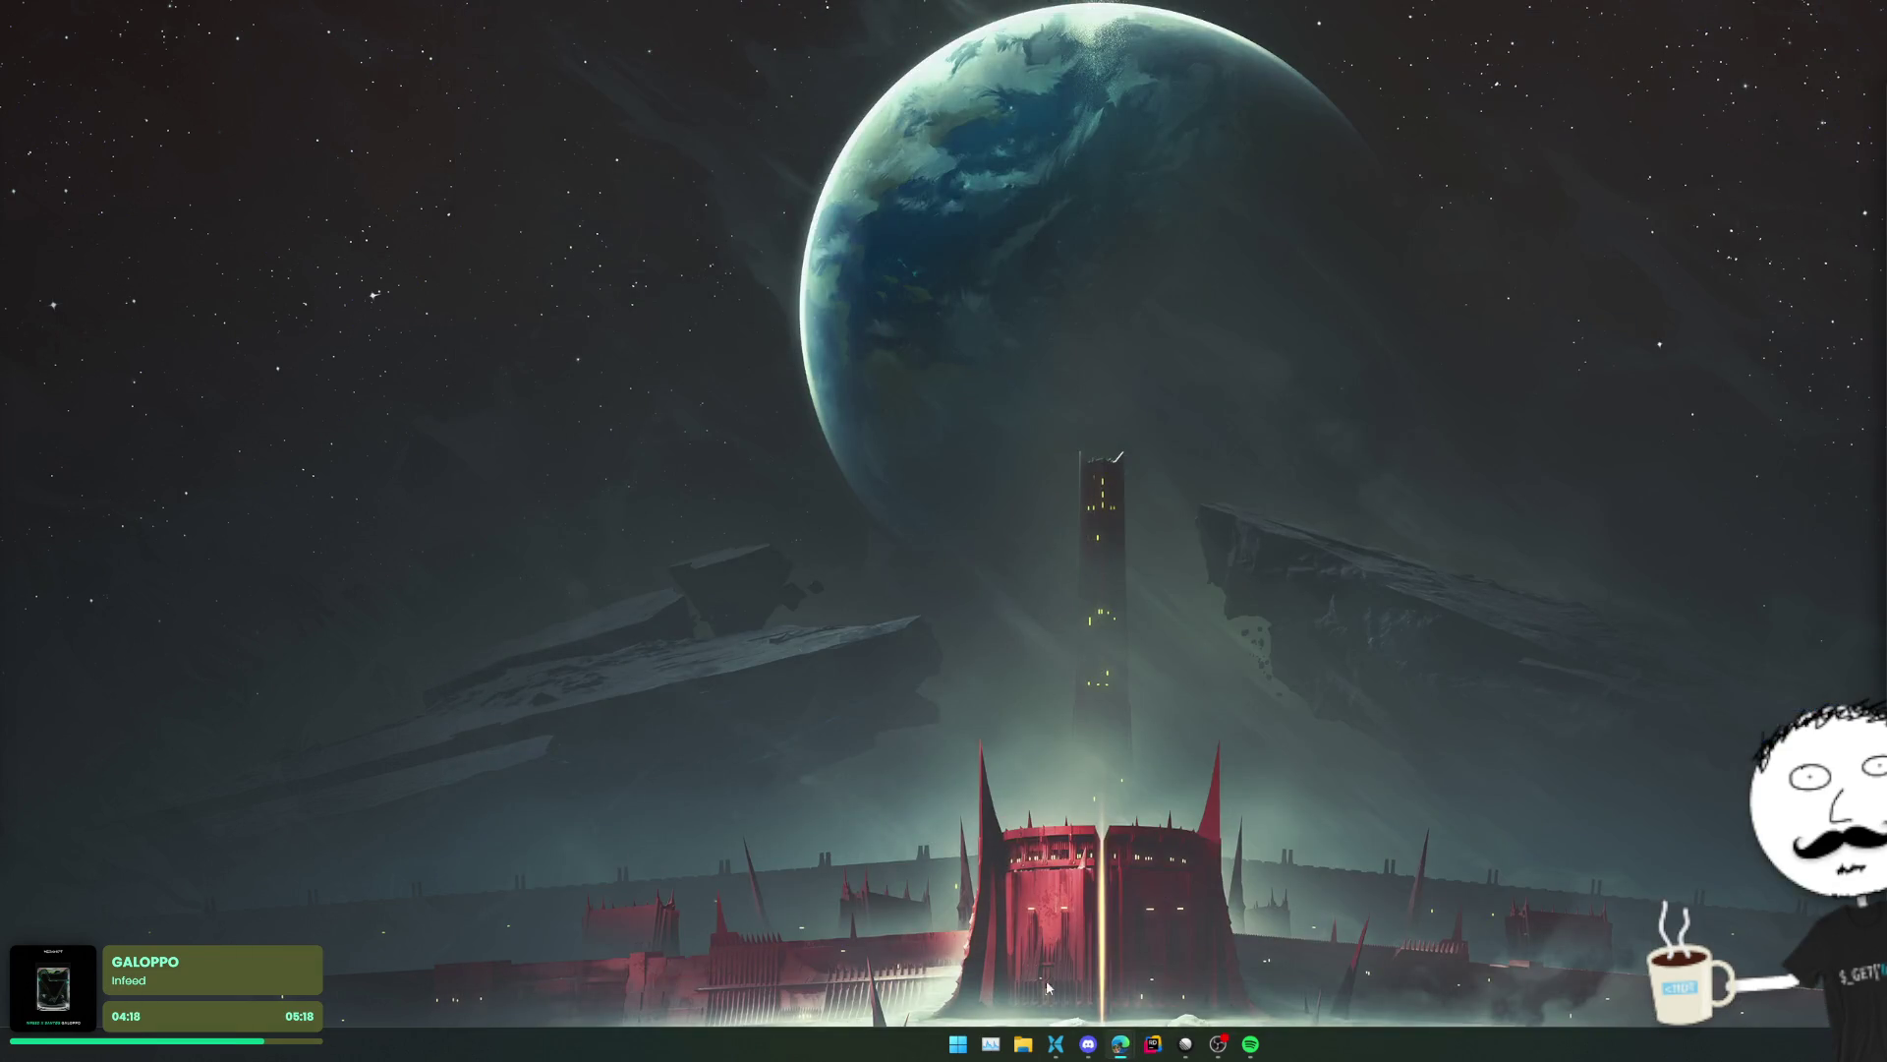
- In Files, inspect D:\DreadHold\Intermediate\ProjectFiles, then return to the DreadHold project folder
click(1056, 1042)
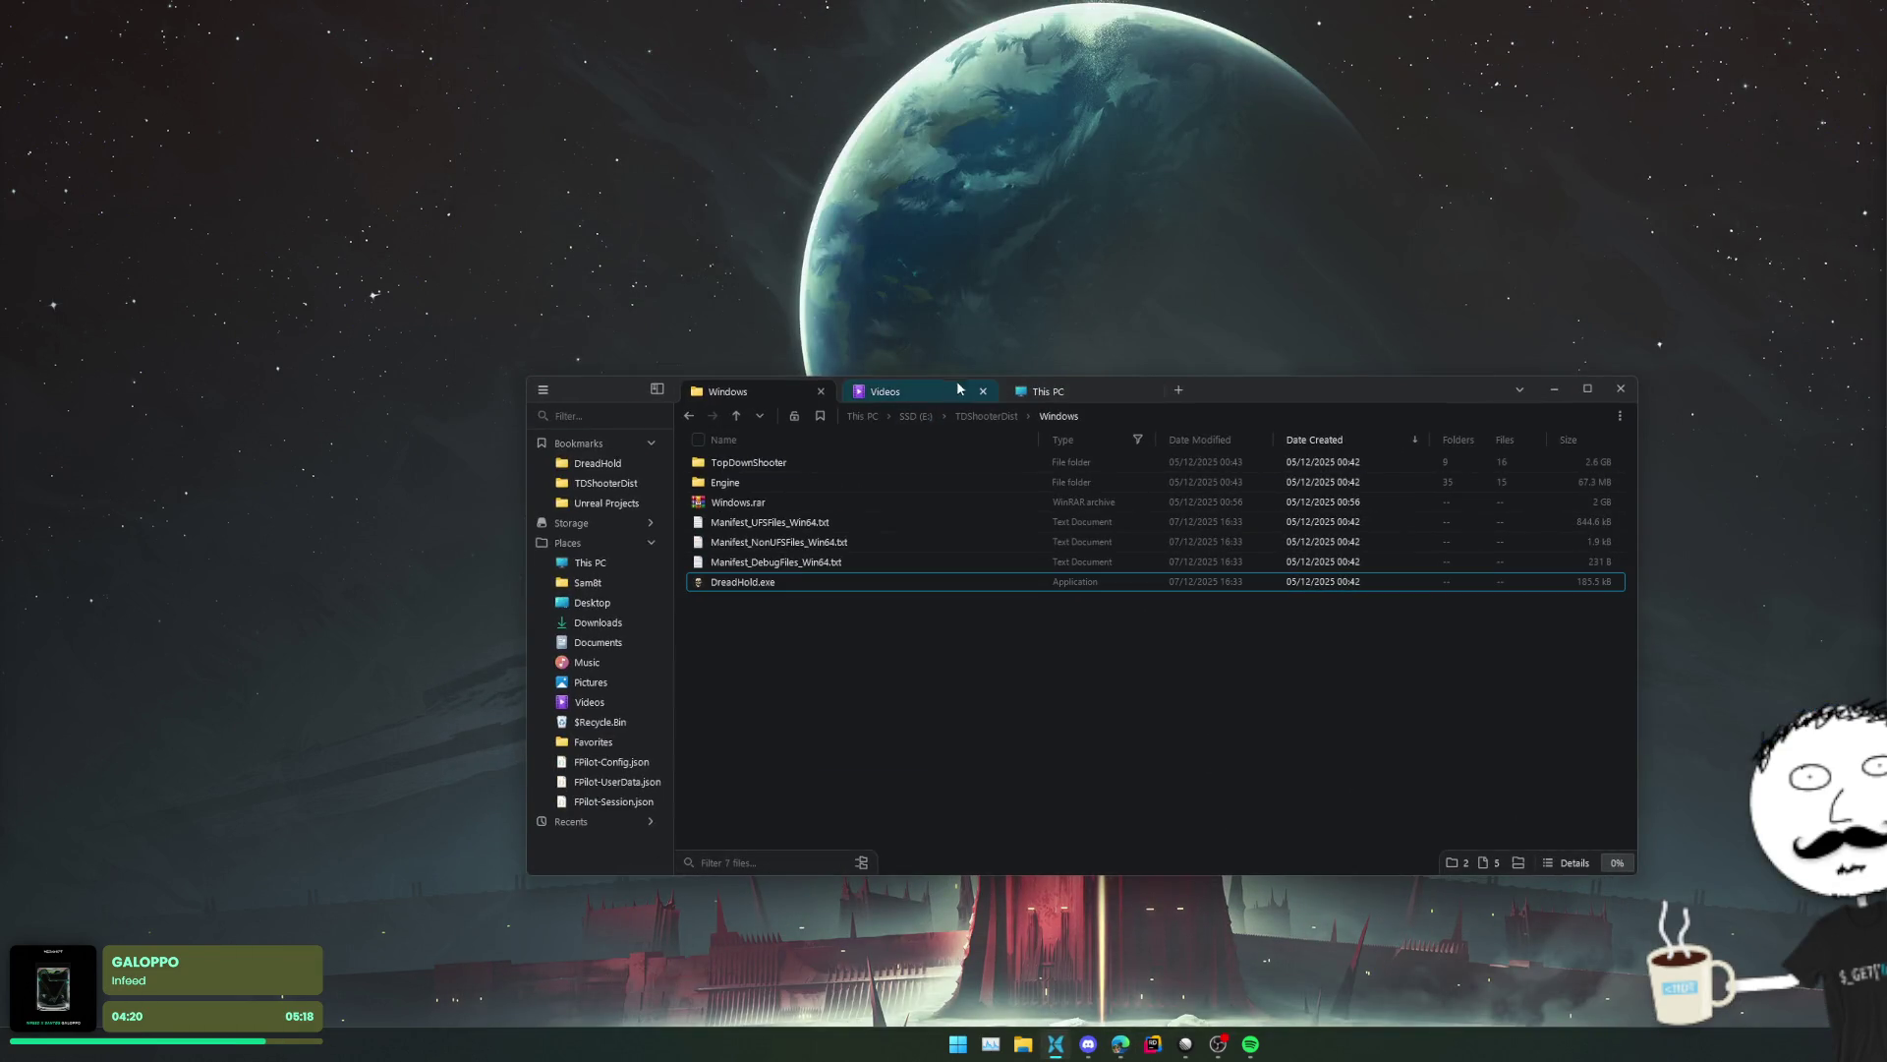
click(602, 468)
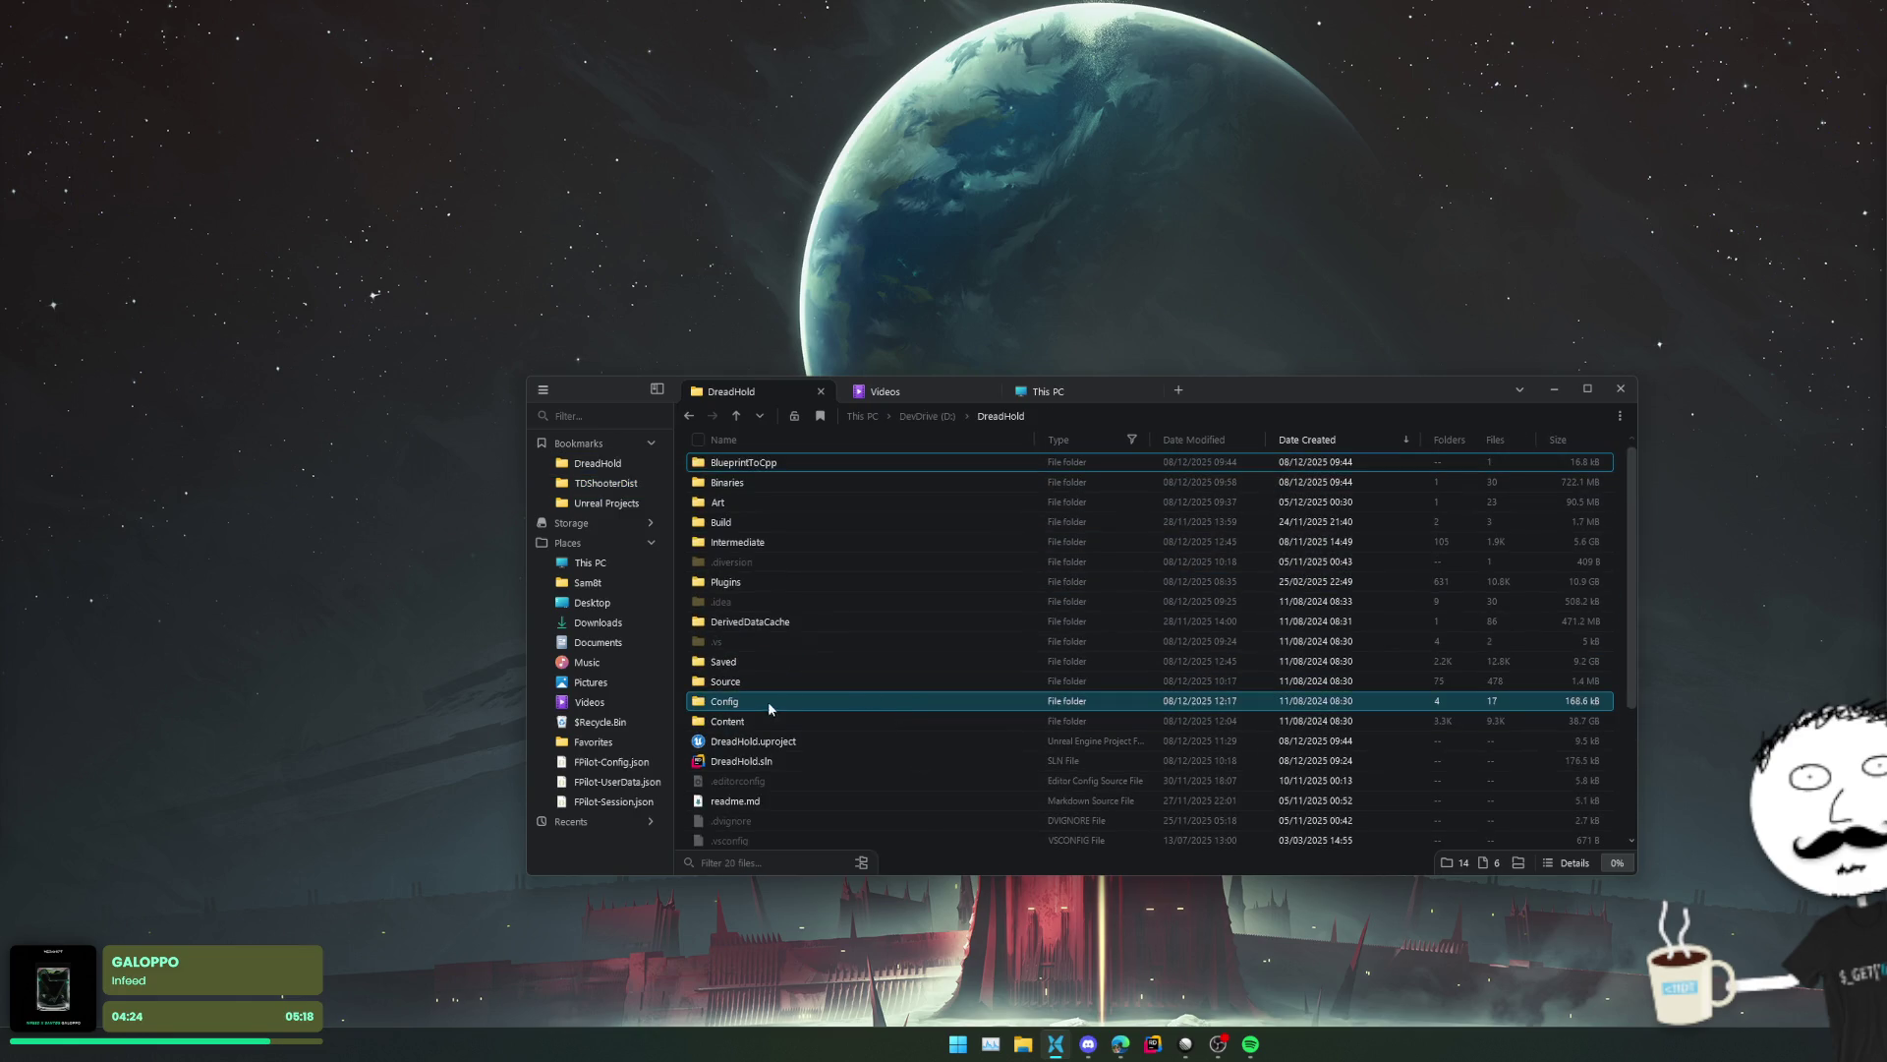
double_click(782, 538)
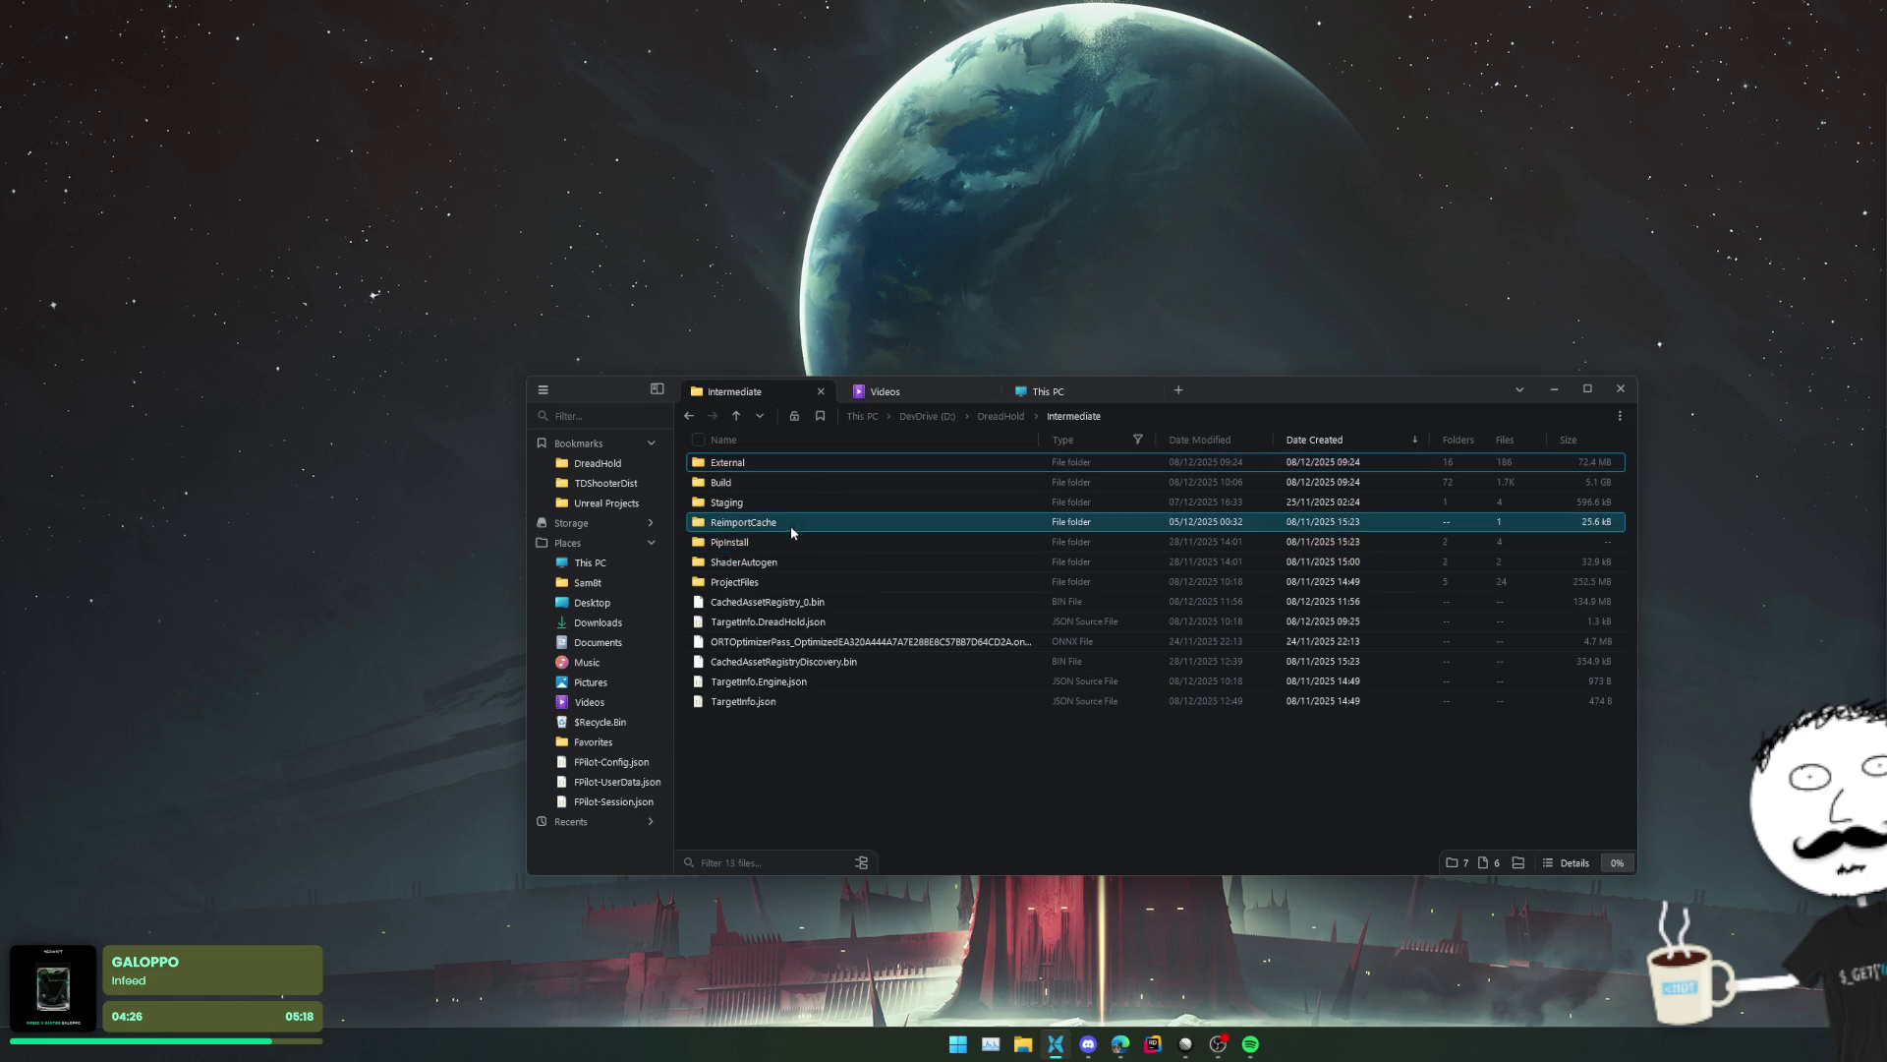
double_click(783, 582)
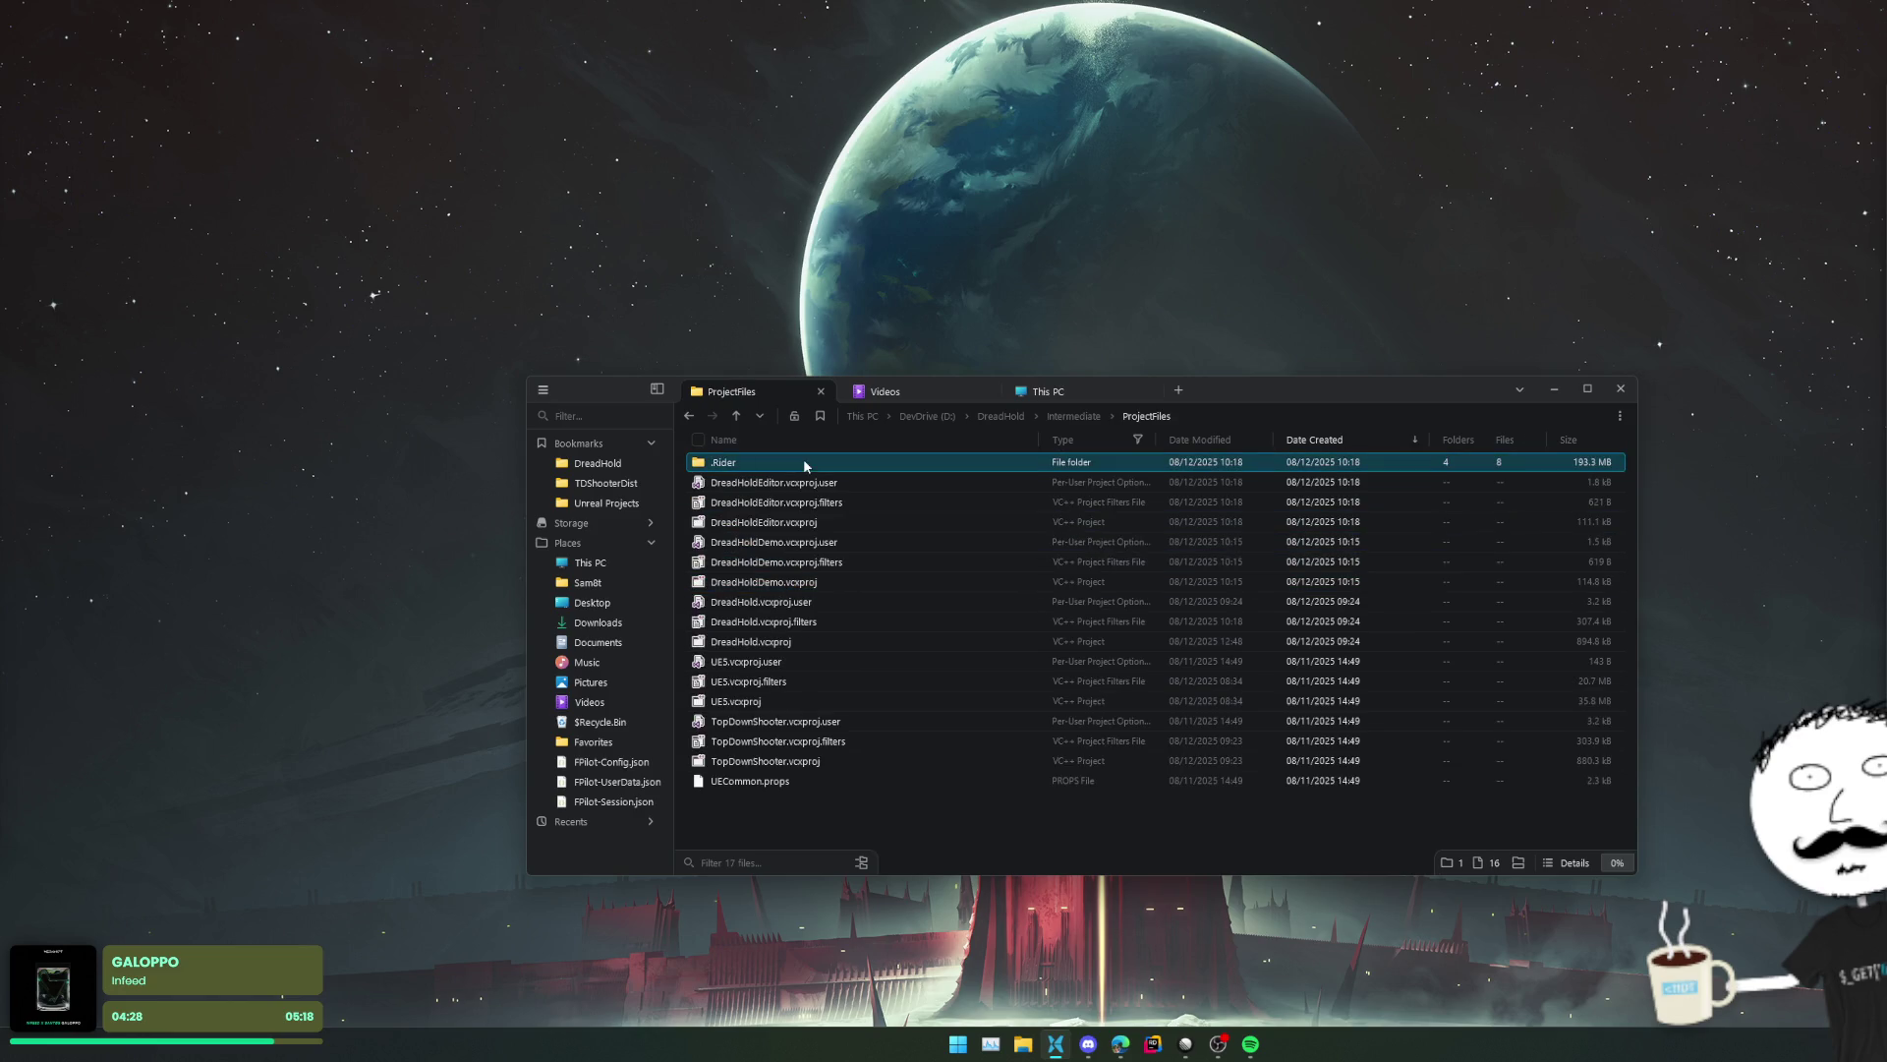
key(alt+Left)
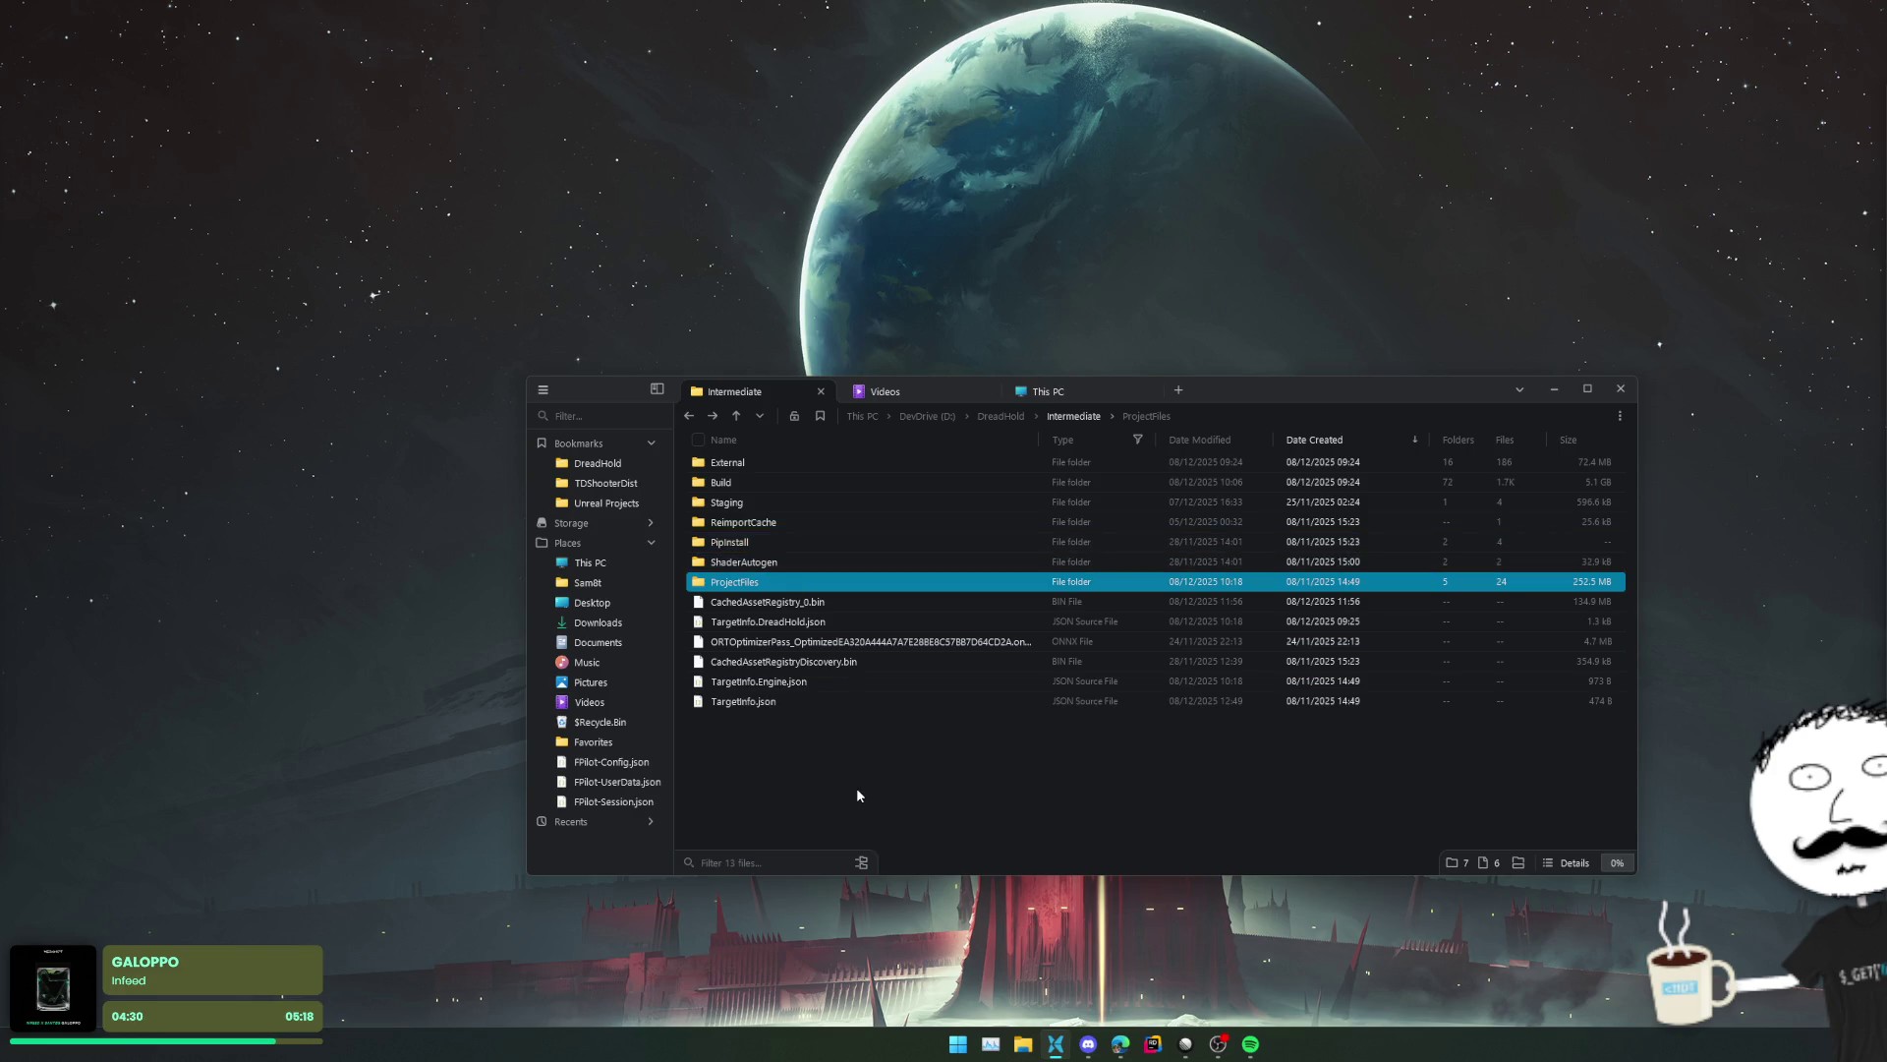
key(alt+Left)
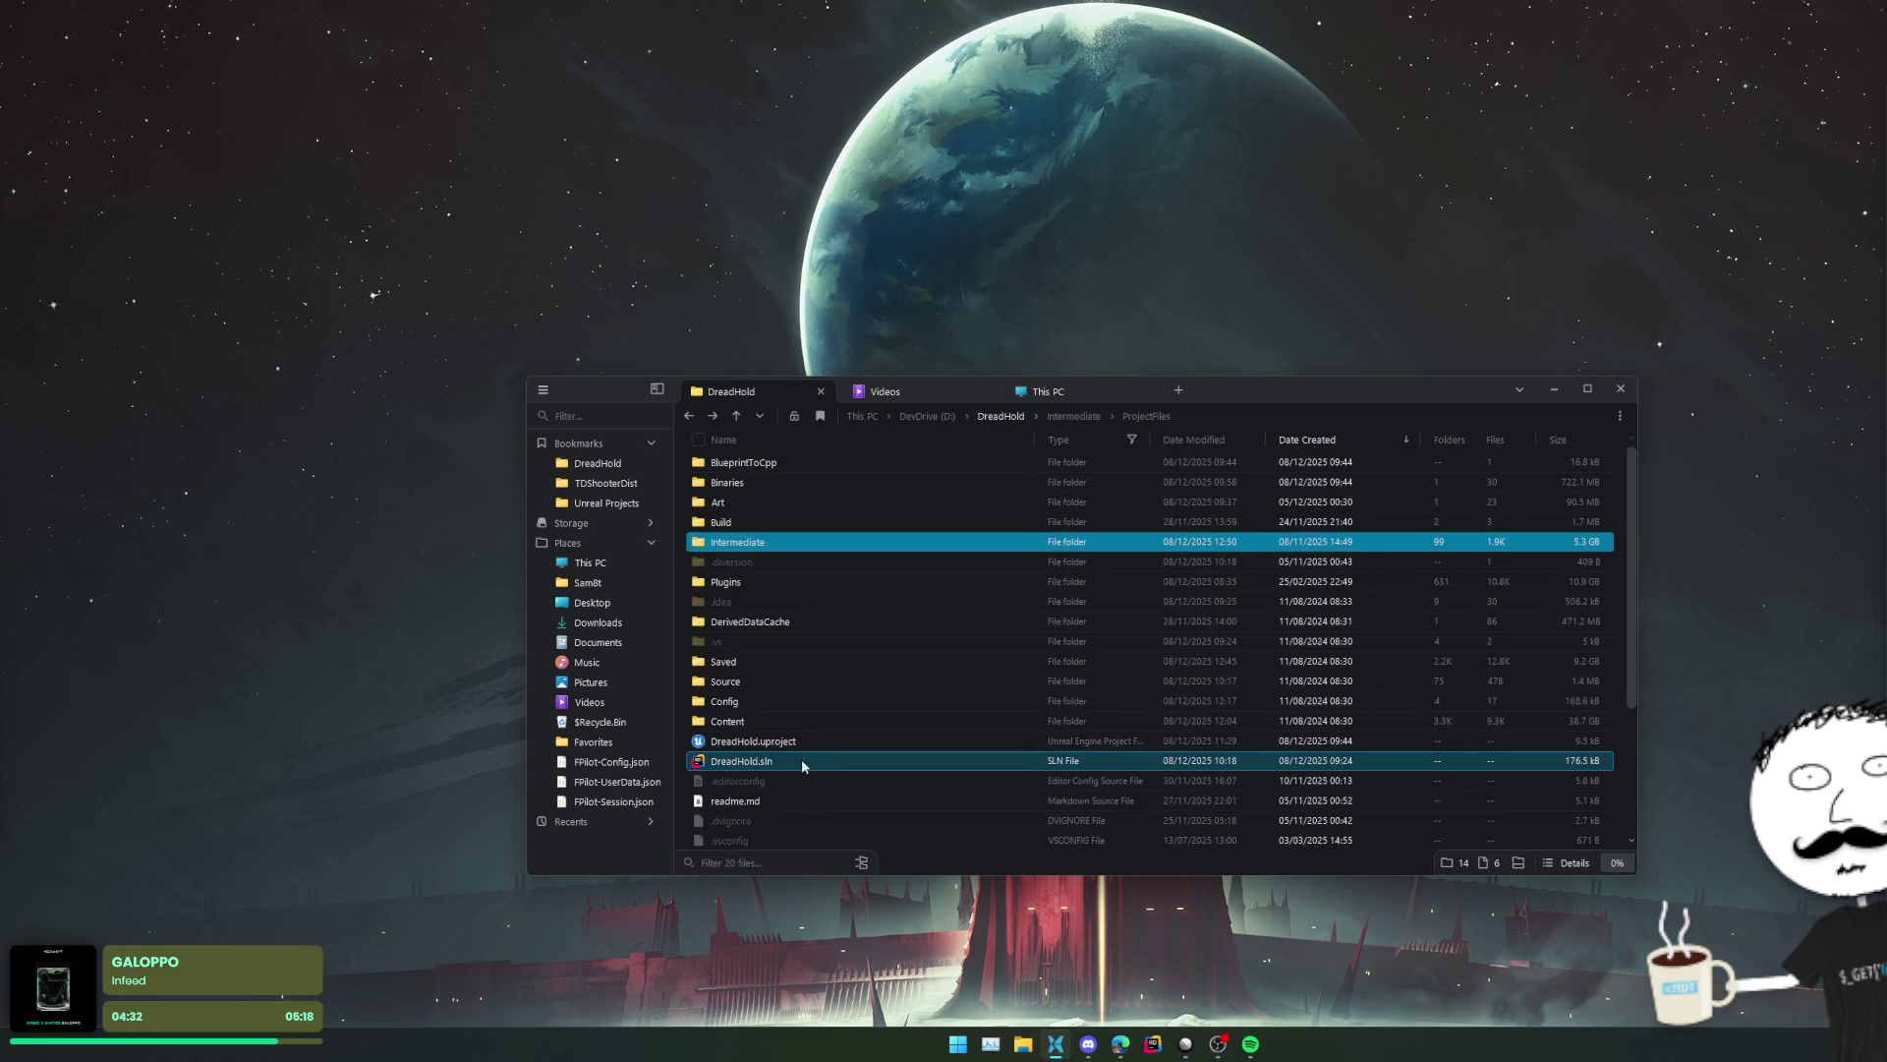
- Delete the old DreadHold.sln and generate Visual Studio project files from DreadHold.uproject
click(804, 761)
key(Delete)
double_click(785, 741)
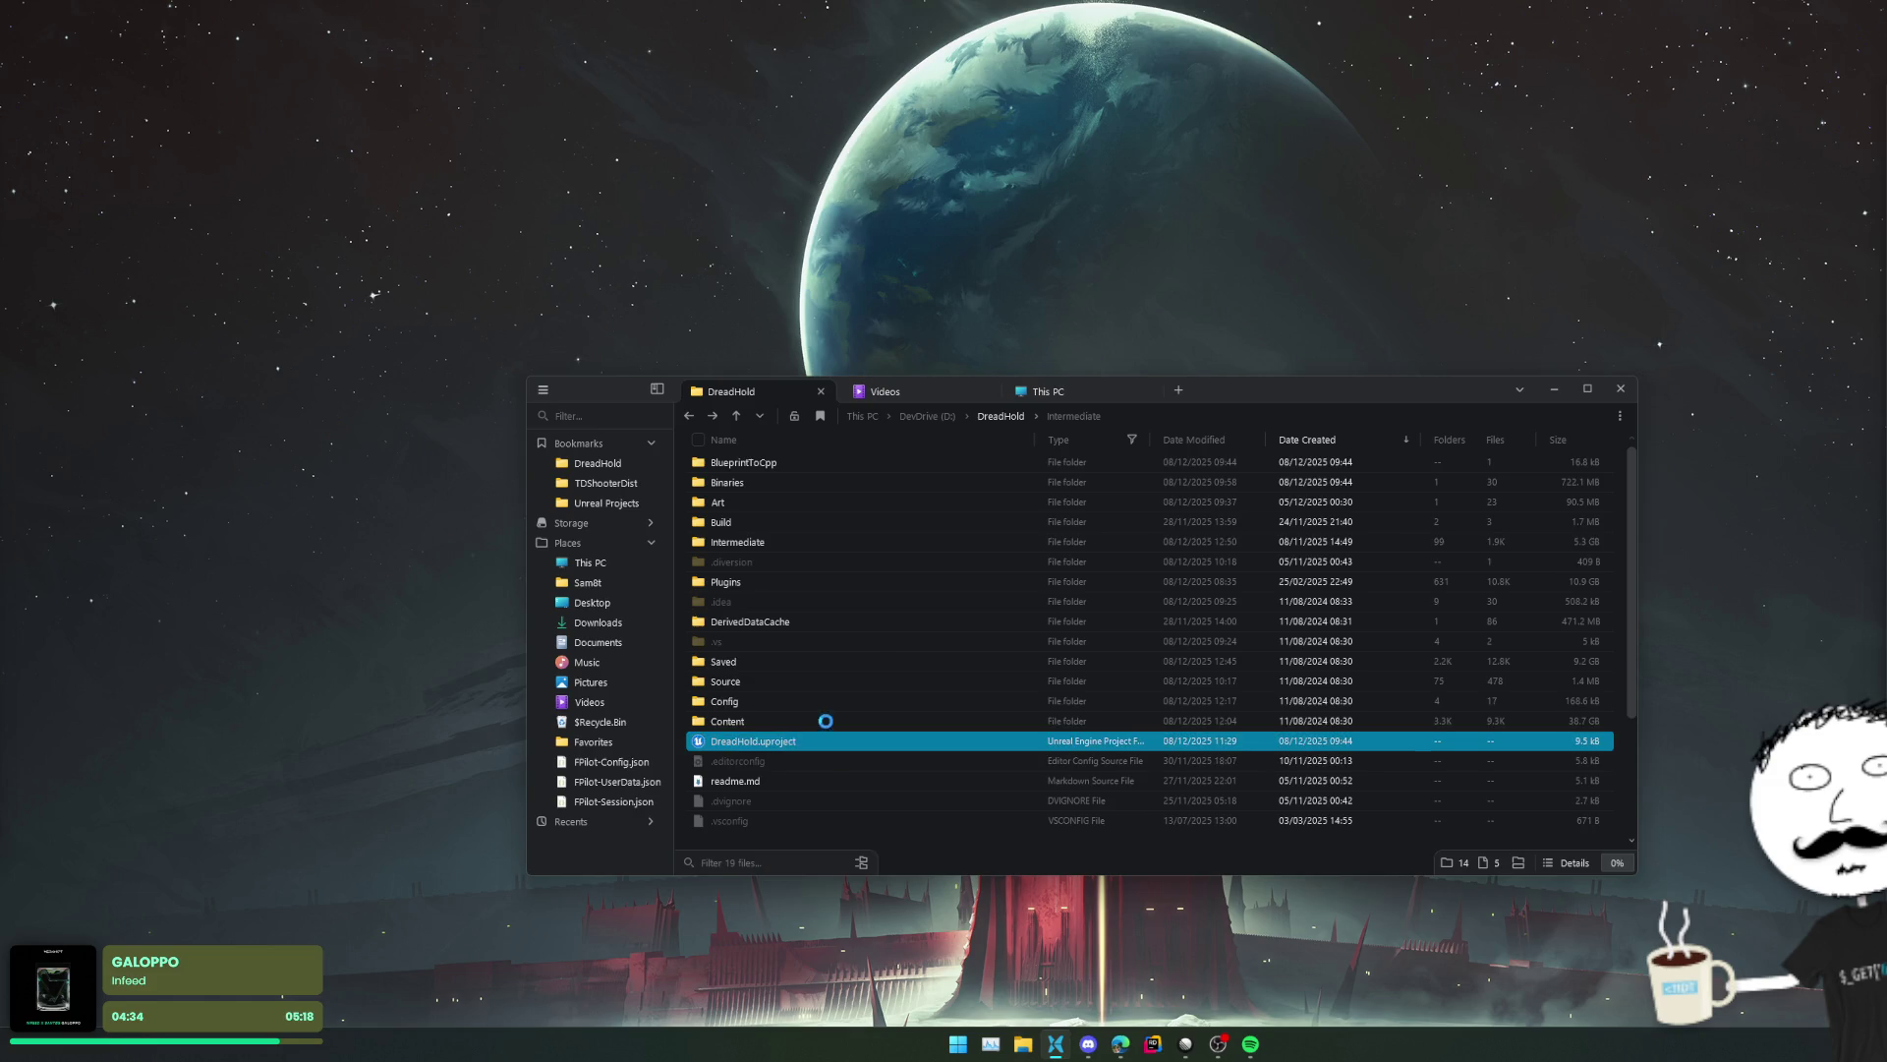
right_click(816, 741)
click(929, 447)
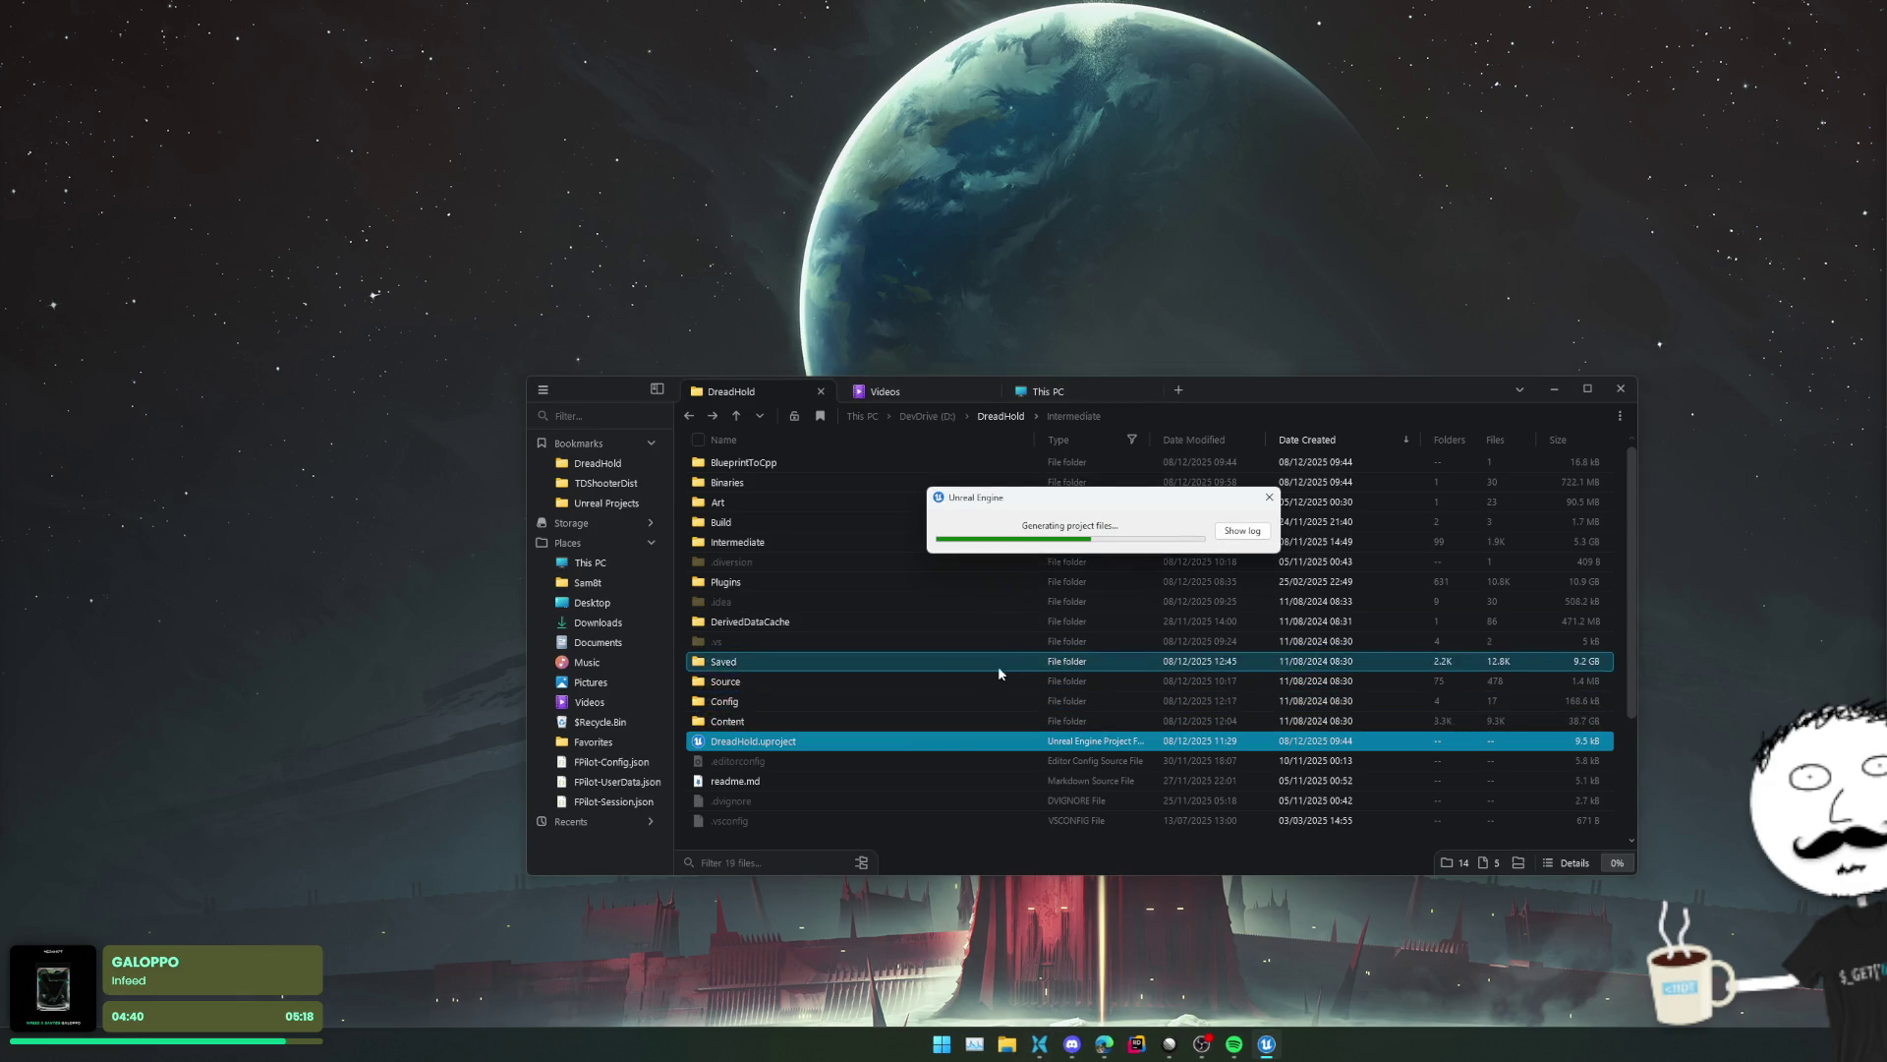
- Check the generation log and the 13 regenerated files in Intermediate\ProjectFiles
click(1242, 533)
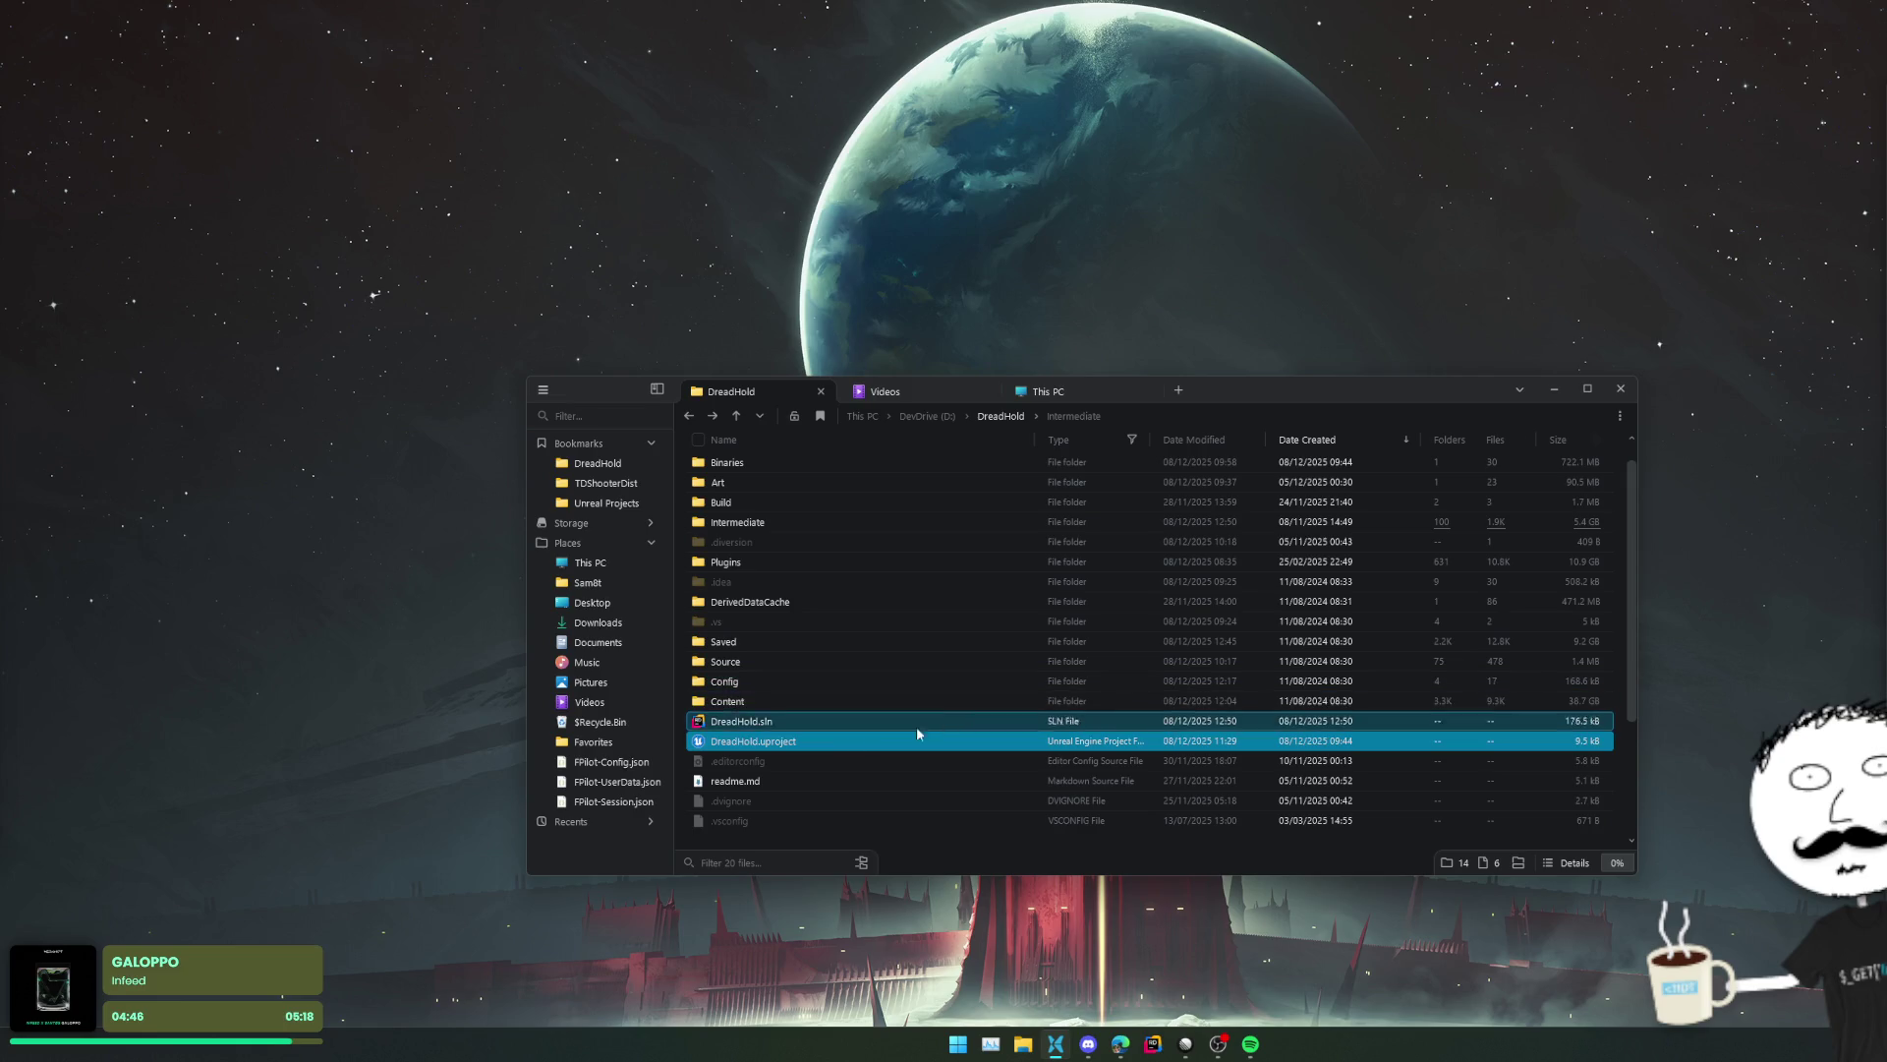
click(765, 722)
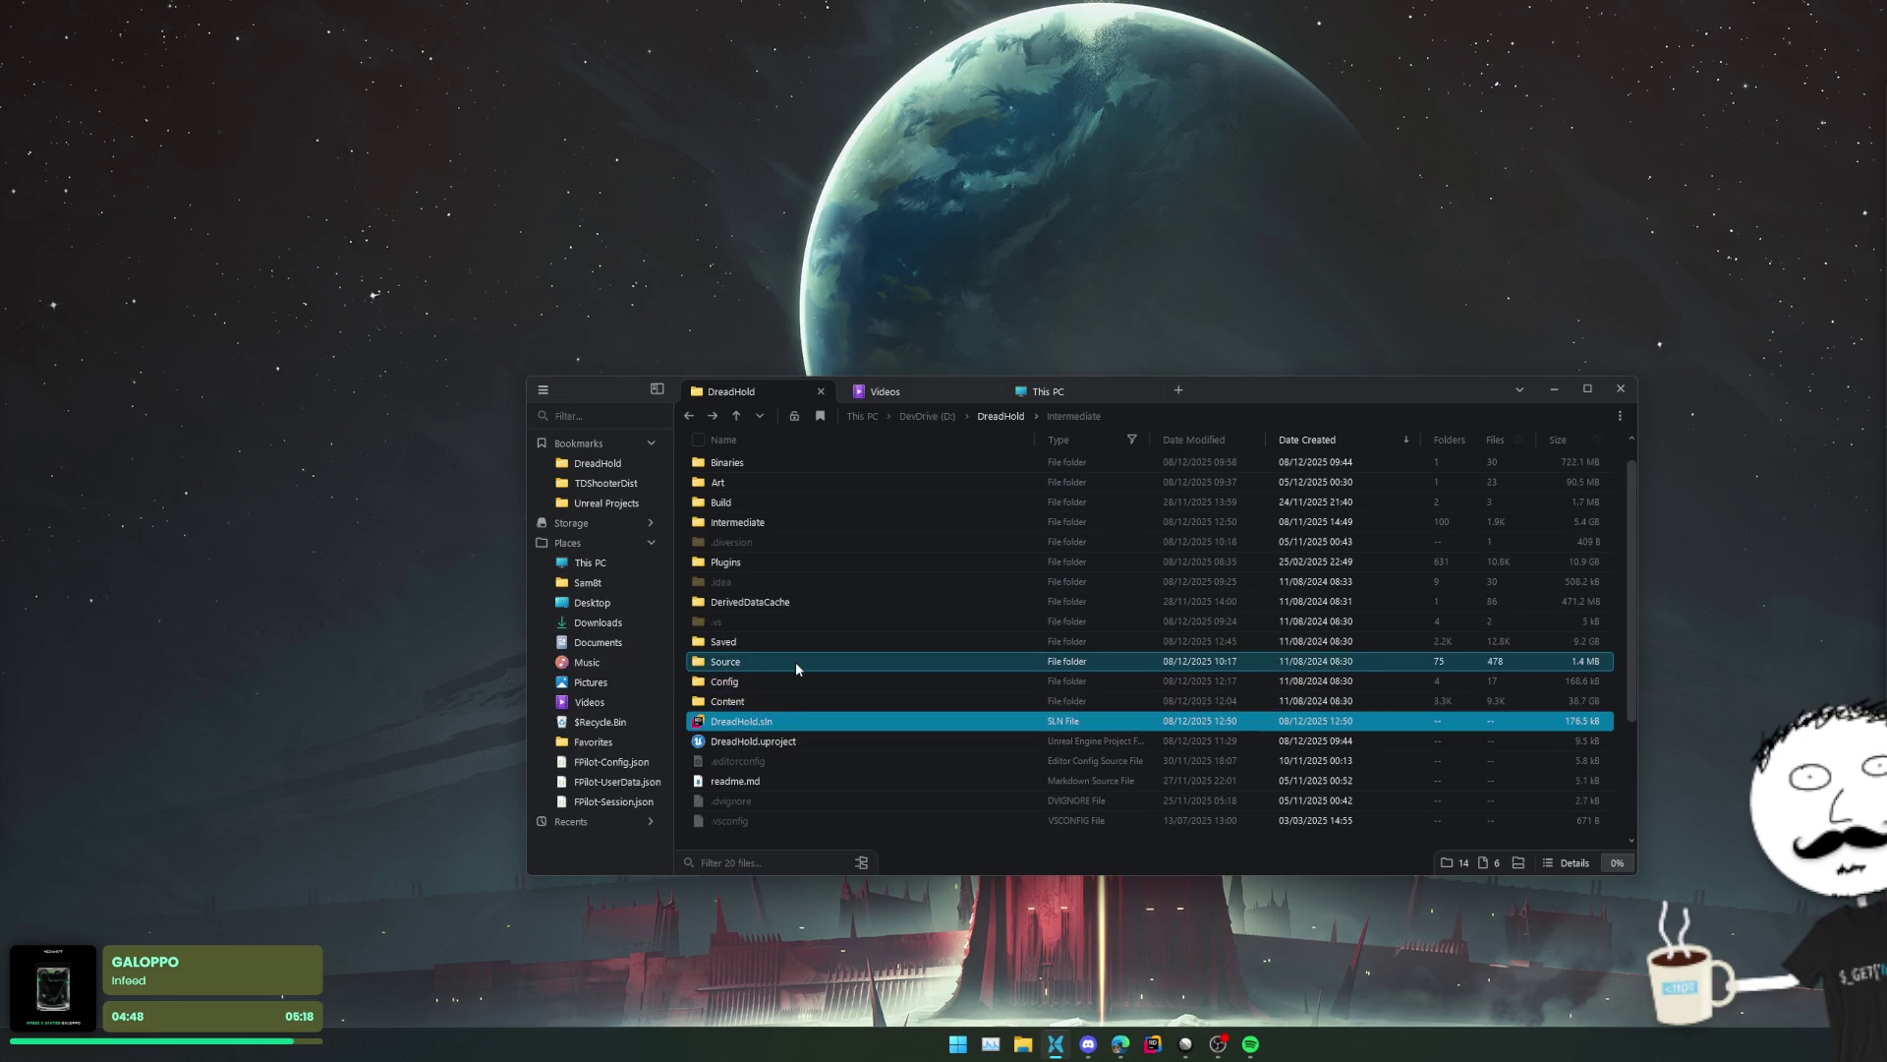
double_click(818, 521)
double_click(819, 483)
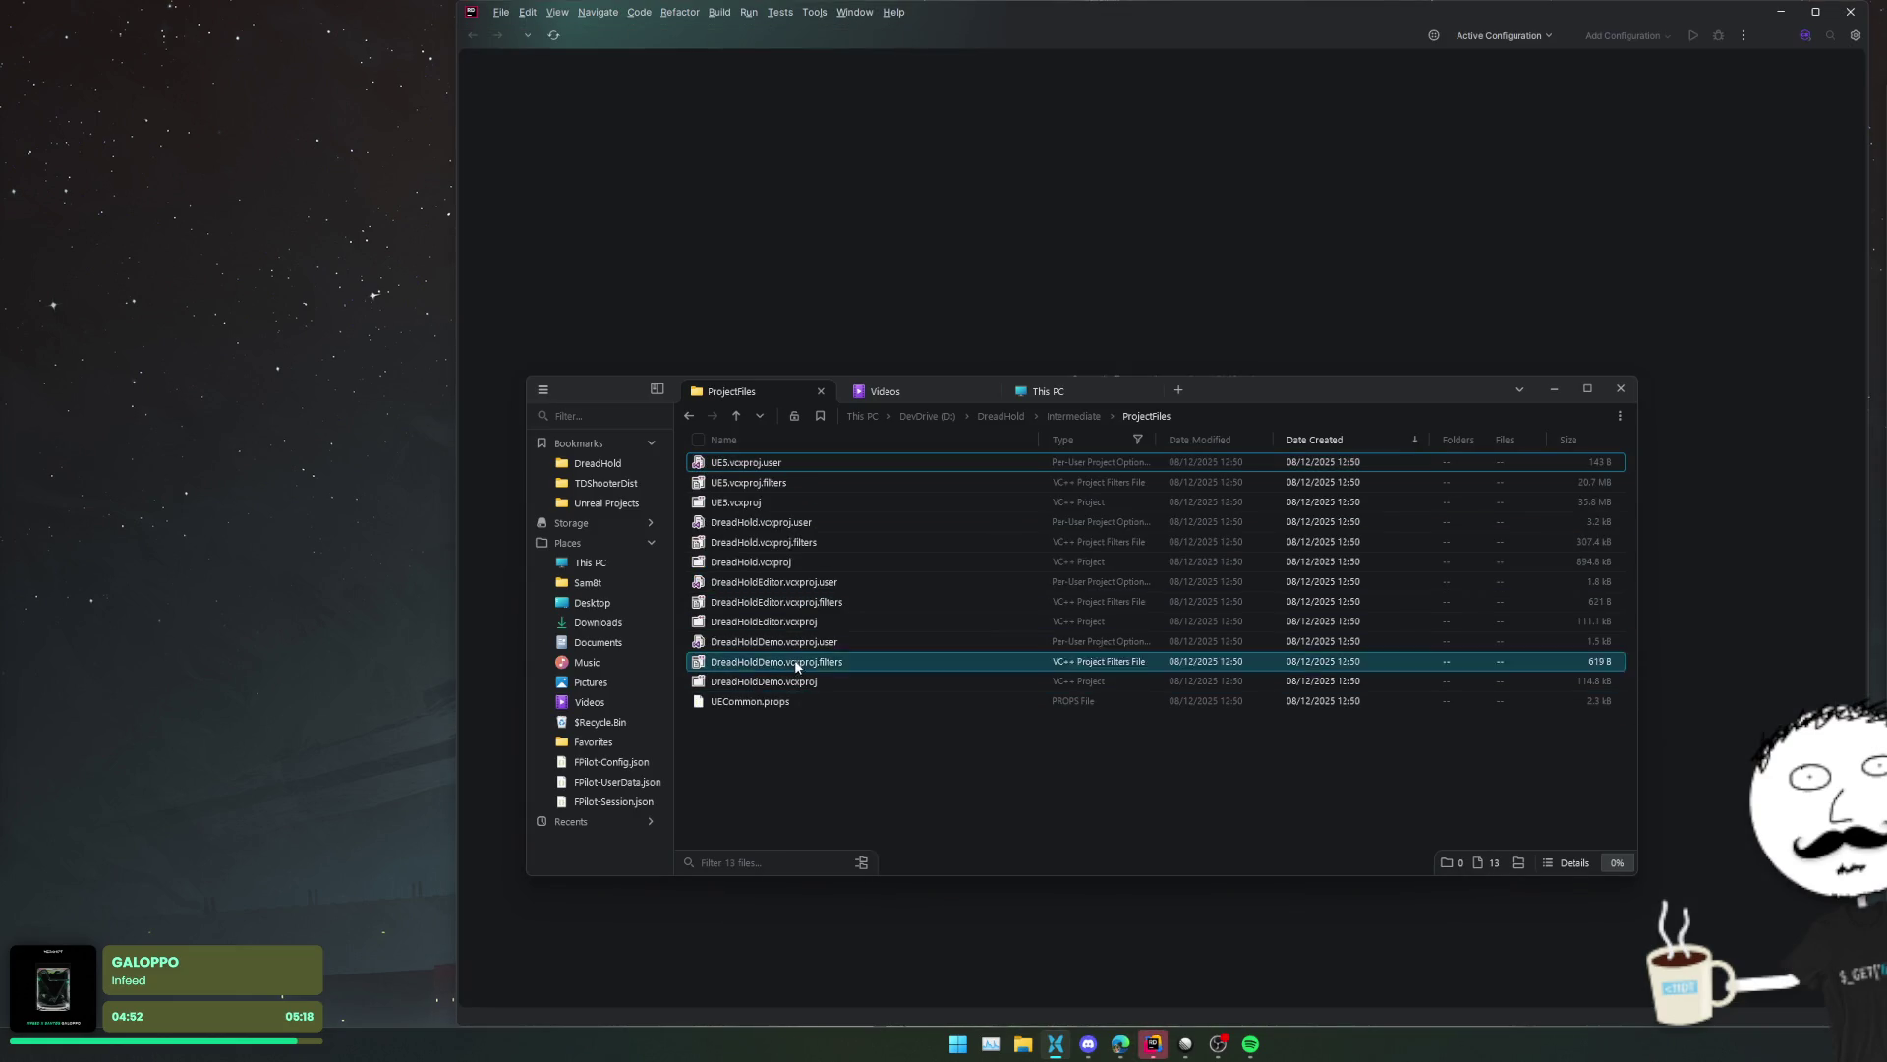
- In Rider's Solution tree, expand DreadHoldDemo and DreadHoldEditor > DreadHold > Source
mouse_move(823, 747)
mouse_down()
mouse_move(792, 759)
mouse_move(857, 759)
mouse_move(797, 769)
mouse_up()
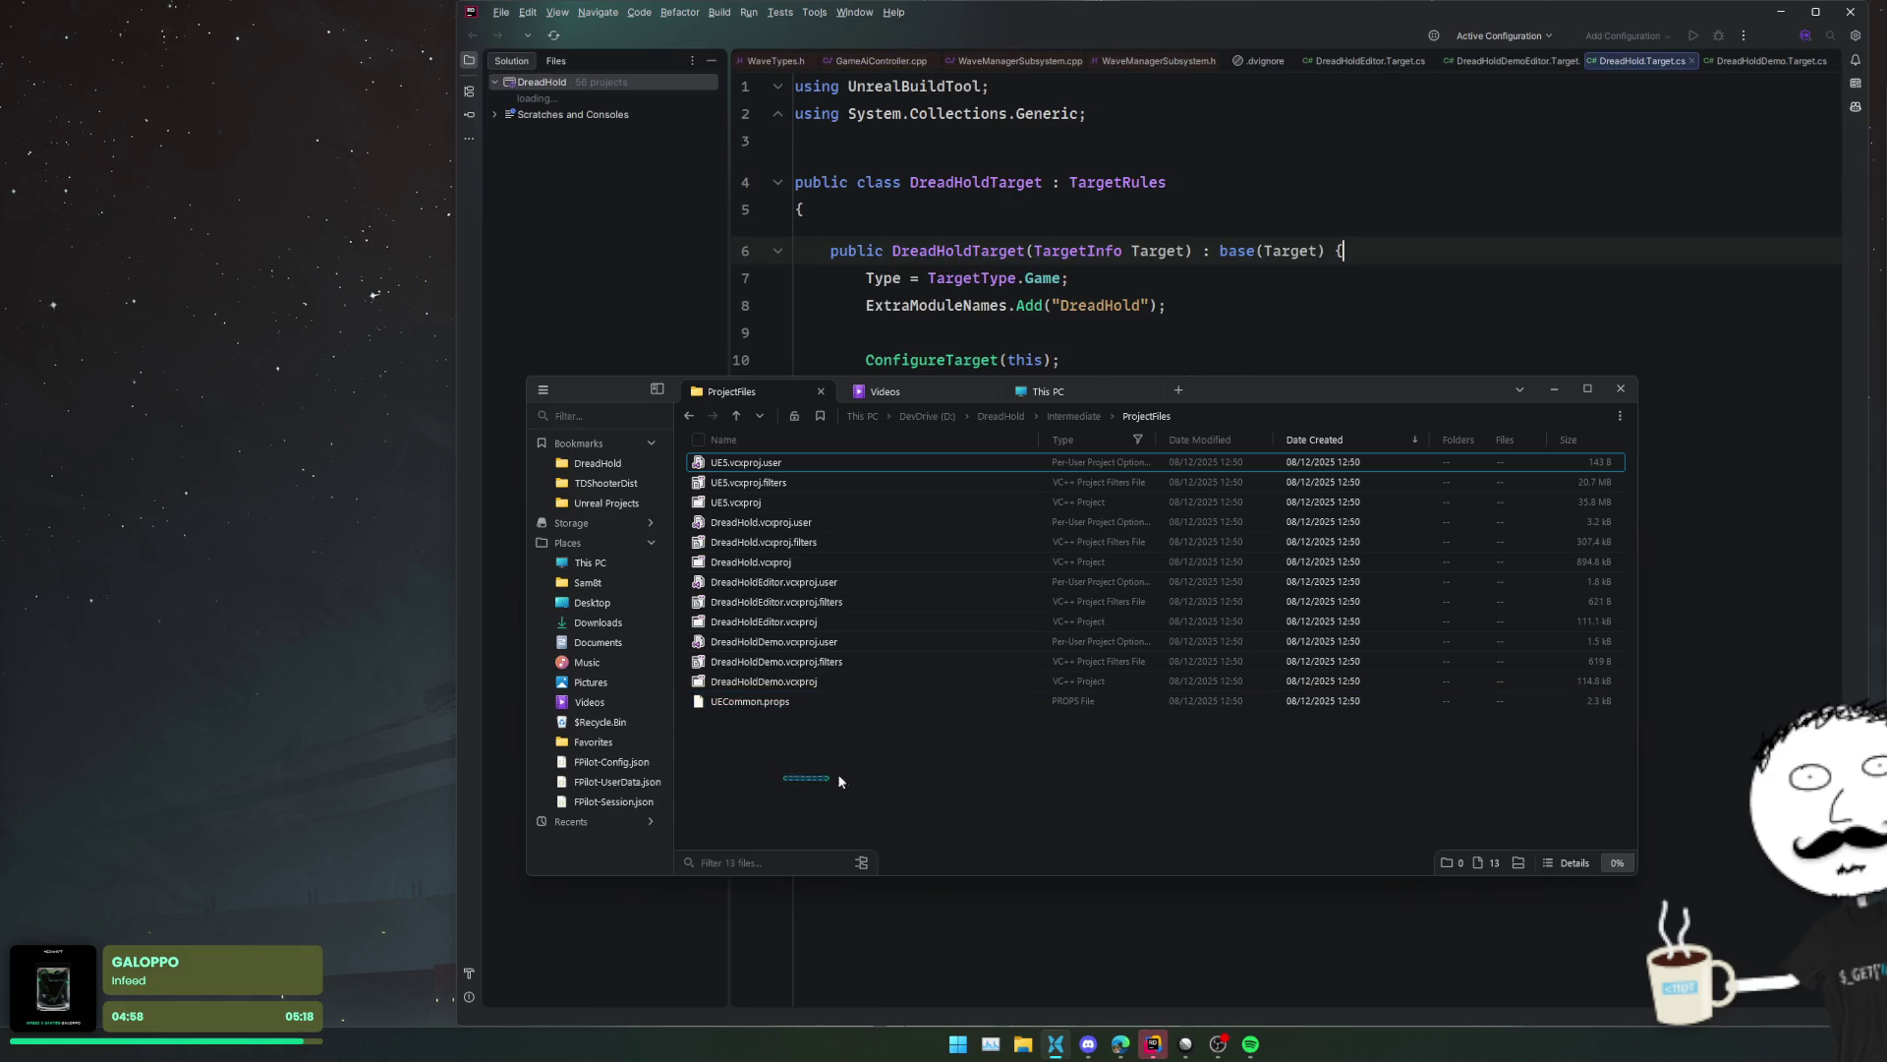
click(1219, 209)
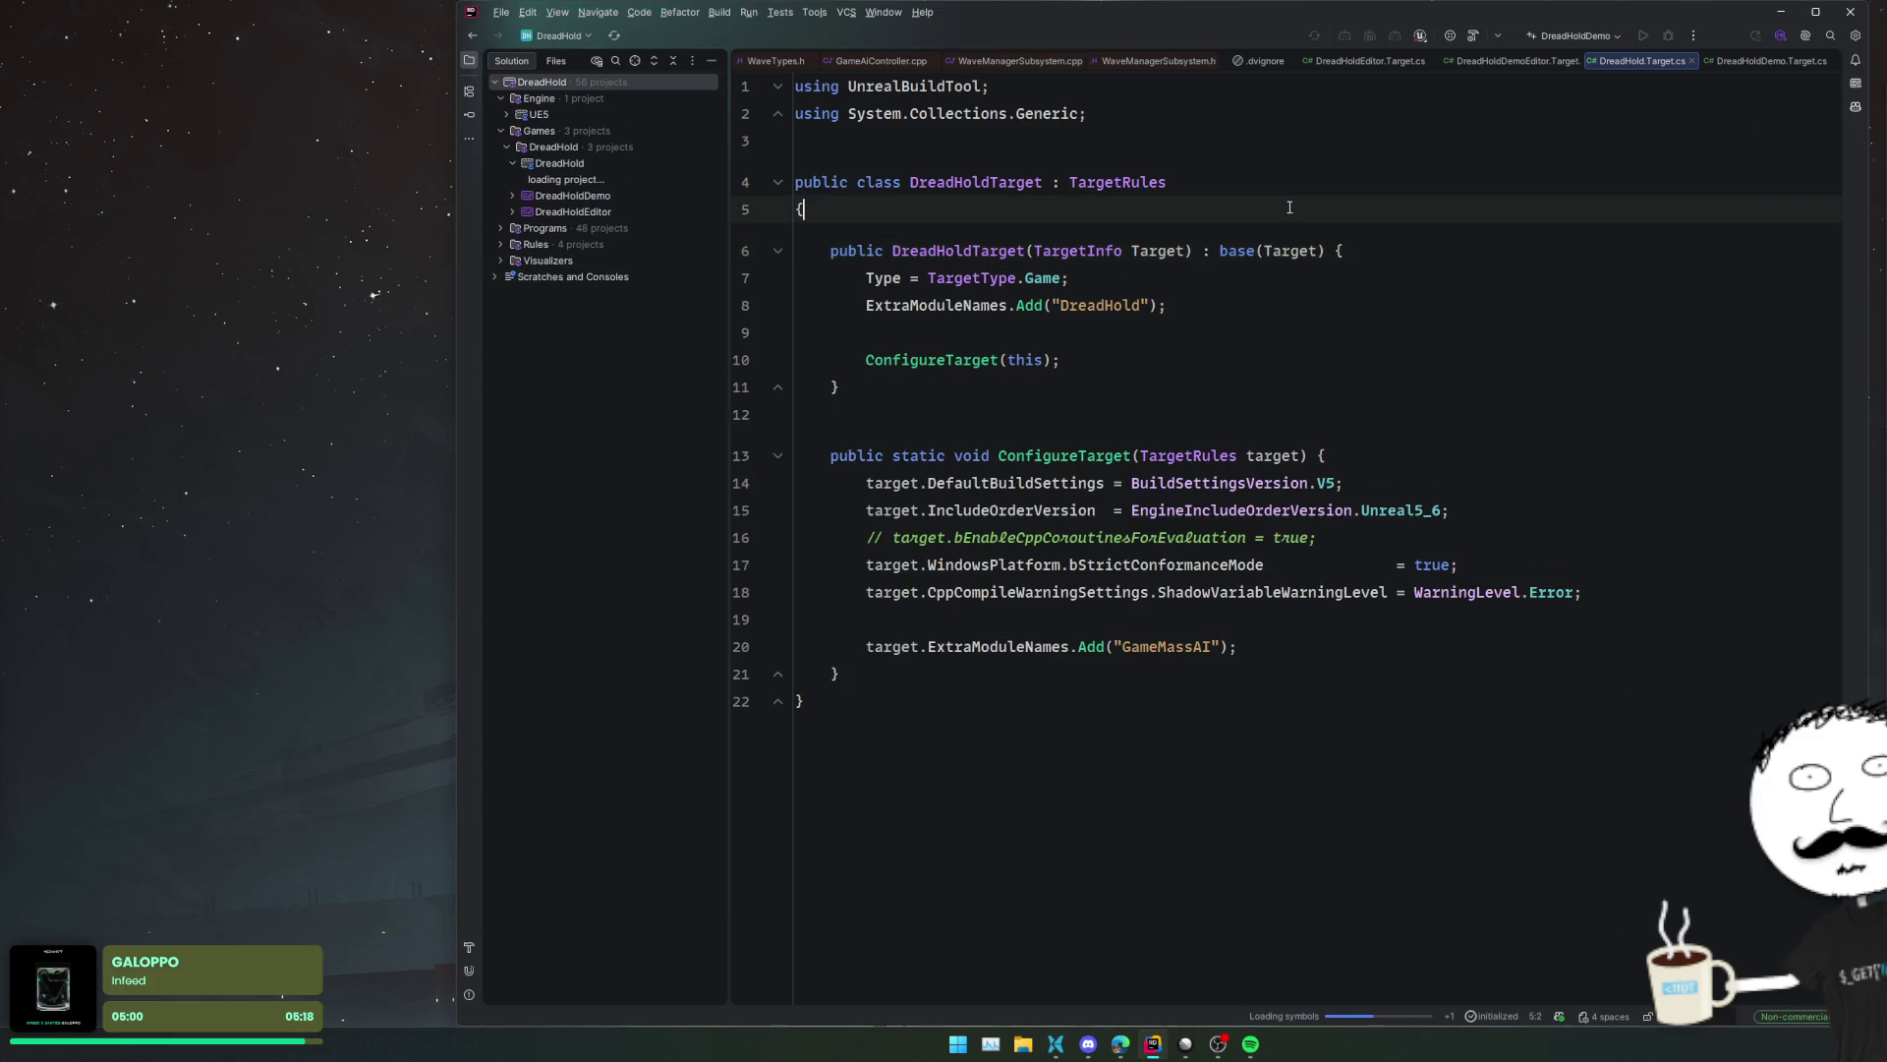
double_click(608, 211)
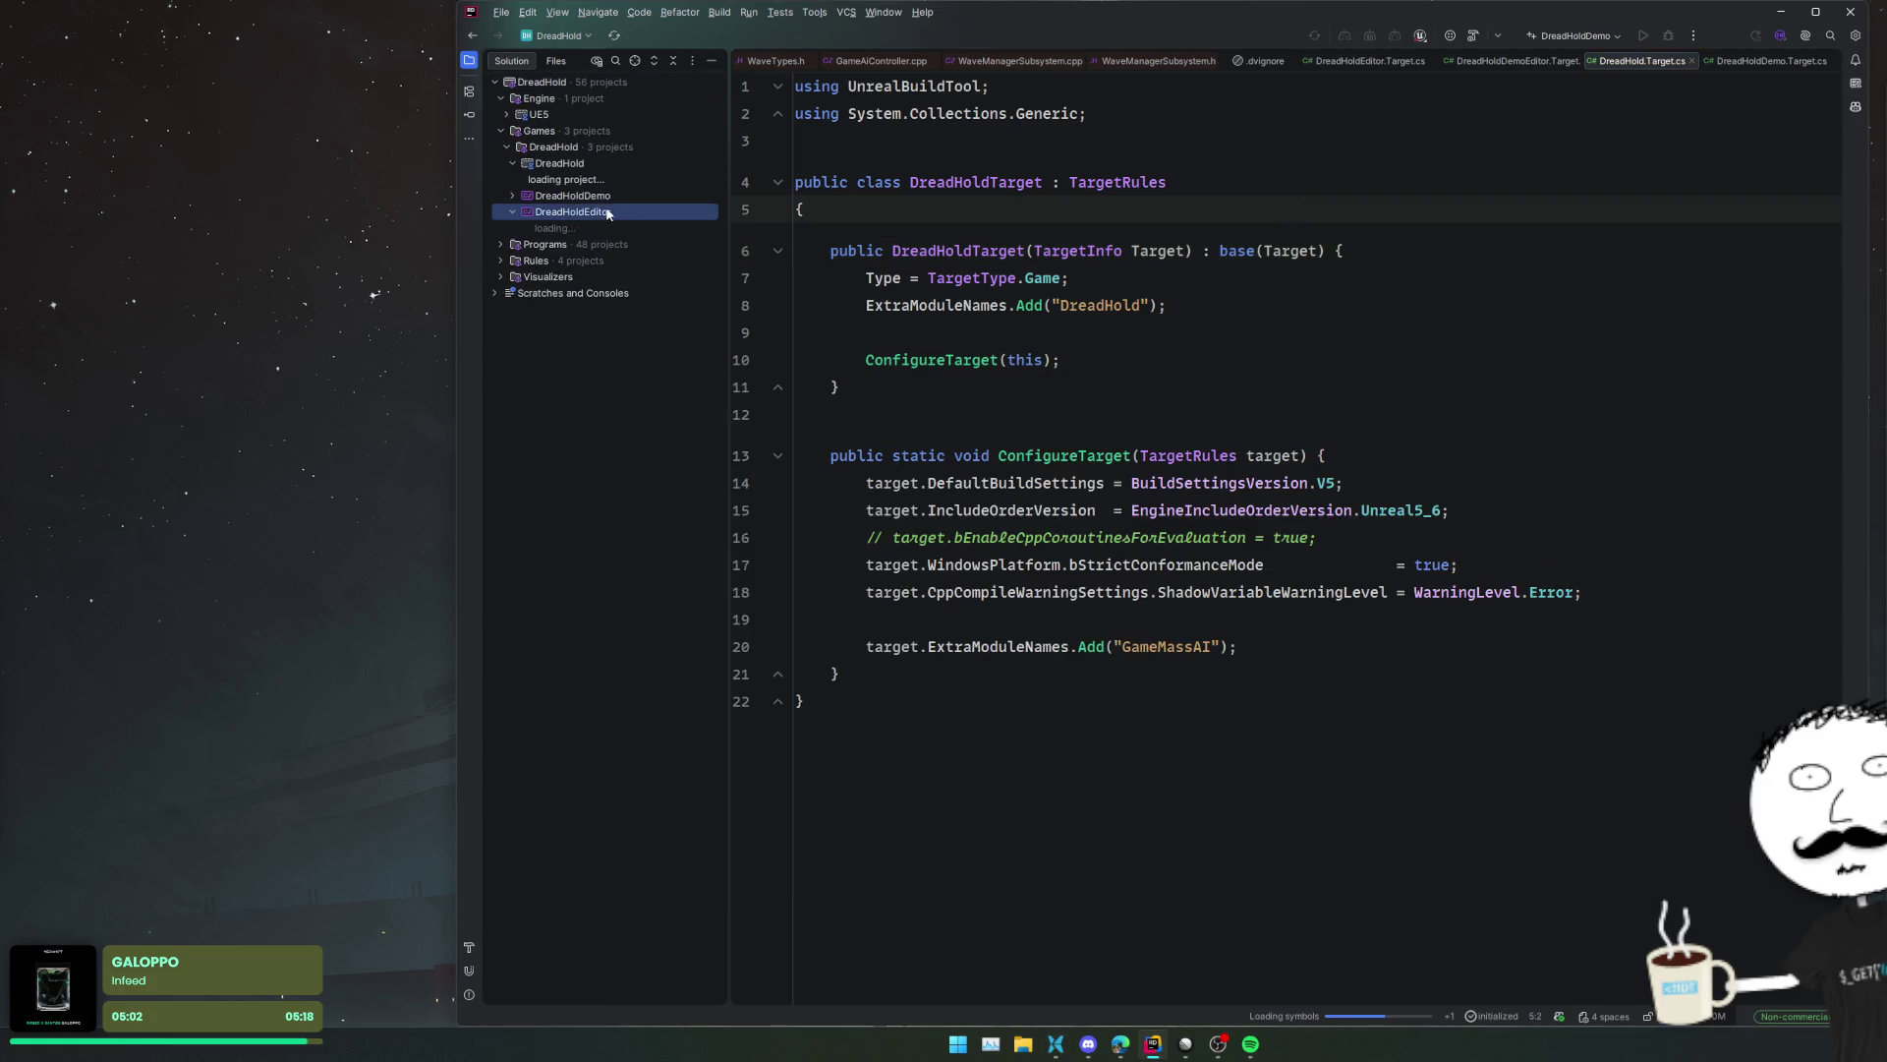
double_click(611, 193)
double_click(585, 294)
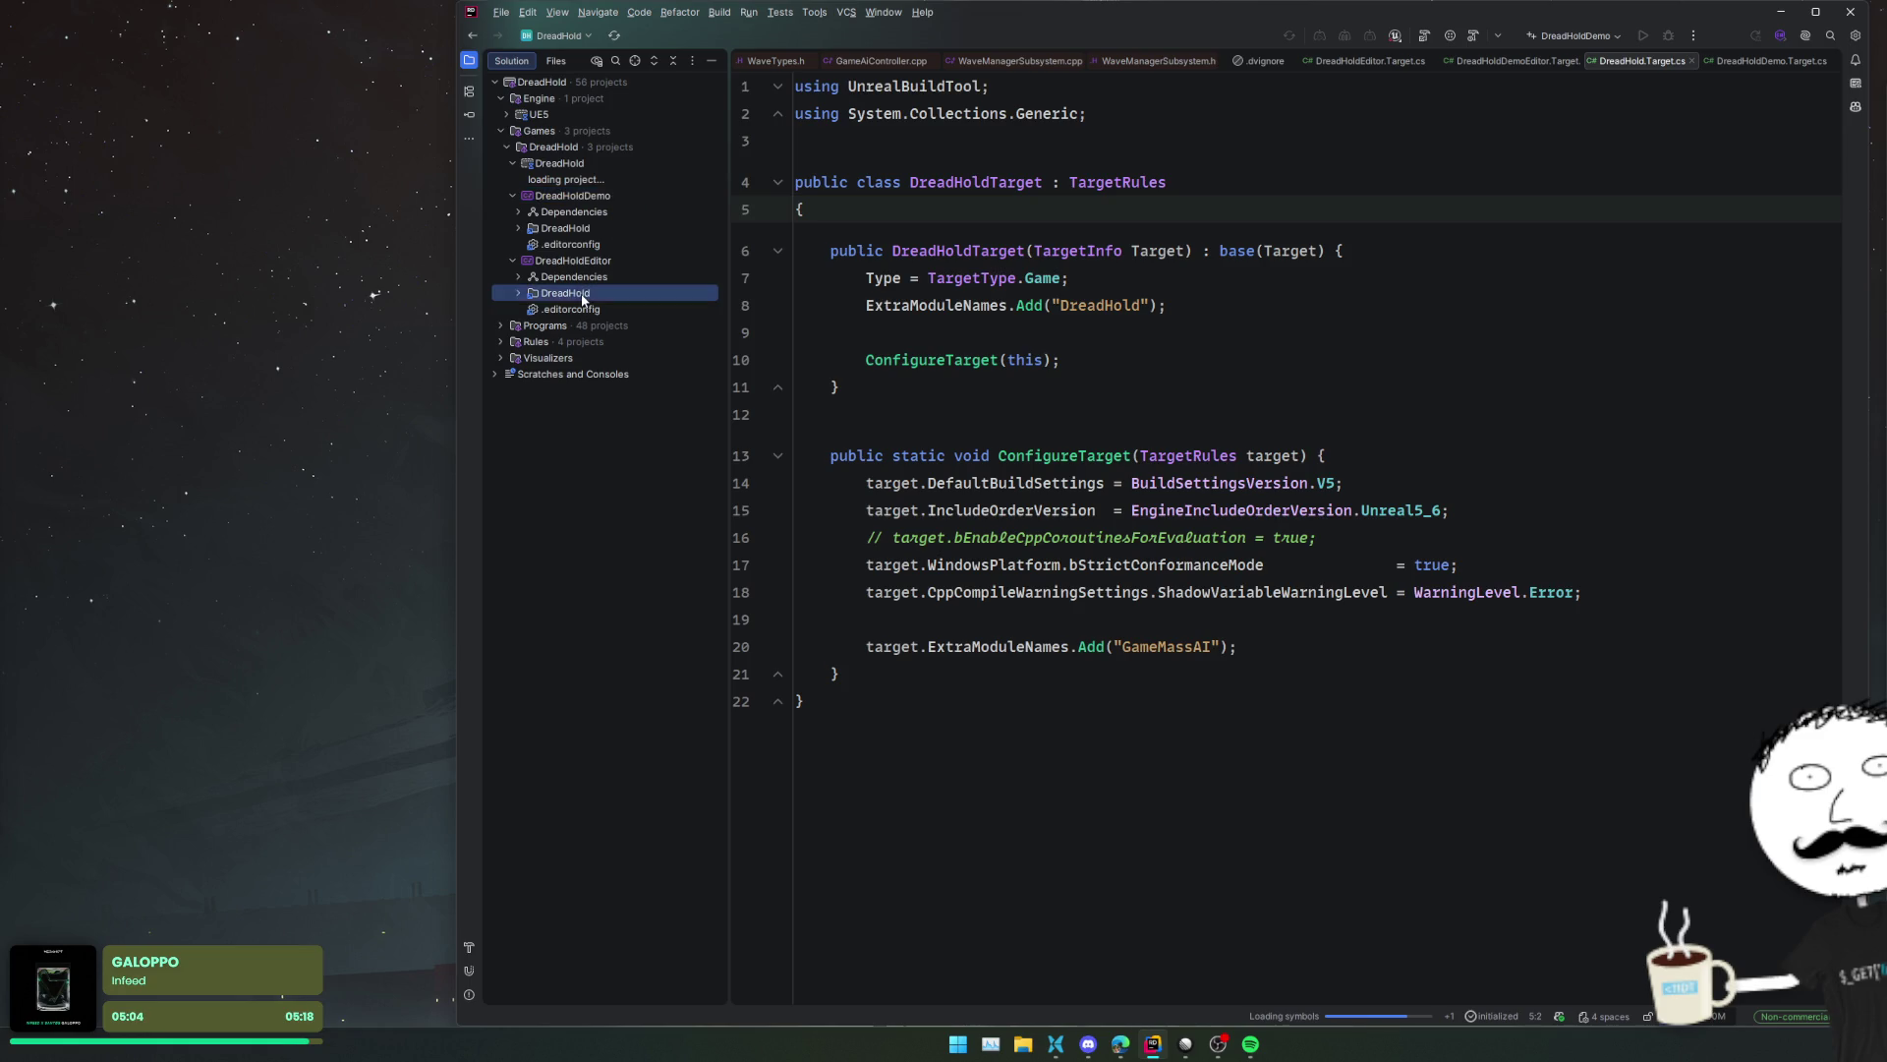
double_click(593, 309)
- Open DreadHoldEditor.Target.cs and review its DreadHoldTarget.ConfigureTarget(this) call
click(604, 326)
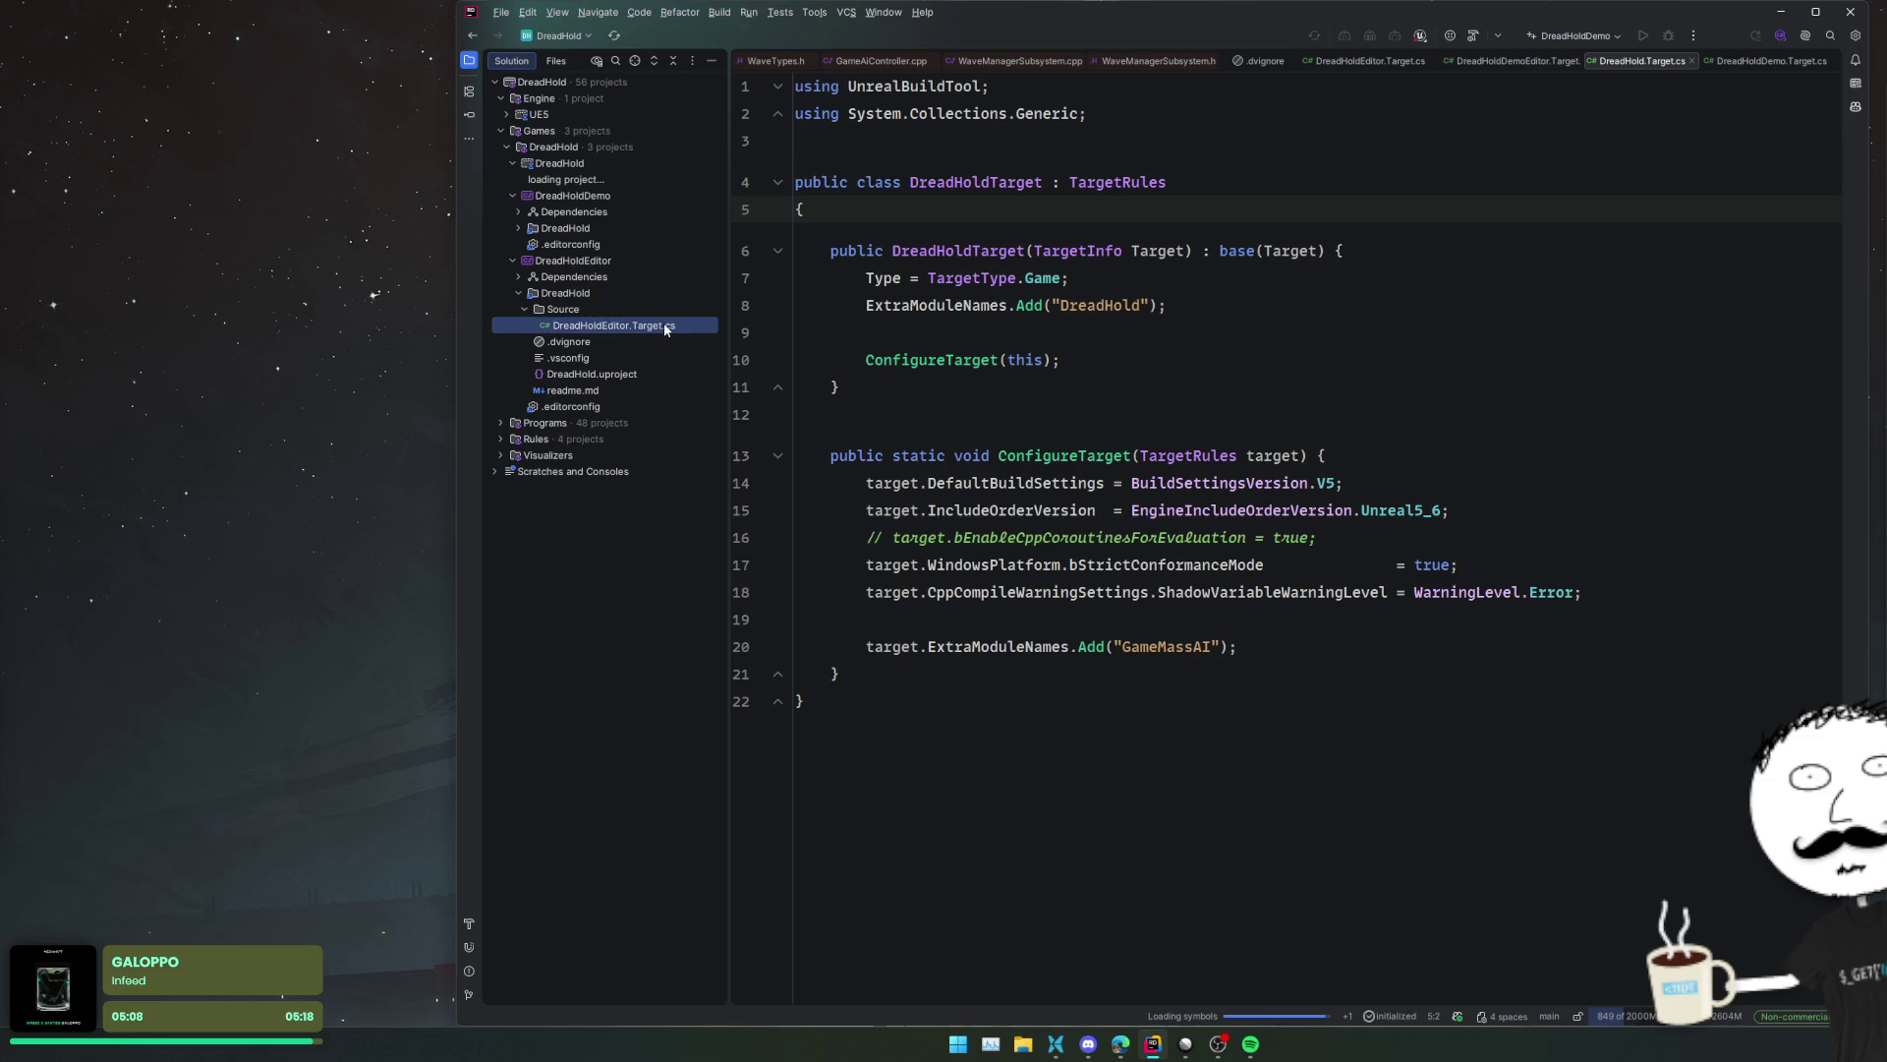
click(1286, 421)
key(Up)
key(Up)
key(Up)
click(1297, 290)
click(1442, 203)
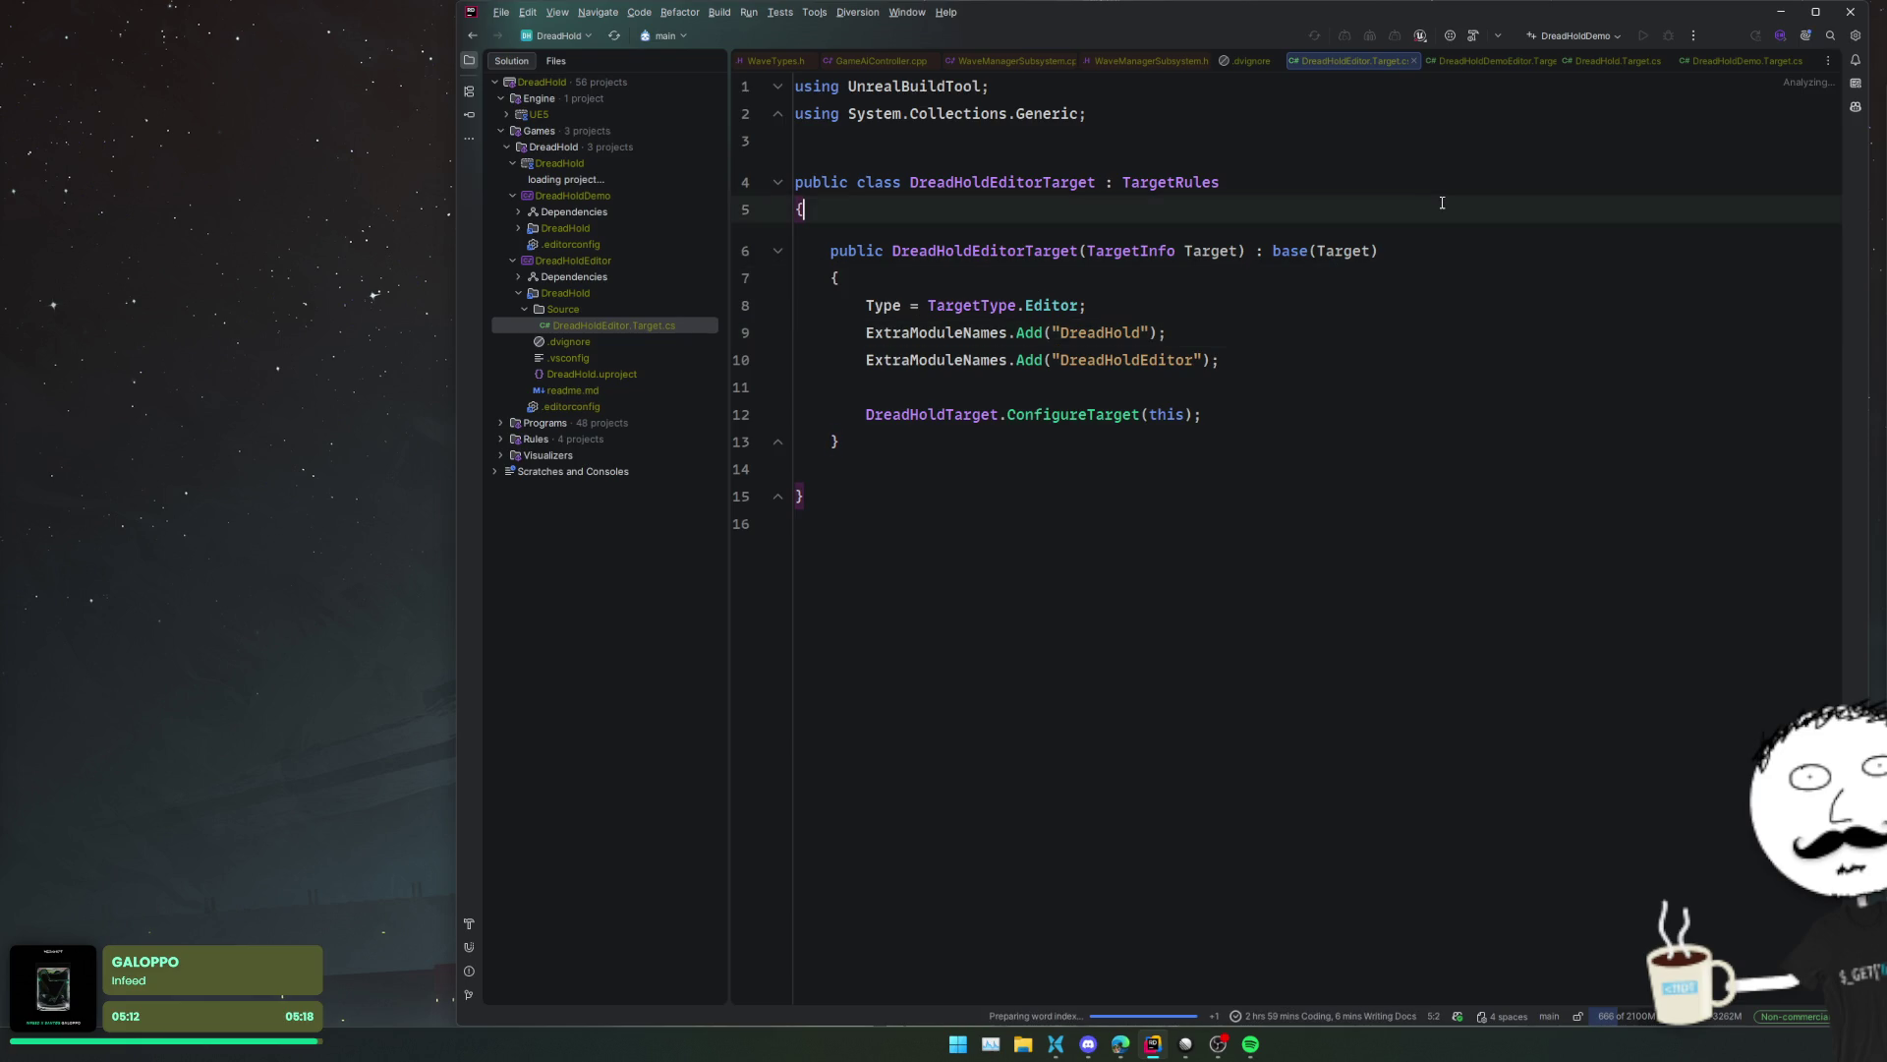
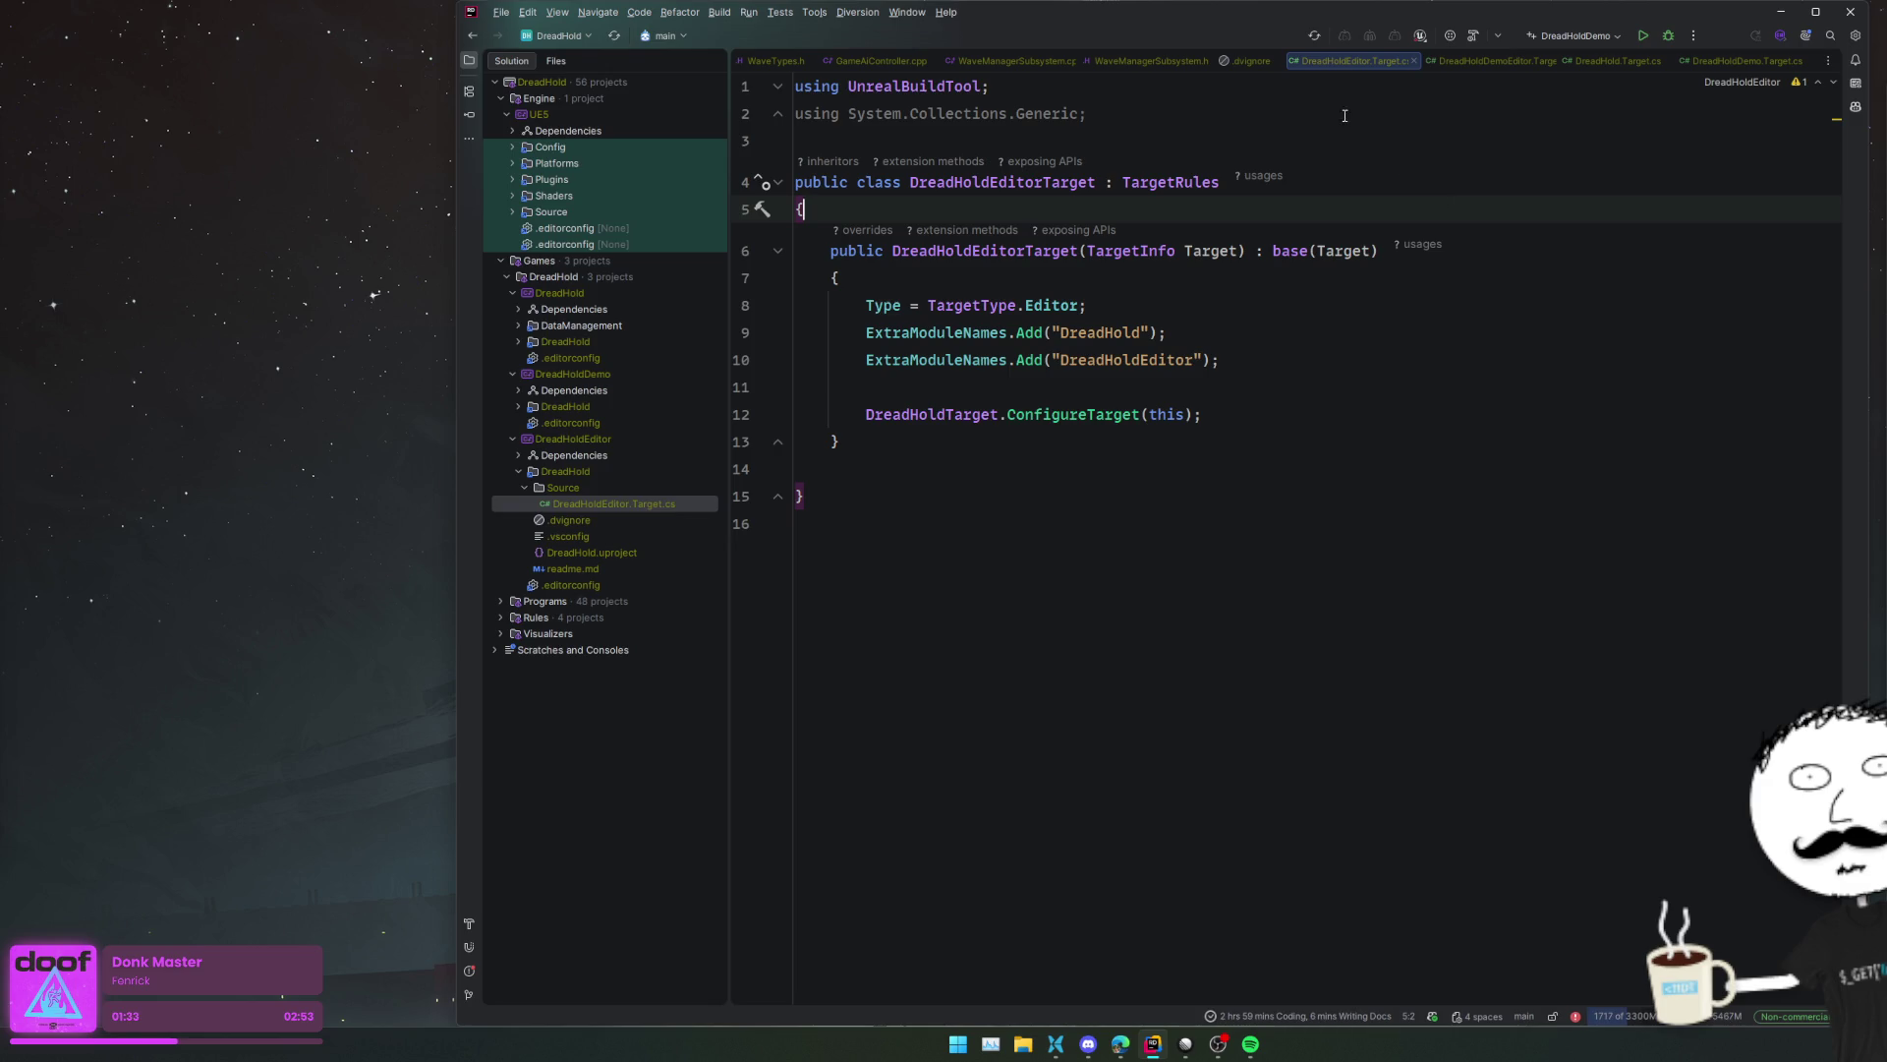
- Collapse DreadHoldEditor and DreadHoldDemo, then open DreadHold > Source > DreadHold.Target.cs in the editor
double_click(580, 439)
double_click(599, 372)
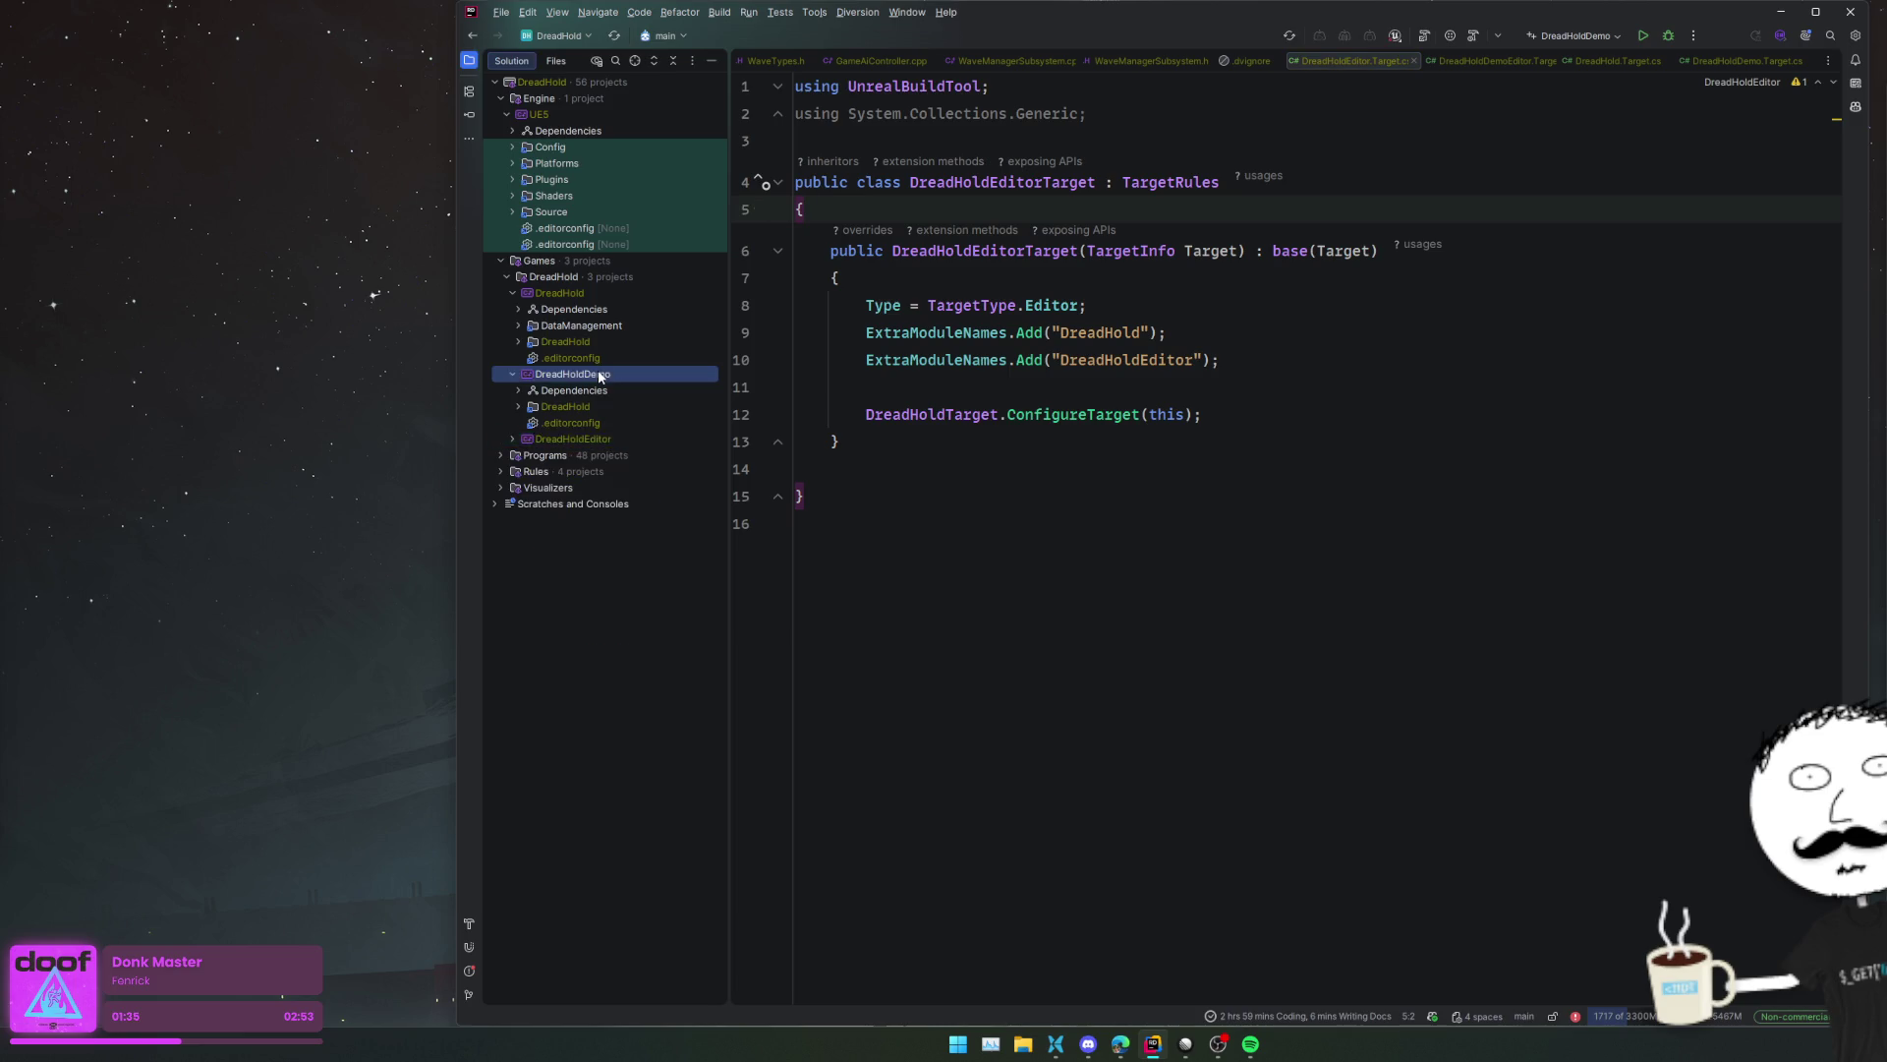
click(590, 341)
double_click(590, 343)
double_click(586, 392)
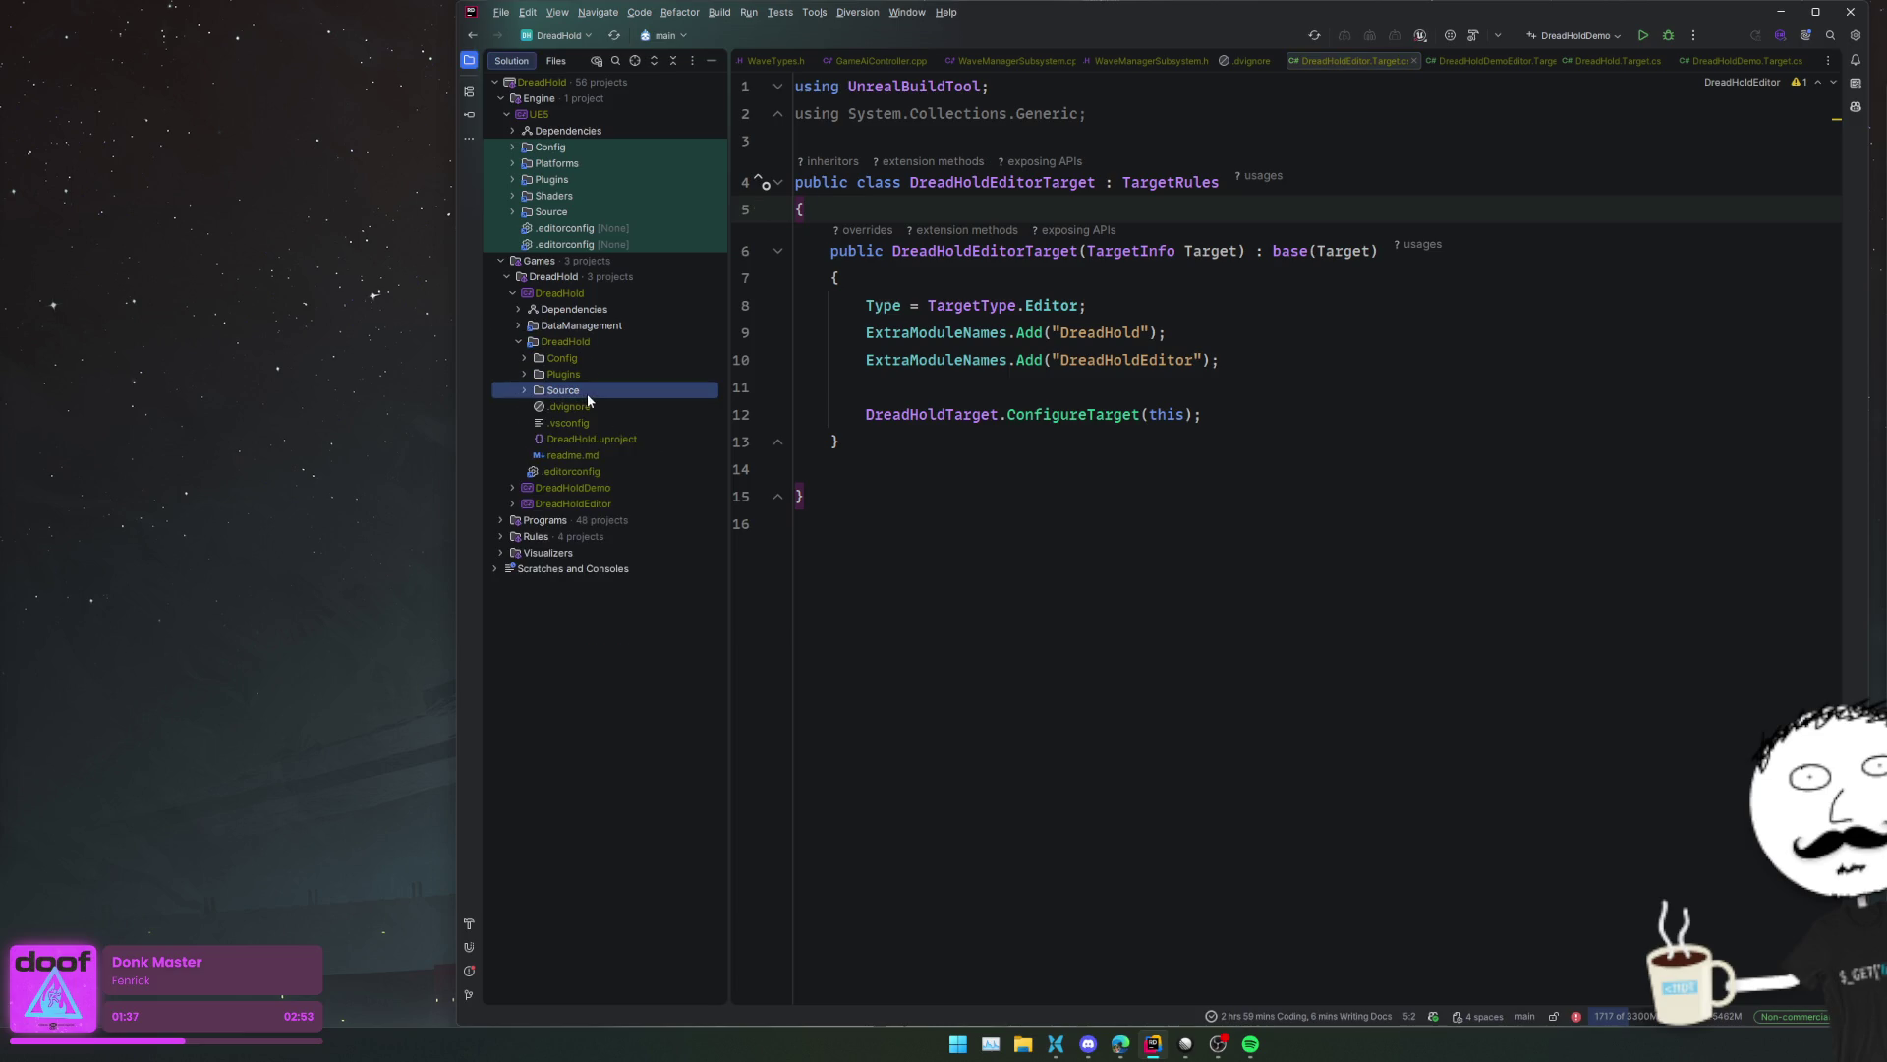
click(662, 455)
double_click(663, 455)
key(alt+Tab)
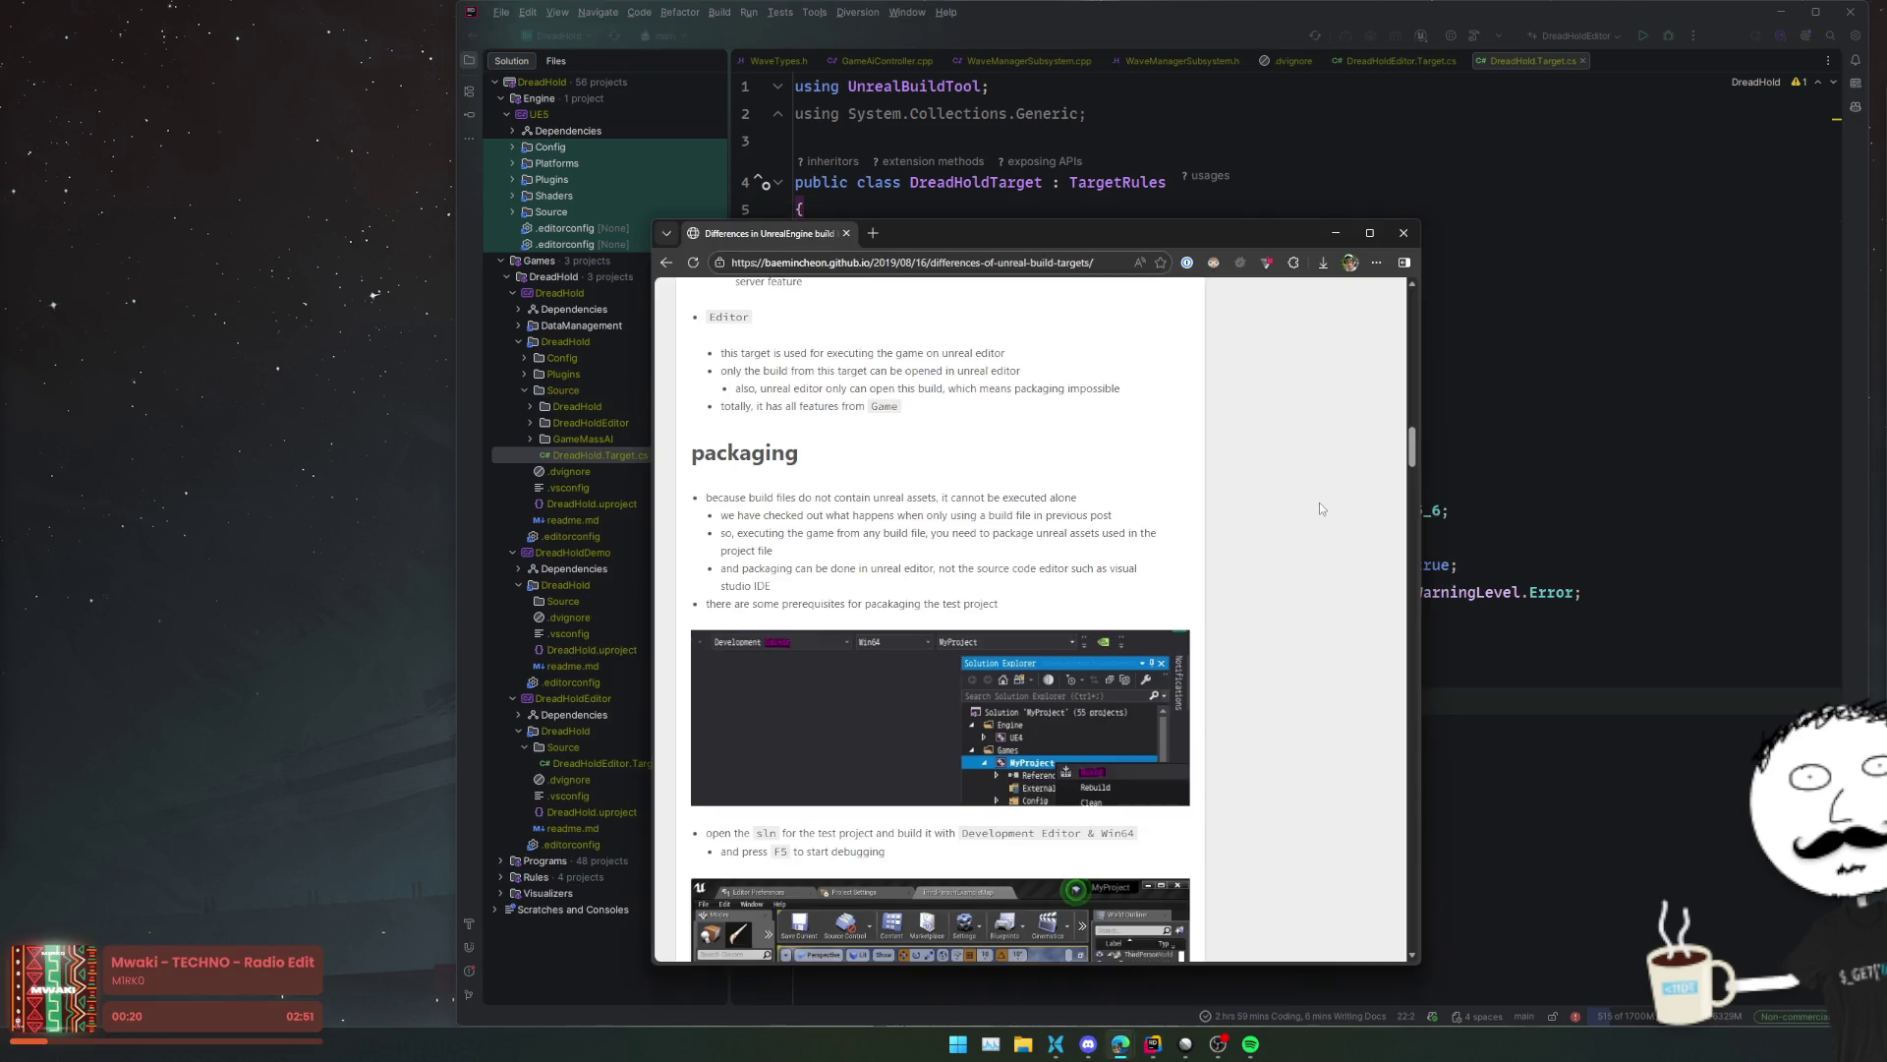
- Scroll through the Unreal Game, Client and Server build-targets article down to its comments
scroll(1319, 504, down, 10)
scroll(1319, 508, up, 3)
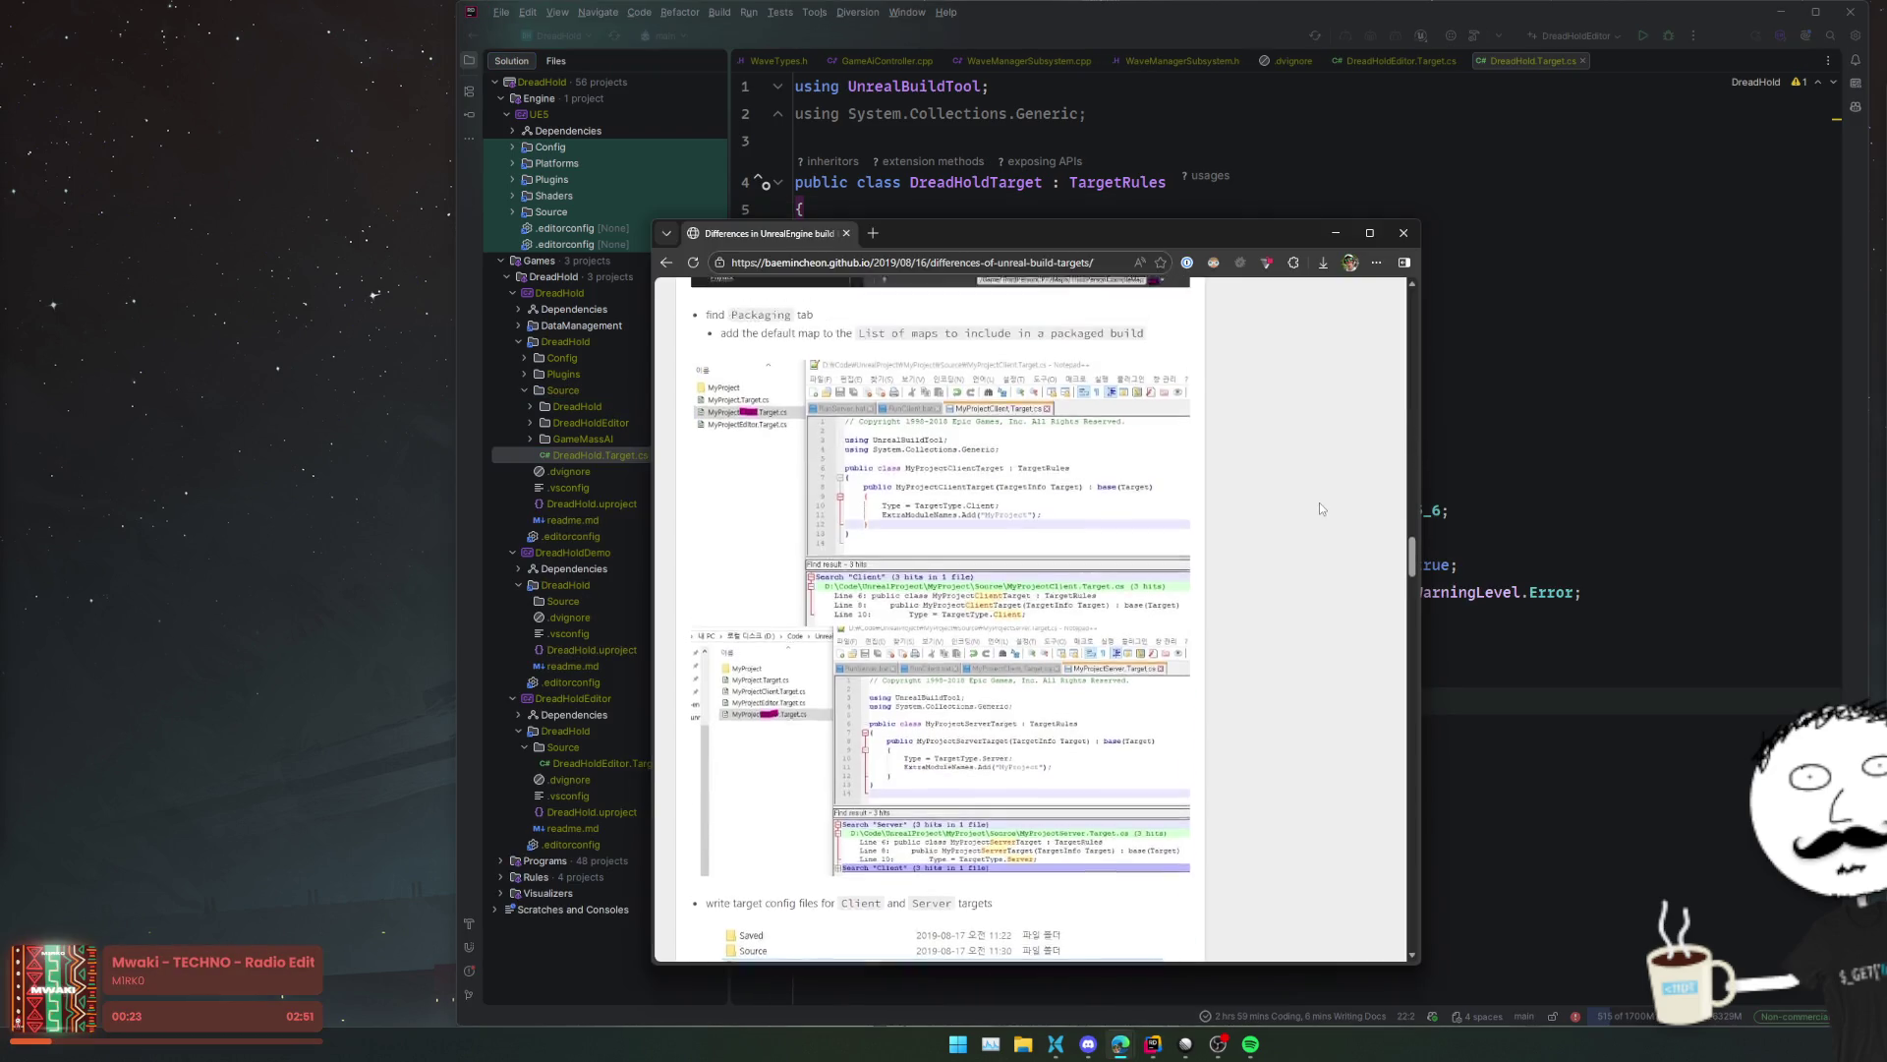
scroll(1319, 507, down, 10)
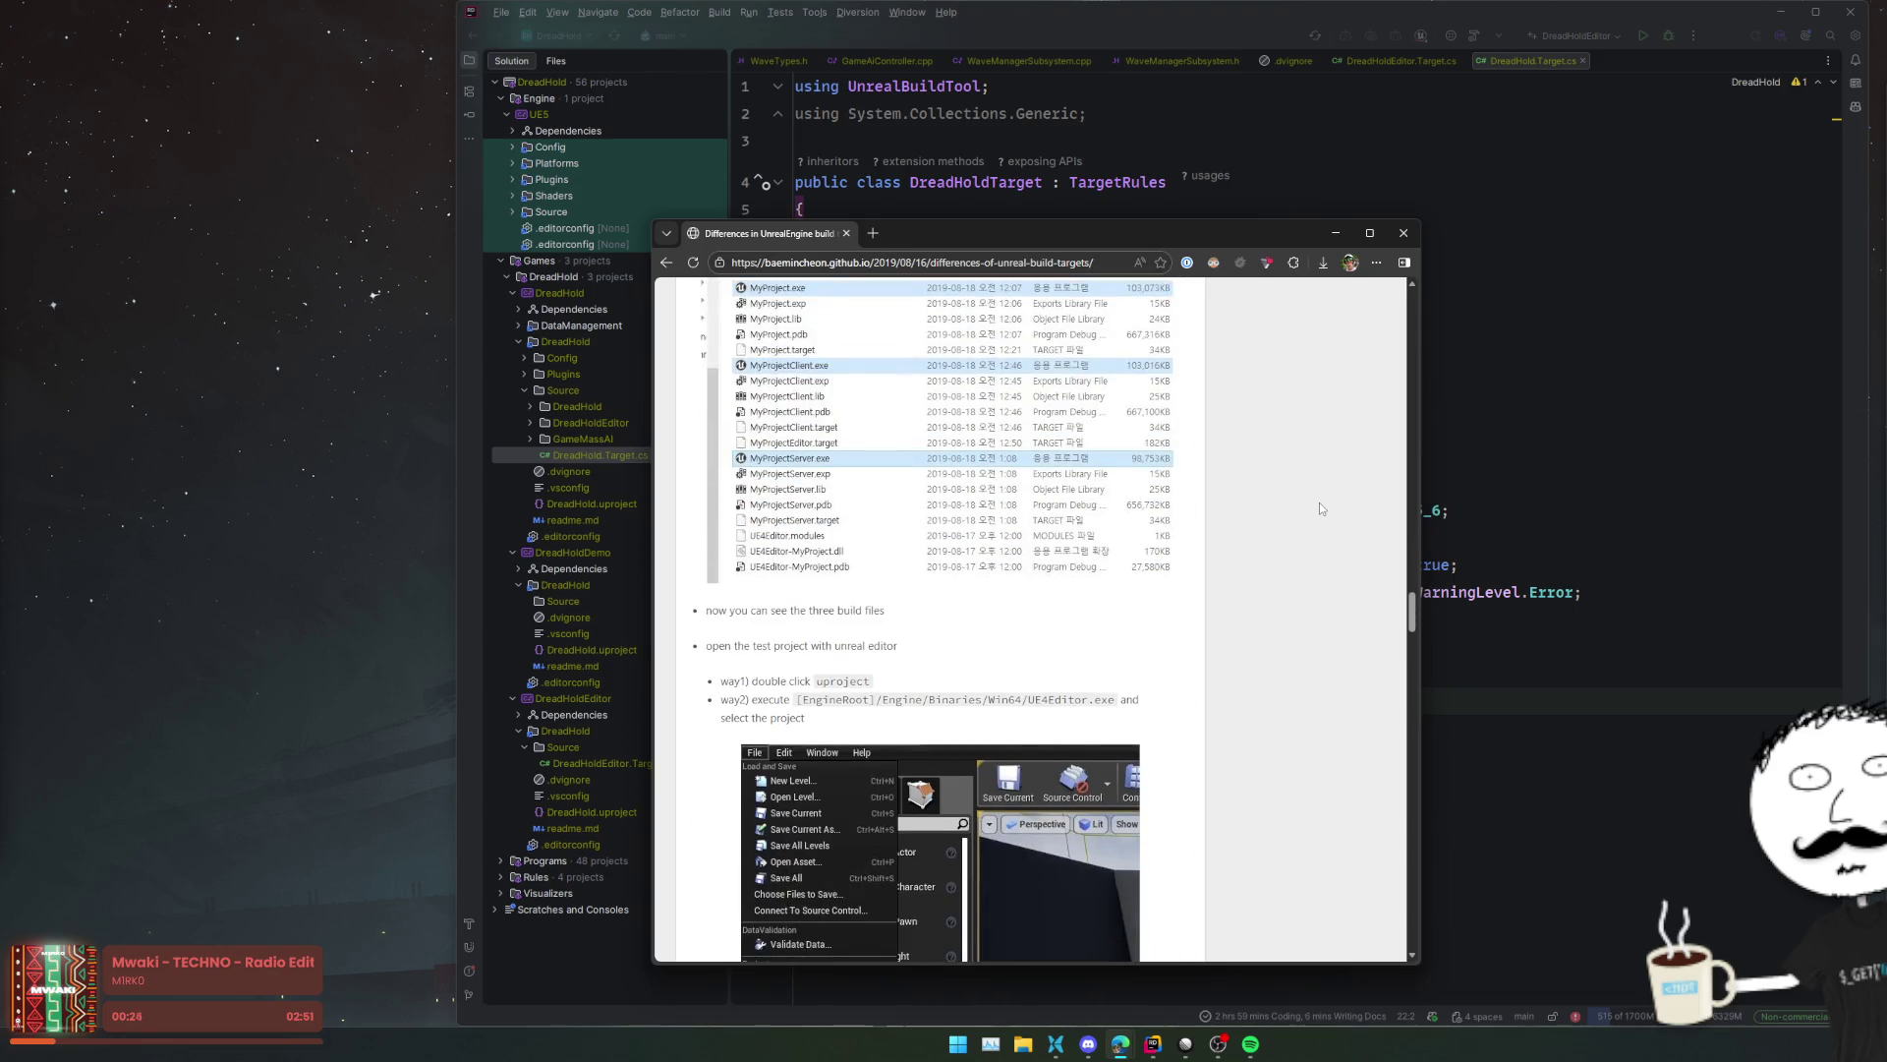
scroll(1320, 507, down, 6)
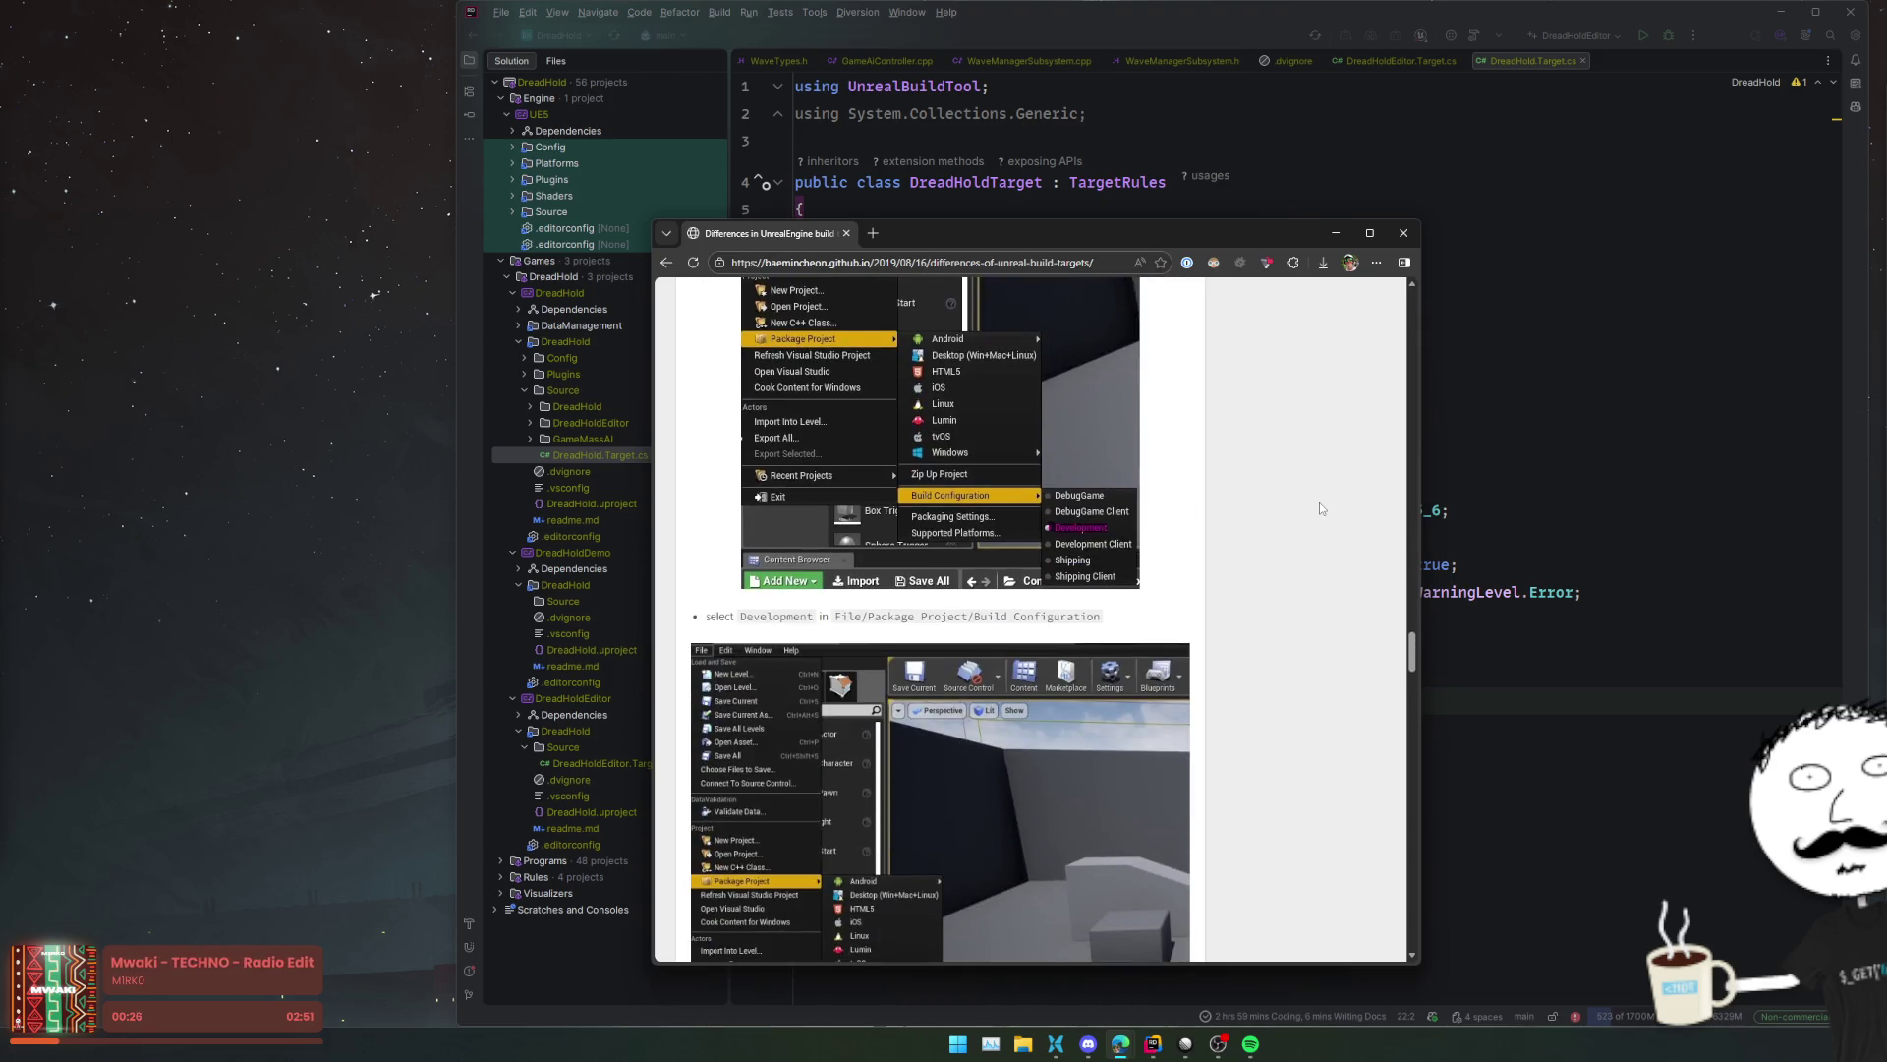
scroll(1320, 508, down, 10)
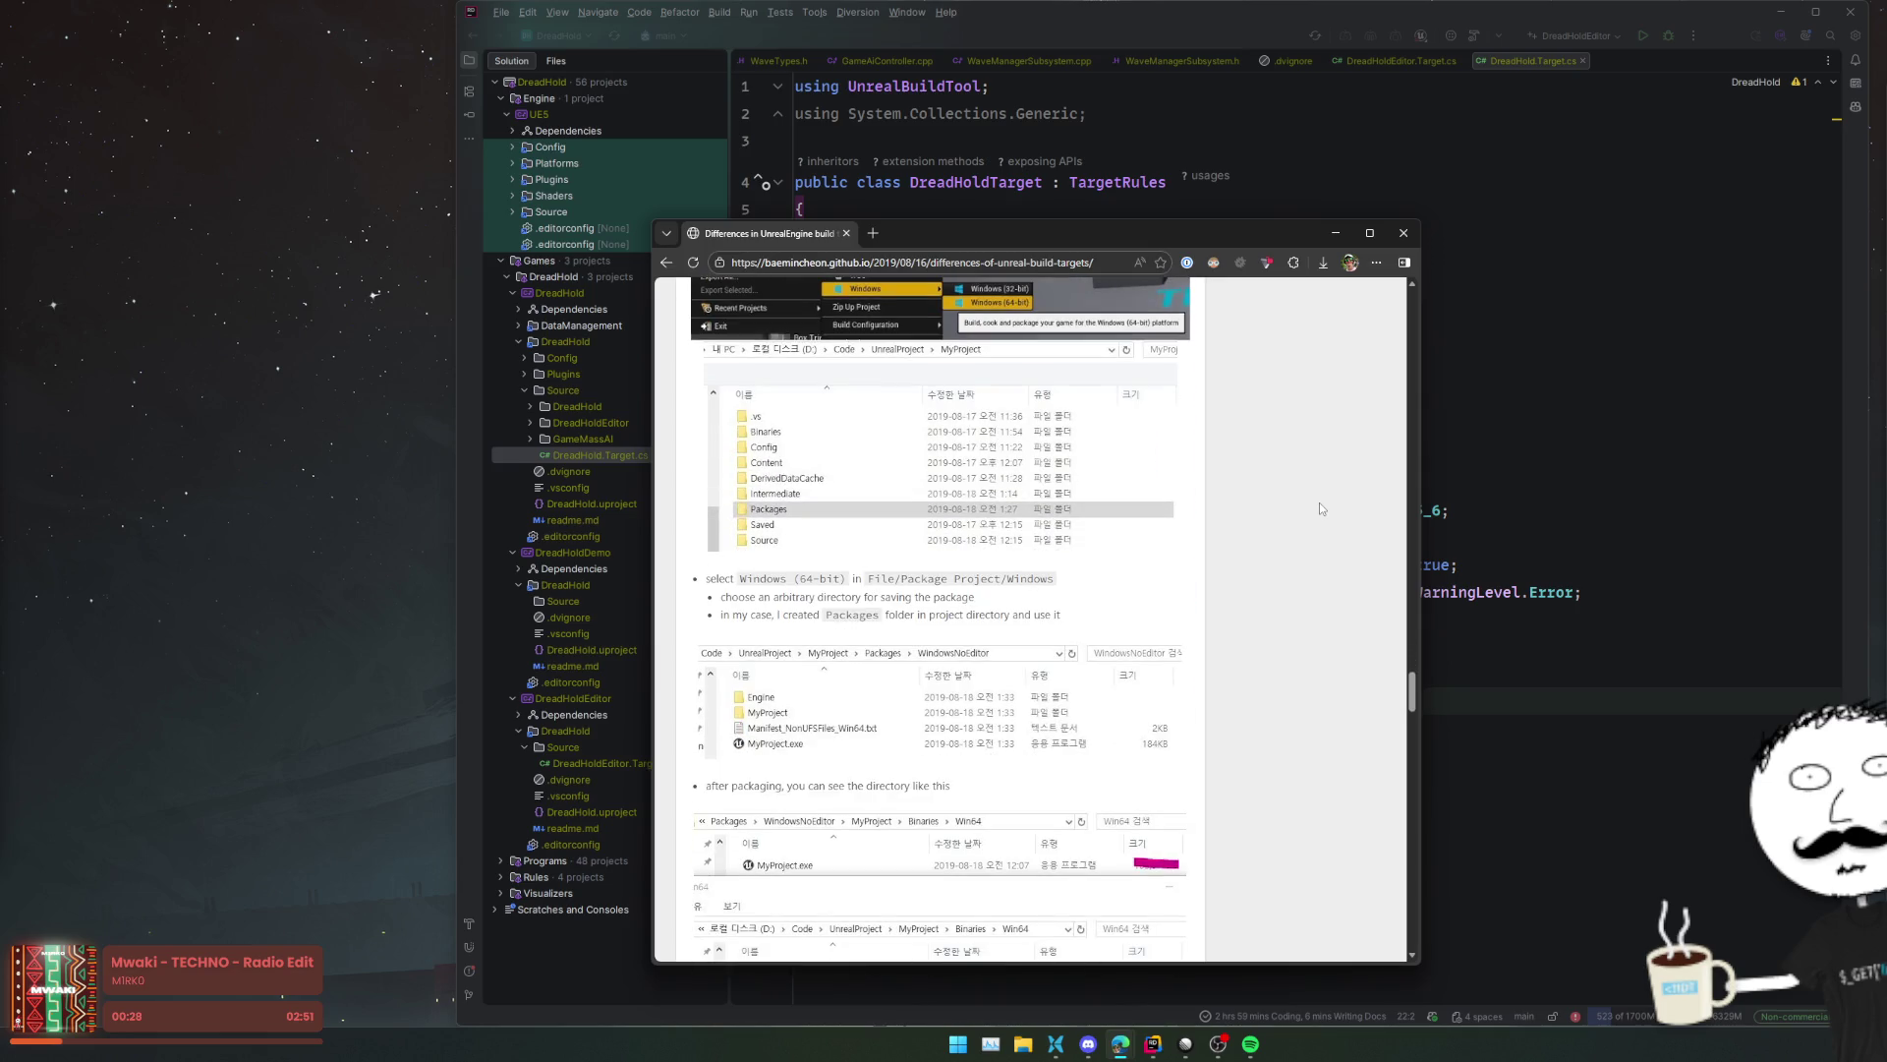
scroll(1320, 508, down, 10)
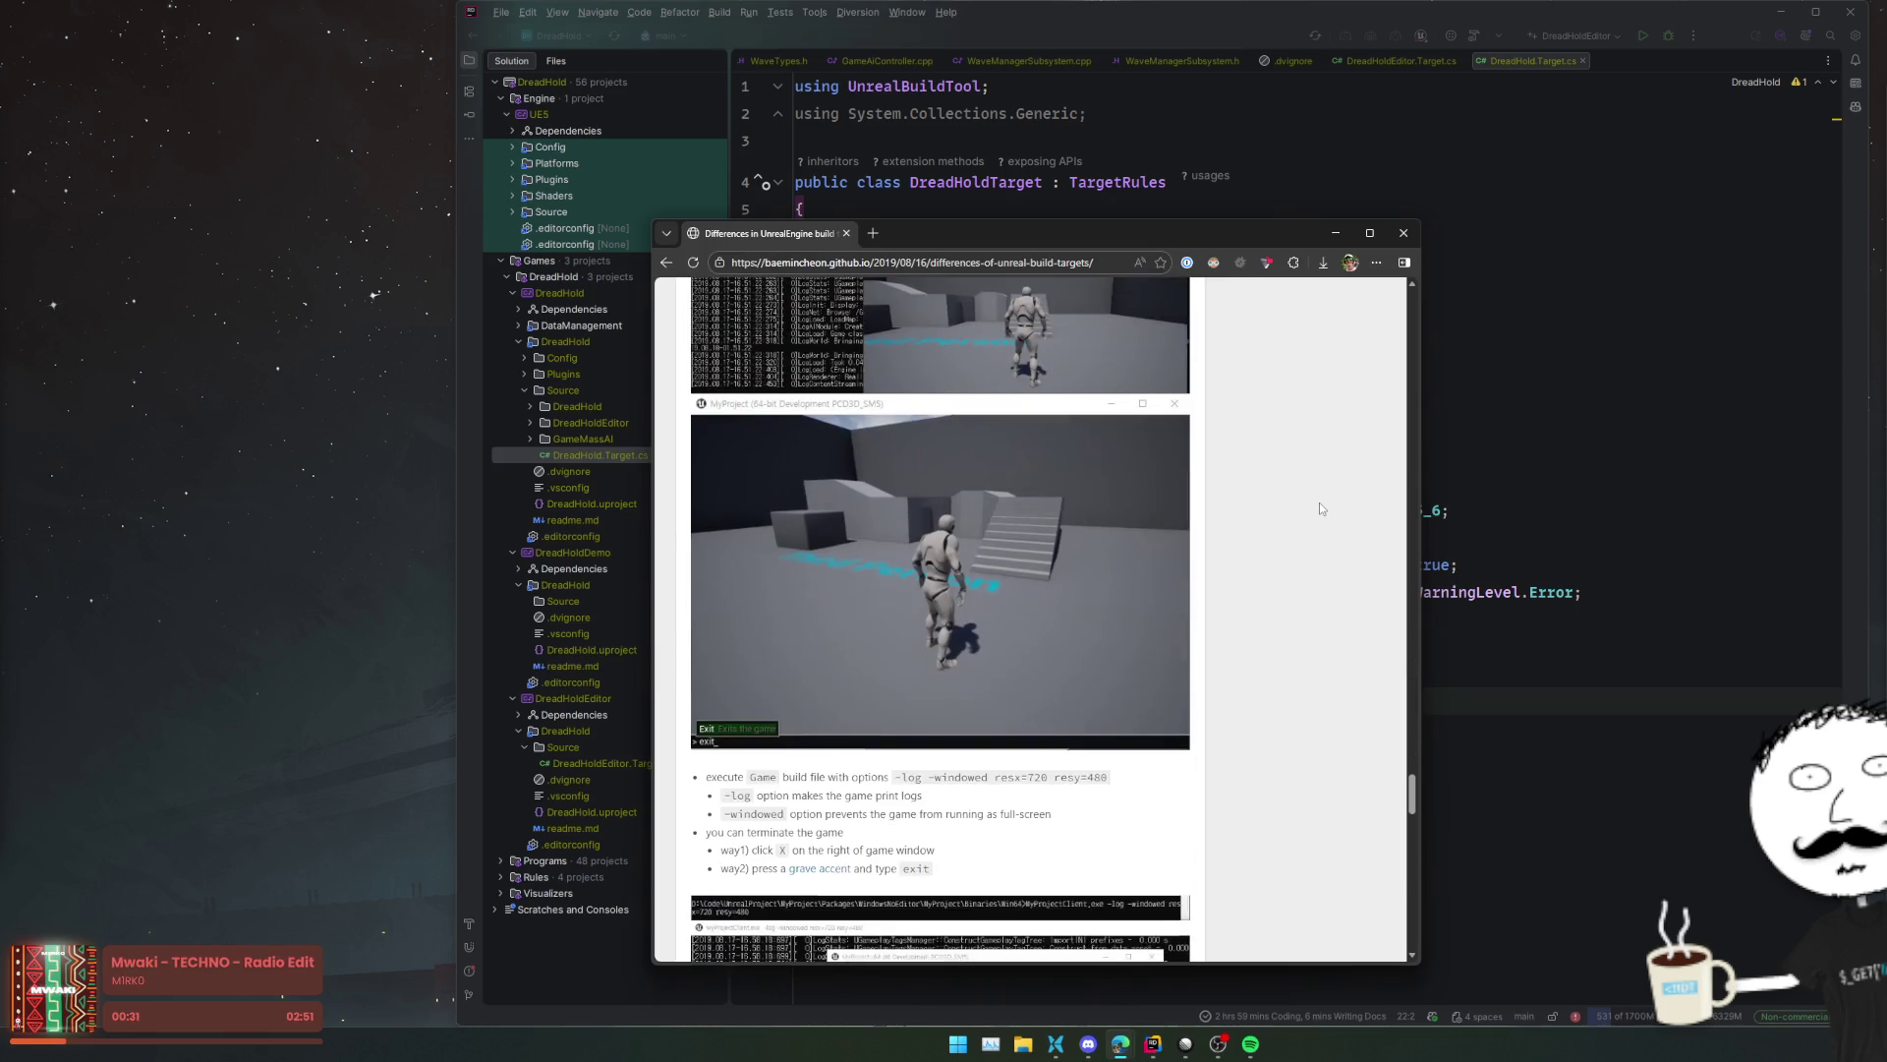
scroll(1320, 508, down, 10)
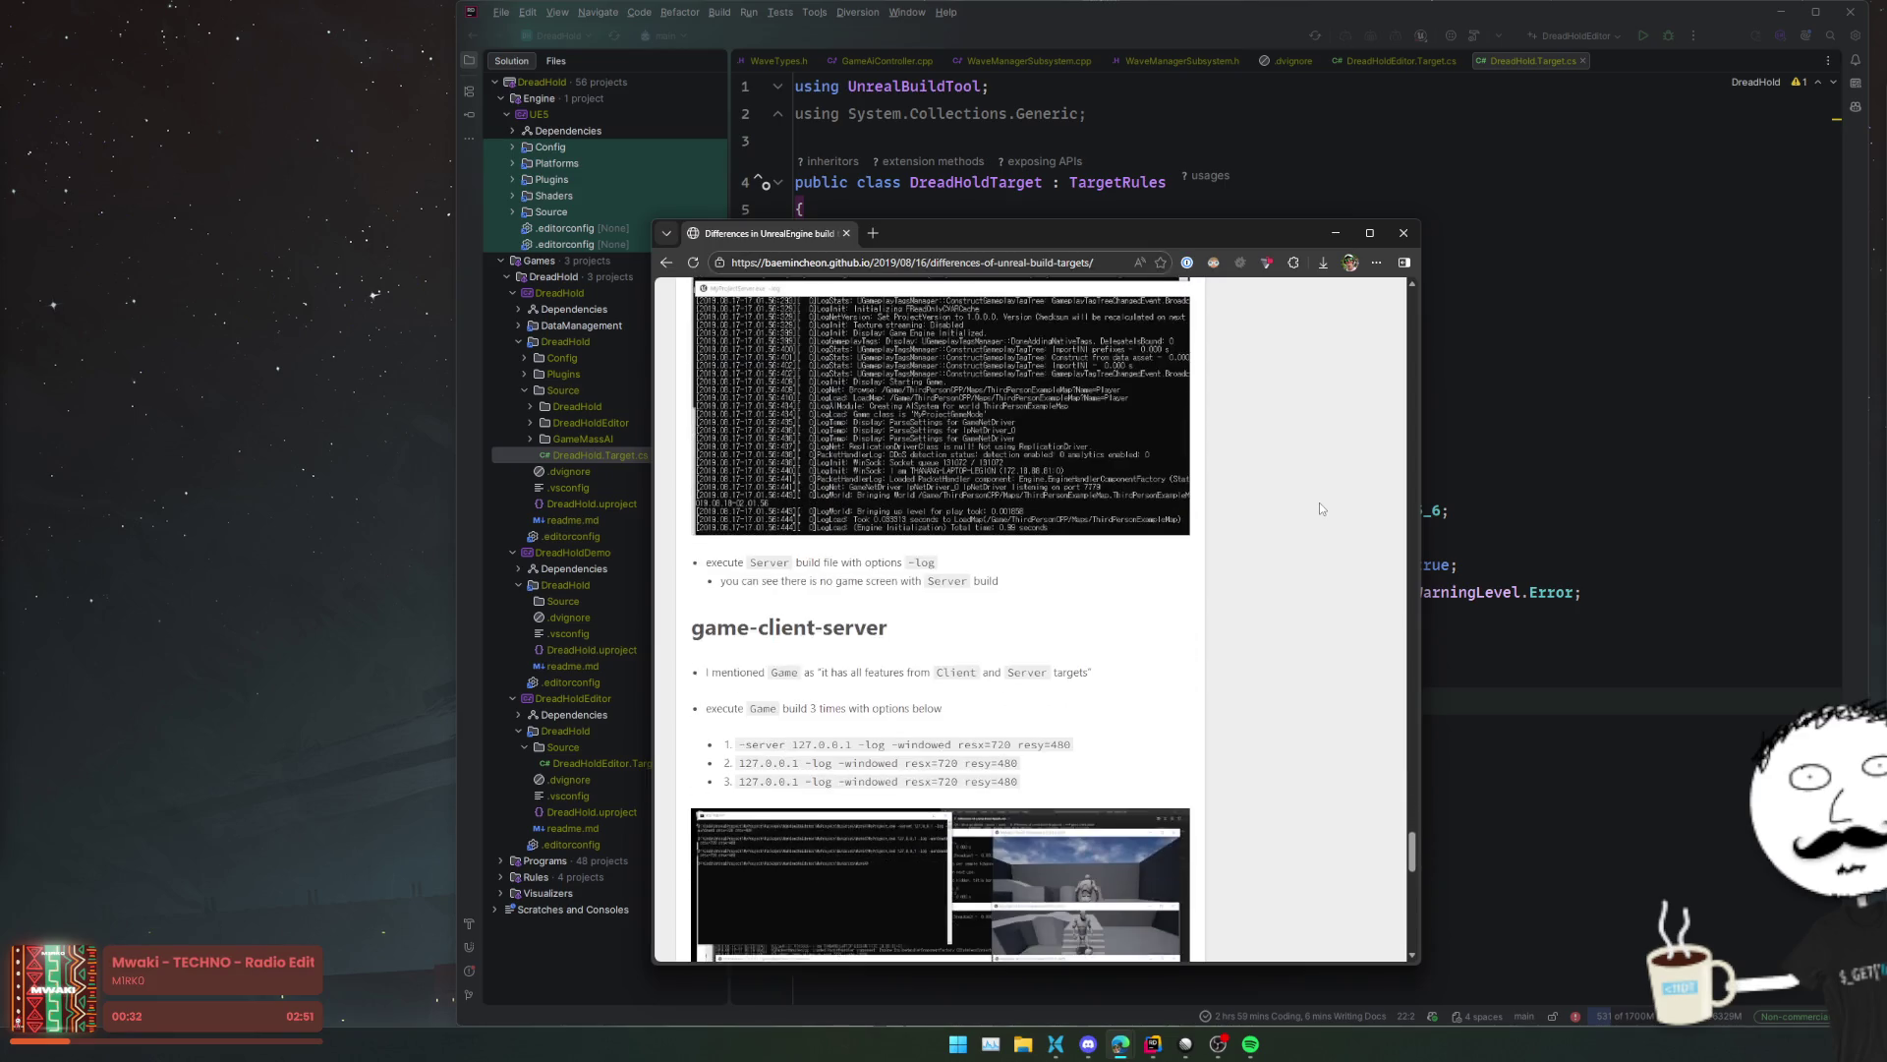
scroll(1320, 508, down, 15)
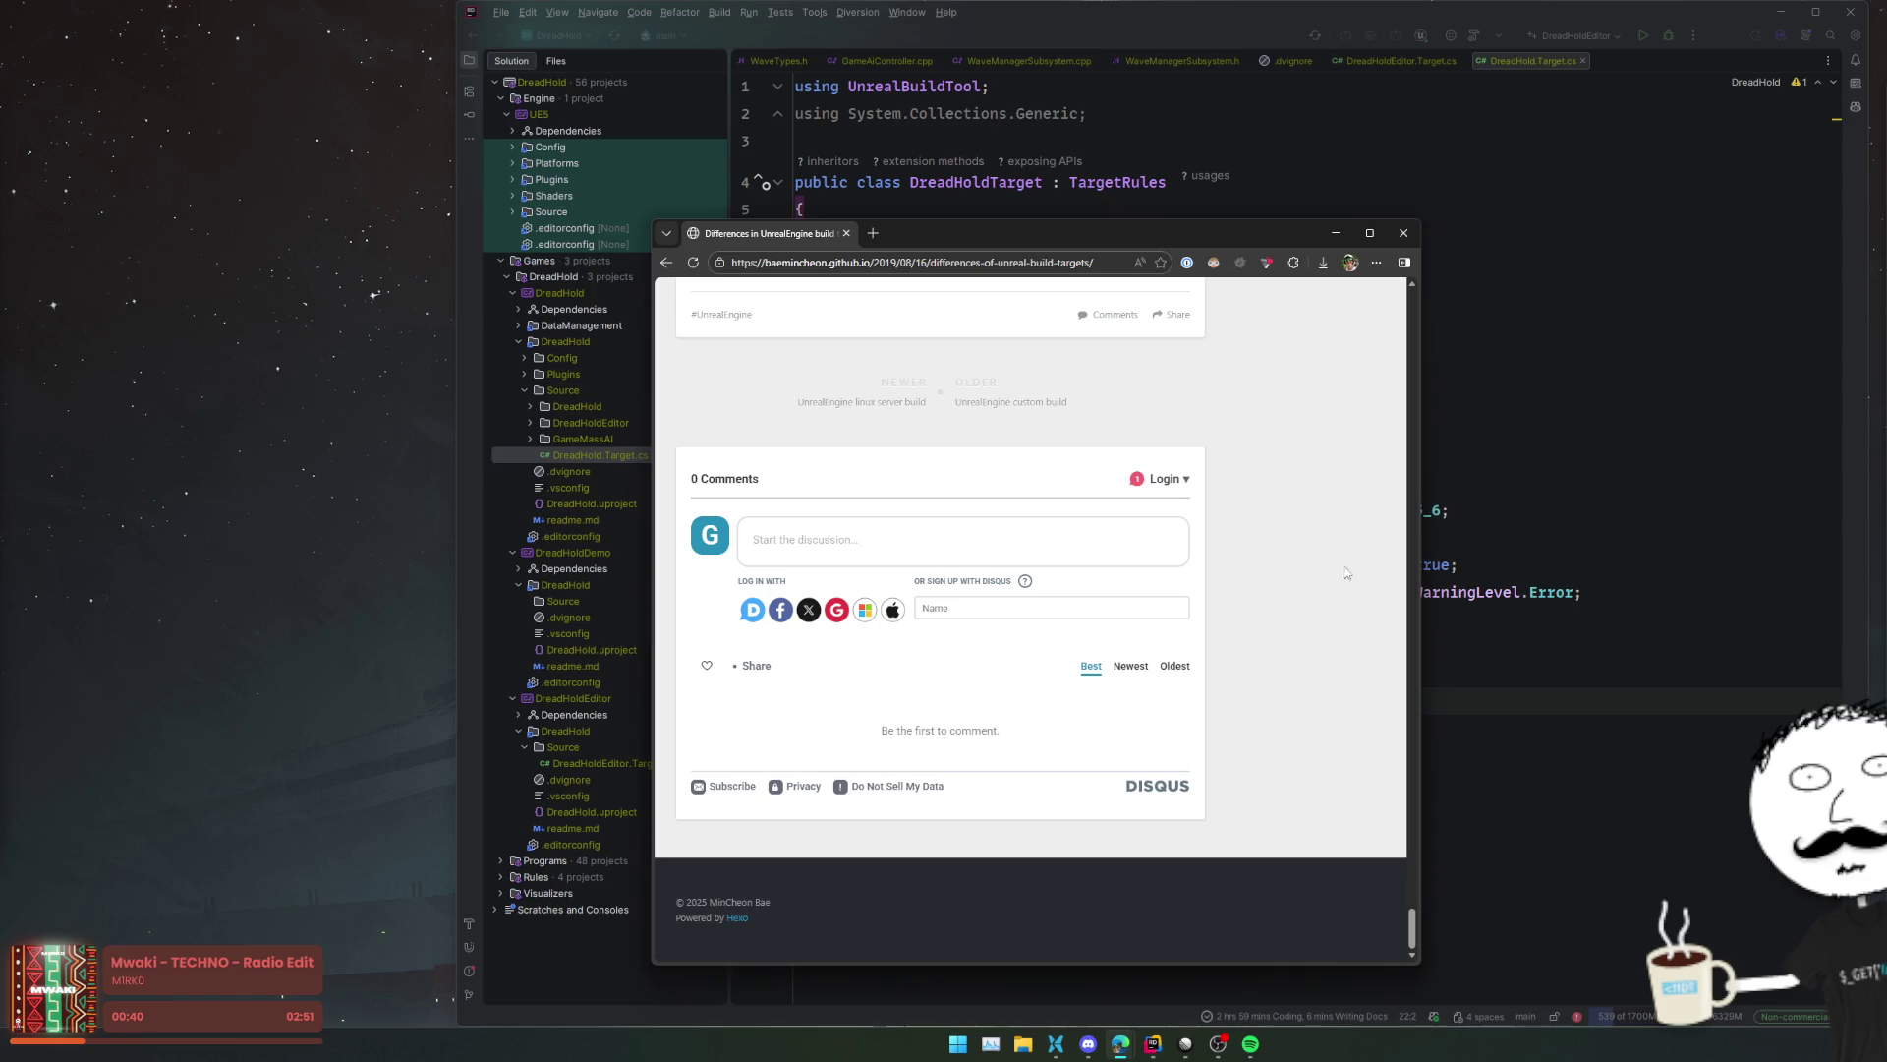
- Minimize the browser and set a breakpoint on line 11 of DreadHold.Target.cs
click(1337, 233)
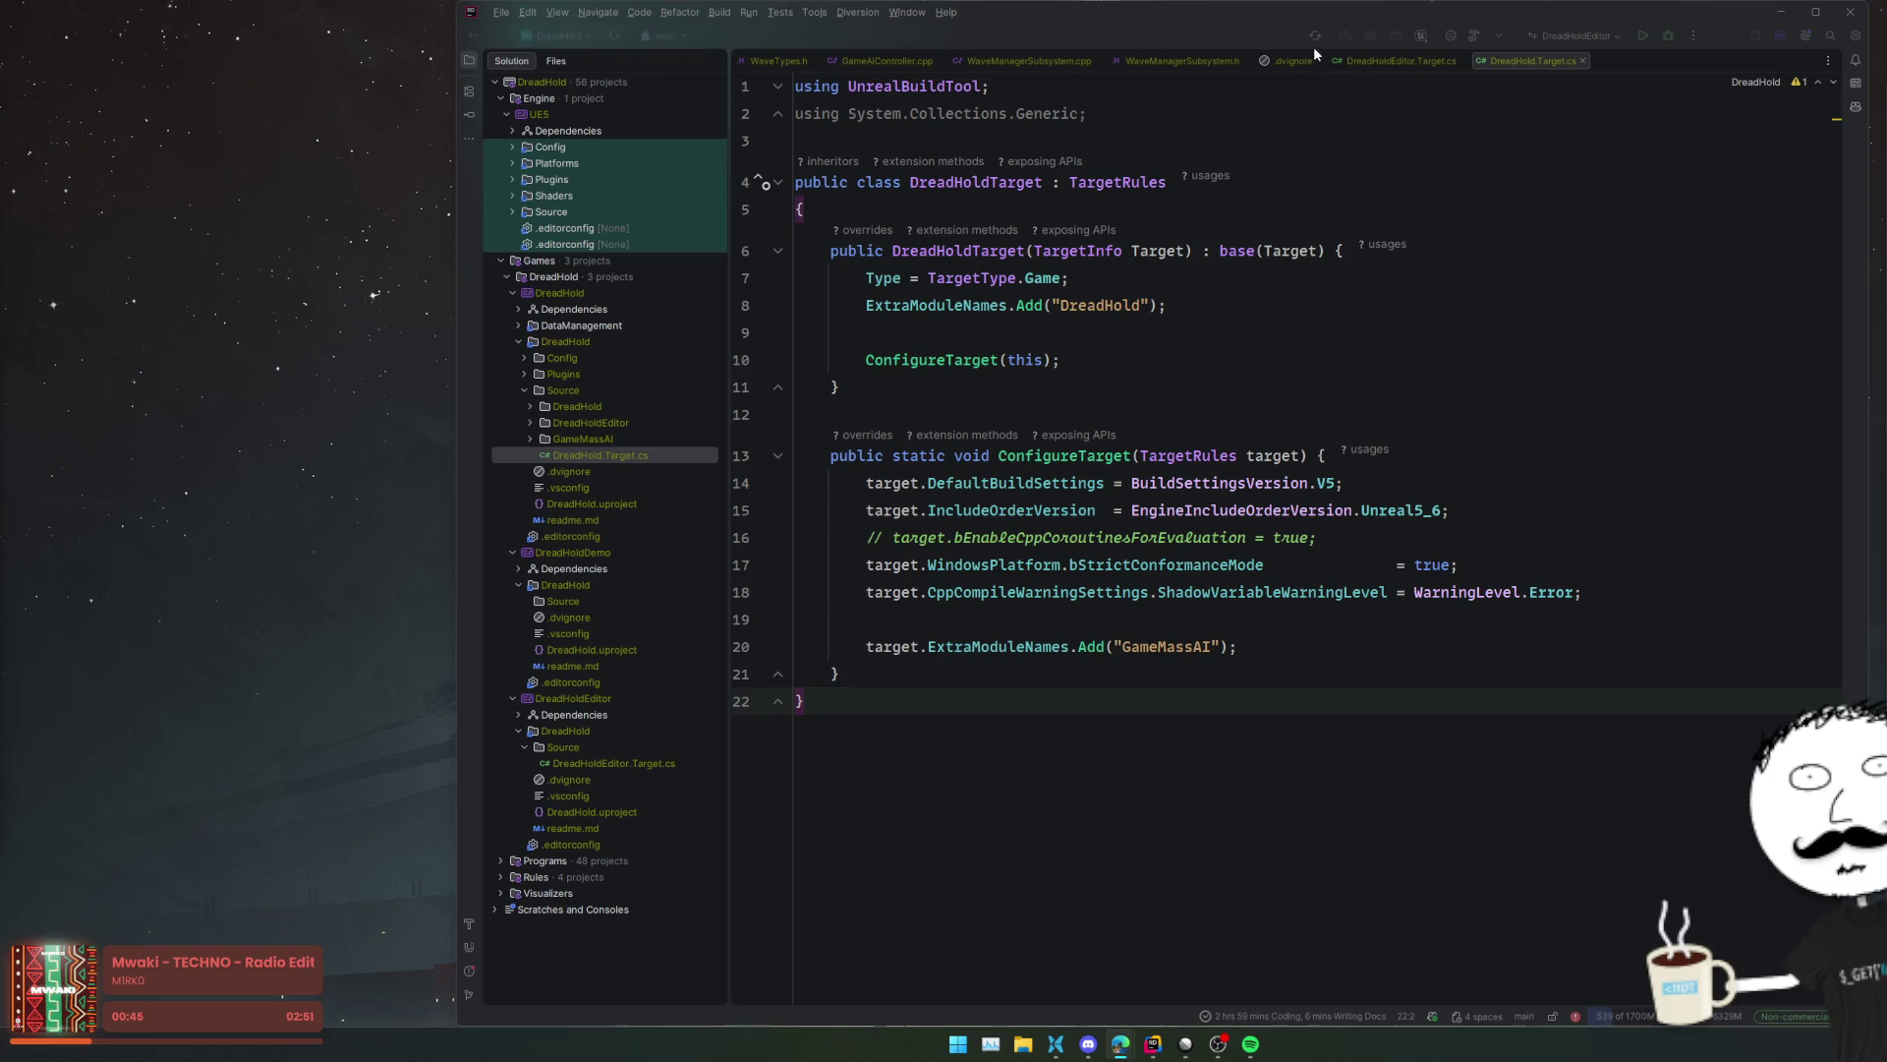
click(1315, 39)
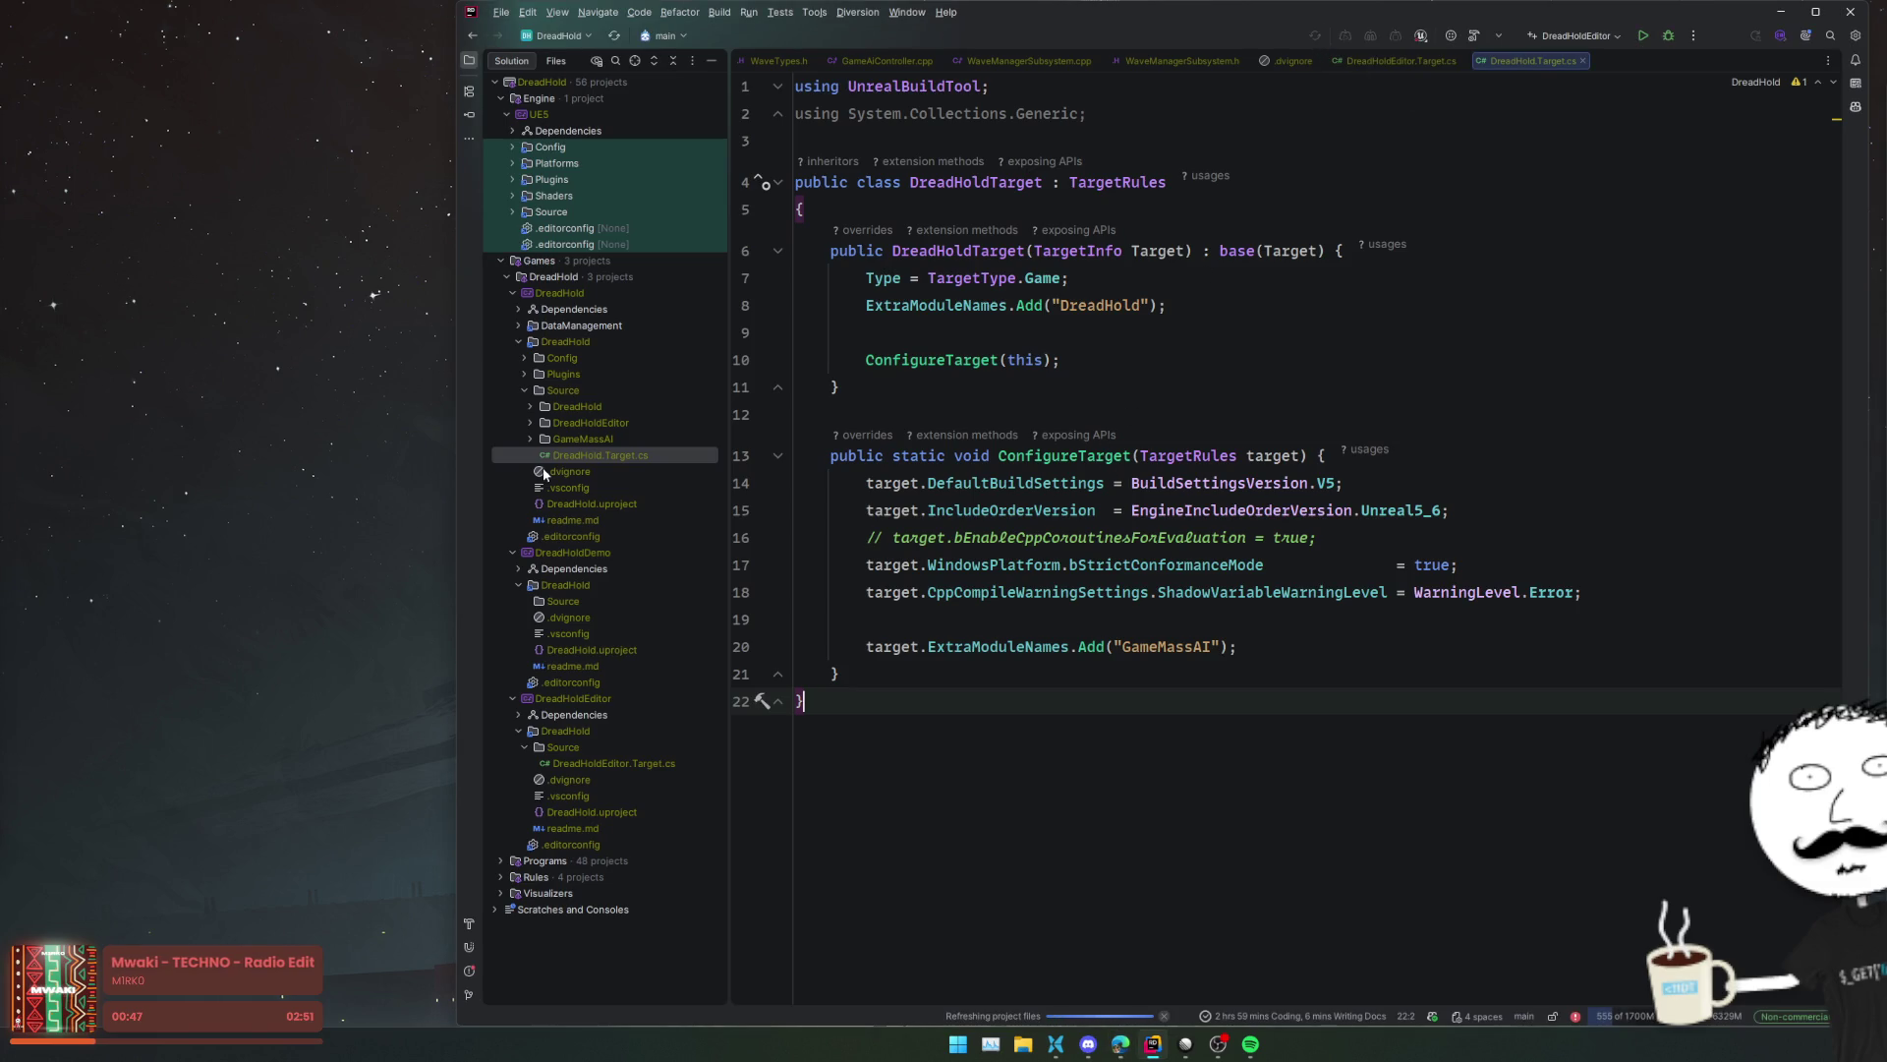
click(742, 386)
- Open the Lyra solution from the recent solutions list ('ly') in a new window
click(574, 44)
text(ly)
key(Return)
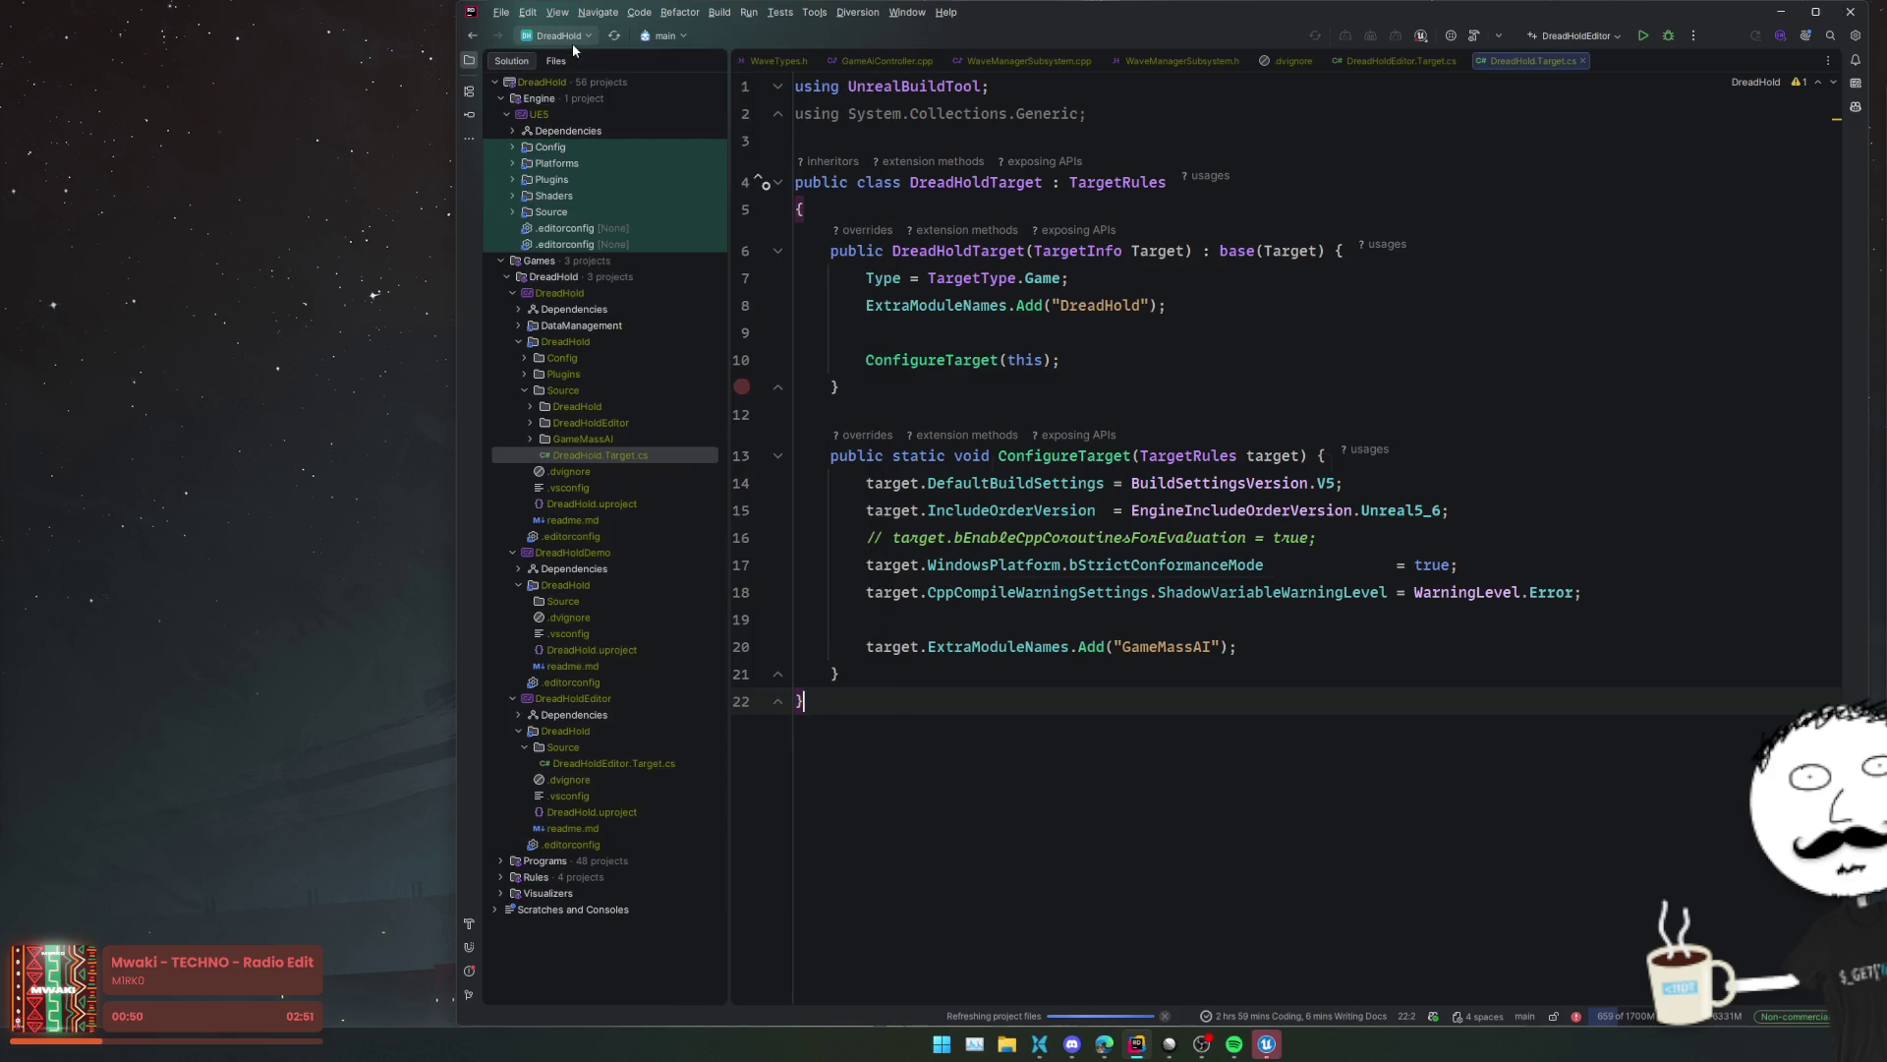
click(1201, 553)
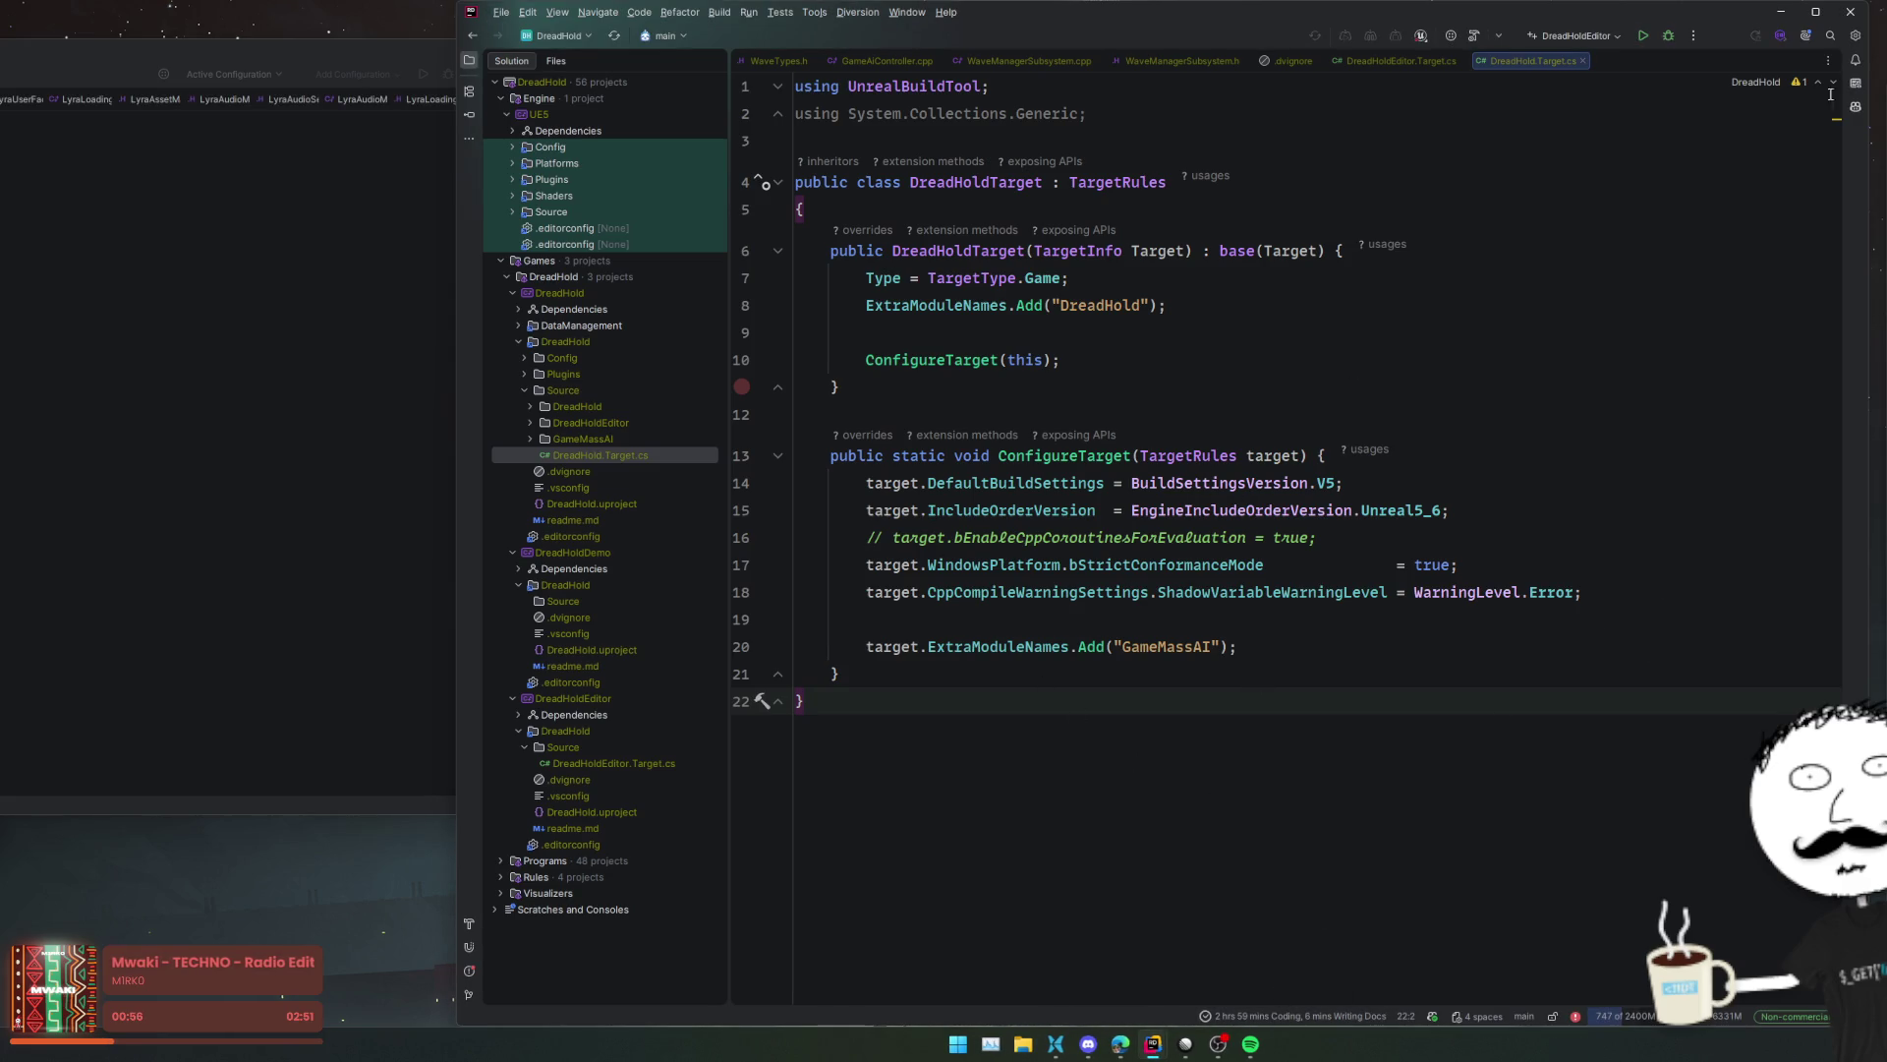
click(1022, 1046)
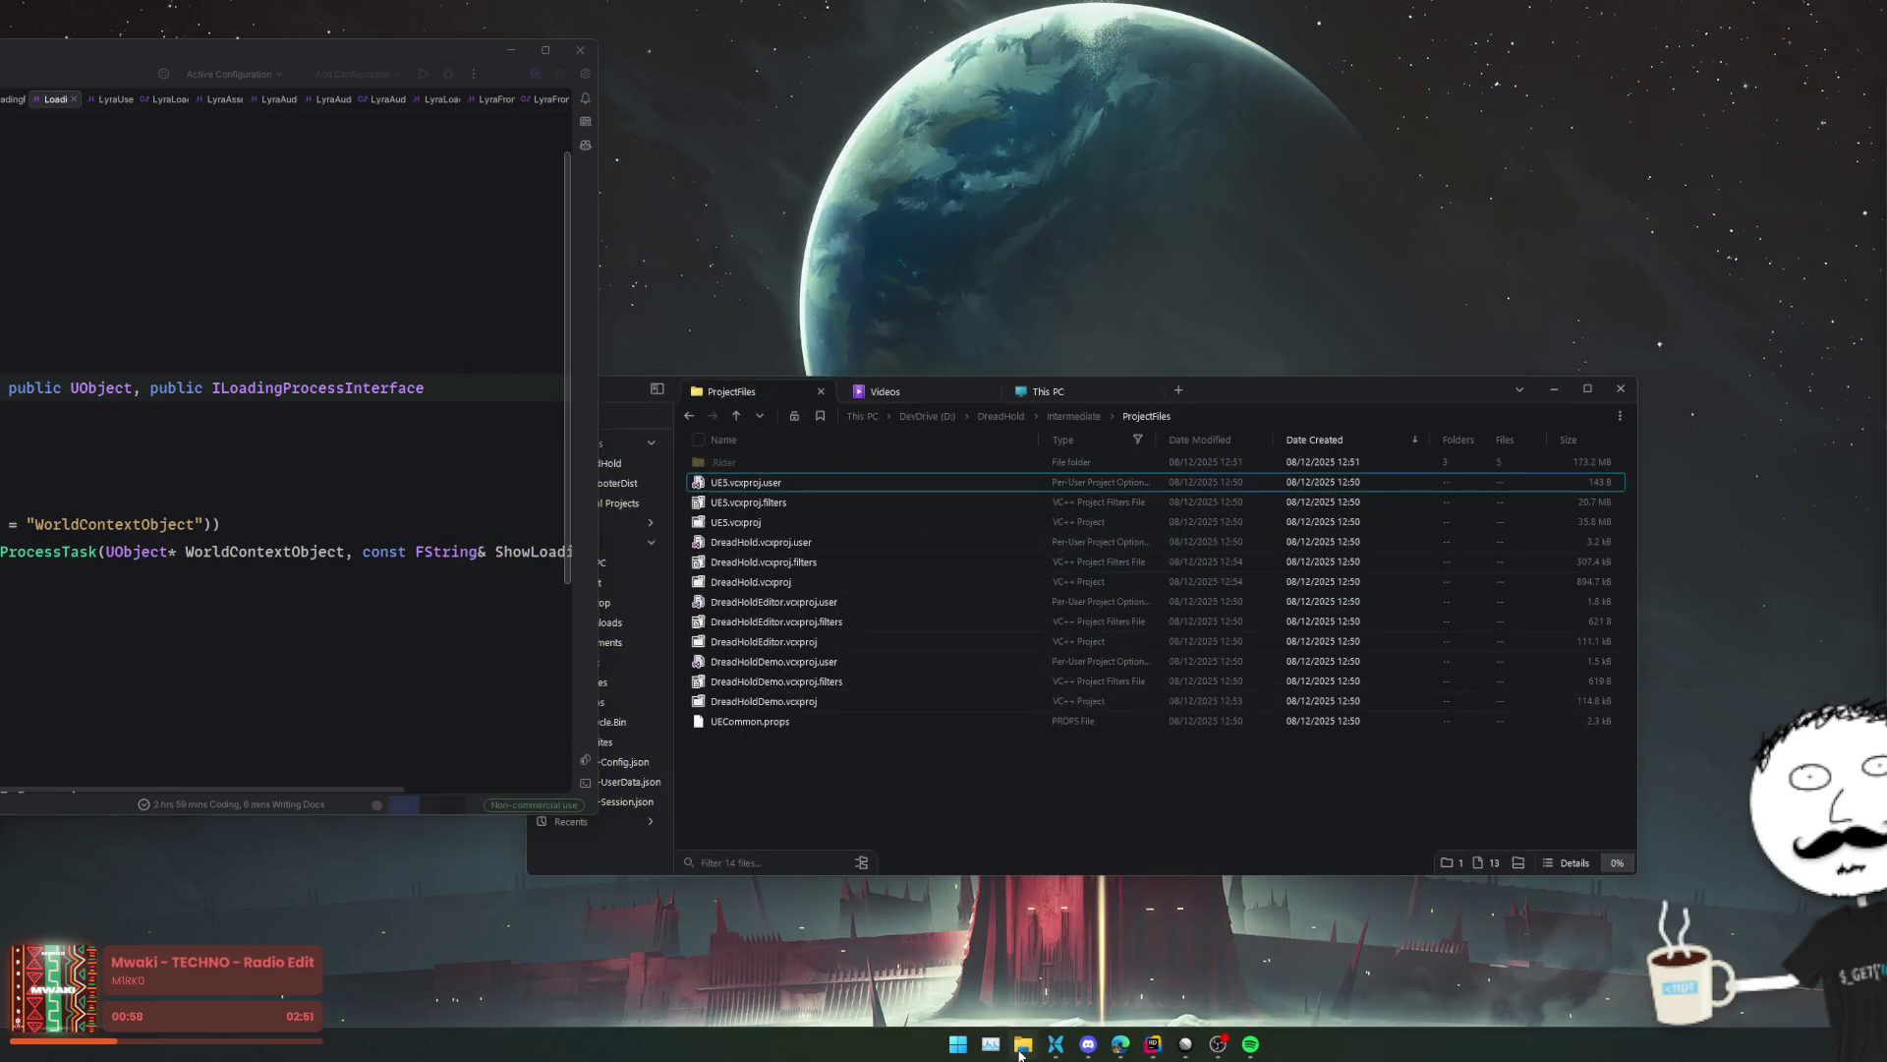
- Delete the ProjectFiles folder, TargetInfo.Engine.json and TargetInfo.json from DreadHold's Intermediate folder
key(alt+Left)
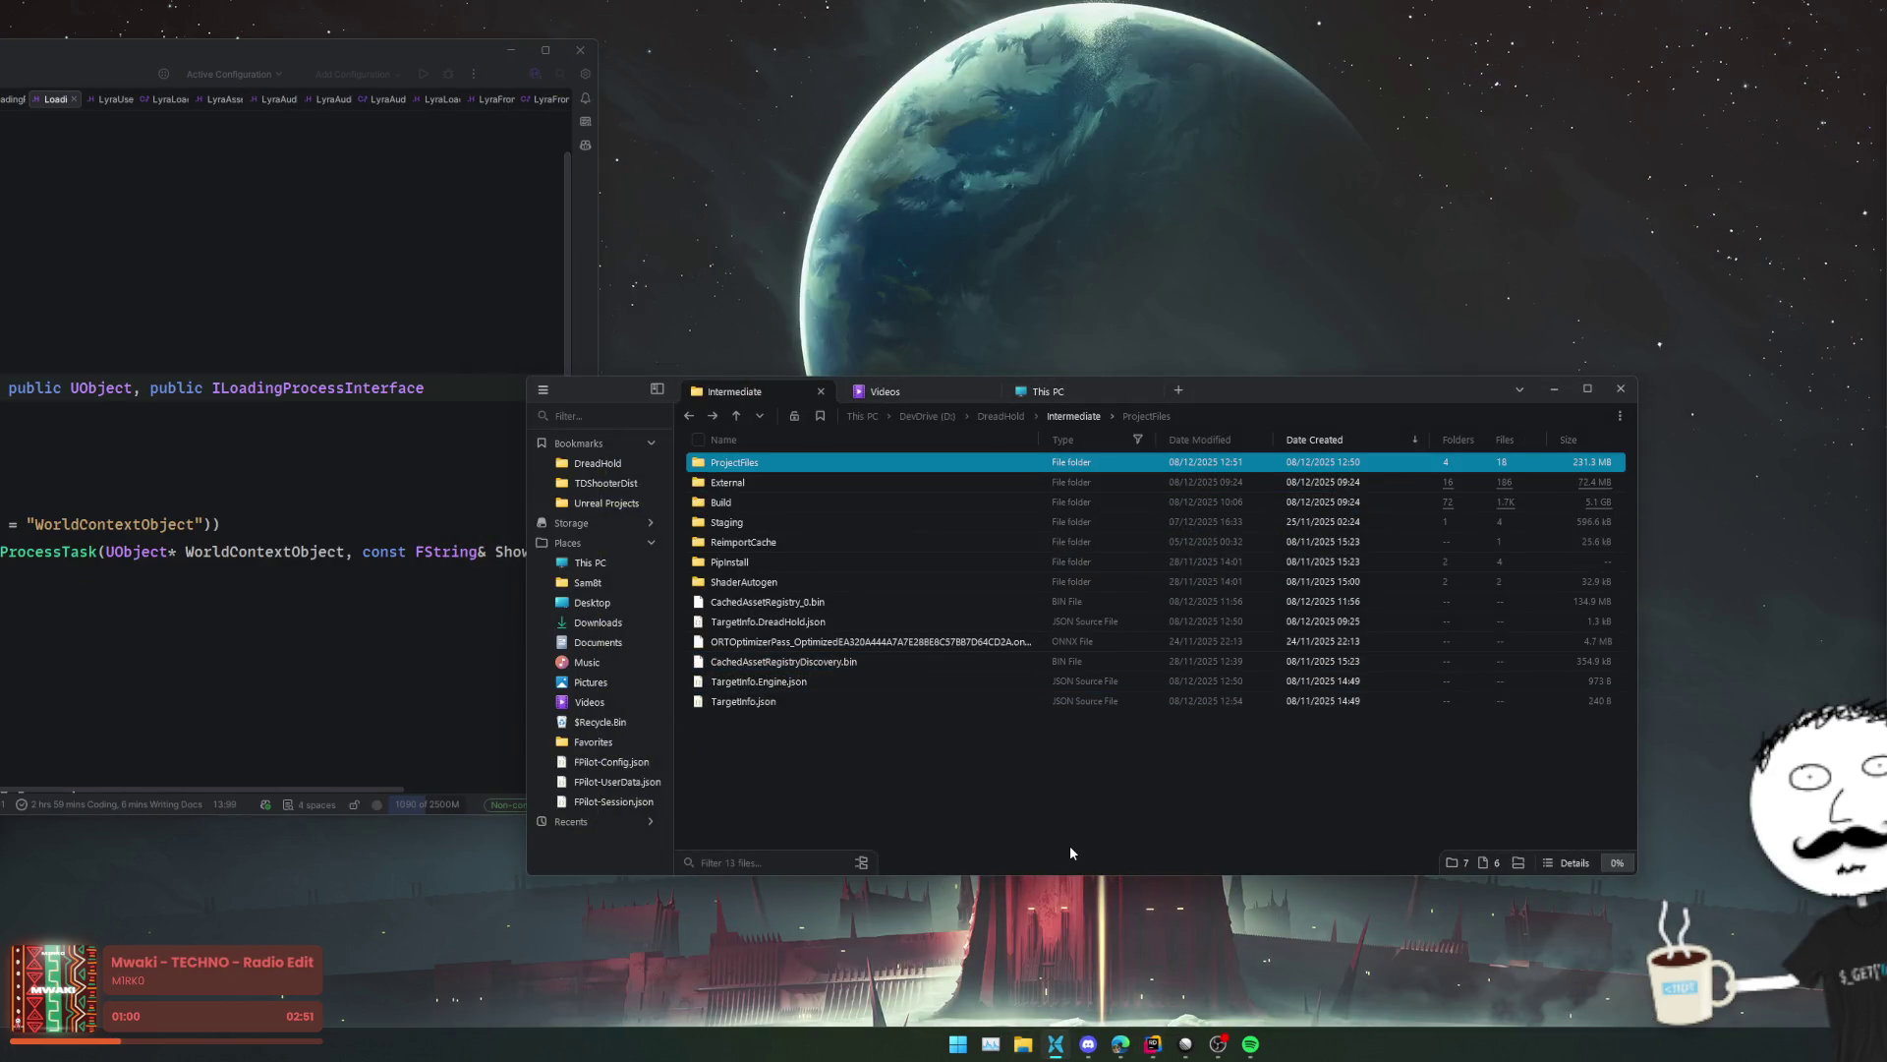
key(Delete)
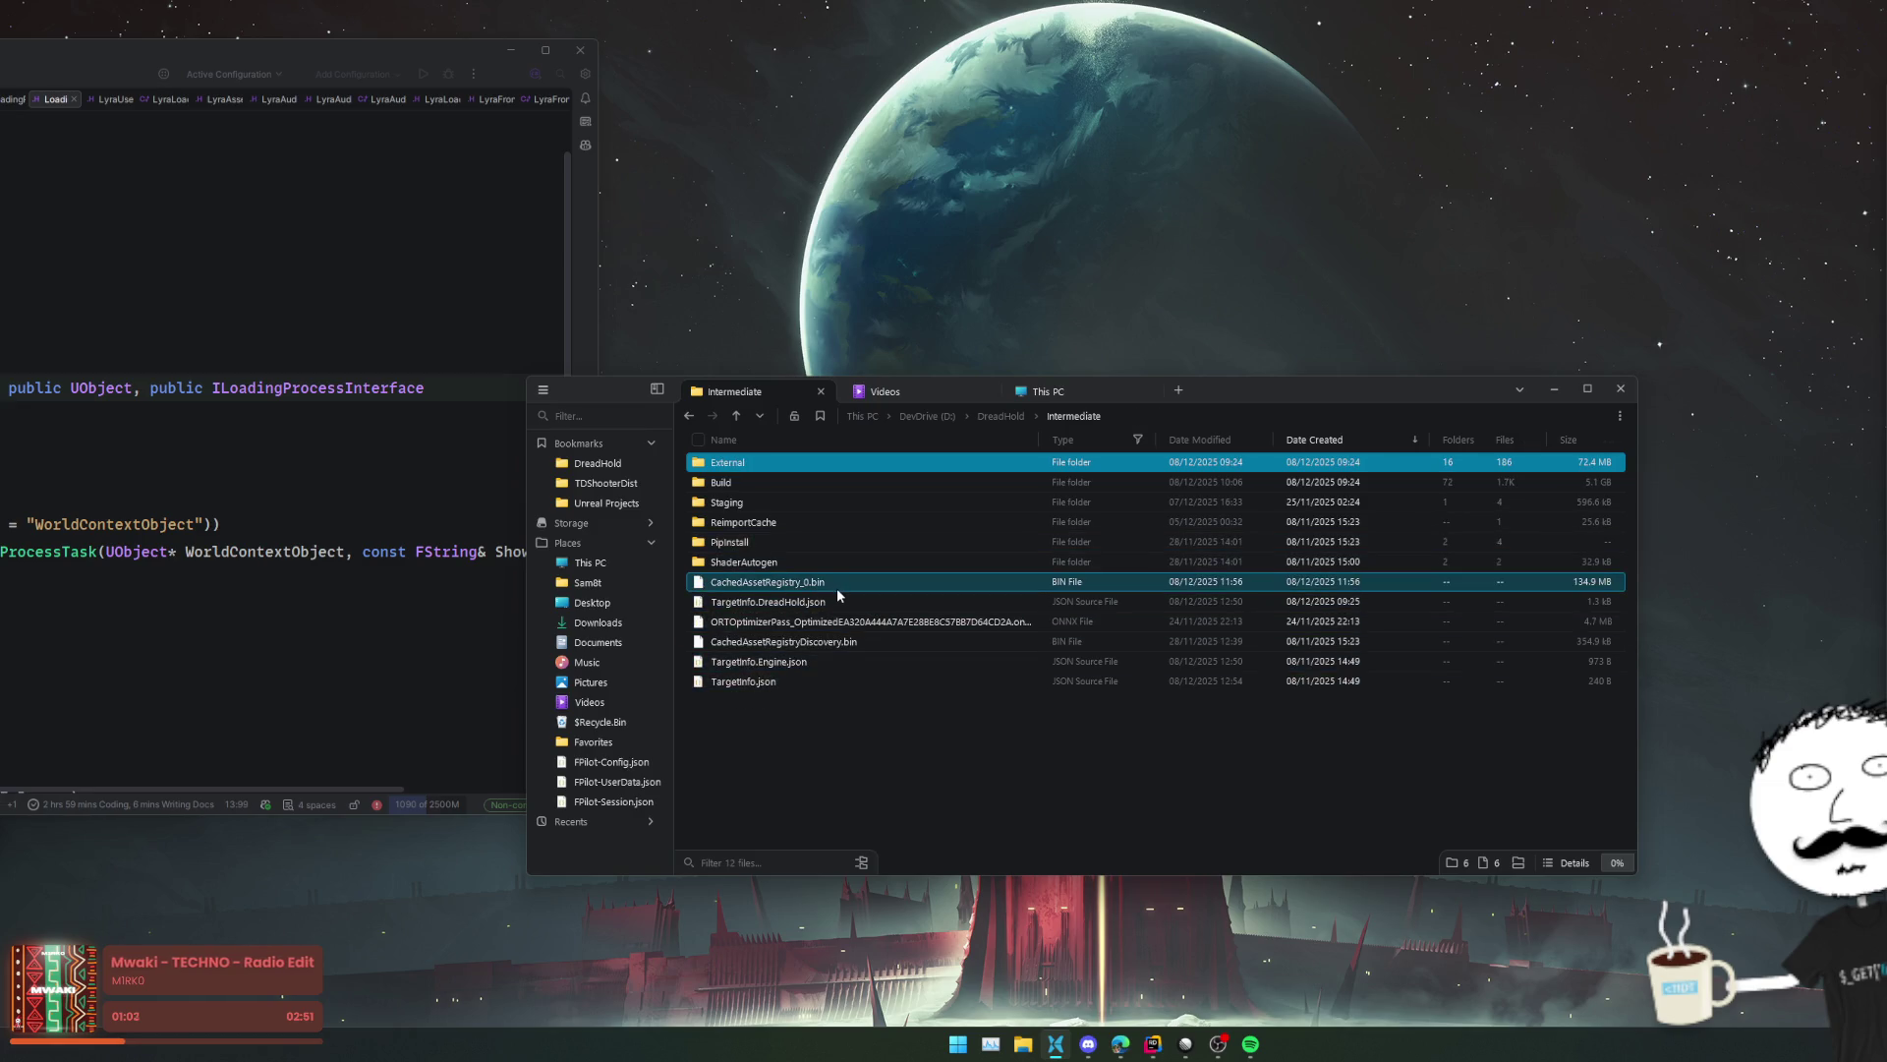
click(833, 659)
key(Delete)
click(831, 661)
key(Delete)
- Browse Intermediate's ShaderAutogen, PipInstall, Staging and Build\BuildRules and BuildRulesProjects folders
click(747, 562)
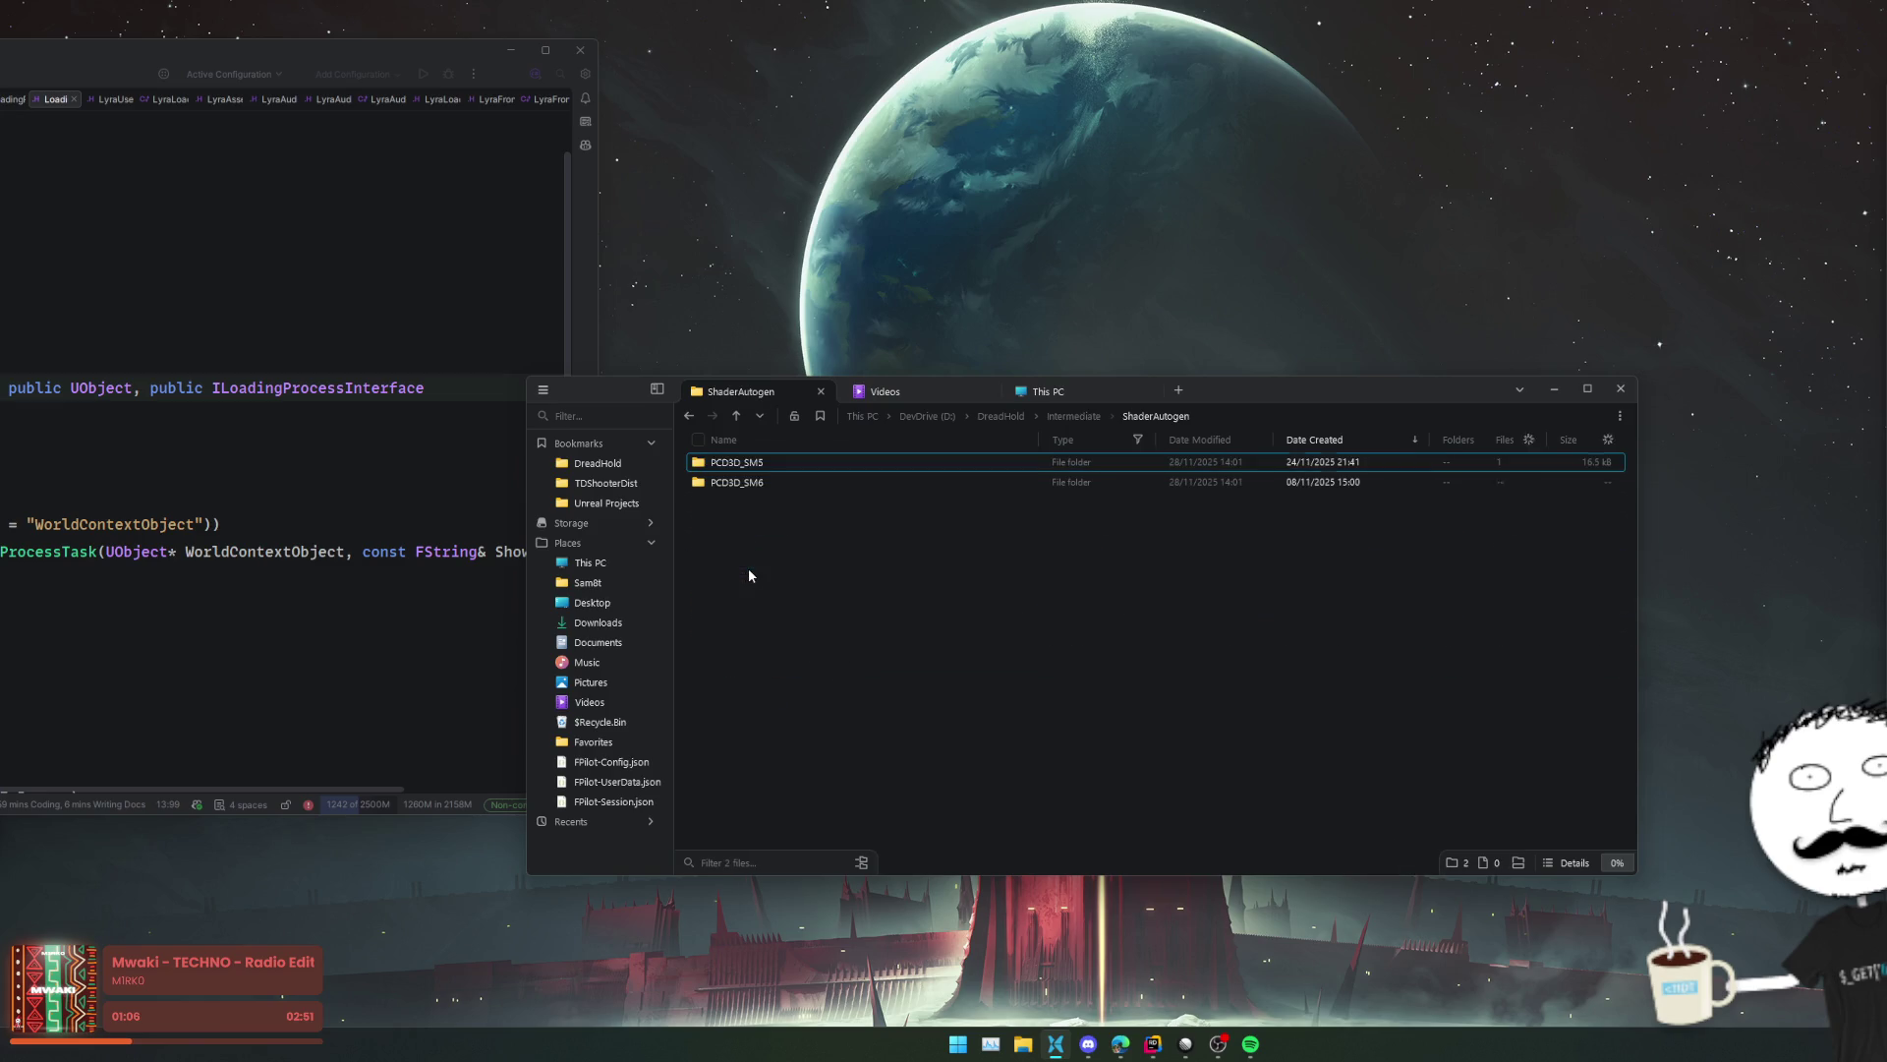
click(745, 544)
double_click(759, 505)
key(BackSpace)
click(753, 484)
double_click(753, 484)
double_click(756, 484)
key(BackSpace)
double_click(760, 486)
key(BackSpace)
- Browse Build\Win64\UnrealEditor\Inc\GameMassAI, then return to the Intermediate folder
key(Up)
key(Return)
double_click(767, 463)
key(BackSpace)
double_click(768, 463)
double_click(768, 463)
double_click(769, 463)
key(BackSpace)
key(BackSpace)
key(BackSpace)
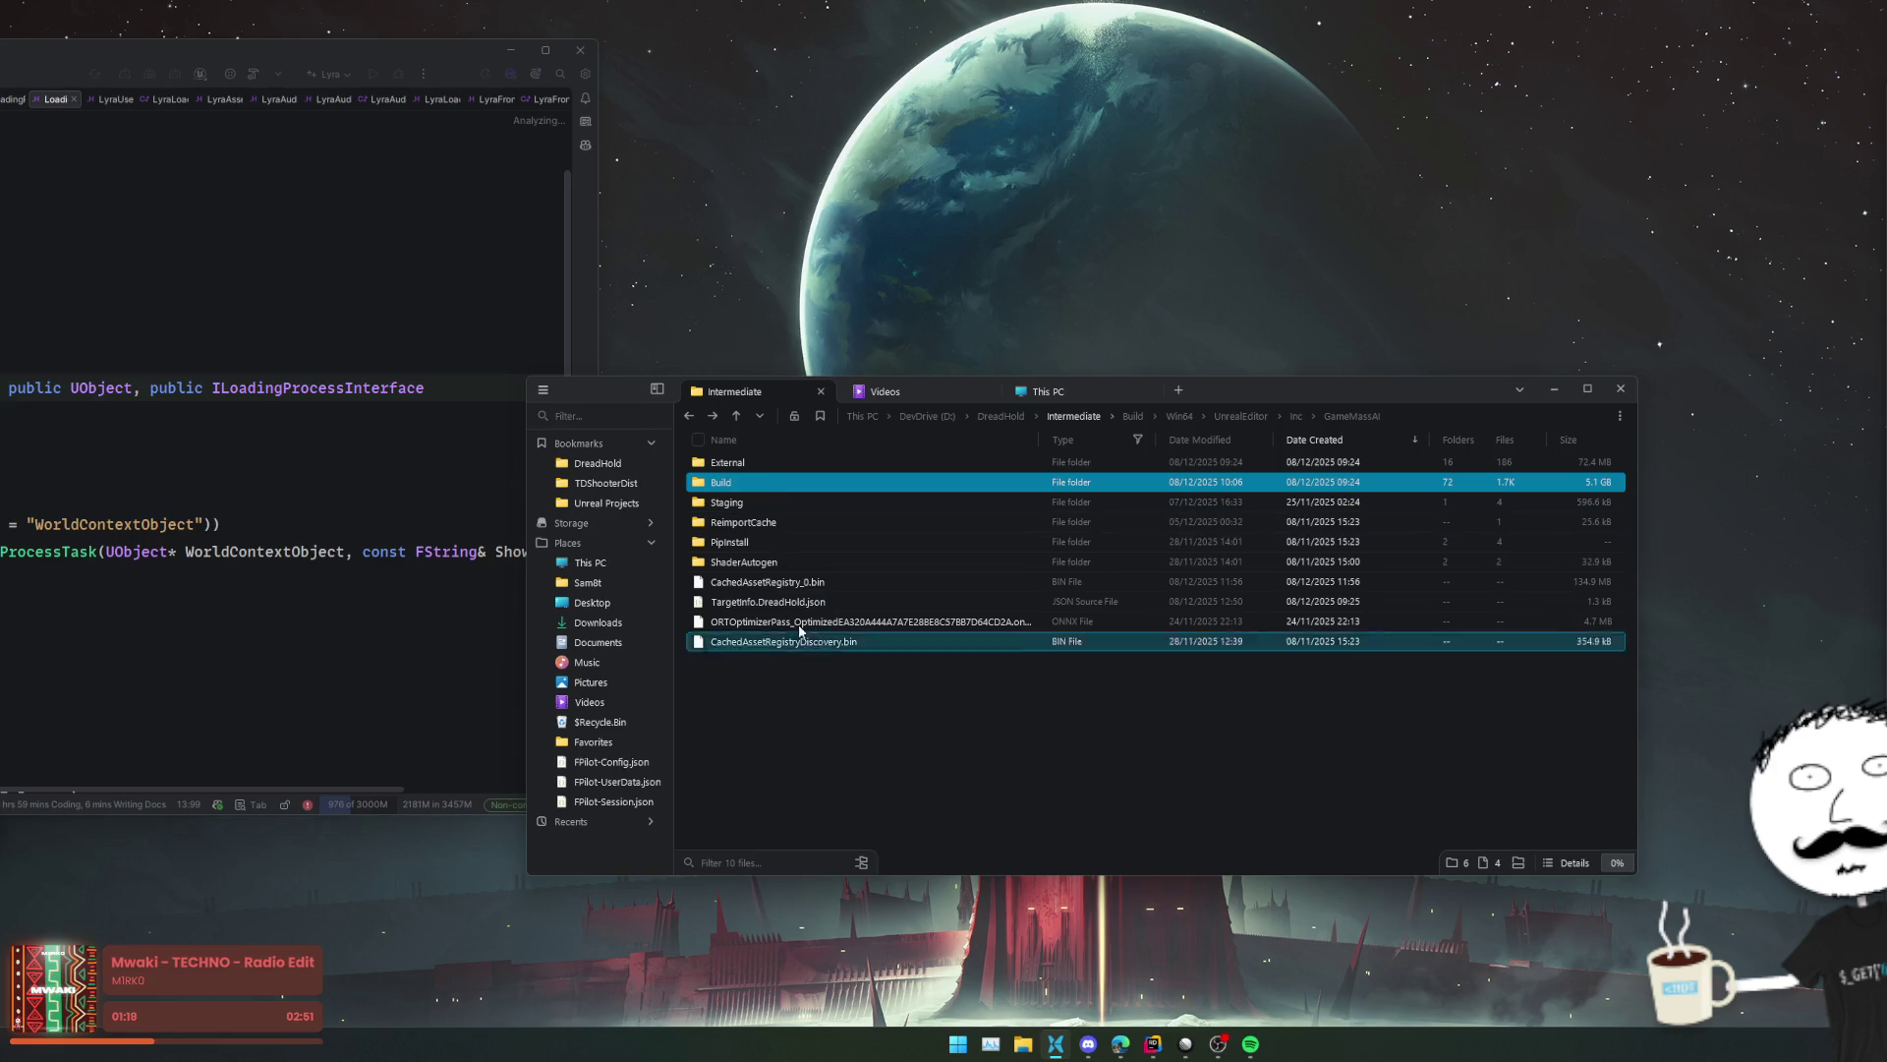
- Drill into External\Build\Win64\x64\UnrealGame\DebugGame in Intermediate
double_click(746, 463)
double_click(746, 463)
double_click(746, 463)
double_click(746, 463)
double_click(746, 463)
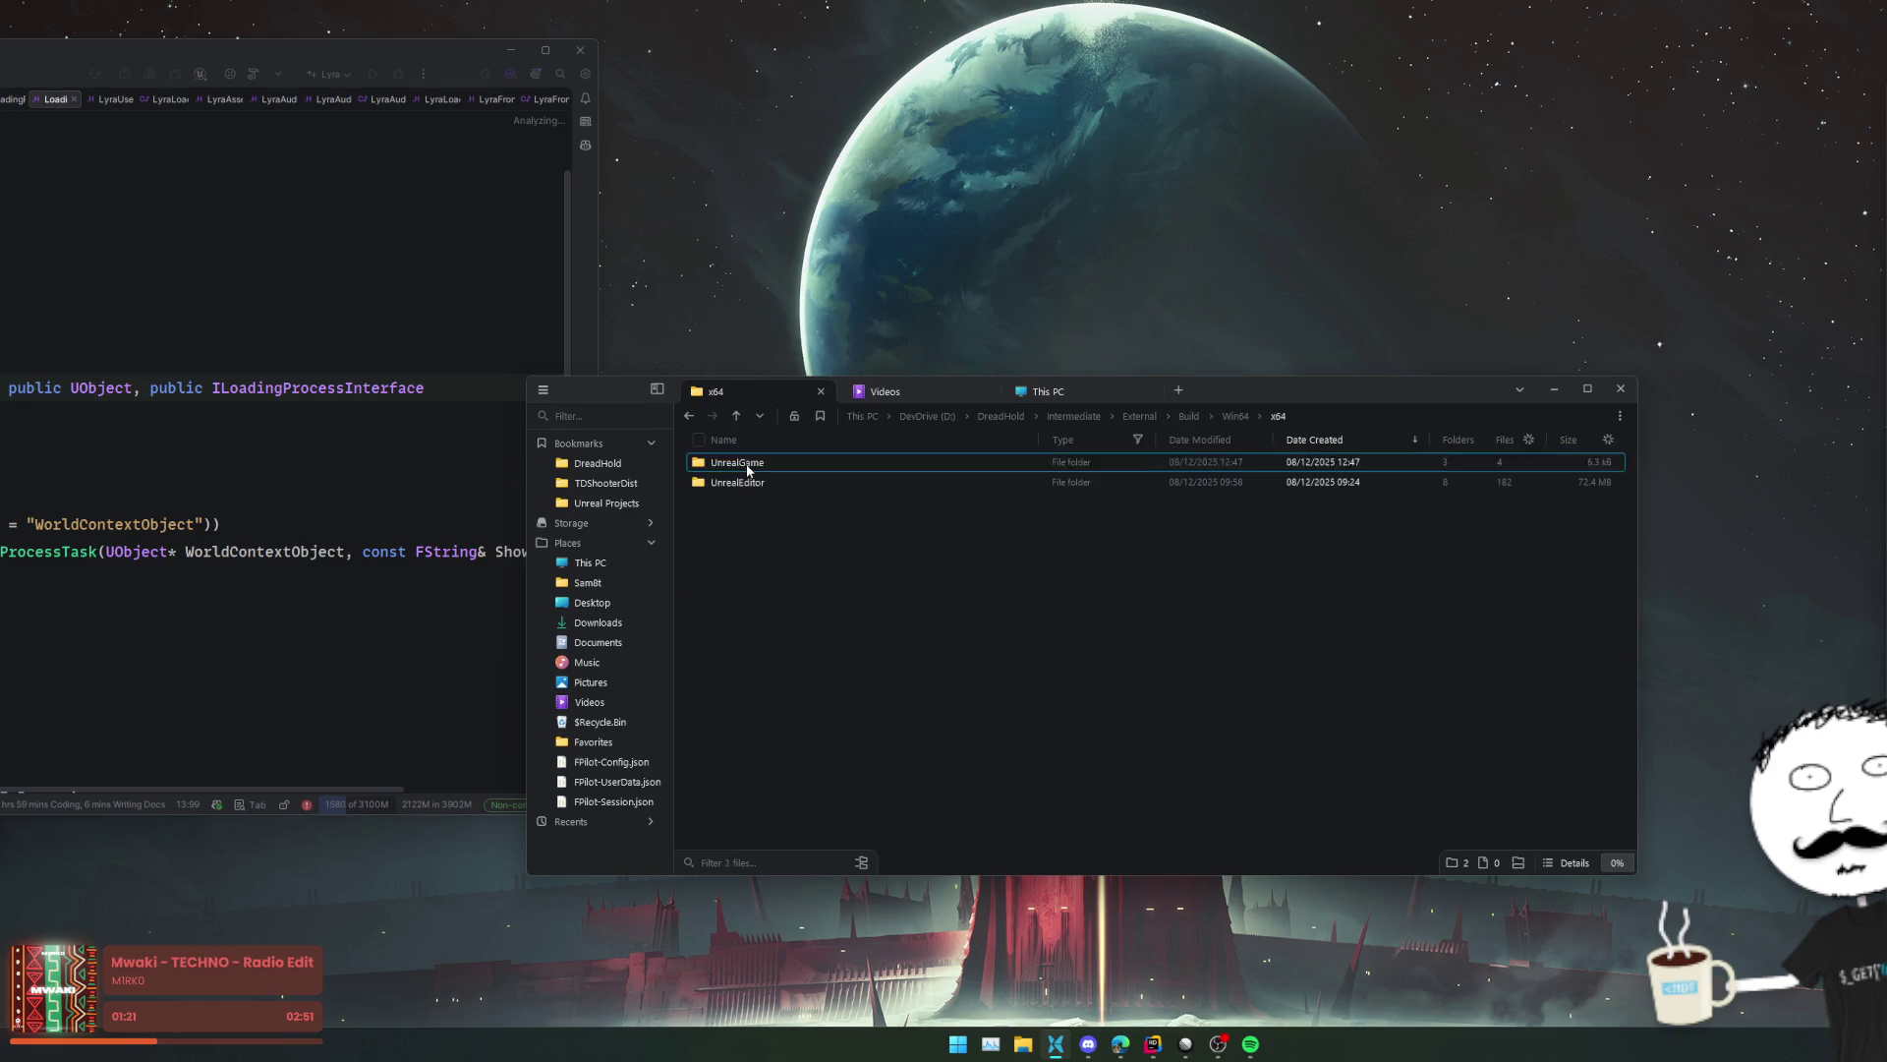
double_click(746, 463)
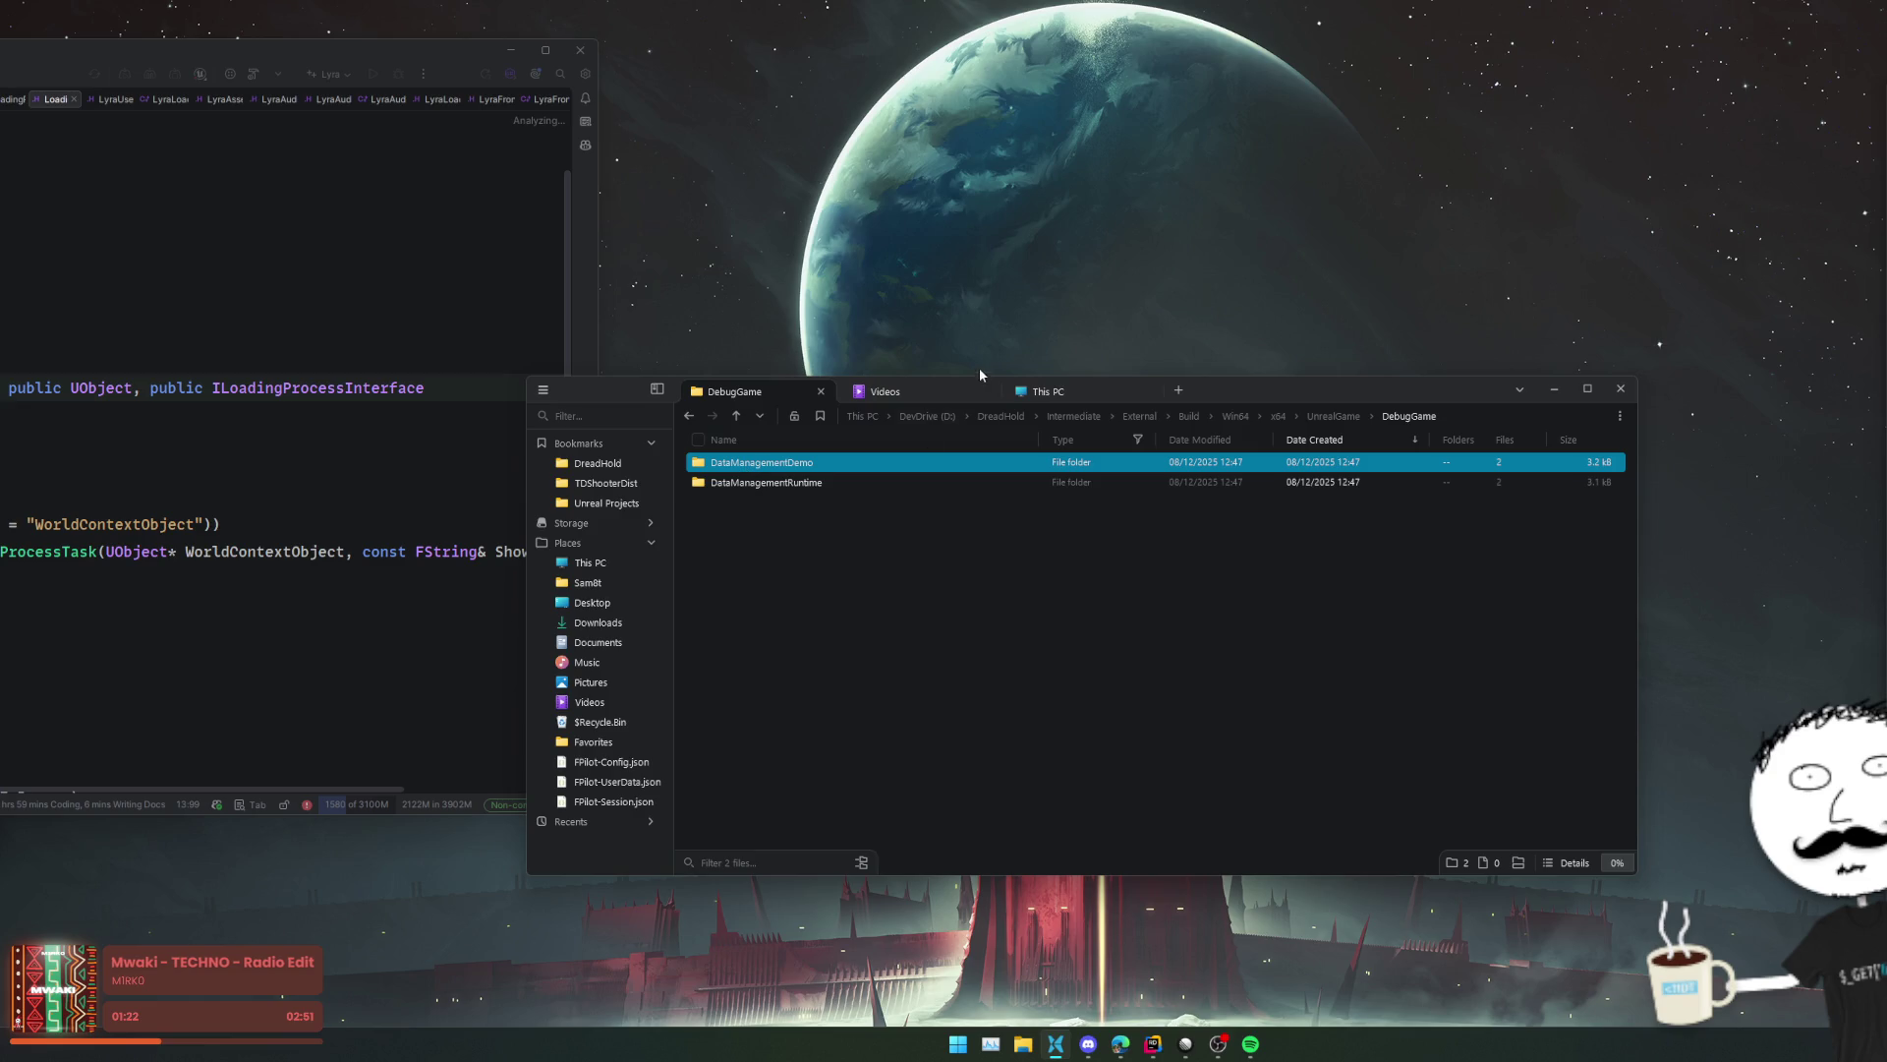
- Regenerate DreadHold's project files from the DreadHold.uproject context menu
click(1022, 419)
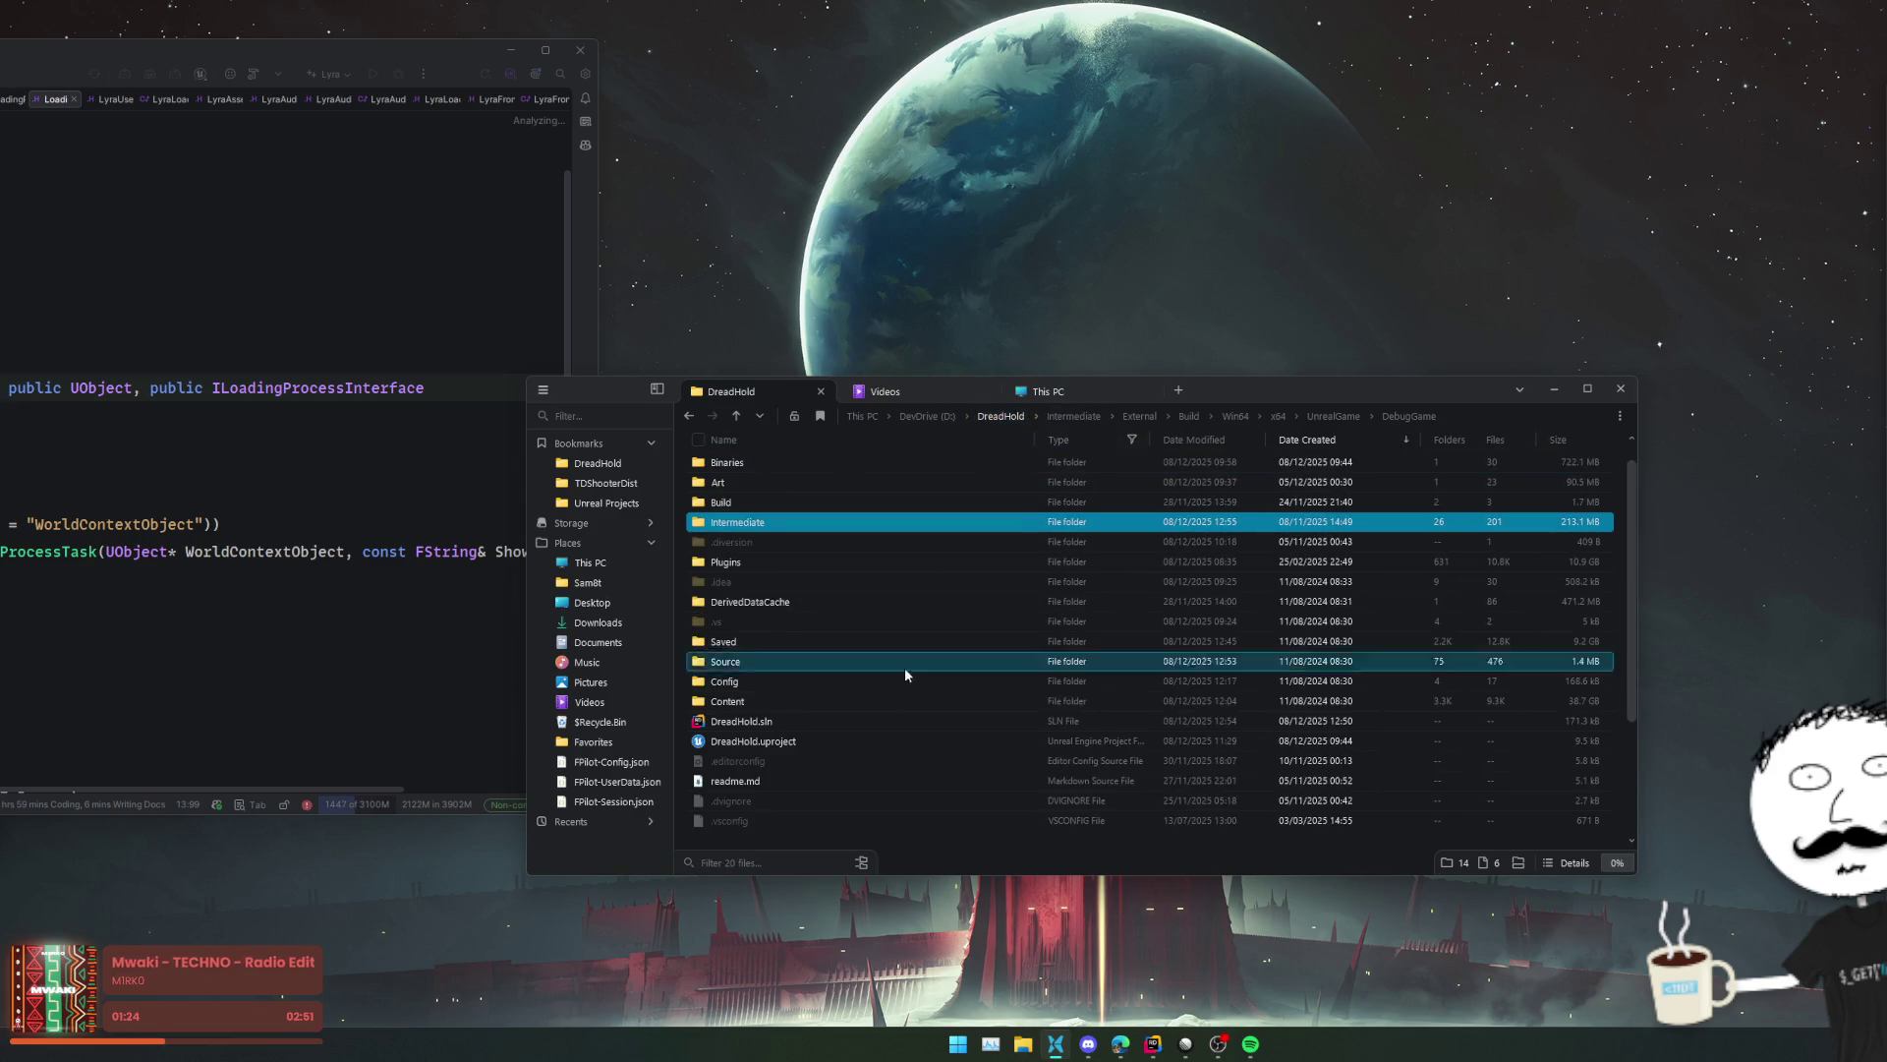
right_click(753, 580)
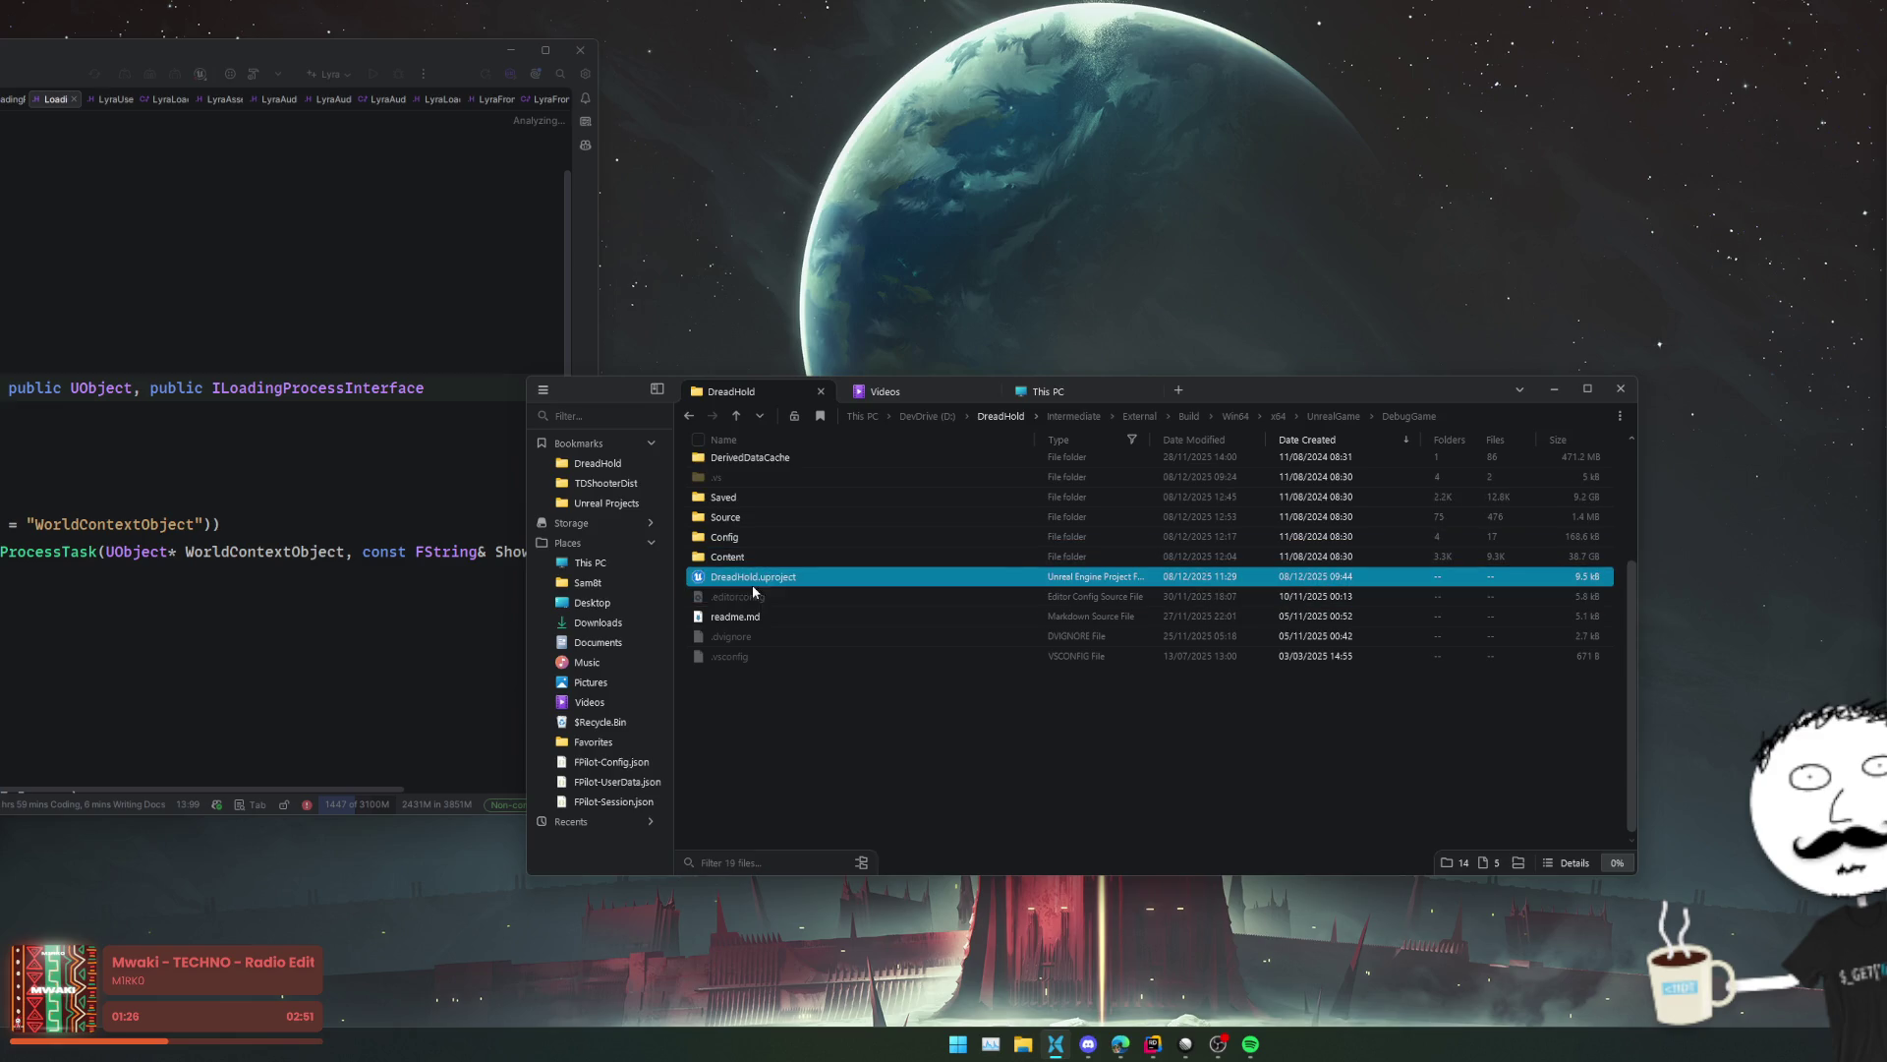
key(Escape)
click(290, 433)
click(984, 673)
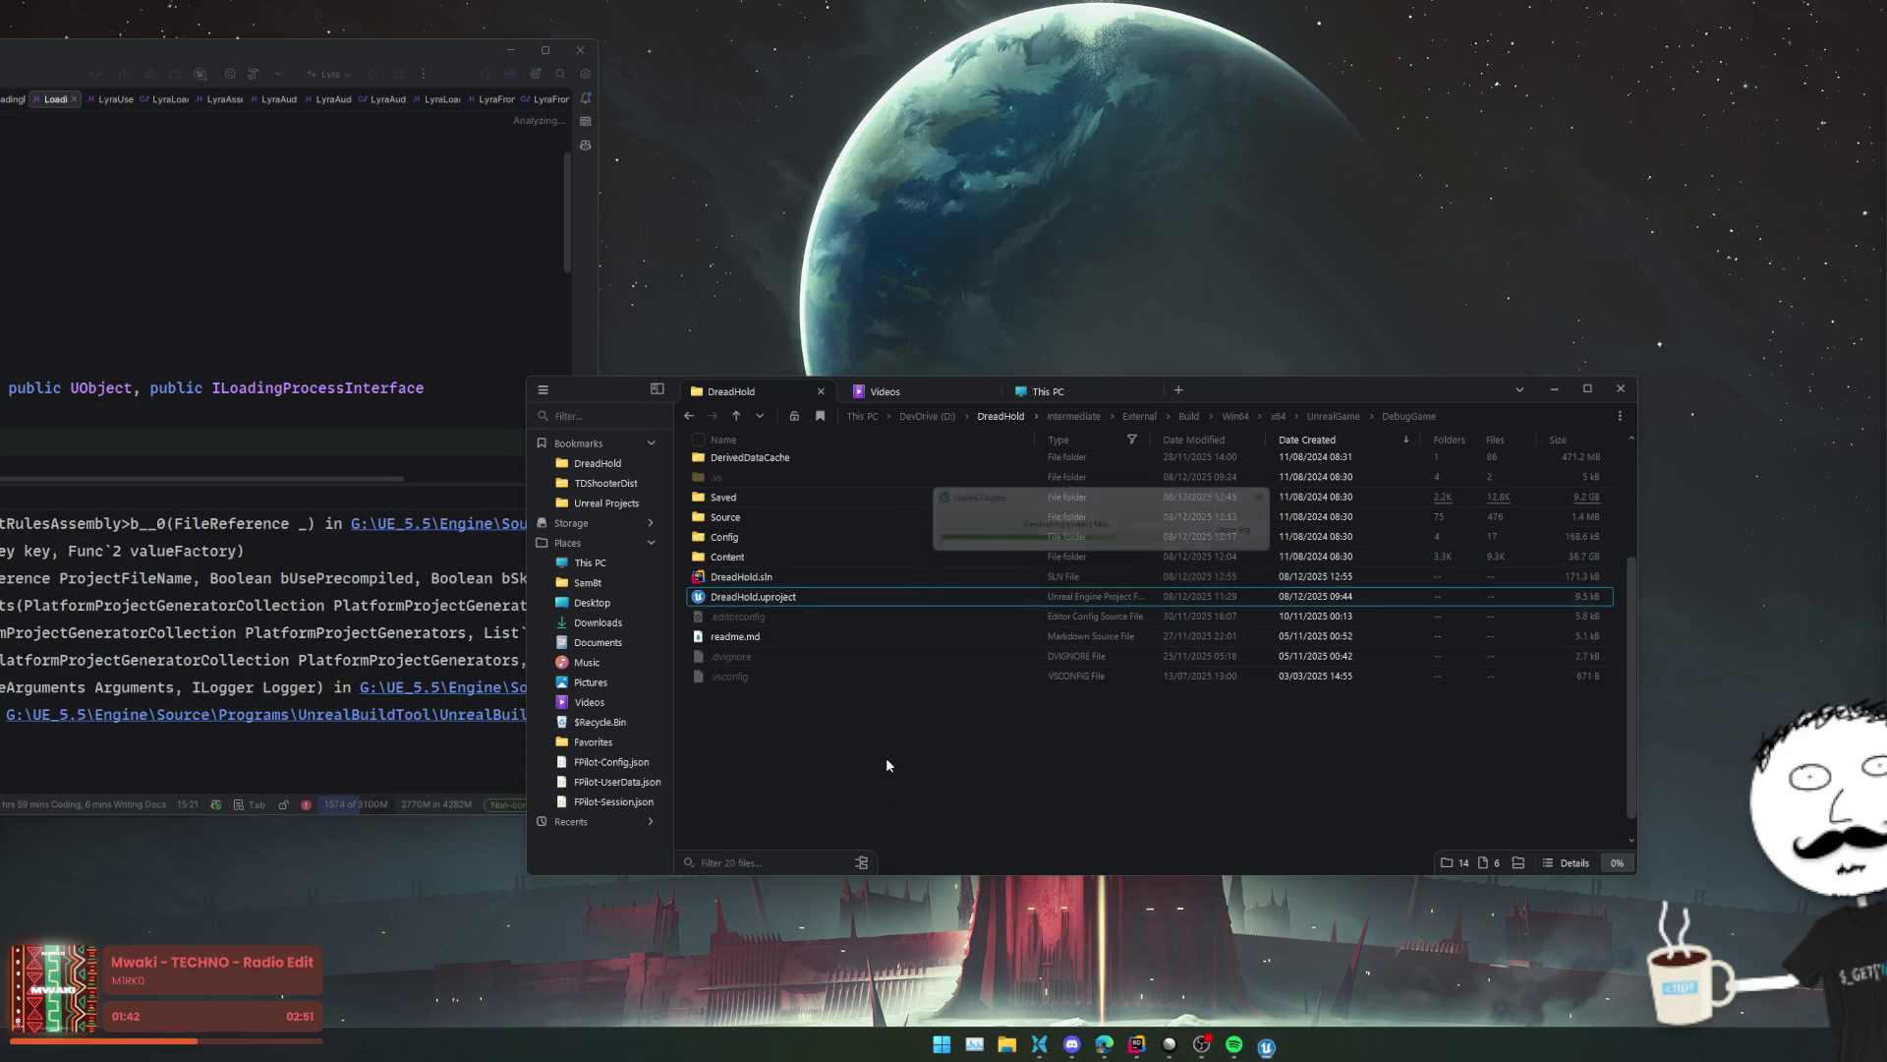
- Open the regenerated DreadHold.sln, center the Lyra window and close all its editor tabs
click(786, 583)
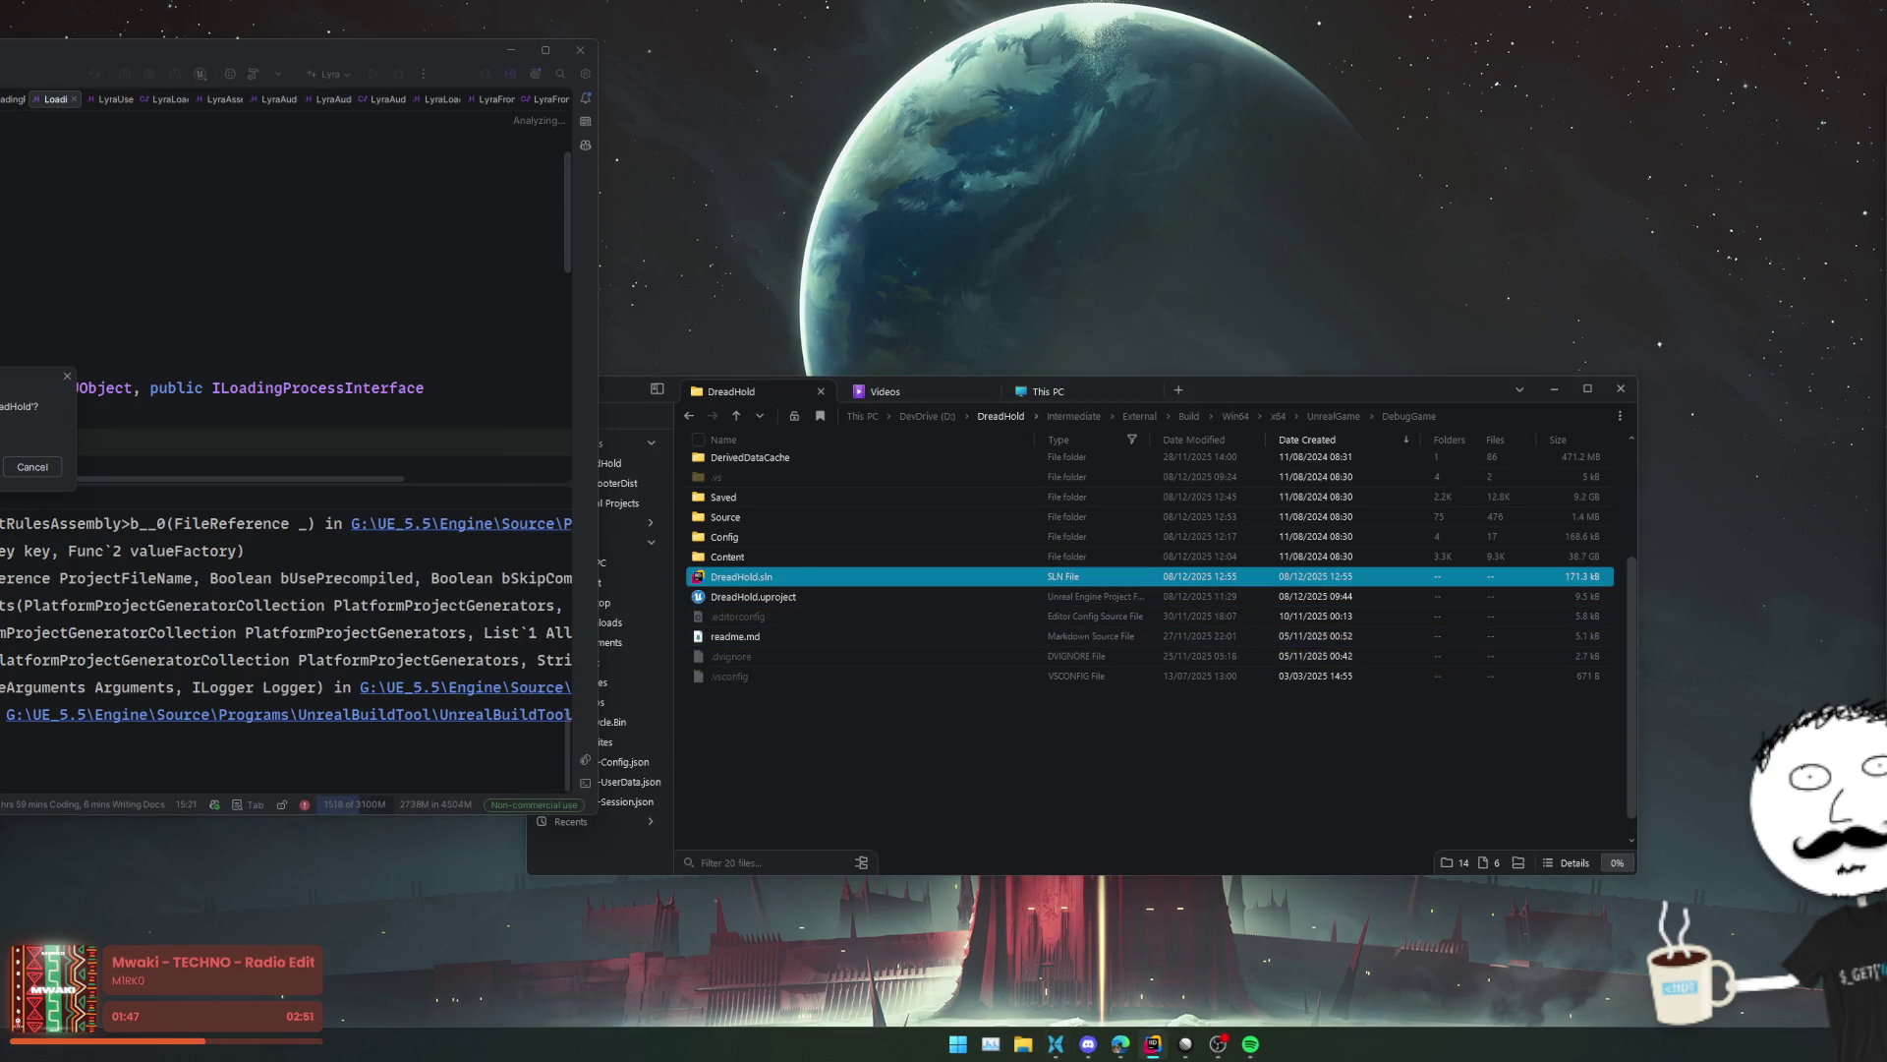
key(Return)
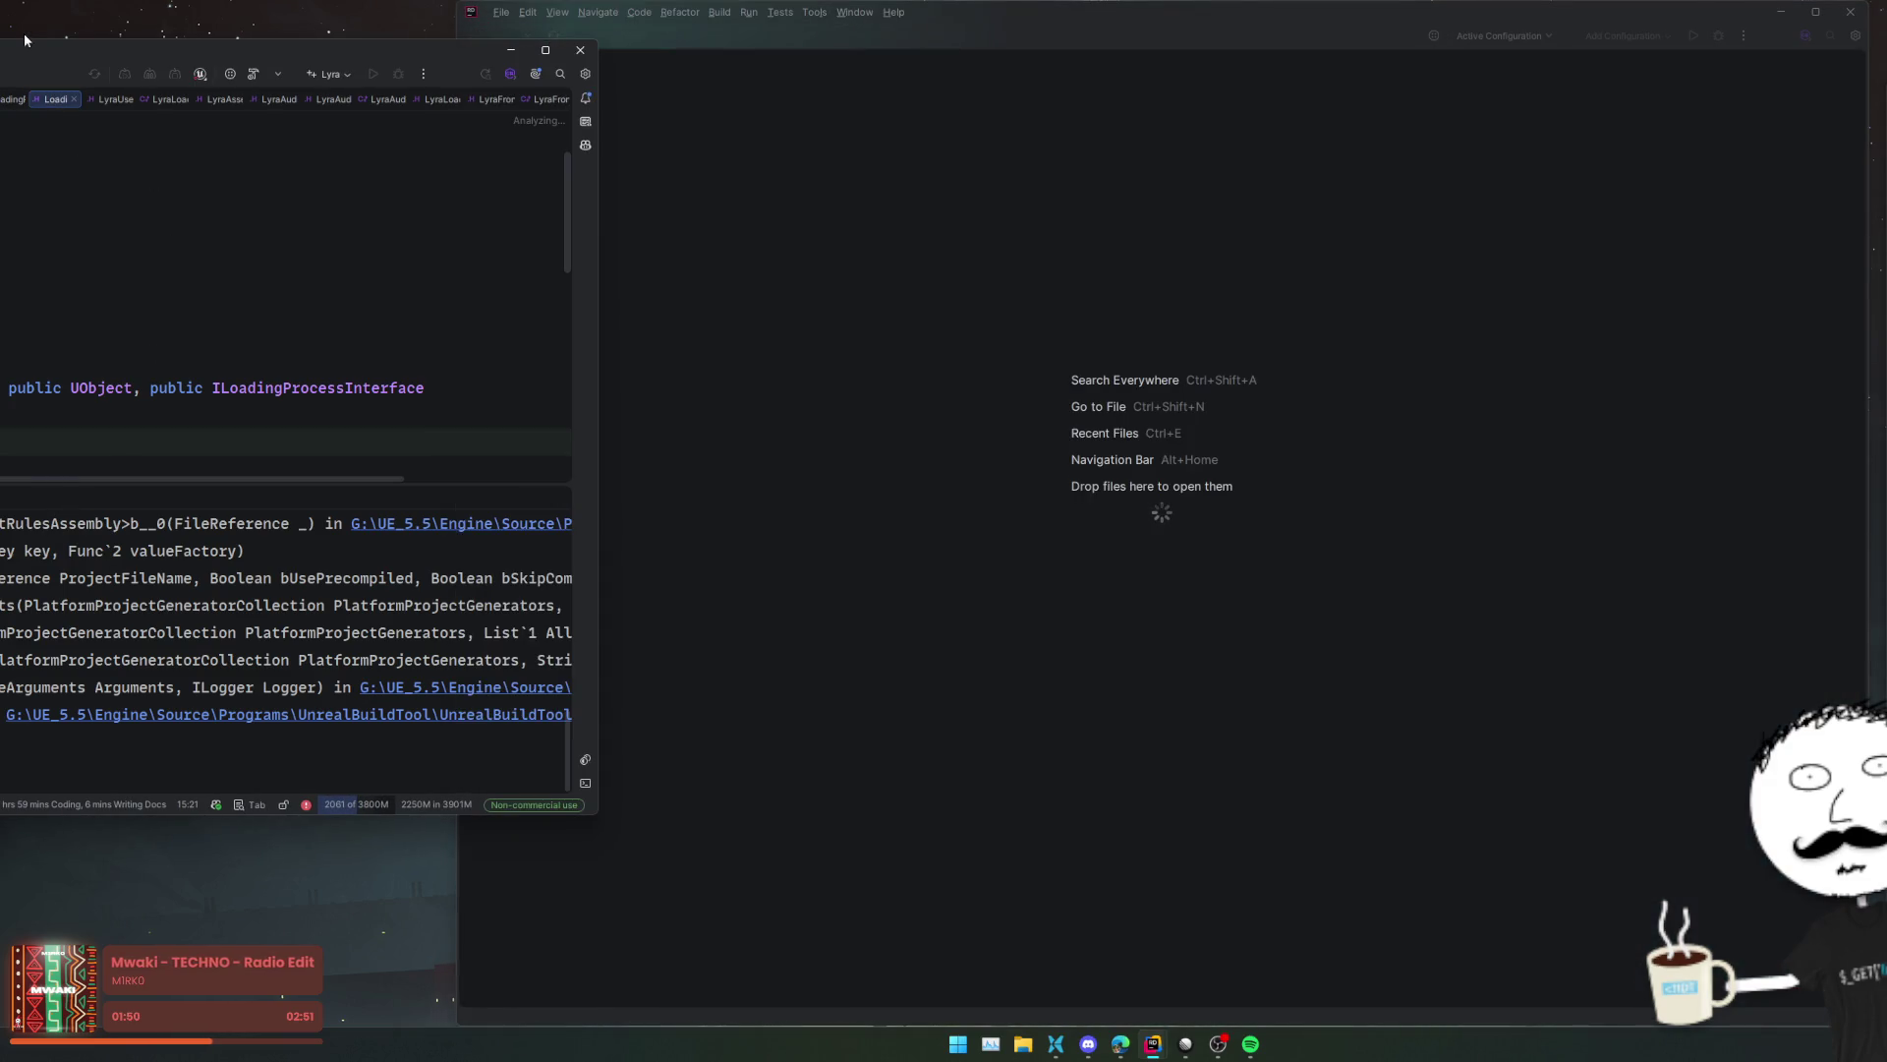
mouse_move(173, 44)
mouse_down()
mouse_move(167, 61)
mouse_move(1032, 226)
mouse_move(1280, 187)
mouse_up()
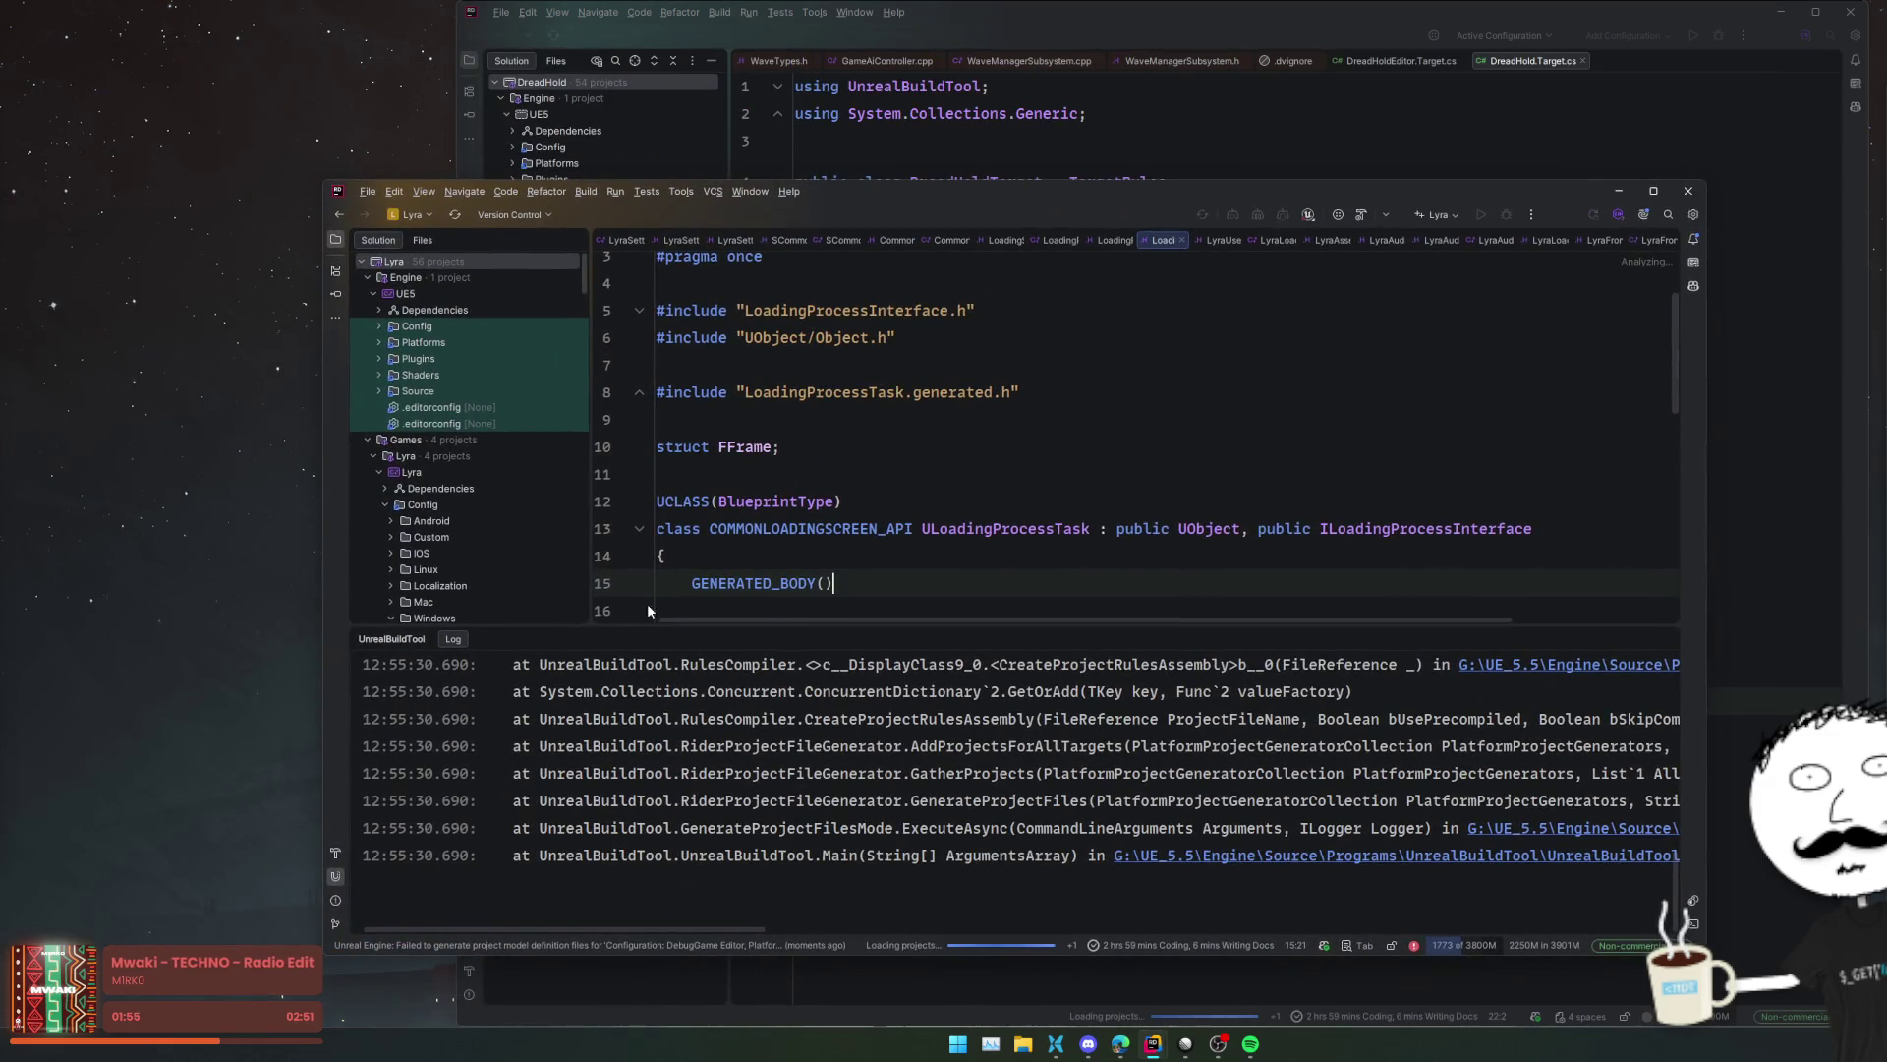
right_click(637, 242)
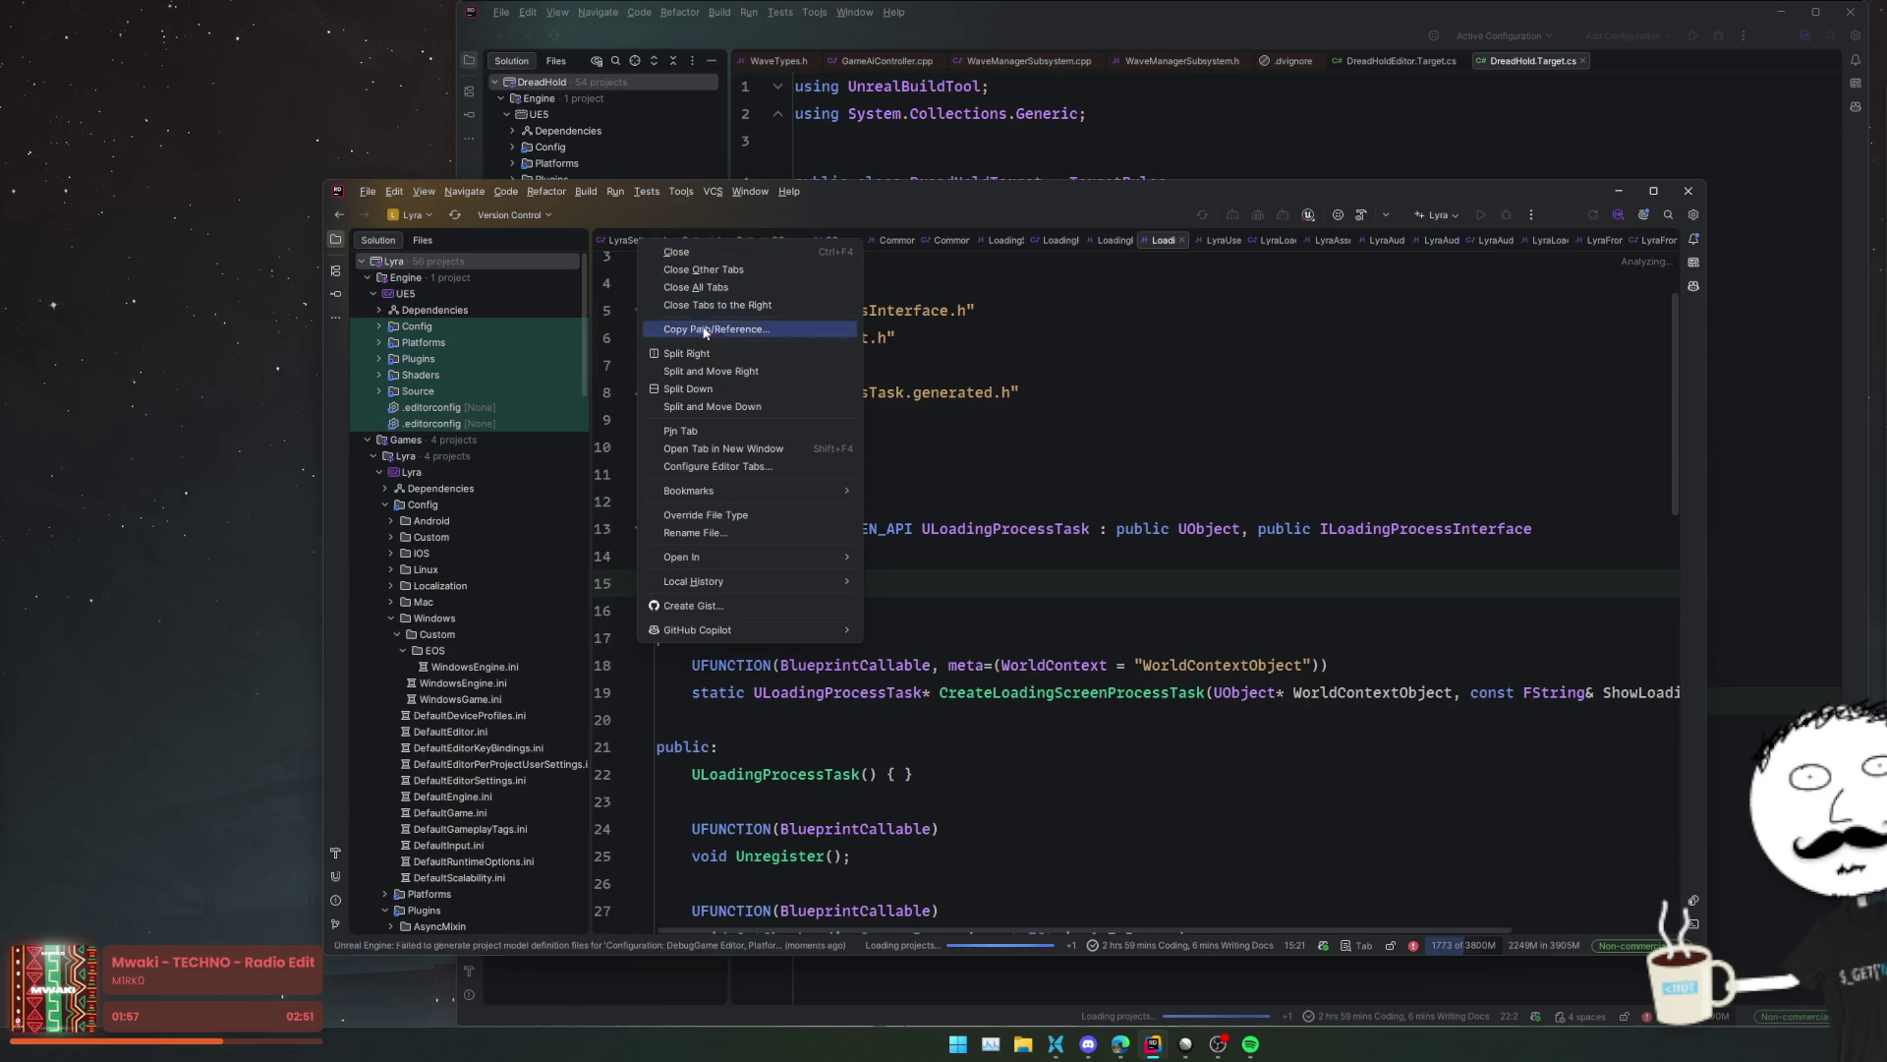
click(696, 287)
- Expand Lyra > Source in the Solution tree and open the Lyra project folder in Explorer
double_click(435, 473)
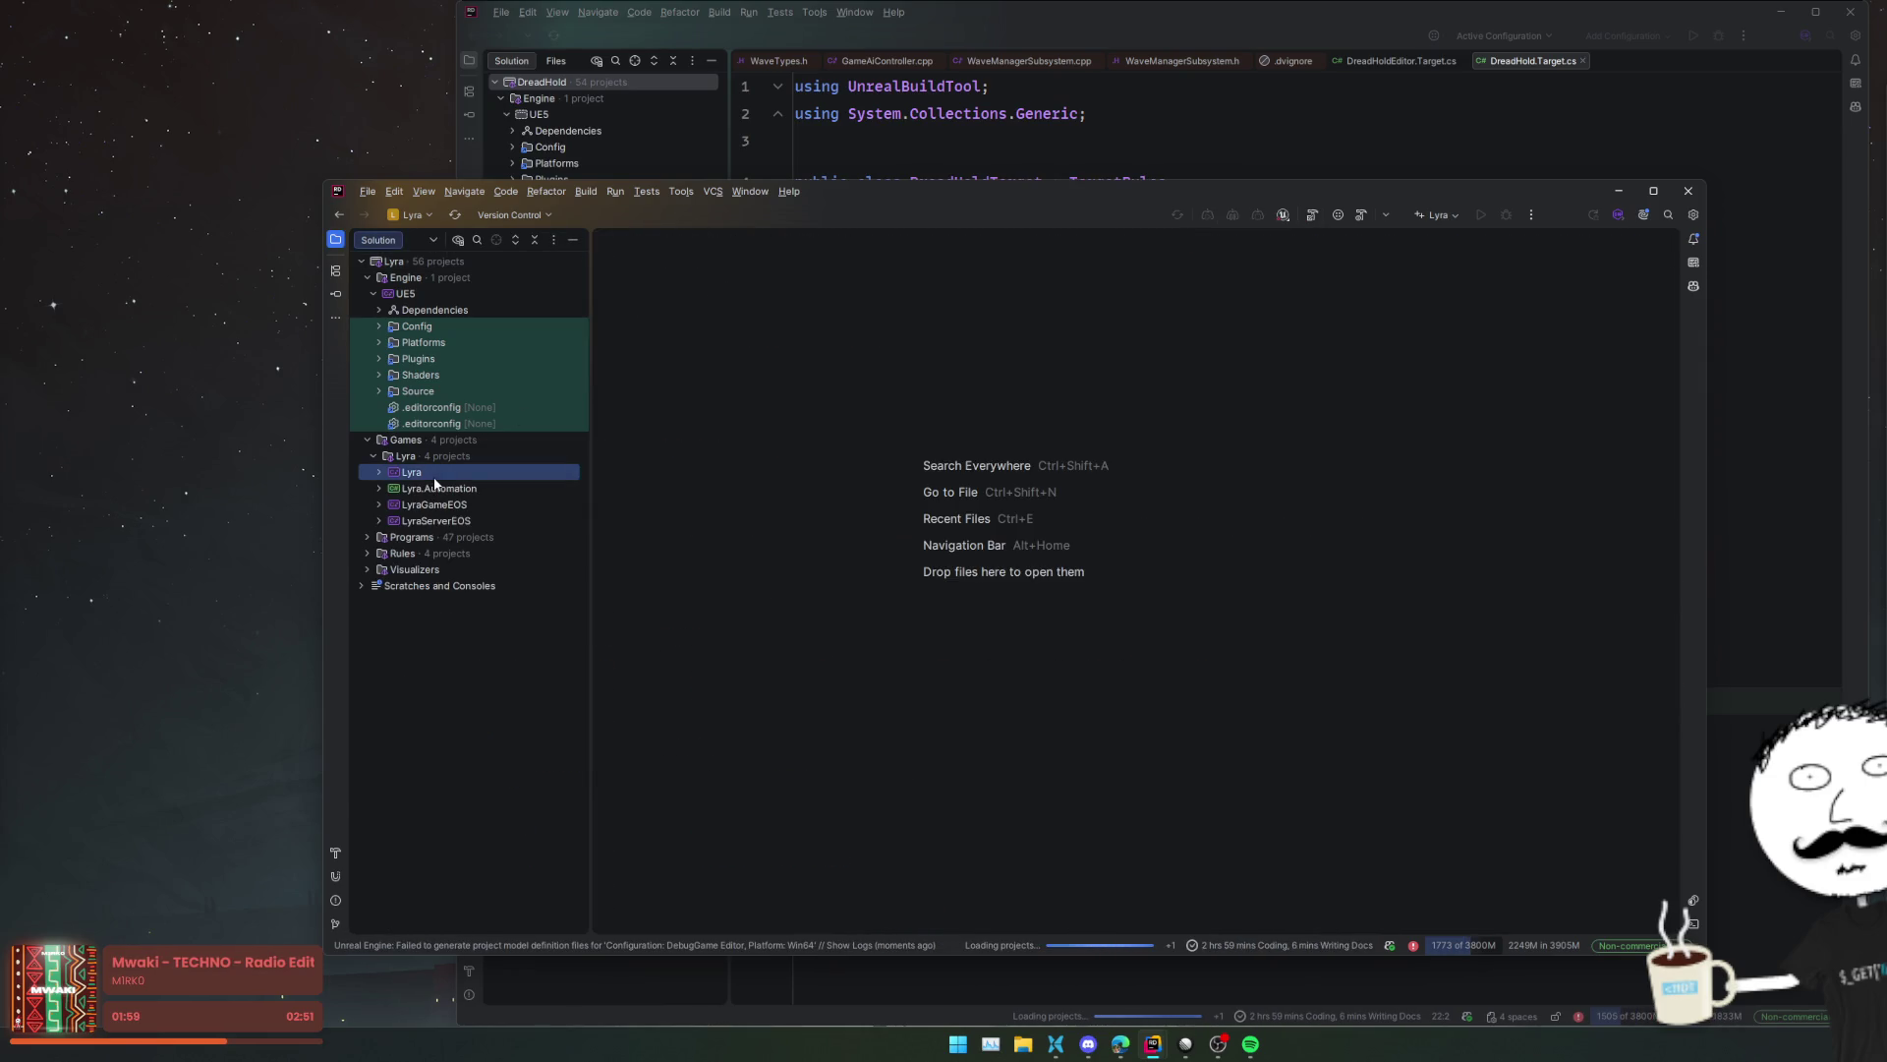
double_click(485, 476)
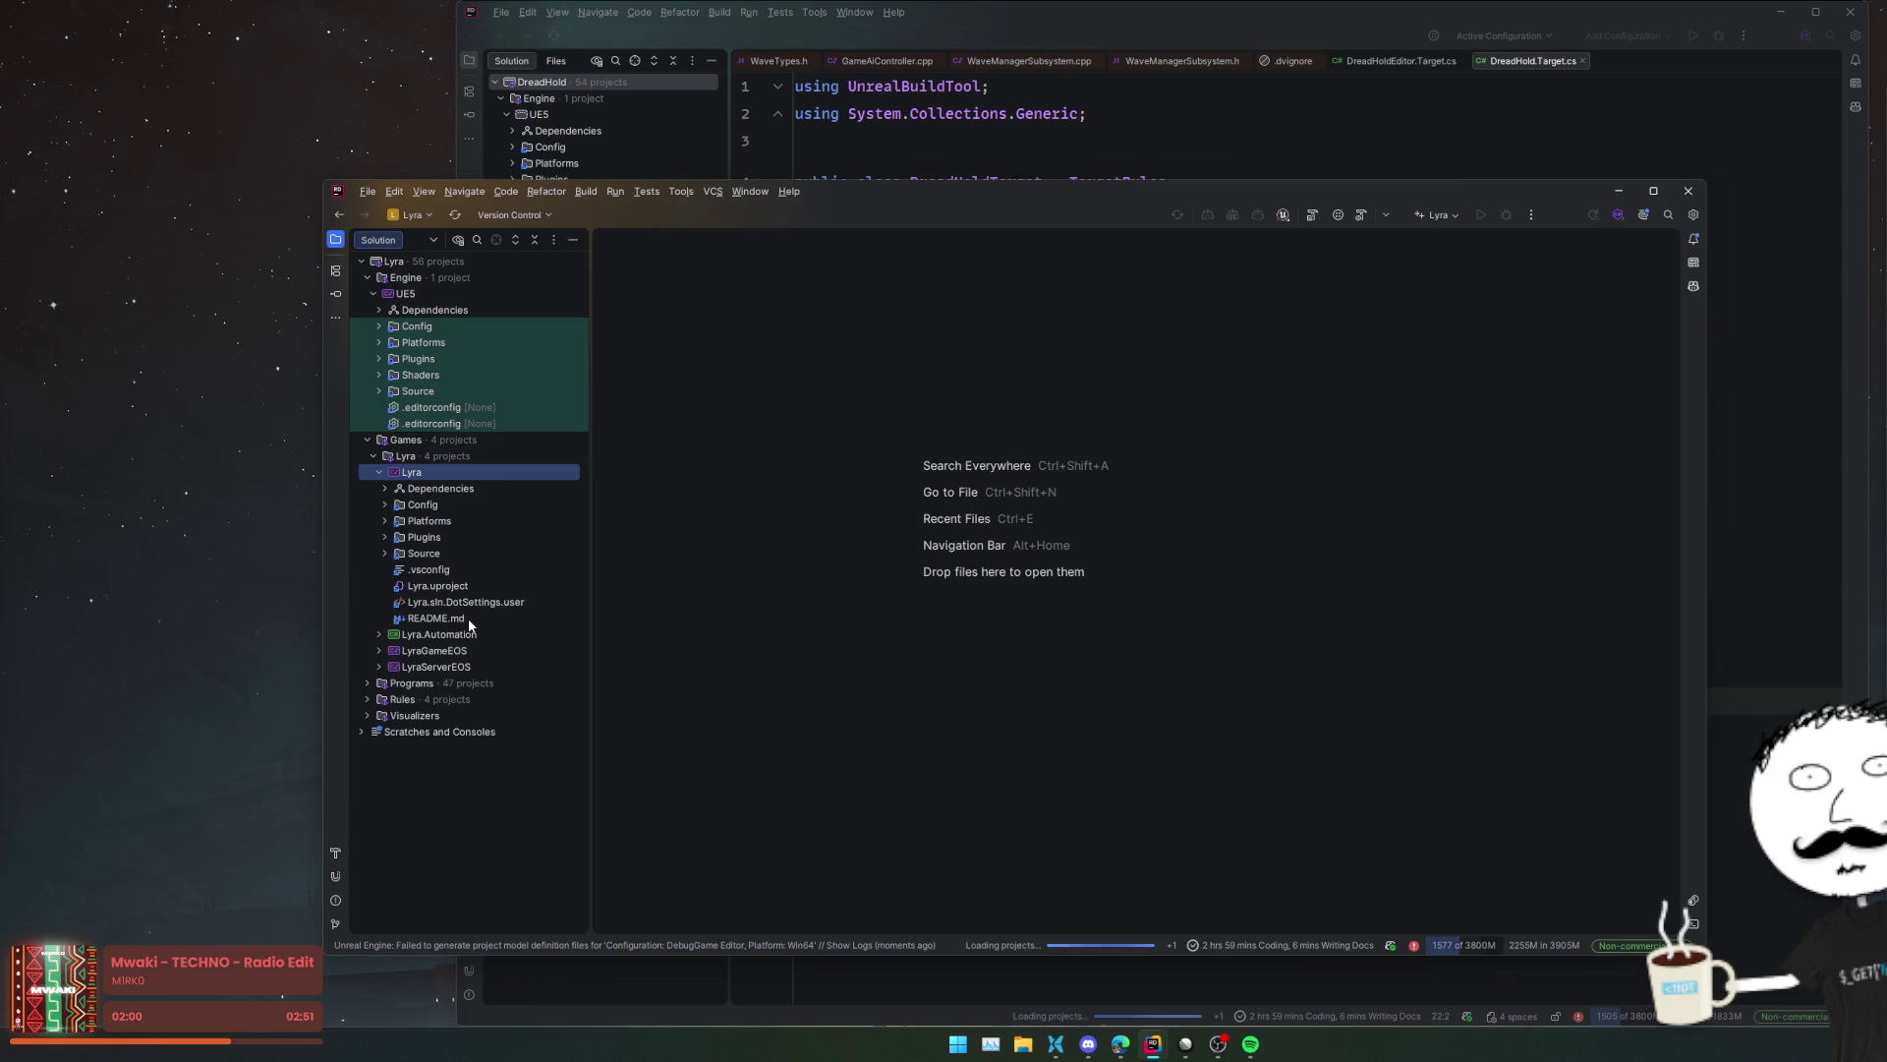
double_click(464, 555)
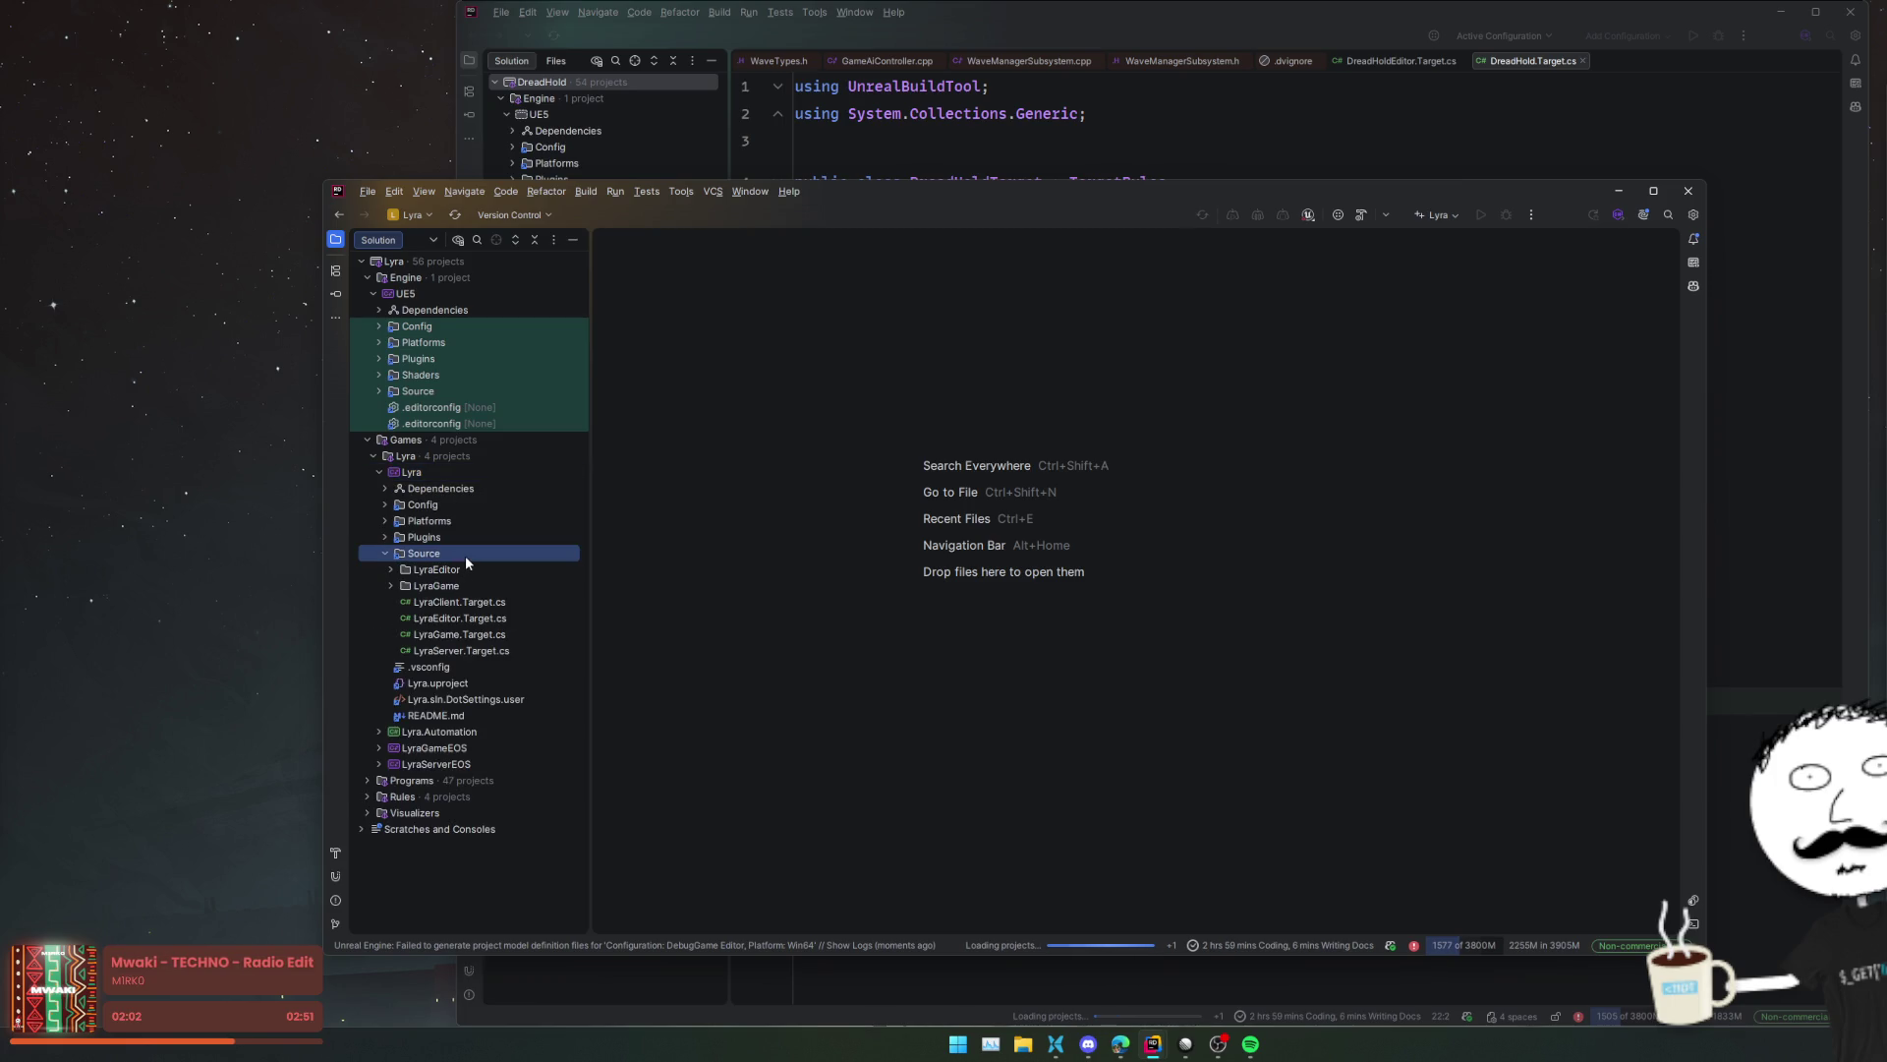
right_click(464, 557)
mouse_move(631, 845)
click(766, 846)
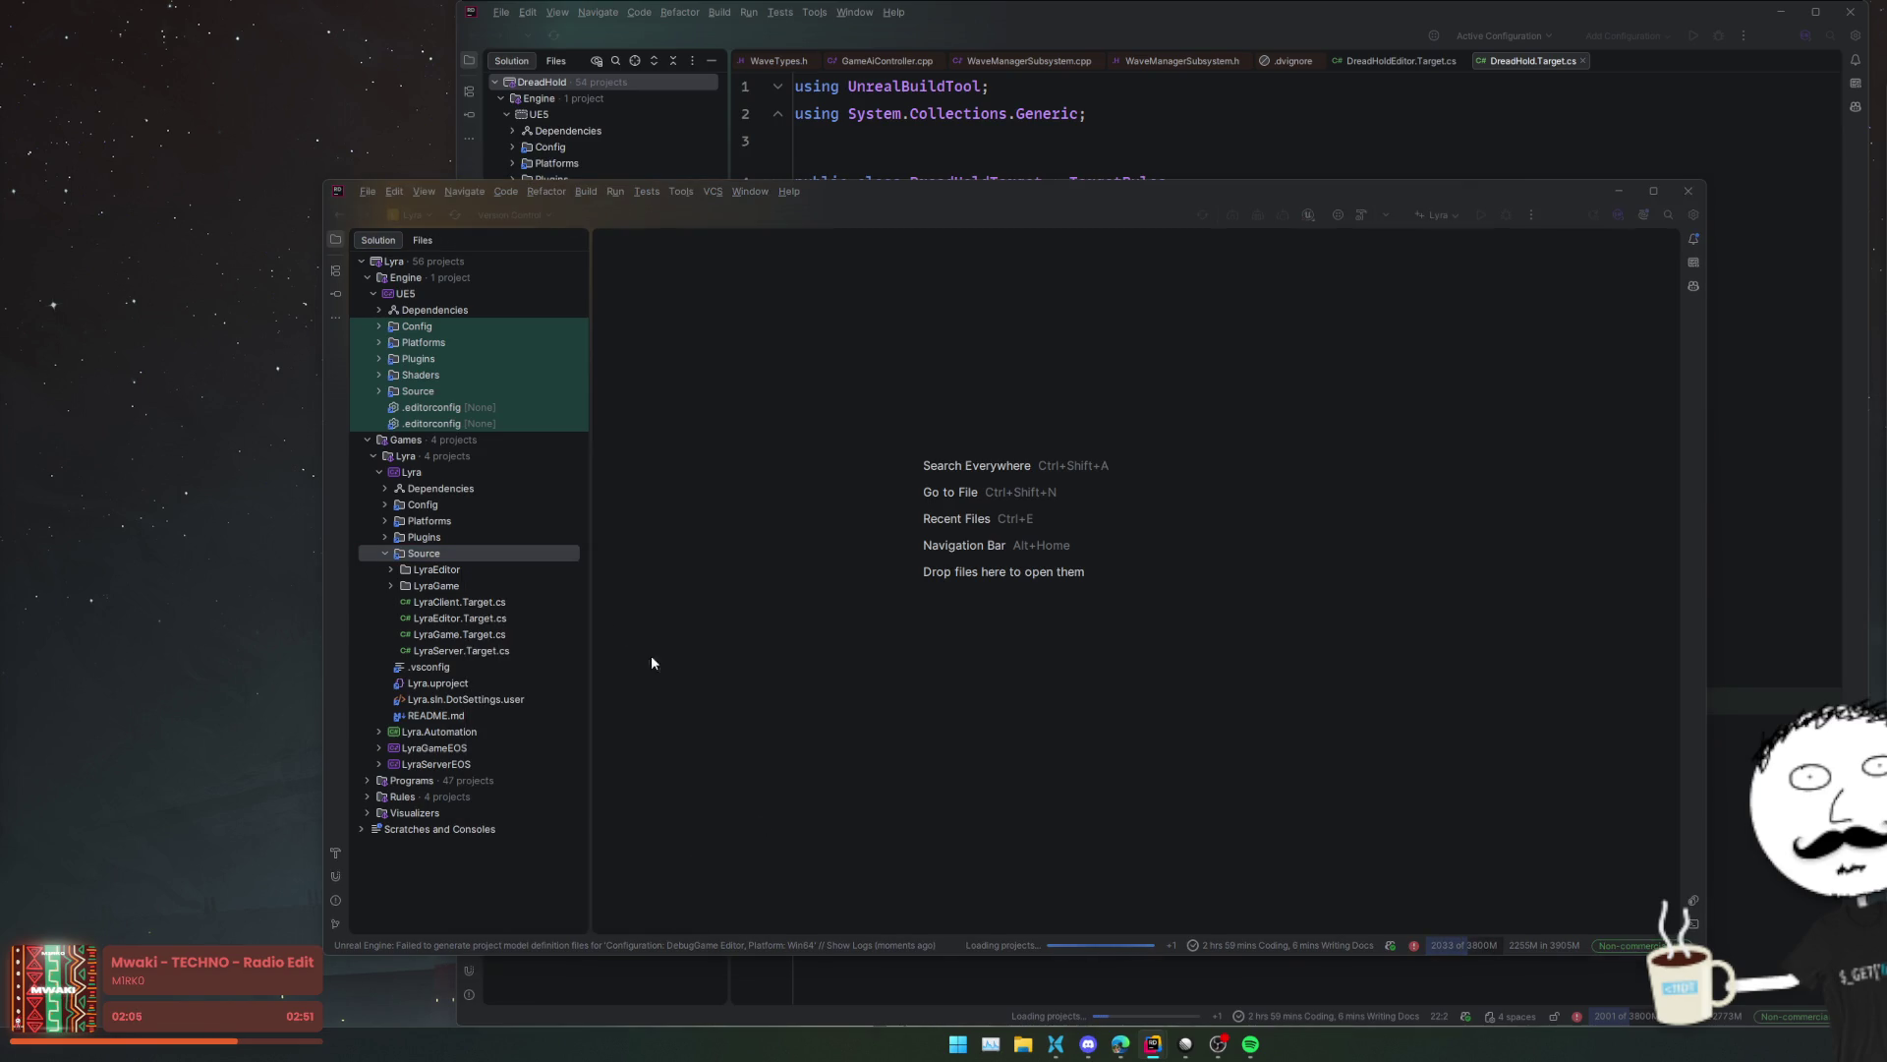
drag(293, 534, 622, 409)
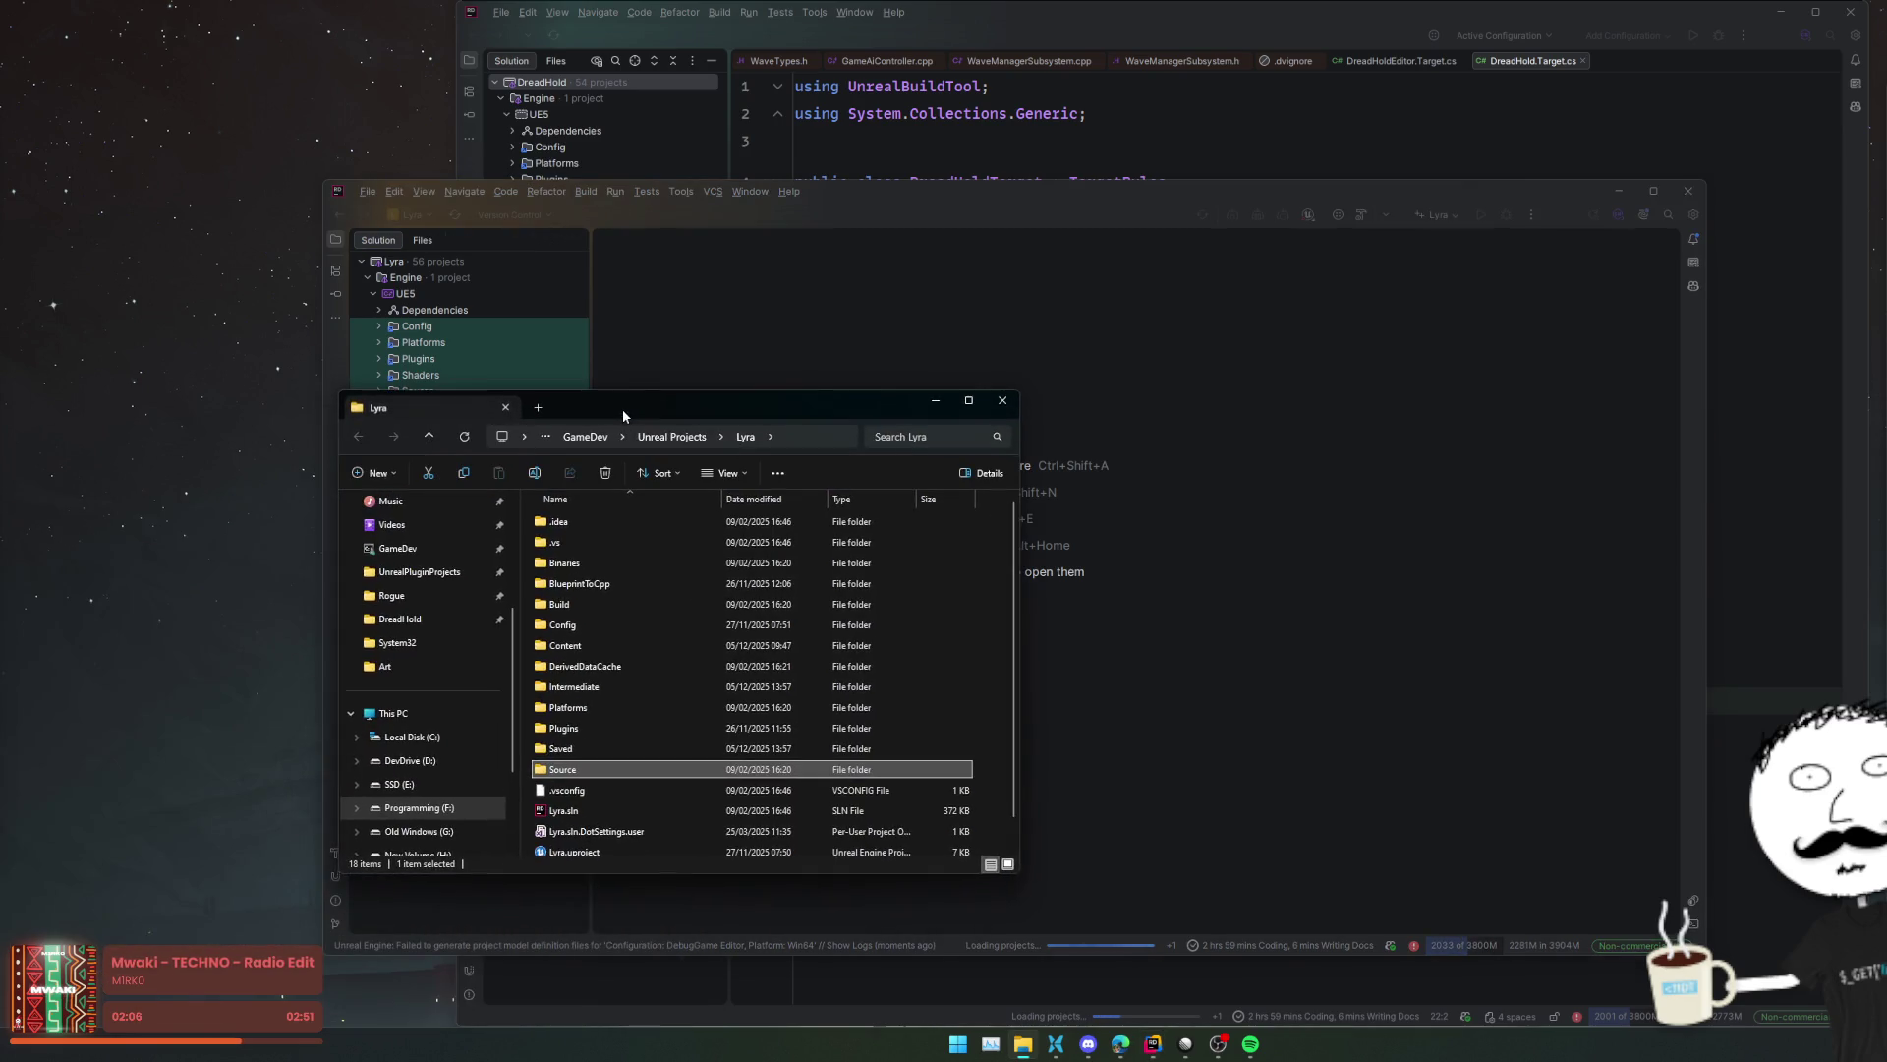
- Enter Lyra's Source folder in Explorer and drag LyraGame.Target.cs into the Lyra Rider window
double_click(598, 771)
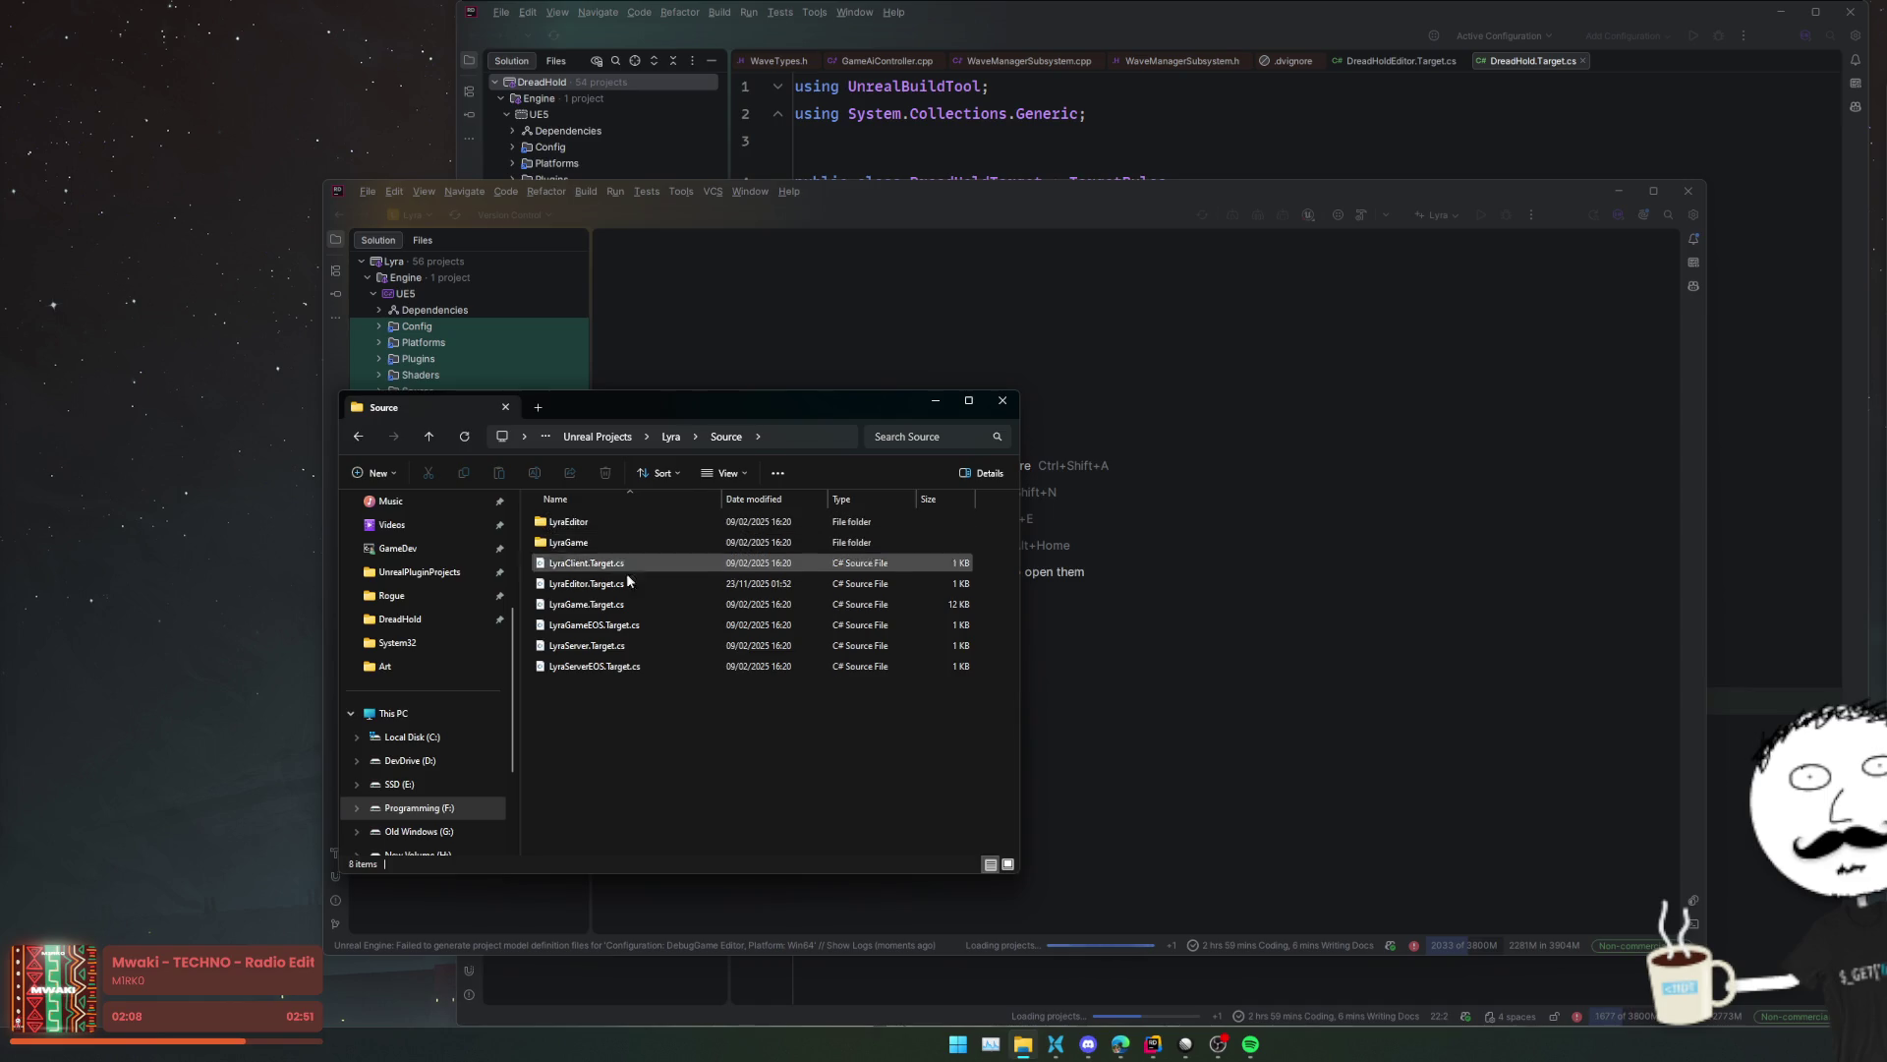
drag(662, 405, 551, 331)
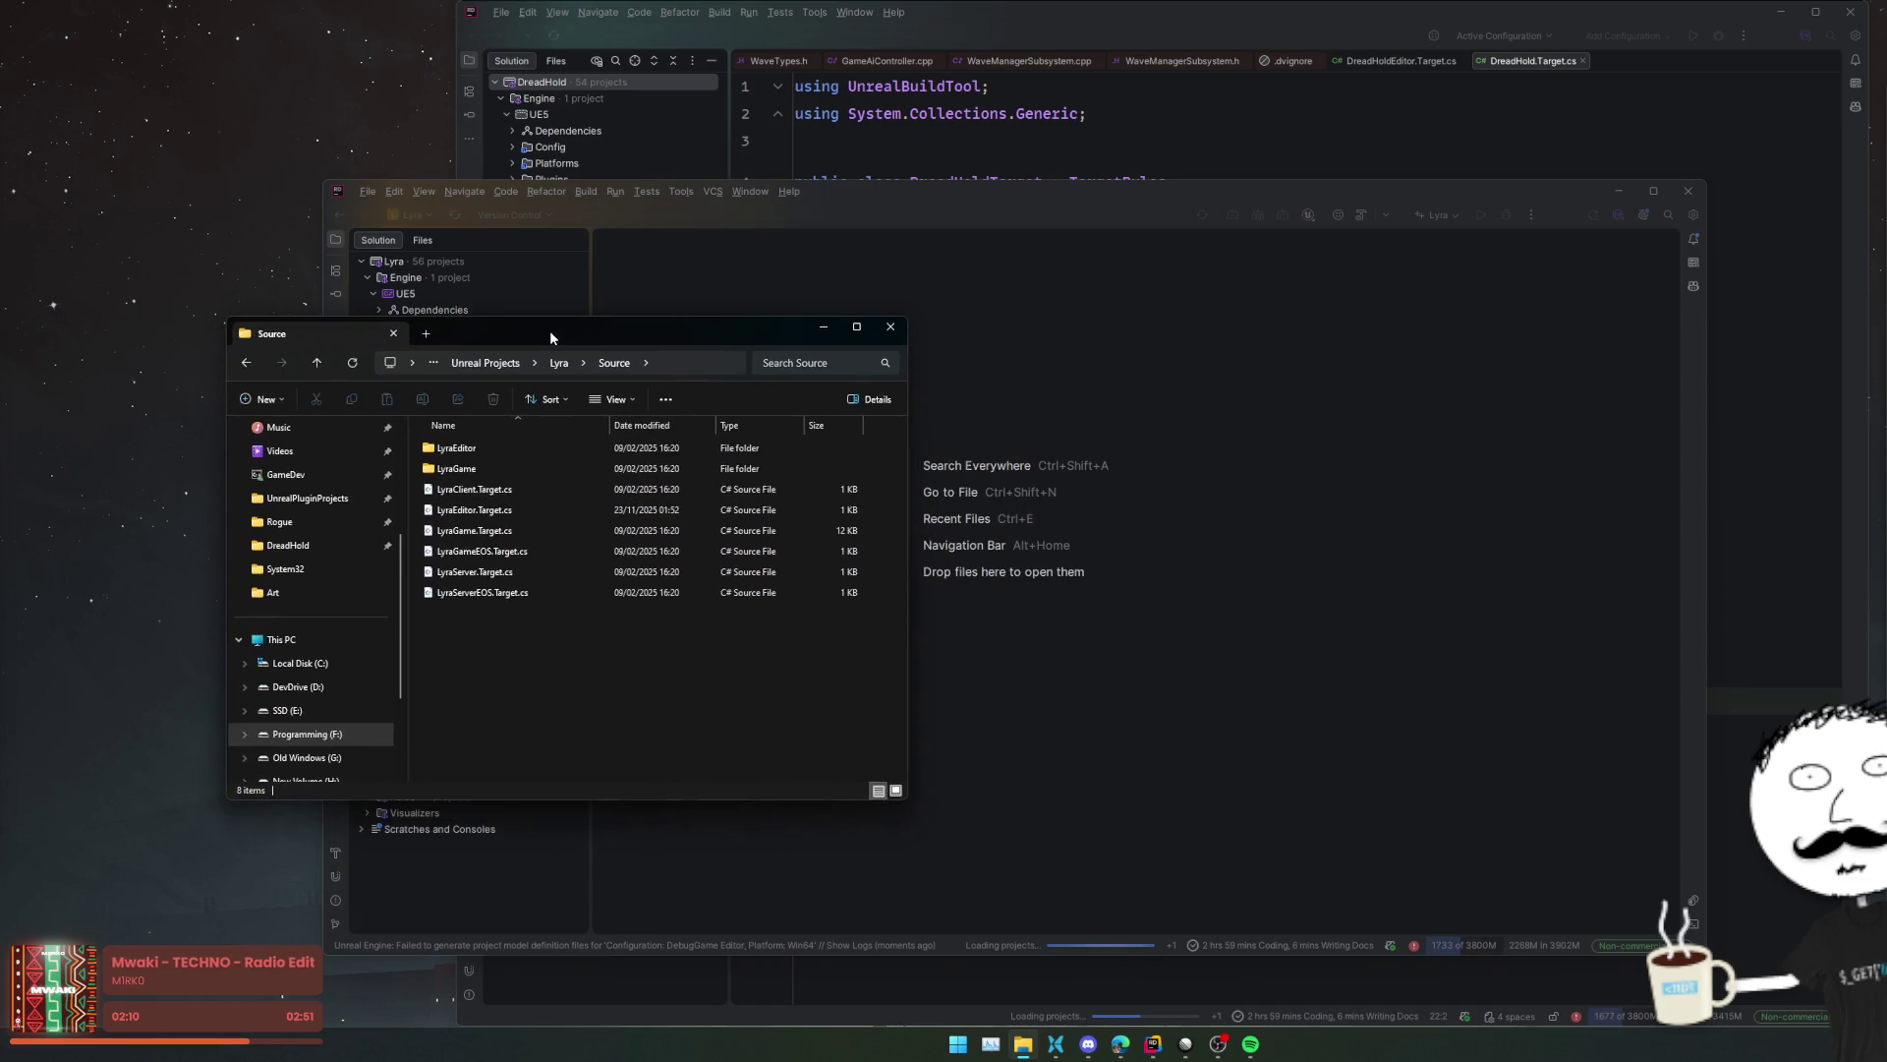
mouse_move(500, 528)
mouse_down()
mouse_move(1041, 528)
mouse_move(1047, 550)
mouse_up()
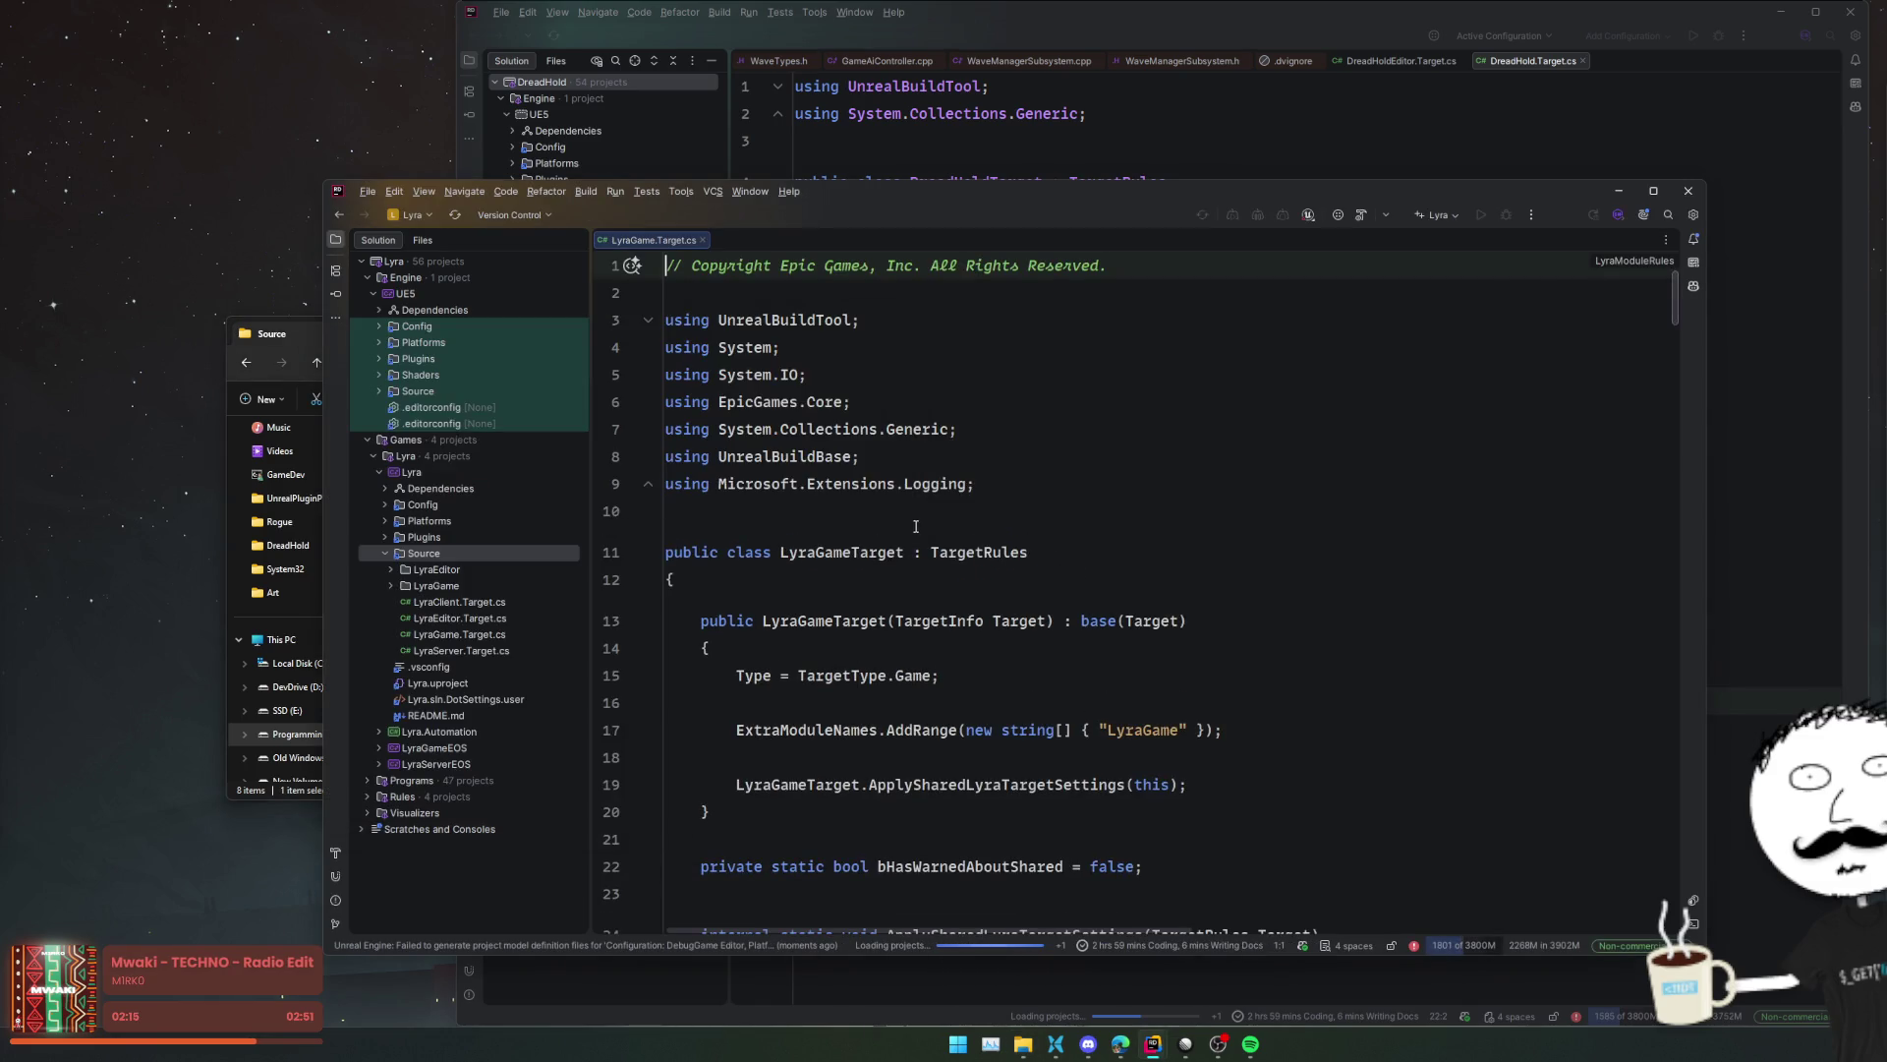
- Scroll through LyraGame.Target.cs around line 21, comparing it with the DreadHold window
scroll(1042, 407, down, 3)
click(1233, 617)
scroll(1232, 610, down, 3)
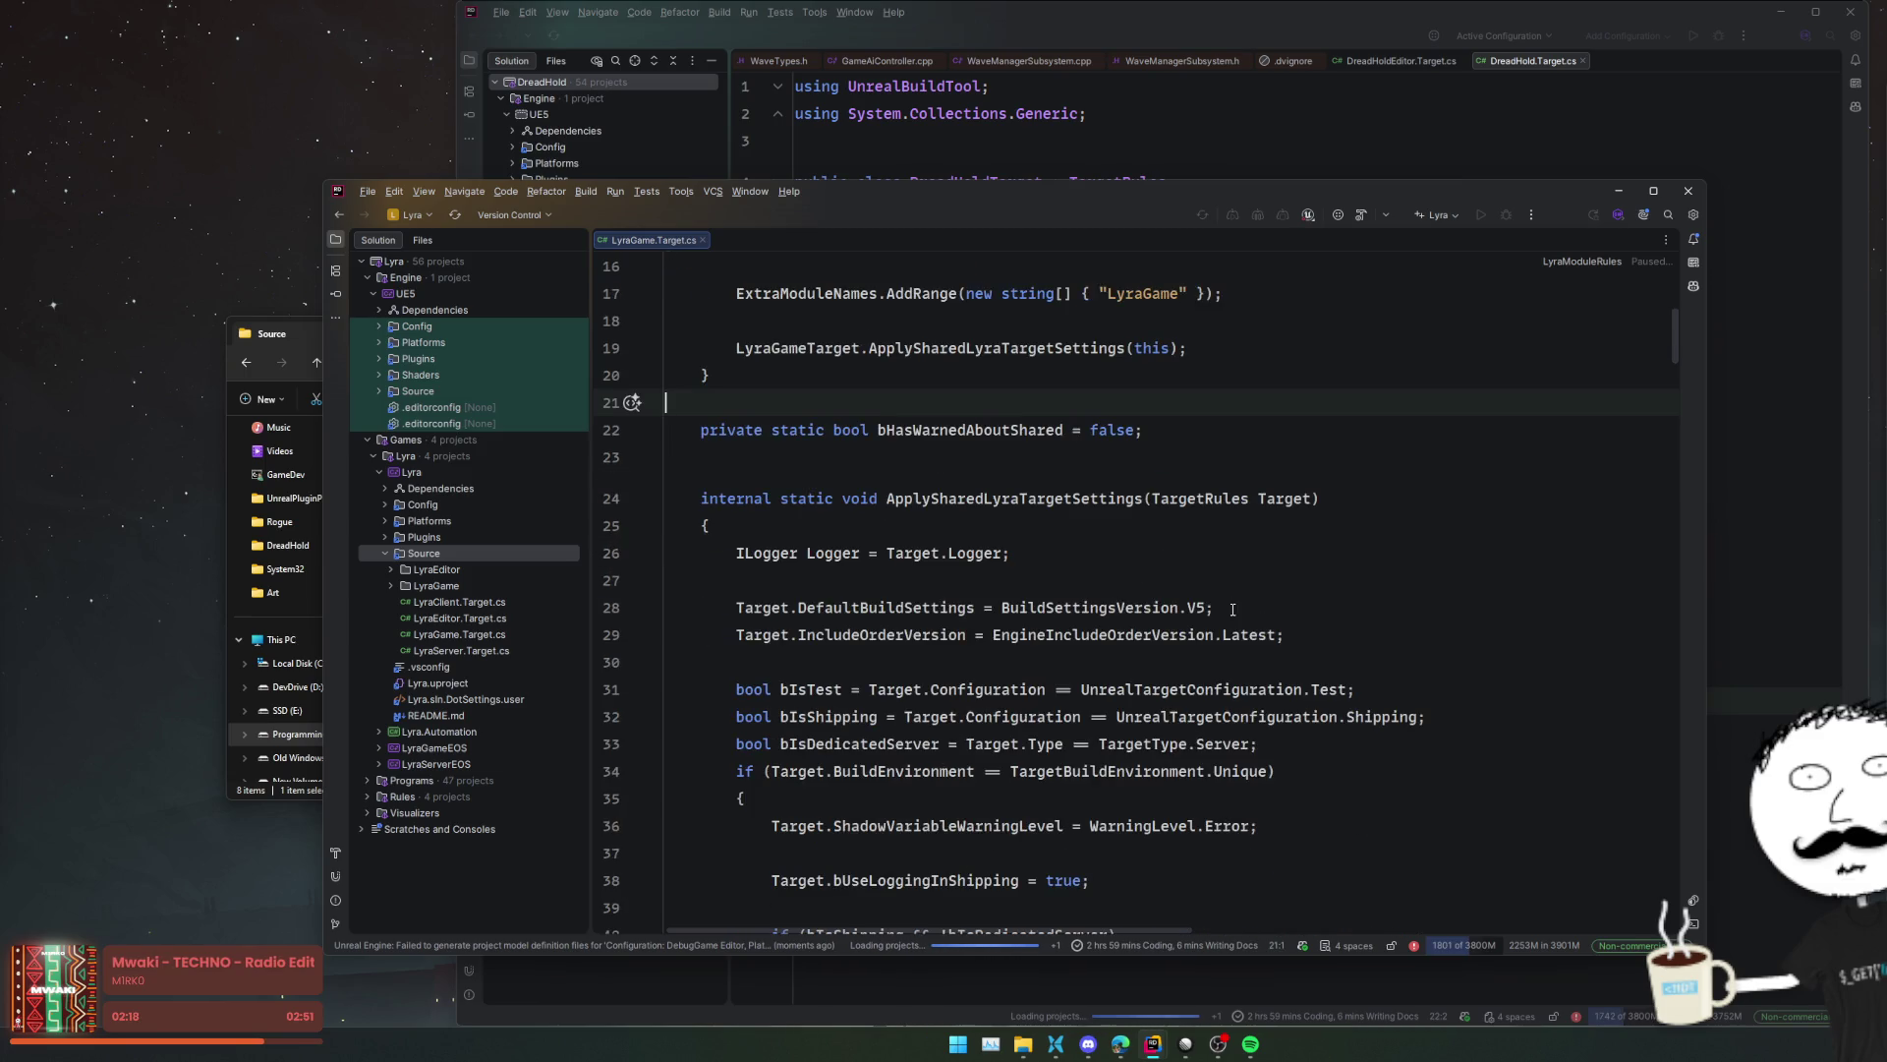
scroll(1233, 609, down, 3)
scroll(1232, 610, up, 2)
key(alt+Tab)
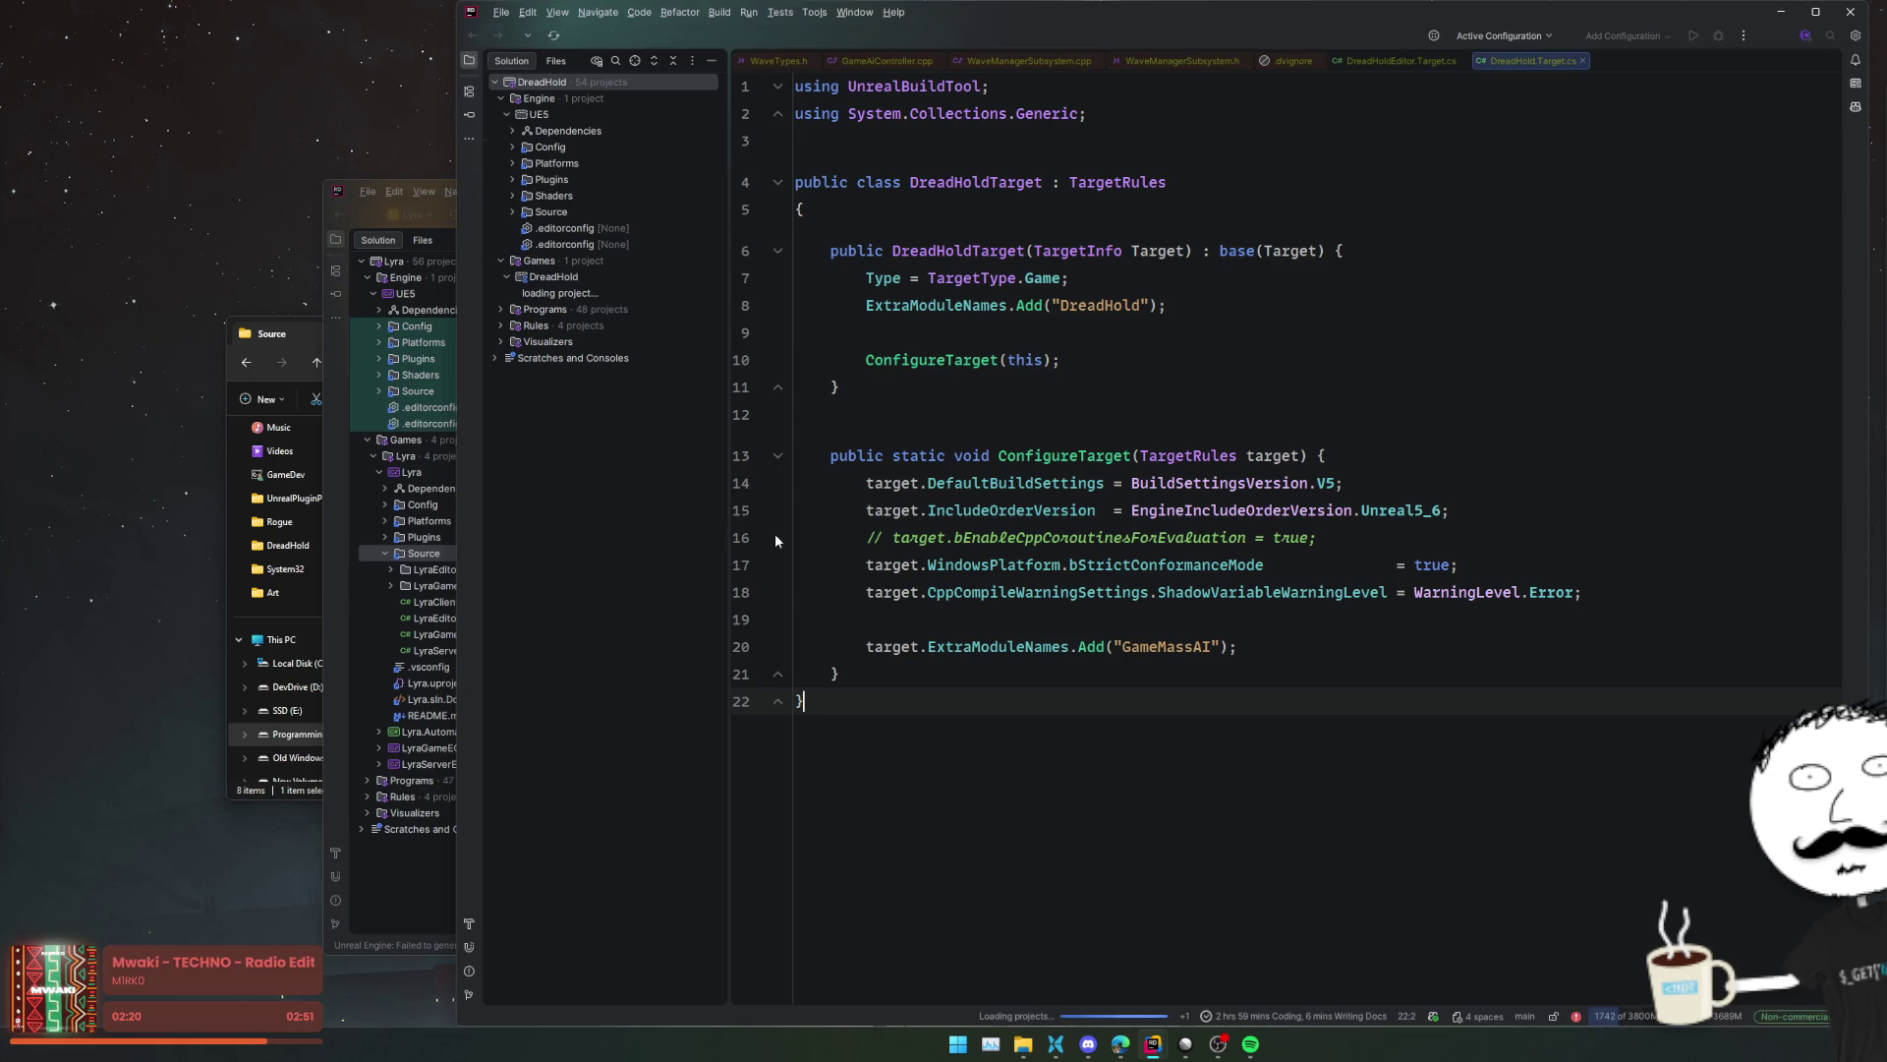
click(372, 214)
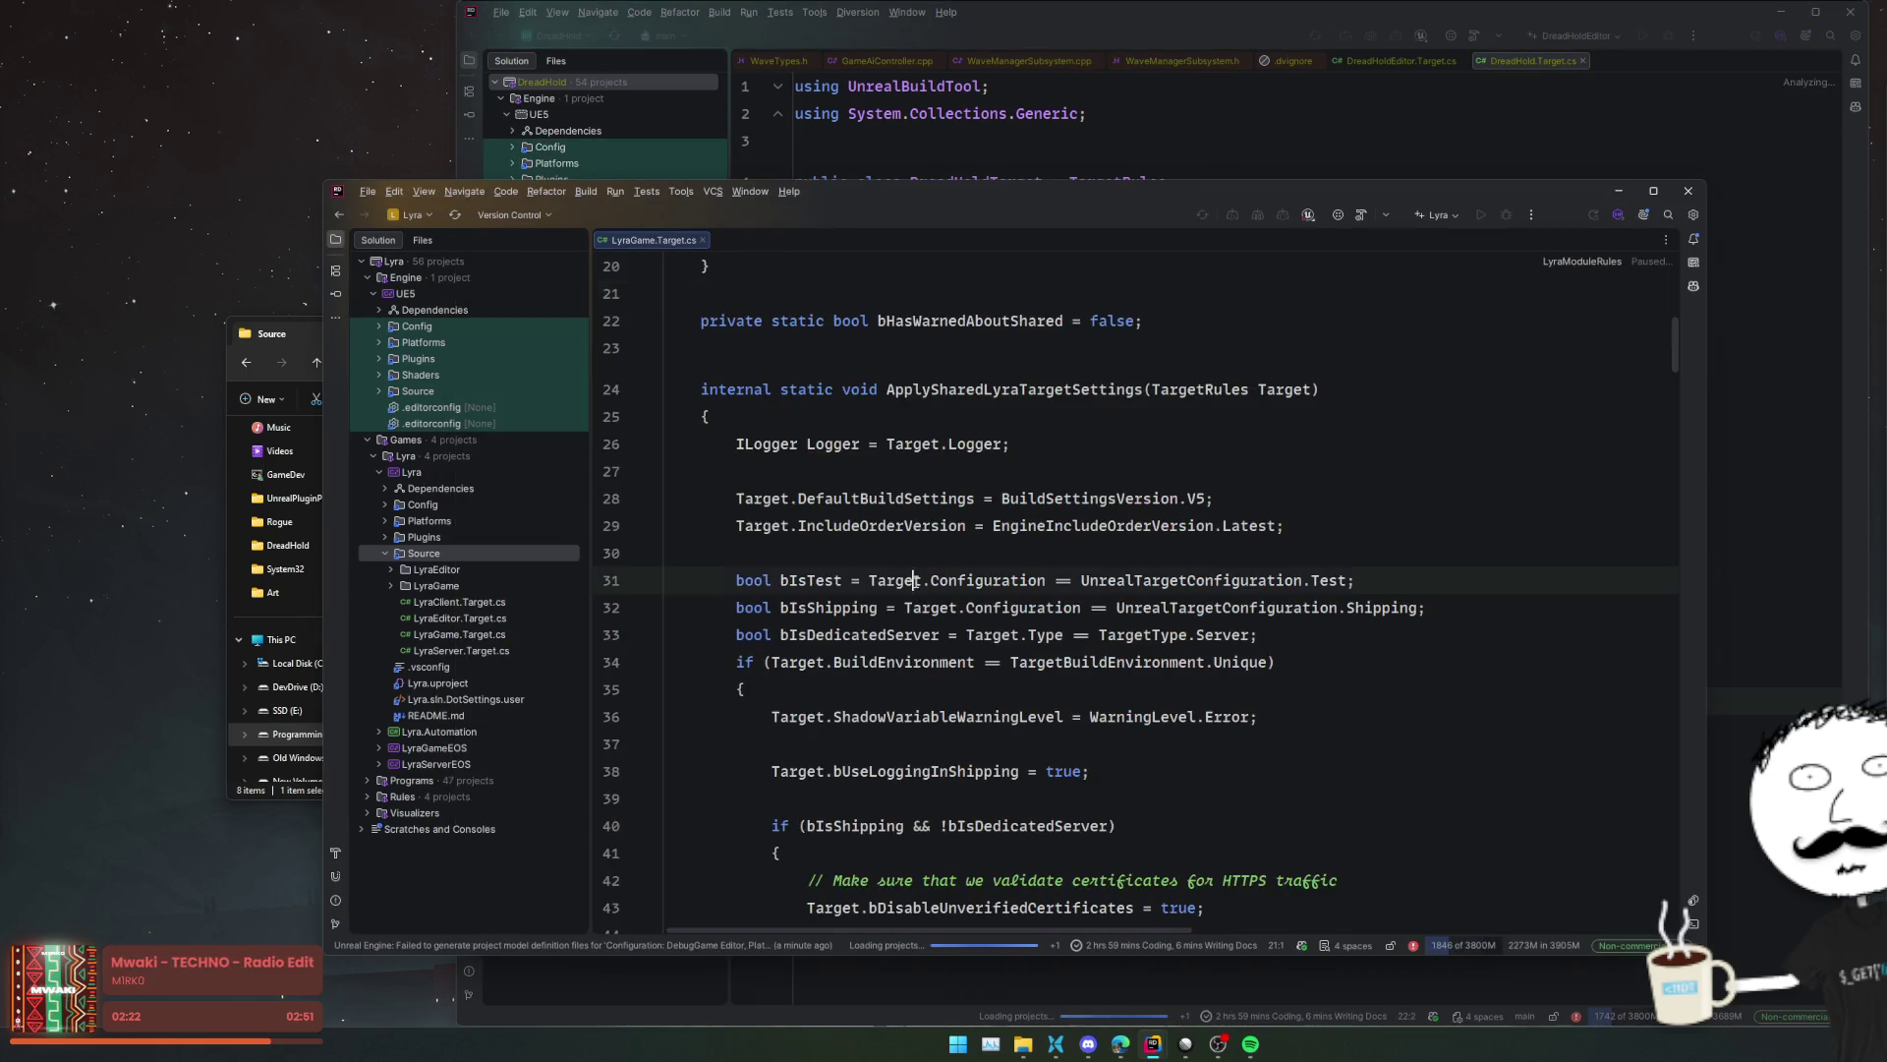
- Read down LyraGame.Target.cs's shared target settings past the comment on line 46
key(Down)
key(Down)
key(Down)
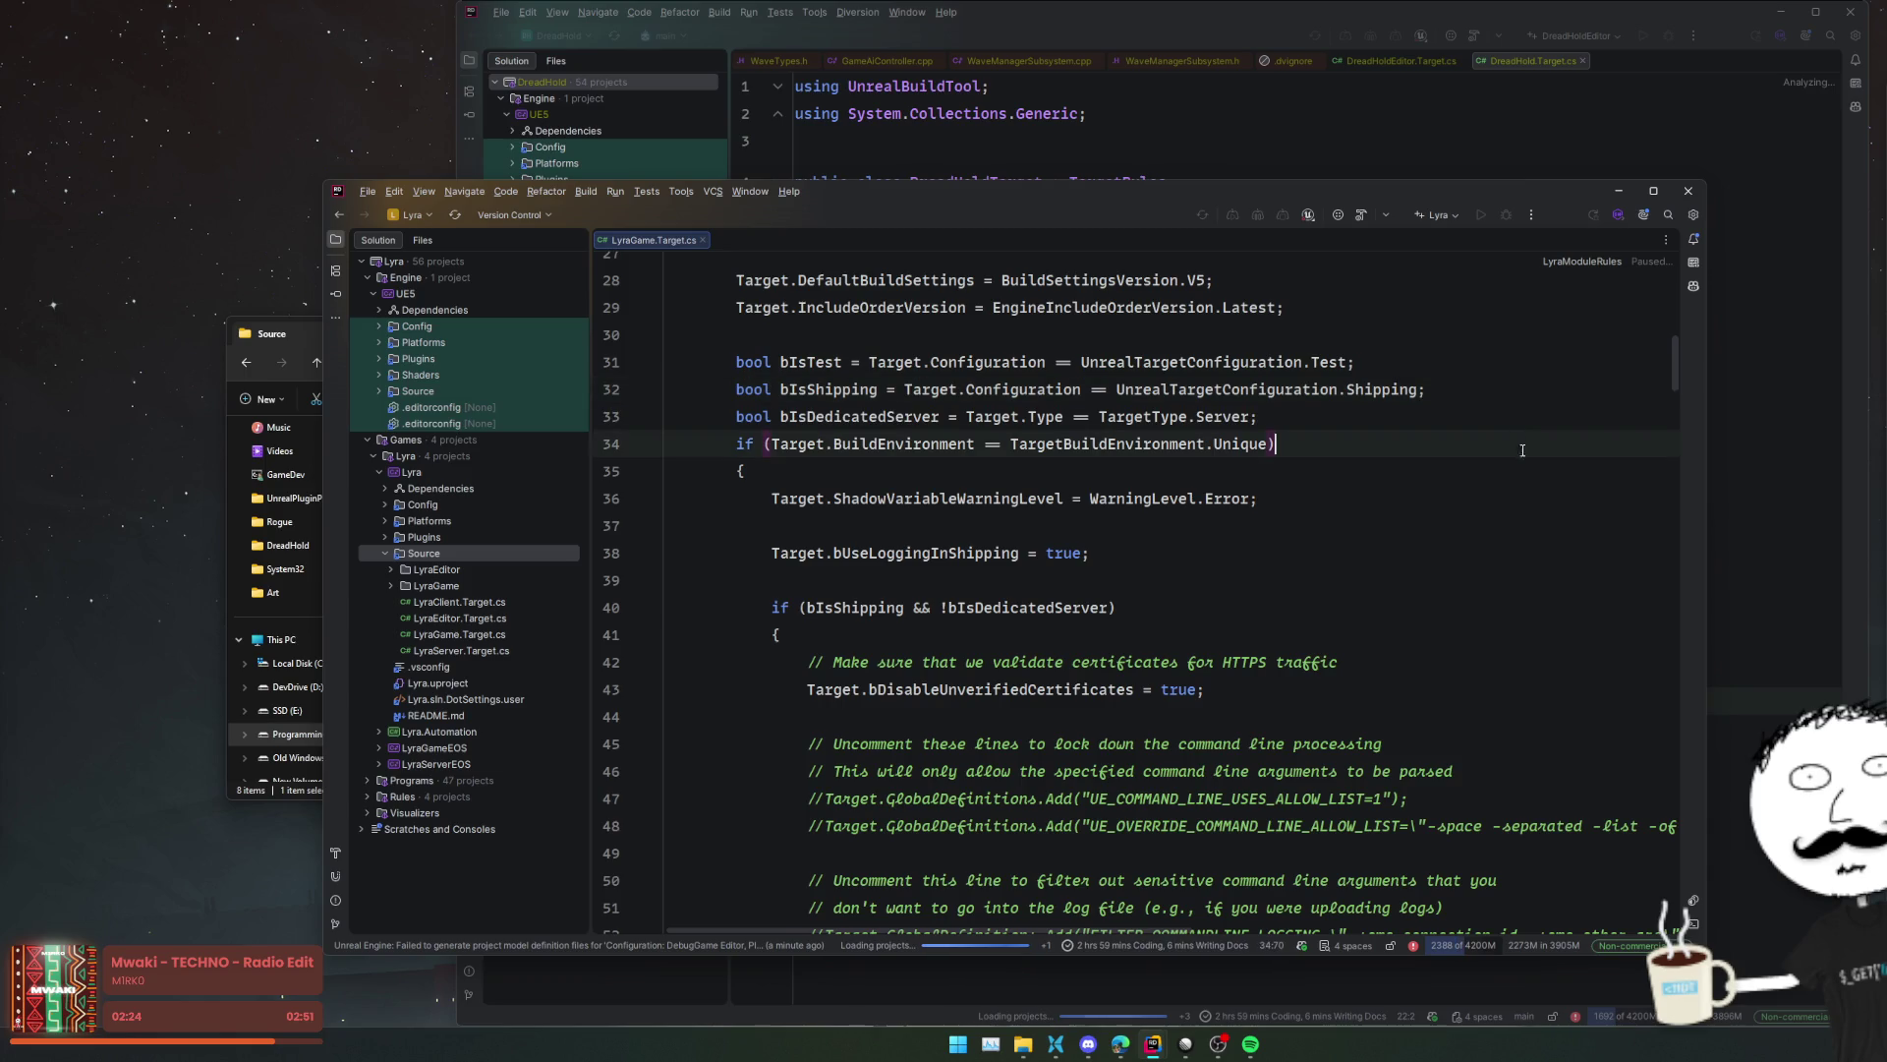
key(End)
key(shift+Down)
scroll(1517, 515, down, 3)
click(1395, 550)
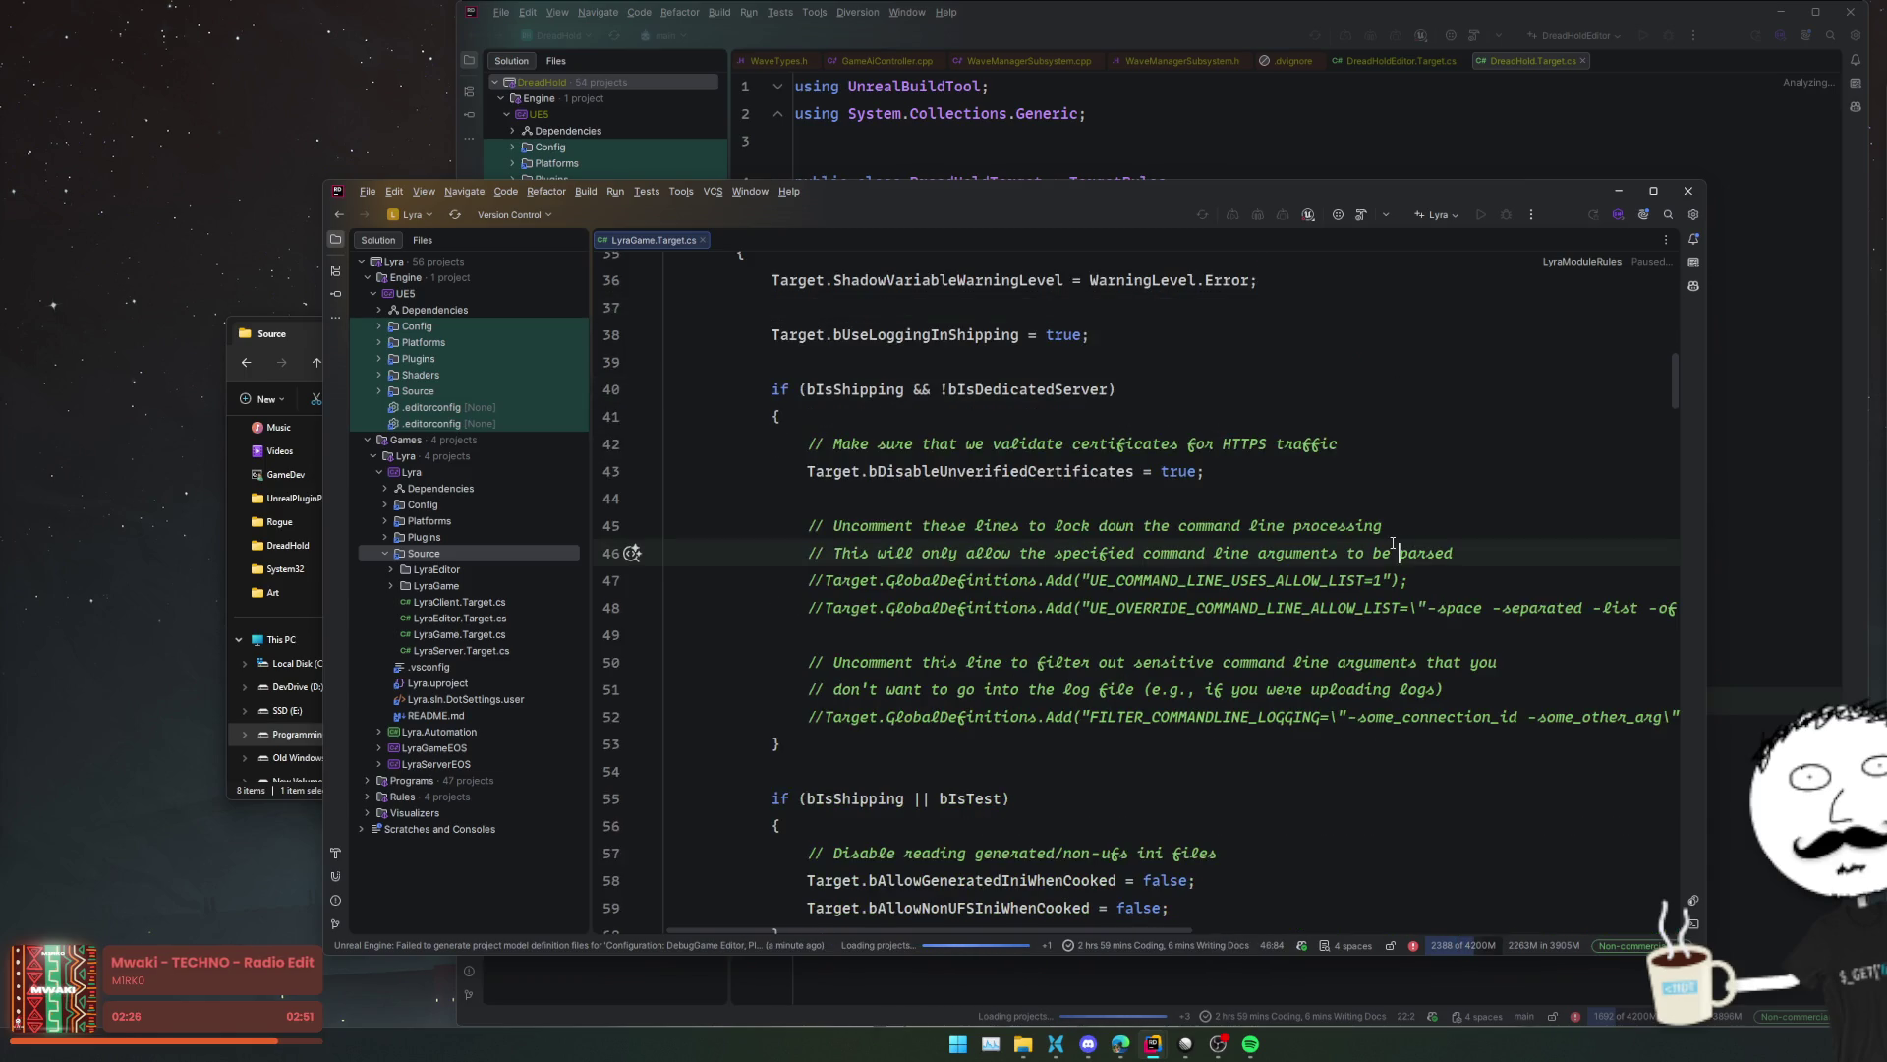
scroll(838, 491, down, 4)
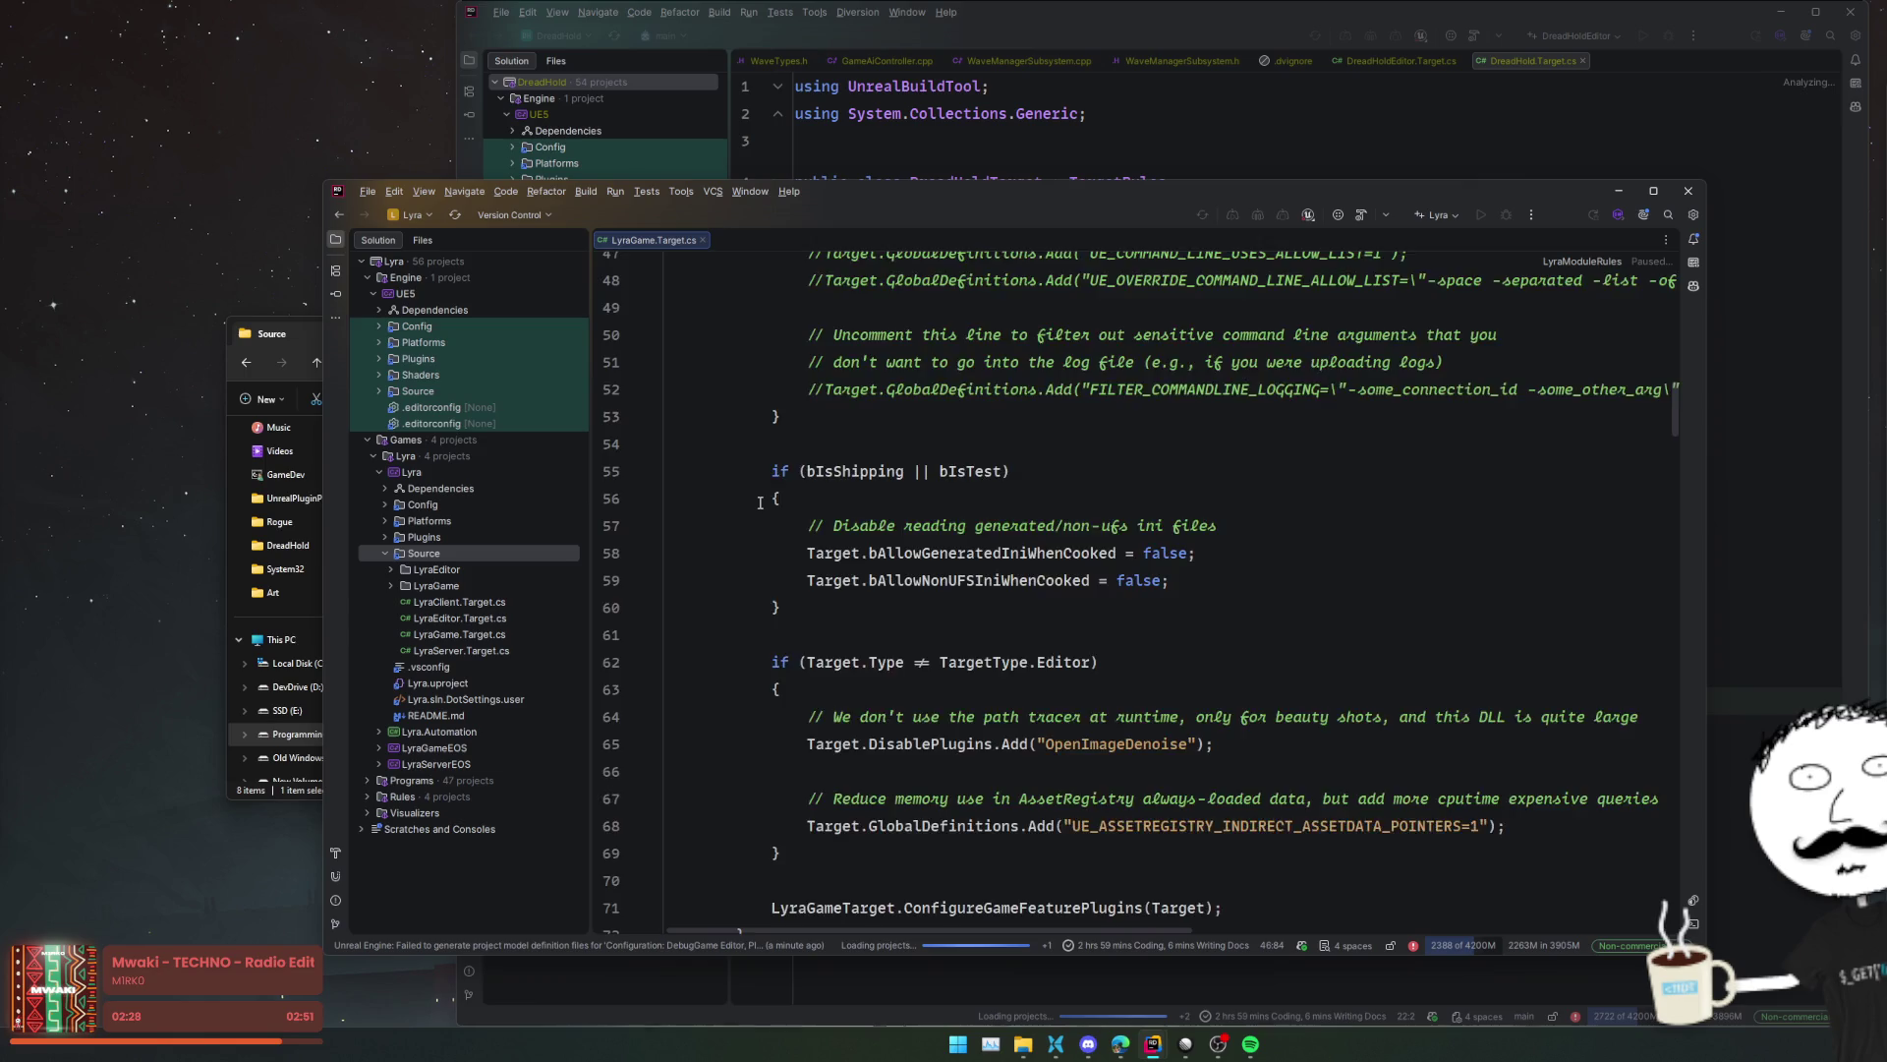
scroll(760, 502, down, 4)
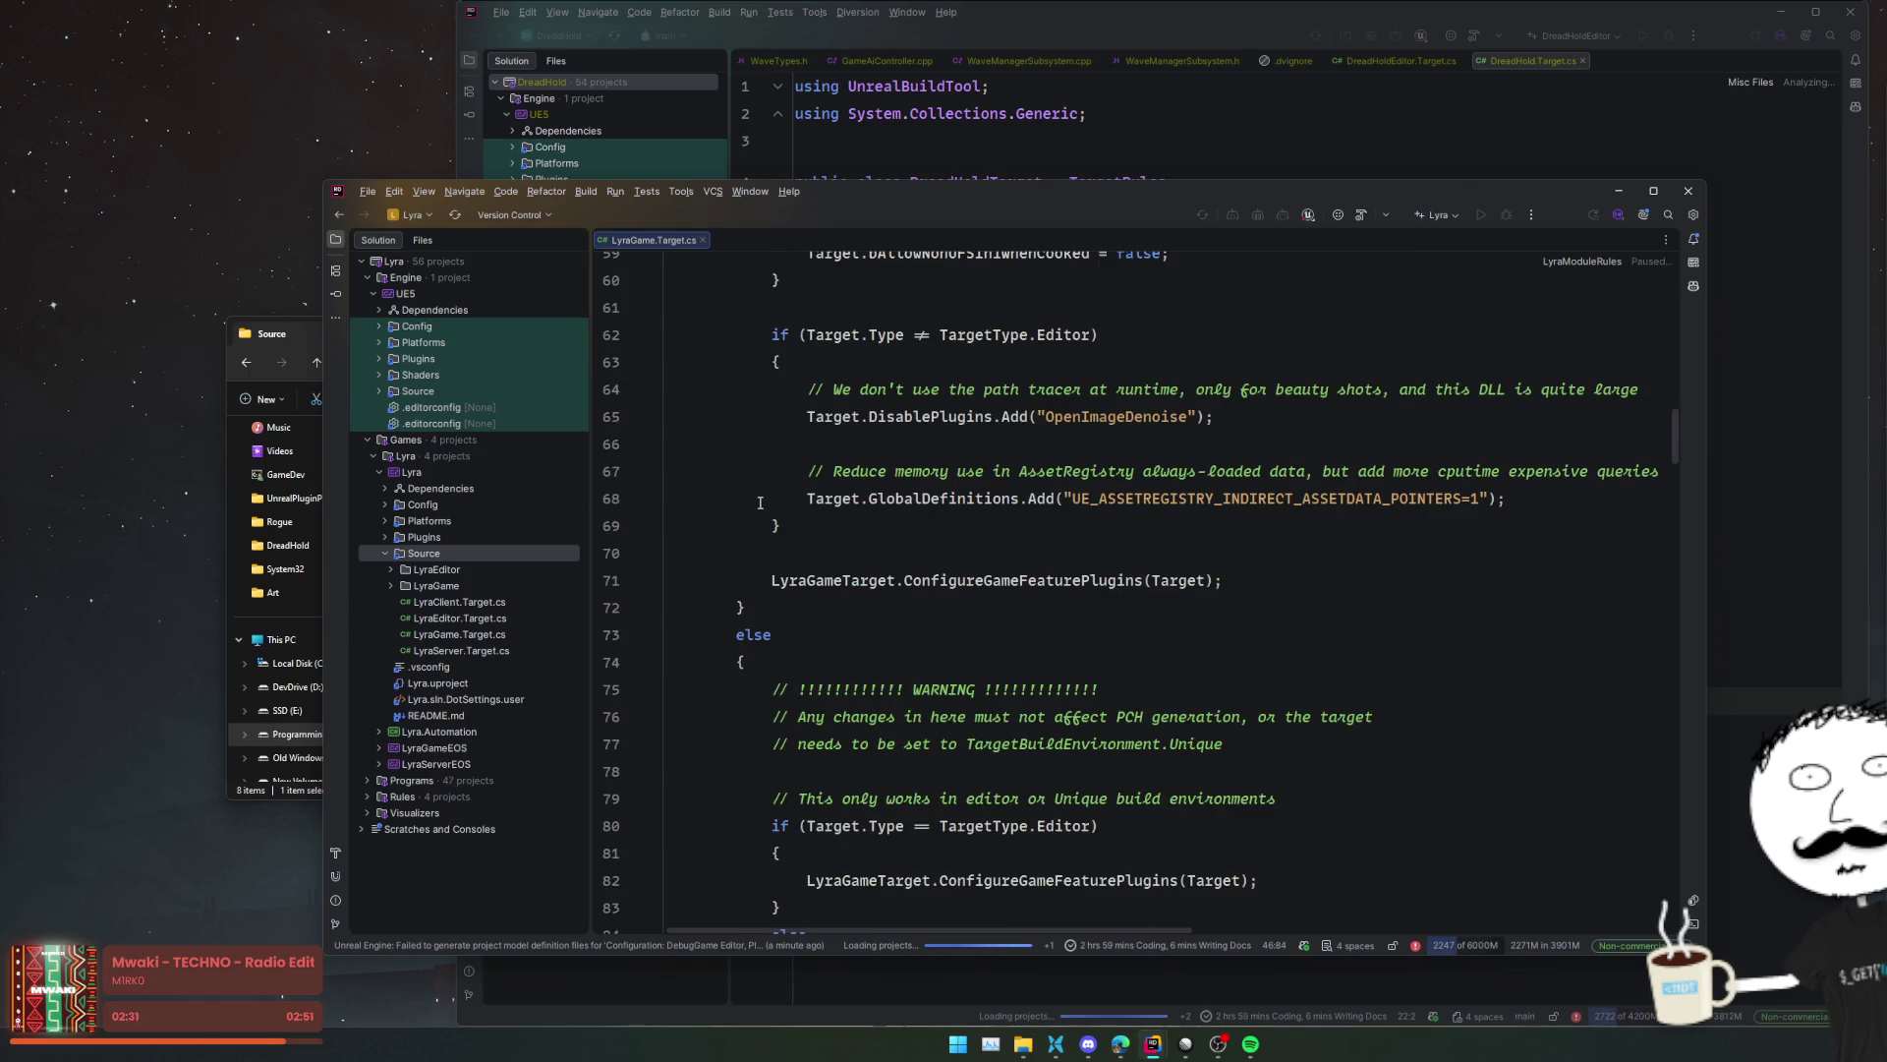
scroll(760, 502, down, 3)
scroll(760, 502, down, 4)
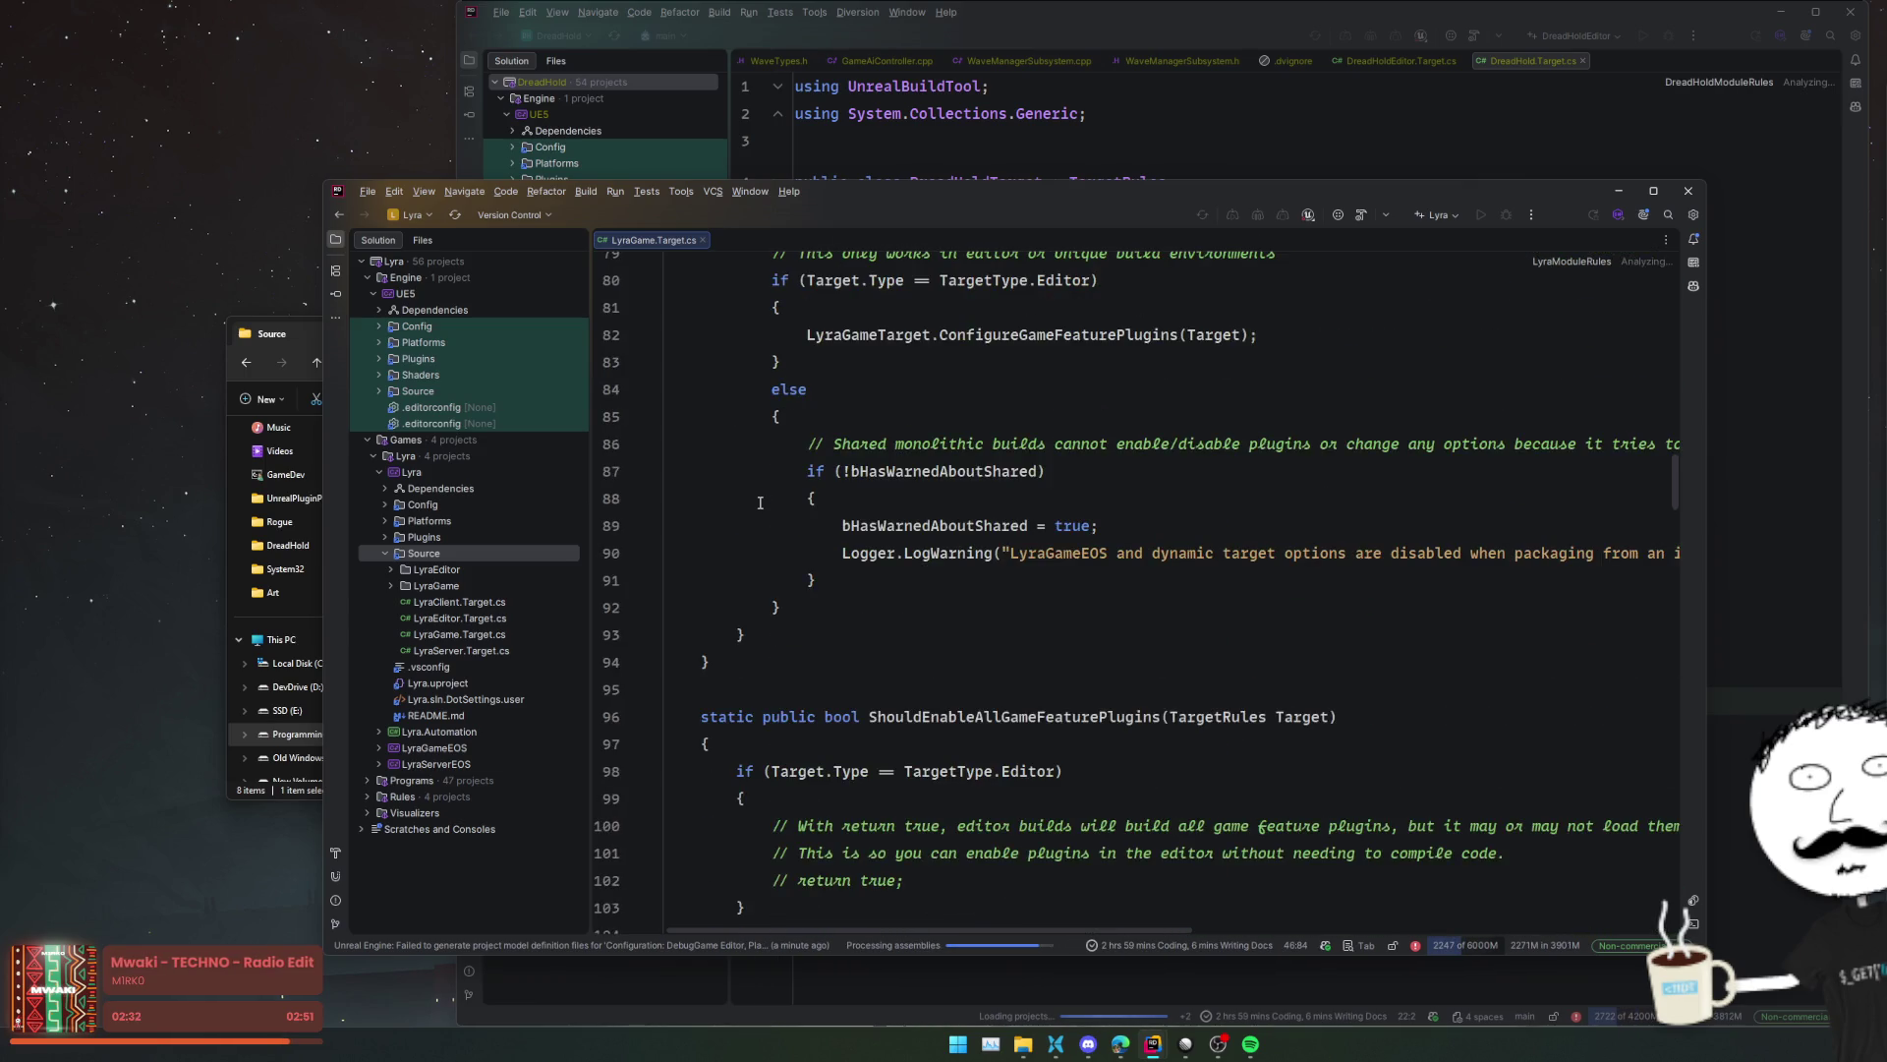
scroll(760, 503, down, 3)
scroll(760, 502, down, 15)
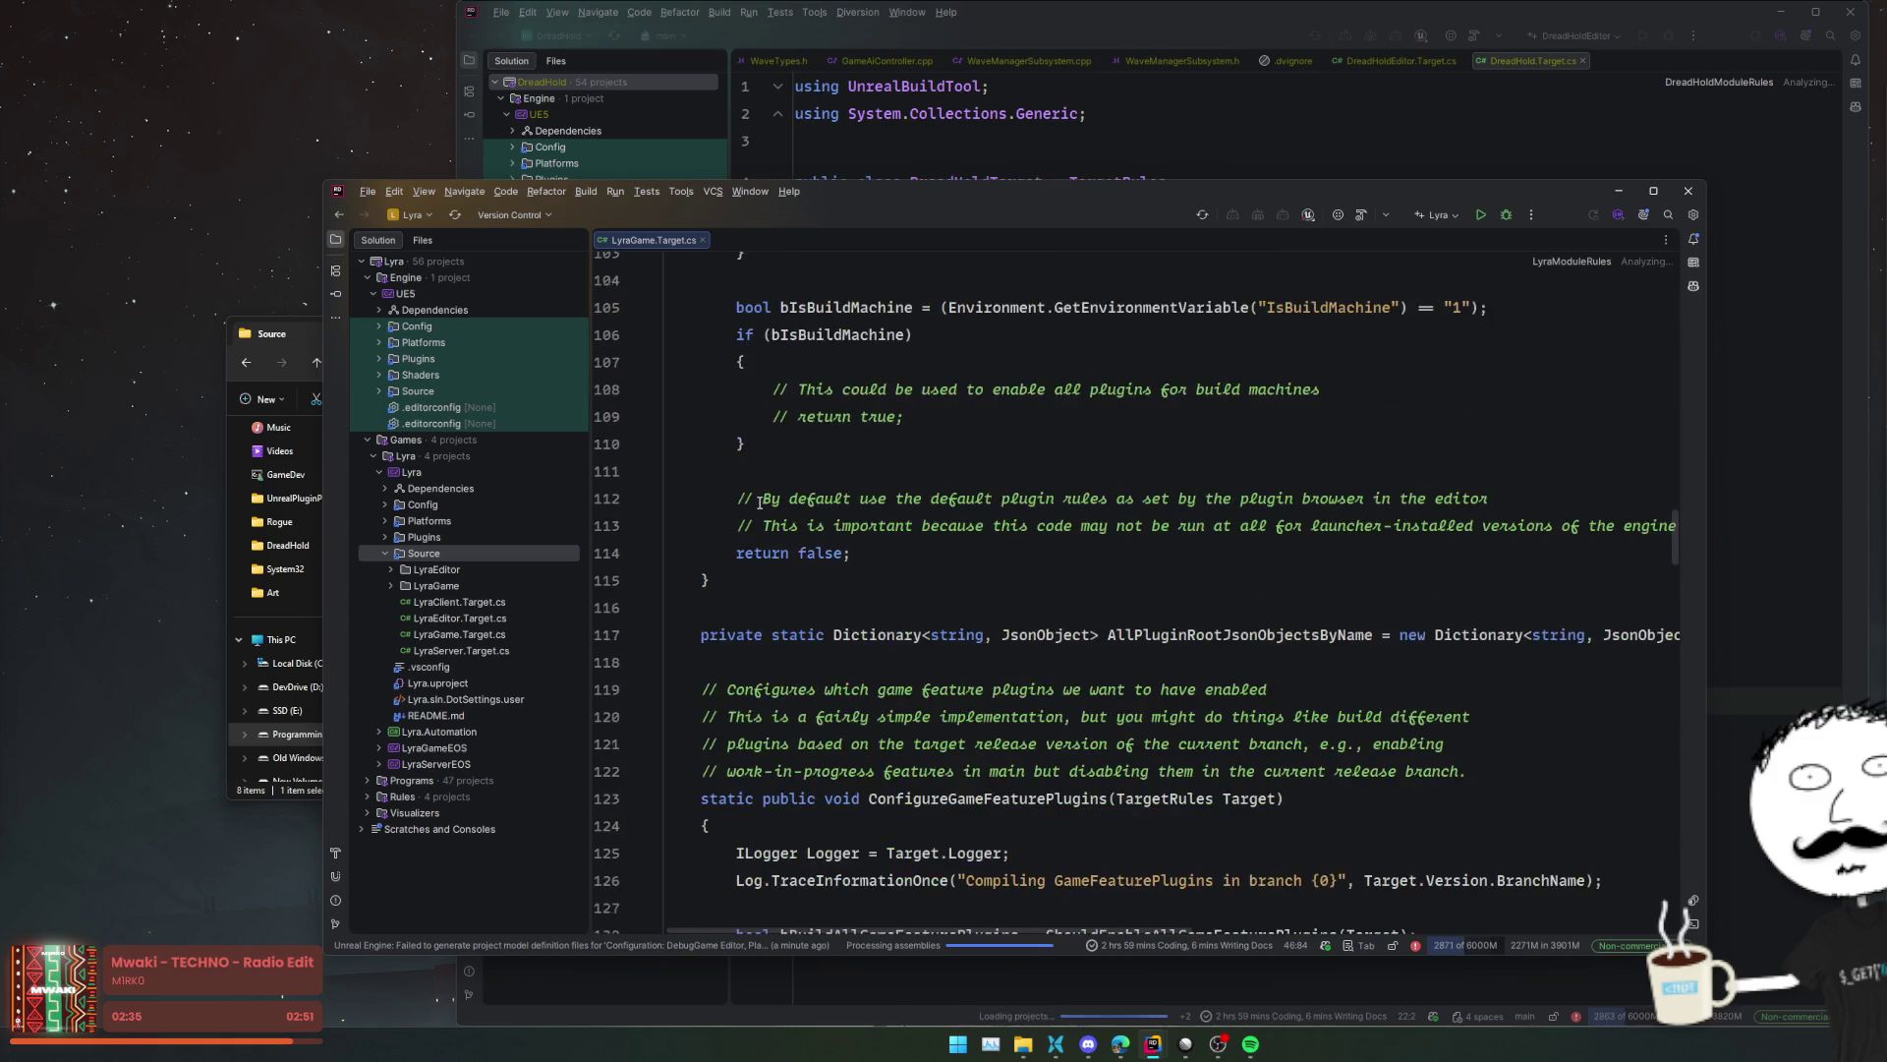
- Open LyraGameEOS.Target.cs and inspect its LyraGameTarget base class and CustomConfig property
click(286, 345)
drag(483, 553, 1175, 547)
click(1255, 537)
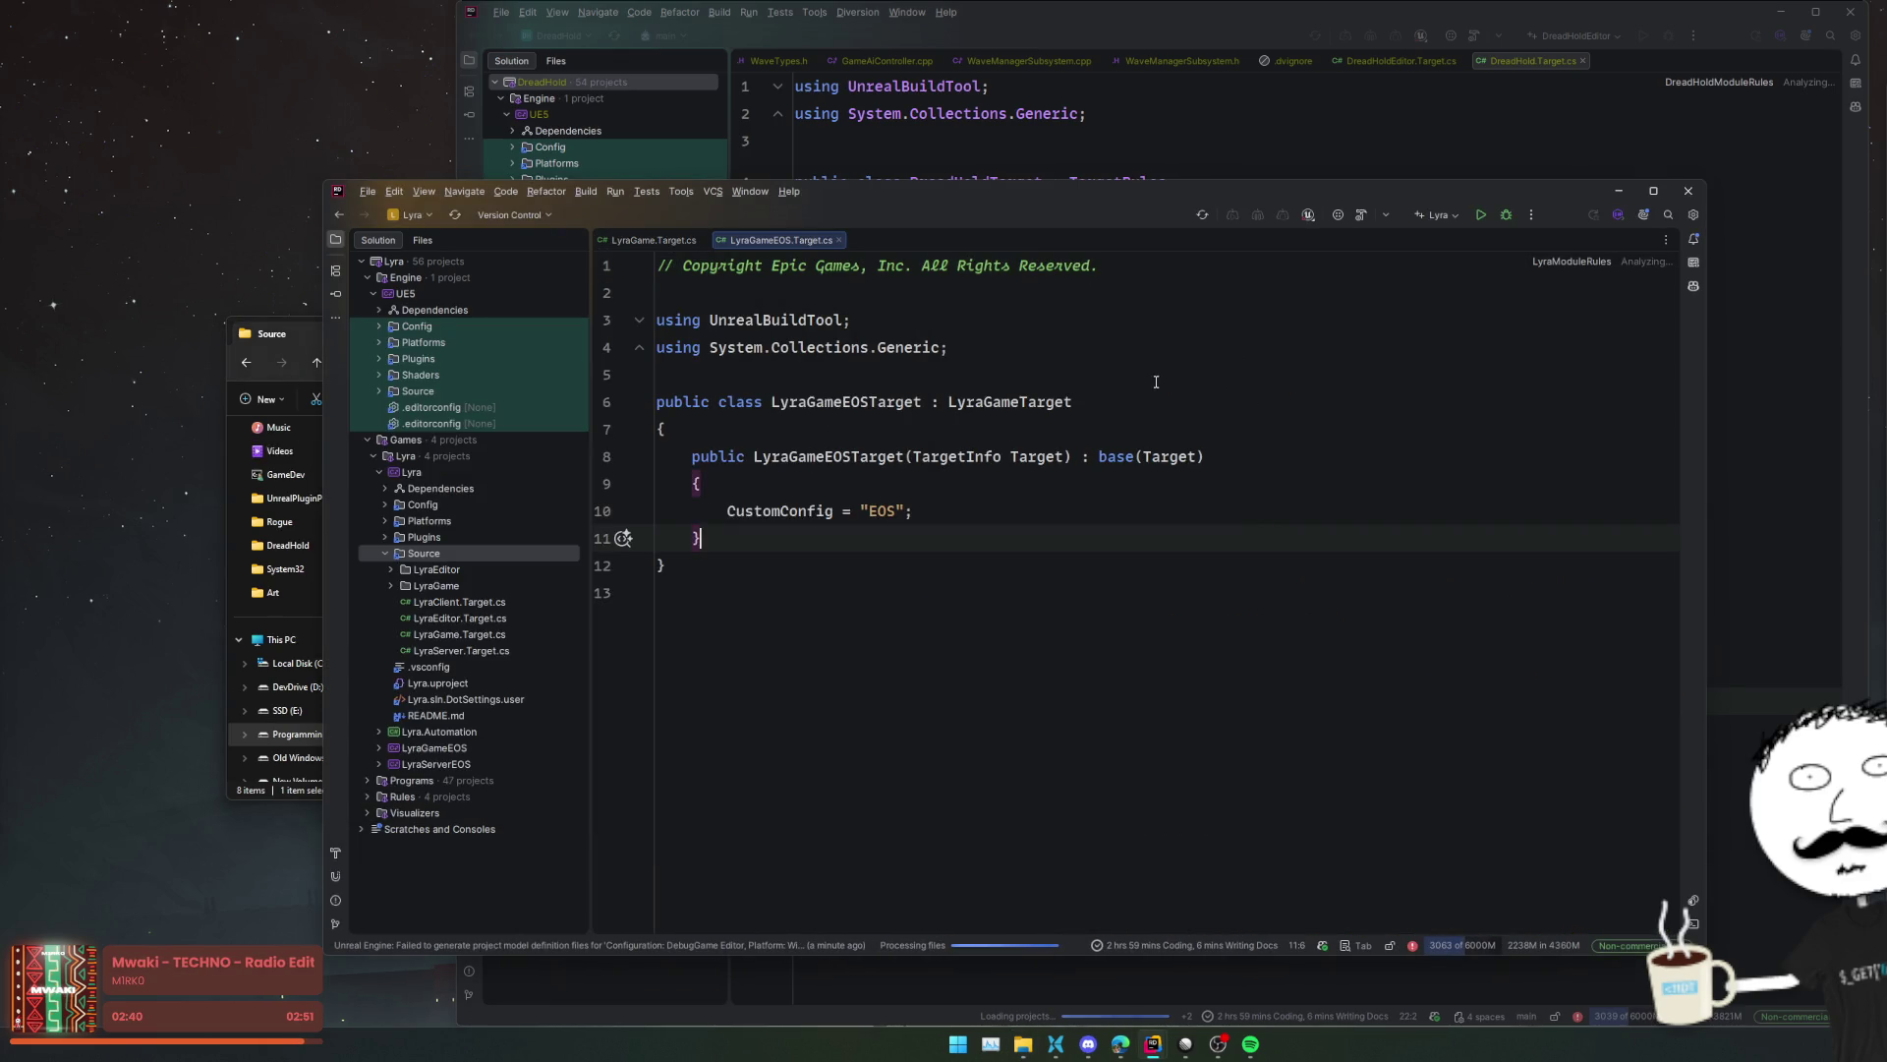
double_click(1032, 401)
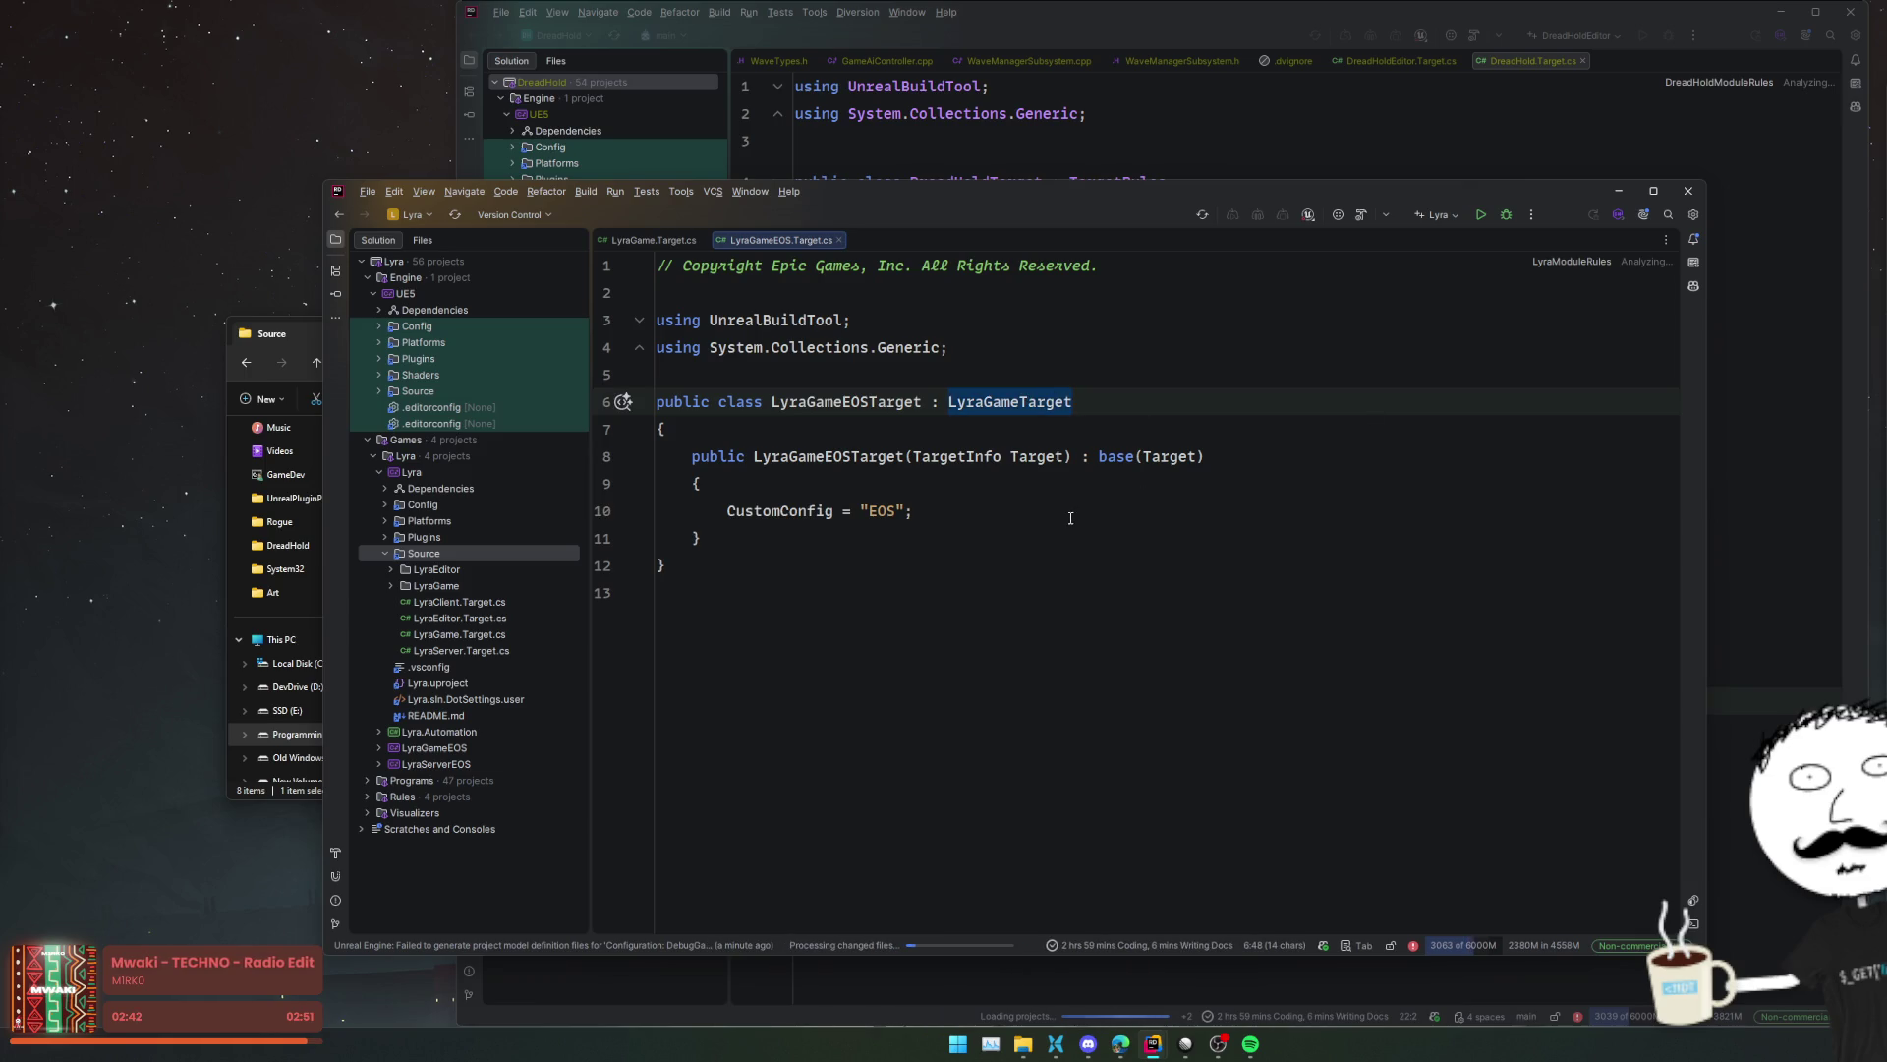
click(780, 511)
double_click(779, 511)
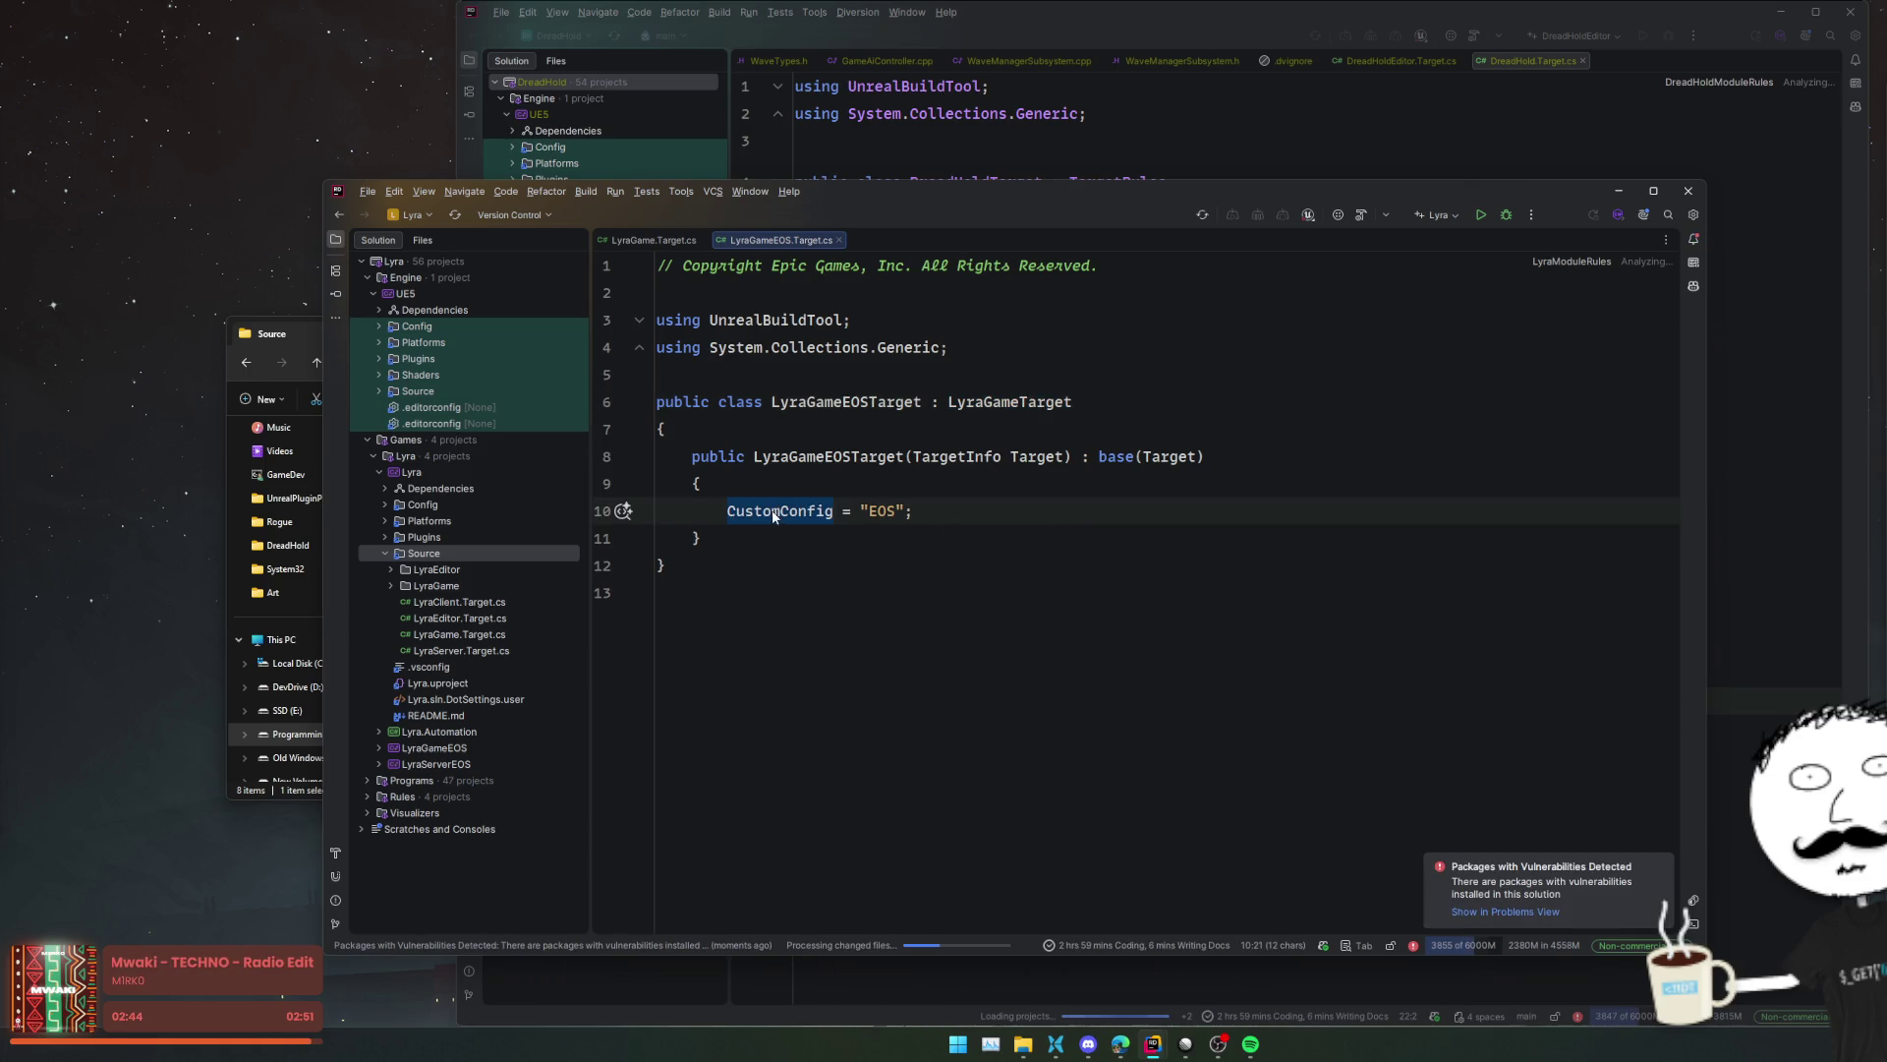
key(Up)
key(Up)
key(Up)
key(alt+Tab)
key(alt+Tab)
click(797, 512)
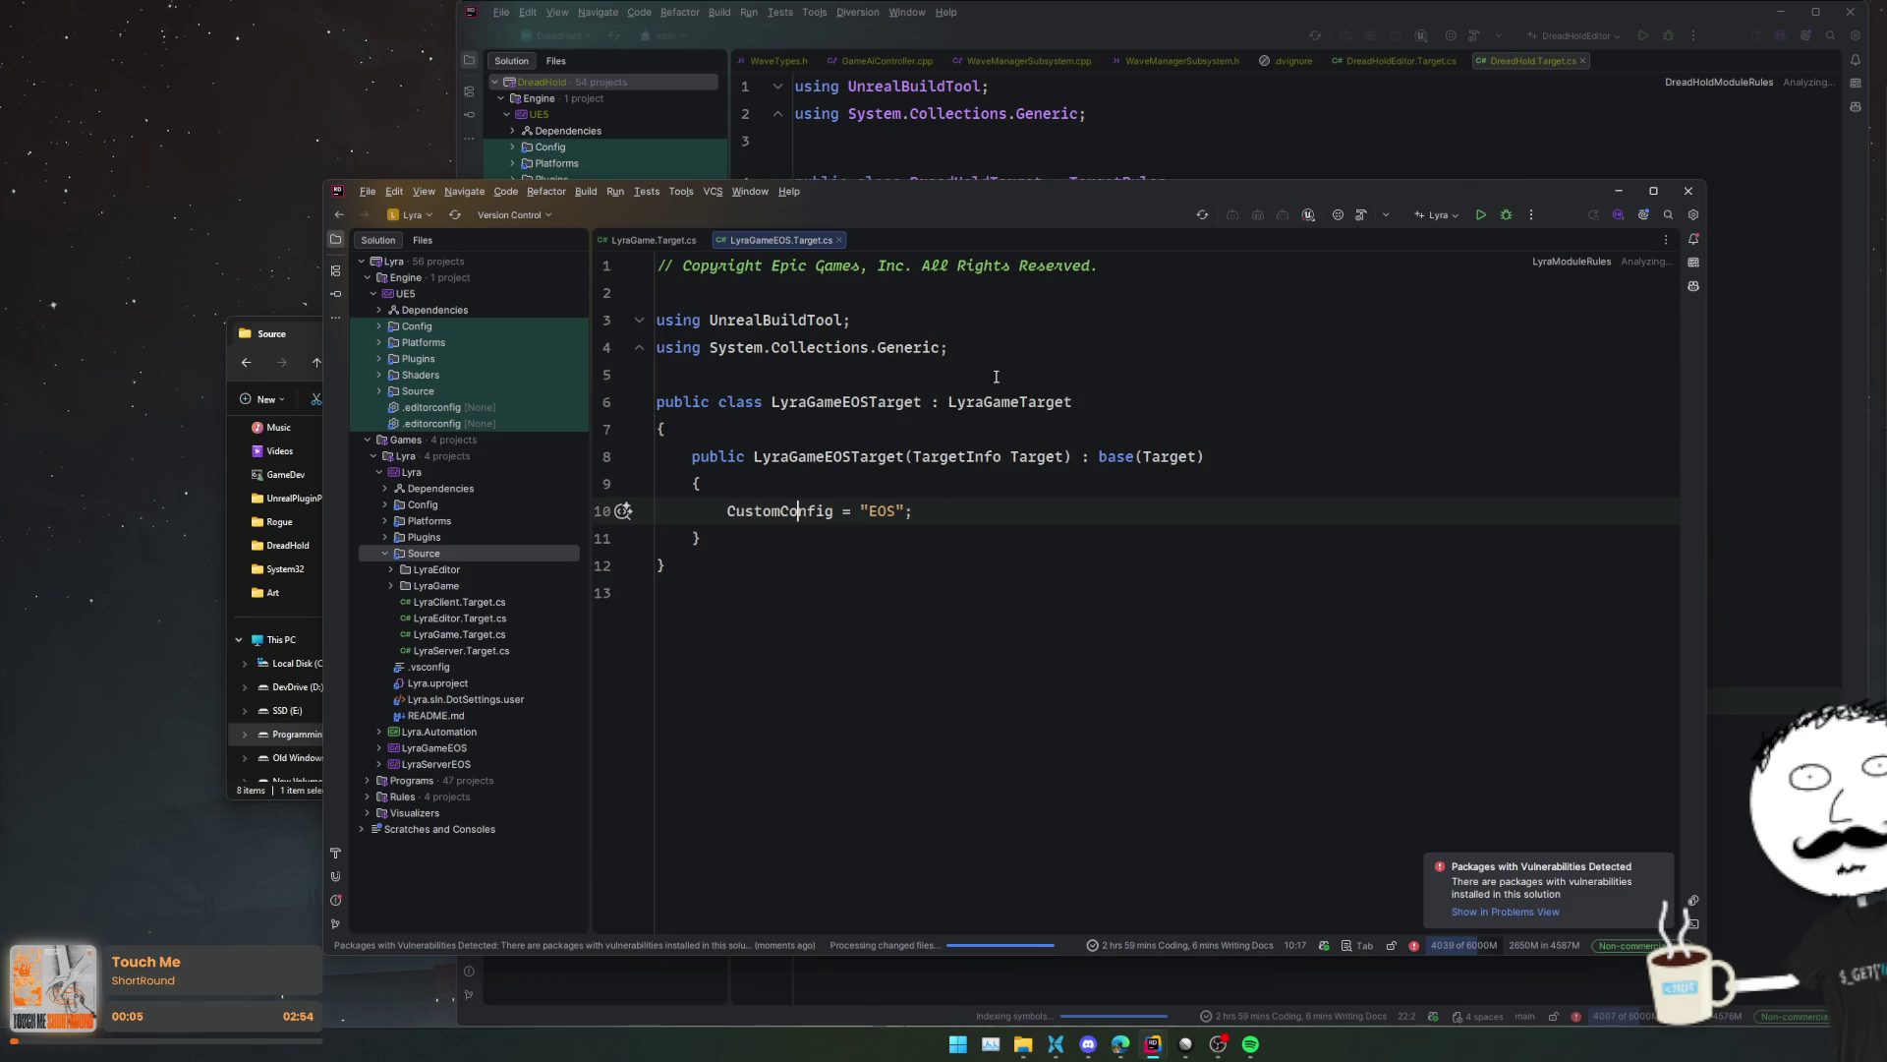
- Look up the CustomConfig definition and documentation in TargetRules.cs, then return to LyraGame.Target.cs
key(ctrl+Tab)
scroll(761, 475, up, 20)
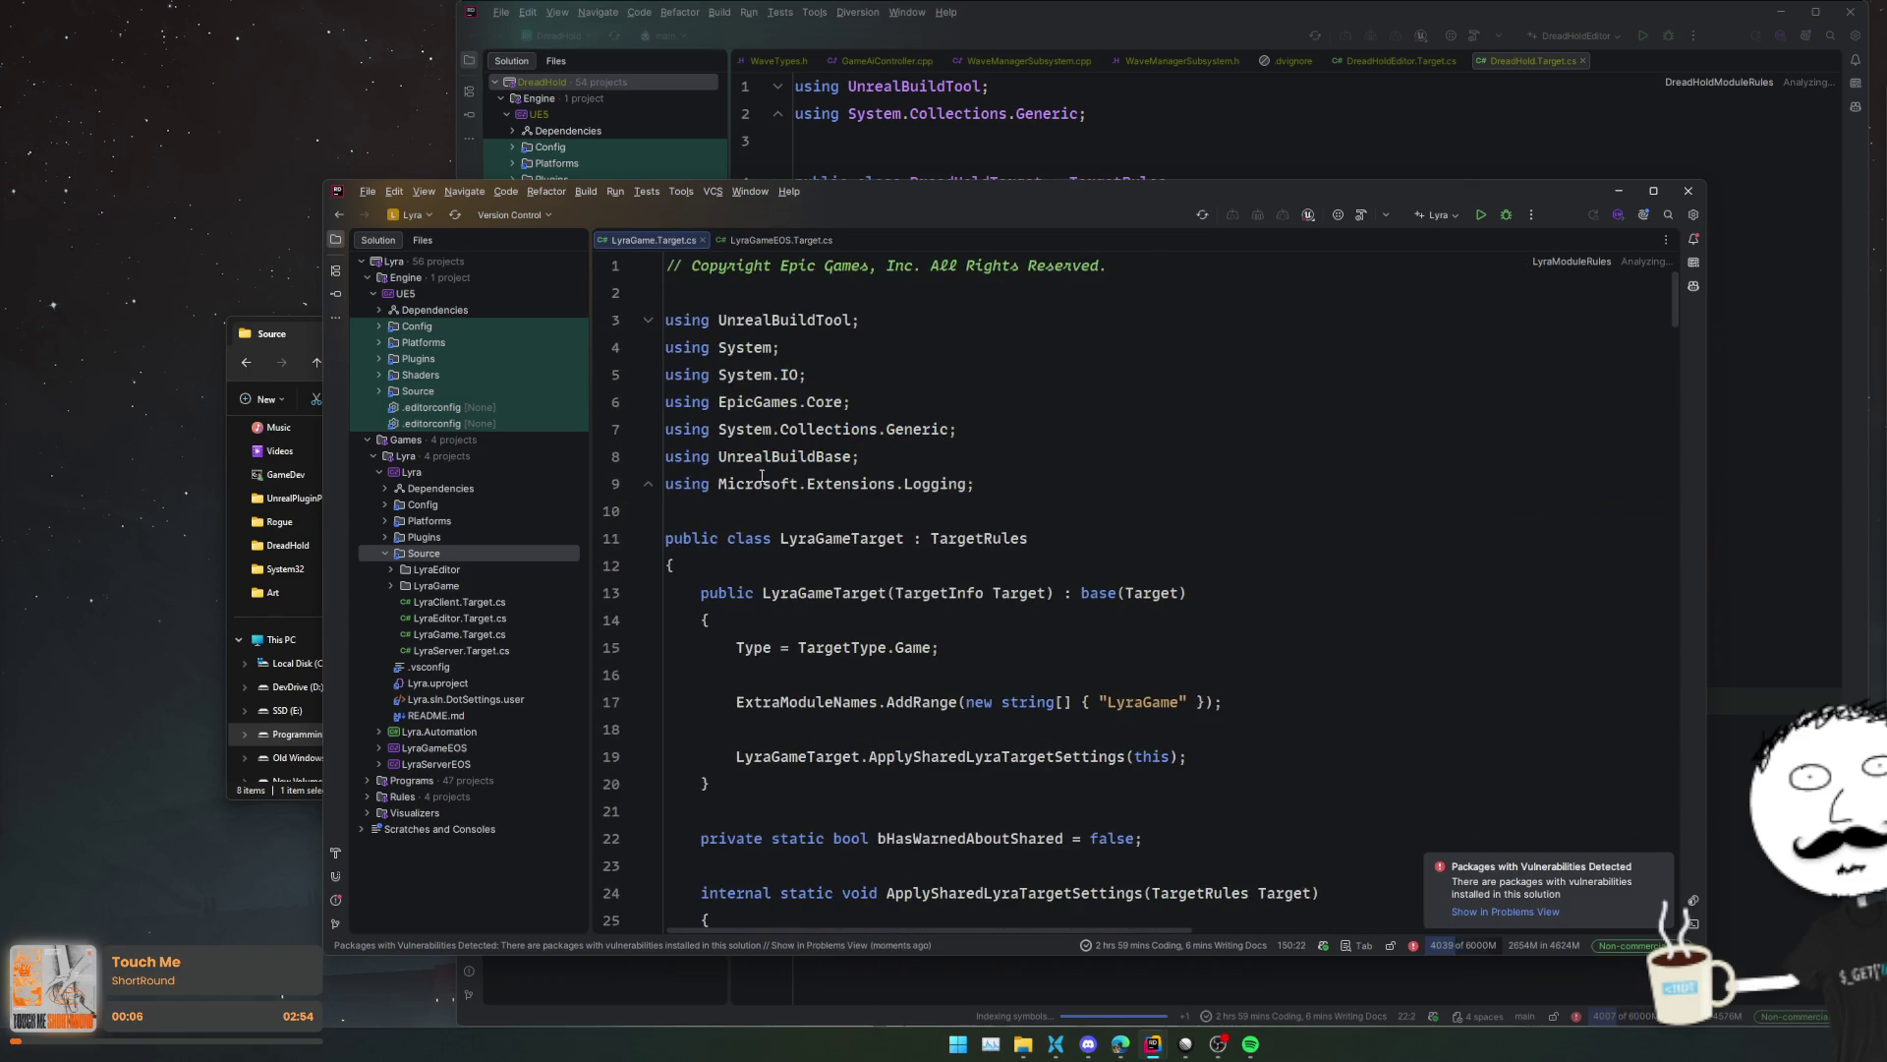
scroll(761, 476, down, 2)
ctrl+click(1111, 469)
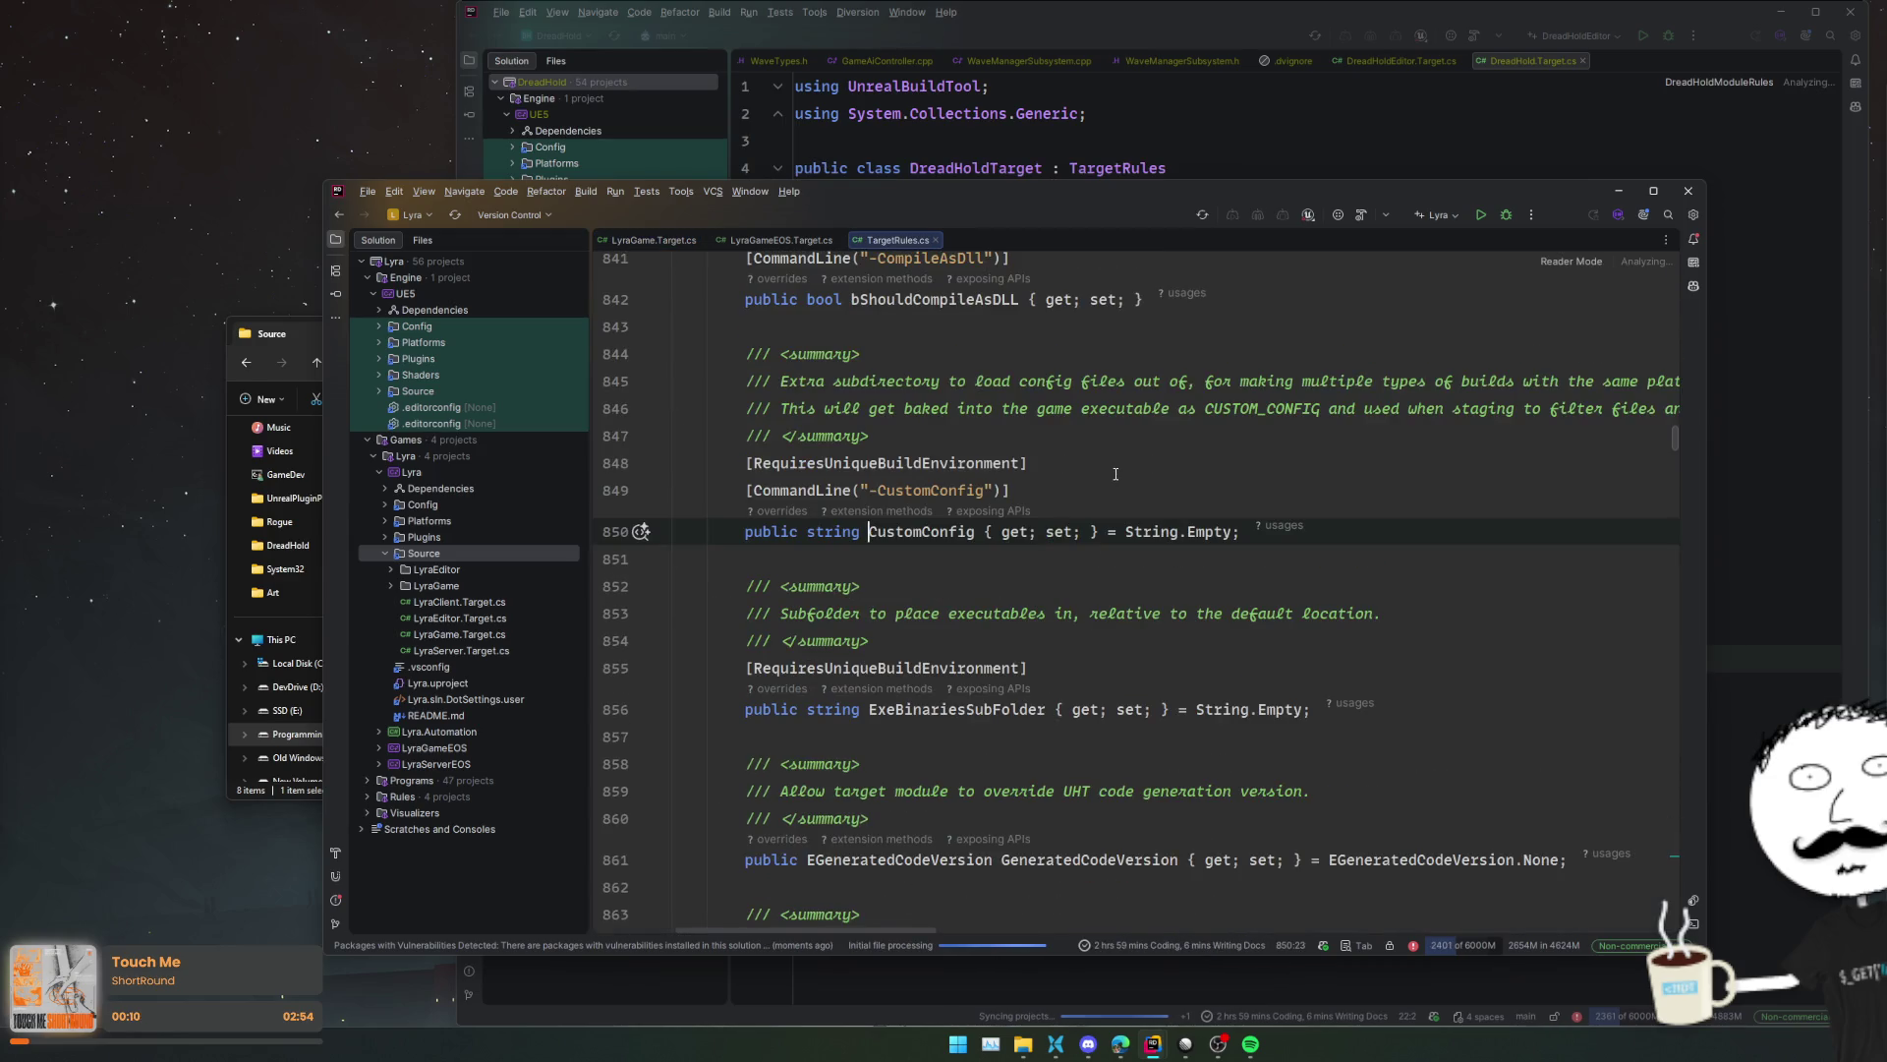
click(935, 430)
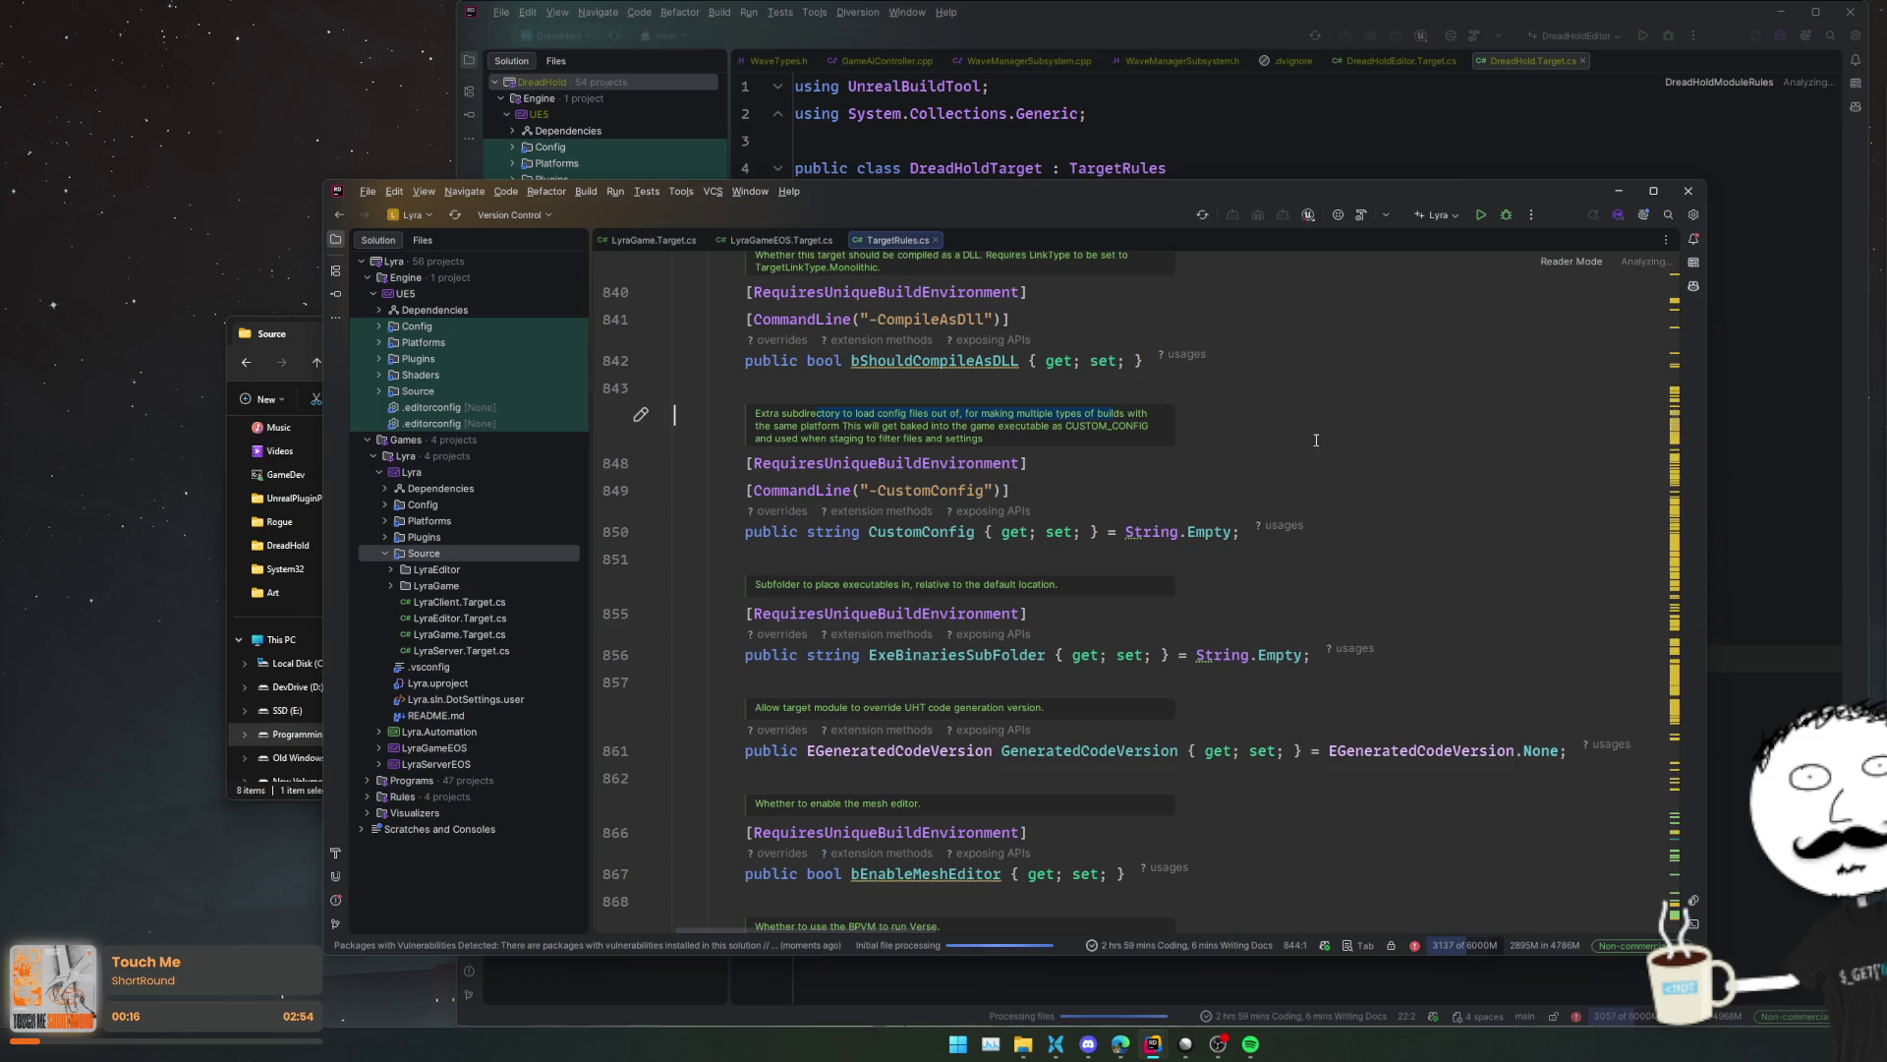
key(ctrl+minus)
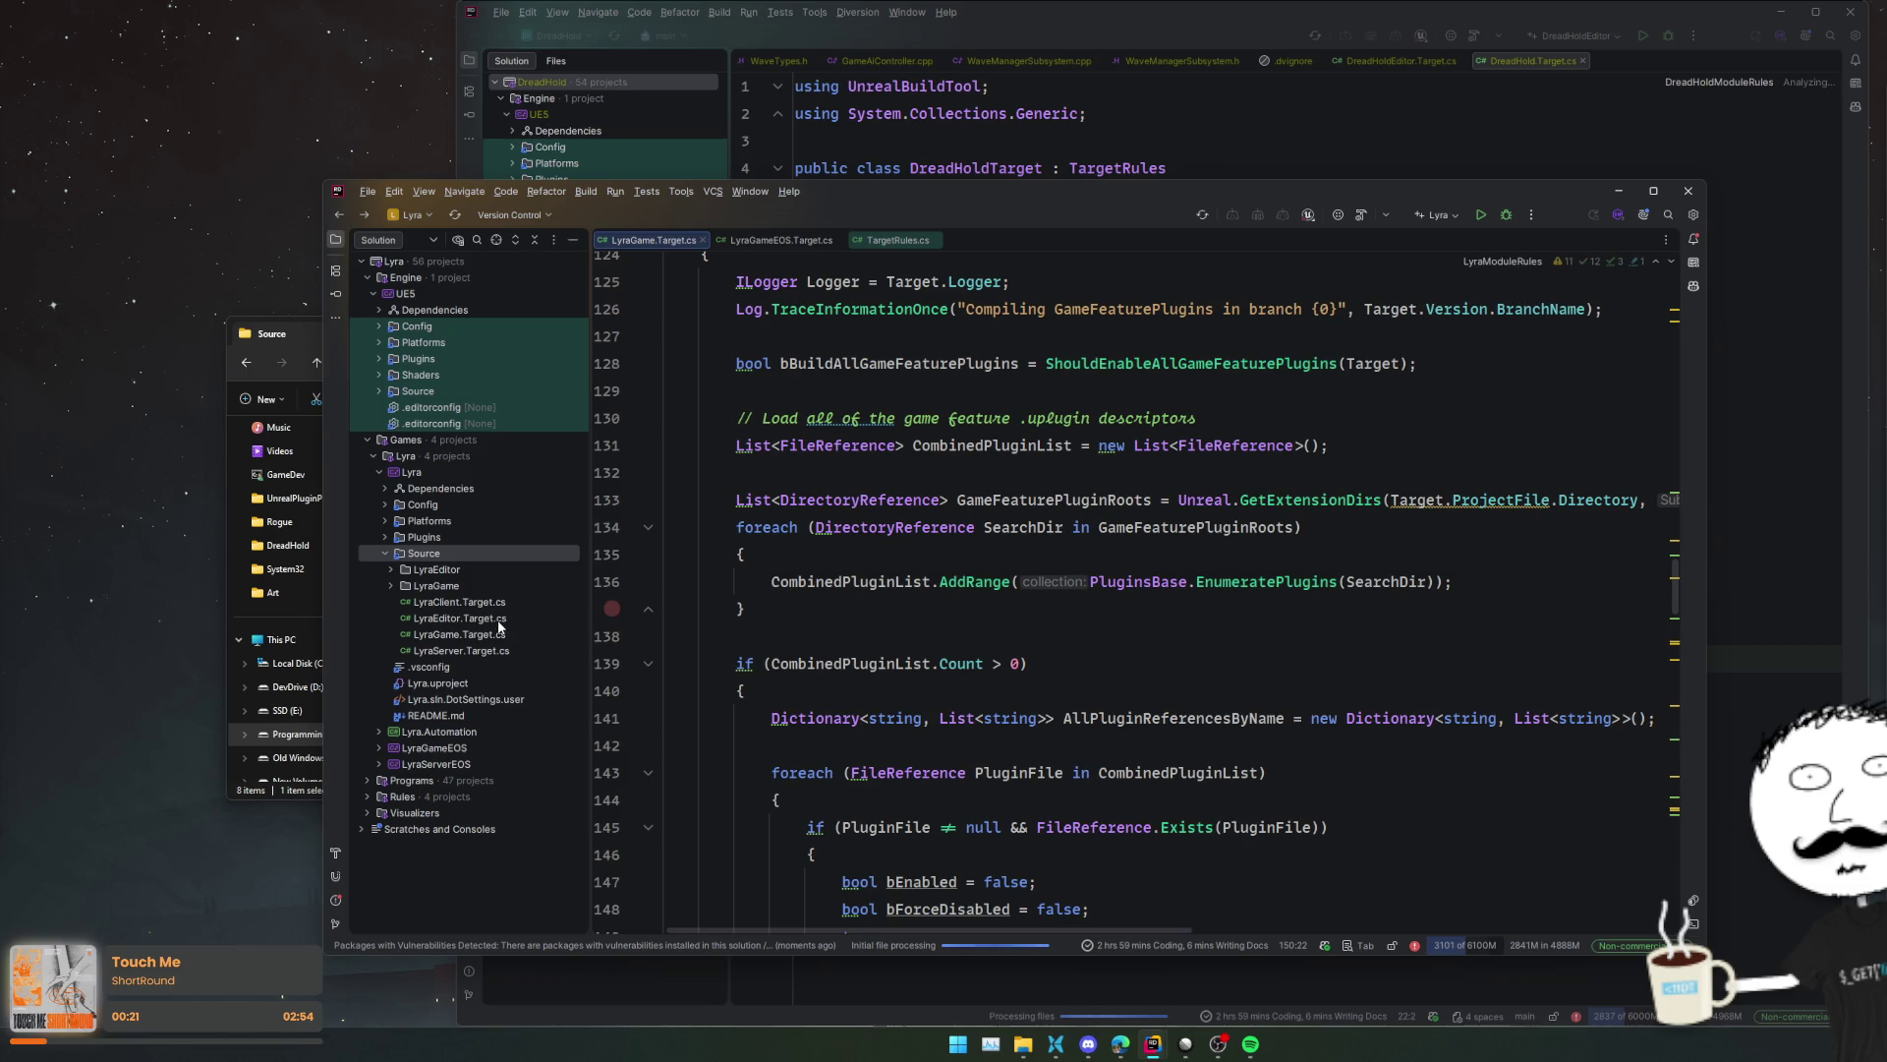
click(489, 634)
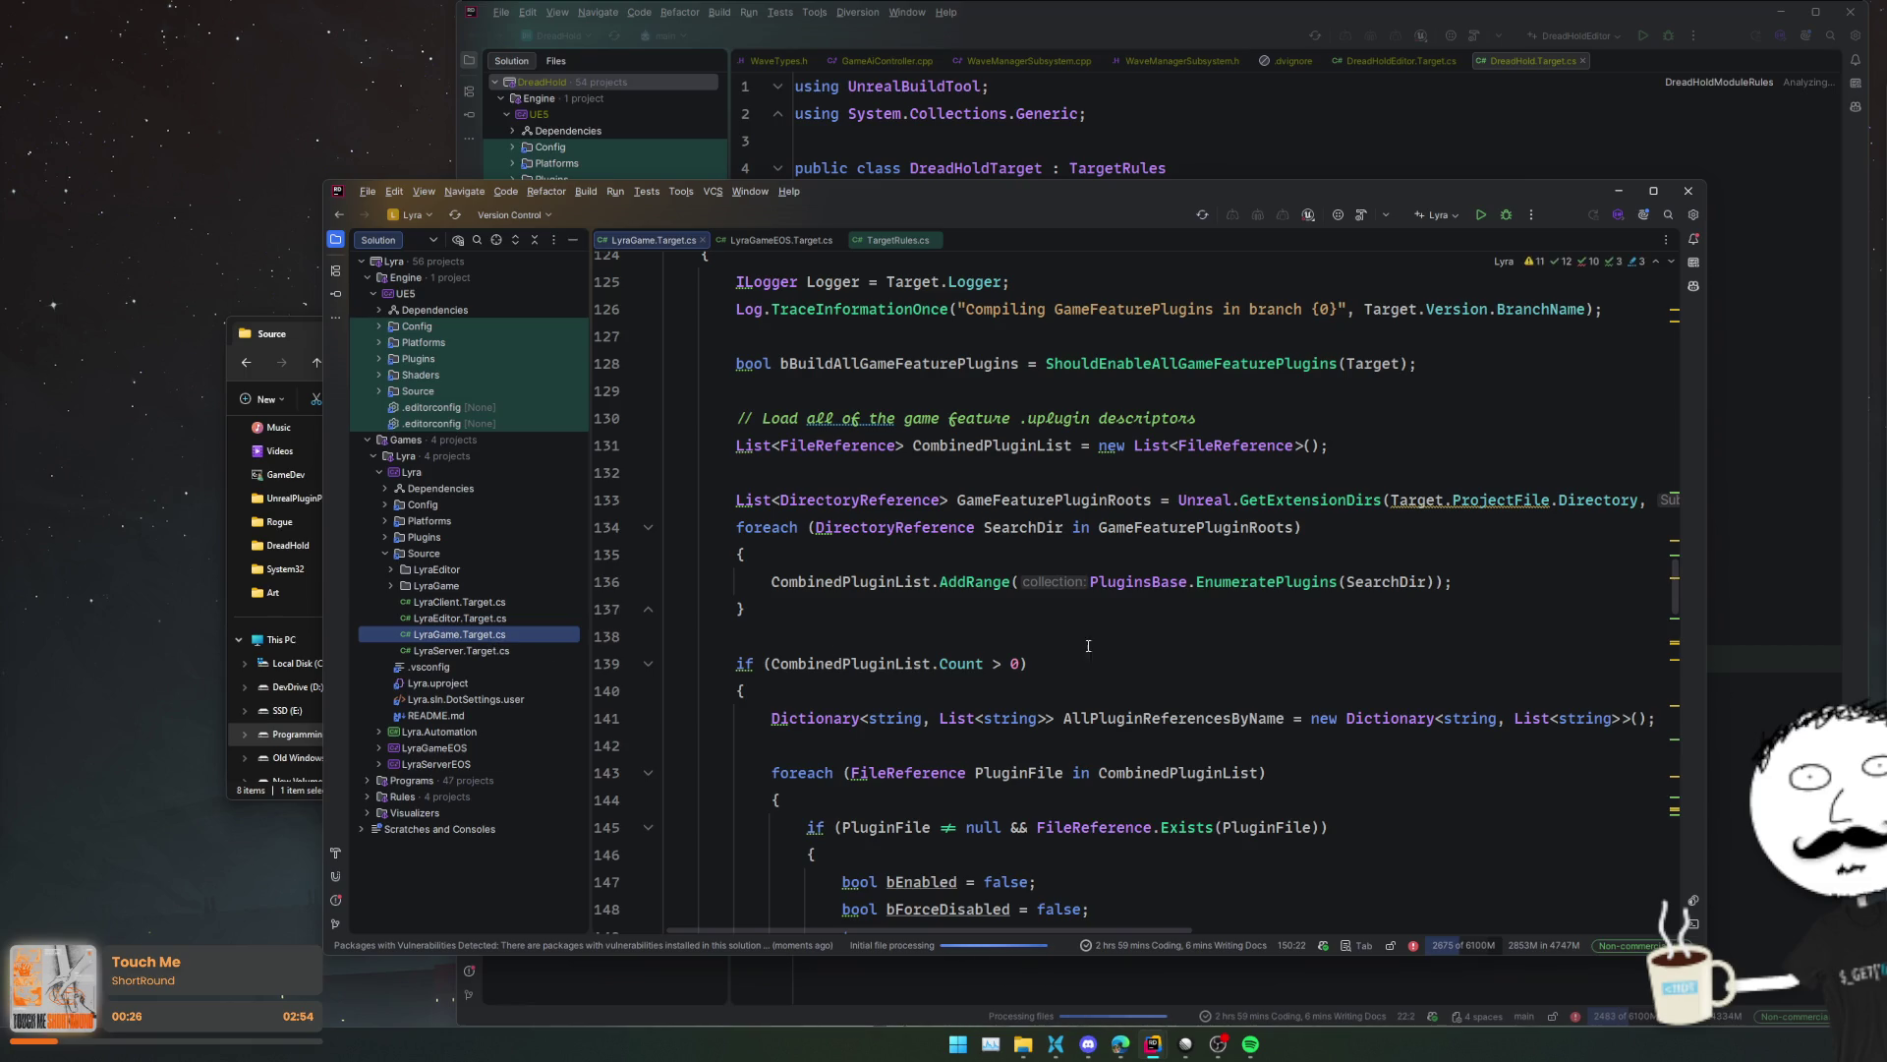
- Open LyraEditor.Target.cs and scroll through its contents
scroll(1089, 640, up, 20)
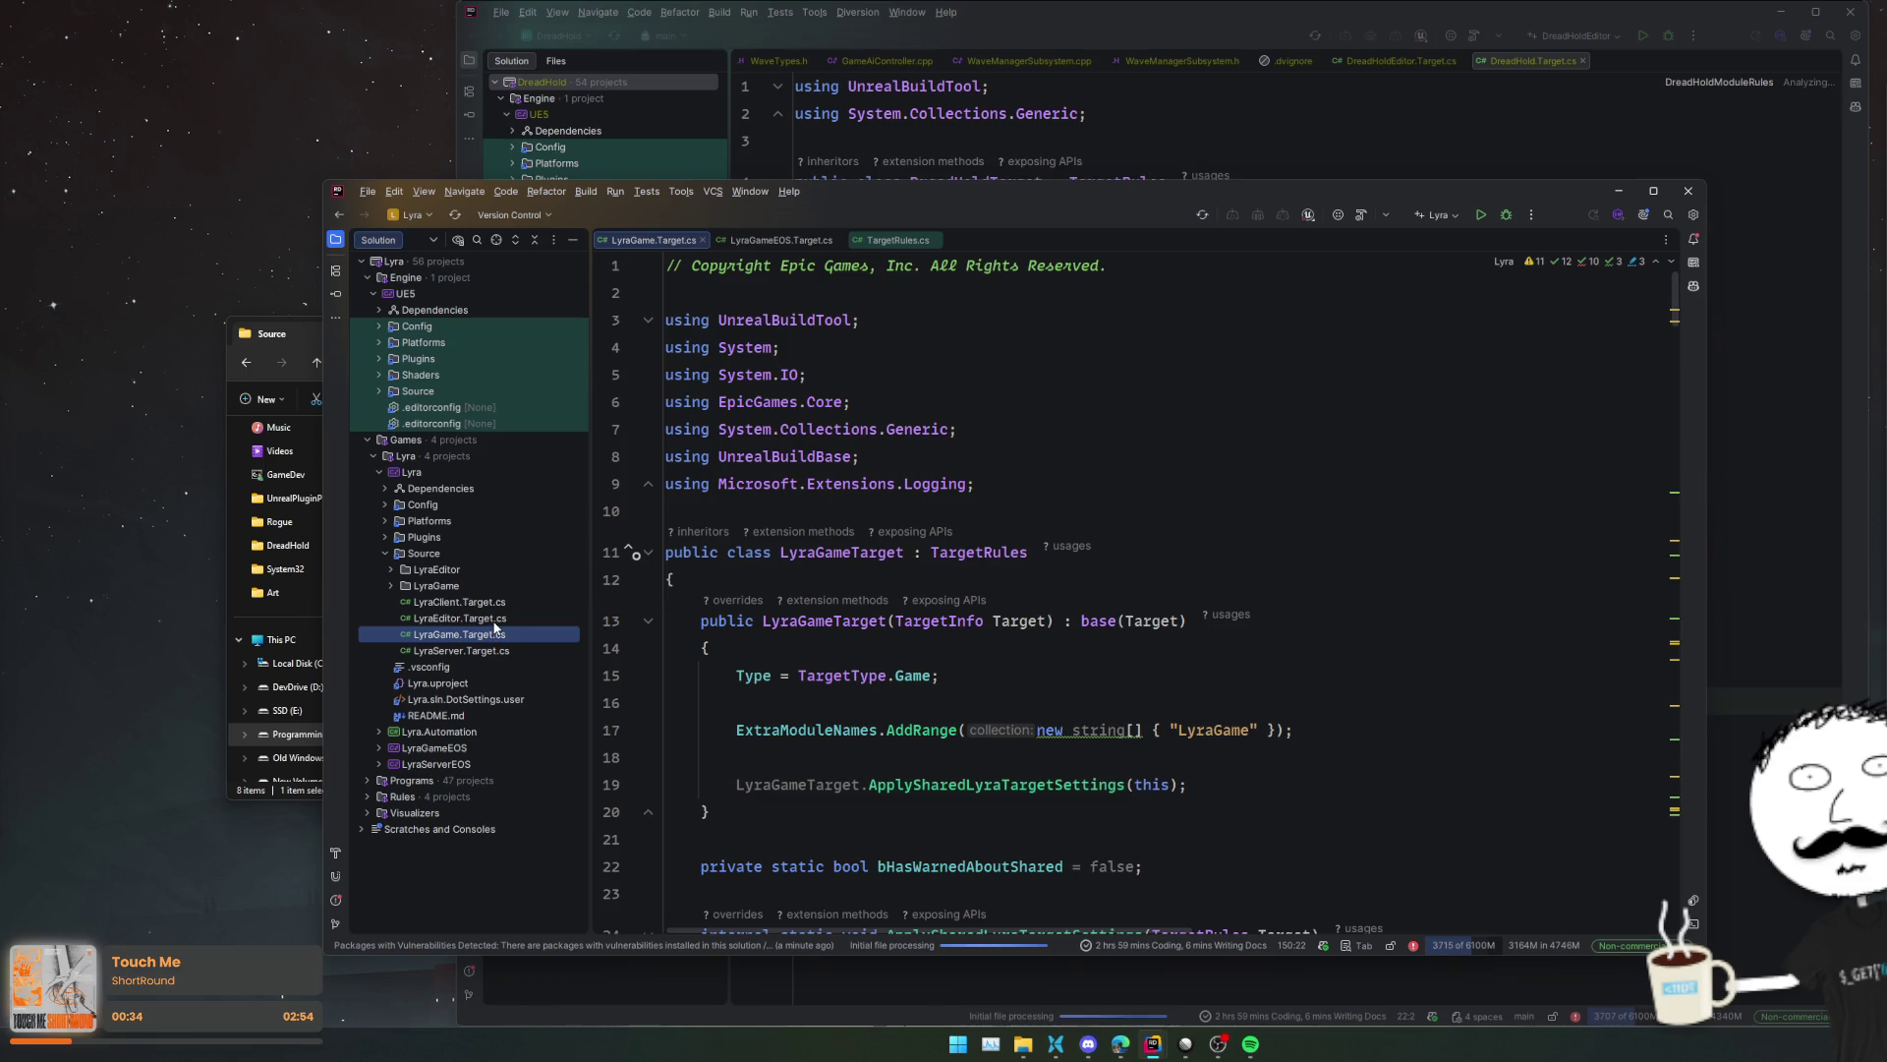
double_click(492, 617)
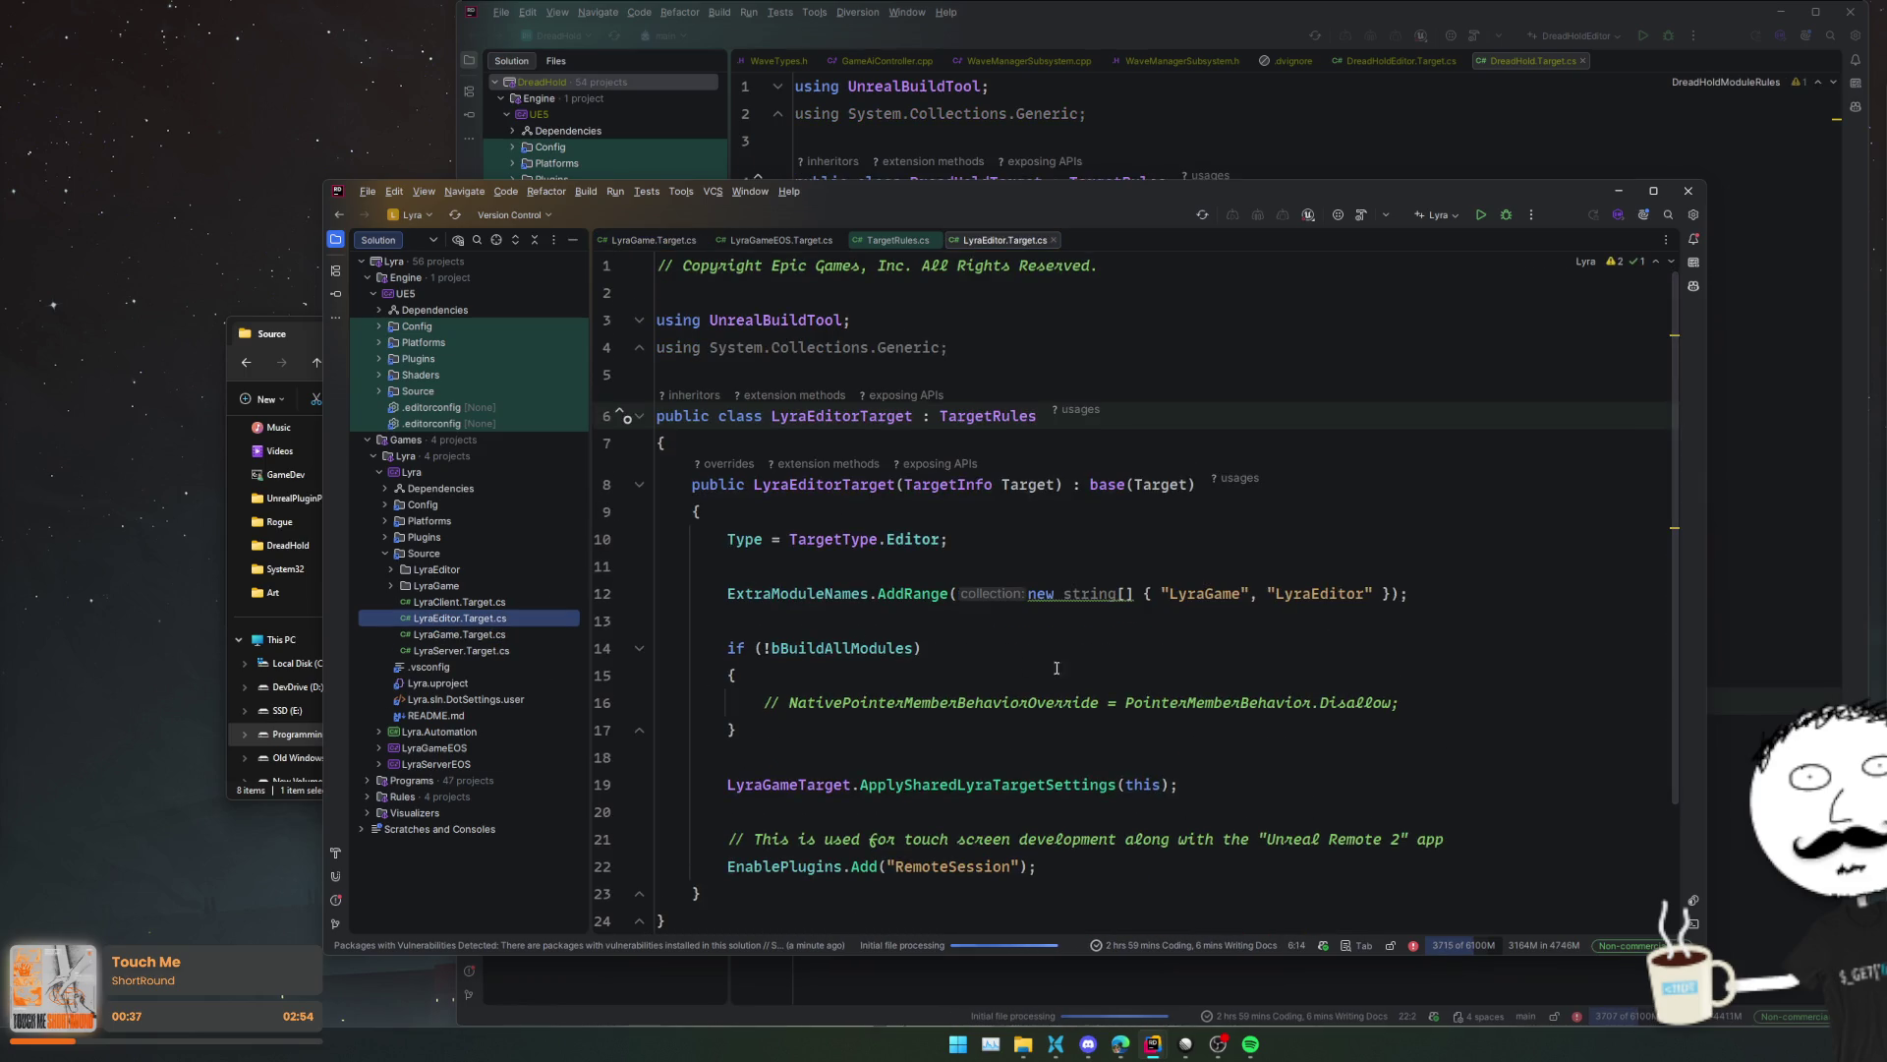
scroll(1209, 662, down, 2)
scroll(1215, 678, down, 1)
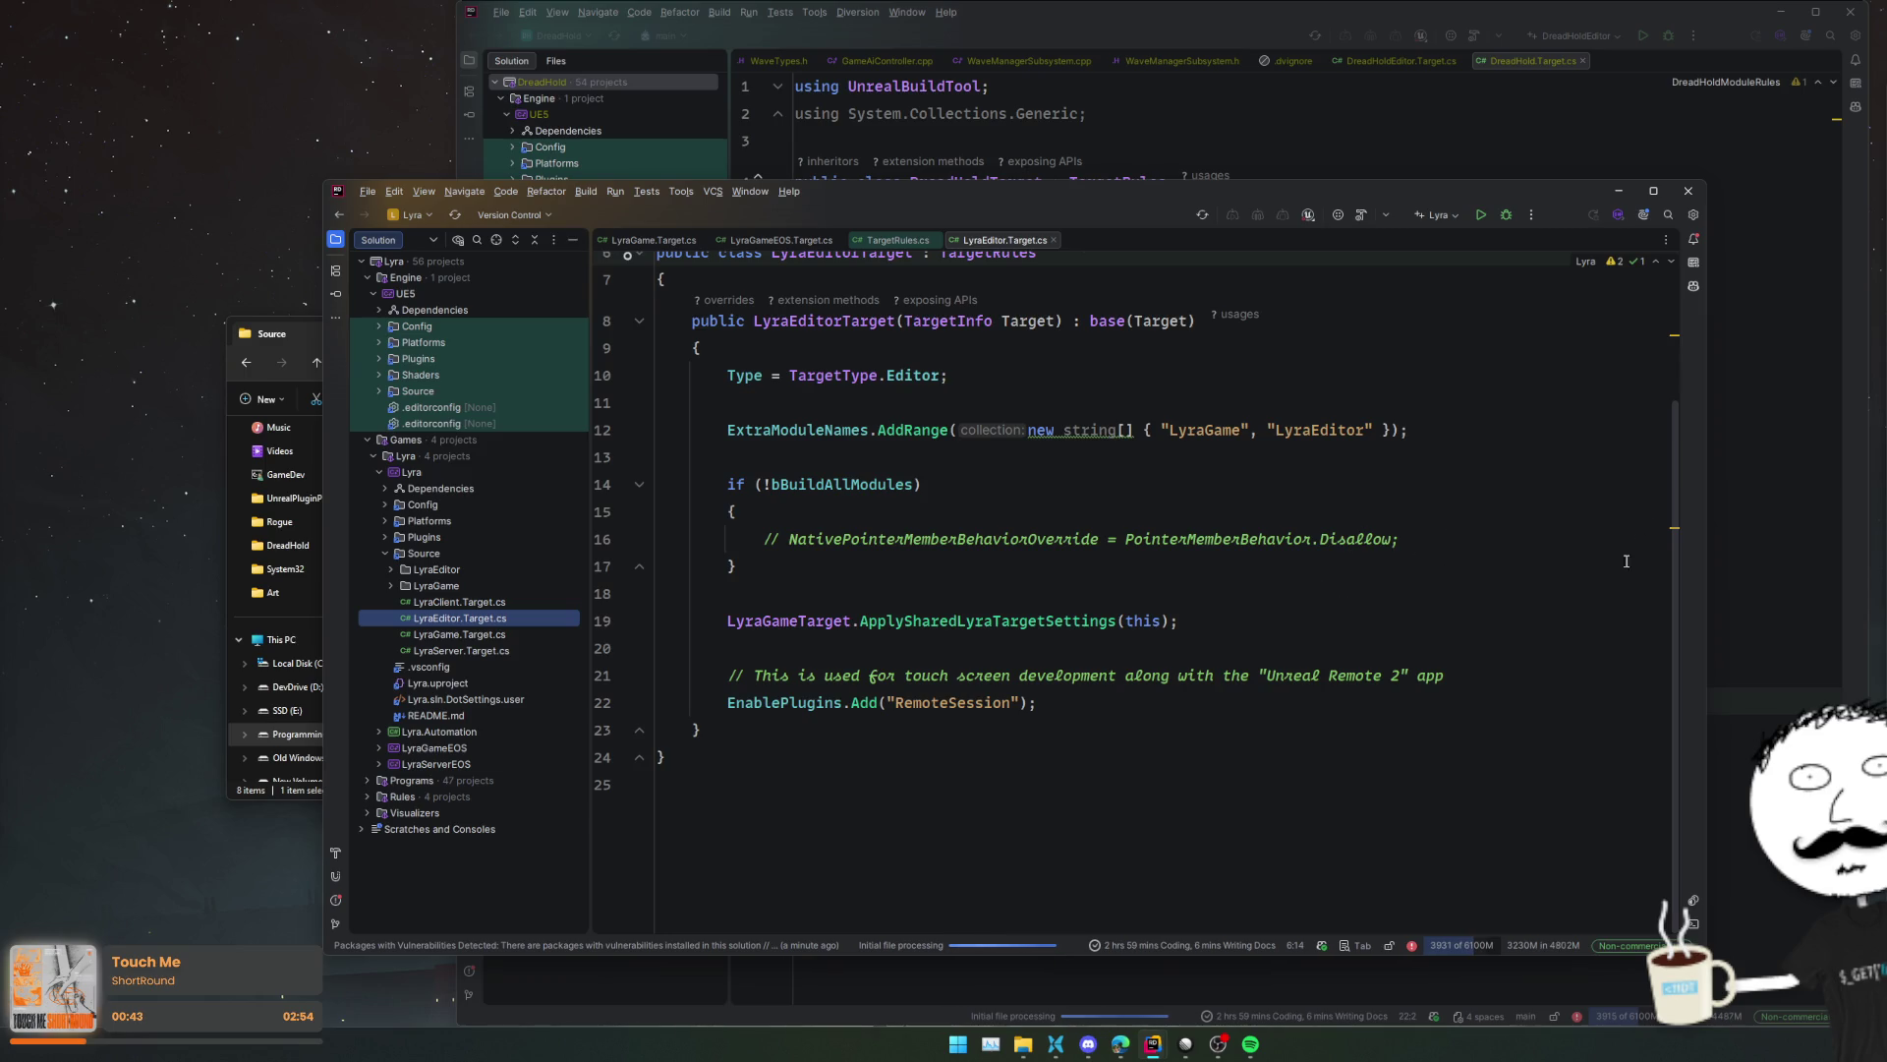
scroll(1632, 553, up, 2)
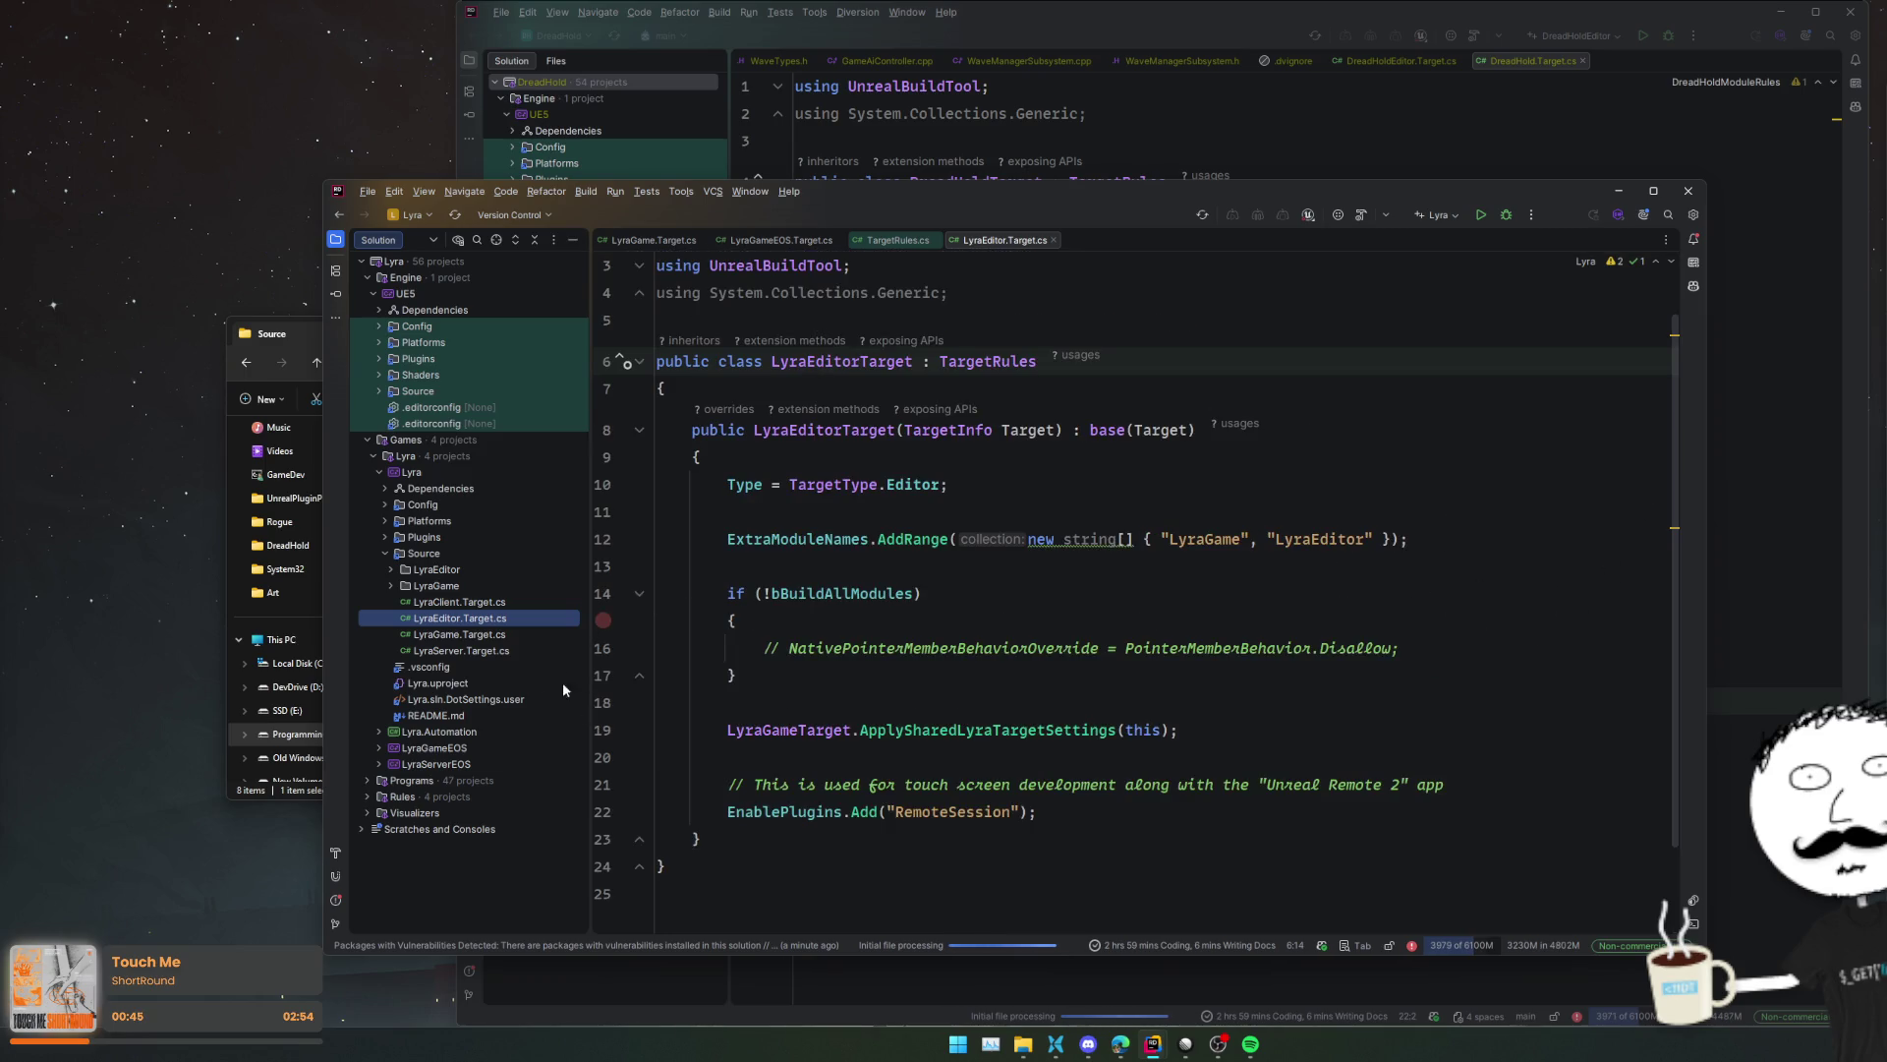
- Reopen LyraGameEOS.Target.cs, trace LyraGameTarget to ApplySharedLyraTargetSettings, then close the Lyra window
double_click(498, 742)
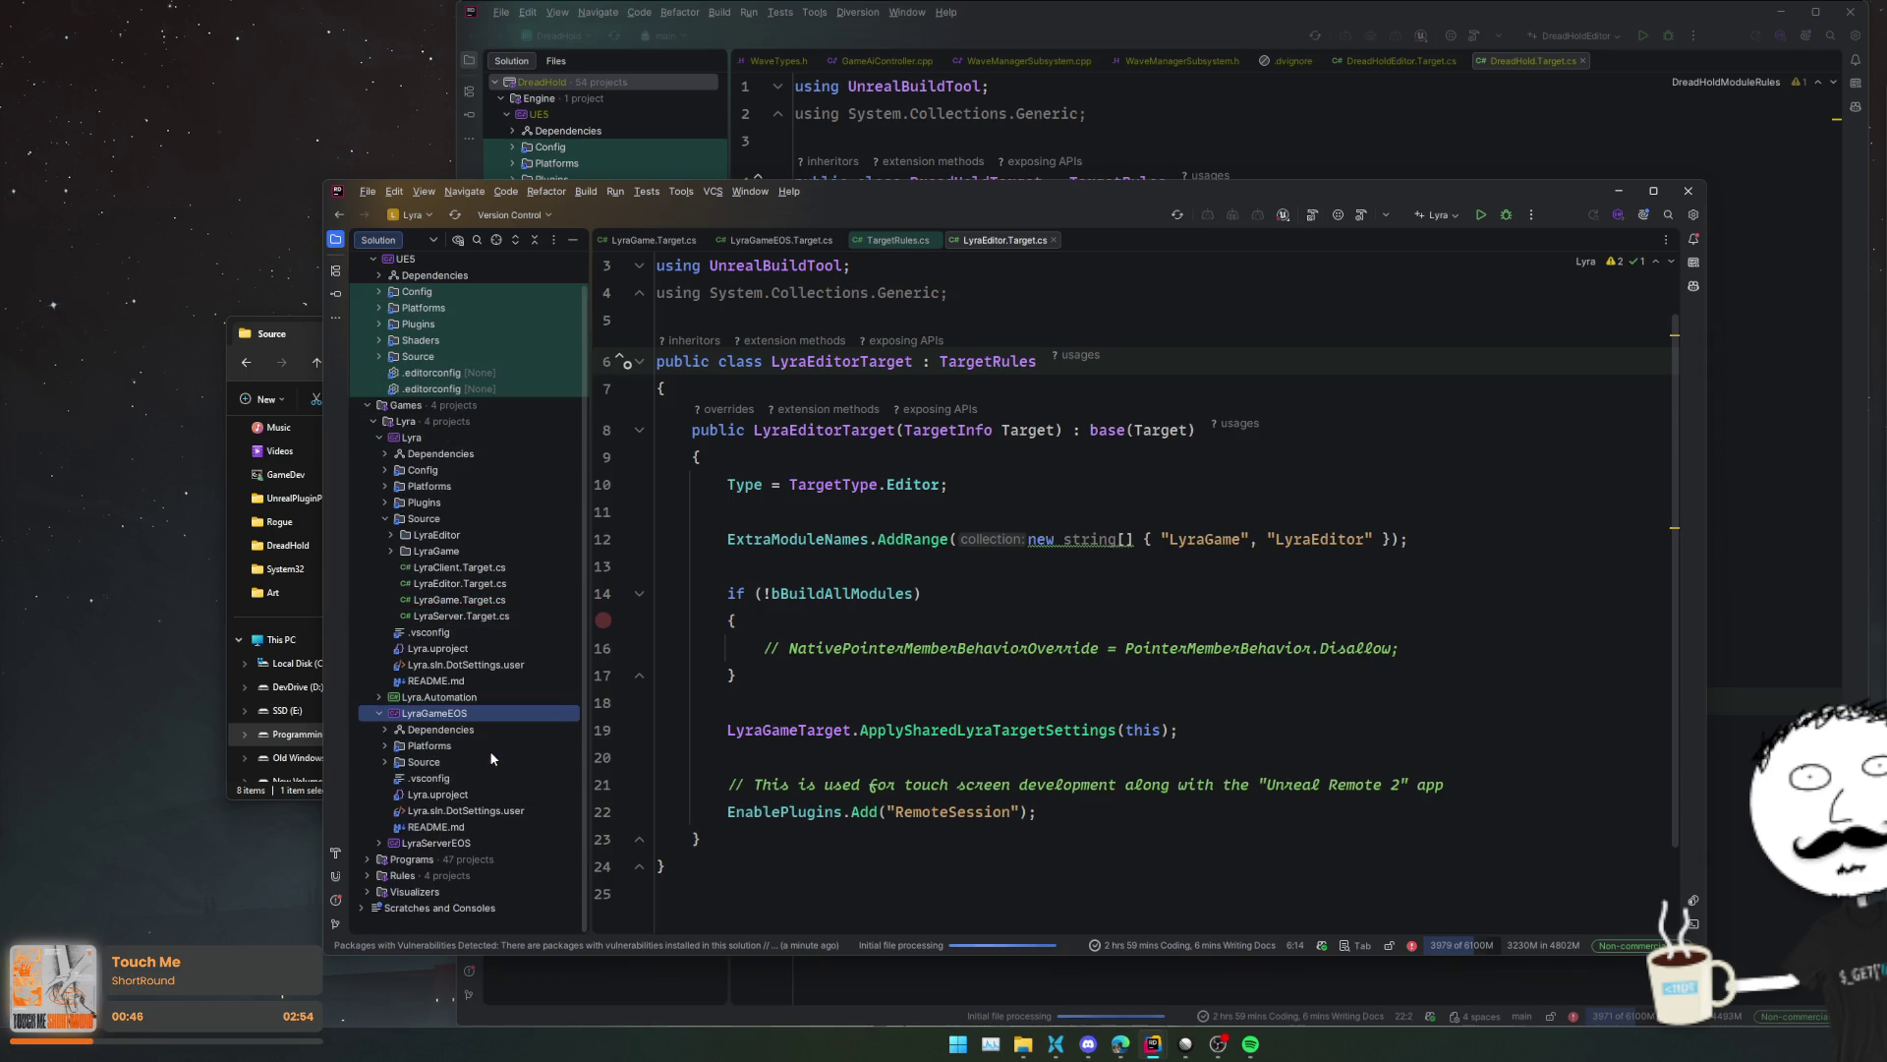
double_click(497, 757)
double_click(497, 777)
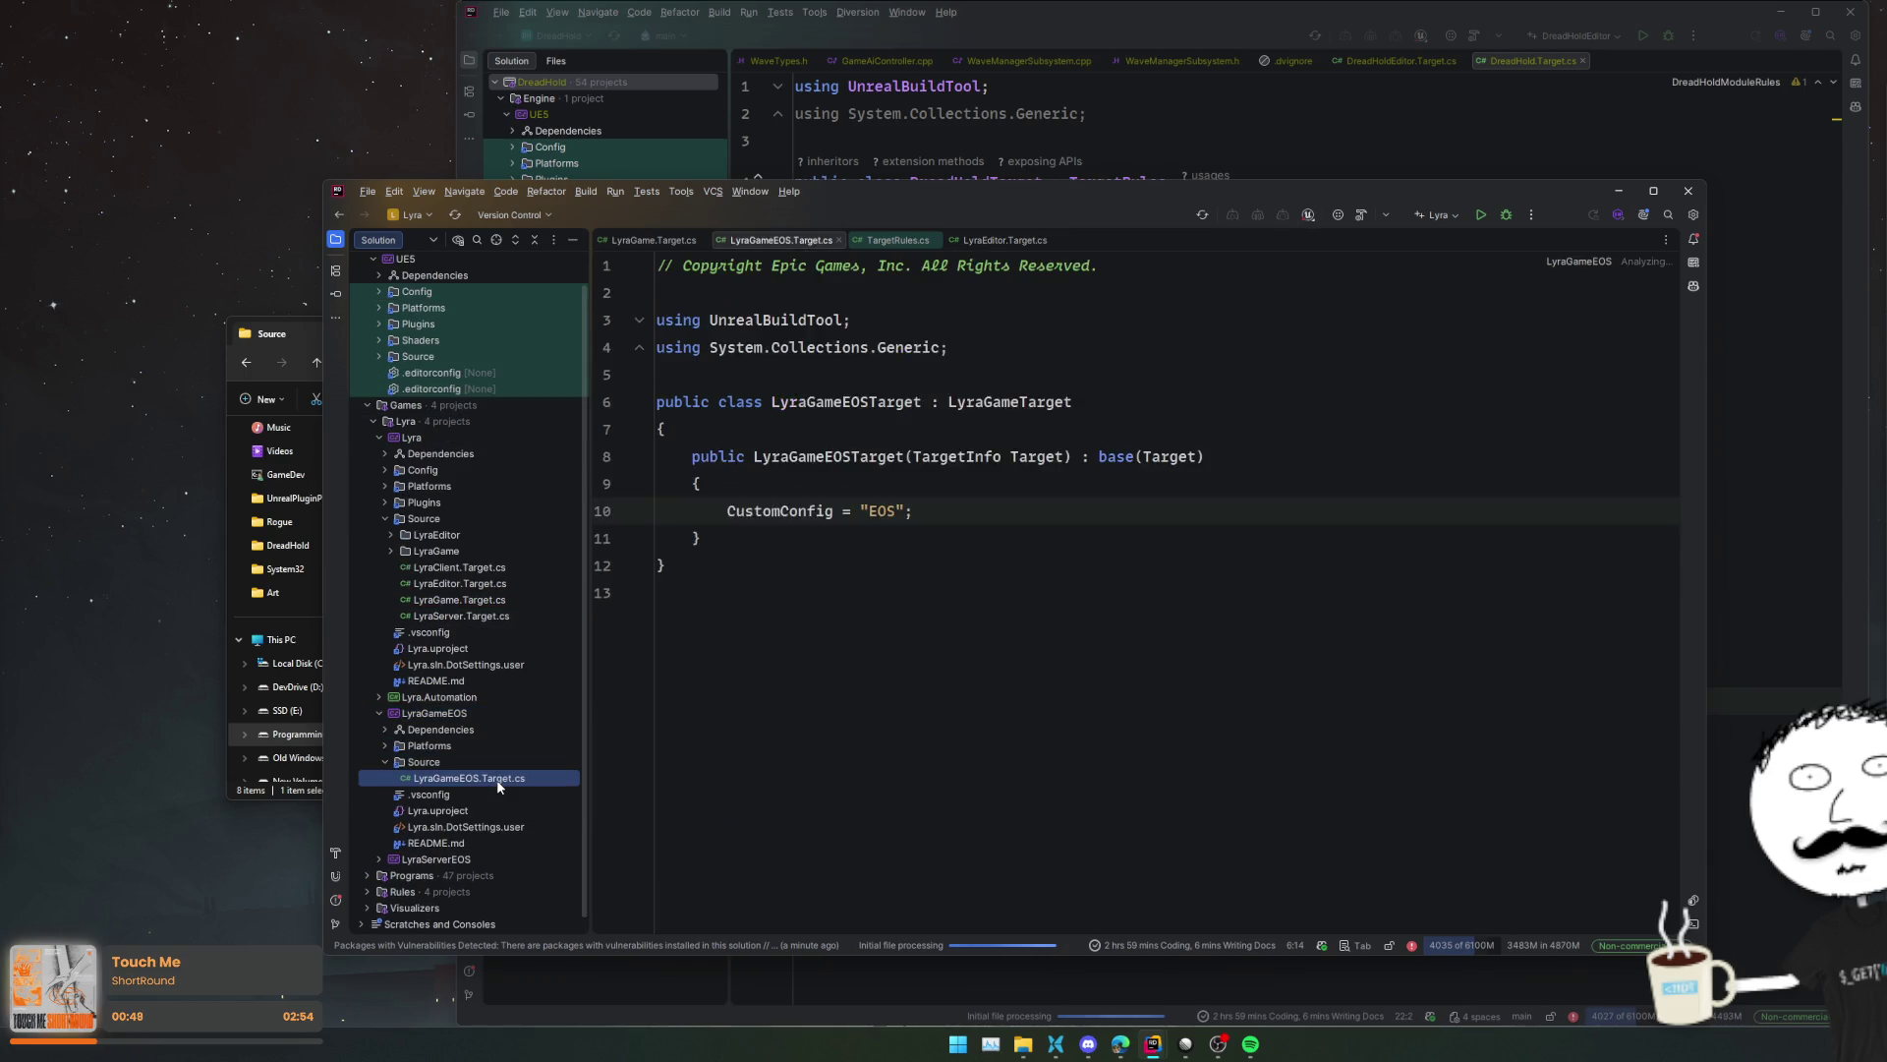
click(1201, 571)
ctrl+click(1048, 418)
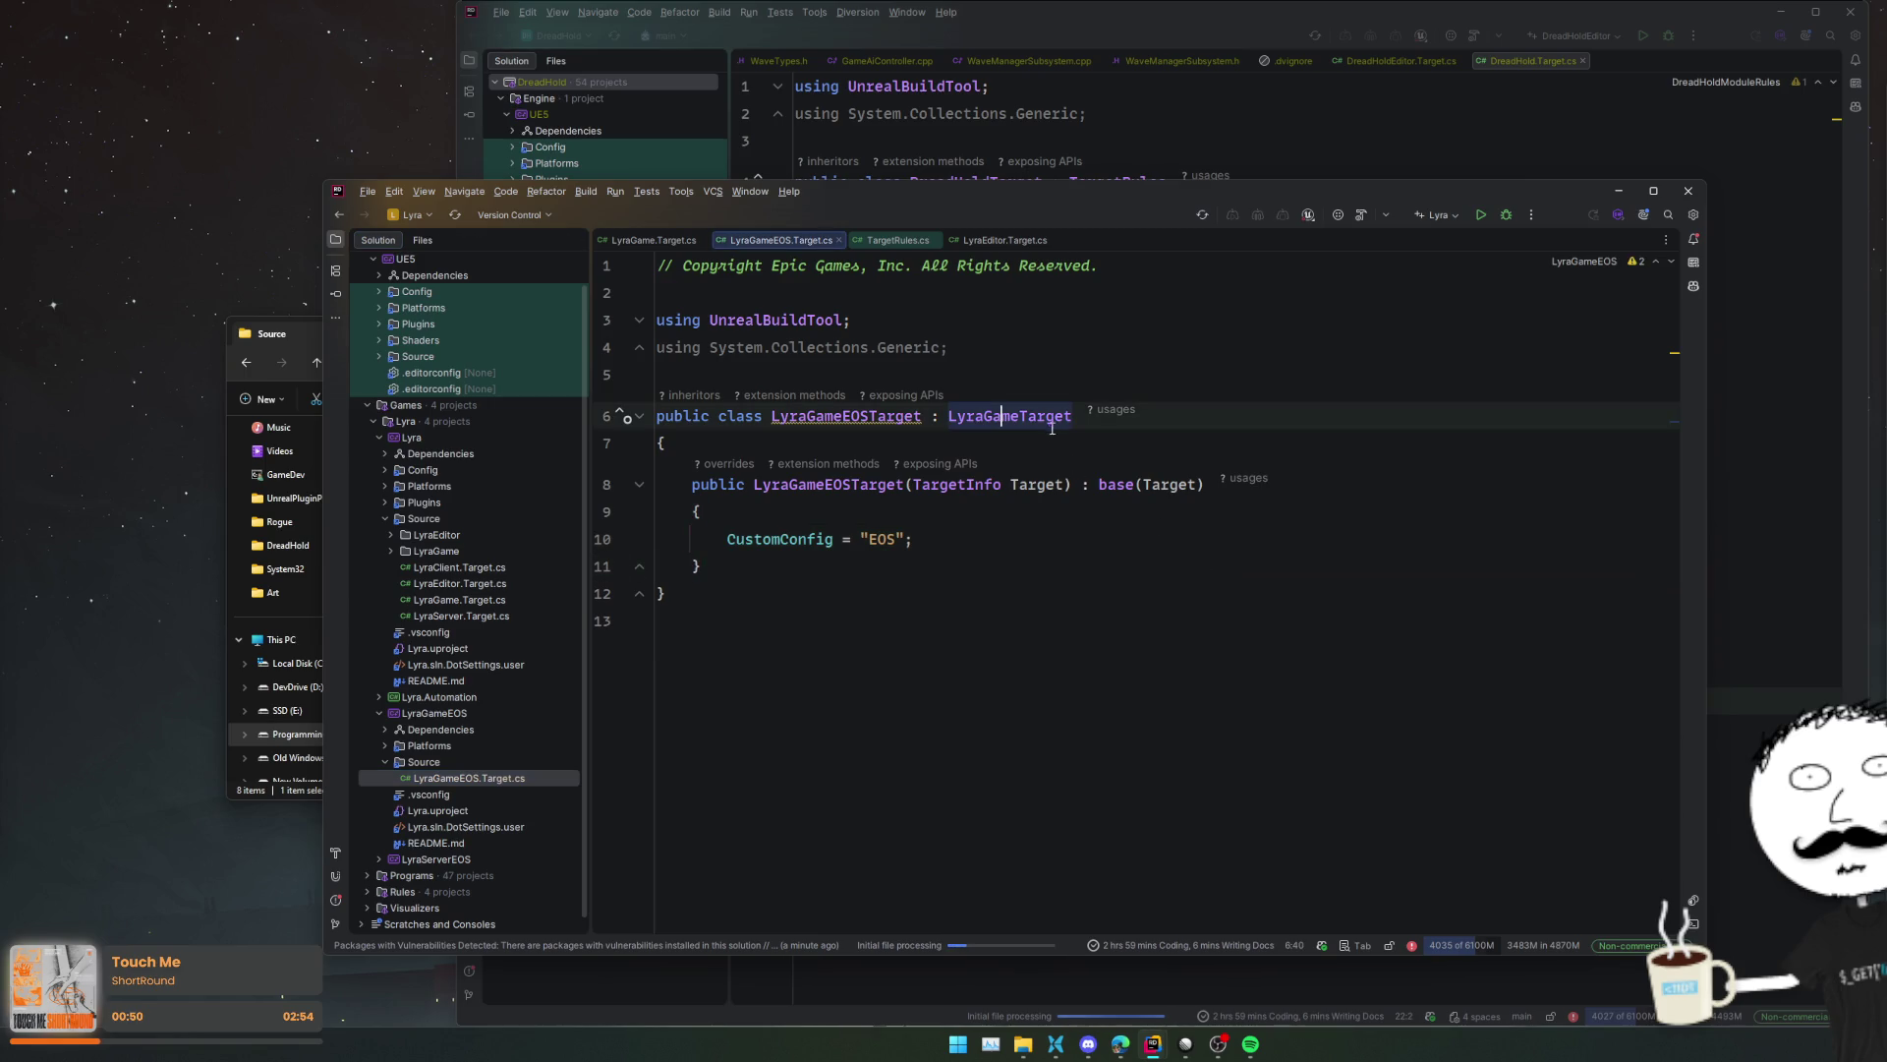
scroll(1353, 488, down, 20)
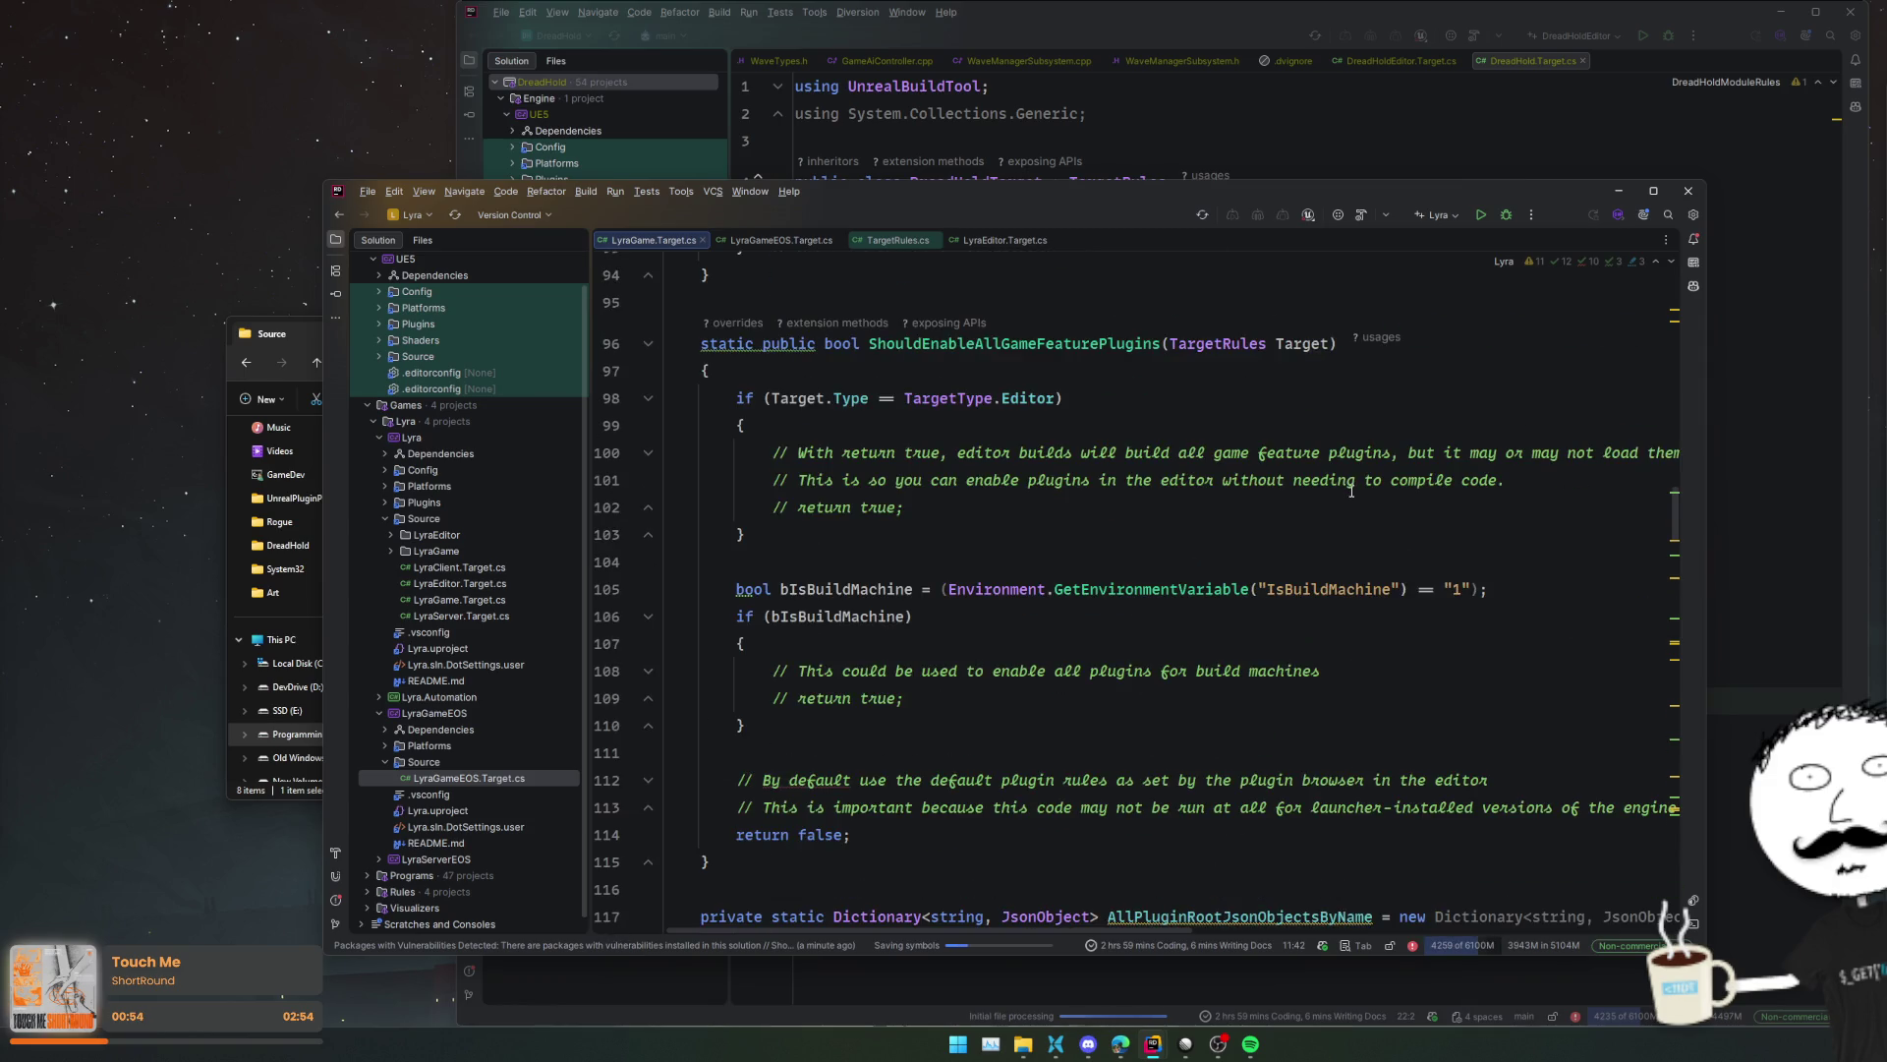
scroll(1351, 490, down, 3)
scroll(1350, 489, up, 20)
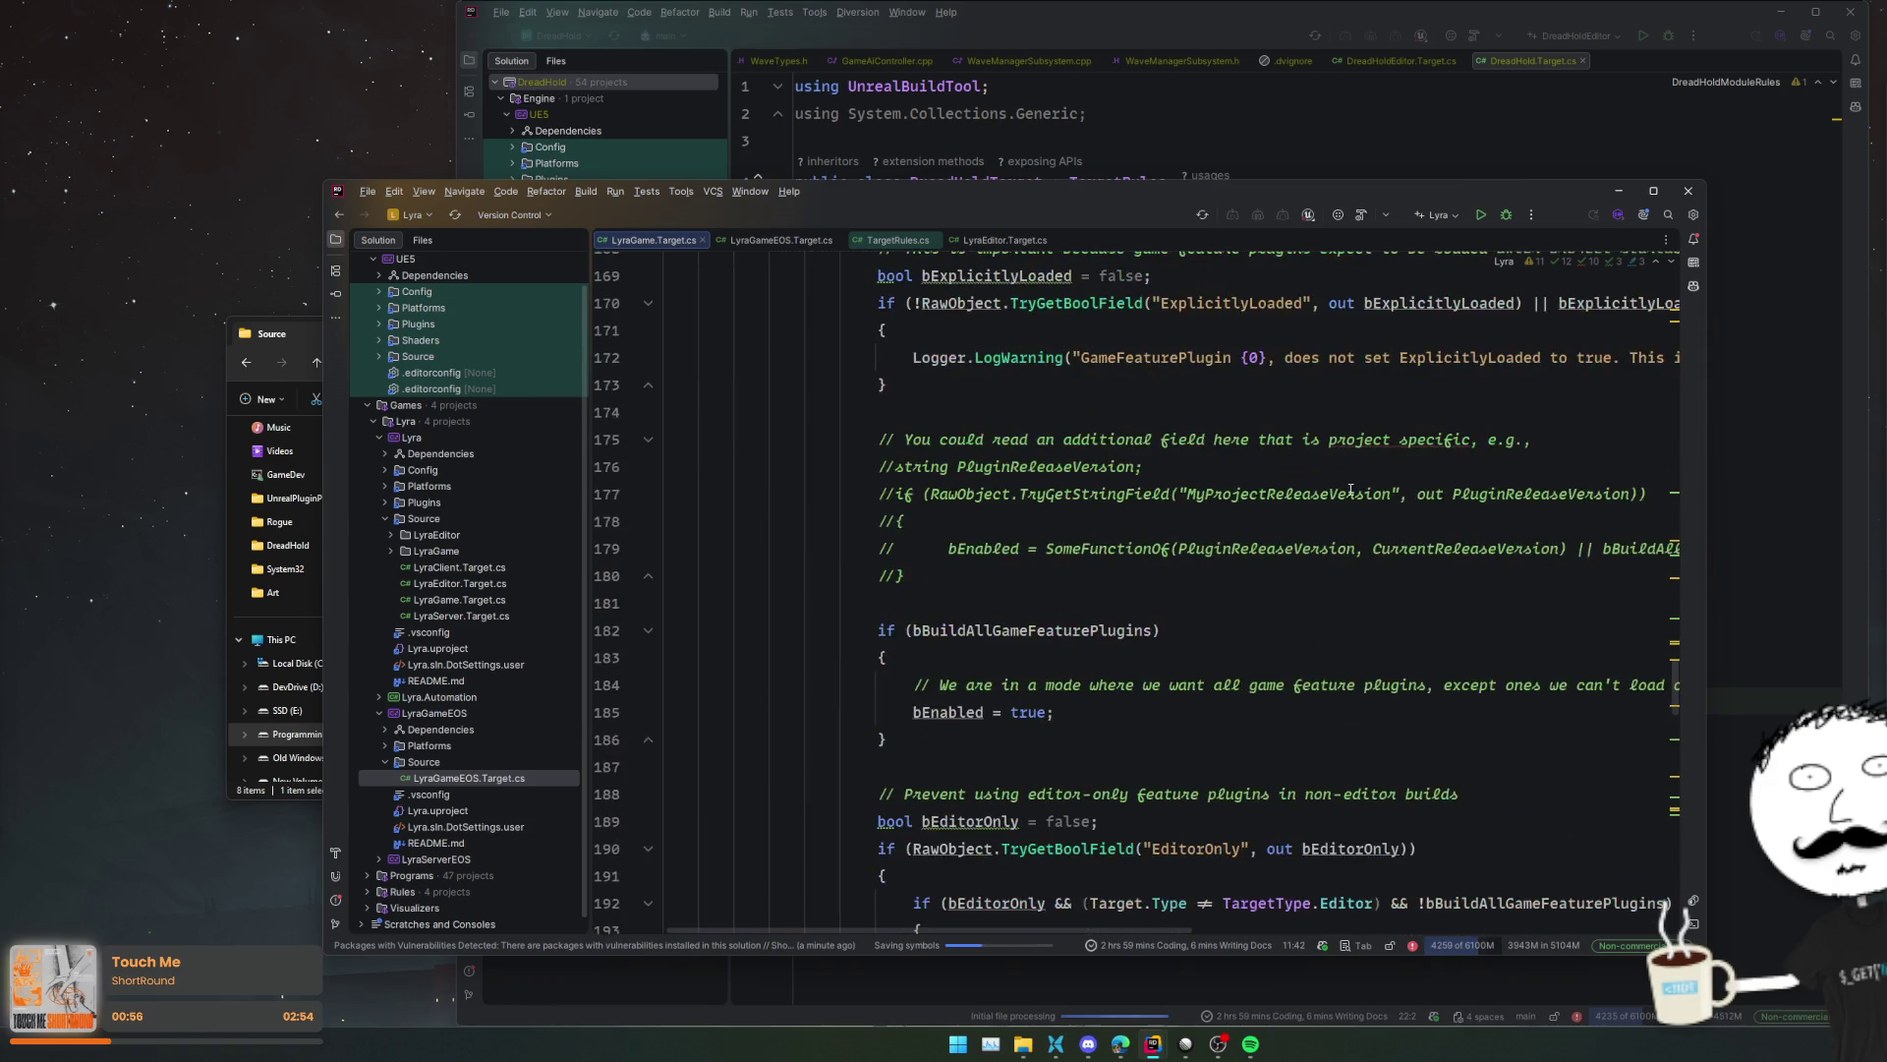
key(Down)
key(Down)
key(Down)
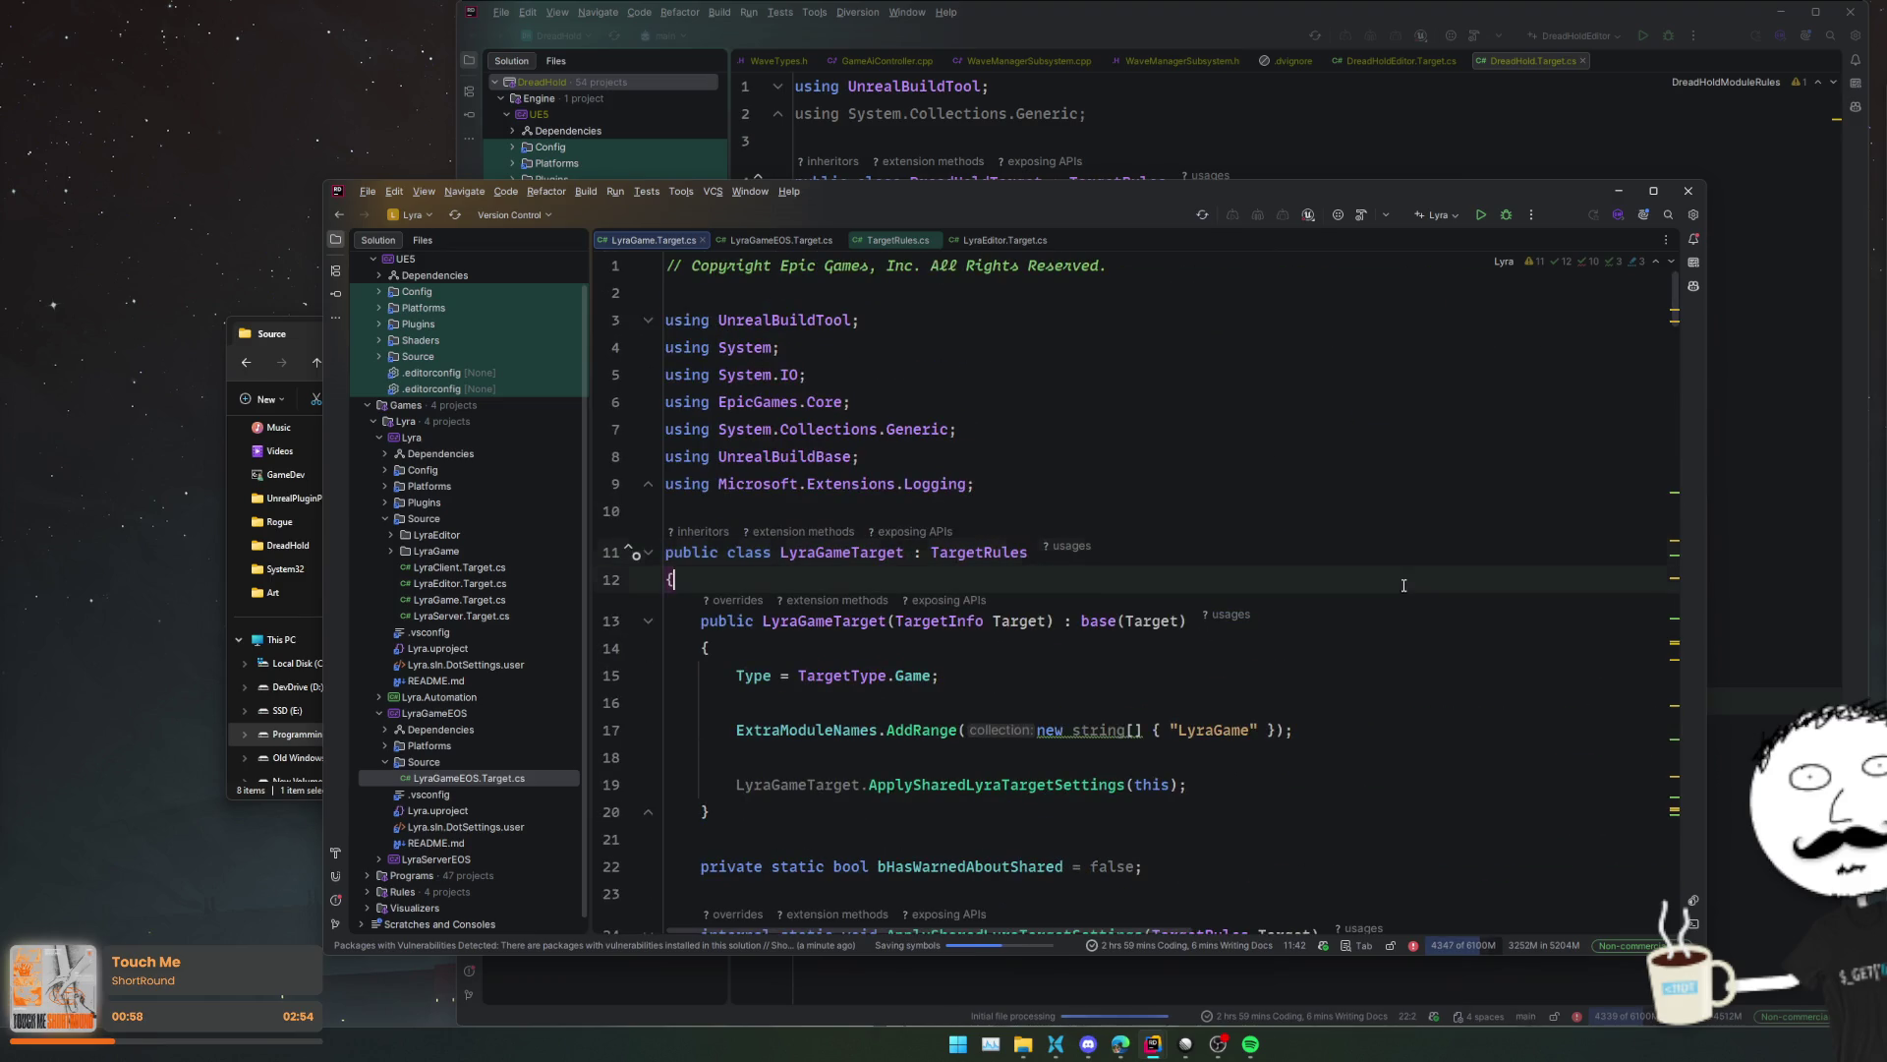
click(1351, 787)
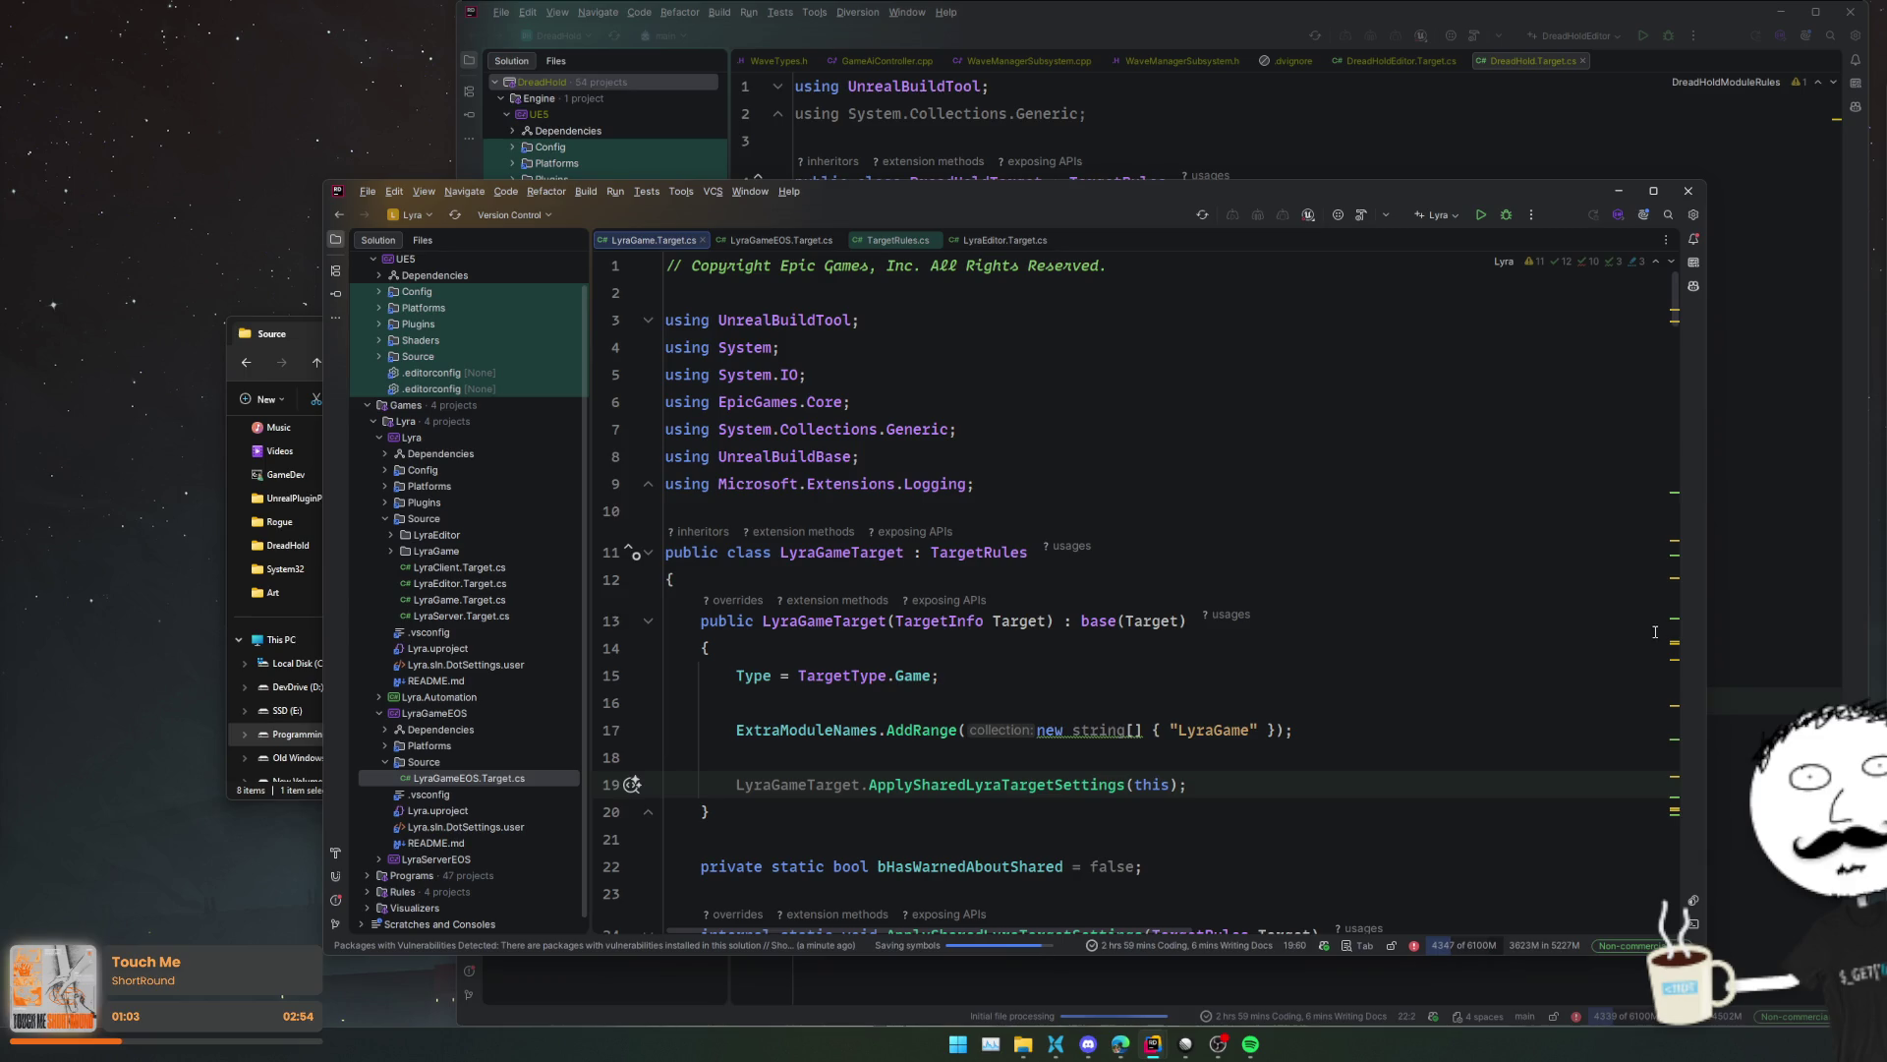
click(1687, 191)
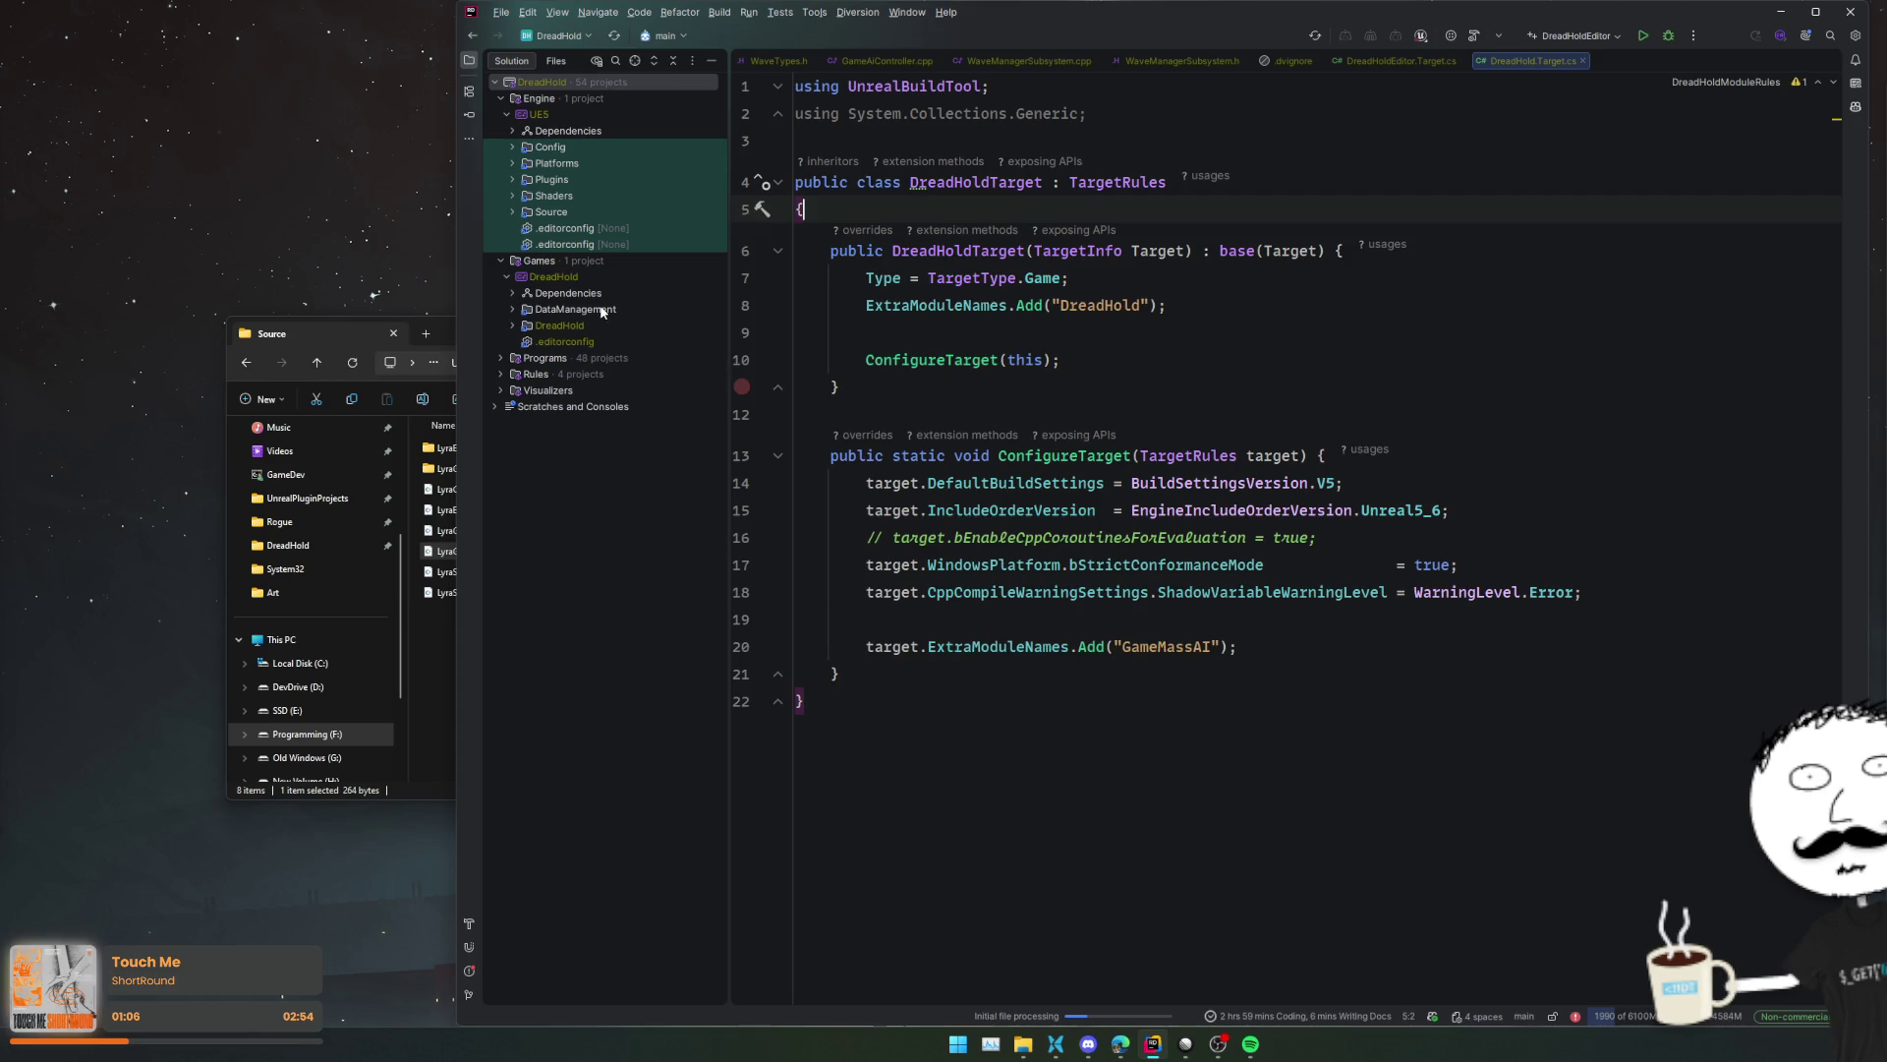
- Expand the DreadHold Source folder and review the ConfigureTarget method in DreadHold.Target.cs
double_click(588, 328)
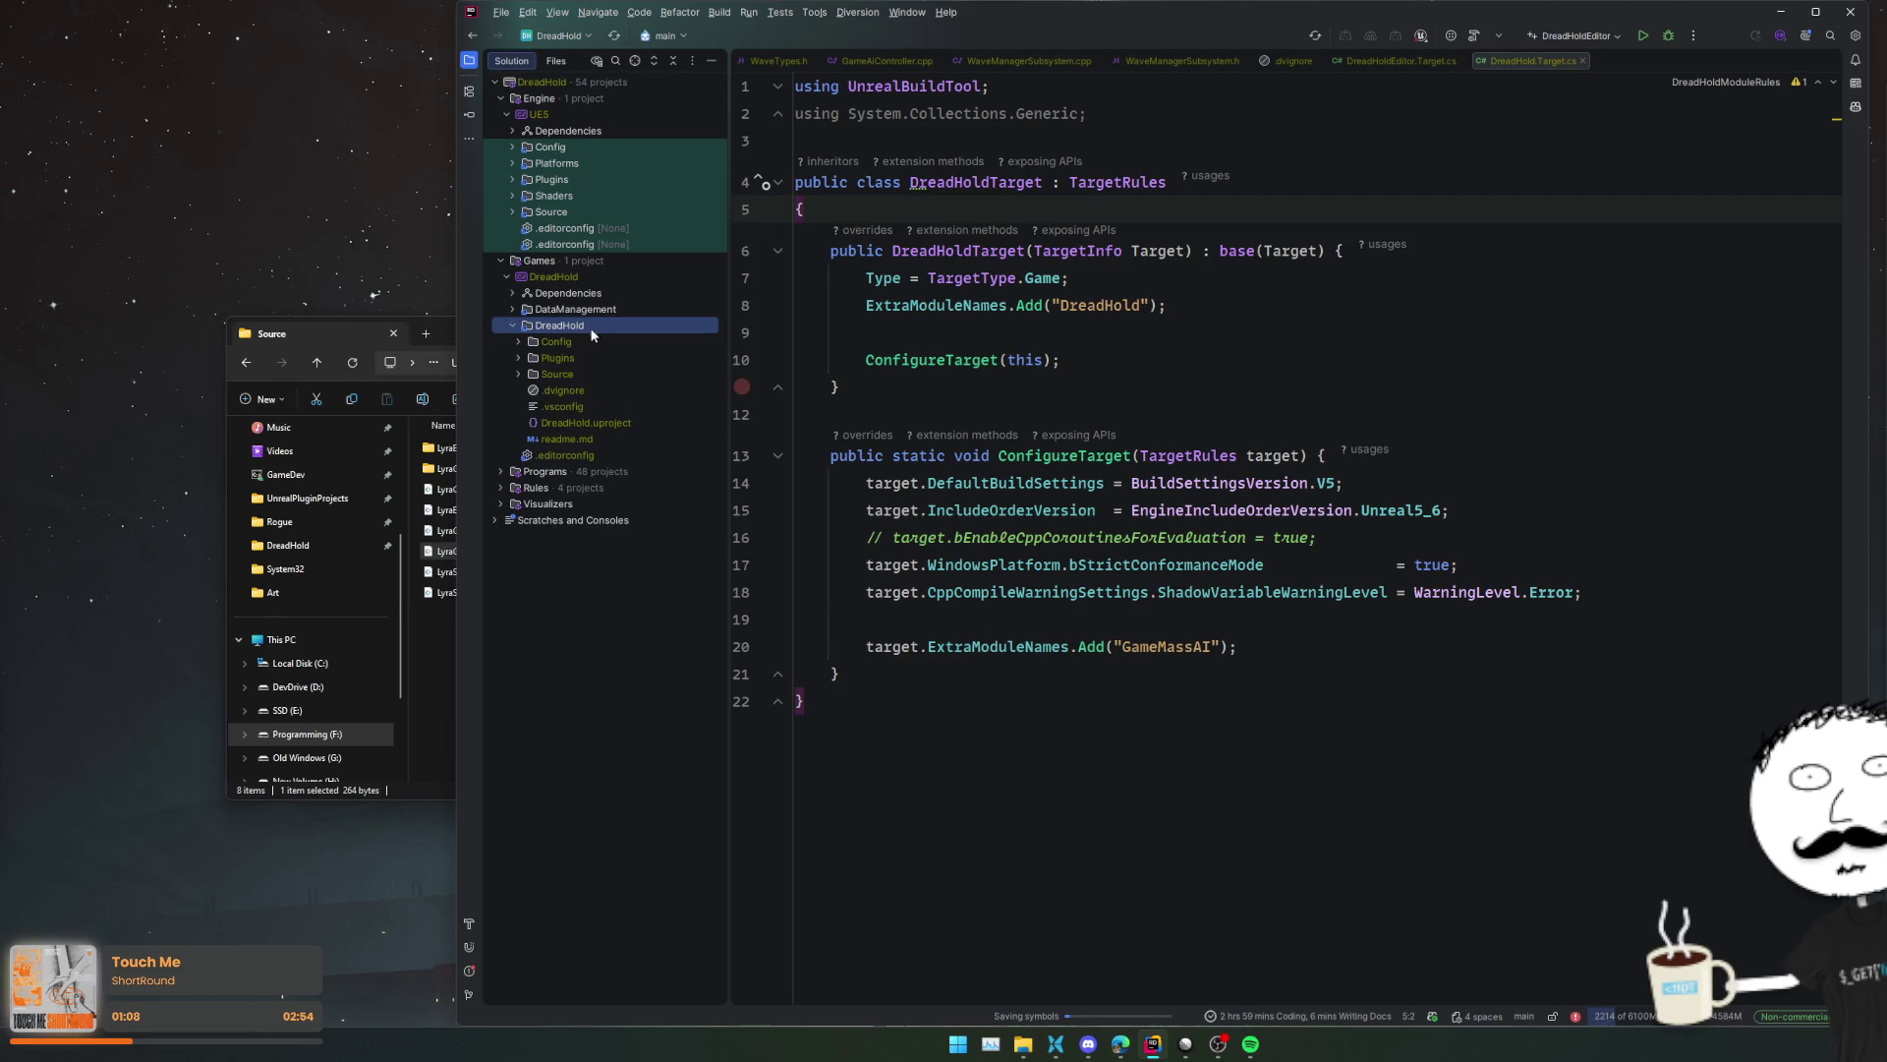
double_click(575, 373)
click(633, 438)
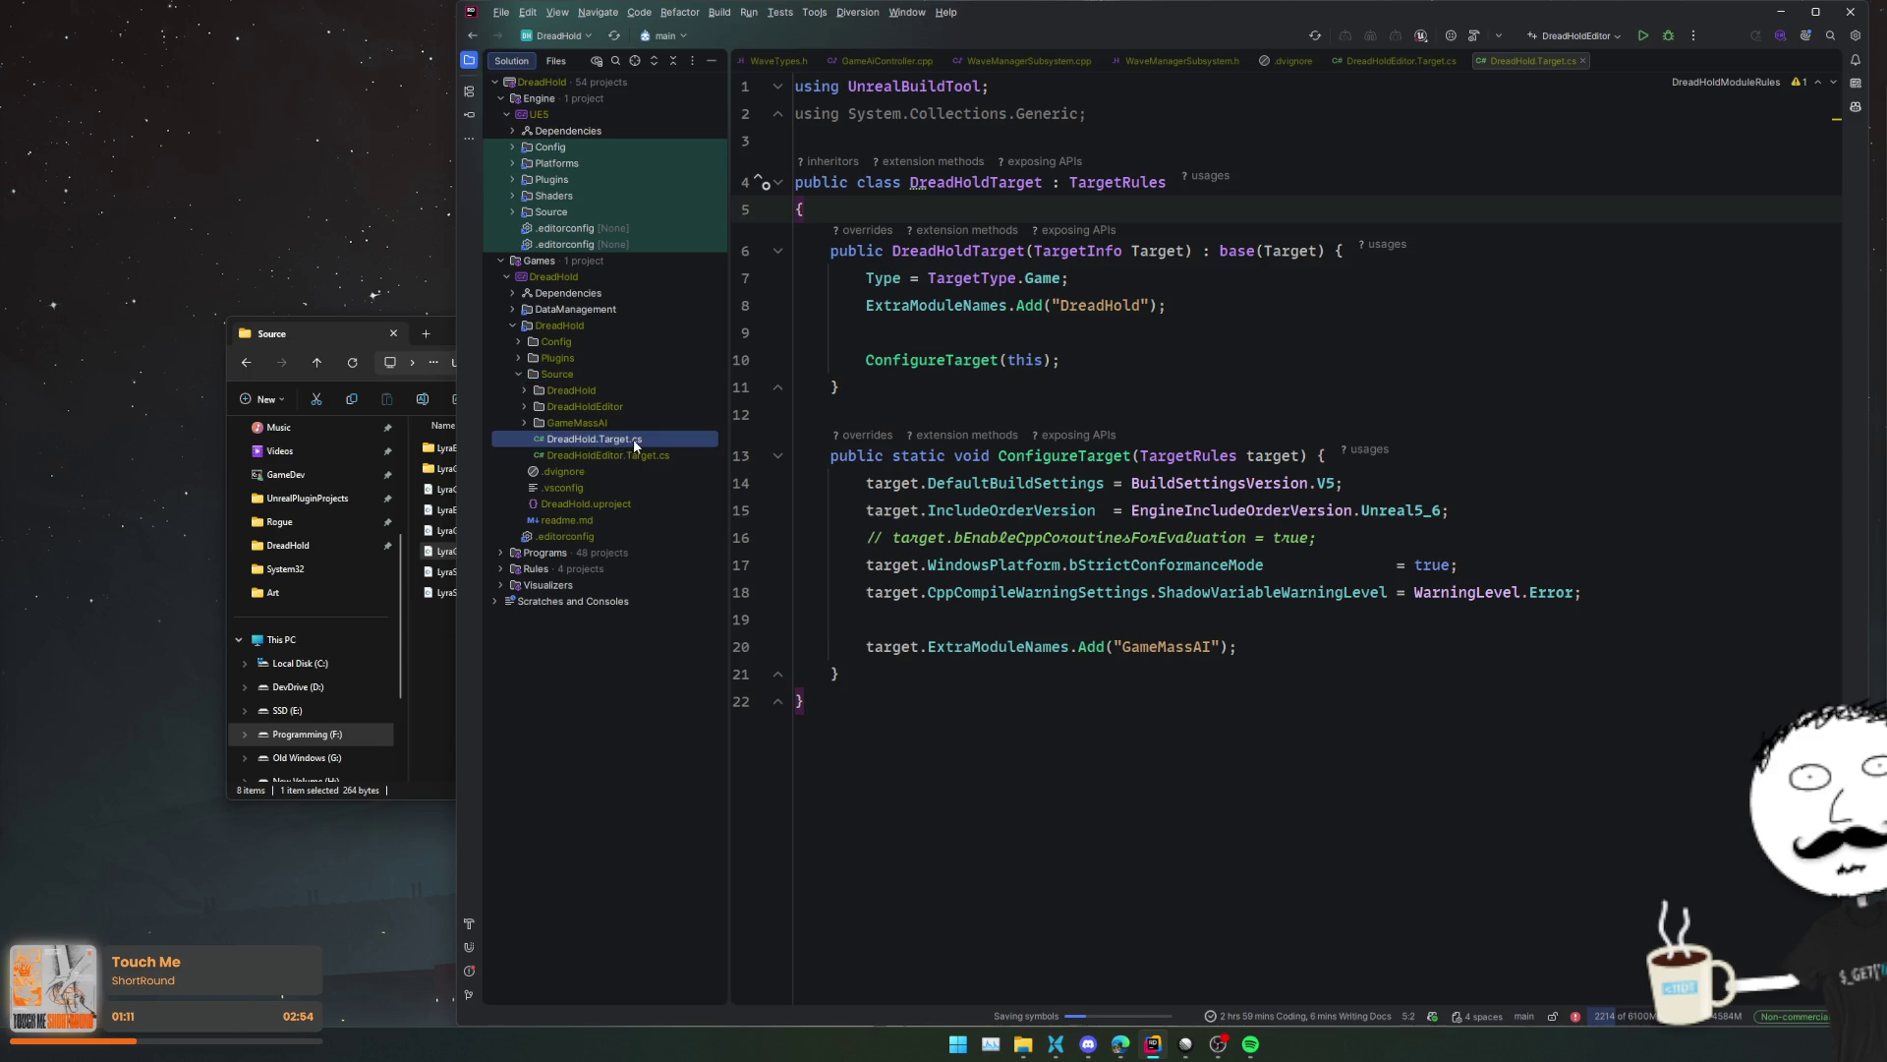
click(1221, 603)
click(1086, 659)
click(1134, 363)
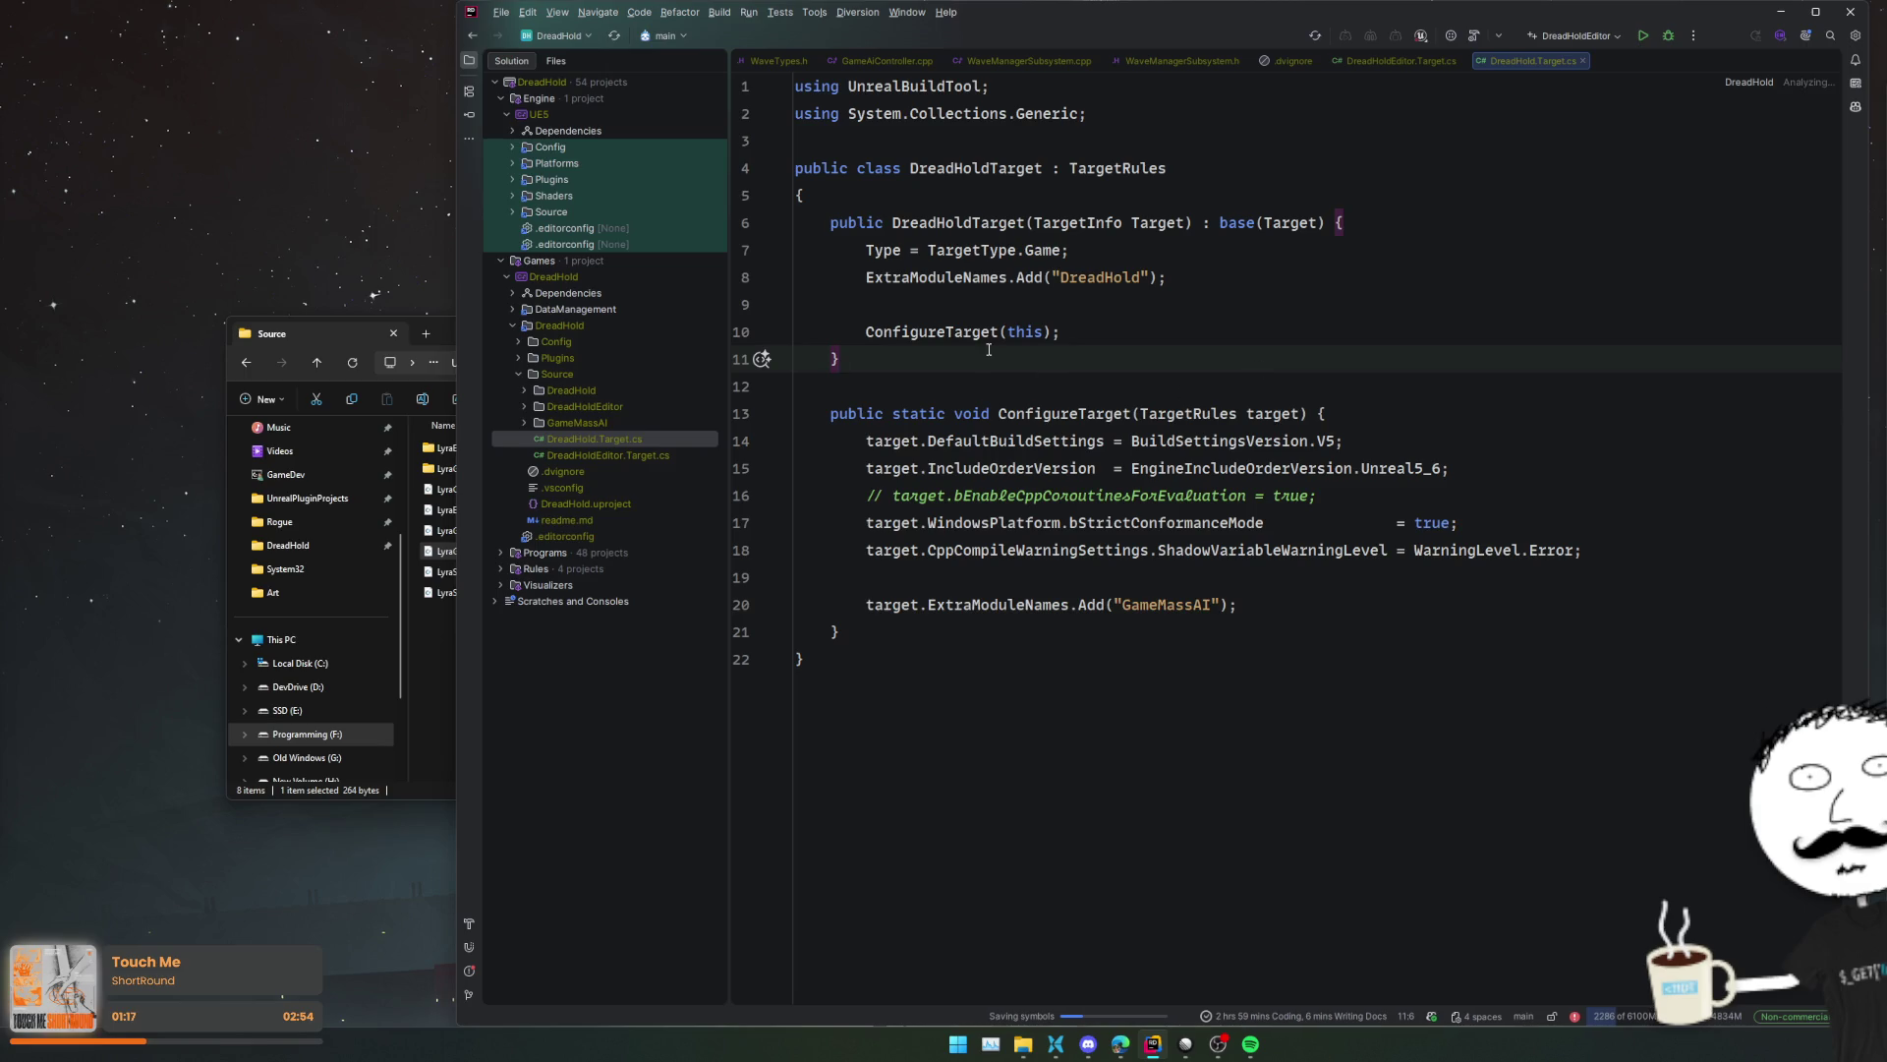
- Open DreadHoldEditor.Target.cs and insert a blank line after the TargetType.Editor assignment
double_click(665, 457)
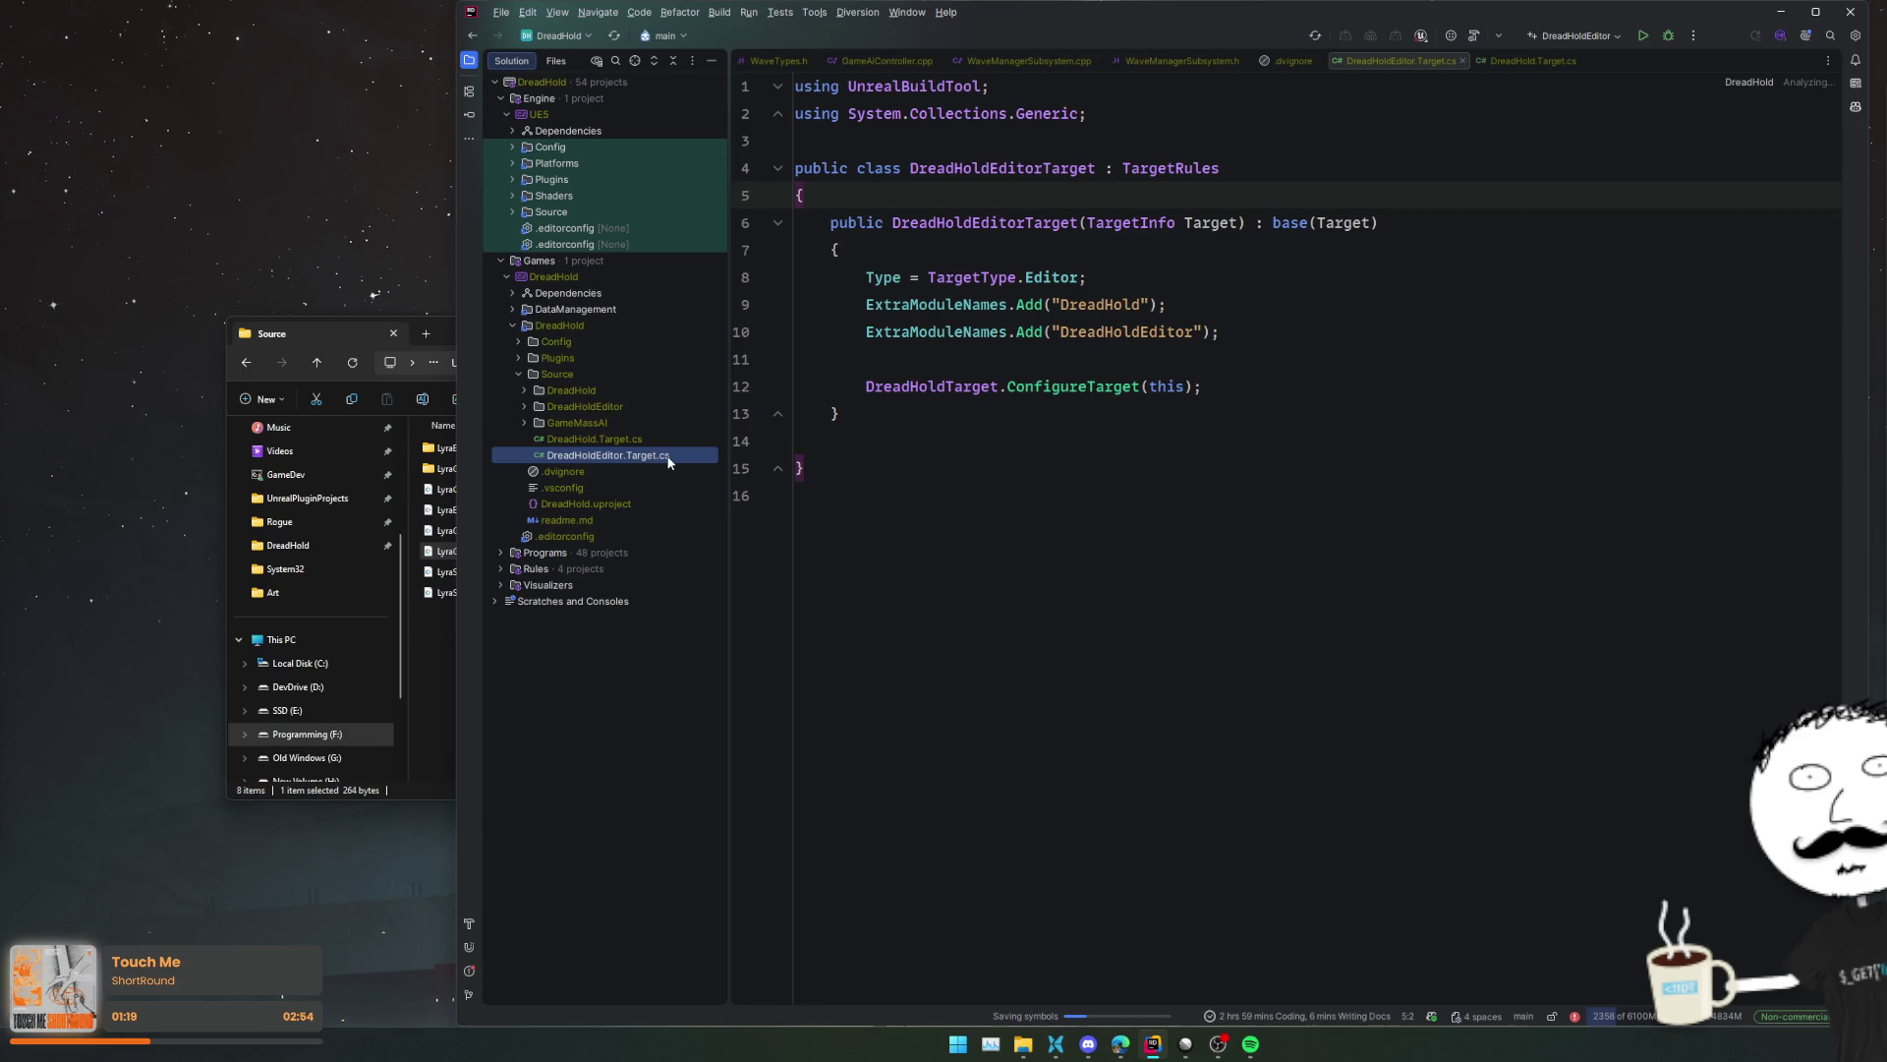
click(1236, 360)
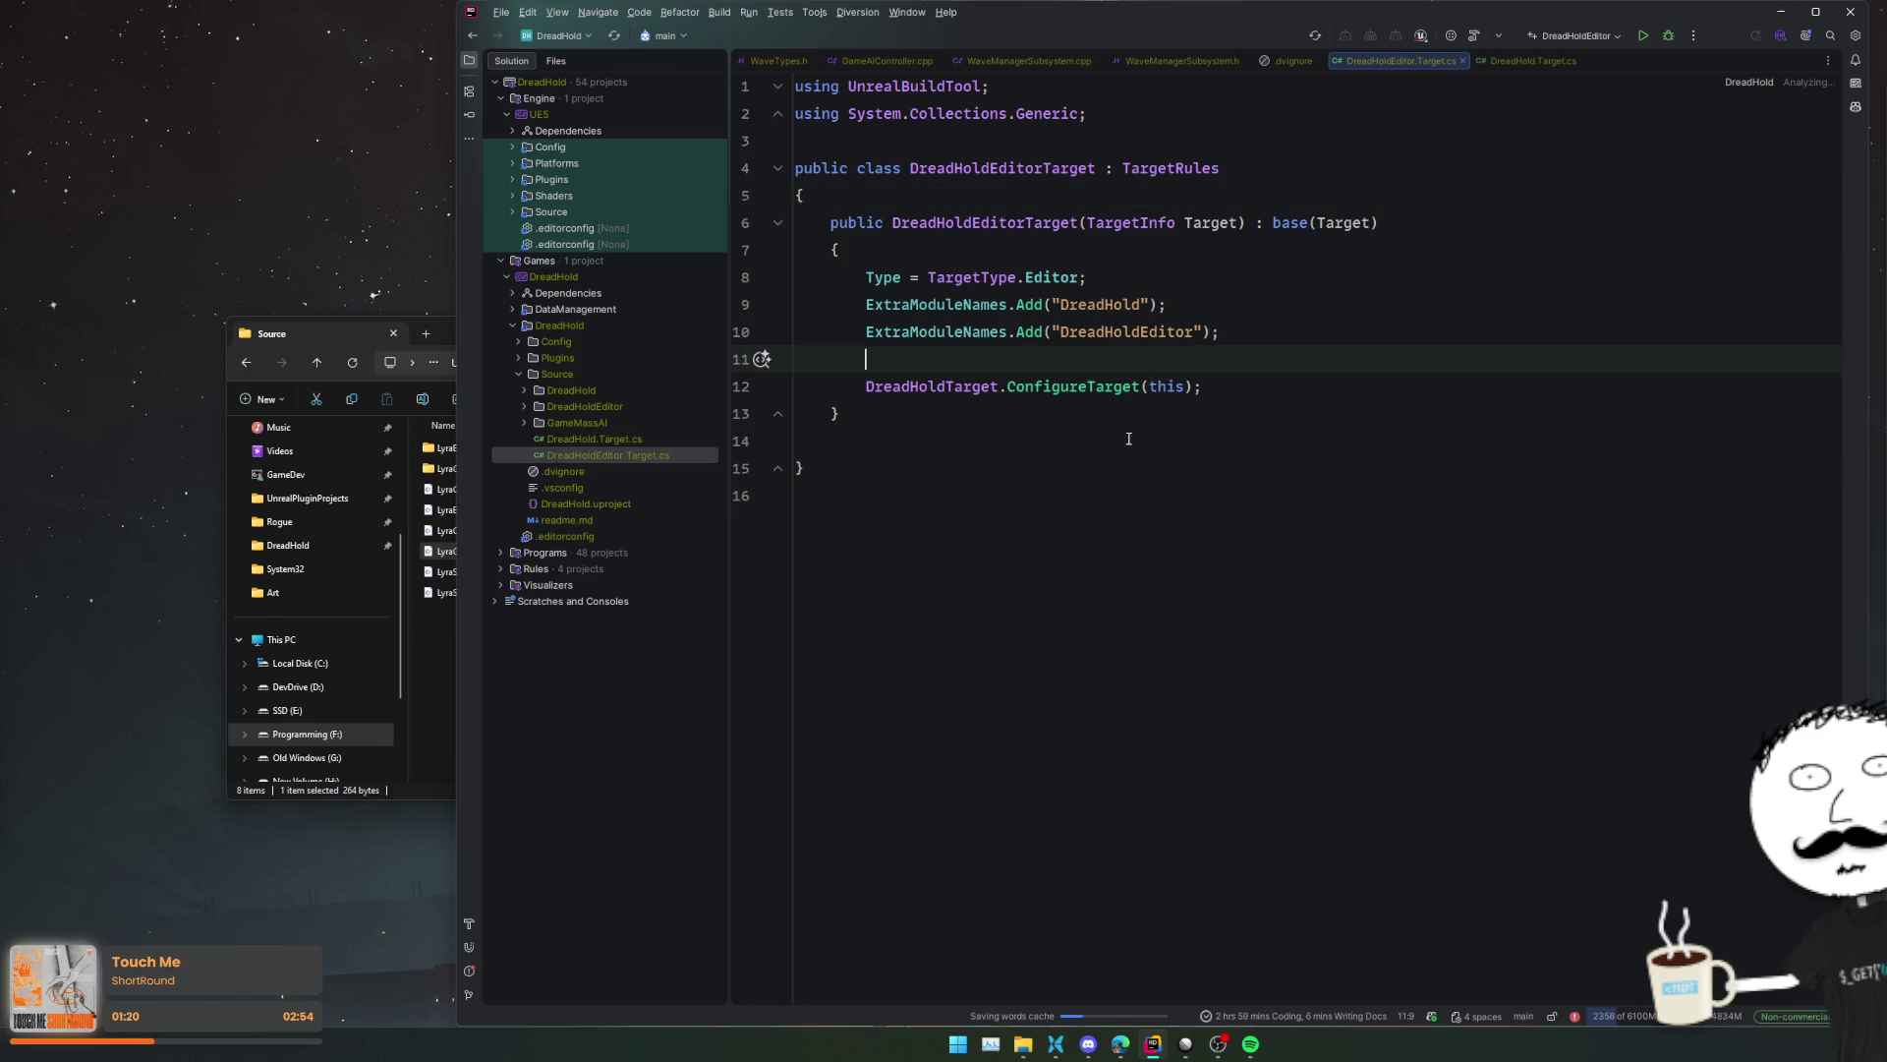
key(Down)
key(Down)
key(Down)
click(1235, 360)
click(1276, 307)
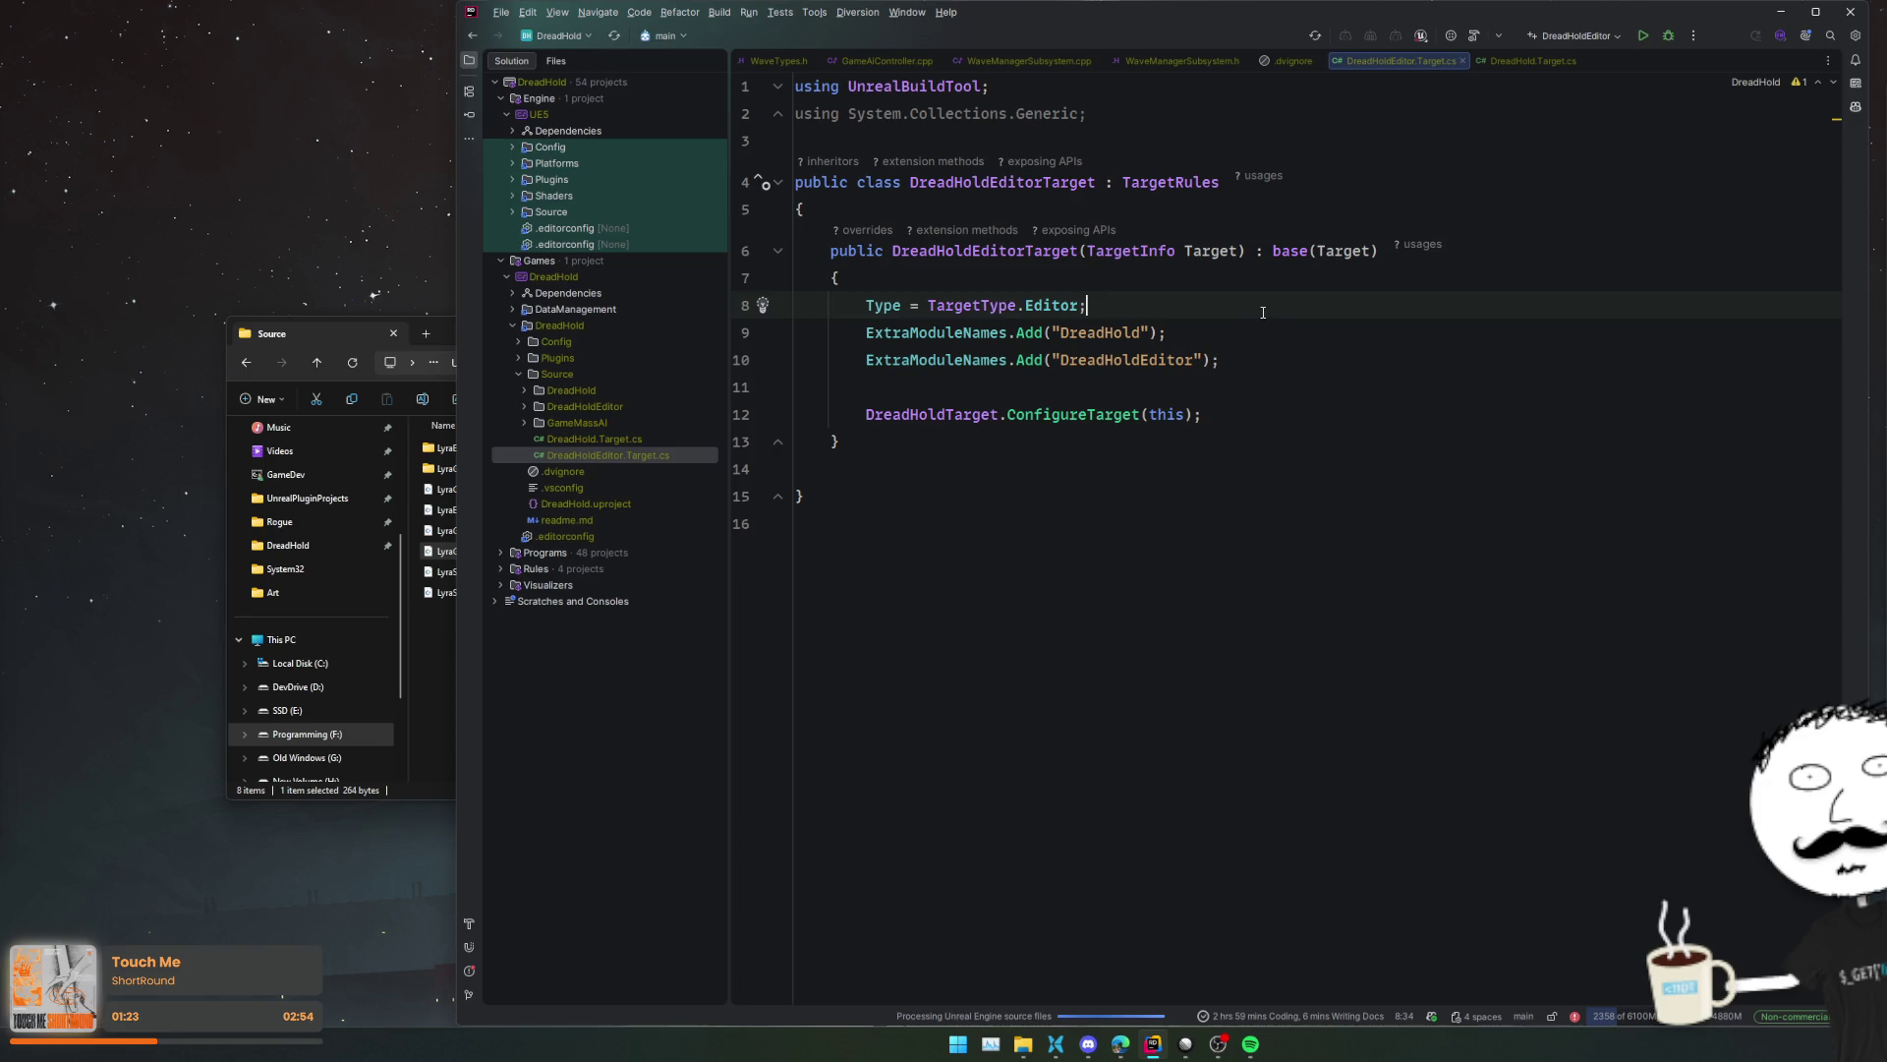
key(Return)
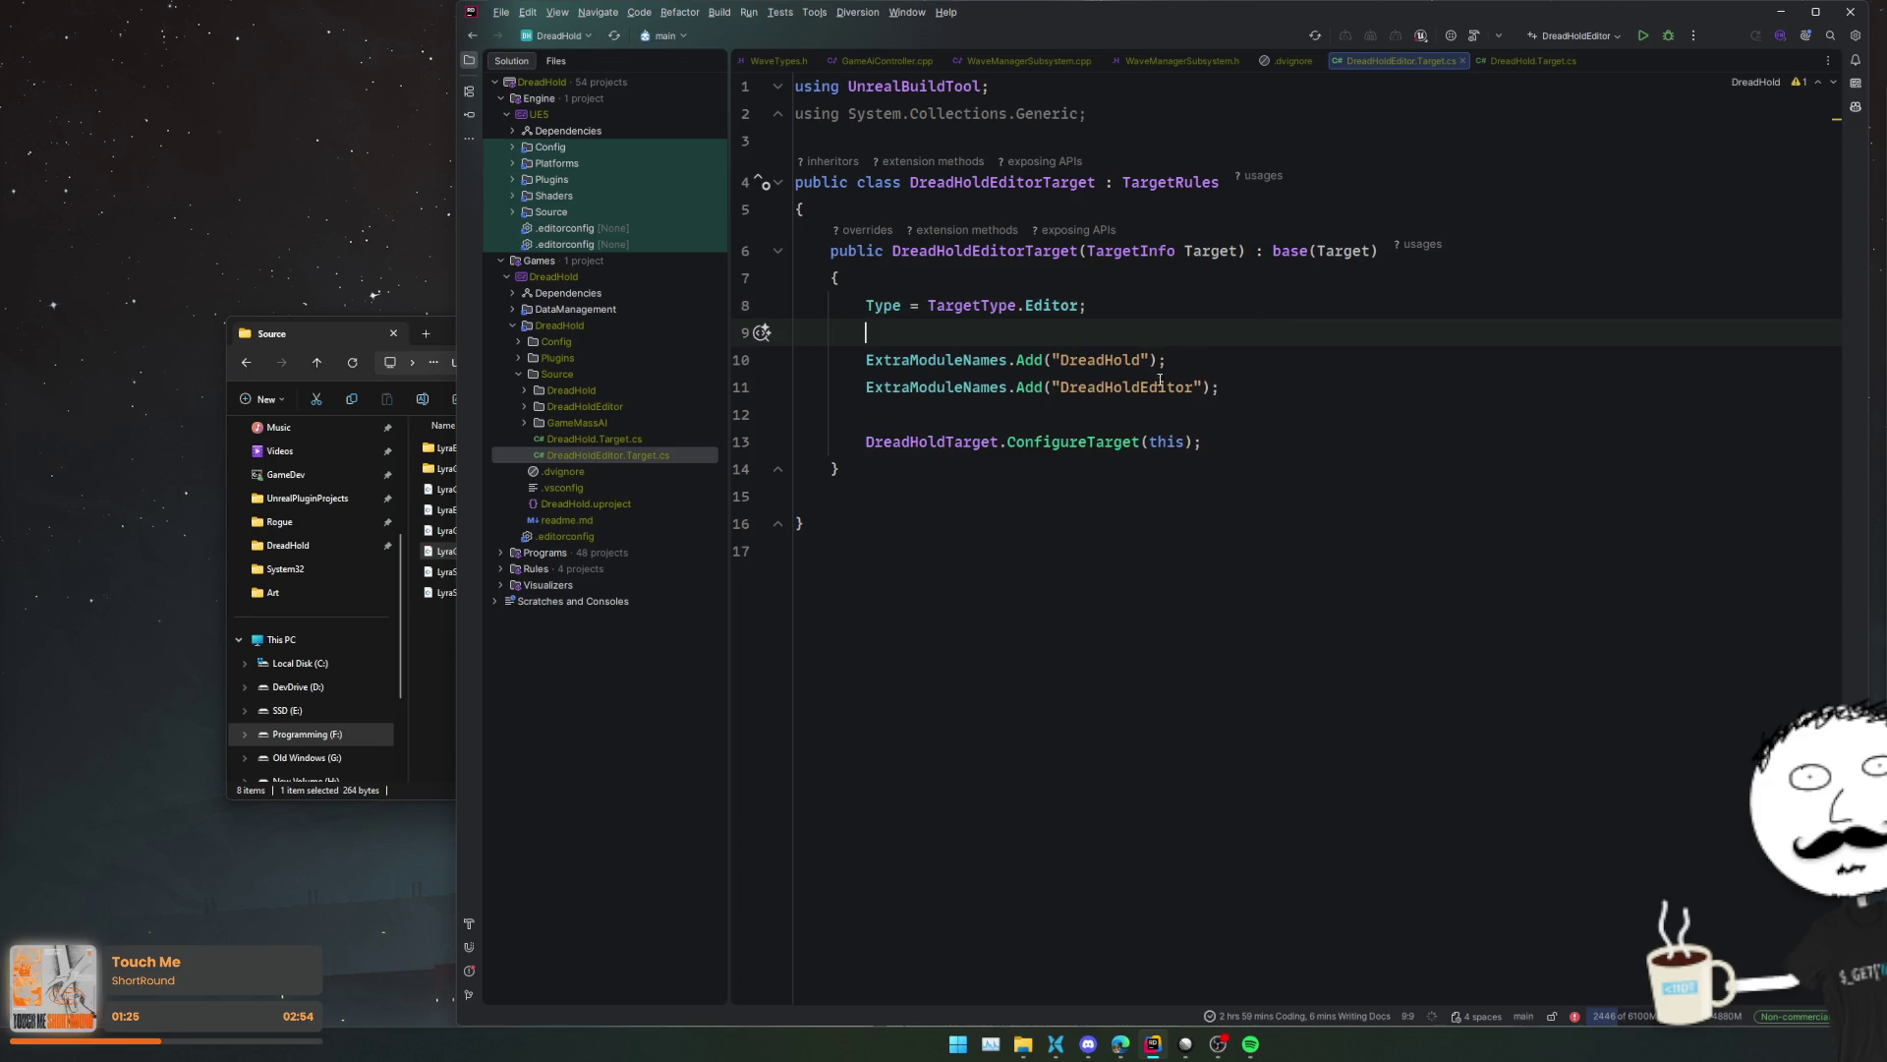
- Open a new line below the ConfigureTarget call and search the solution for DREADHOLD_DEMO
click(983, 496)
click(1222, 414)
click(1264, 469)
click(1282, 441)
key(Return)
key(Return)
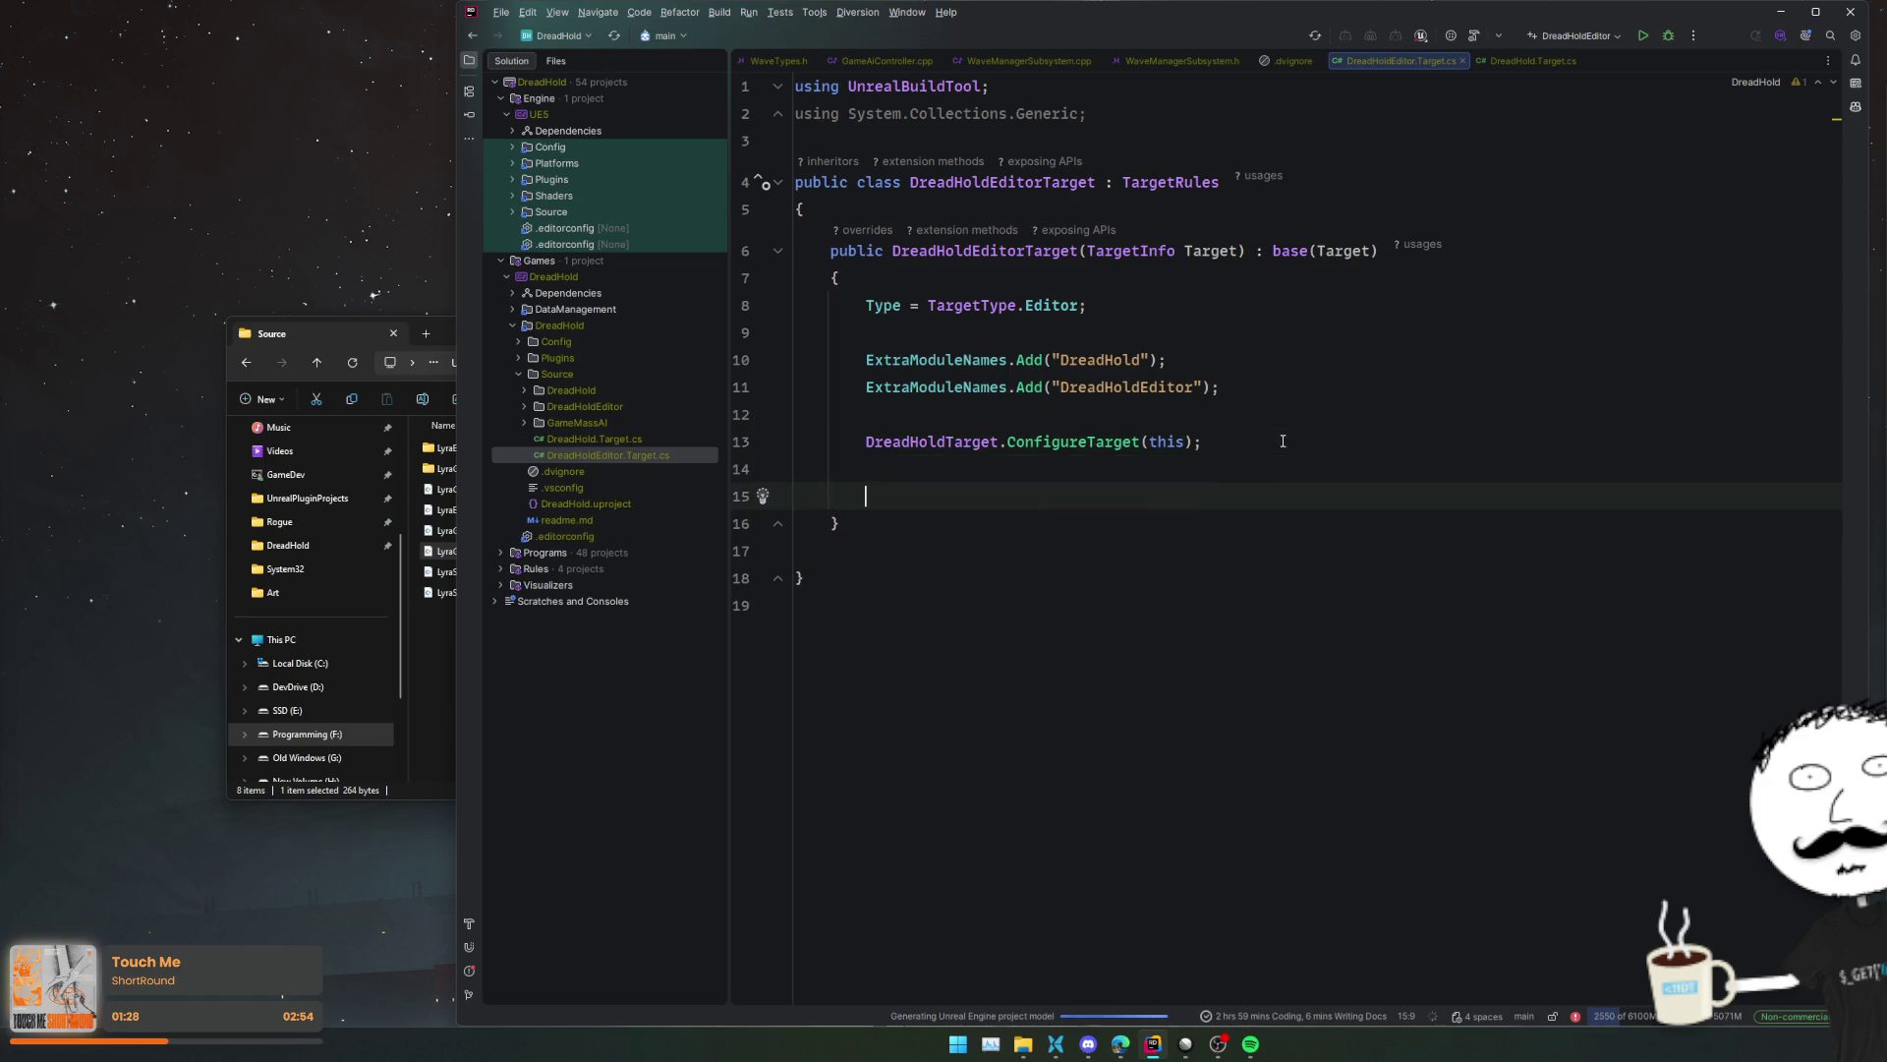
key(ctrl+shift+v)
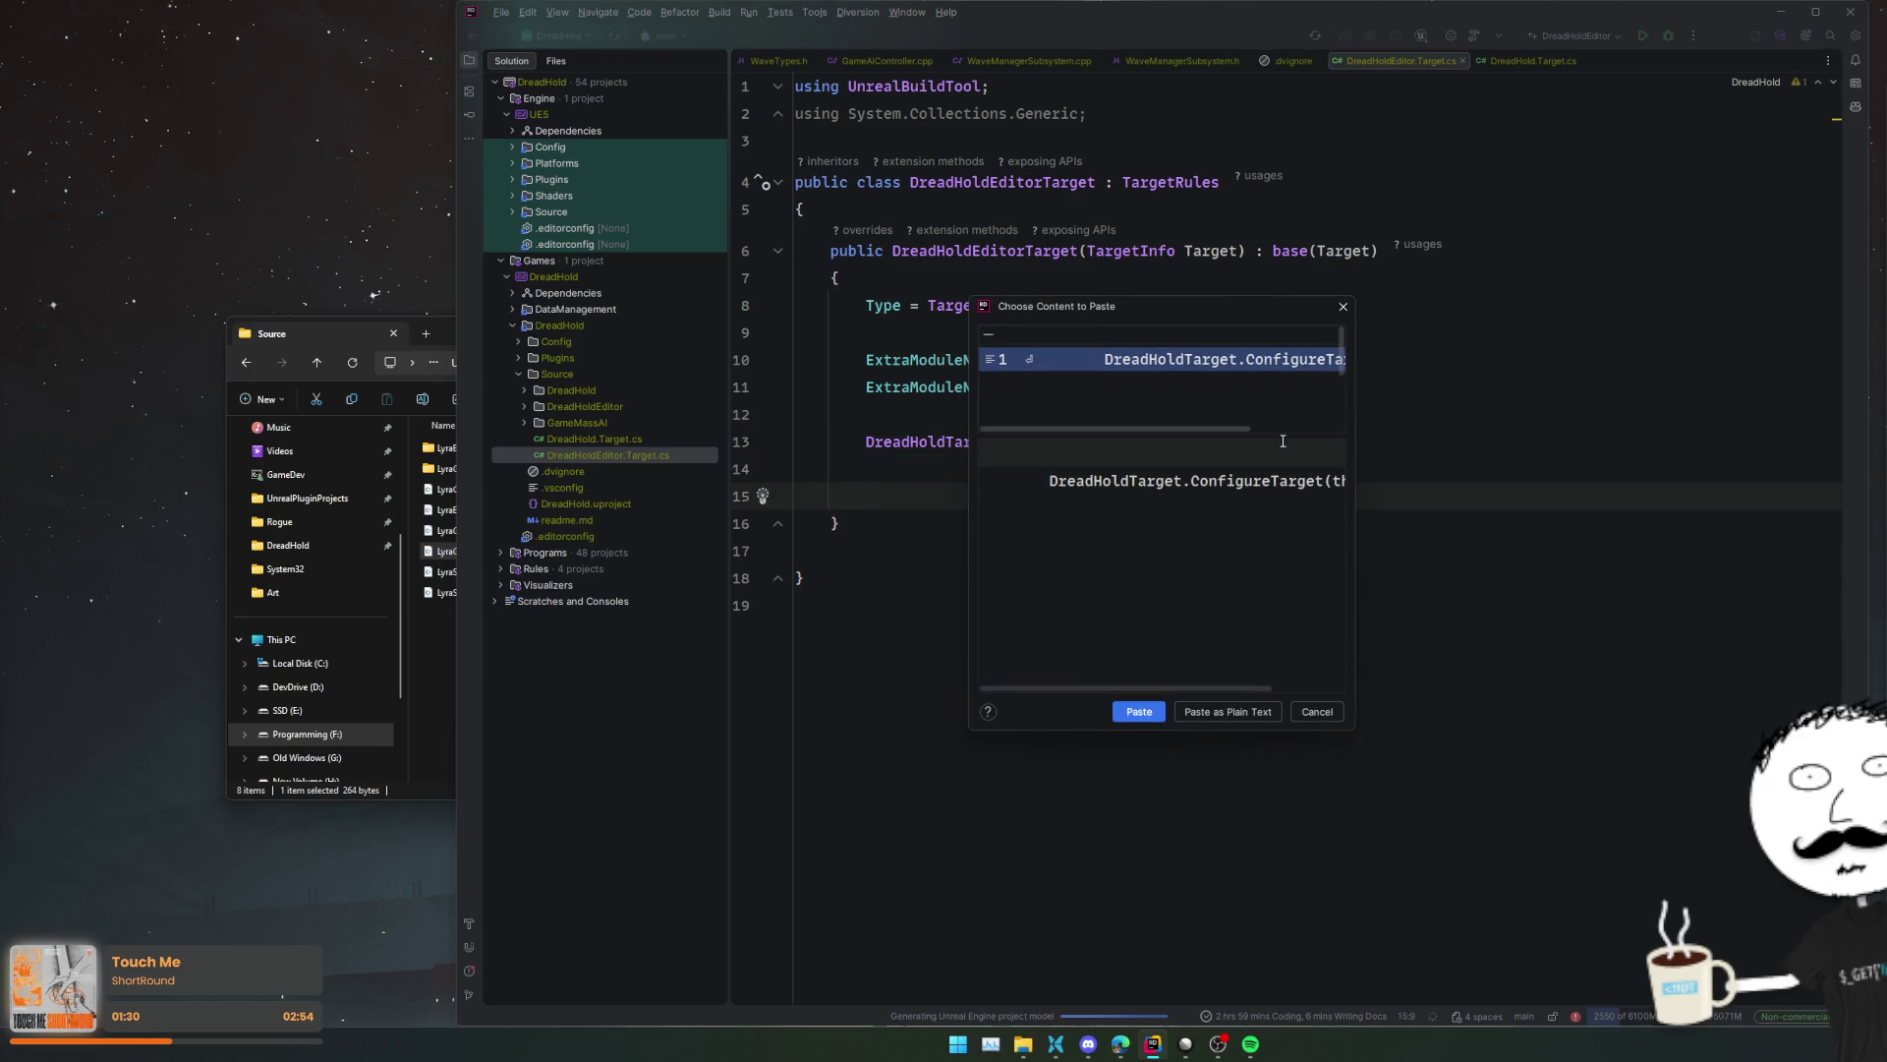
key(Escape)
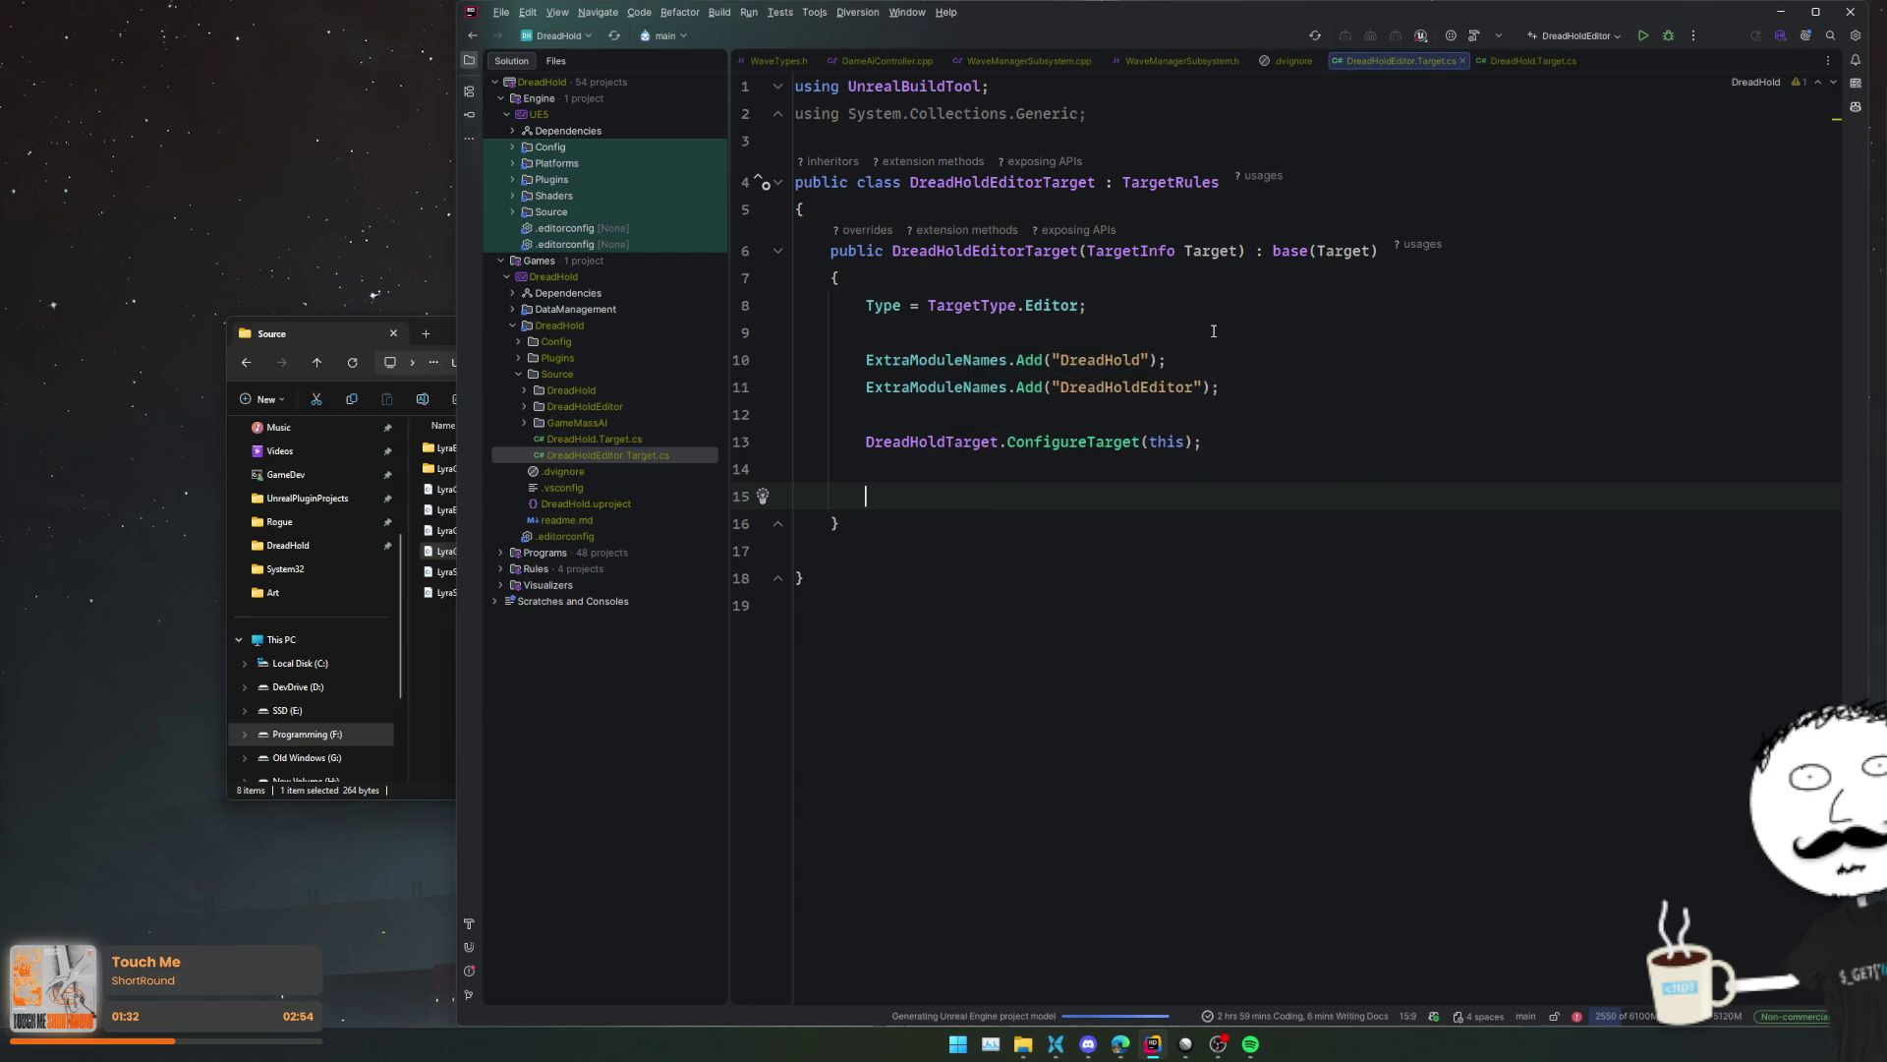
key(ctrl+shift+f)
text(DREAD)
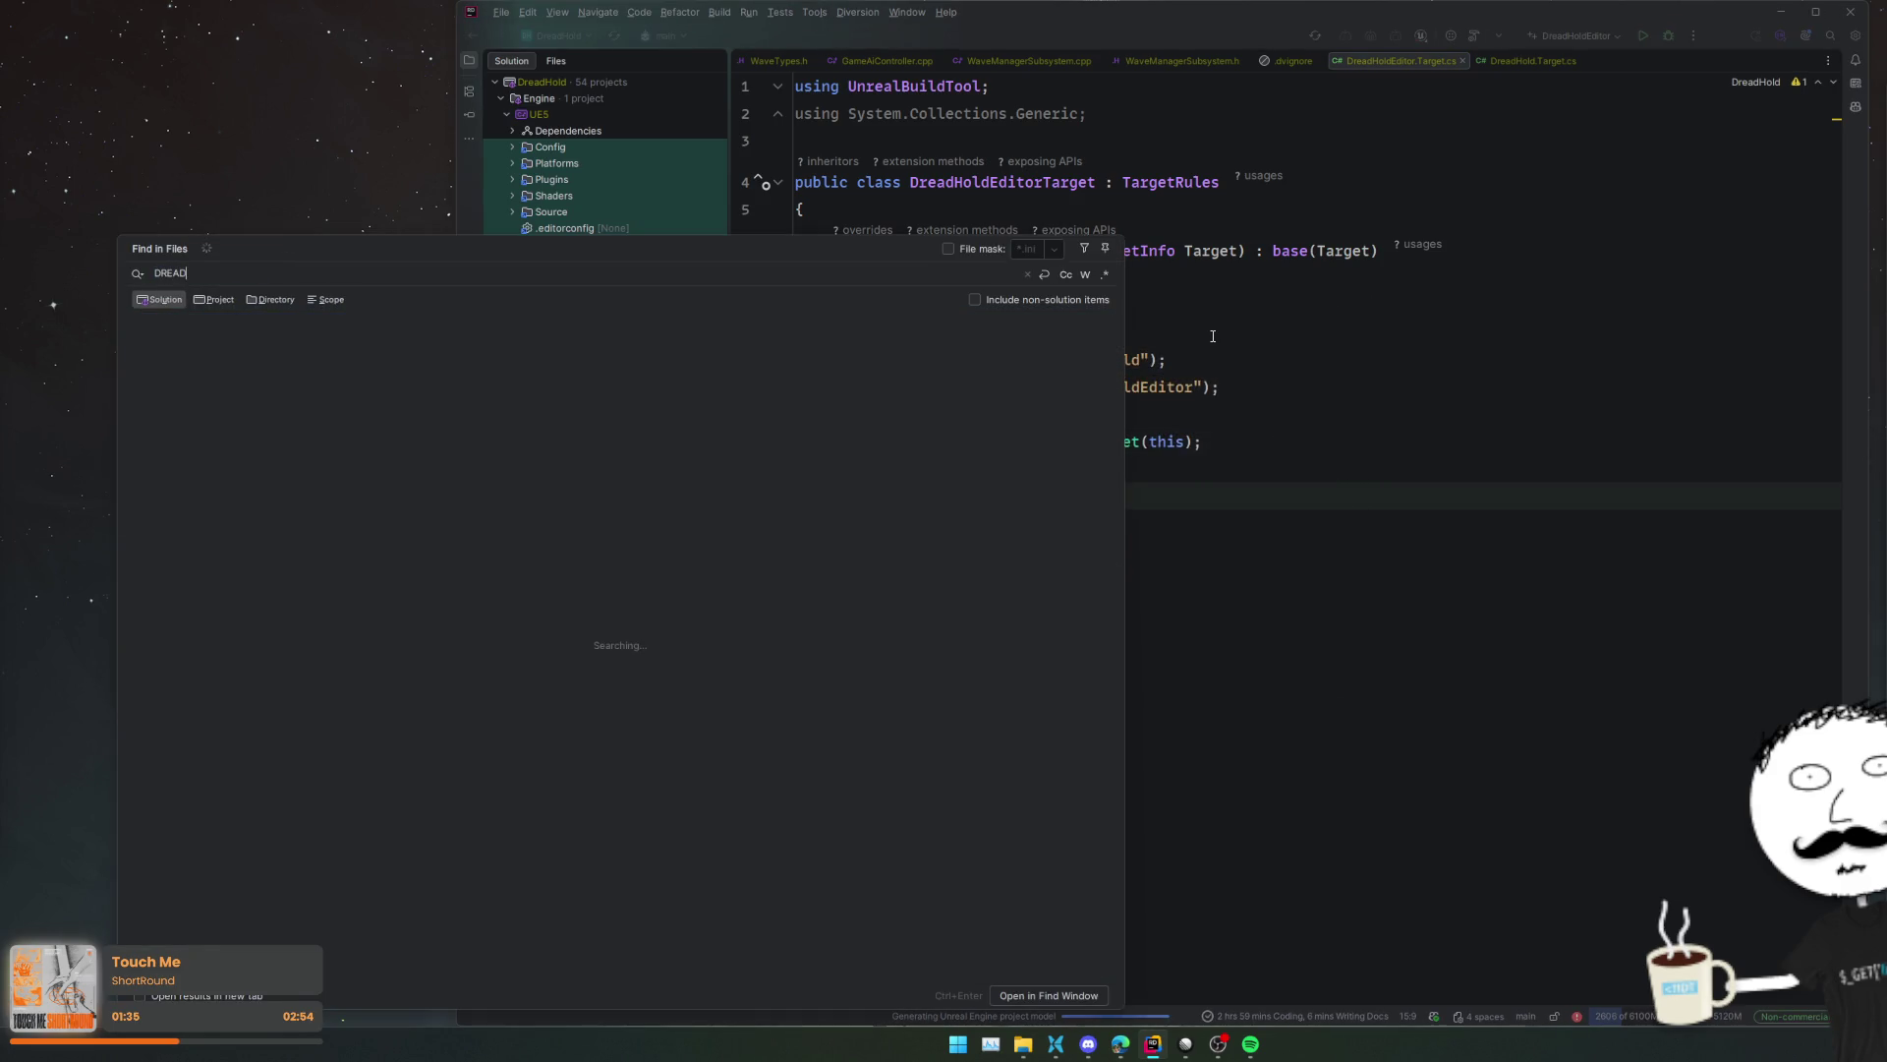
text(HOLD_D)
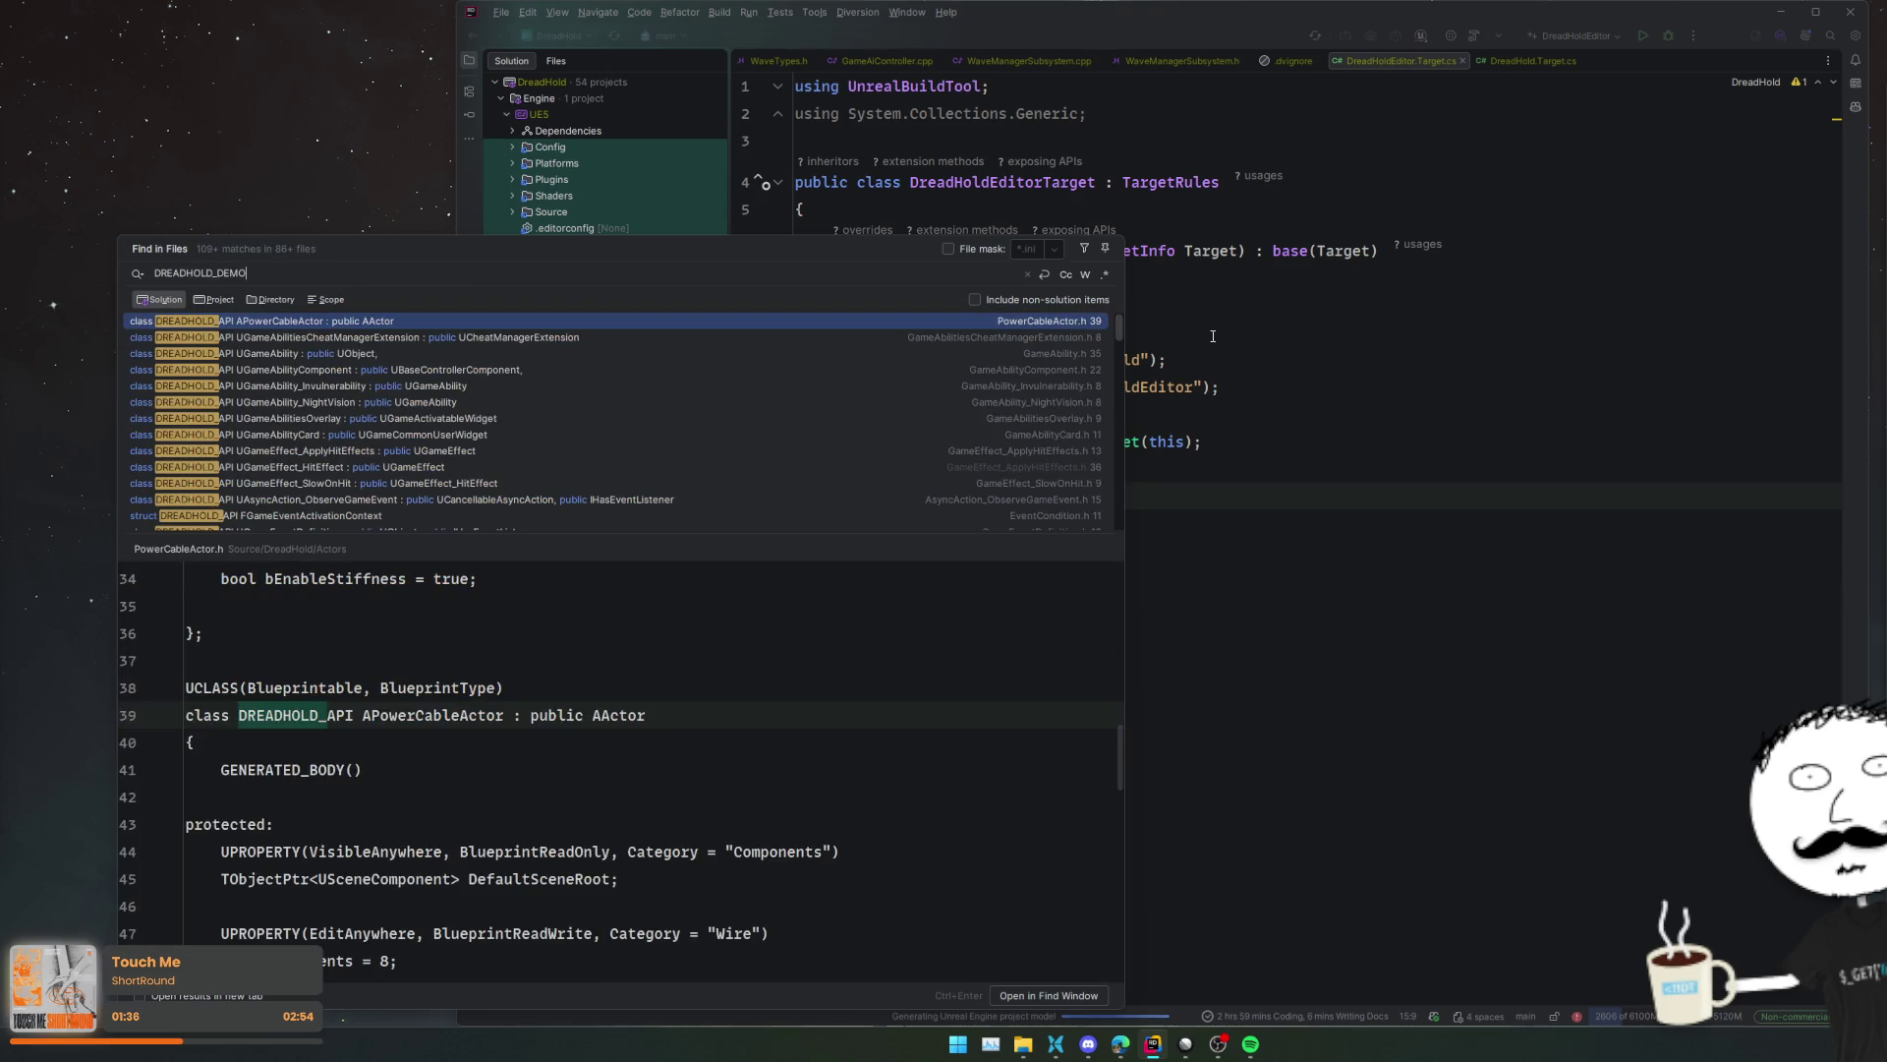
text(EMO)
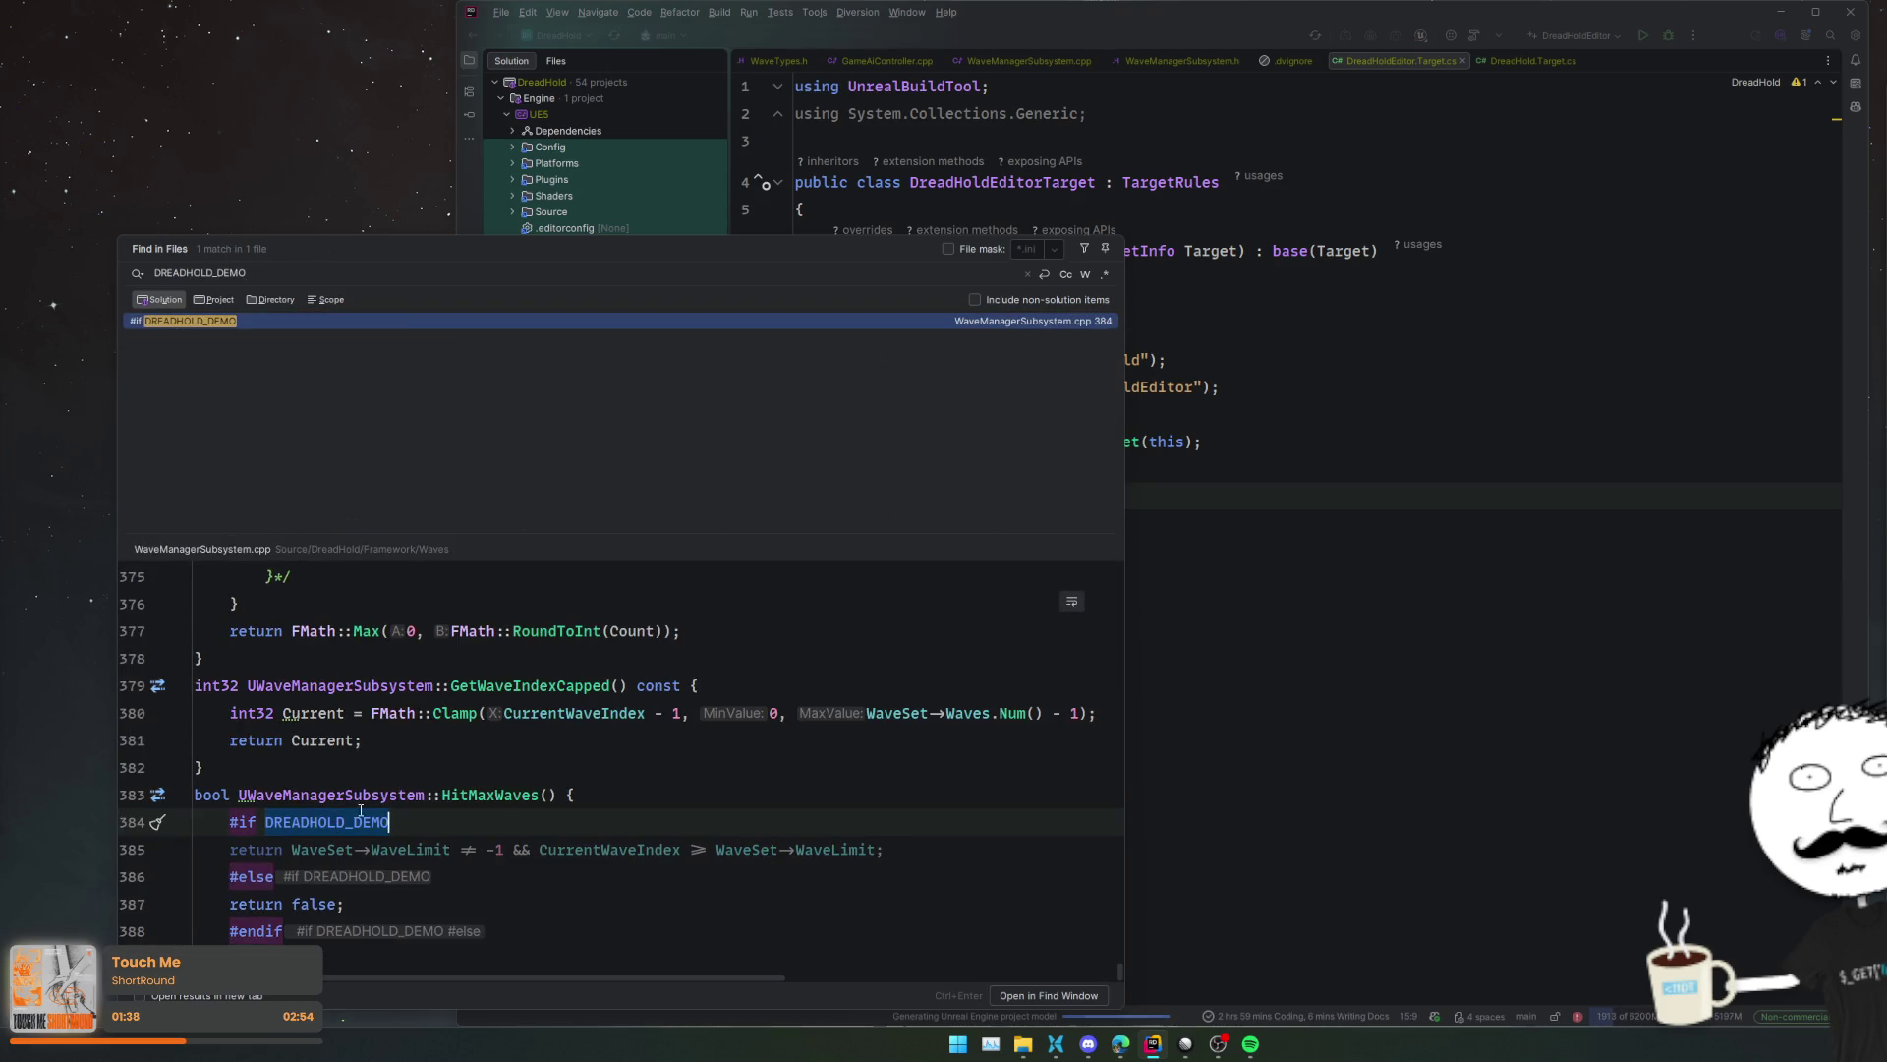
key(Escape)
- Write ProjectDefinitions.Add("DREADHOLD_DEMO=1"); beneath the ConfigureTarget call
text(Project)
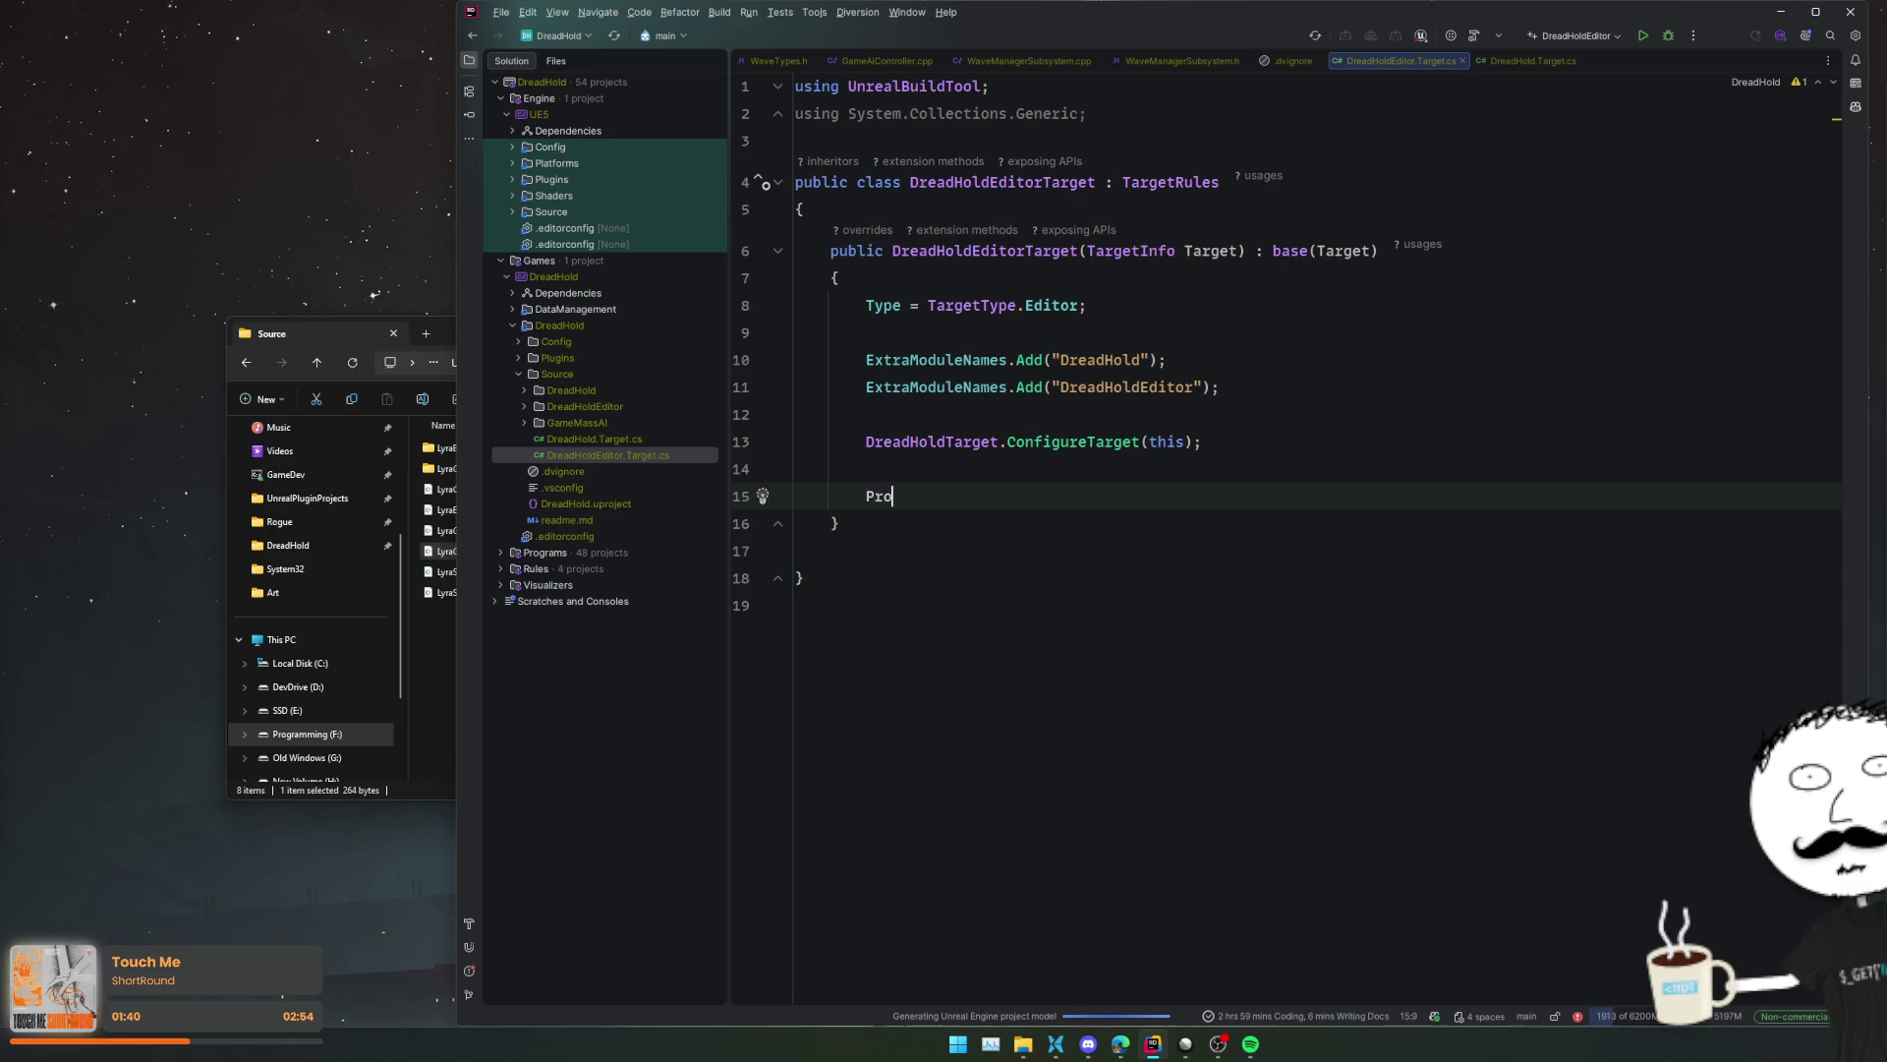
key(Return)
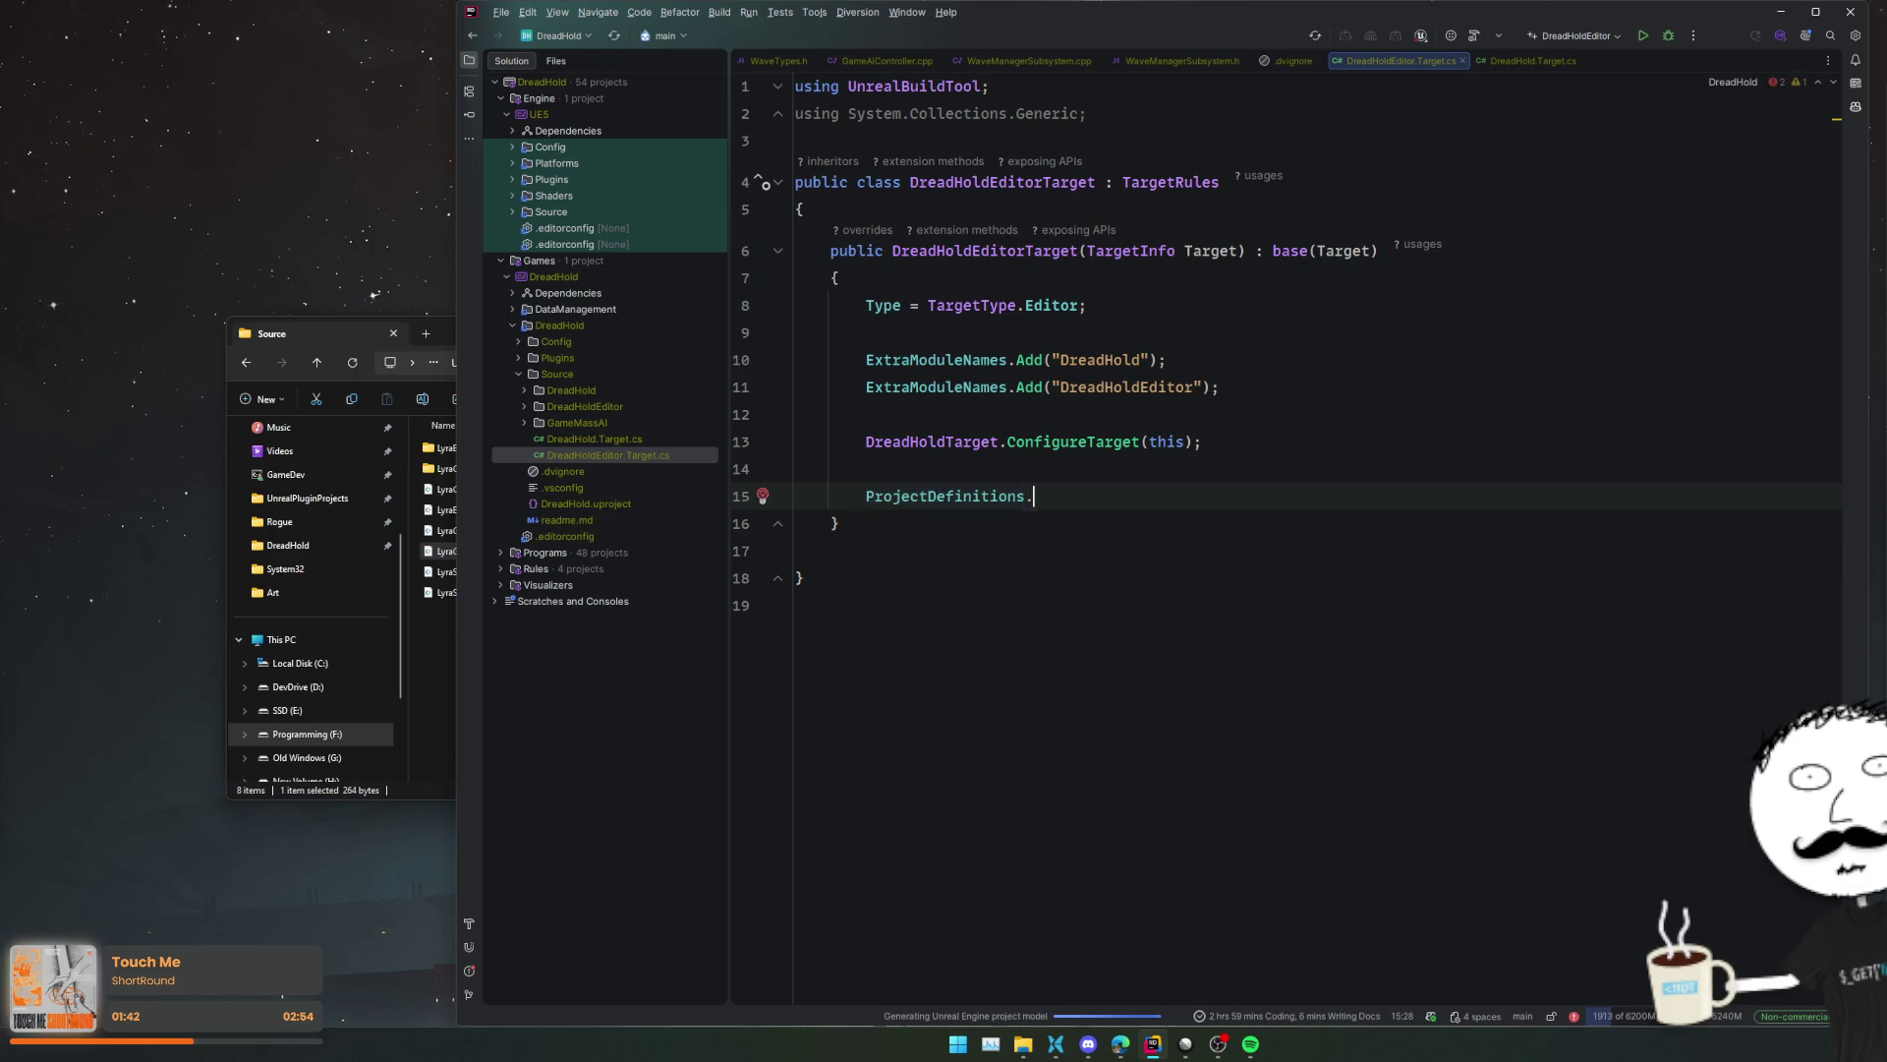
text(.Add)
key(Return)
text("DREADHOLD_DEMO=1)
key(End)
- Search the solution for usages of DREADHOLD_DEMO and ProjectDefinitions
double_click(1138, 497)
key(ctrl+shift+f)
key(Escape)
double_click(973, 495)
key(ctrl+shift+f)
text(.)
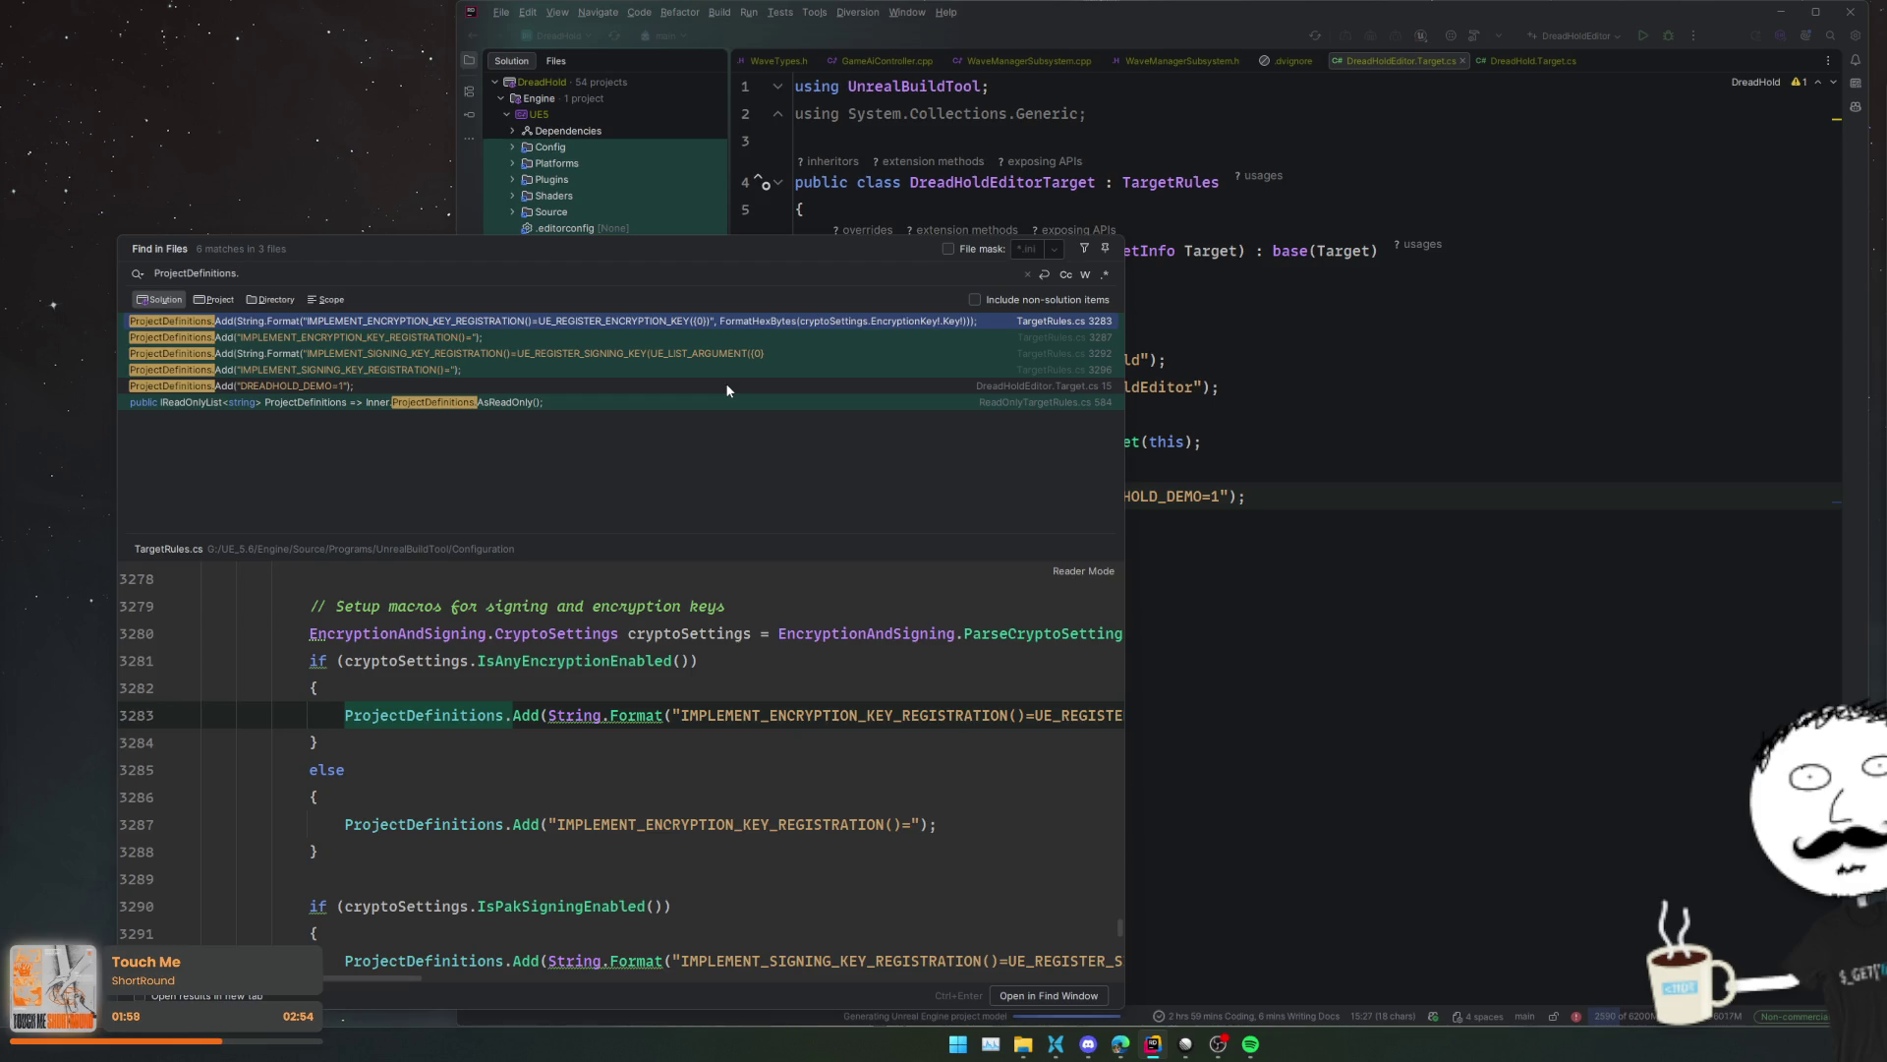
key(Escape)
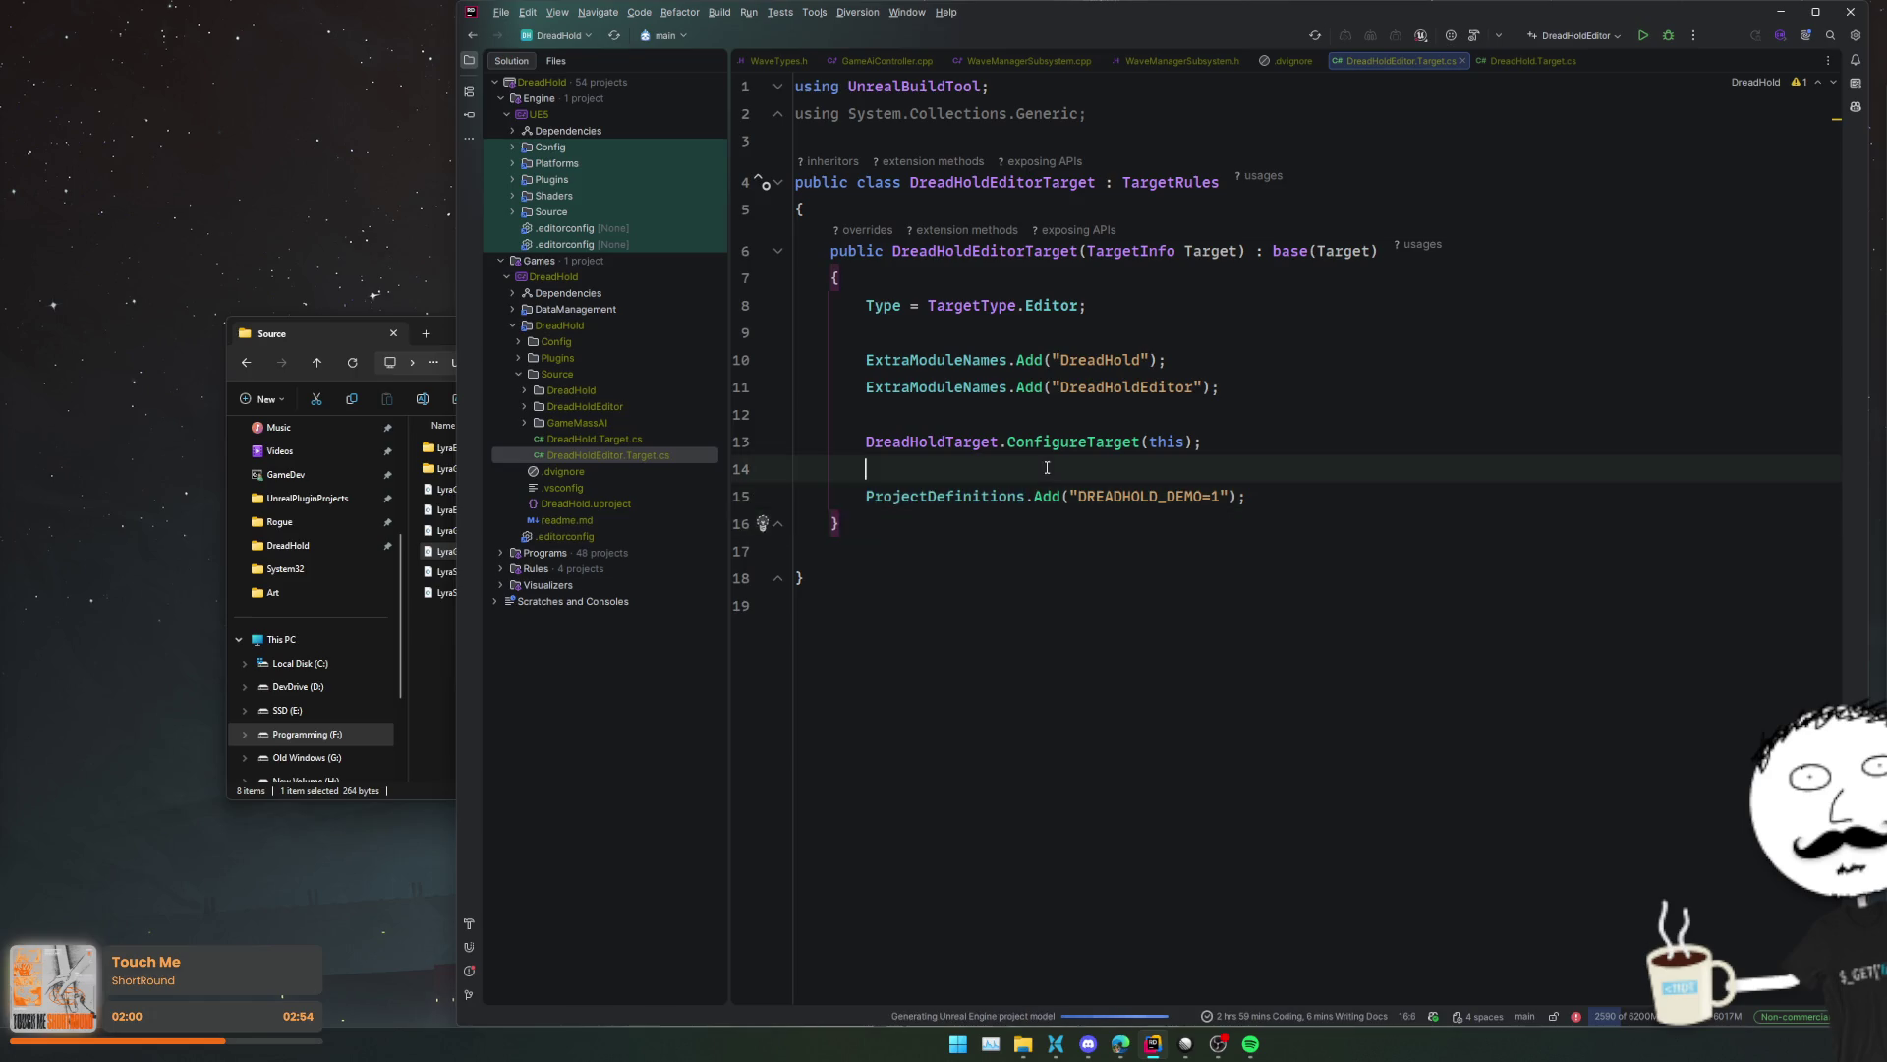
double_click(633, 438)
- Duplicate DreadHold.Target.cs as DreadHoldDemo.Target.cs
key(ctrl+d)
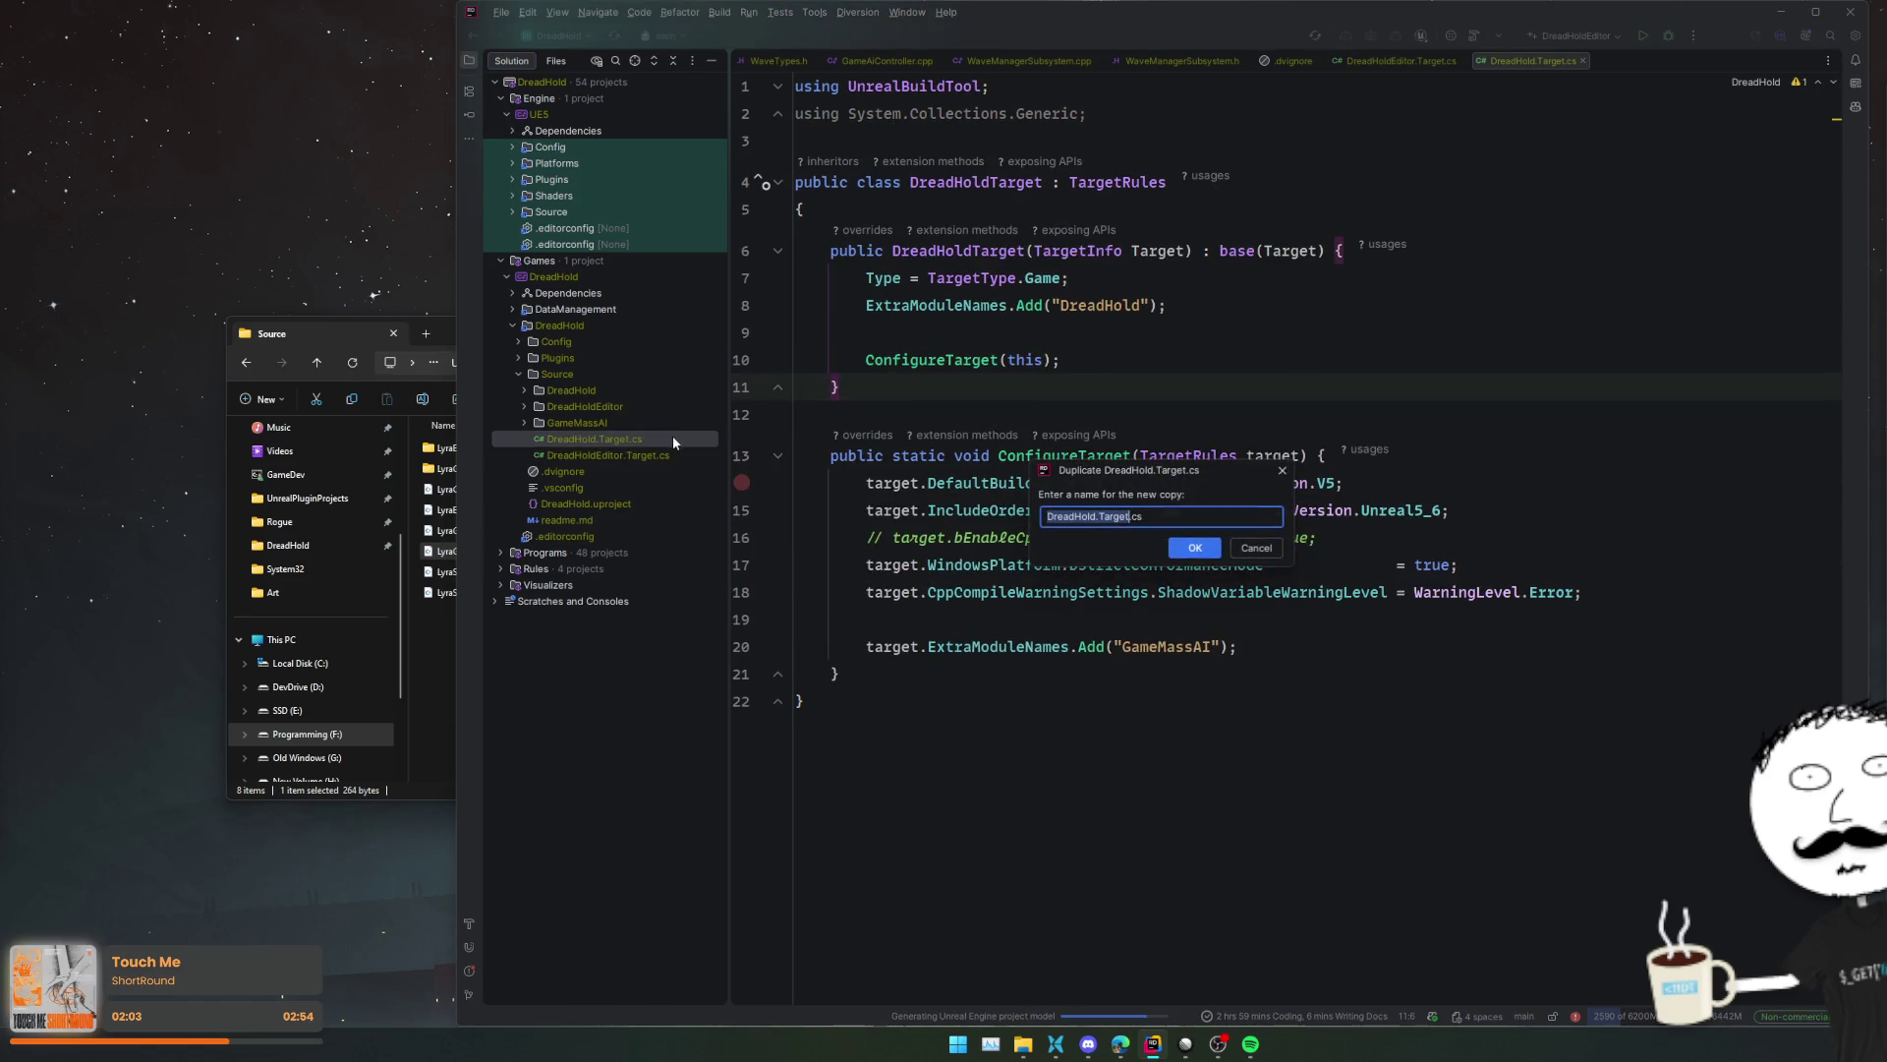
key(Right)
text(Demo)
key(shift+Home)
key(Return)
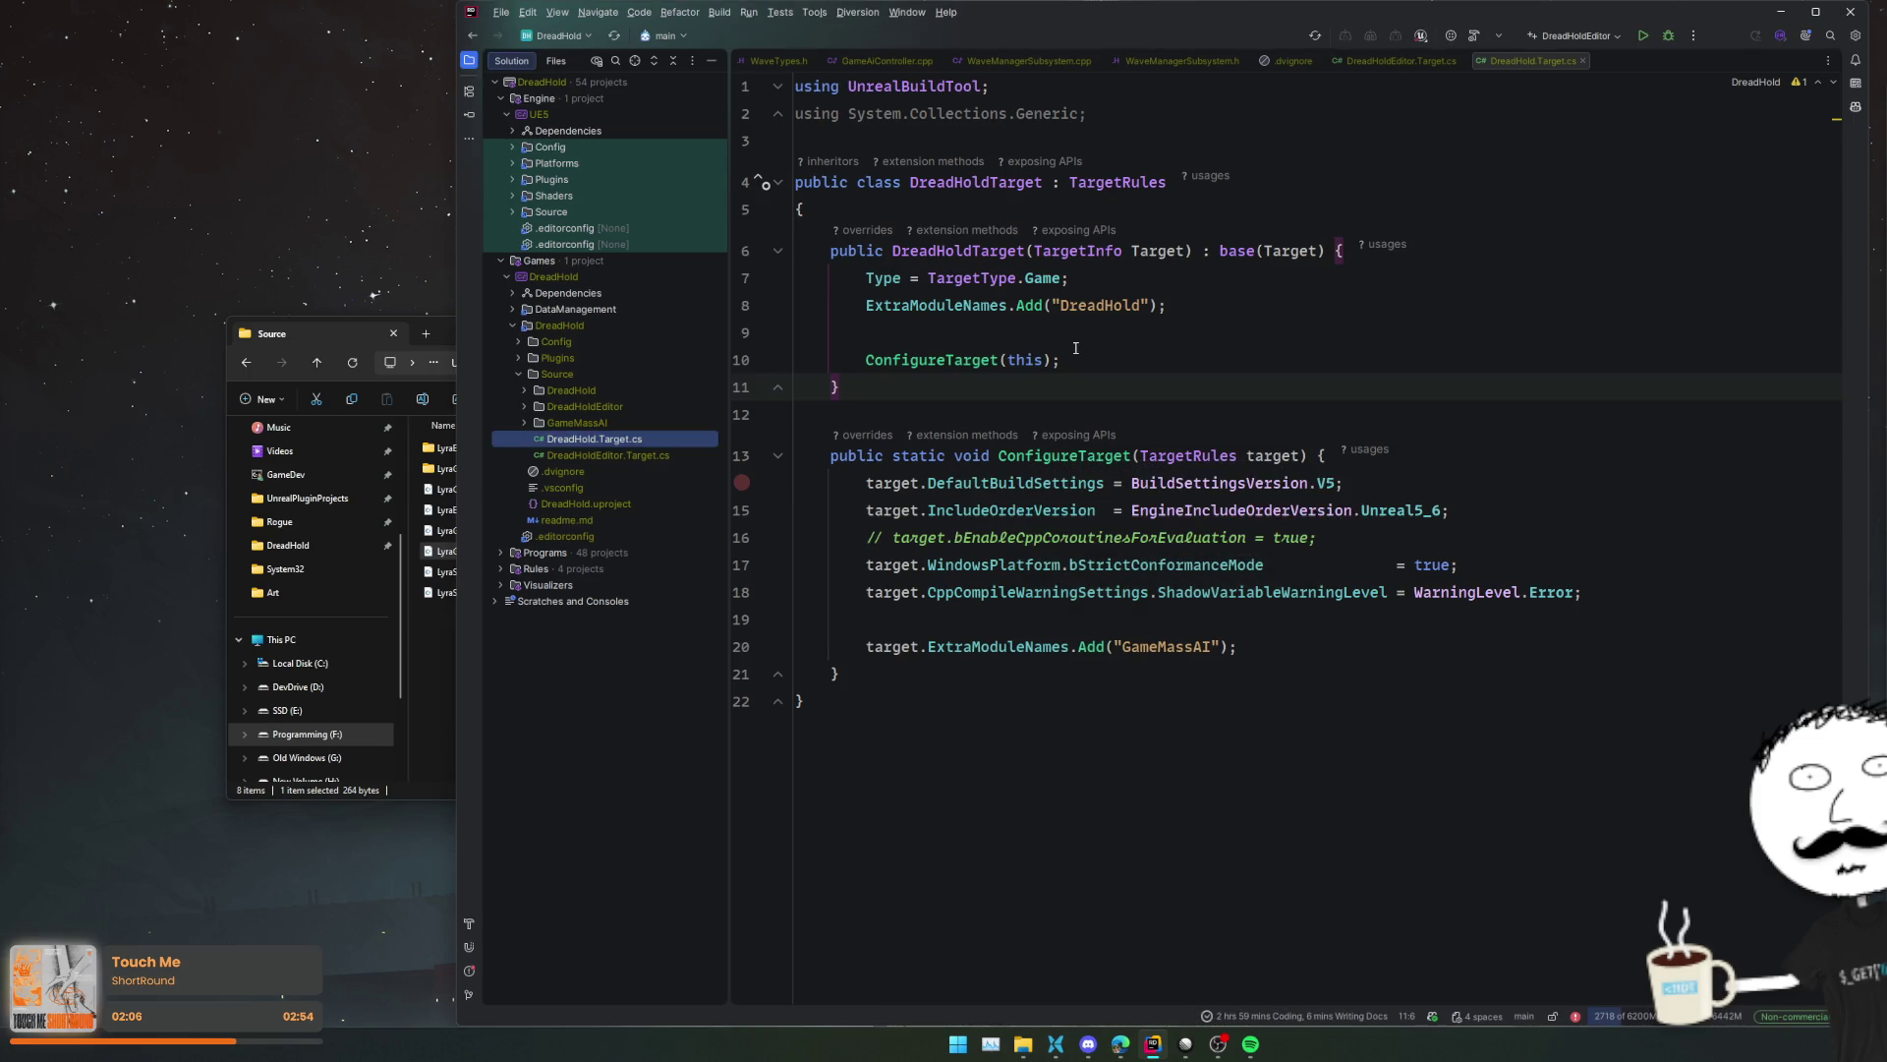
- Rename the class and constructor to DreadHoldDemoTarget and derive it from DreadHoldTarget
drag(972, 169, 911, 169)
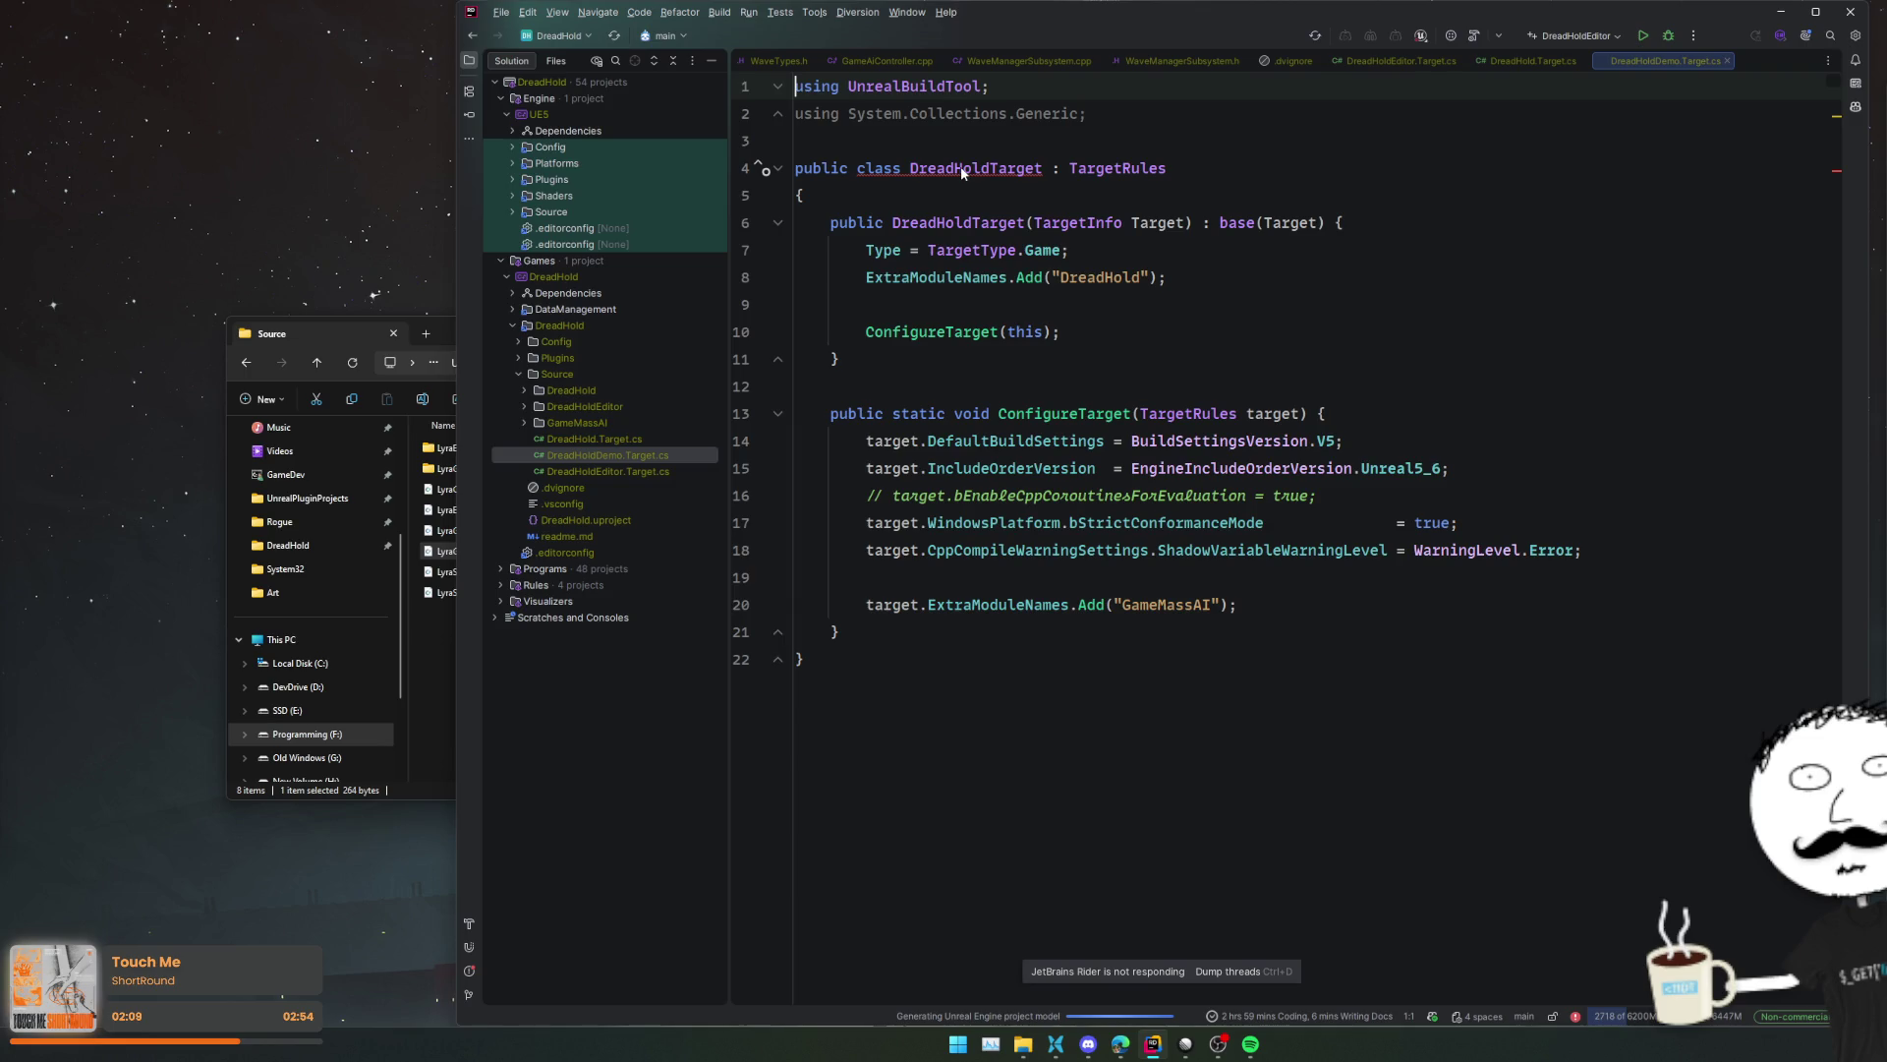
key(alt+j)
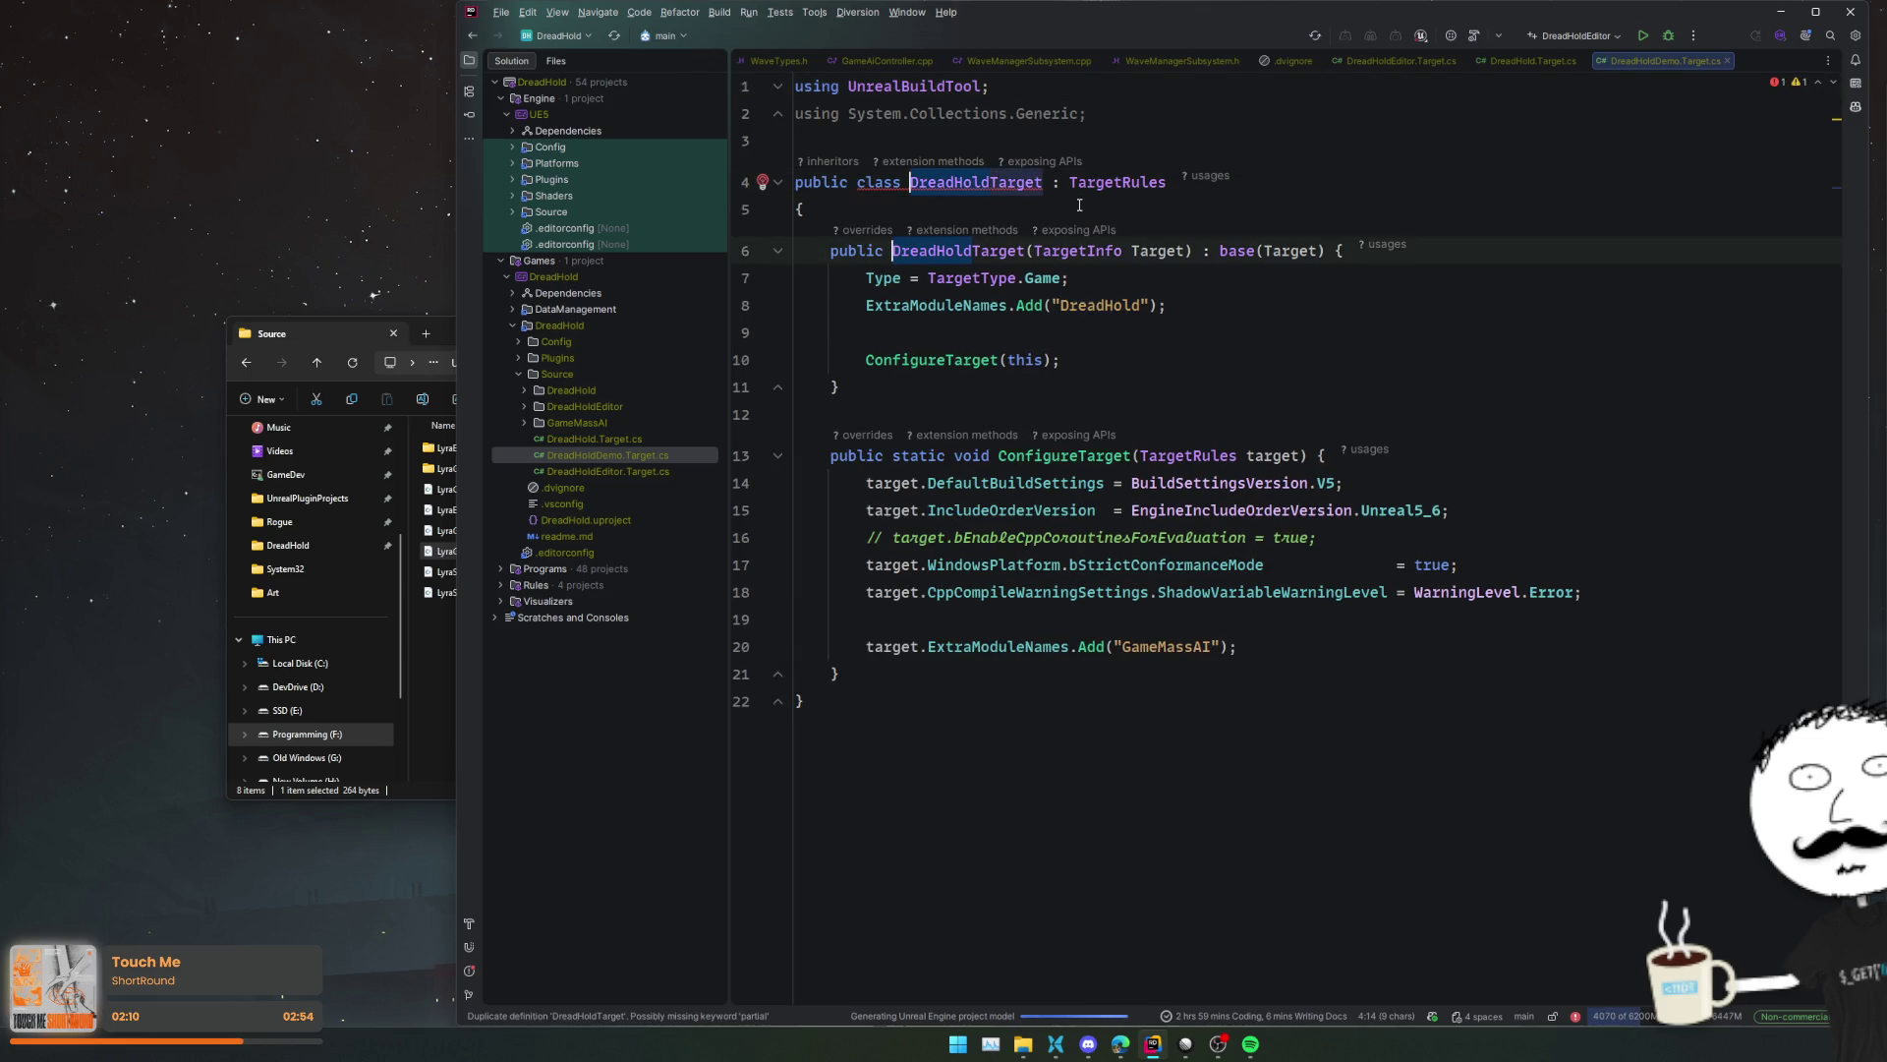
key(Right)
text(Demo)
double_click(1152, 195)
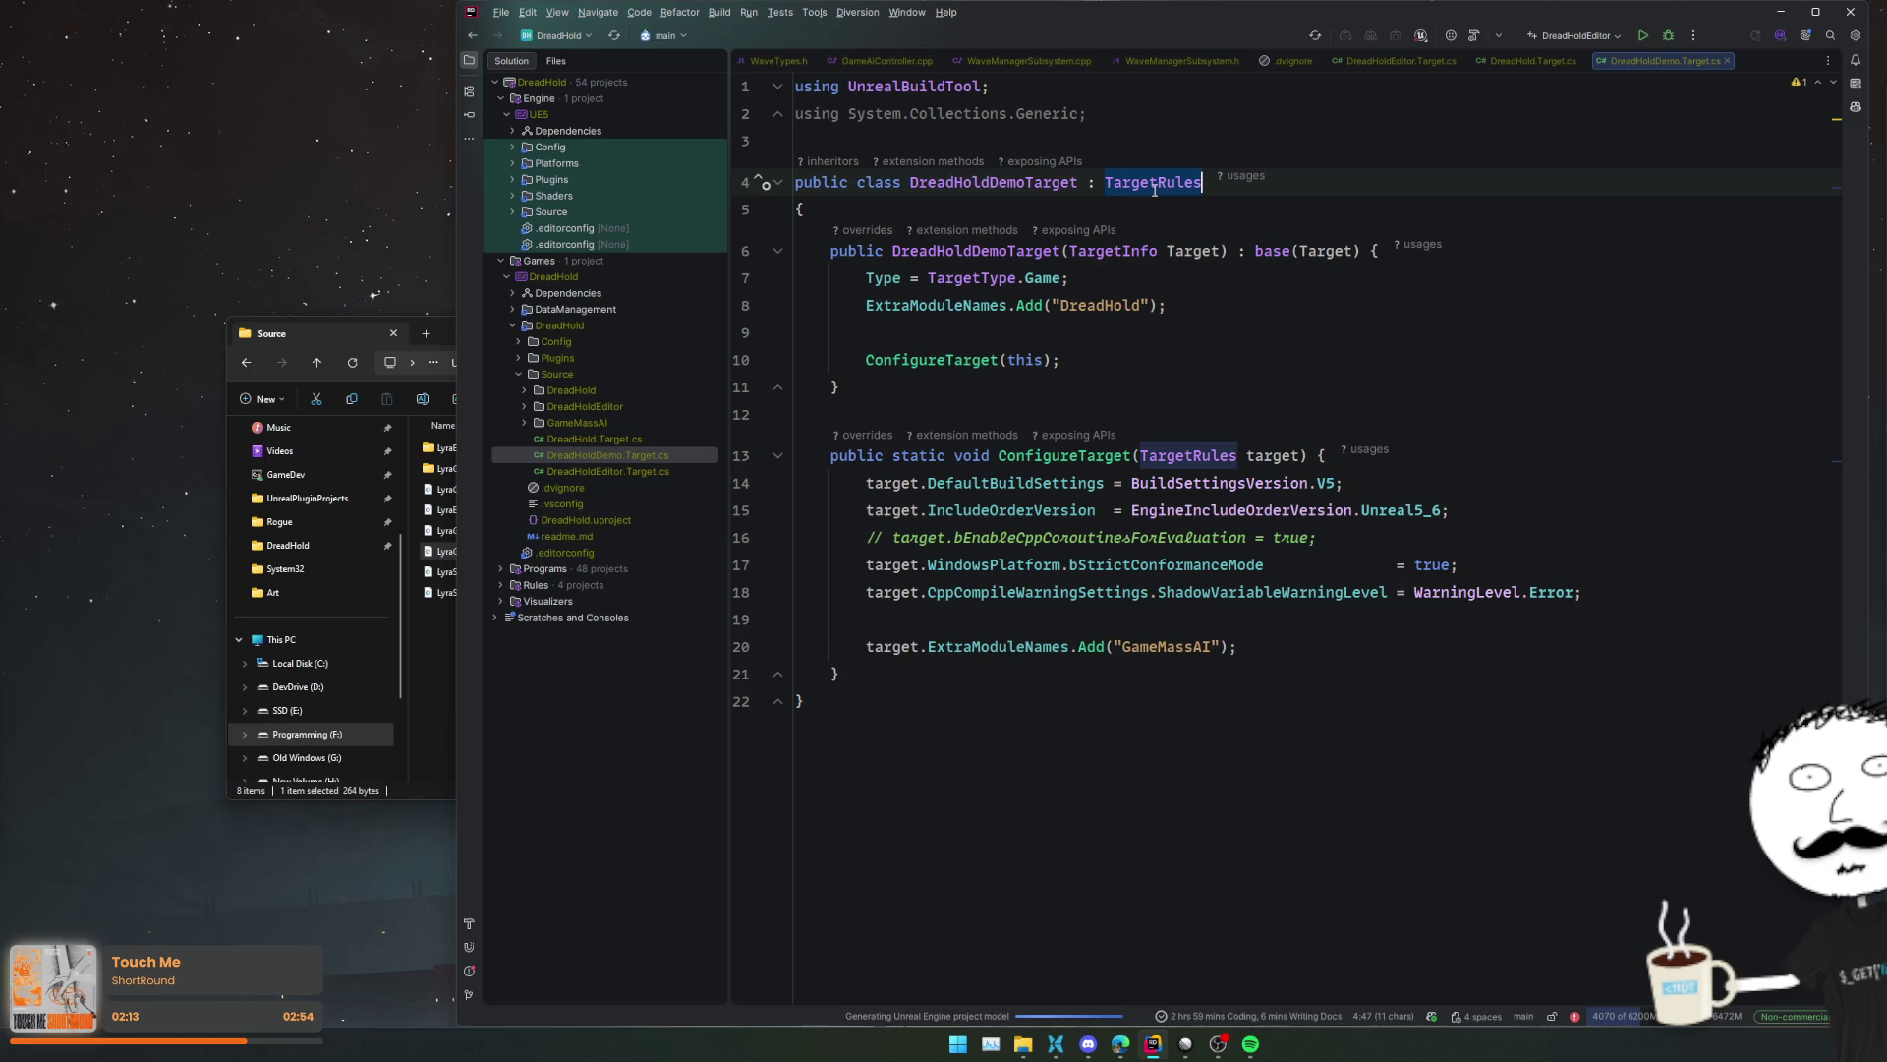
text(DreadHold)
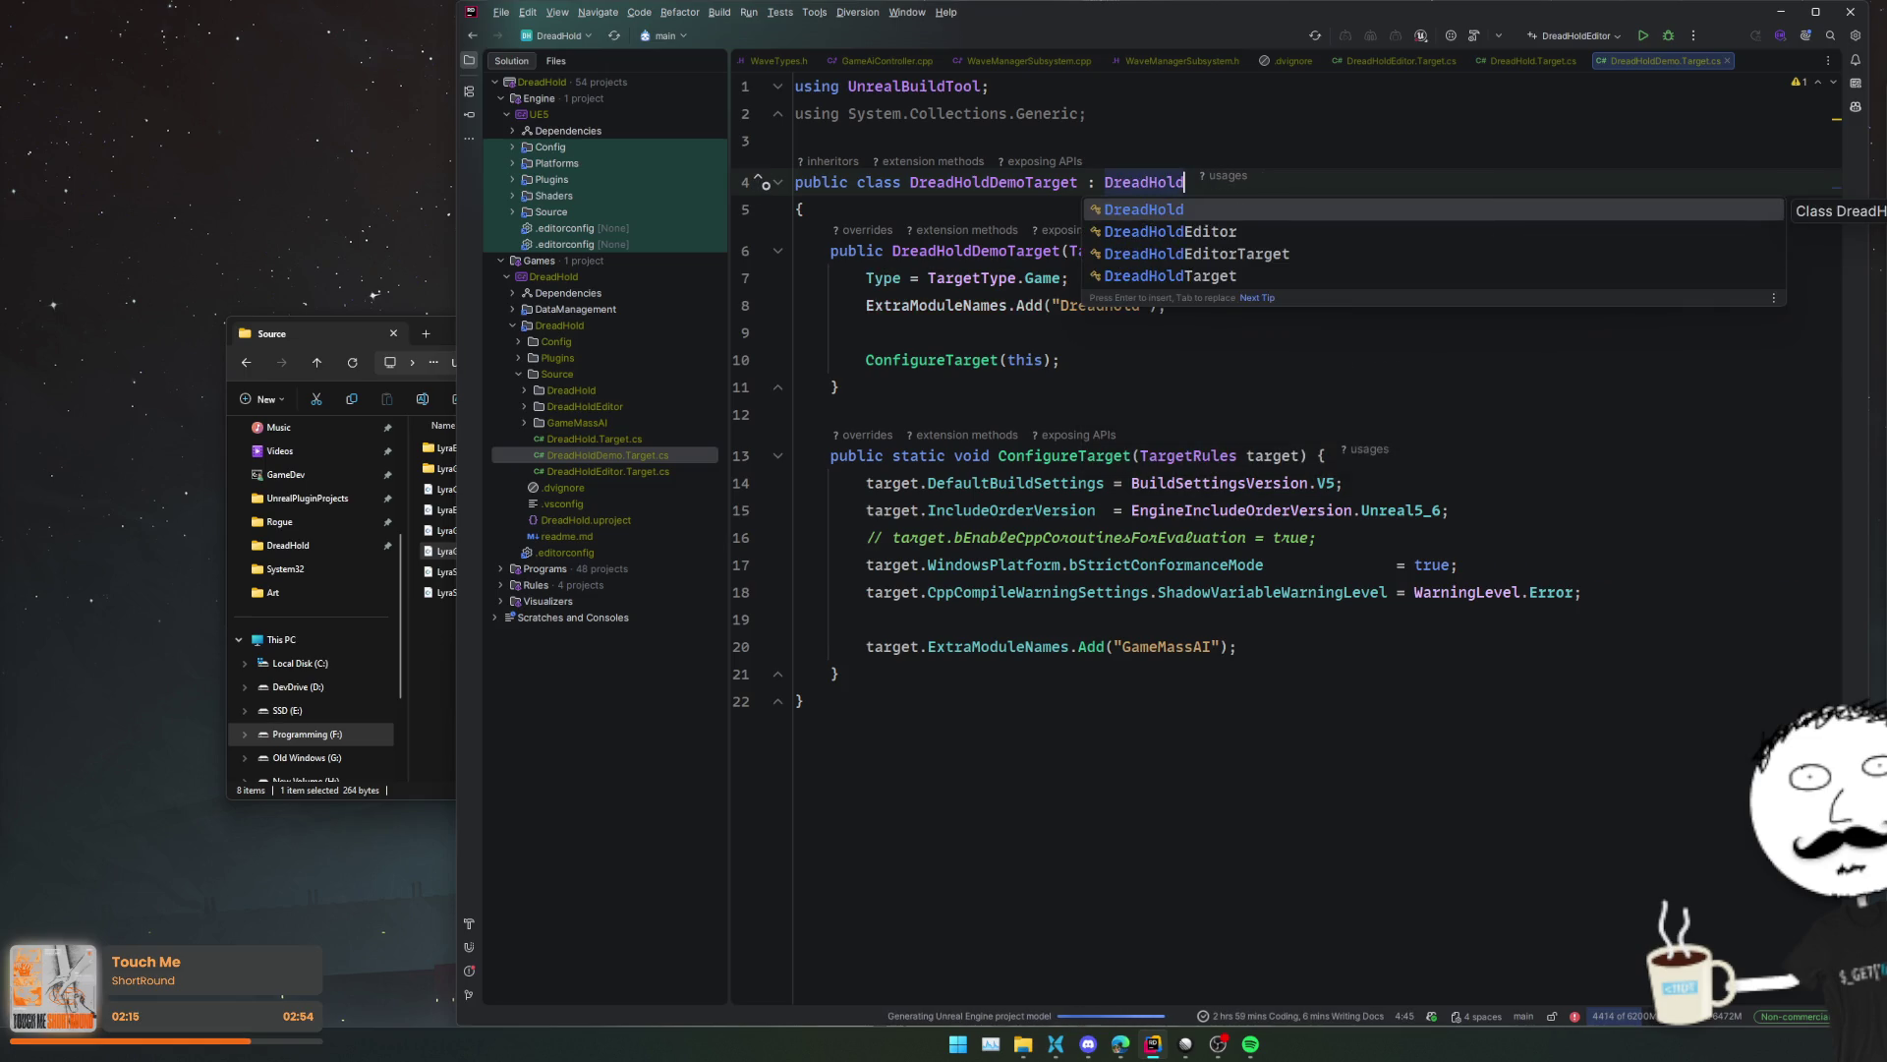
key(Down)
key(Down)
key(Down)
key(Return)
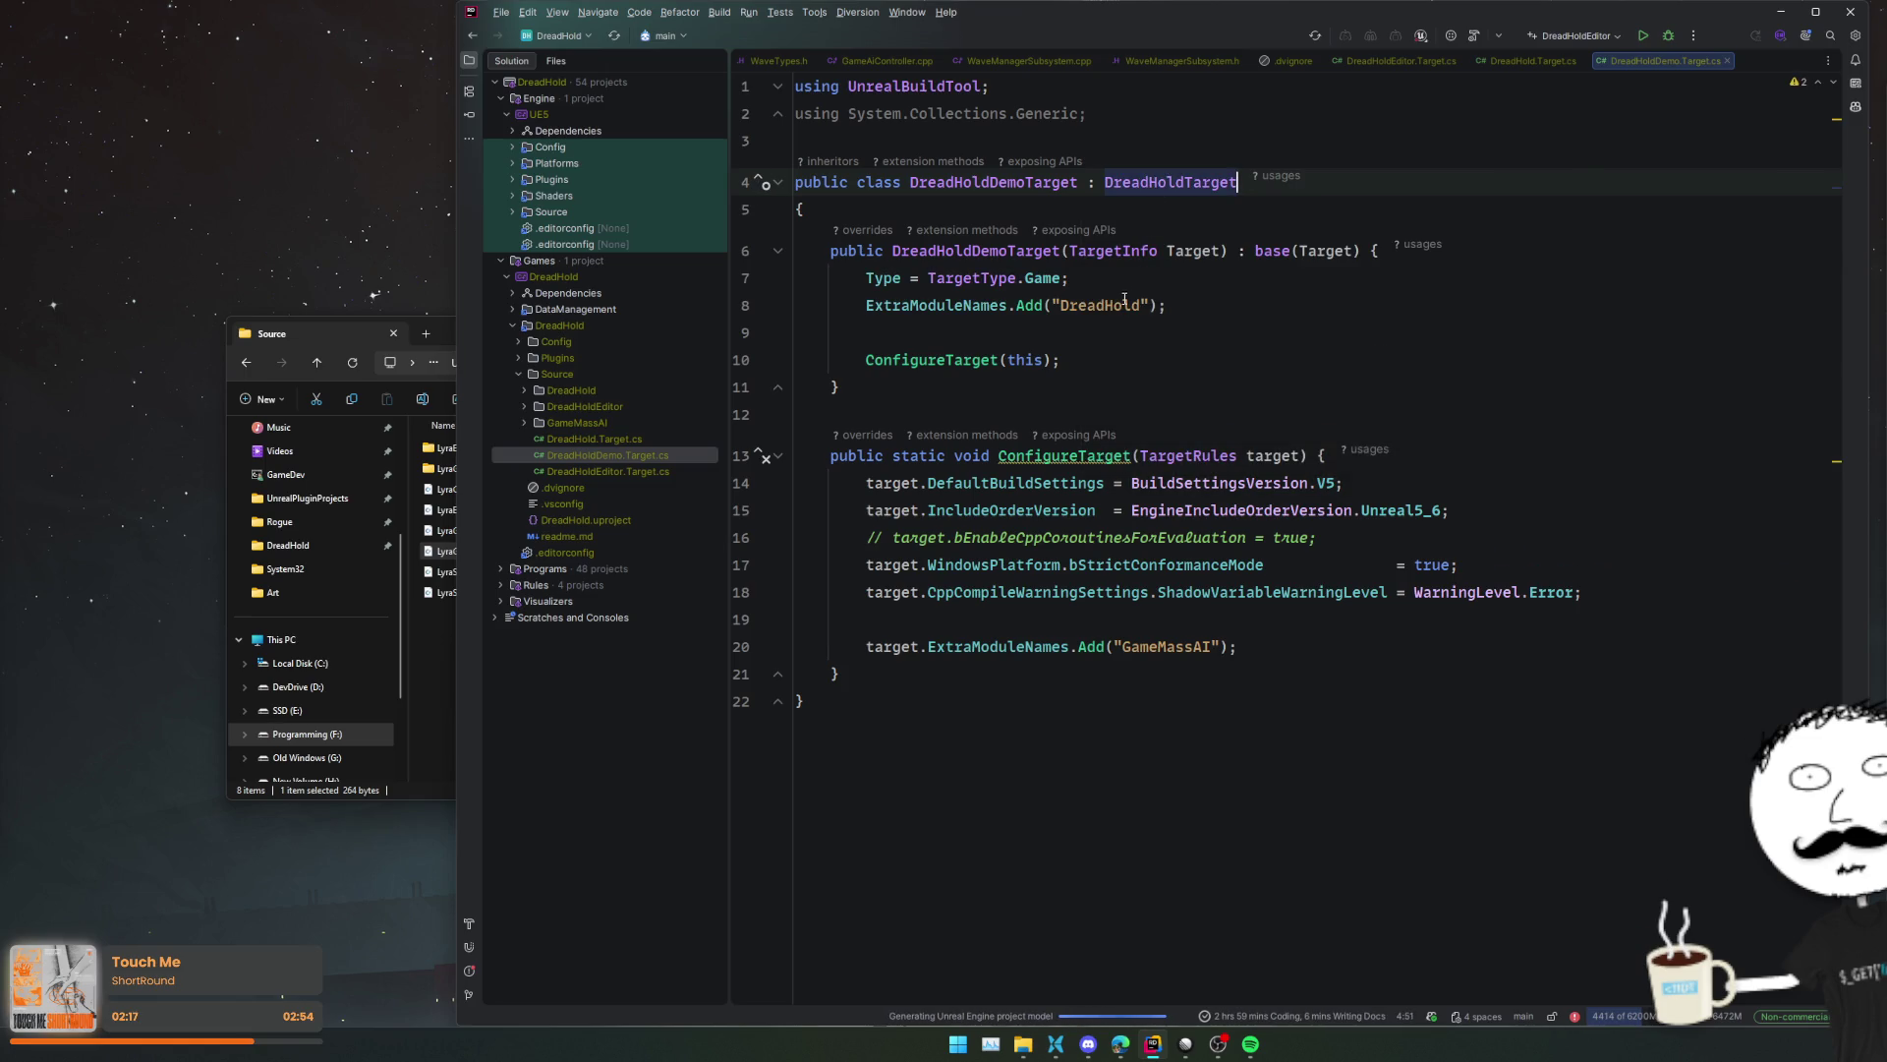
- Delete the copied constructor body and ConfigureTarget method from the demo target
drag(866, 278, 1059, 360)
key(BackSpace)
mouse_move(840, 305)
mouse_down()
mouse_move(885, 378)
mouse_move(839, 590)
mouse_up()
key(BackSpace)
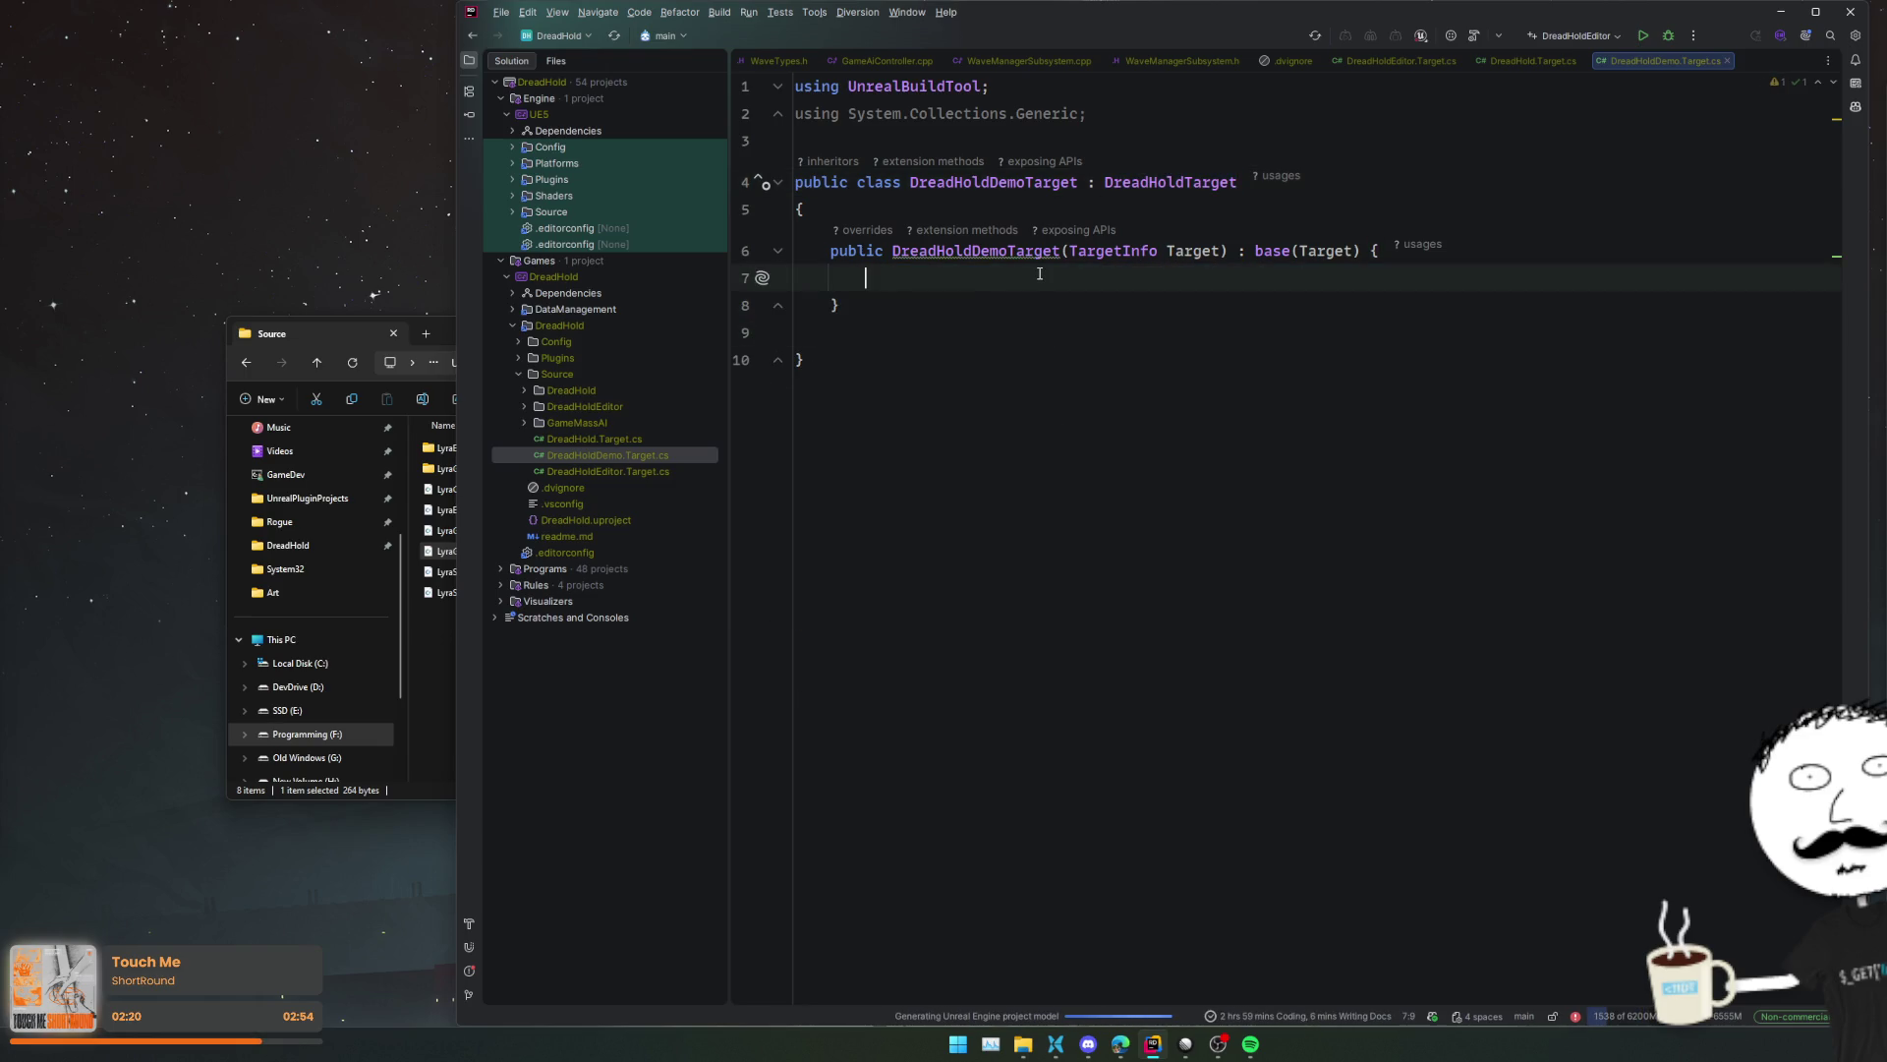
- Move the DREADHOLD_DEMO=1 definition line from DreadHoldEditor.Target.cs into the demo constructor and tidy spacing
double_click(629, 472)
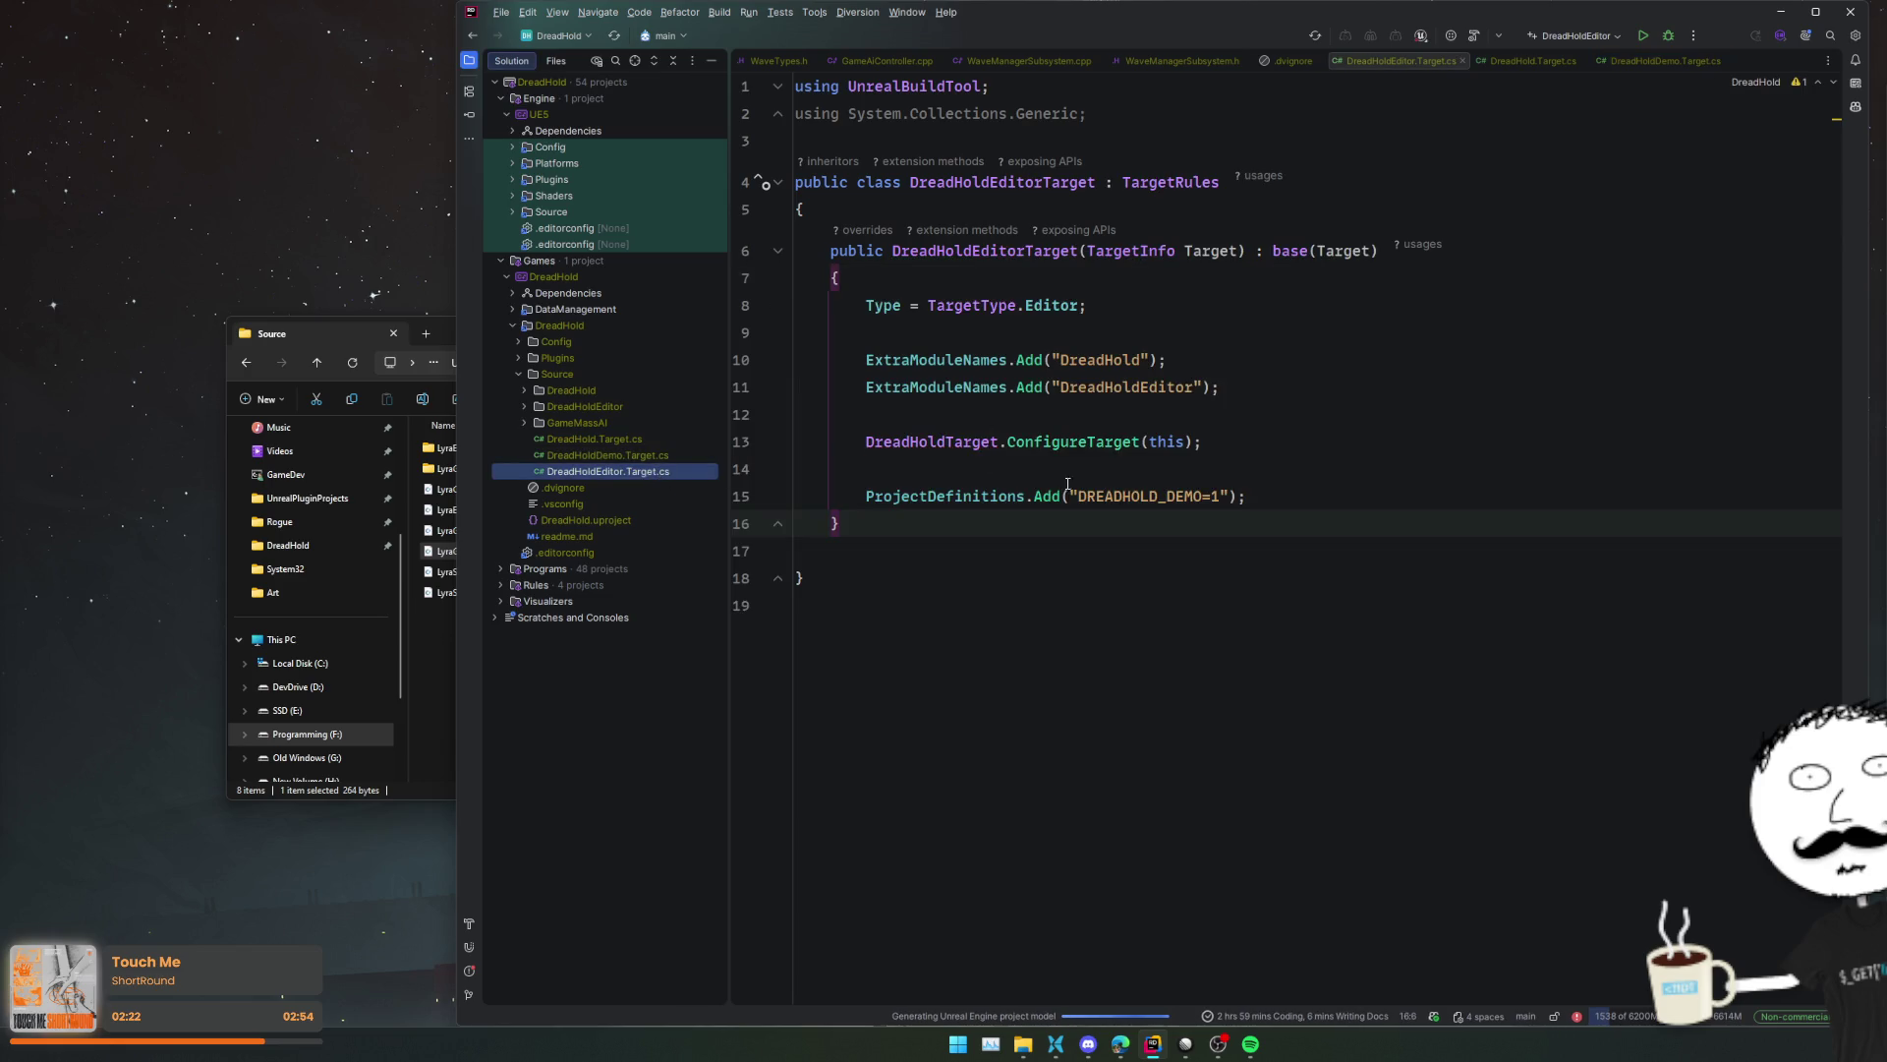
drag(1277, 496, 1283, 468)
key(ctrl+x)
key(ctrl+Tab)
key(ctrl+v)
click(1004, 278)
key(BackSpace)
click(1112, 339)
key(Delete)
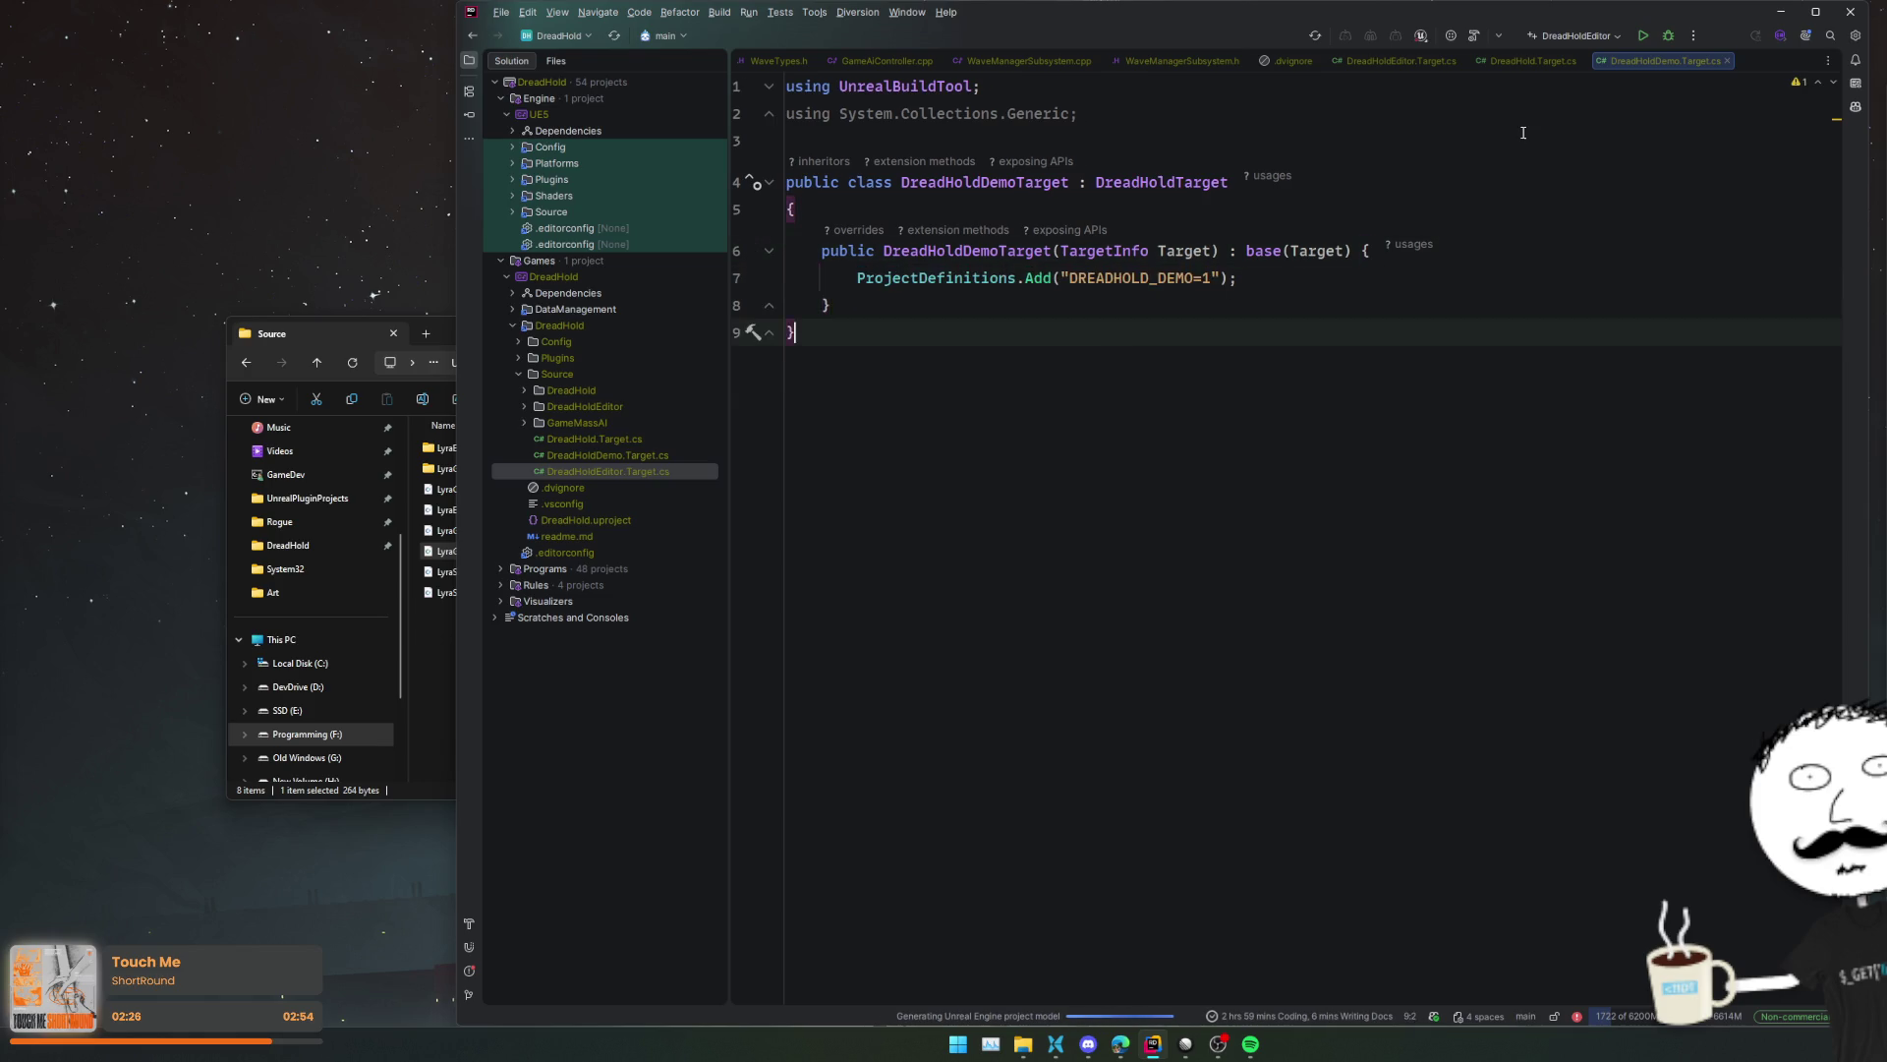
click(1531, 130)
click(1549, 38)
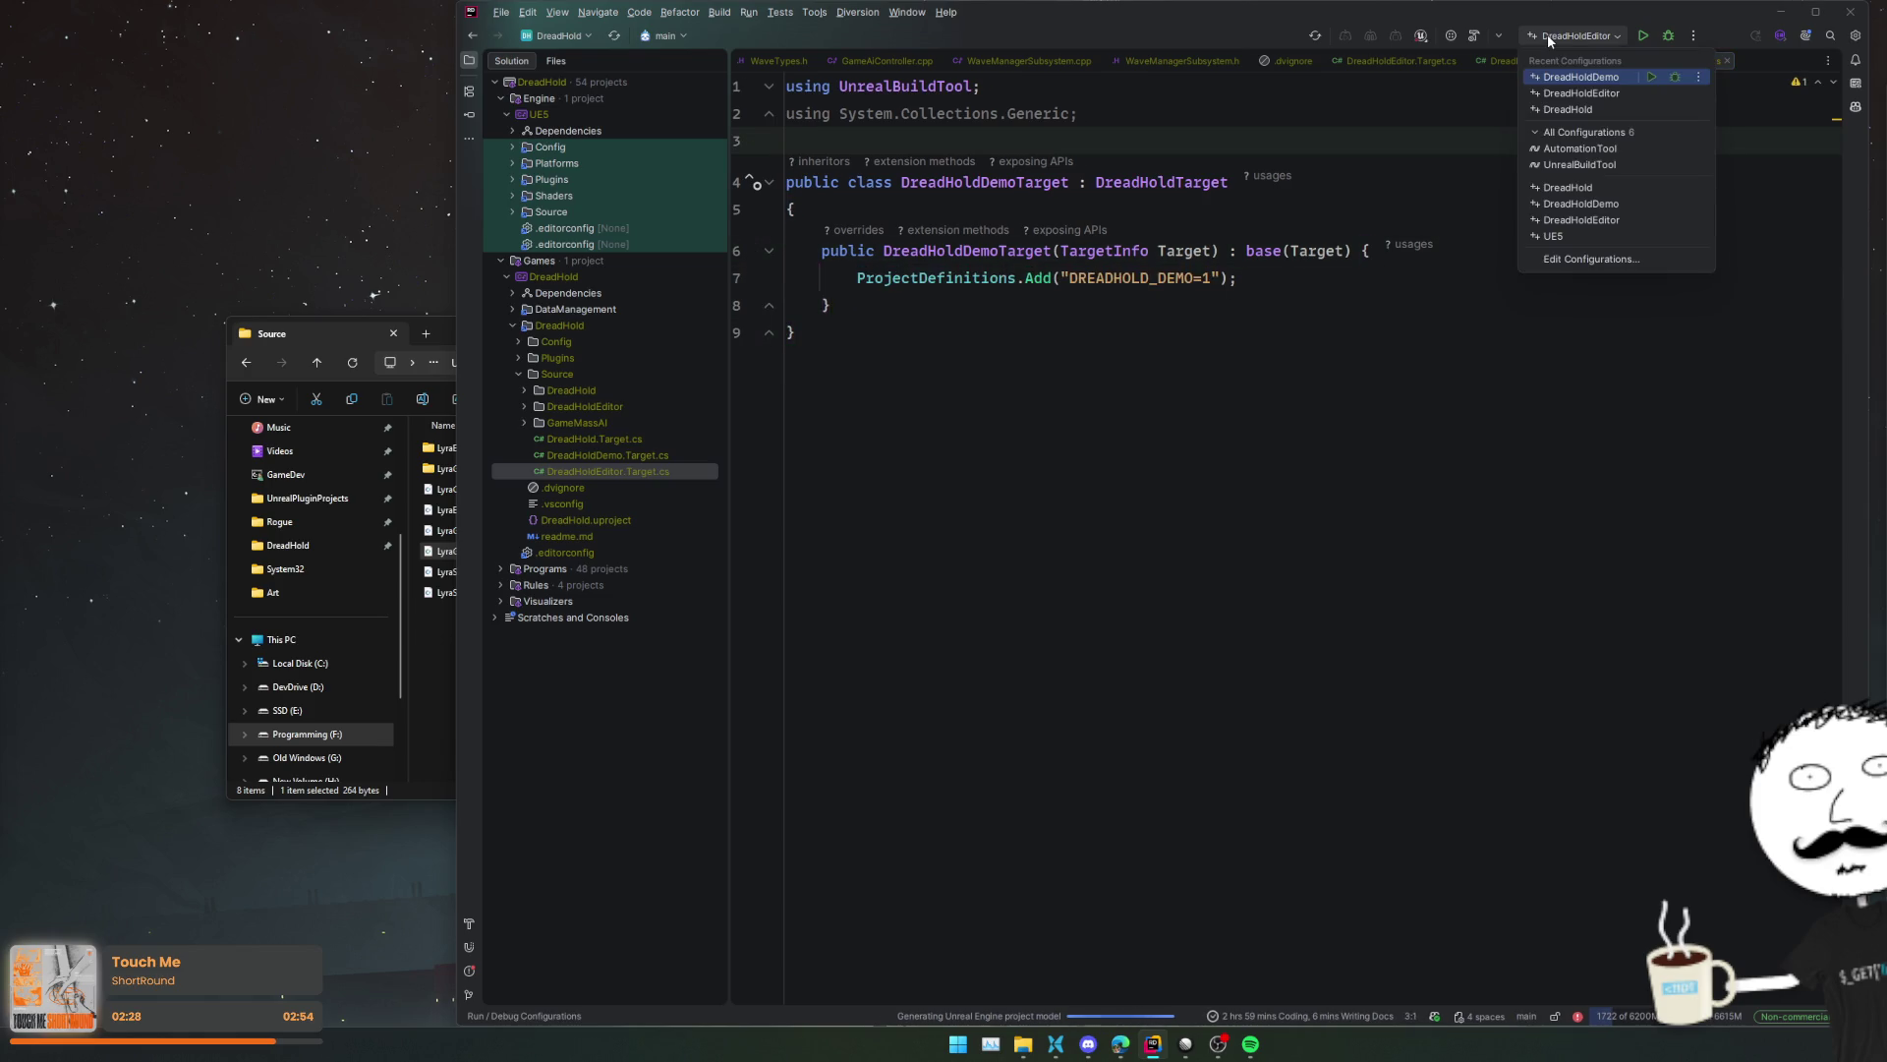